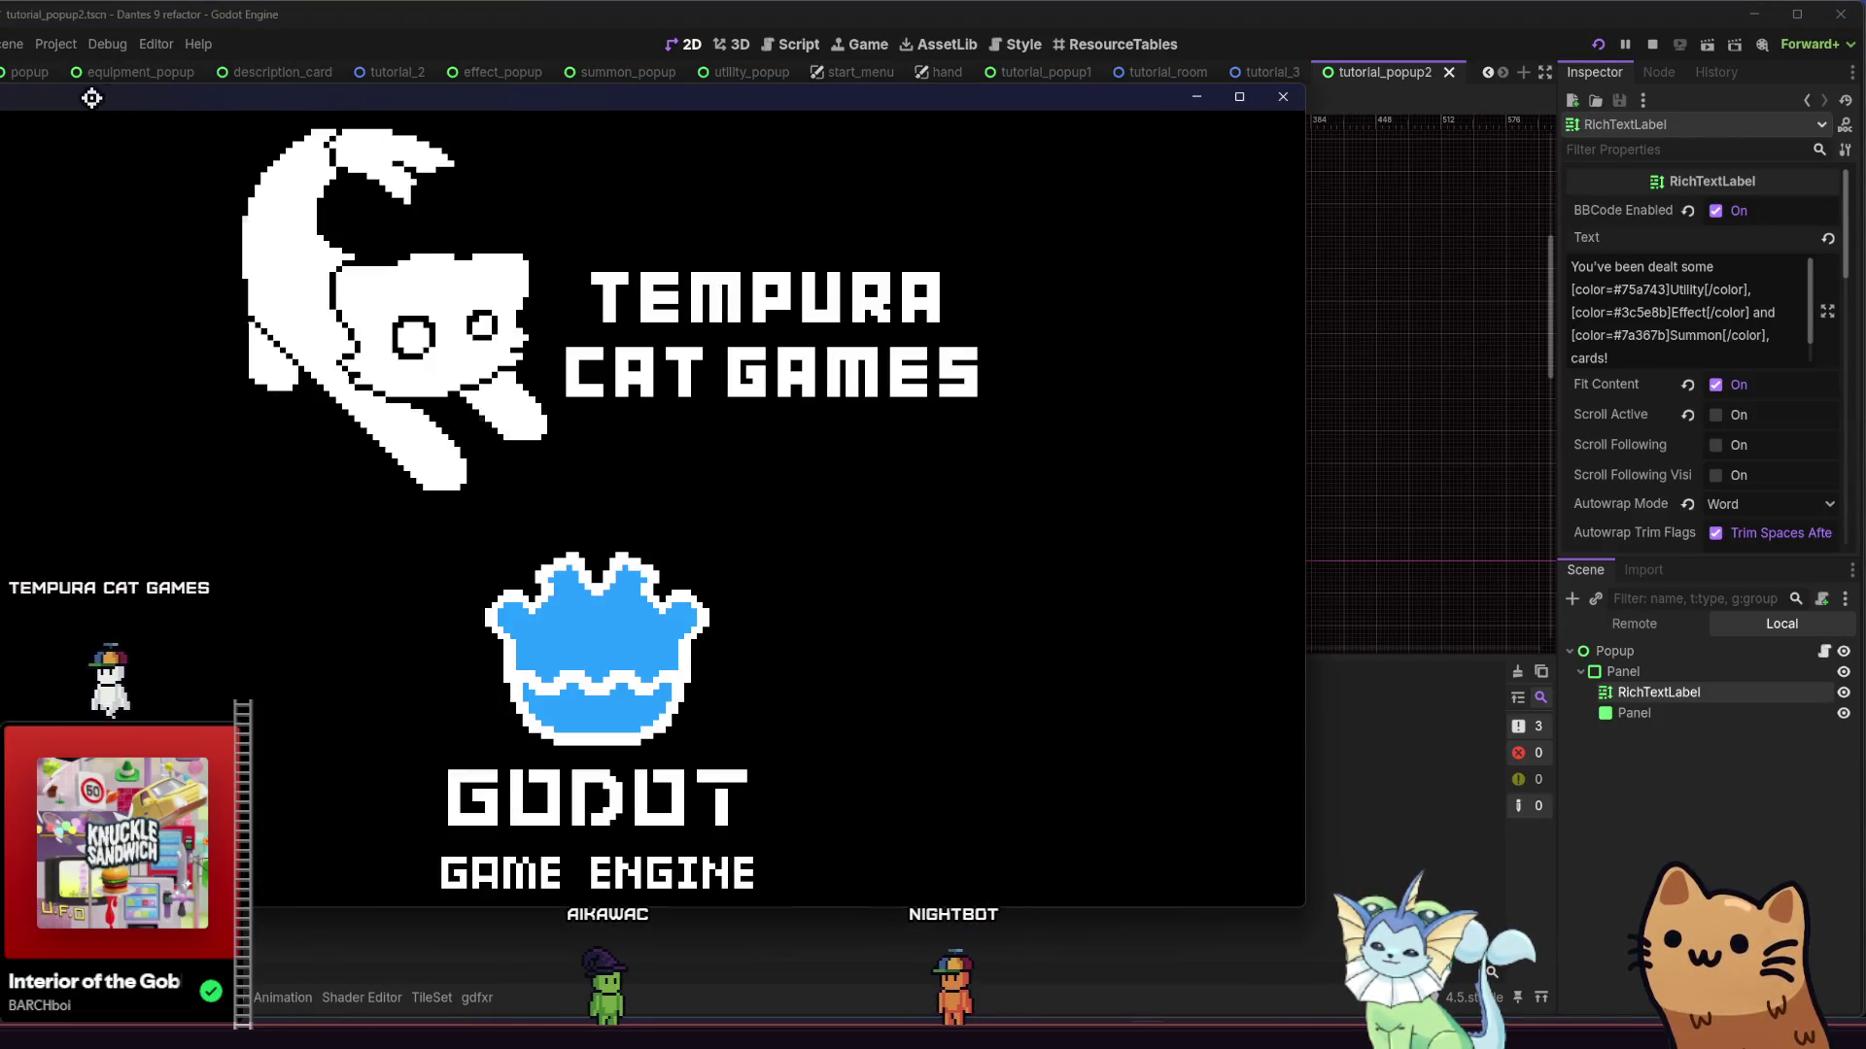
# Close the running game and select SimpleLevelGenerator in the tutorial_level scene
pyautogui.click(21, 74)
pyautogui.scroll(3, 22, 74)
pyautogui.click(21, 74)
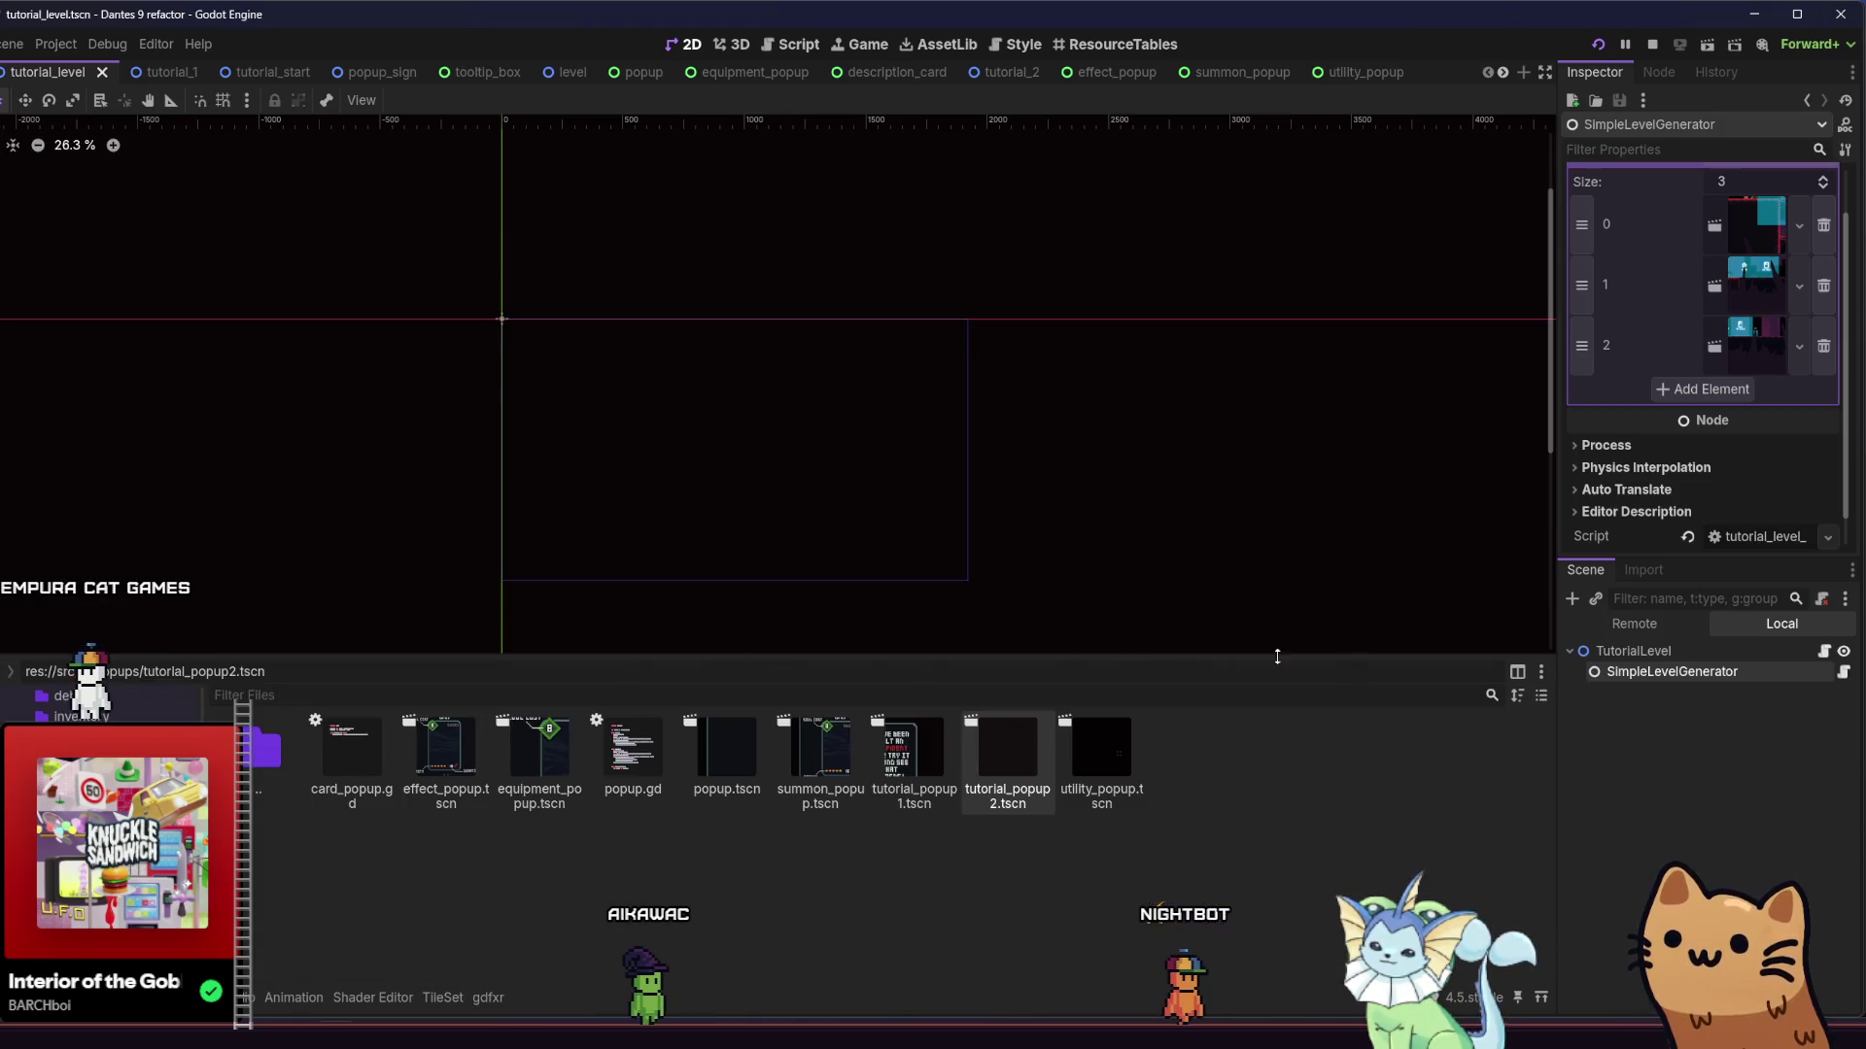
pyautogui.click(1683, 655)
pyautogui.click(1694, 676)
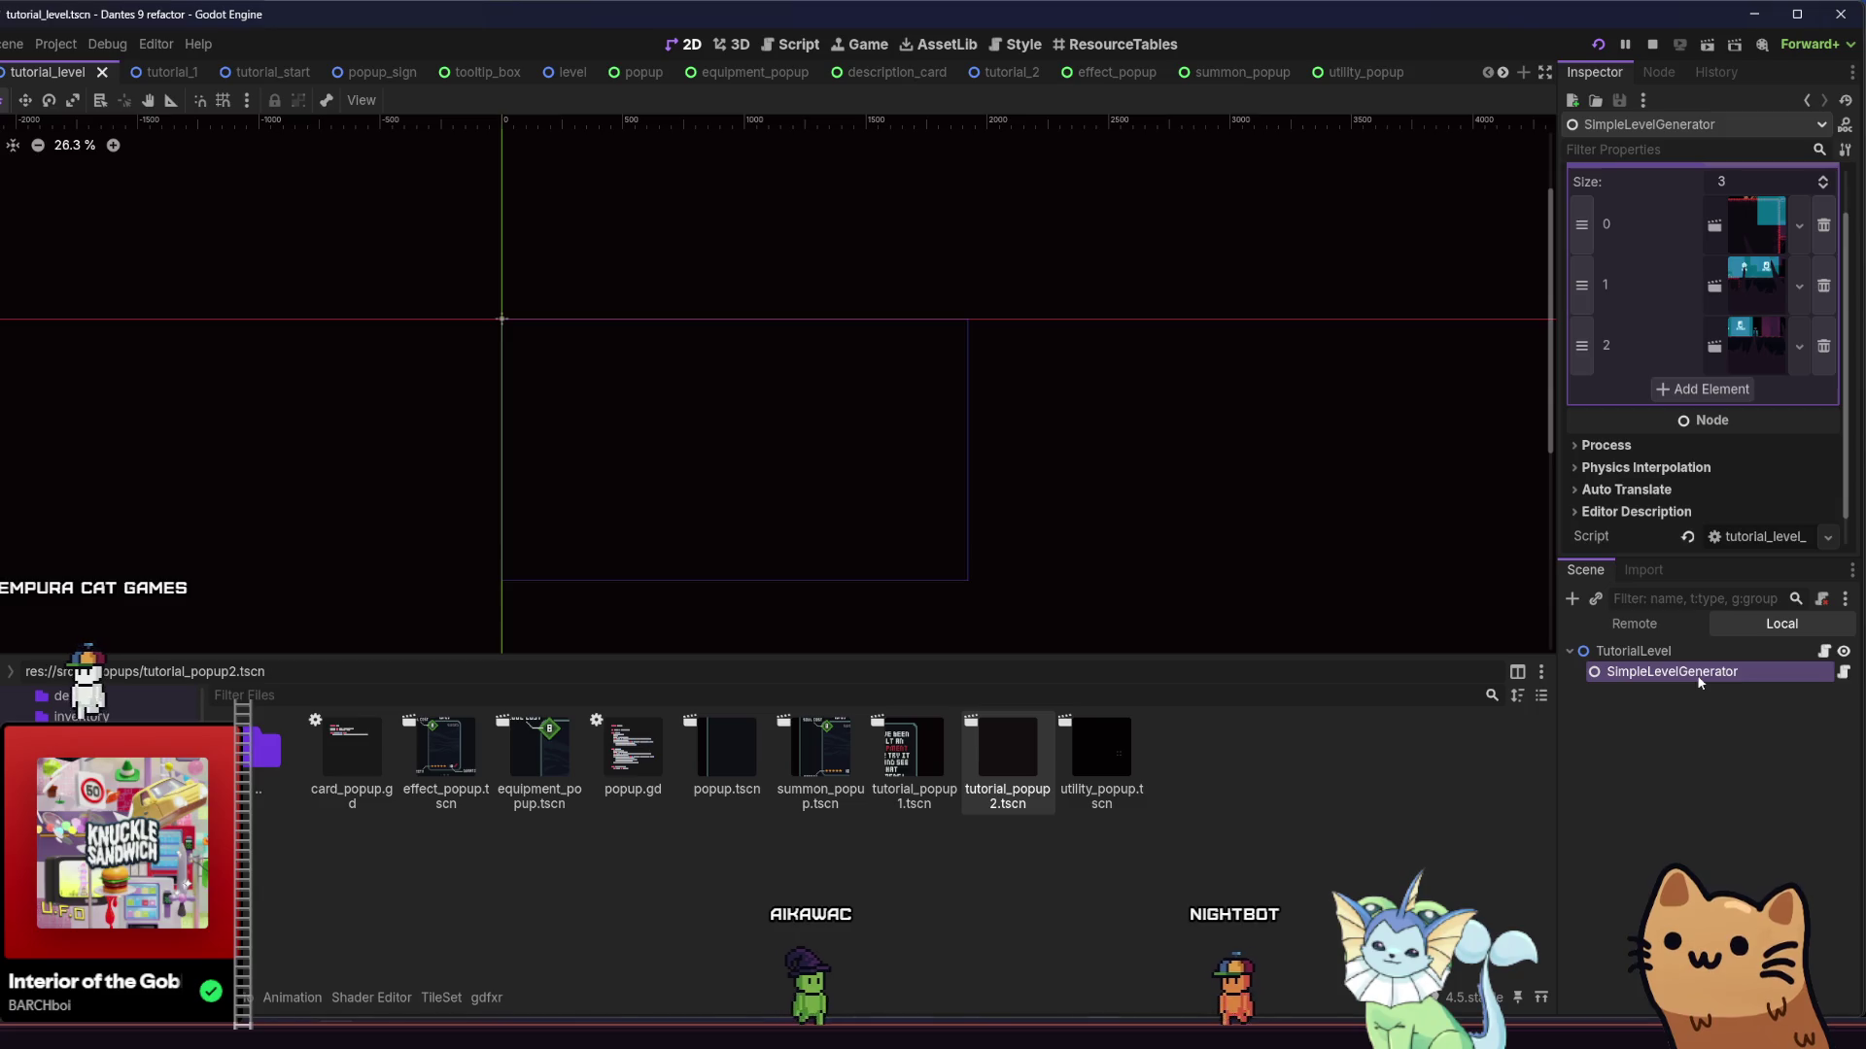
# Add a fourth room slot and drop tutorial_3.tscn from data/rooms/tutorial into it
pyautogui.click(1696, 388)
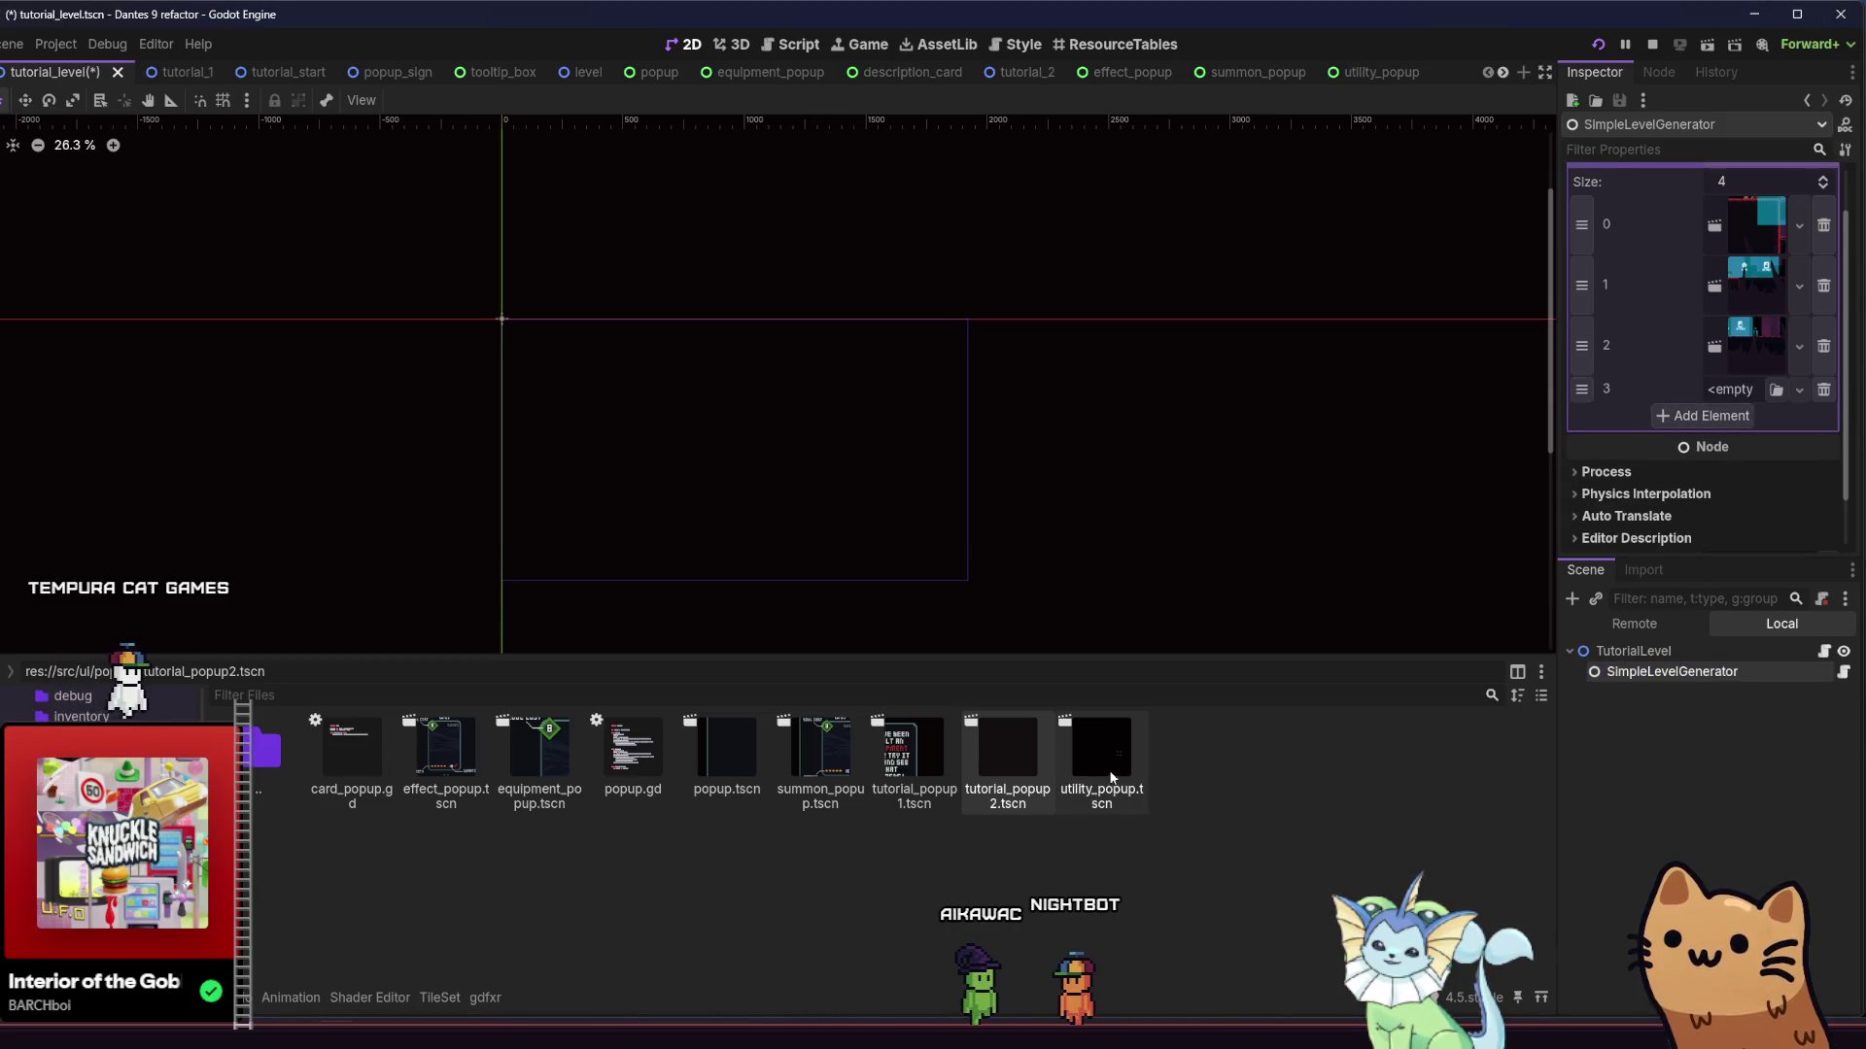
pyautogui.click(918, 768)
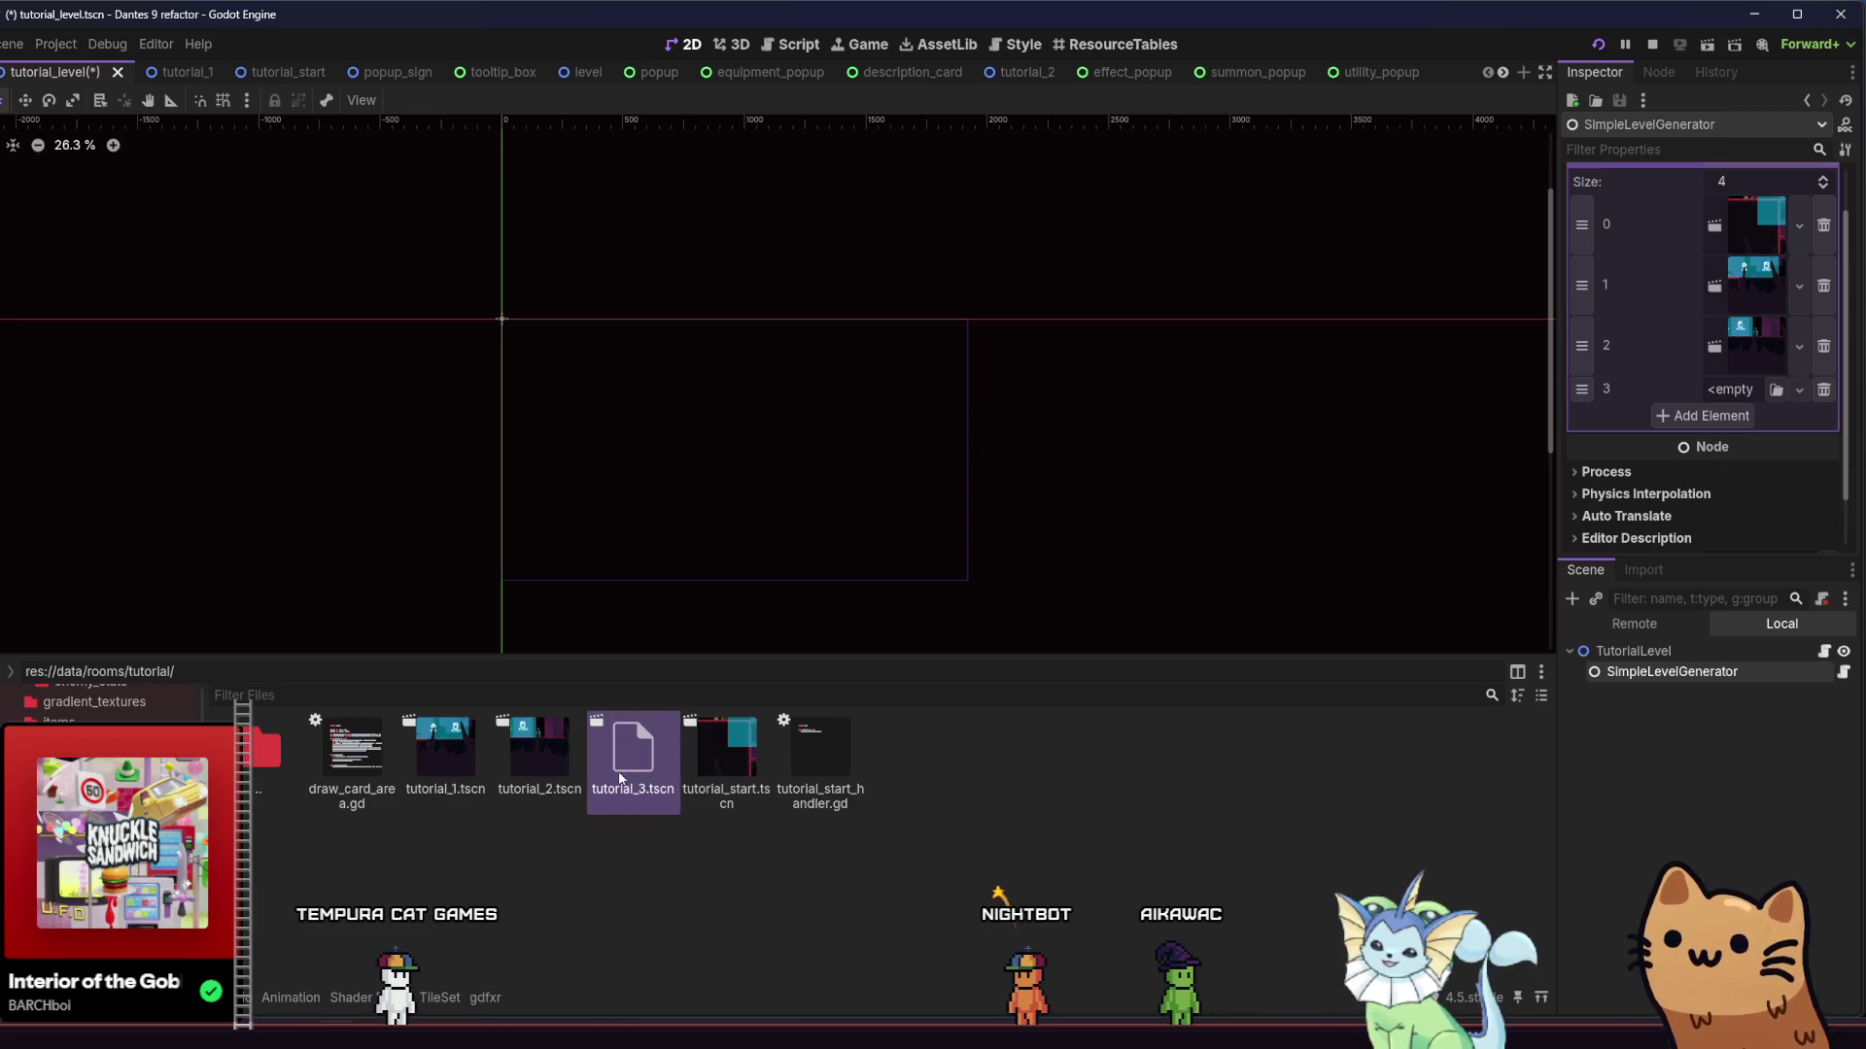
pyautogui.moveTo(732, 758); pyautogui.dragTo(1721, 425)
# Save and run the game with F5, then choose Play Tutorial from the main menu
pyautogui.press('F5')
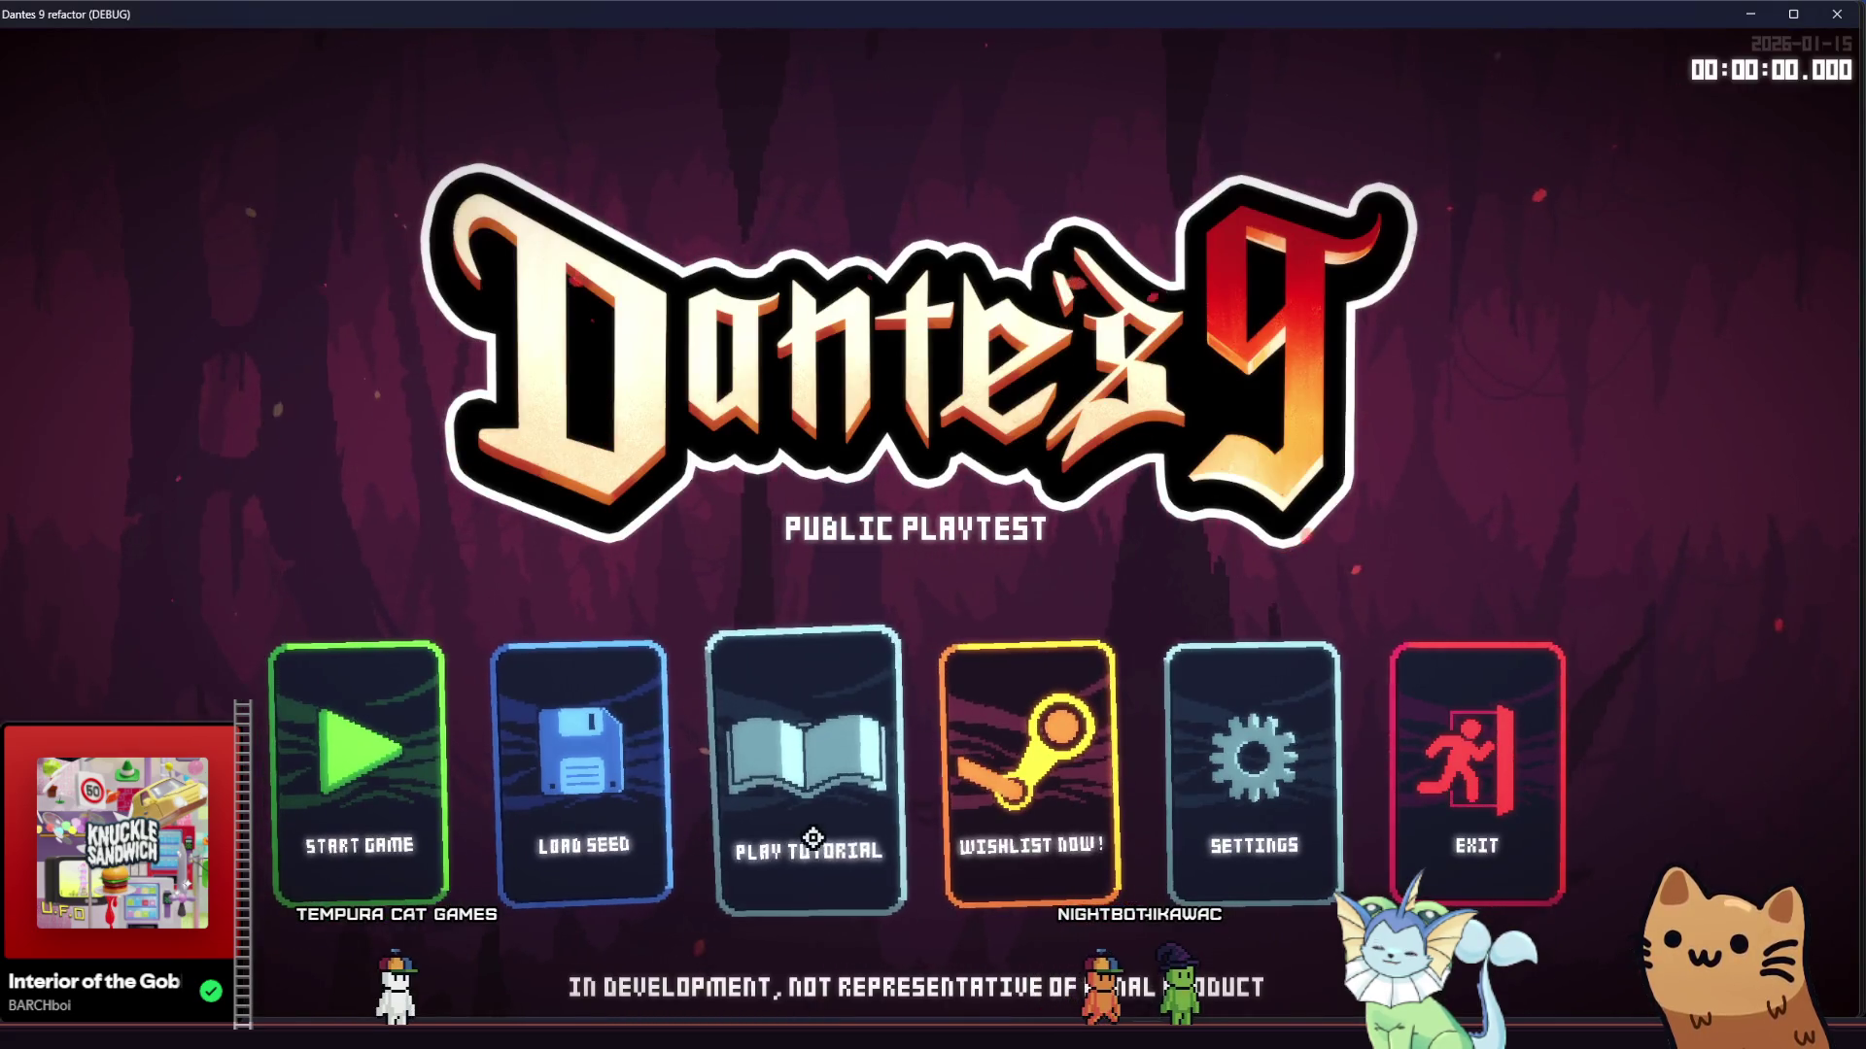
pyautogui.click(812, 838)
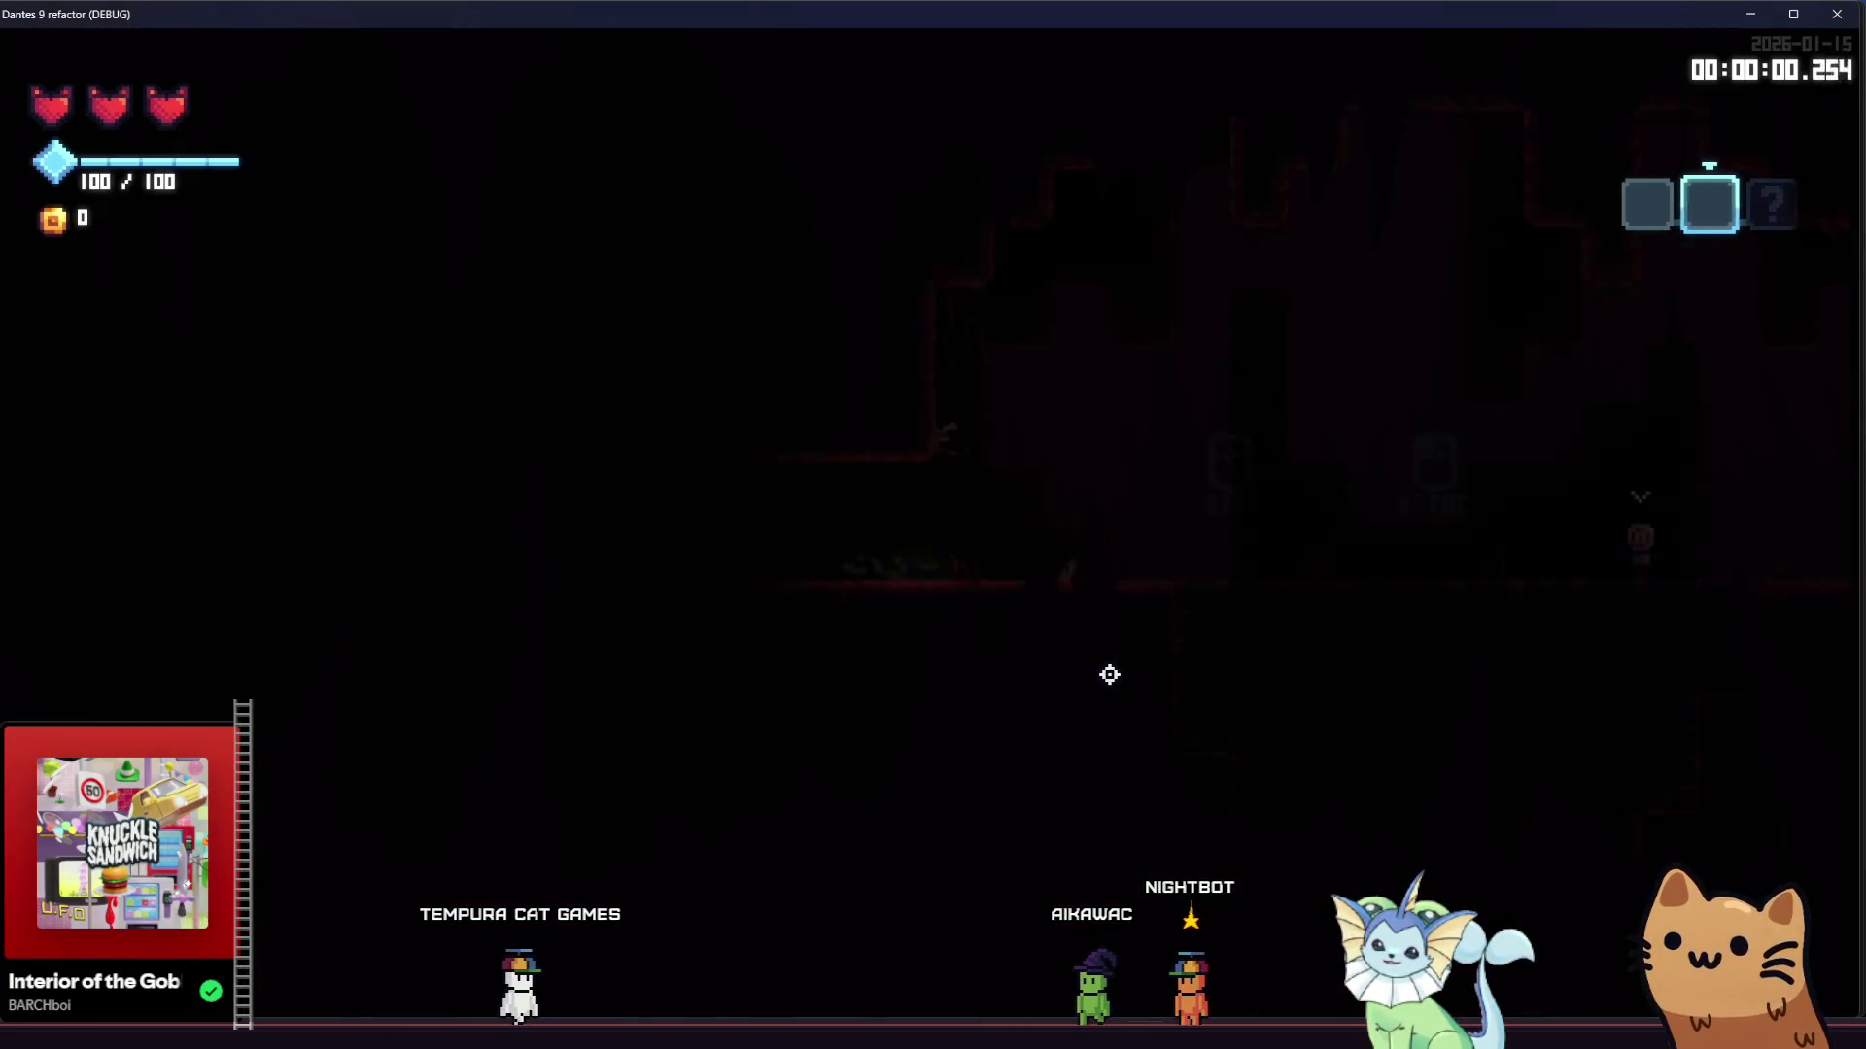
# Walk the cat right through the tutorial rooms to the pistol pickup
pyautogui.press('d')
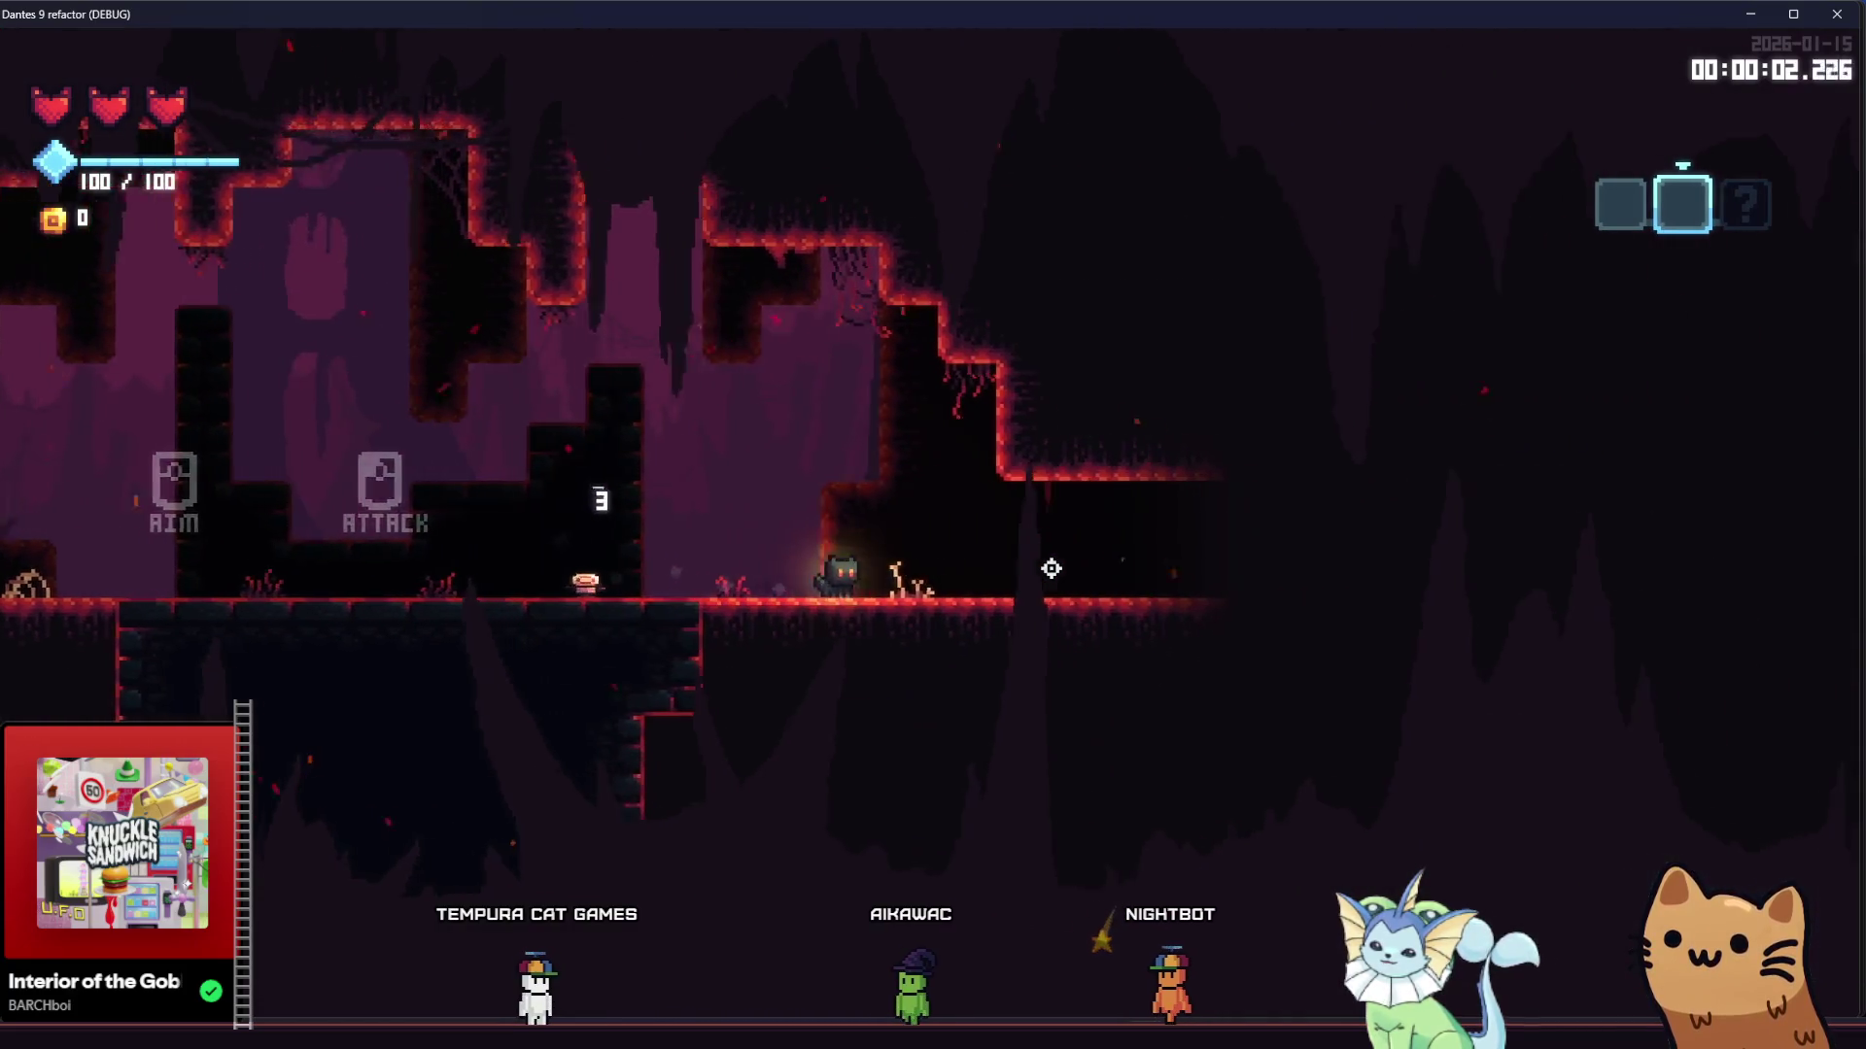
pyautogui.press('d')
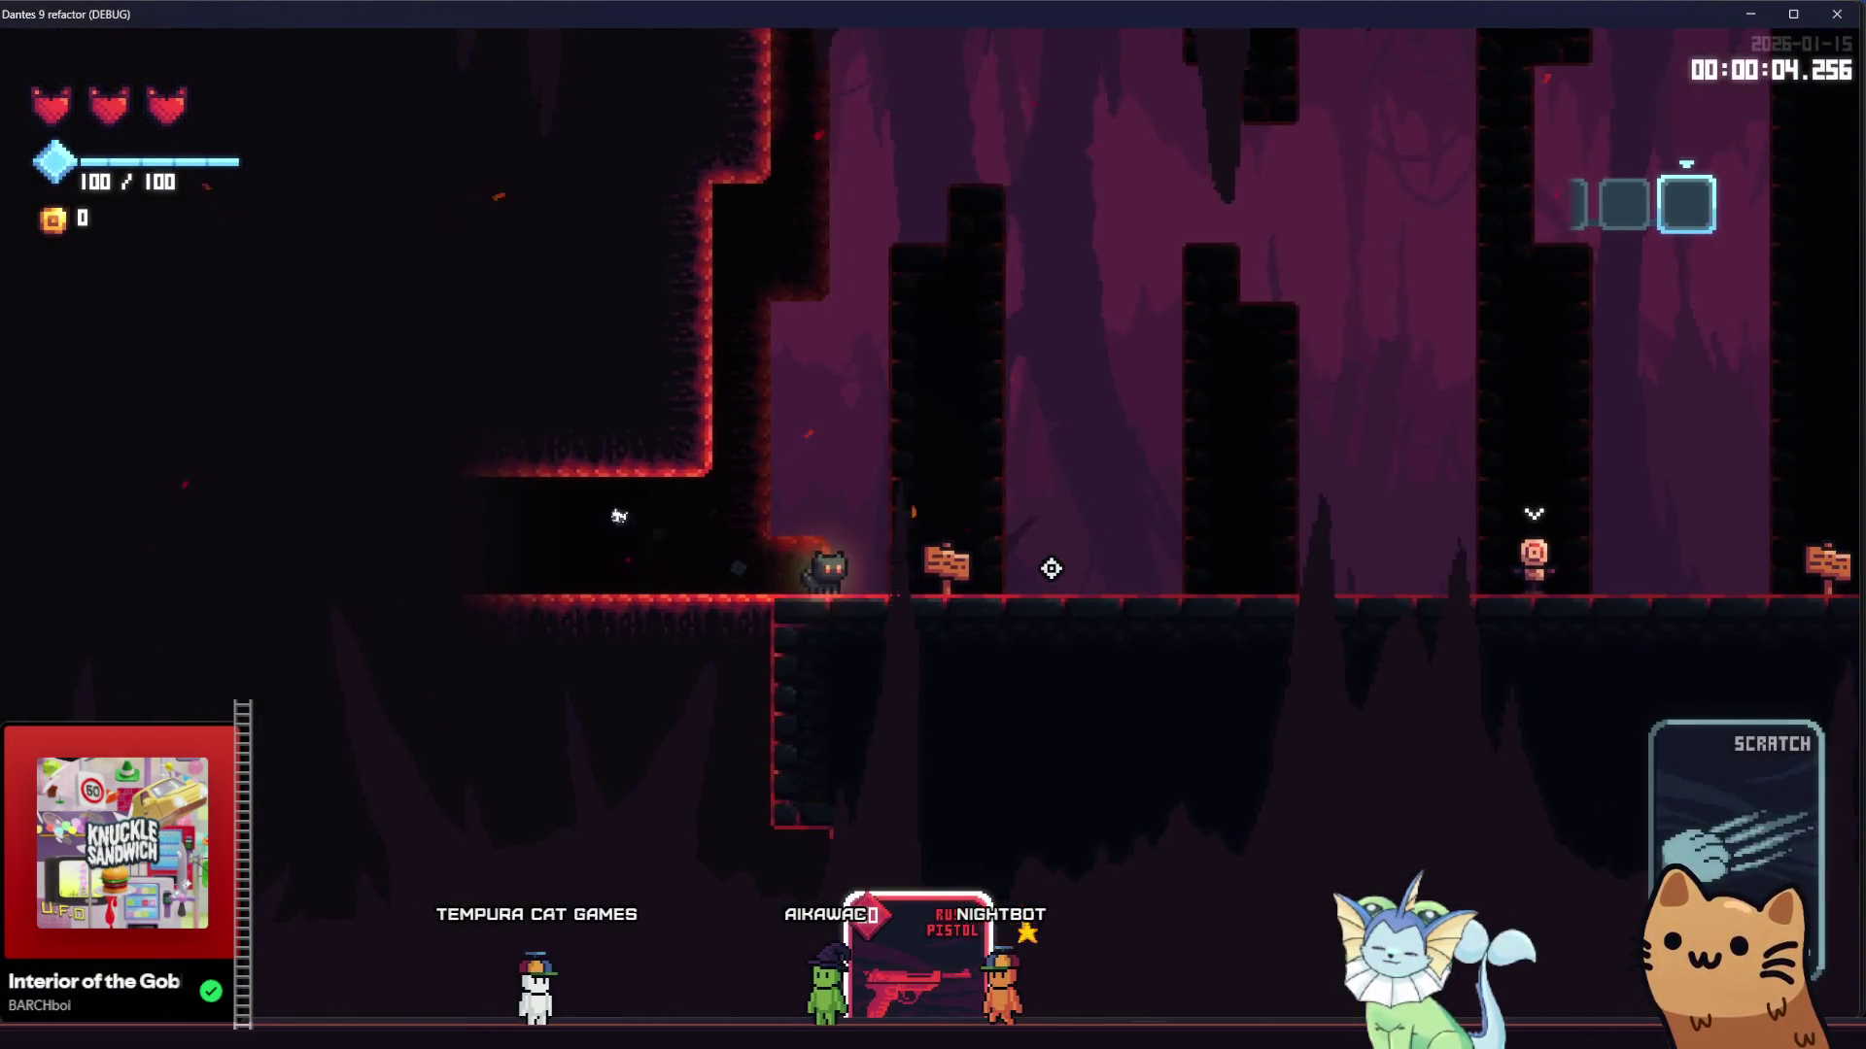
pyautogui.press('d')
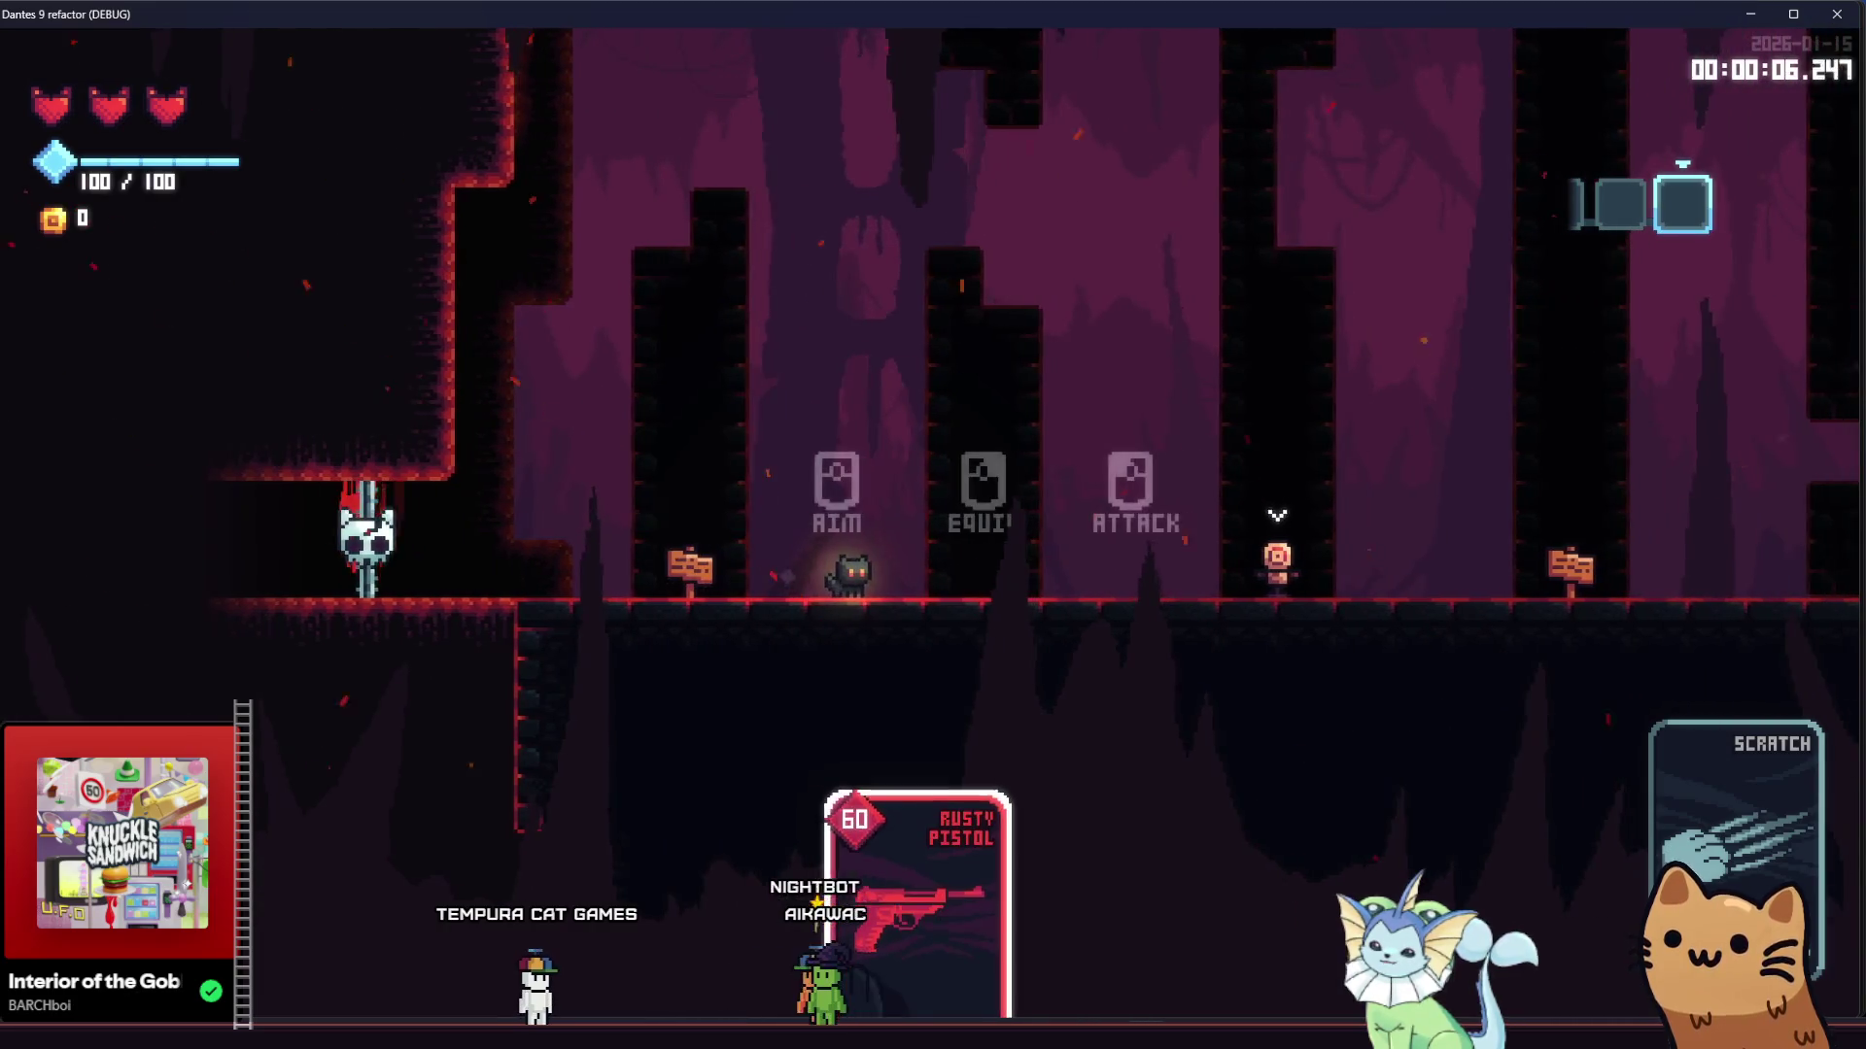
# Equip the Rusty Pistol, shoot the target dummy twice, and end the test run
pyautogui.rightClick(1083, 562)
pyautogui.click(1322, 555)
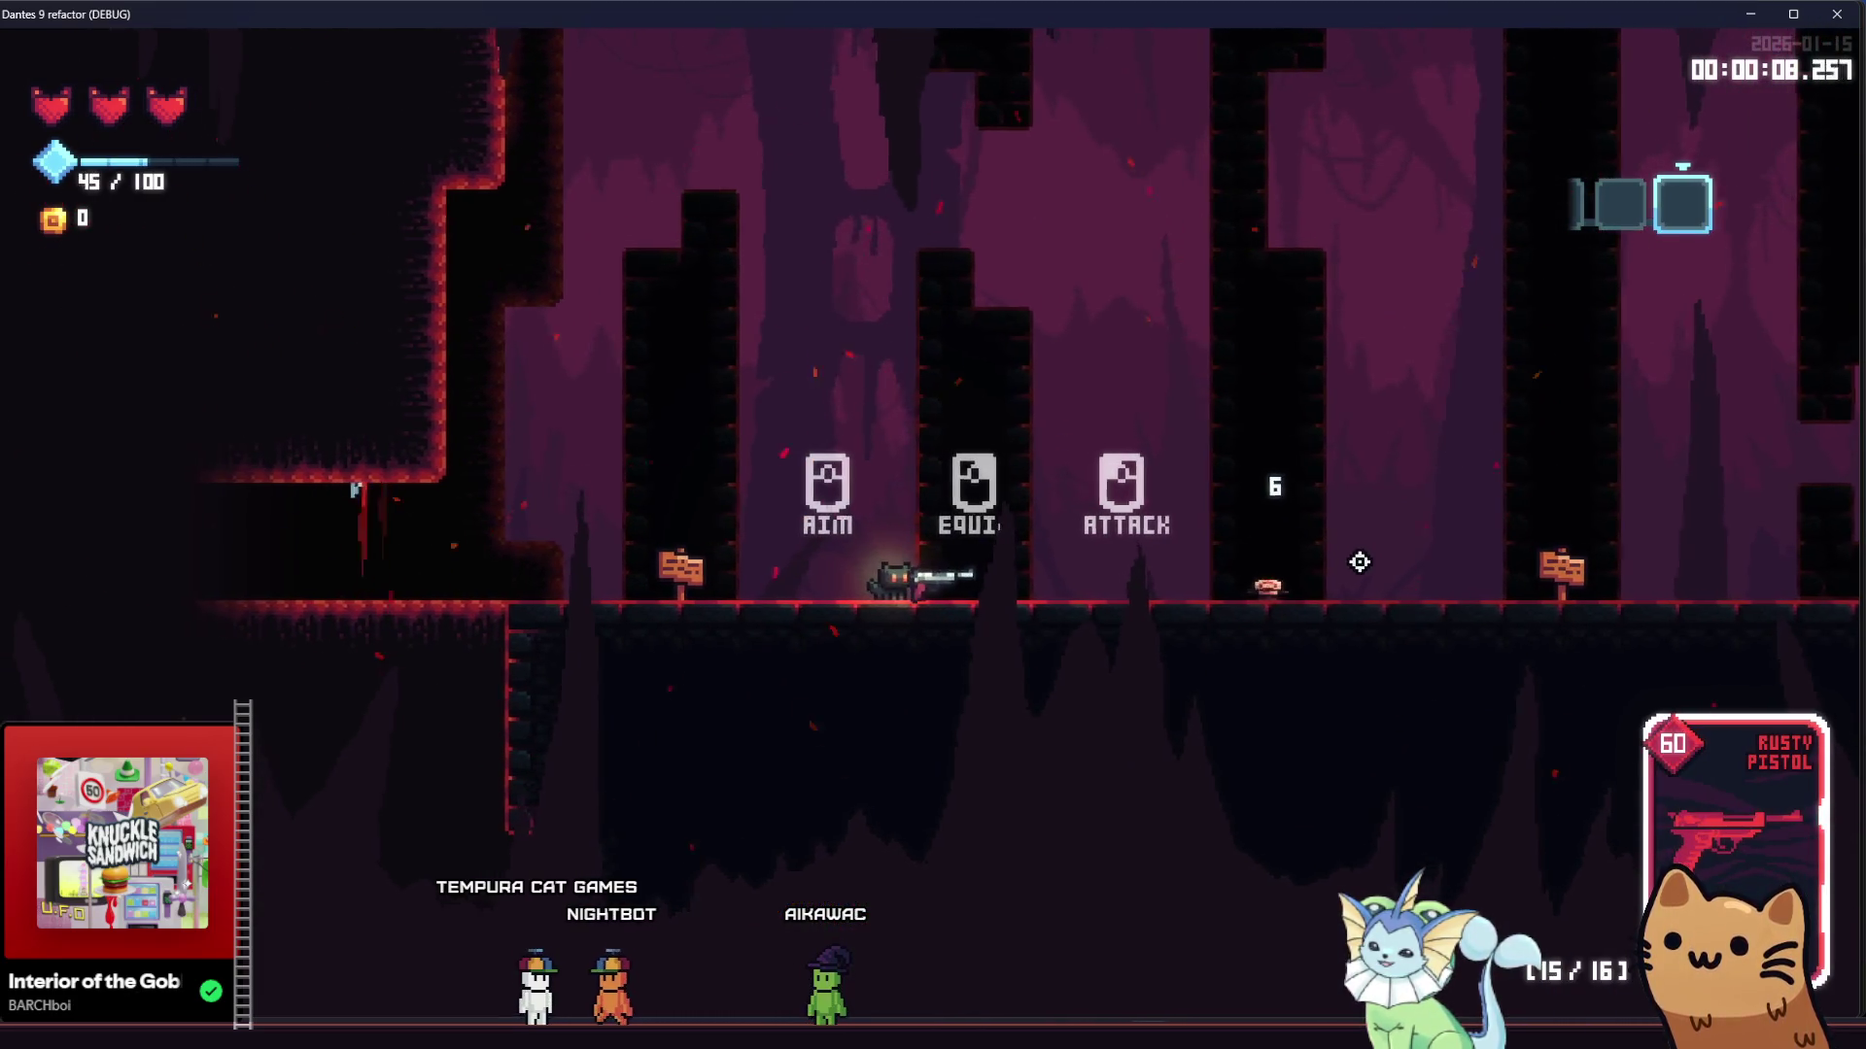
pyautogui.press('d')
pyautogui.click(1342, 550)
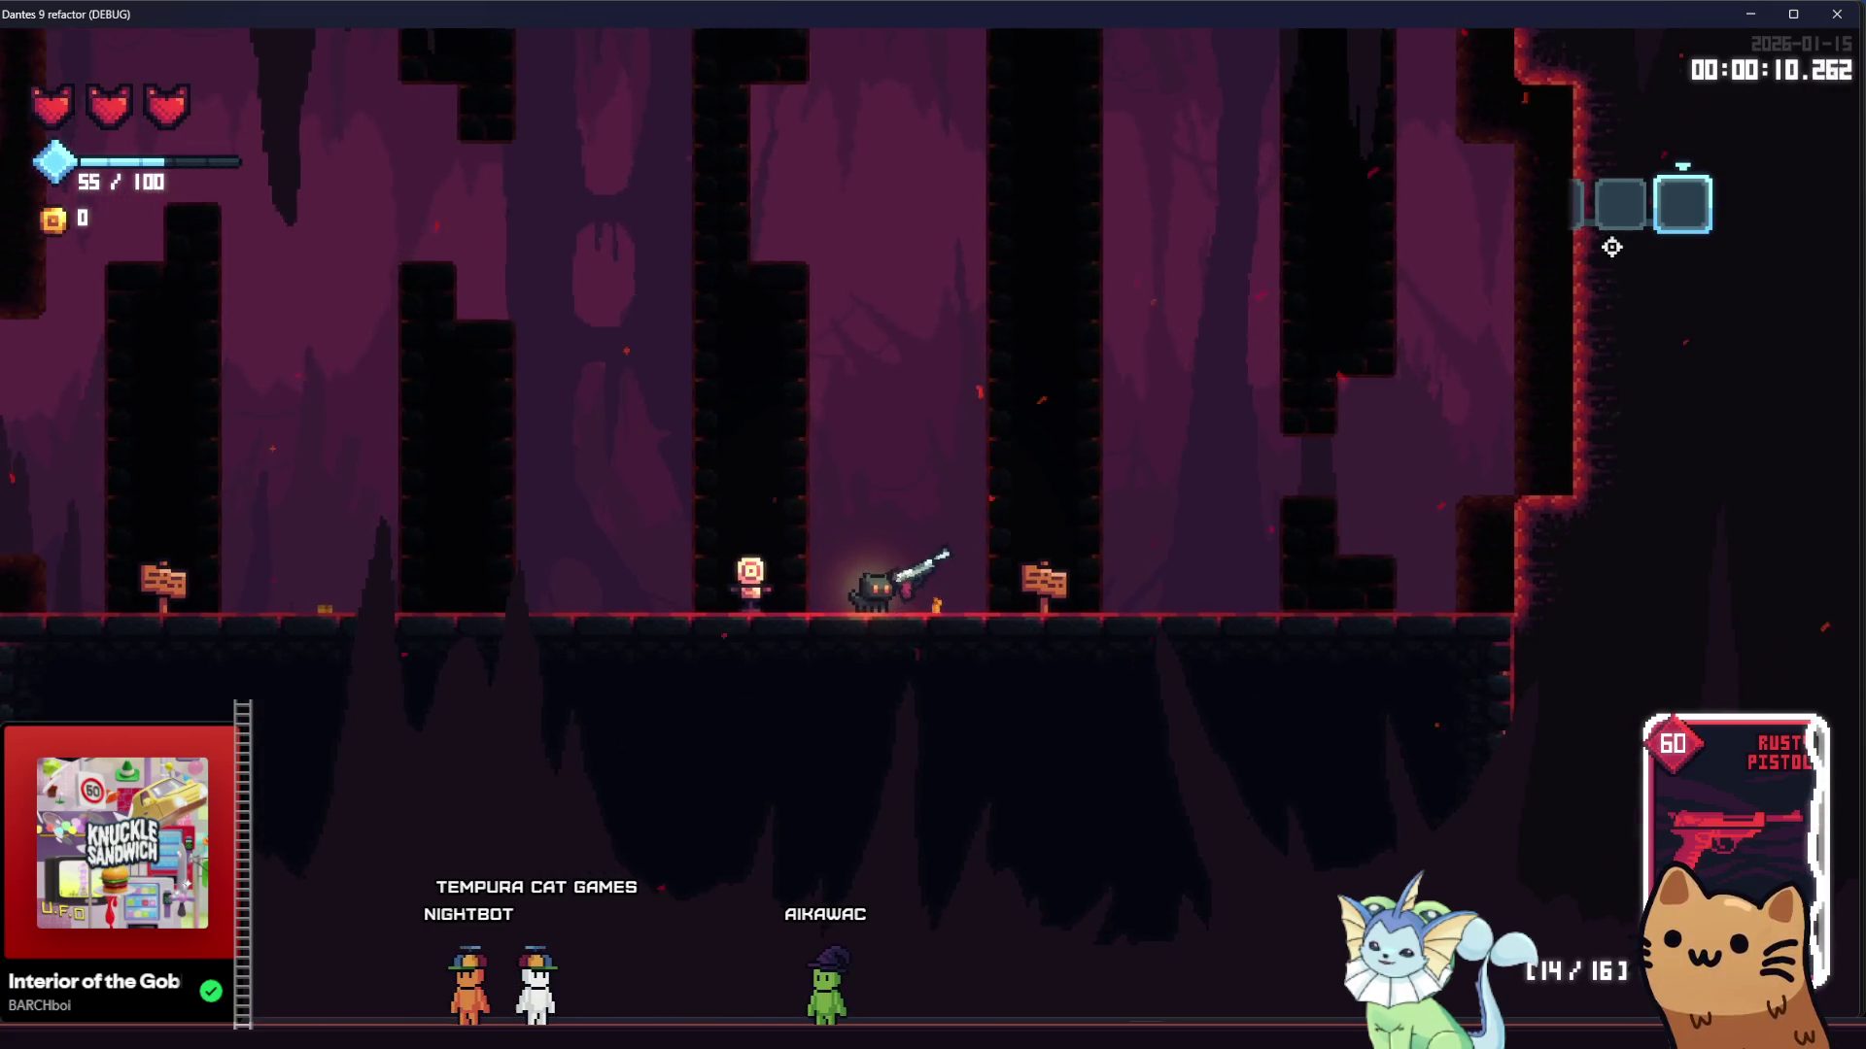
pyautogui.click(1845, 19)
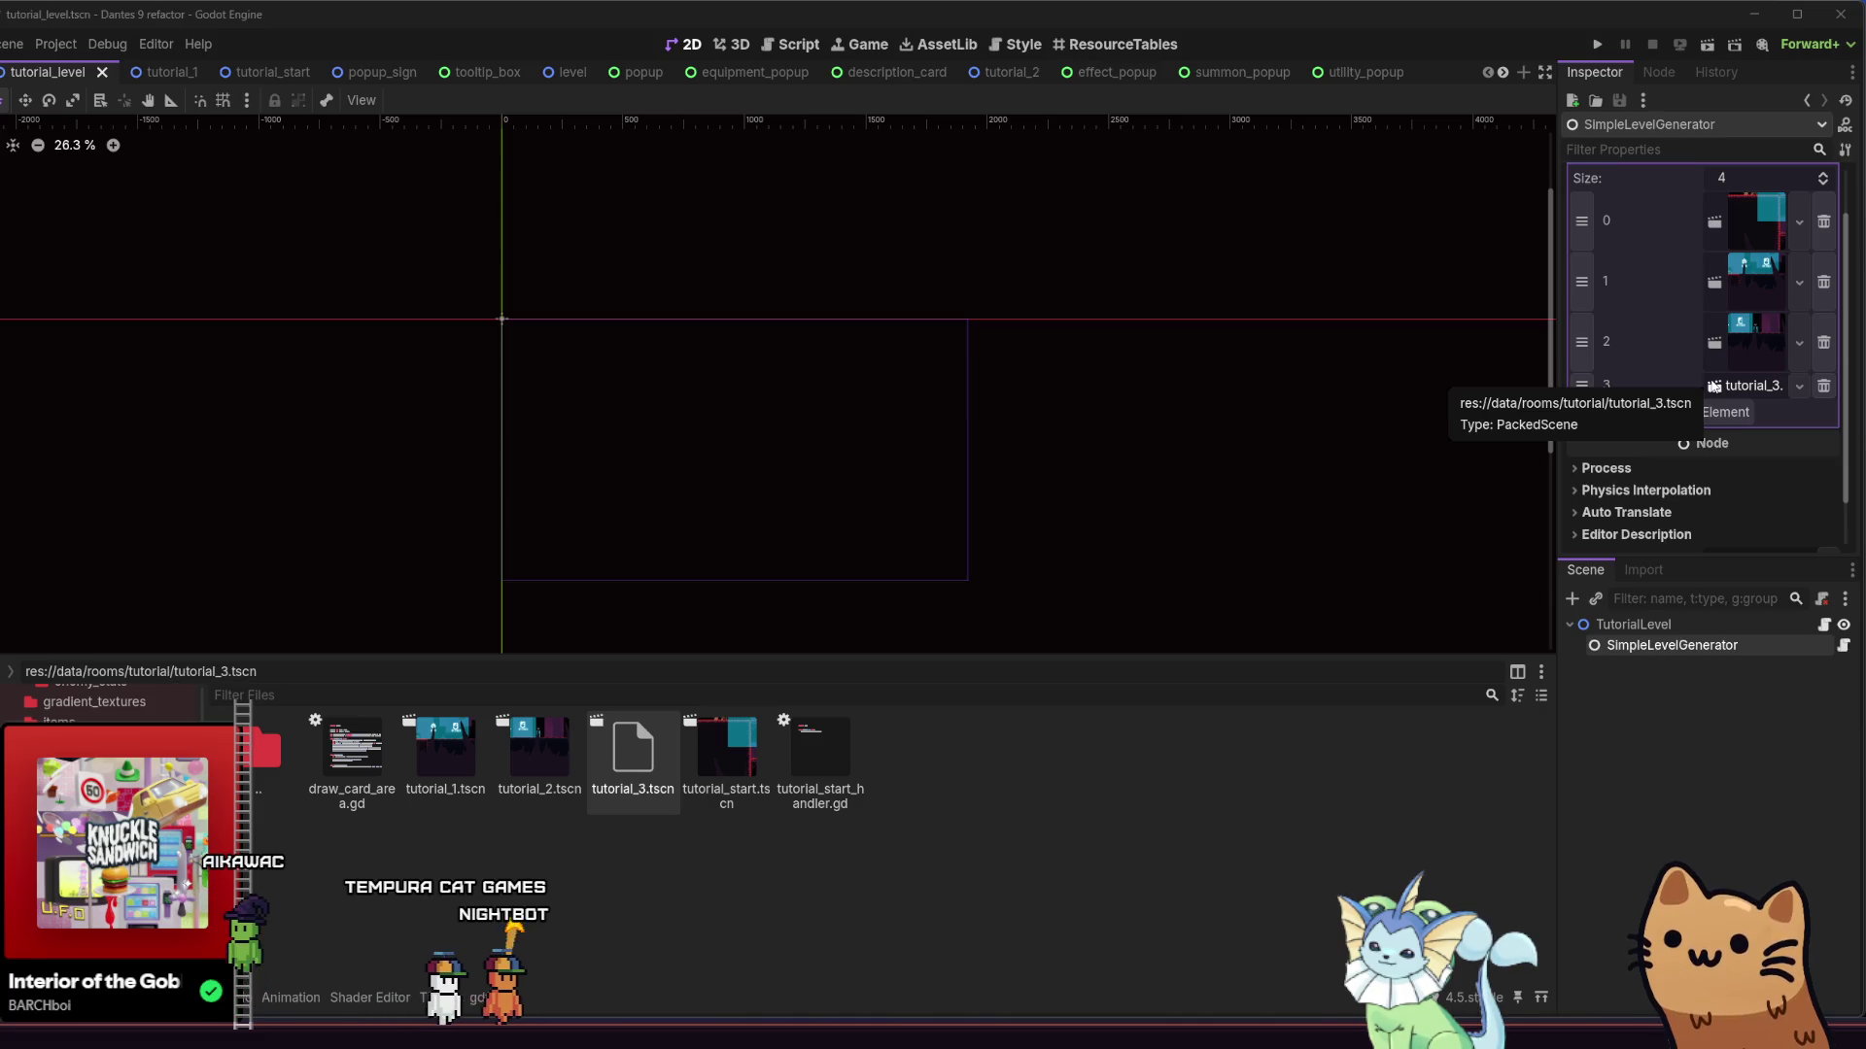
pyautogui.click(1713, 385)
pyautogui.click(1753, 388)
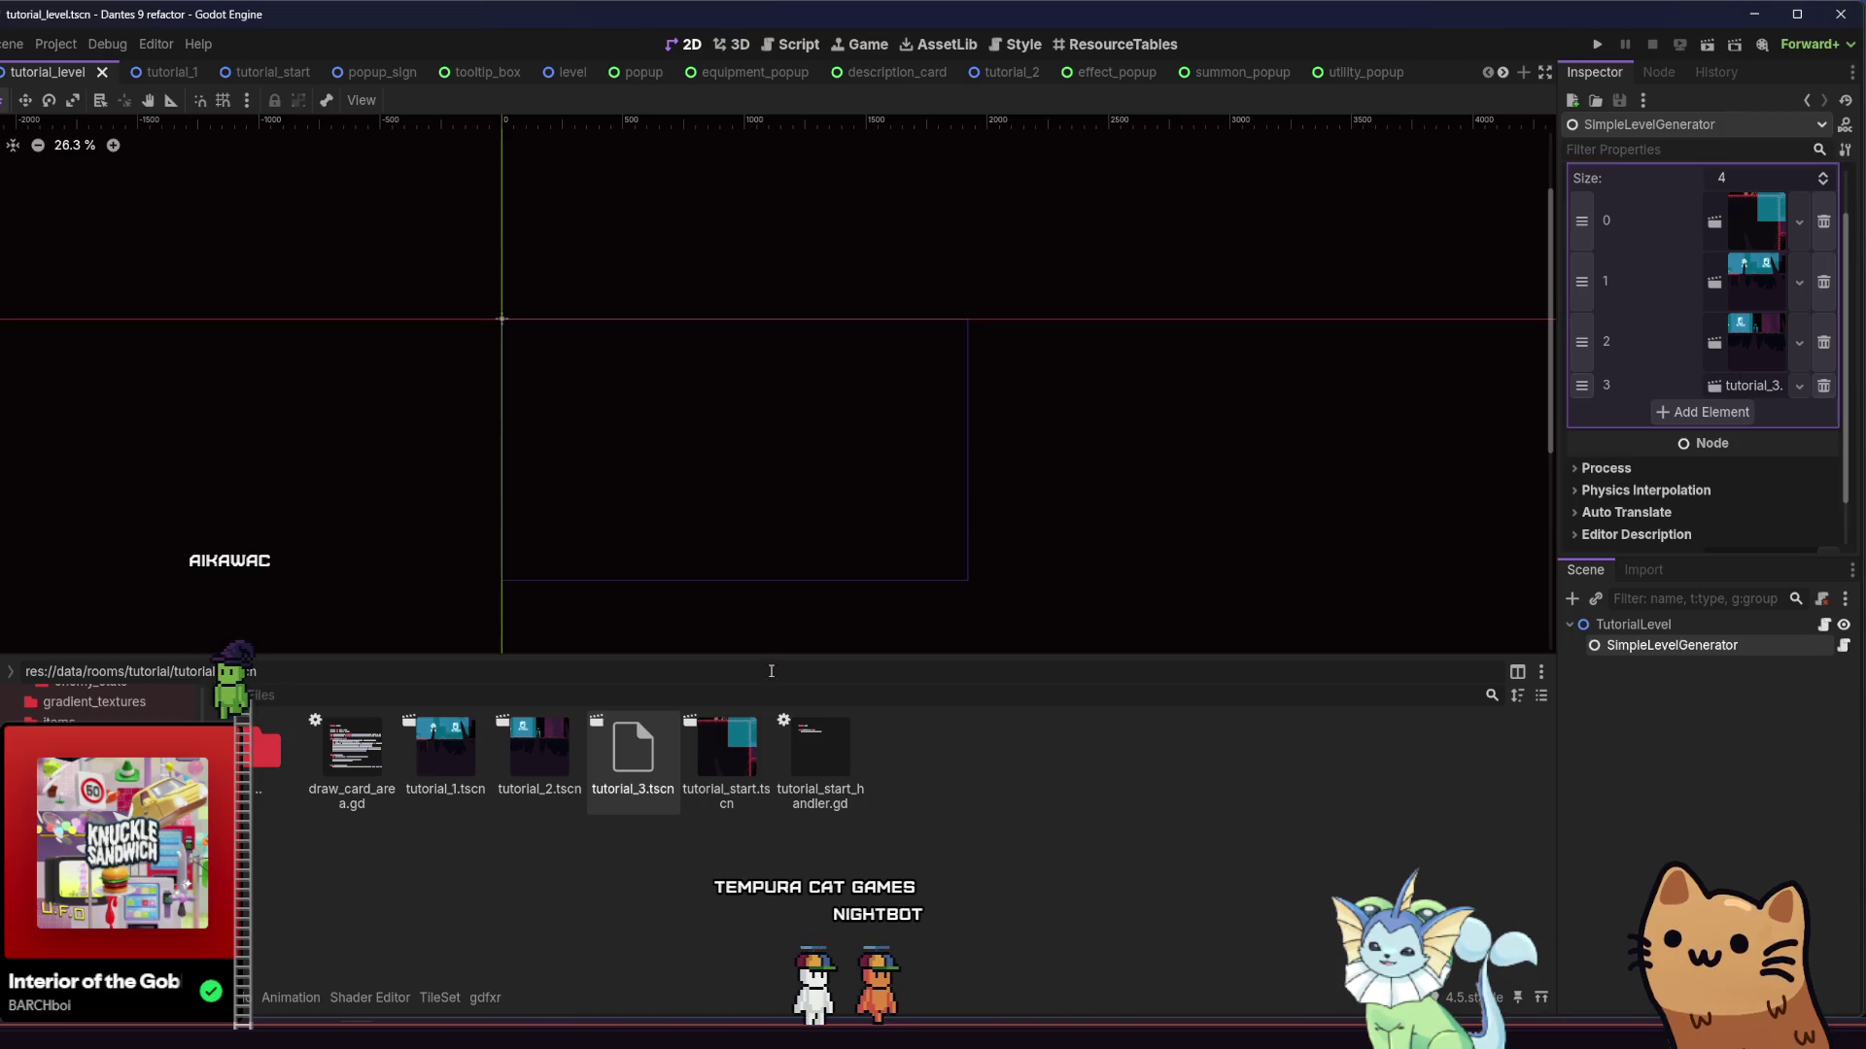
pyautogui.scroll(2, 1615, 370)
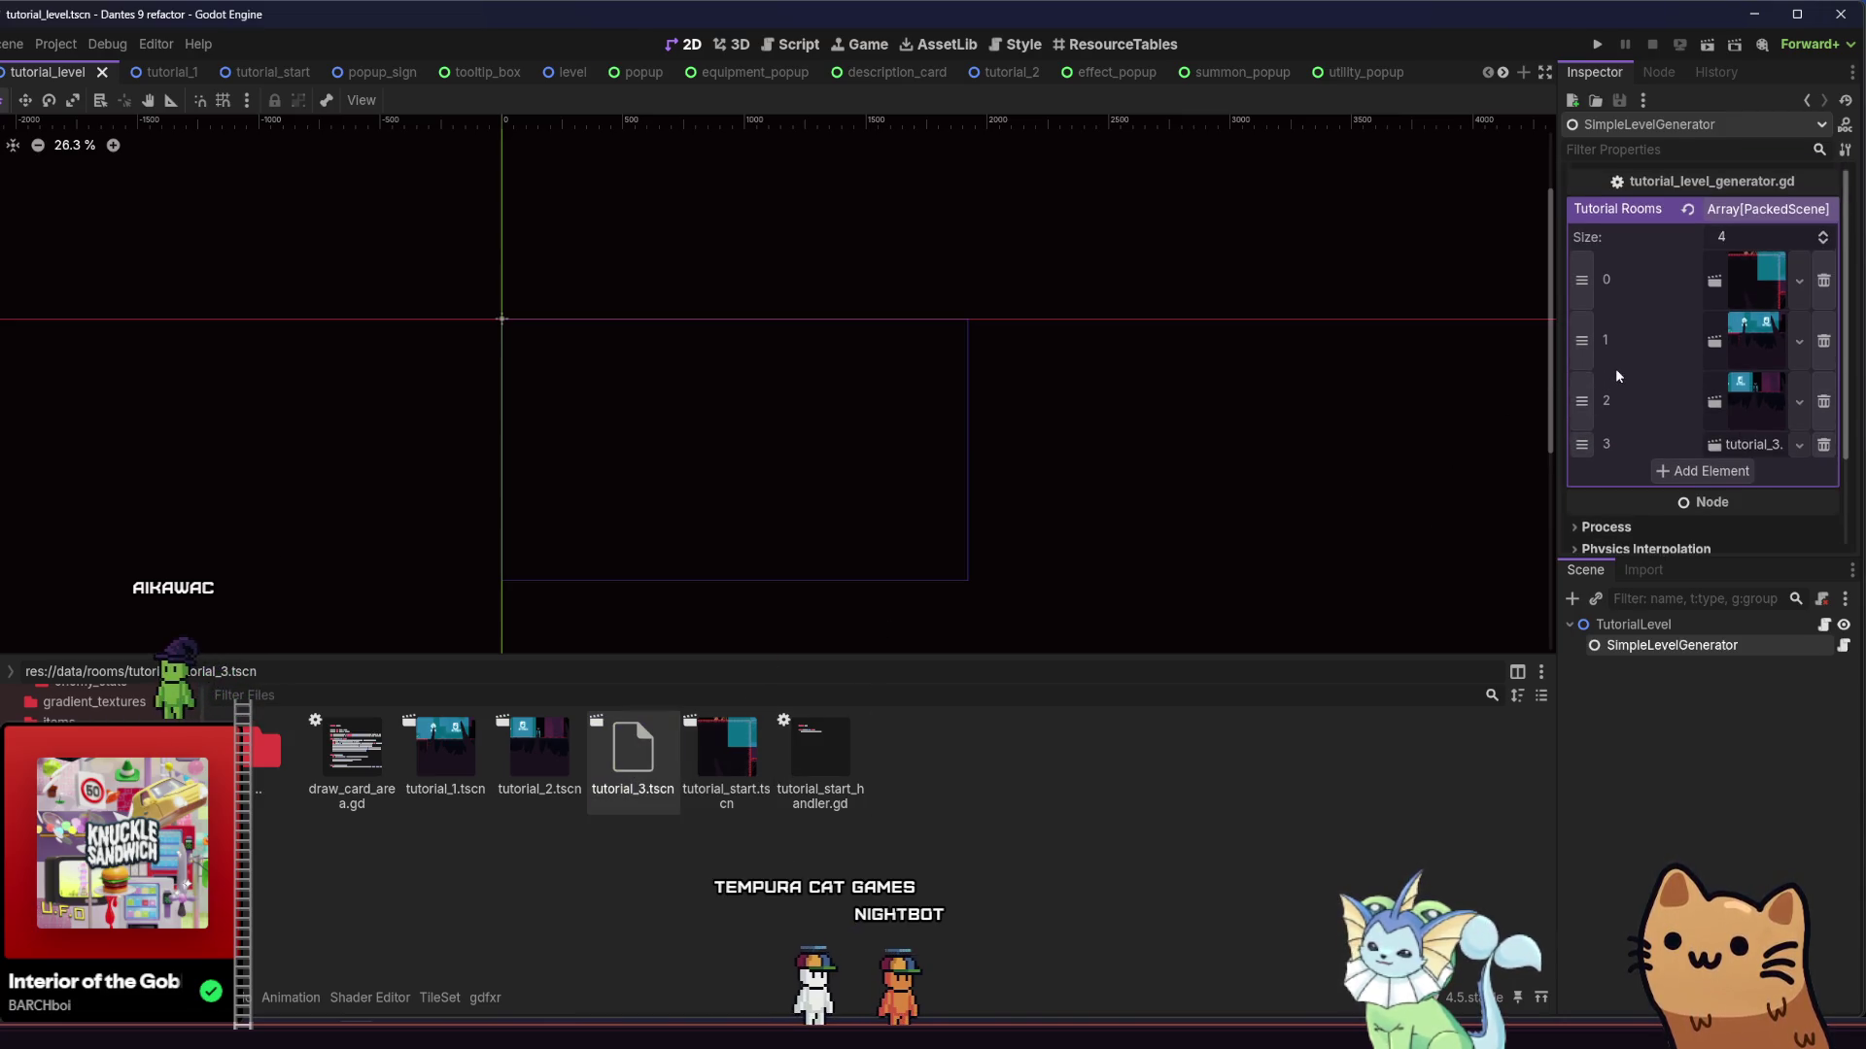
pyautogui.click(993, 71)
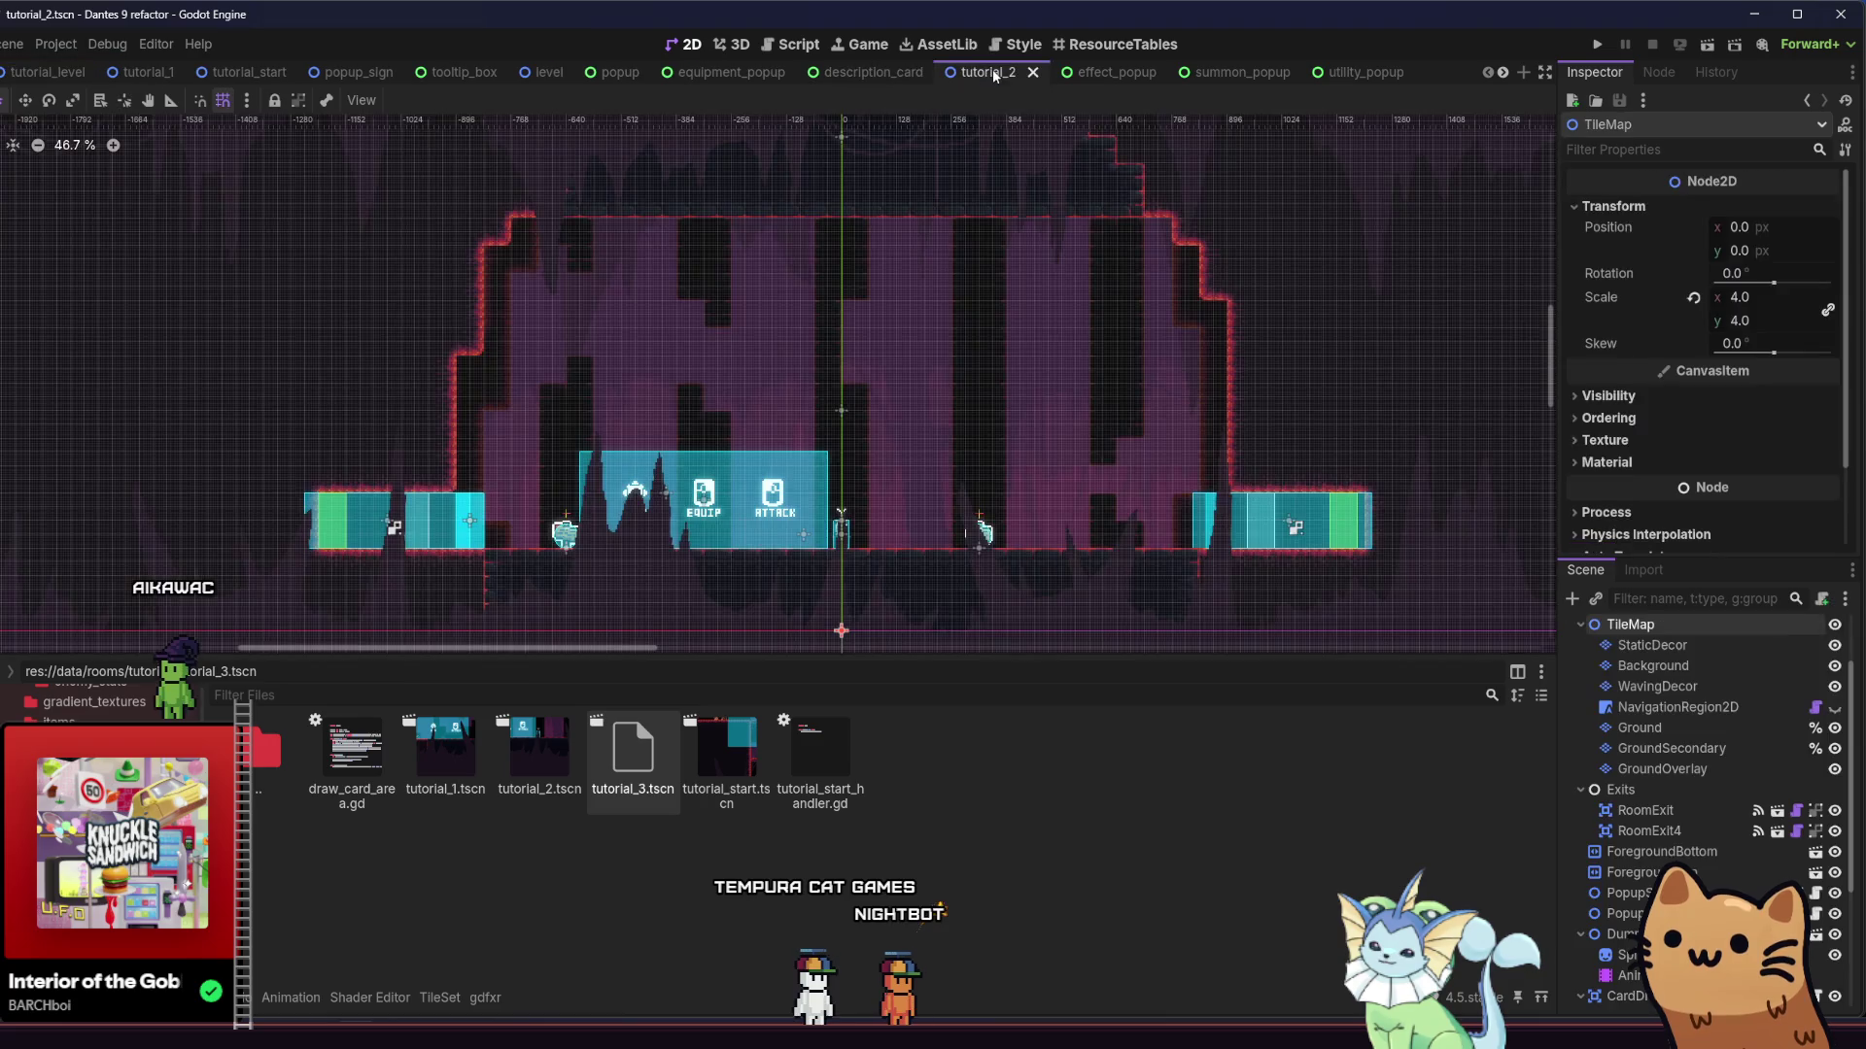
pyautogui.hscroll(2, 879, 309)
pyautogui.moveTo(1057, 73)
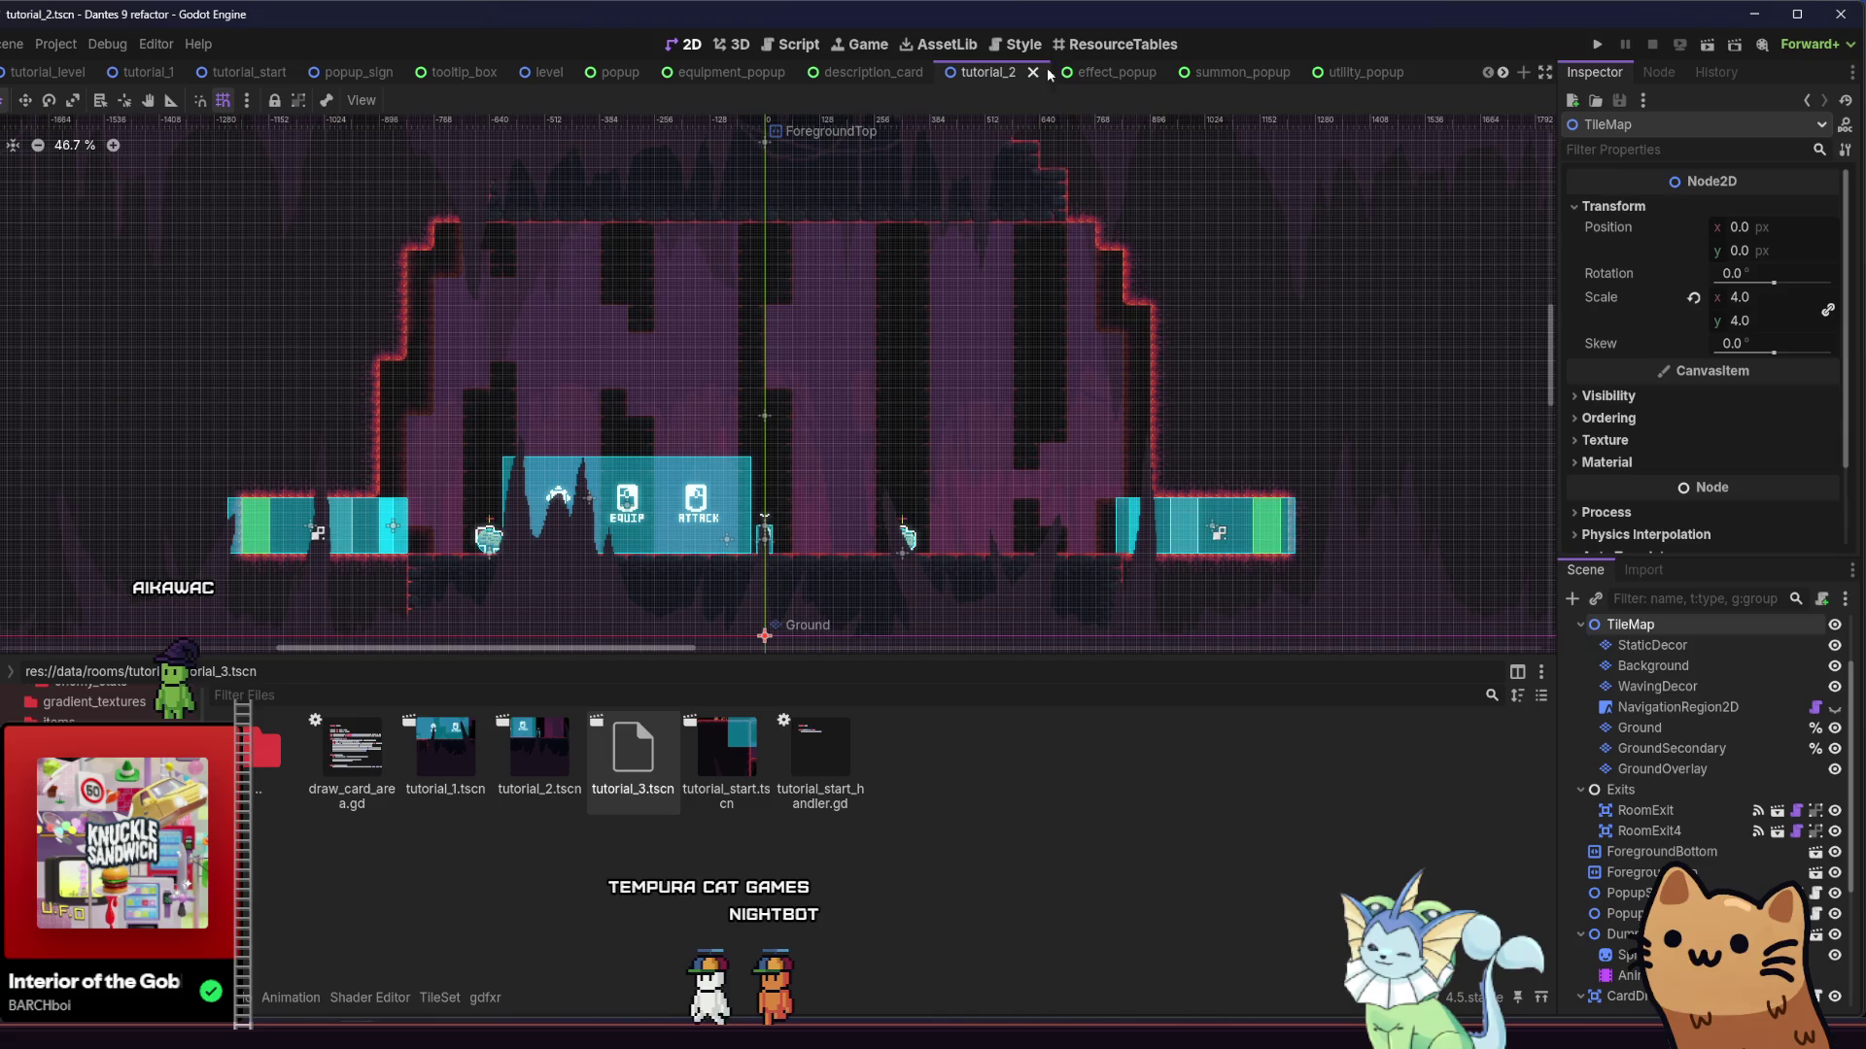
pyautogui.click(1645, 811)
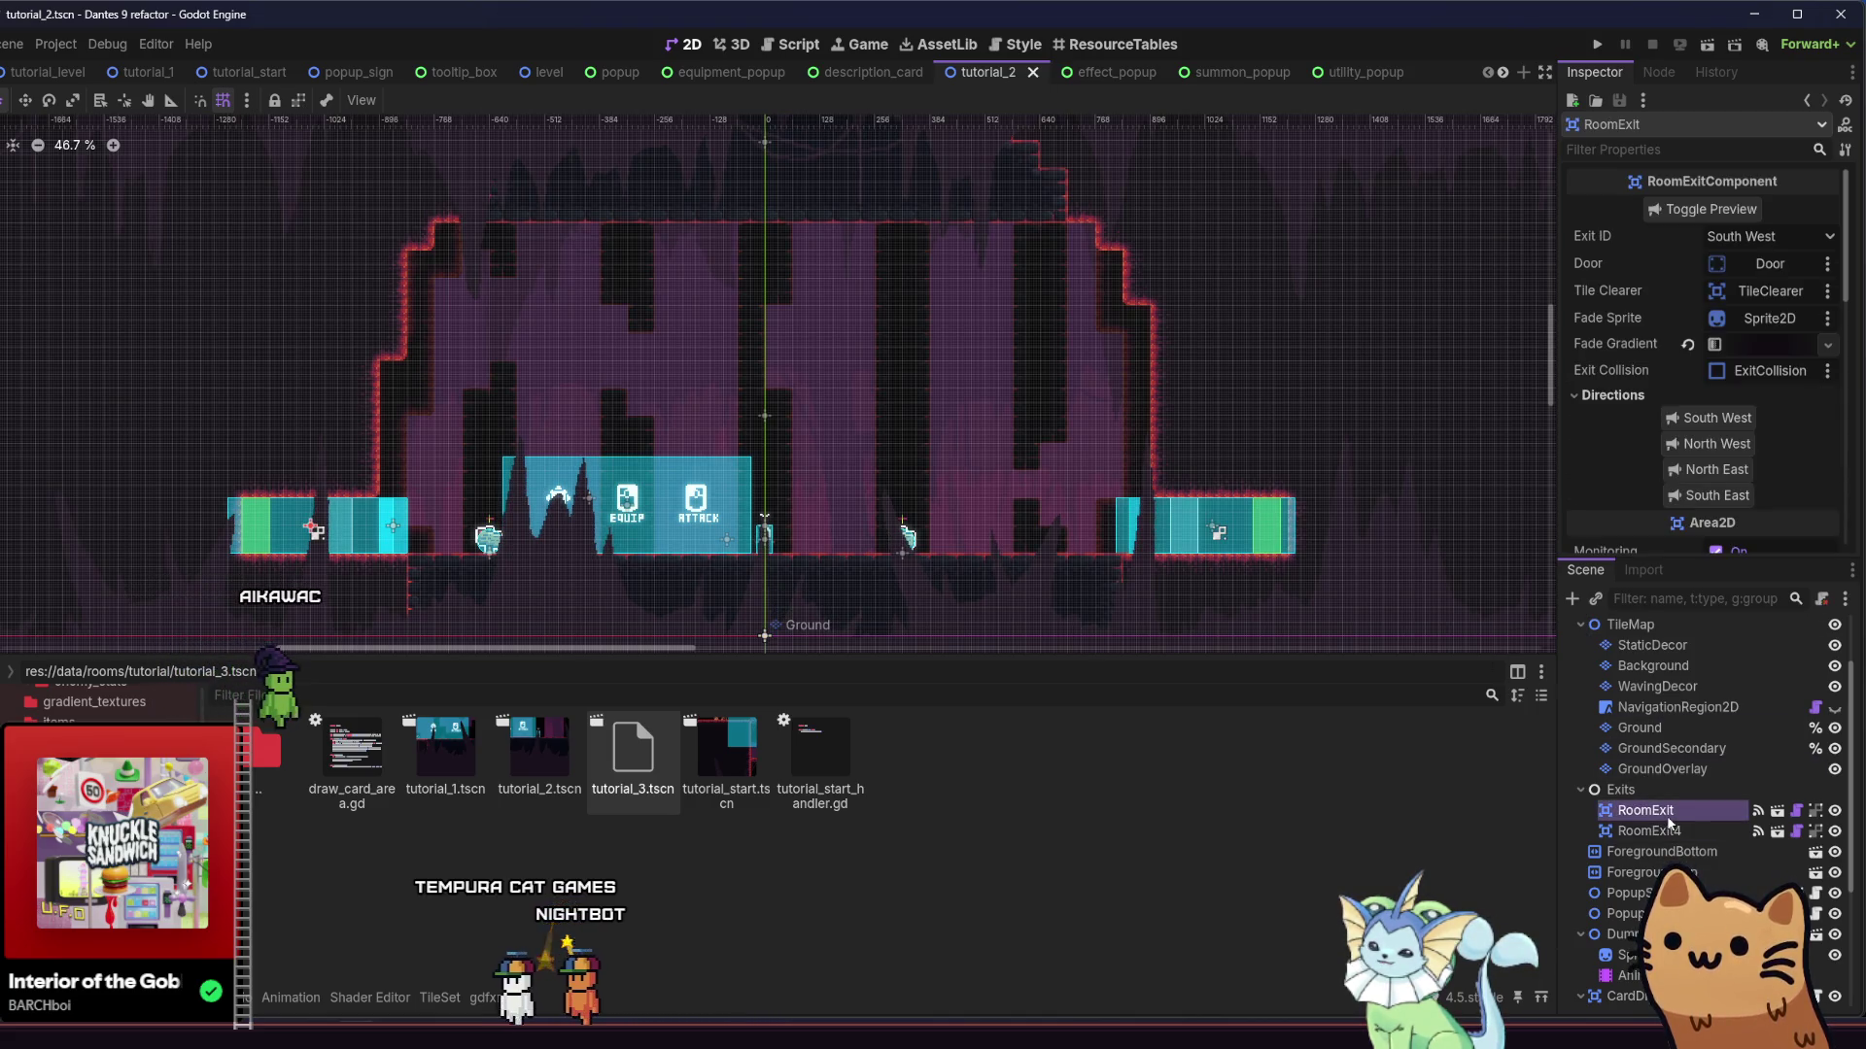
pyautogui.click(1658, 833)
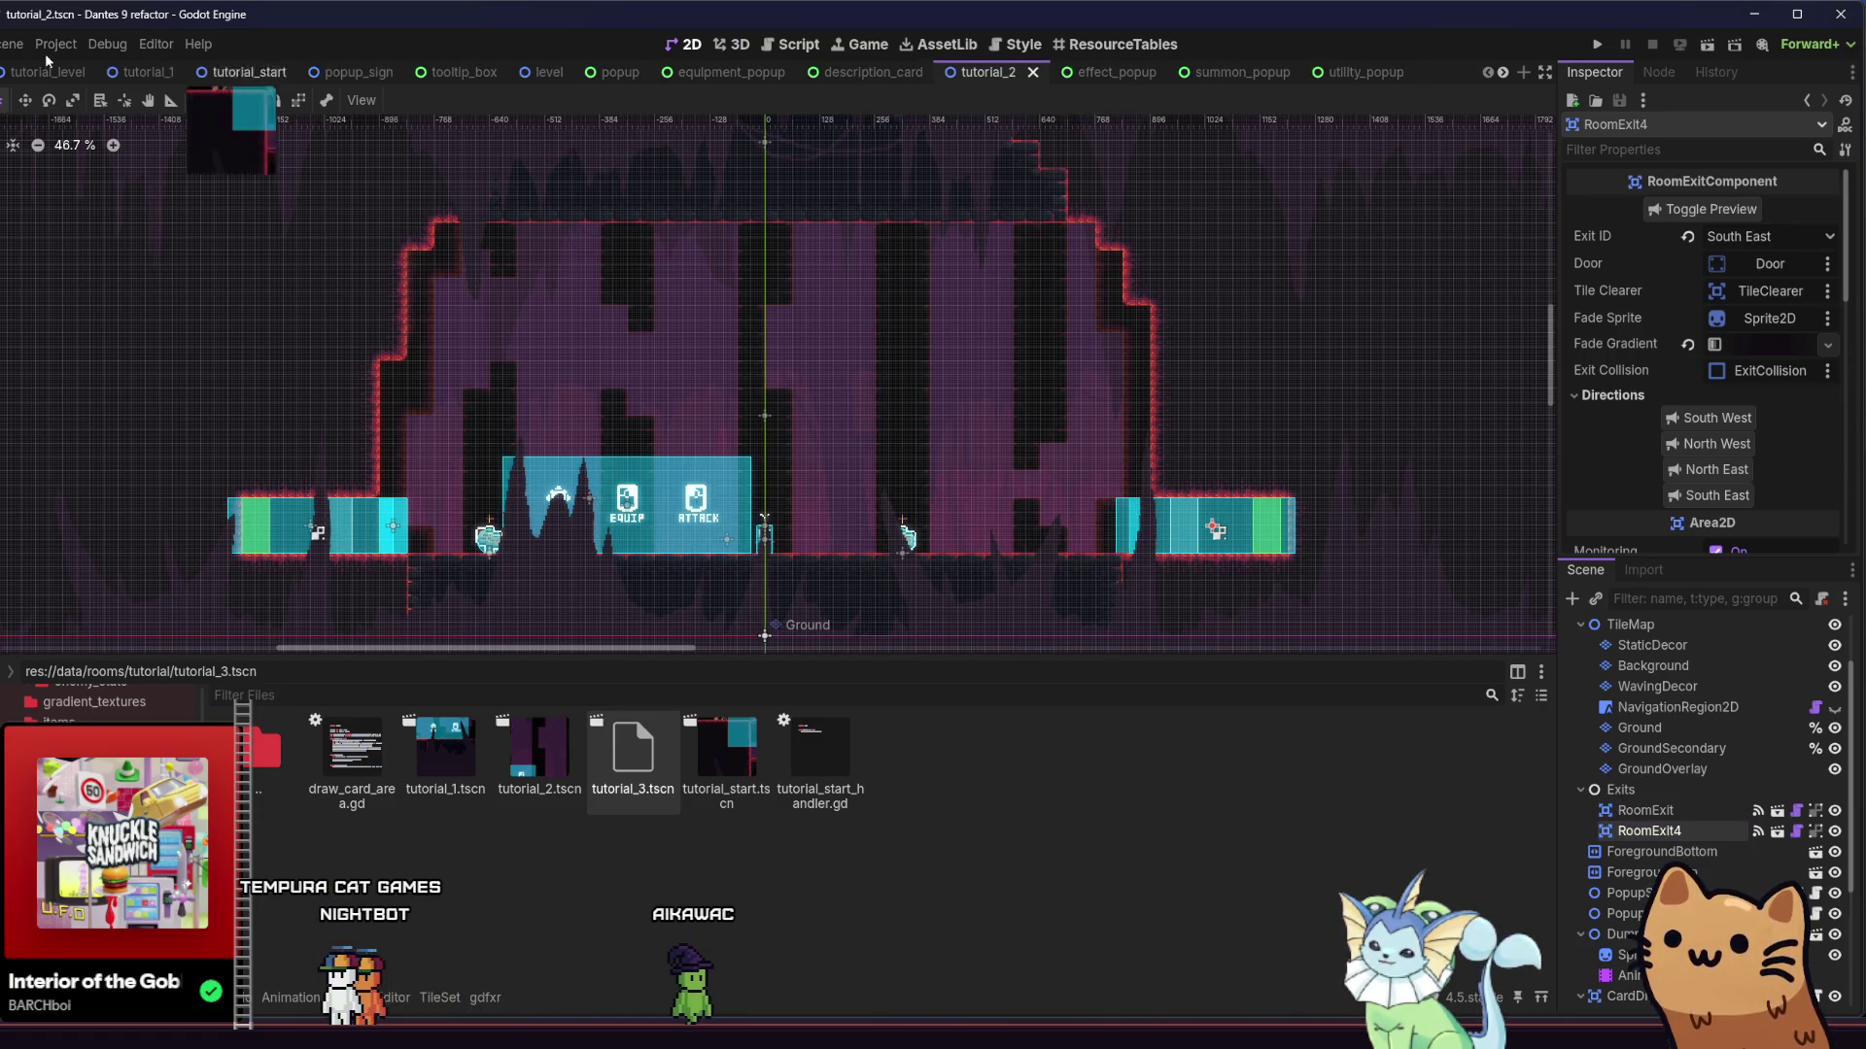
pyautogui.click(26, 74)
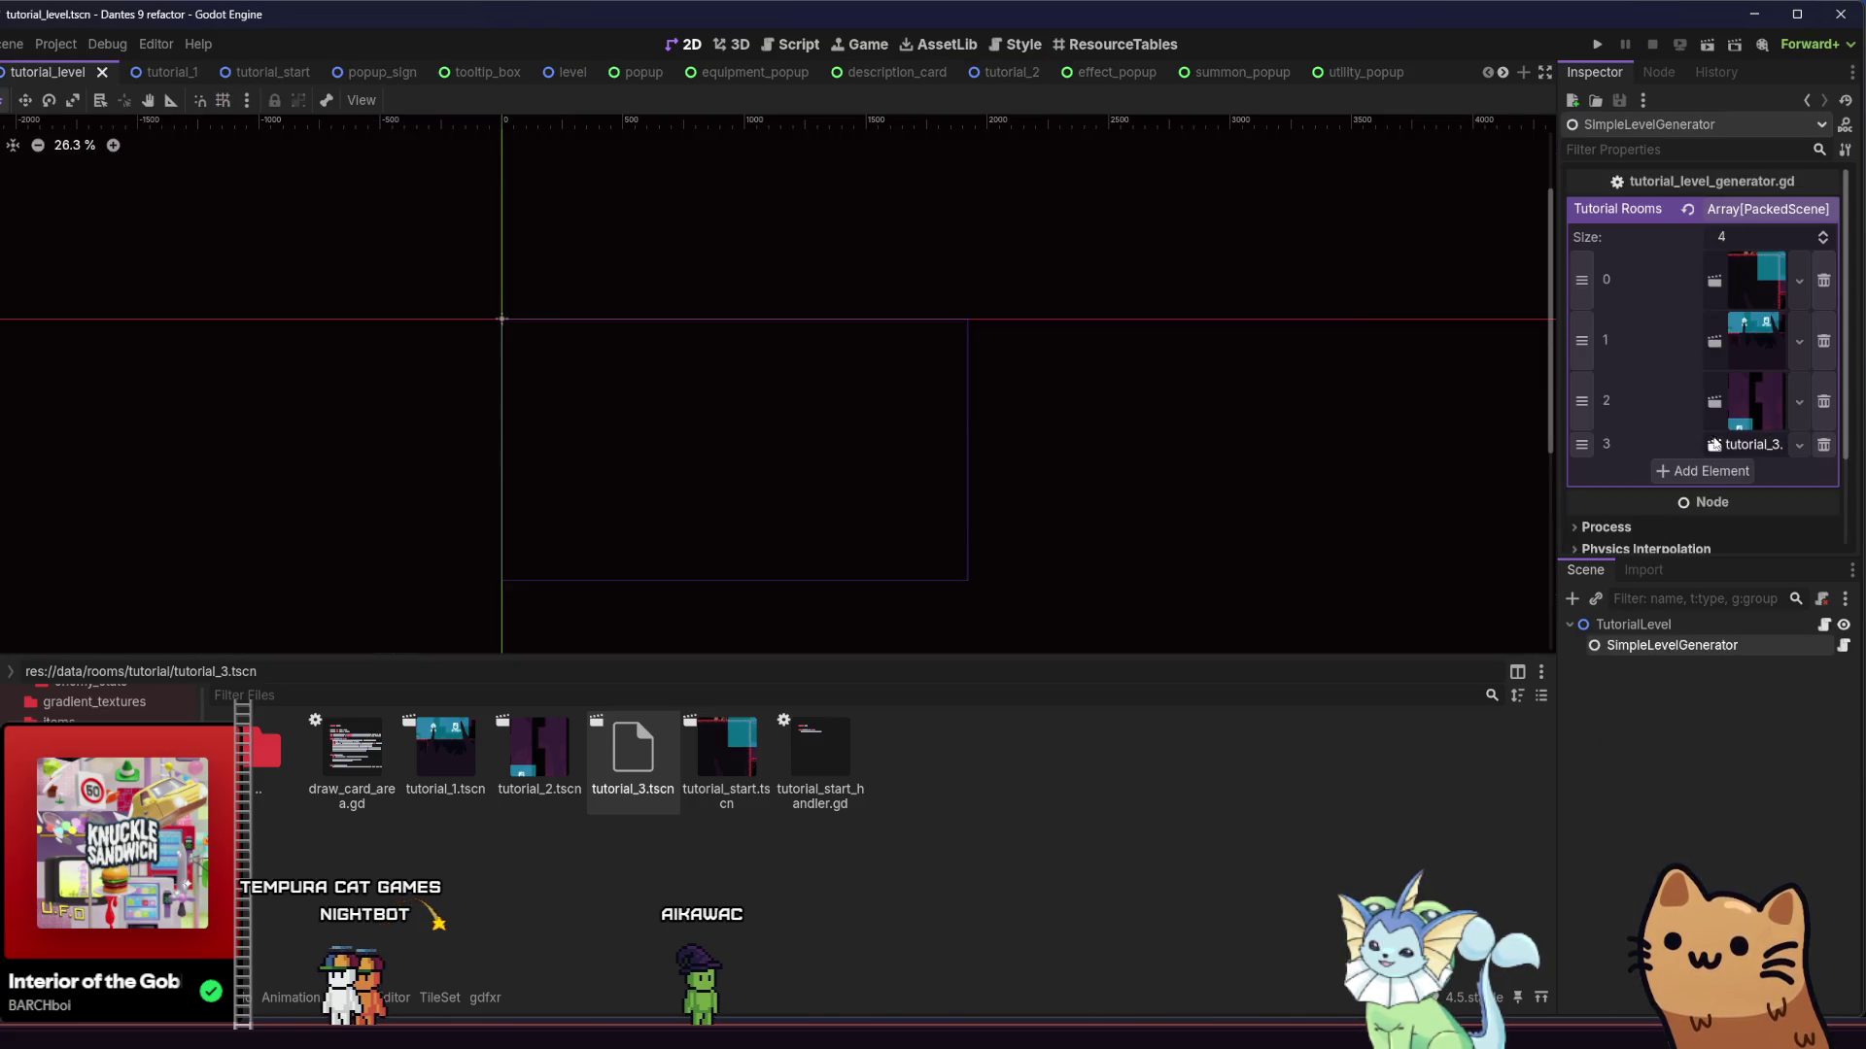
# Replace room element 3 with tutorial_3.tscn again, then open and save the tutorial_3 scene
pyautogui.click(1824, 446)
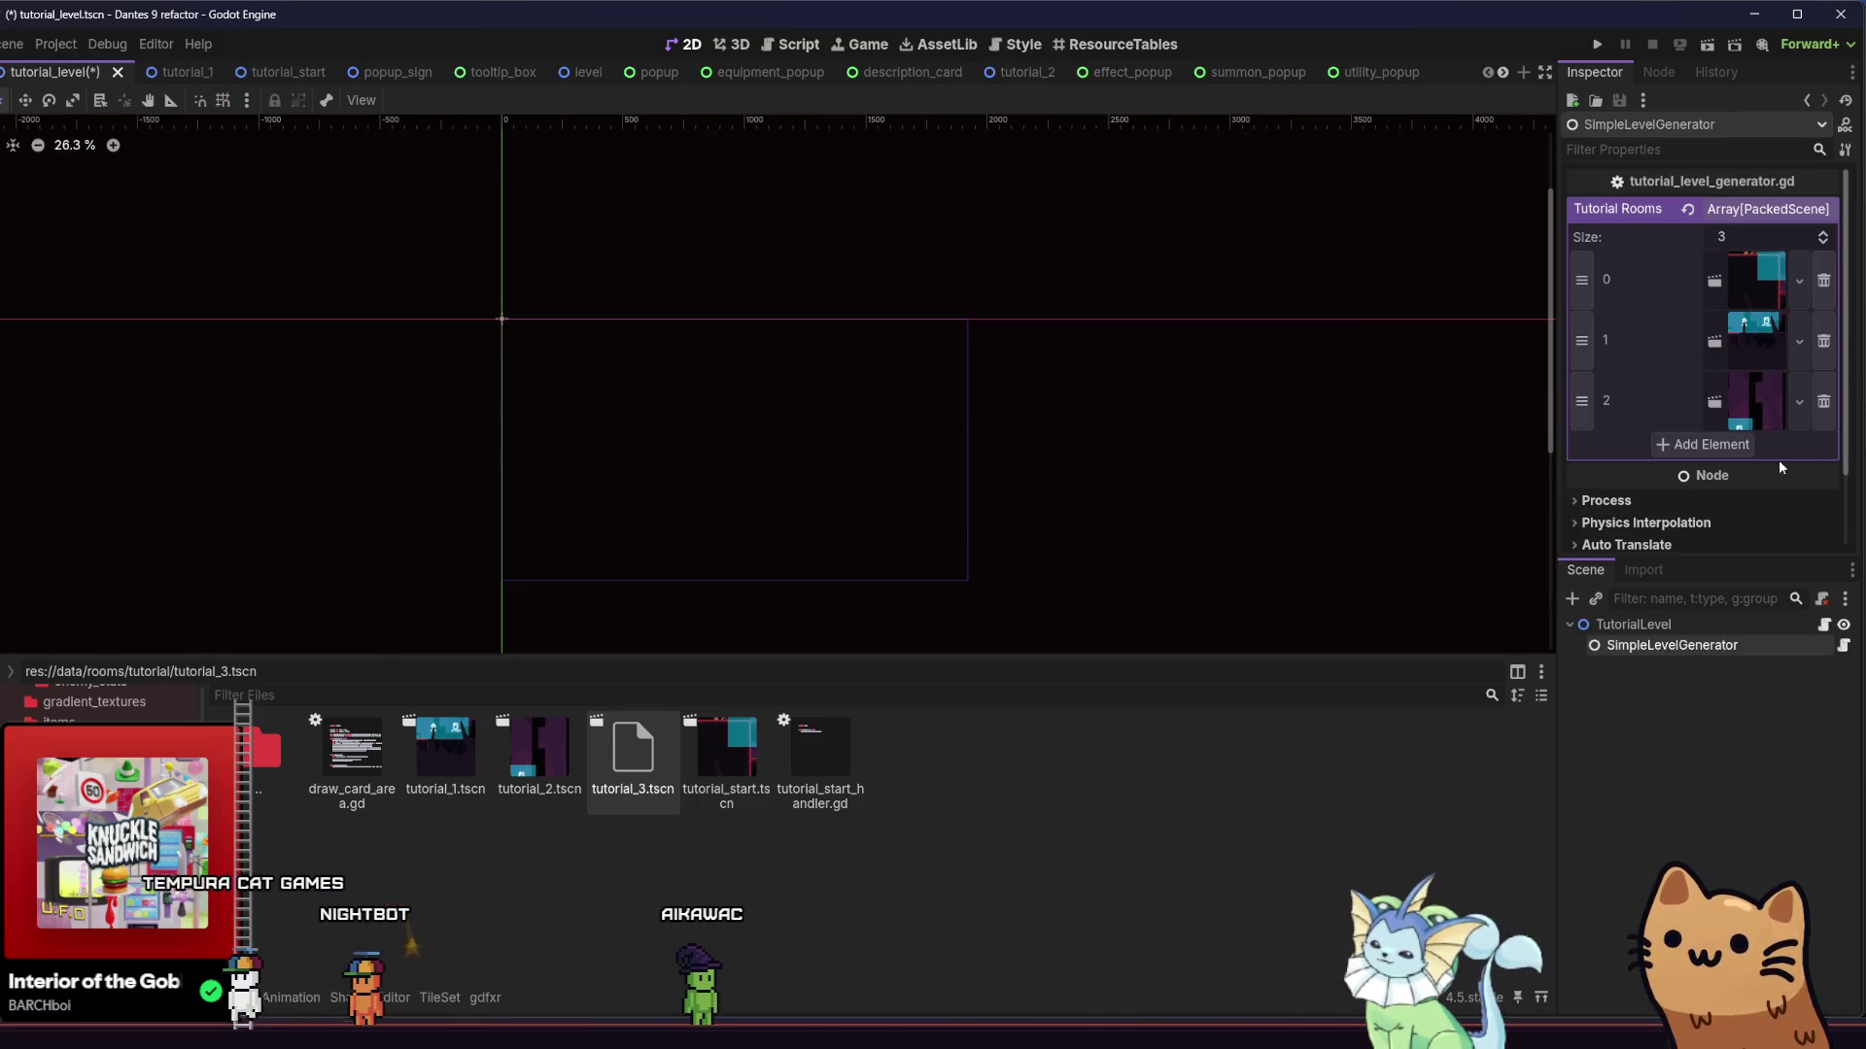
pyautogui.moveTo(632, 753)
pyautogui.mouseDown()
pyautogui.moveTo(642, 768)
pyautogui.moveTo(1746, 207)
pyautogui.mouseUp()
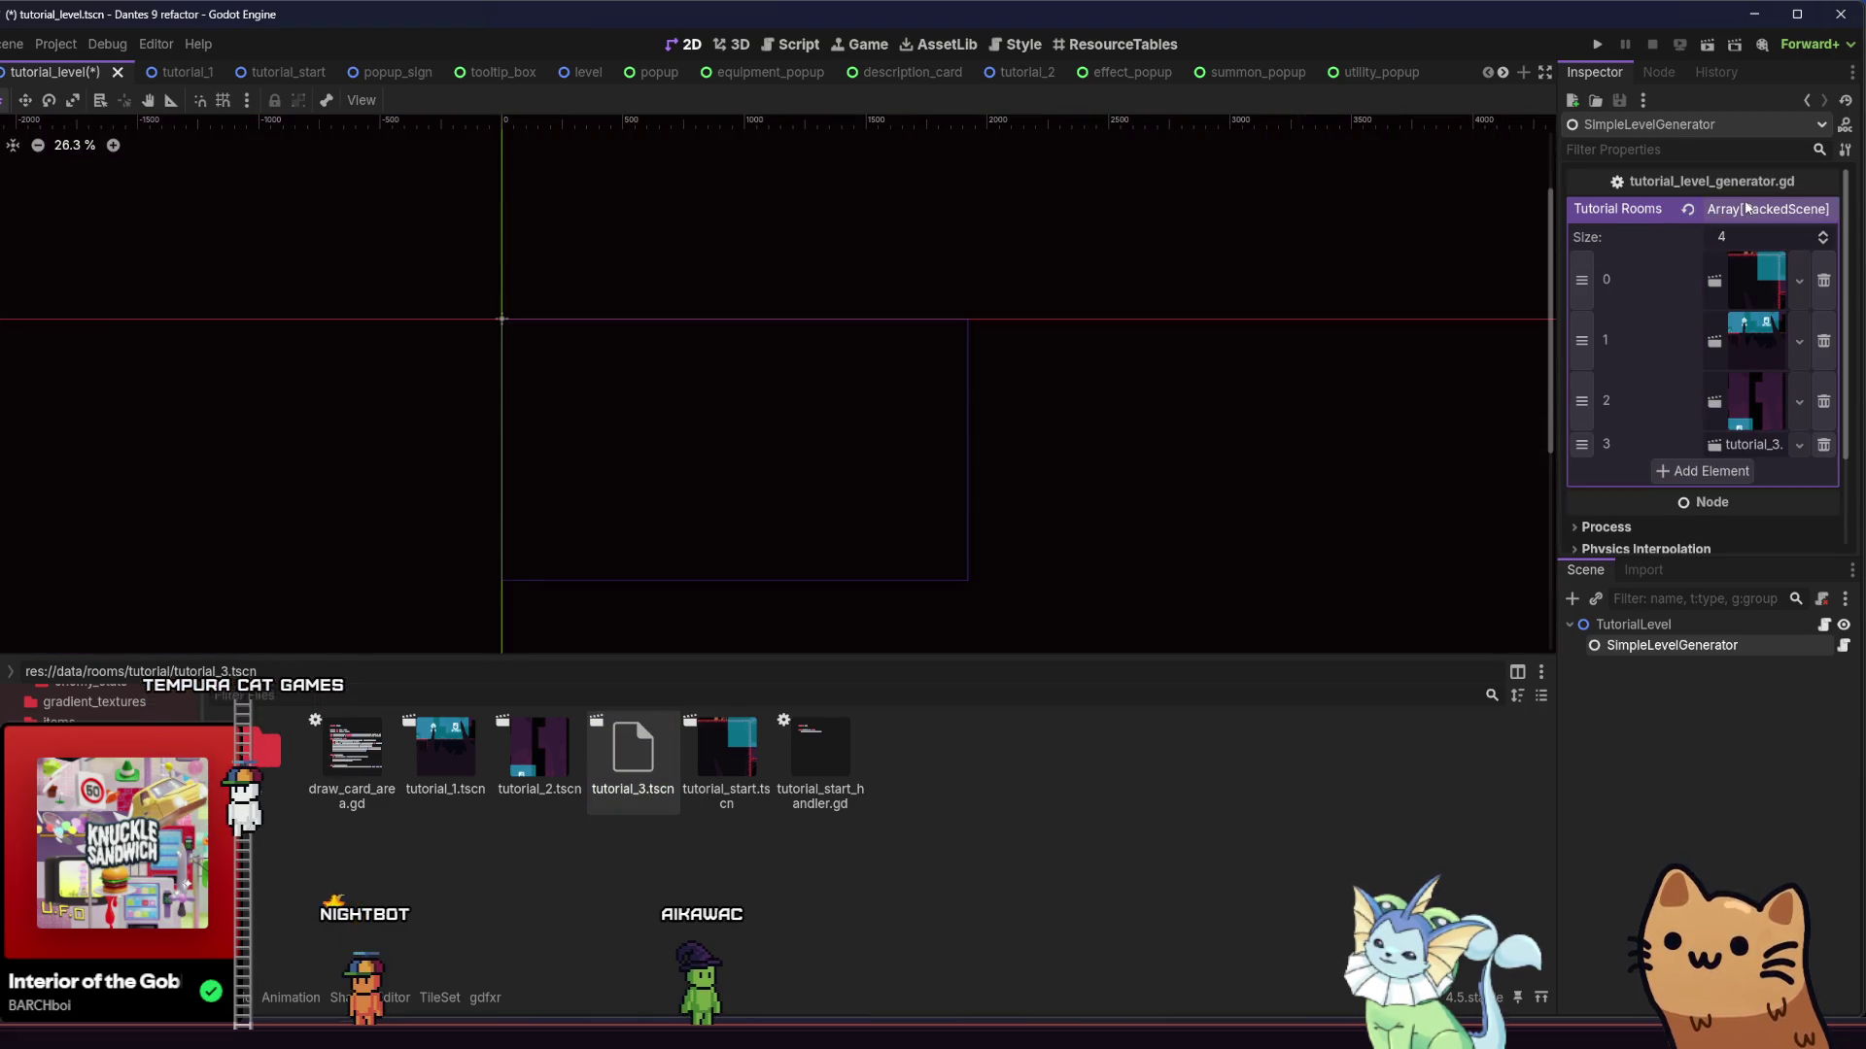
pyautogui.click(1745, 432)
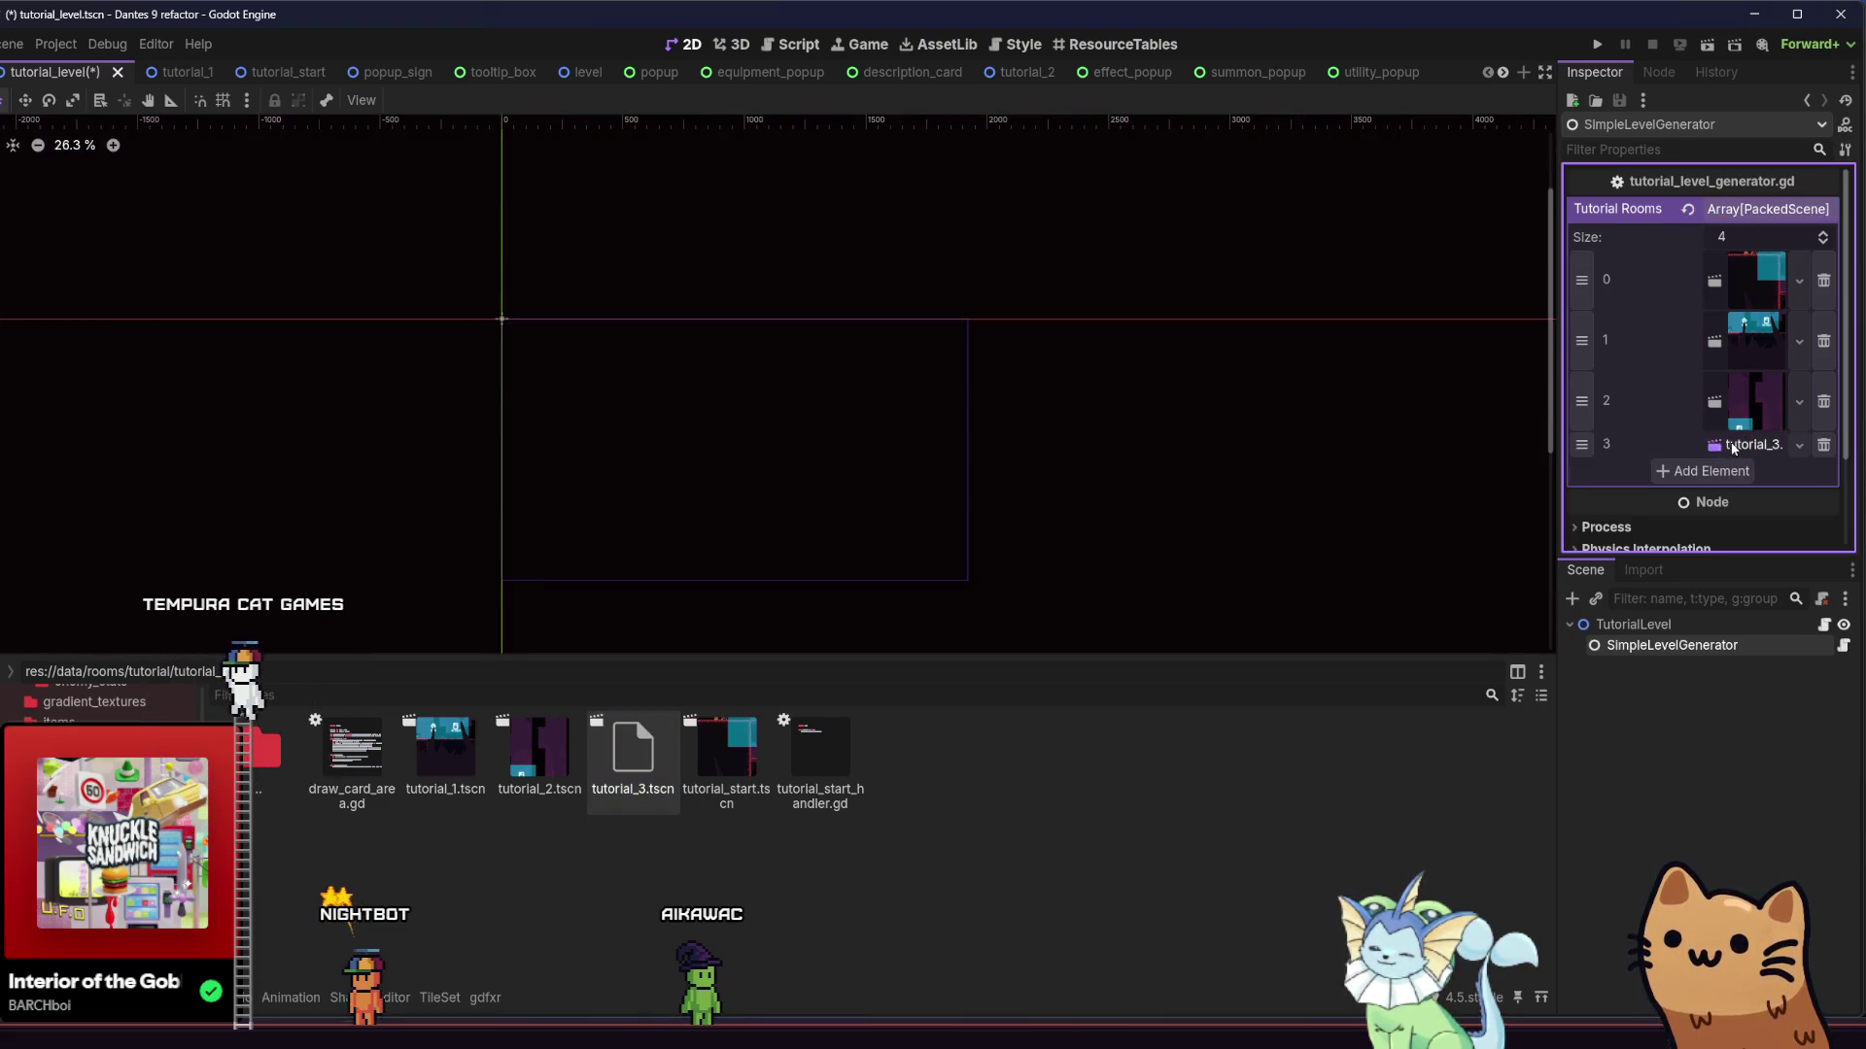
pyautogui.click(1733, 447)
pyautogui.hotkey('ctrl', 's')
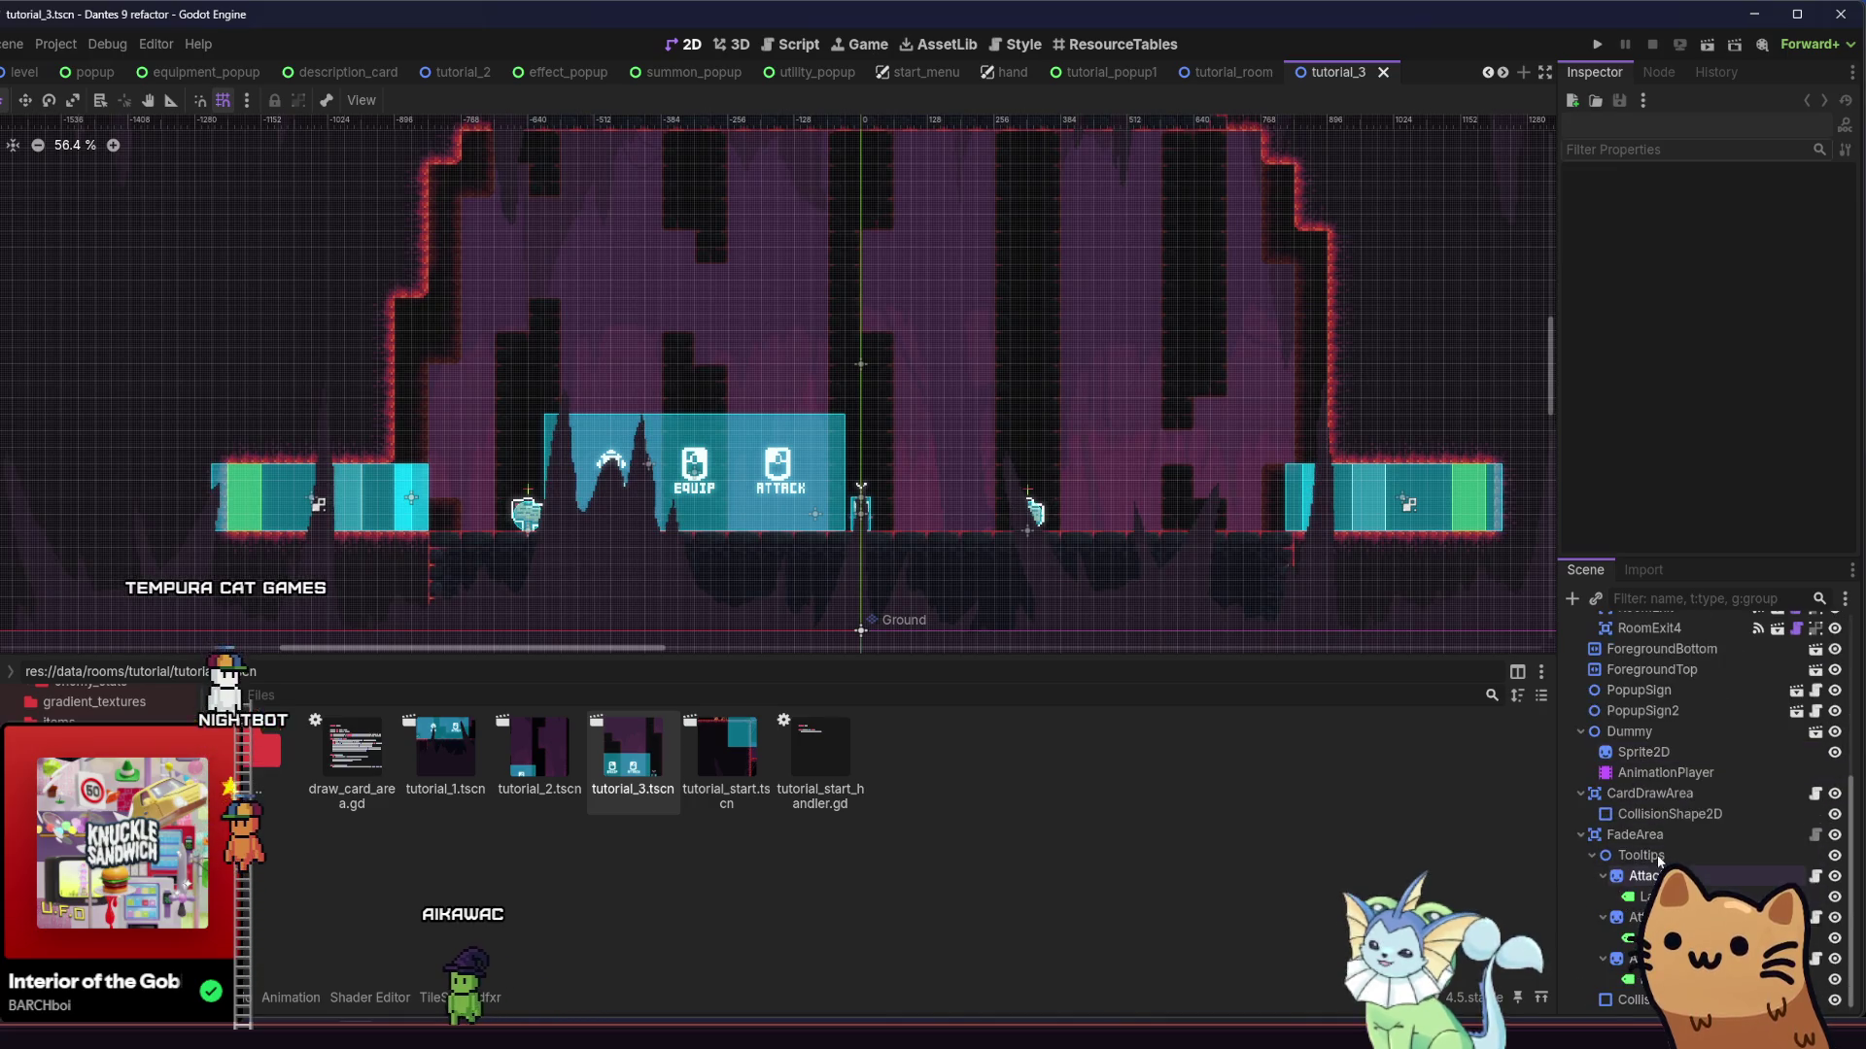
# Set PopupSign's Popup Scene to tutorial_popup2.tscn and save the scene
pyautogui.scroll(5, 1675, 855)
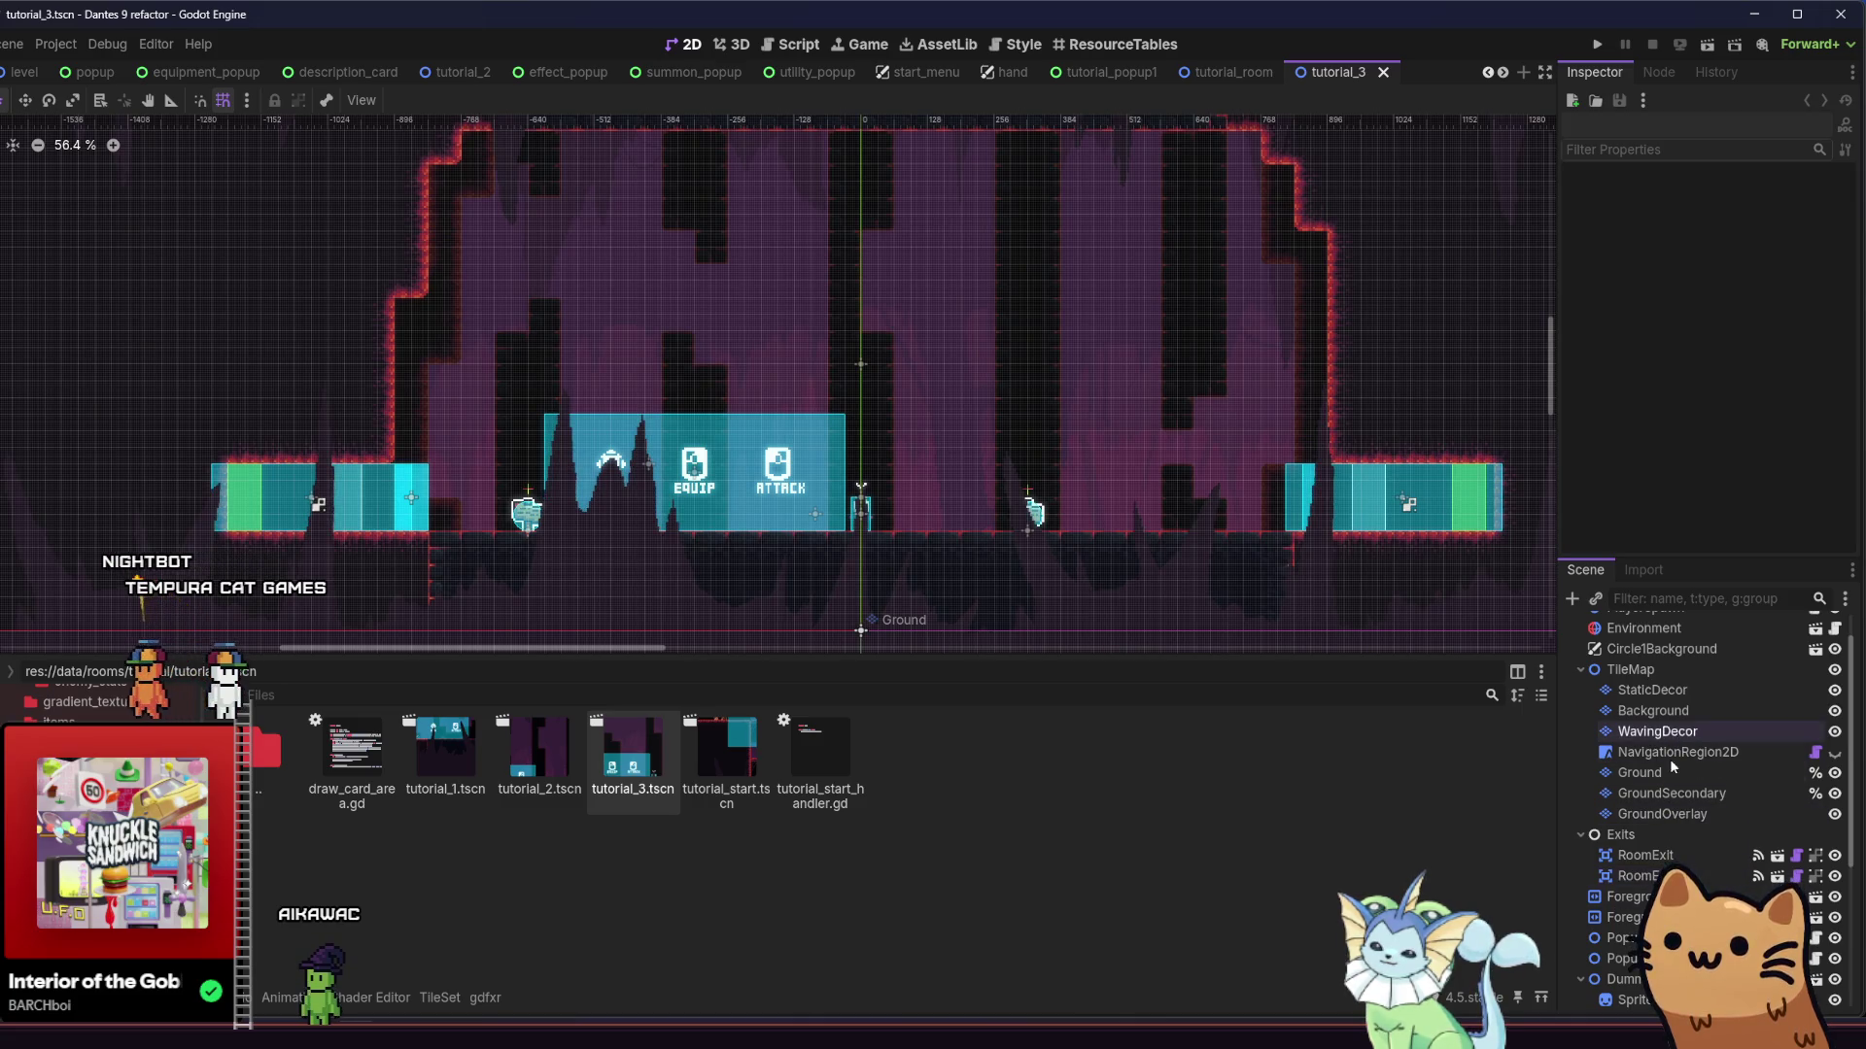
pyautogui.click(1621, 938)
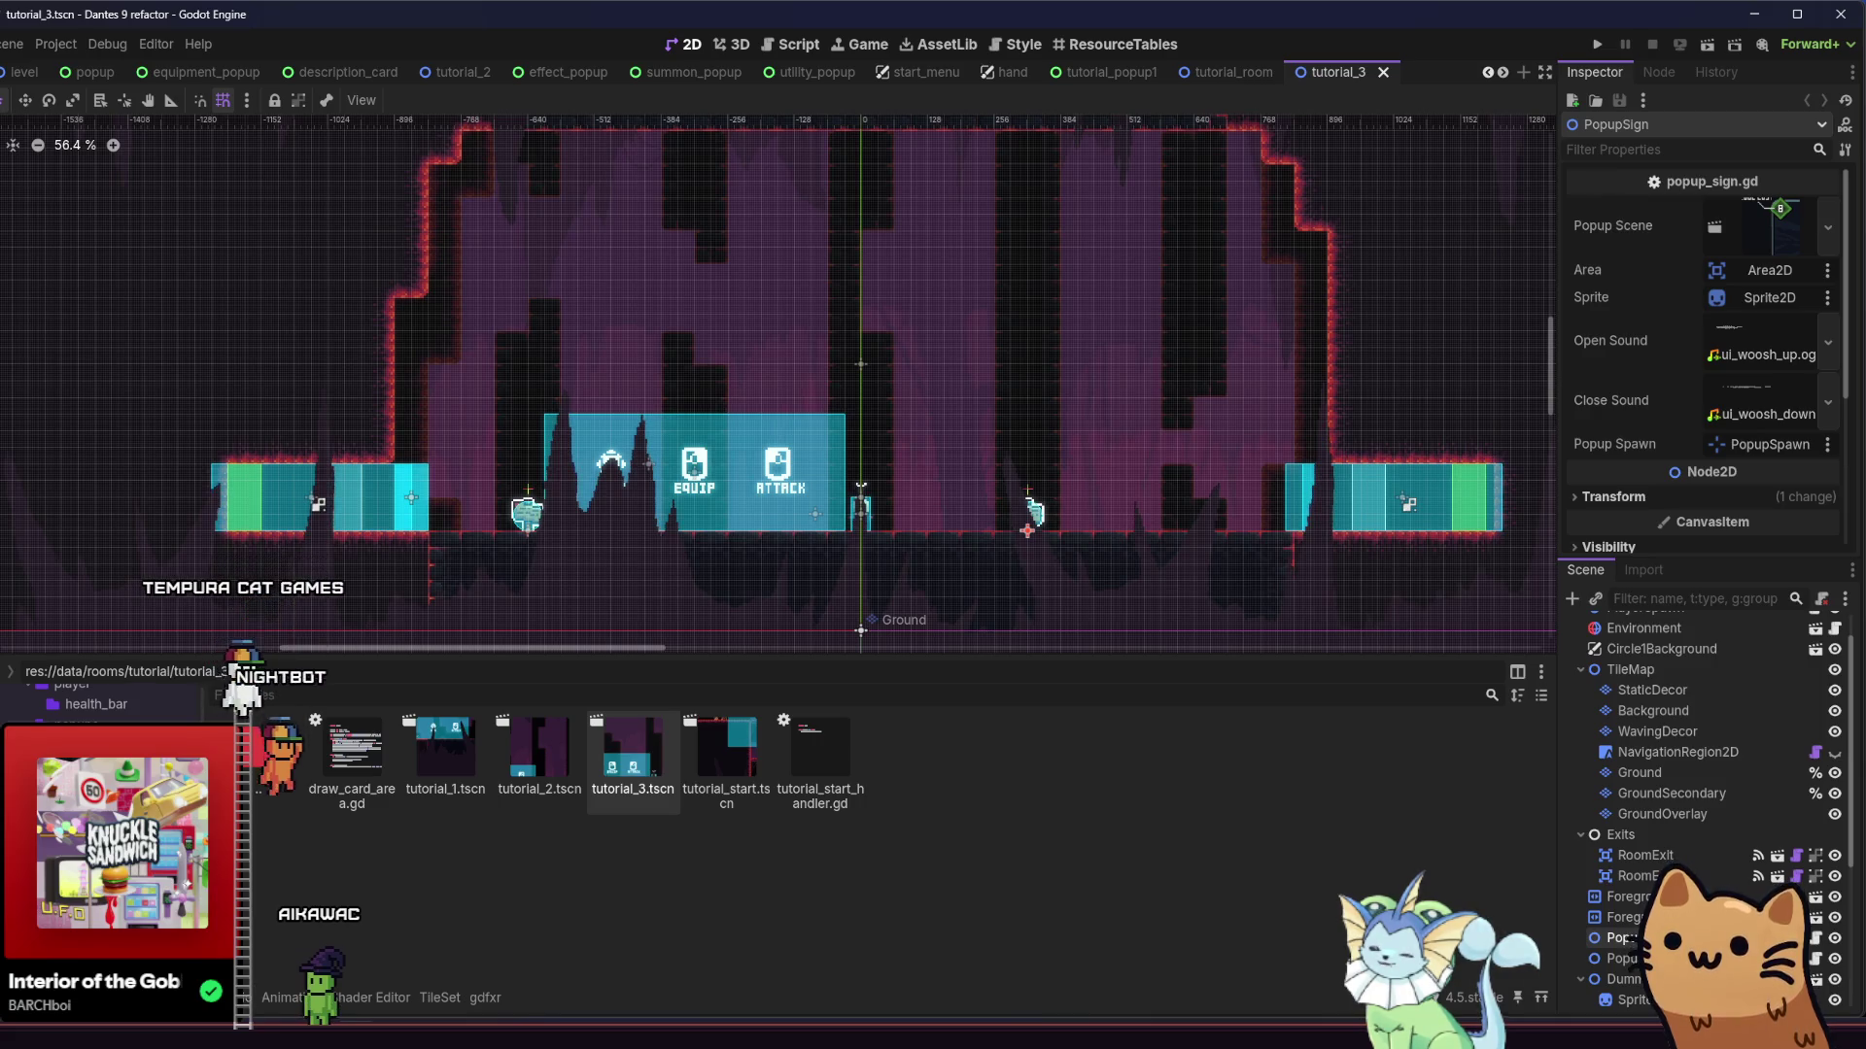
pyautogui.click(97, 739)
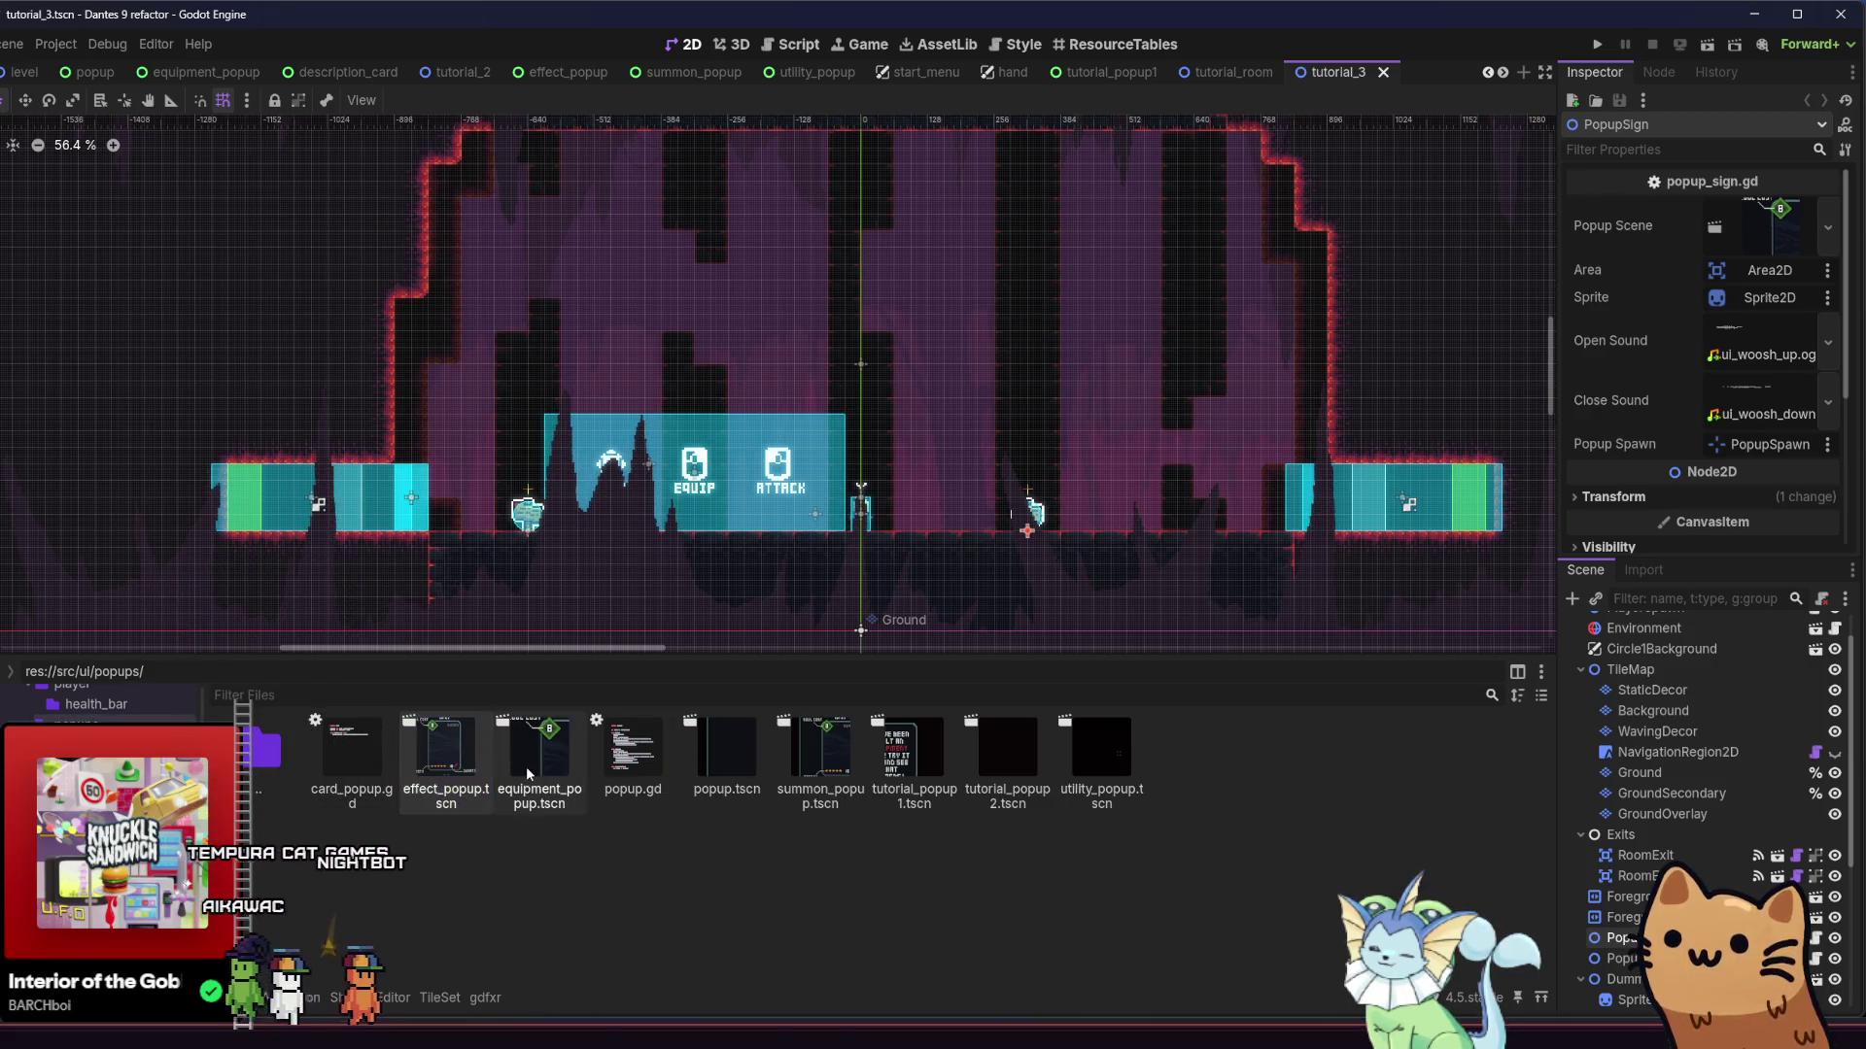
pyautogui.click(1006, 767)
pyautogui.moveTo(1005, 769); pyautogui.dragTo(1735, 221)
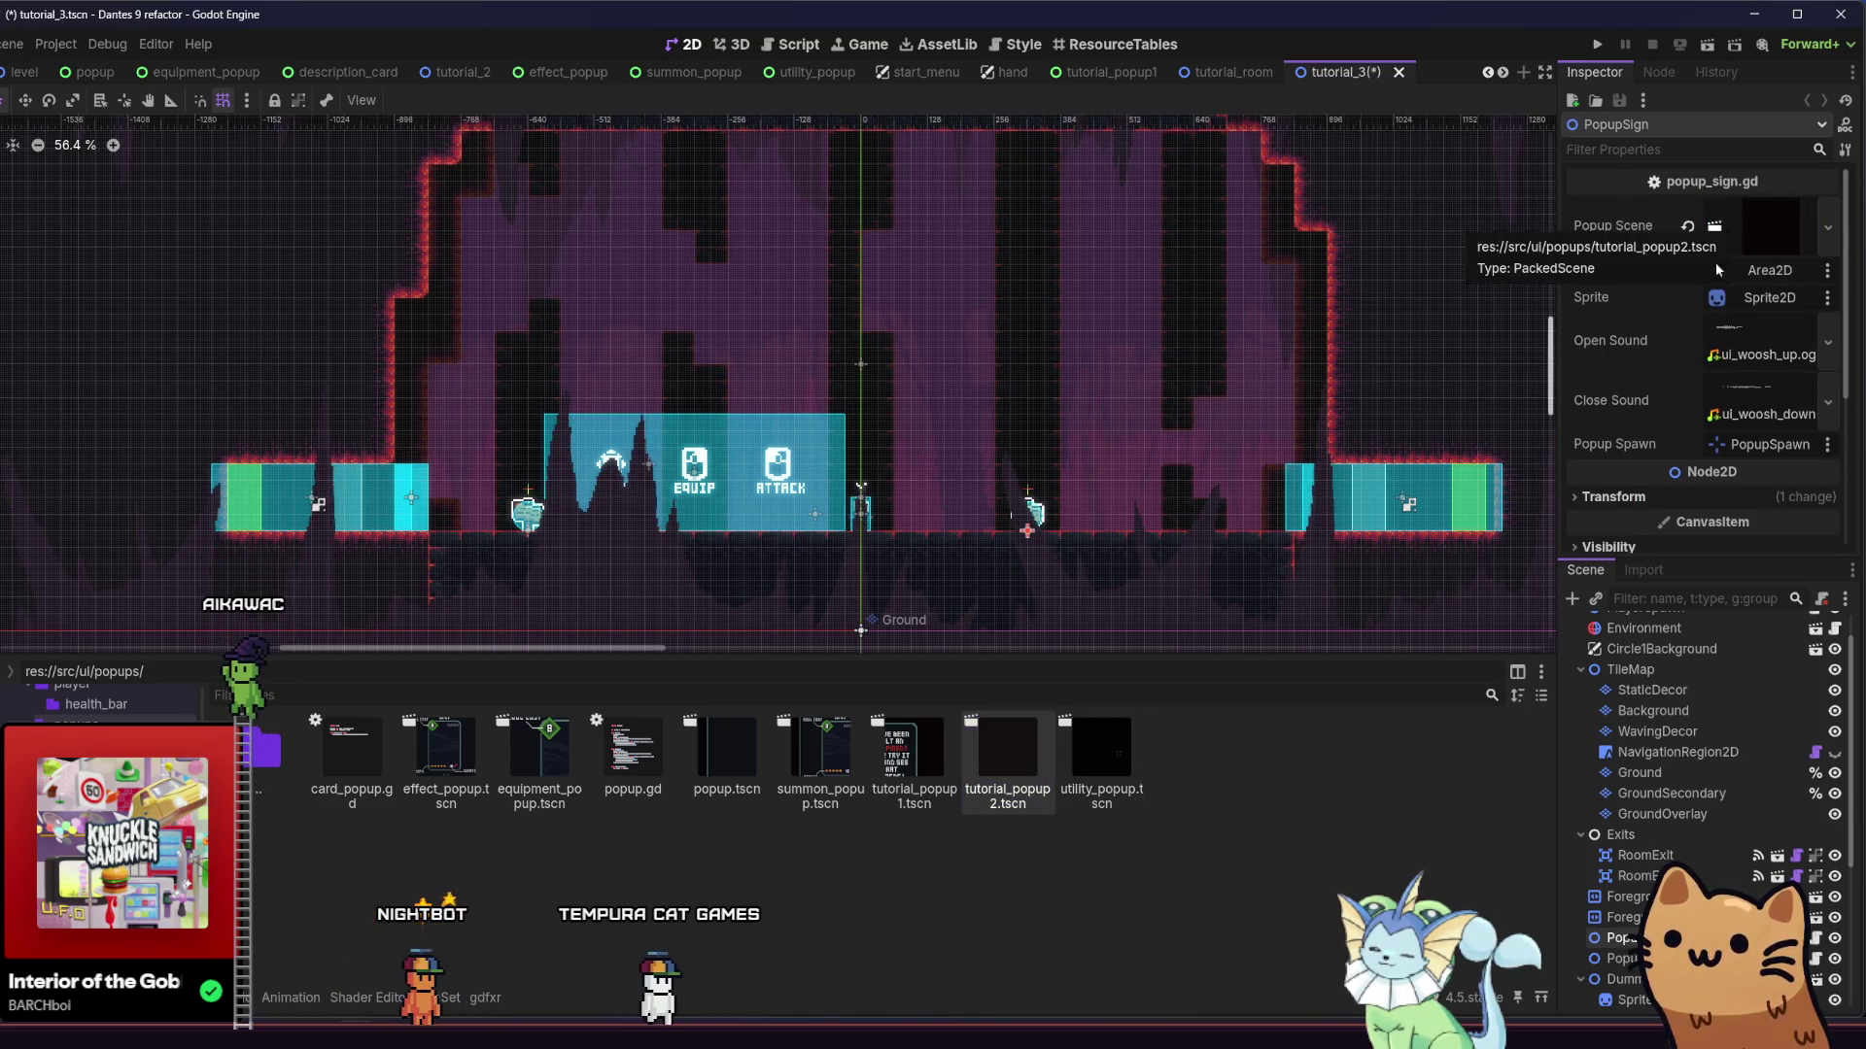
pyautogui.hotkey('ctrl', 's')
# Assign utility_popup.tscn as PopupSign2's Popup Scene and select the CardDrawArea node
pyautogui.click(1620, 958)
pyautogui.click(1069, 777)
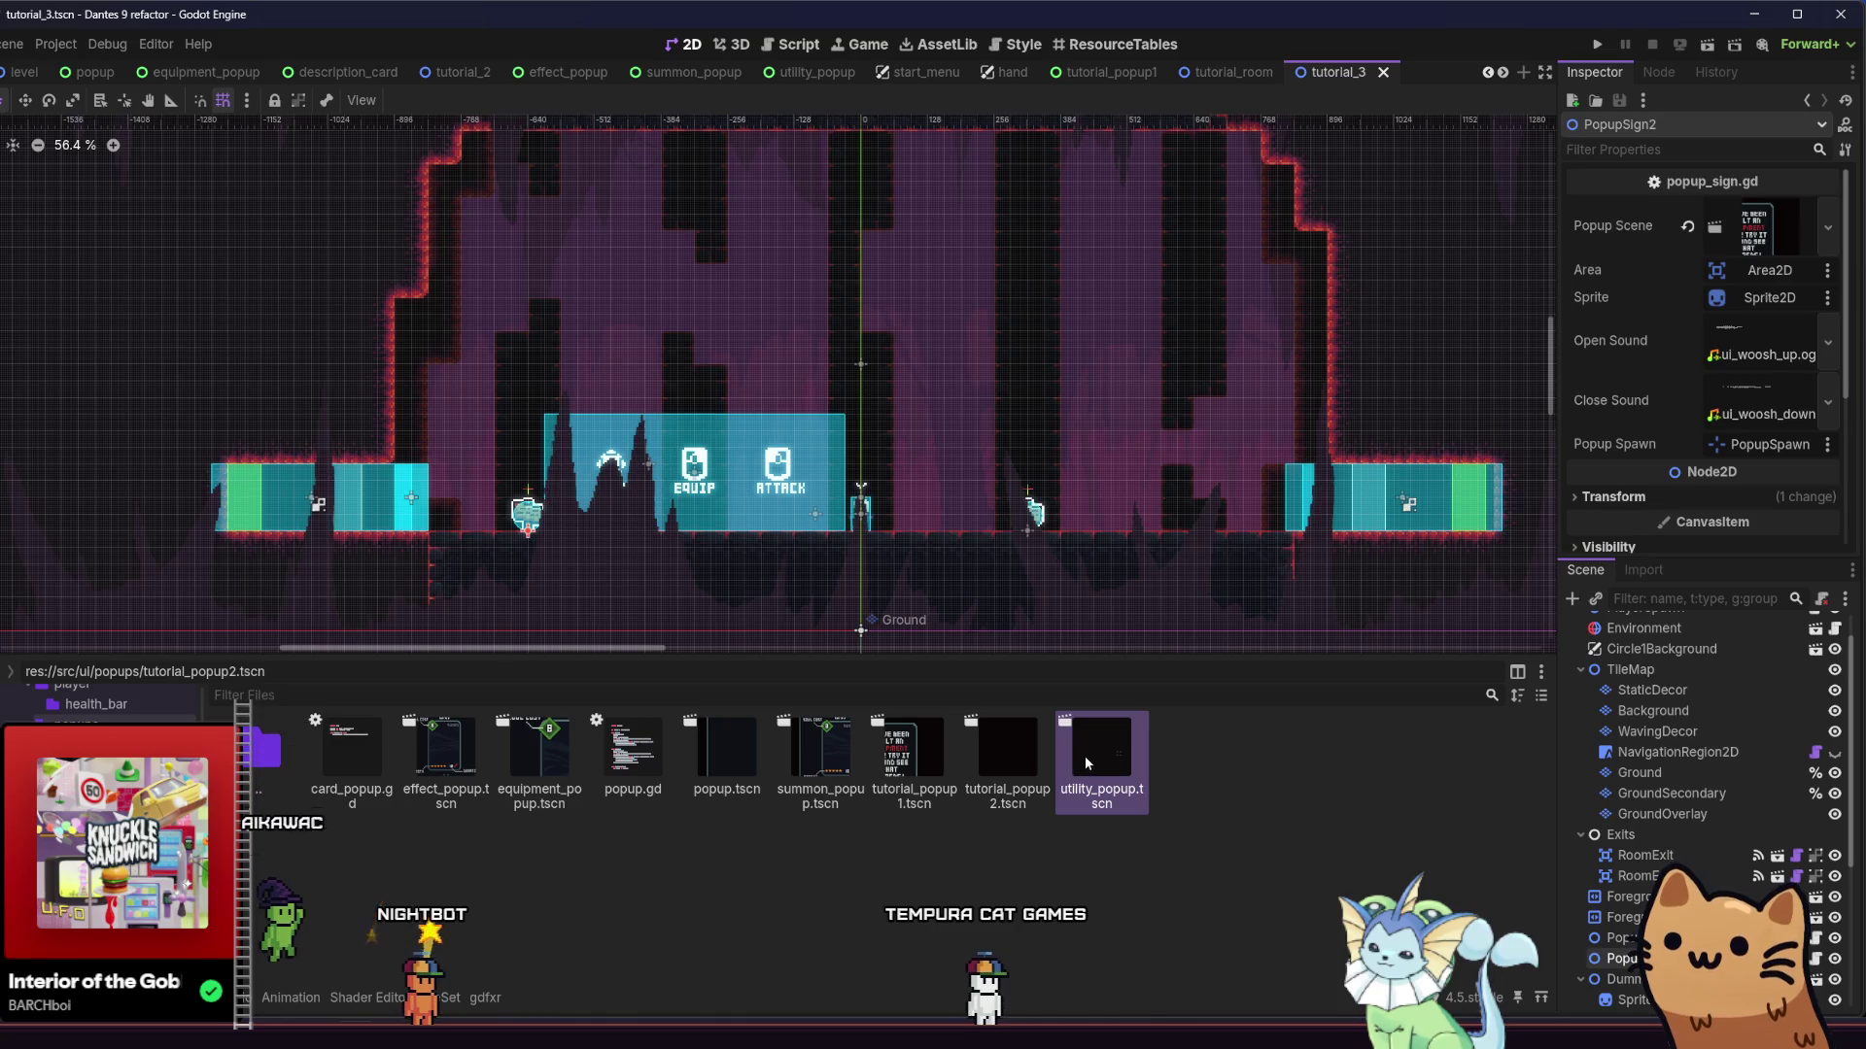
pyautogui.moveTo(1086, 763); pyautogui.dragTo(1759, 268)
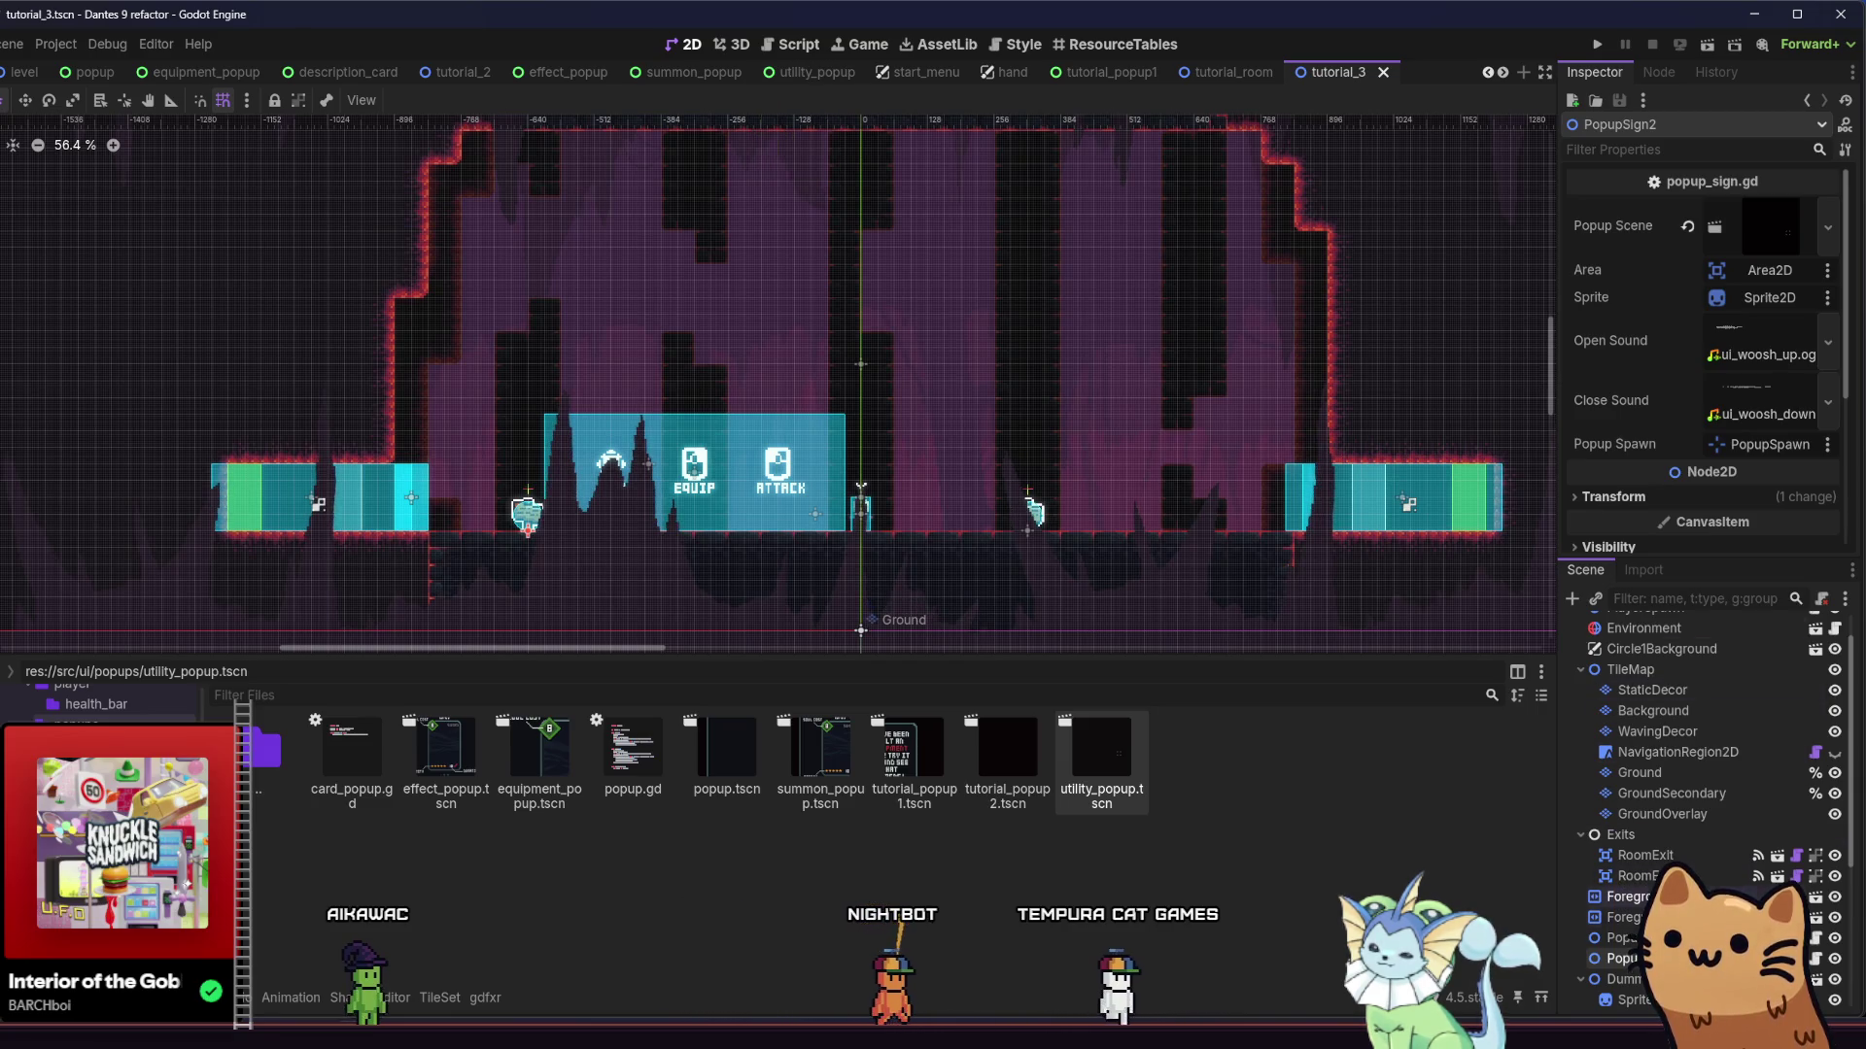
pyautogui.scroll(-5, 1701, 806)
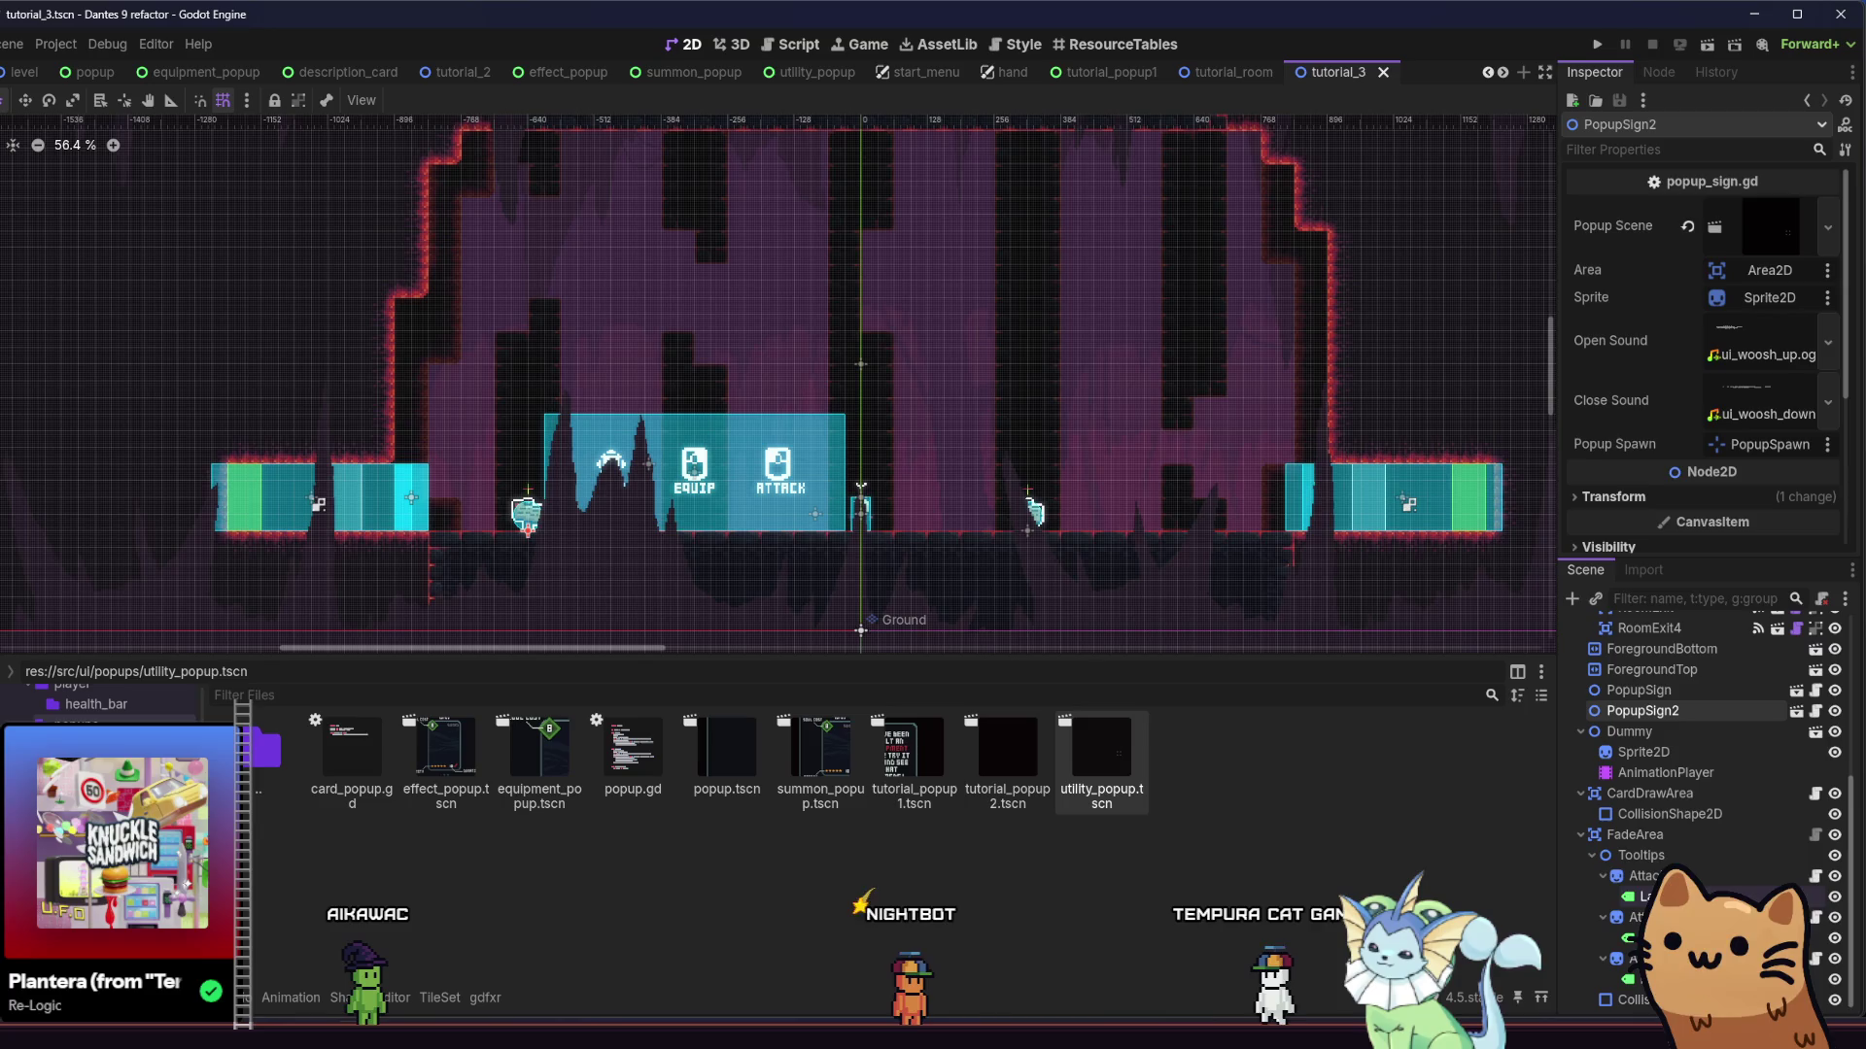
pyautogui.click(1700, 794)
pyautogui.rightClick(1702, 796)
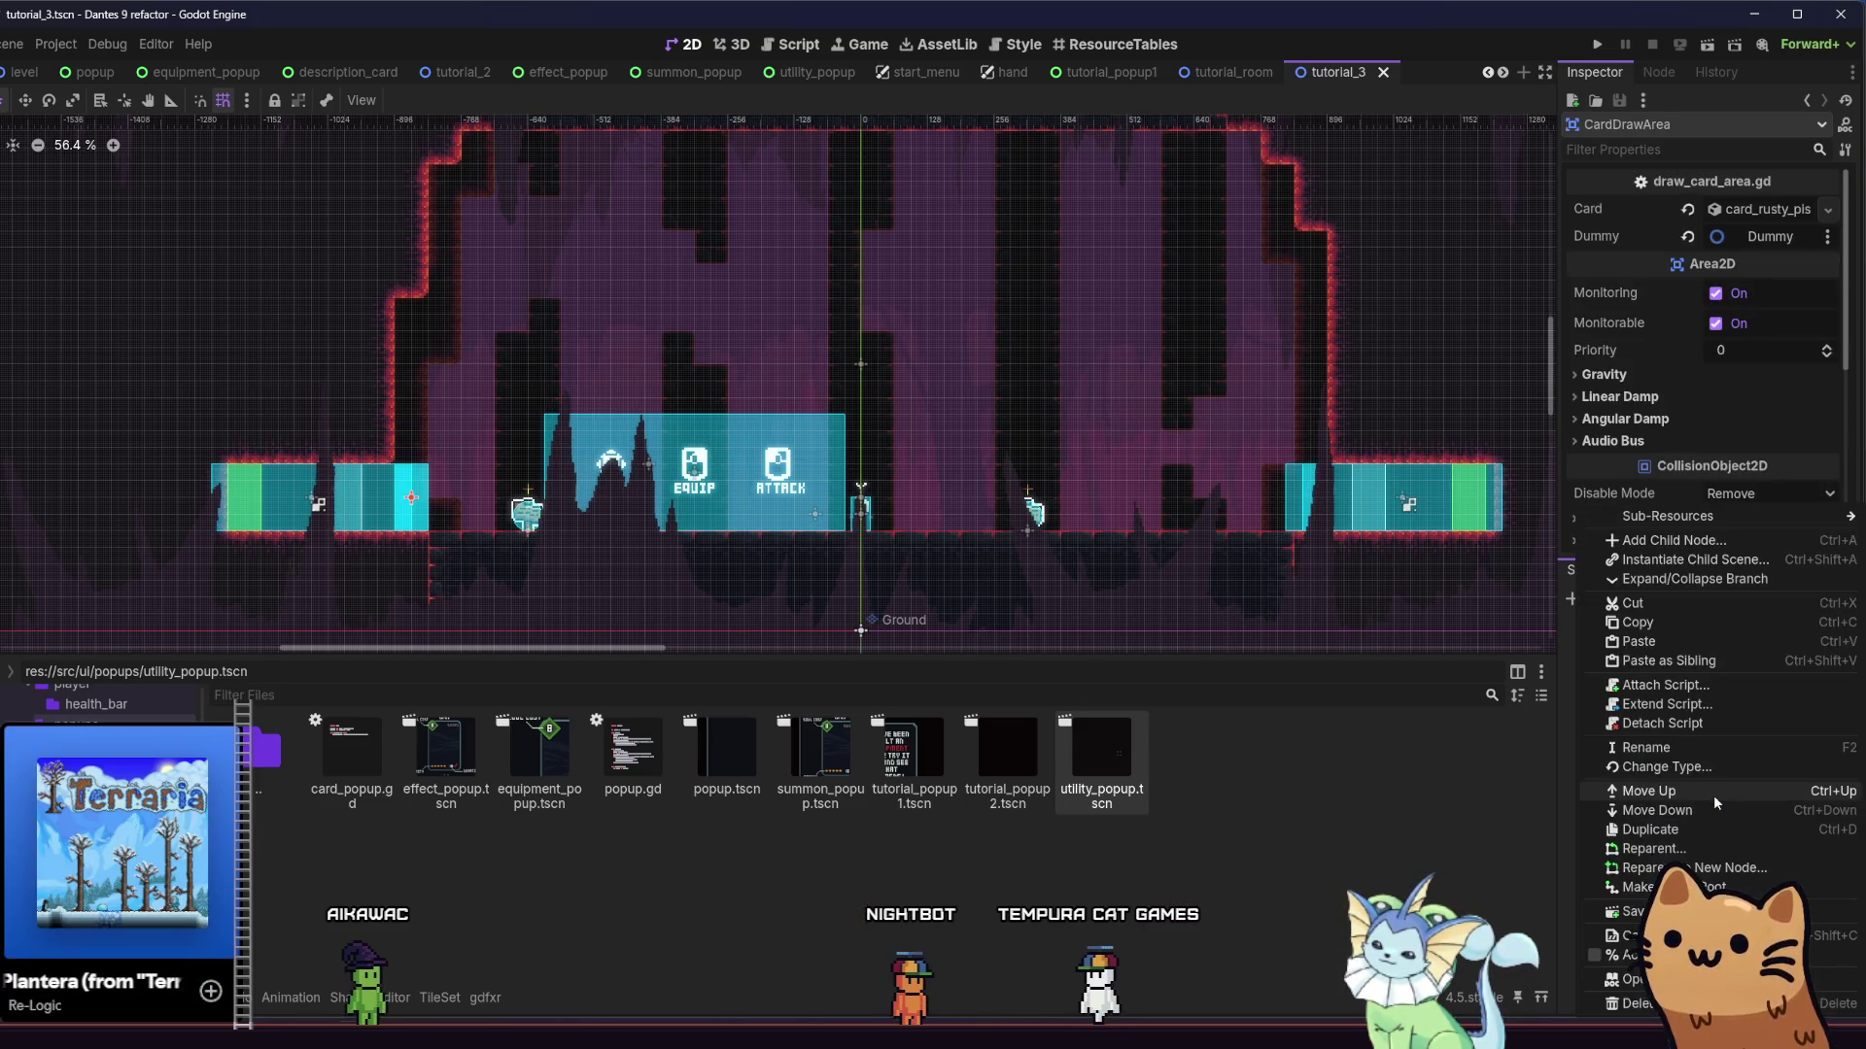
# Start attaching a script to CardDrawArea, browsing to card_tutorial_trigger.gd in the level_stuff tutorial folder
pyautogui.click(1720, 686)
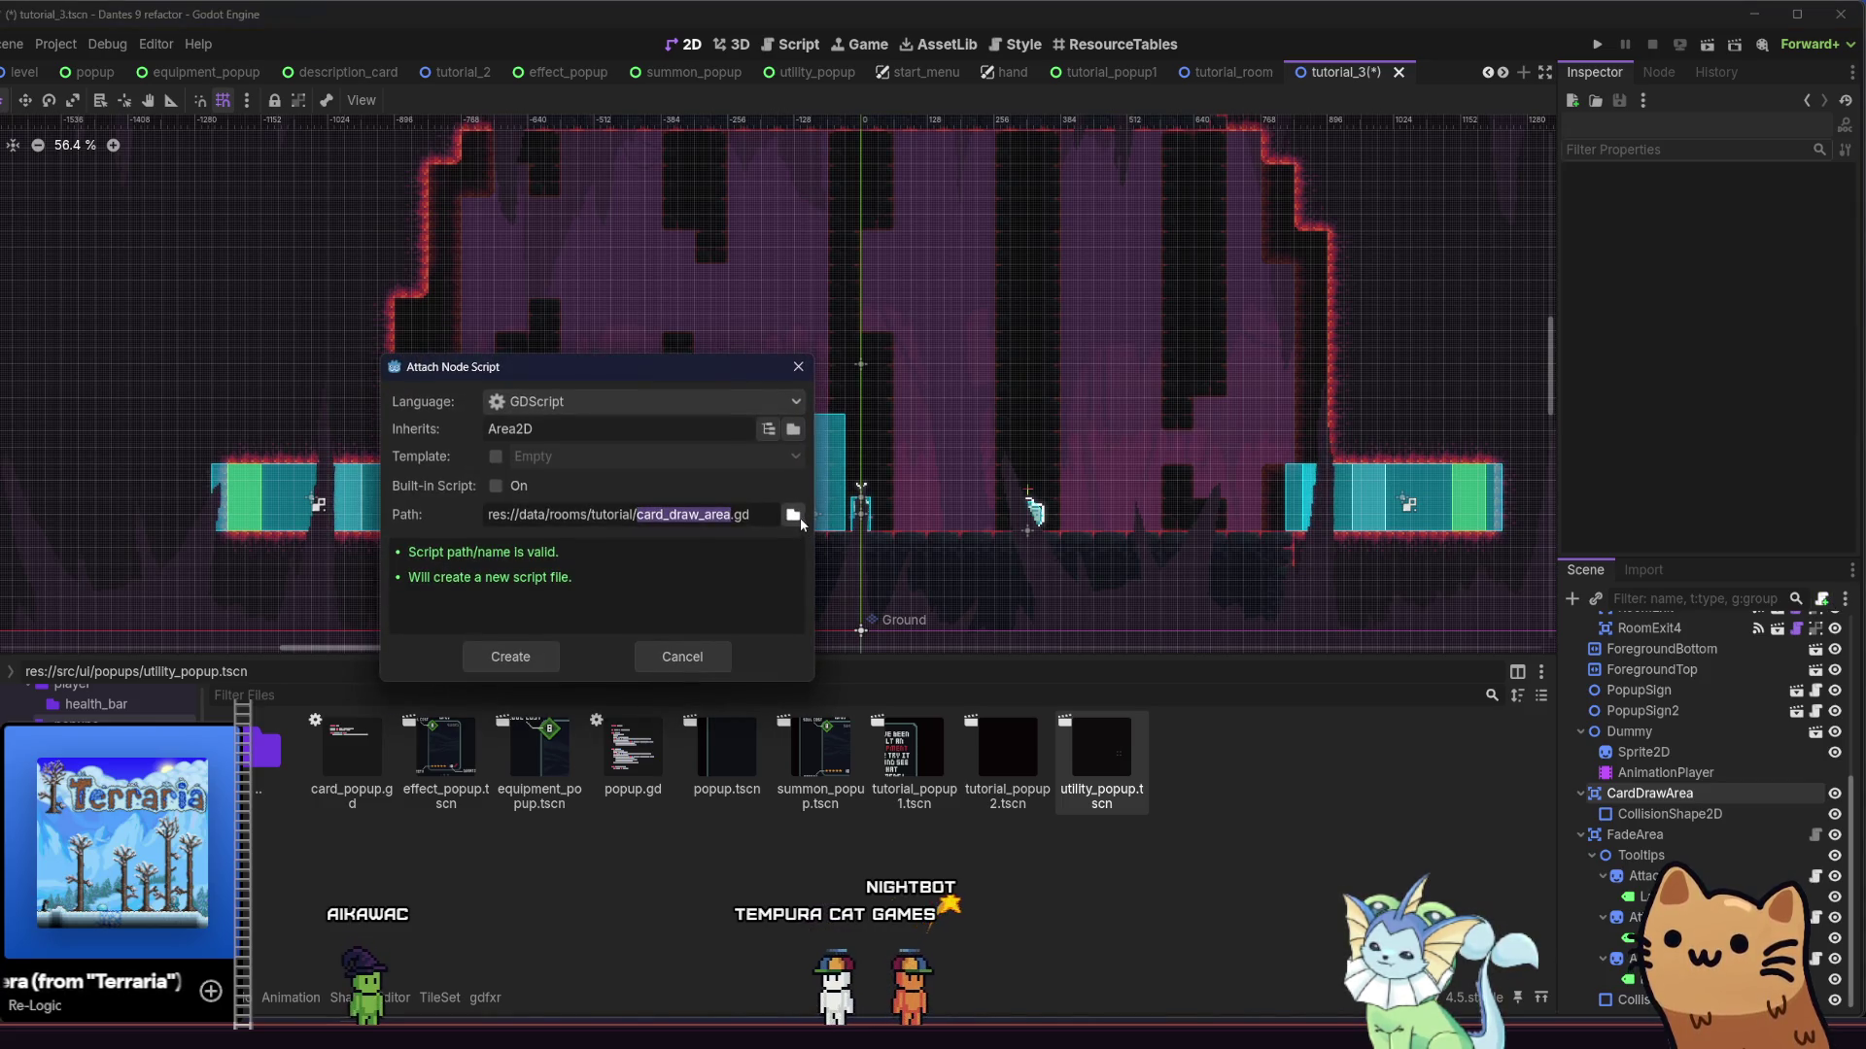
pyautogui.click(794, 515)
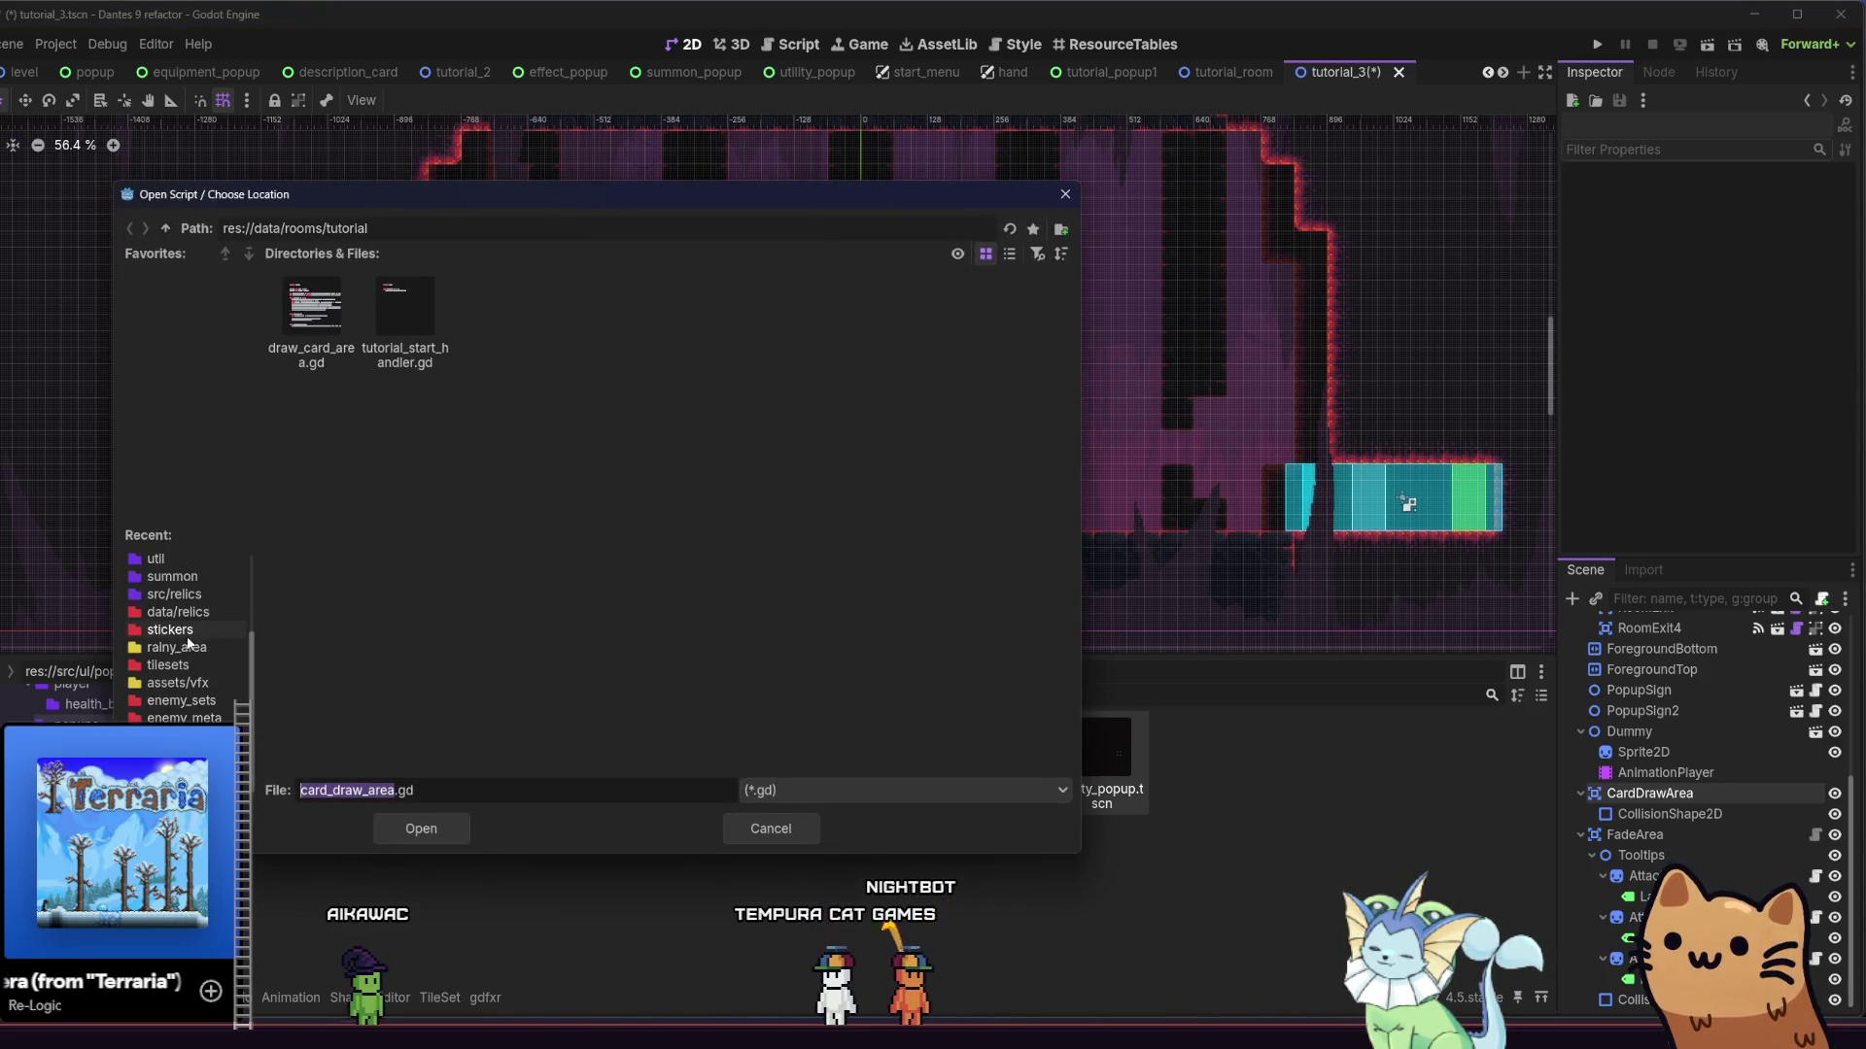
pyautogui.scroll(3, 202, 573)
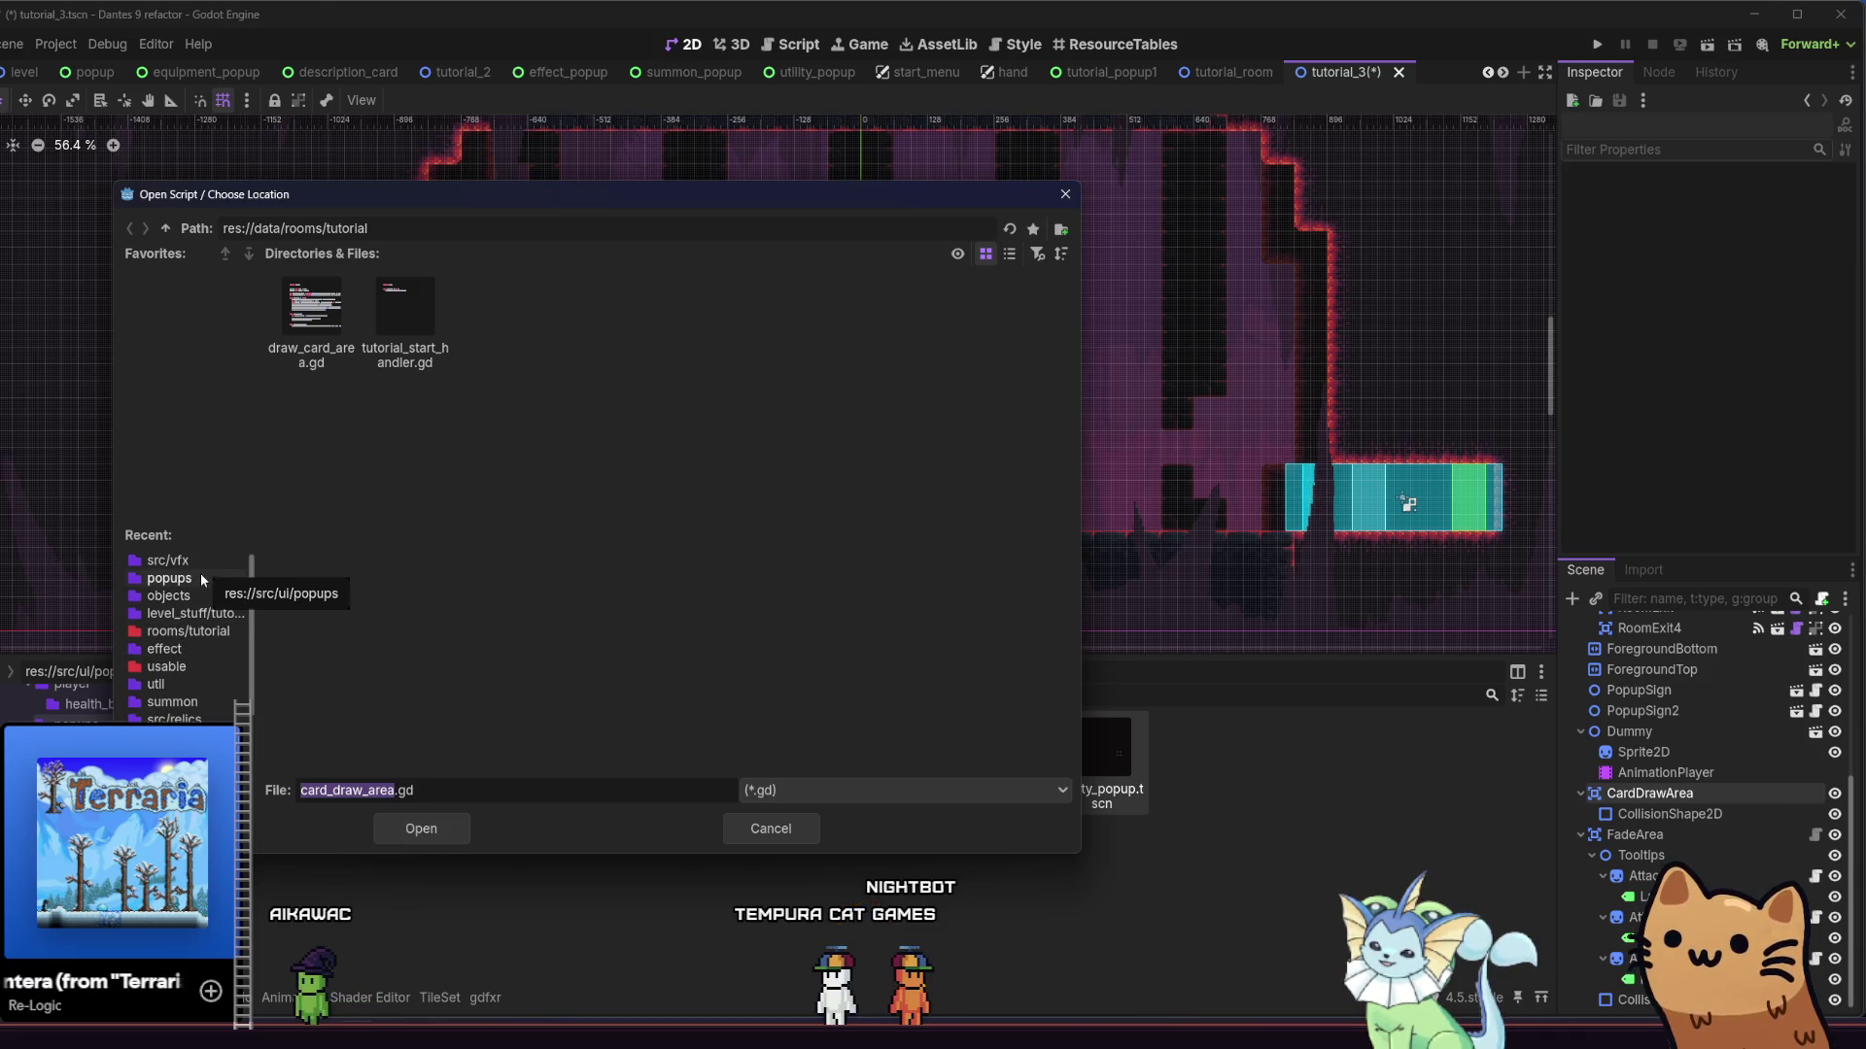
pyautogui.click(193, 613)
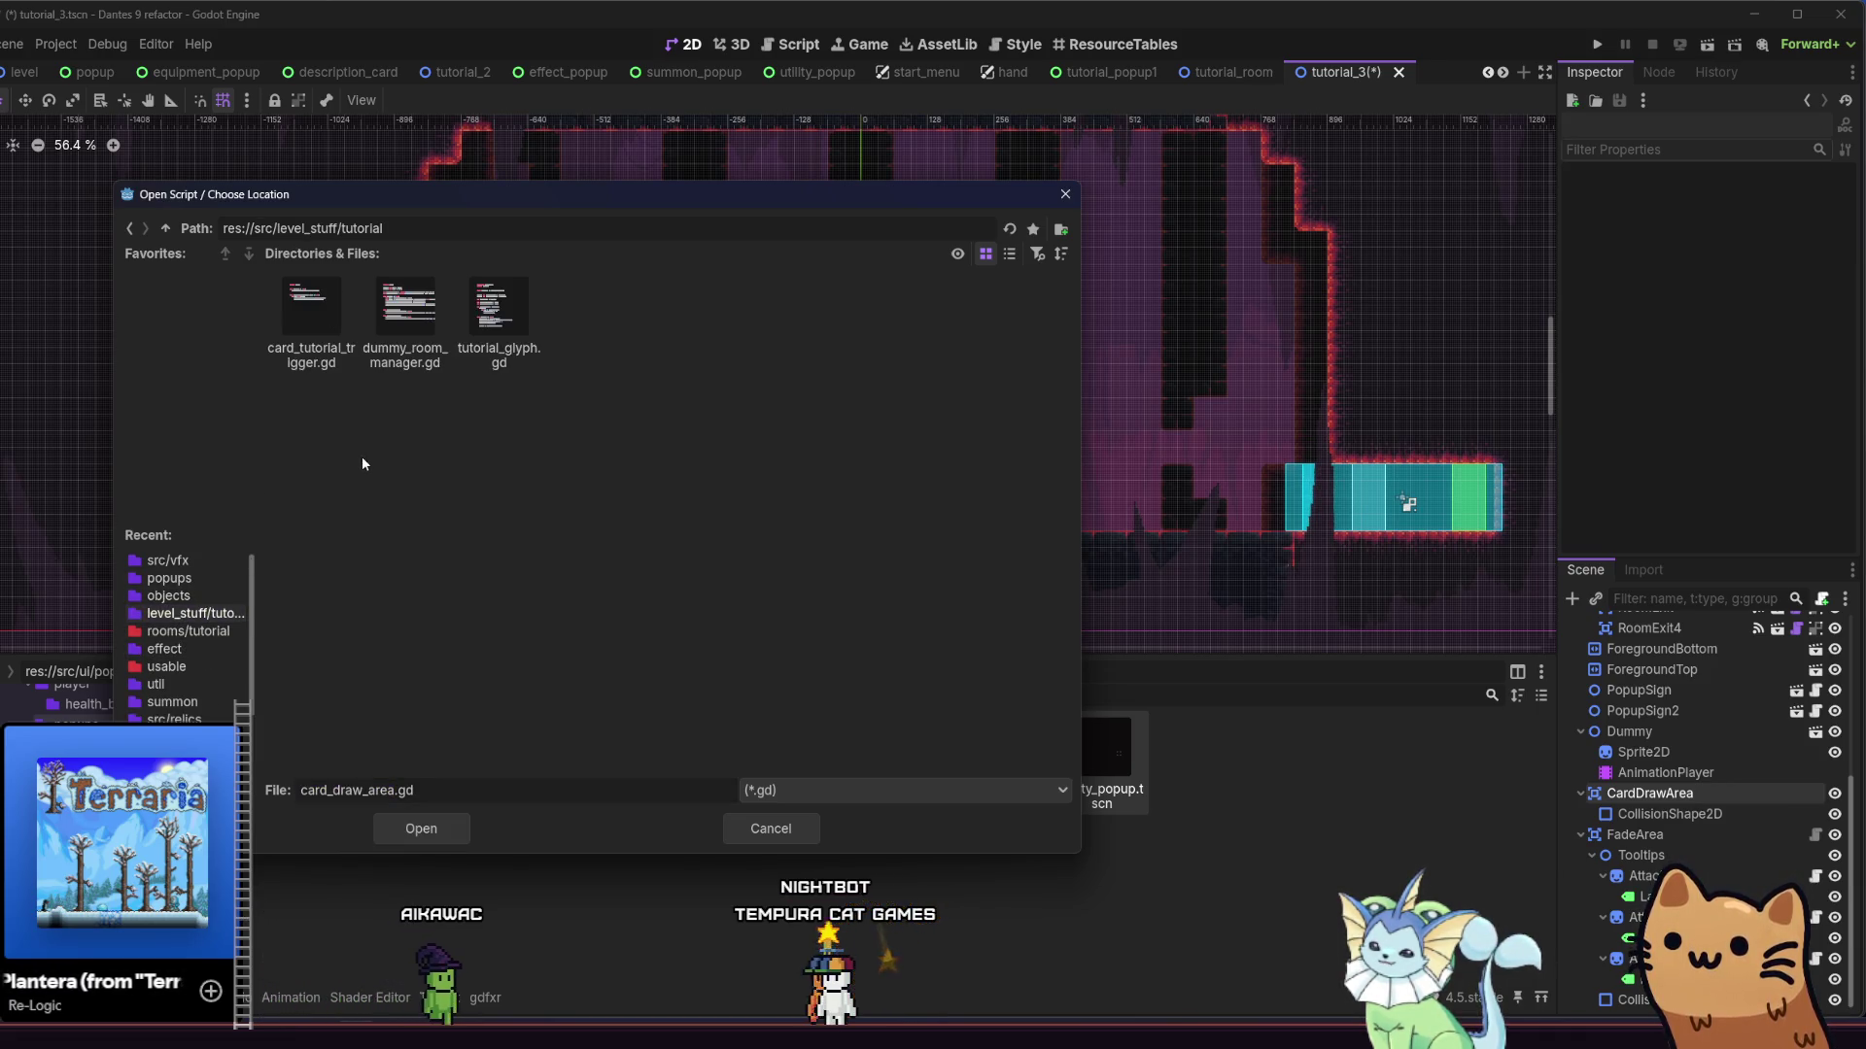
pyautogui.click(311, 316)
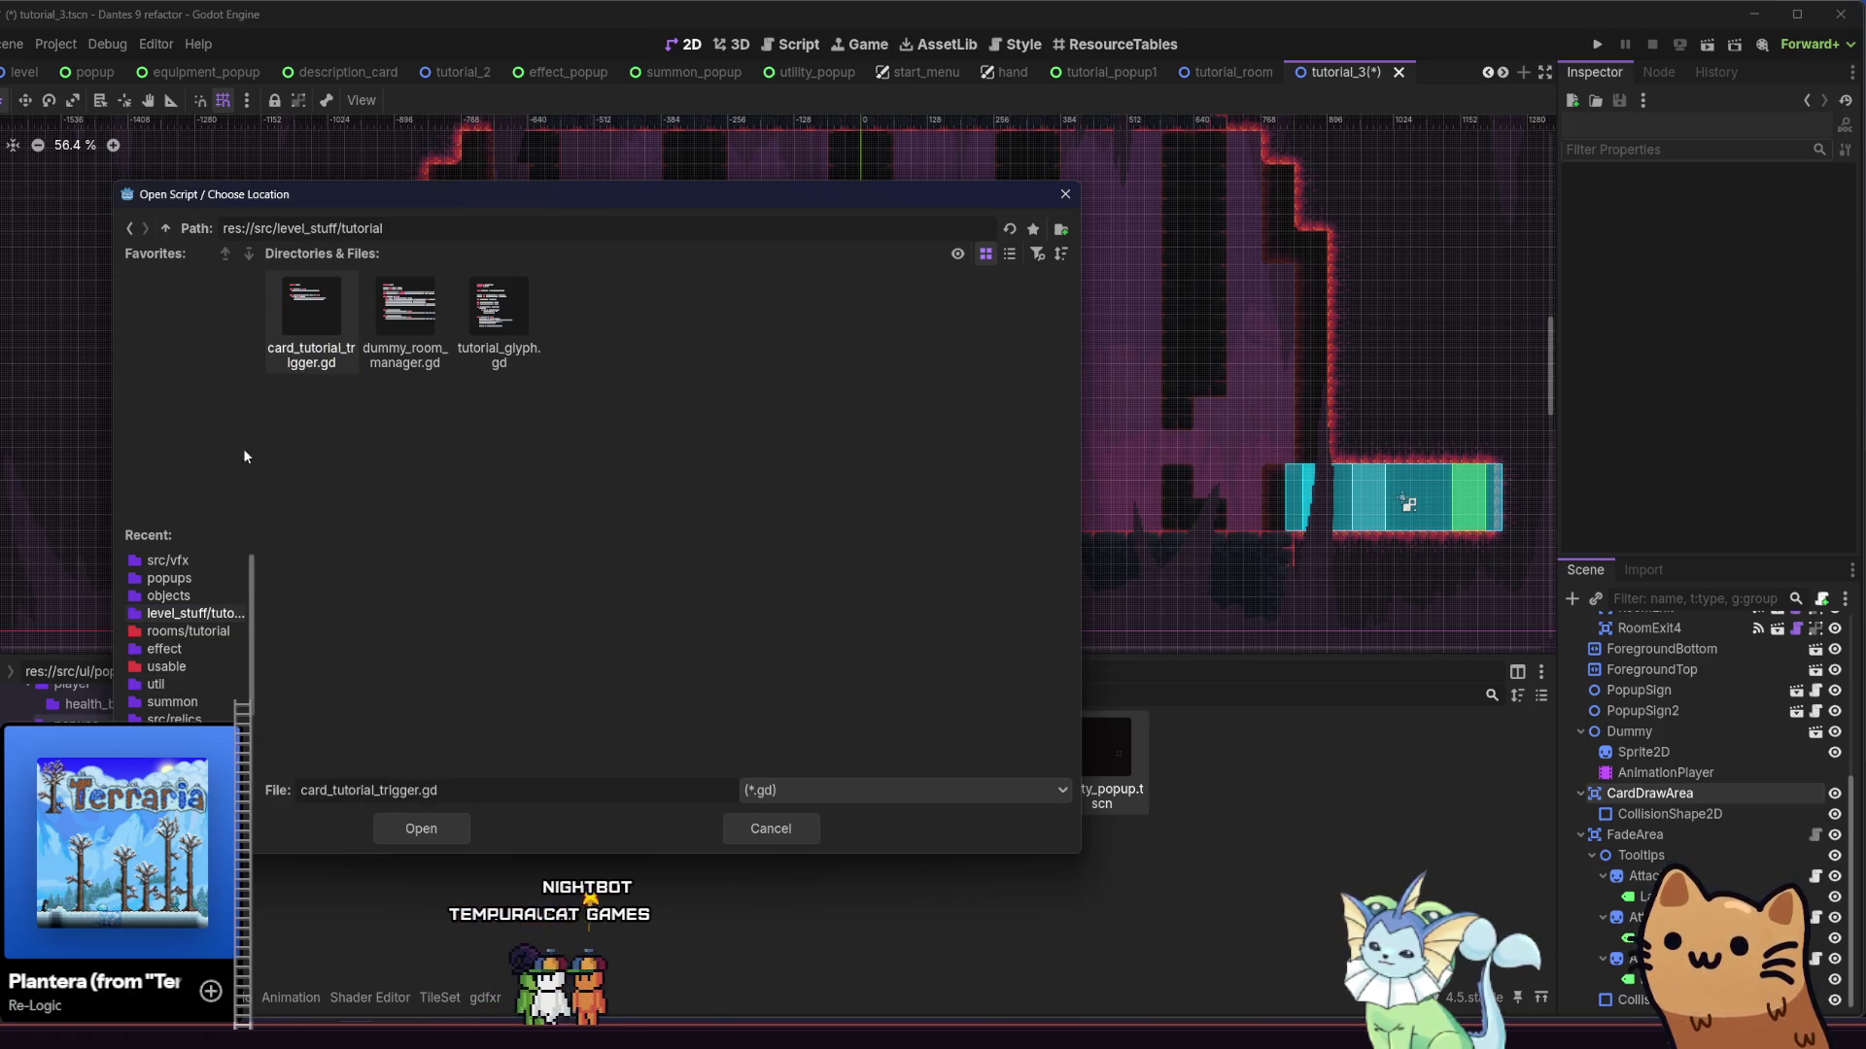
pyautogui.click(391, 789)
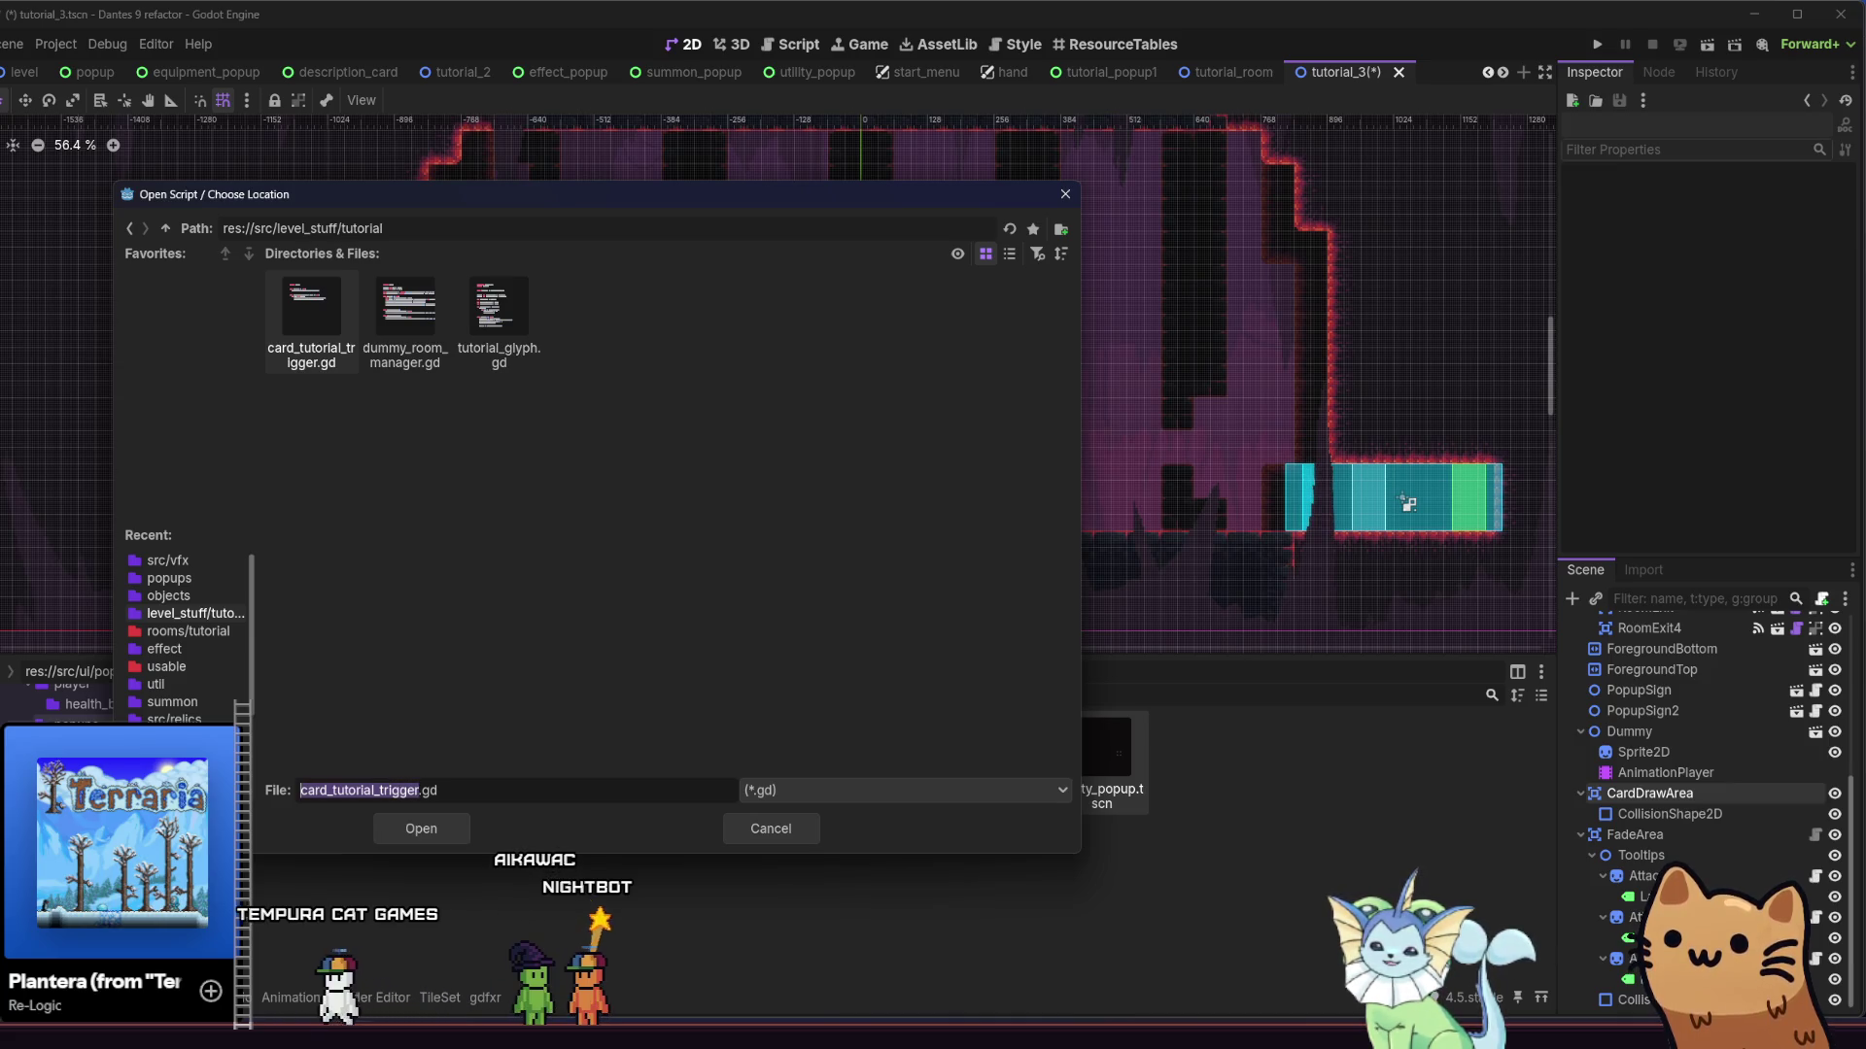
pyautogui.hotkey('shift', 'Left')
pyautogui.hotkey('shift', 'Left')
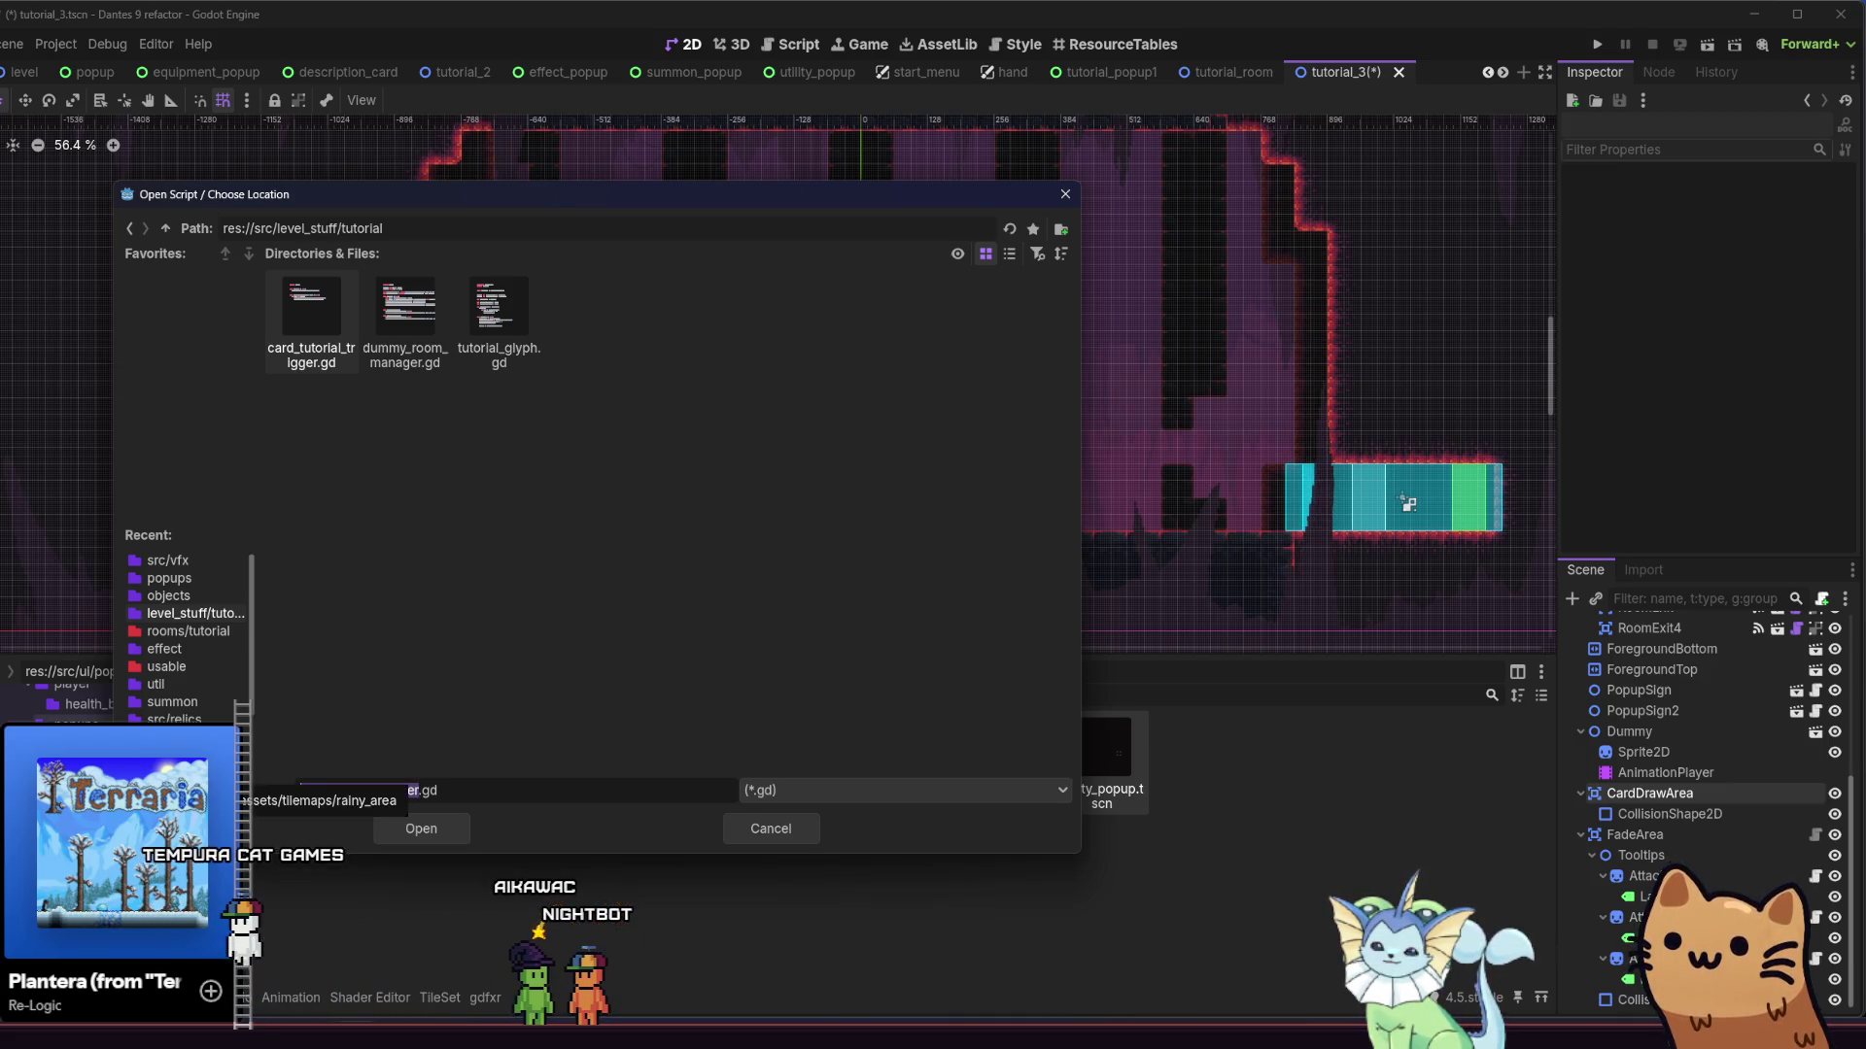
# Cancel the new script, save tutorial_3, and open CardDrawArea's existing draw_card_area.gd
pyautogui.click(807, 836)
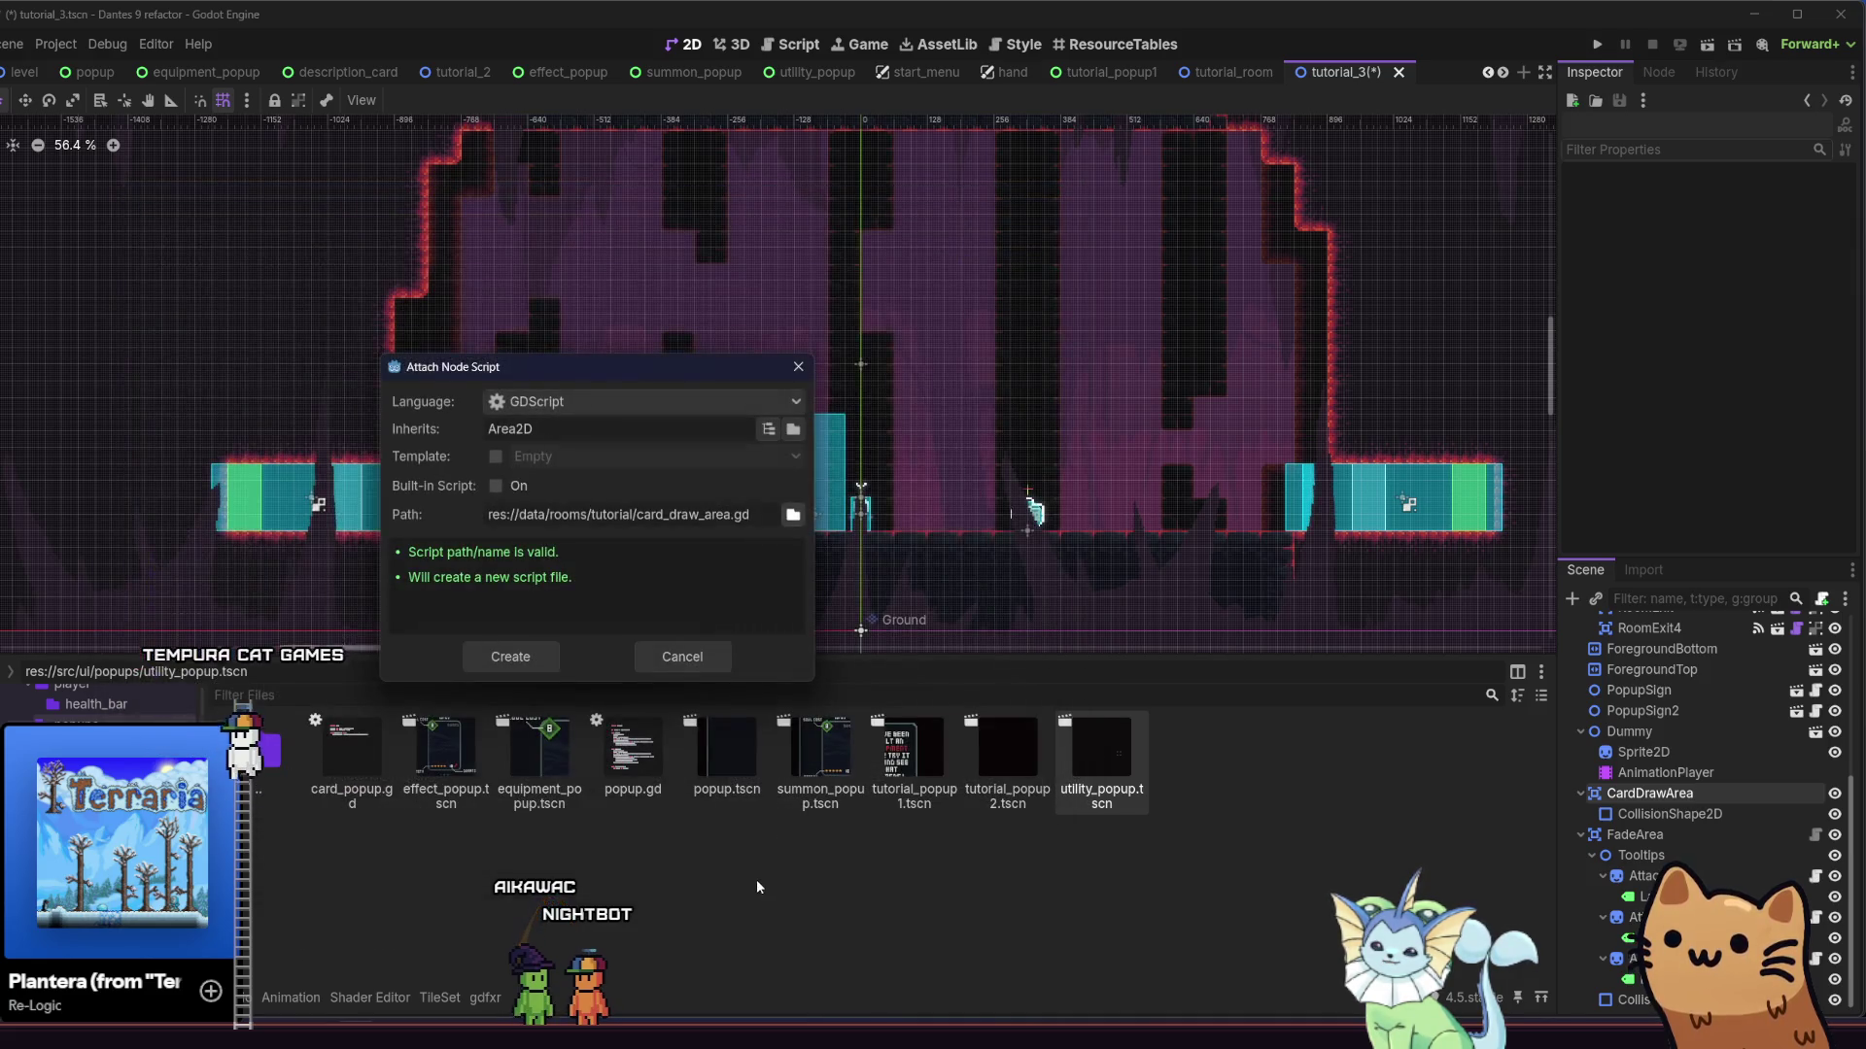
pyautogui.click(677, 656)
pyautogui.hotkey('ctrl', 's')
pyautogui.click(1813, 793)
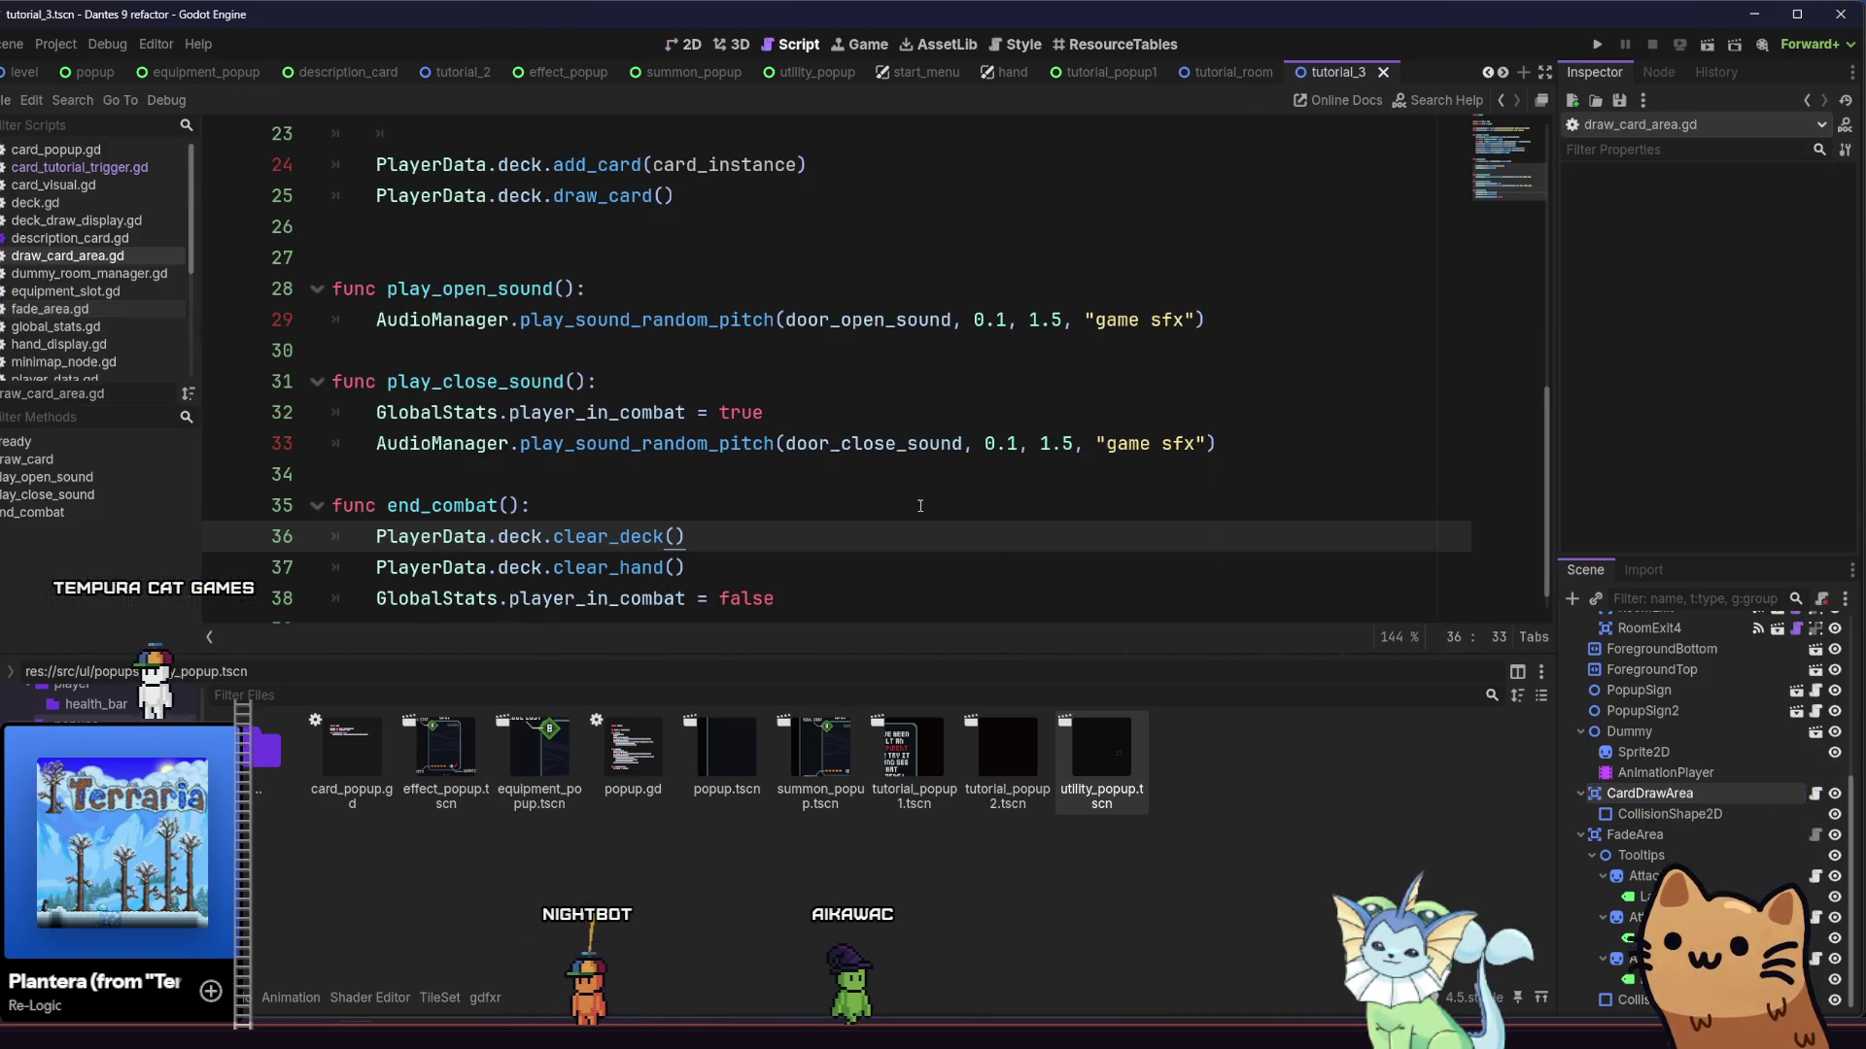
pyautogui.scroll(7, 923, 486)
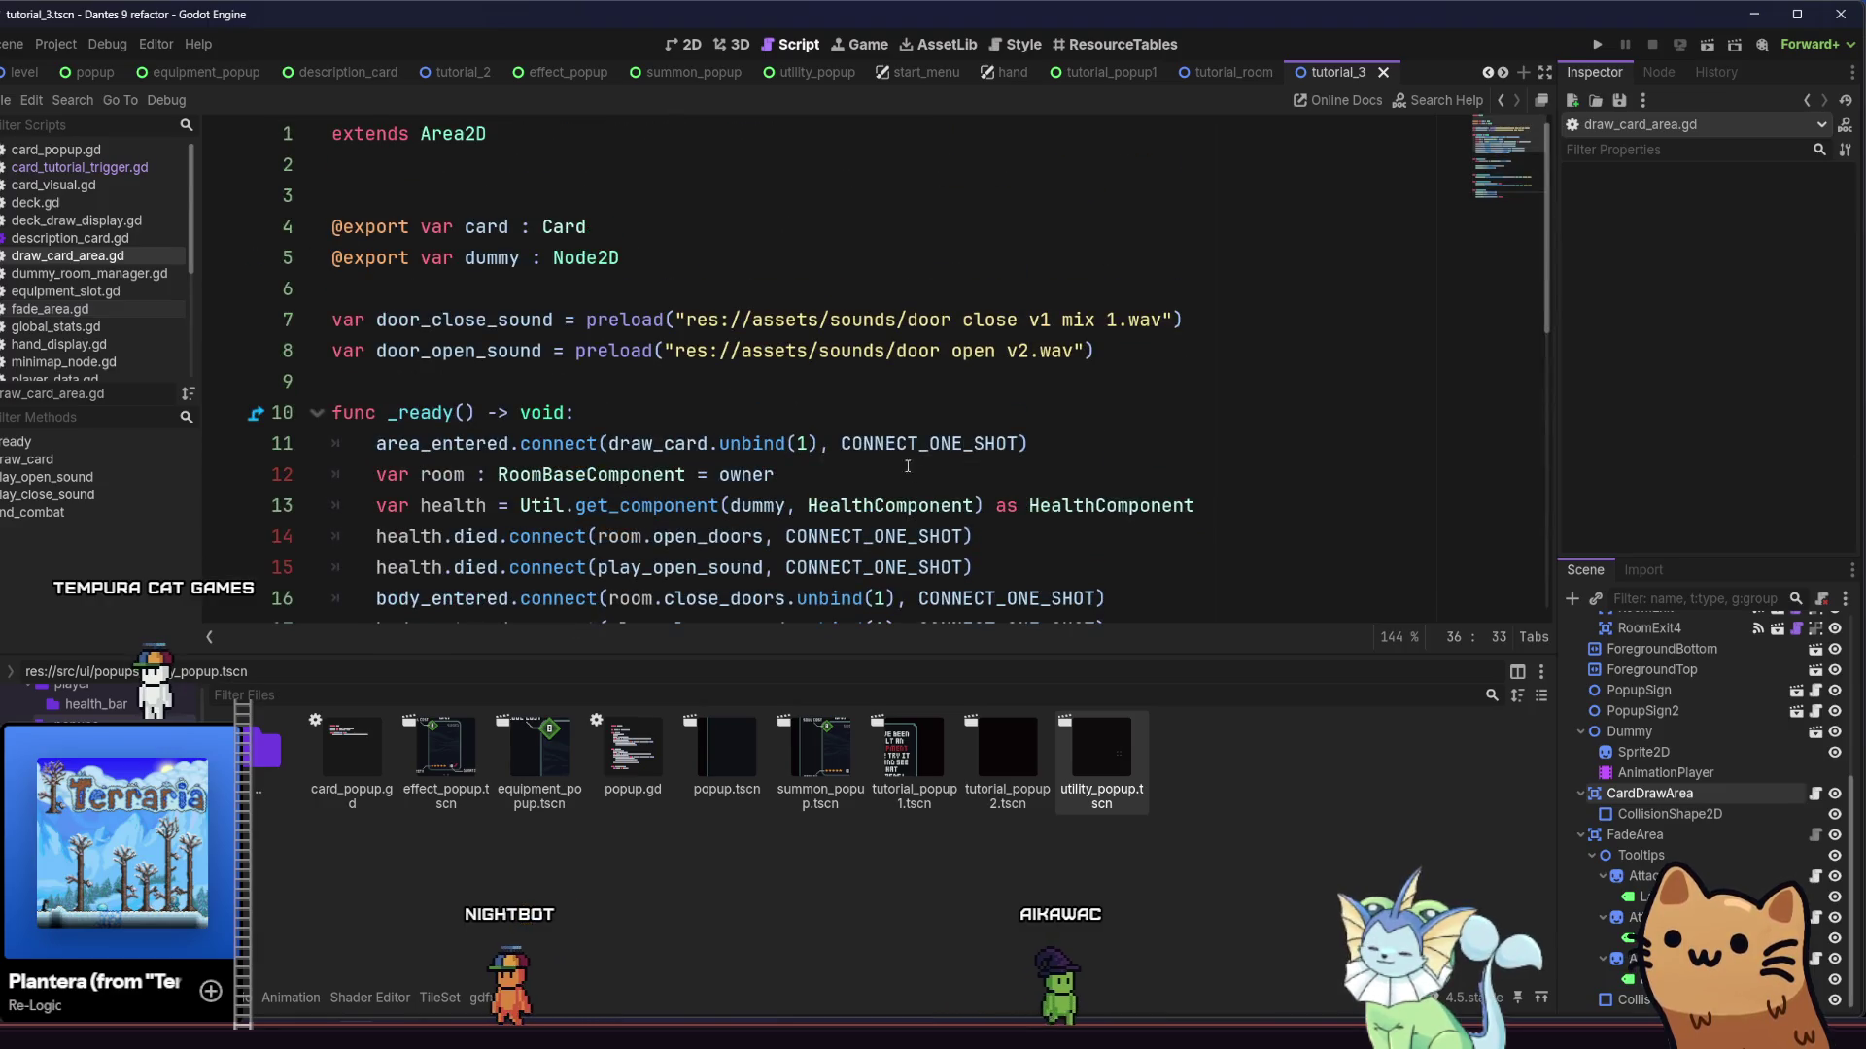
pyautogui.click(779, 271)
pyautogui.click(1633, 793)
pyautogui.click(509, 229)
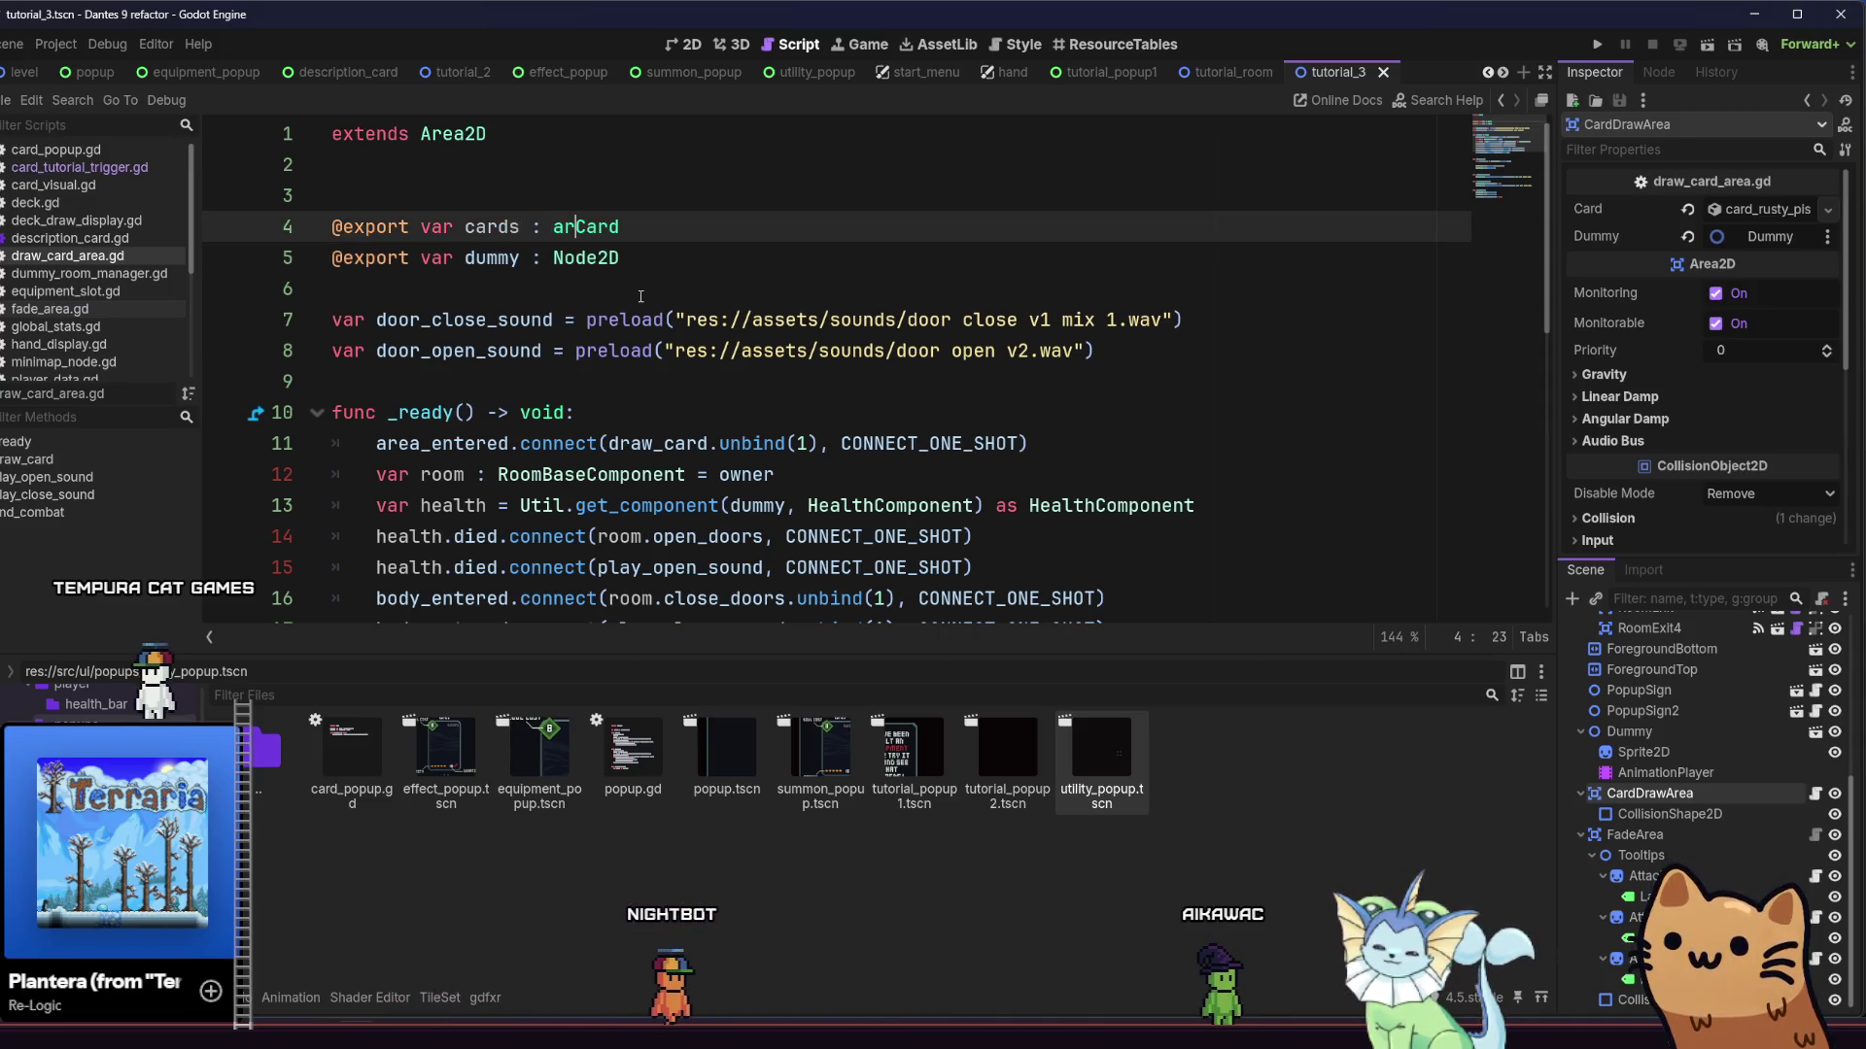
pyautogui.write('ra')
pyautogui.press('Tab')
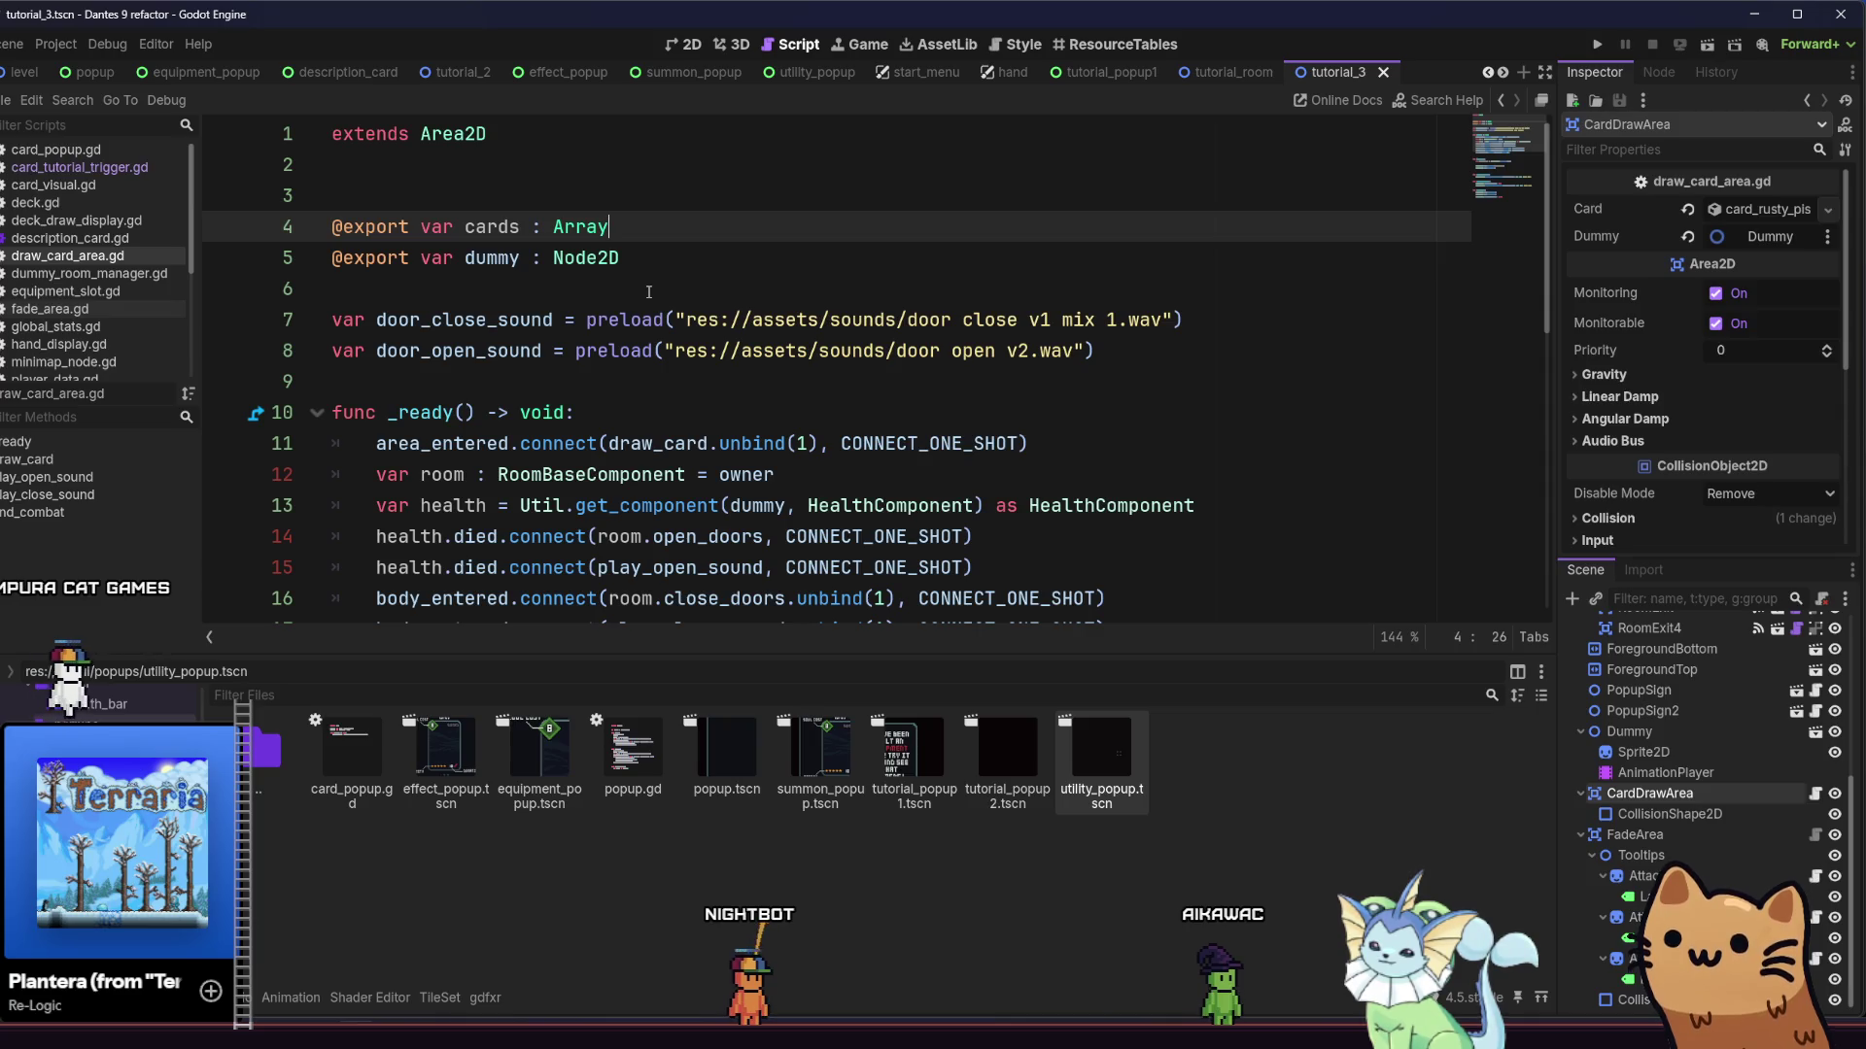
pyautogui.write('[card')
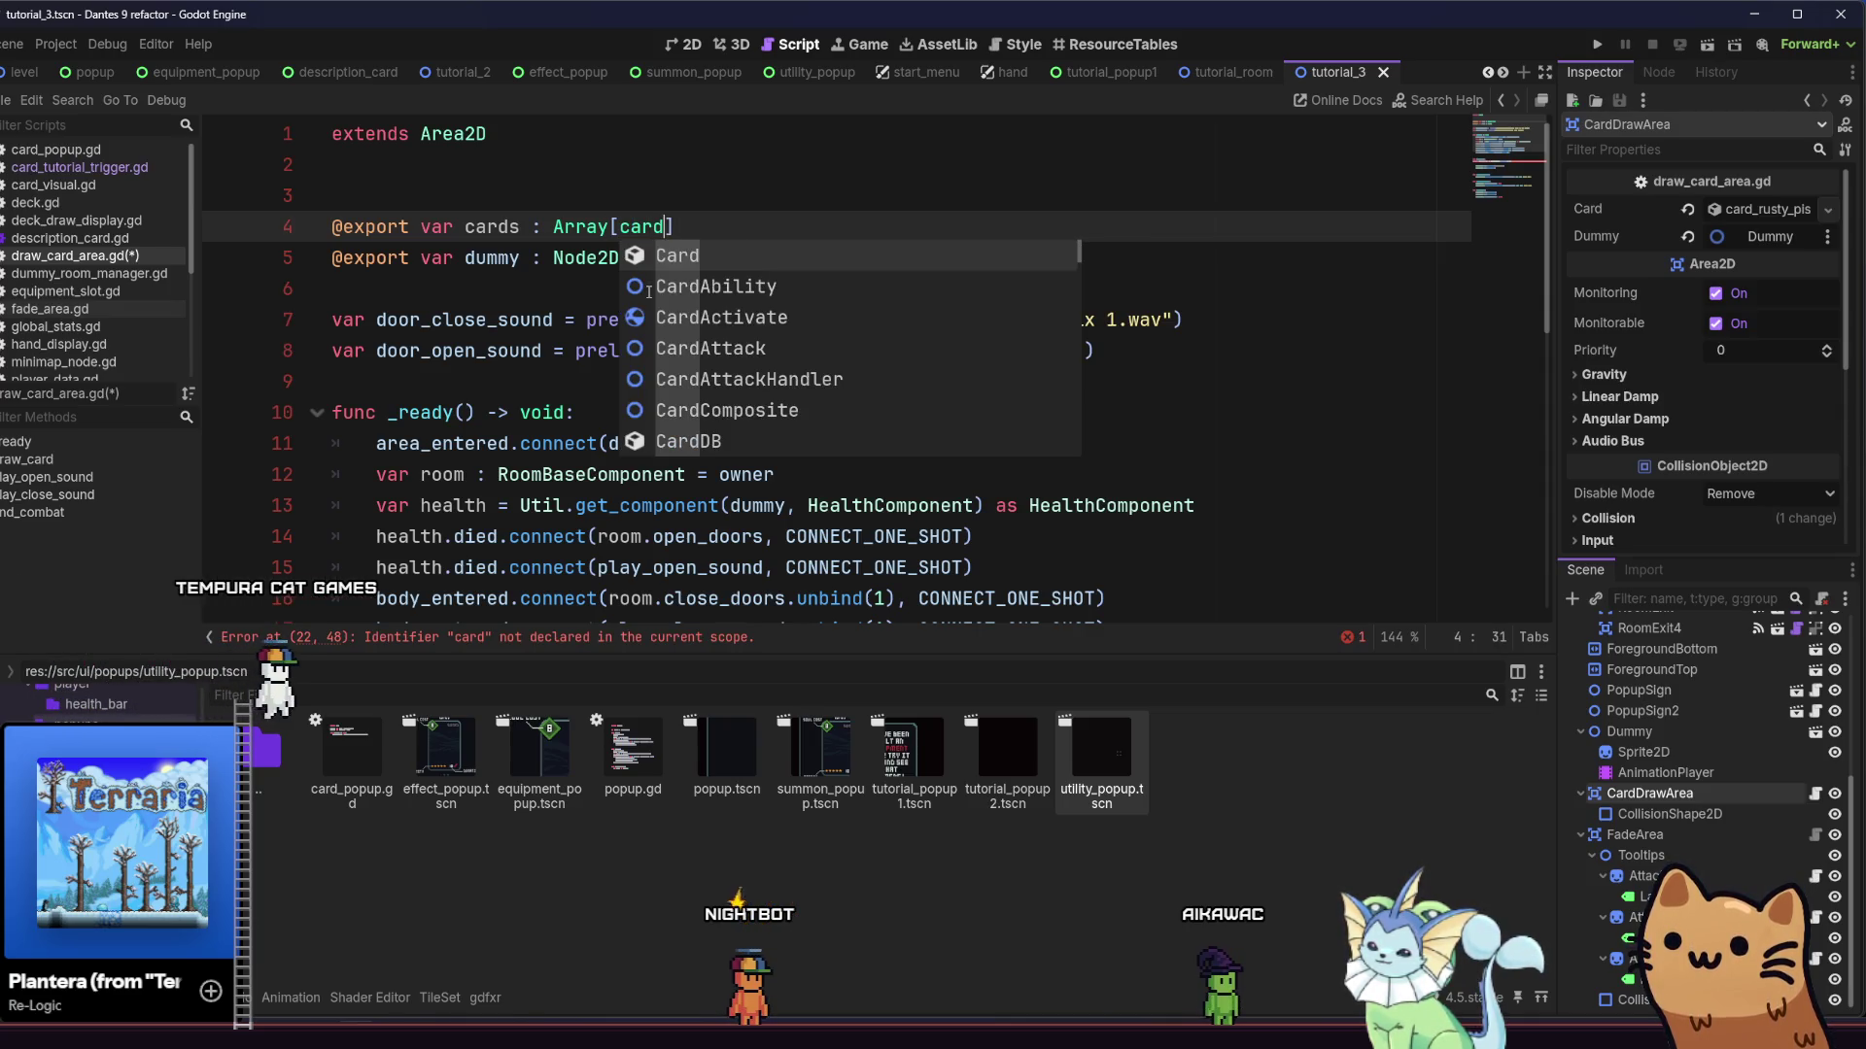
pyautogui.press('Tab')
# Add a 'for card in cards' loop to draw_card and indent its body lines into it
pyautogui.scroll(-5, 649, 291)
pyautogui.click(636, 288)
pyautogui.press('Return')
pyautogui.write('card in')
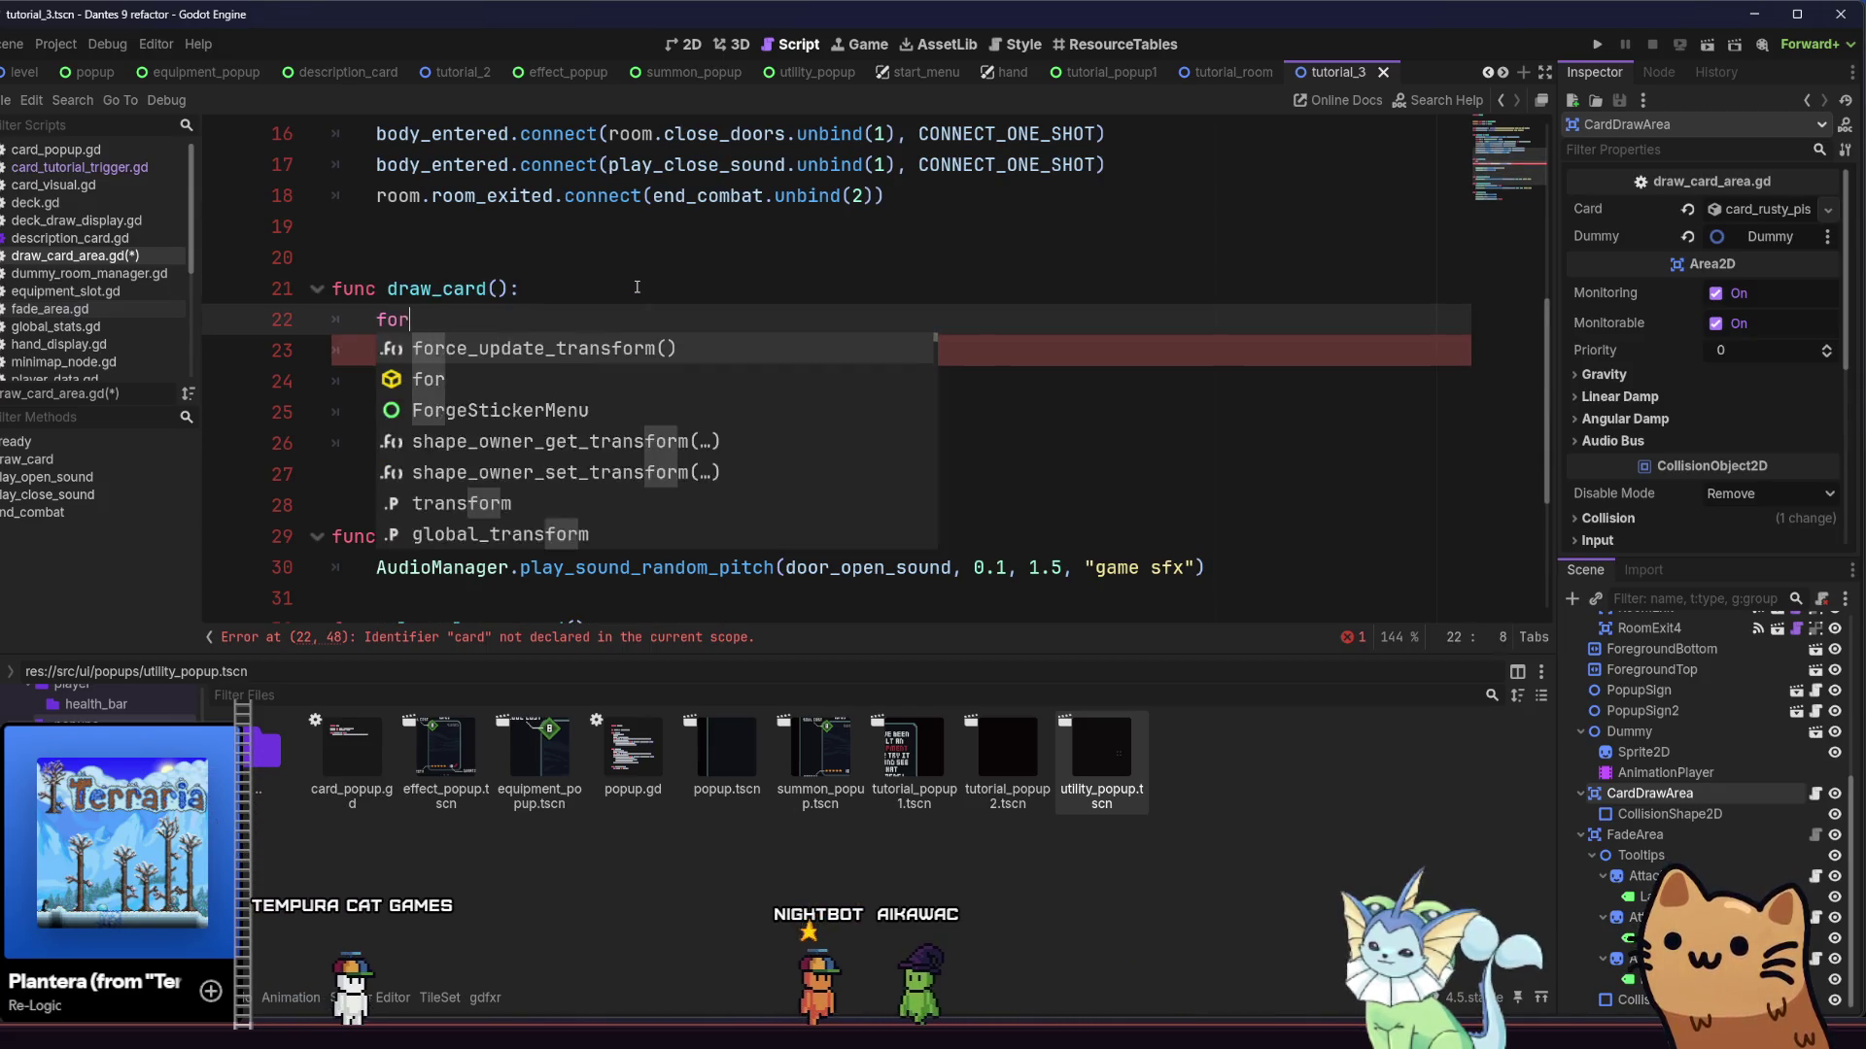
pyautogui.write(' cards')
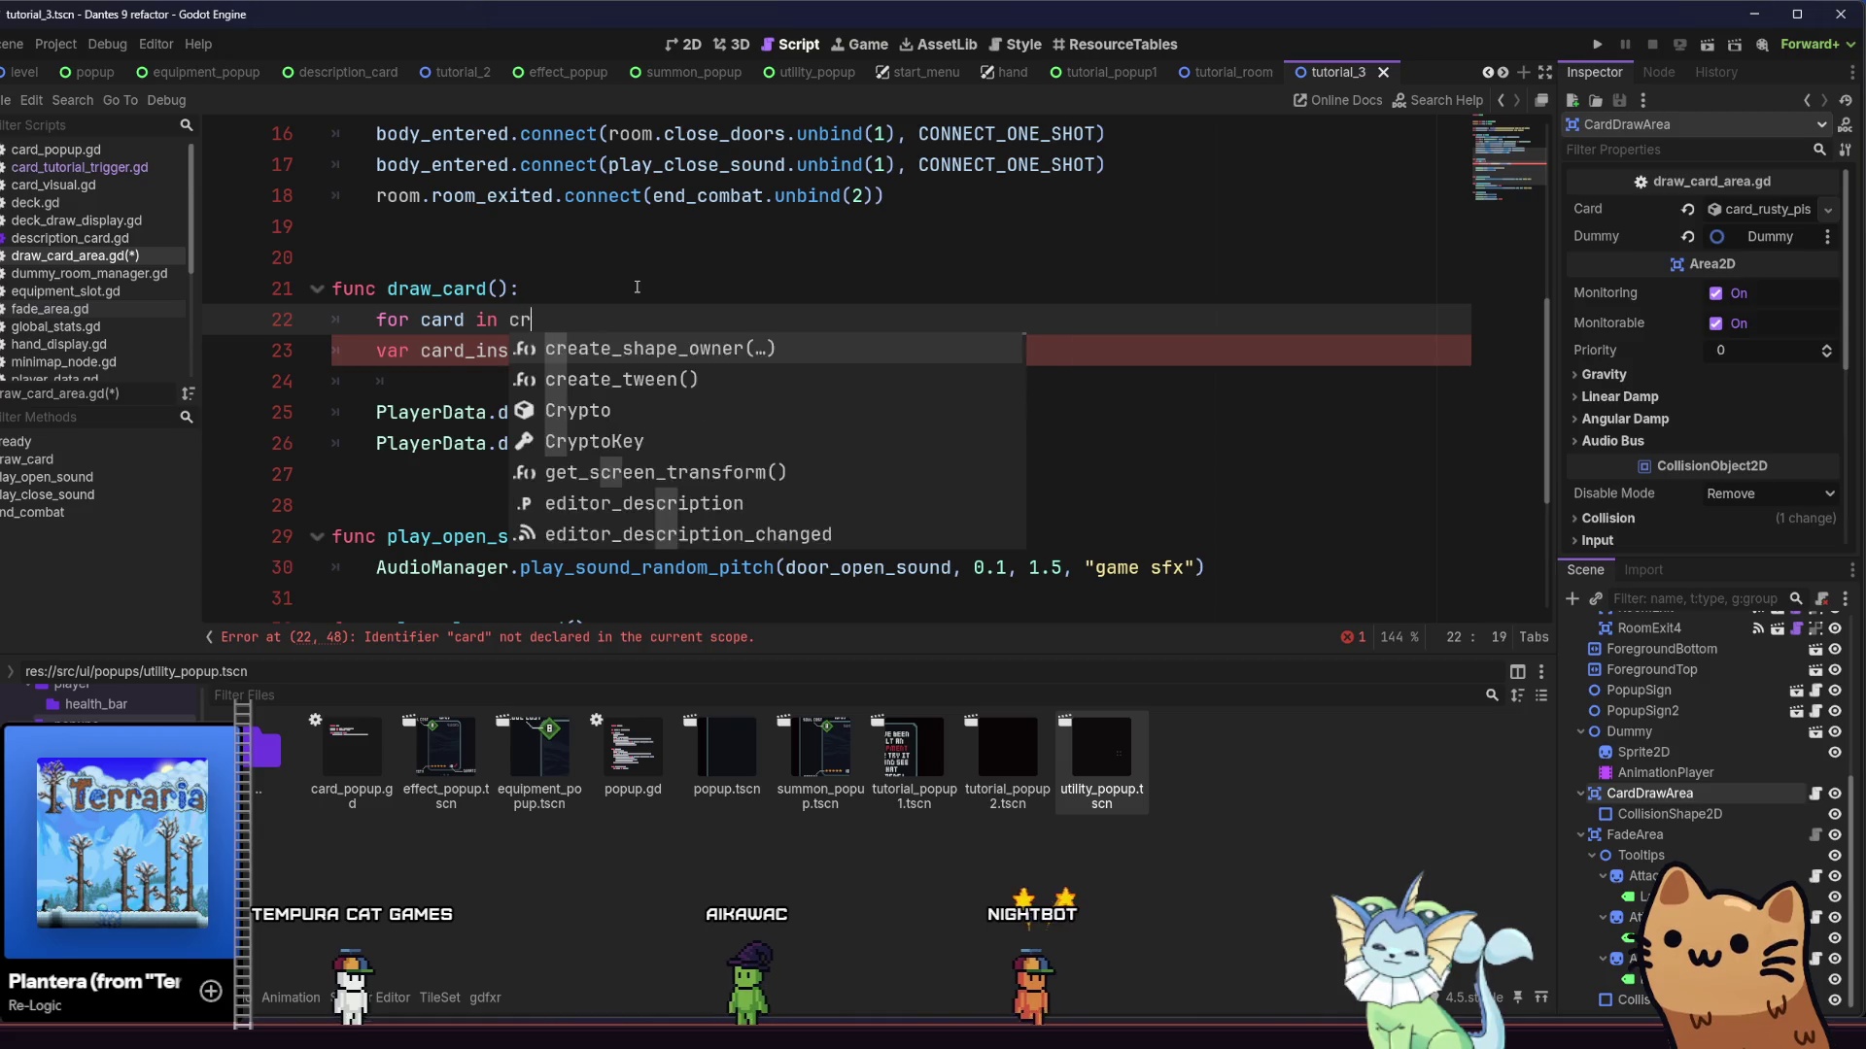
pyautogui.click(375, 354)
pyautogui.press('Tab')
pyautogui.click(376, 413)
pyautogui.click(374, 443)
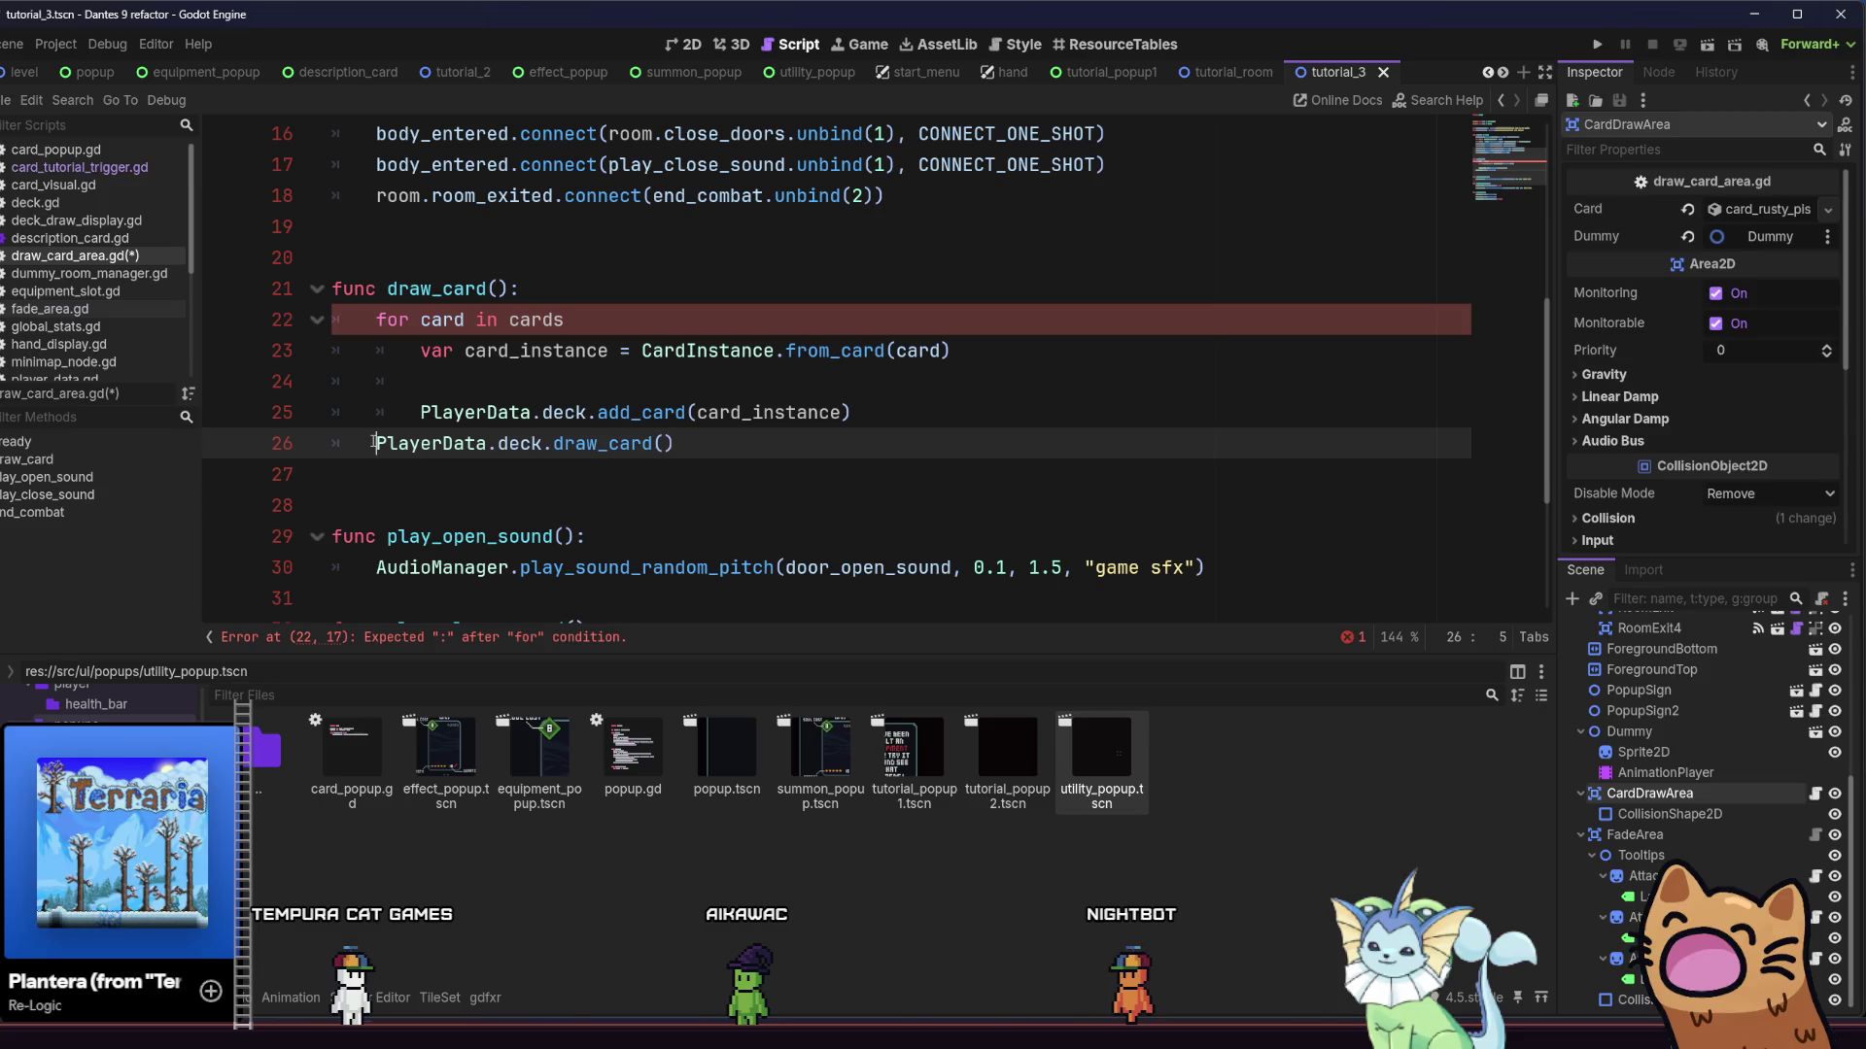
pyautogui.click(385, 383)
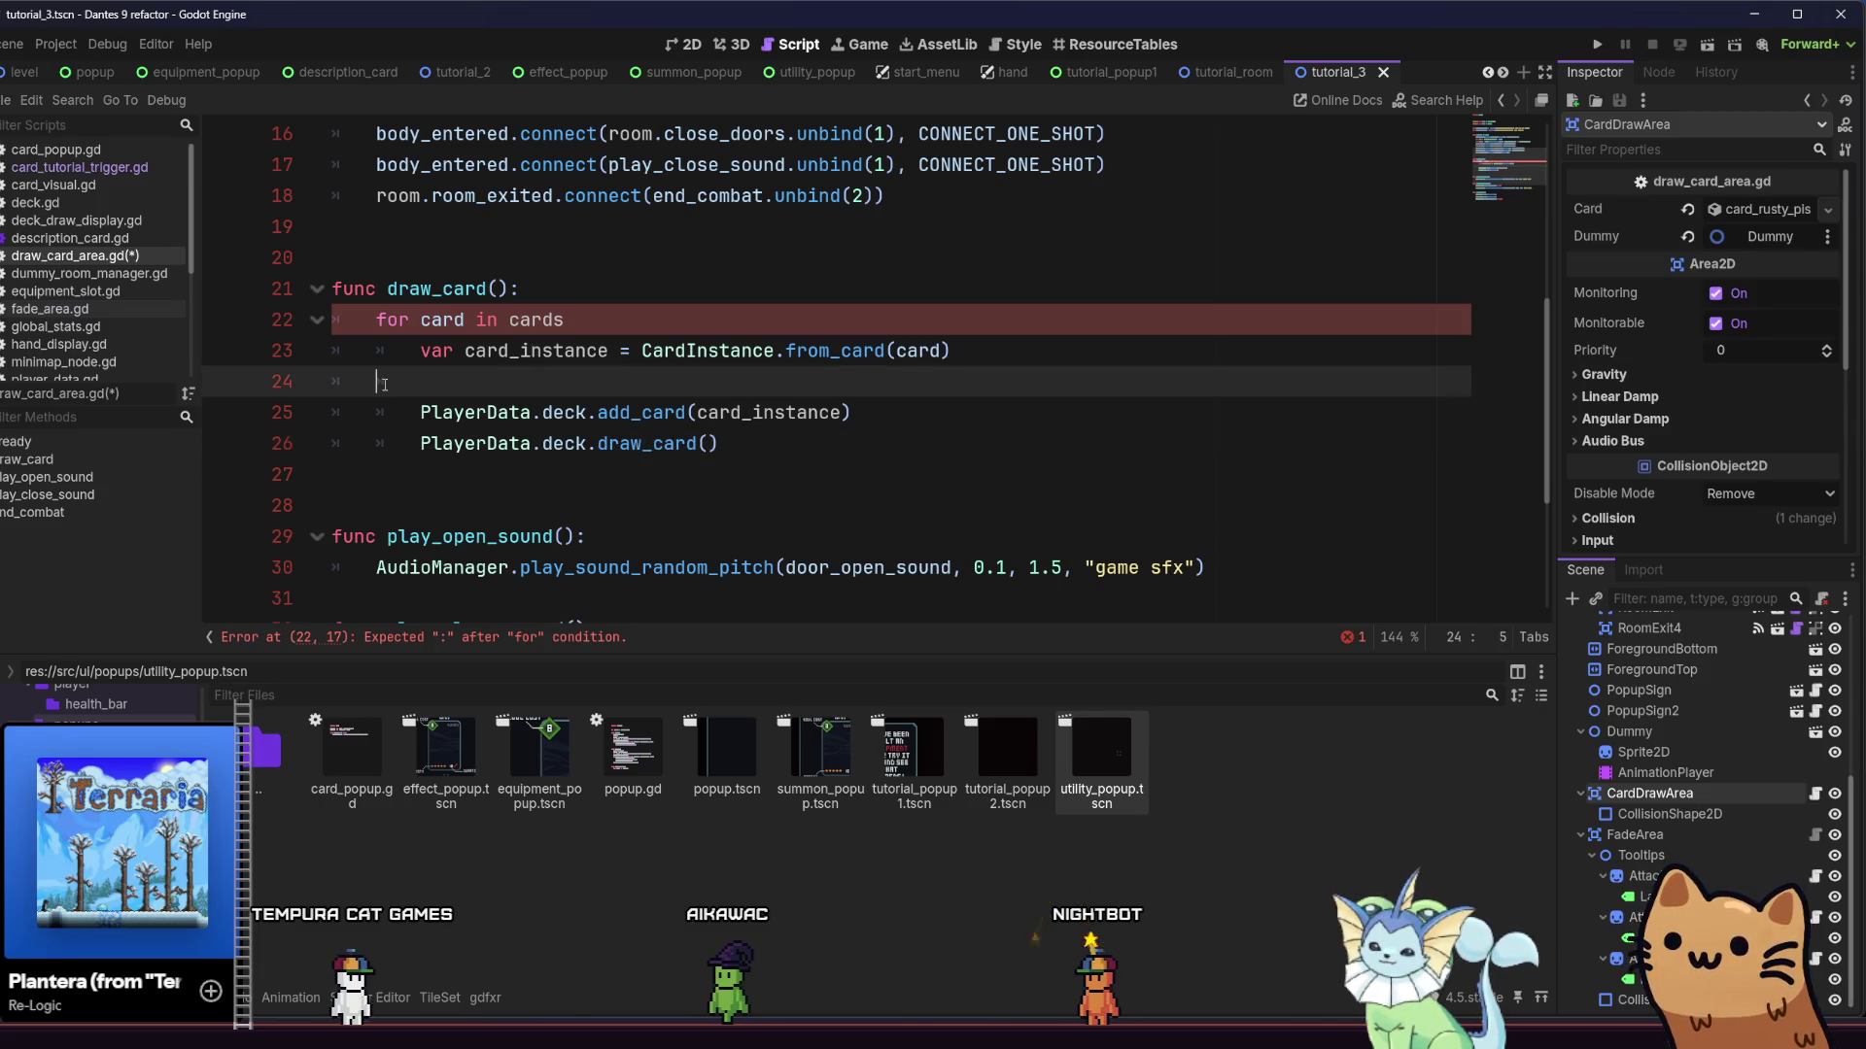
pyautogui.press('BackSpace')
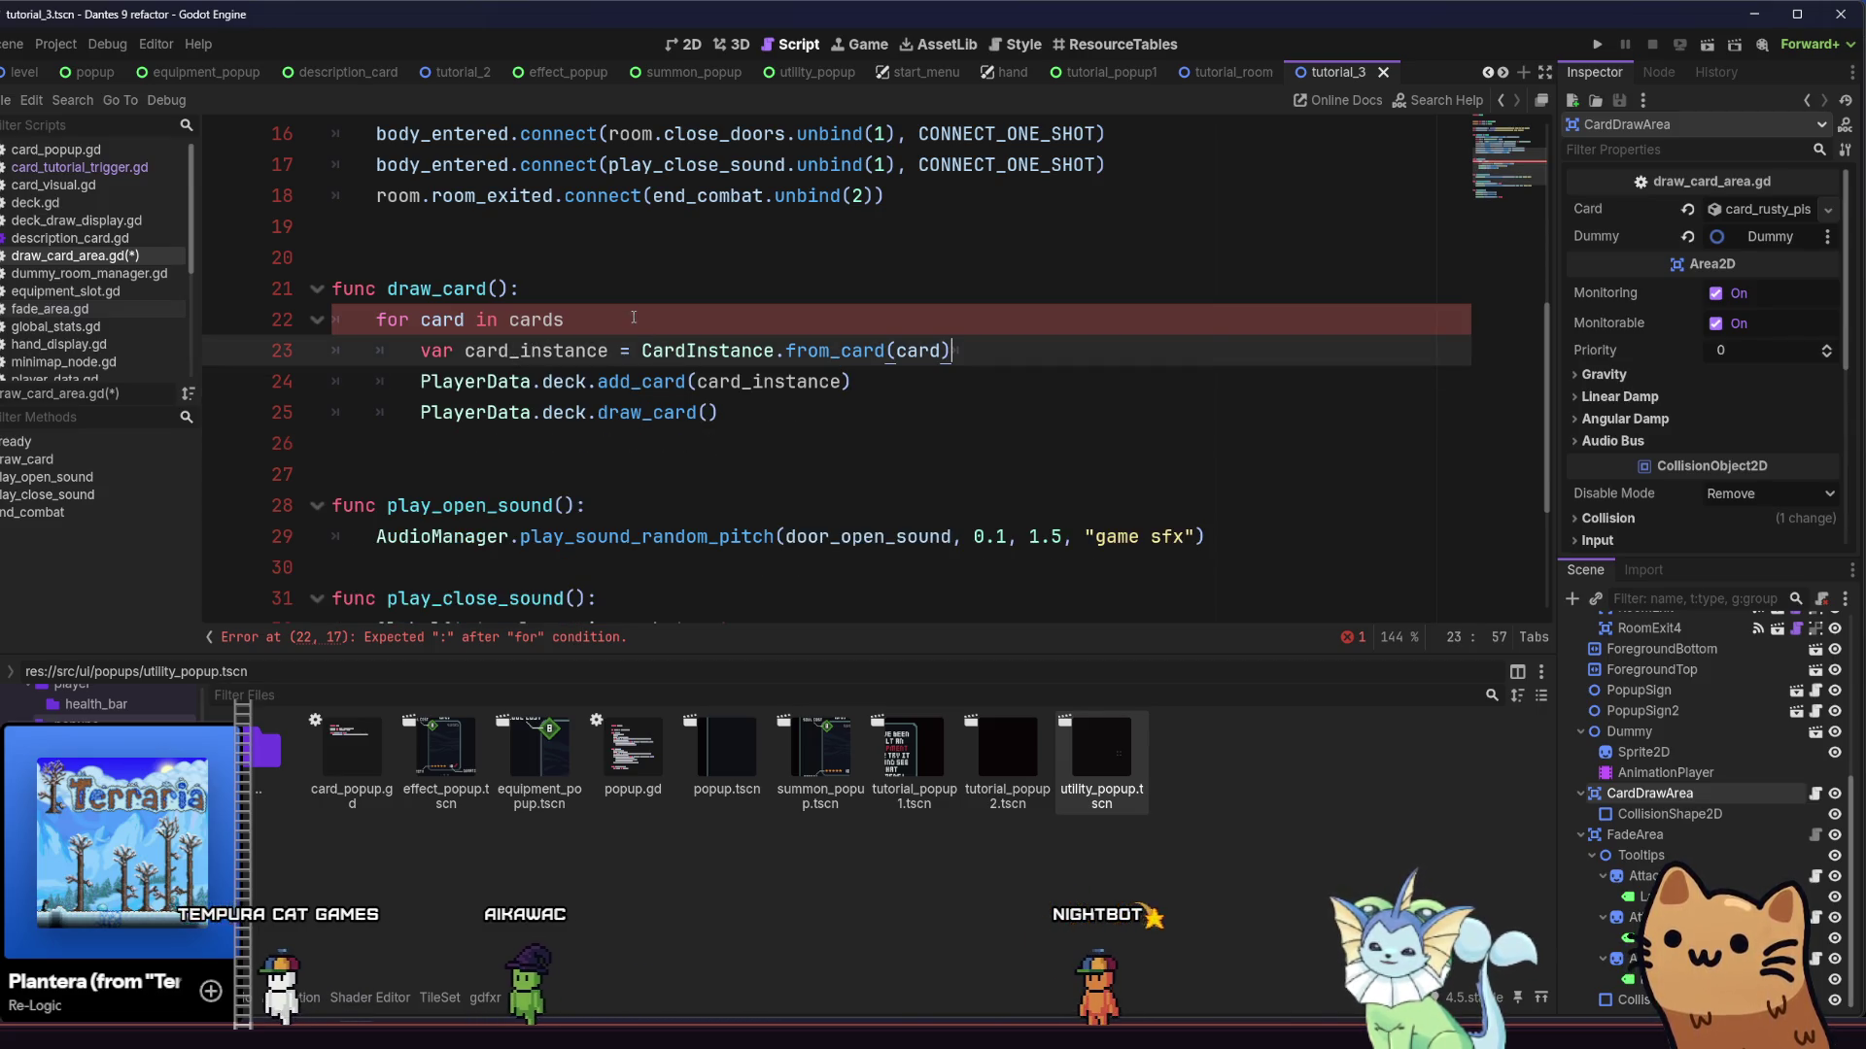
# End the for loop header with a colon
pyautogui.click(632, 309)
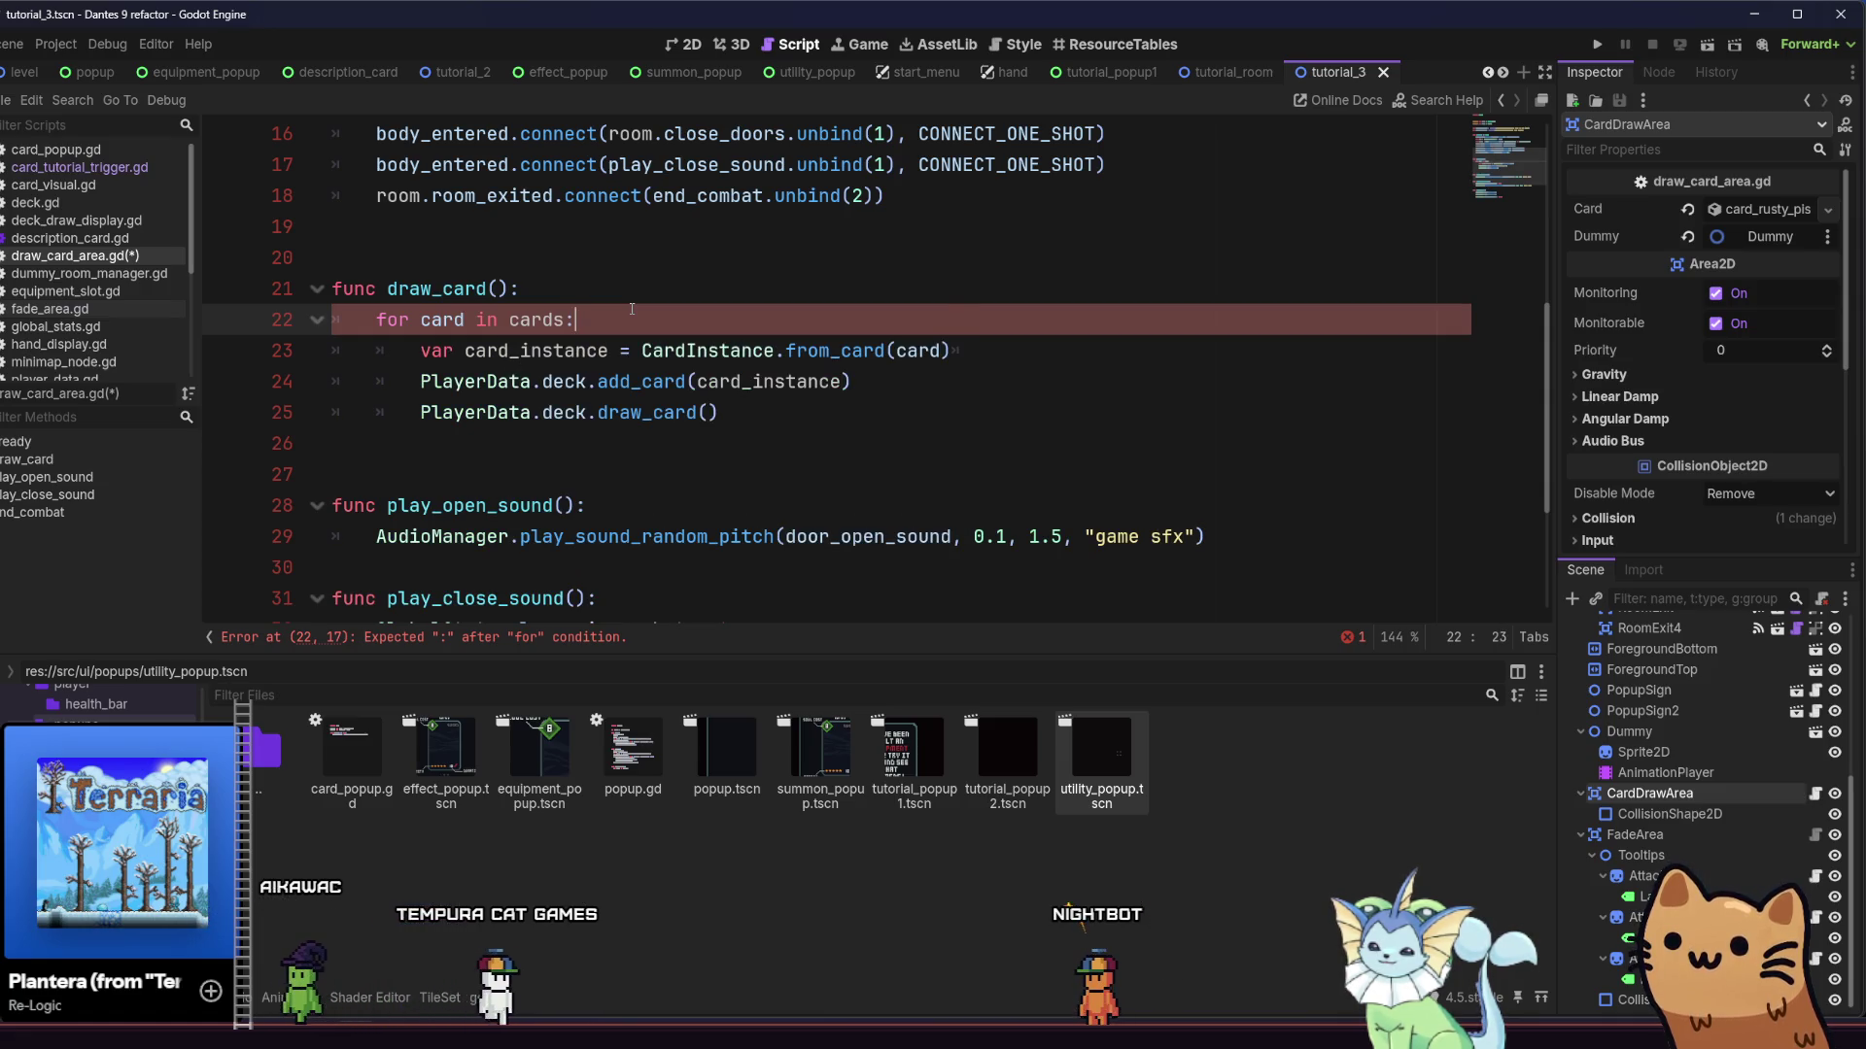
pyautogui.write(':')
pyautogui.click(1042, 344)
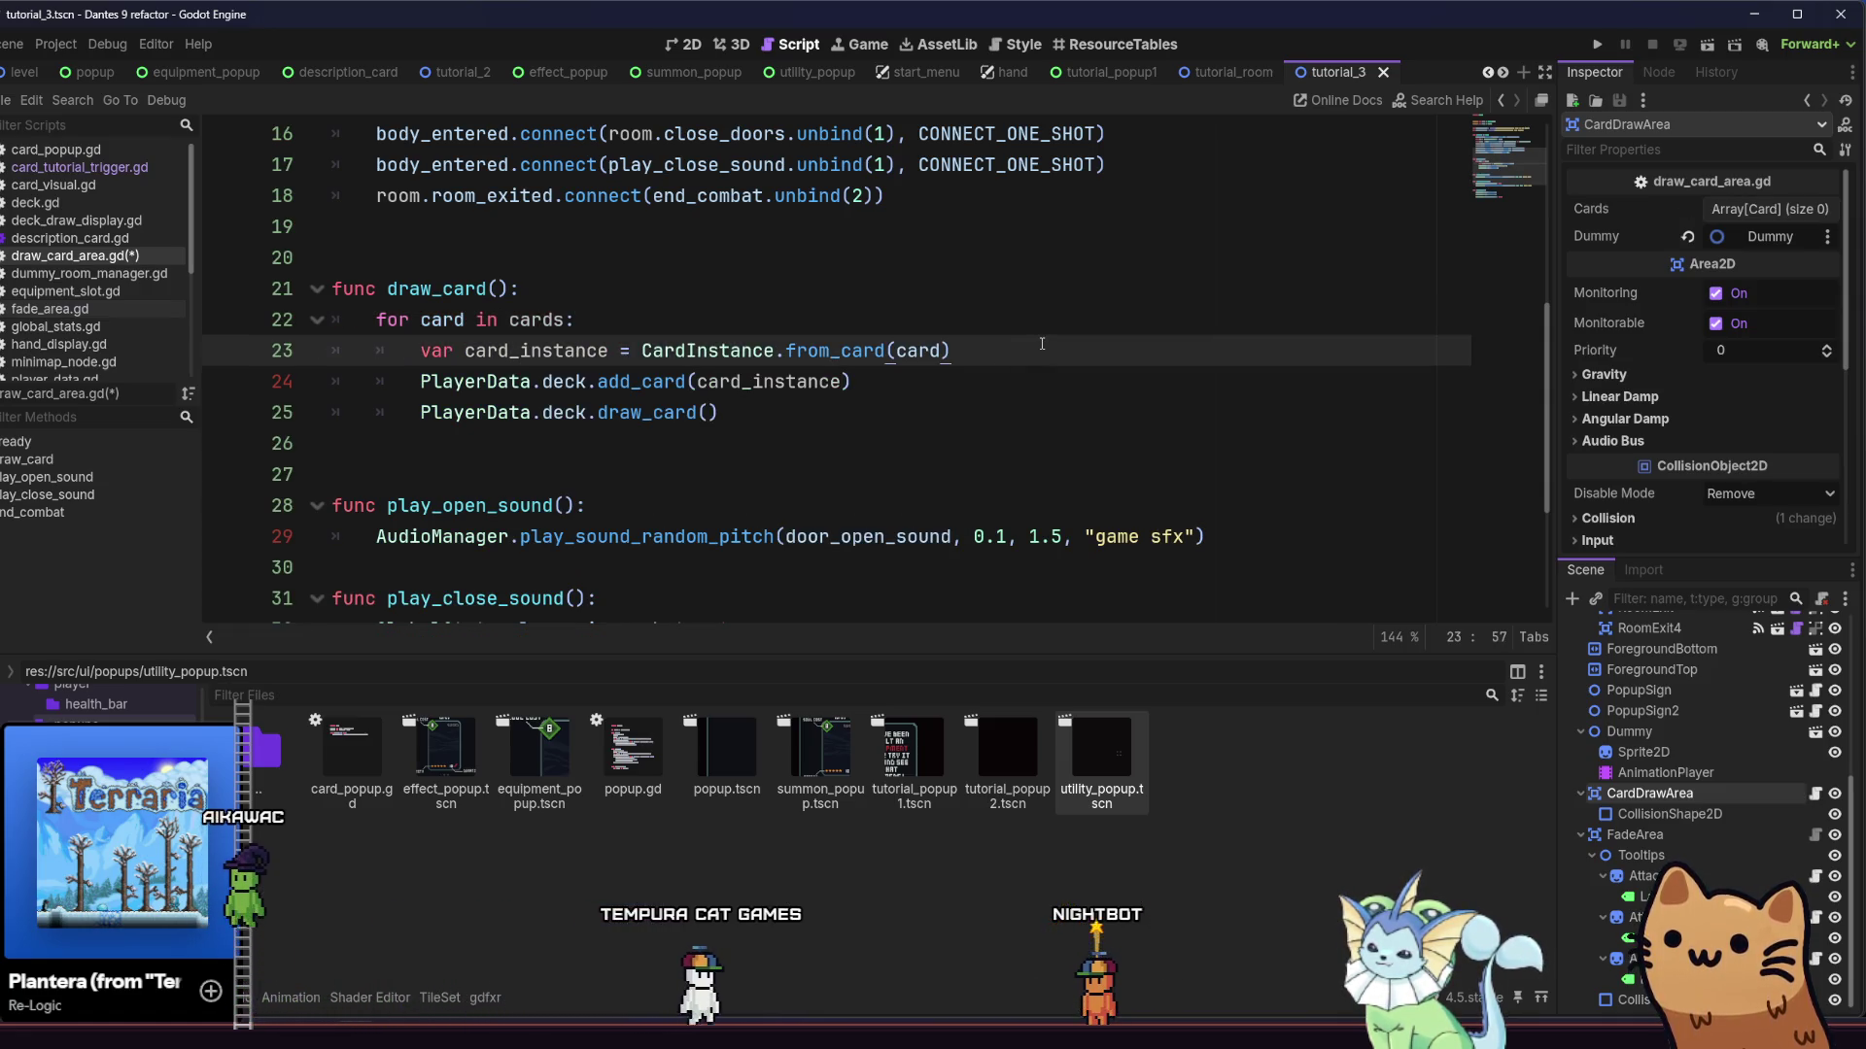
pyautogui.press('Down')
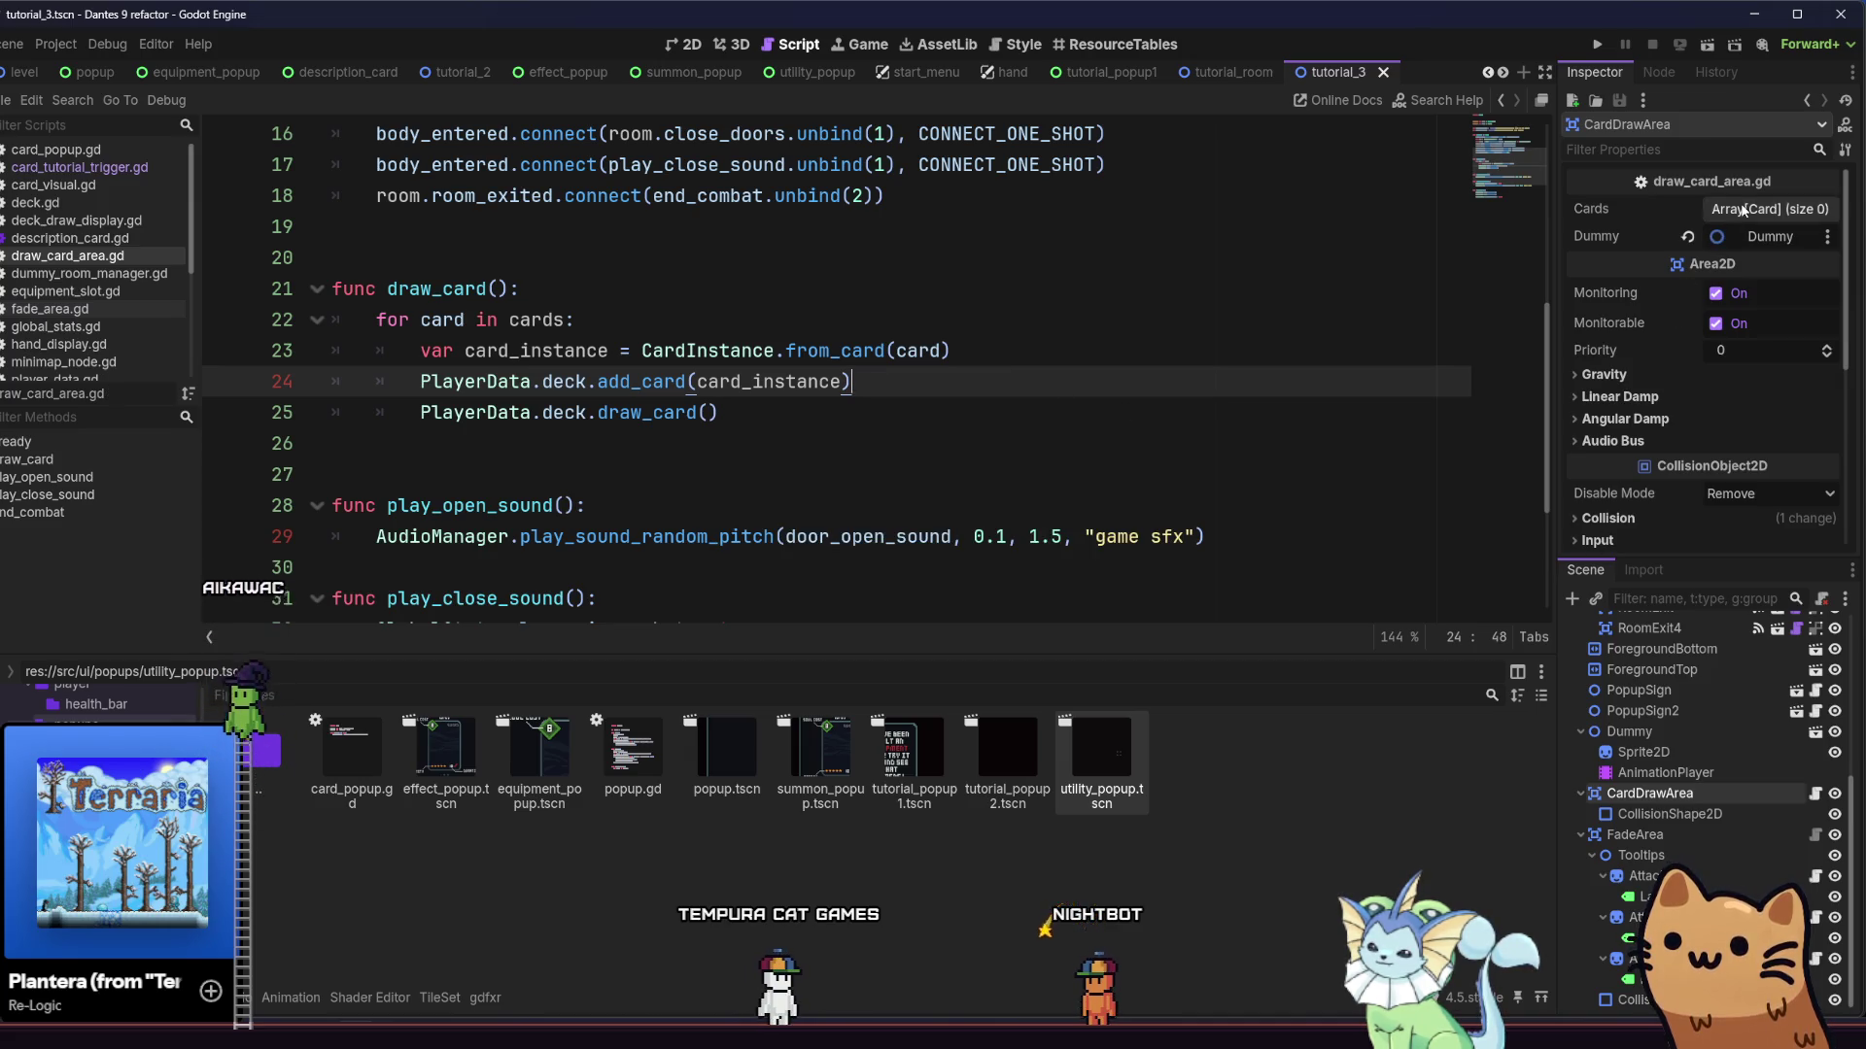
# Browse the FileSystem dock to the data/cards usable cards folder
pyautogui.click(1744, 210)
pyautogui.click(1728, 209)
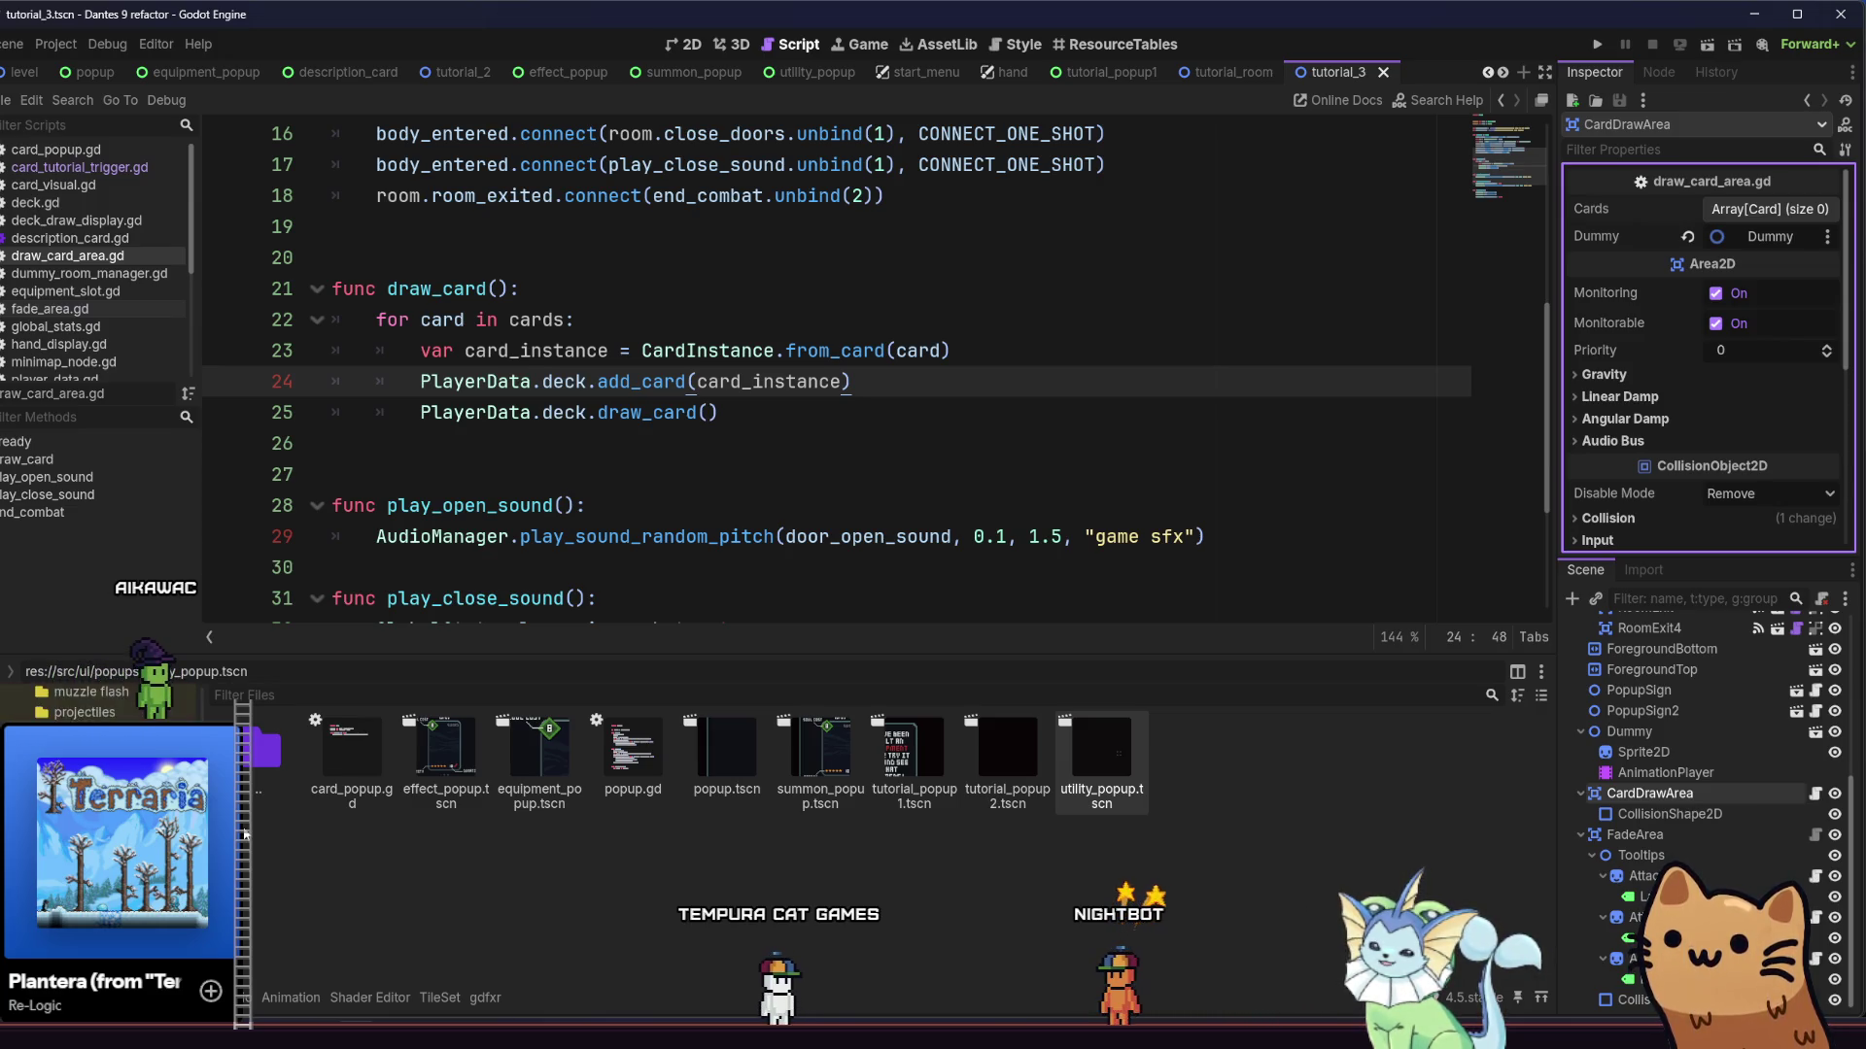
pyautogui.scroll(-5, 259, 807)
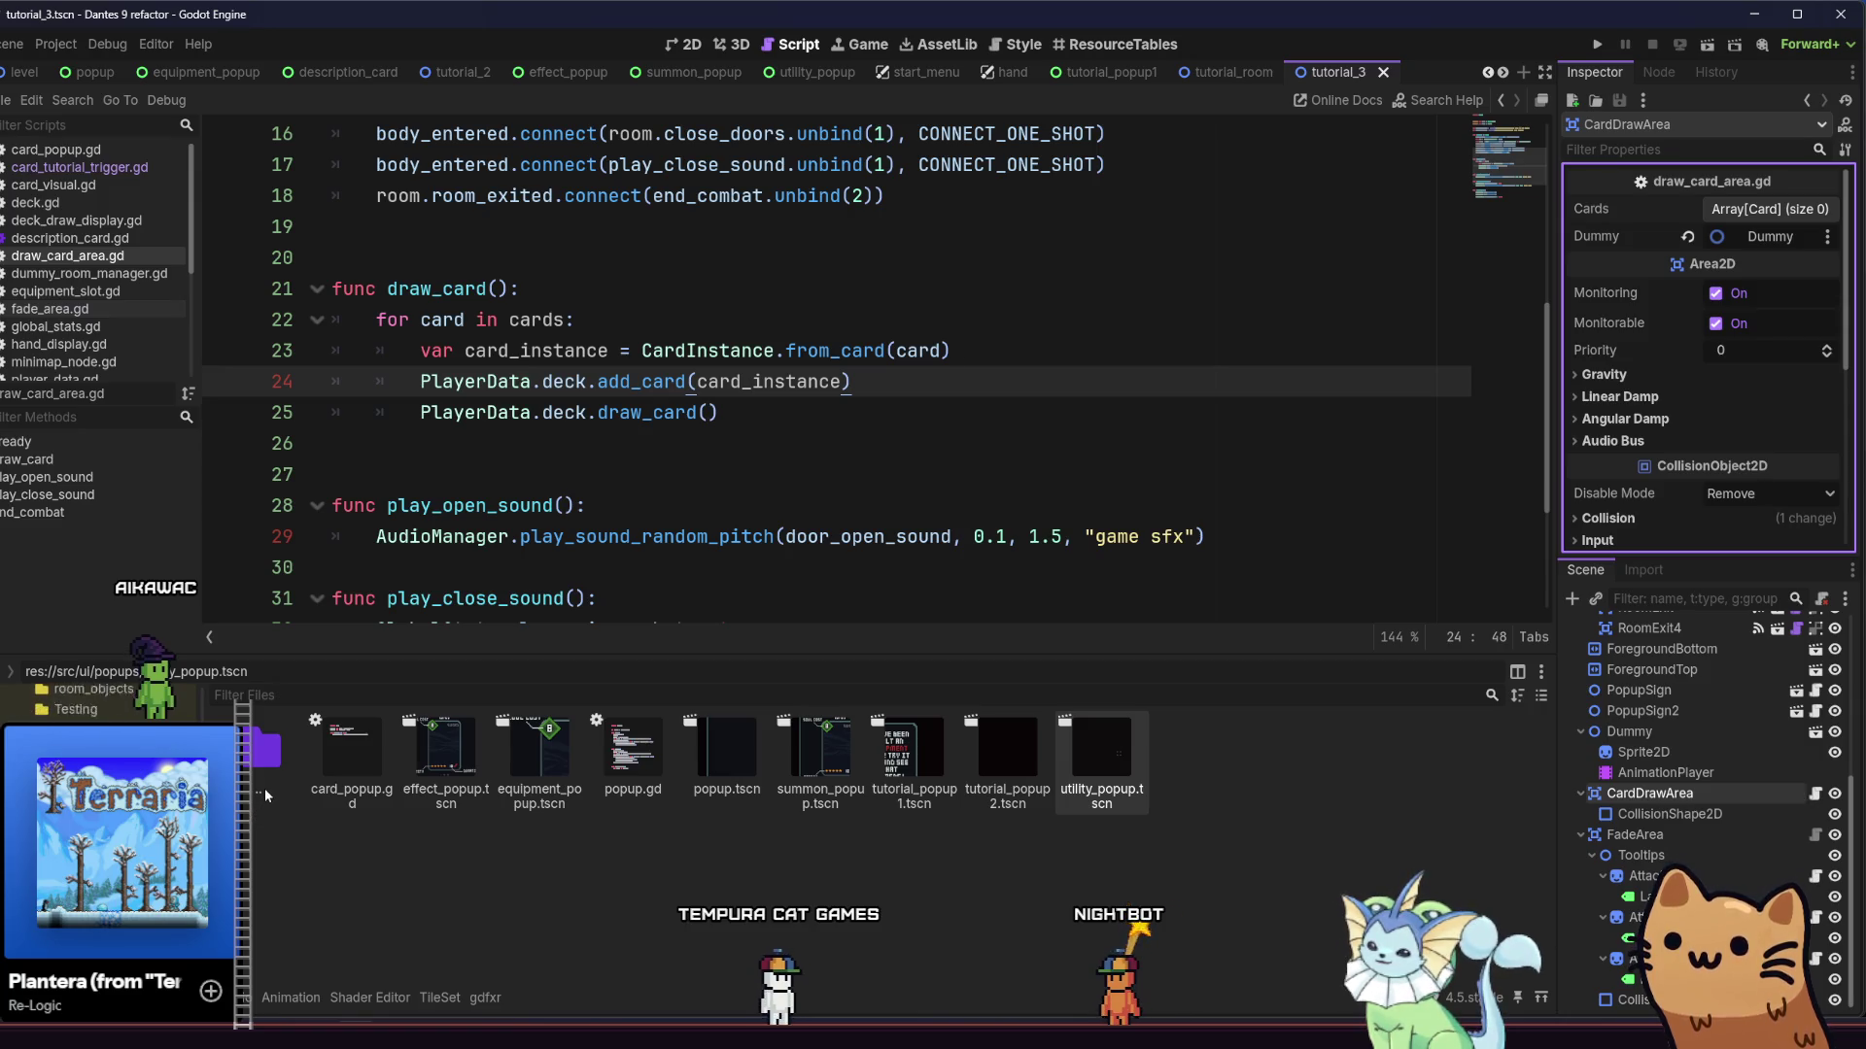
pyautogui.scroll(-5, 265, 778)
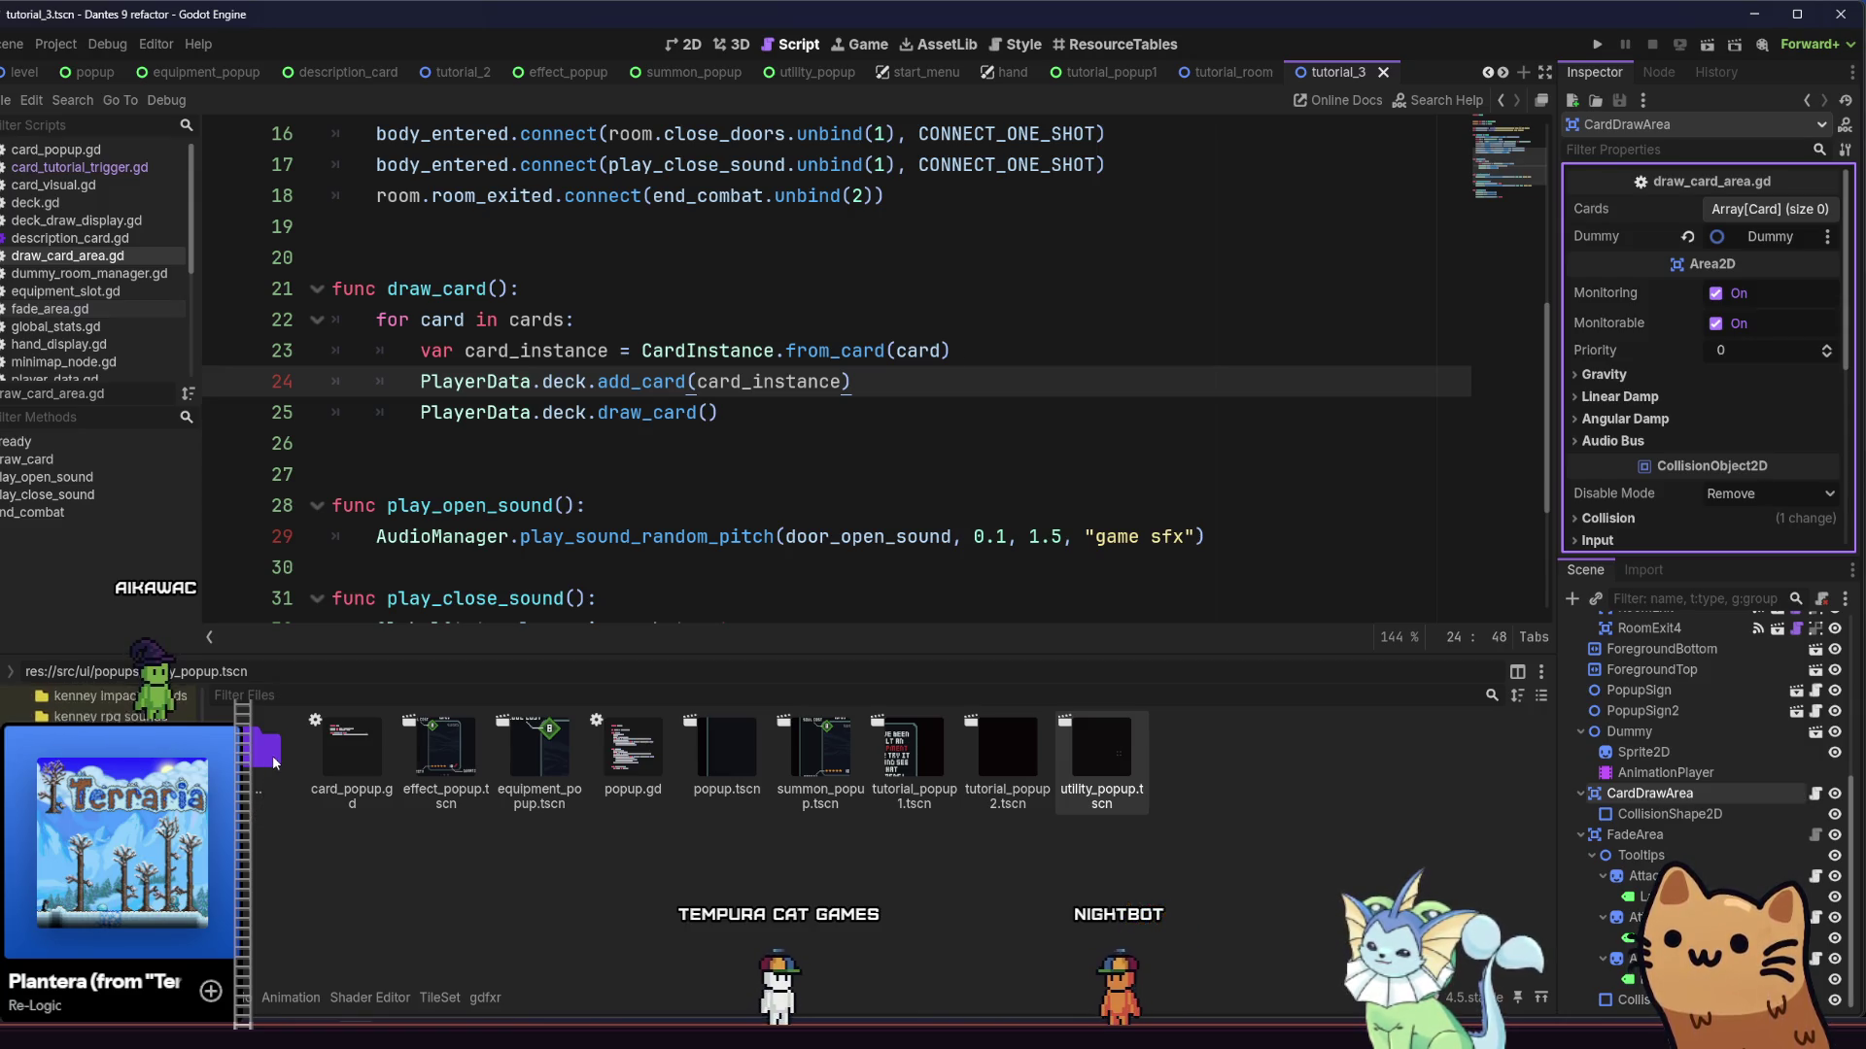
pyautogui.scroll(5, 265, 778)
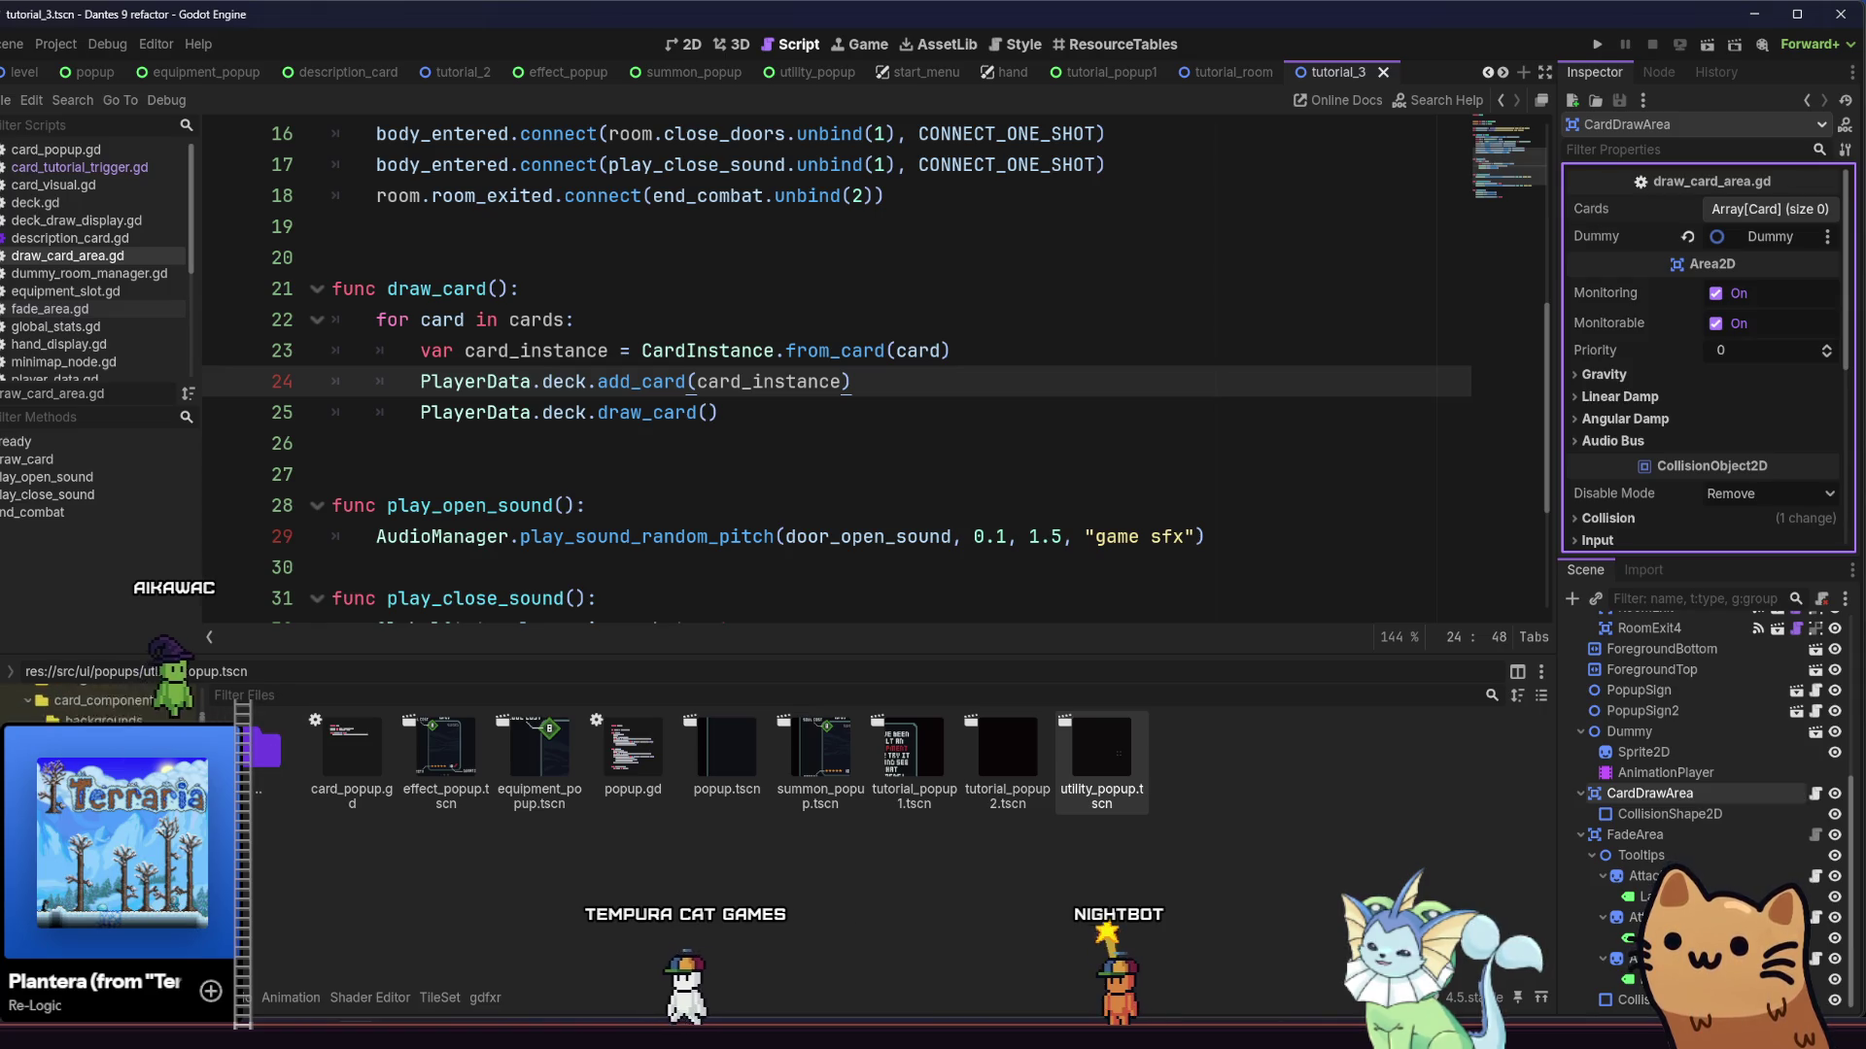
pyautogui.scroll(-5, 102, 704)
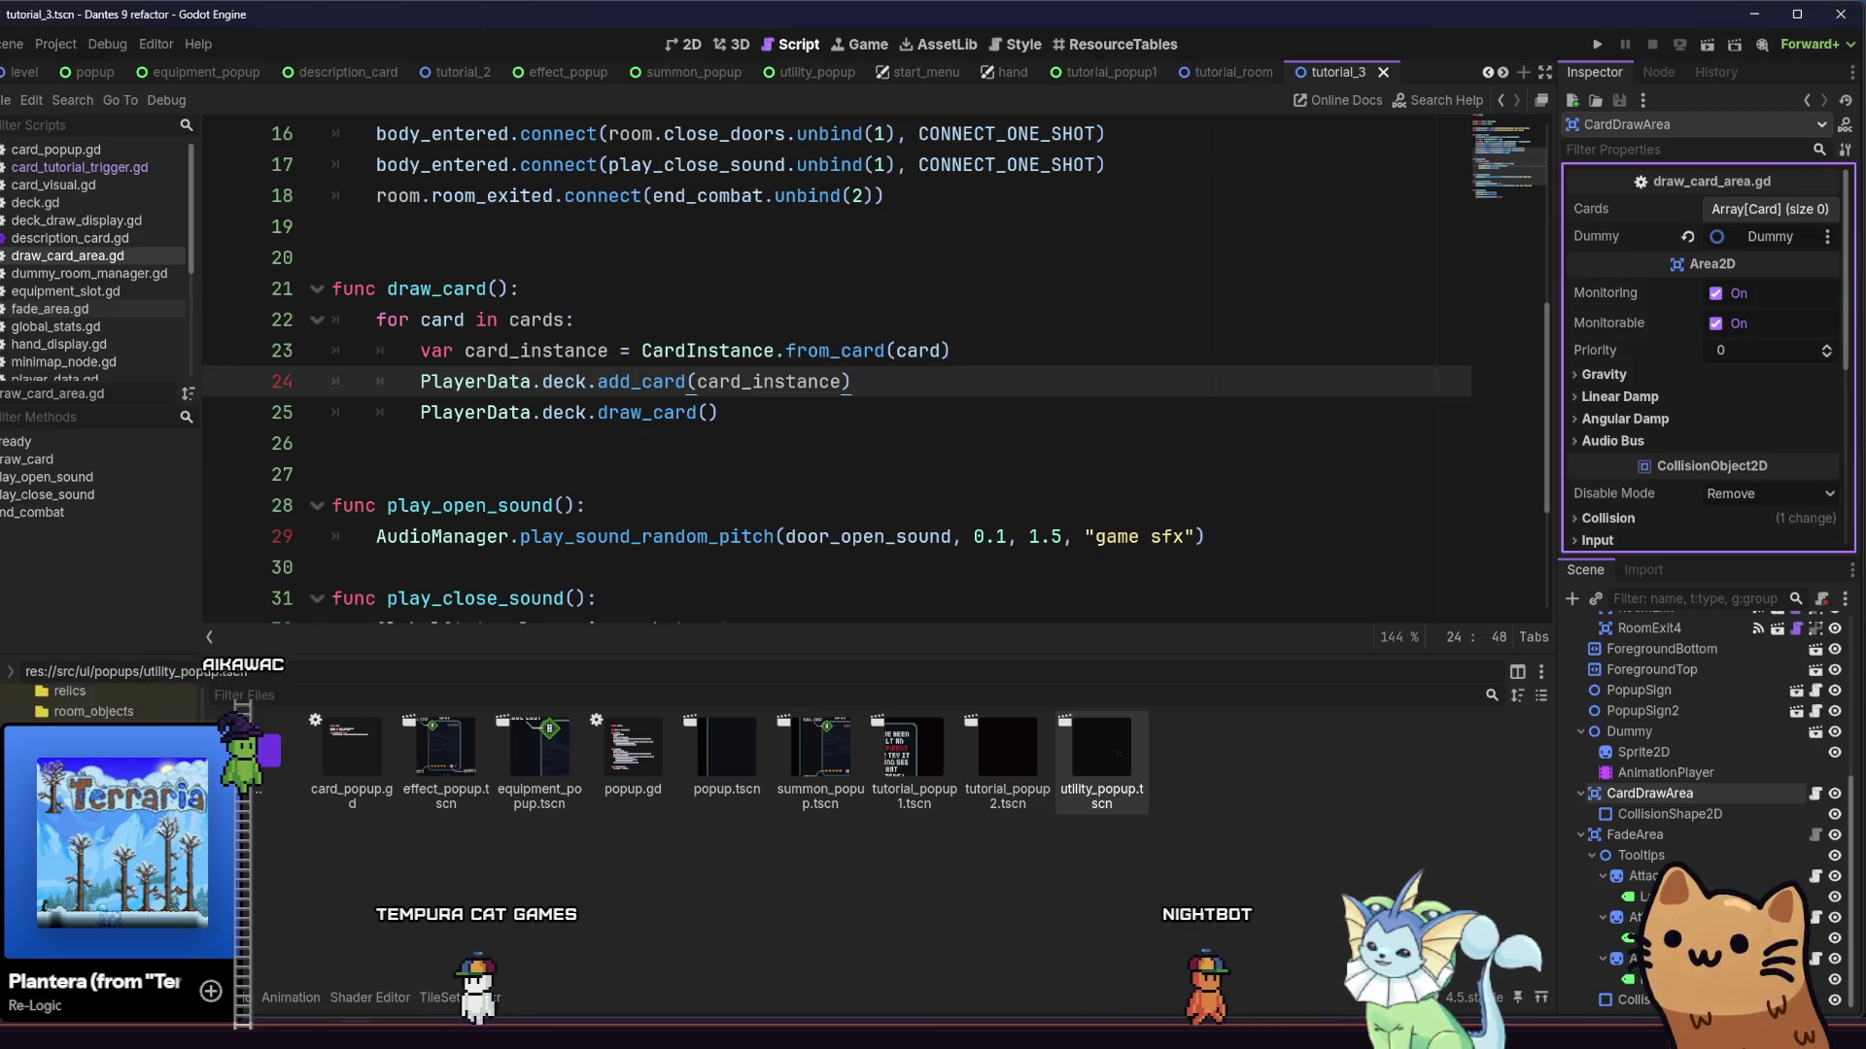
pyautogui.click(102, 733)
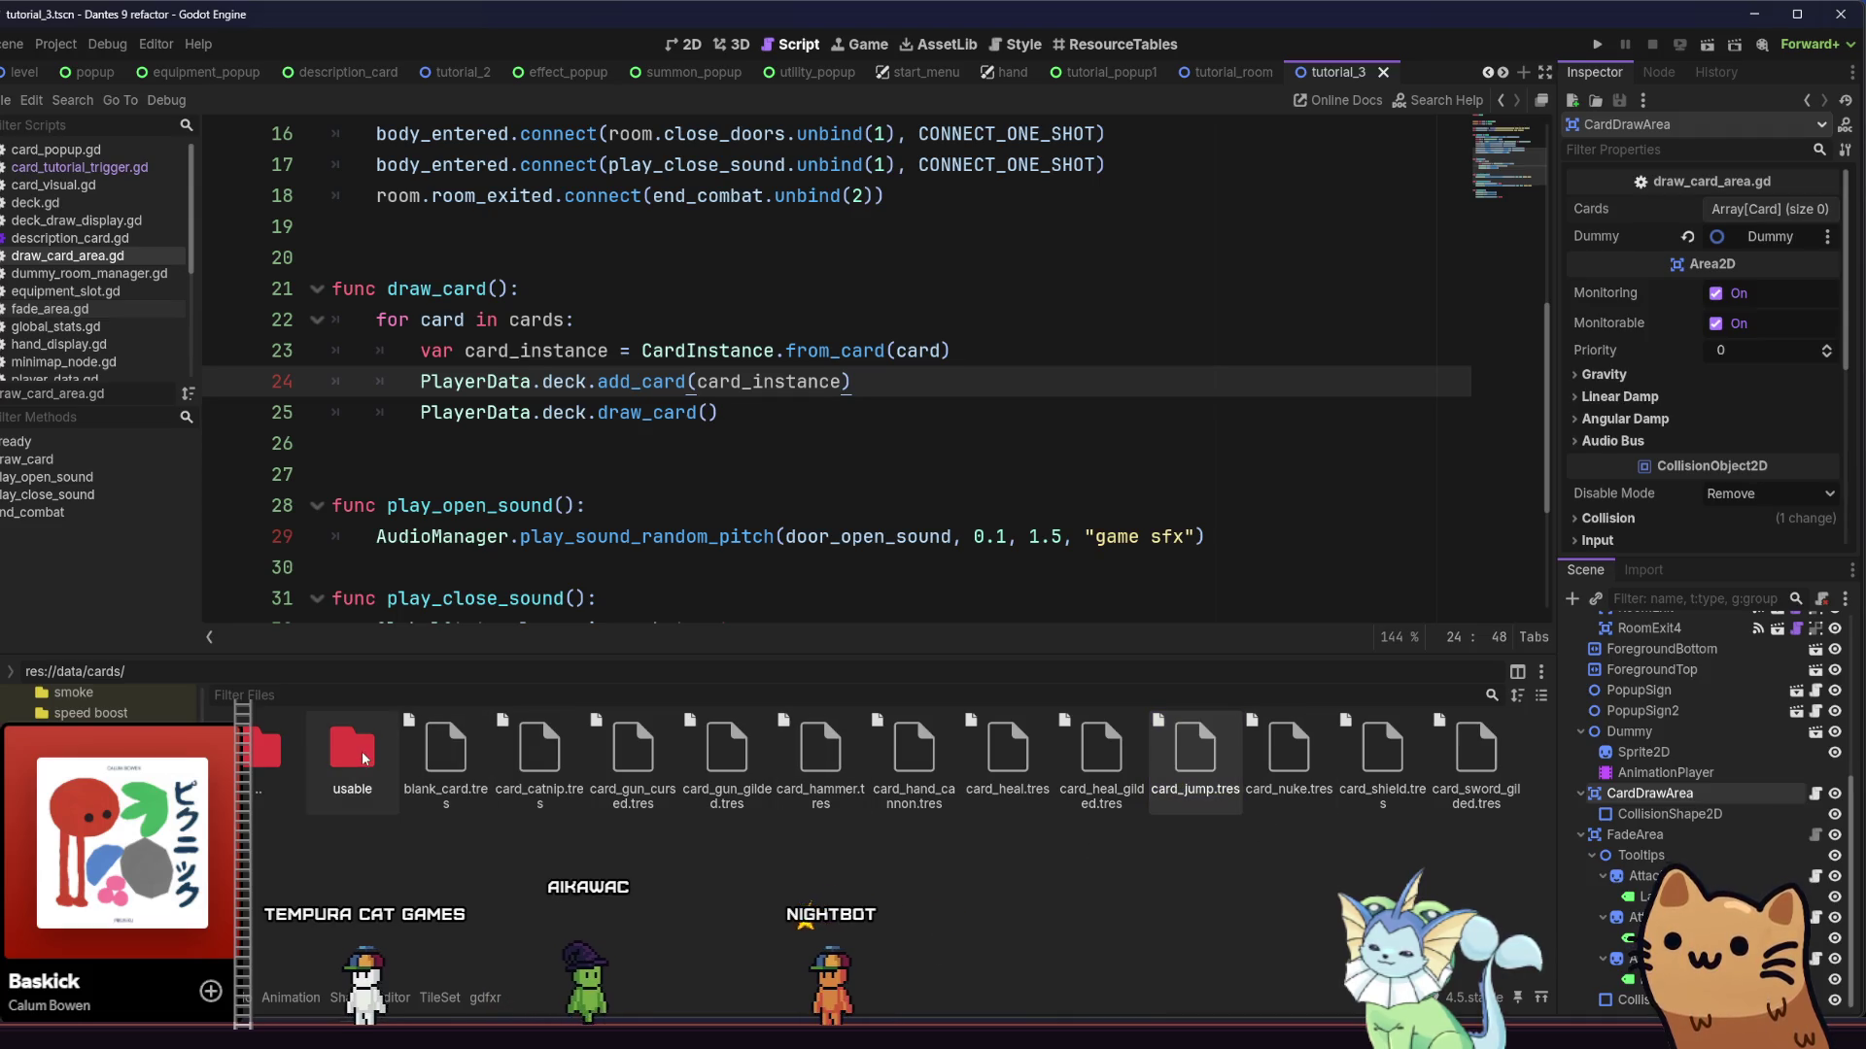
pyautogui.doubleClick(351, 753)
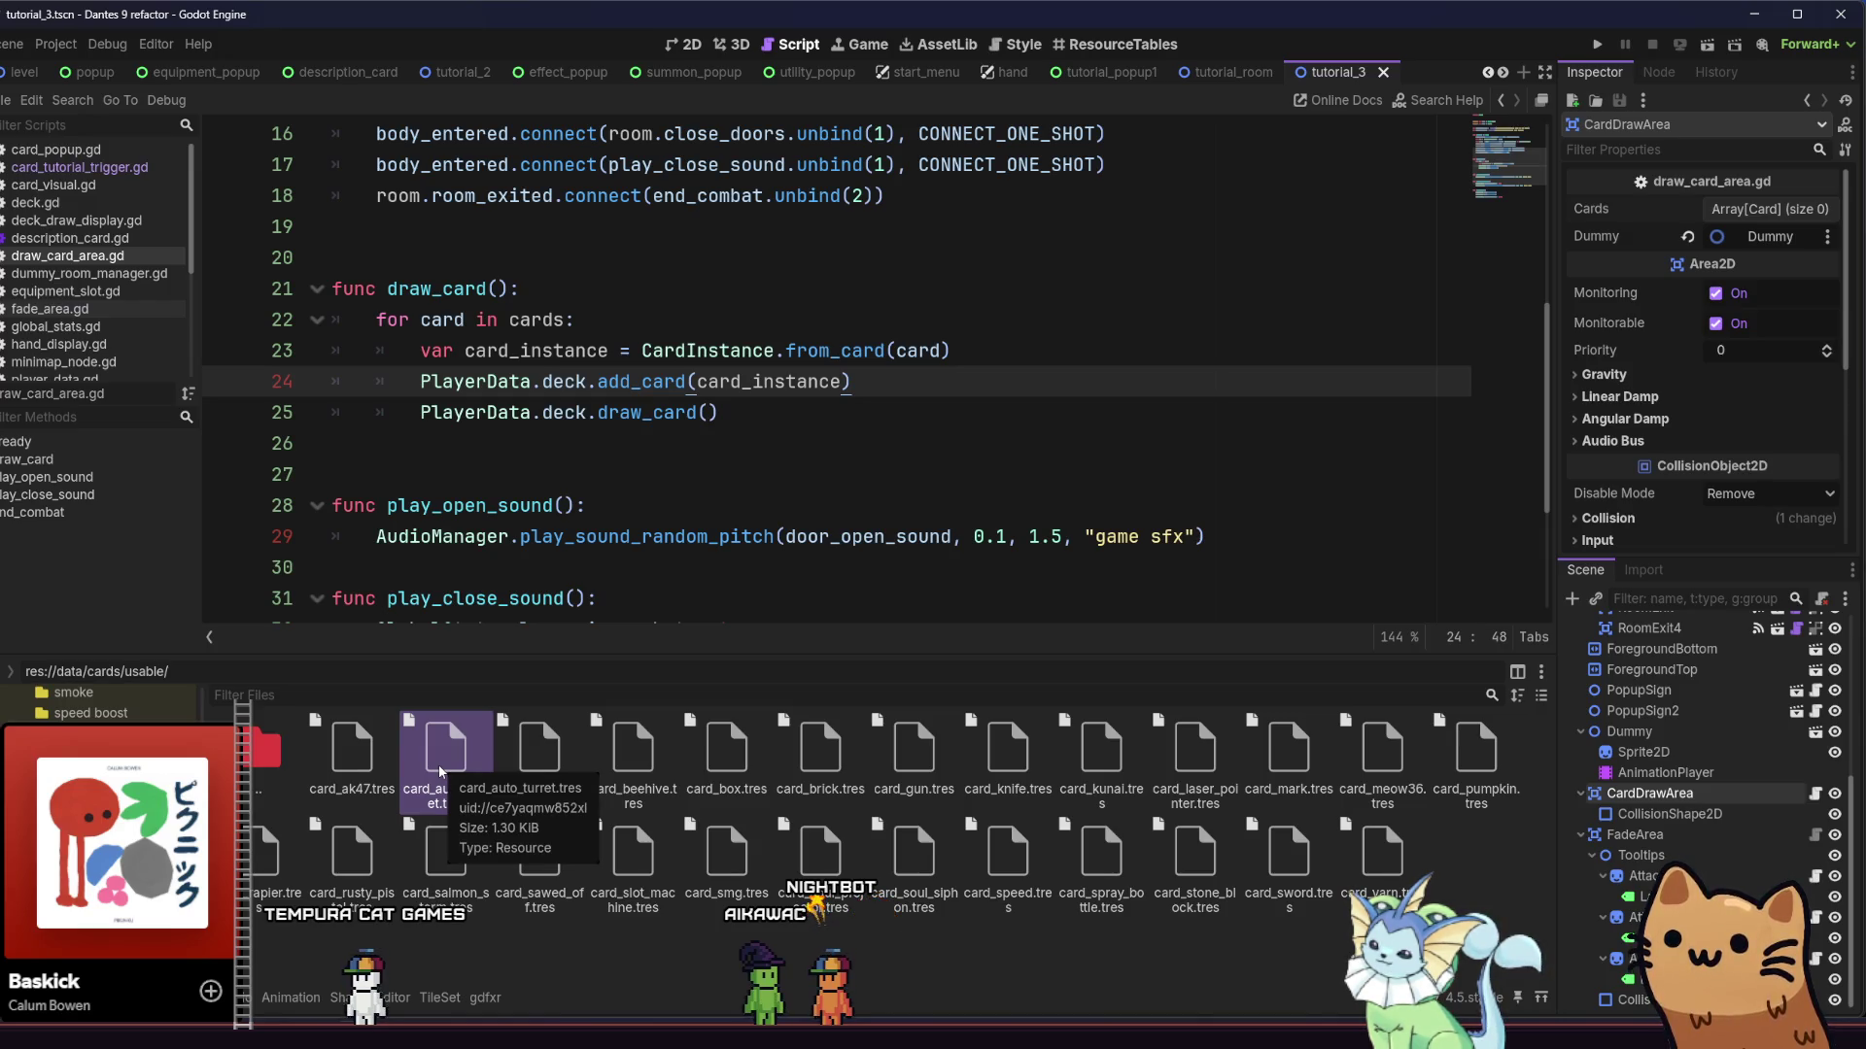
# Add card_mark, slot machine and auto turret cards to the Cards array and save the scene
pyautogui.click(1292, 753)
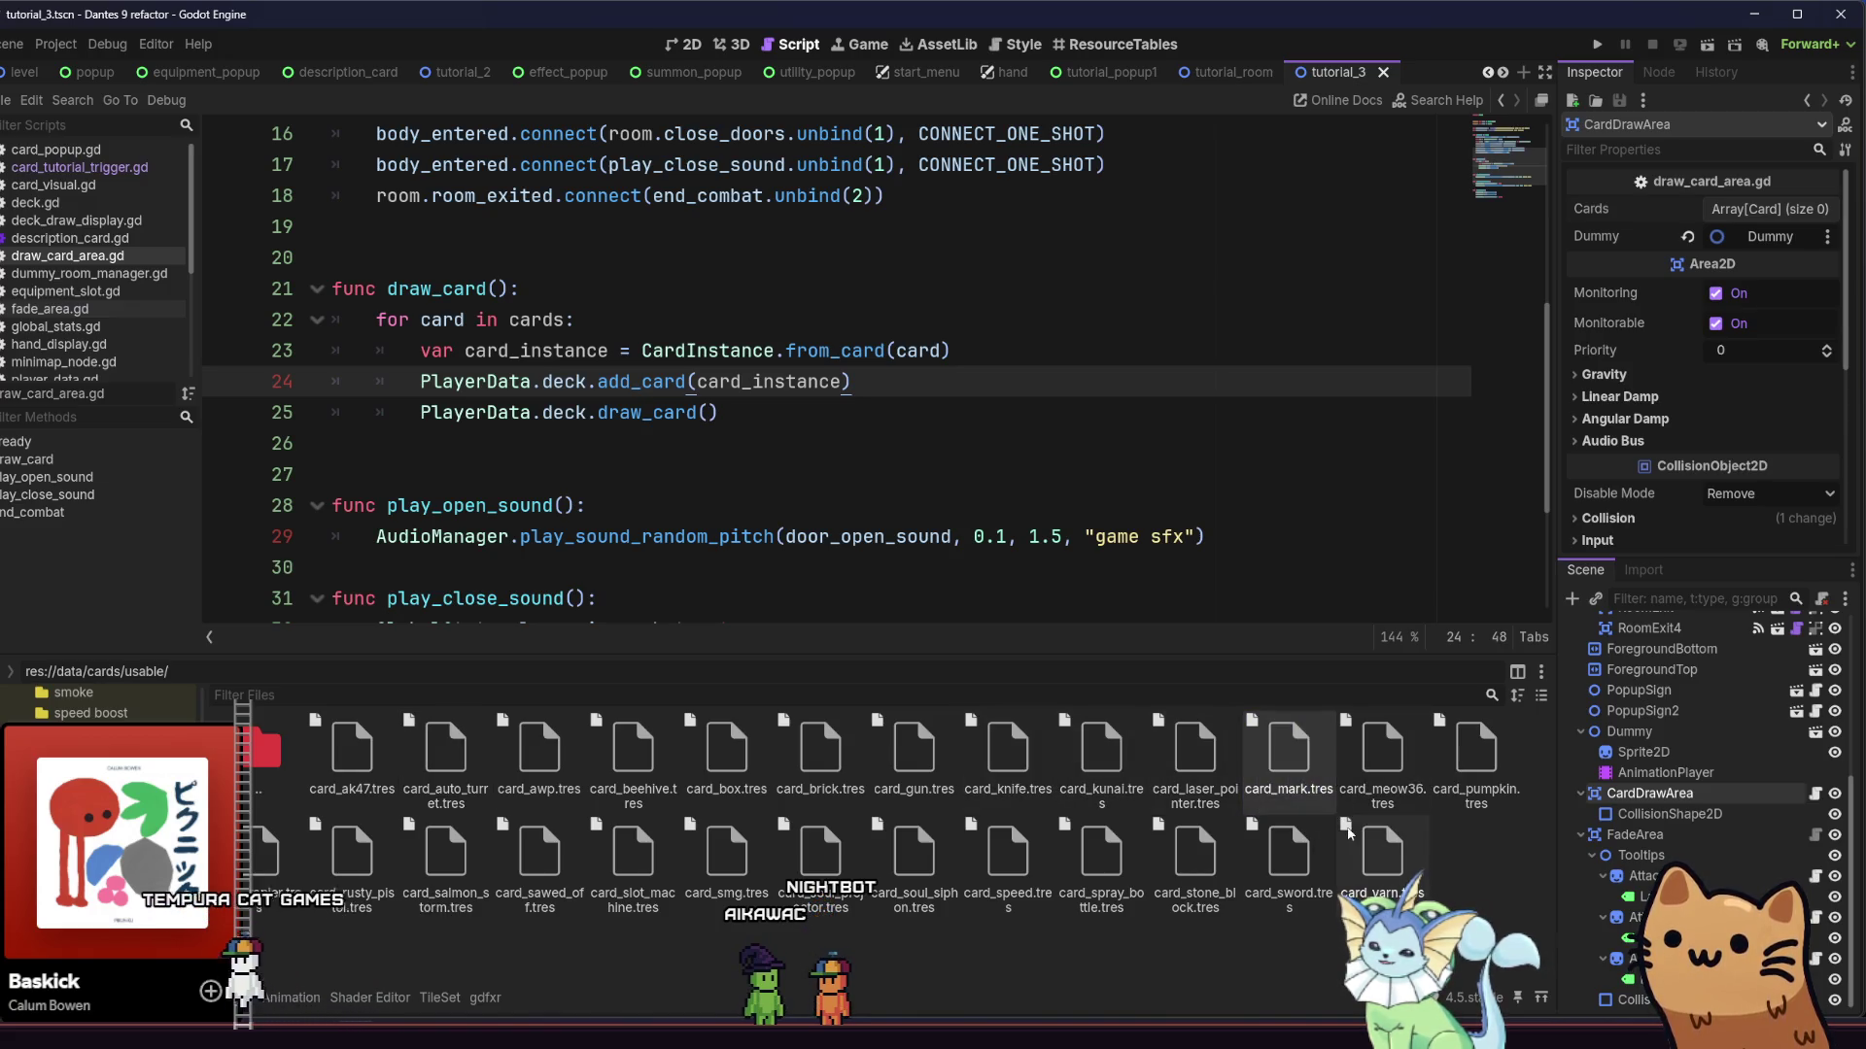
pyautogui.click(1311, 783)
pyautogui.moveTo(1375, 716); pyautogui.dragTo(1768, 209)
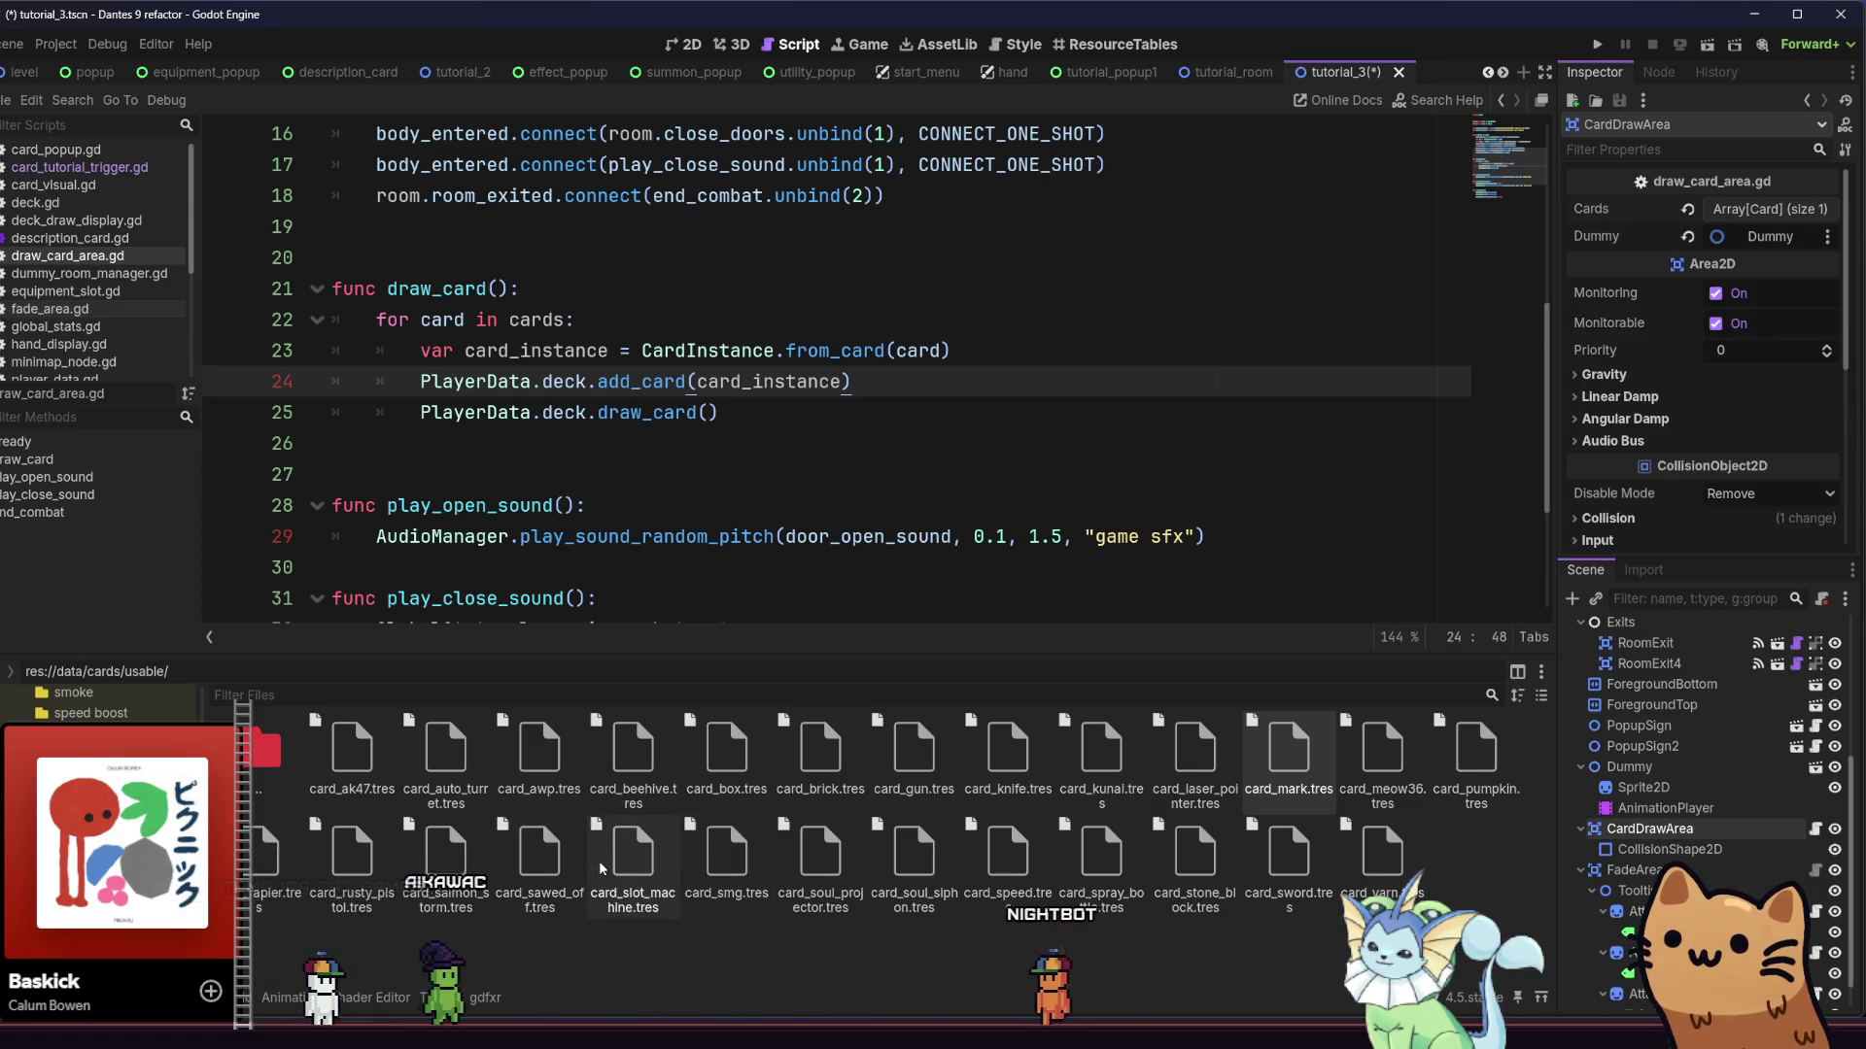
pyautogui.click(625, 903)
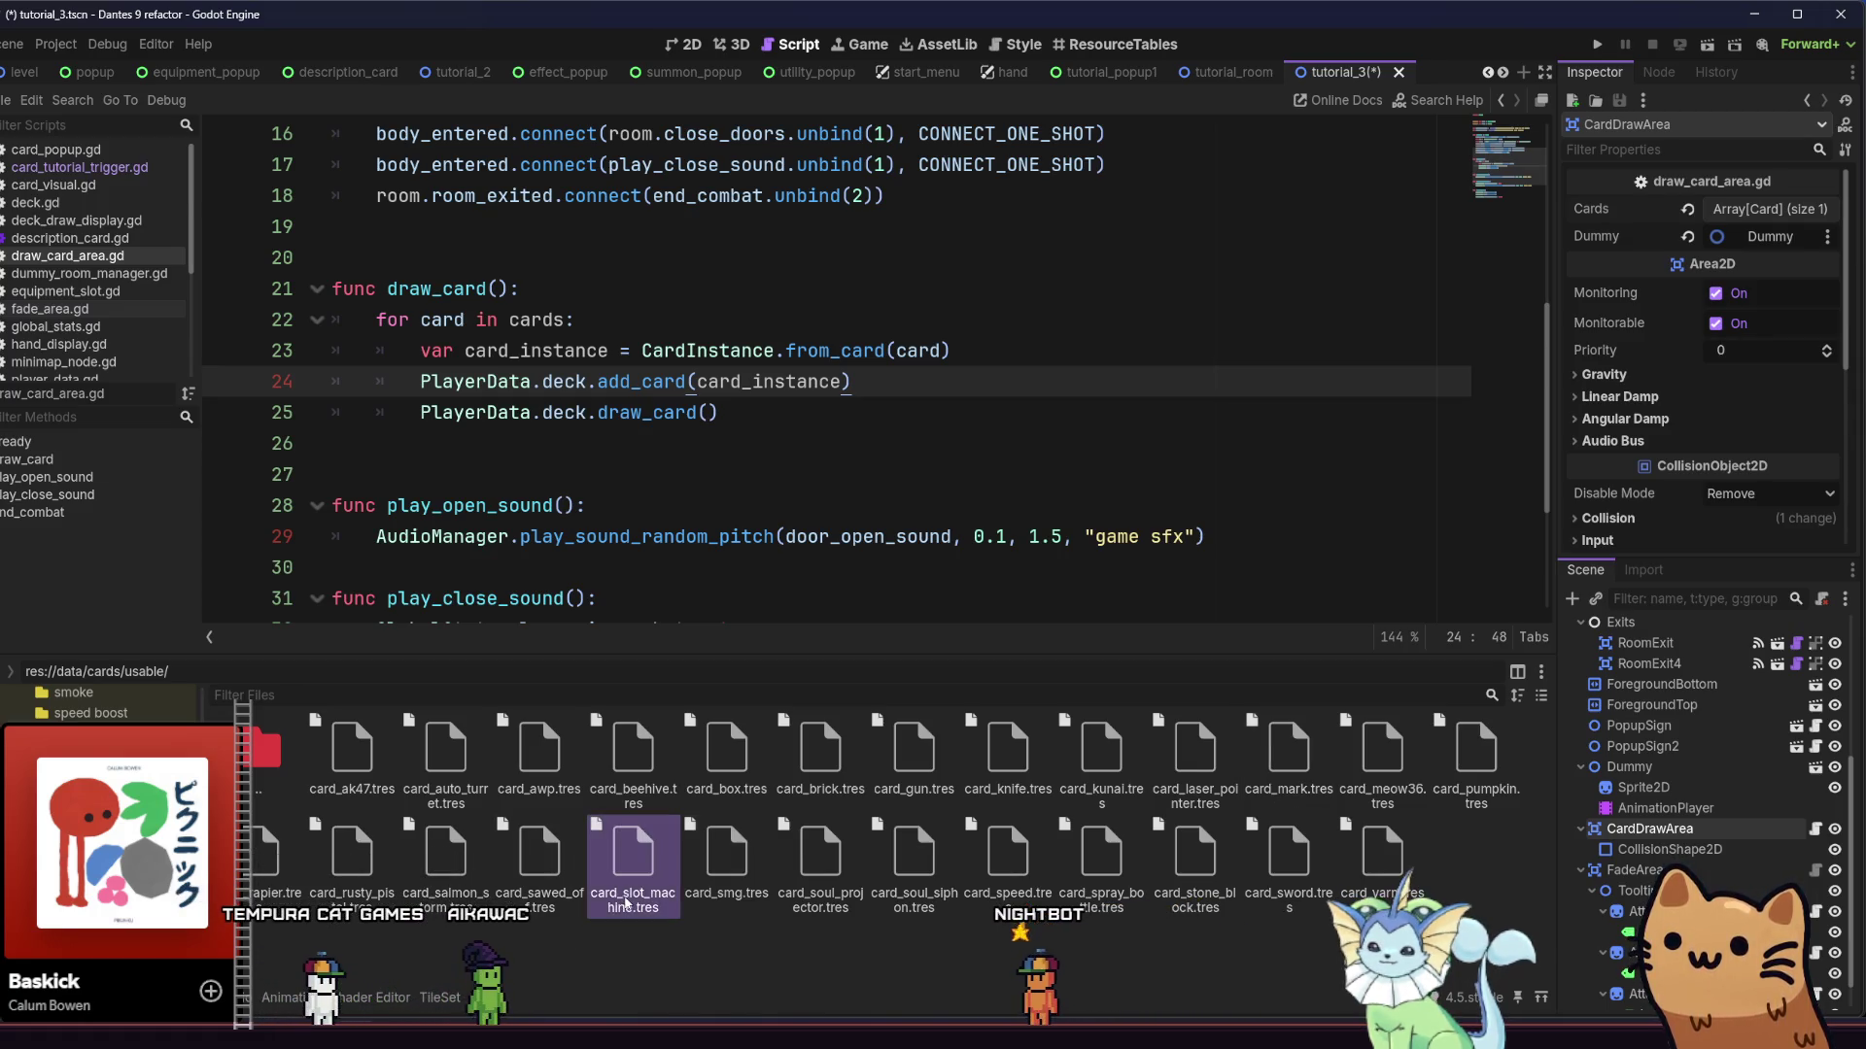
pyautogui.moveTo(634, 890)
pyautogui.mouseDown()
pyautogui.moveTo(835, 836)
pyautogui.moveTo(1695, 276)
pyautogui.mouseUp()
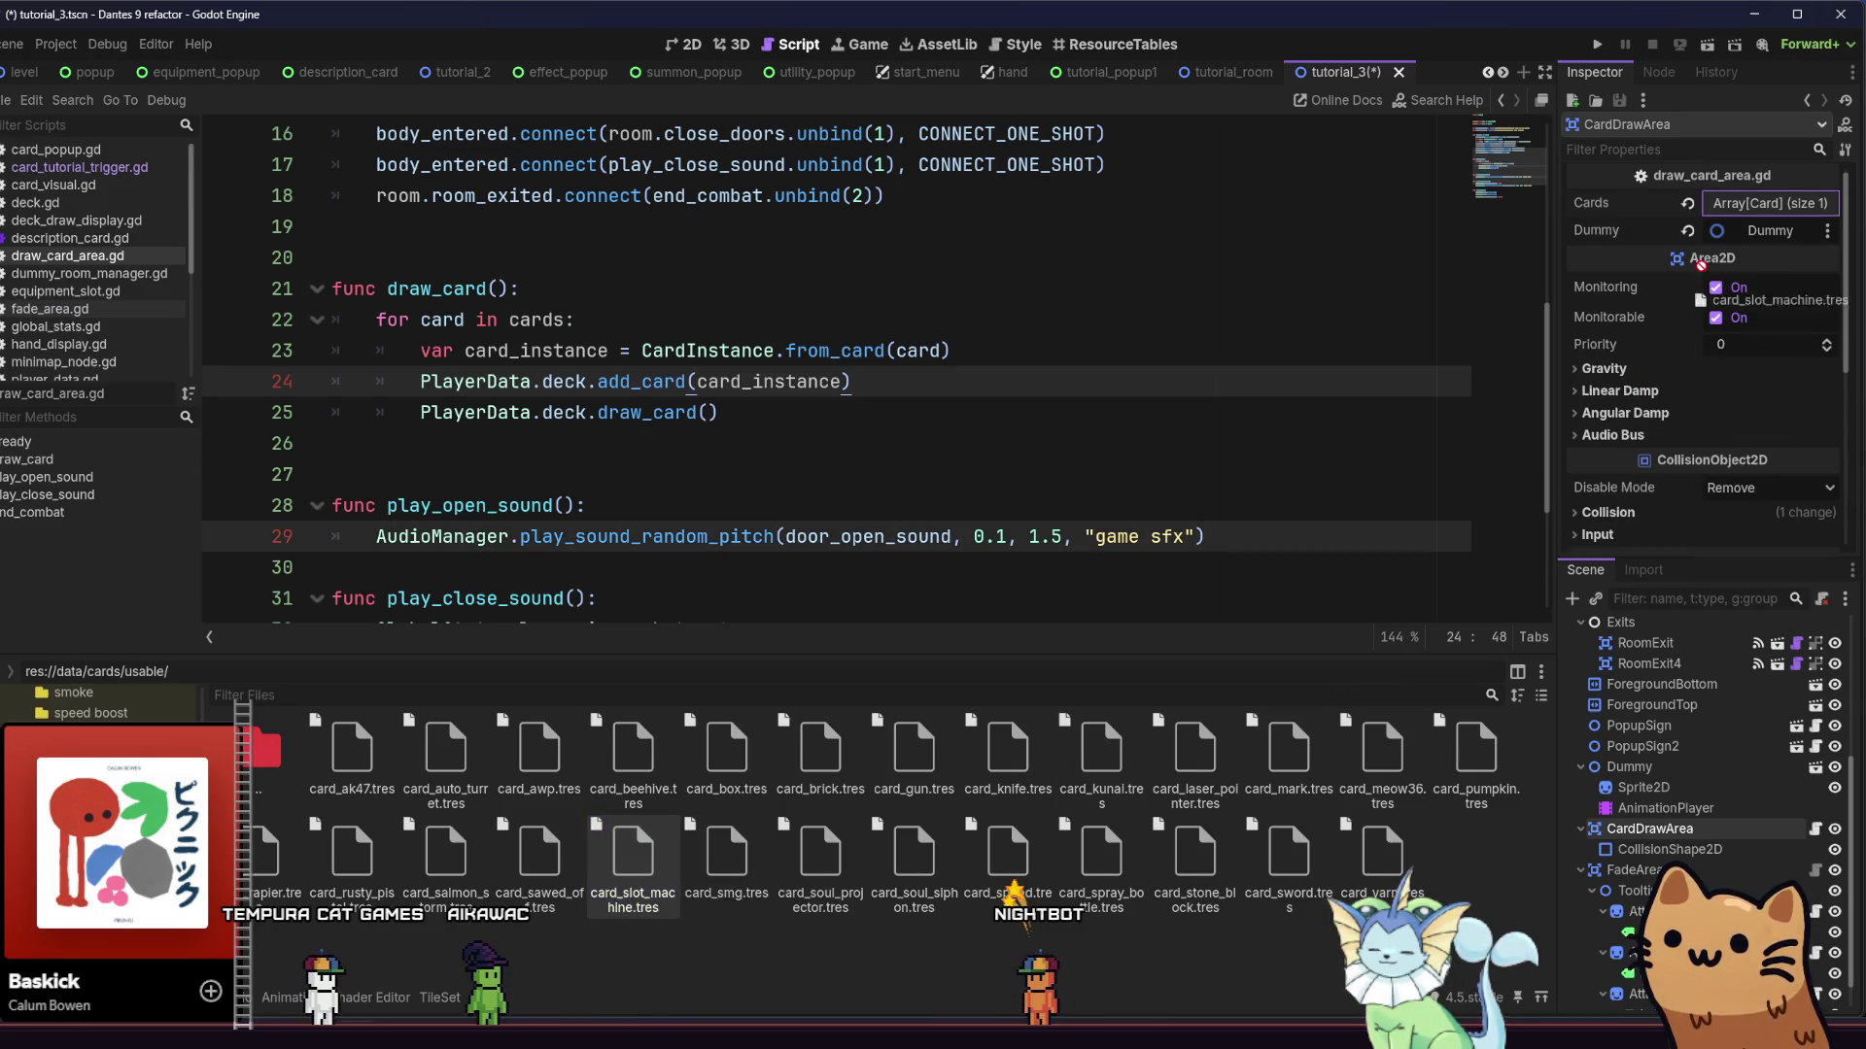
pyautogui.moveTo(1719, 214); pyautogui.dragTo(1720, 209)
pyautogui.click(476, 756)
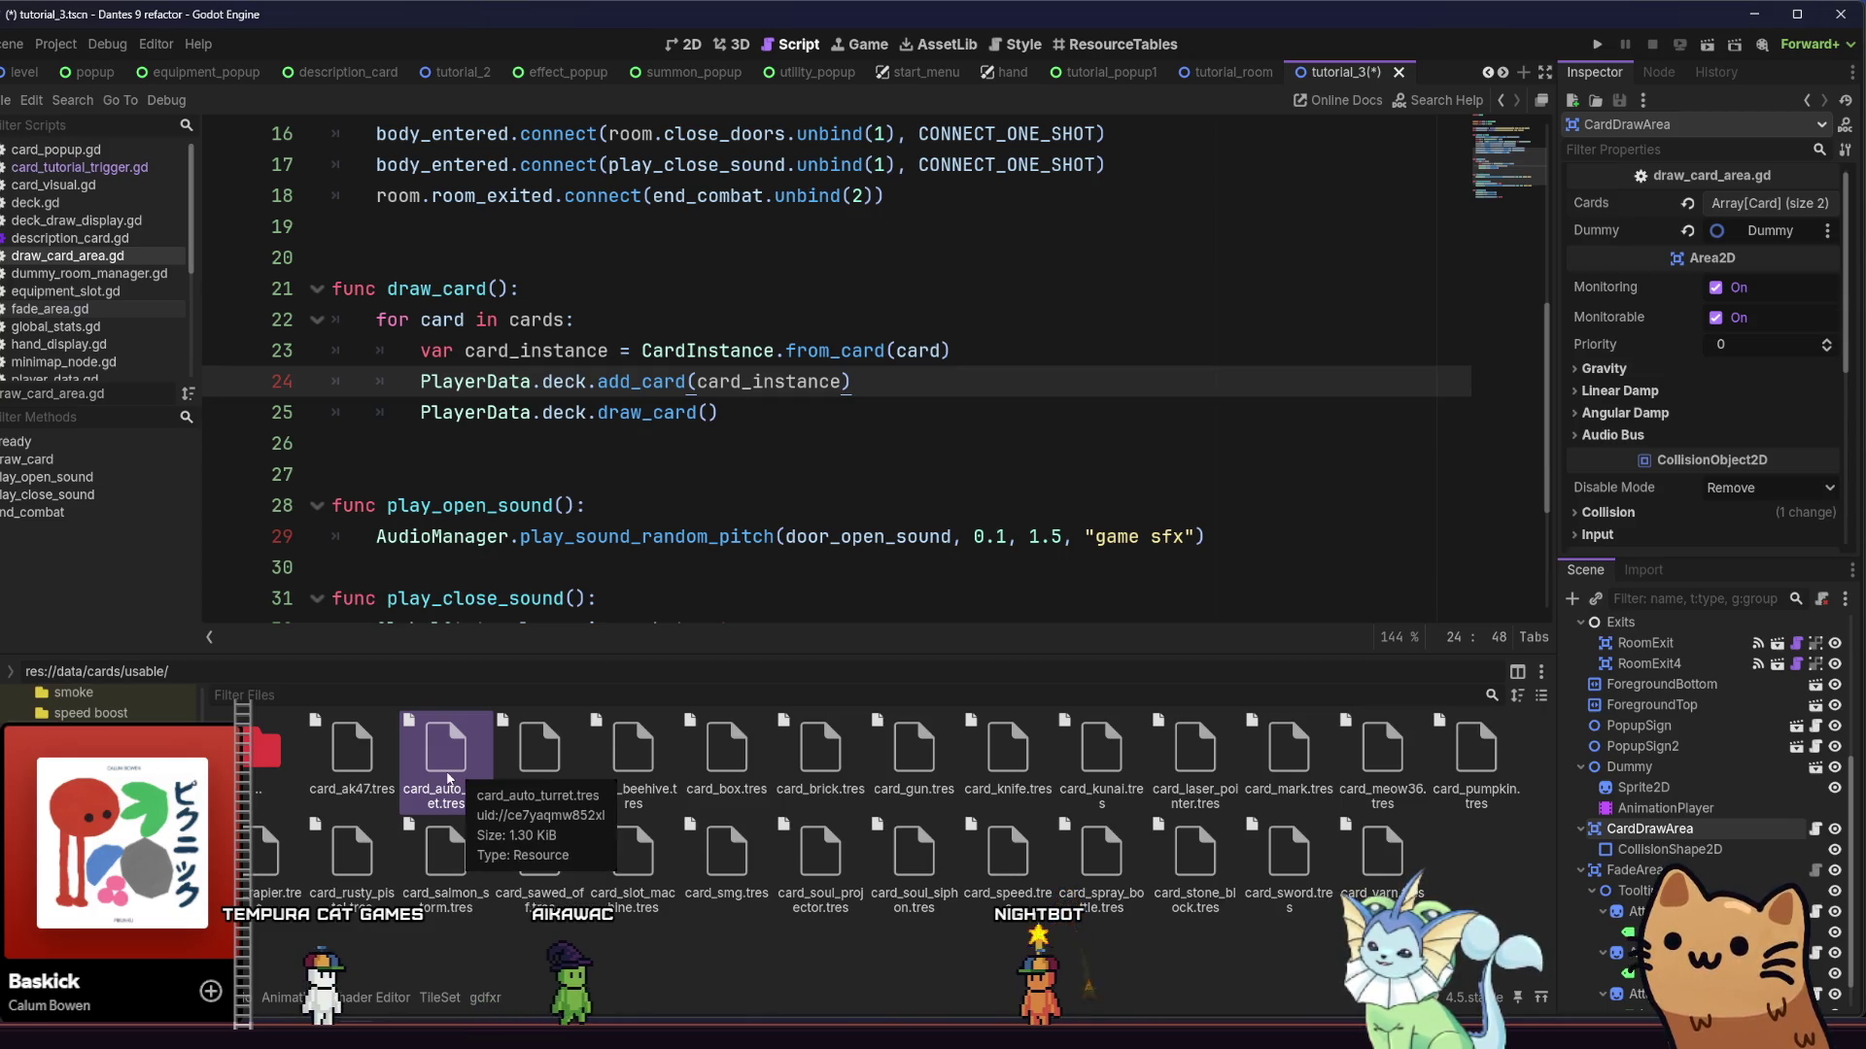
pyautogui.moveTo(448, 777)
pyautogui.mouseDown()
pyautogui.moveTo(544, 680)
pyautogui.moveTo(1069, 437)
pyautogui.moveTo(1734, 209)
pyautogui.mouseUp()
pyautogui.hotkey('ctrl', 's')
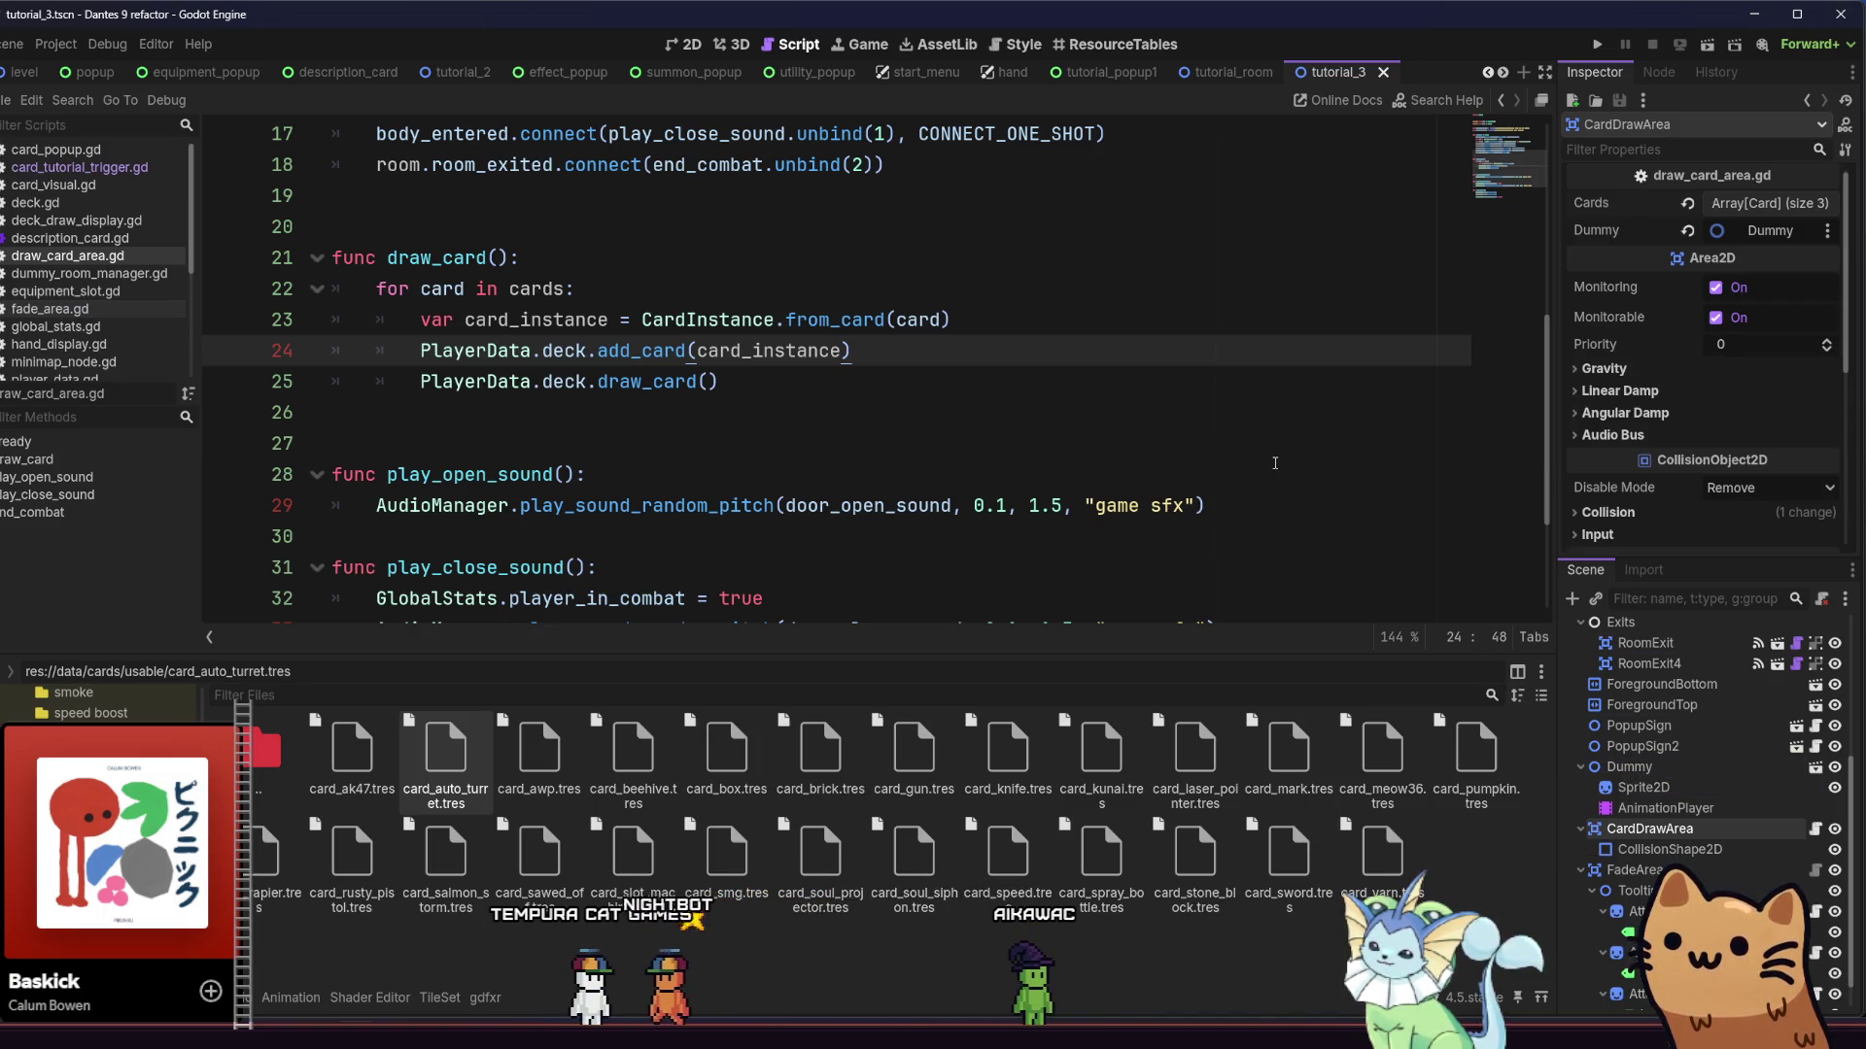
# Run the project to test the card draw changes
pyautogui.scroll(-2, 1275, 464)
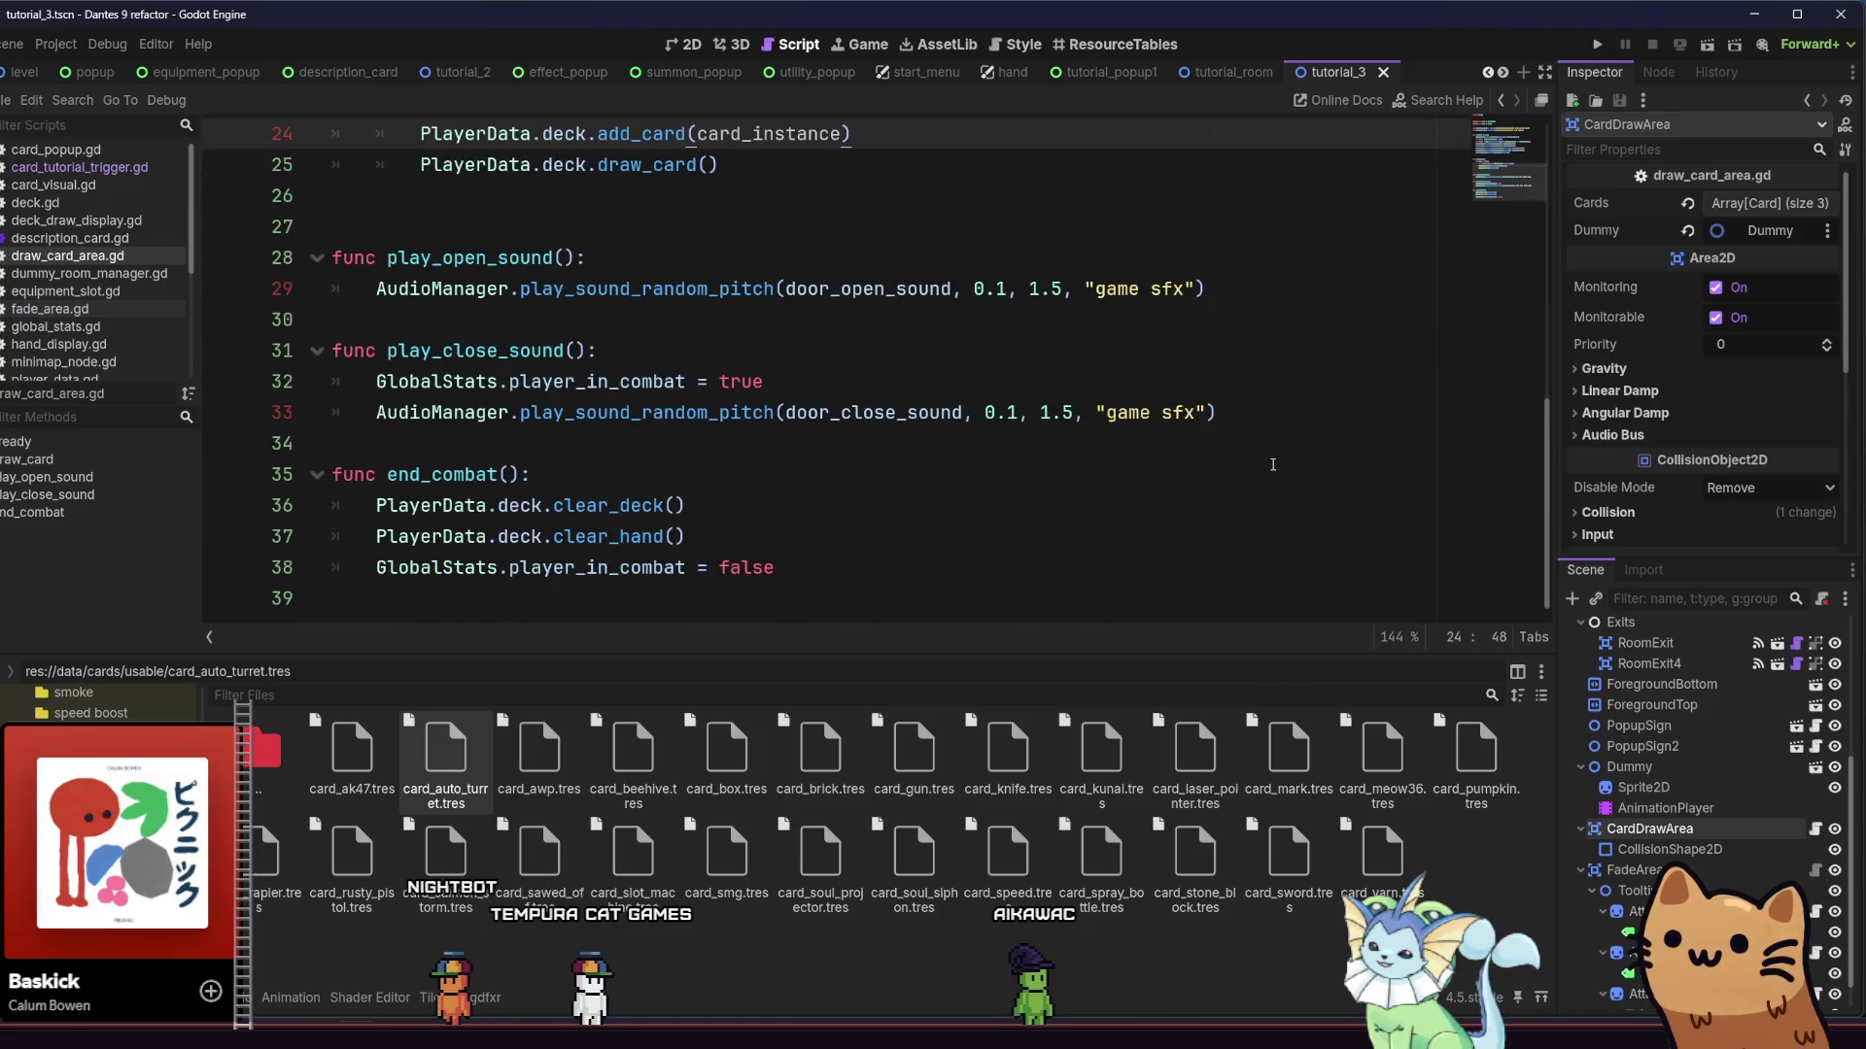
pyautogui.scroll(7, 1273, 465)
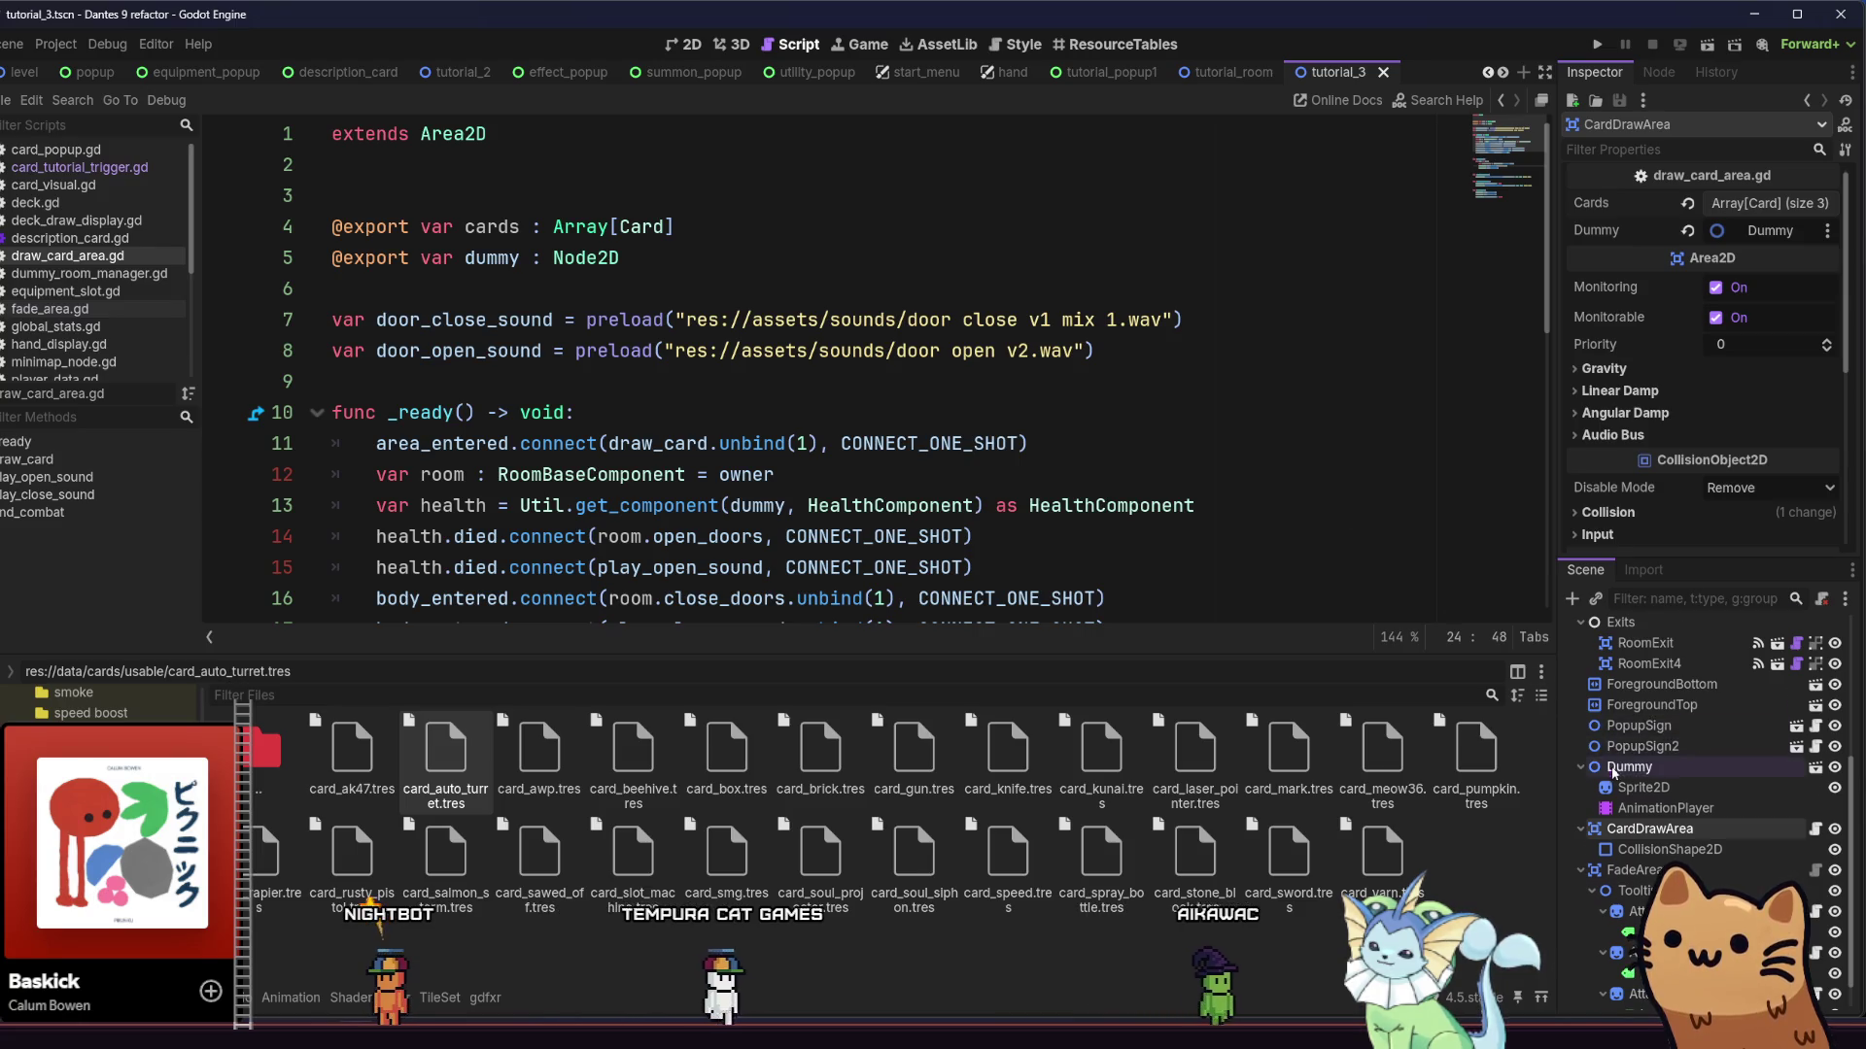
pyautogui.scroll(-1, 1690, 758)
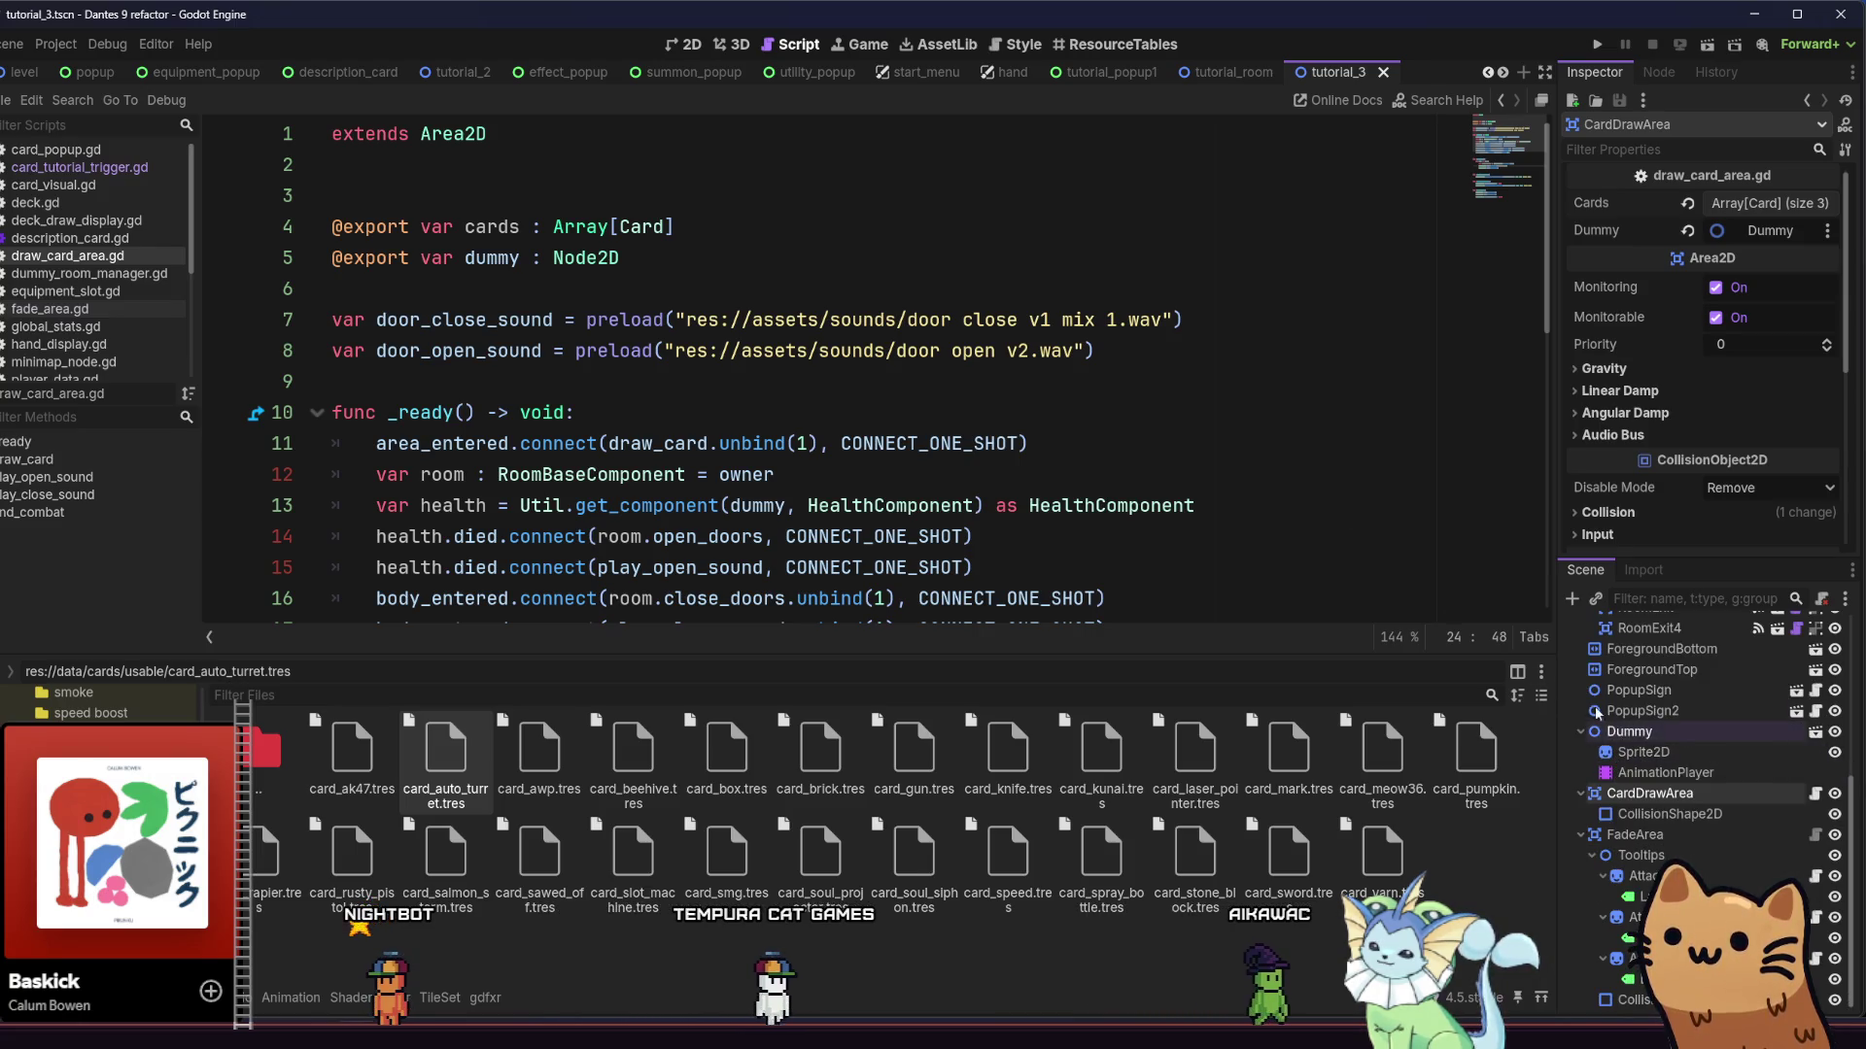
pyautogui.click(1595, 46)
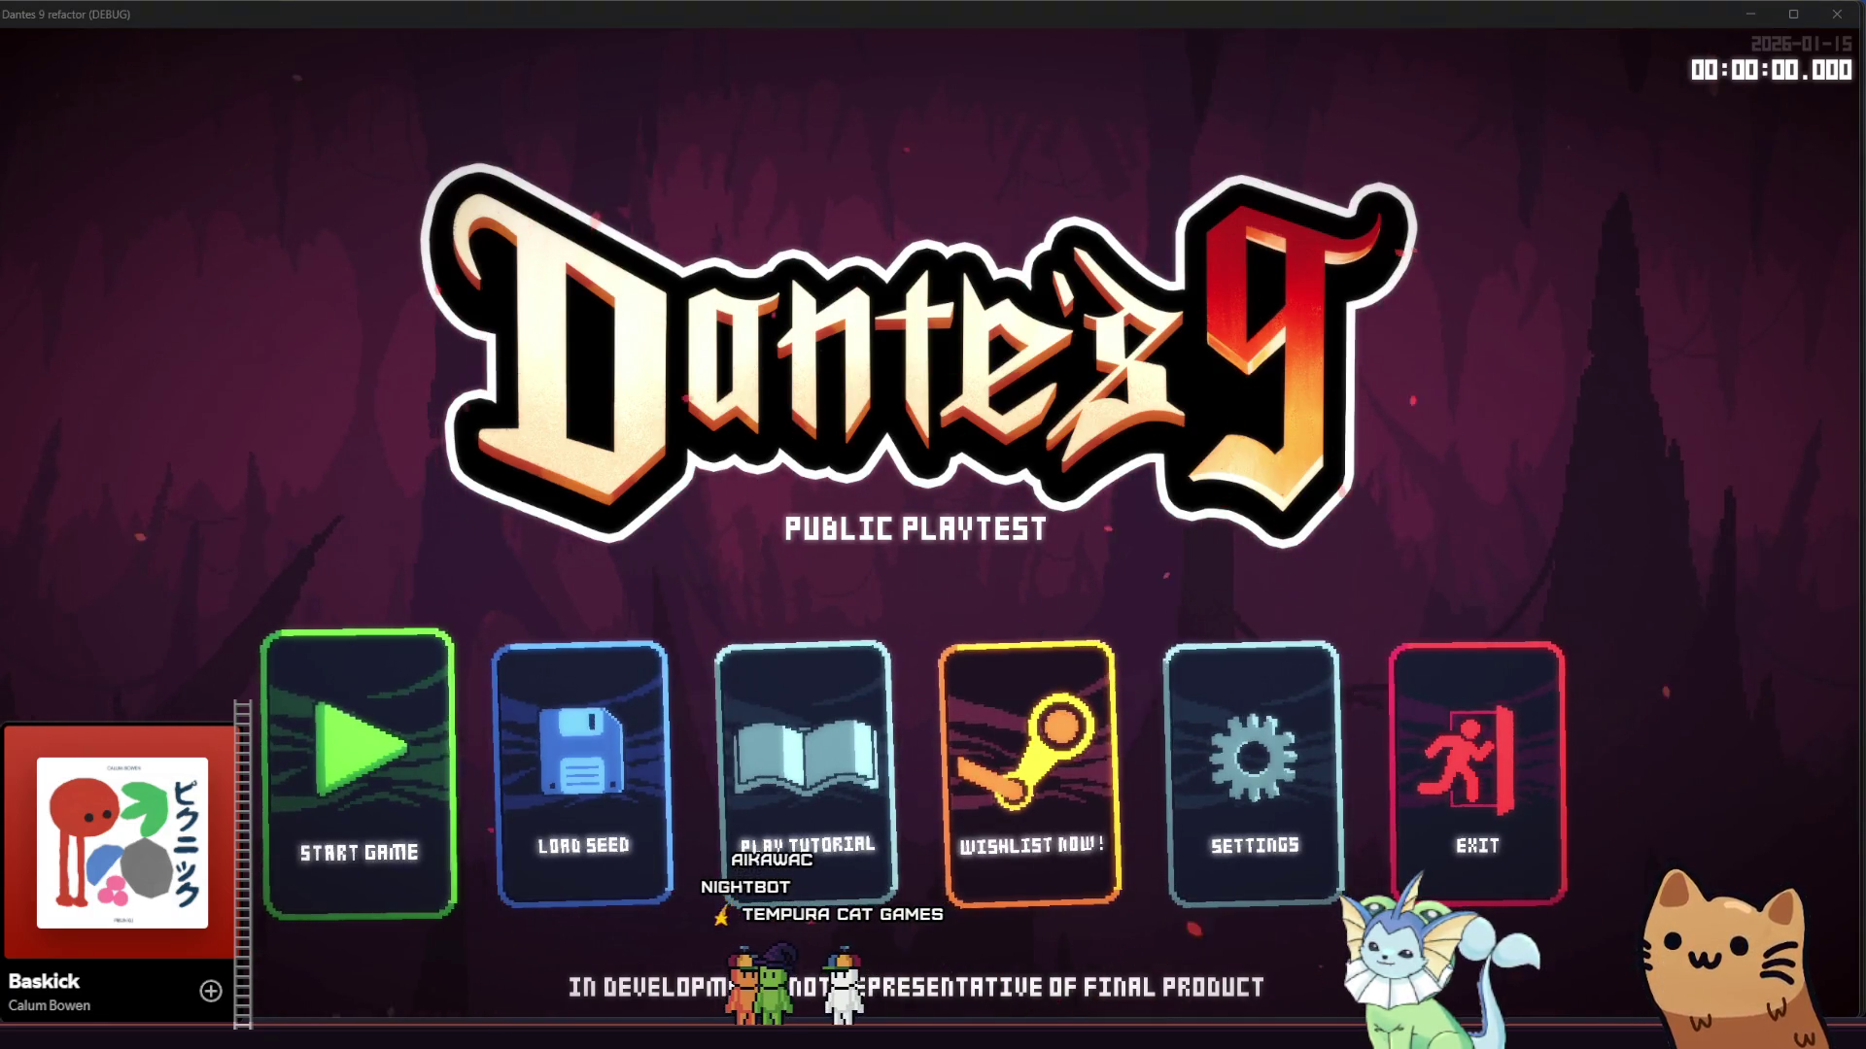
# Start the tutorial and run and jump through the first cave rooms
pyautogui.click(868, 769)
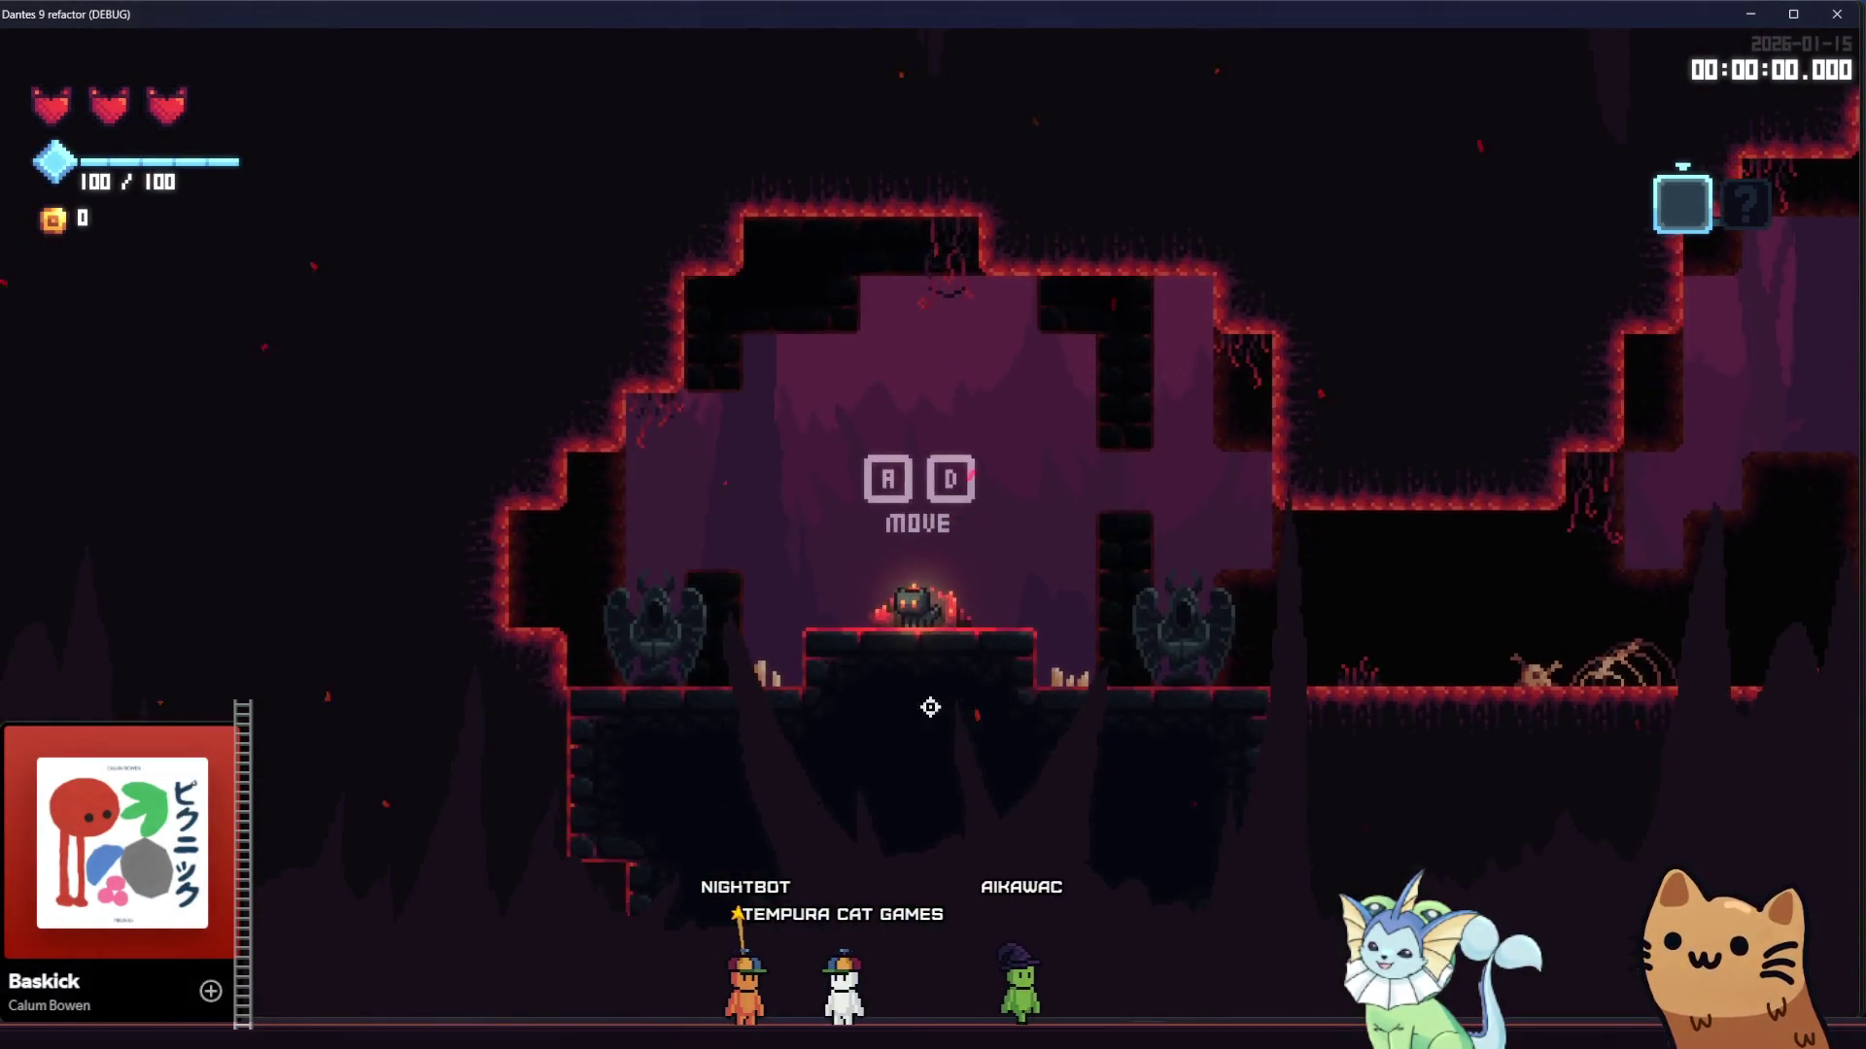
pyautogui.press('d')
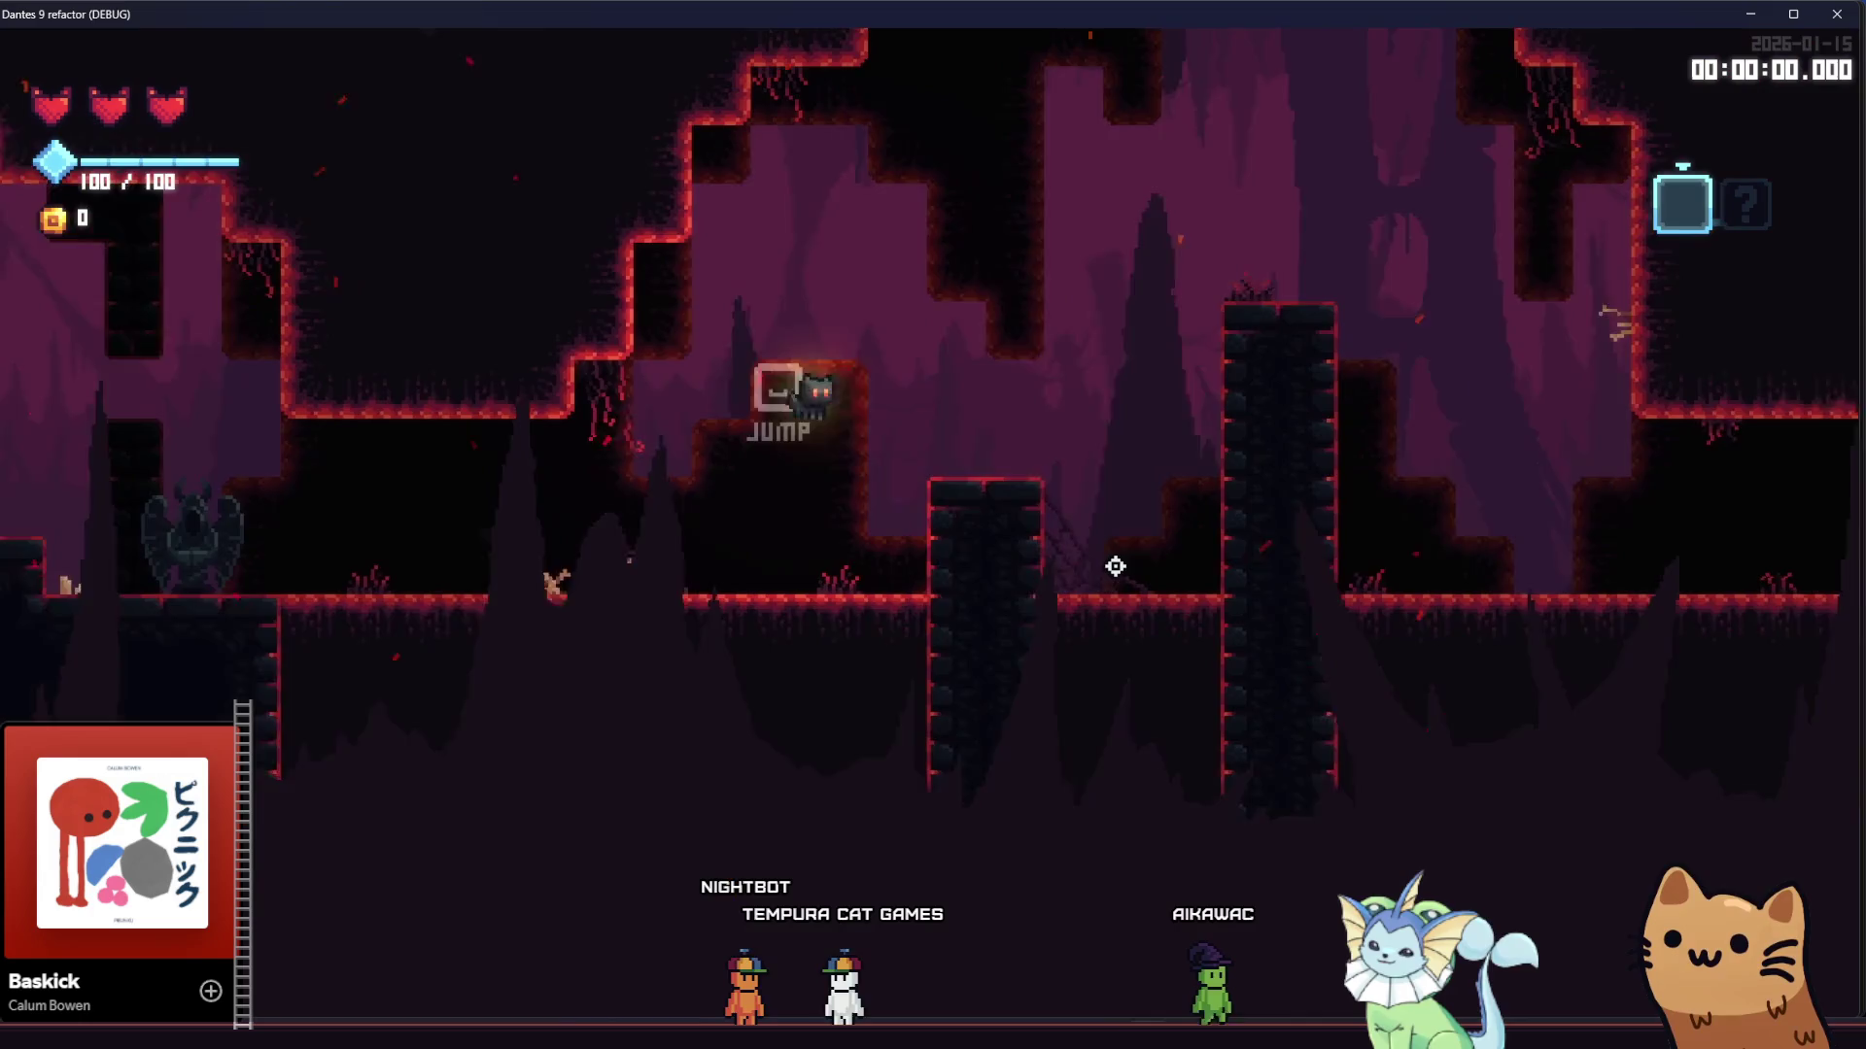
pyautogui.press('space')
pyautogui.press('space')
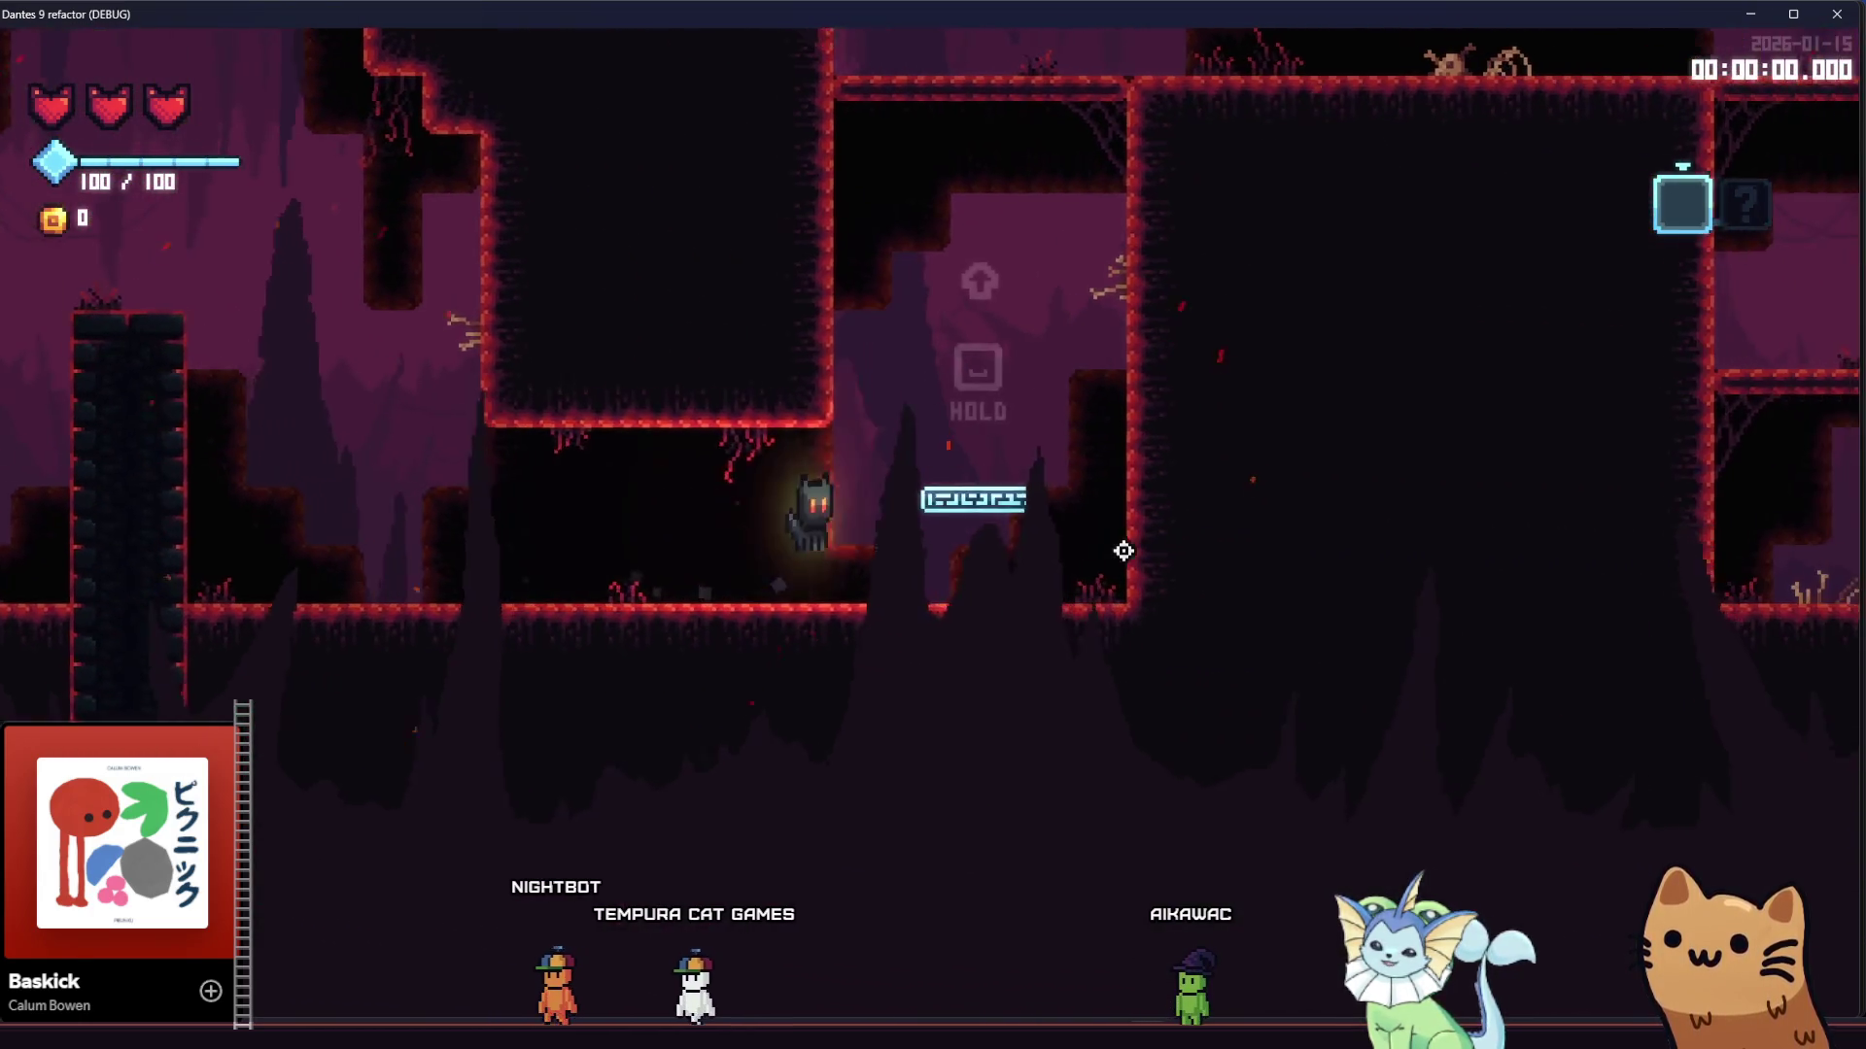
pyautogui.press('space')
pyautogui.press('d')
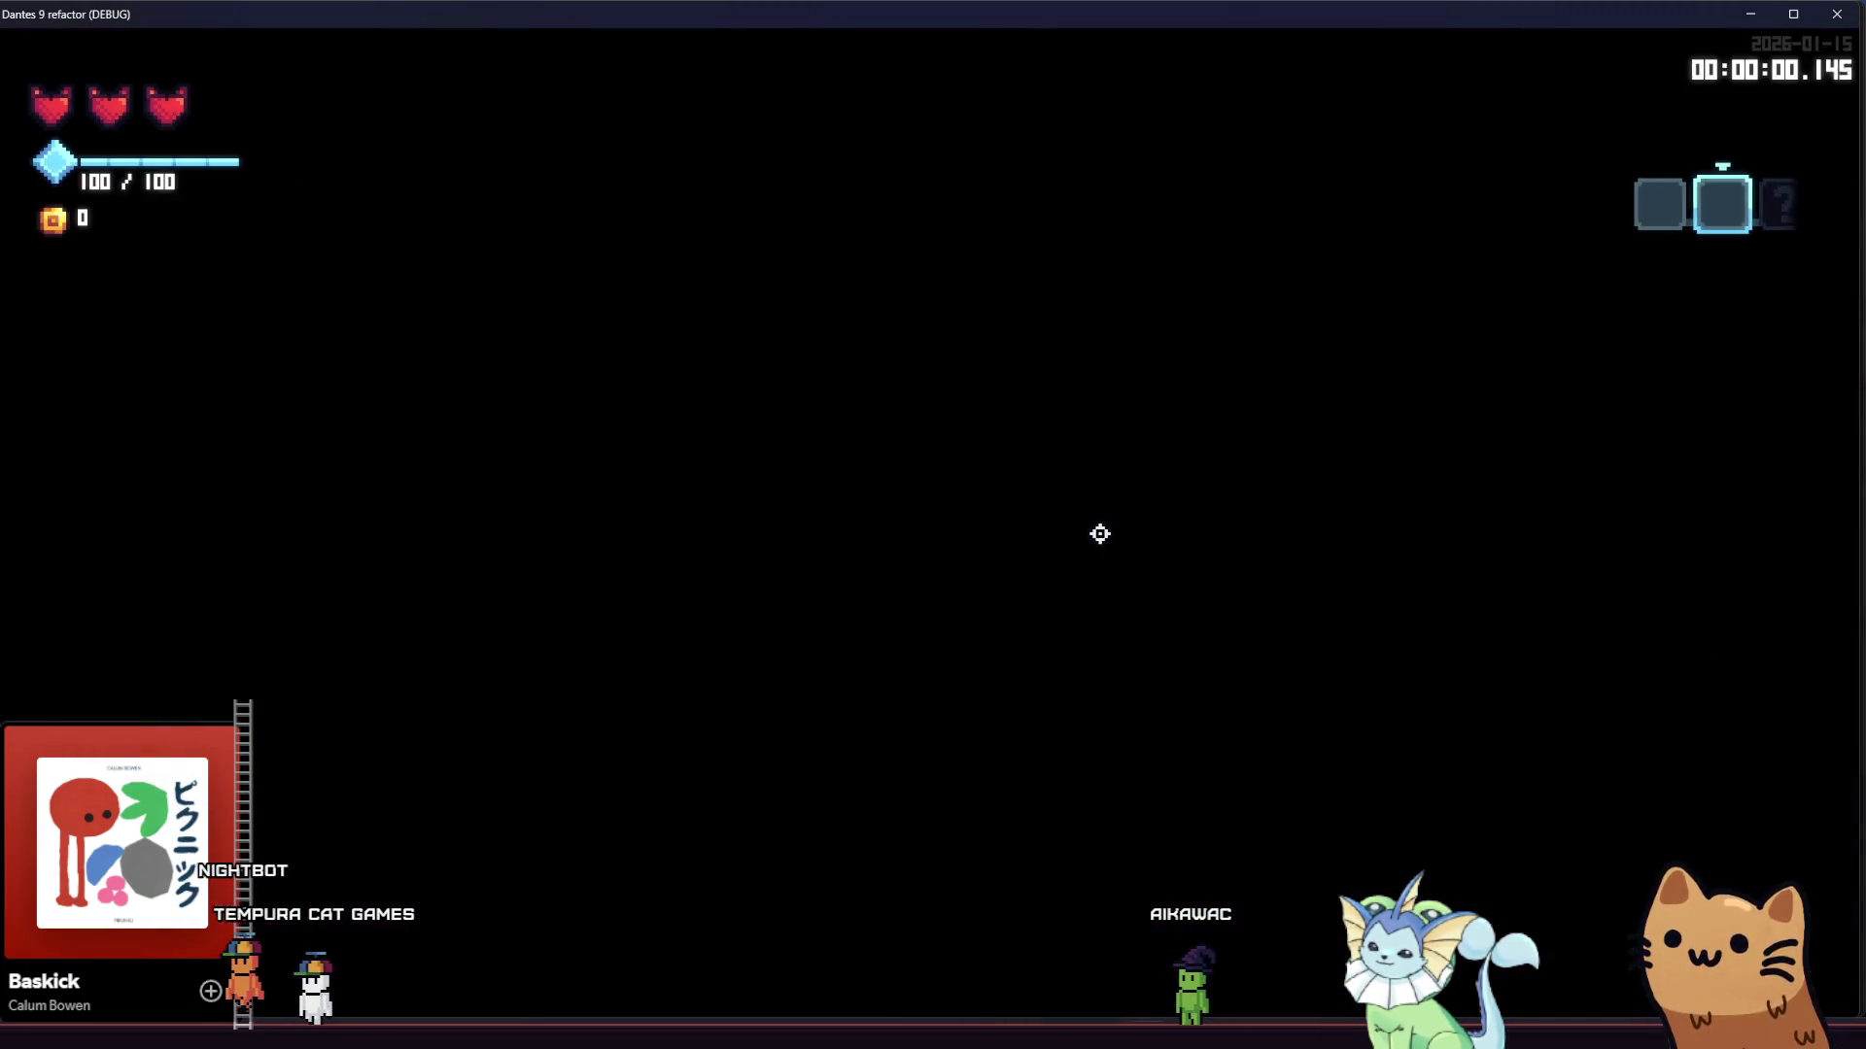
pyautogui.press('a')
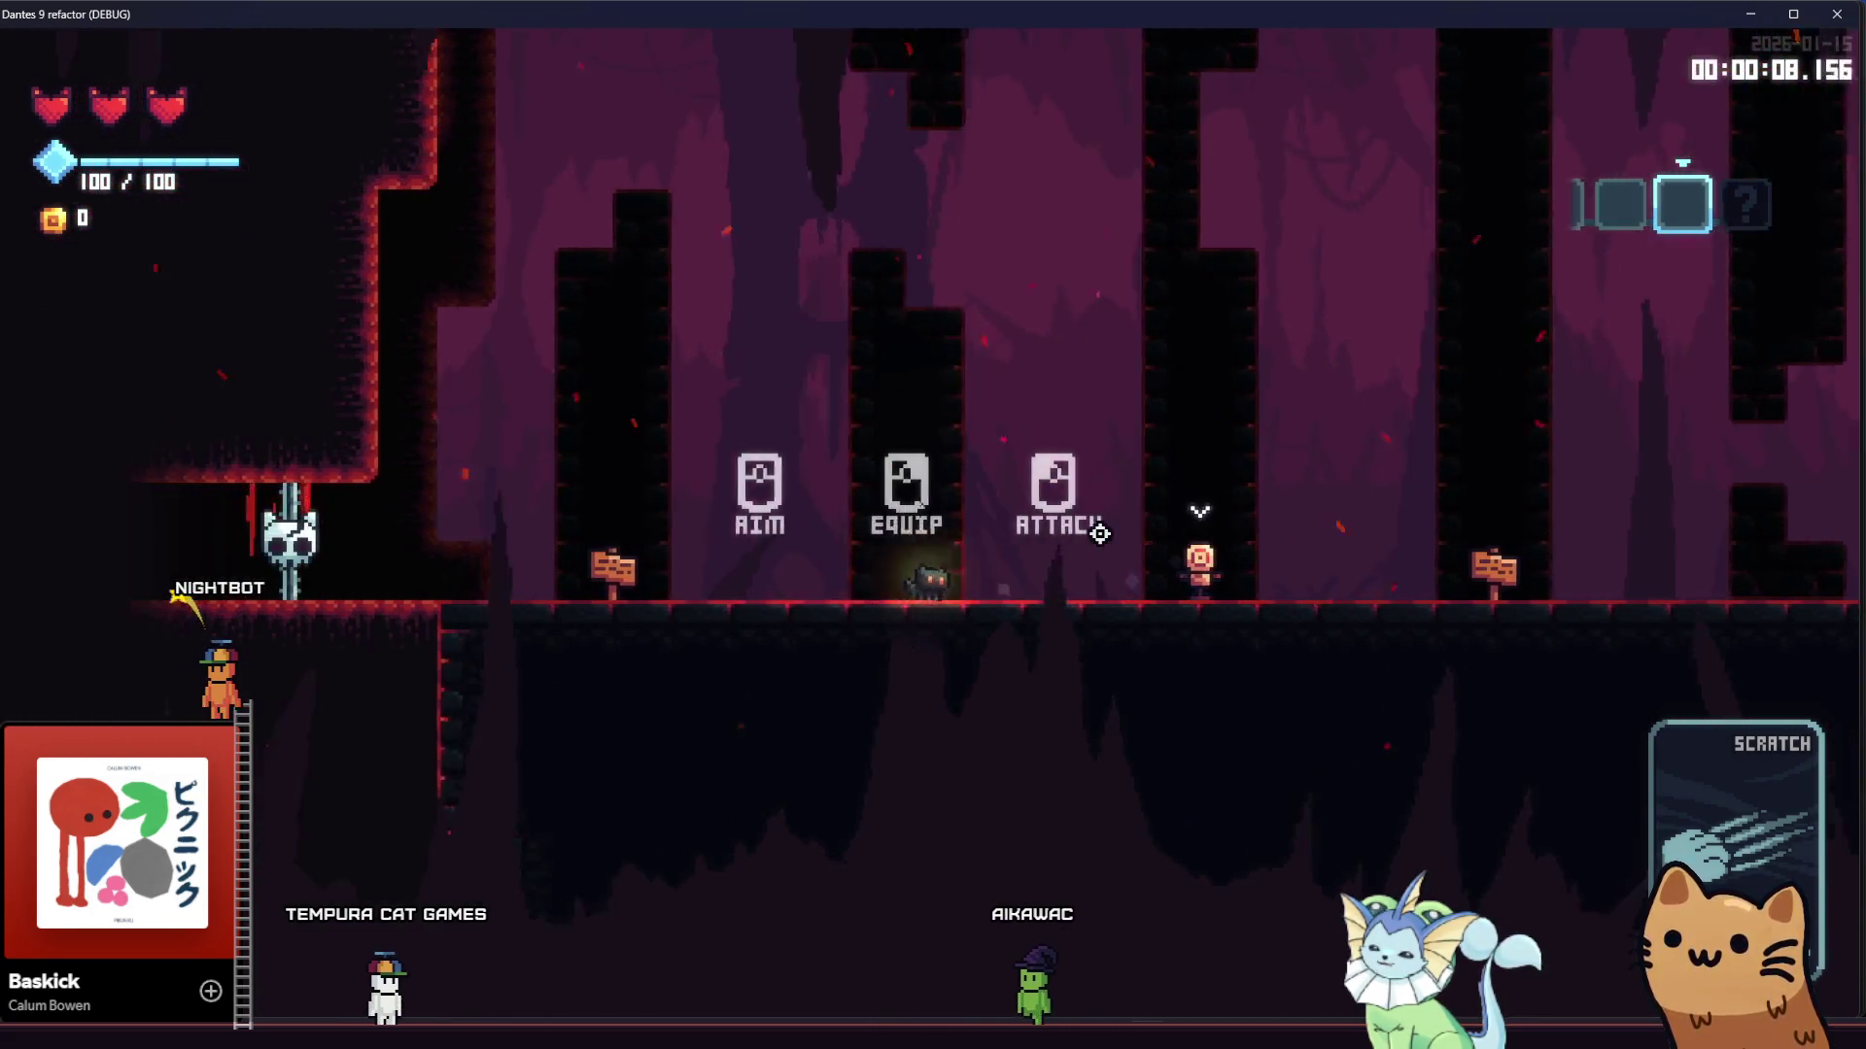
# Walk past the AIM, EQUIP and ATTACK hints and scratch the target dummy
pyautogui.press('Right')
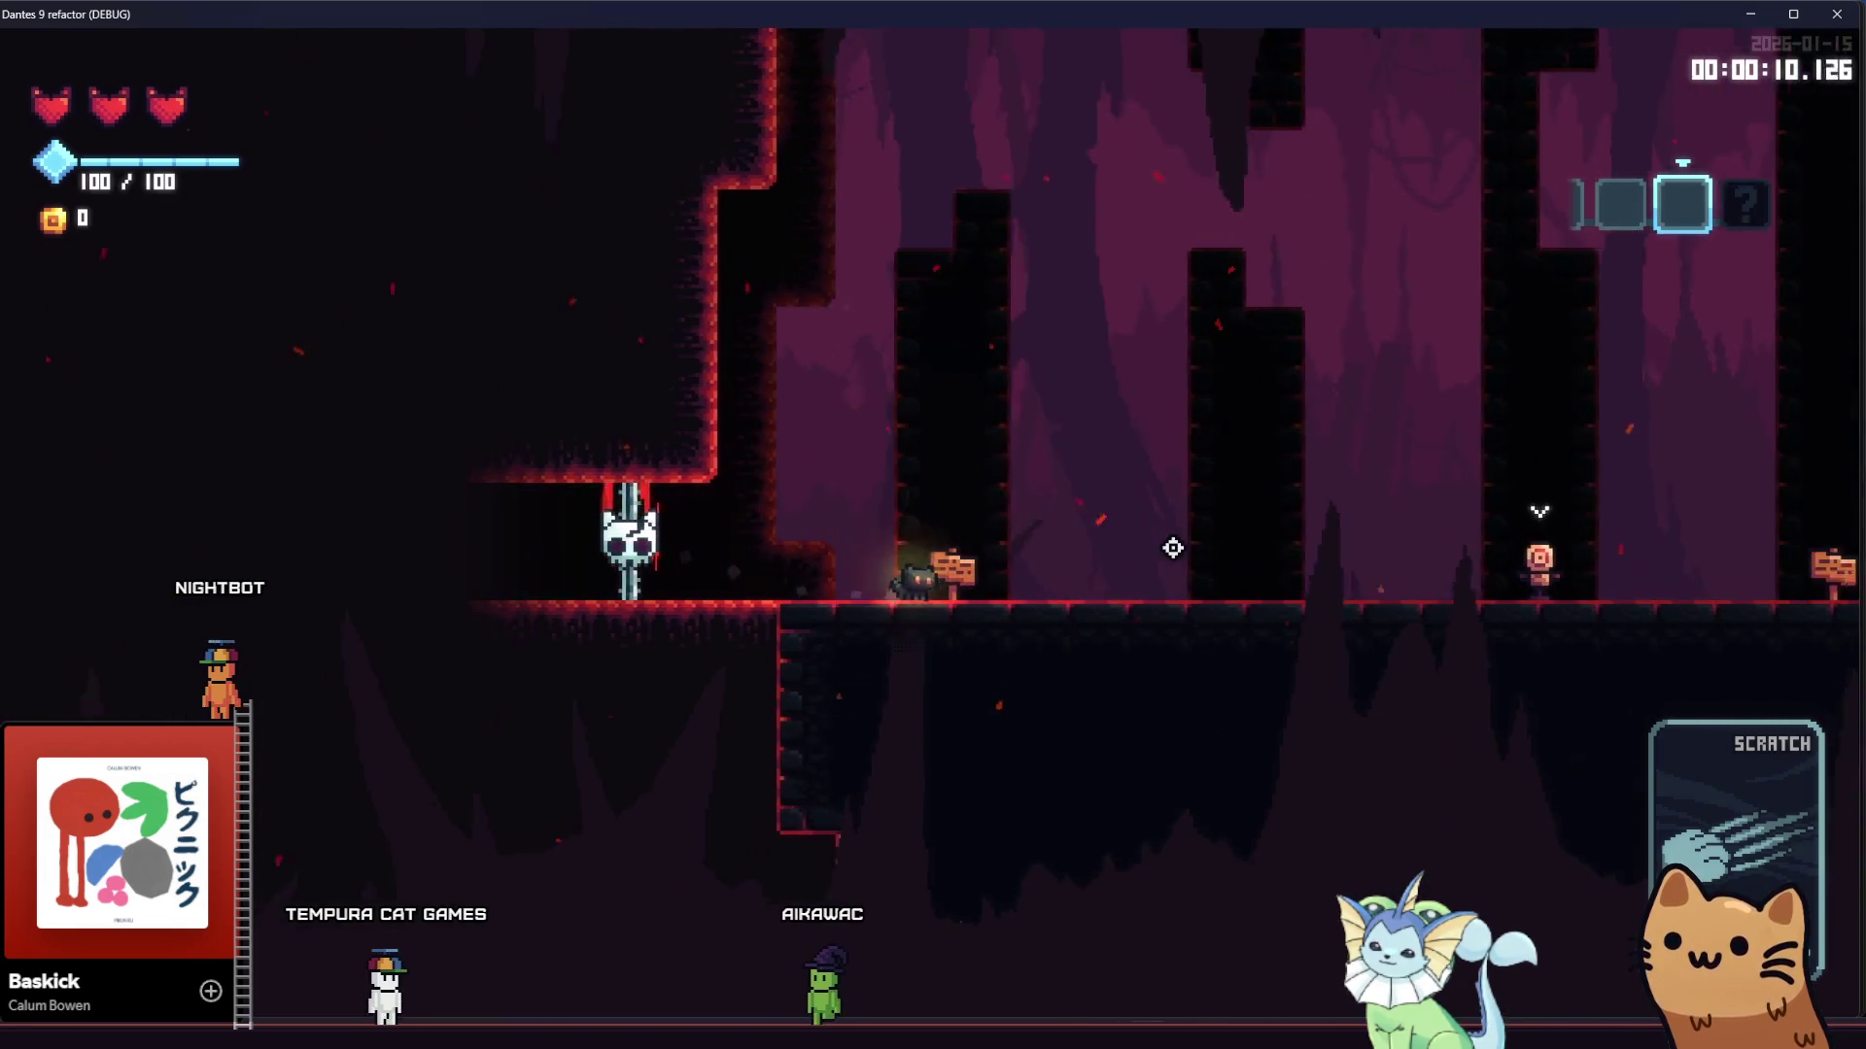
pyautogui.press('Right')
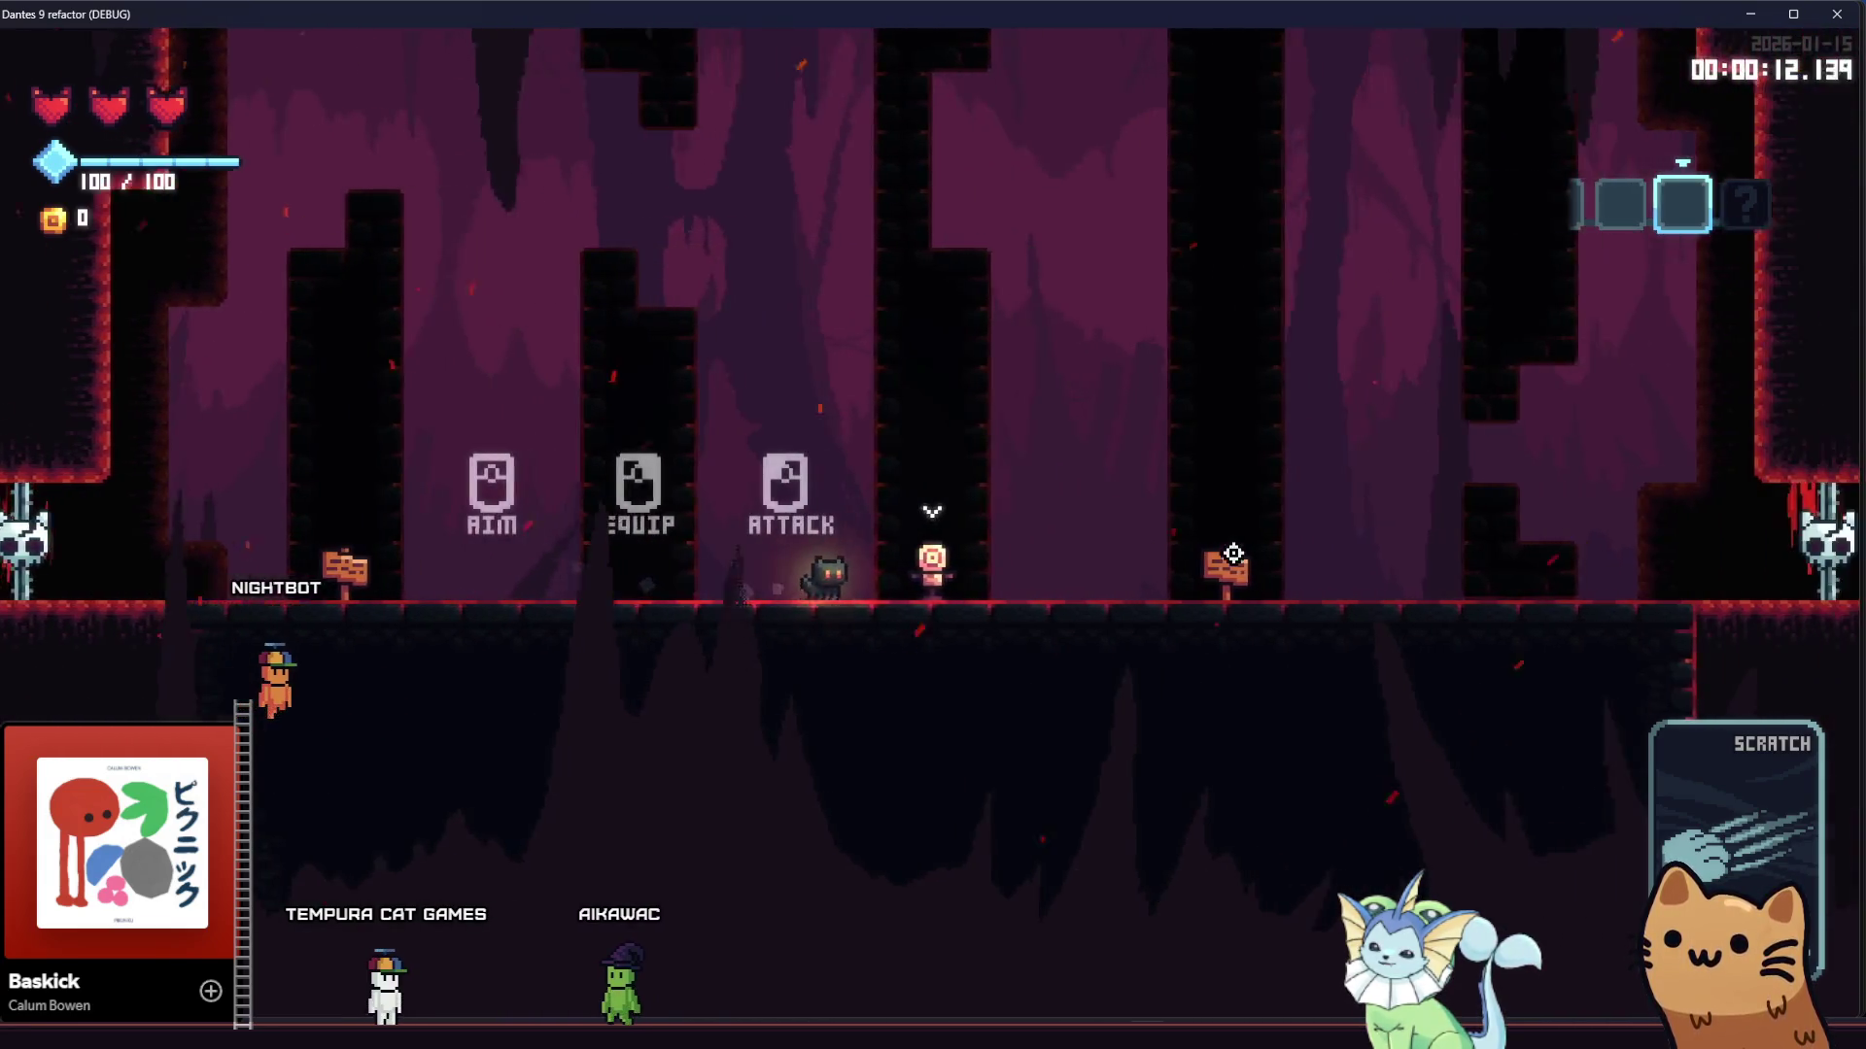
pyautogui.click(1229, 547)
# Visit the dealt-cards sign, then play the Mark and Auto Turret cards
pyautogui.press('Right')
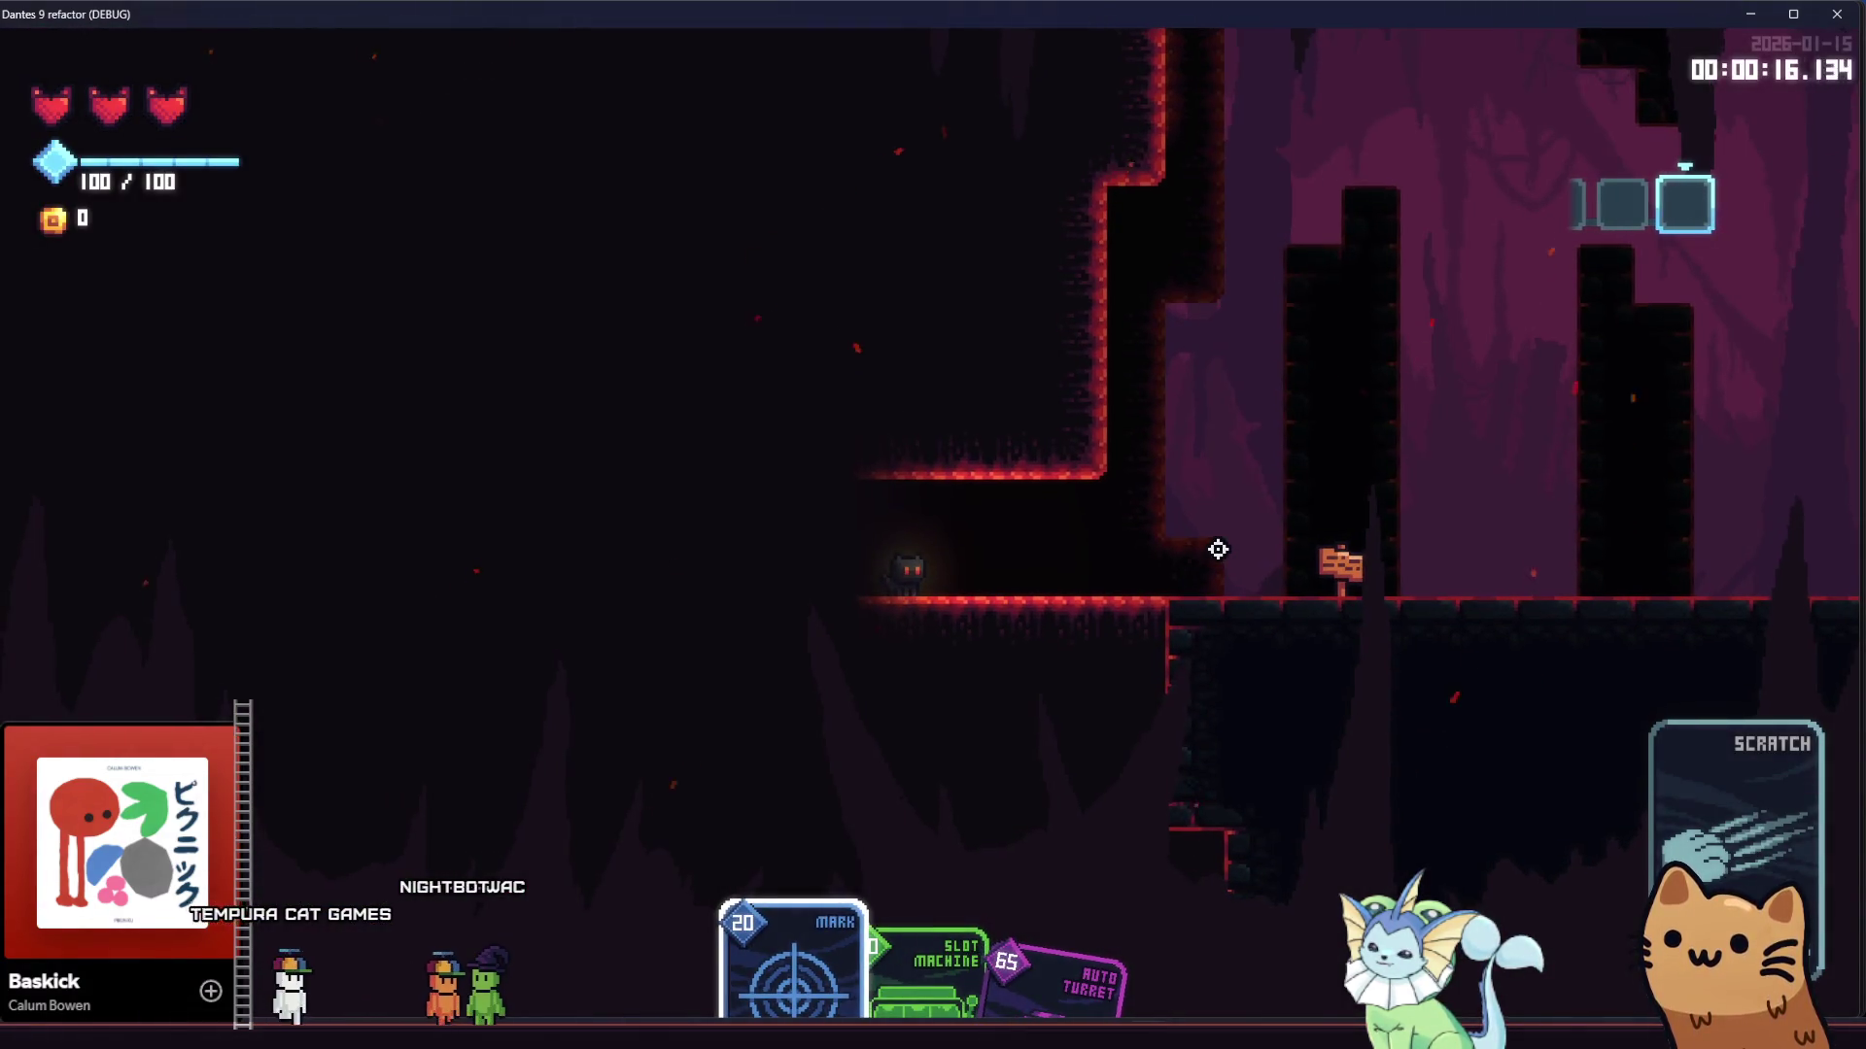
pyautogui.press('Right')
pyautogui.press('Left')
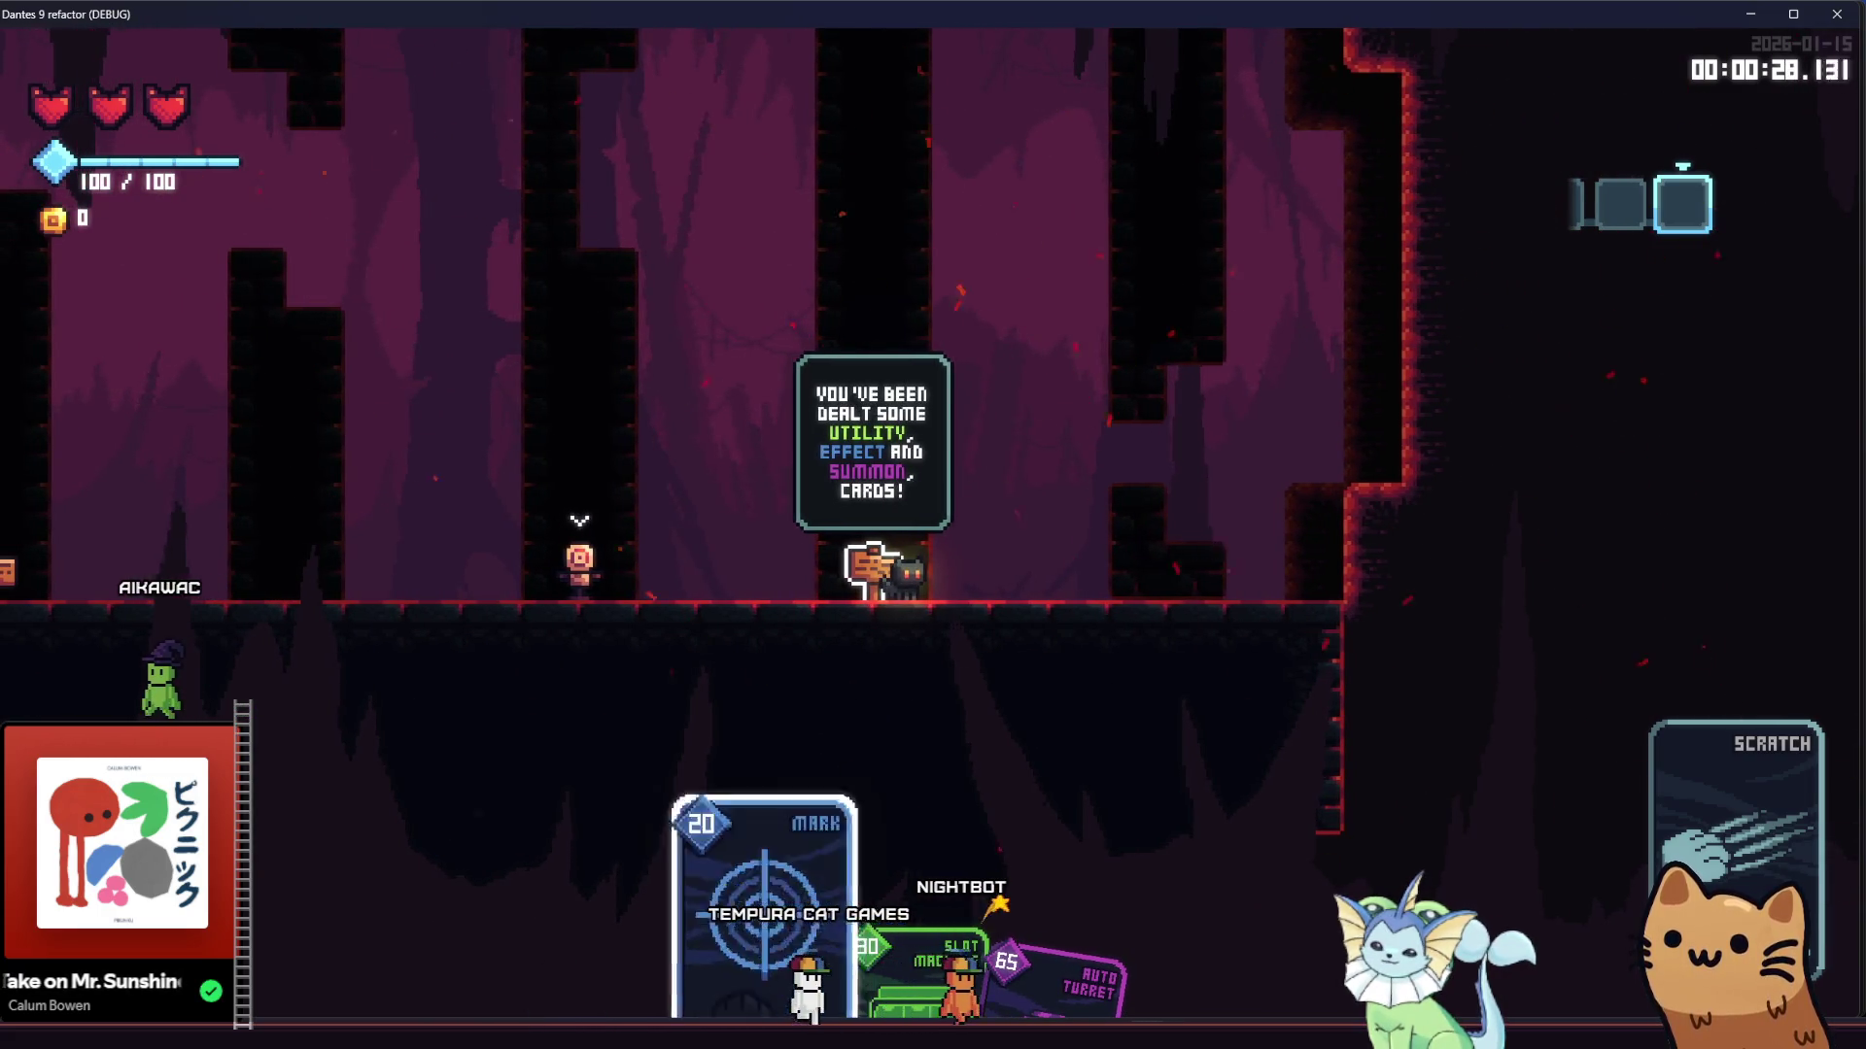
pyautogui.click(1219, 550)
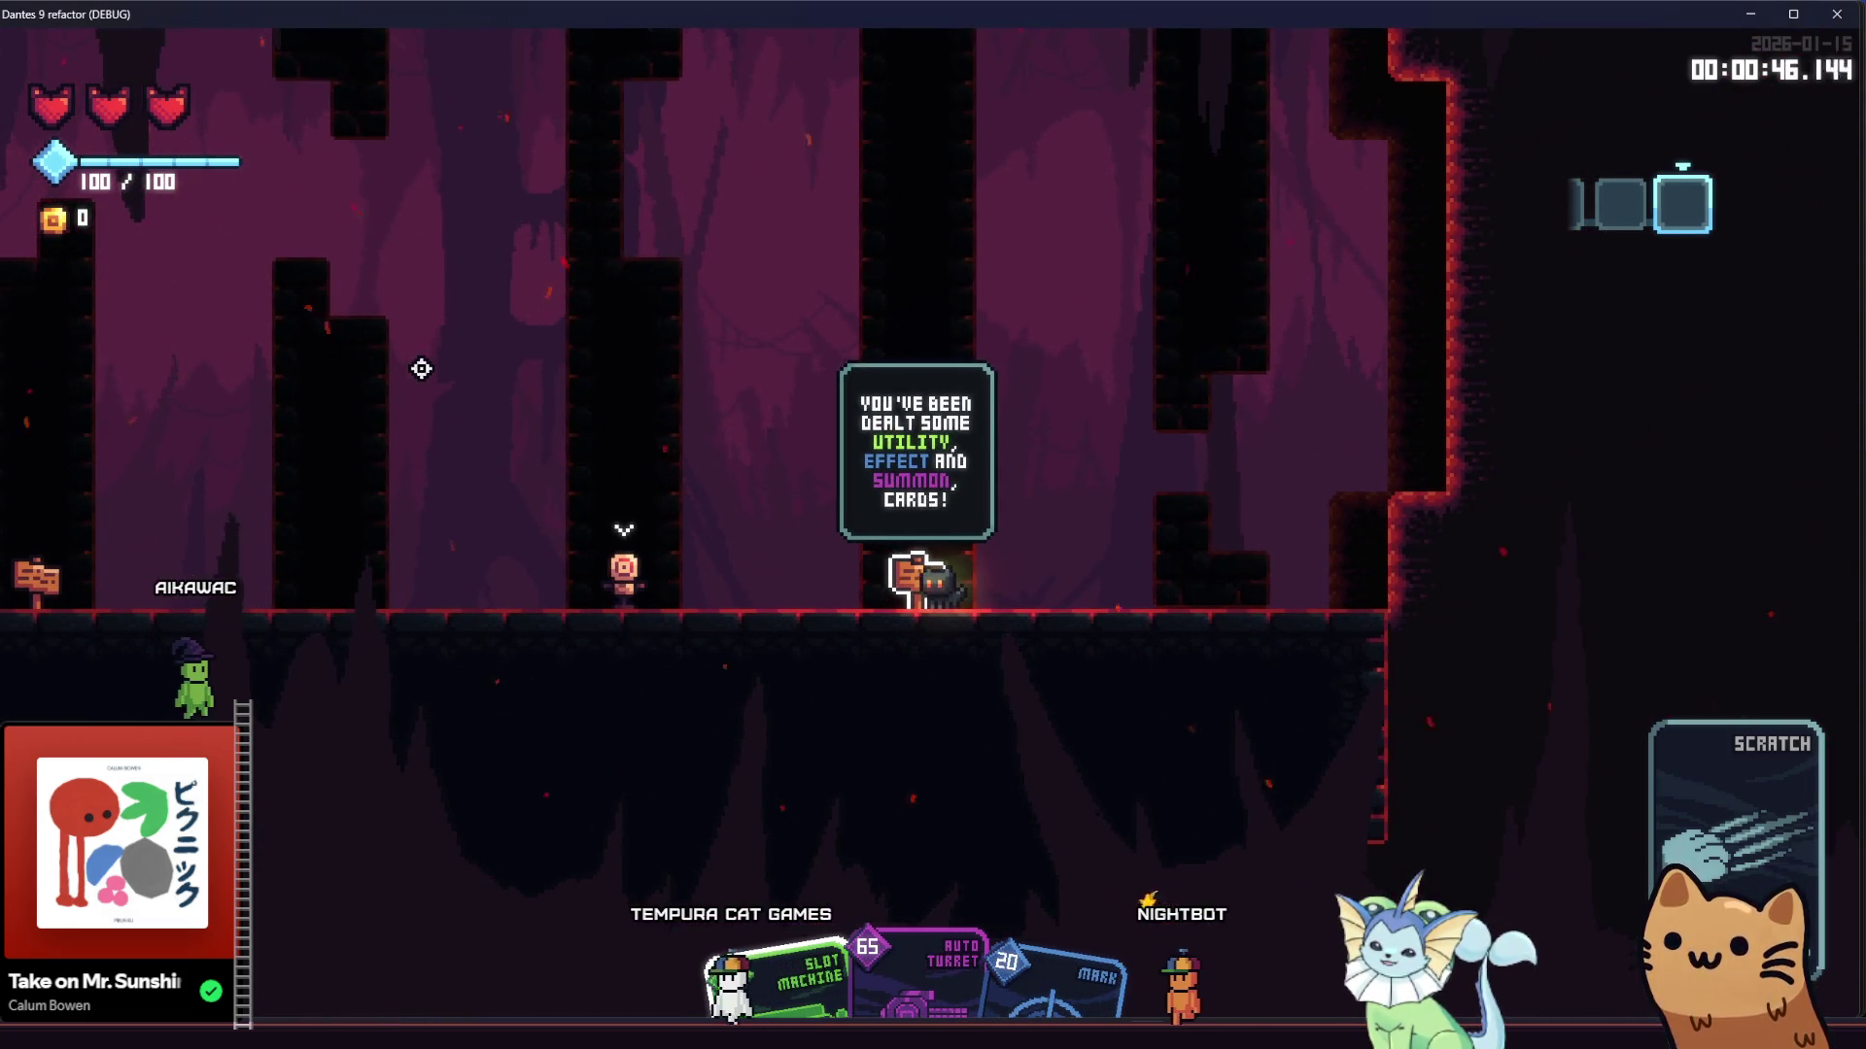
pyautogui.click(499, 403)
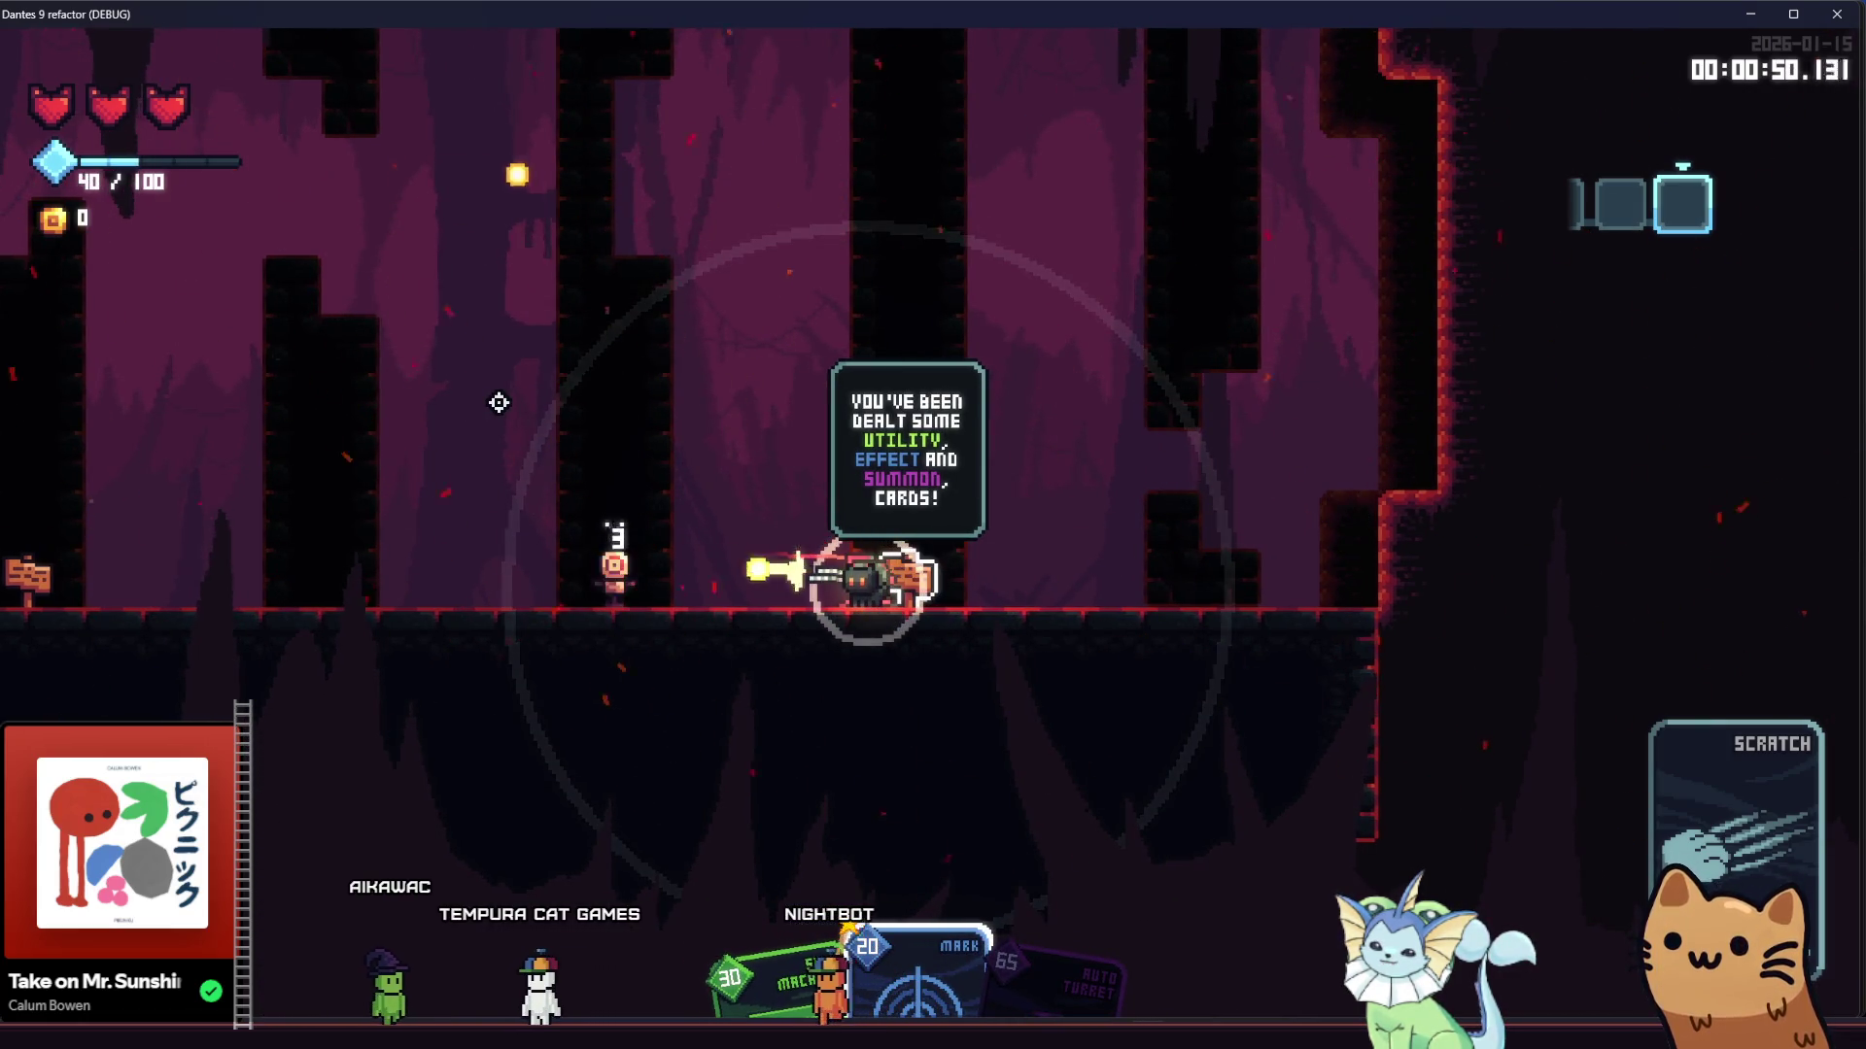
# Place an auto turret on the floor and equip the Sawed Off shotgun
pyautogui.press('a')
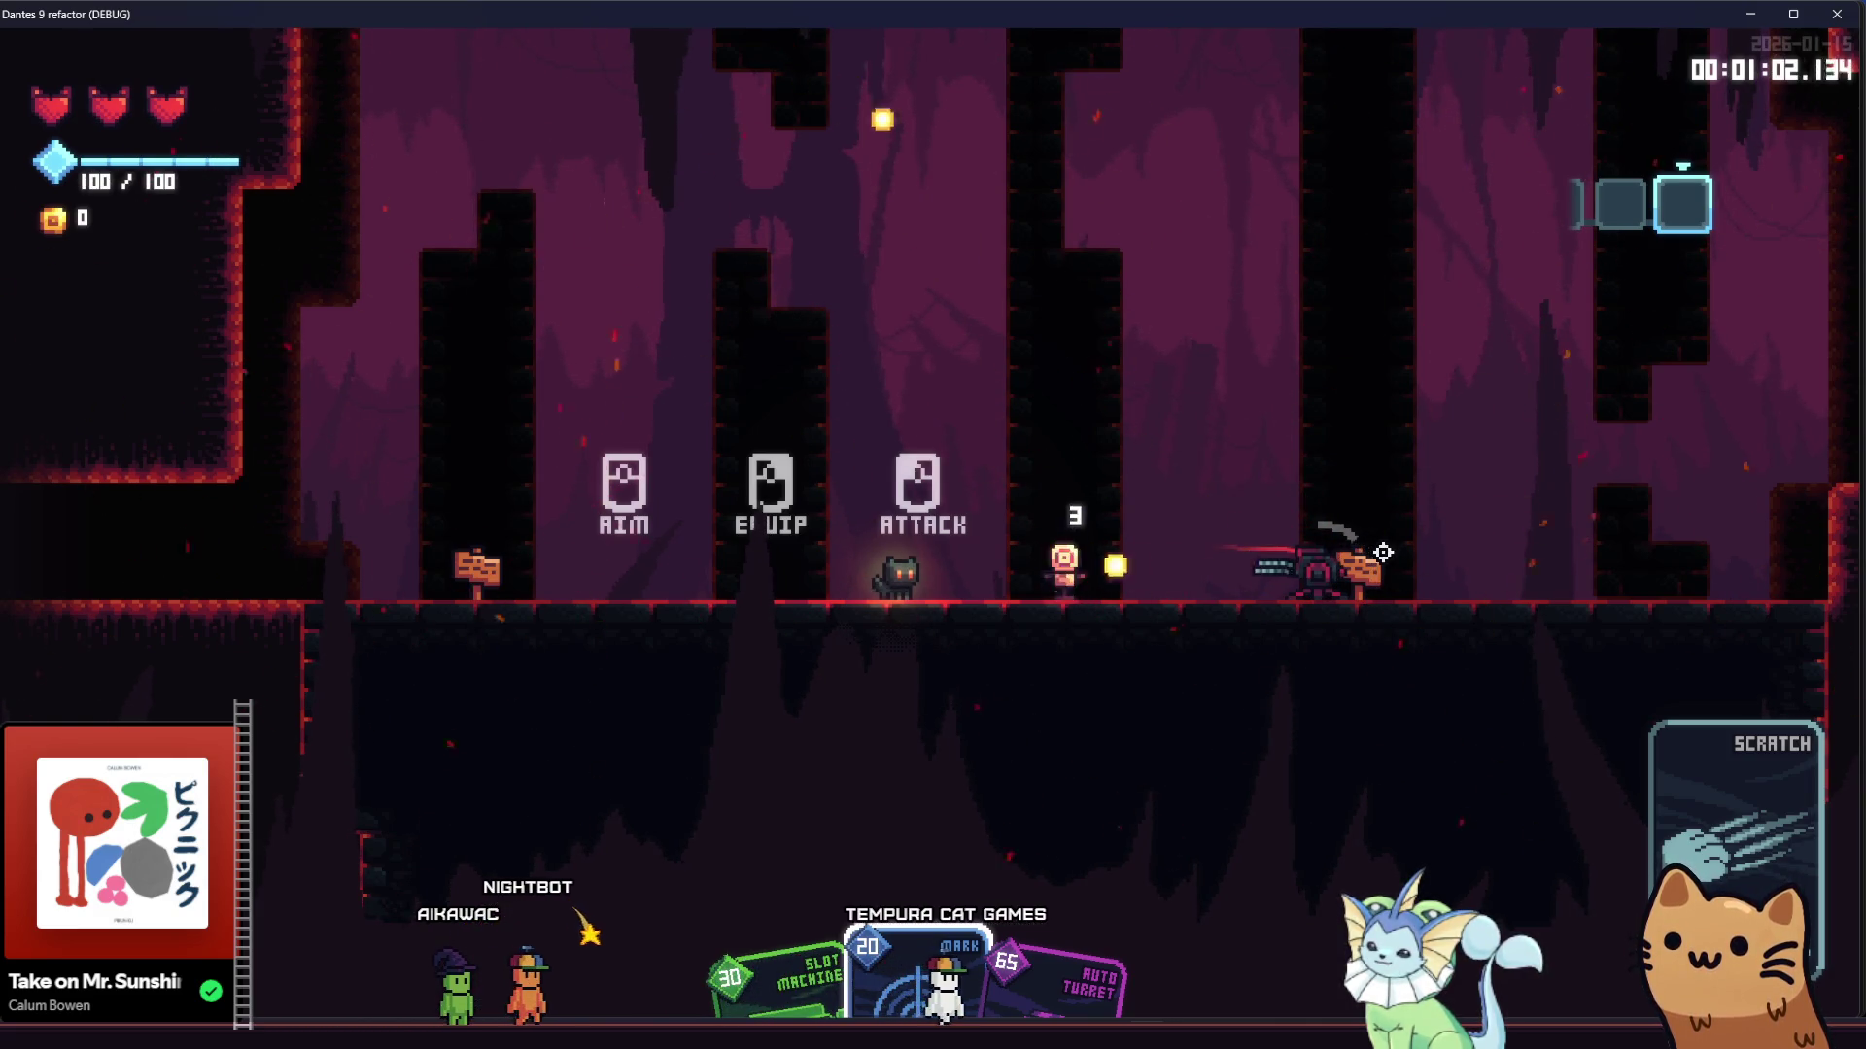
pyautogui.press('a')
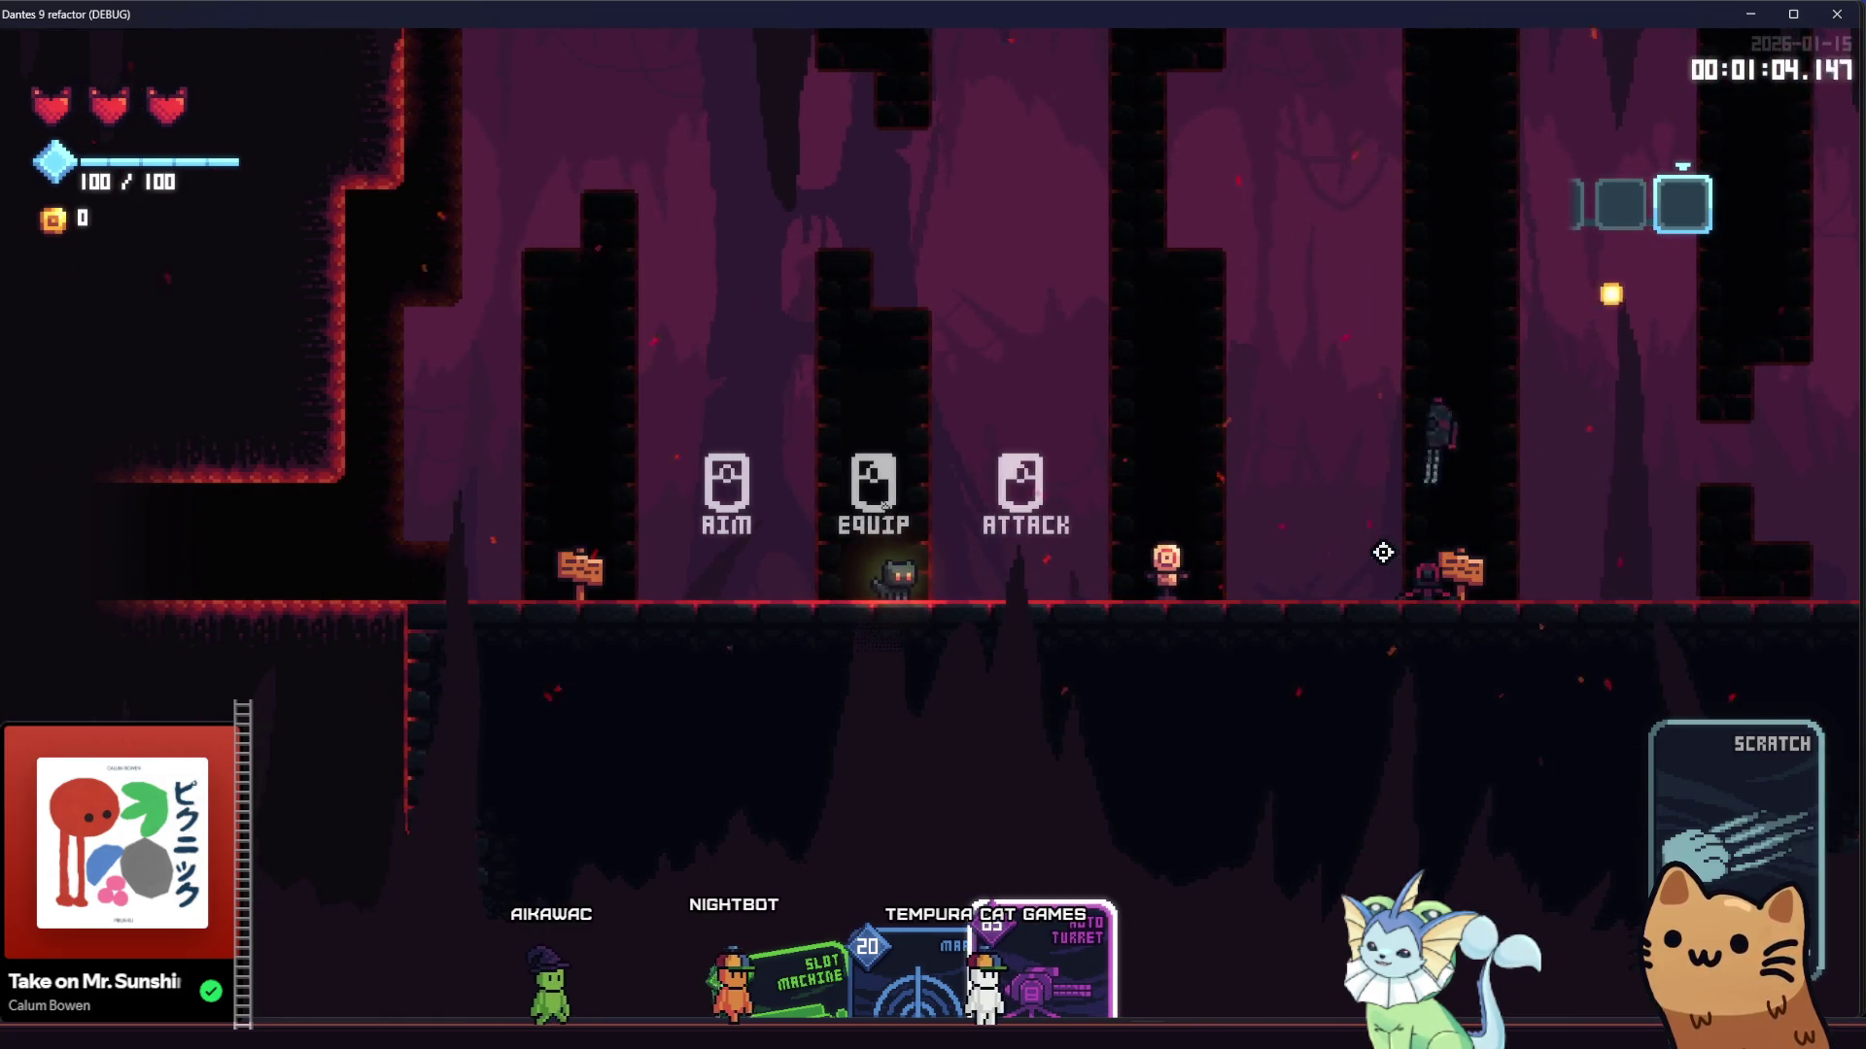
pyautogui.click(1391, 558)
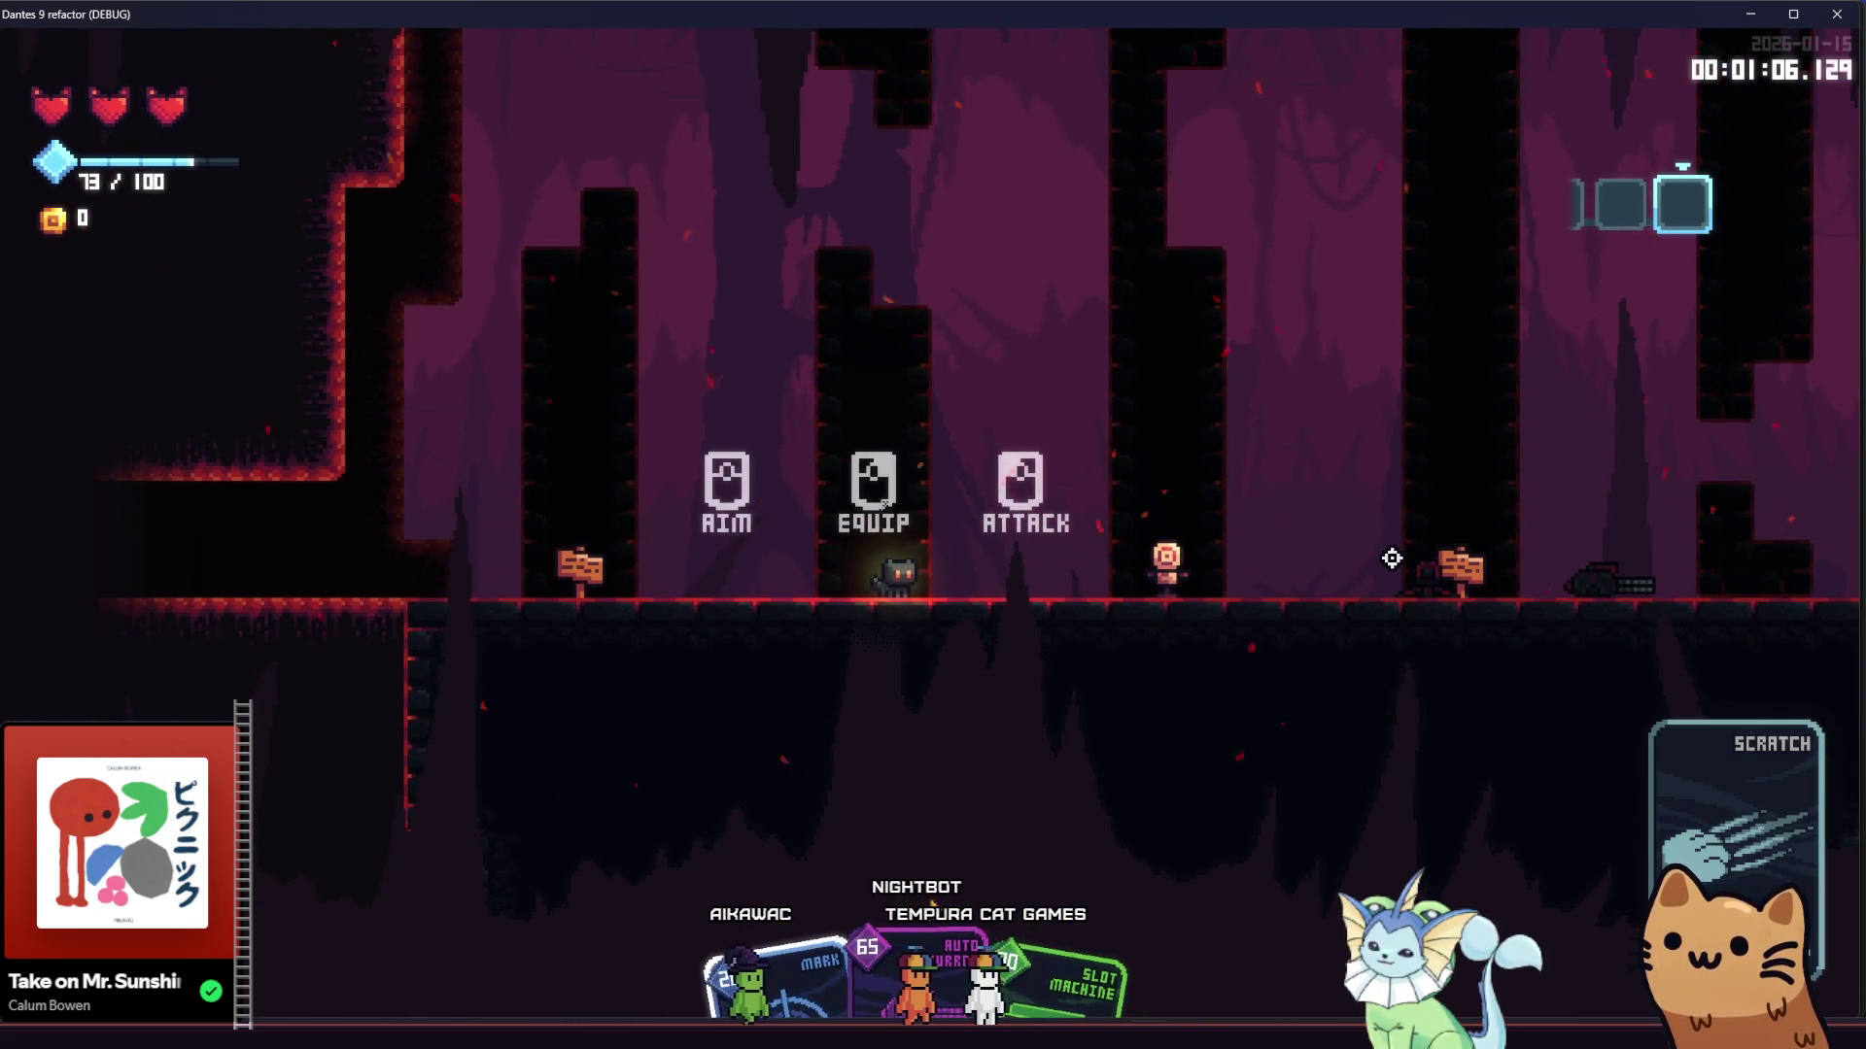
pyautogui.click(1382, 571)
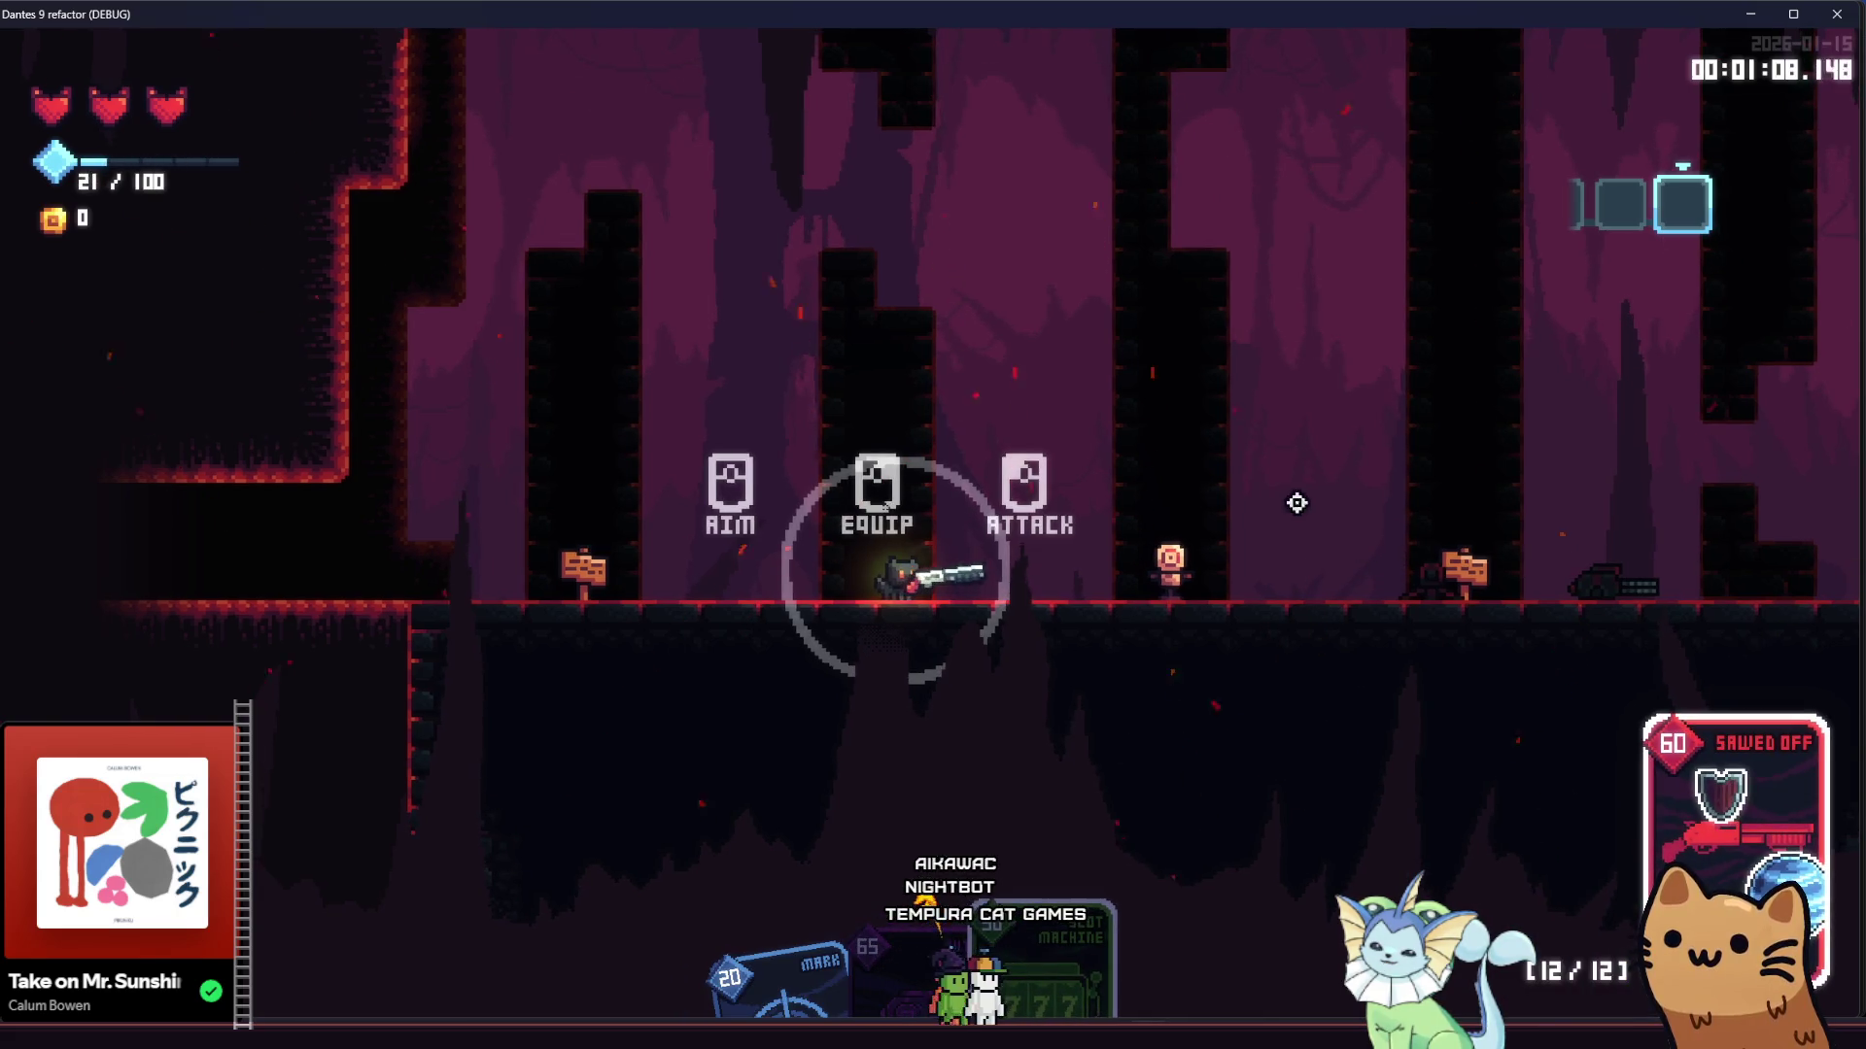
# Jump around and fire the shotgun at the target dummy and the enemy on the right
pyautogui.press('d')
pyautogui.press('space')
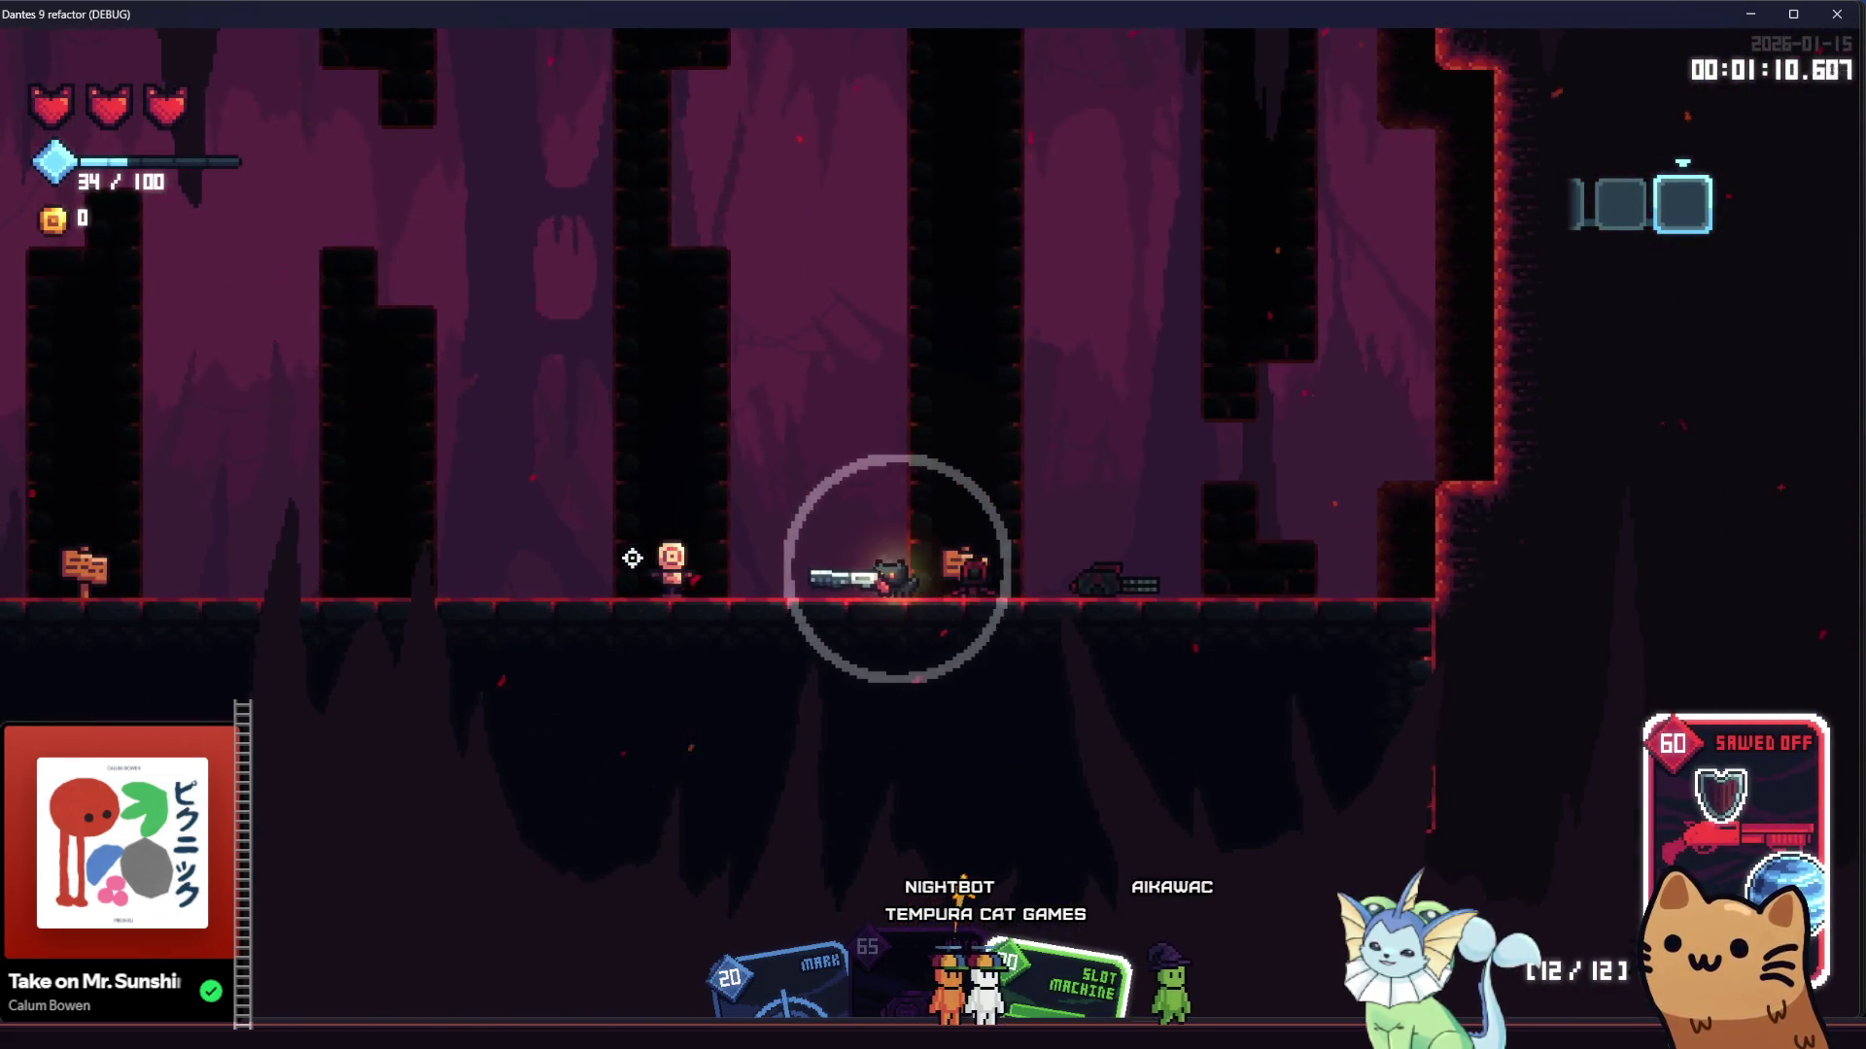
pyautogui.click(632, 556)
pyautogui.press('a')
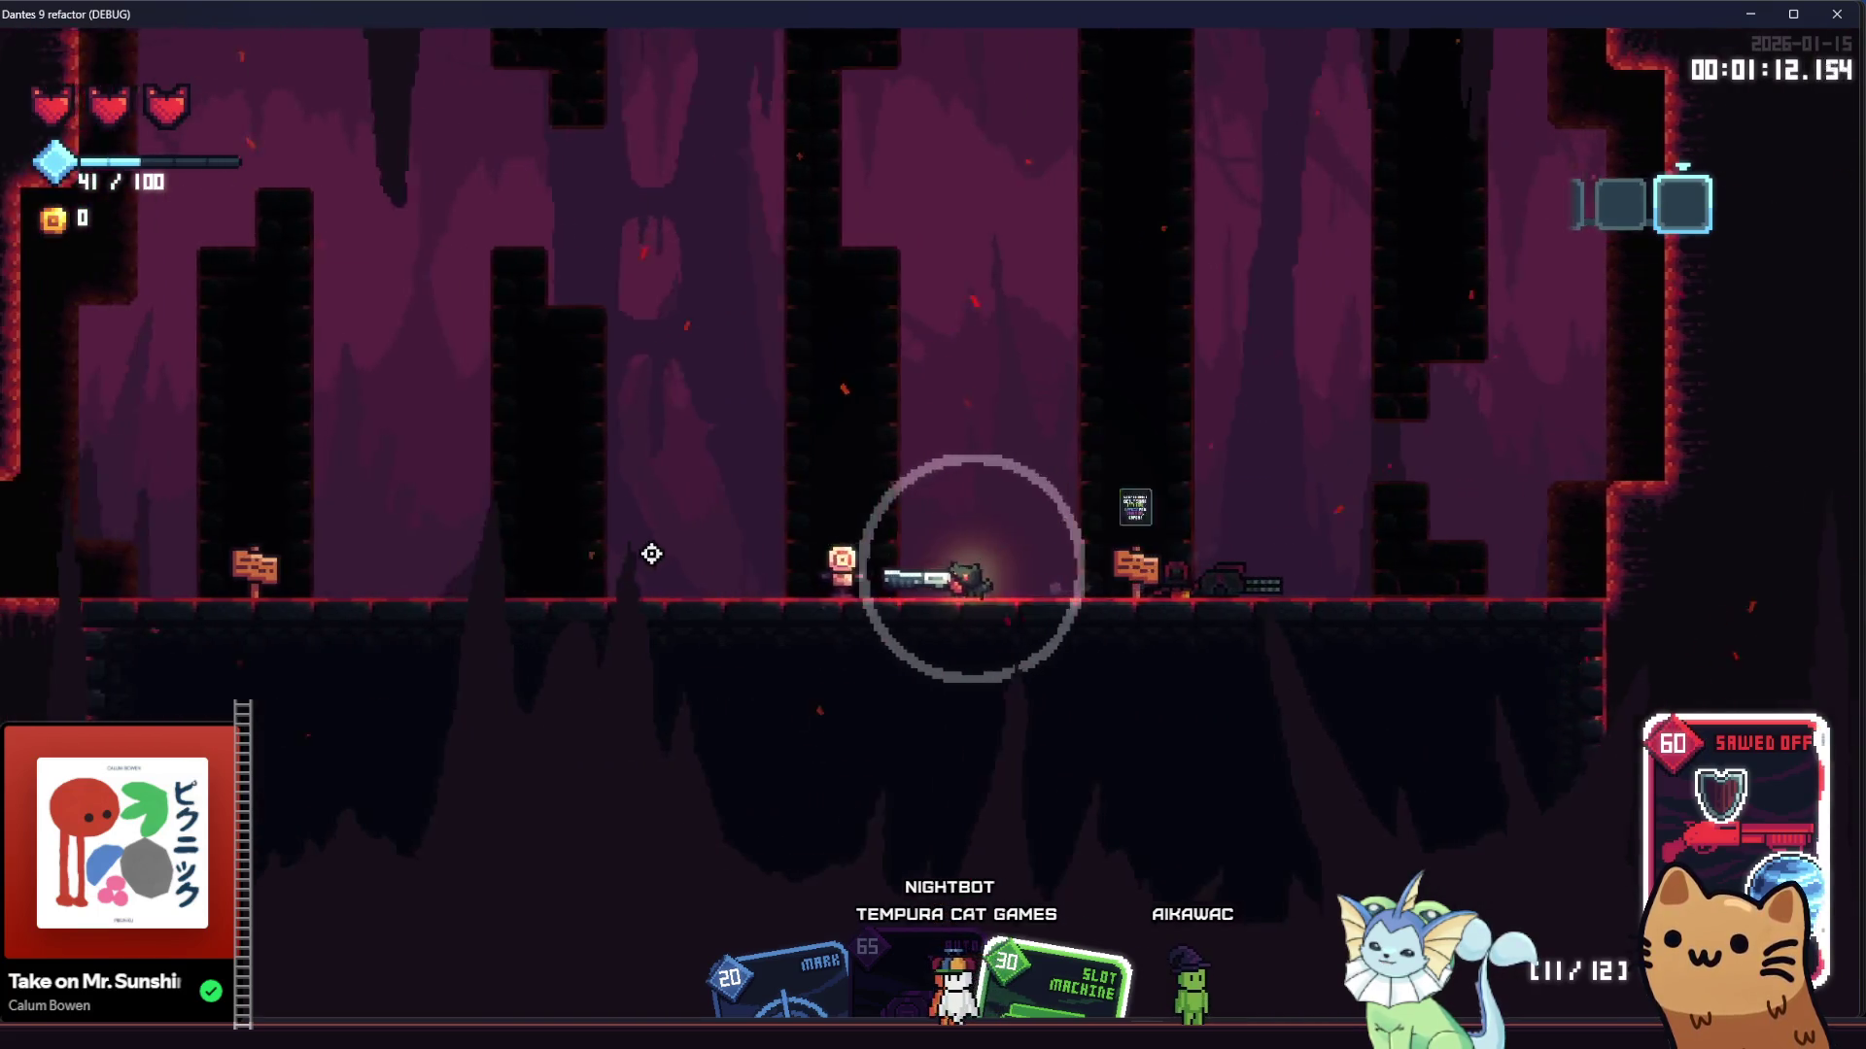
pyautogui.click(1438, 545)
pyautogui.click(1489, 550)
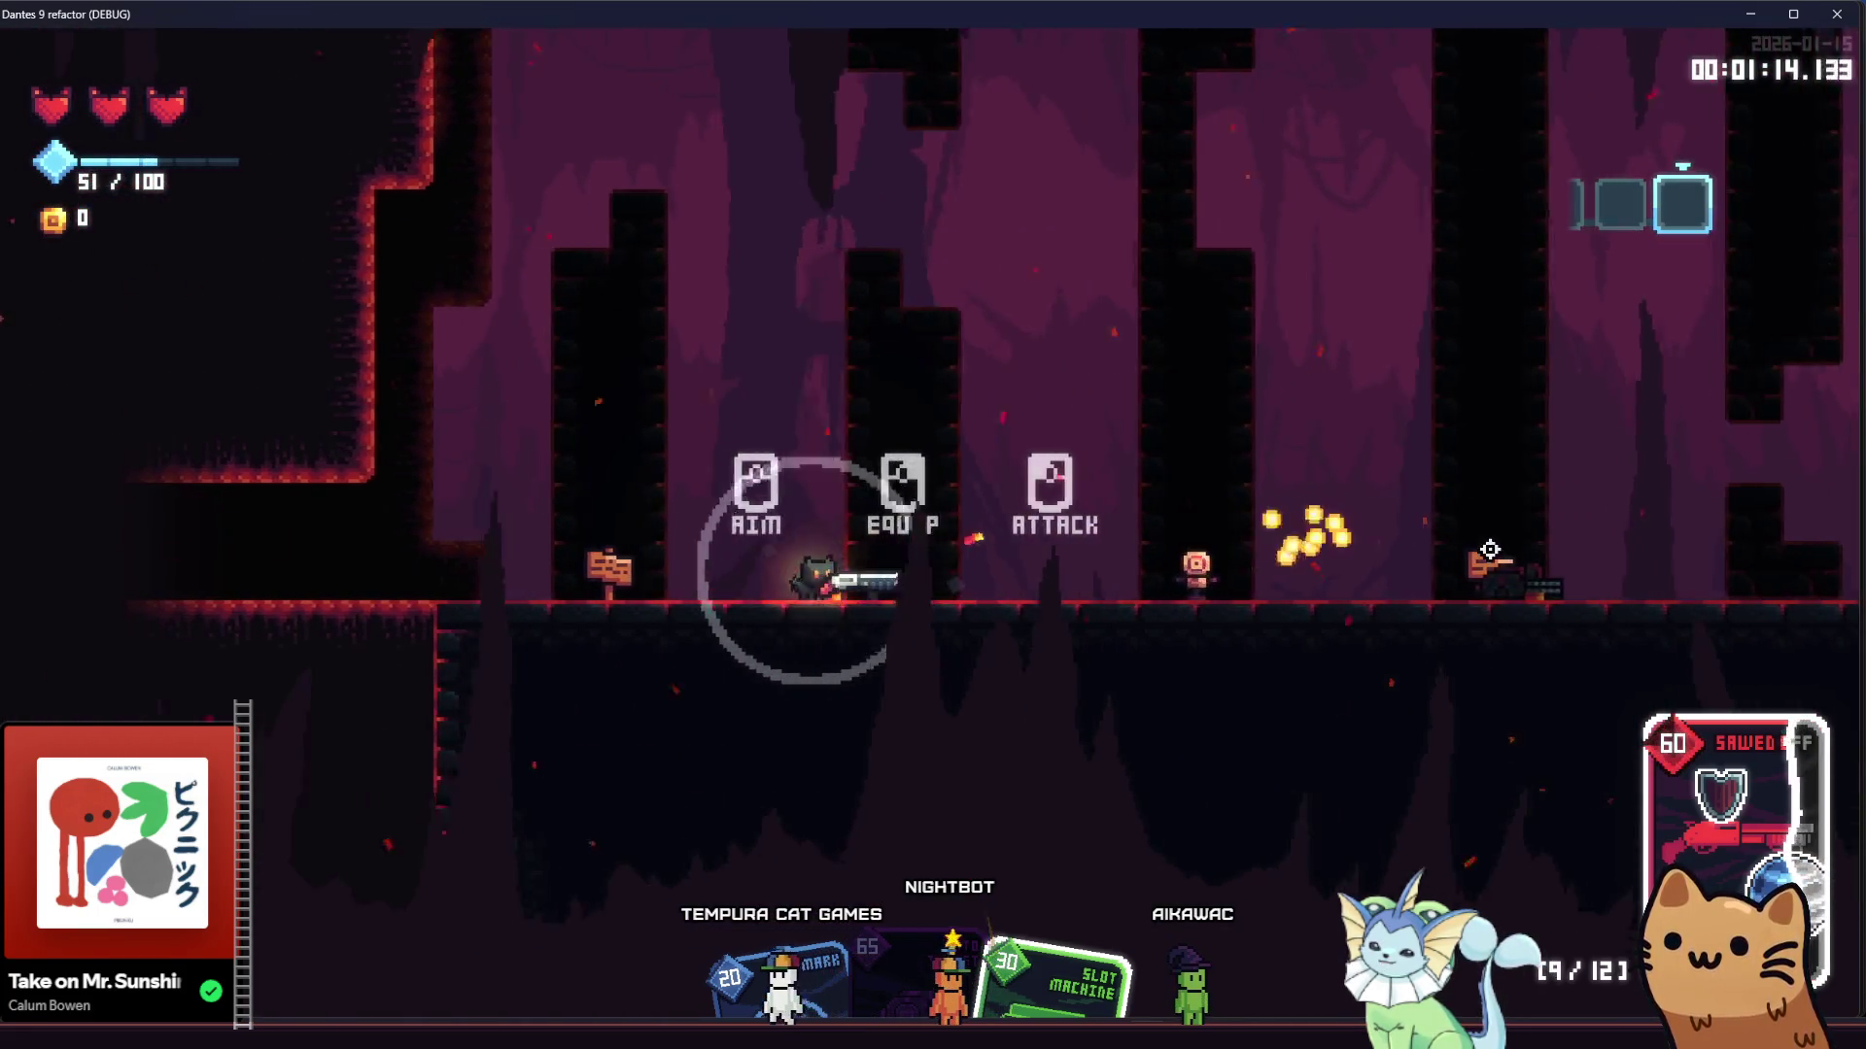
pyautogui.click(1489, 550)
pyautogui.press('space')
pyautogui.click(1389, 589)
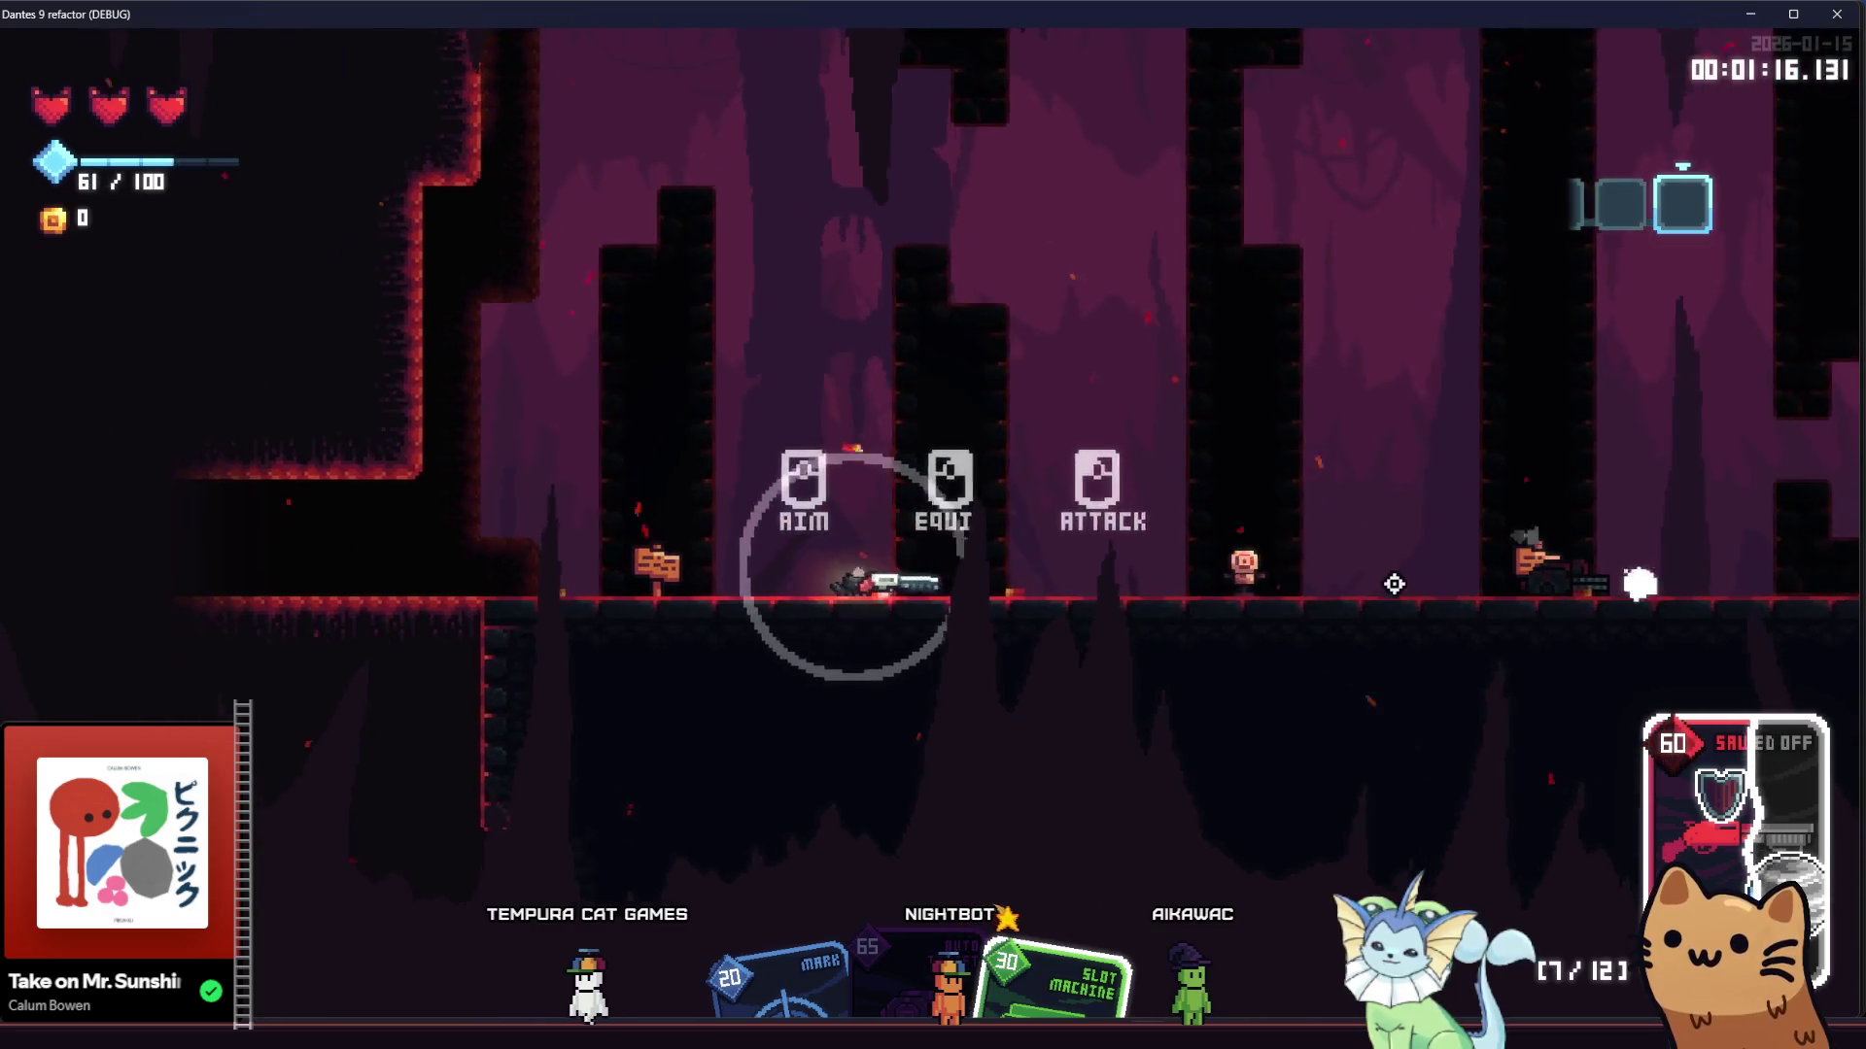
# Empty the remaining shotgun shells into the dummy, then open the pause menu's DECK view
pyautogui.click(1389, 590)
pyautogui.click(1506, 568)
pyautogui.click(1513, 548)
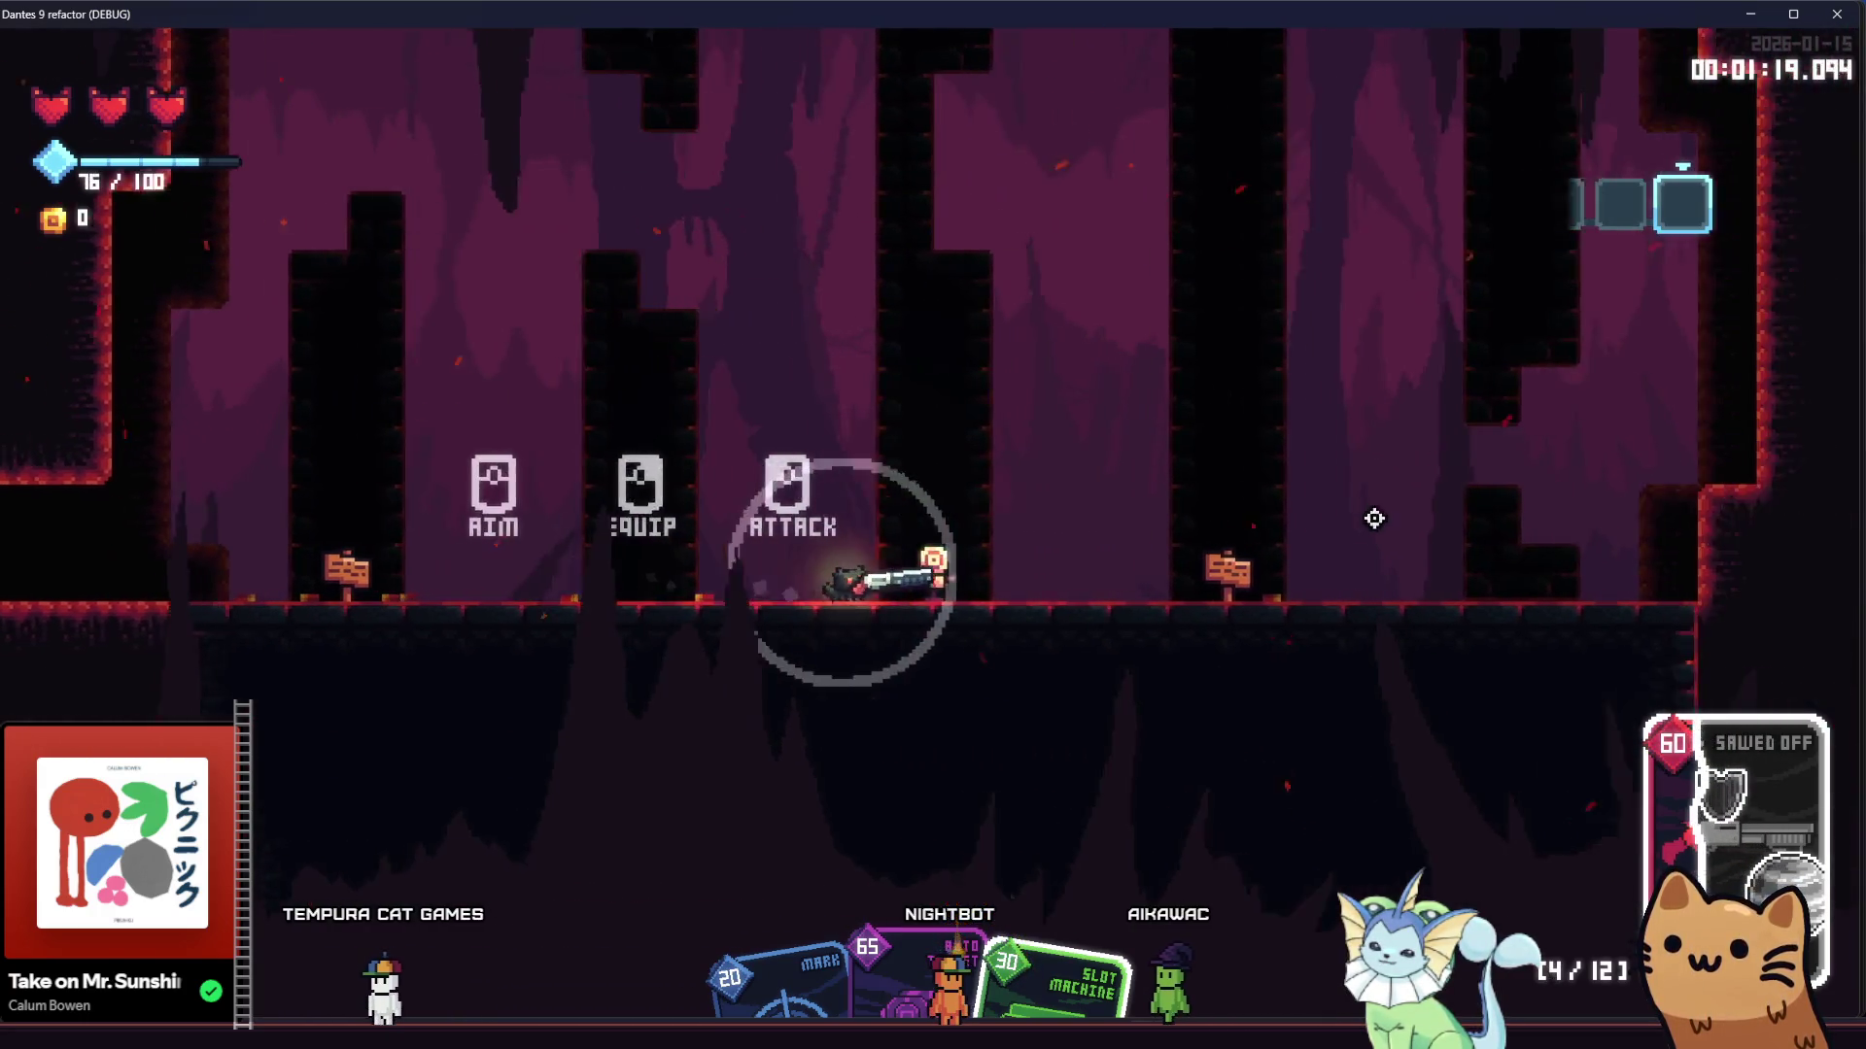
pyautogui.click(1387, 516)
pyautogui.click(1417, 522)
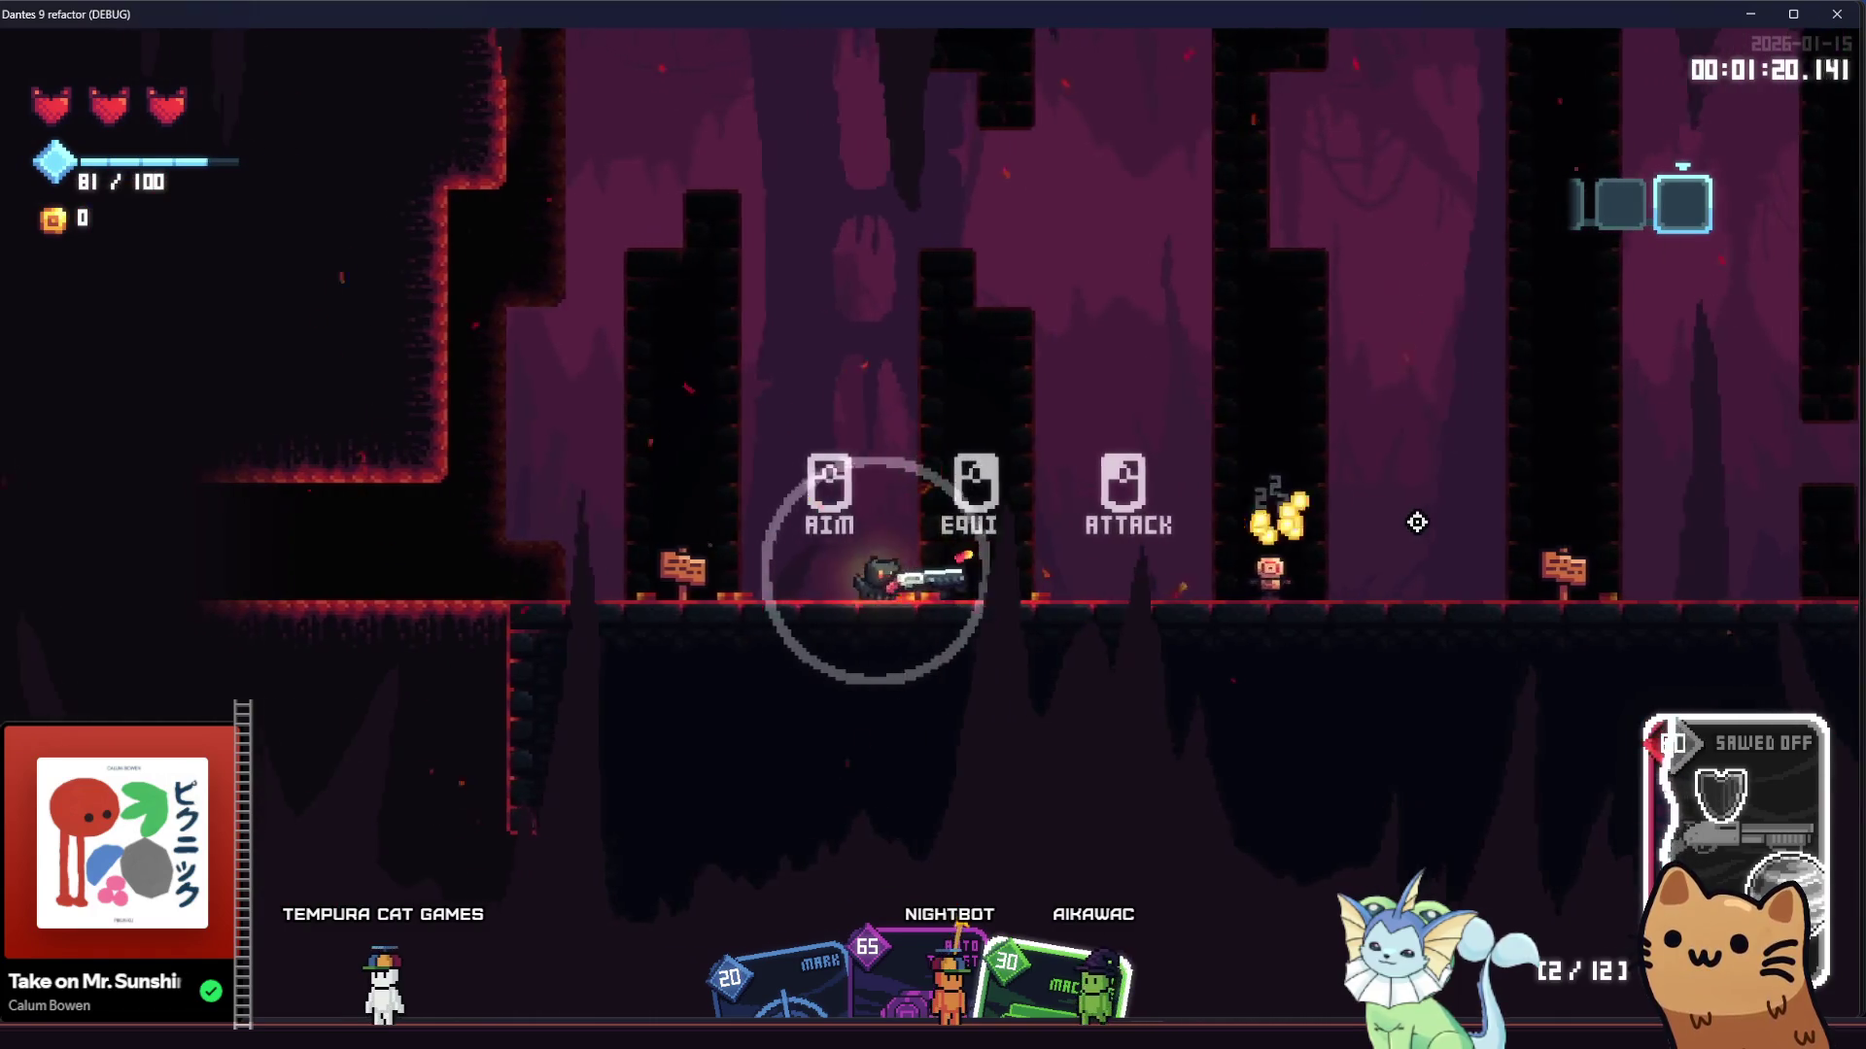
pyautogui.click(1426, 528)
pyautogui.click(1457, 551)
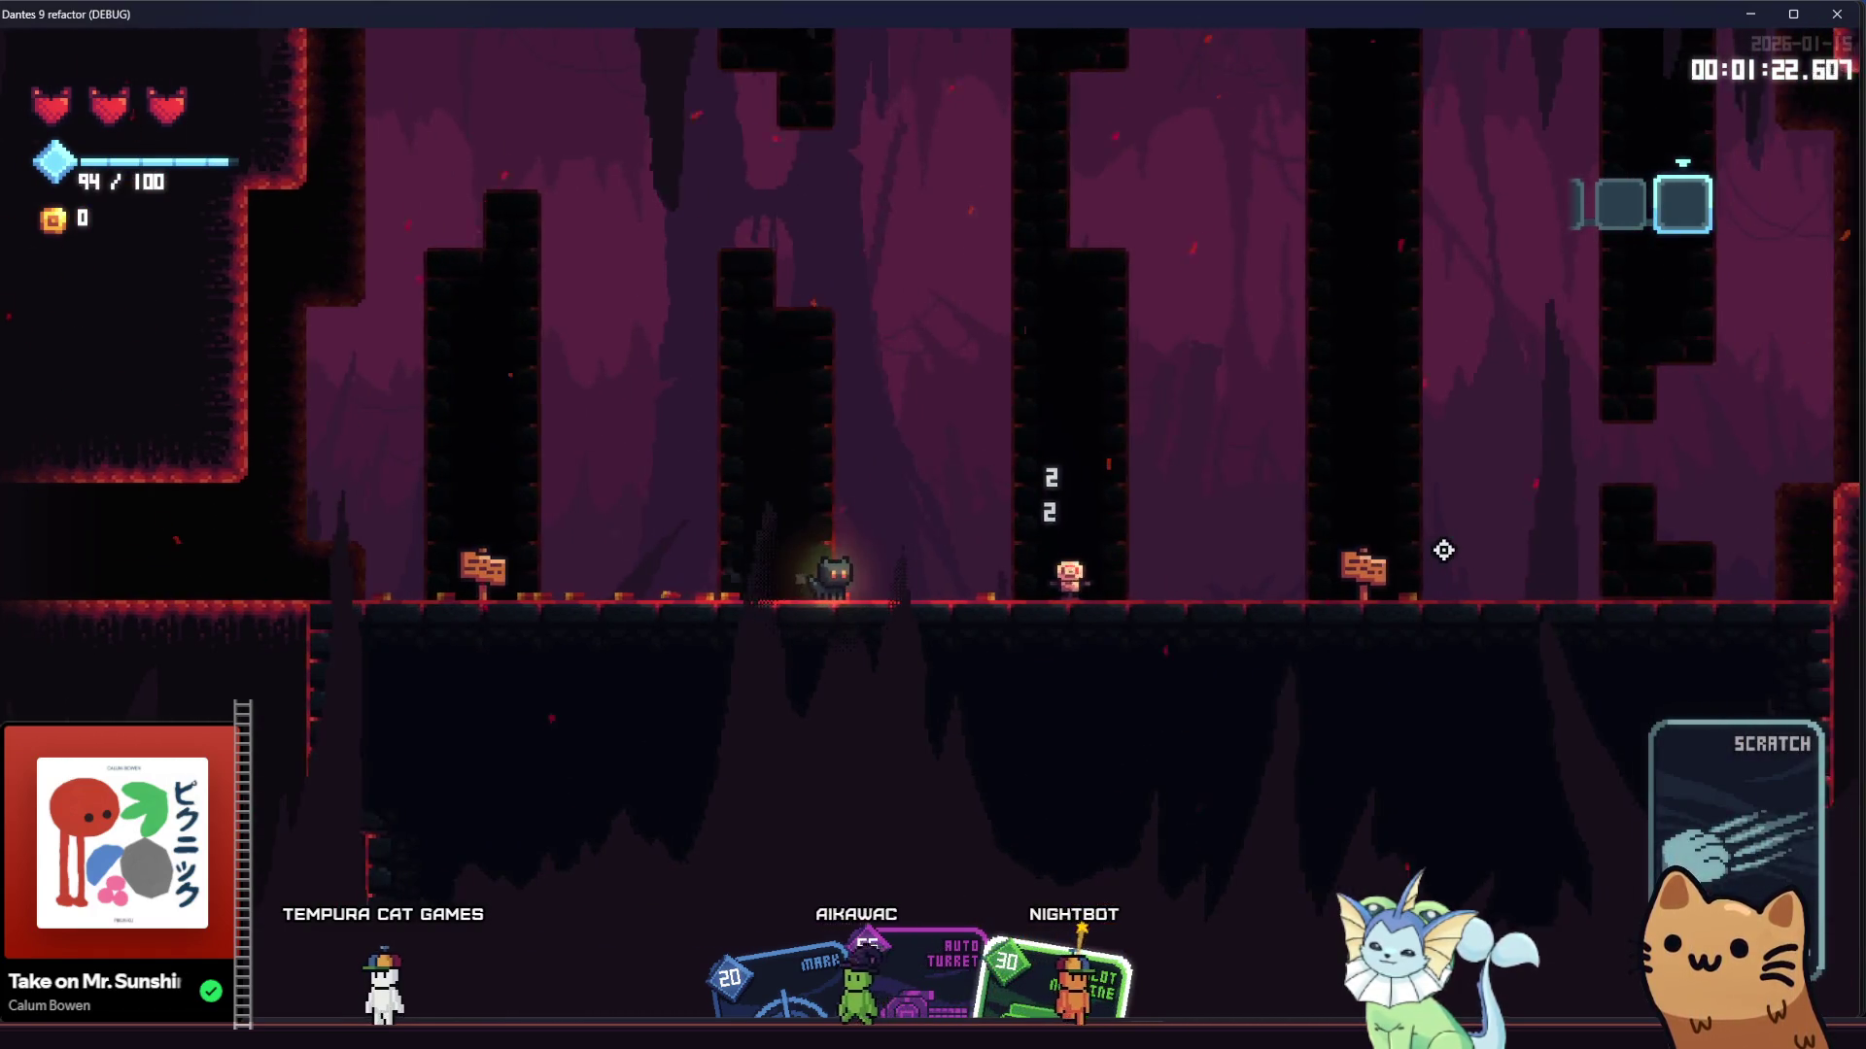
pyautogui.press('Escape')
pyautogui.click(724, 114)
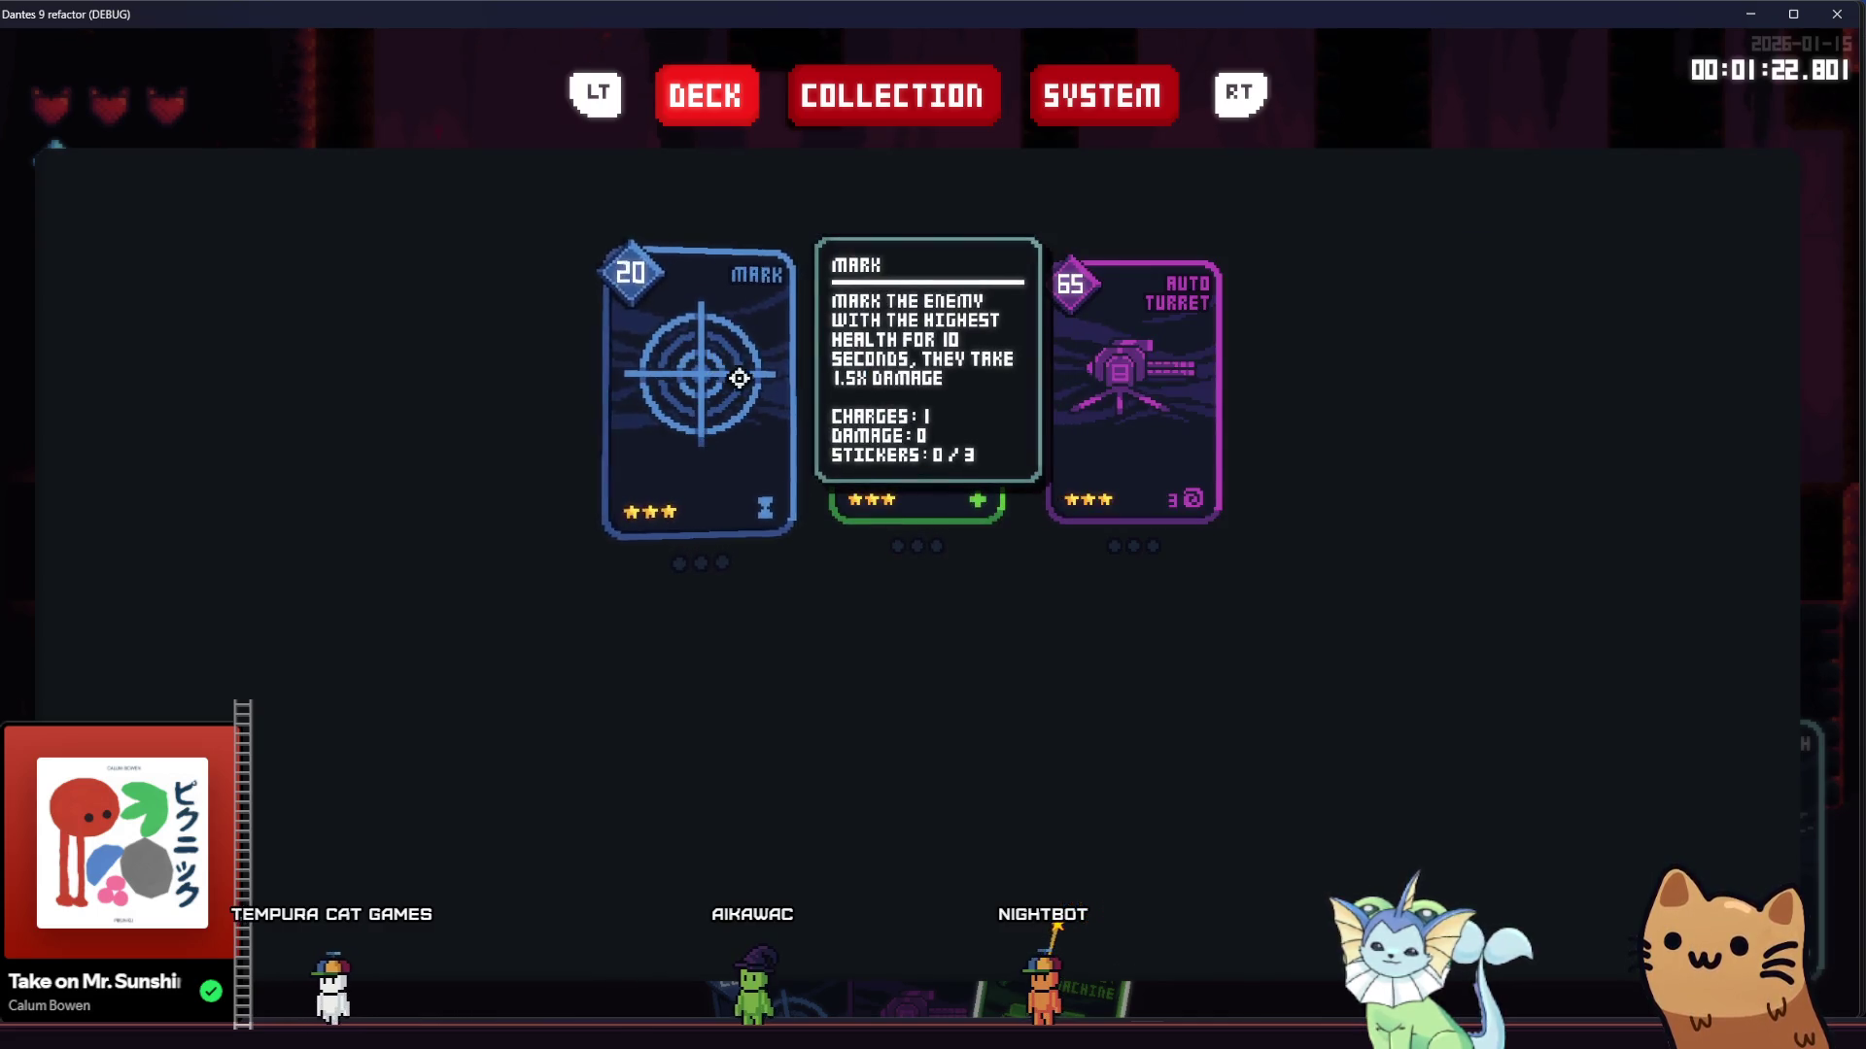
# Browse the card collection in Dantes 9, then go back to the deck view
pyautogui.click(888, 94)
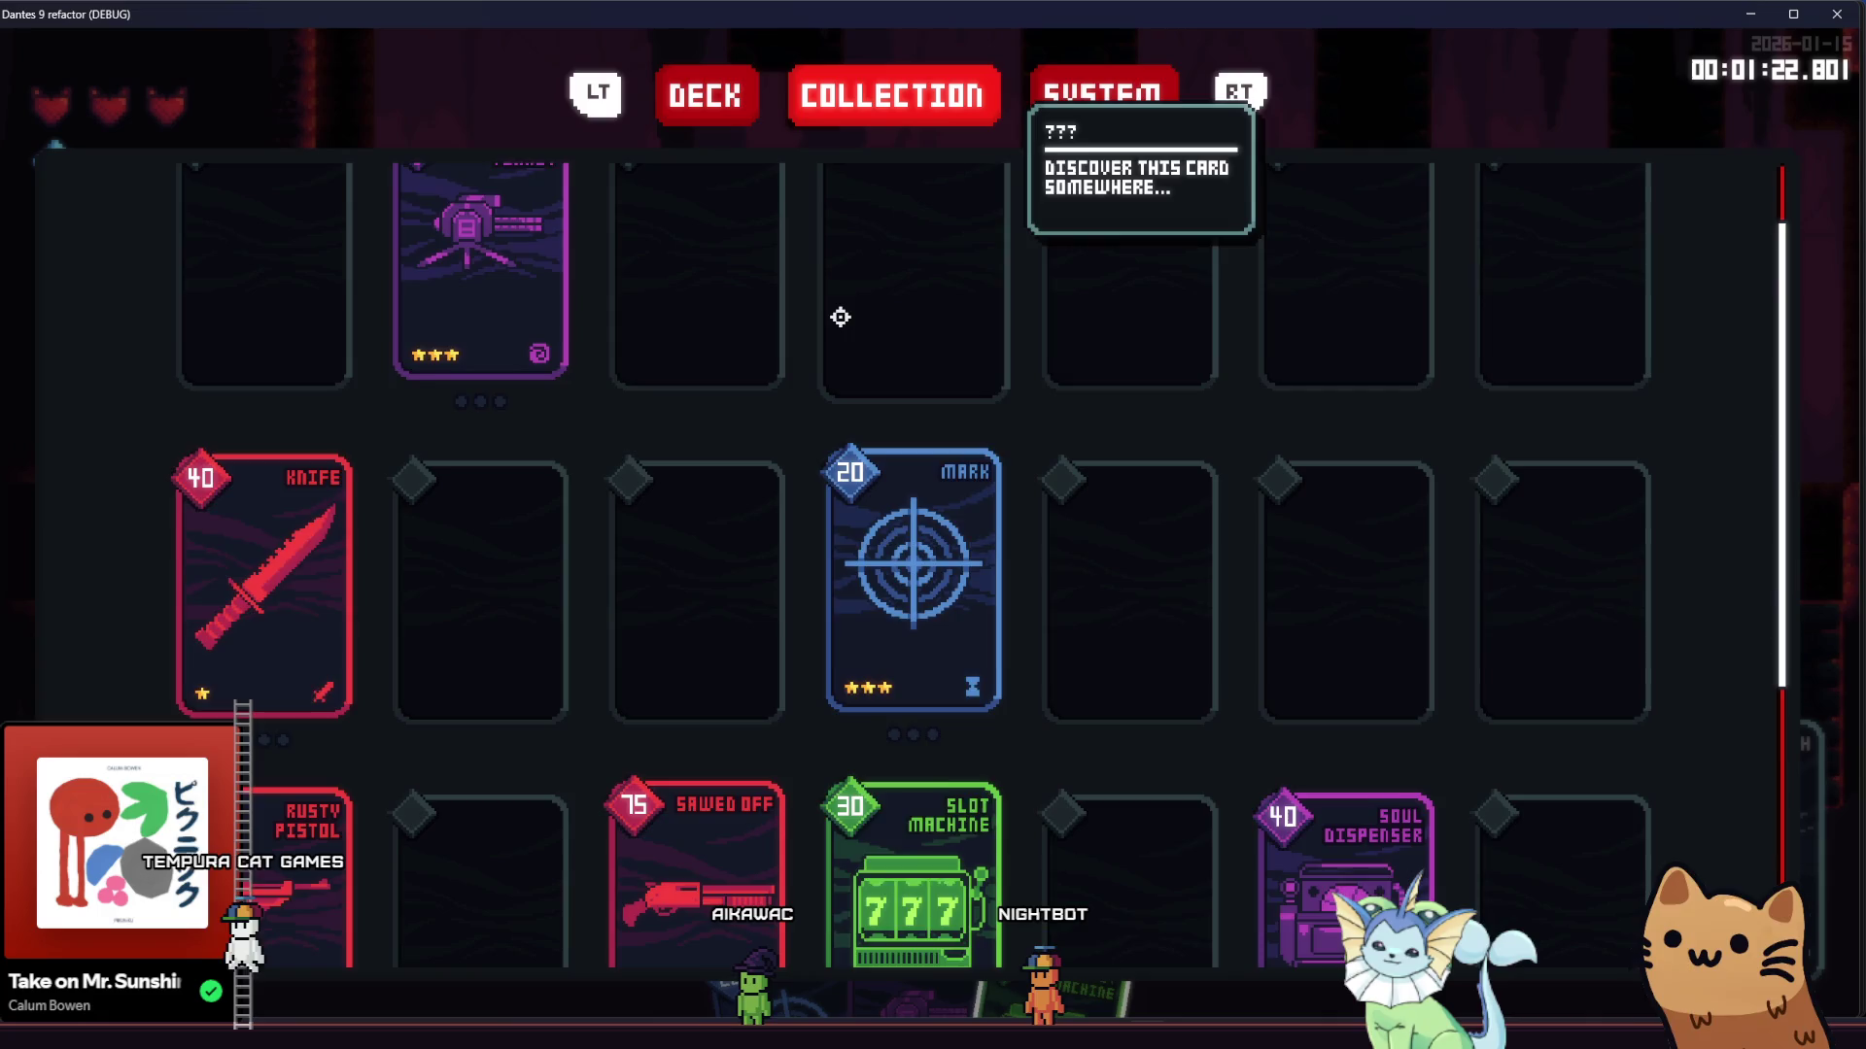
pyautogui.scroll(-3, 841, 315)
pyautogui.scroll(3, 825, 333)
pyautogui.click(719, 115)
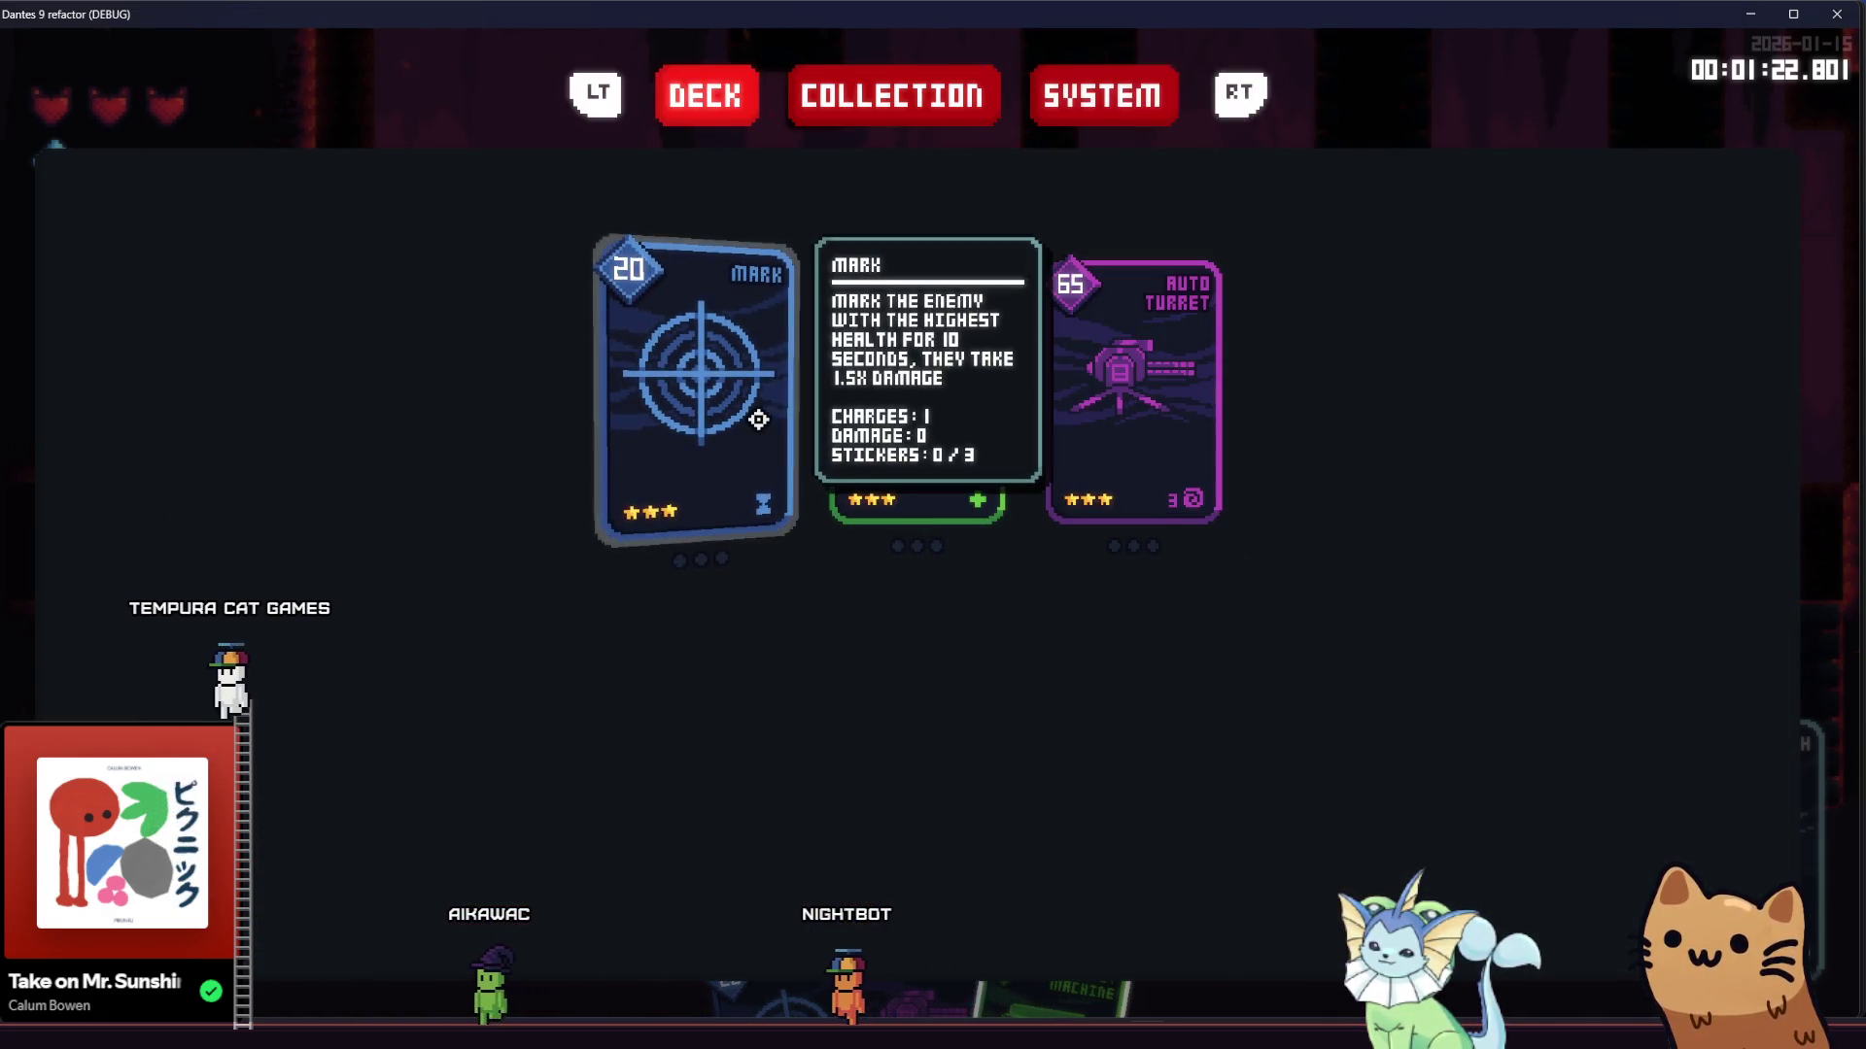
# Close the card menu to resume play and bring the Godot editor back to the front
pyautogui.press('Escape')
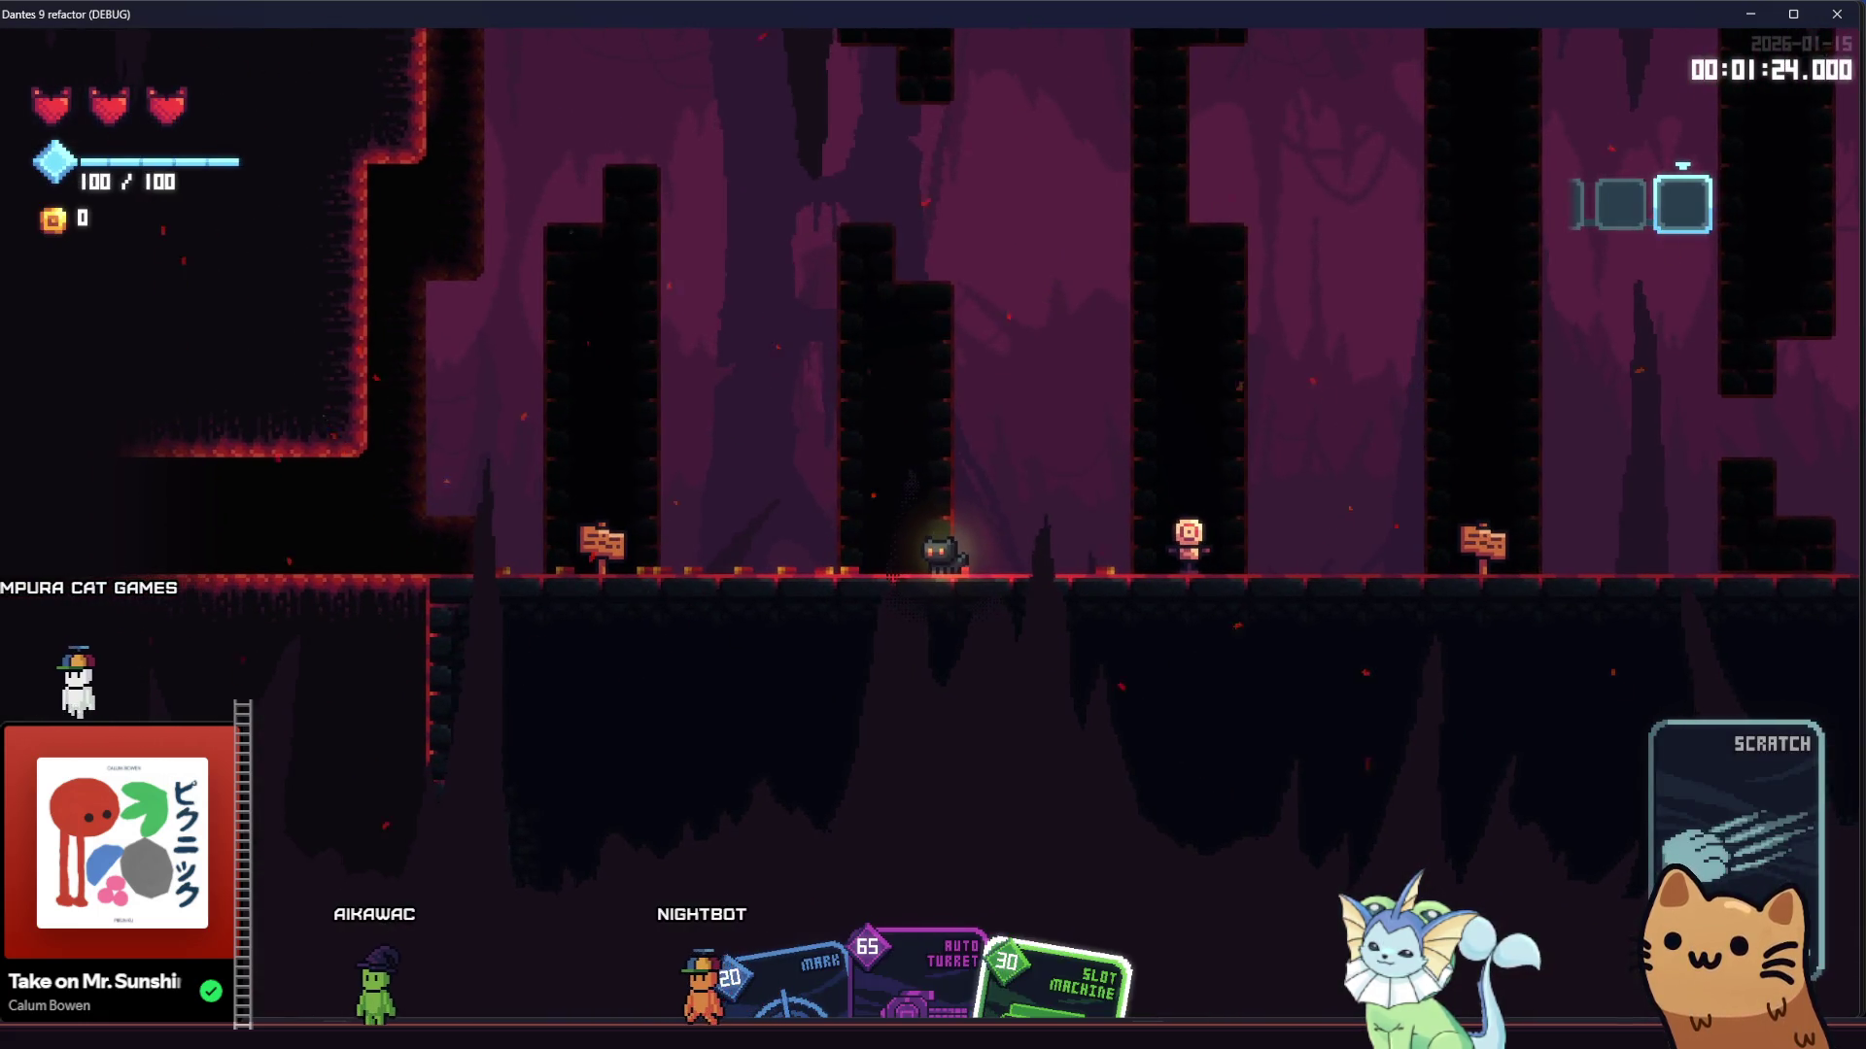
pyautogui.moveTo(340, 1034)
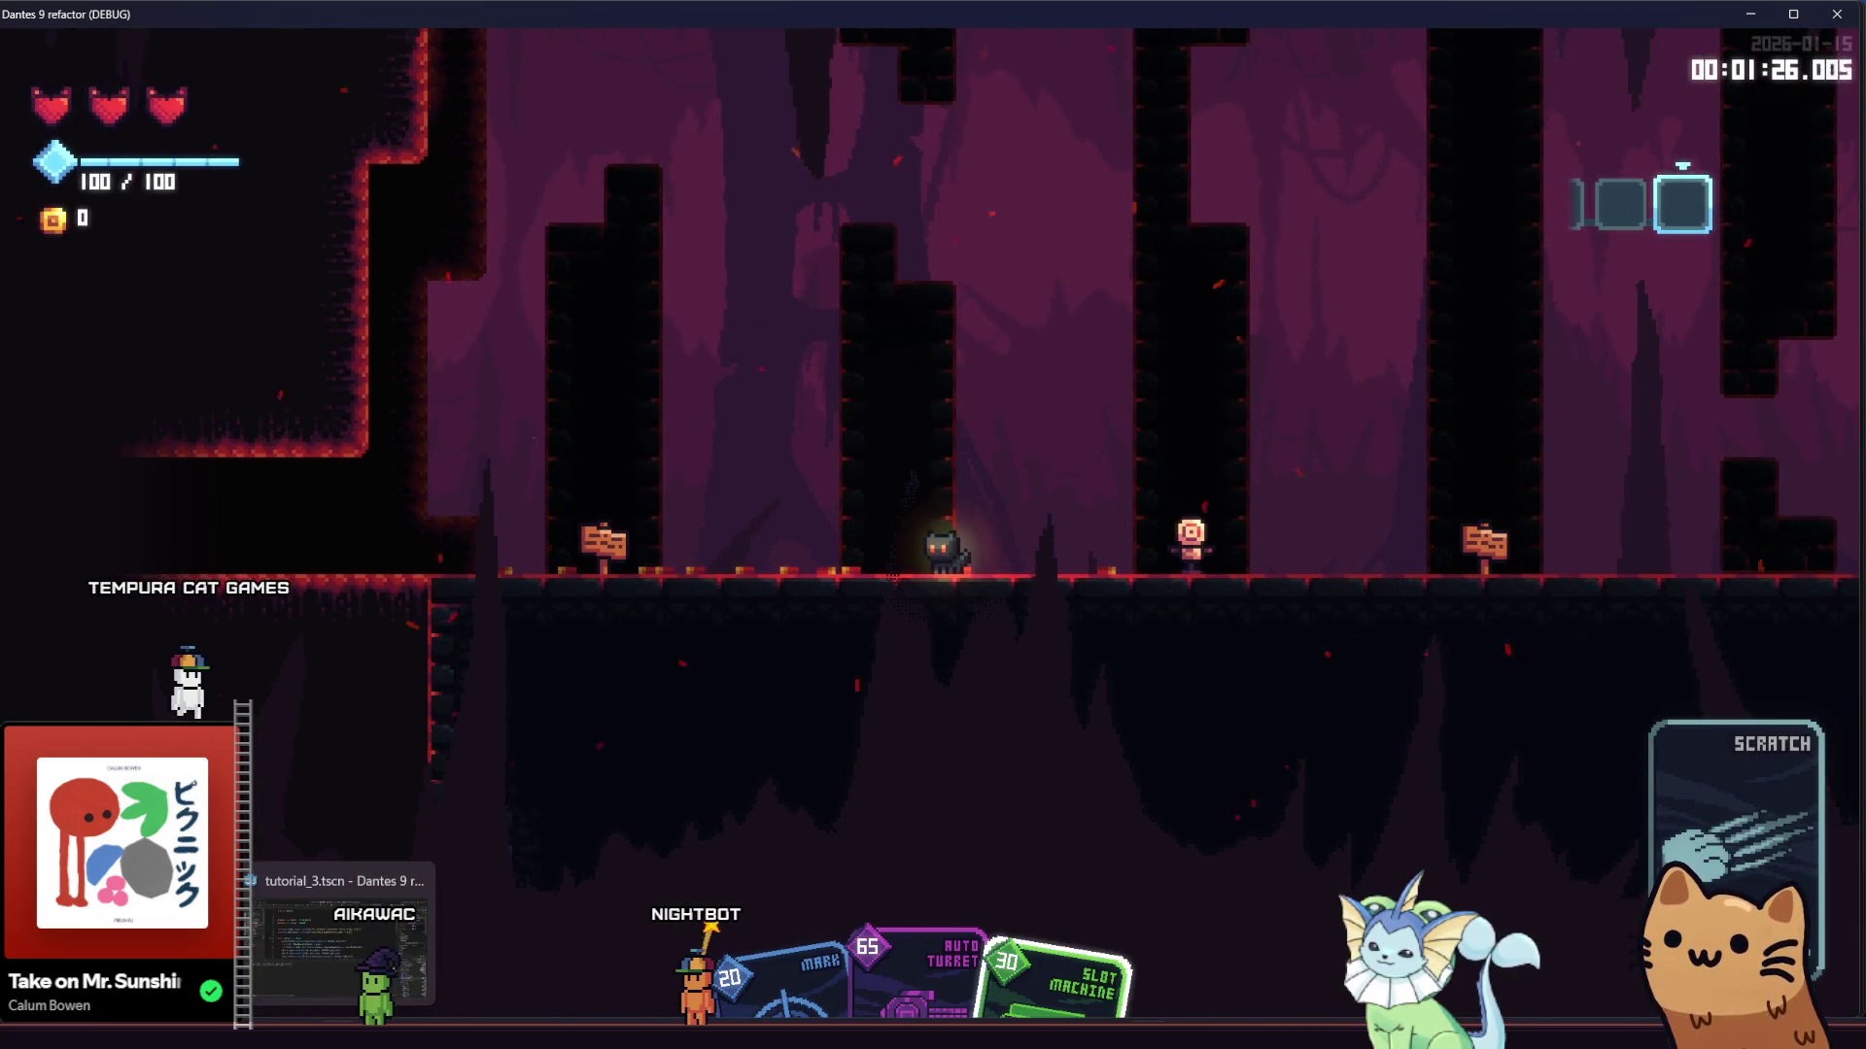
pyautogui.click(340, 933)
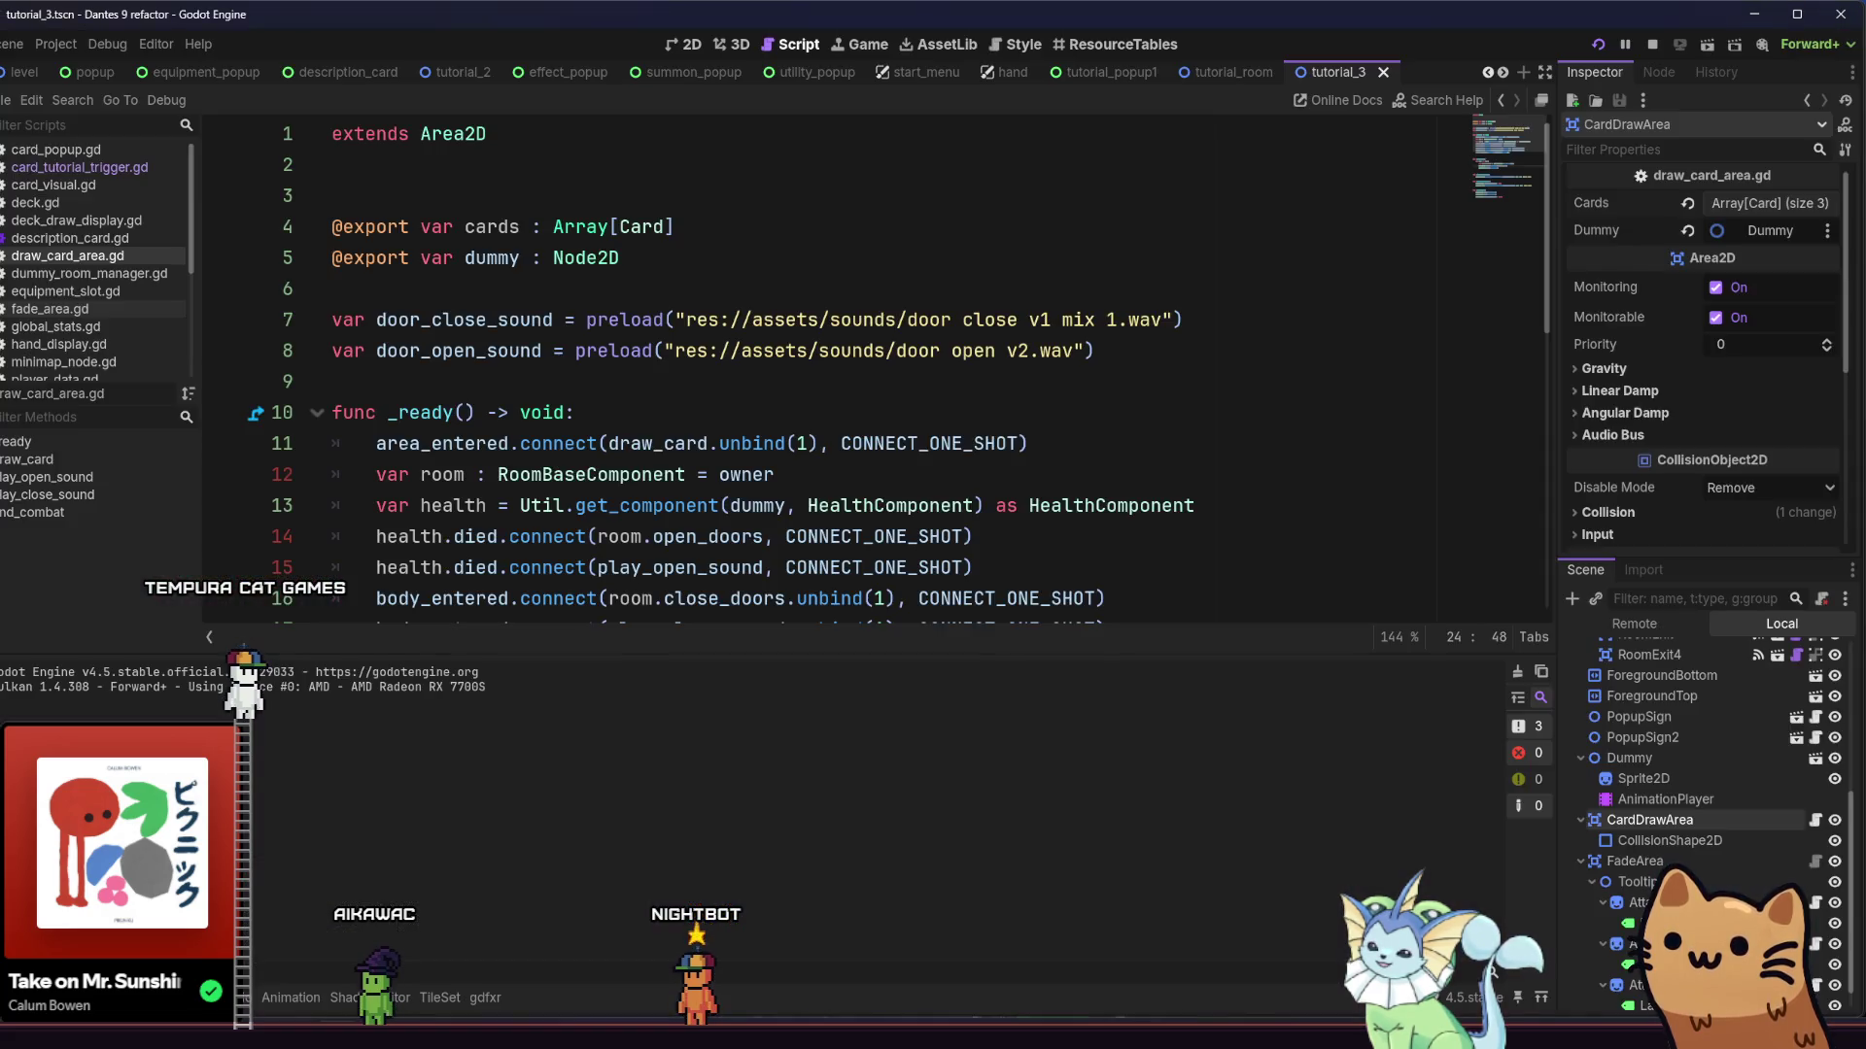
# Quick-open enemy_mark_ability.gd by searching 'mark_ab' and view the top of the script
pyautogui.click(702, 383)
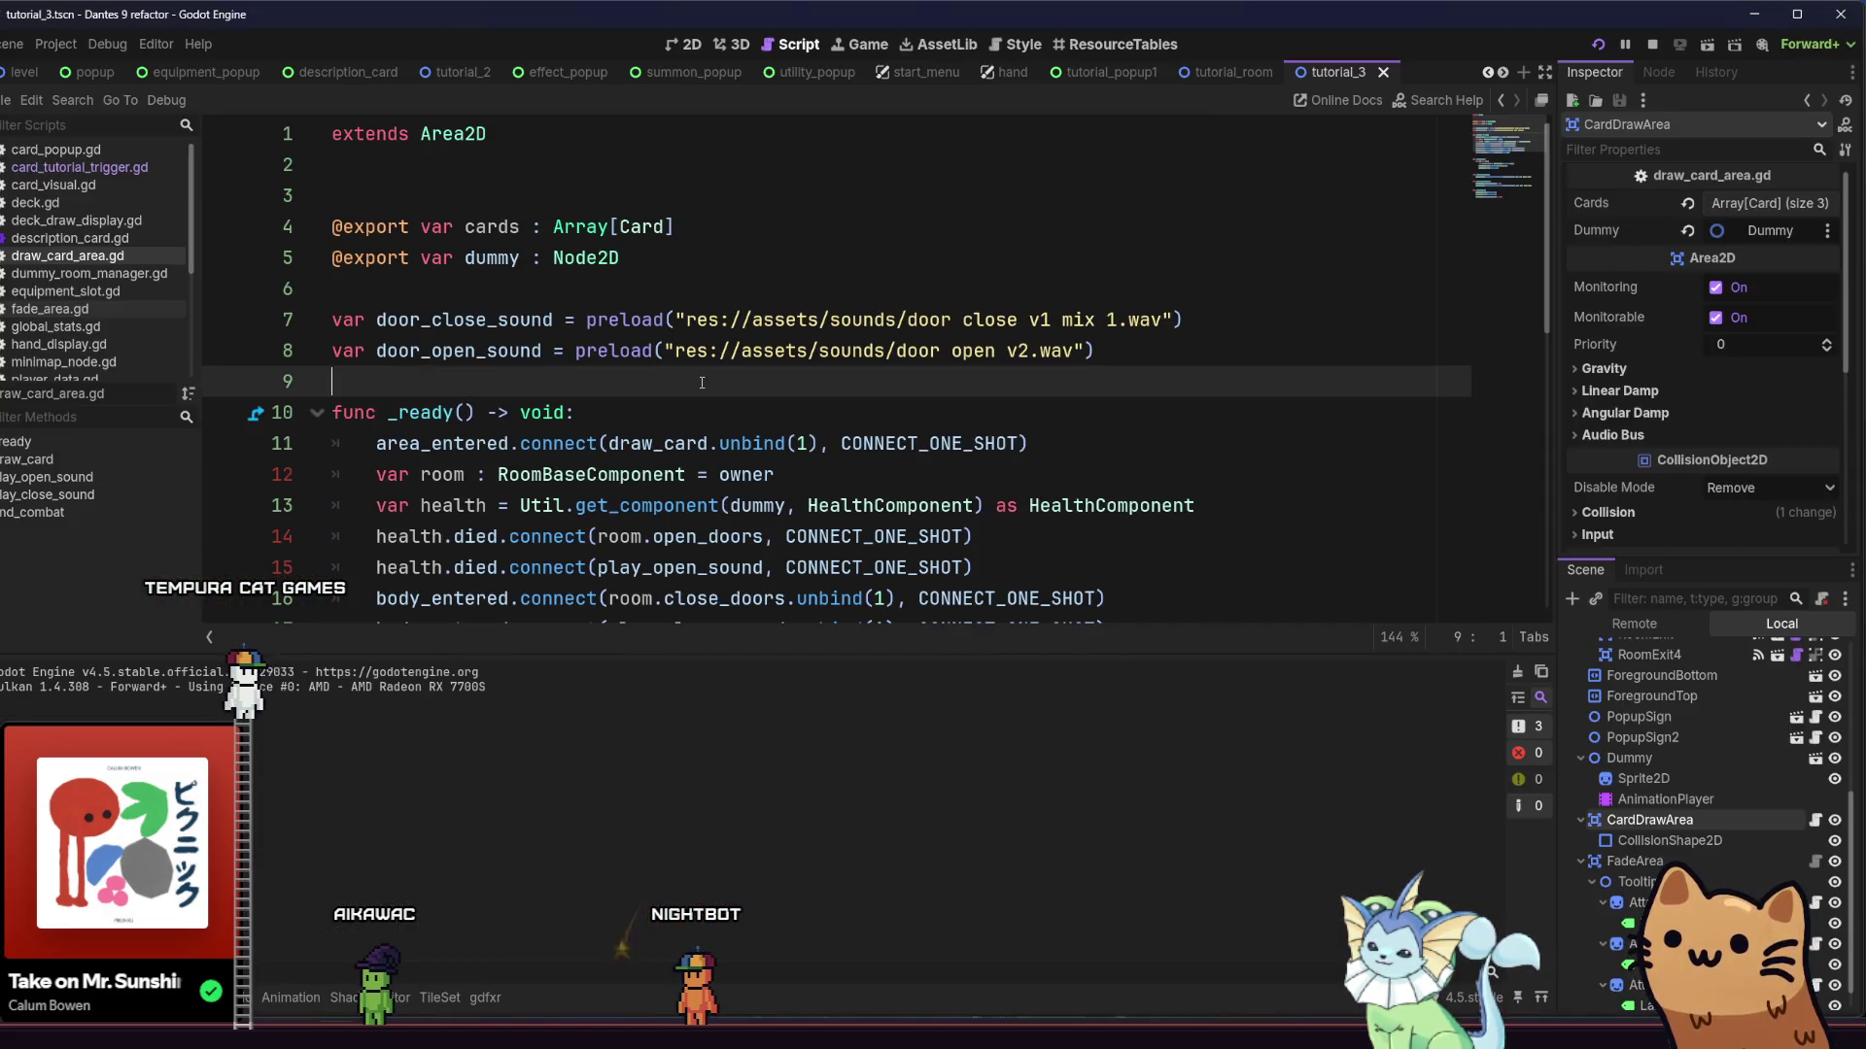
pyautogui.hotkey('shift', 'alt', 'o')
pyautogui.write('mar')
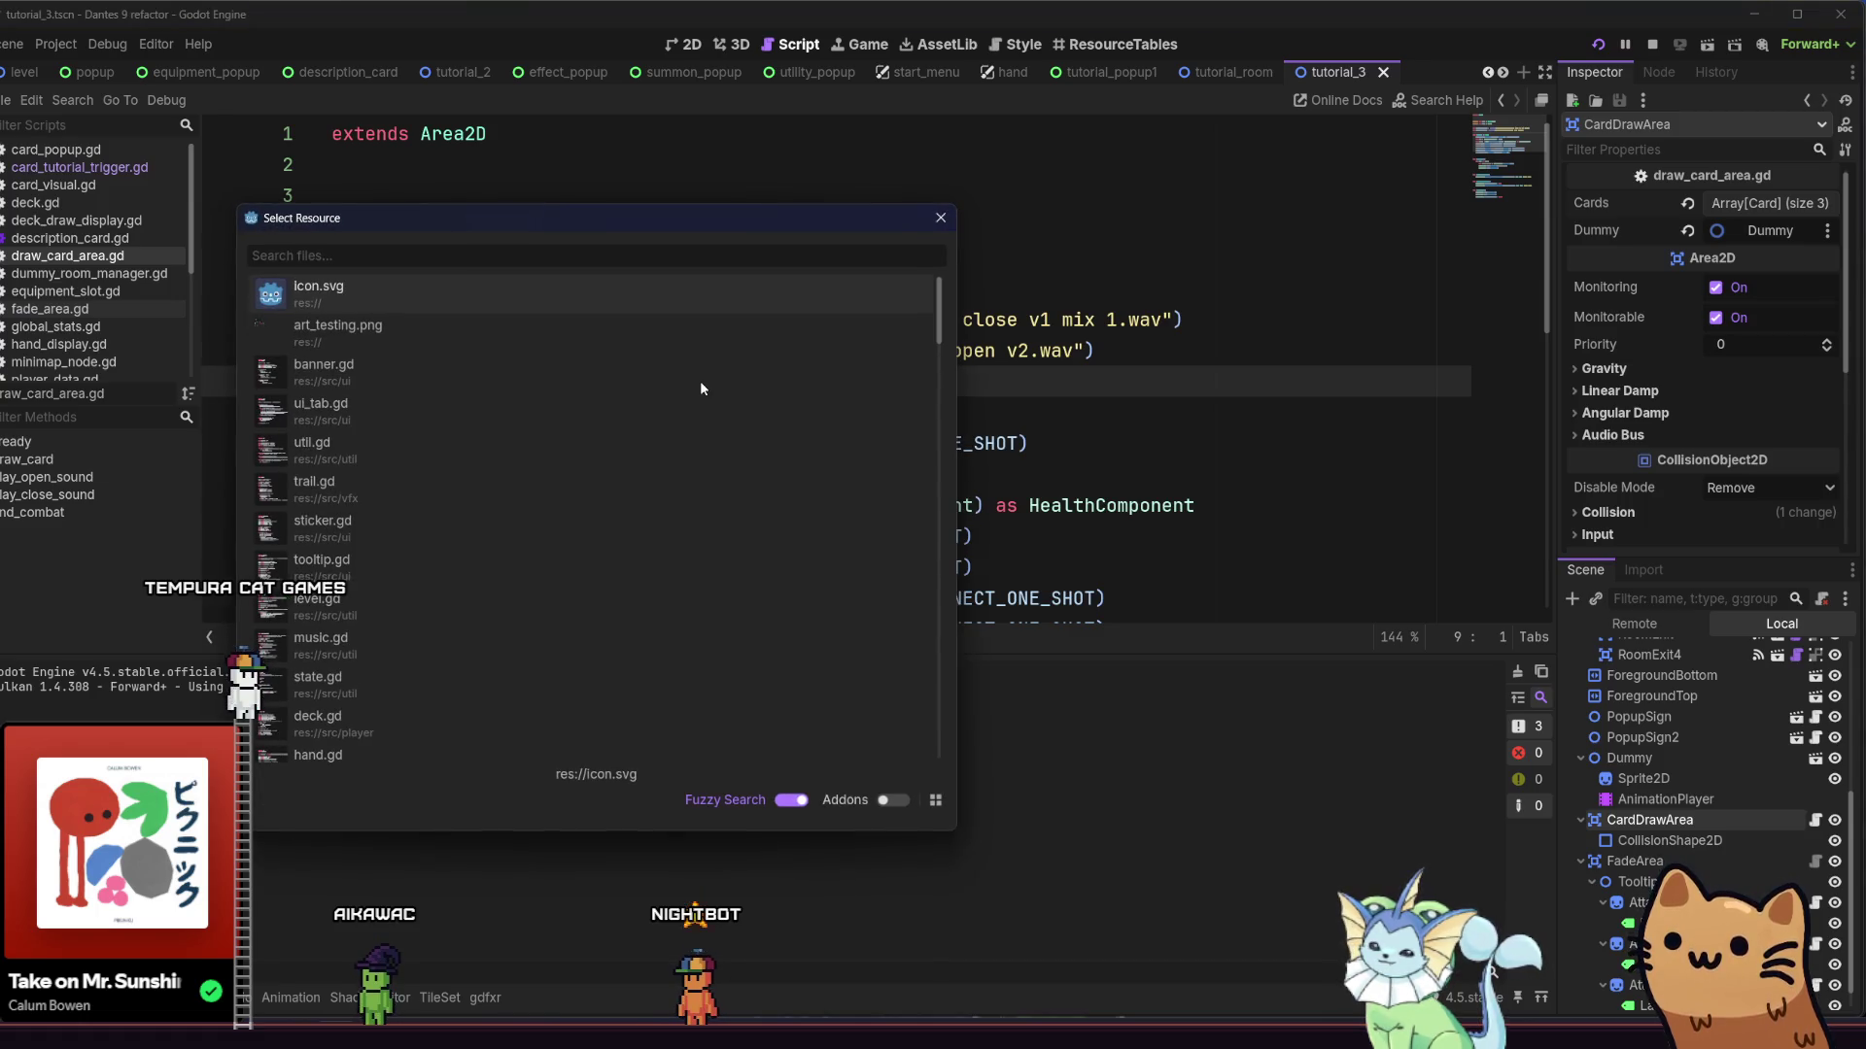
pyautogui.write('k_ab')
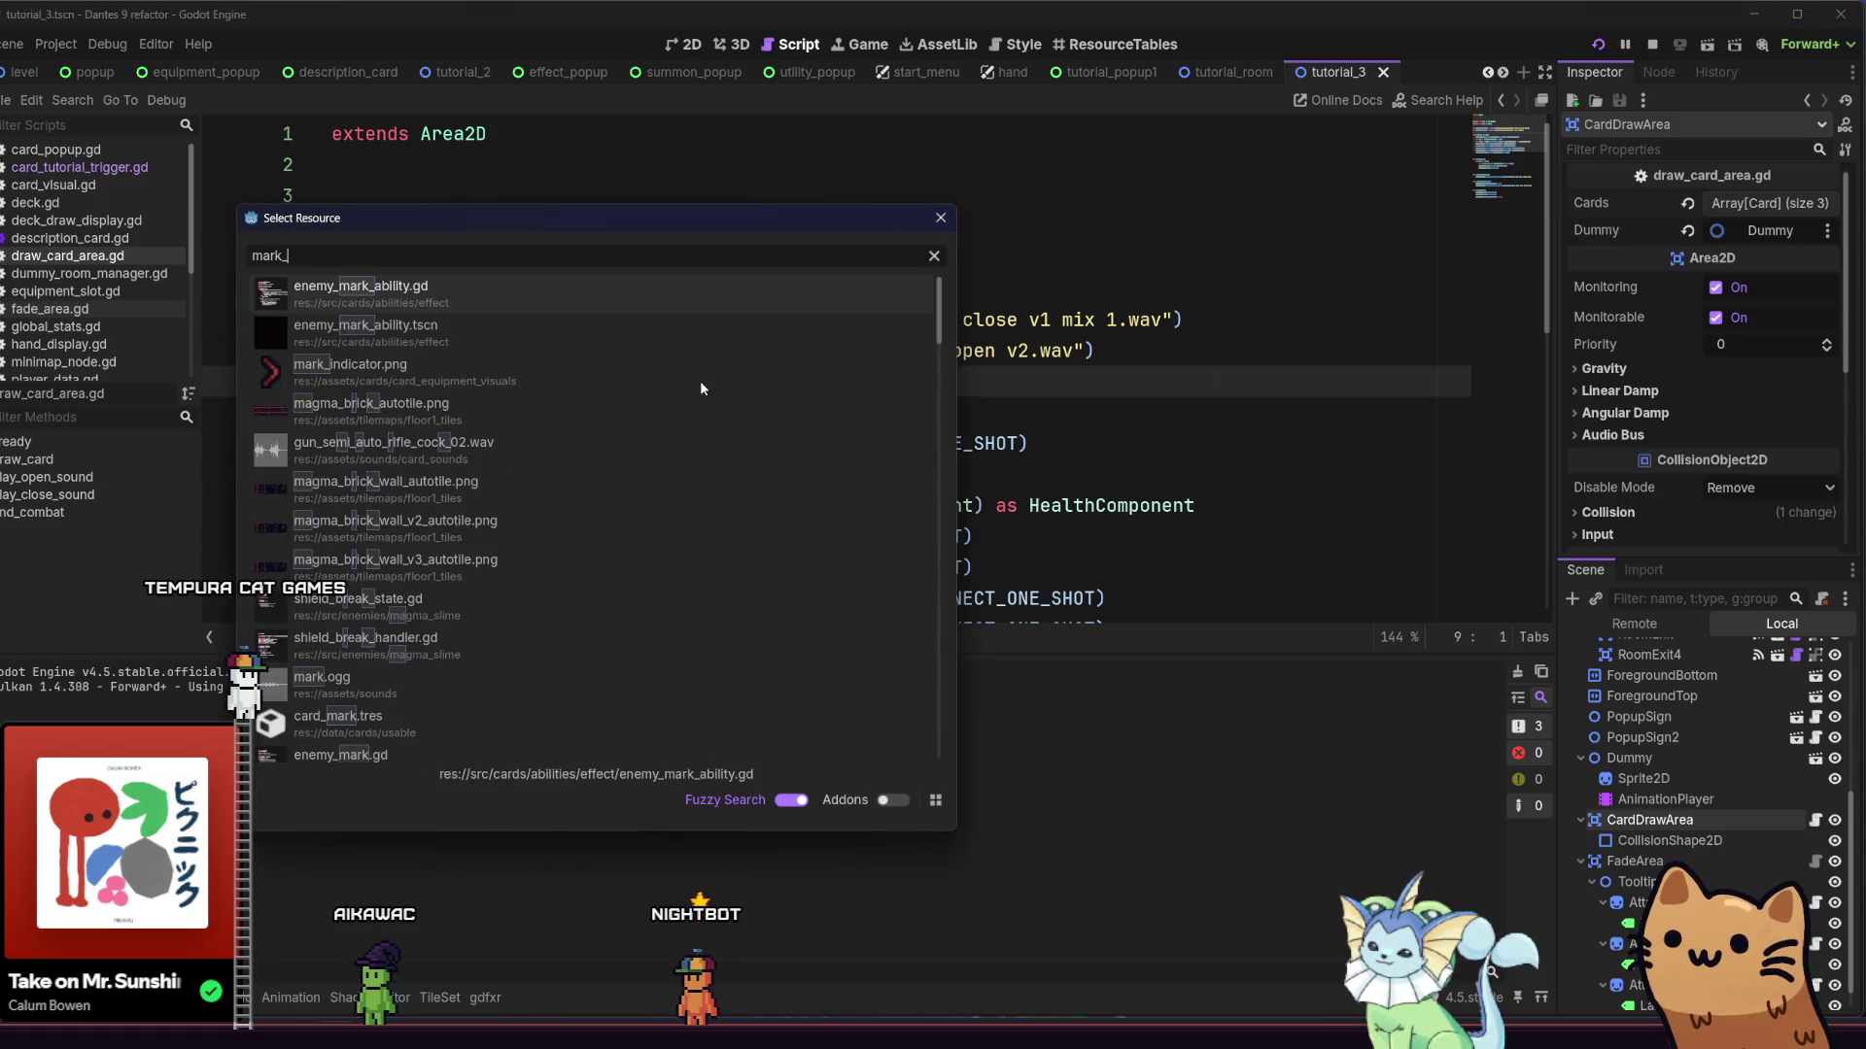
pyautogui.click(441, 309)
pyautogui.scroll(1, 554, 325)
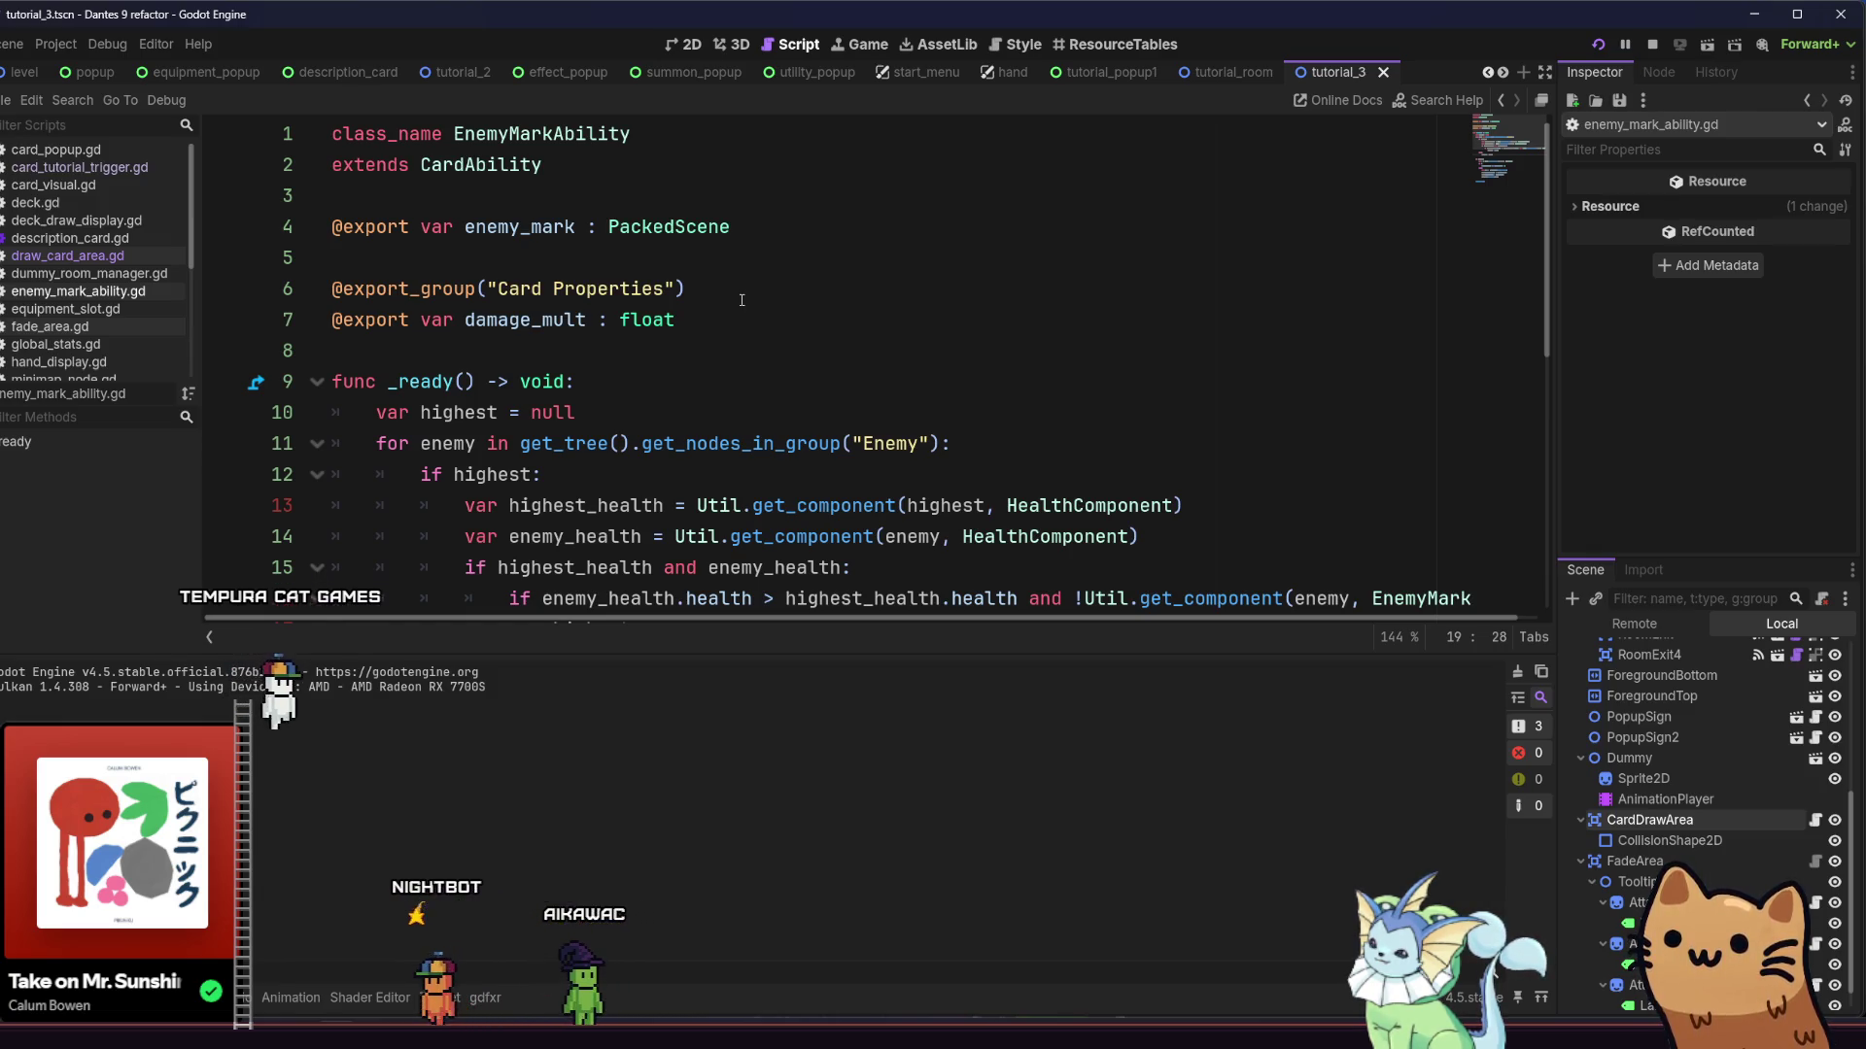
# Quick-open the dummy.tscn scene
pyautogui.hotkey('alt', 'shift', 'o')
pyautogui.write('dummy')
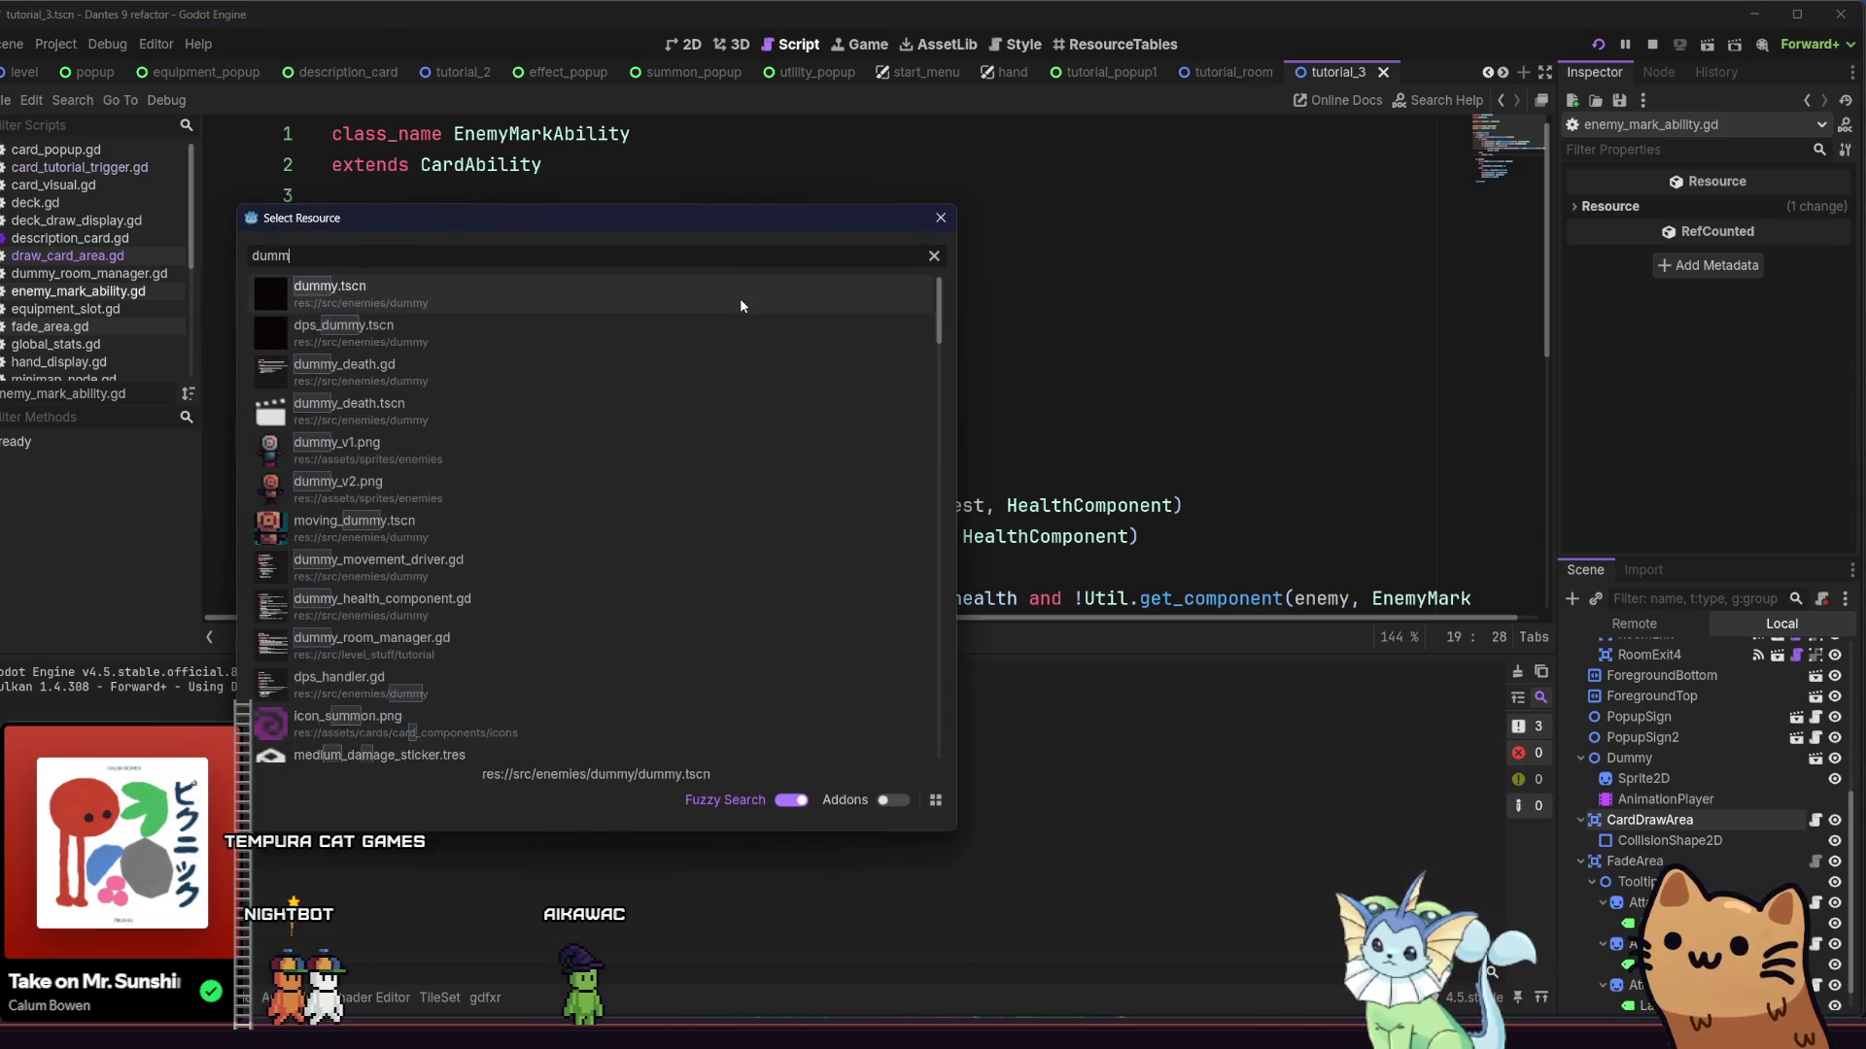
pyautogui.click(413, 296)
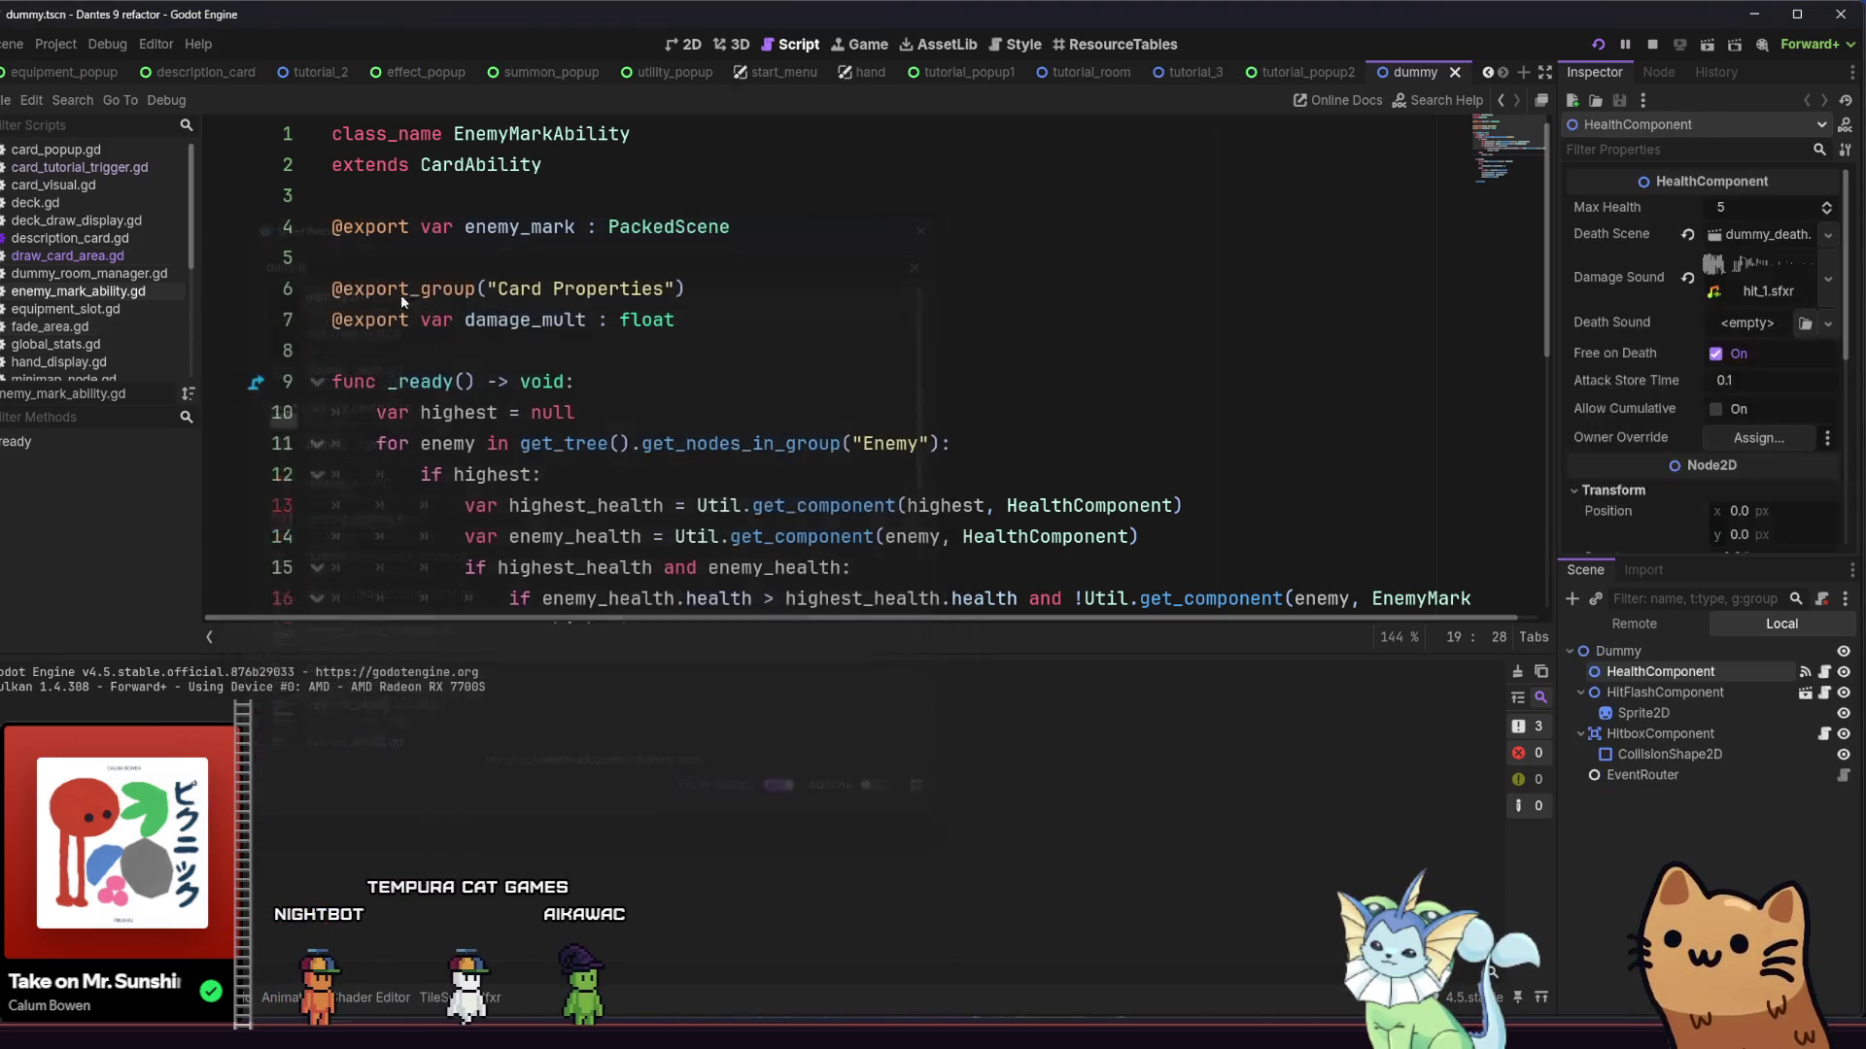
# Add the Dummy node to the global Enemy group and relaunch the game
pyautogui.click(1660, 72)
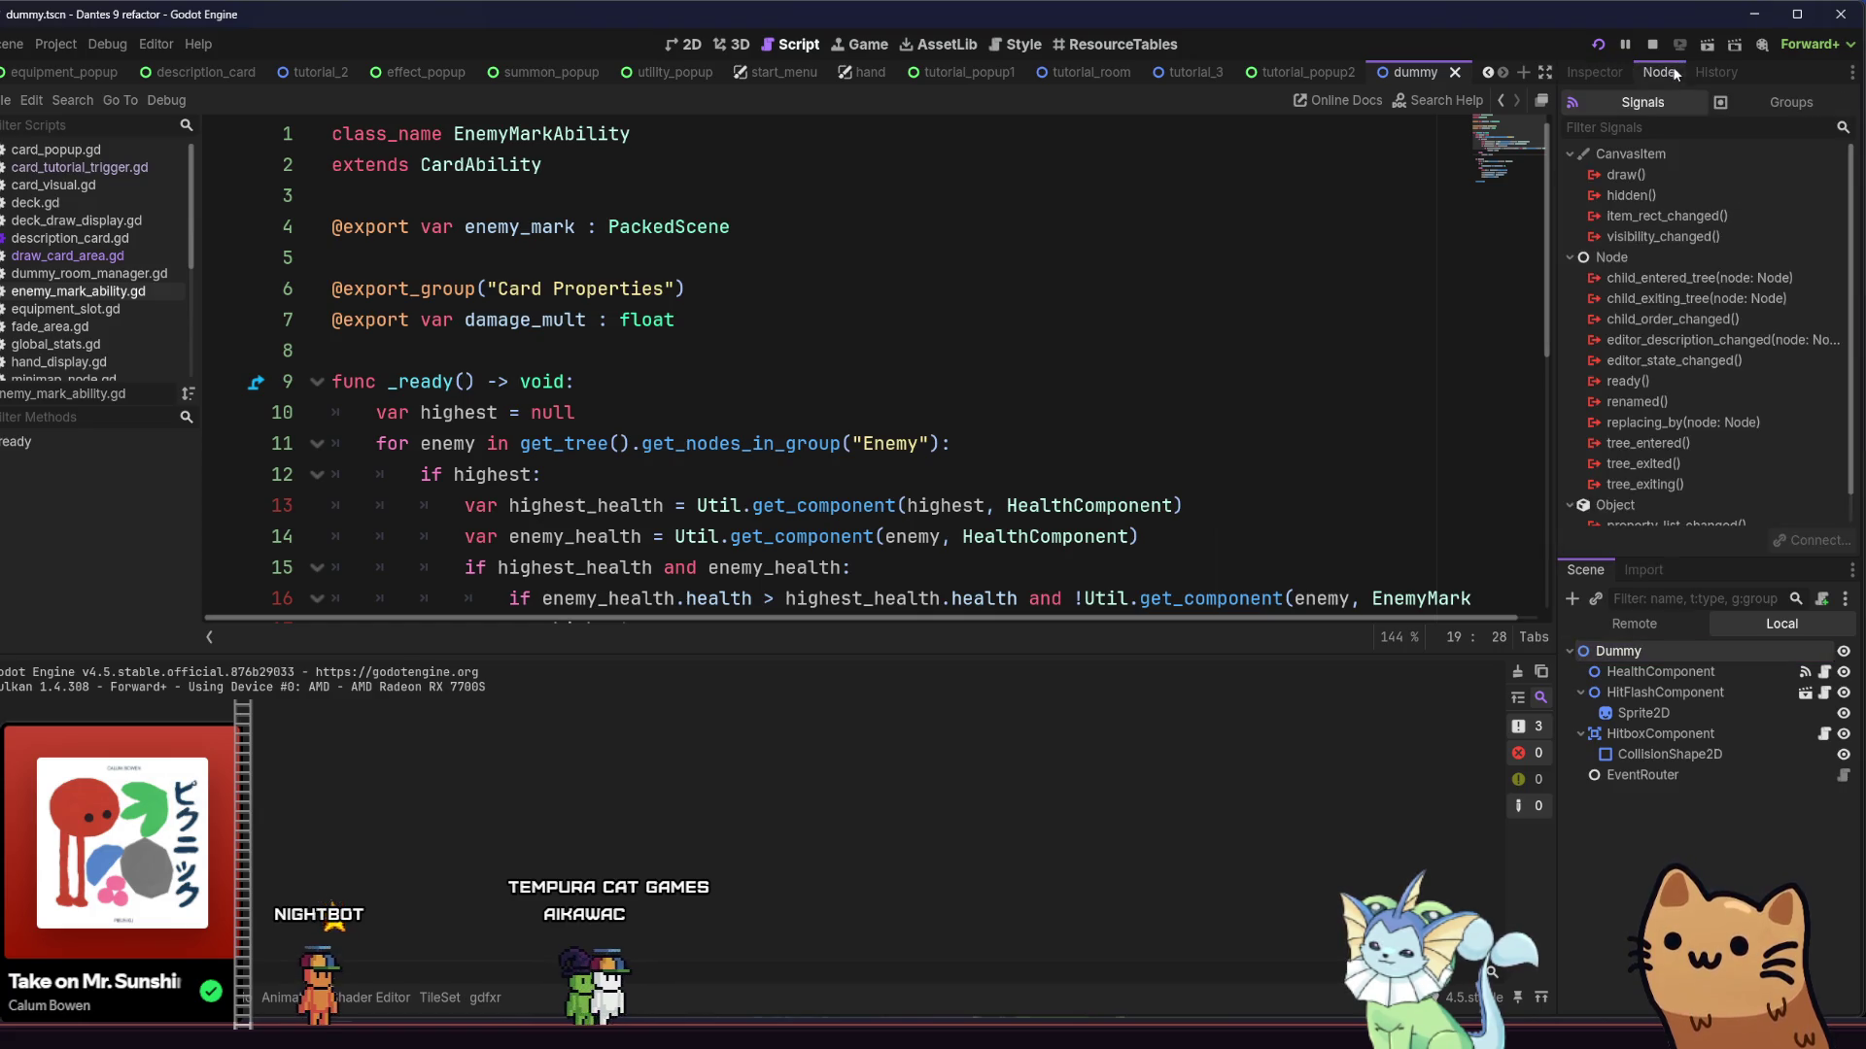
pyautogui.click(1720, 103)
pyautogui.click(1633, 197)
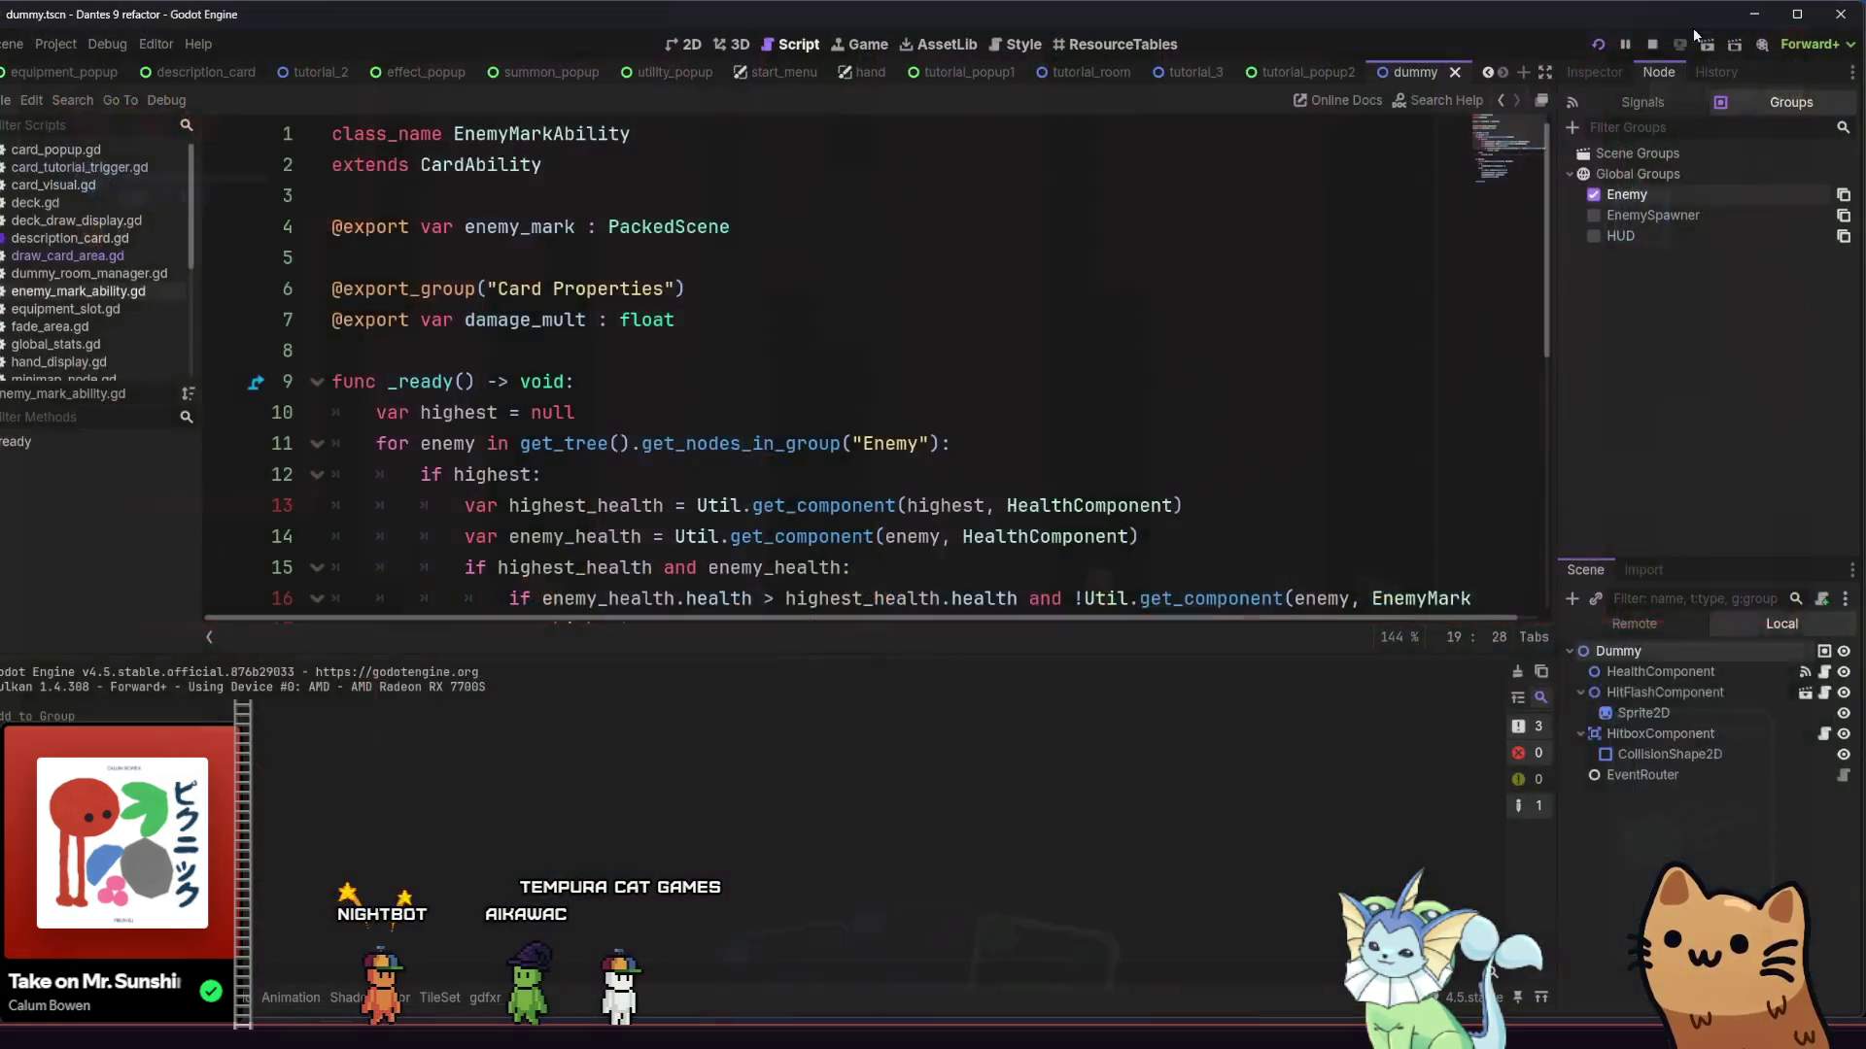
pyautogui.click(1594, 45)
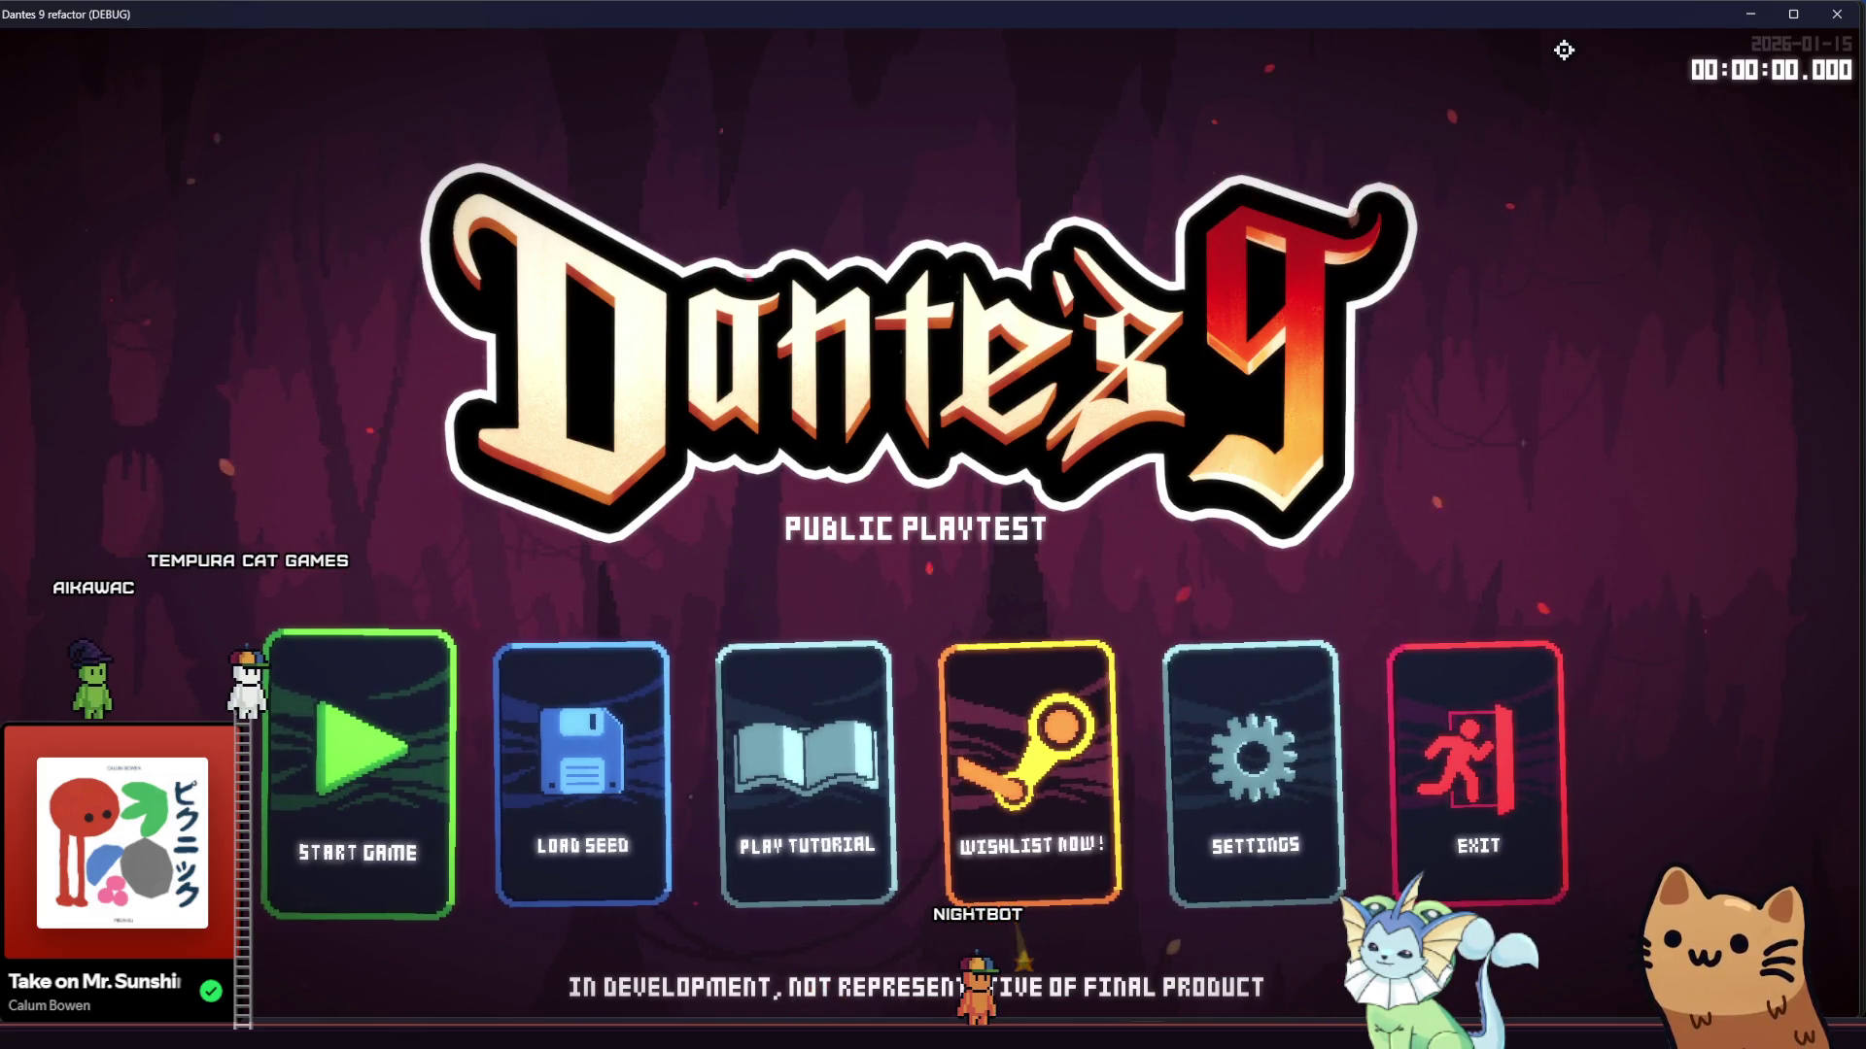
# Start the tutorial, run right, jump off the glowing HOLD platform and slash ahead
pyautogui.click(877, 727)
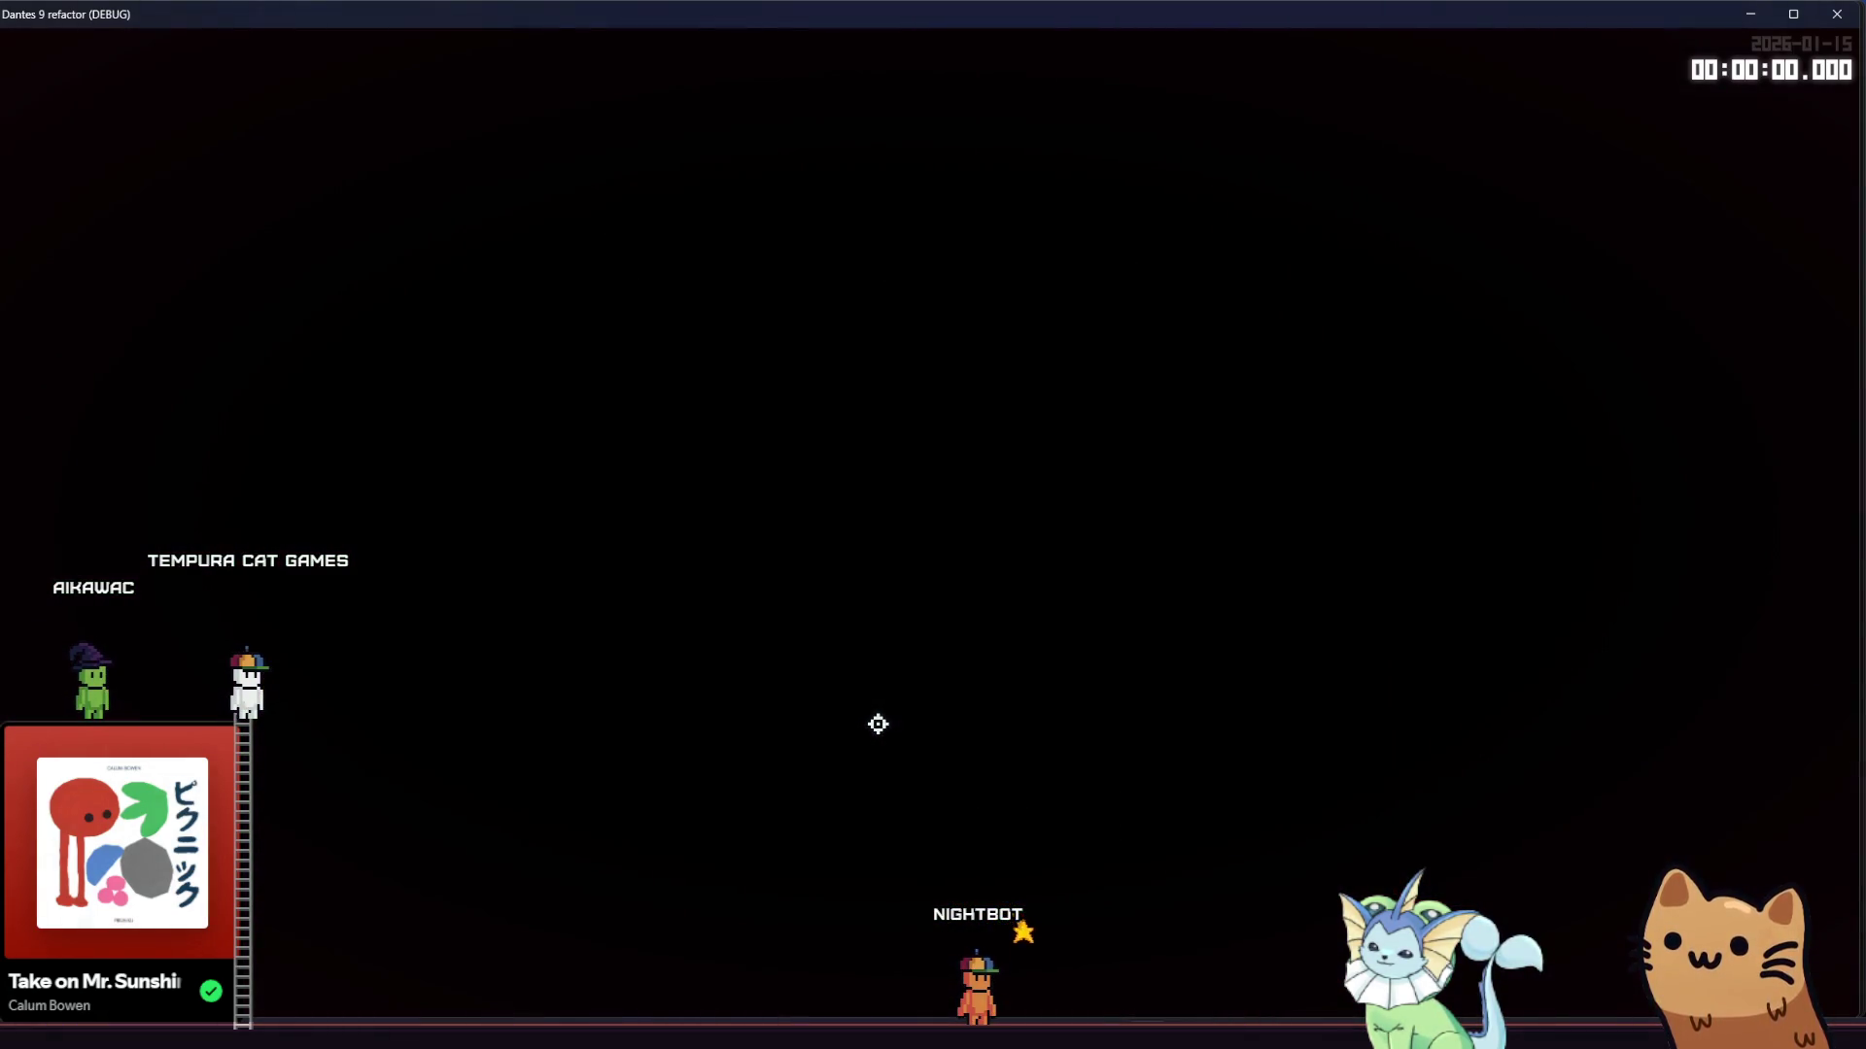
pyautogui.press('d')
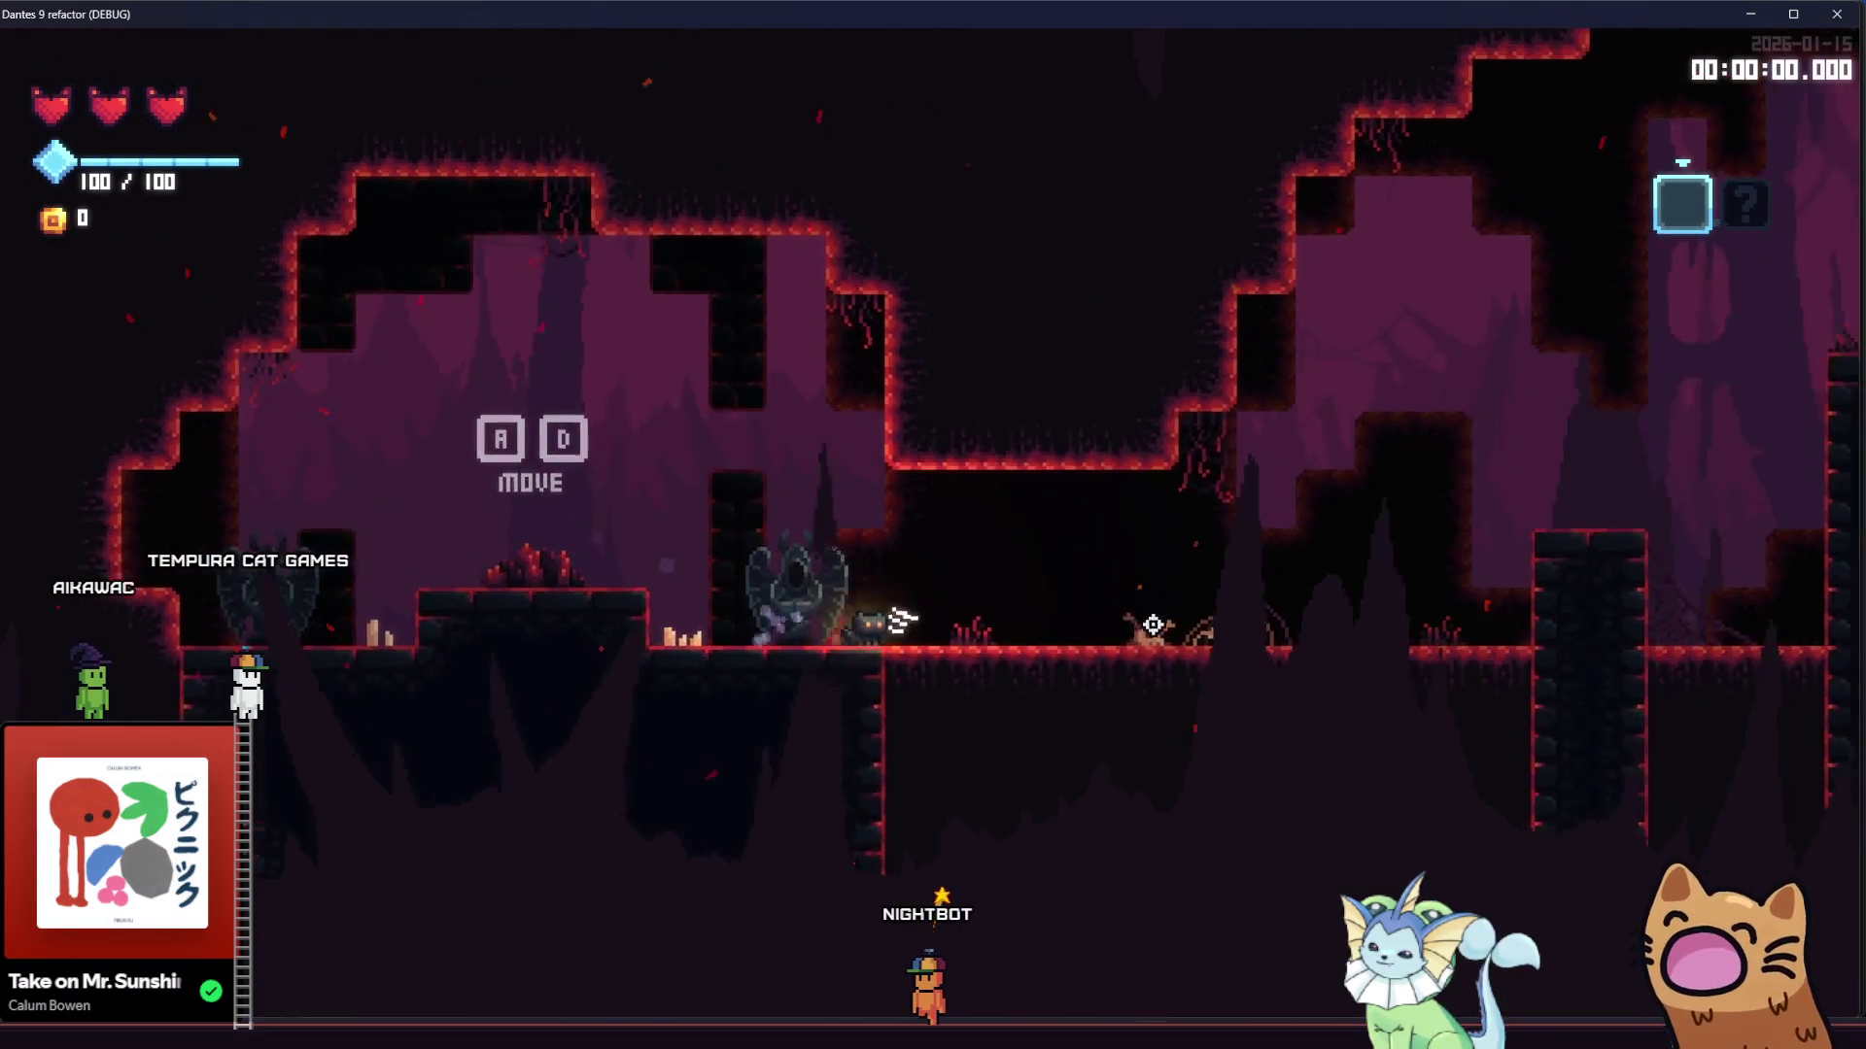
pyautogui.press('d')
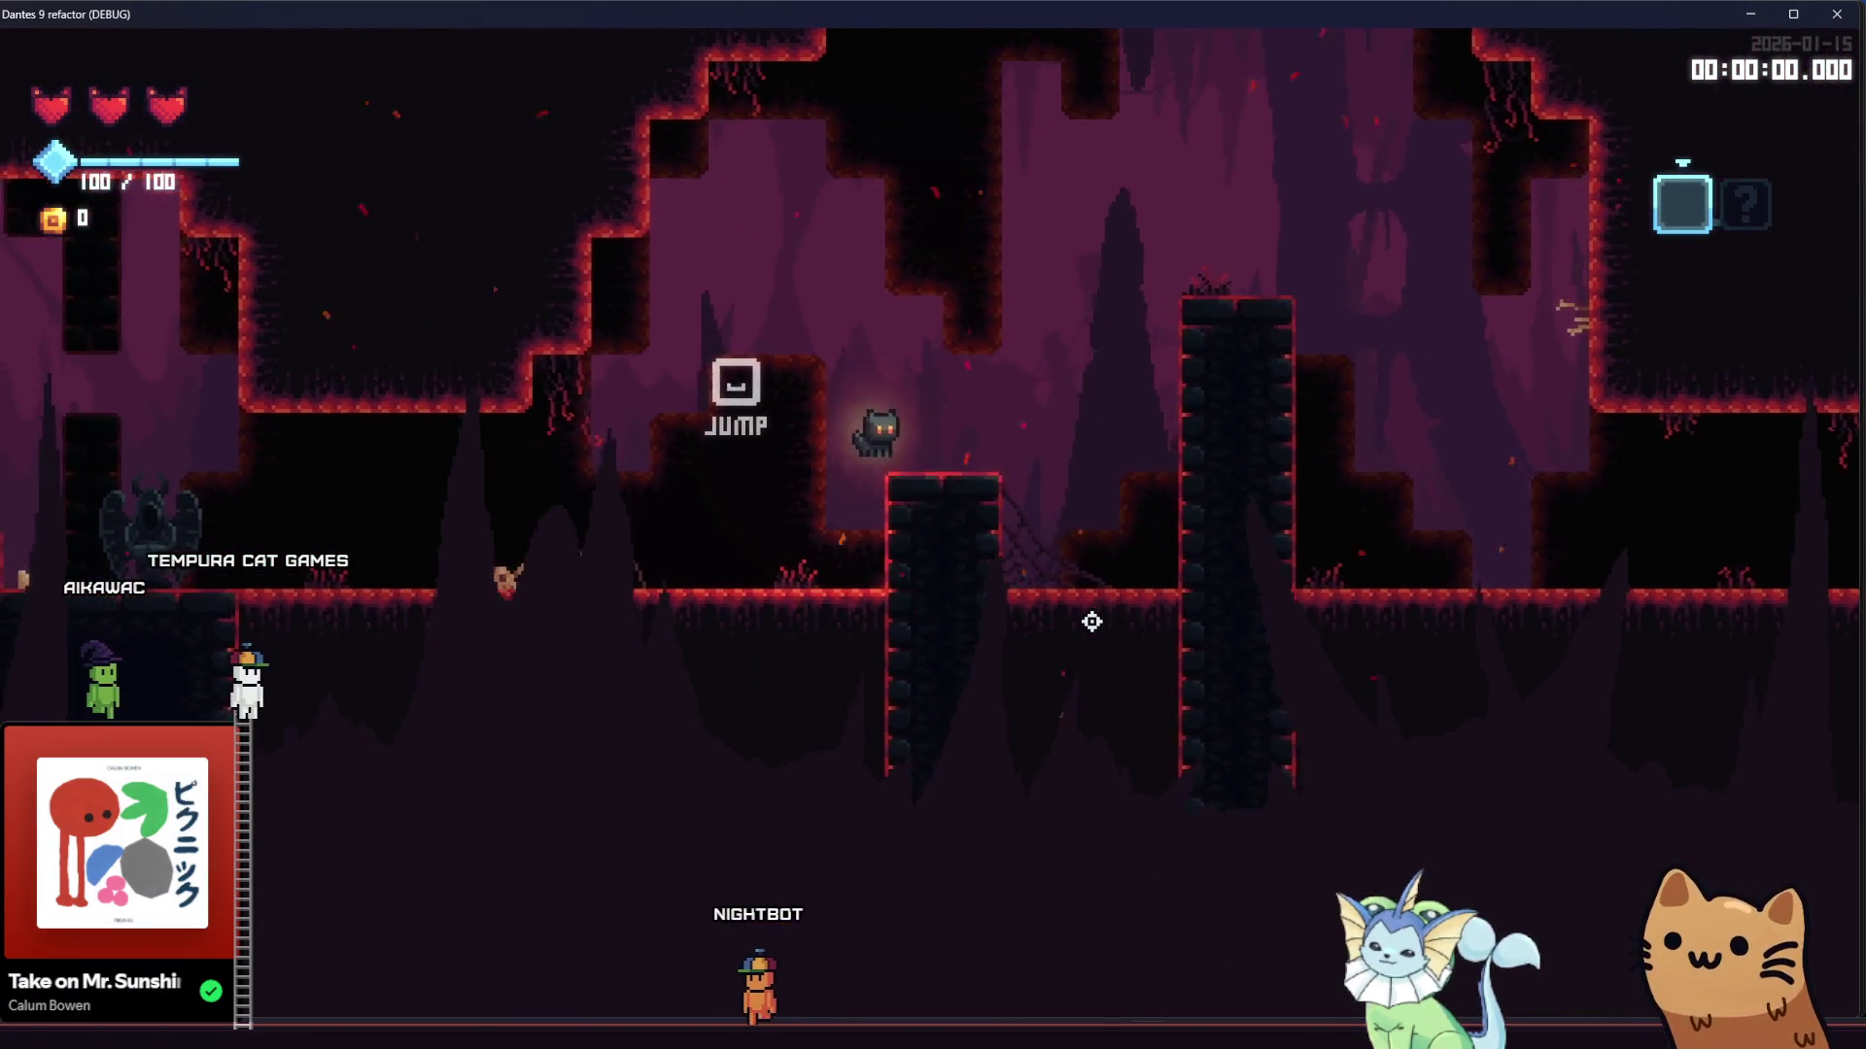
pyautogui.press('d')
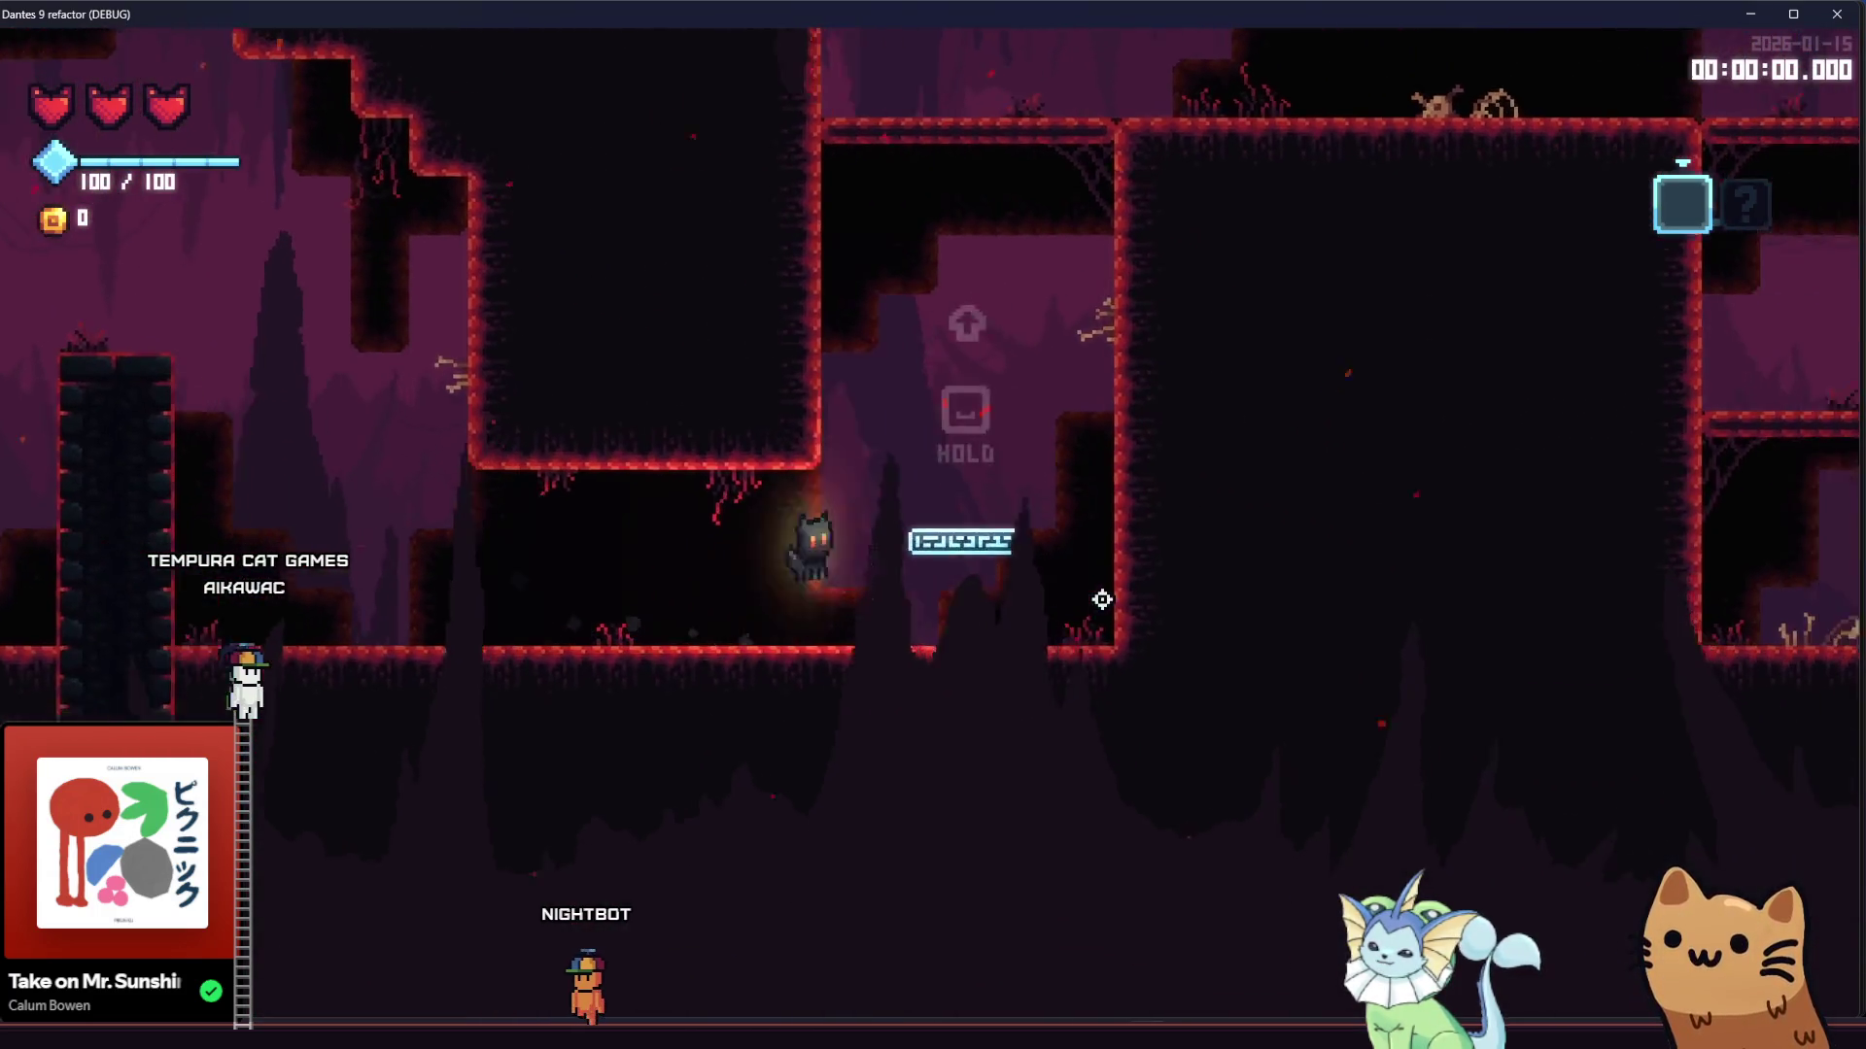
pyautogui.press('space')
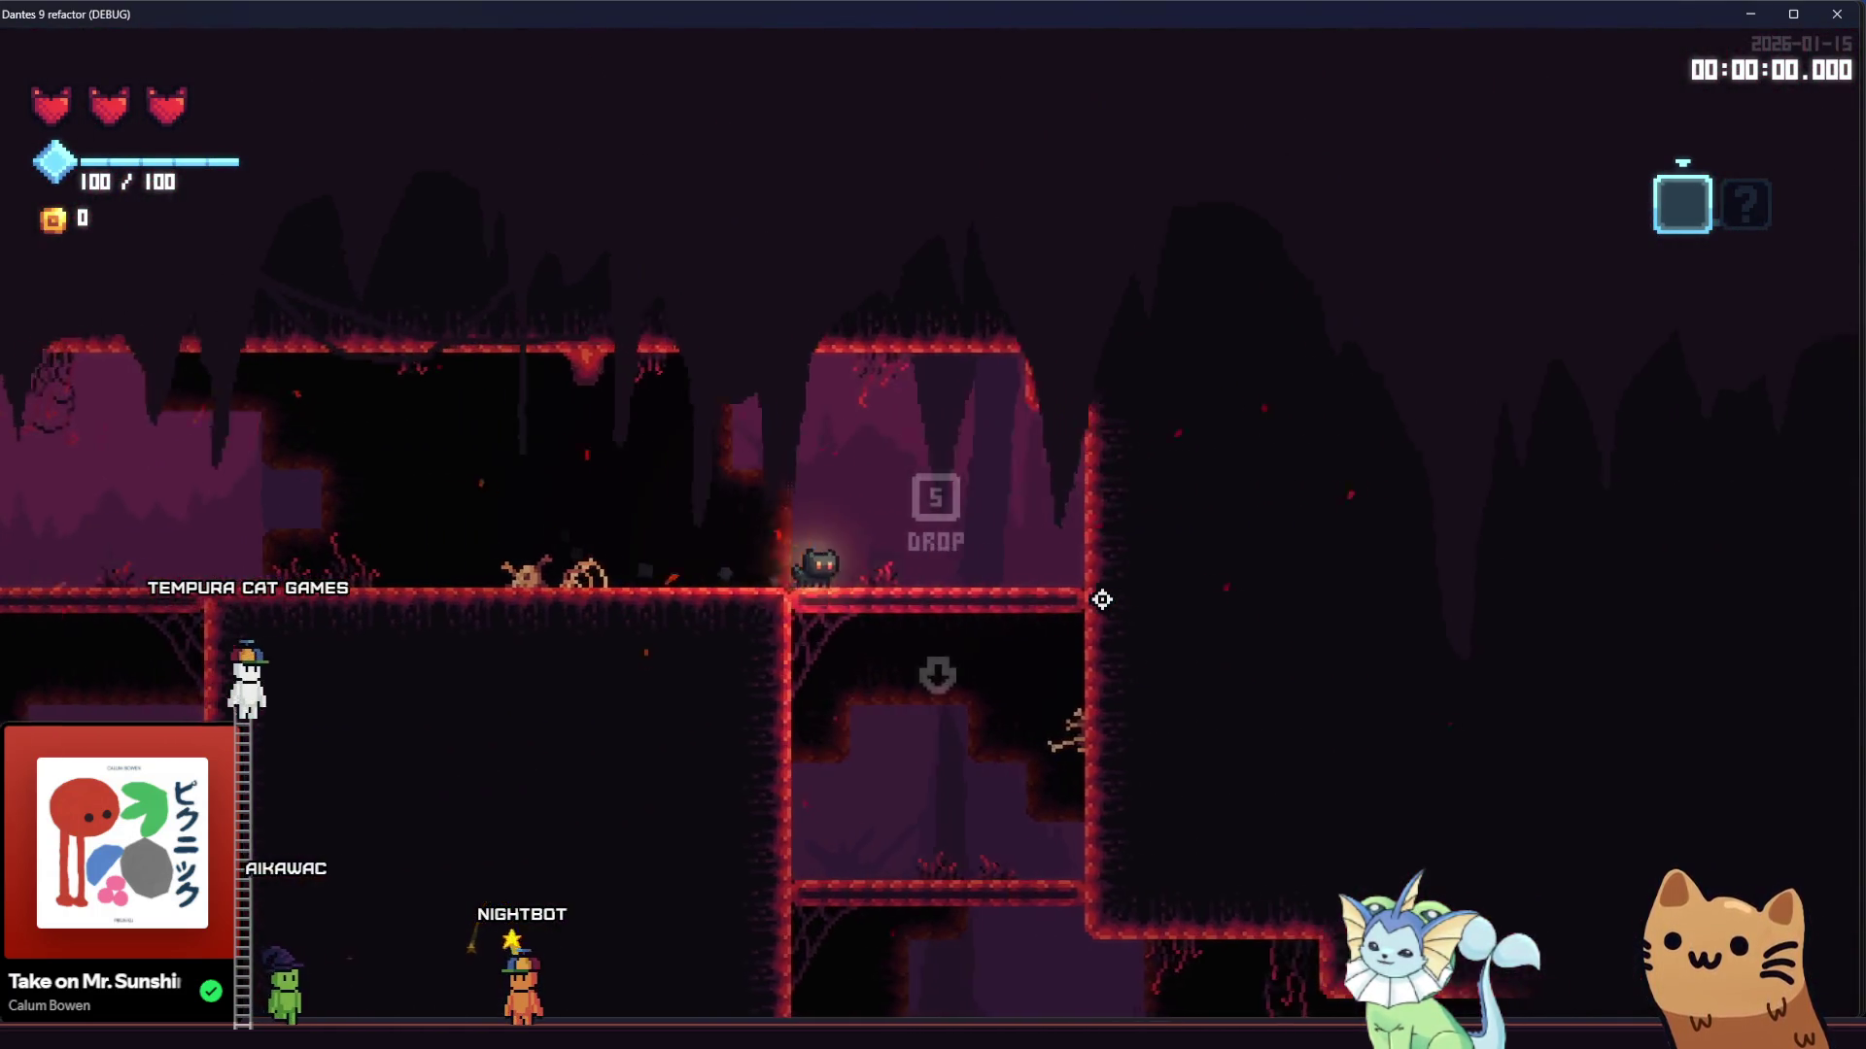
pyautogui.press('d')
pyautogui.click(1115, 622)
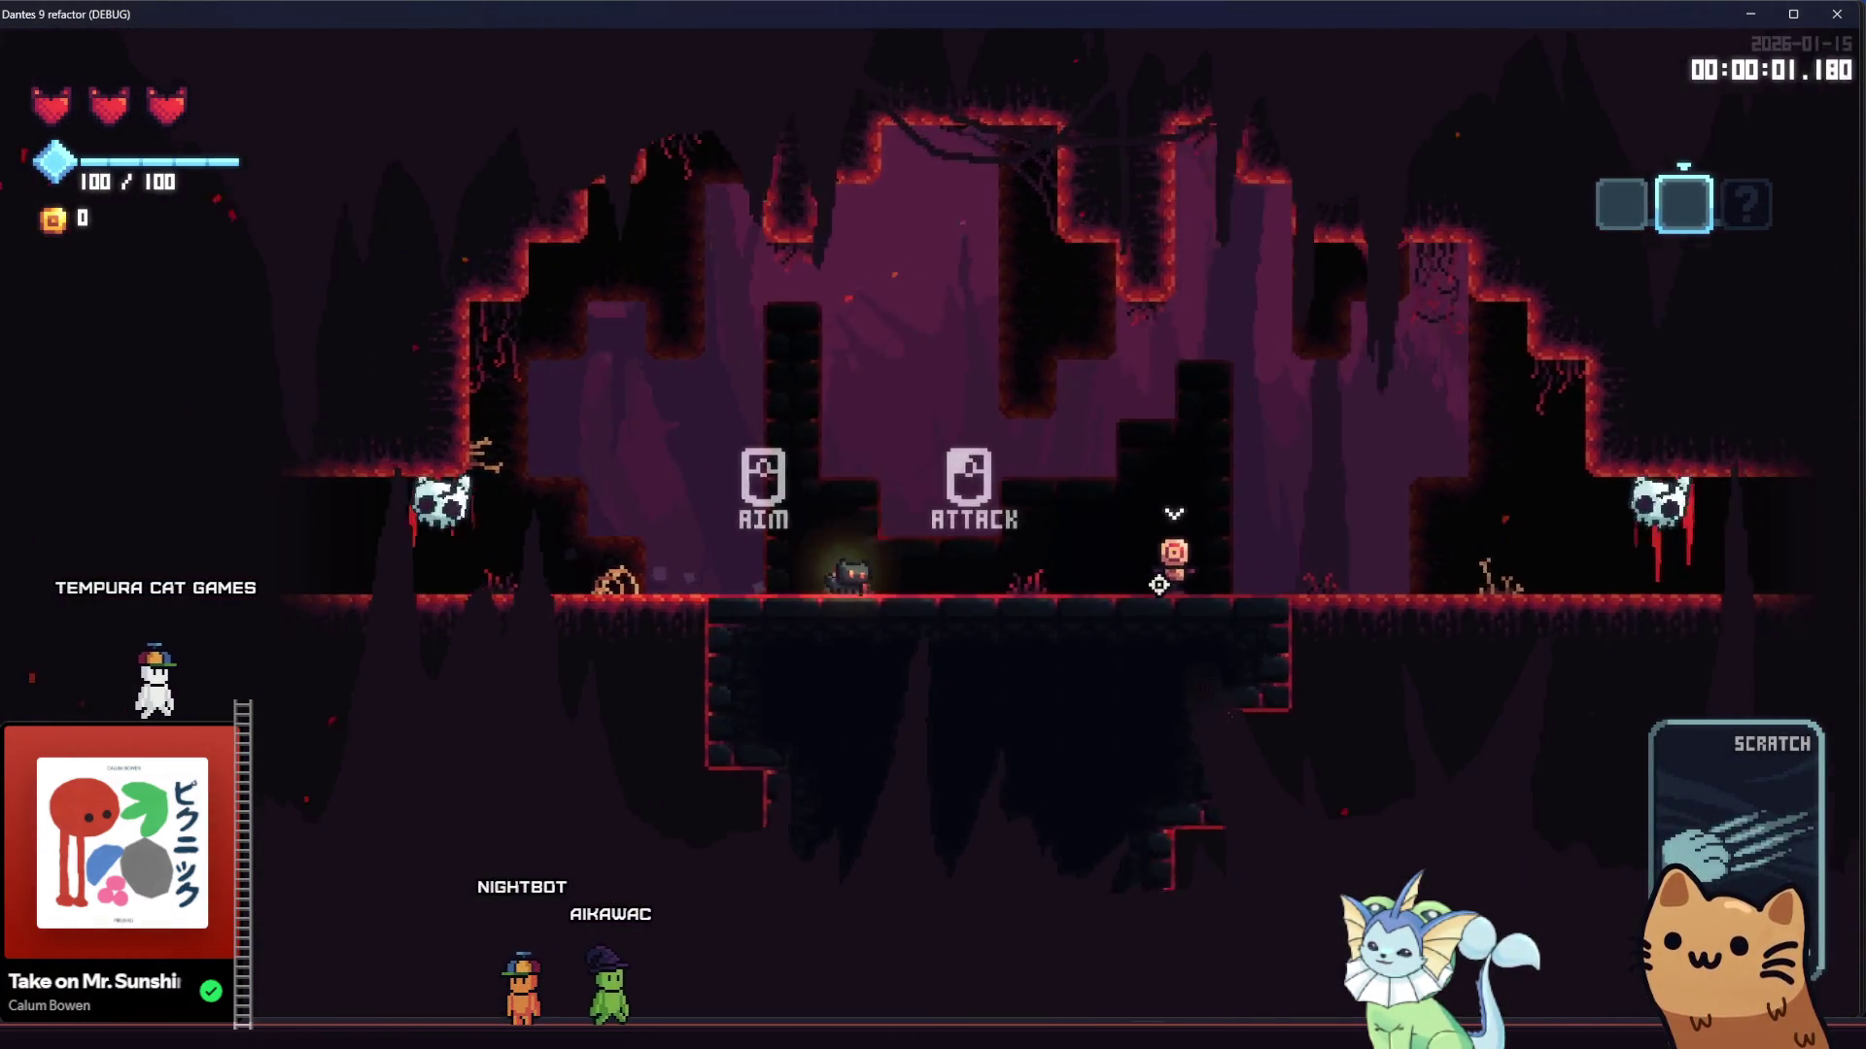
# Run right through the next rooms to the card pickup and dismiss its info panel
pyautogui.press('d')
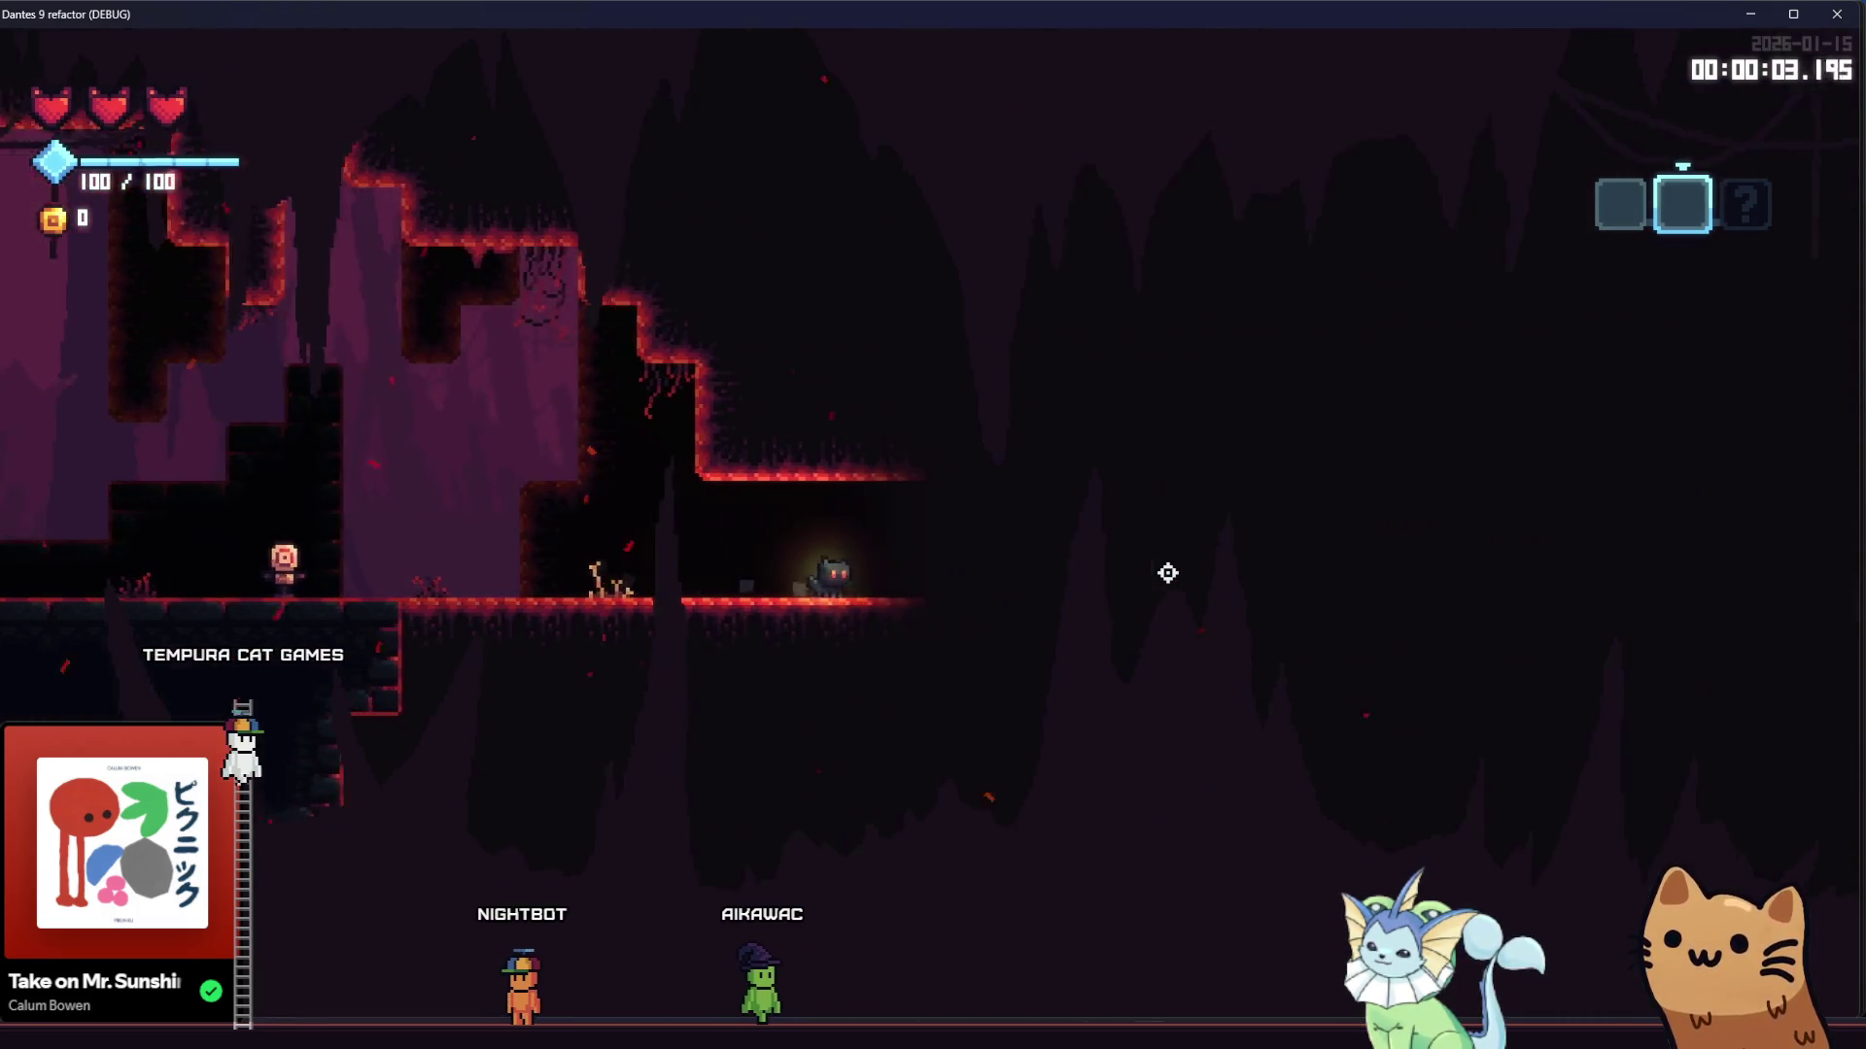
pyautogui.press('d')
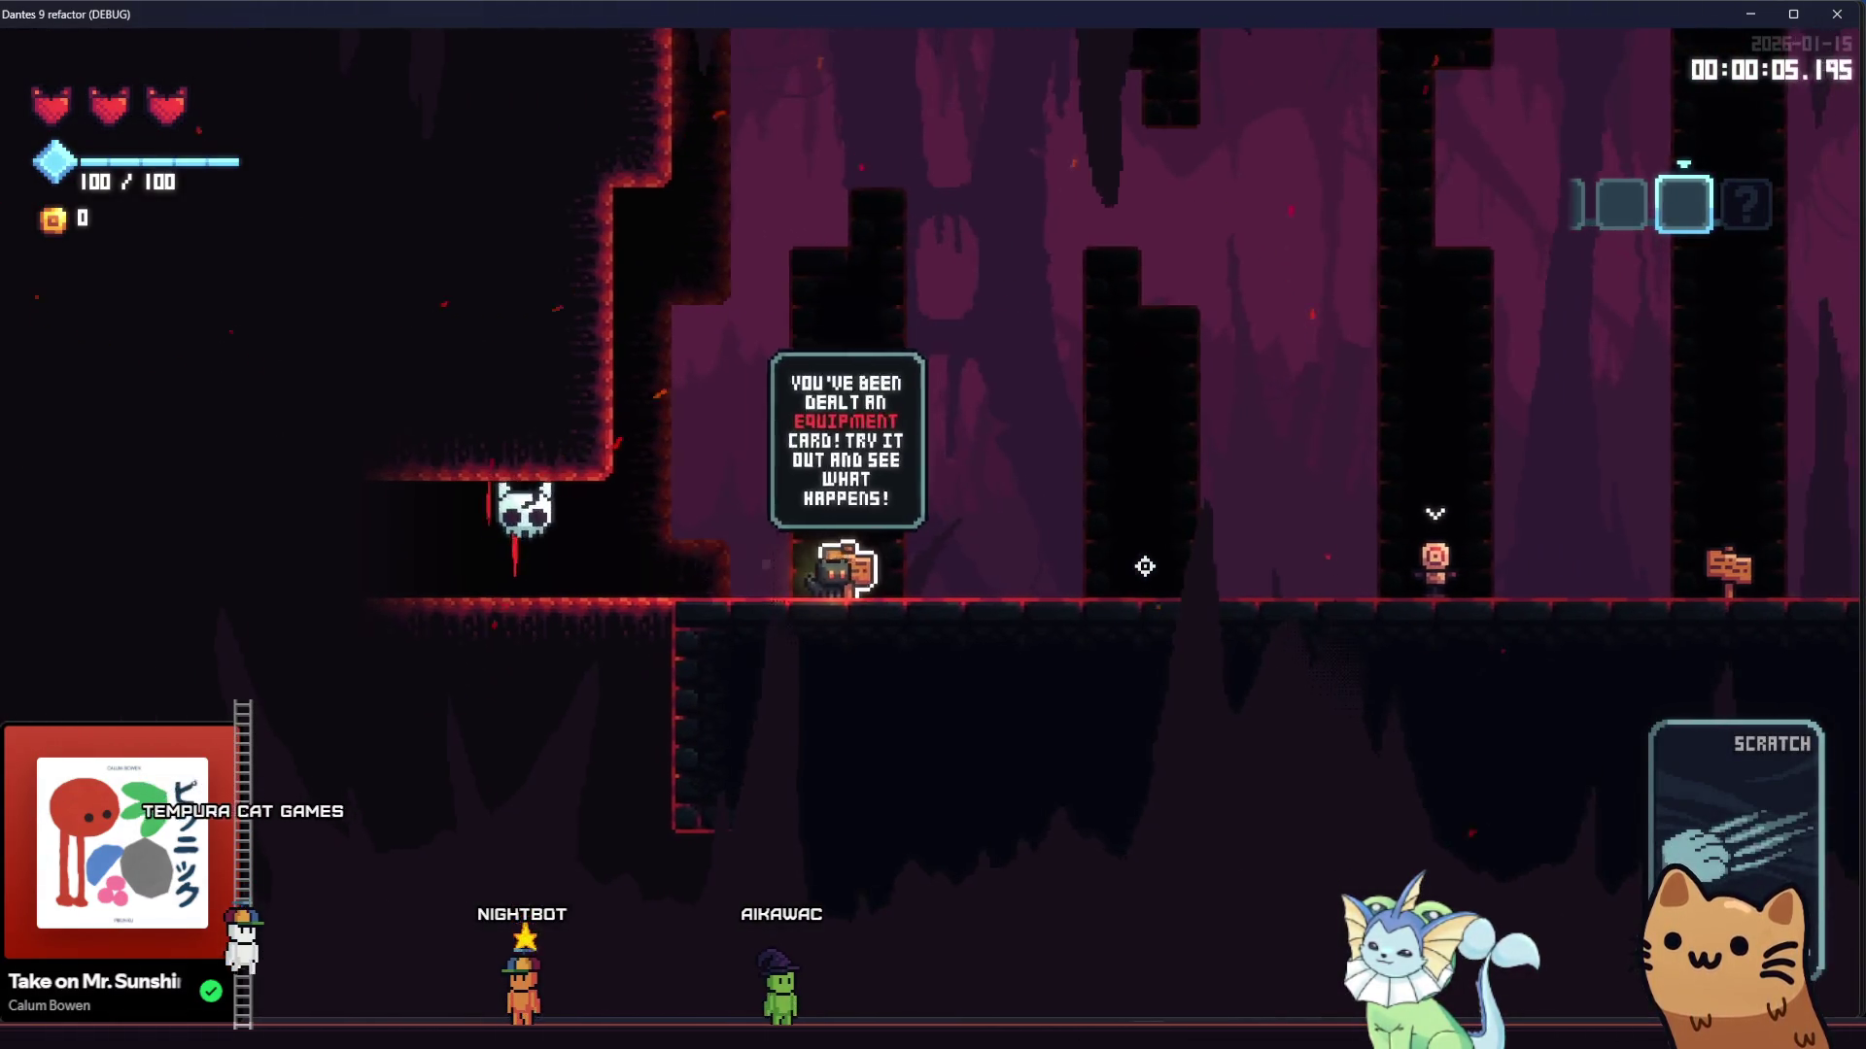
pyautogui.press('d')
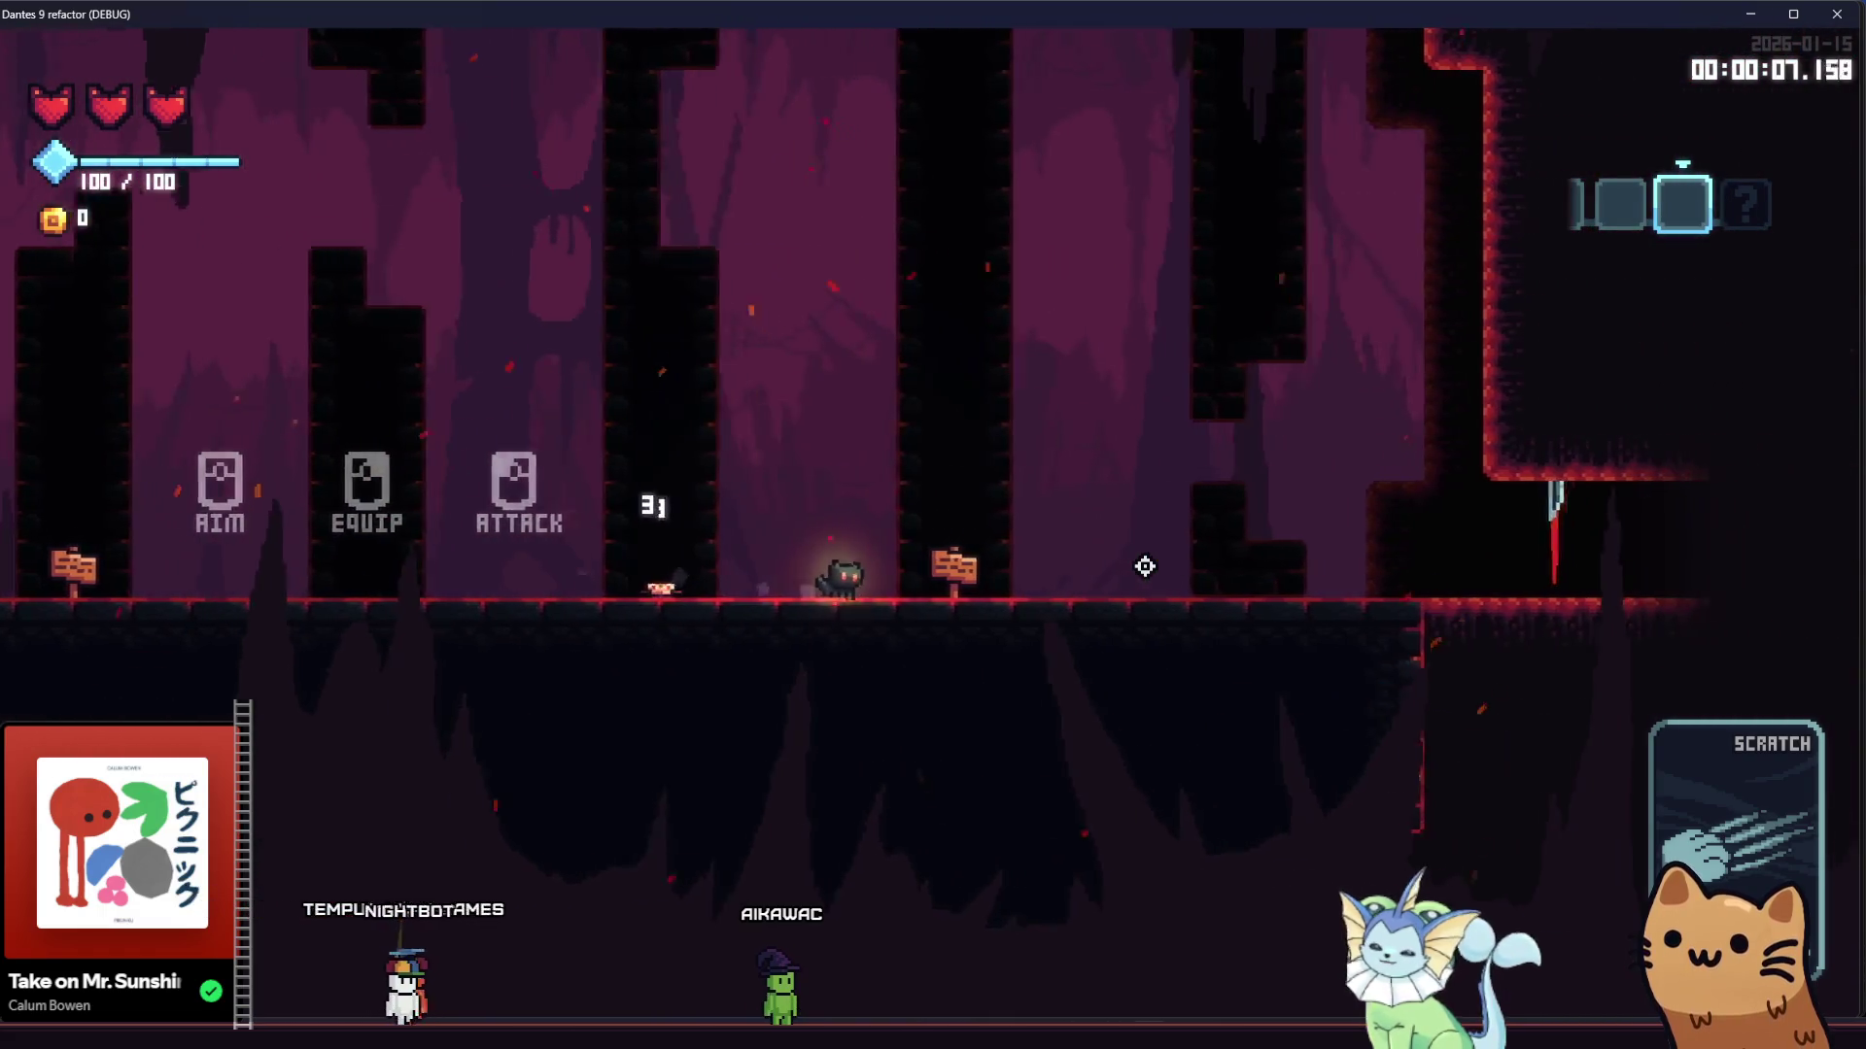
pyautogui.press('d')
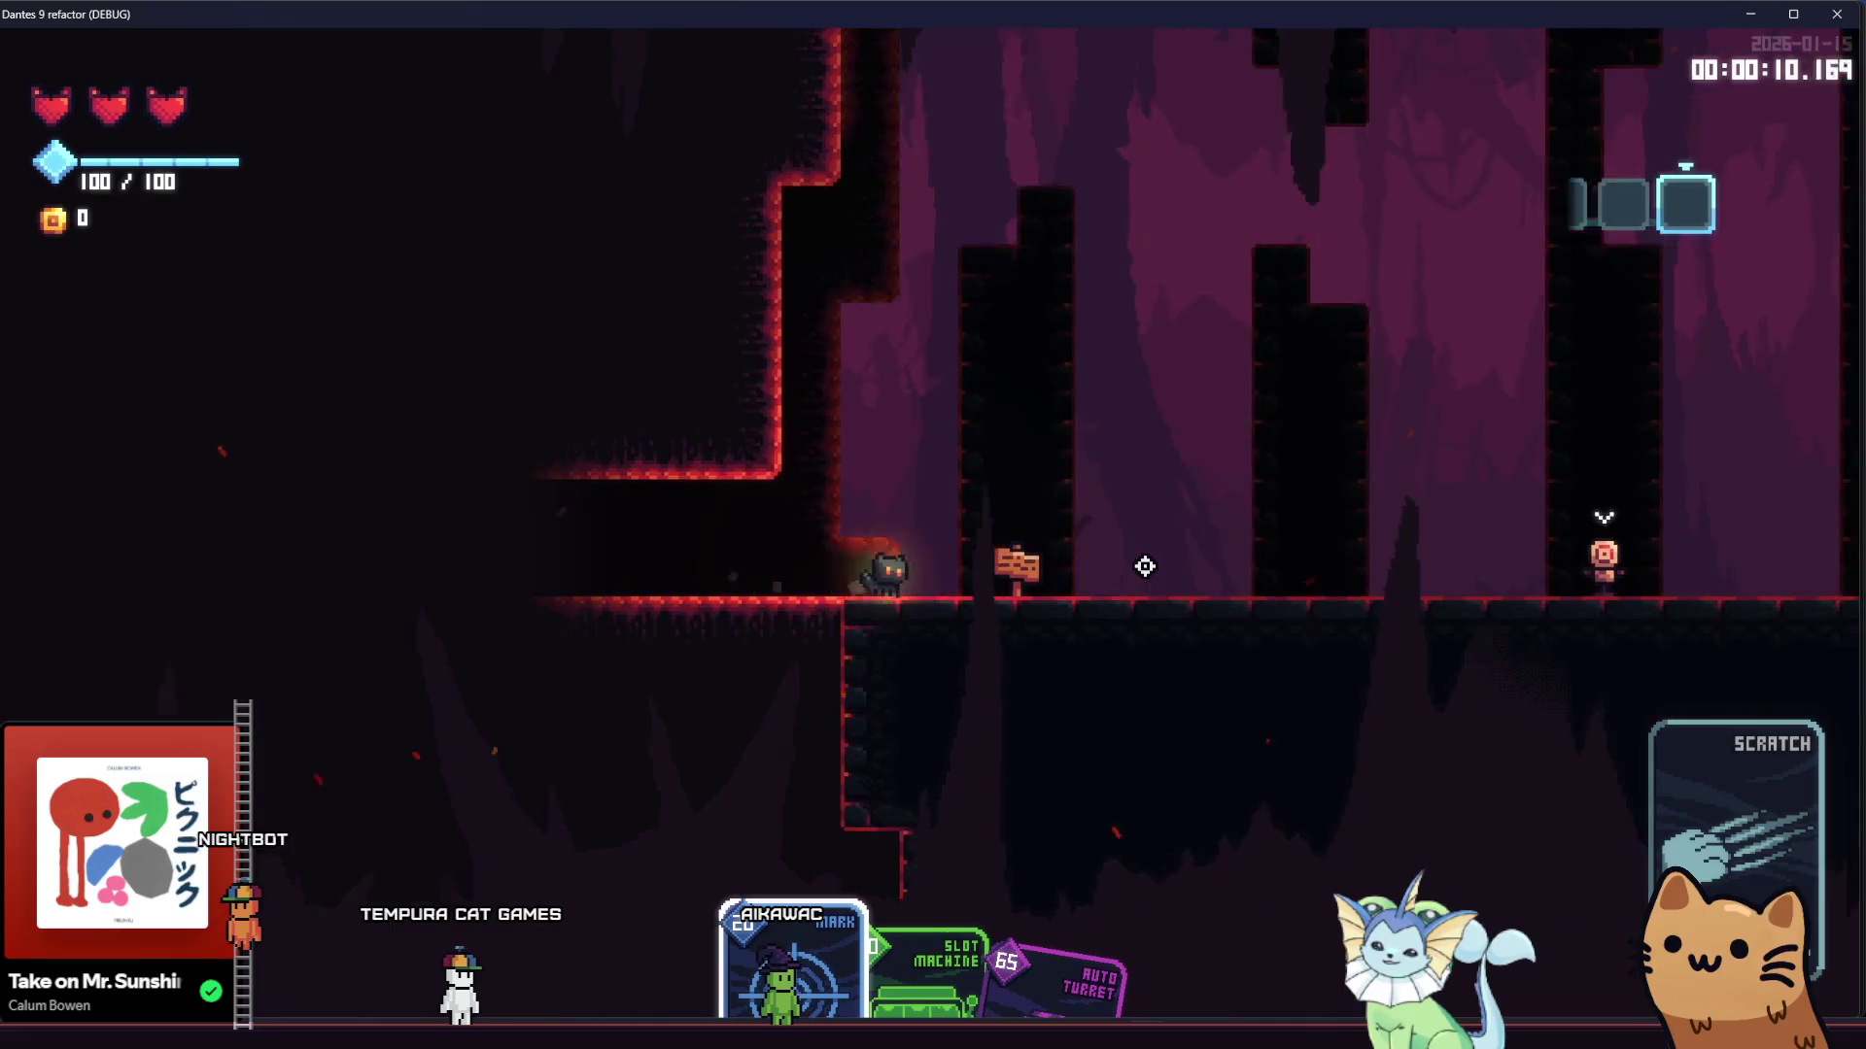
pyautogui.press('d')
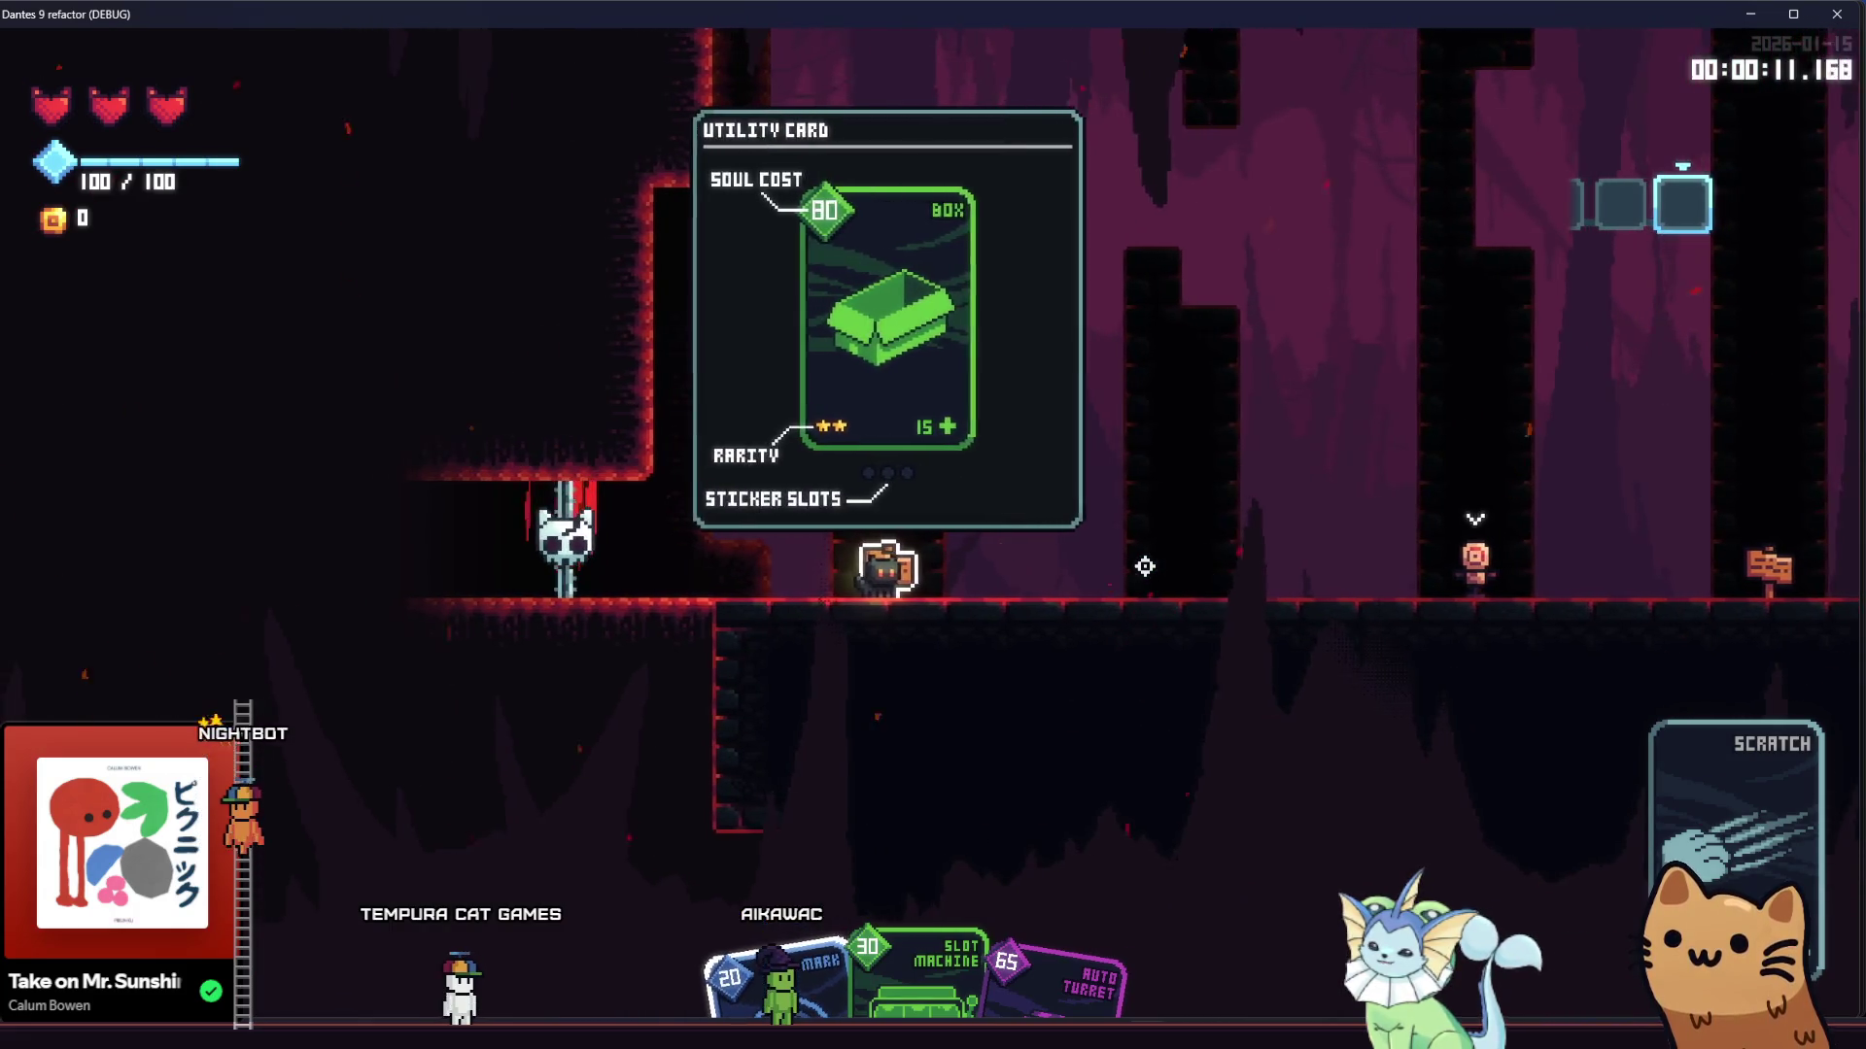
pyautogui.press('d')
# Use the Mark card on the target dummy, then deploy the Auto Turret beside the cat
pyautogui.click(1145, 567)
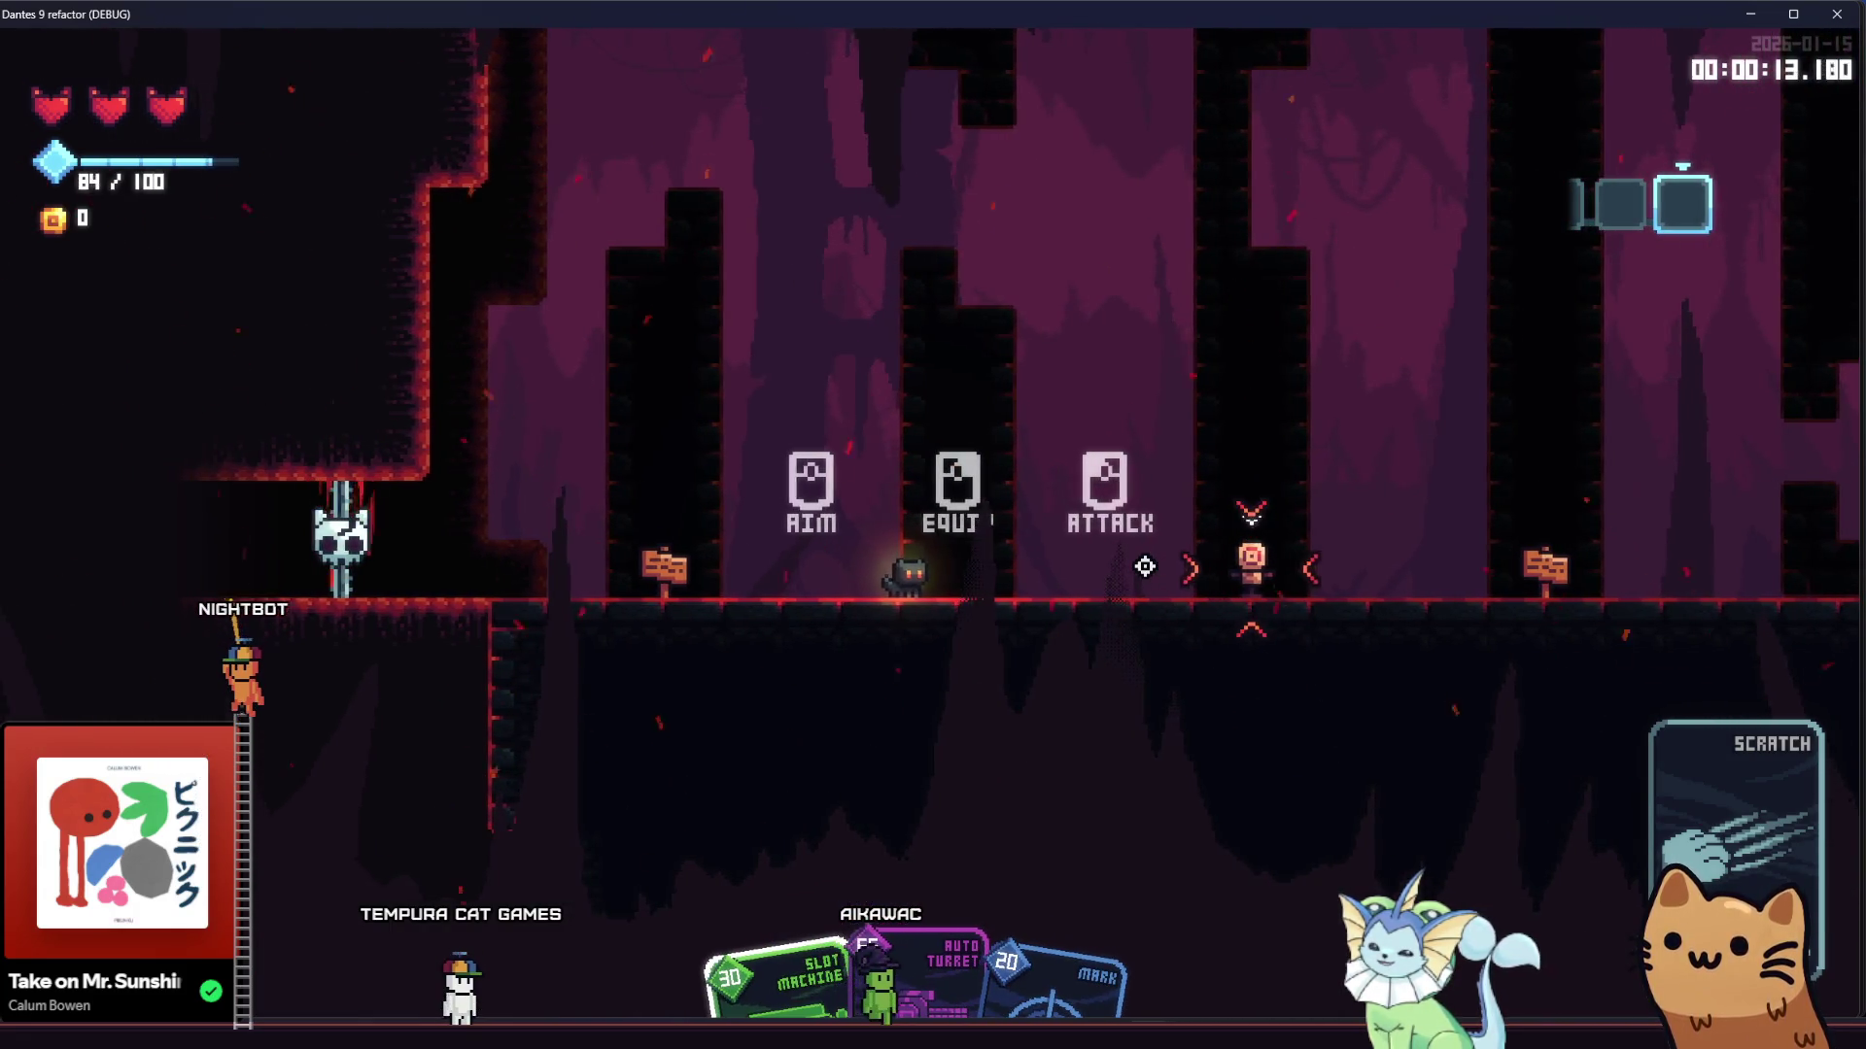
pyautogui.press('d')
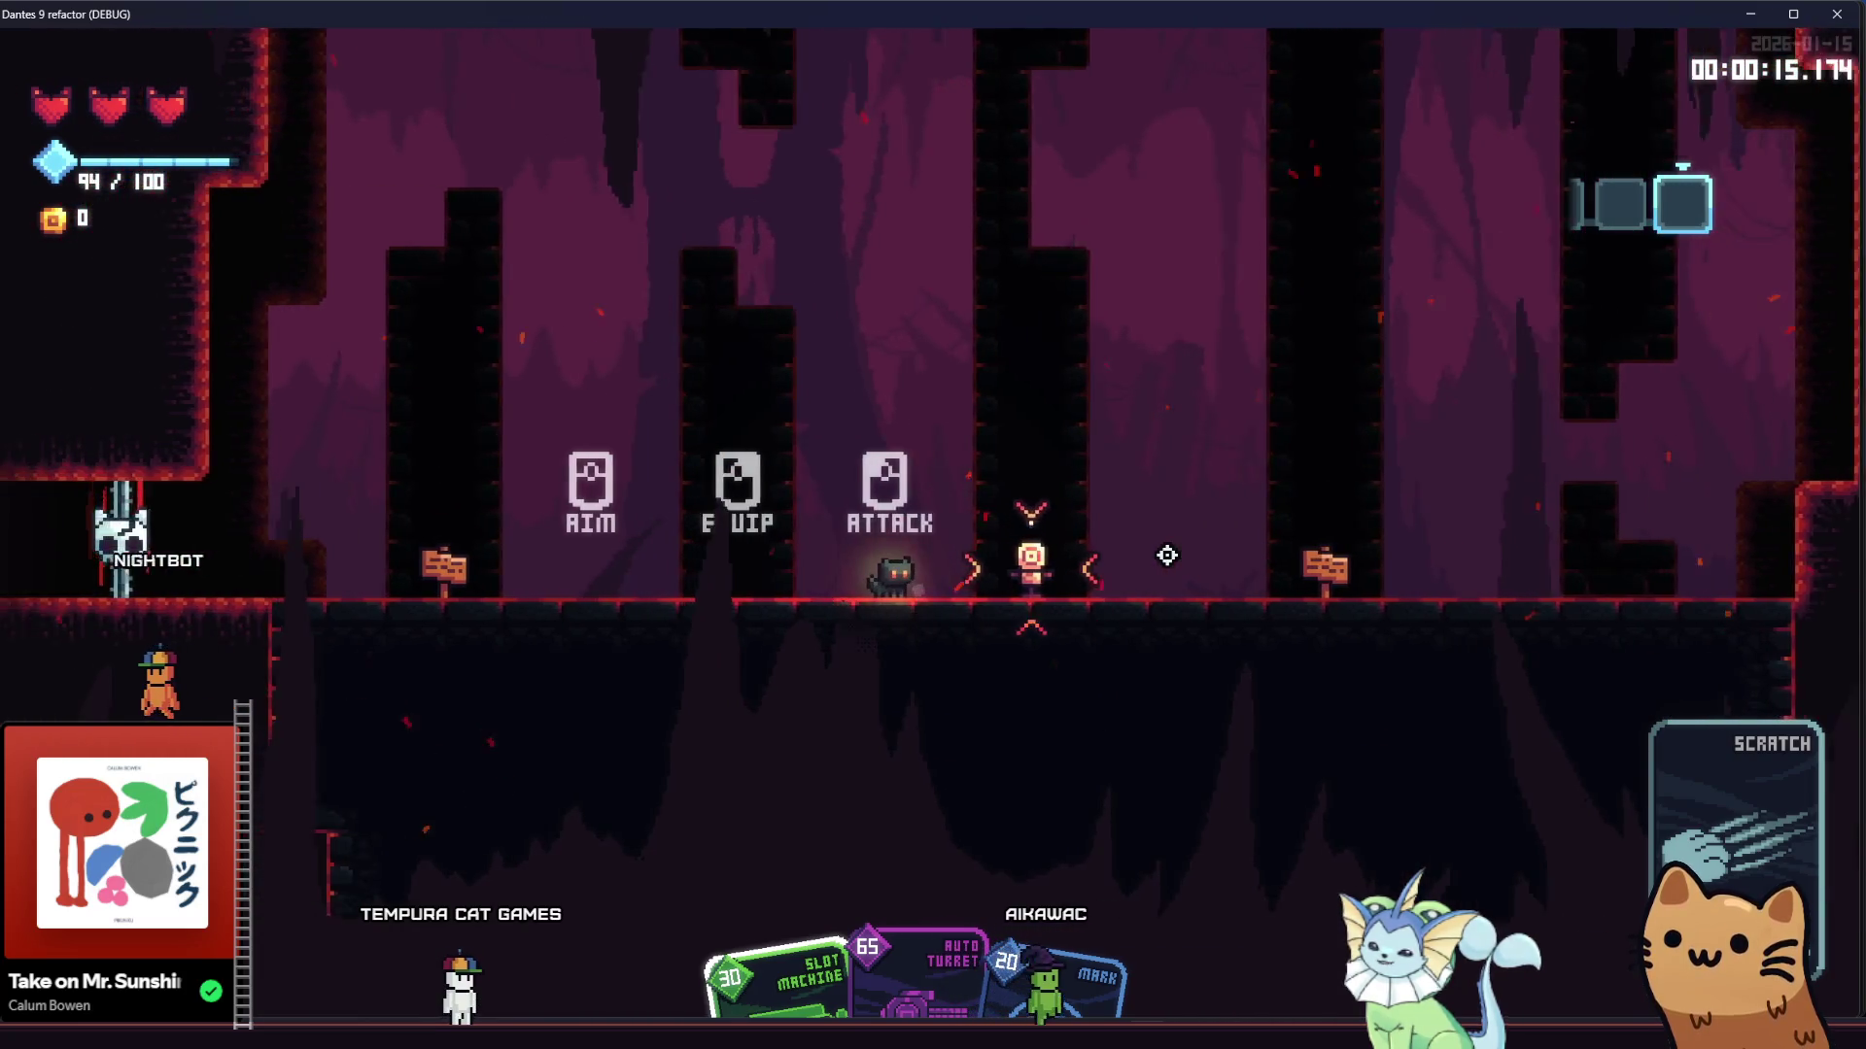
pyautogui.press('a')
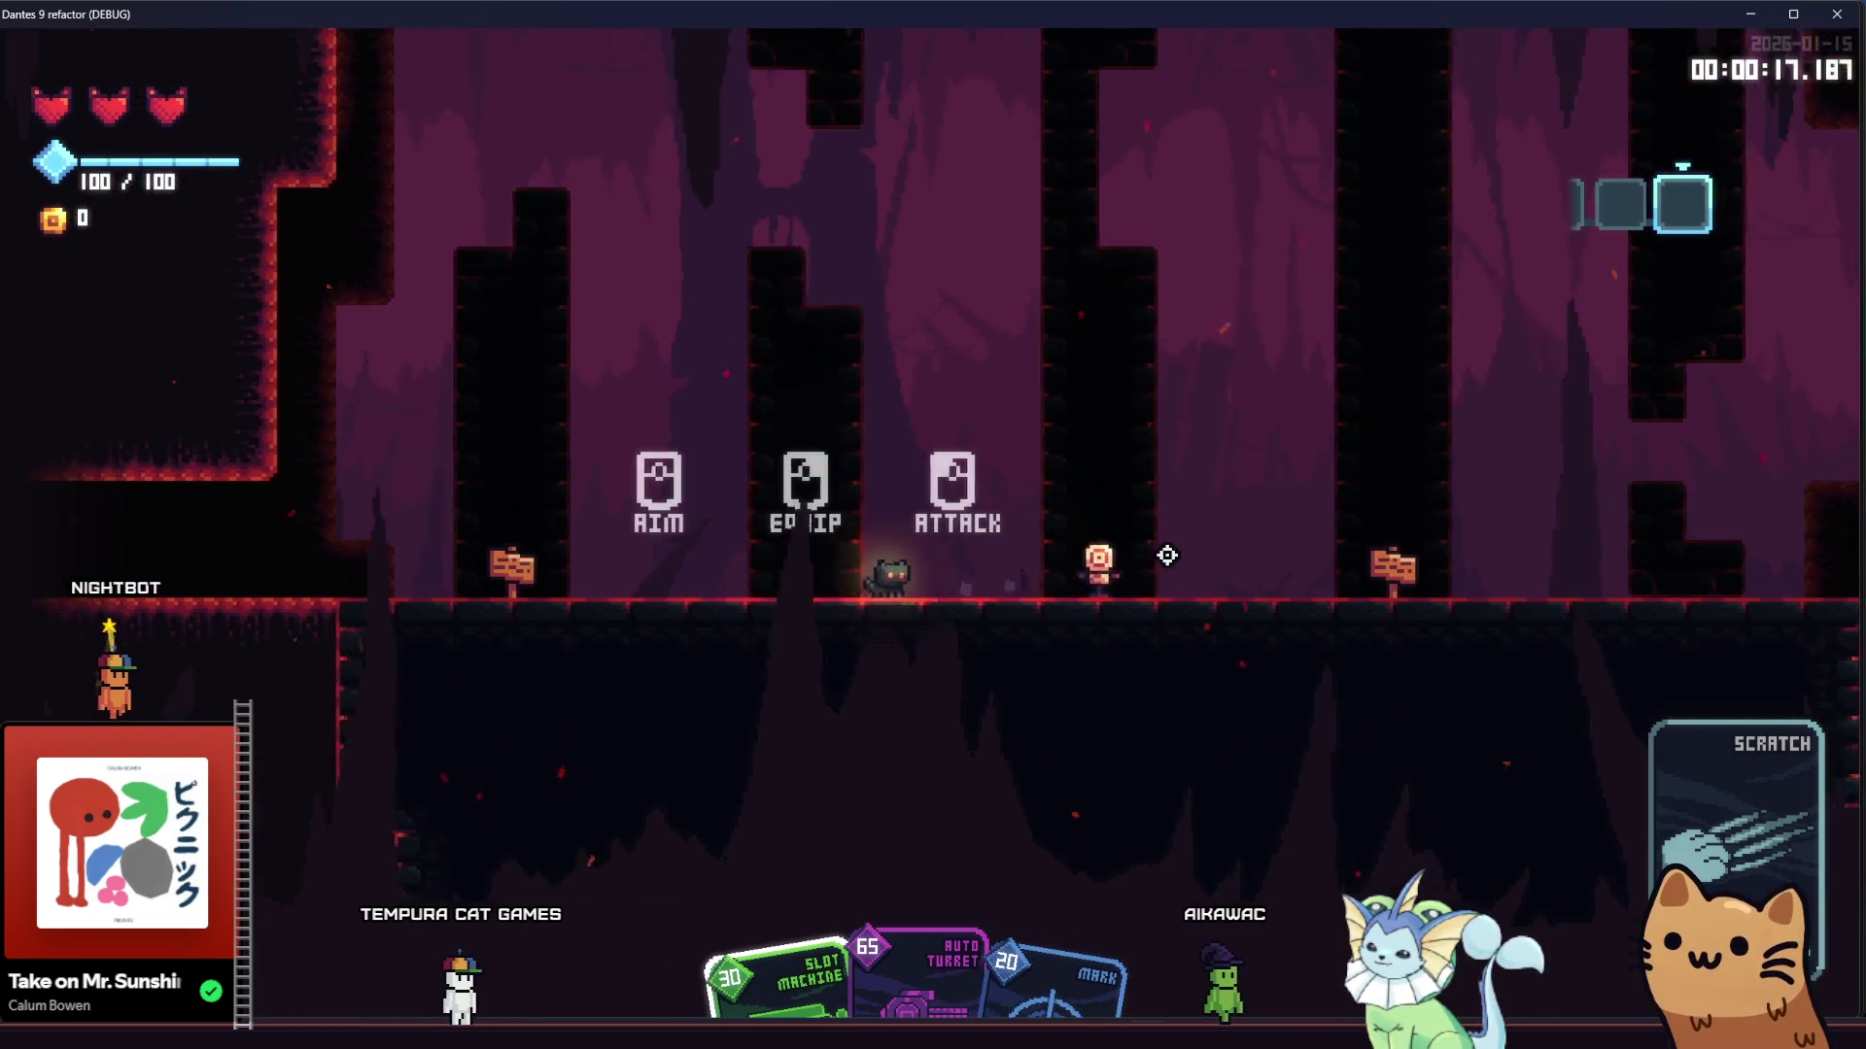
pyautogui.press('a')
pyautogui.scroll(-1, 1167, 555)
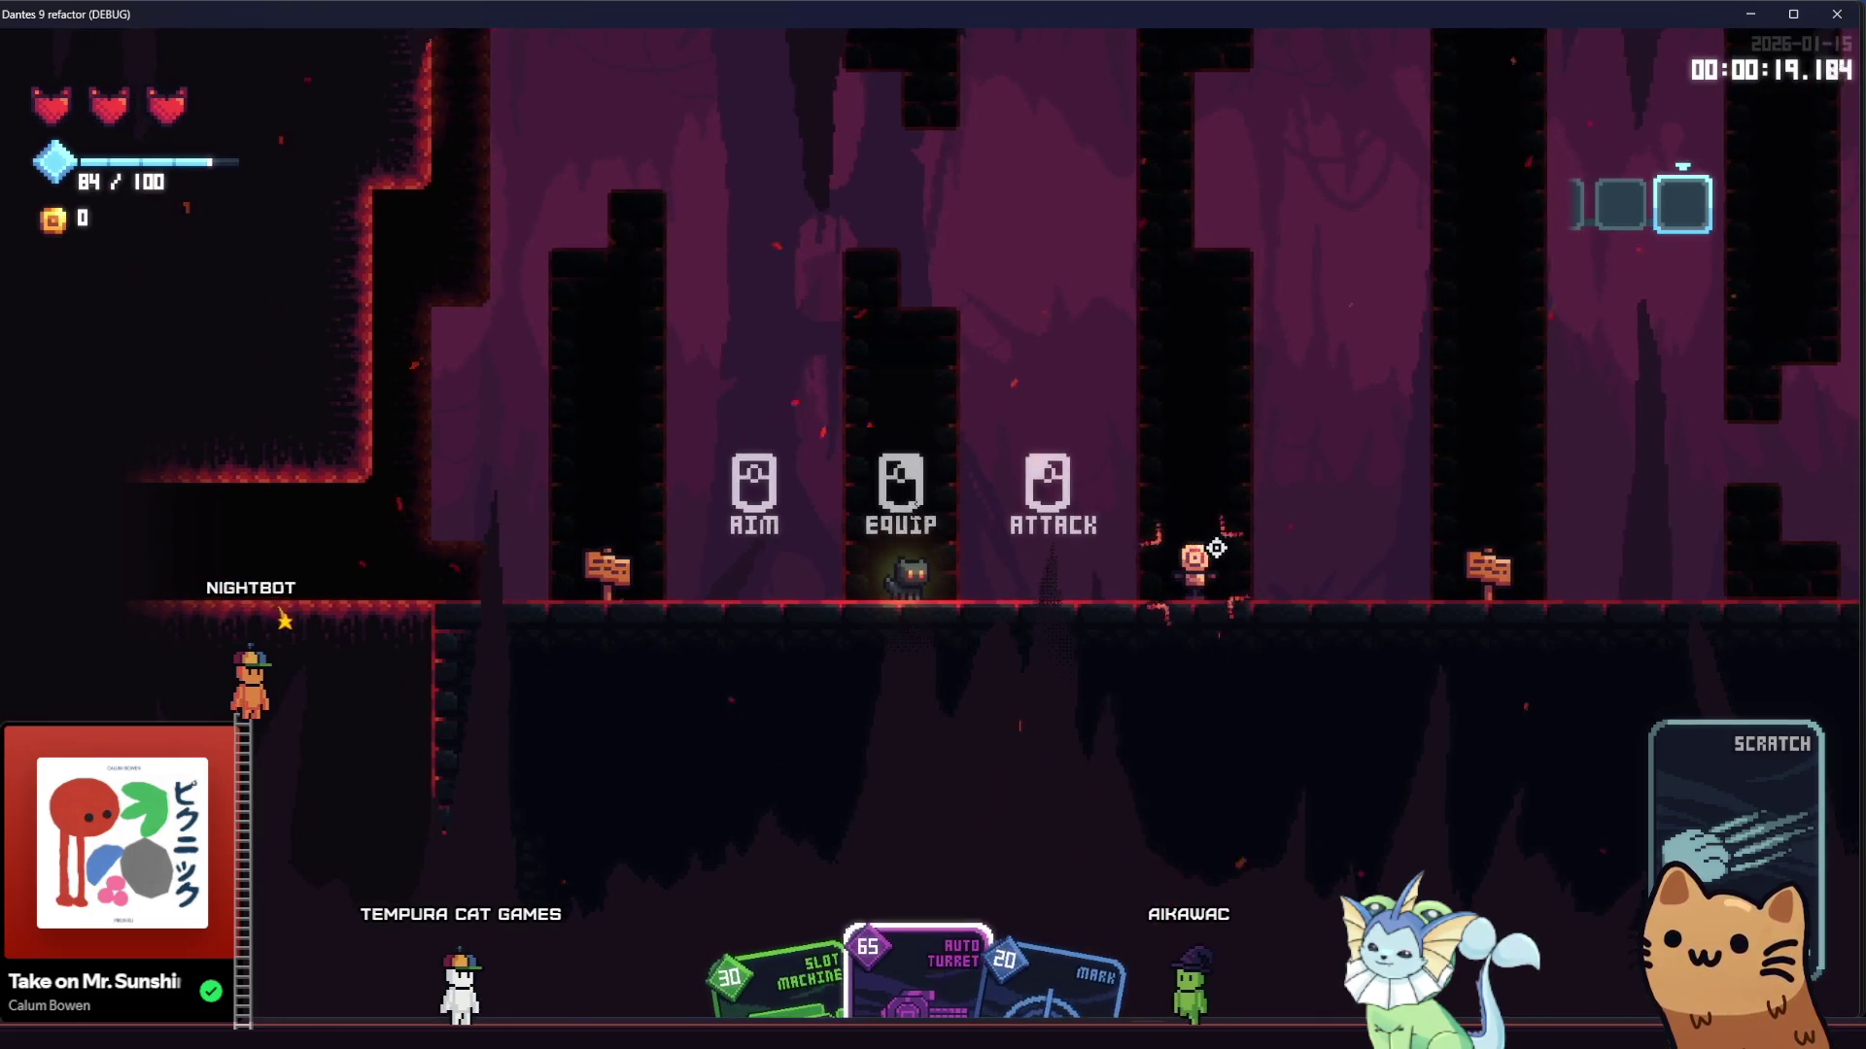
pyautogui.click(1214, 548)
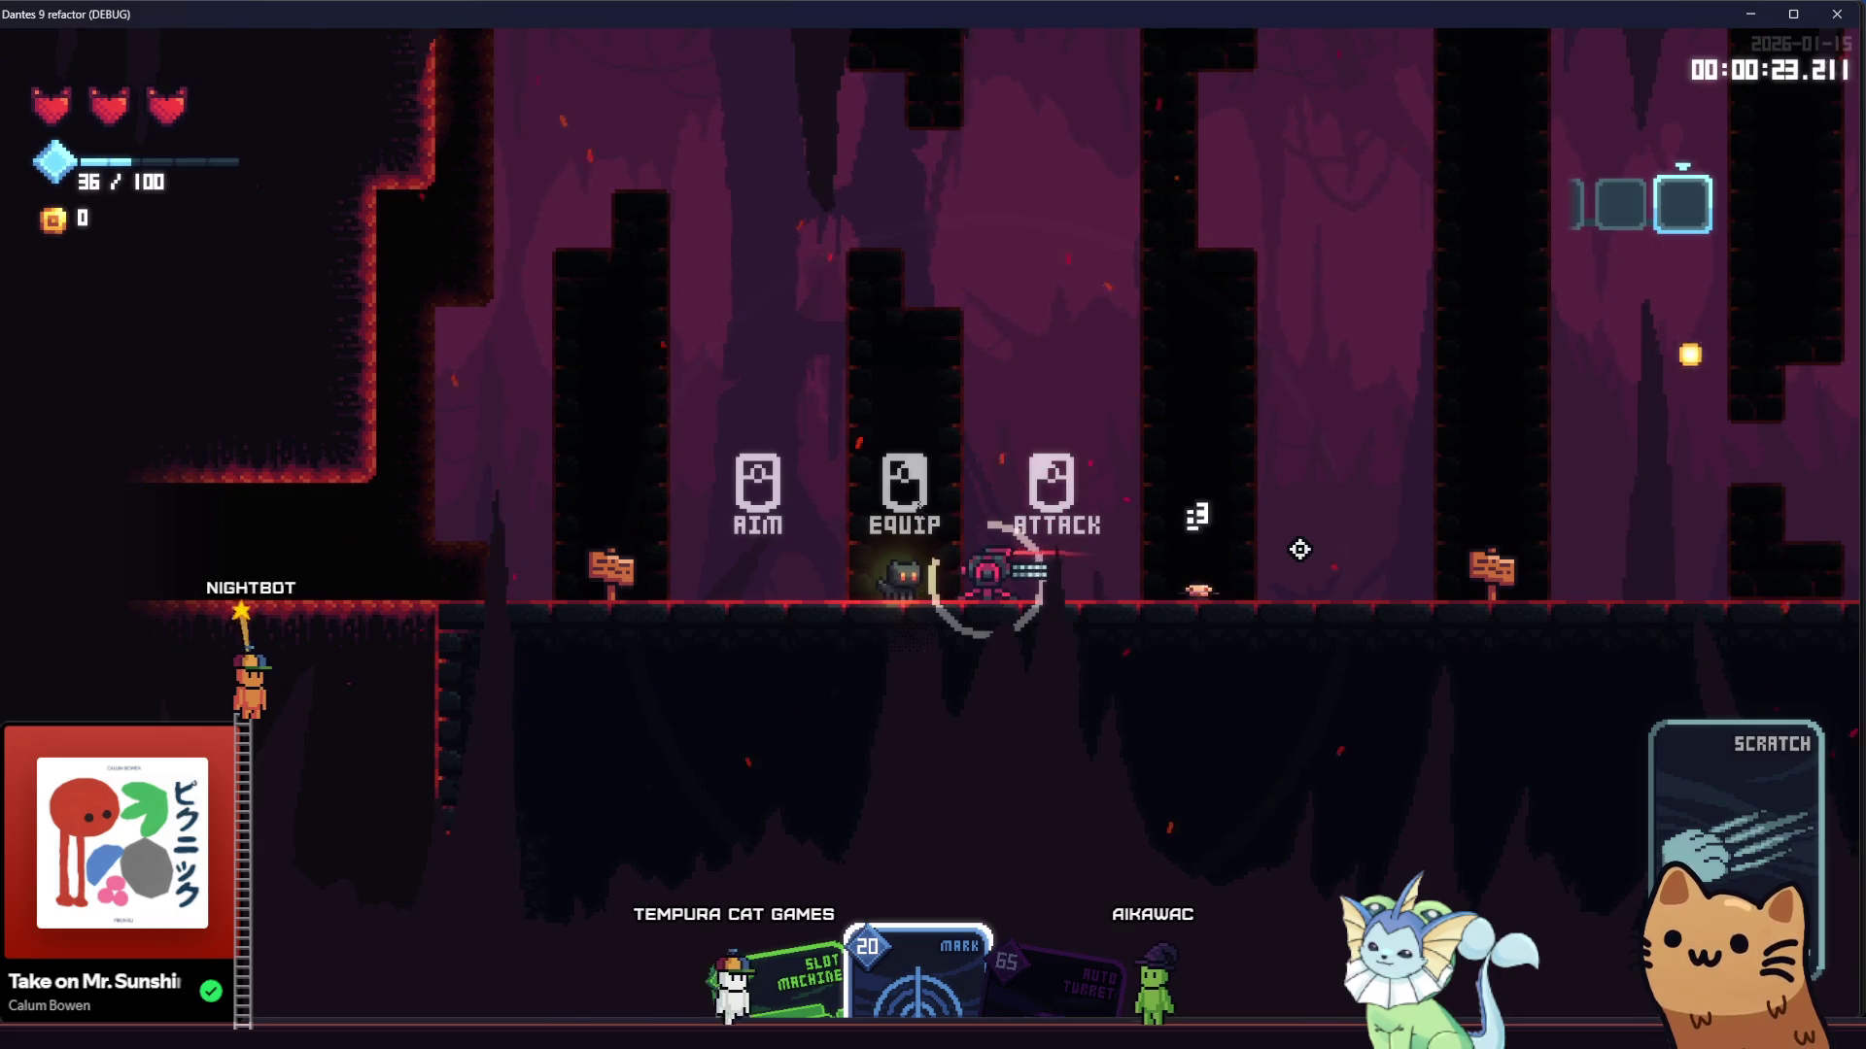
# Move and jump the cat along the ledge, attacking twice with the knife
pyautogui.press('a')
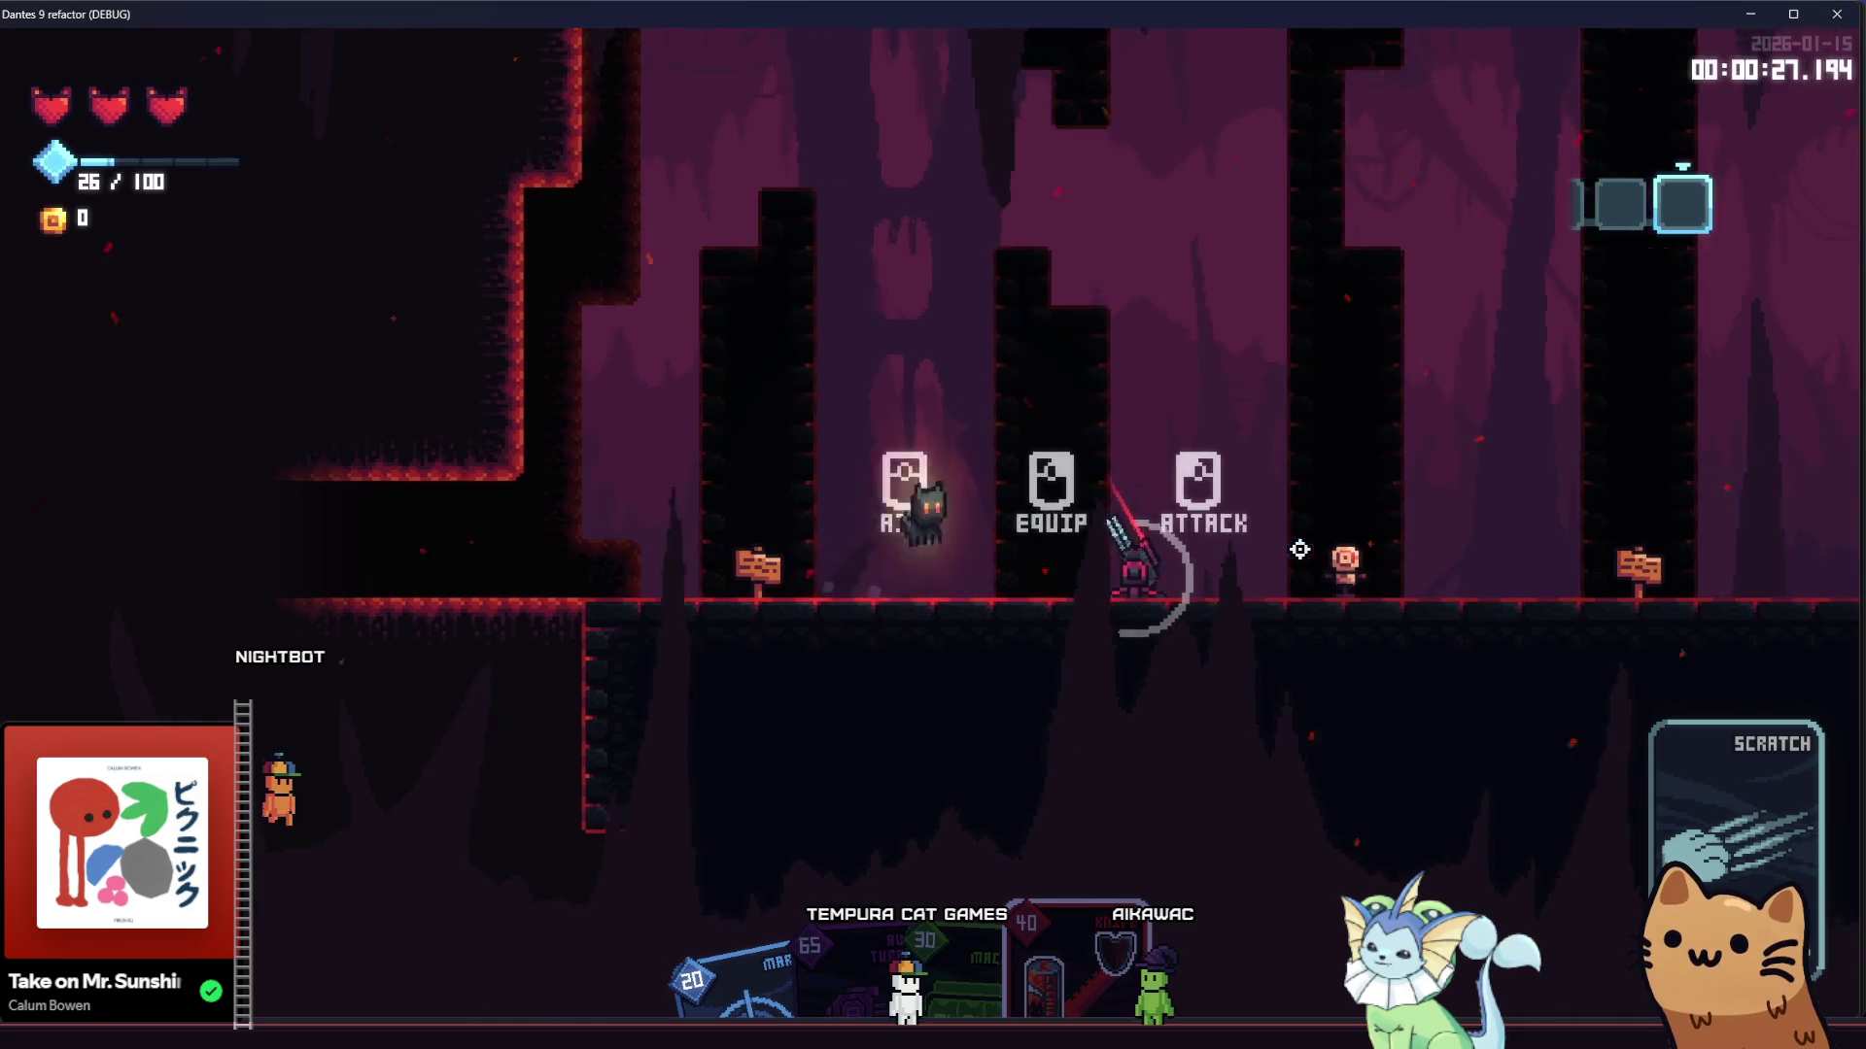
pyautogui.press('d')
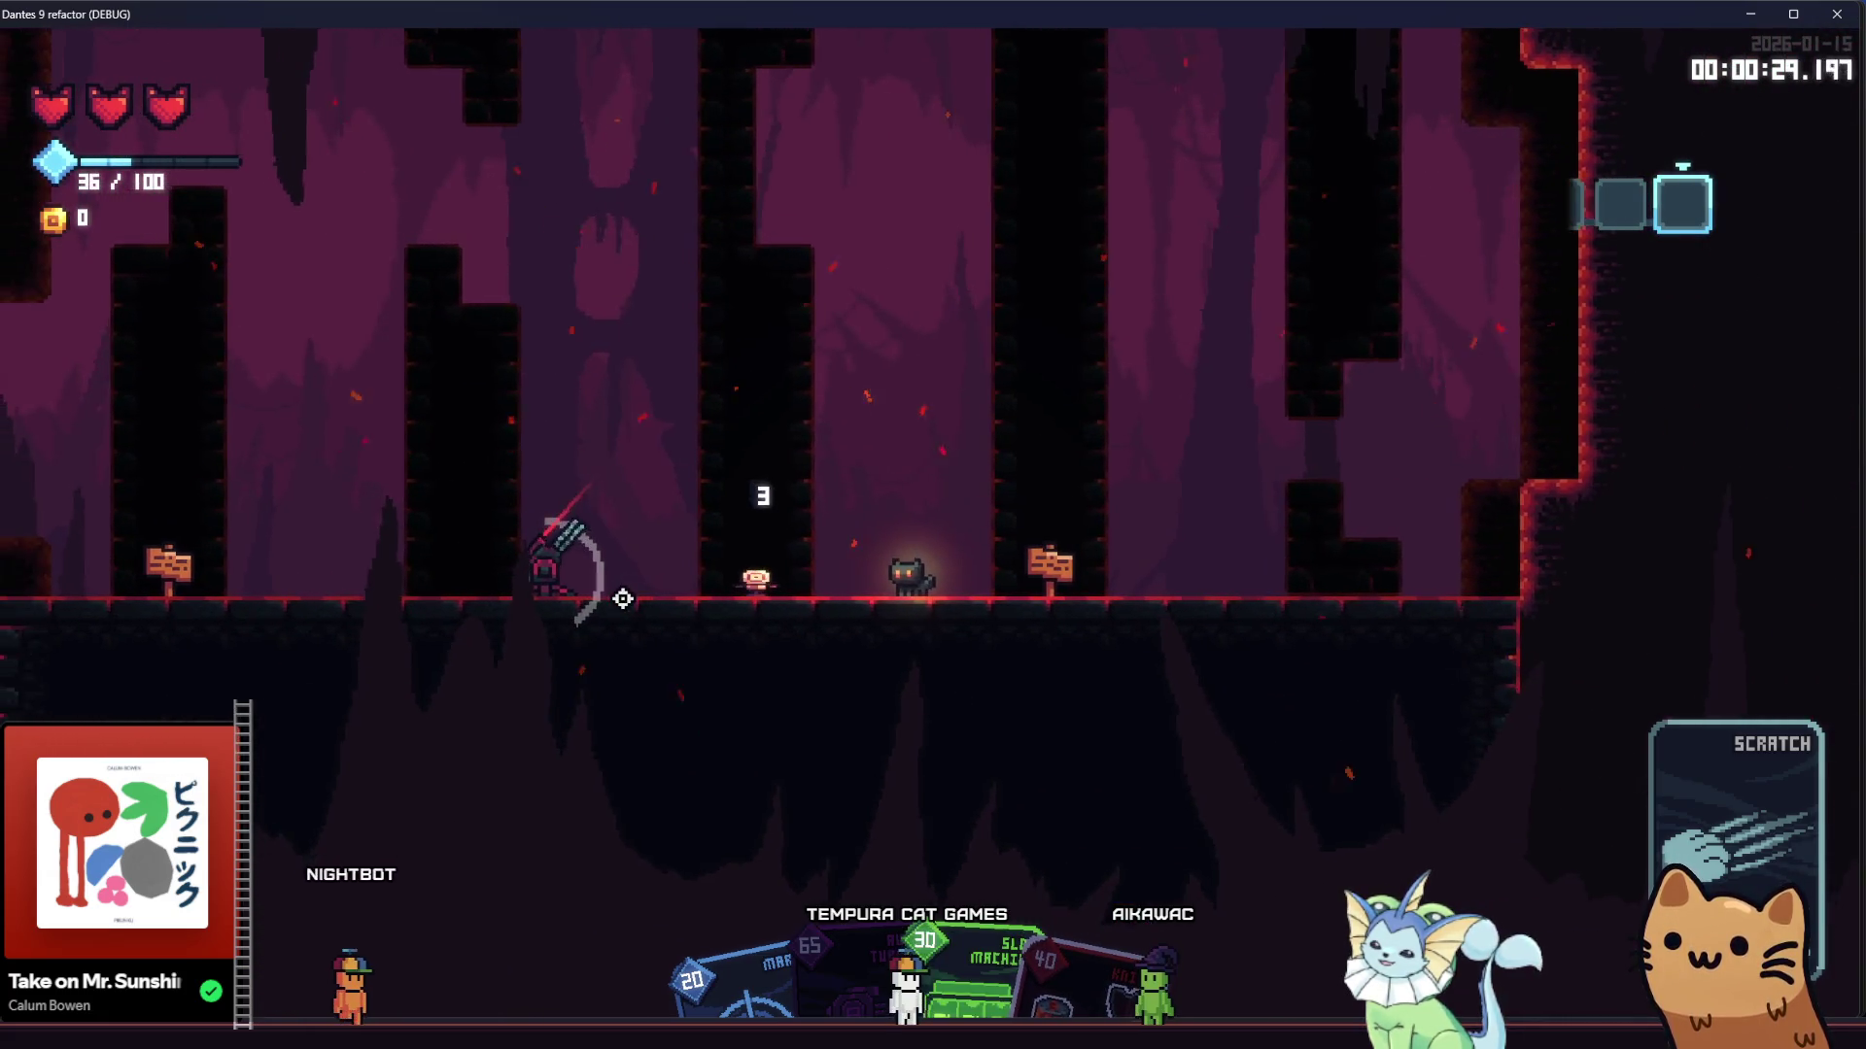
pyautogui.press('space')
pyautogui.press('a')
pyautogui.click(1250, 596)
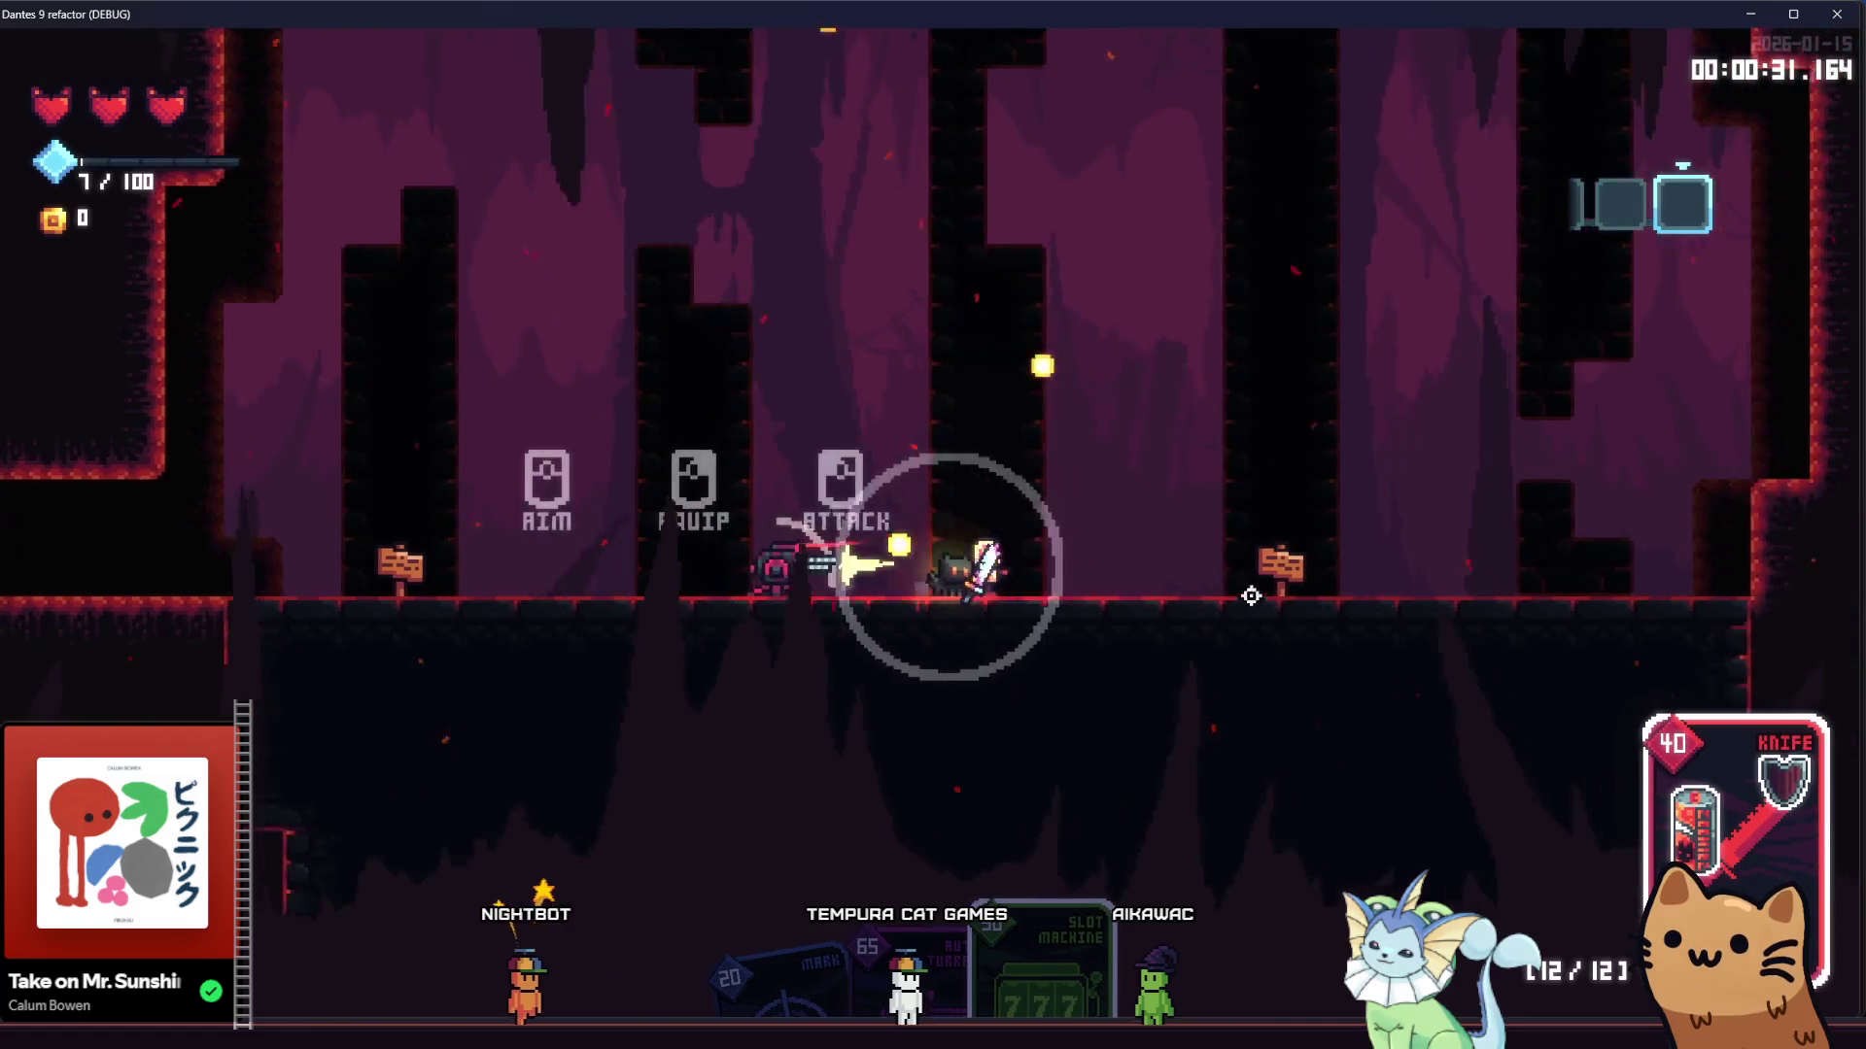
pyautogui.press('a')
pyautogui.click(616, 562)
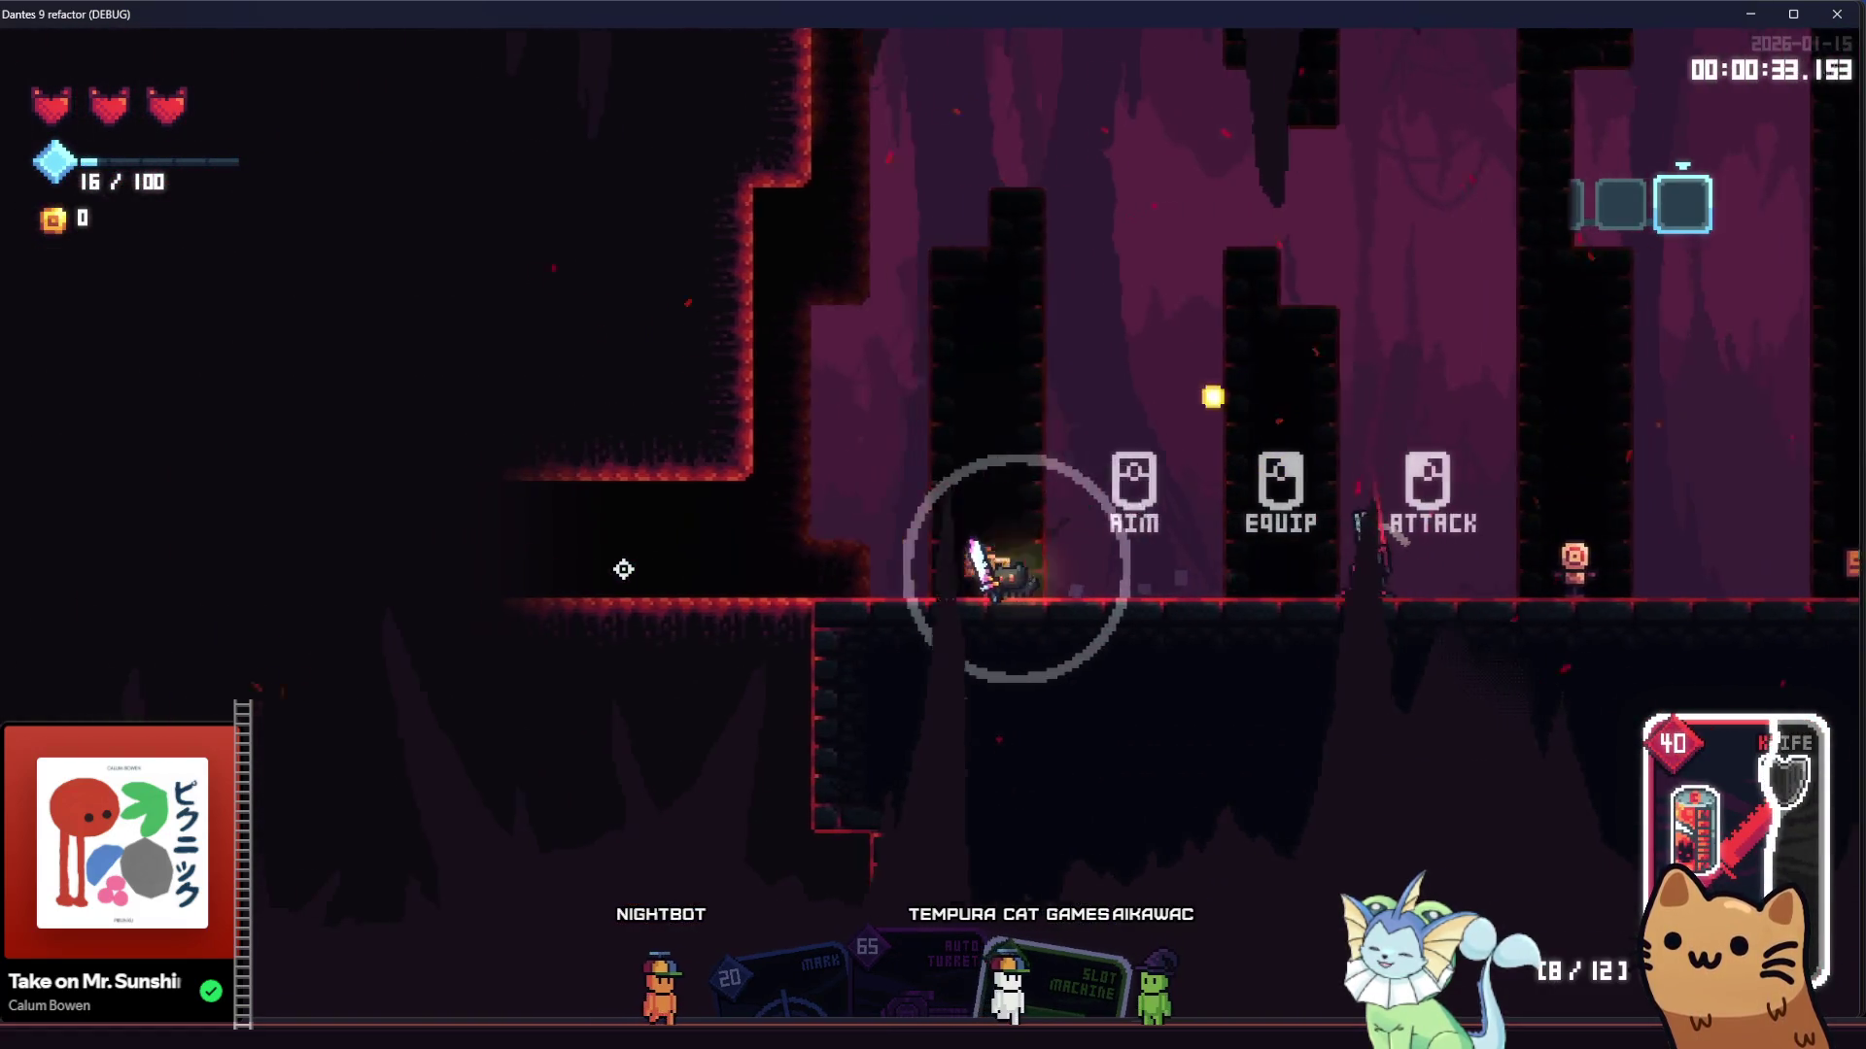
# Walk the cat left and right, then stop the debug run with F8
pyautogui.press('a')
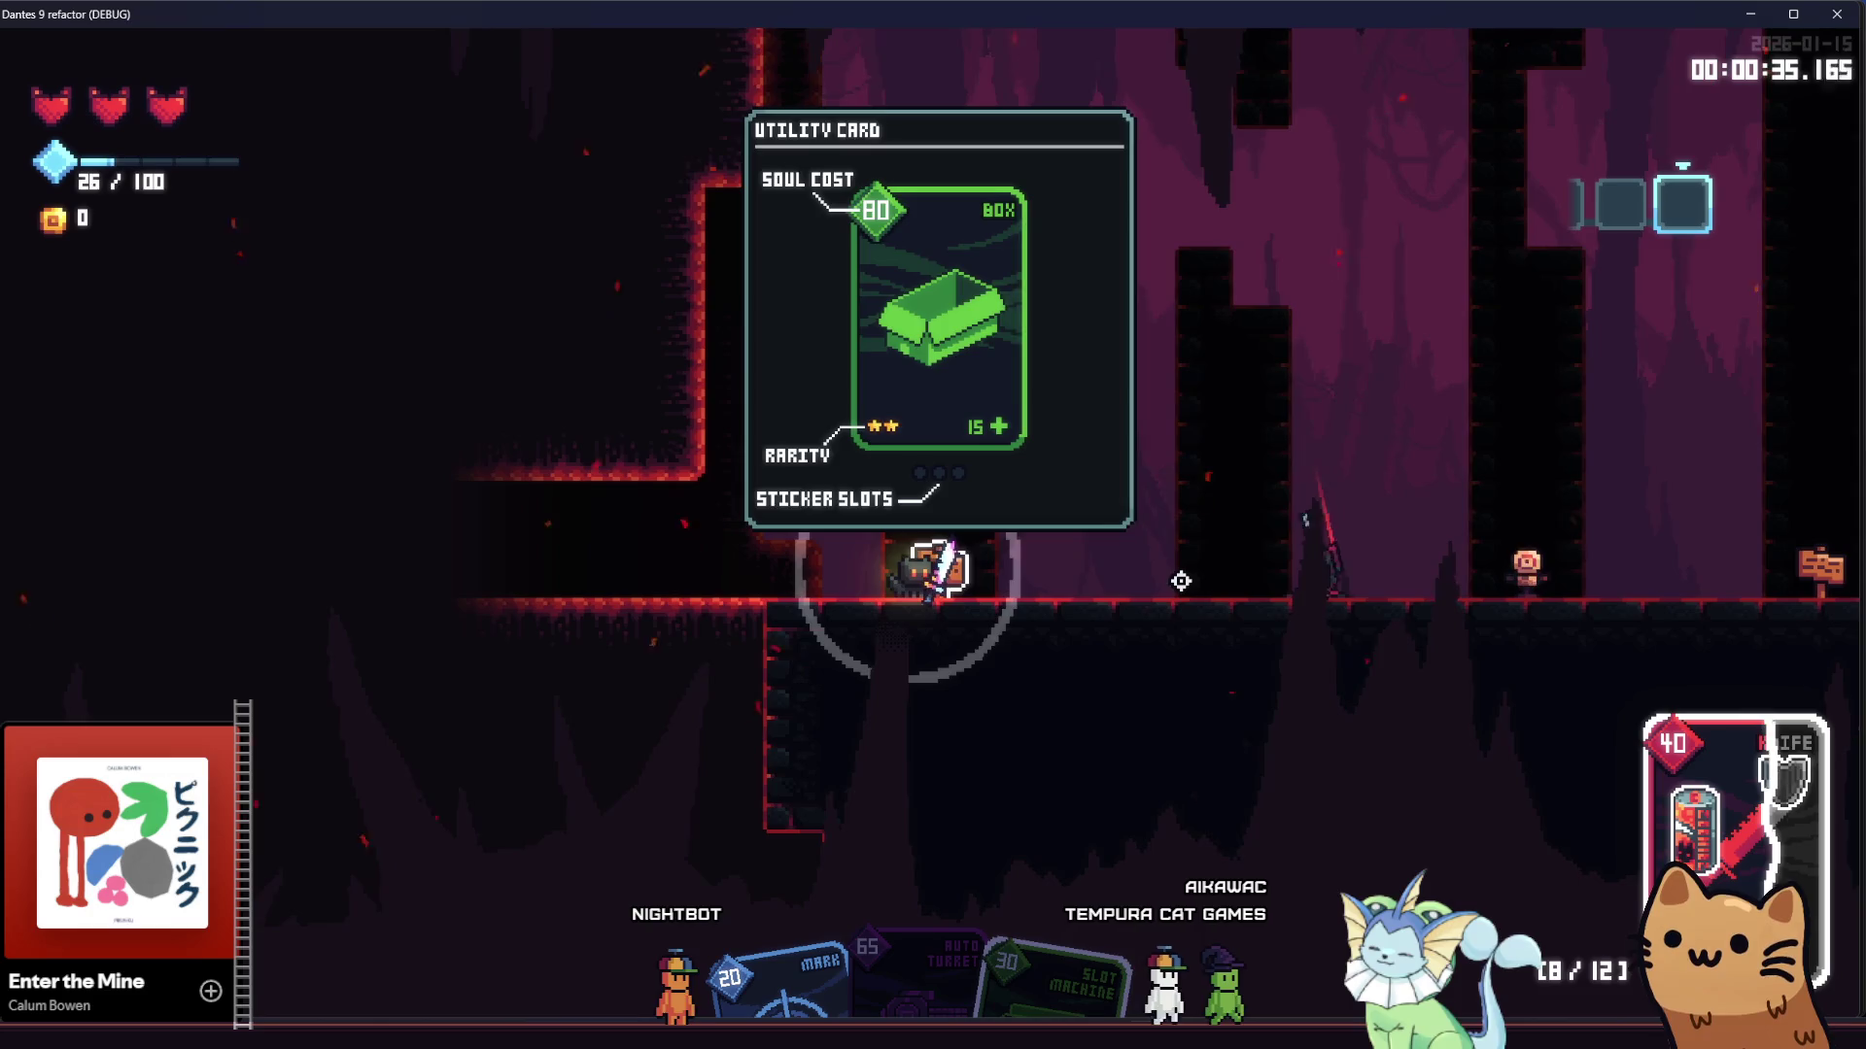
pyautogui.press('a')
pyautogui.press('d')
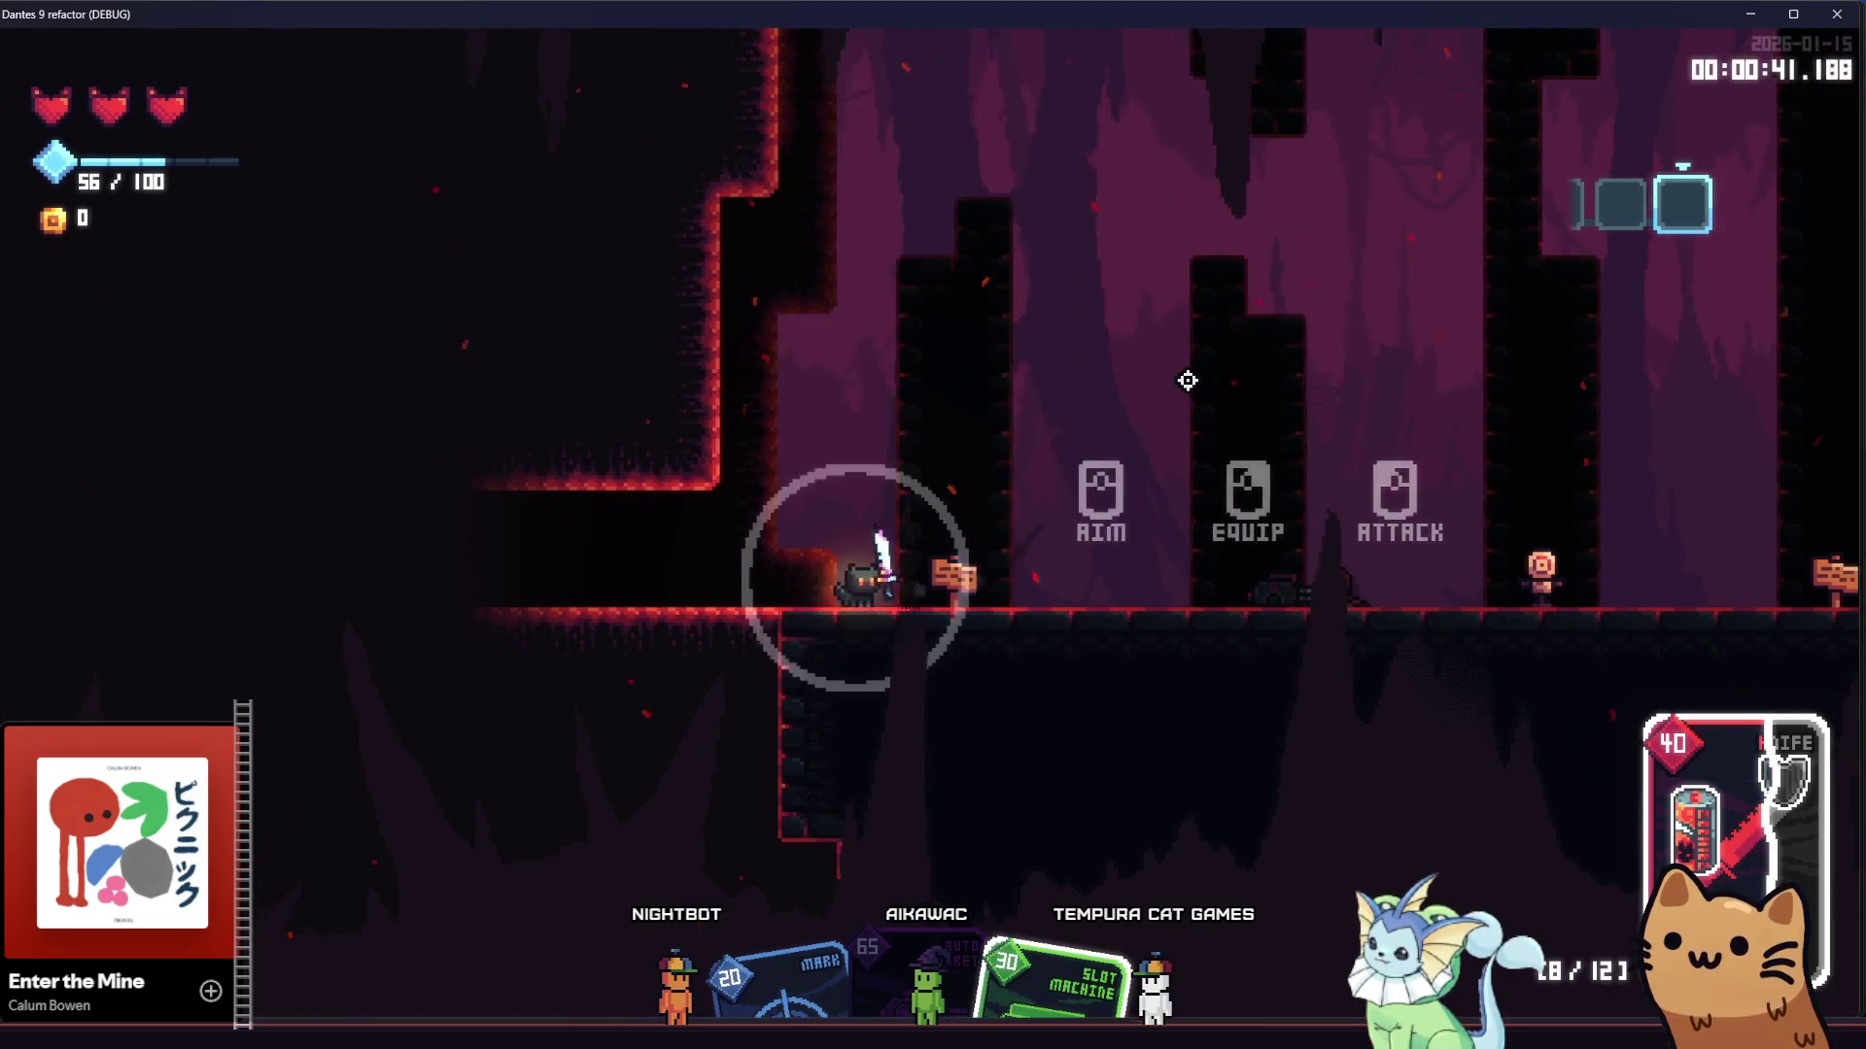
pyautogui.press('F8')
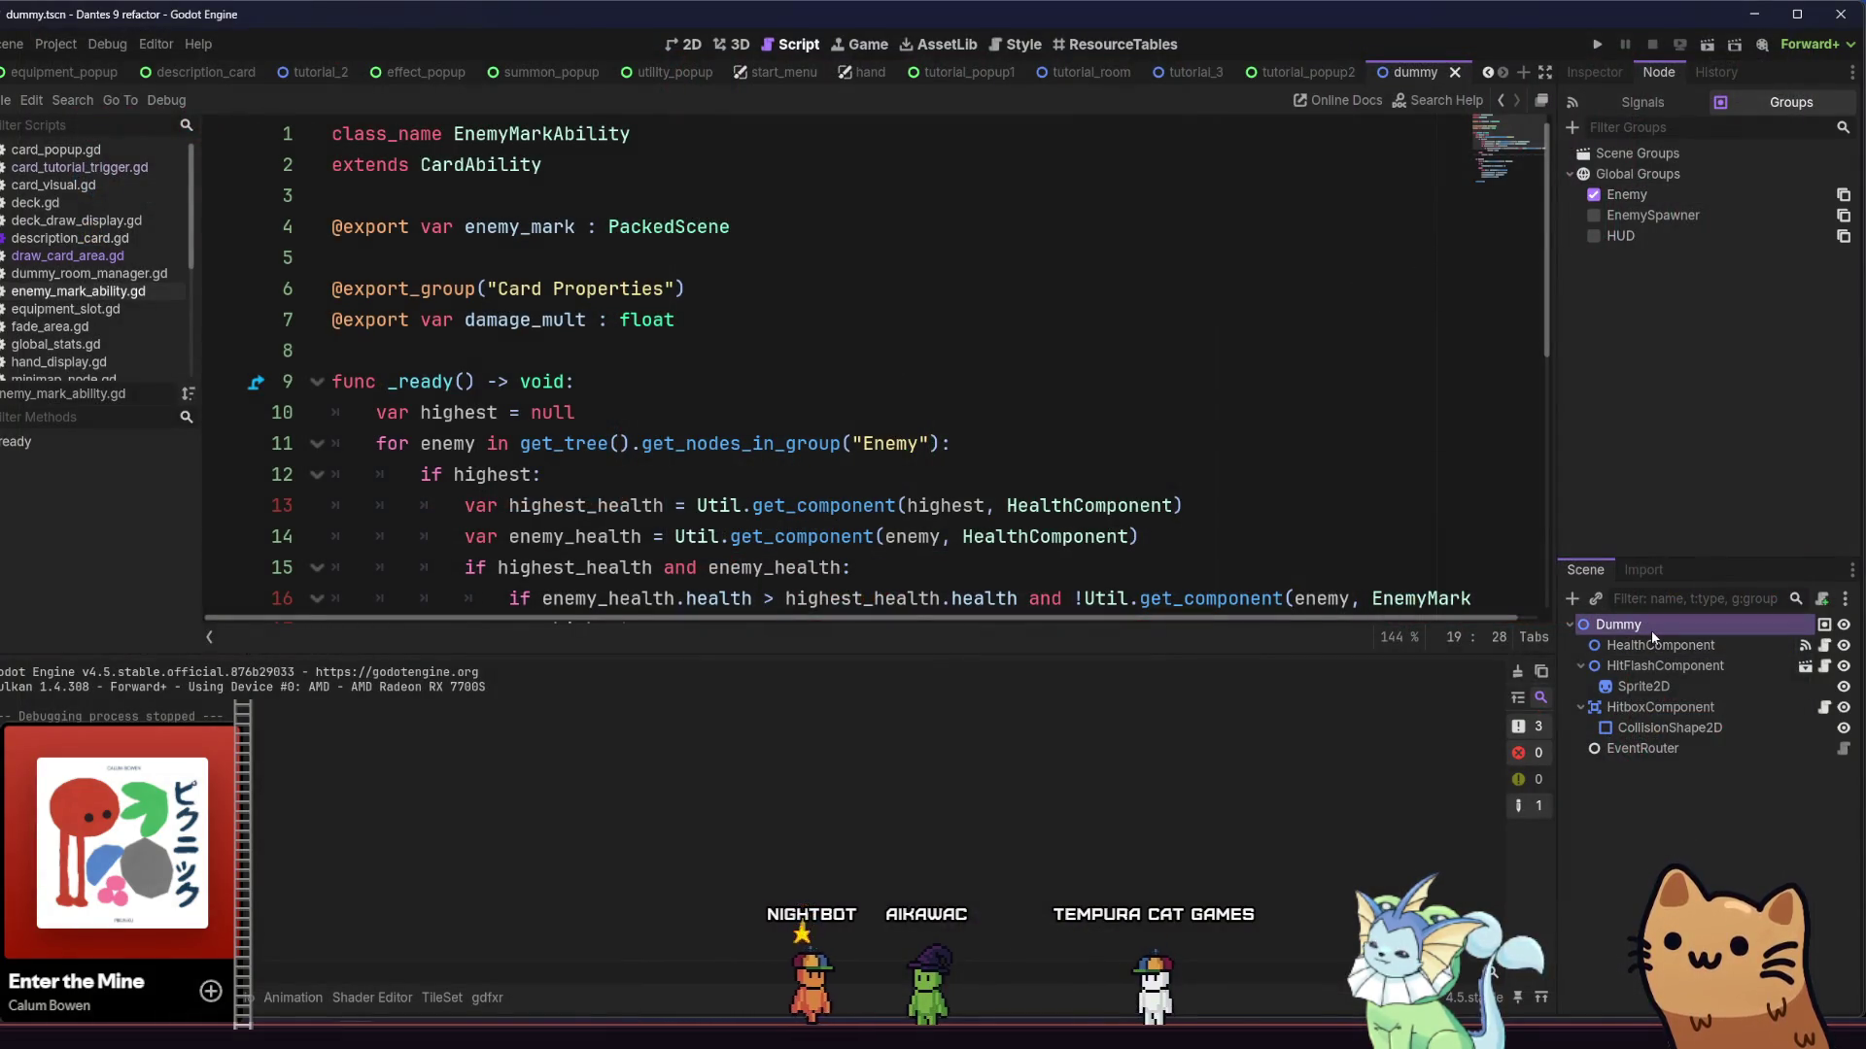
# Switch to the tutorial_popup2 scene and show its RichTextLabel's properties
pyautogui.click(1195, 72)
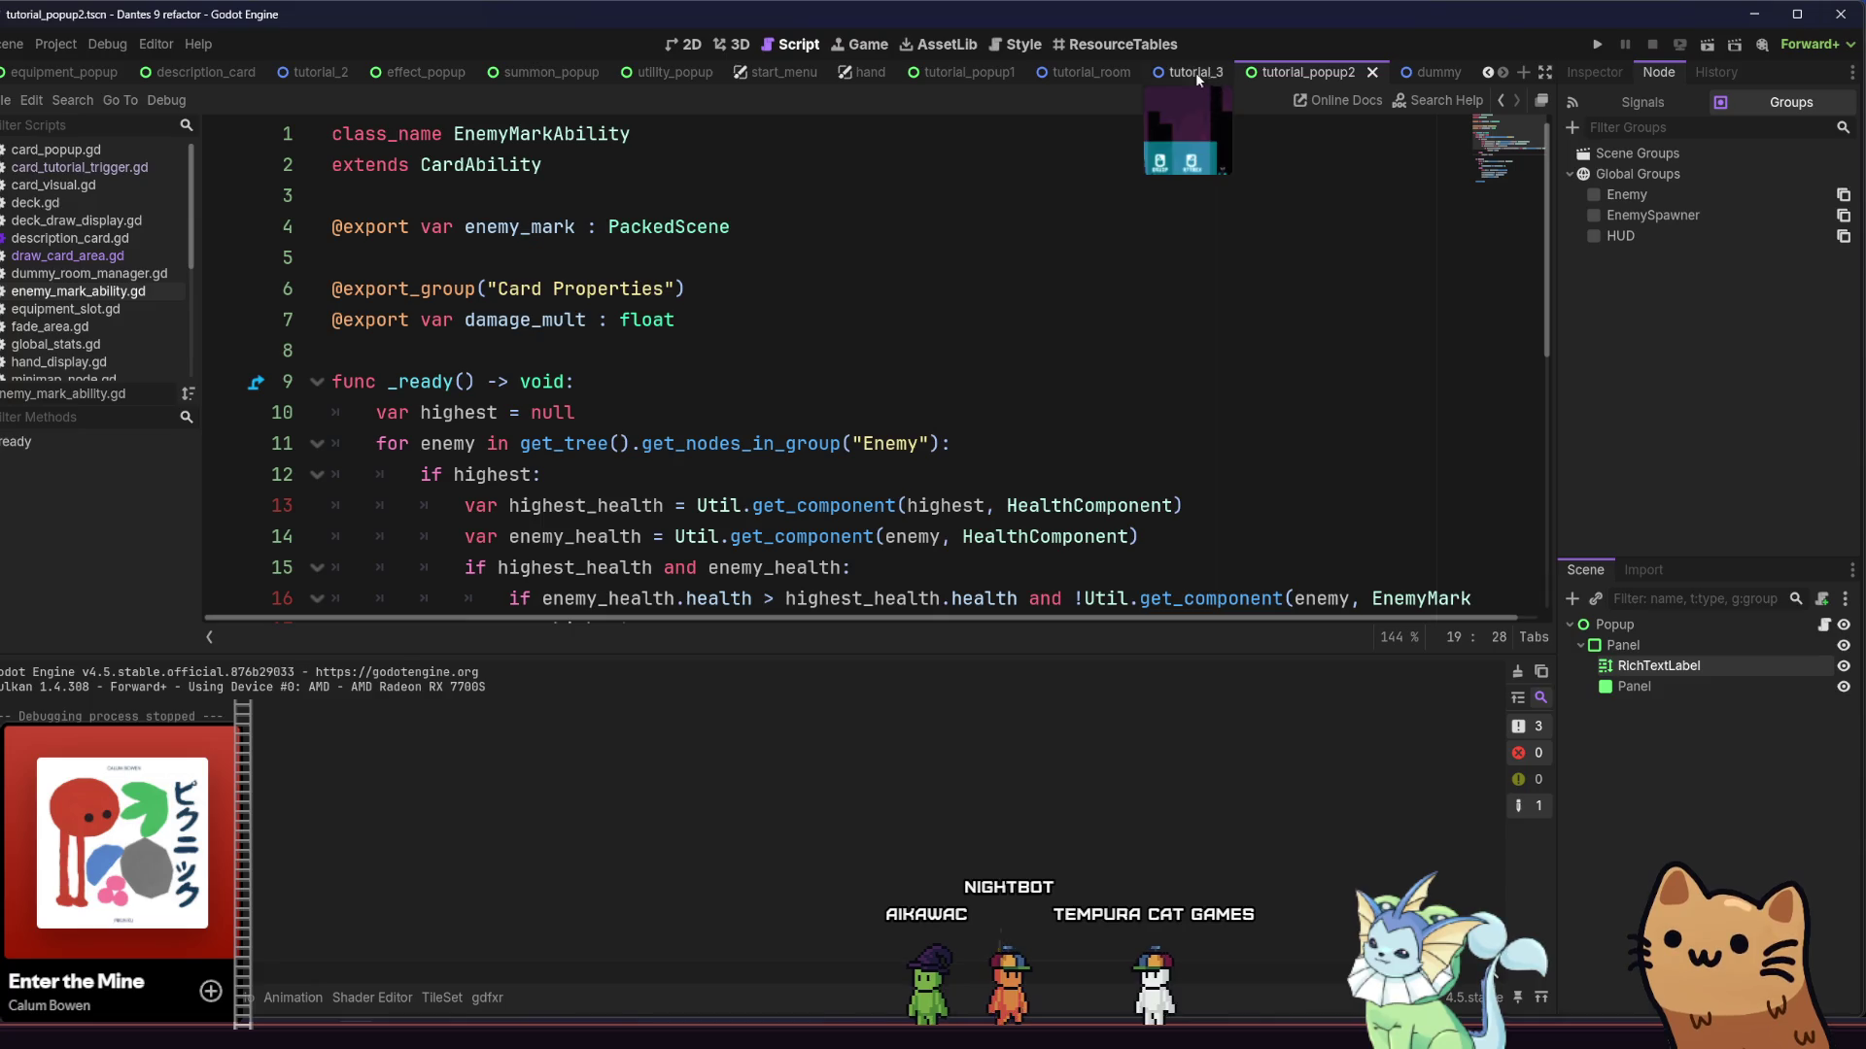
pyautogui.click(1289, 78)
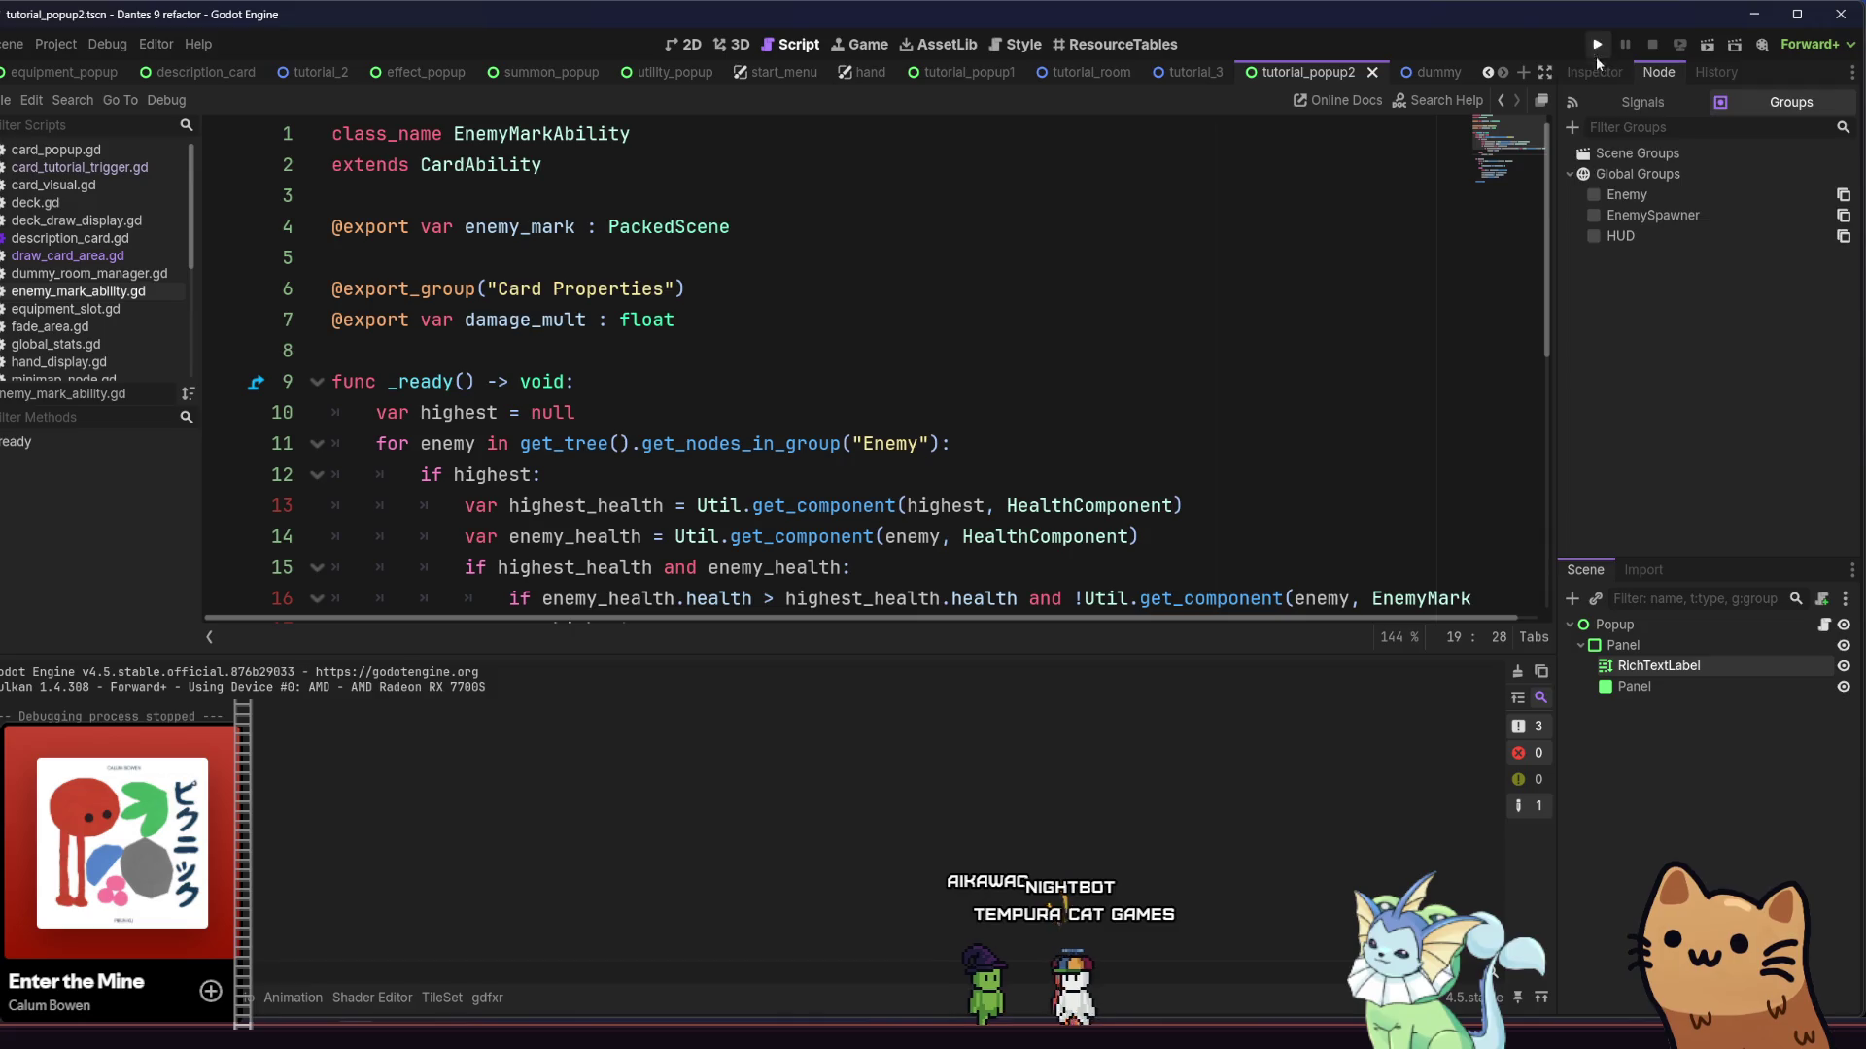
pyautogui.click(1595, 72)
# Try adding 'Press' to the label text, revert it to end at 'cards!', save, and list debugger errors
pyautogui.click(1683, 353)
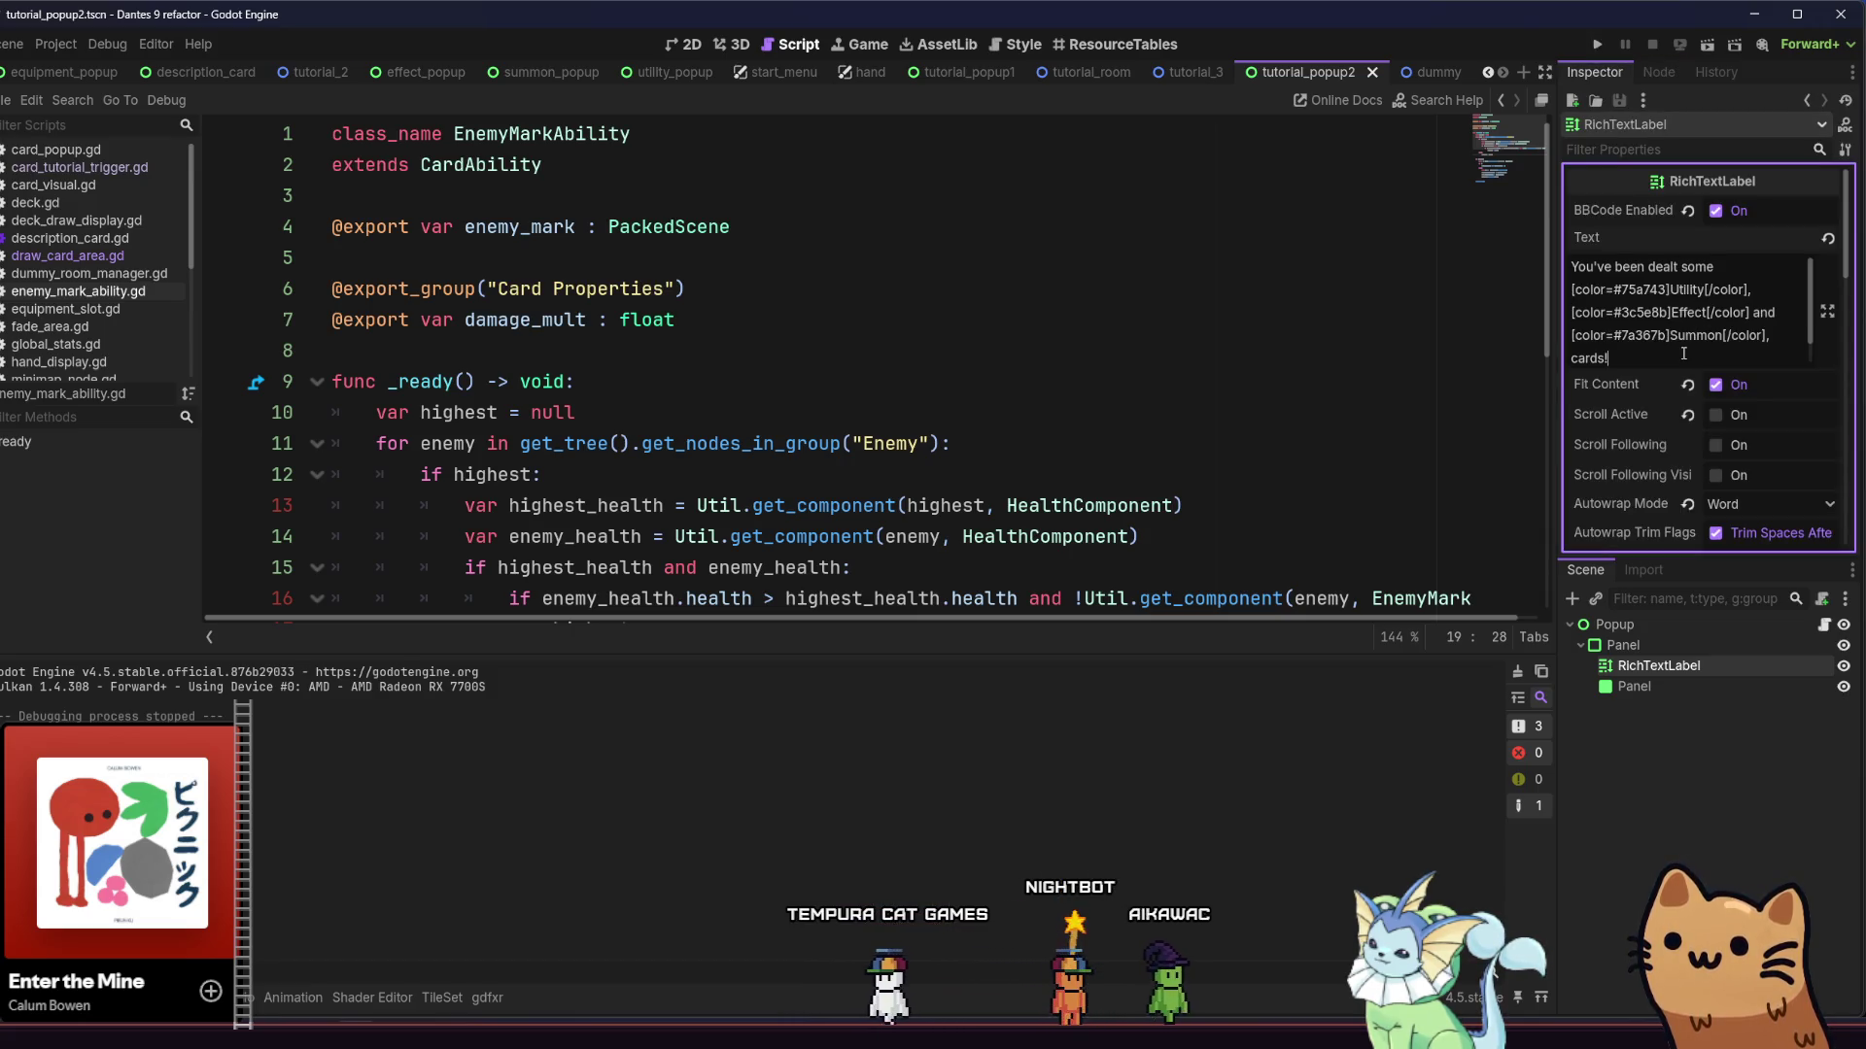
pyautogui.write(' Press')
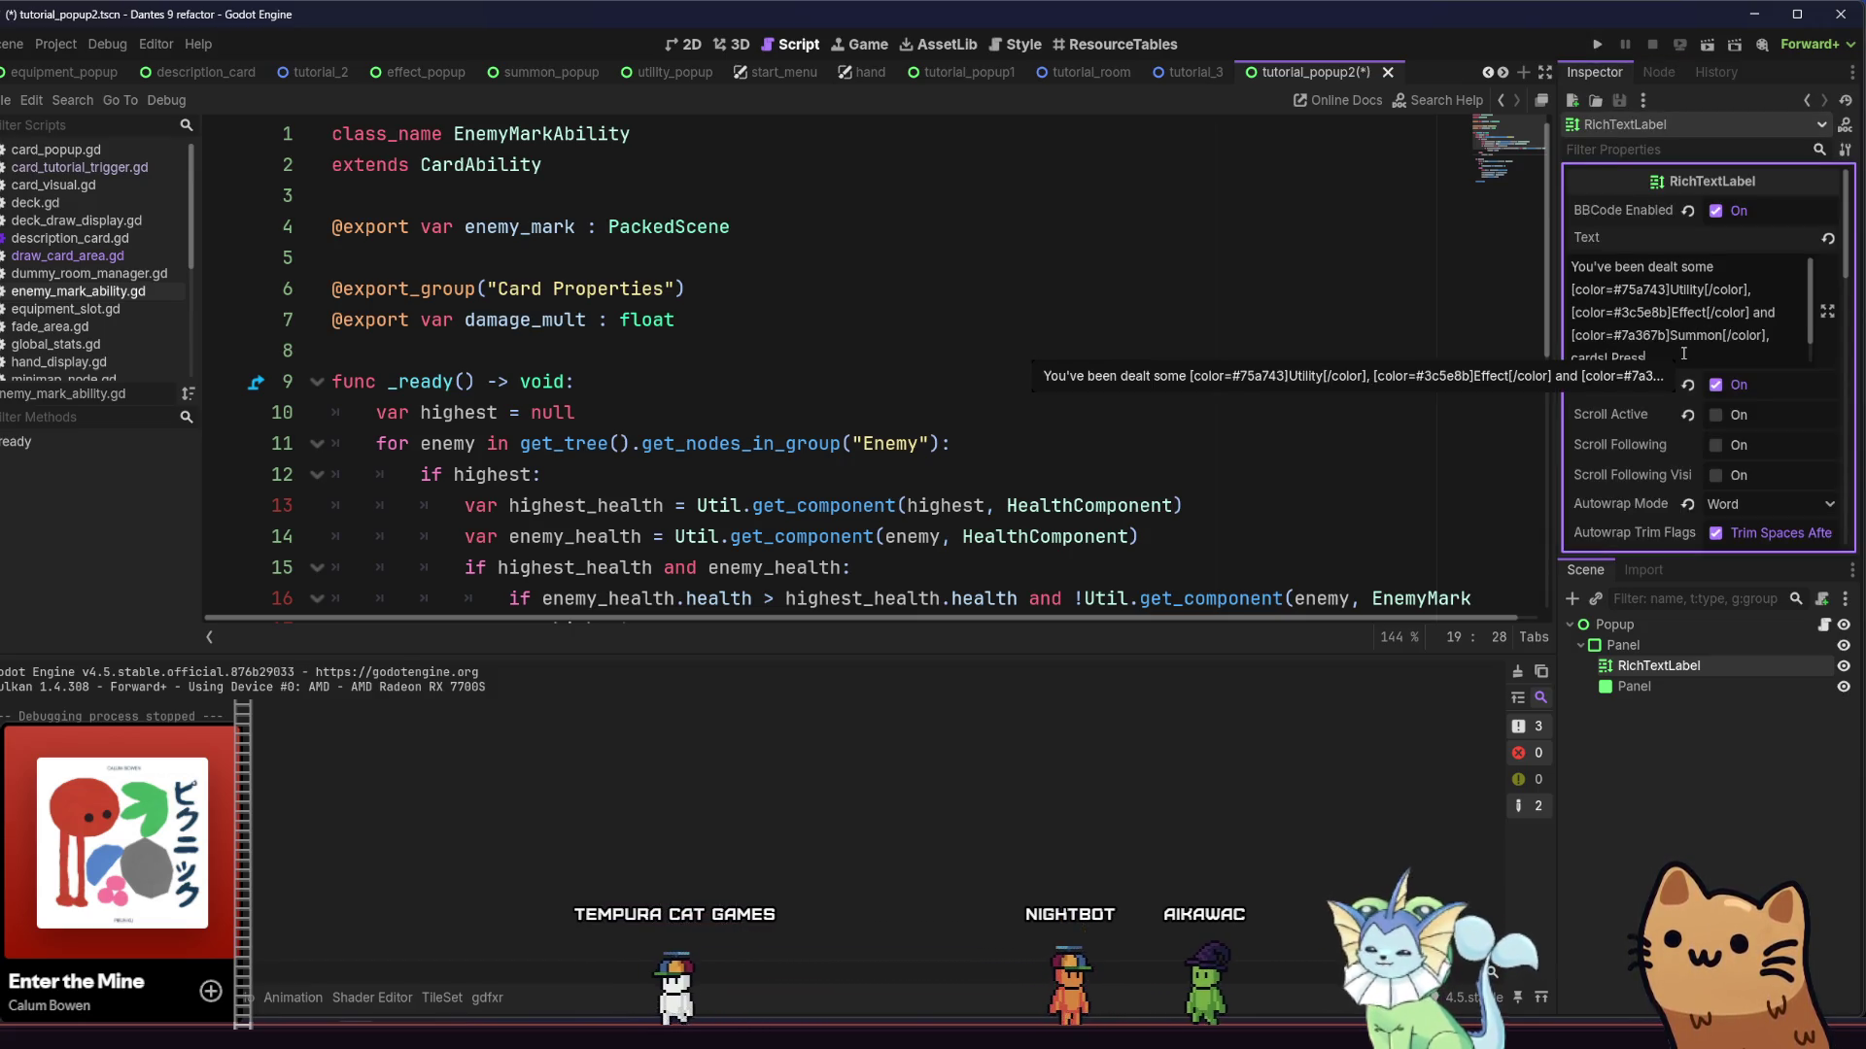
pyautogui.press('BackSpace')
pyautogui.press('BackSpace')
pyautogui.press('BackSpace')
pyautogui.write('l')
pyautogui.press('BackSpace')
pyautogui.press('BackSpace')
pyautogui.press('BackSpace')
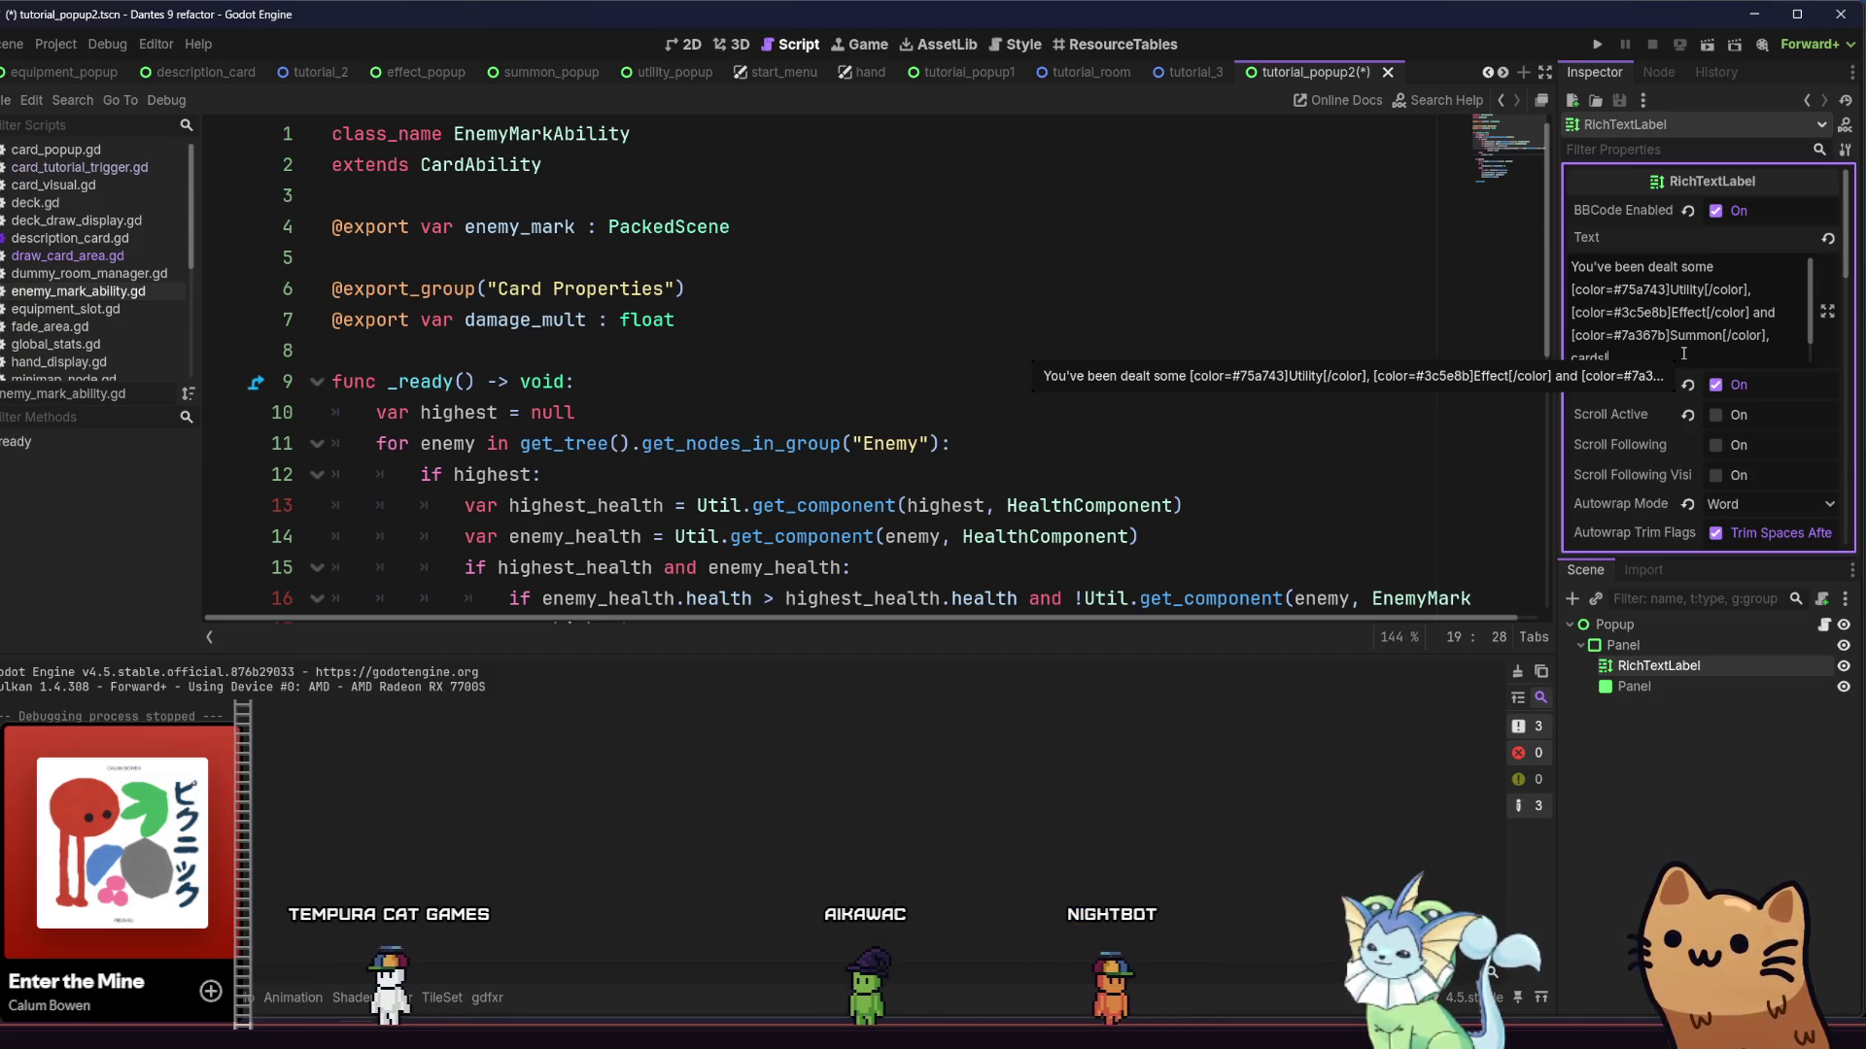
pyautogui.hotkey('ctrl', 's')
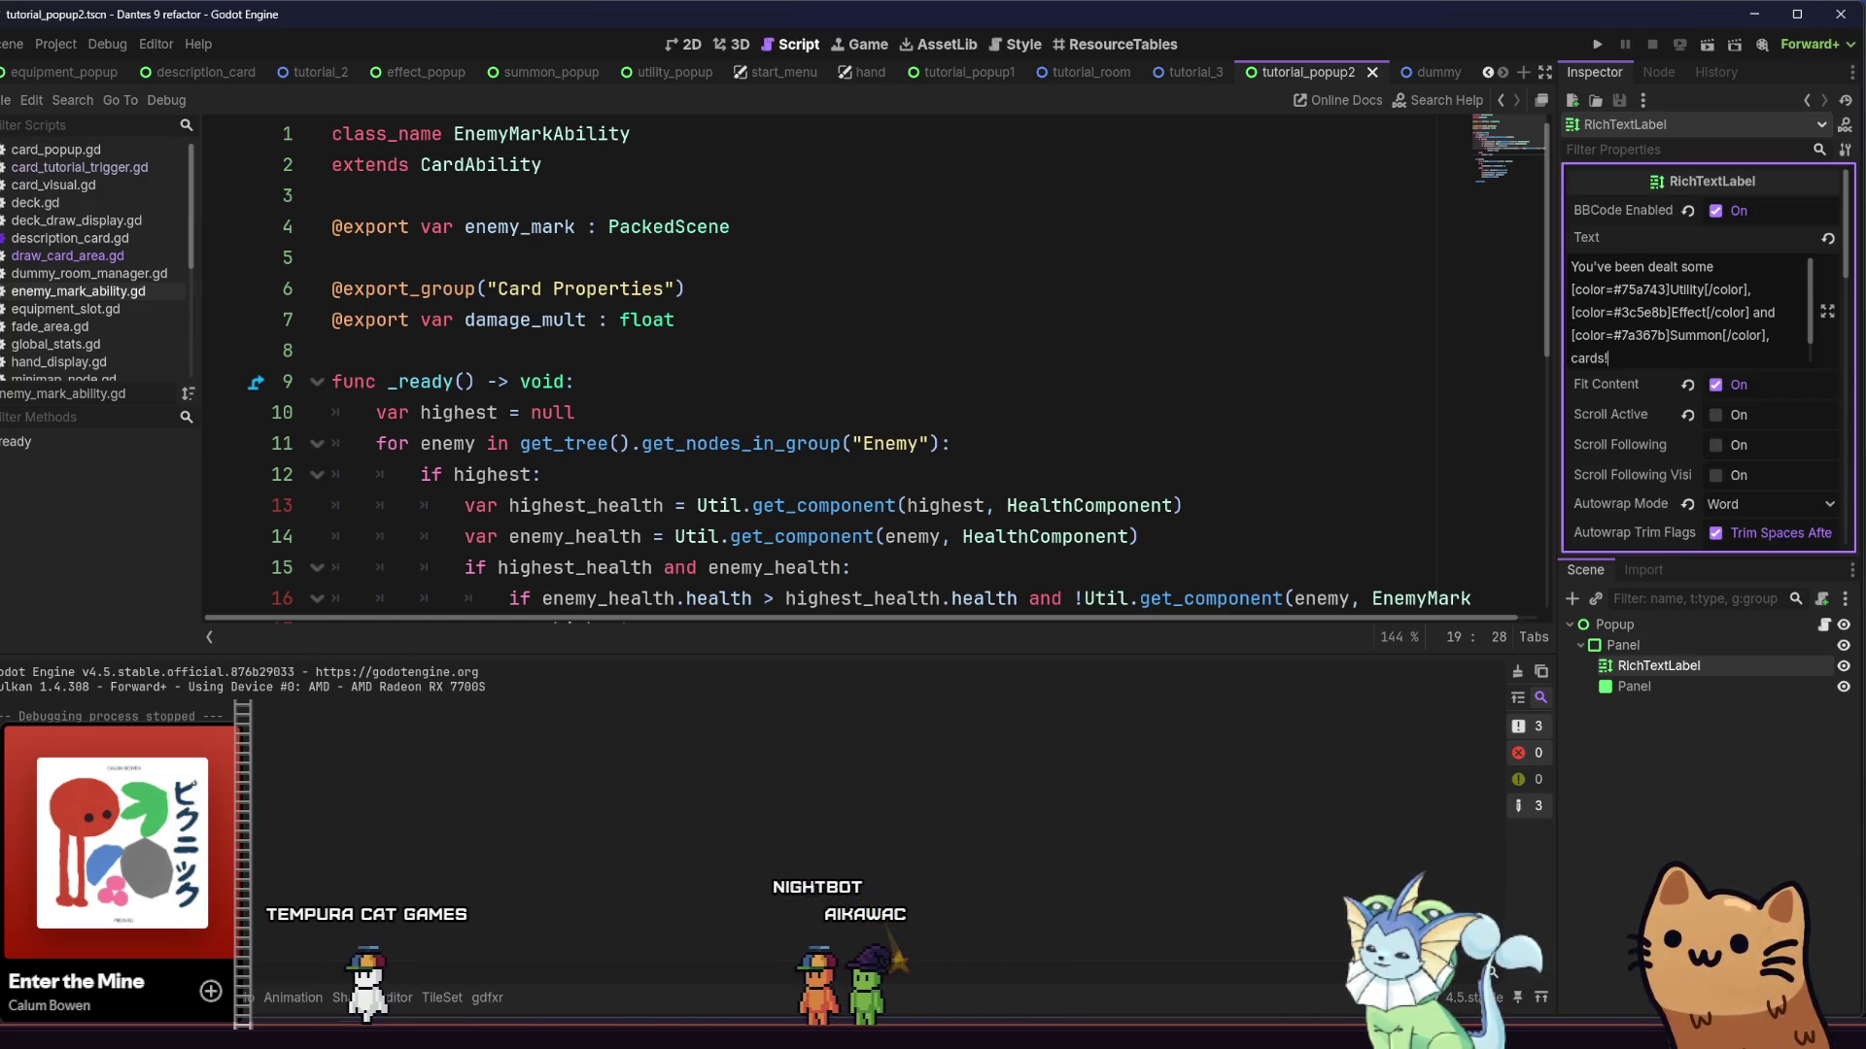
pyautogui.click(195, 998)
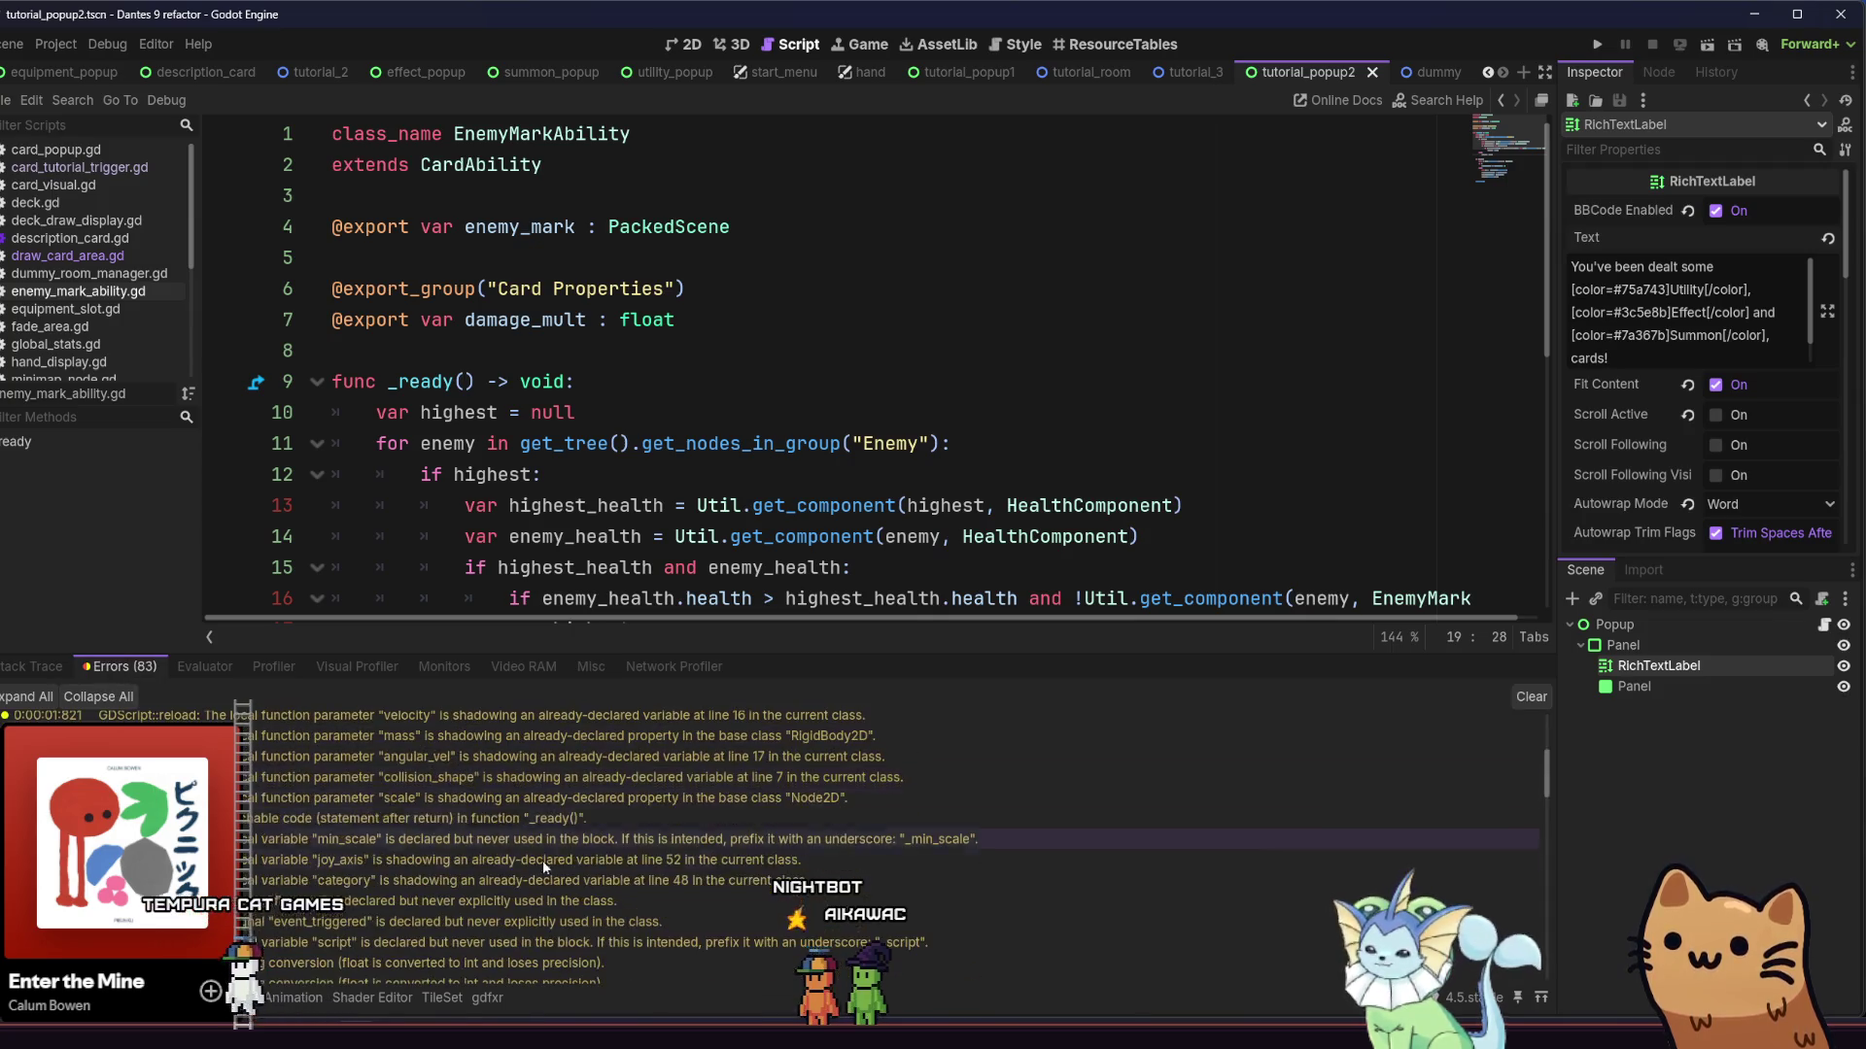
# Follow the spawn_object and play_sound errors into level_manager.gd and audio_manager.gd, then show the card files
pyautogui.moveTo(1541, 776); pyautogui.dragTo(1530, 969)
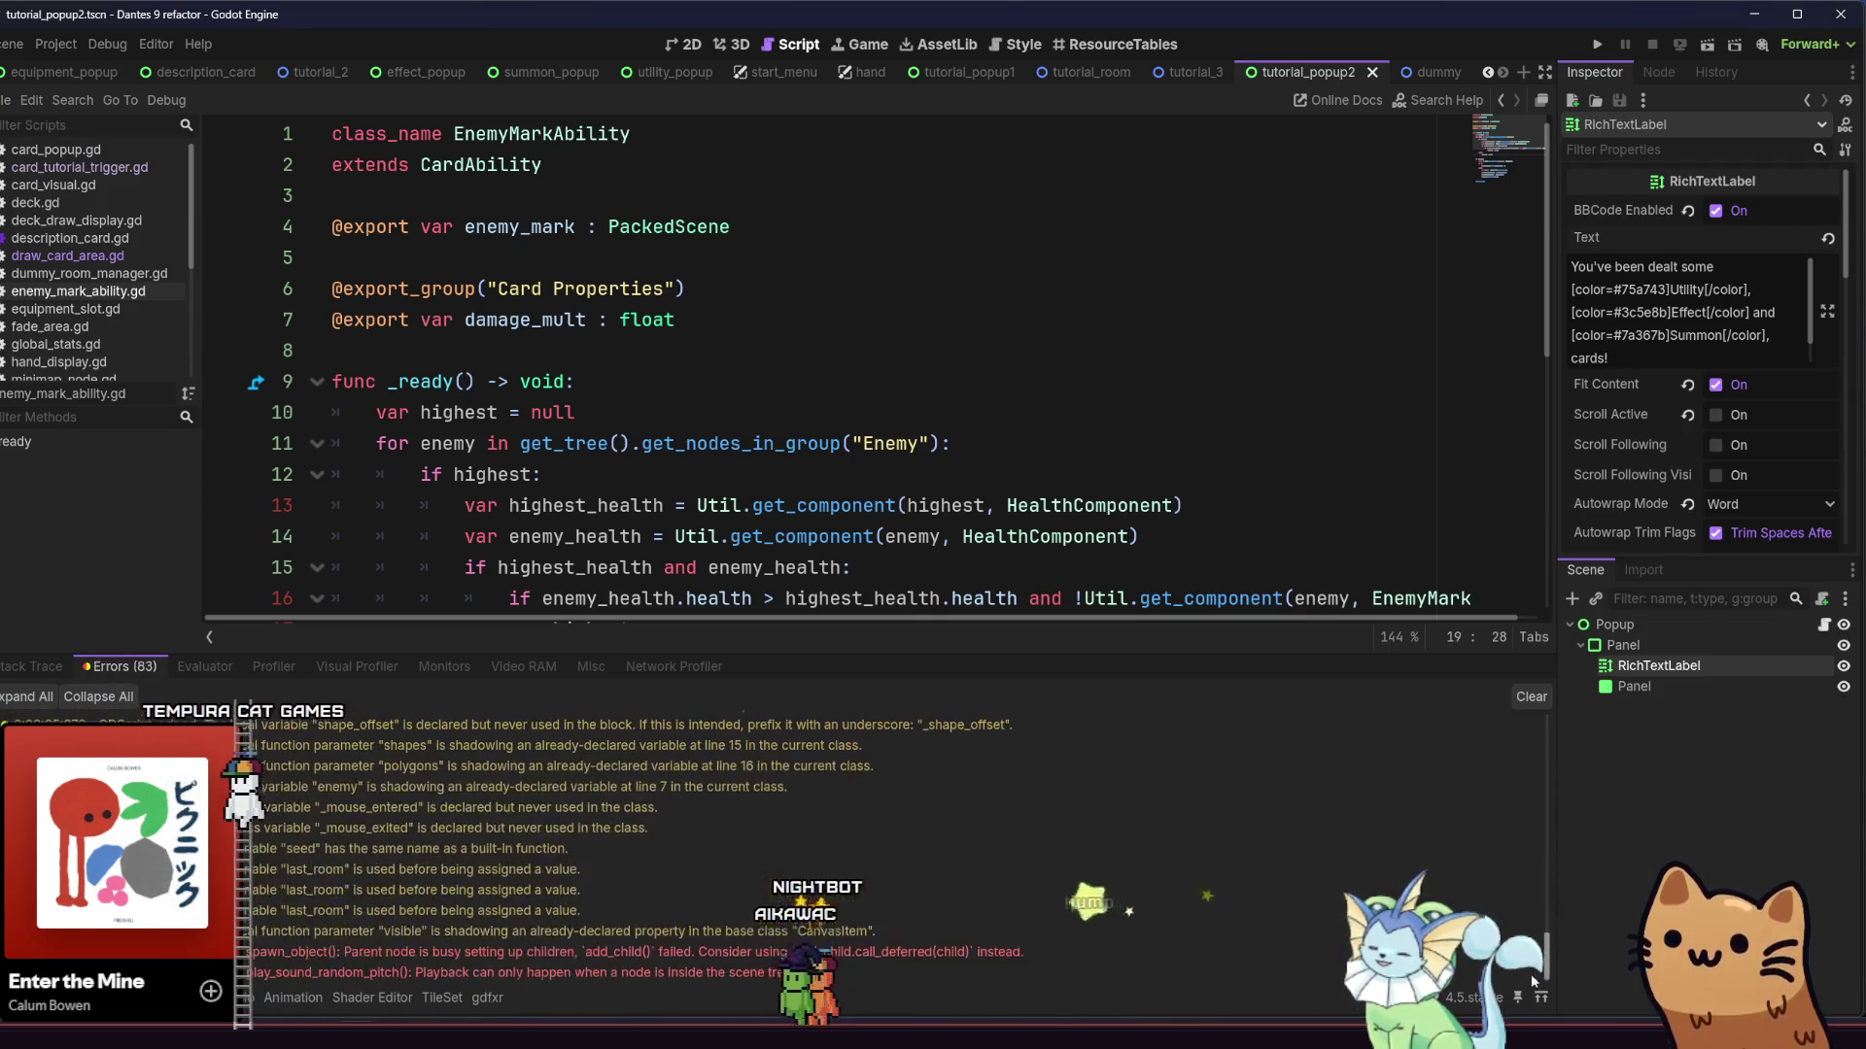
pyautogui.doubleClick(871, 947)
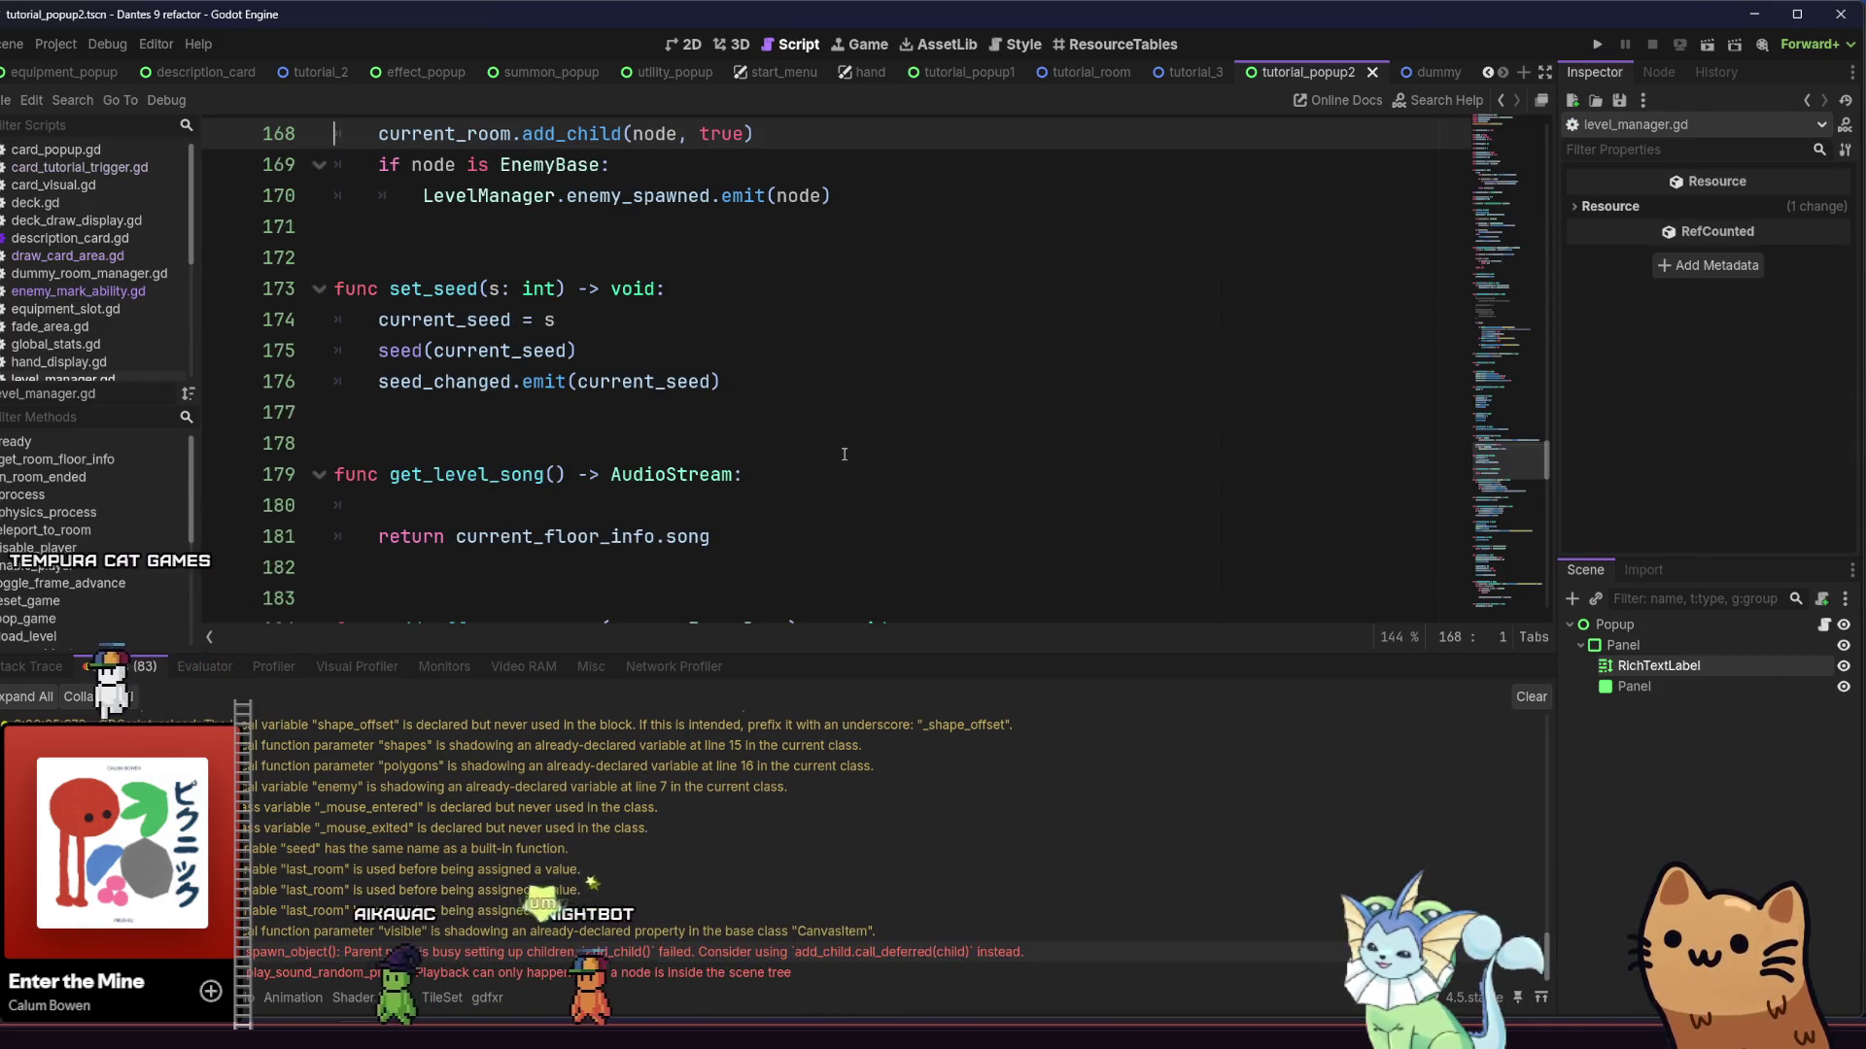
pyautogui.scroll(3, 678, 428)
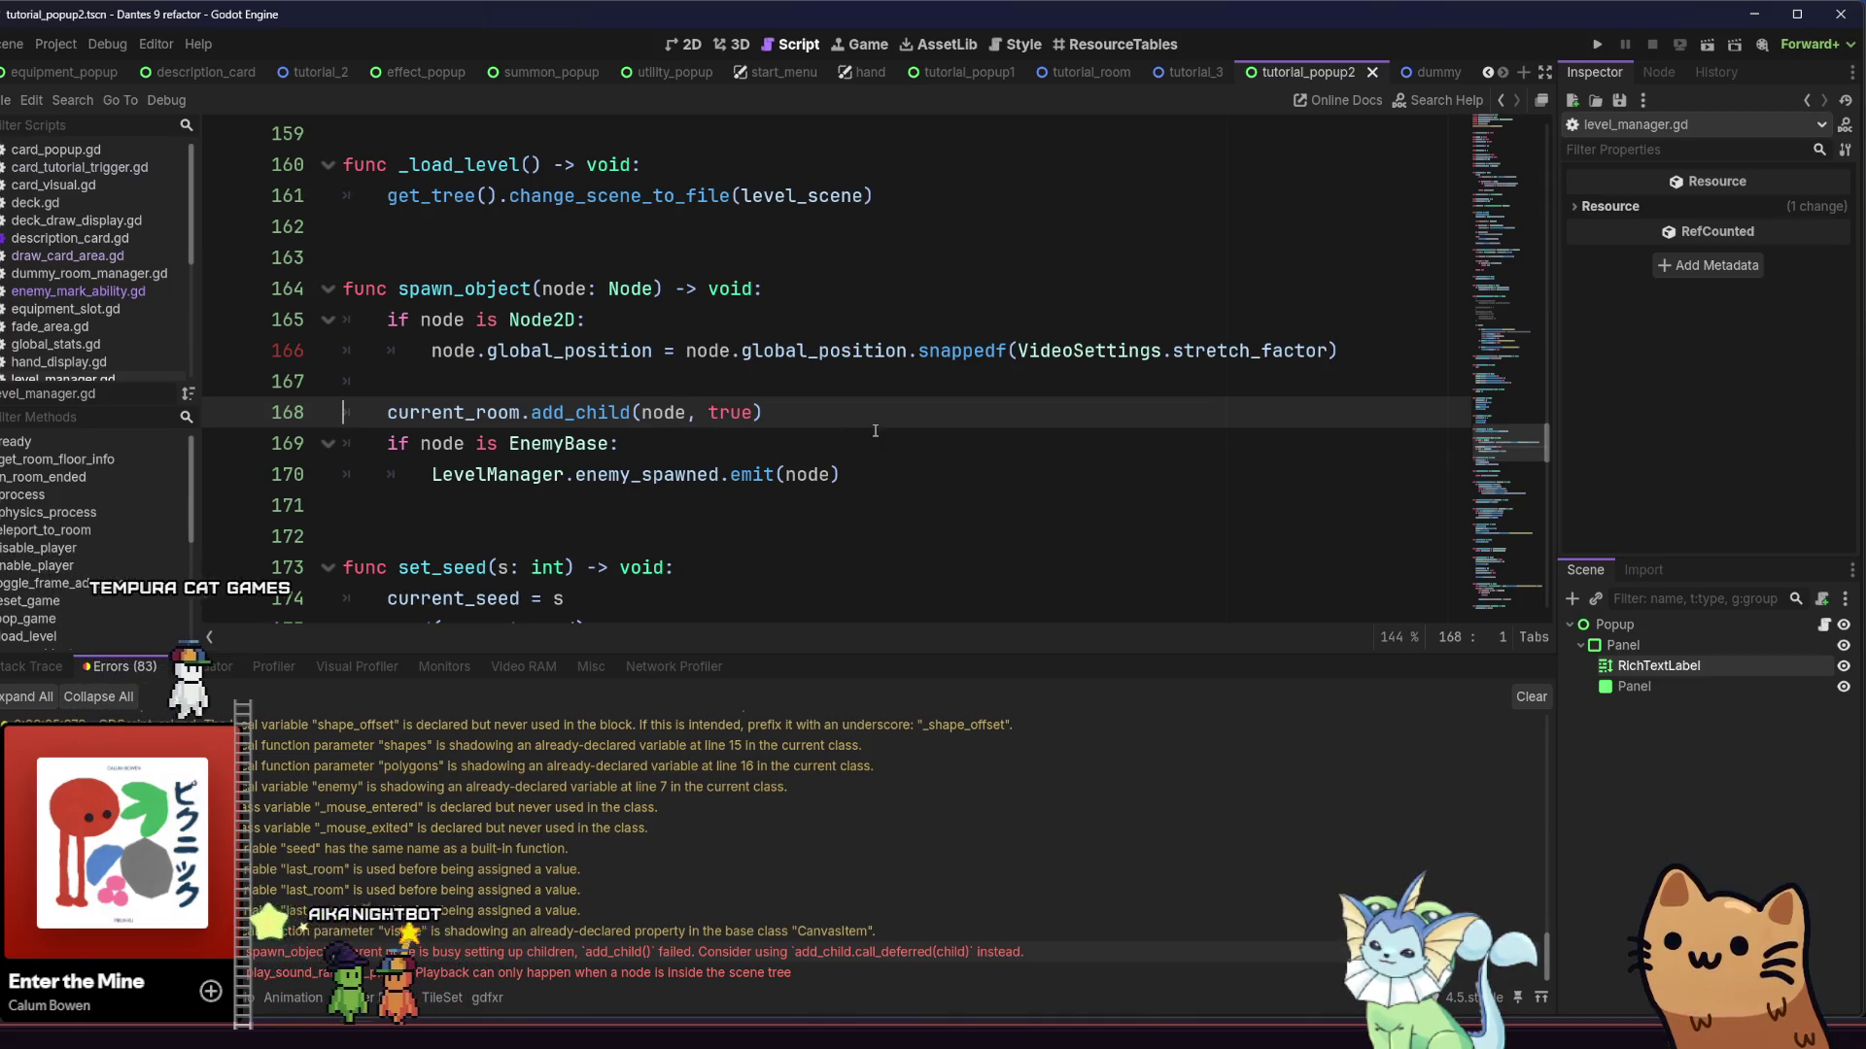
pyautogui.doubleClick(733, 972)
pyautogui.scroll(2, 865, 389)
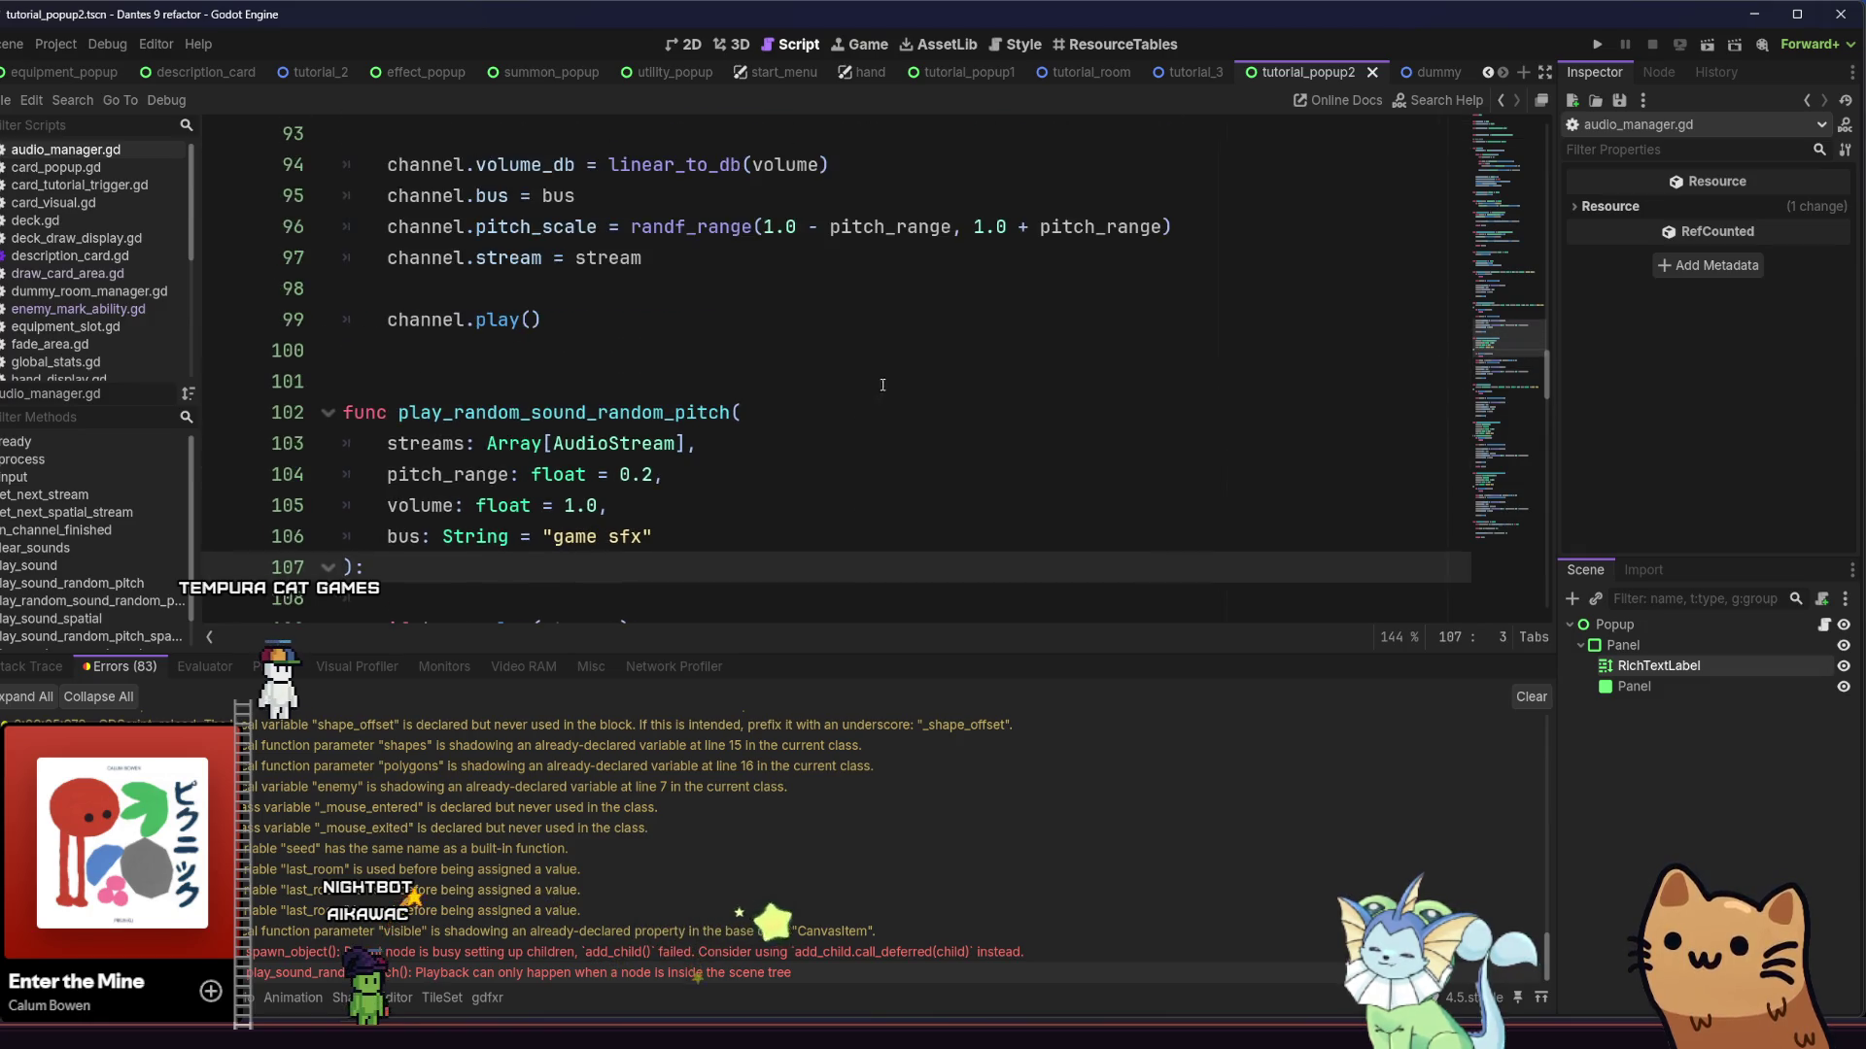
pyautogui.hotkey('alt', 'f')
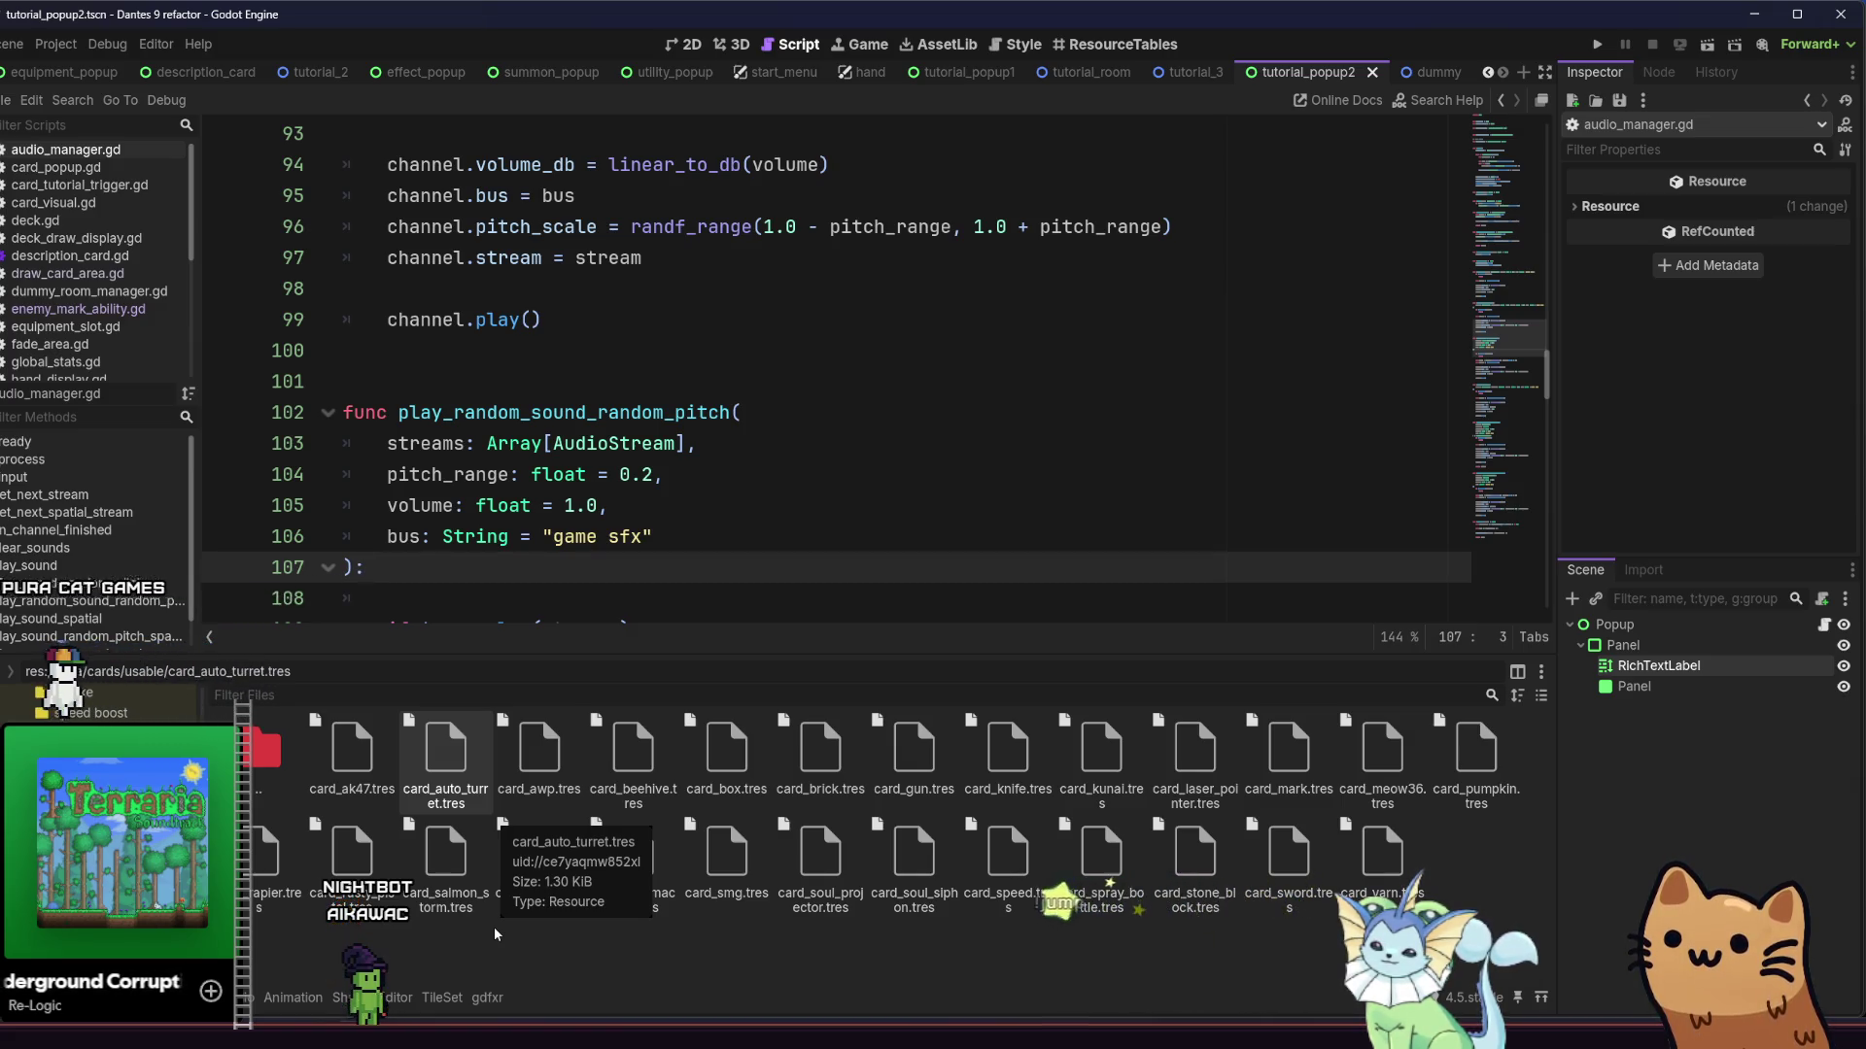
# In tutorial_2, step through Background, Ground and RoomExit4 to select CardDrawArea, showing its empty Cards array
pyautogui.click(316, 72)
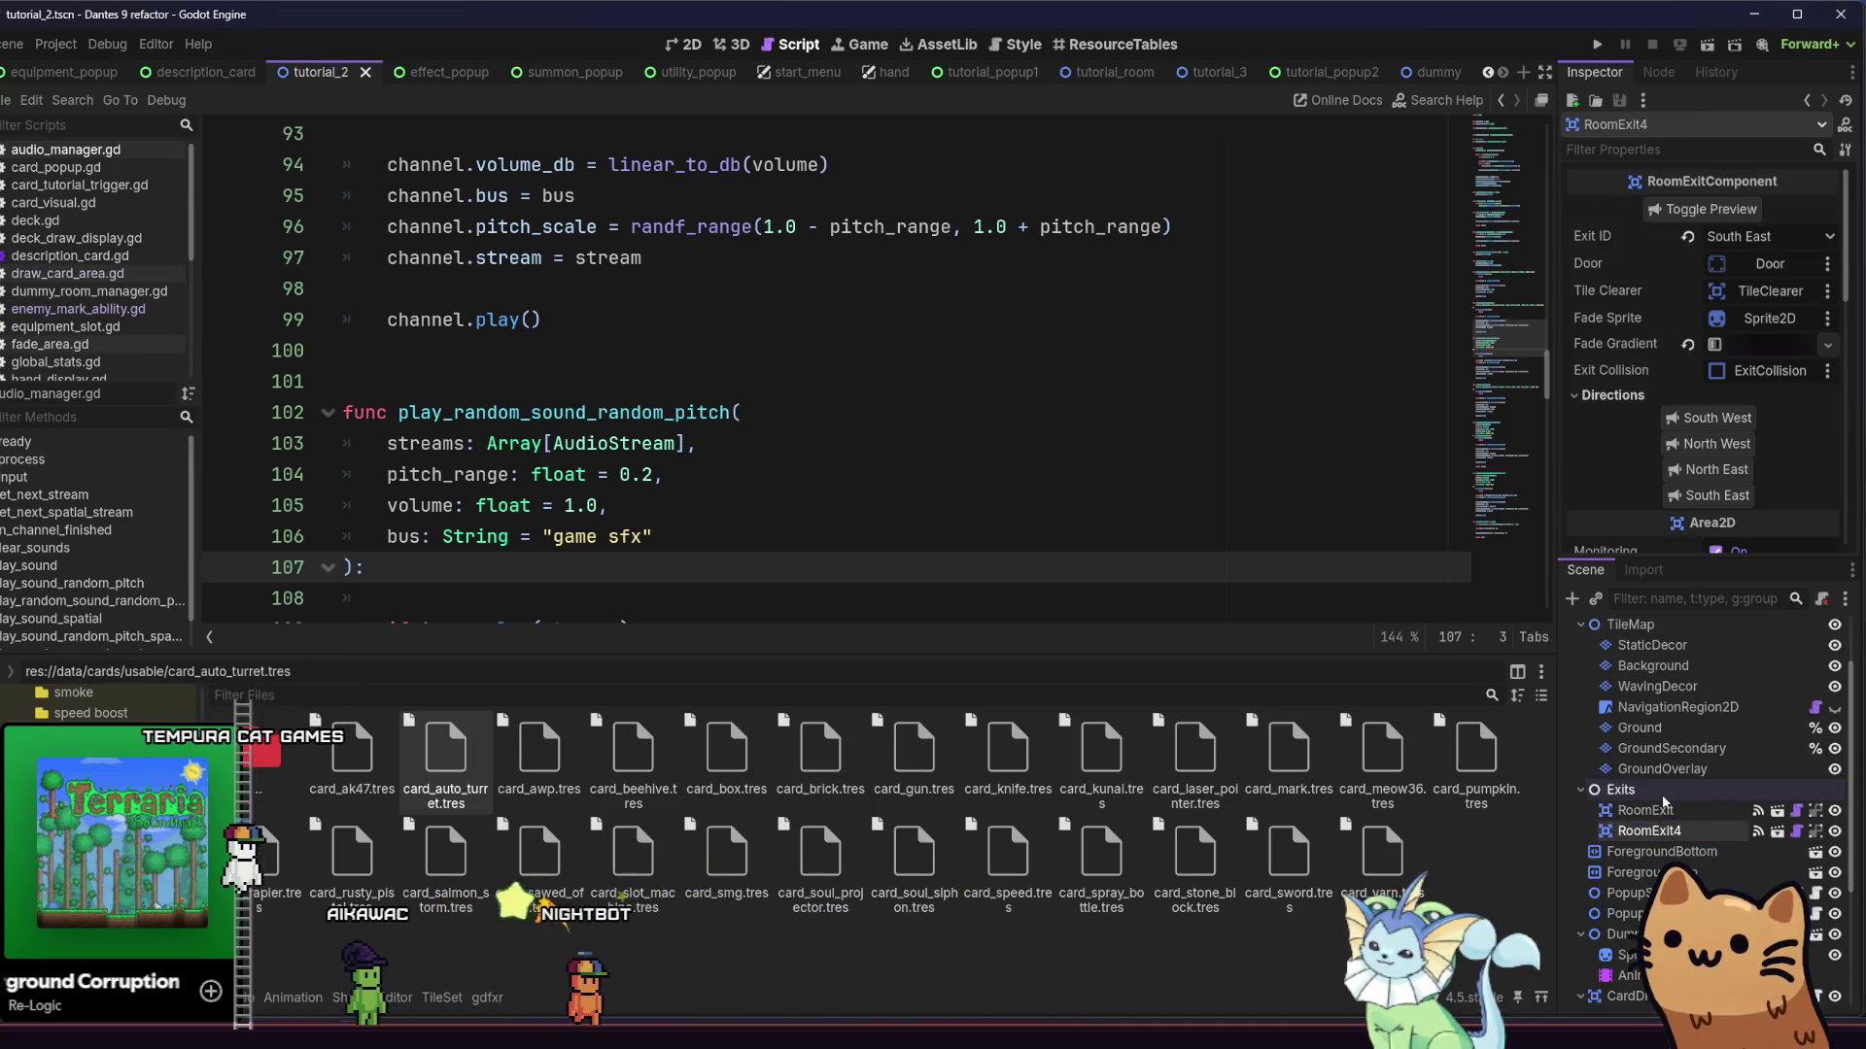
pyautogui.scroll(2, 1691, 777)
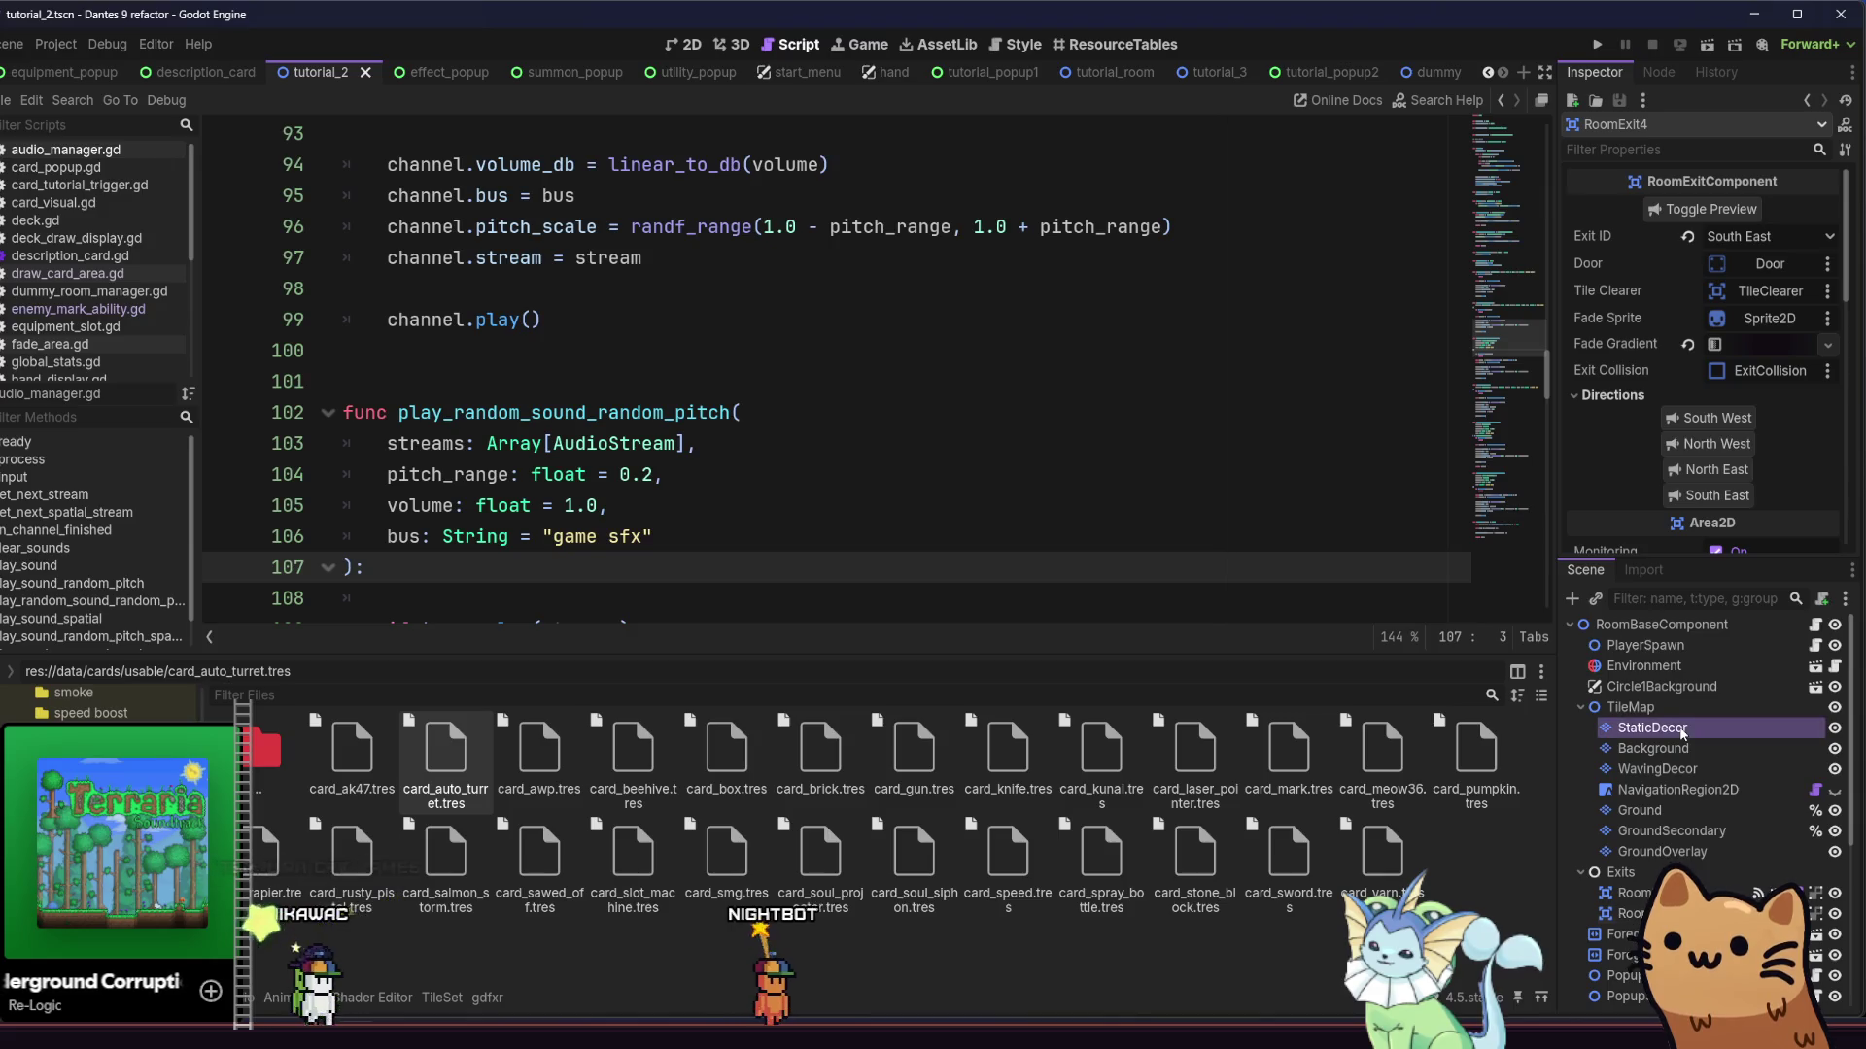
pyautogui.click(1671, 751)
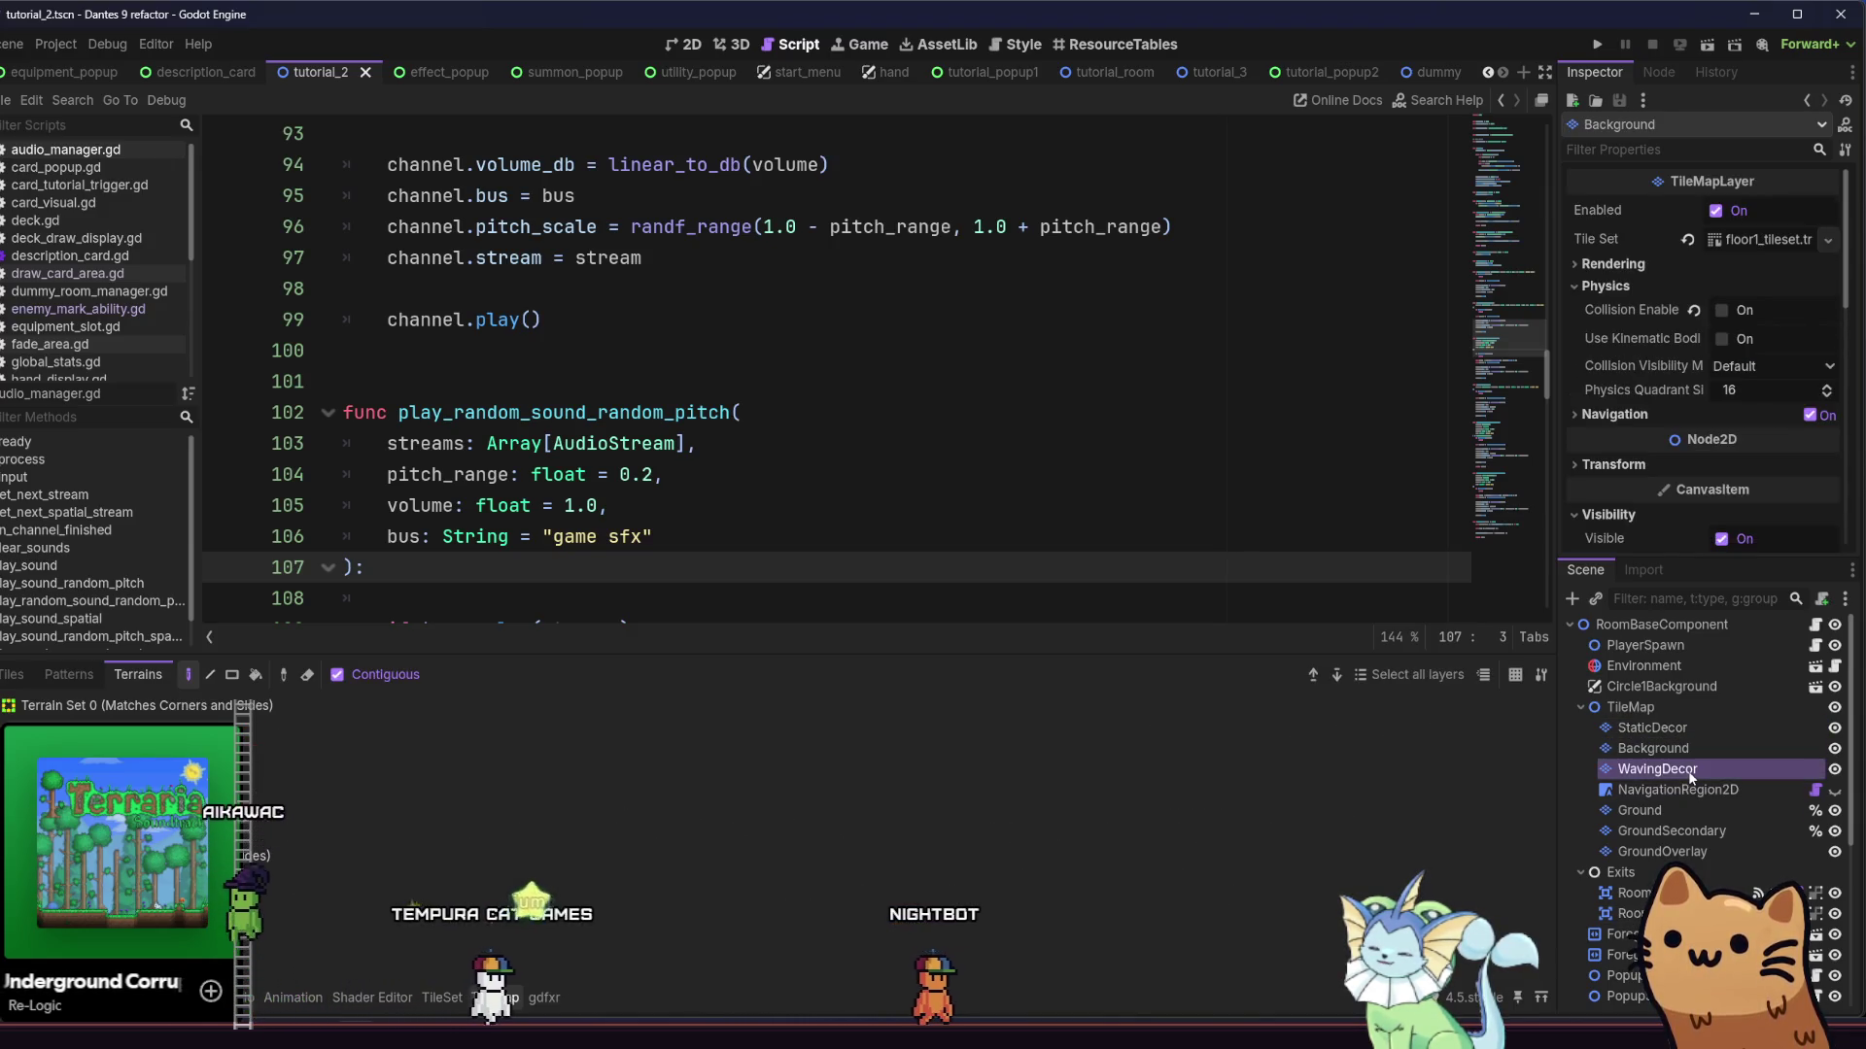
pyautogui.click(1671, 813)
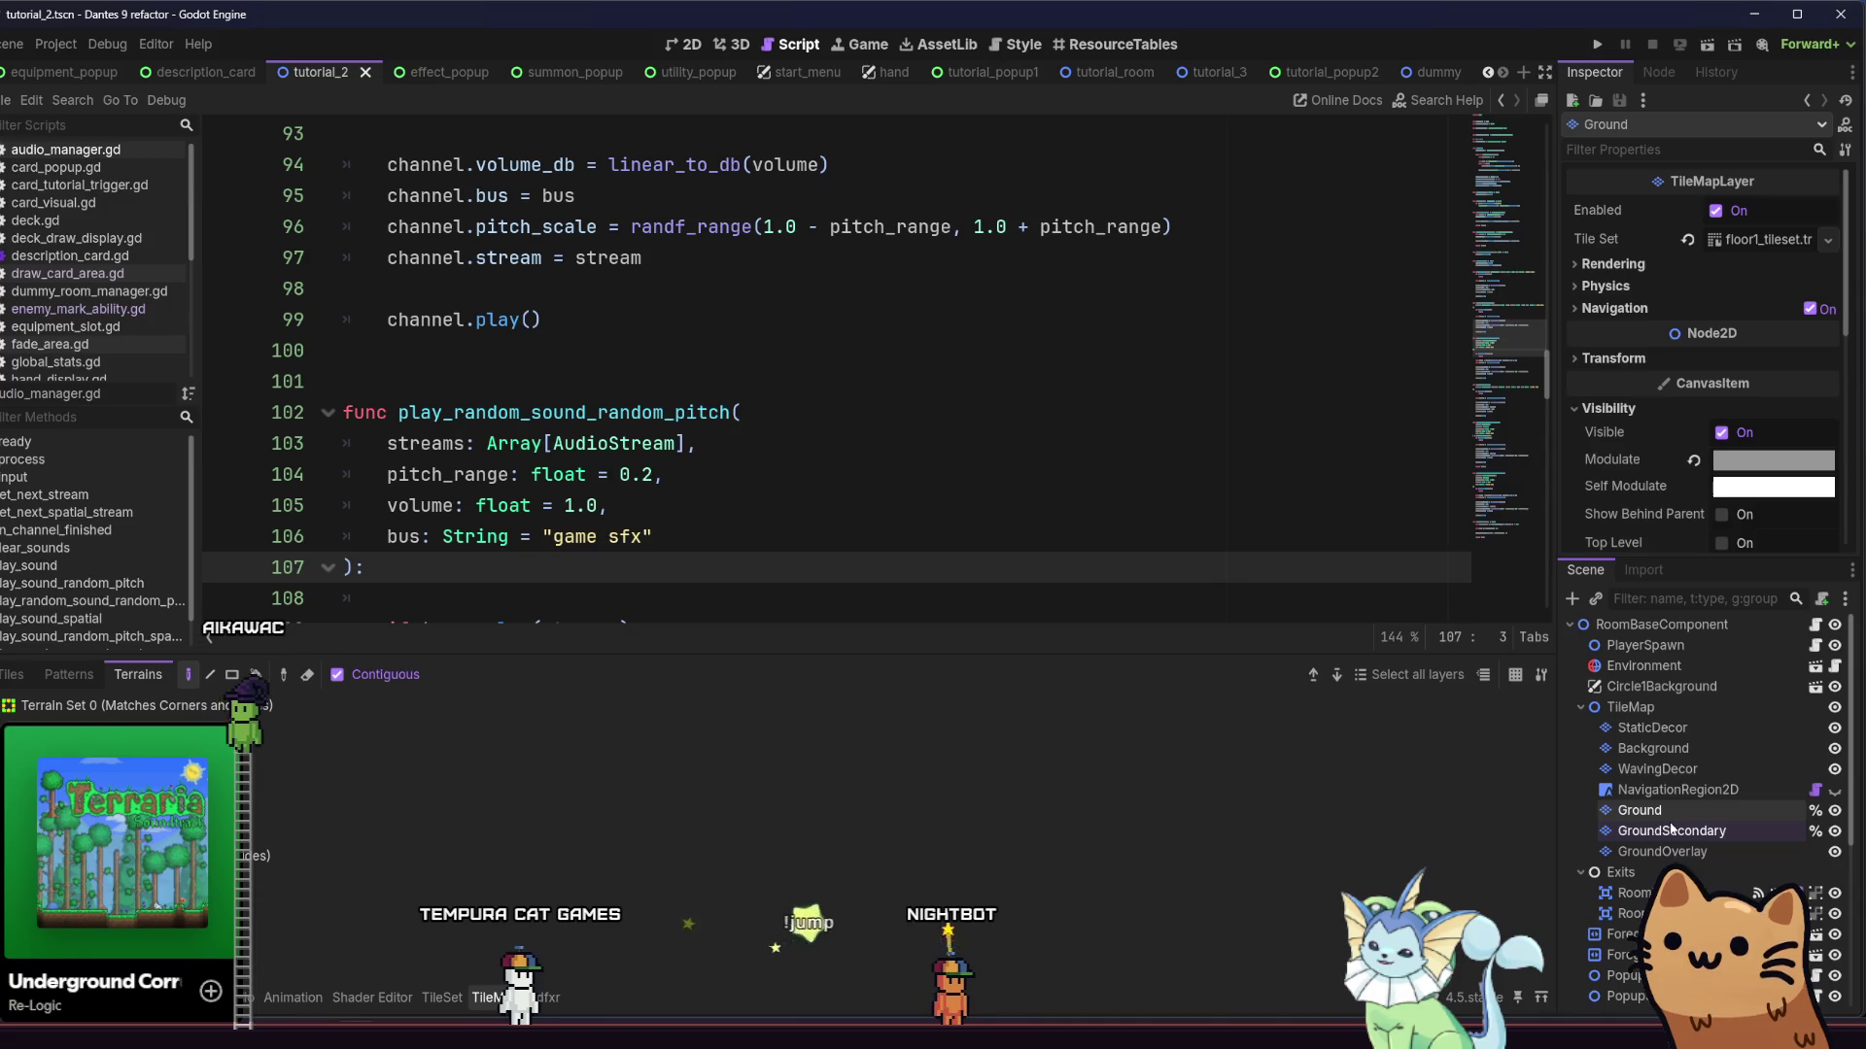
pyautogui.scroll(-3, 1673, 831)
pyautogui.click(1656, 814)
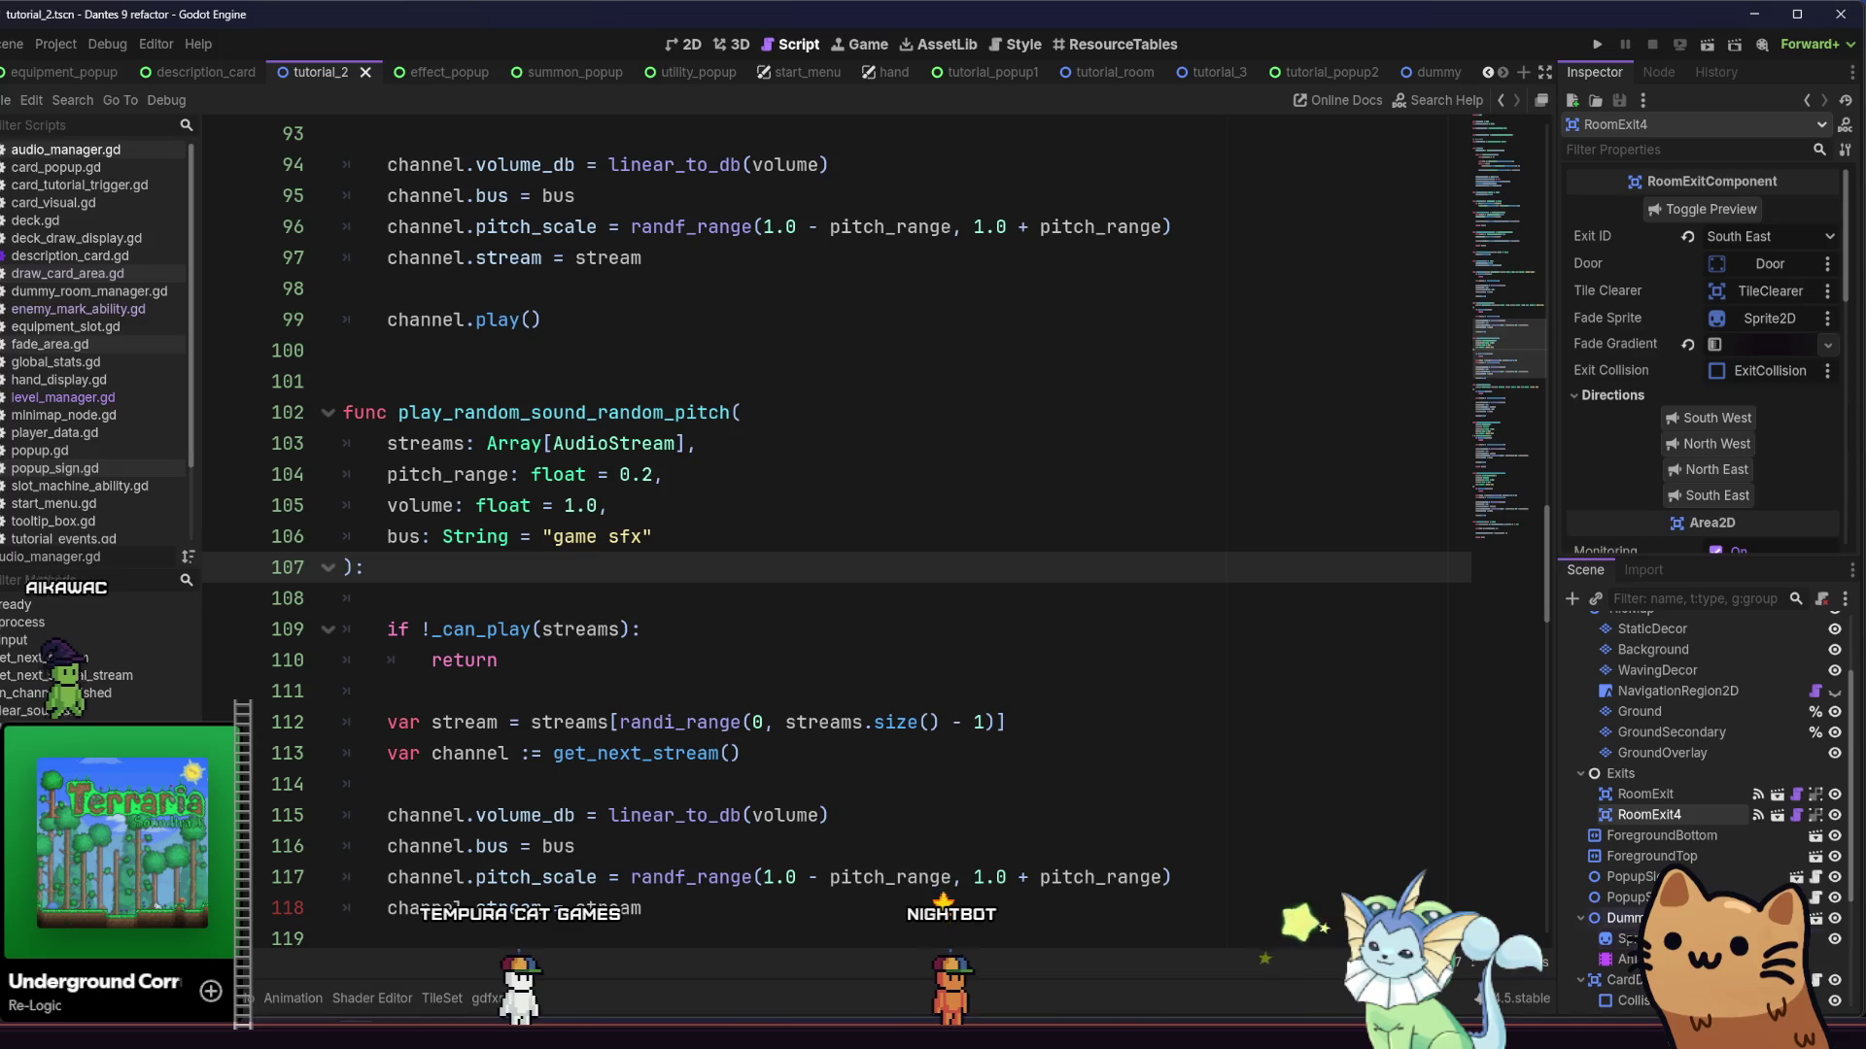
pyautogui.scroll(-2, 1672, 807)
pyautogui.click(1621, 930)
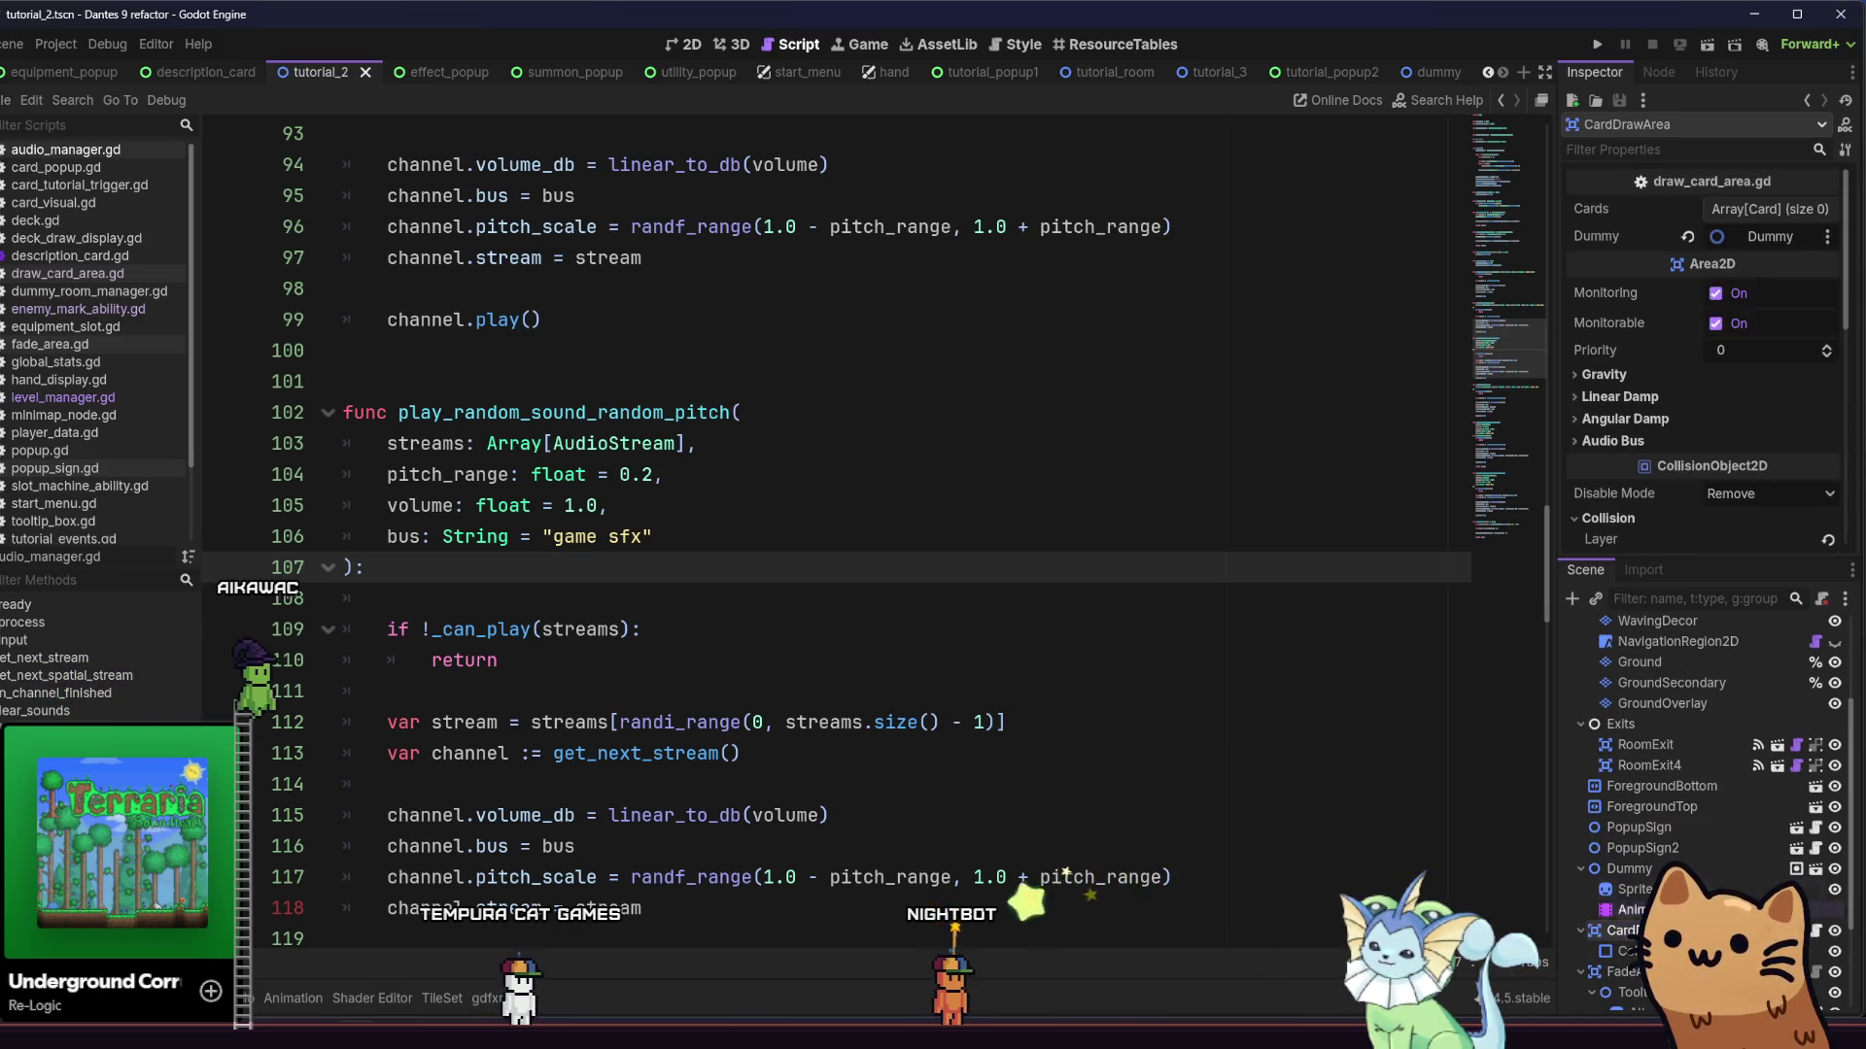
# Add card_rusty_pistol.tres to tutorial_2's CardDrawArea Cards array, then return to tutorial_3
pyautogui.hotkey('alt', 'f')
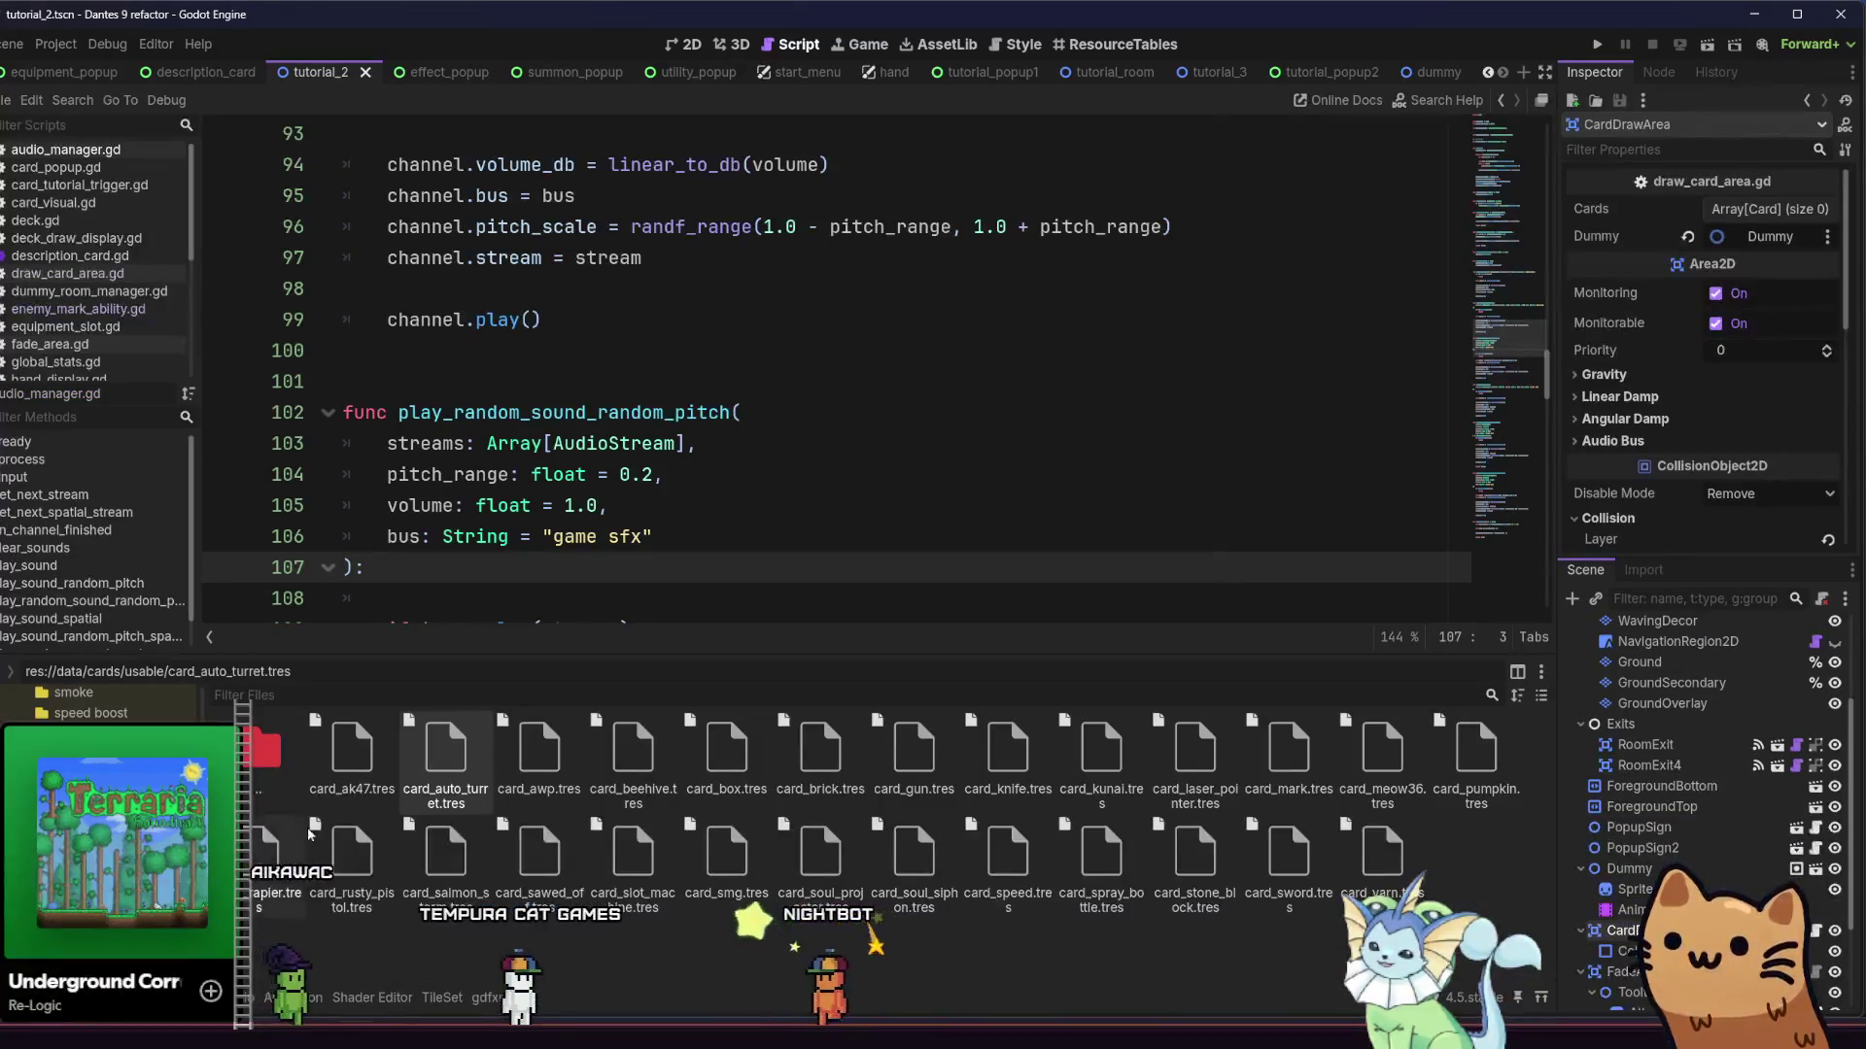
pyautogui.moveTo(353, 928)
pyautogui.mouseDown()
pyautogui.moveTo(1745, 228)
pyautogui.moveTo(1737, 253)
pyautogui.moveTo(1749, 227)
pyautogui.mouseUp()
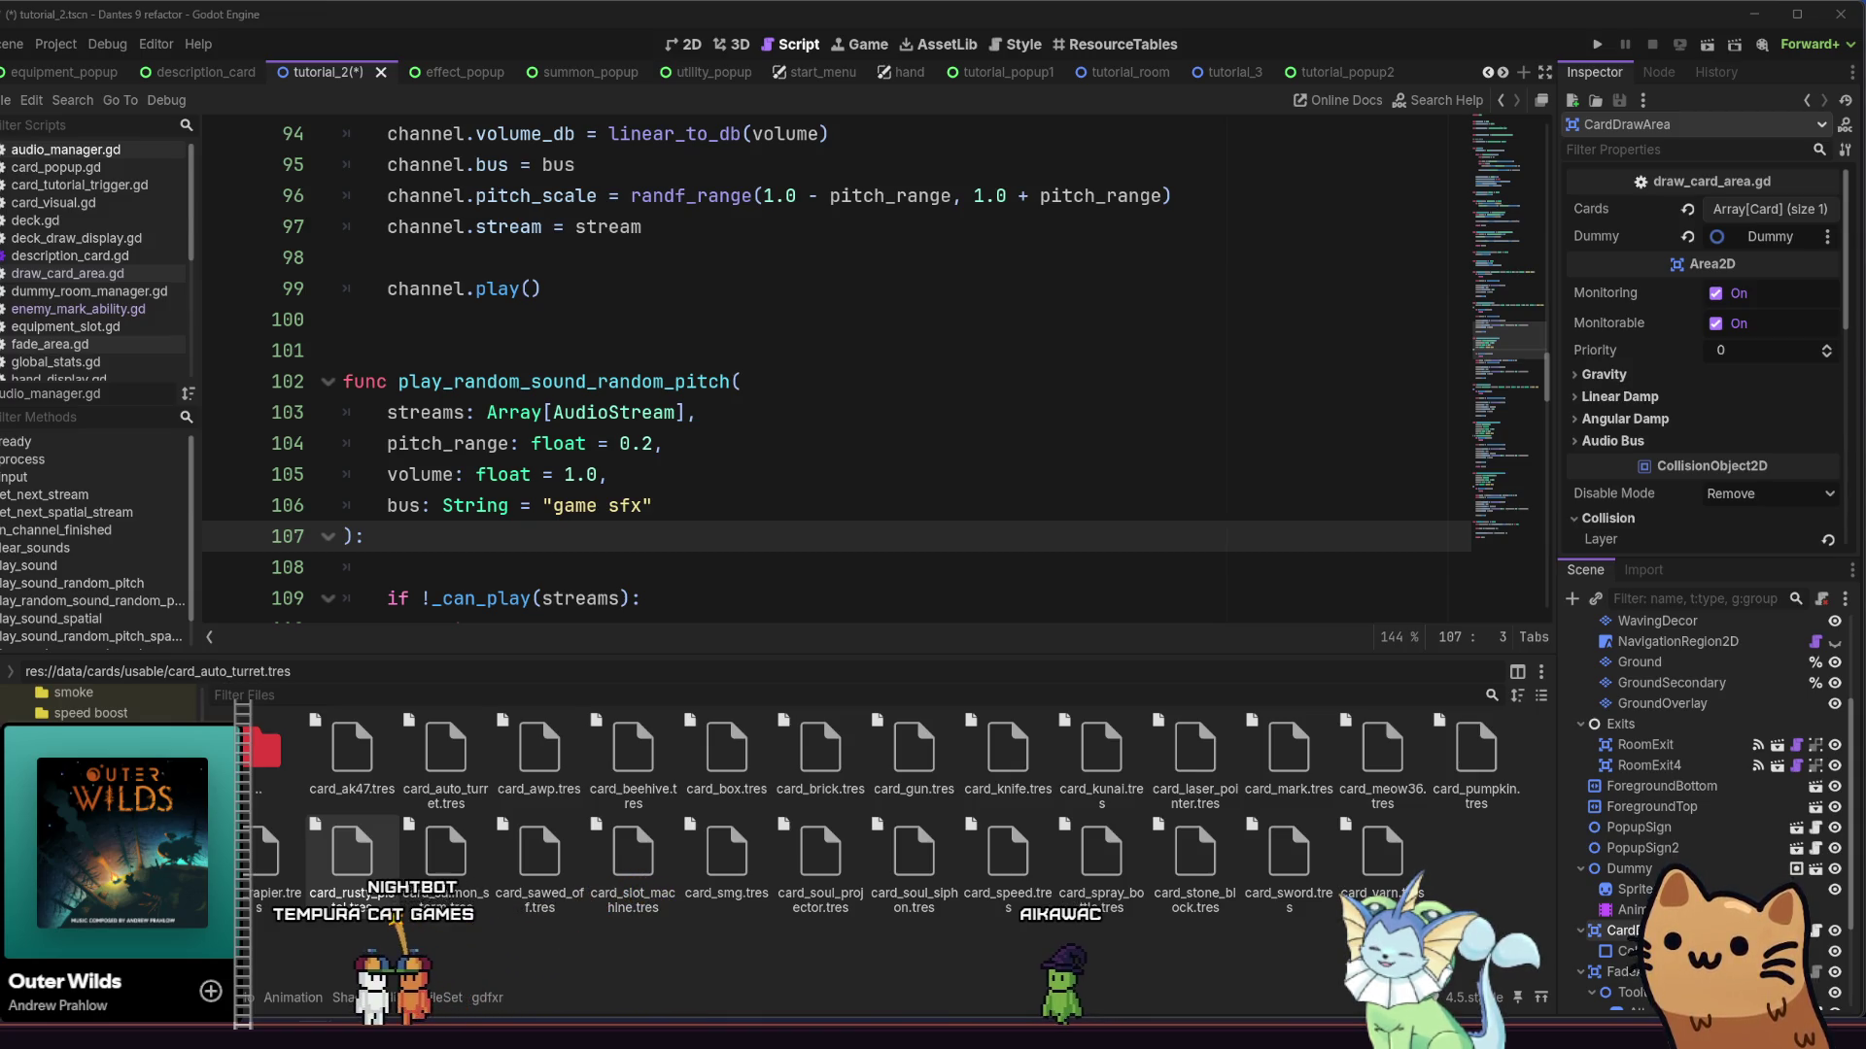
pyautogui.click(930, 467)
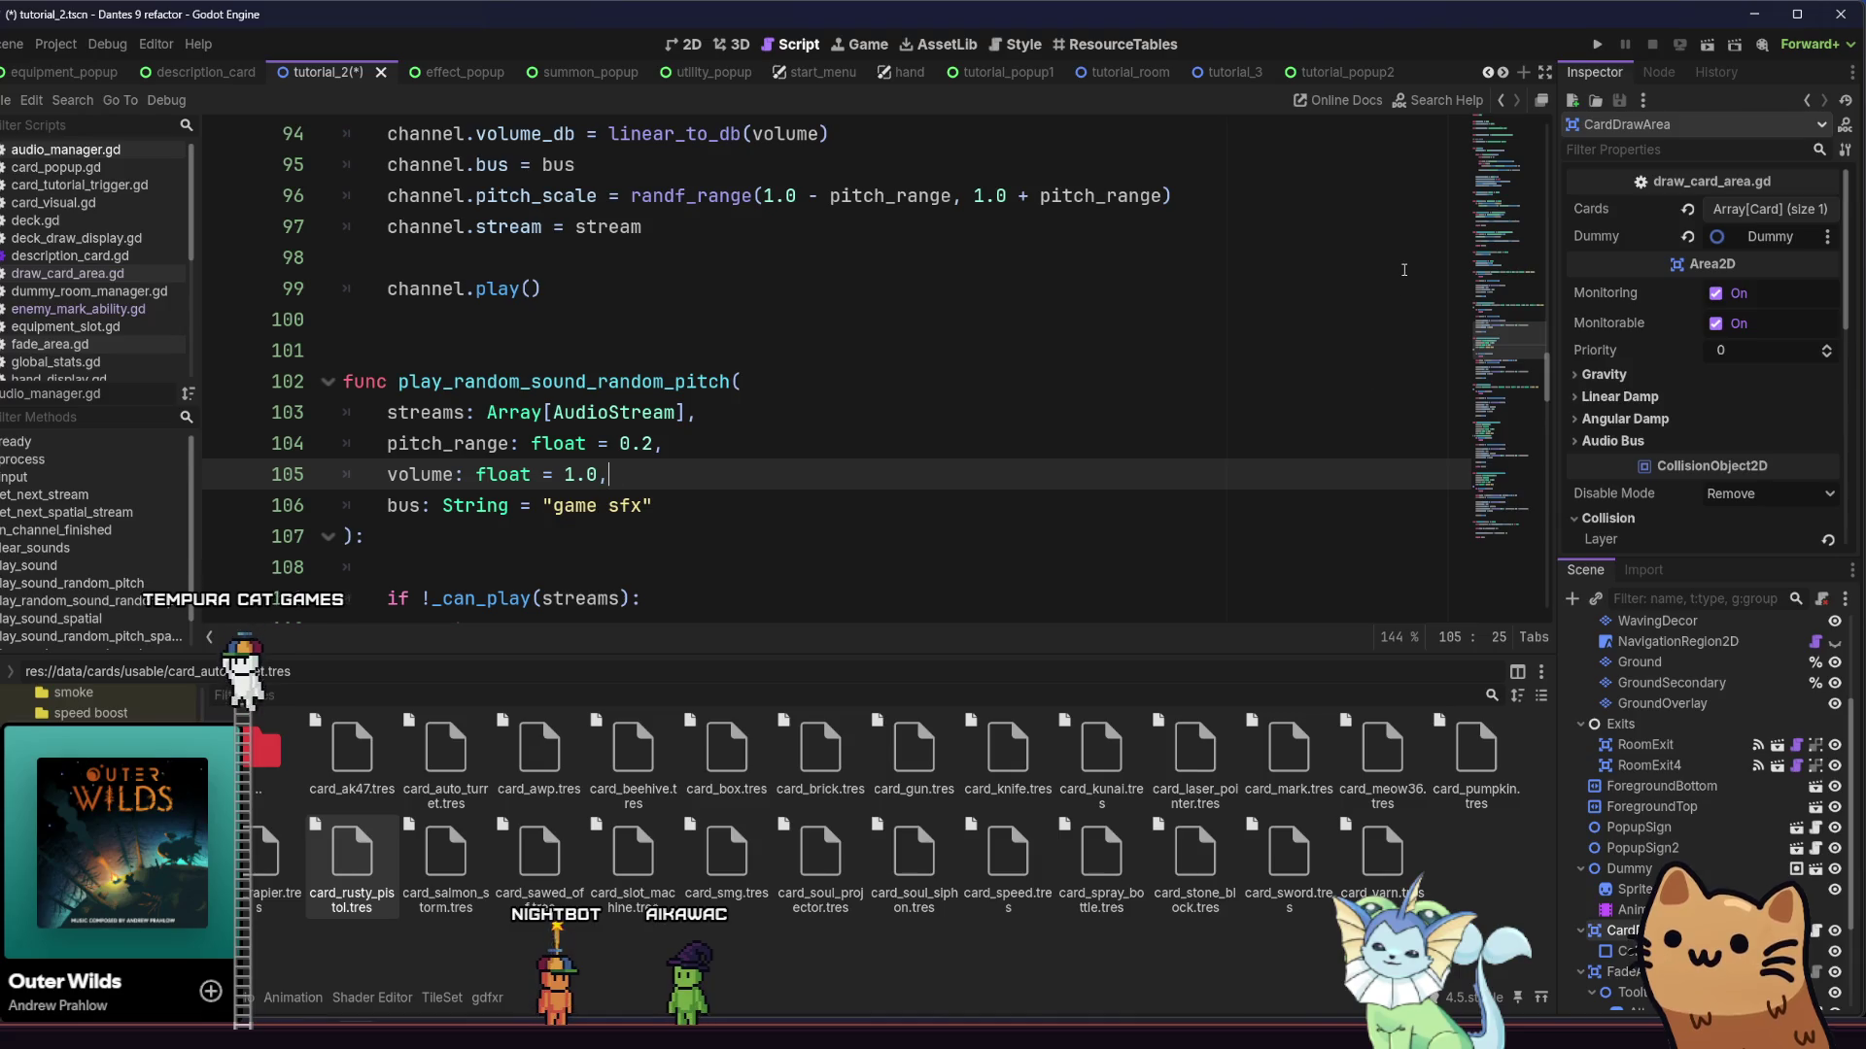
pyautogui.click(1219, 72)
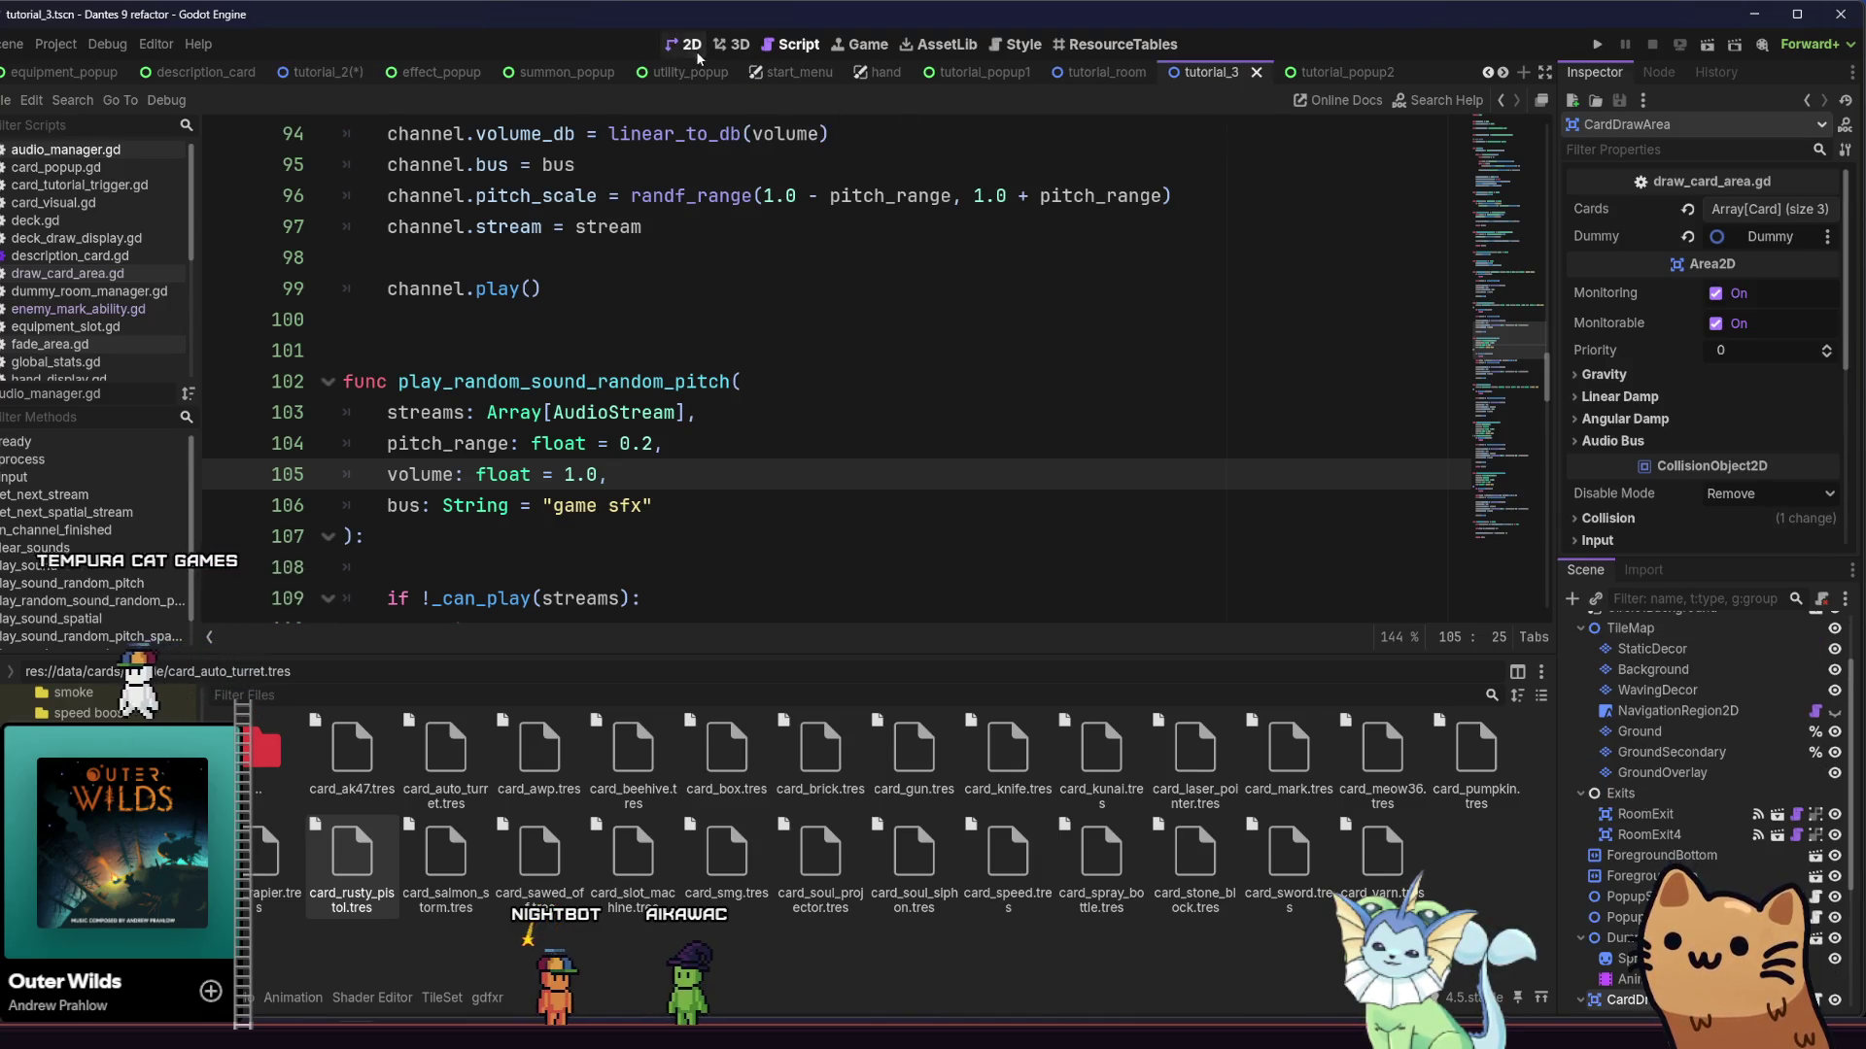
# View tutorial_3 in 2D and select the Tooltips and Attack2 glyph sign nodes
pyautogui.click(685, 44)
pyautogui.scroll(2, 613, 376)
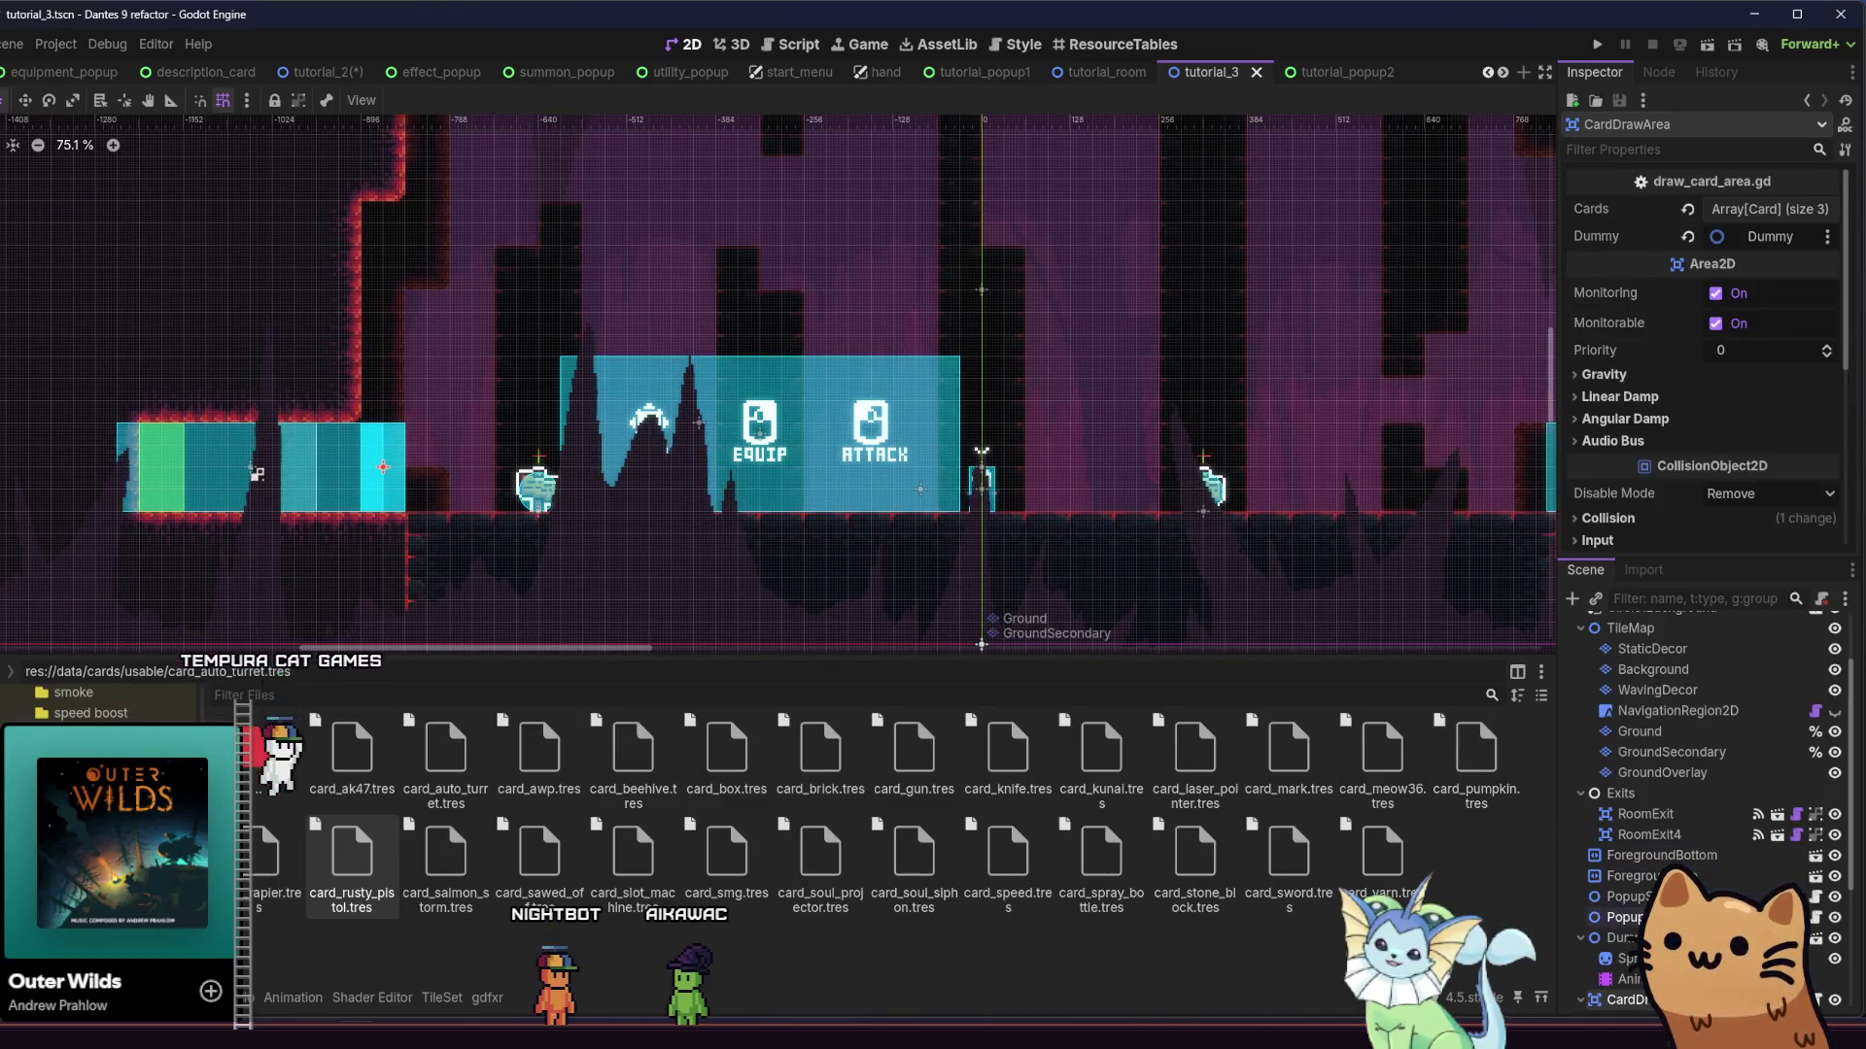
pyautogui.click(1633, 913)
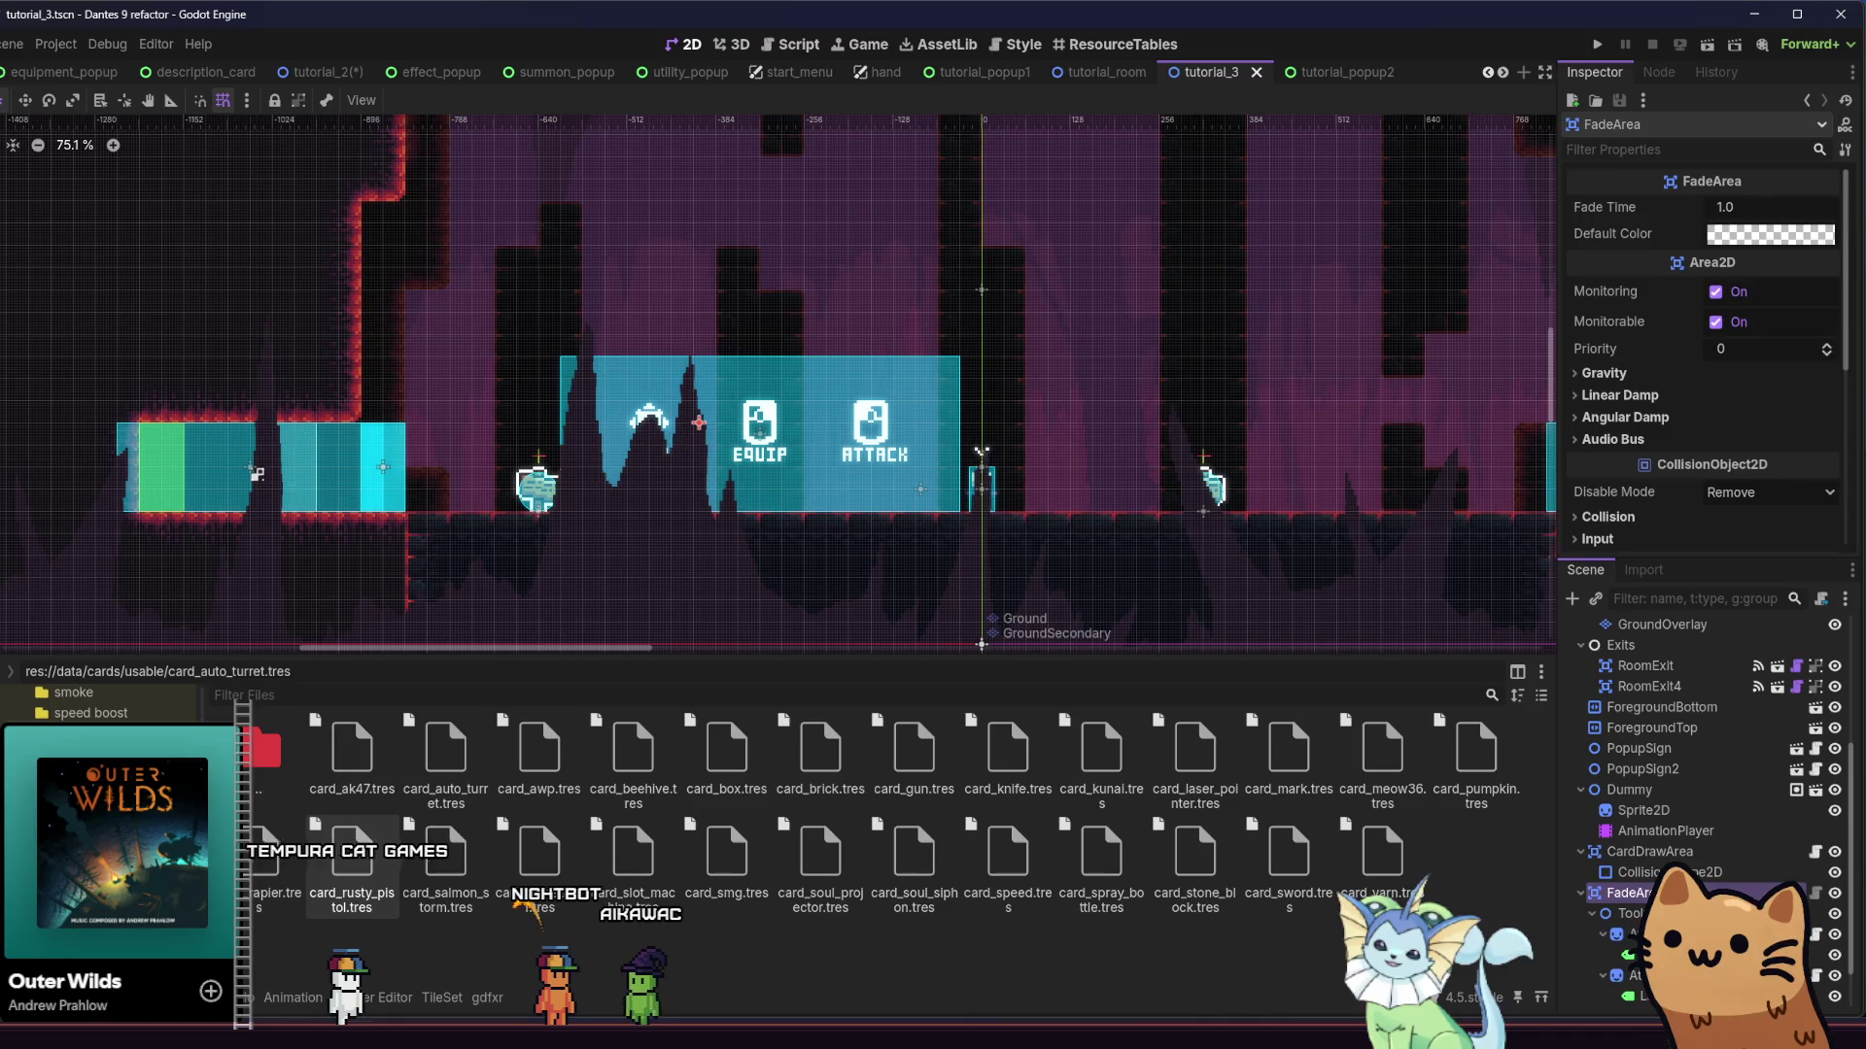
pyautogui.click(1636, 975)
# Select the FadeArea, then switch to tutorial_popup2 and bring up its tab's context menu
pyautogui.scroll(2, 1022, 481)
pyautogui.hscroll(-2, 1030, 525)
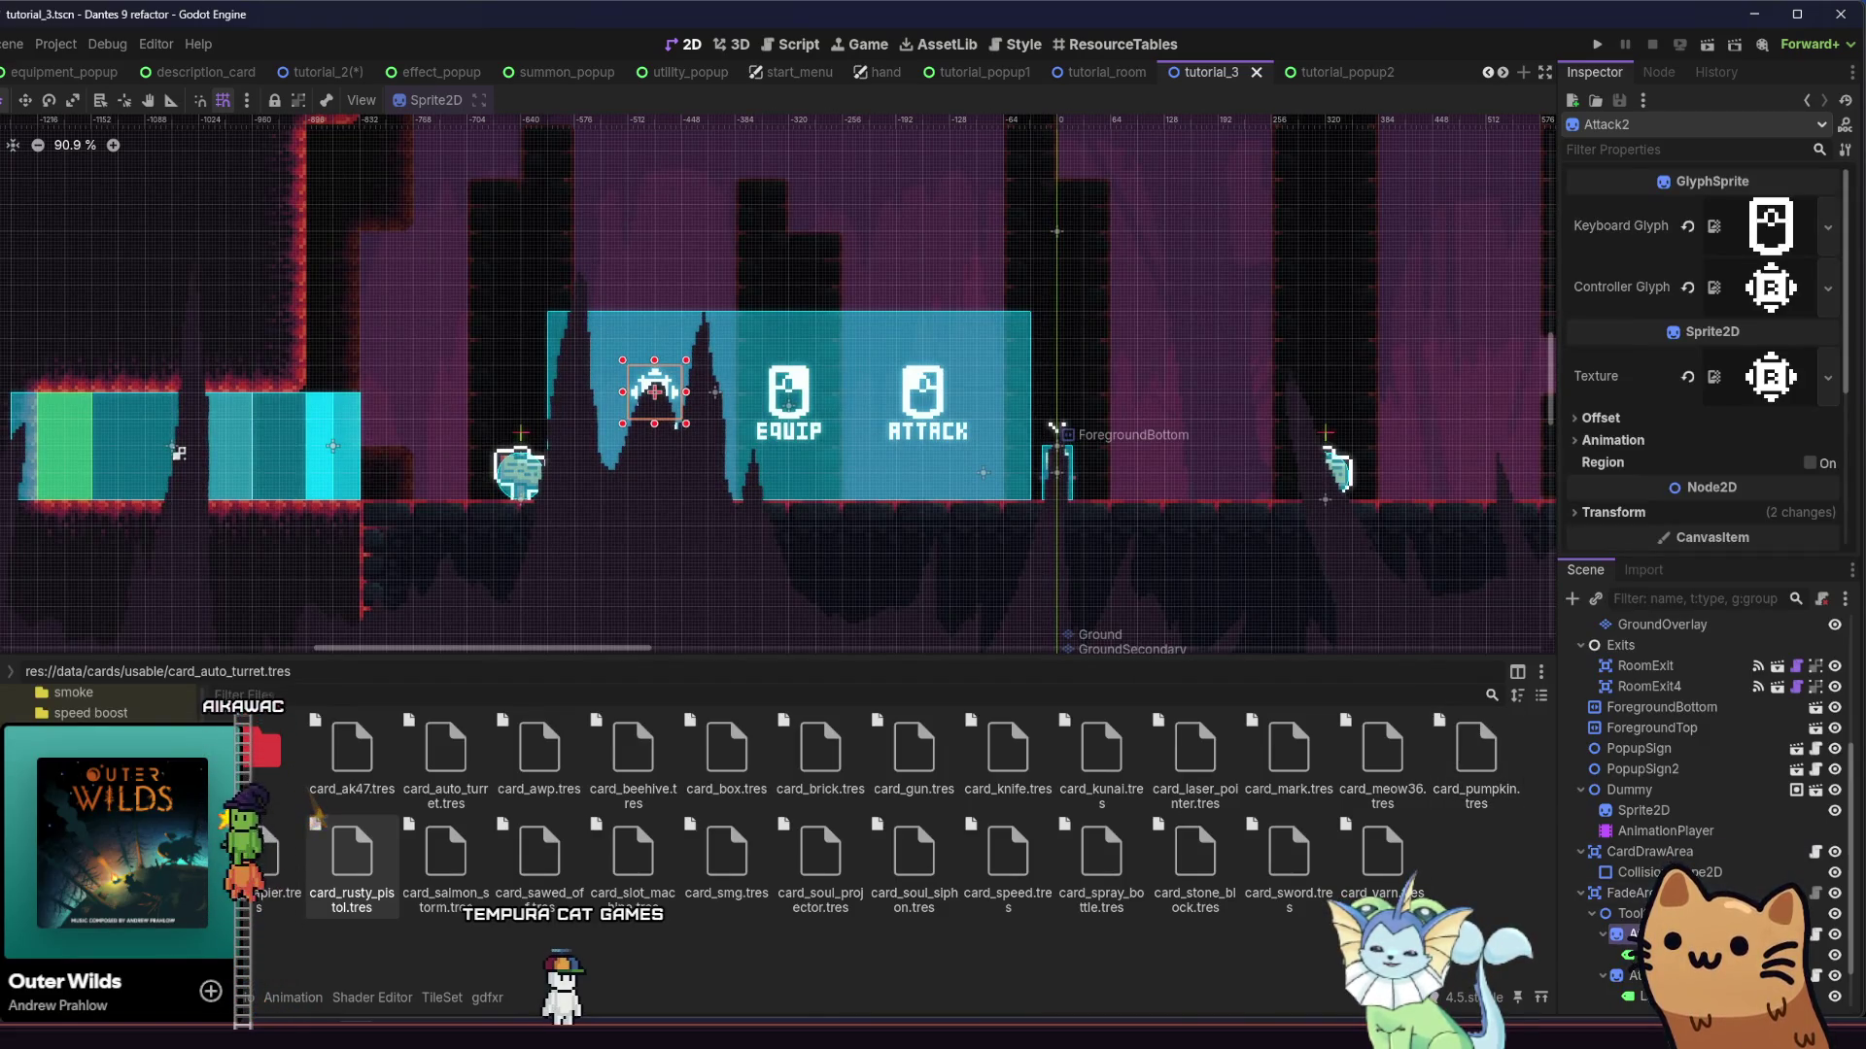
pyautogui.click(1054, 427)
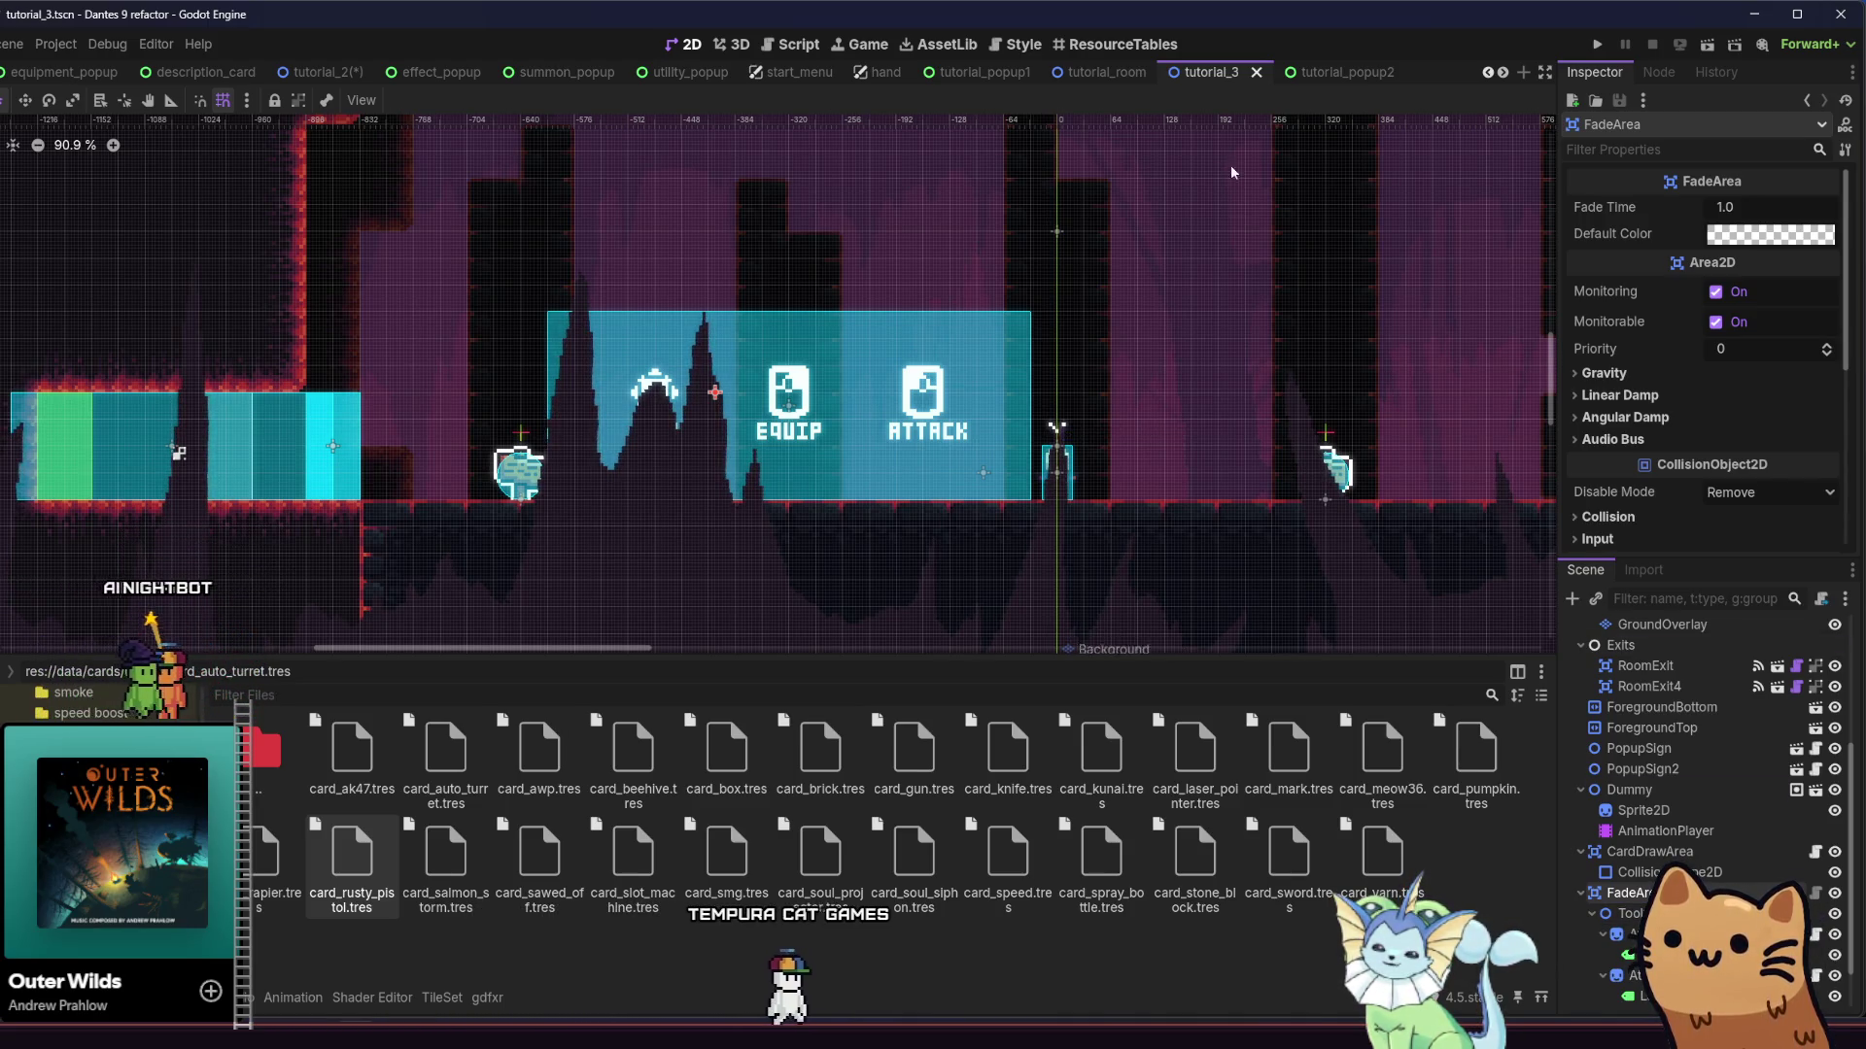
pyautogui.click(1322, 73)
pyautogui.rightClick(1321, 73)
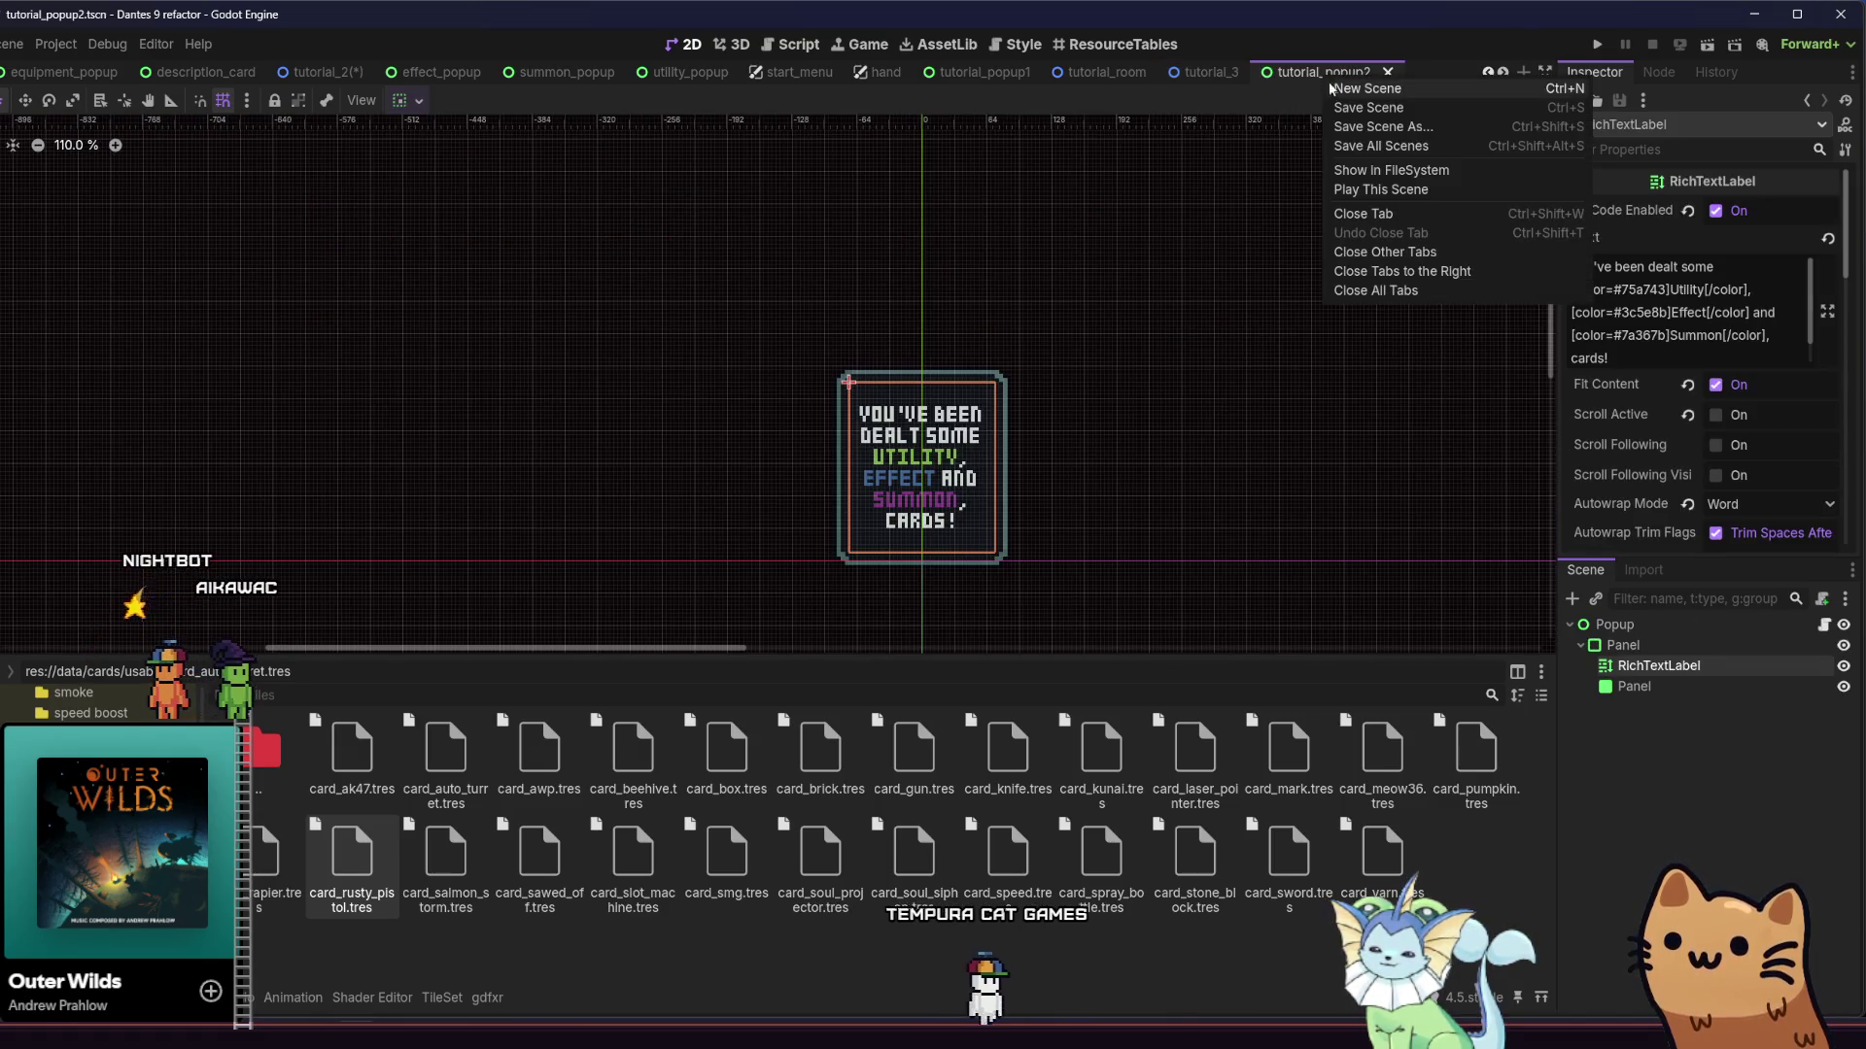
pyautogui.click(1689, 756)
pyautogui.click(1688, 687)
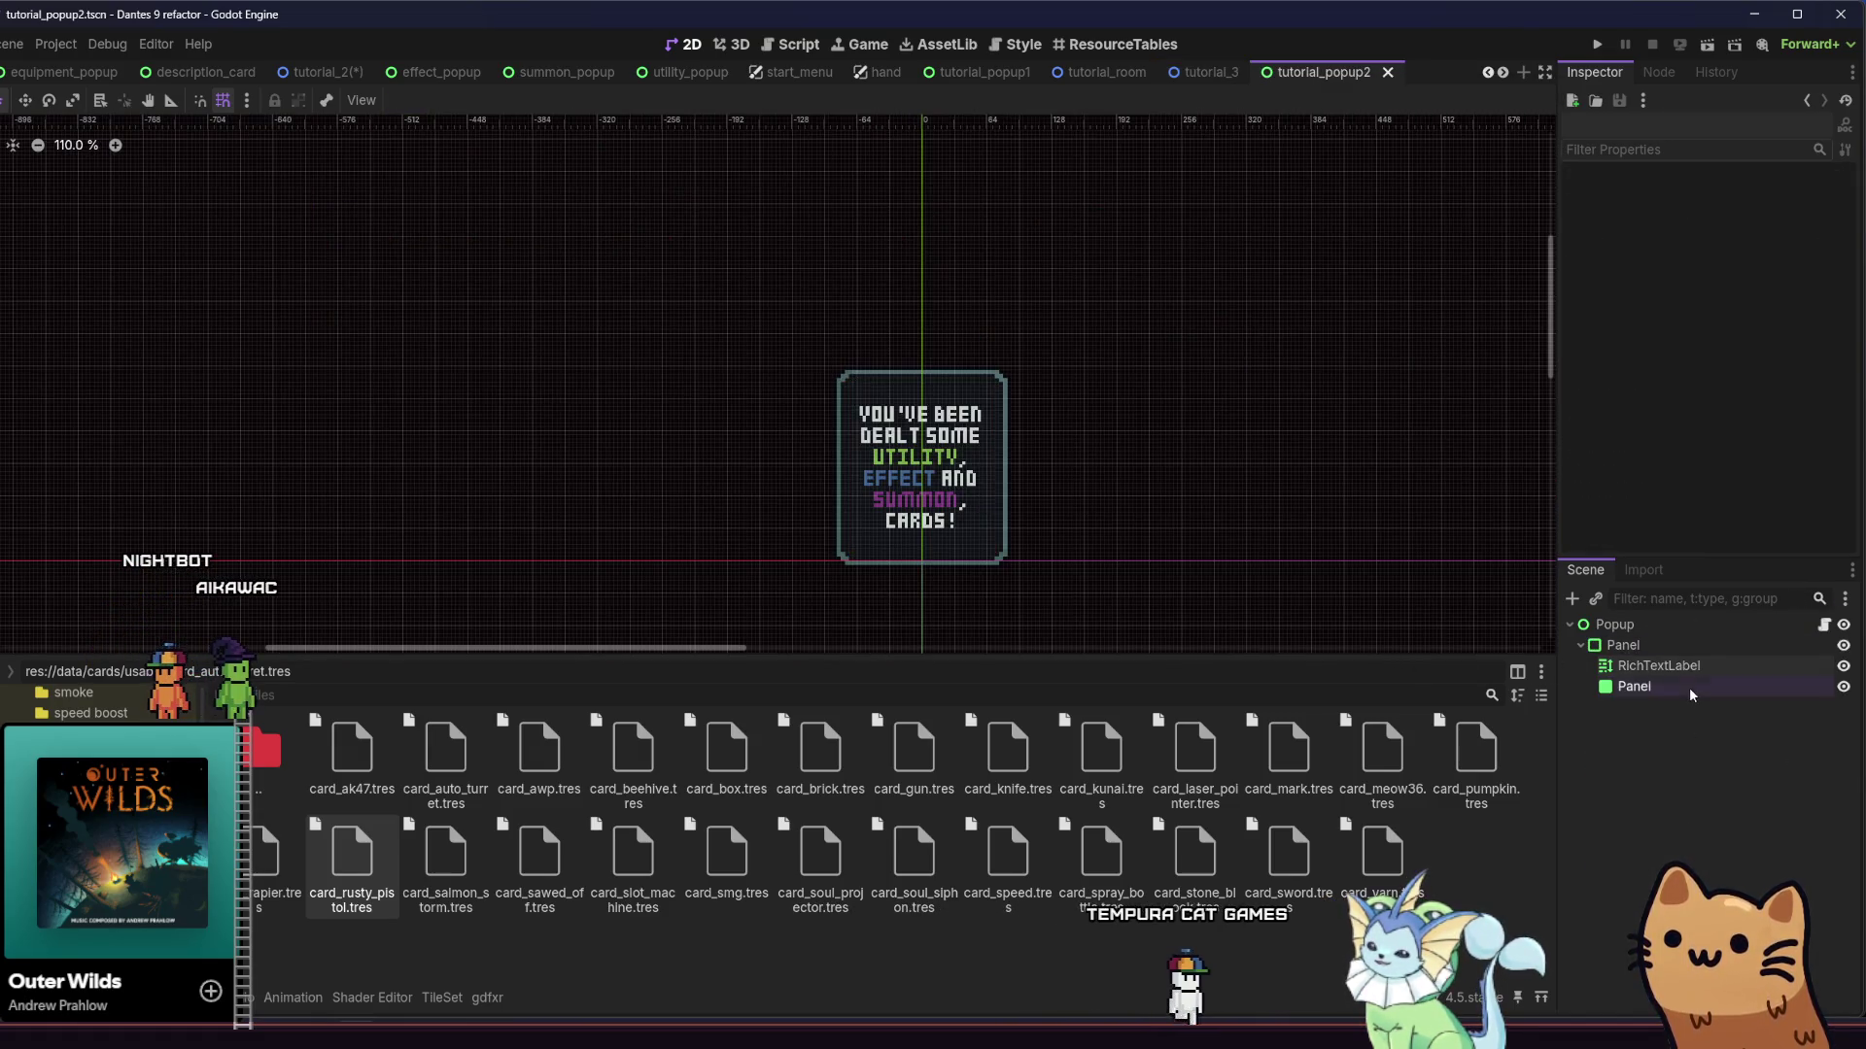
pyautogui.click(1718, 398)
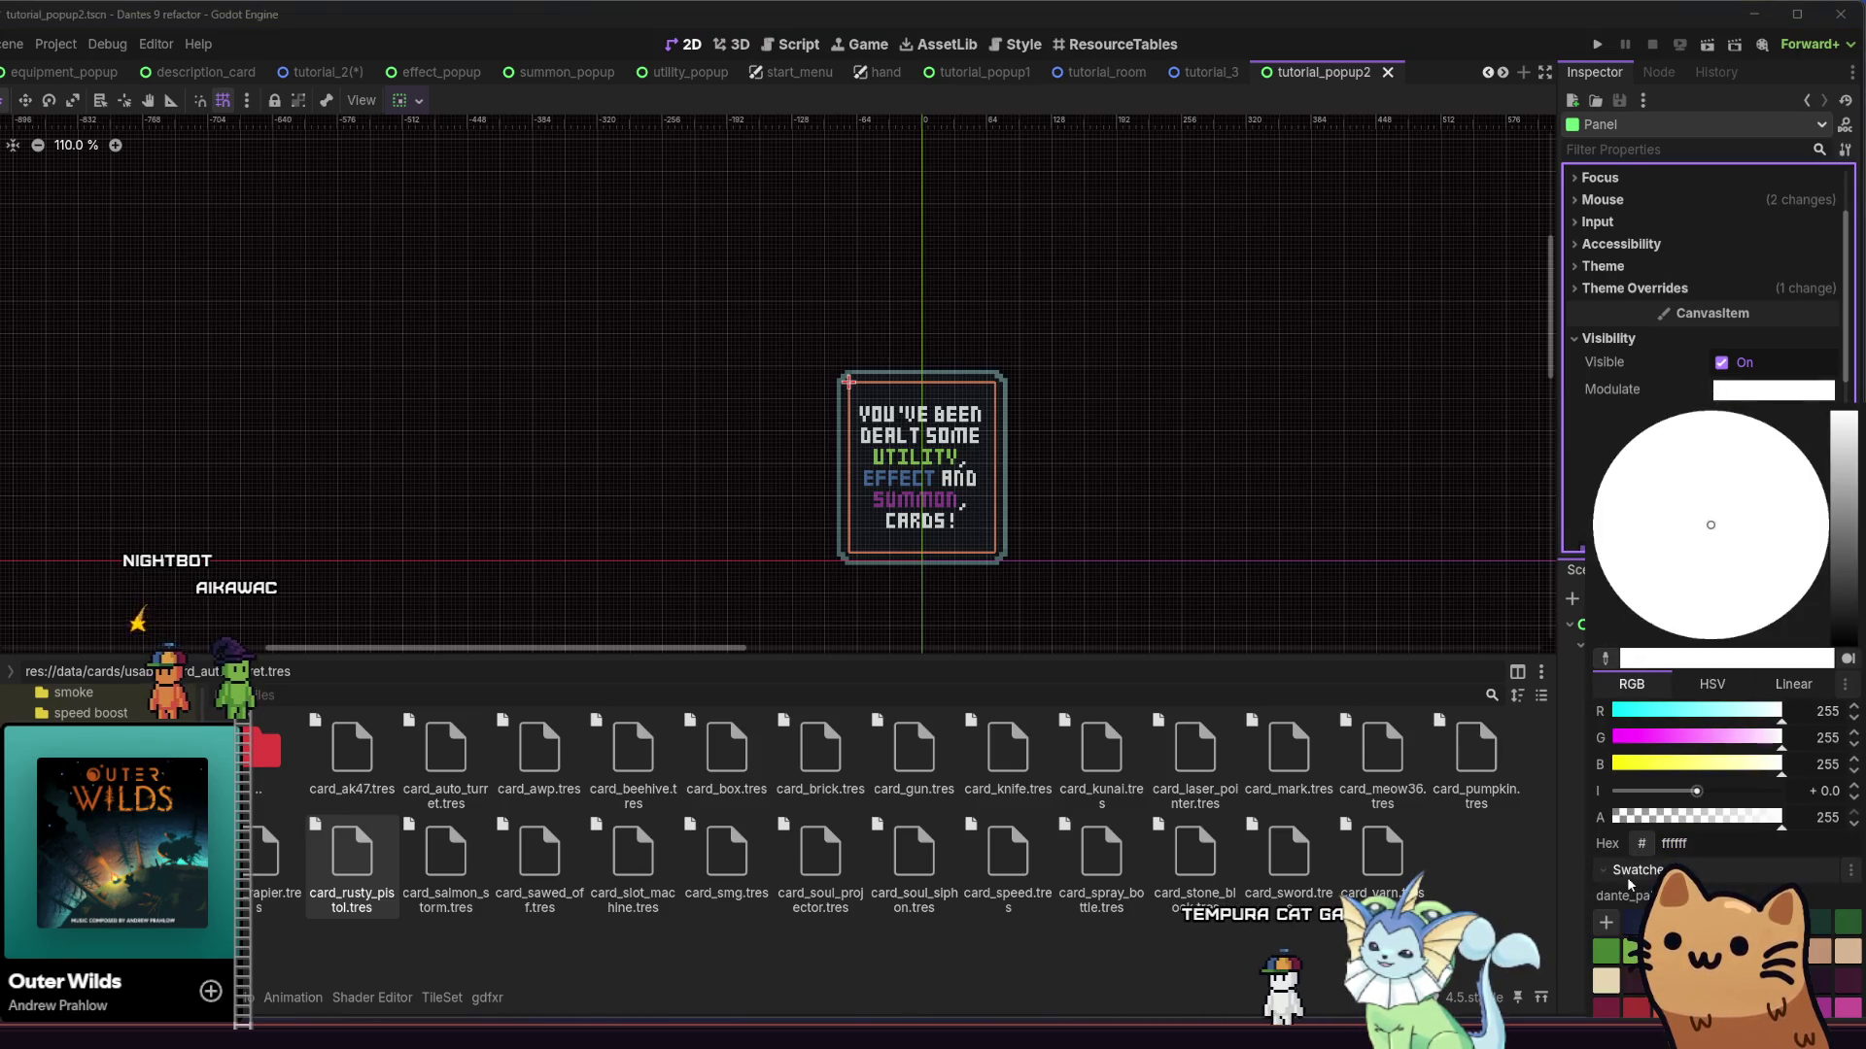
pyautogui.click(1605, 949)
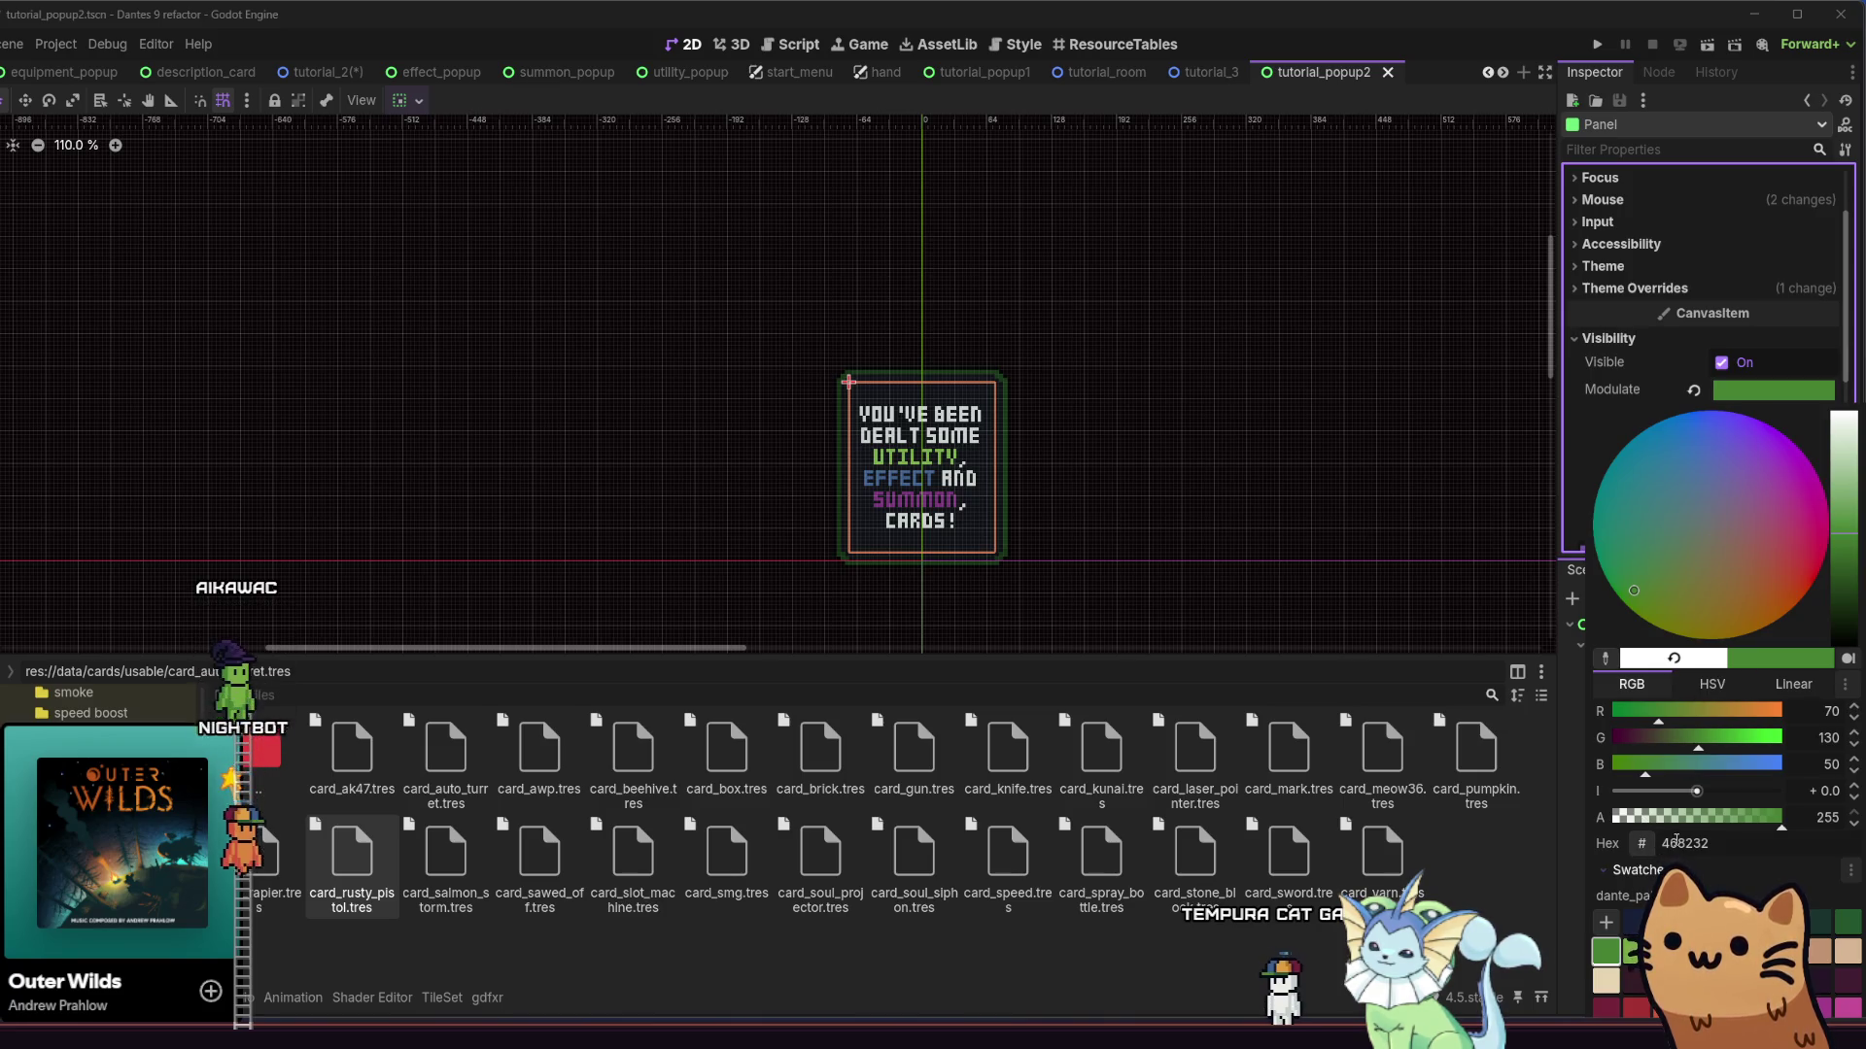
pyautogui.click(1502, 853)
pyautogui.hotkey('ctrl', 'z')
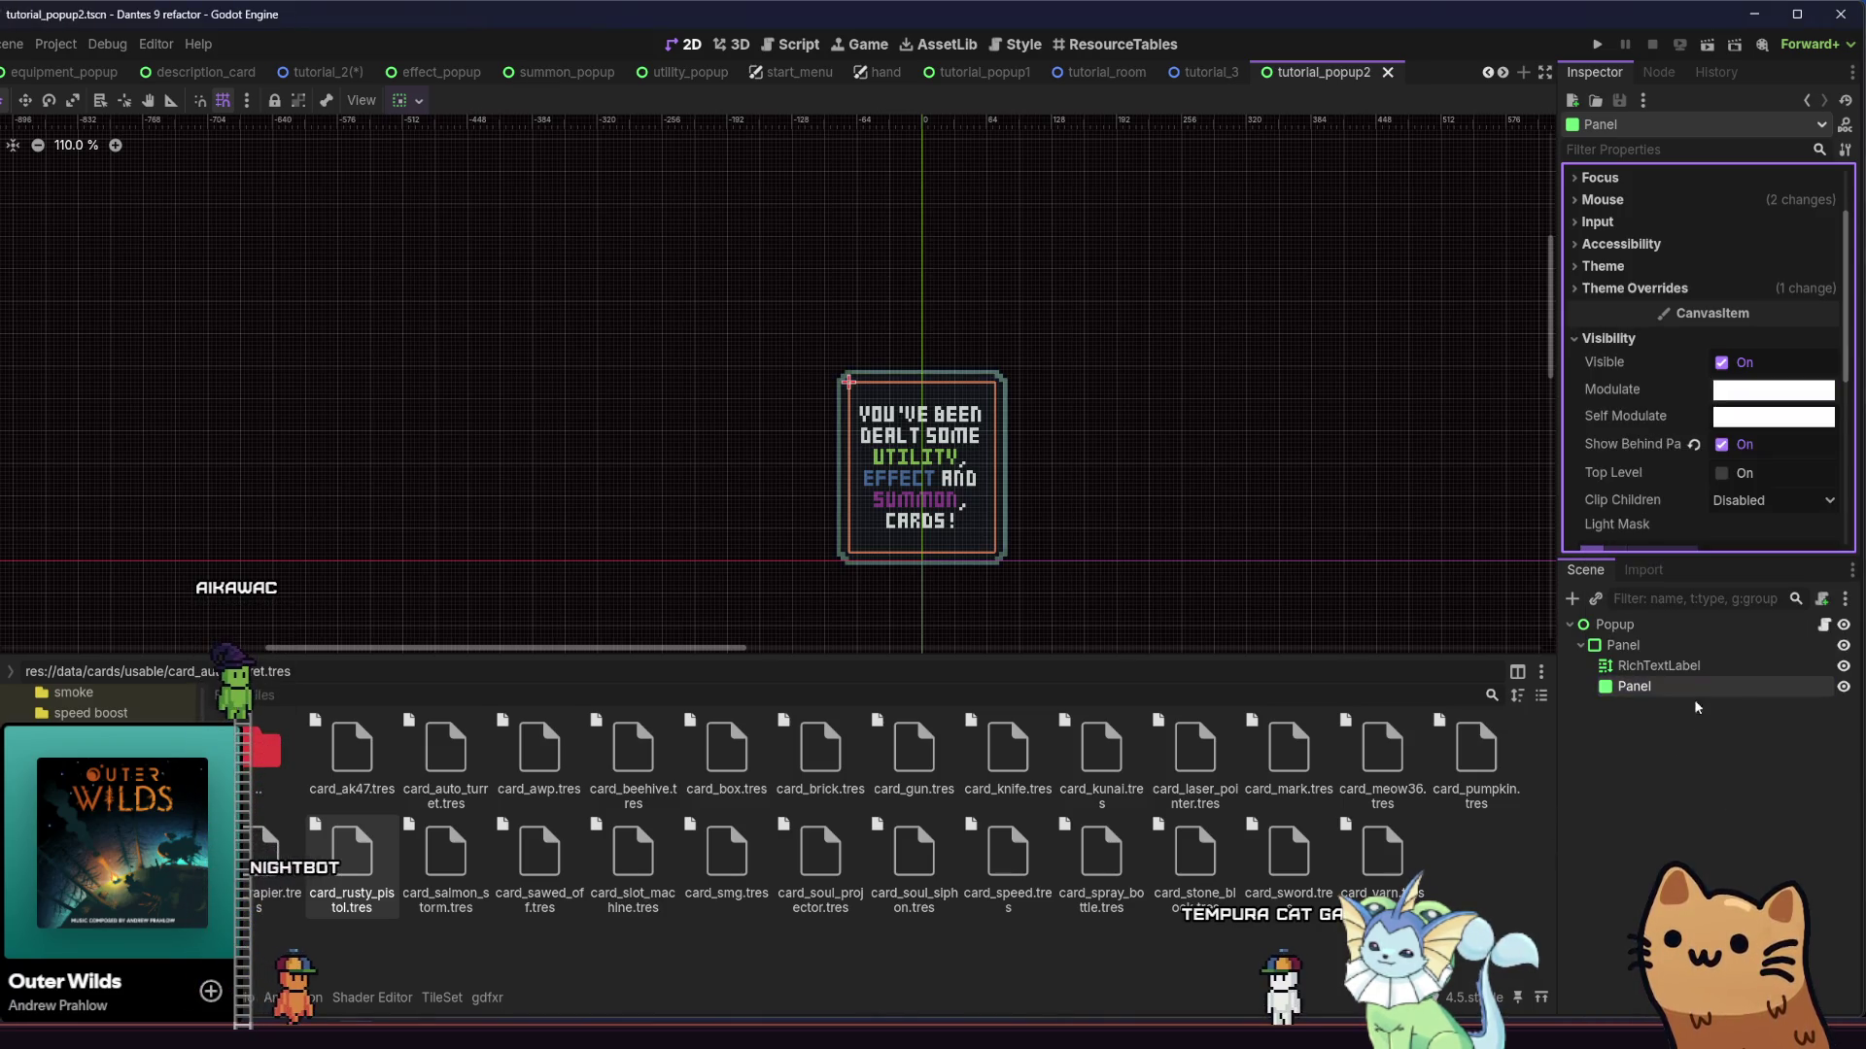
pyautogui.click(1658, 665)
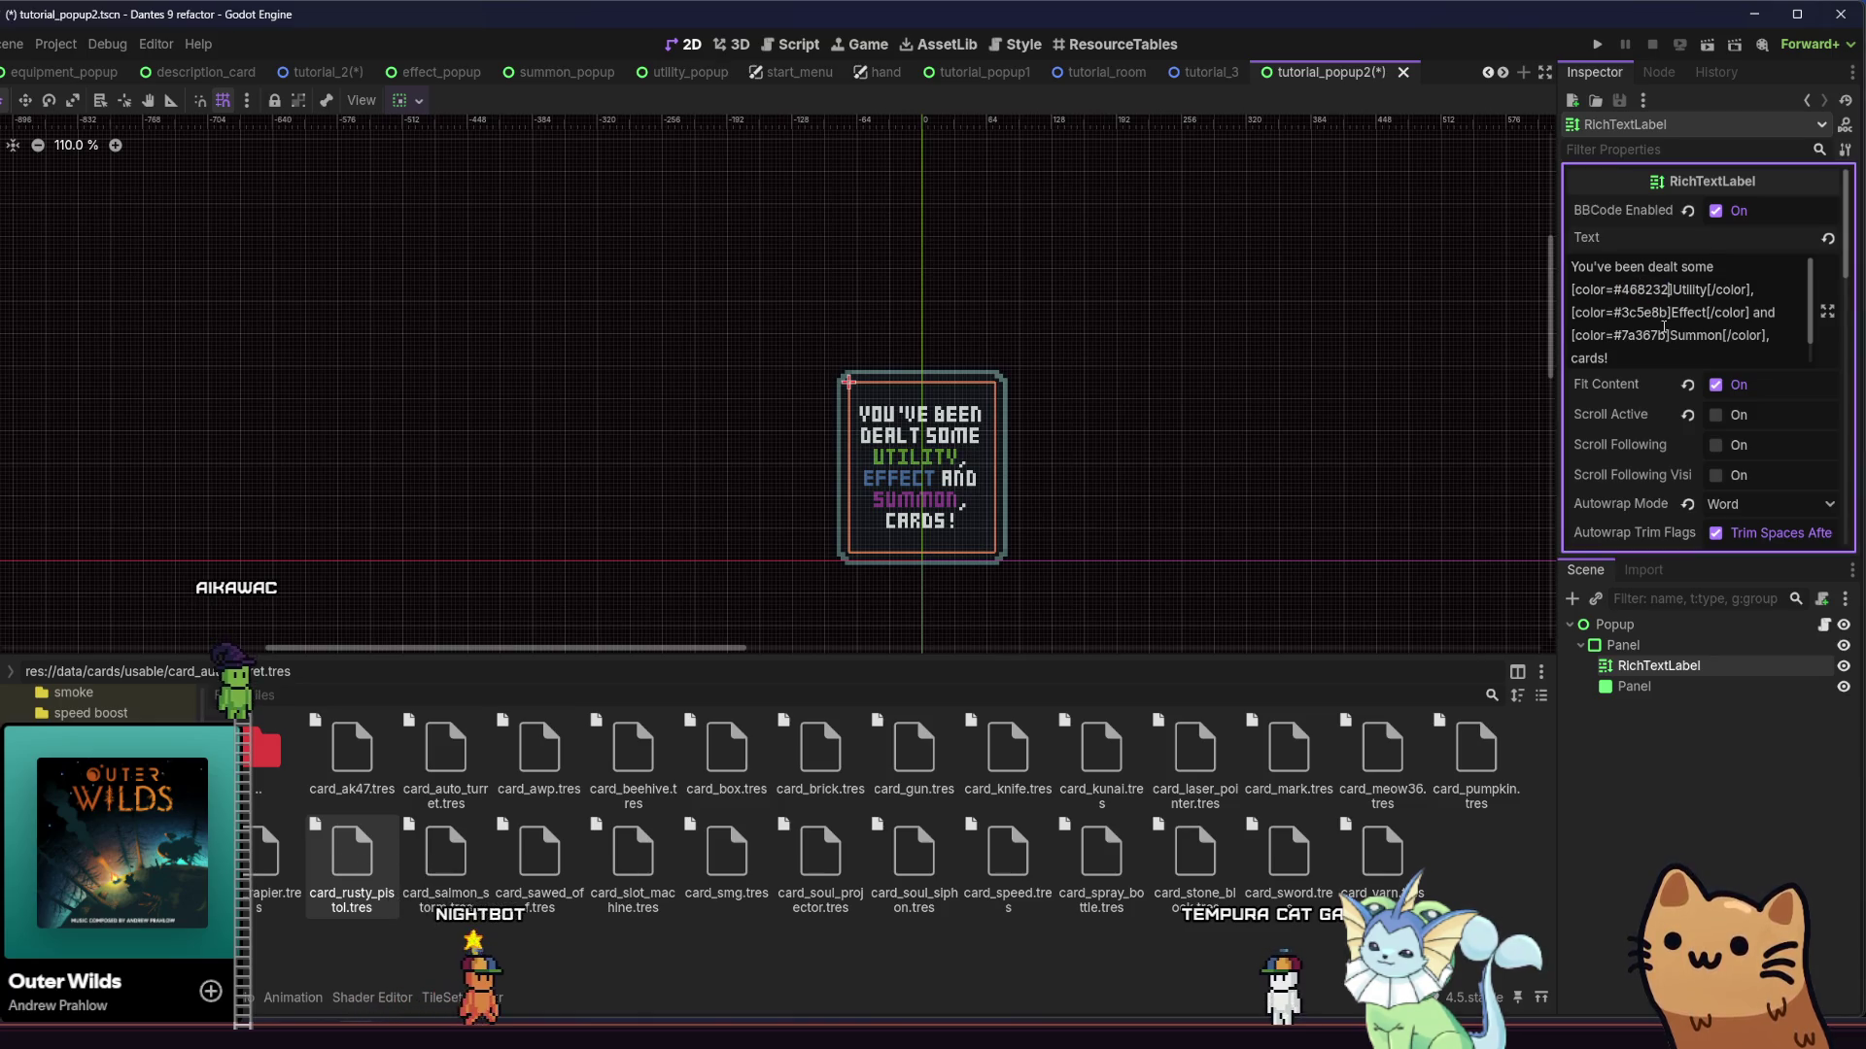
pyautogui.click(1666, 754)
pyautogui.hotkey('ctrl', 's')
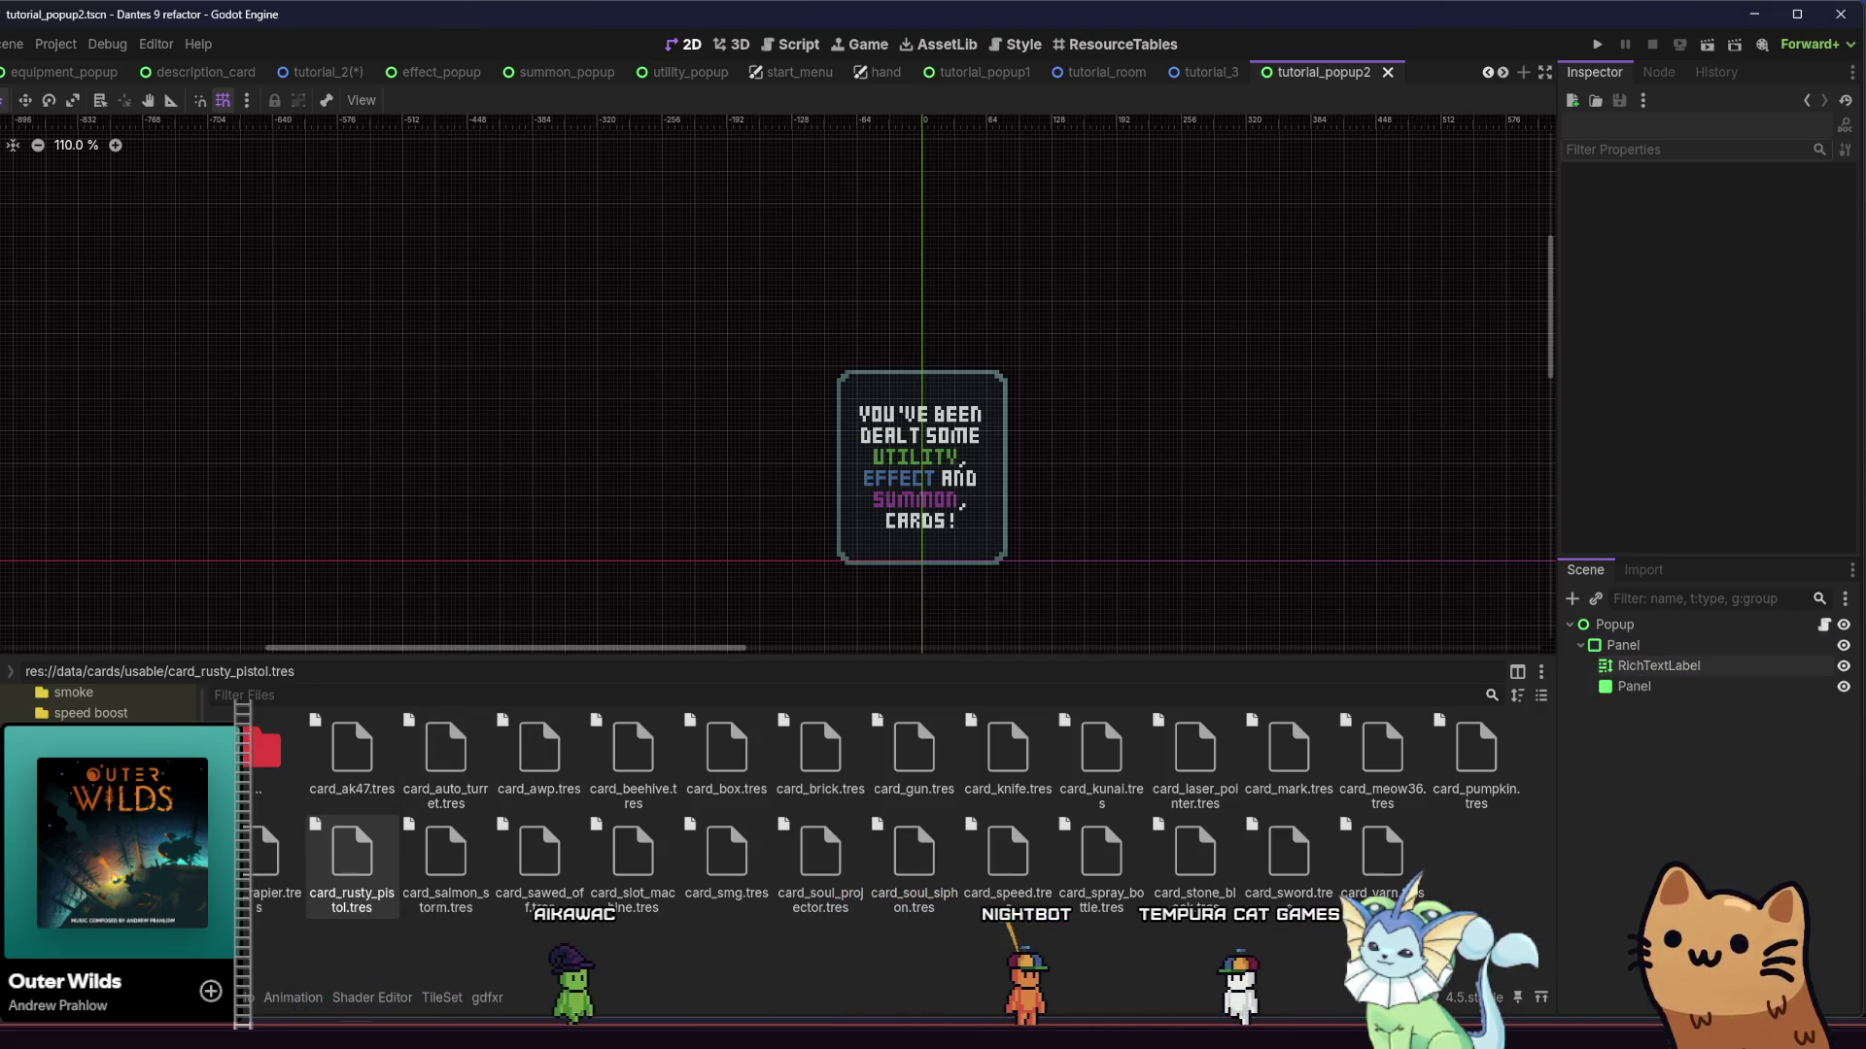
# Browse the FileSystem dock to the res://src/ui/popups folder
pyautogui.scroll(3, 116, 777)
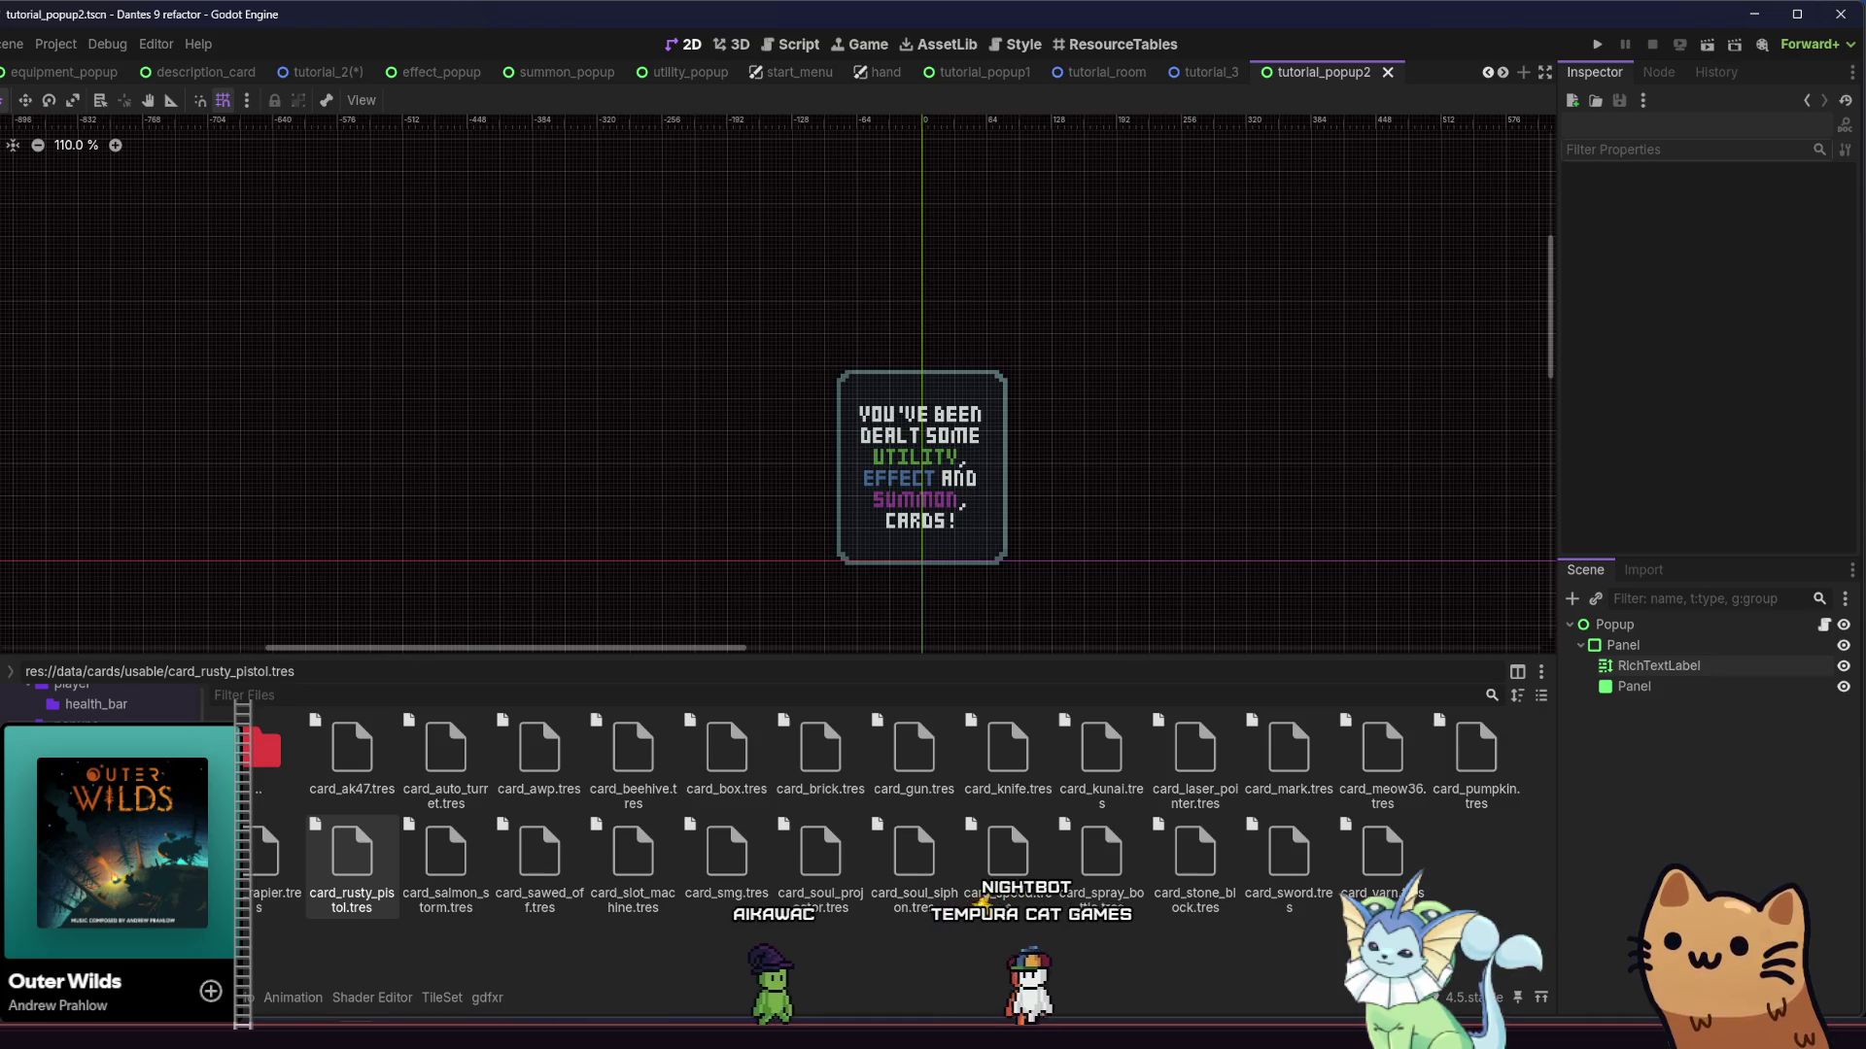
pyautogui.scroll(-3, 116, 703)
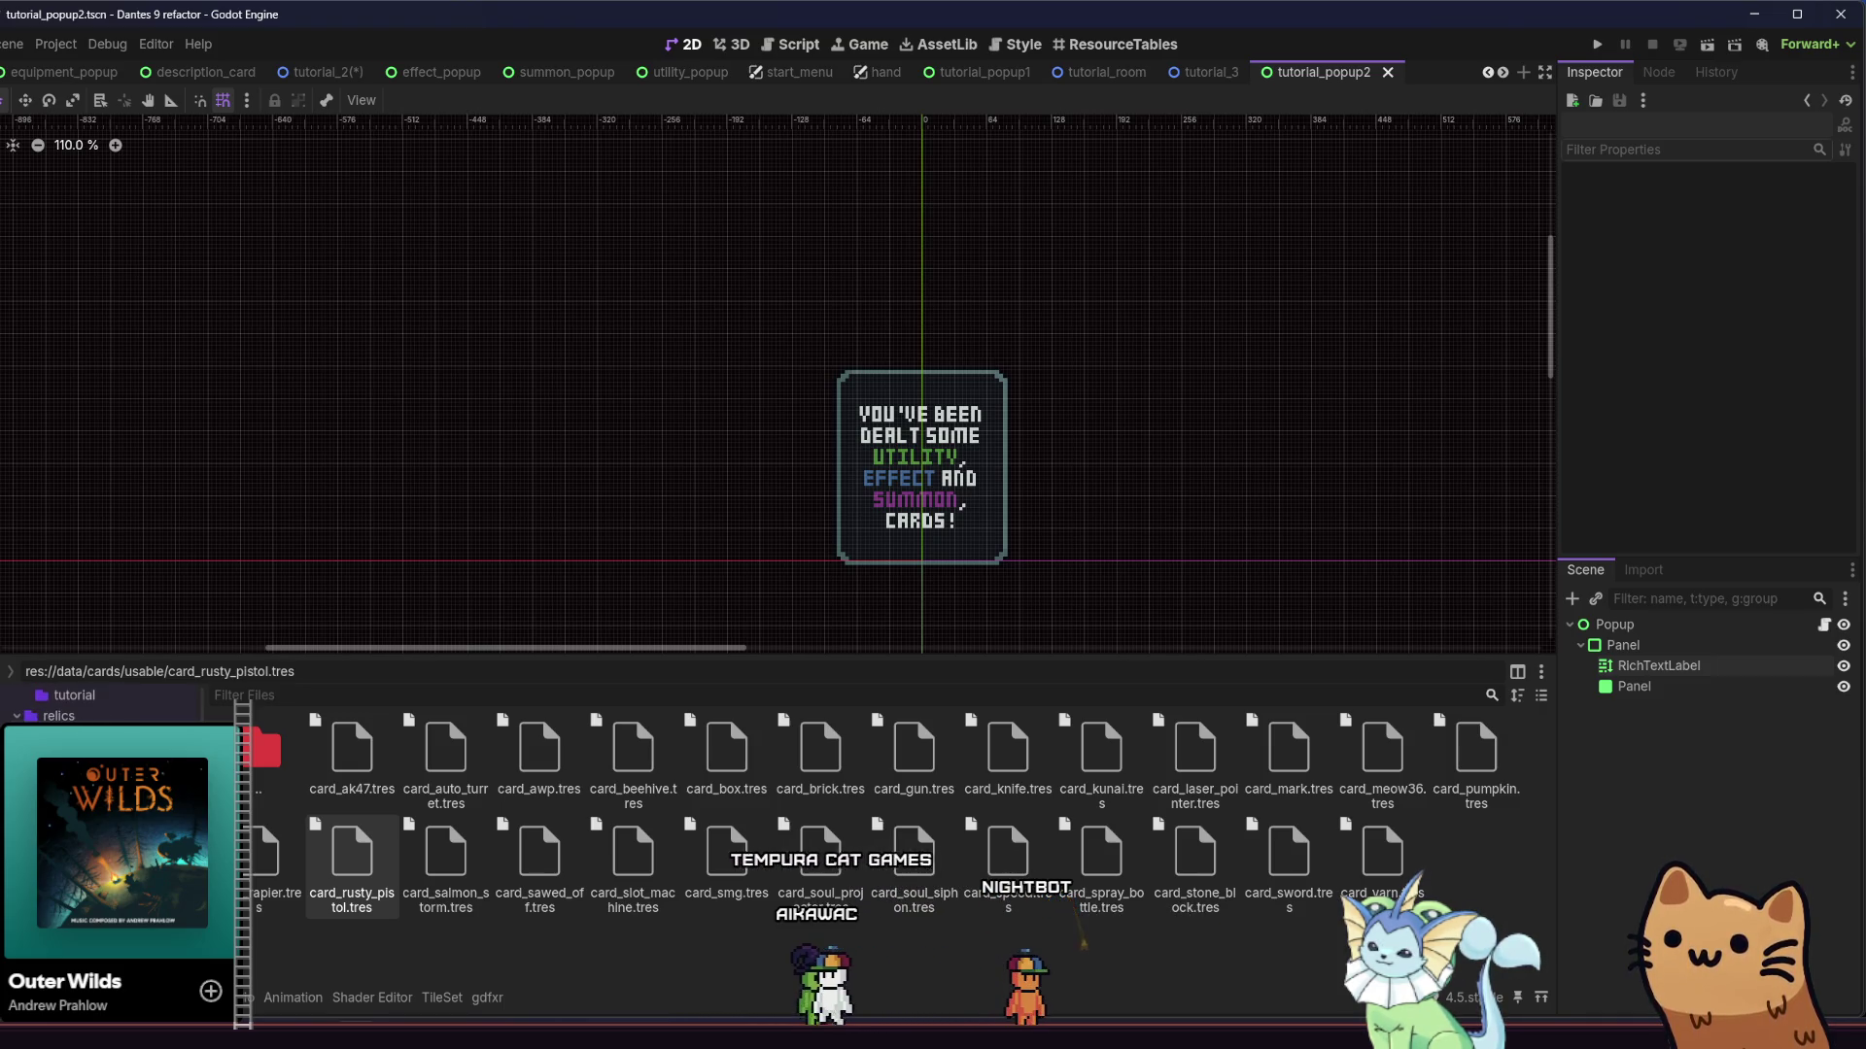
pyautogui.click(59, 704)
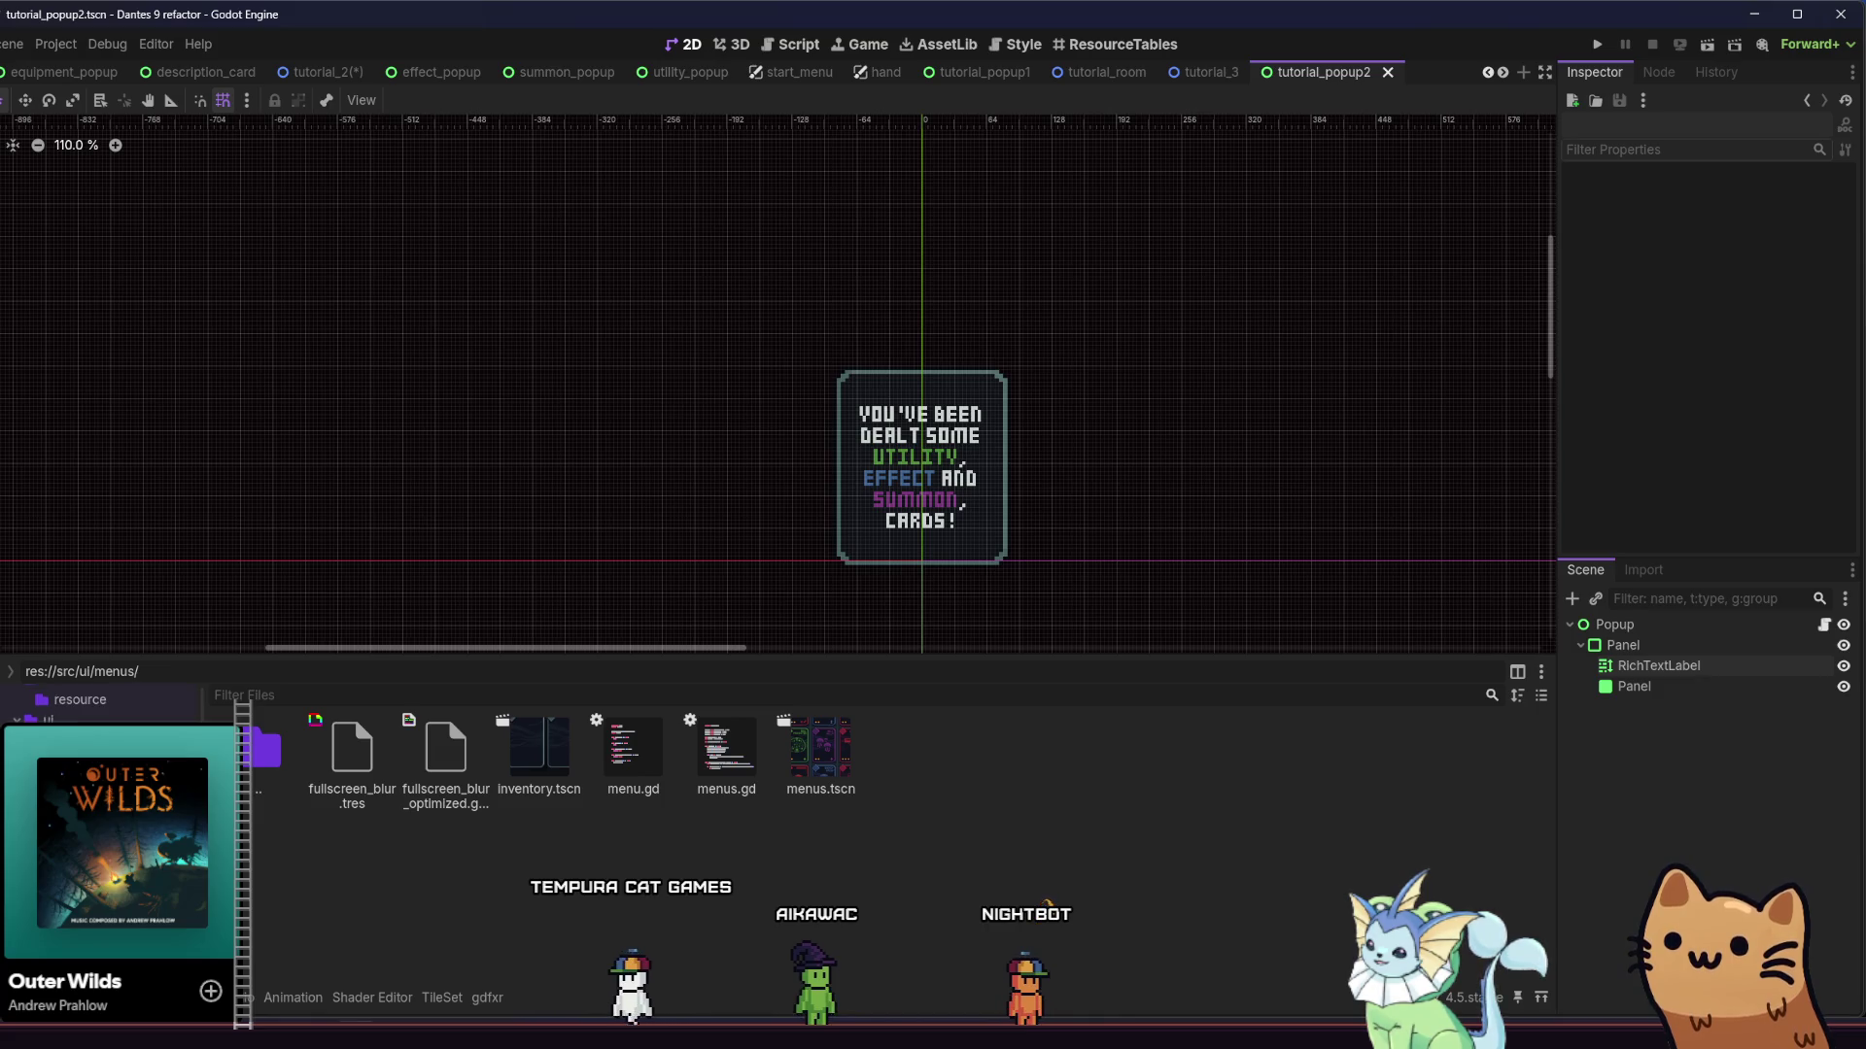
pyautogui.click(97, 832)
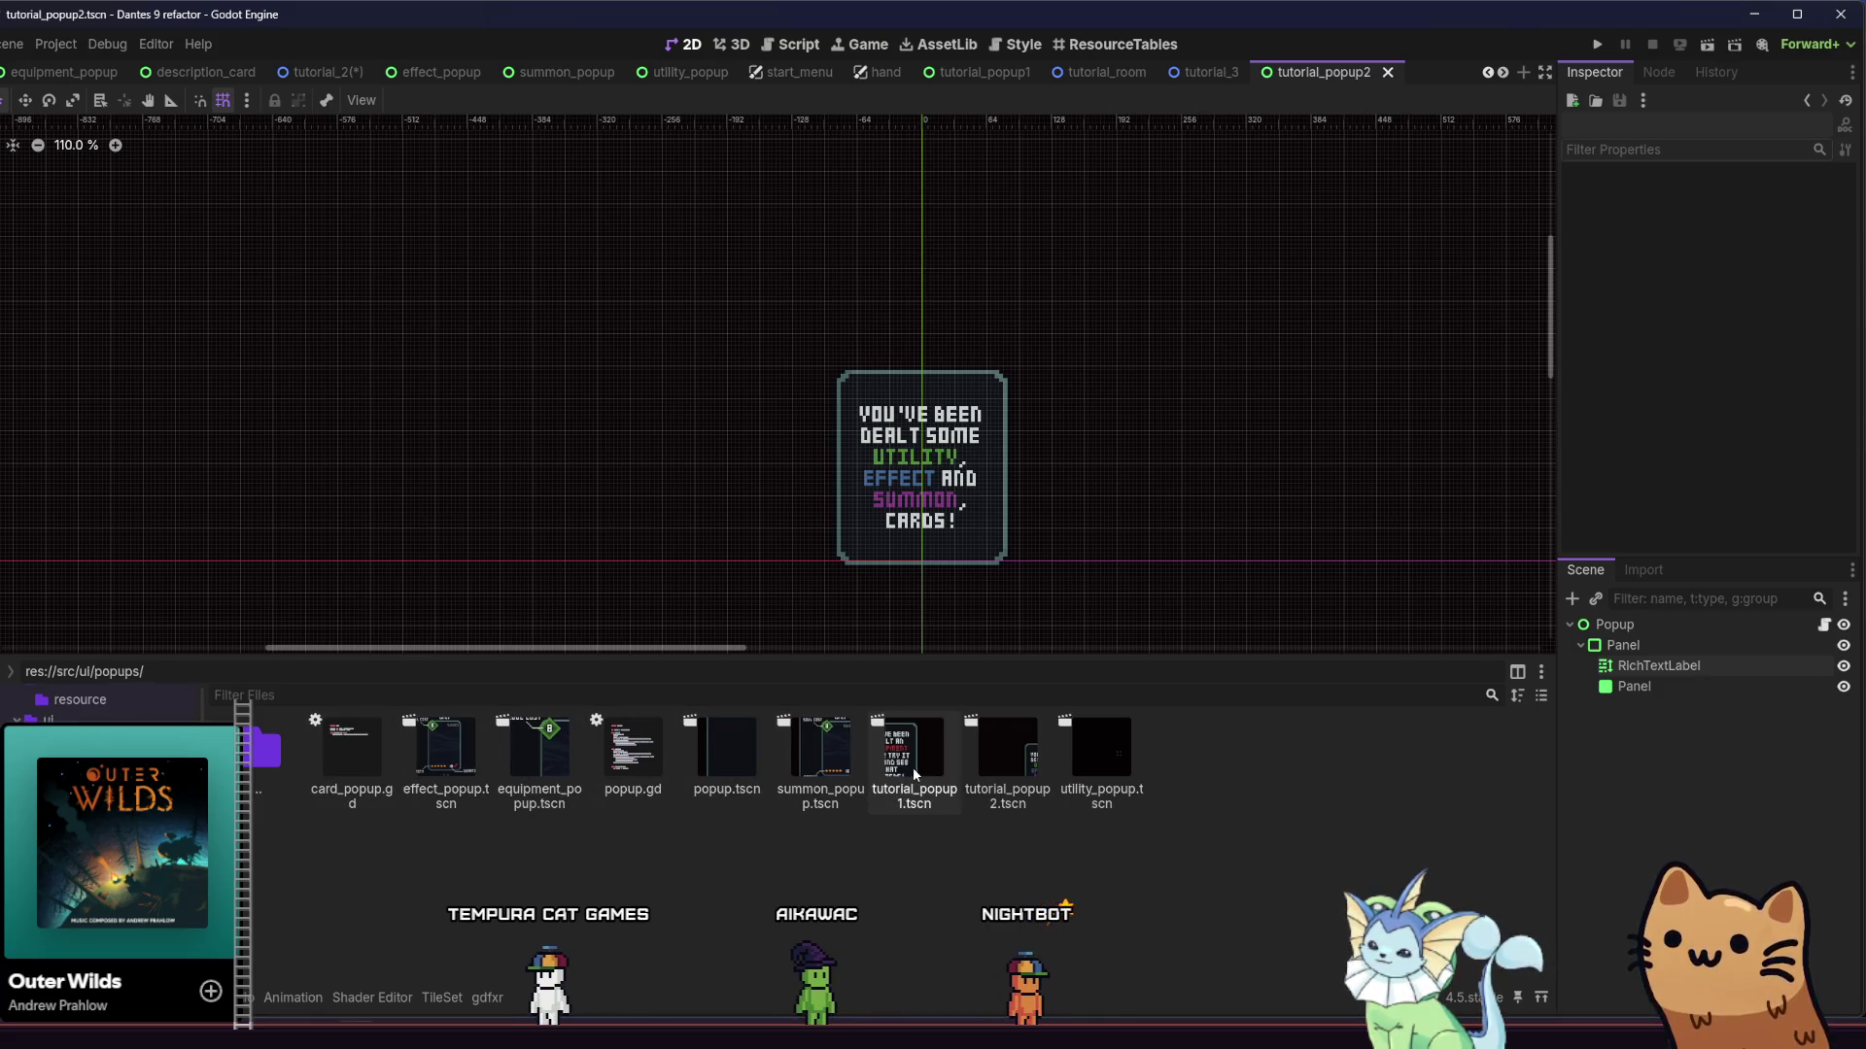
# Duplicate tutorial_popup2.tscn as tutorial_popup3.tscn and open the new scene
pyautogui.rightClick(977, 765)
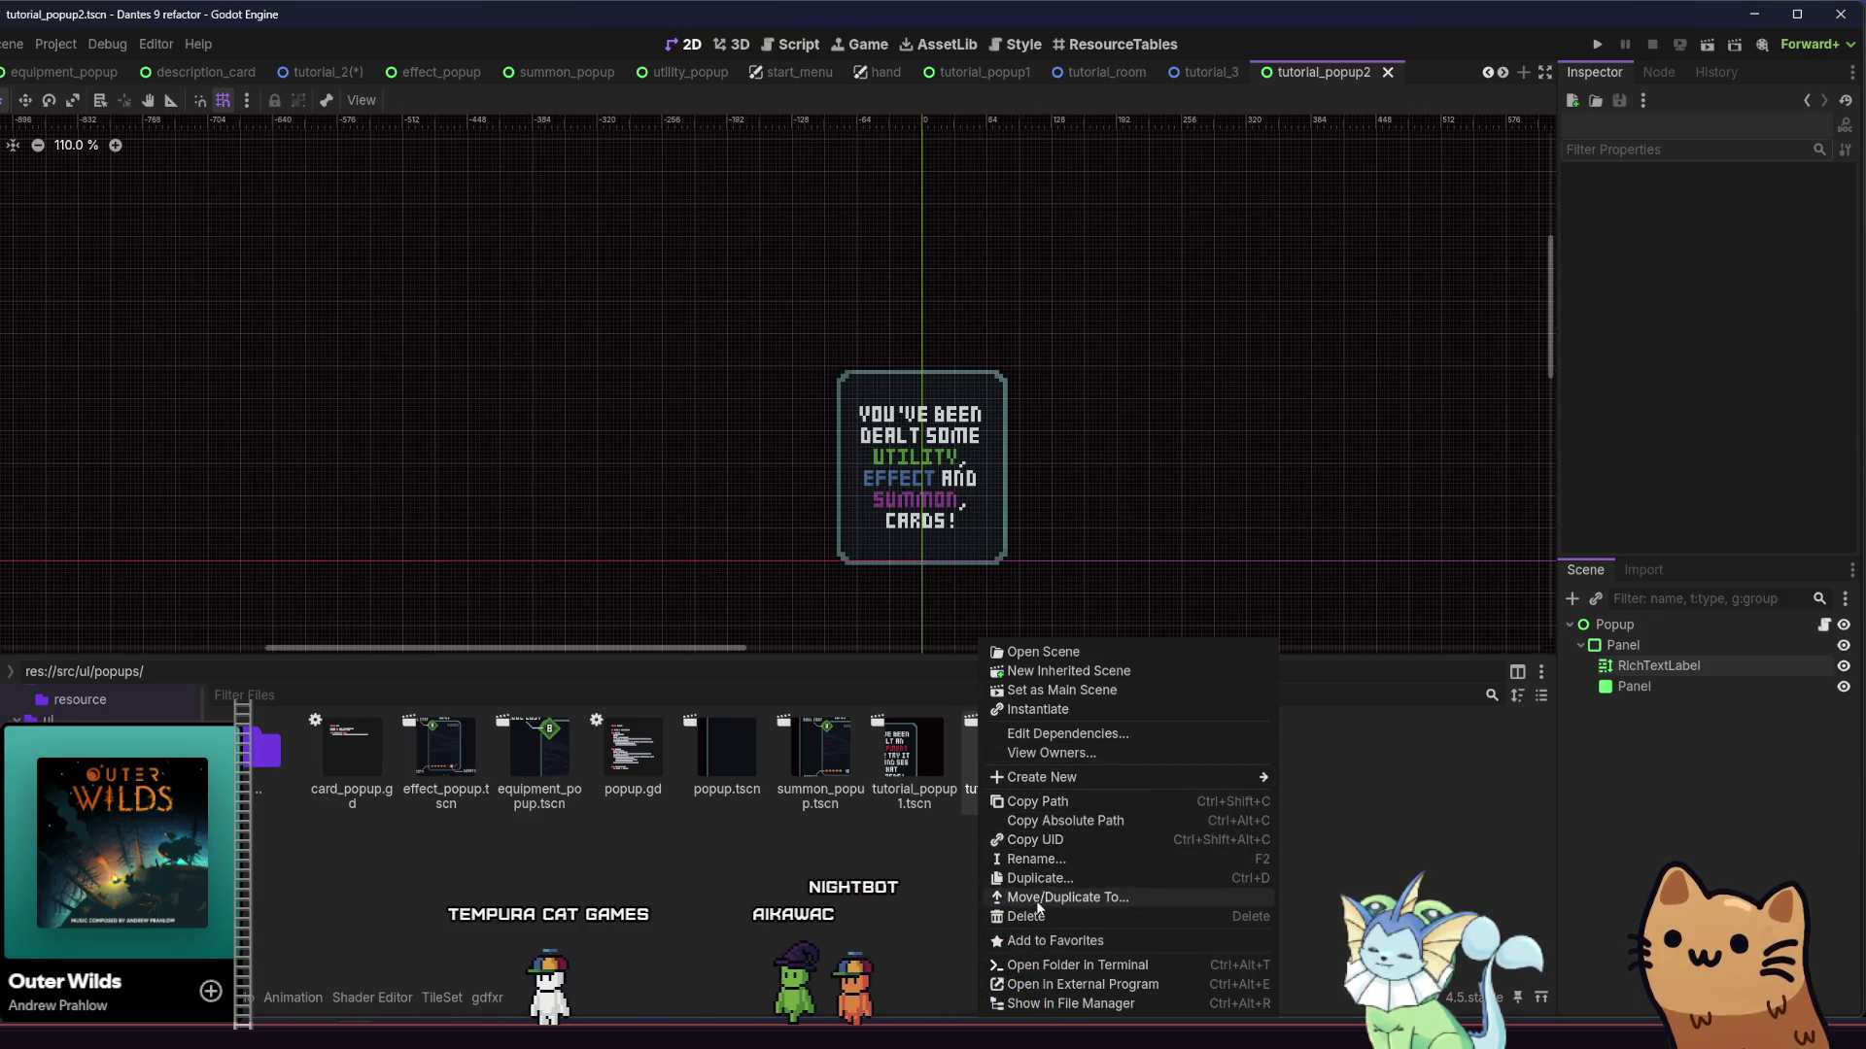
pyautogui.click(1040, 875)
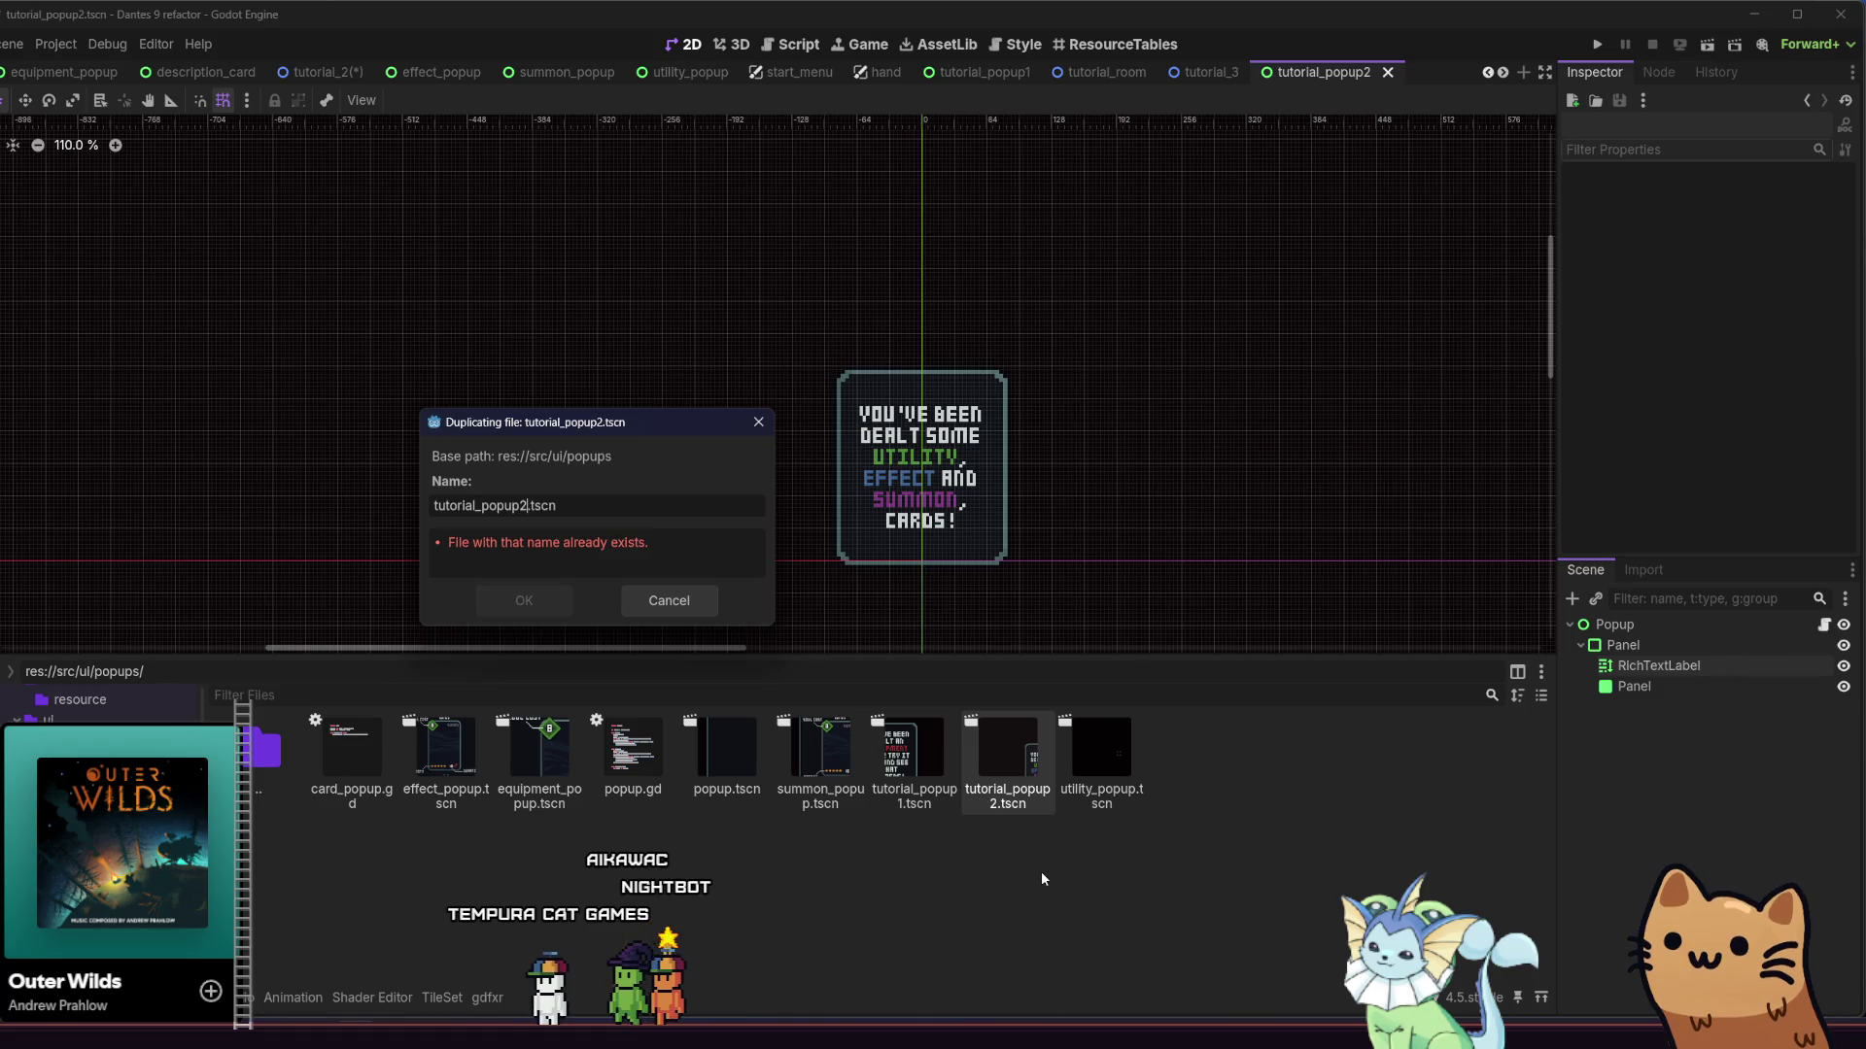
pyautogui.press('BackSpace')
pyautogui.write('3')
pyautogui.press('Return')
pyautogui.doubleClick(1128, 768)
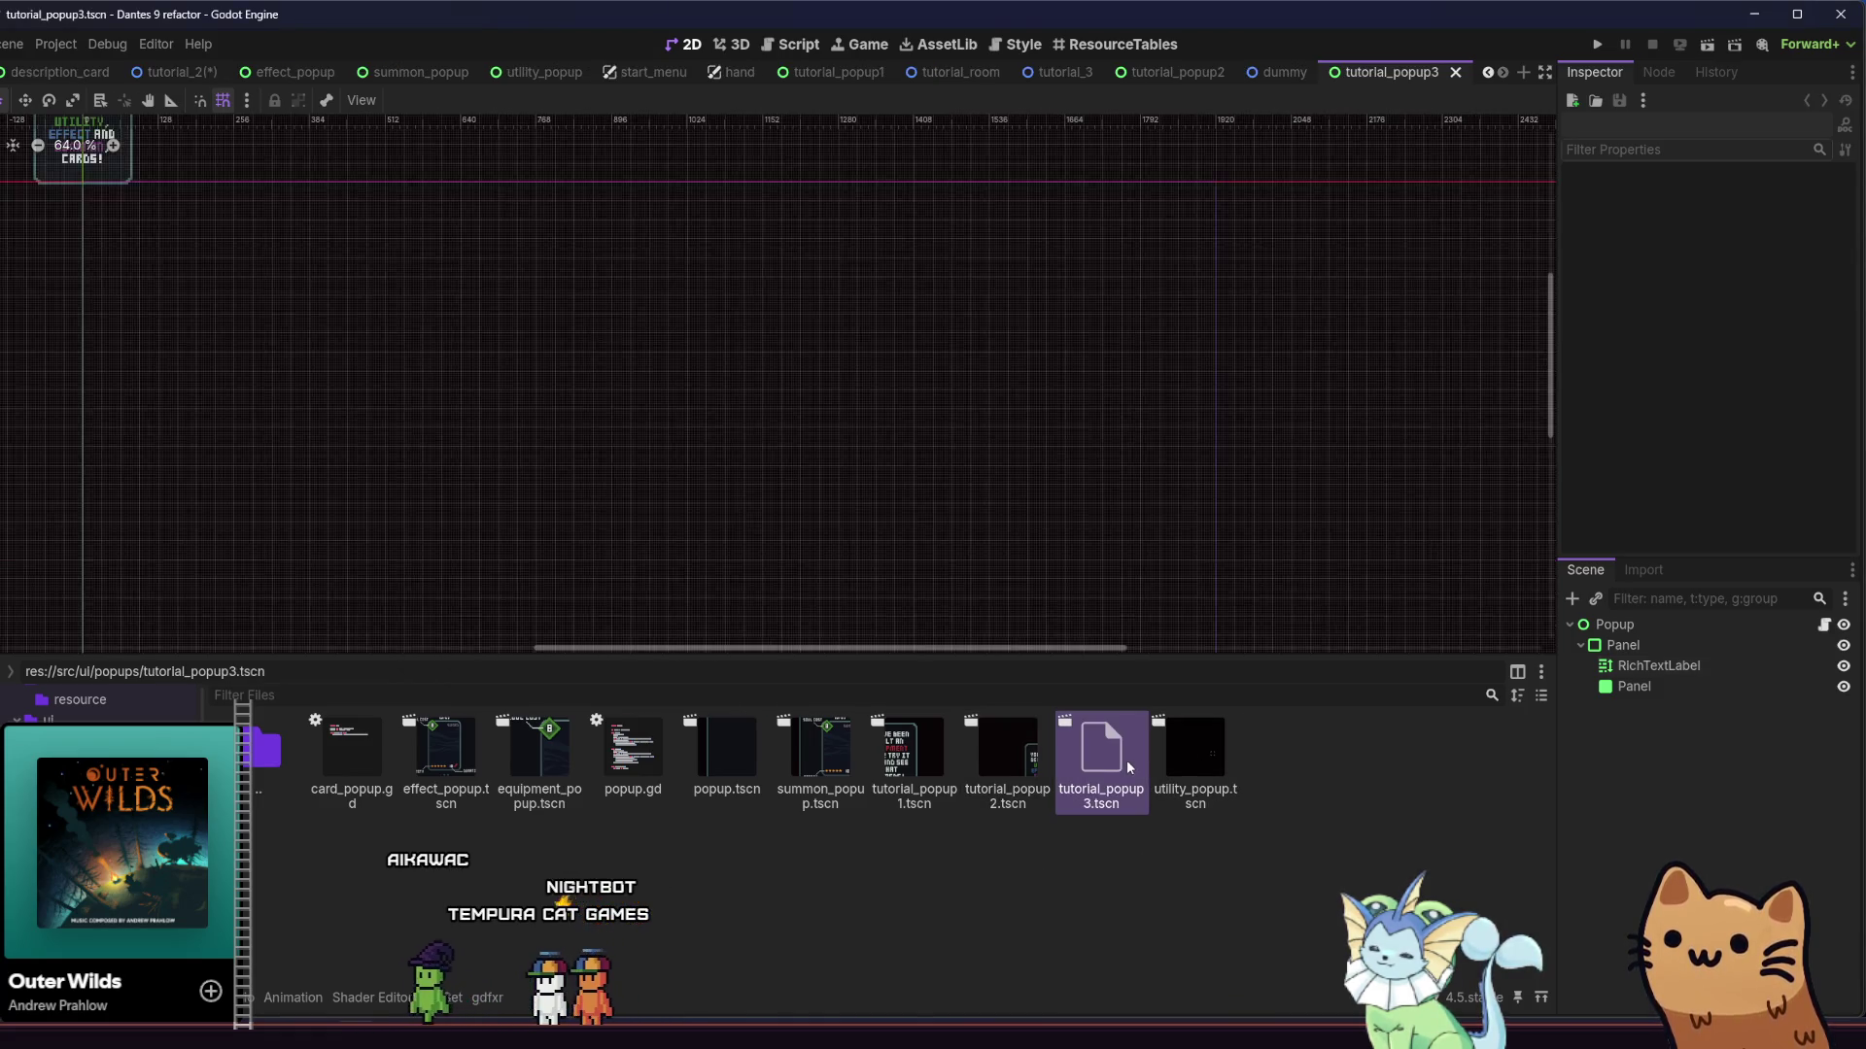
# Change the RichTextLabel text to 'Press', keeping word wrap, with Vertical Alignment set to Top
pyautogui.click(1633, 686)
pyautogui.click(1659, 666)
pyautogui.moveTo(1610, 358)
pyautogui.mouseDown()
pyautogui.moveTo(1574, 336)
pyautogui.moveTo(1574, 272)
pyautogui.mouseUp()
pyautogui.scroll(5, 874, 503)
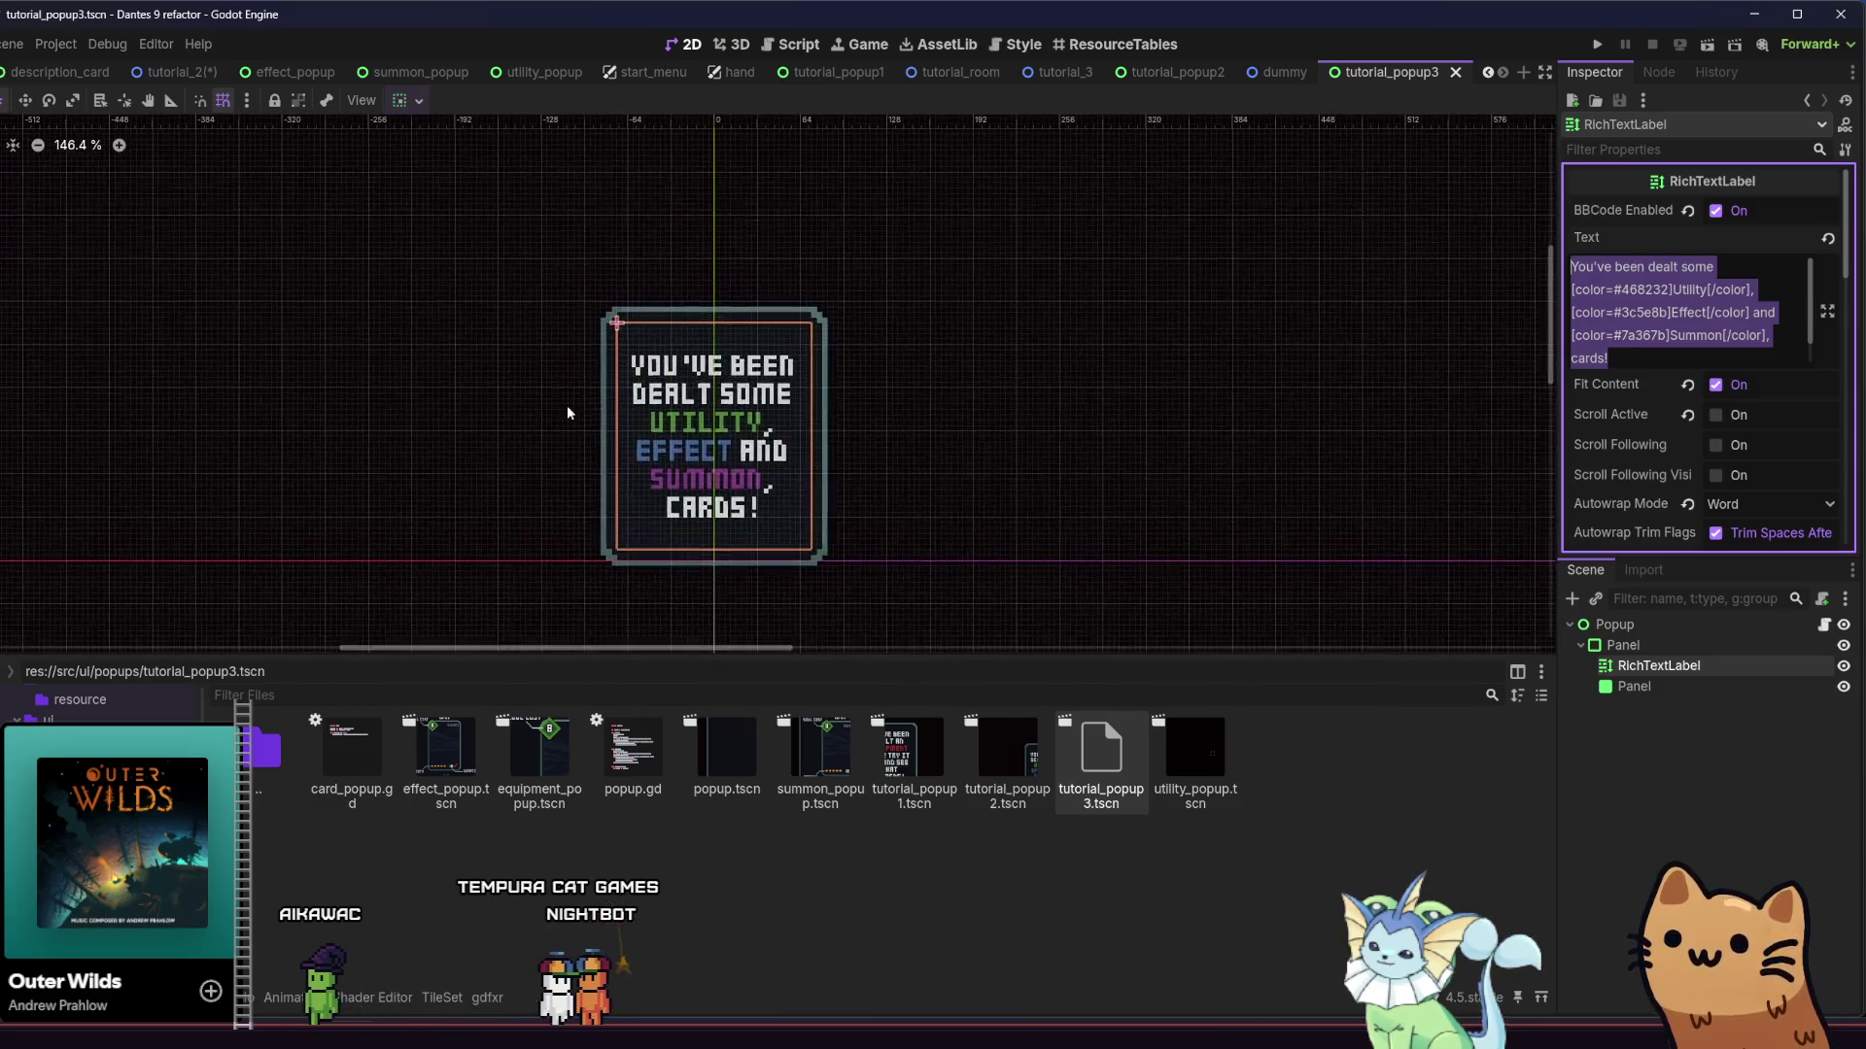
pyautogui.write('Press')
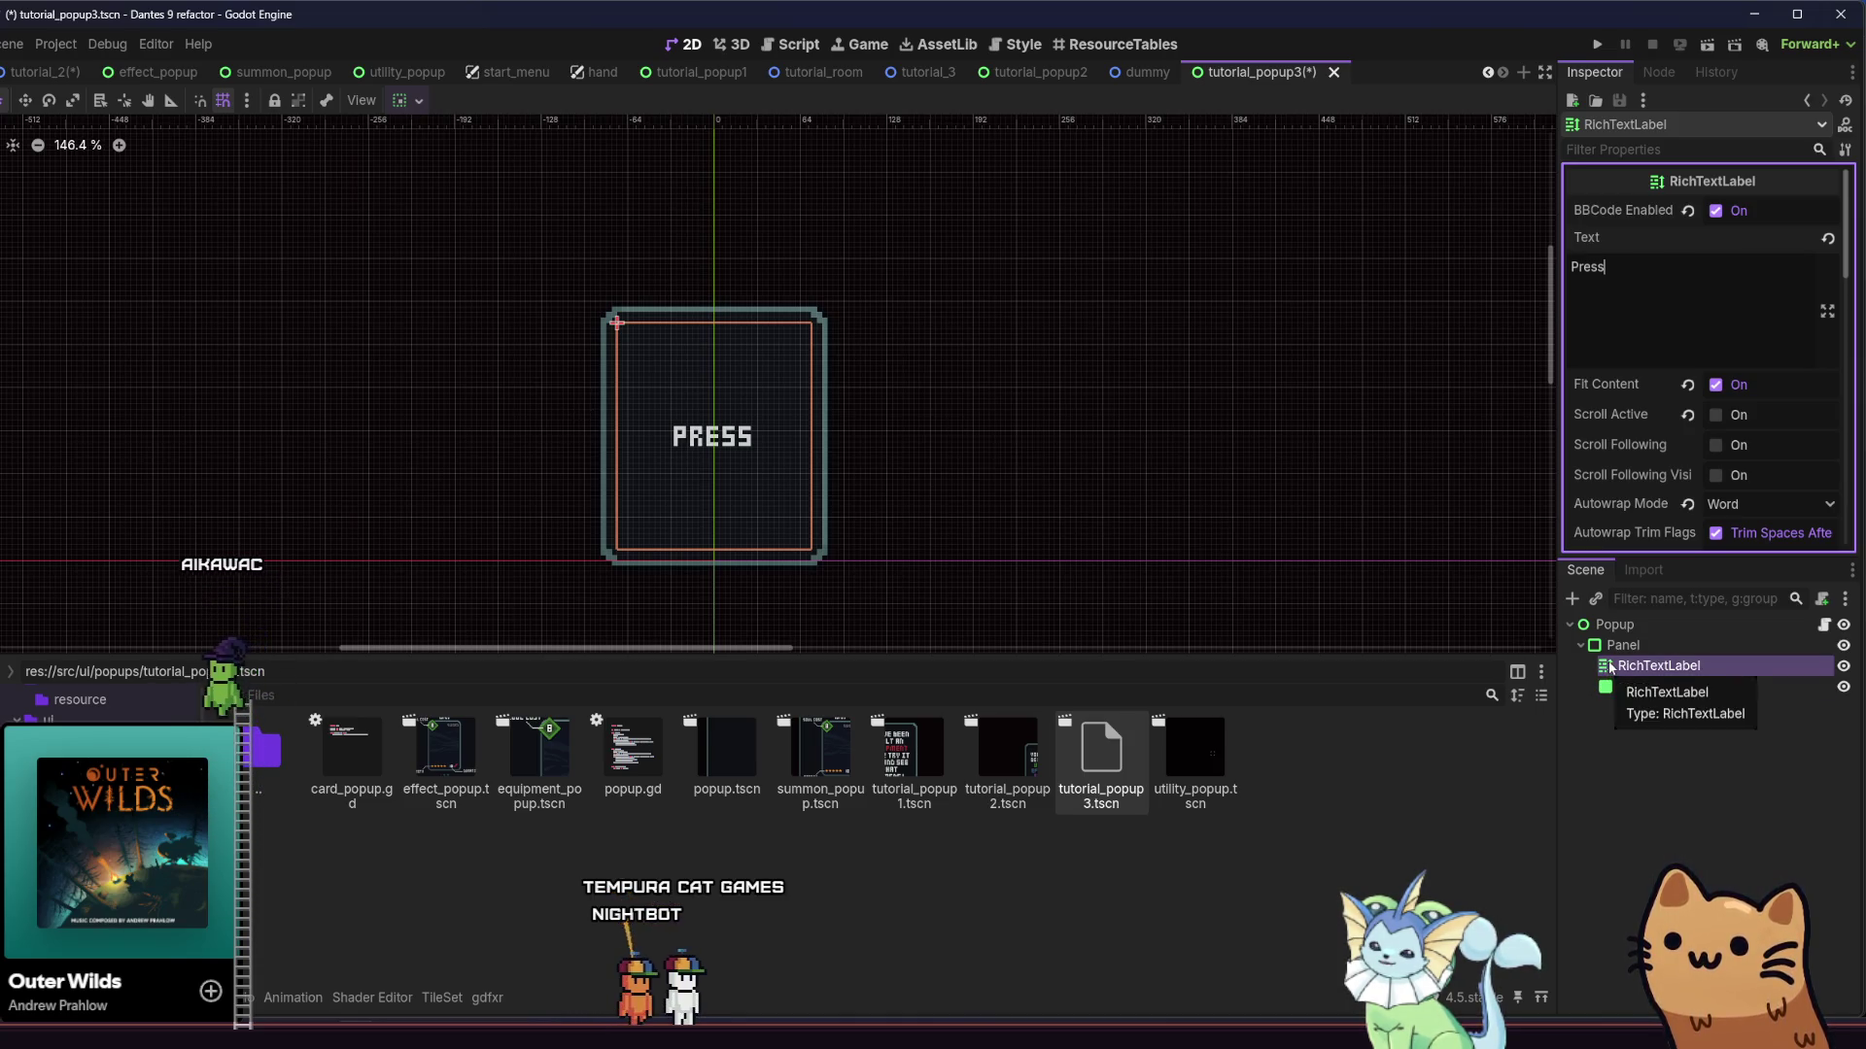
pyautogui.scroll(-1, 1661, 459)
pyautogui.click(1741, 461)
pyautogui.click(1741, 467)
pyautogui.scroll(-5, 1741, 467)
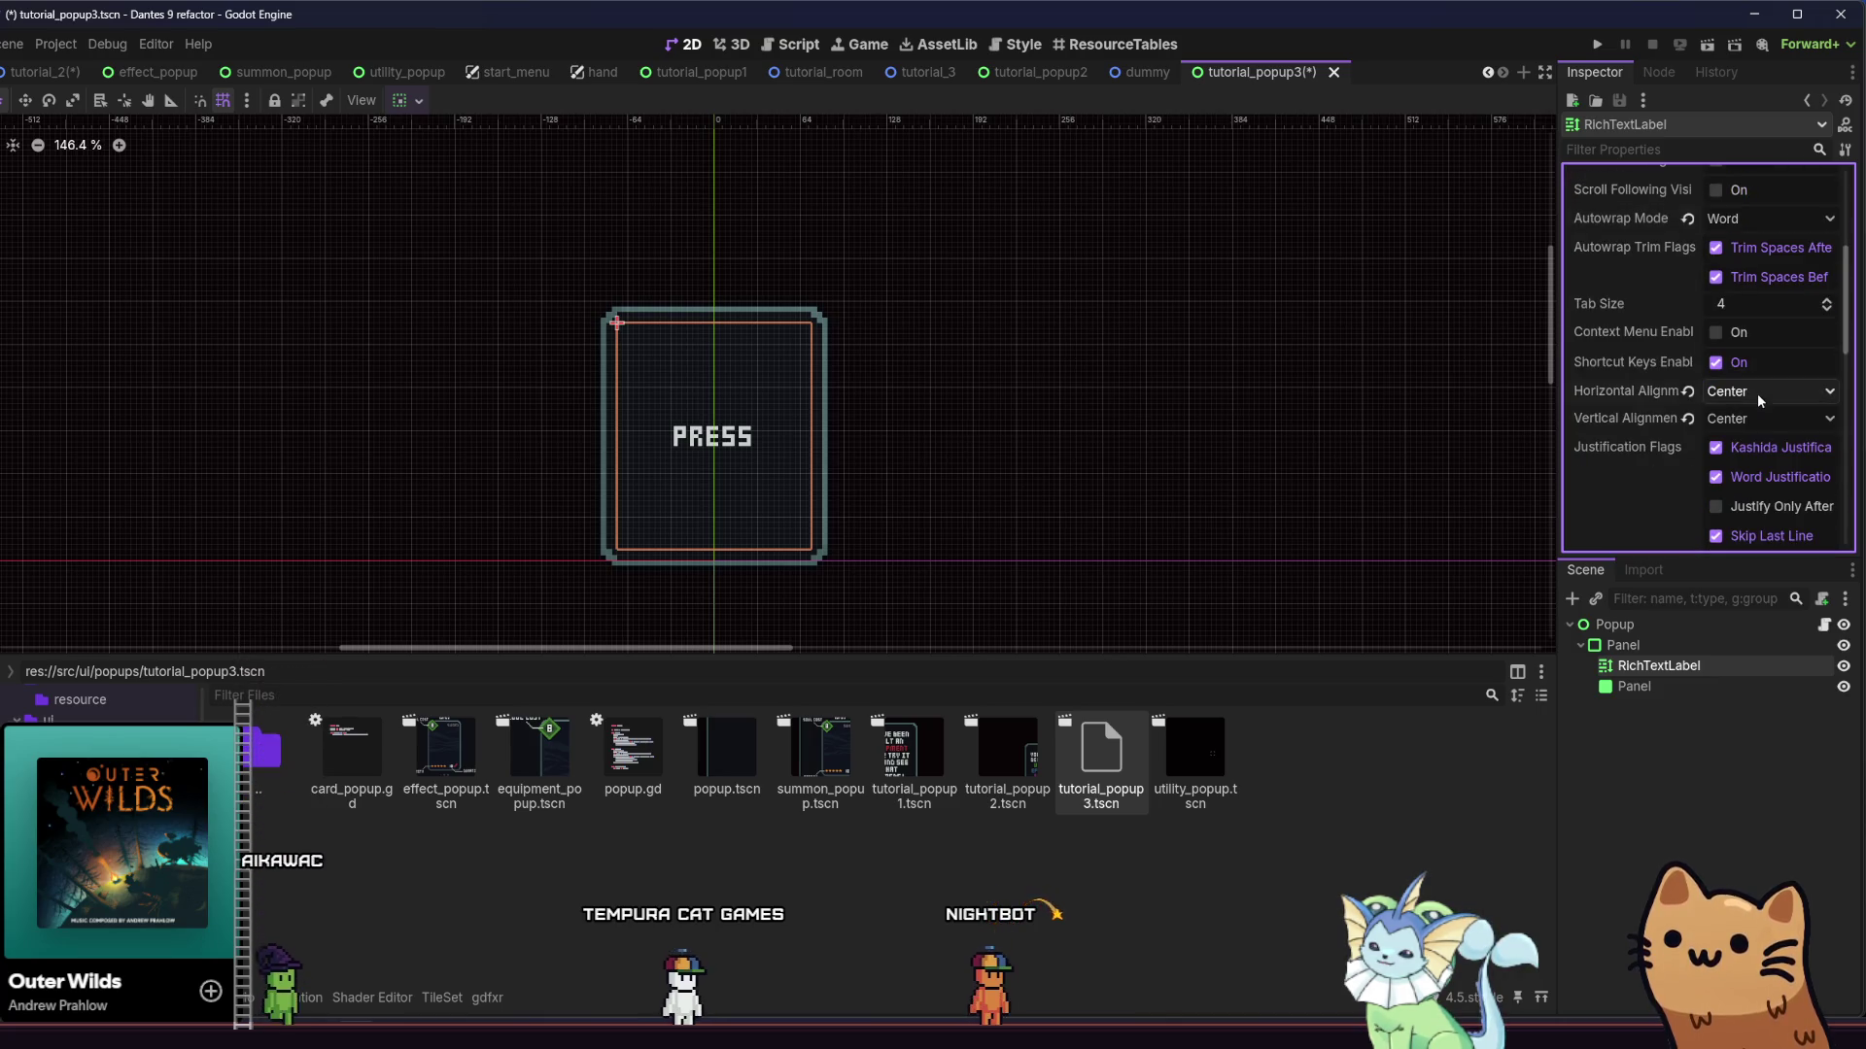
pyautogui.click(1774, 393)
pyautogui.click(1774, 418)
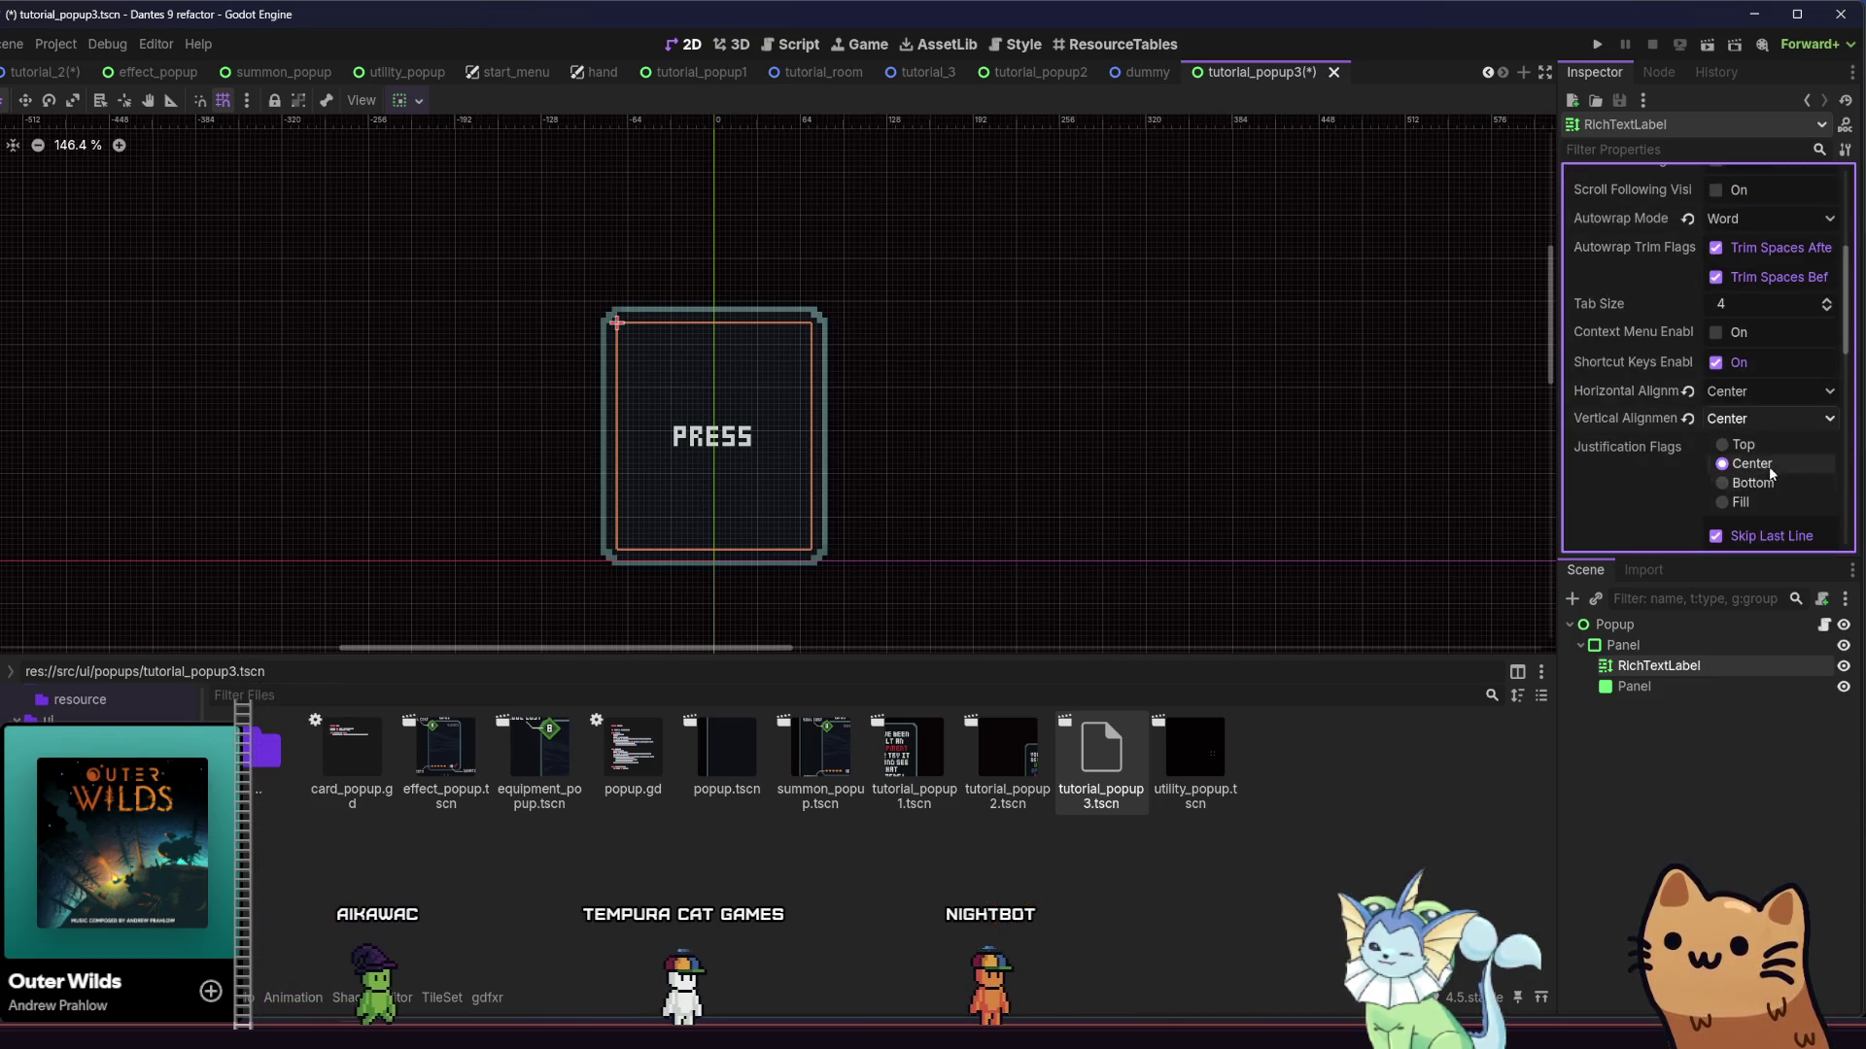
pyautogui.click(1740, 444)
# Duplicate the label and set the copy's text to 'To open your deck and see what your cards do!'
pyautogui.click(1639, 668)
pyautogui.hotkey('ctrl', 'd')
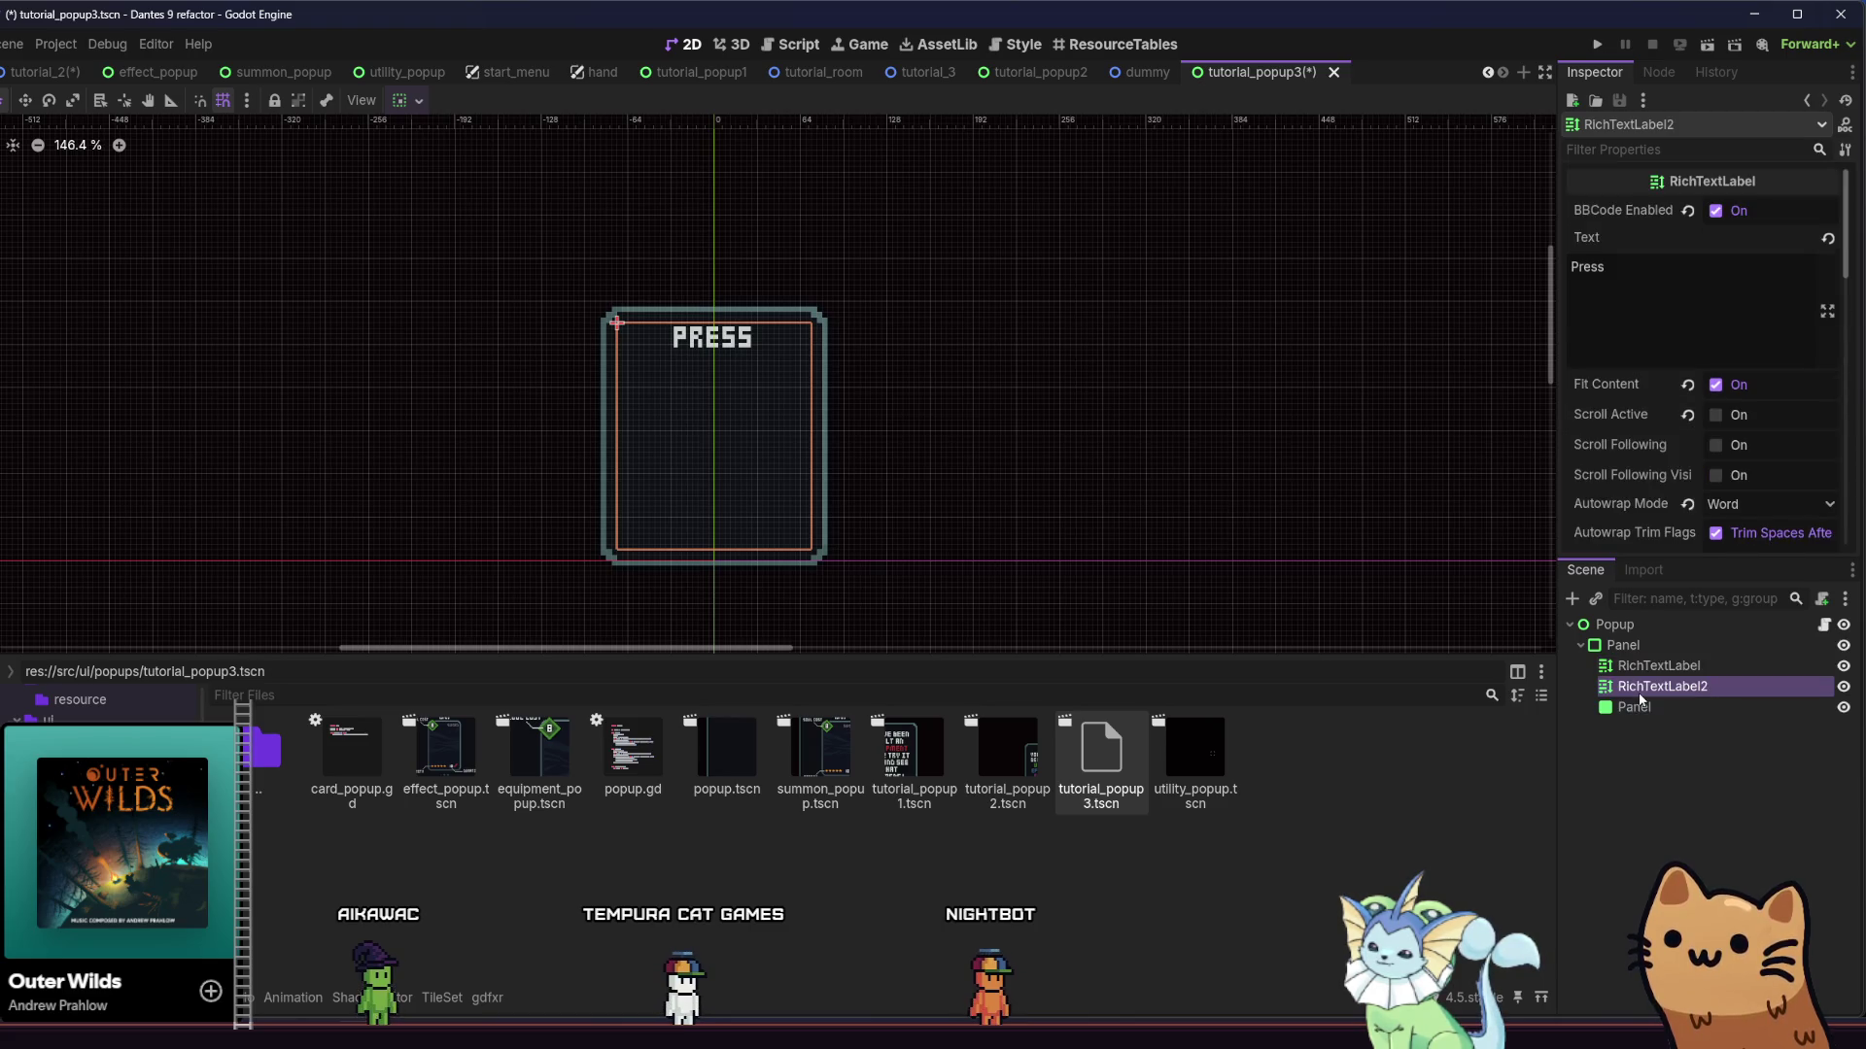
pyautogui.click(1613, 282)
pyautogui.hotkey('ctrl', 'a')
pyautogui.press('BackSpace')
pyautogui.write('To')
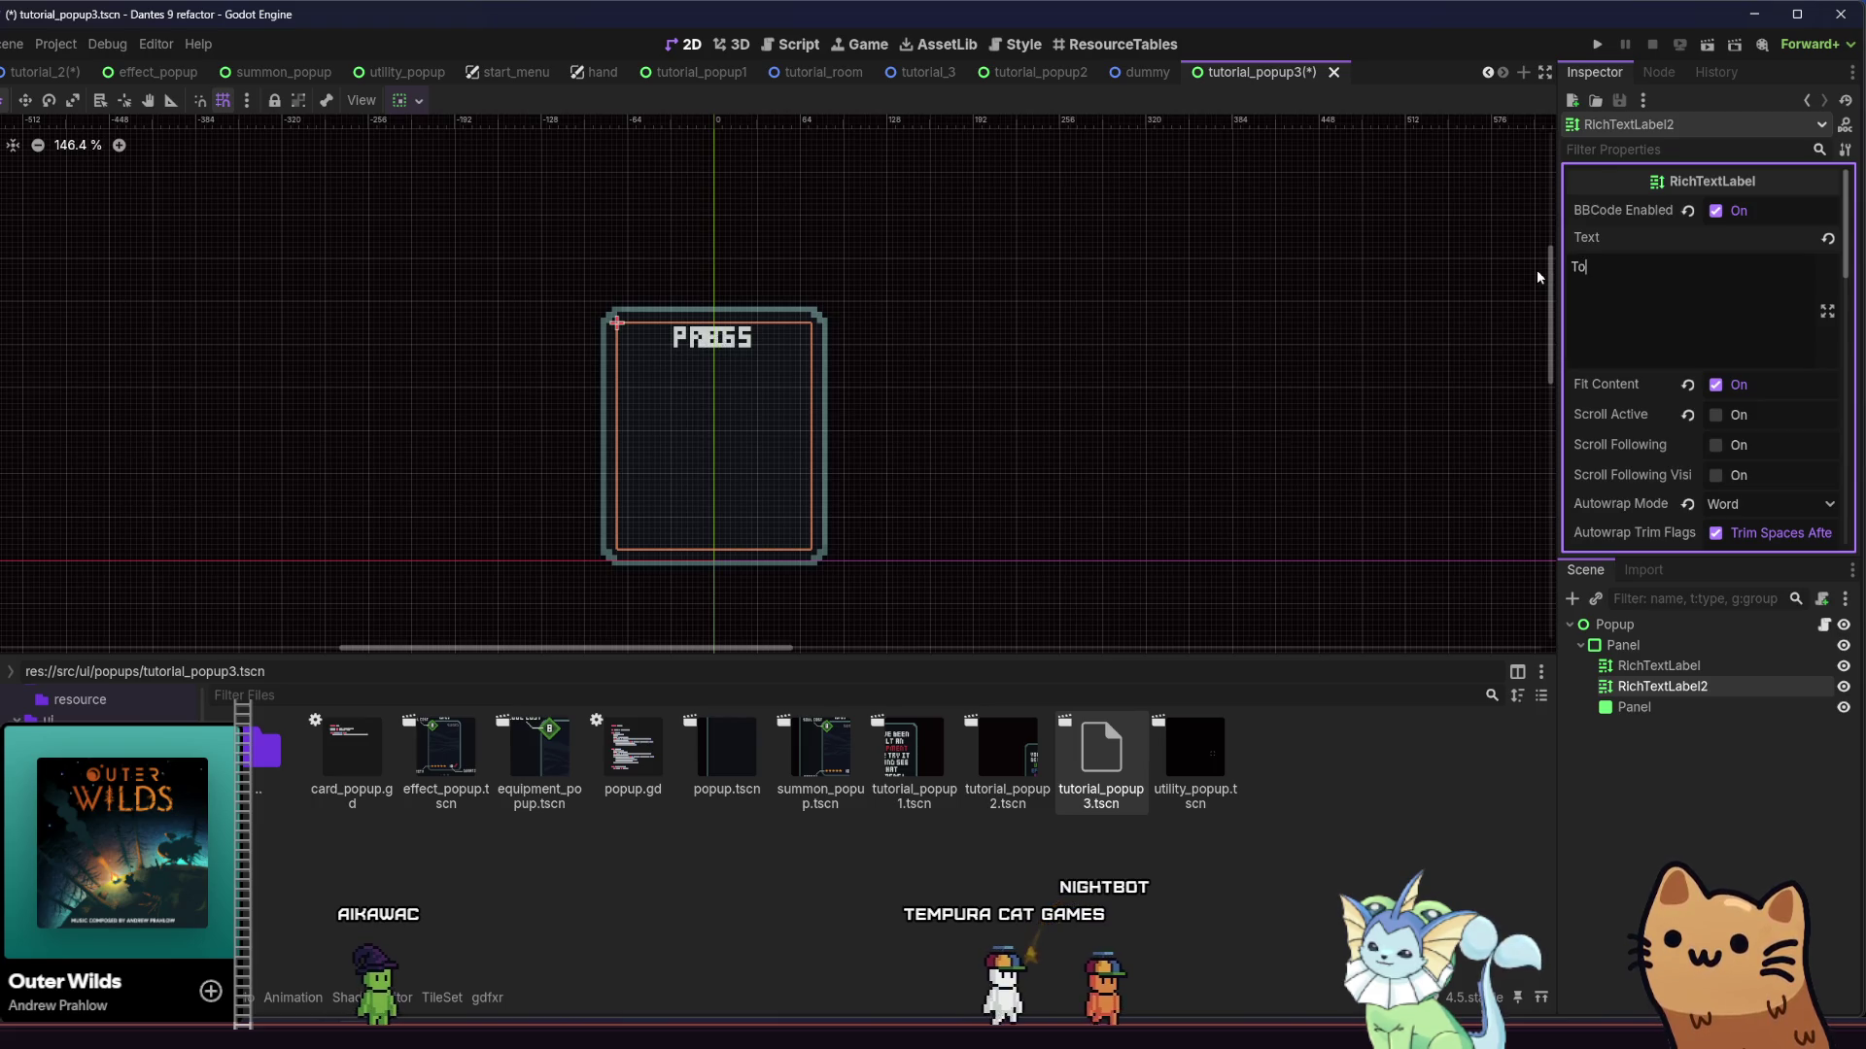
pyautogui.write(' open your dekc')
pyautogui.write(' and')
pyautogui.press('BackSpace')
pyautogui.press('BackSpace')
pyautogui.press('BackSpace')
pyautogui.press('BackSpace')
pyautogui.press('BackSpace')
pyautogui.write('ck and see what your cards do!')
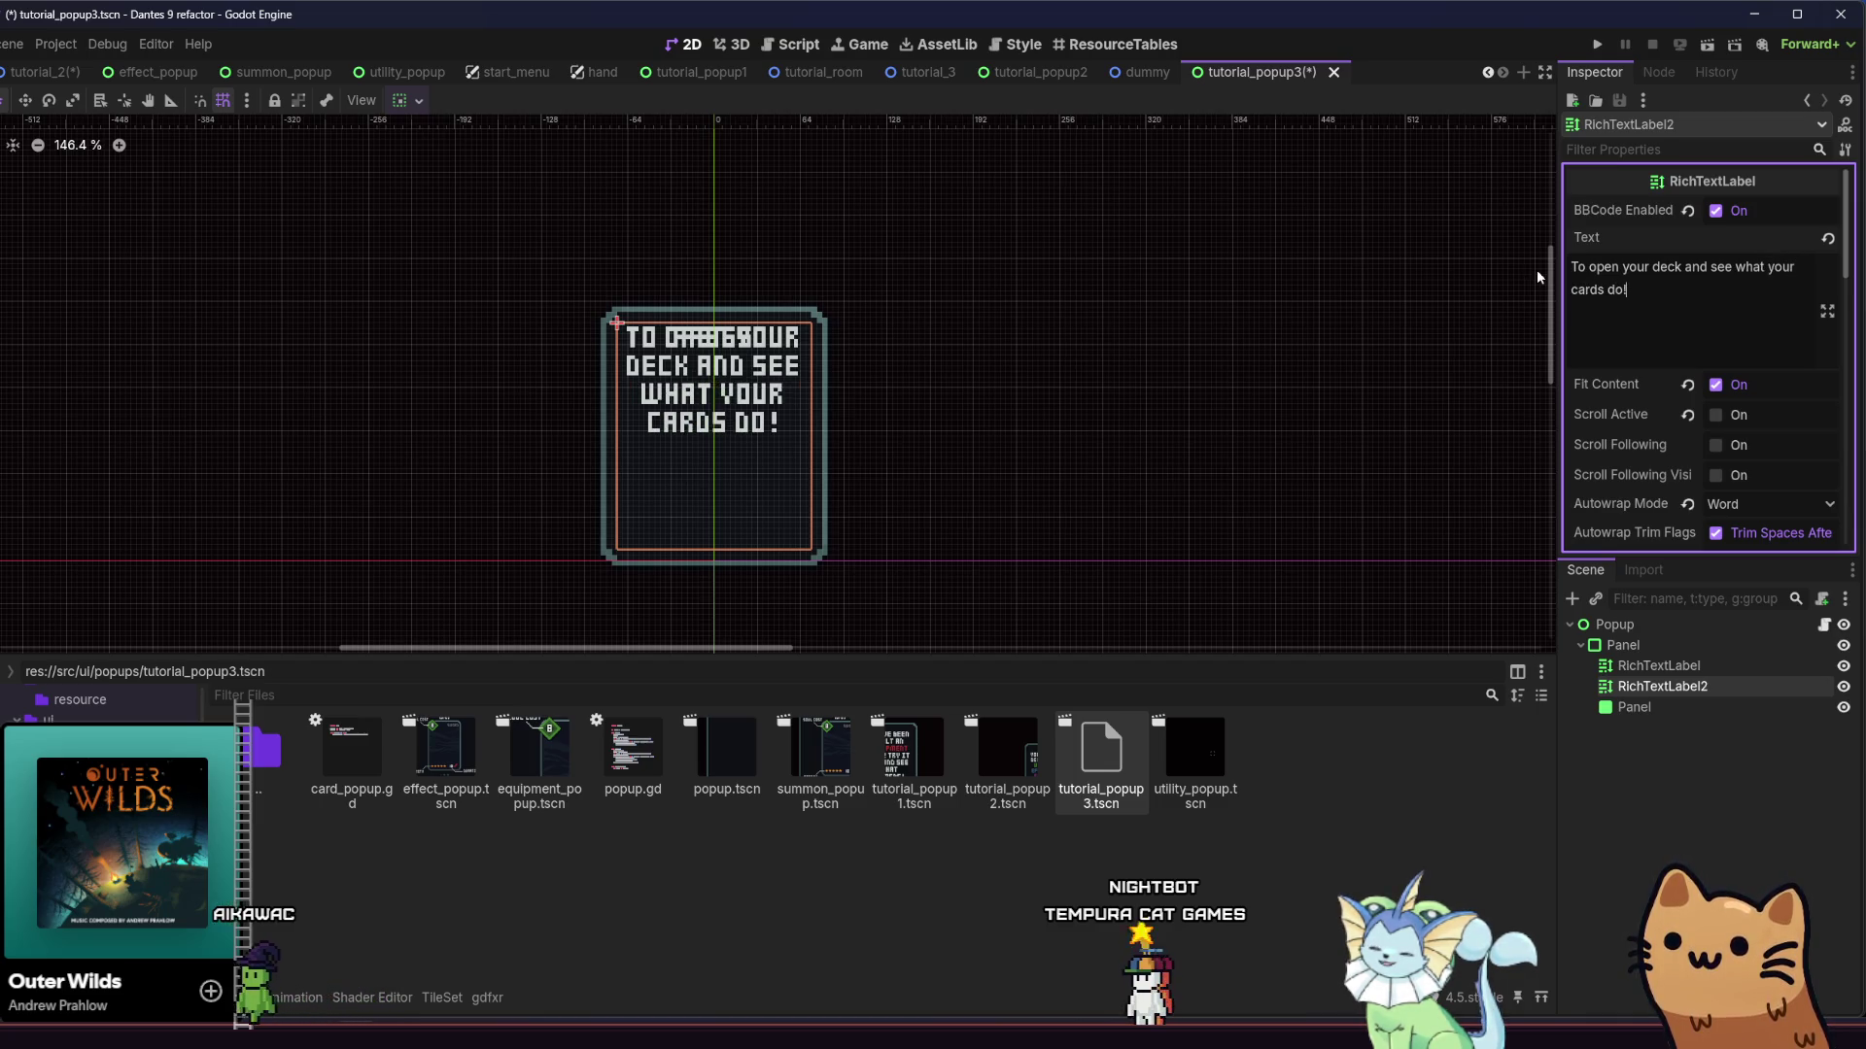
# Align the second label's text to the bottom and save tutorial_popup3
pyautogui.scroll(-5, 1744, 476)
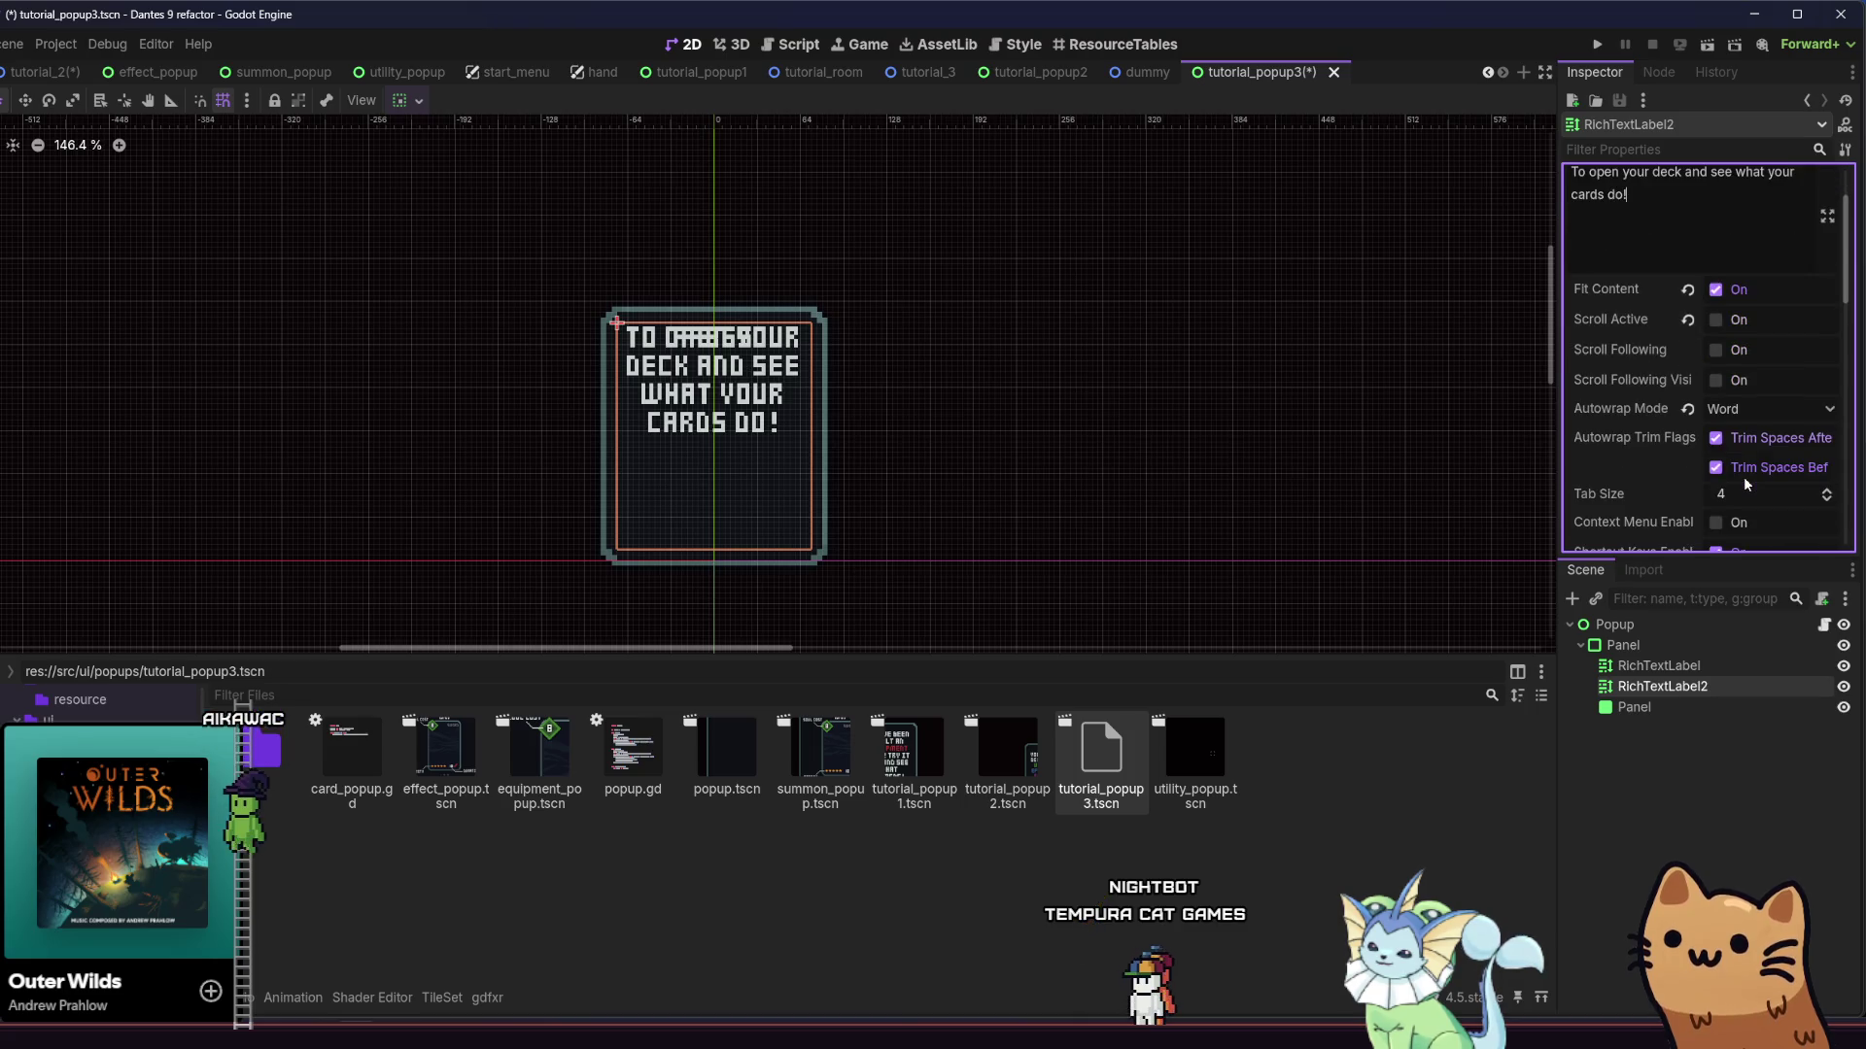
pyautogui.click(1741, 407)
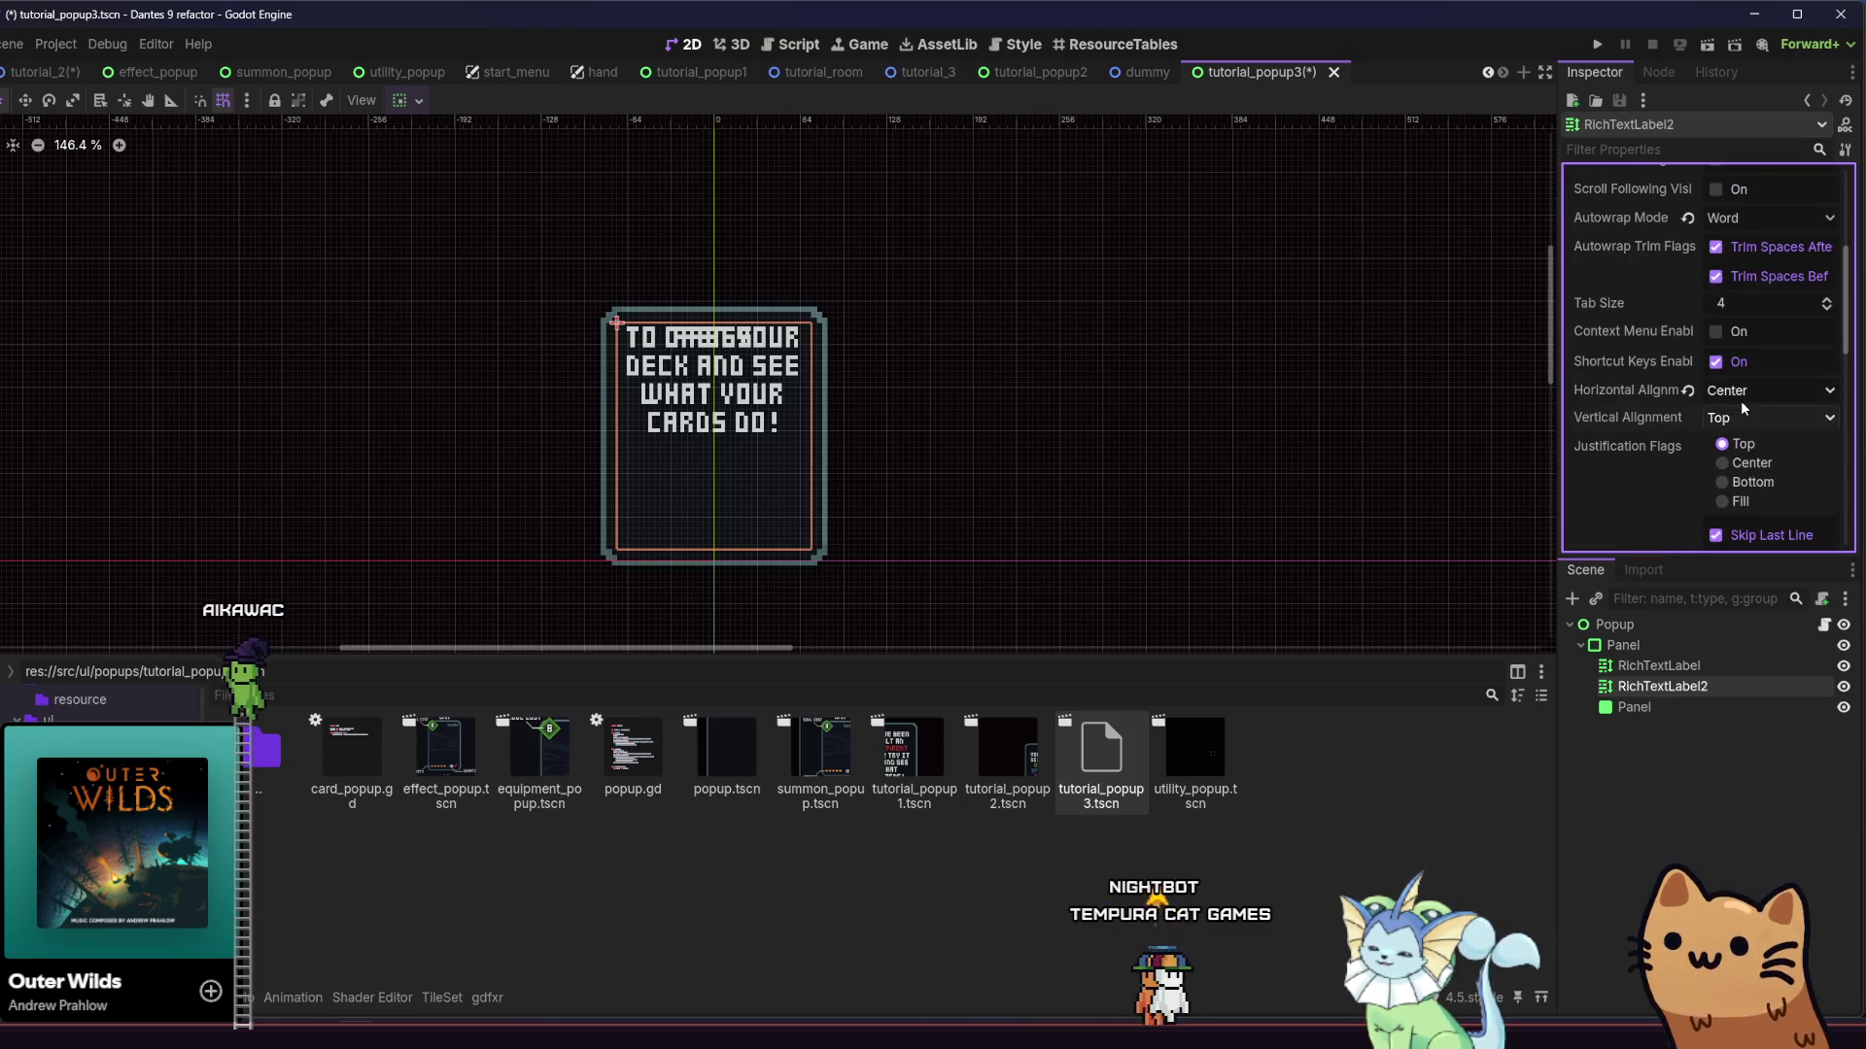
pyautogui.click(1739, 483)
pyautogui.hotkey('ctrl', 's')
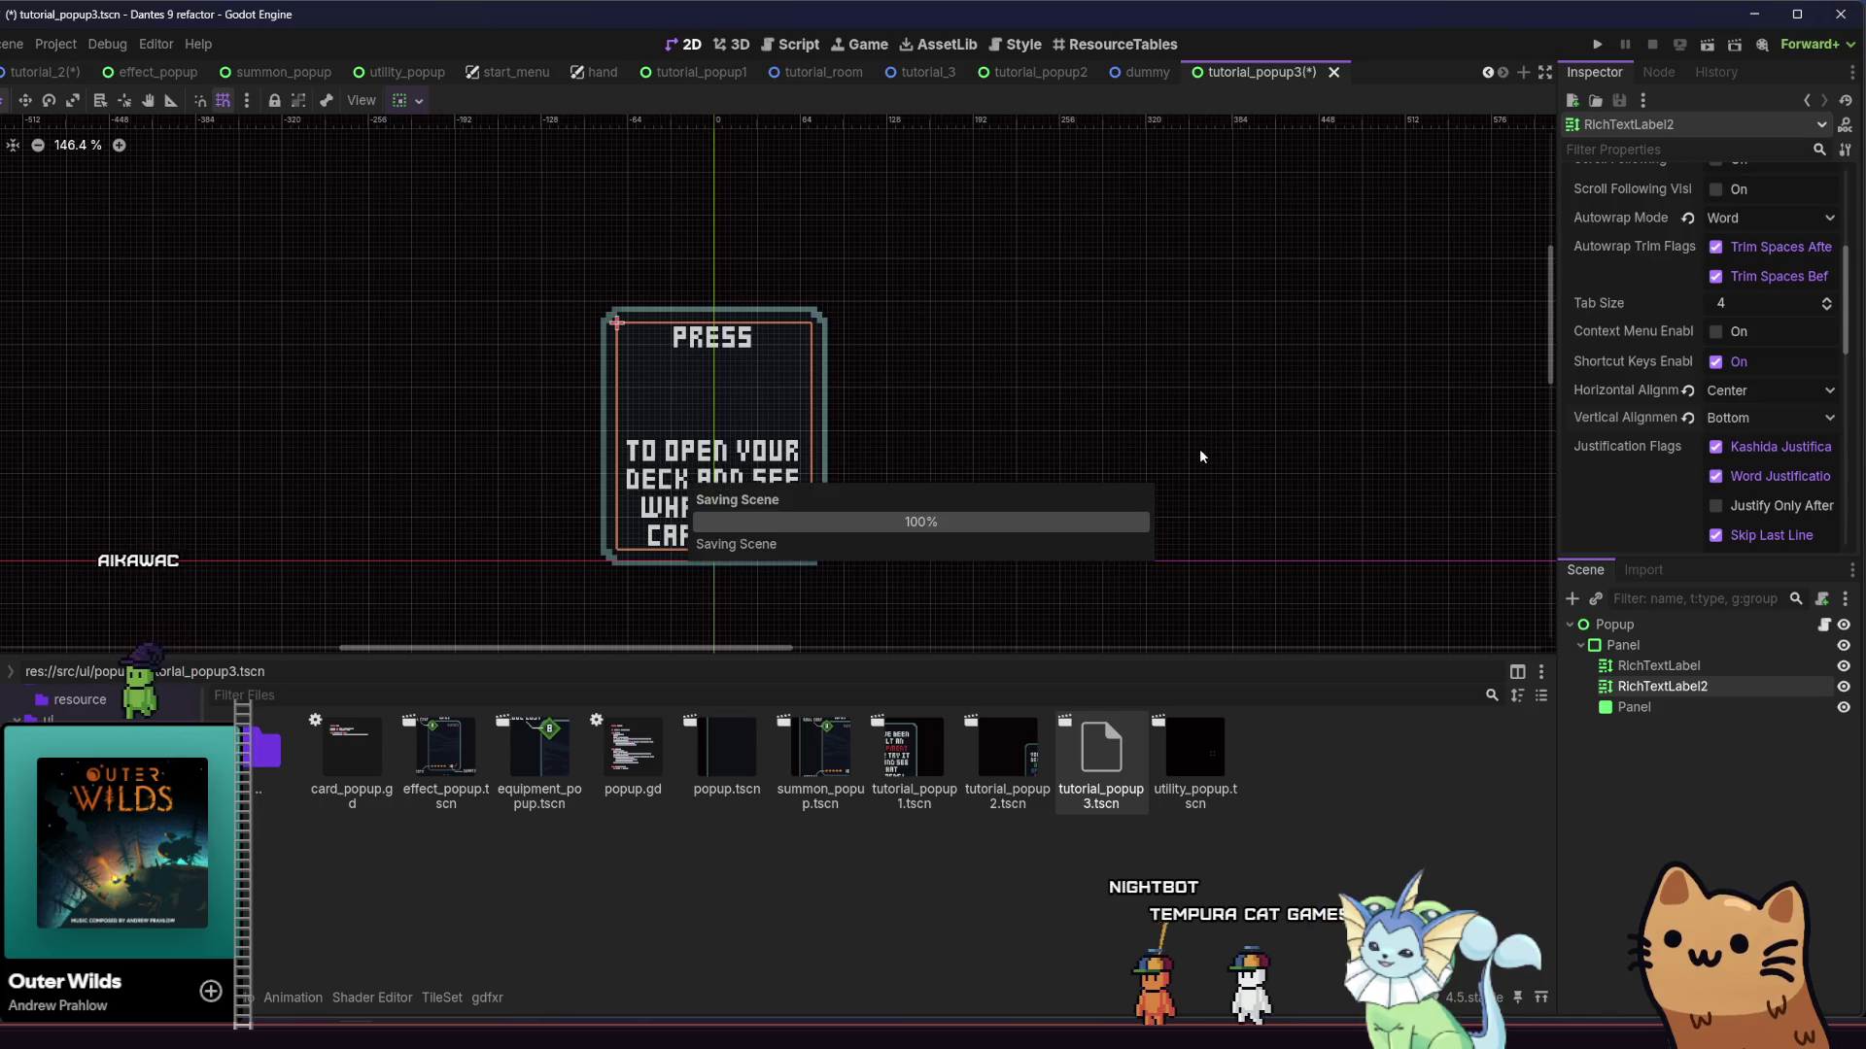
pyautogui.scroll(5, 1672, 290)
pyautogui.click(1669, 290)
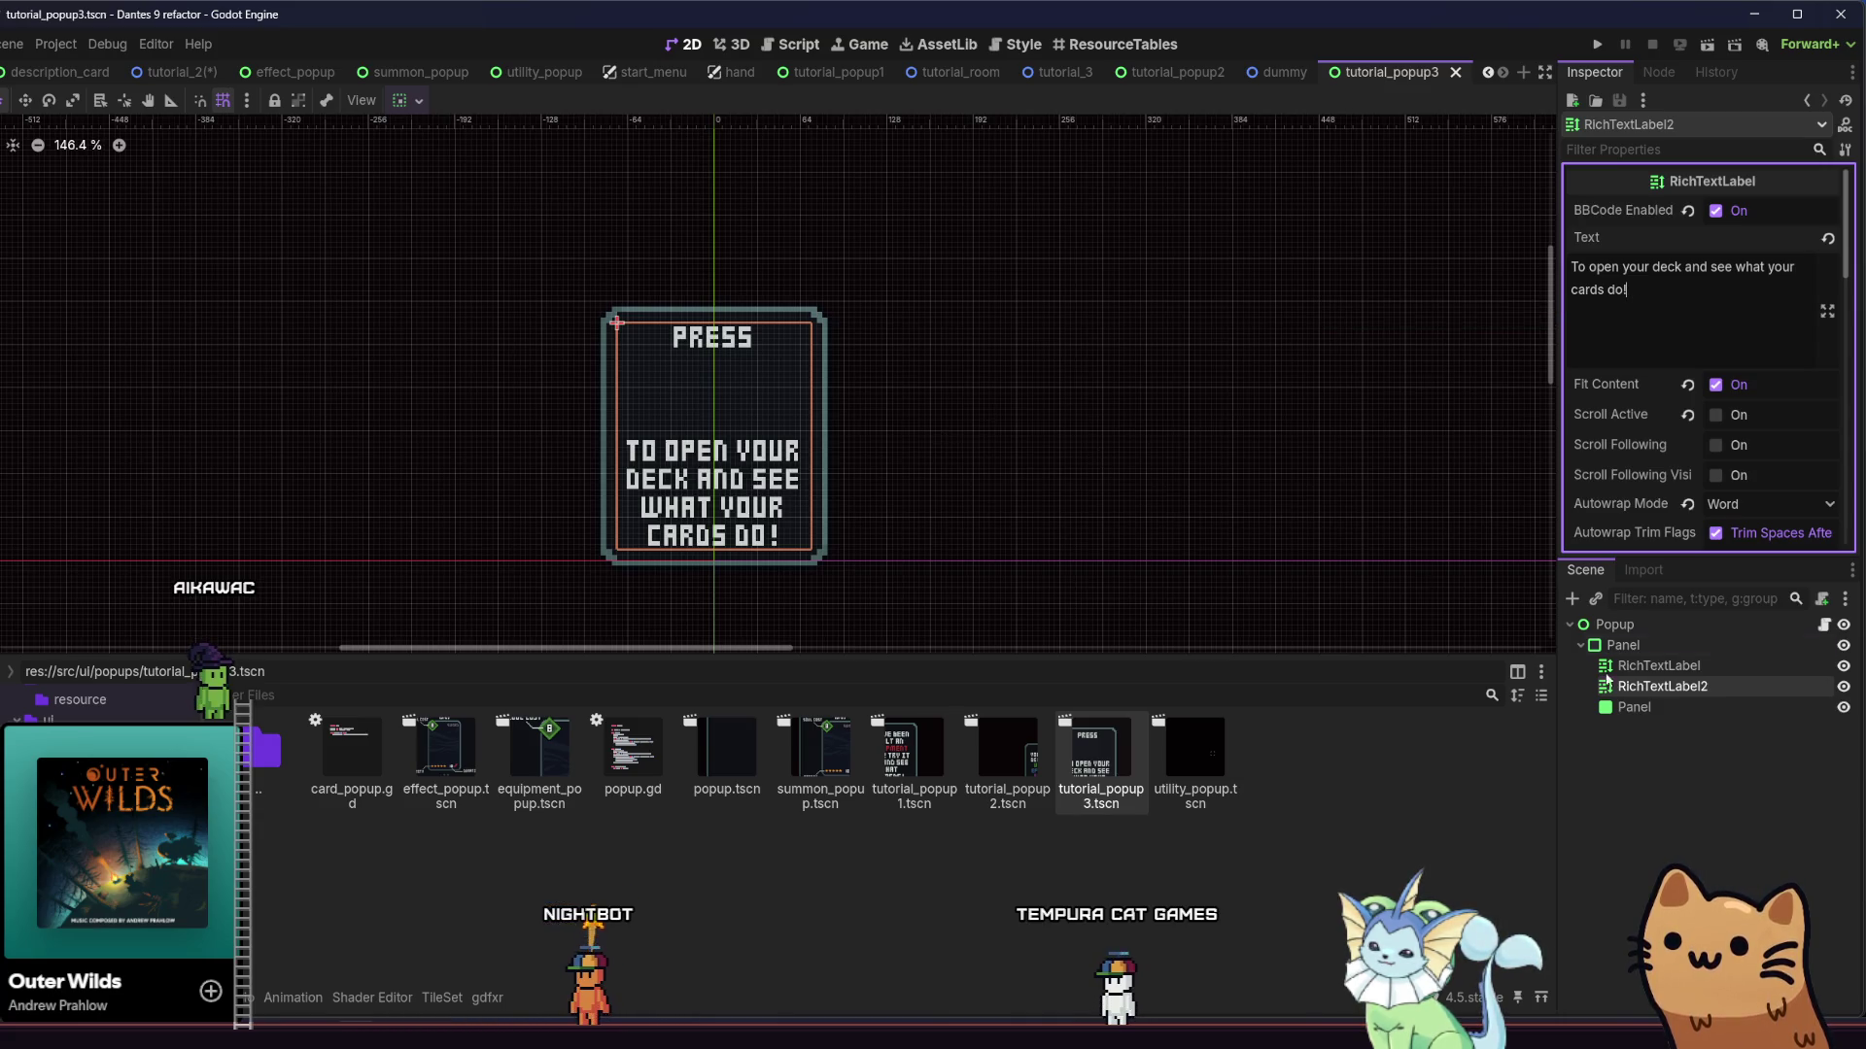
# Go back to the tutorial_popup3 scene
pyautogui.click(1570, 600)
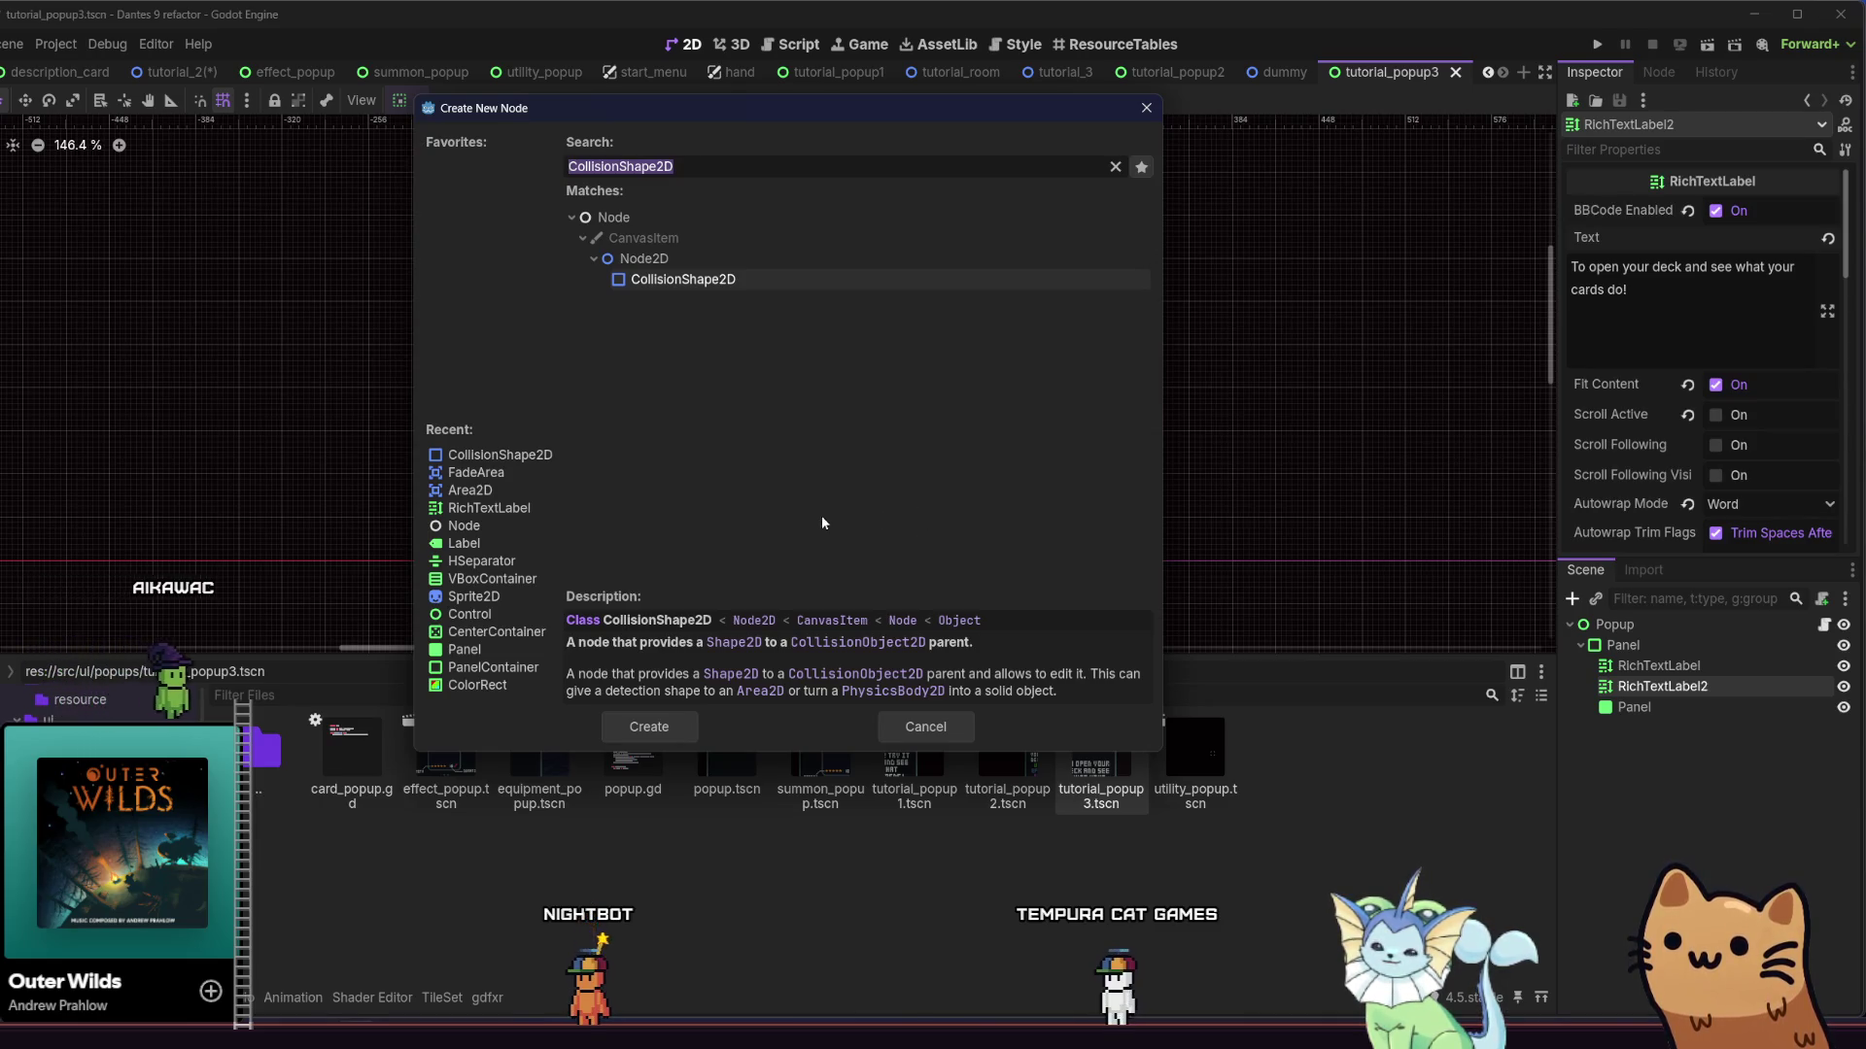
pyautogui.click(920, 723)
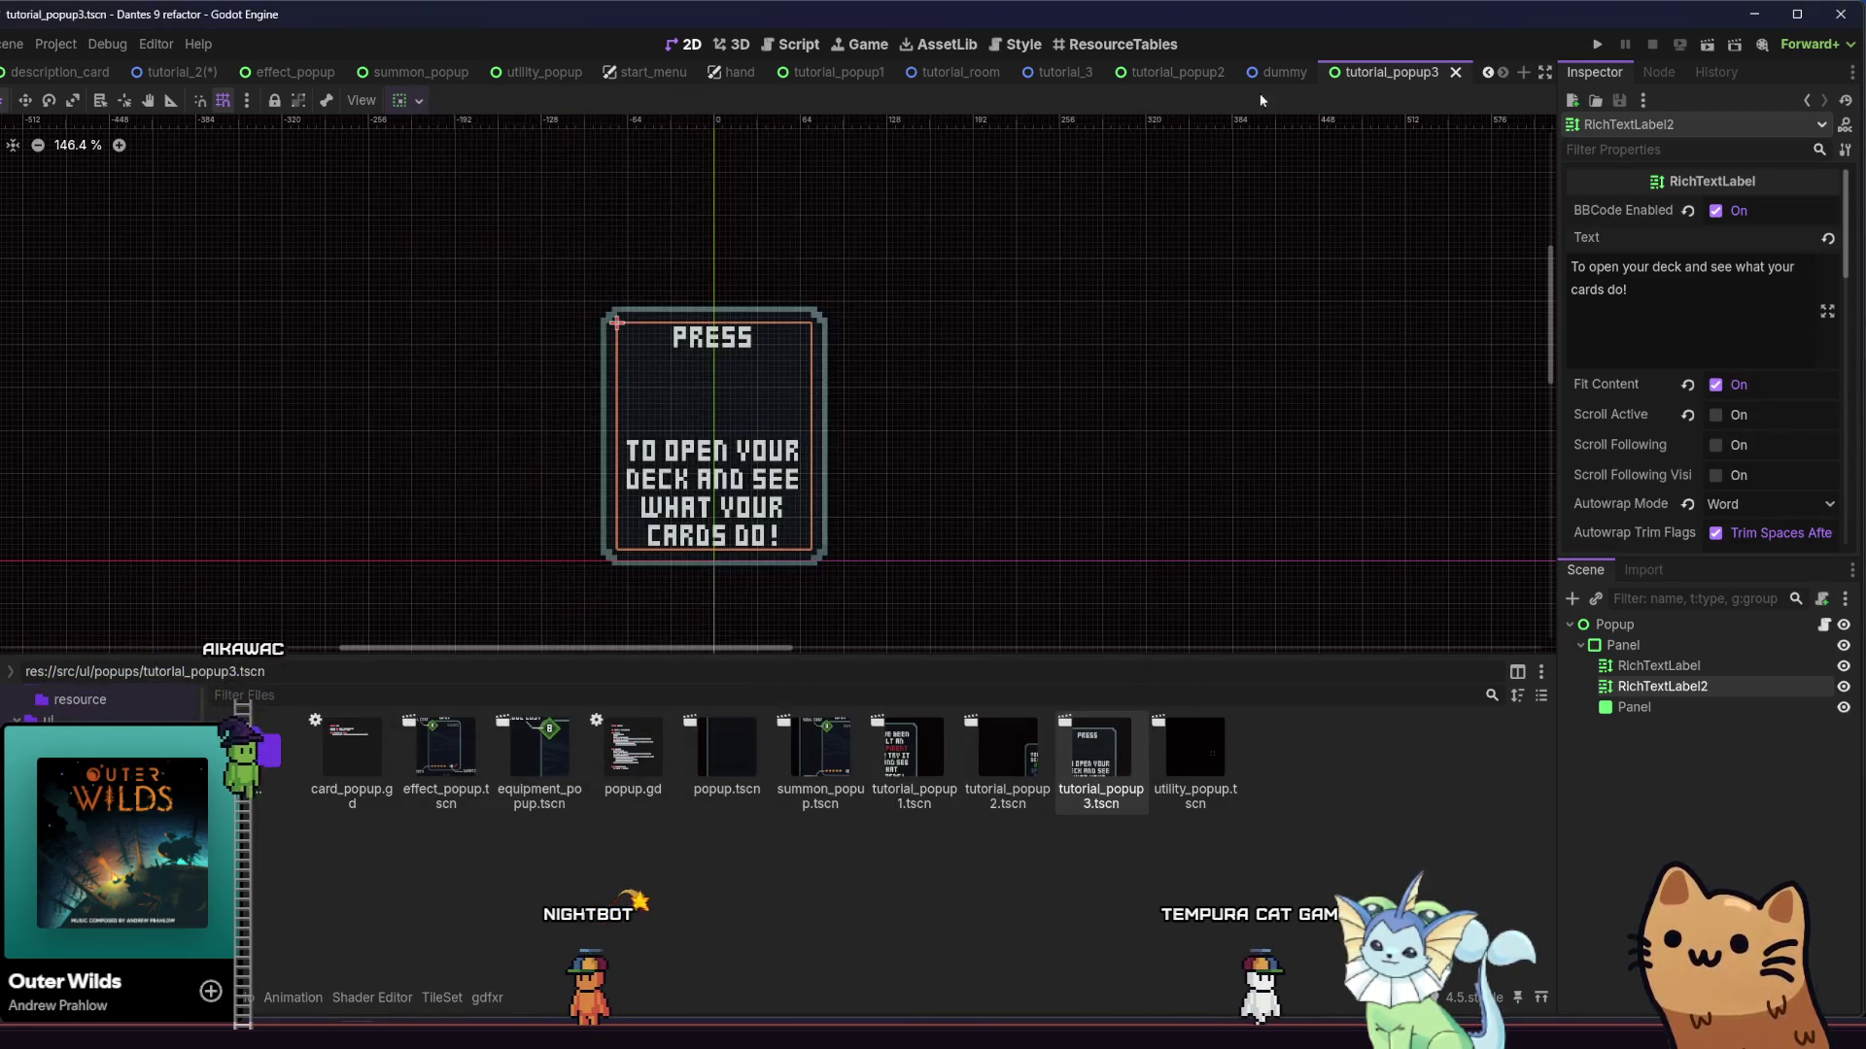
pyautogui.click(1061, 72)
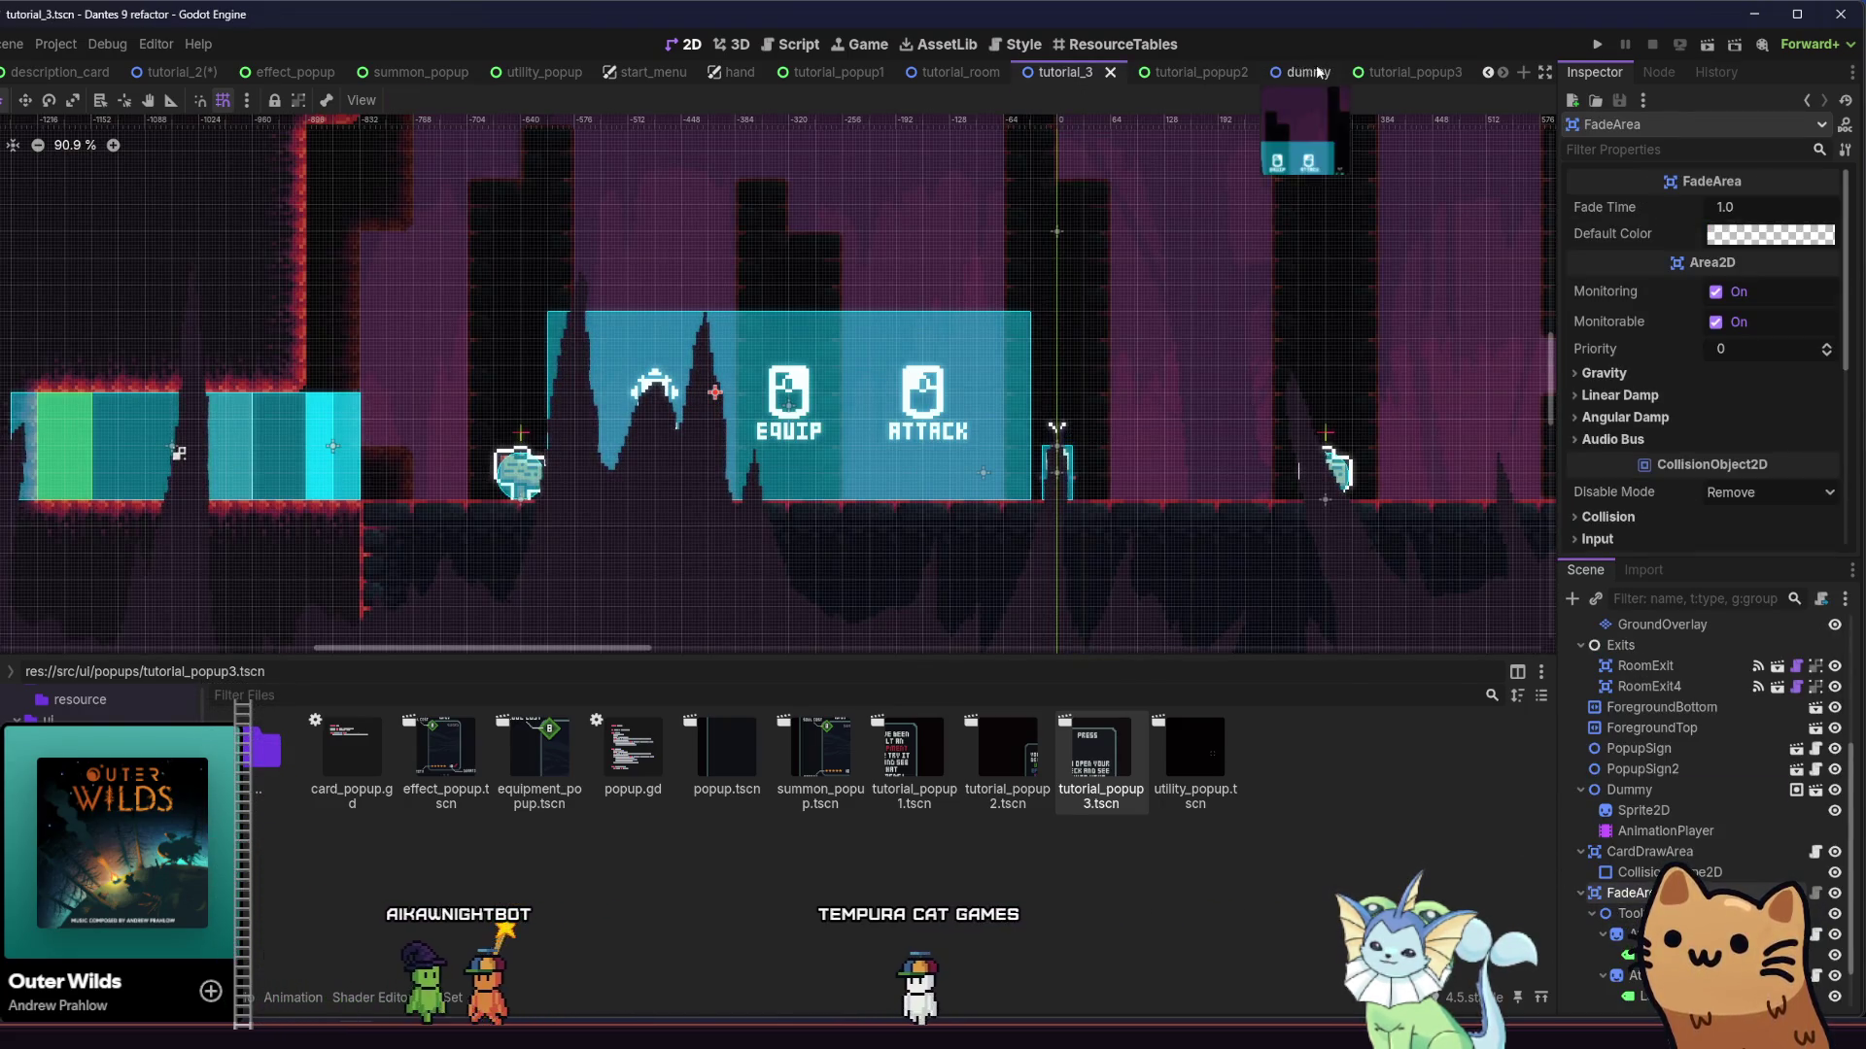
pyautogui.click(1414, 71)
# Add a GlyphSprite node under Panel, ordered between RichTextLabel and RichTextLabel2
pyautogui.click(1573, 600)
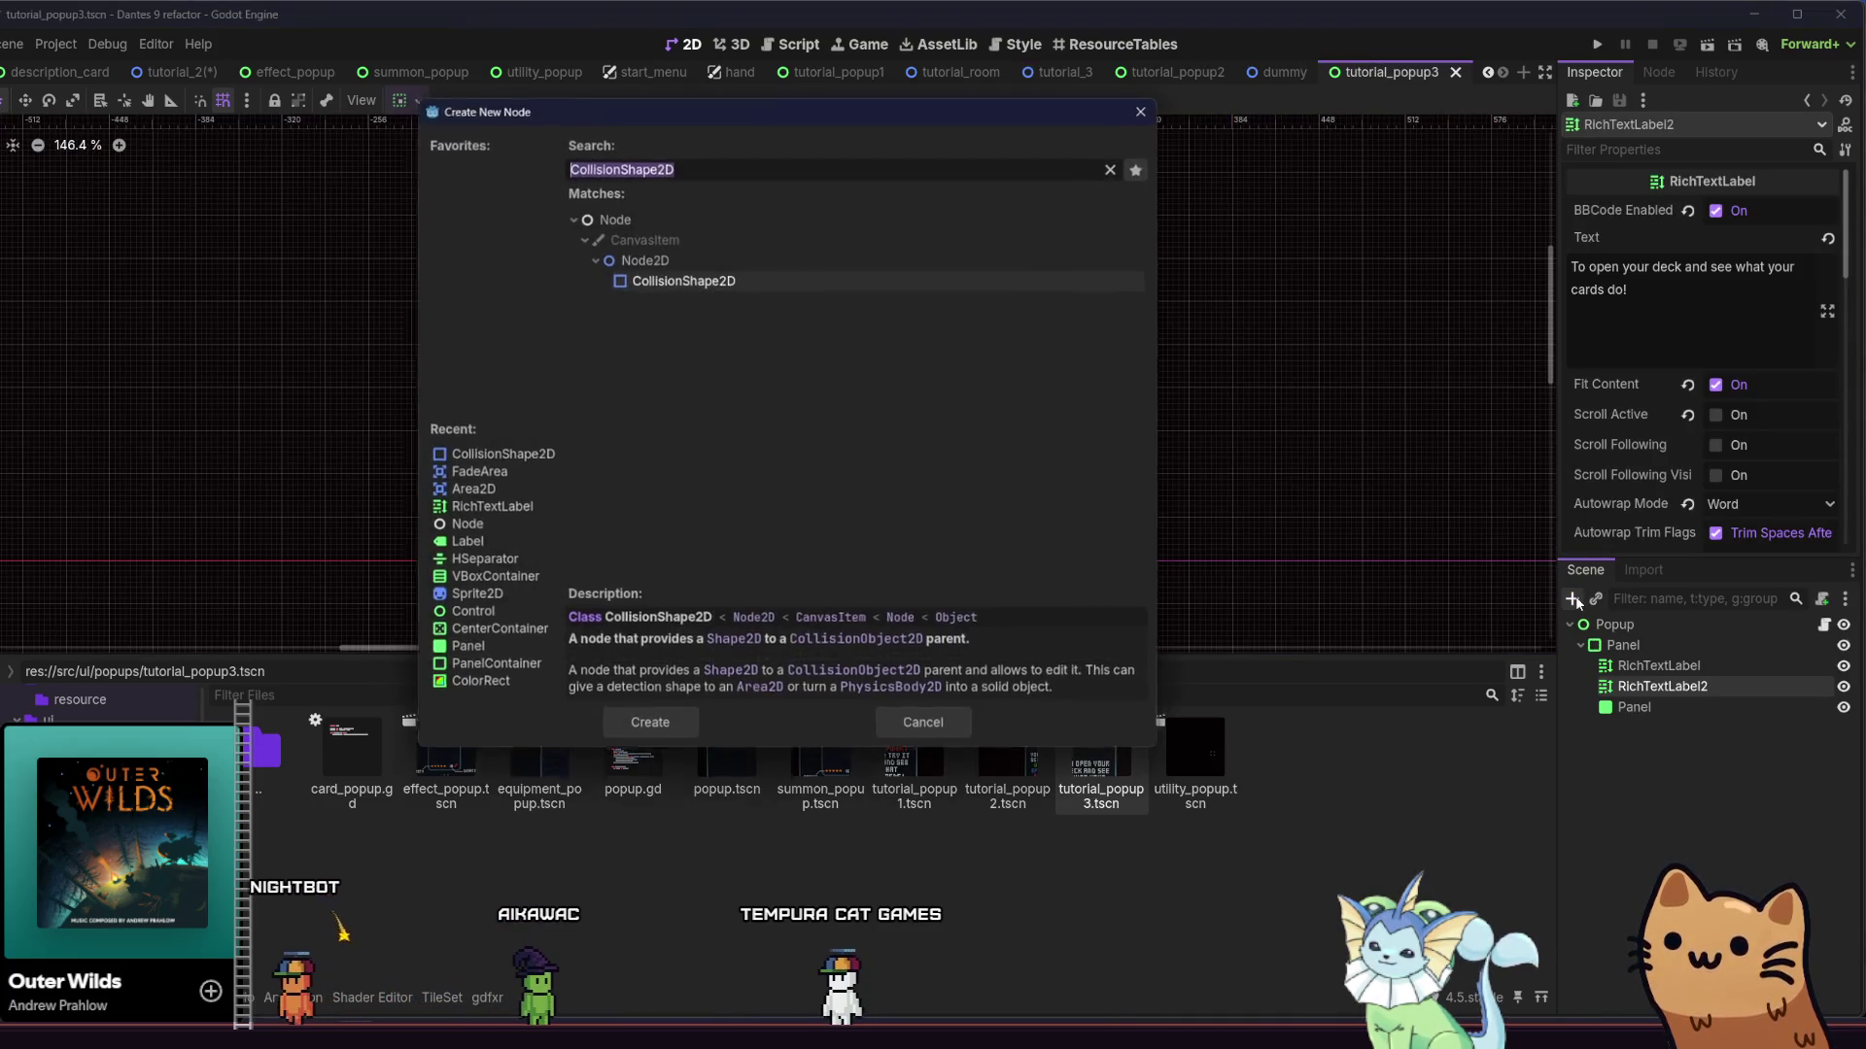
pyautogui.write('glyph')
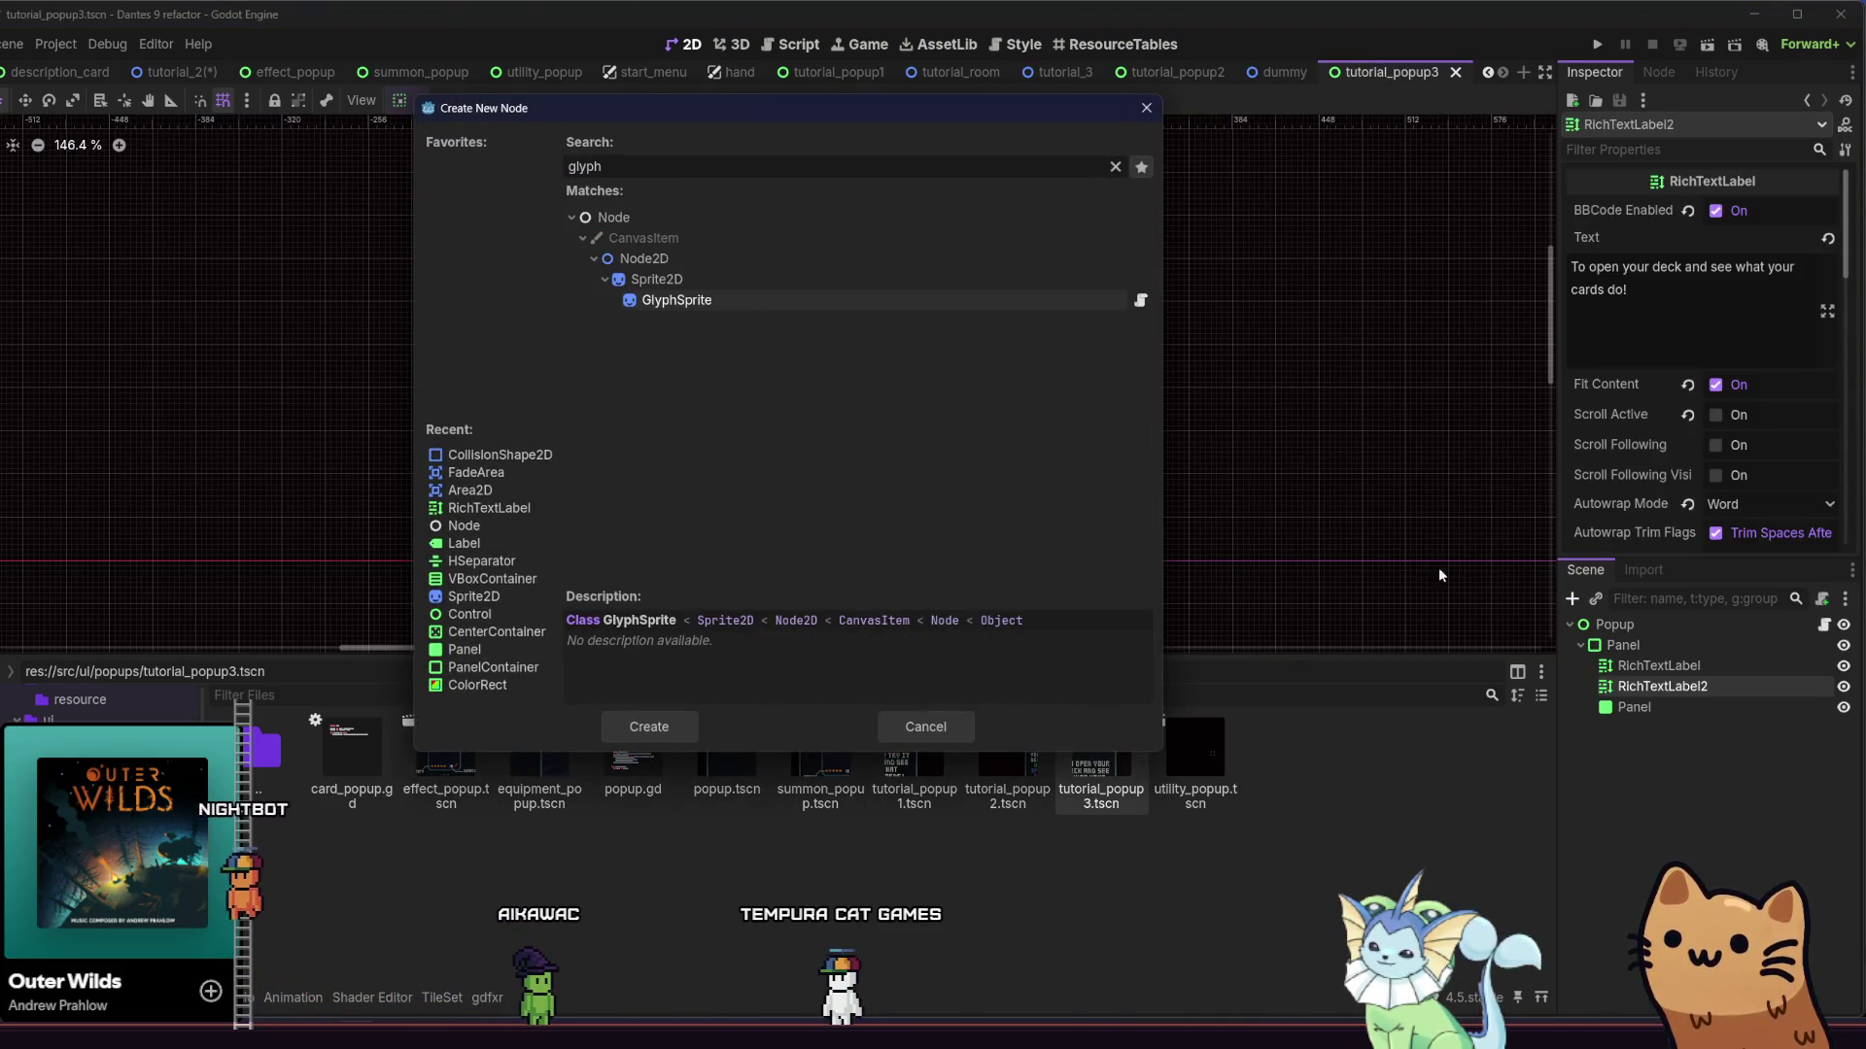
pyautogui.doubleClick(791, 300)
pyautogui.moveTo(1663, 708); pyautogui.dragTo(1678, 678)
pyautogui.click(1657, 686)
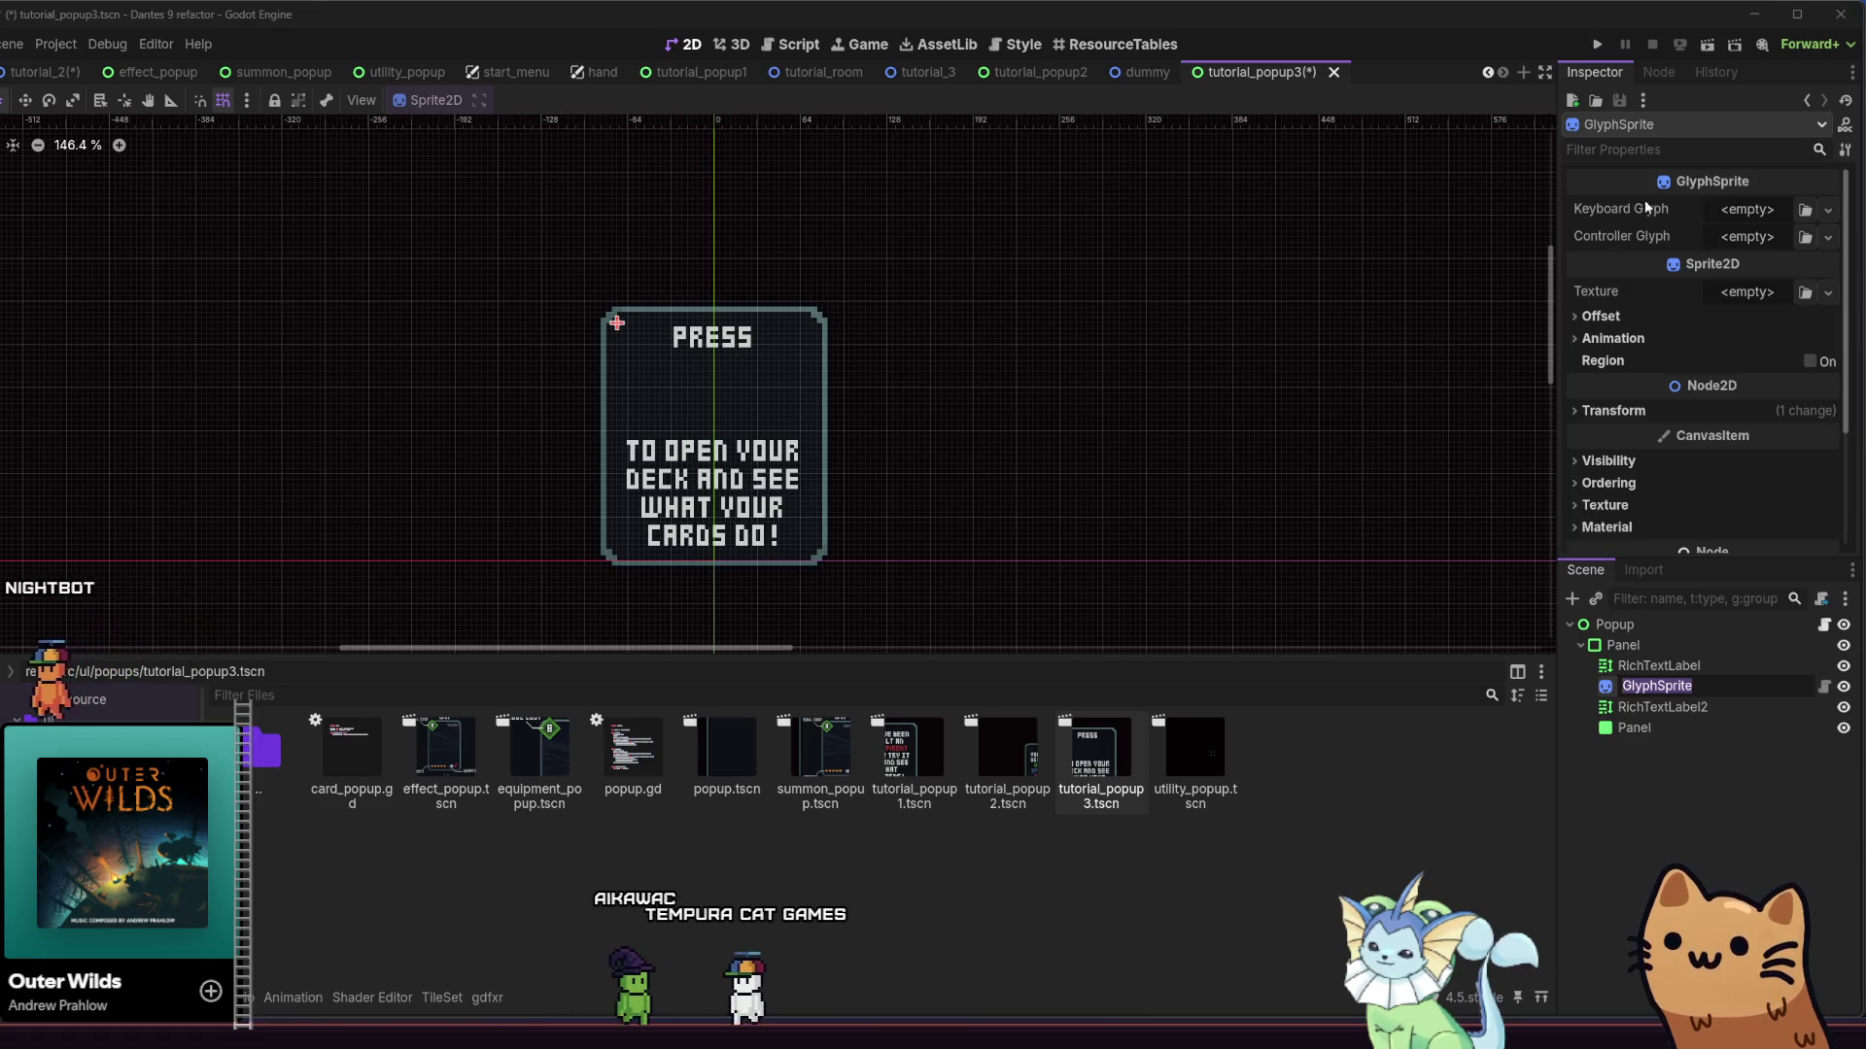
pyautogui.press('Return')
pyautogui.click(1805, 292)
pyautogui.write('esc')
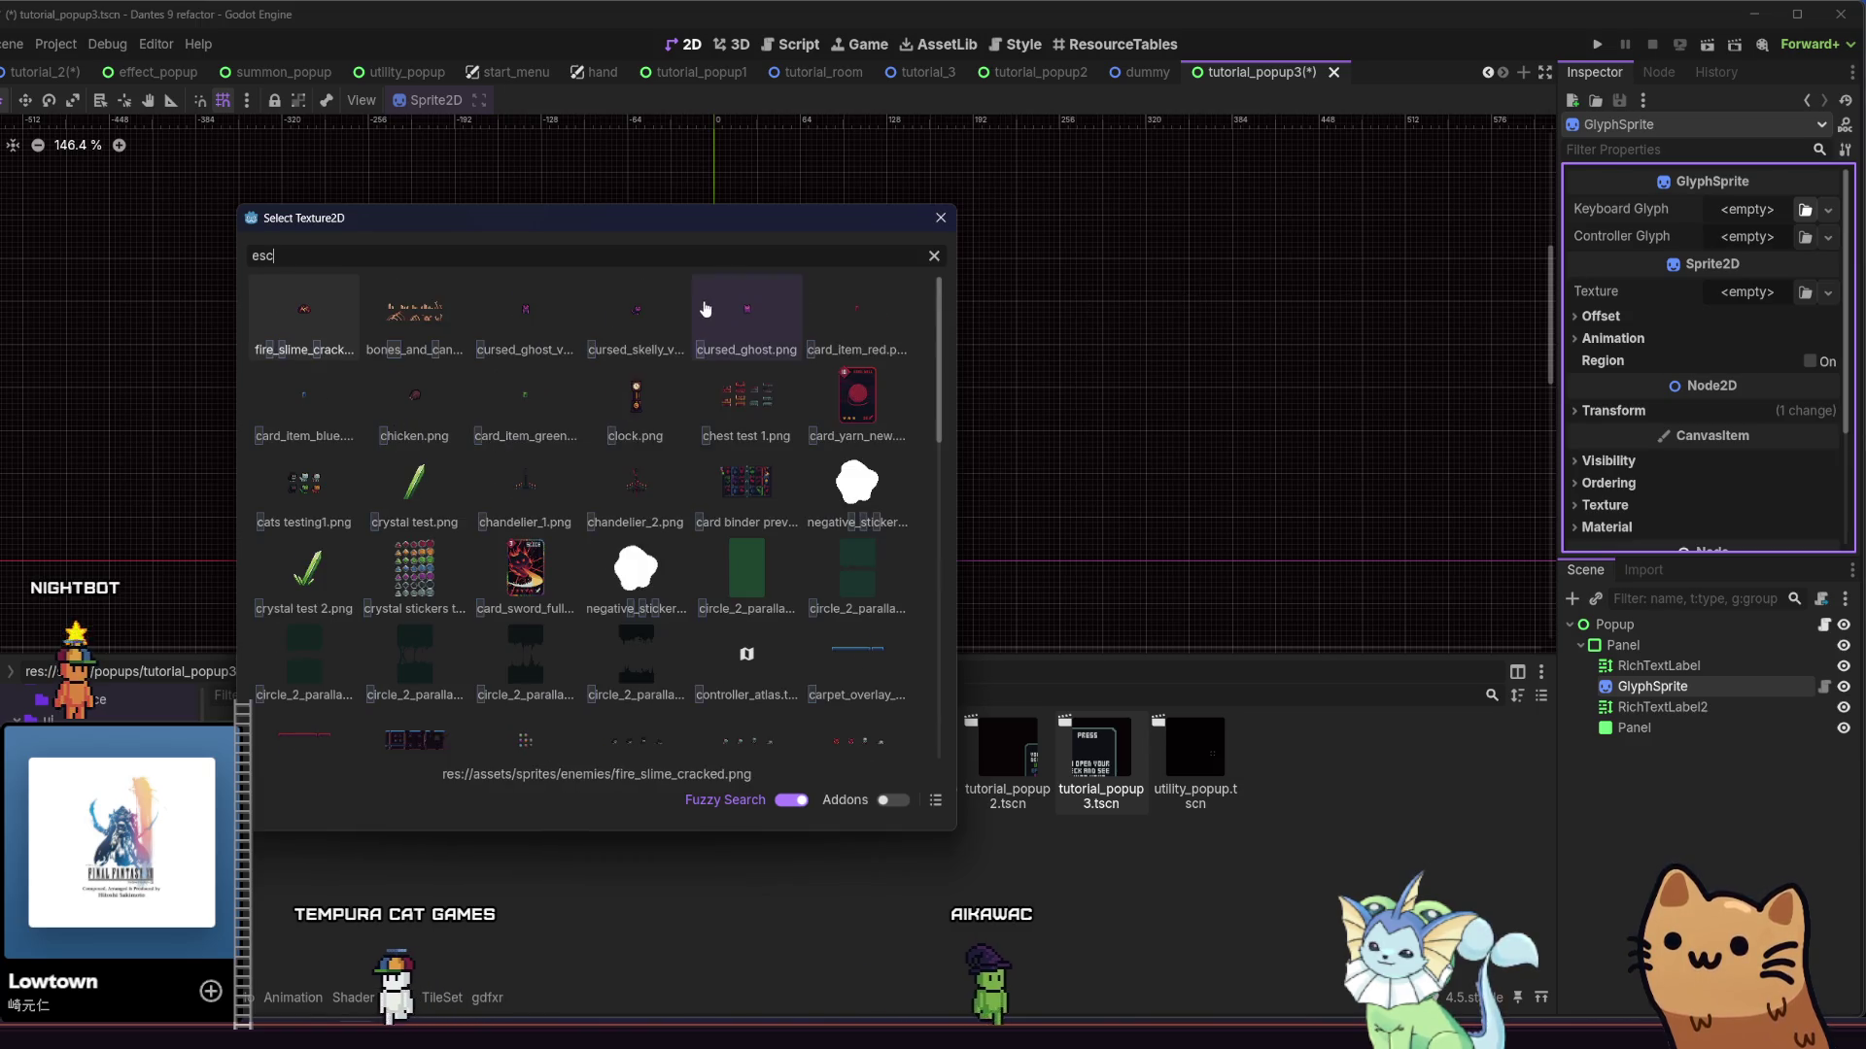
pyautogui.write('ape')
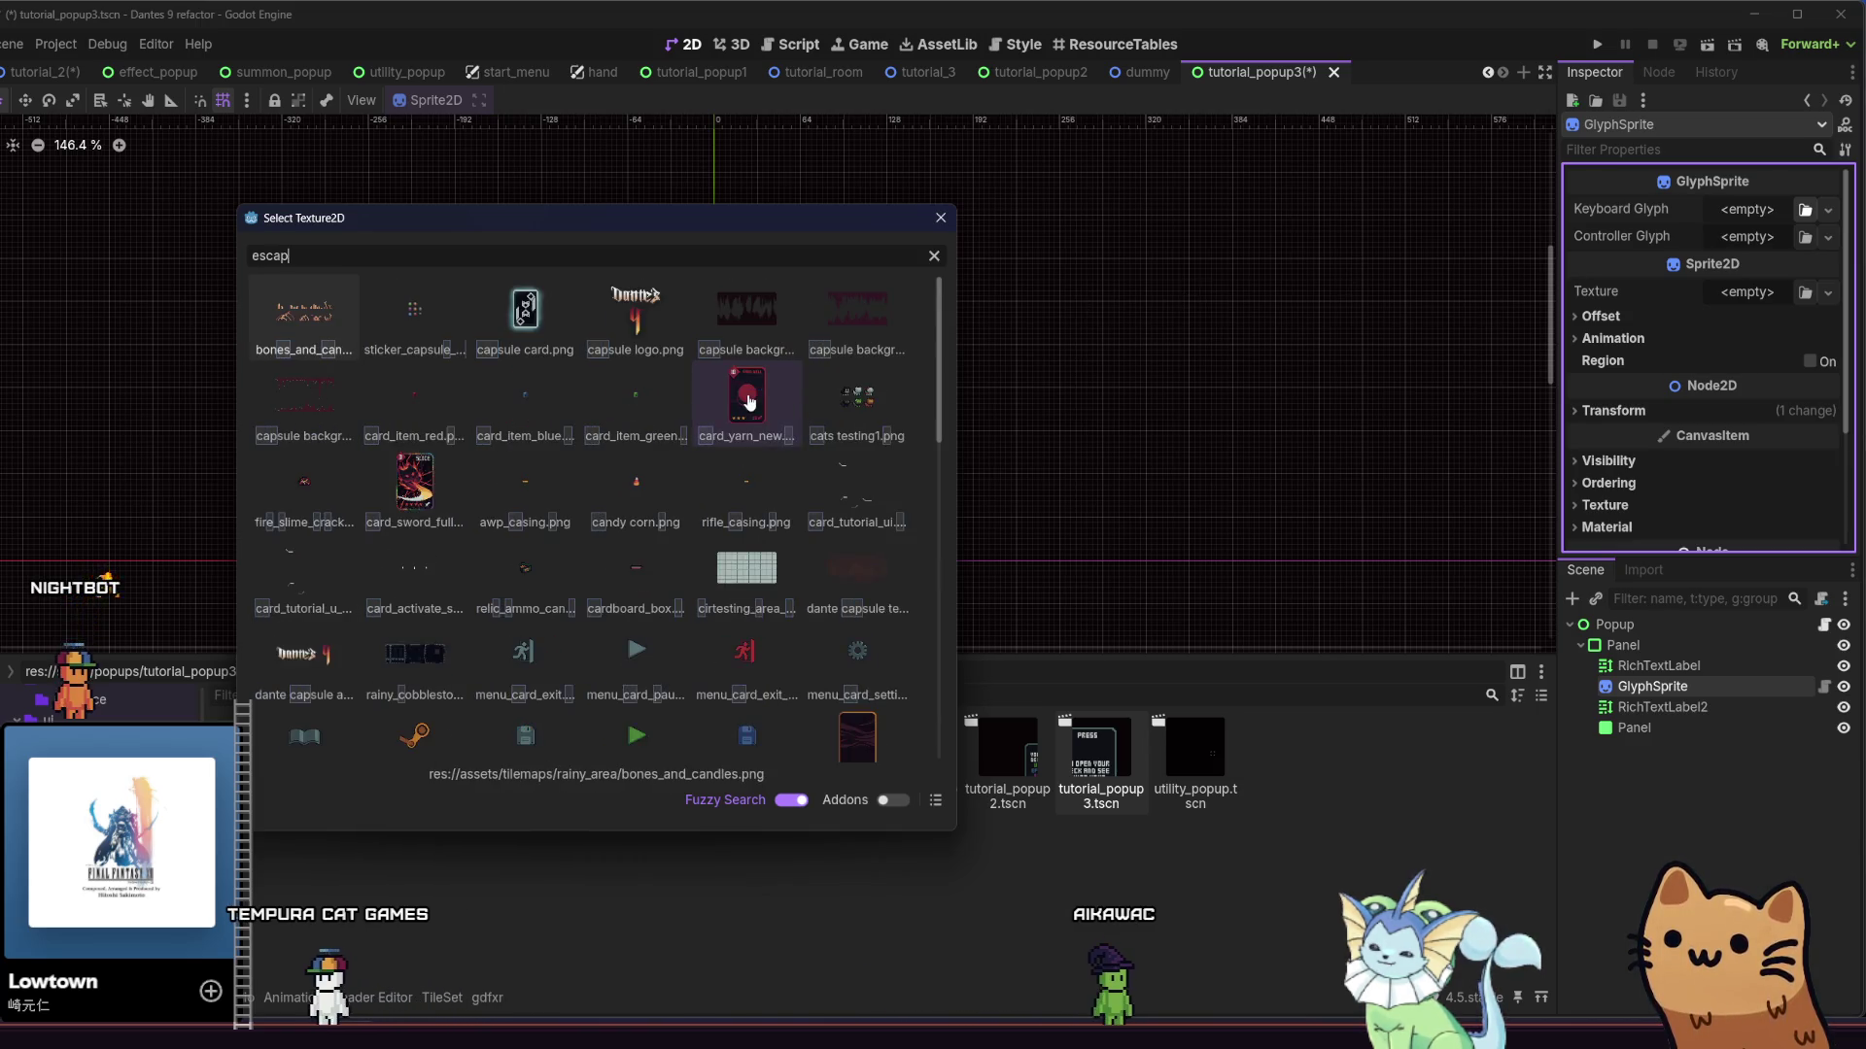
pyautogui.press('BackSpace')
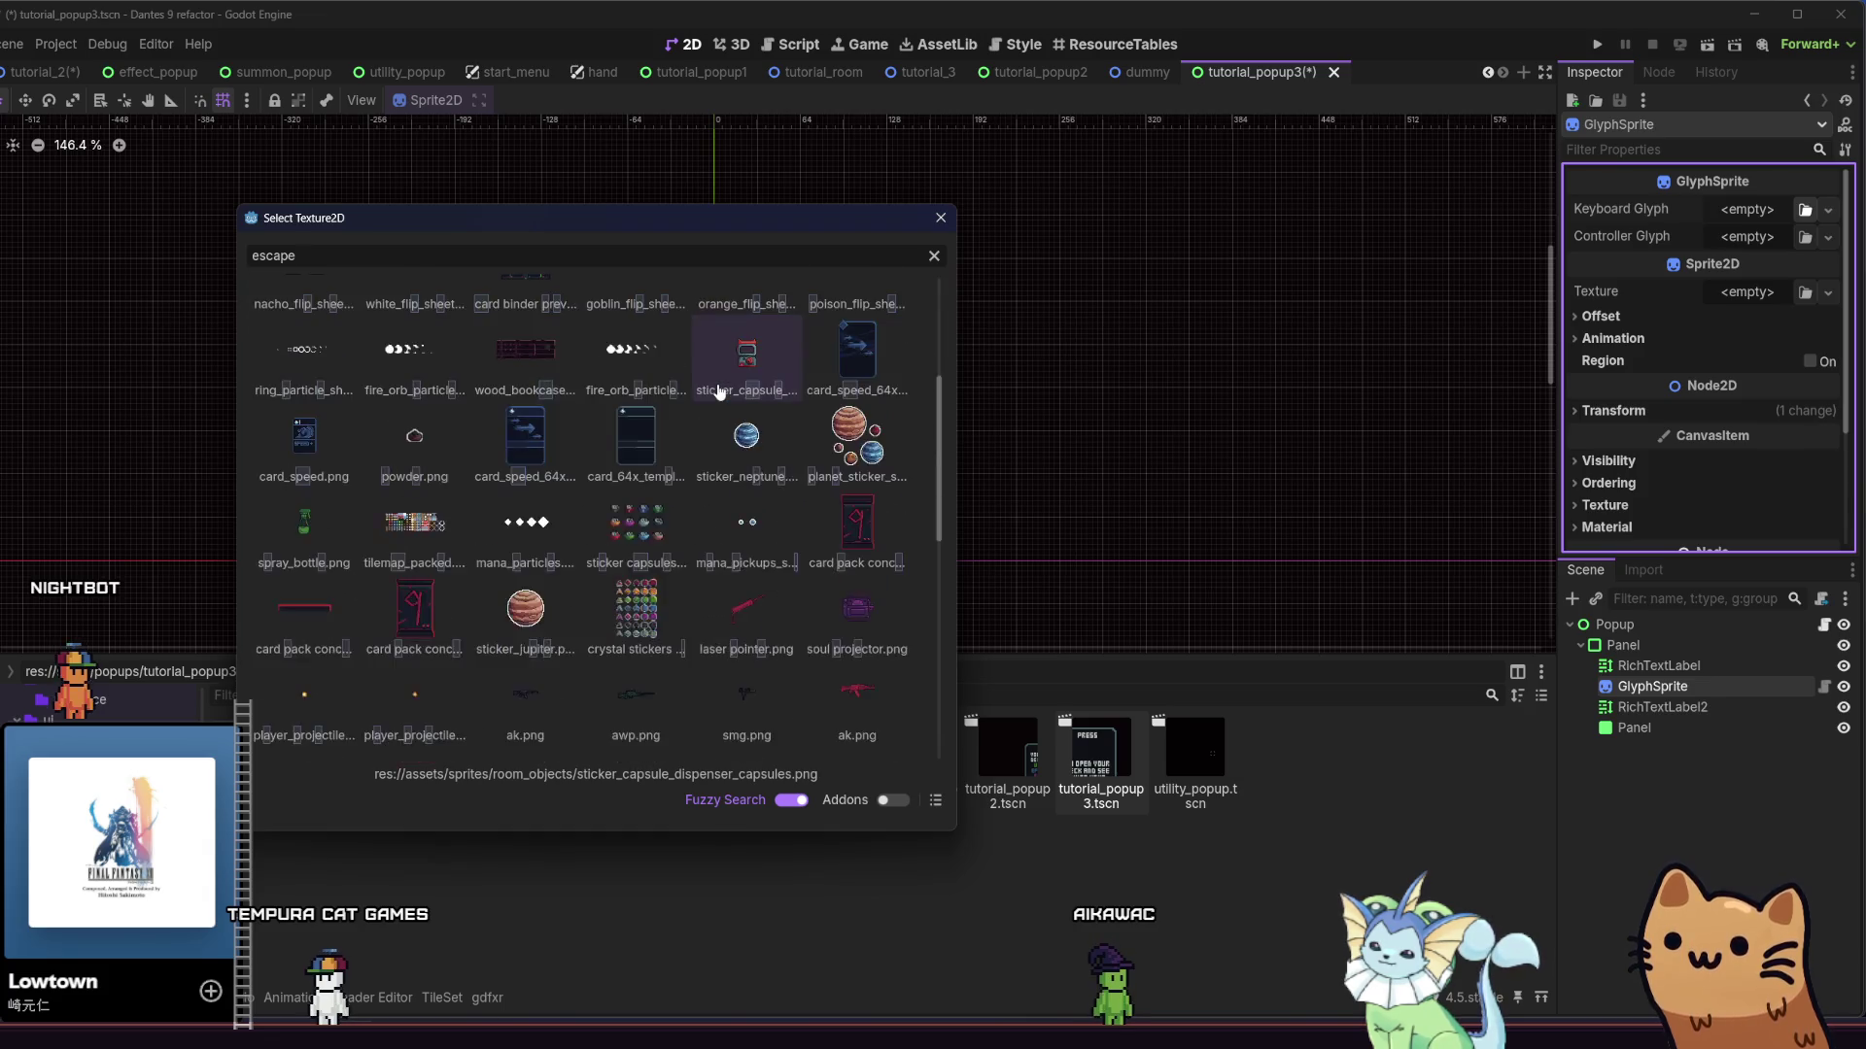
pyautogui.press('BackSpace')
pyautogui.press('BackSpace')
pyautogui.press('BackSpace')
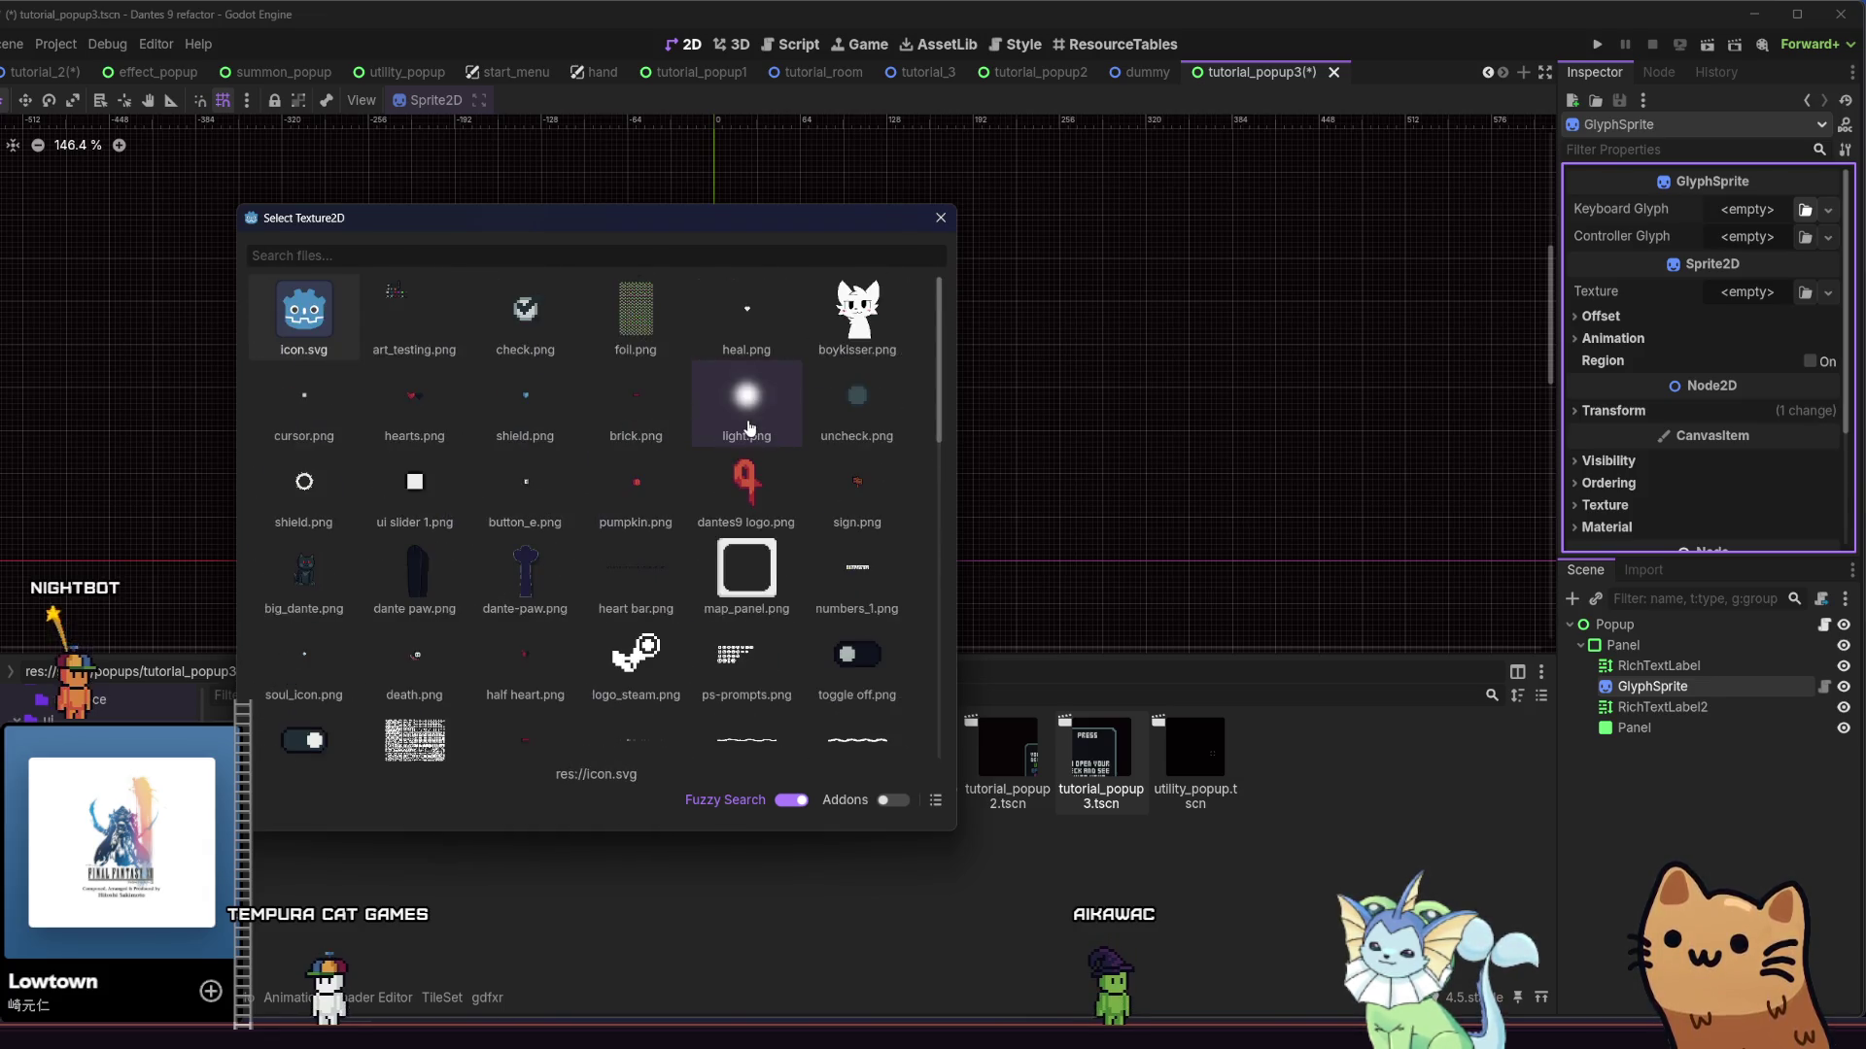
pyautogui.write('es')
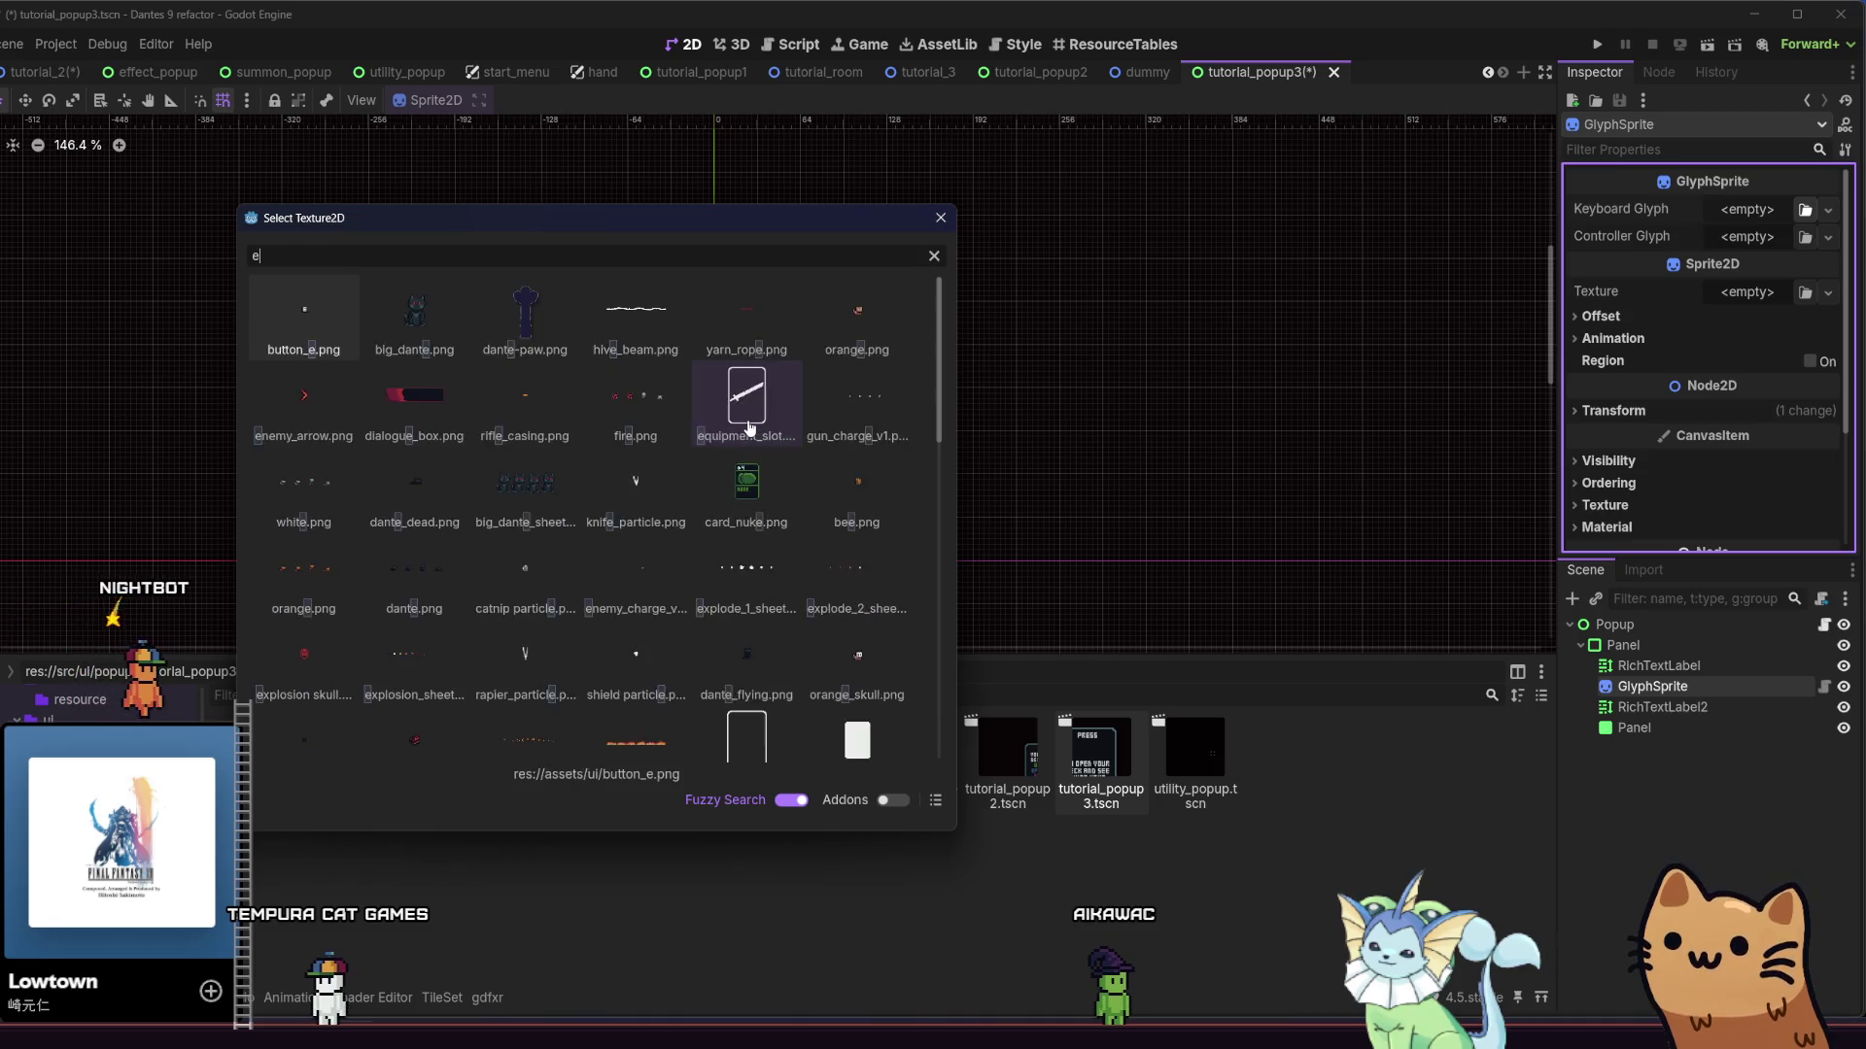
pyautogui.press('BackSpace')
pyautogui.press('BackSpace')
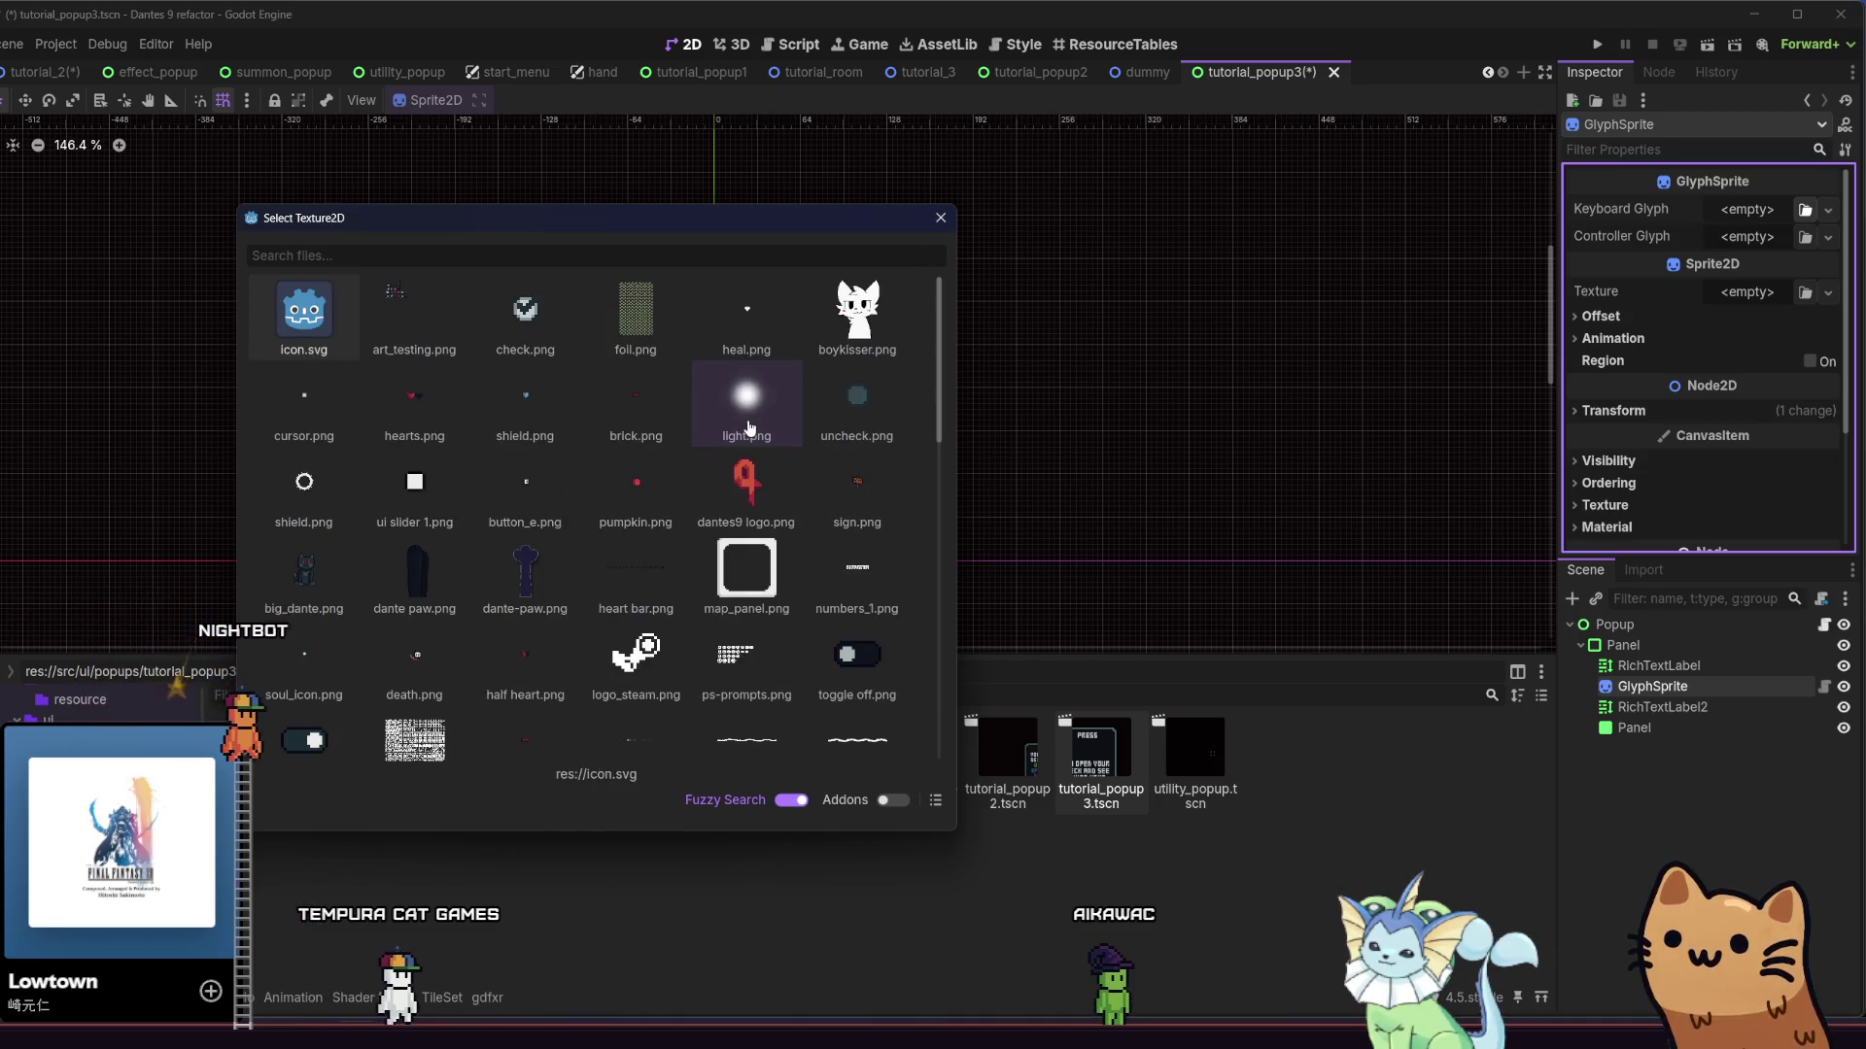
pyautogui.write('key')
pyautogui.scroll(-5, 619, 422)
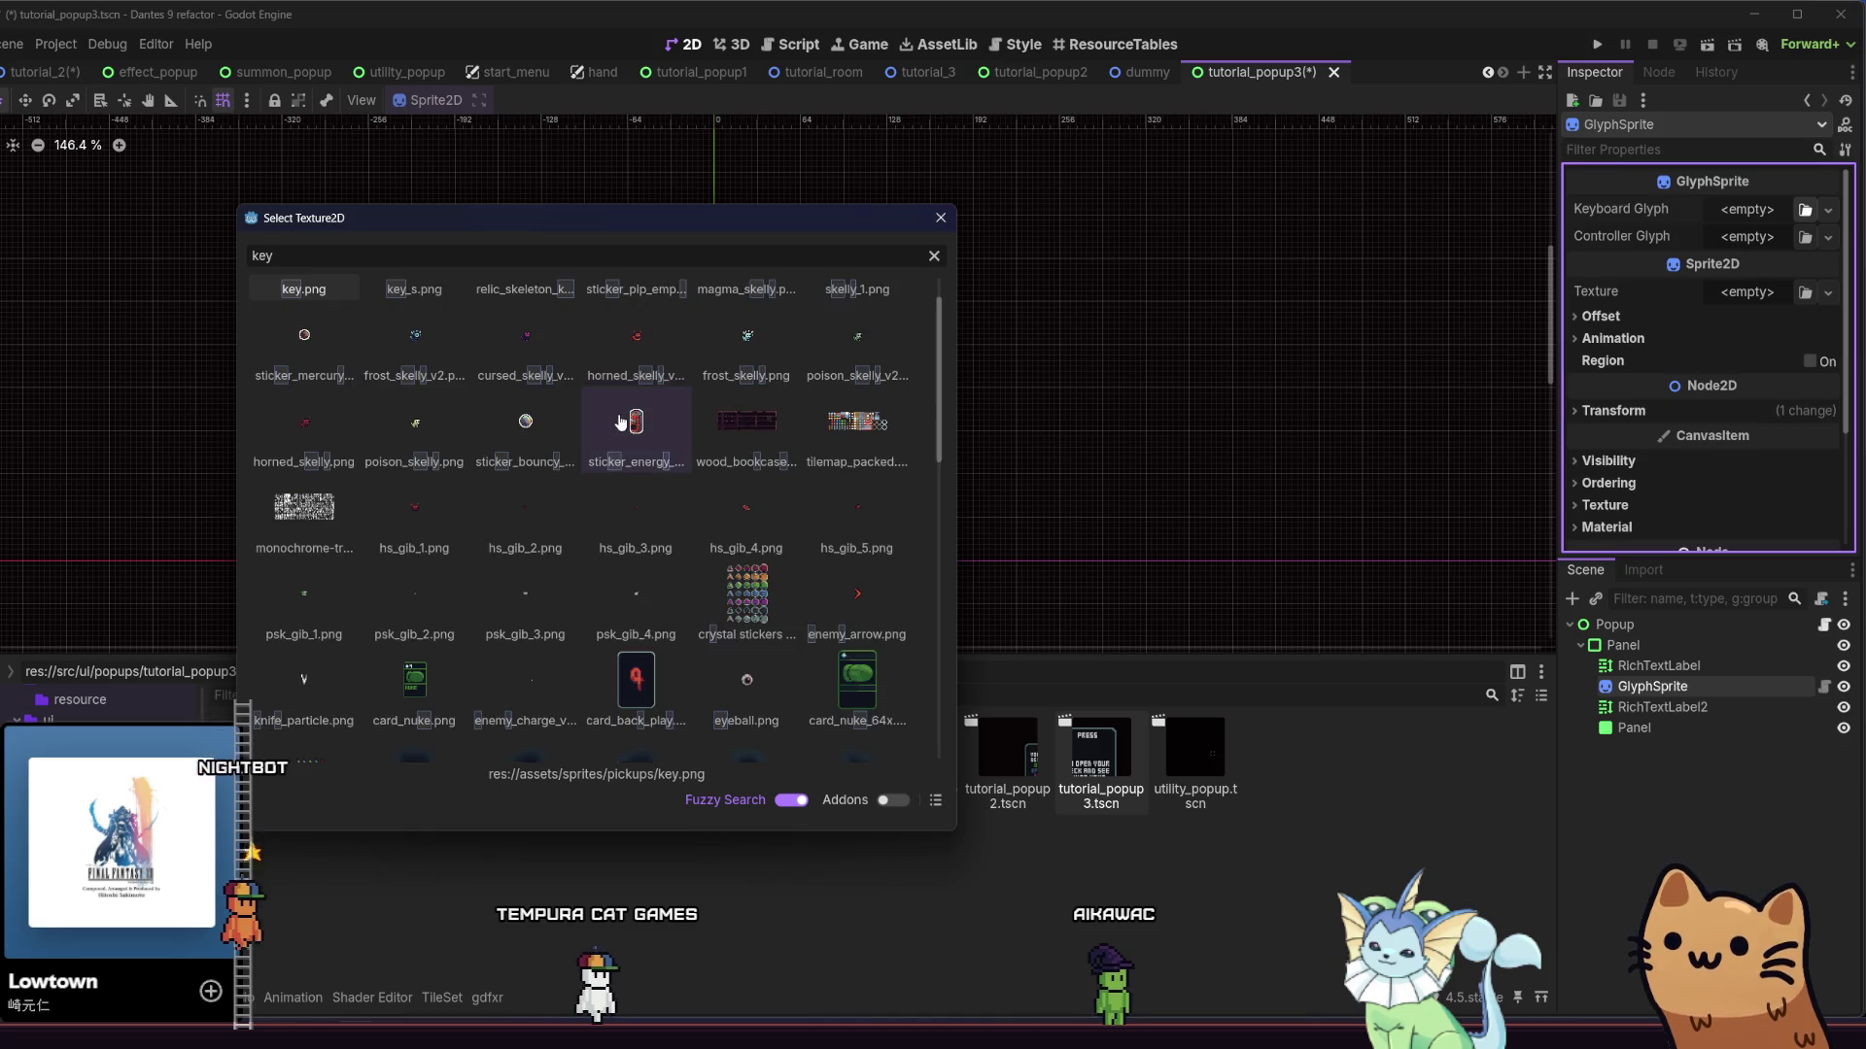
pyautogui.scroll(-10, 622, 424)
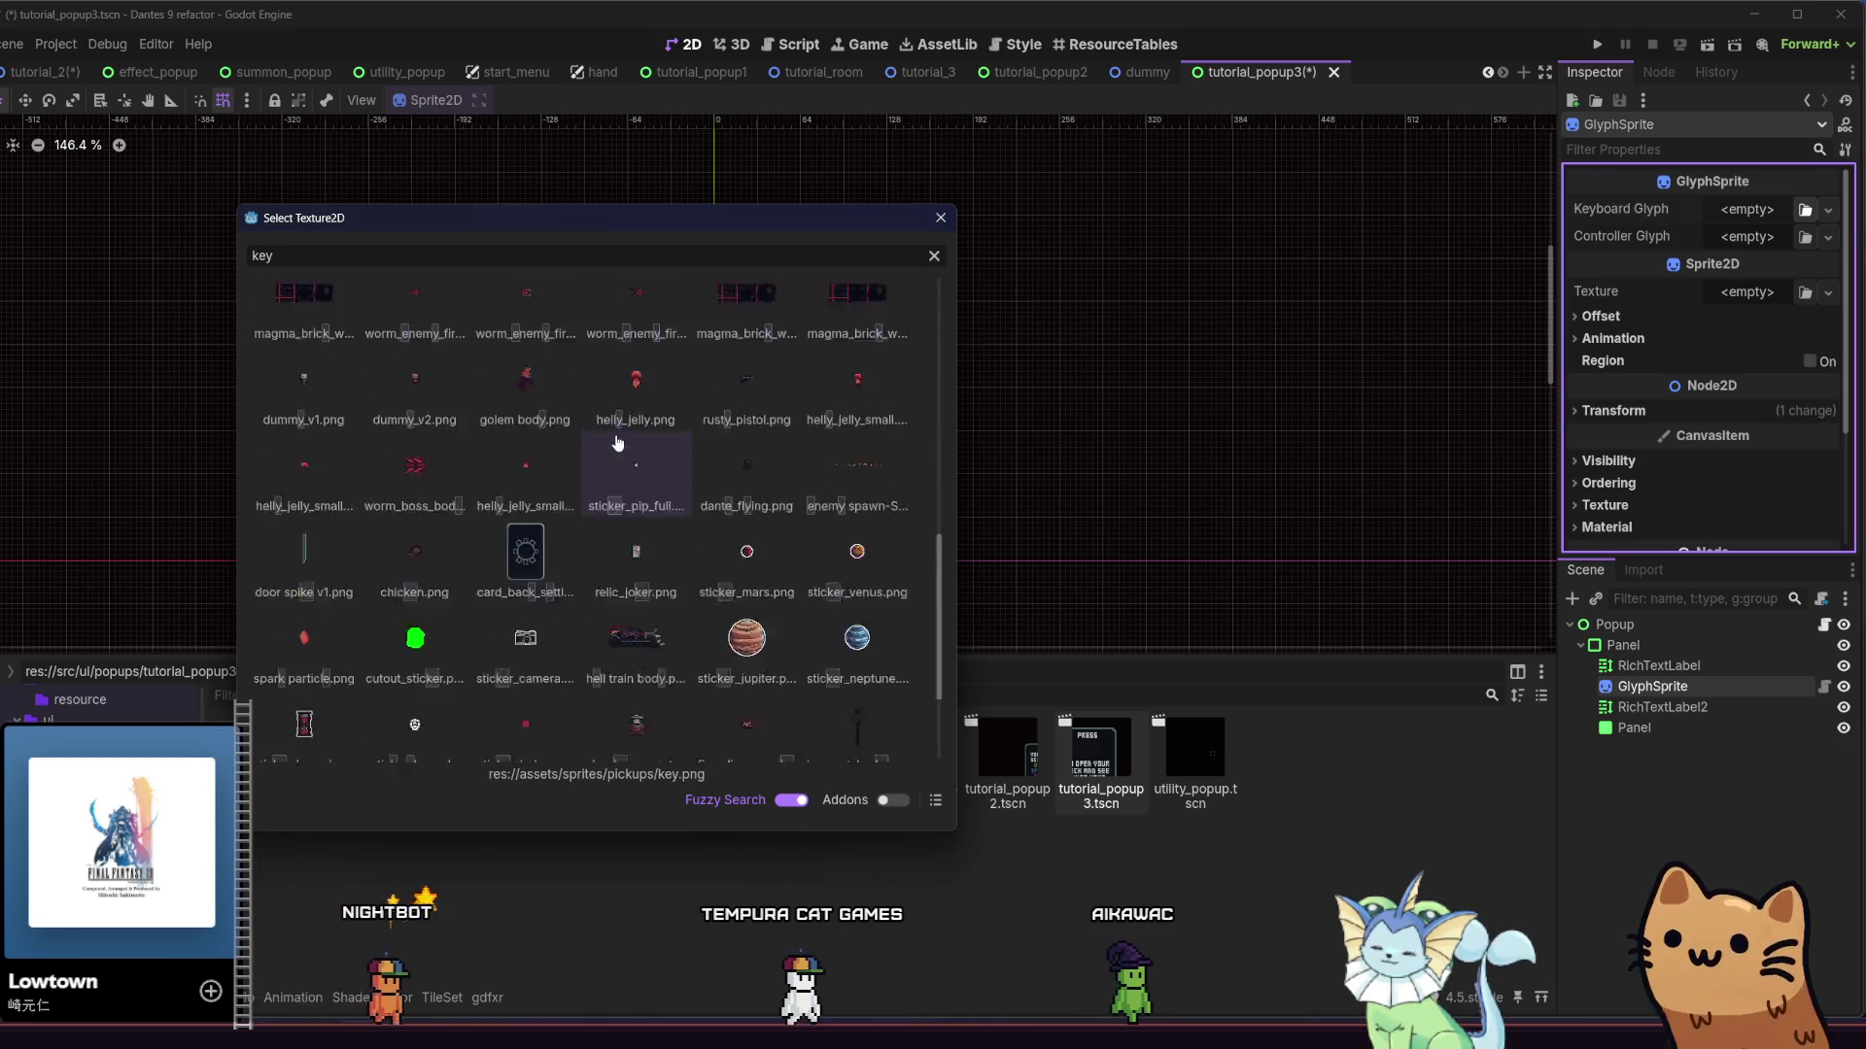
pyautogui.click(940, 218)
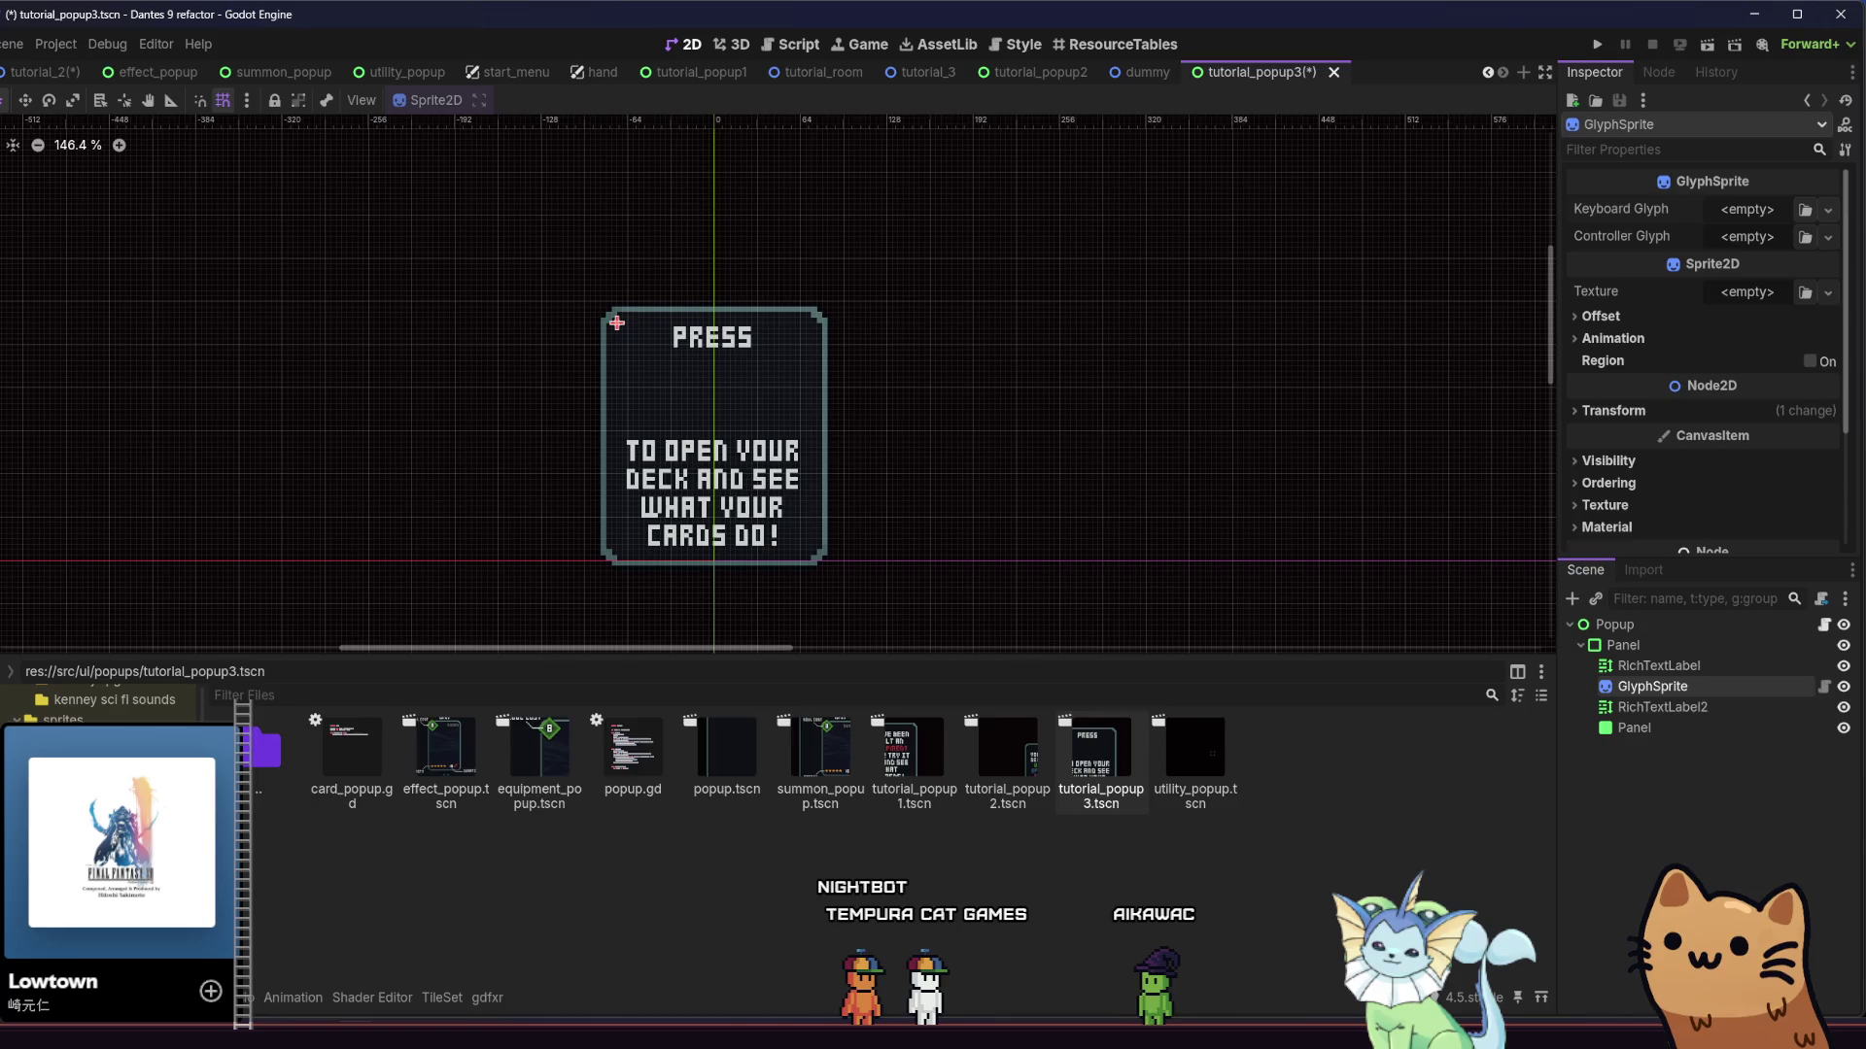
# Browse the FileSystem folders to res://assets/ui/input prompts/
pyautogui.click(107, 738)
pyautogui.click(107, 777)
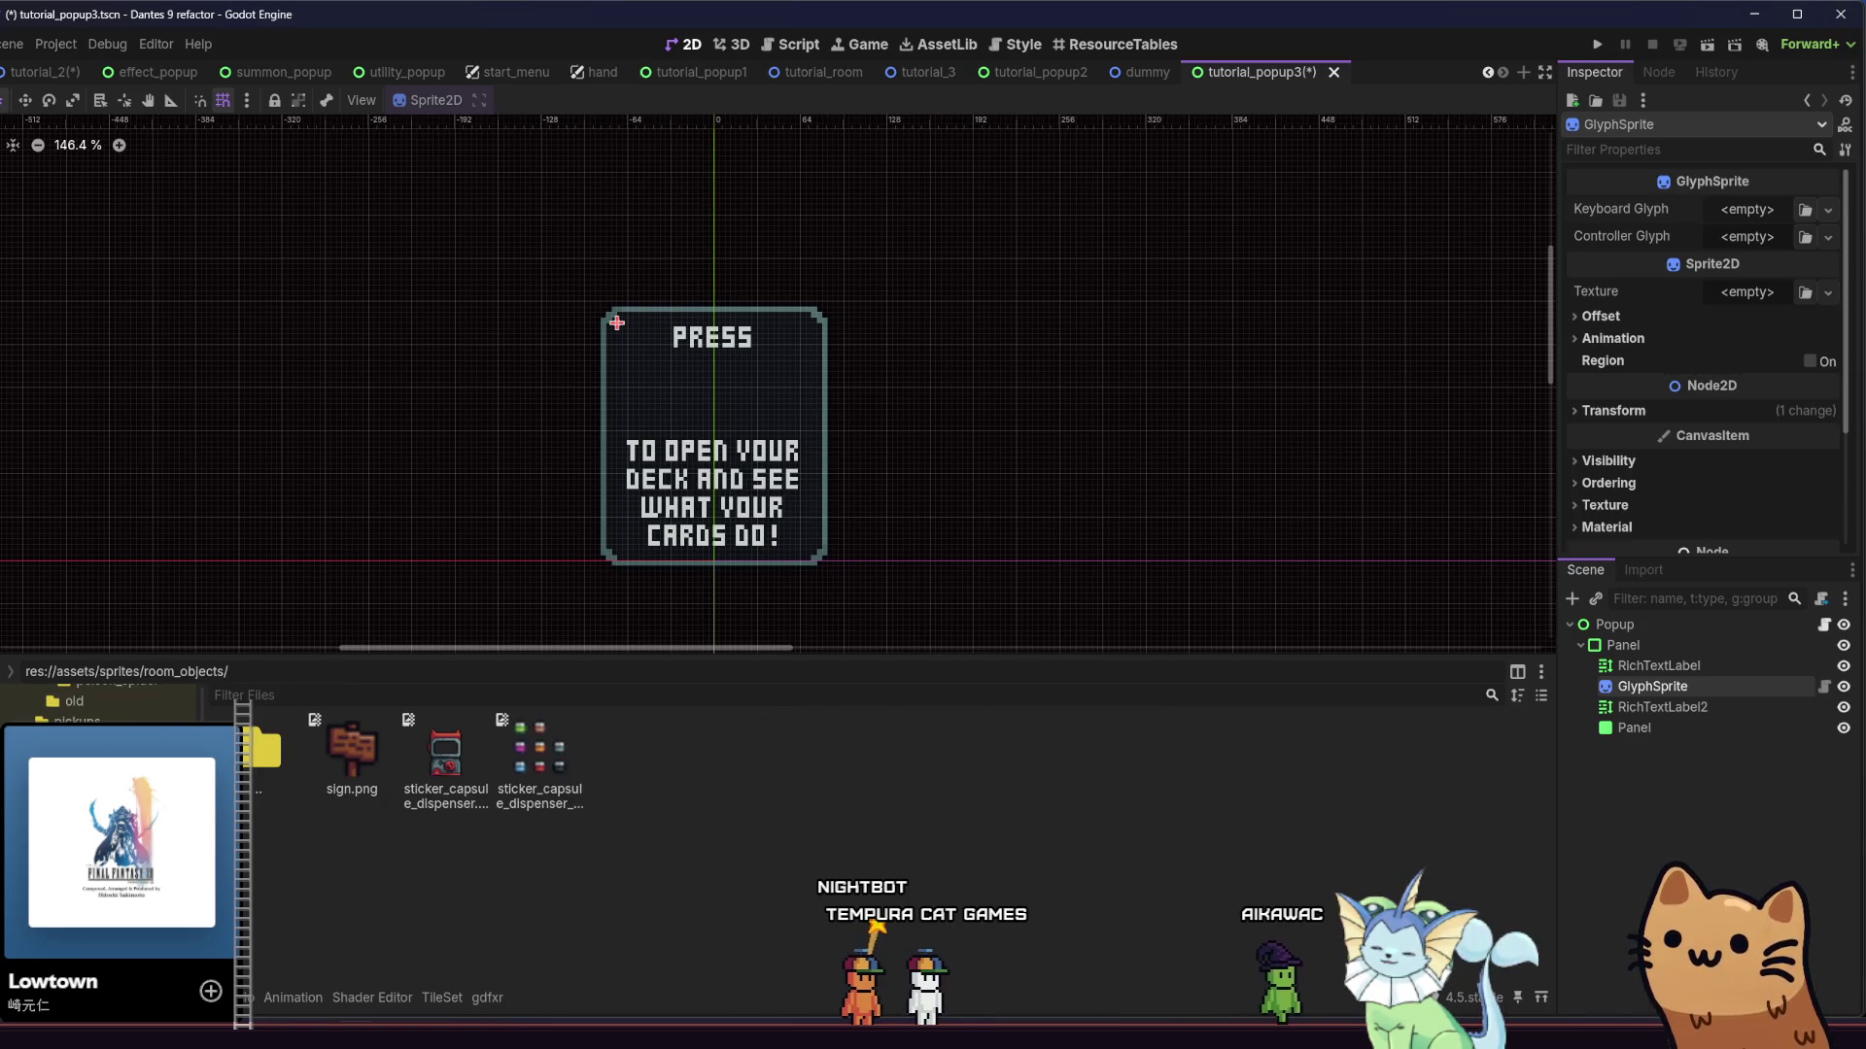
pyautogui.click(107, 758)
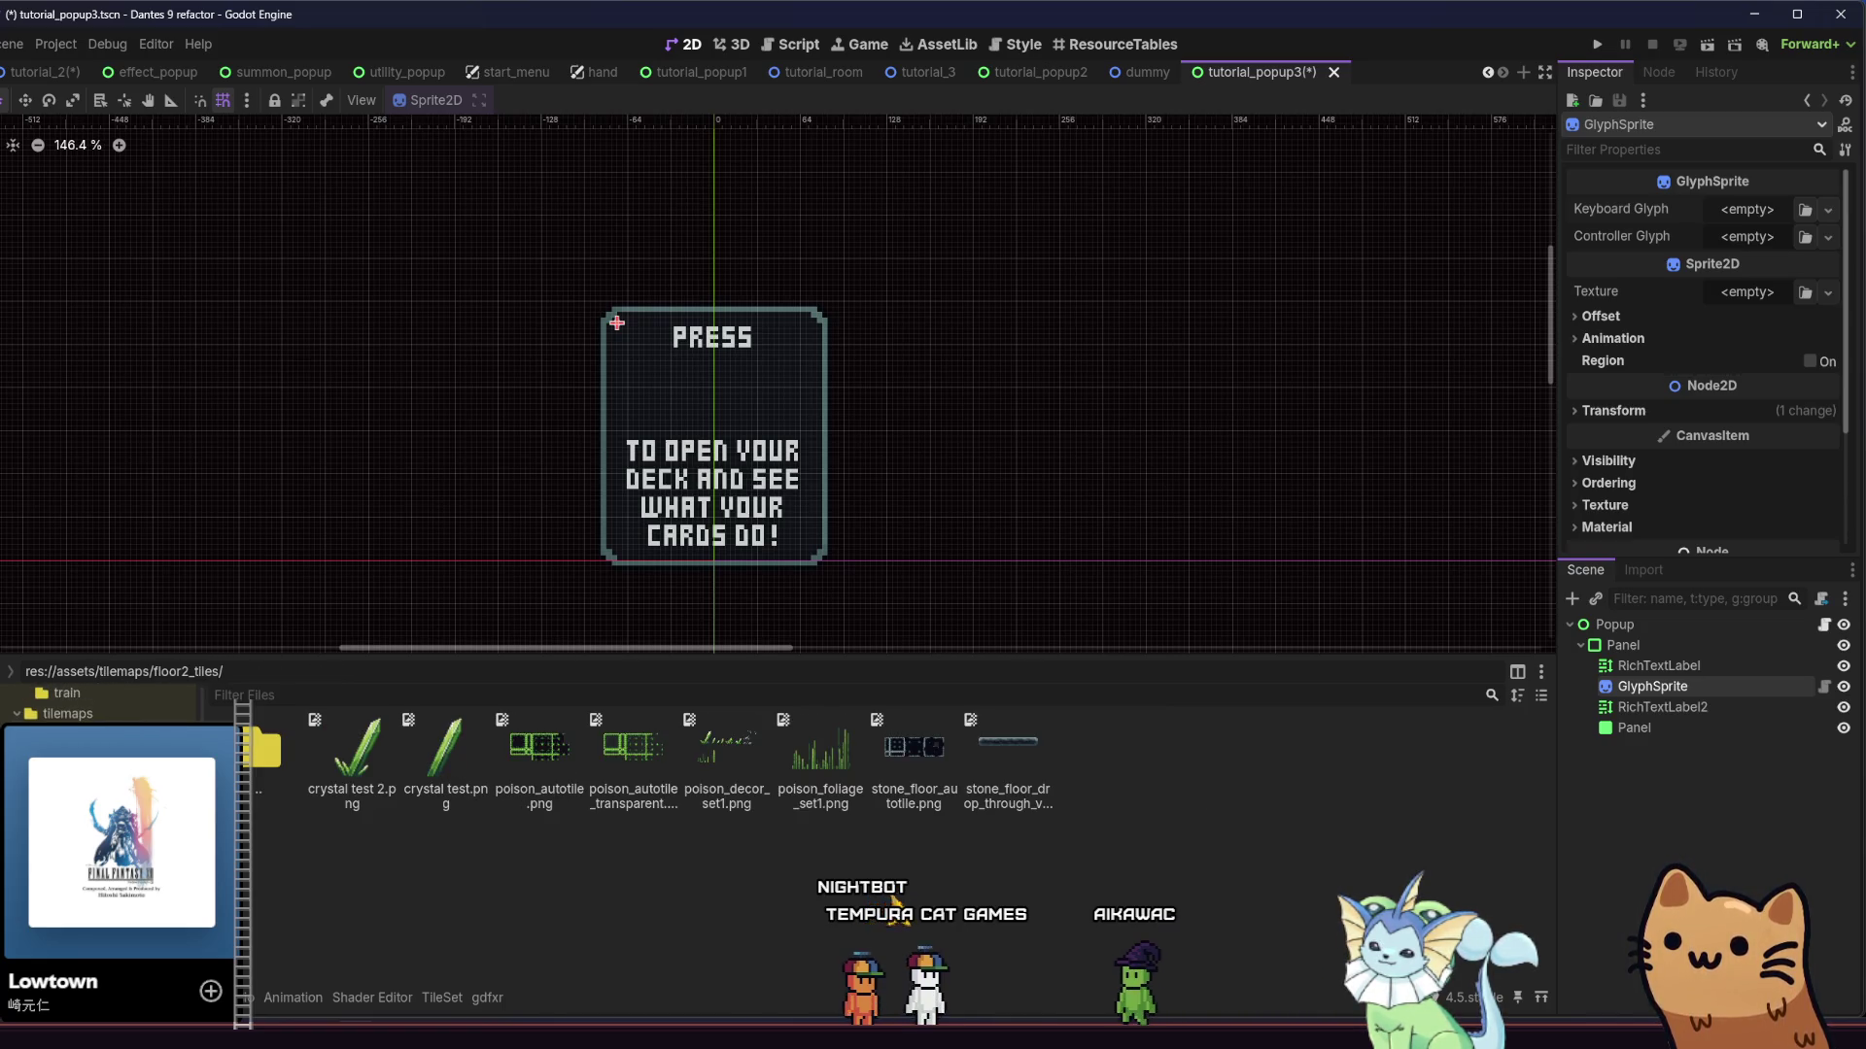
pyautogui.click(107, 758)
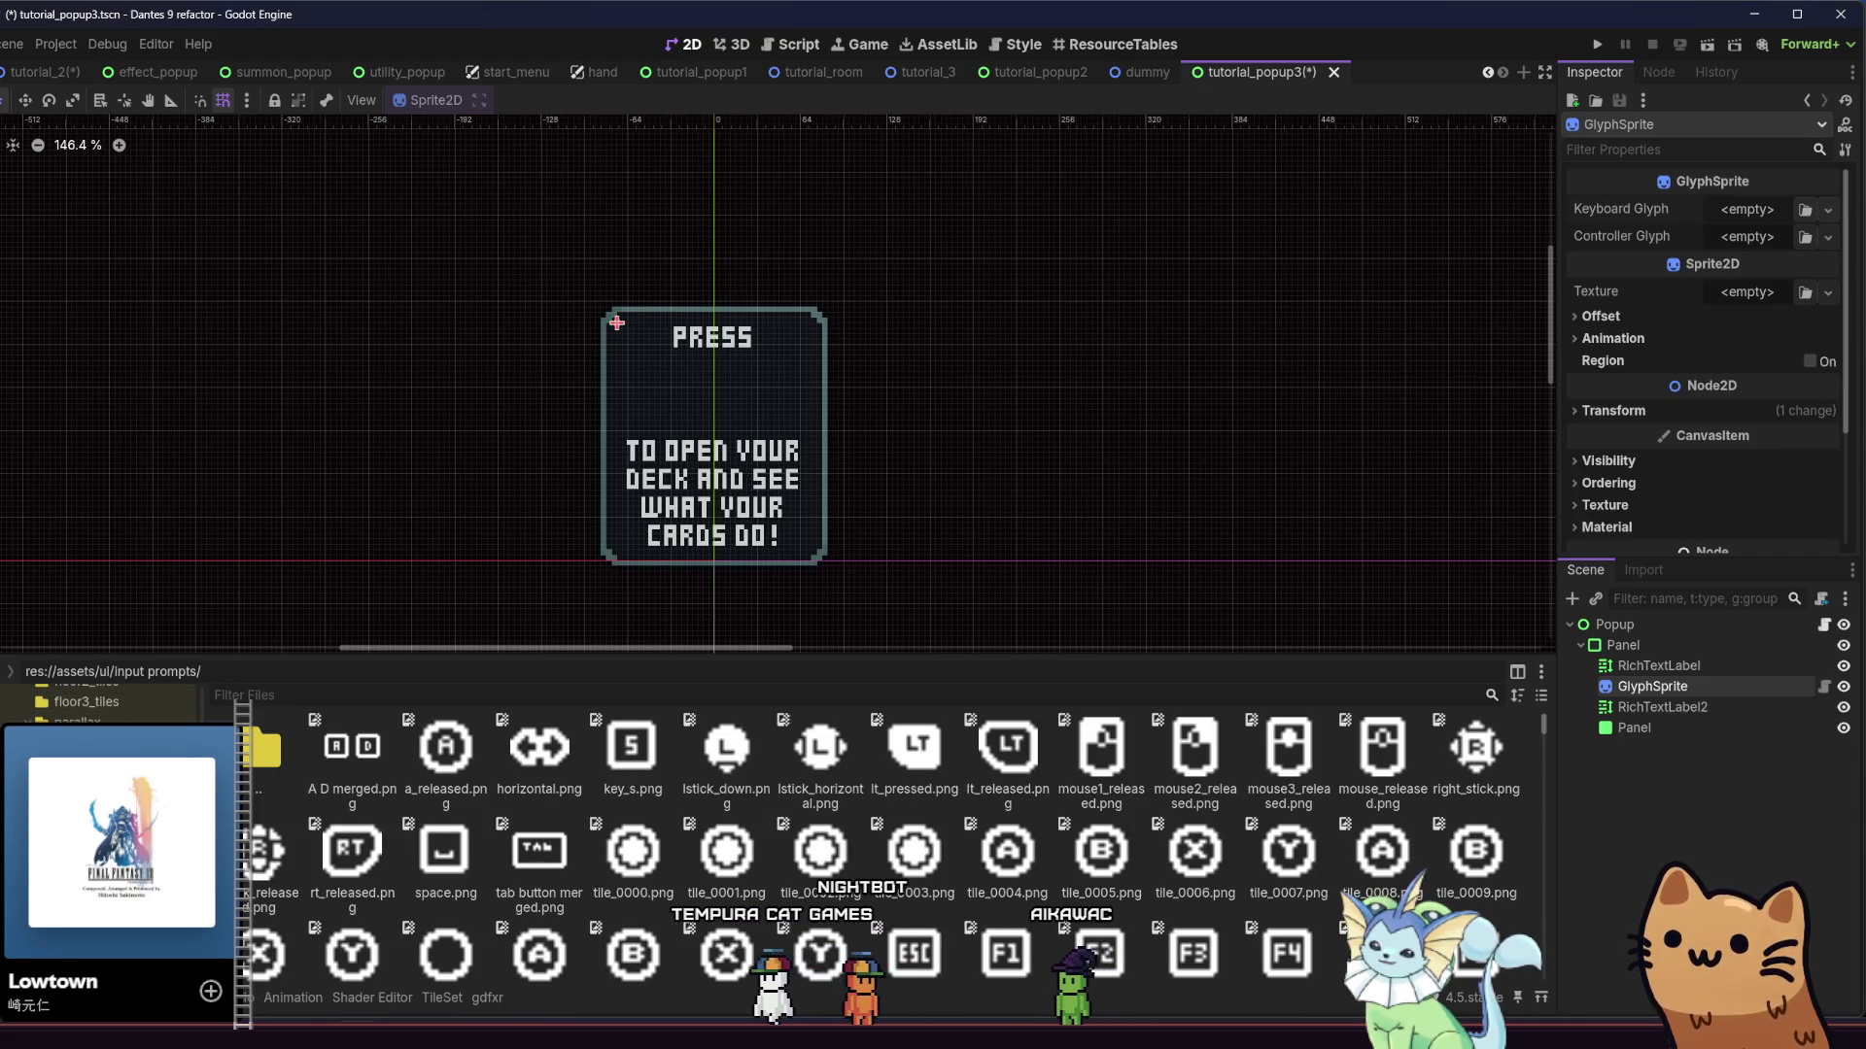
pyautogui.click(107, 758)
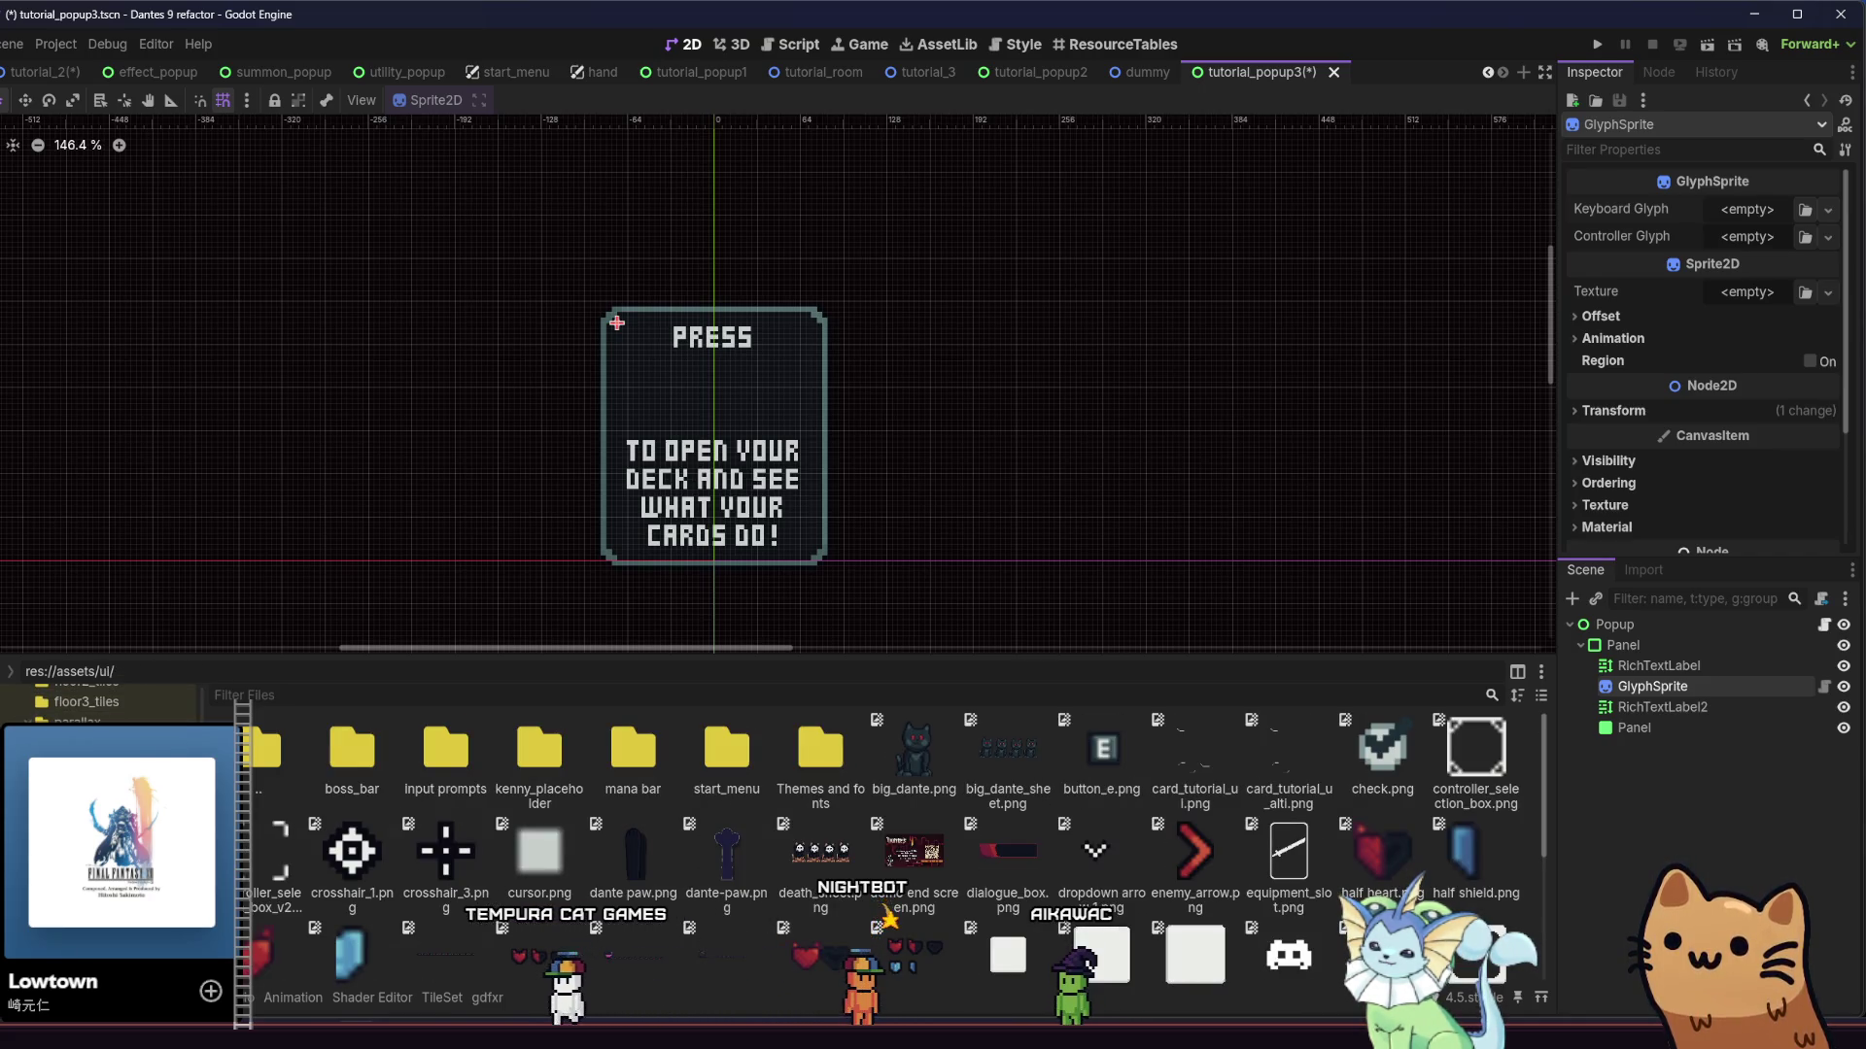
pyautogui.scroll(-5, 288, 870)
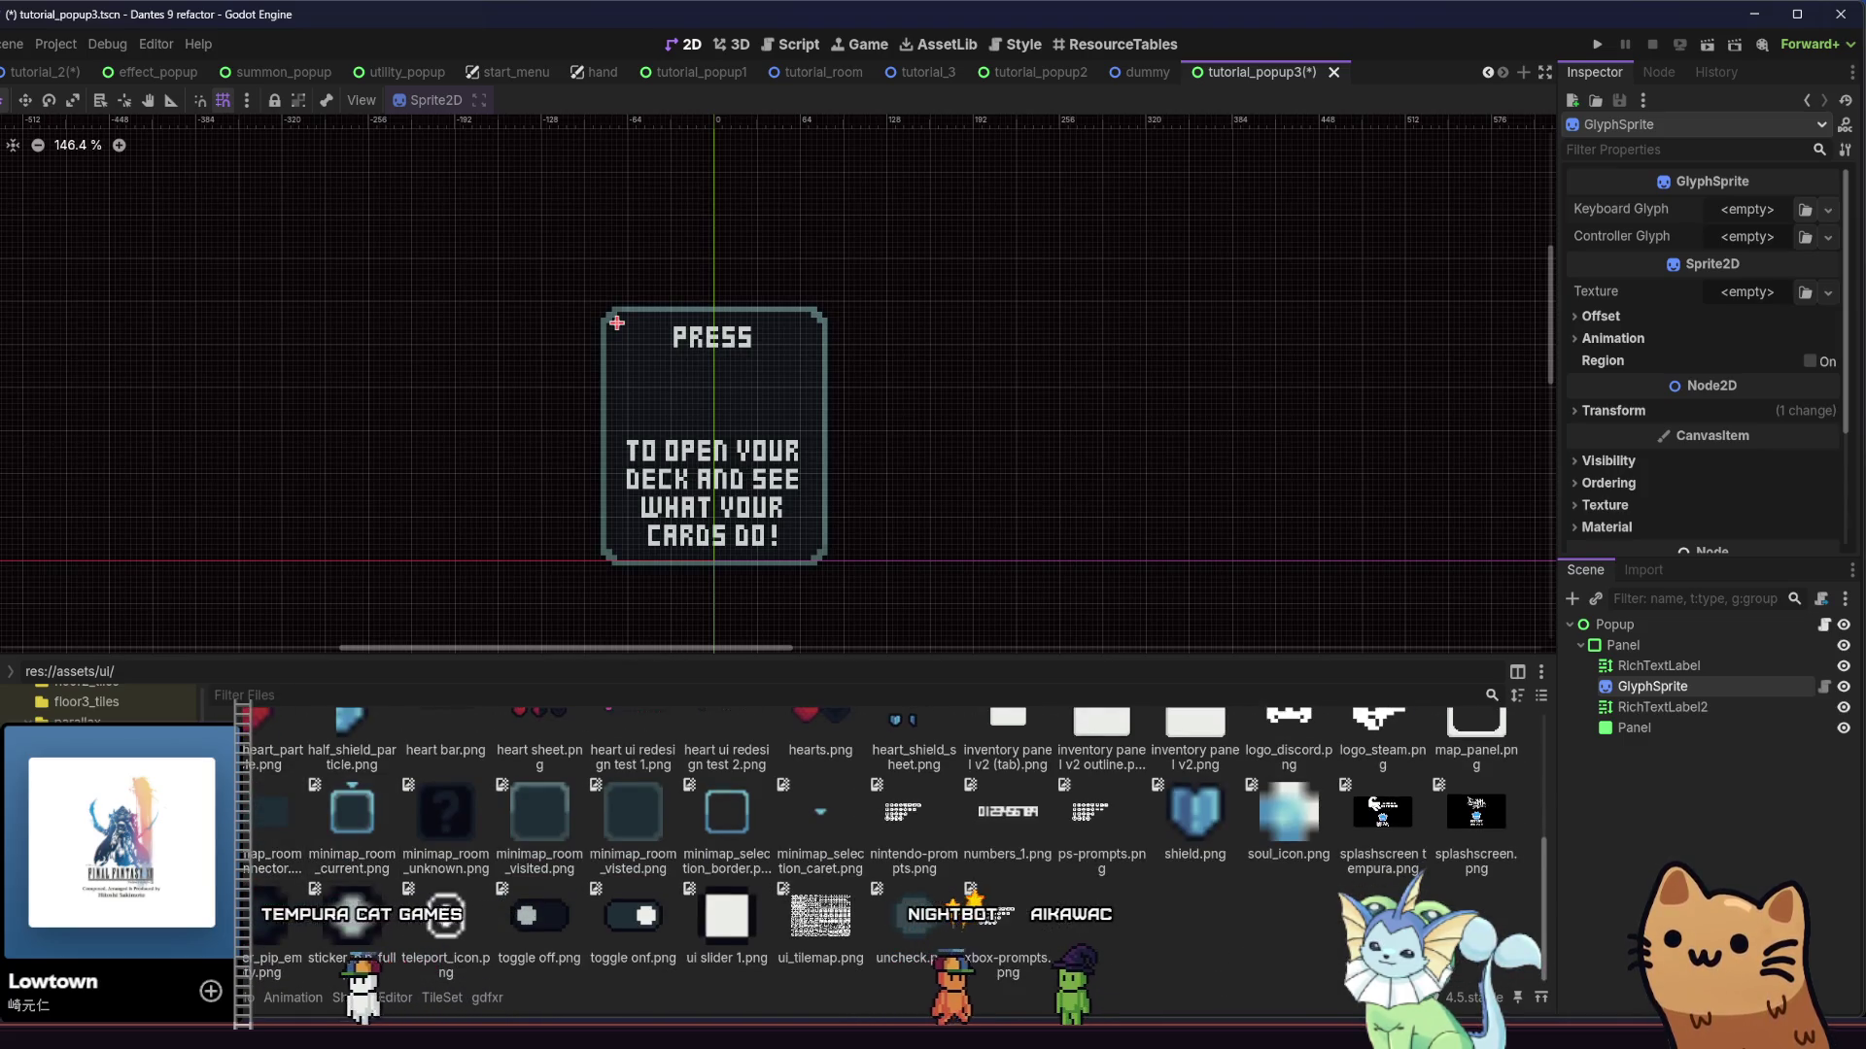
pyautogui.press('Down')
pyautogui.press('Down')
pyautogui.press('Up')
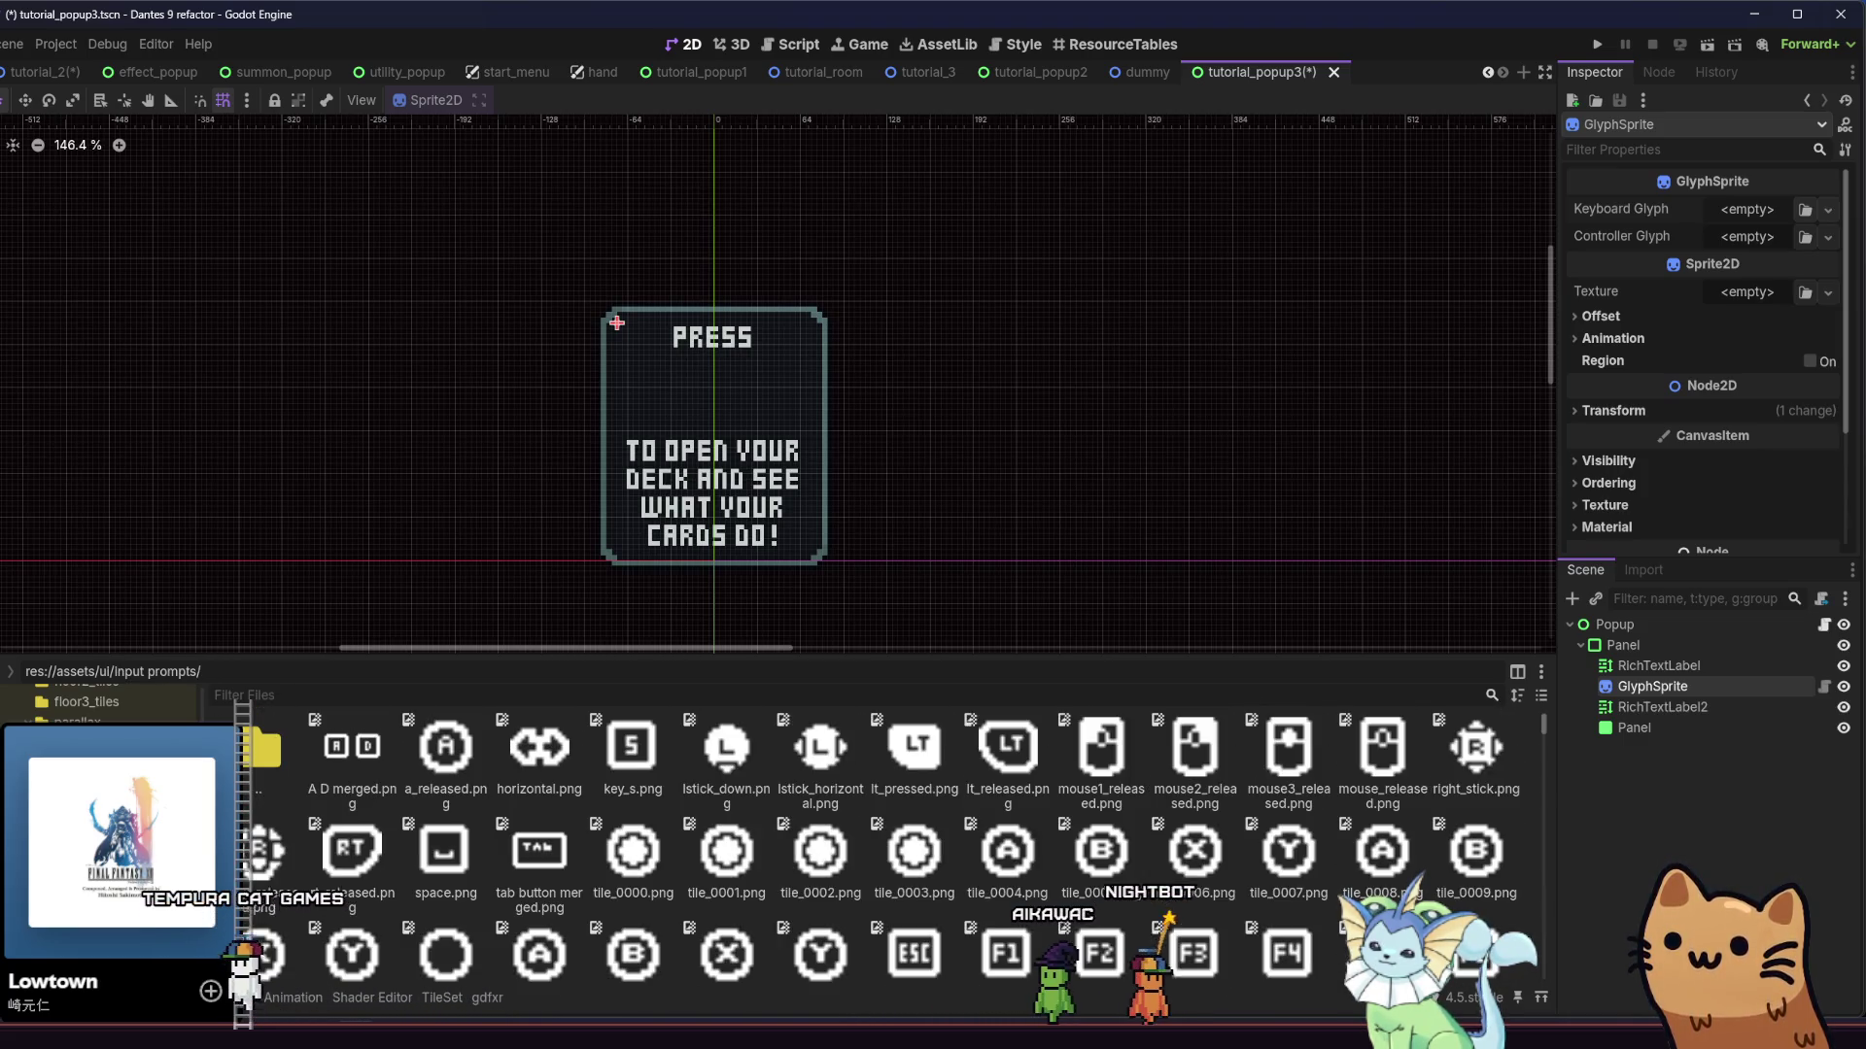
# Assign the ESC key image tile_0017.png as GlyphSprite's Keyboard Glyph
pyautogui.press('Down')
pyautogui.press('Up')
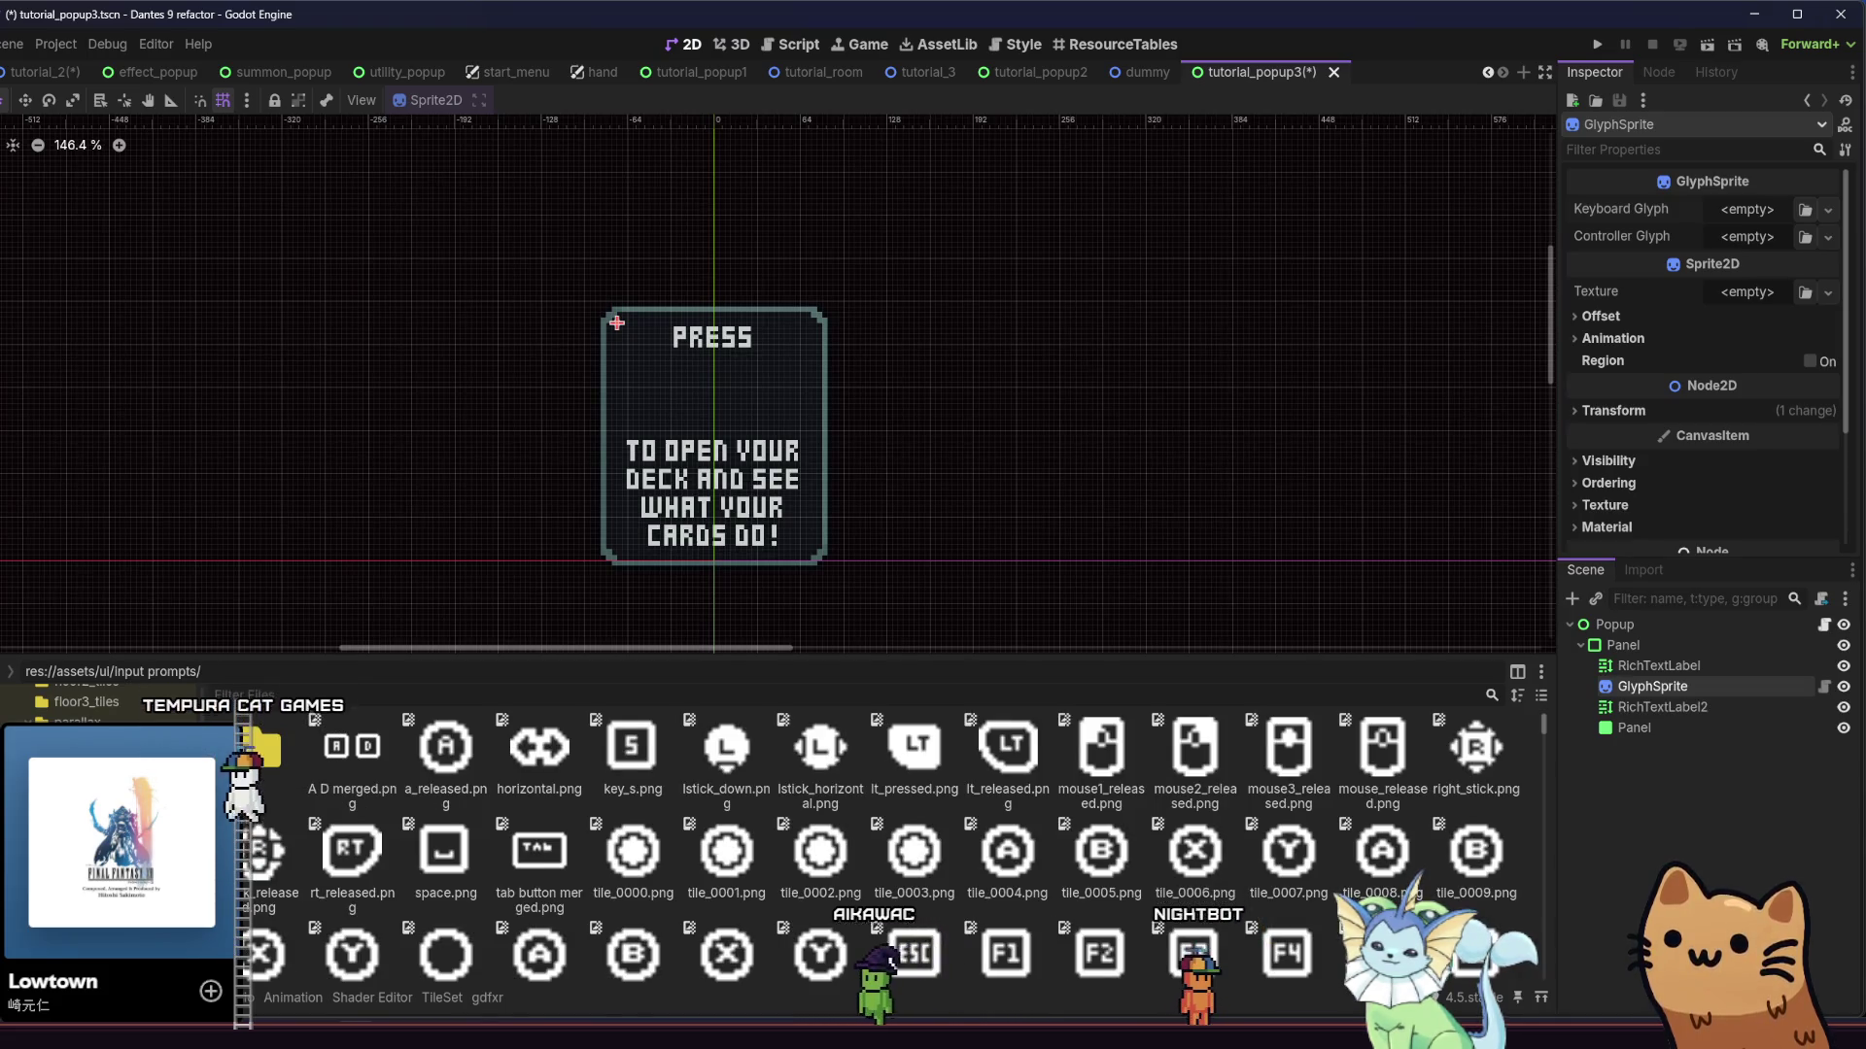
pyautogui.press('Up')
pyautogui.press('Down')
pyautogui.press('Down')
pyautogui.press('Up')
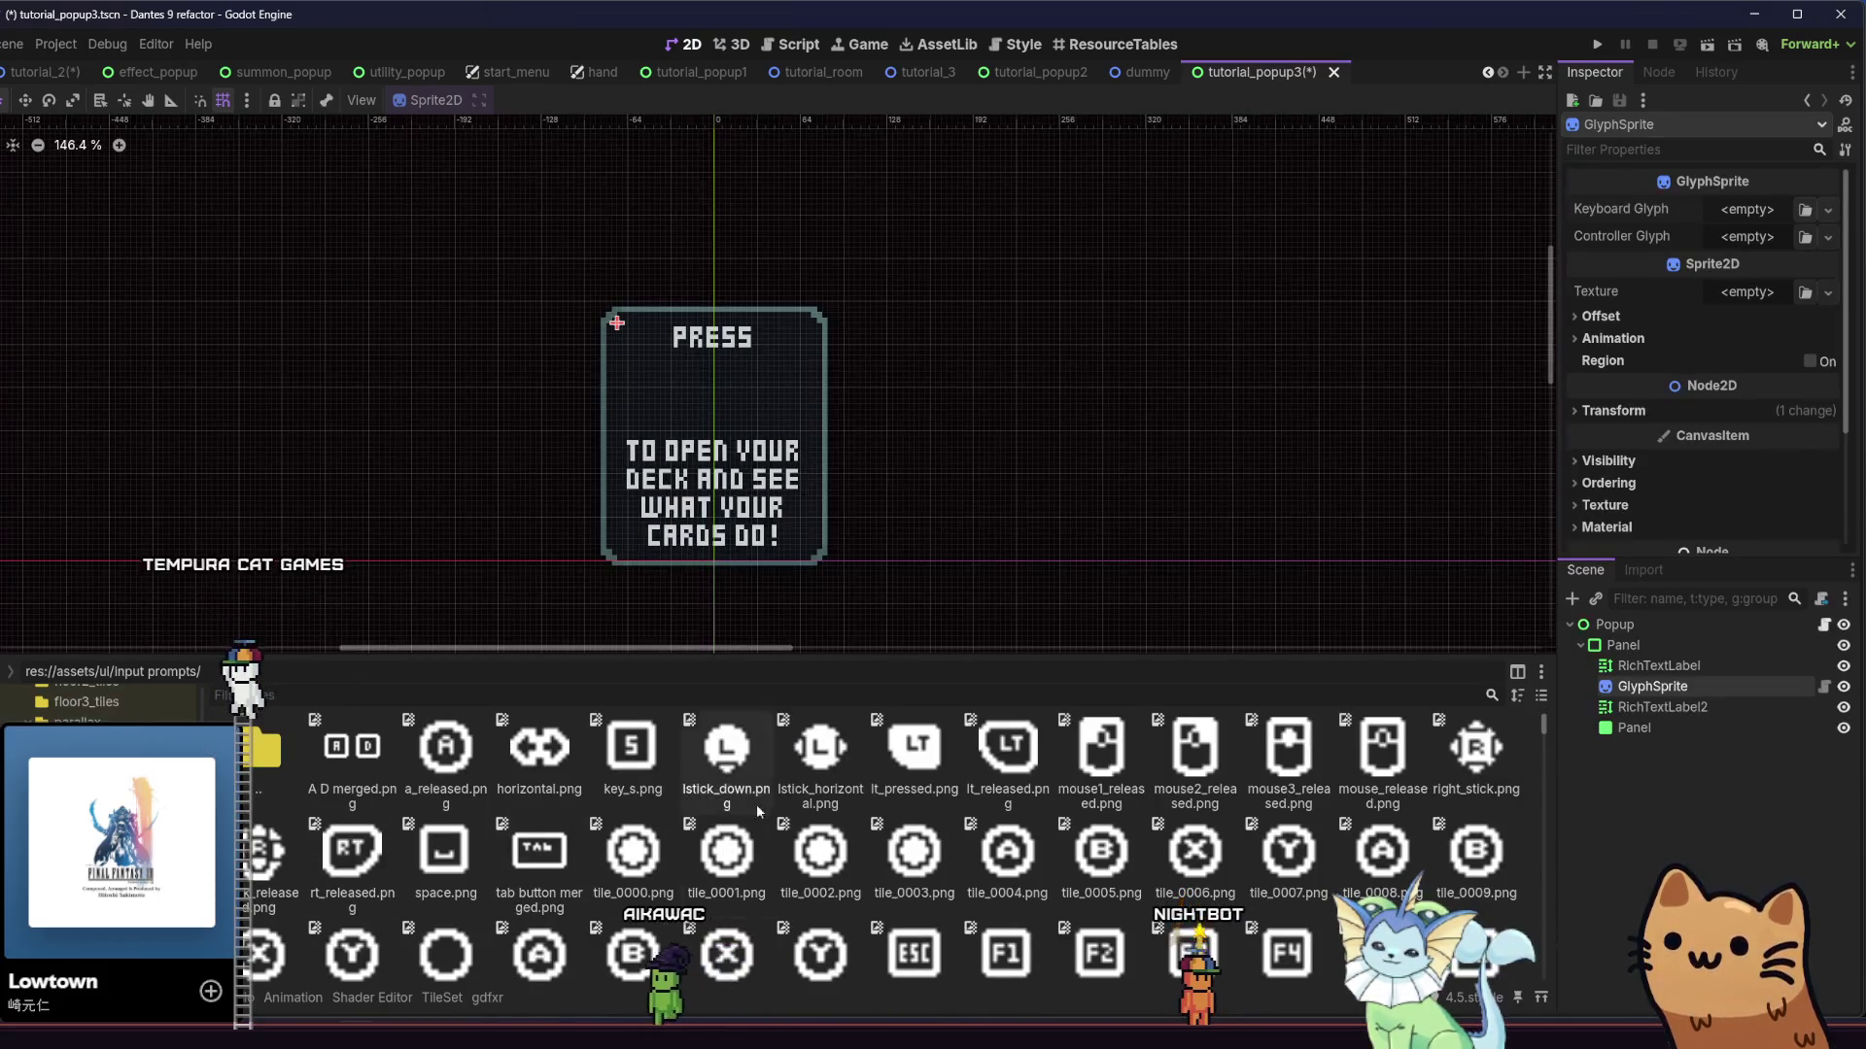
pyautogui.moveTo(1541, 729)
pyautogui.mouseDown()
pyautogui.moveTo(1514, 974)
pyautogui.moveTo(1548, 785)
pyautogui.moveTo(1524, 704)
pyautogui.mouseUp()
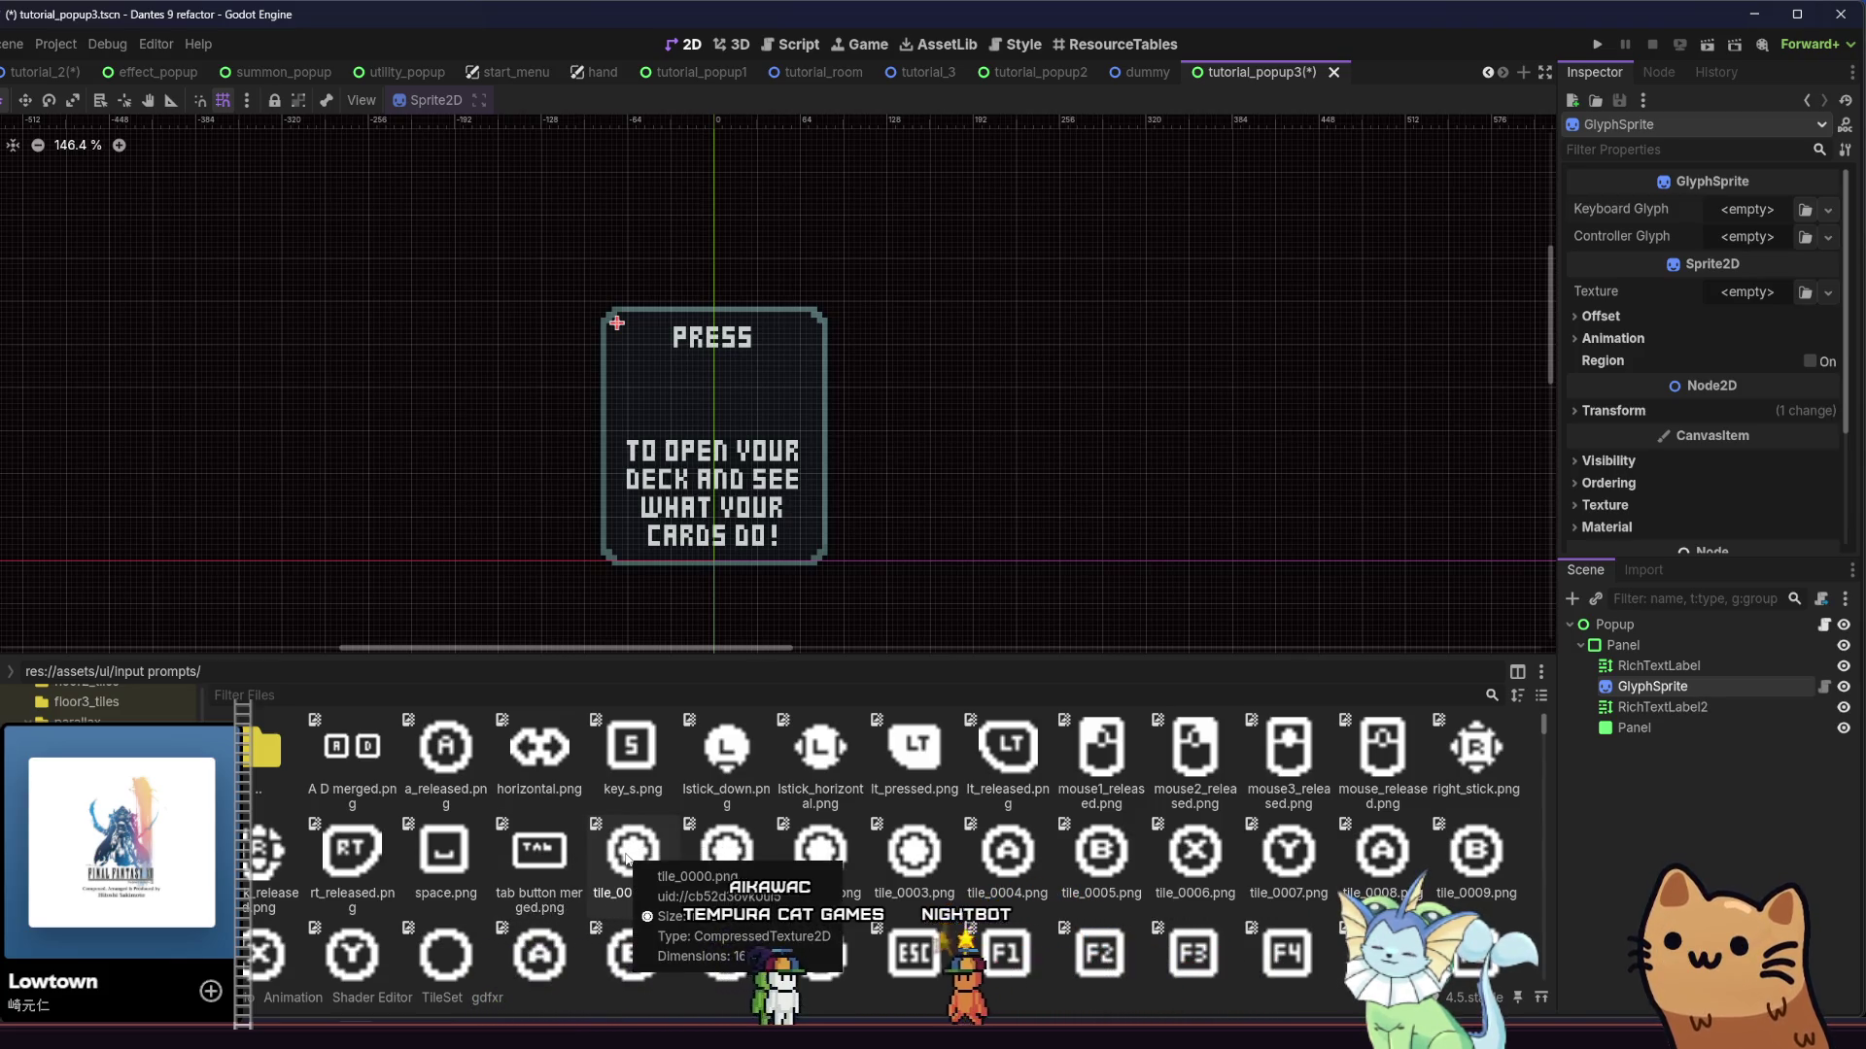
pyautogui.scroll(-2, 660, 861)
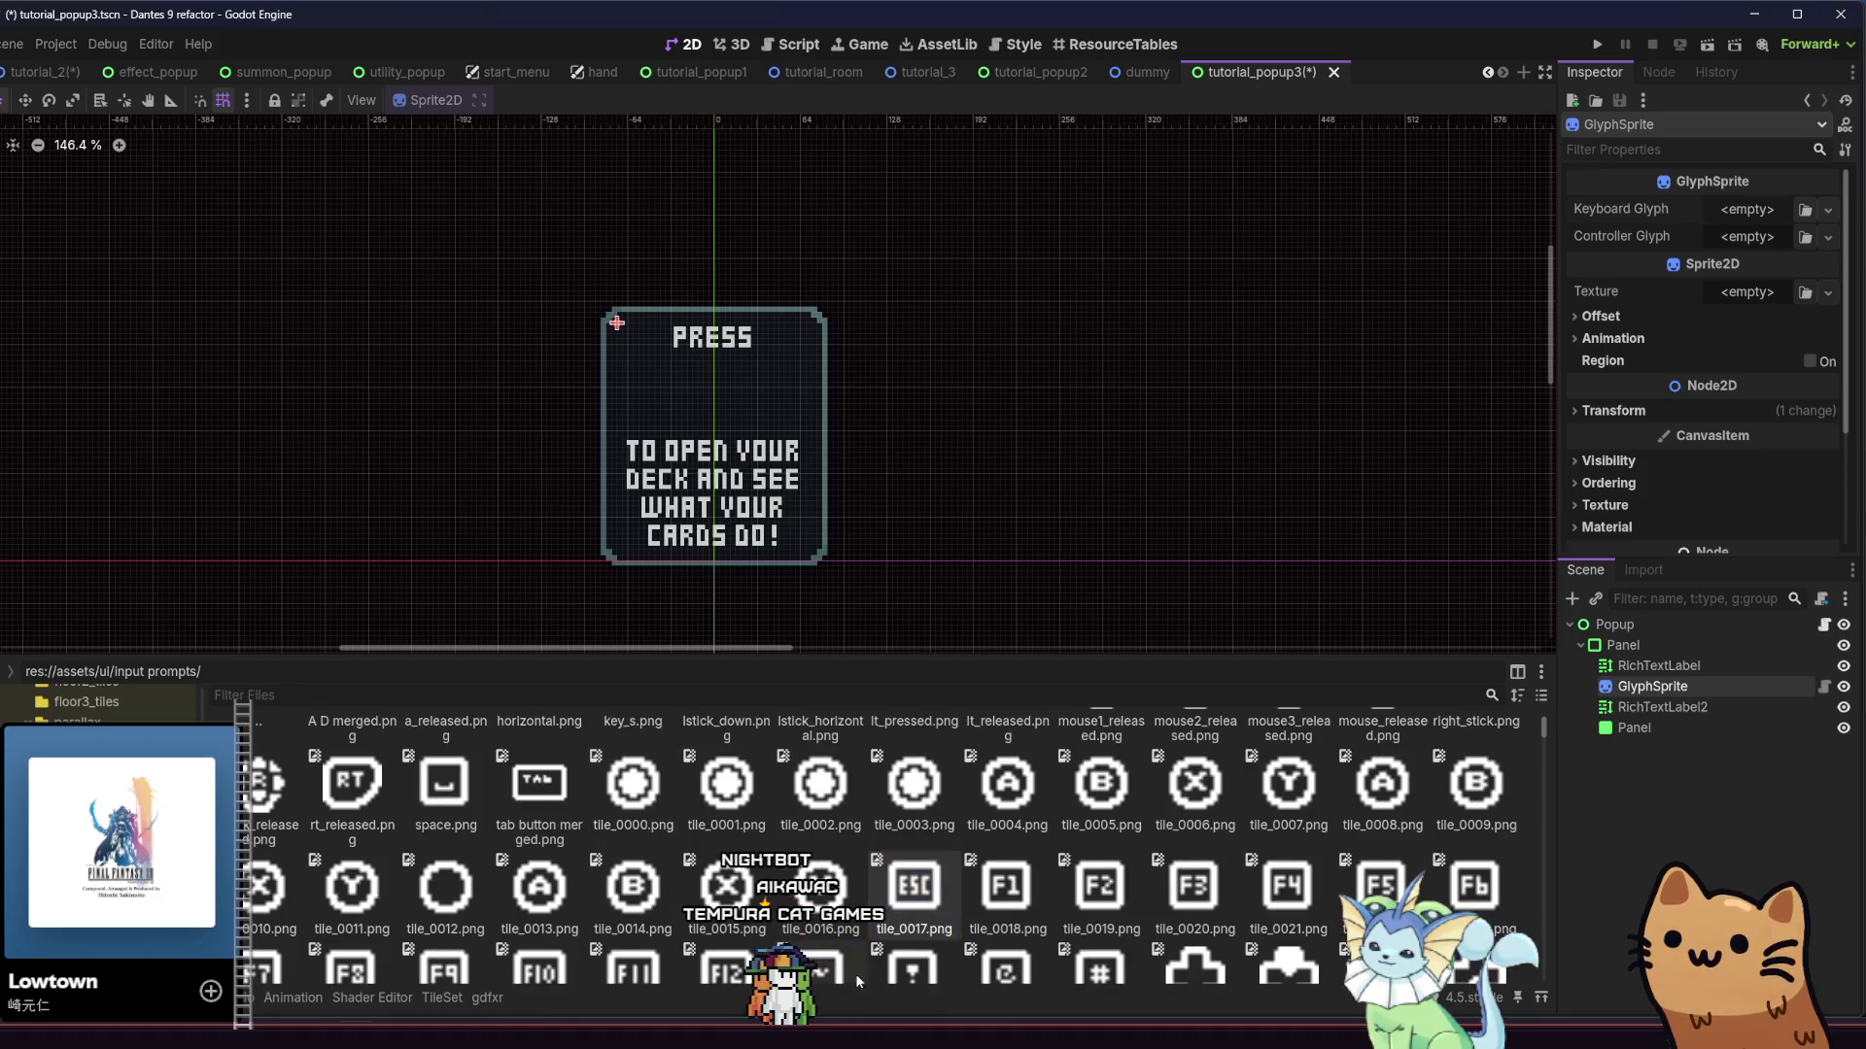
pyautogui.moveTo(910, 902)
pyautogui.mouseDown()
pyautogui.moveTo(1644, 236)
pyautogui.moveTo(1745, 216)
pyautogui.mouseUp()
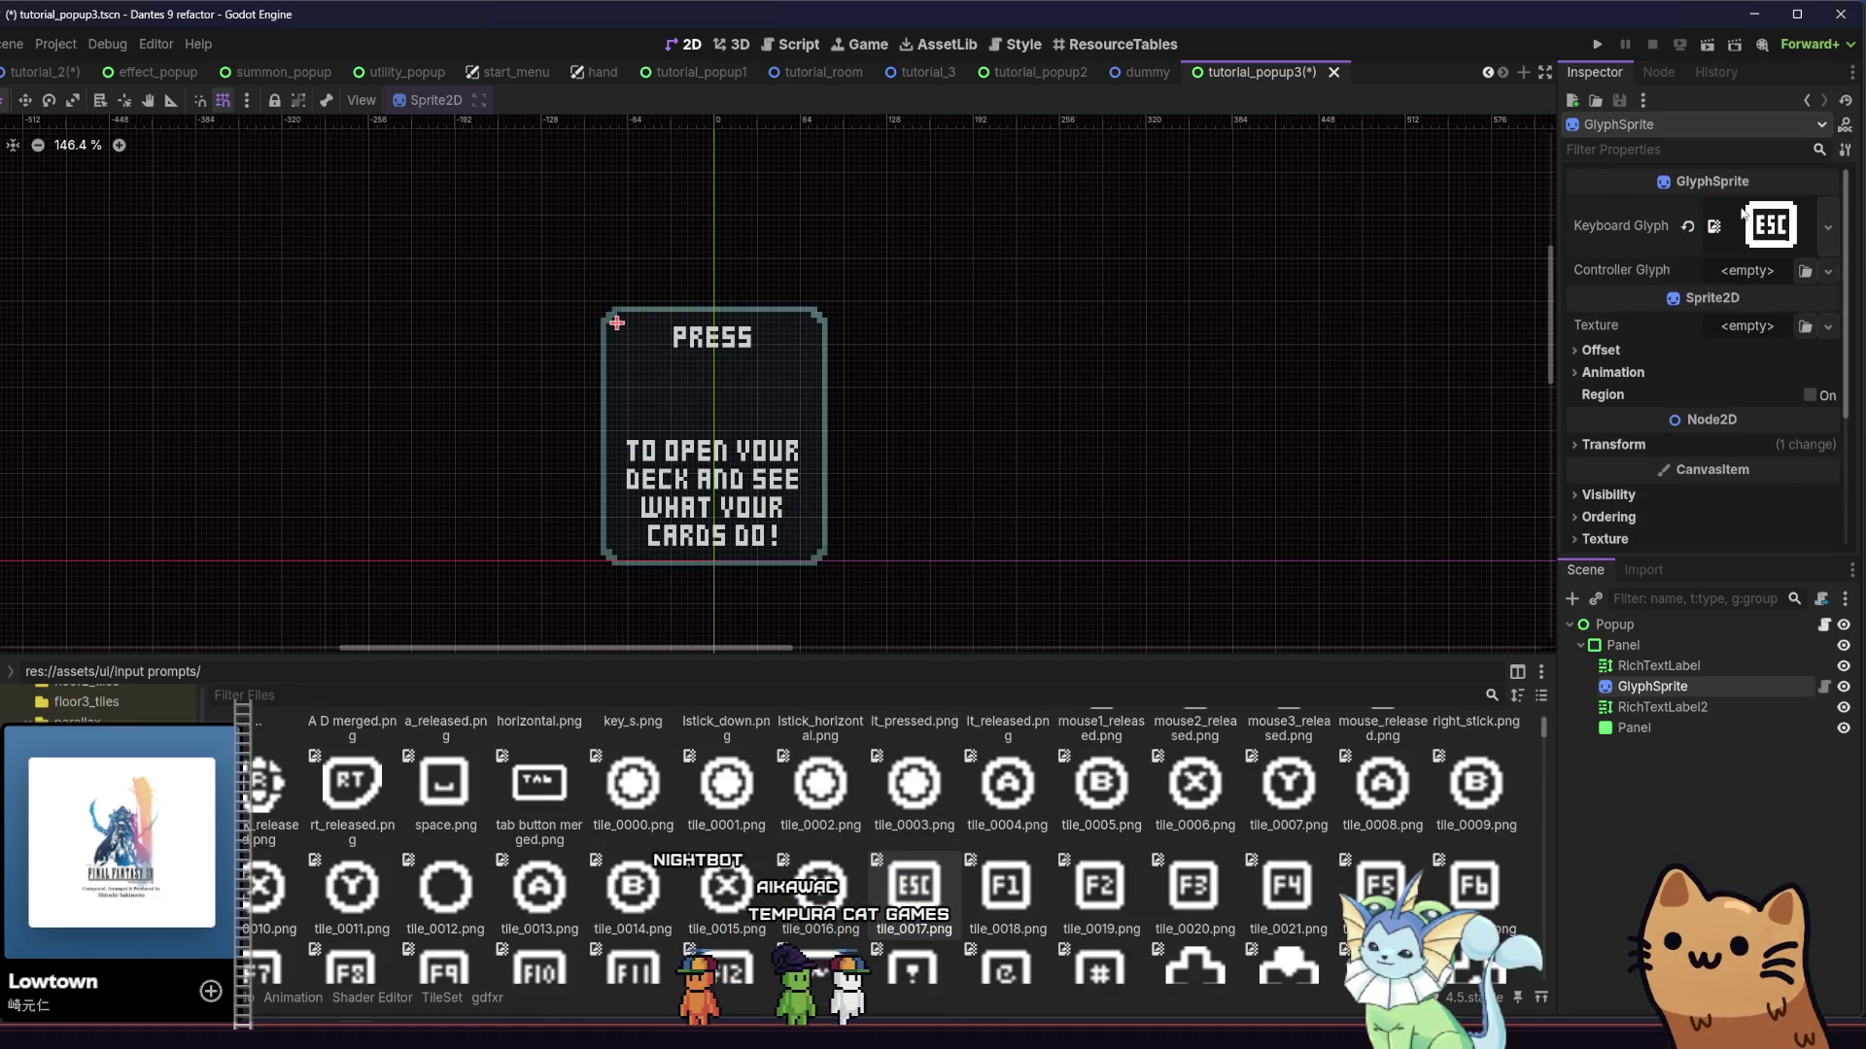
# Make the GlyphSprite's Sprite2D texture show the ESC key image
pyautogui.moveTo(1603, 379); pyautogui.dragTo(1746, 326)
pyautogui.moveTo(1543, 731); pyautogui.dragTo(1560, 885)
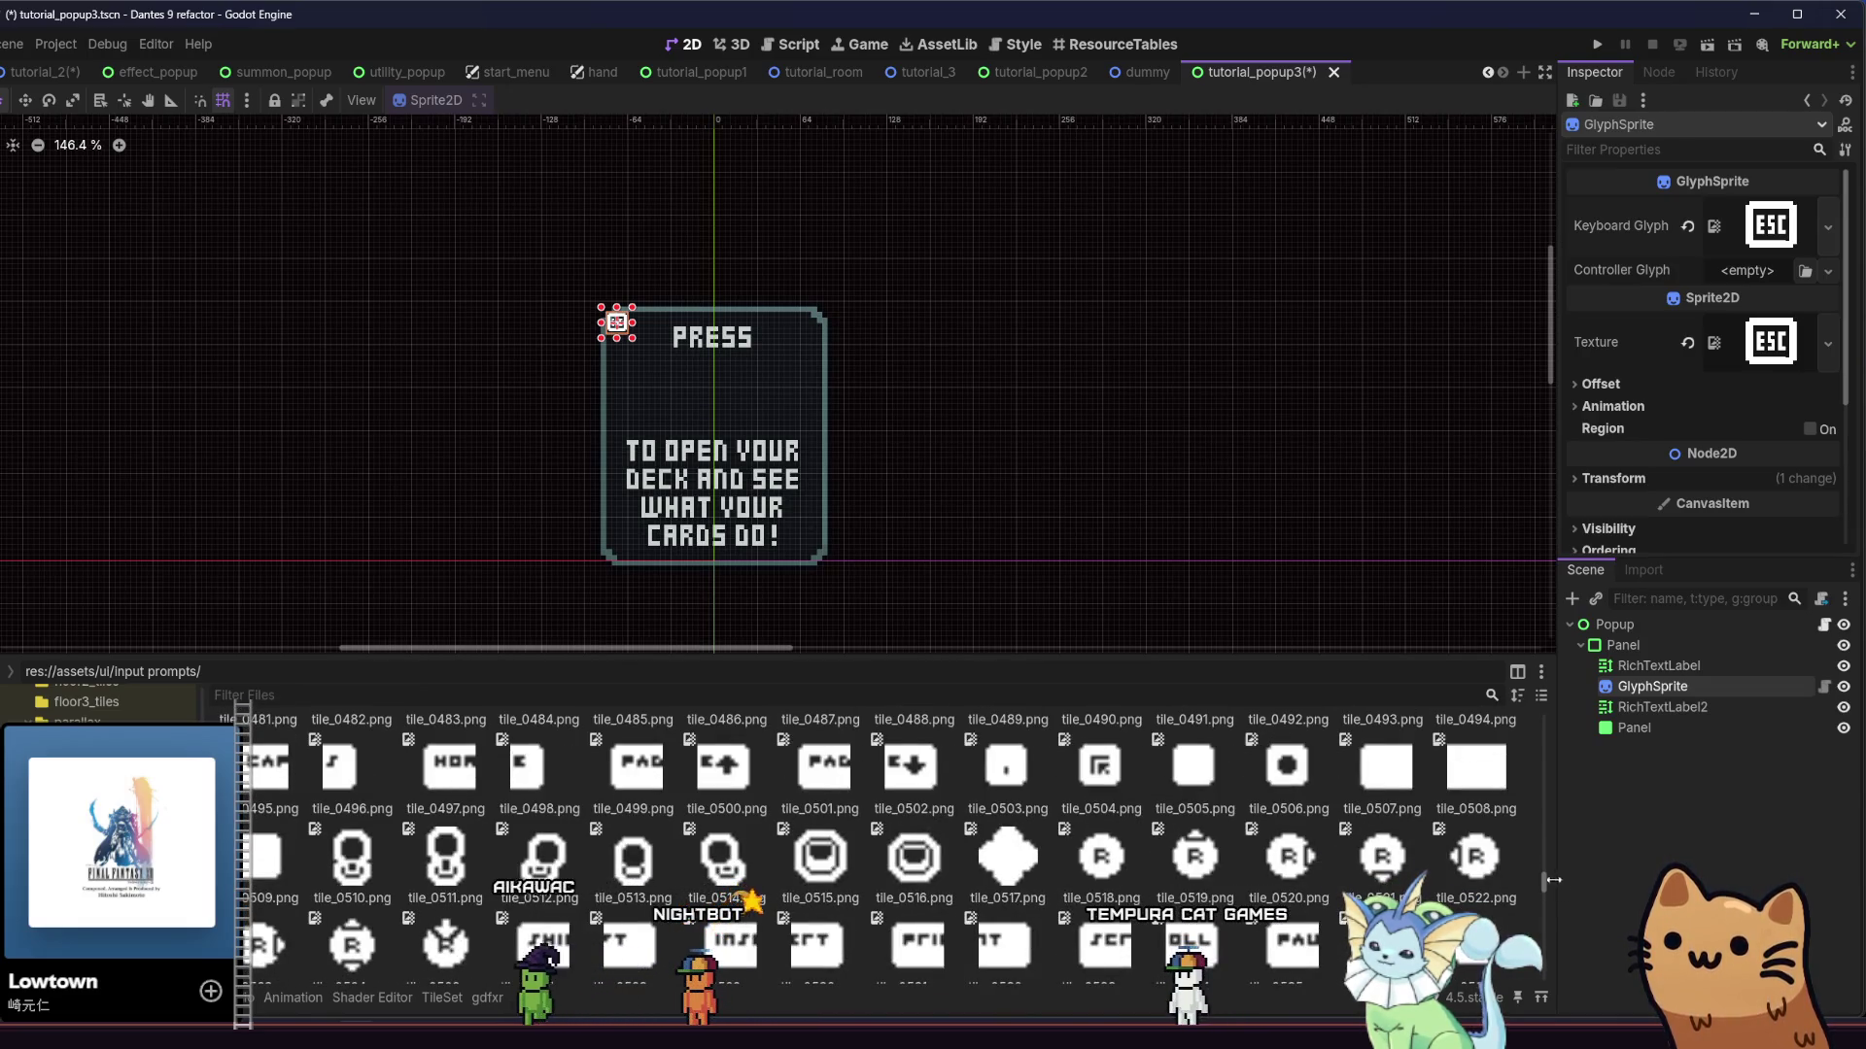
pyautogui.scroll(-3, 1414, 832)
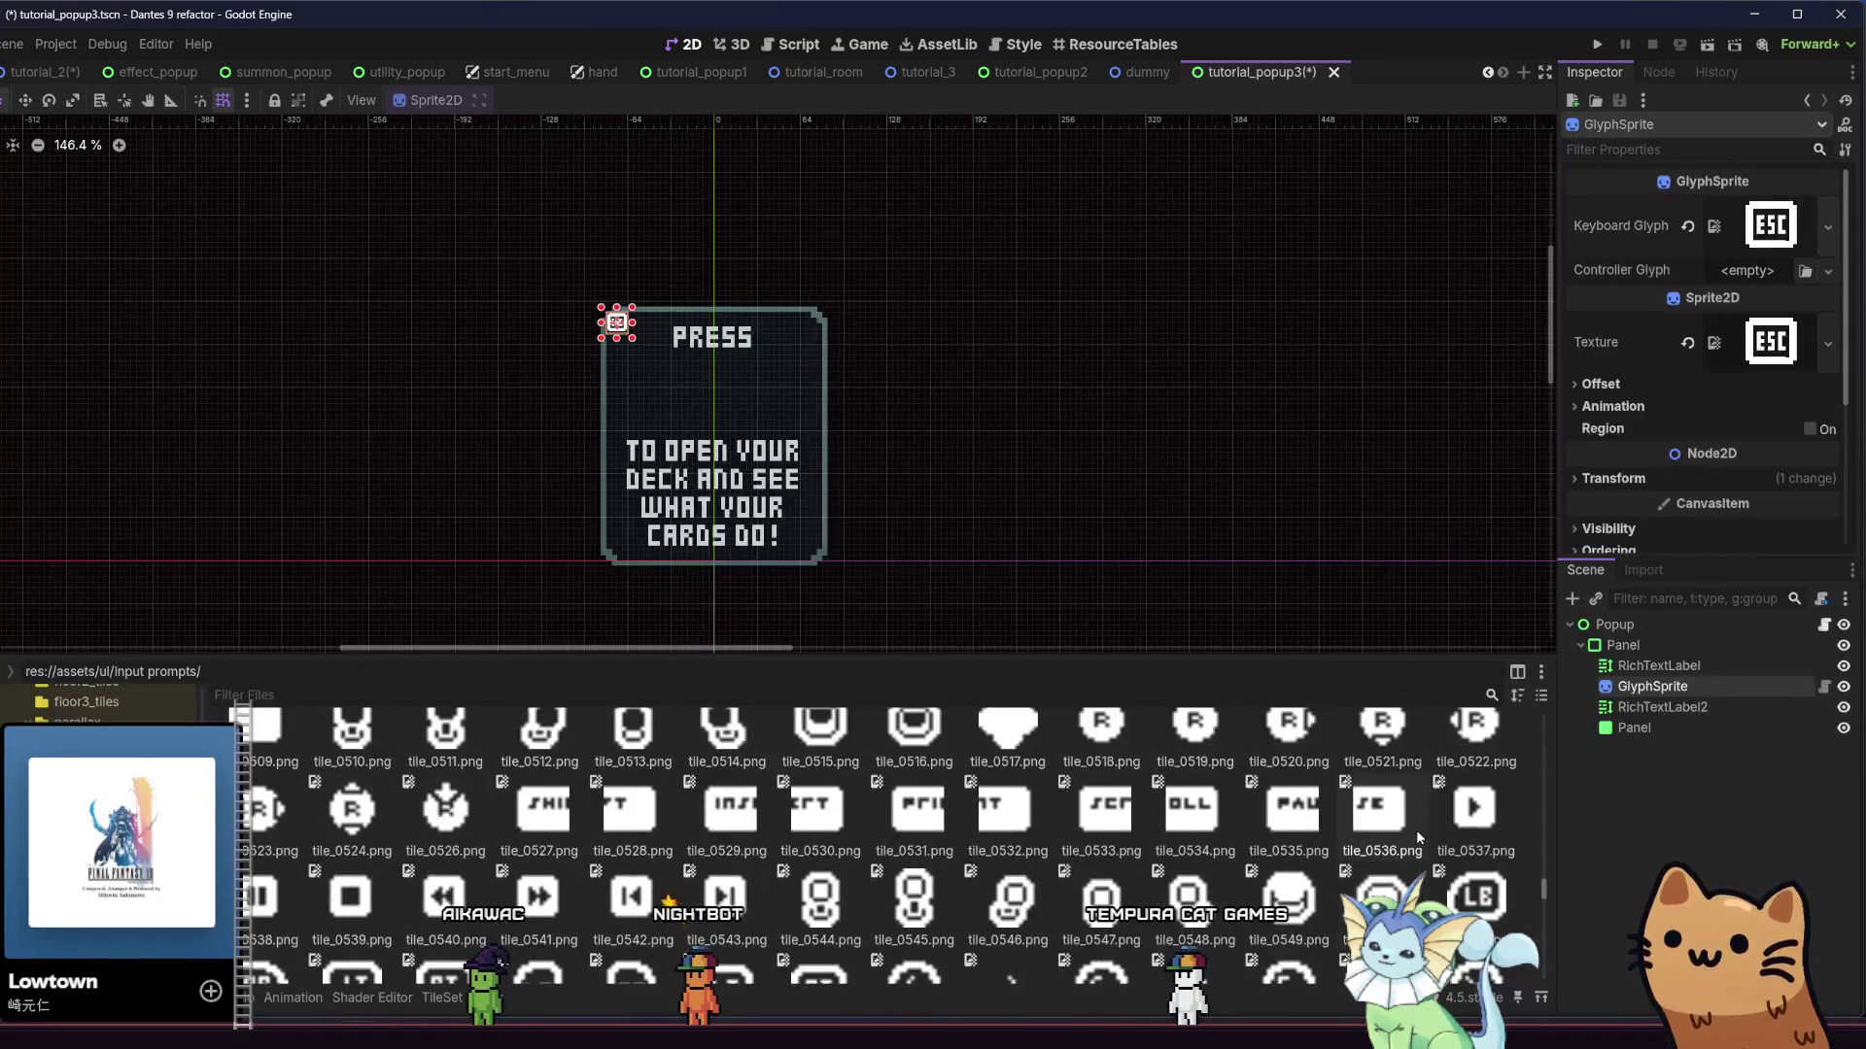
pyautogui.scroll(-2, 1033, 843)
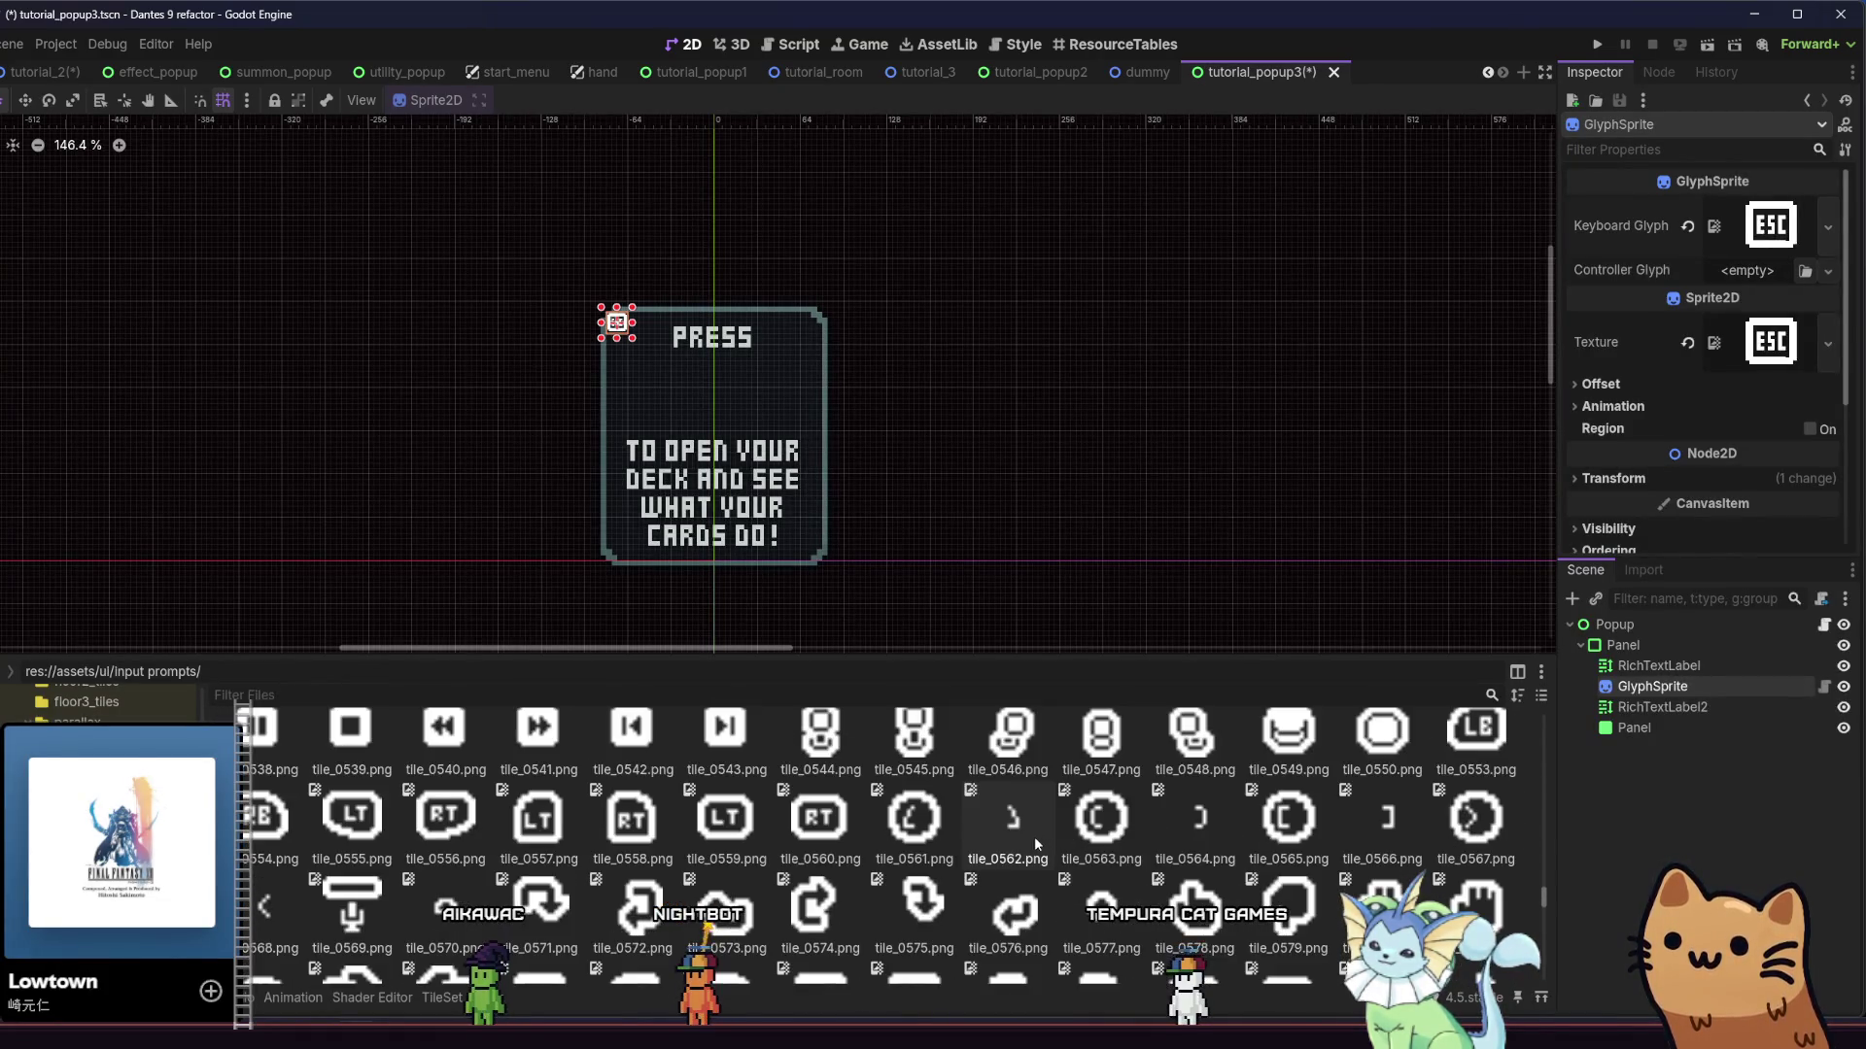
# Find tile_0616.png among the input prompts and drag it toward the Controller Glyph slot
pyautogui.scroll(-3, 941, 853)
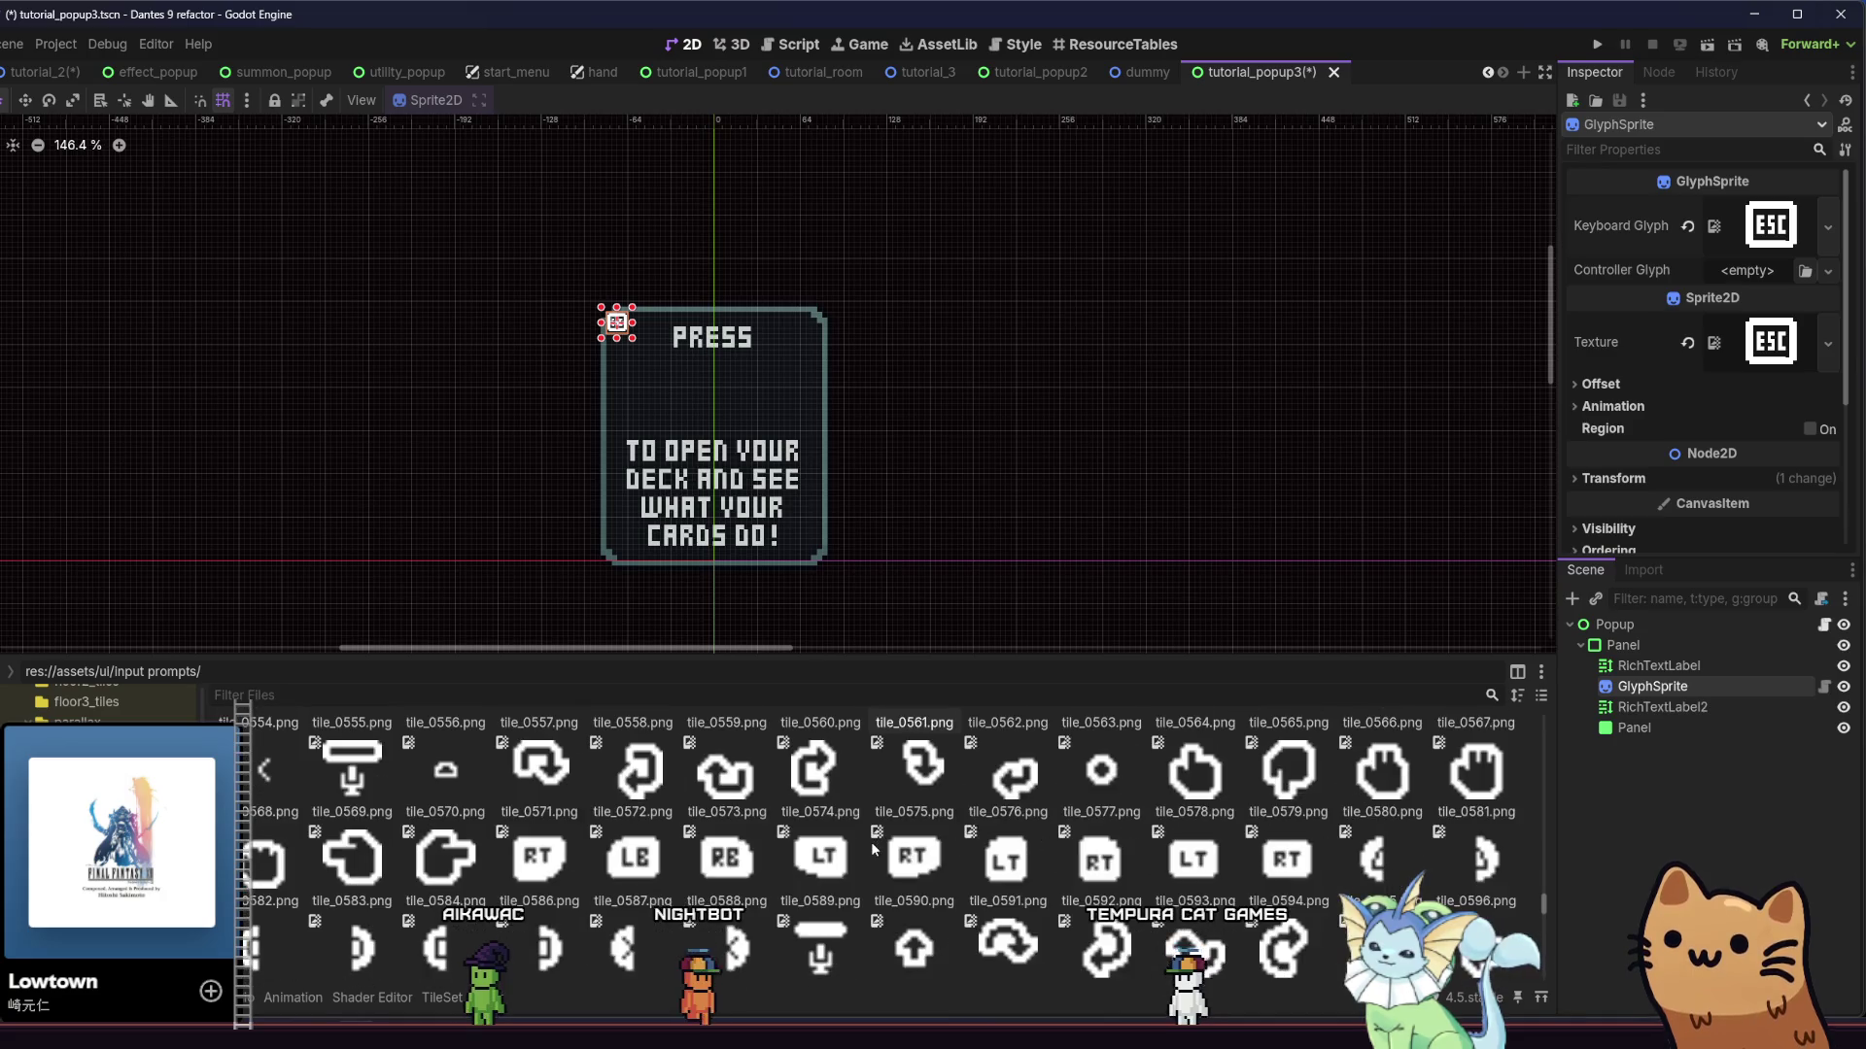
pyautogui.scroll(-1, 860, 847)
pyautogui.scroll(-1, 860, 848)
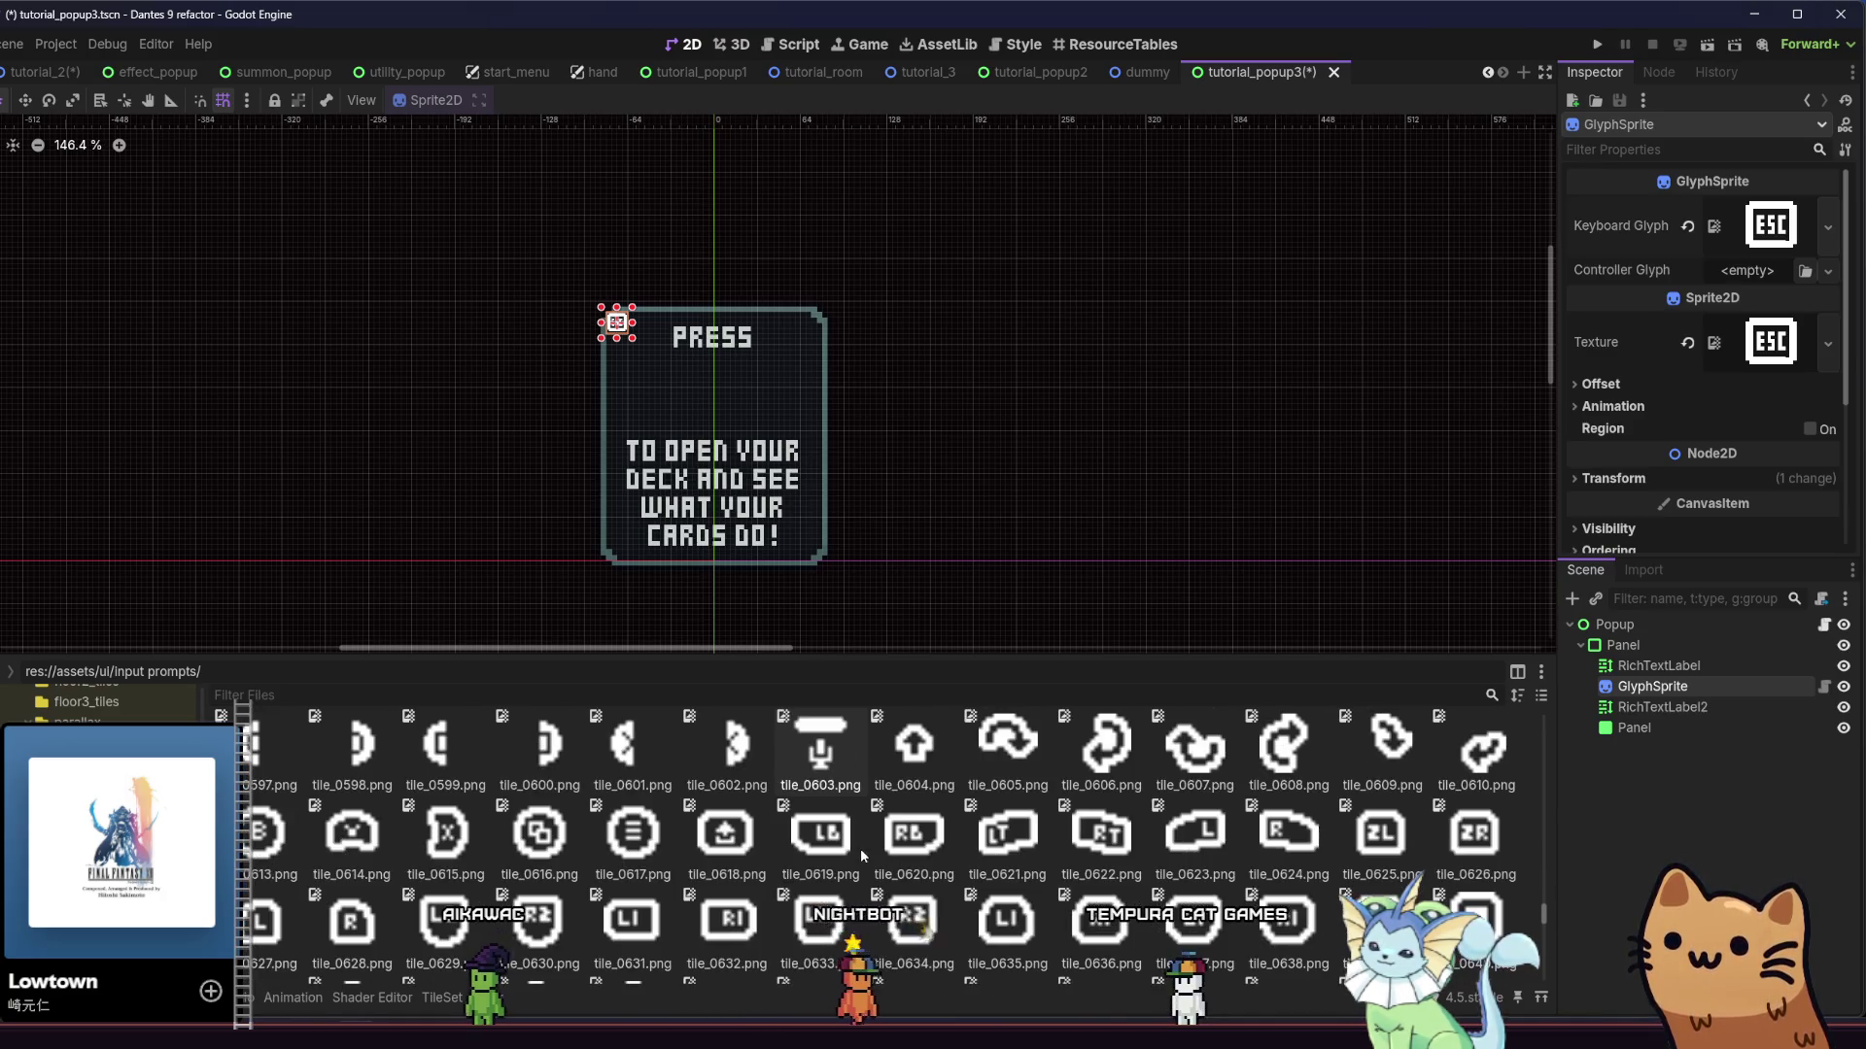
pyautogui.scroll(-1, 860, 853)
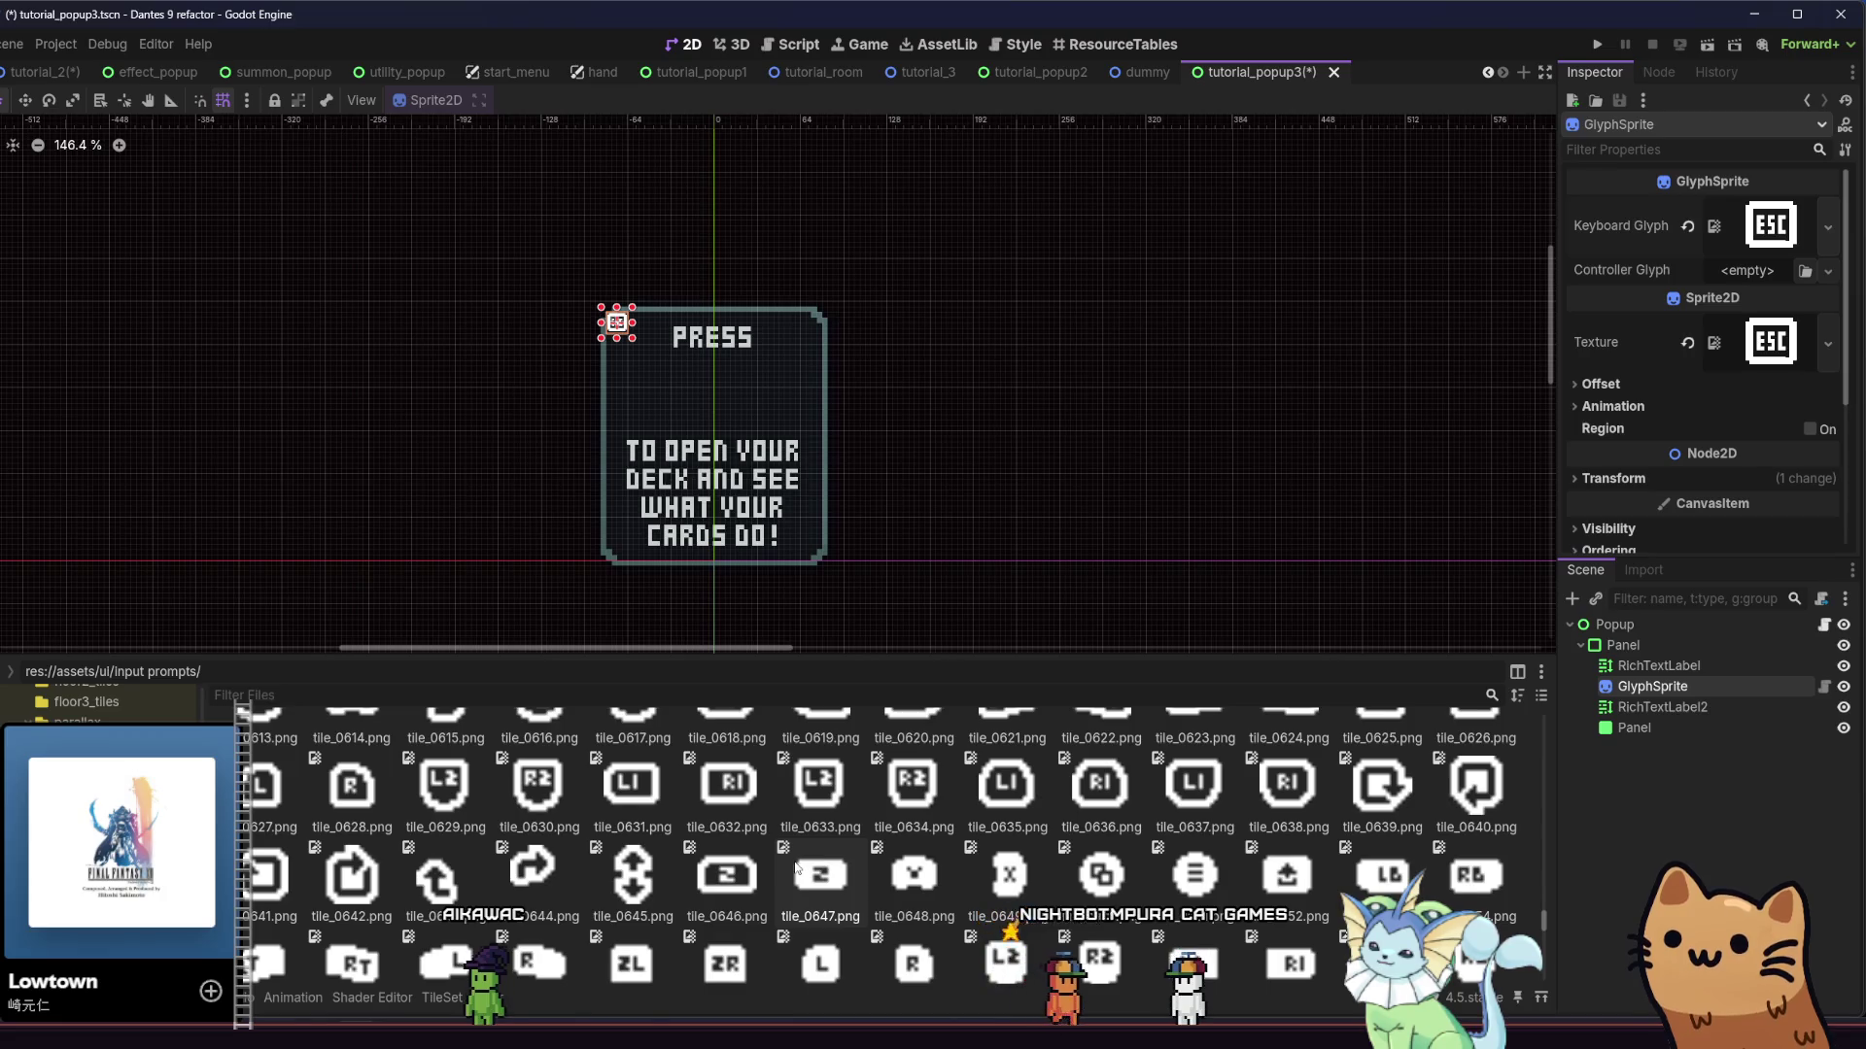
pyautogui.scroll(-1, 794, 865)
pyautogui.scroll(-5, 801, 863)
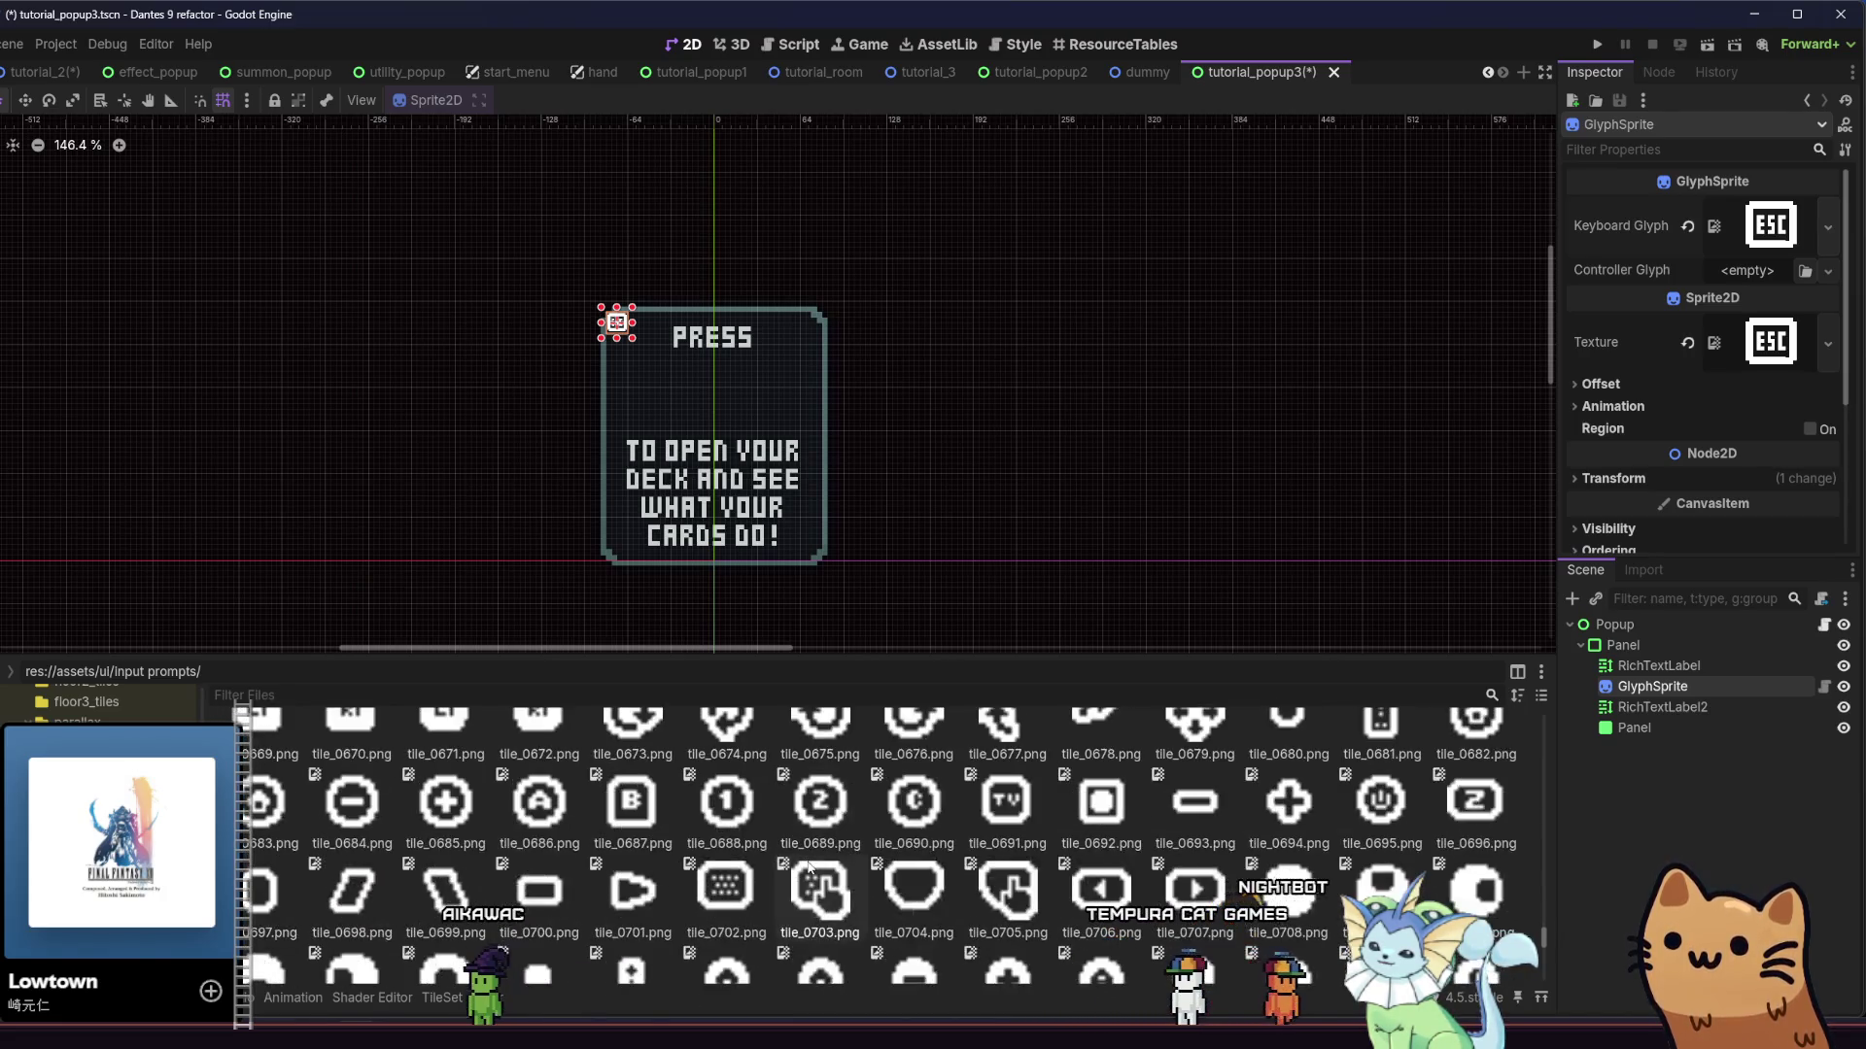
pyautogui.scroll(-3, 821, 859)
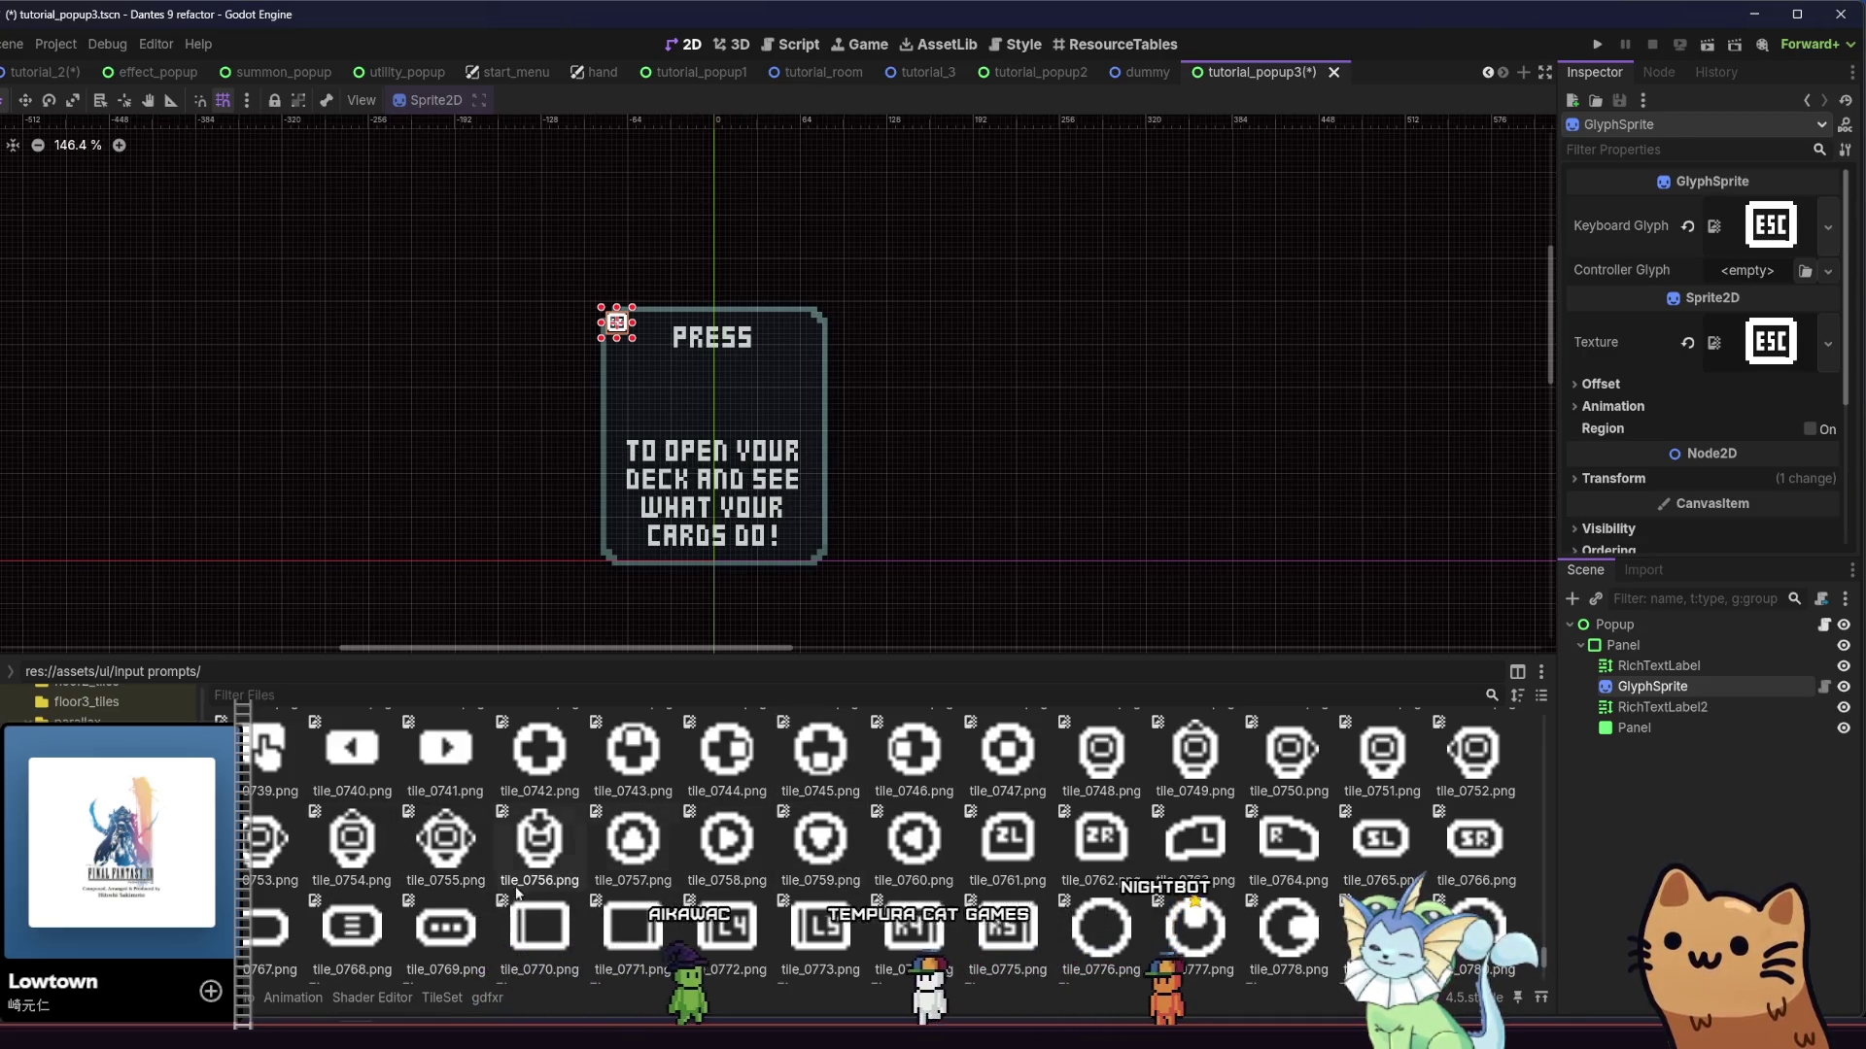
pyautogui.scroll(-2, 423, 855)
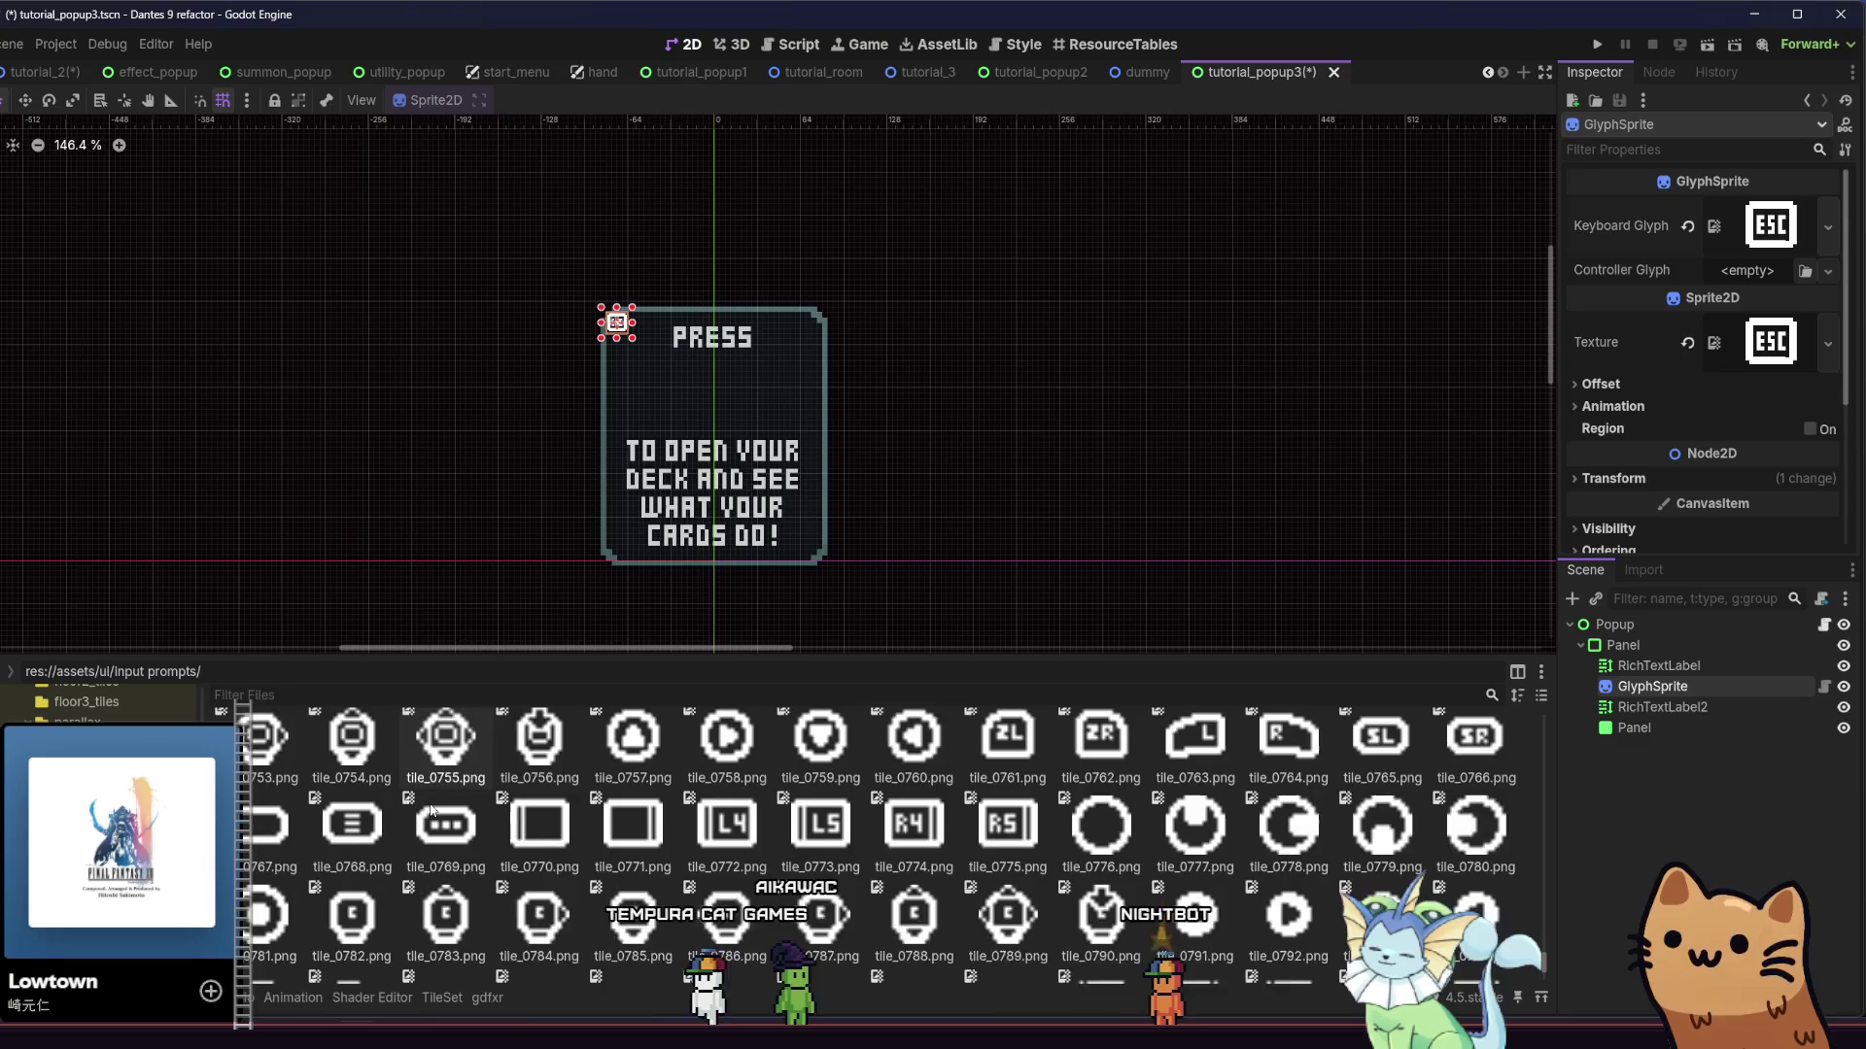
pyautogui.scroll(-1, 433, 812)
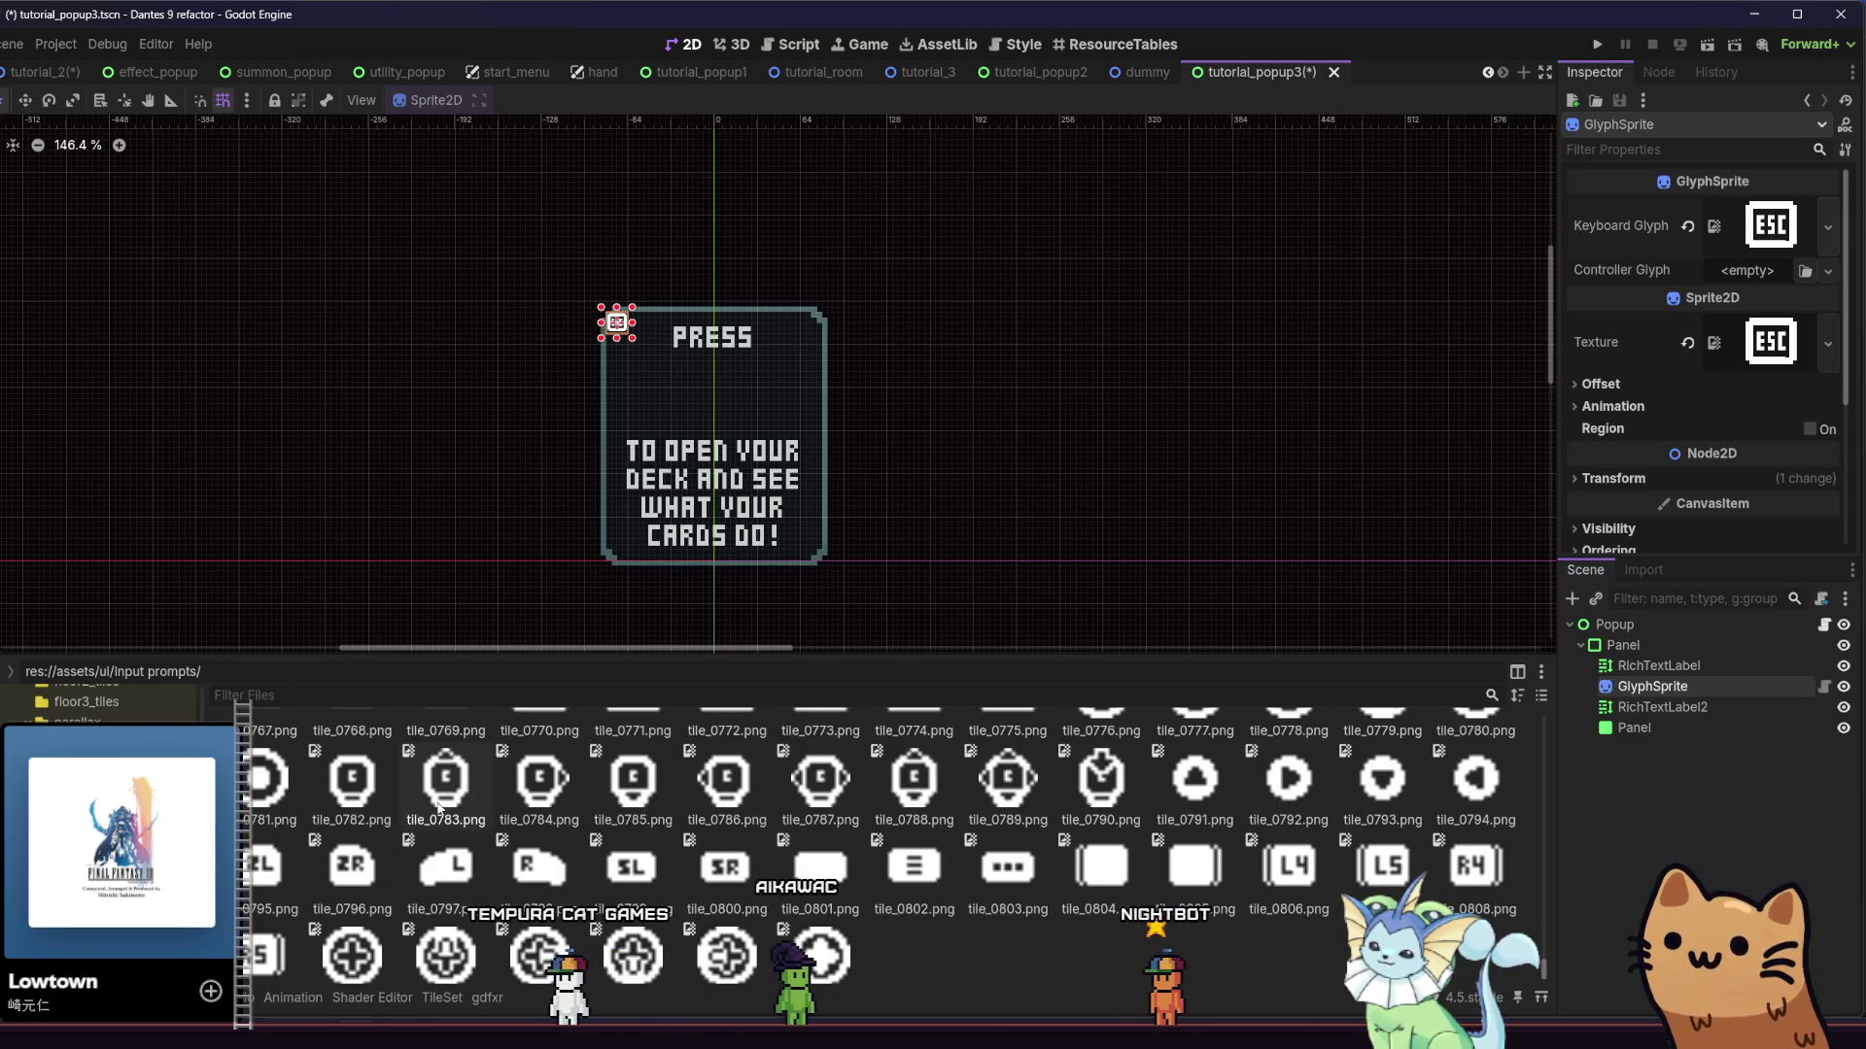
pyautogui.scroll(10, 439, 807)
pyautogui.scroll(4, 445, 845)
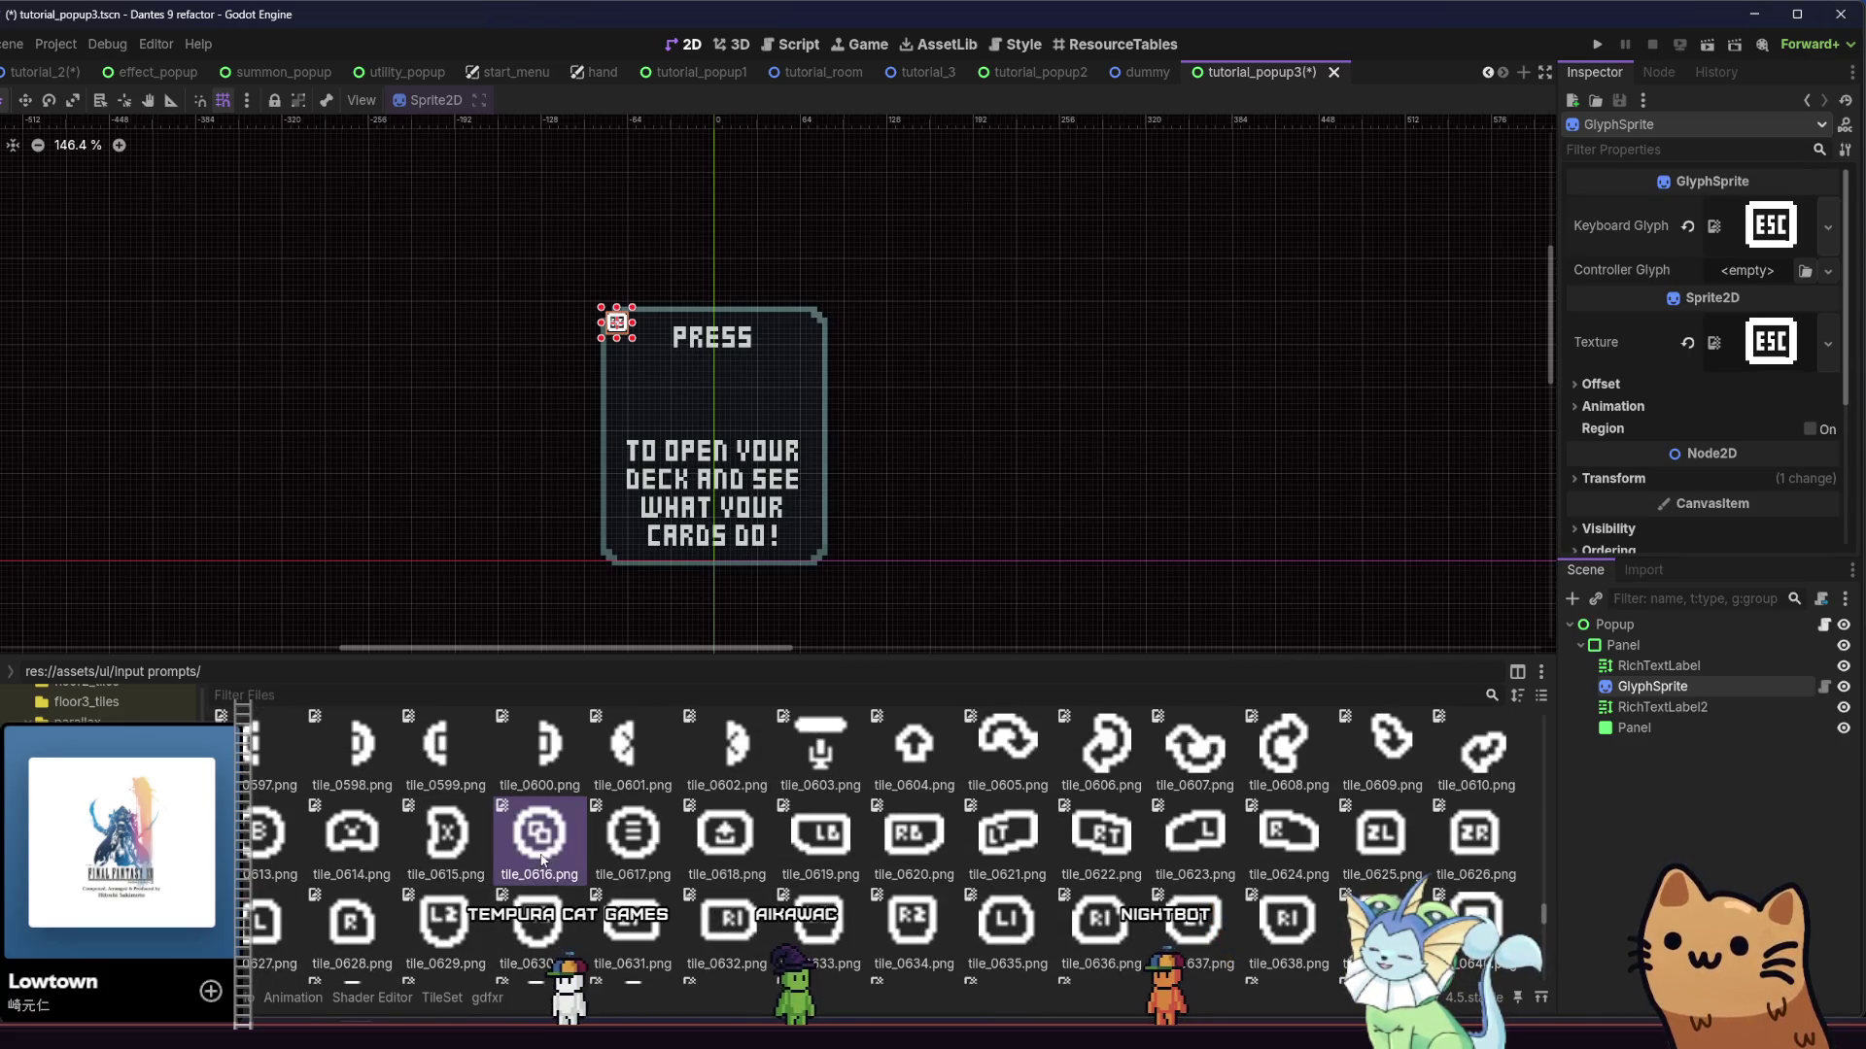
pyautogui.moveTo(518, 876)
pyautogui.mouseDown()
pyautogui.moveTo(856, 753)
pyautogui.moveTo(1665, 337)
pyautogui.mouseUp()
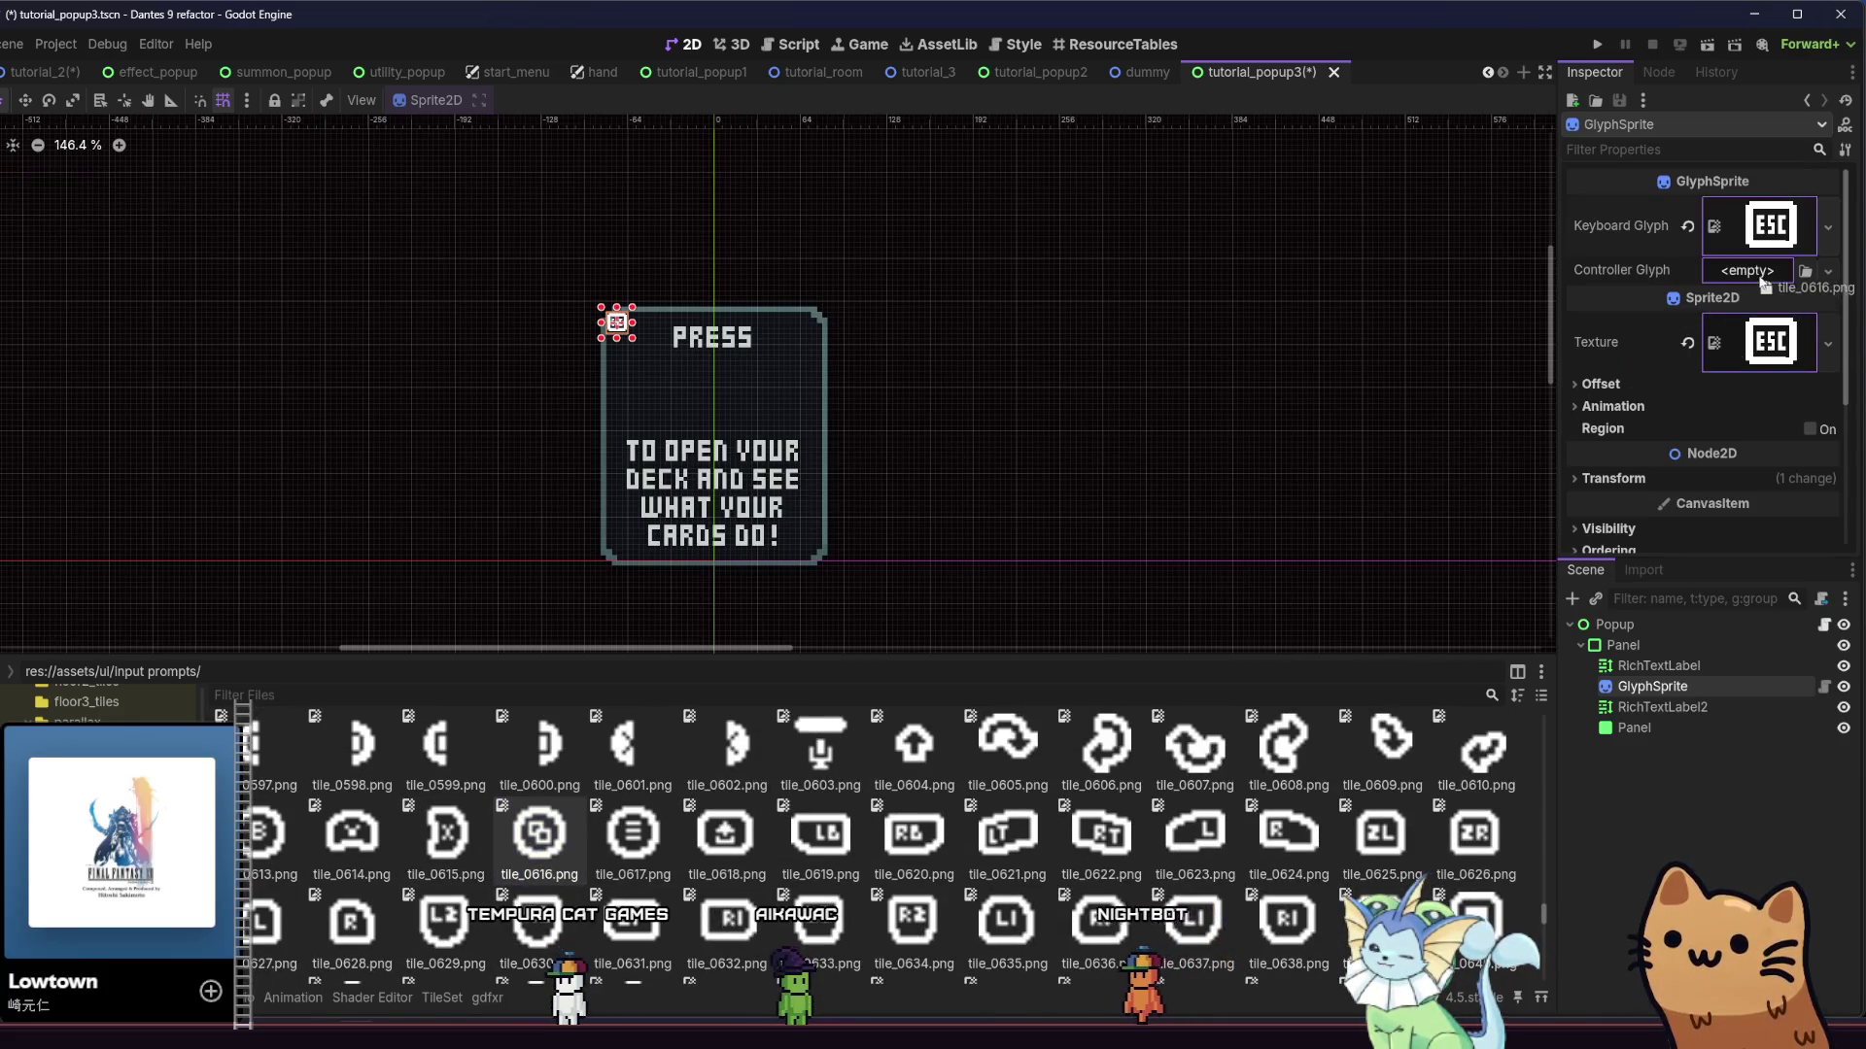
# Set tile_0616.png as the Controller Glyph and give the glyph a Transform Scale of 3
pyautogui.moveTo(1759, 281); pyautogui.dragTo(1754, 281)
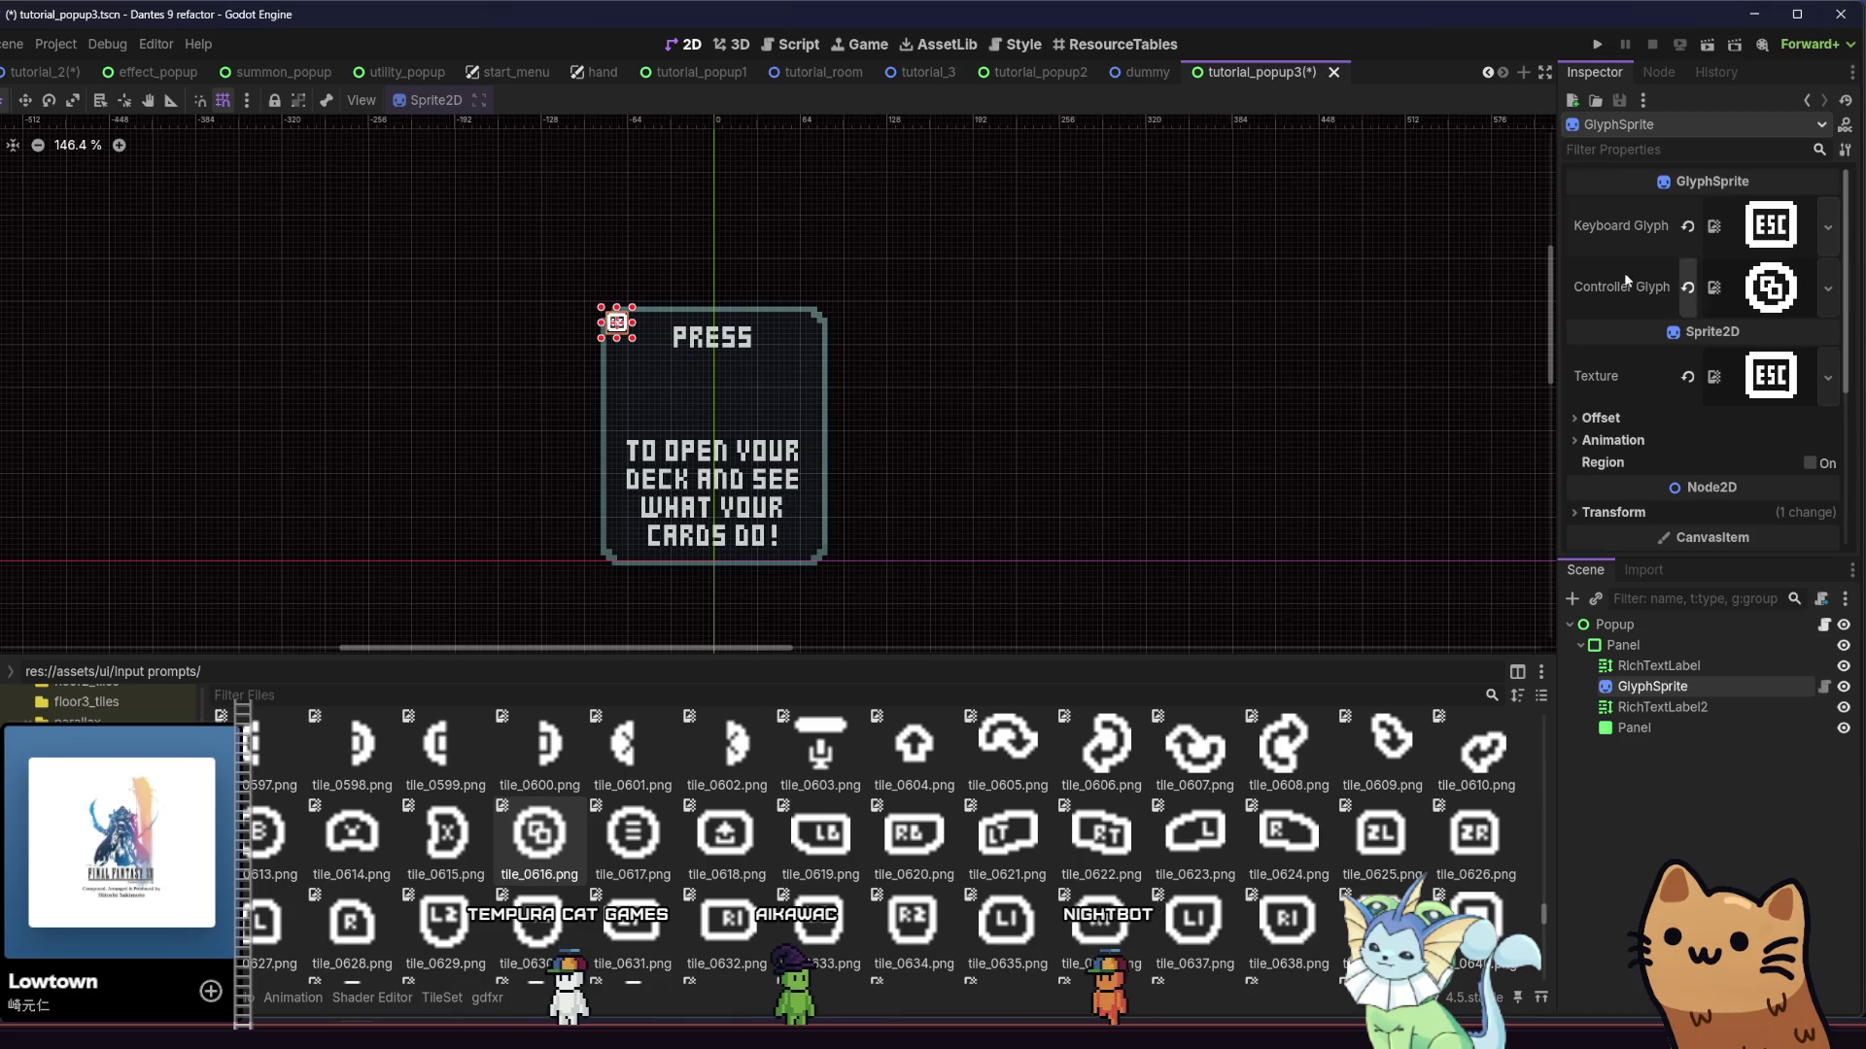
pyautogui.click(1647, 512)
pyautogui.scroll(-2, 1702, 470)
pyautogui.click(1757, 507)
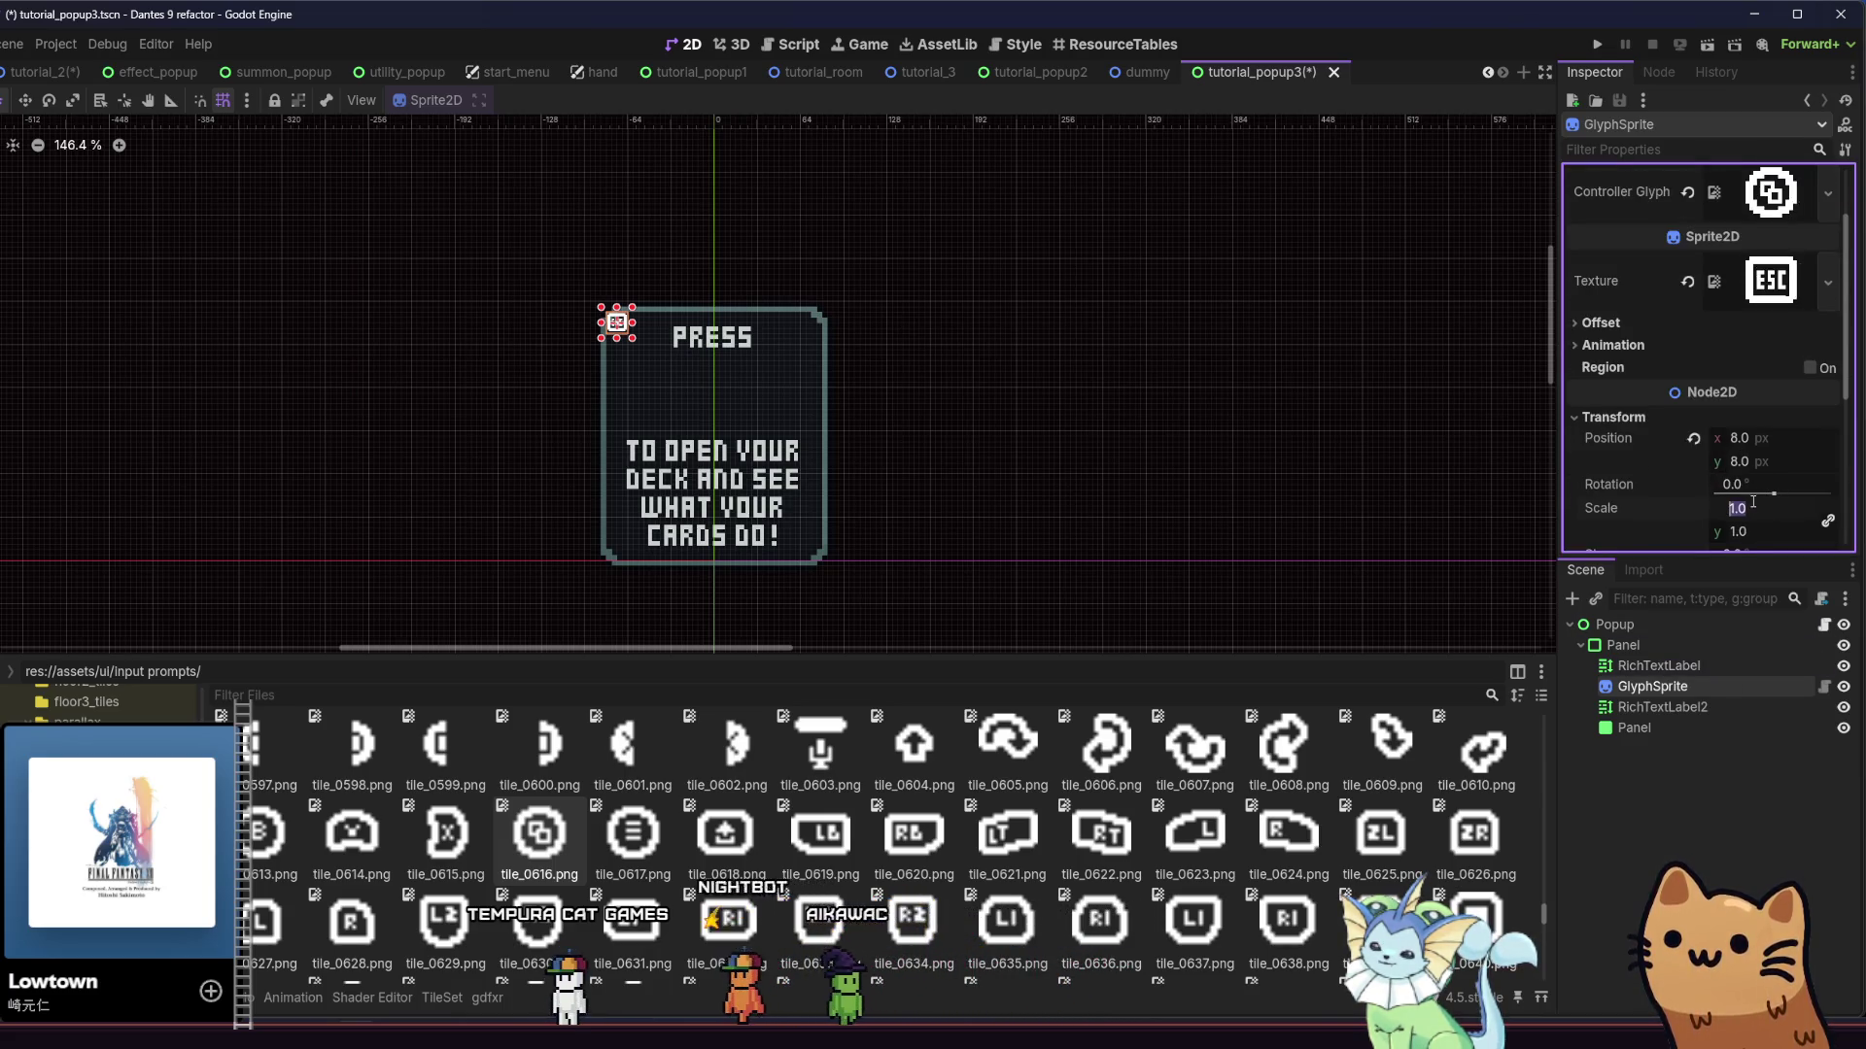
pyautogui.write('3')
pyautogui.press('Return')
pyautogui.scroll(4, 508, 345)
# Move the ESC glyph to (80, 60), between PRESS and the text, and save
pyautogui.click(25, 100)
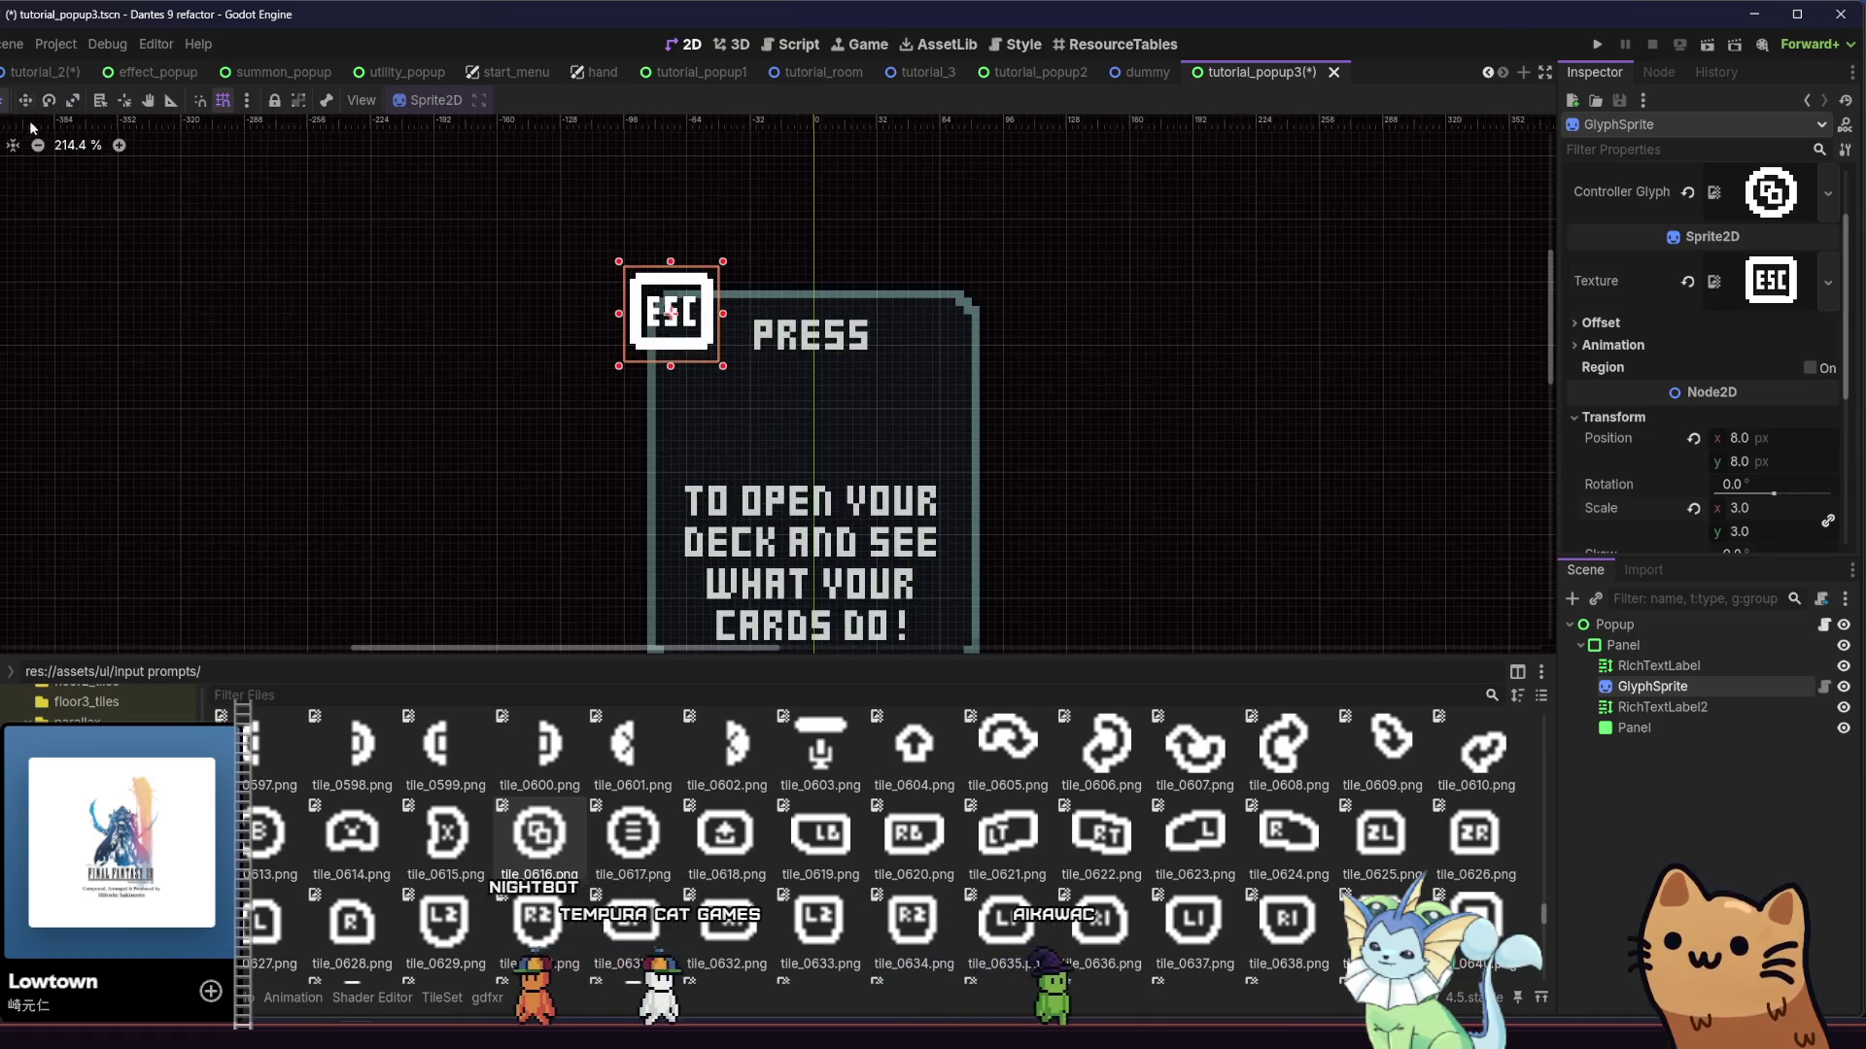
pyautogui.moveTo(693, 441); pyautogui.dragTo(771, 500)
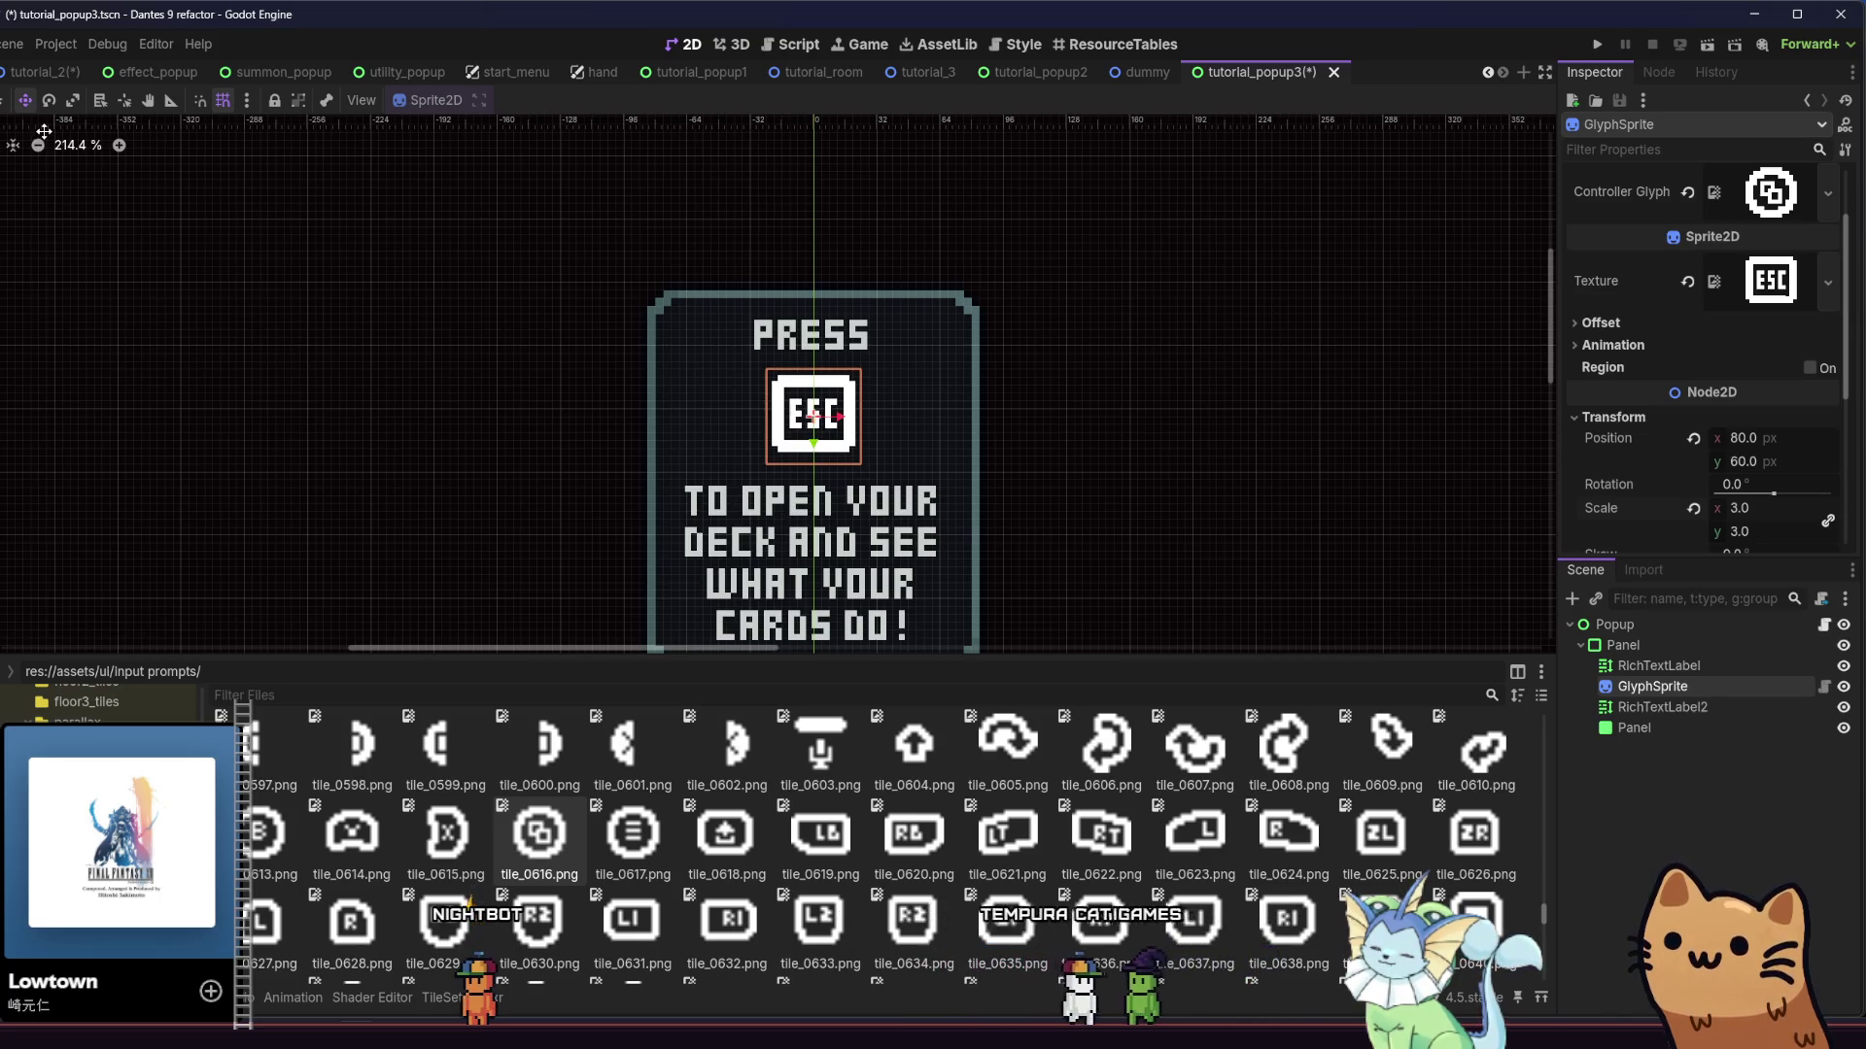
pyautogui.click(463, 445)
pyautogui.hotkey('ctrl', 's')
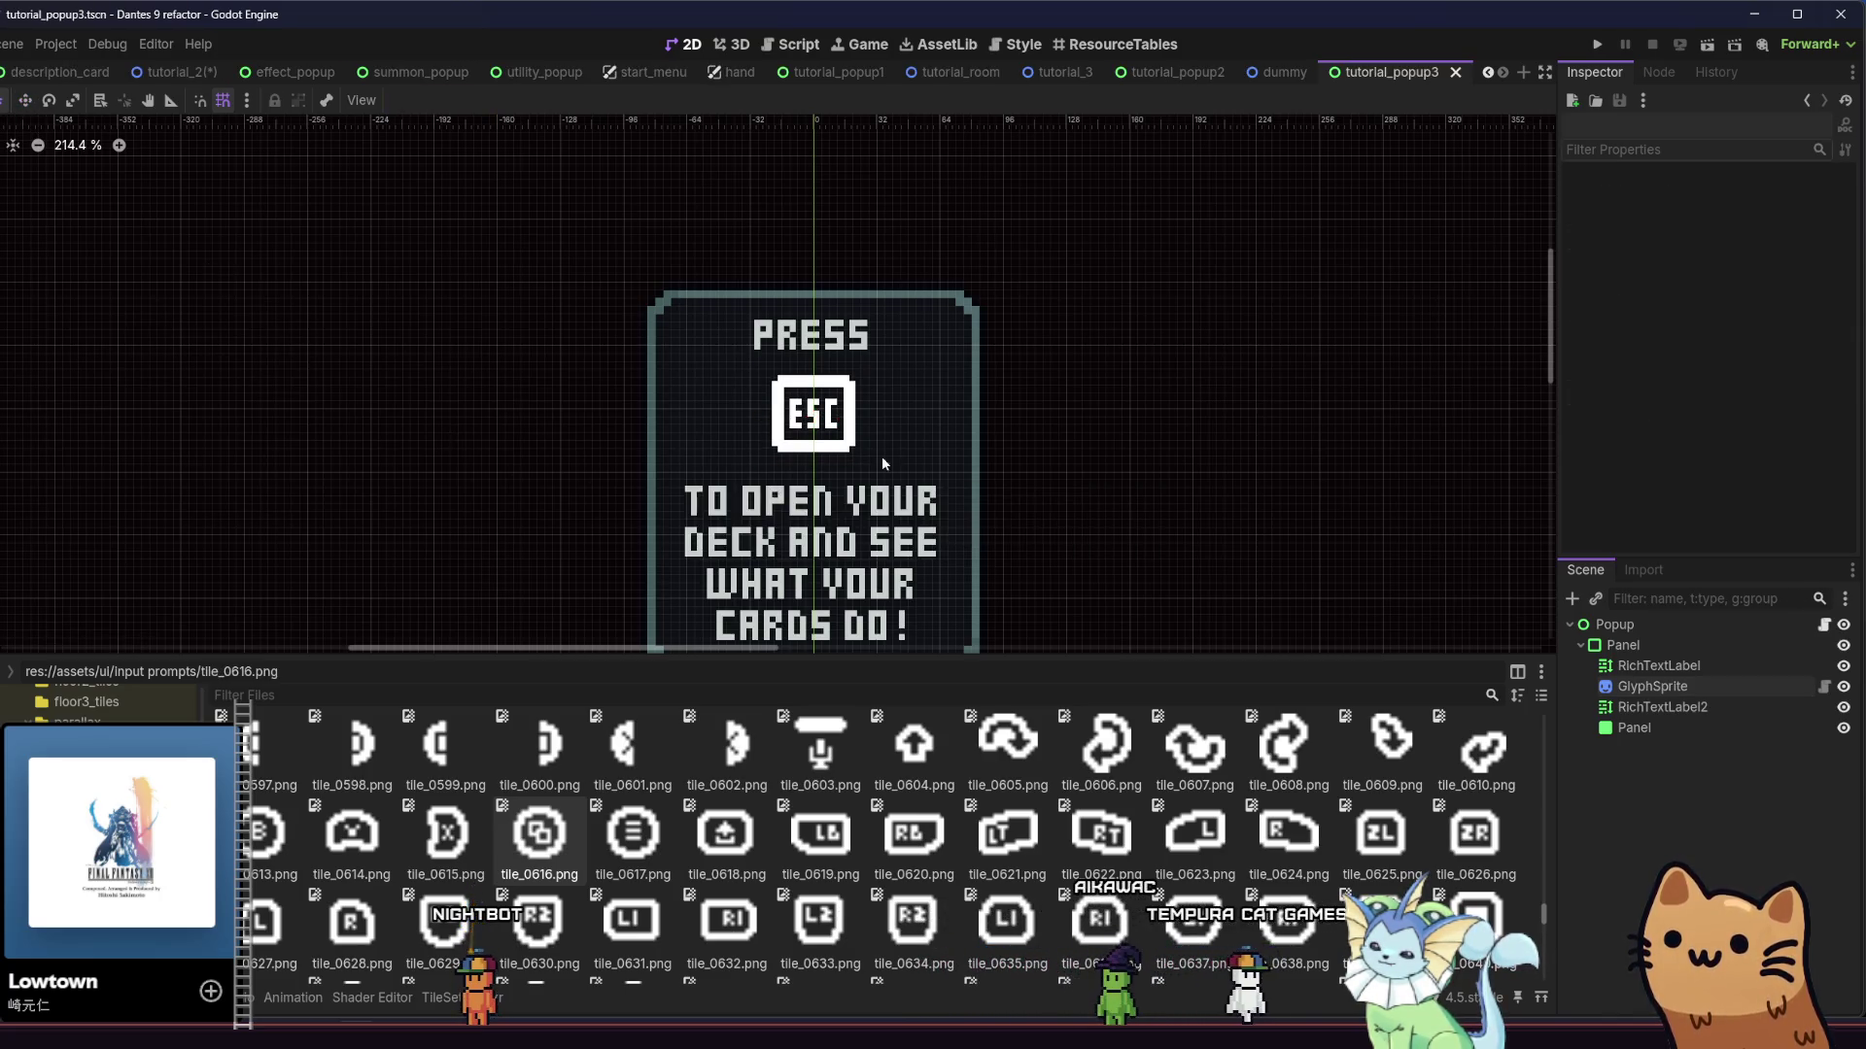
# Tint the GlyphSprite's Modulate light grey (#c7cfcc) and save tutorial_popup3
pyautogui.click(828, 450)
pyautogui.click(1692, 688)
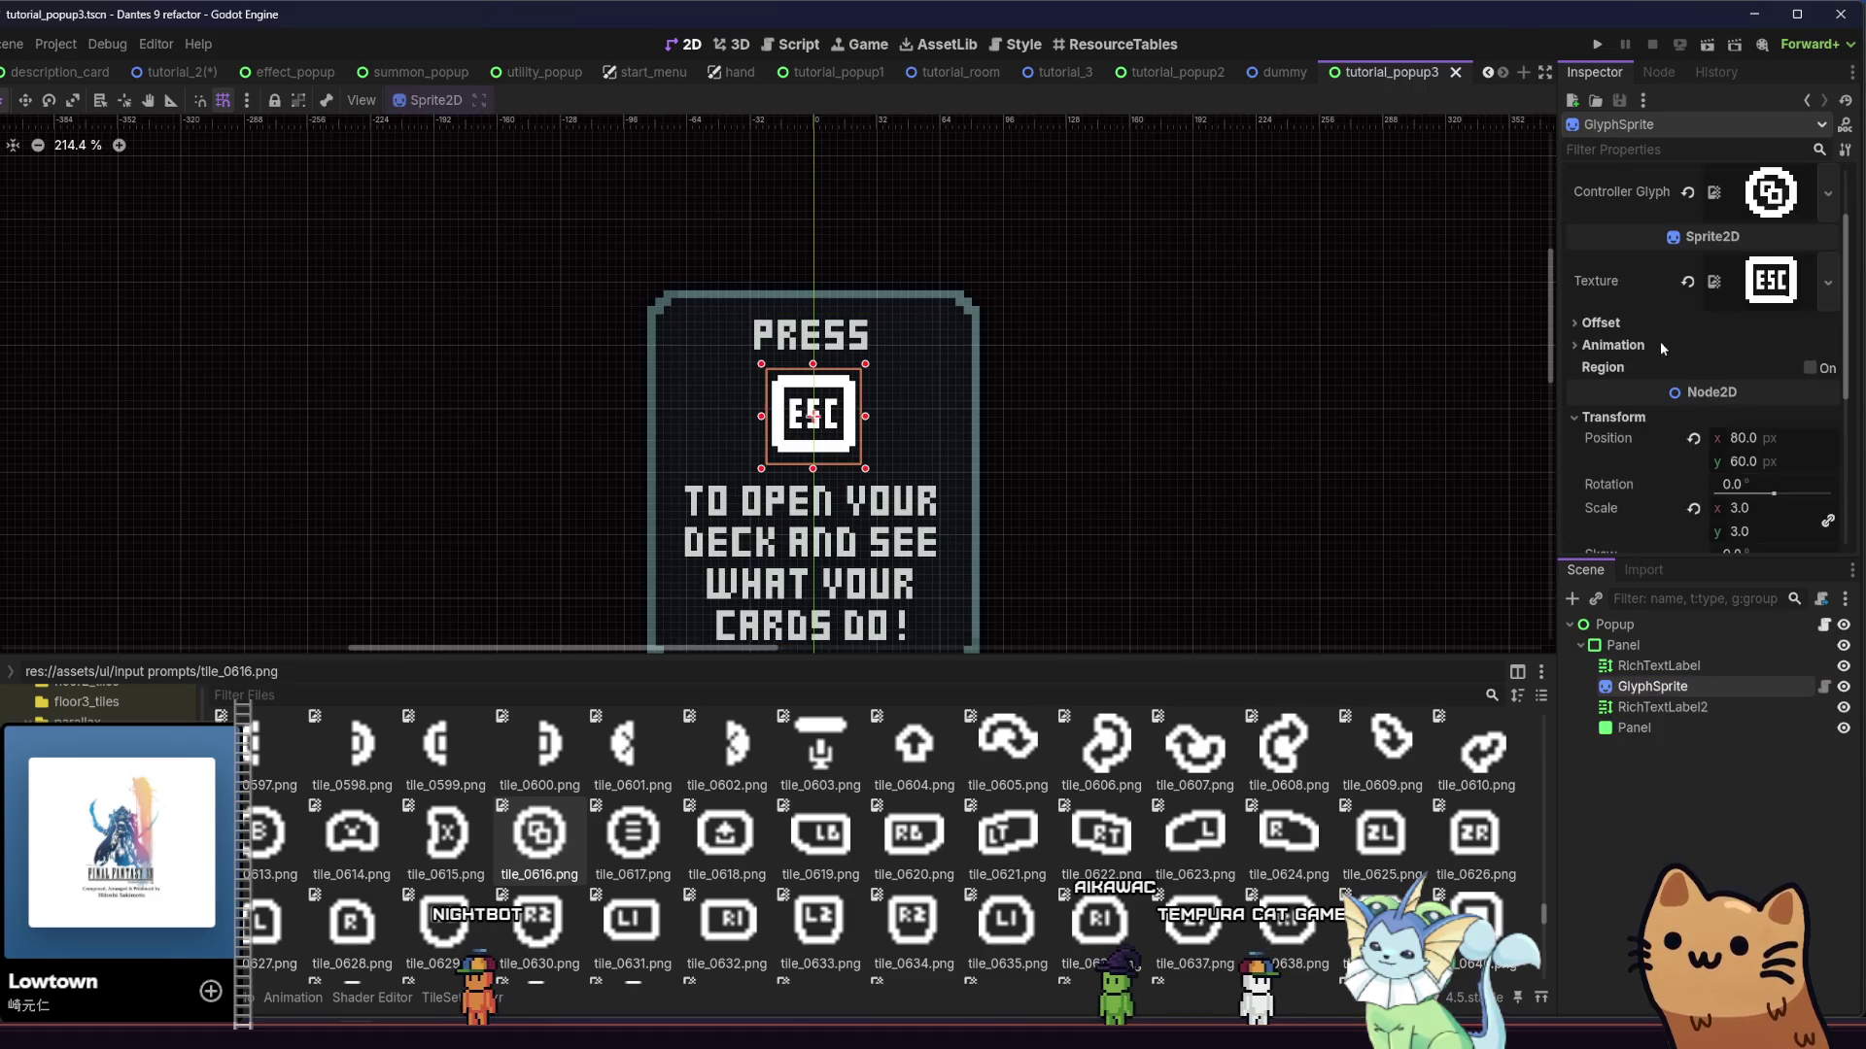
pyautogui.scroll(-4, 1661, 348)
pyautogui.click(1652, 418)
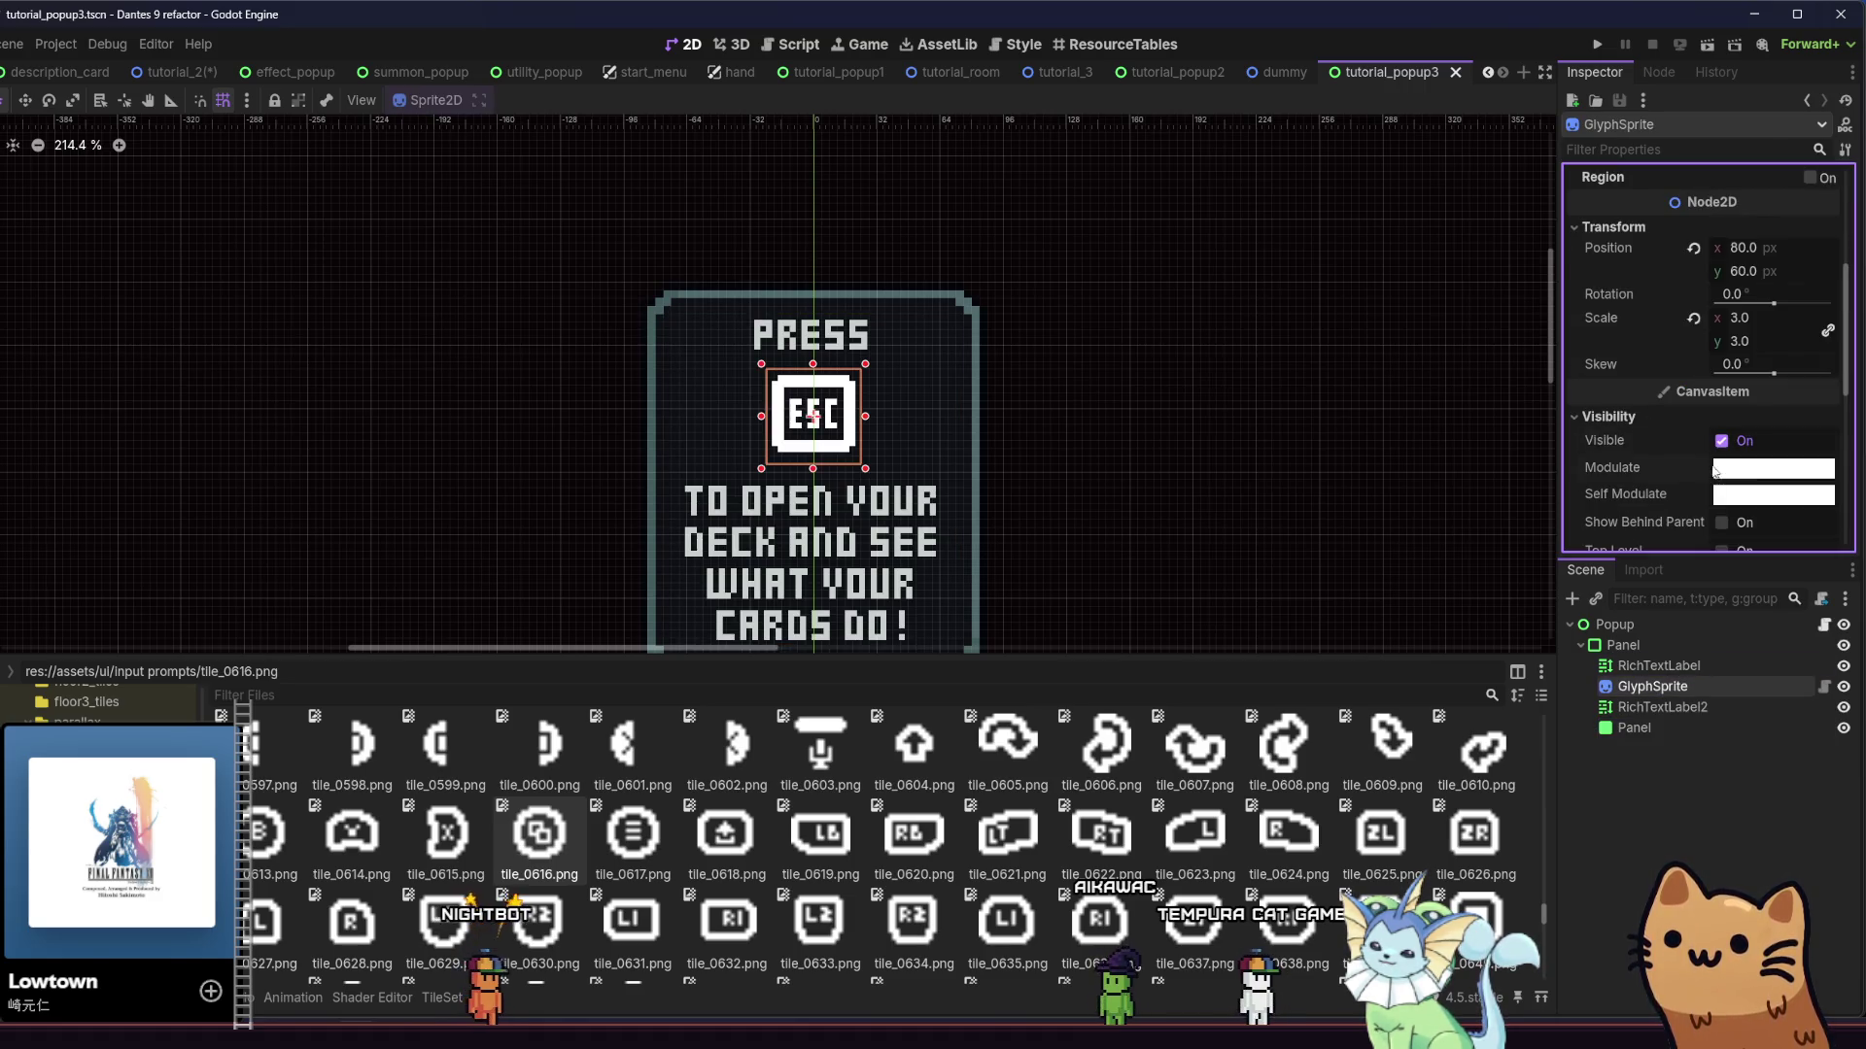
pyautogui.click(1716, 471)
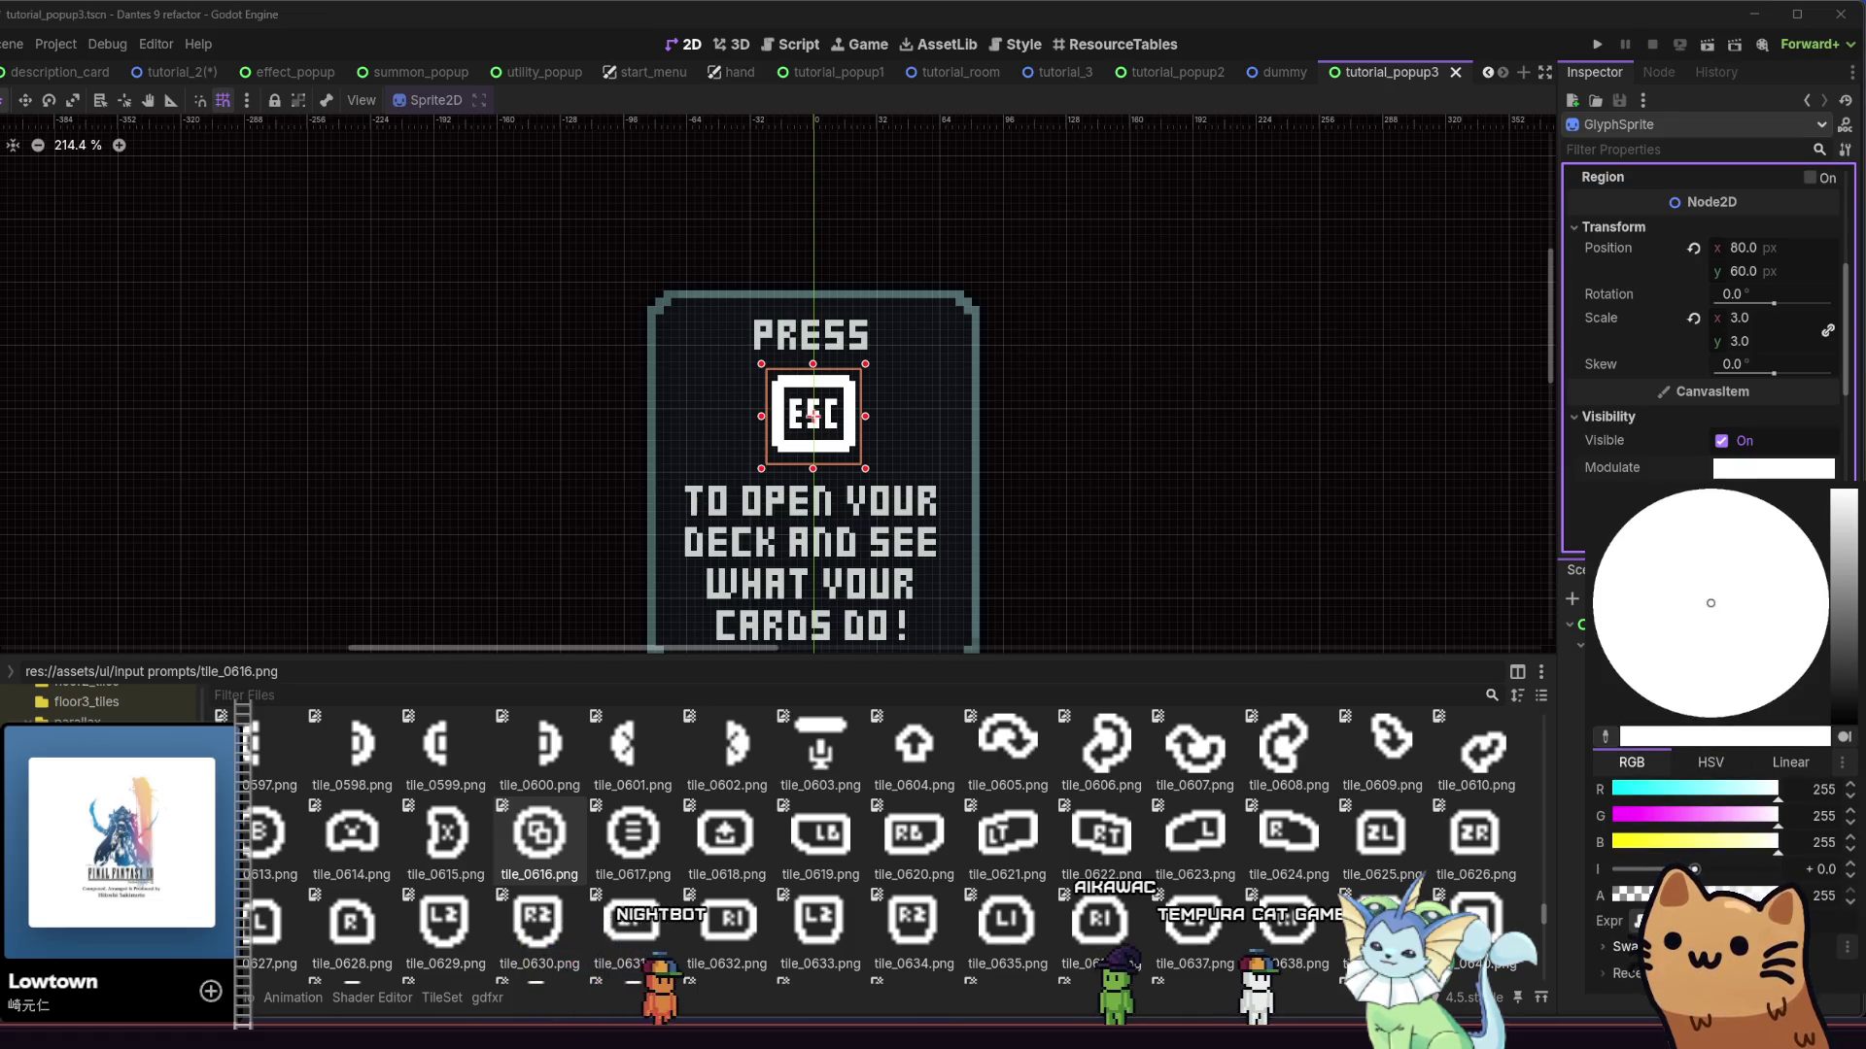
pyautogui.press('Escape')
pyautogui.scroll(-2, 1710, 389)
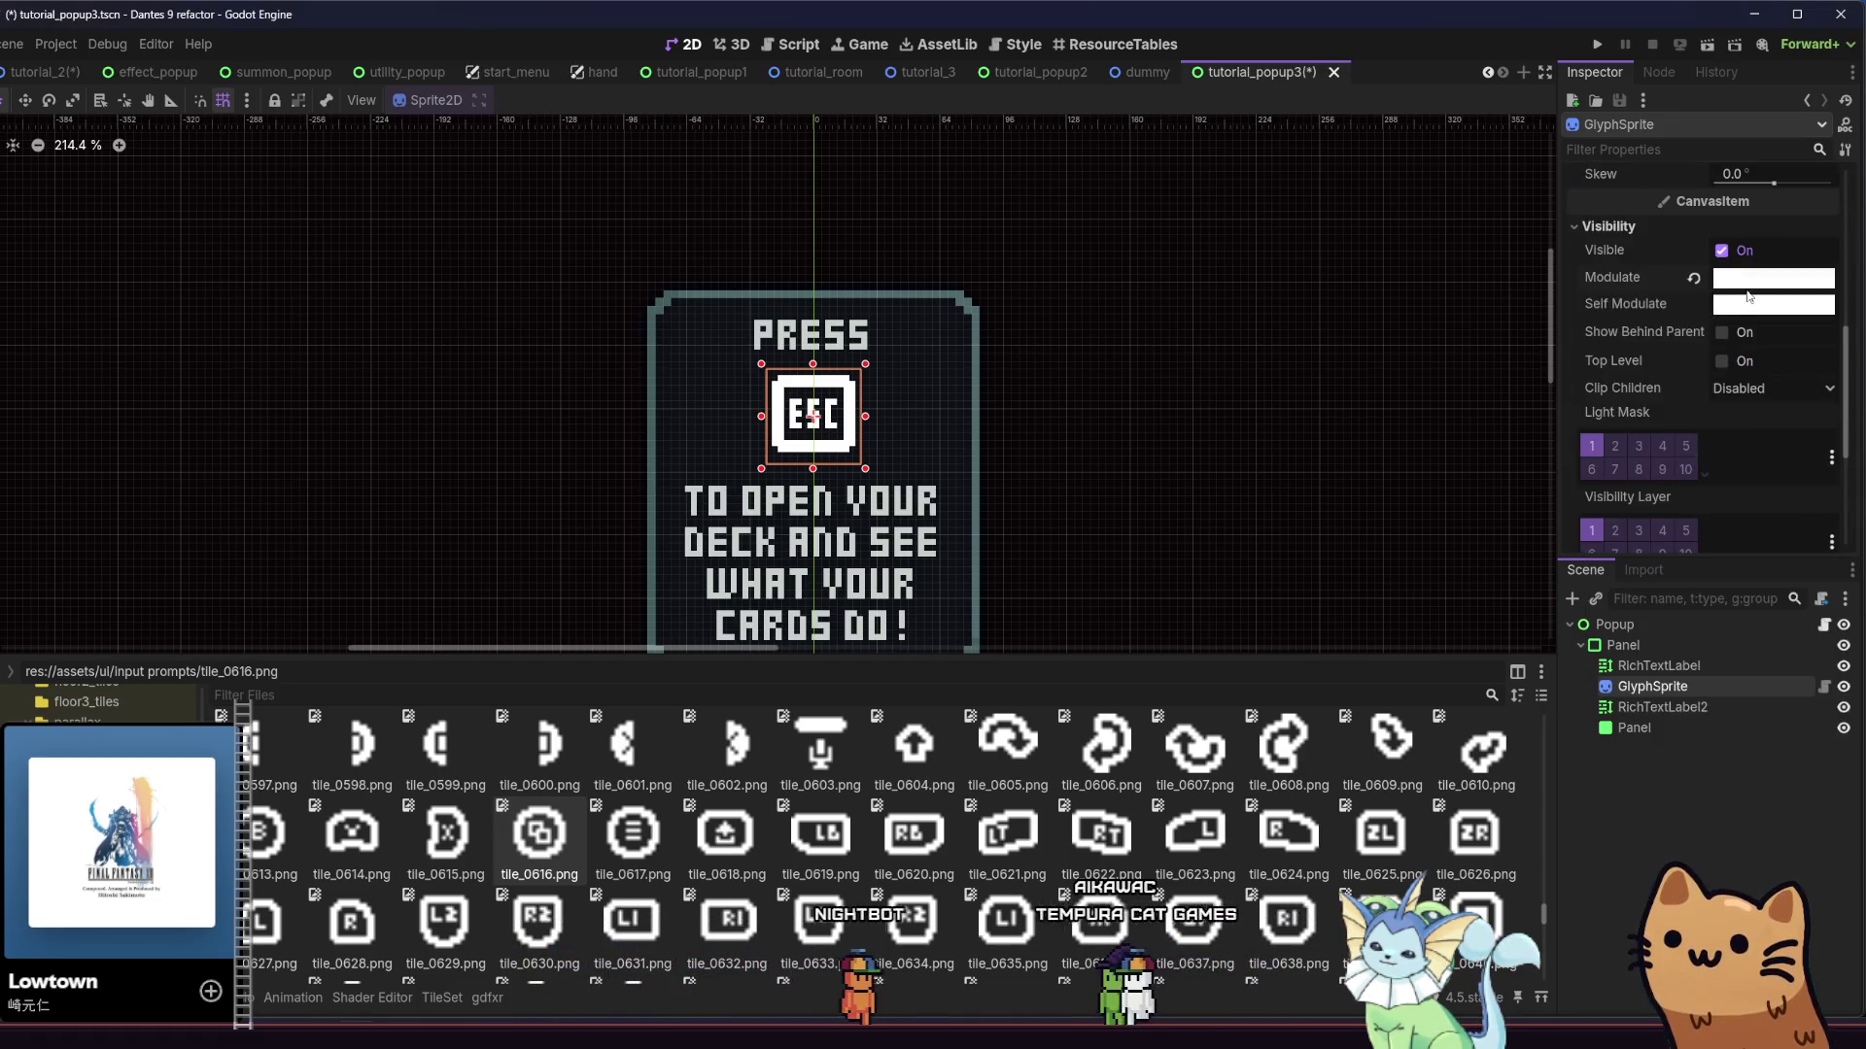
pyautogui.click(1773, 143)
pyautogui.click(1691, 705)
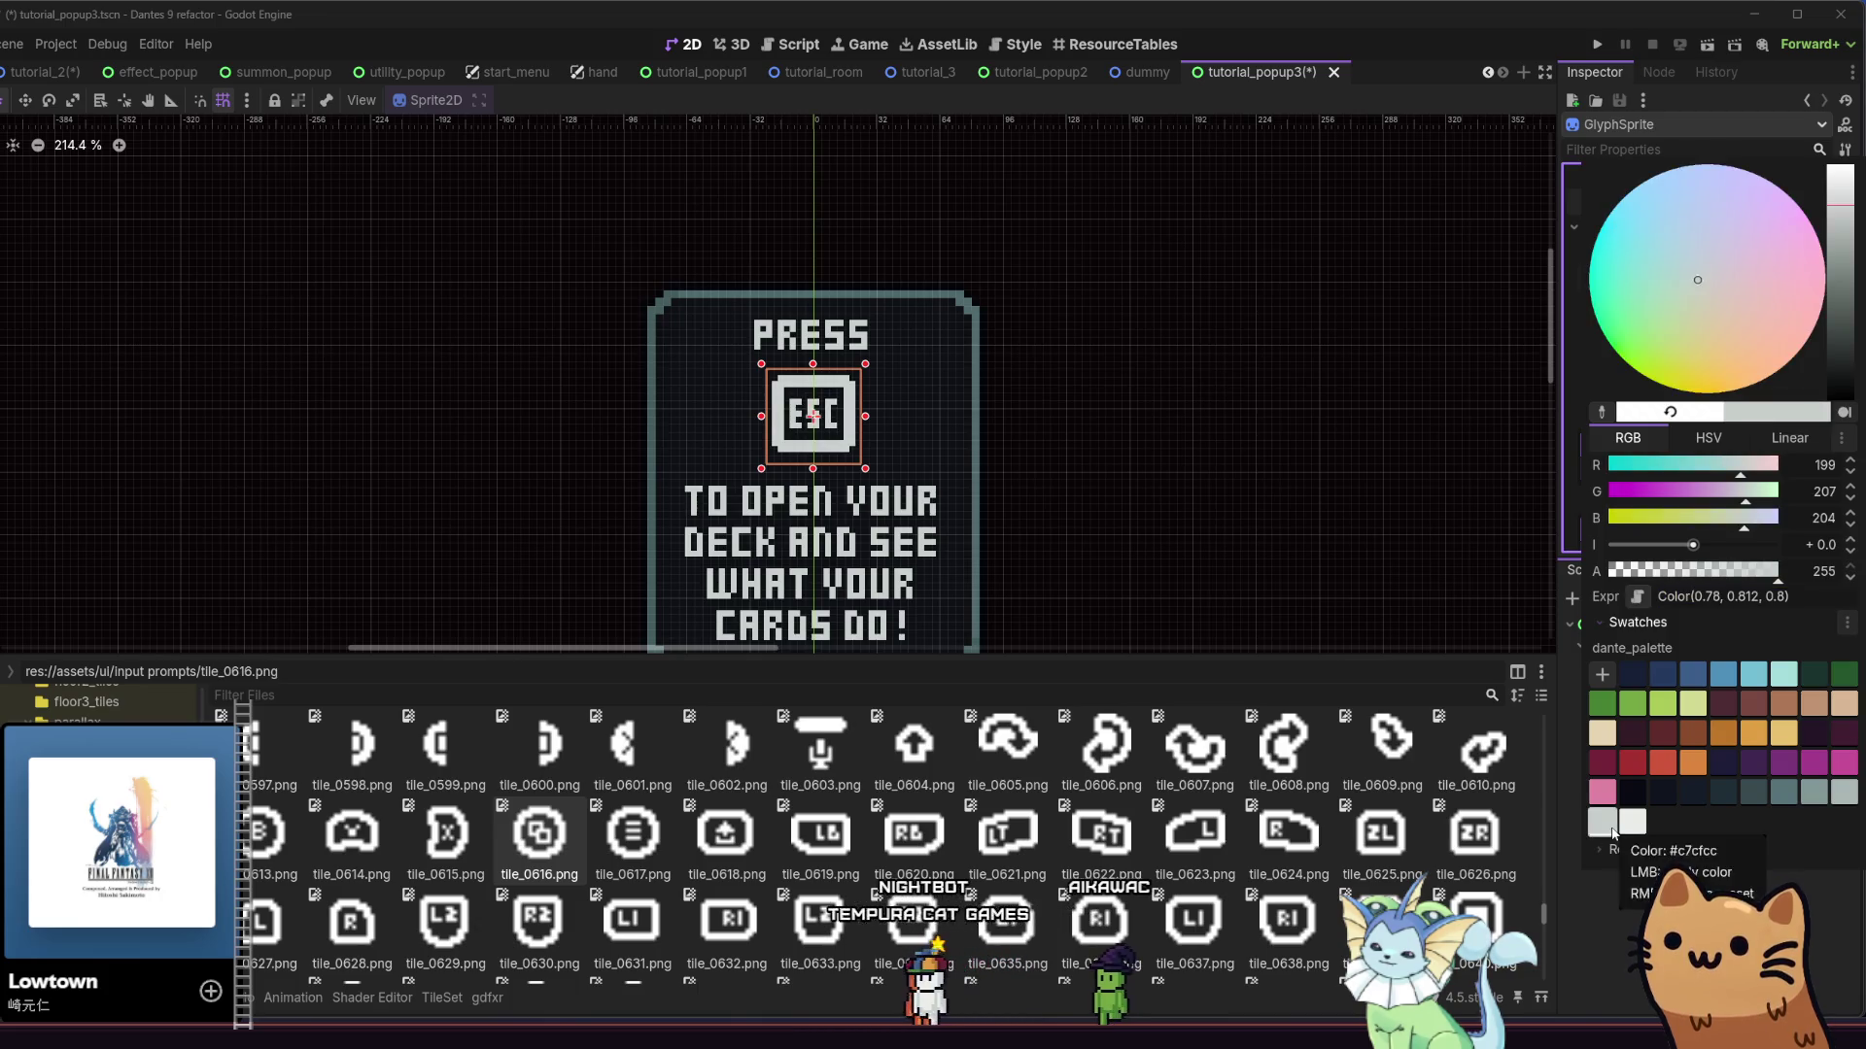
pyautogui.click(1252, 575)
pyautogui.hotkey('ctrl', 's')
pyautogui.moveTo(1116, 495)
pyautogui.mouseDown()
pyautogui.moveTo(1170, 467)
pyautogui.moveTo(1333, 466)
pyautogui.moveTo(1262, 441)
pyautogui.mouseUp()
pyautogui.hotkey('ctrl', 's')
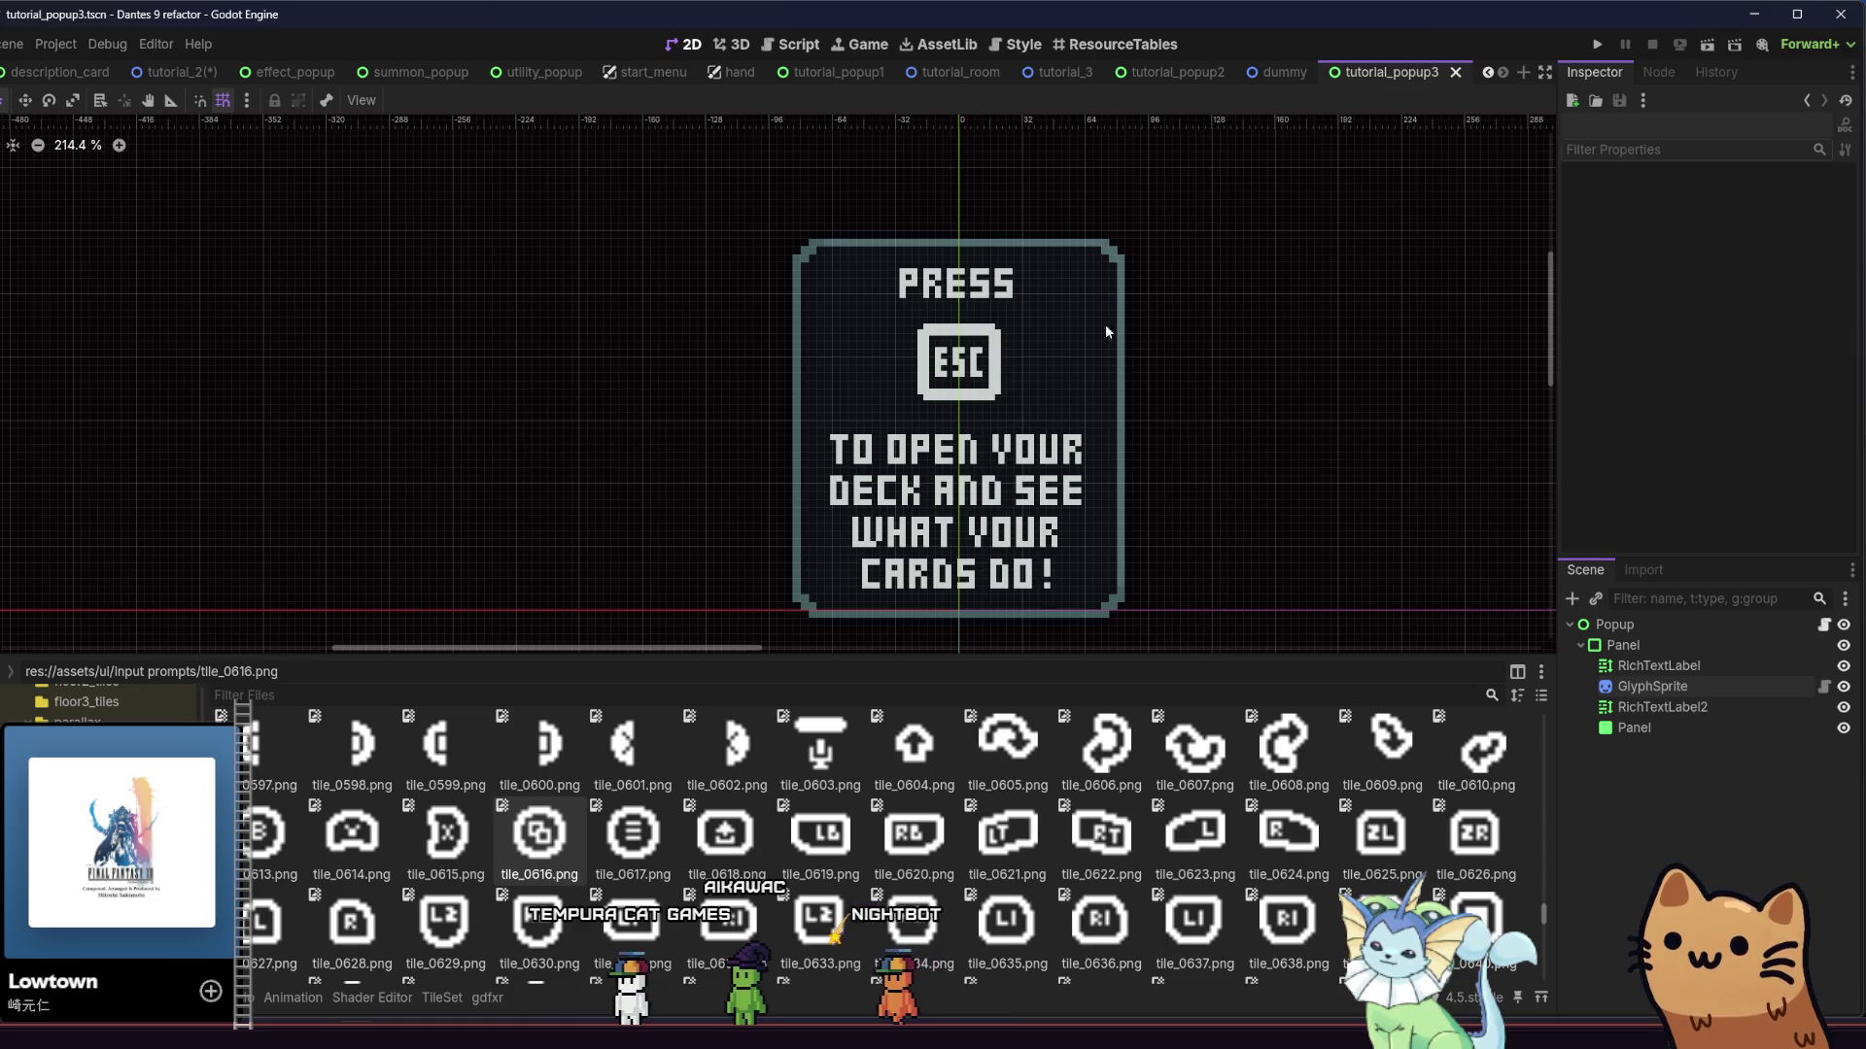
pyautogui.click(1190, 74)
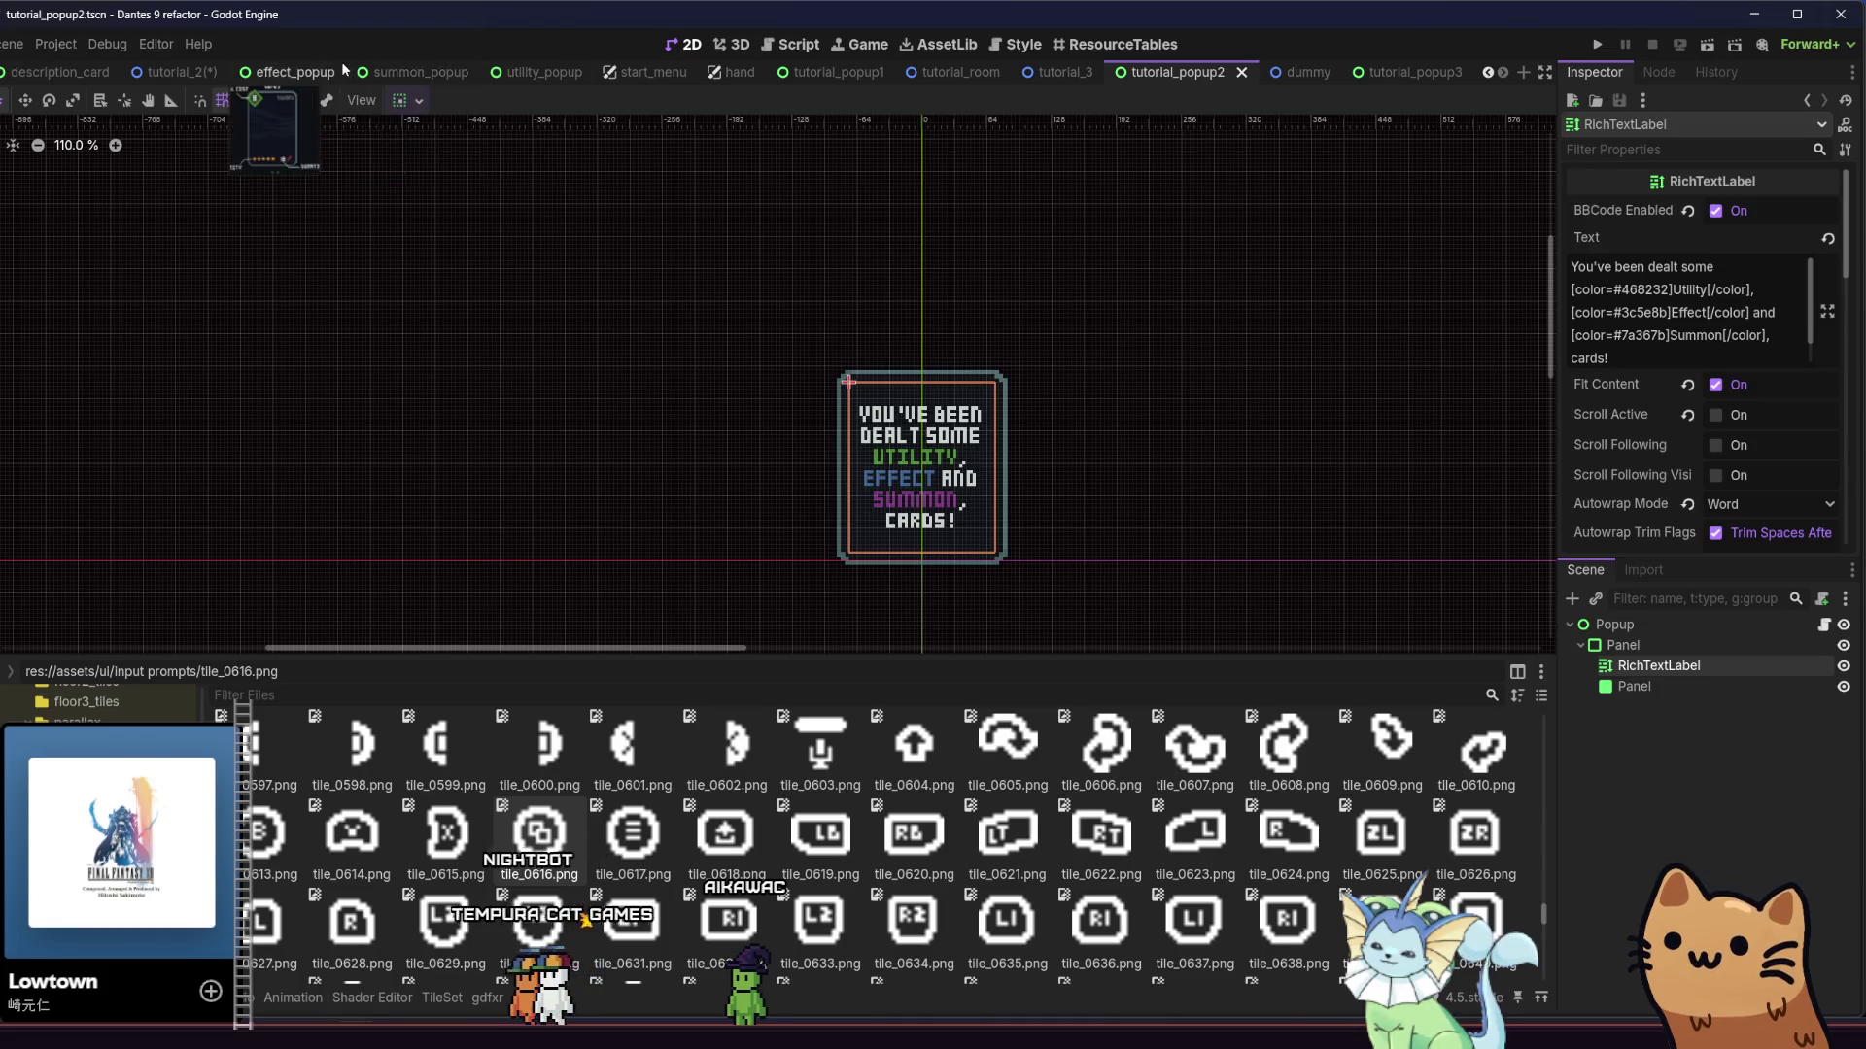
# Return to the tutorial_3 room and select its PopupSign node
pyautogui.click(175, 72)
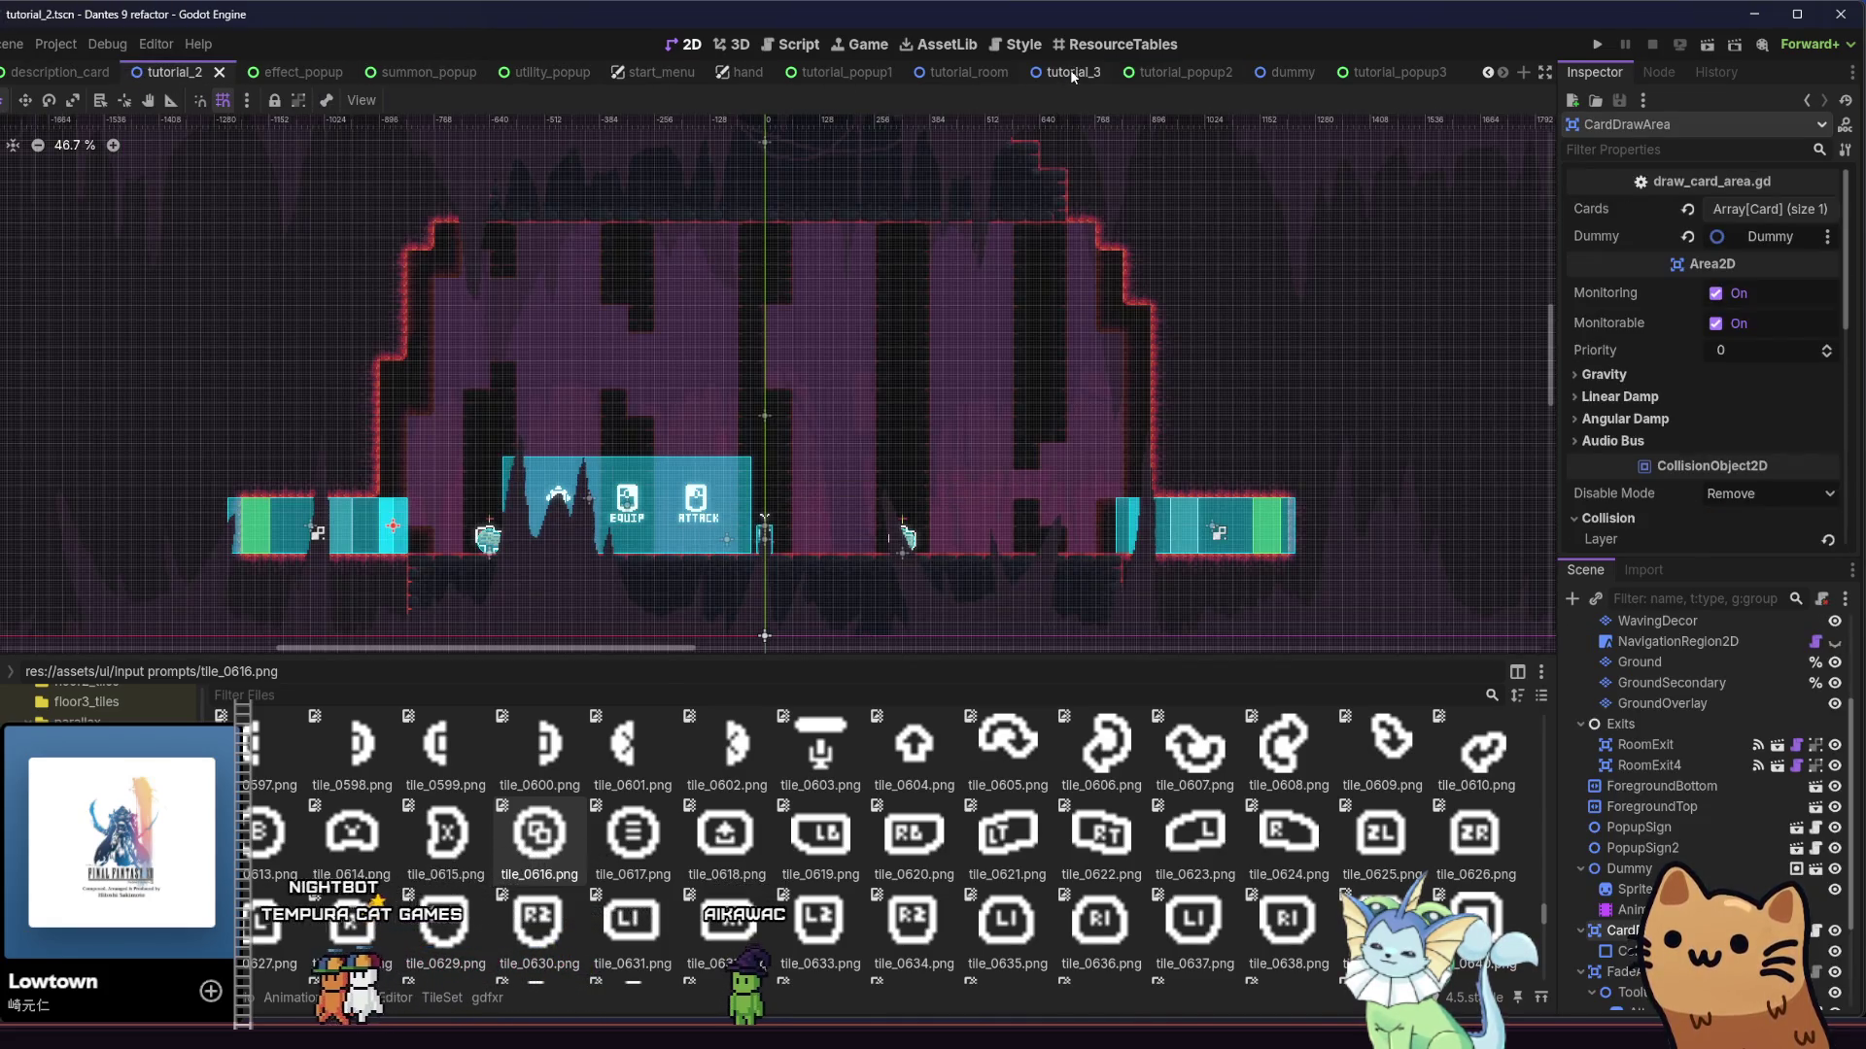
pyautogui.click(1073, 74)
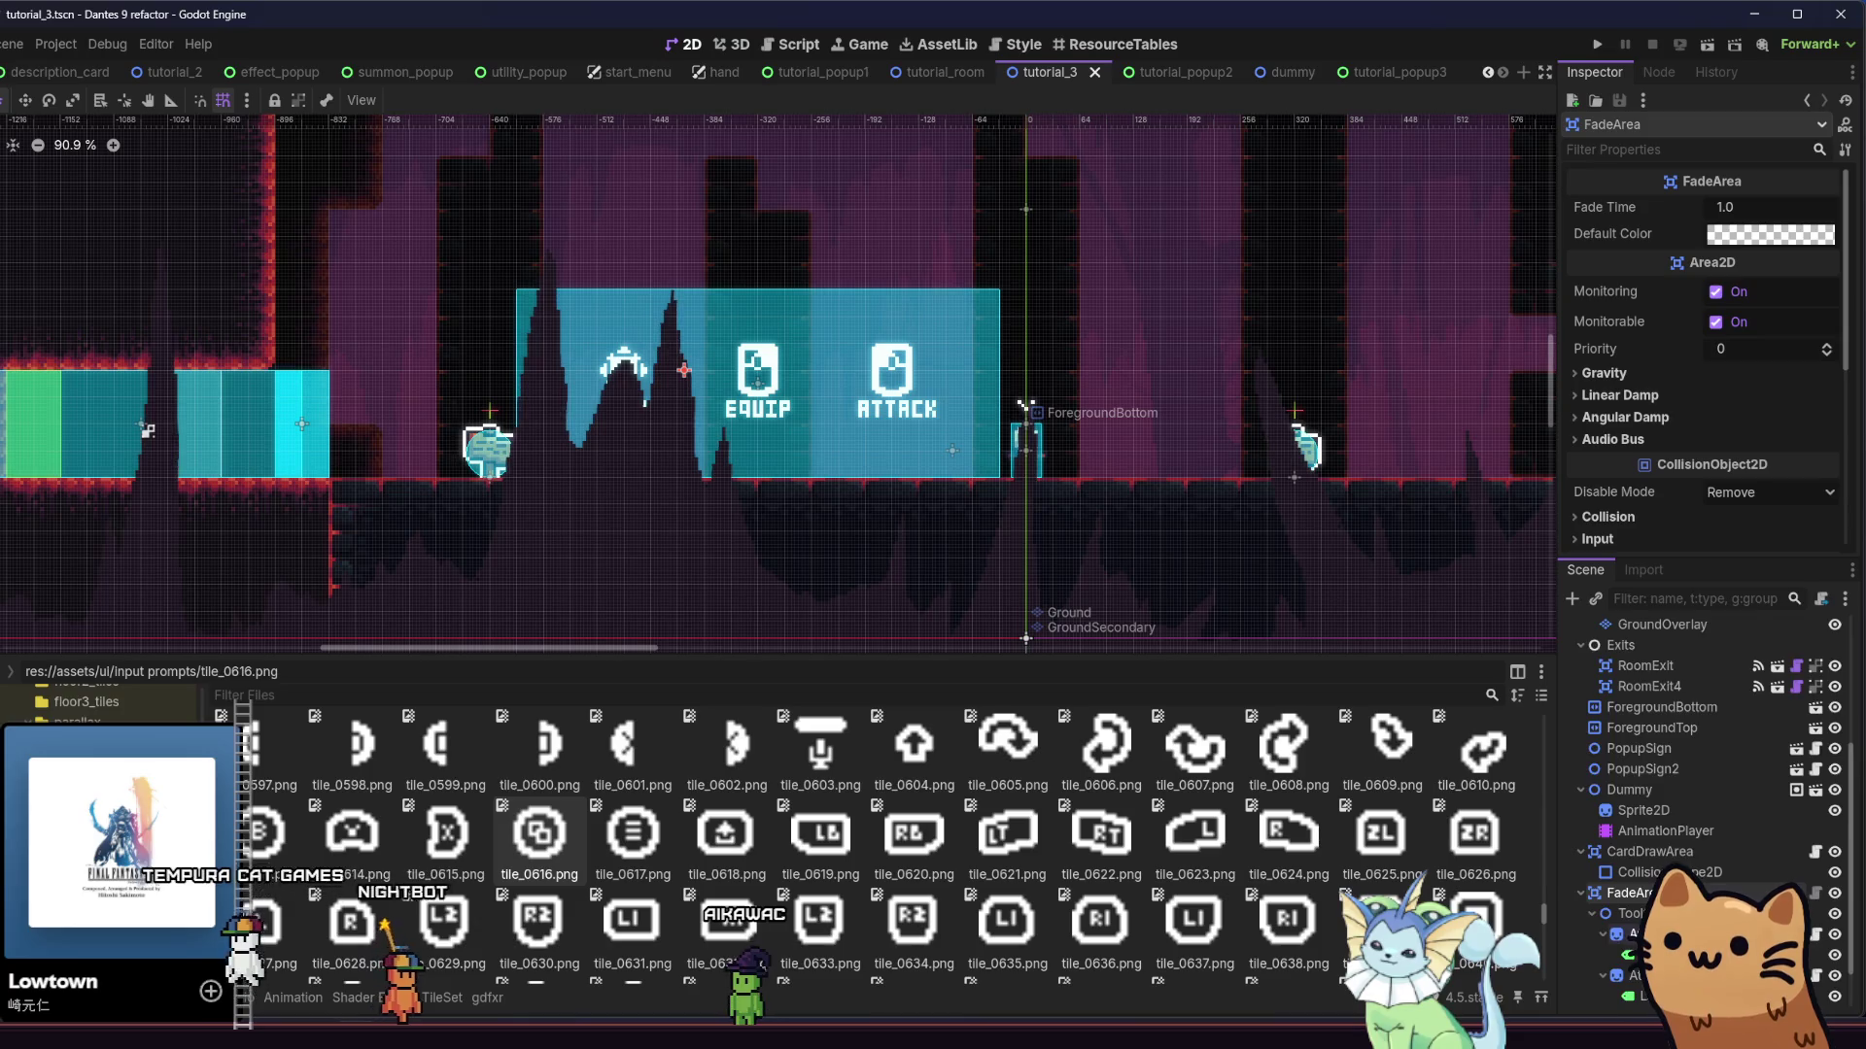
pyautogui.scroll(1, 1685, 797)
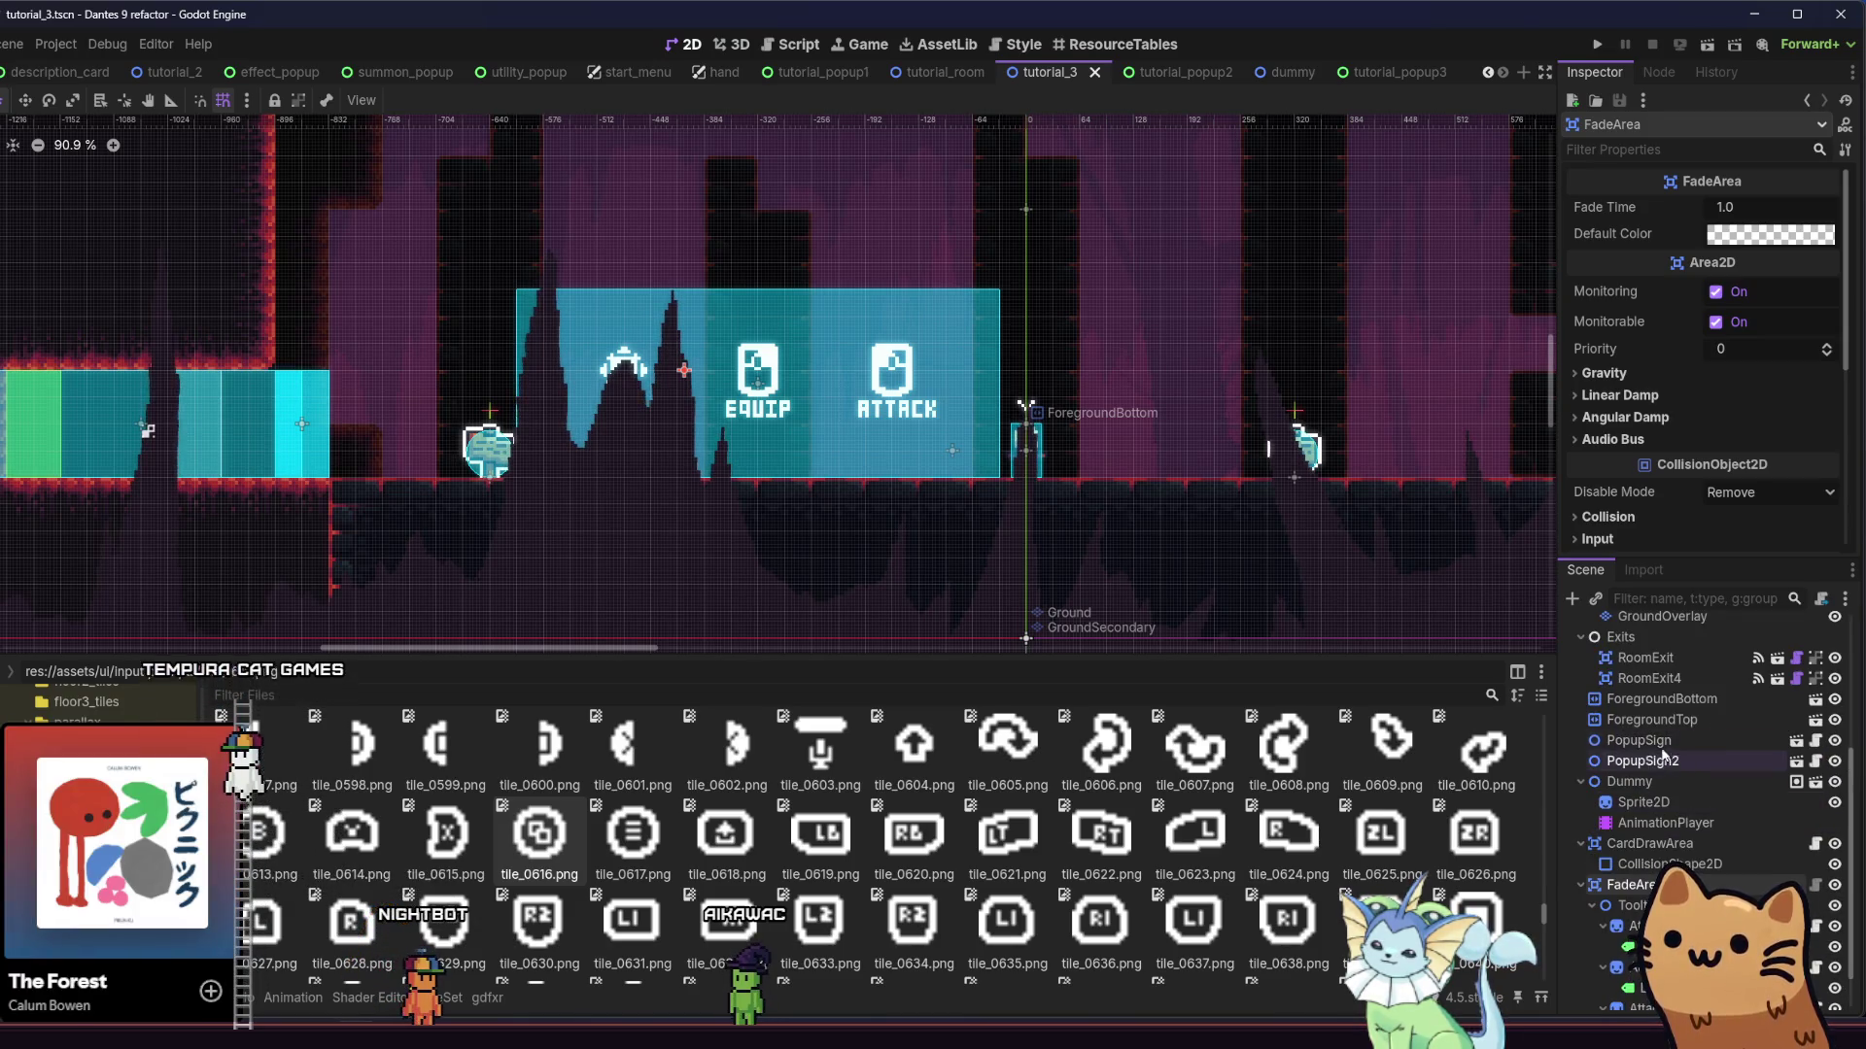
pyautogui.click(1652, 741)
pyautogui.moveTo(1672, 758); pyautogui.dragTo(1641, 754)
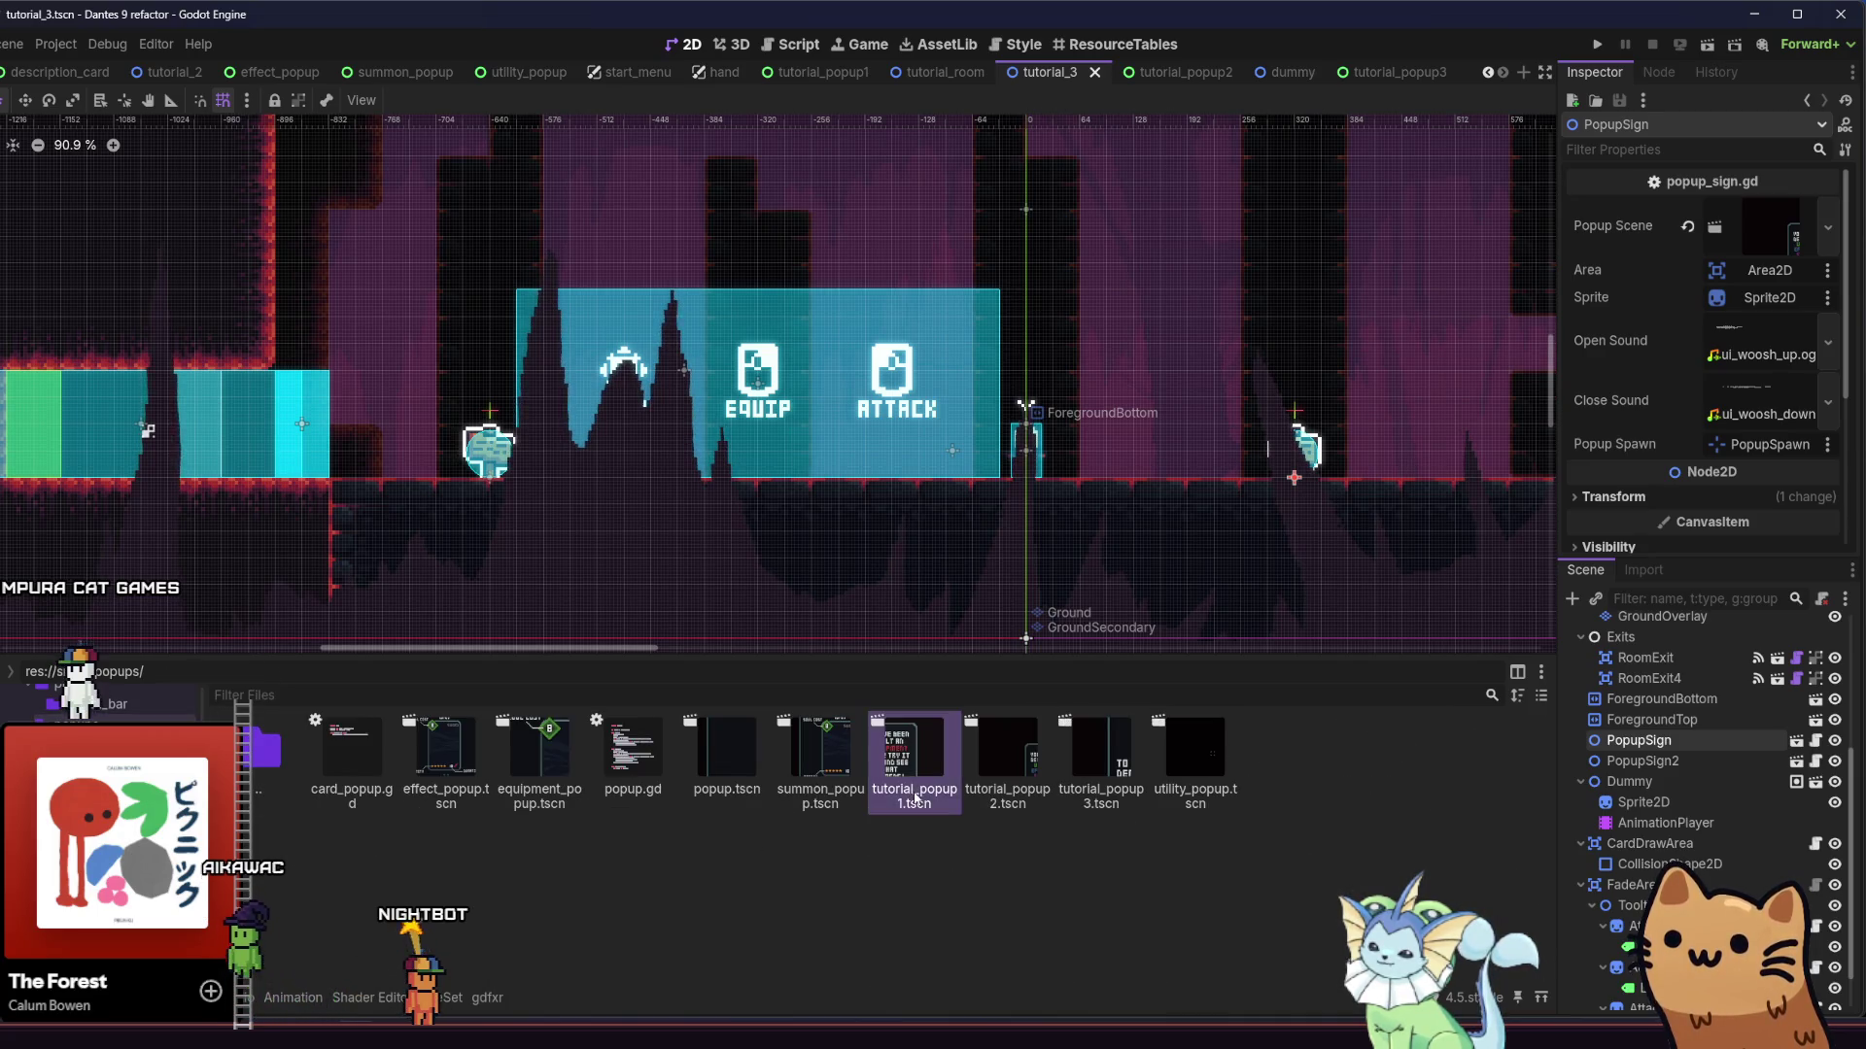
# Set PopupSign2's Popup Scene to tutorial_popup2.tscn
pyautogui.click(1008, 780)
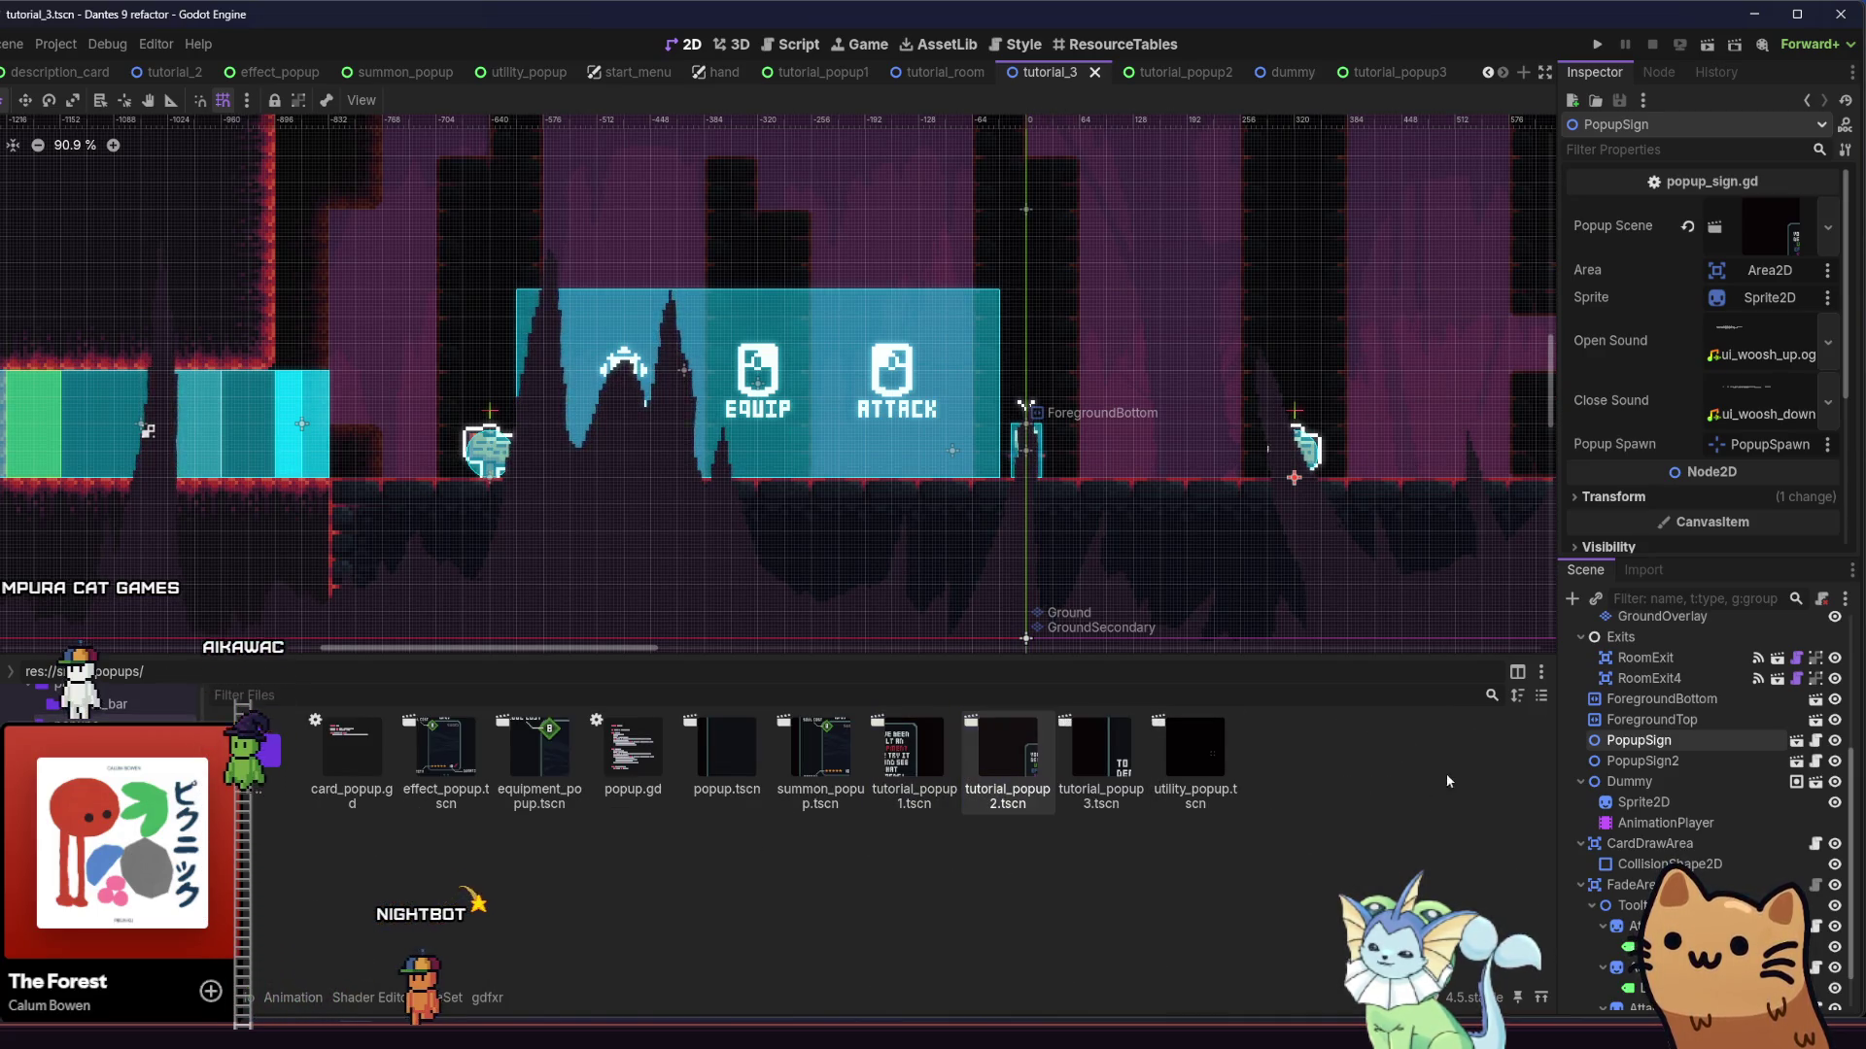
pyautogui.click(1643, 761)
pyautogui.moveTo(1007, 763)
pyautogui.mouseDown()
pyautogui.moveTo(1380, 524)
pyautogui.moveTo(1743, 249)
pyautogui.mouseUp()
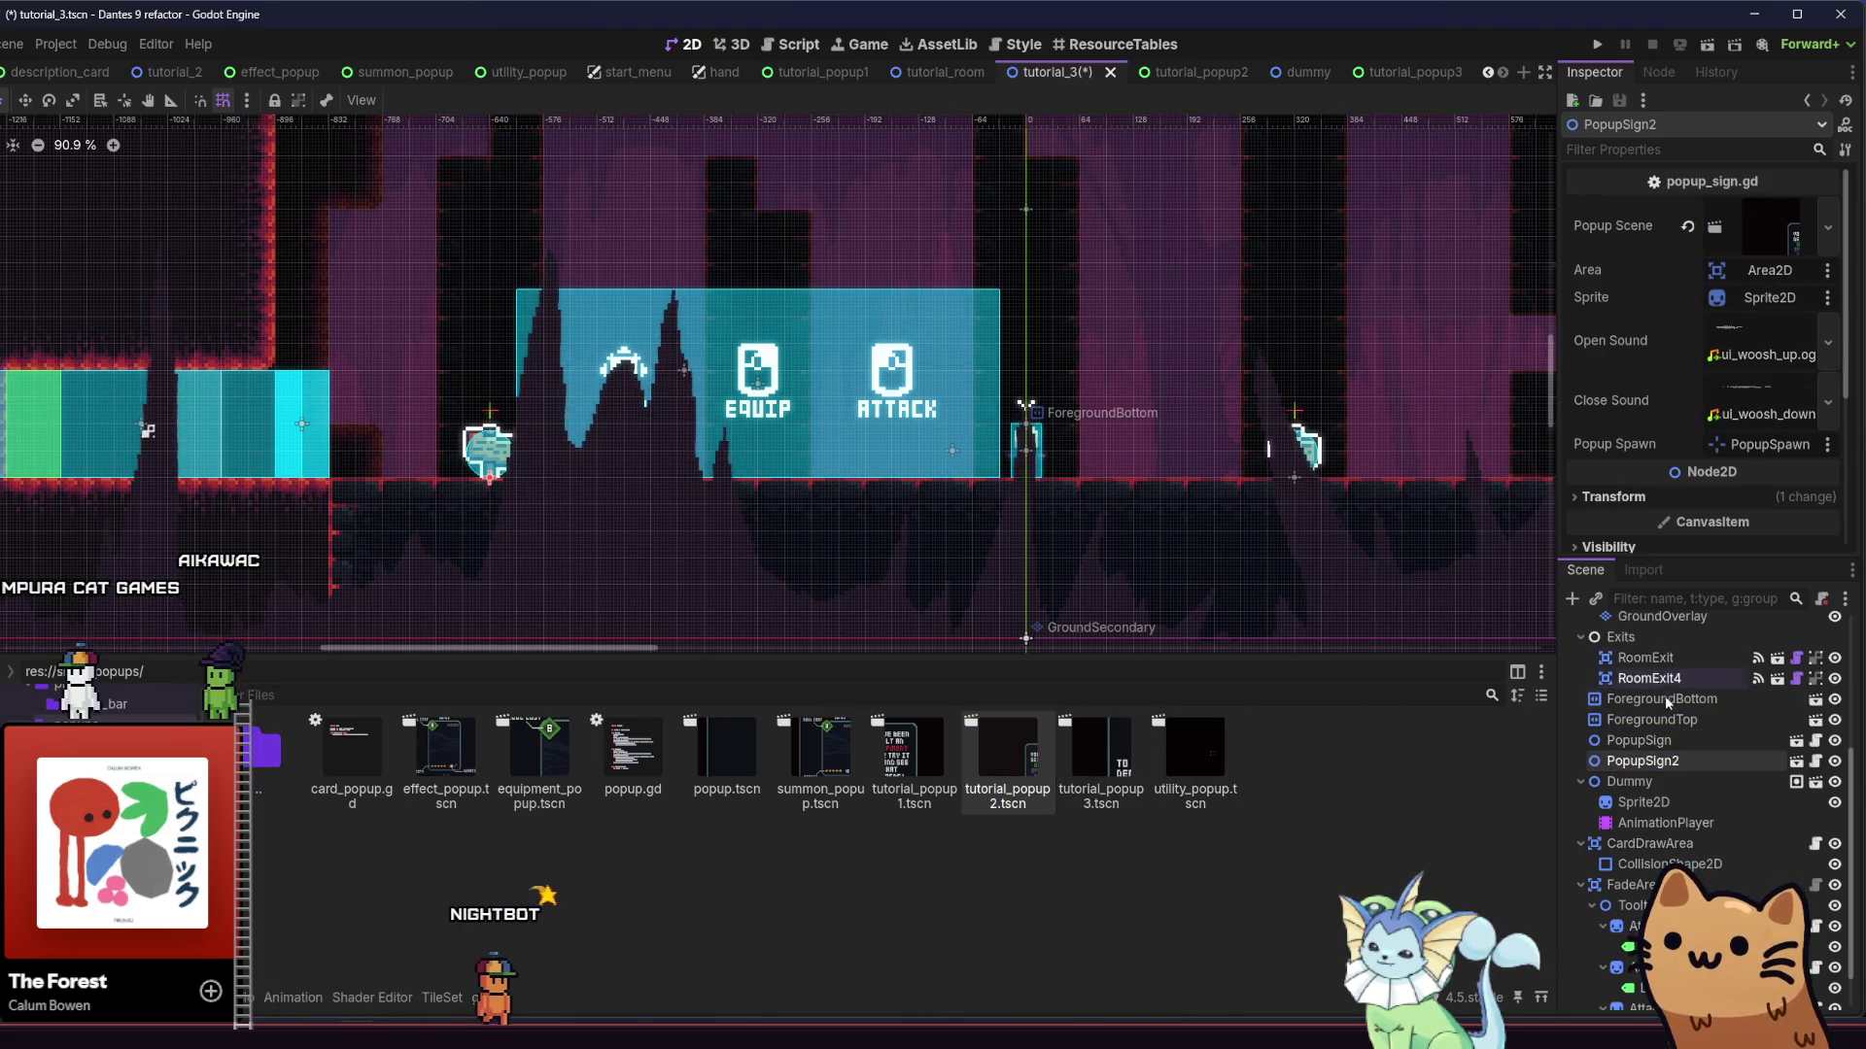
# Duplicate it into PopupSign3, shift it right, assign tutorial_popup3.tscn, and save
pyautogui.hotkey('ctrl', 'd')
pyautogui.scroll(5, 476, 452)
pyautogui.moveTo(477, 499); pyautogui.dragTo(740, 498)
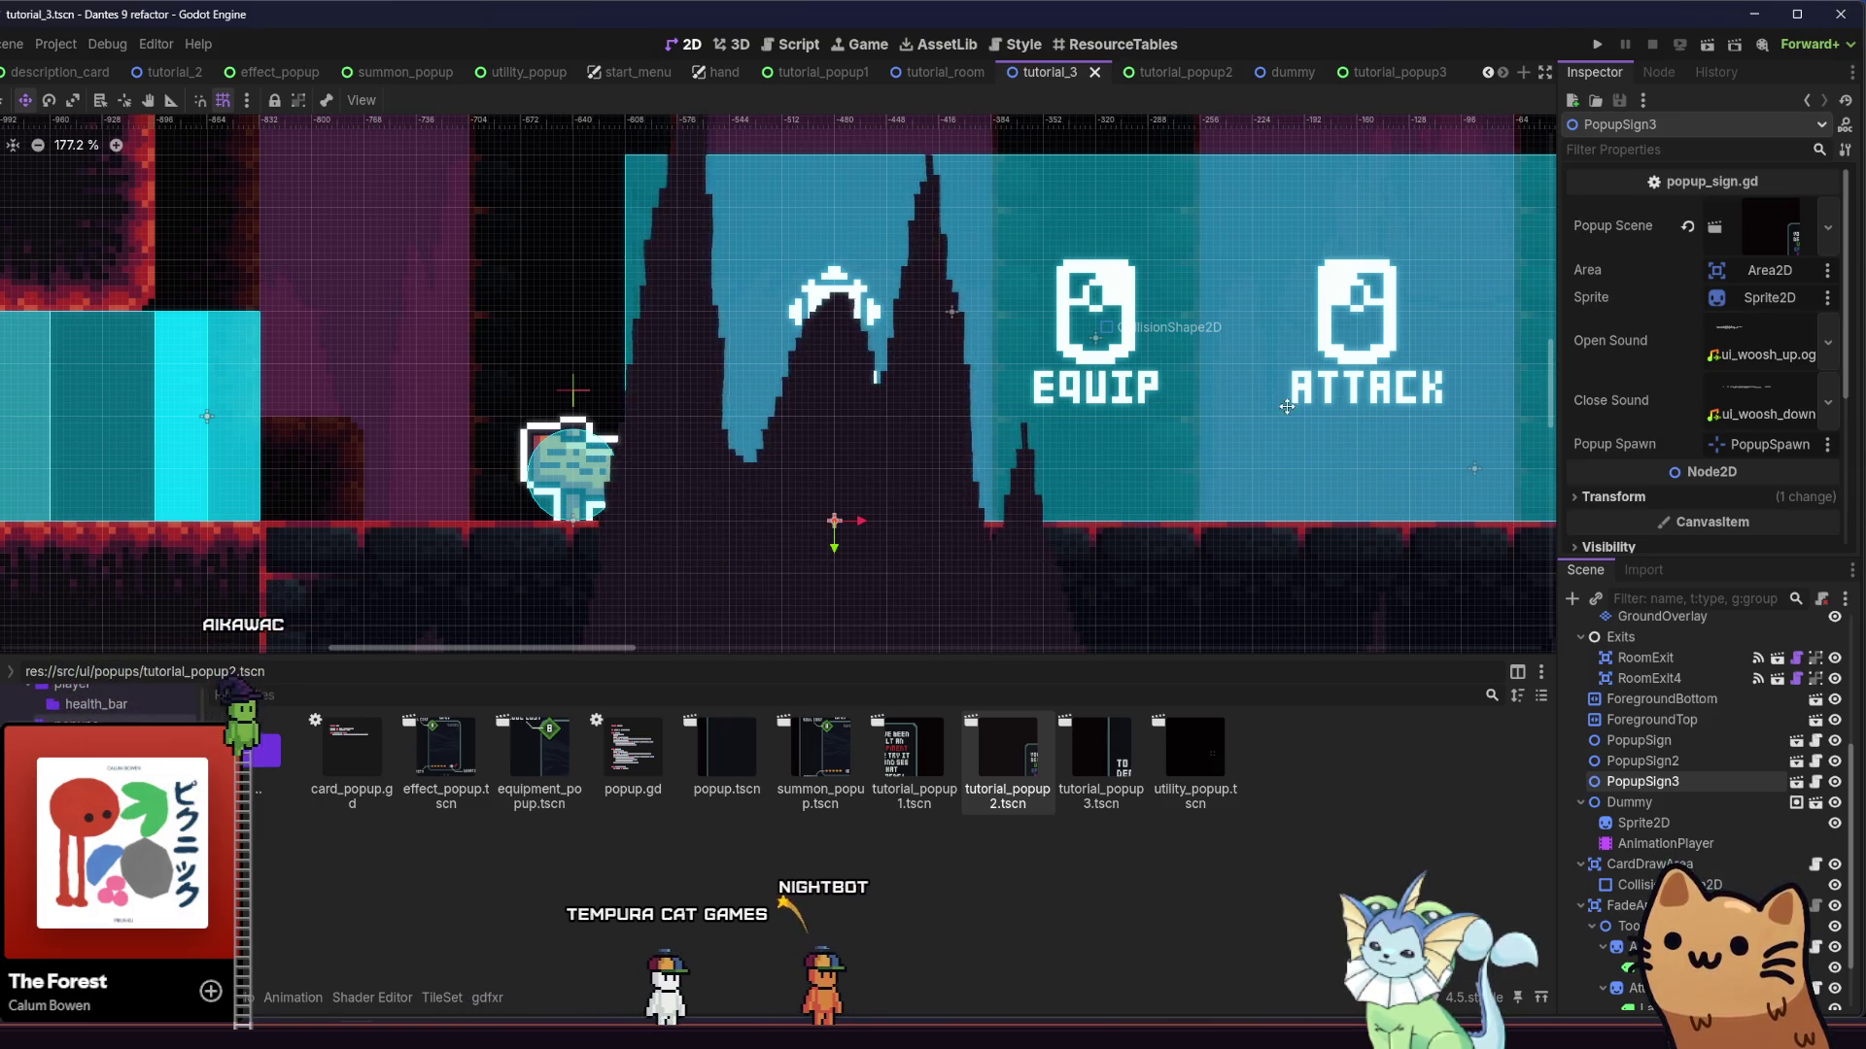
pyautogui.click(1073, 764)
pyautogui.moveTo(1091, 783); pyautogui.dragTo(1764, 228)
pyautogui.hotkey('ctrl', 's')
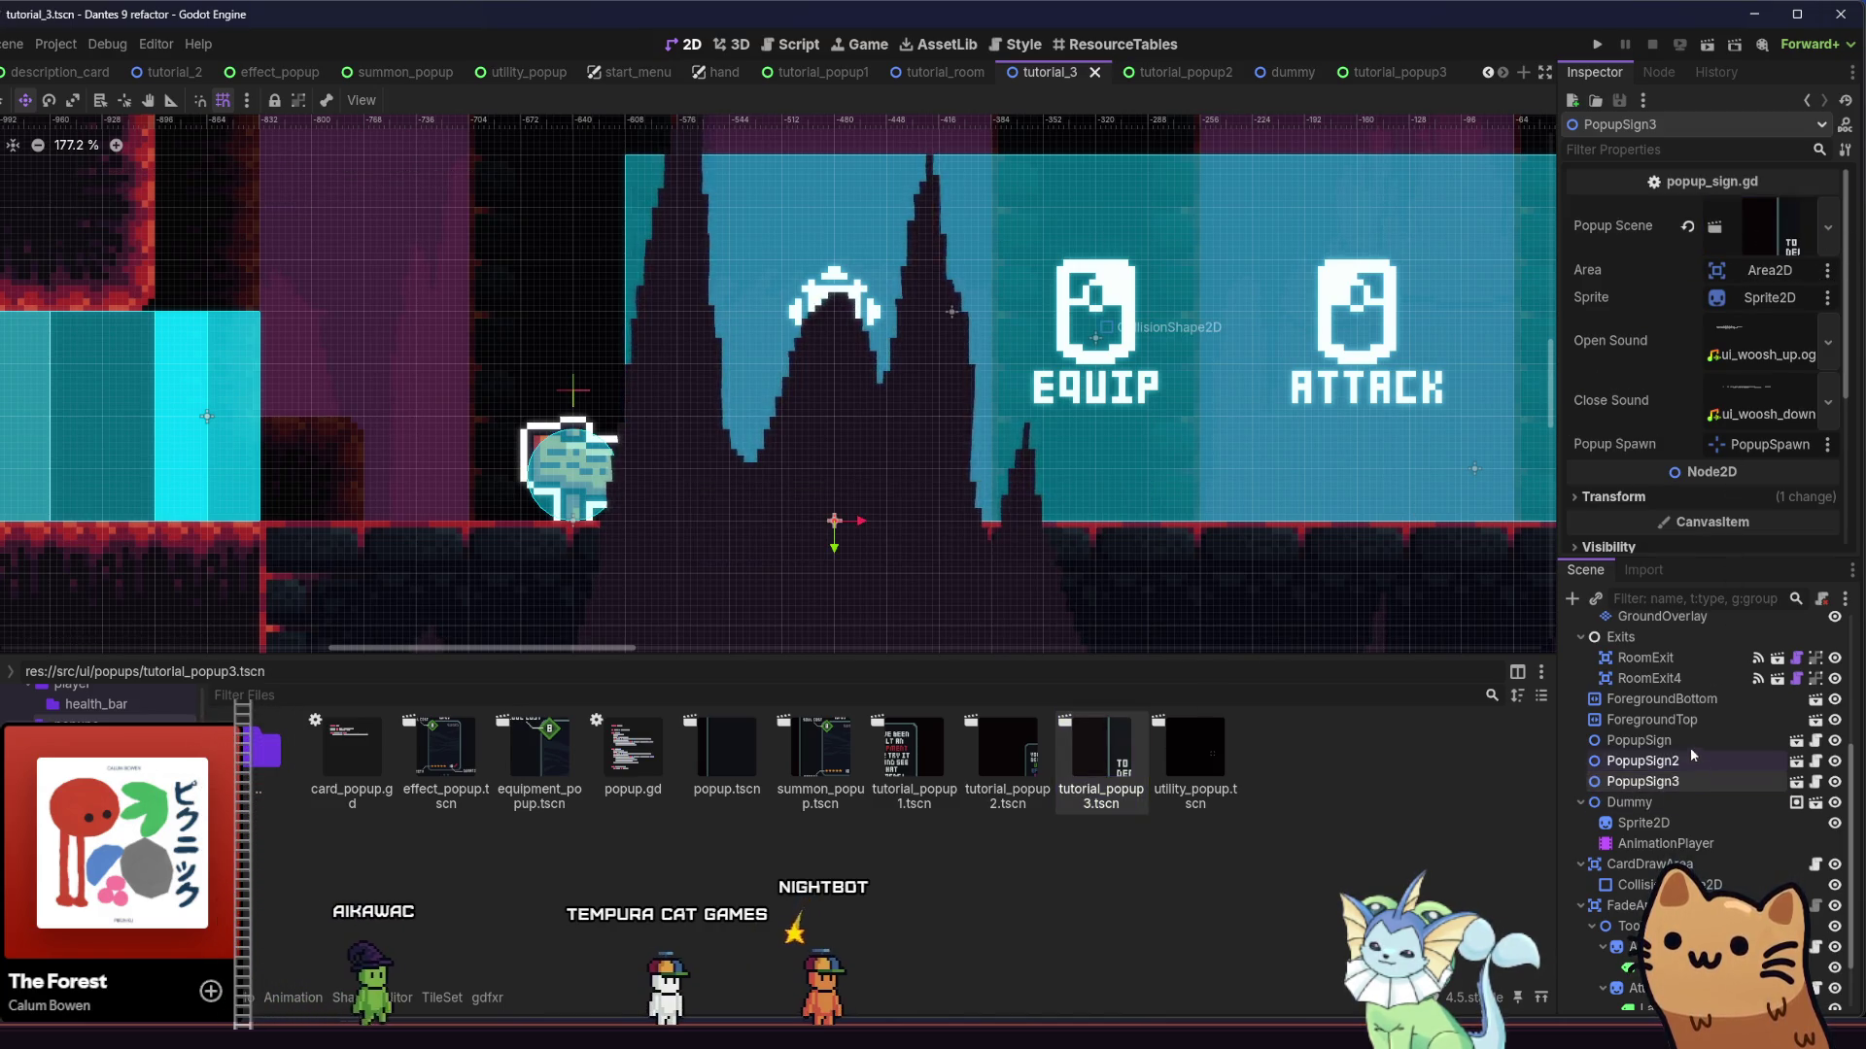
# Give PopupSign the effect_popup.tscn scene, save, and run the game
pyautogui.doubleClick(1642, 740)
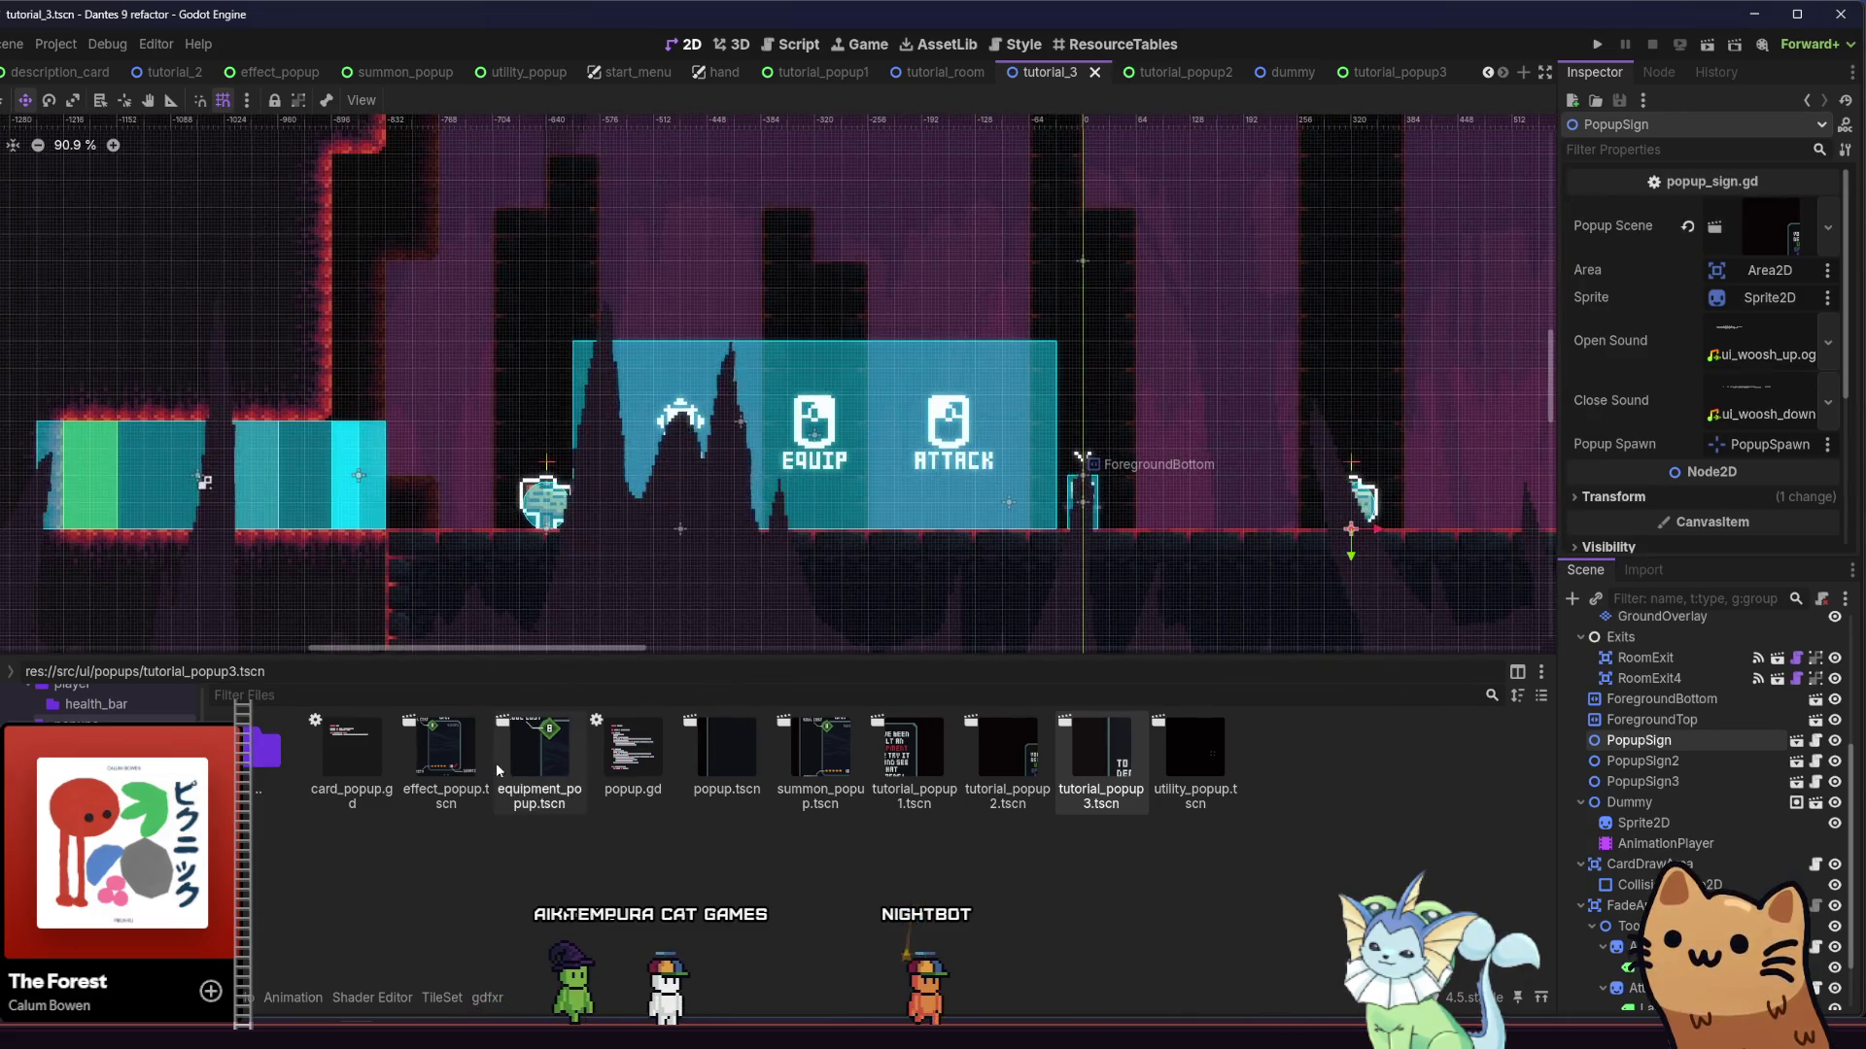
pyautogui.moveTo(445, 762)
pyautogui.mouseDown()
pyautogui.moveTo(467, 820)
pyautogui.moveTo(1117, 486)
pyautogui.moveTo(1764, 228)
pyautogui.mouseUp()
pyautogui.hotkey('ctrl', 's')
pyautogui.click(1596, 44)
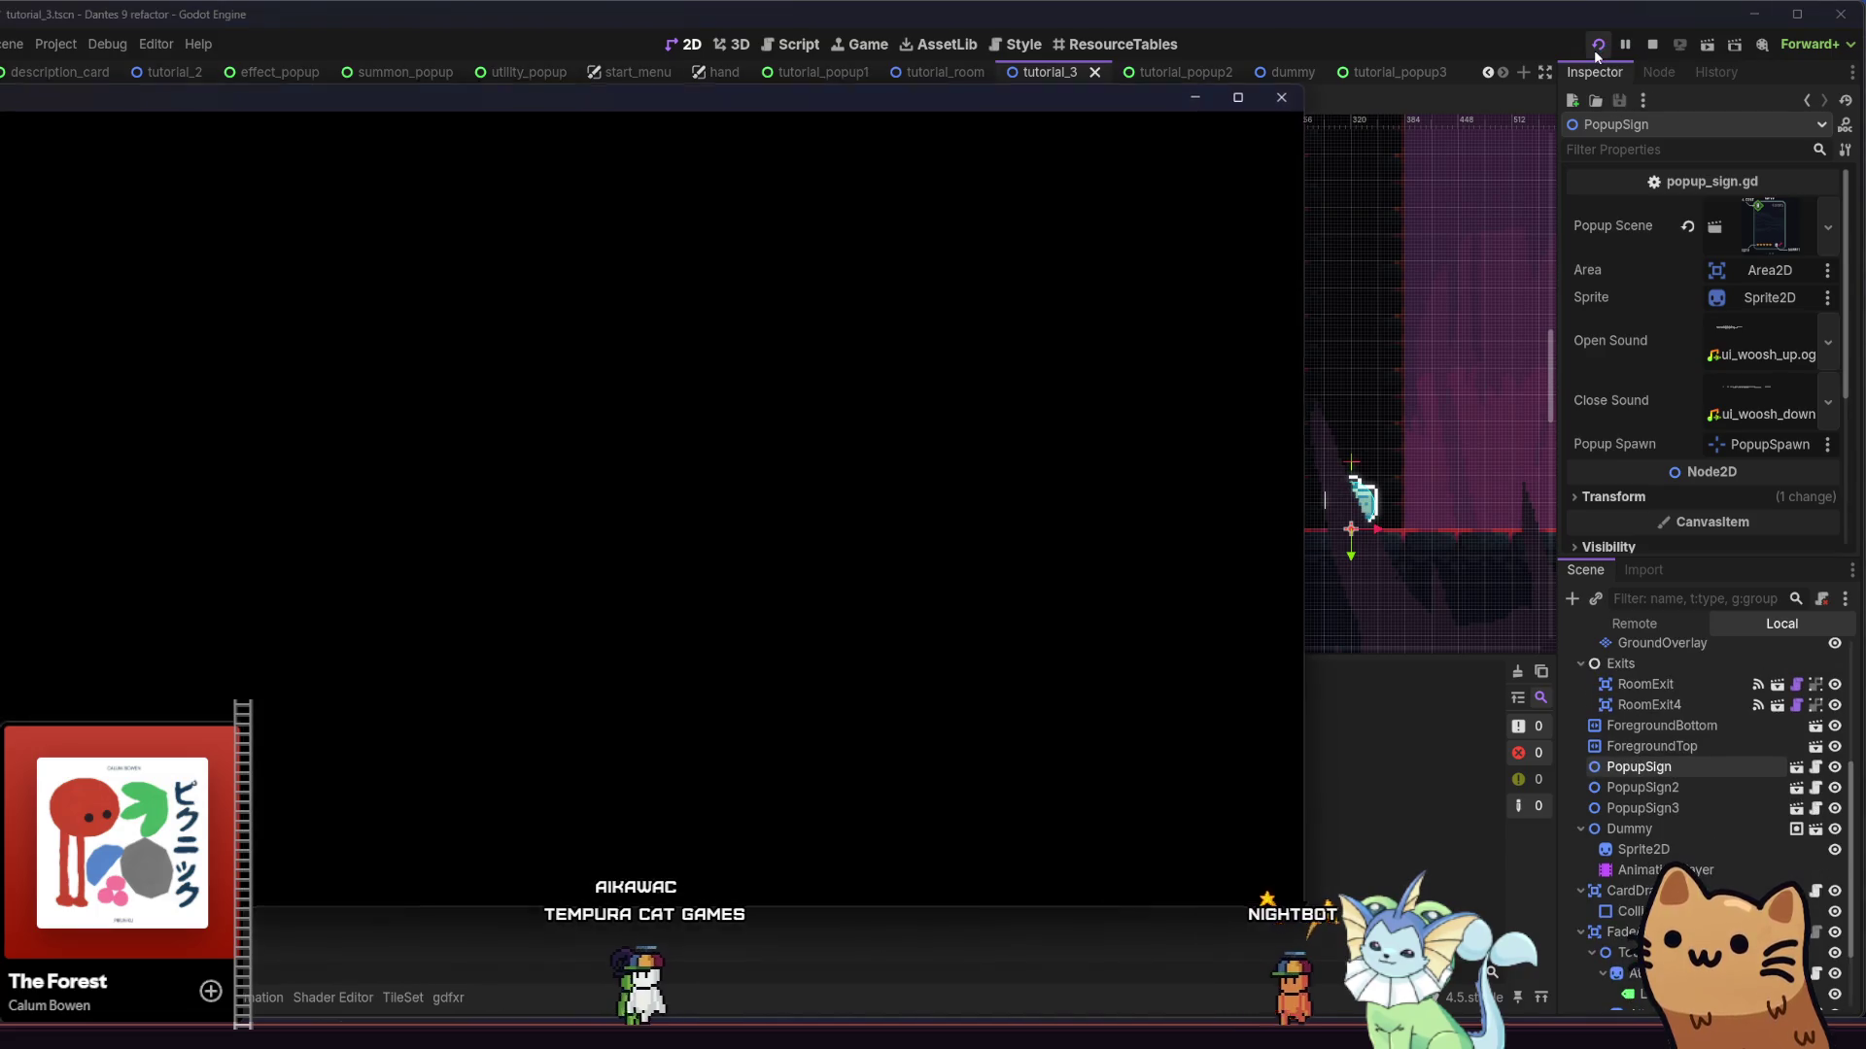
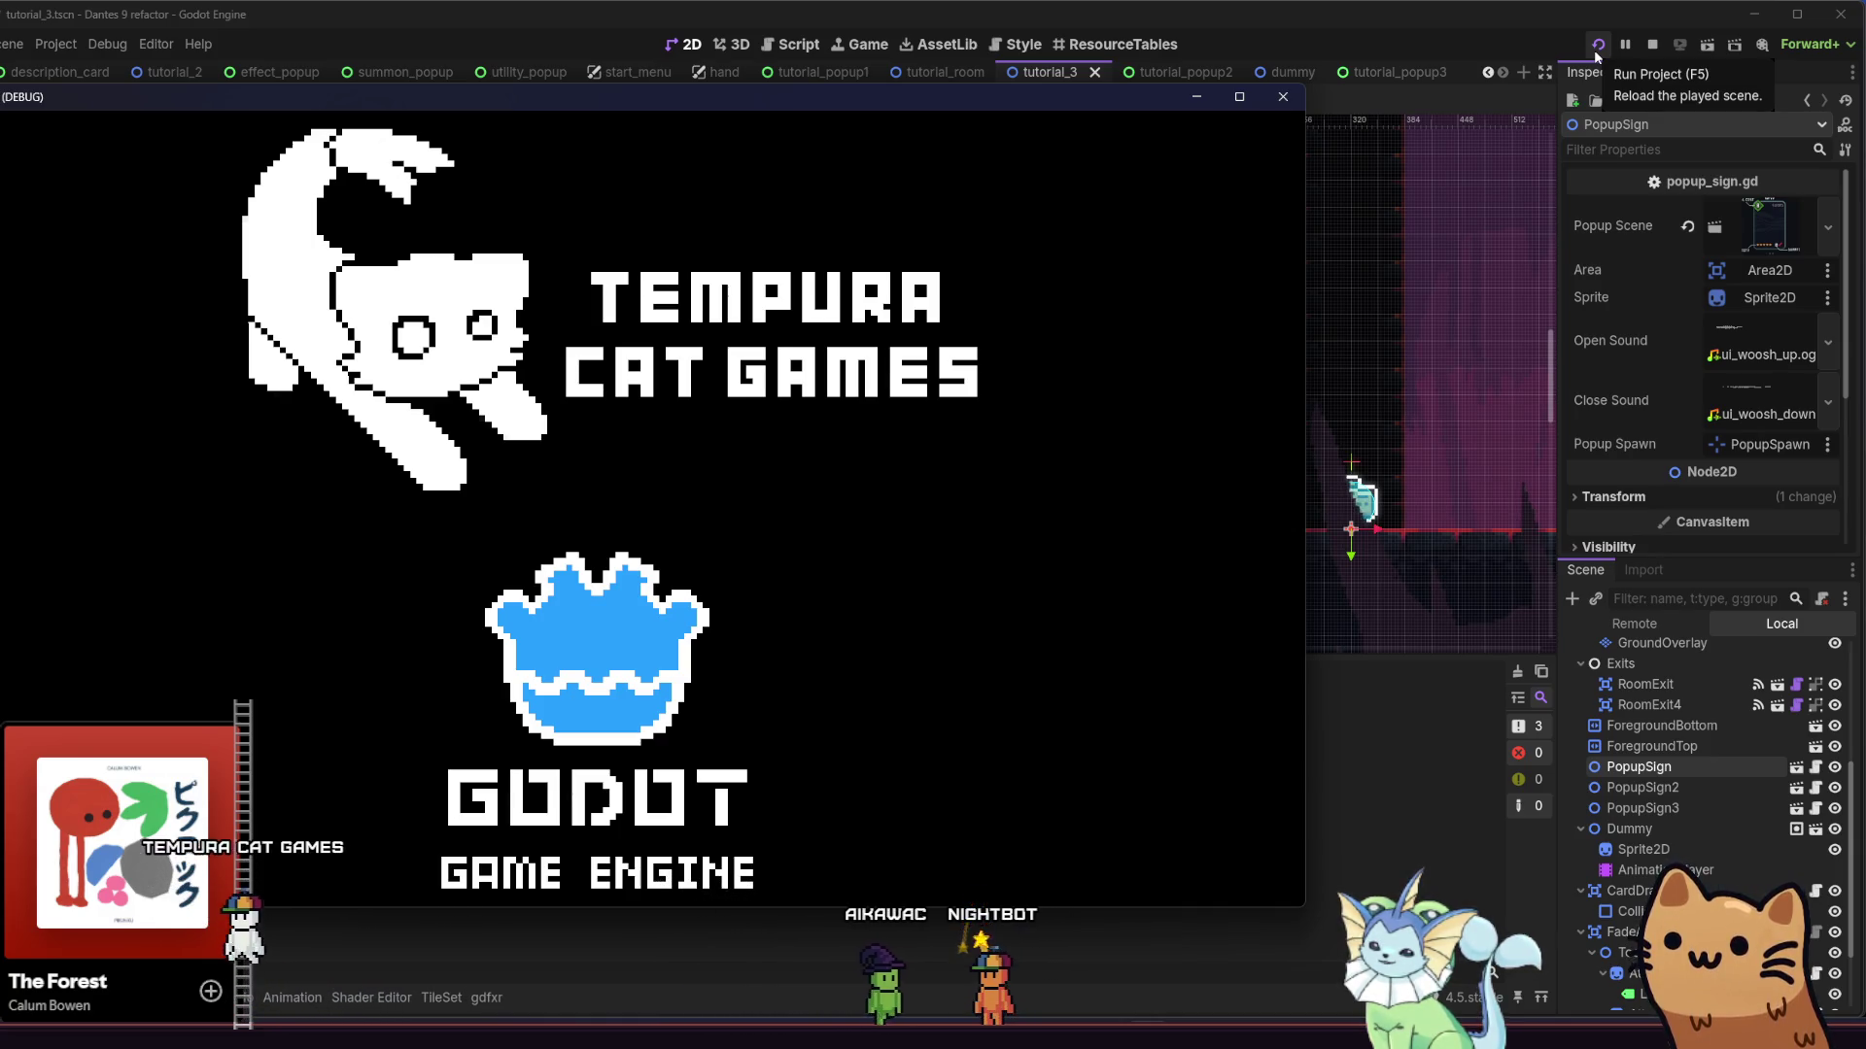
# Run the project, start the tutorial, and move the cat through the cave to the training dummy
pyautogui.click(1596, 48)
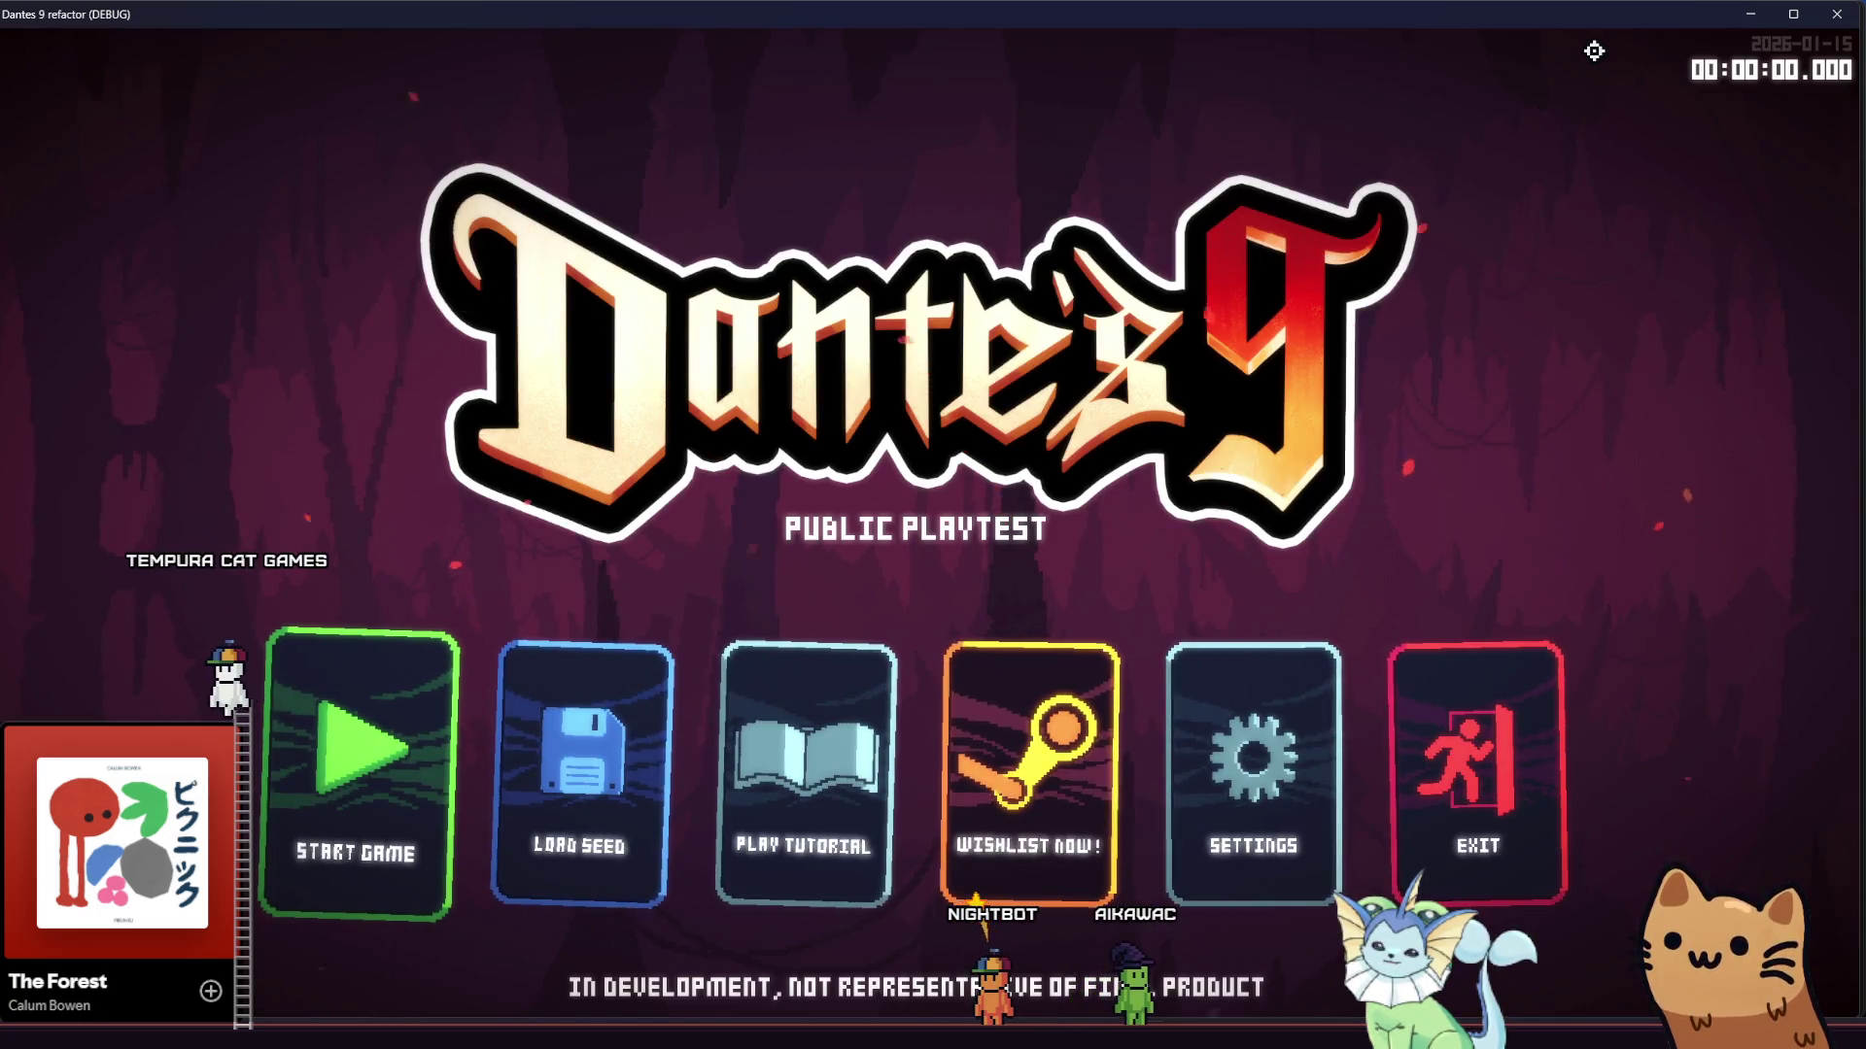
pyautogui.click(807, 722)
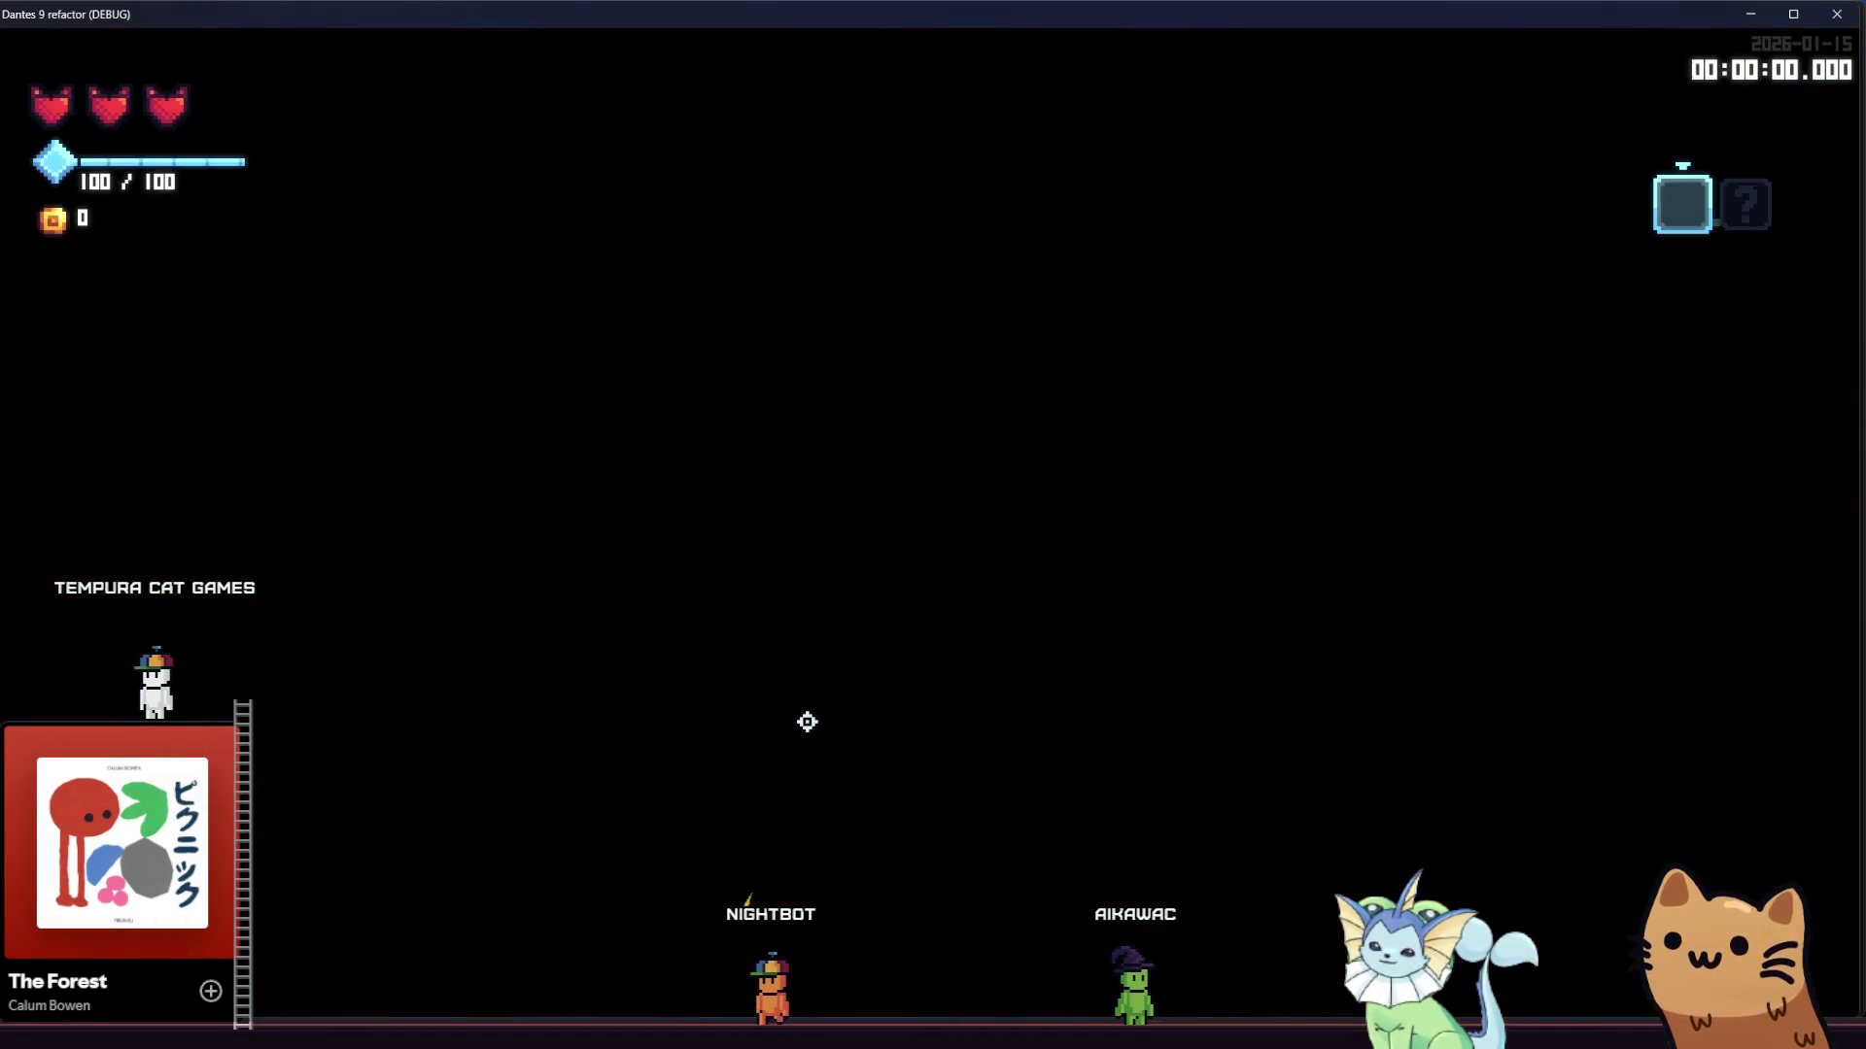
pyautogui.press('d')
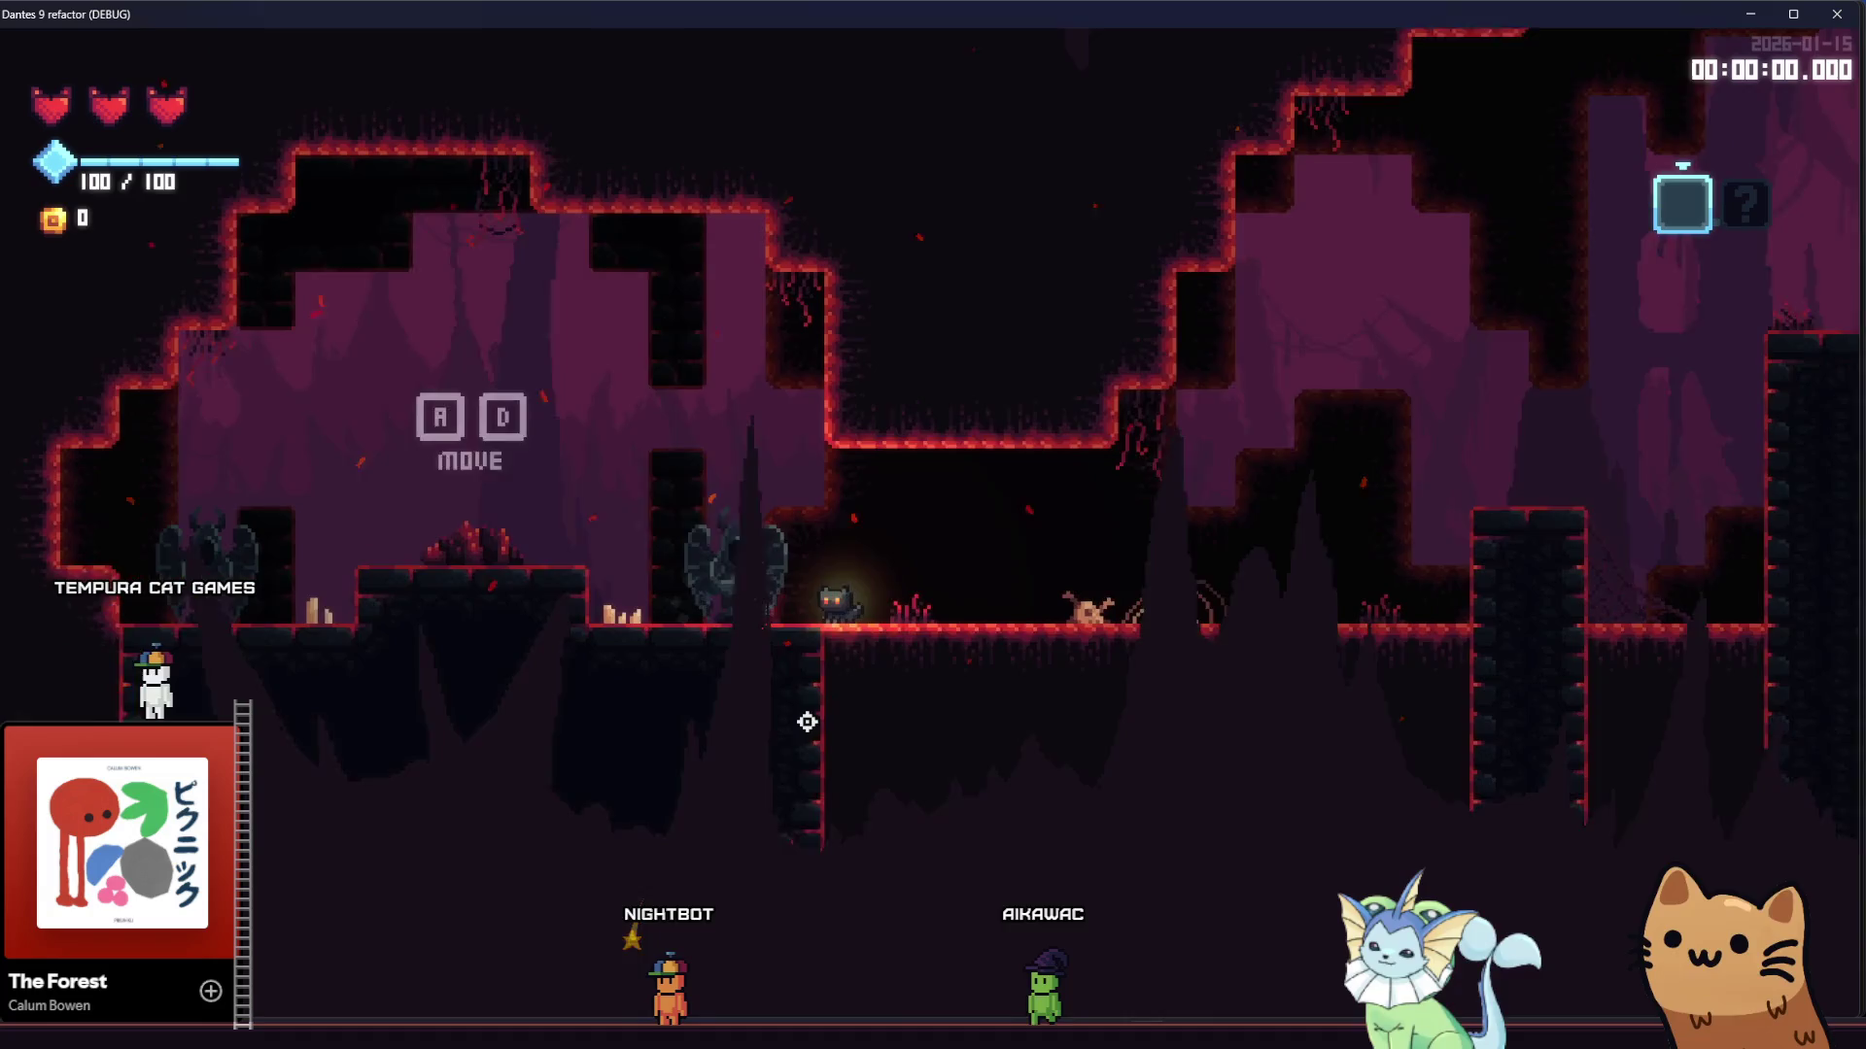
pyautogui.press('space')
pyautogui.press('d')
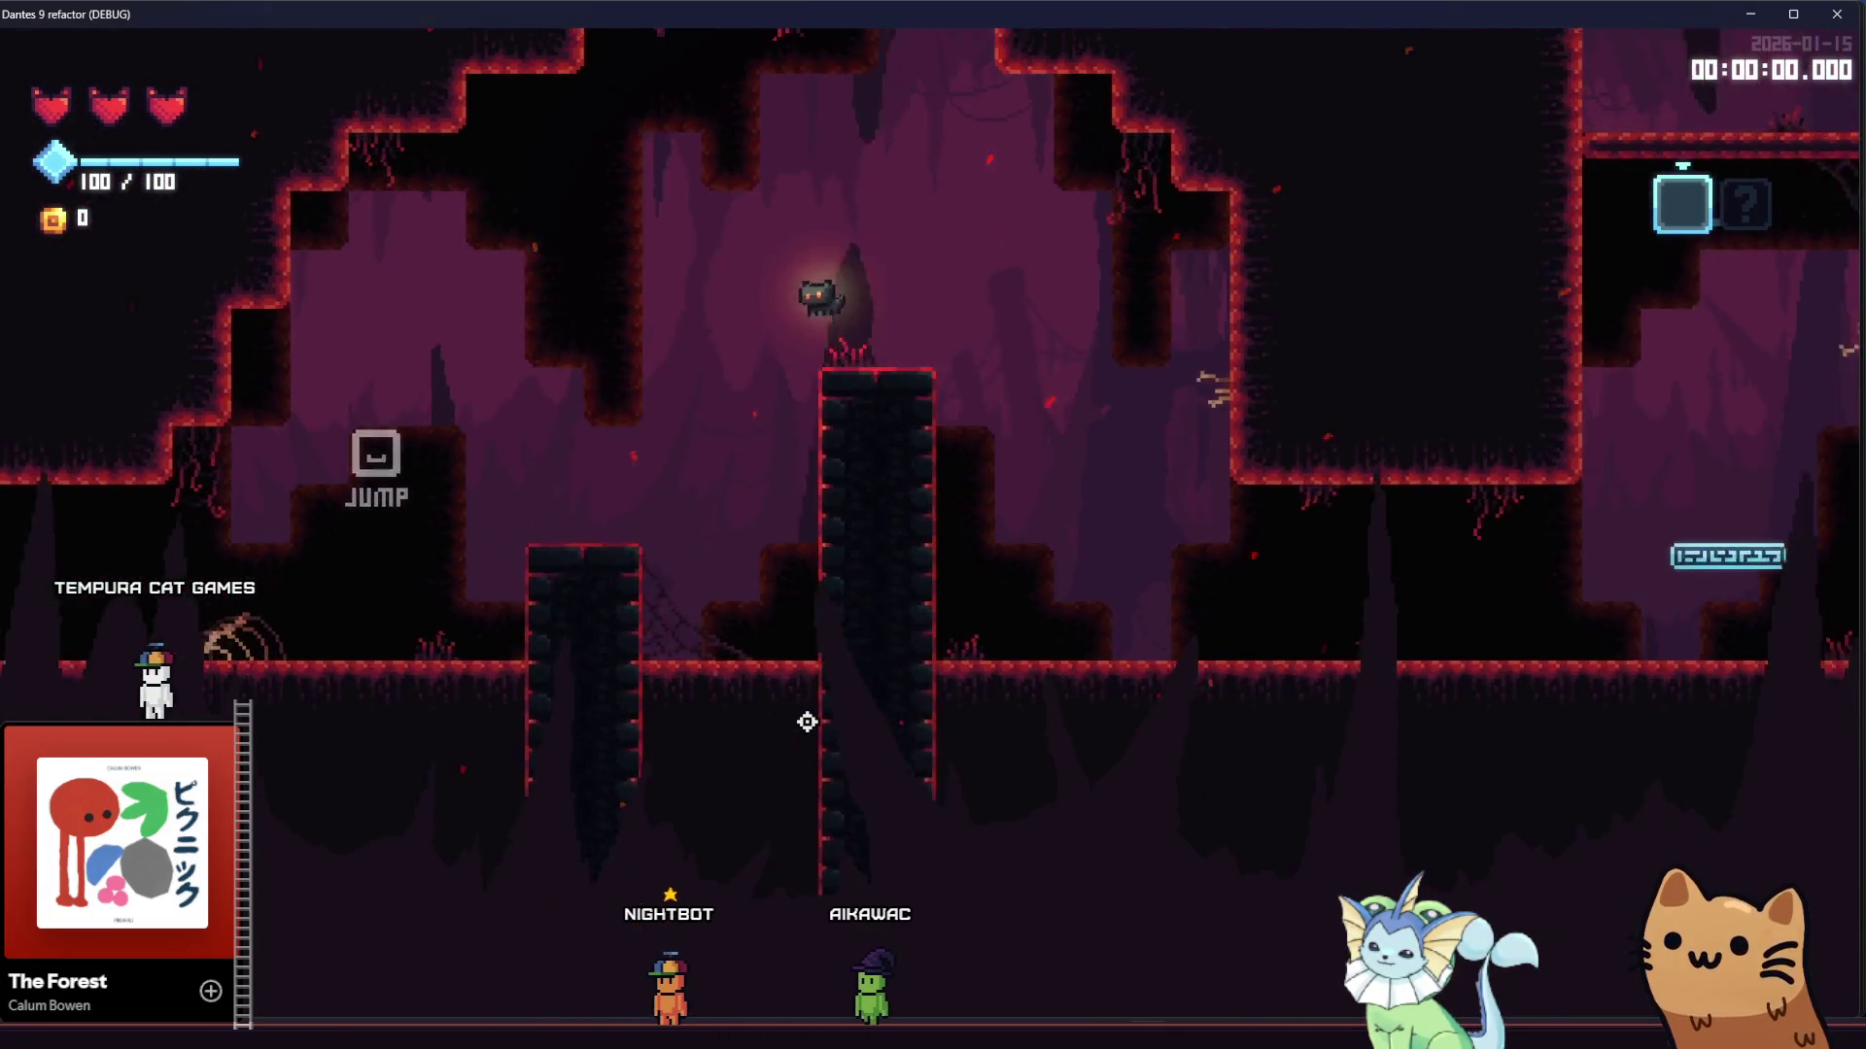
pyautogui.press('space')
pyautogui.press('space')
pyautogui.press('d')
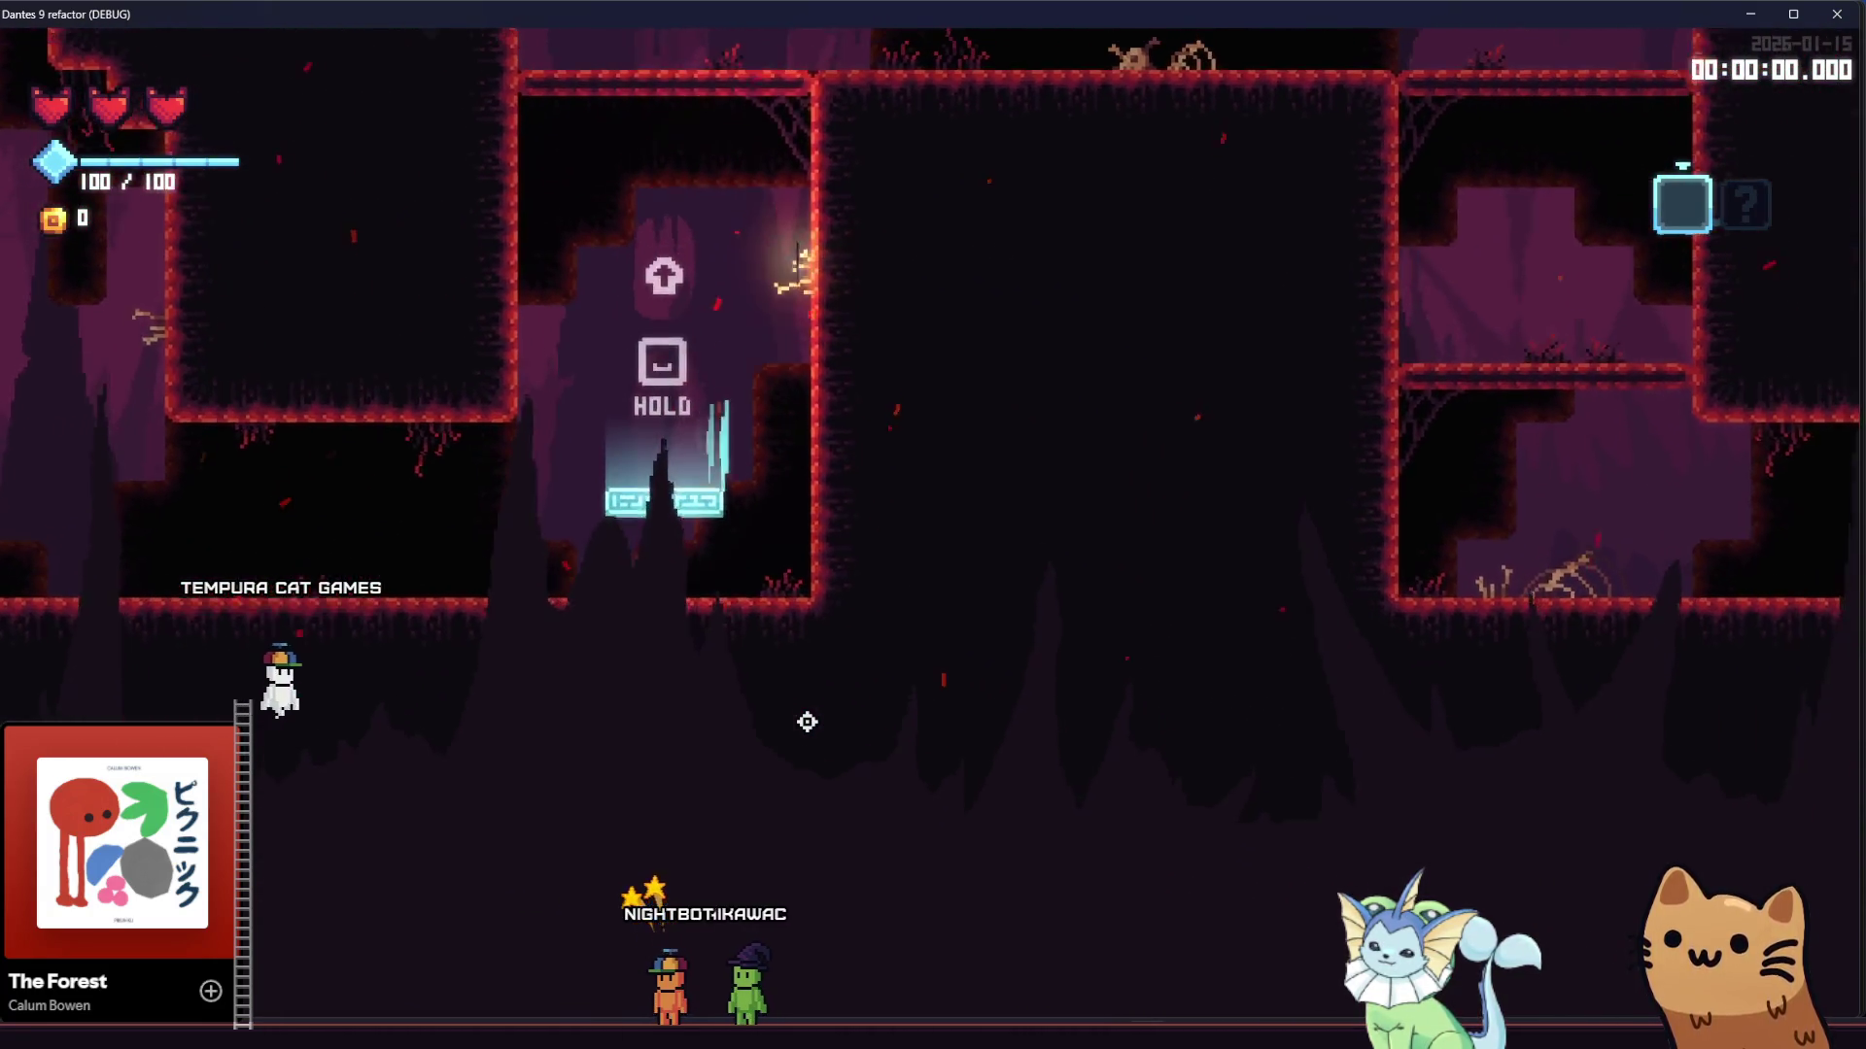
pyautogui.press('d')
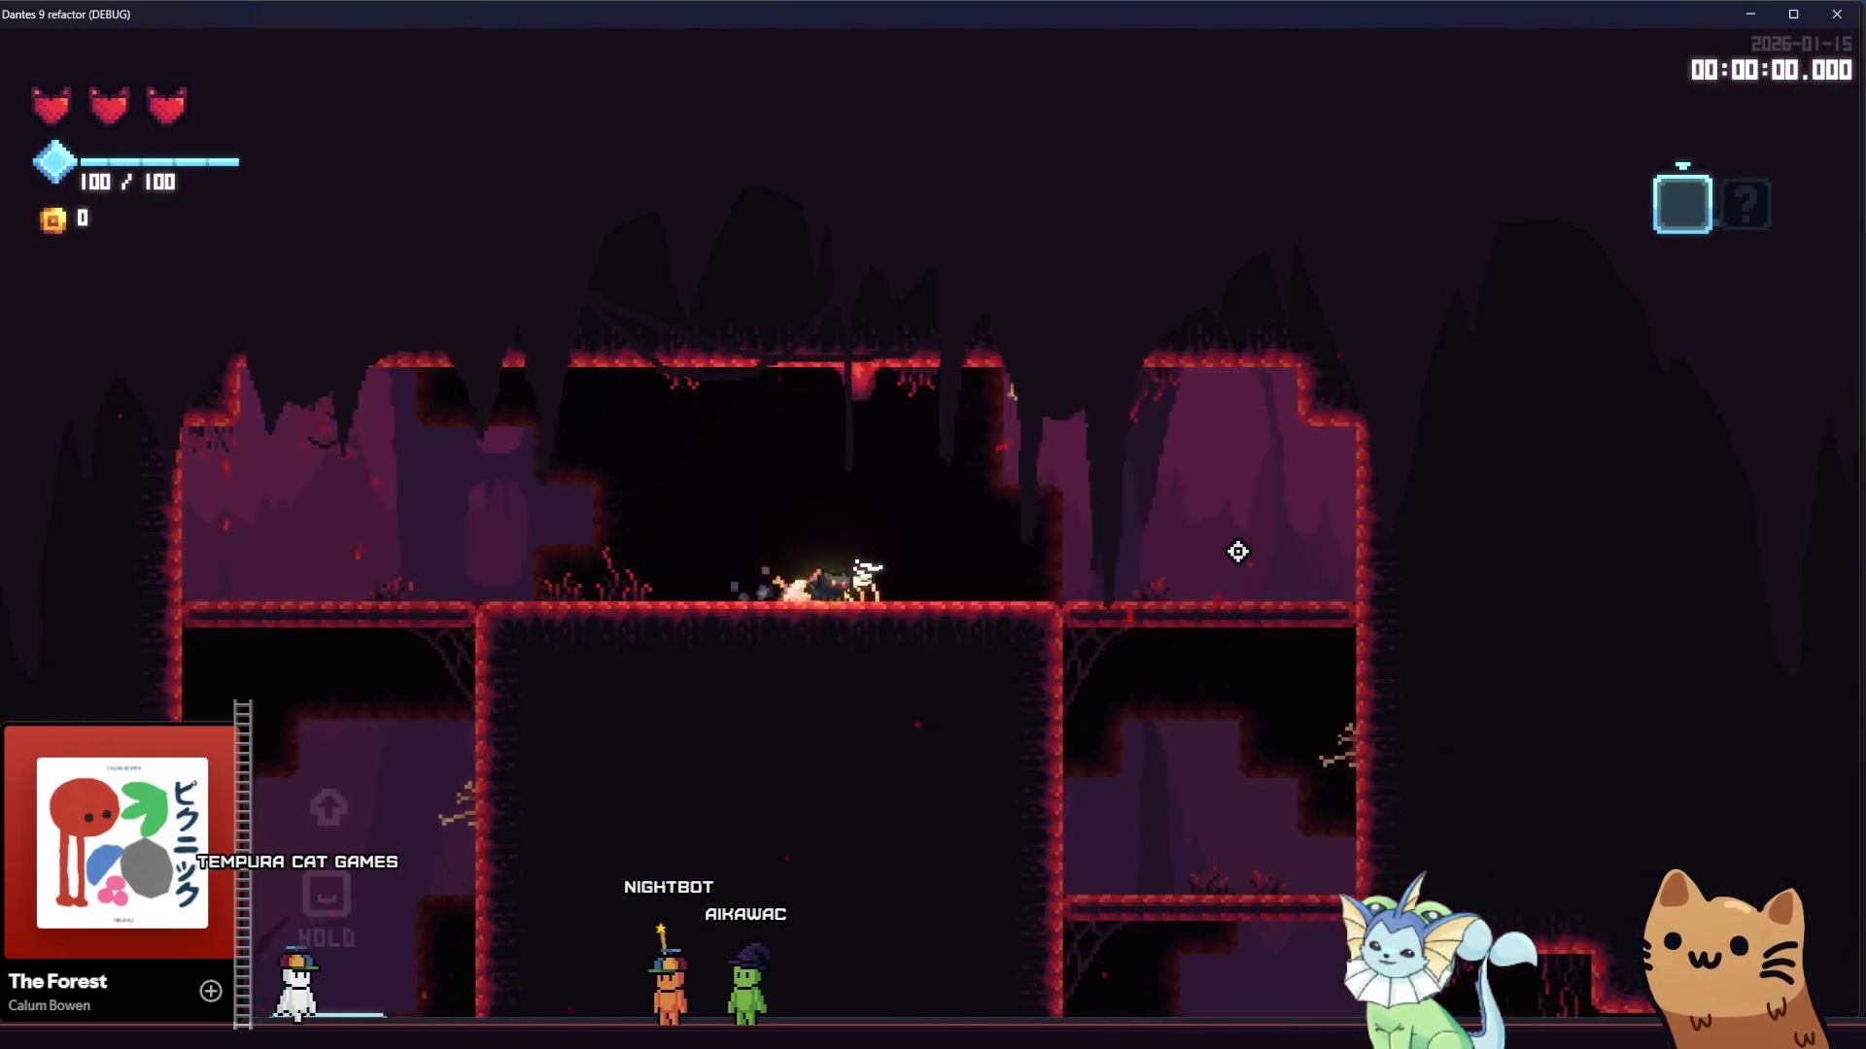
pyautogui.press('d')
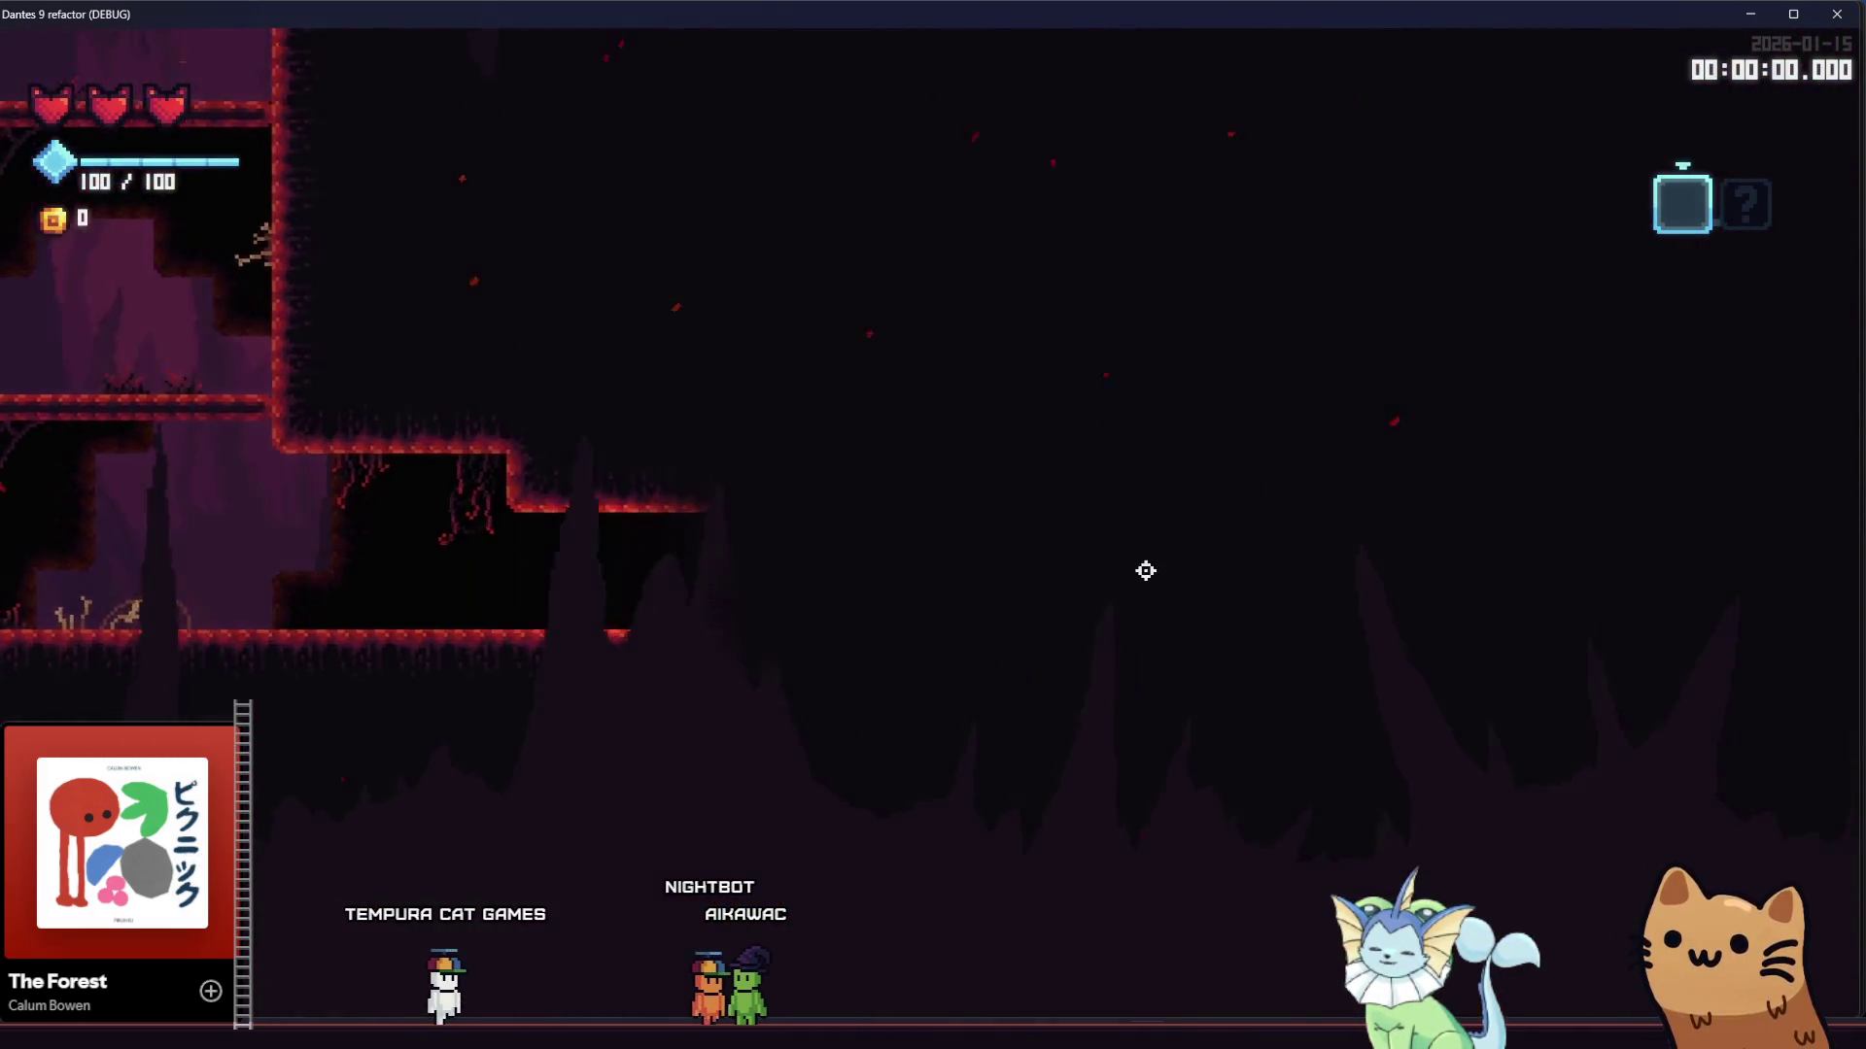
pyautogui.press('d')
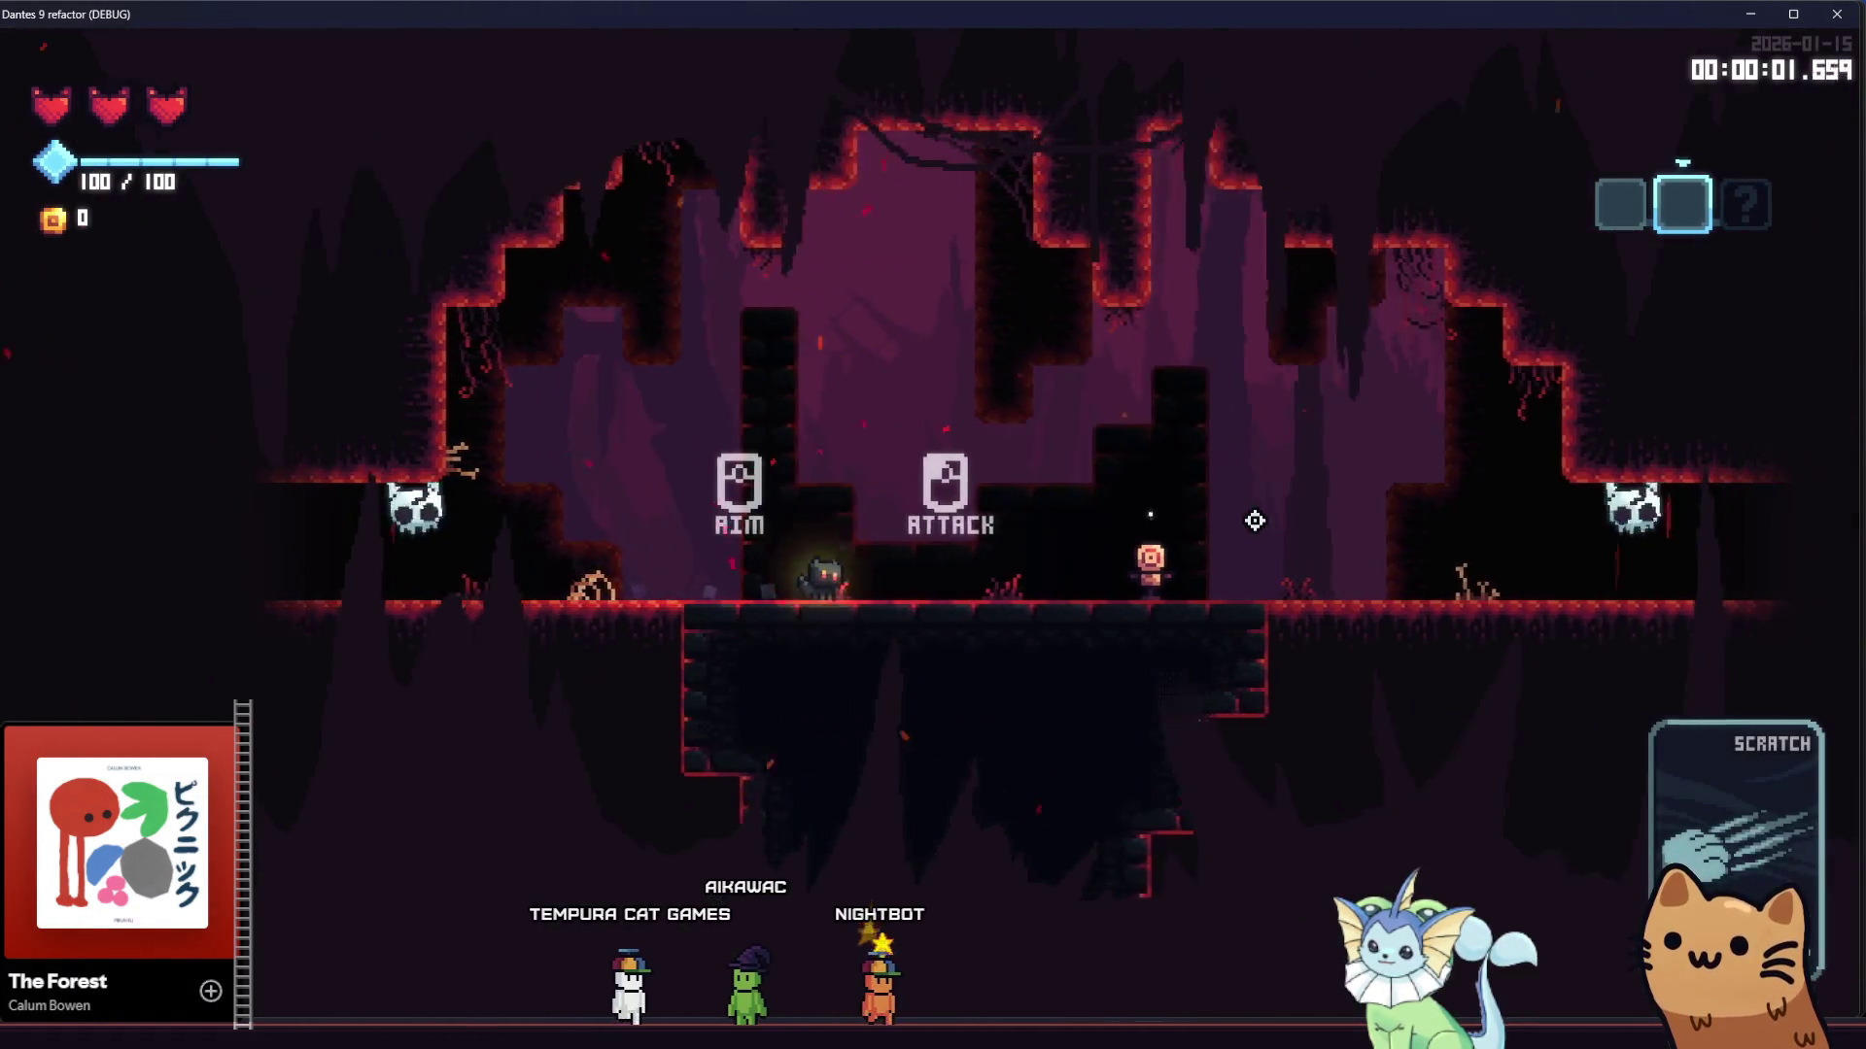
# Pick up the pistol card in the pistol room and shoot the training dummy repeatedly
pyautogui.press('d')
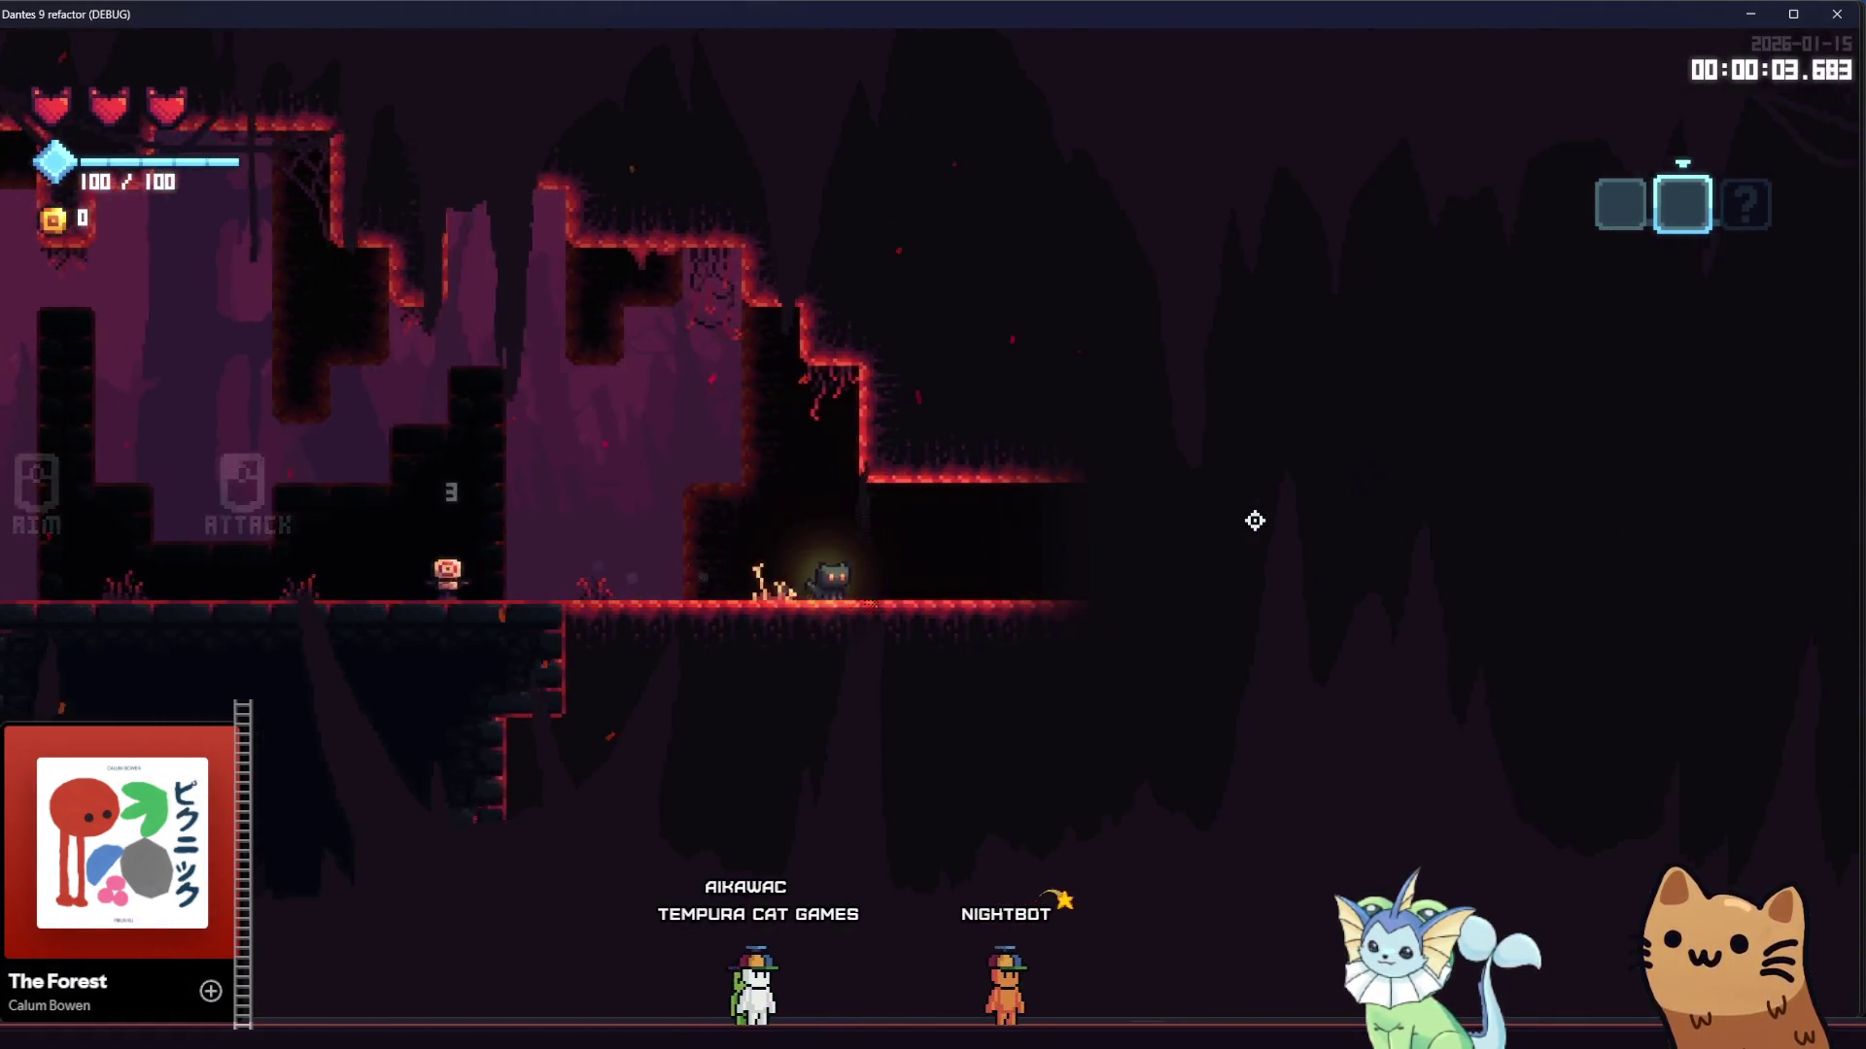
pyautogui.press('d')
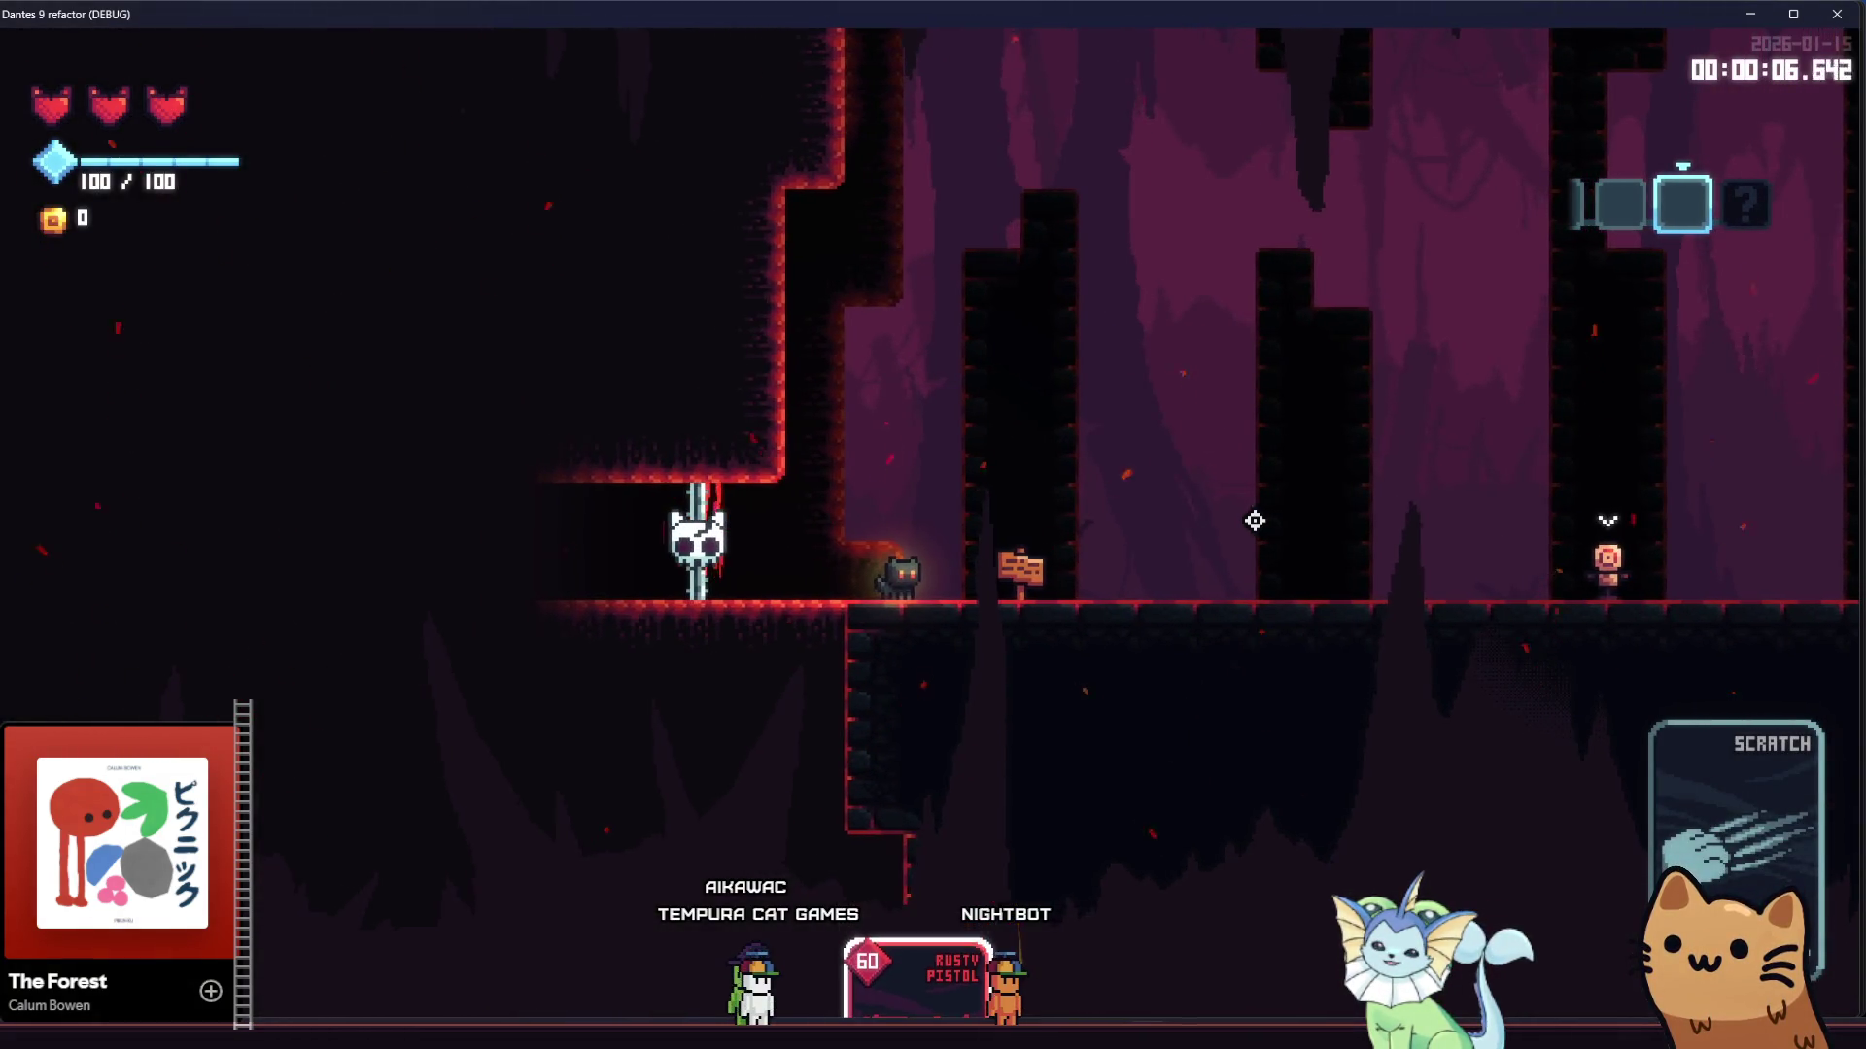
pyautogui.press('d')
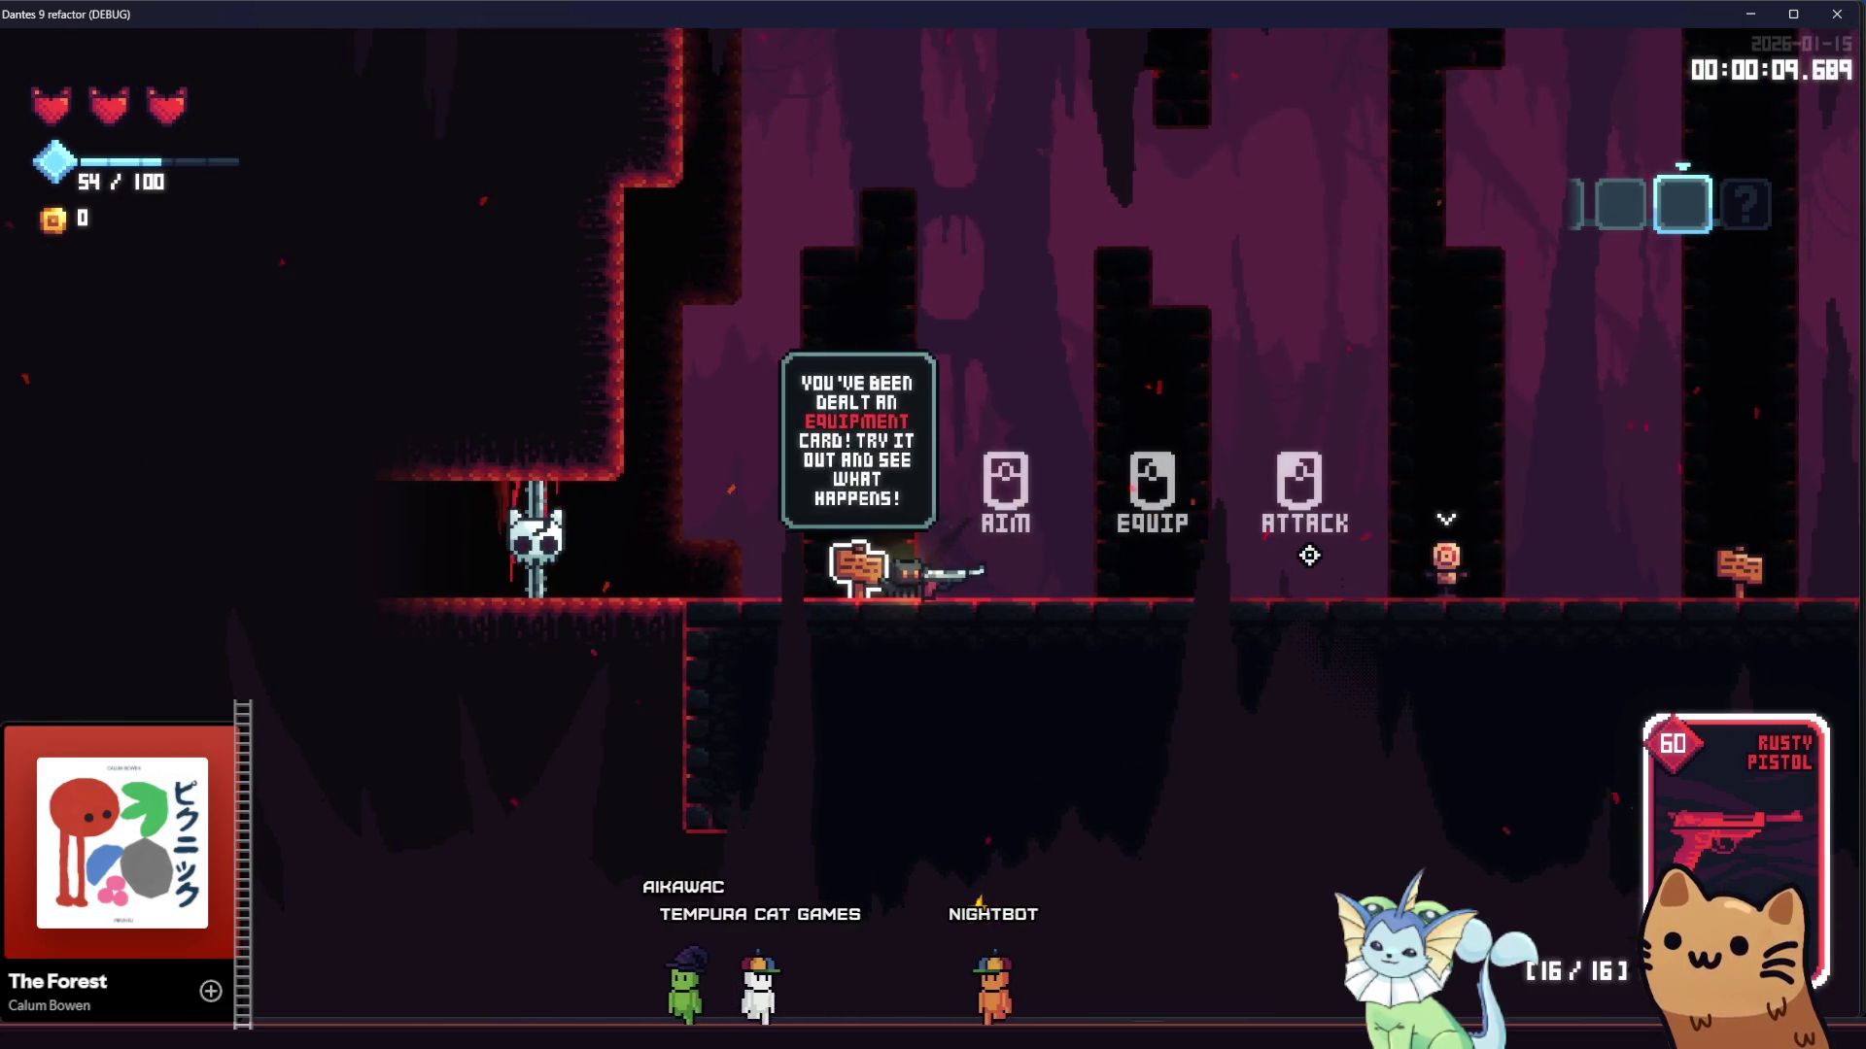
pyautogui.press('d')
pyautogui.click(1333, 556)
pyautogui.click(1336, 559)
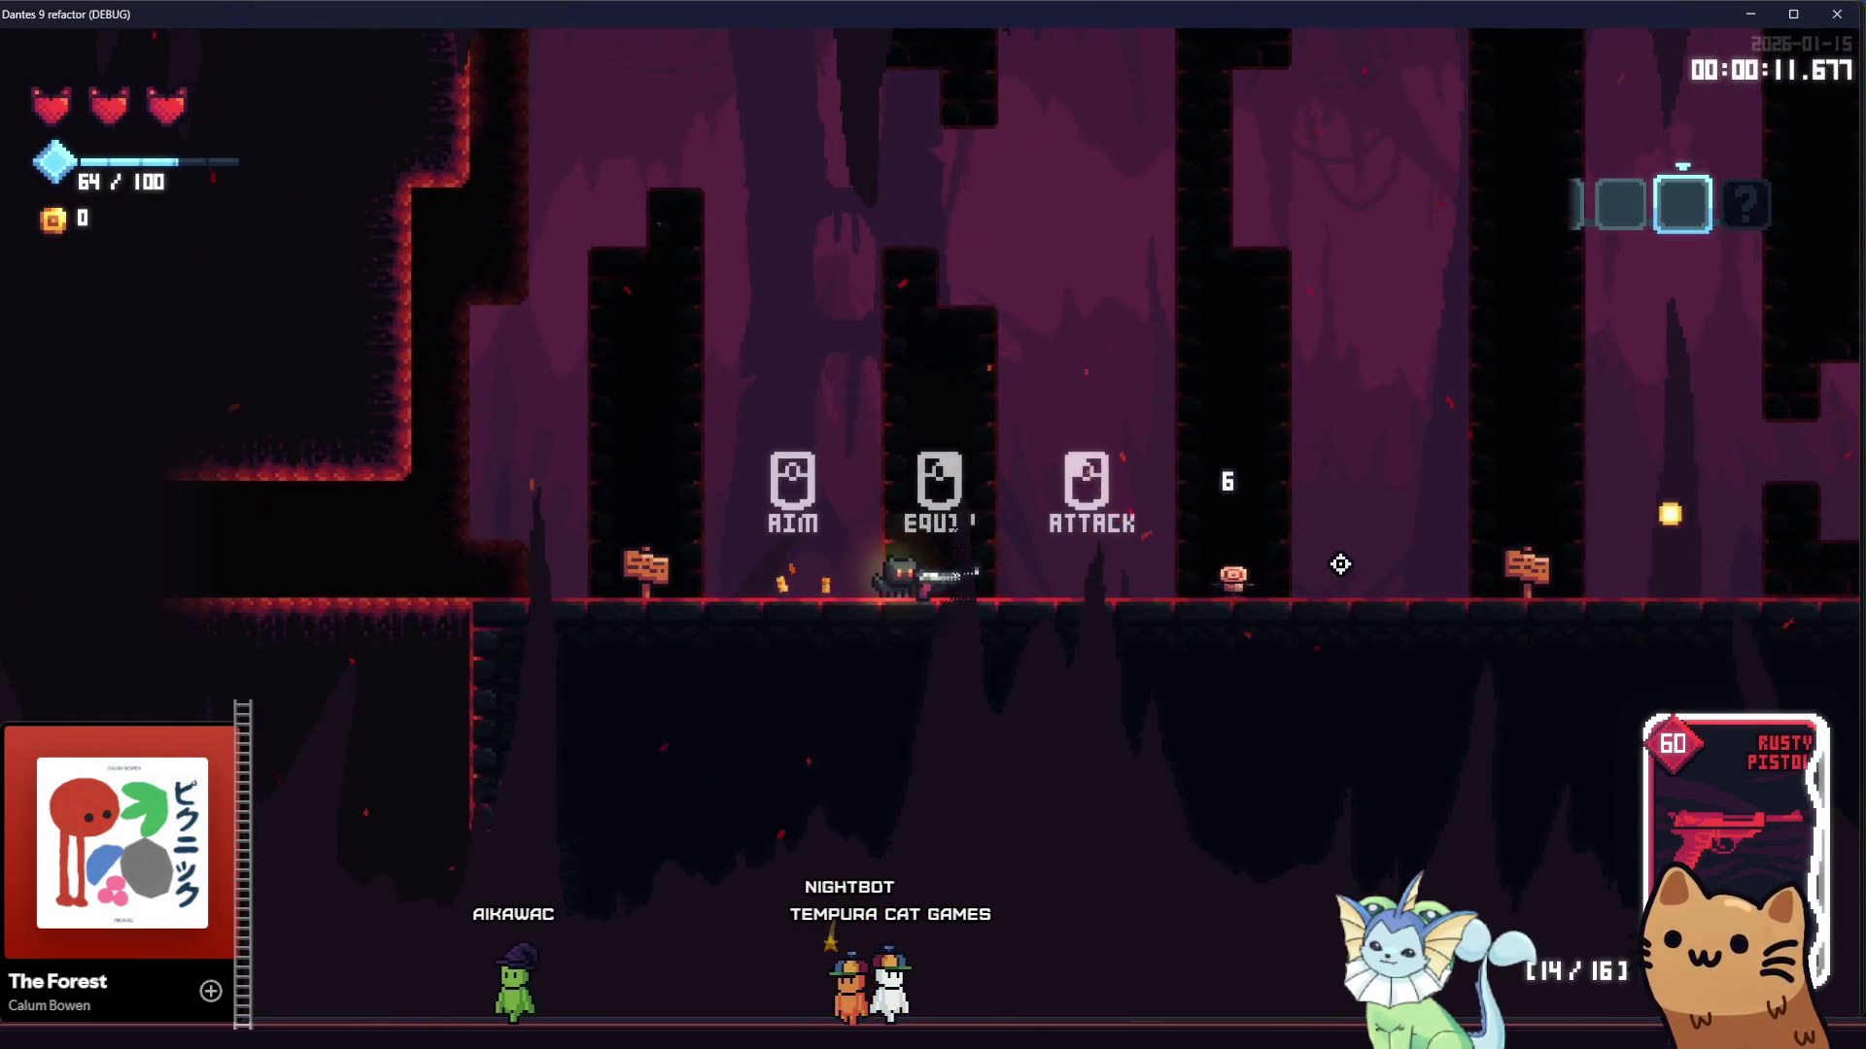
pyautogui.press('d')
pyautogui.click(1340, 564)
pyautogui.click(595, 592)
pyautogui.click(601, 567)
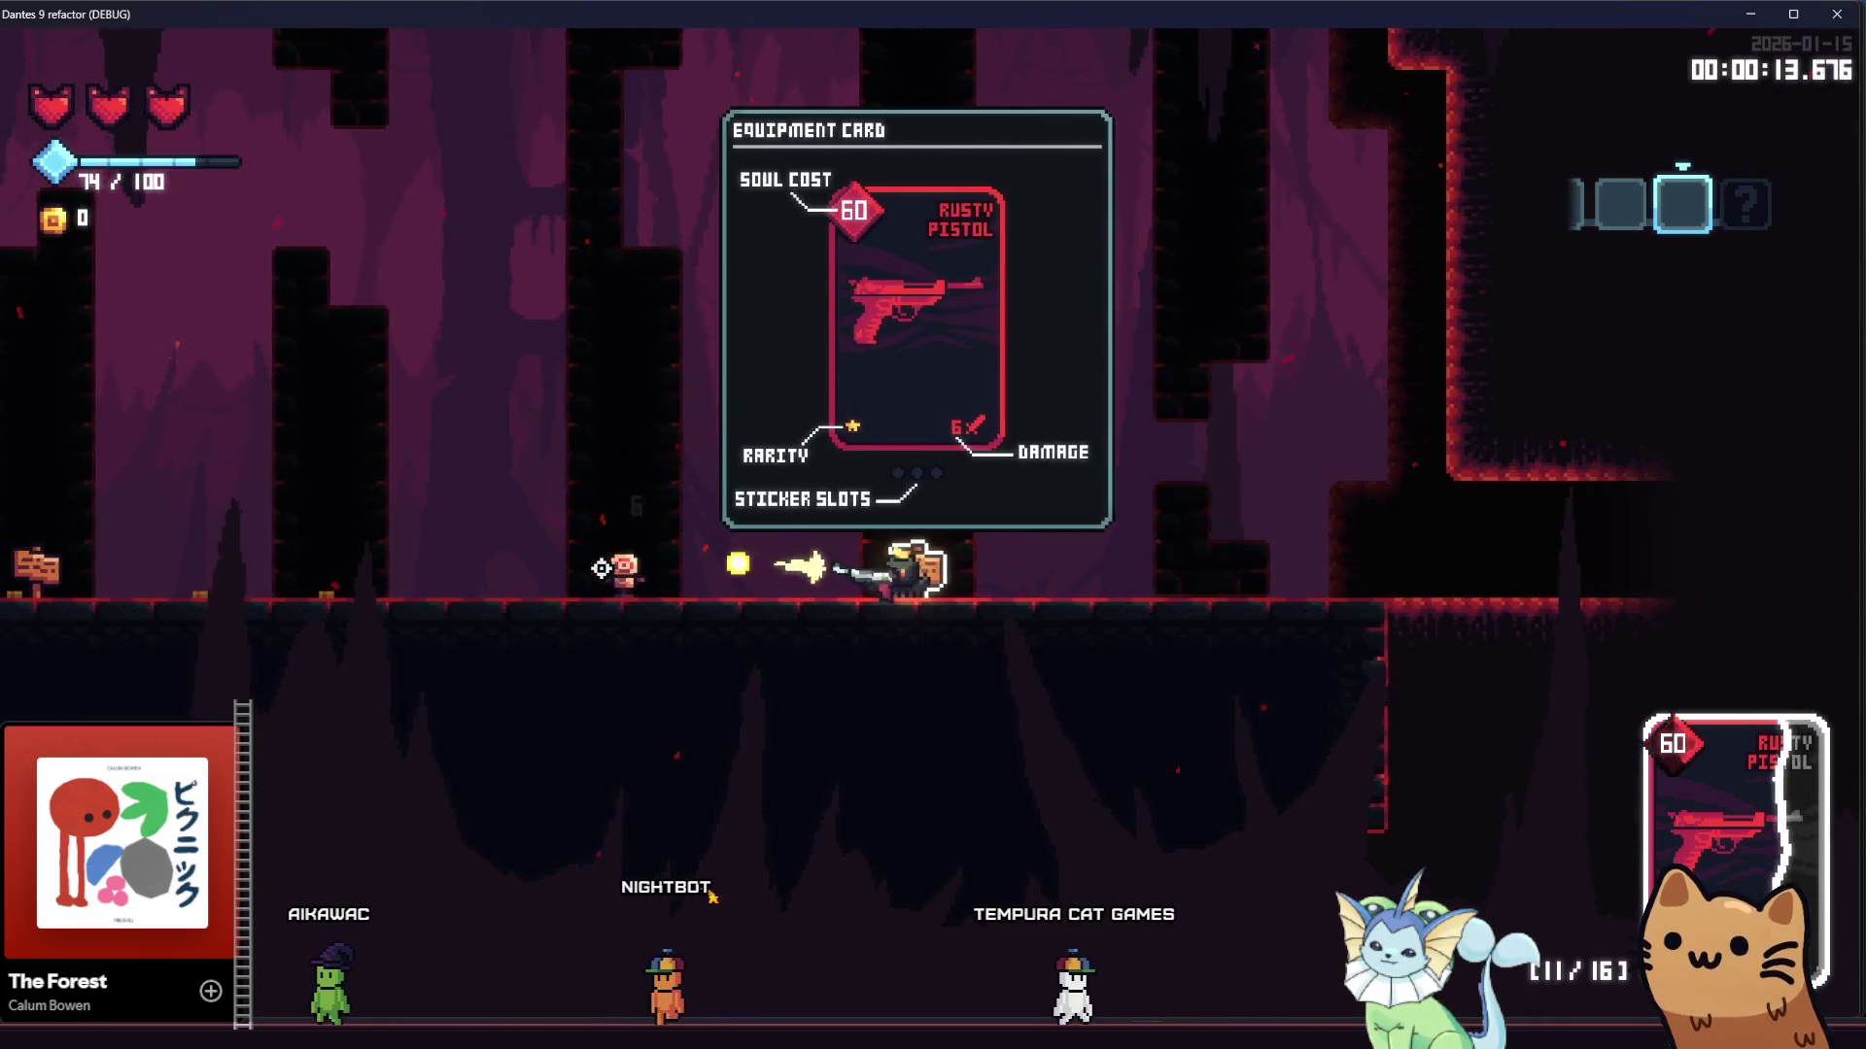
pyautogui.click(598, 560)
pyautogui.click(595, 554)
pyautogui.click(596, 554)
pyautogui.click(602, 544)
pyautogui.click(604, 540)
# Walk on to the card-dealing room and open the in-game deck view with Esc
pyautogui.press('d')
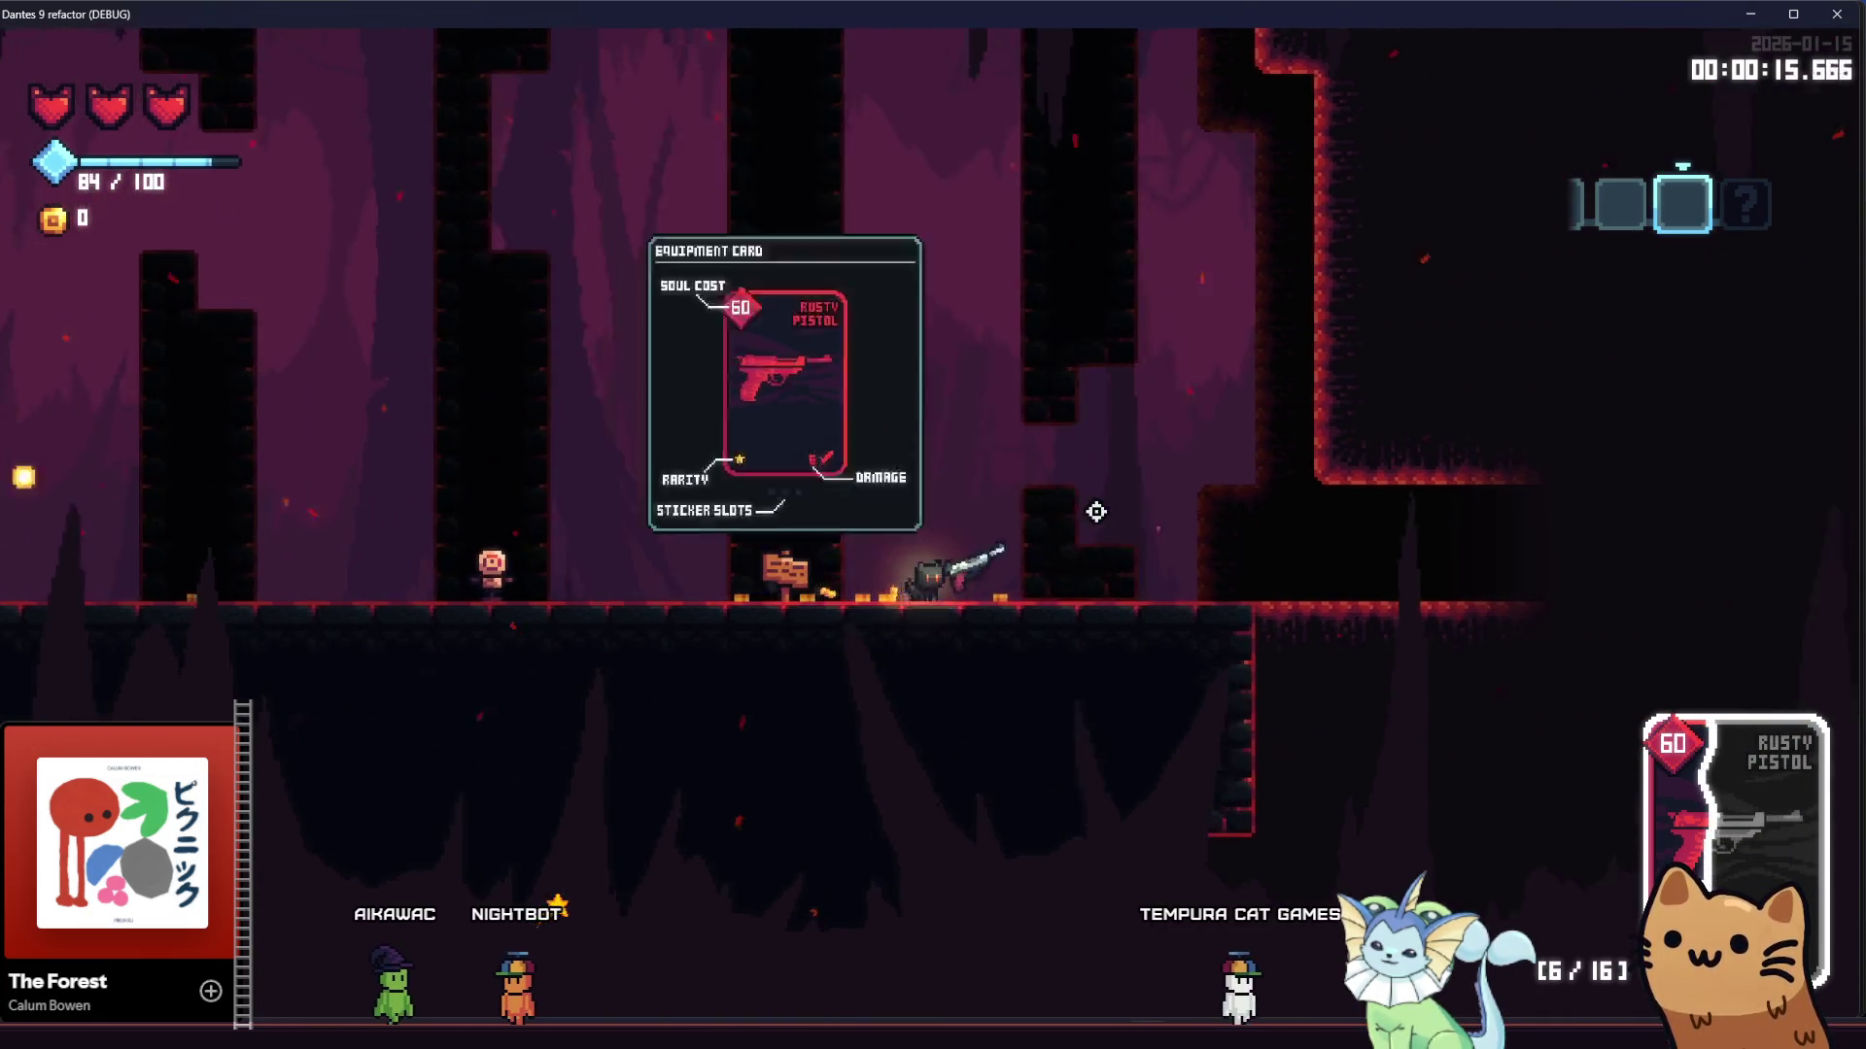
pyautogui.press('d')
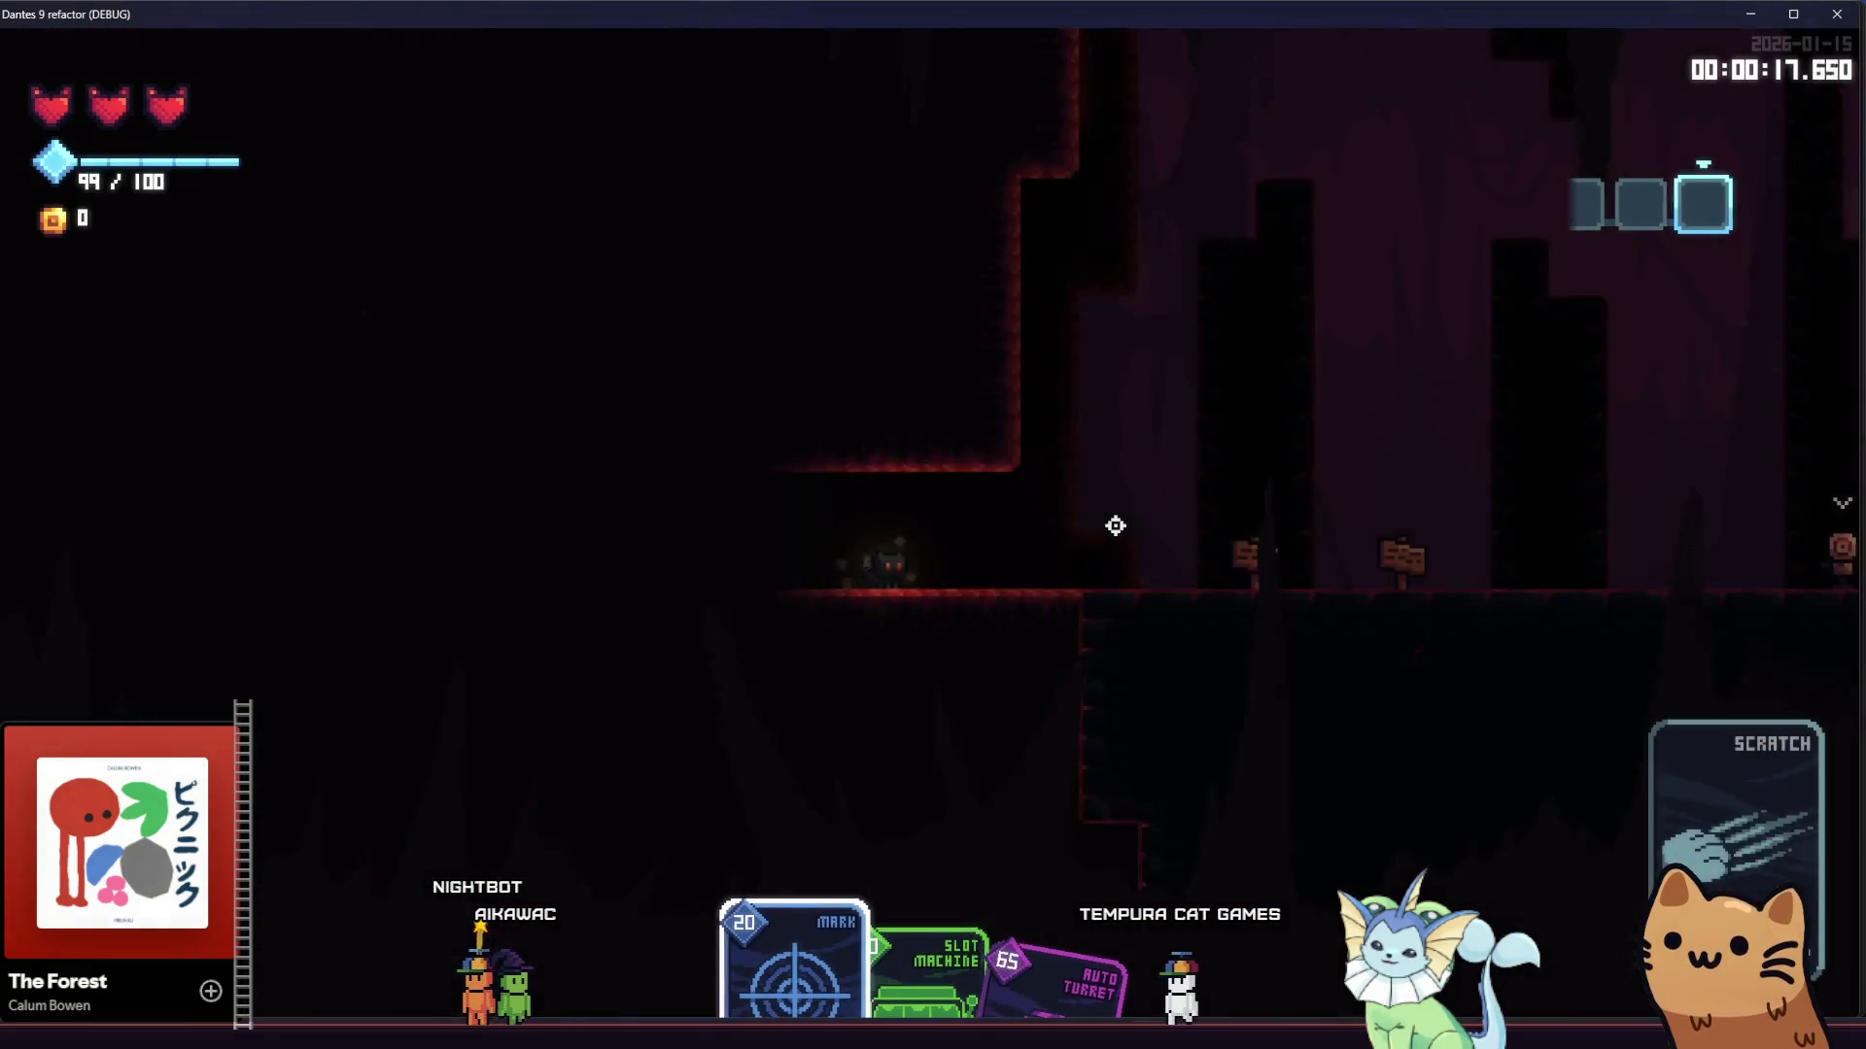
pyautogui.press('d')
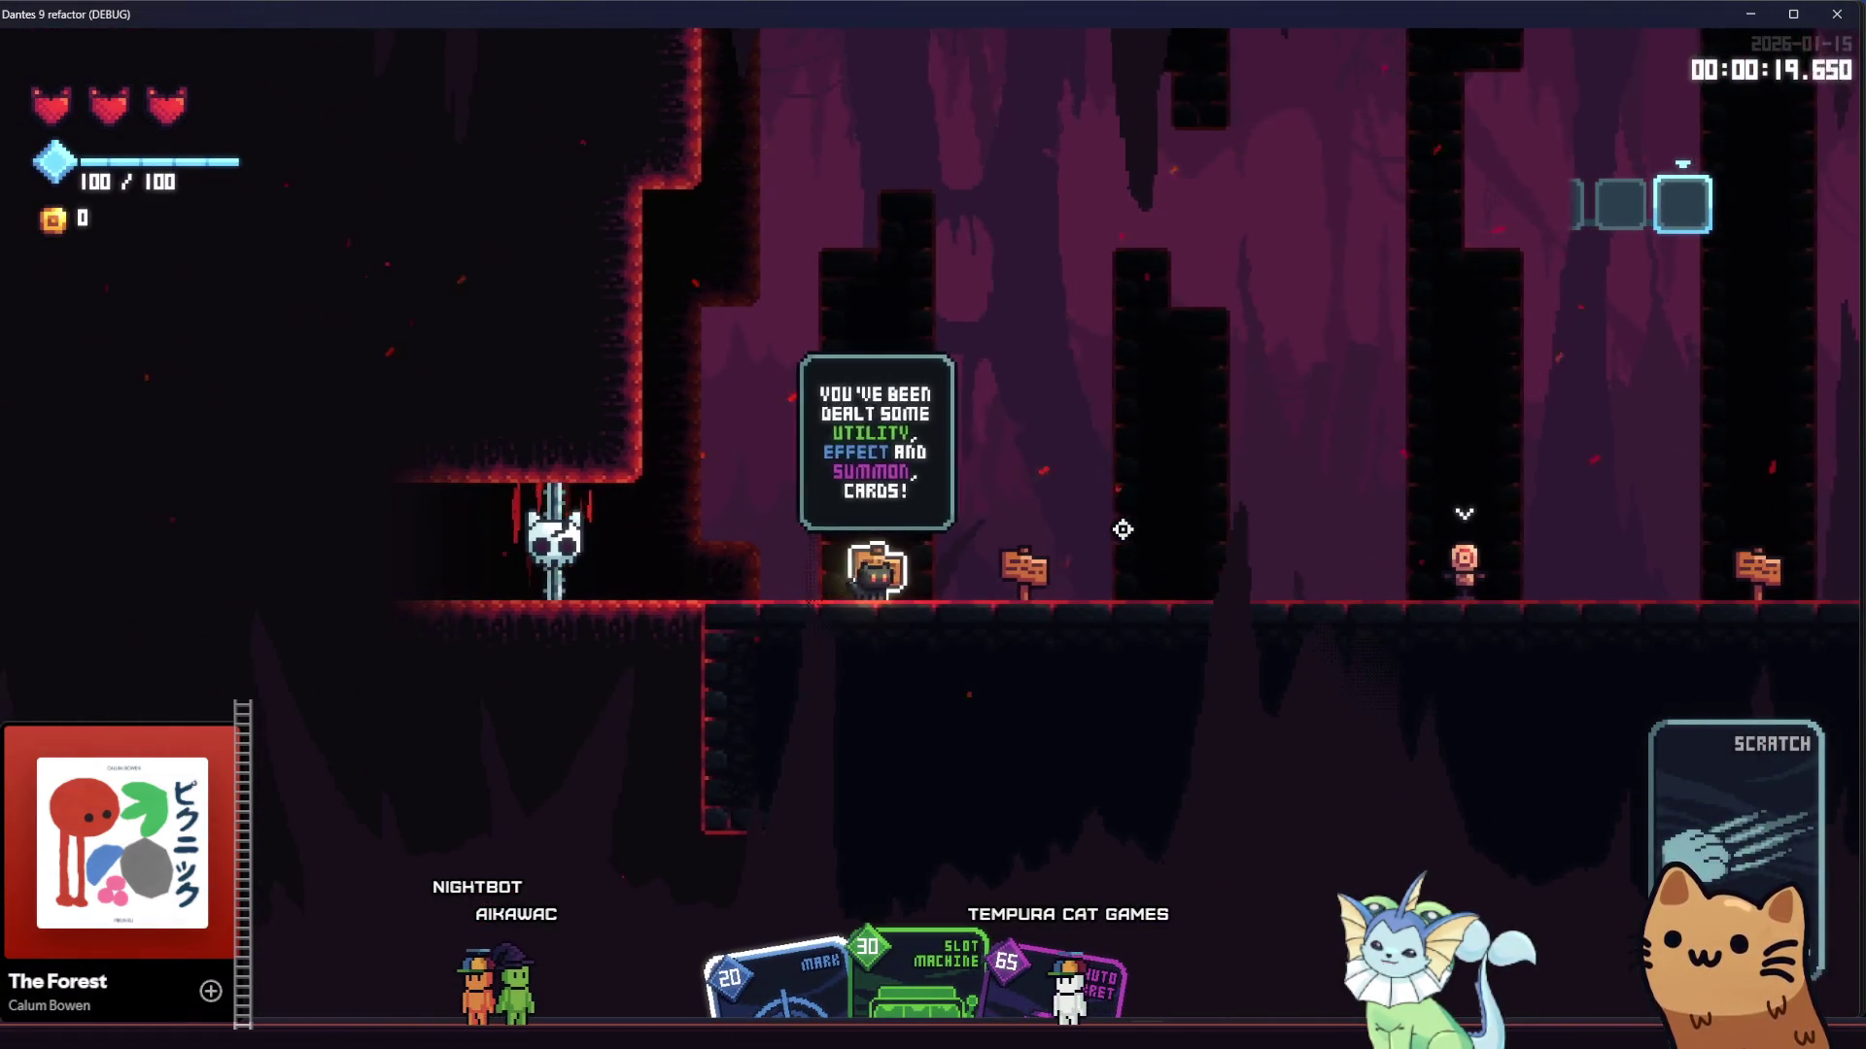
pyautogui.press('d')
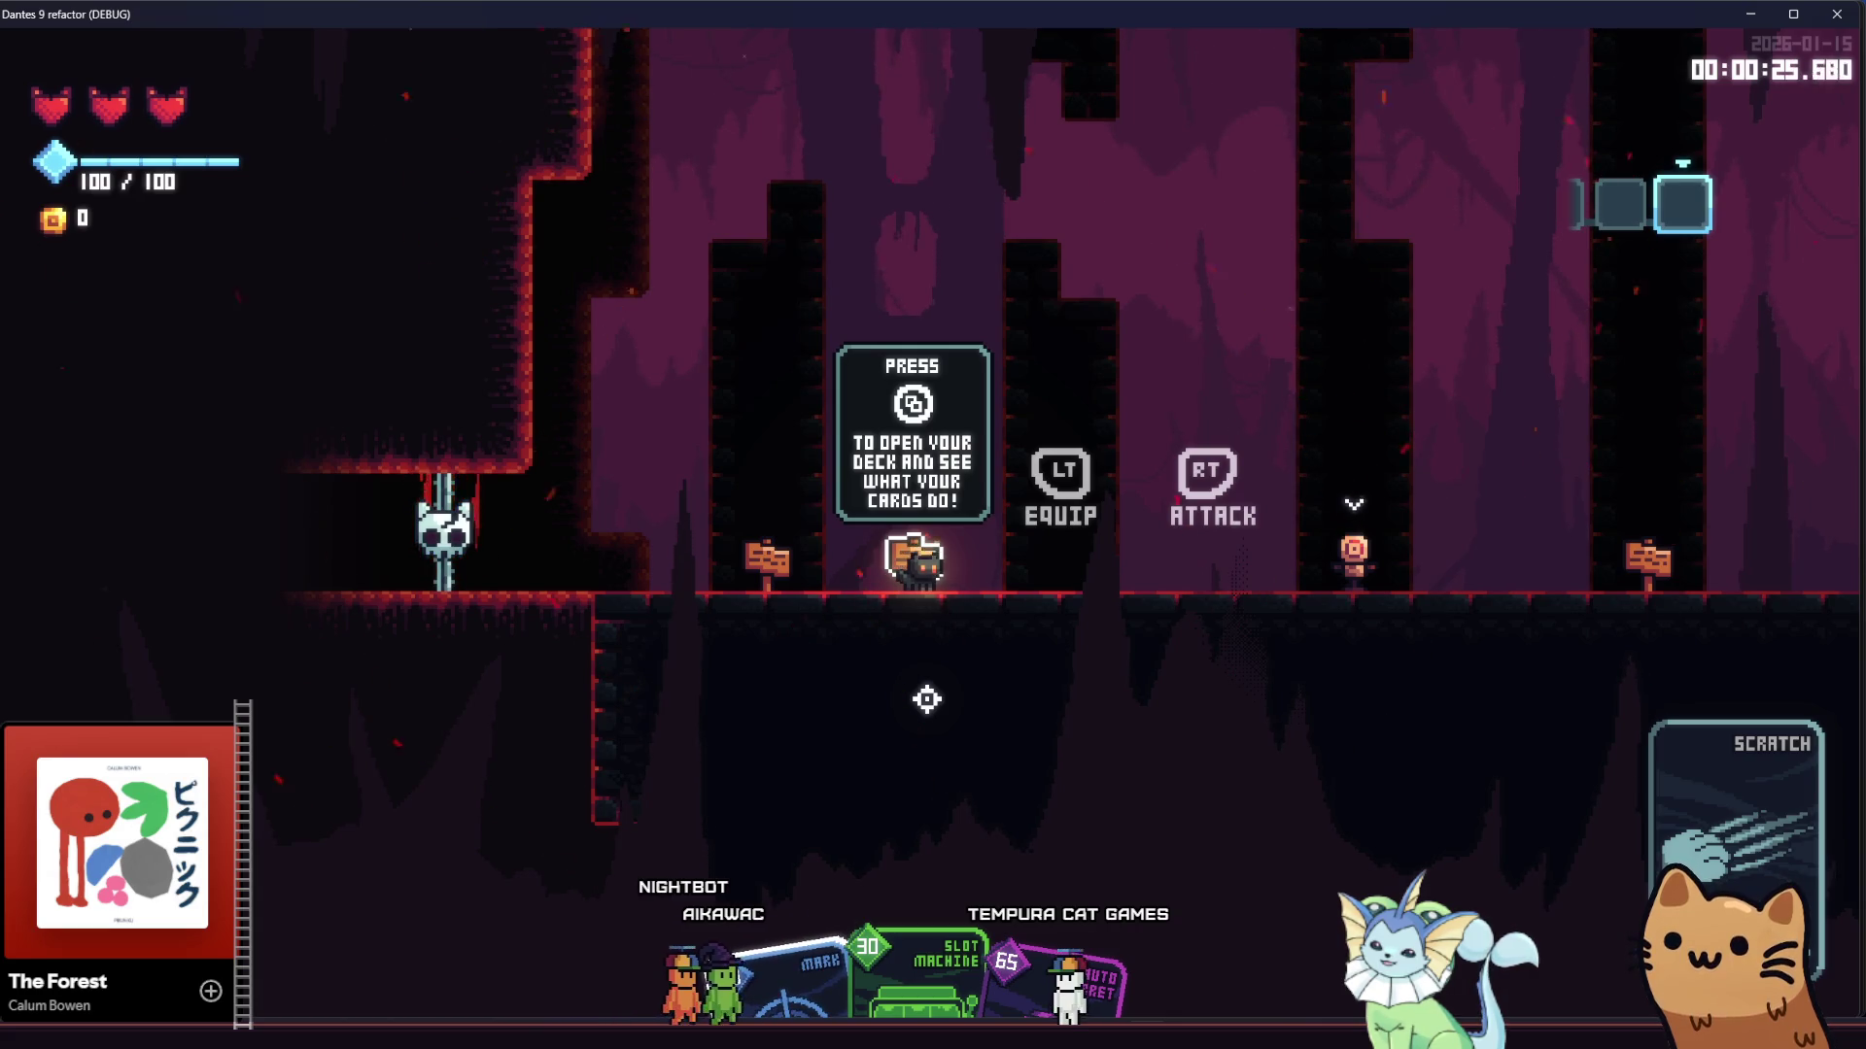
pyautogui.press('a')
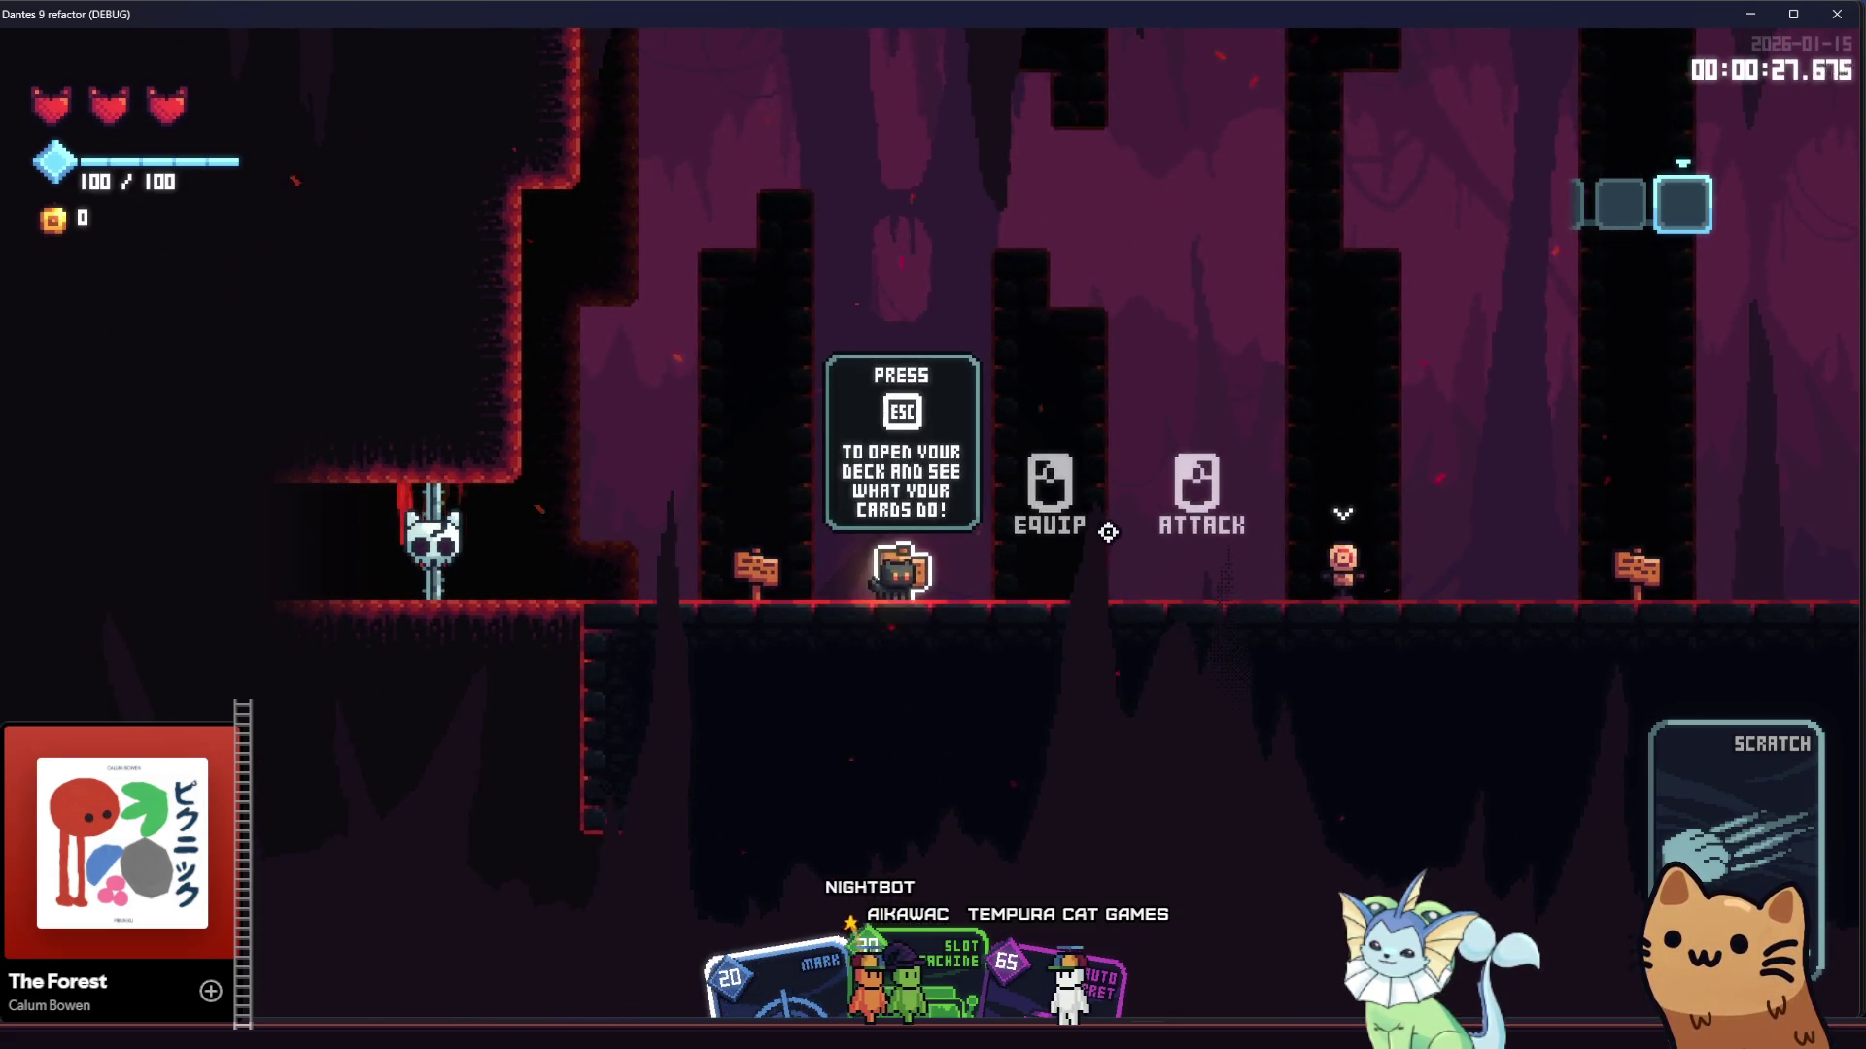
pyautogui.press('Escape')
# Look at the Collection and Deck pages, then resume play
pyautogui.click(842, 92)
pyautogui.click(727, 88)
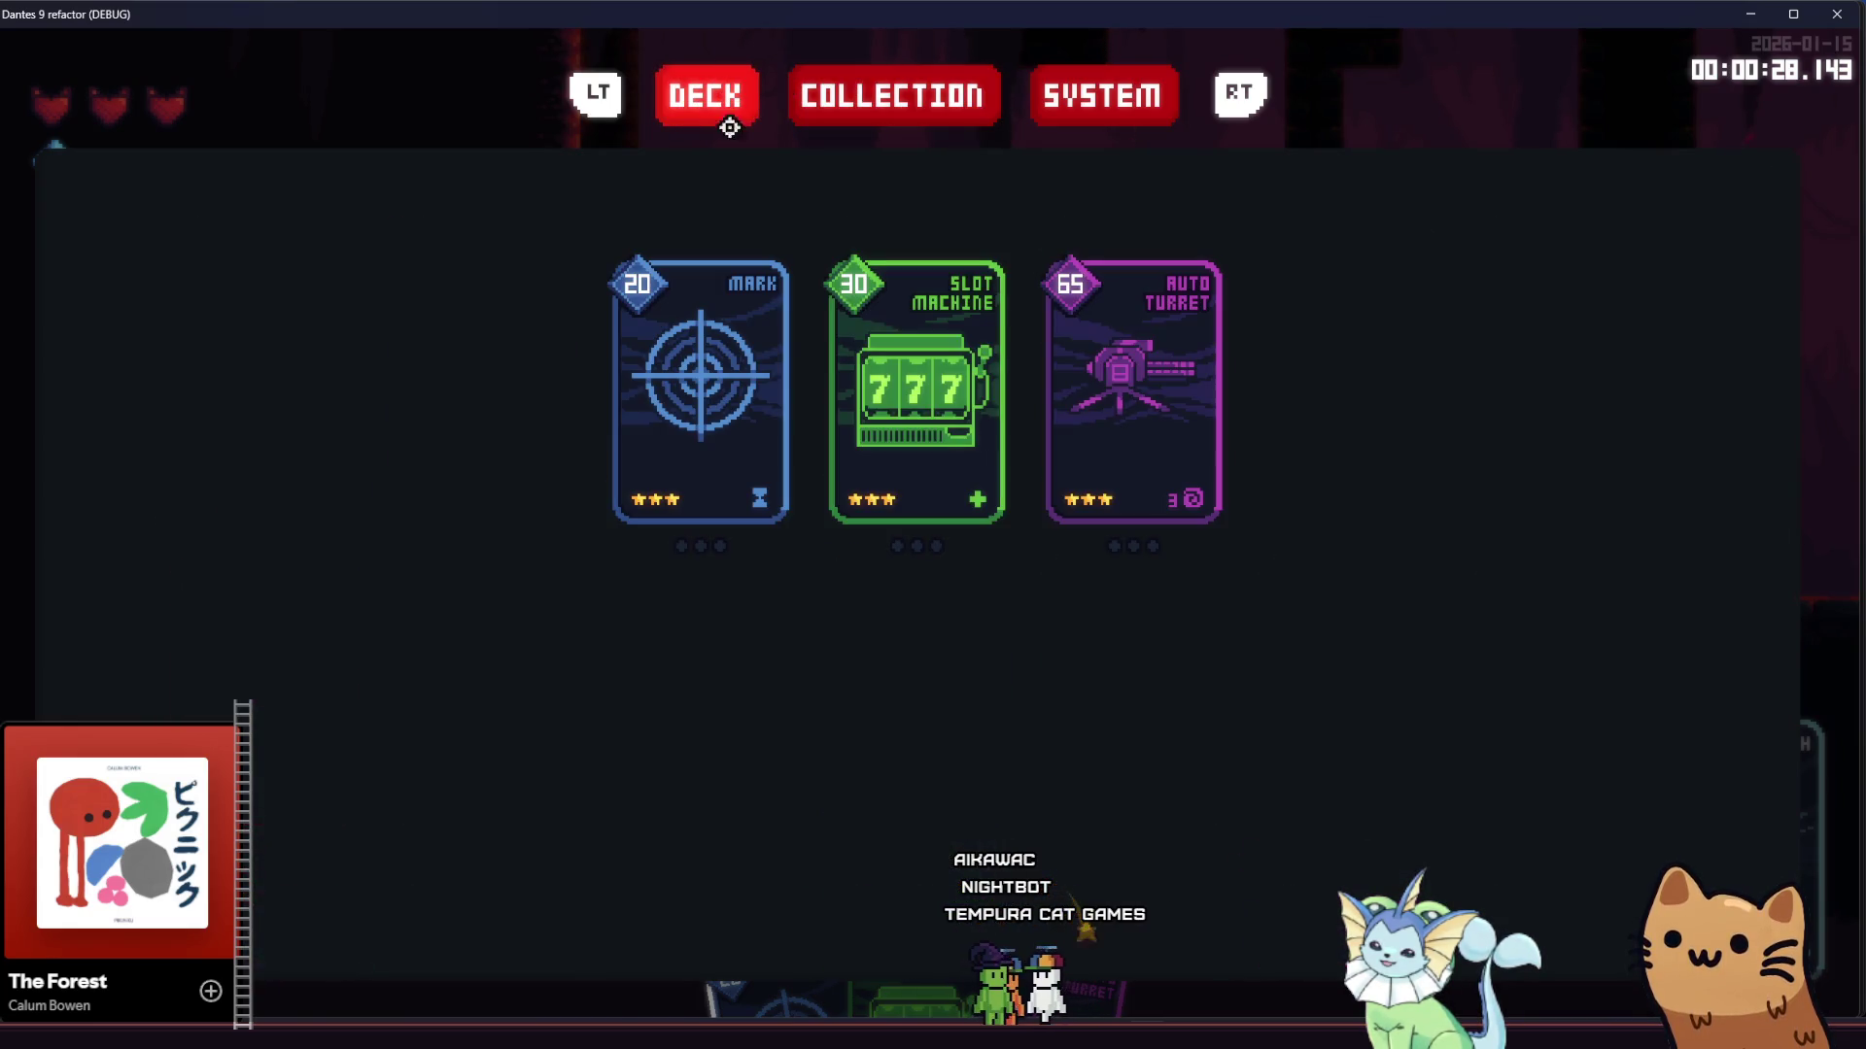
pyautogui.press('Escape')
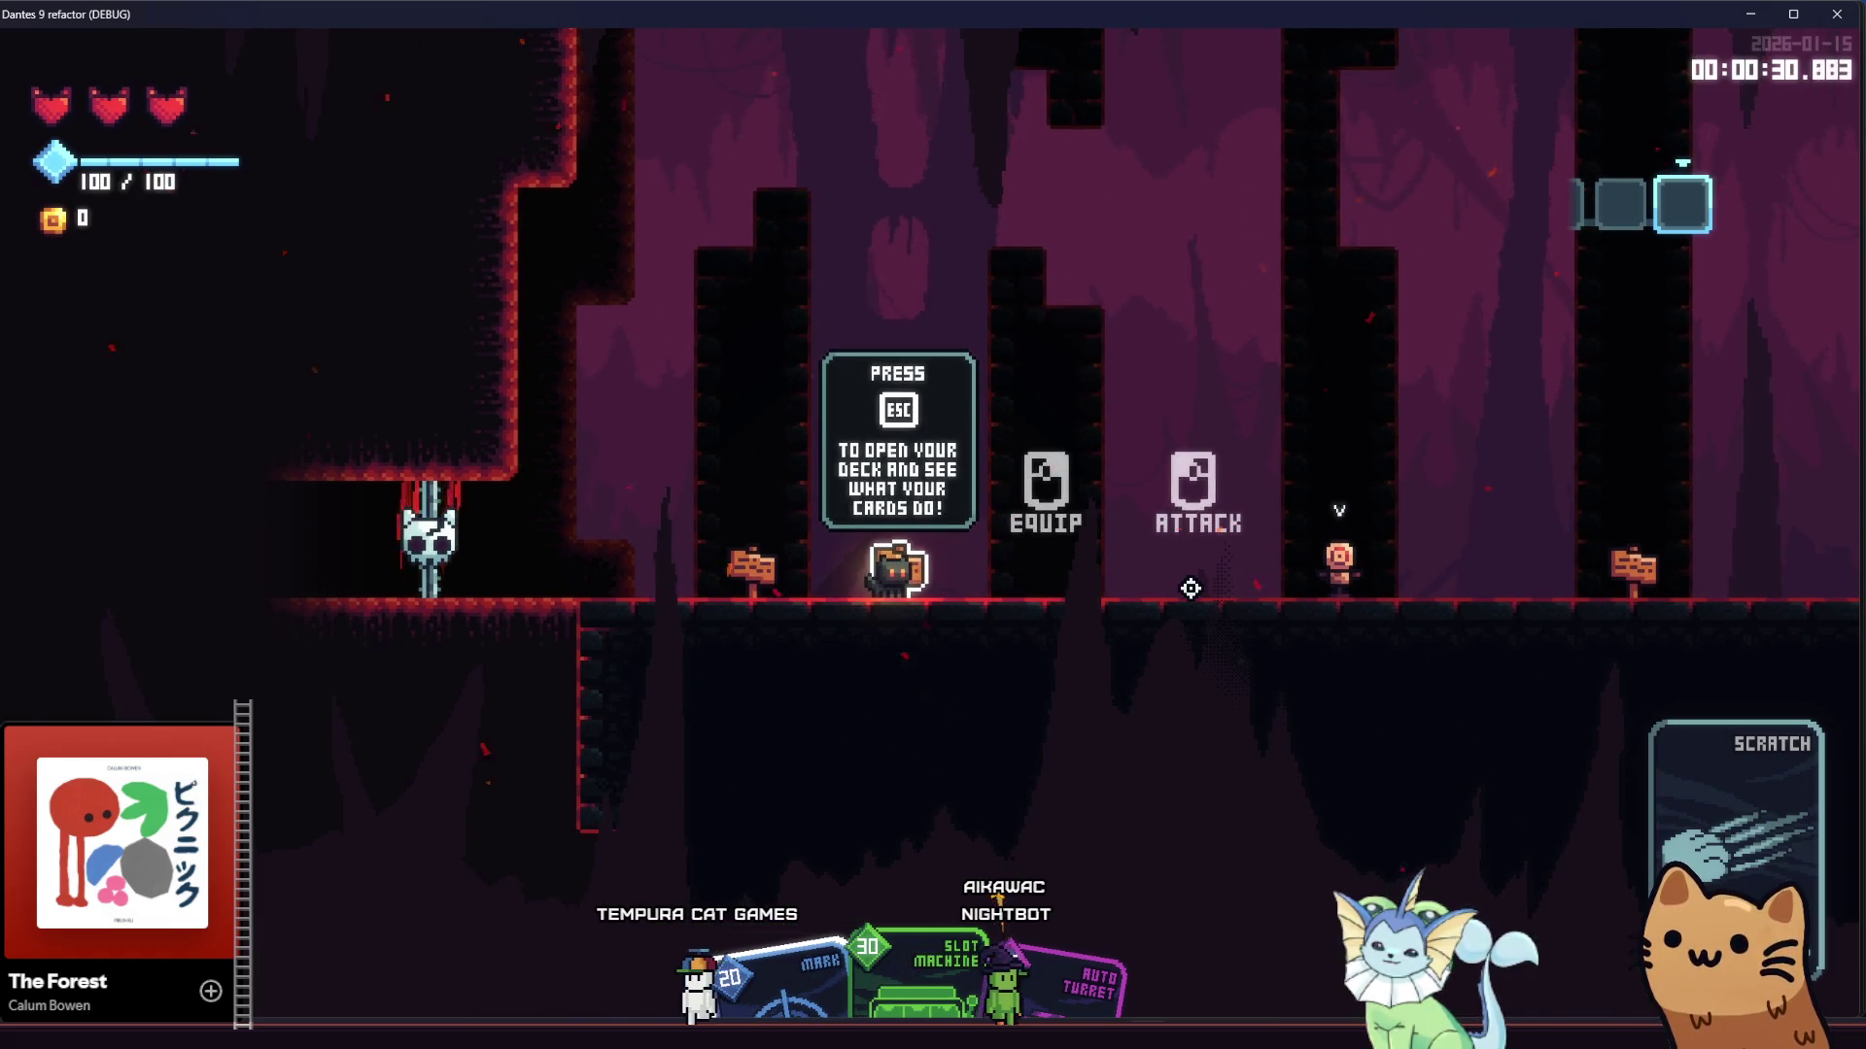
# Walk the cat back and forth between the dealt-cards hint and the deck hint sign
pyautogui.press('a')
pyautogui.press('d')
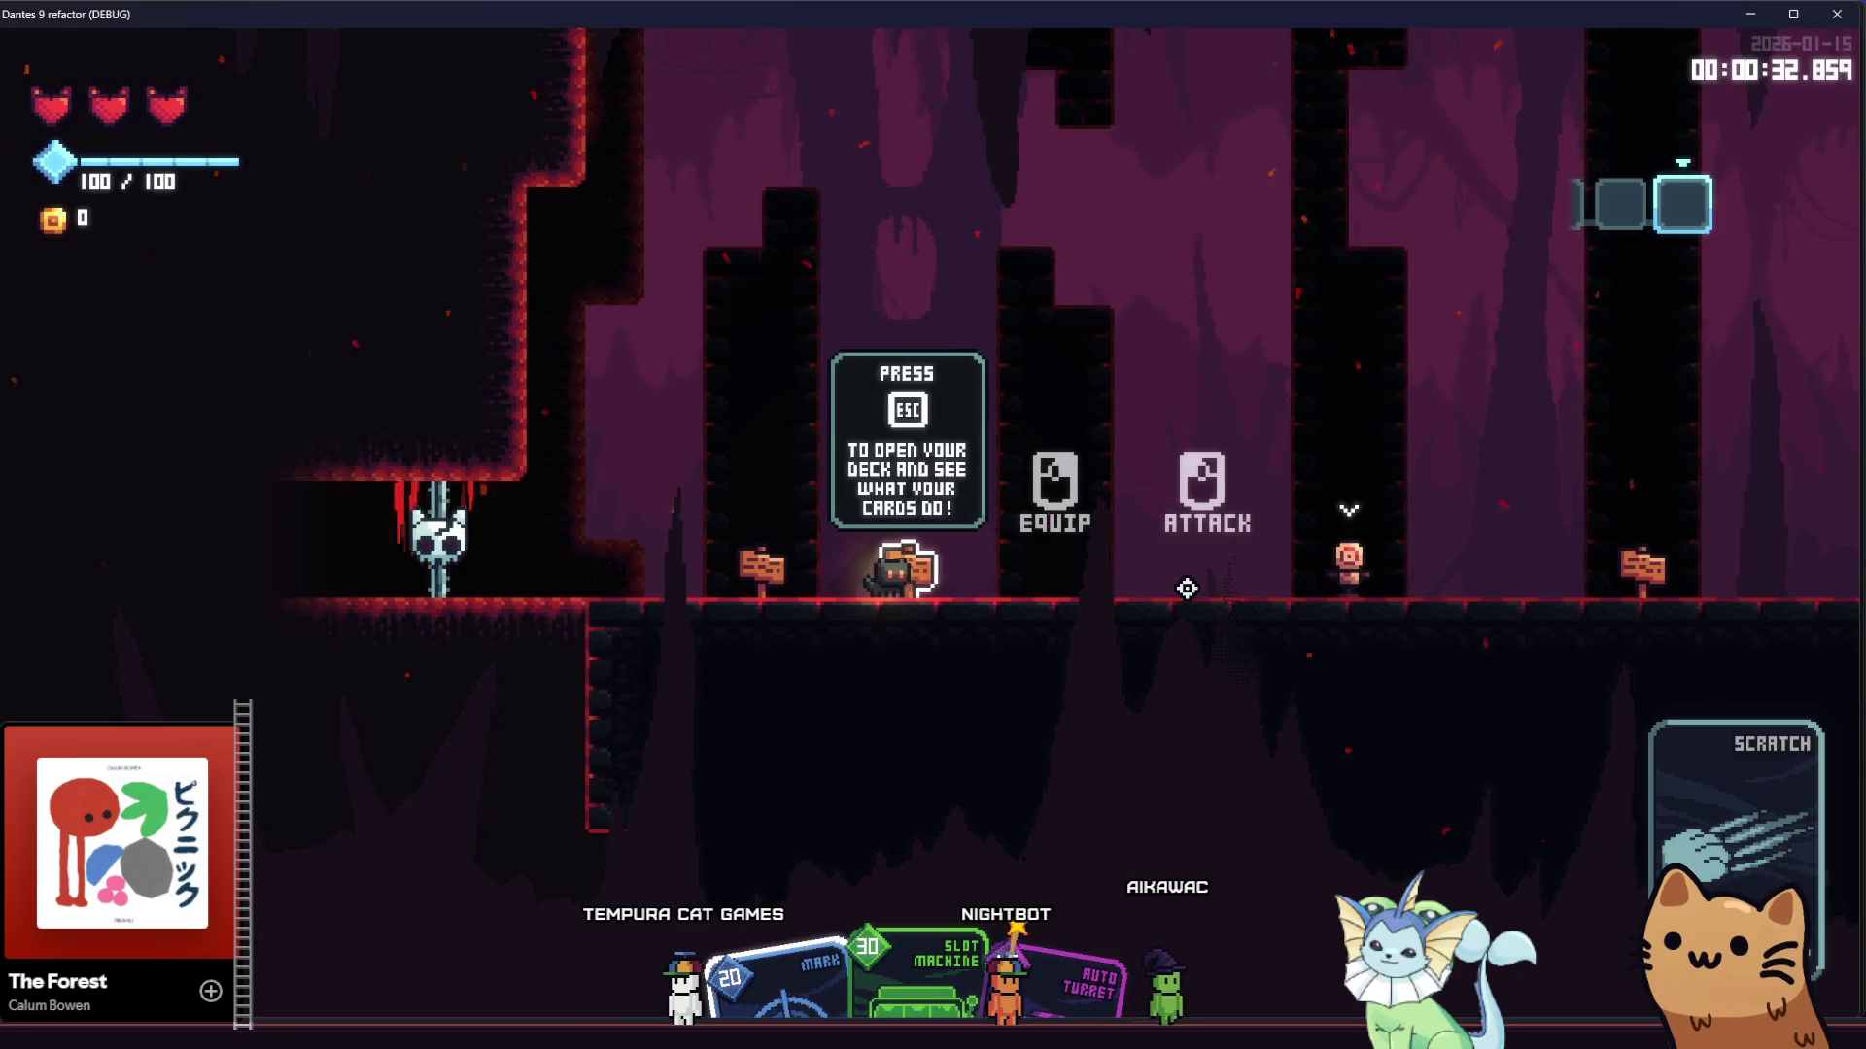
pyautogui.press('d')
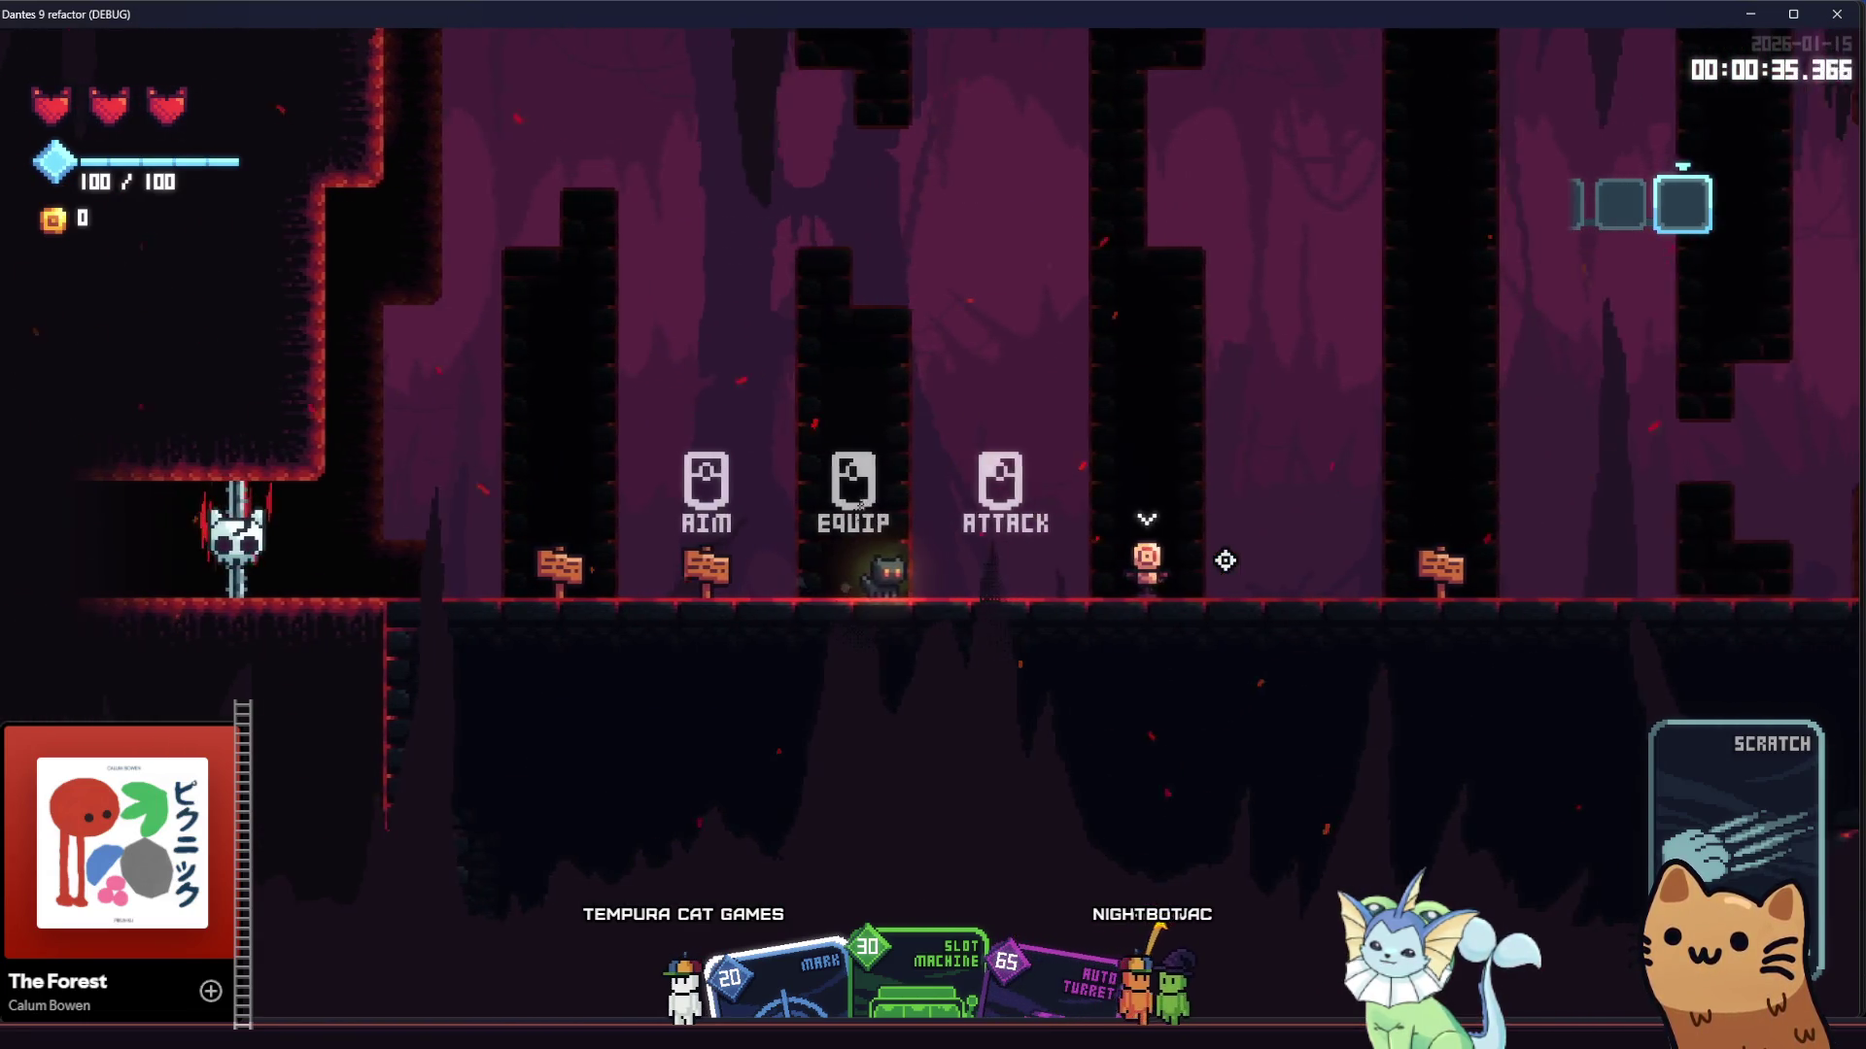
pyautogui.press('a')
pyautogui.press('a')
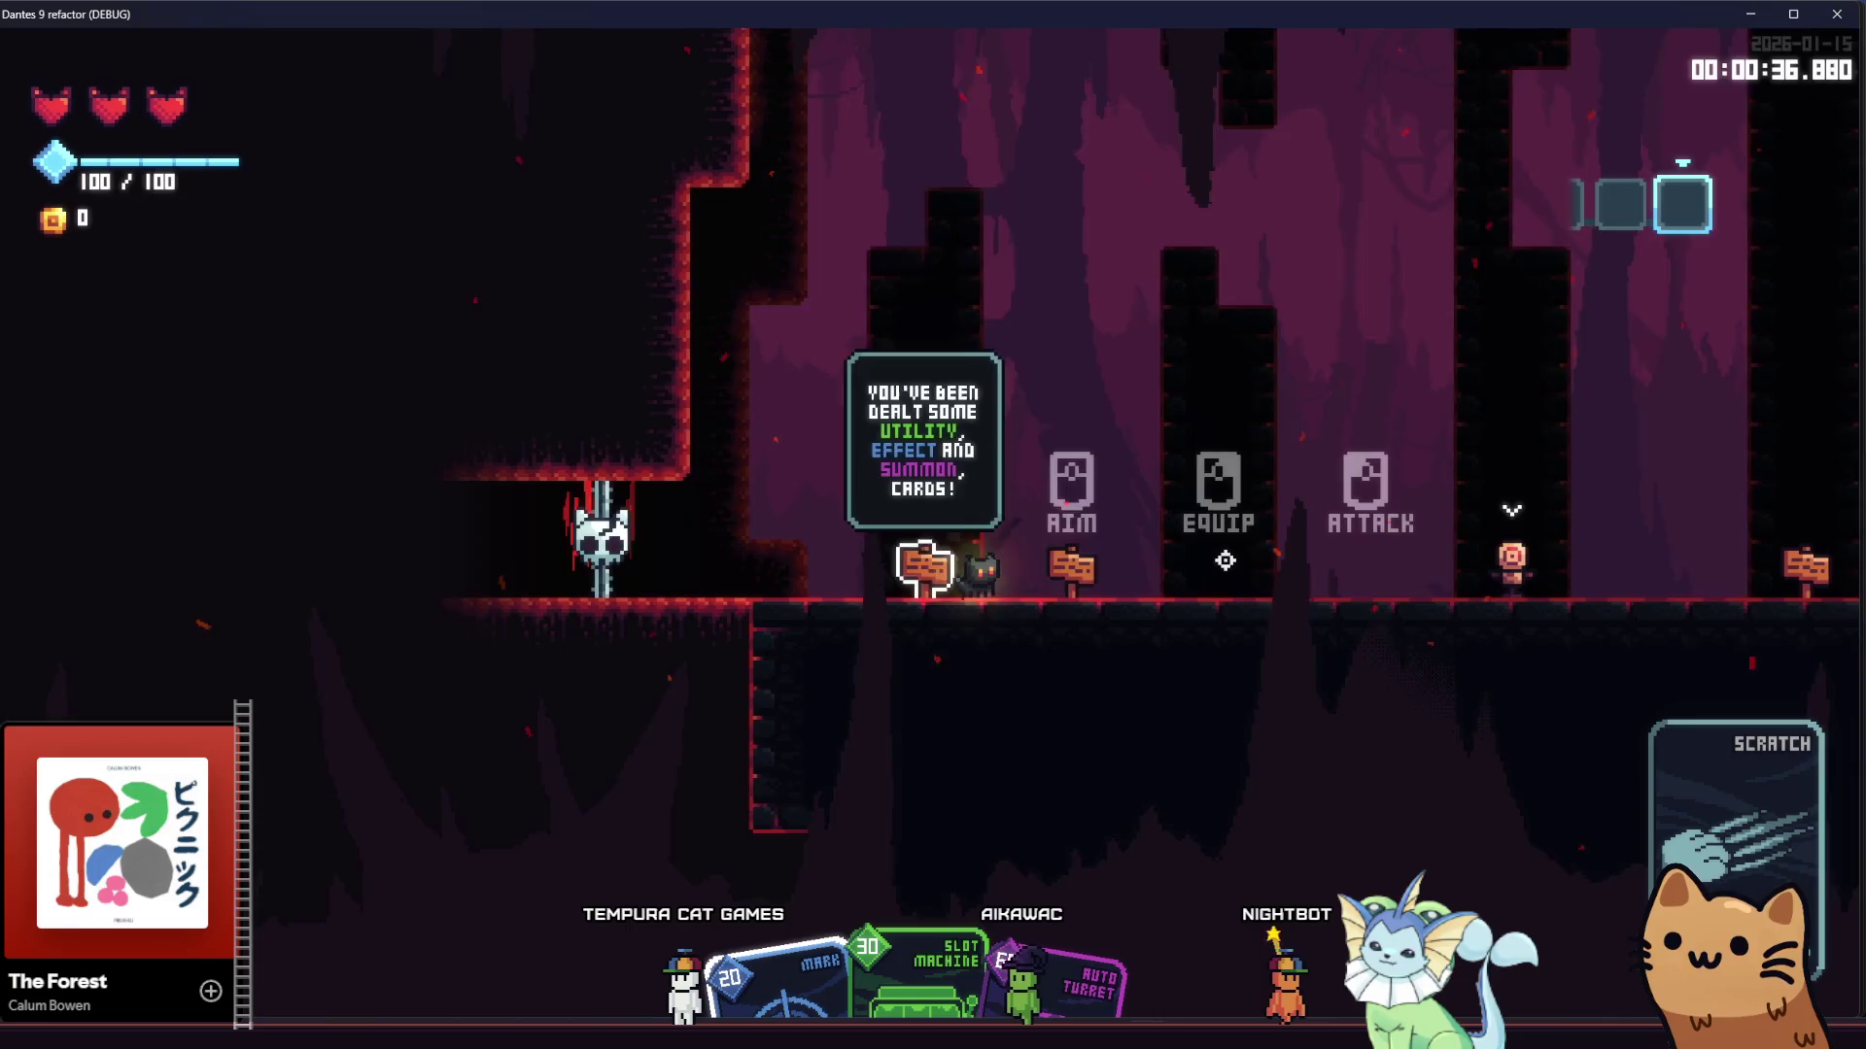
pyautogui.press('d')
pyautogui.press('d')
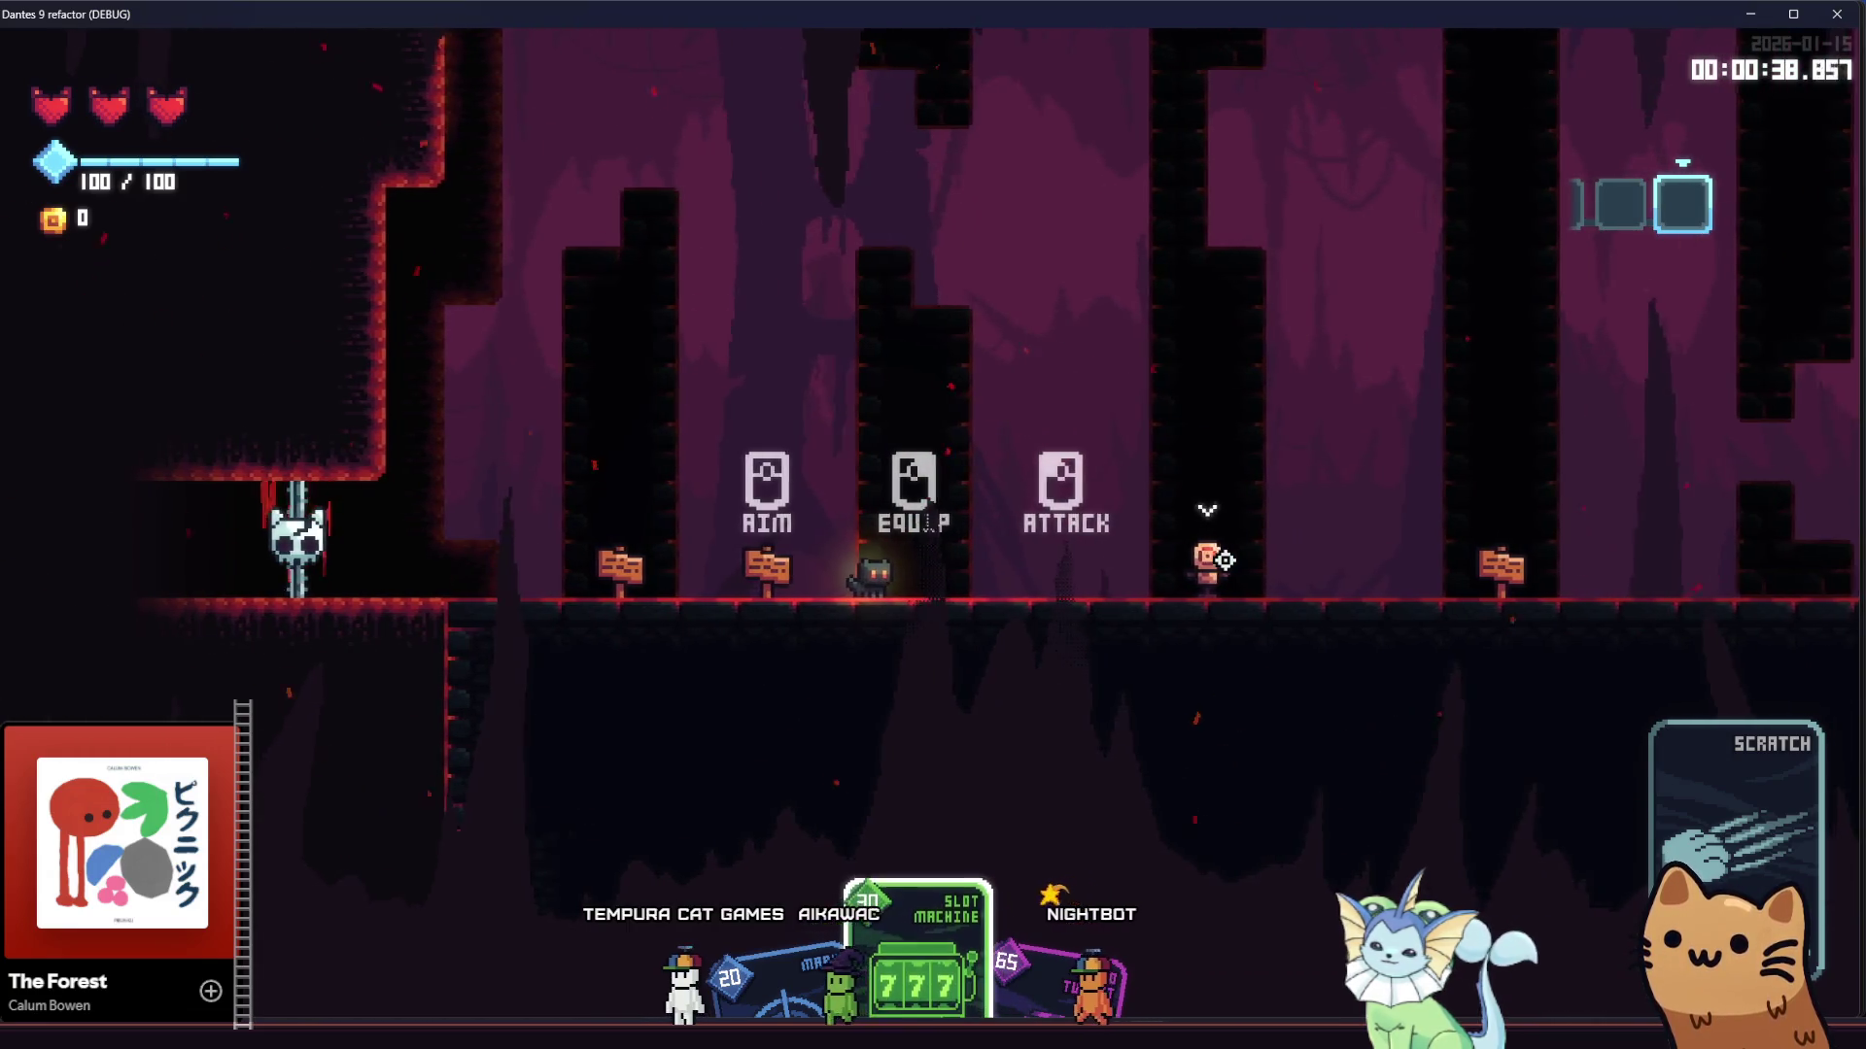
pyautogui.press('a')
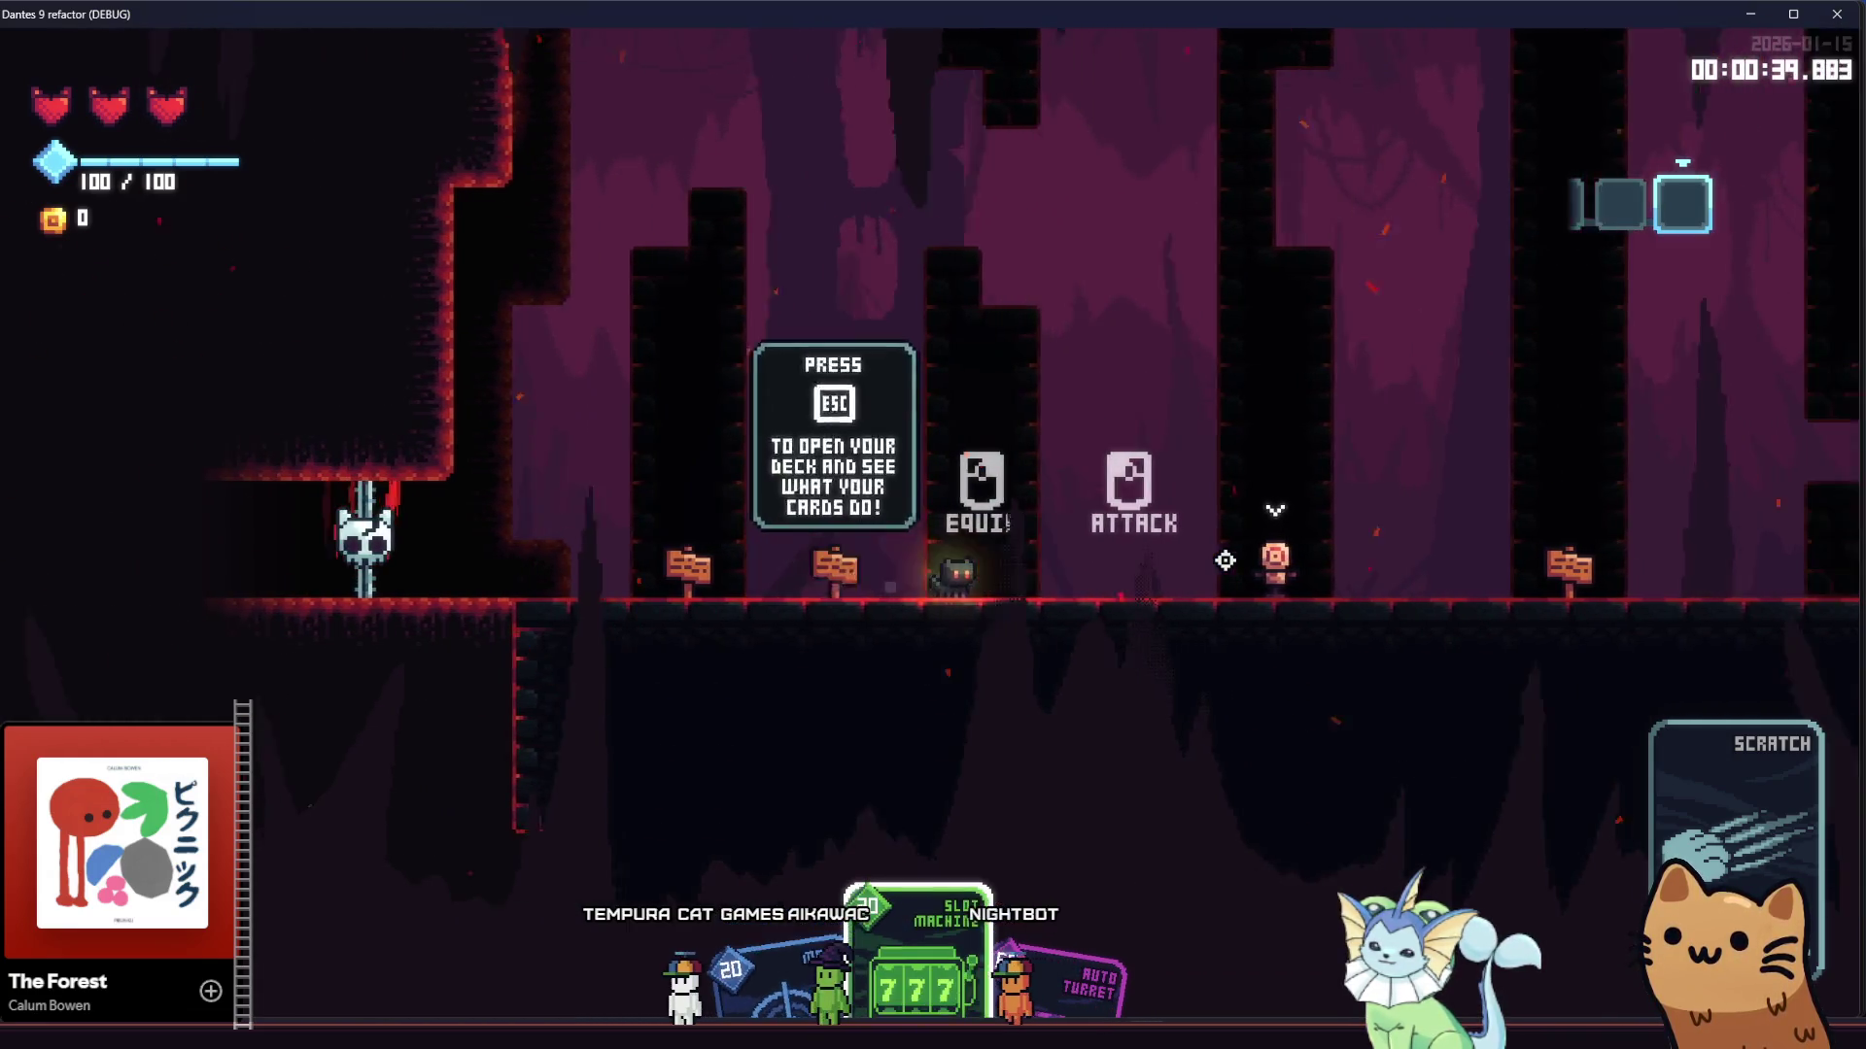
pyautogui.press('d')
pyautogui.press('a')
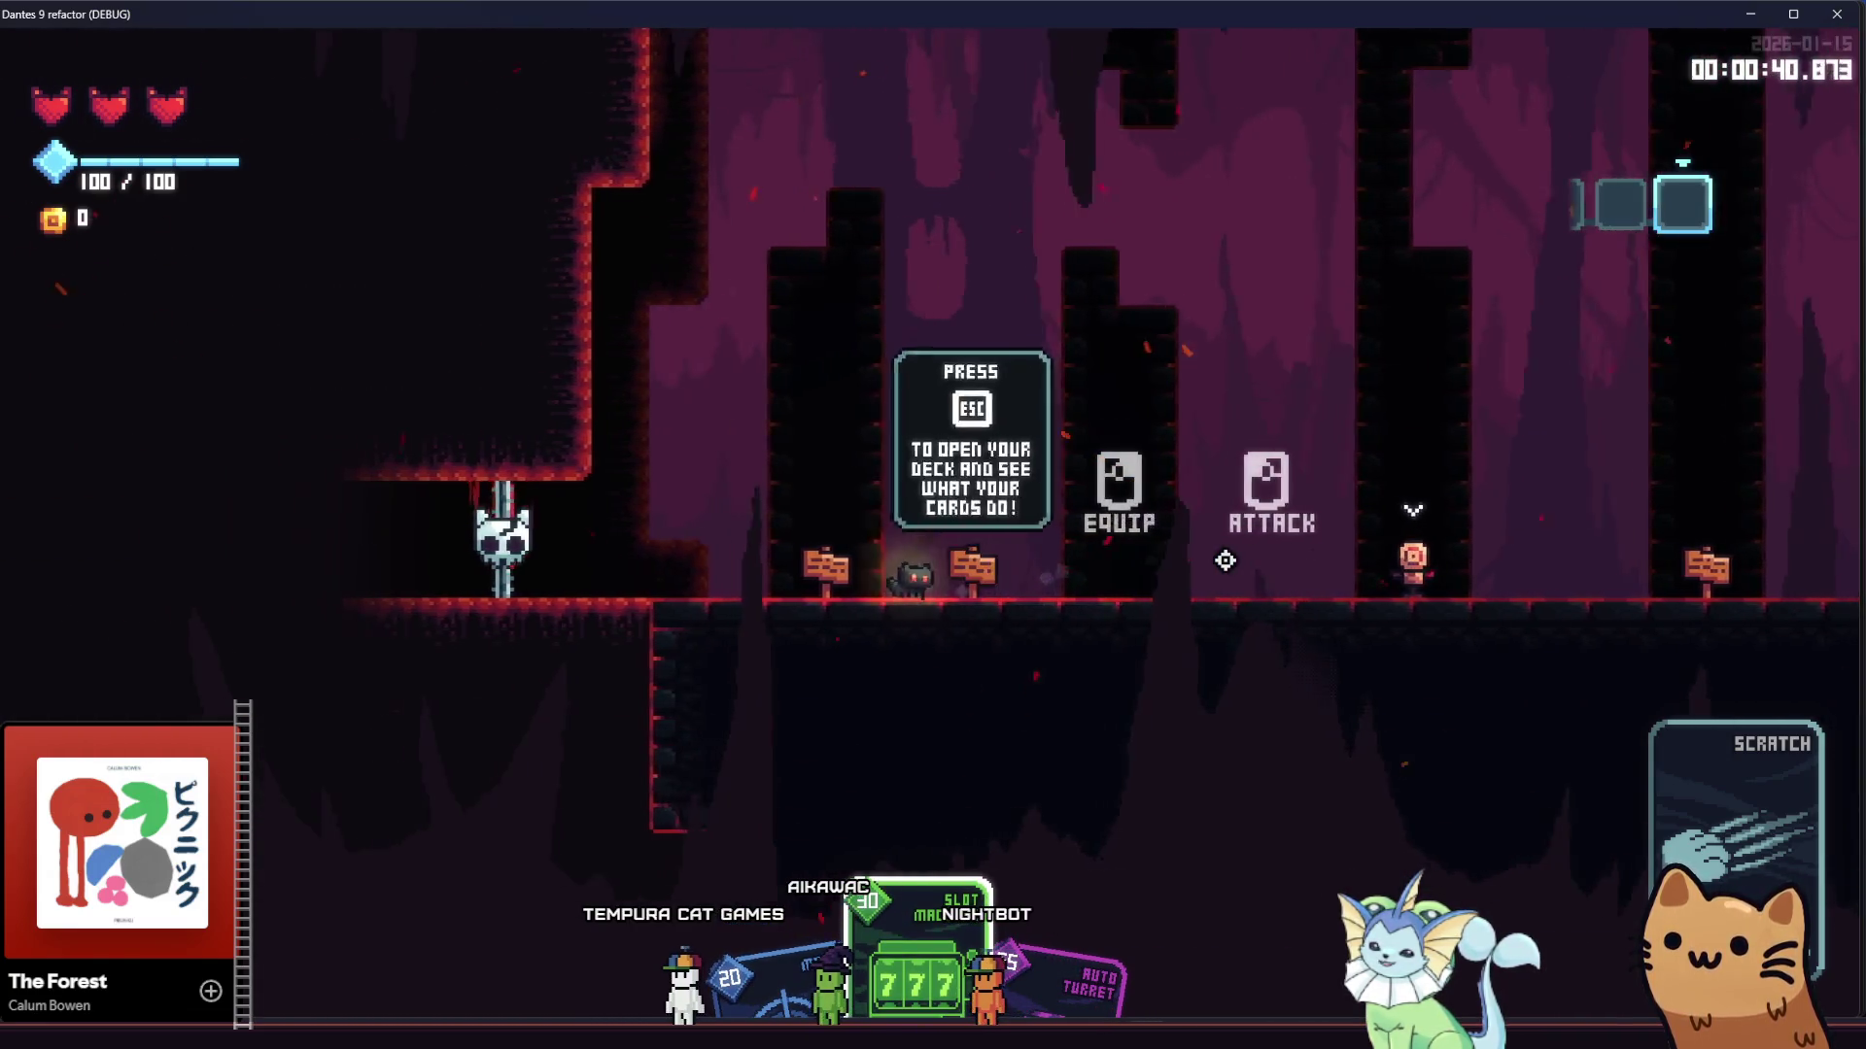
pyautogui.press('d')
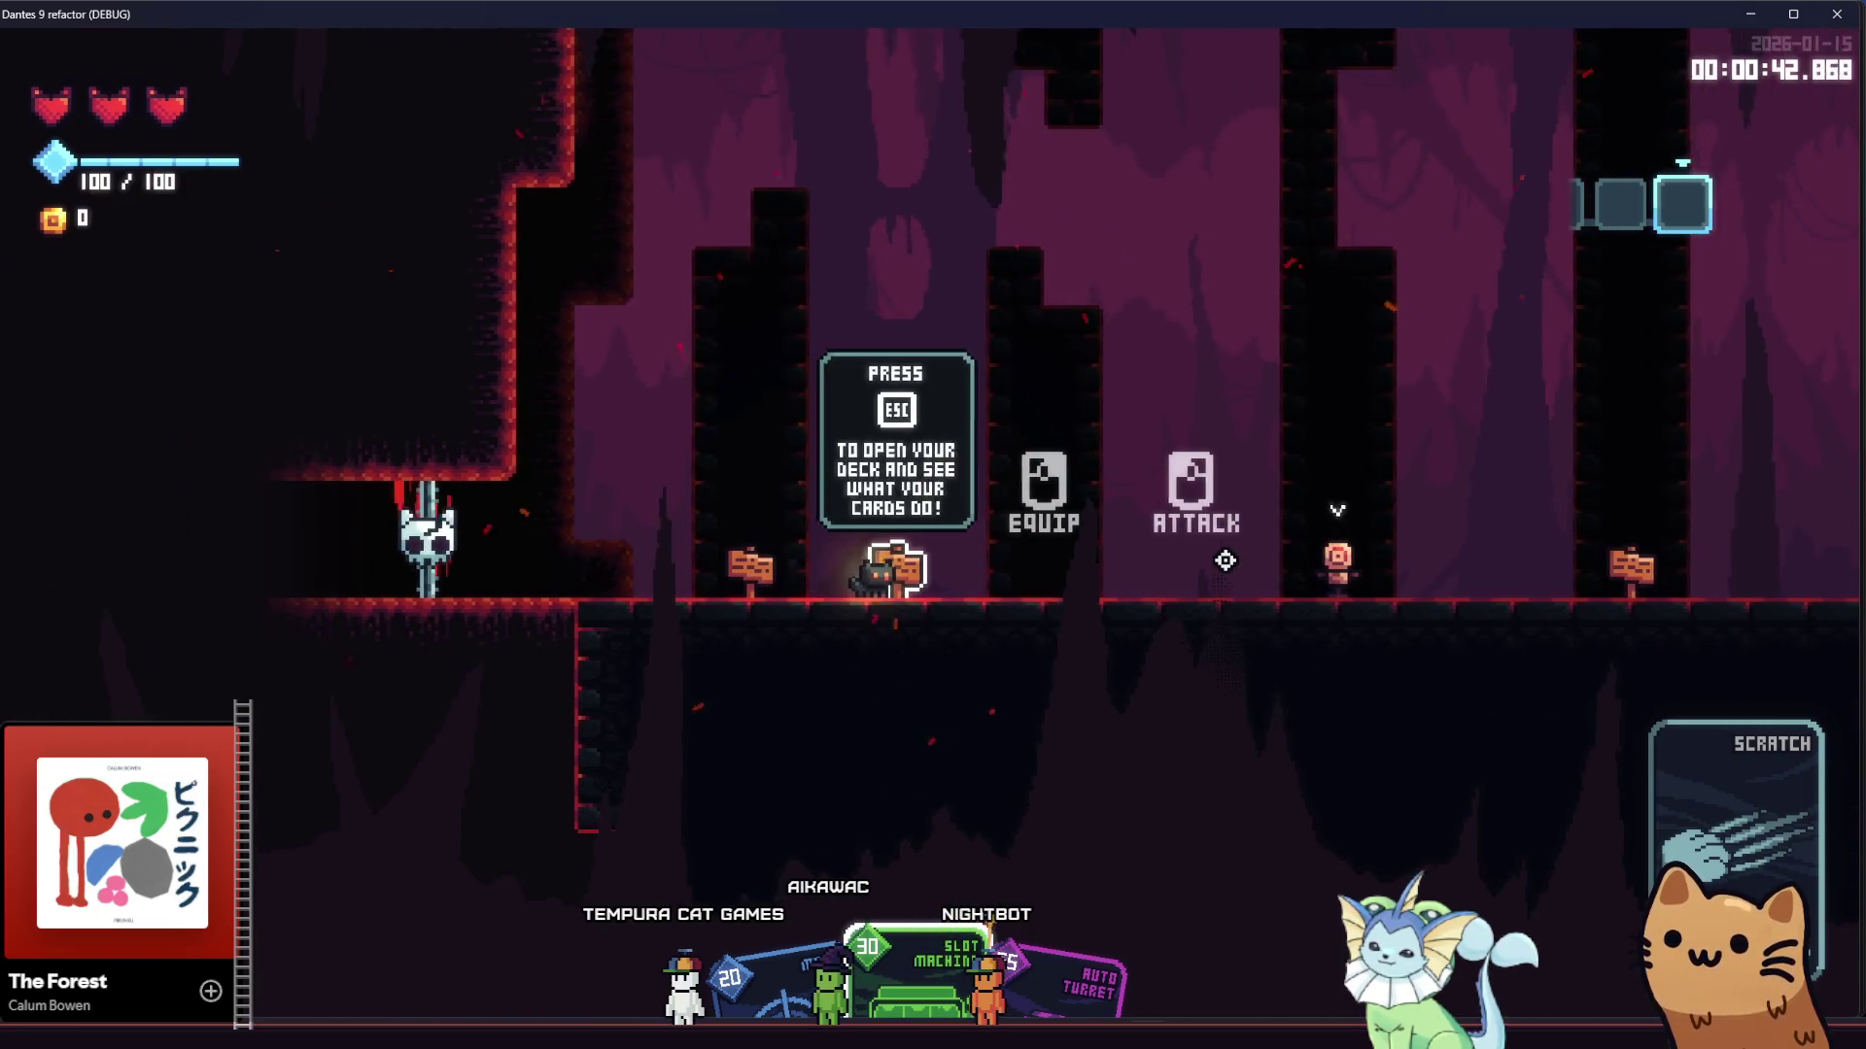
pyautogui.press('d')
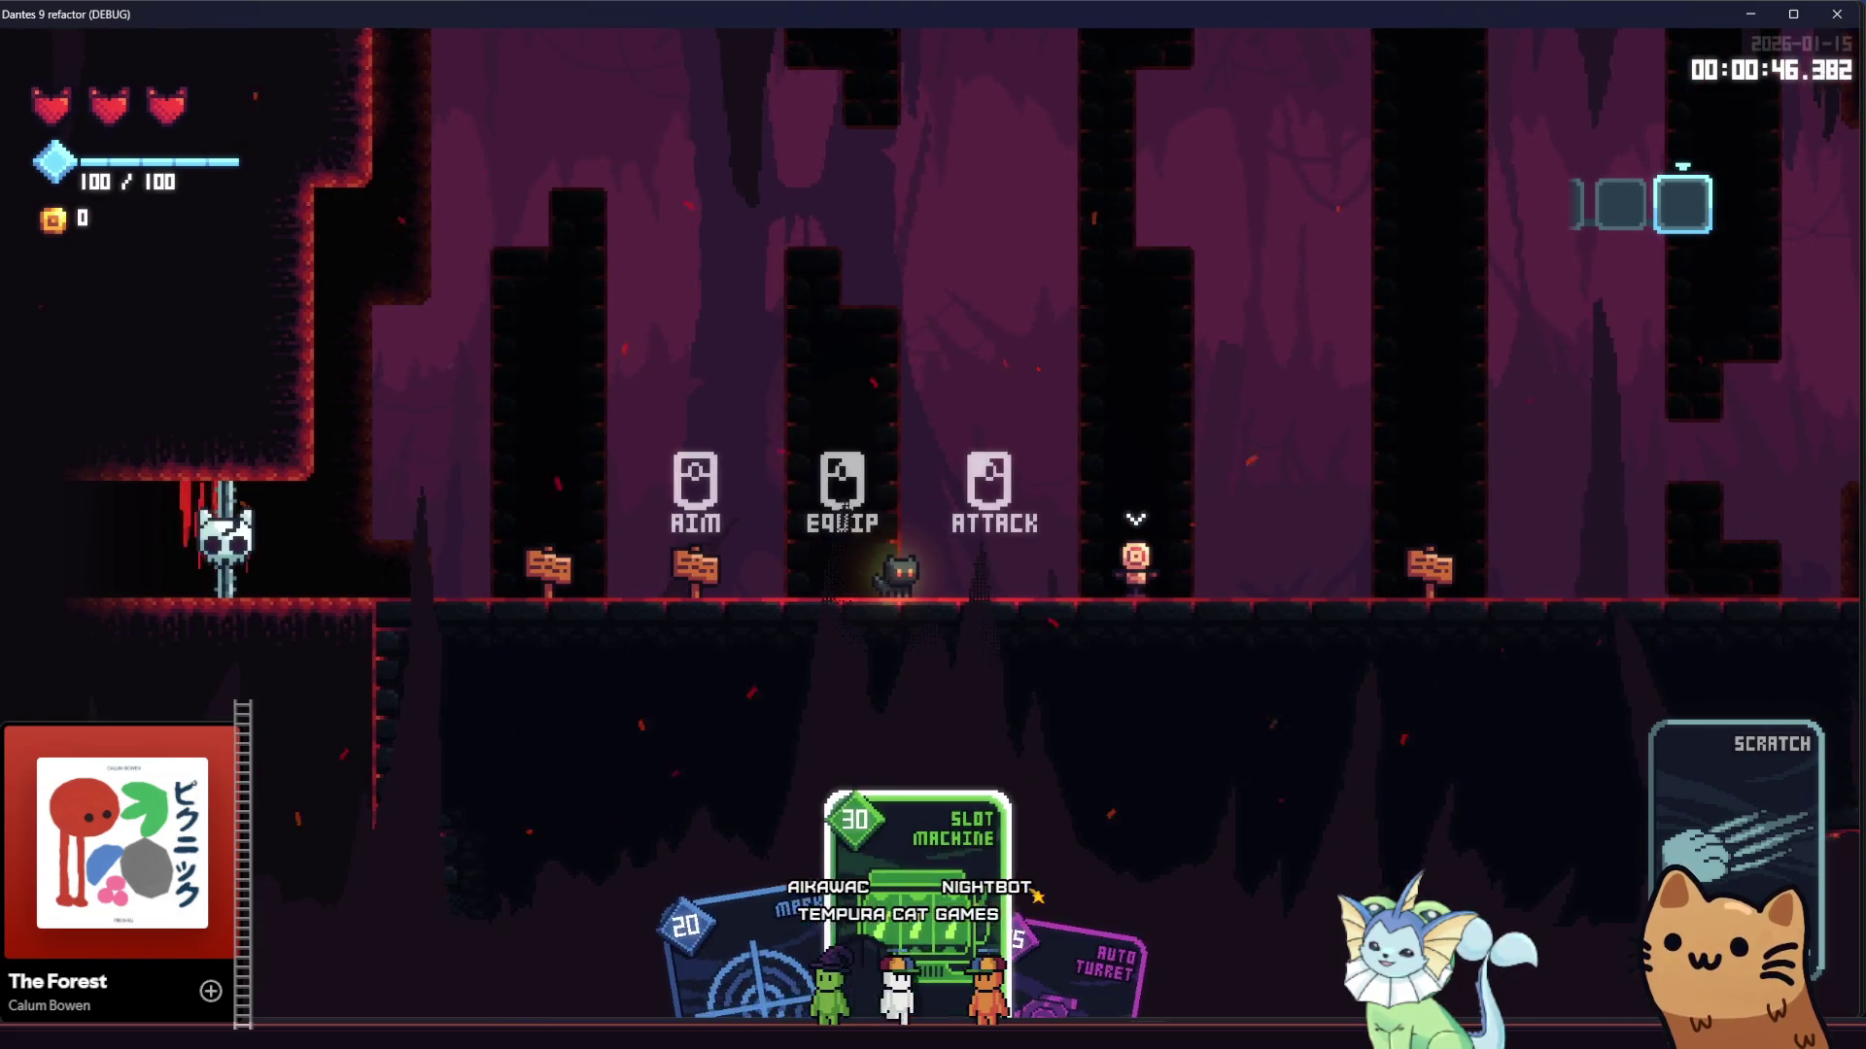
# Use the Auto Turret card, then close the game window to return to the editor
pyautogui.scroll(-1, 1225, 561)
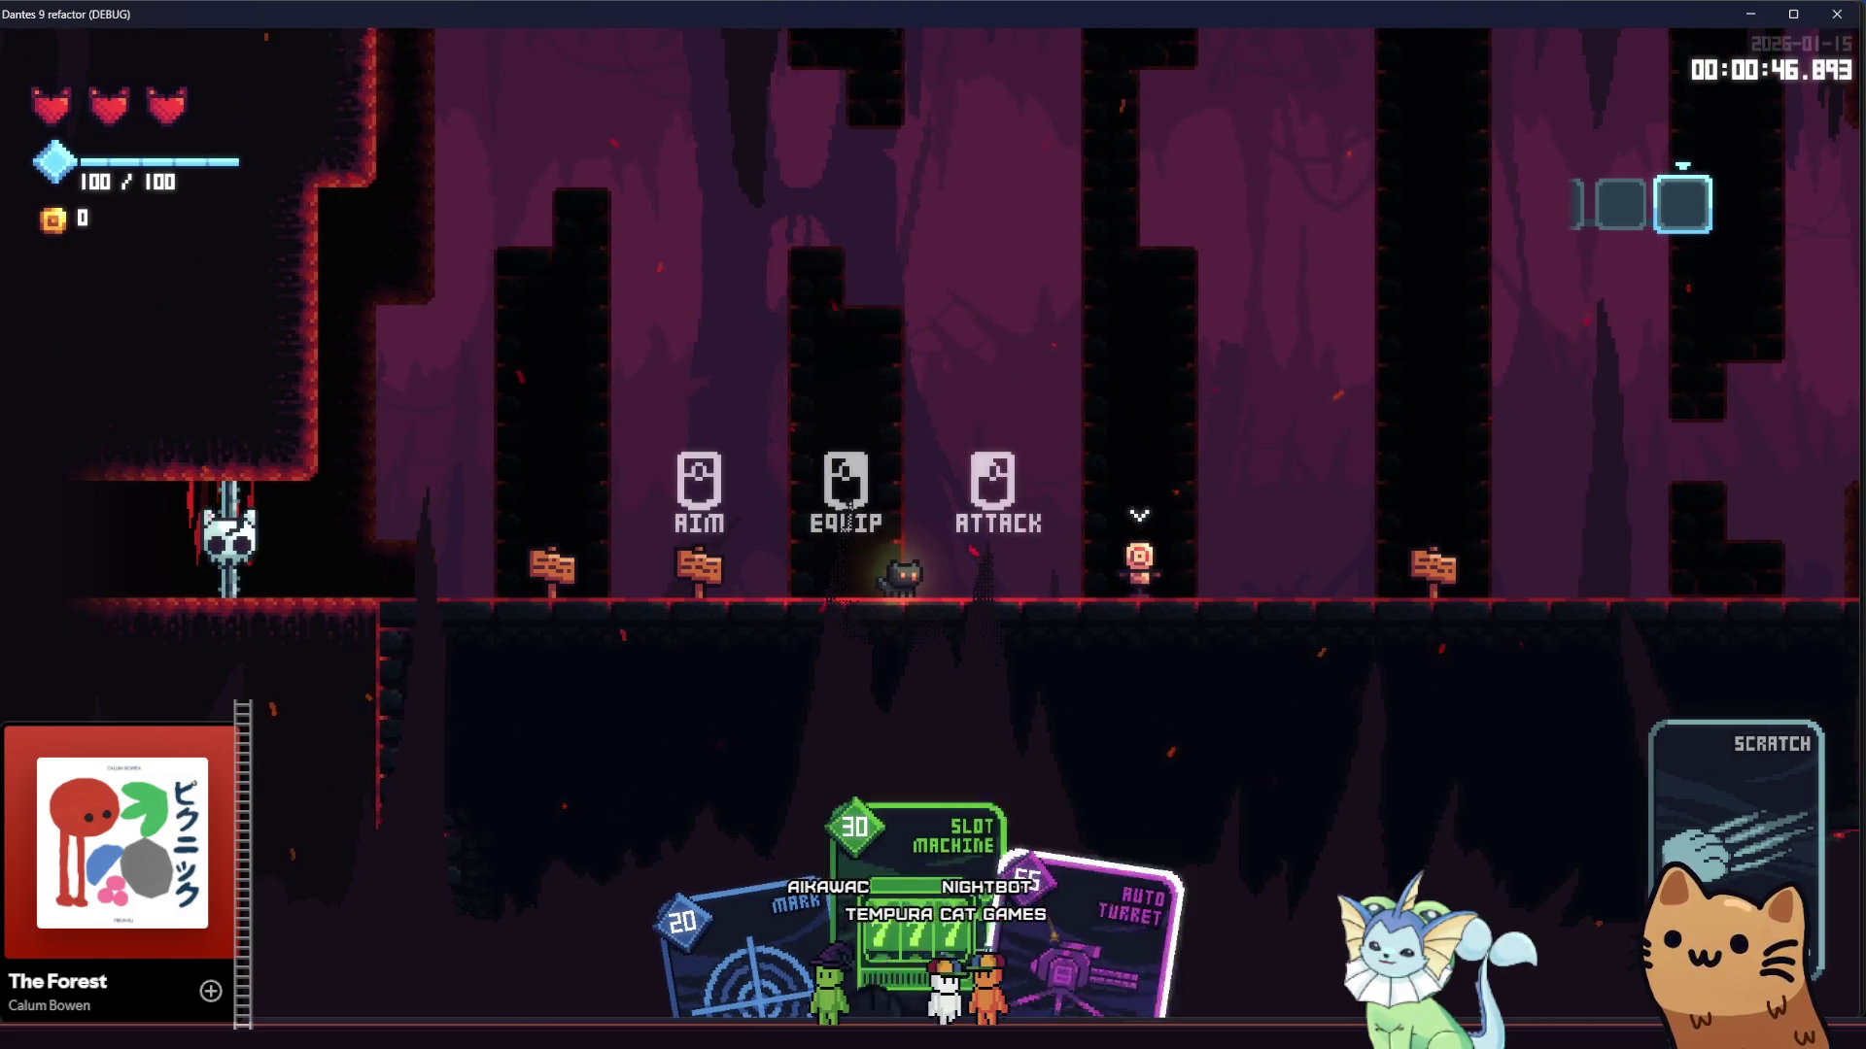
pyautogui.click(1225, 561)
pyautogui.press('d')
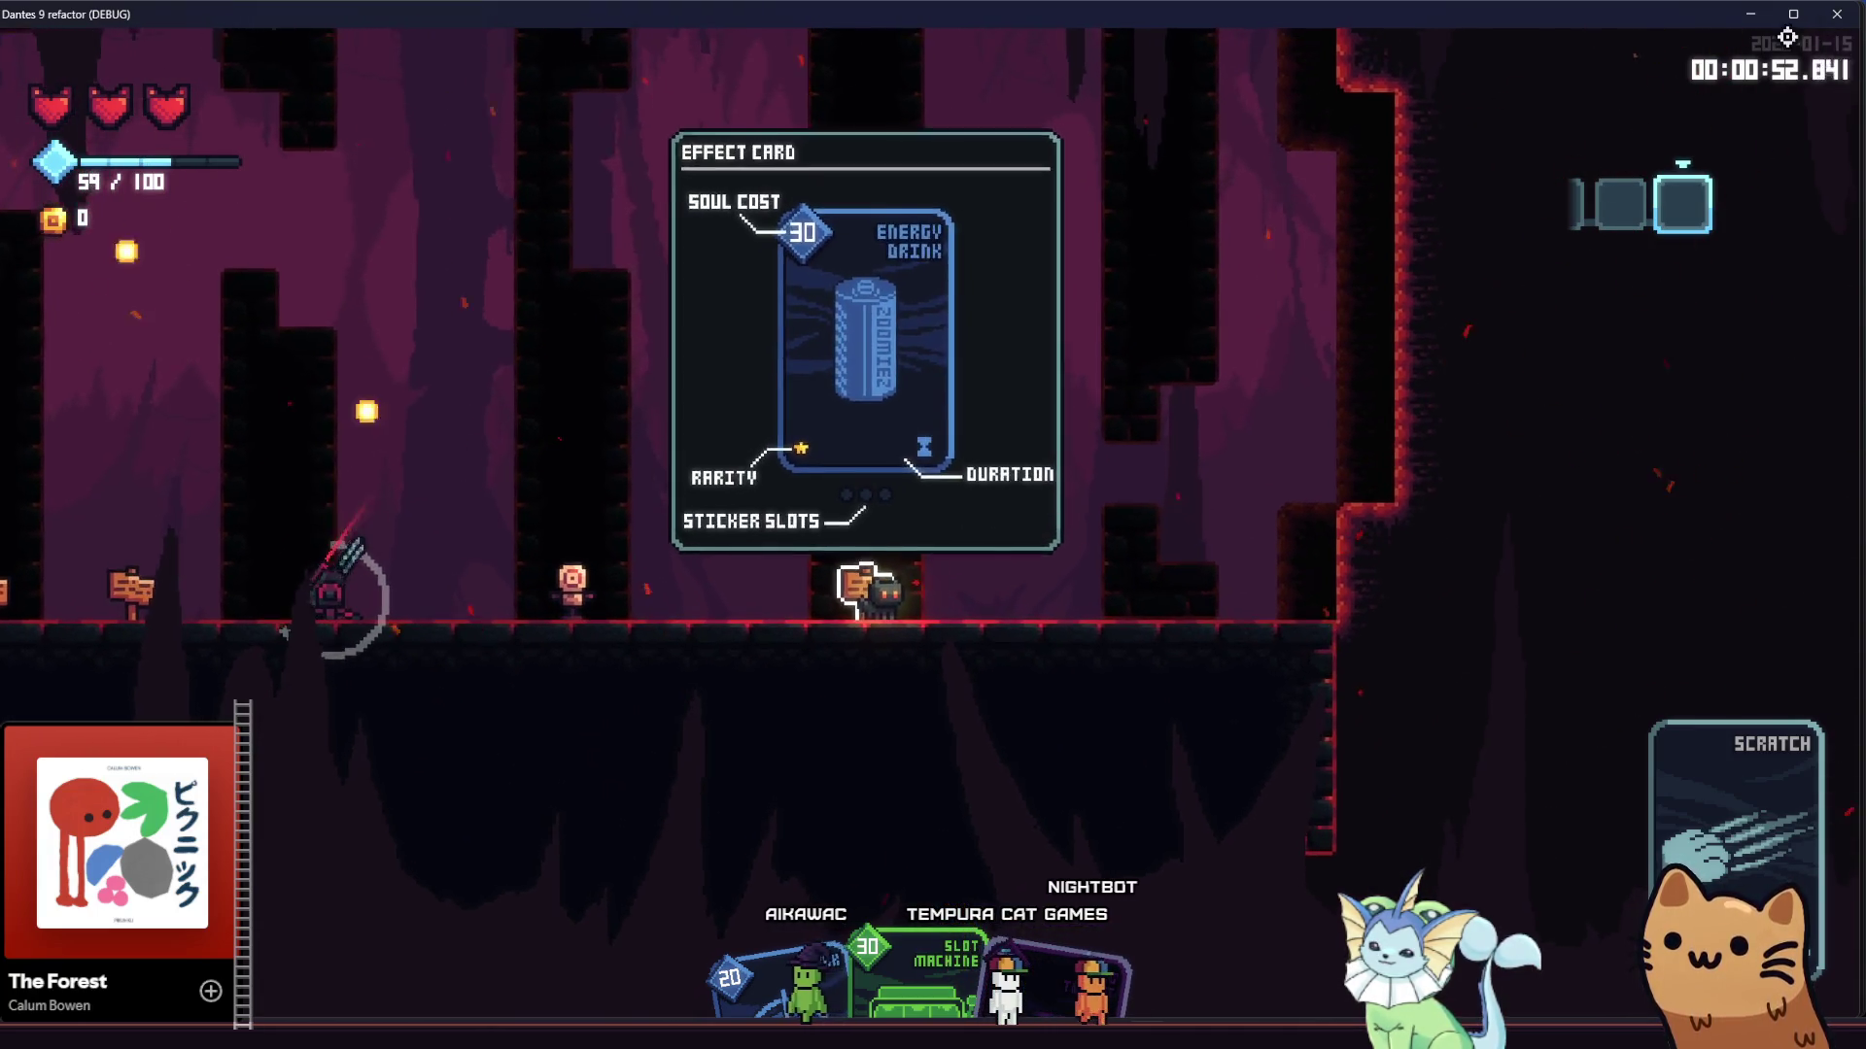
pyautogui.click(1833, 17)
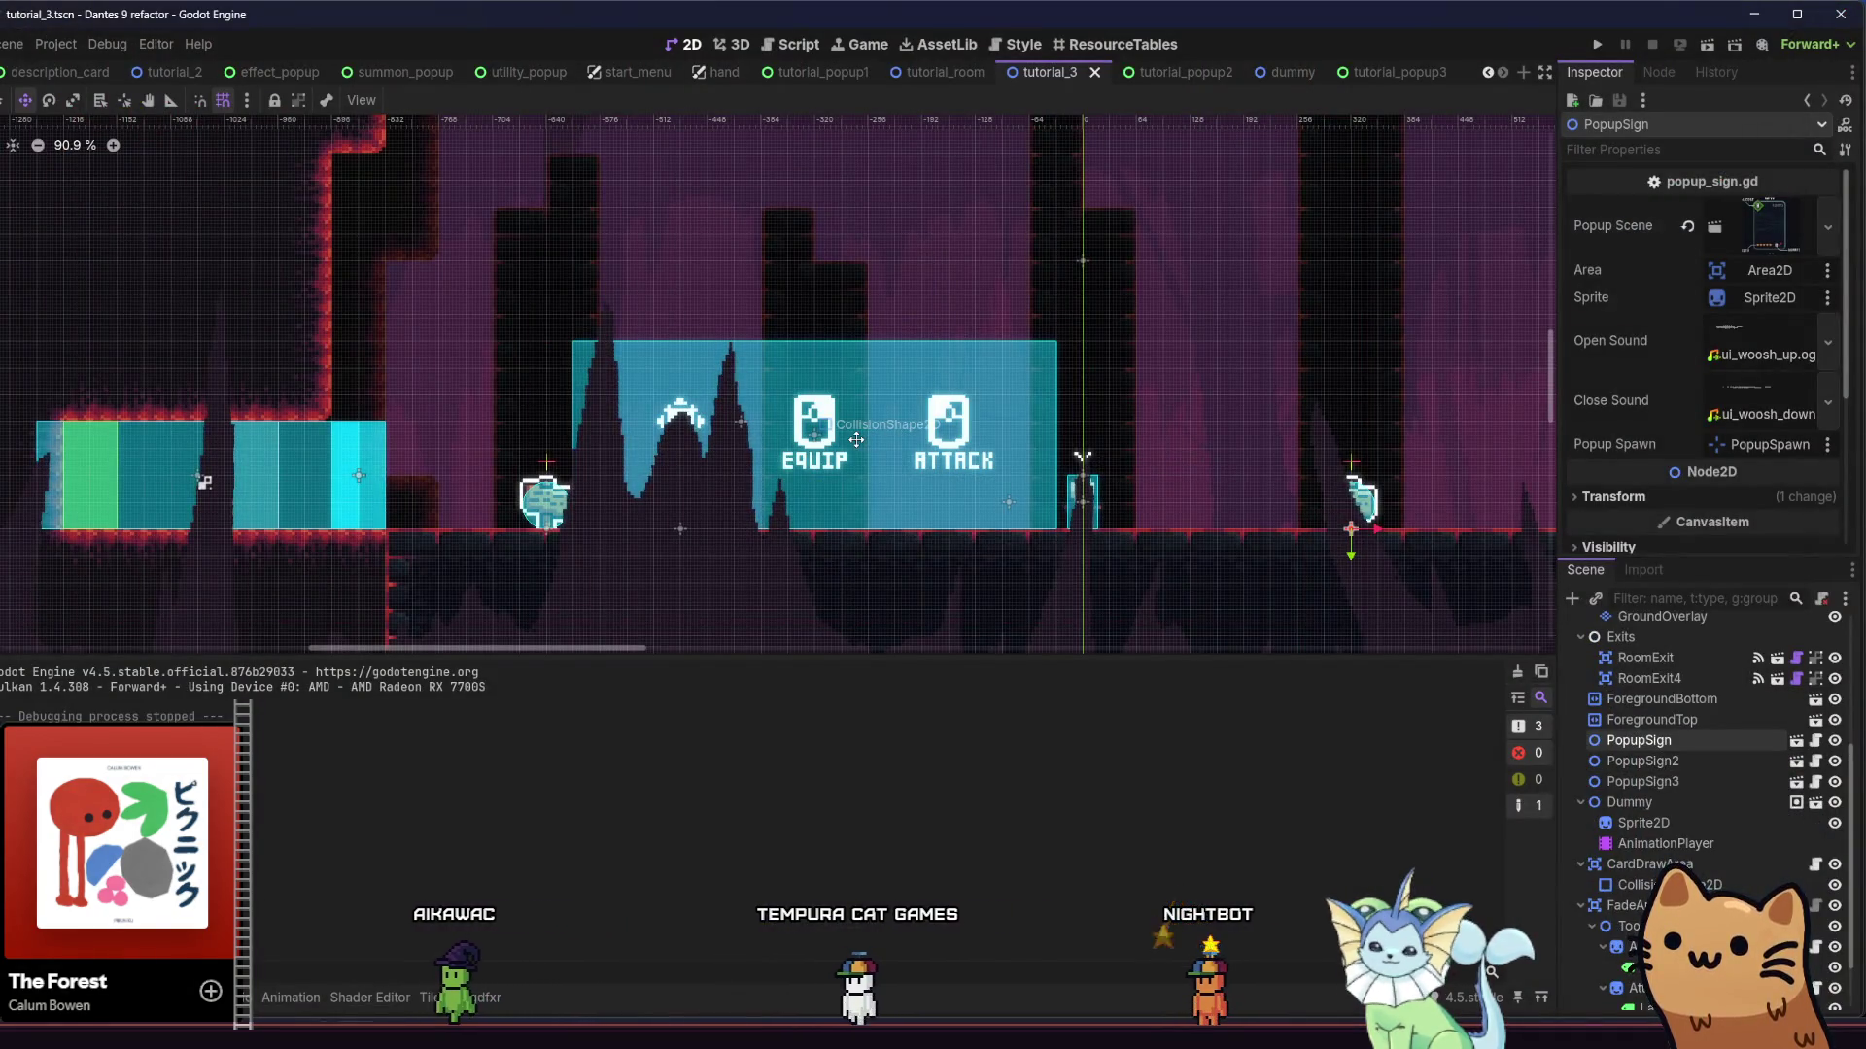
# Quick-open a search for 'card_com' and open card_composite.tscn
pyautogui.hotkey('alt', 'shift', 'o')
pyautogui.write('card_in')
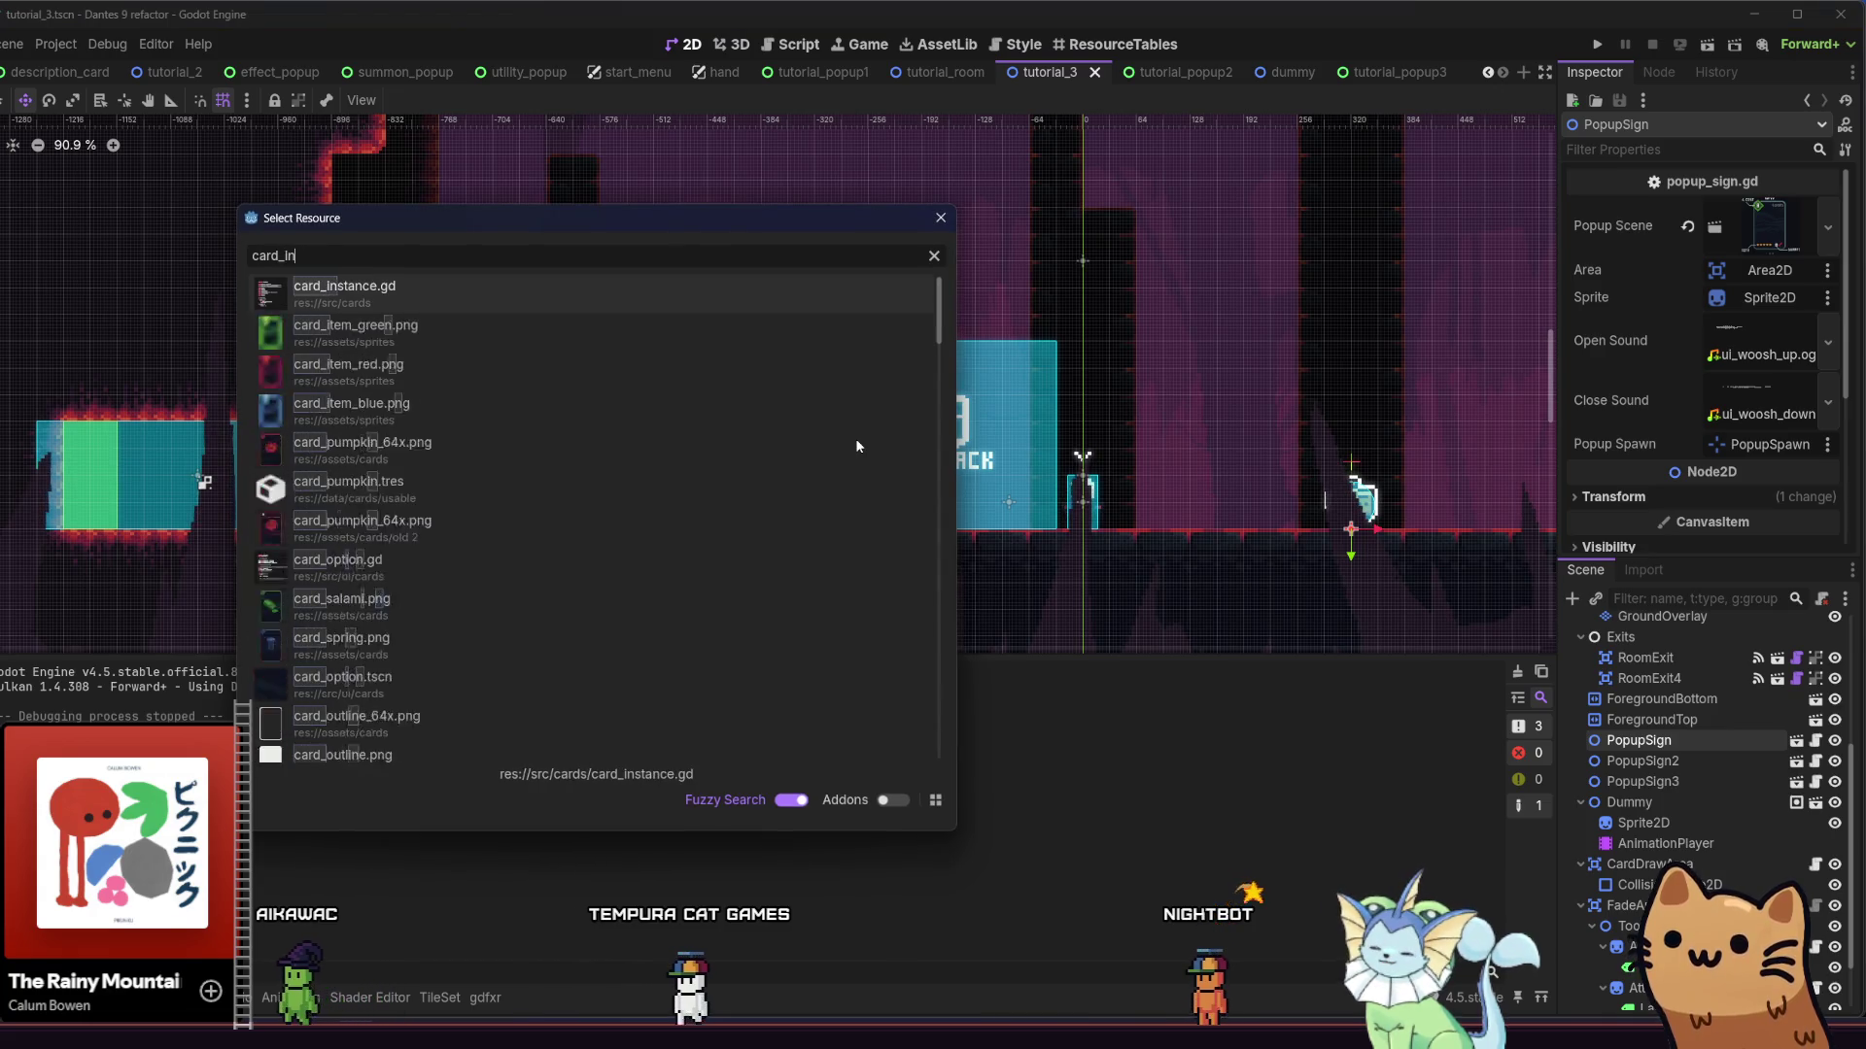
pyautogui.write('st')
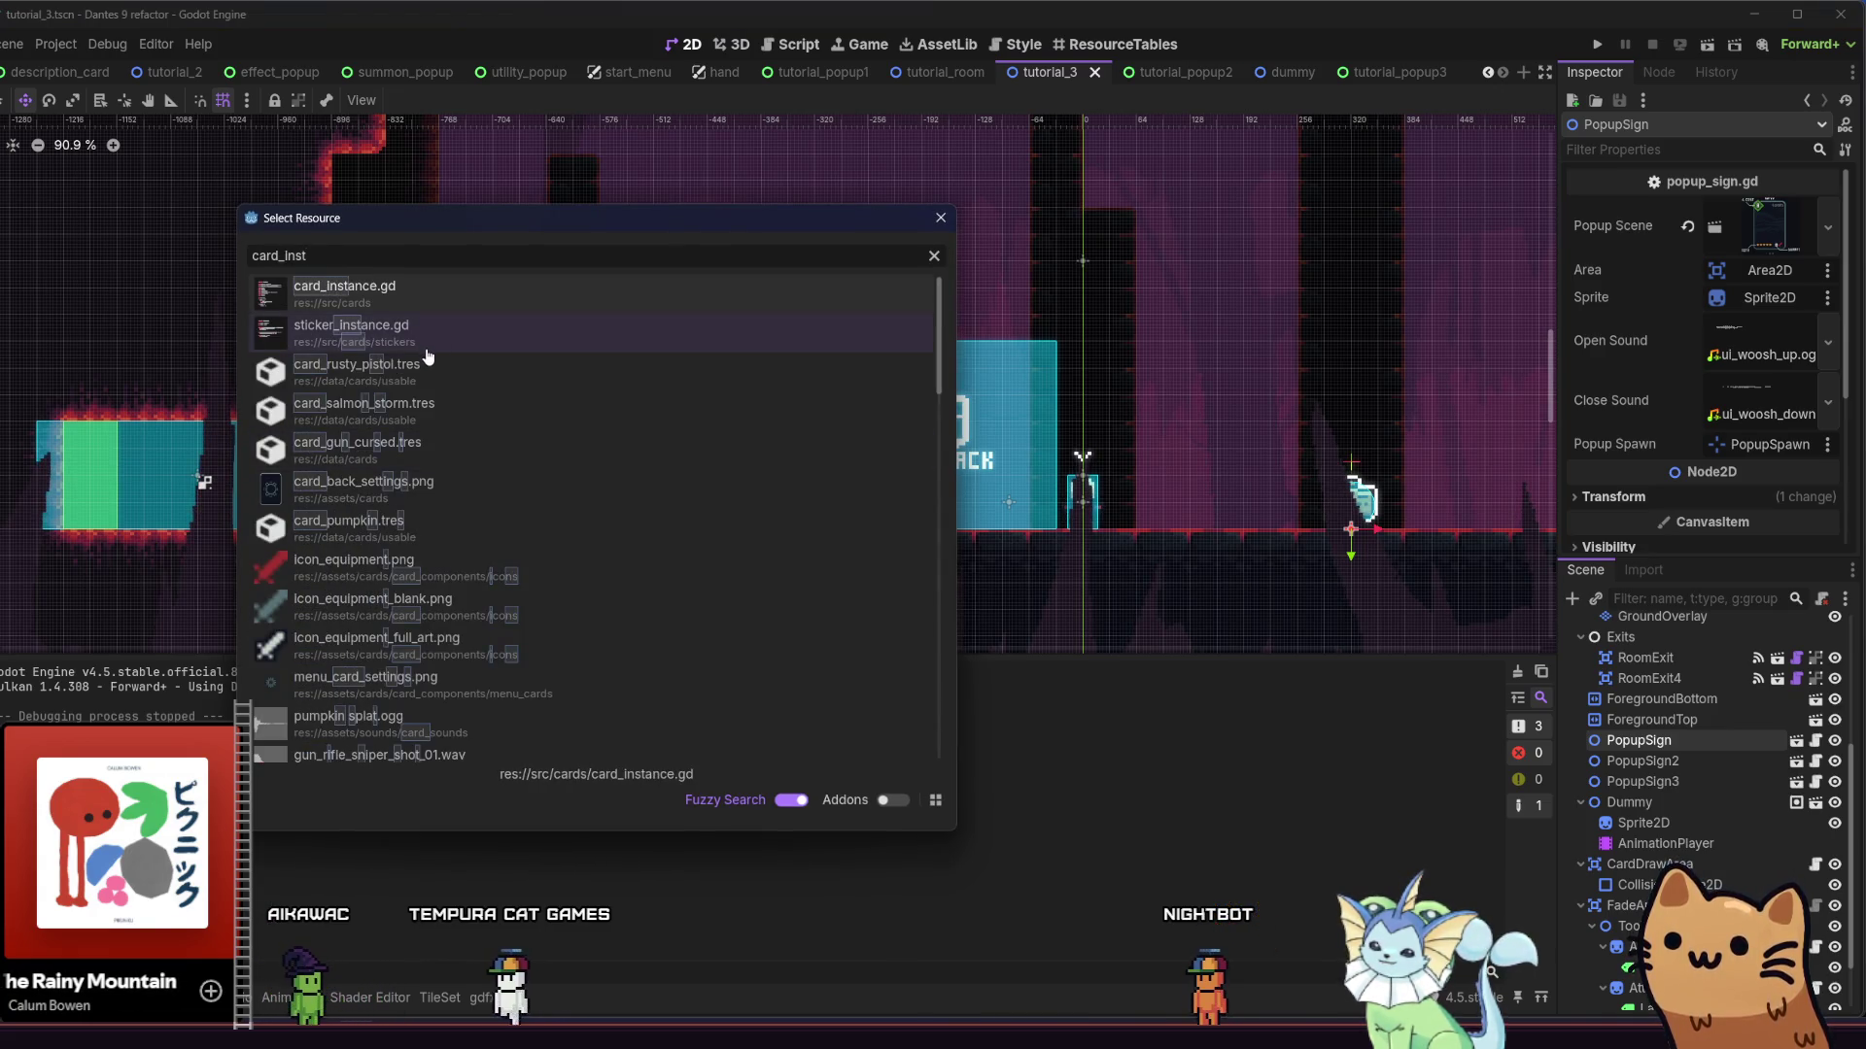
pyautogui.write('amce')
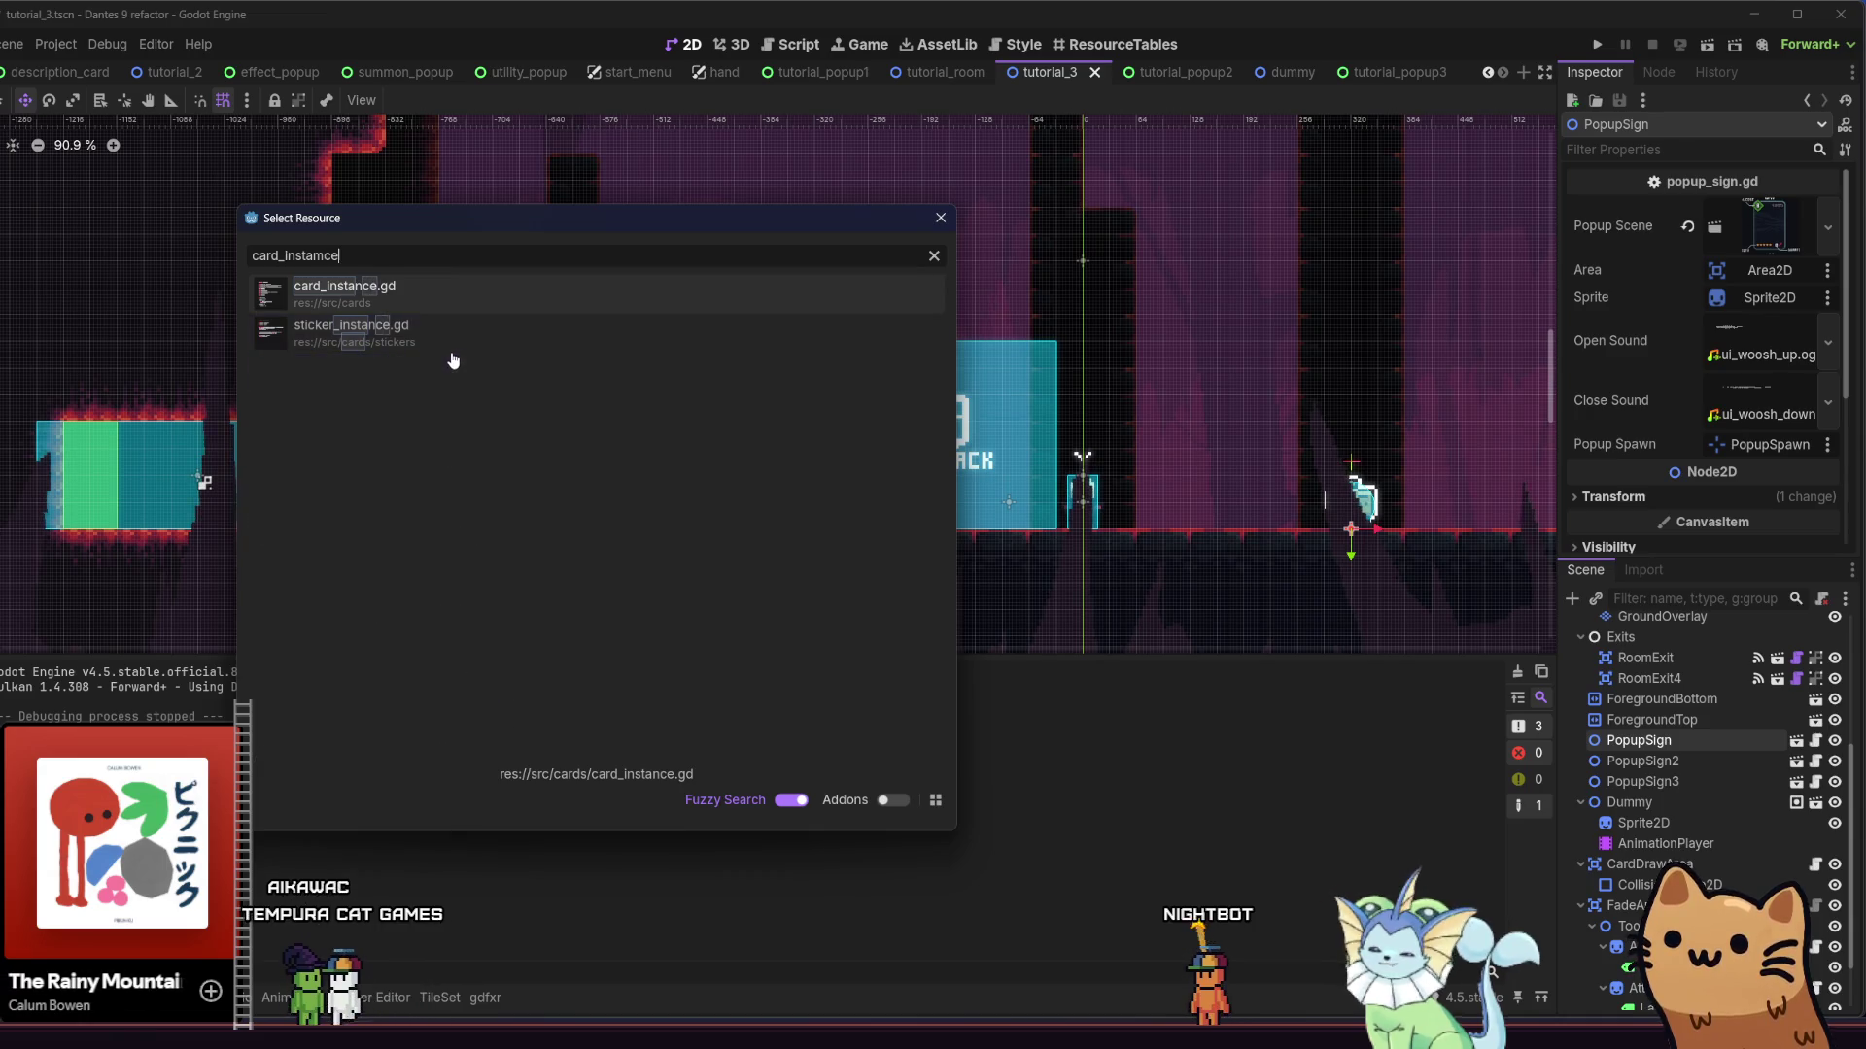
pyautogui.press('BackSpace')
pyautogui.press('BackSpace')
pyautogui.press('BackSpace')
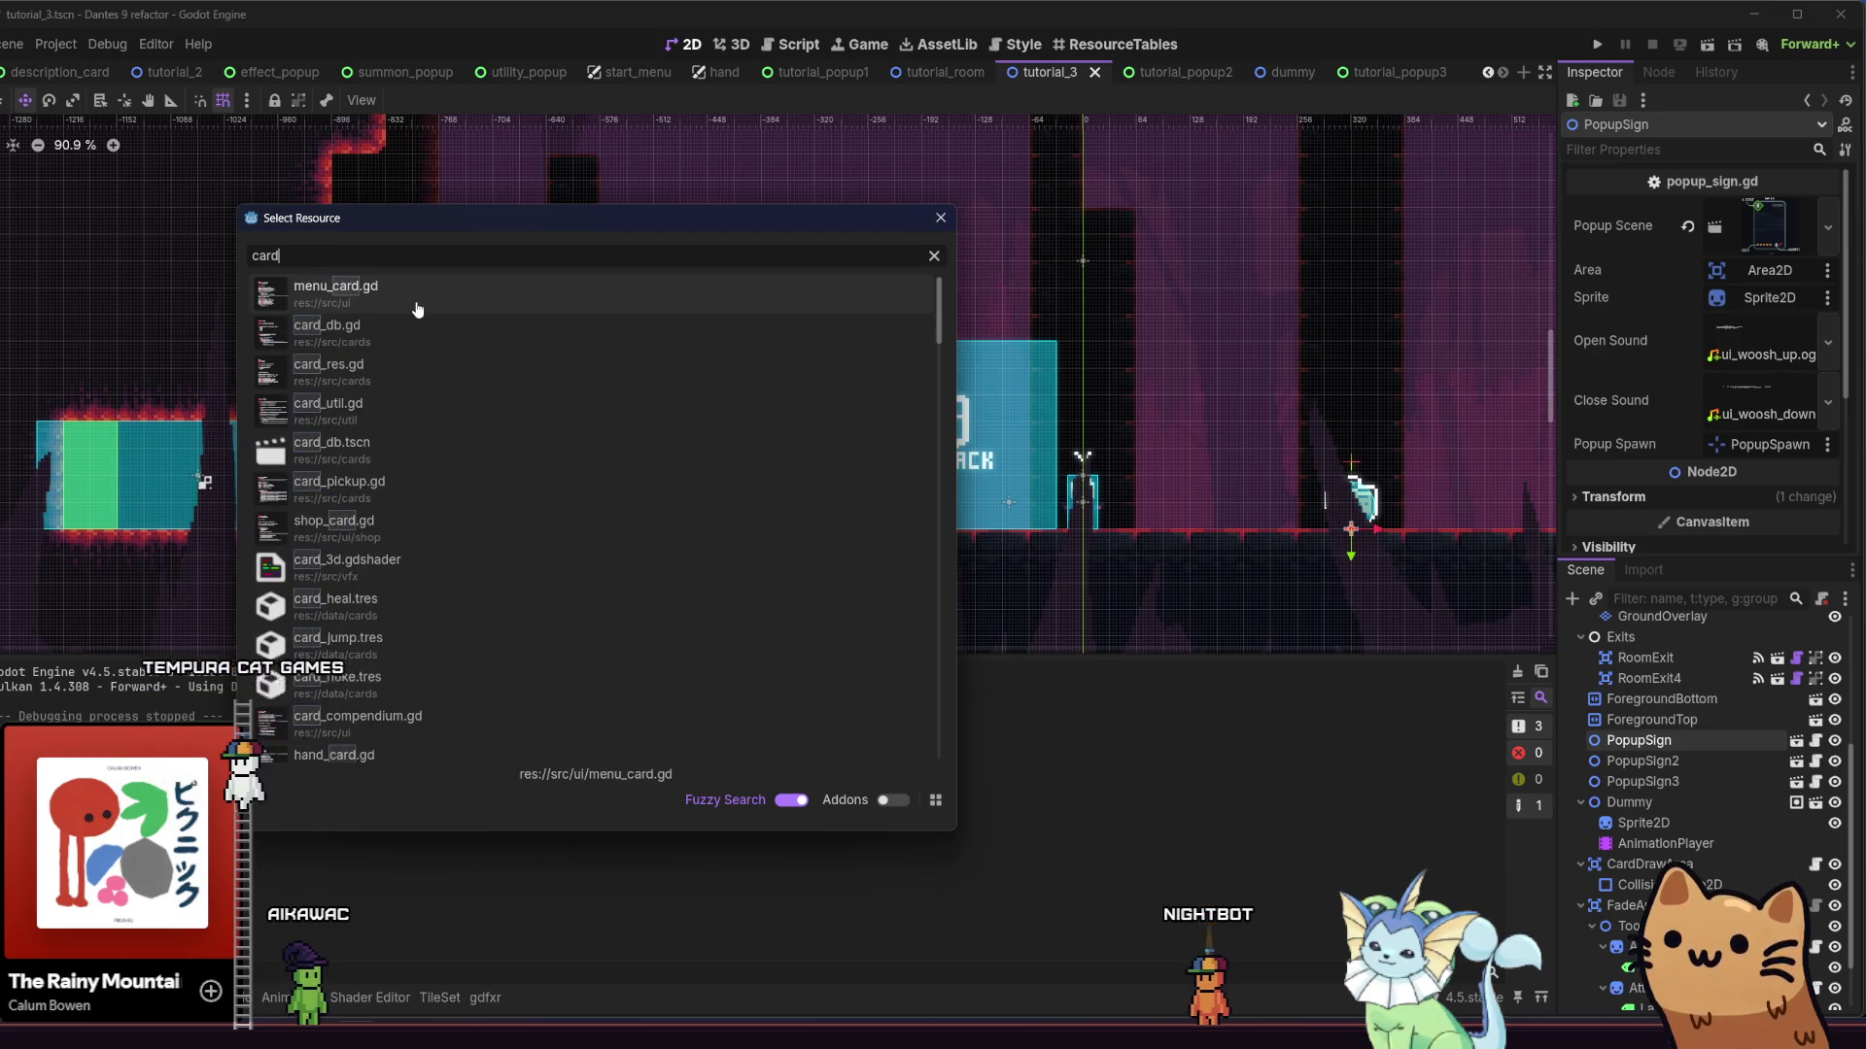
pyautogui.write('_com')
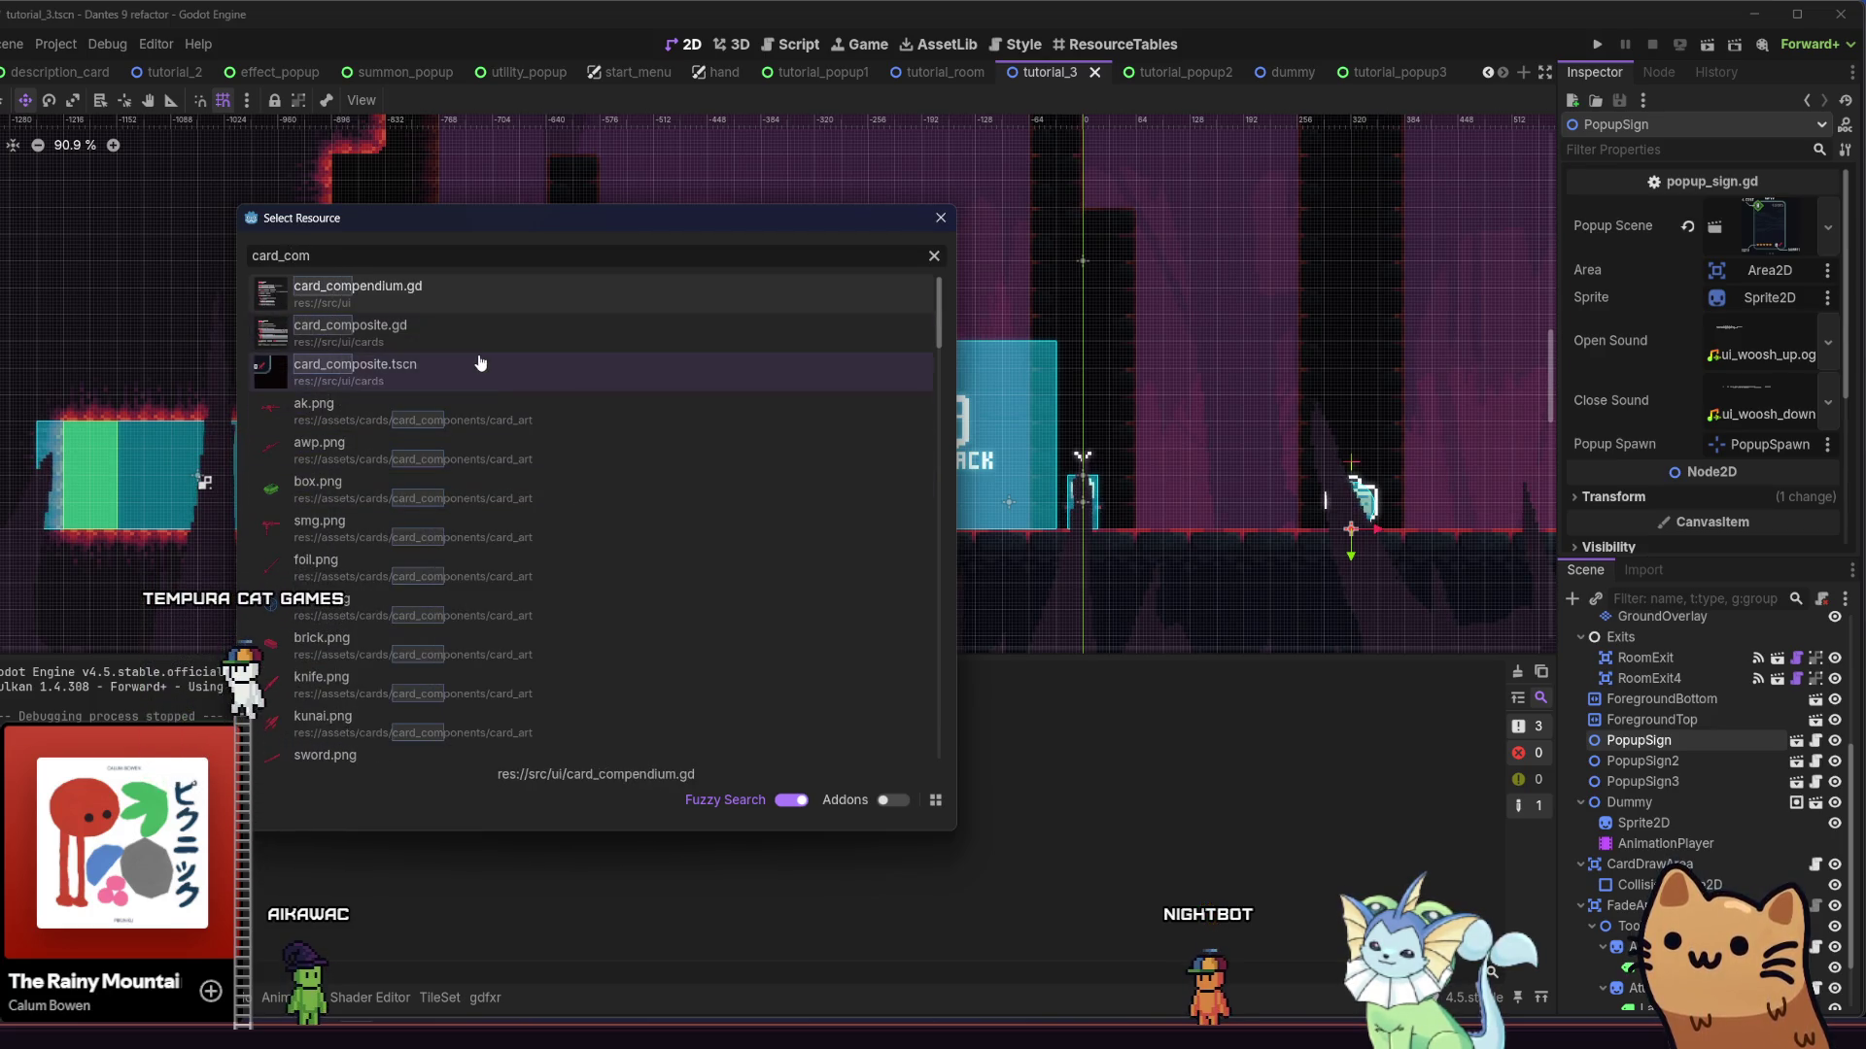
pyautogui.doubleClick(482, 361)
pyautogui.scroll(3, 1652, 773)
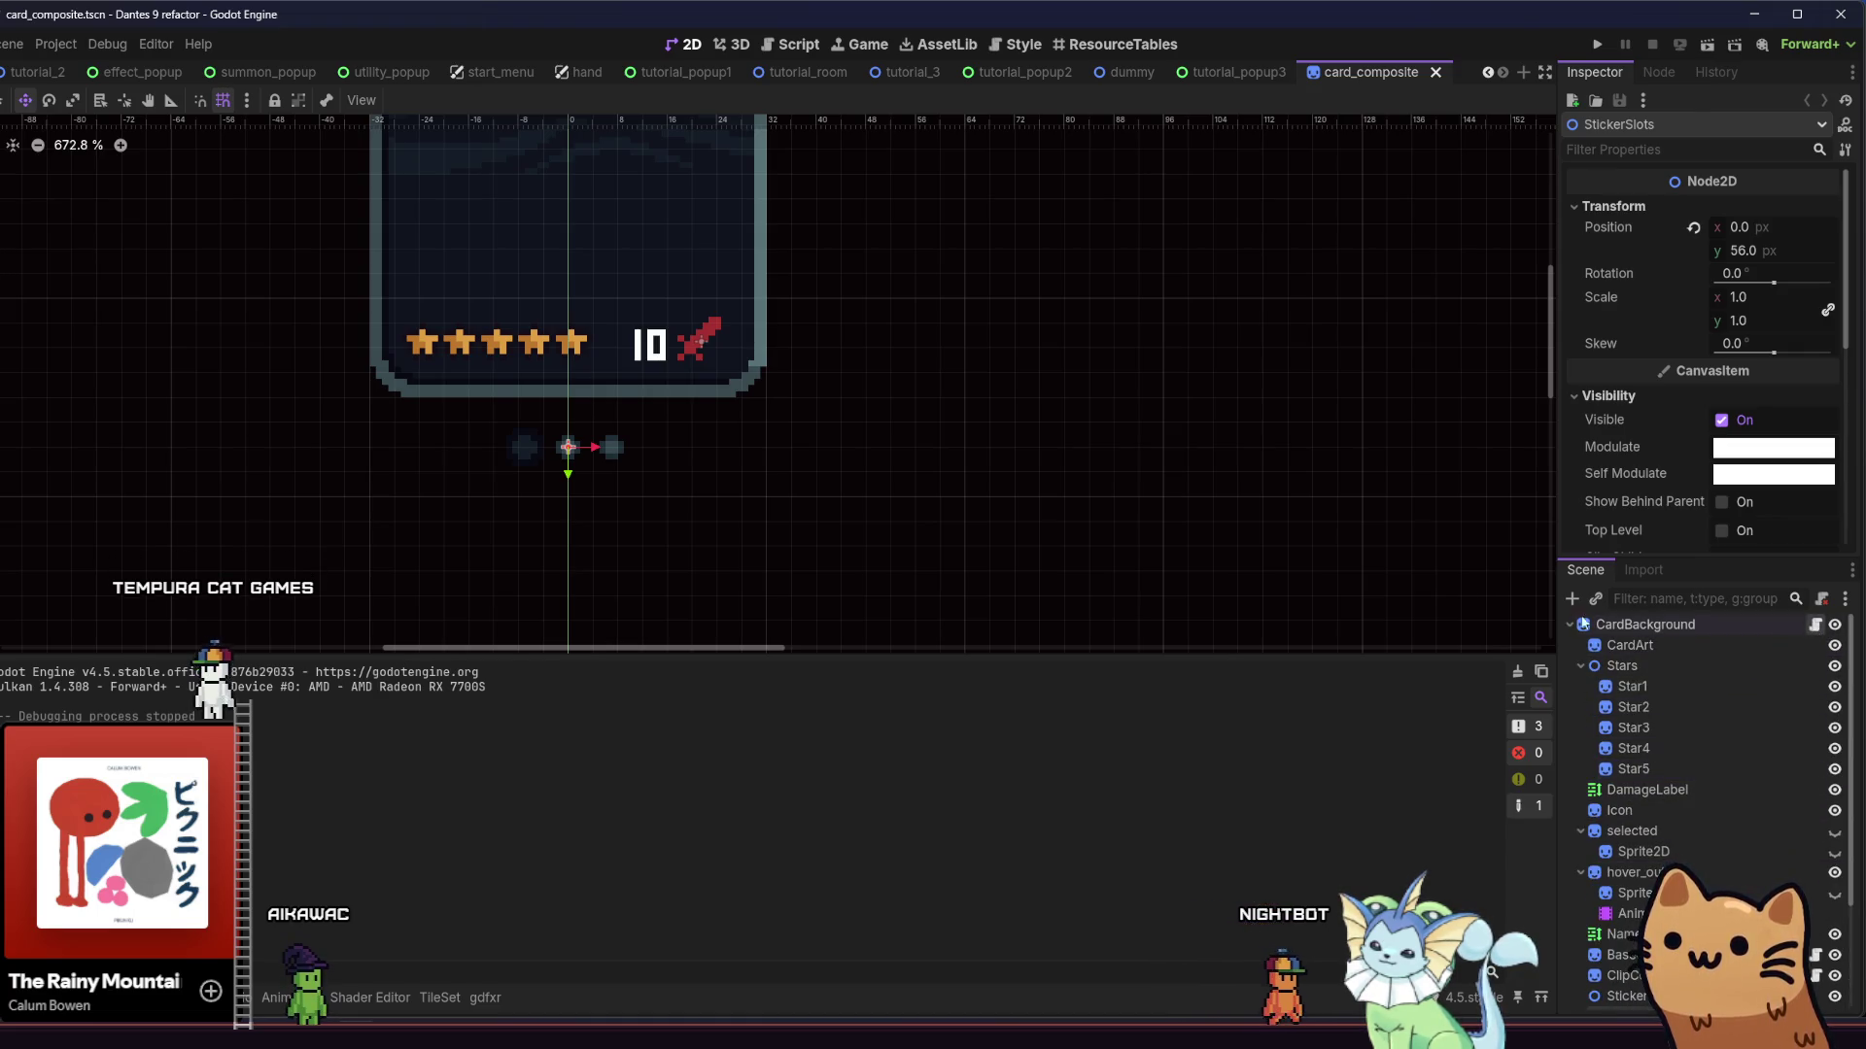
# Open card_composite.gd from the CardBackground node and scroll down to update_damage_label
pyautogui.click(1814, 624)
pyautogui.scroll(-12, 1324, 358)
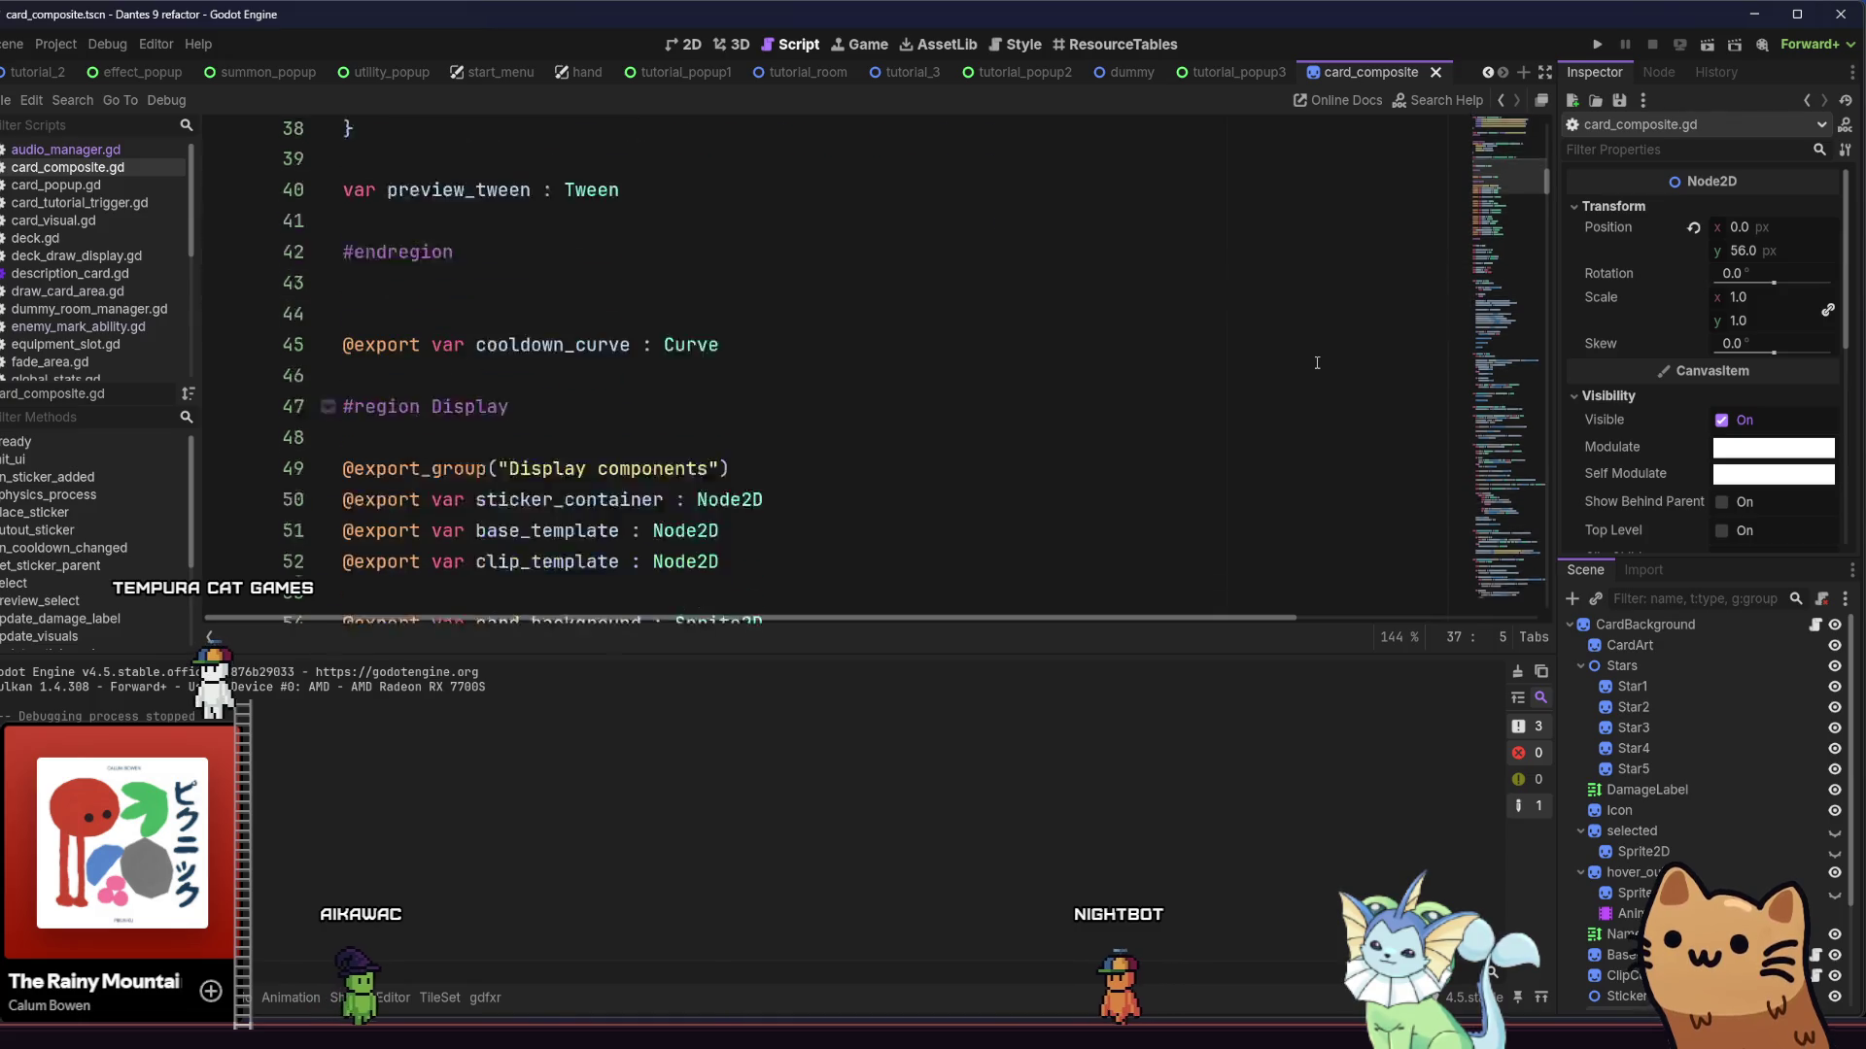
pyautogui.moveTo(1549, 211); pyautogui.dragTo(1539, 394)
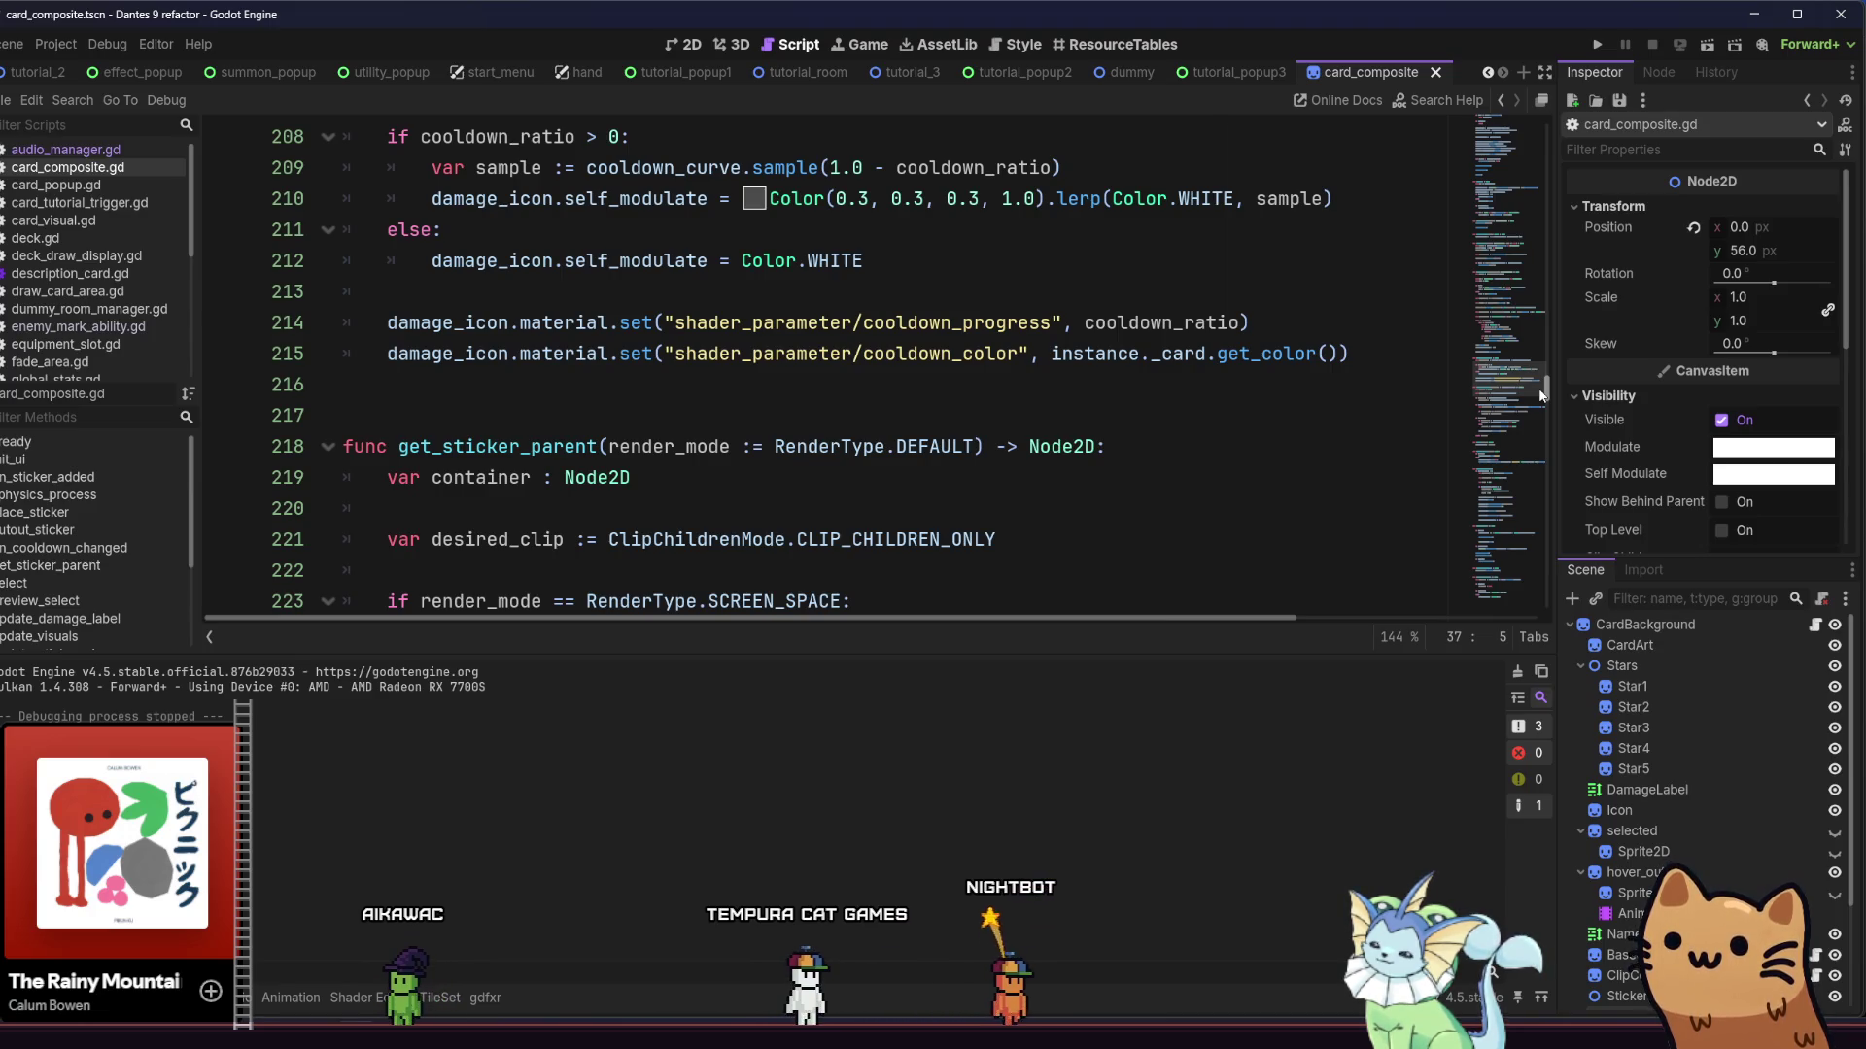
pyautogui.moveTo(1538, 389); pyautogui.dragTo(1533, 388)
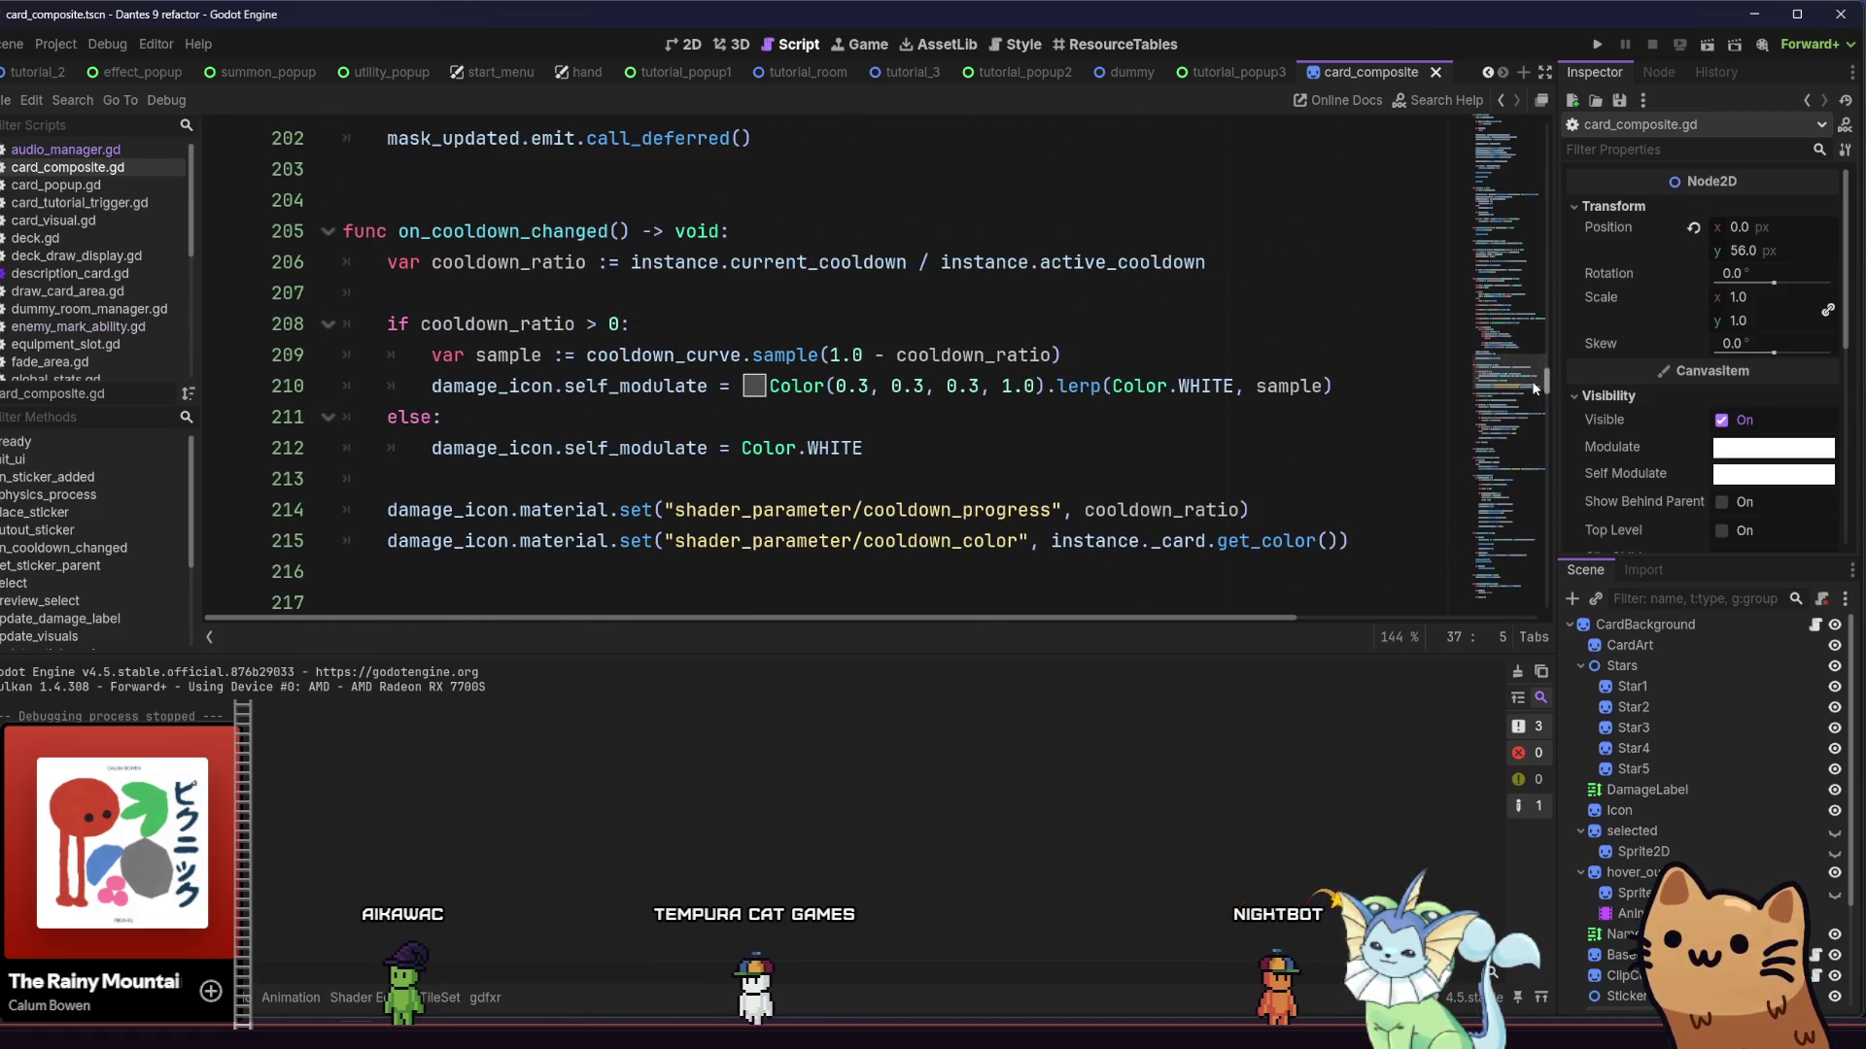
pyautogui.moveTo(1535, 388); pyautogui.dragTo(1527, 453)
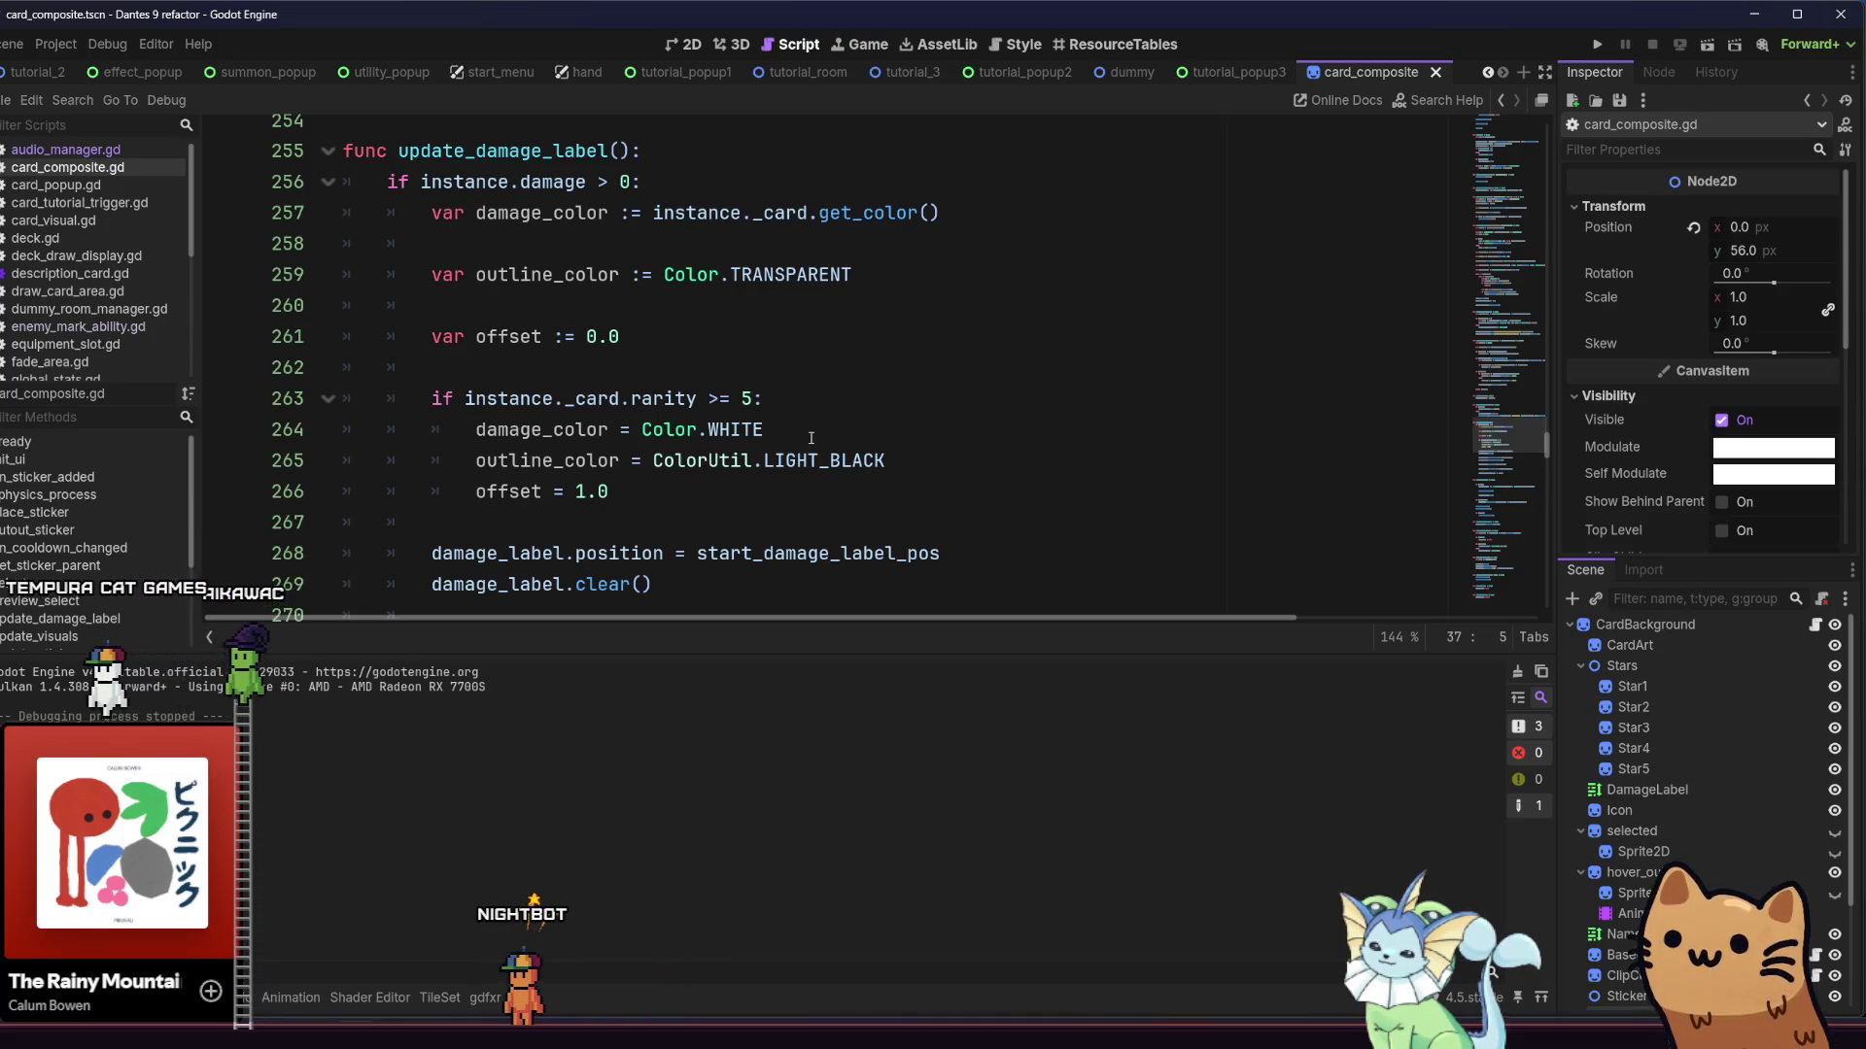
pyautogui.scroll(-1, 811, 438)
pyautogui.scroll(-1, 874, 434)
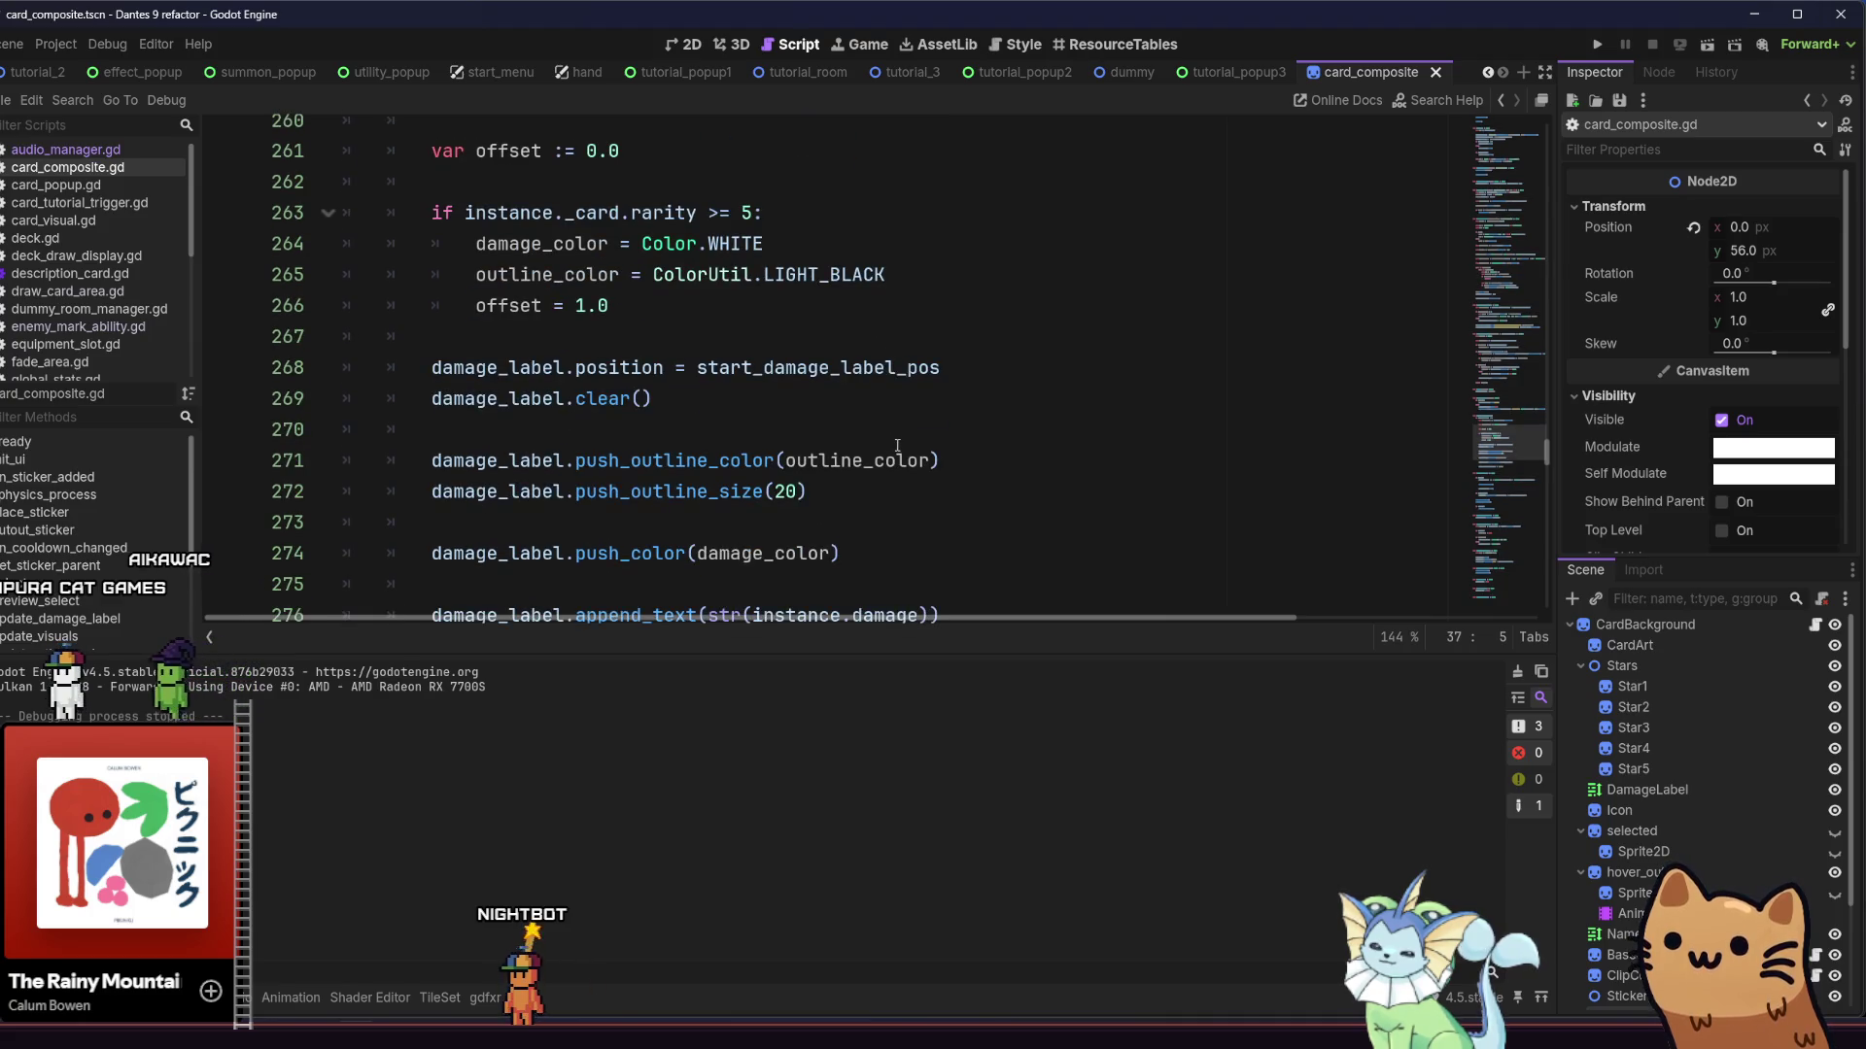
pyautogui.scroll(-2, 922, 467)
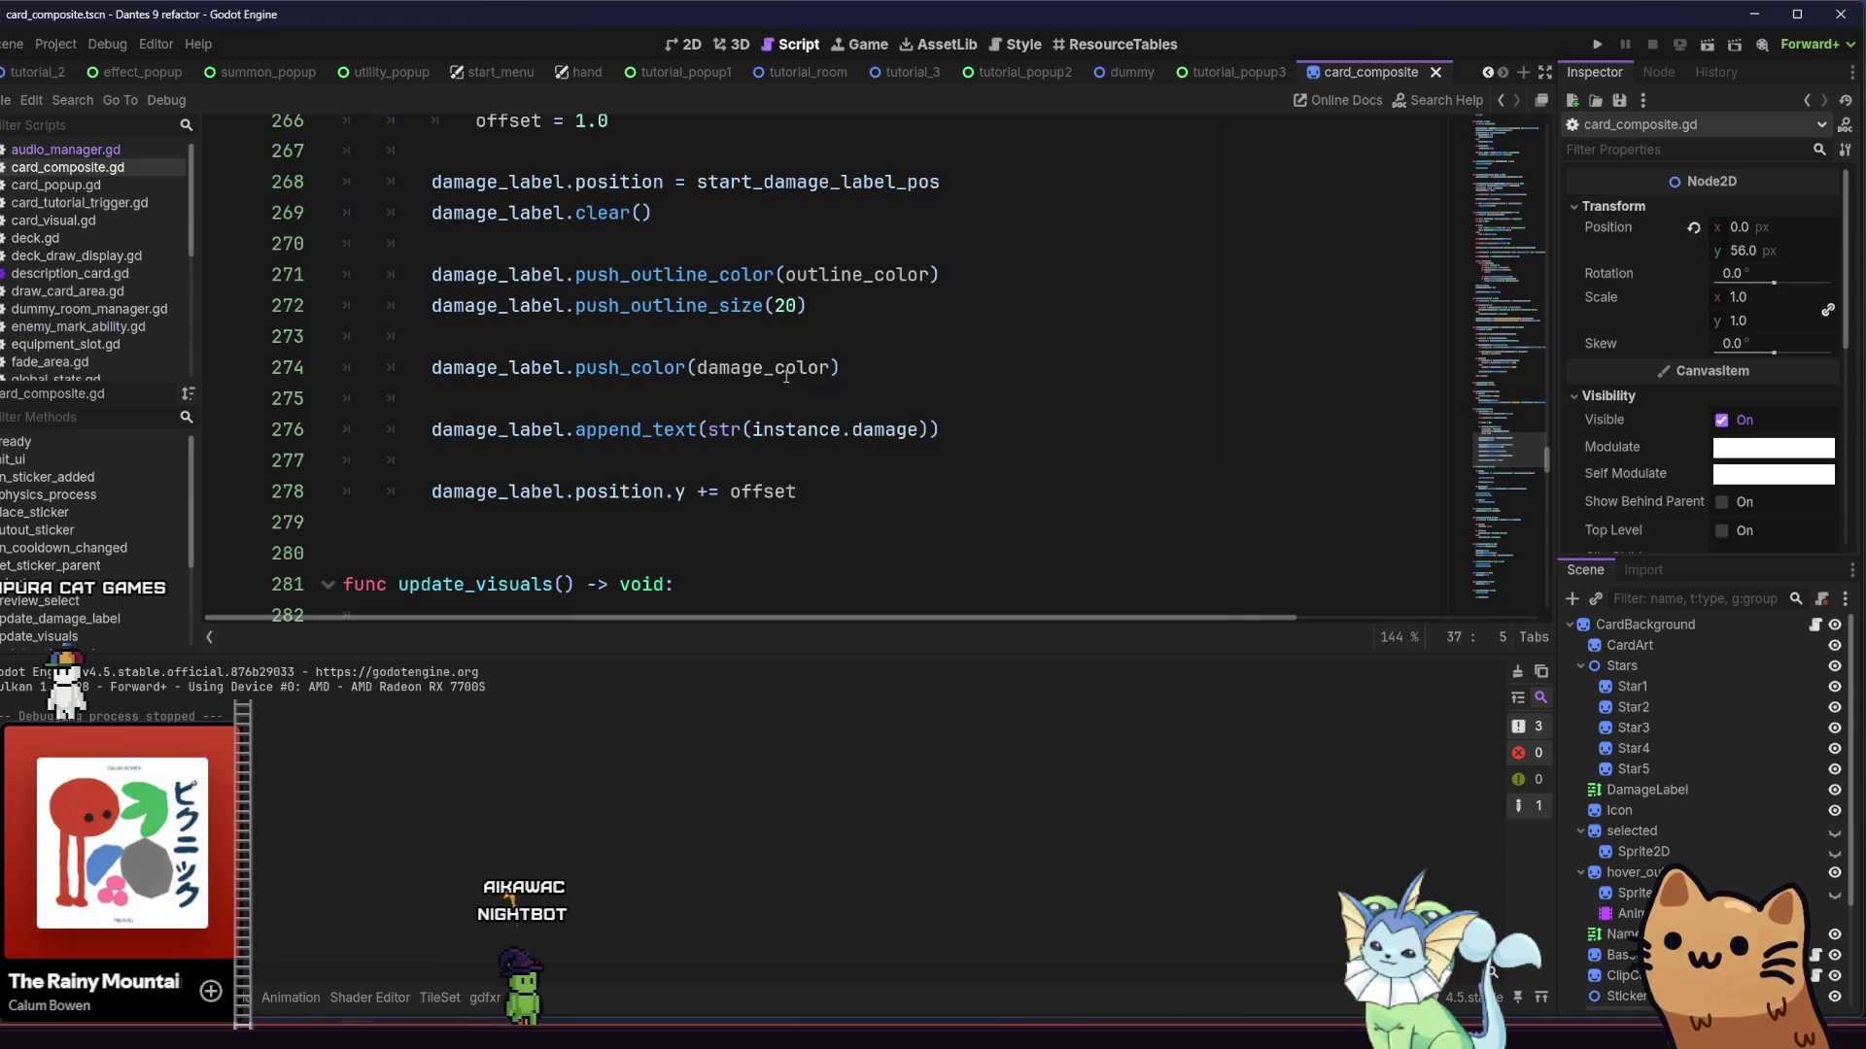
pyautogui.scroll(-2, 649, 409)
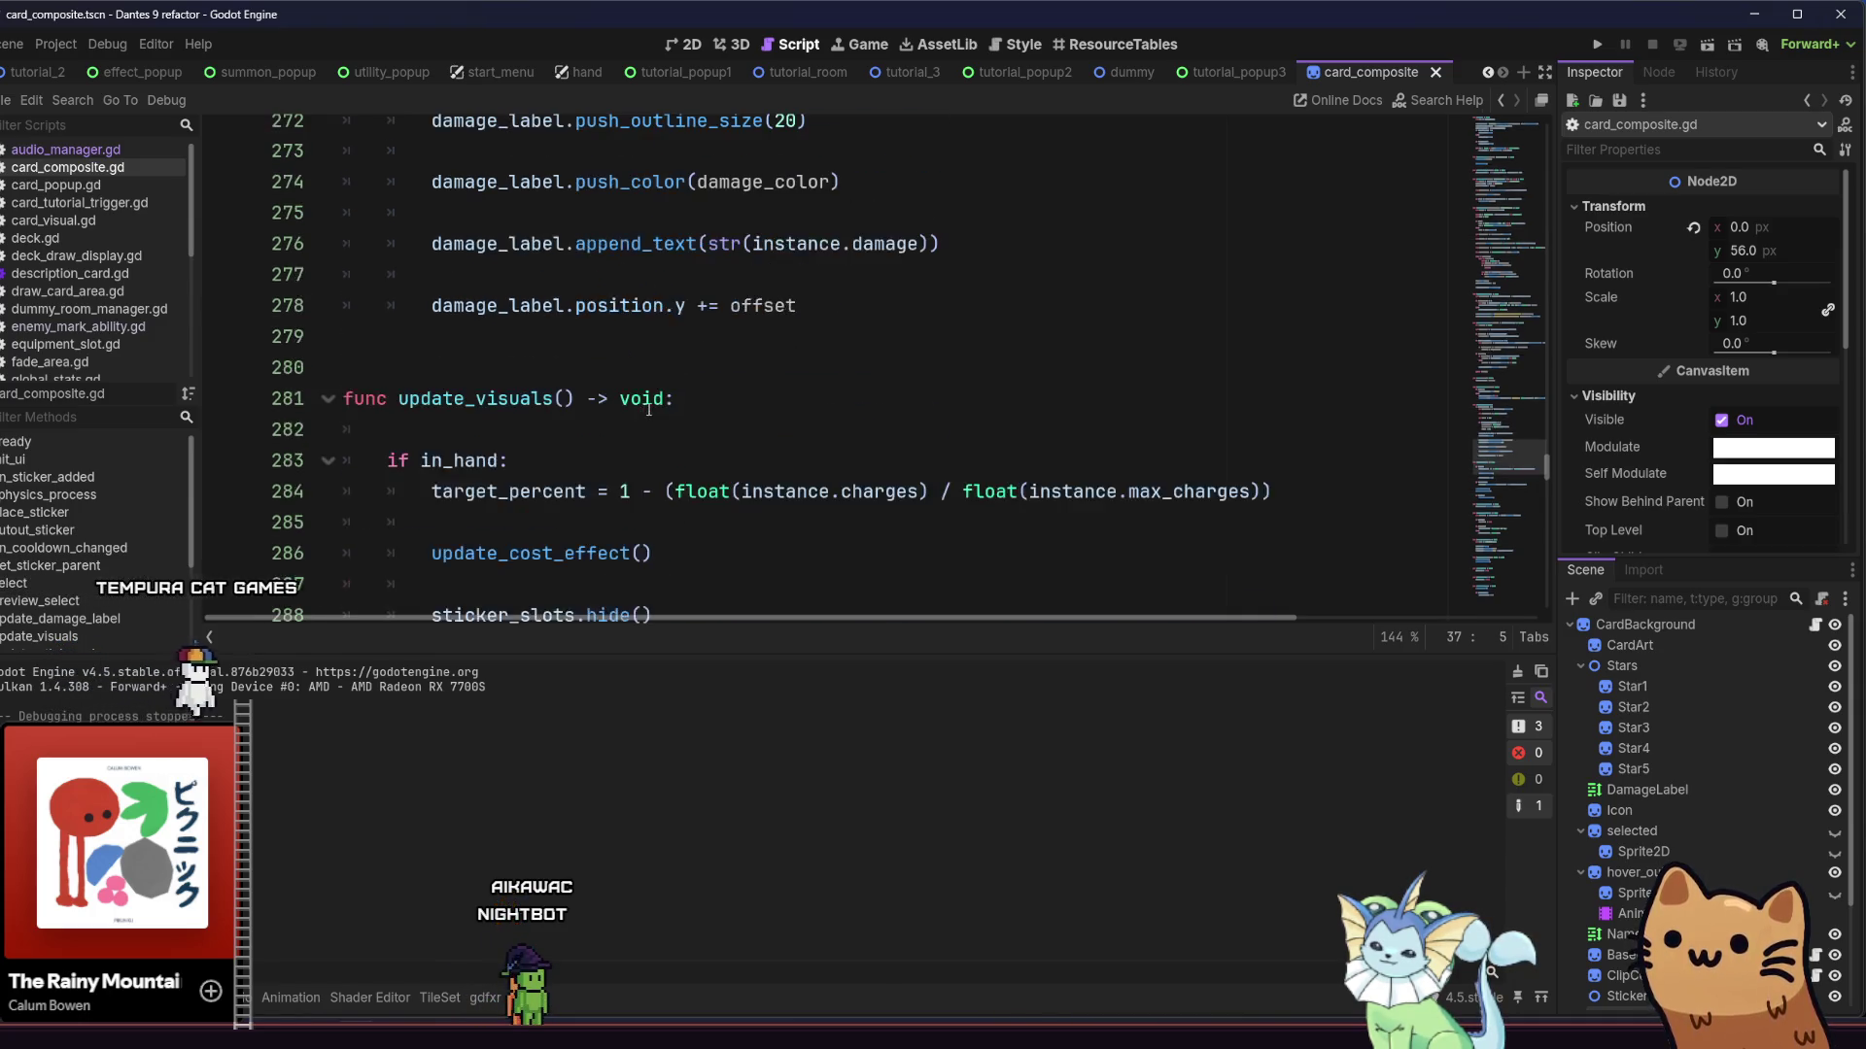
pyautogui.scroll(-7, 778, 376)
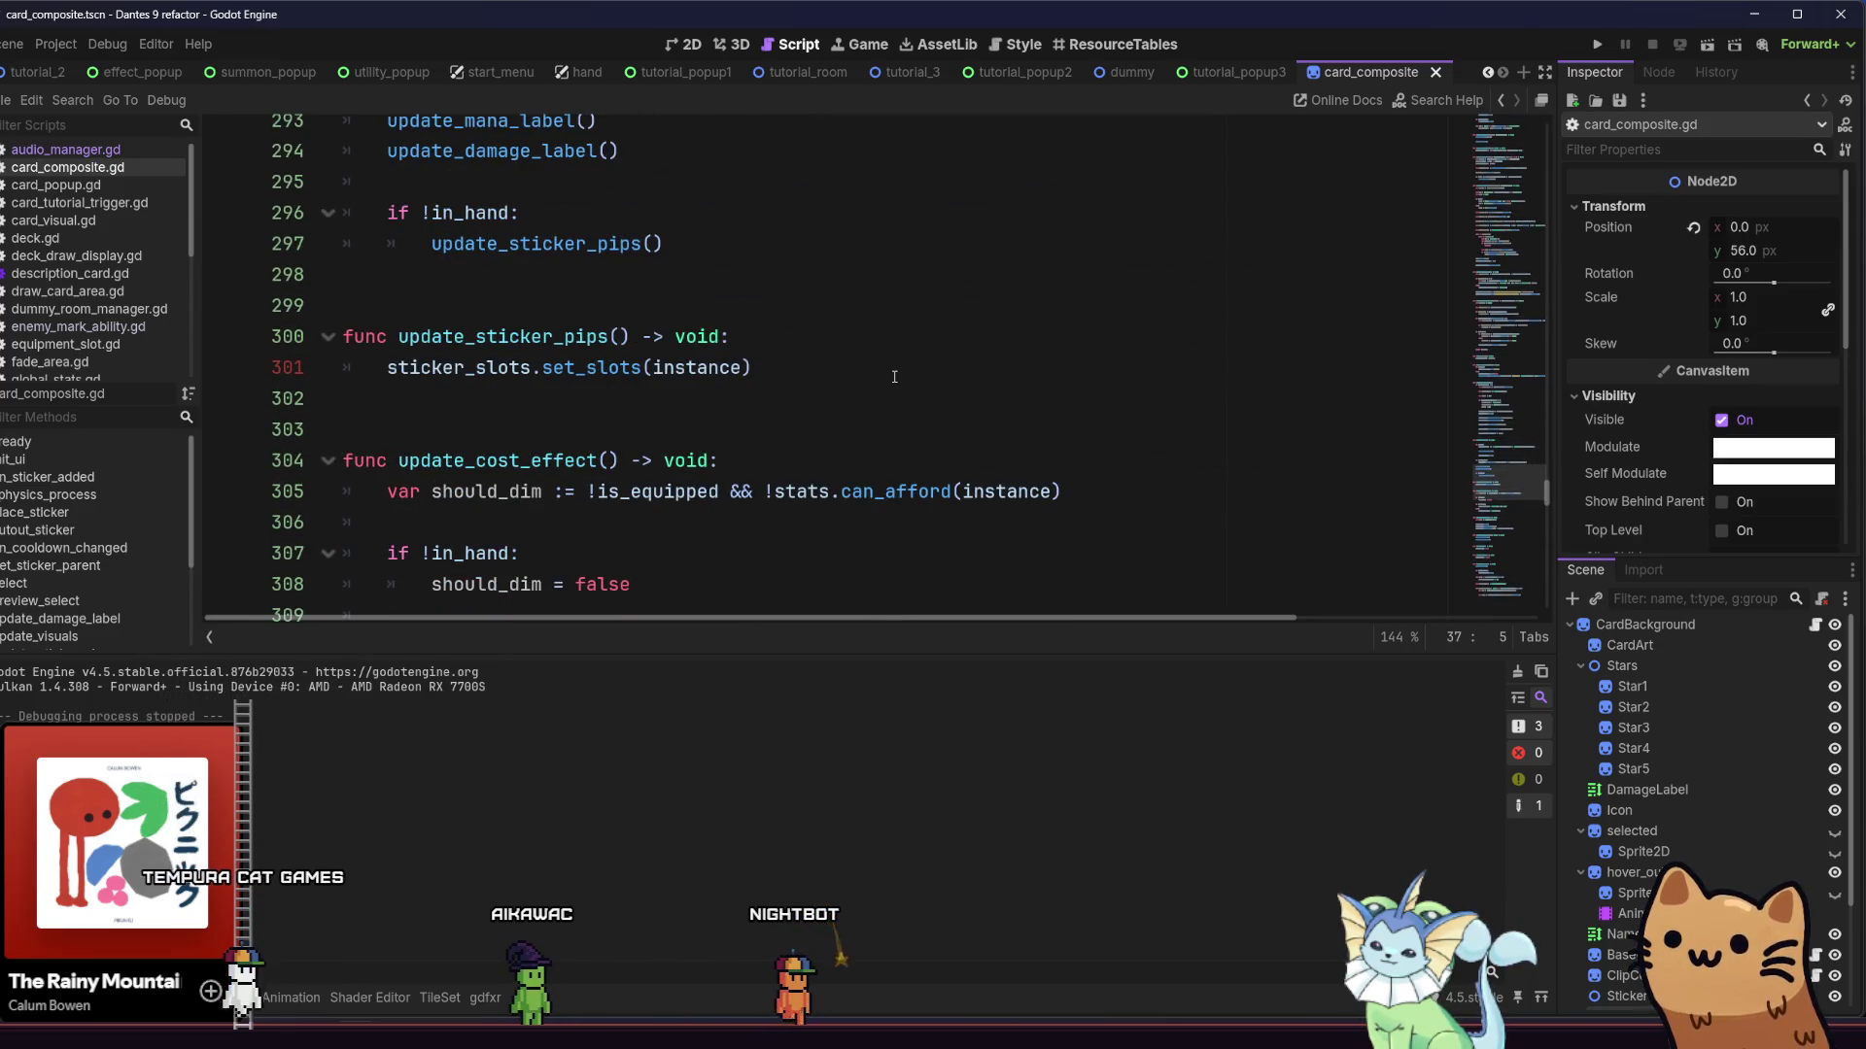
pyautogui.scroll(9, 894, 376)
pyautogui.moveTo(833, 486)
pyautogui.mouseDown()
pyautogui.moveTo(470, 429)
pyautogui.moveTo(375, 189)
pyautogui.mouseUp()
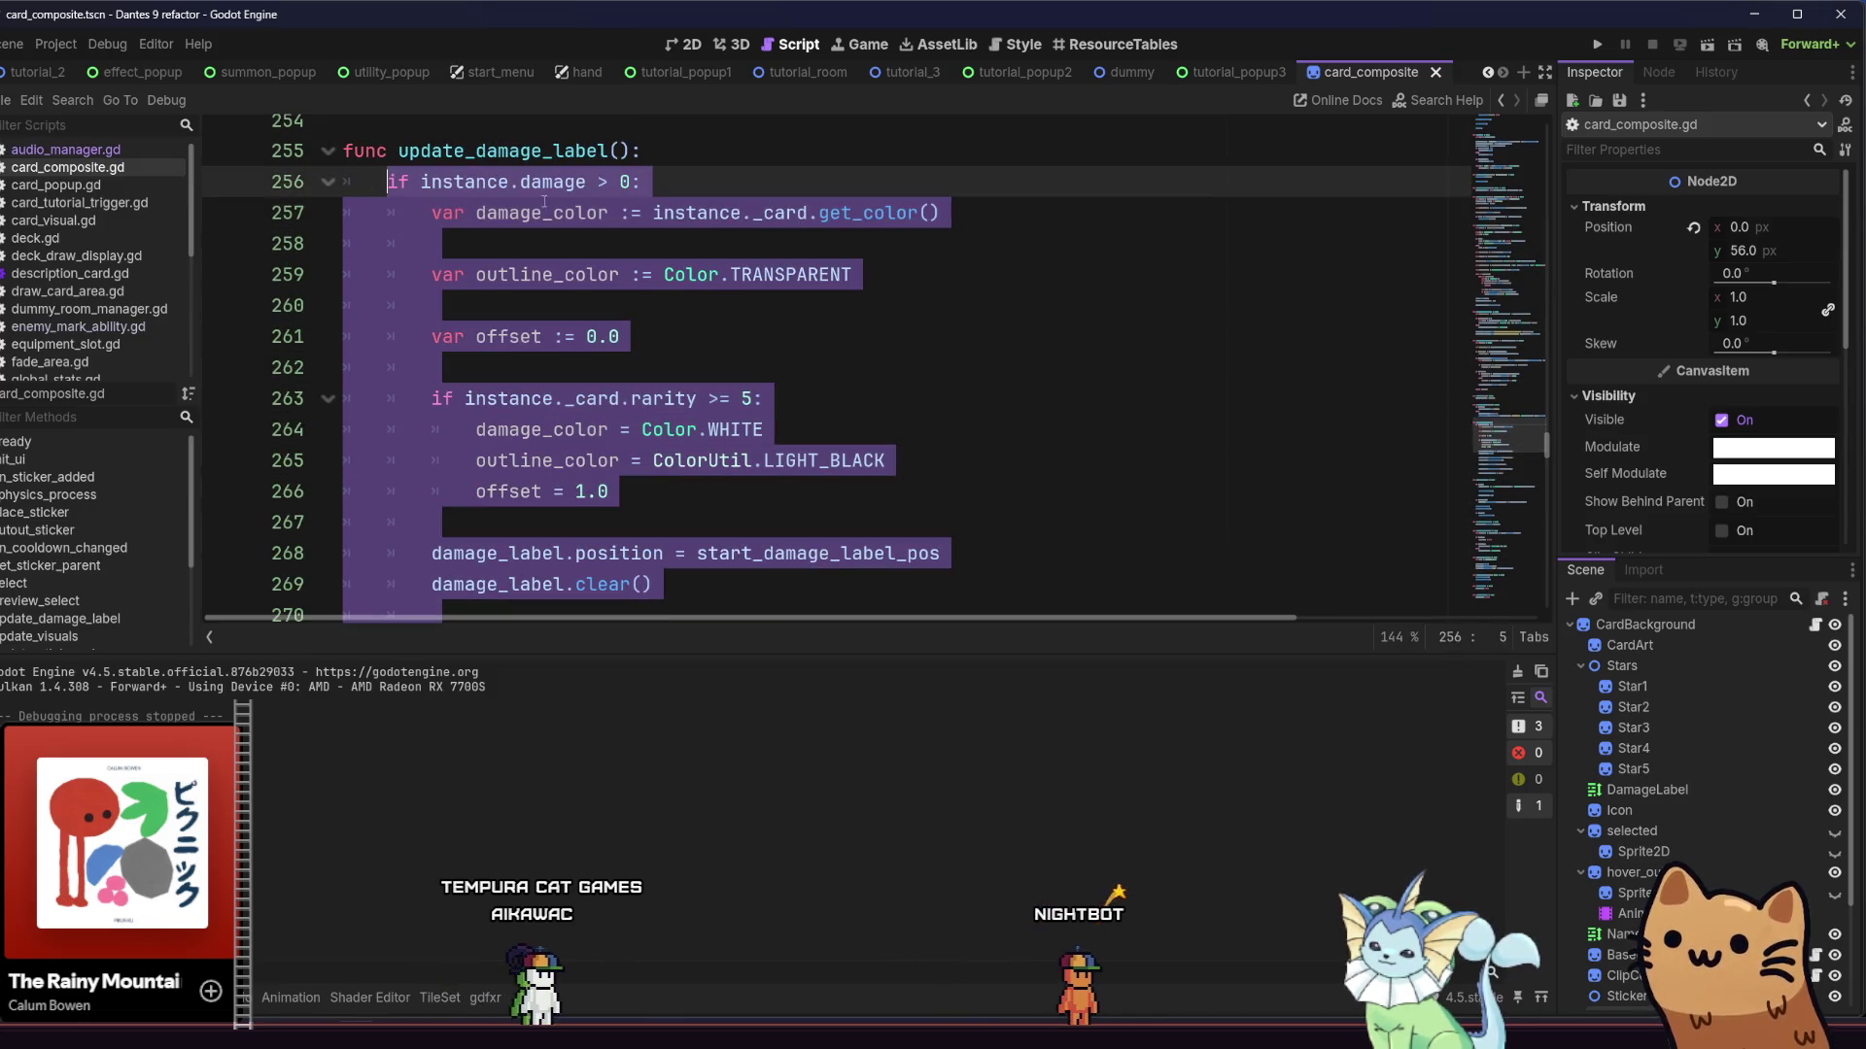
# Insert a new line 256 below line 255 and start typing the if condition
pyautogui.click(593, 194)
pyautogui.click(702, 156)
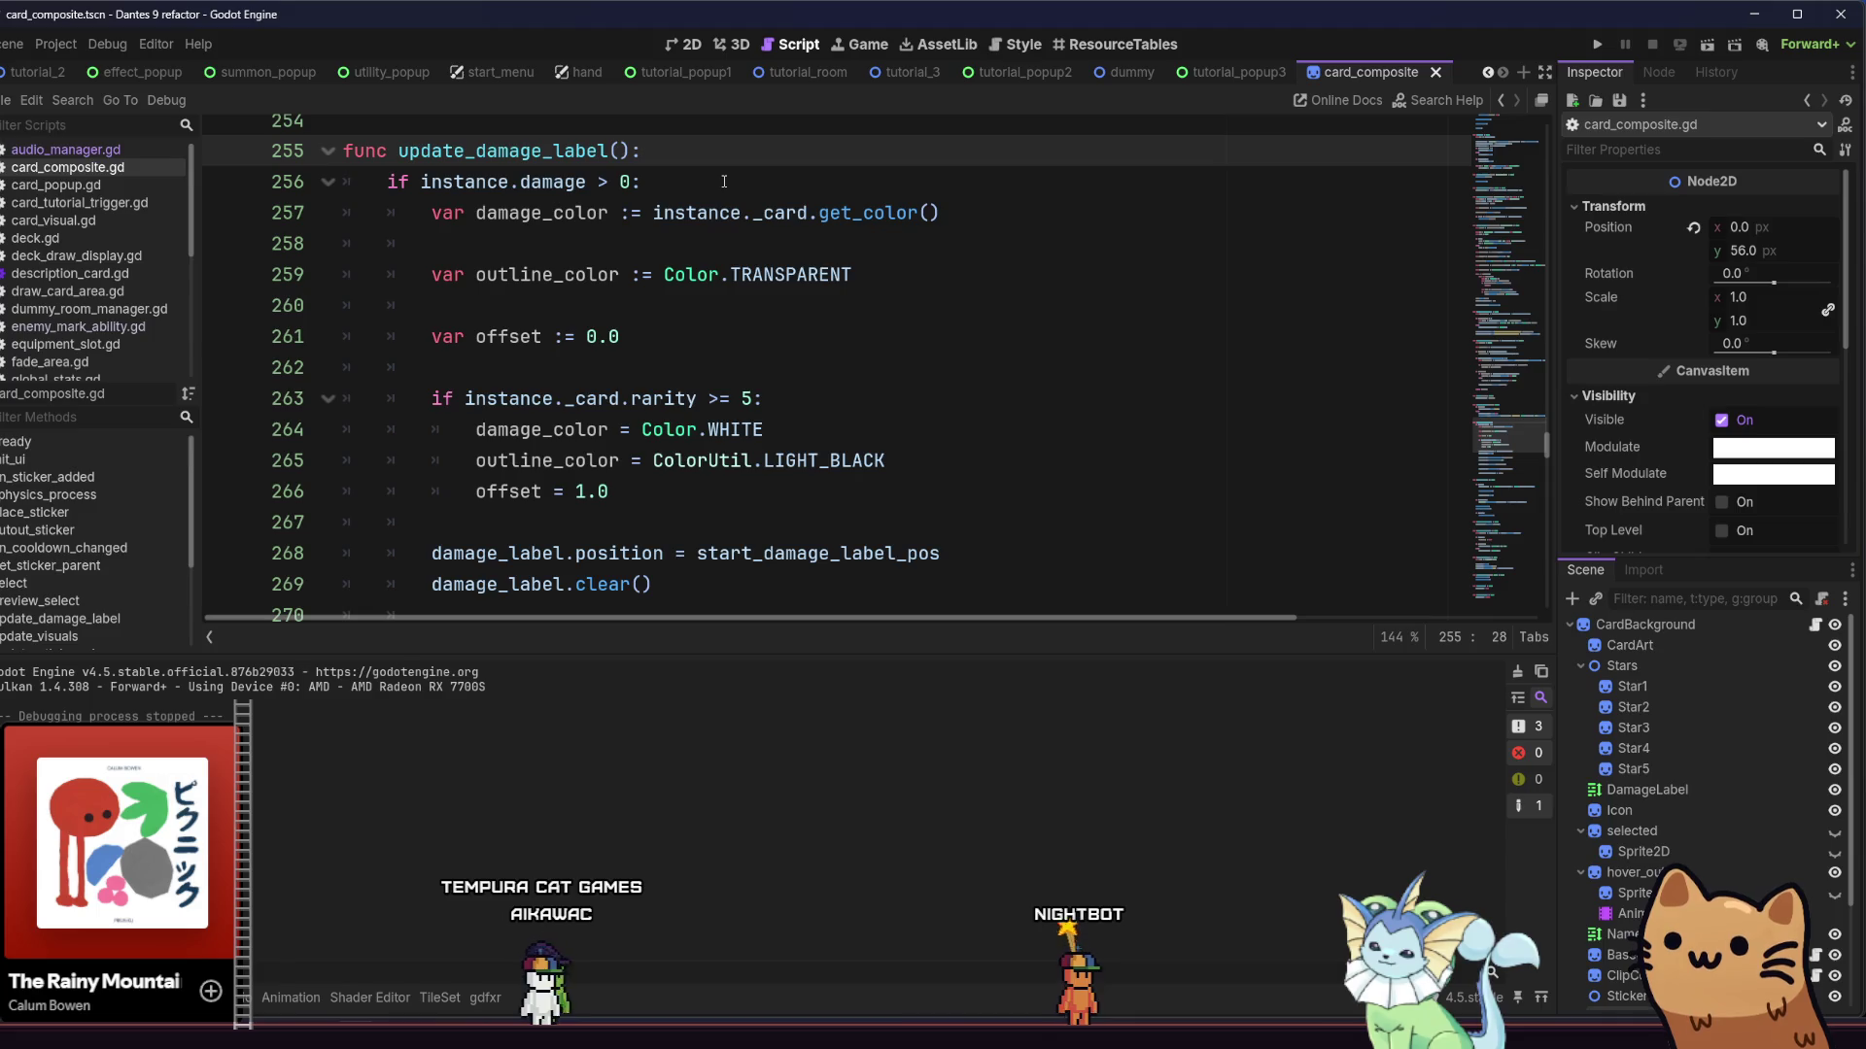
pyautogui.press('Return')
pyautogui.write('if t')
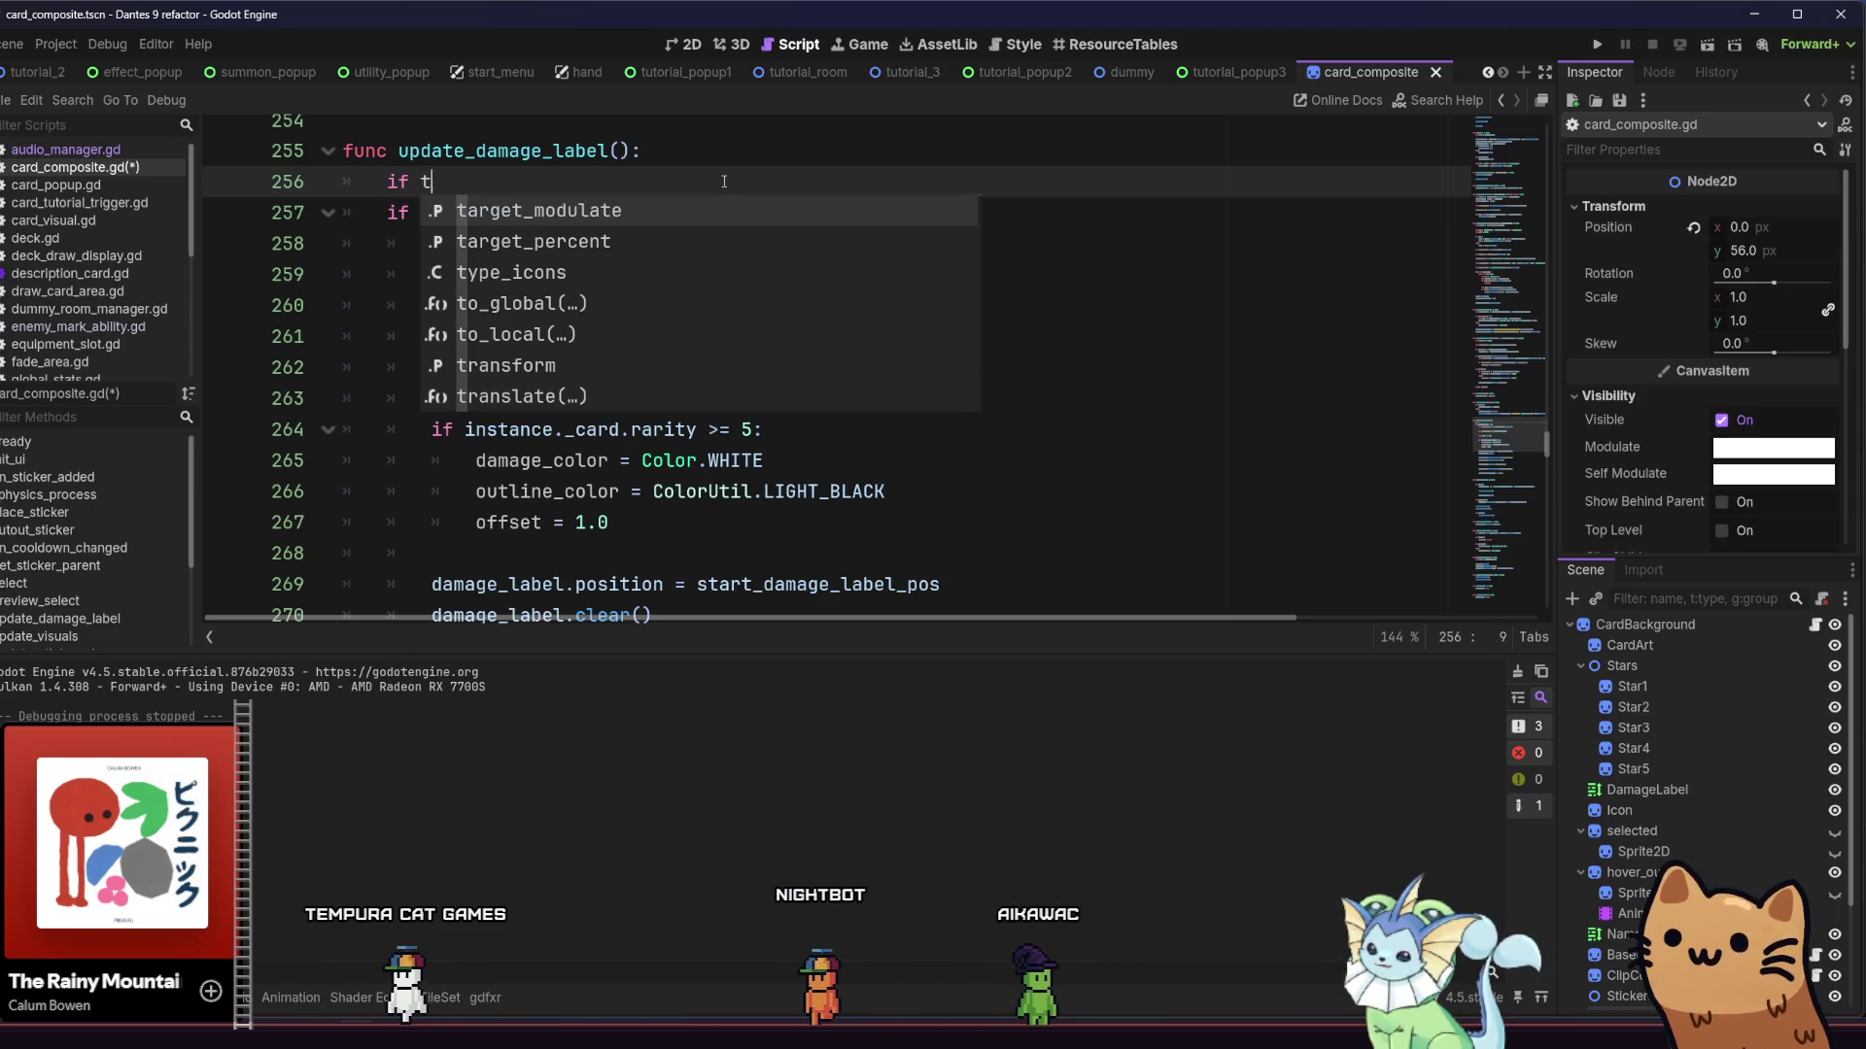
pyautogui.write('y')
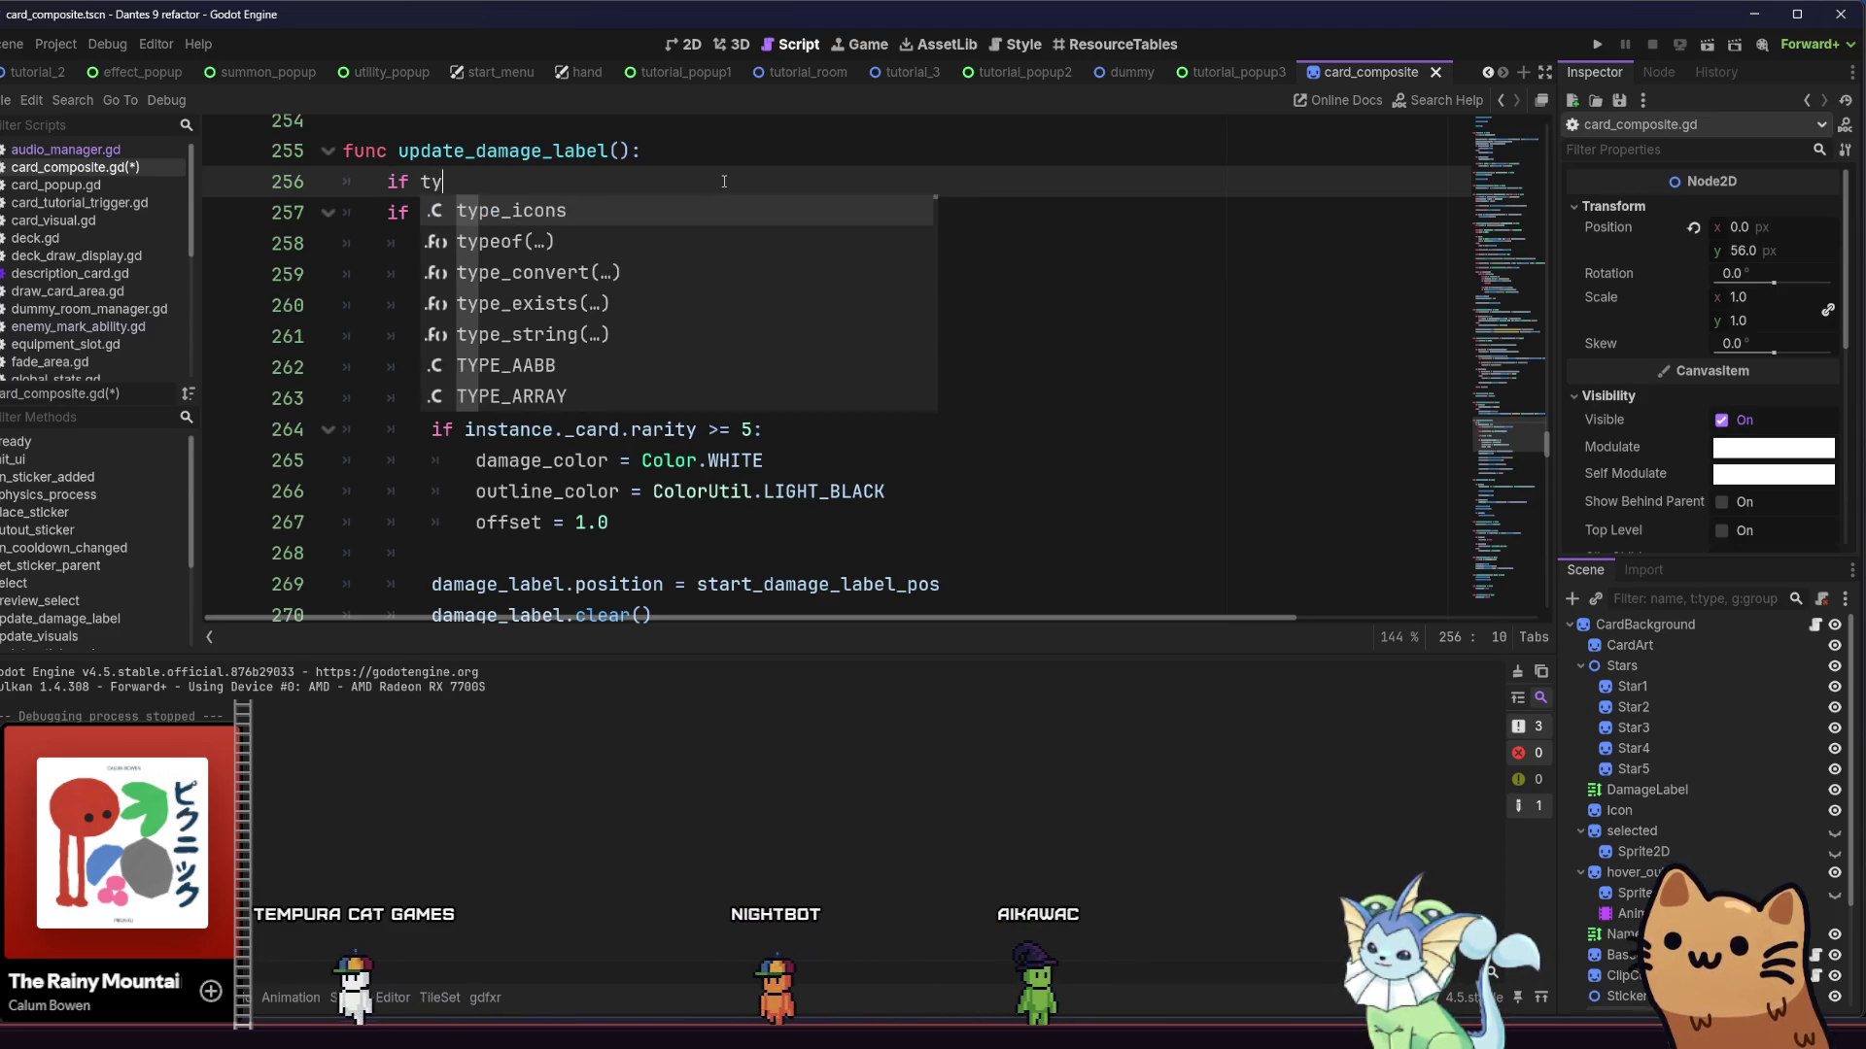
pyautogui.press('BackSpace')
pyautogui.press('BackSpace')
pyautogui.write('card')
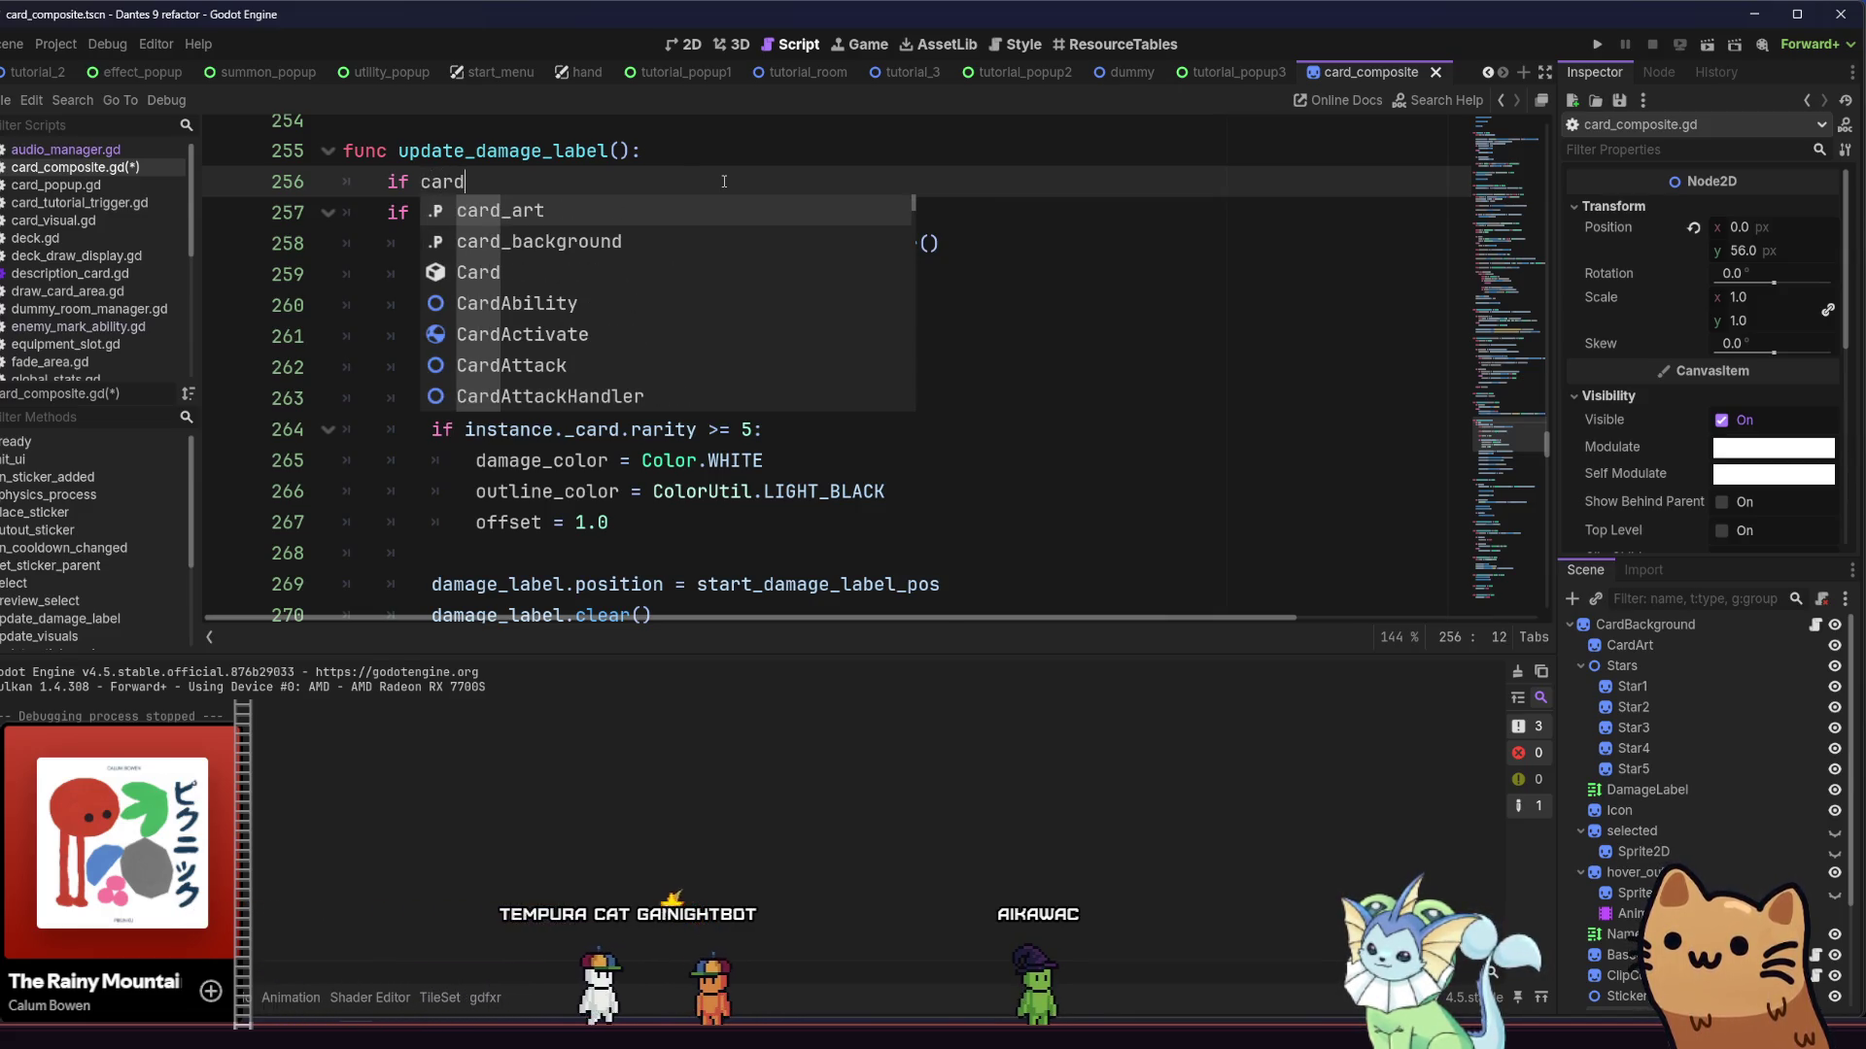
pyautogui.press('BackSpace')
pyautogui.press('BackSpace')
pyautogui.press('BackSpace')
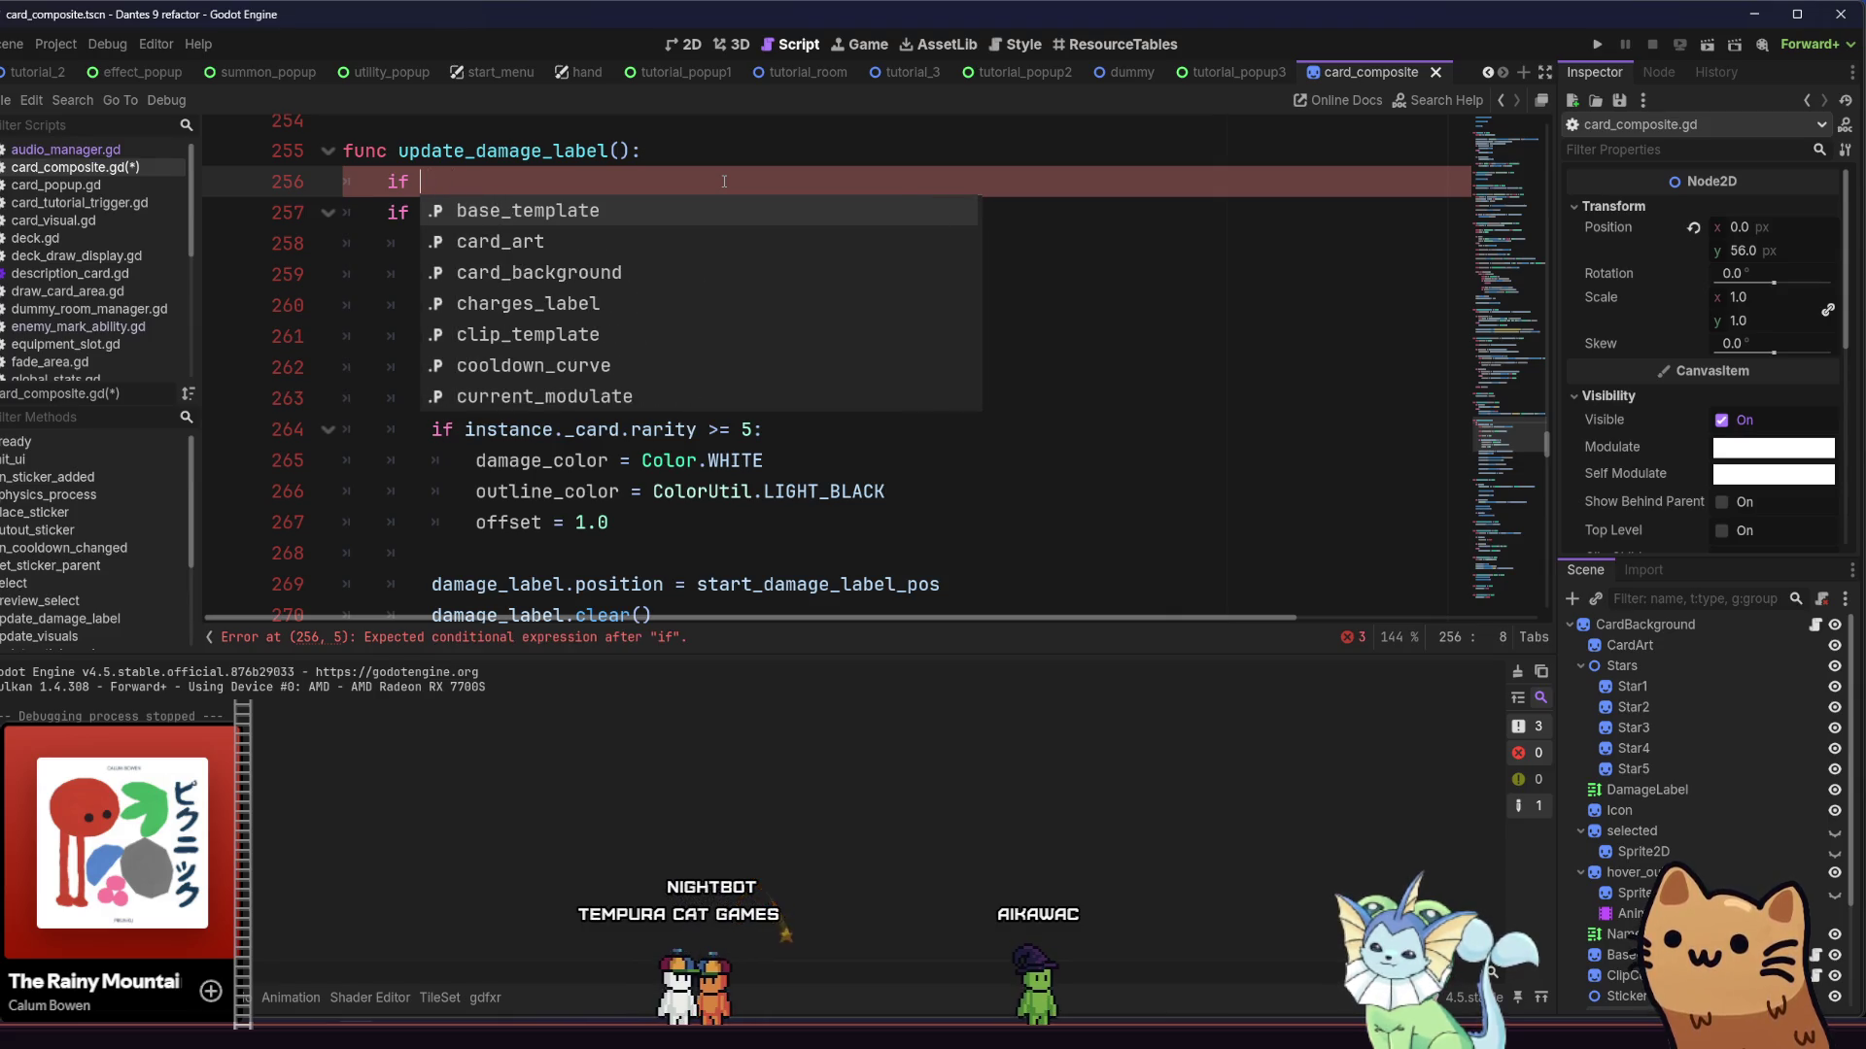
pyautogui.write('type')
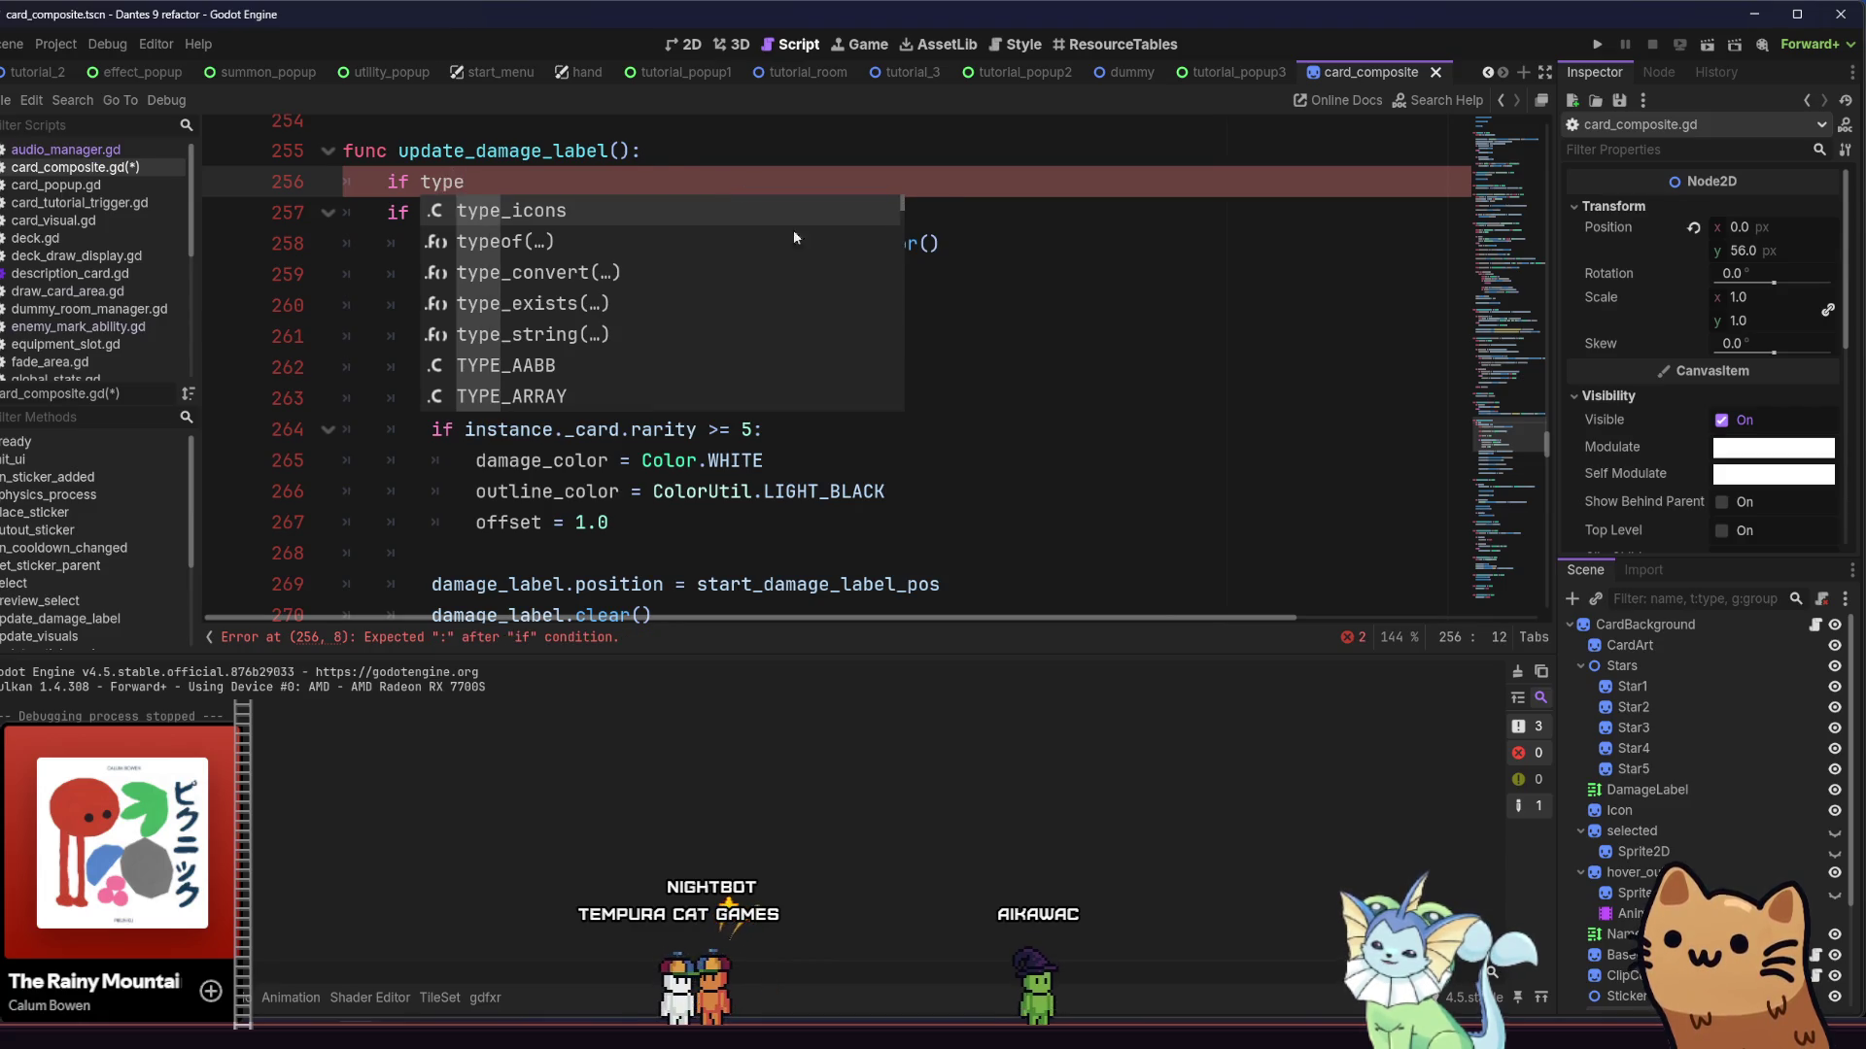
pyautogui.scroll(-3, 750, 253)
pyautogui.scroll(3, 750, 253)
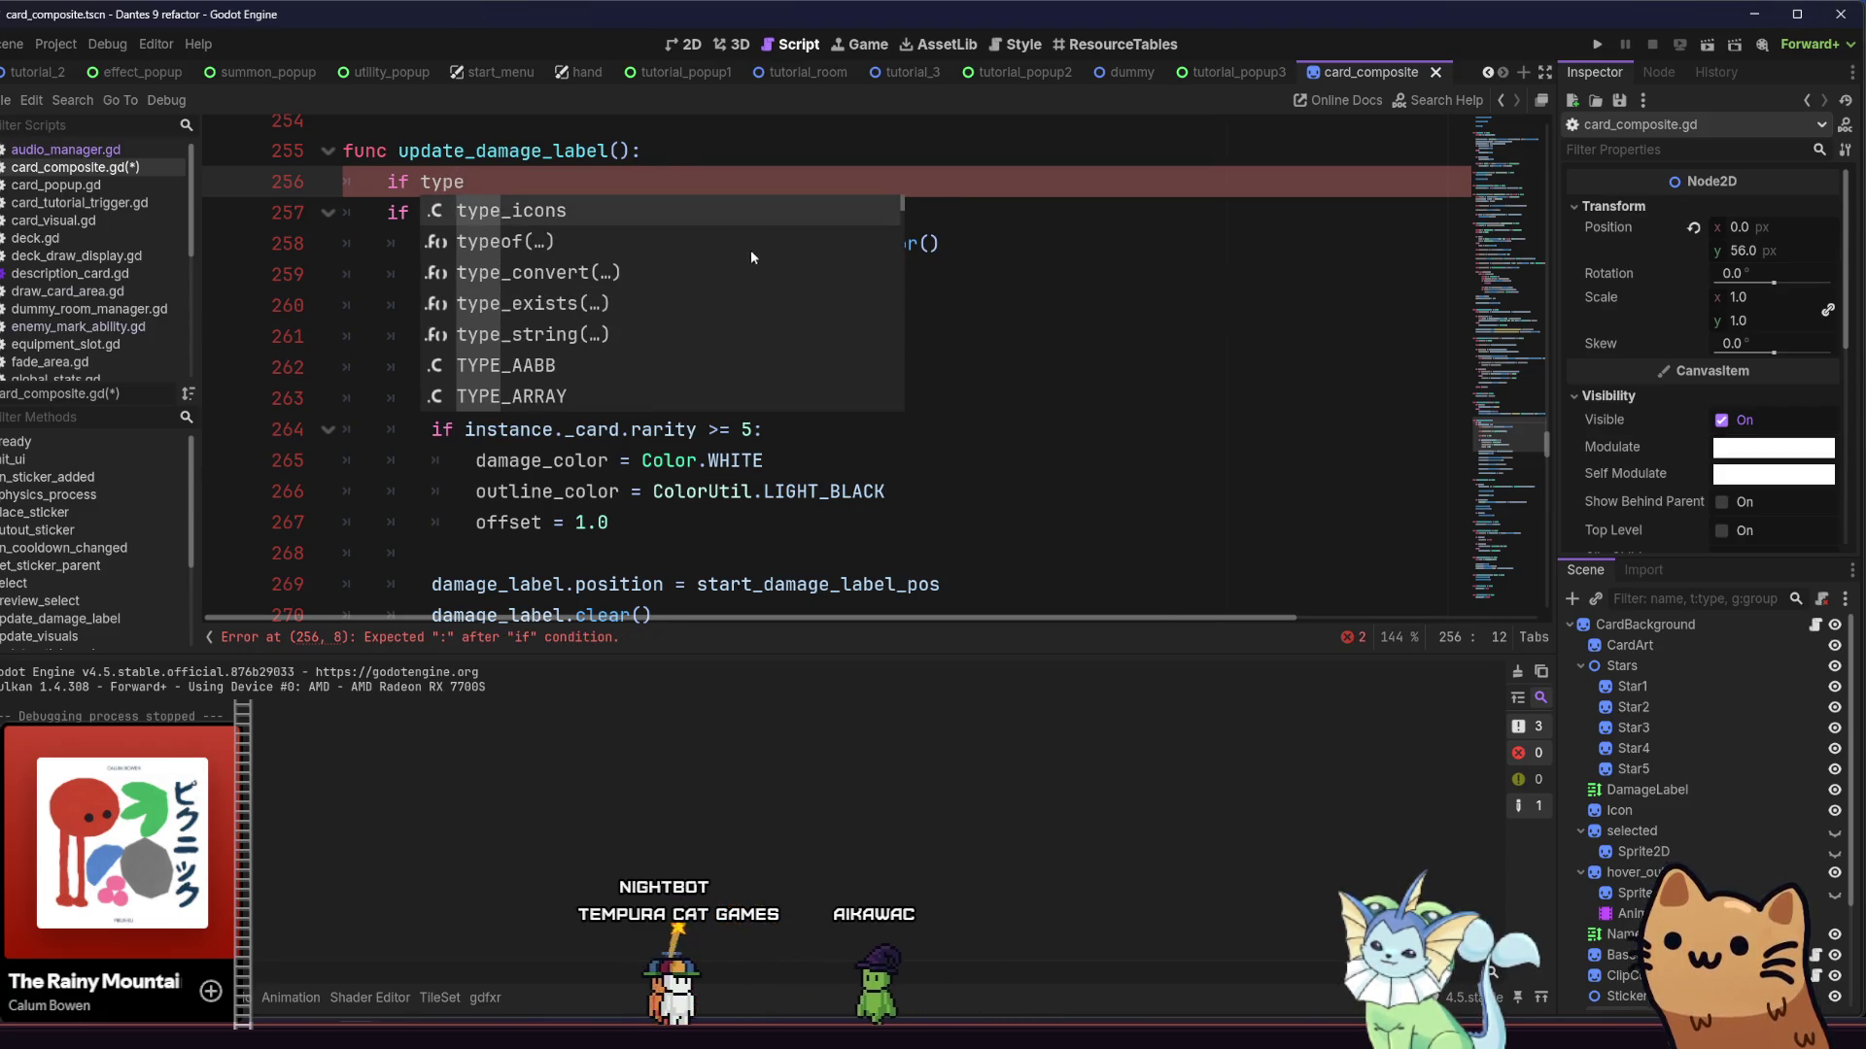
pyautogui.click(610, 179)
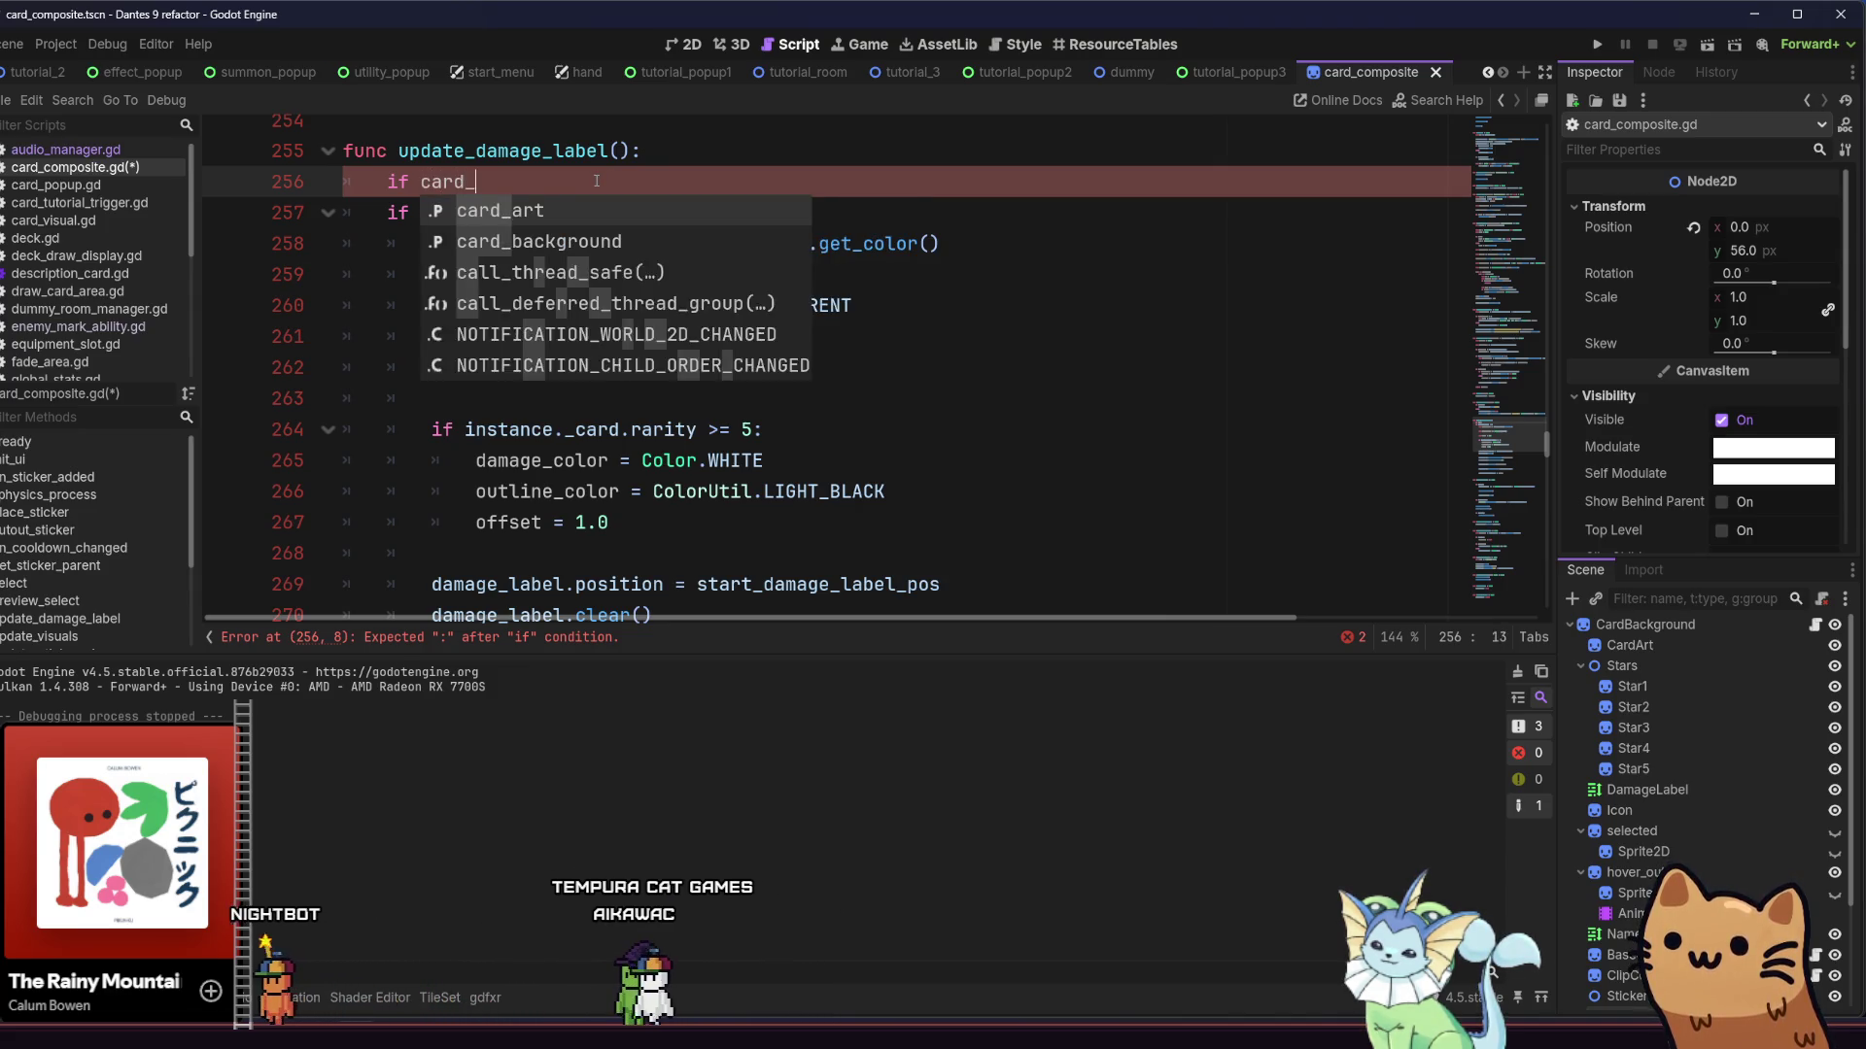
# Write 'instance.' in the condition and try the CardType and card_type members
pyautogui.press('BackSpace')
pyautogui.press('BackSpace')
pyautogui.press('BackSpace')
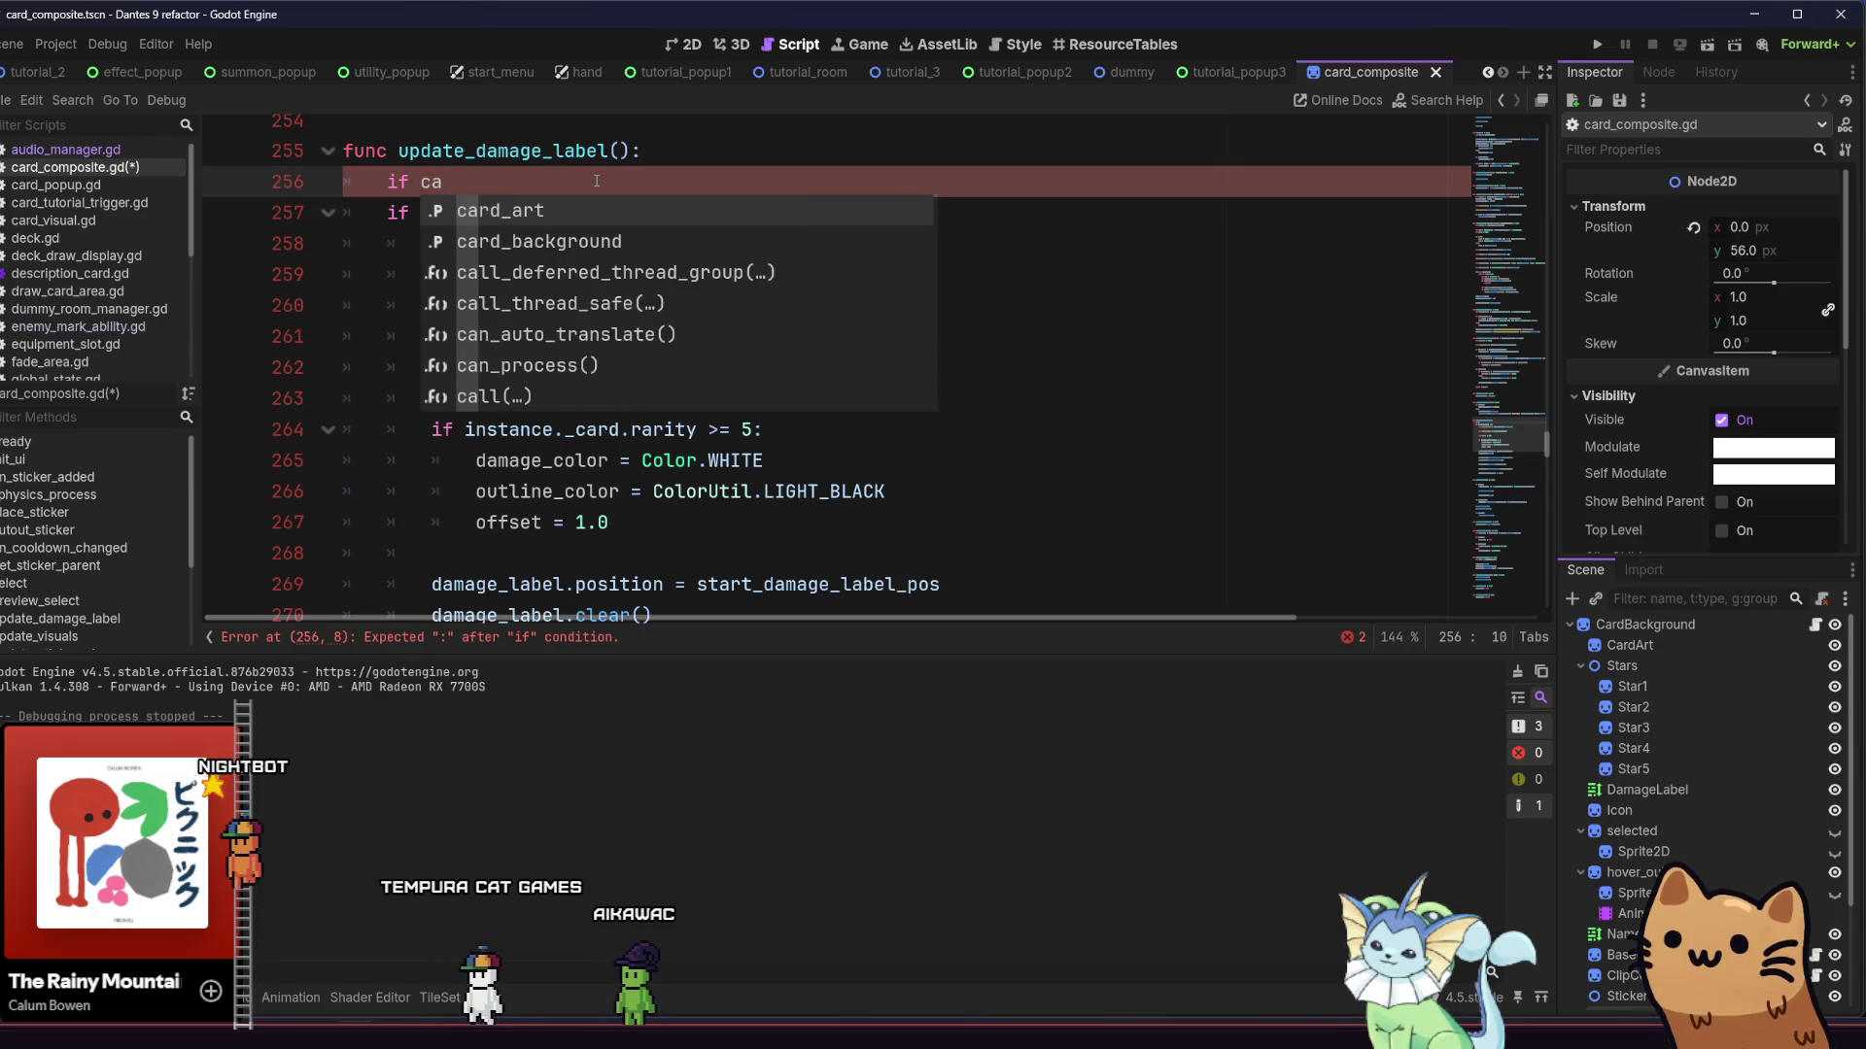
pyautogui.write('instance.card')
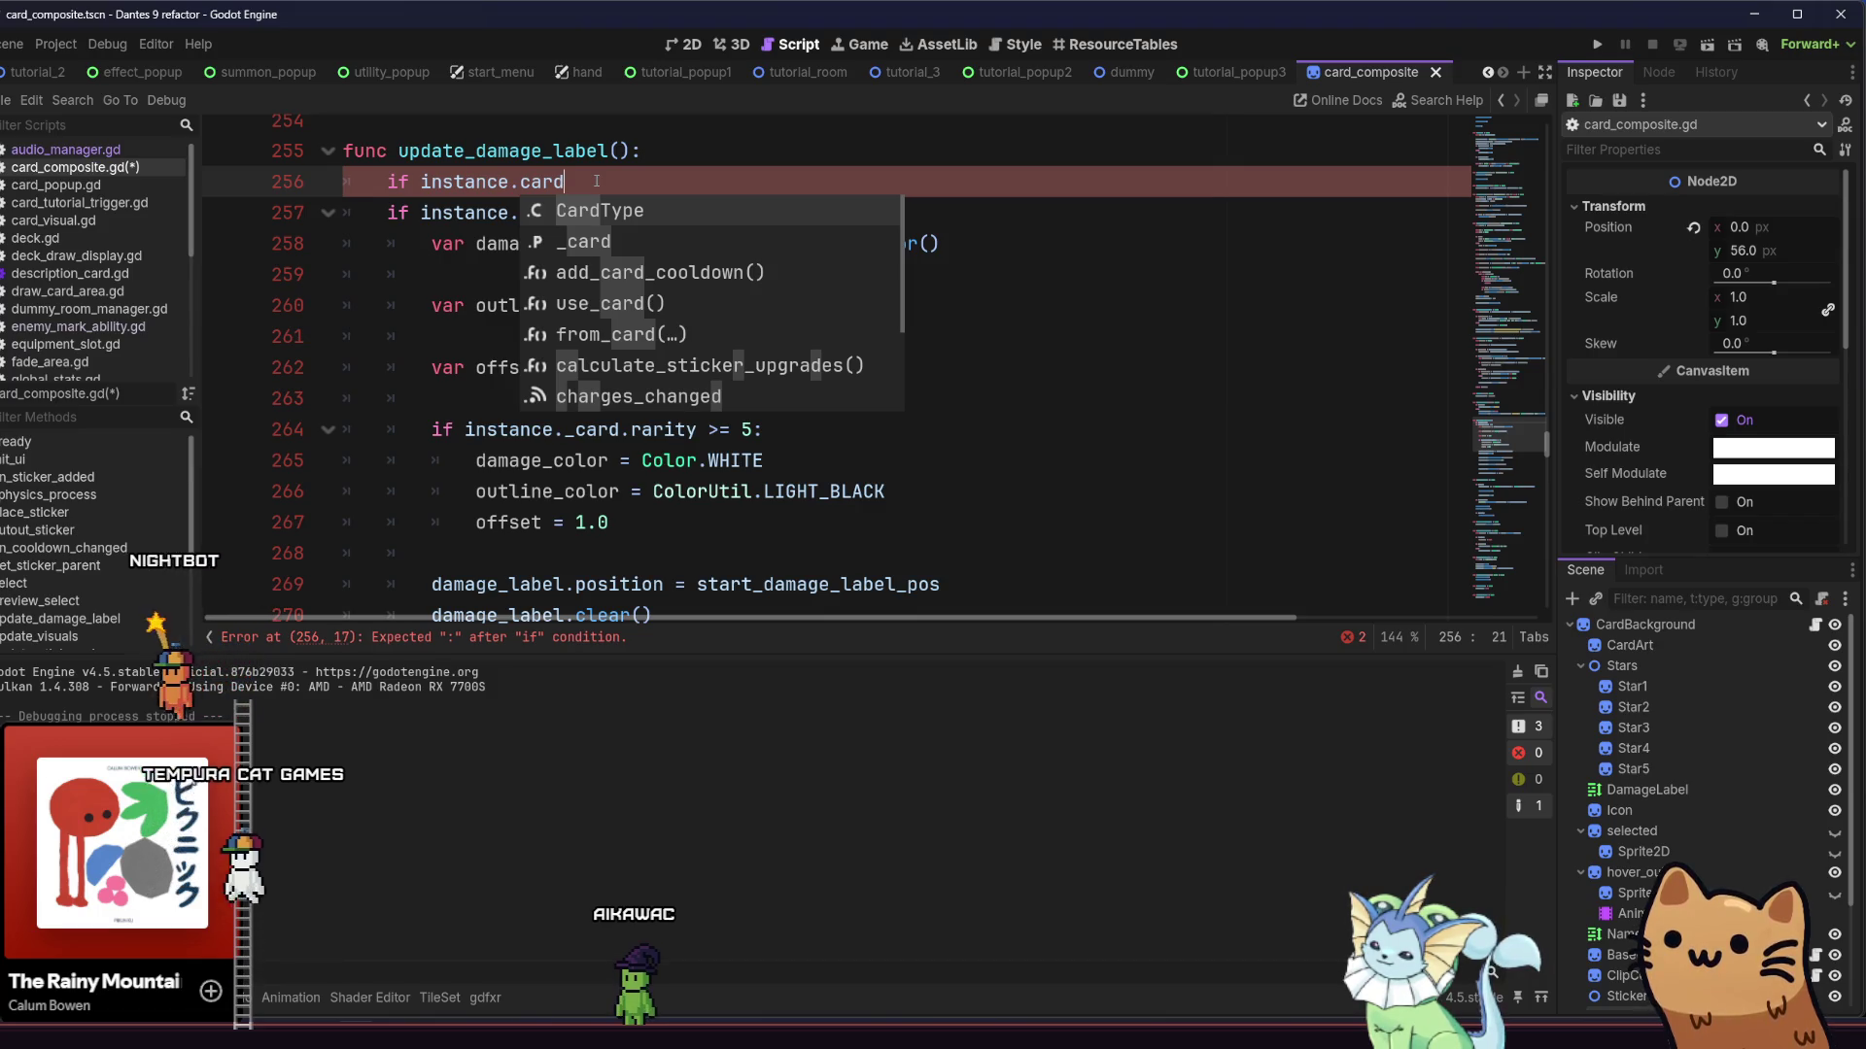
pyautogui.press('BackSpace')
pyautogui.press('BackSpace')
pyautogui.press('BackSpace')
pyautogui.write('ty')
pyautogui.press('BackSpace')
pyautogui.press('BackSpace')
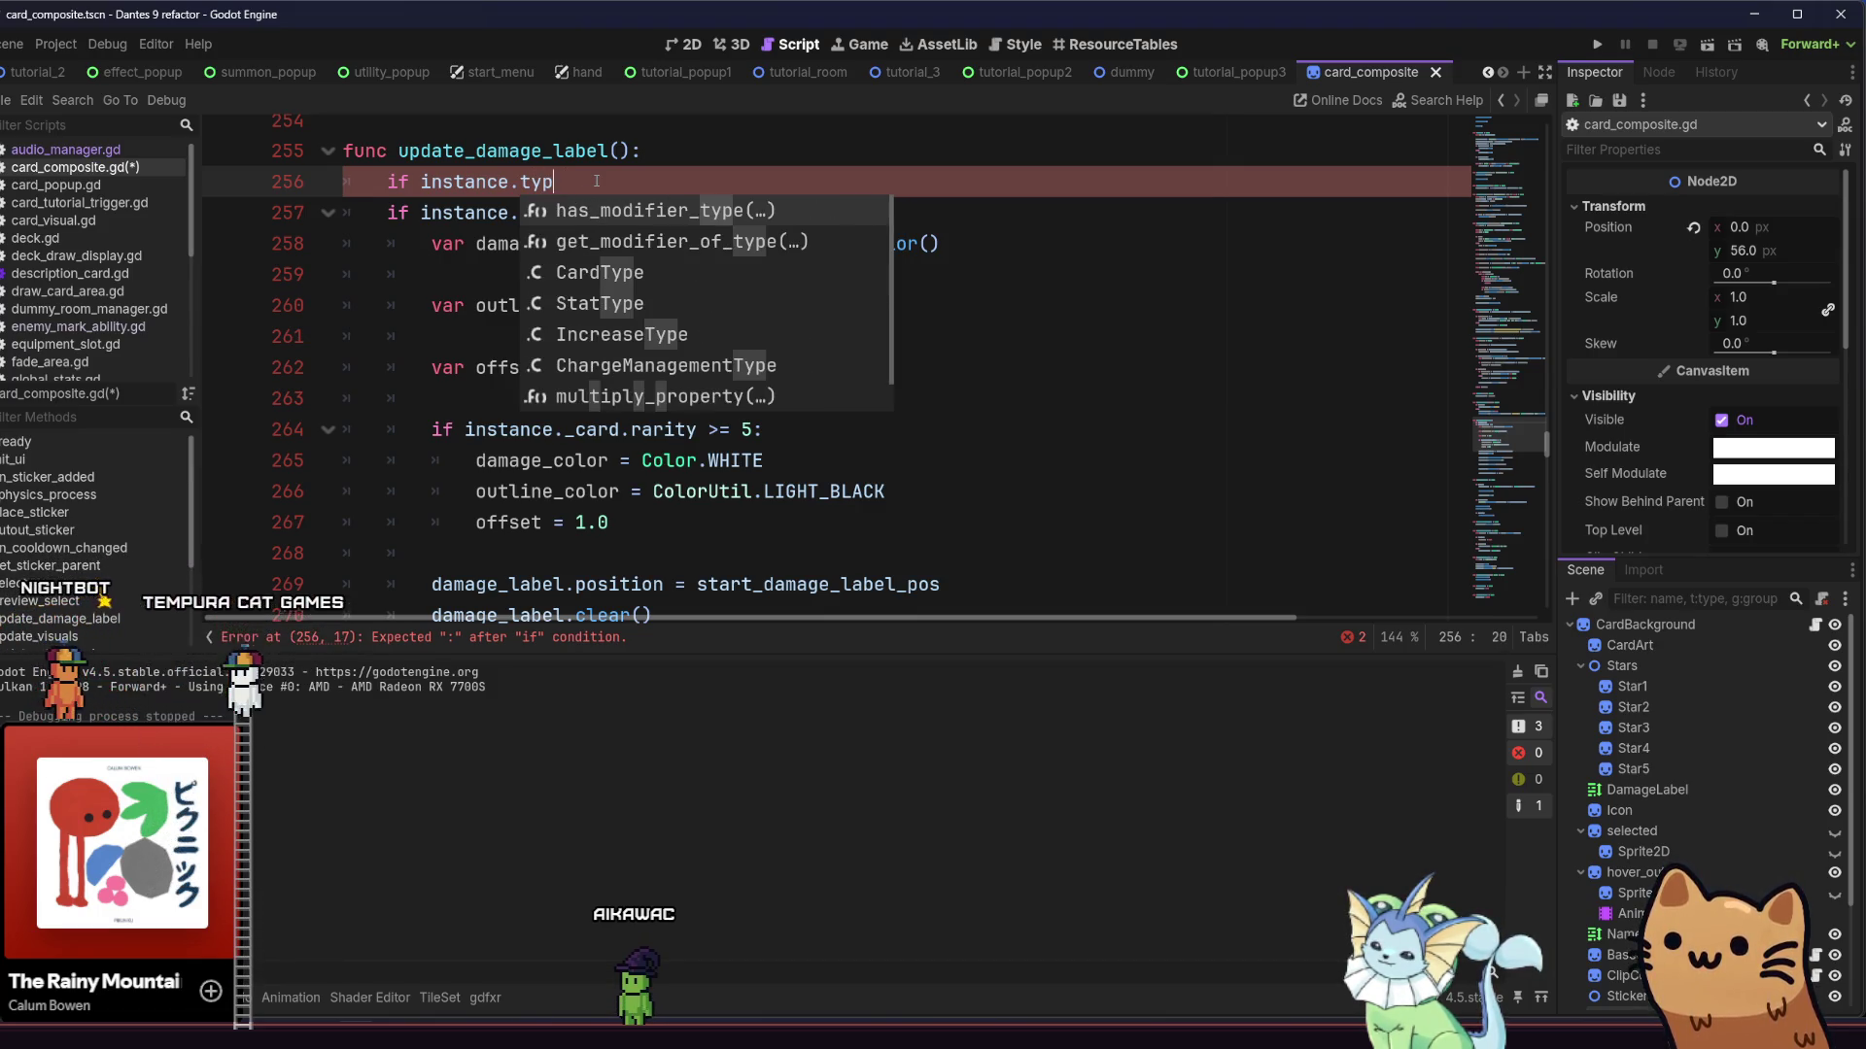
pyautogui.press('Down')
pyautogui.press('Down')
pyautogui.press('Down')
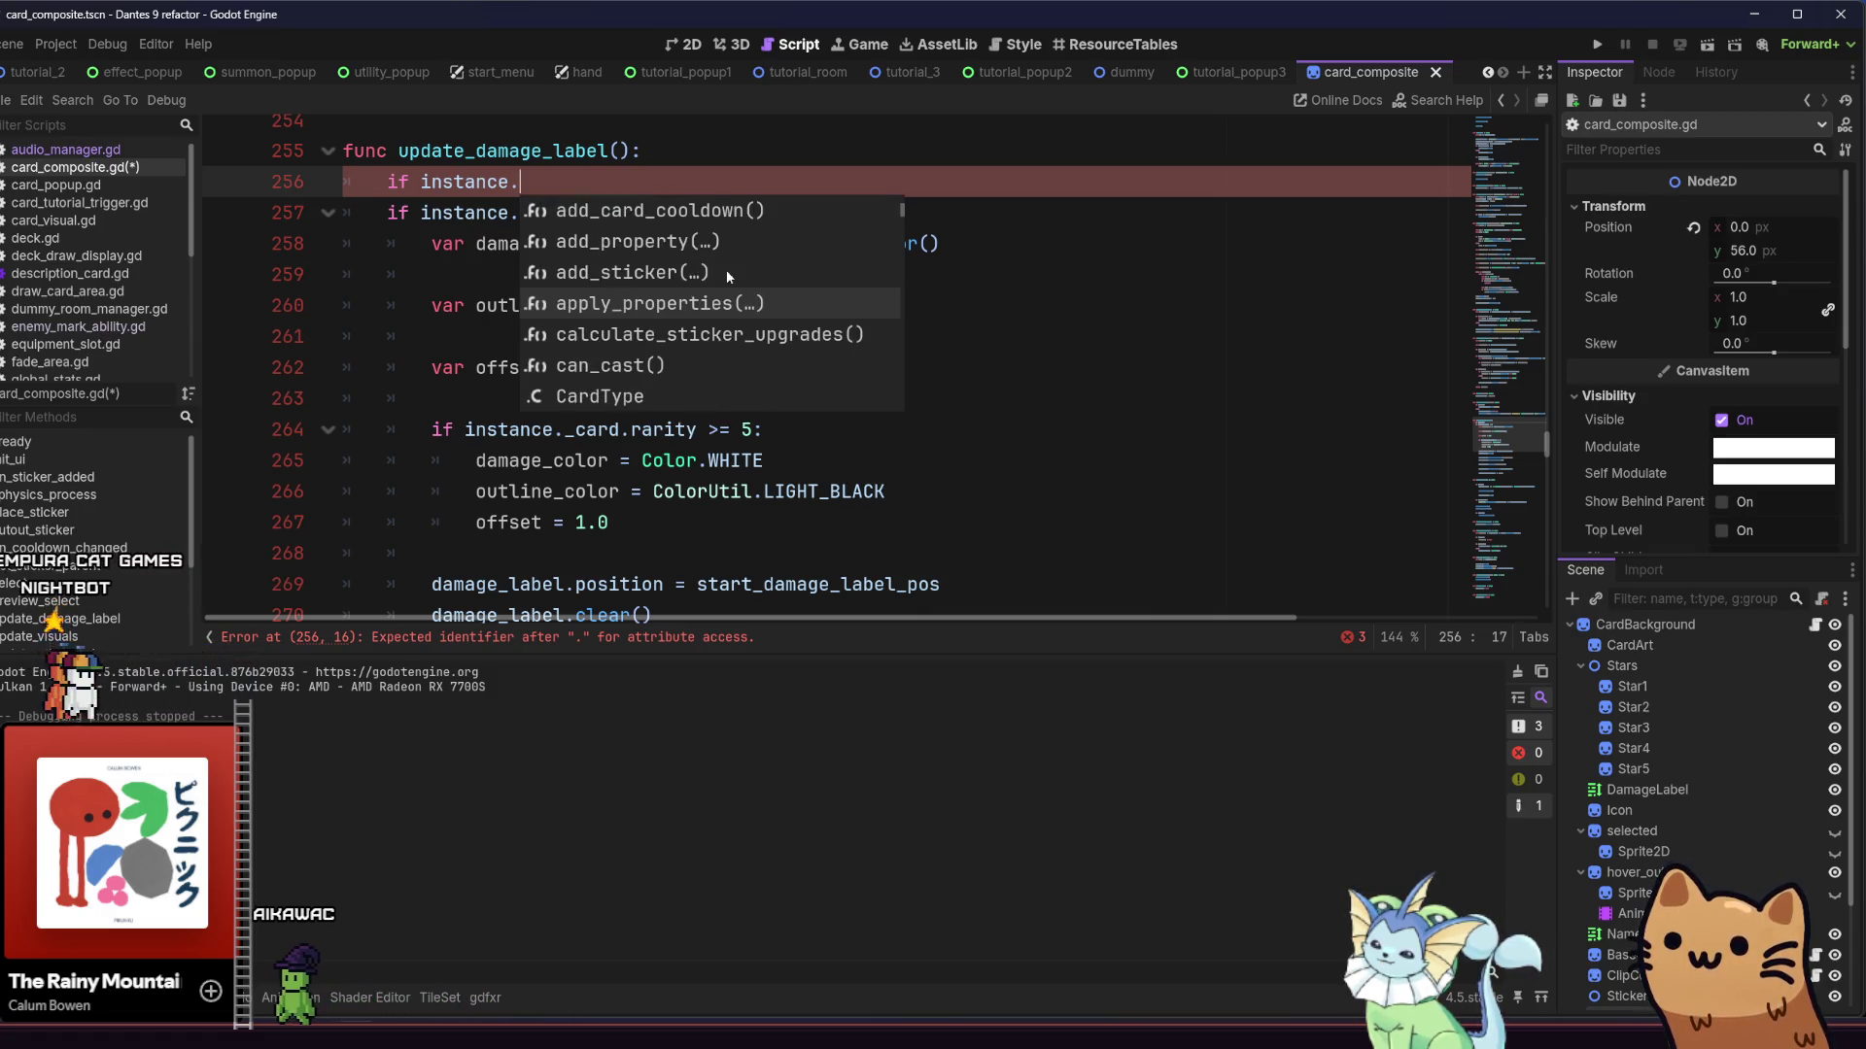
pyautogui.click(742, 367)
pyautogui.write('CardType.')
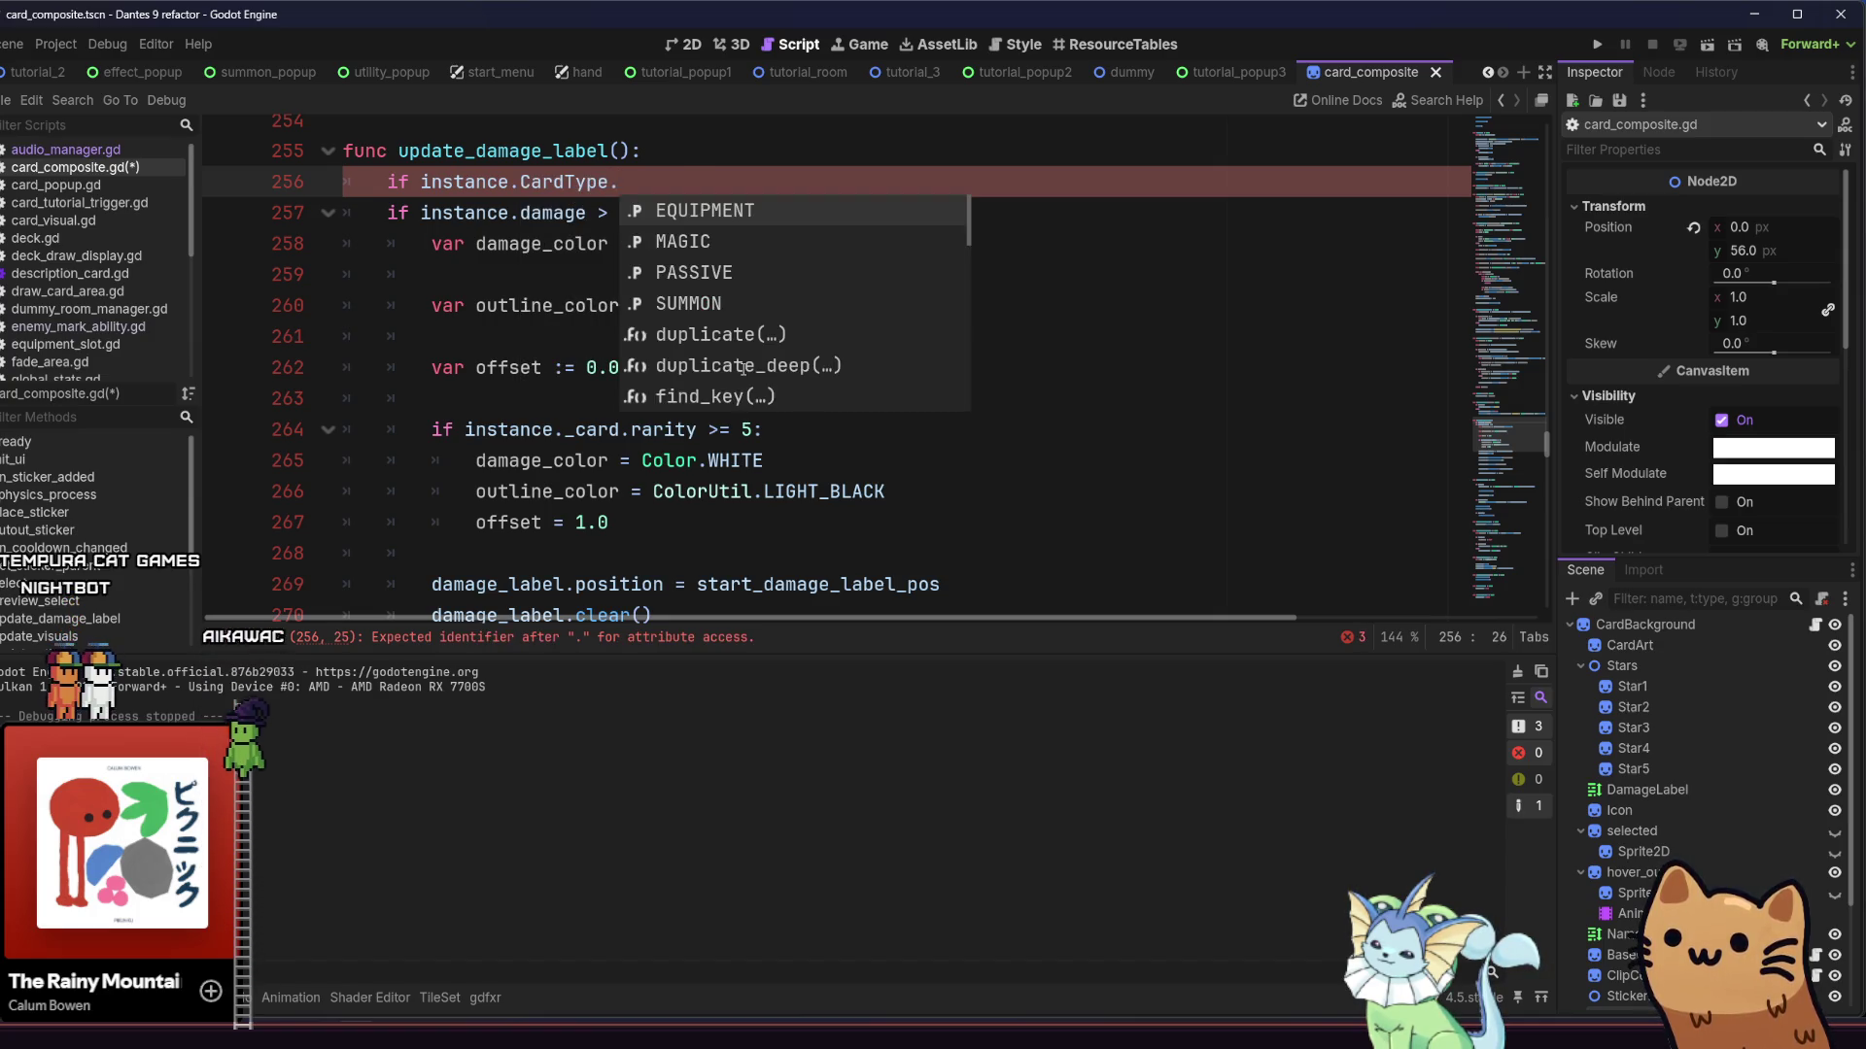
pyautogui.press('BackSpace')
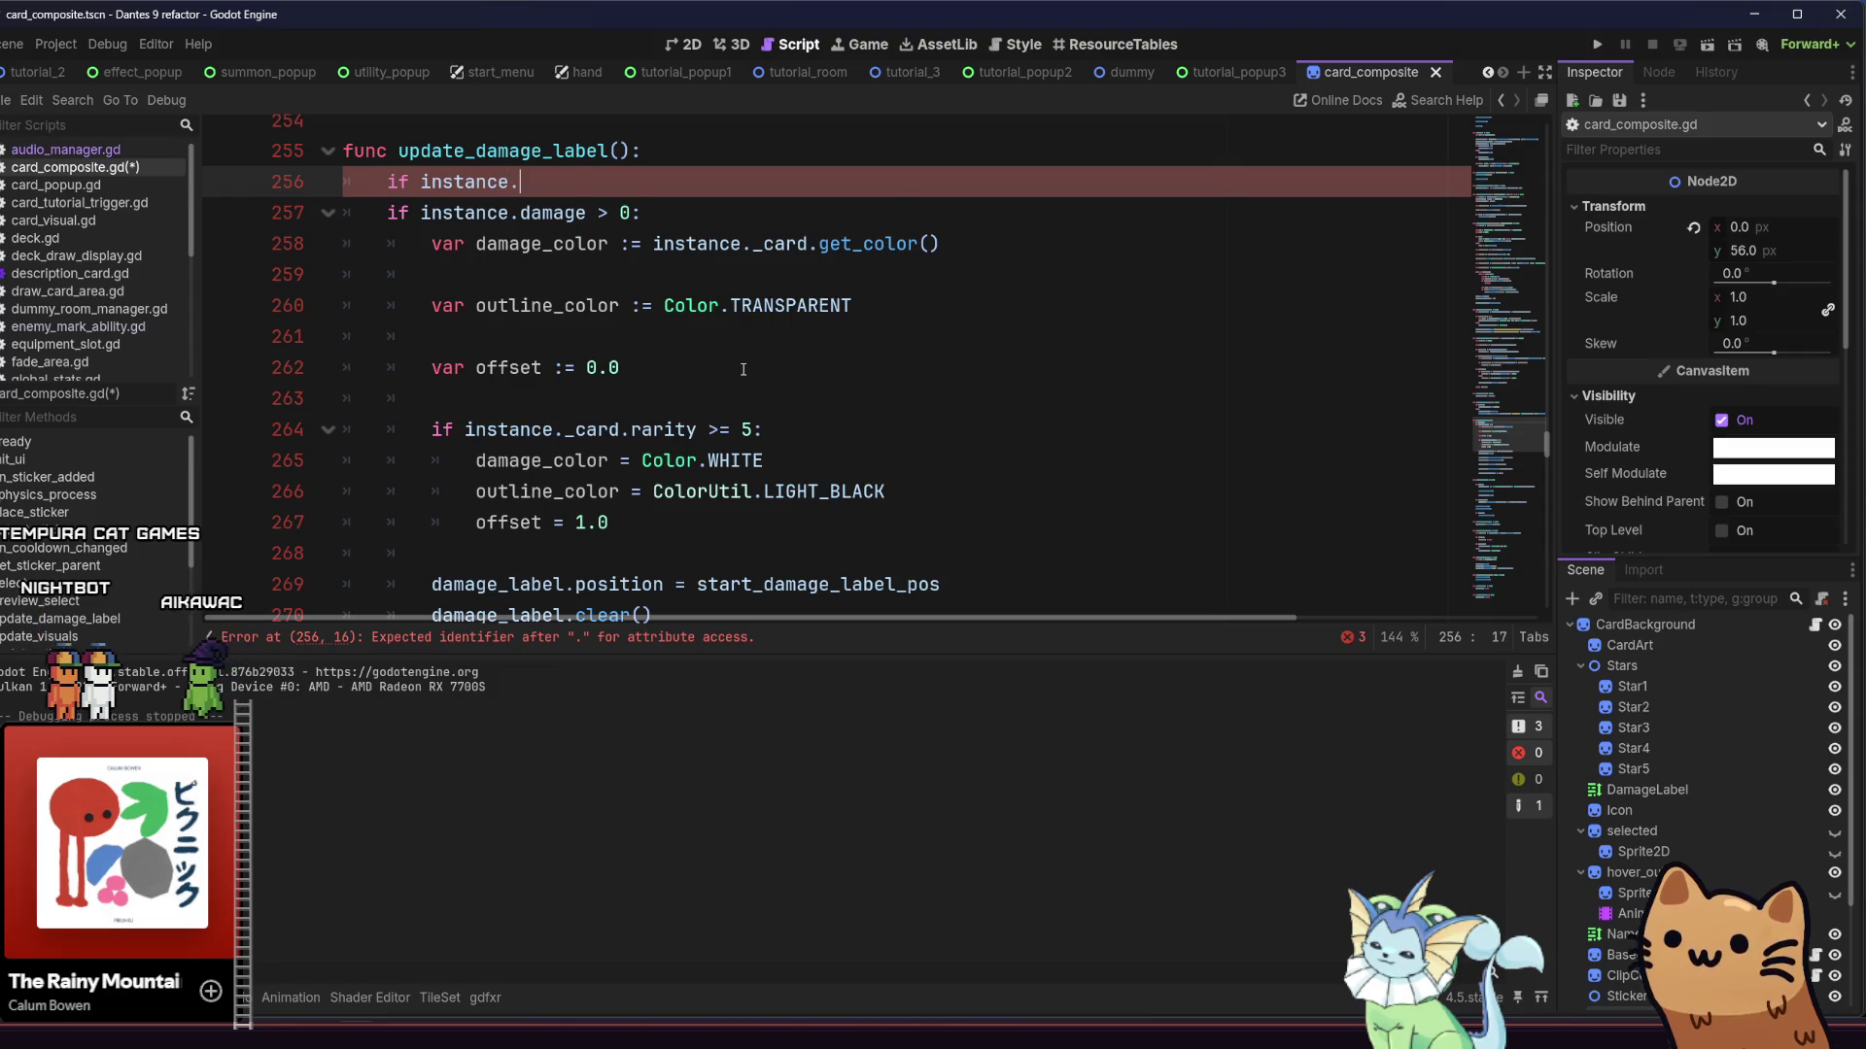
pyautogui.write('fut')
pyautogui.press('BackSpace')
pyautogui.press('BackSpace')
pyautogui.press('BackSpace')
pyautogui.write('card_')
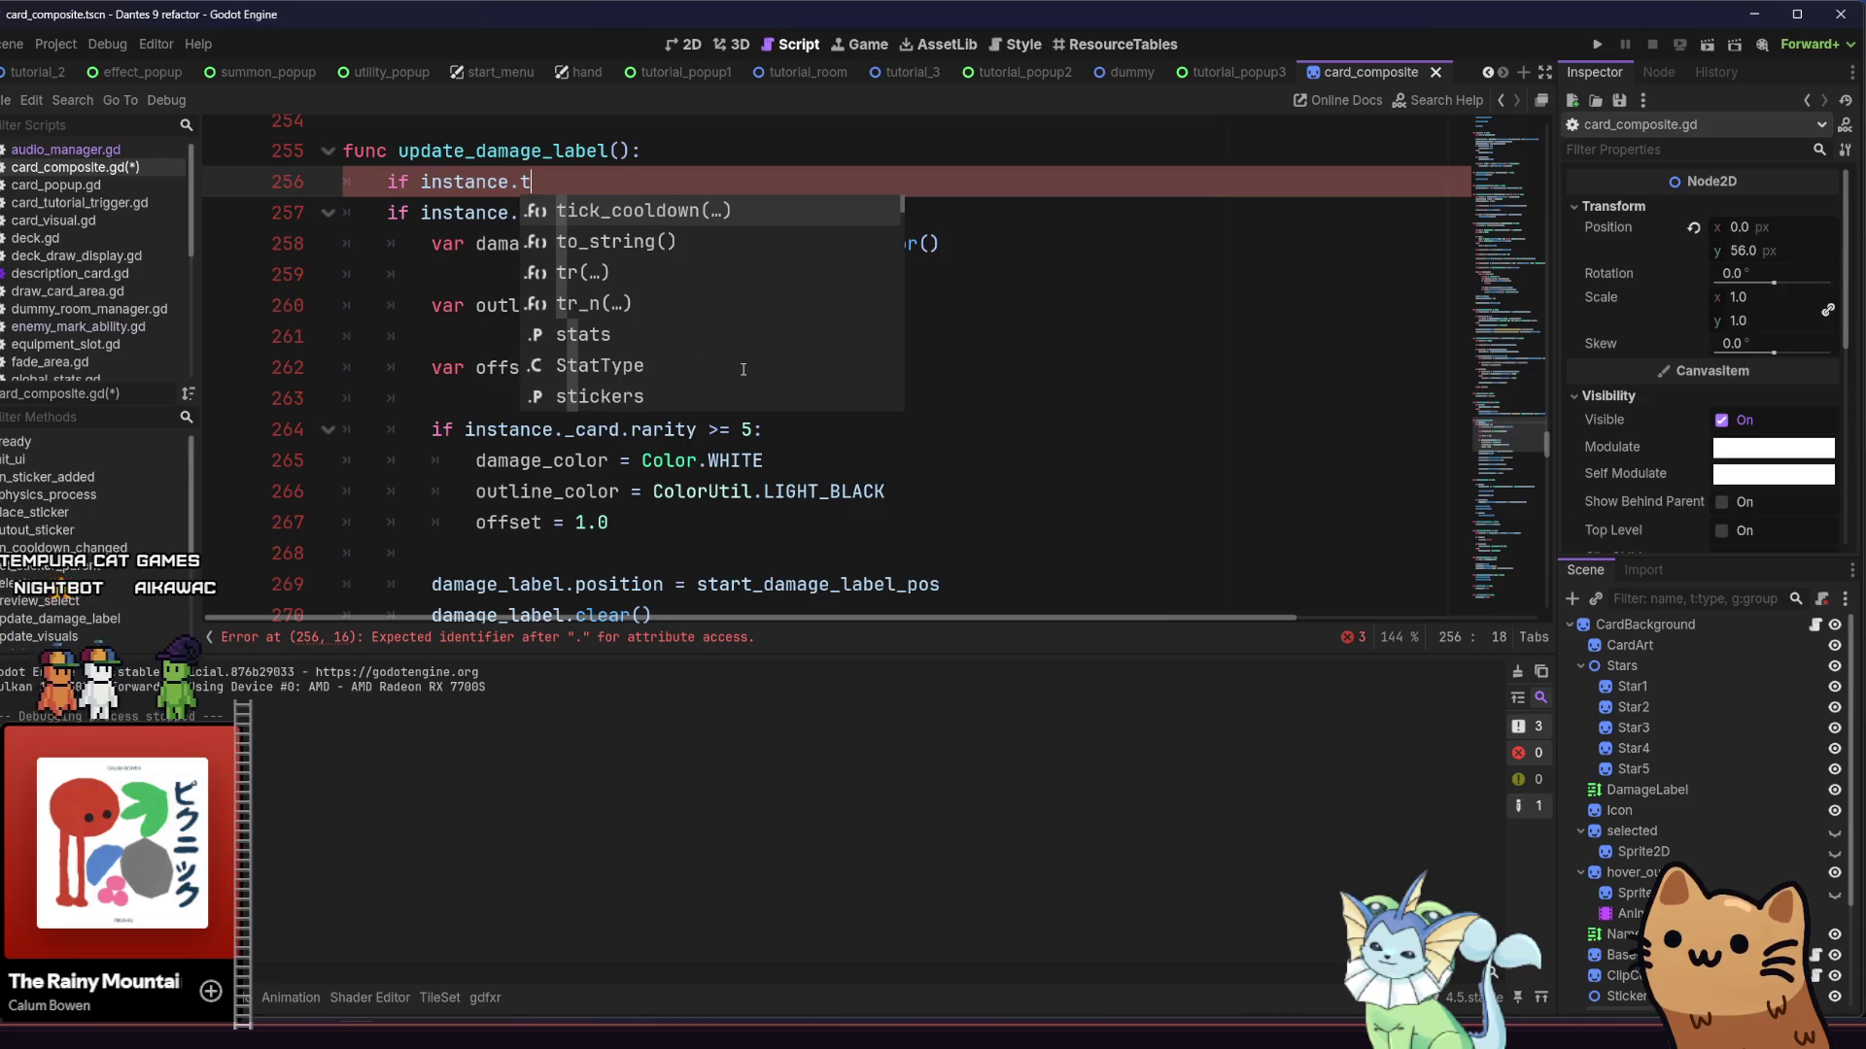
pyautogui.press('BackSpace')
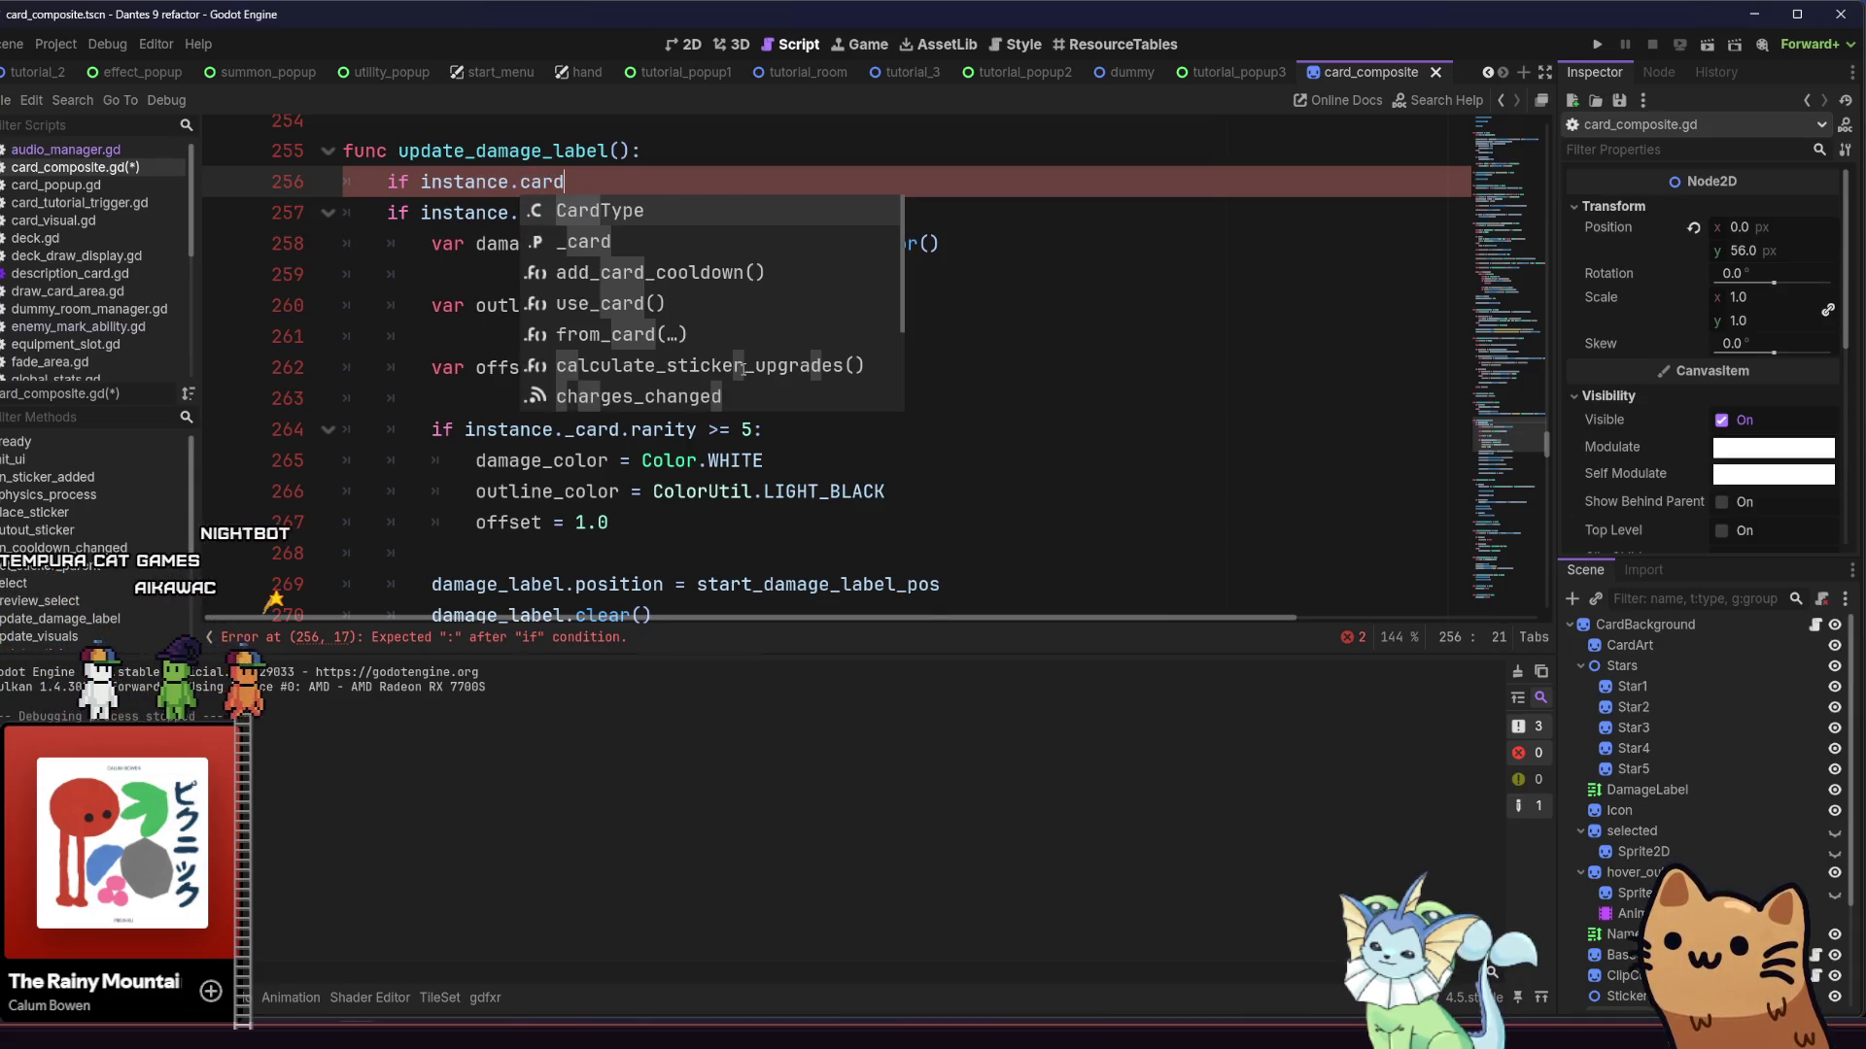
pyautogui.press('BackSpace')
pyautogui.press('BackSpace')
pyautogui.press('BackSpace')
pyautogui.write('type')
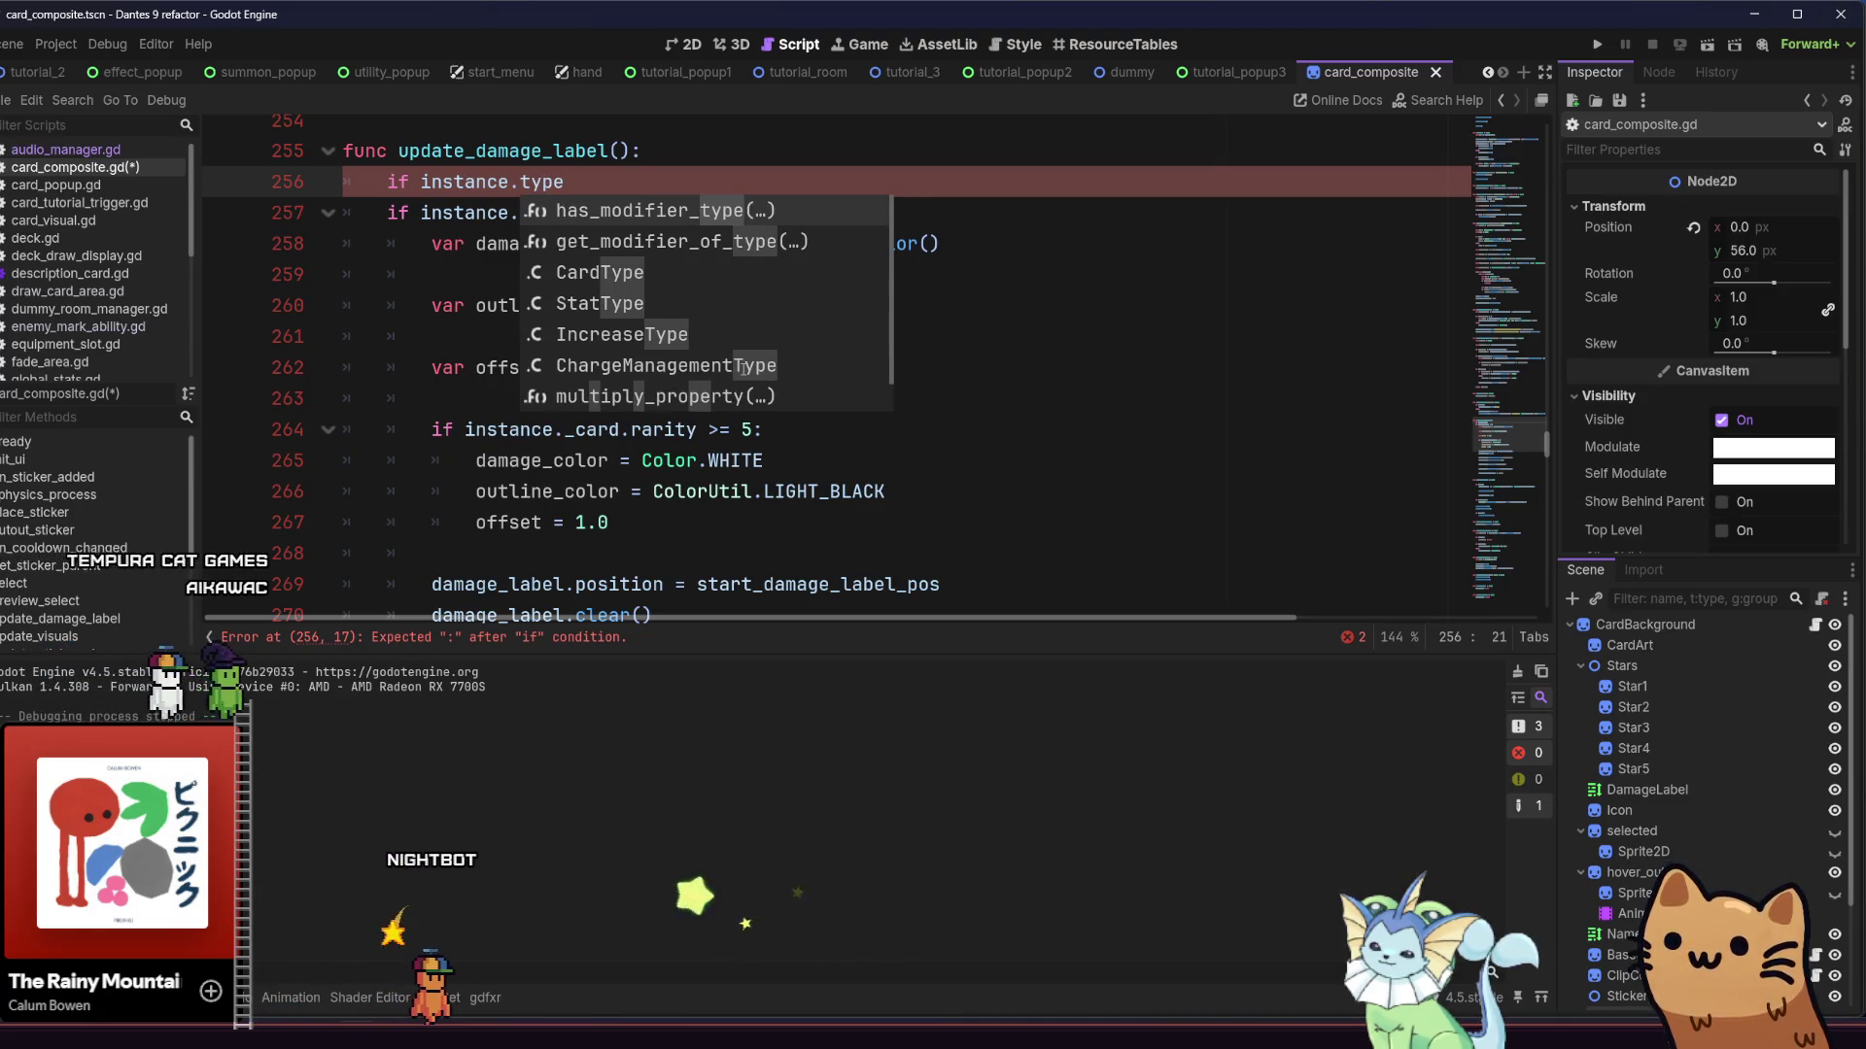
pyautogui.press('BackSpace')
pyautogui.press('BackSpace')
pyautogui.press('BackSpace')
pyautogui.press('BackSpace')
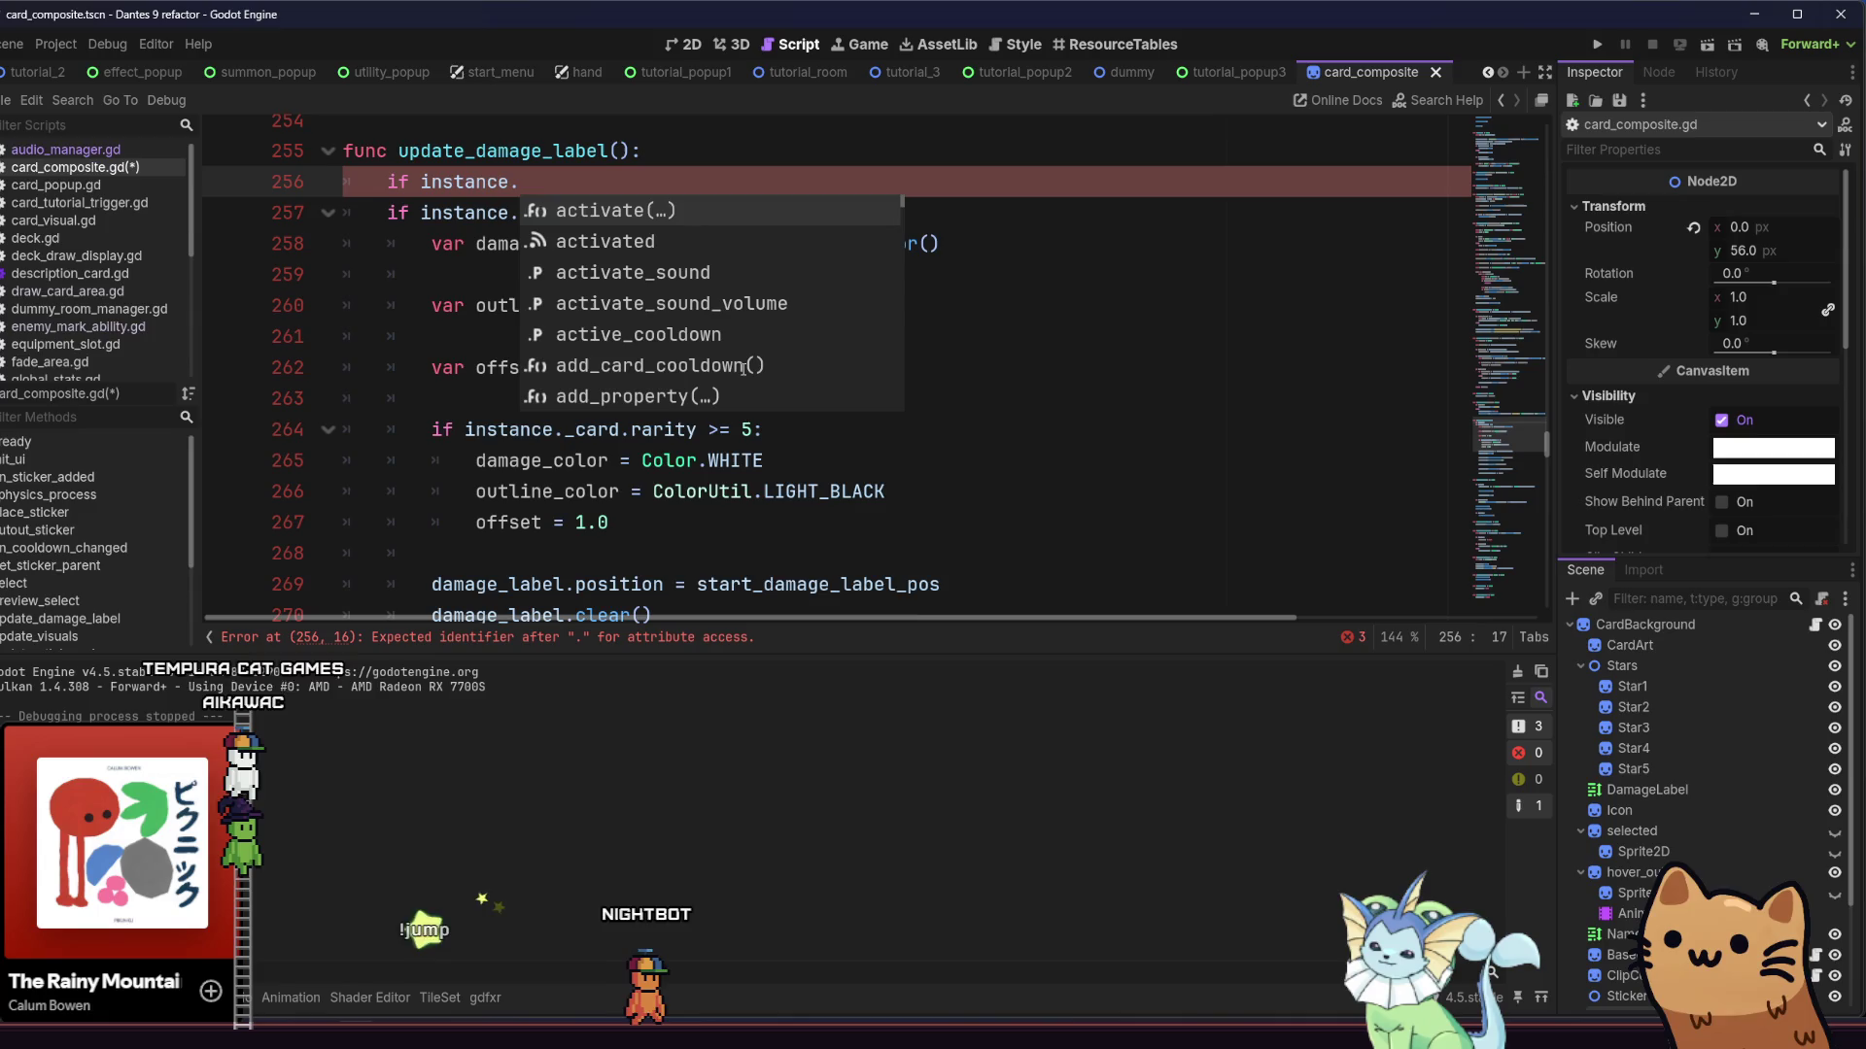
# Try 'instance.duration > 0:', revert it to 'type', and jump to instance's declaration
pyautogui.scroll(-3, 761, 294)
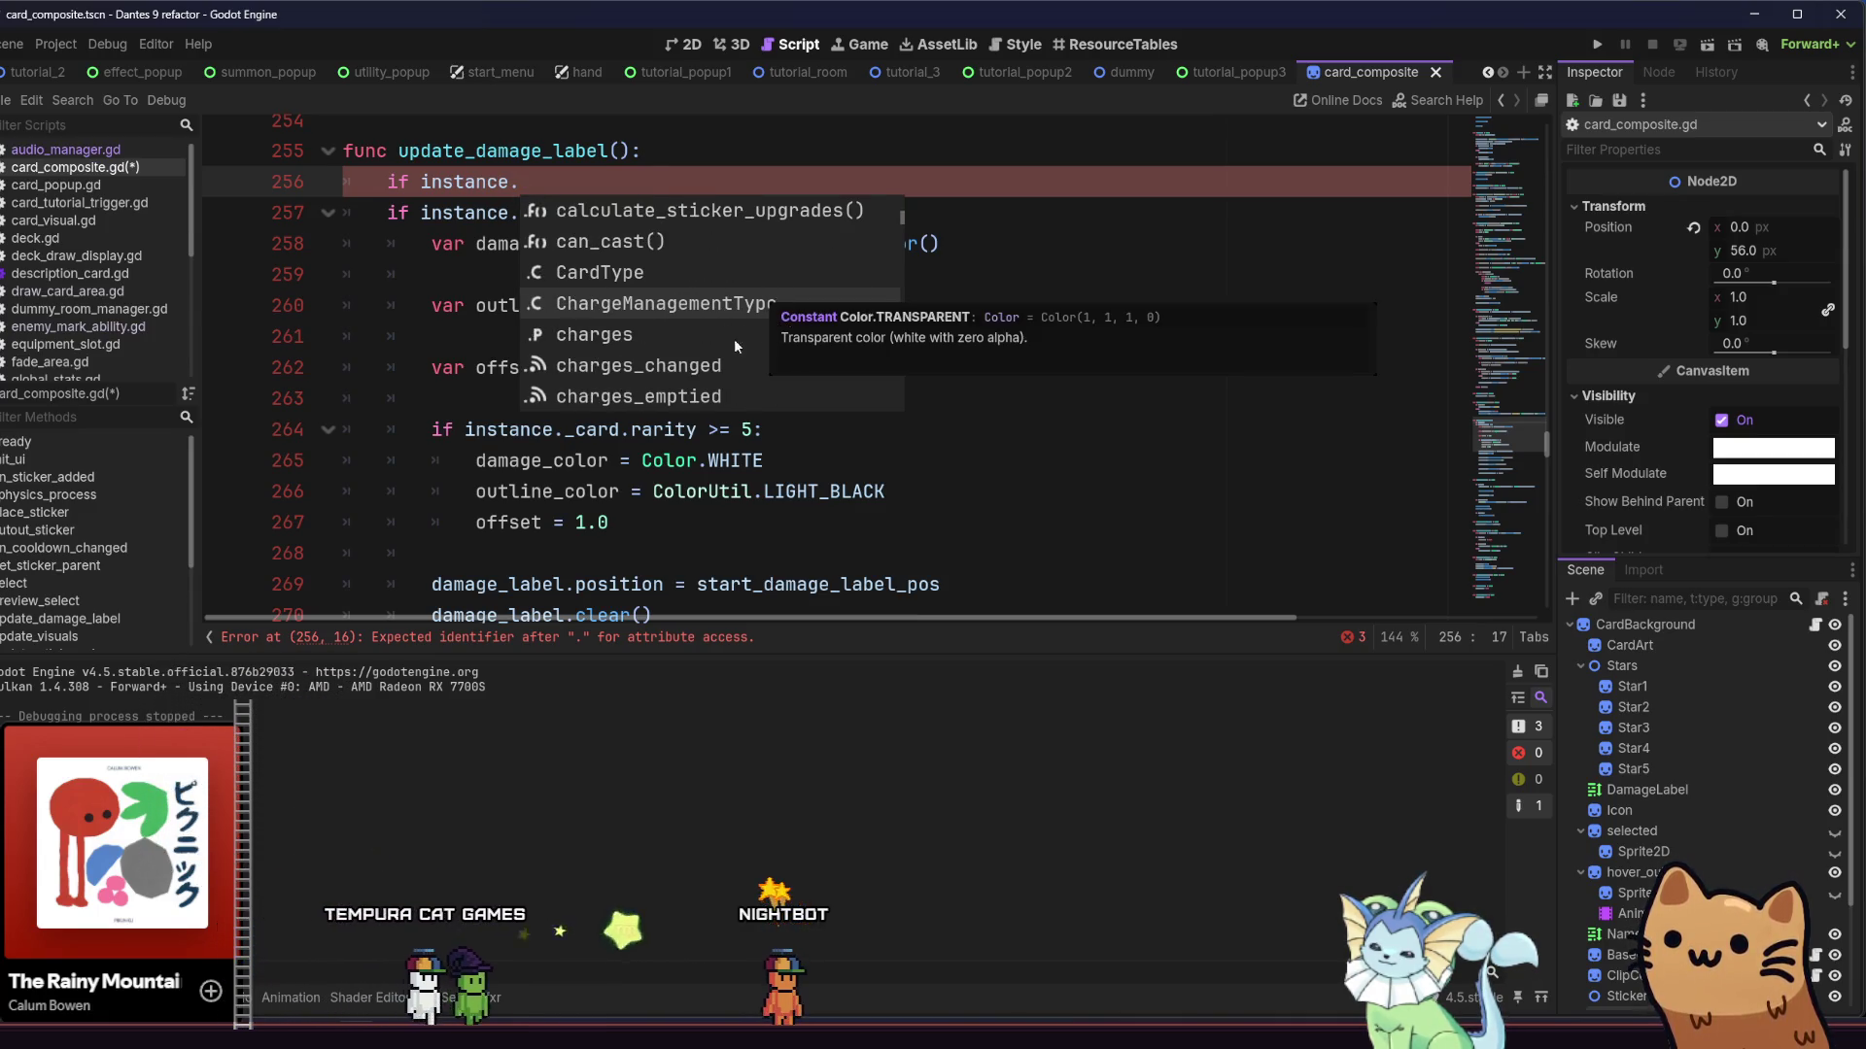
pyautogui.scroll(-5, 732, 338)
pyautogui.scroll(-4, 696, 346)
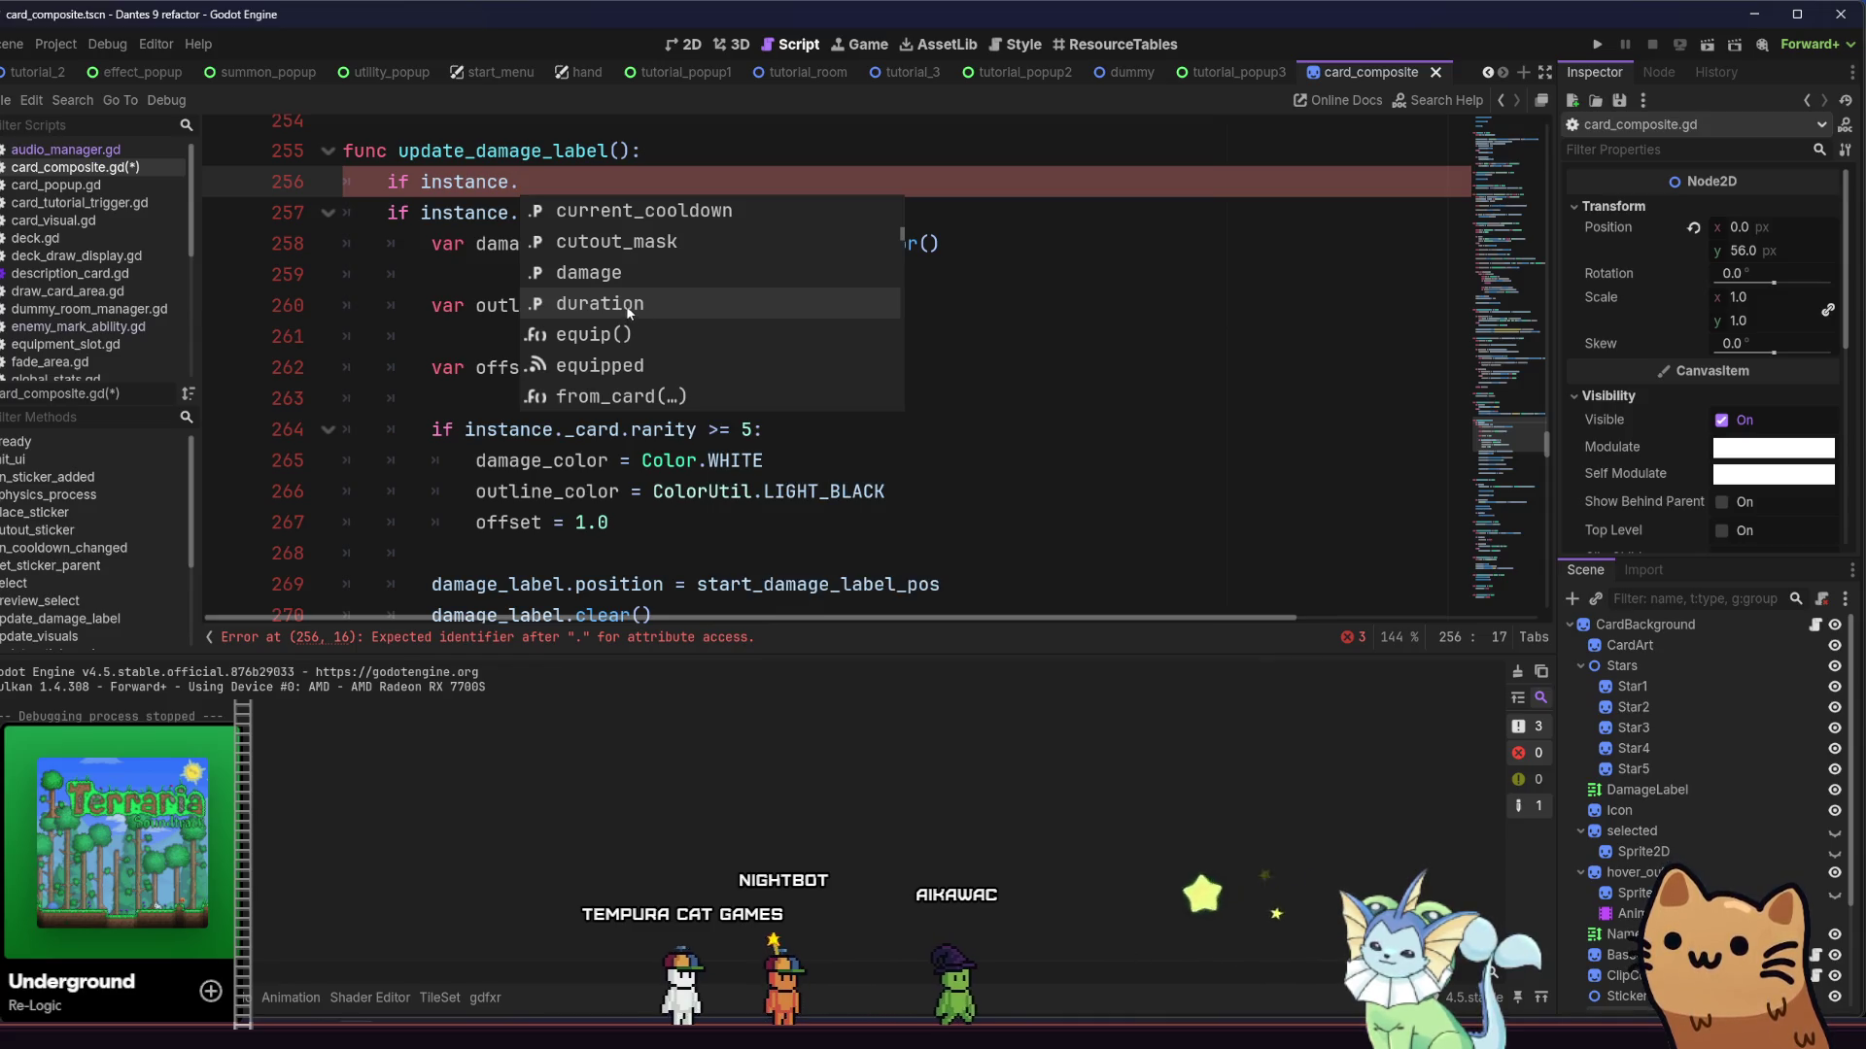
pyautogui.click(630, 307)
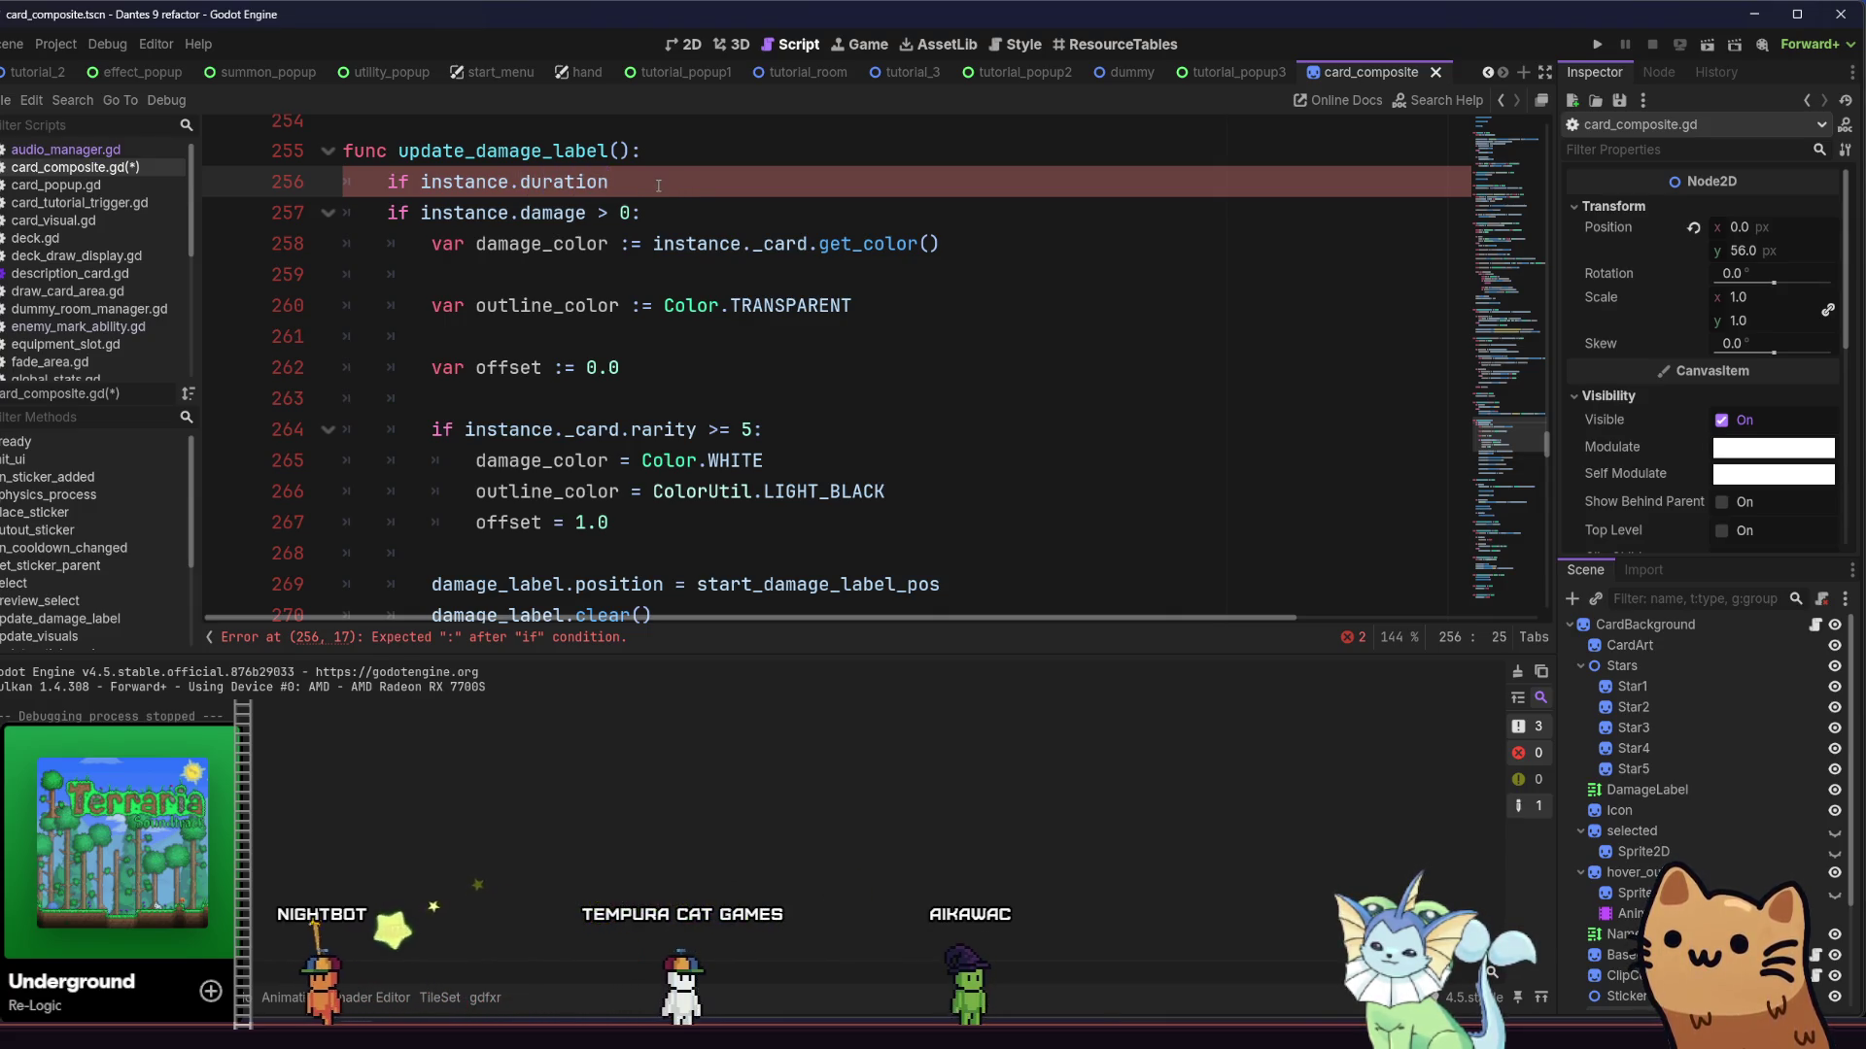
pyautogui.write('>')
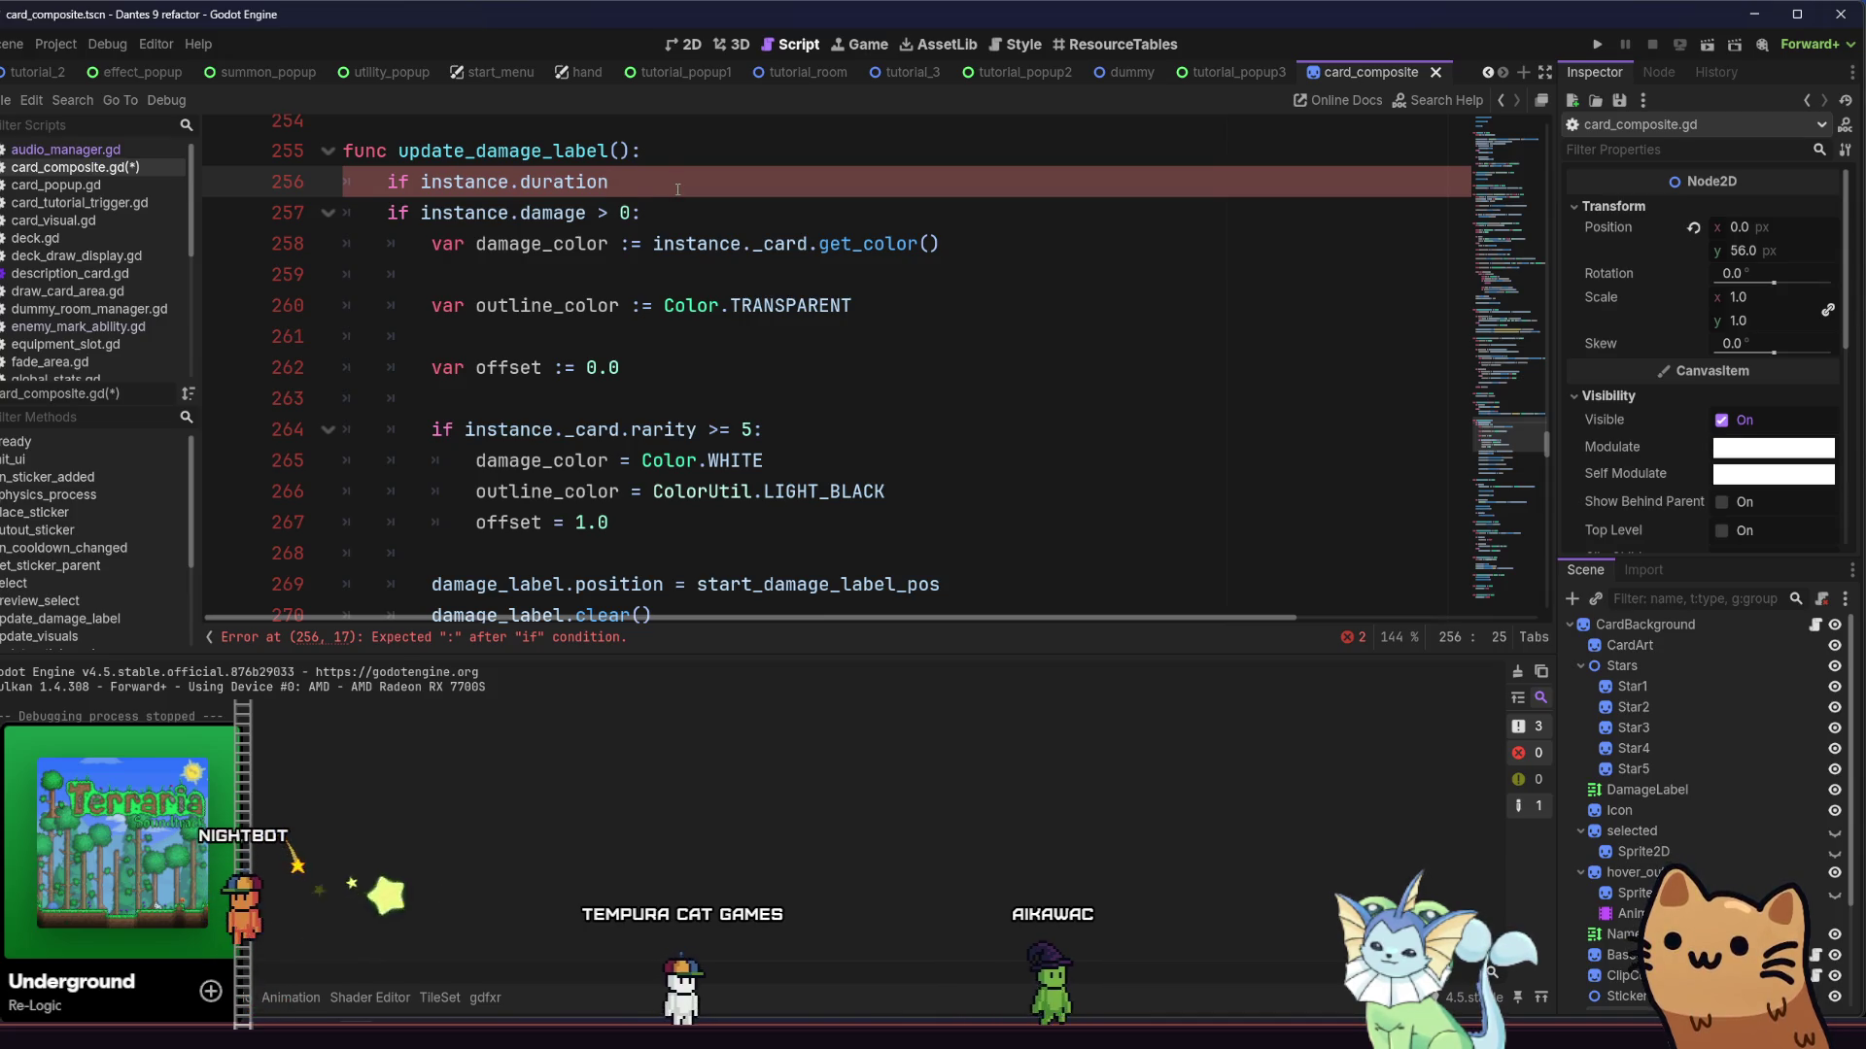
pyautogui.write(' 0:')
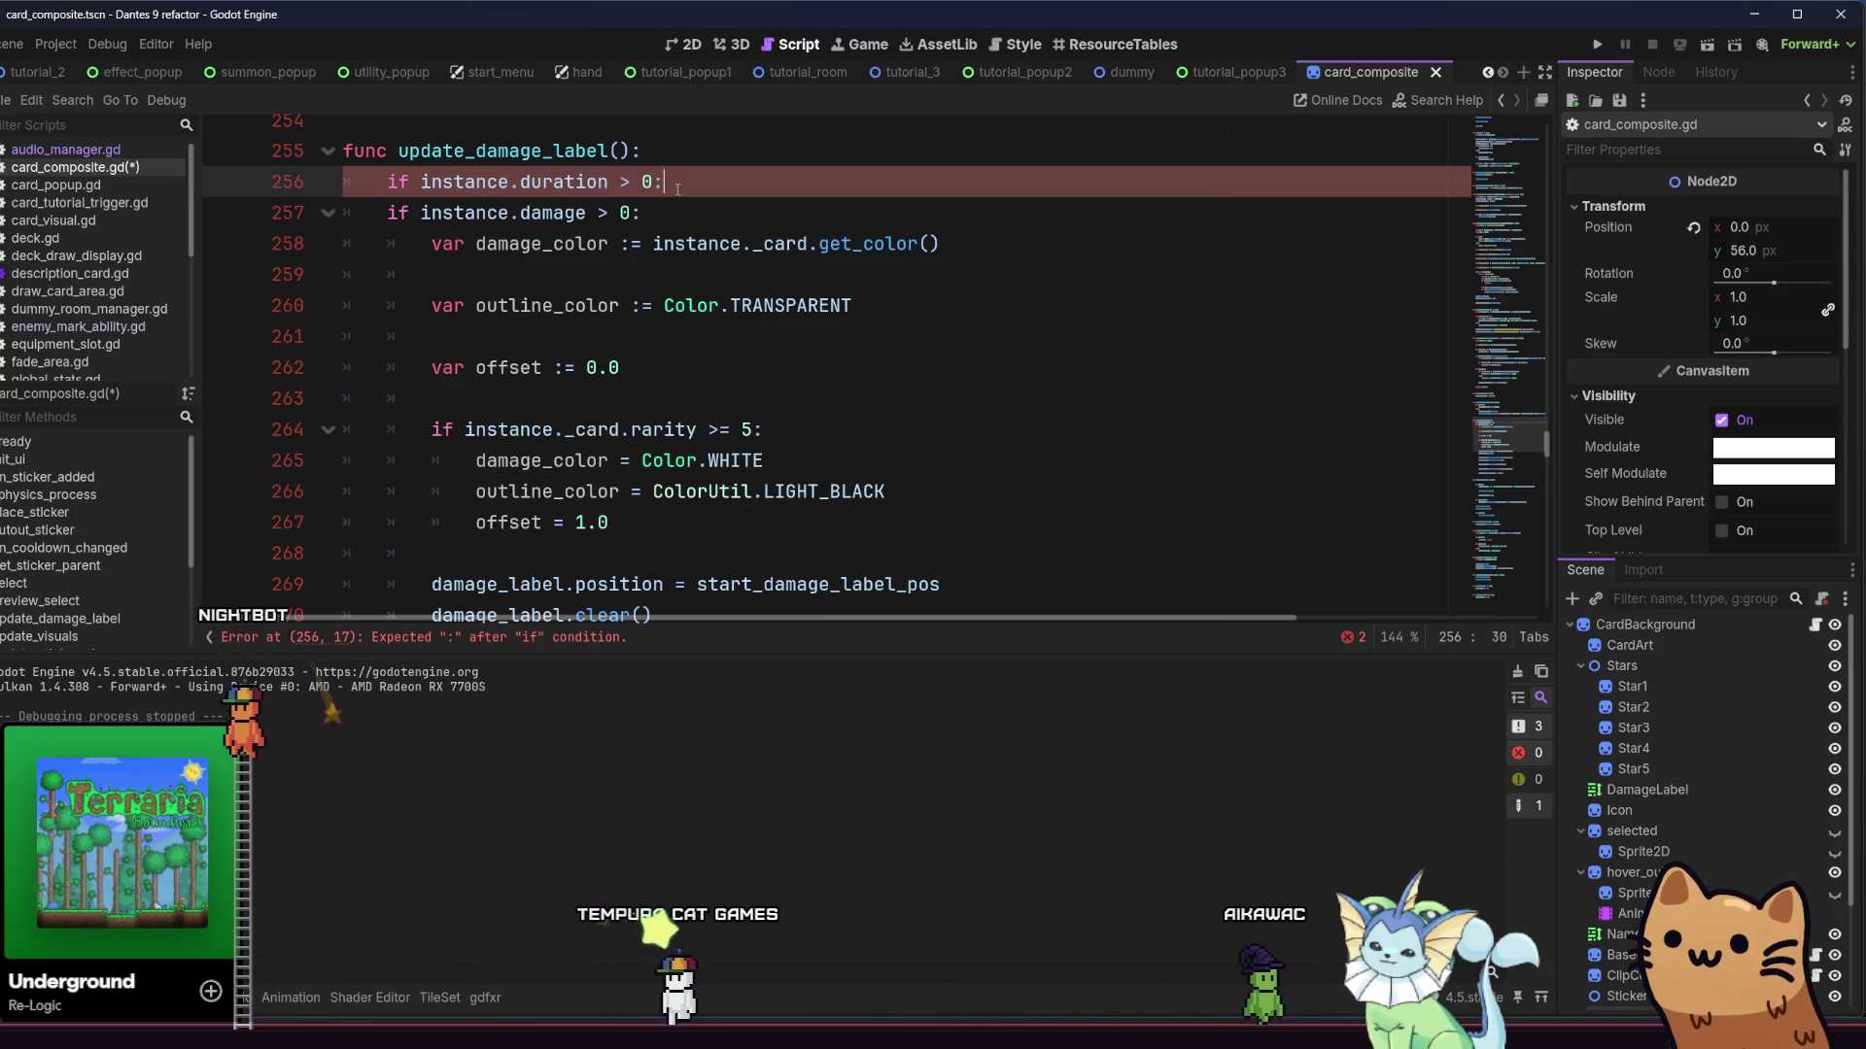
pyautogui.press('BackSpace')
pyautogui.press('BackSpace')
pyautogui.press('BackSpace')
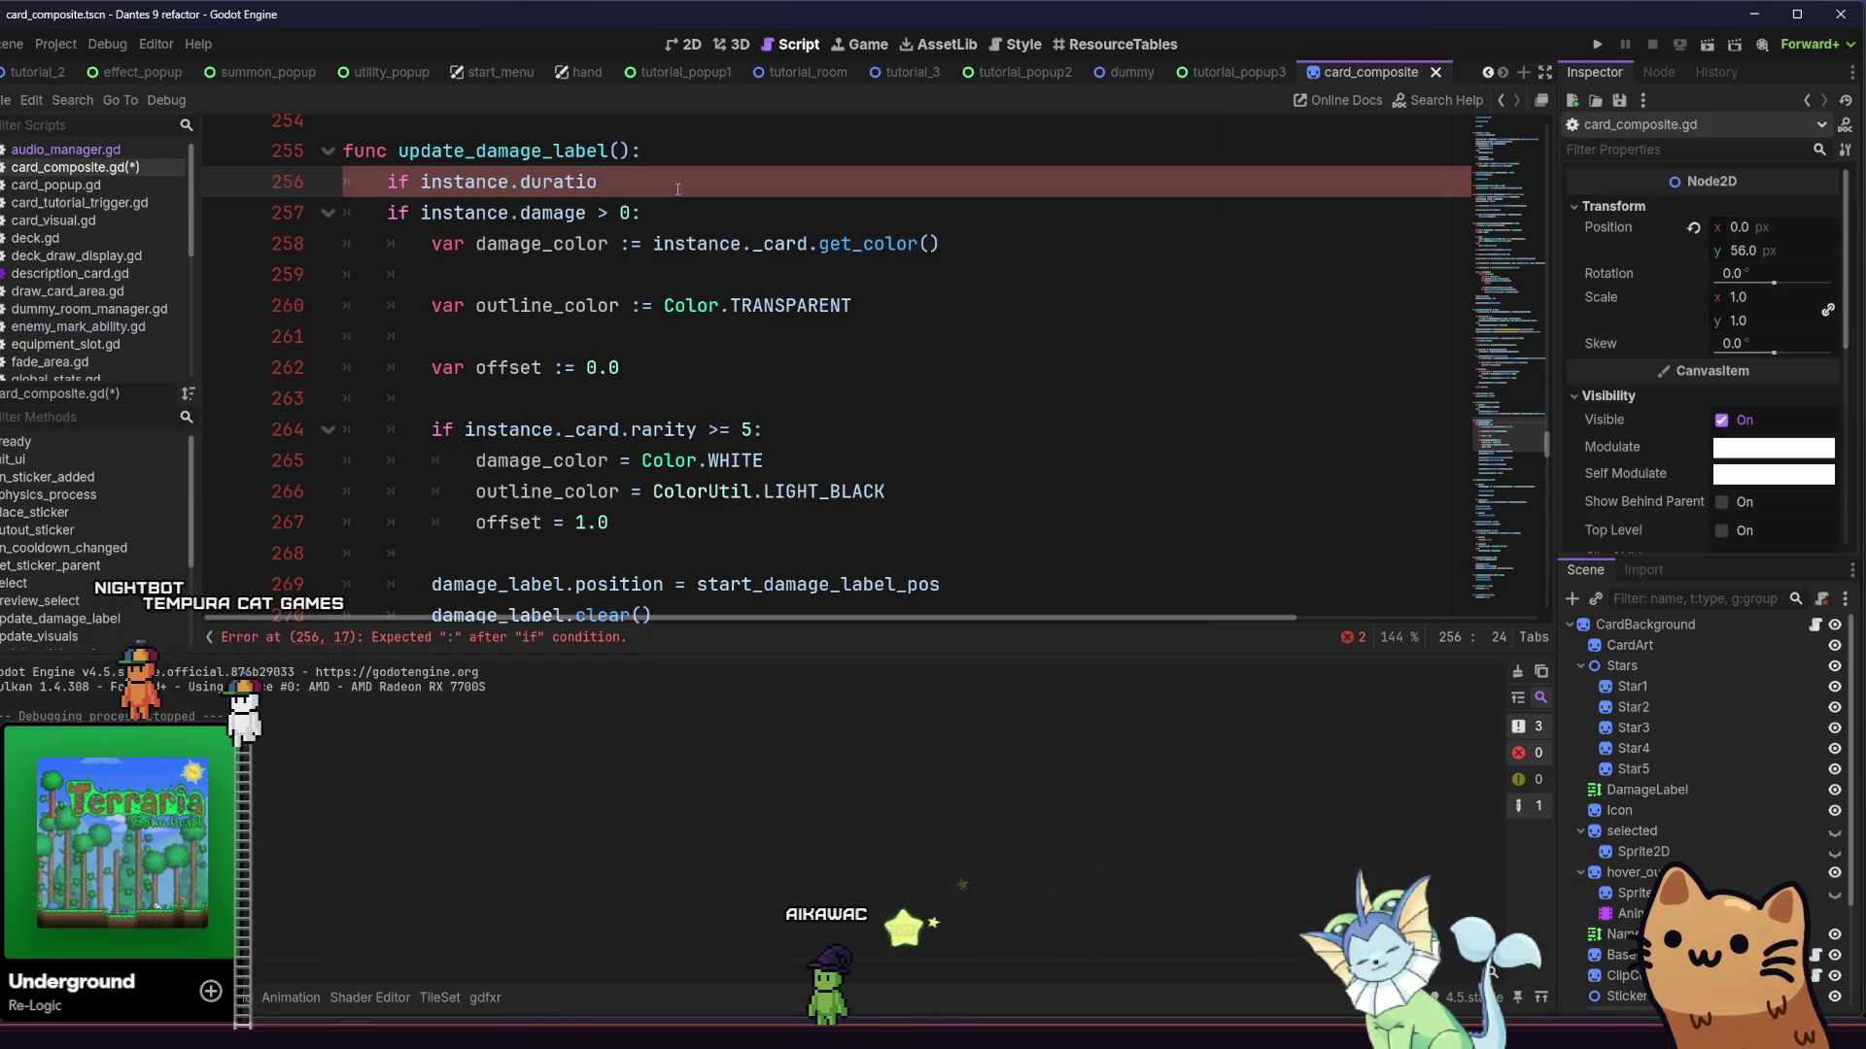
pyautogui.press('BackSpace')
pyautogui.press('BackSpace')
pyautogui.press('BackSpace')
pyautogui.write('ype')
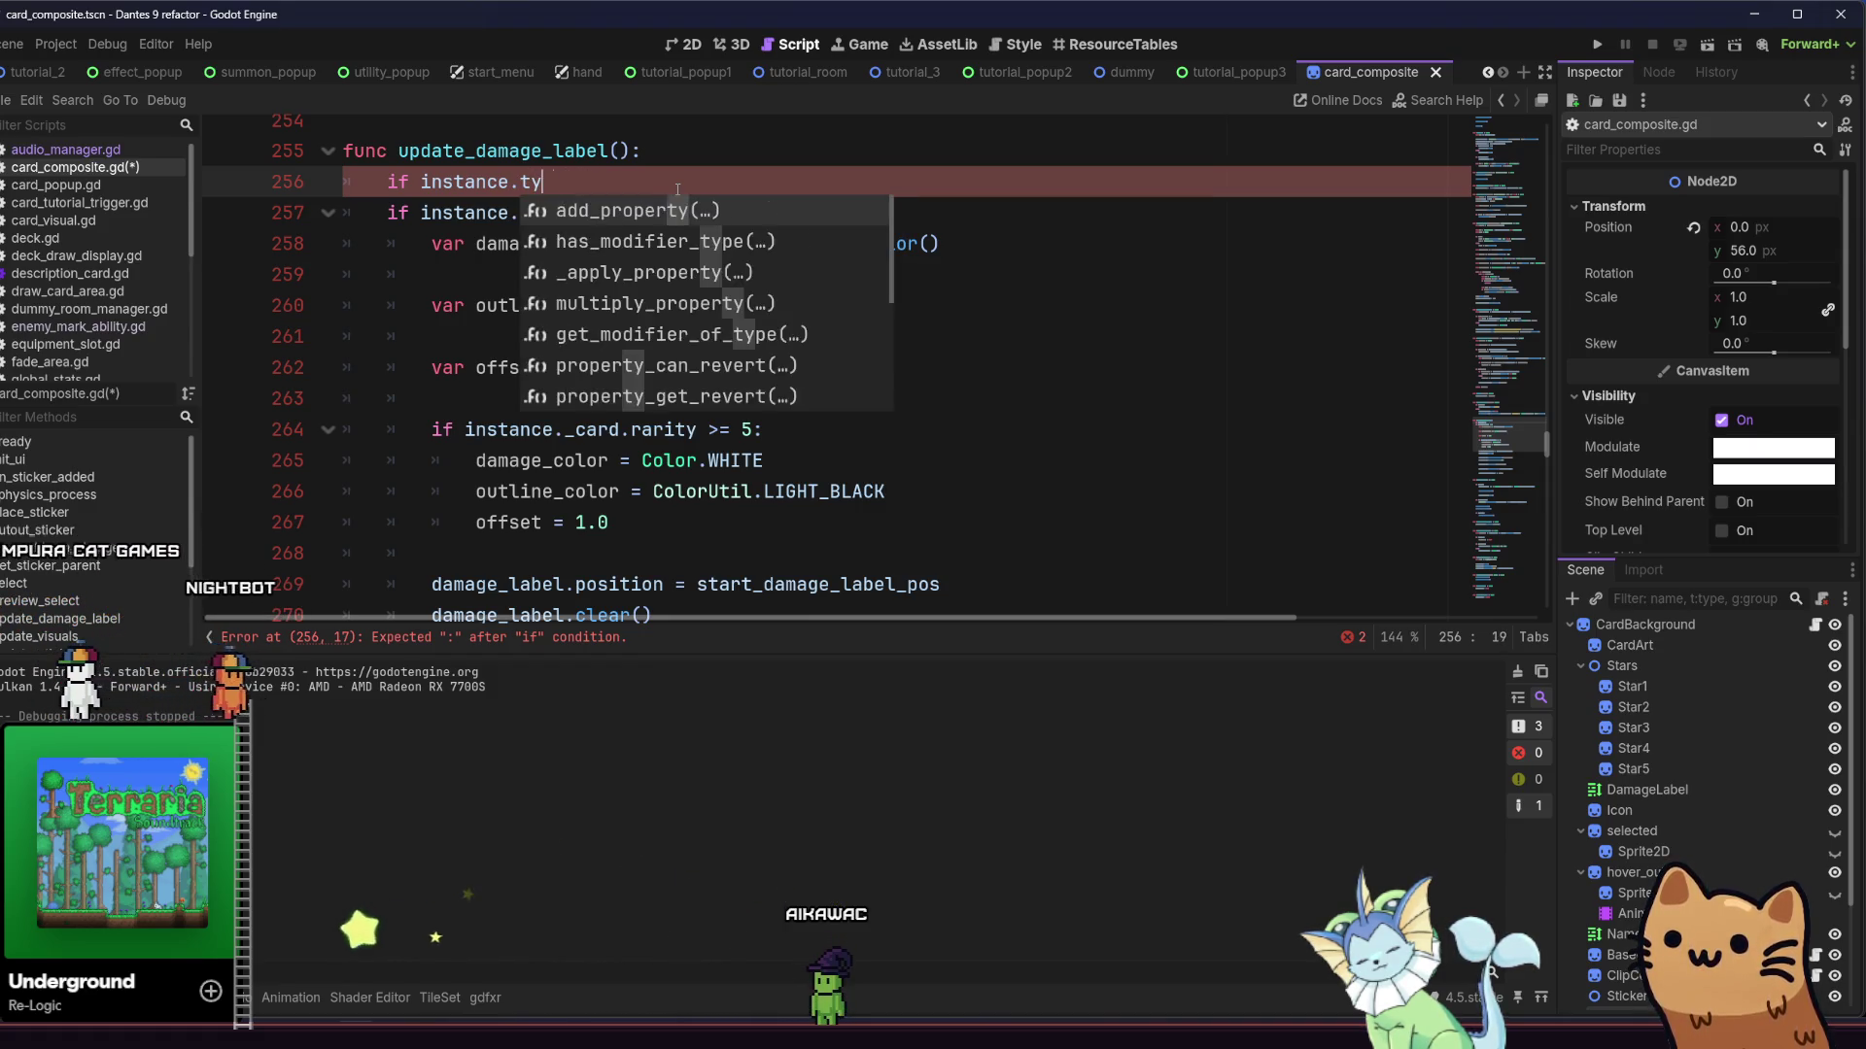
pyautogui.keyDown('ctrl'); pyautogui.click(457, 193); pyautogui.keyUp('ctrl')
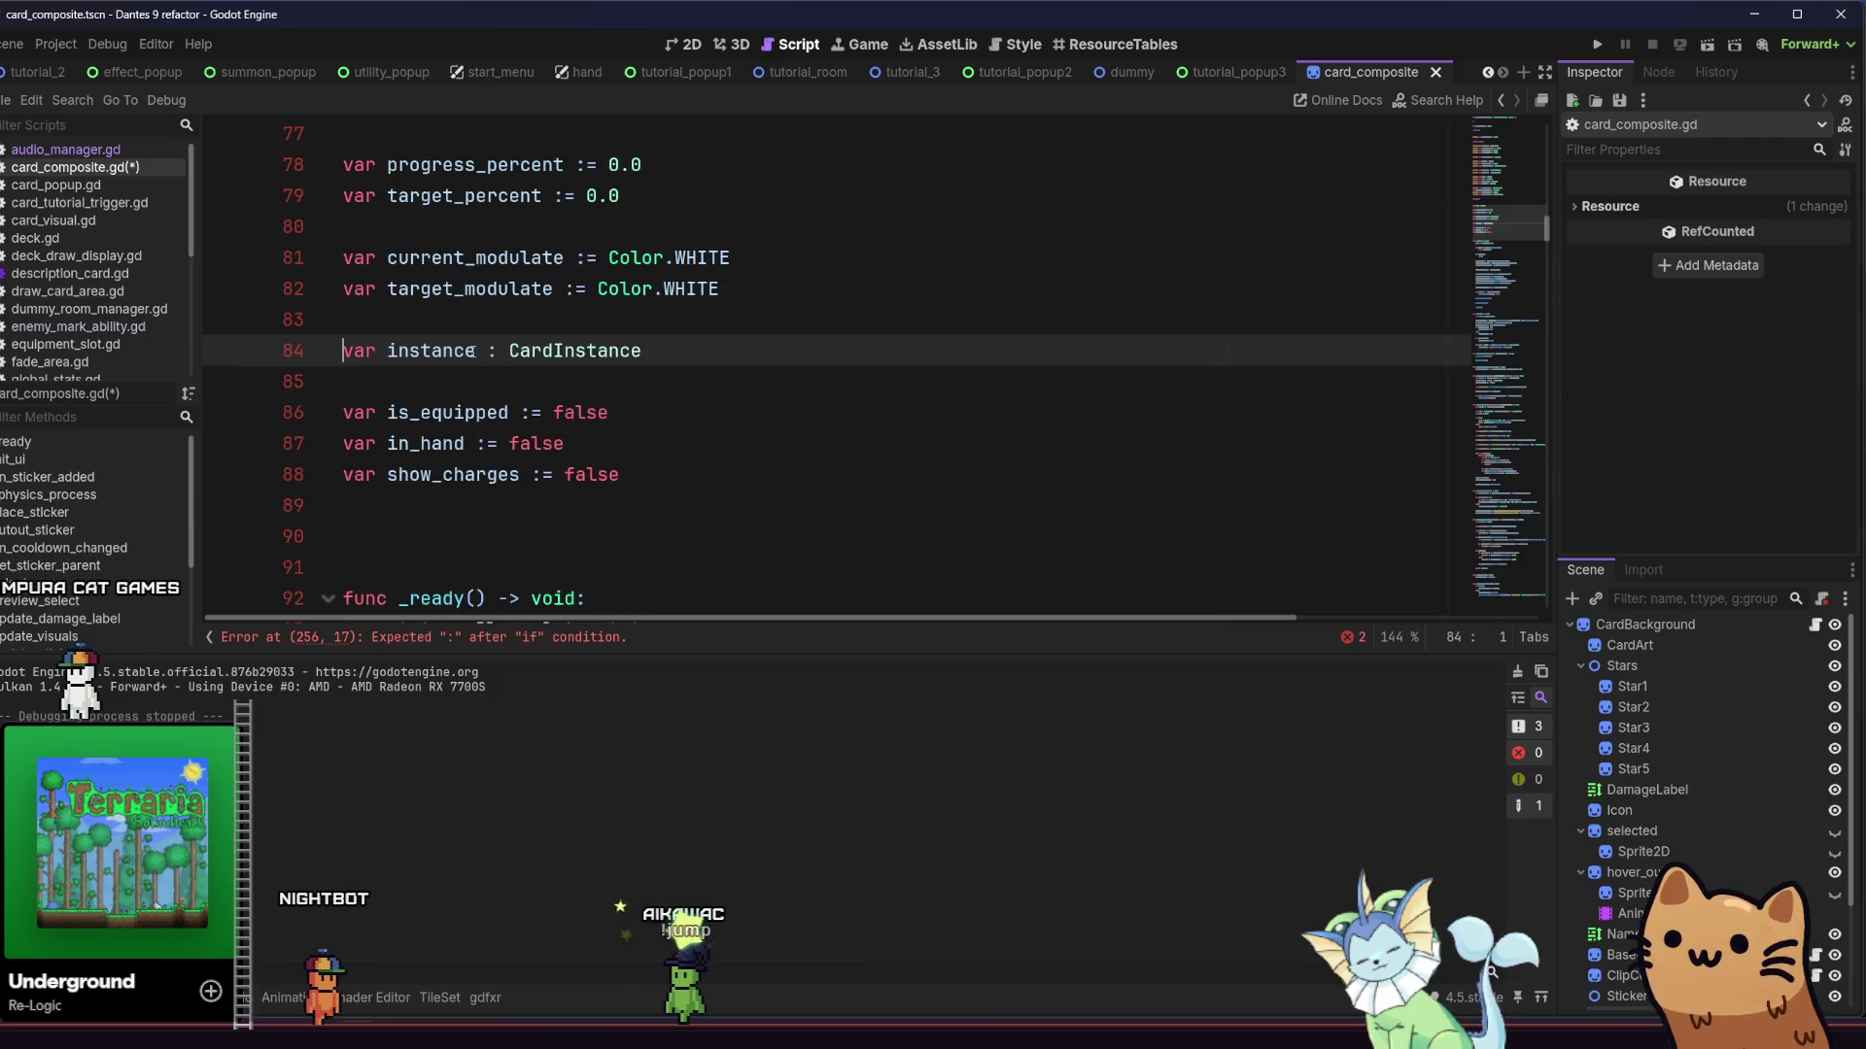
# Open card_instance.gd via CardInstance and scroll through its constants, signals and properties
pyautogui.keyDown('ctrl'); pyautogui.click(556, 350); pyautogui.keyUp('ctrl')
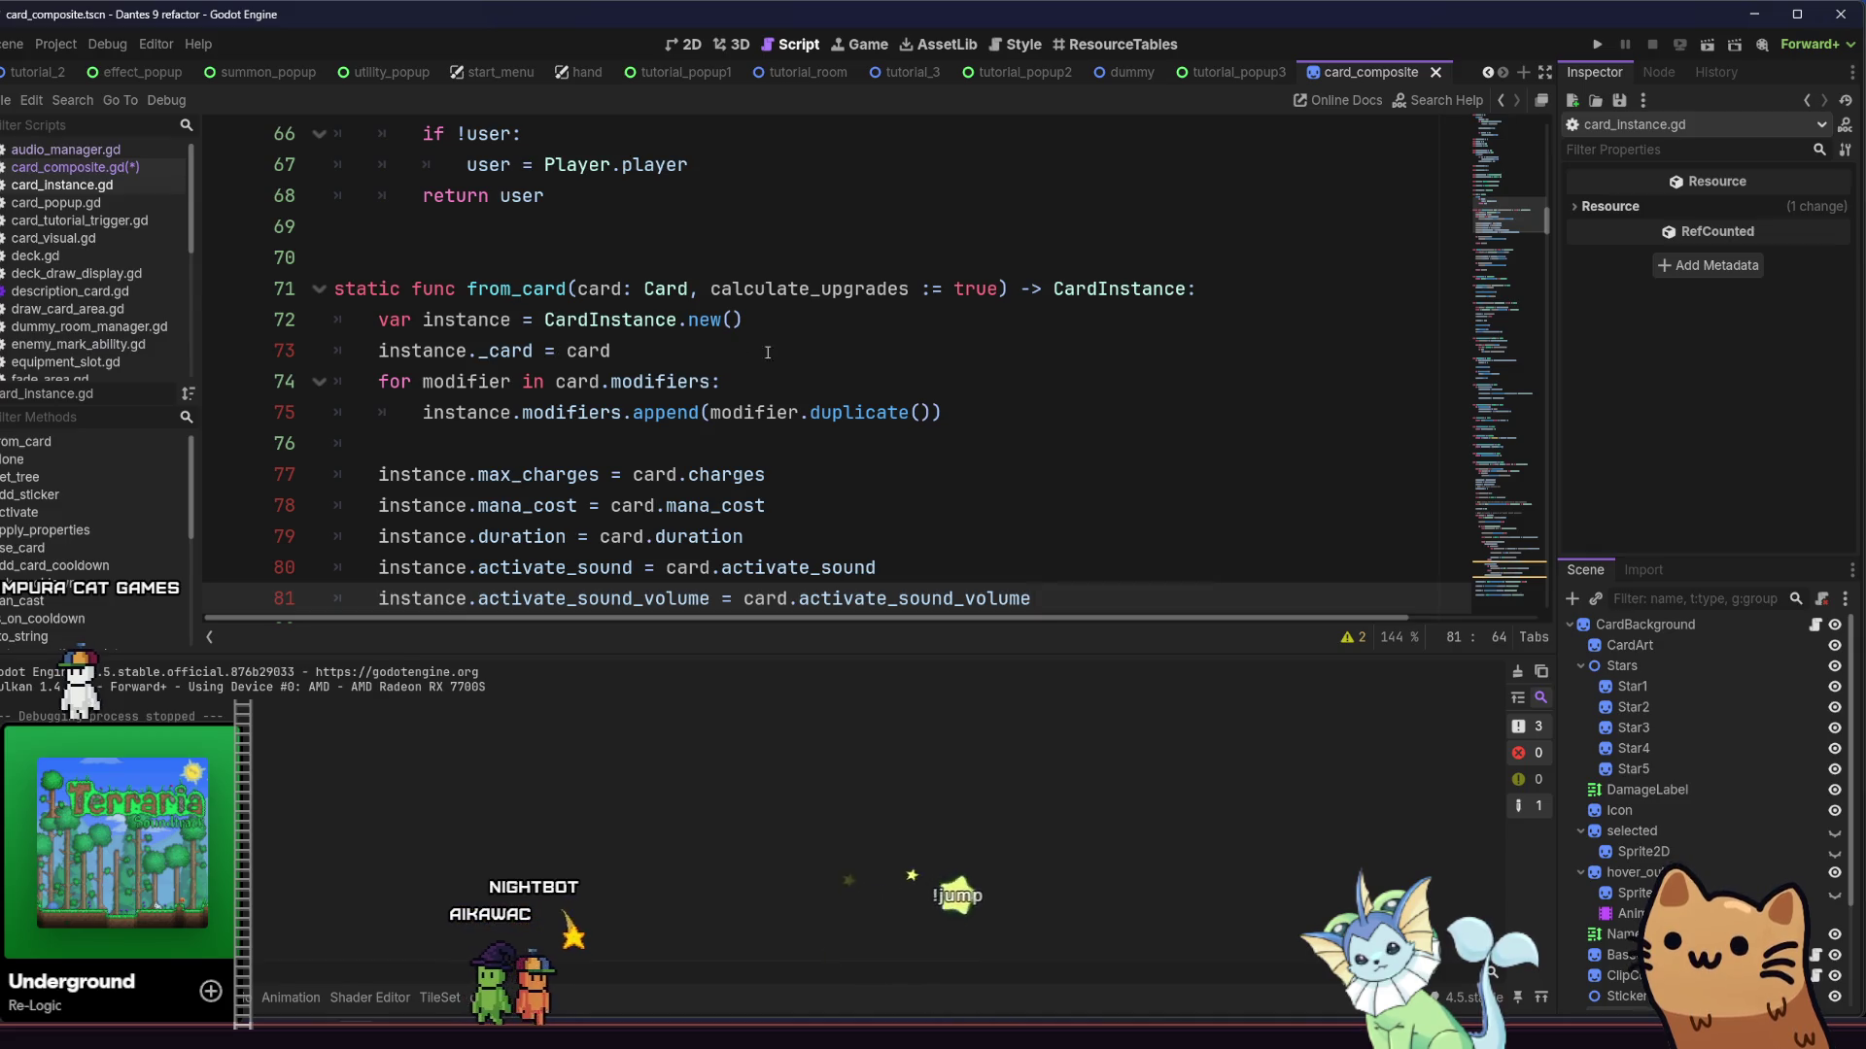
pyautogui.moveTo(1545, 226); pyautogui.dragTo(1549, 133)
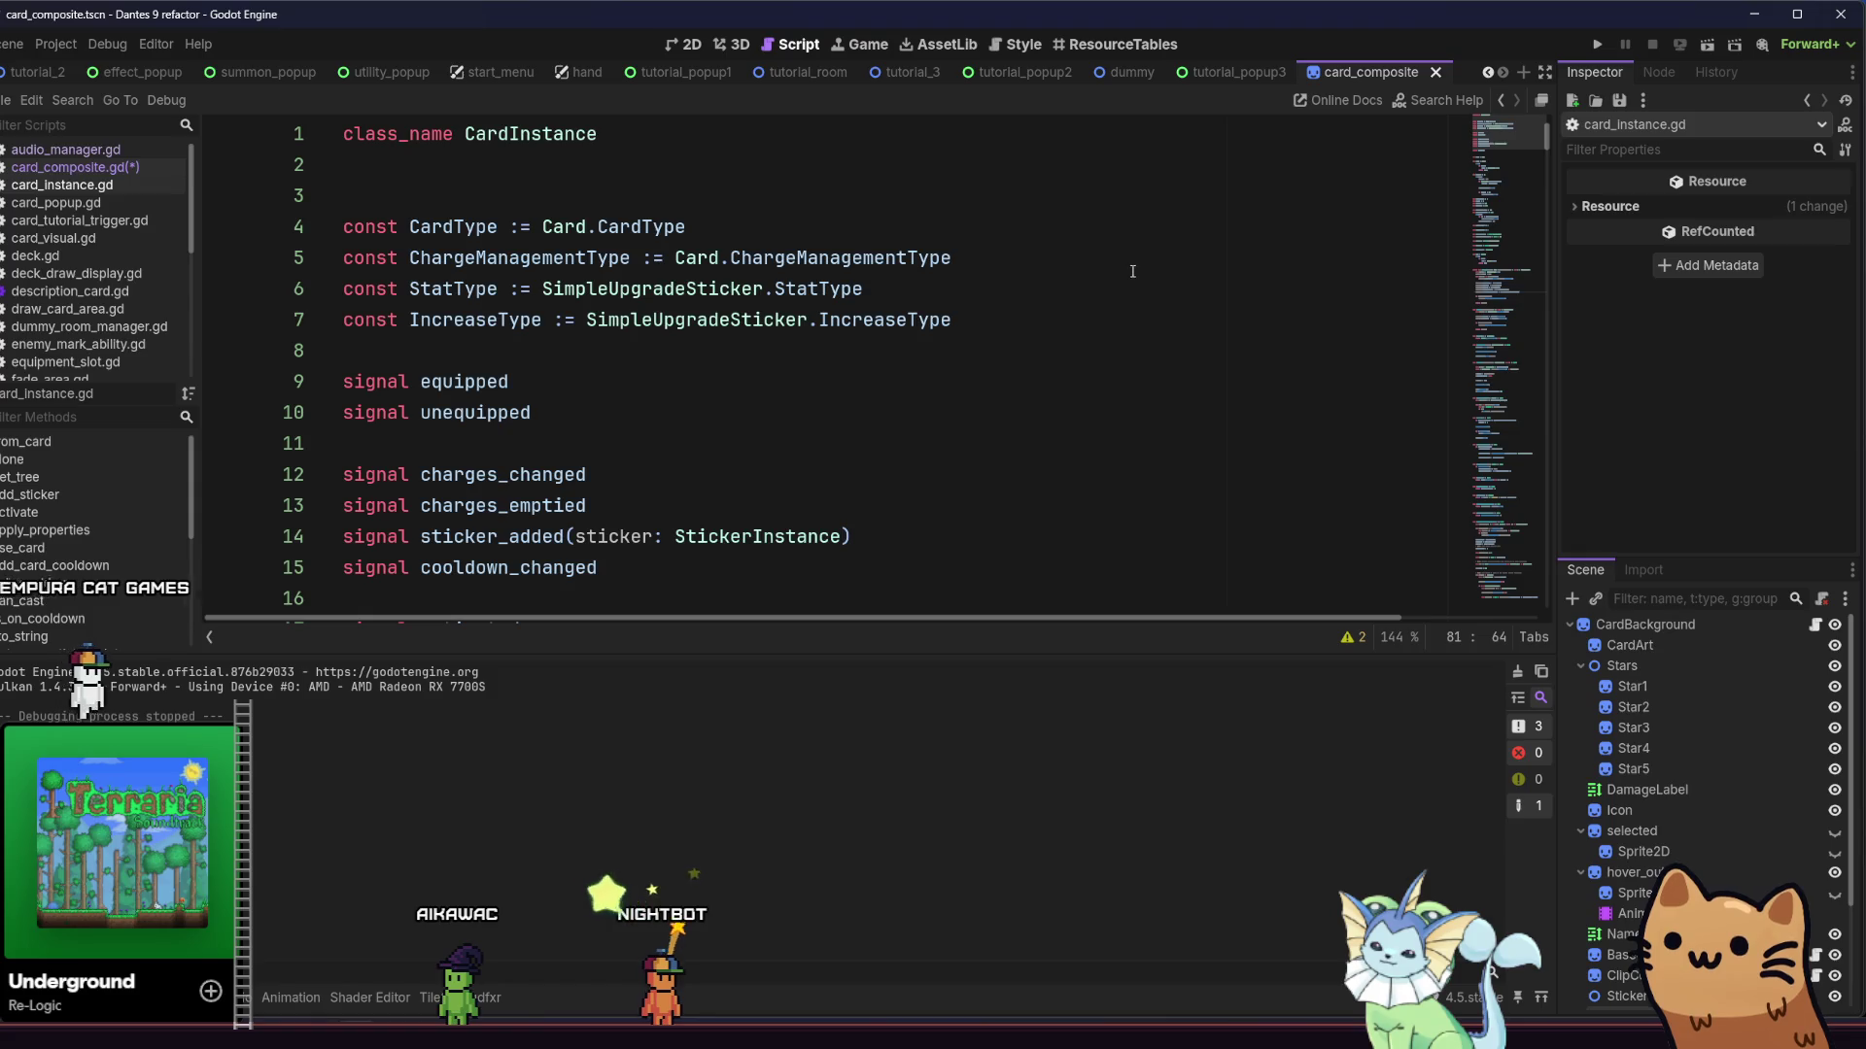
pyautogui.scroll(-3, 1150, 272)
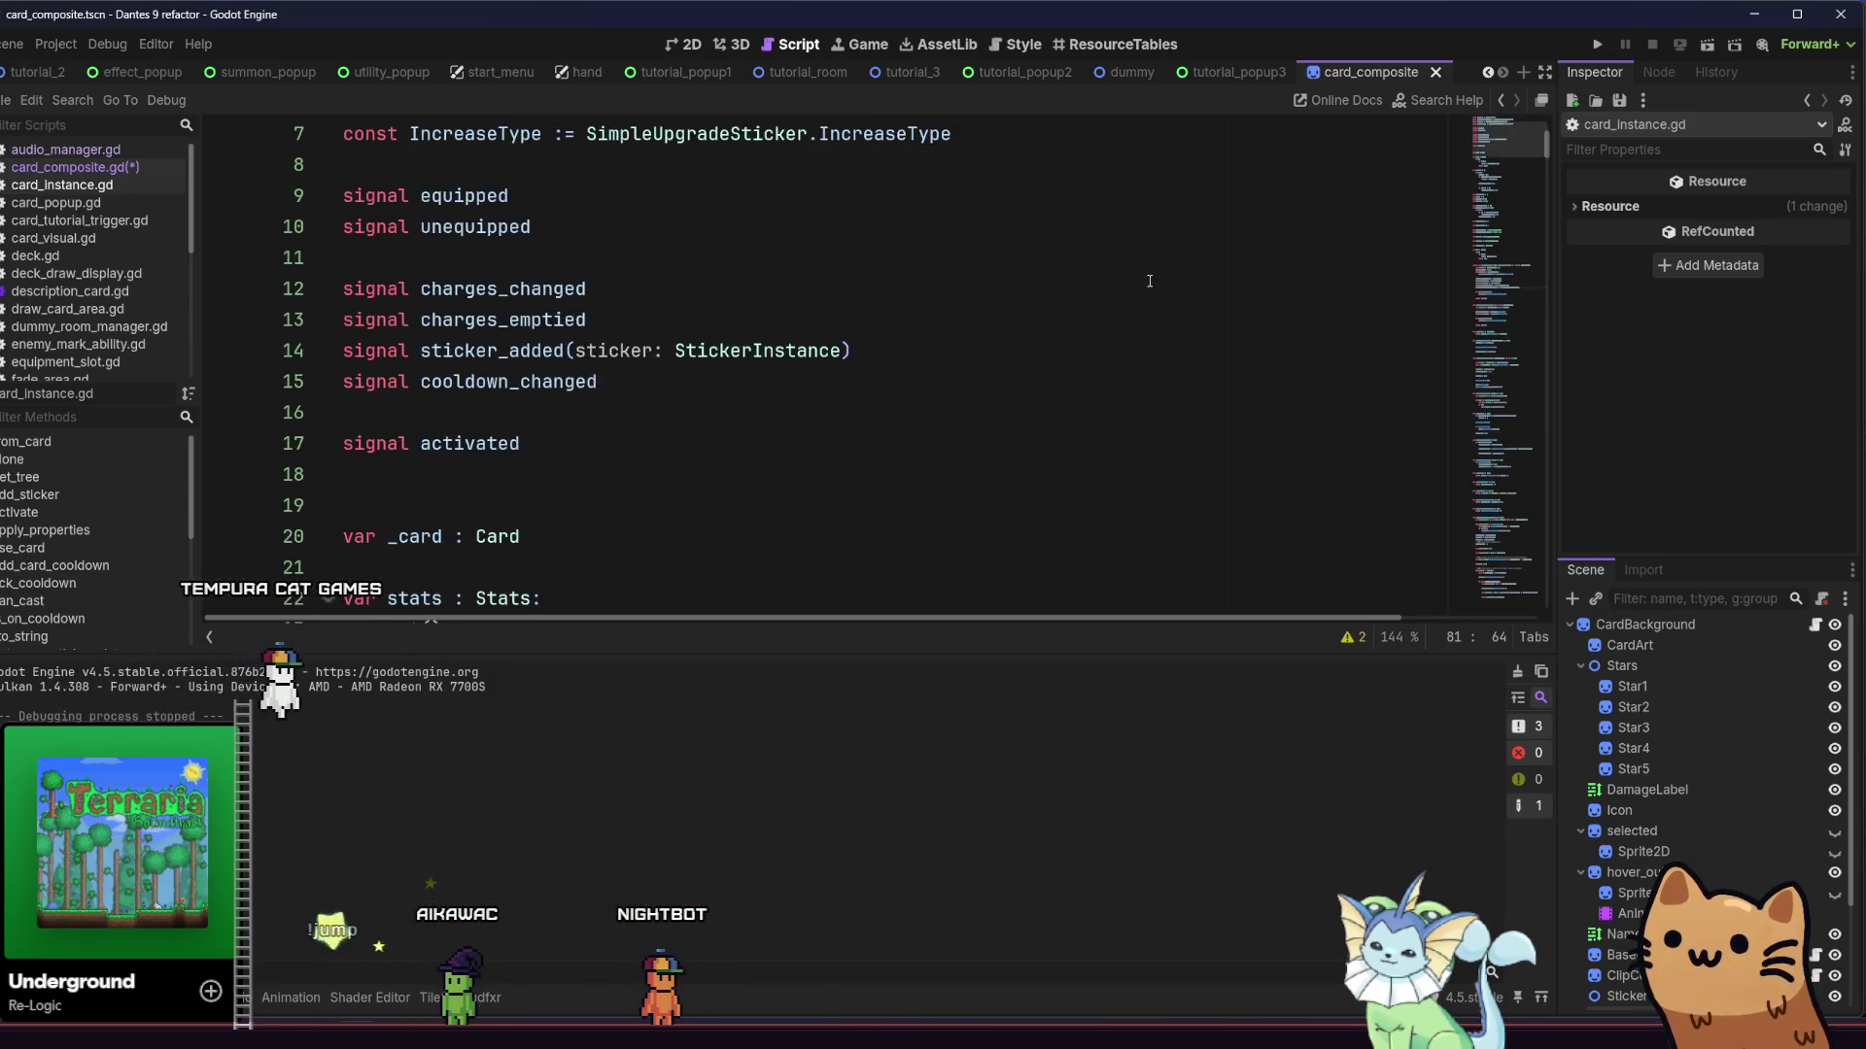
pyautogui.scroll(-3, 1149, 280)
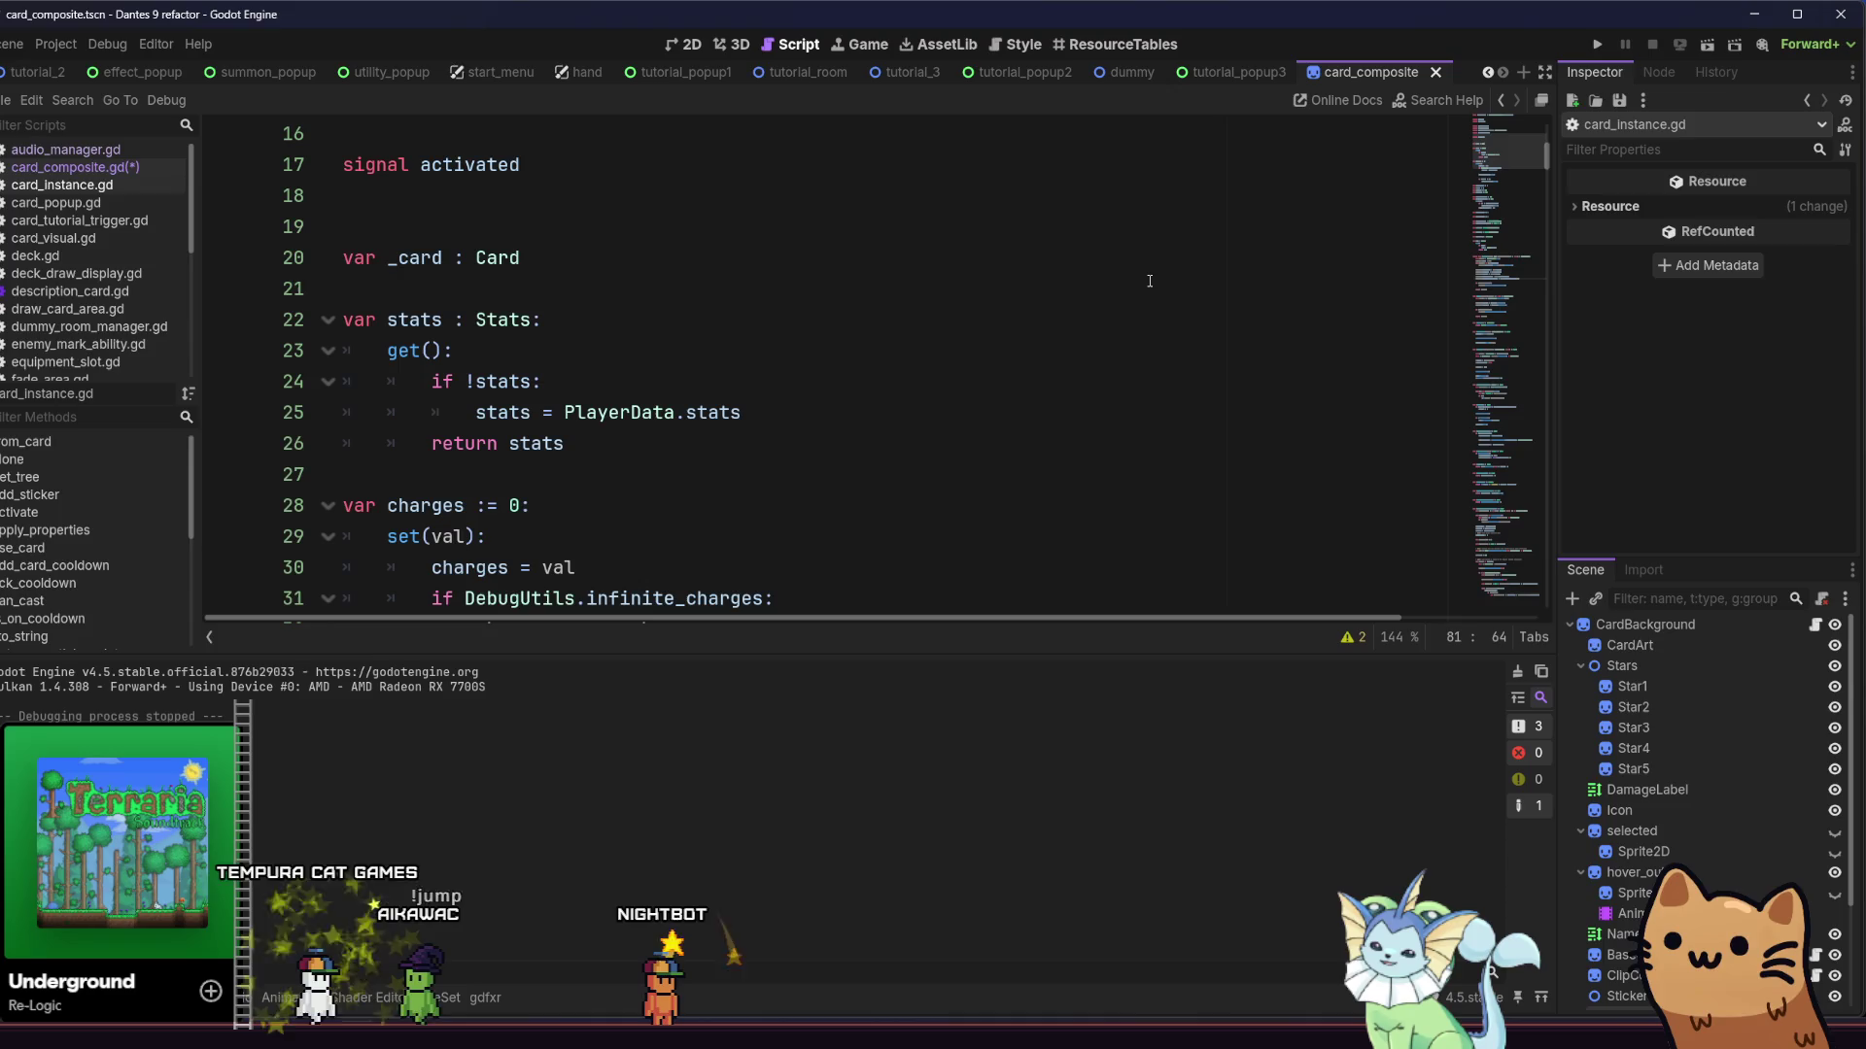
pyautogui.scroll(-6, 1150, 281)
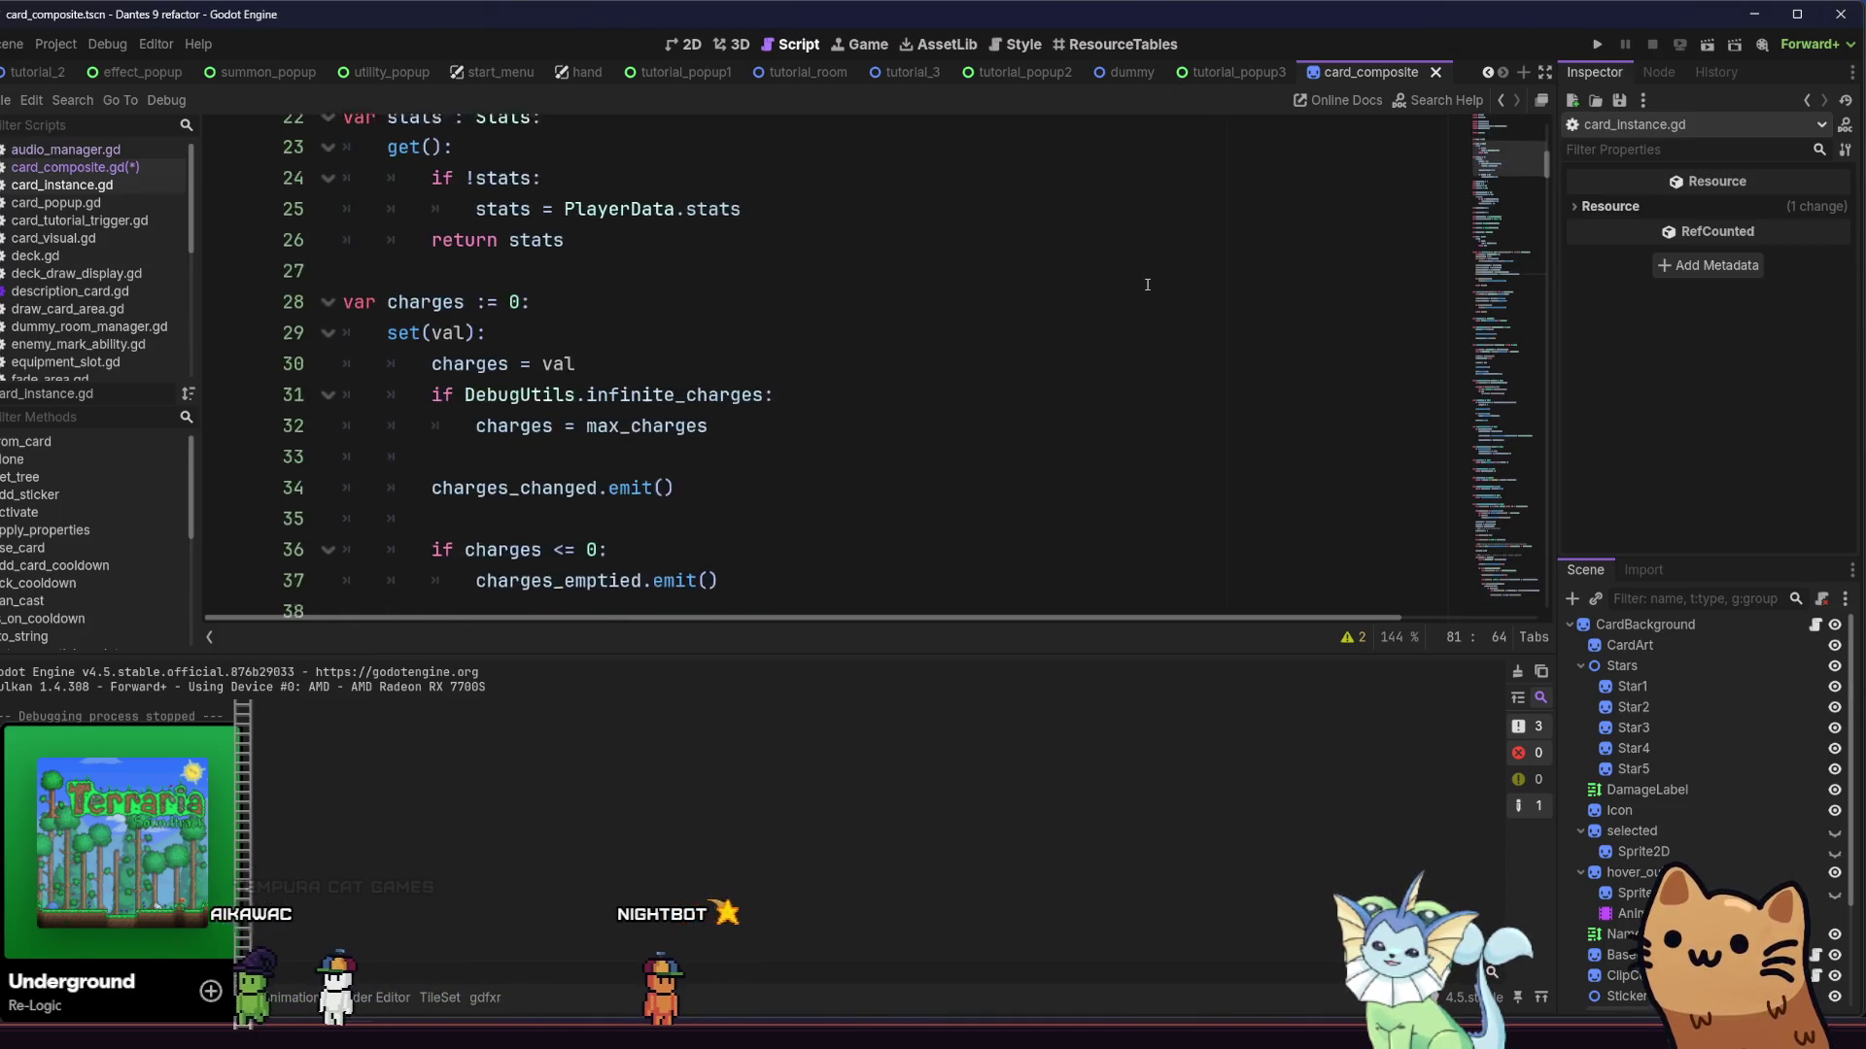
pyautogui.scroll(-10, 1146, 285)
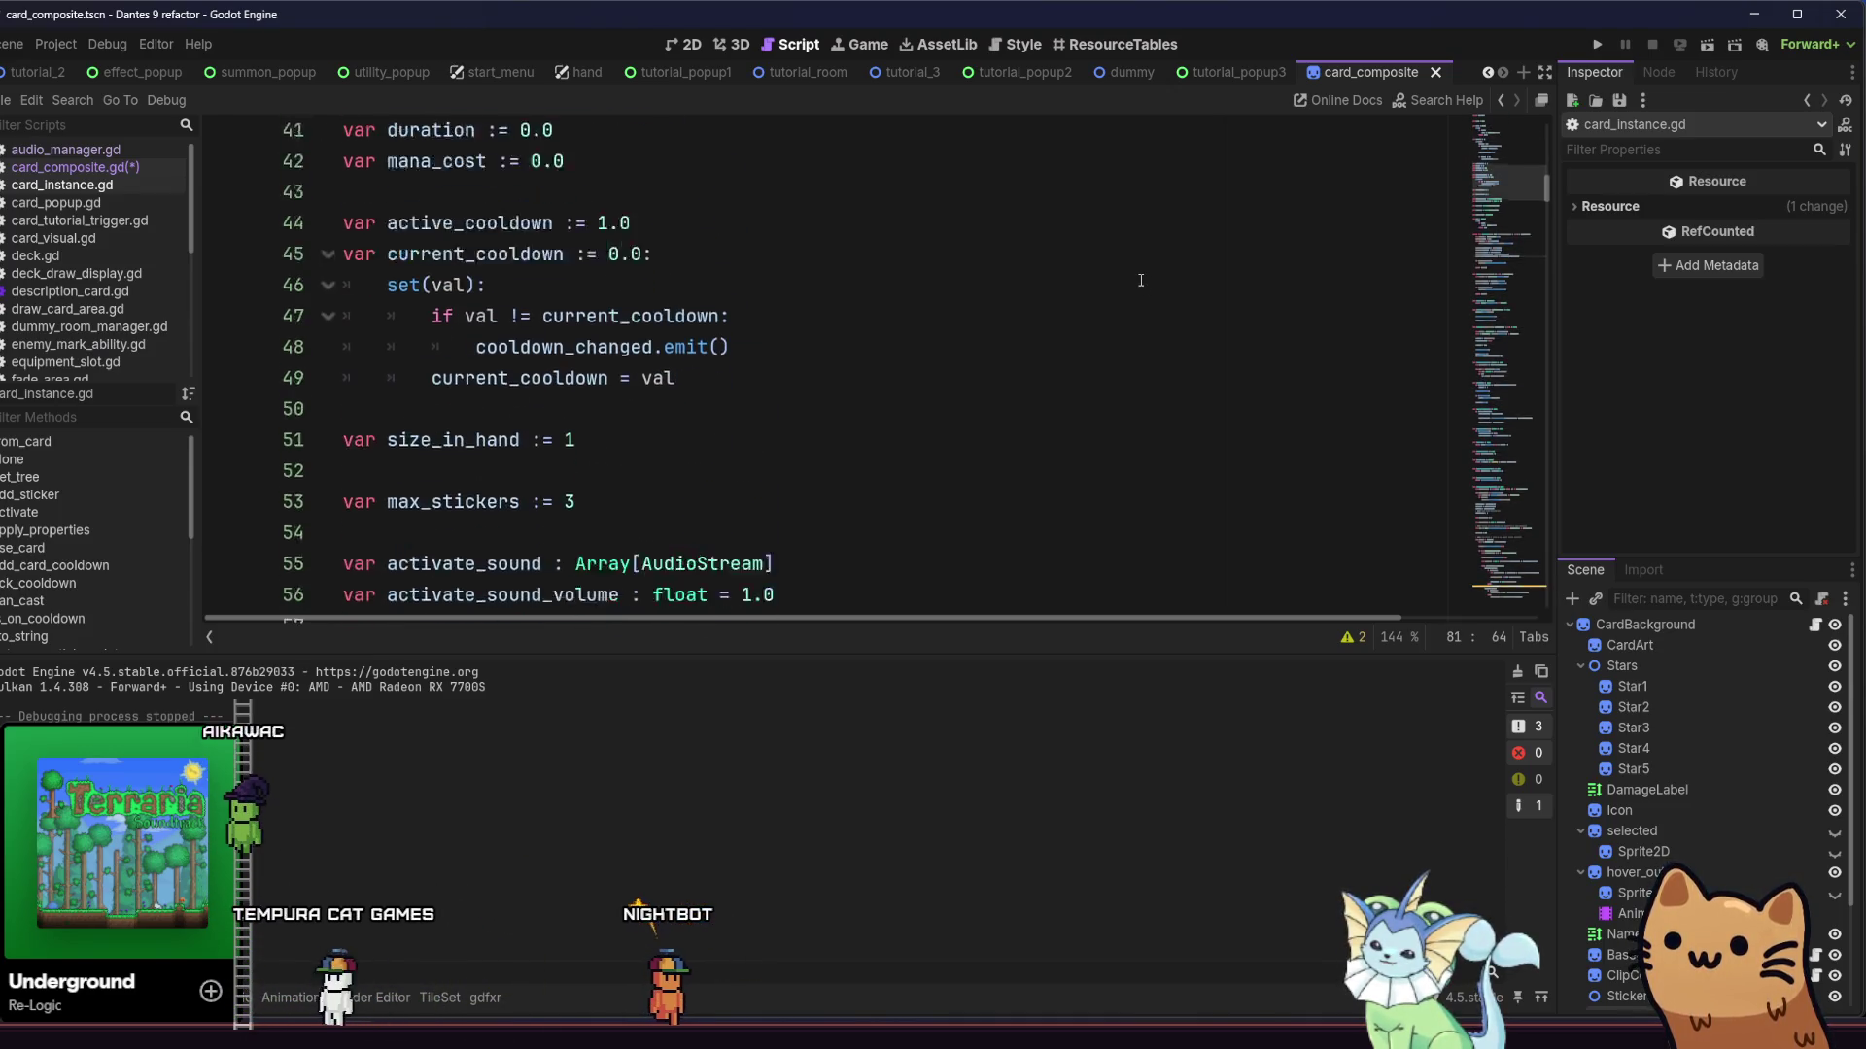
pyautogui.scroll(-1, 1137, 283)
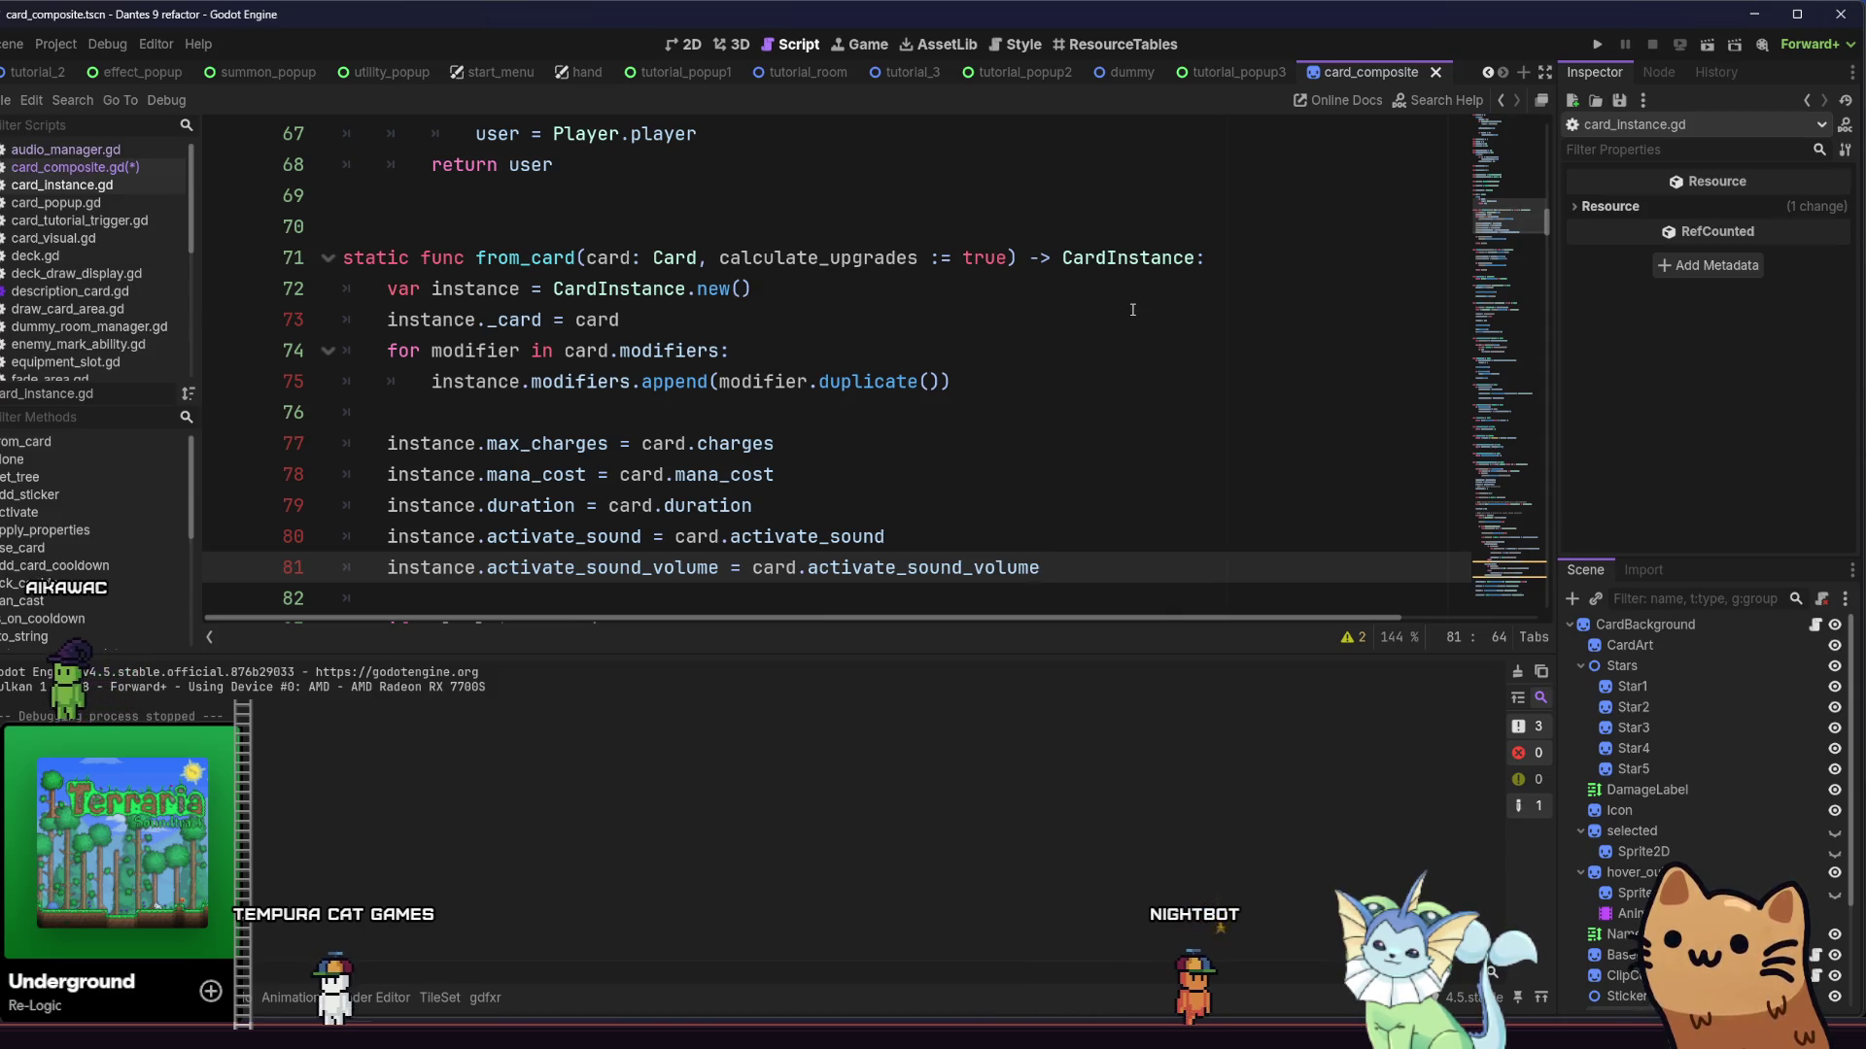
pyautogui.scroll(-4, 1132, 309)
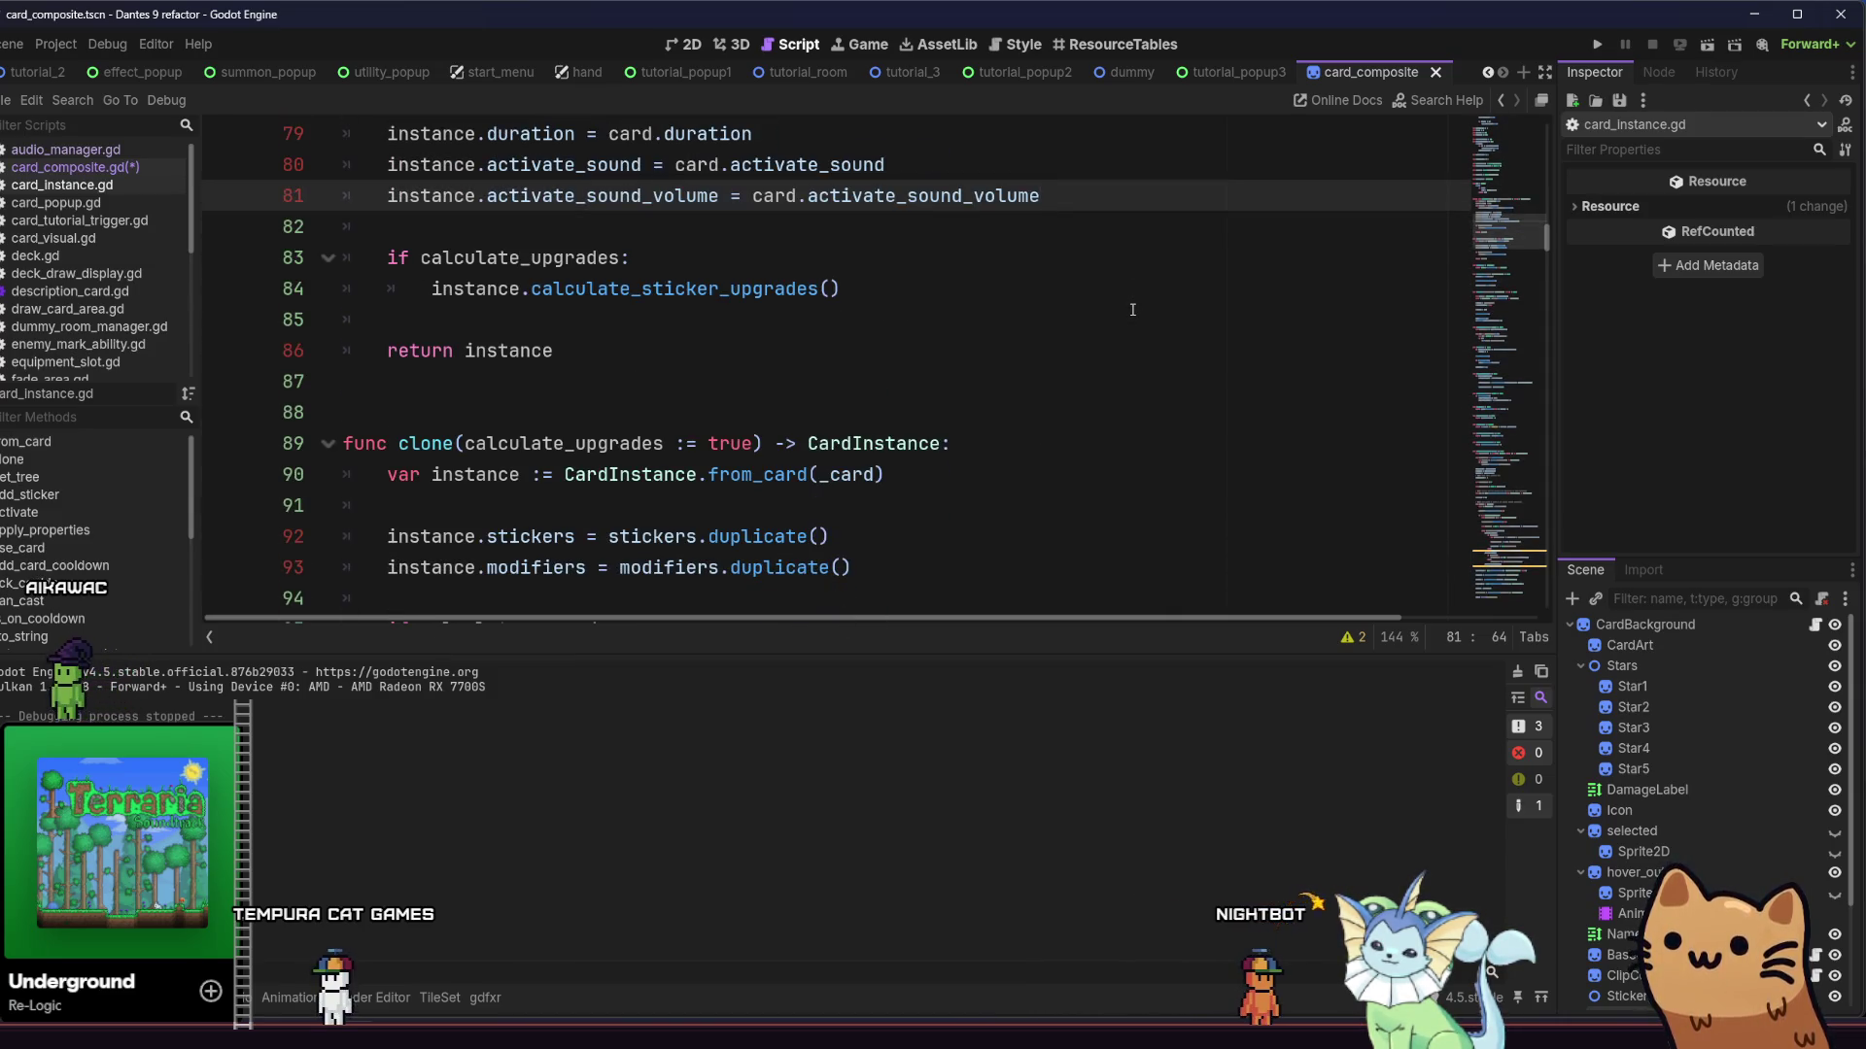
pyautogui.scroll(1, 1132, 309)
pyautogui.scroll(-7, 1132, 311)
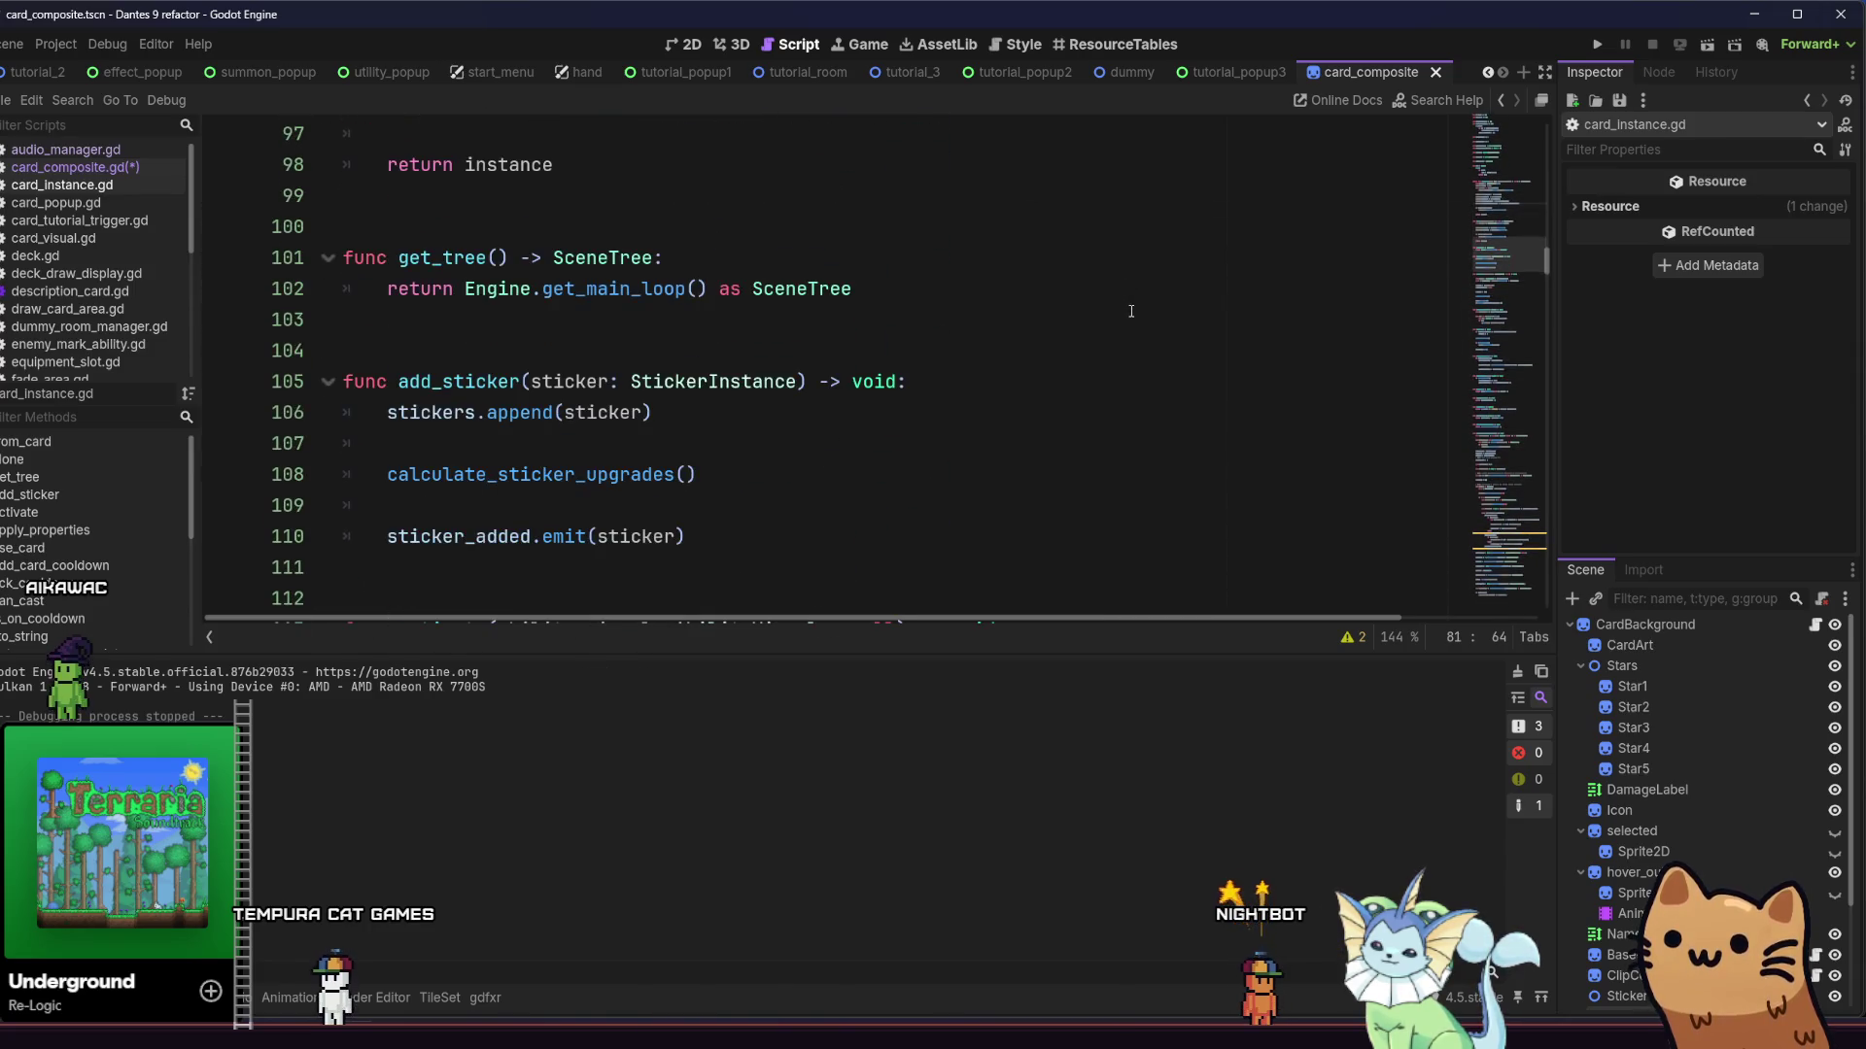
pyautogui.scroll(-4, 1131, 311)
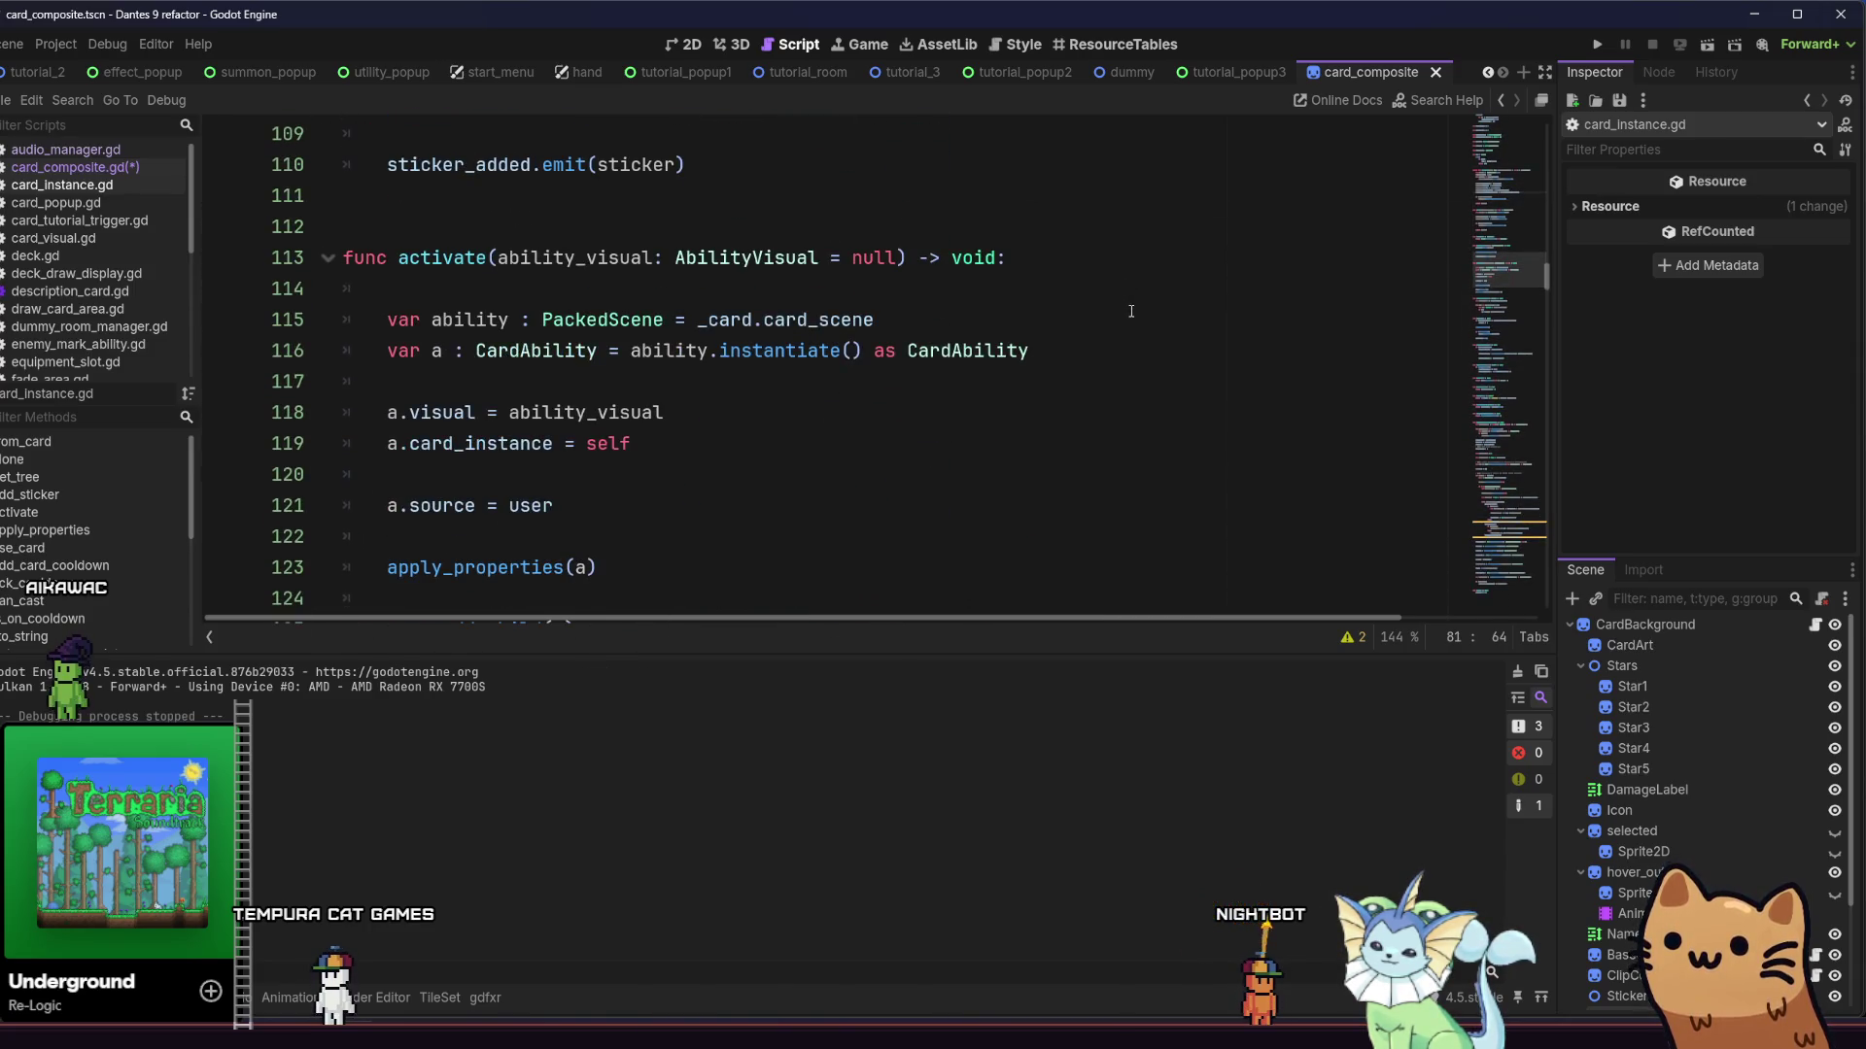
pyautogui.moveTo(1538, 285)
pyautogui.mouseDown()
pyautogui.moveTo(1554, 305)
pyautogui.moveTo(1526, 220)
pyautogui.moveTo(1539, 144)
pyautogui.mouseUp()
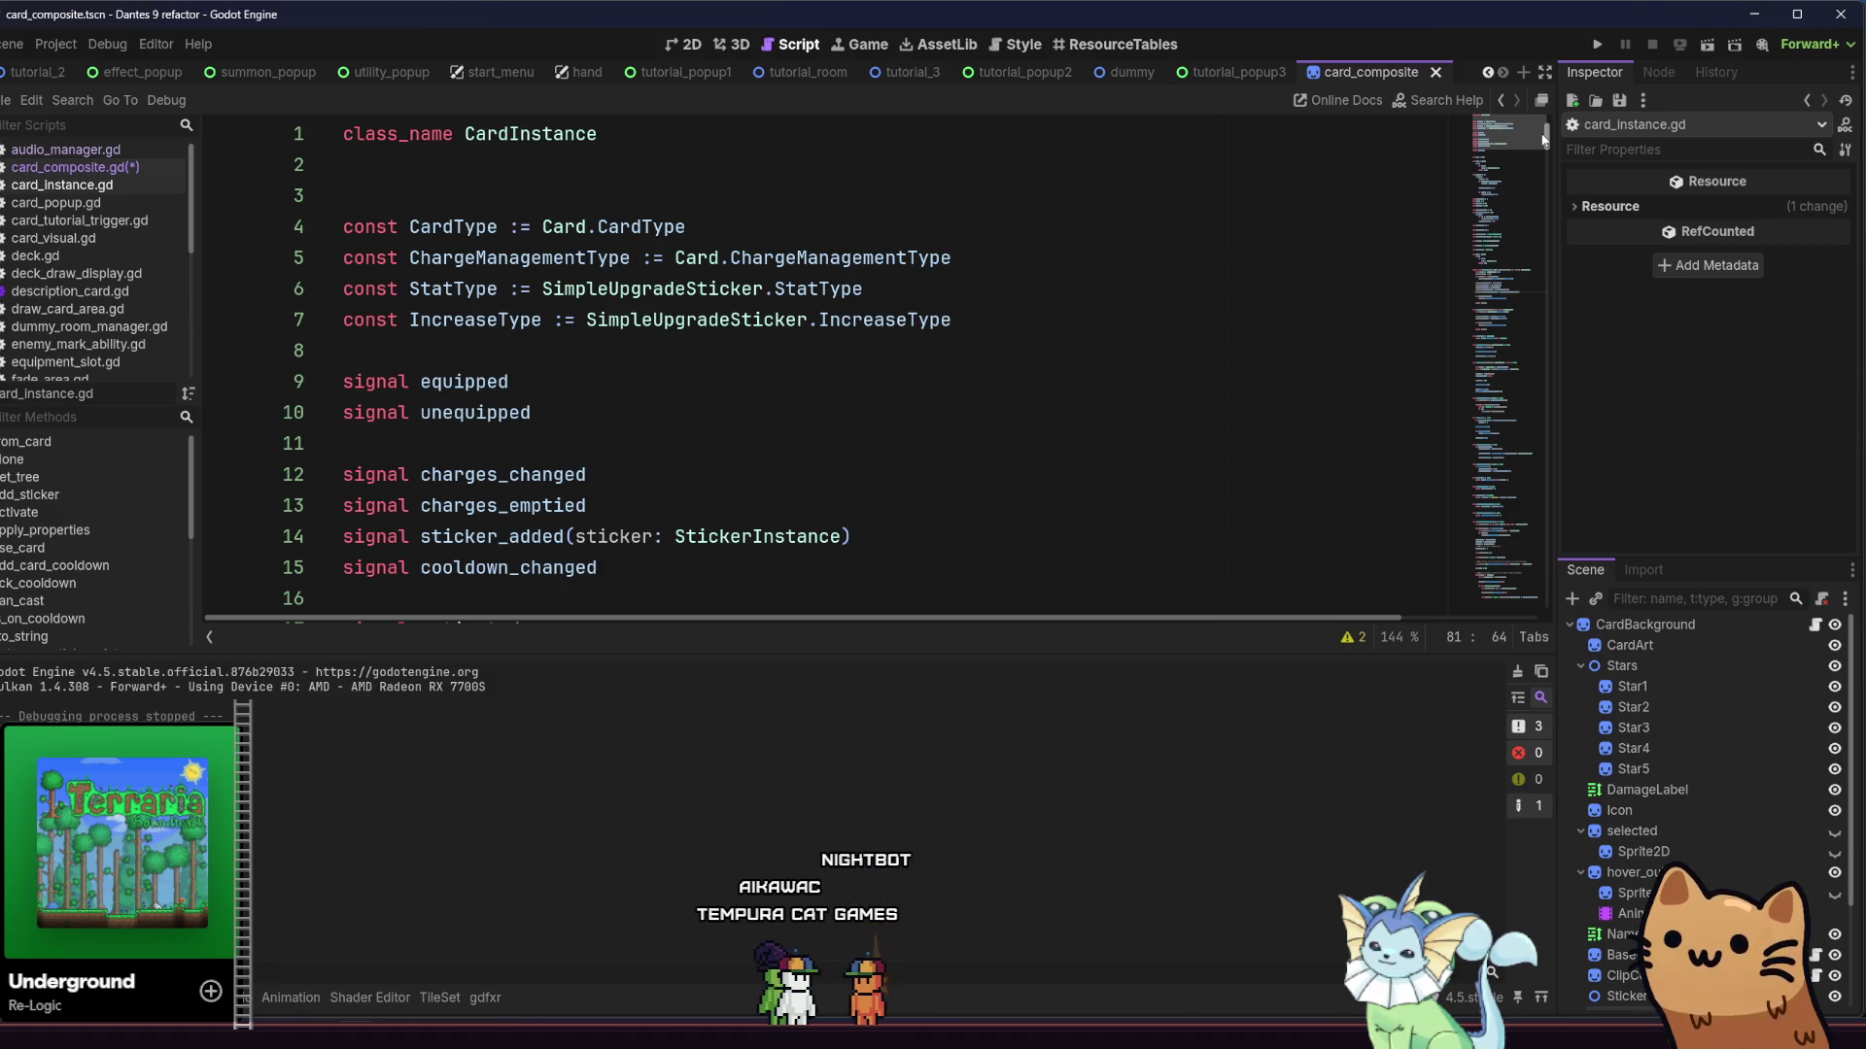
pyautogui.moveTo(1548, 143); pyautogui.dragTo(1552, 160)
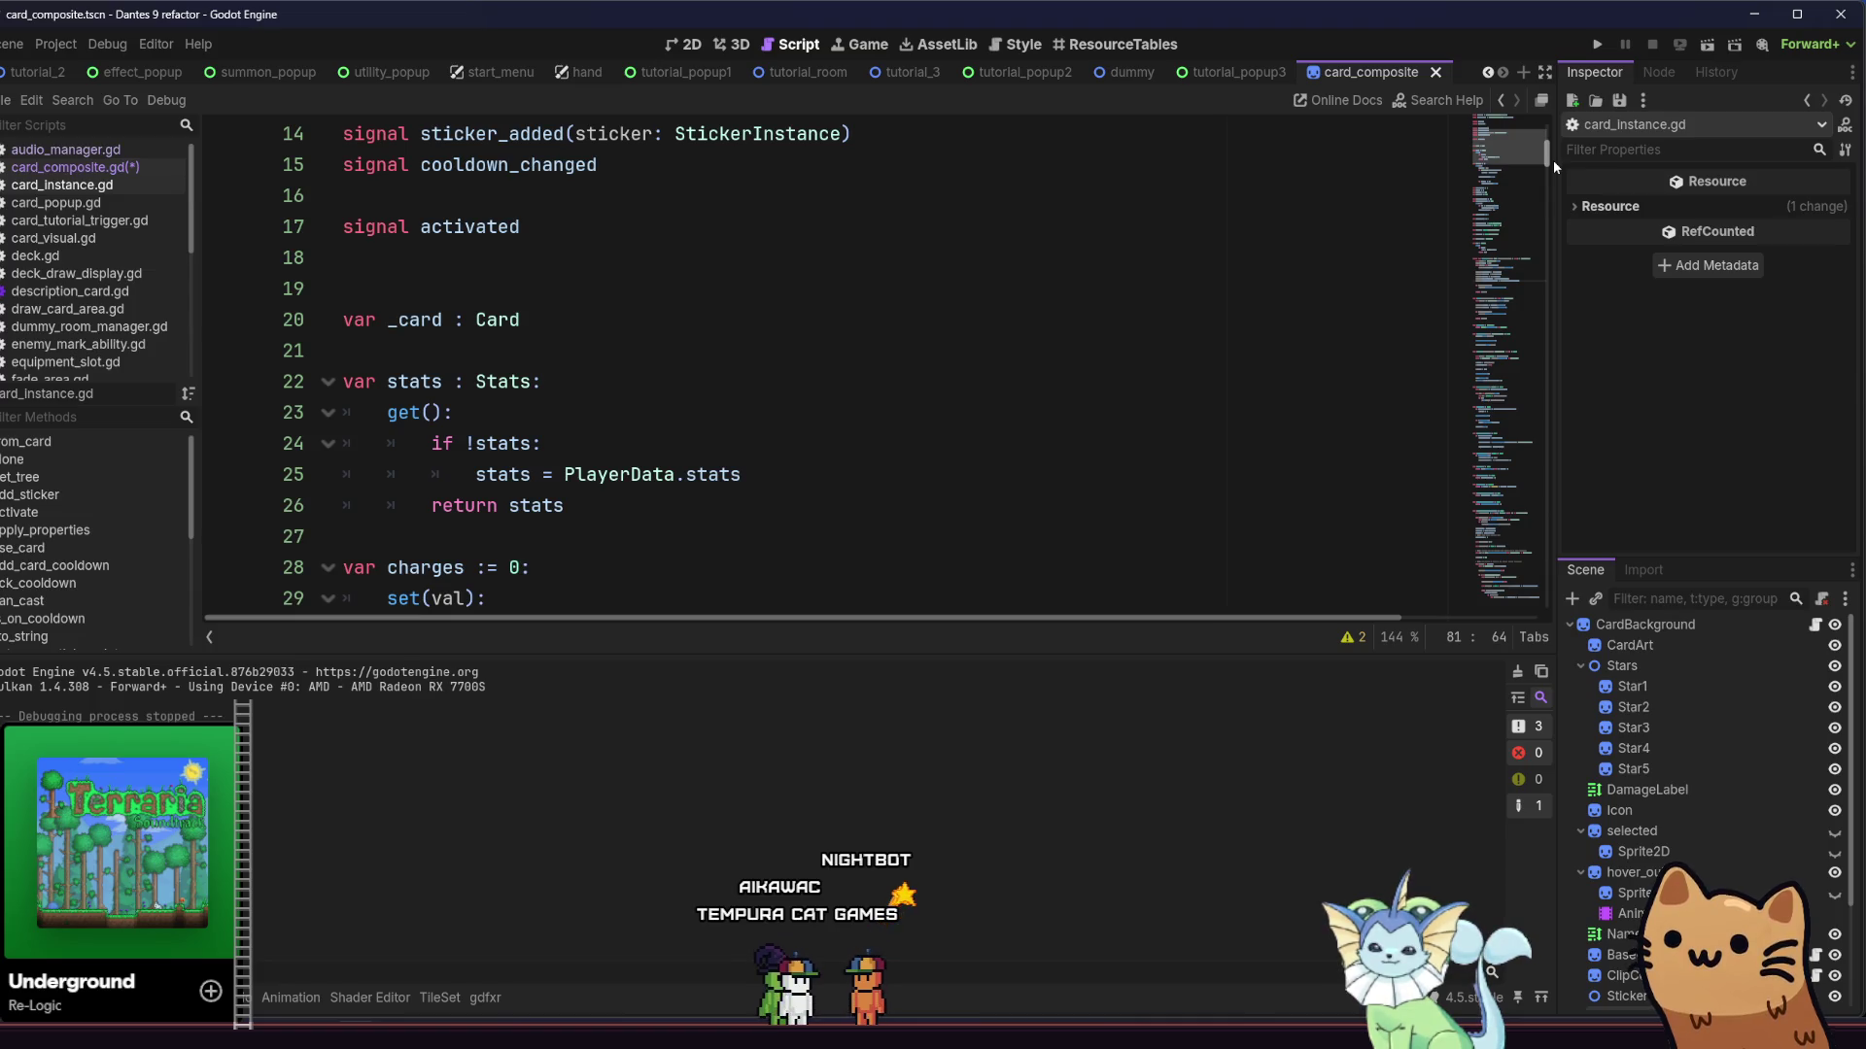
pyautogui.click(1506, 100)
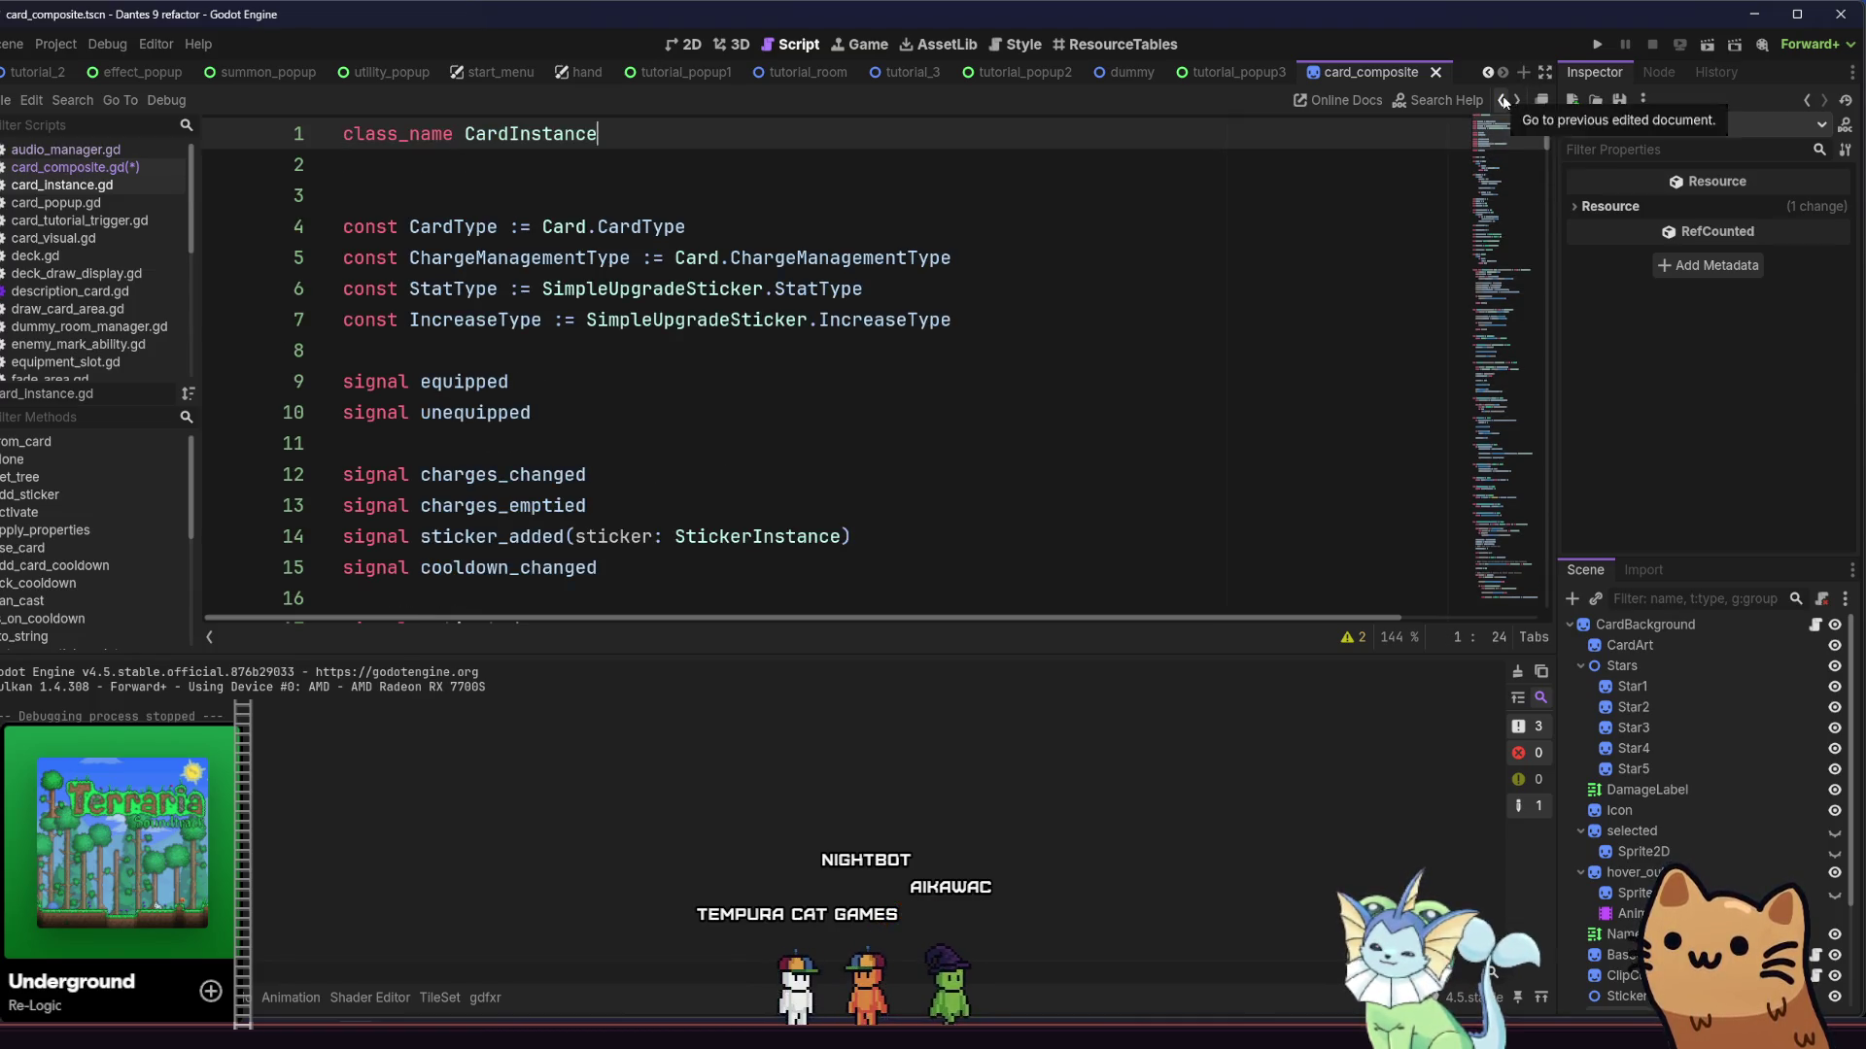
# Return to line 256 and complete the condition subject as instance._card.type
pyautogui.click(1505, 100)
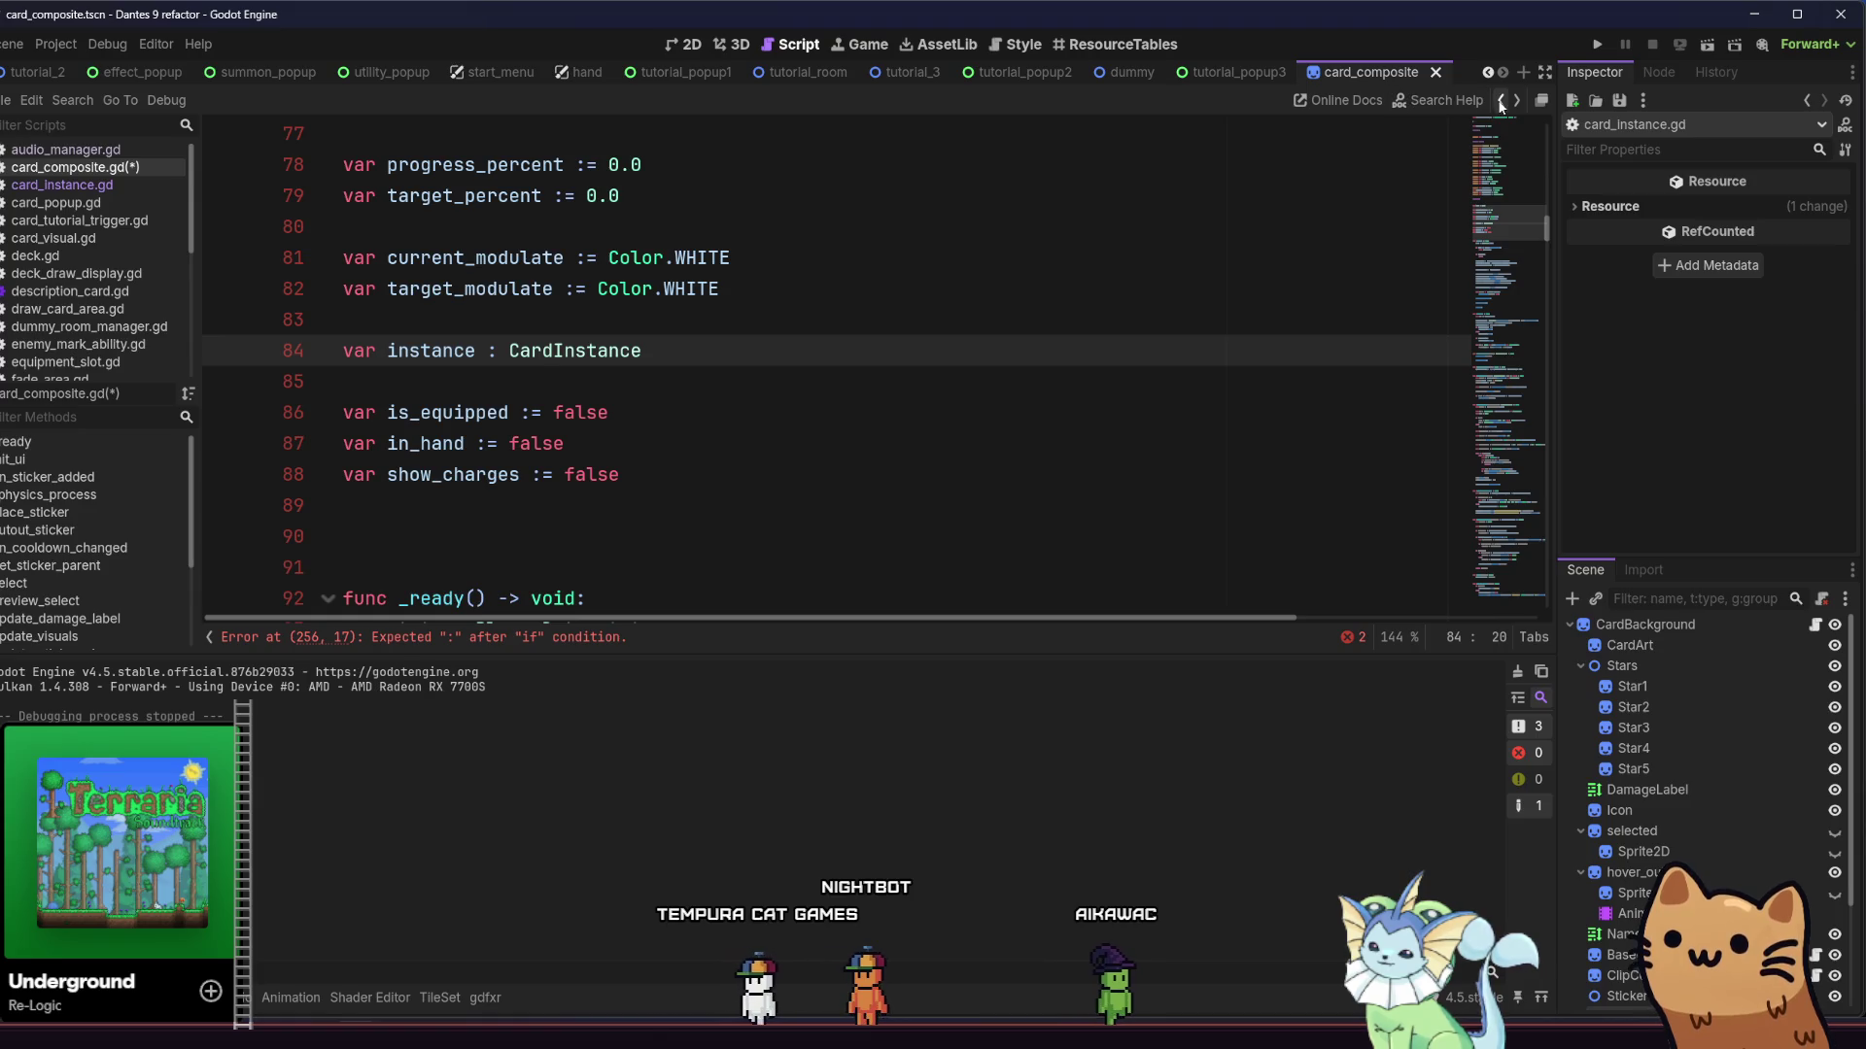
pyautogui.click(1501, 101)
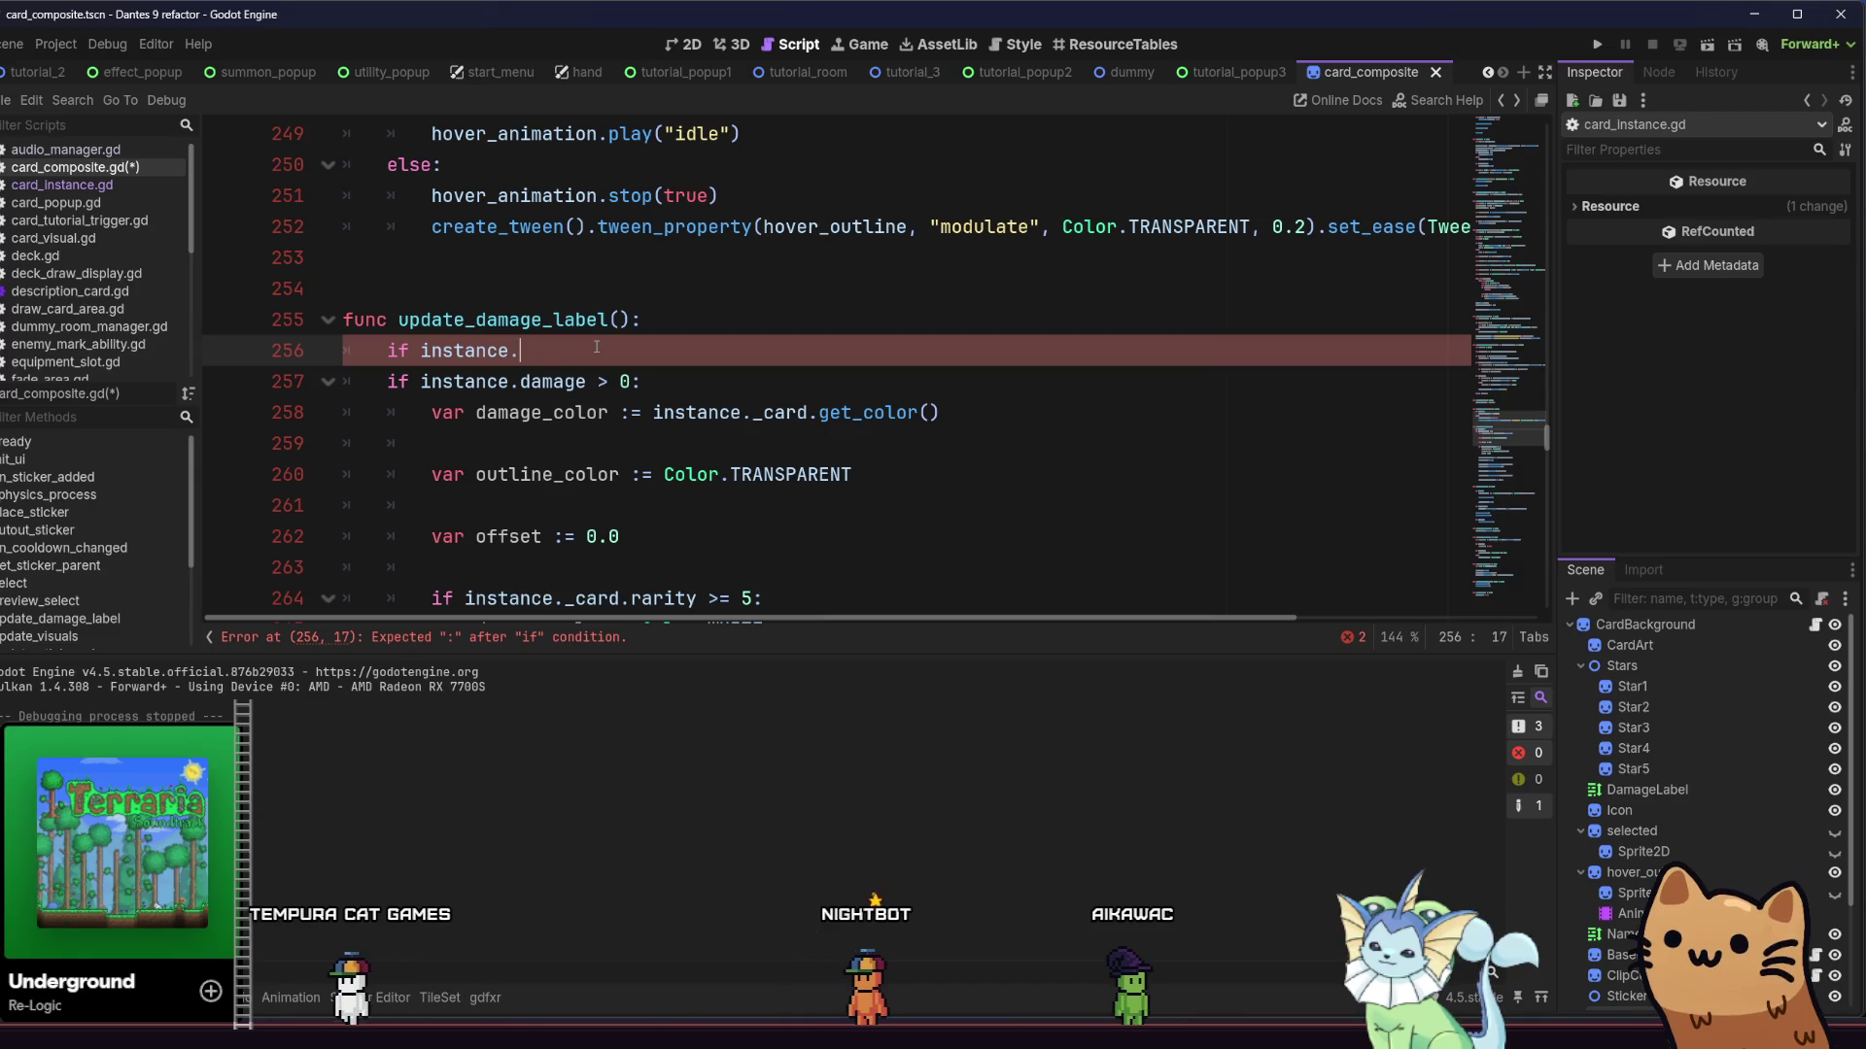
pyautogui.write('rd')
pyautogui.press('Down')
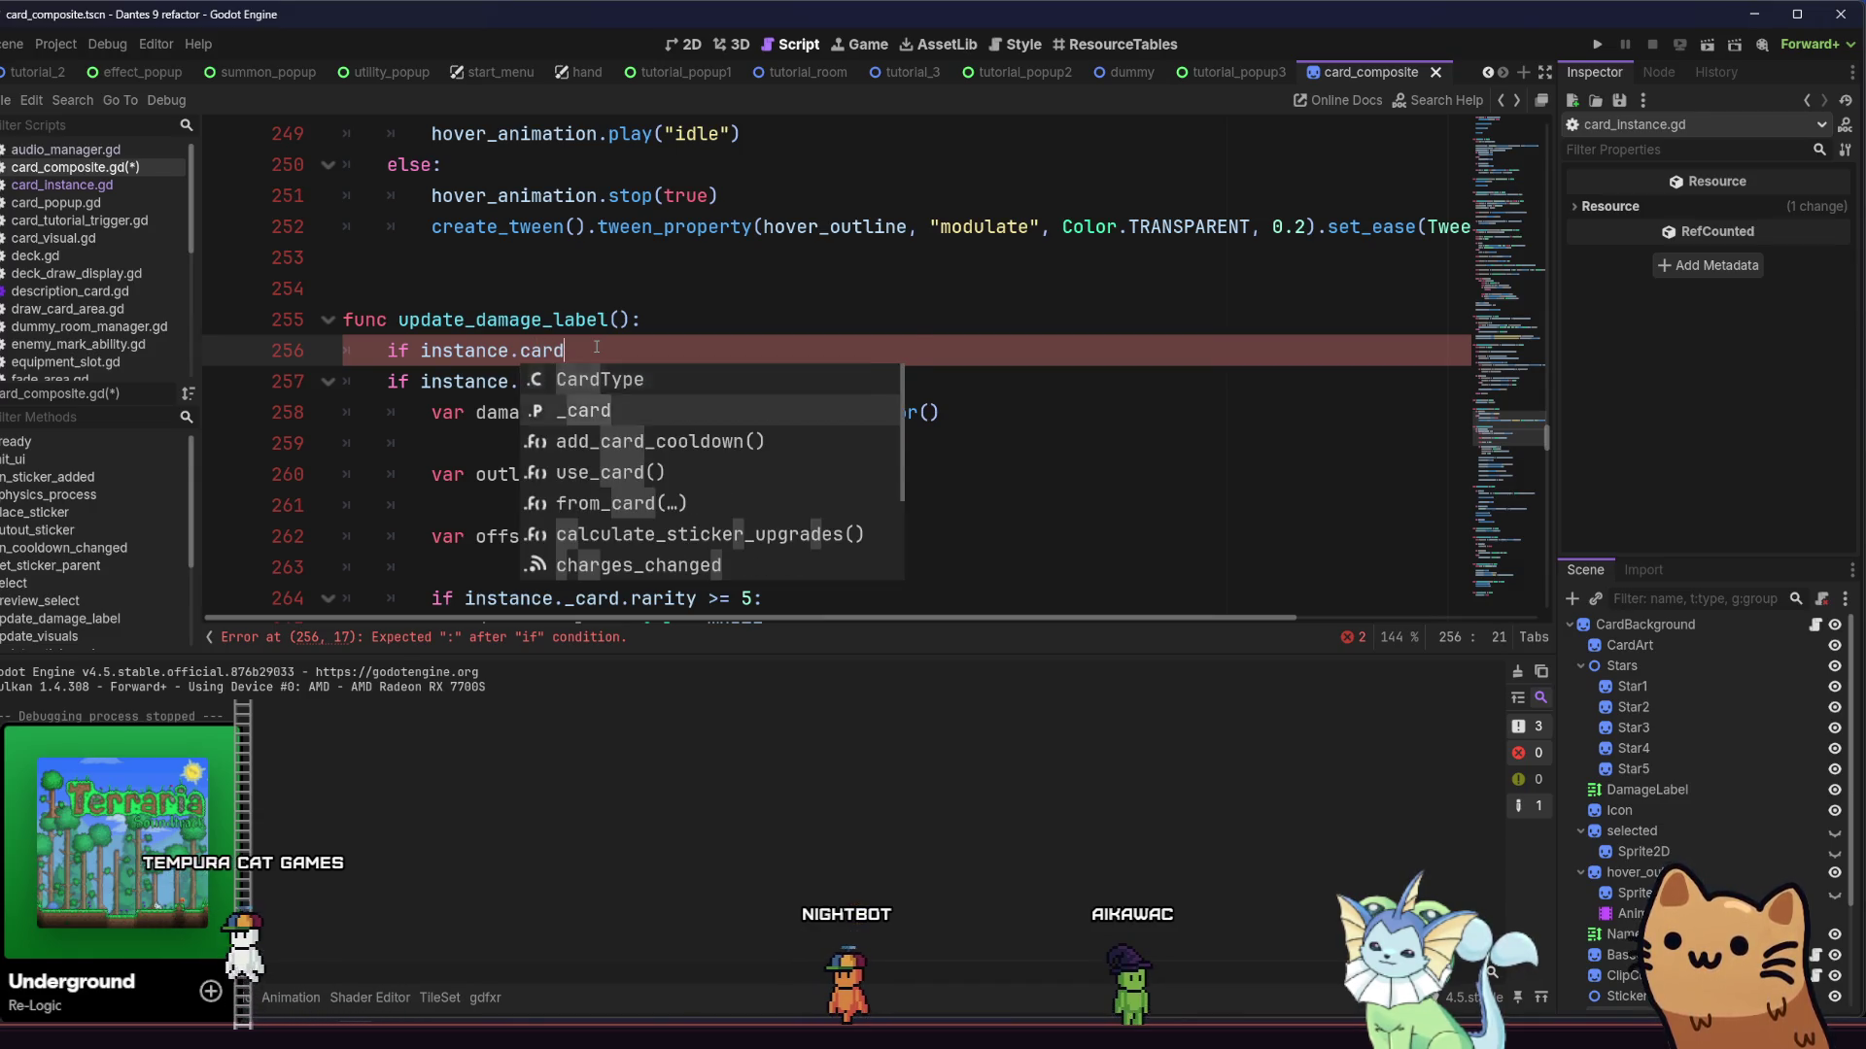
pyautogui.press('Return')
pyautogui.write('.ty')
pyautogui.press('Return')
# Compare it to Enum.CardType.EQUIPMENT and end the line with a colon
pyautogui.write('= ')
pyautogui.write('car')
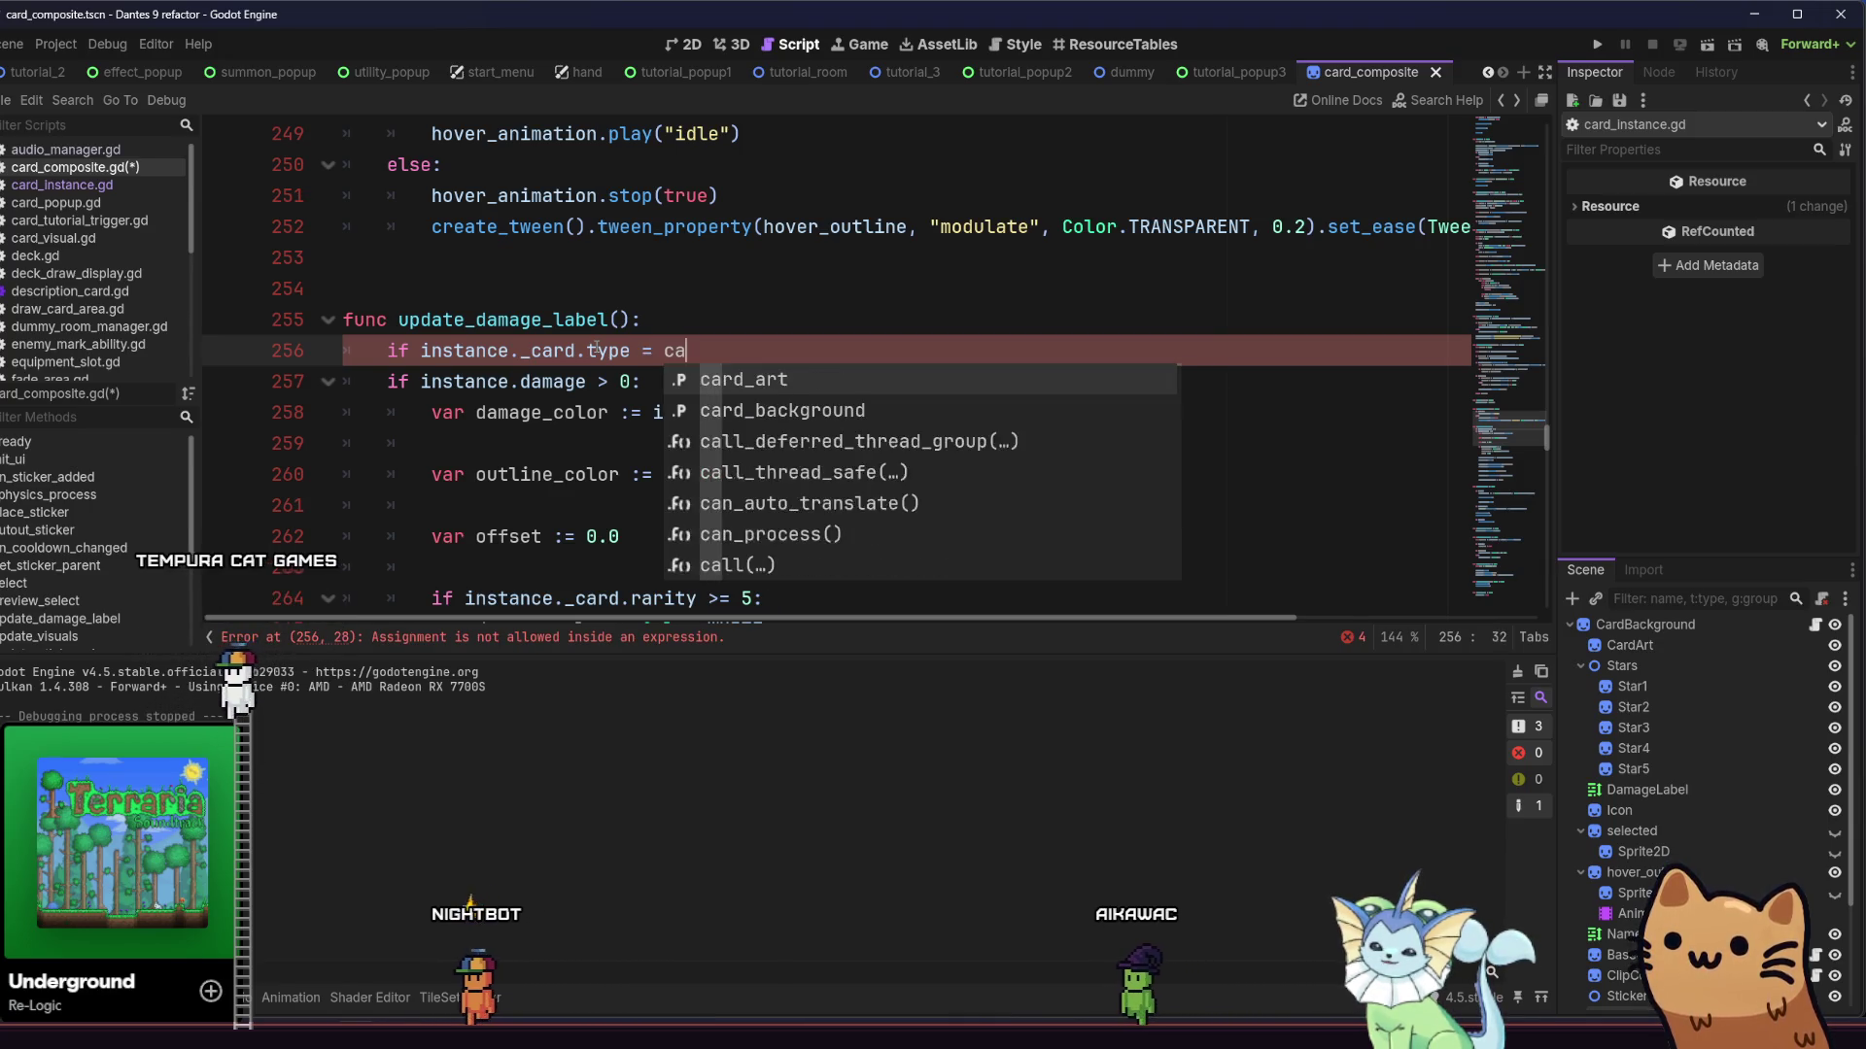
pyautogui.press('BackSpace')
pyautogui.press('BackSpace')
pyautogui.press('BackSpace')
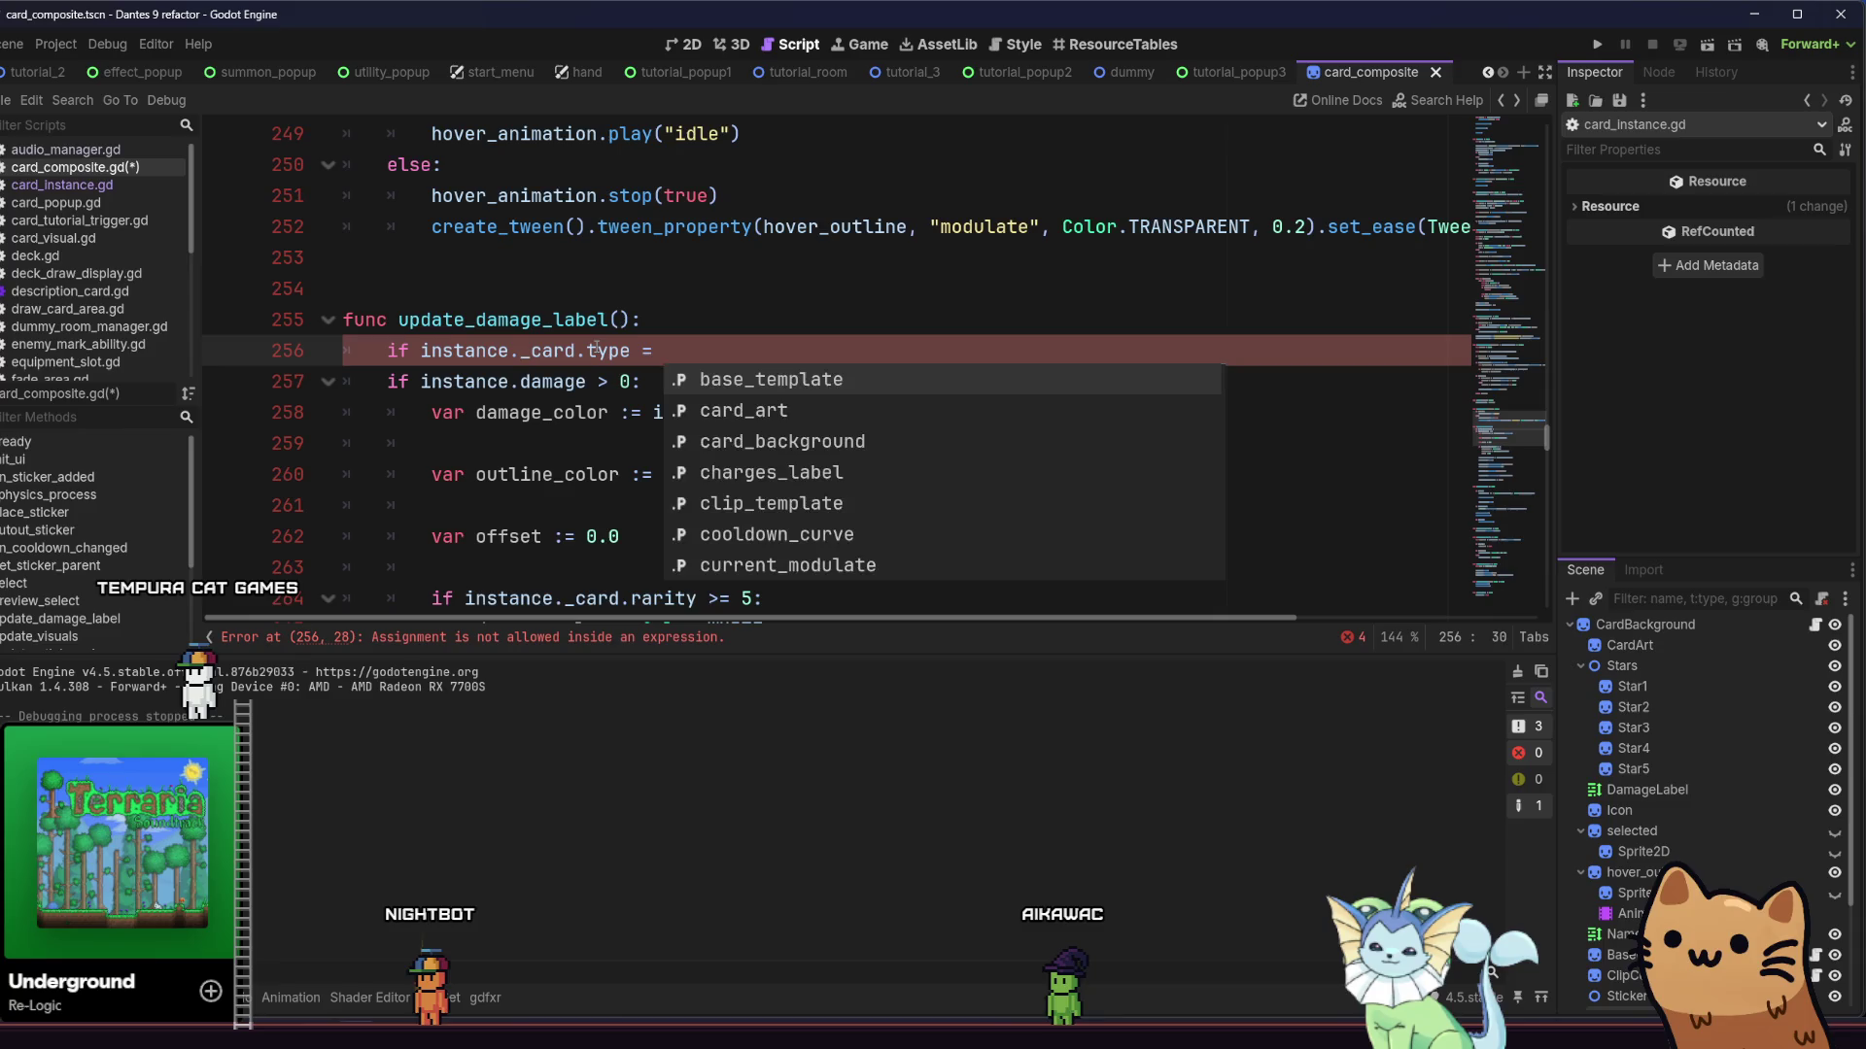
pyautogui.write('CUti')
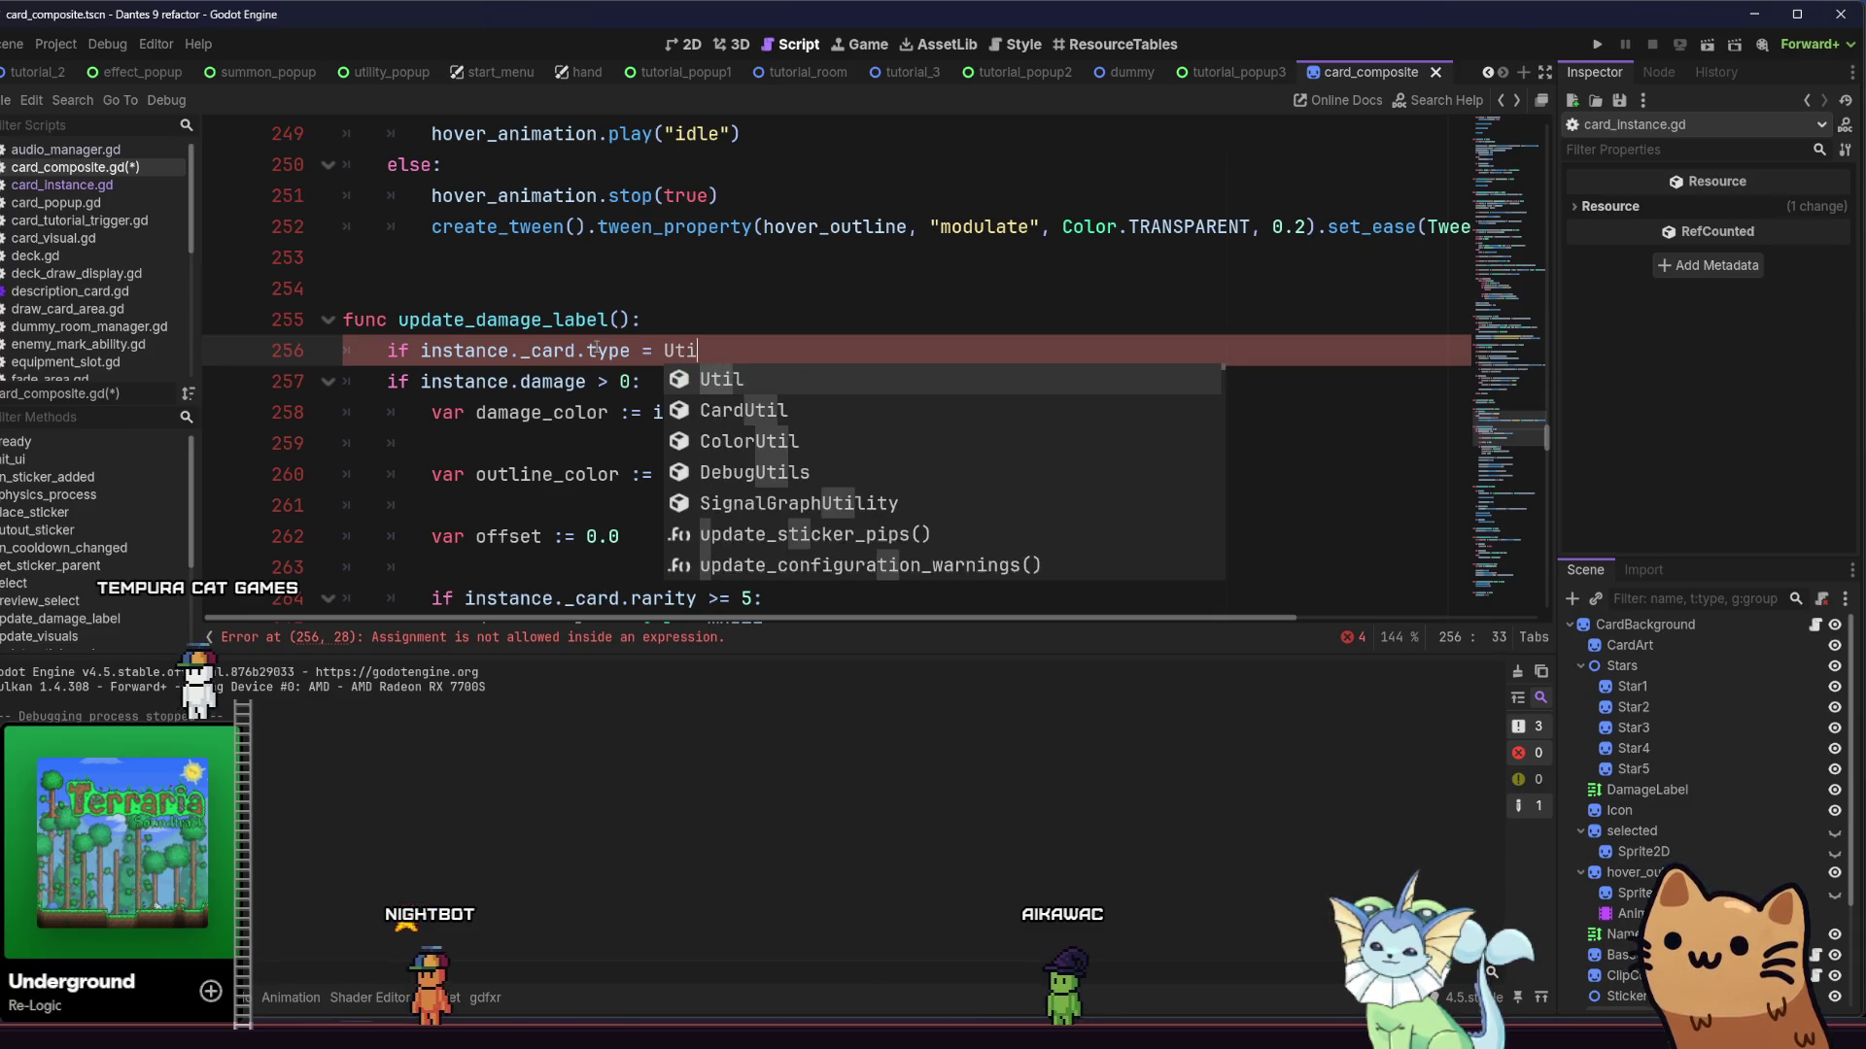
pyautogui.write('l')
pyautogui.press('BackSpace')
pyautogui.press('BackSpace')
pyautogui.press('BackSpace')
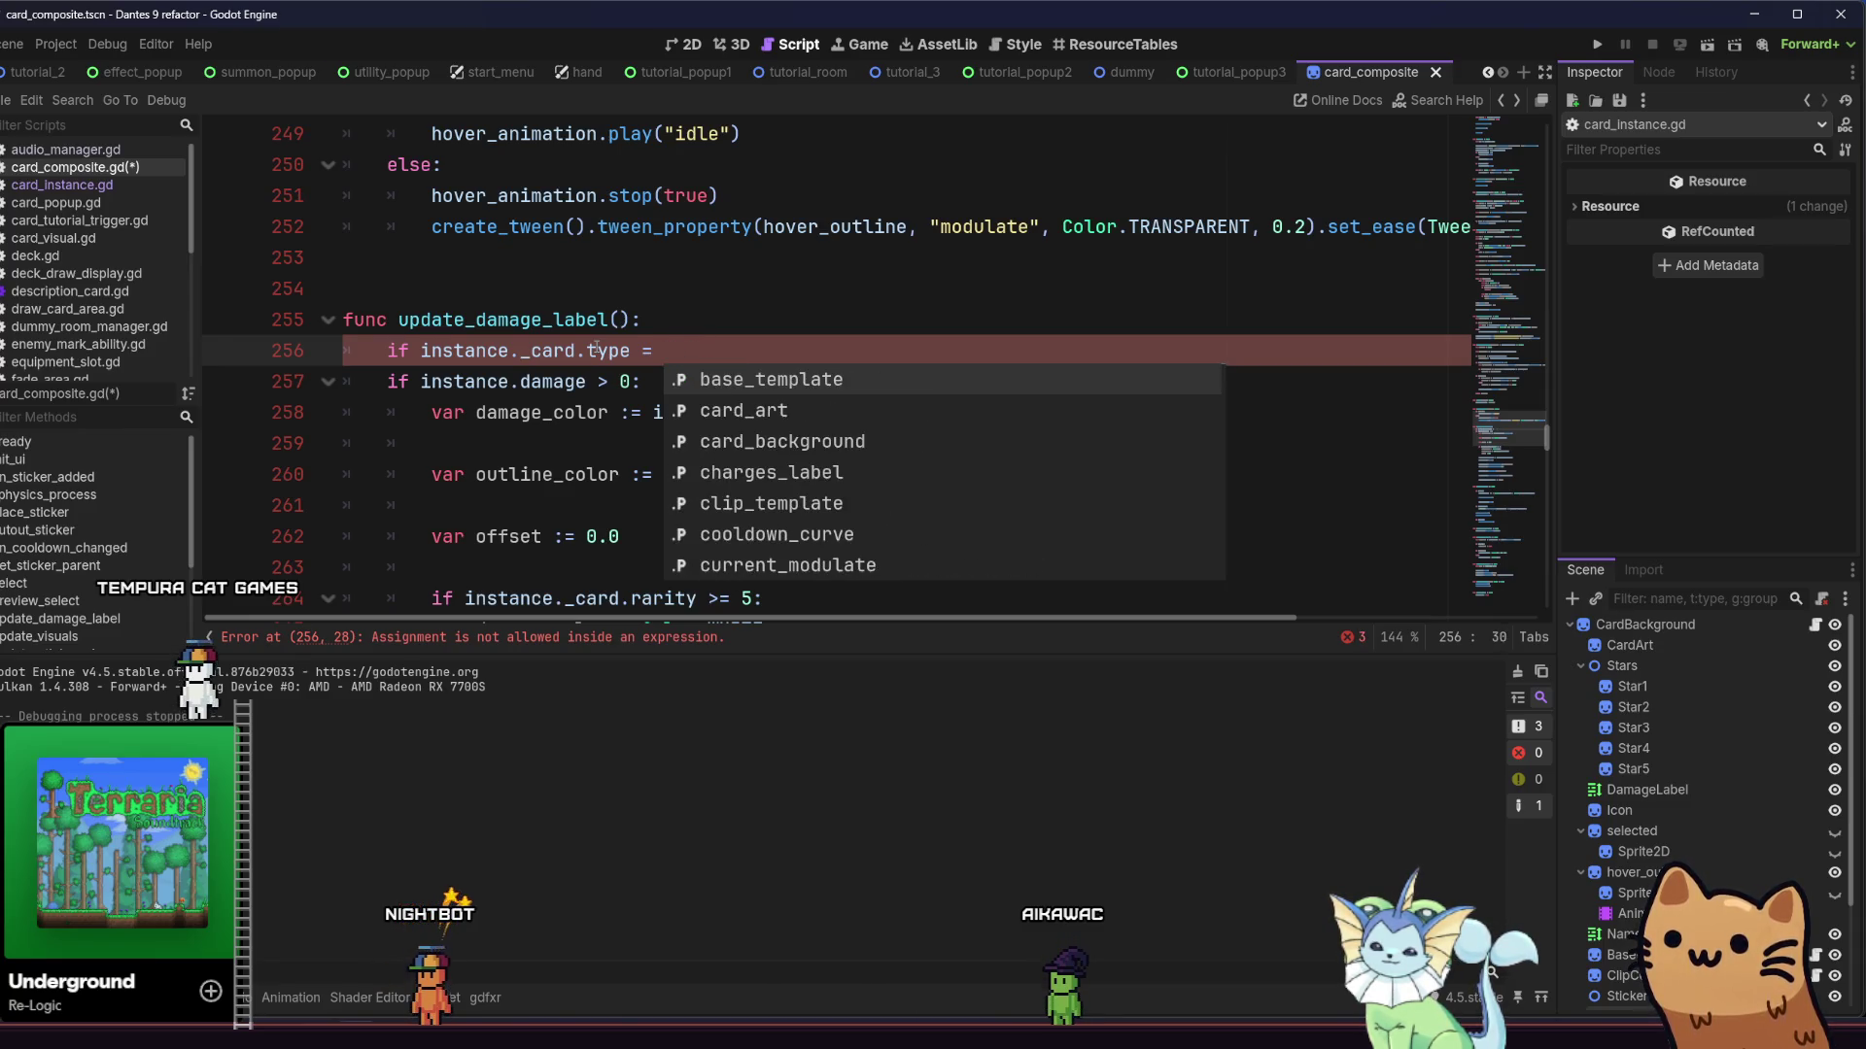
pyautogui.write('Enum')
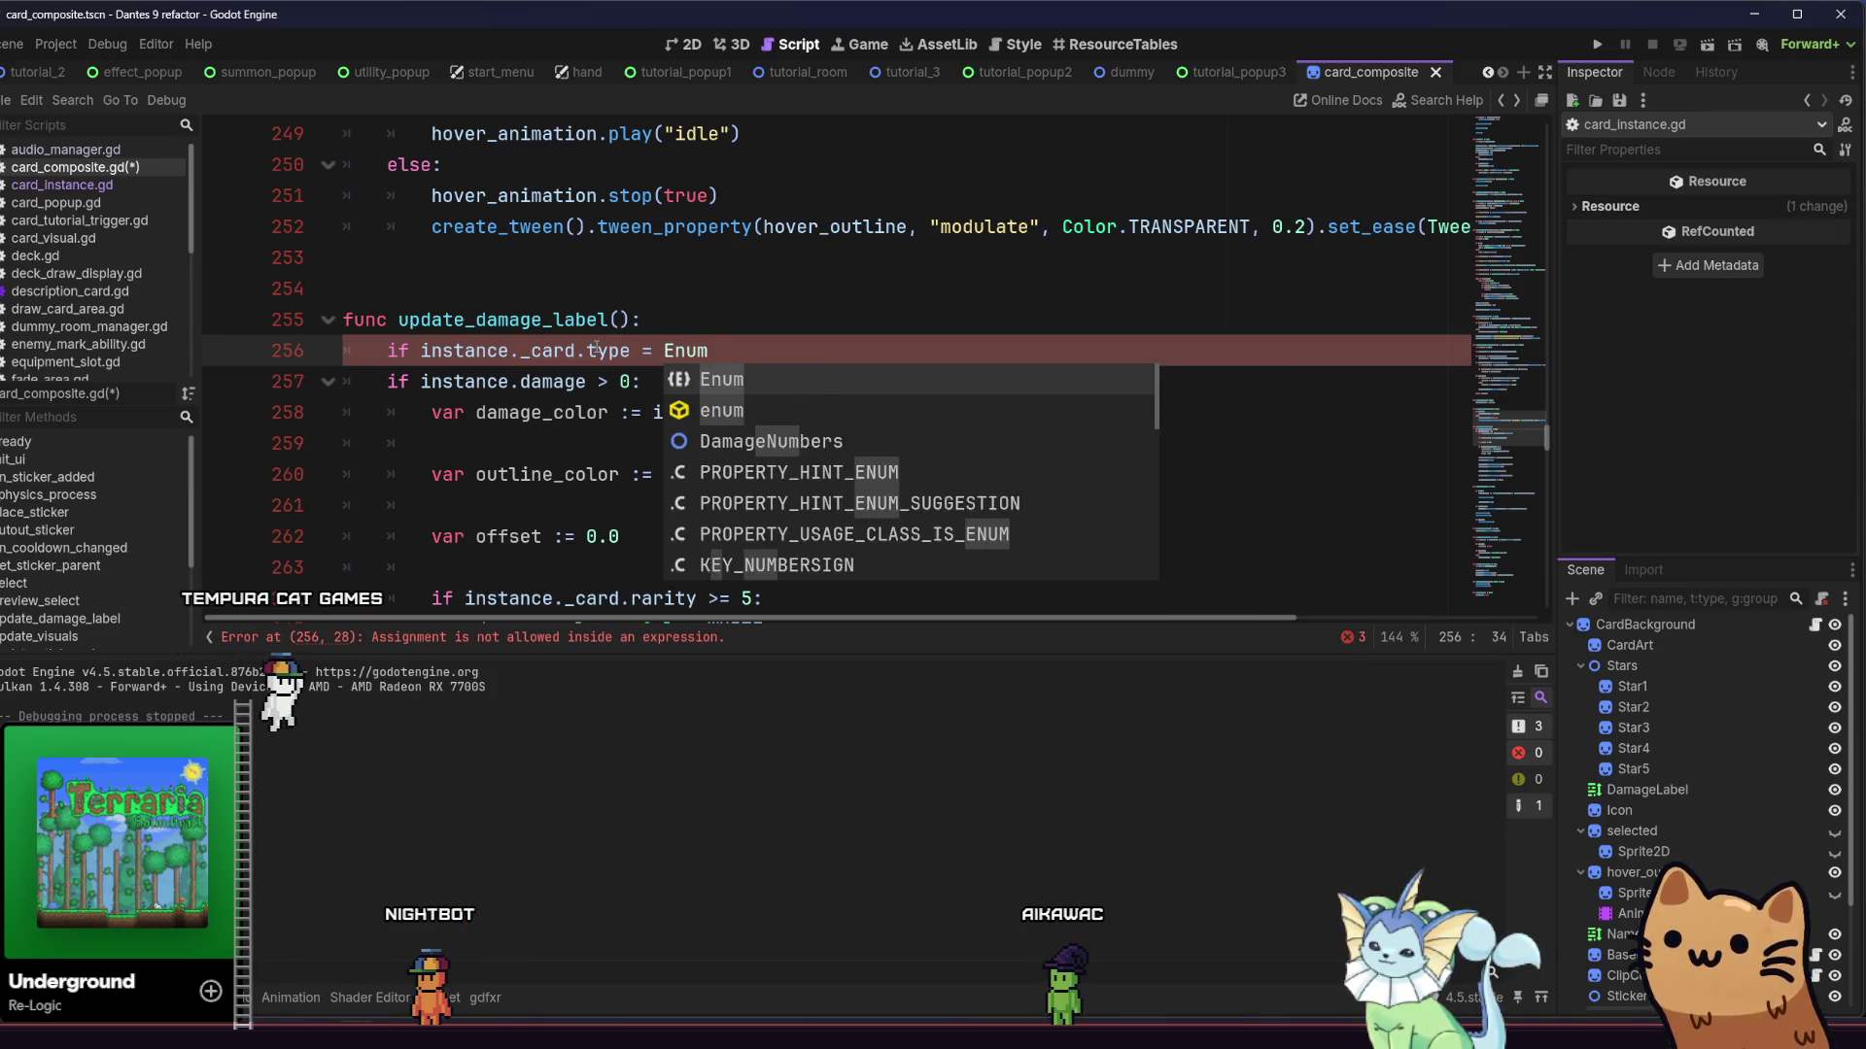
pyautogui.write('.')
pyautogui.press('Return')
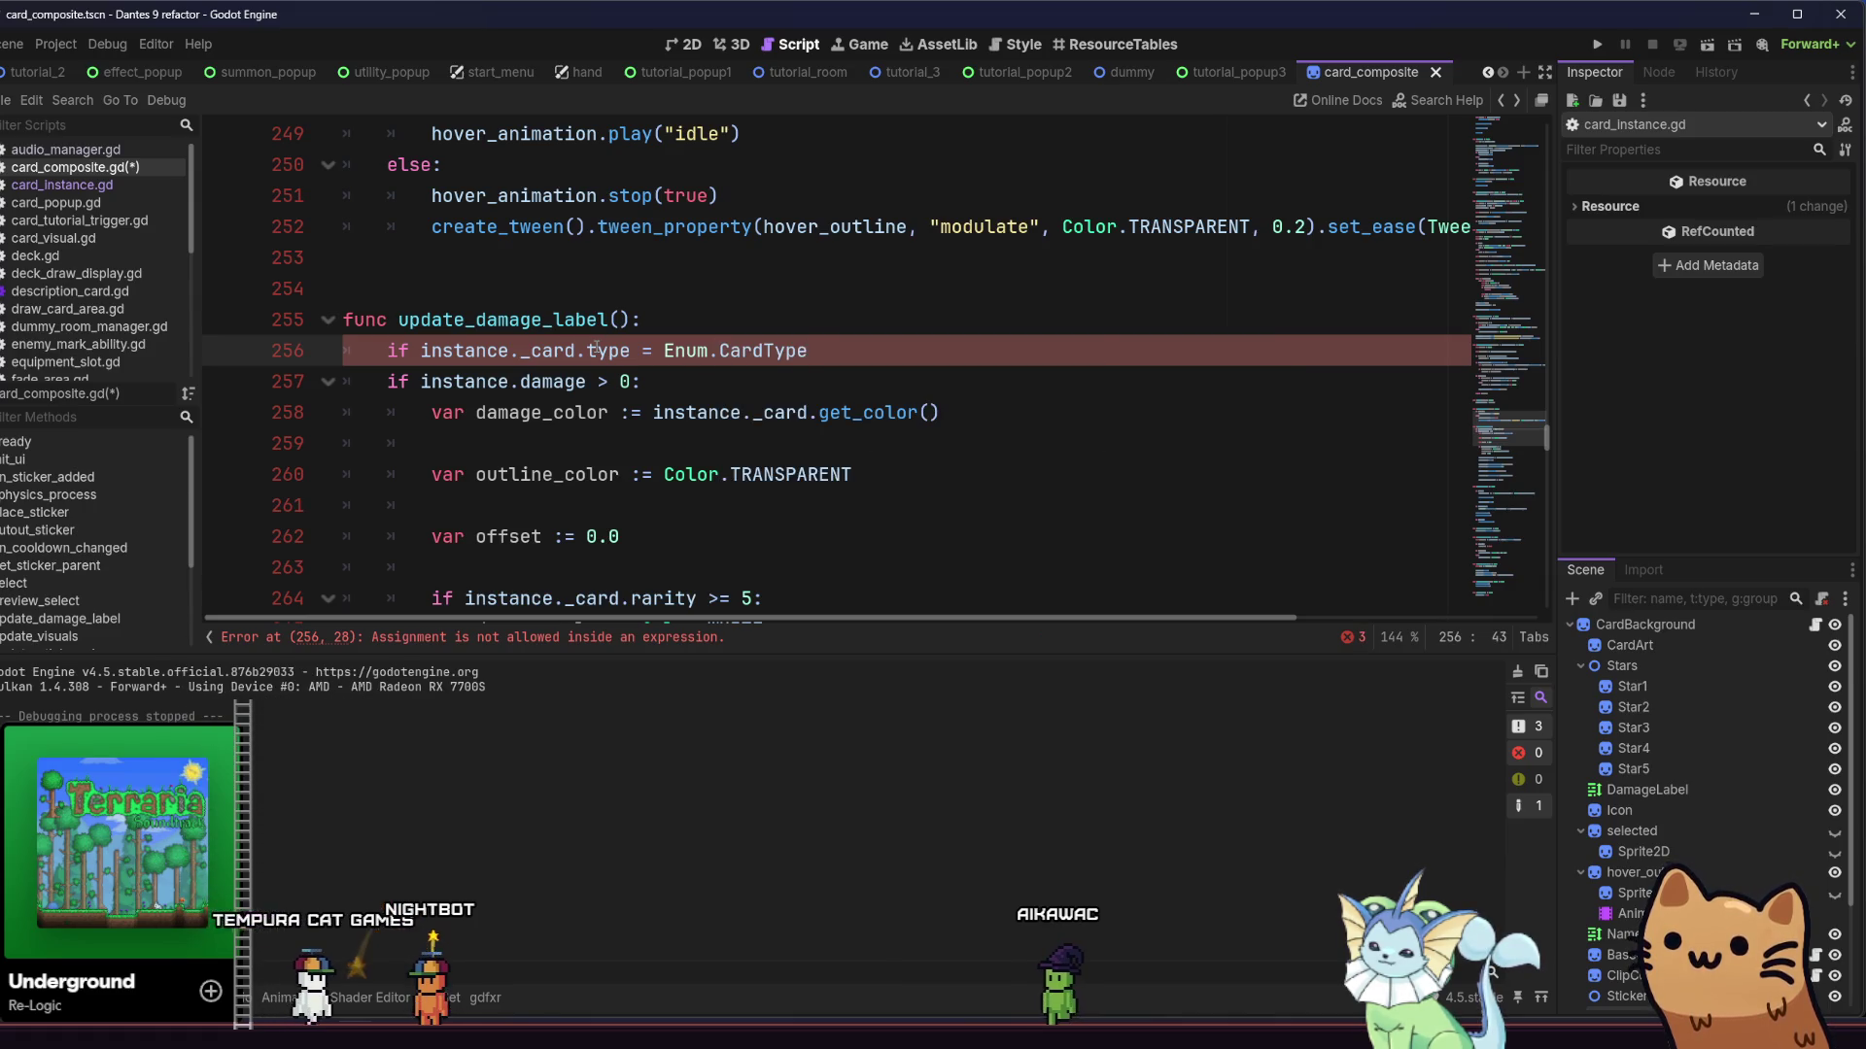
pyautogui.write('.')
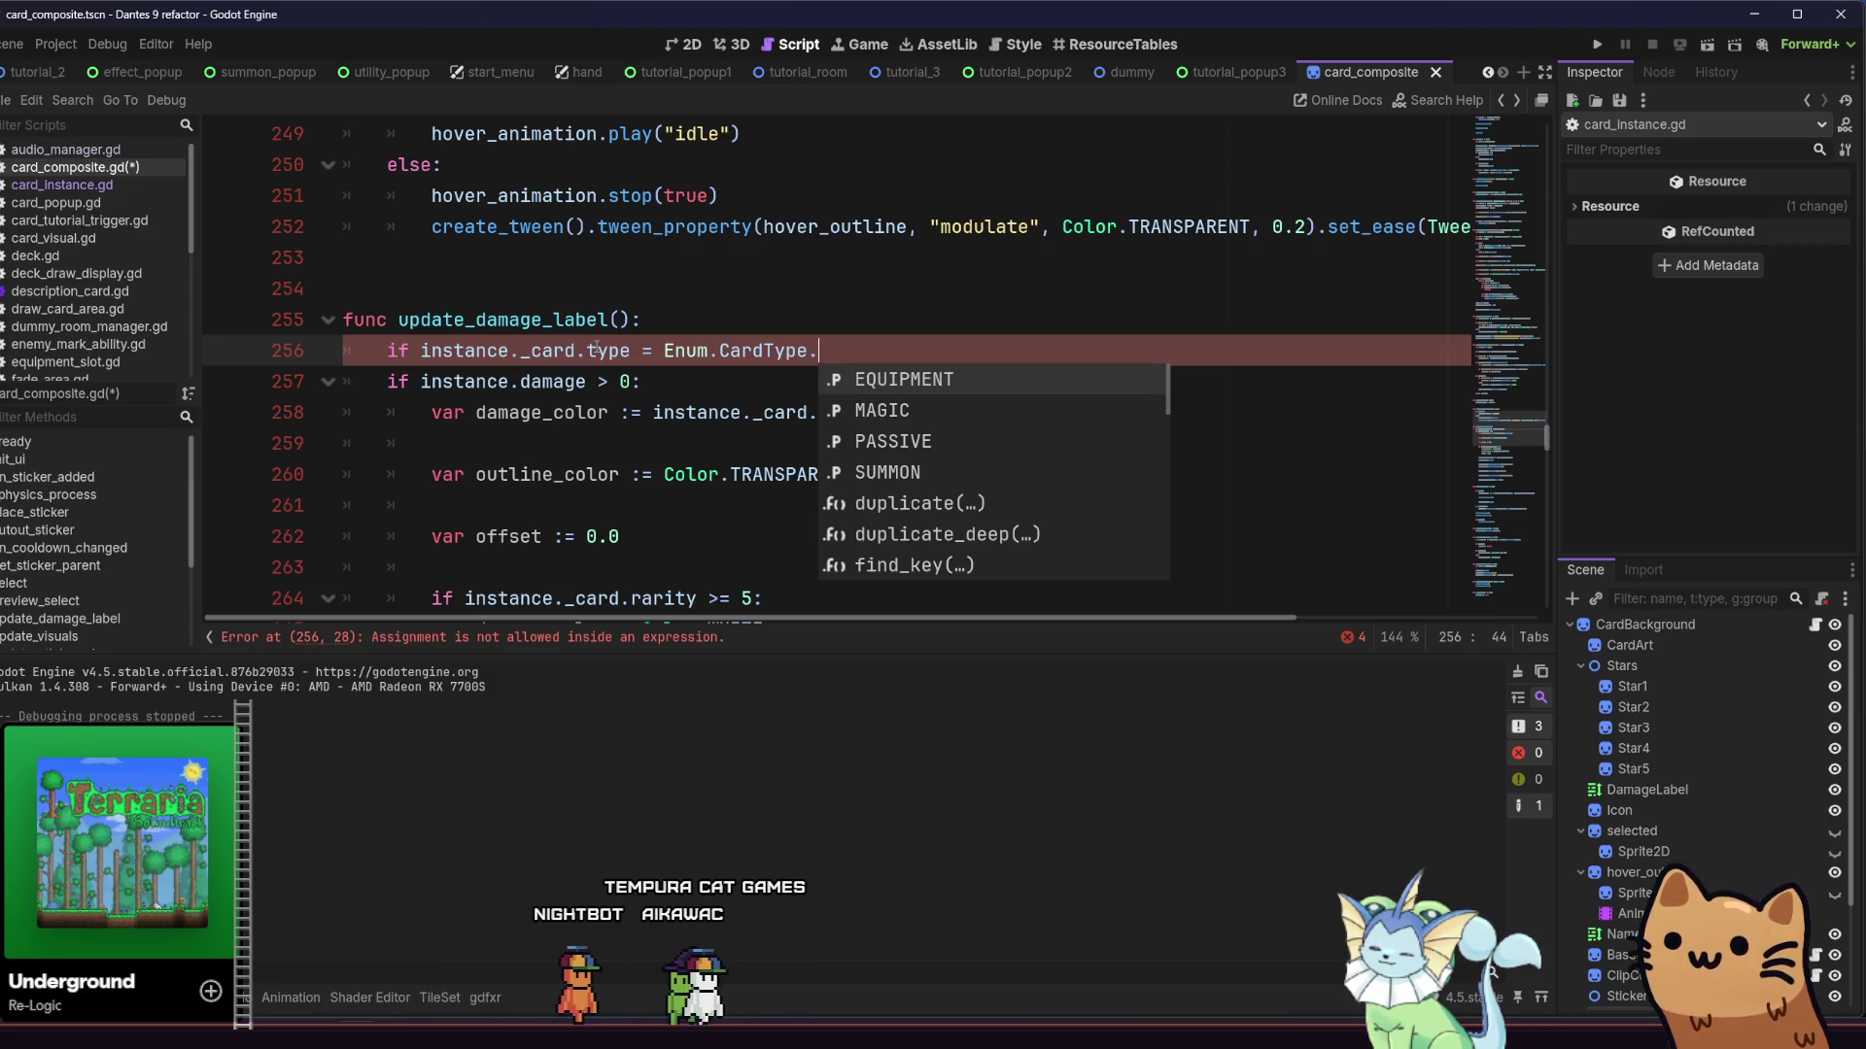
pyautogui.press('Down')
pyautogui.press('Down')
pyautogui.press('Up')
pyautogui.press('Up')
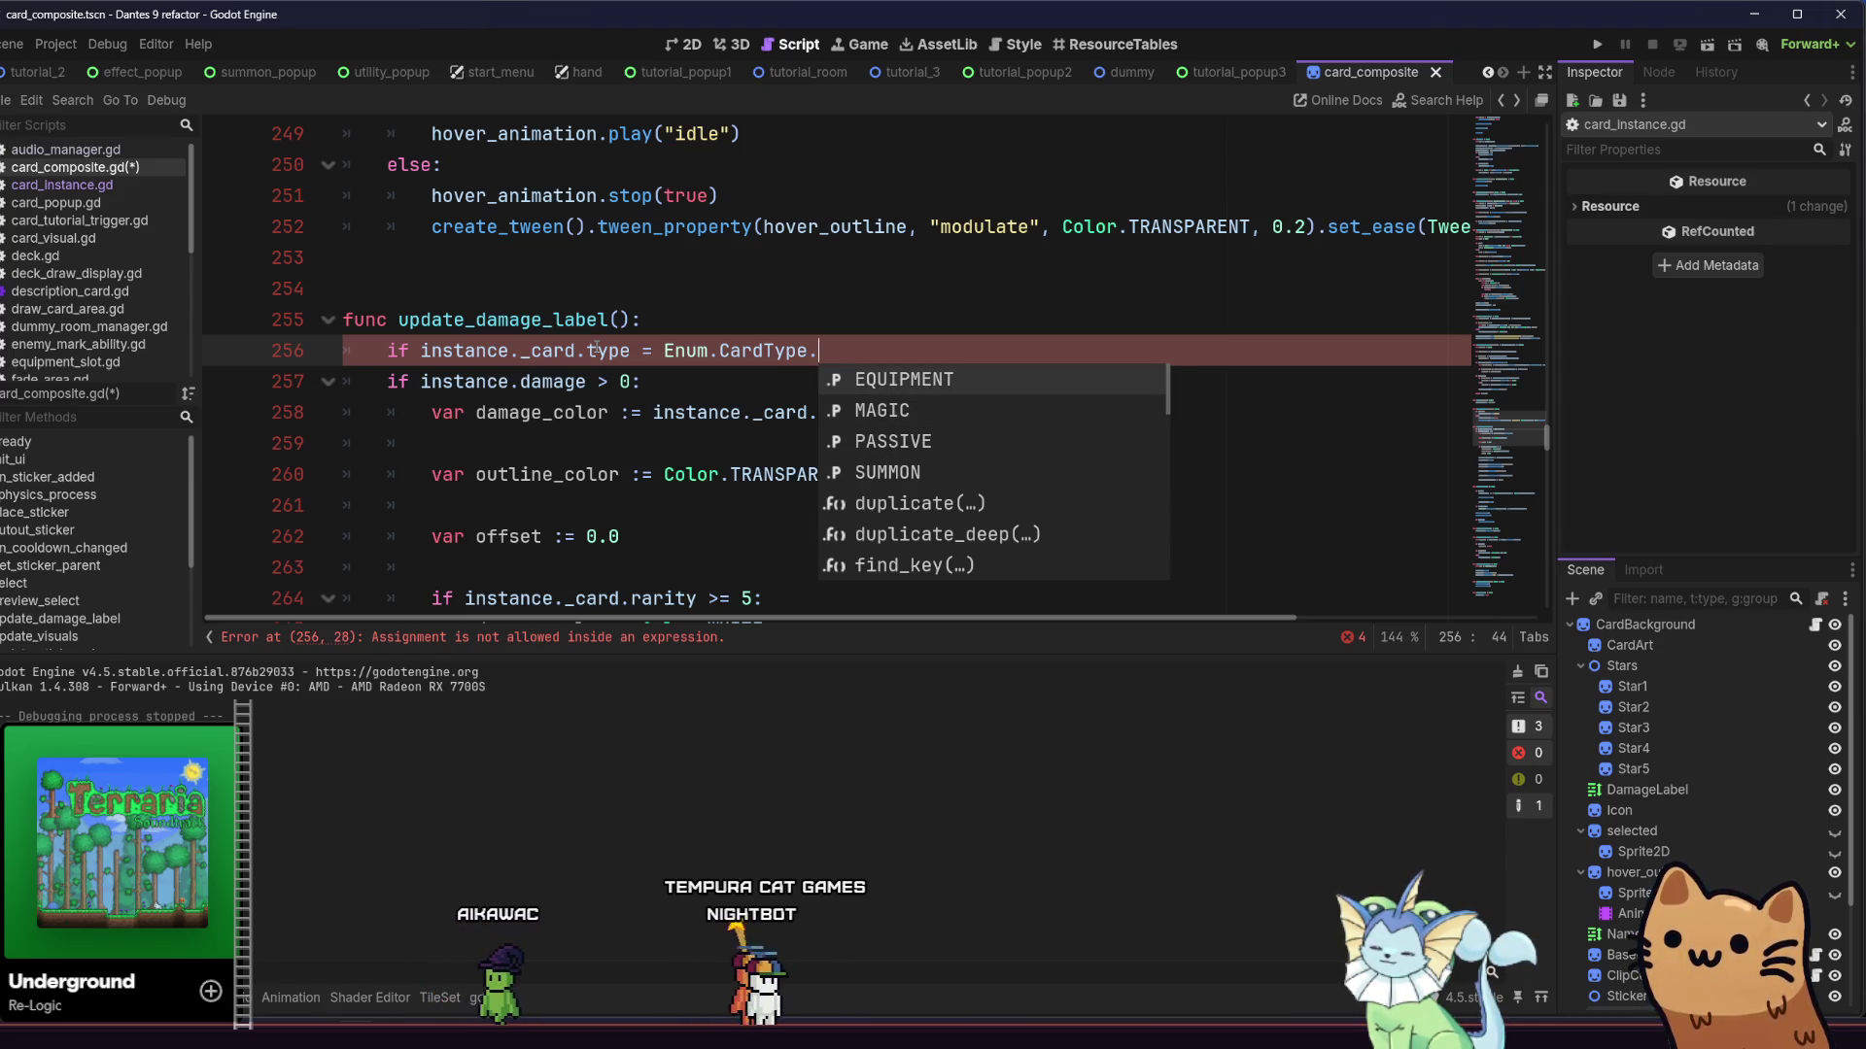
pyautogui.press('Return')
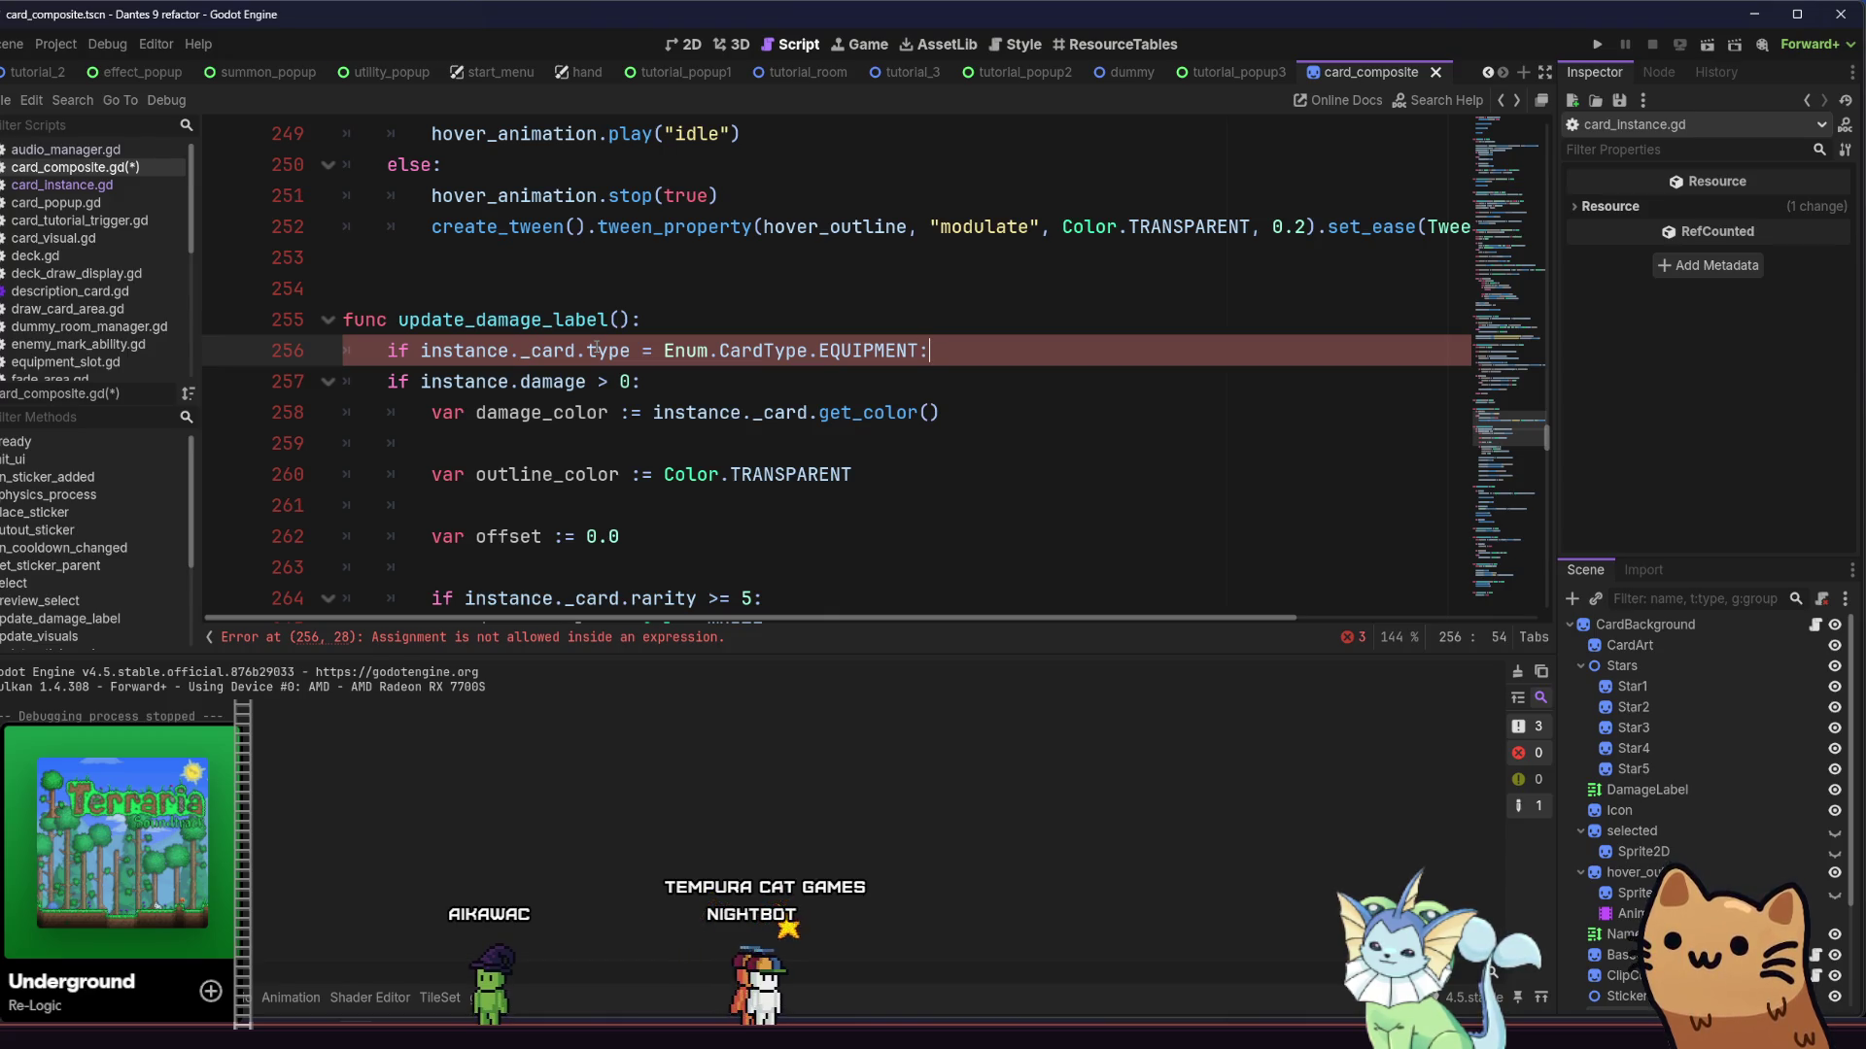
pyautogui.click(393, 382)
pyautogui.scroll(-1, 395, 400)
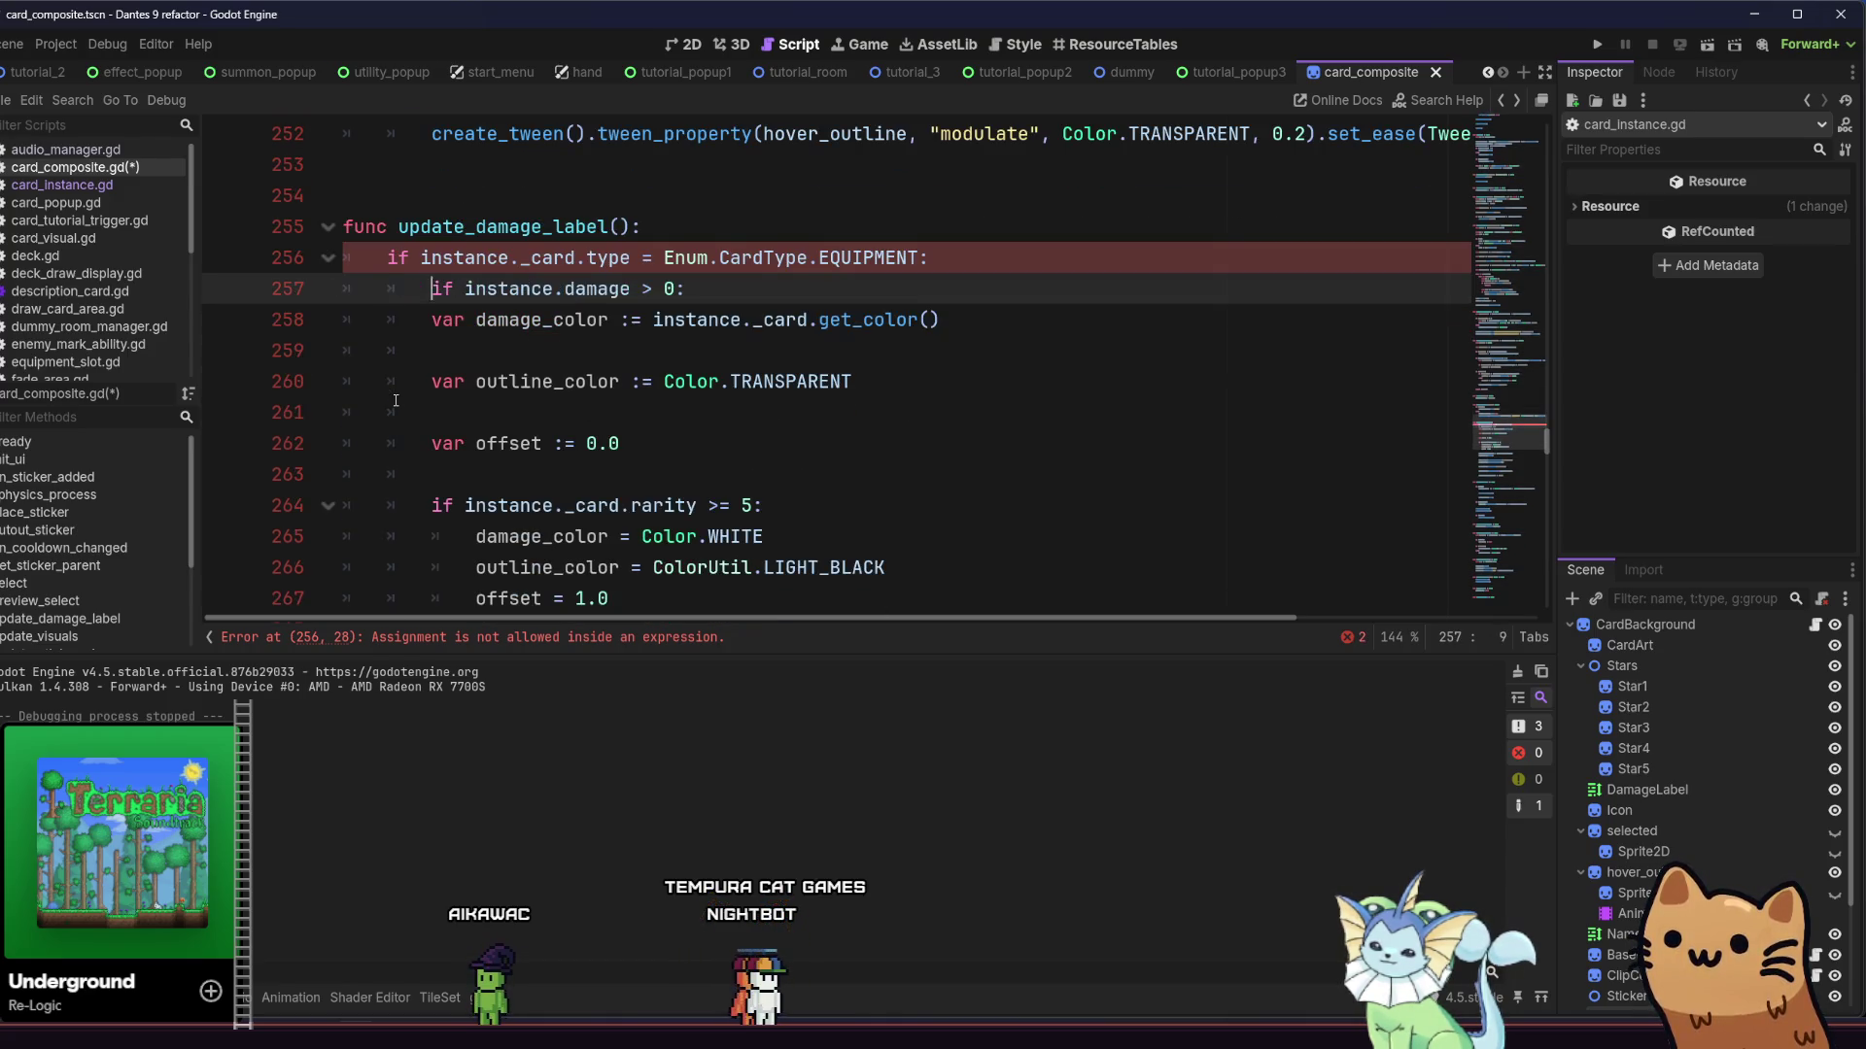
# Indent the damage code, offset line and rarity-check lines under the EQUIPMENT type check
pyautogui.press('Down')
pyautogui.press('Tab')
pyautogui.press('Down')
pyautogui.press('Tab')
pyautogui.press('Down')
pyautogui.press('Tab')
pyautogui.press('Down')
pyautogui.press('Tab')
pyautogui.press('Down')
pyautogui.press('Tab')
pyautogui.press('Down')
pyautogui.press('Tab')
pyautogui.press('Down')
pyautogui.press('Tab')
pyautogui.press('Down')
pyautogui.press('Tab')
pyautogui.press('Down')
pyautogui.press('Tab')
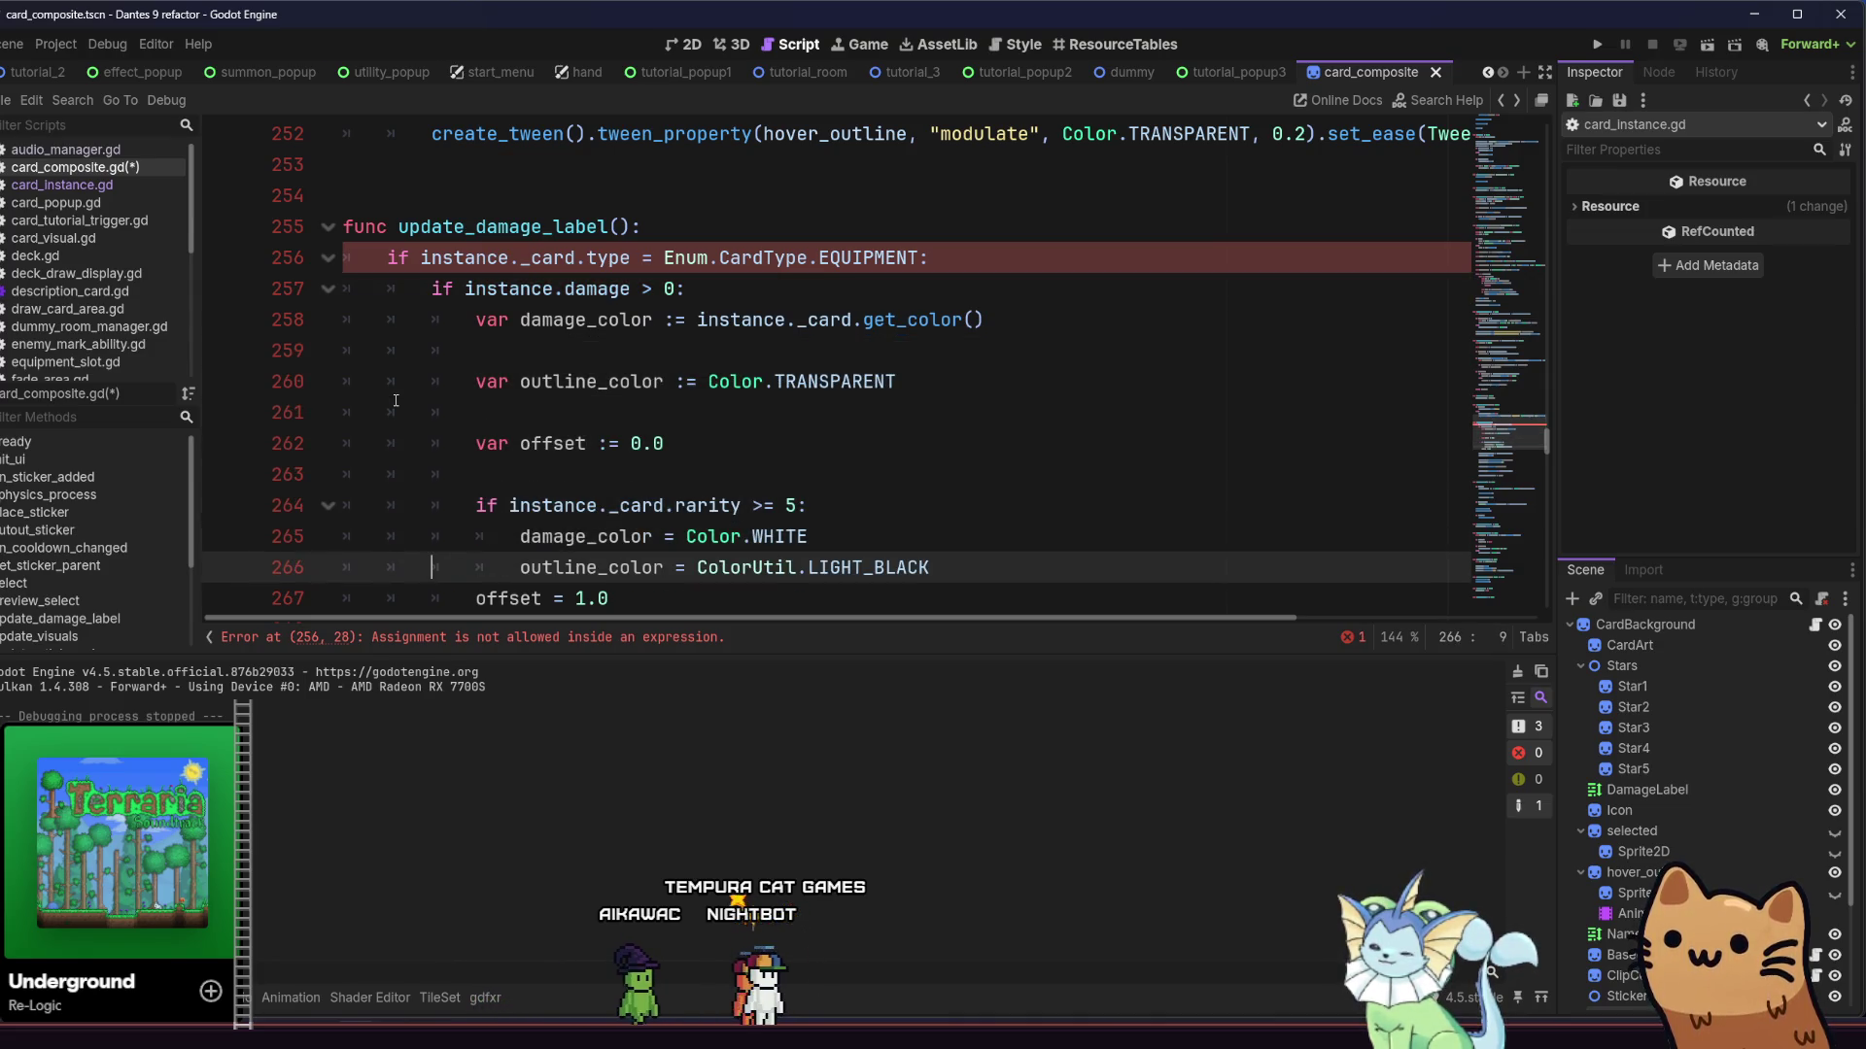
pyautogui.press('Down')
pyautogui.press('Tab')
# Indent the label setup, push_color and text lines under the EQUIPMENT check as well
pyautogui.scroll(-2, 502, 403)
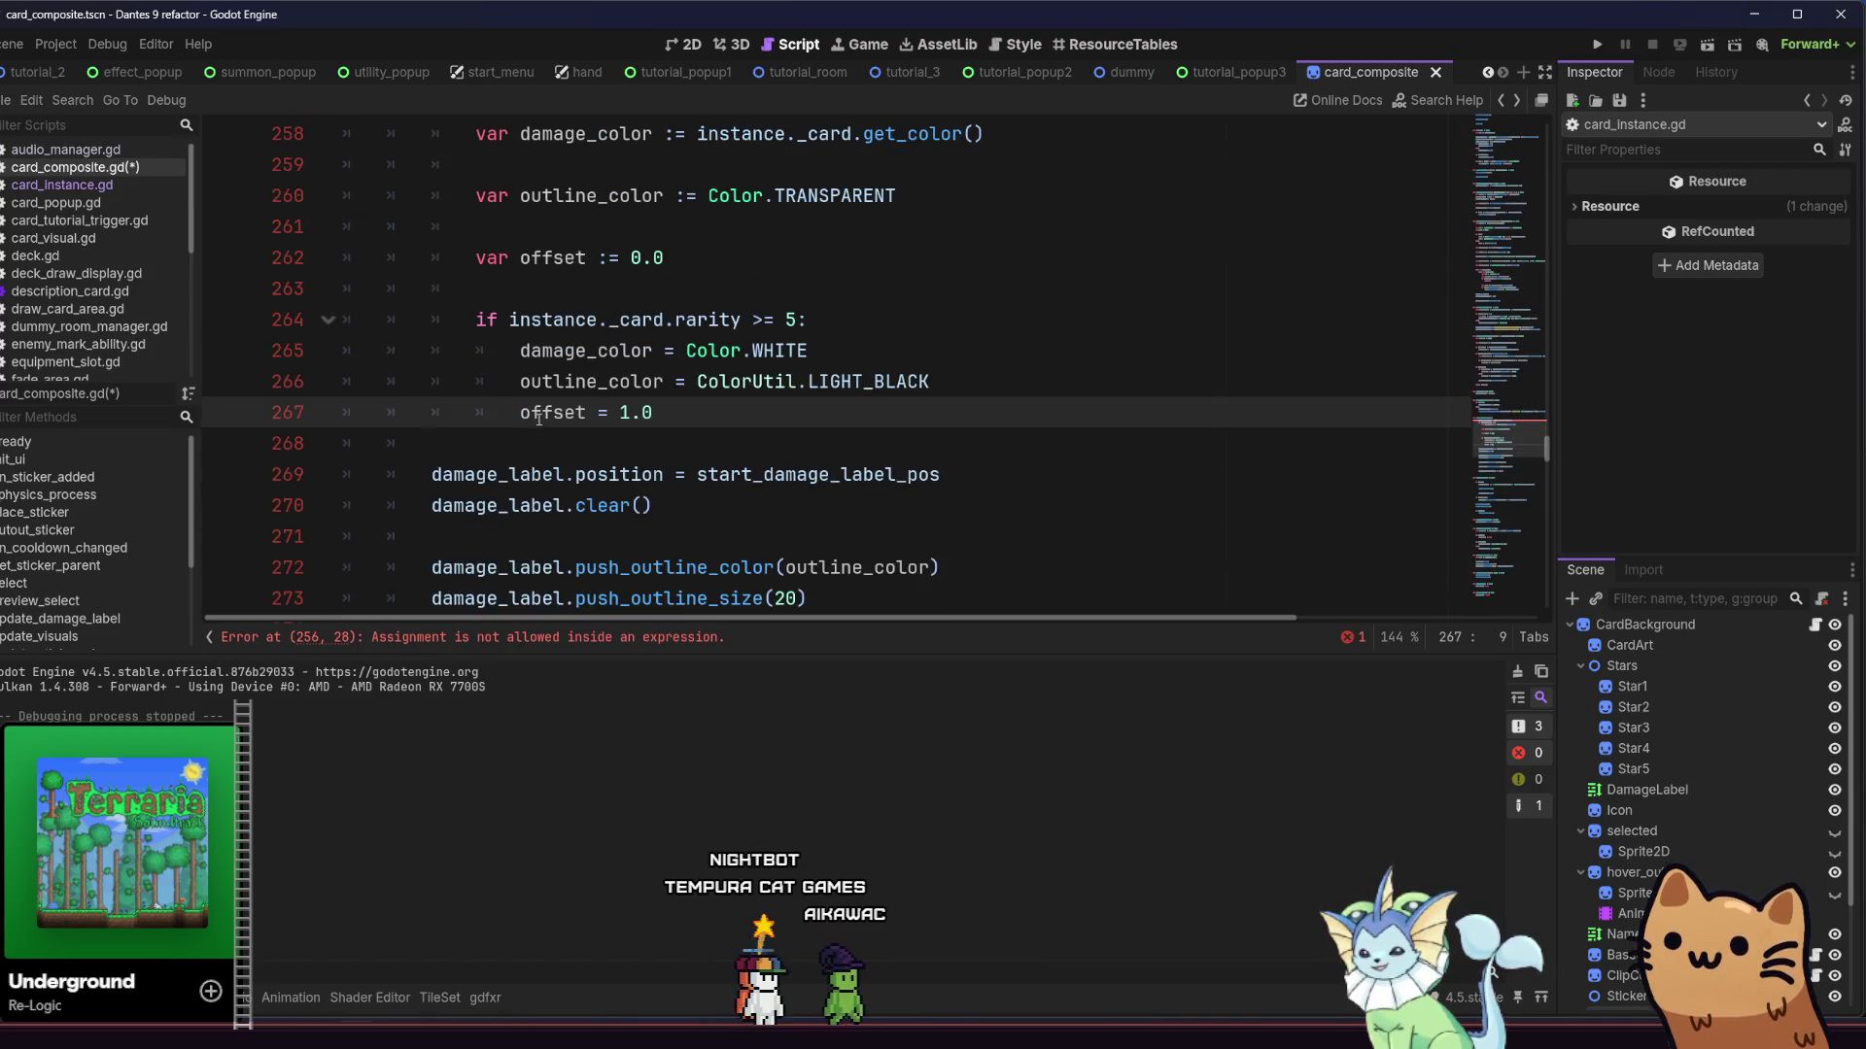
pyautogui.scroll(-2, 538, 418)
pyautogui.press('Down')
pyautogui.press('Down')
pyautogui.press('Tab')
pyautogui.press('Down')
pyautogui.press('Tab')
pyautogui.press('Down')
pyautogui.press('Down')
pyautogui.press('Tab')
pyautogui.press('Down')
pyautogui.press('Tab')
pyautogui.press('Down')
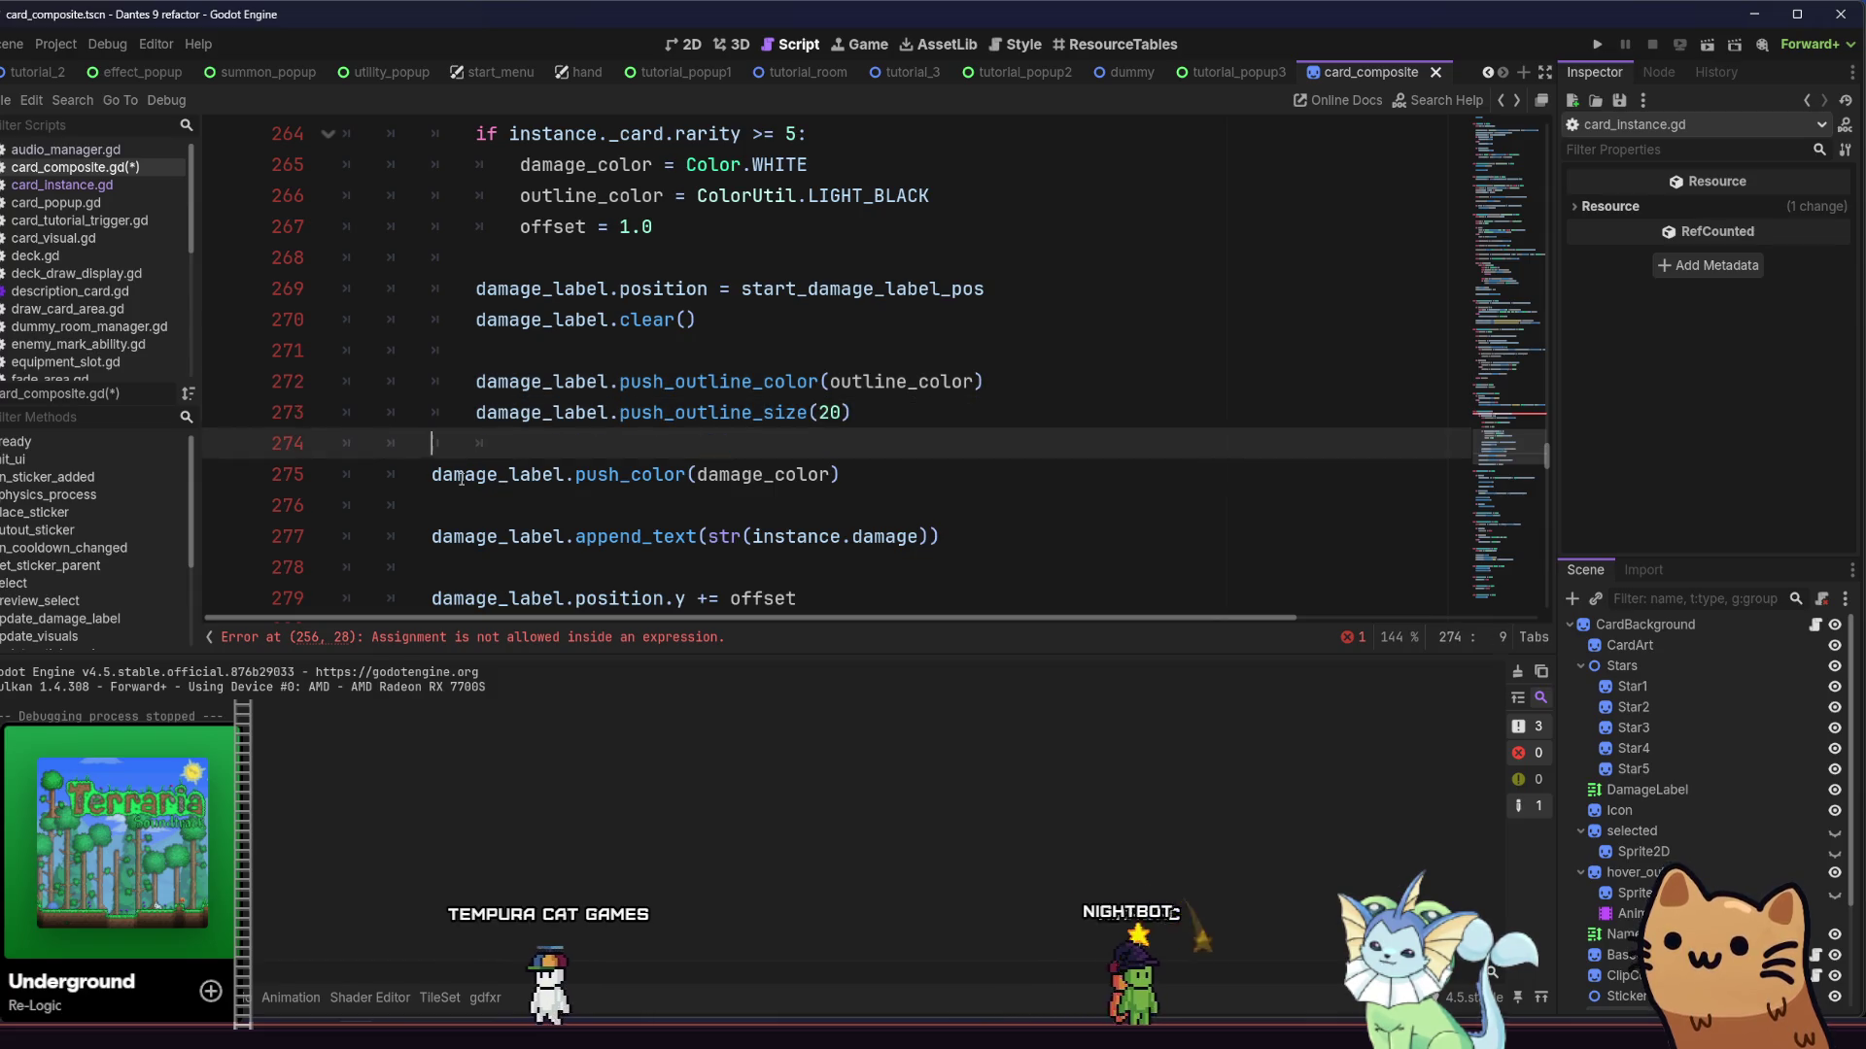
pyautogui.press('Down')
pyautogui.press('Up')
pyautogui.press('Down')
pyautogui.press('Home')
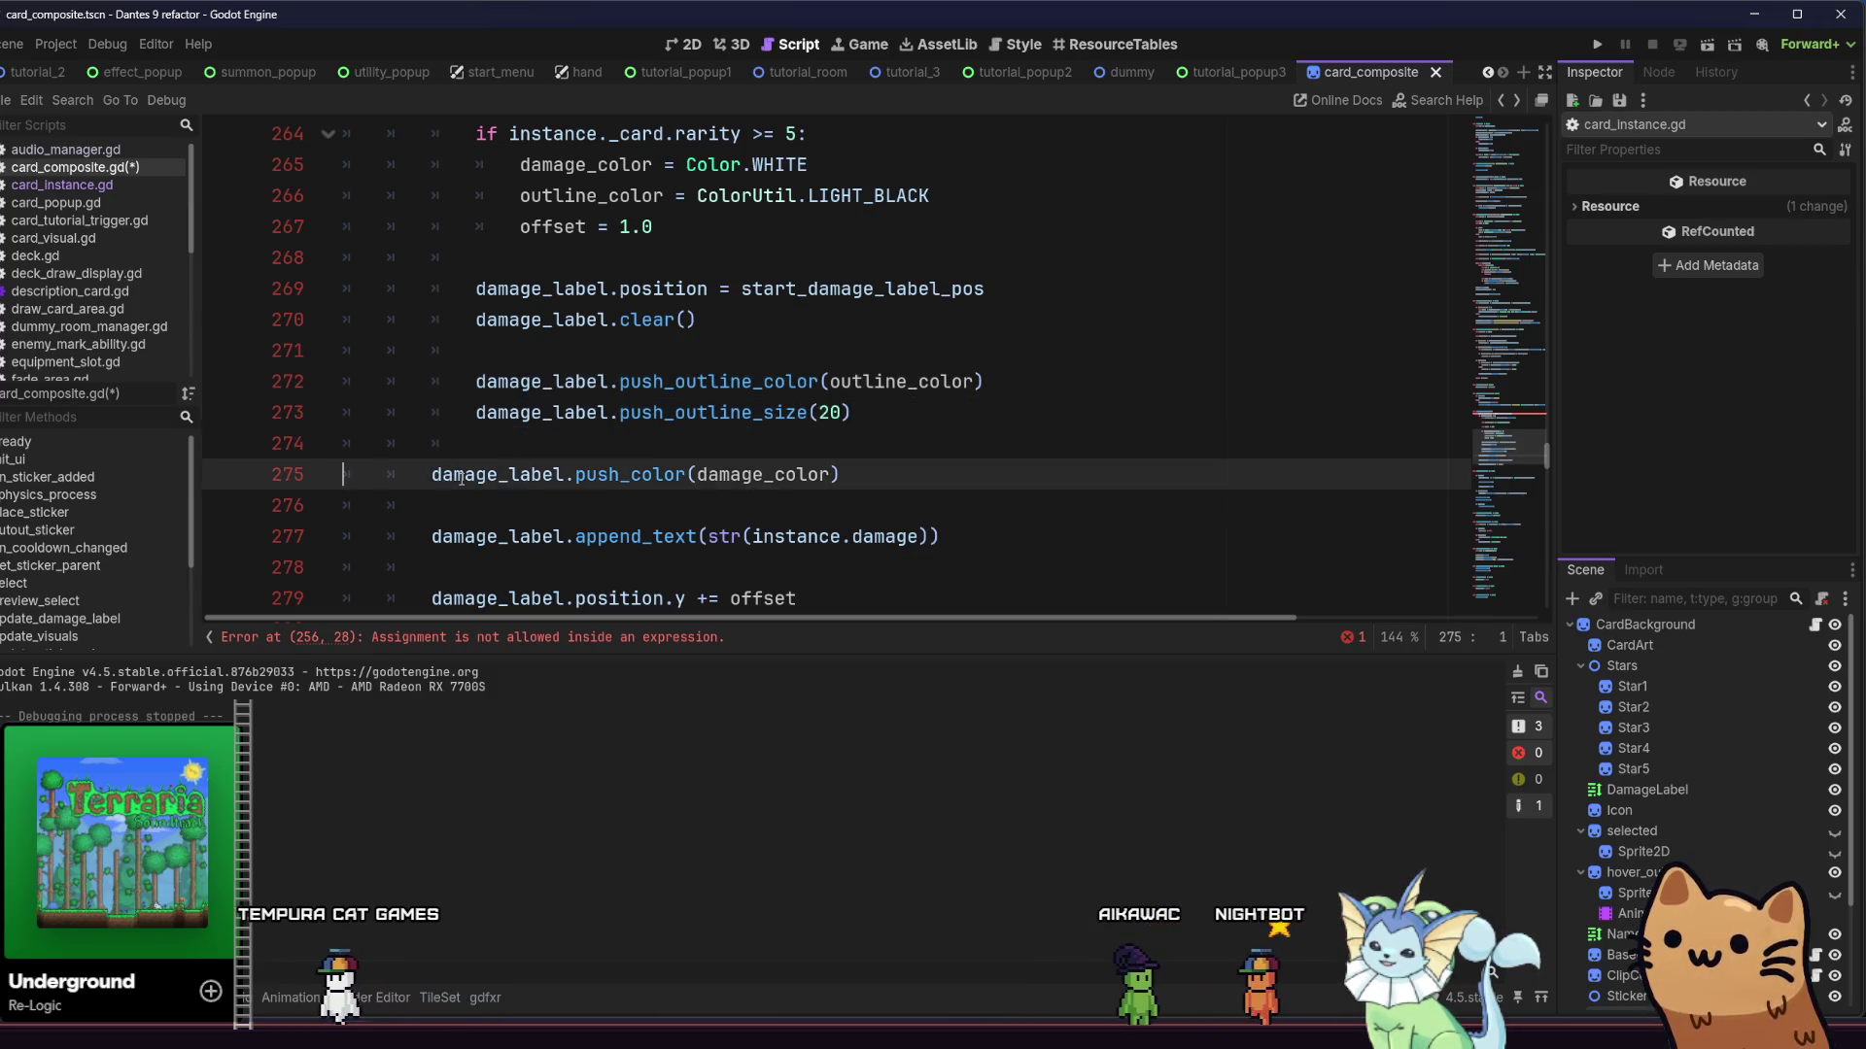
pyautogui.press('Tab')
pyautogui.press('Down')
pyautogui.press('Down')
pyautogui.press('Tab')
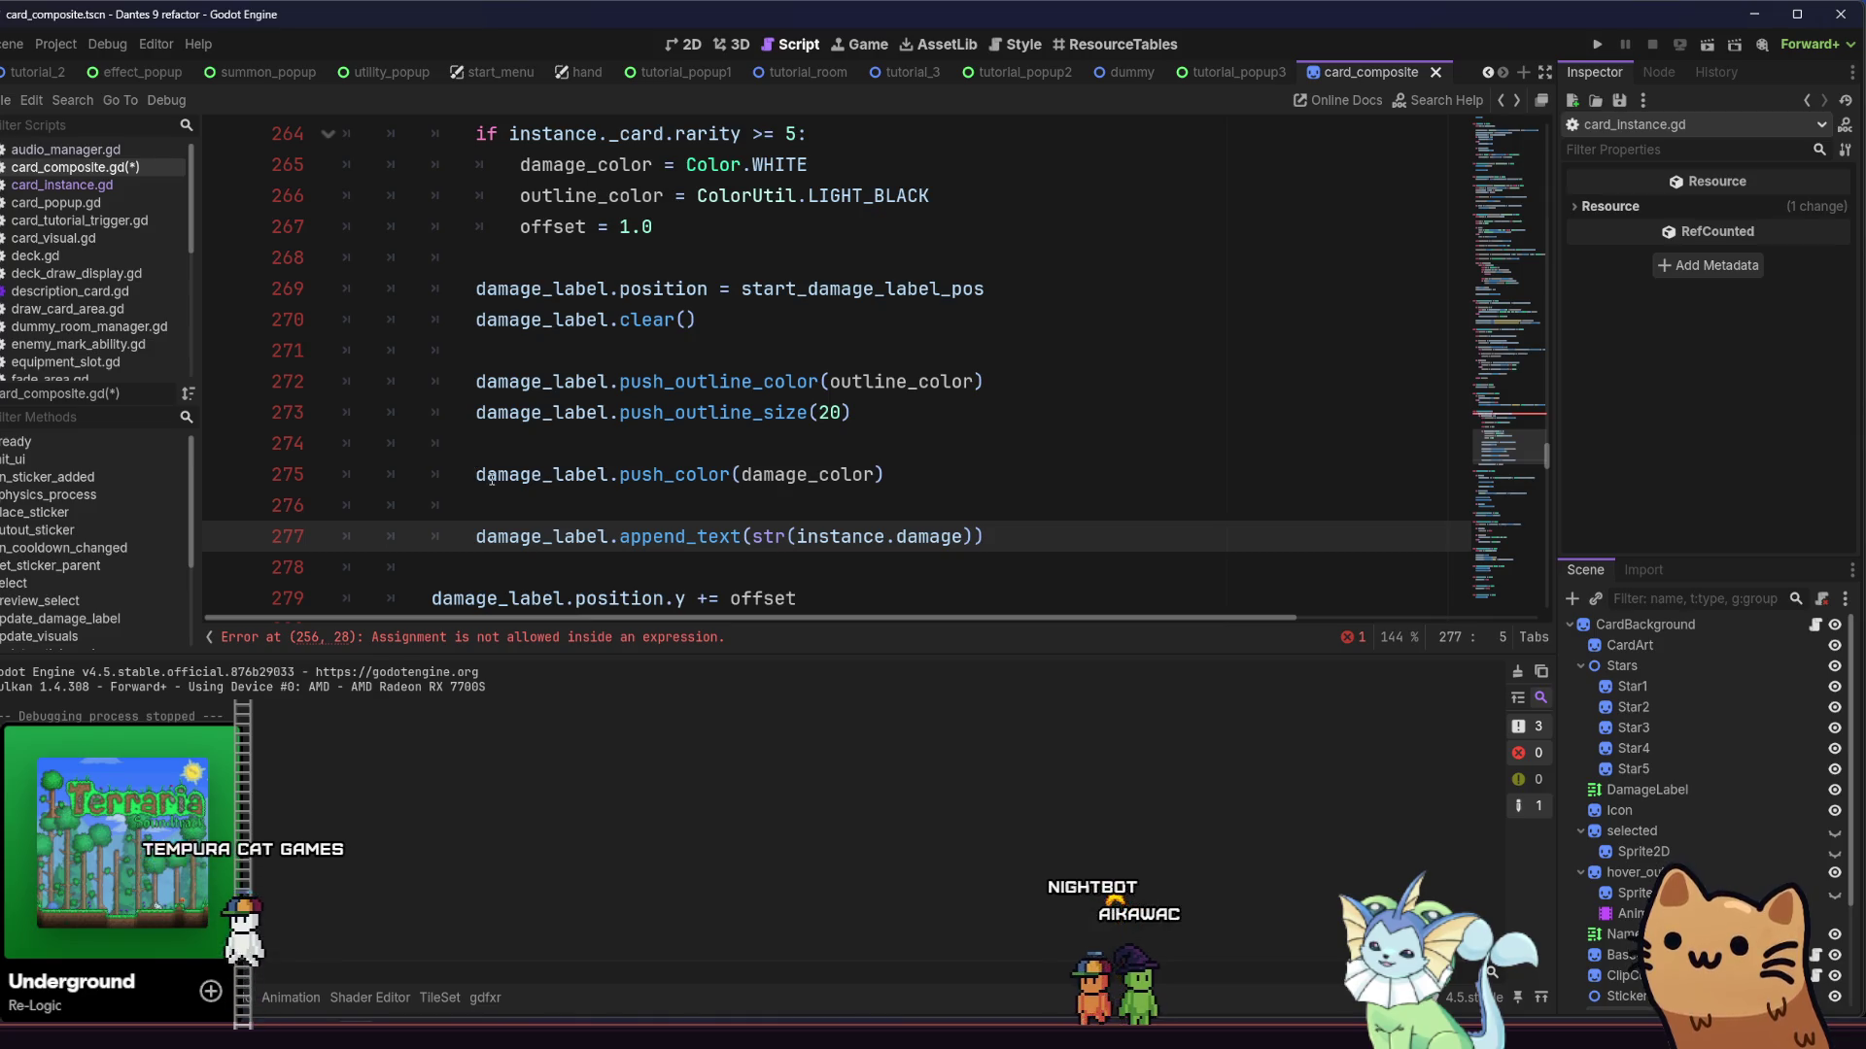
pyautogui.scroll(1, 492, 478)
pyautogui.scroll(-3, 492, 478)
pyautogui.press('Down')
pyautogui.press('Down')
pyautogui.scroll(9, 793, 474)
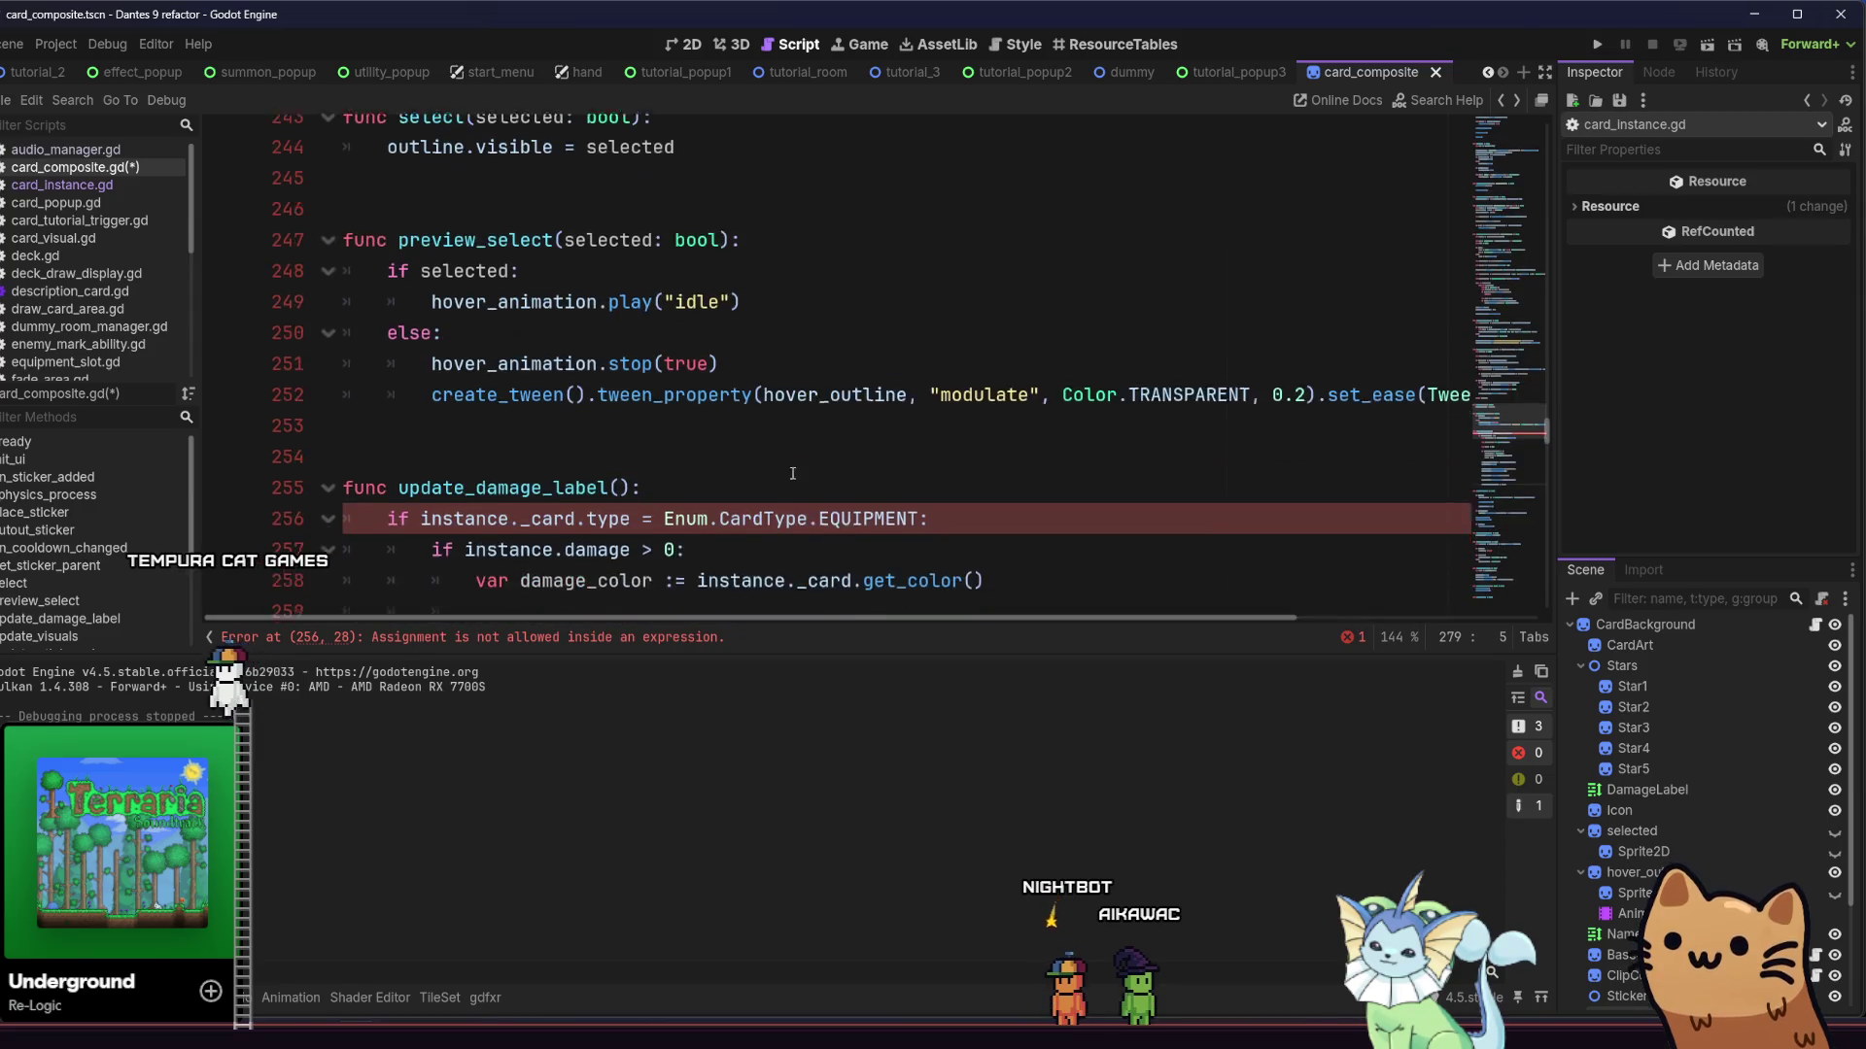
pyautogui.scroll(-1, 793, 474)
# Make line 256 an == comparison and add a new line after the EQUIPMENT block
pyautogui.click(935, 445)
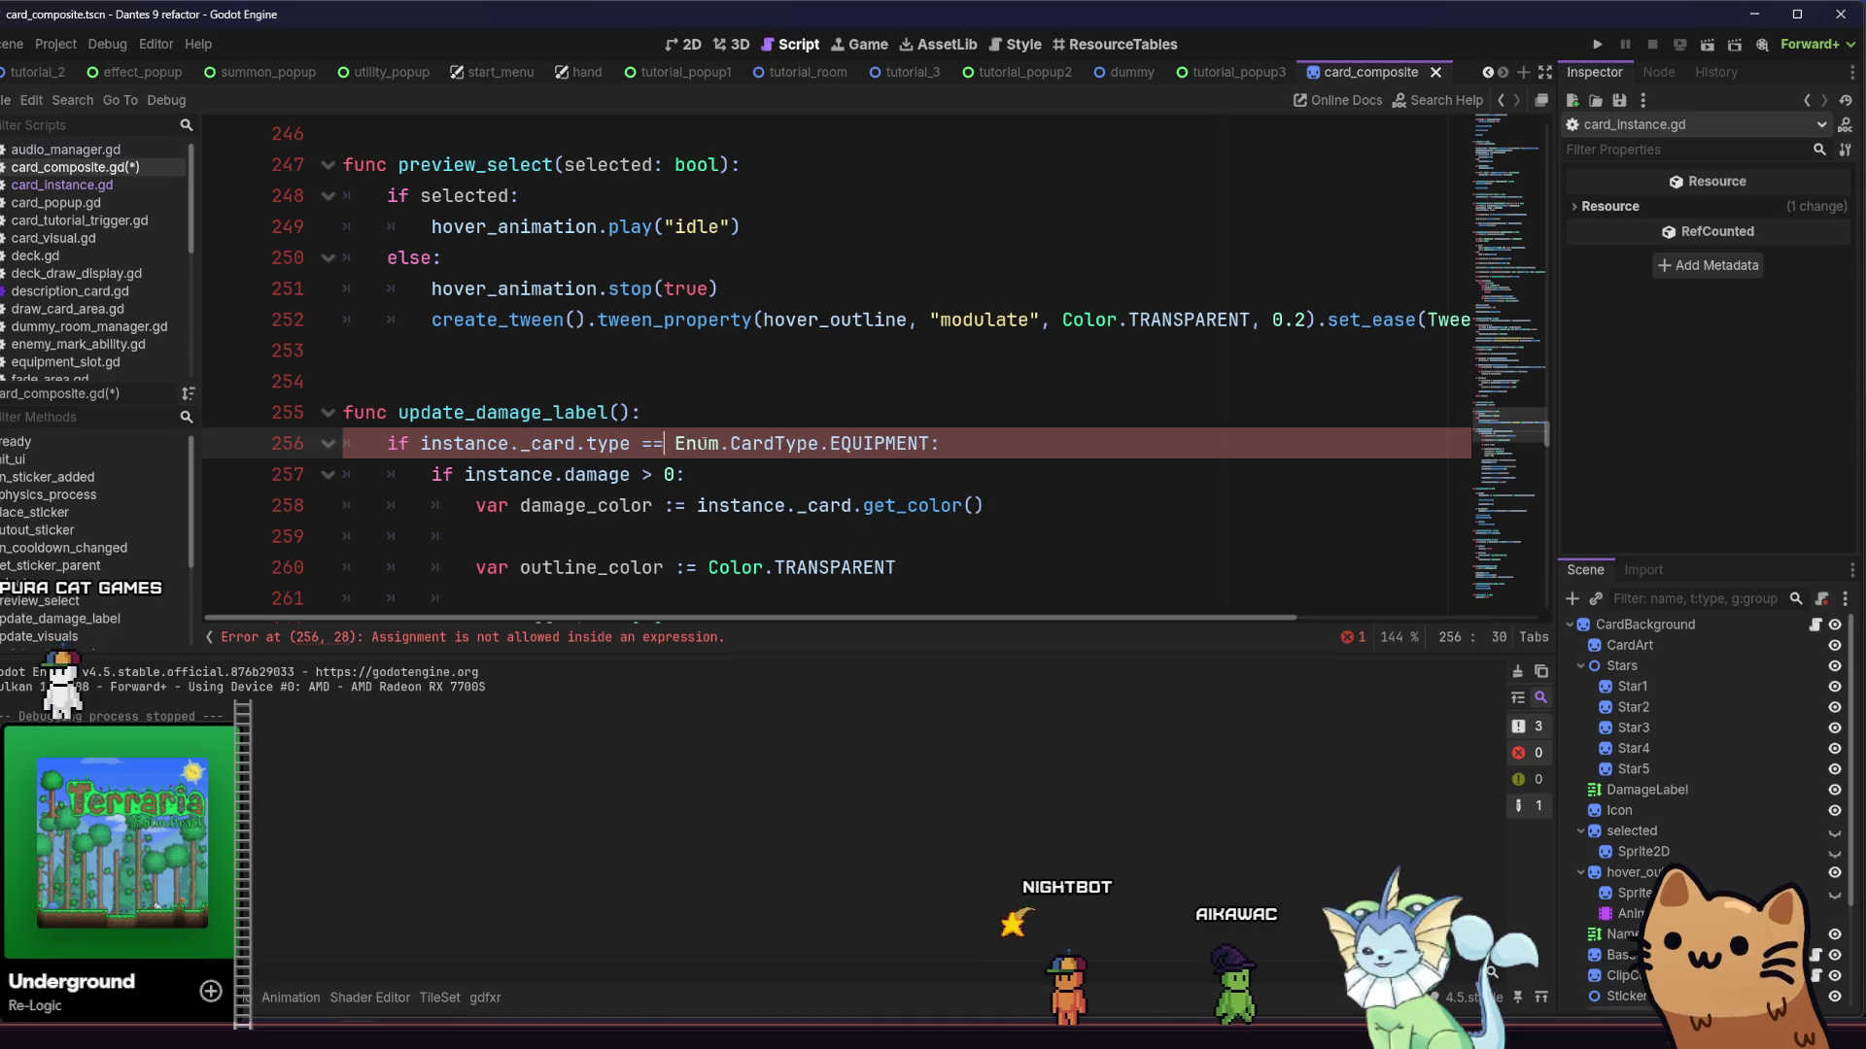
pyautogui.scroll(-5, 702, 439)
pyautogui.scroll(4, 638, 406)
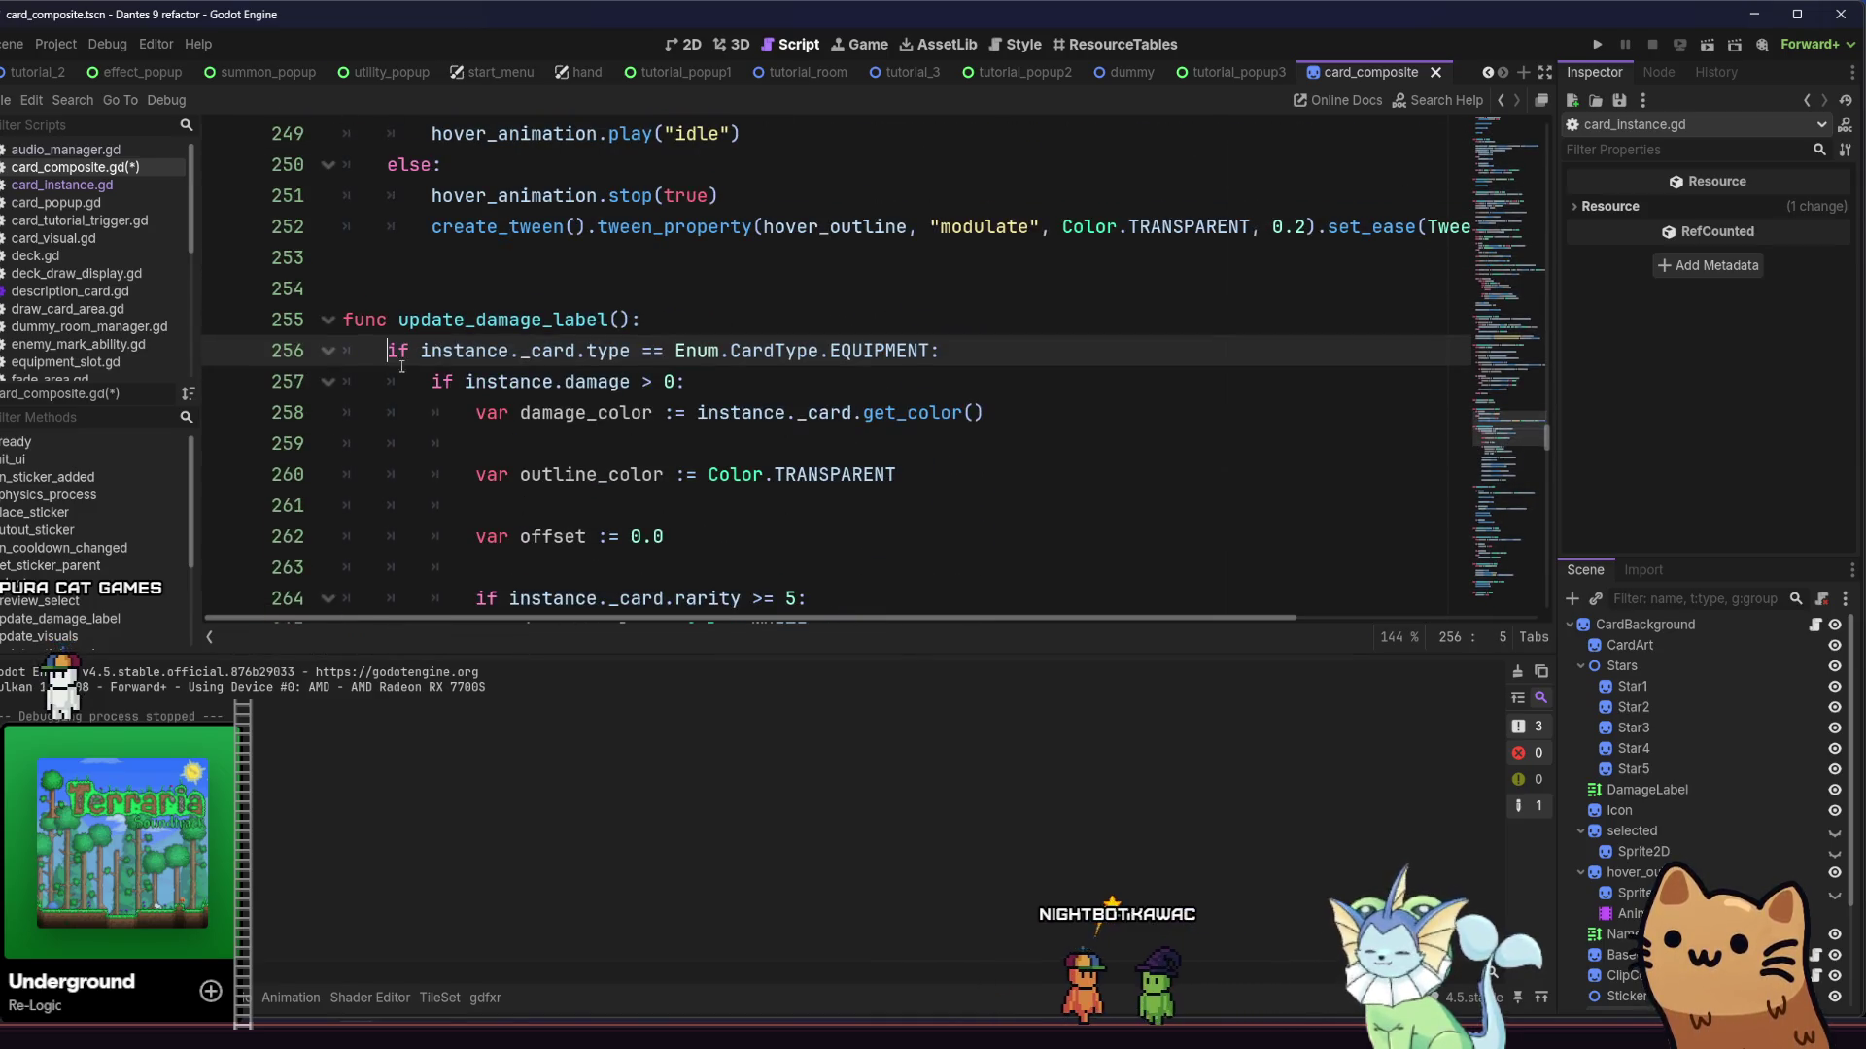
pyautogui.scroll(-7, 401, 367)
pyautogui.keyDown('shift'); pyautogui.click(893, 410); pyautogui.keyUp('shift')
pyautogui.click(896, 415)
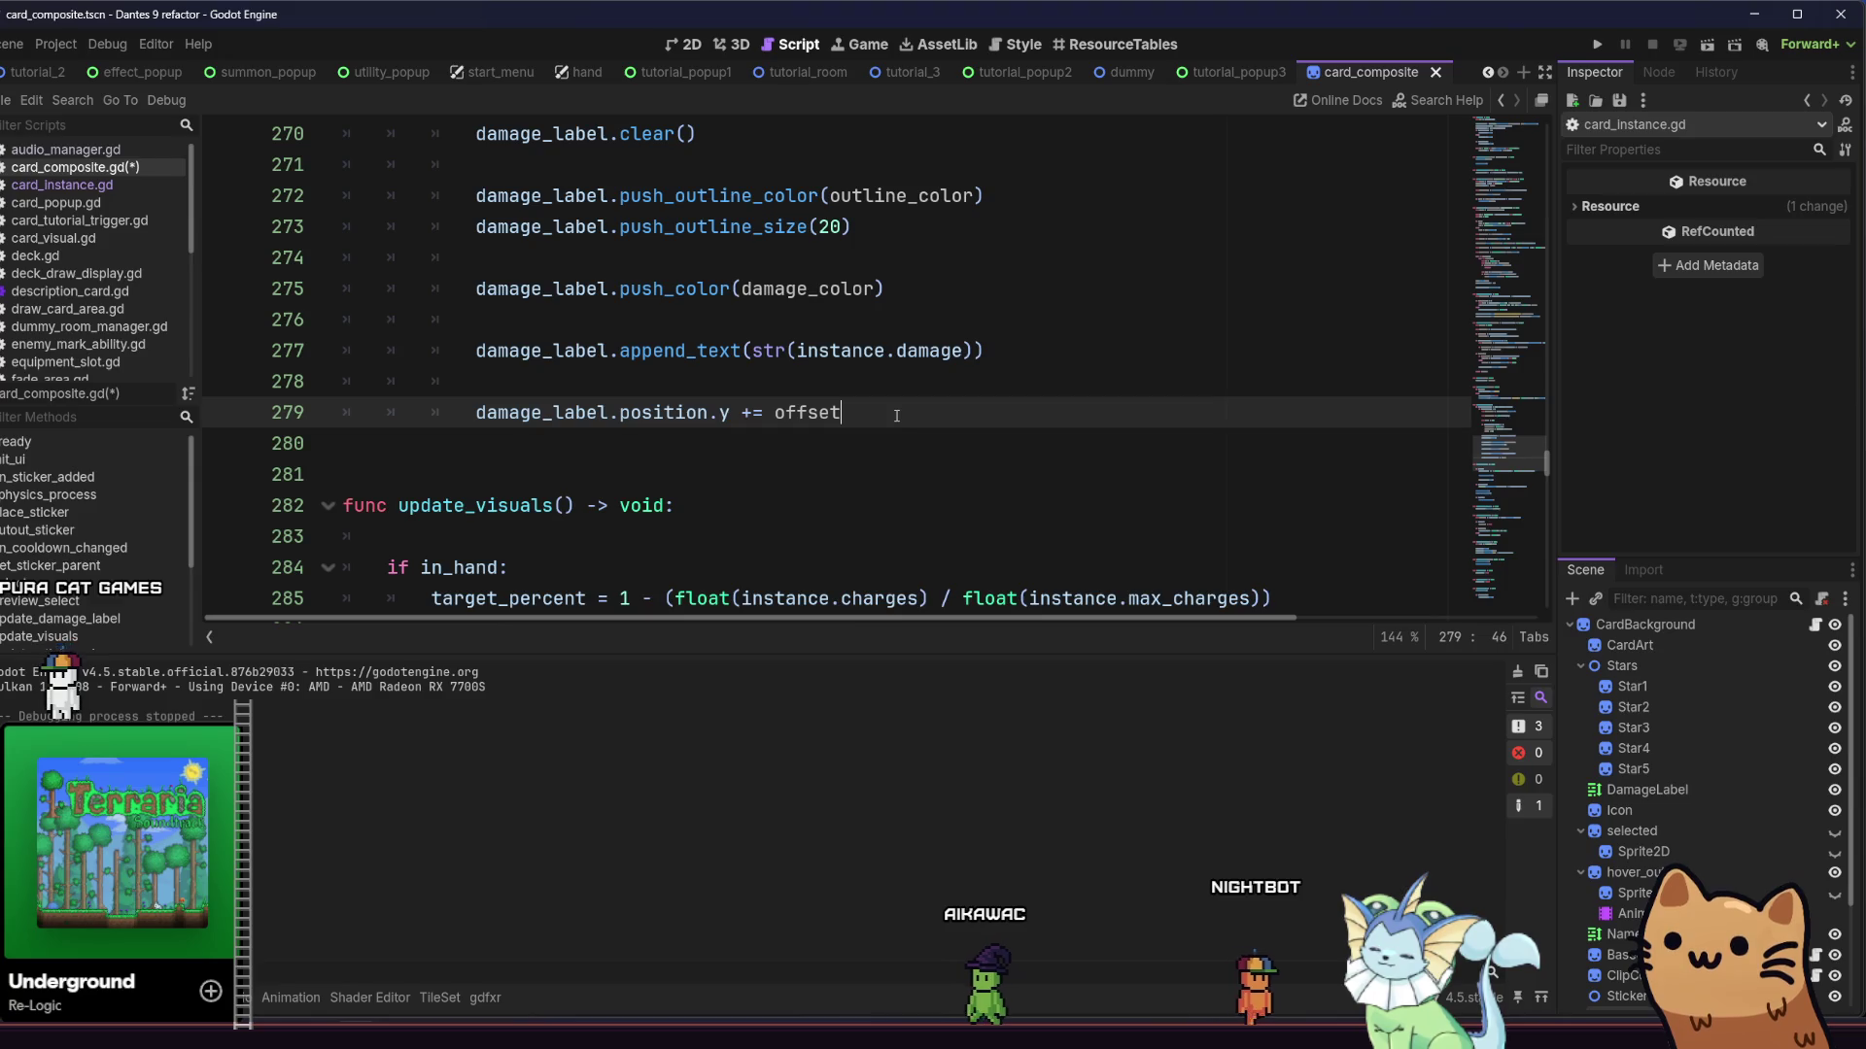
pyautogui.press('Return')
pyautogui.press('Return')
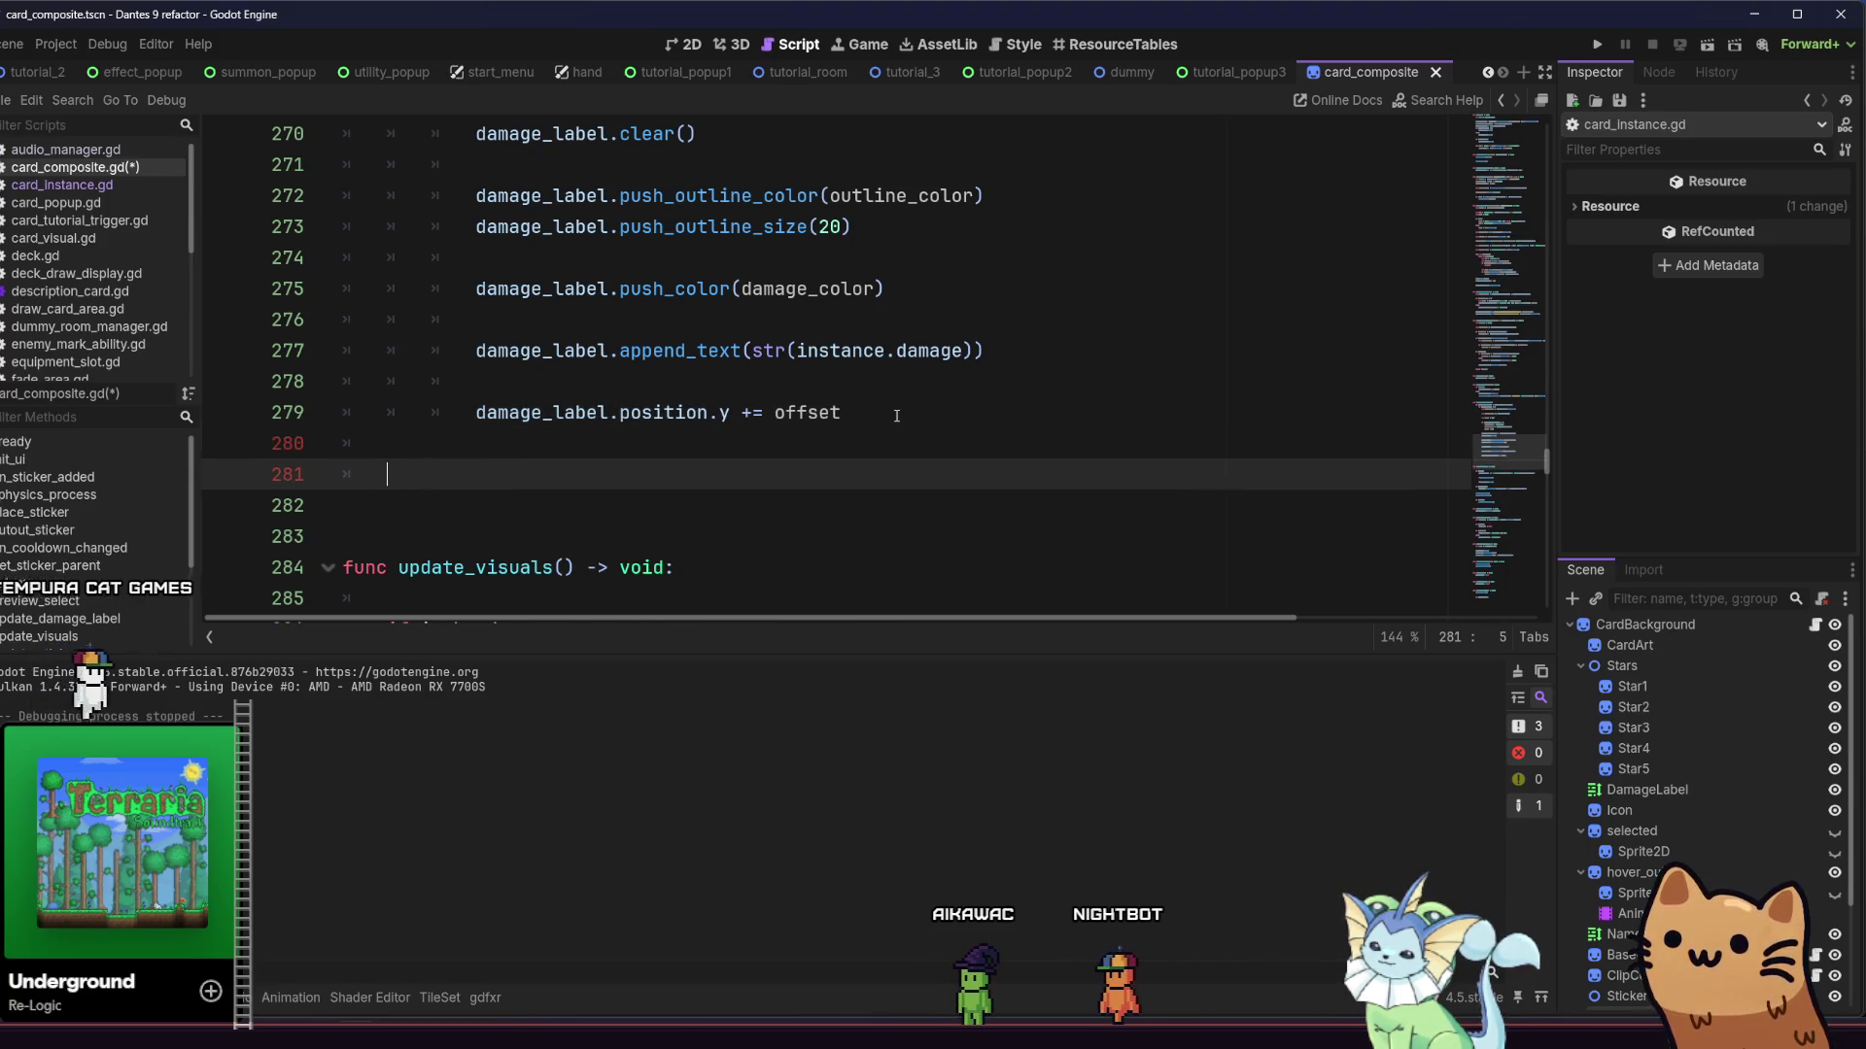
# Paste a copy of the damage block and change its condition from damage to duration
pyautogui.hotkey('ctrl', 'v')
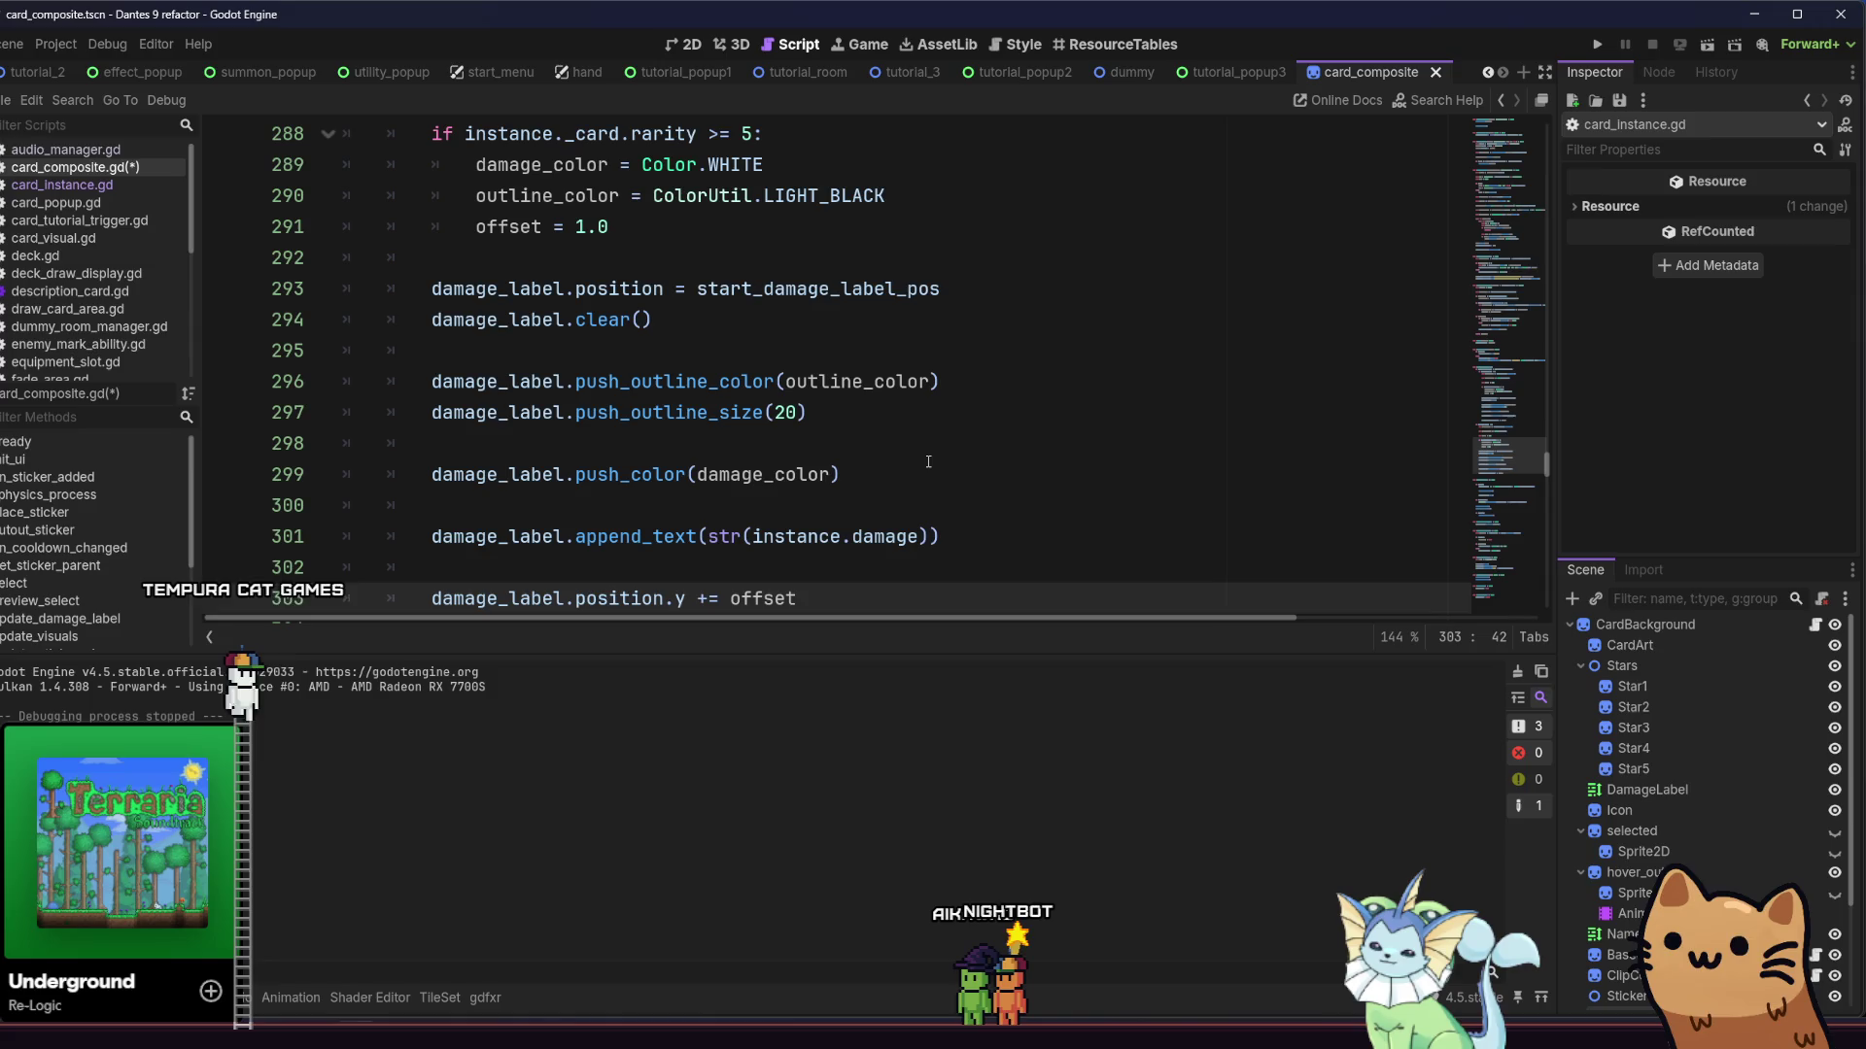
pyautogui.scroll(5, 915, 469)
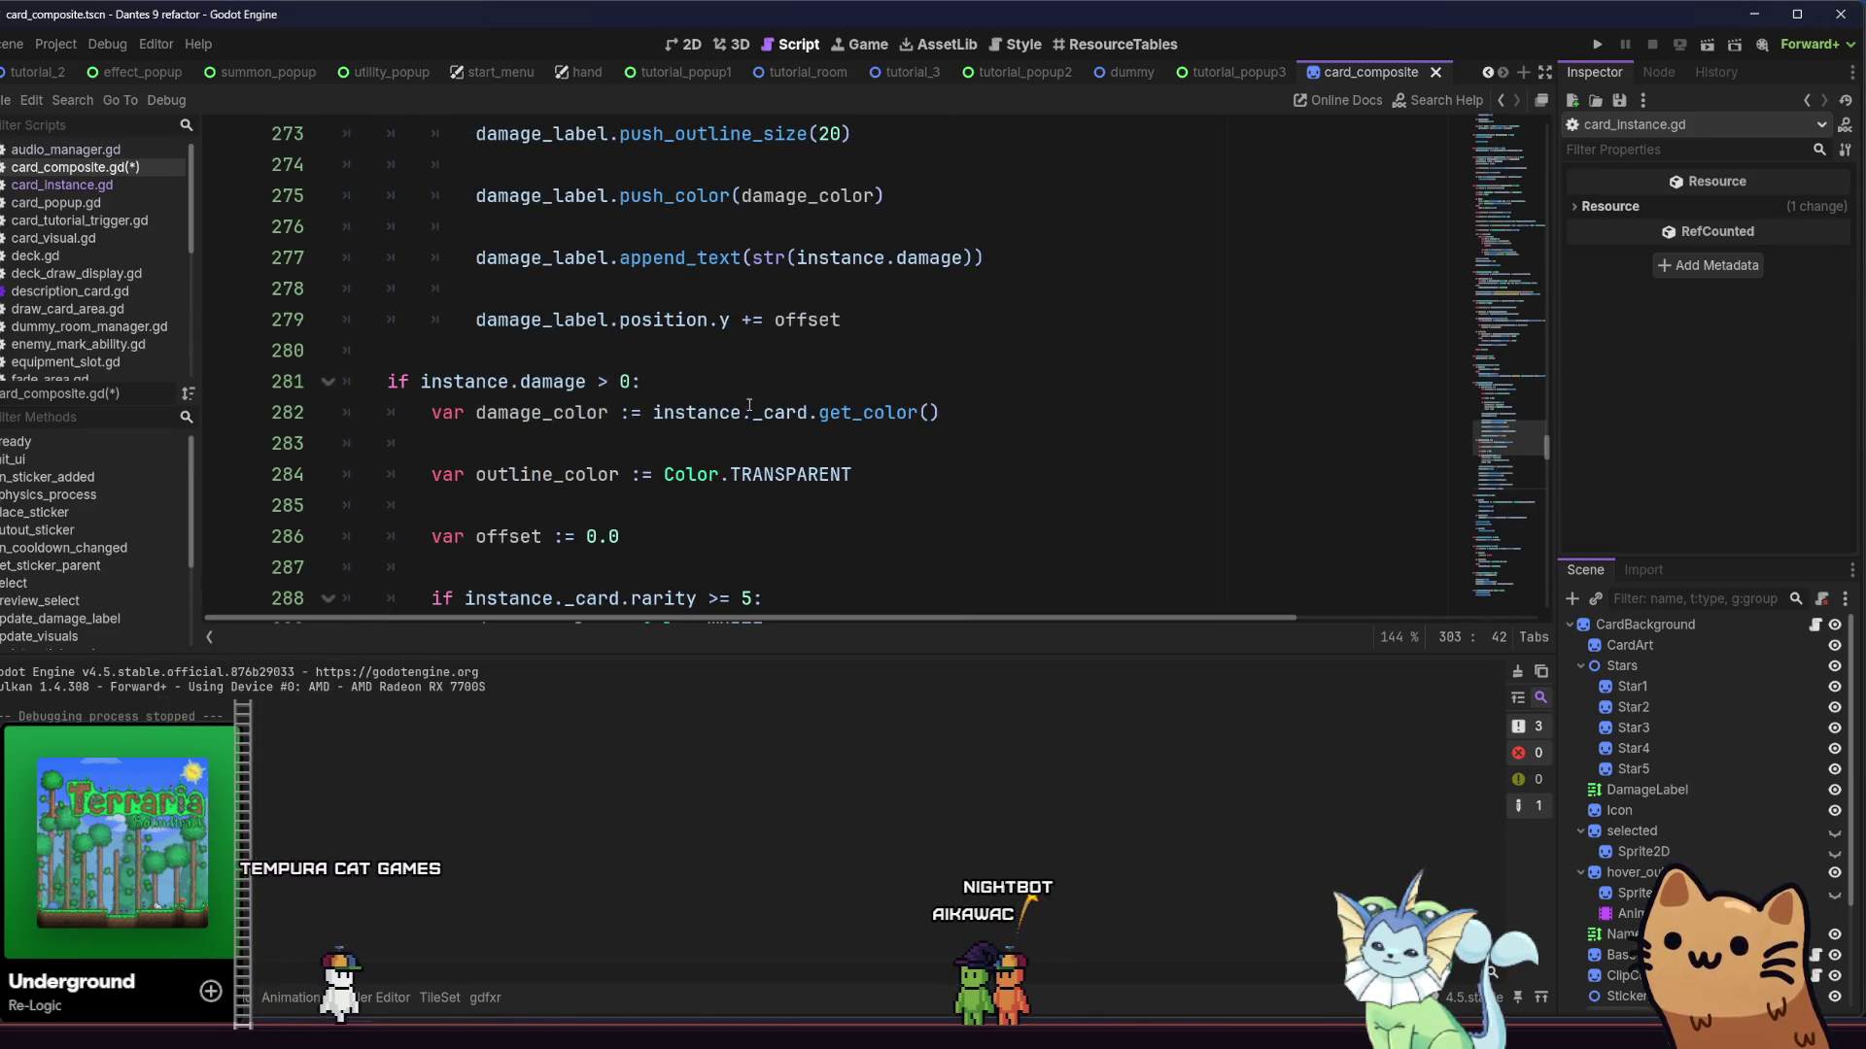
pyautogui.moveTo(855, 418)
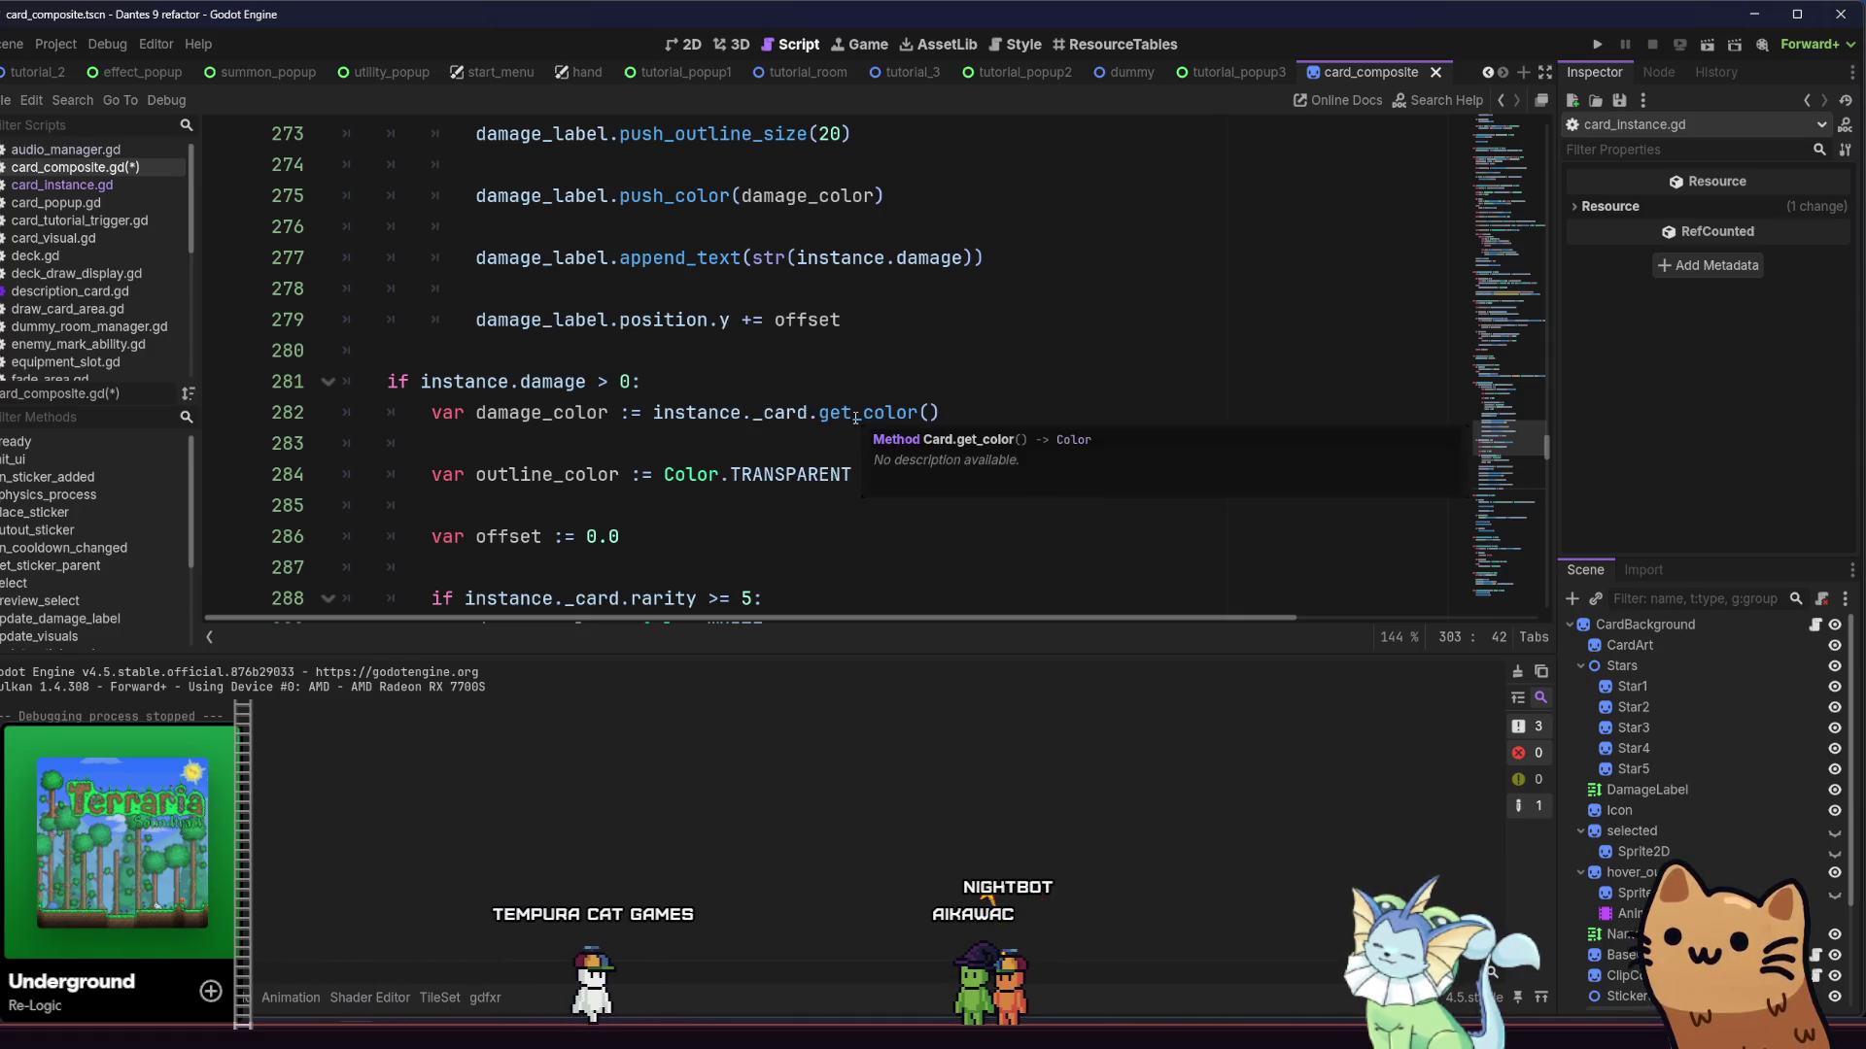
pyautogui.click(563, 382)
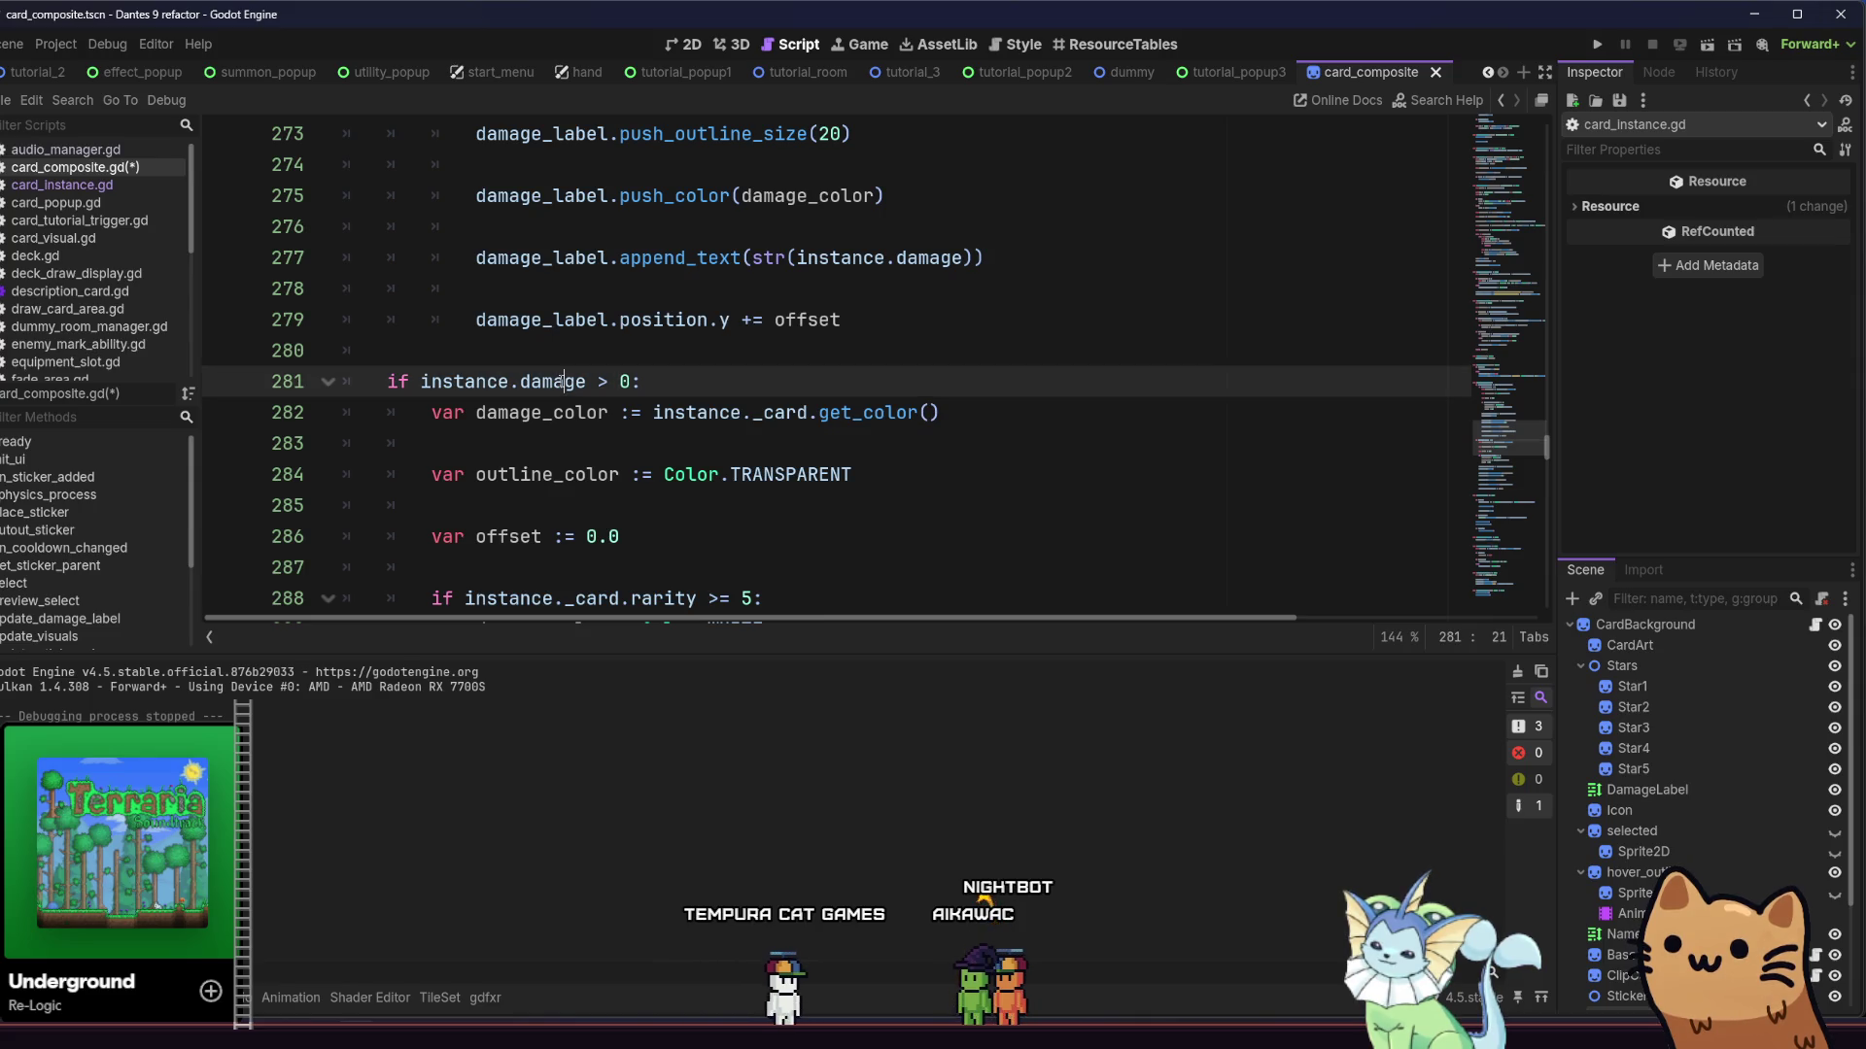
pyautogui.write('dur')
pyautogui.press('Return')
# Add an EQUIPMENT type check above the copy and nest the duration check under it
pyautogui.click(693, 412)
pyautogui.scroll(3, 653, 393)
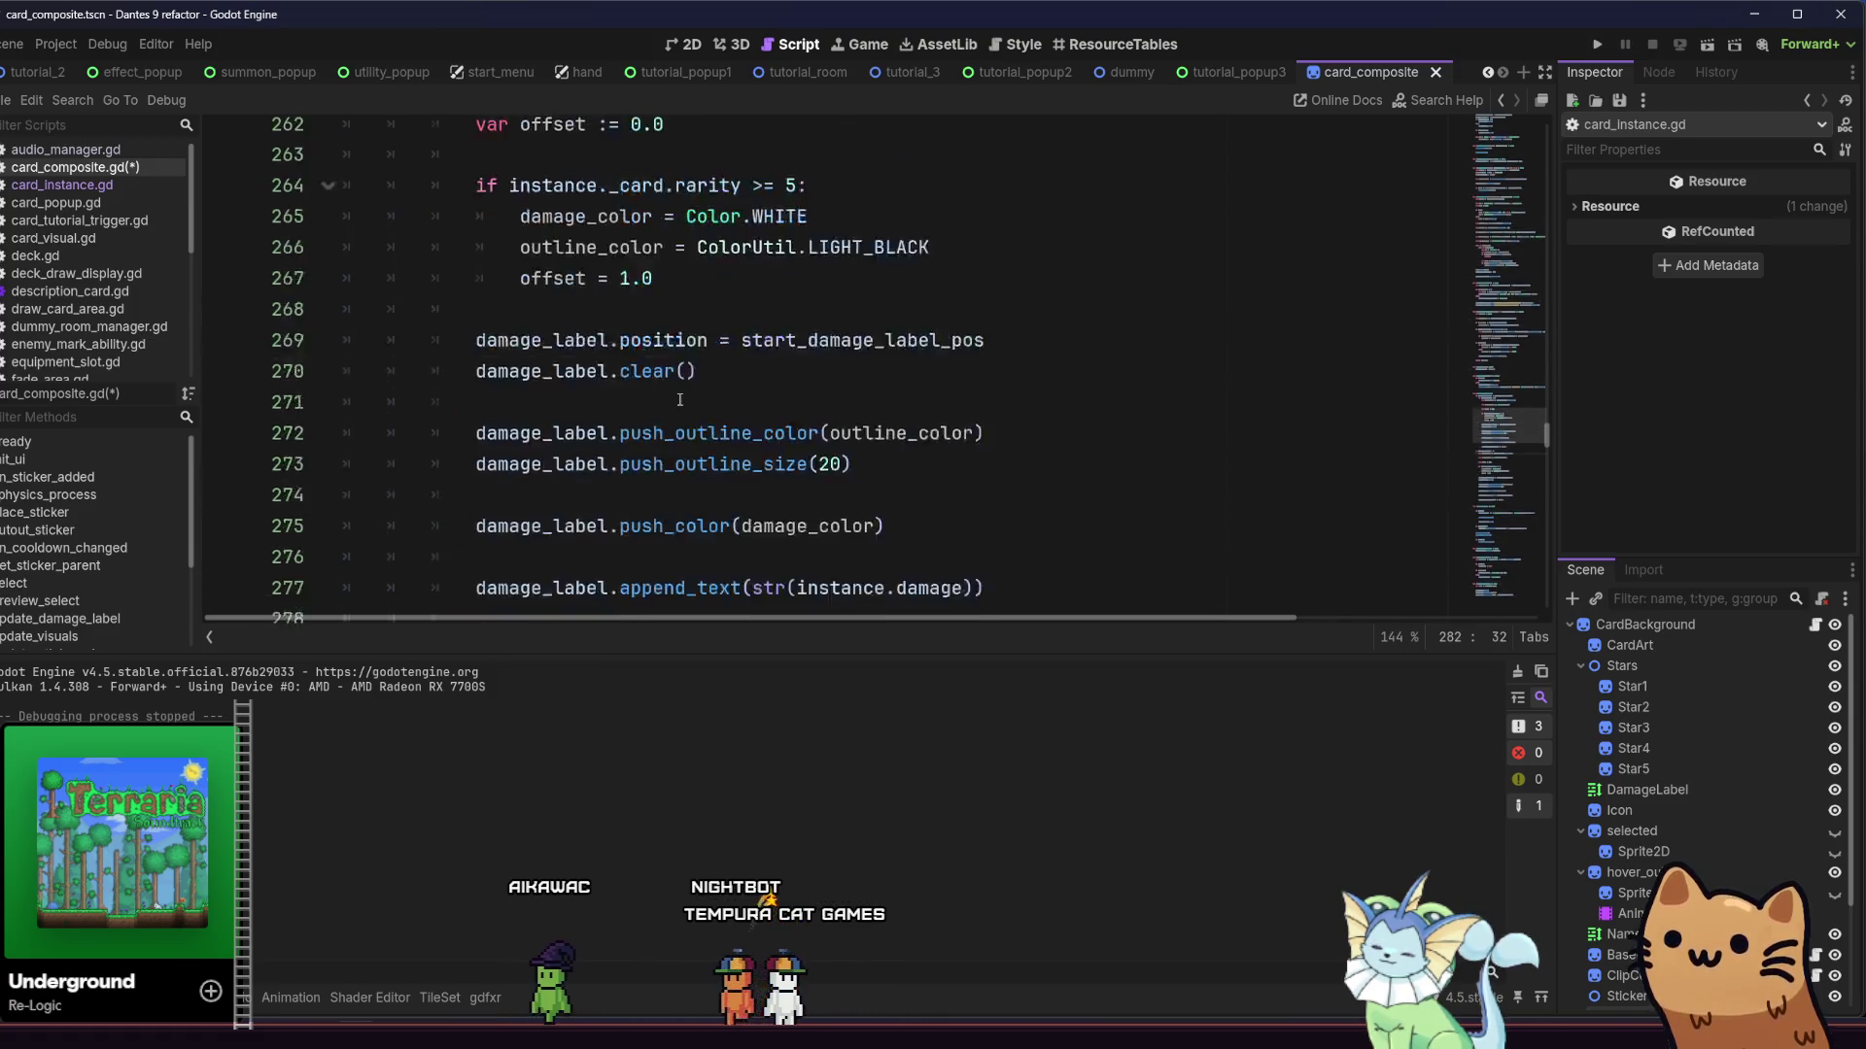
pyautogui.scroll(4, 653, 393)
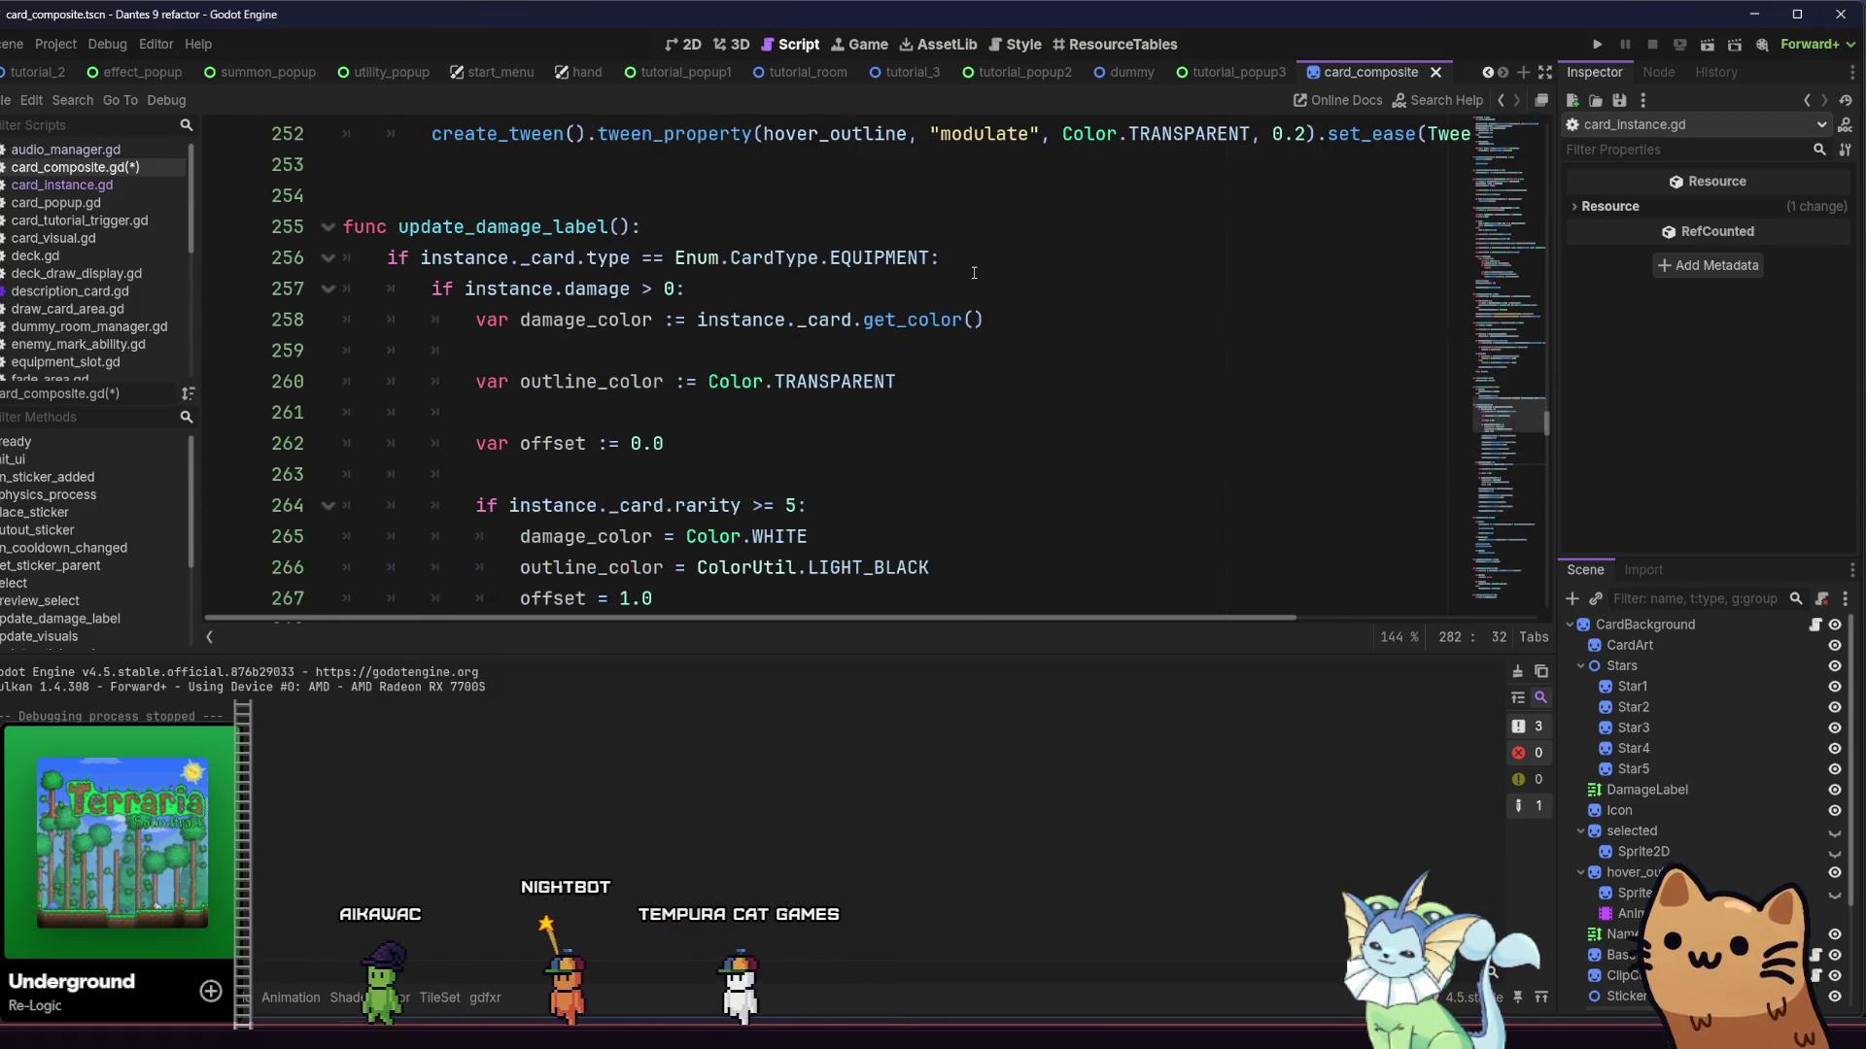
pyautogui.moveTo(940, 258); pyautogui.dragTo(392, 260)
pyautogui.click(389, 381)
pyautogui.scroll(-7, 389, 381)
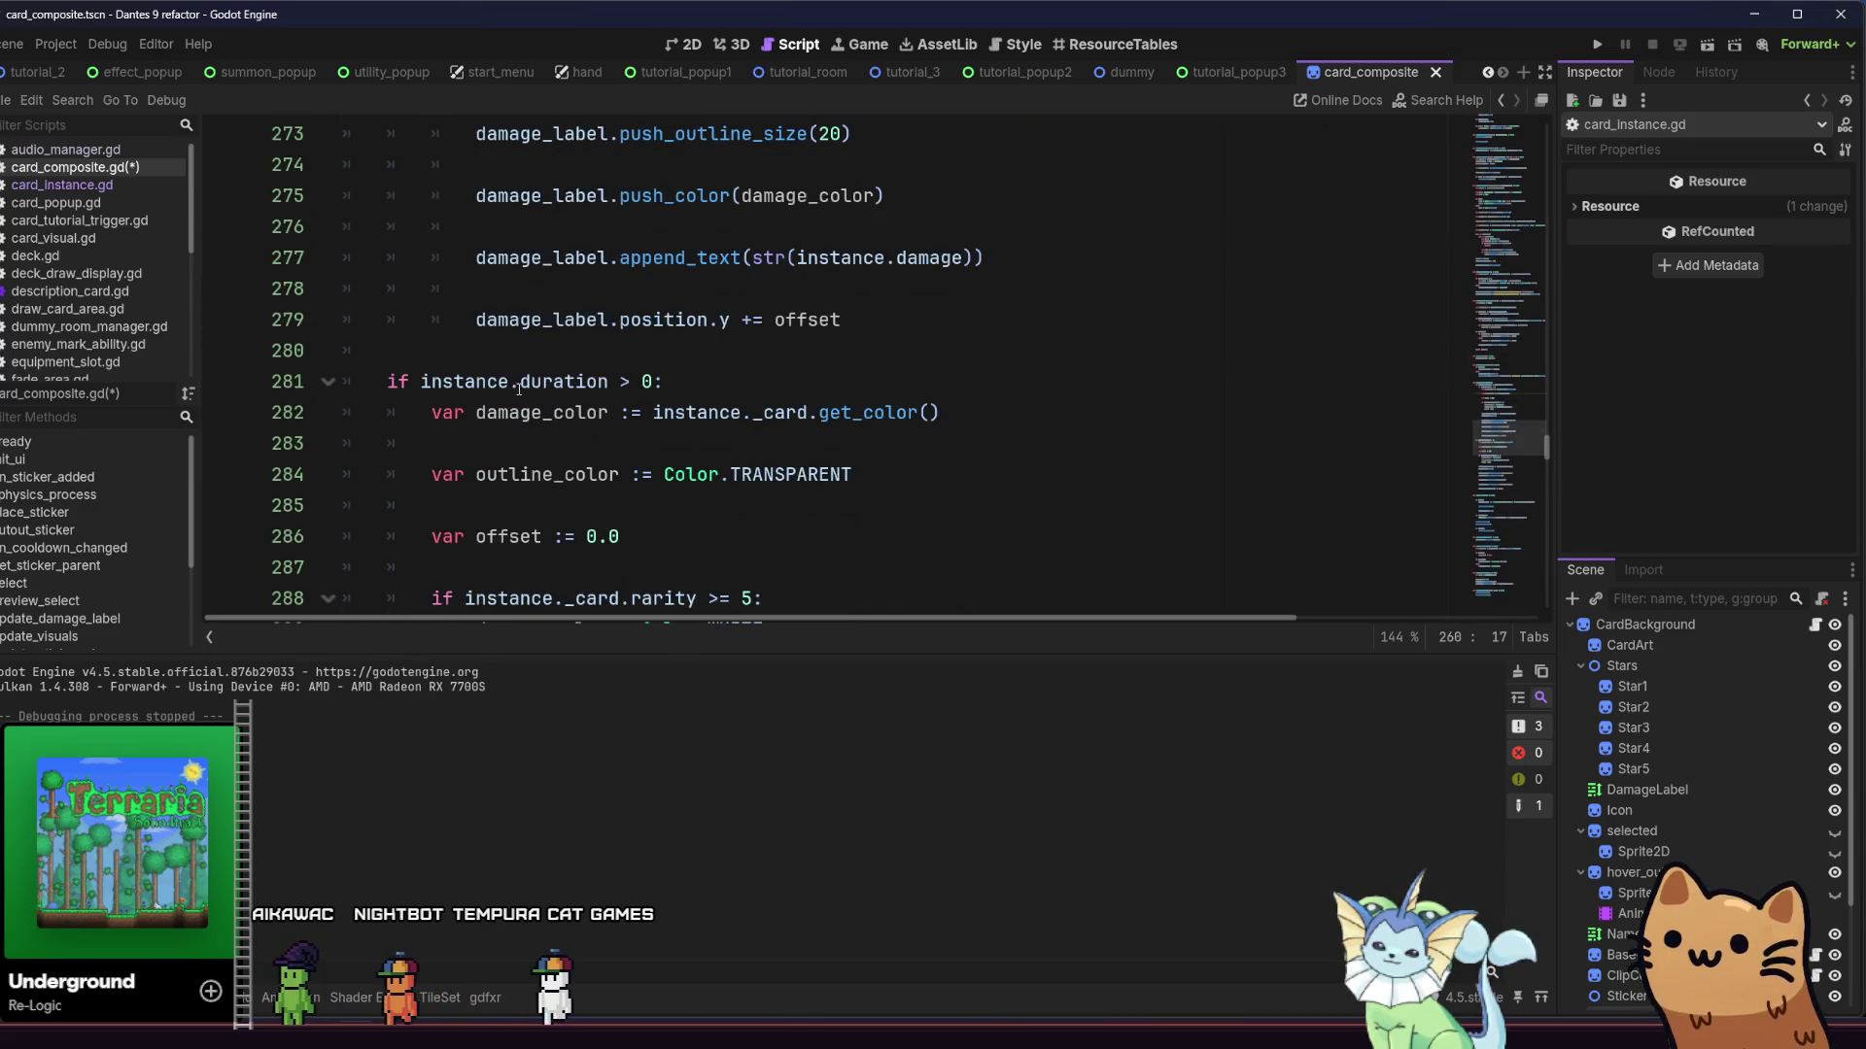
pyautogui.click(388, 356)
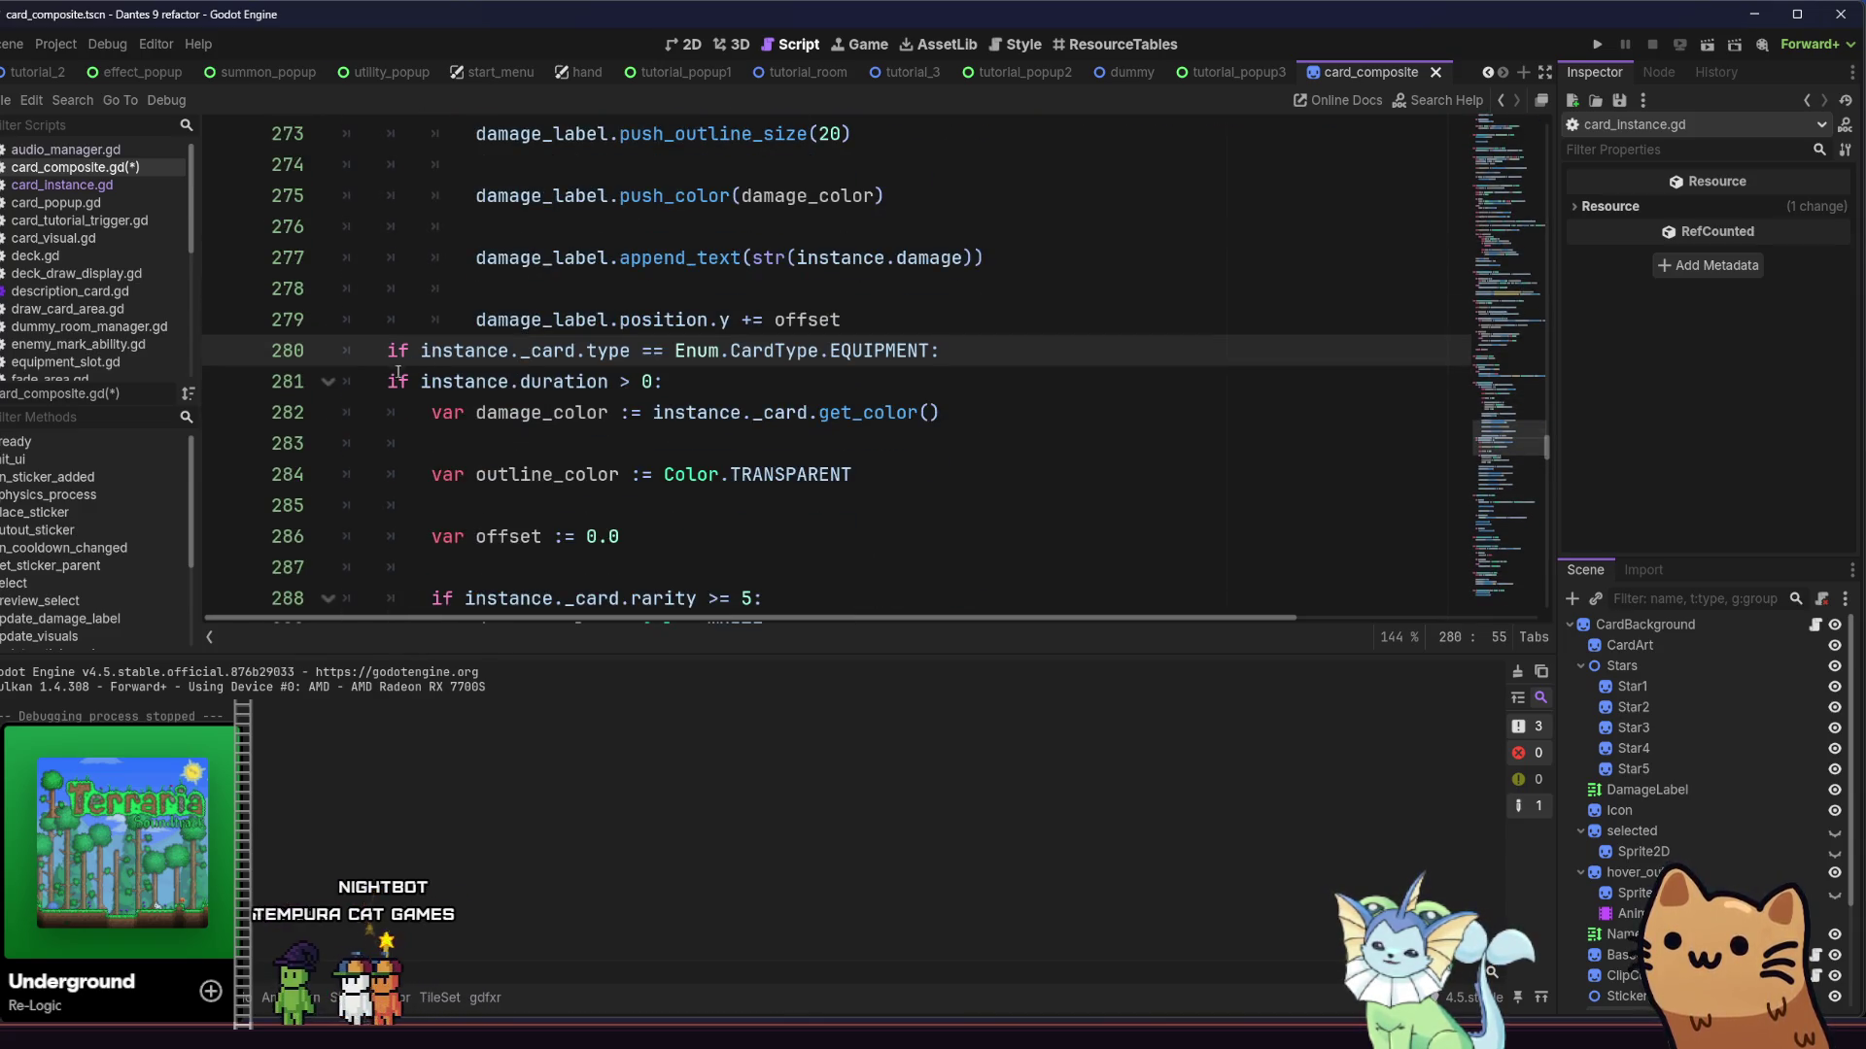
pyautogui.click(391, 381)
pyautogui.press('Tab')
pyautogui.click(441, 412)
# Indent the copied block's body, label lines and final offset line under the duration check
pyautogui.press('Tab')
pyautogui.hotkey('ctrl', 'z')
pyautogui.press('Down')
pyautogui.press('Down')
pyautogui.press('Tab')
pyautogui.press('Down')
pyautogui.press('Down')
pyautogui.press('Tab')
pyautogui.press('Down')
pyautogui.press('Down')
pyautogui.press('Tab')
pyautogui.press('Down')
pyautogui.press('Tab')
pyautogui.press('Down')
pyautogui.press('Tab')
pyautogui.press('Down')
pyautogui.press('Tab')
pyautogui.press('Down')
pyautogui.press('Down')
pyautogui.press('Tab')
pyautogui.press('Down')
pyautogui.press('Tab')
pyautogui.press('Down')
pyautogui.press('Down')
pyautogui.press('Tab')
pyautogui.press('Down')
pyautogui.press('Tab')
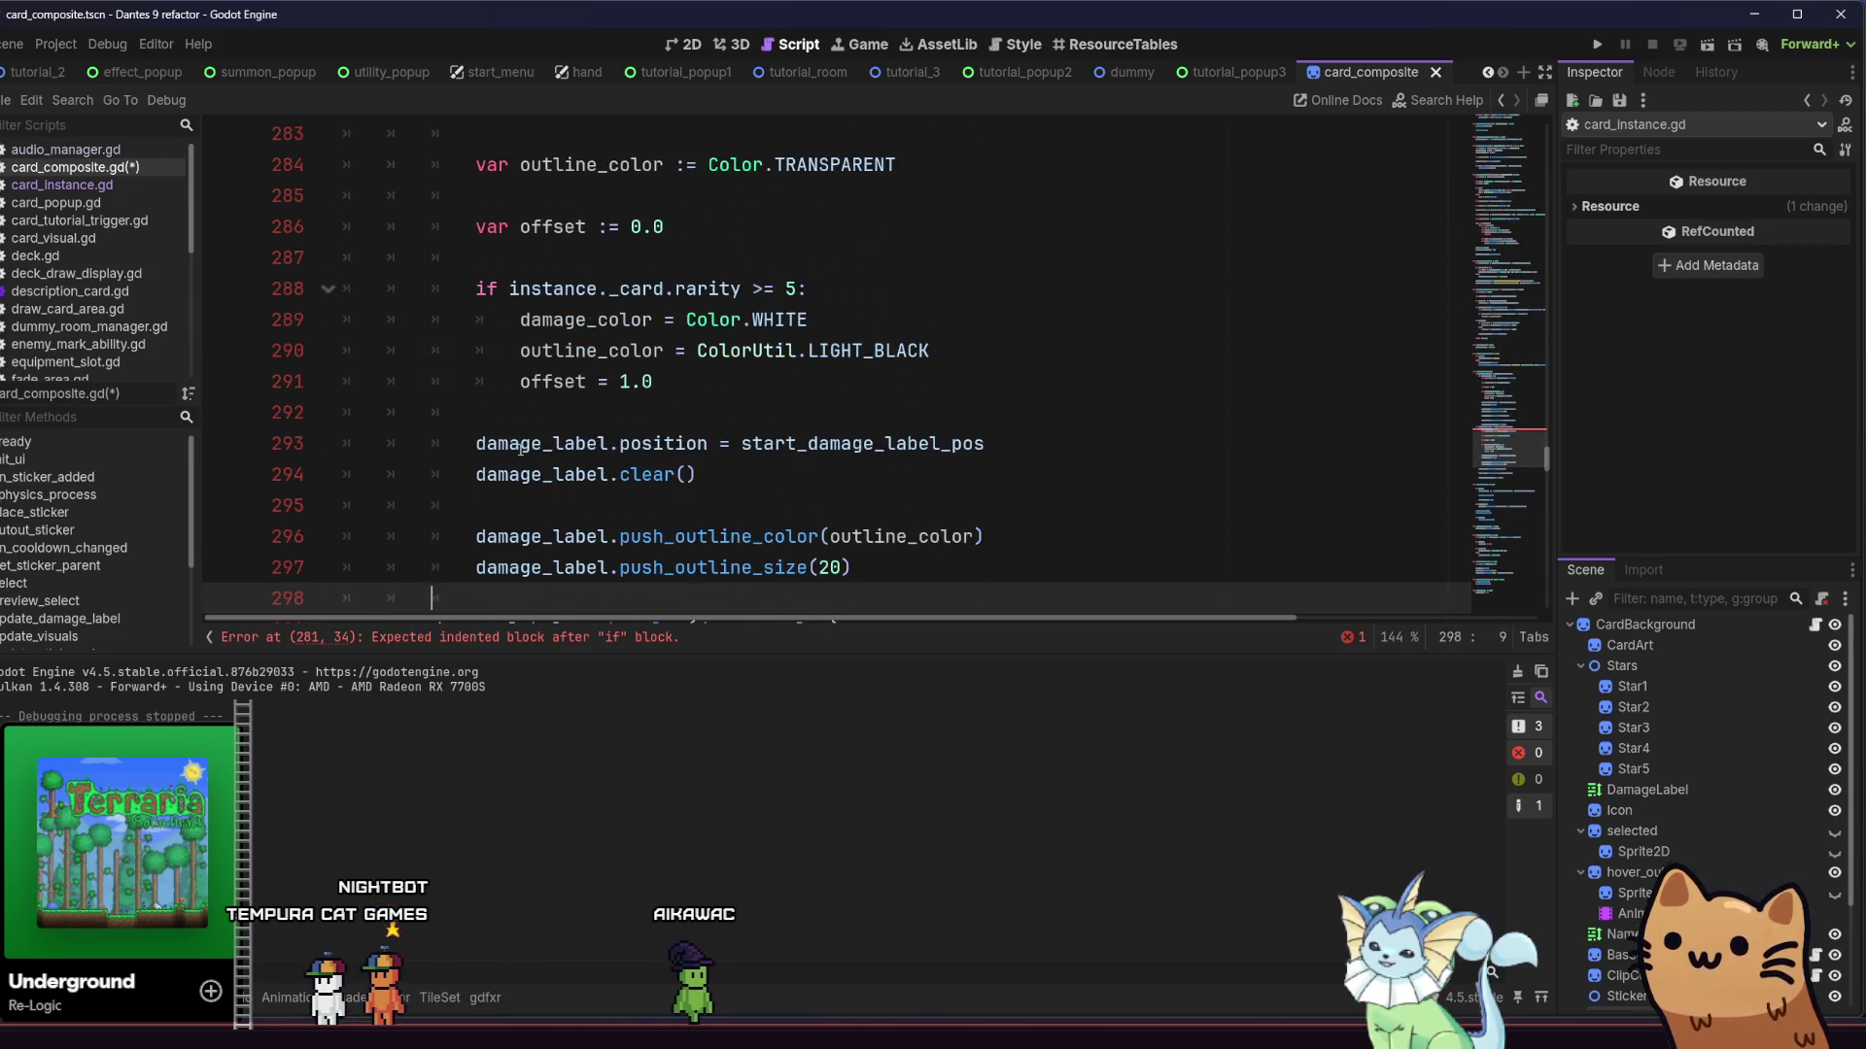
pyautogui.press('Down')
pyautogui.press('Down')
pyautogui.press('Tab')
pyautogui.press('Down')
pyautogui.press('Down')
pyautogui.press('Tab')
pyautogui.press('Down')
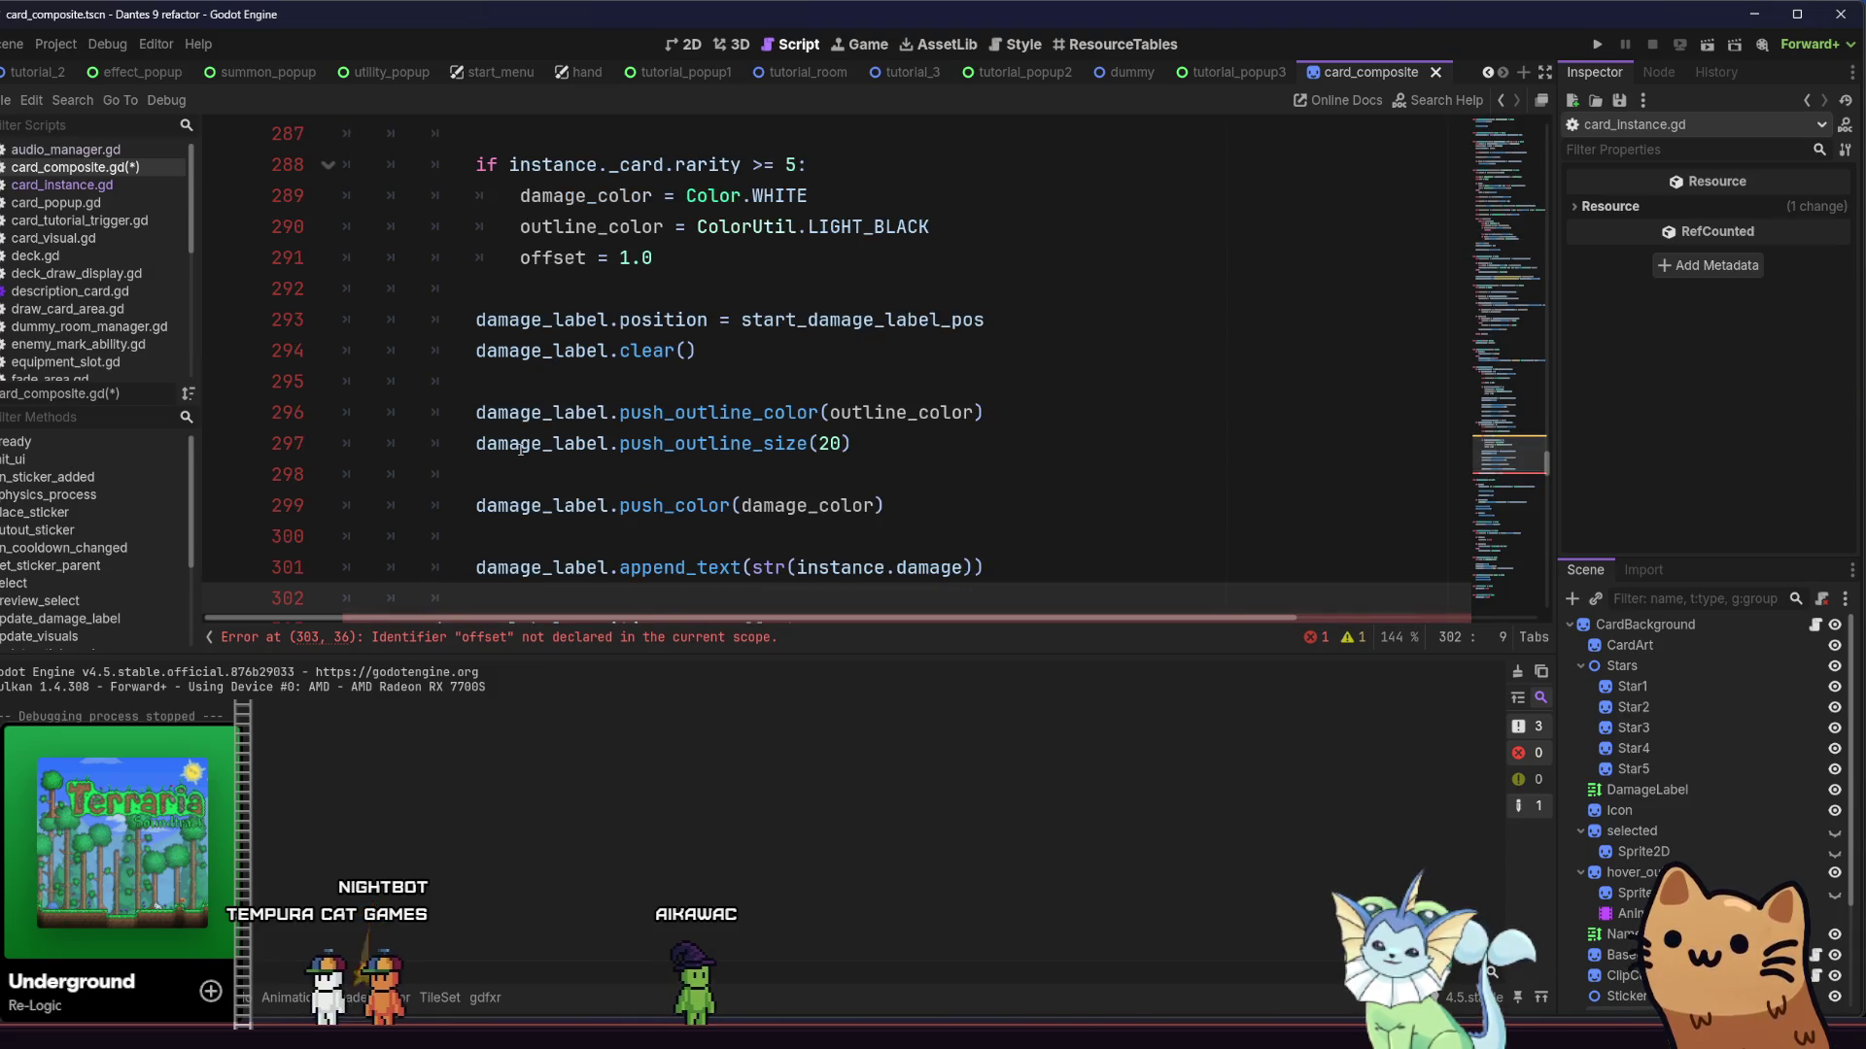
pyautogui.press('Down')
pyautogui.press('Tab')
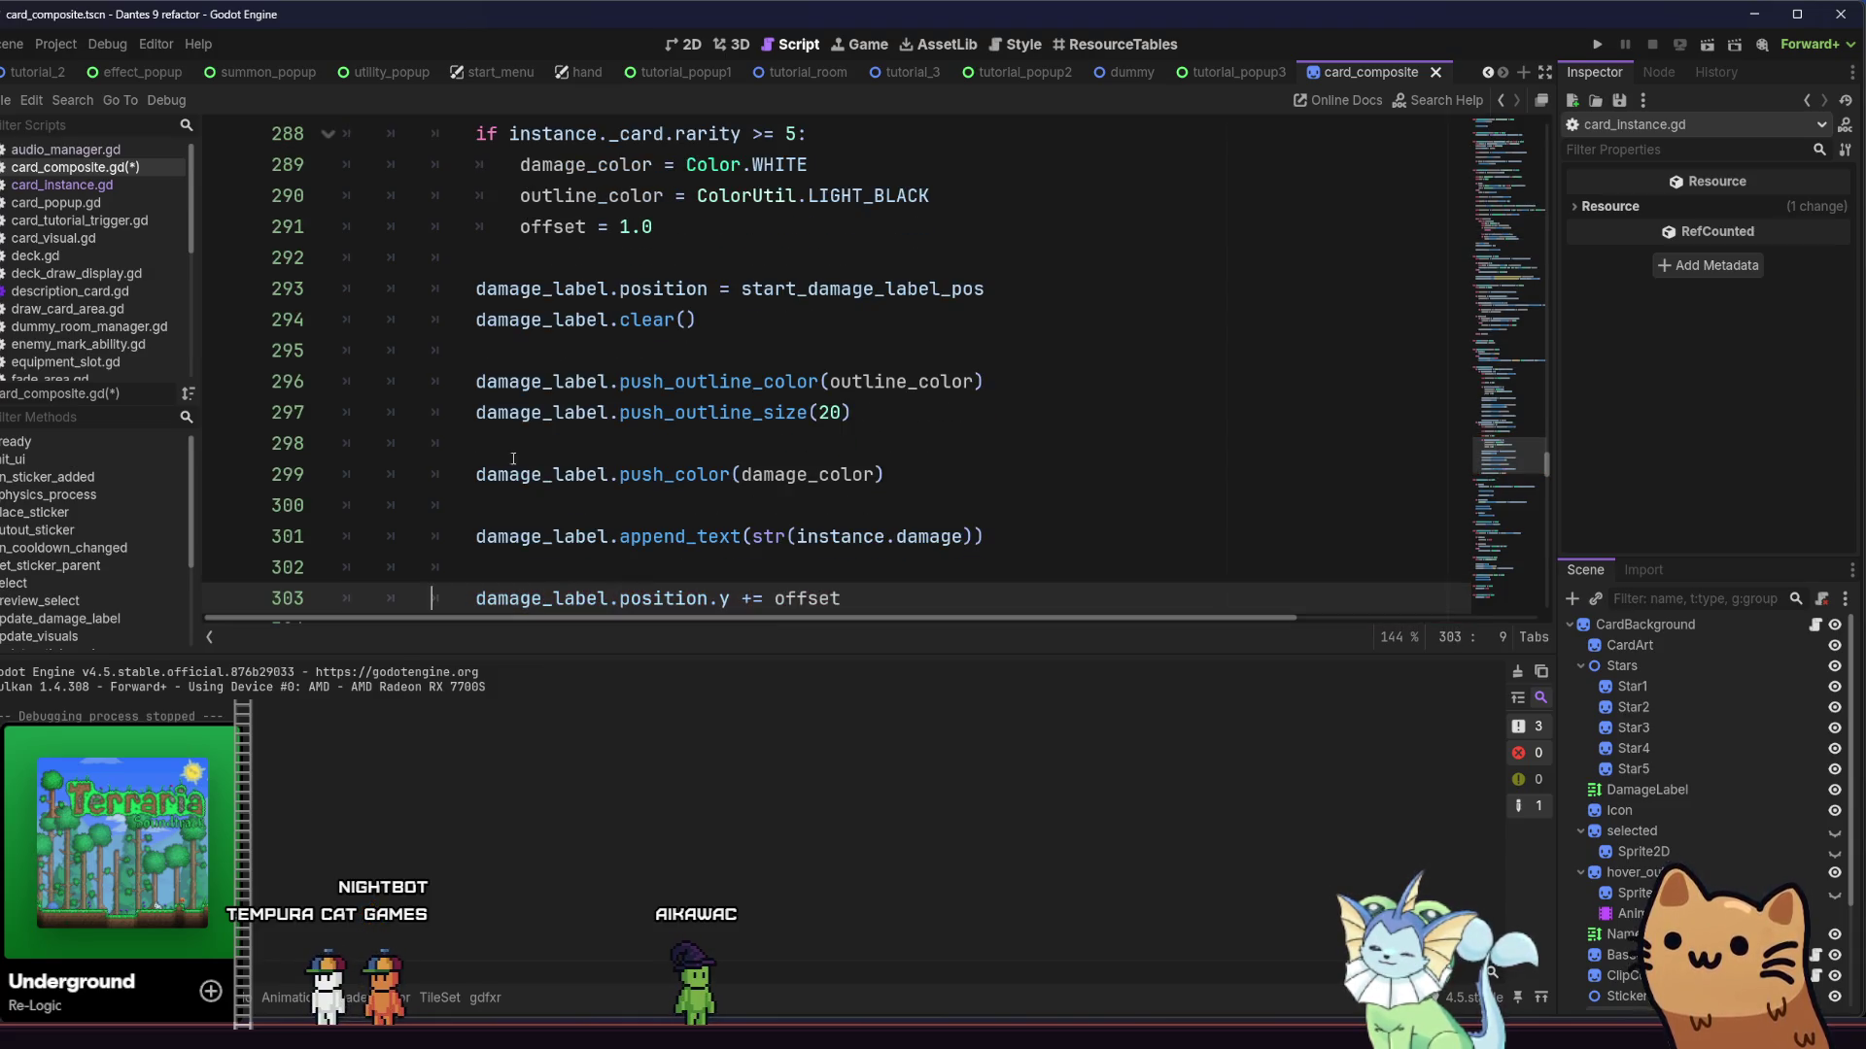
# Change the line 280 type check from EQUIPMENT to Enum.CardType.PASSIVE via autocomplete
pyautogui.scroll(-3, 513, 457)
pyautogui.scroll(10, 513, 458)
pyautogui.scroll(-1, 685, 487)
pyautogui.click(685, 487)
pyautogui.doubleClick(864, 445)
pyautogui.write('M:')
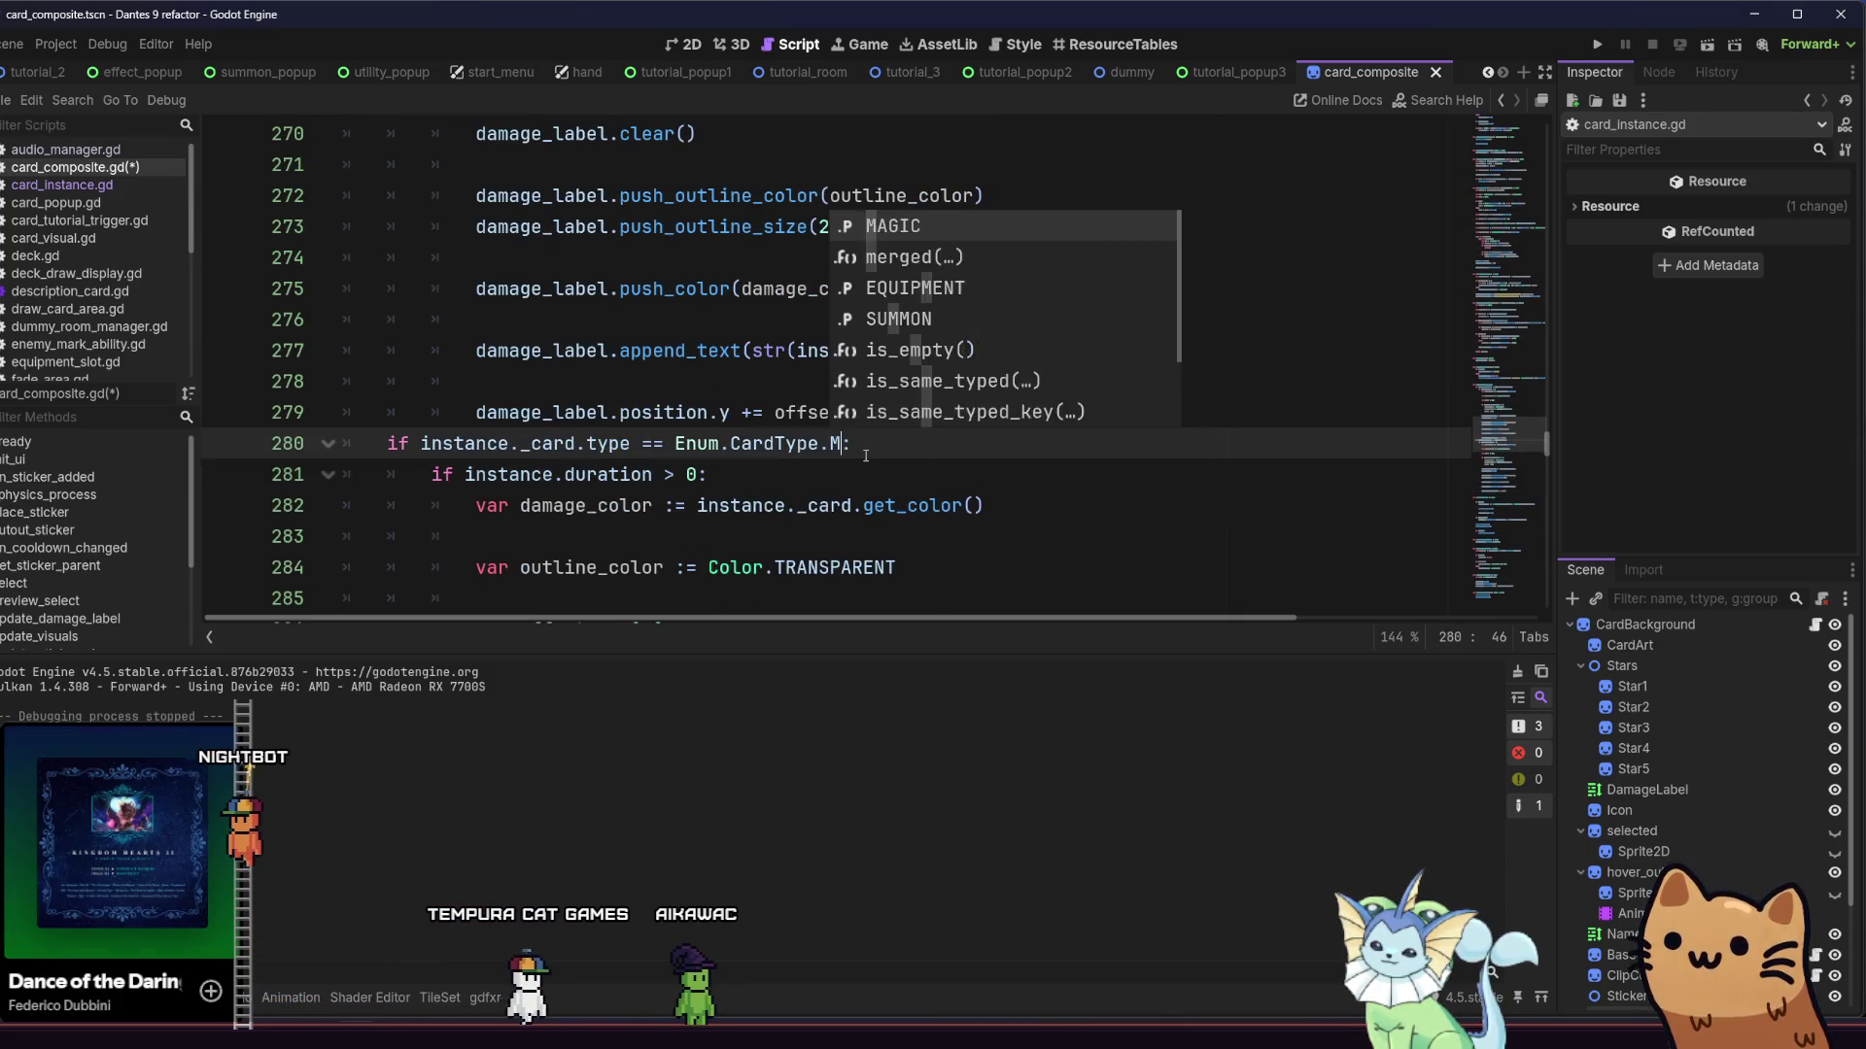
pyautogui.press('BackSpace')
pyautogui.write('P')
pyautogui.press('Return')
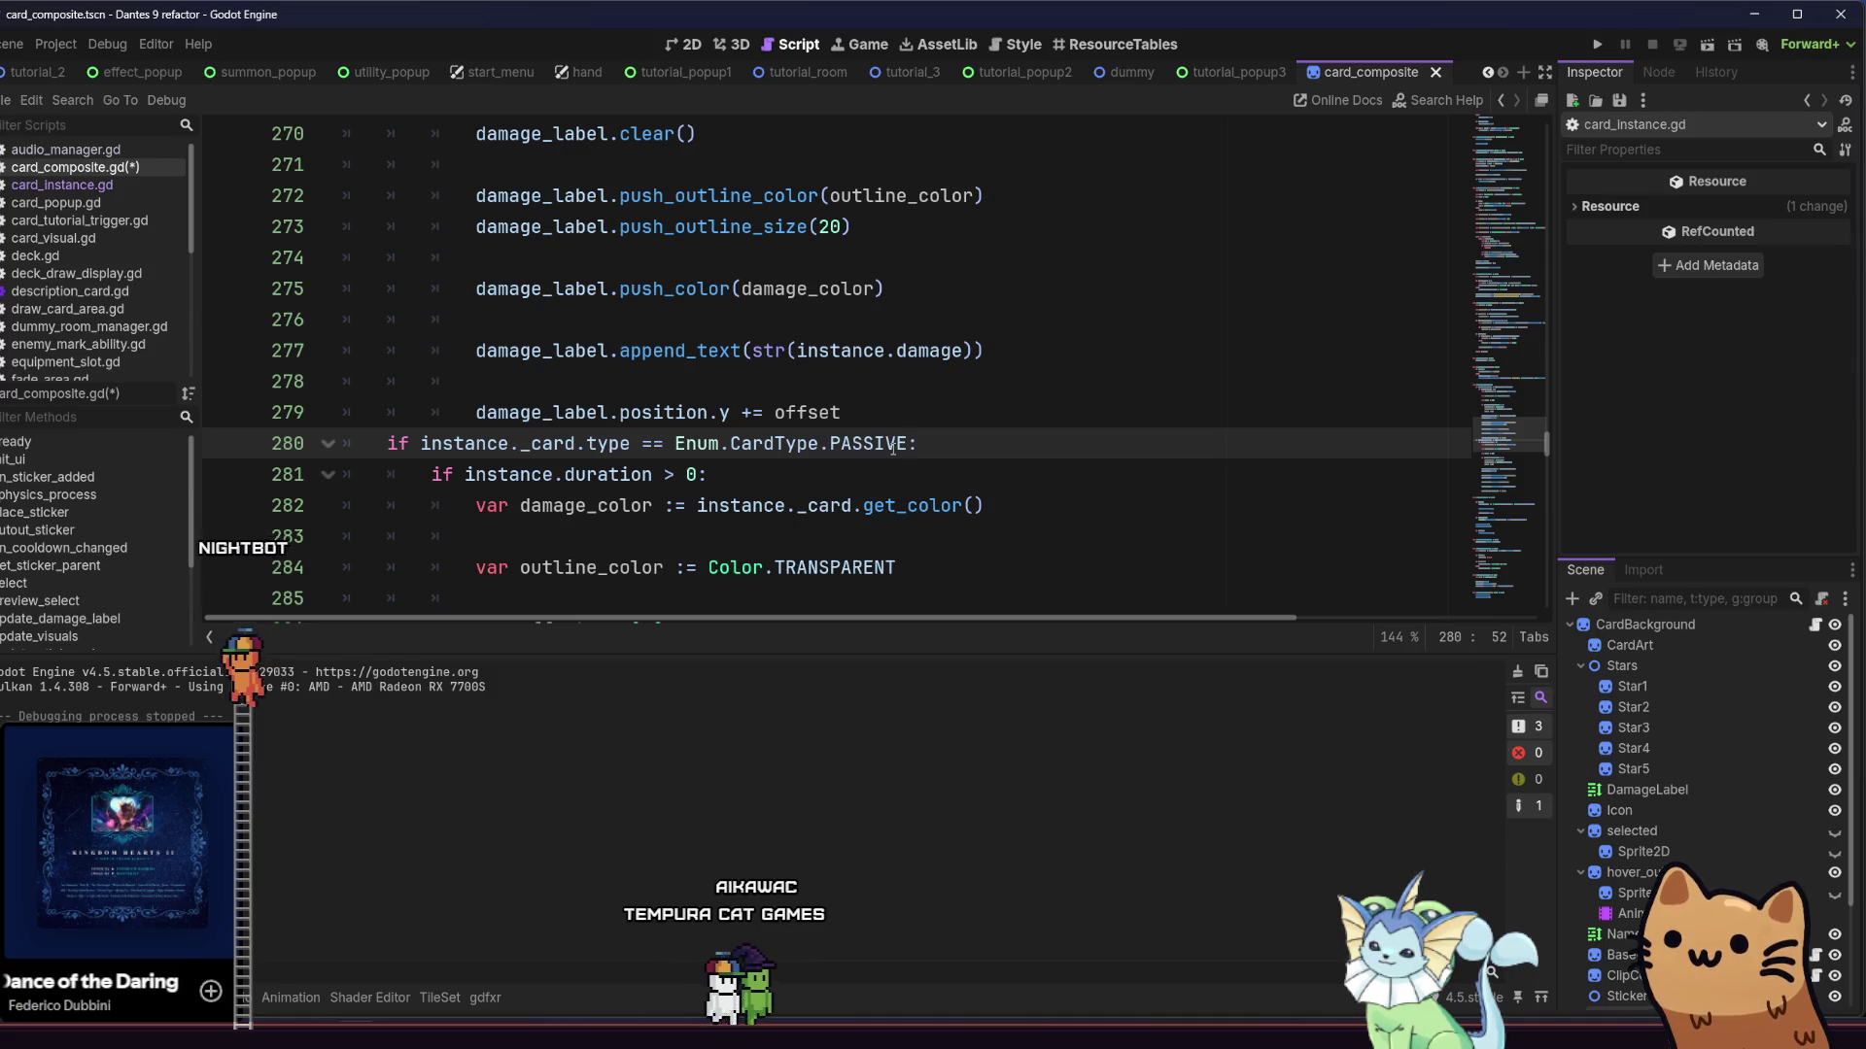
# Review the duration block beneath the PASSIVE check, closing the clear() documentation popup
pyautogui.scroll(-1, 893, 448)
pyautogui.click(895, 472)
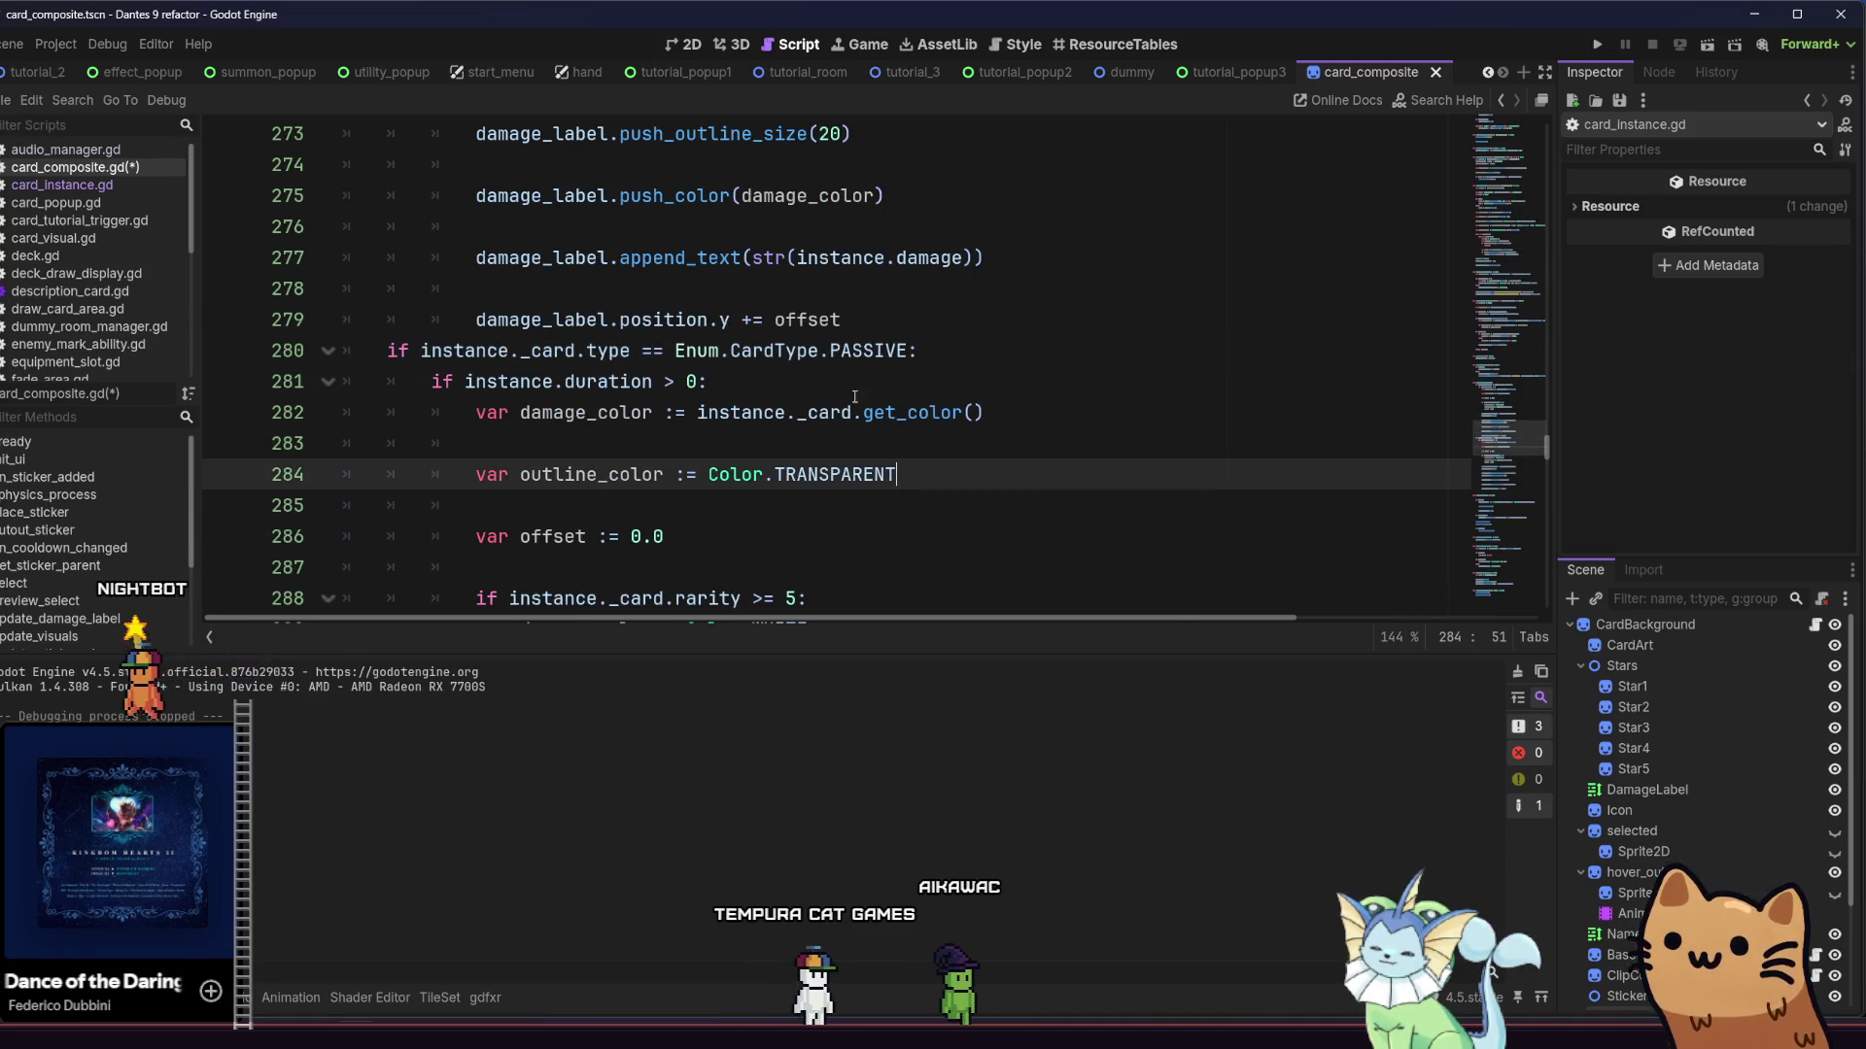
pyautogui.scroll(-1, 844, 388)
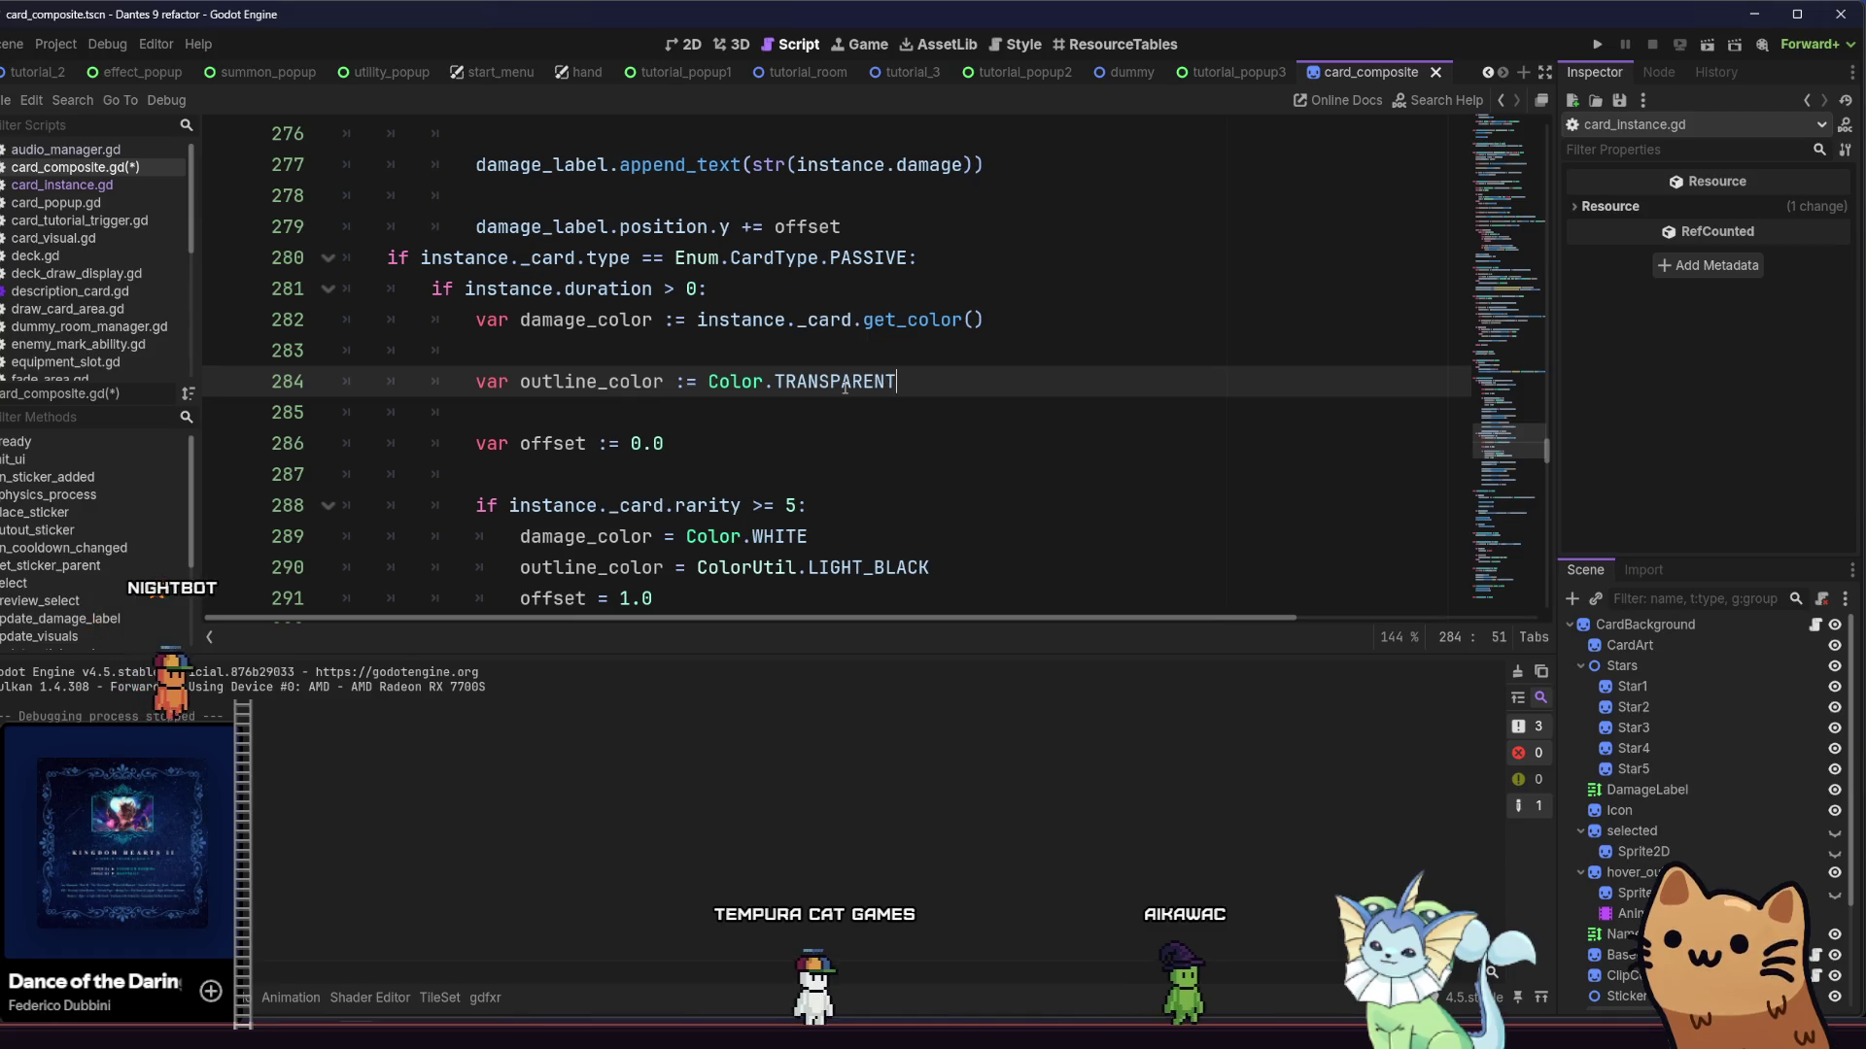
pyautogui.scroll(-1, 802, 389)
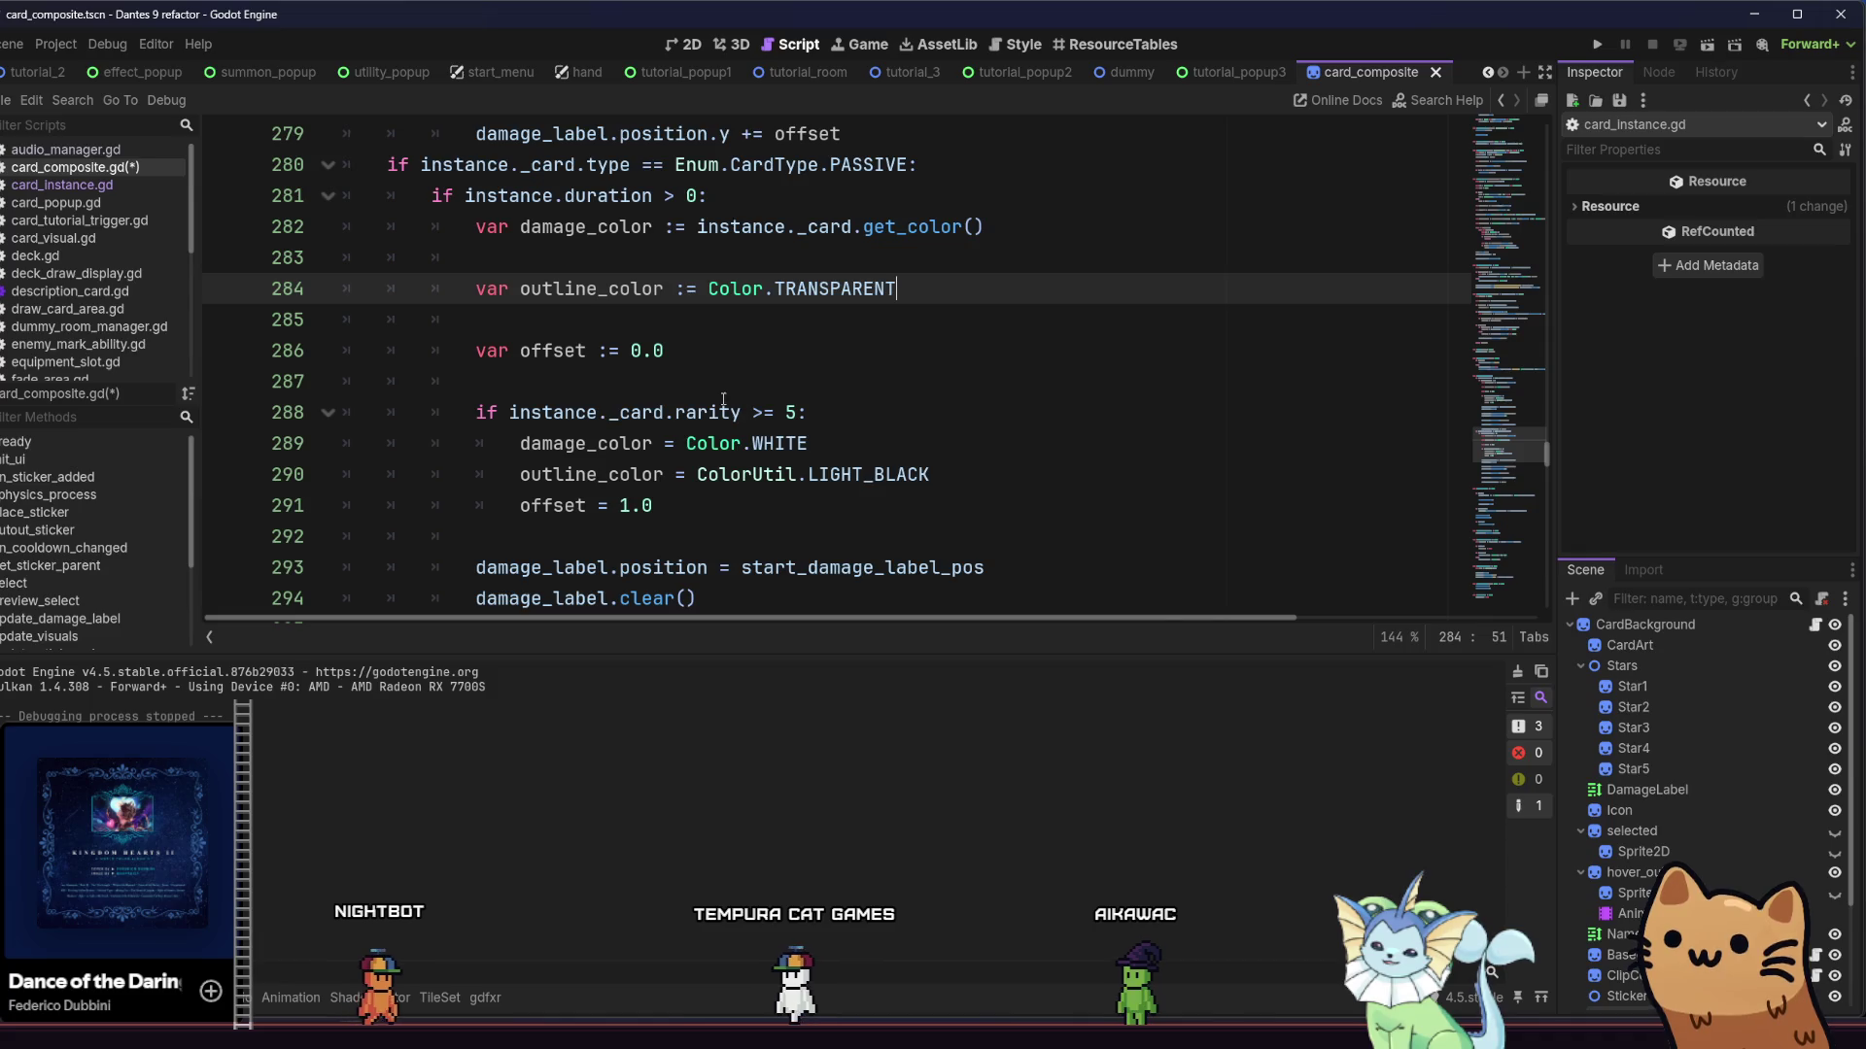
pyautogui.scroll(-1, 723, 399)
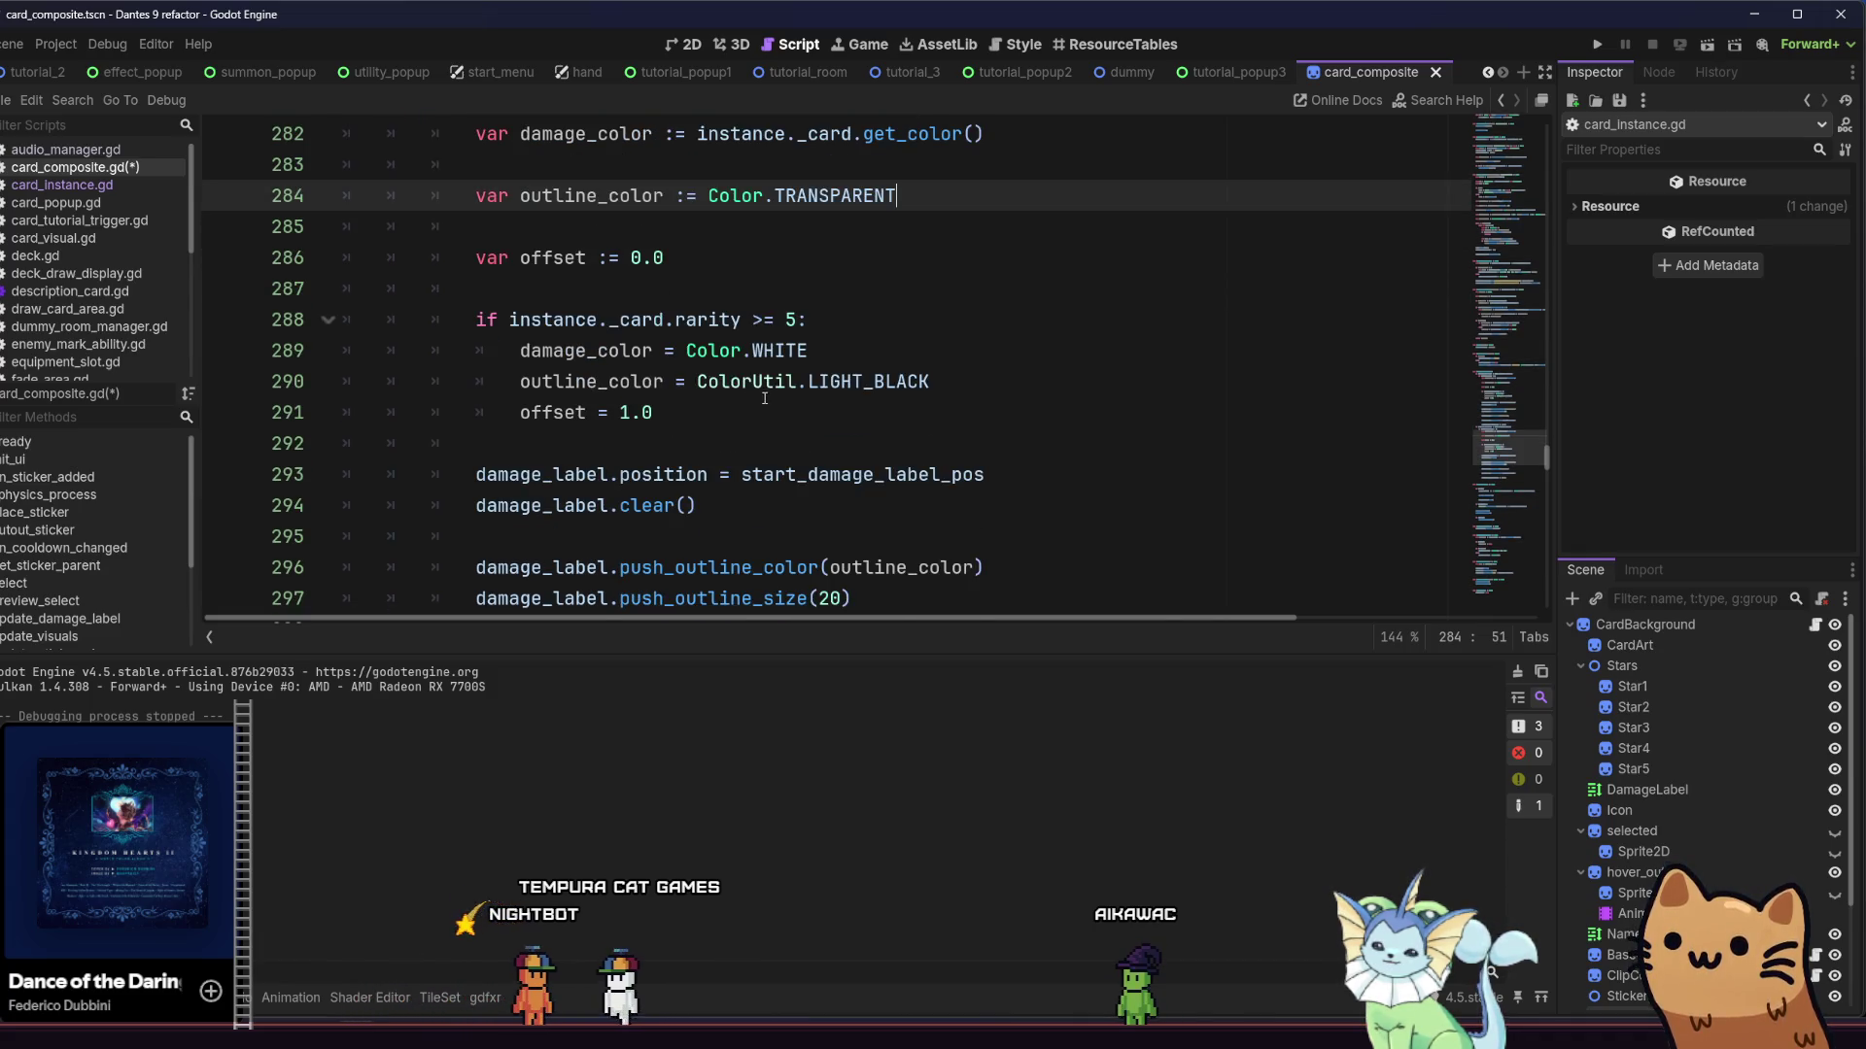
pyautogui.scroll(-1, 795, 406)
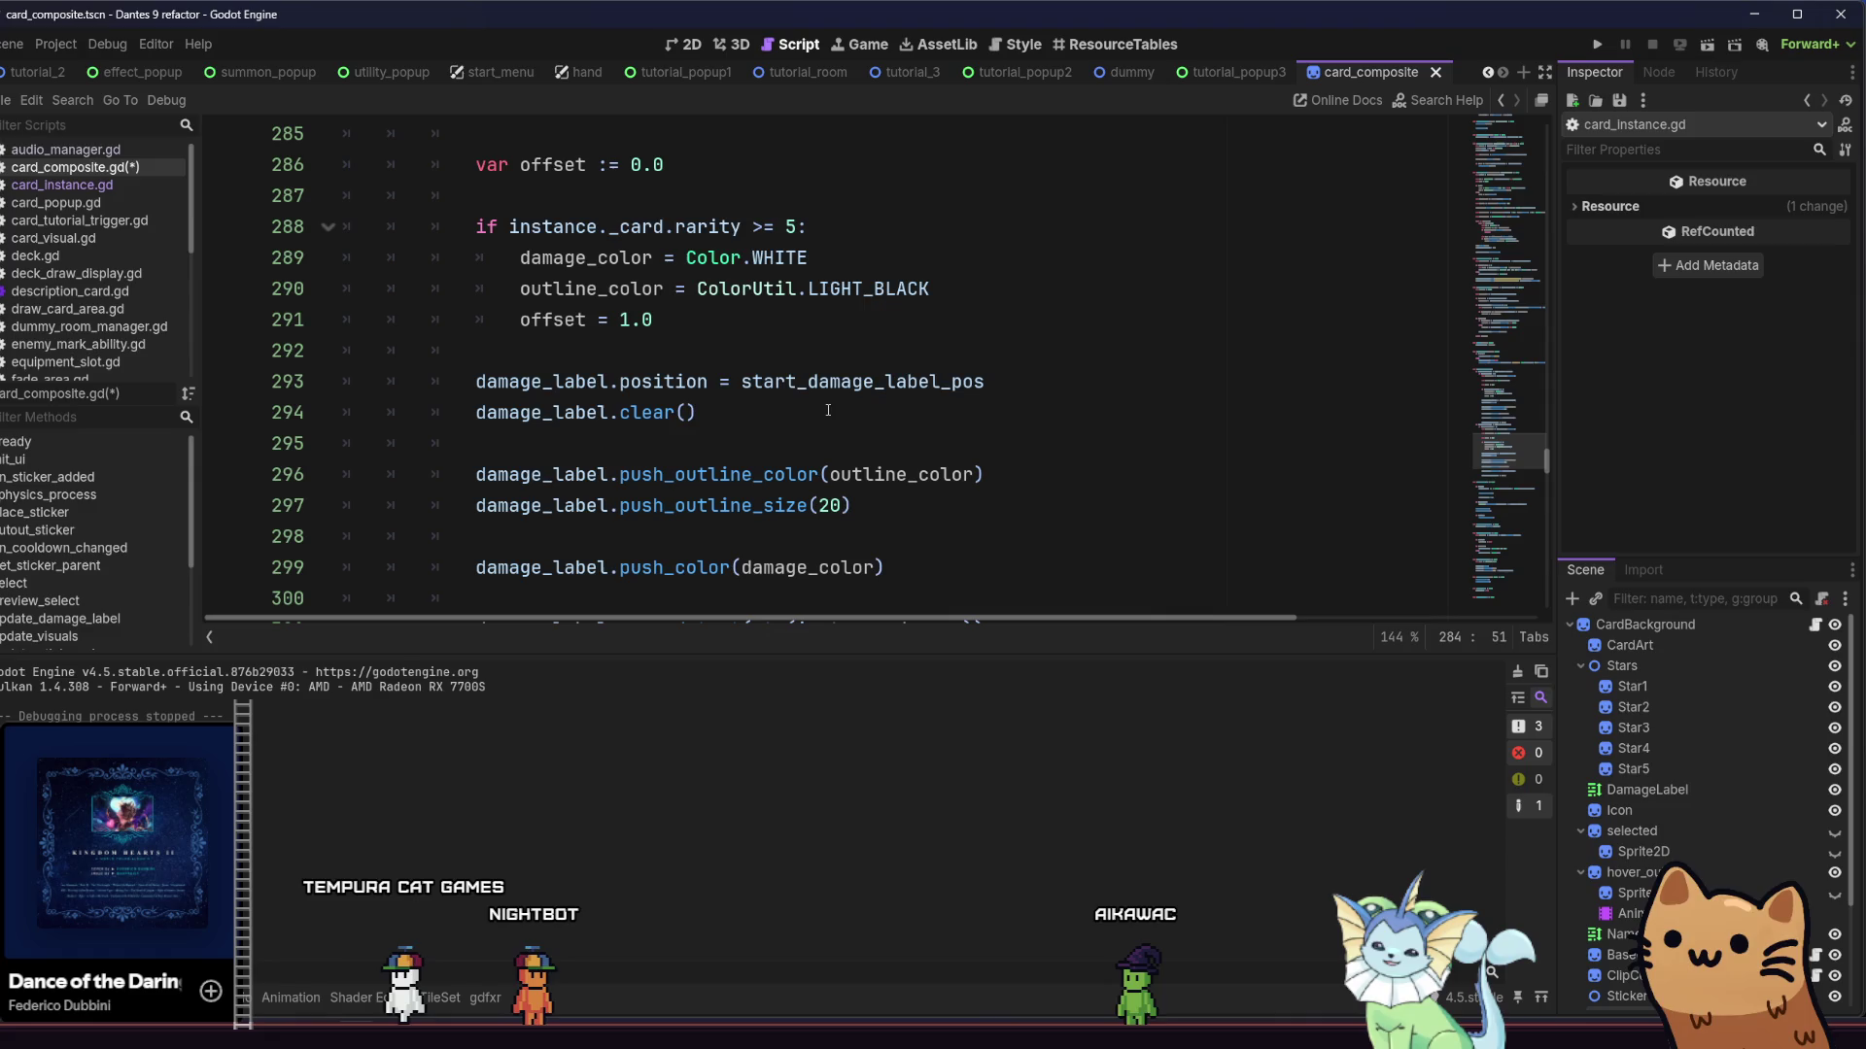
pyautogui.scroll(-1, 819, 369)
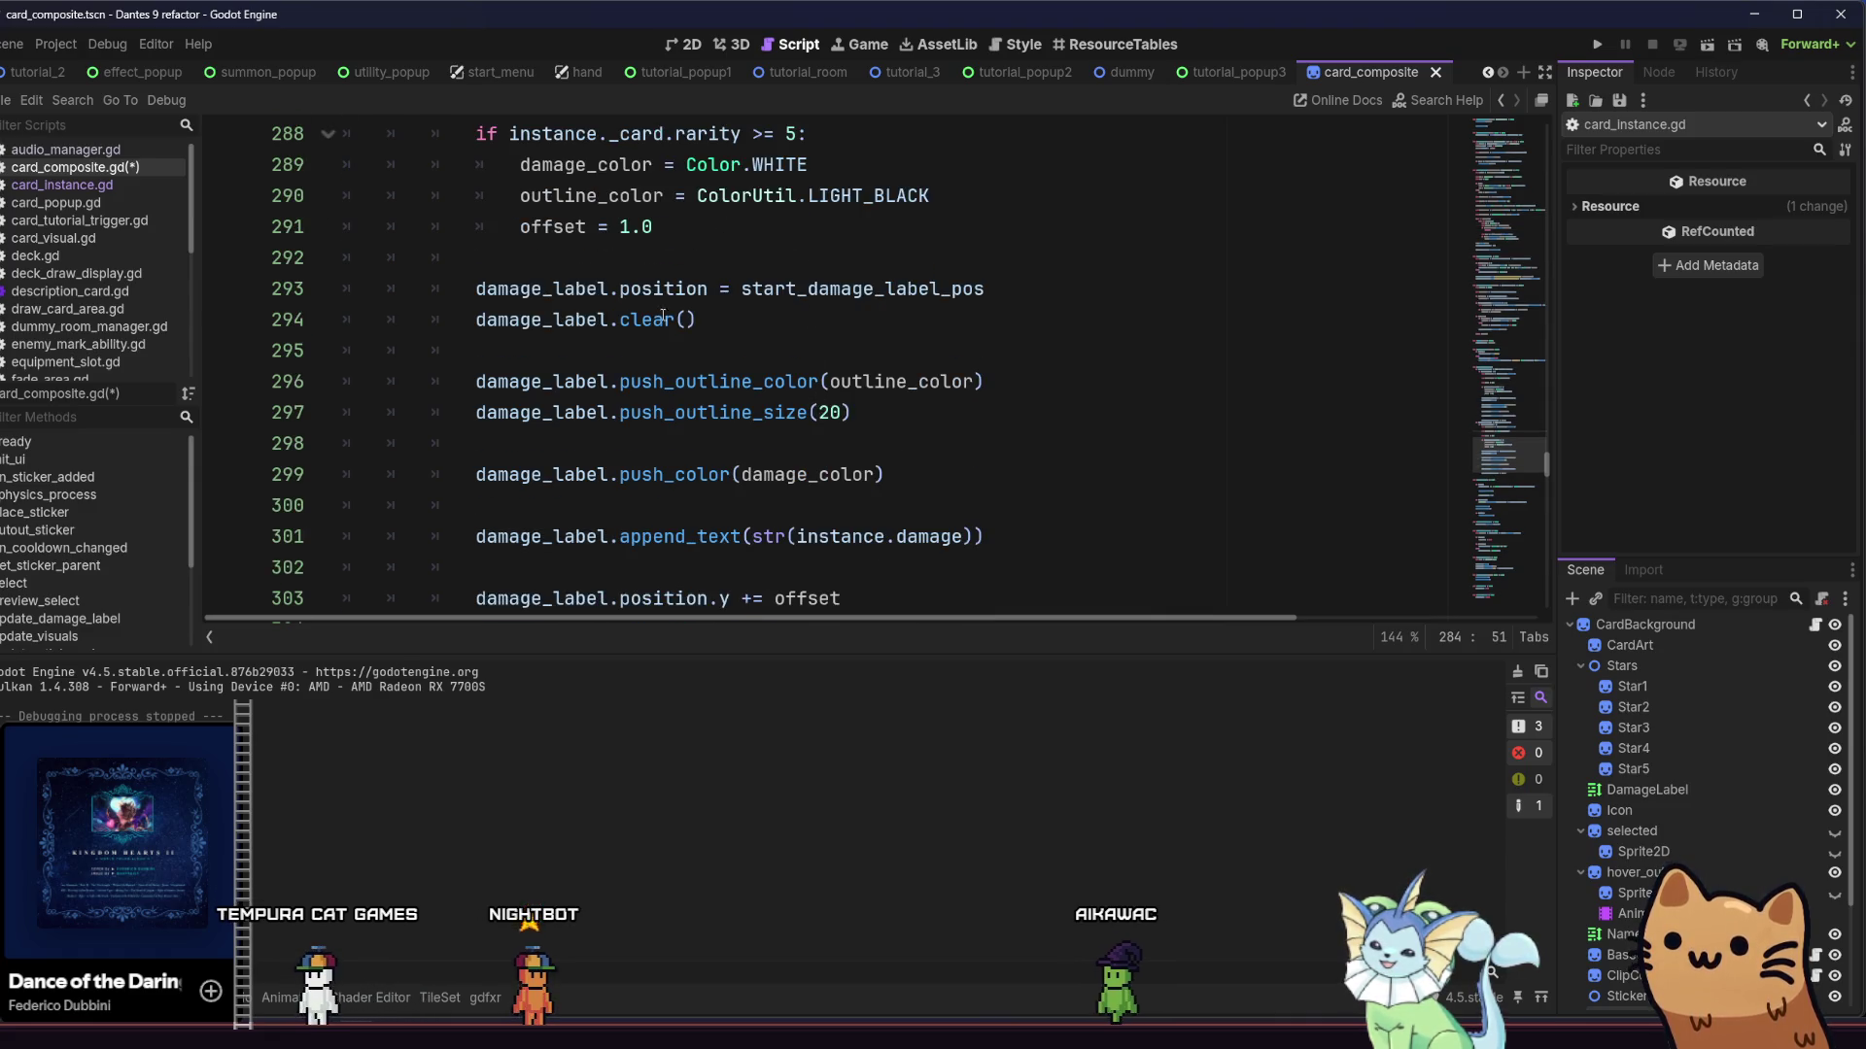
pyautogui.moveTo(654, 322)
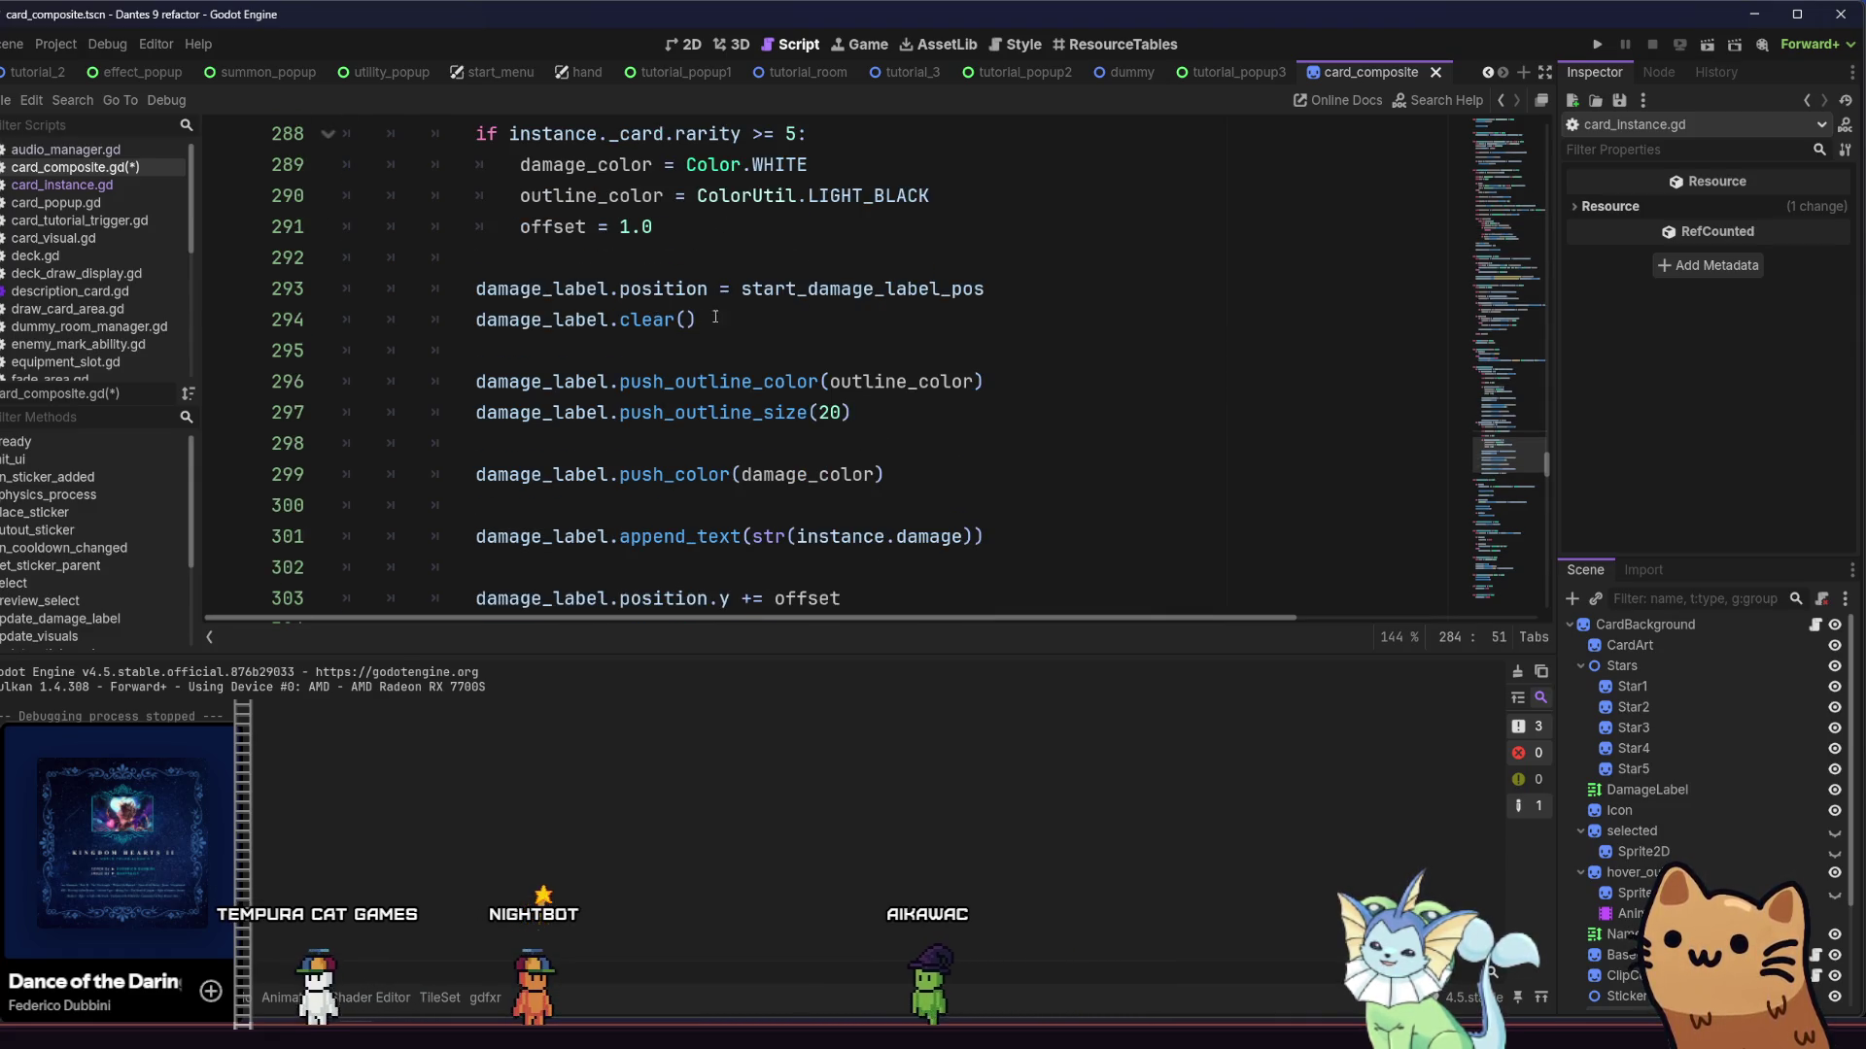
pyautogui.click(650, 412)
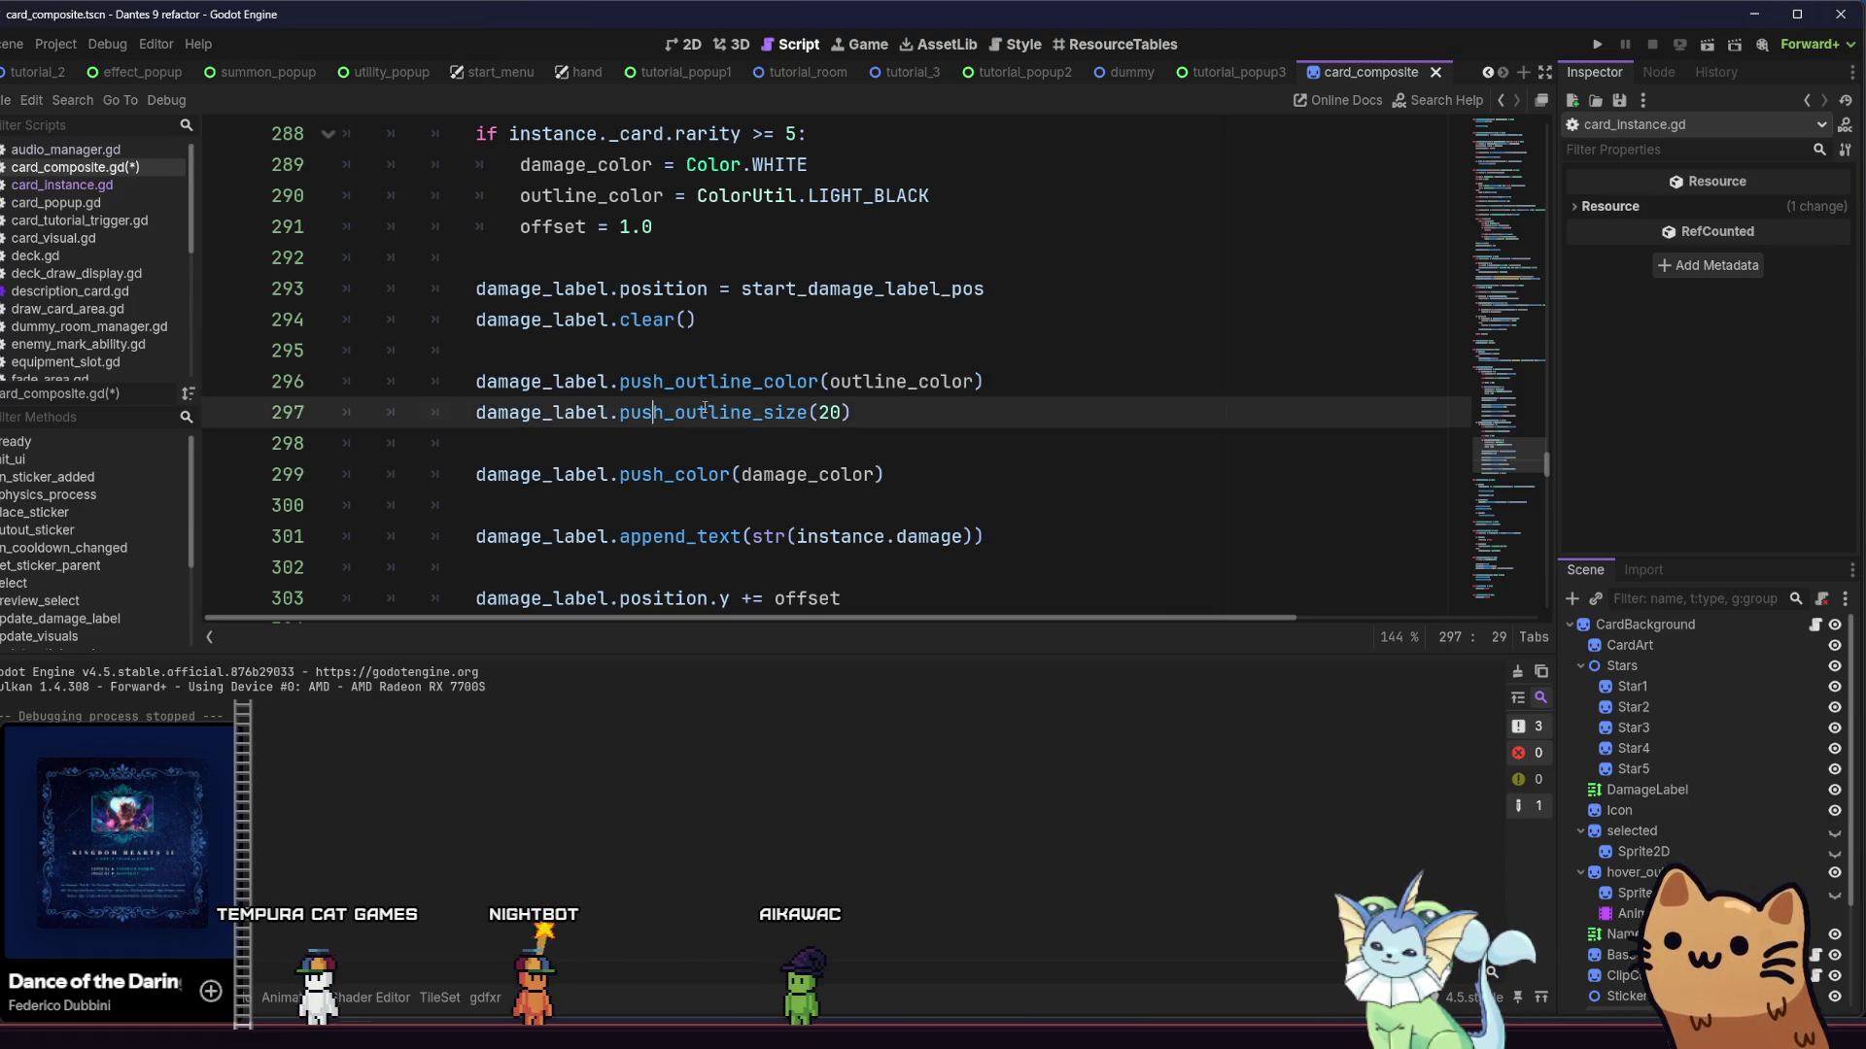
# Rename damage_color to duration_color on lines 299, 282 and 289
pyautogui.scroll(-1, 936, 416)
pyautogui.click(806, 382)
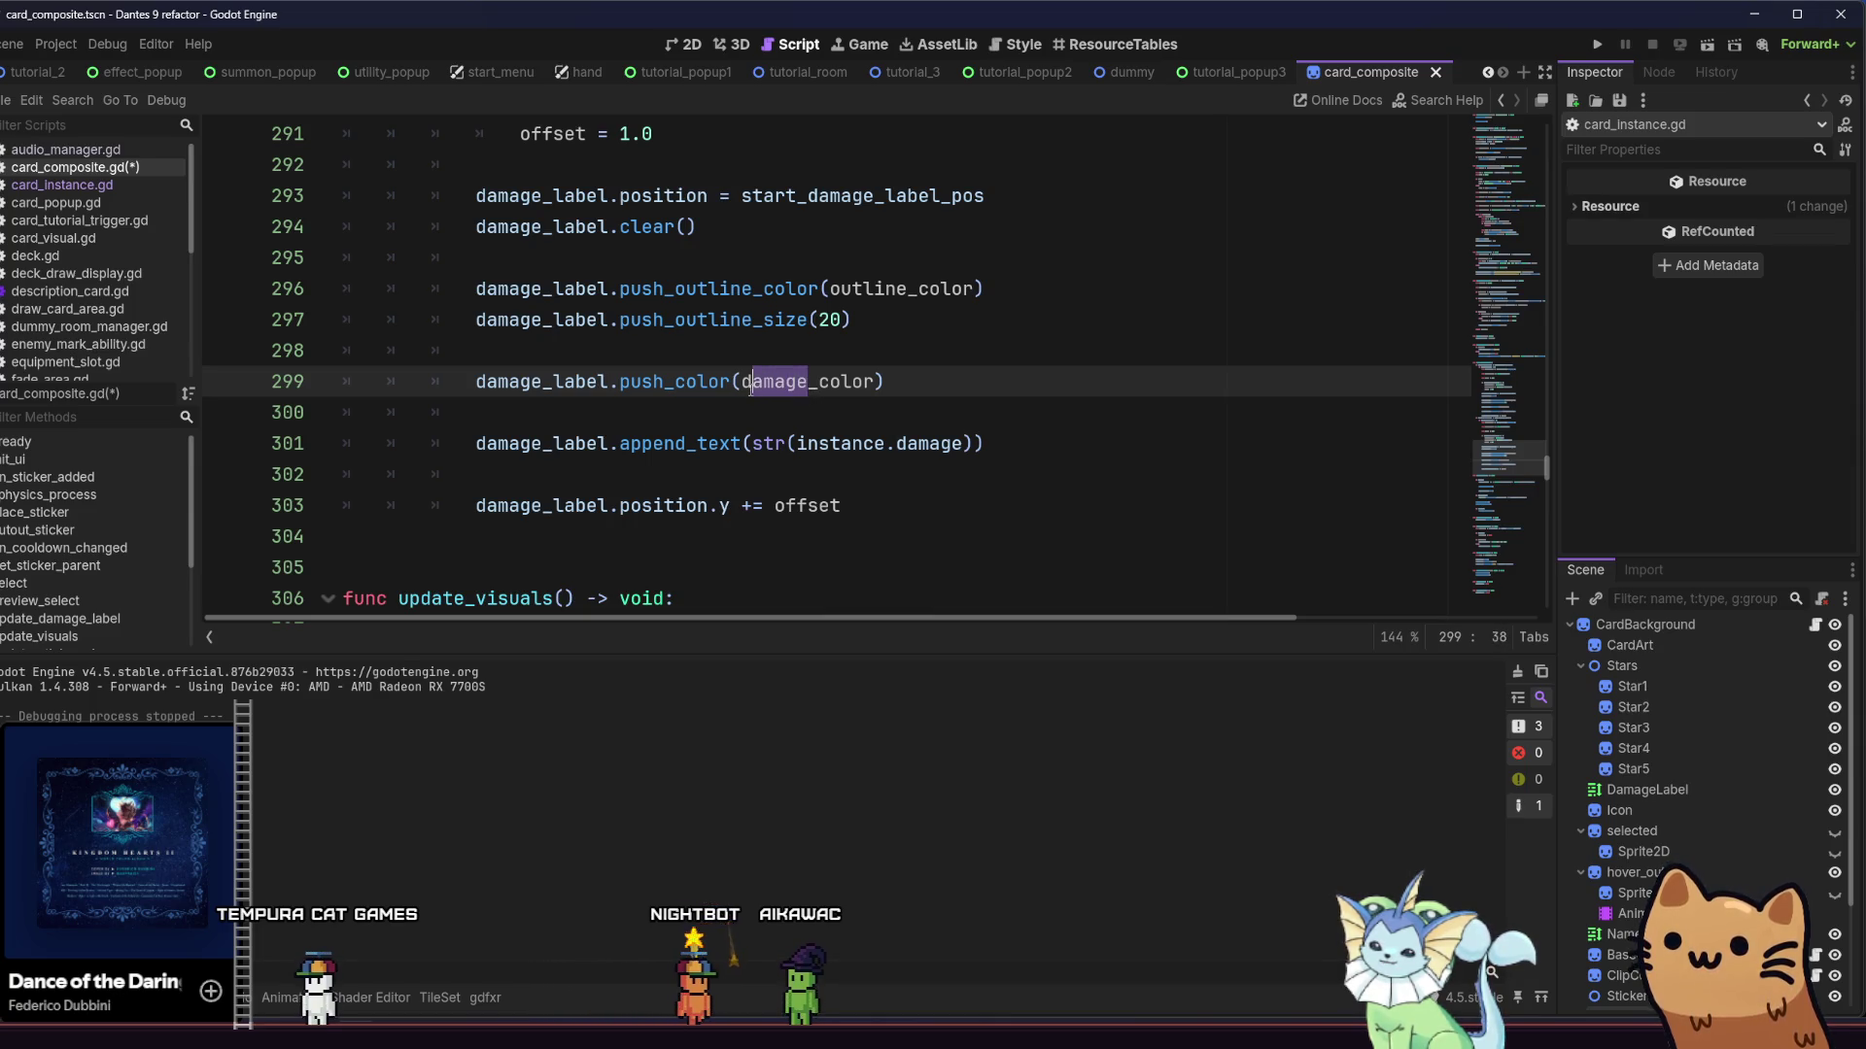
pyautogui.write('uration')
pyautogui.scroll(5, 754, 391)
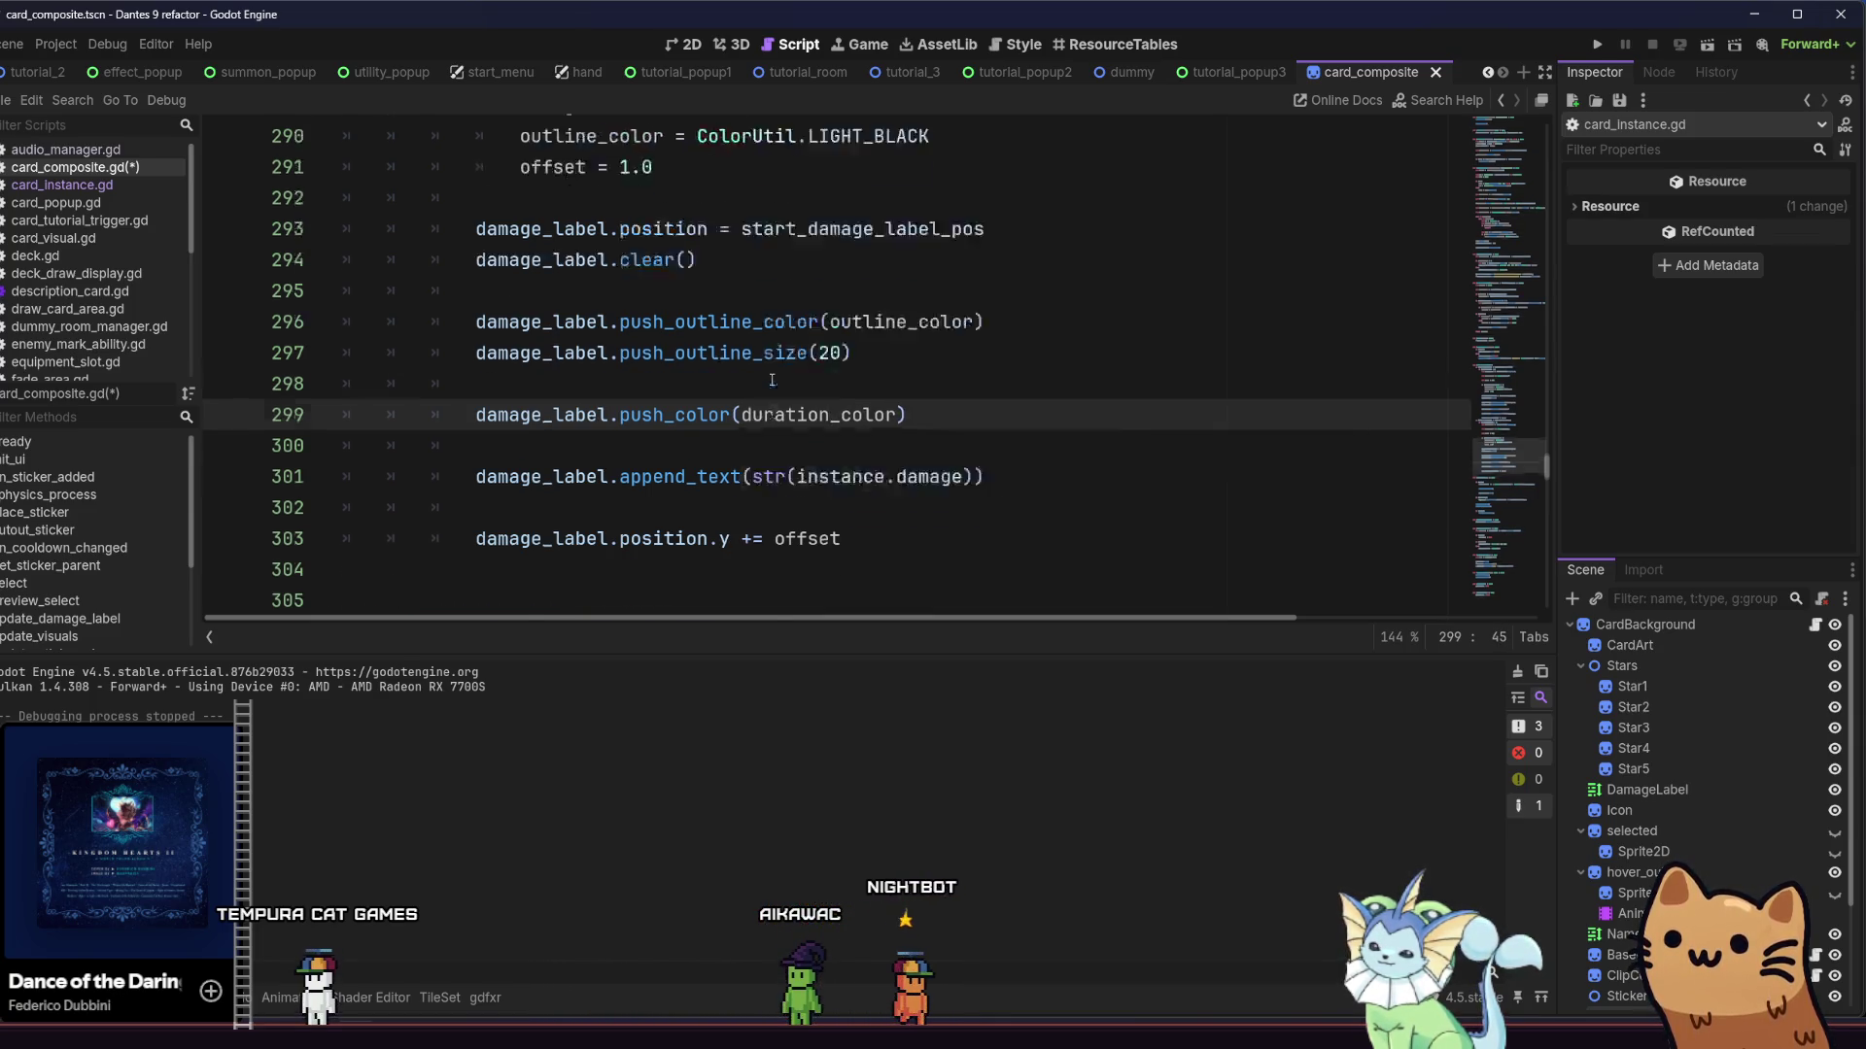
pyautogui.click(580, 331)
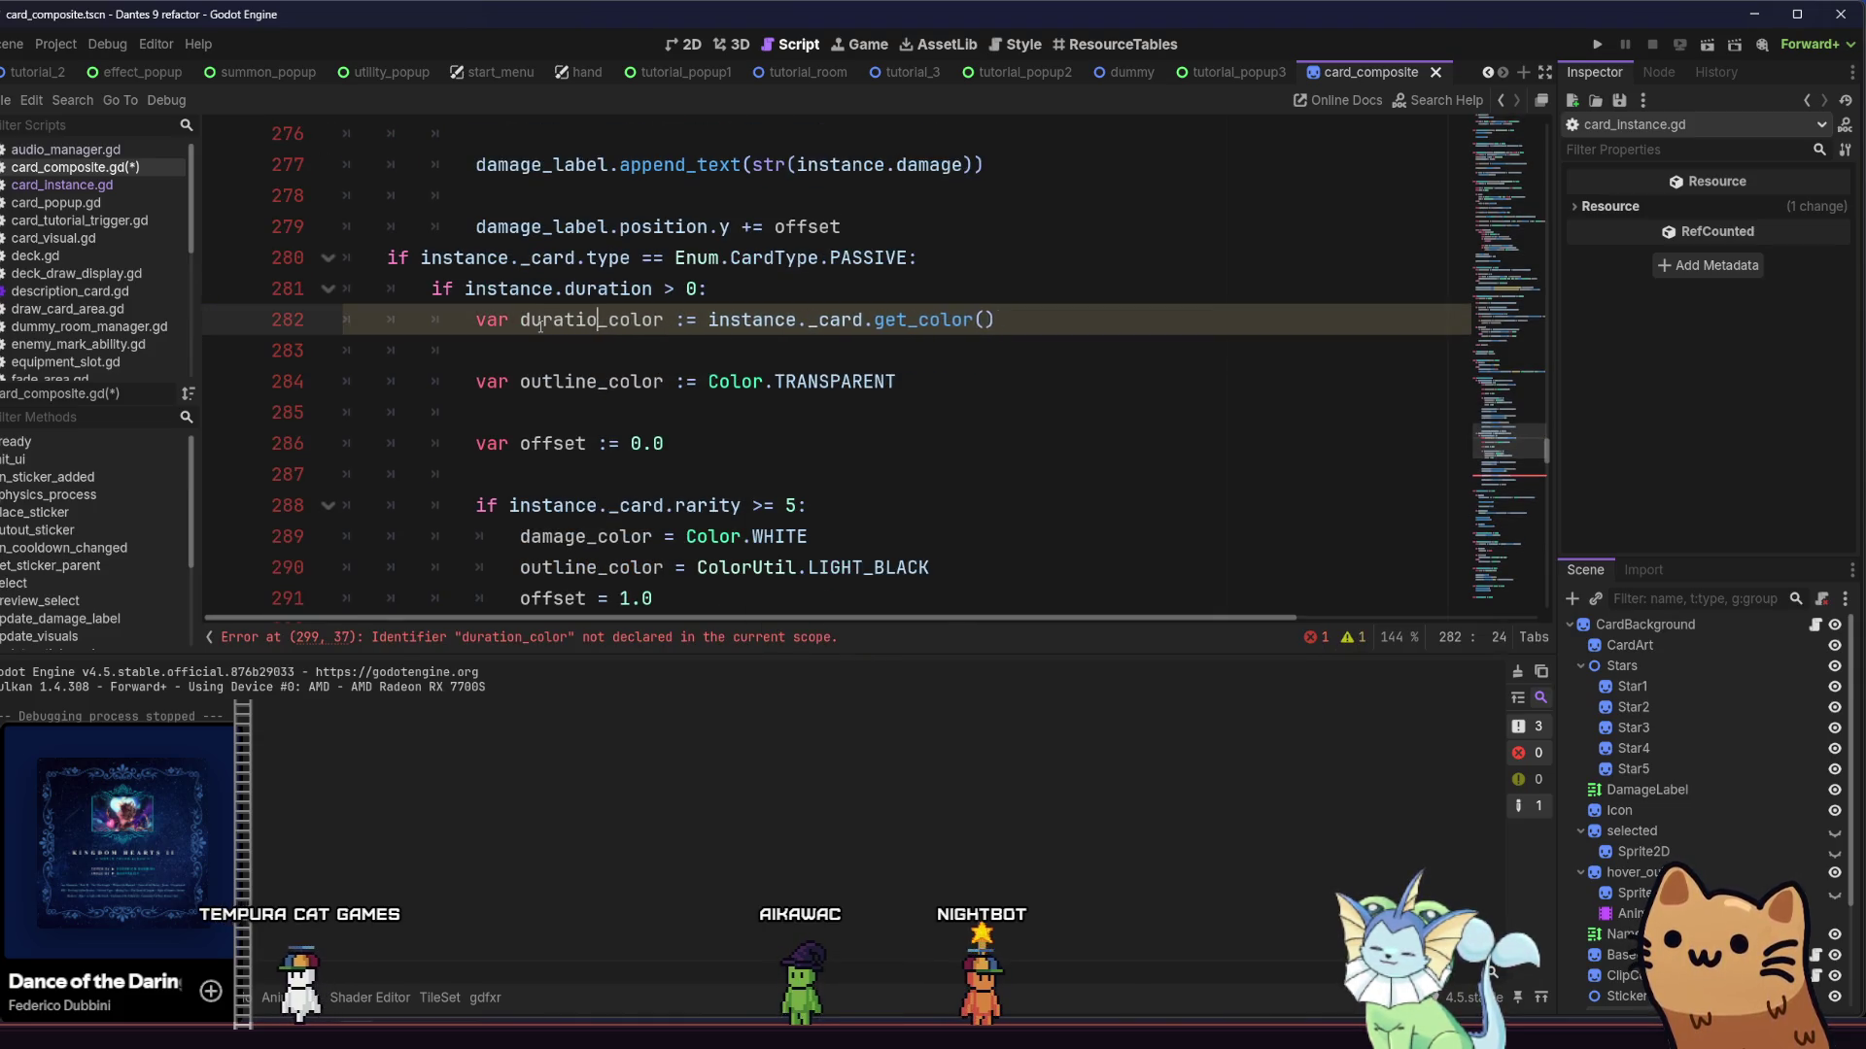
pyautogui.write('n')
pyautogui.click(540, 323)
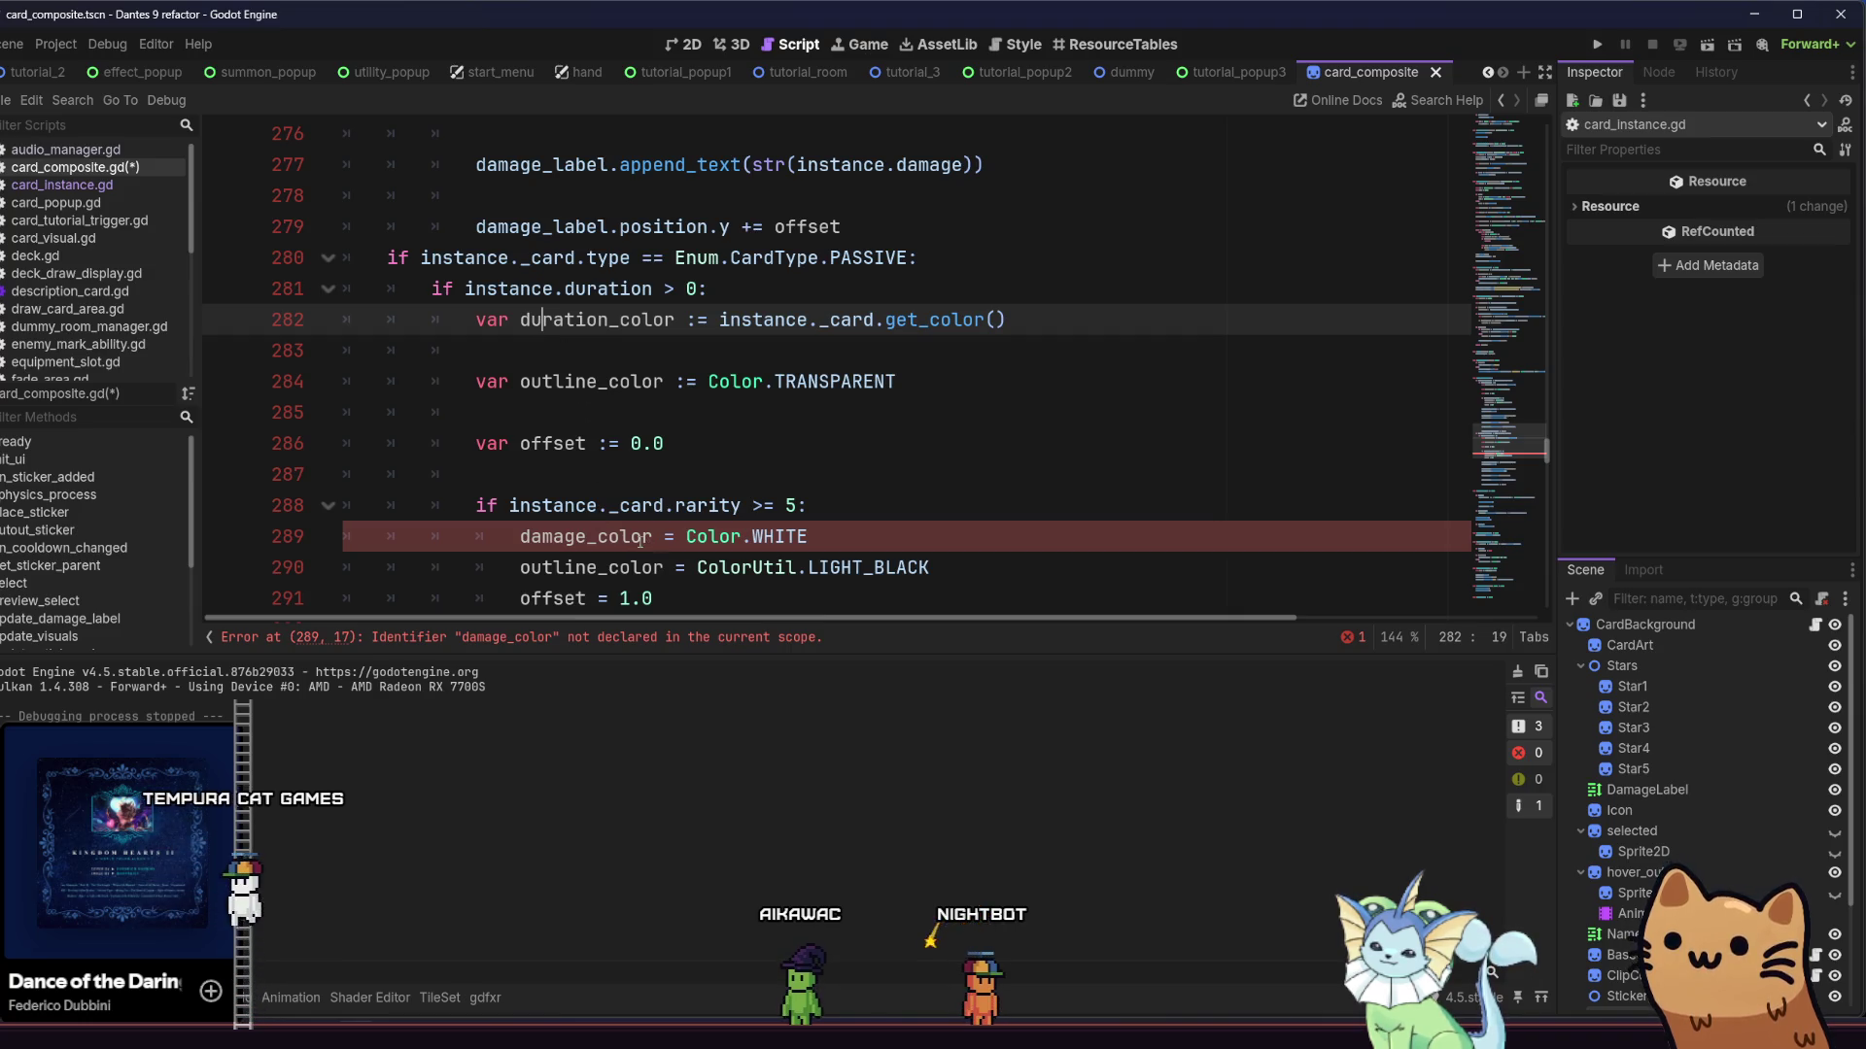
pyautogui.click(580, 537)
pyautogui.moveTo(587, 536); pyautogui.dragTo(521, 537)
pyautogui.write('duration')
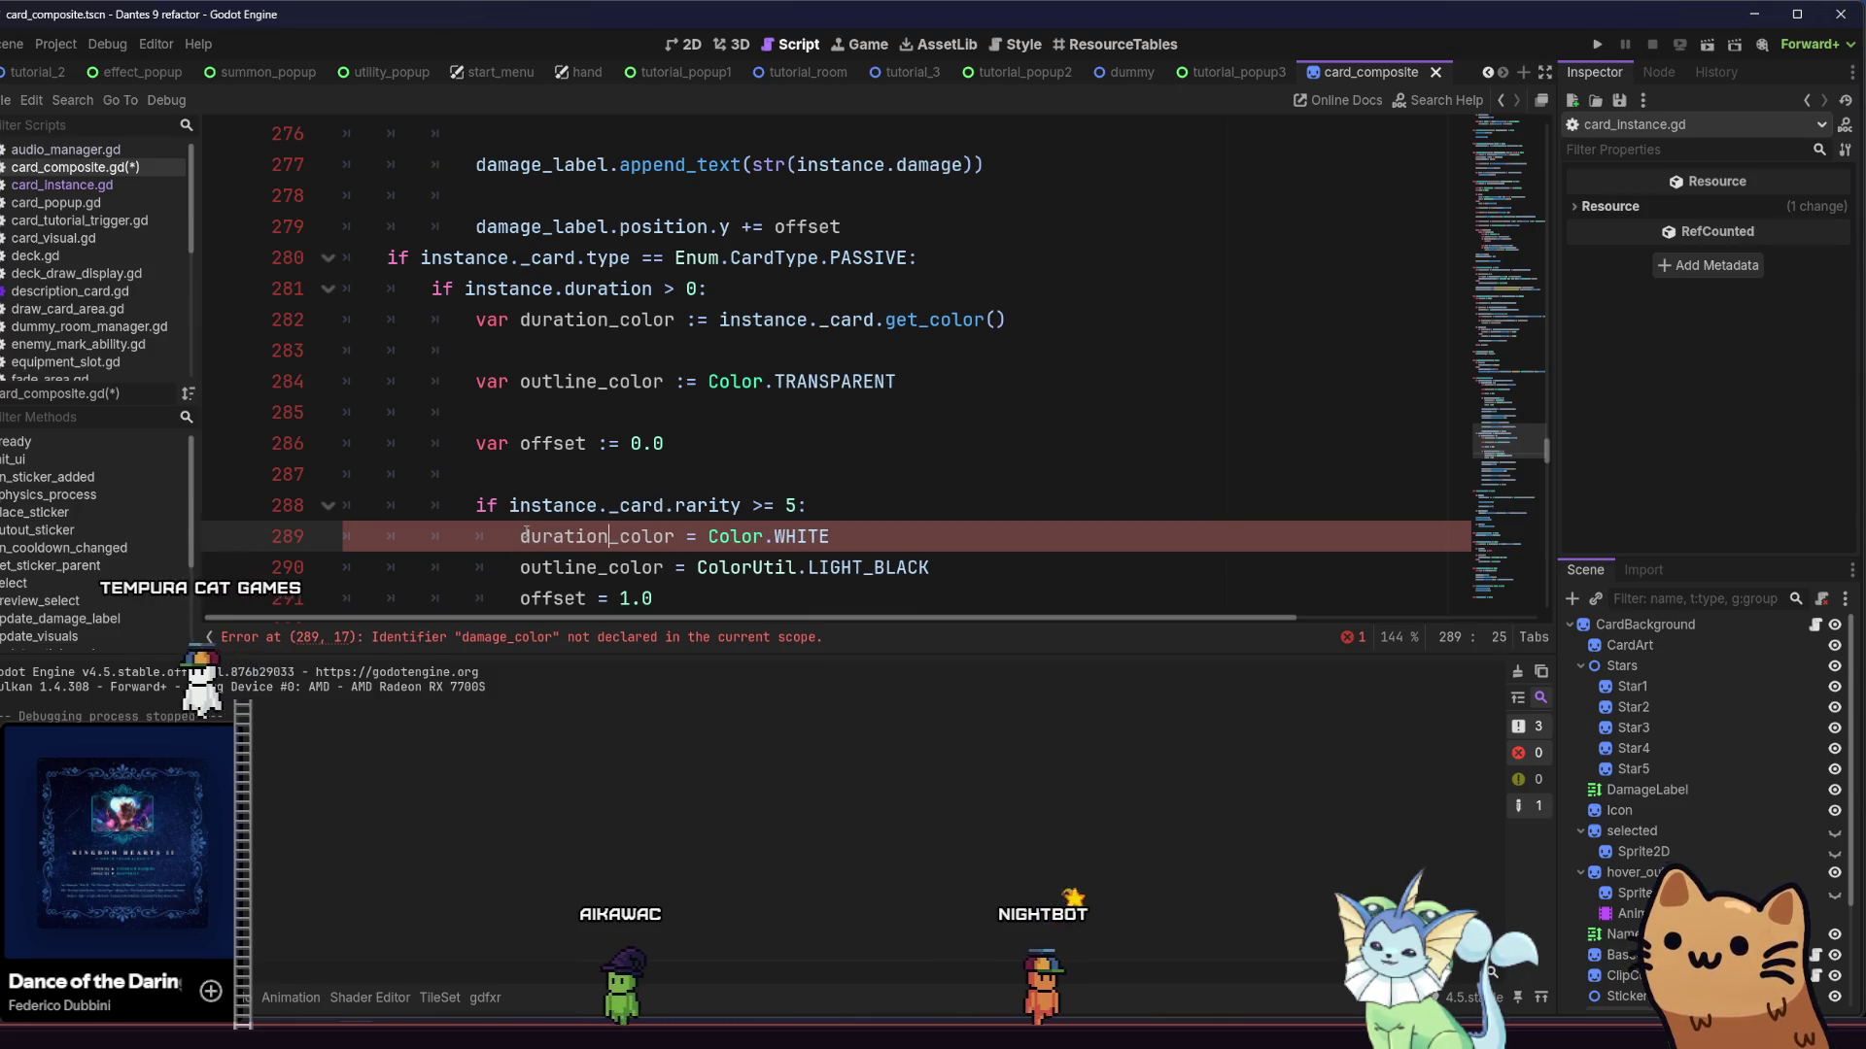
pyautogui.click(565, 537)
# Display instance.duration instead of damage on line 301, save card_composite.gd, and run the game
pyautogui.scroll(-4, 561, 483)
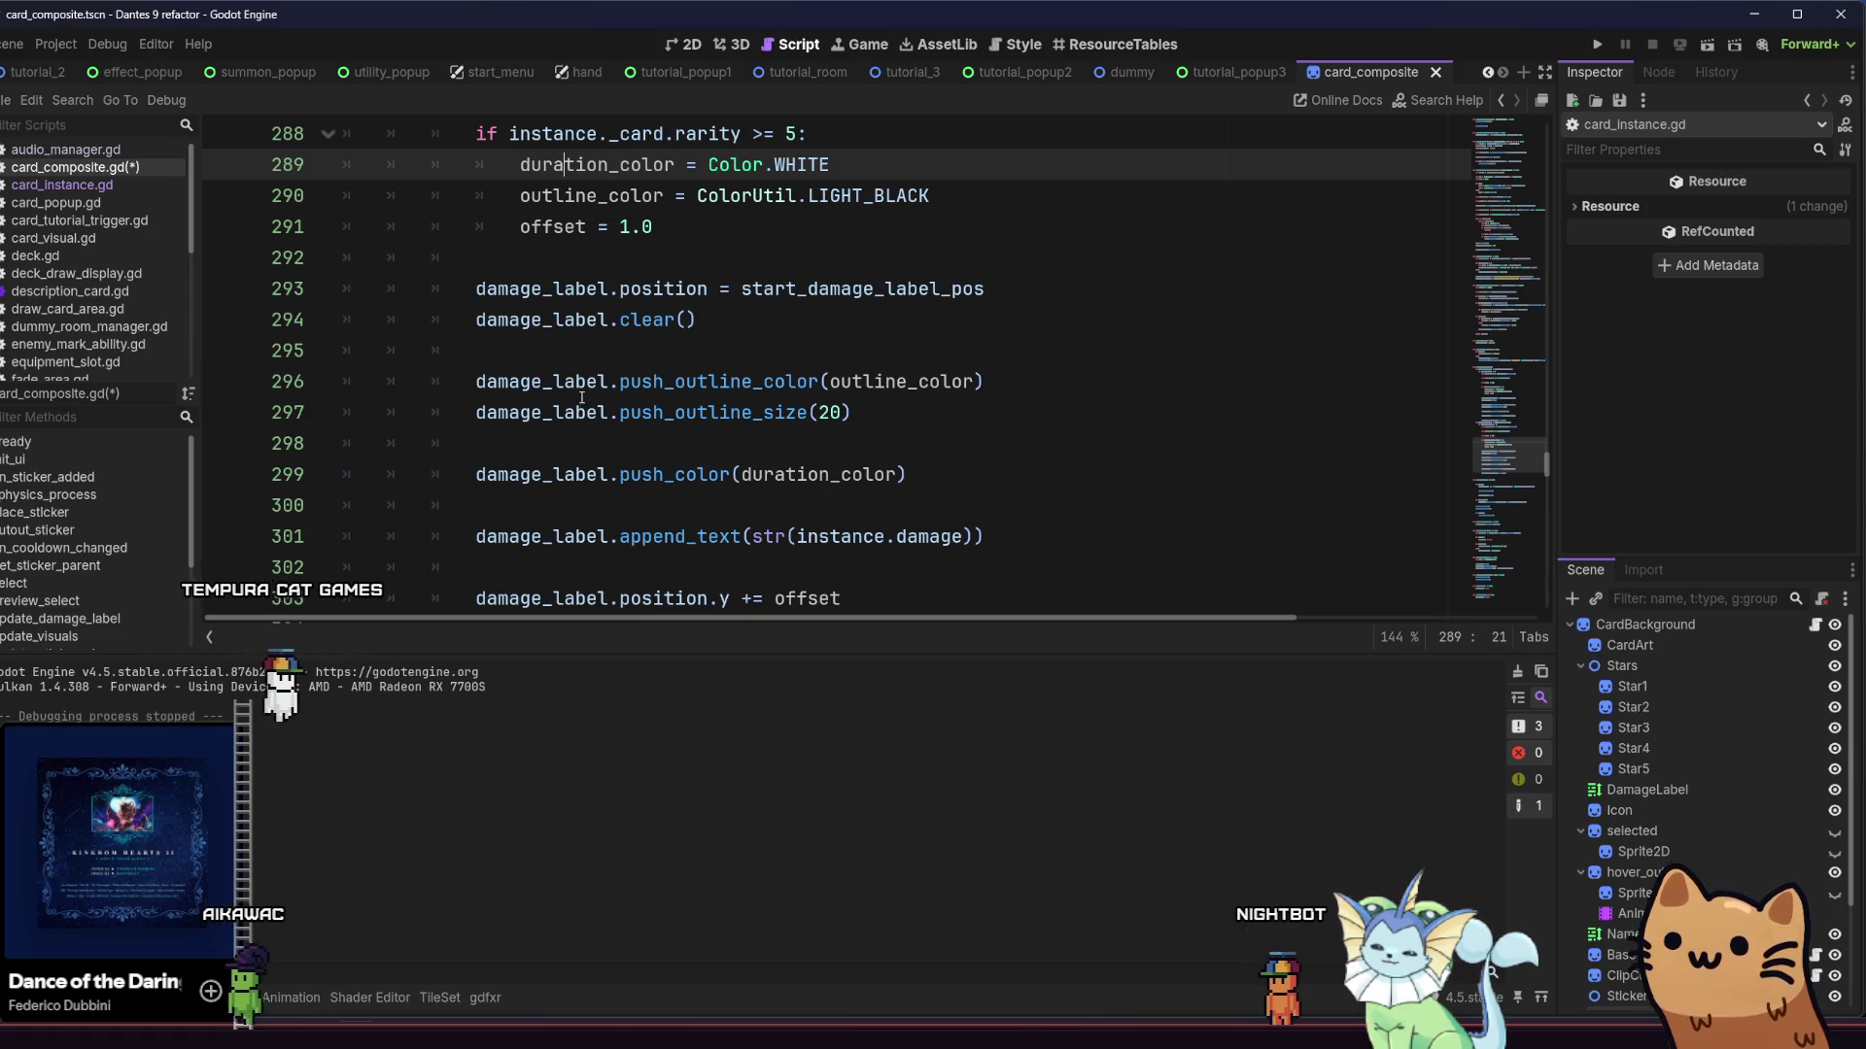
pyautogui.scroll(-2, 581, 398)
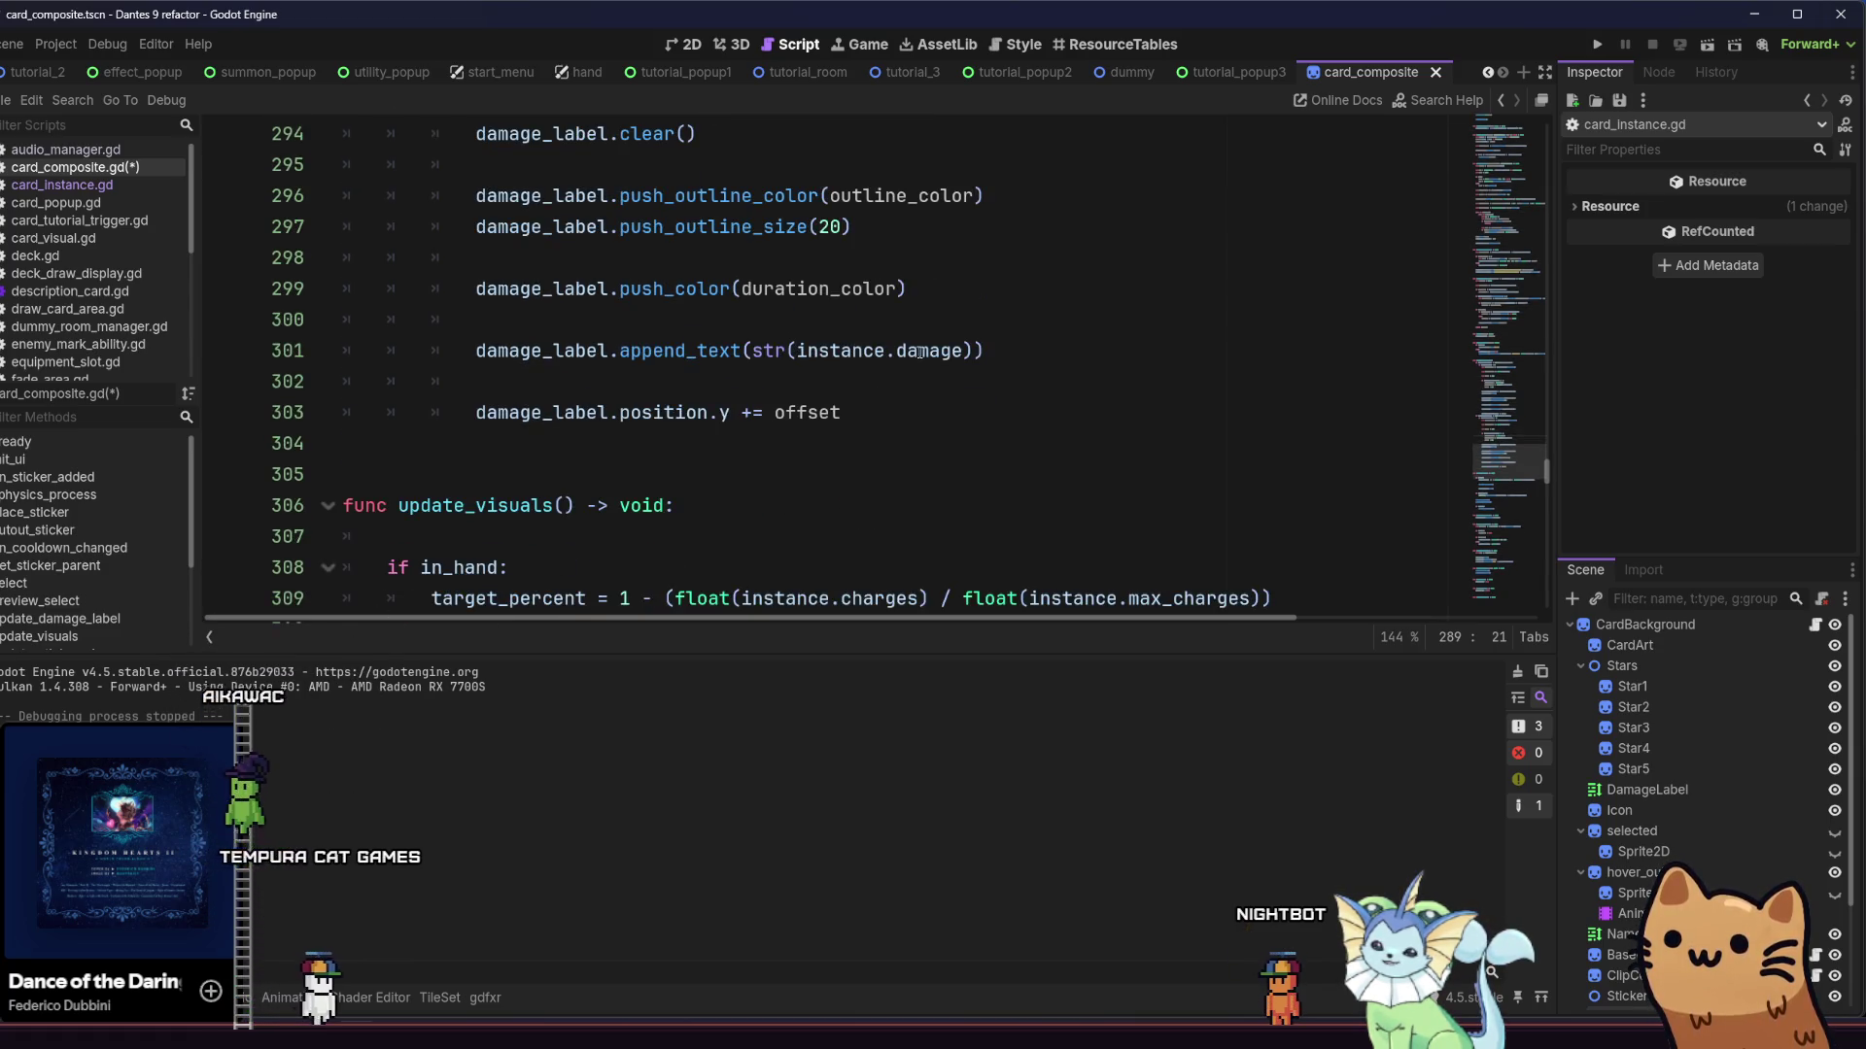
pyautogui.doubleClick(919, 353)
pyautogui.write('duration')
pyautogui.hotkey('ctrl', 's')
pyautogui.click(1596, 44)
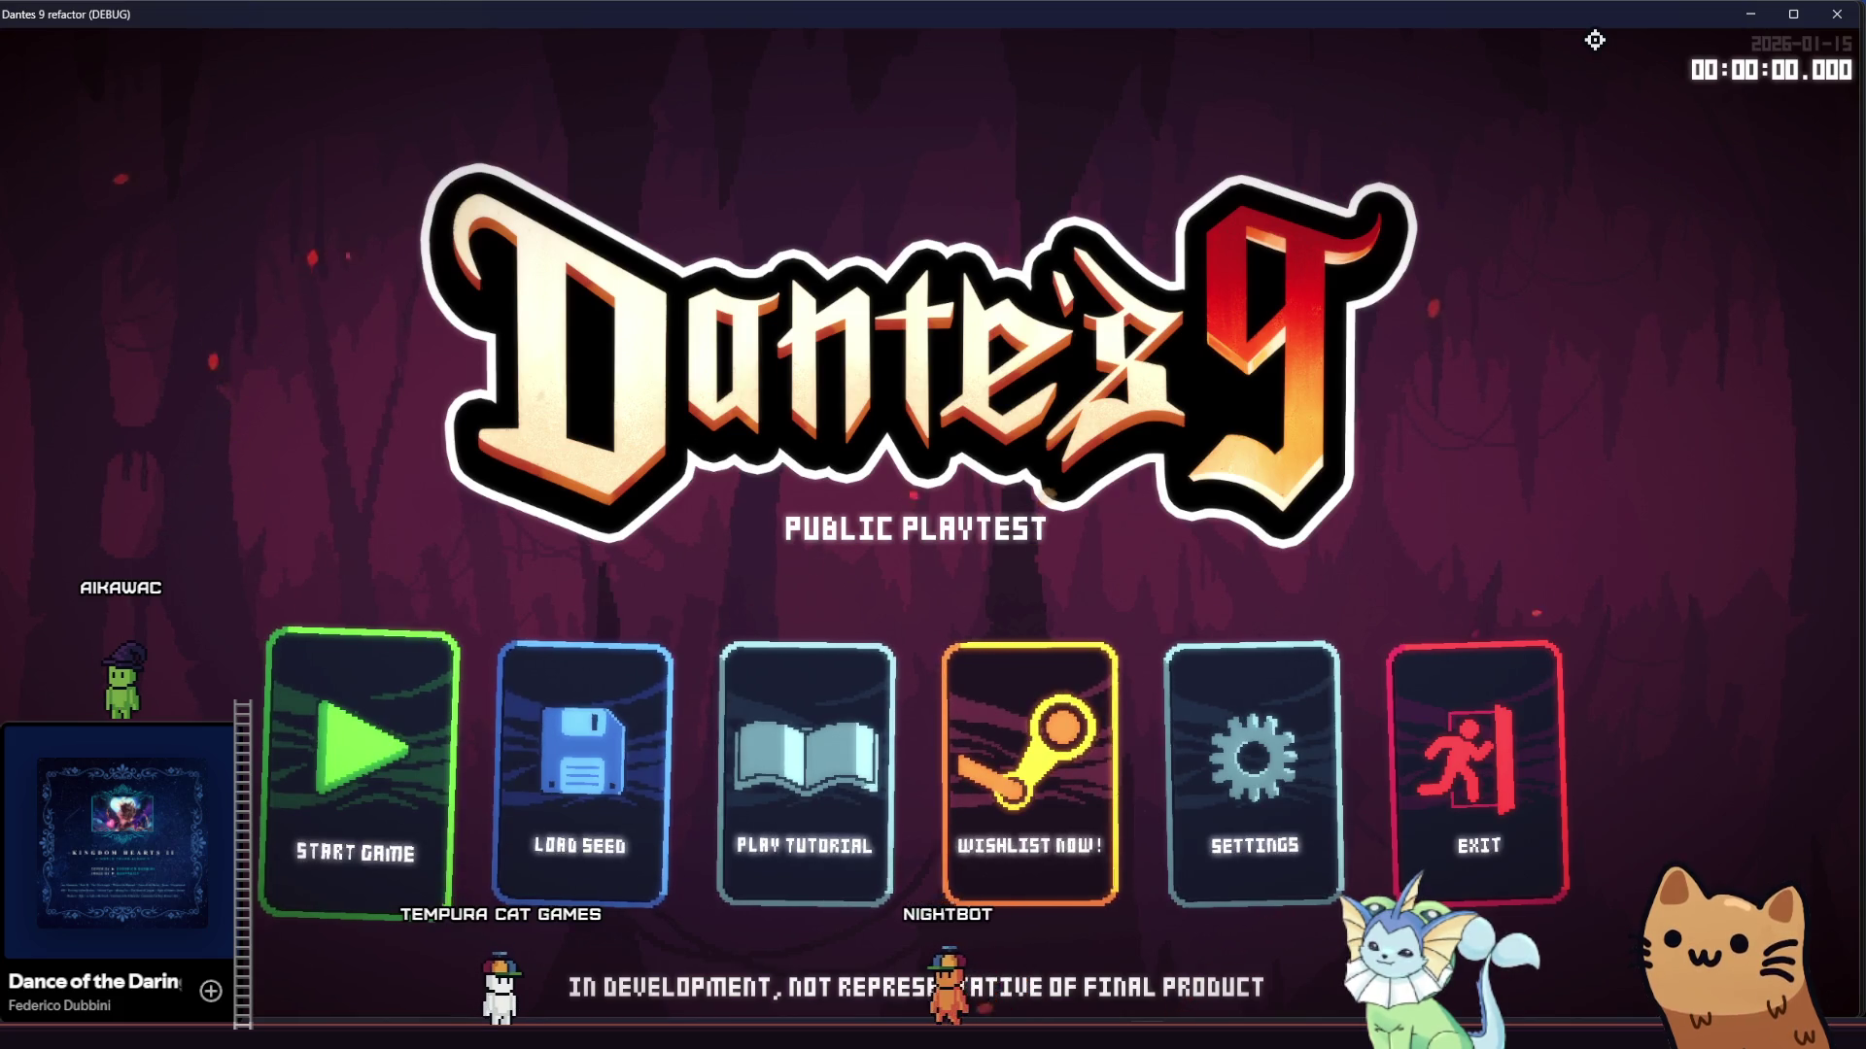
# Start the tutorial level and run the cat right, jumping and climbing through the rooms
pyautogui.click(736, 716)
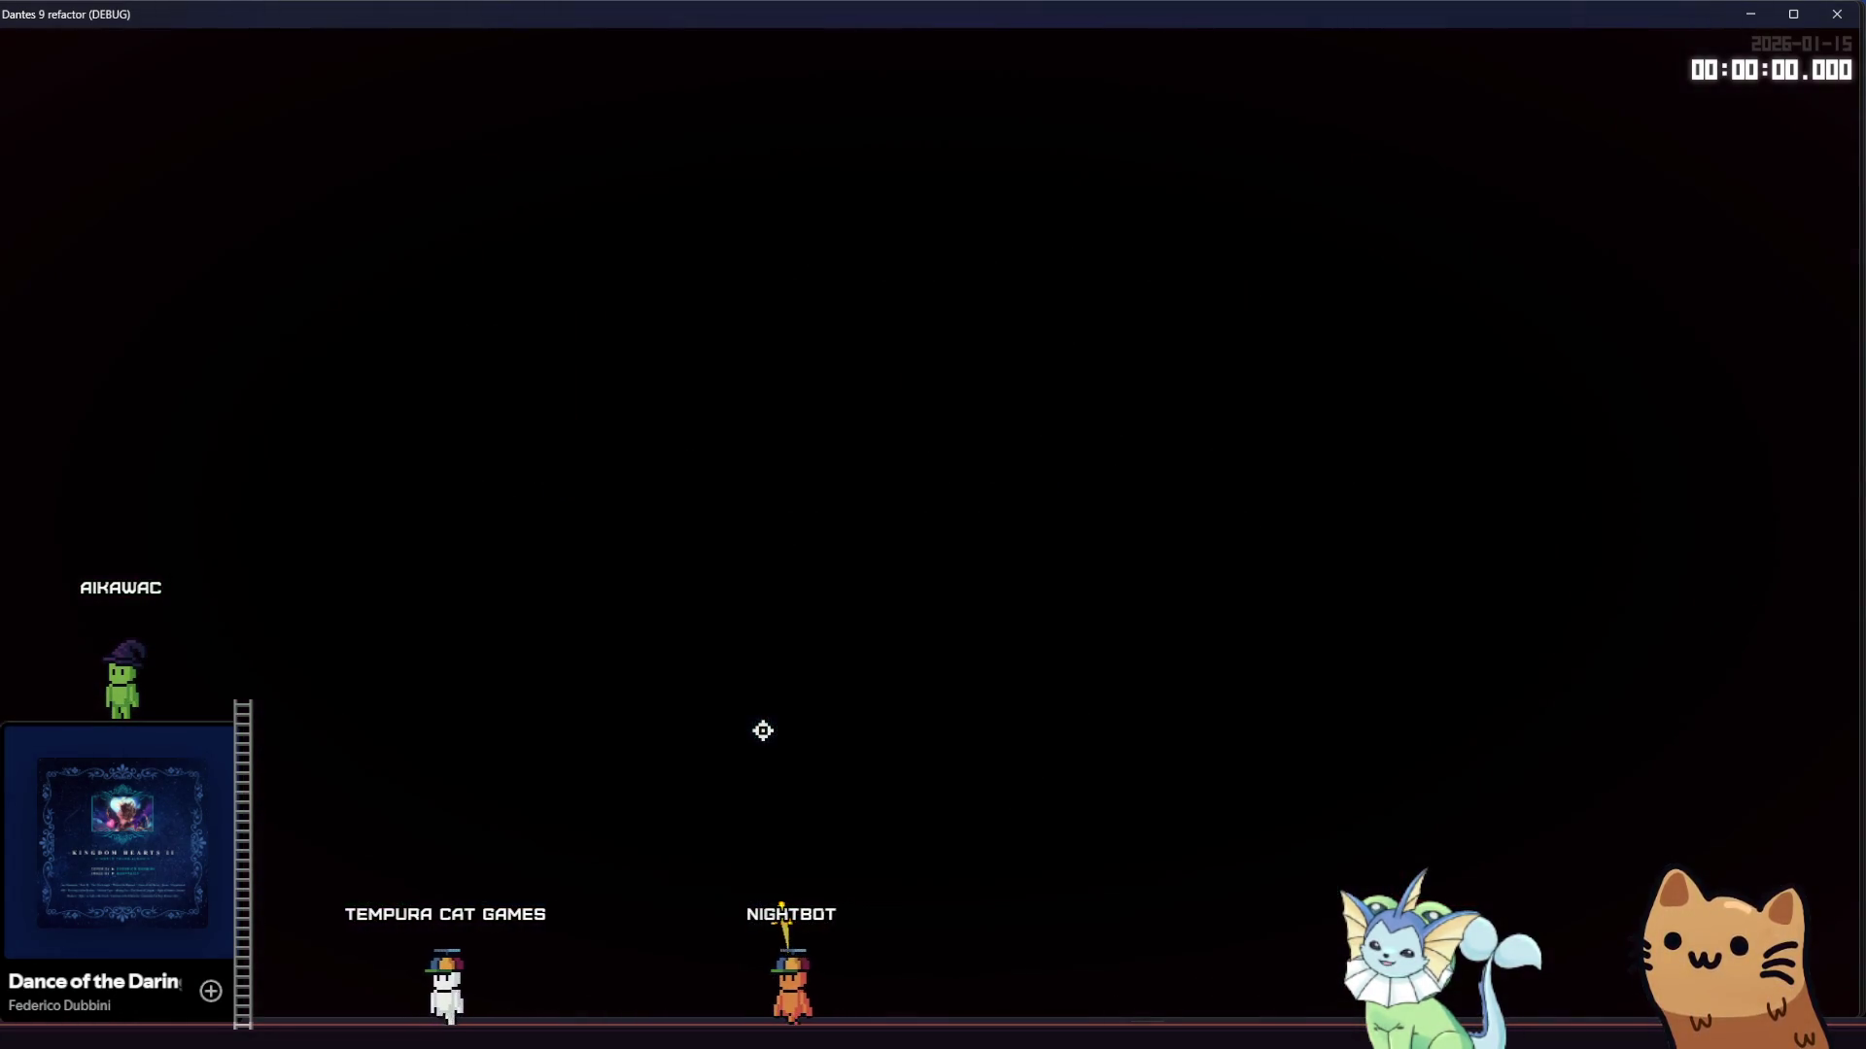
pyautogui.press('d')
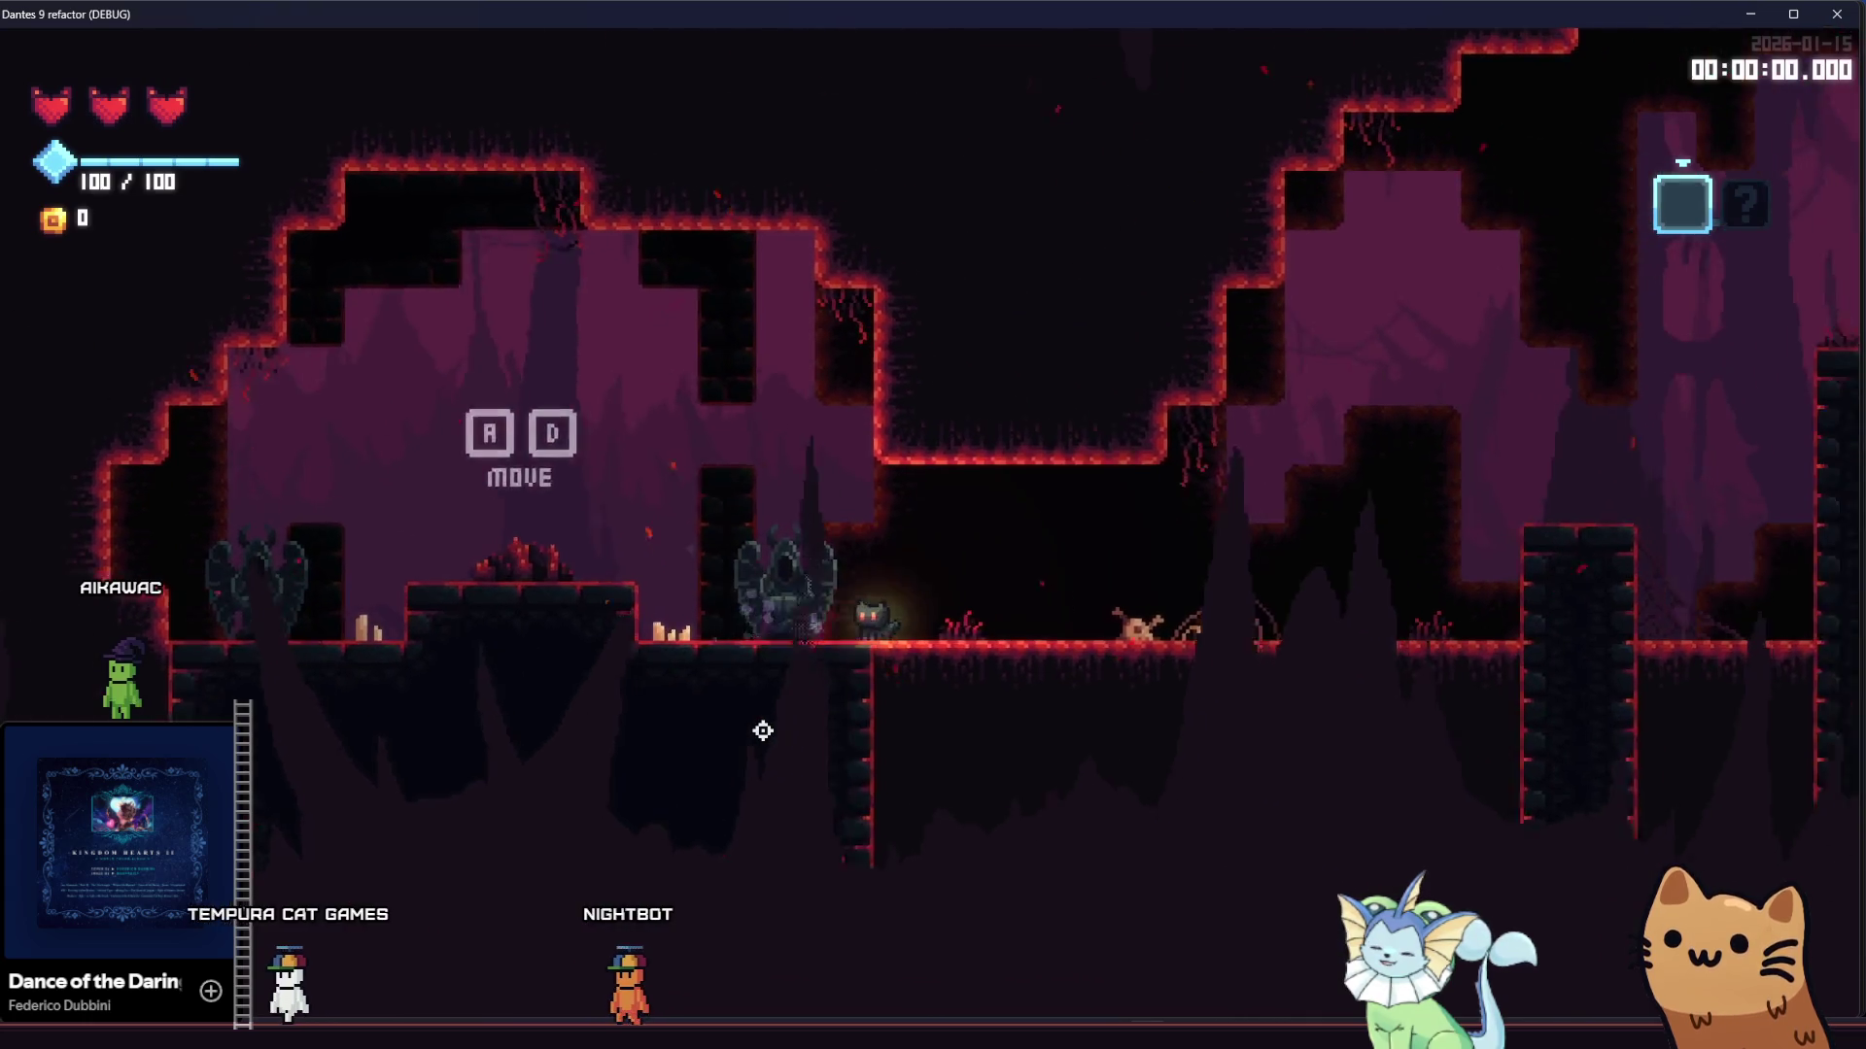
pyautogui.press('d')
pyautogui.press('space')
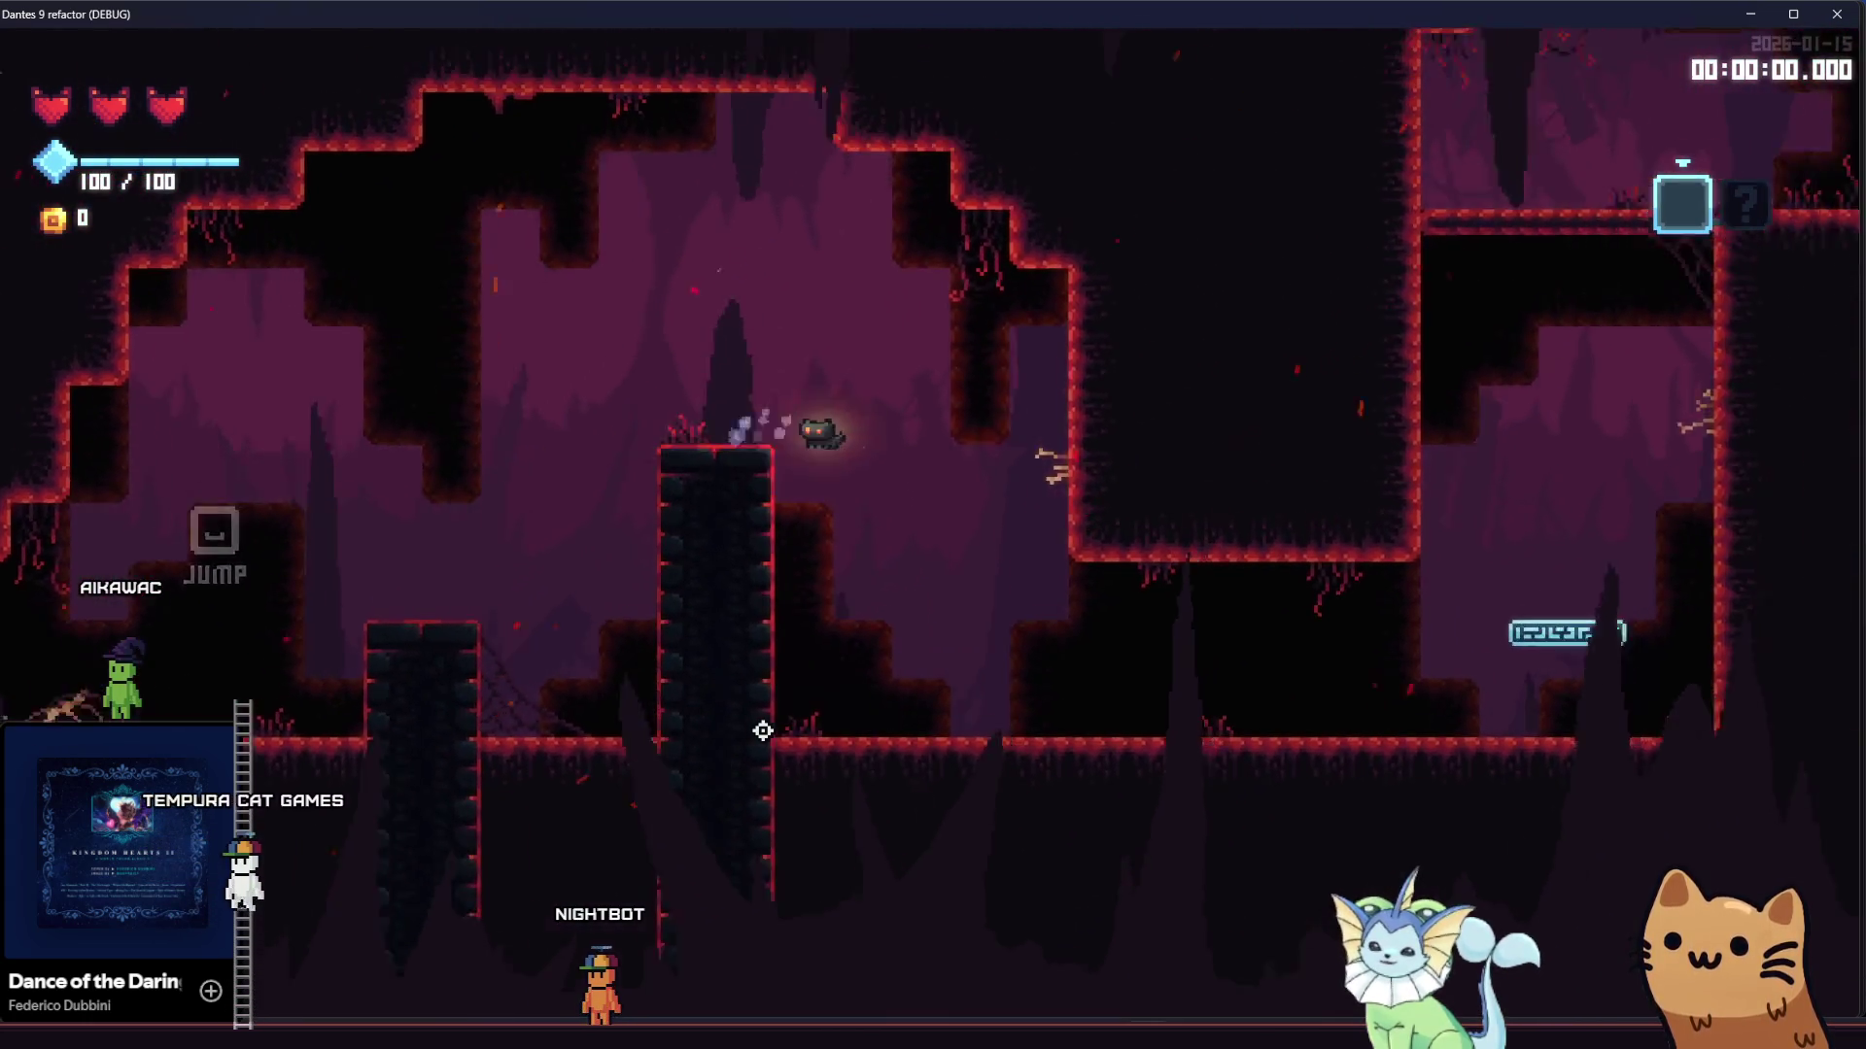
pyautogui.press('w')
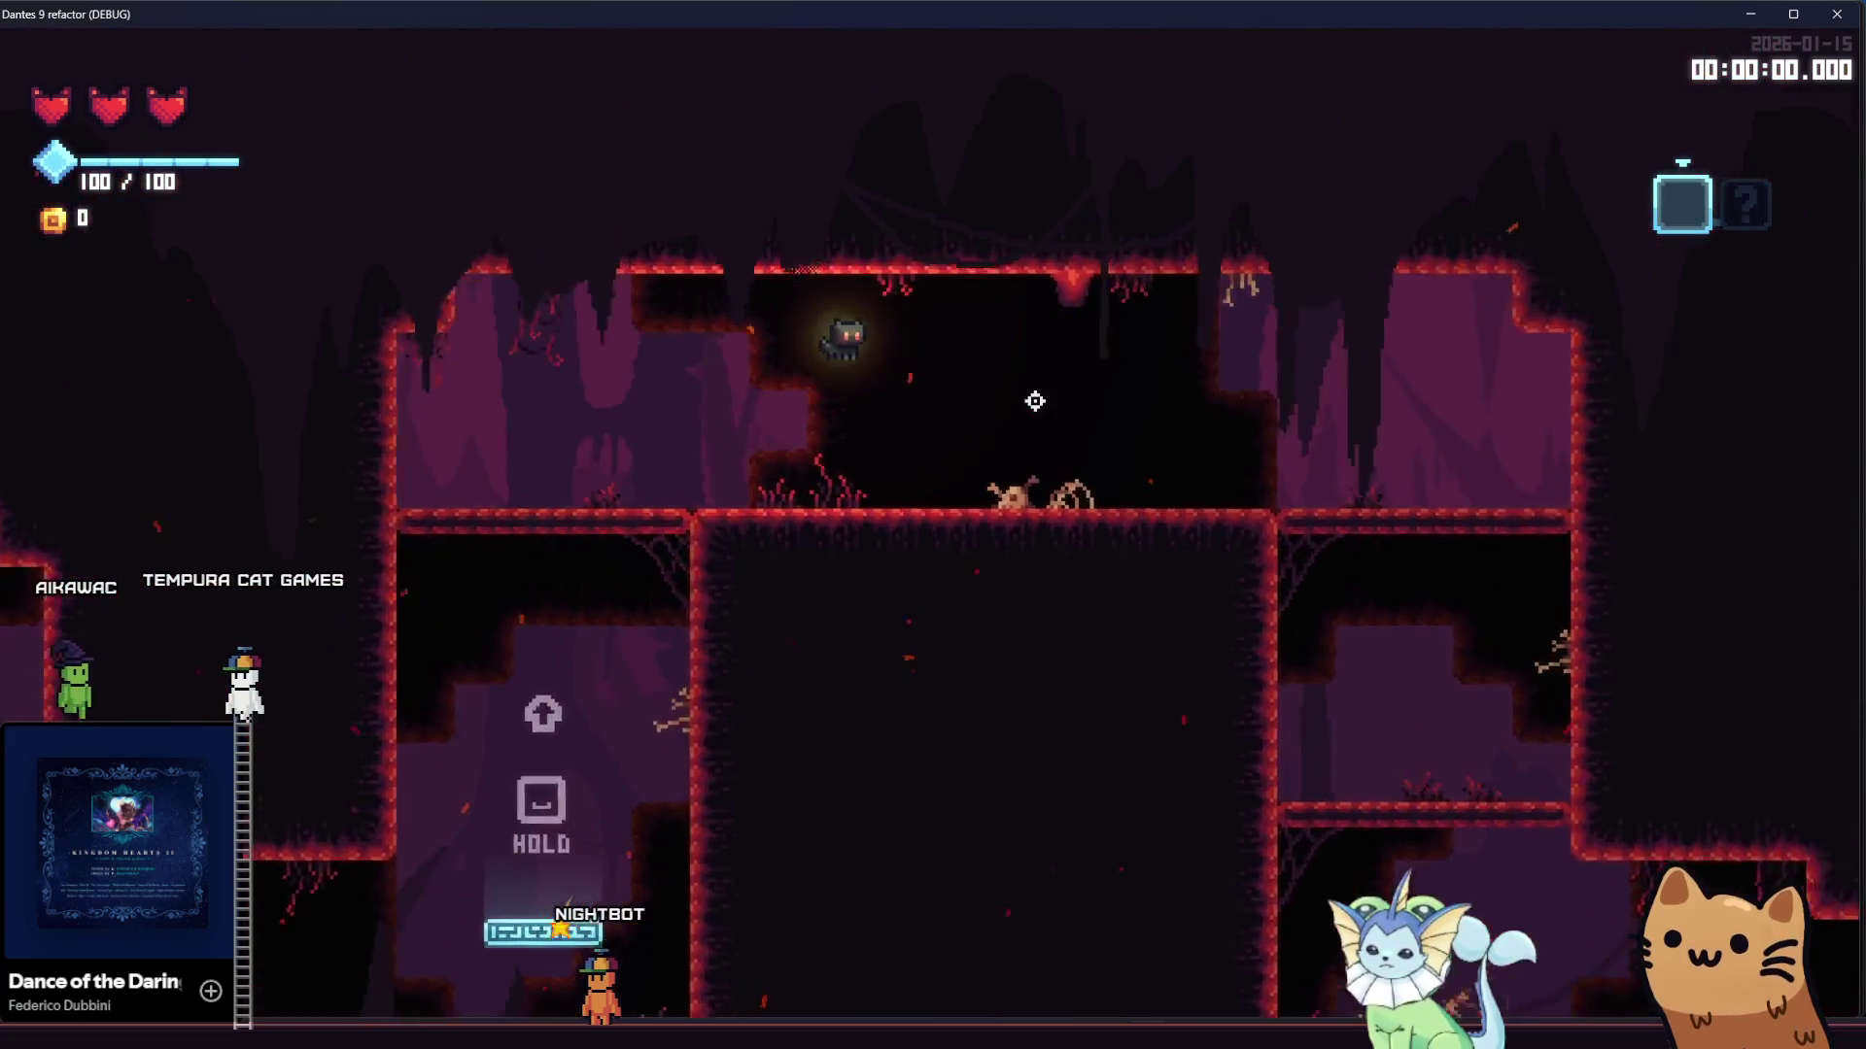
pyautogui.press('s')
pyautogui.press('d')
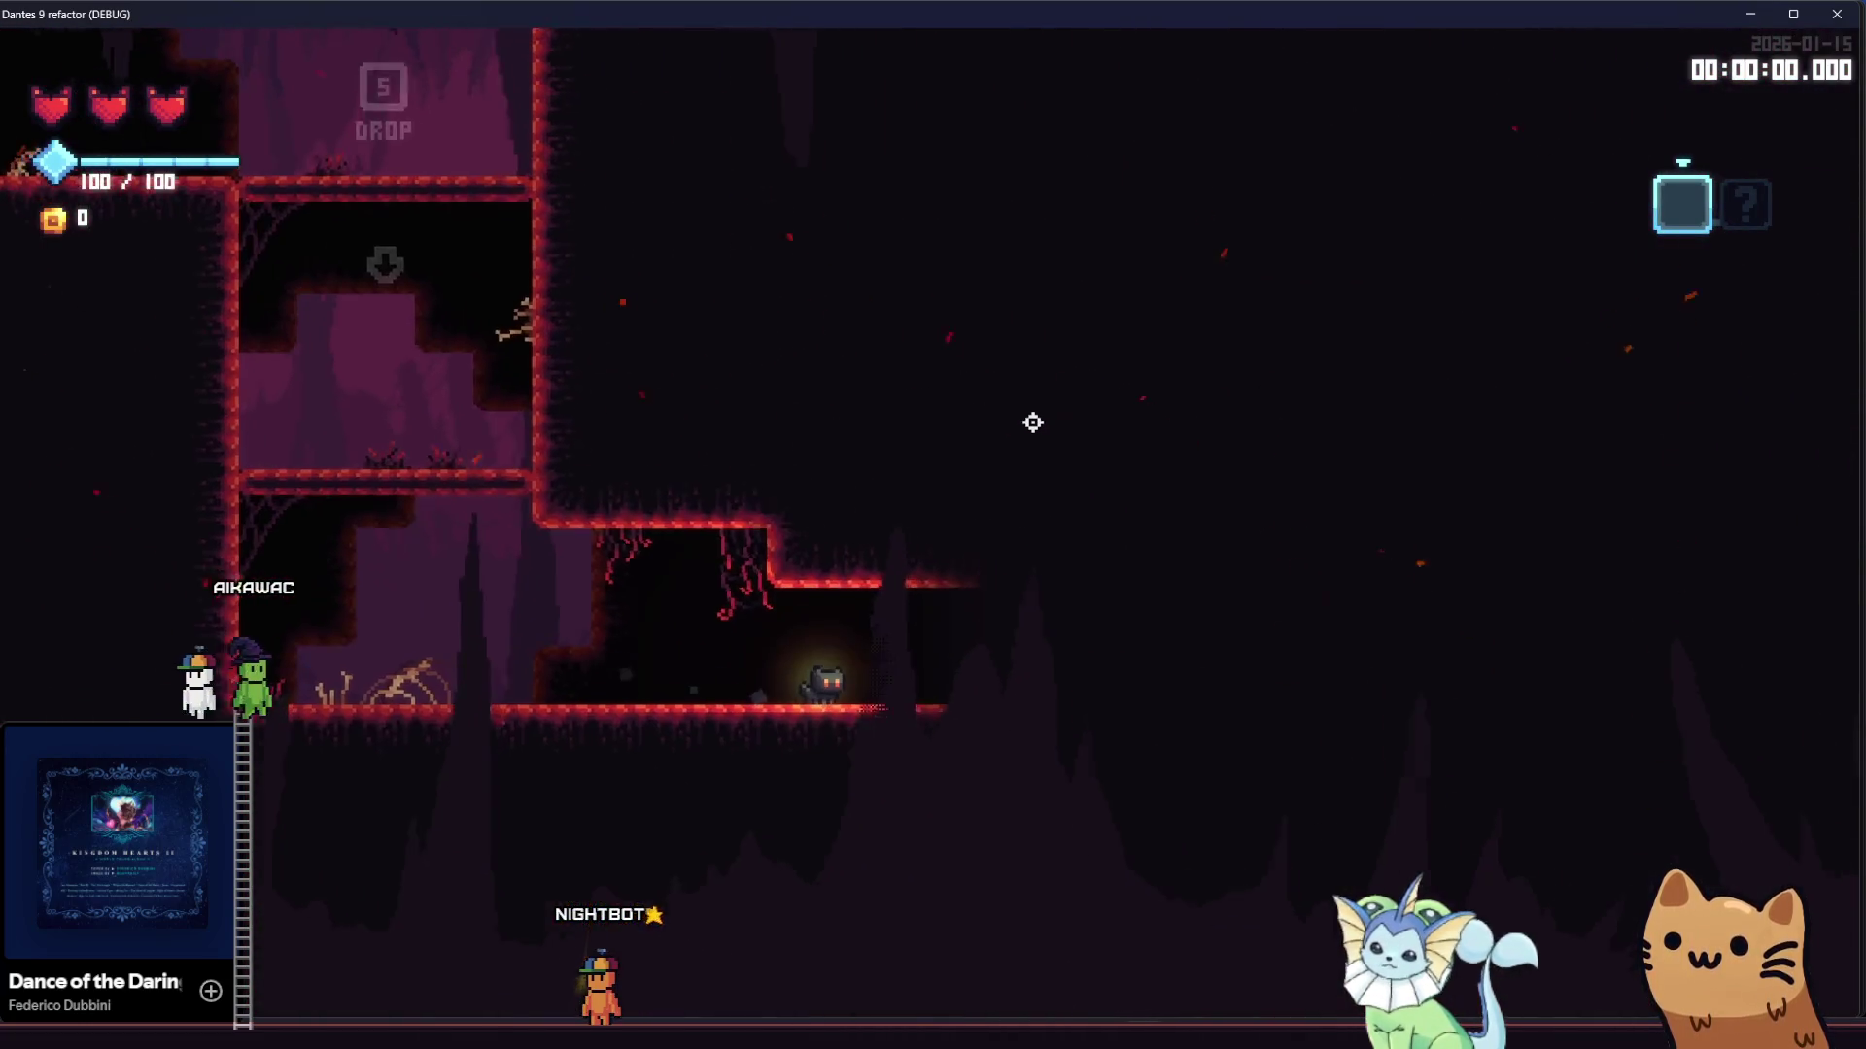
pyautogui.press('d')
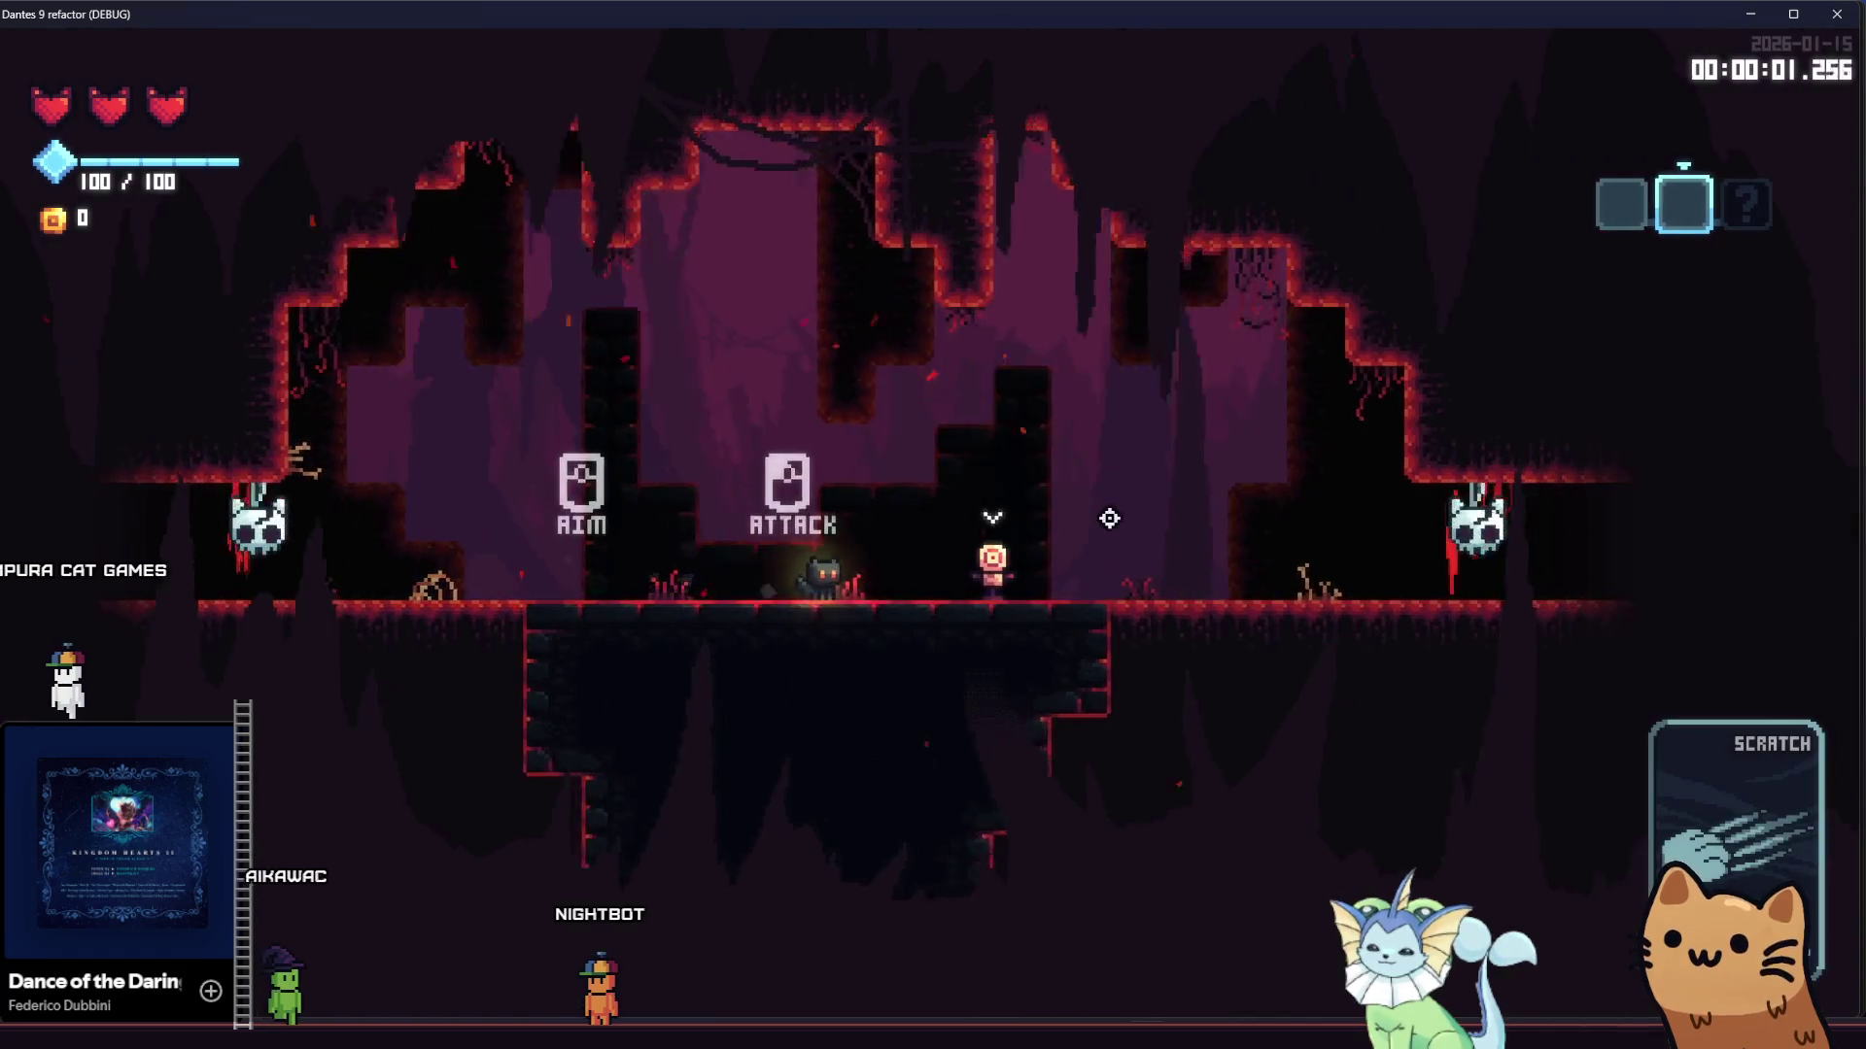
# Attack the pig enemy, equip the Rusty Pistol card and fire it at the targets
pyautogui.click(1113, 522)
pyautogui.press('d')
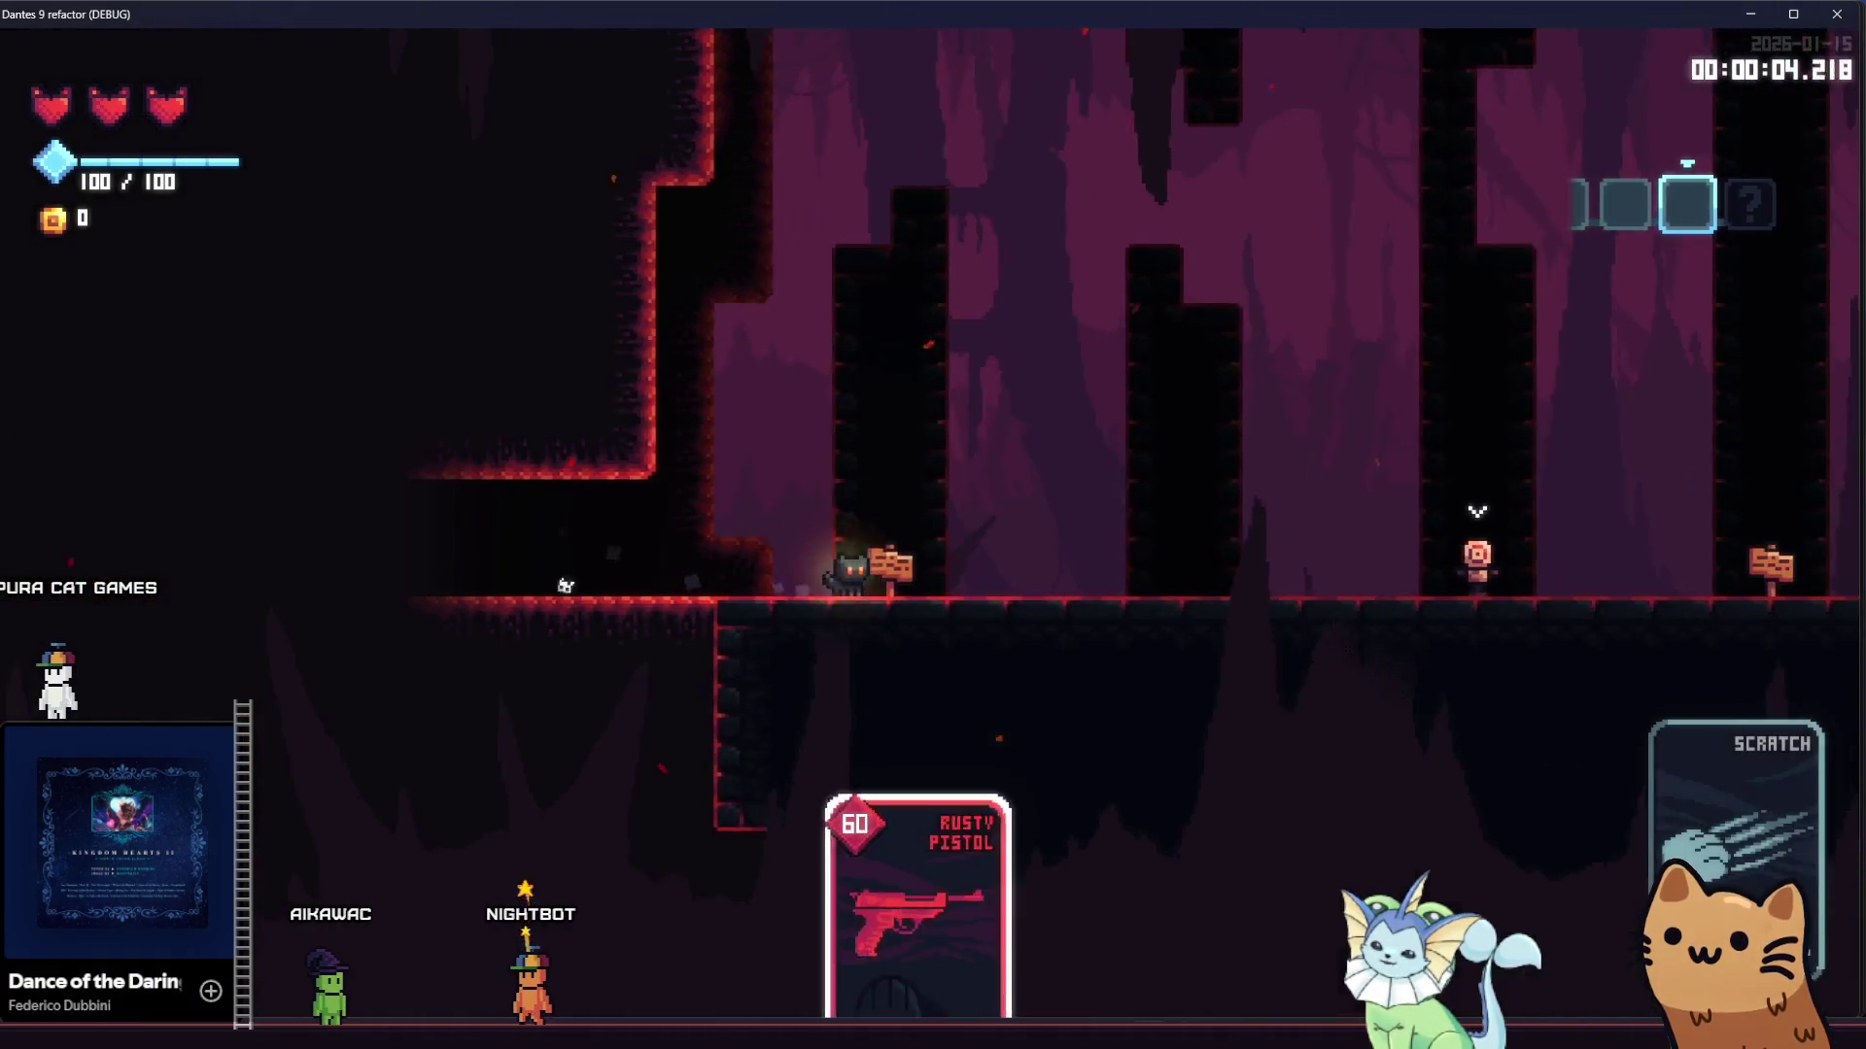
pyautogui.press('d')
pyautogui.rightClick(1250, 545)
pyautogui.click(1250, 546)
pyautogui.click(1262, 557)
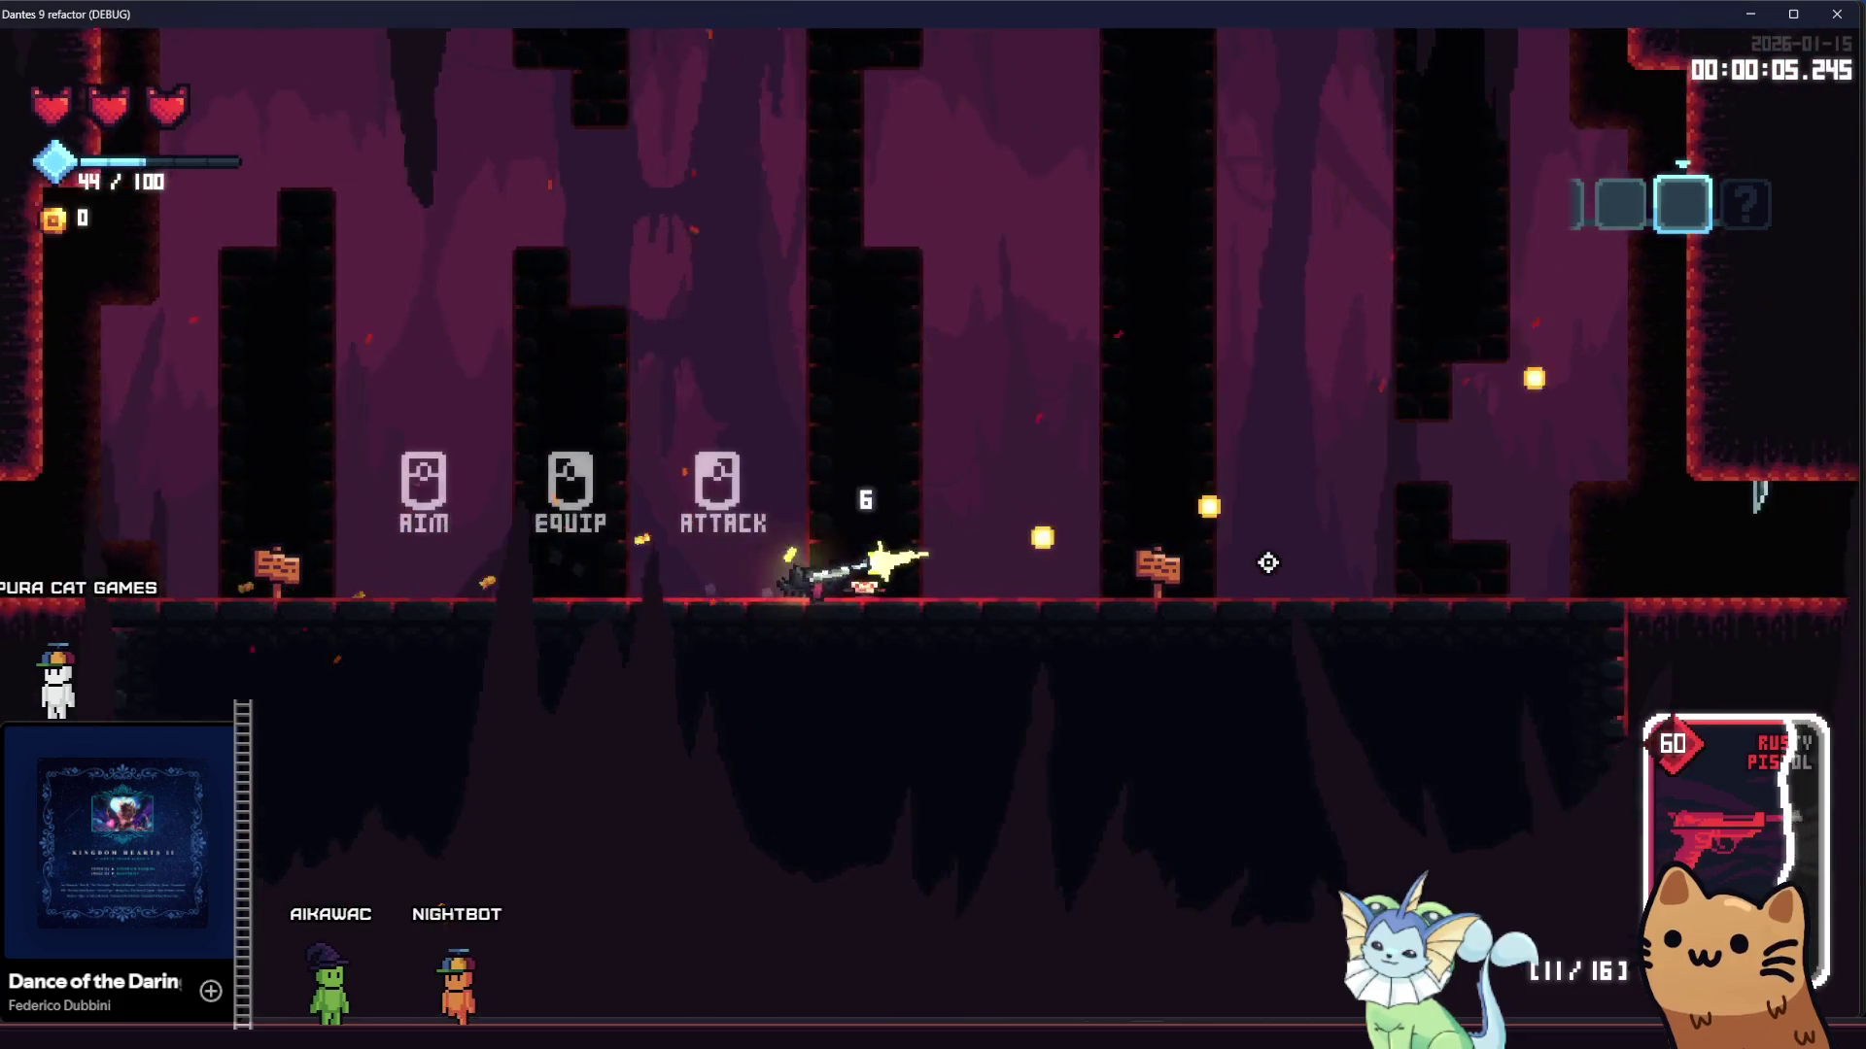
pyautogui.click(1263, 558)
pyautogui.click(1268, 561)
pyautogui.press('d')
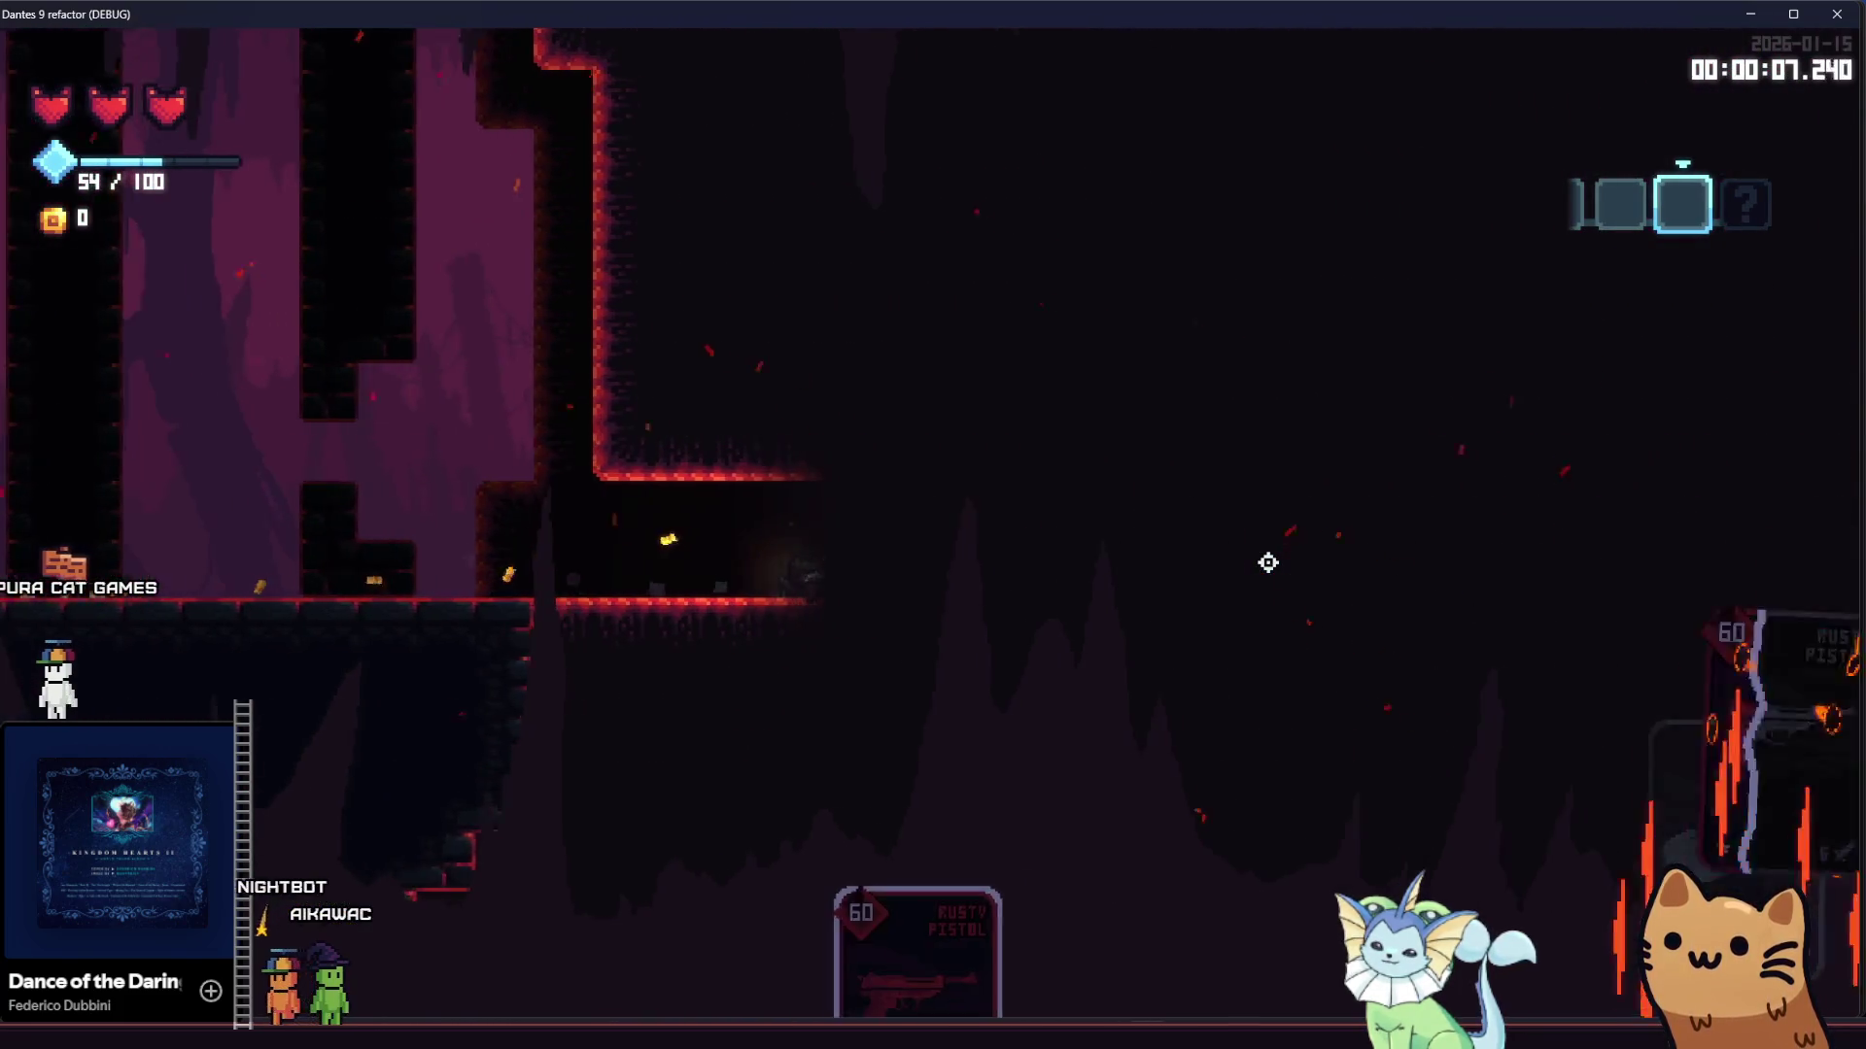
pyautogui.press('d')
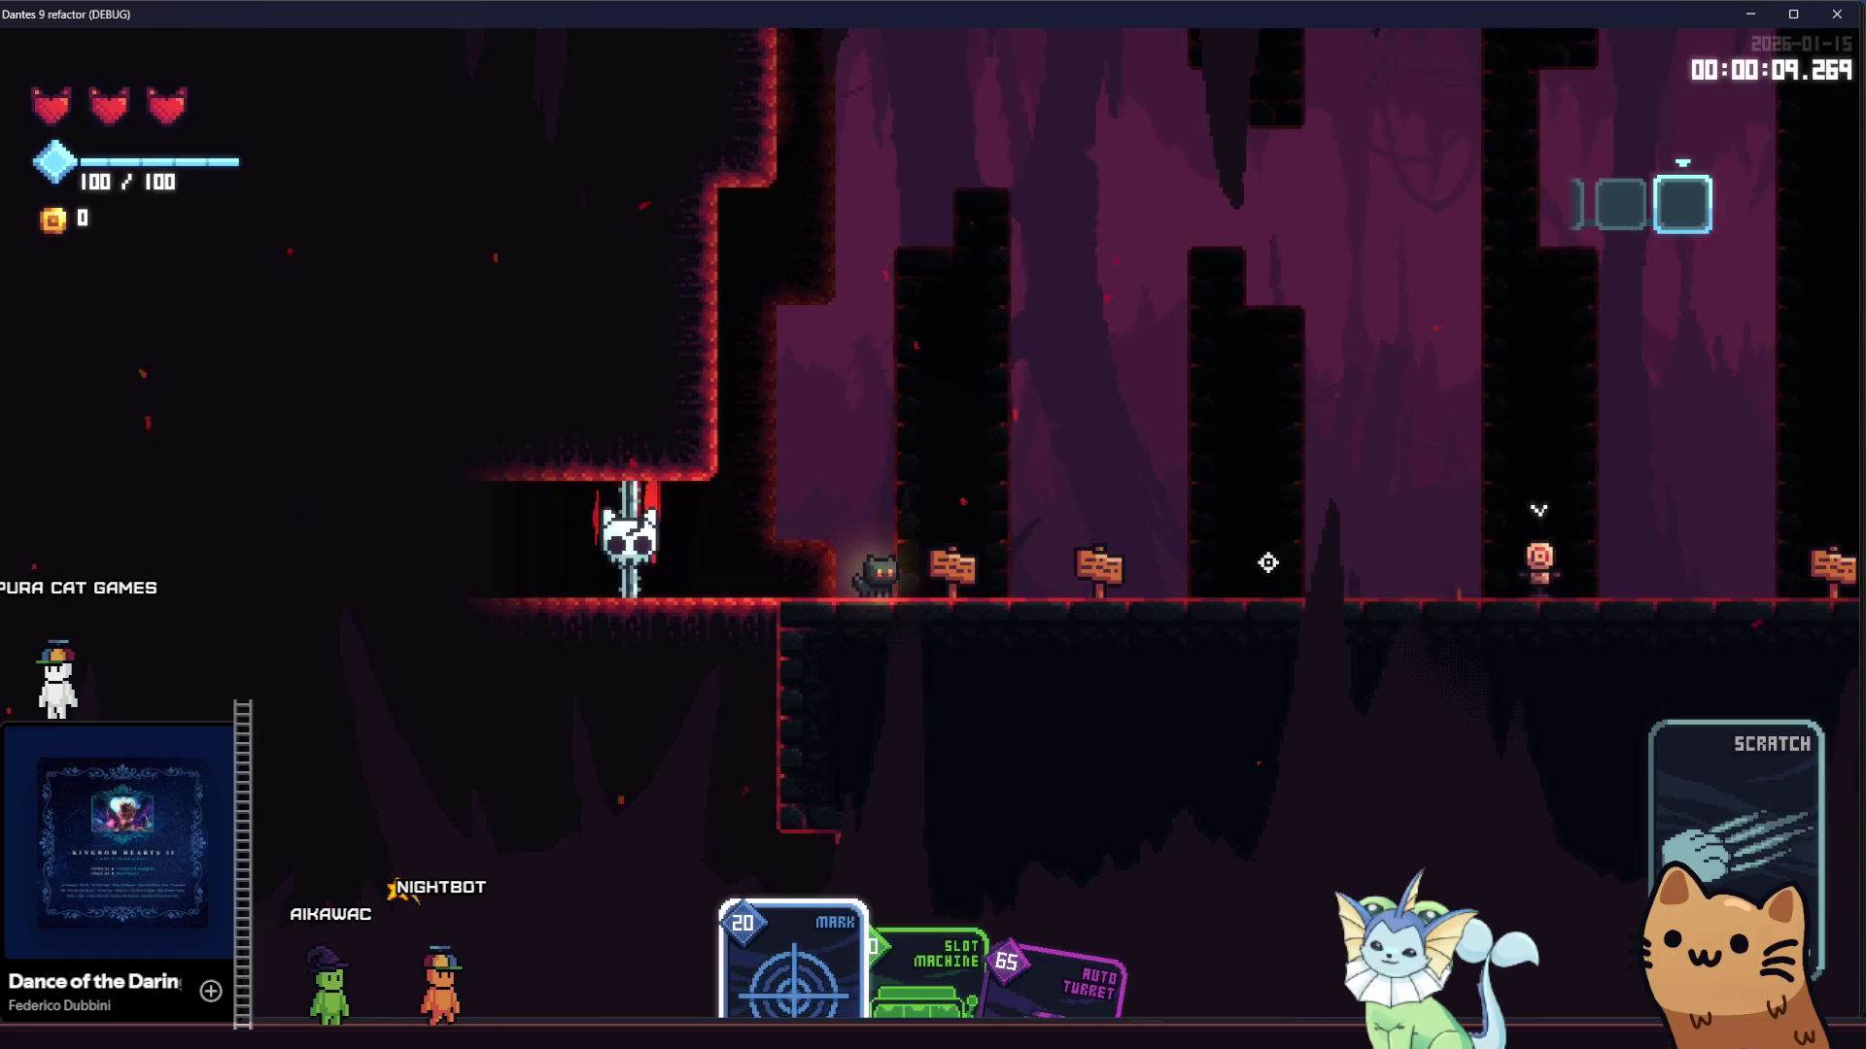
# Keep moving right and walk the cat past the sign
pyautogui.scroll(-1, 1268, 563)
pyautogui.scroll(-1, 1267, 563)
pyautogui.scroll(1, 1268, 562)
pyautogui.scroll(-1, 1267, 562)
pyautogui.press('d')
pyautogui.press('d')
pyautogui.scroll(1, 1267, 563)
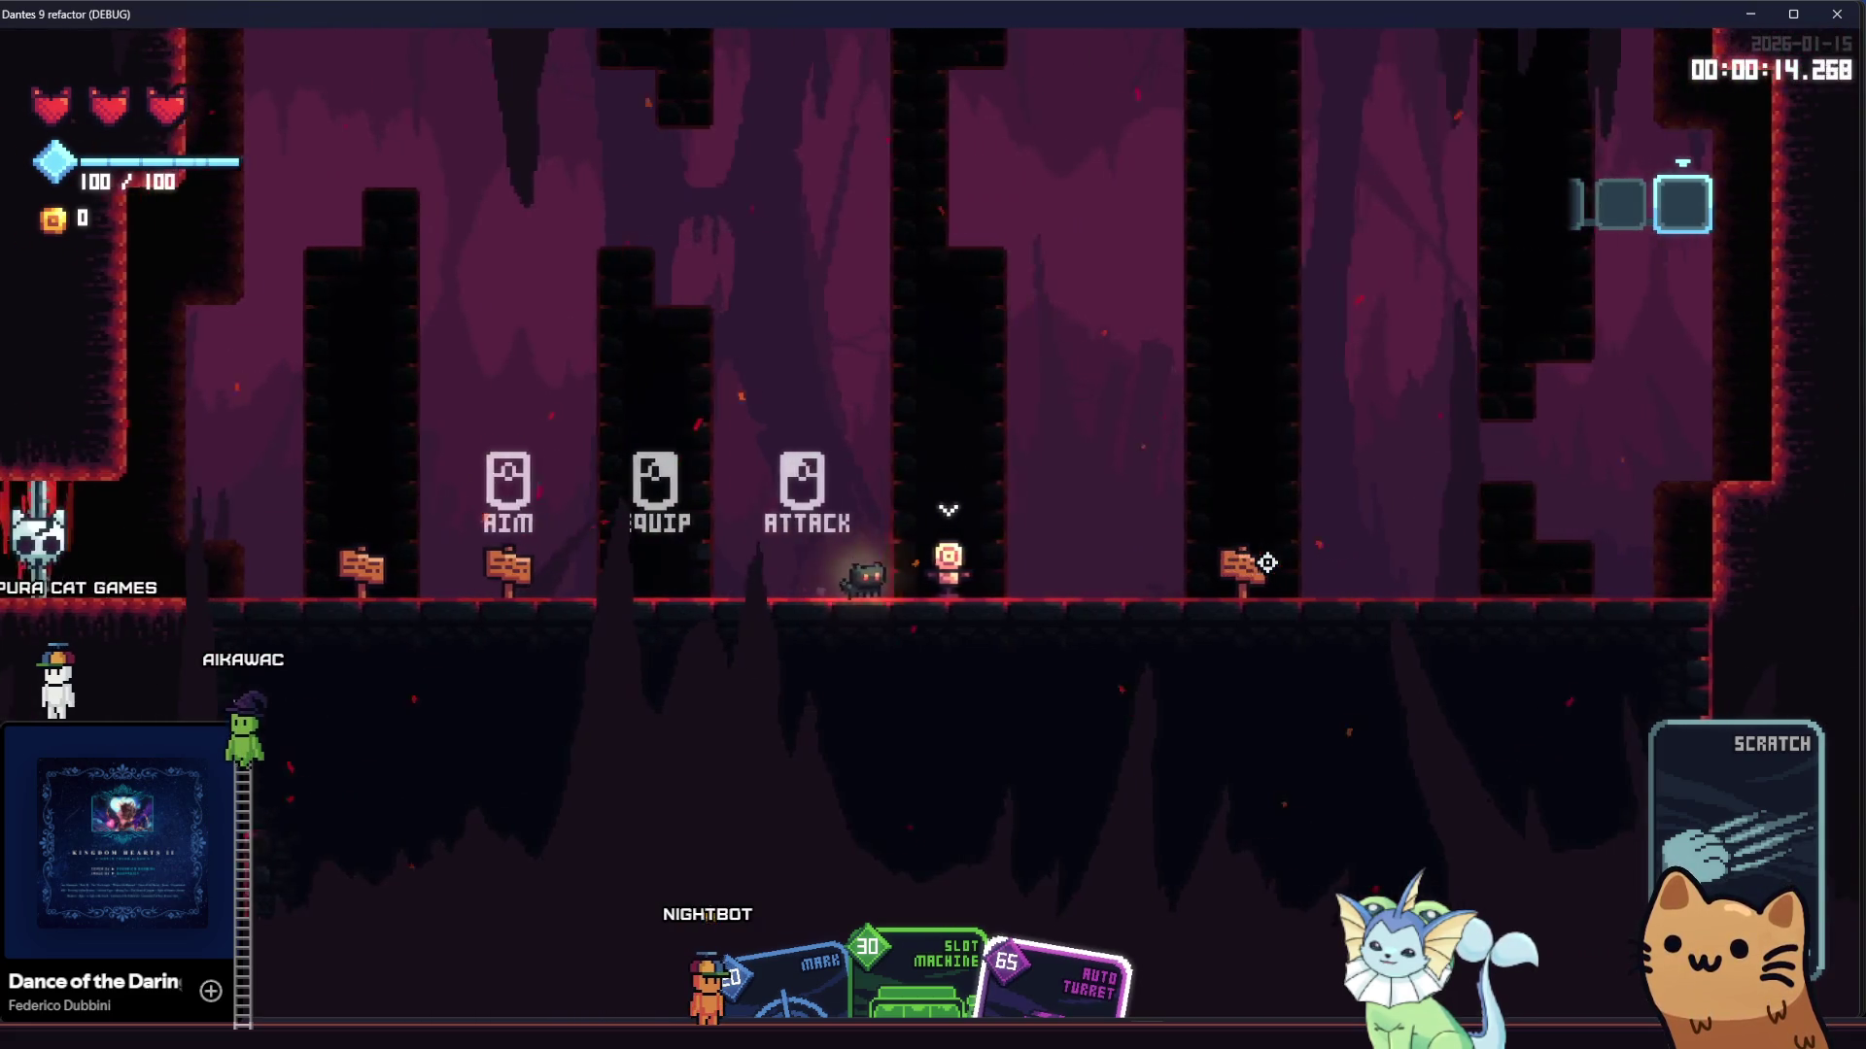
pyautogui.press('d')
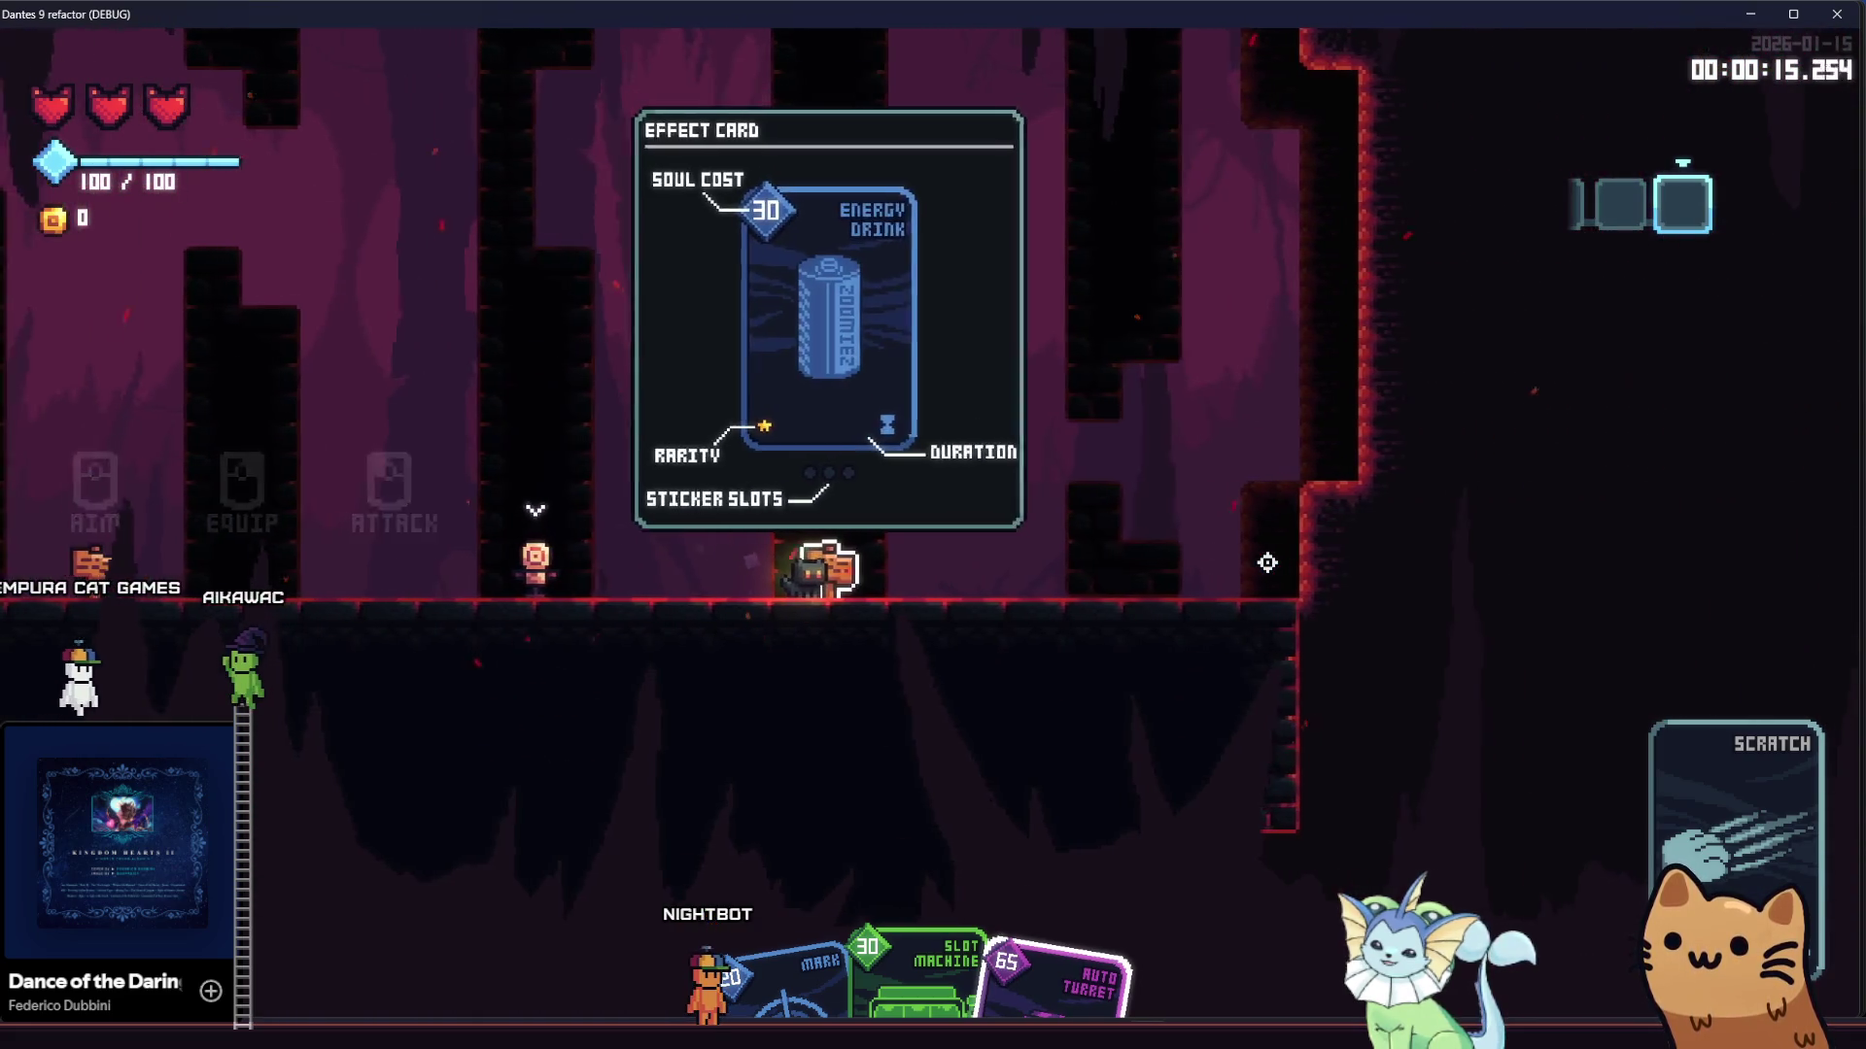
# Inspect the cards in the deck view, then close the game with Alt+F4
pyautogui.press('Tab')
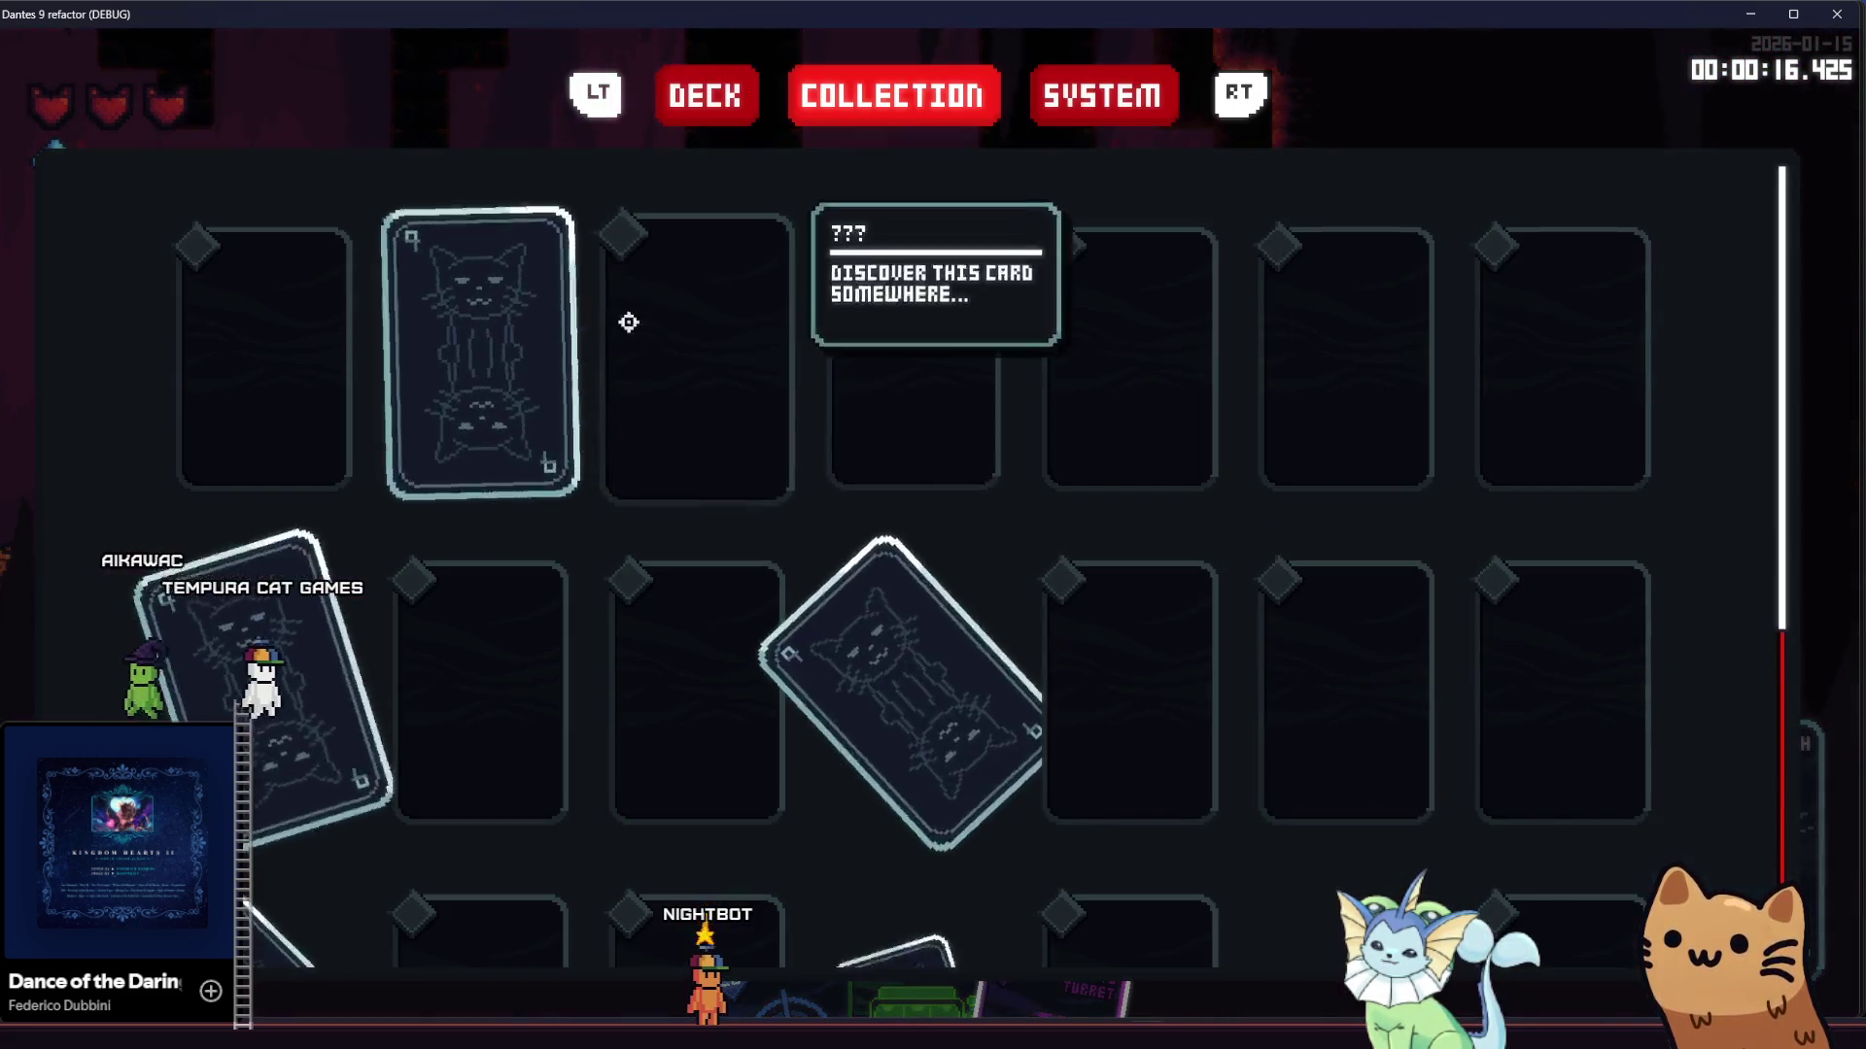
pyautogui.scroll(-1, 912, 593)
pyautogui.scroll(1, 879, 529)
pyautogui.scroll(-1, 911, 586)
pyautogui.scroll(-2, 912, 585)
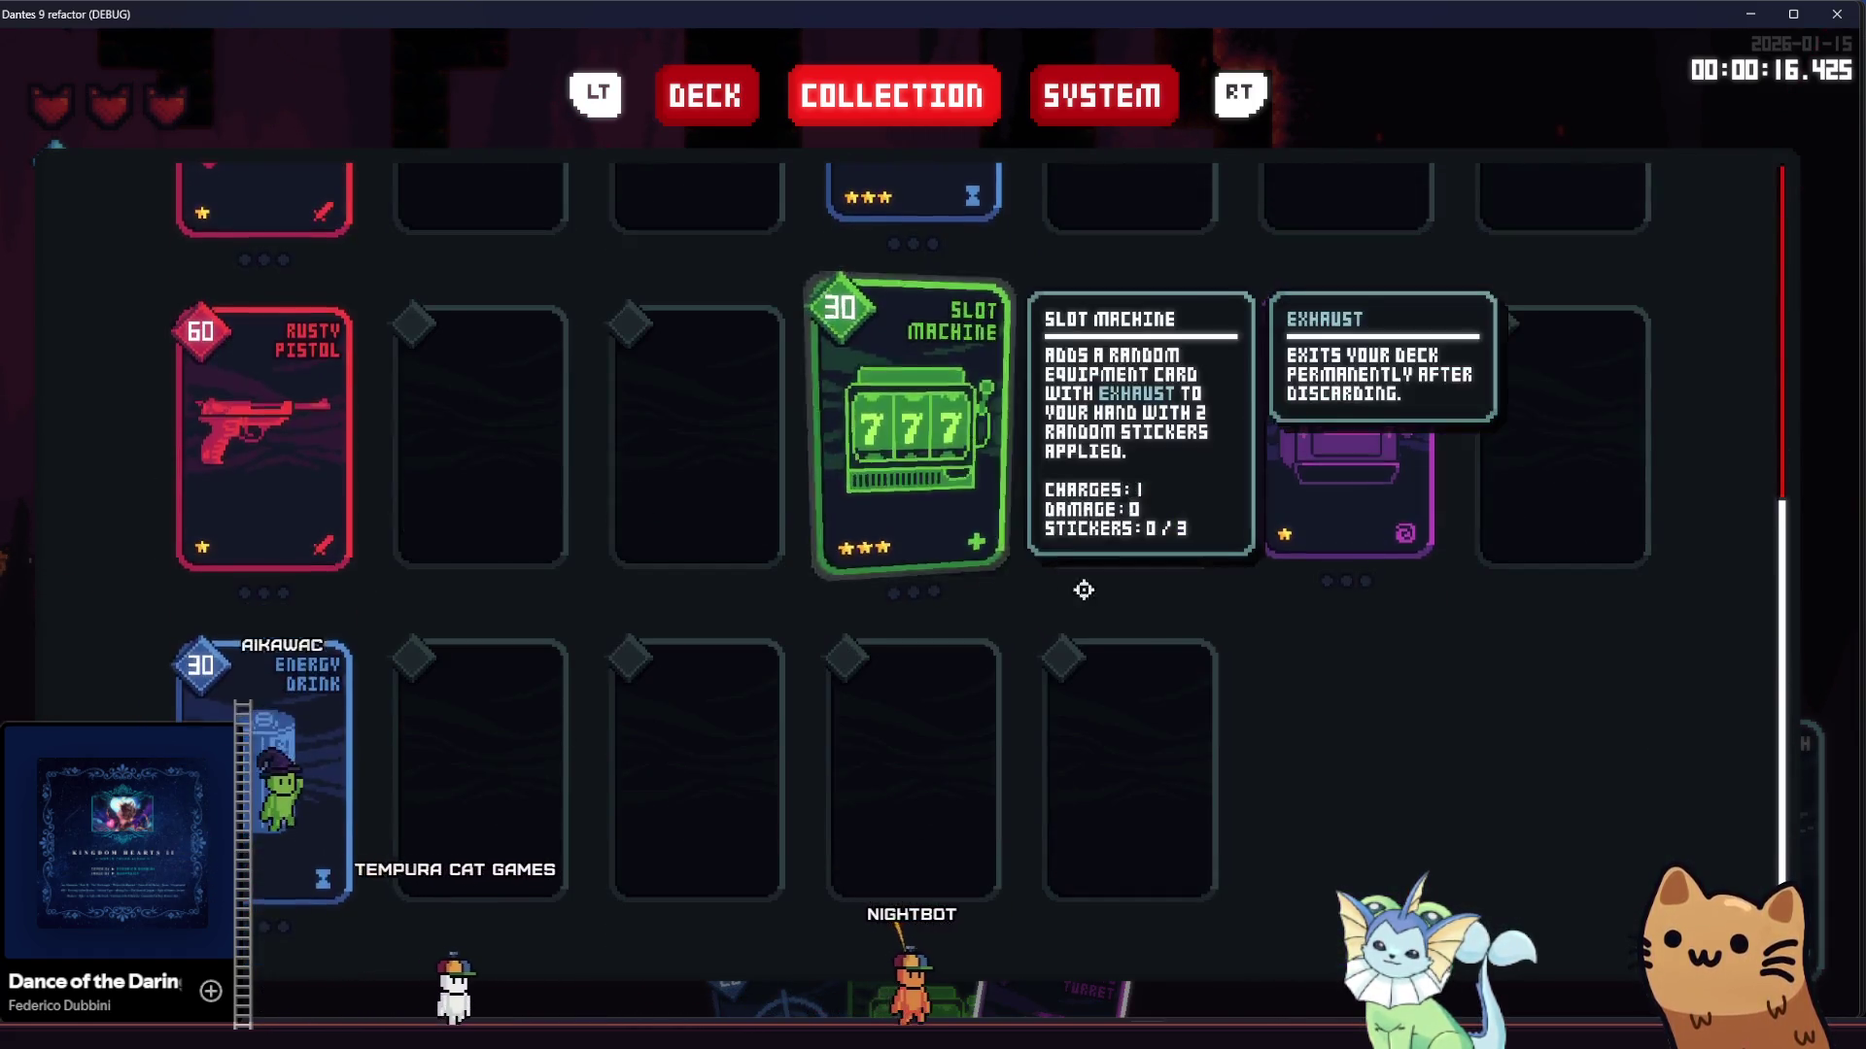
pyautogui.scroll(1, 895, 467)
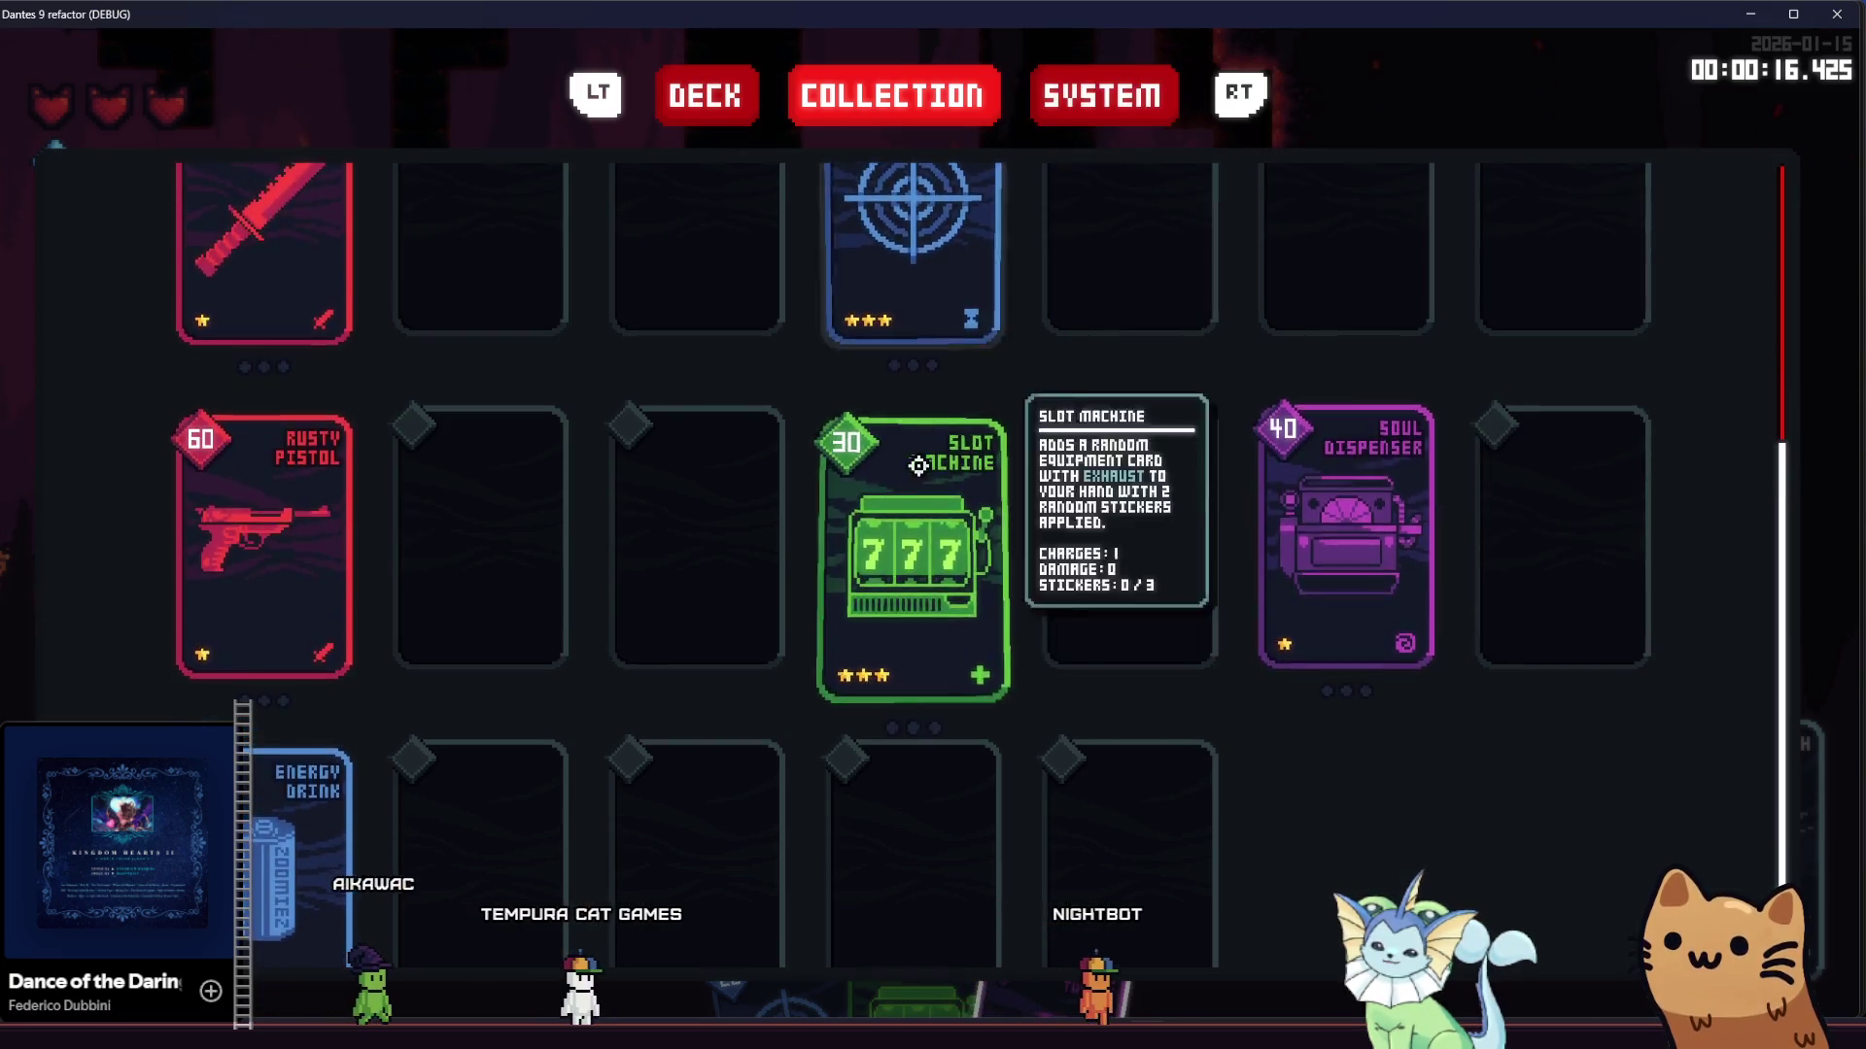
pyautogui.scroll(2, 899, 544)
pyautogui.hotkey('alt', 'F4')
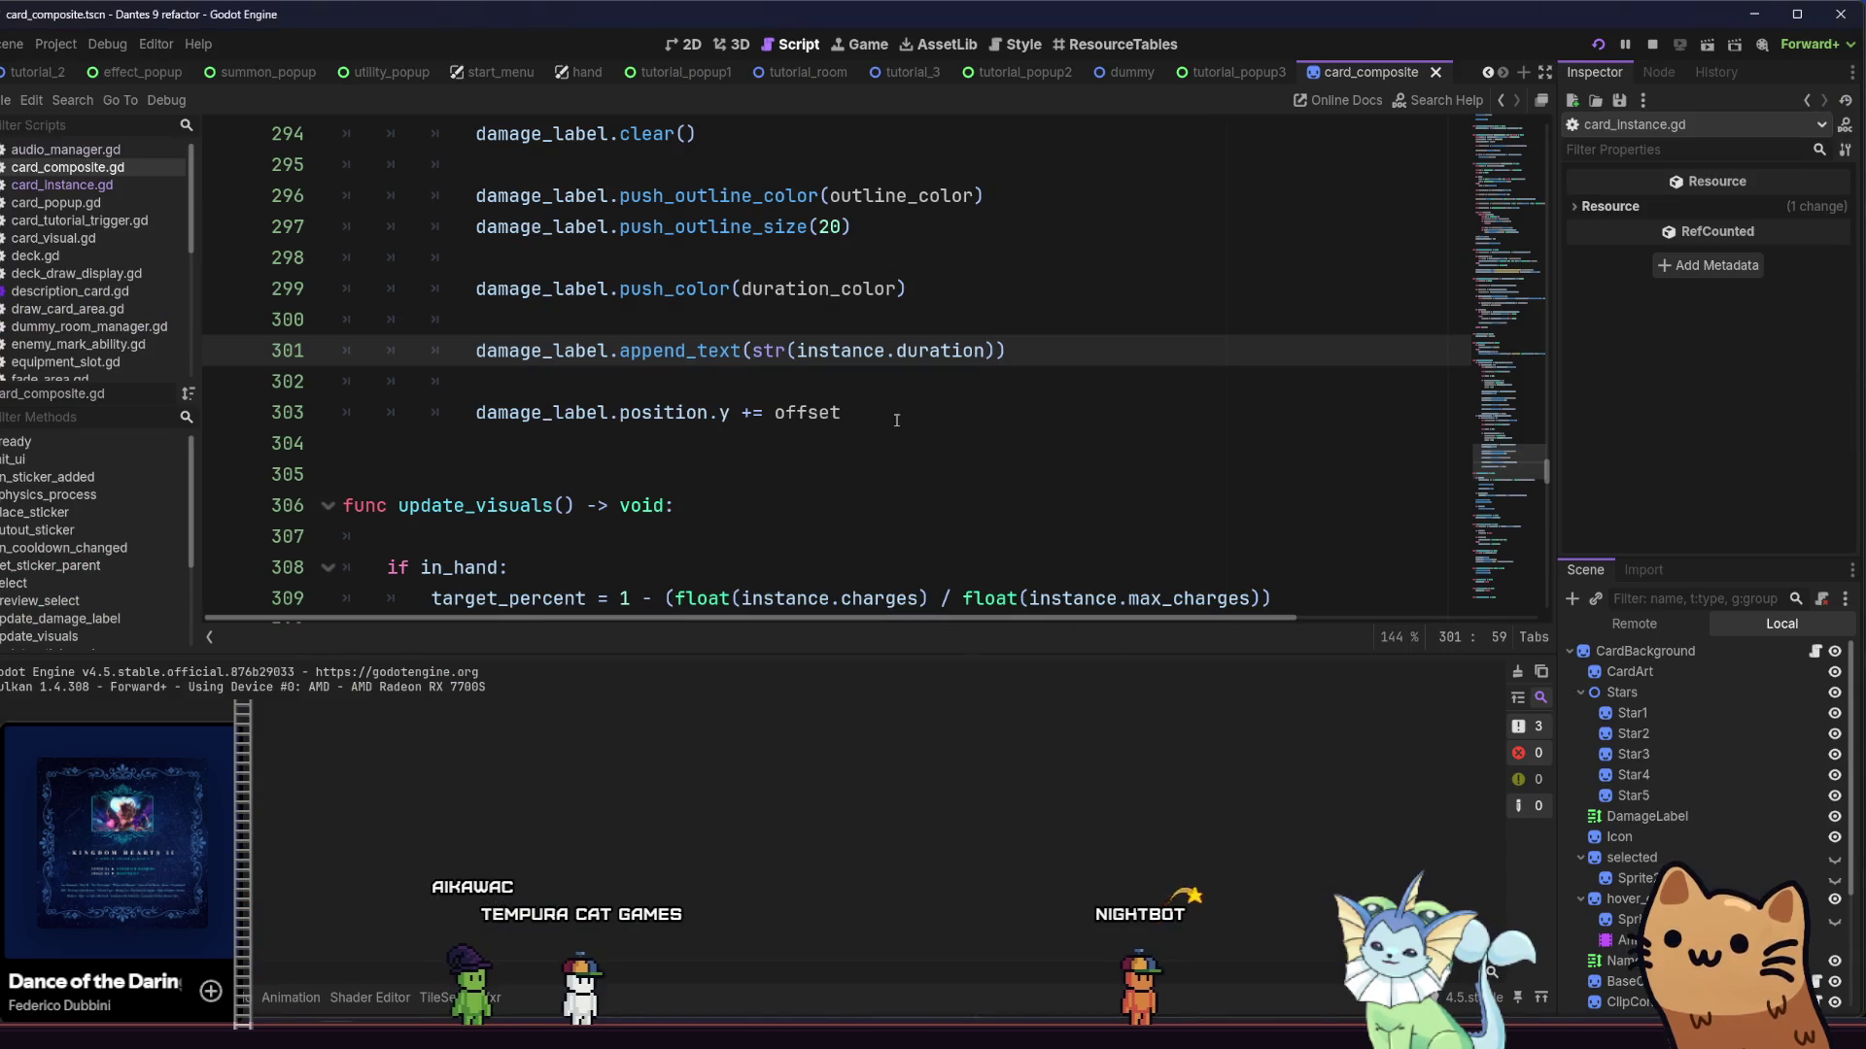
# Search card_composite.gd for damage_label with the Find bar
pyautogui.click(896, 420)
pyautogui.scroll(2, 904, 428)
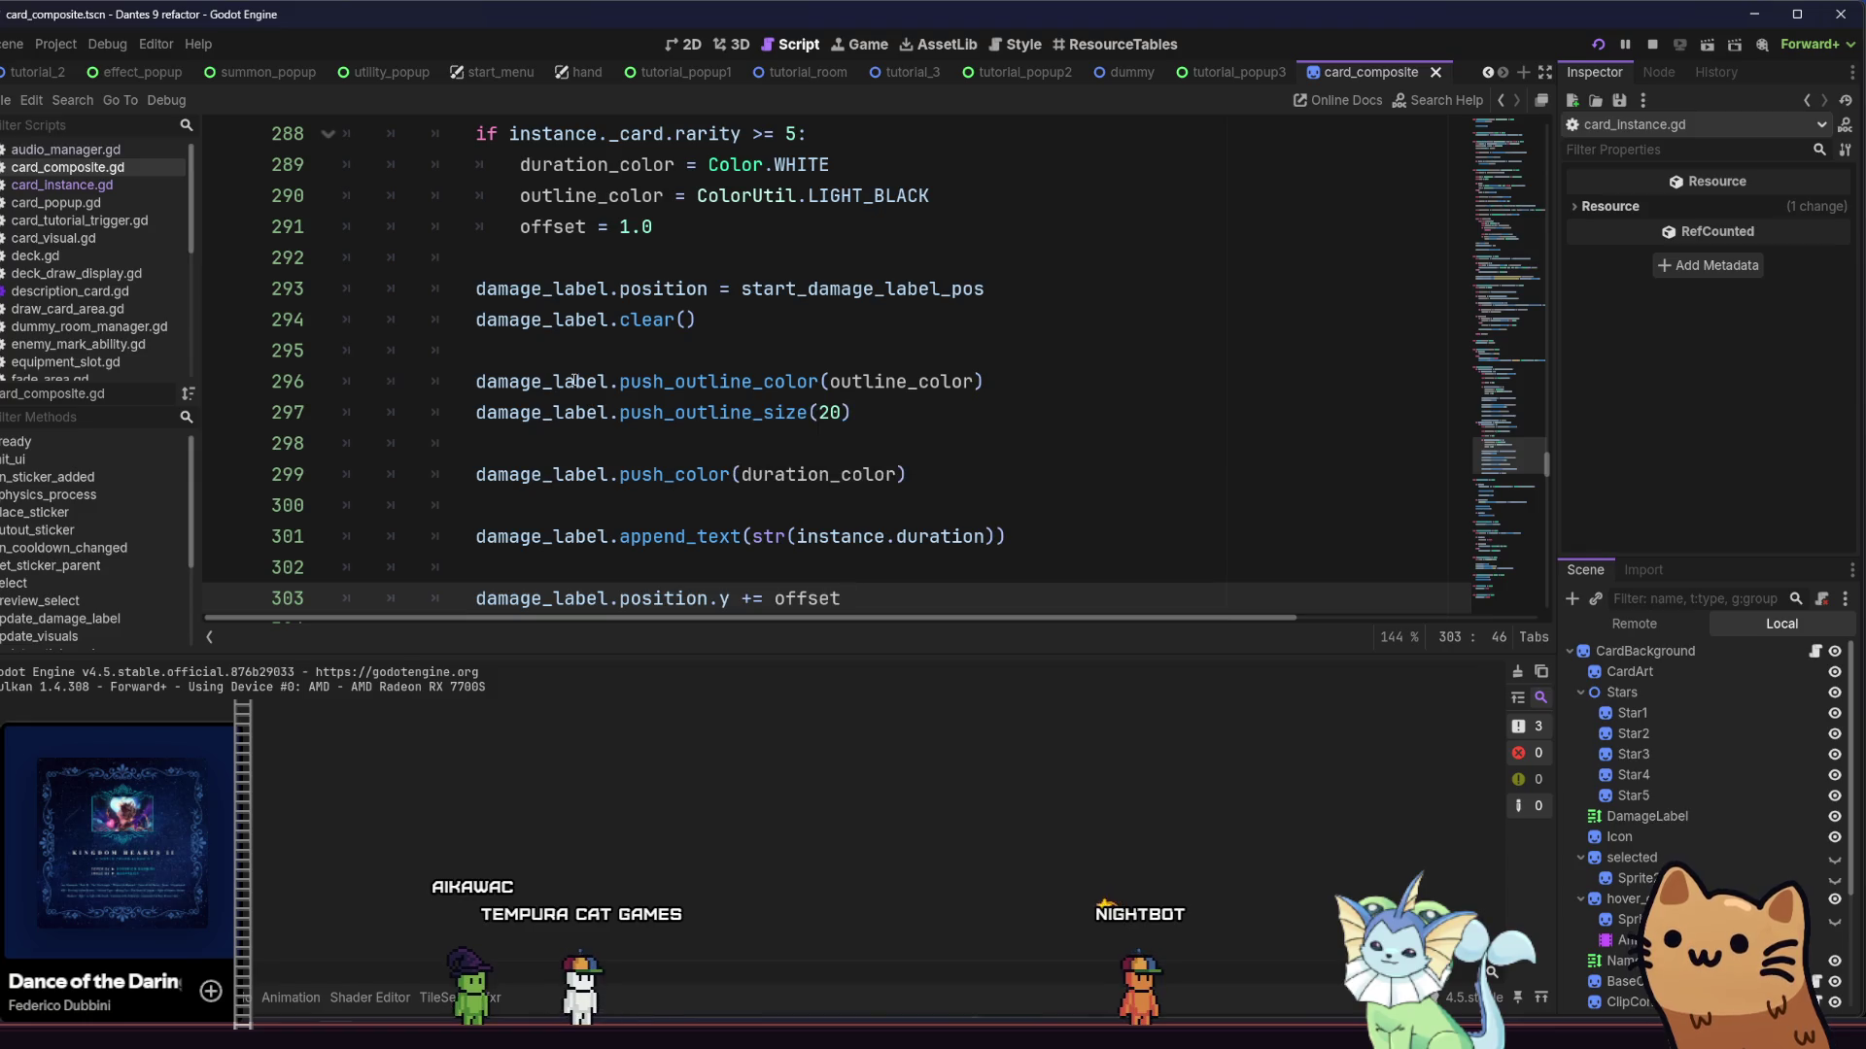
pyautogui.scroll(6, 757, 398)
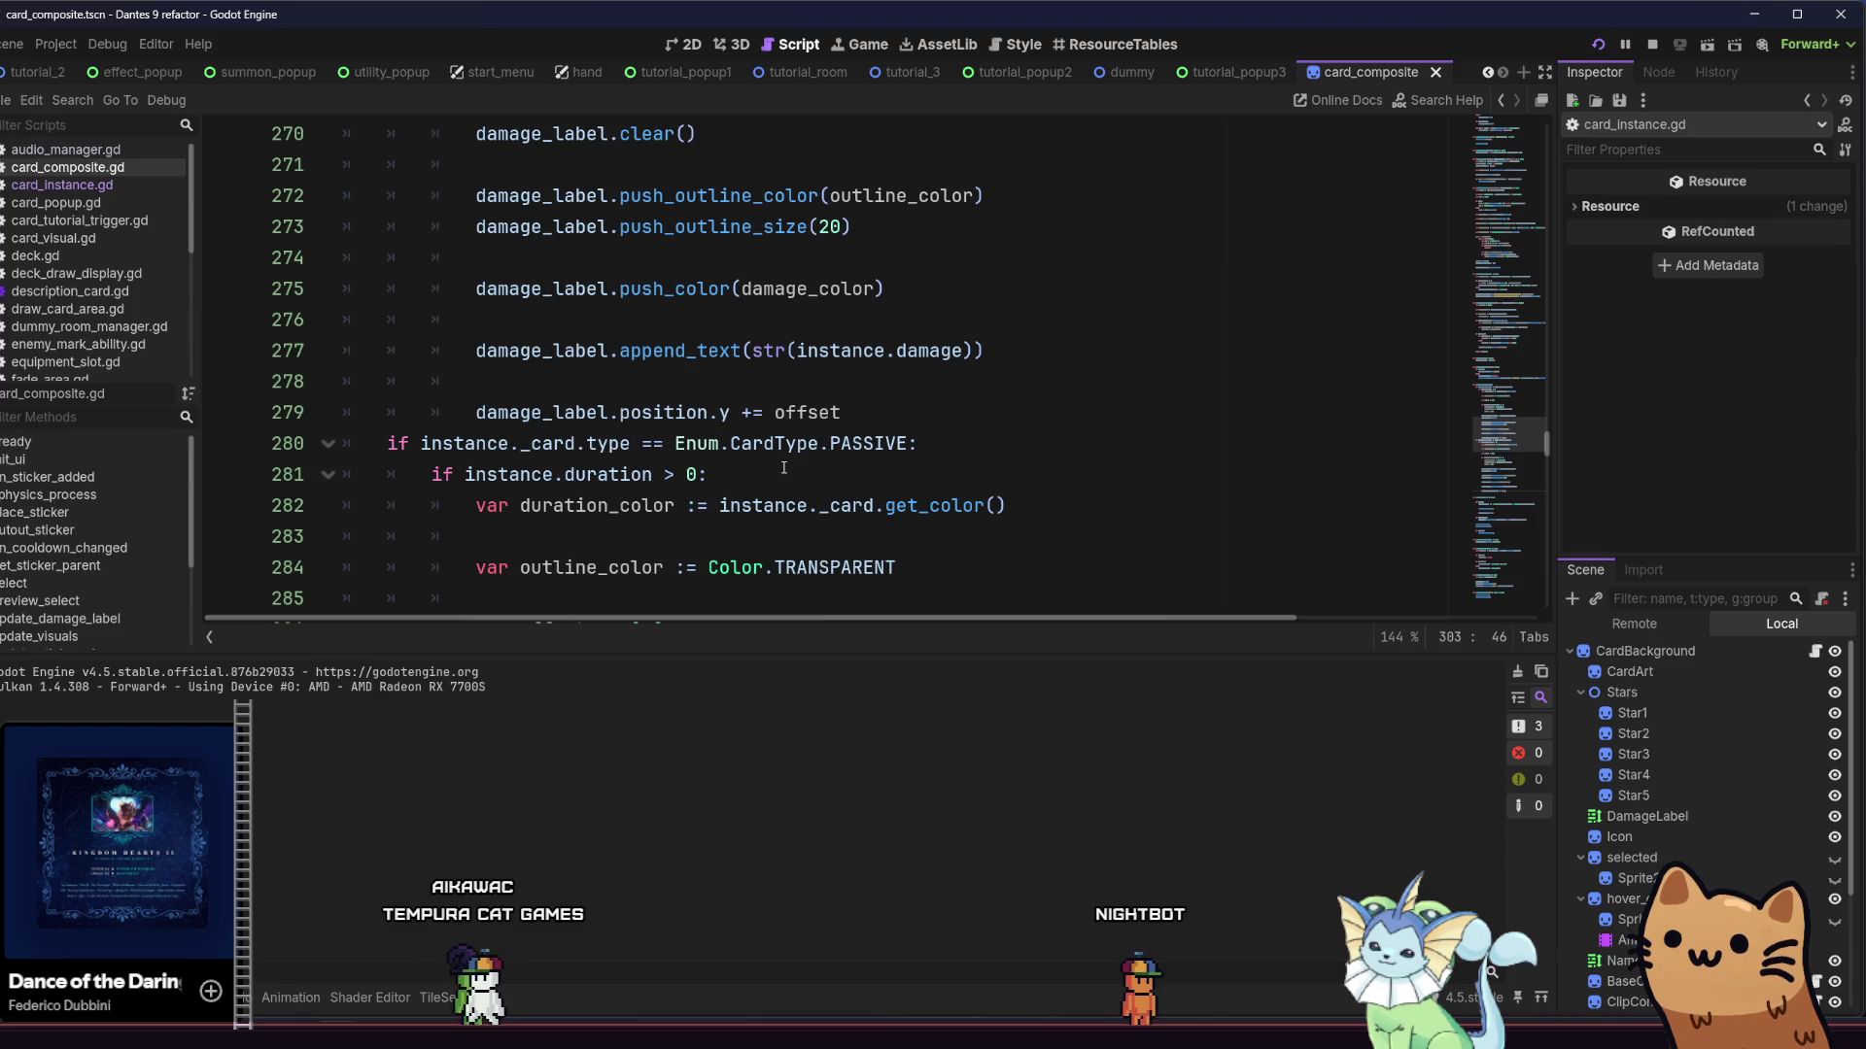
pyautogui.hotkey('ctrl', 'f')
pyautogui.write('damage+')
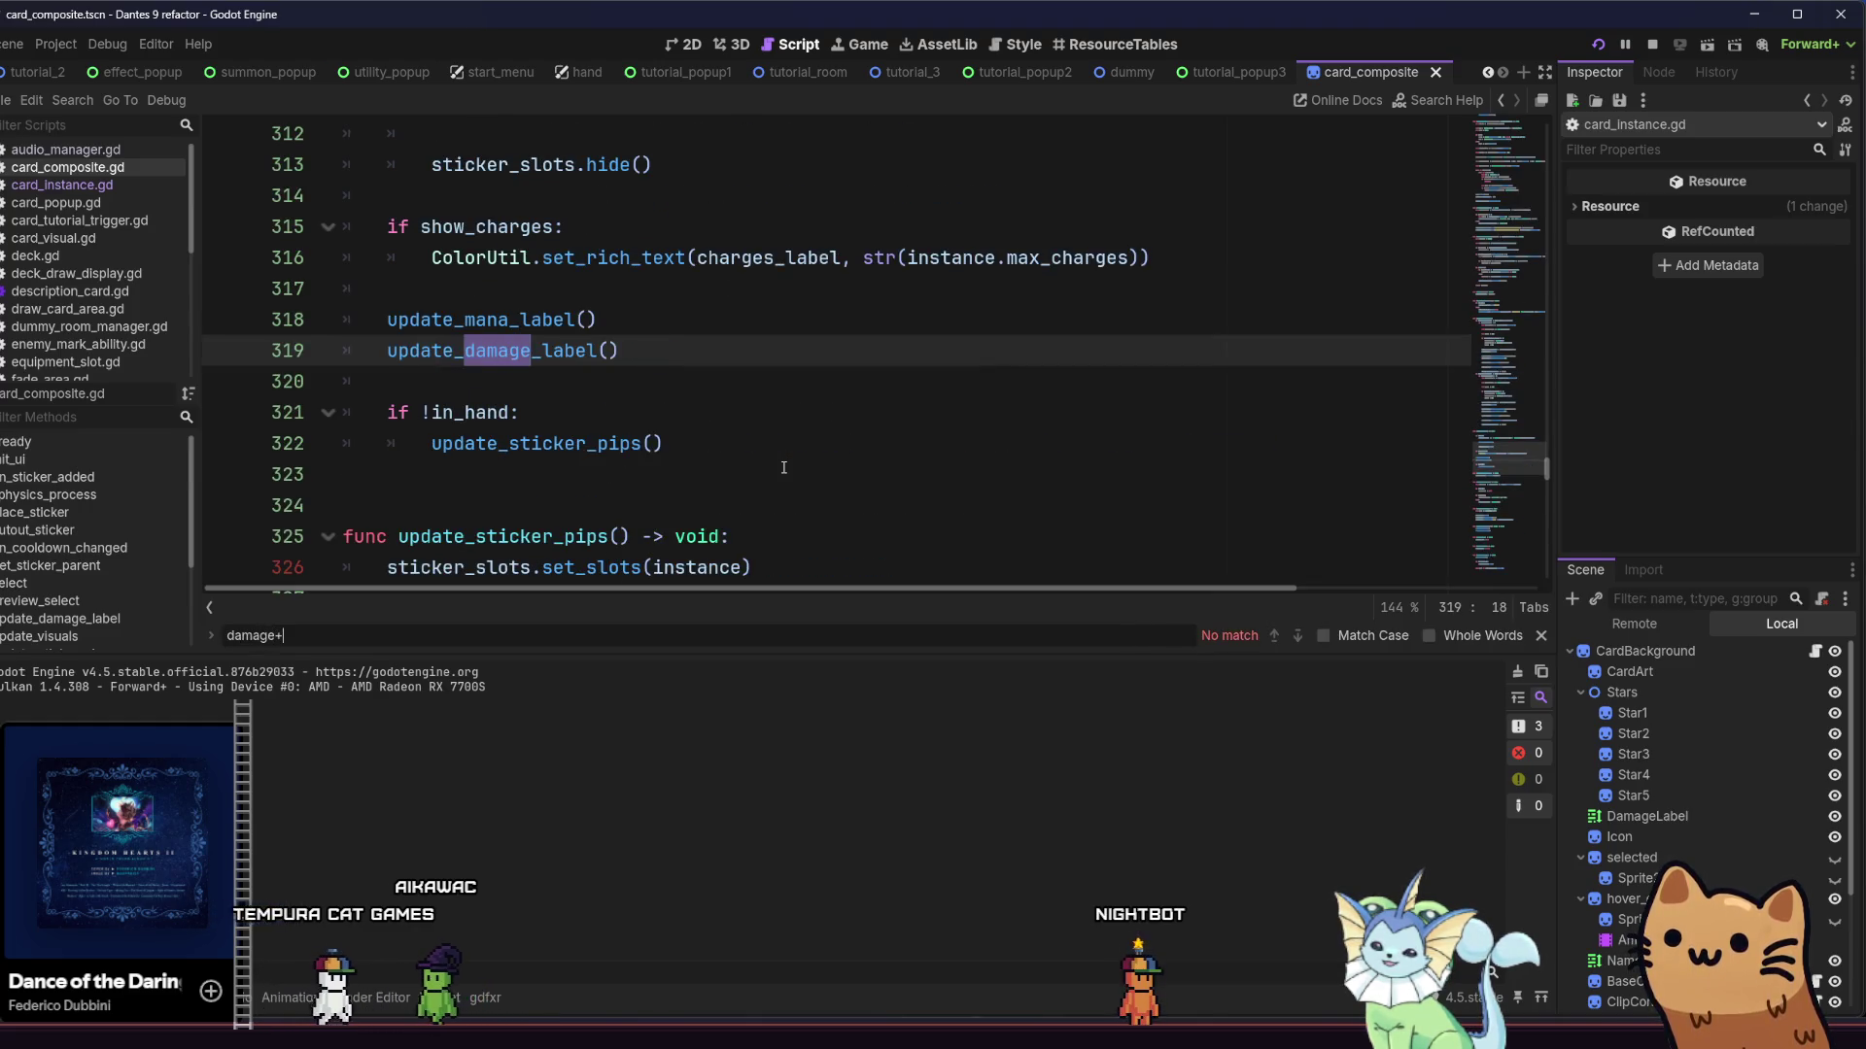
pyautogui.press('BackSpace')
pyautogui.write('_label')
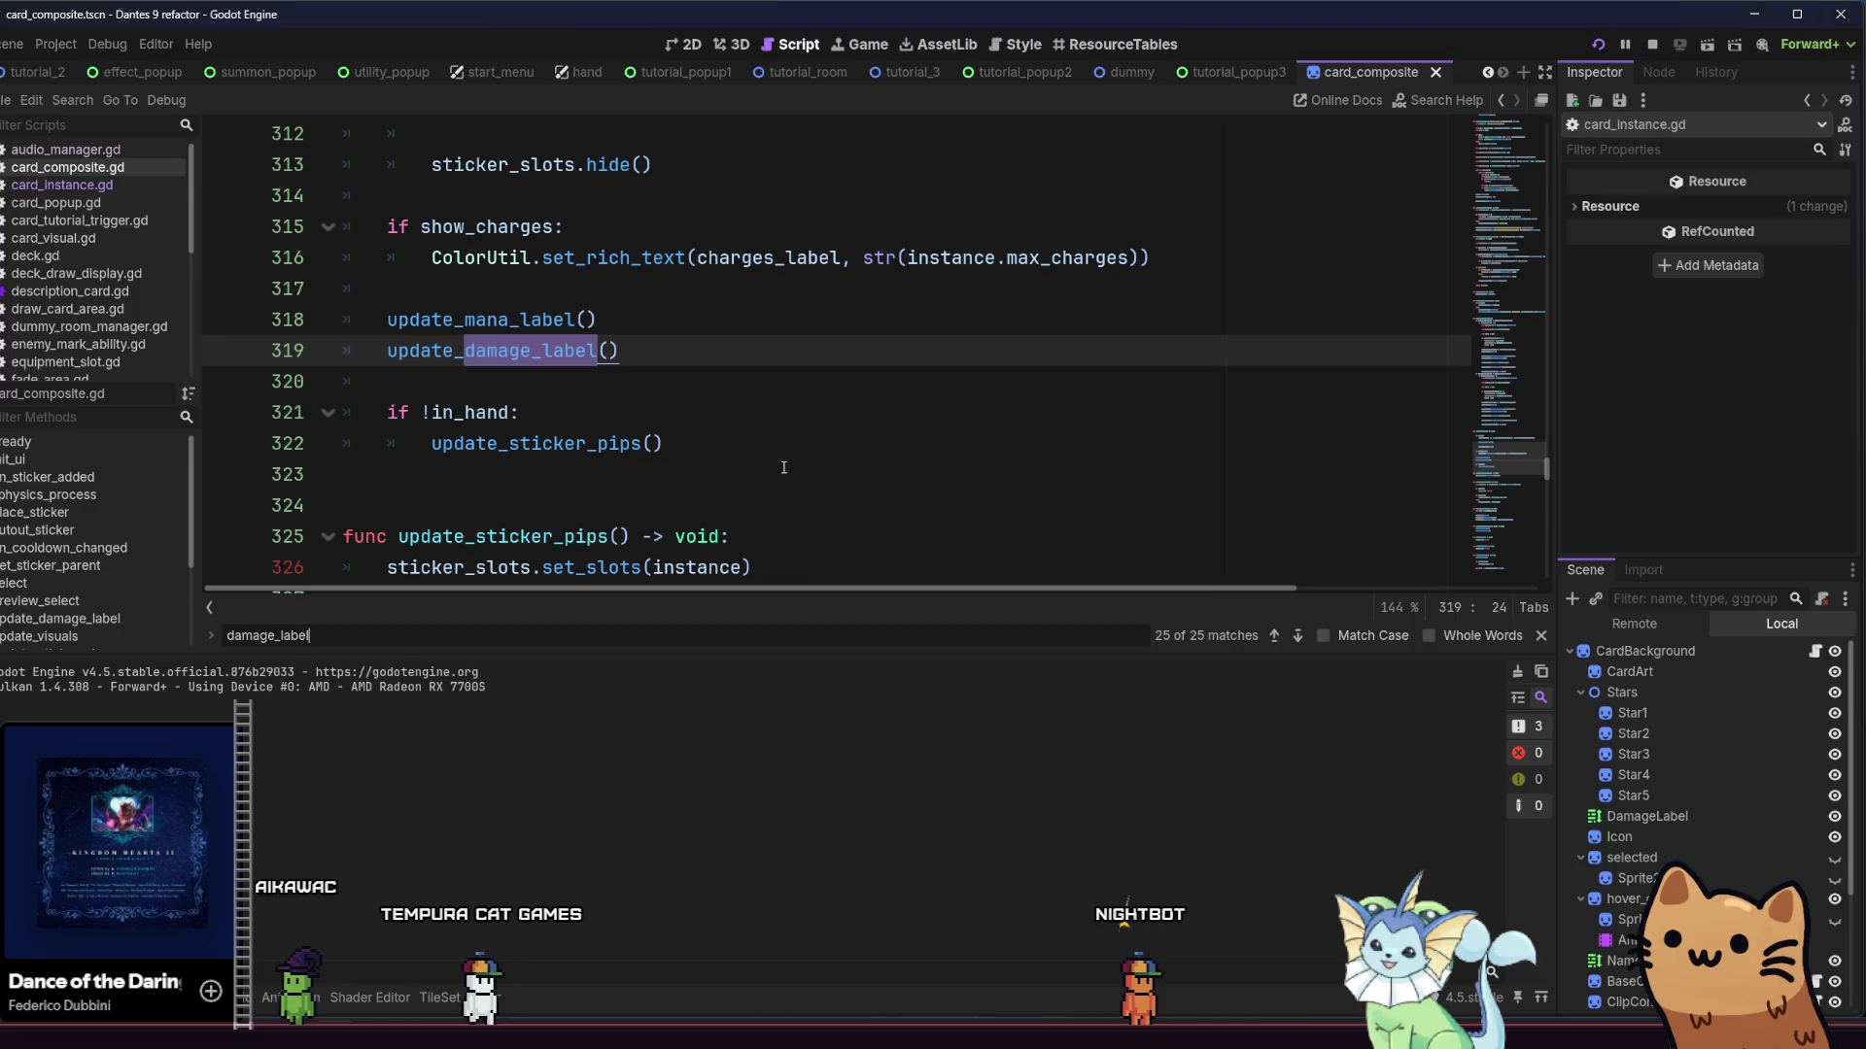
# Step back through the damage_label matches to the show/hide code on line 134 in init_ui
pyautogui.click(1279, 641)
pyautogui.click(1279, 641)
pyautogui.click(1279, 641)
pyautogui.click(1279, 641)
pyautogui.click(1279, 641)
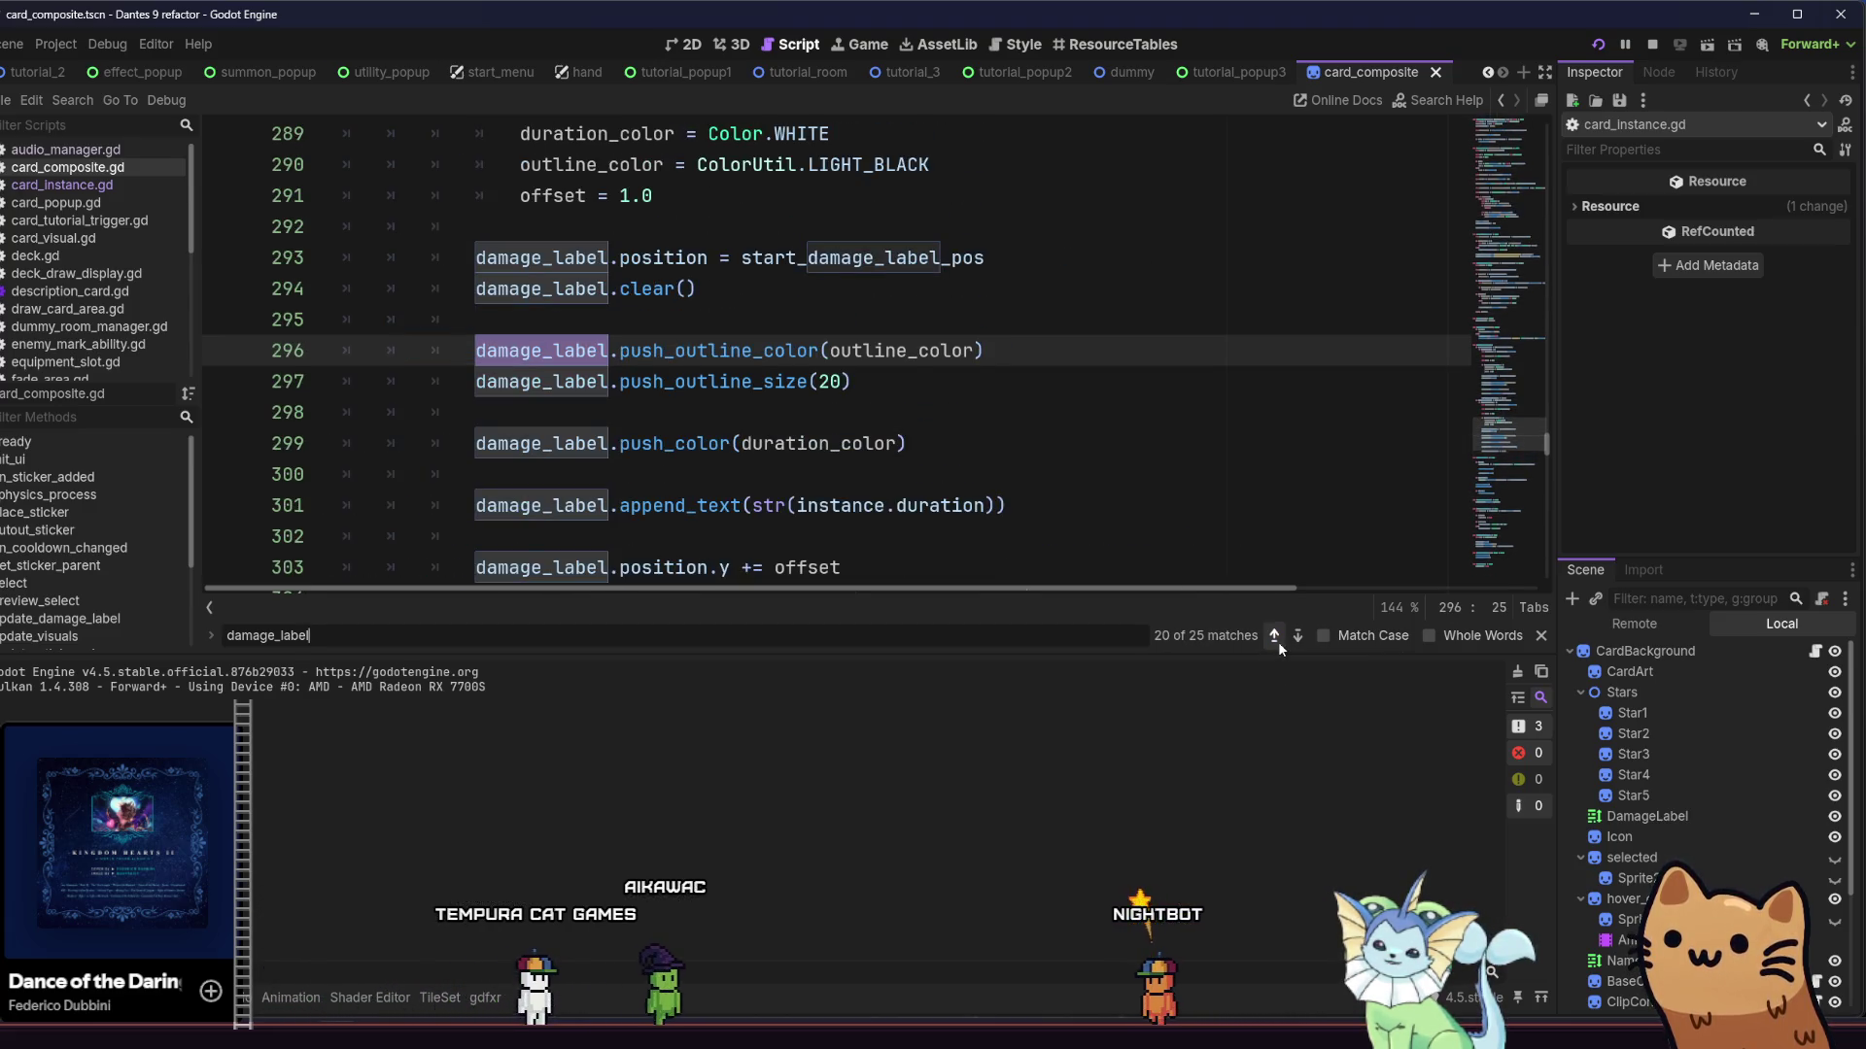
pyautogui.click(1278, 641)
pyautogui.click(1279, 641)
pyautogui.click(1278, 641)
pyautogui.click(1279, 641)
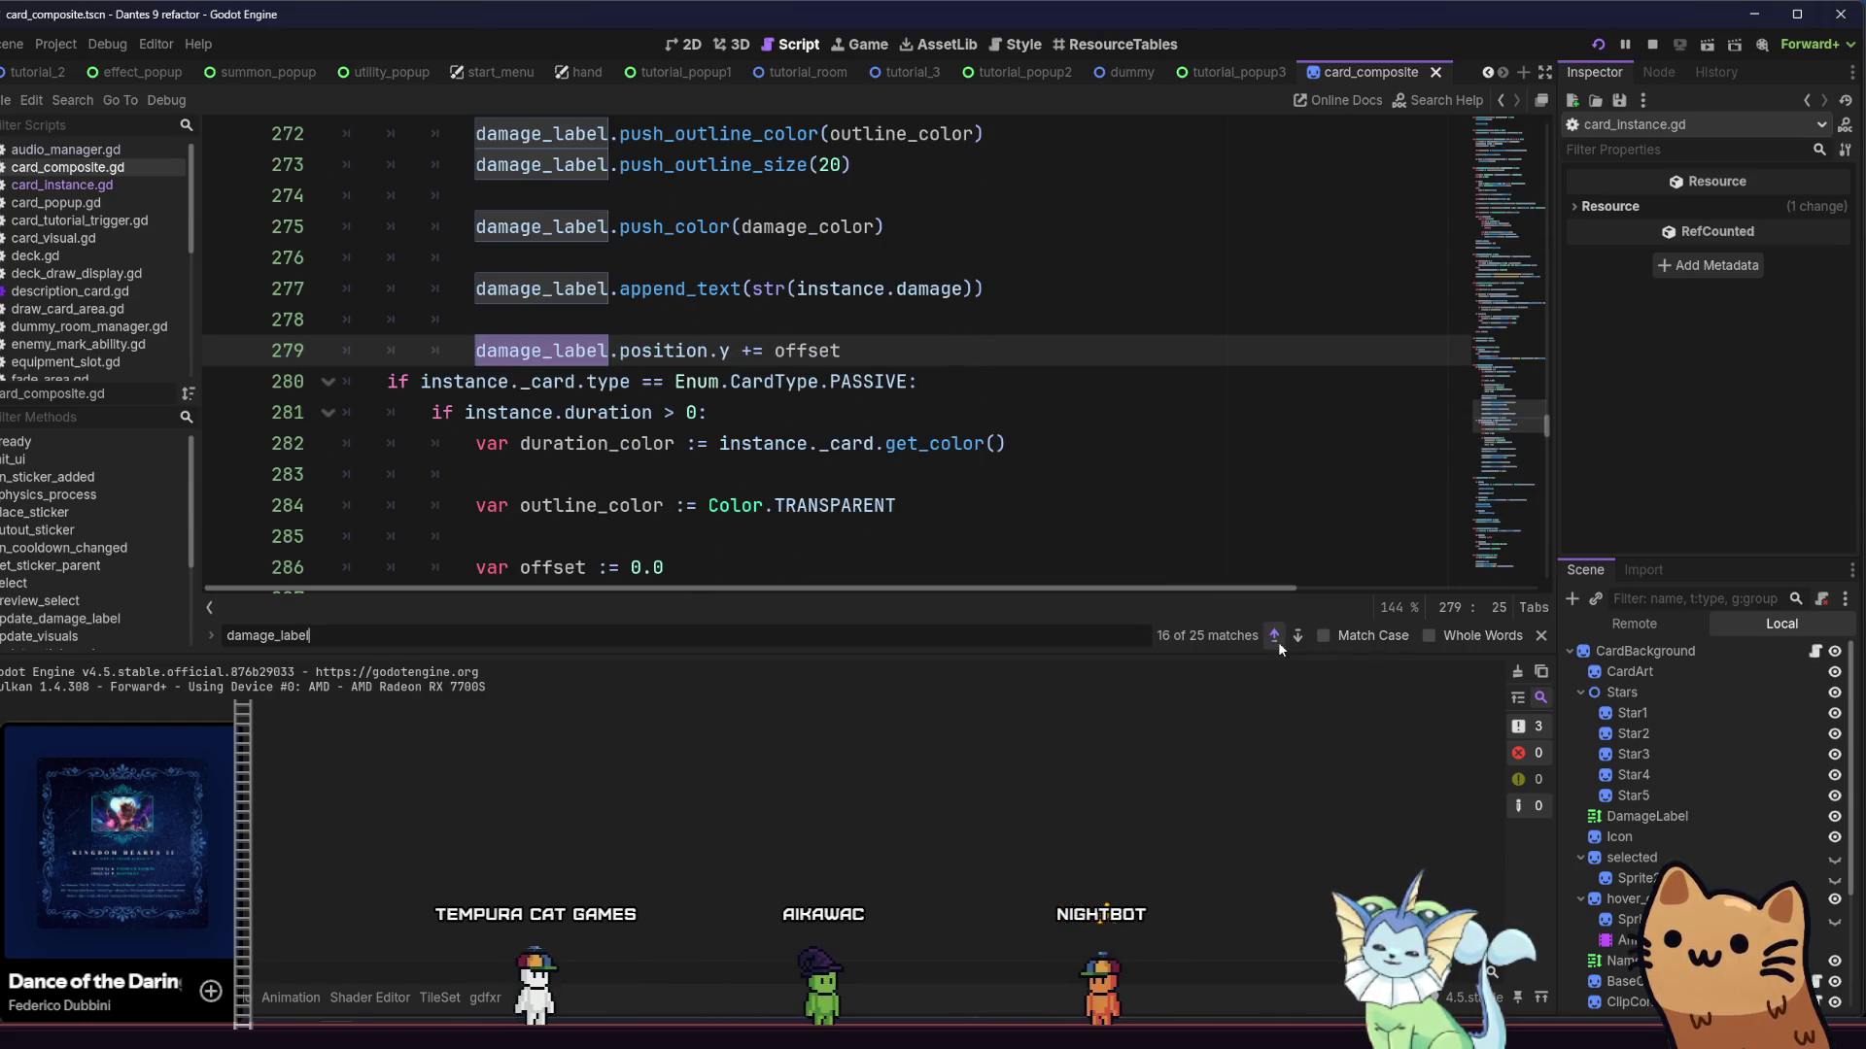
pyautogui.click(1279, 642)
pyautogui.click(1278, 642)
pyautogui.click(1279, 641)
pyautogui.click(1278, 641)
pyautogui.click(1279, 641)
pyautogui.click(1279, 642)
pyautogui.click(1279, 642)
pyautogui.click(1279, 641)
pyautogui.click(1279, 641)
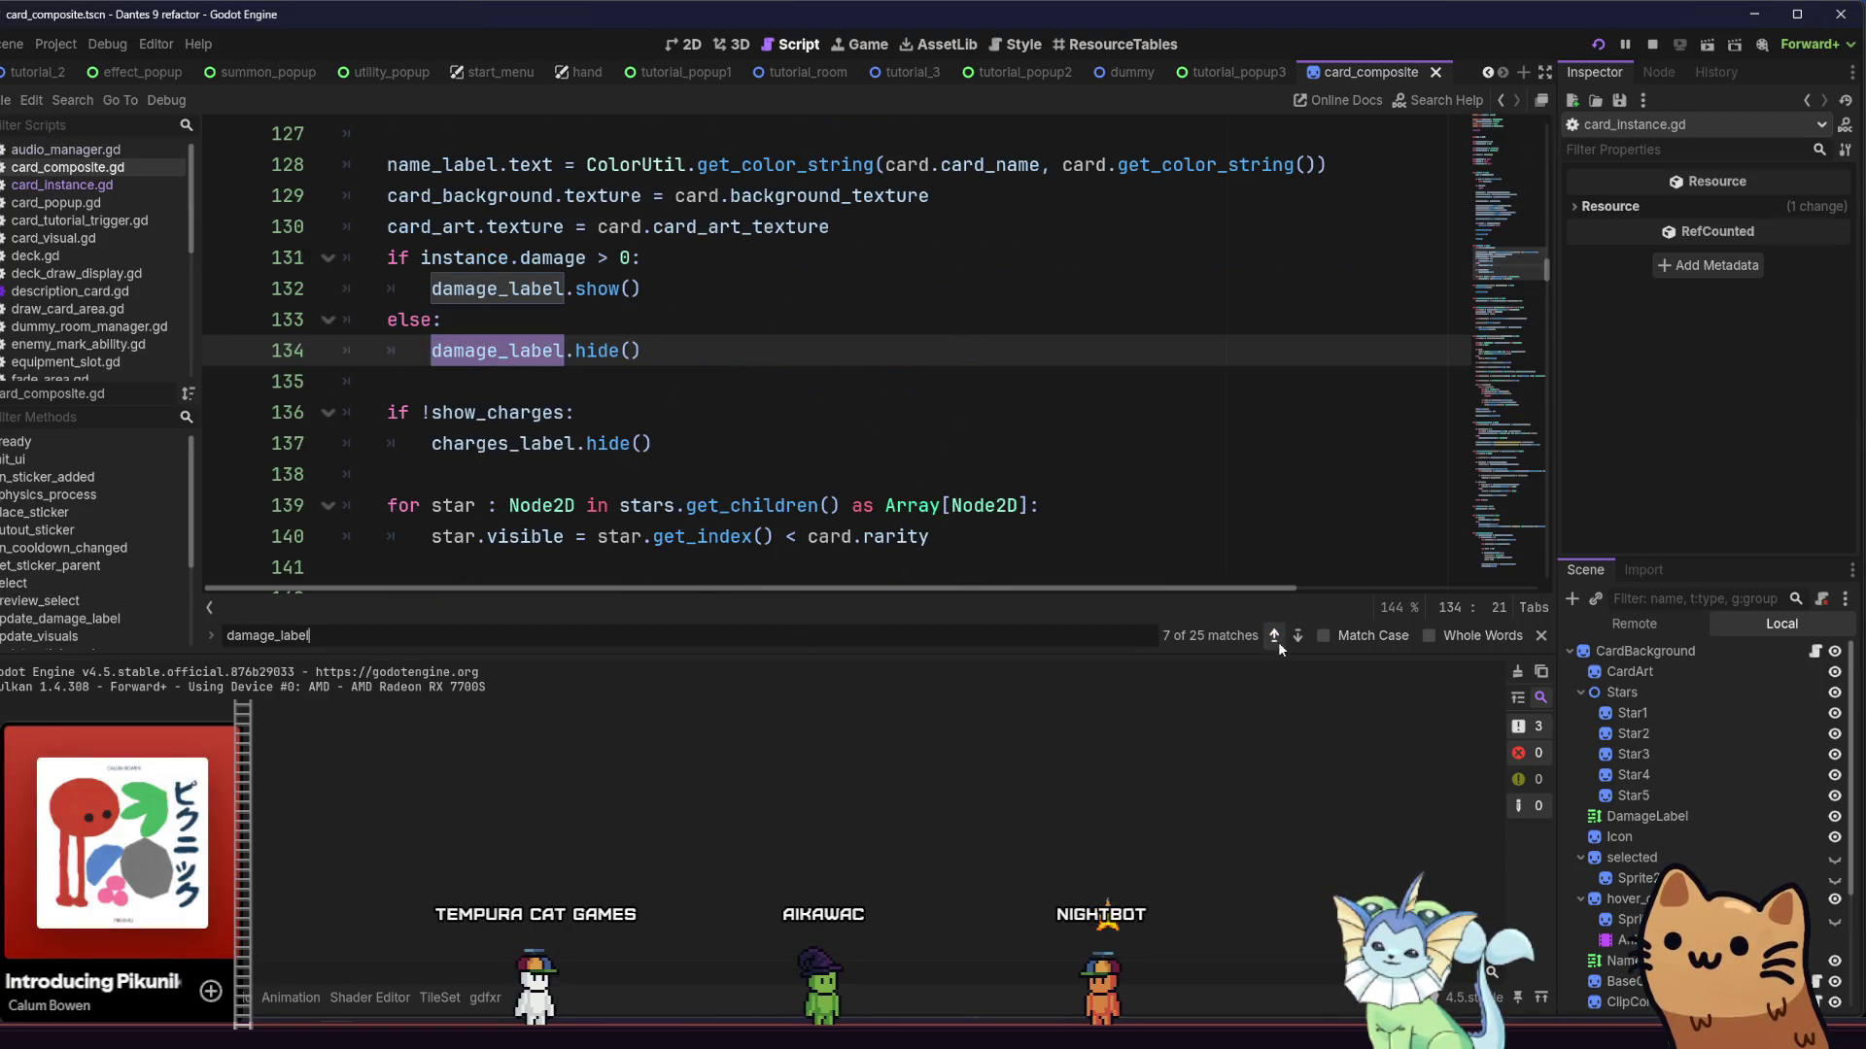
pyautogui.click(1278, 641)
pyautogui.click(779, 415)
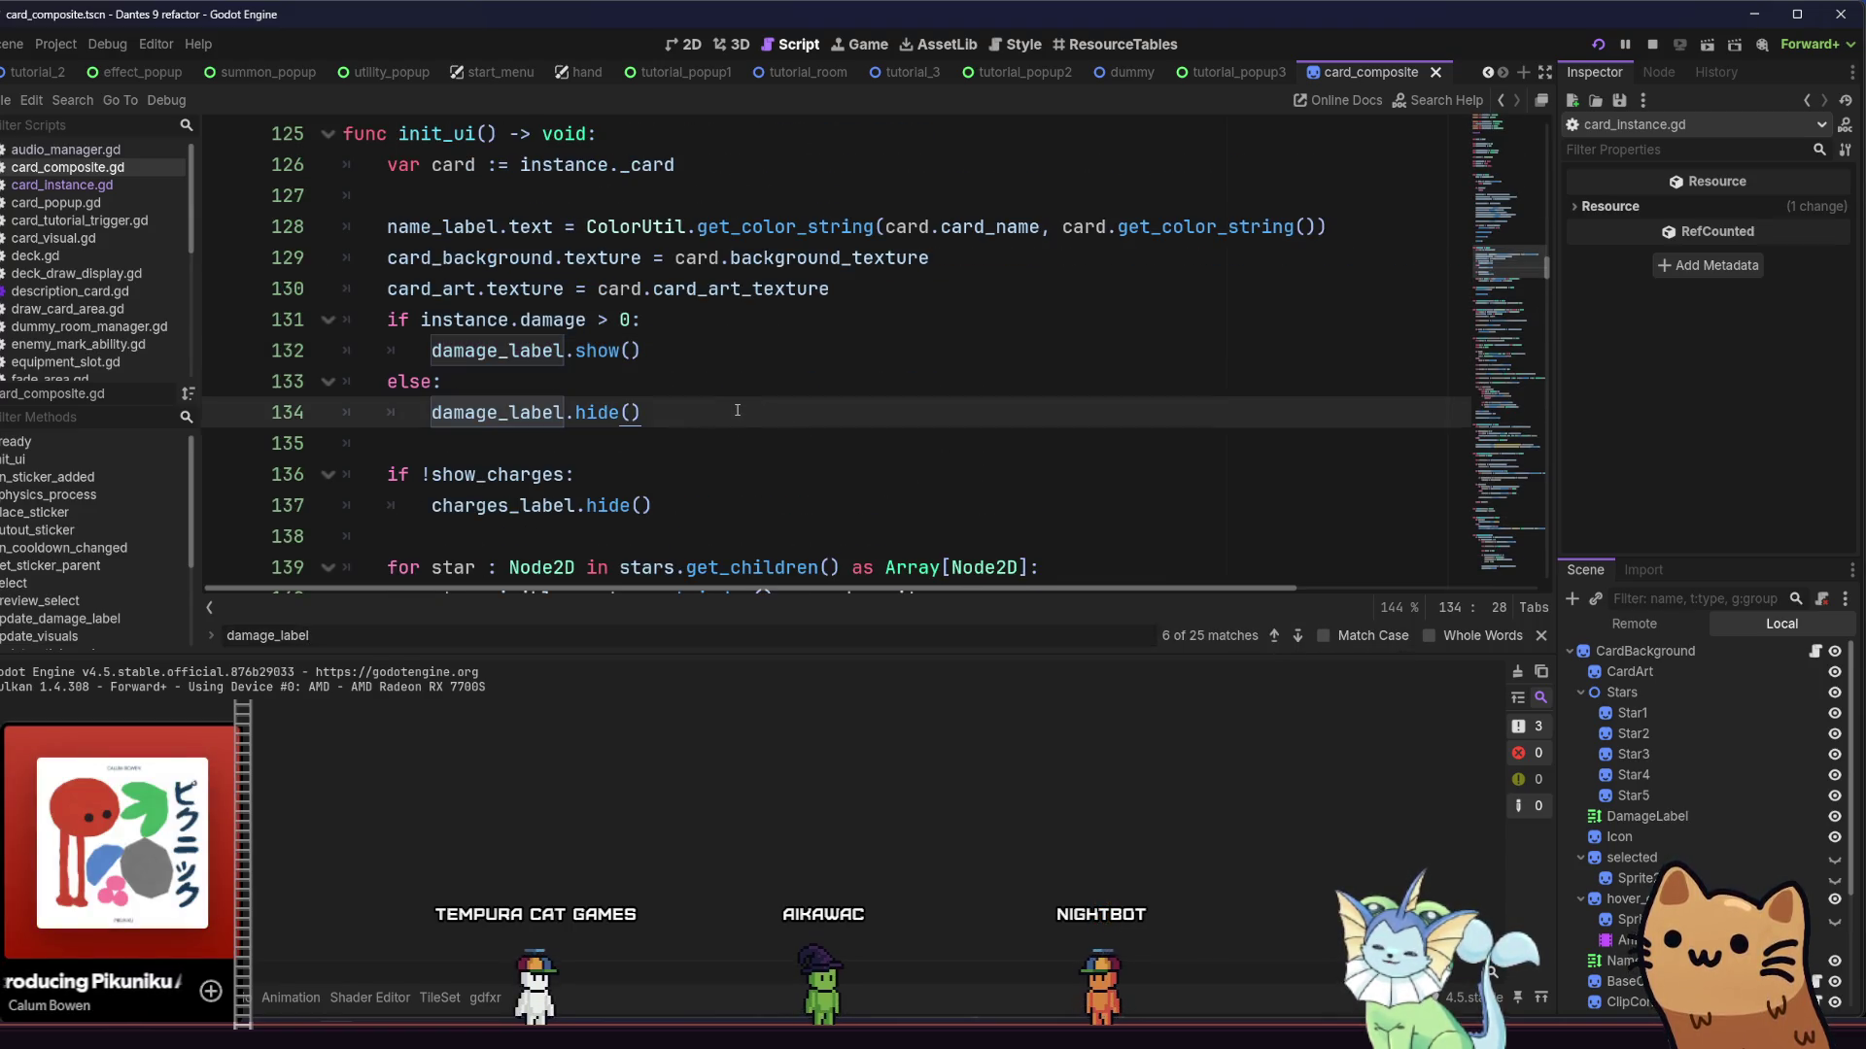
# Add 'or instance.duration > 0' to the damage condition on line 131
pyautogui.click(630, 320)
pyautogui.write('r instance.duration ')
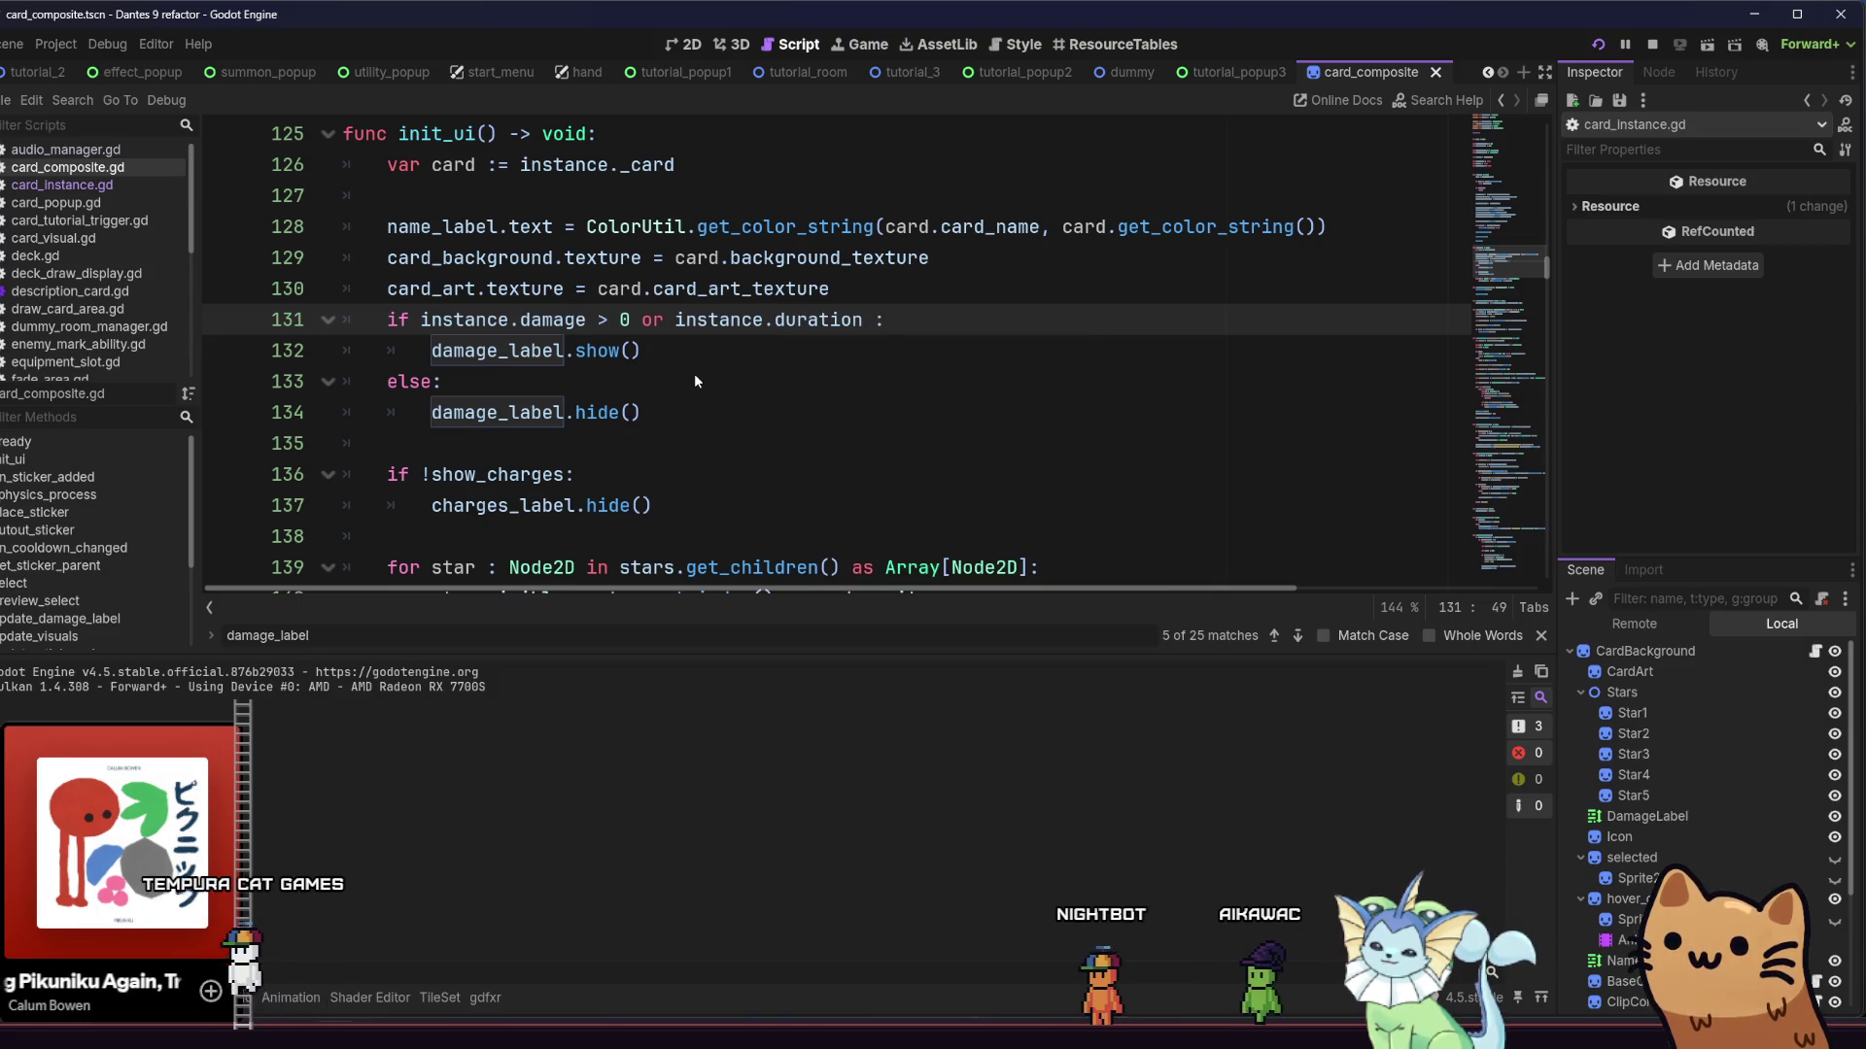
pyautogui.write('> 0')
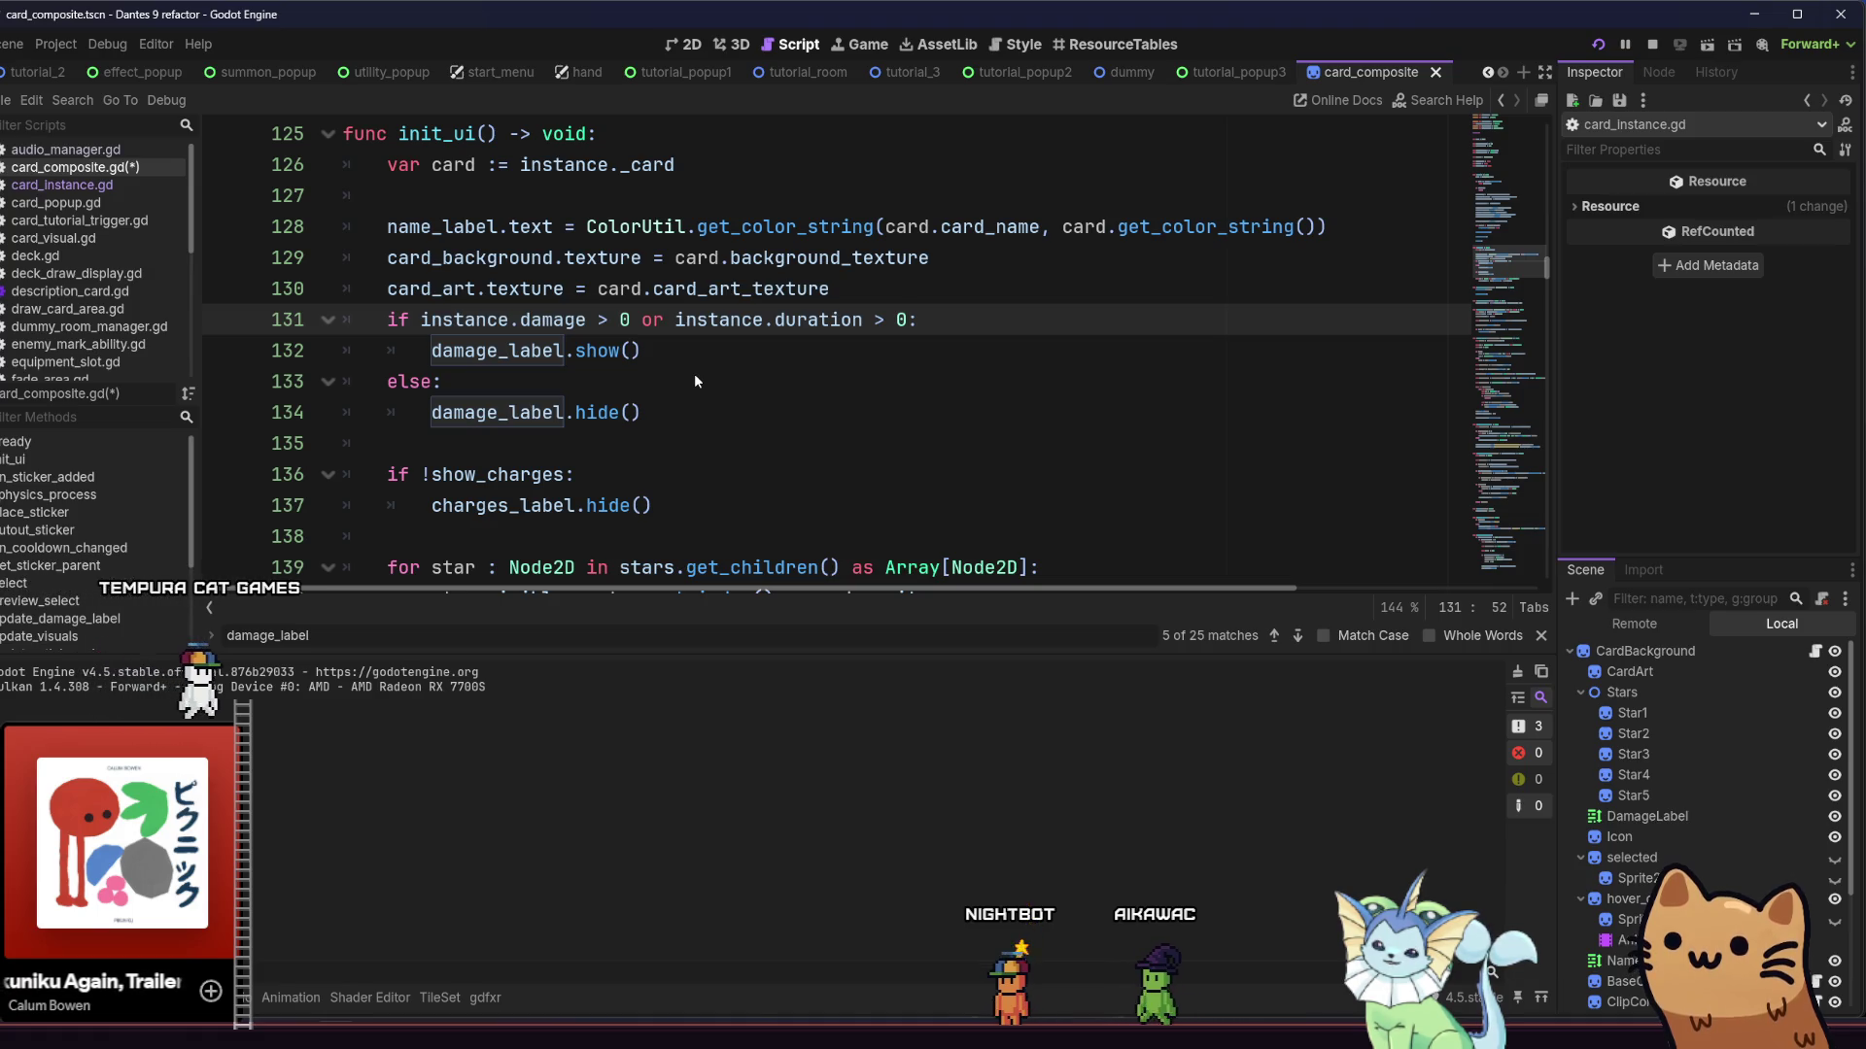
pyautogui.click(627, 321)
pyautogui.write('and ')
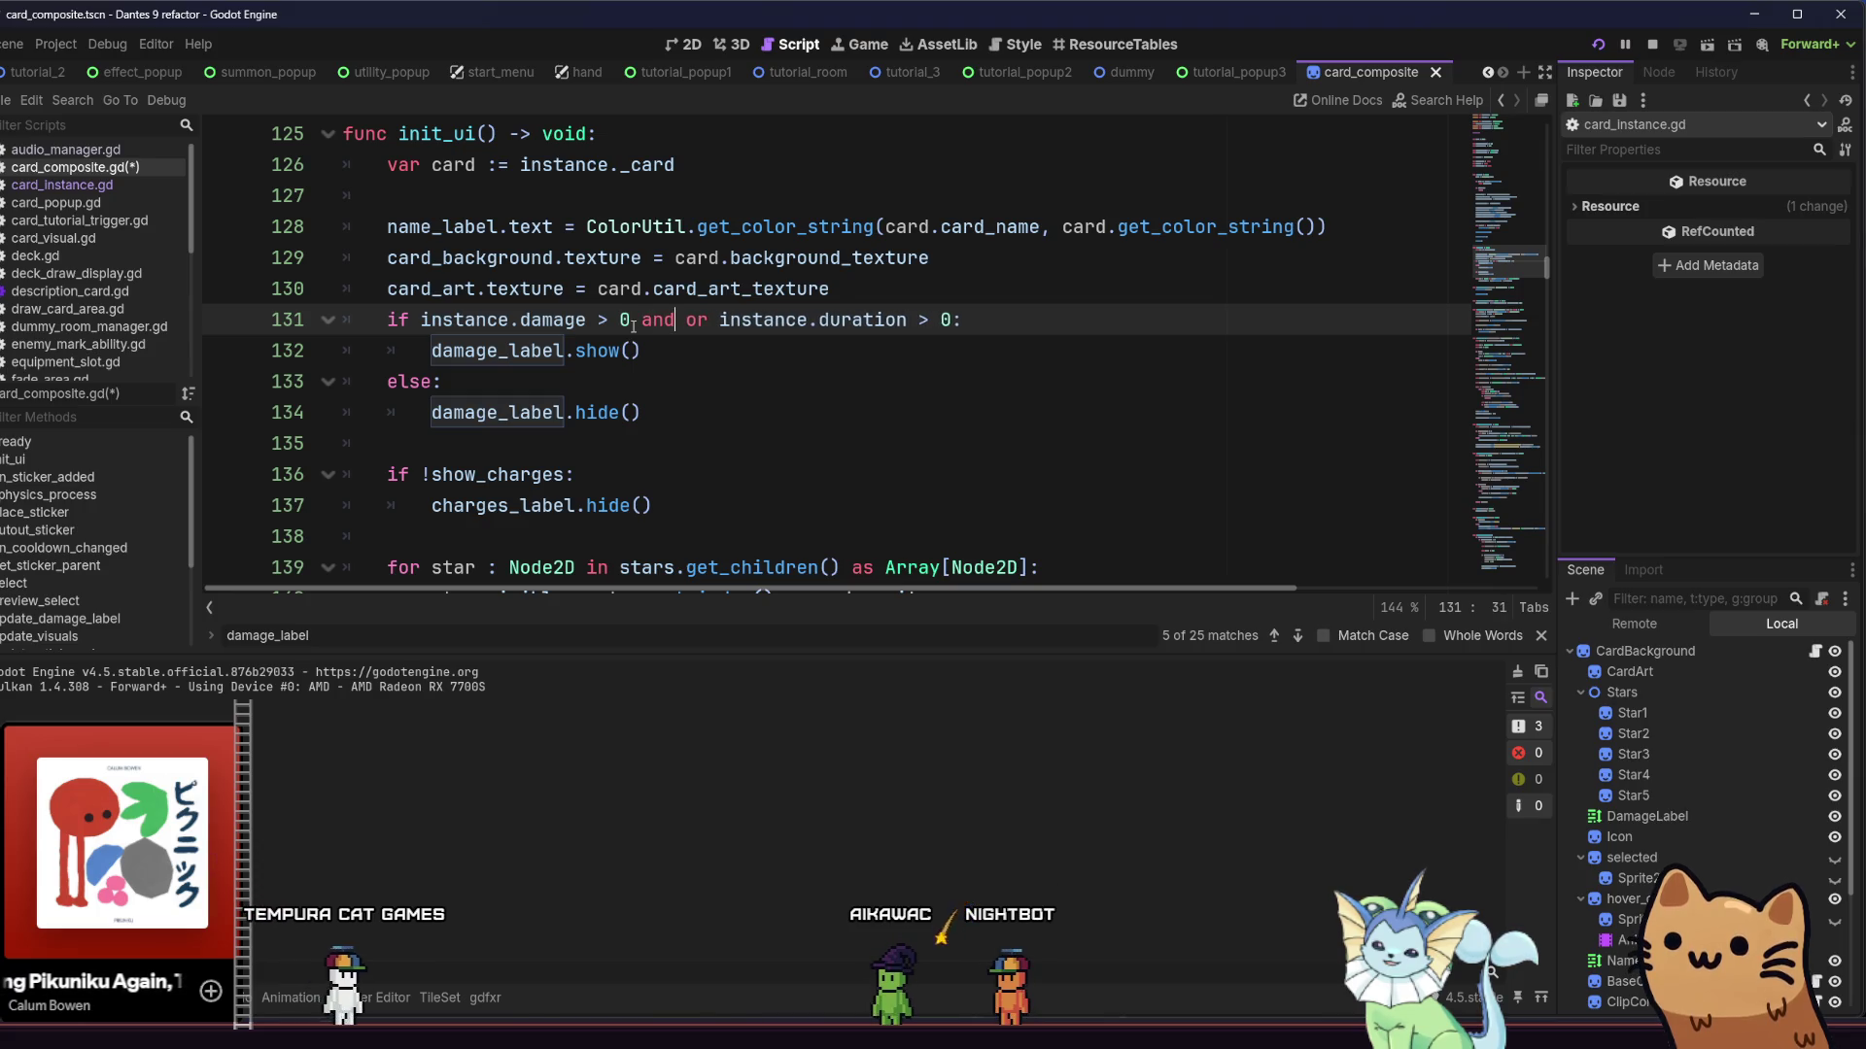
pyautogui.write('instance.car')
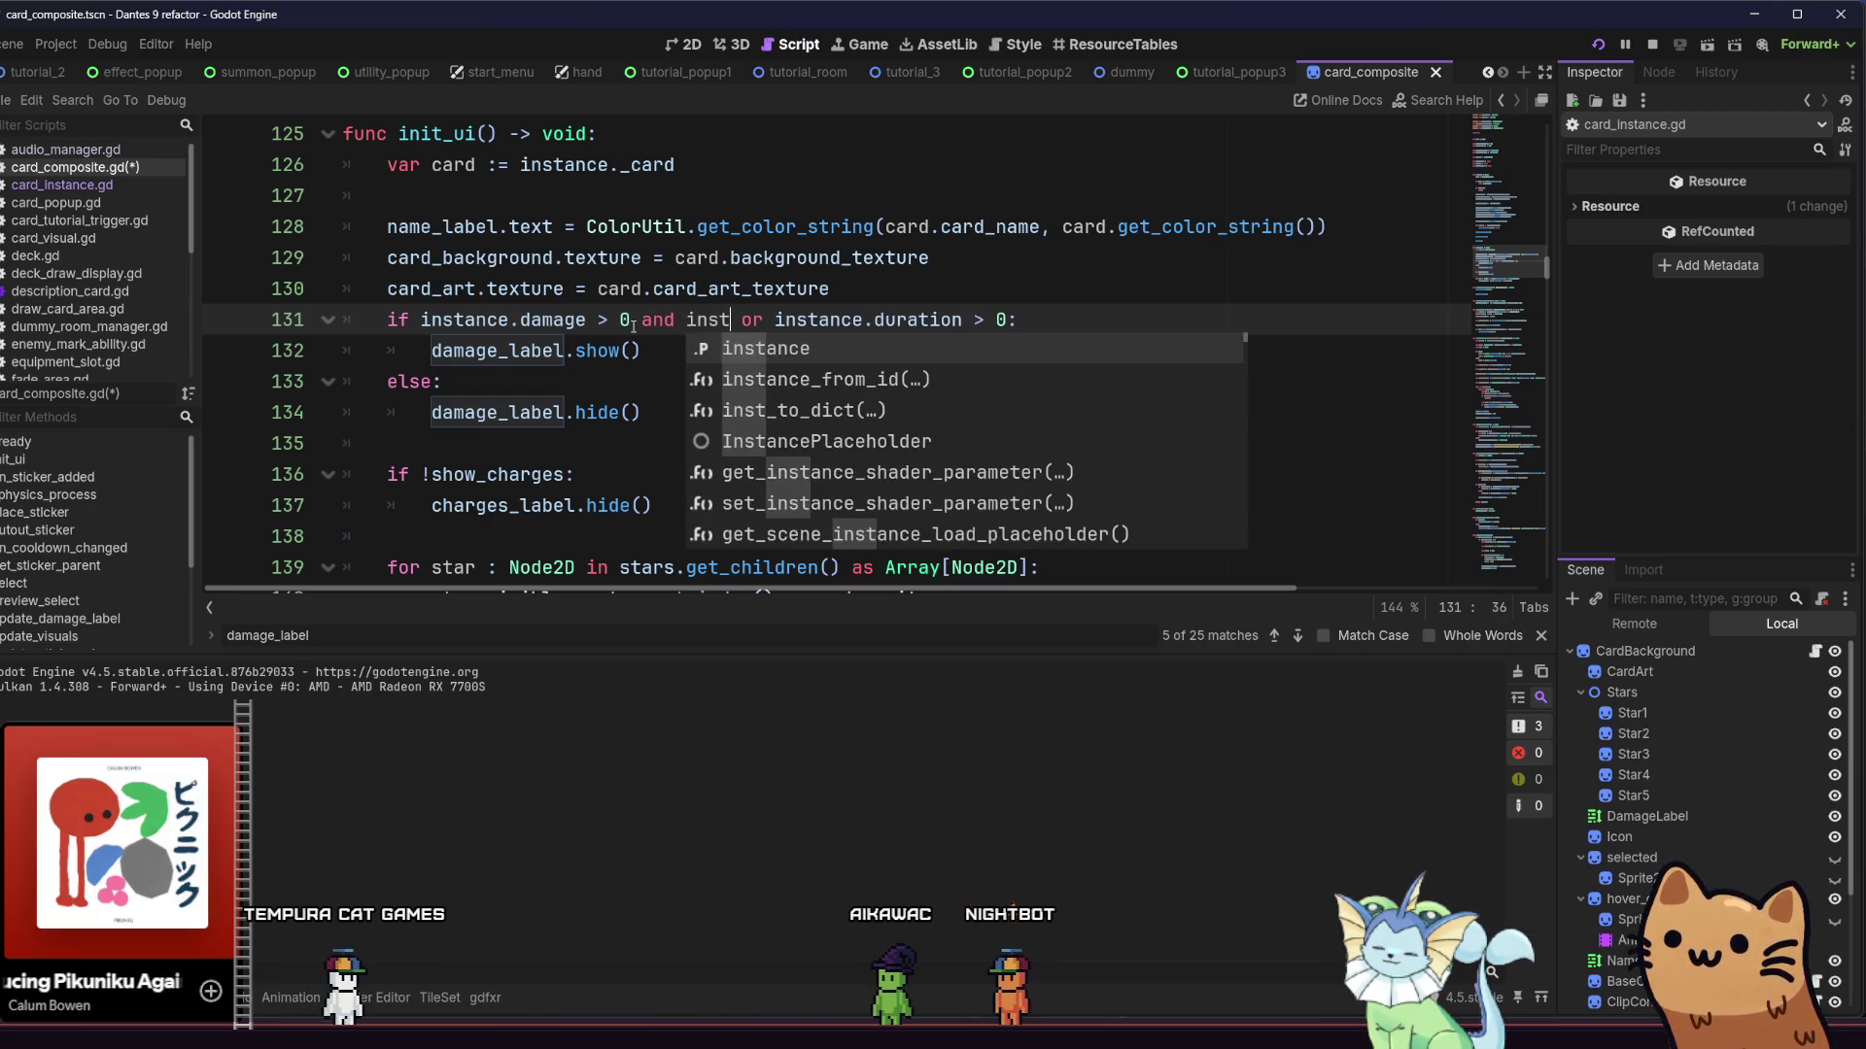
pyautogui.write('d')
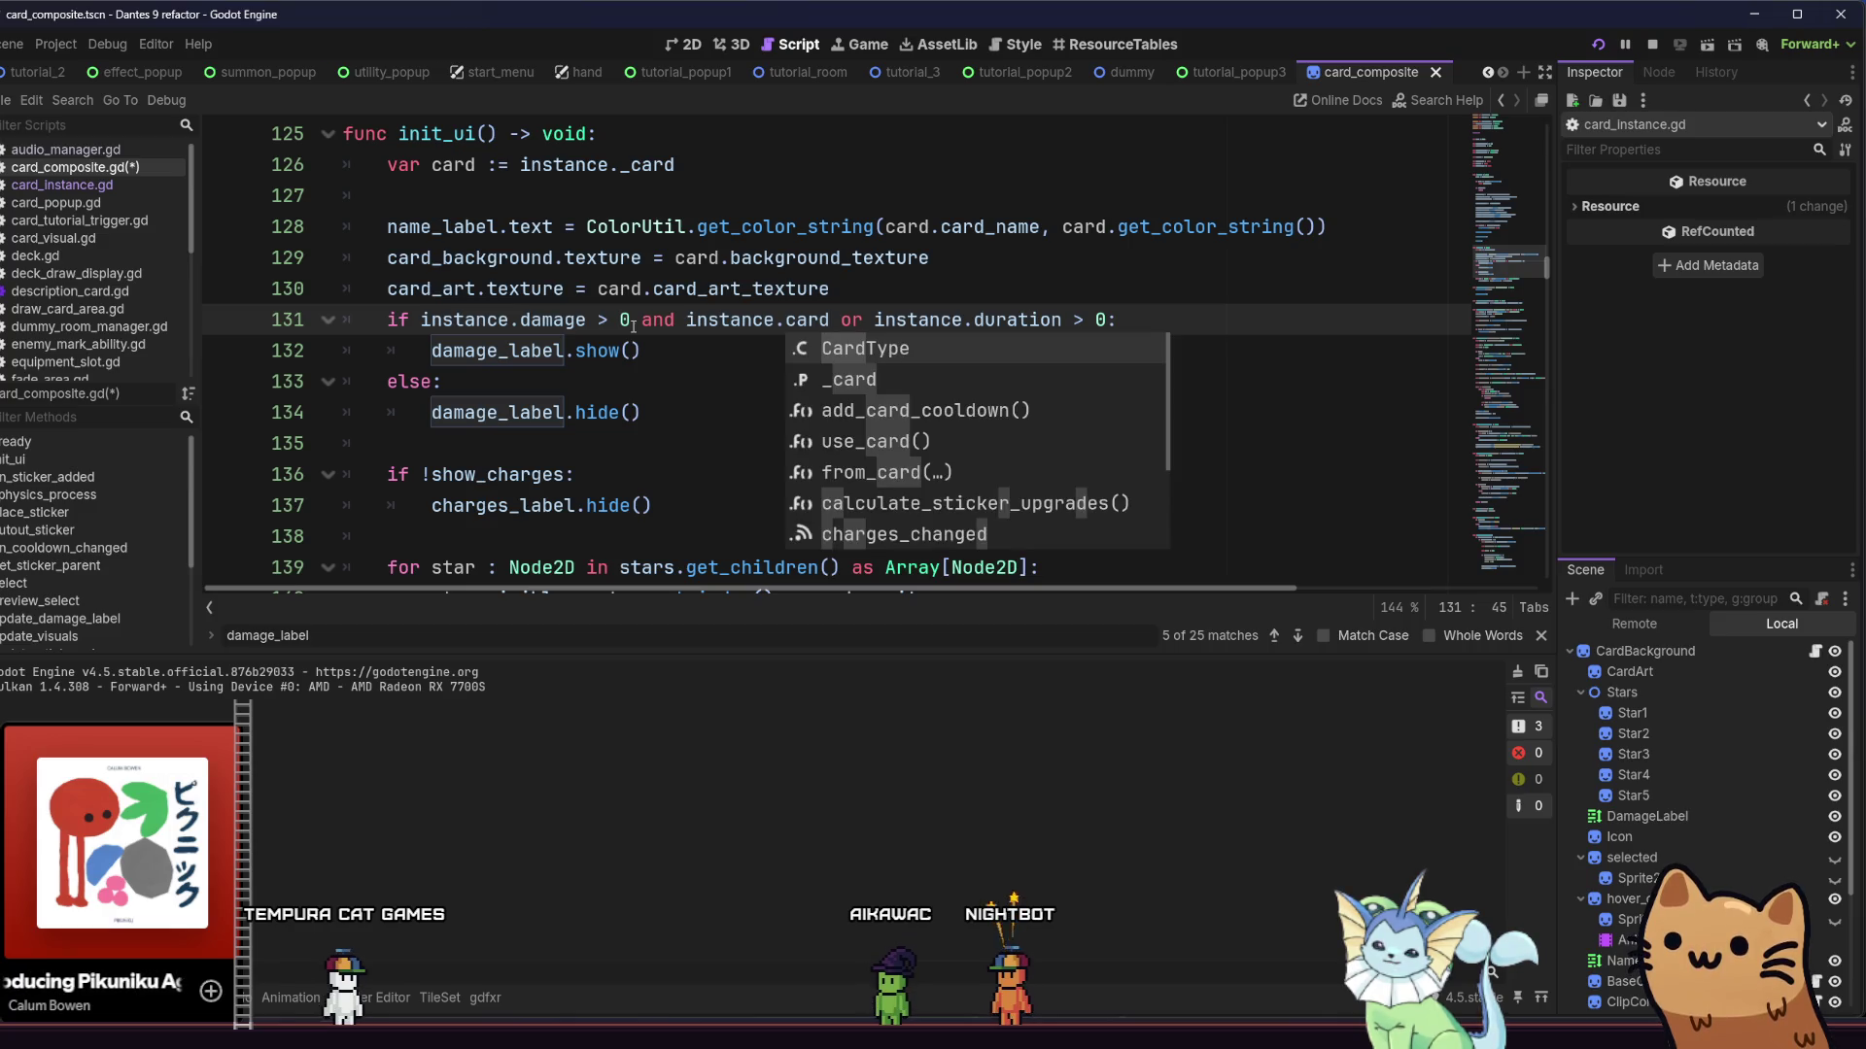
pyautogui.press('Down')
pyautogui.press('Return')
pyautogui.write('.car')
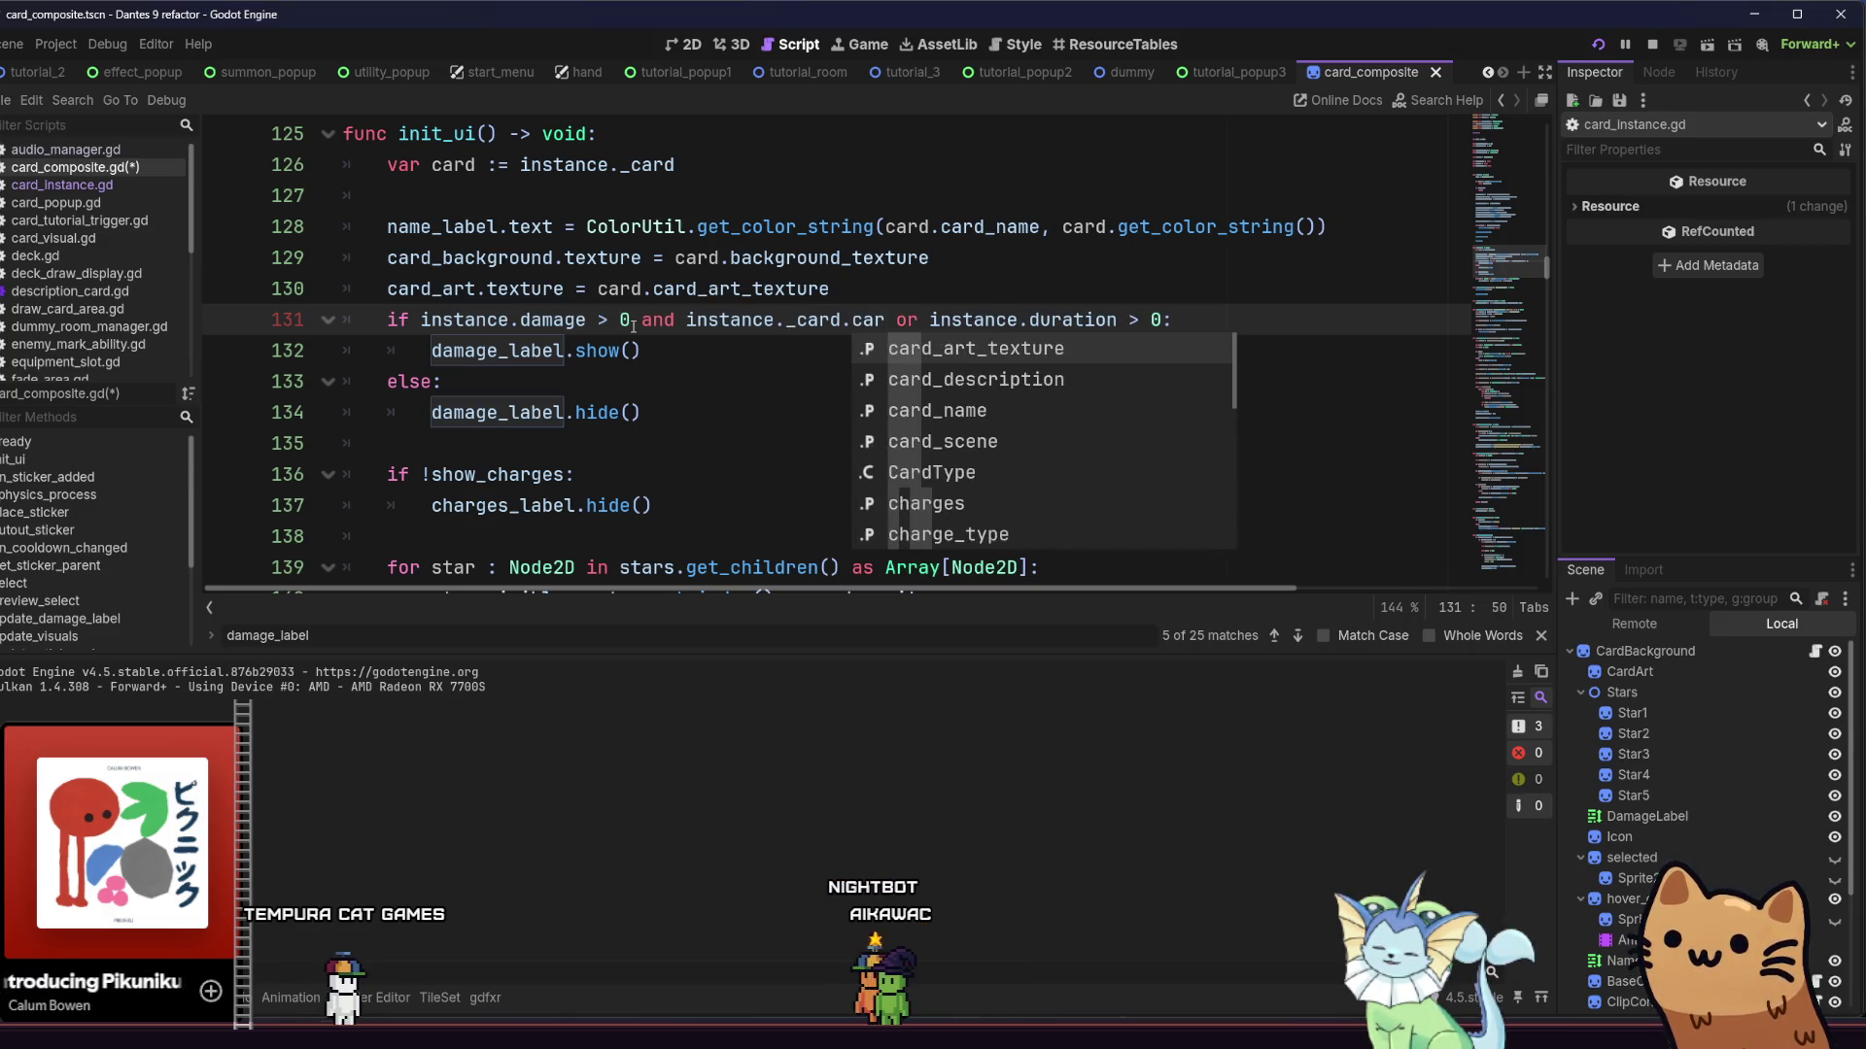
pyautogui.write(')')
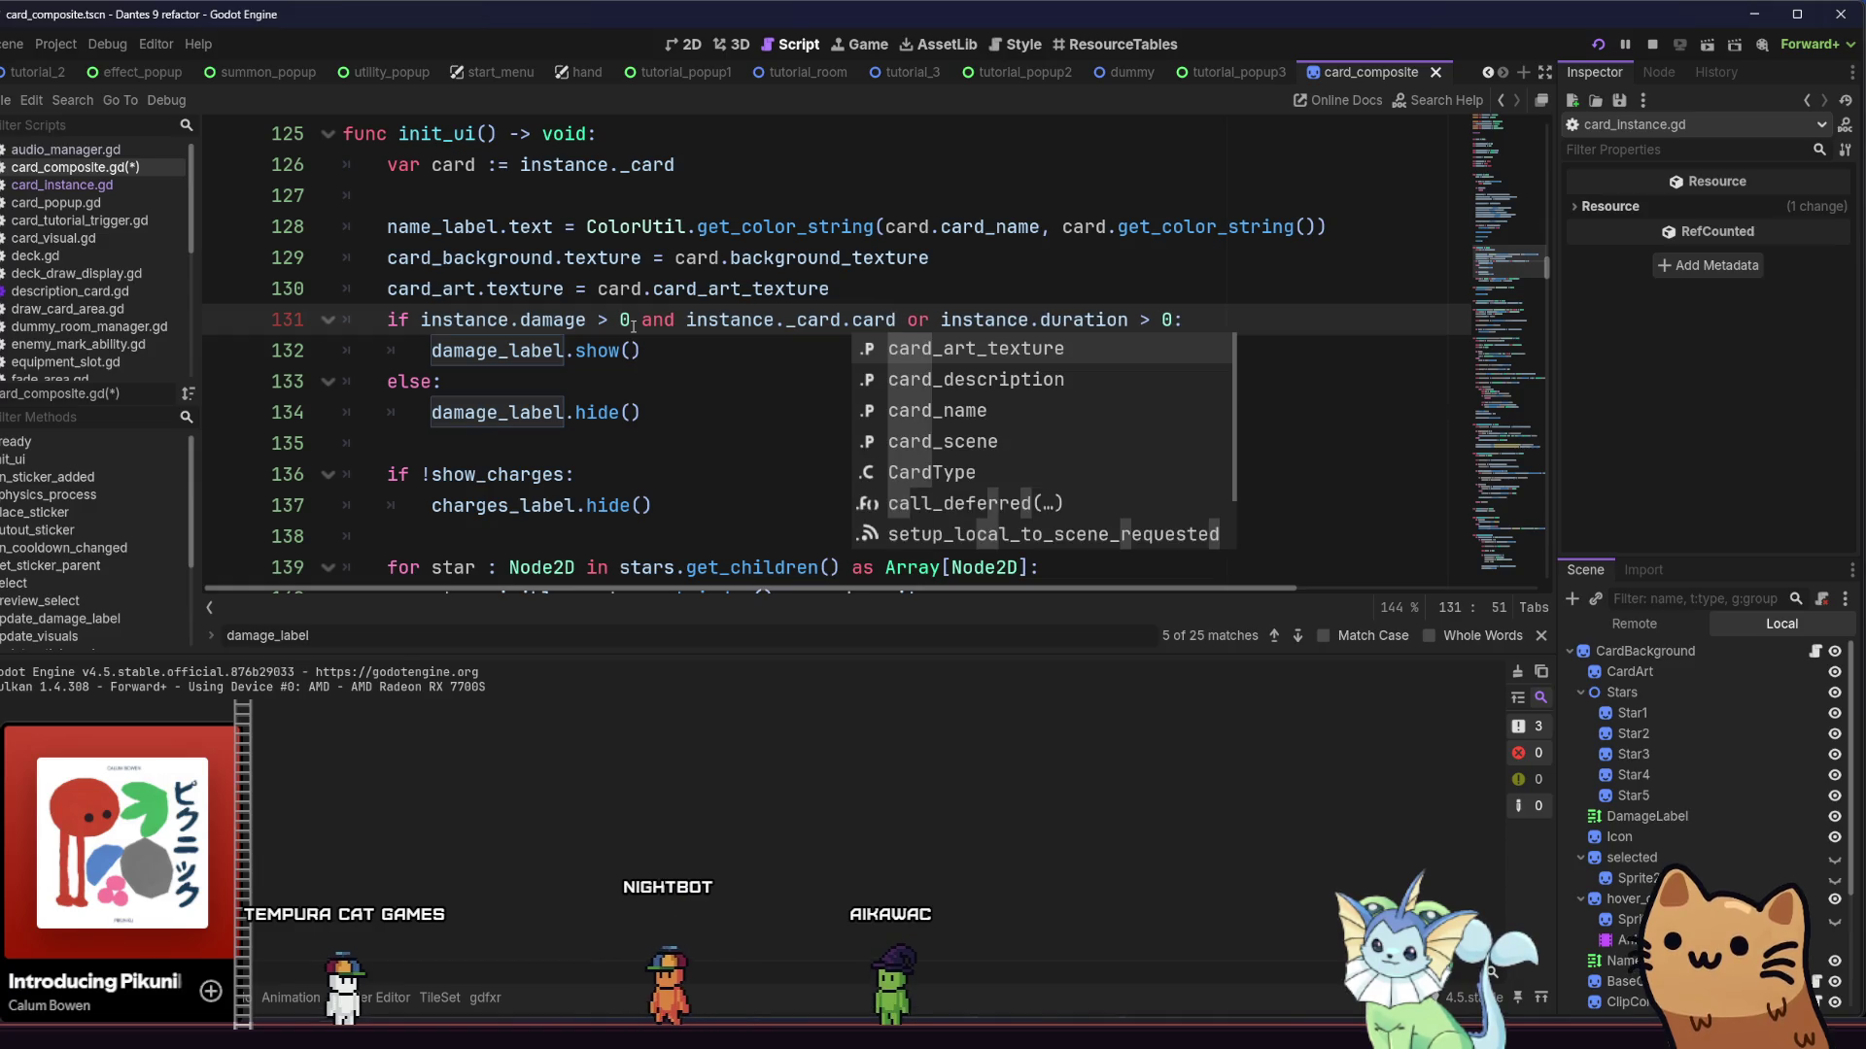
pyautogui.press('BackSpace')
pyautogui.press('BackSpace')
pyautogui.press('BackSpace')
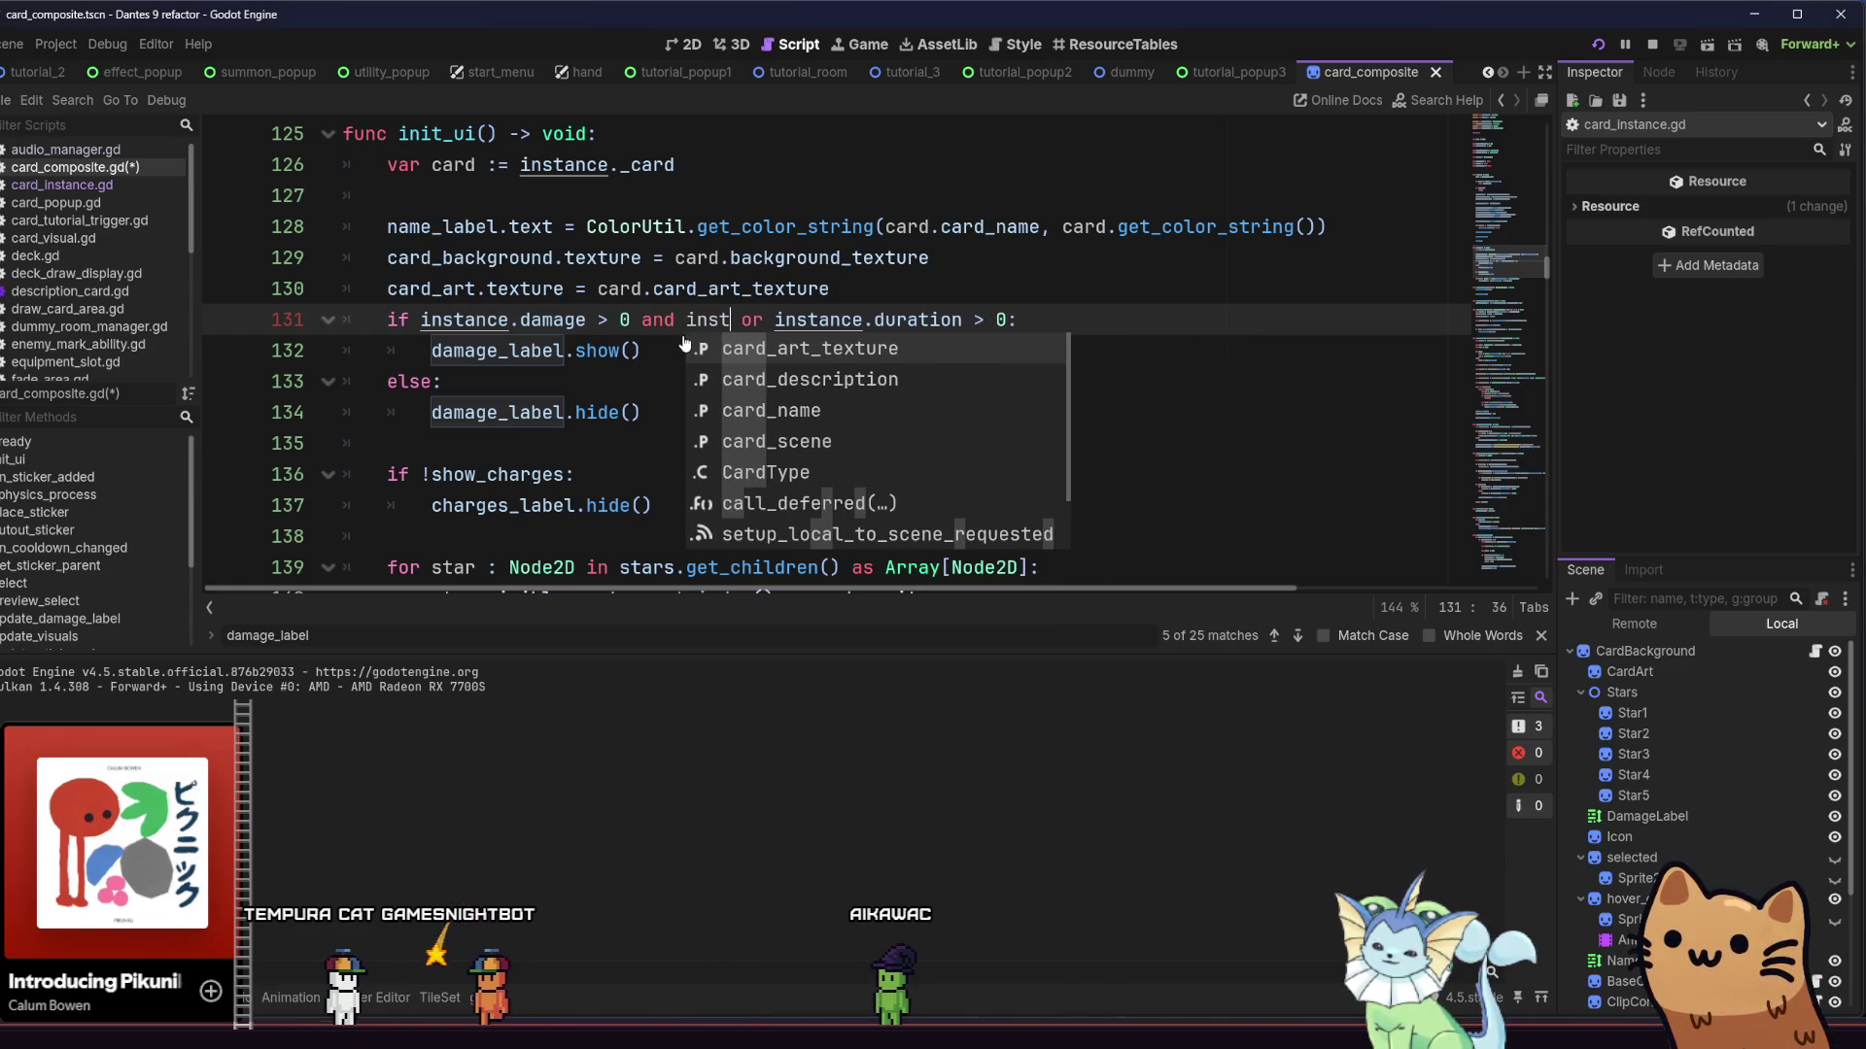
# Make the damage_label search case-sensitive and step to update_damage_label's EQUIPMENT check
pyautogui.click(1322, 636)
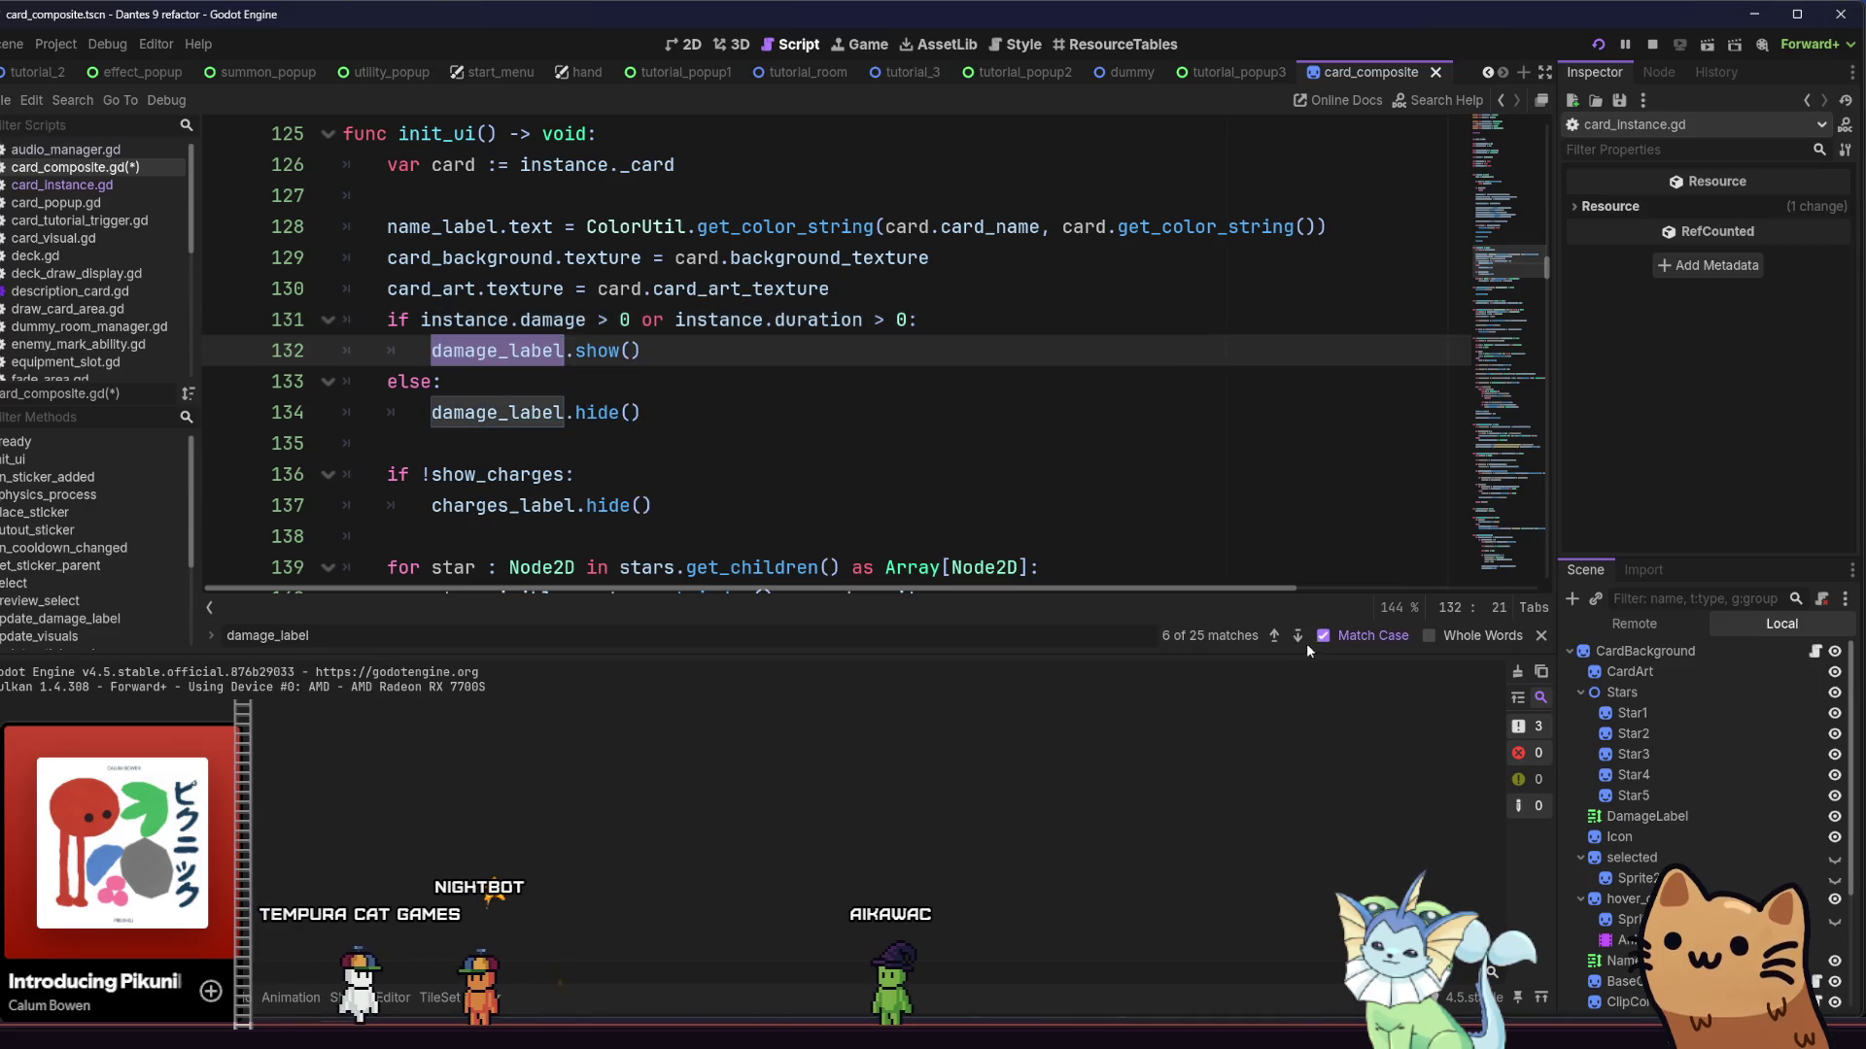
pyautogui.click(1302, 642)
pyautogui.click(1302, 641)
pyautogui.moveTo(930, 381); pyautogui.dragTo(419, 382)
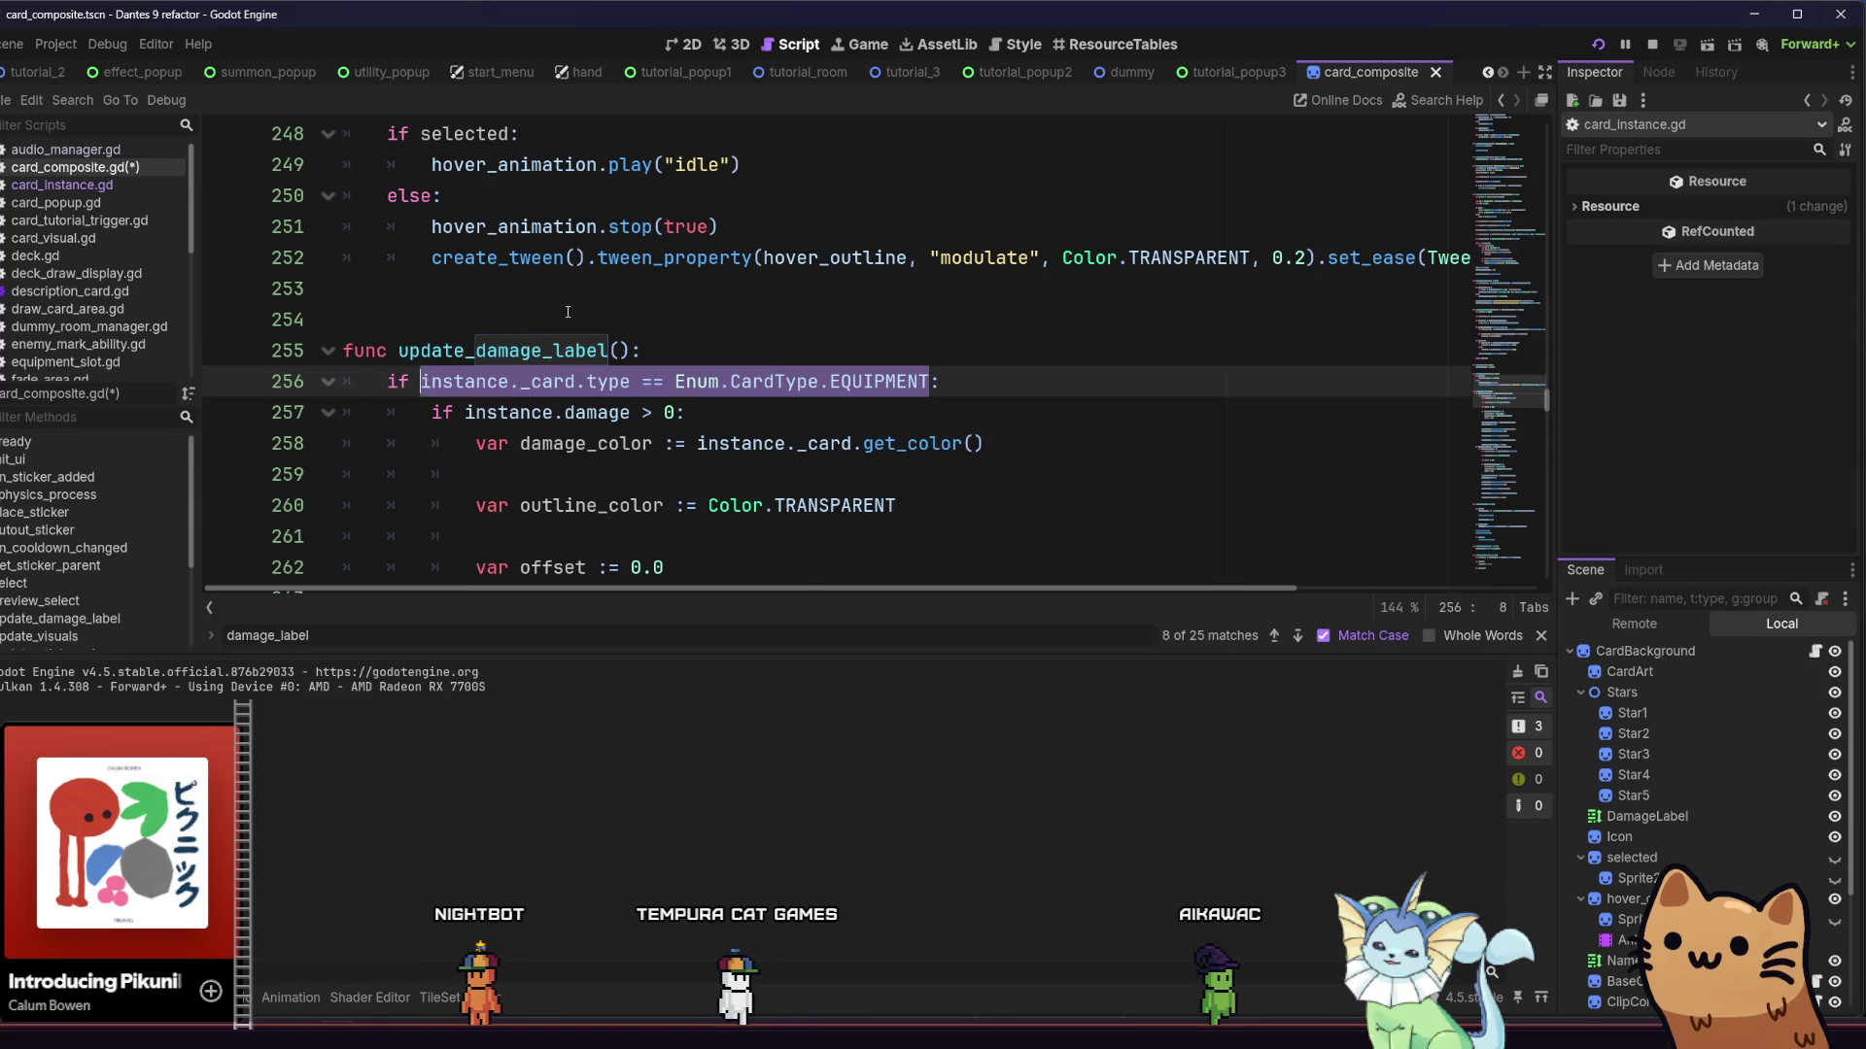
# Pair the damage check with an EQUIPMENT card-type check and move the duration check onto its own line
pyautogui.click(601, 320)
pyautogui.scroll(10, 602, 319)
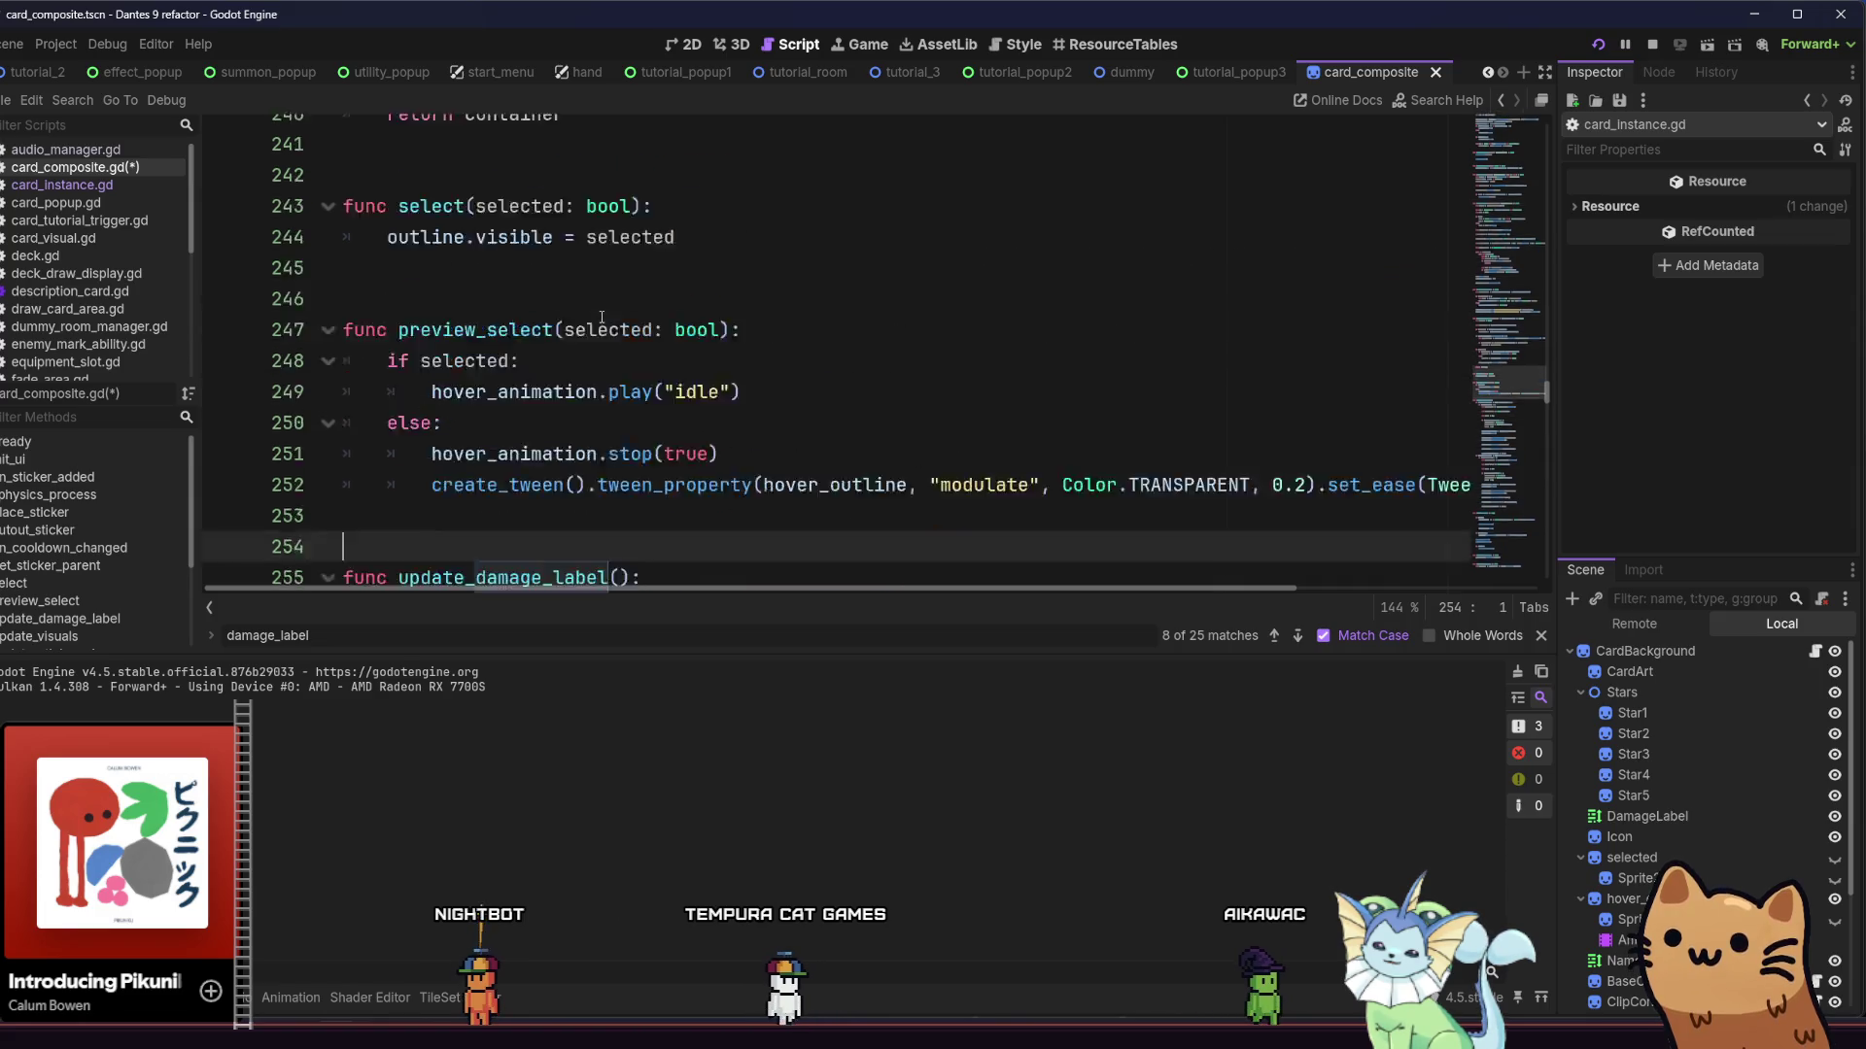
pyautogui.click(1273, 637)
pyautogui.press('Up')
pyautogui.press('Up')
pyautogui.press('Up')
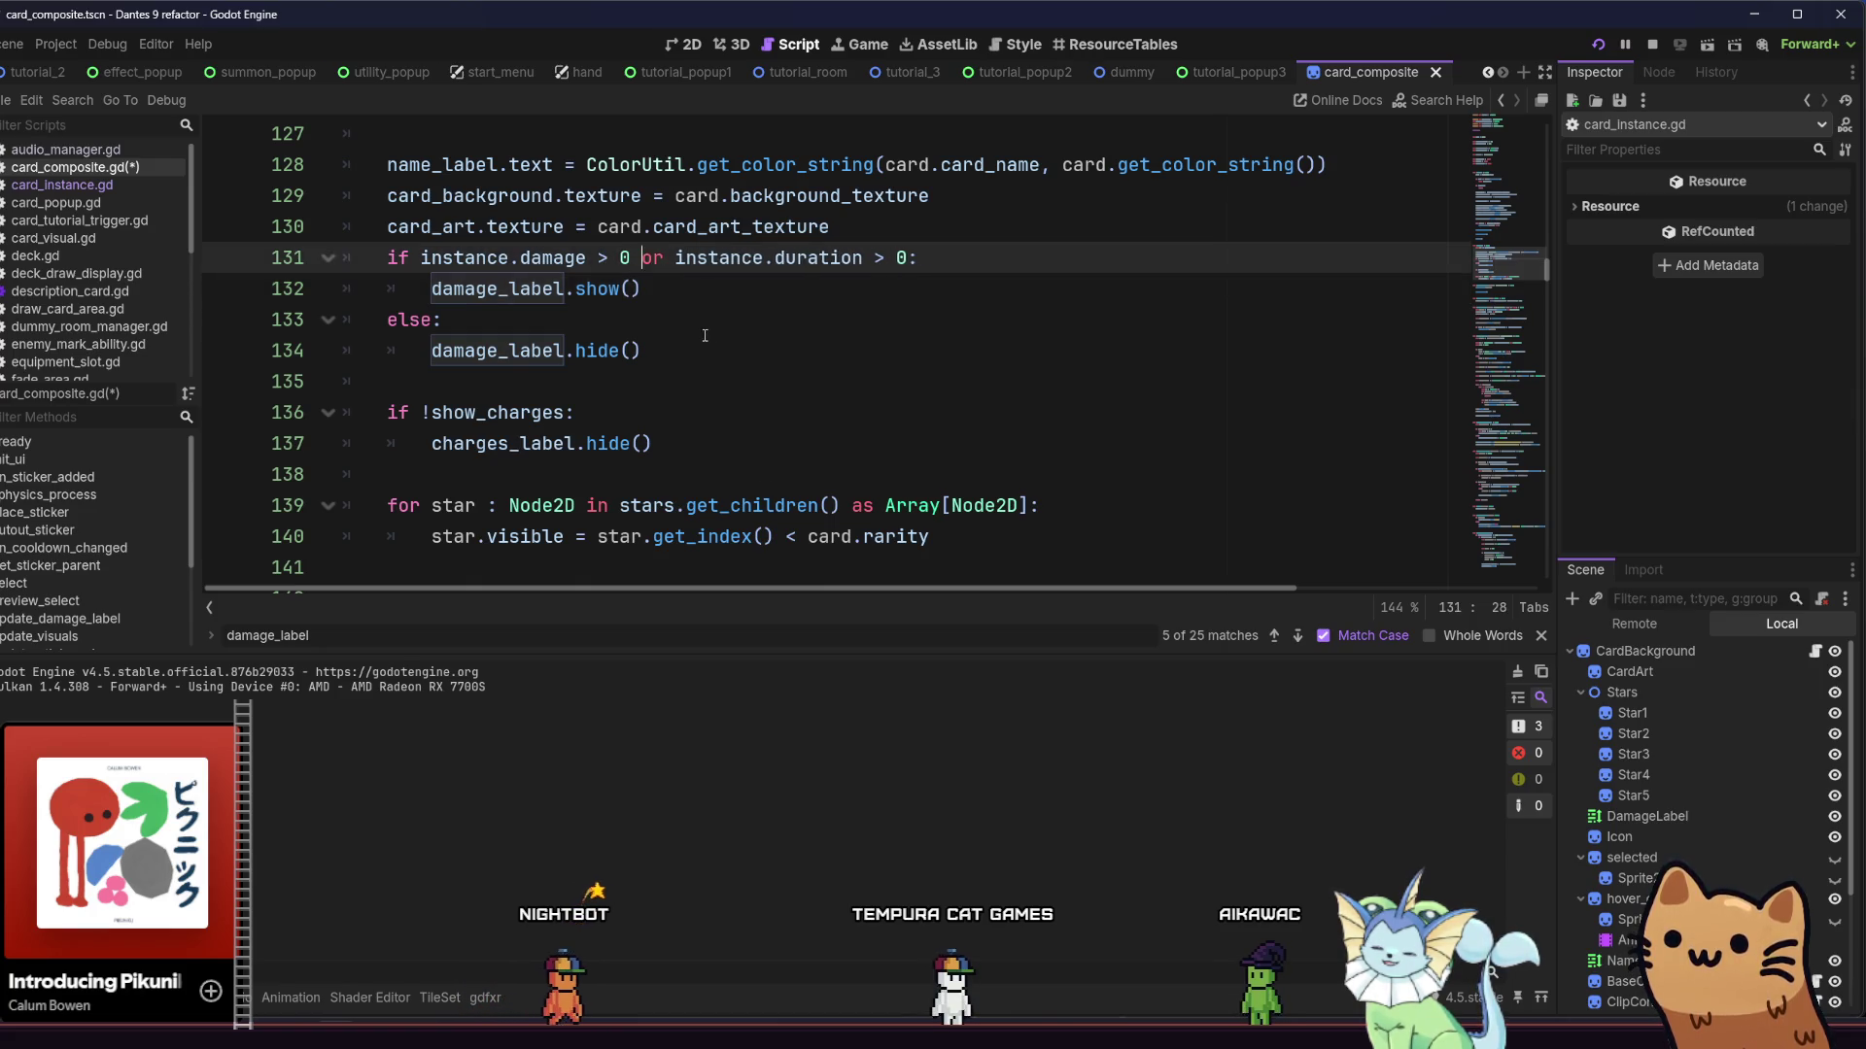
pyautogui.write('instance._card.type == Enum.CardType.EQUIPMENT')
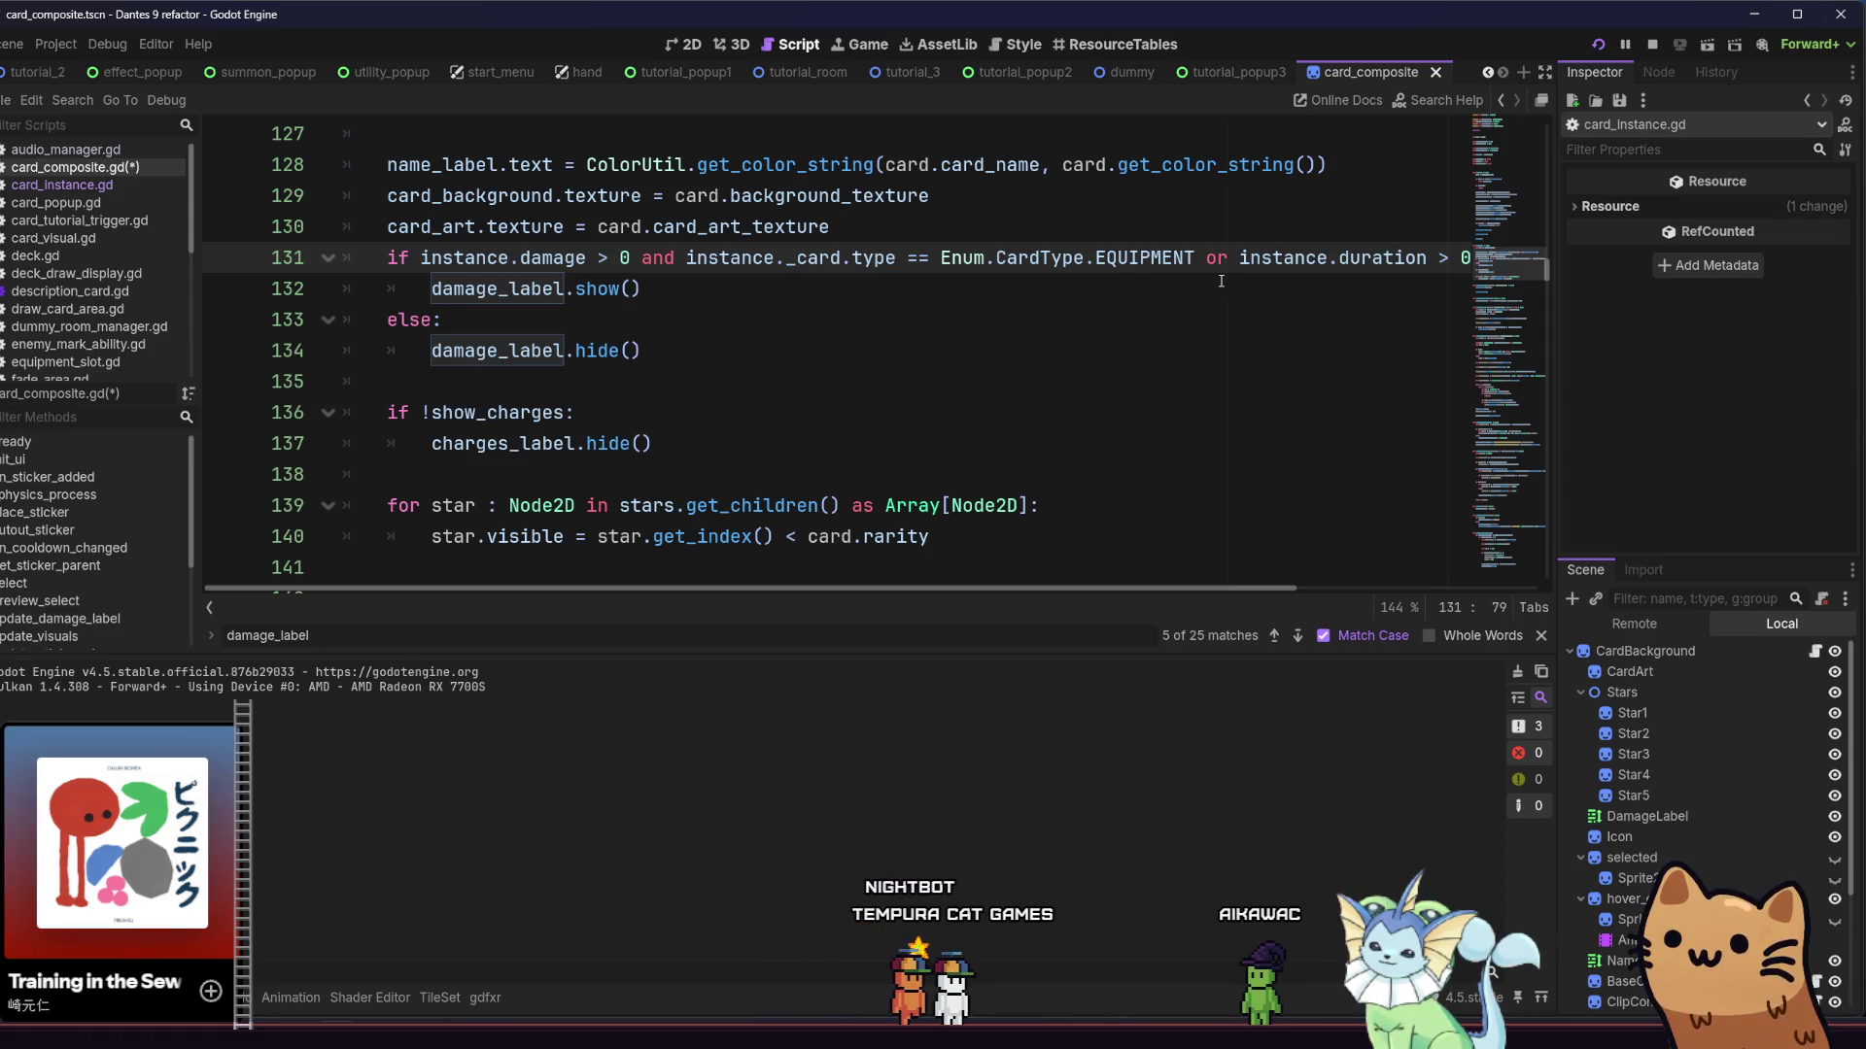
pyautogui.press('BackSpace')
pyautogui.write(')')
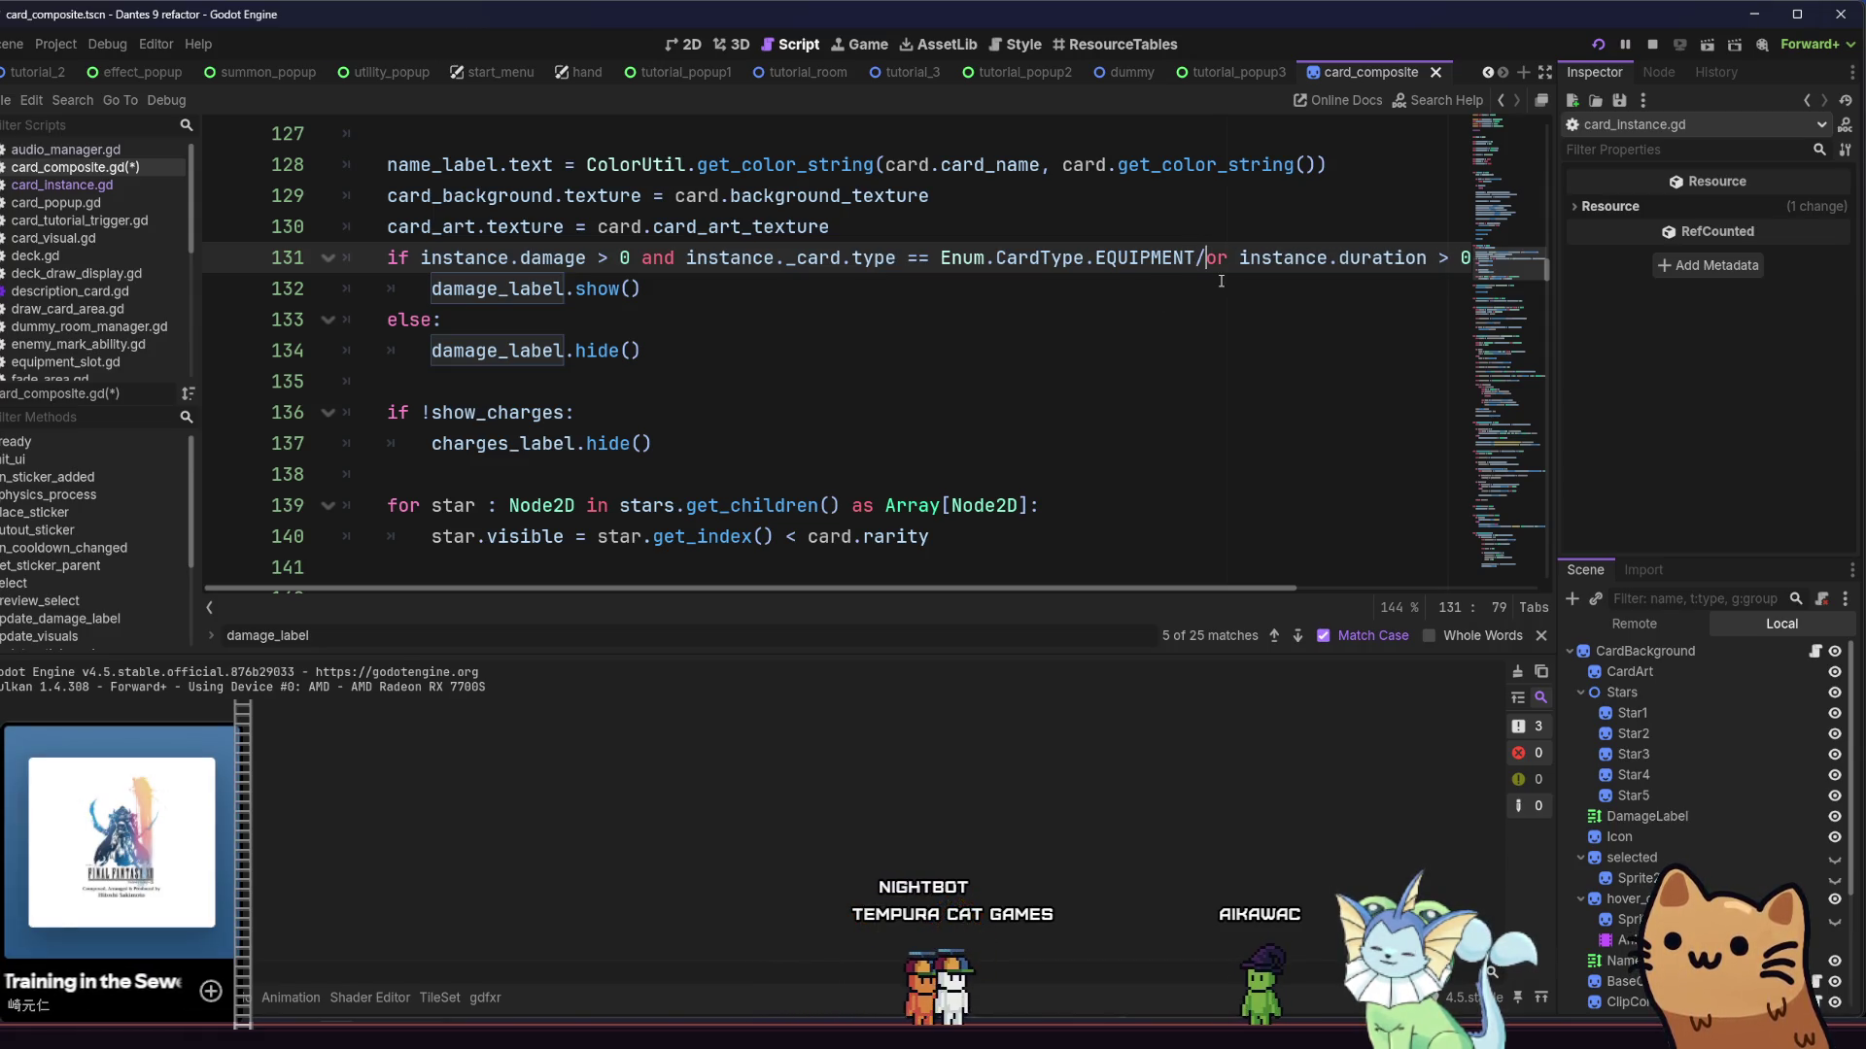
pyautogui.press('Return')
pyautogui.press('Tab')
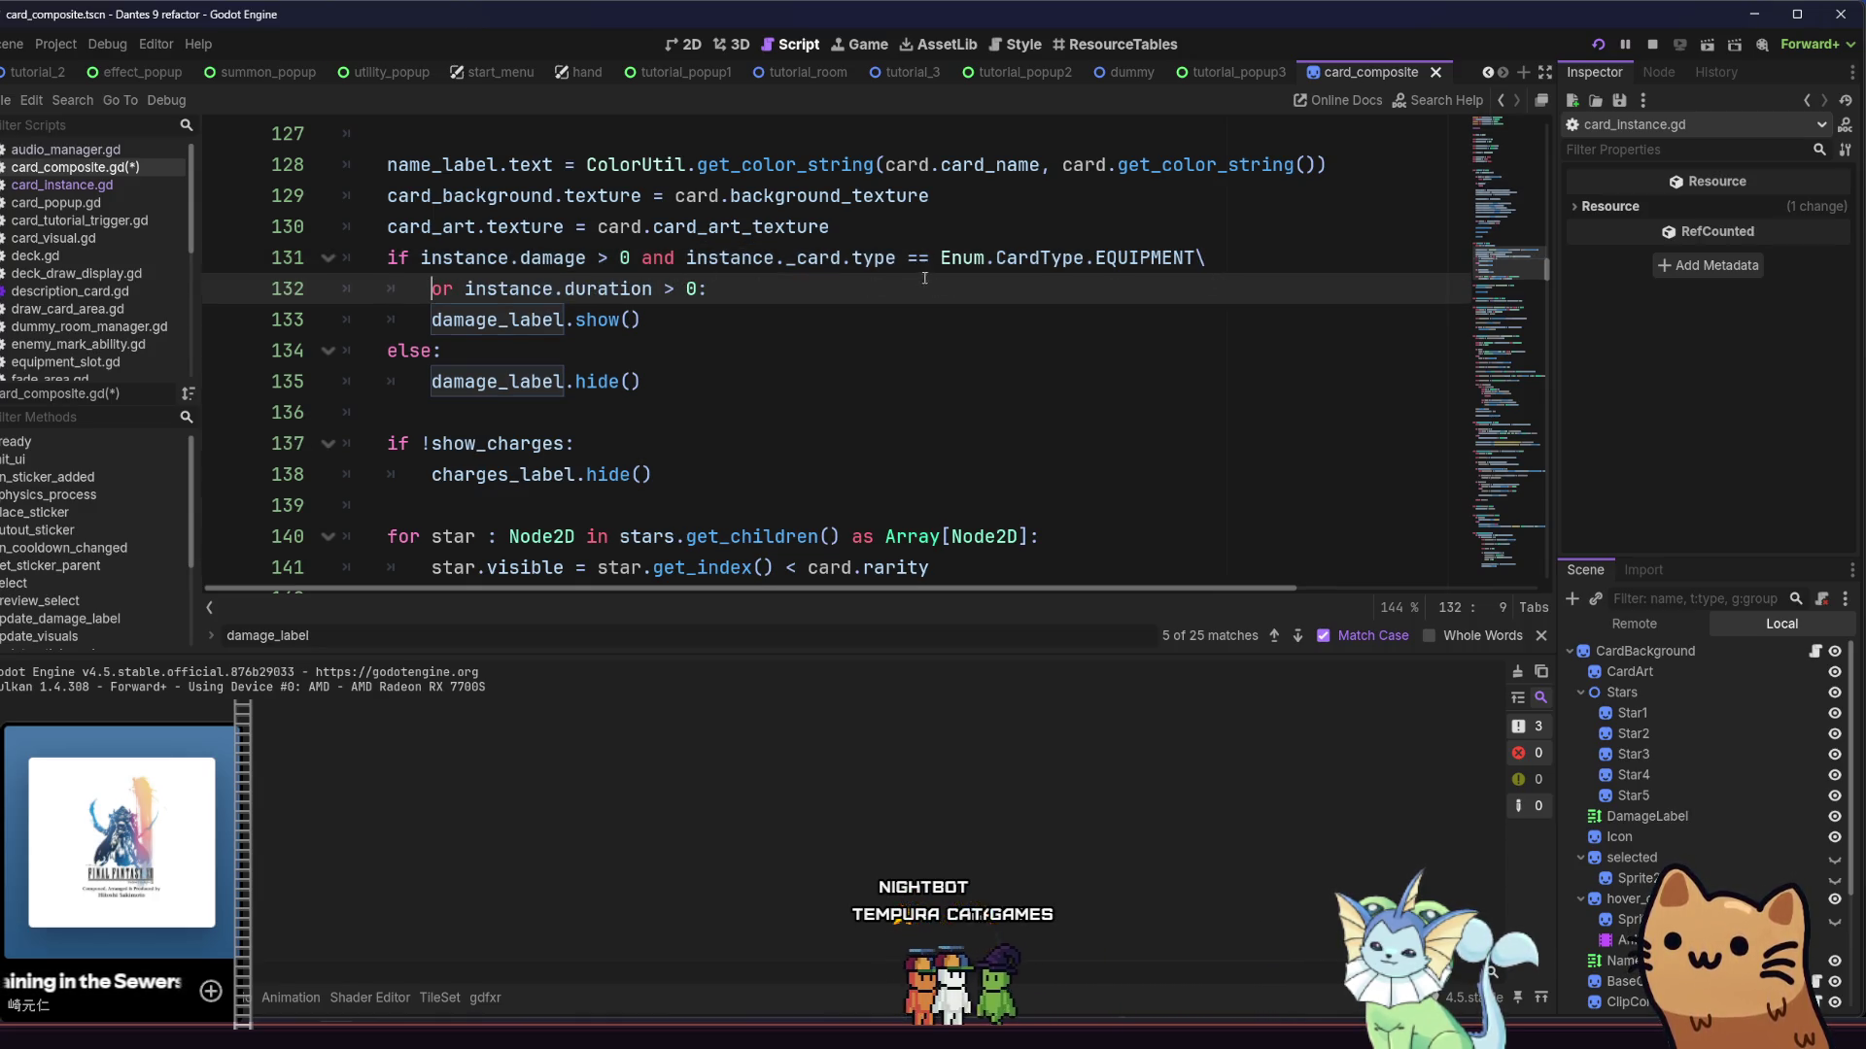
# Wrap the damage check in parentheses and add a PASSIVE card-type check after the duration check
pyautogui.click(426, 257)
pyautogui.write('(')
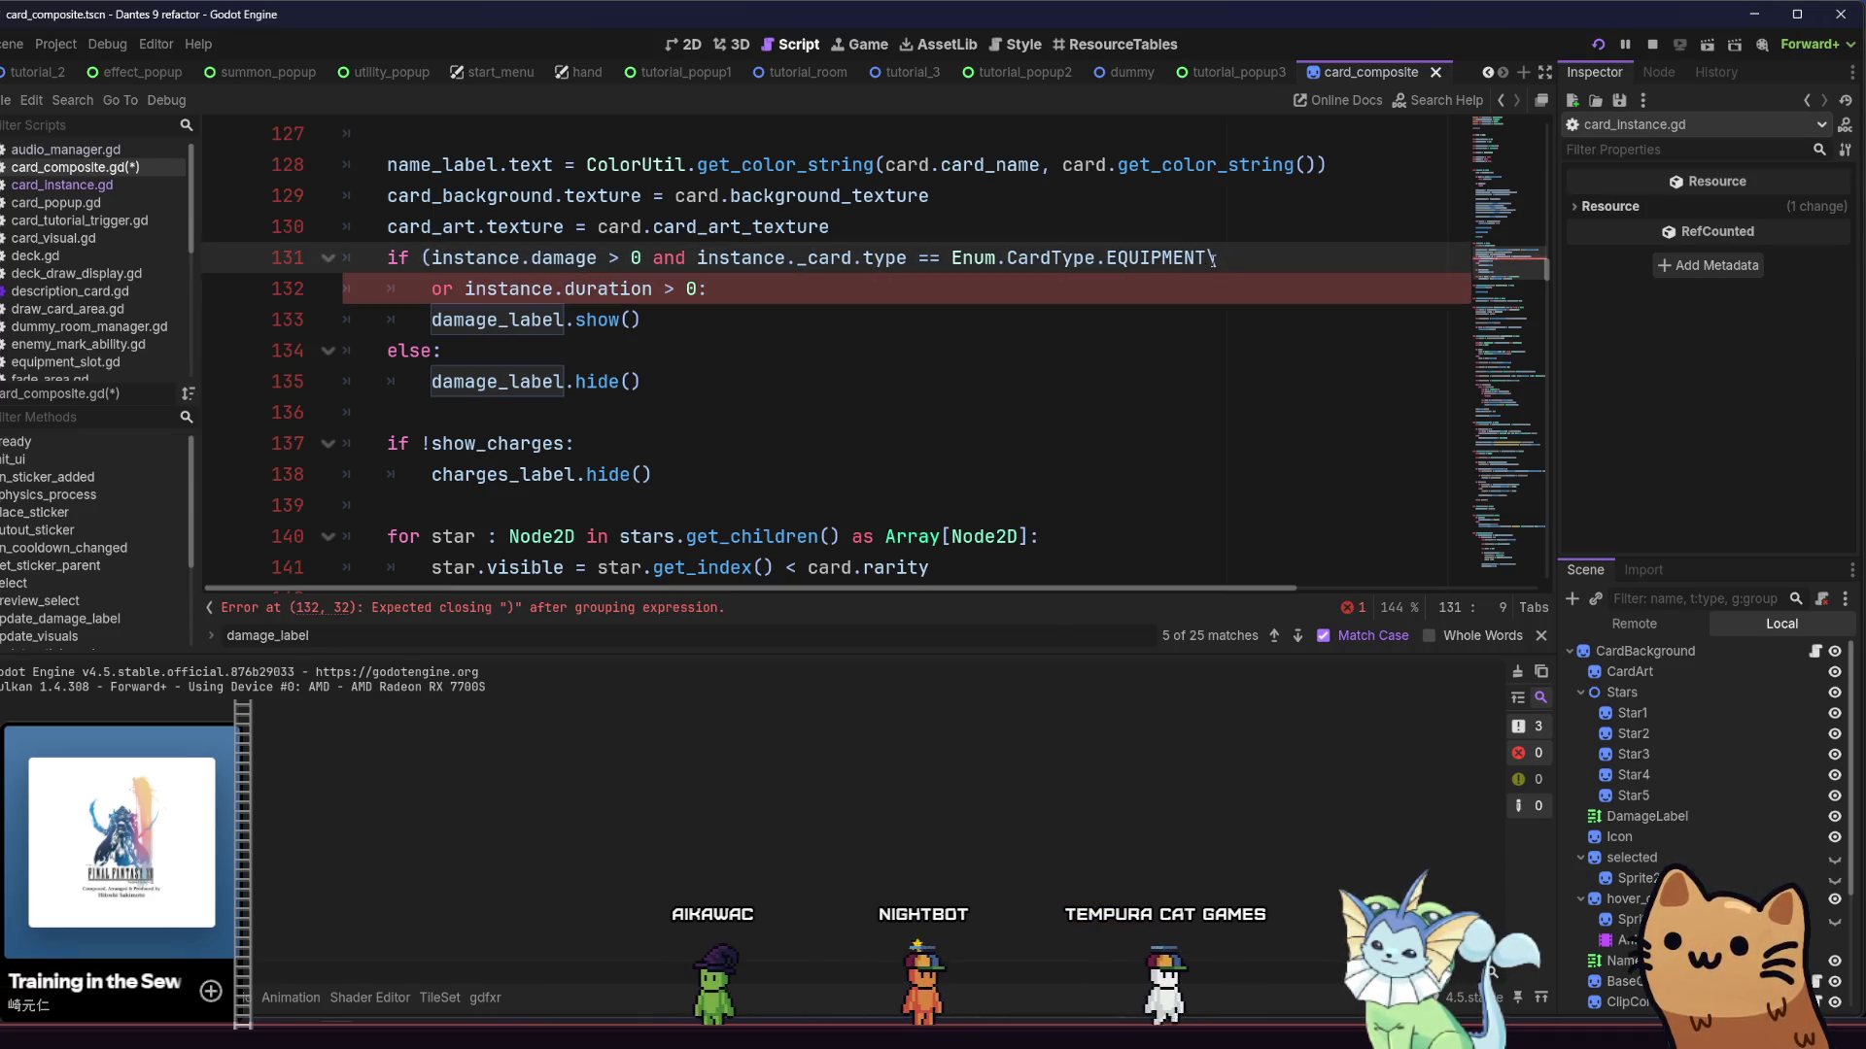
pyautogui.write(')')
pyautogui.moveTo(1210, 257)
pyautogui.mouseDown()
pyautogui.moveTo(685, 258)
pyautogui.moveTo(1209, 261)
pyautogui.mouseUp()
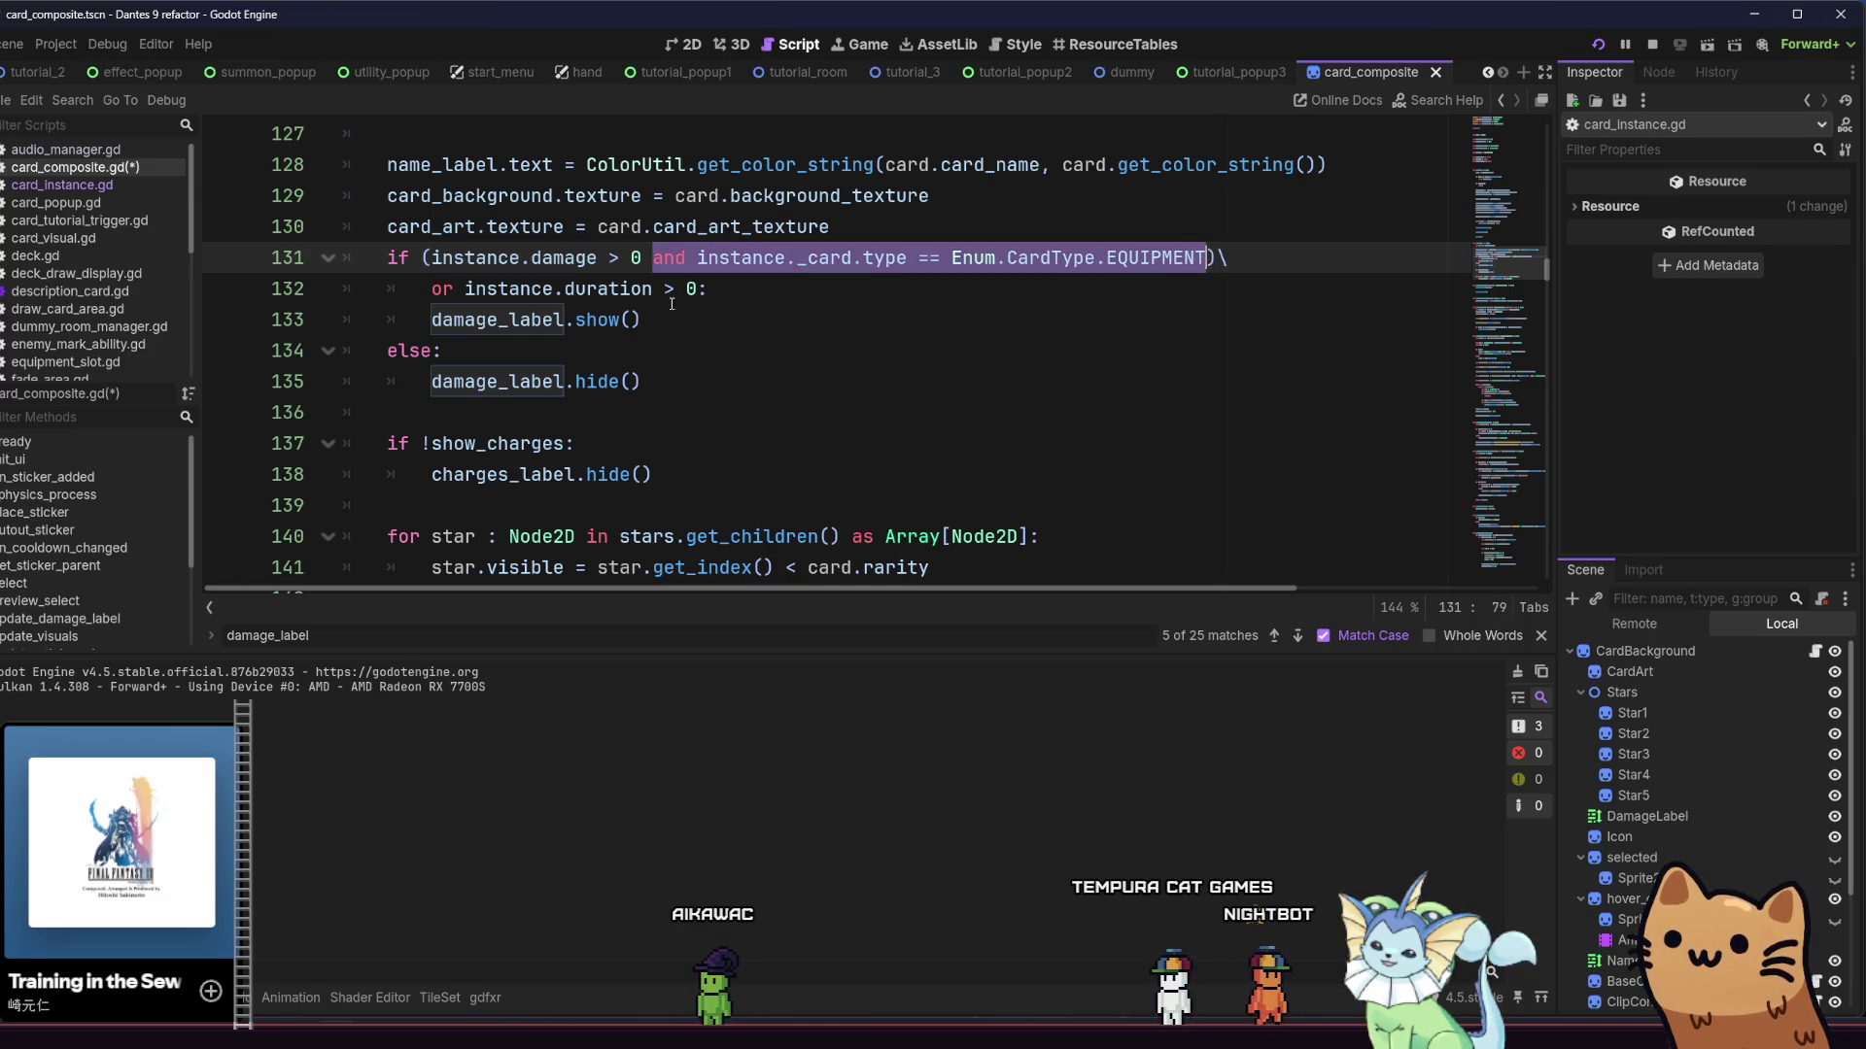
pyautogui.hotkey('ctrl', 'c')
pyautogui.click(697, 289)
pyautogui.hotkey('ctrl', 'v')
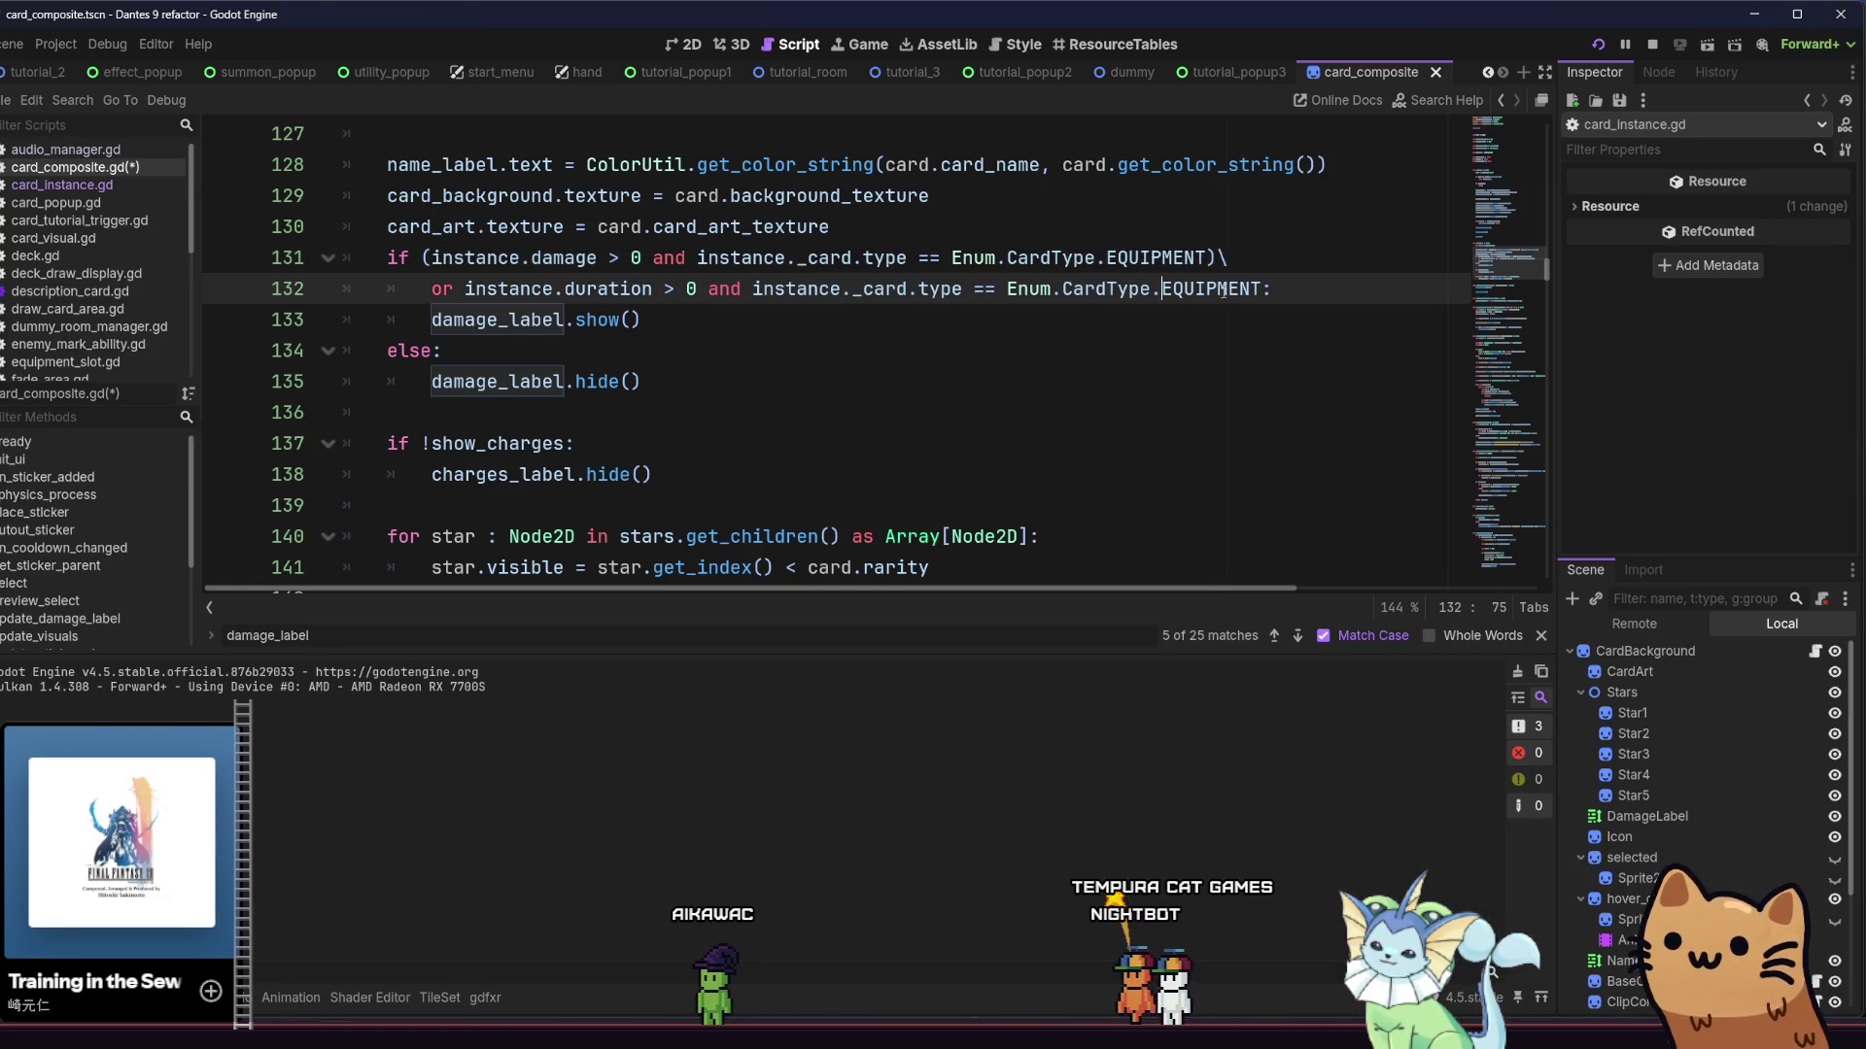
pyautogui.doubleClick(1222, 290)
pyautogui.write('Passi')
pyautogui.press('Return')
pyautogui.write(')')
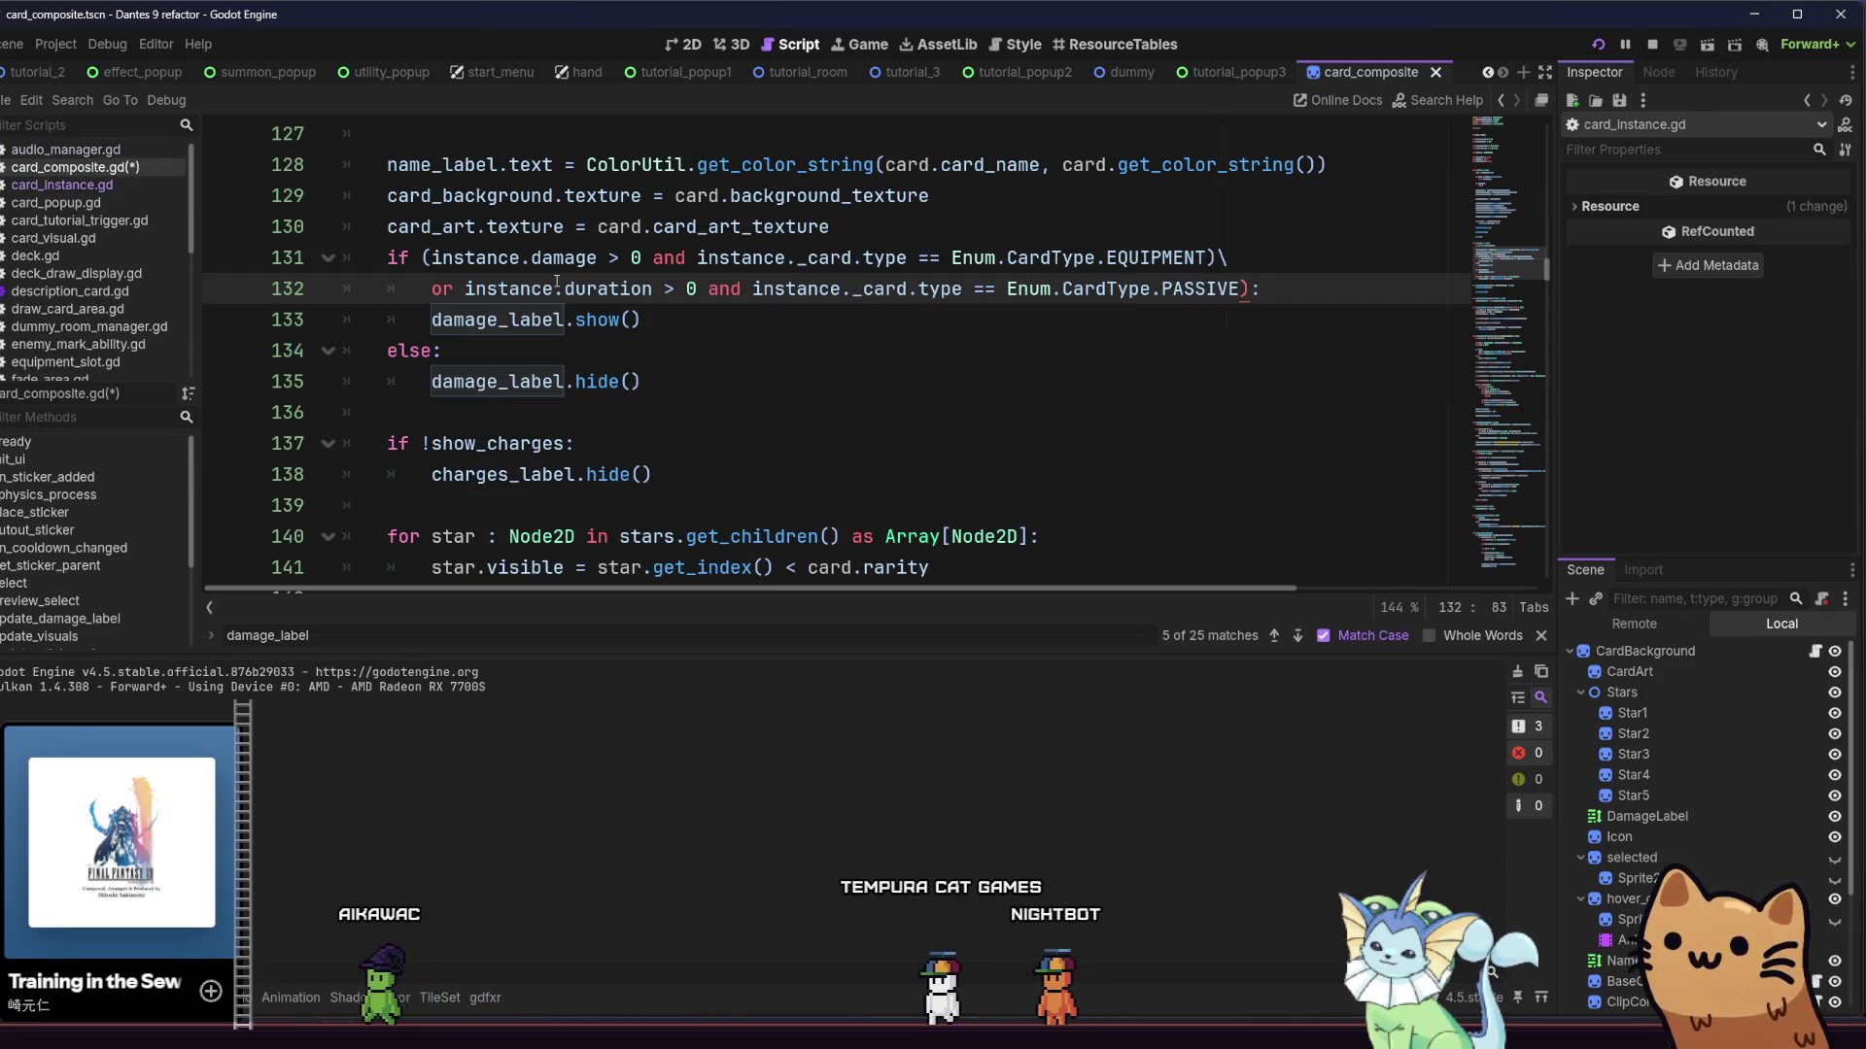
# Group line 132's duration and PASSIVE checks in parentheses, save card_composite.gd, and run the project
pyautogui.click(741, 290)
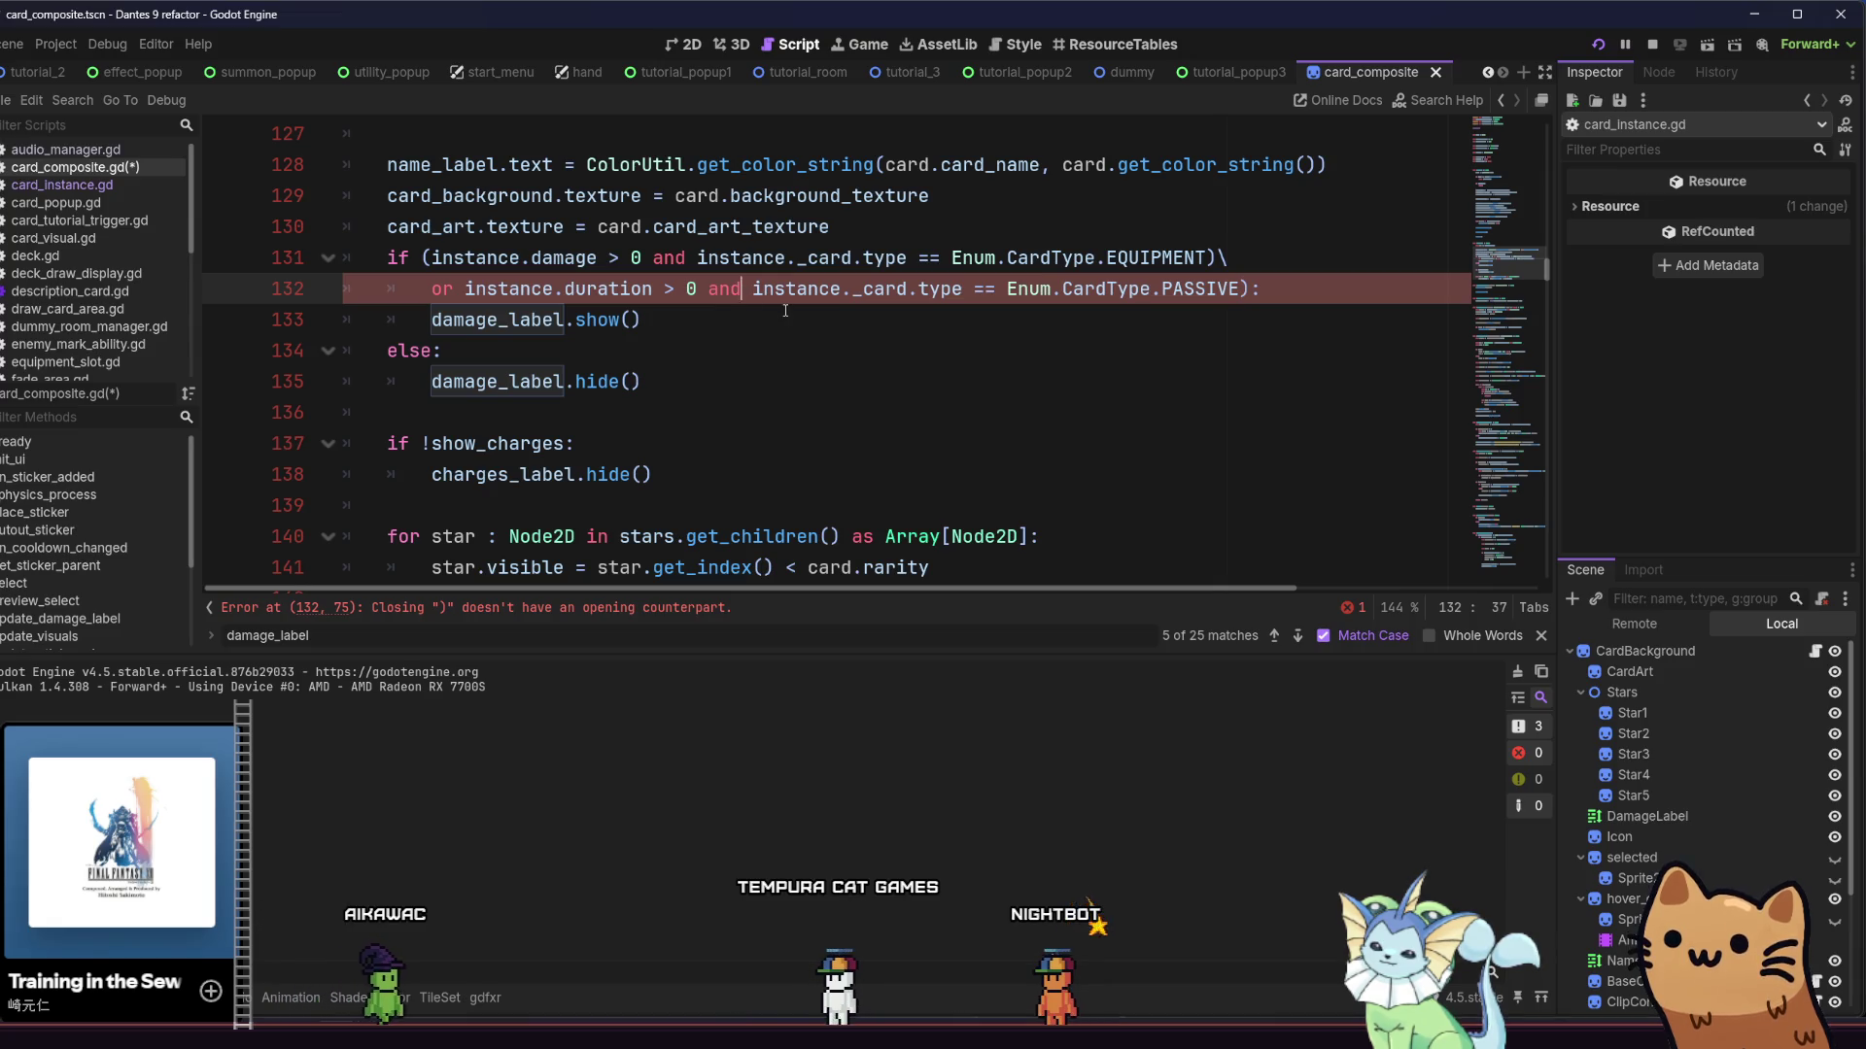
pyautogui.press('Right')
pyautogui.write('(')
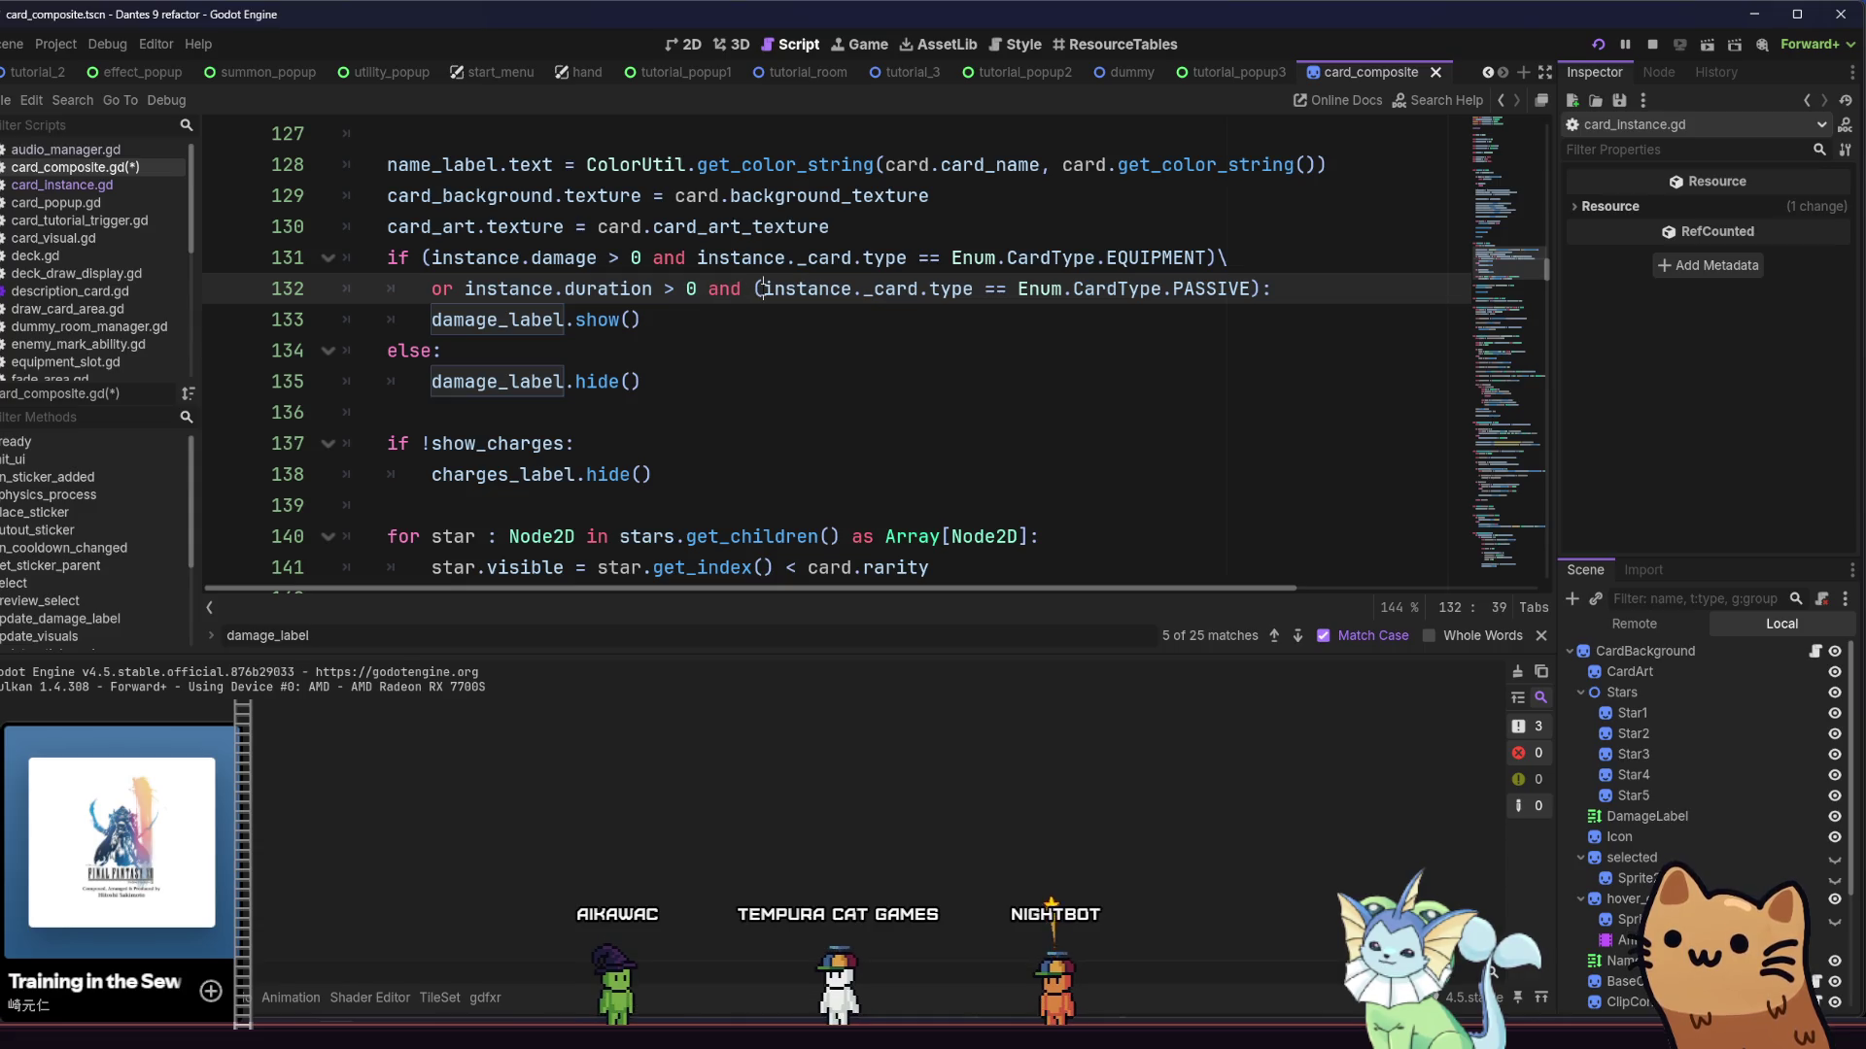
pyautogui.click(461, 288)
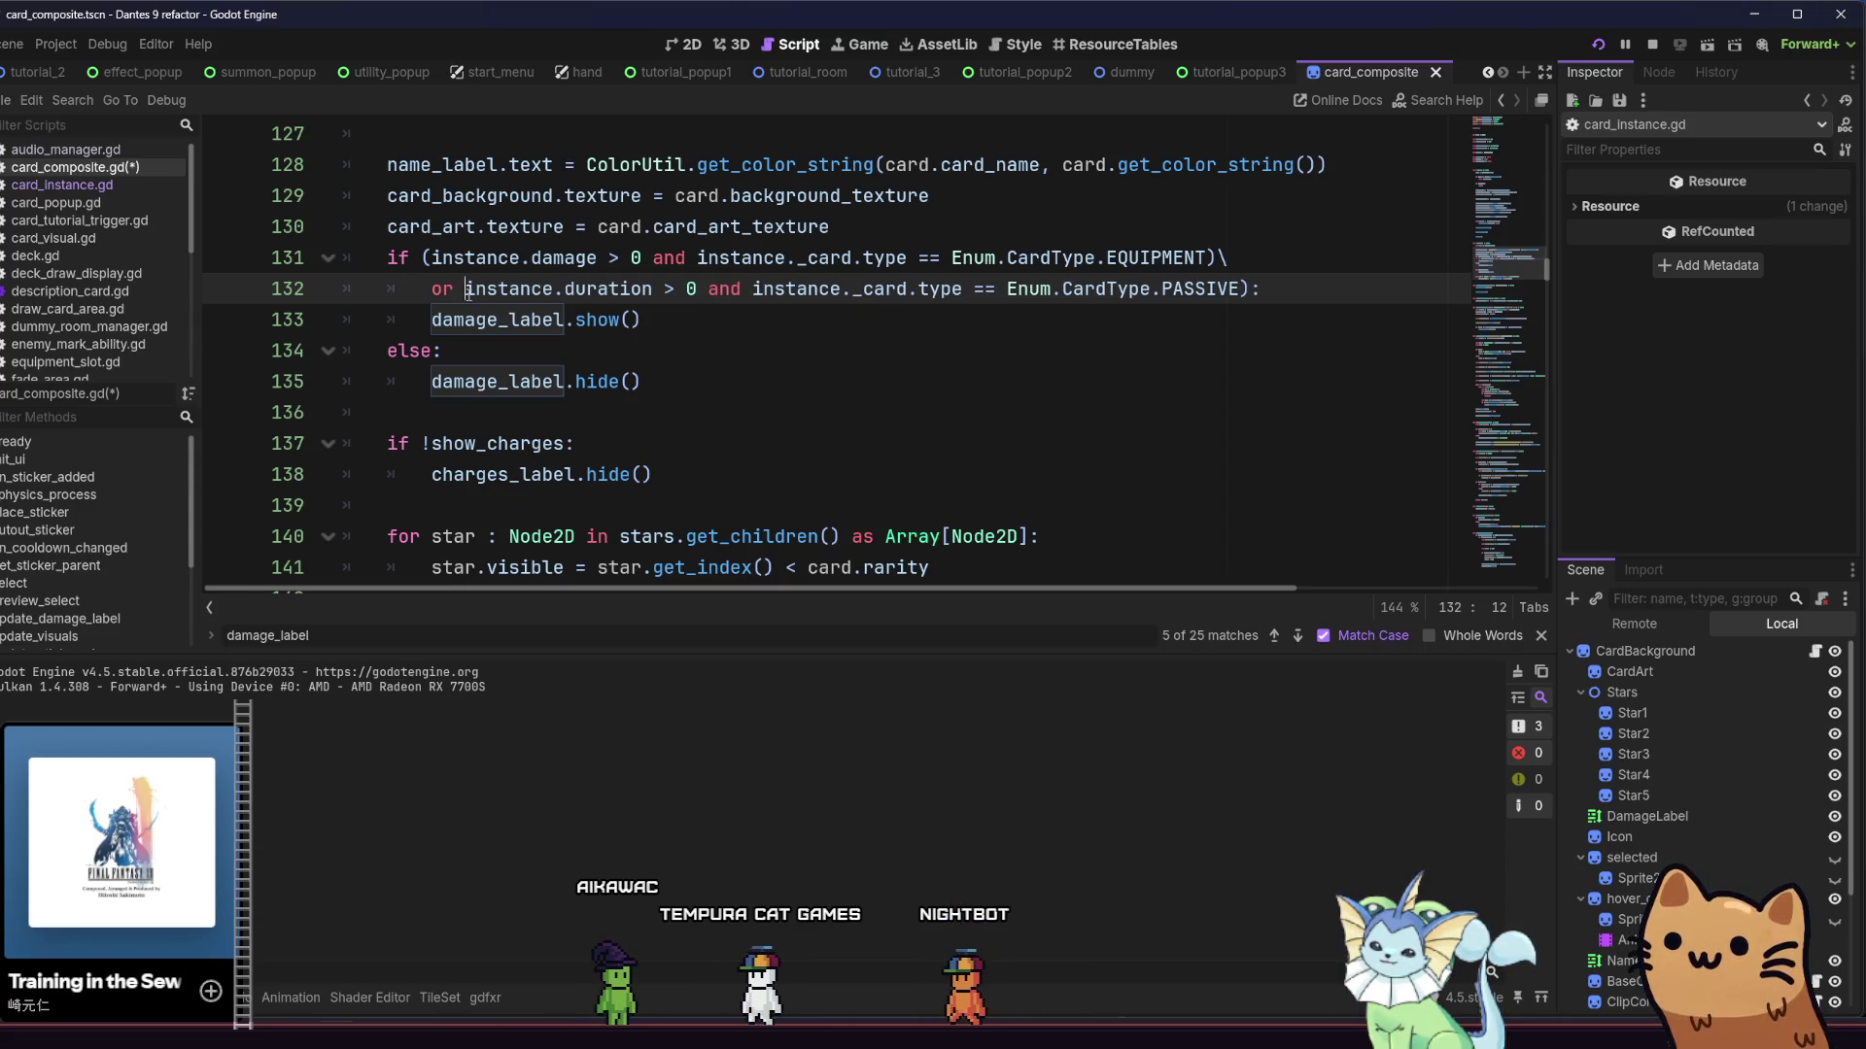
pyautogui.write('(')
pyautogui.hotkey('ctrl', 's')
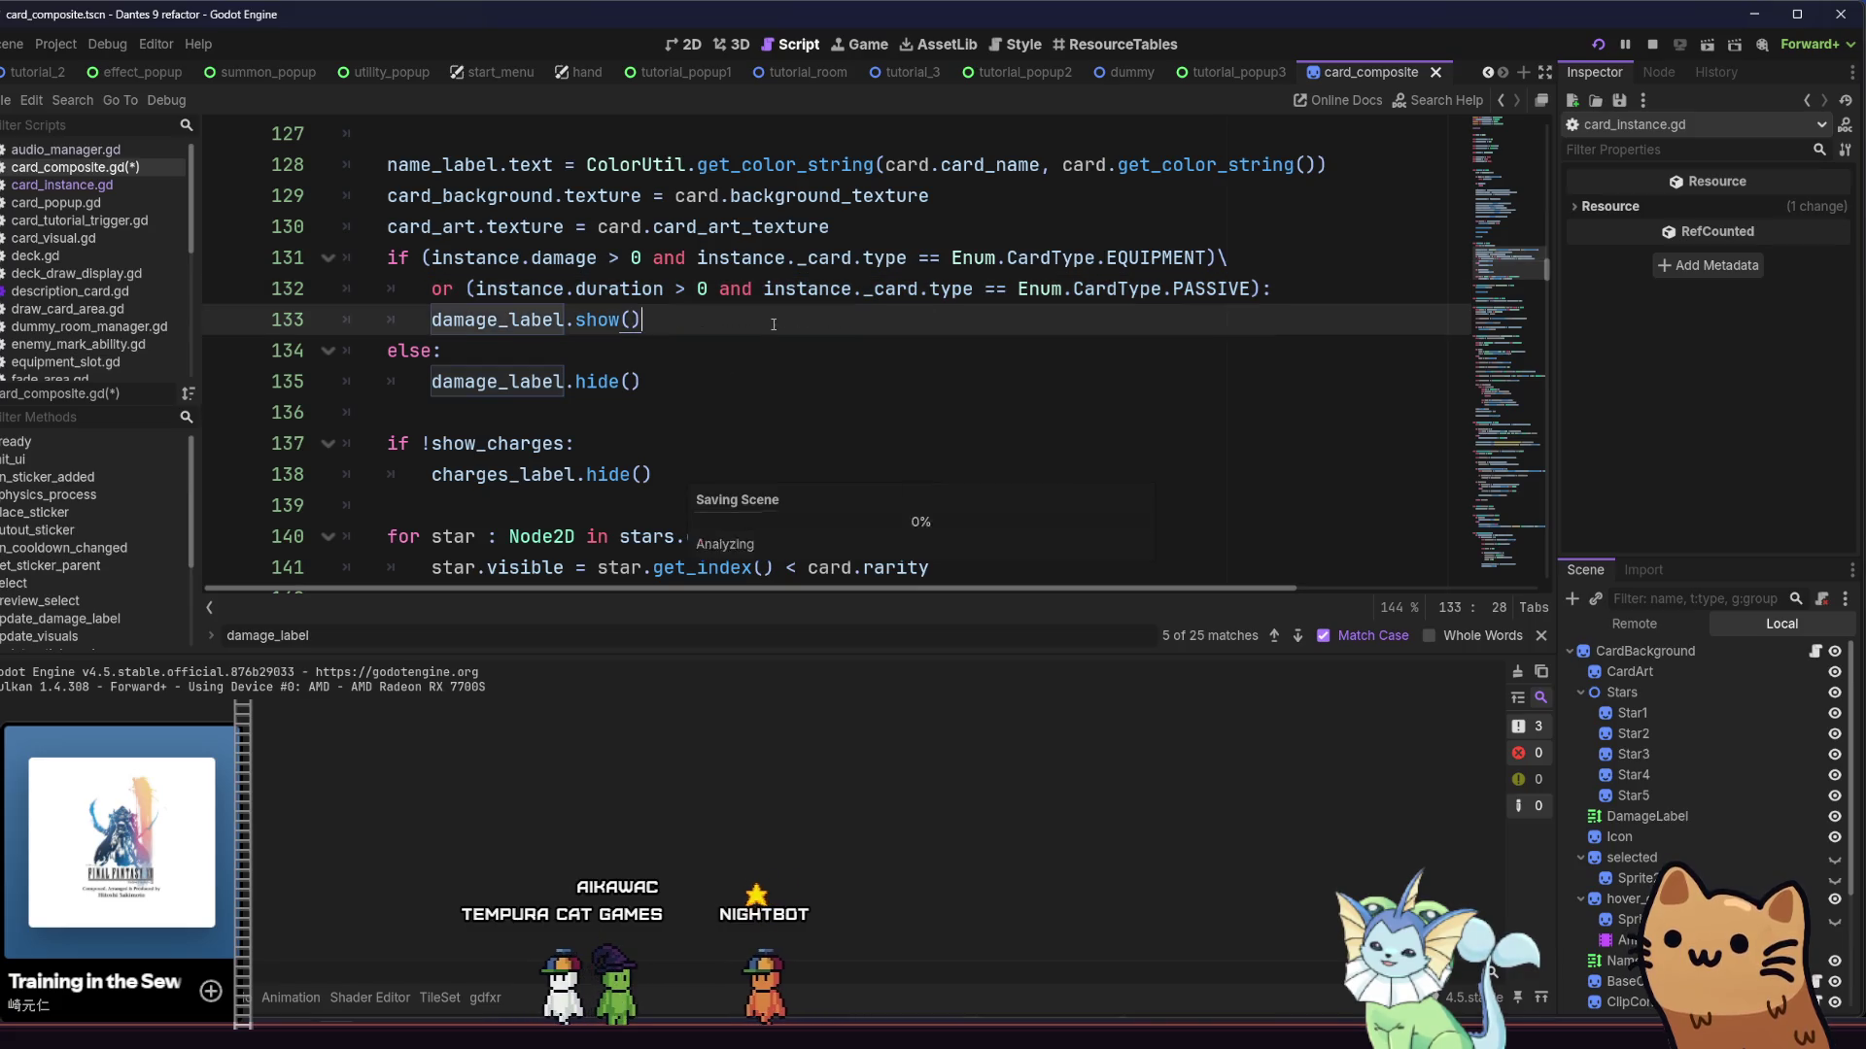
pyautogui.click(1367, 290)
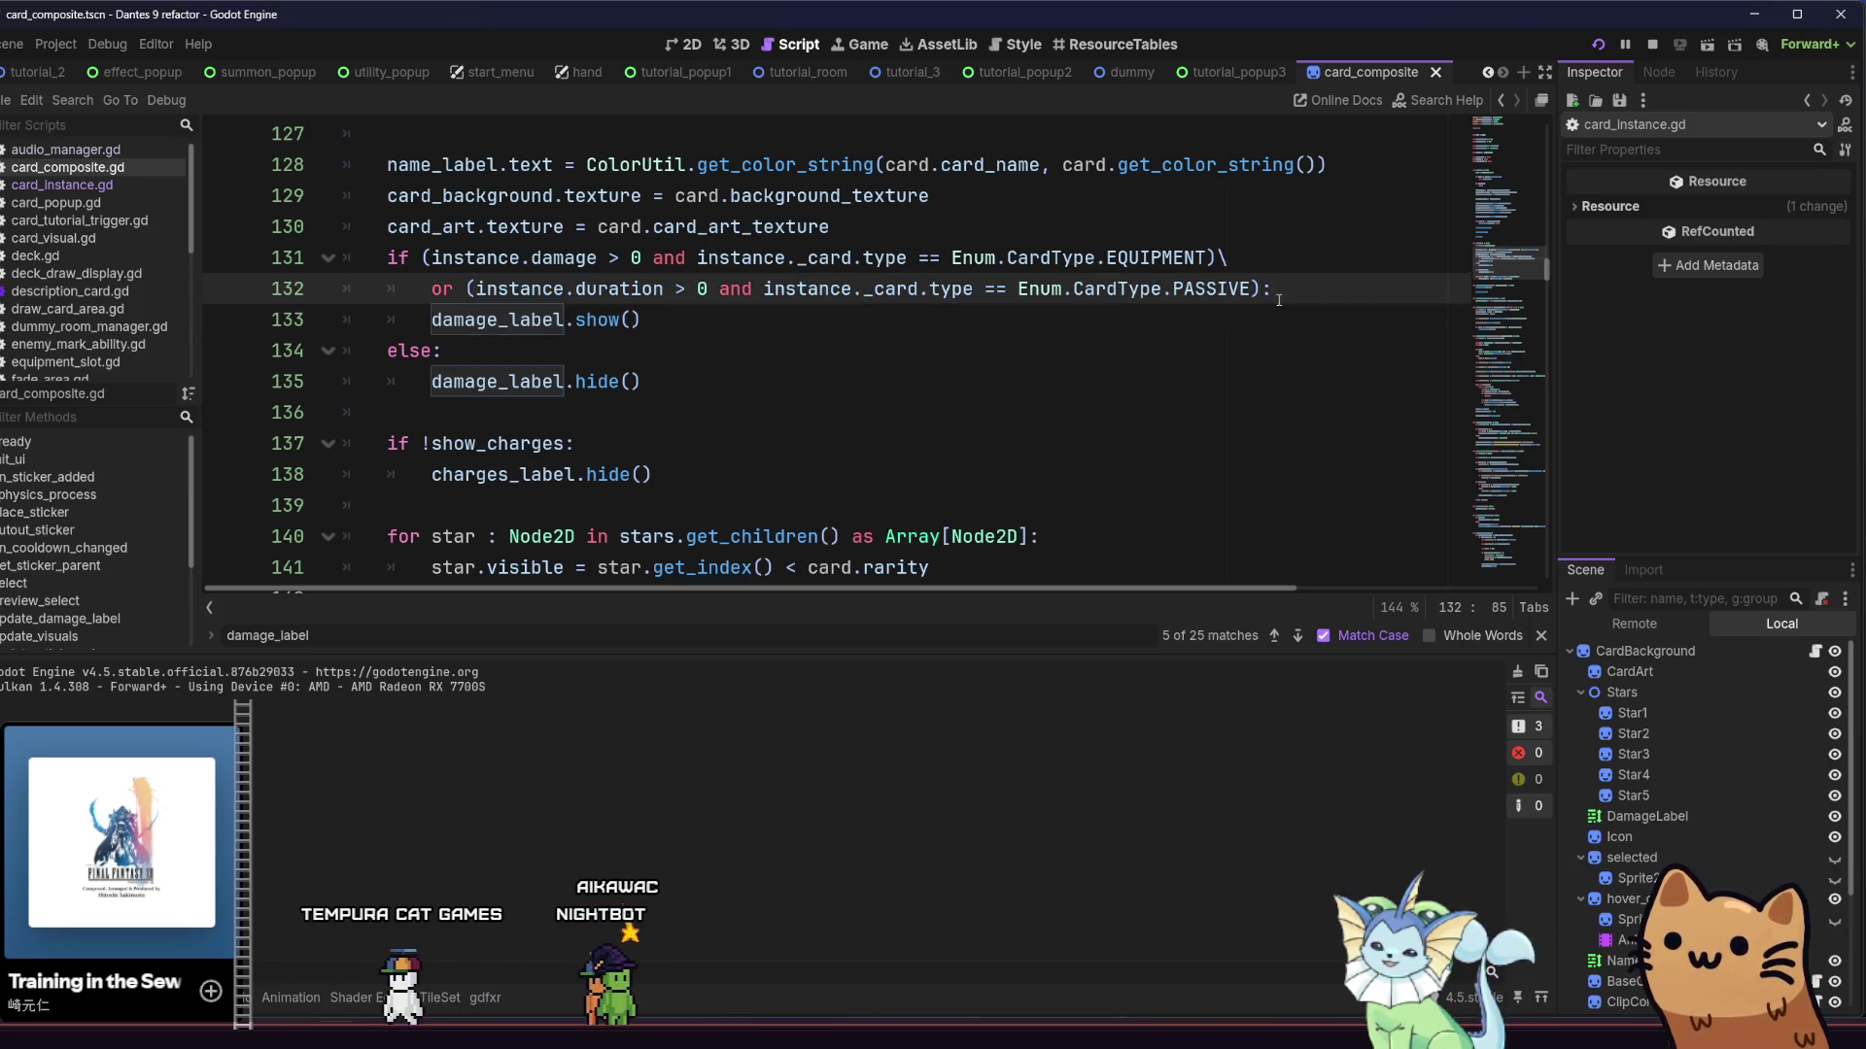
pyautogui.click(678, 314)
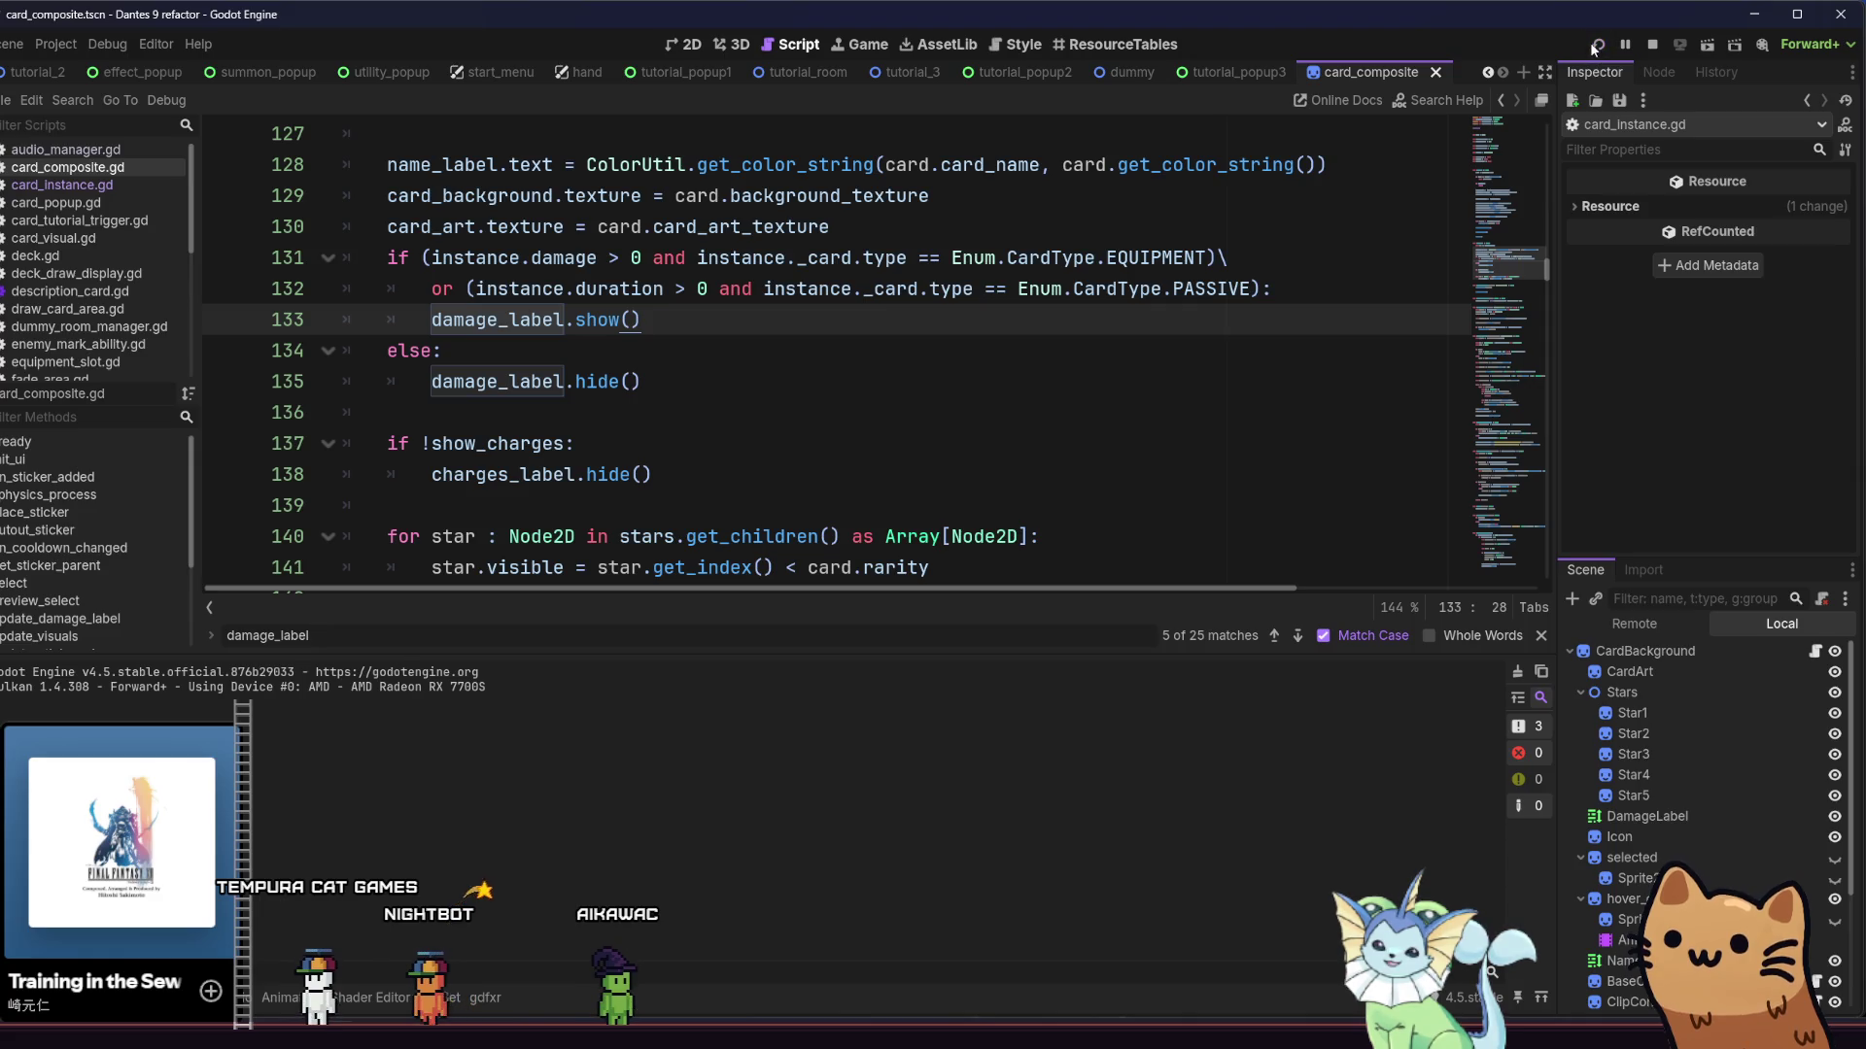
pyautogui.press('F5')
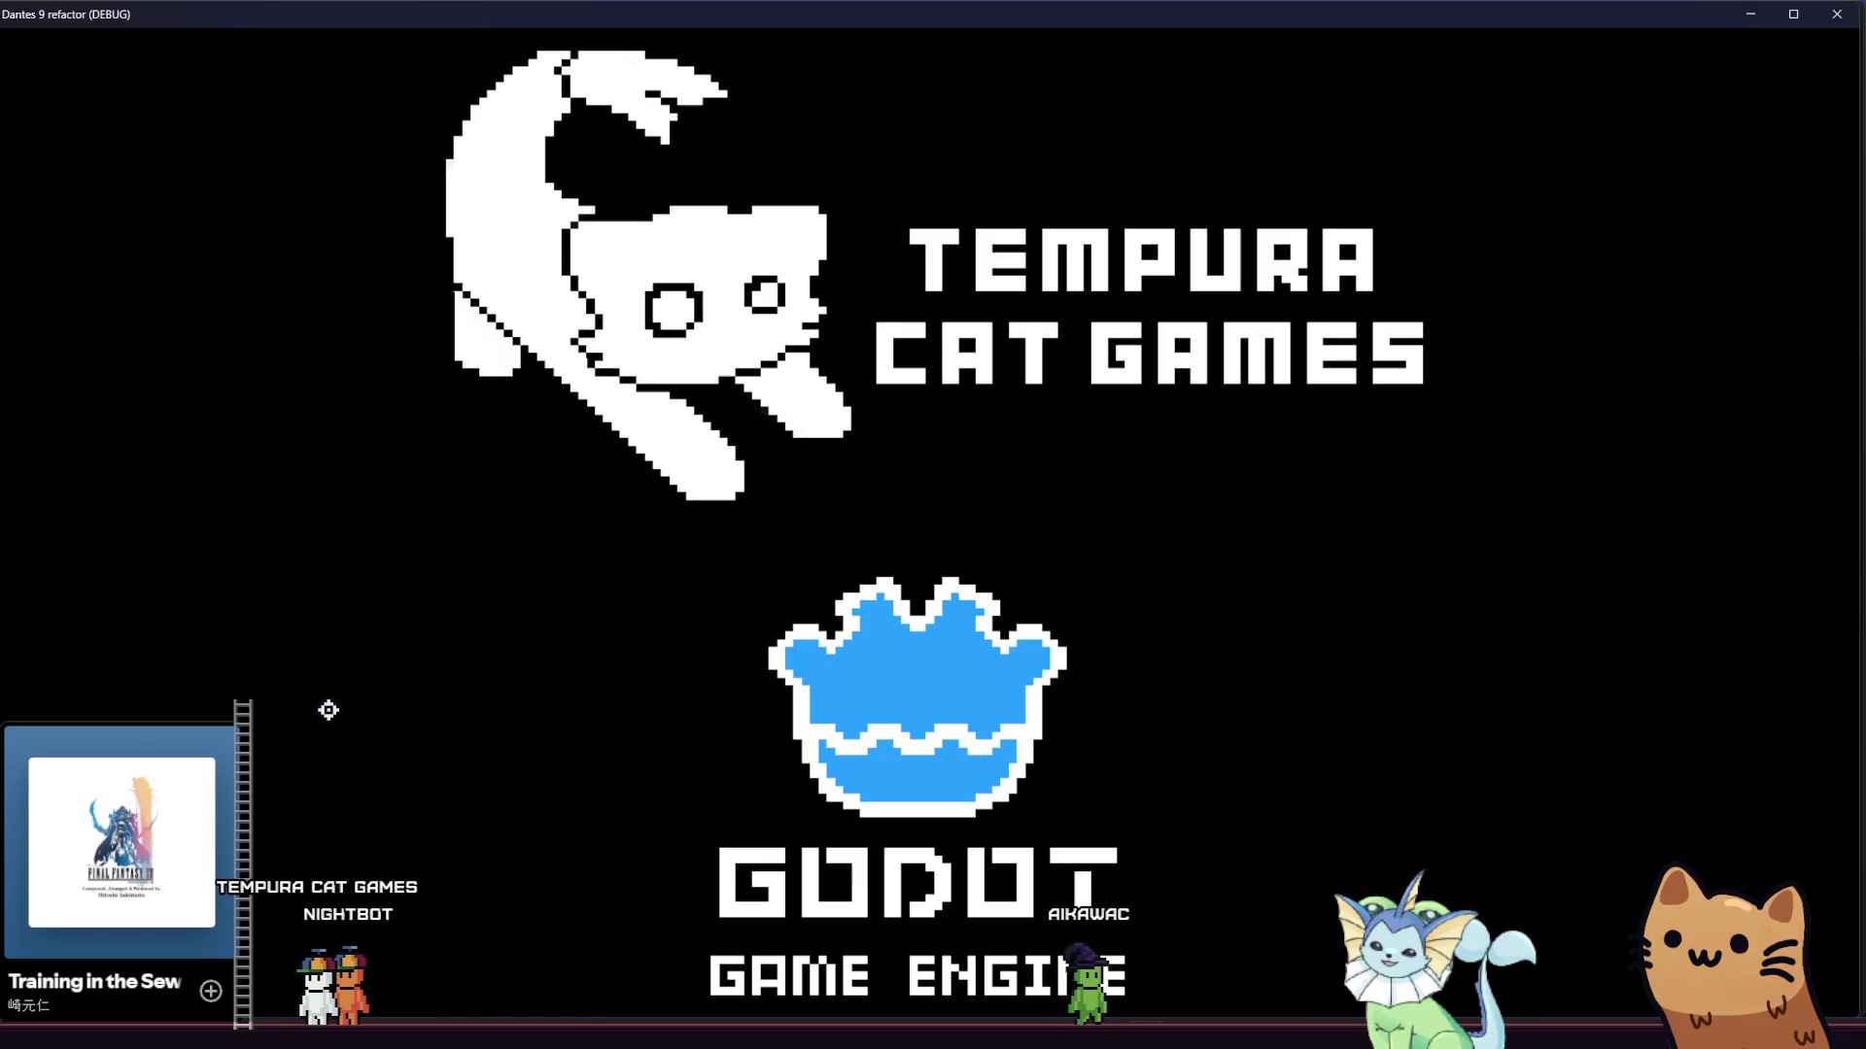
# Start a new game, find the Energy Drink card's 5.0 duration in the collection, then switch back
pyautogui.press('Return')
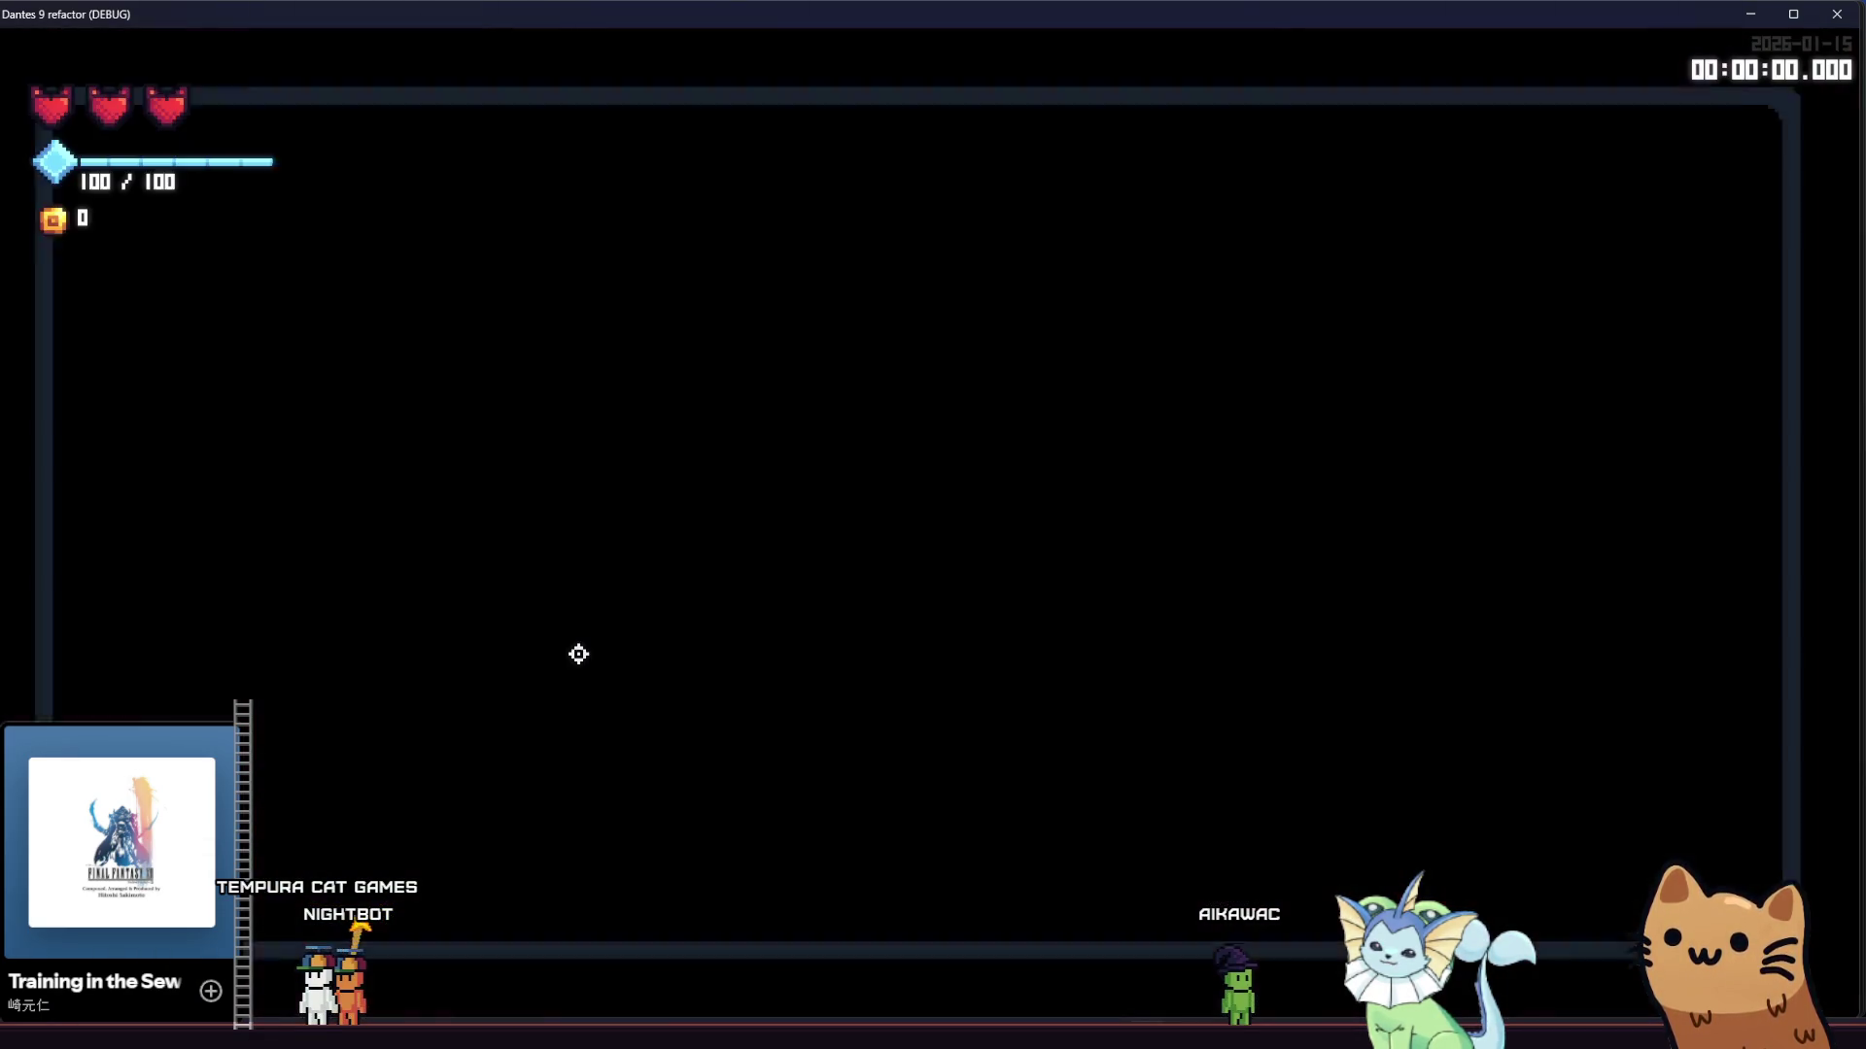
pyautogui.press('Escape')
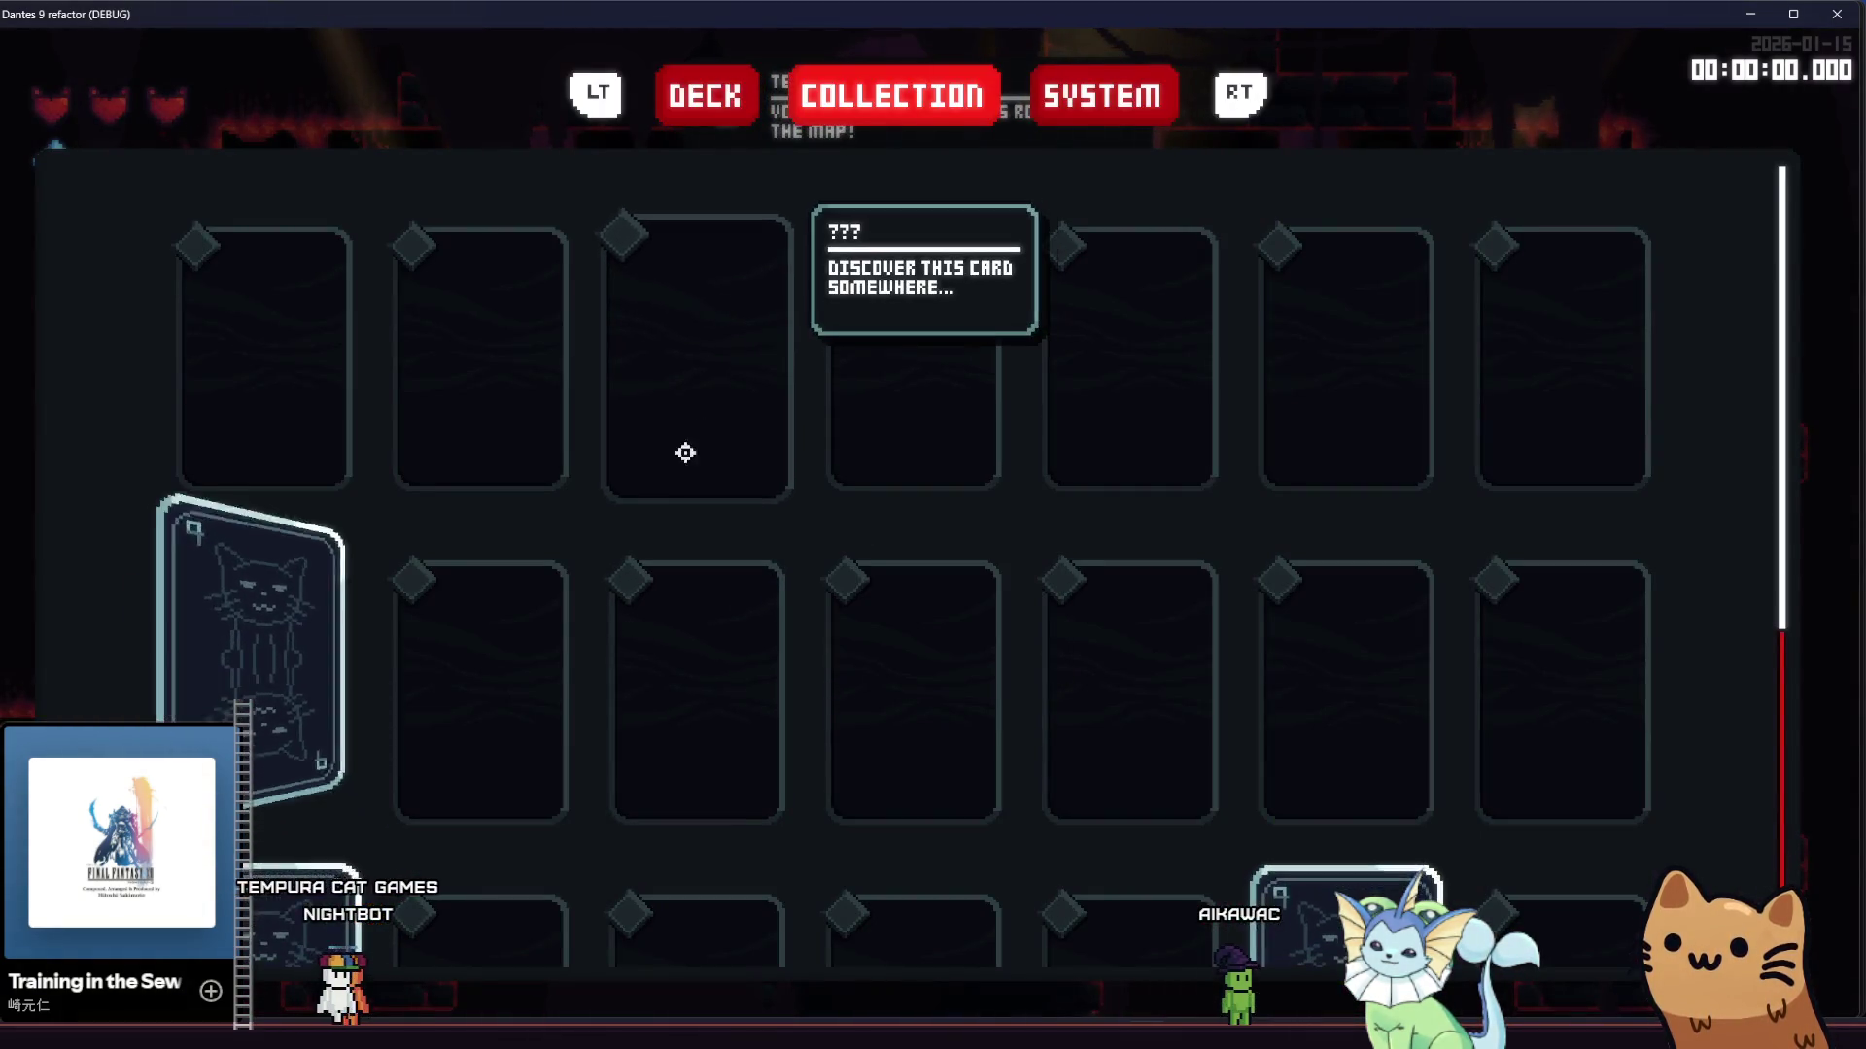
pyautogui.scroll(-3, 674, 499)
pyautogui.moveTo(296, 777)
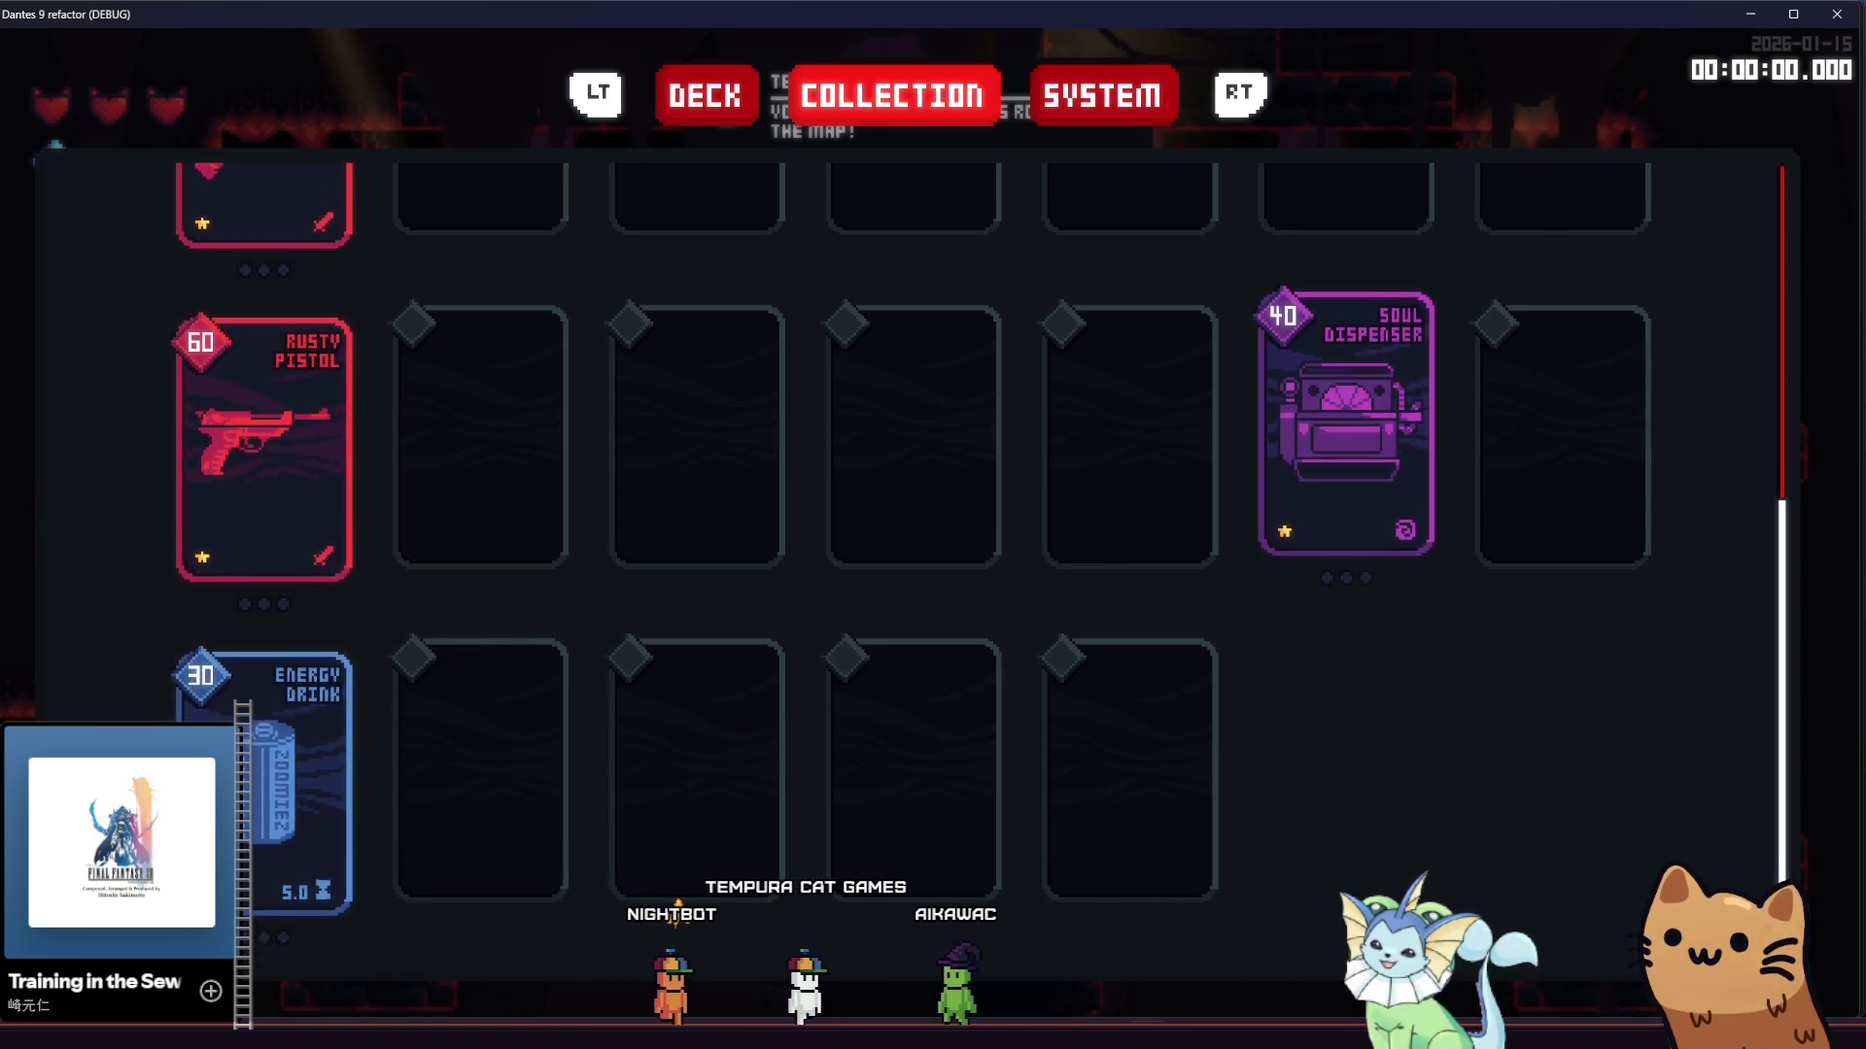
pyautogui.hotkey('alt', 'Tab')
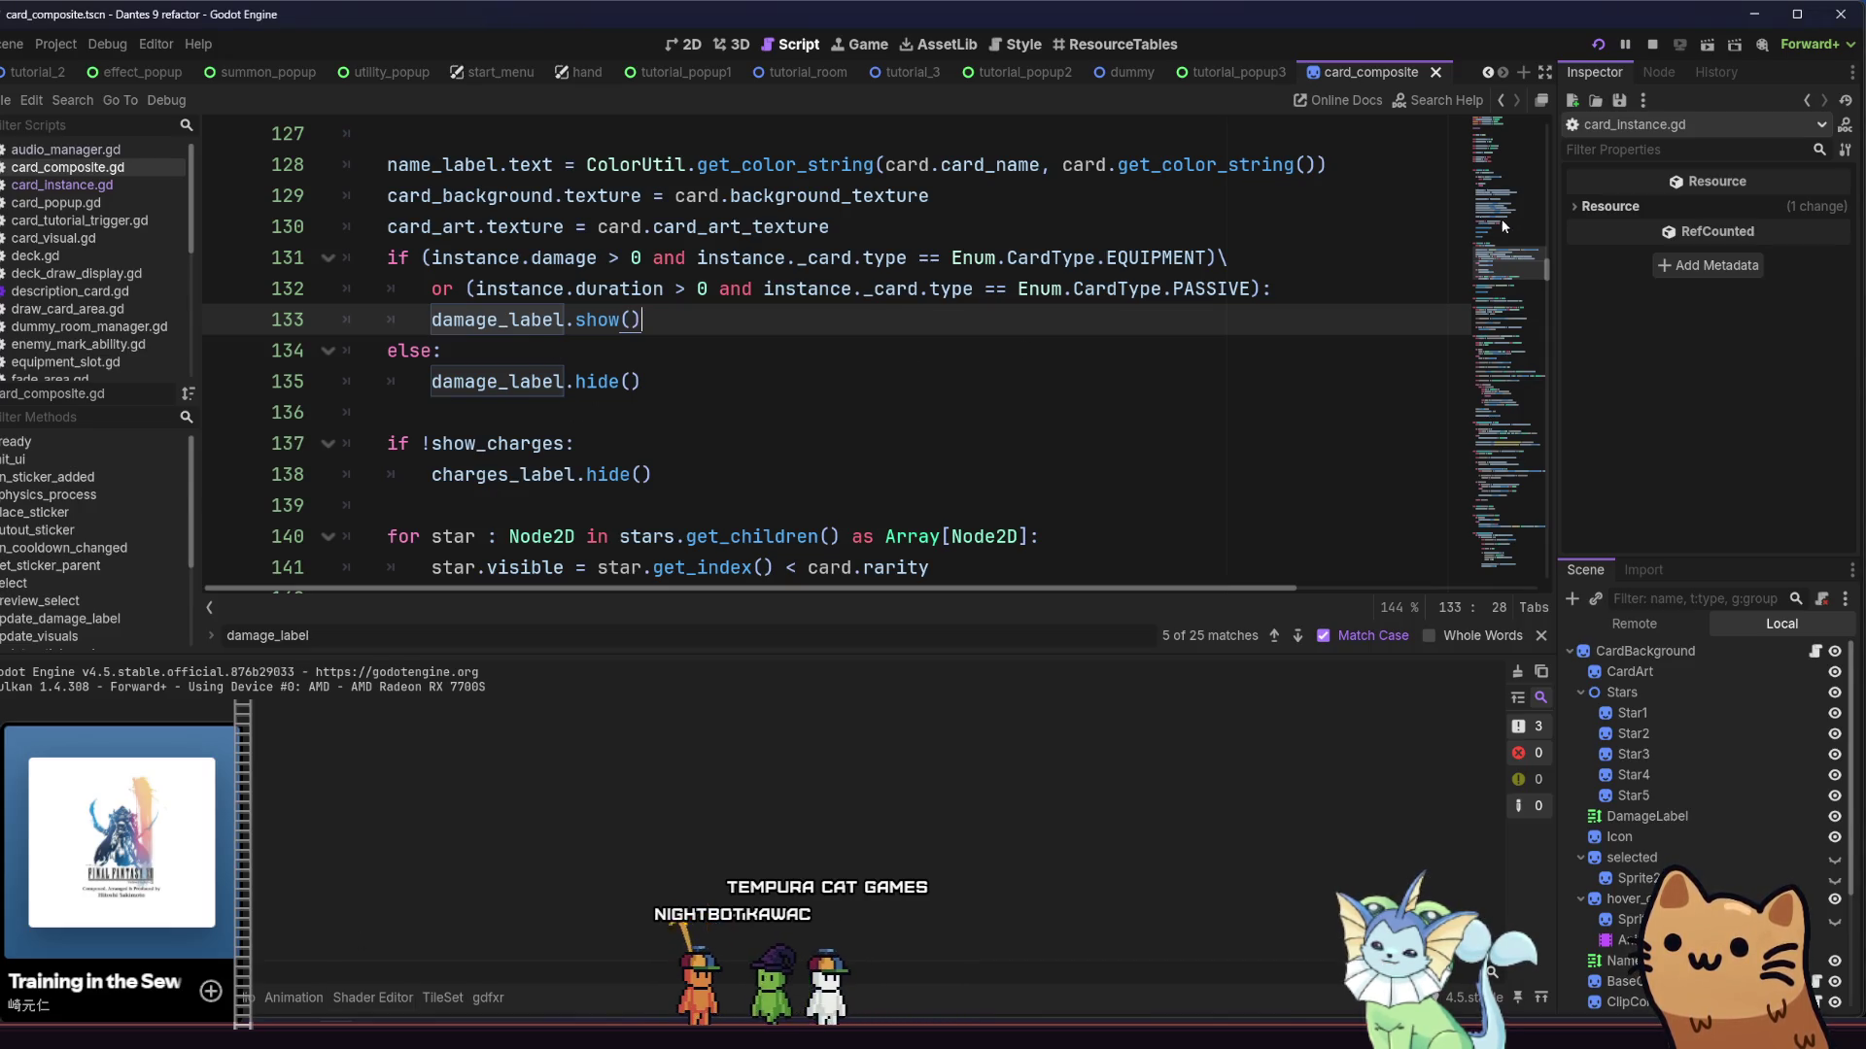
# Wrap instance.duration in int() on line 302, save the script, and relaunch the project
pyautogui.moveTo(1547, 270); pyautogui.dragTo(1560, 449)
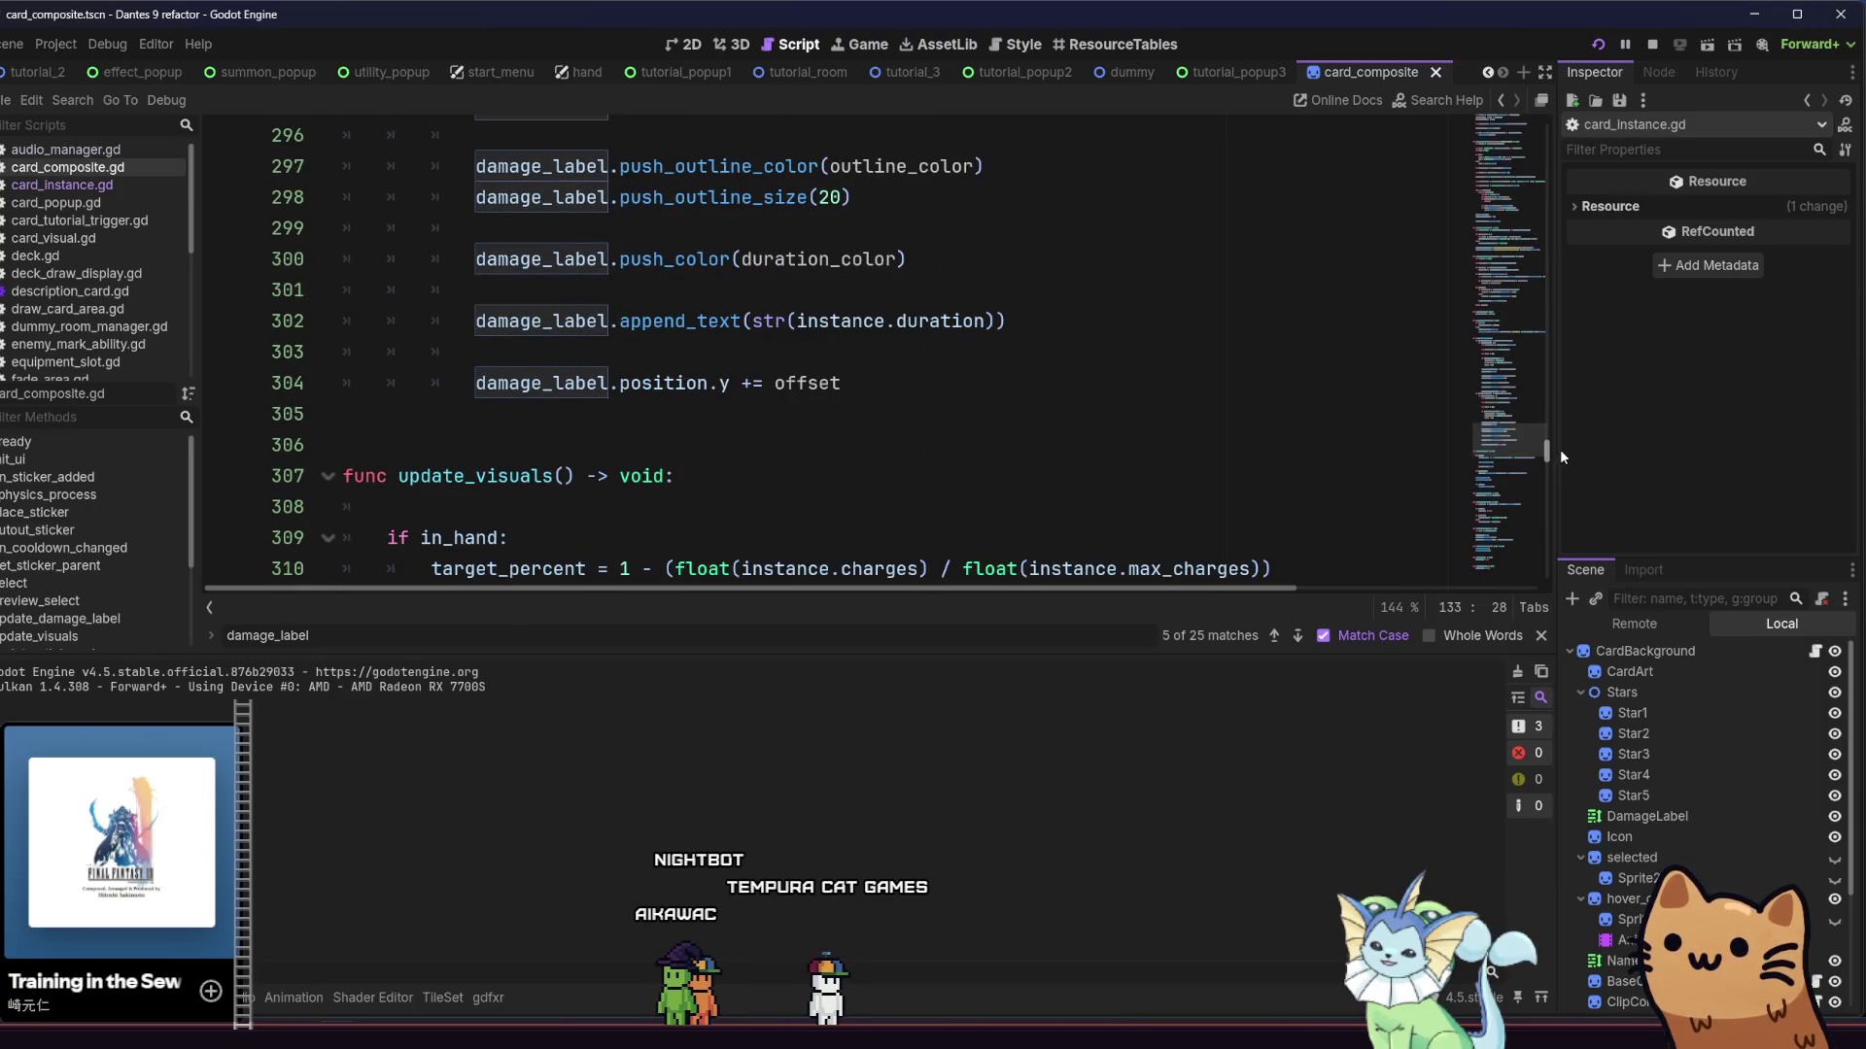
pyautogui.click(986, 322)
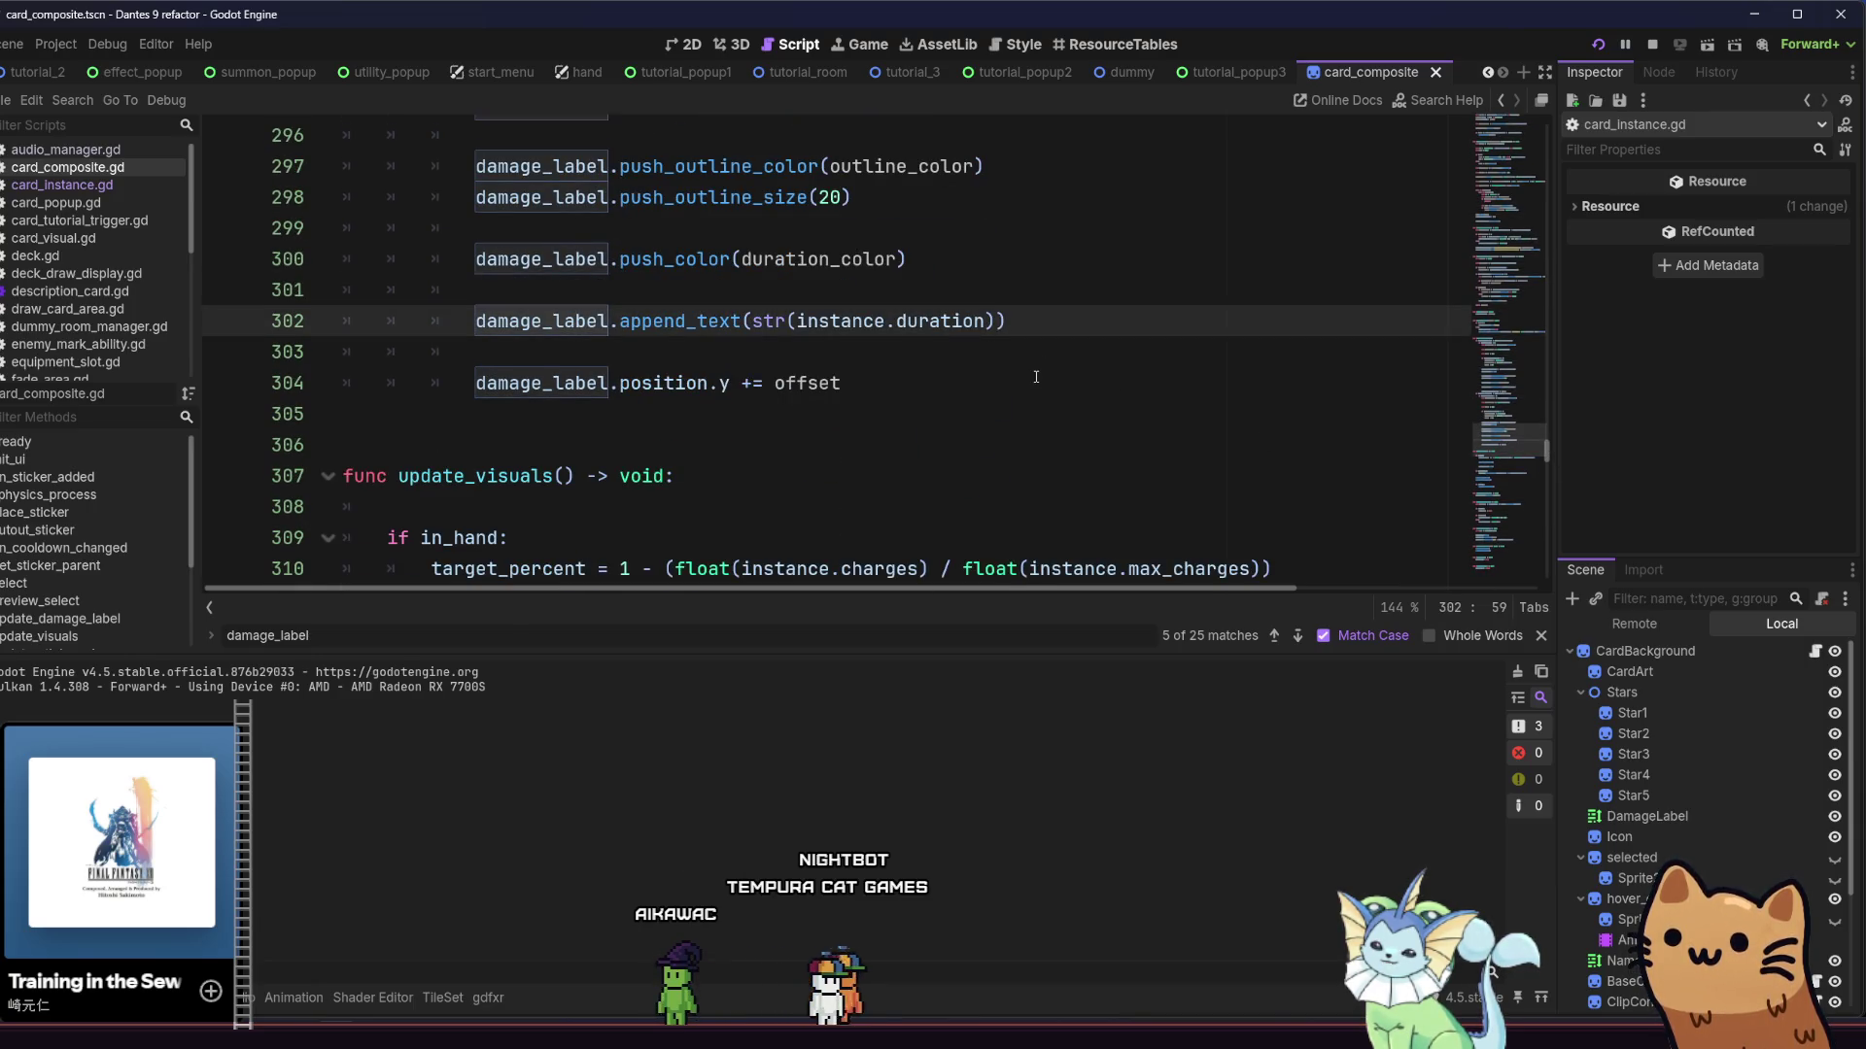
pyautogui.write('.')
pyautogui.press('BackSpace')
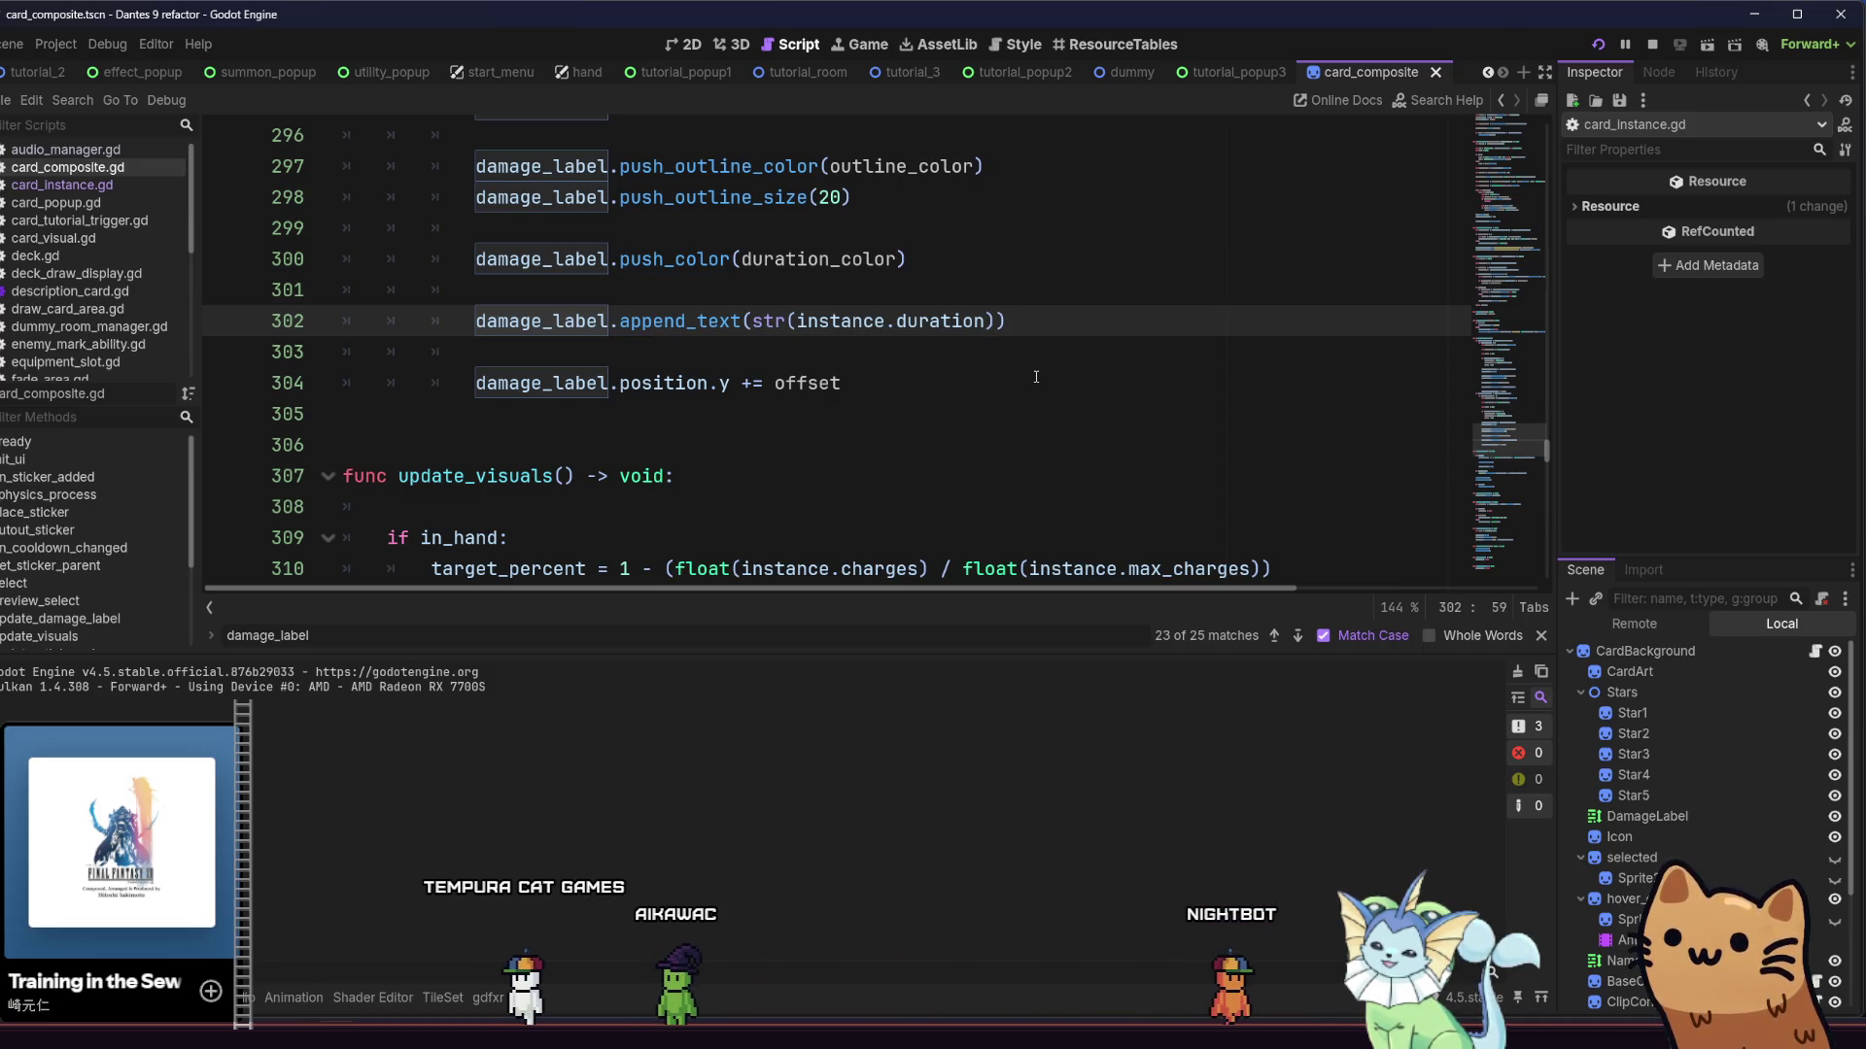
pyautogui.click(797, 323)
pyautogui.write('int(')
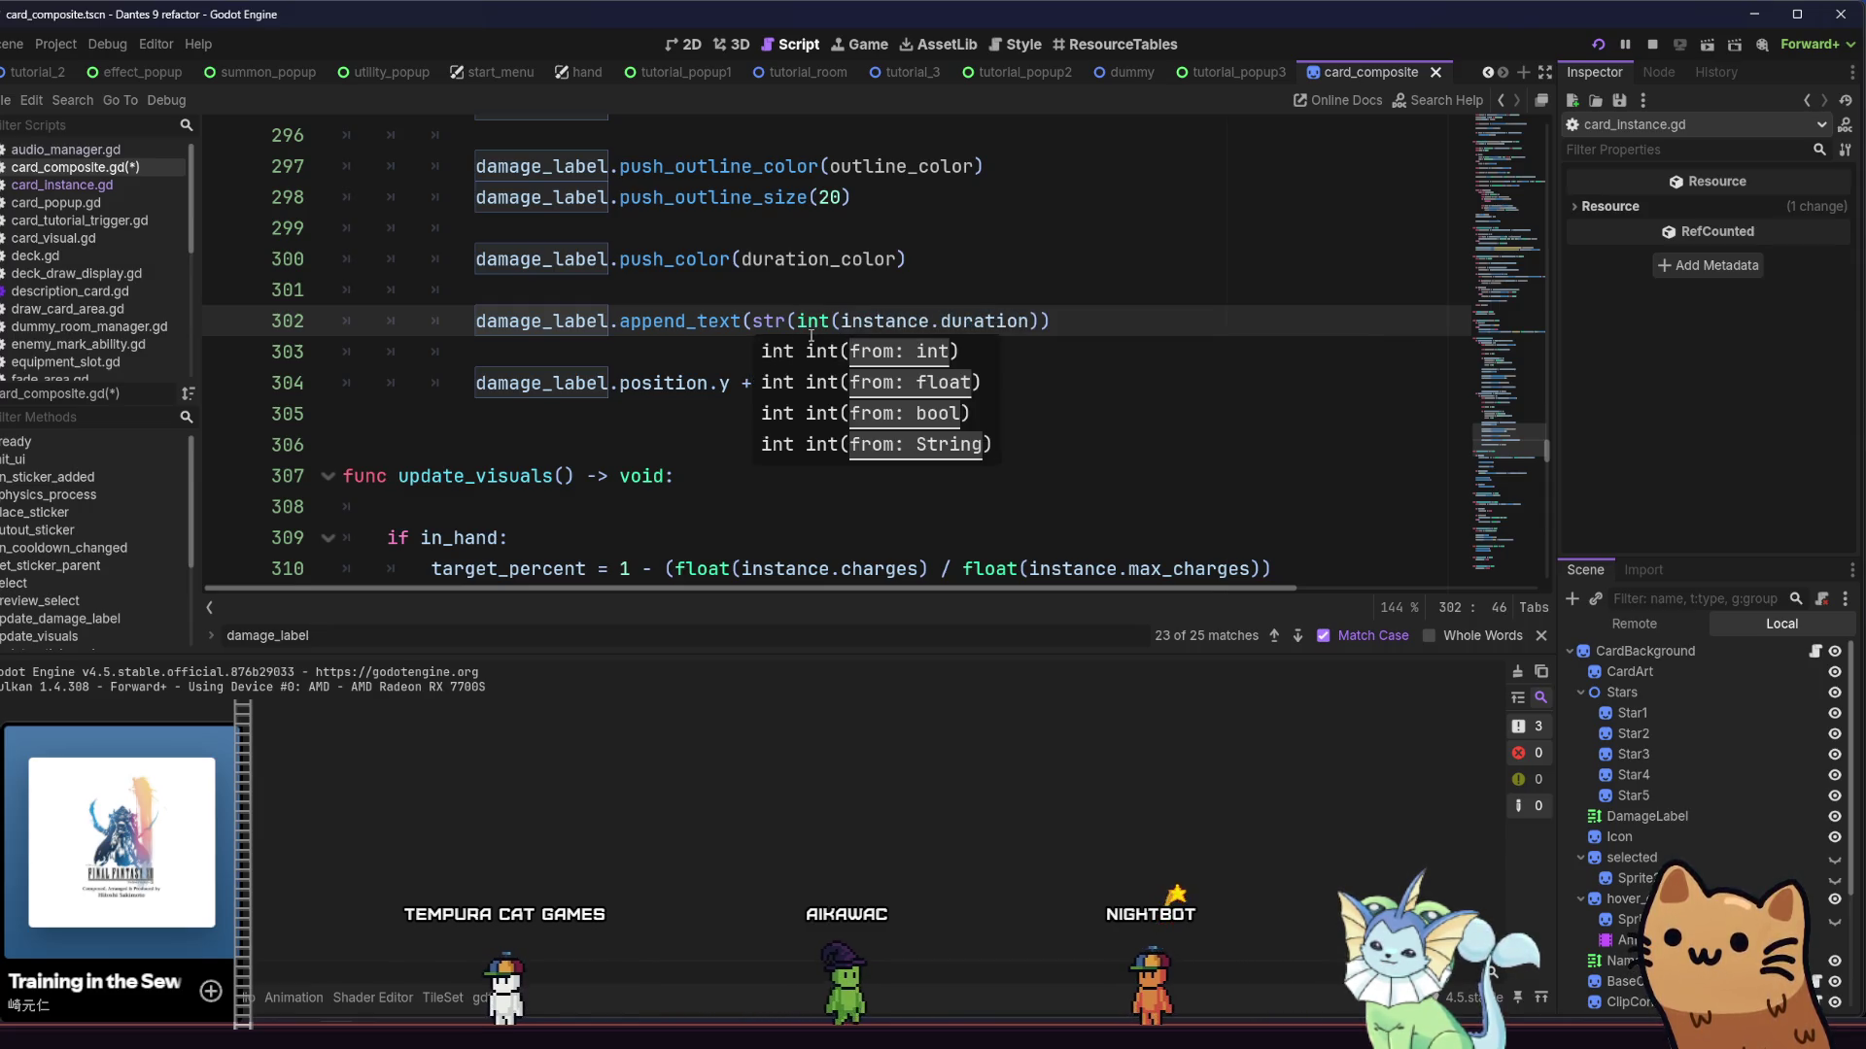
pyautogui.click(1030, 323)
pyautogui.write(')')
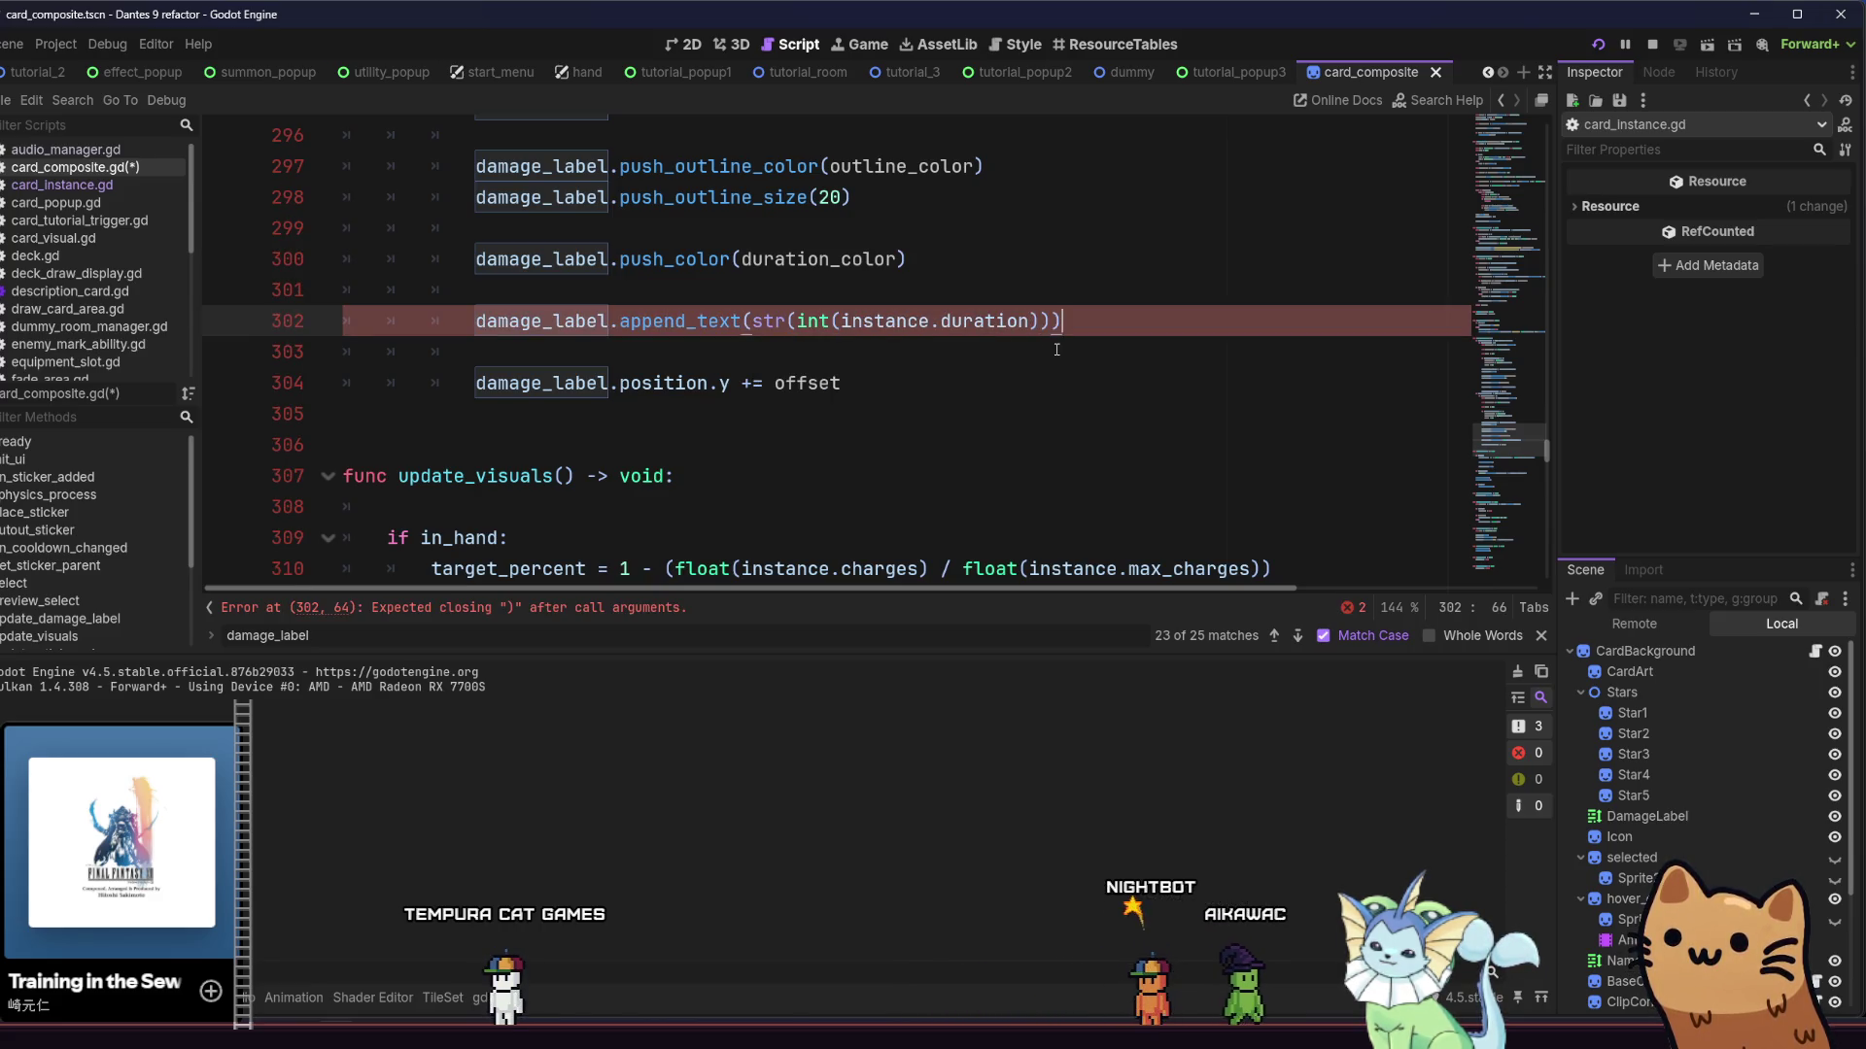
pyautogui.click(1105, 303)
pyautogui.hotkey('ctrl', 's')
pyautogui.click(1111, 330)
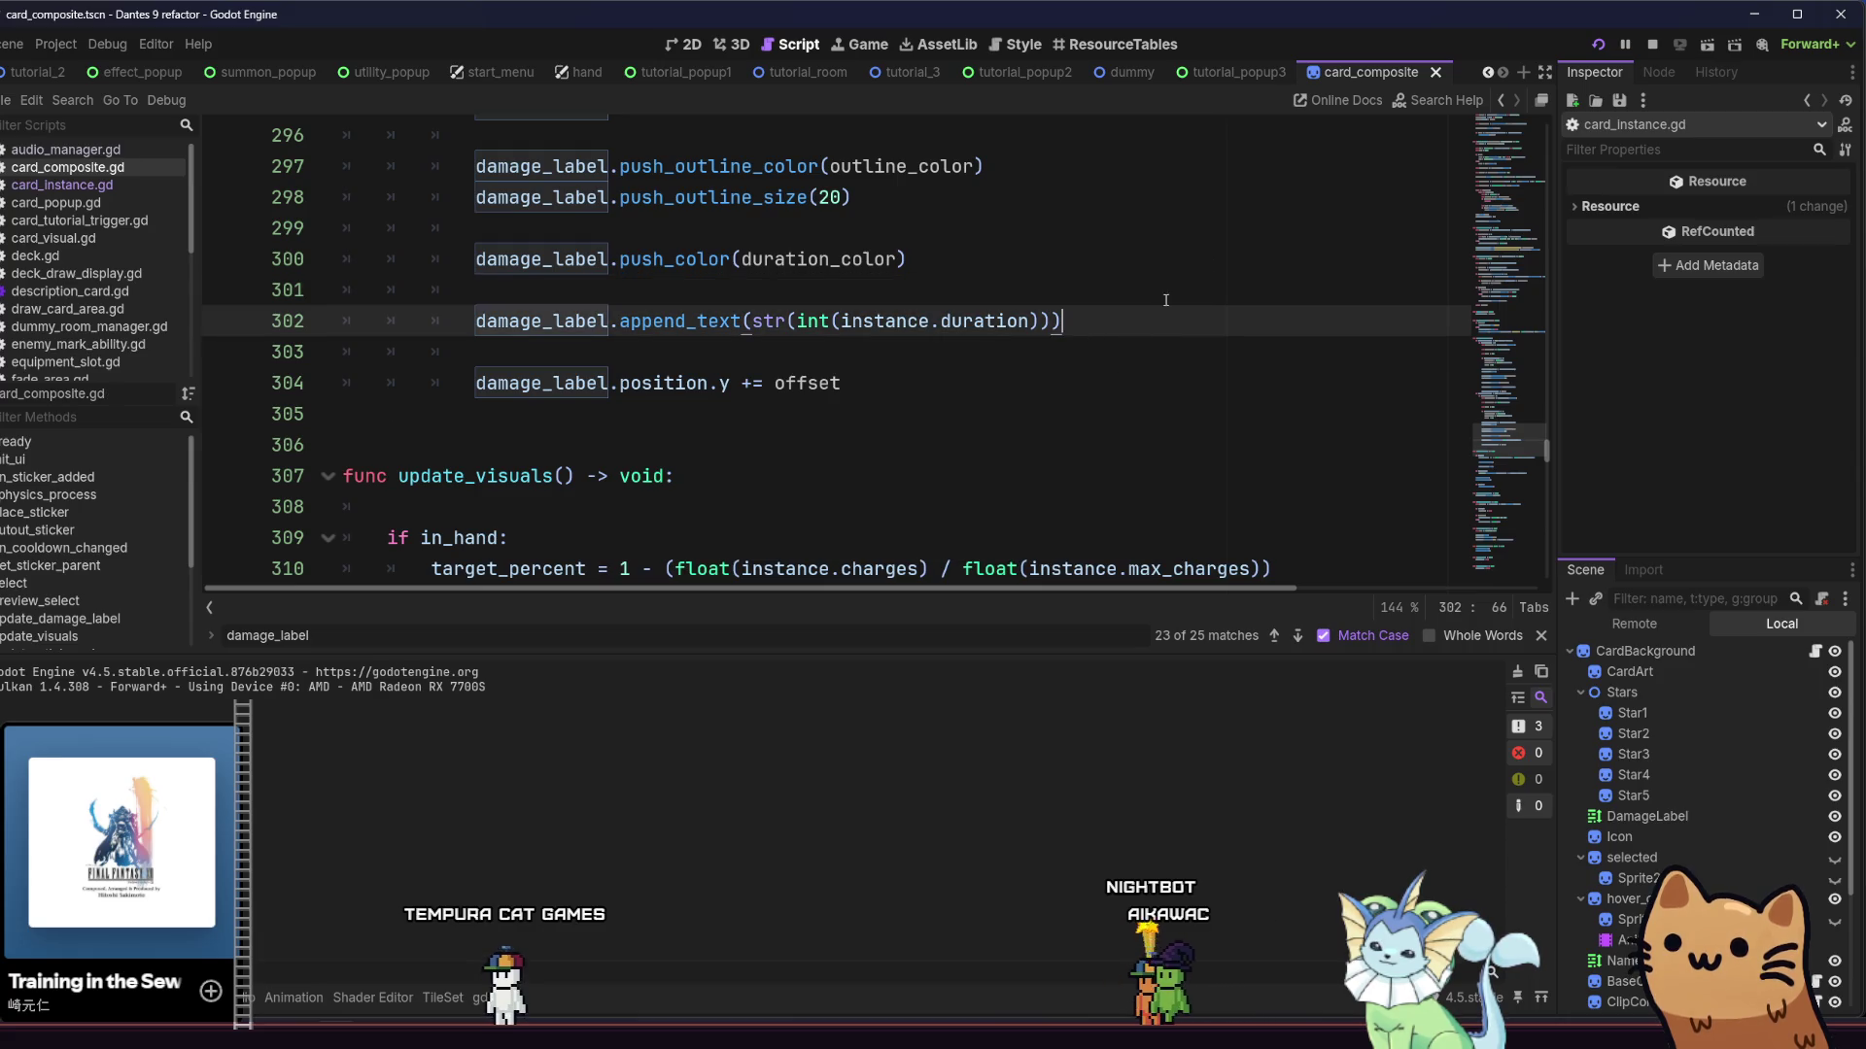
pyautogui.click(1613, 46)
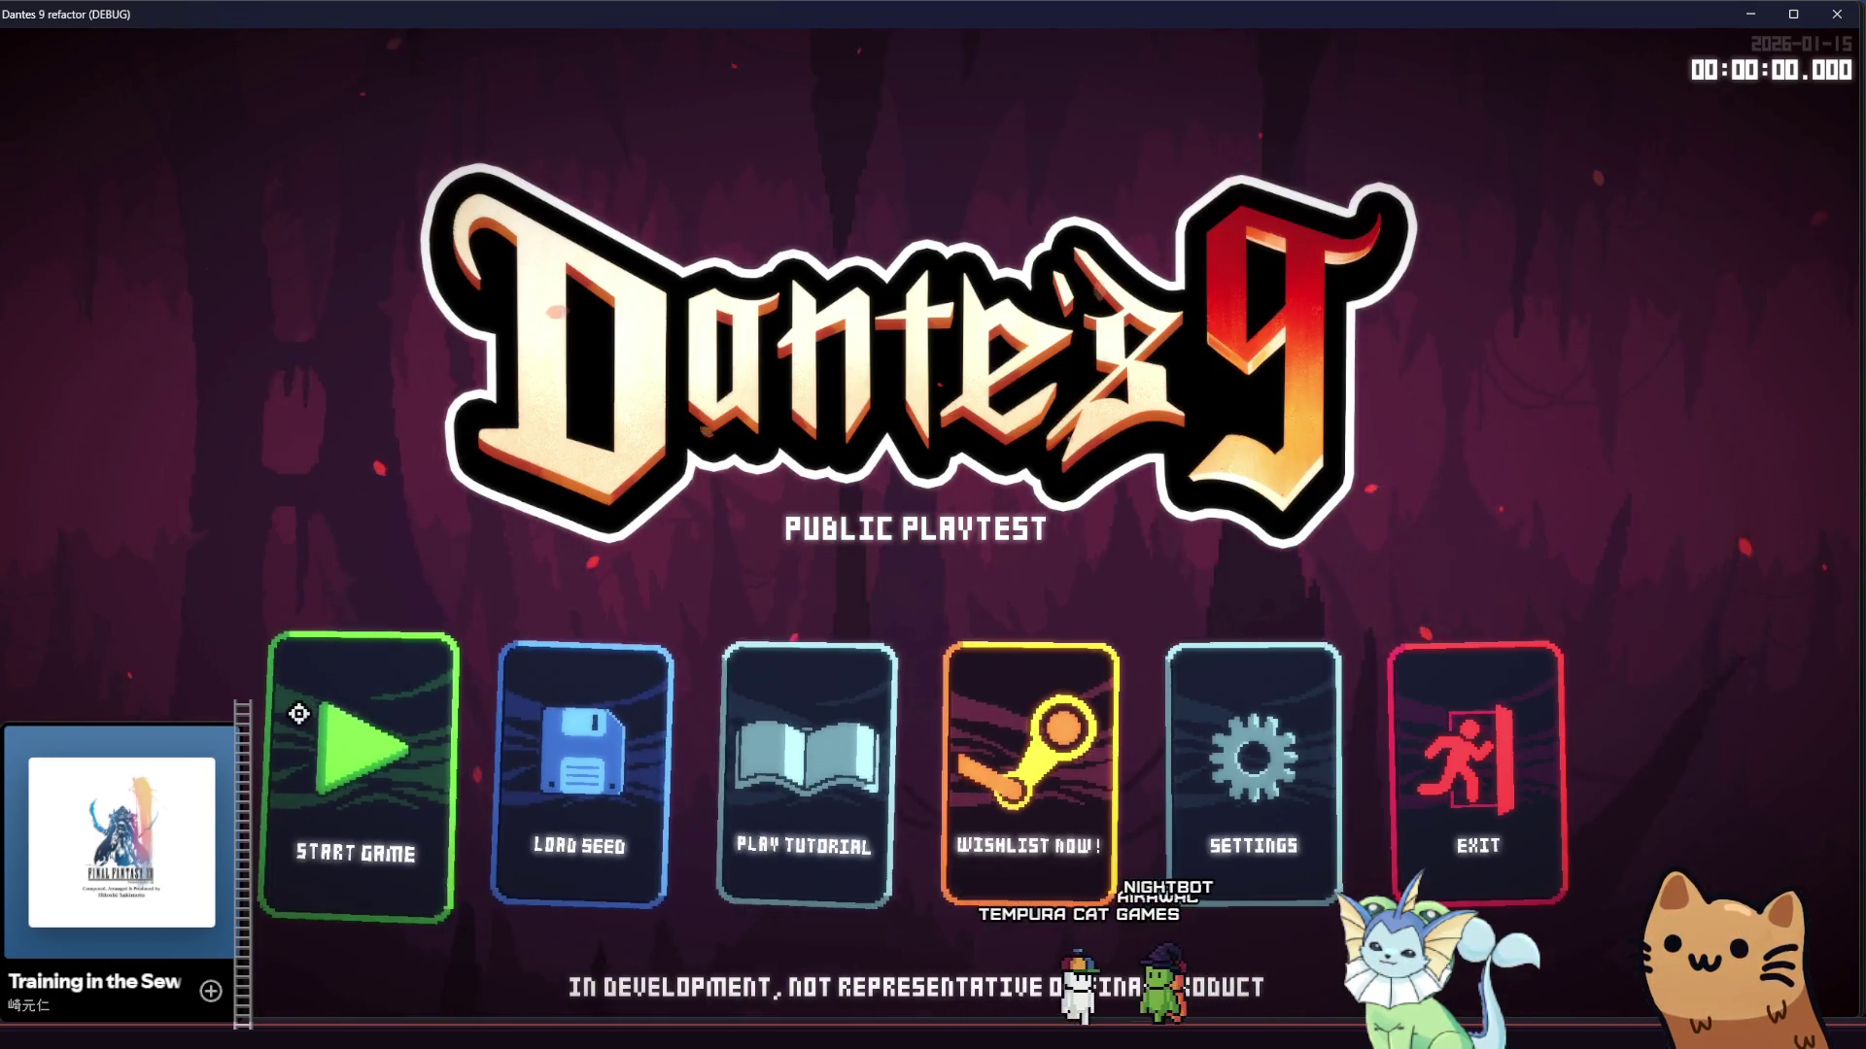
# Start a new game, check Energy Drink's whole-number 5 duration, stop with F8, and resume the damage_label search
pyautogui.click(311, 719)
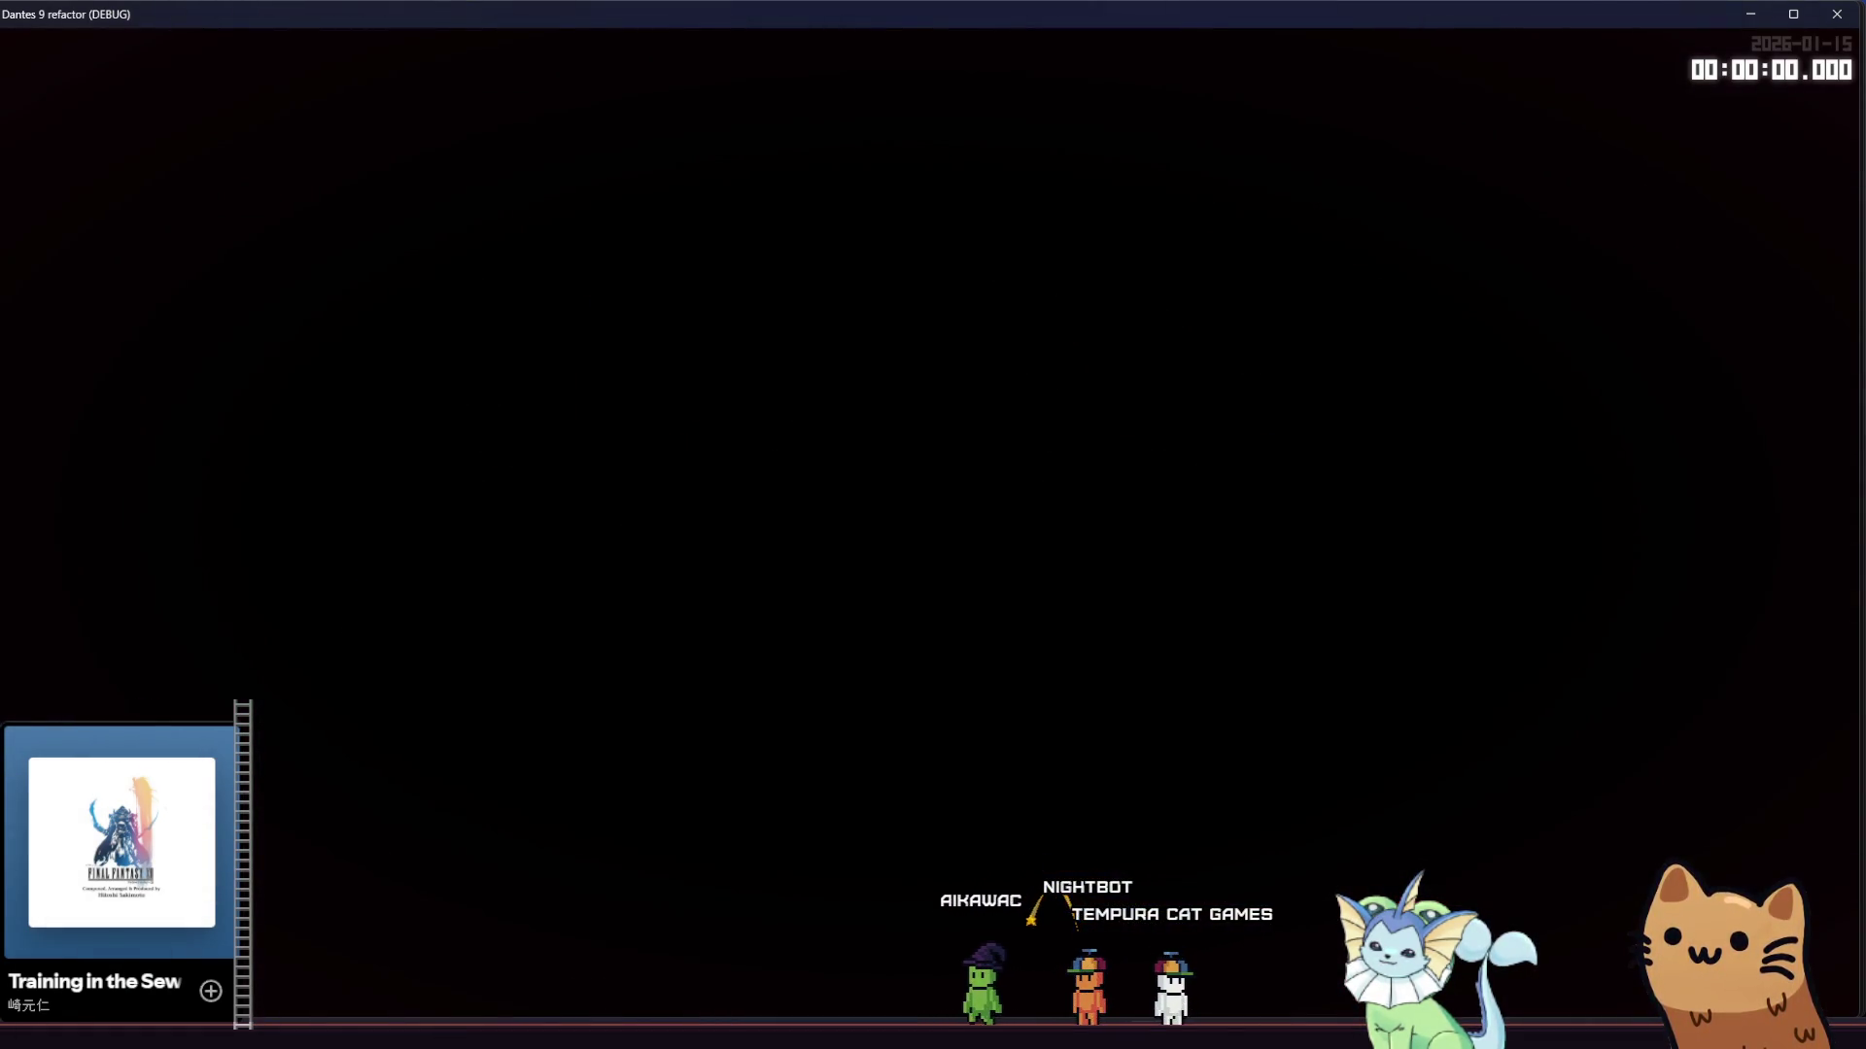
pyautogui.press('Escape')
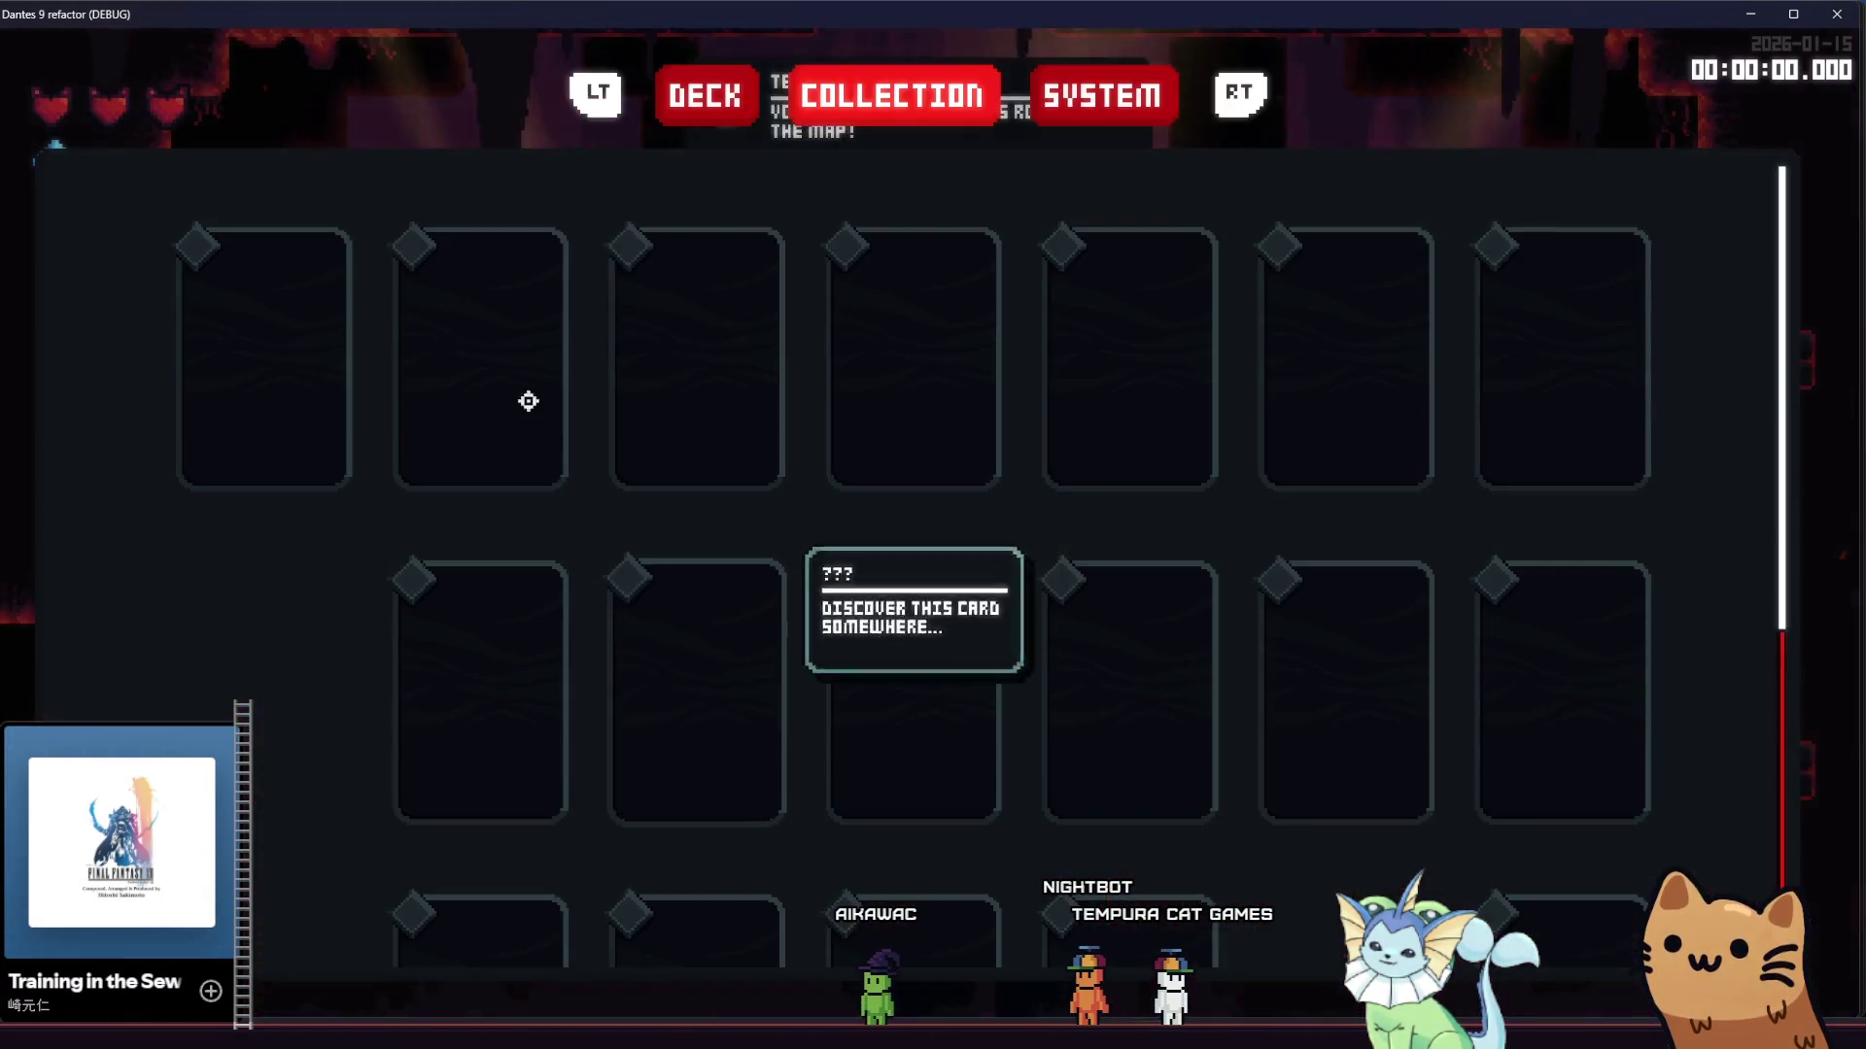
pyautogui.scroll(-5, 387, 515)
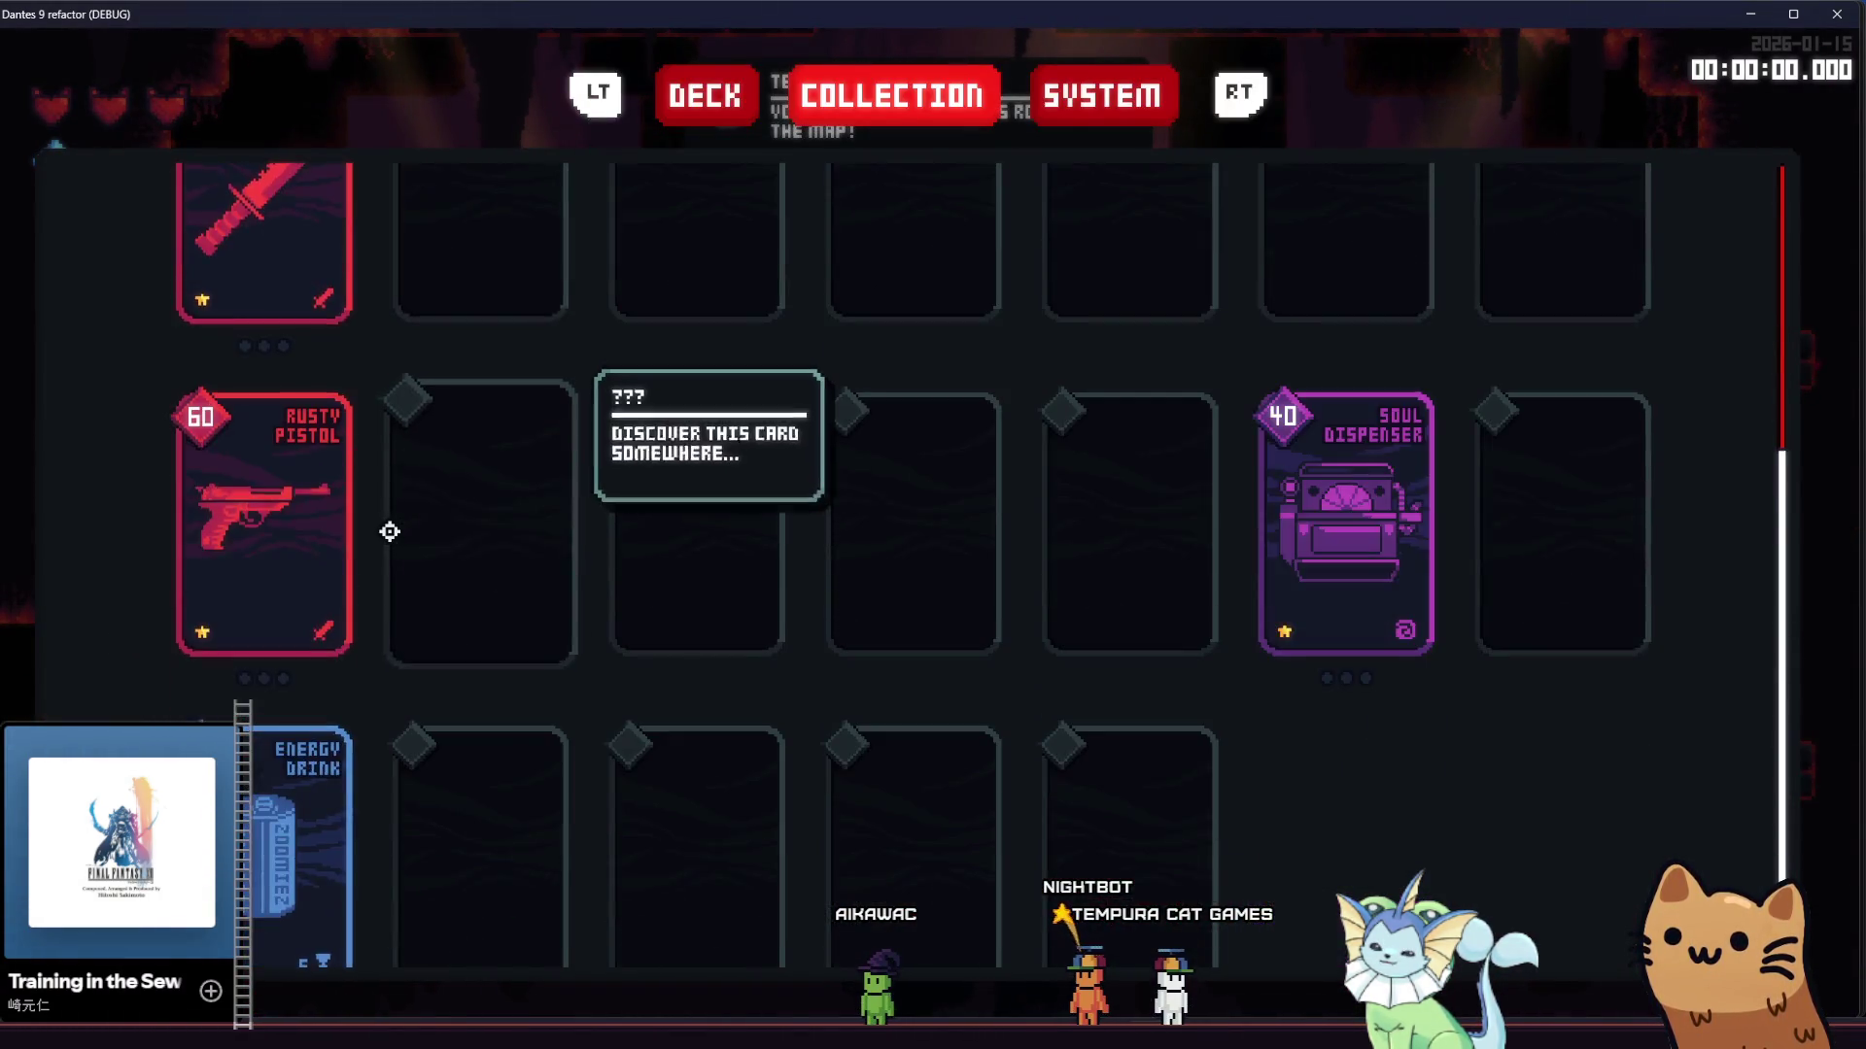
pyautogui.moveTo(301, 740)
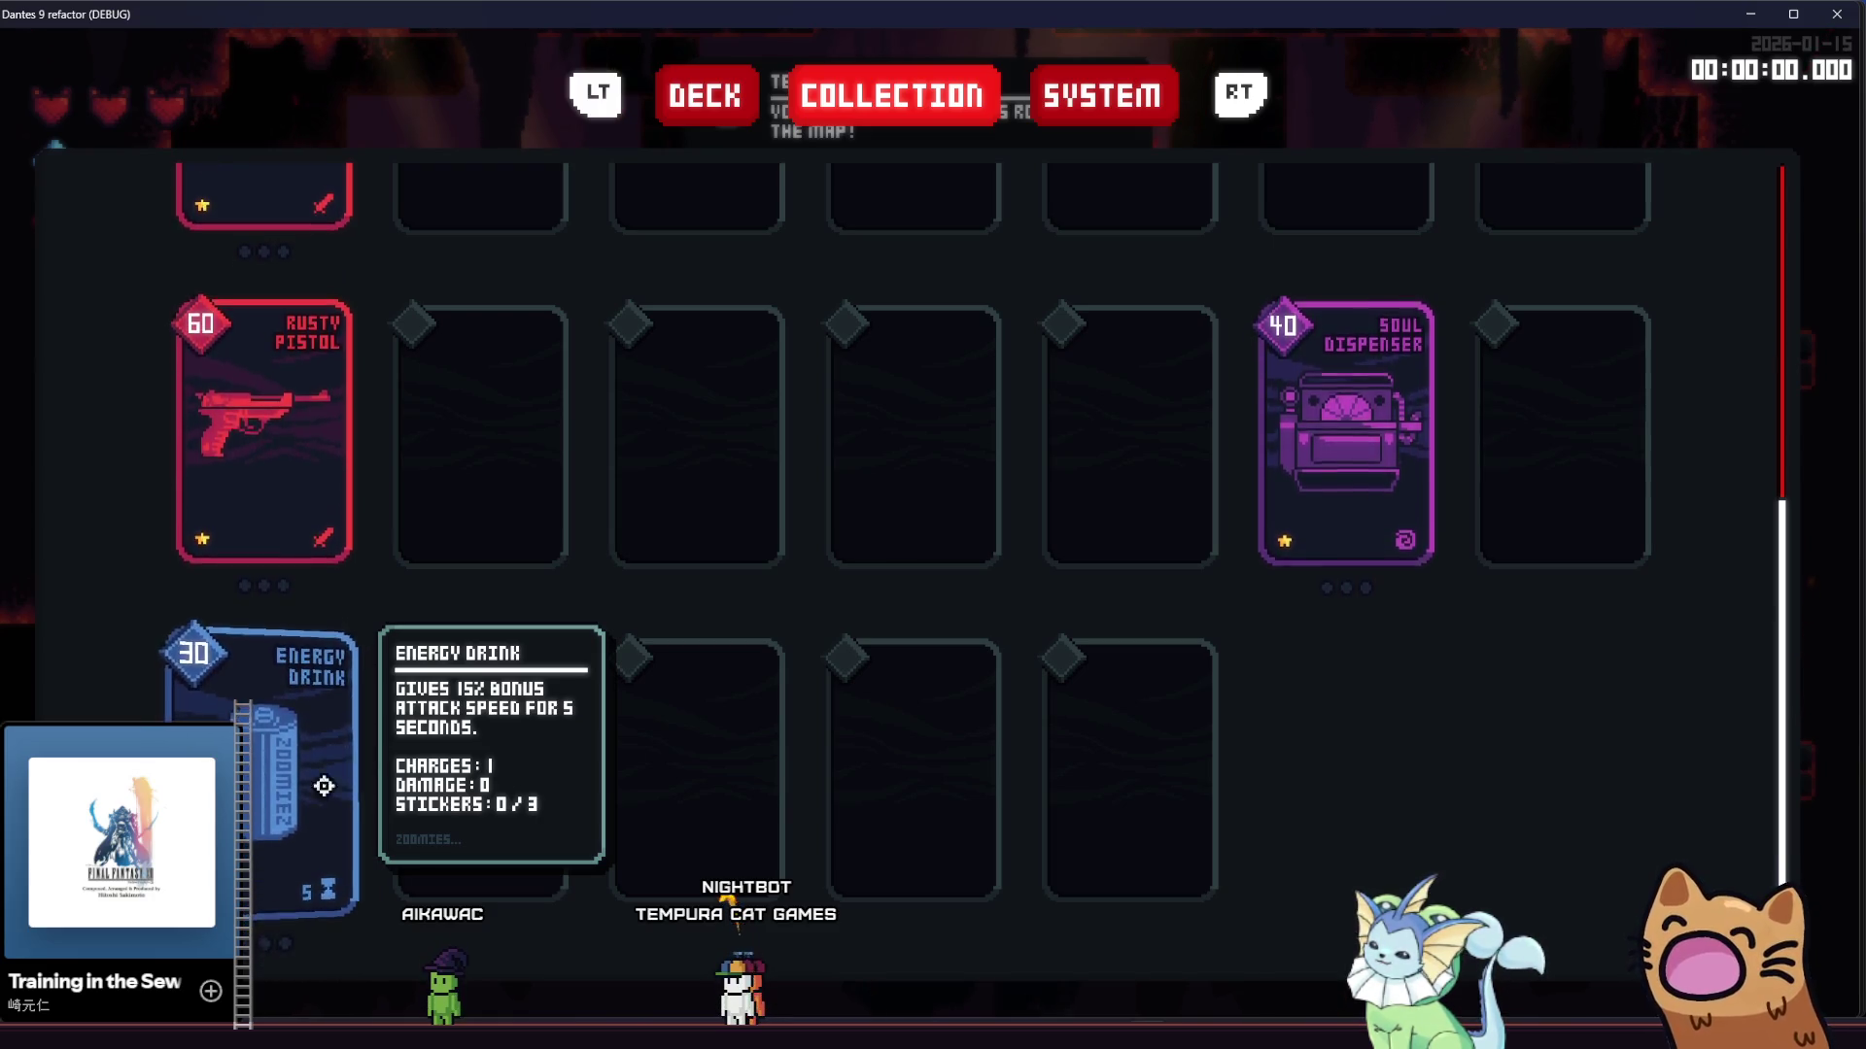
pyautogui.scroll(2, 258, 418)
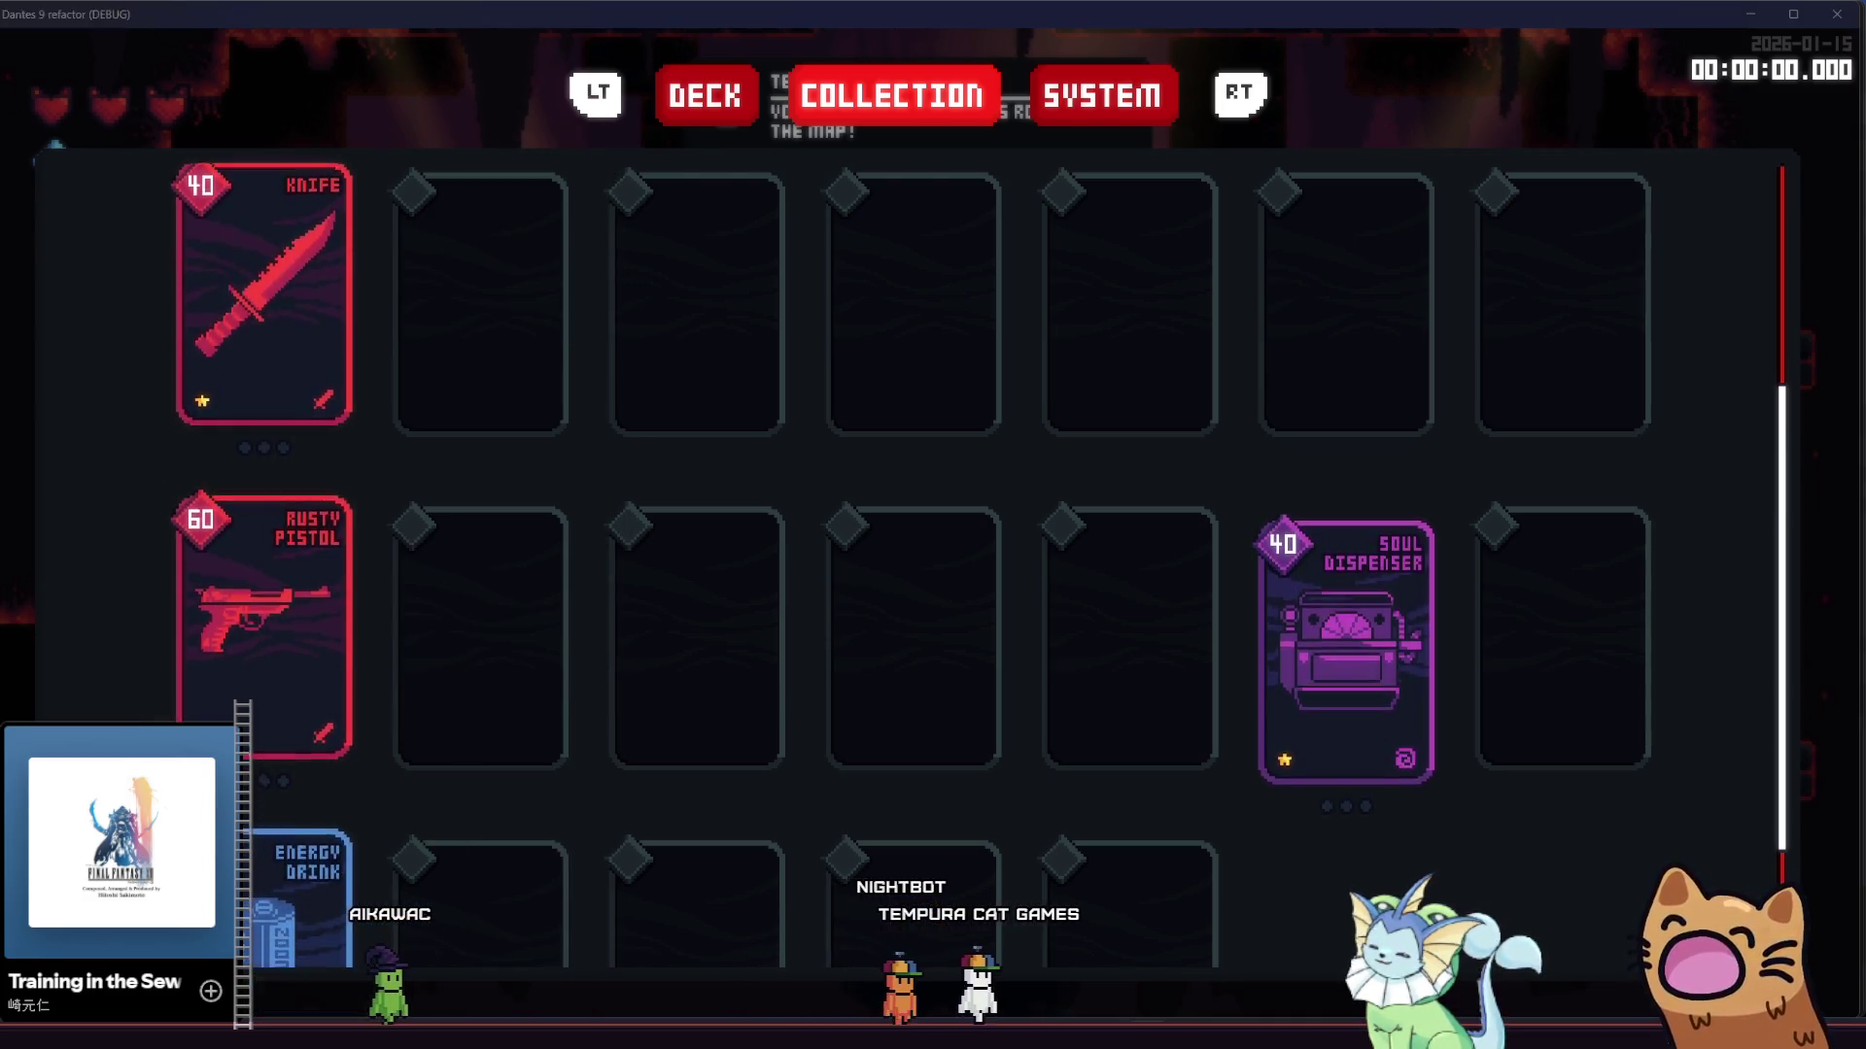
pyautogui.press('F8')
pyautogui.scroll(3, 559, 483)
pyautogui.scroll(-1, 558, 483)
pyautogui.click(1293, 640)
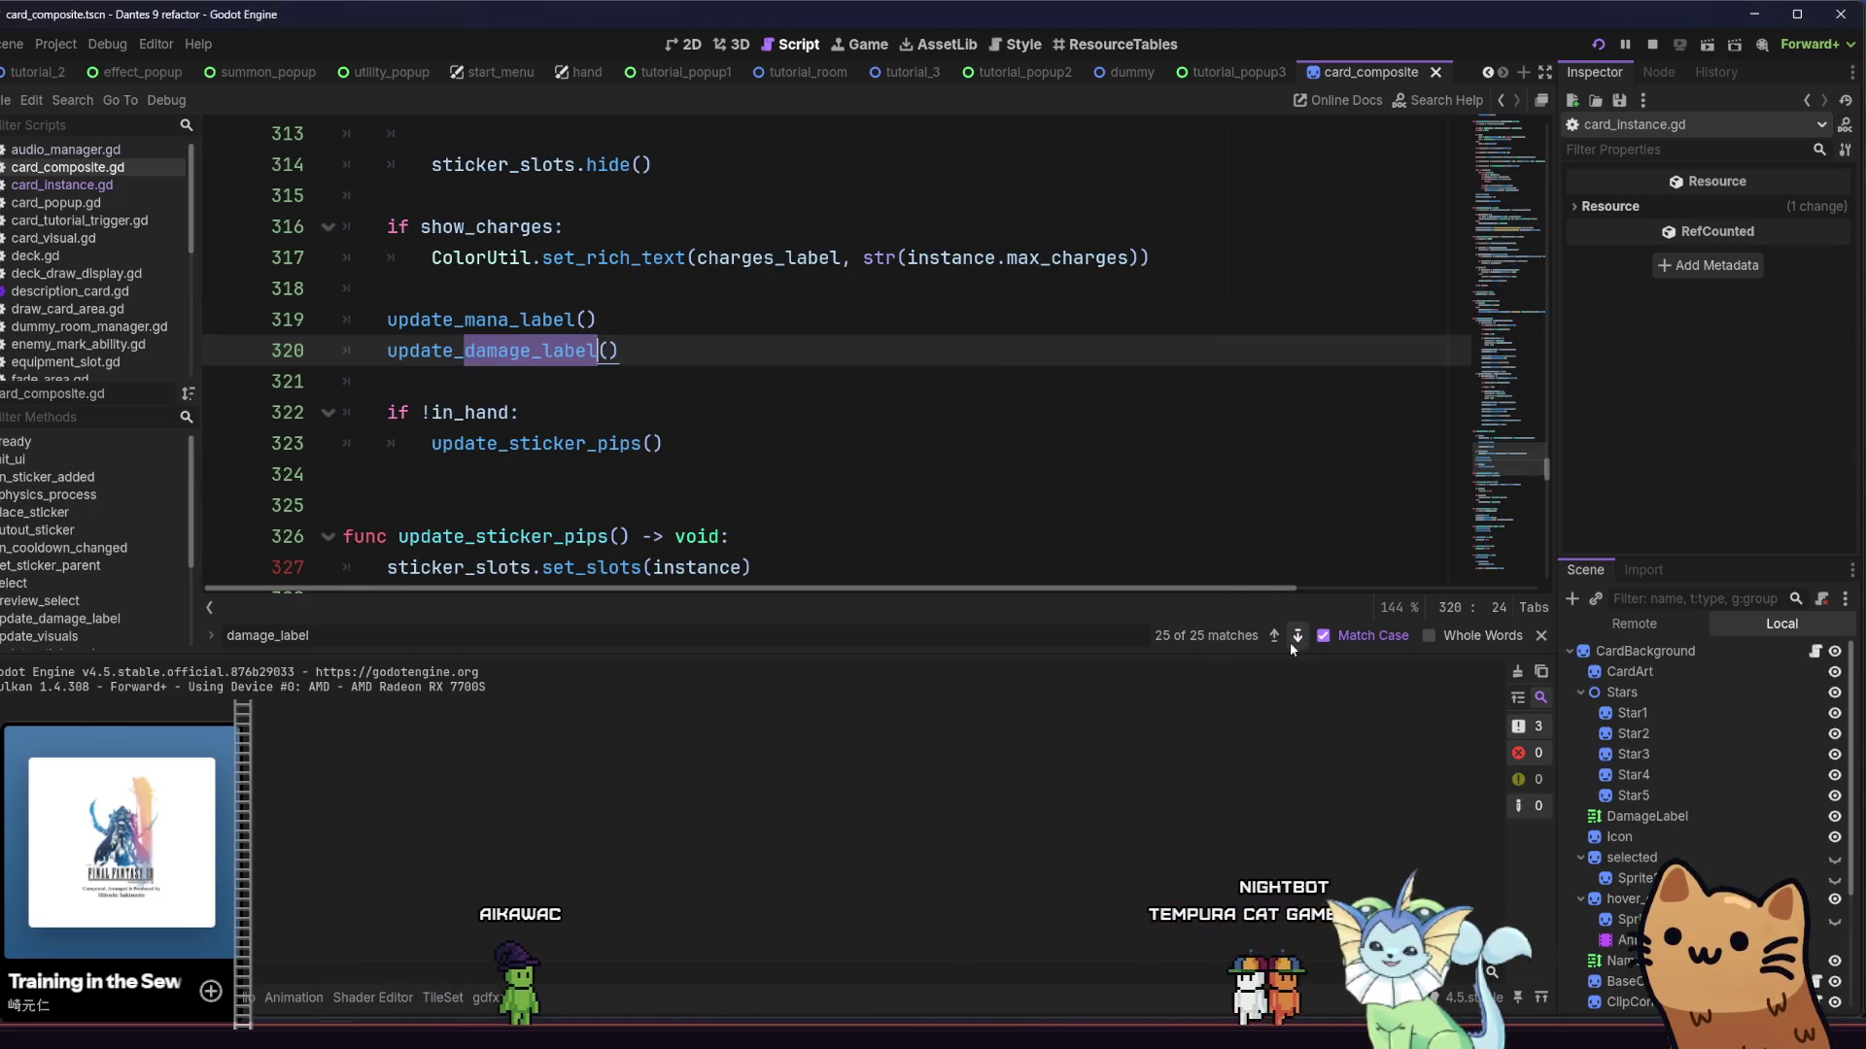
pyautogui.click(1271, 642)
pyautogui.click(1273, 636)
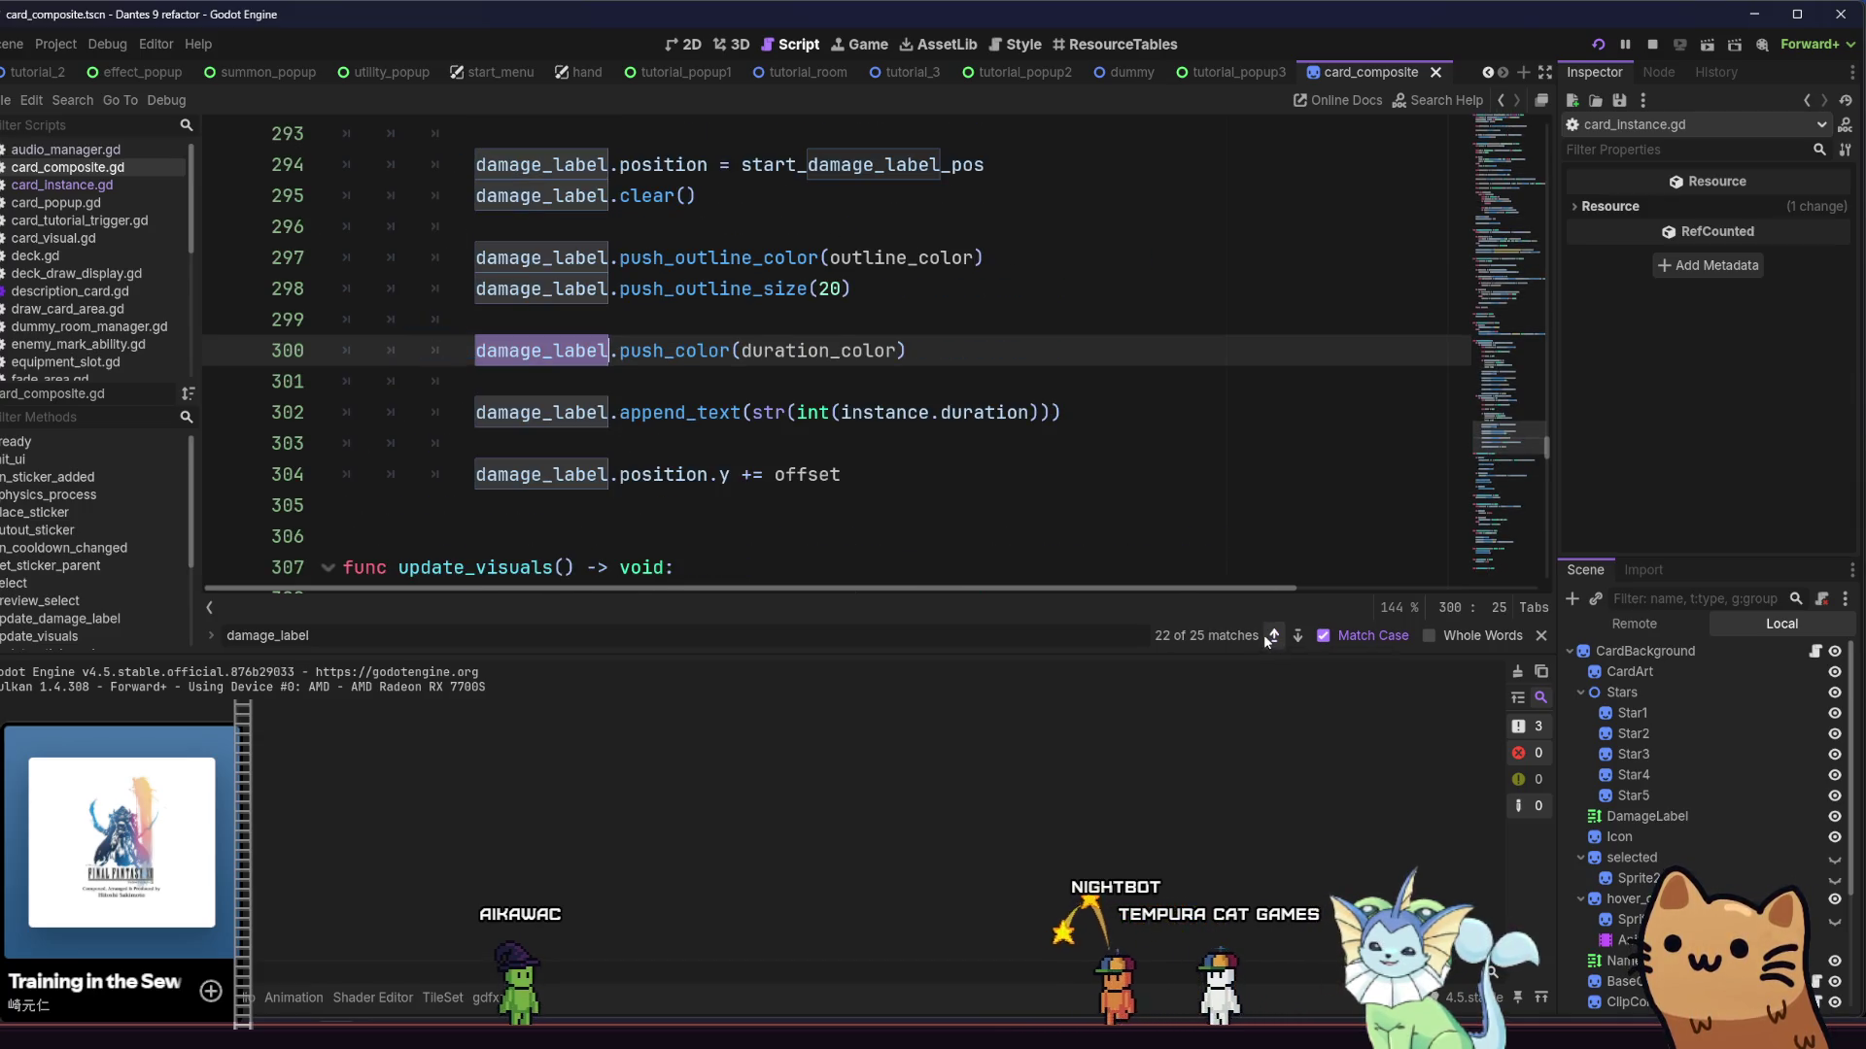
pyautogui.click(1273, 636)
pyautogui.click(1273, 637)
pyautogui.click(1273, 636)
pyautogui.click(1273, 636)
pyautogui.click(1273, 636)
pyautogui.click(1273, 636)
pyautogui.click(1273, 637)
pyautogui.click(1273, 637)
pyautogui.click(1273, 636)
pyautogui.click(1273, 637)
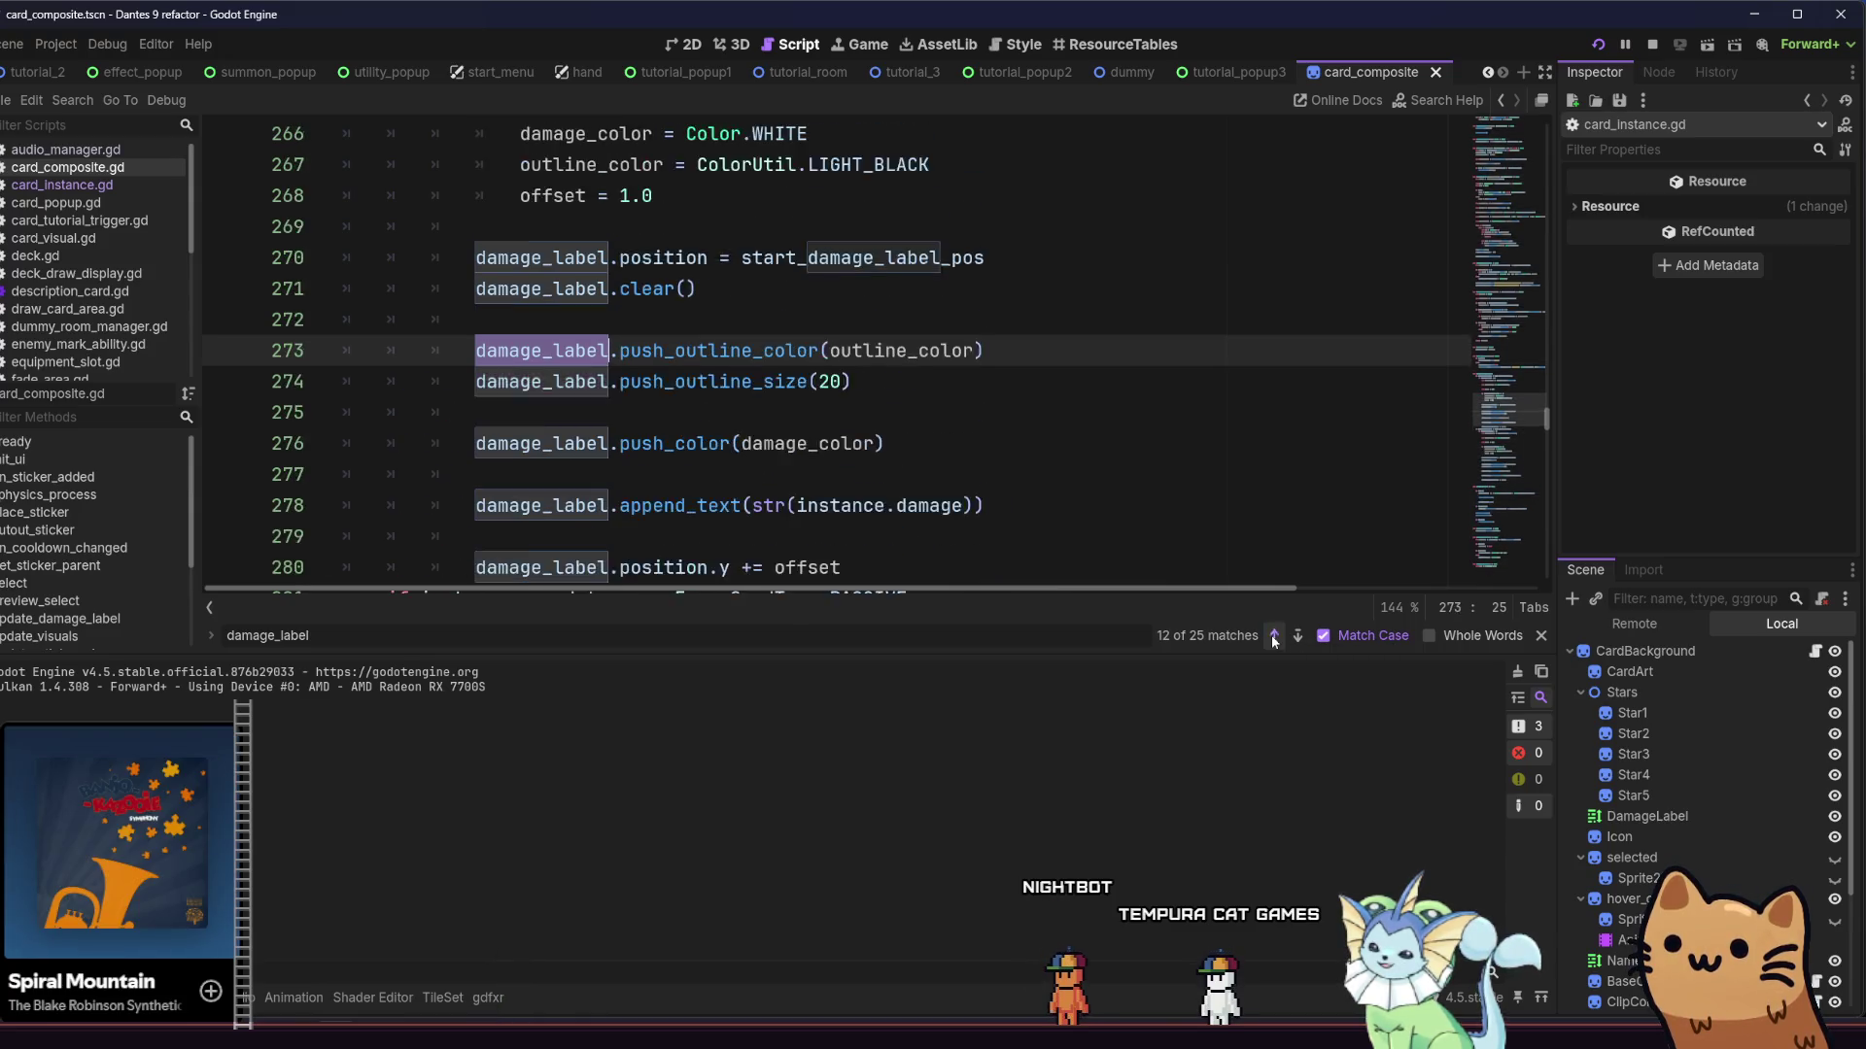
pyautogui.click(1273, 636)
pyautogui.click(1273, 637)
pyautogui.click(1272, 637)
pyautogui.click(1273, 637)
pyautogui.click(1273, 637)
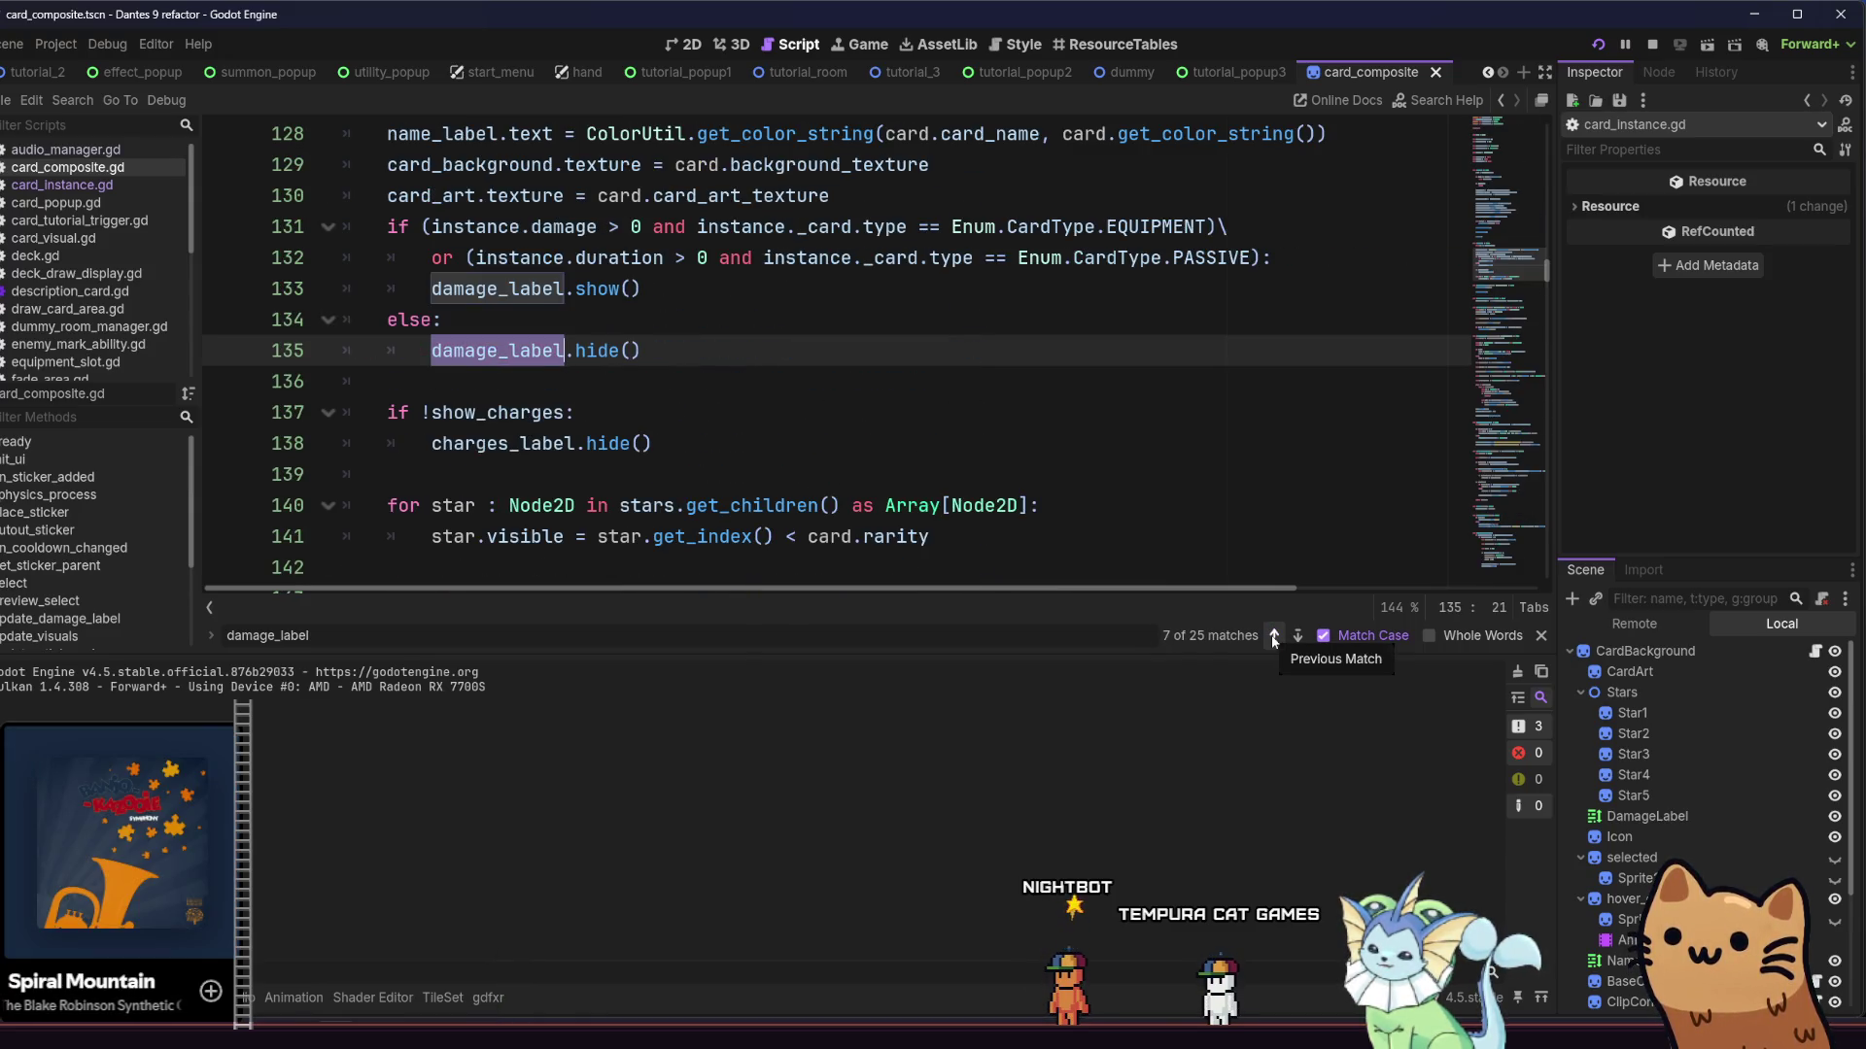
pyautogui.click(649, 257)
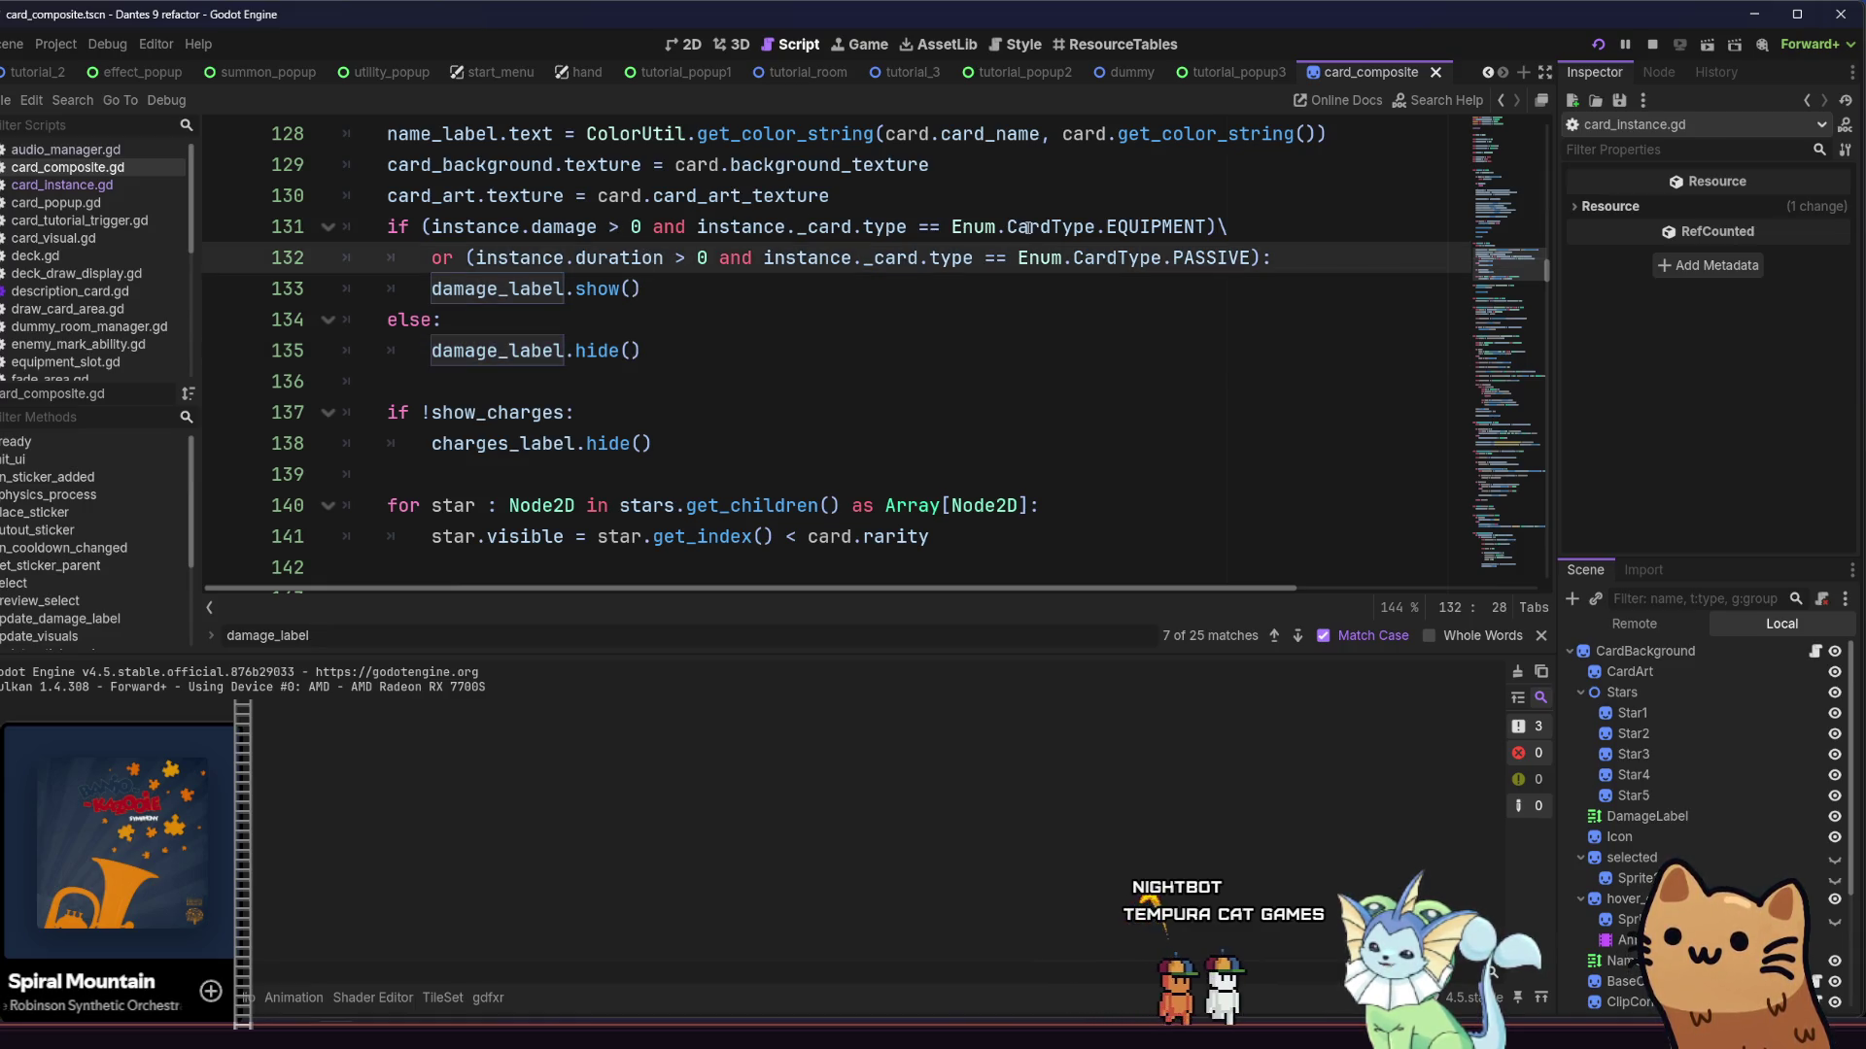
pyautogui.moveTo(1221, 227); pyautogui.dragTo(424, 227)
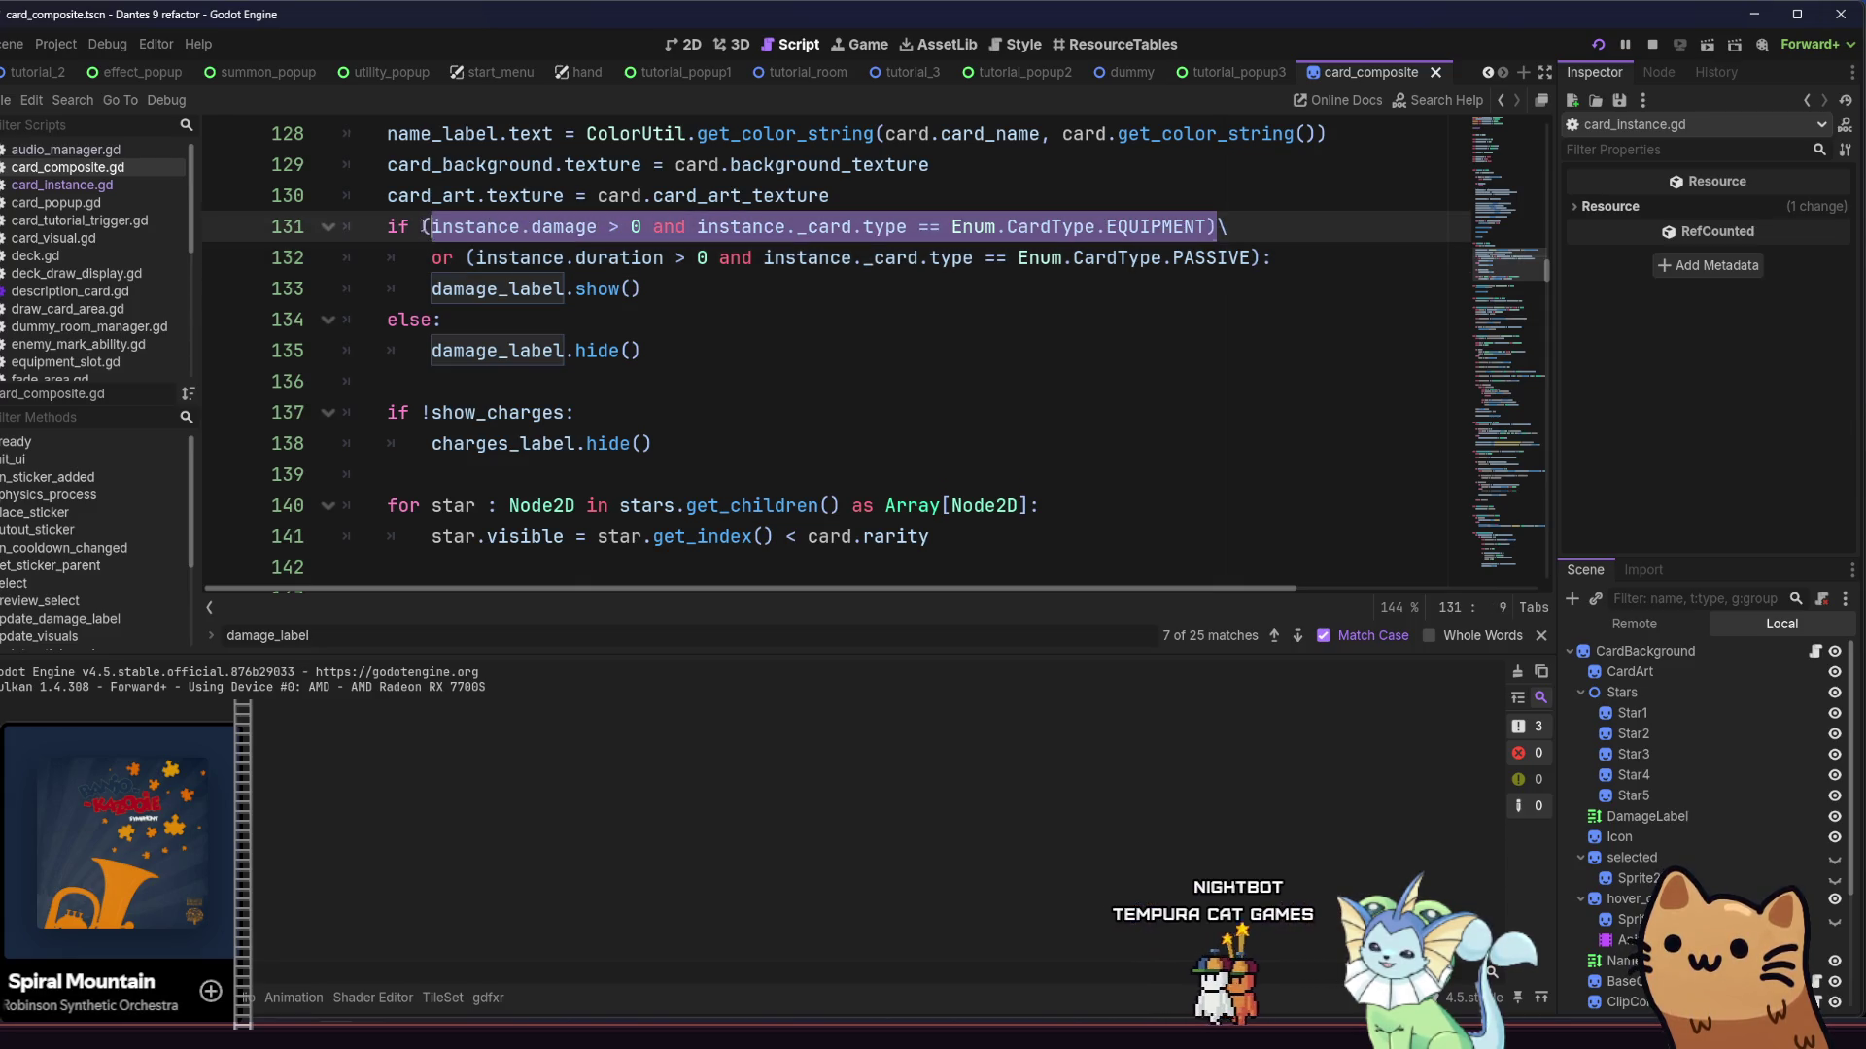
pyautogui.click(478, 233)
pyautogui.click(644, 288)
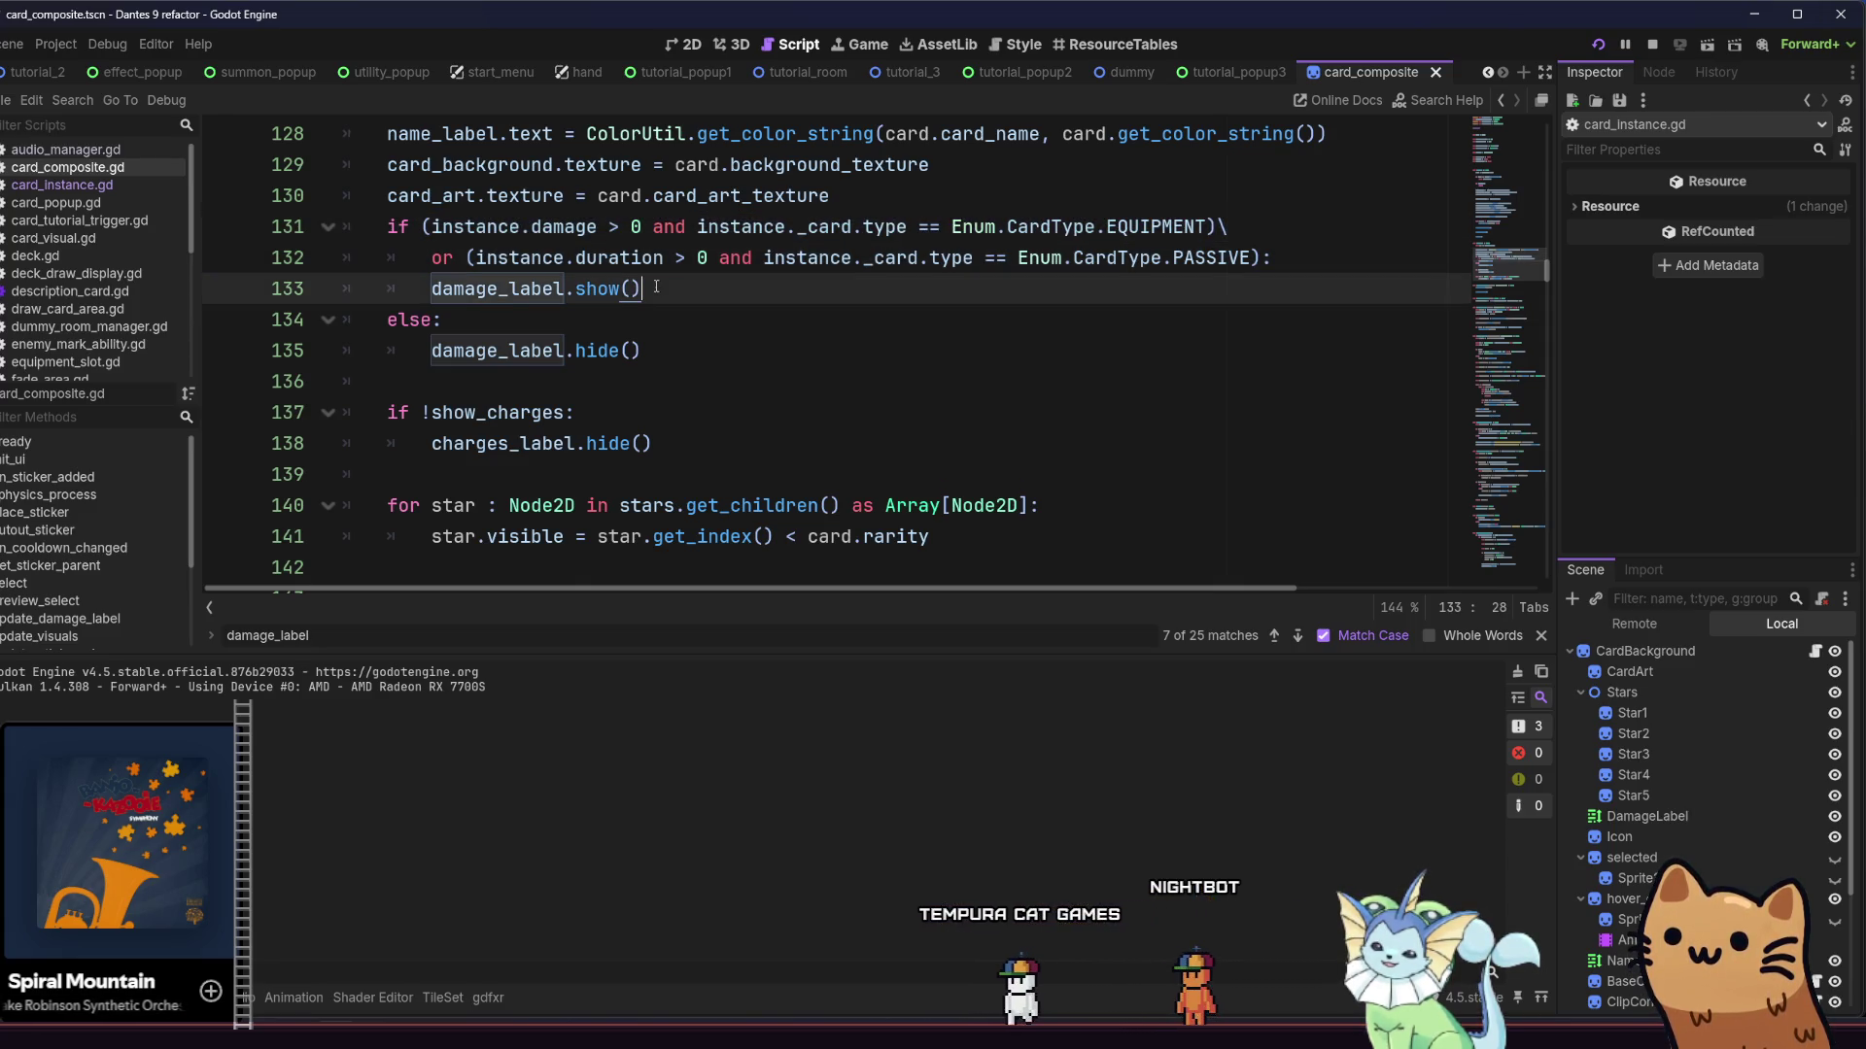
pyautogui.click(667, 350)
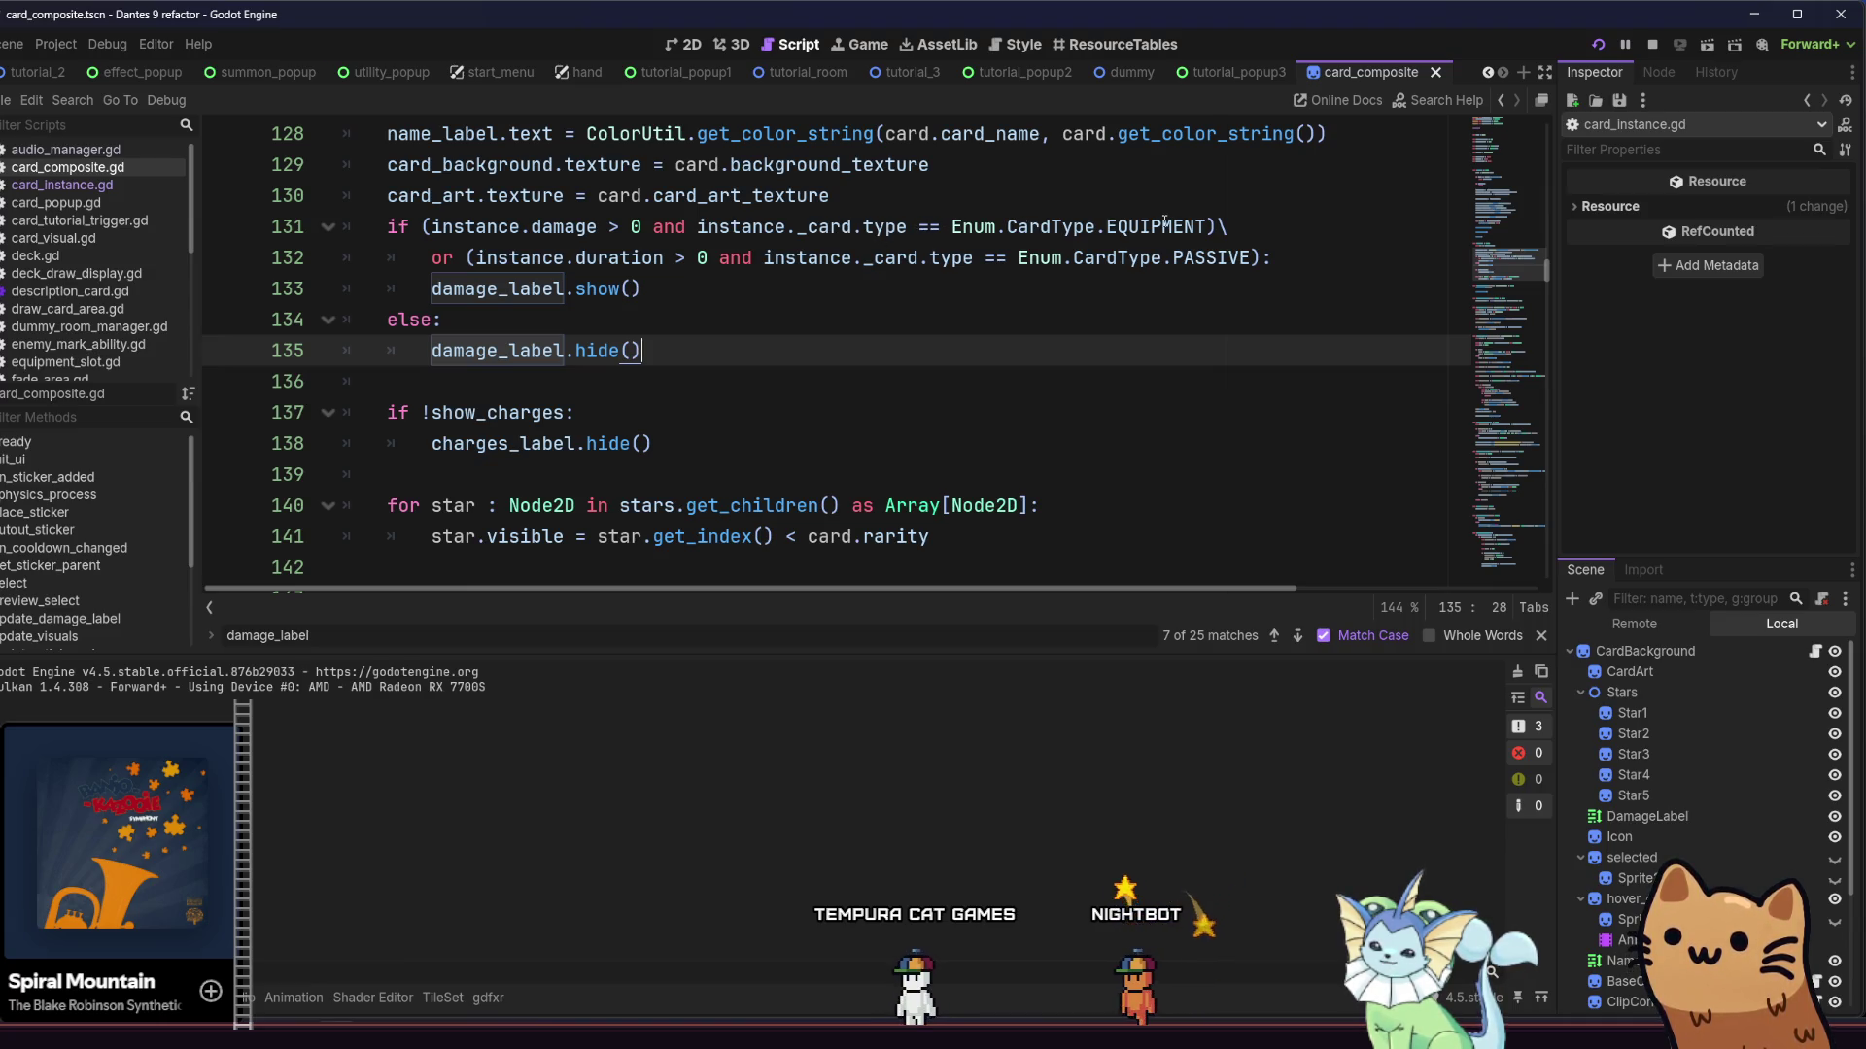
pyautogui.moveTo(1081, 220)
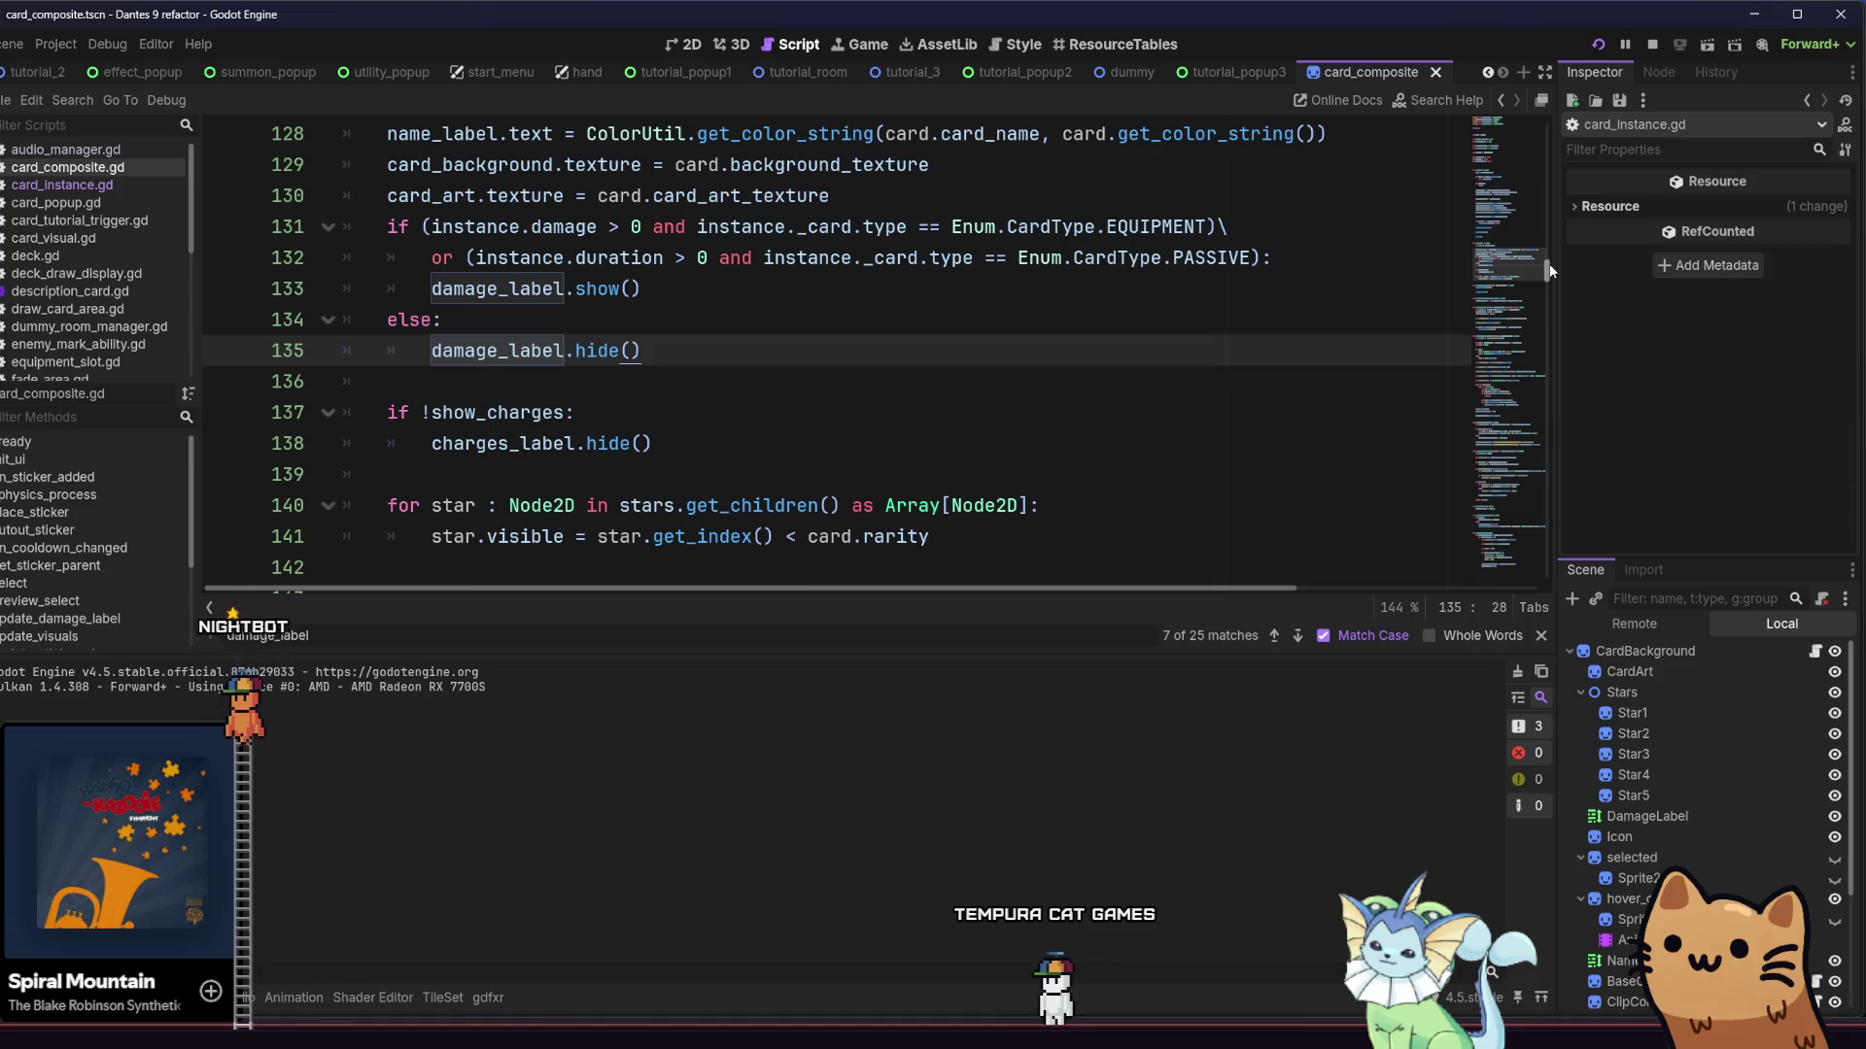
pyautogui.click(1260, 258)
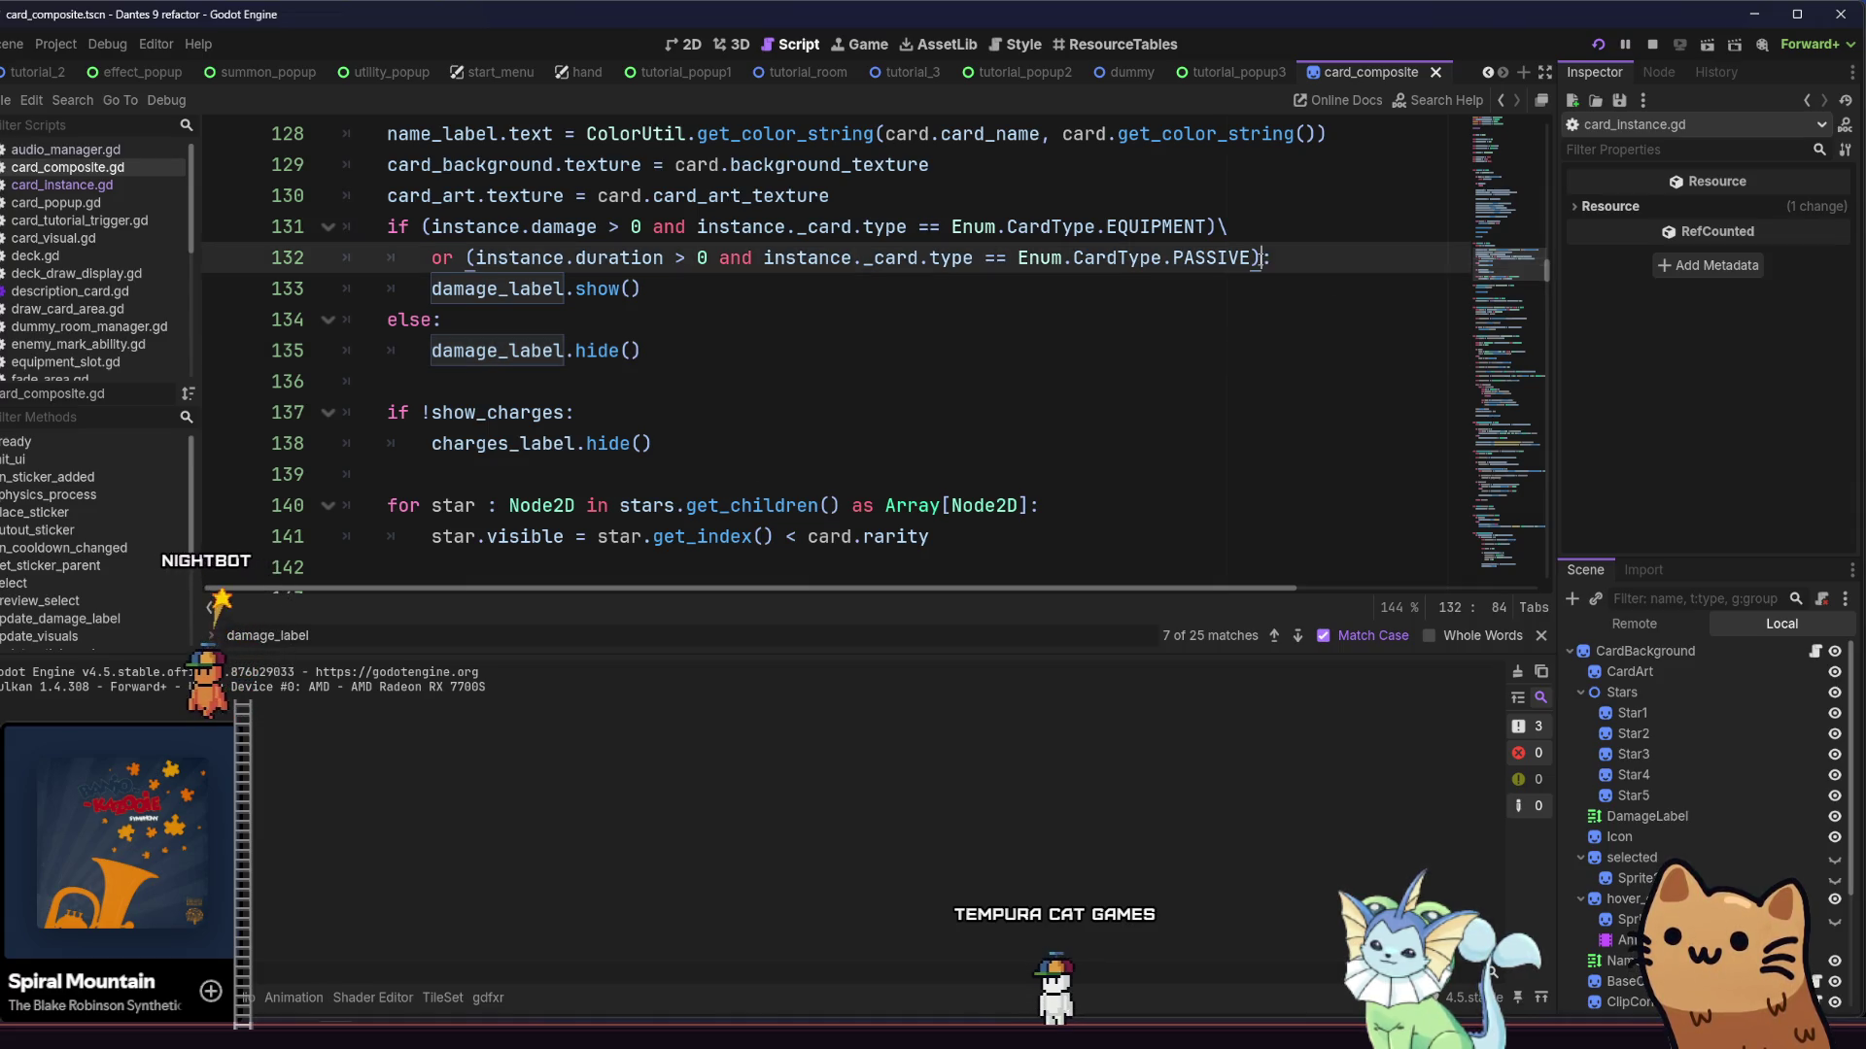
pyautogui.click(1217, 226)
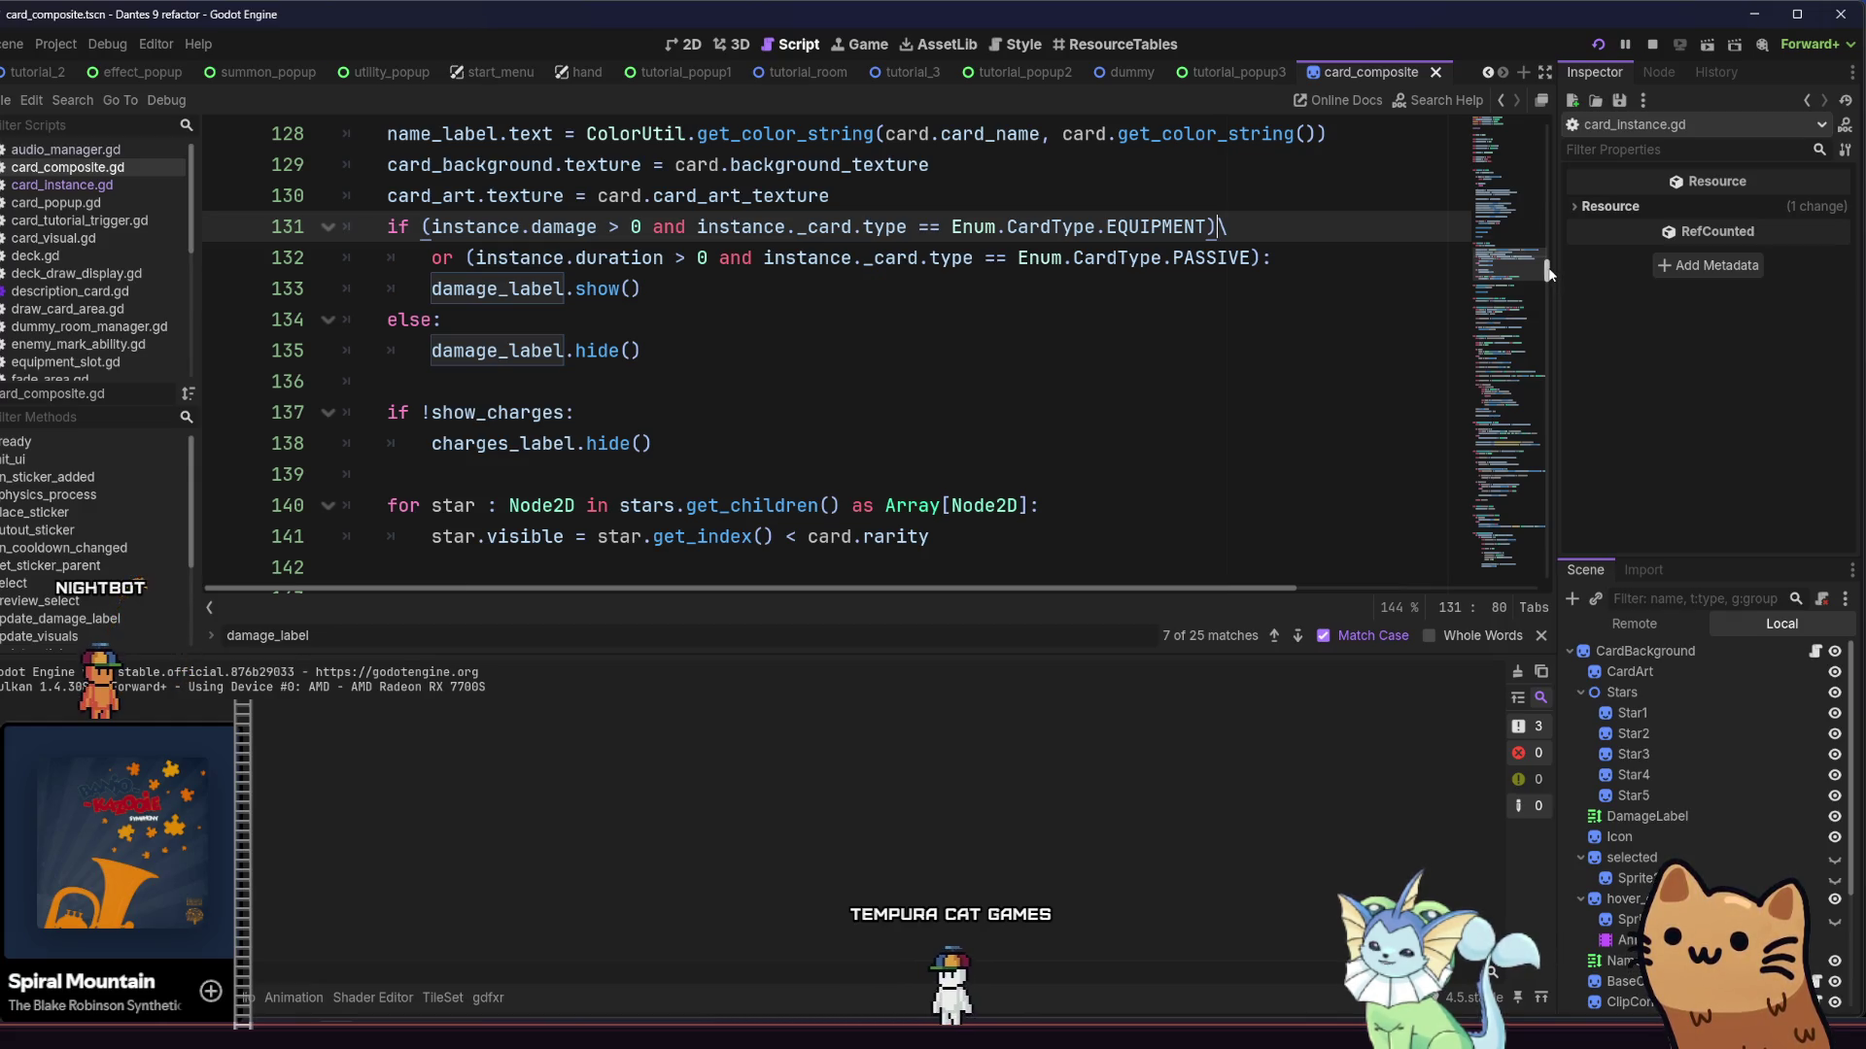
pyautogui.moveTo(1549, 274); pyautogui.dragTo(1582, 348)
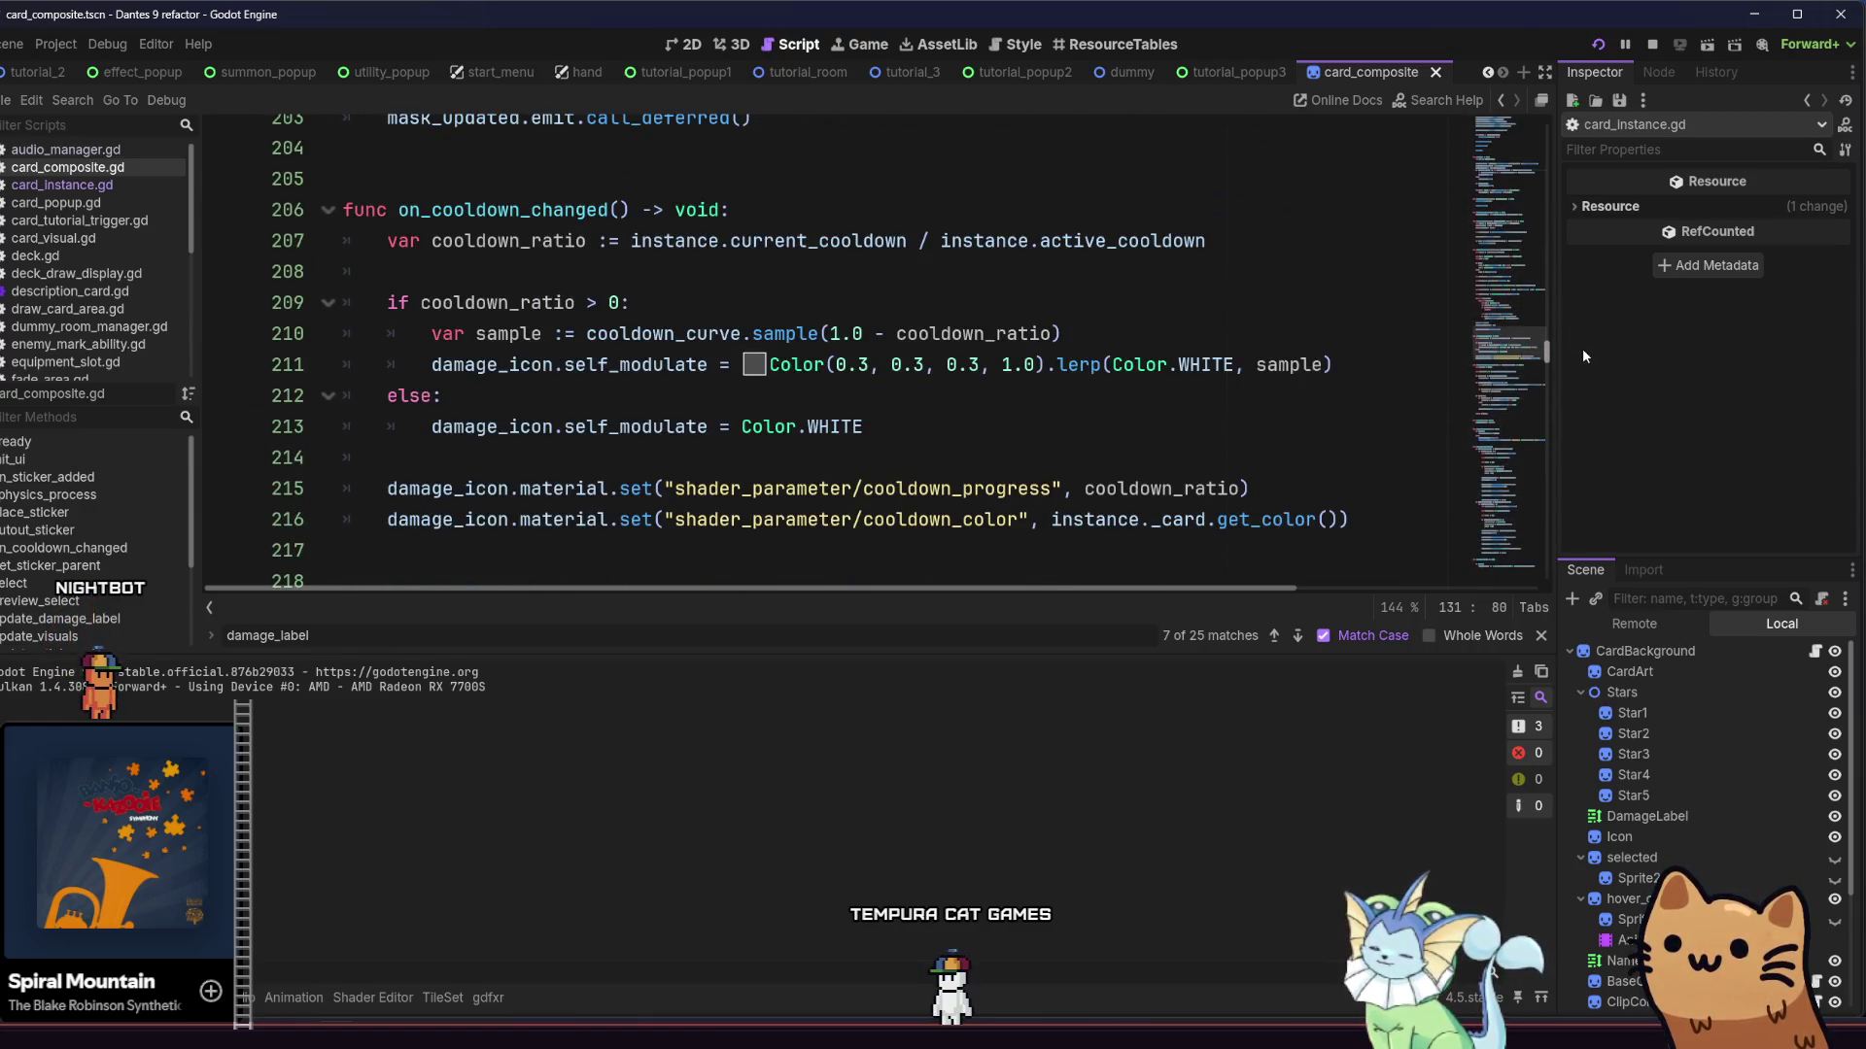
# Step forward through three damage_label matches to line 270 and scroll the surrounding code
pyautogui.click(1298, 636)
pyautogui.click(1298, 635)
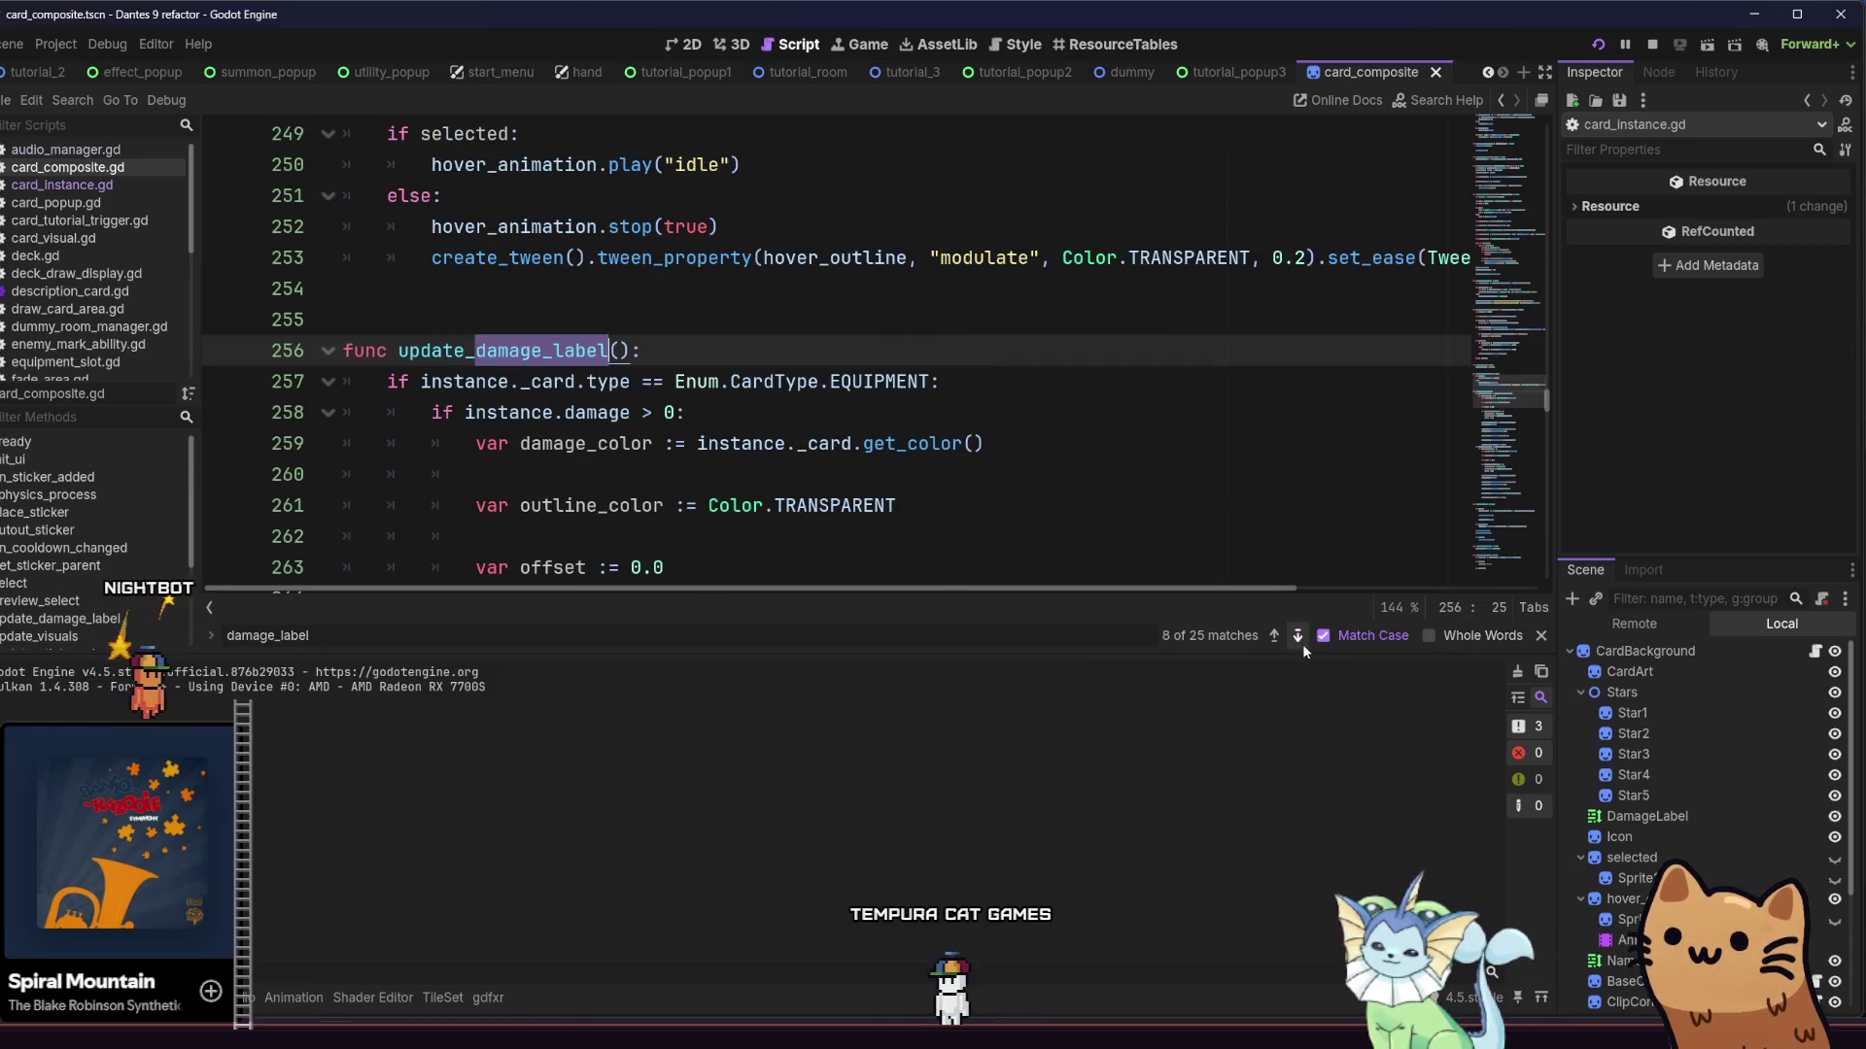
pyautogui.click(1299, 636)
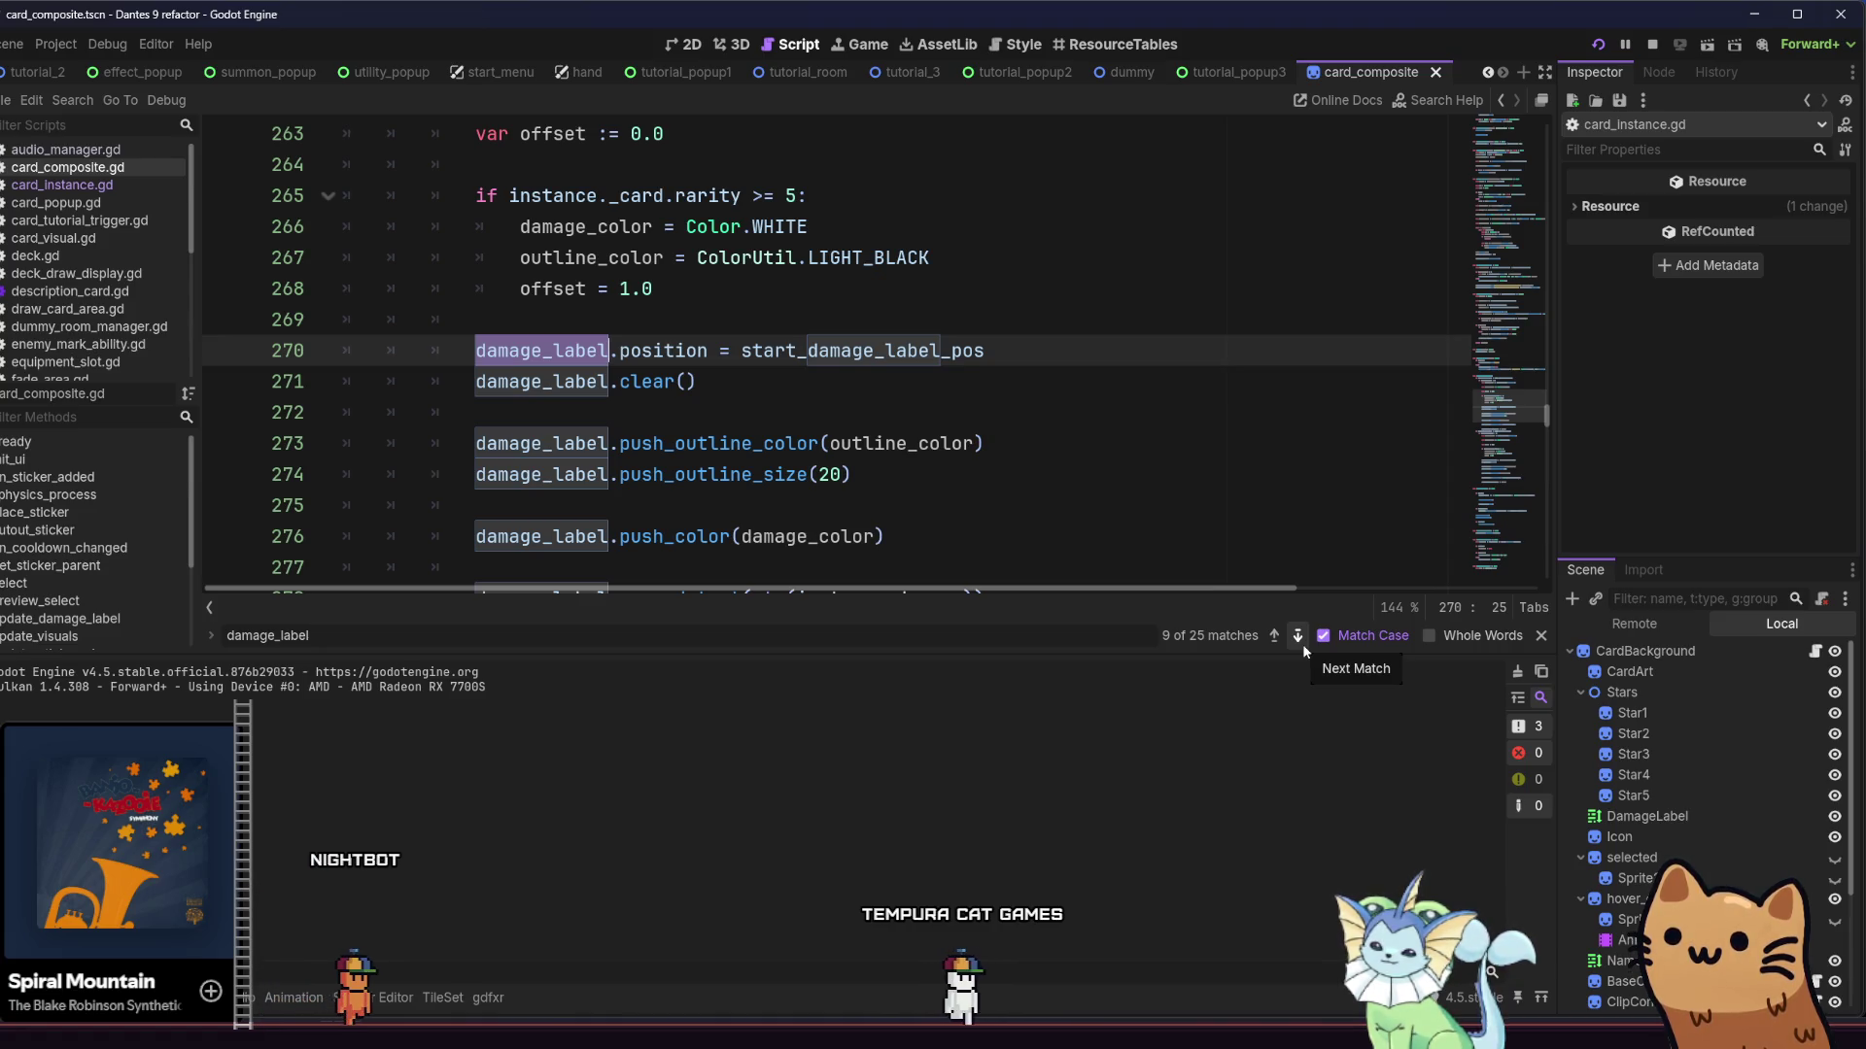
pyautogui.scroll(1, 1082, 474)
pyautogui.scroll(-3, 1082, 473)
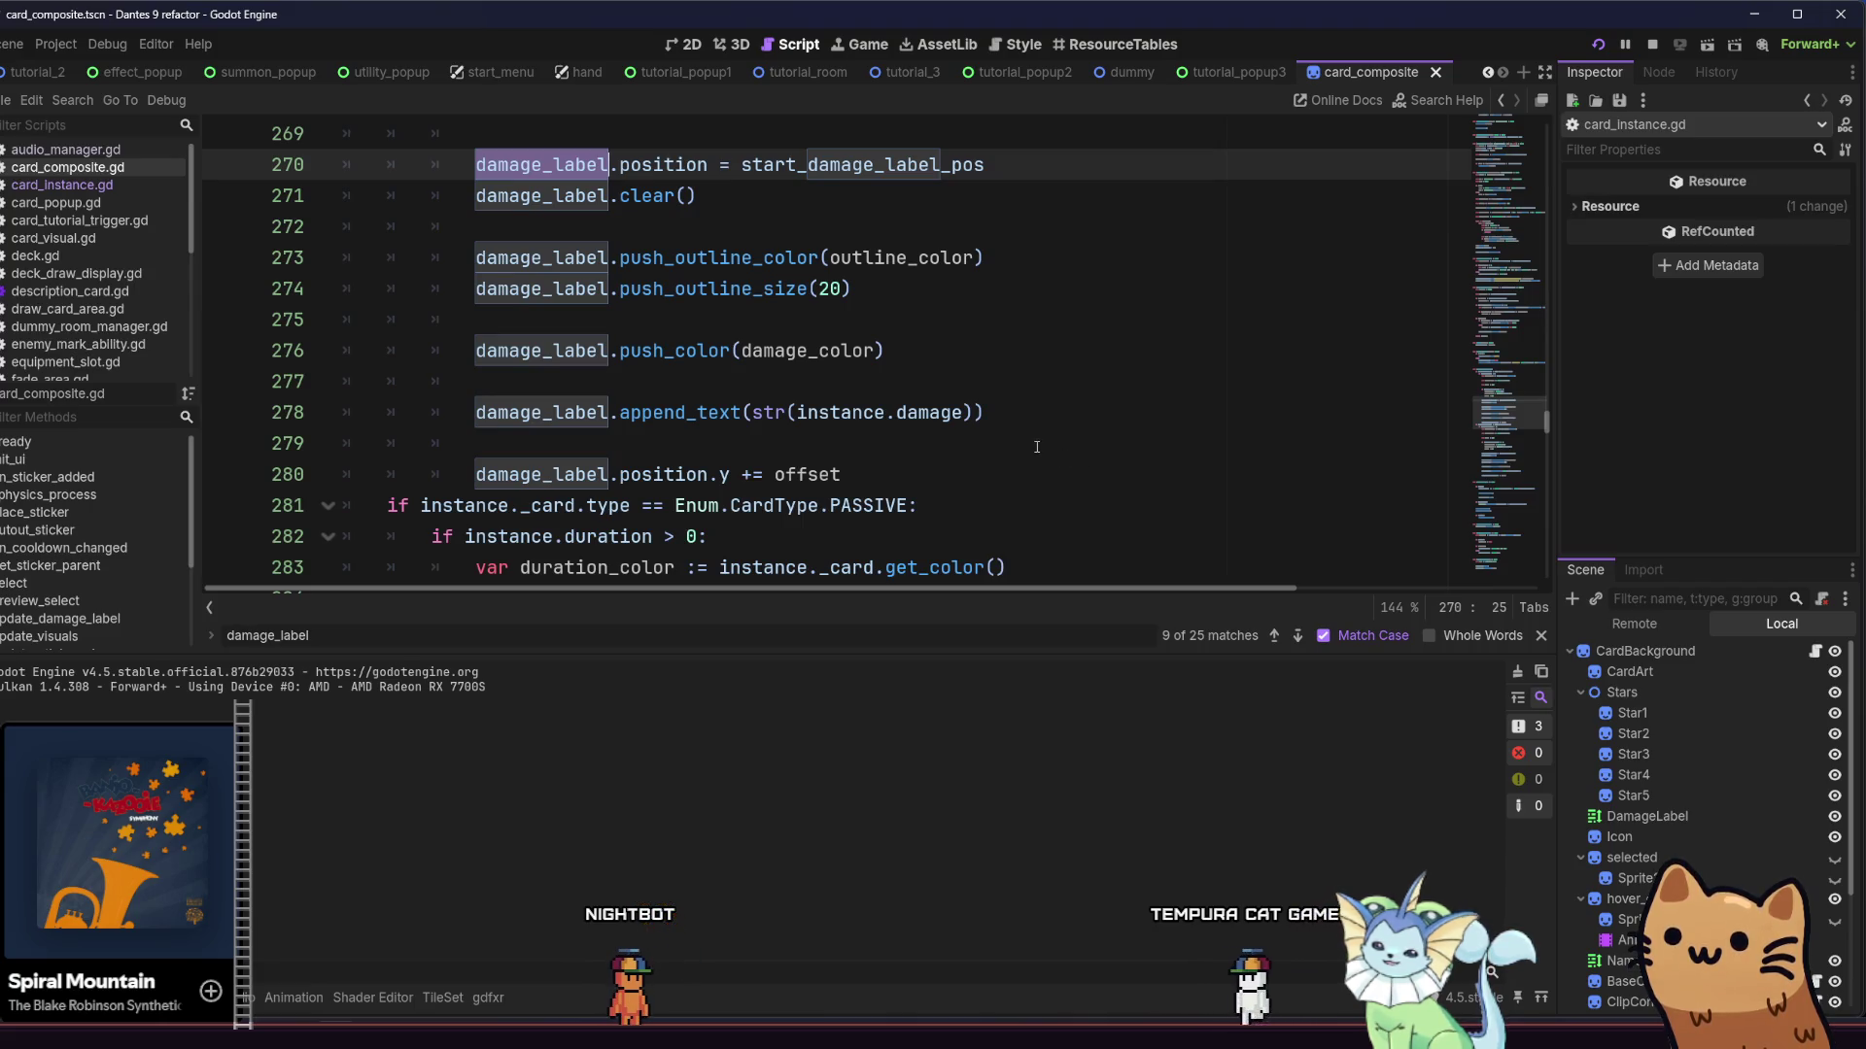
pyautogui.scroll(-1, 972, 445)
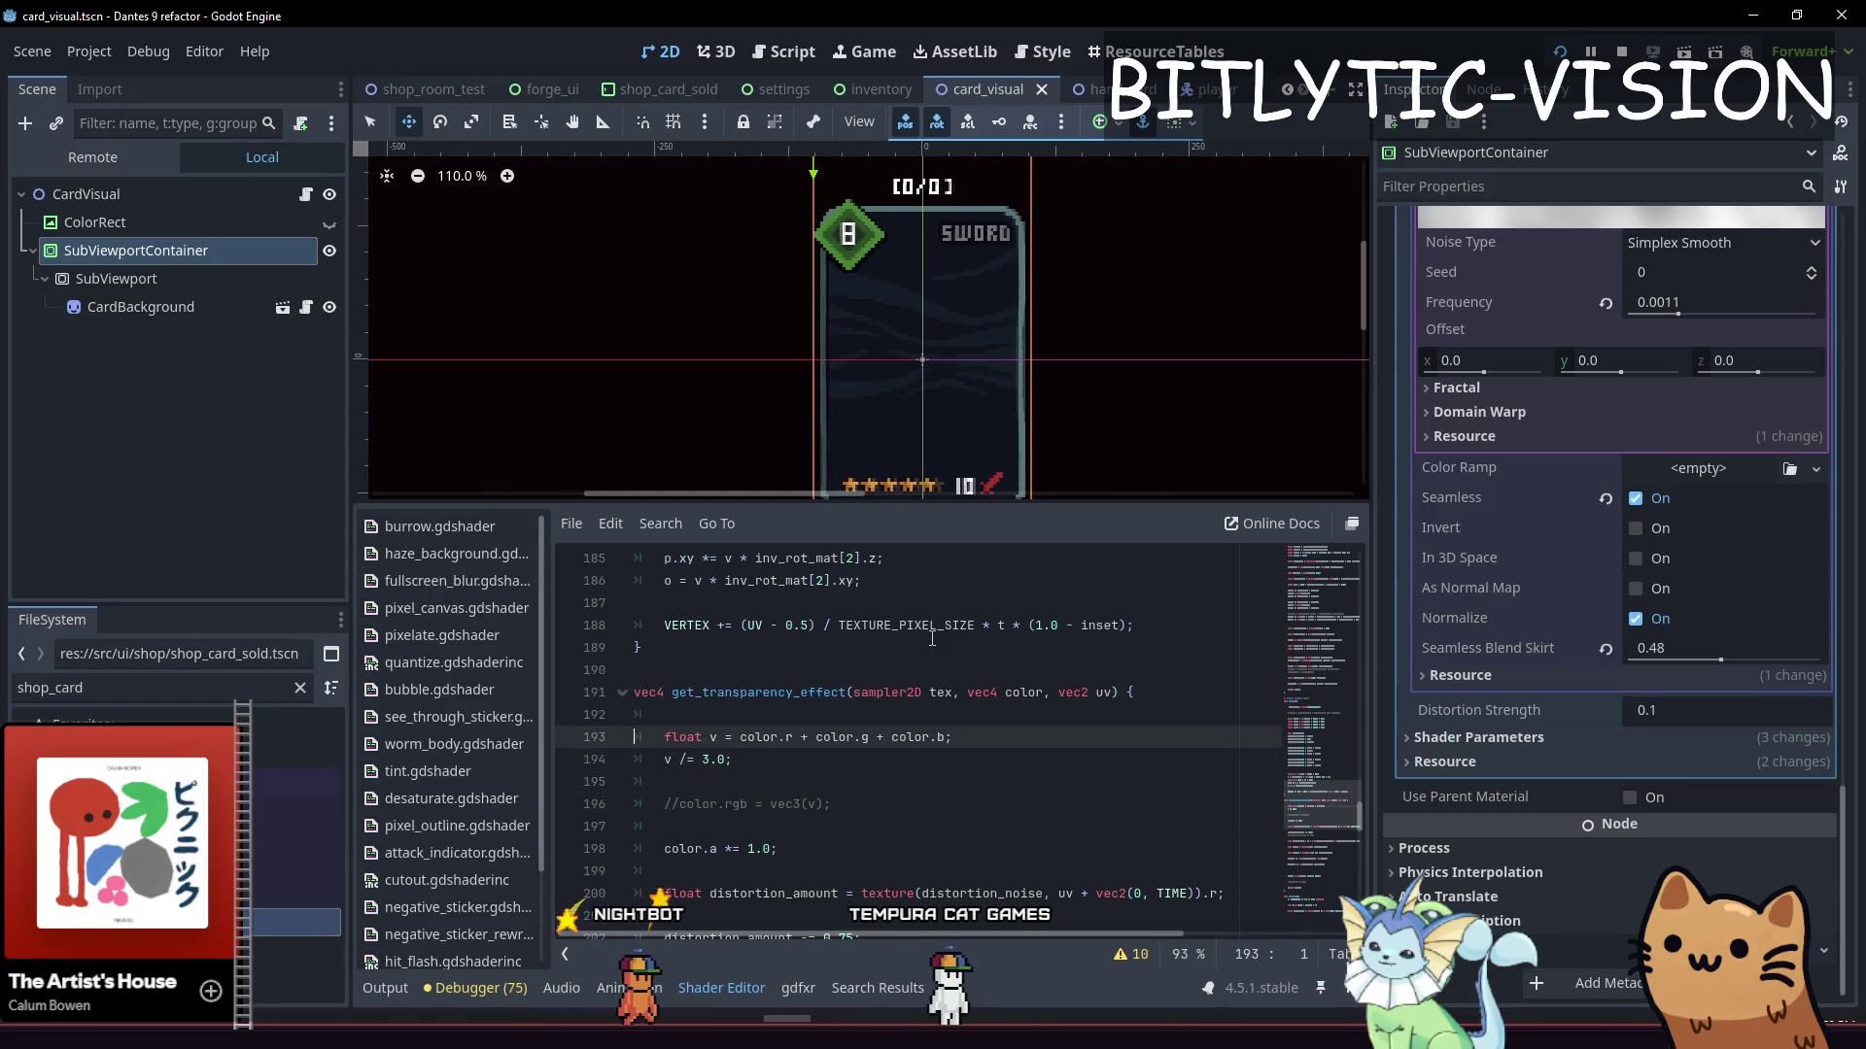
# Copy the greyscale lines and paste them below the texture sample's alpha line
pyautogui.press('Down')
pyautogui.press('End')
pyautogui.hotkey('shift', 'Up')
pyautogui.hotkey('shift', 'Up')
pyautogui.hotkey('shift', 'Up')
pyautogui.hotkey('shift', 'Home')
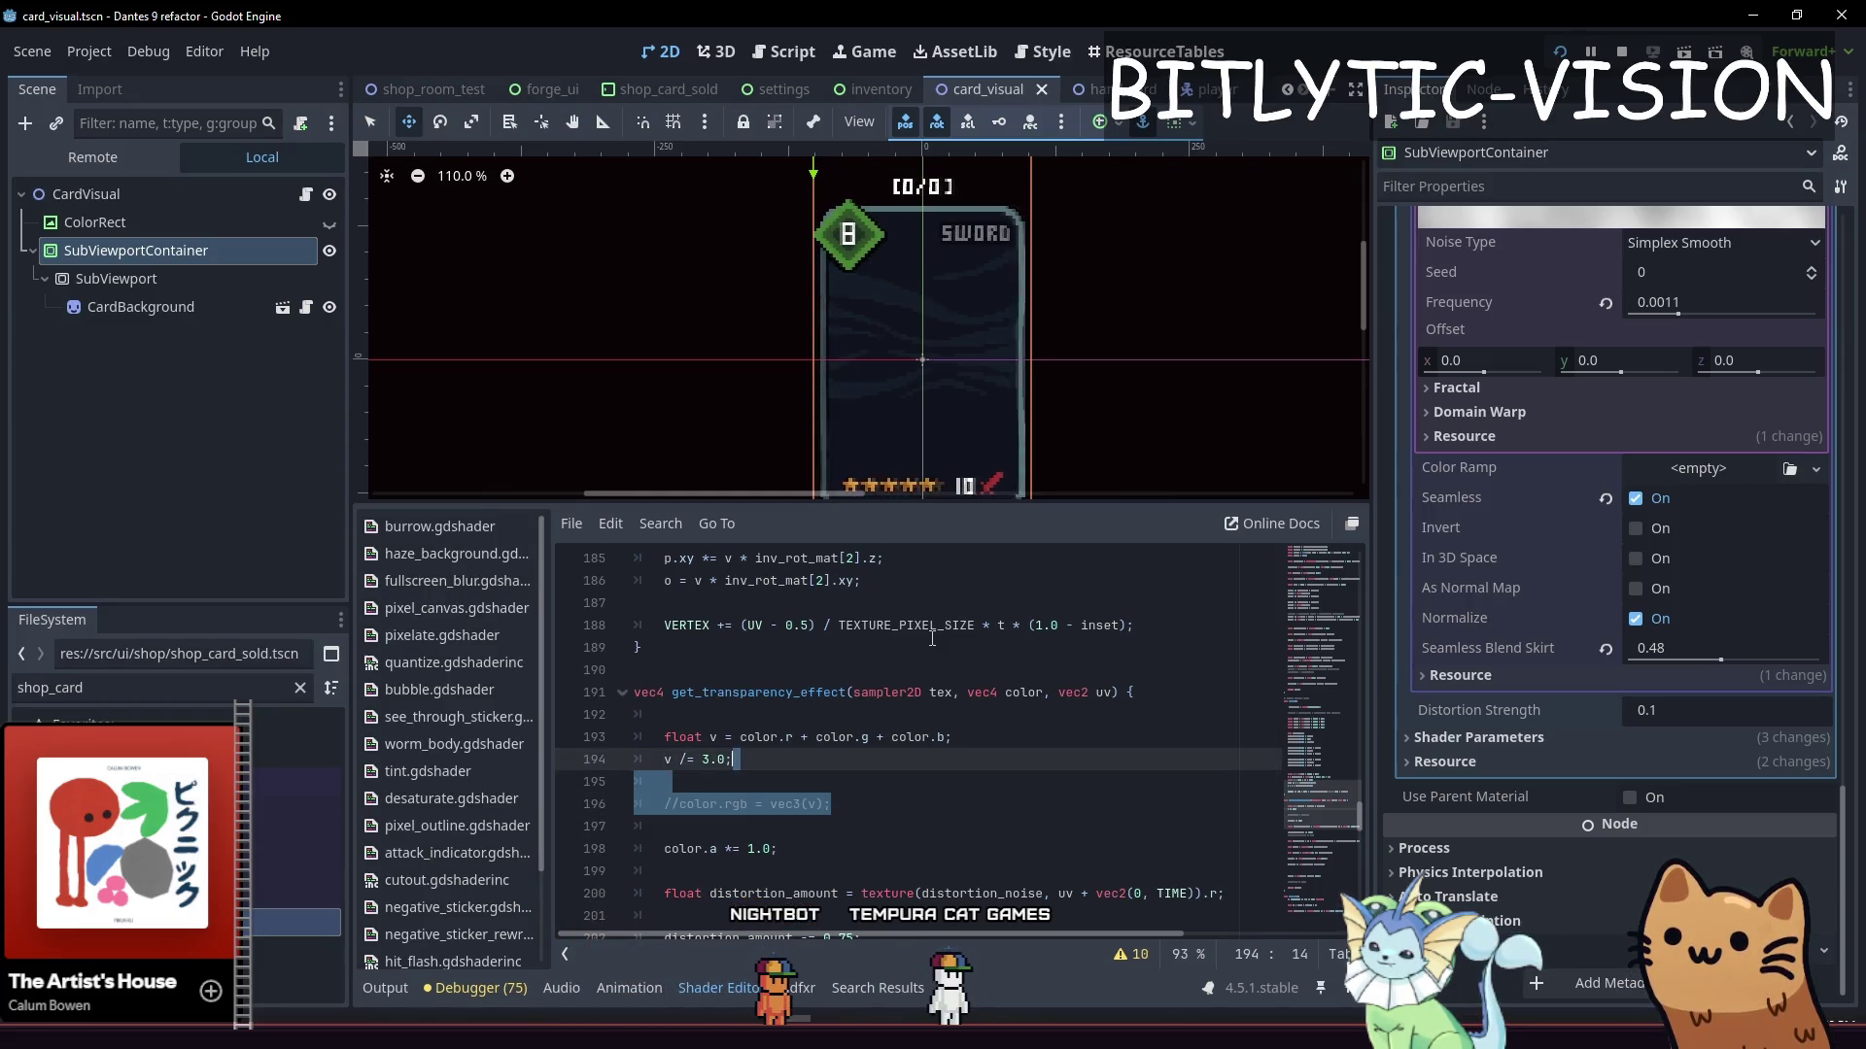
pyautogui.press('Down')
pyautogui.press('Down')
pyautogui.press('Down')
pyautogui.press('Up')
pyautogui.press('Up')
pyautogui.press('Up')
pyautogui.press('Down')
pyautogui.write('float v = color.r + color.g + color.b; \tv /= 3.0;  \t//color.rgb = vec3(v);')
# In the pasted lines, replace color with sample and rename v to s
pyautogui.press('Up')
pyautogui.press('Up')
pyautogui.press('Up')
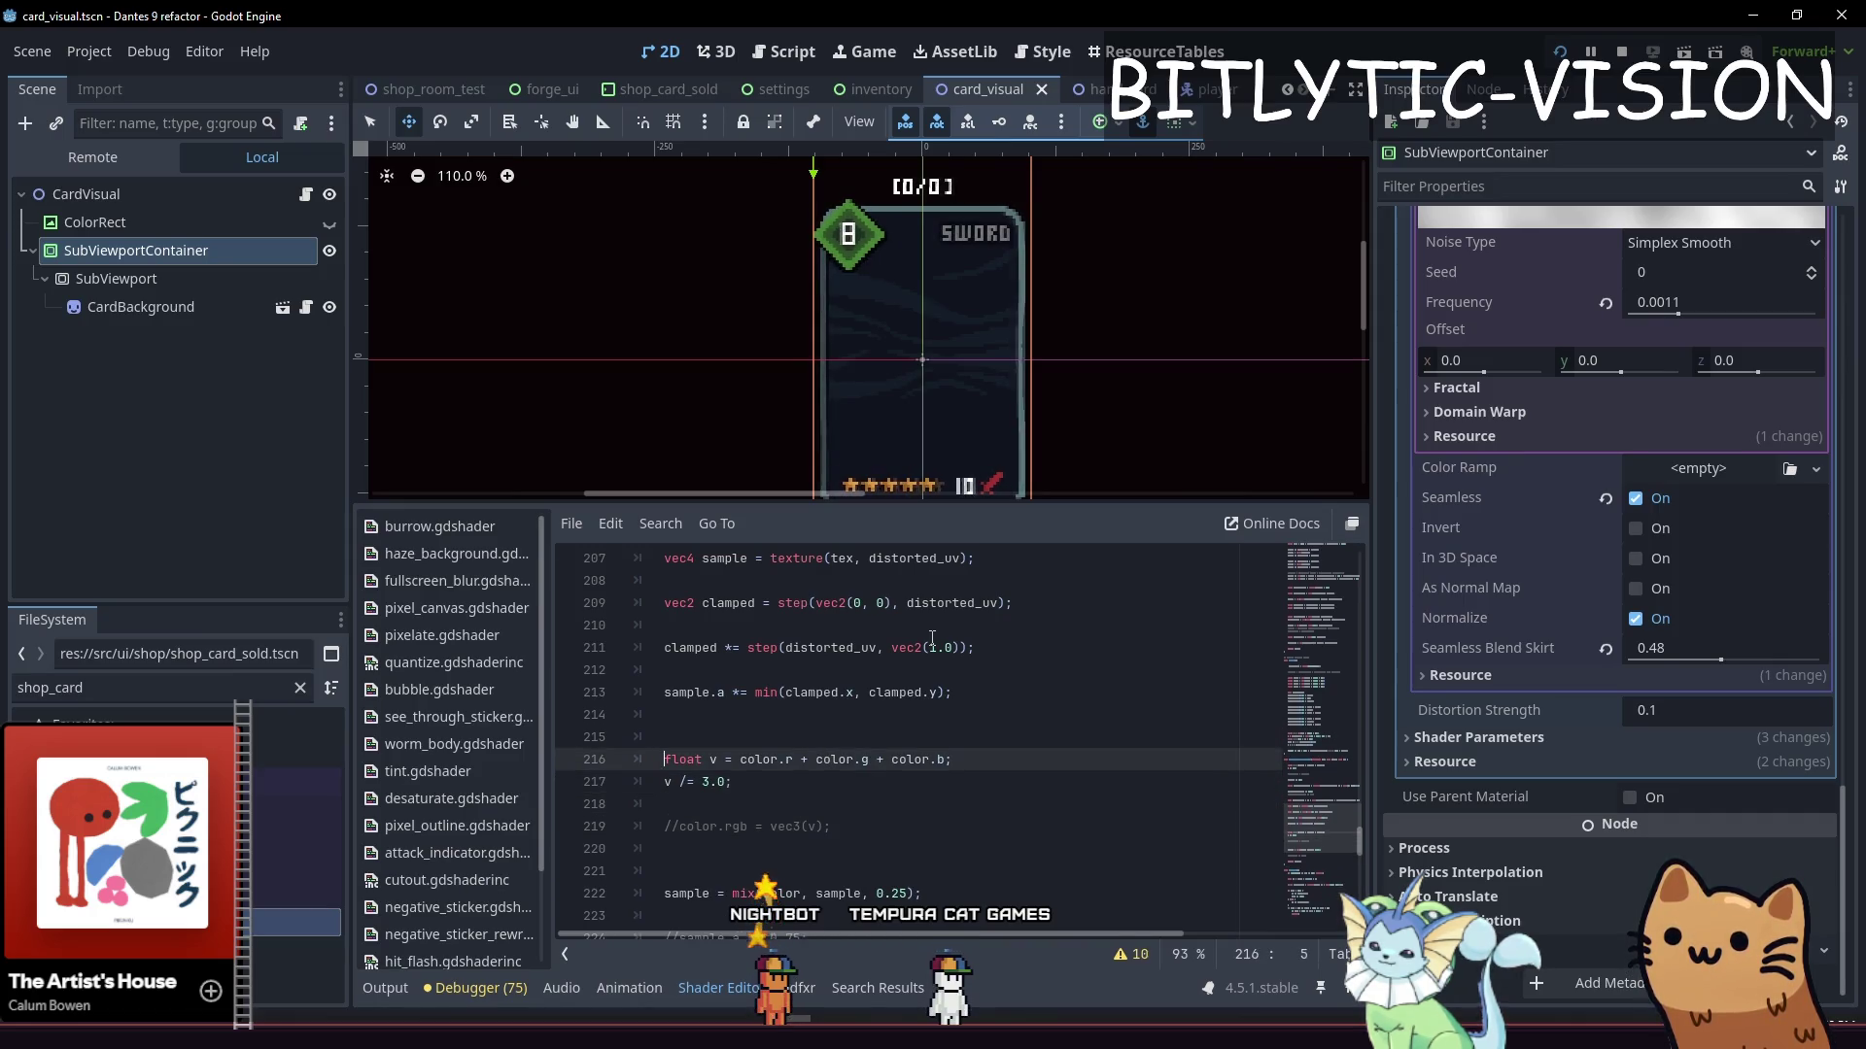
pyautogui.hotkey('ctrl', 'Right')
pyautogui.hotkey('ctrl', 'Right')
pyautogui.hotkey('ctrl', 'd')
pyautogui.write('sampl')
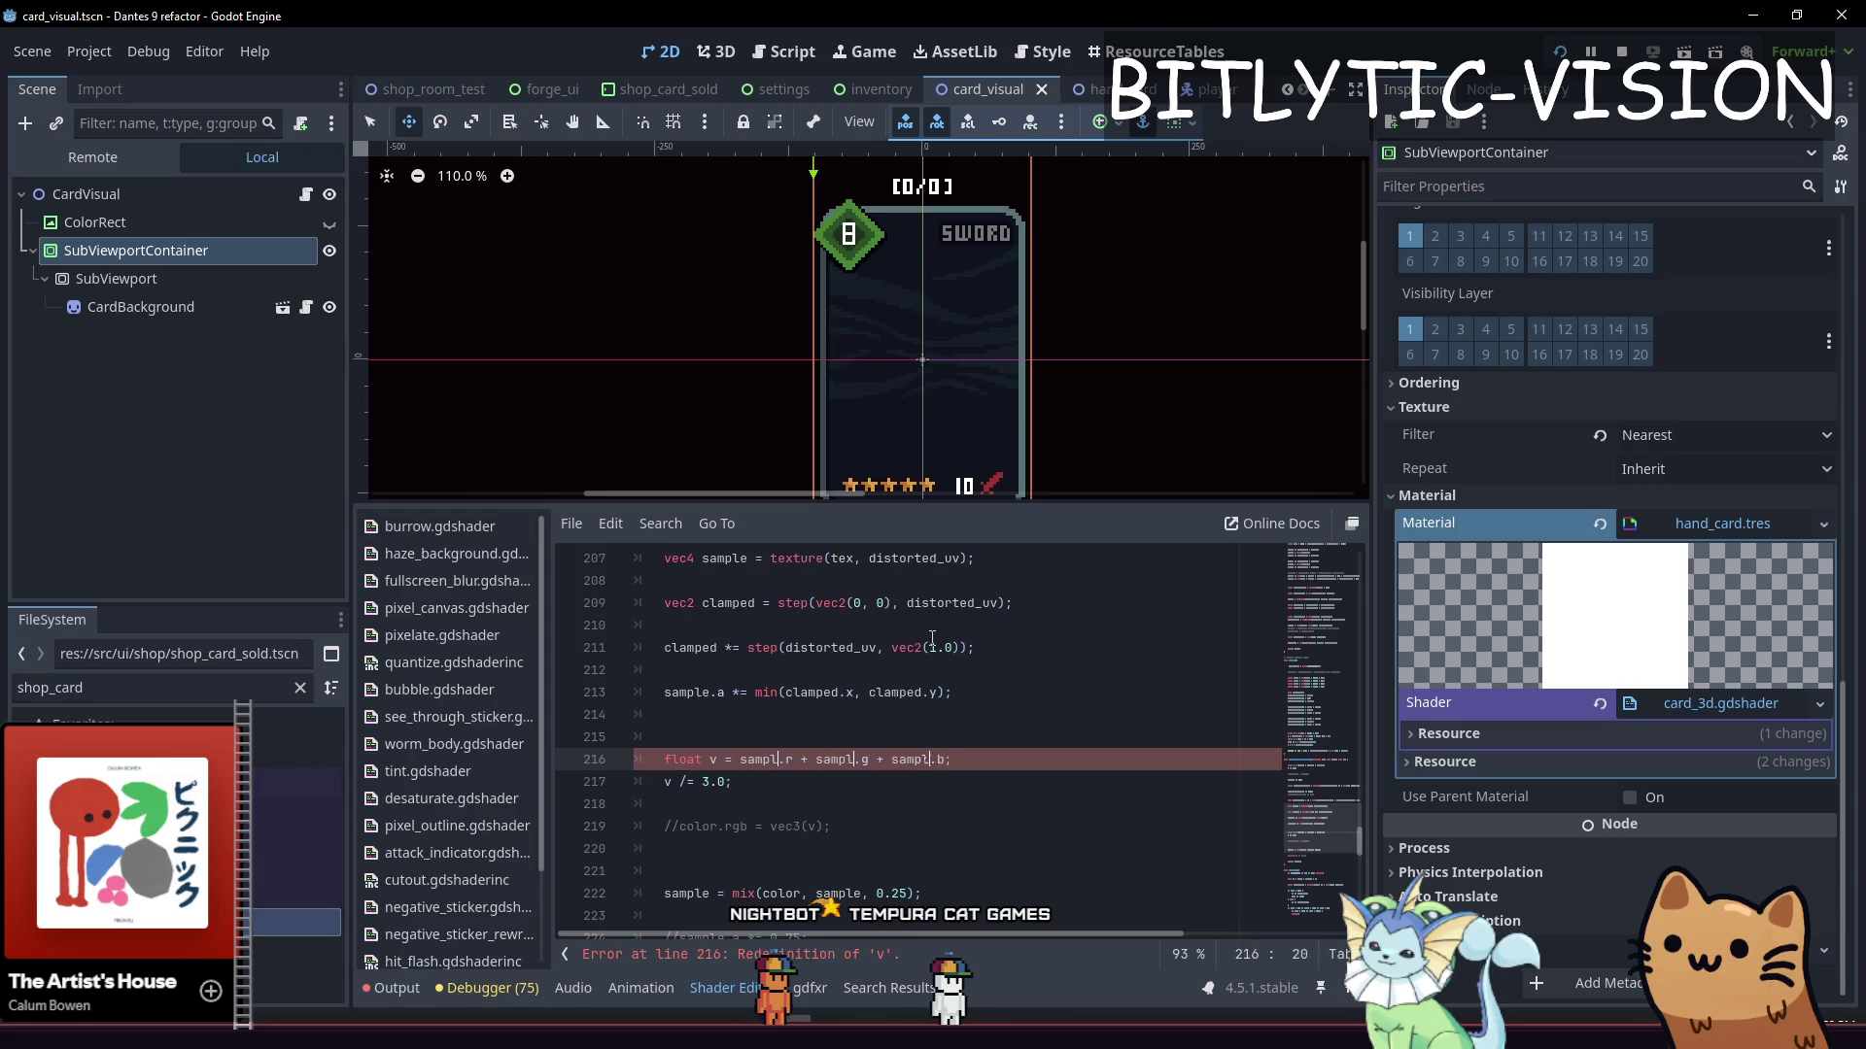
pyautogui.press('BackSpace')
pyautogui.write('s')
pyautogui.press('Down')
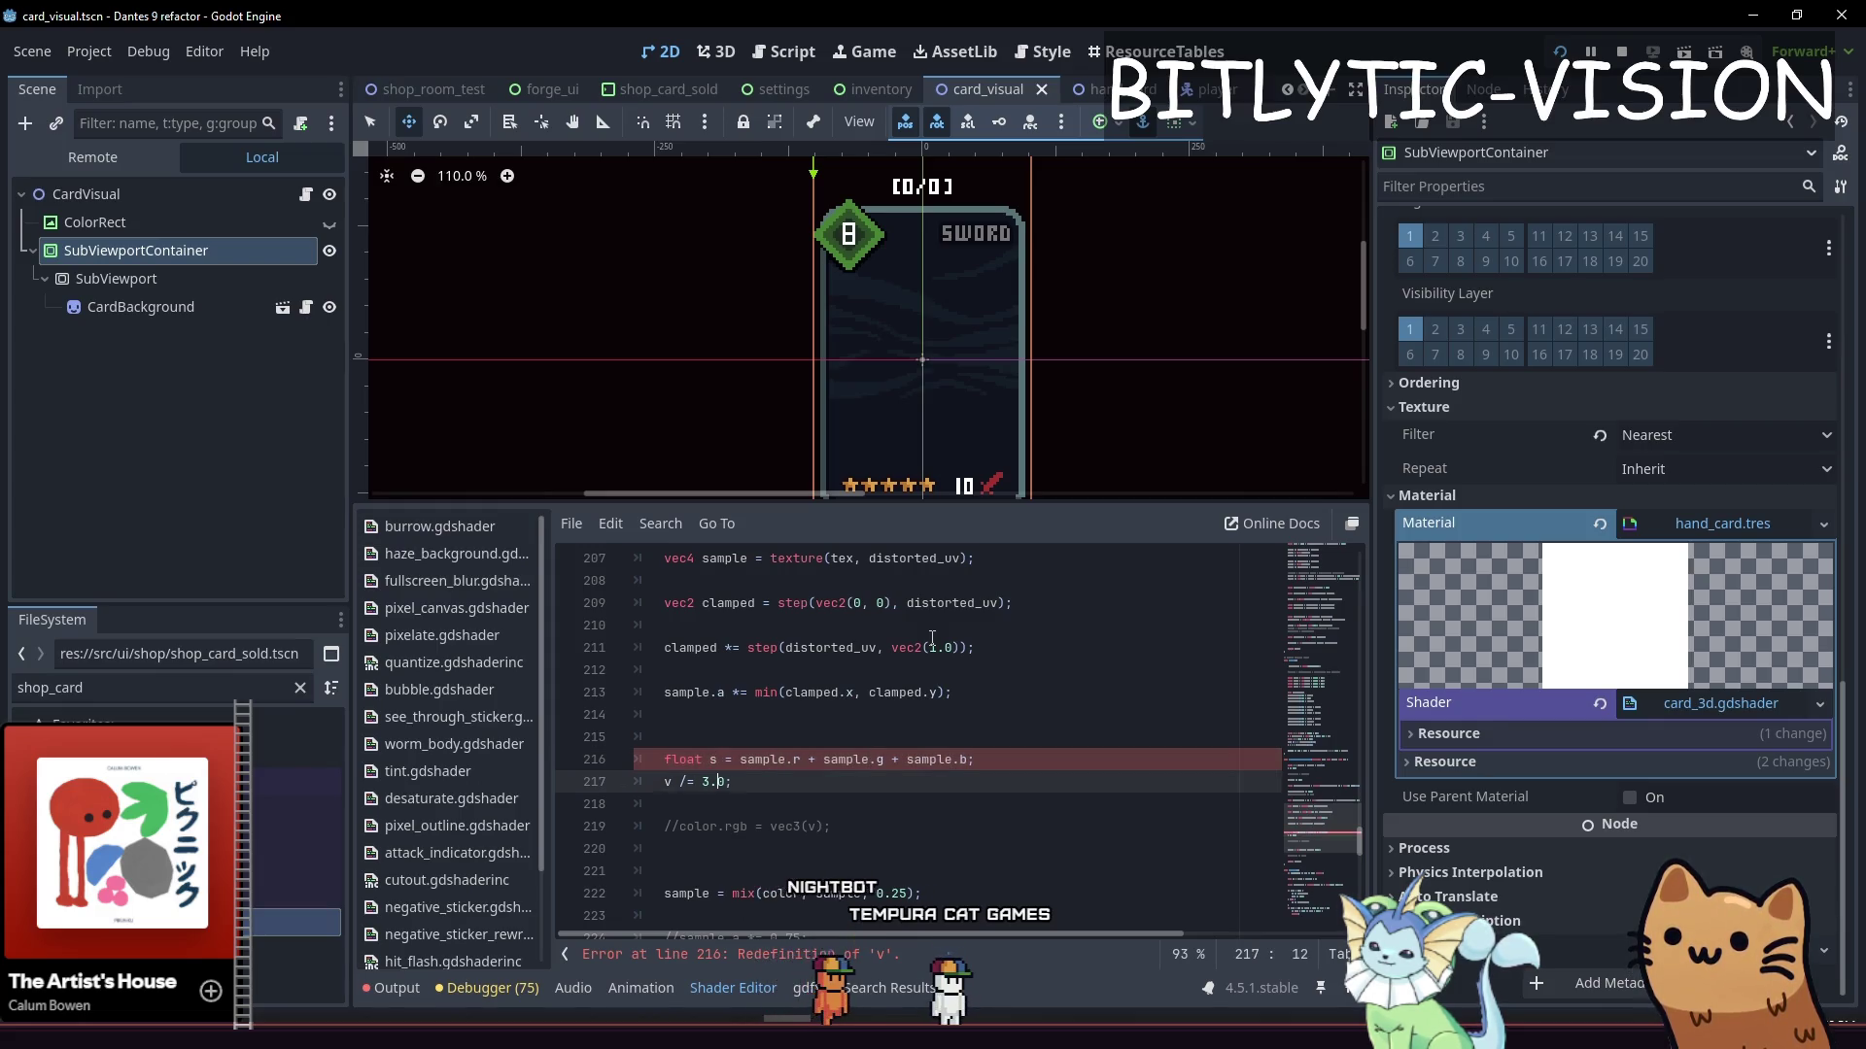
pyautogui.press('BackSpace')
pyautogui.write('s')
pyautogui.press('Down')
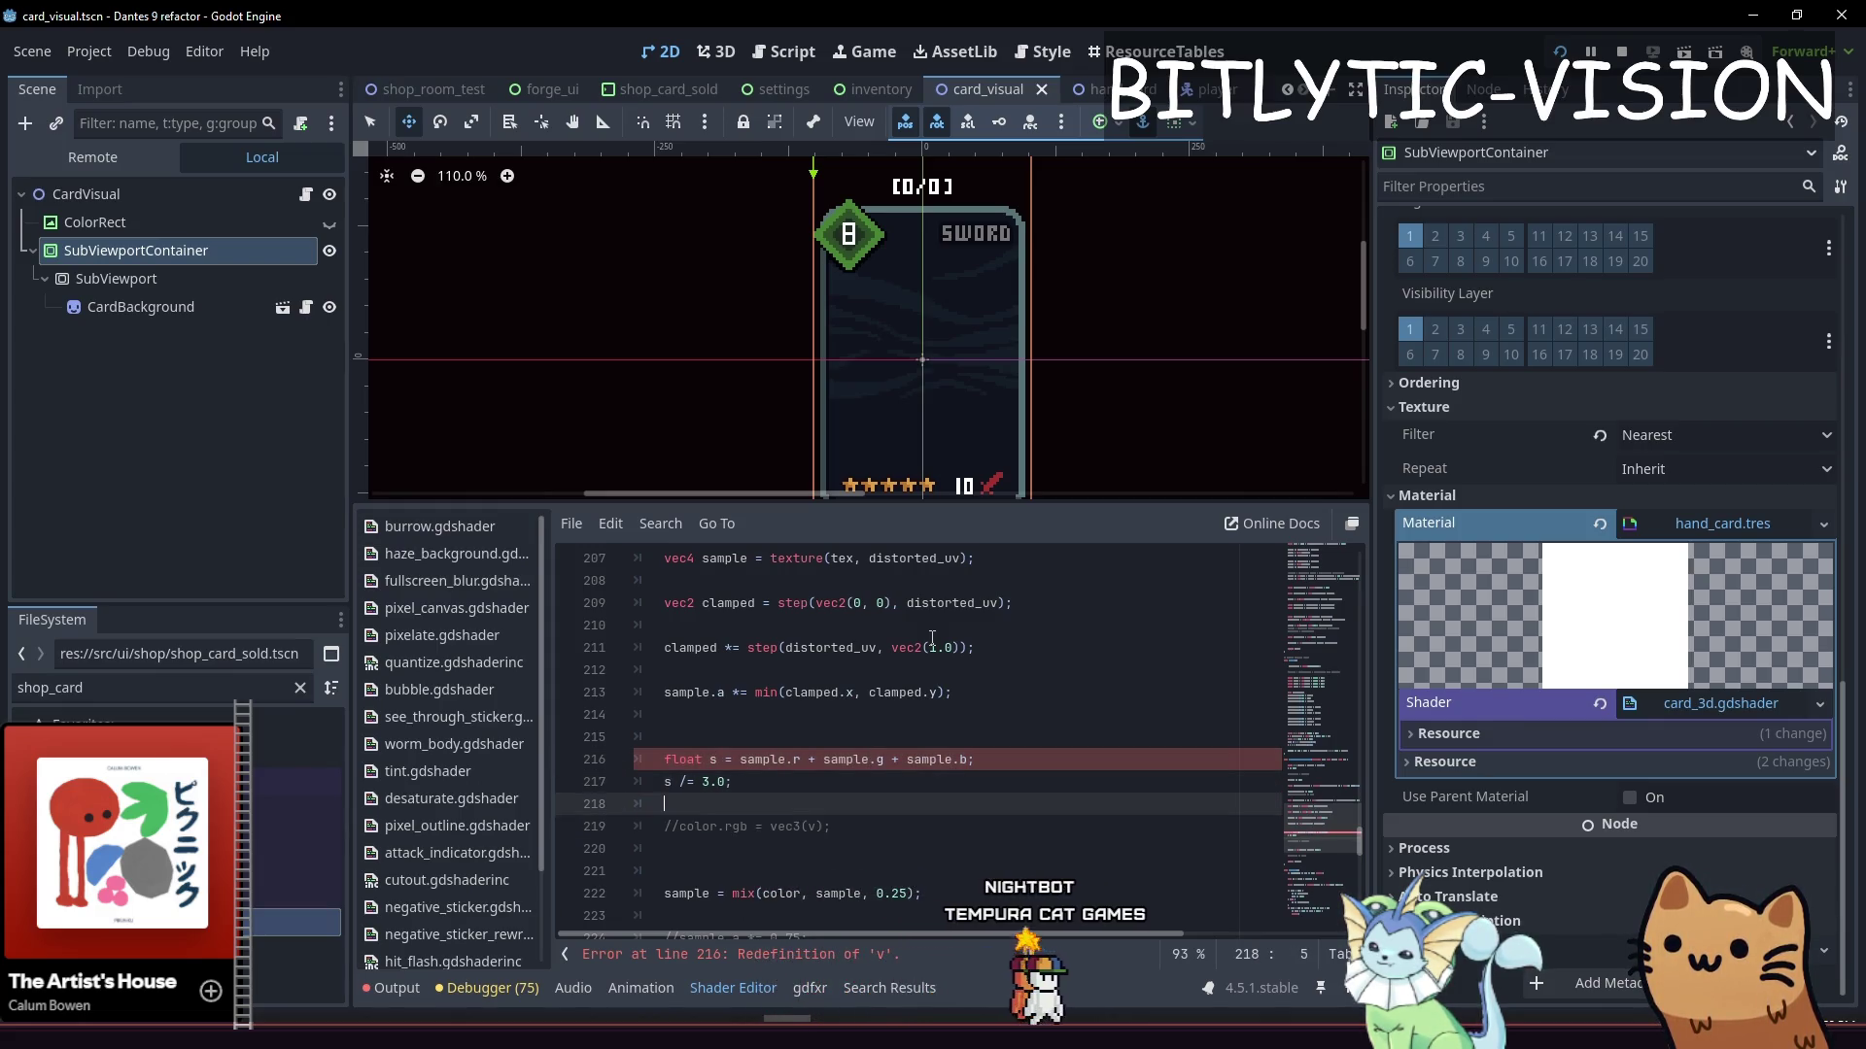
# Add the line sample.rgb = vec3(s); after the greyscale average and save the shader
pyautogui.press('Return')
pyautogui.press('Return')
pyautogui.press('Up')
pyautogui.write('sample.rg')
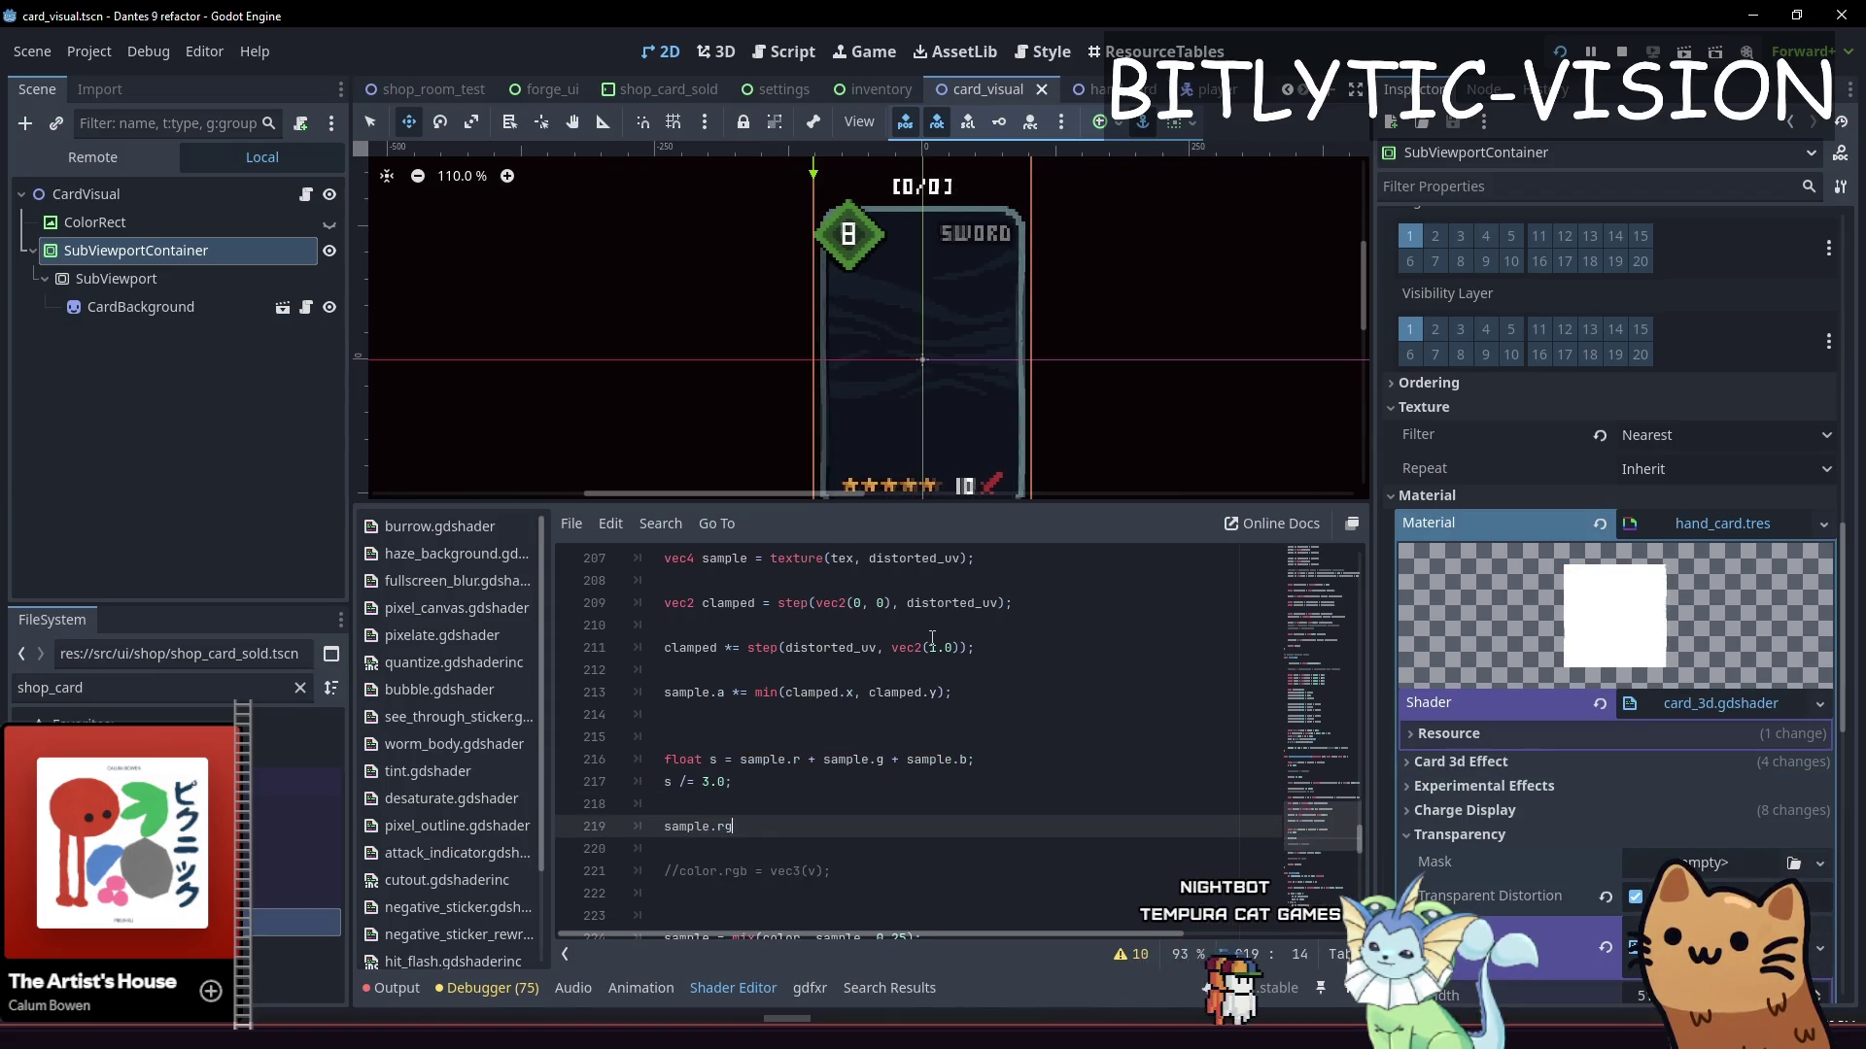
pyautogui.write('b = vec3(*s)')
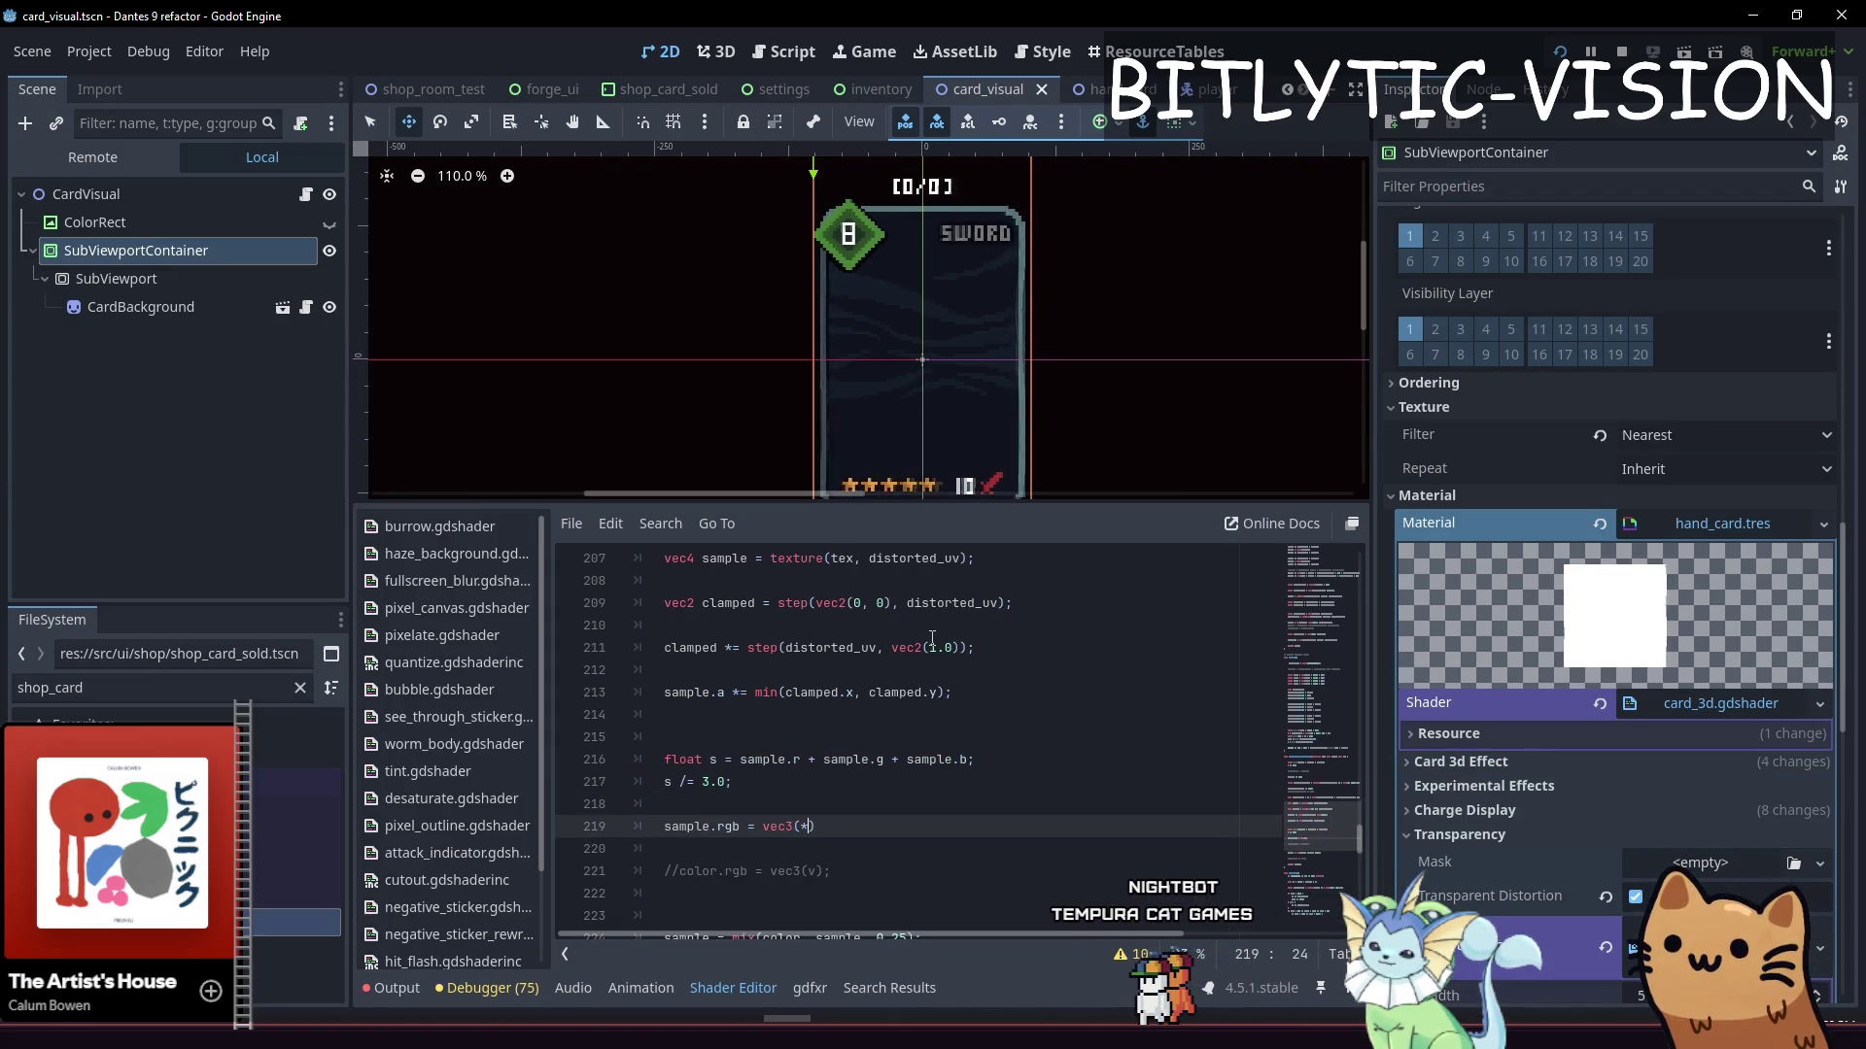
pyautogui.press('Down')
pyautogui.press('Up')
pyautogui.press('Left')
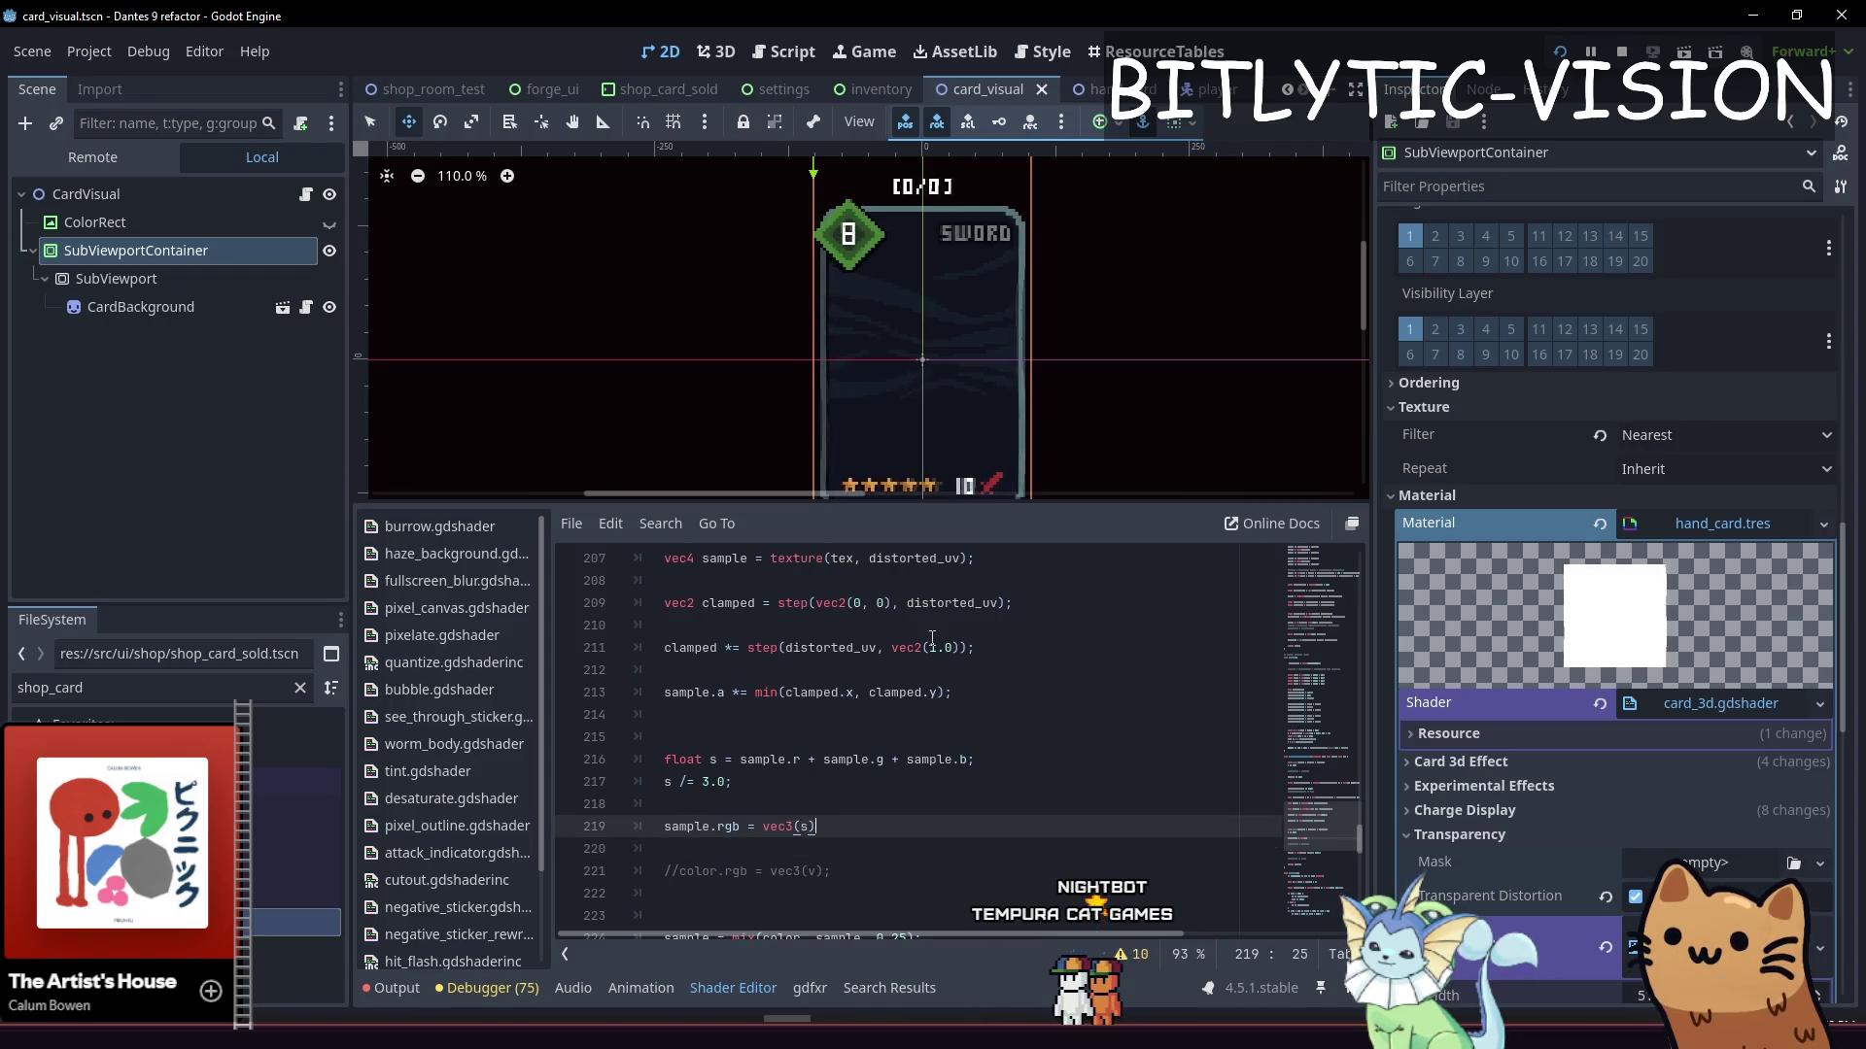
pyautogui.press('Down')
pyautogui.press('Down')
pyautogui.press('Down')
pyautogui.press('Down')
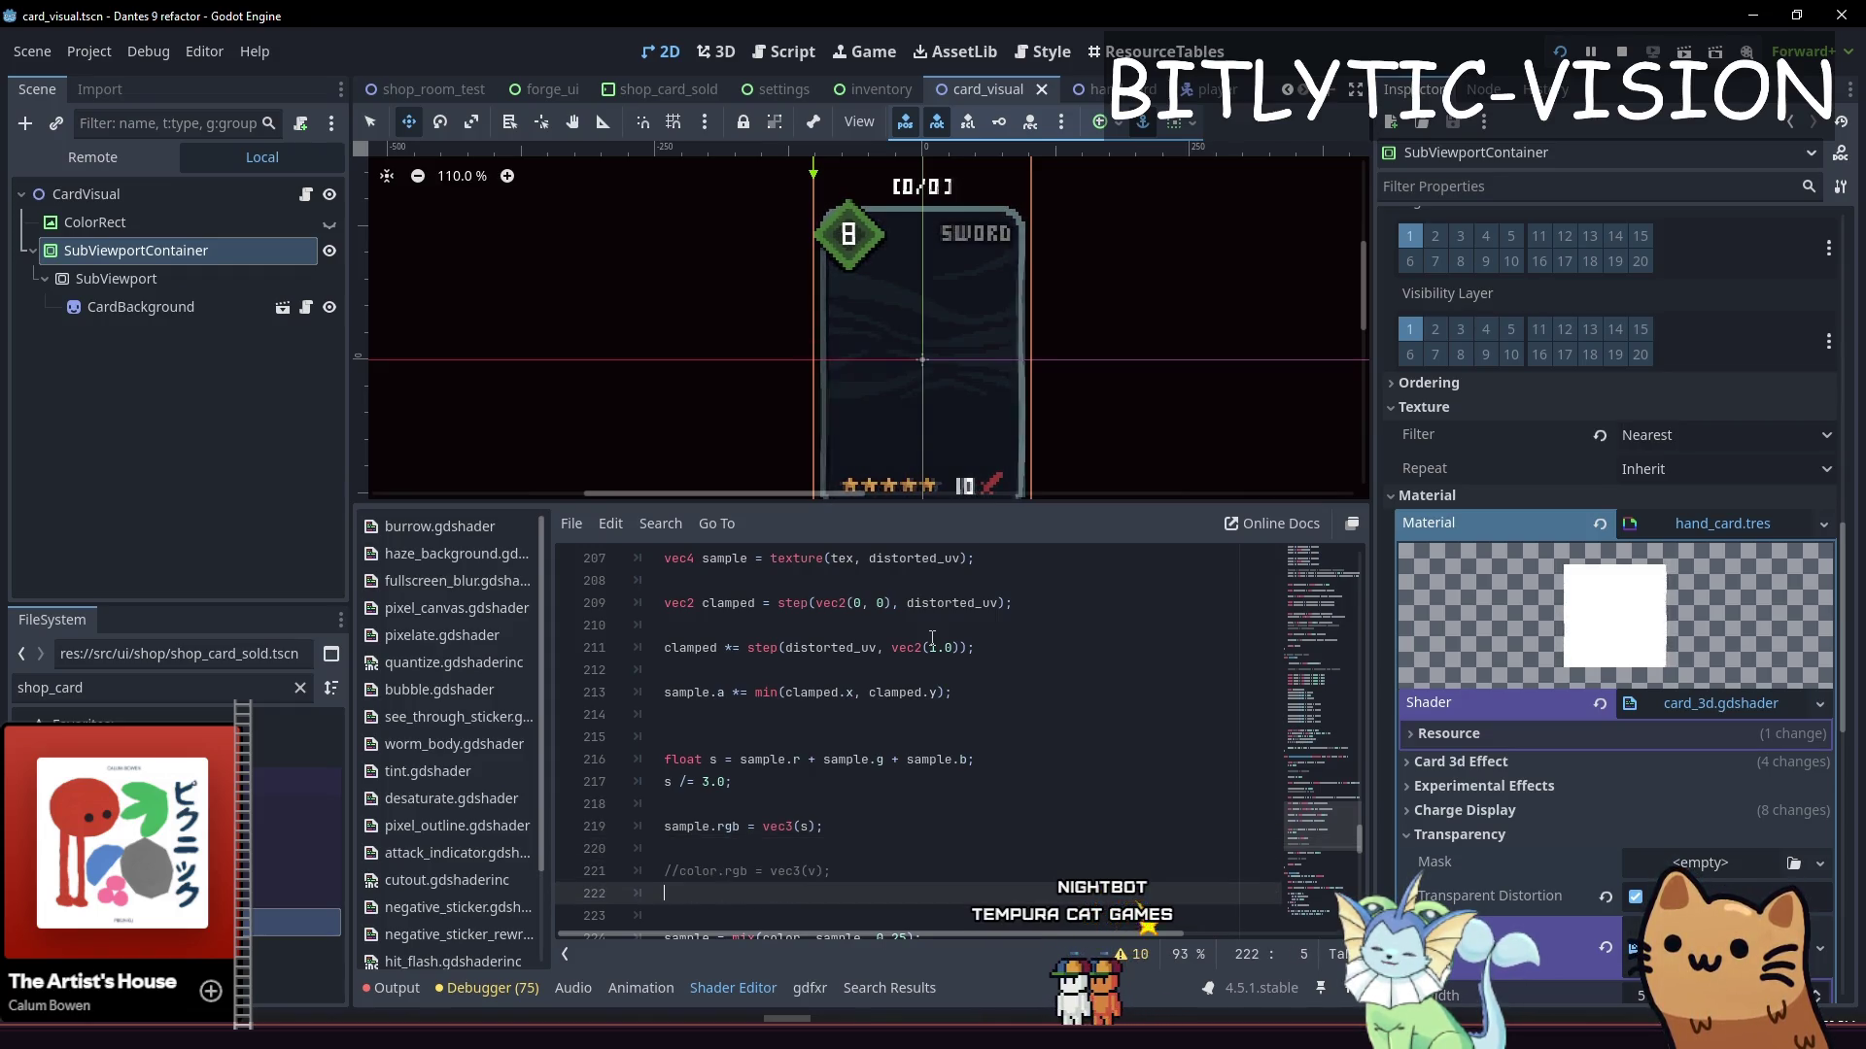
pyautogui.hotkey('ctrl', 's')
pyautogui.press('Down')
pyautogui.press('Down')
pyautogui.press('Down')
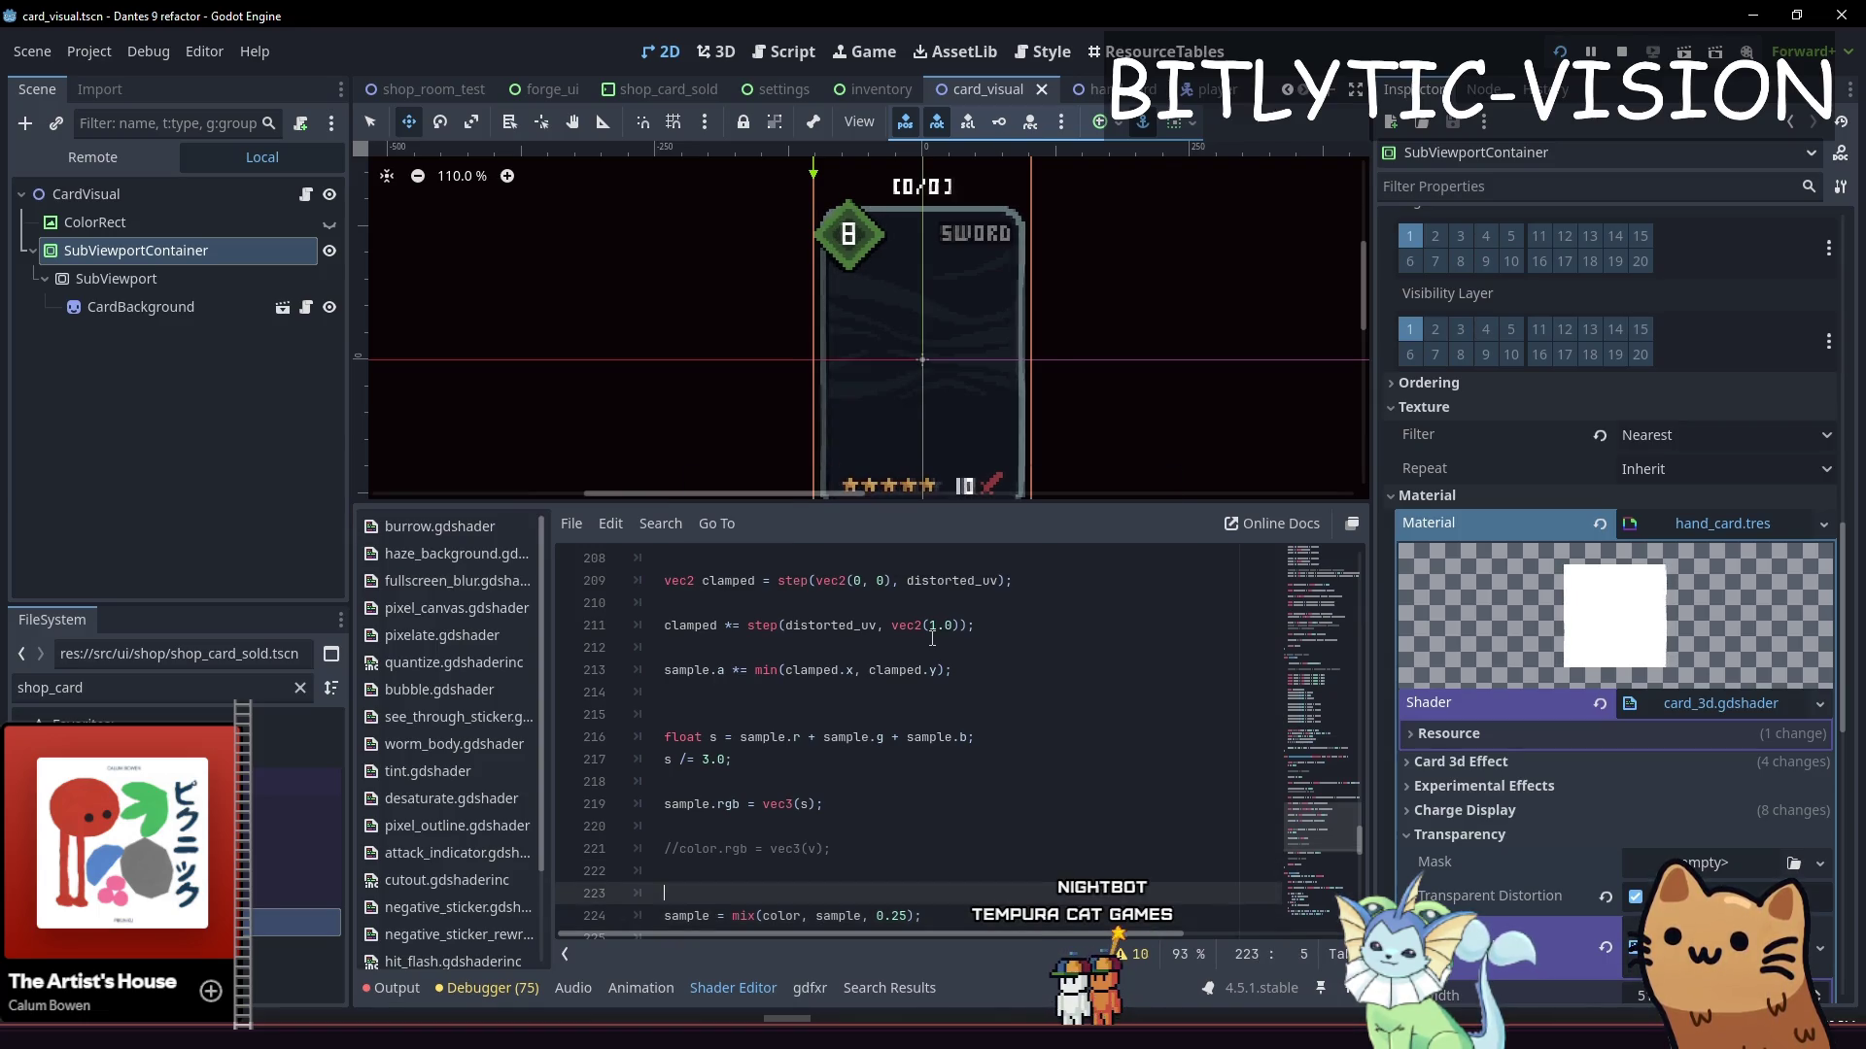
# Multiply the greyscale assignment by 2.0 and save to recompile
pyautogui.press('Up')
pyautogui.press('Up')
pyautogui.press('Up')
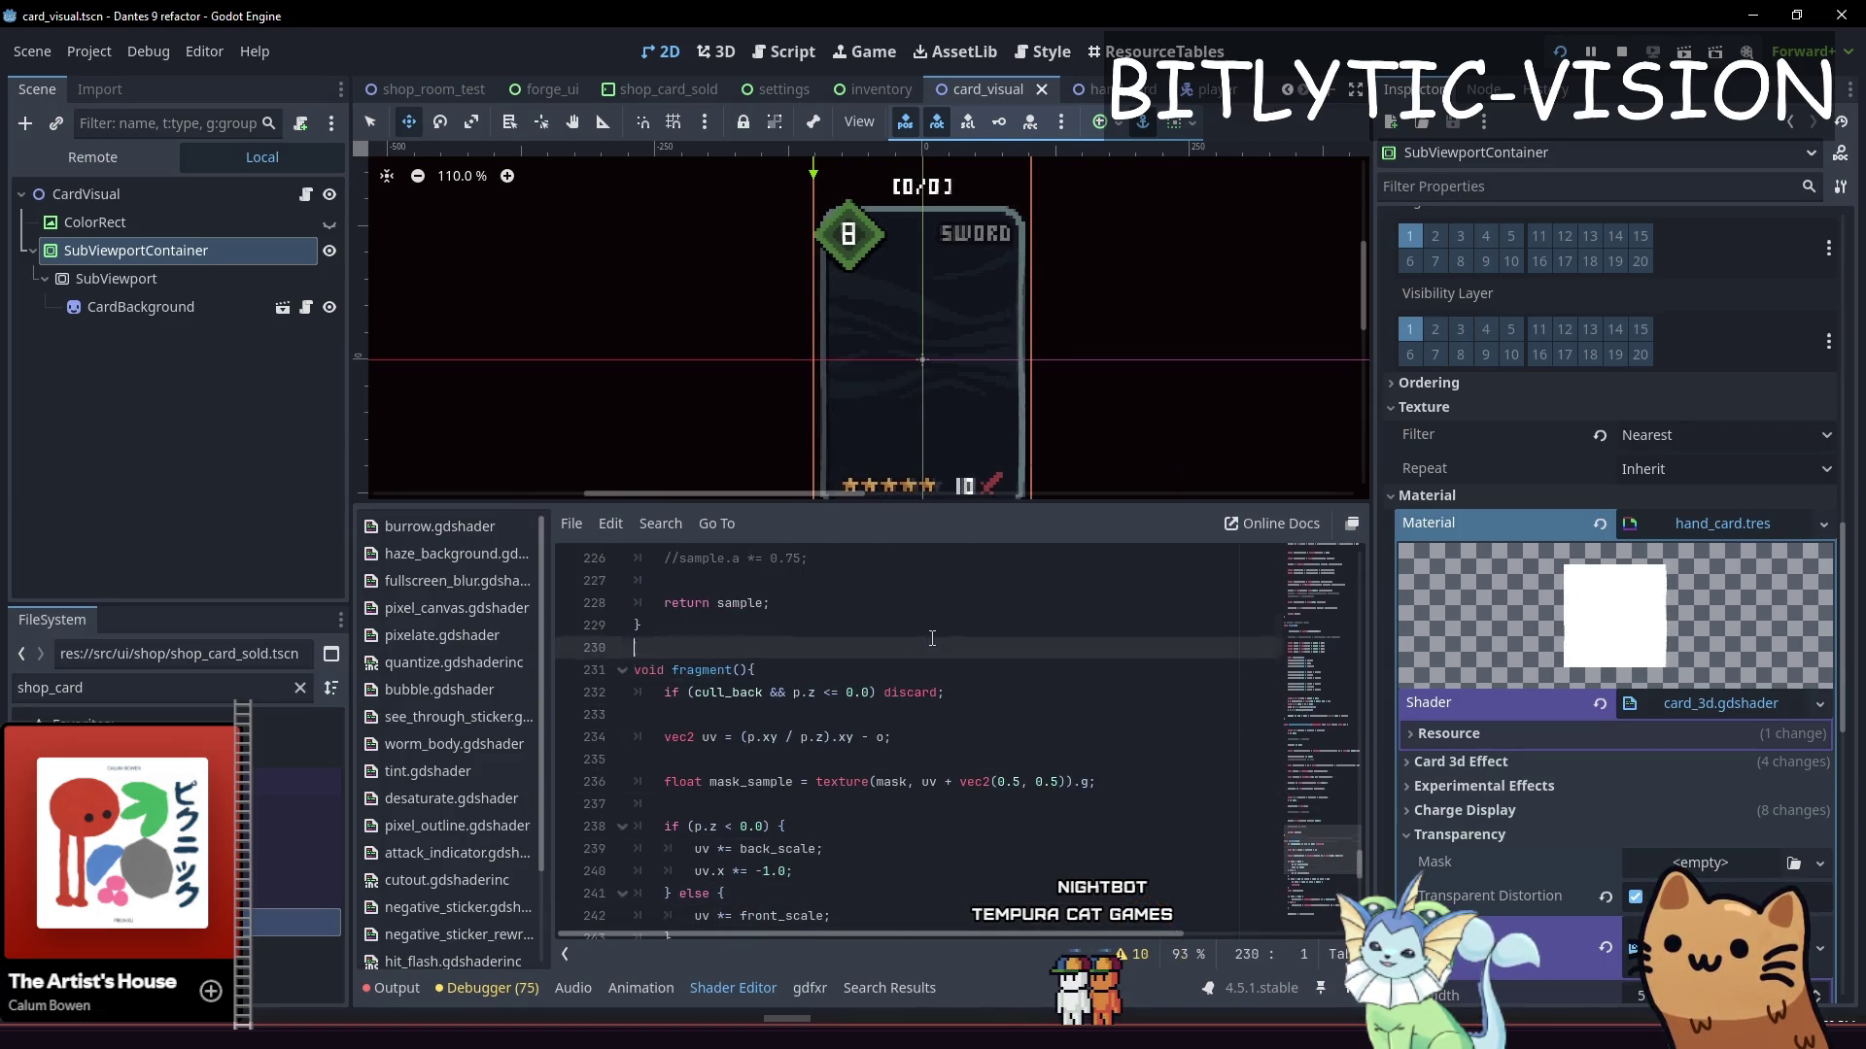
pyautogui.press('Up')
pyautogui.press('Up')
pyautogui.press('Left')
pyautogui.write('* ')
pyautogui.write('2.')
pyautogui.hotkey('ctrl', 's')
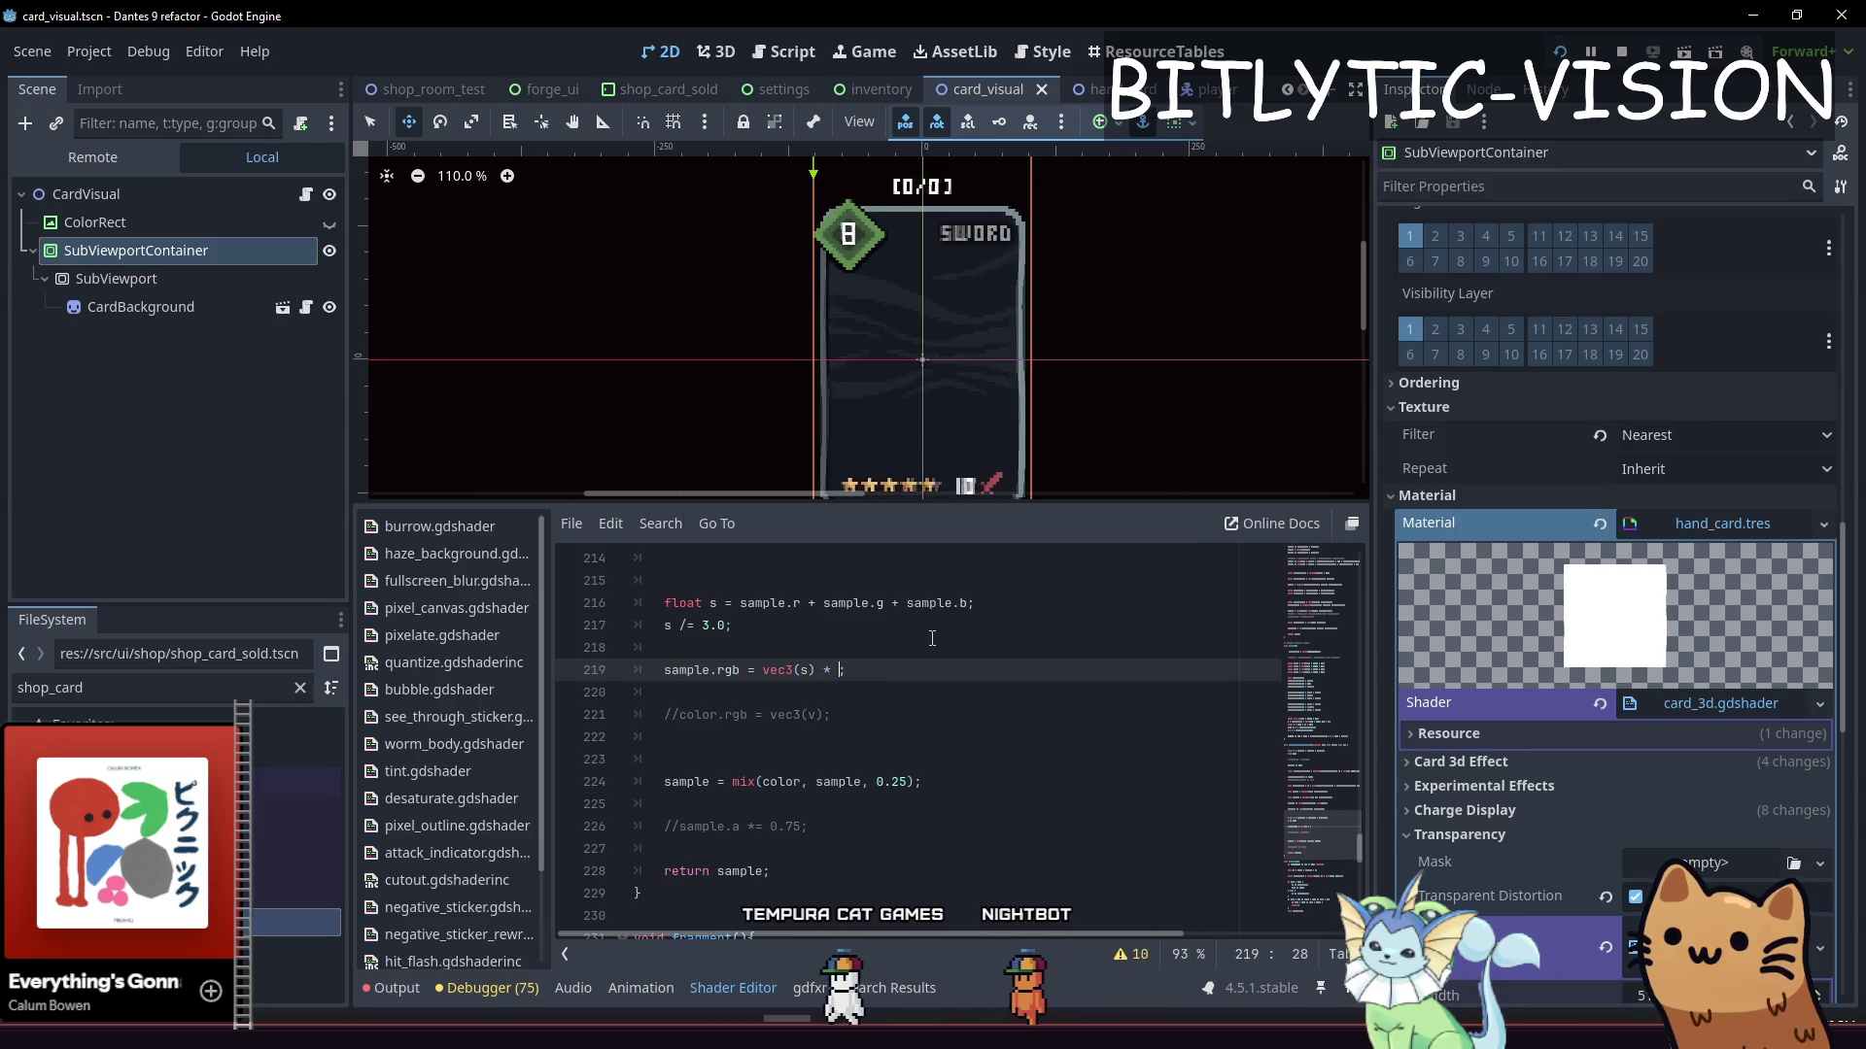
pyautogui.press('BackSpace')
pyautogui.press('BackSpace')
pyautogui.press('Down')
pyautogui.press('Up')
pyautogui.write('2.0')
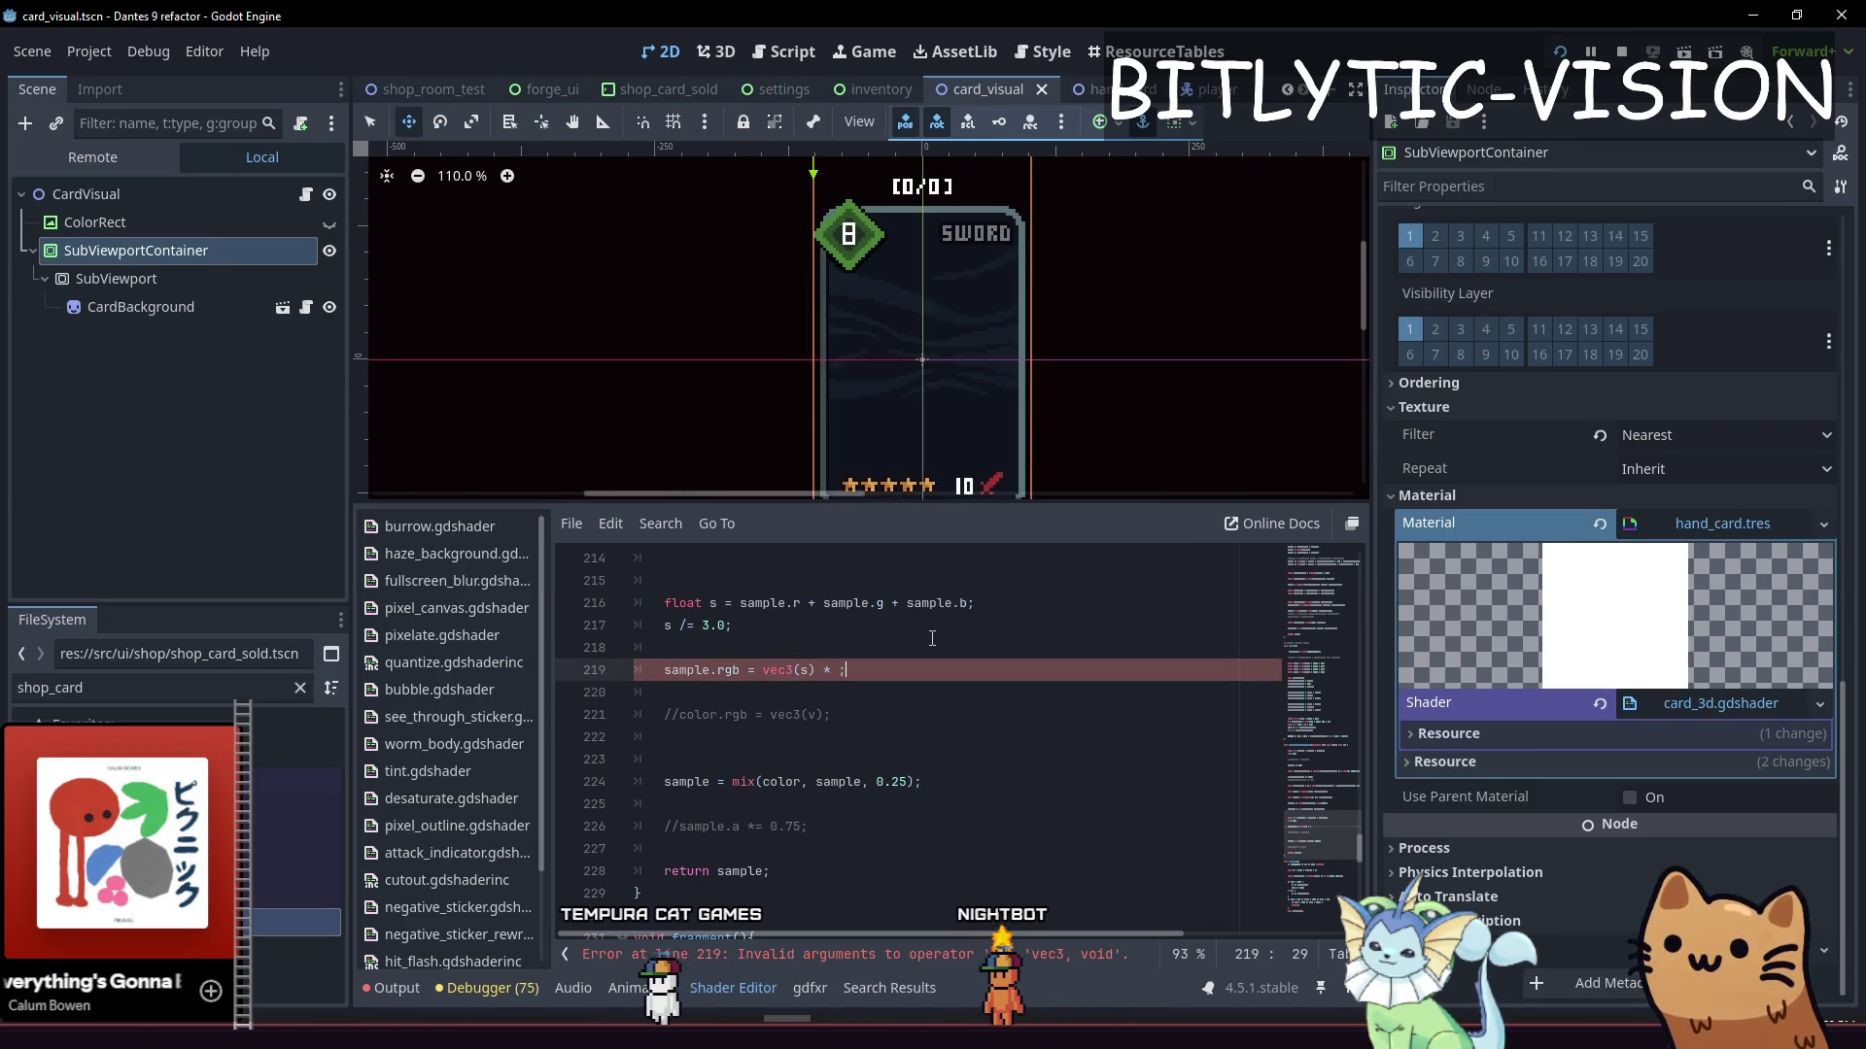
pyautogui.hotkey('ctrl', 's')
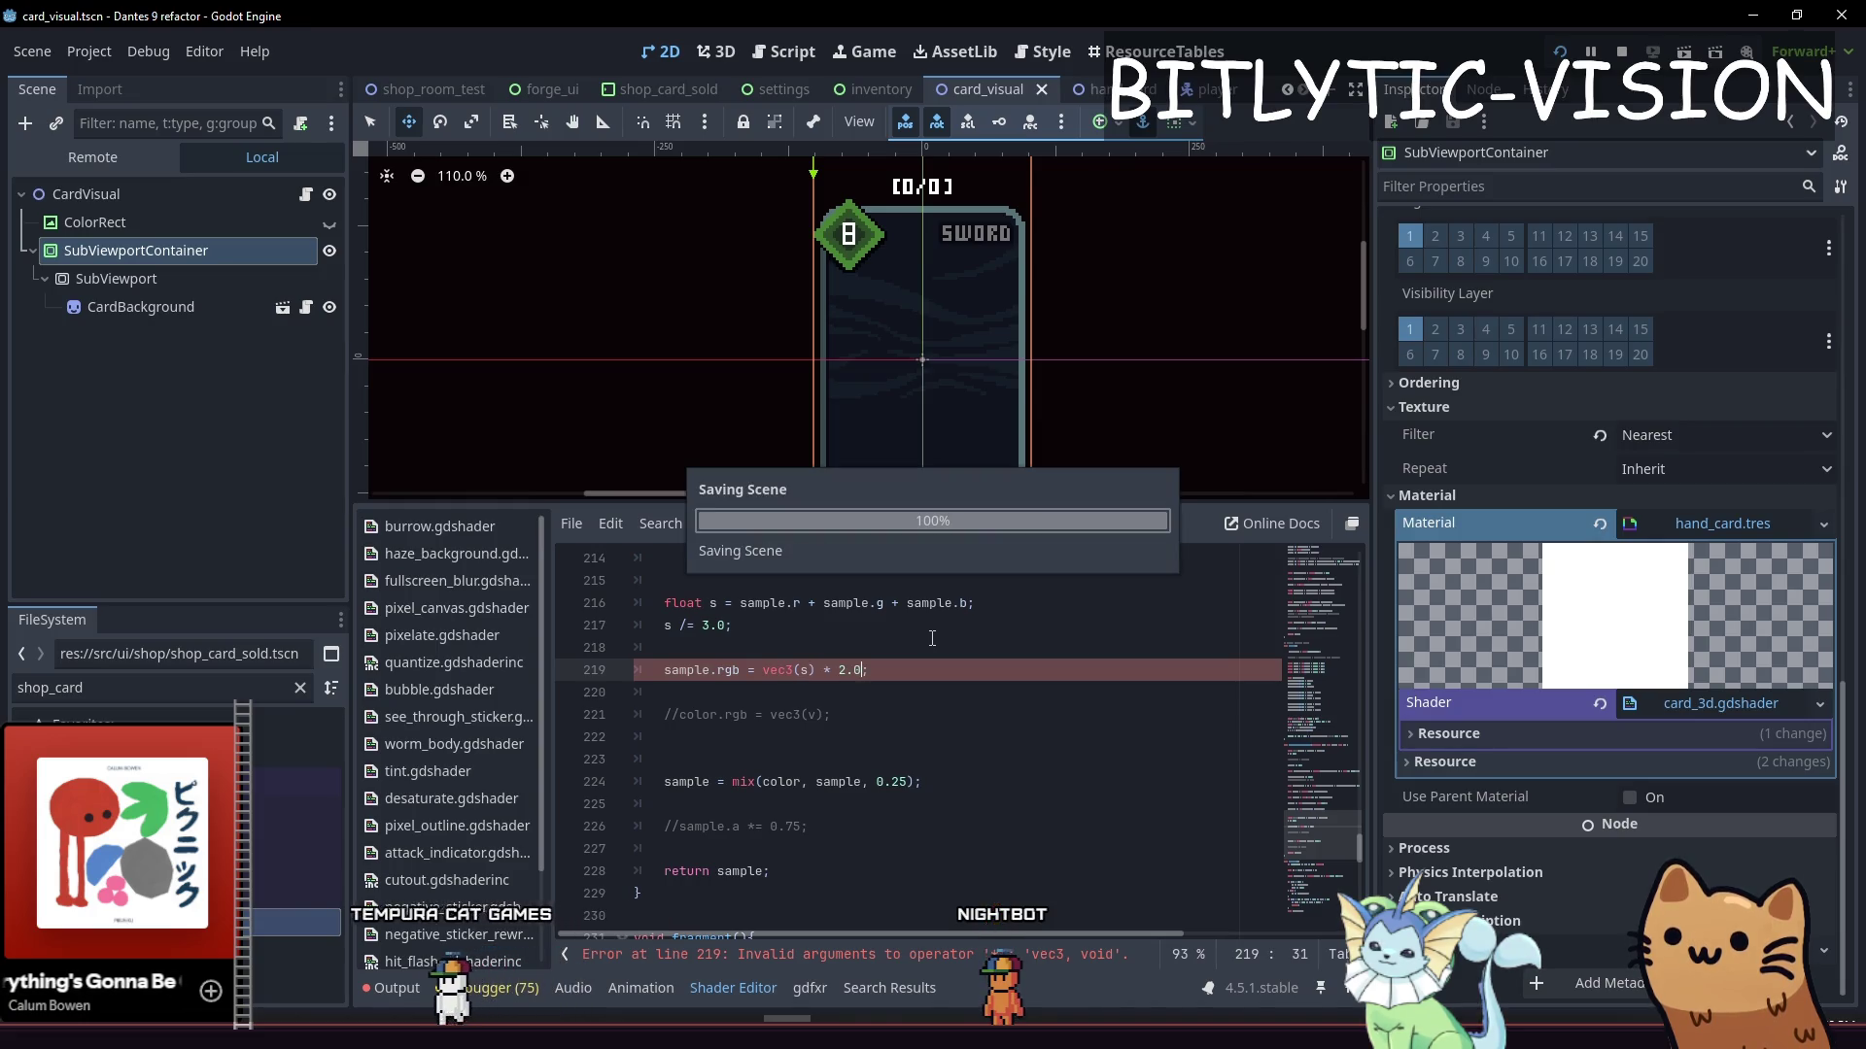
# Lower the greyscale multiplier from 2.0 to 1.5 and save
pyautogui.press('Left')
pyautogui.press('Right')
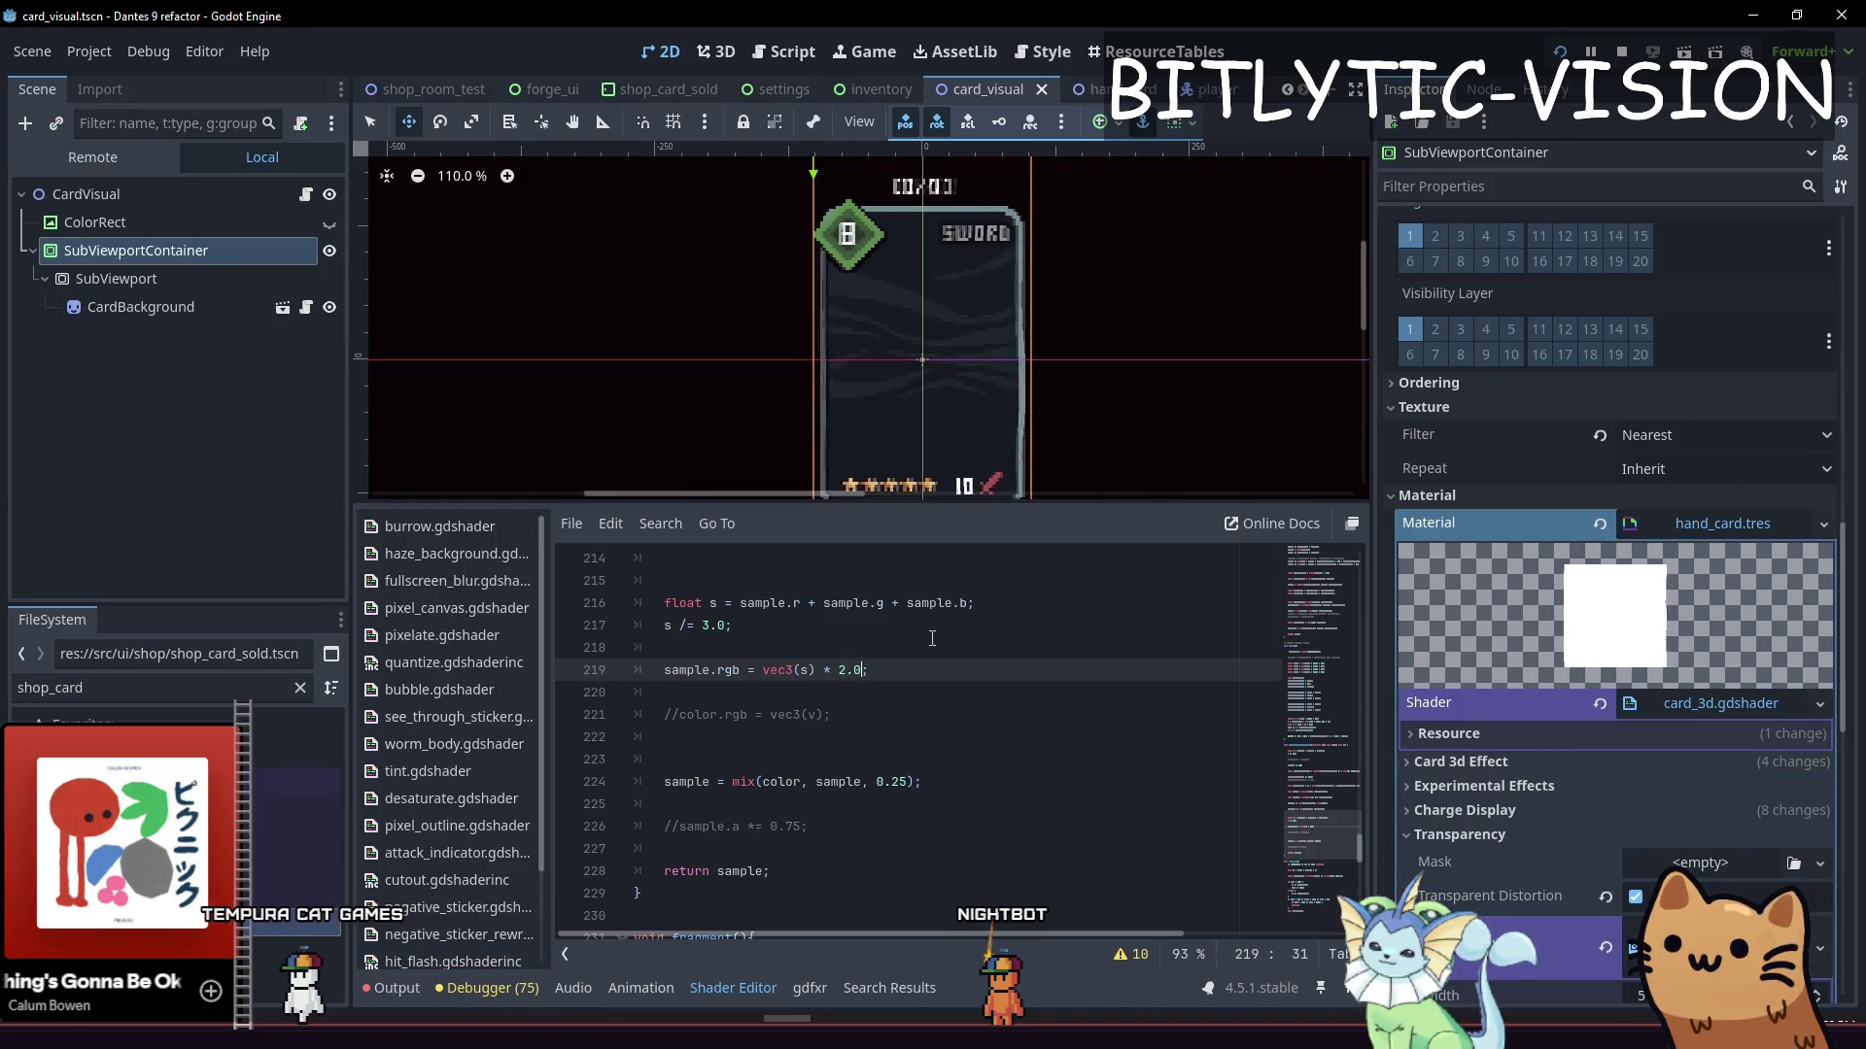
pyautogui.press('BackSpace')
pyautogui.press('BackSpace')
pyautogui.write('1.')
pyautogui.press('Delete')
pyautogui.write('5')
pyautogui.hotkey('ctrl', 's')
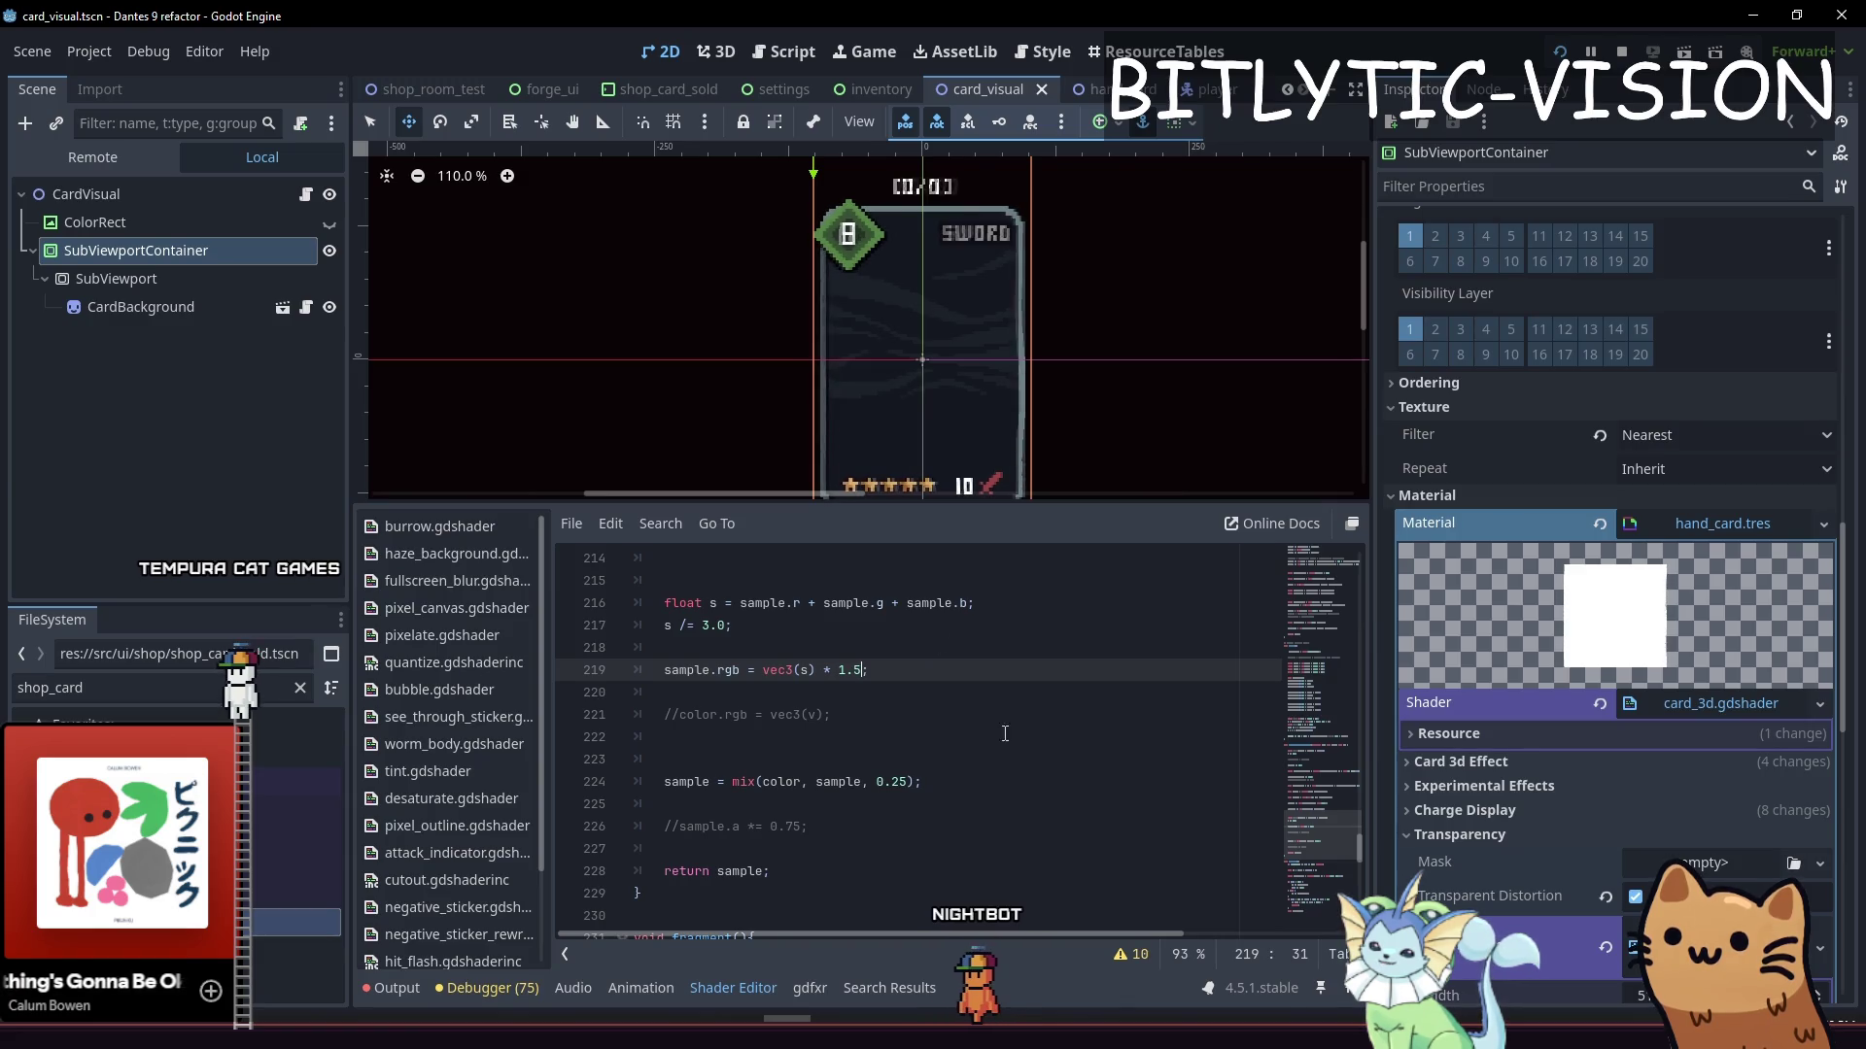
pyautogui.scroll(-3, 864, 410)
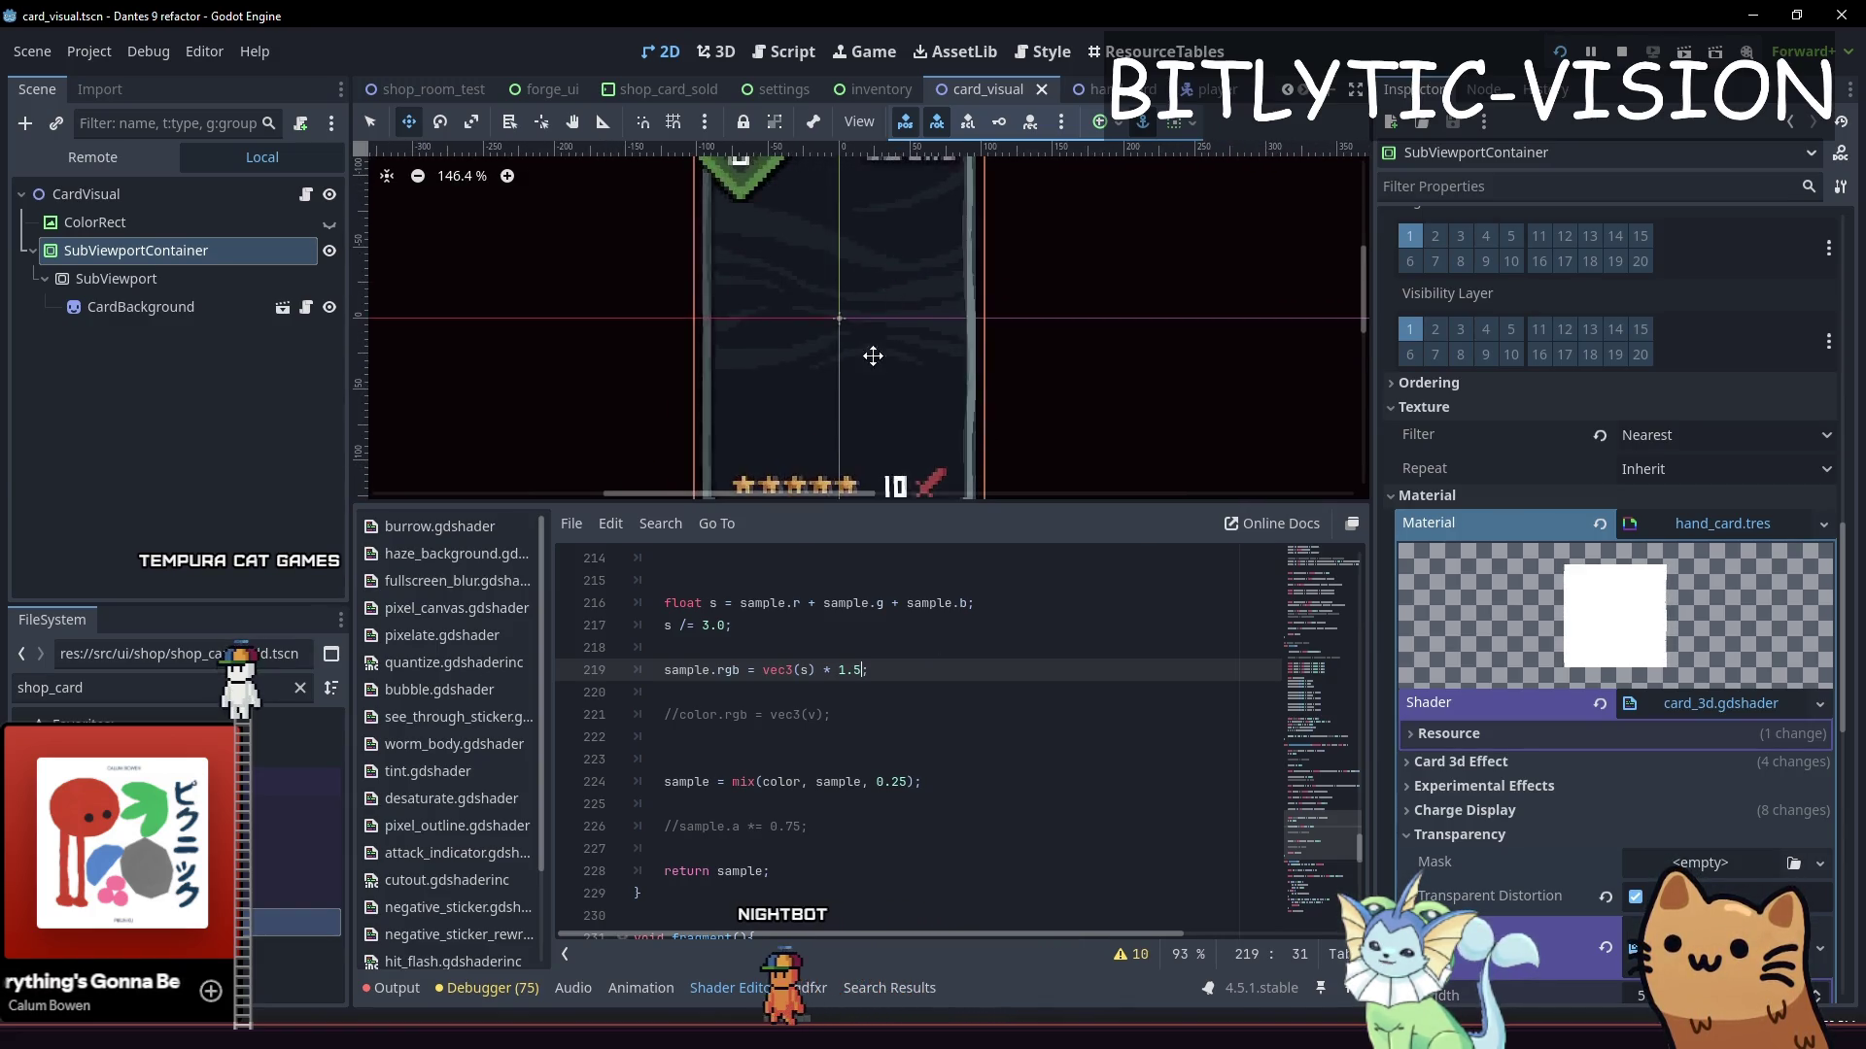
# Drag hand_card.tres Distortion Strength up to about 0.21, then save and run the project with F5
pyautogui.click(1215, 647)
pyautogui.scroll(-10, 1718, 688)
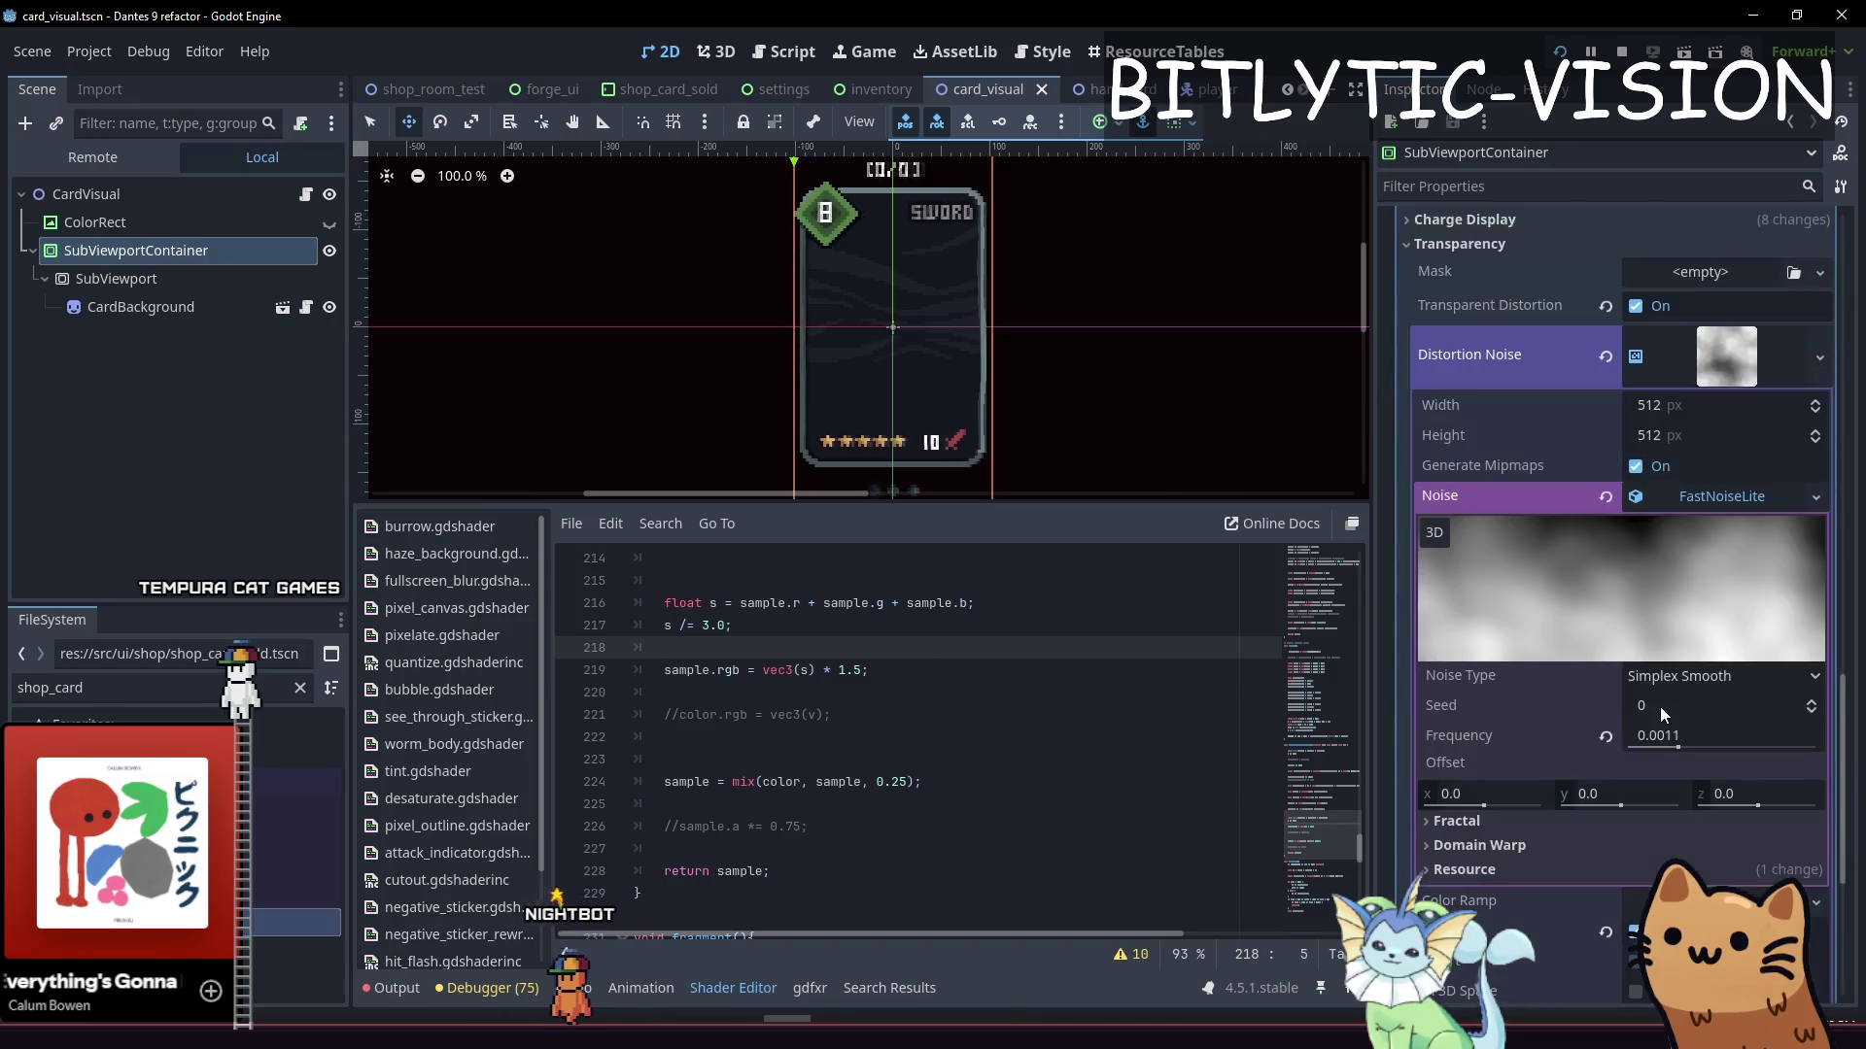
pyautogui.moveTo(1710, 711); pyautogui.dragTo(1749, 710)
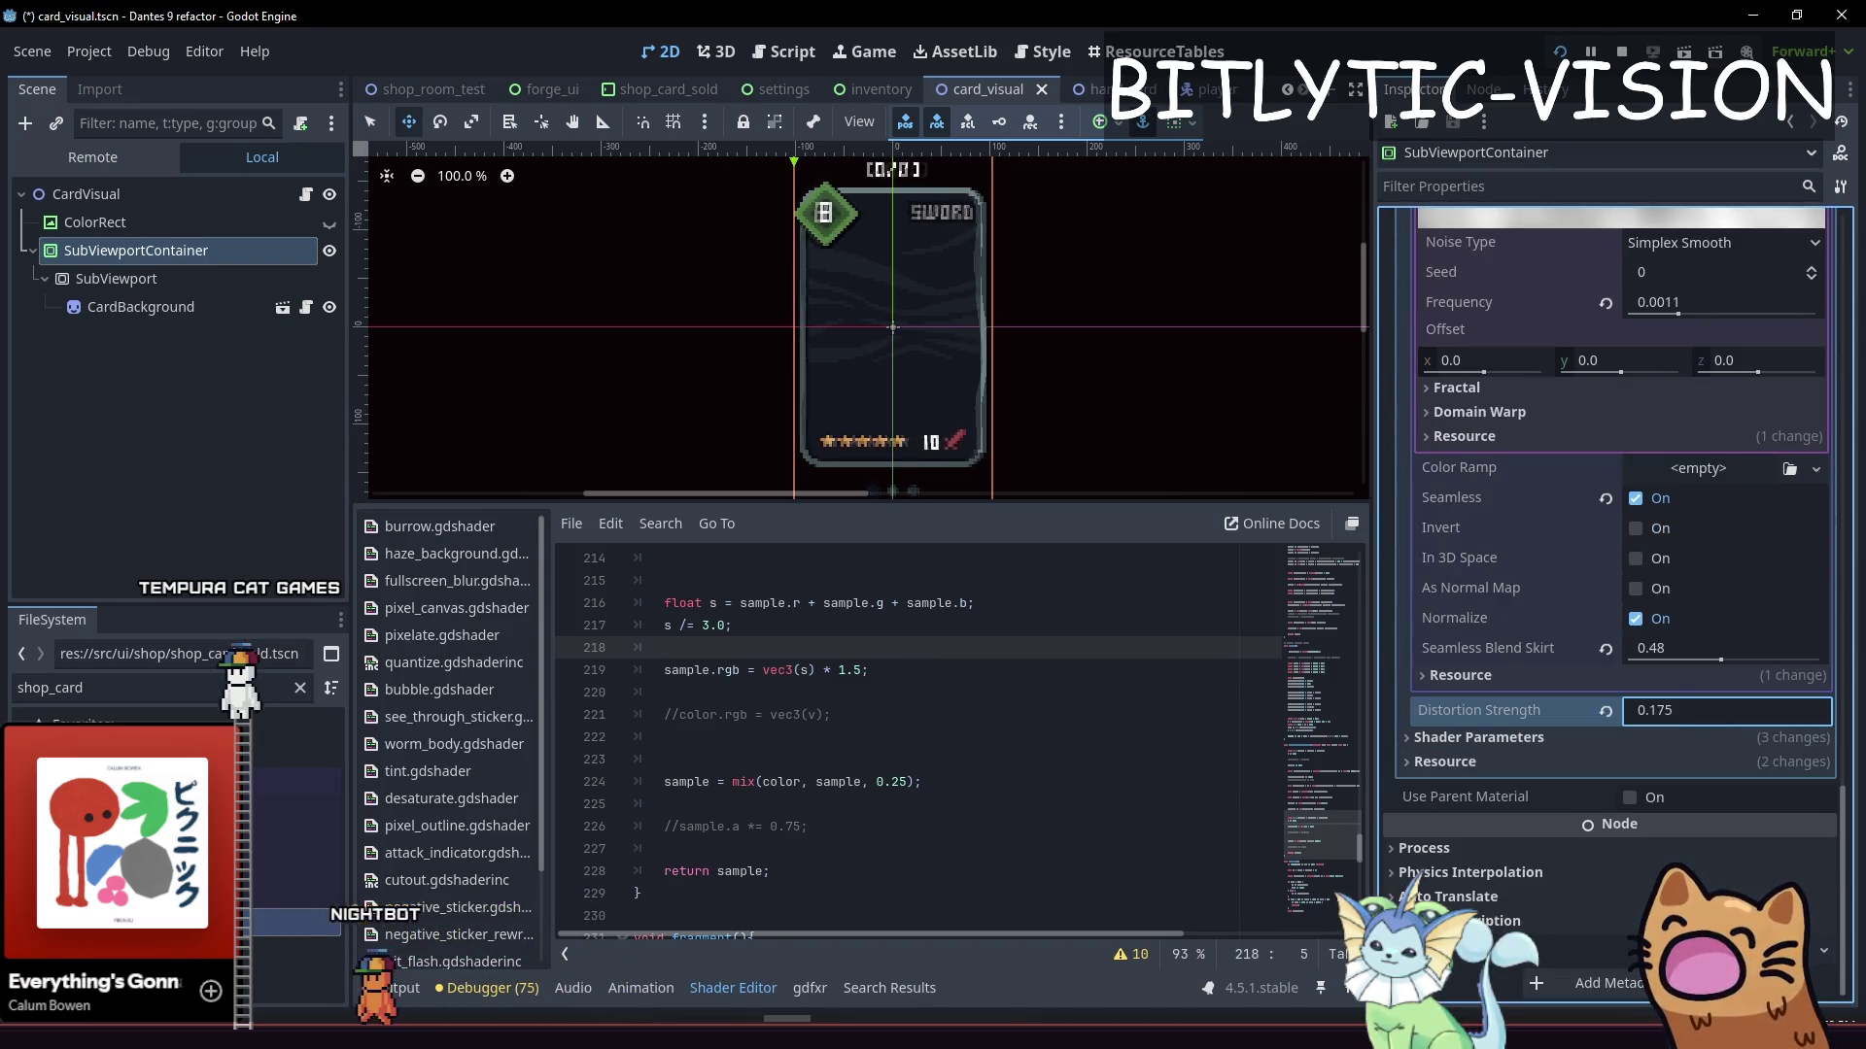
pyautogui.click(1705, 710)
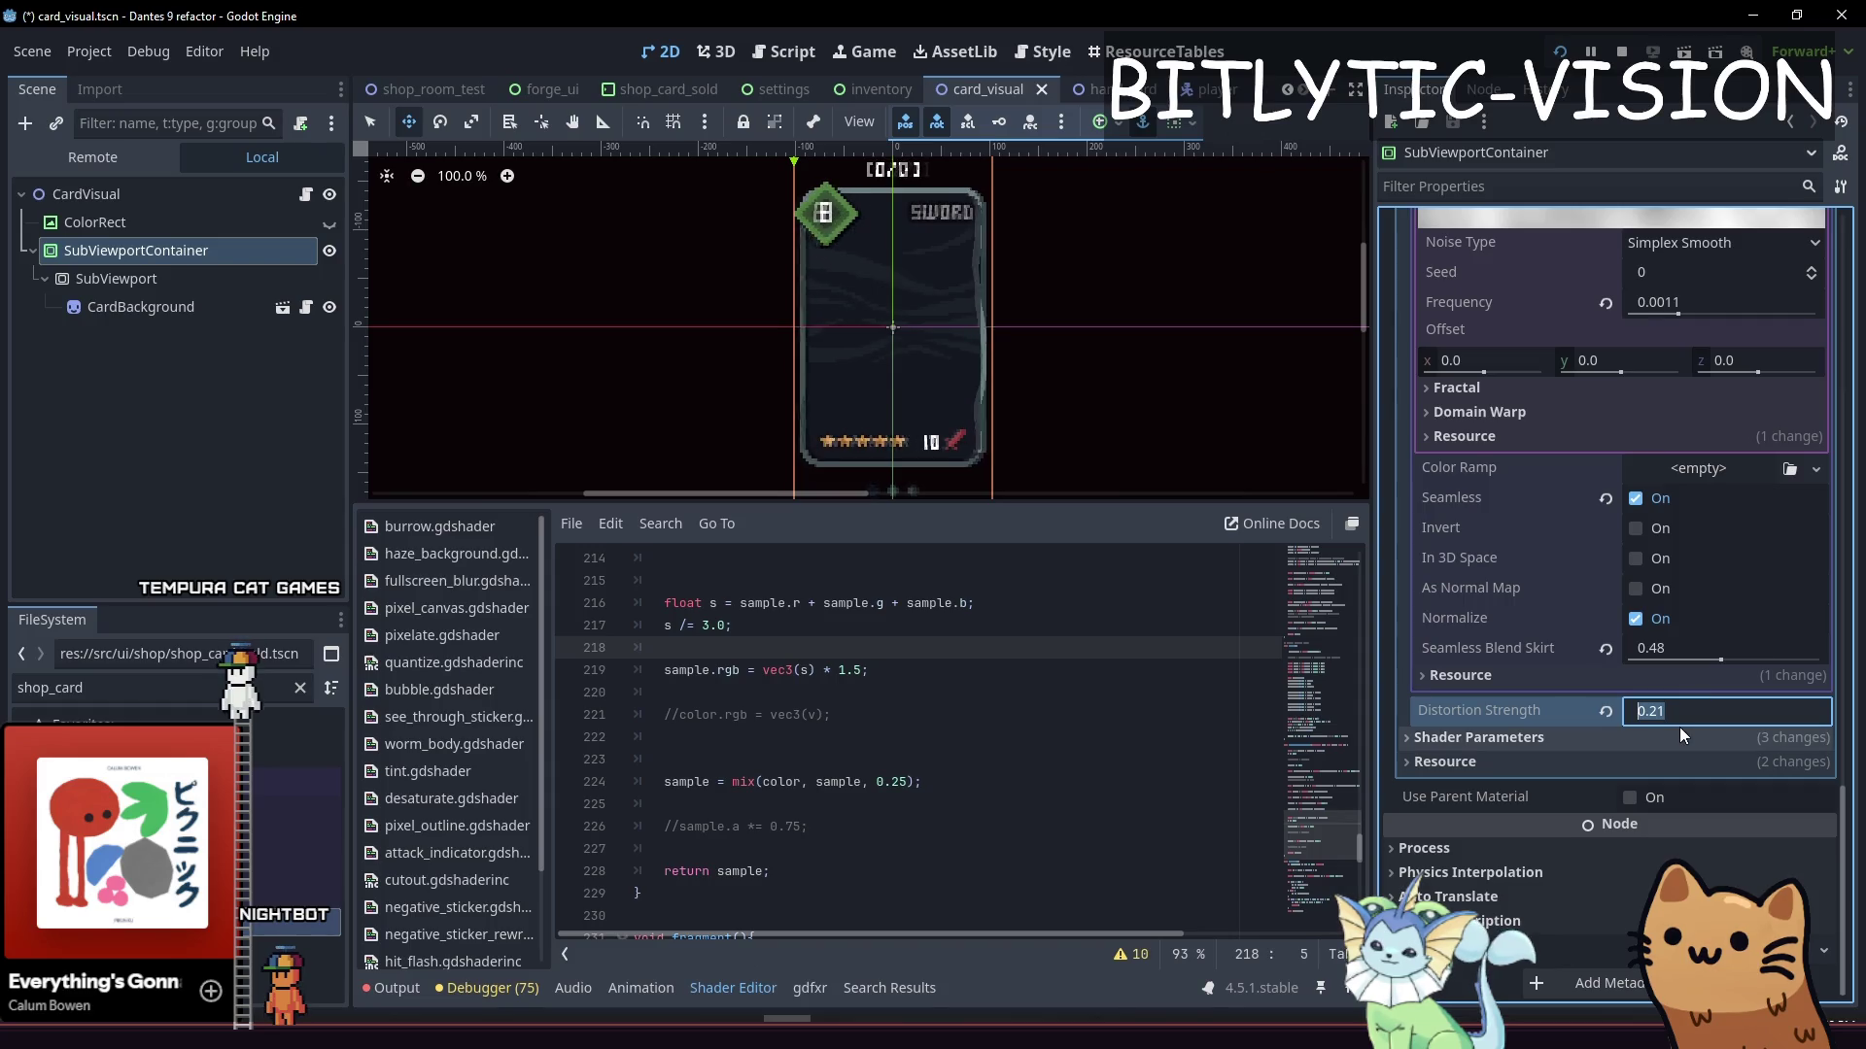
pyautogui.press('F5')
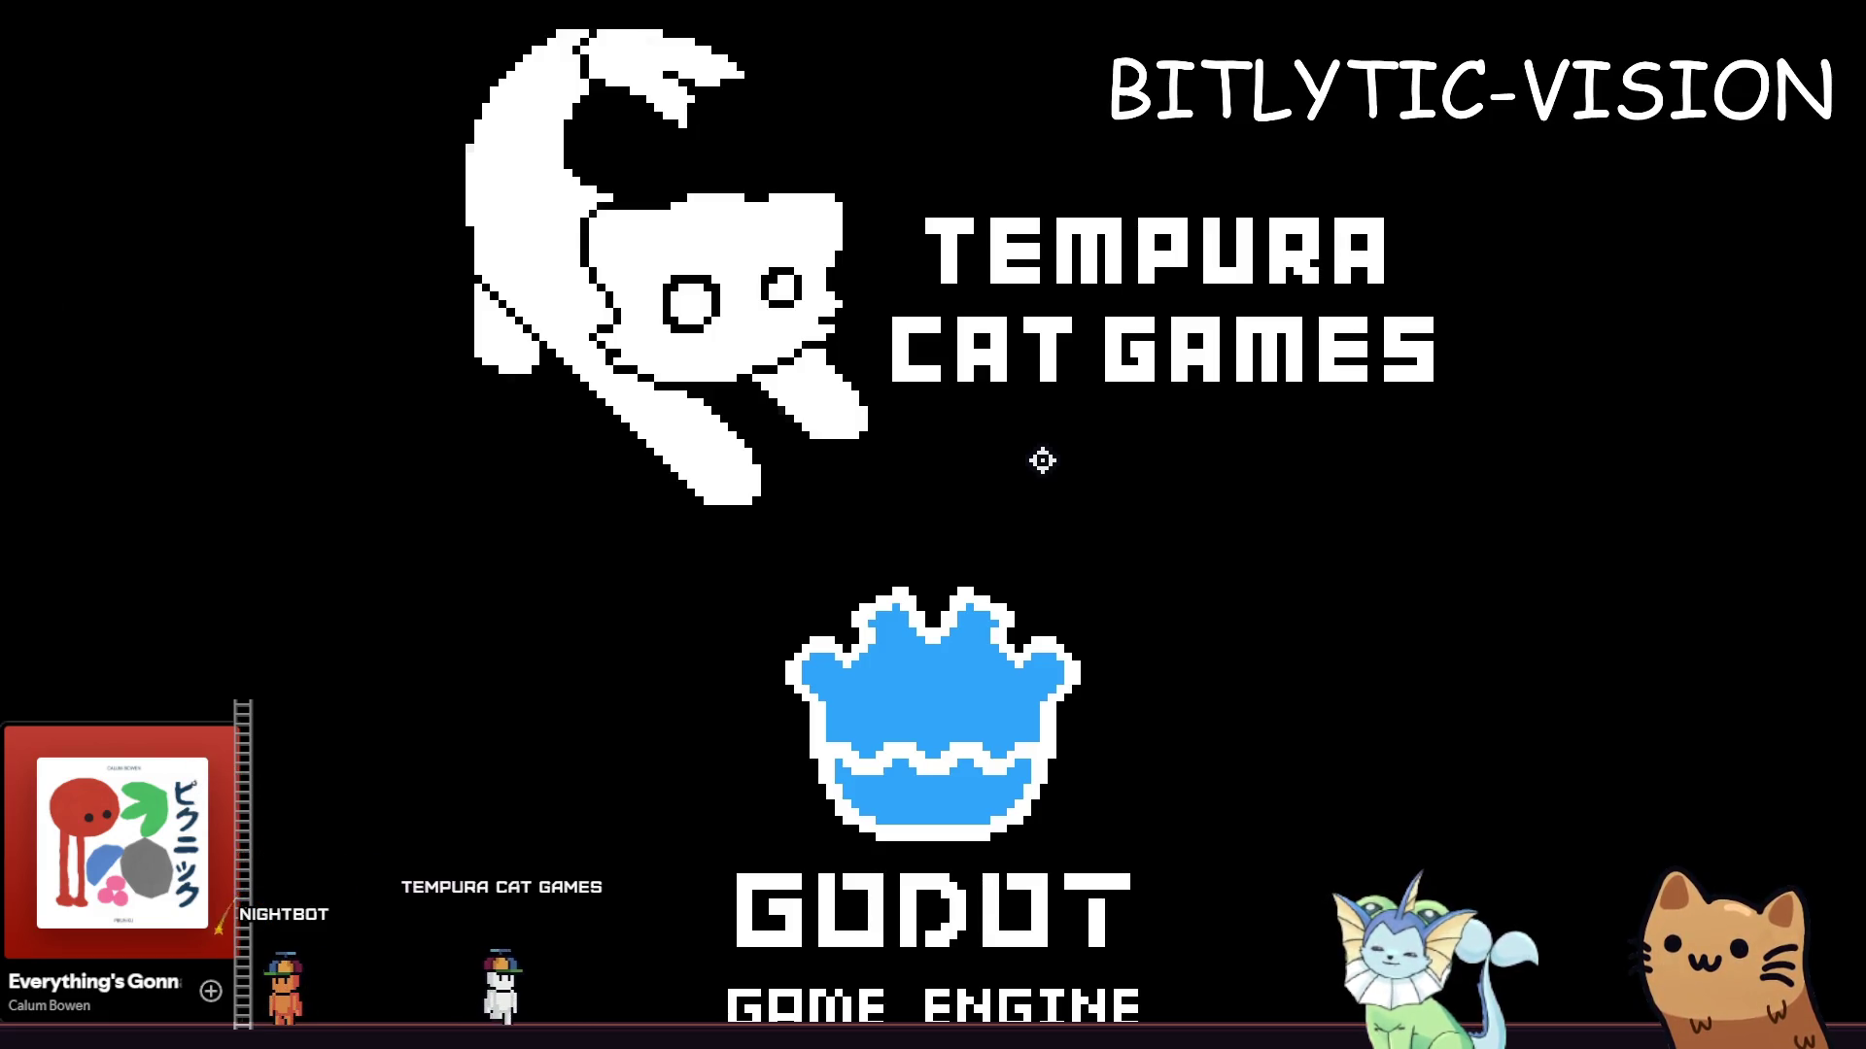
# Add a Slot Machine card through the debug menu's Add Cards list and open the deck view
pyautogui.press('F1')
pyautogui.scroll(-5, 718, 430)
pyautogui.press('F1')
pyautogui.press('F1')
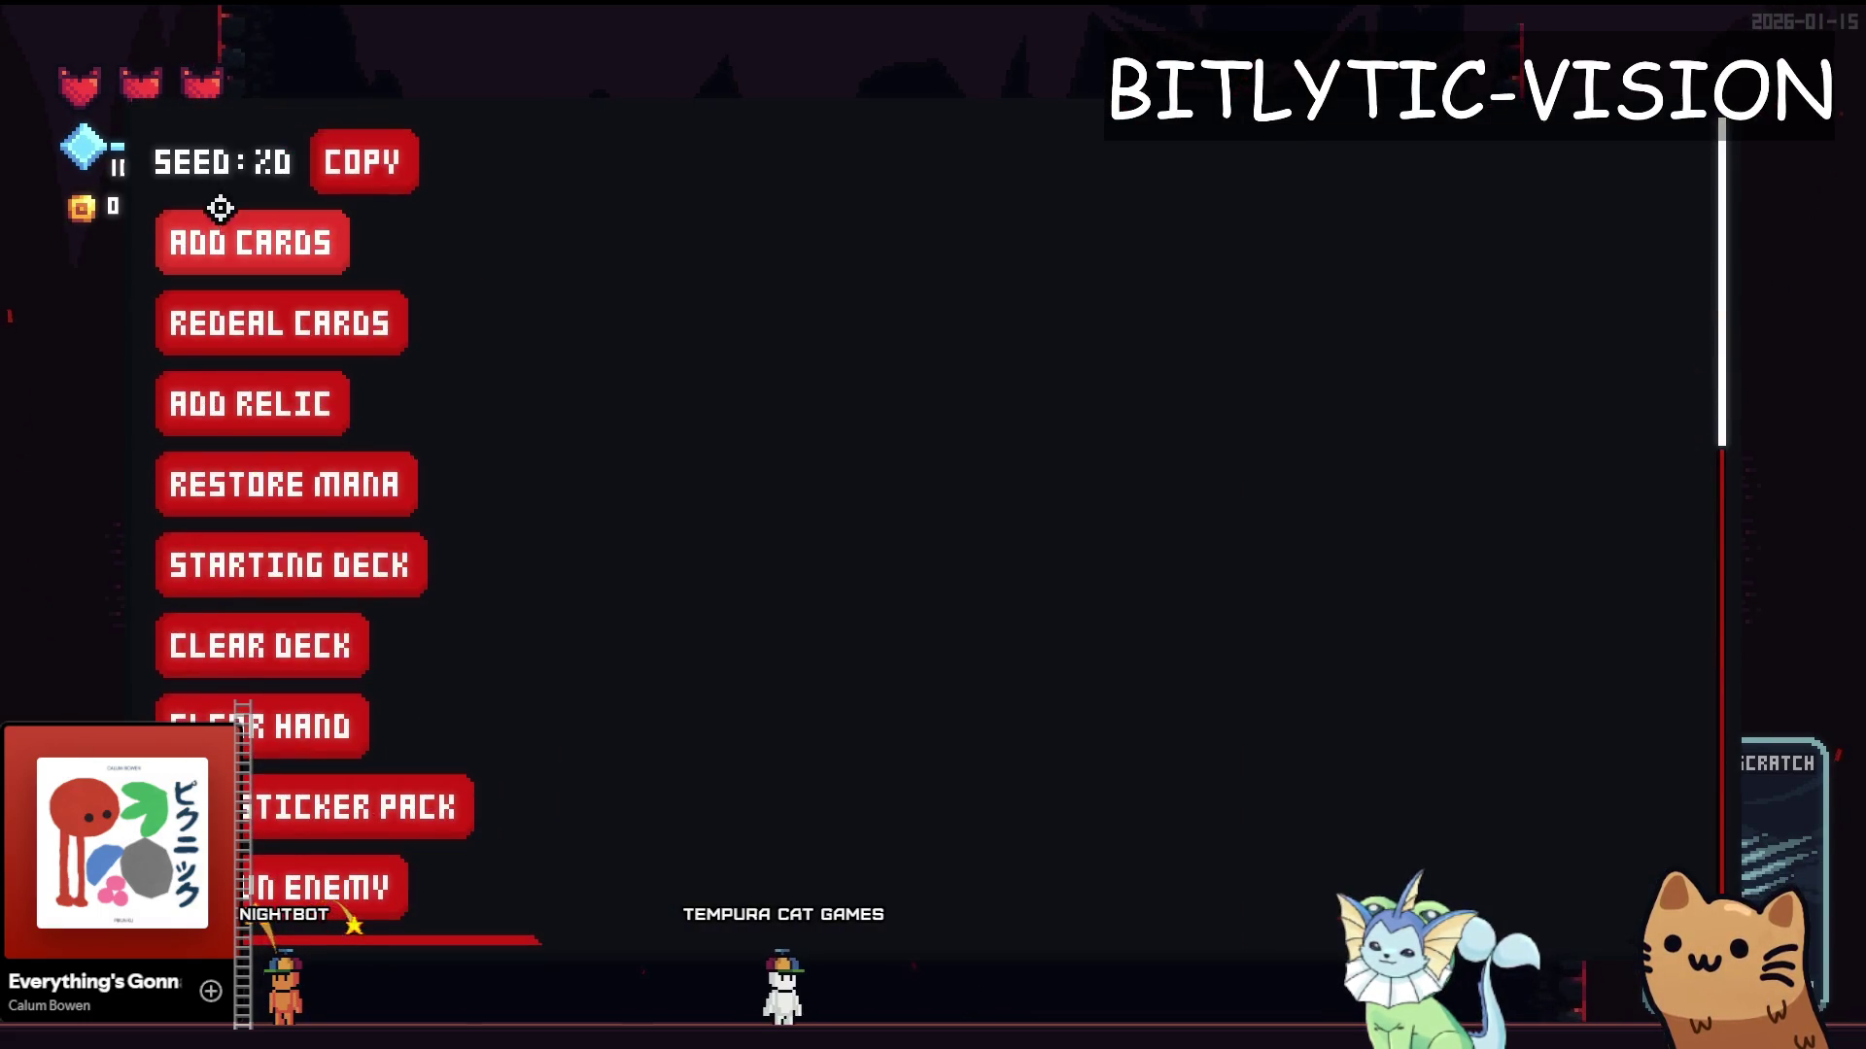
pyautogui.click(252, 403)
pyautogui.scroll(-4, 1413, 533)
pyautogui.click(1542, 774)
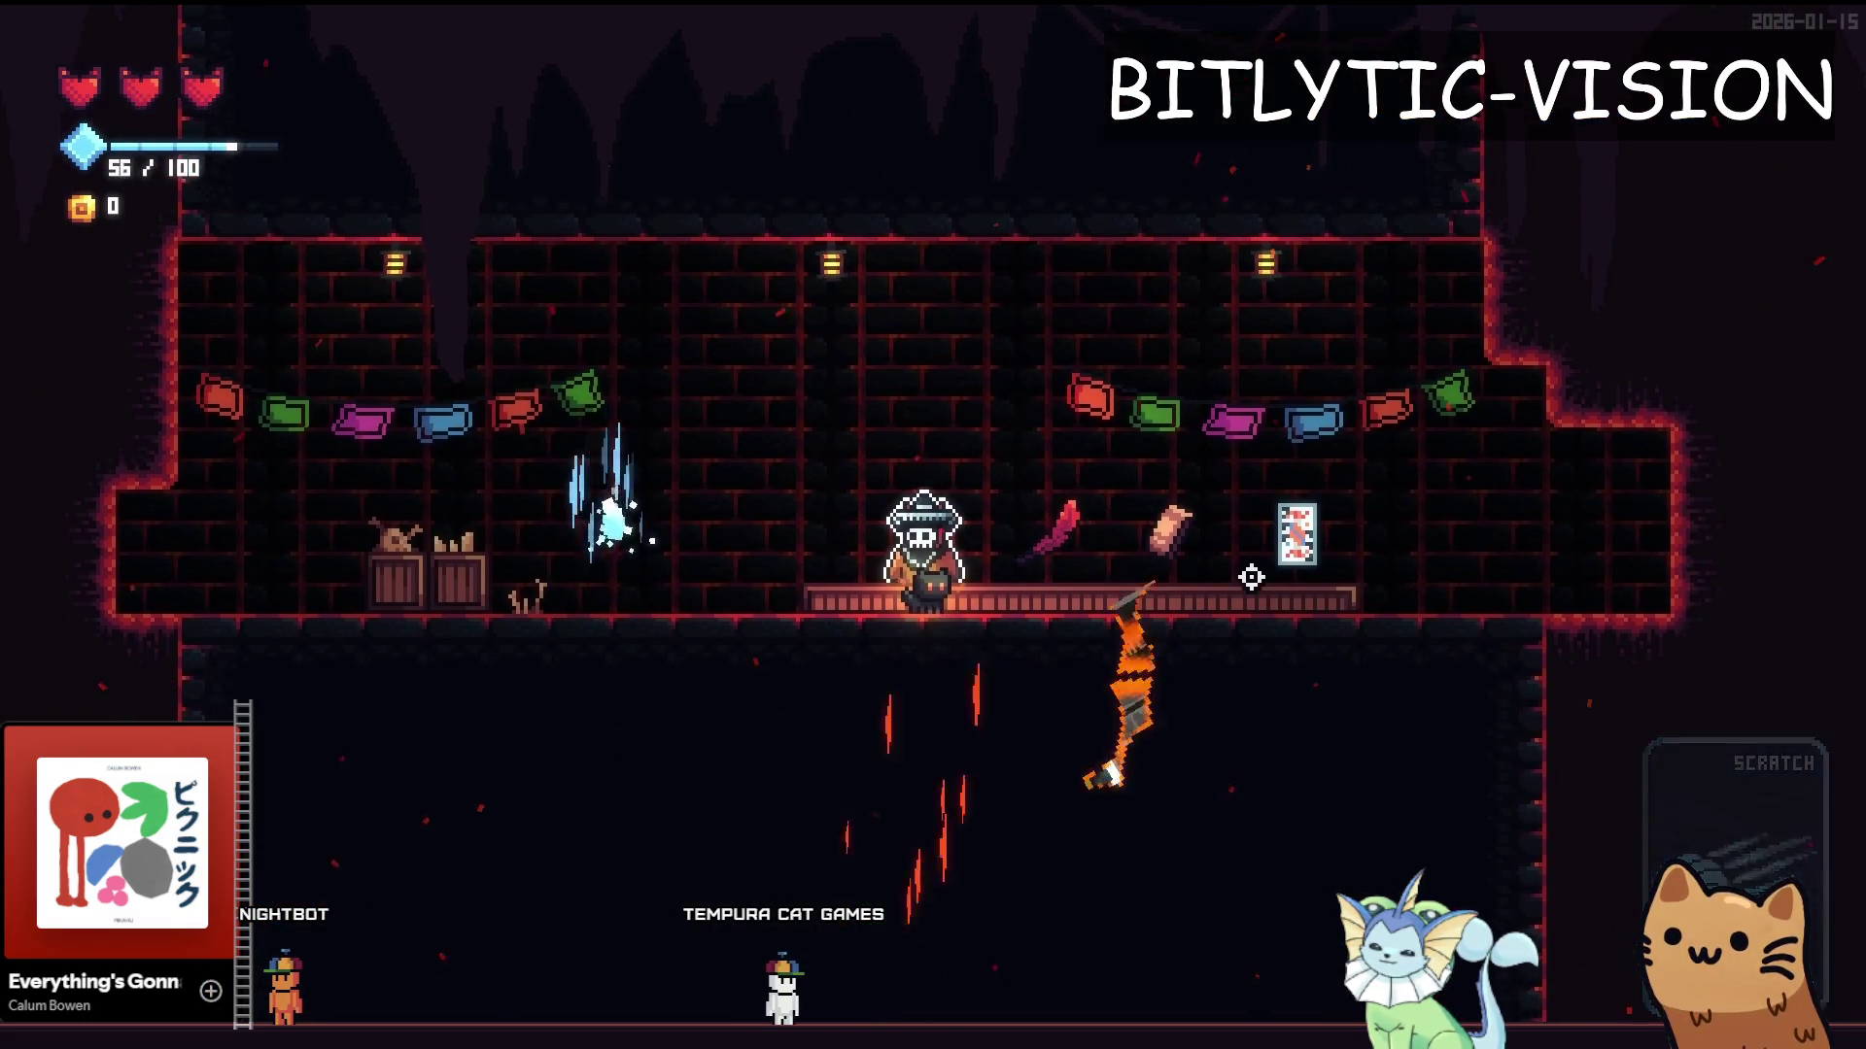
pyautogui.press('Tab')
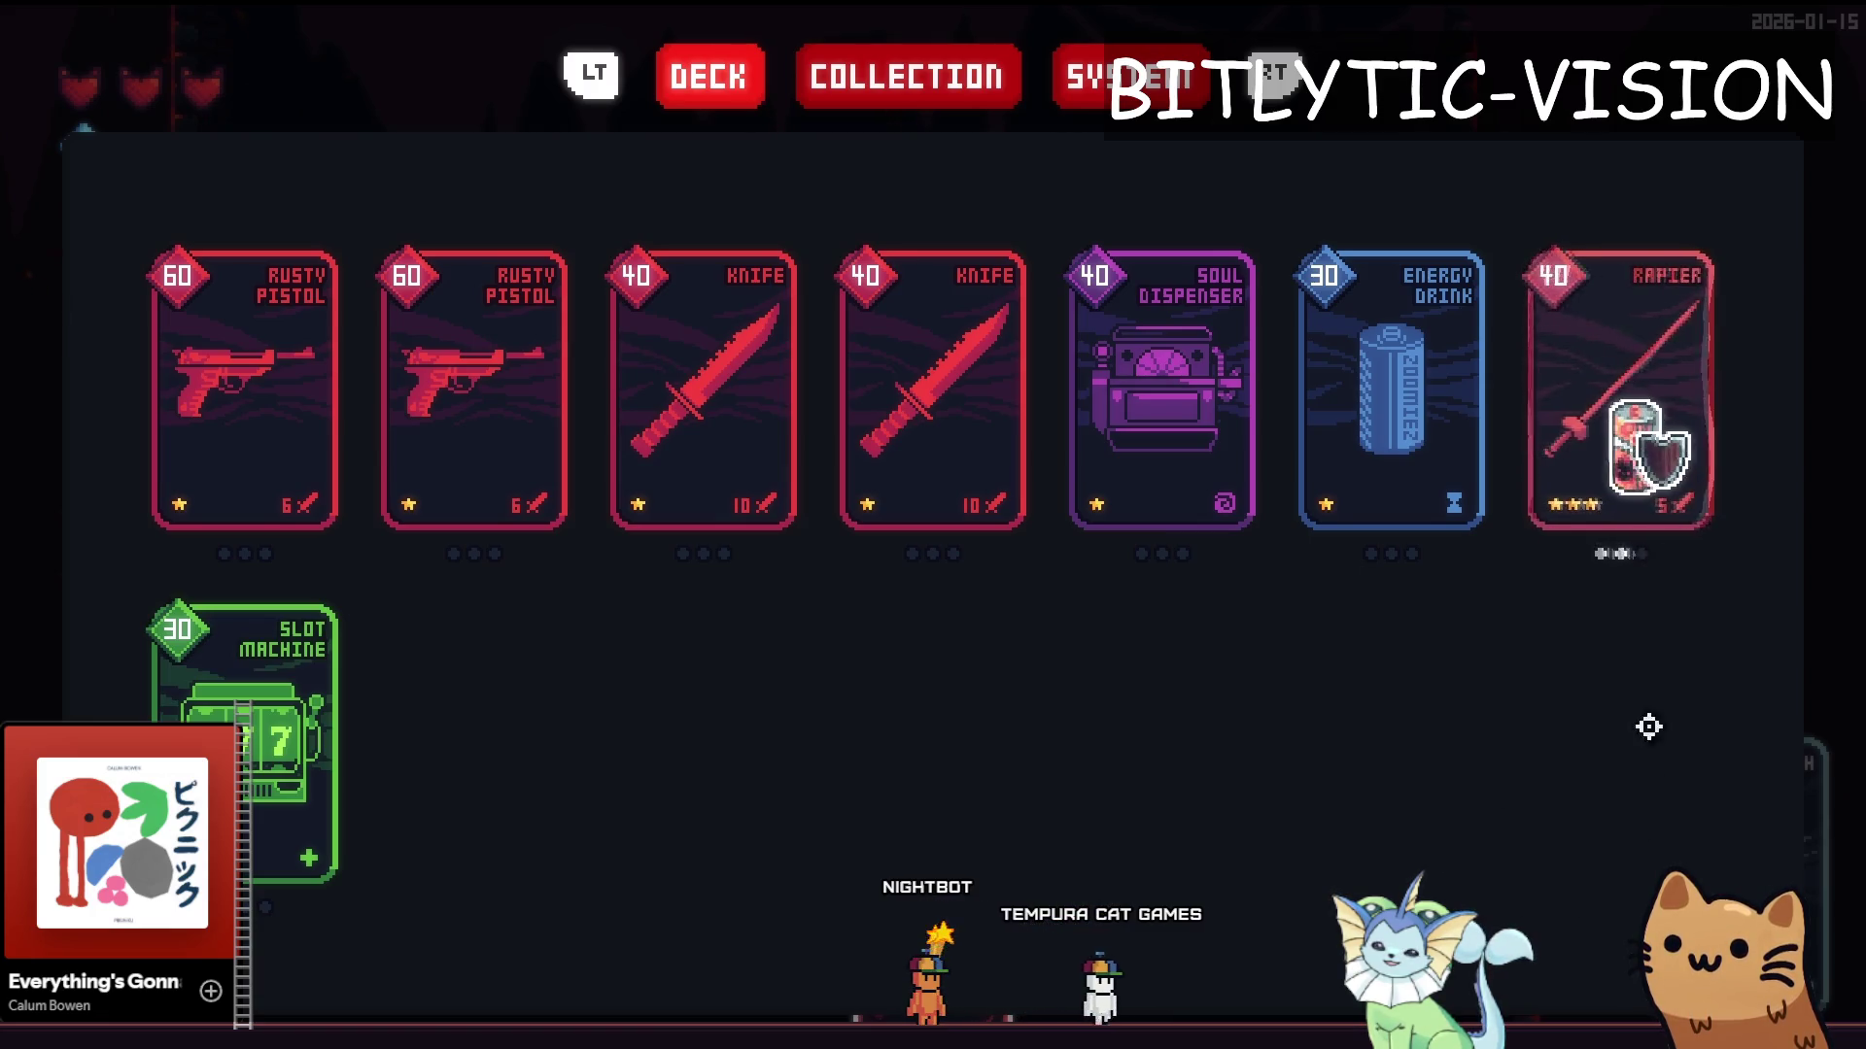
# Switch between the script editor and the in-game deck view to compare card rendering
pyautogui.press('F8')
pyautogui.hotkey('ctrl', 'F3')
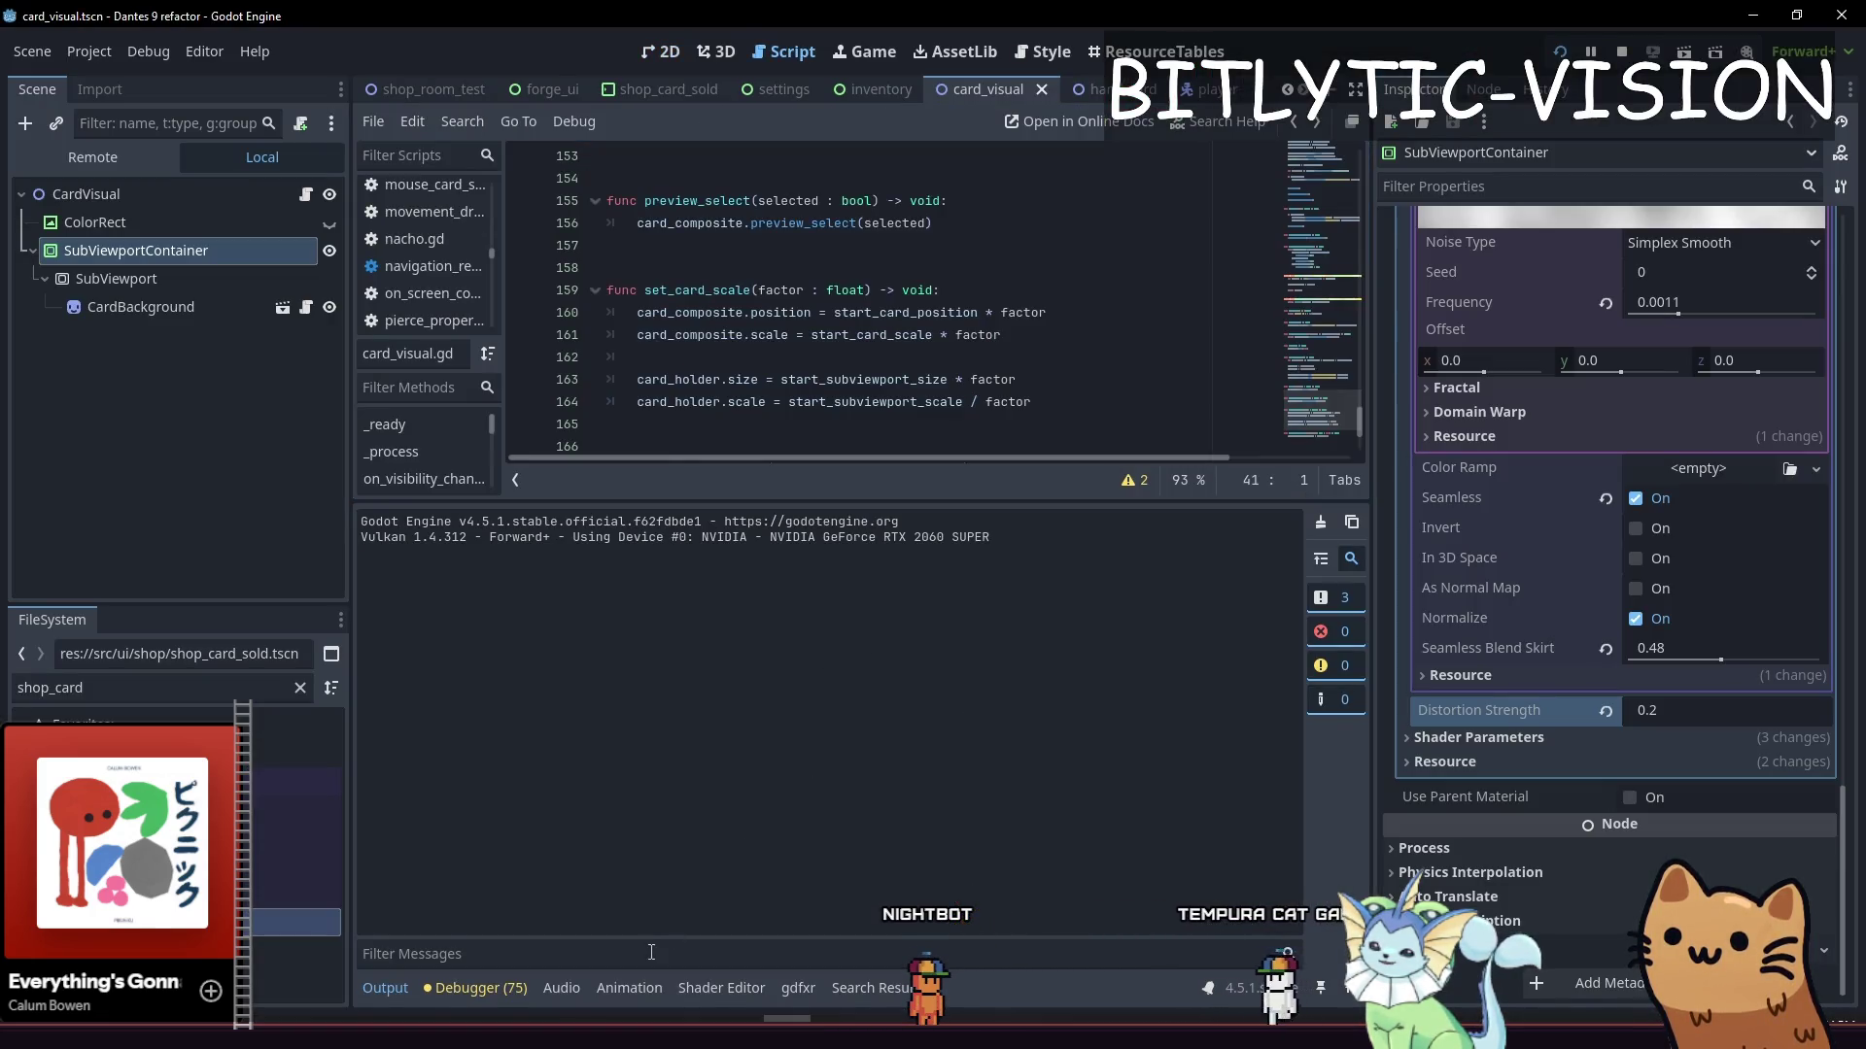
pyautogui.click(629, 988)
pyautogui.hotkey('alt', 'Tab')
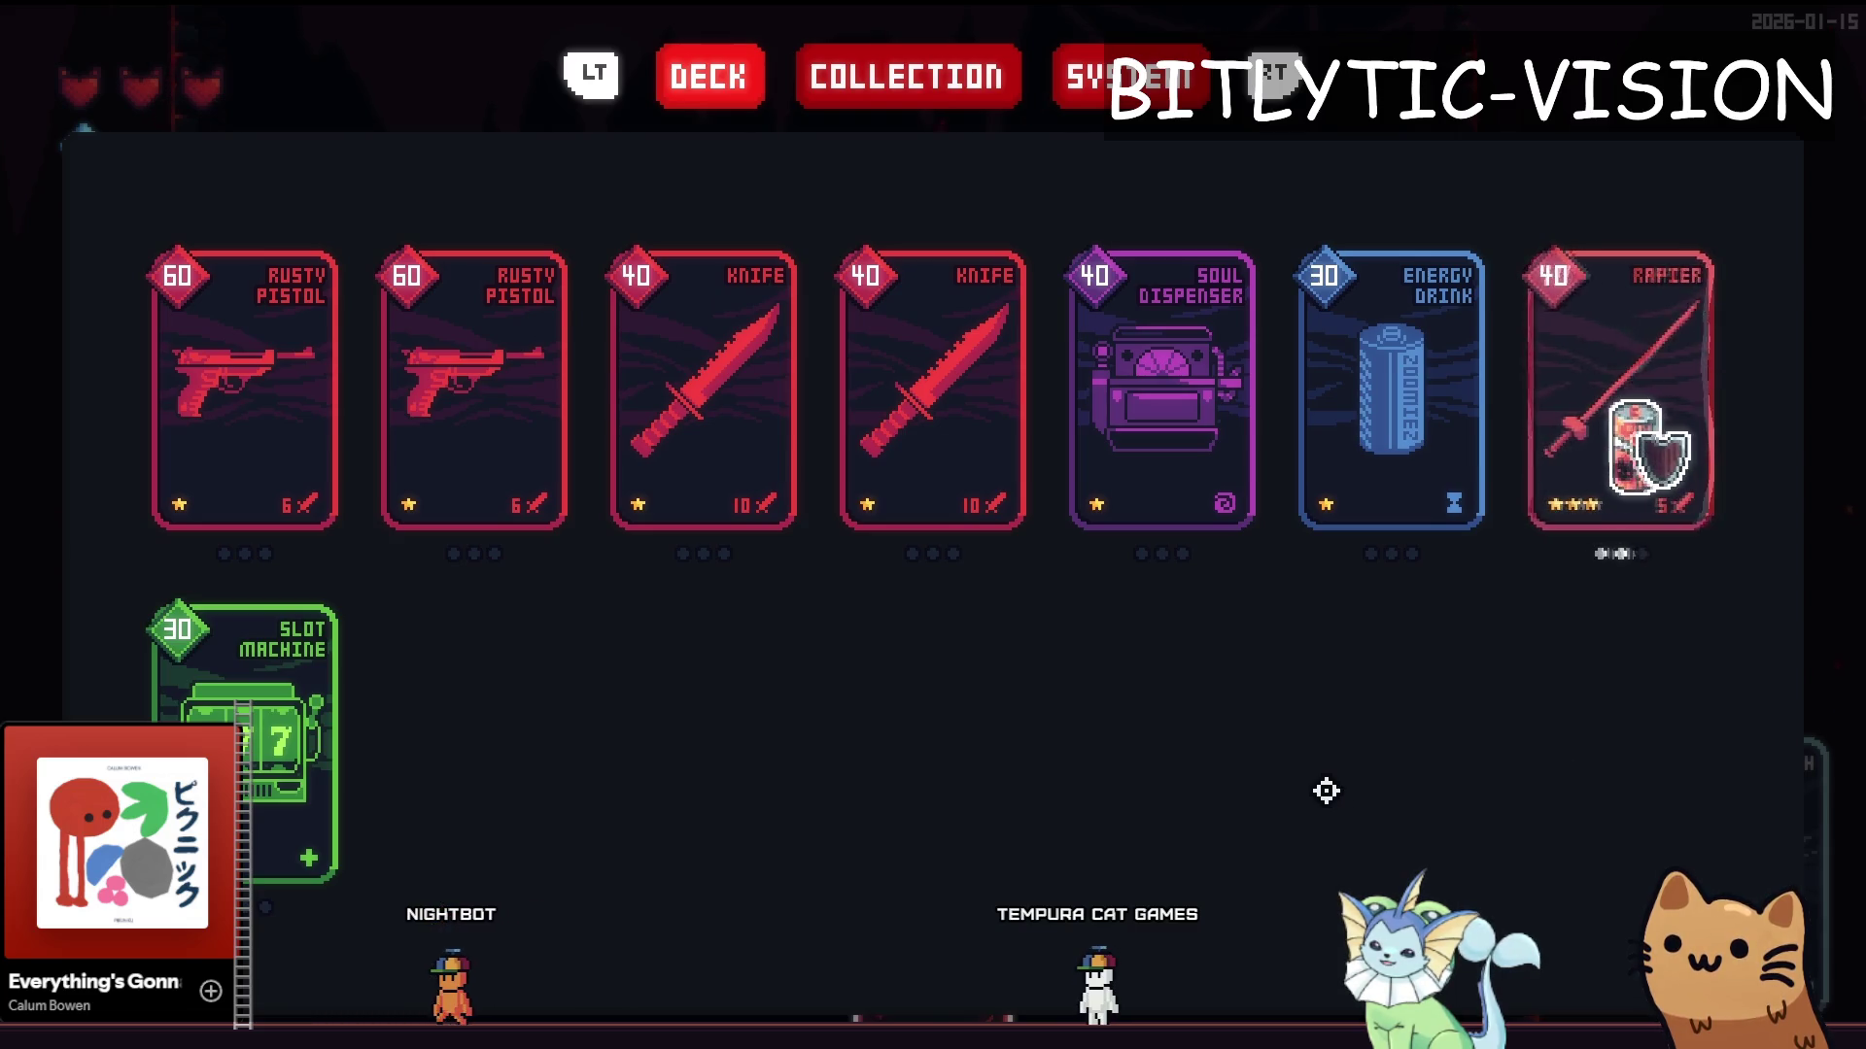
pyautogui.press('F8')
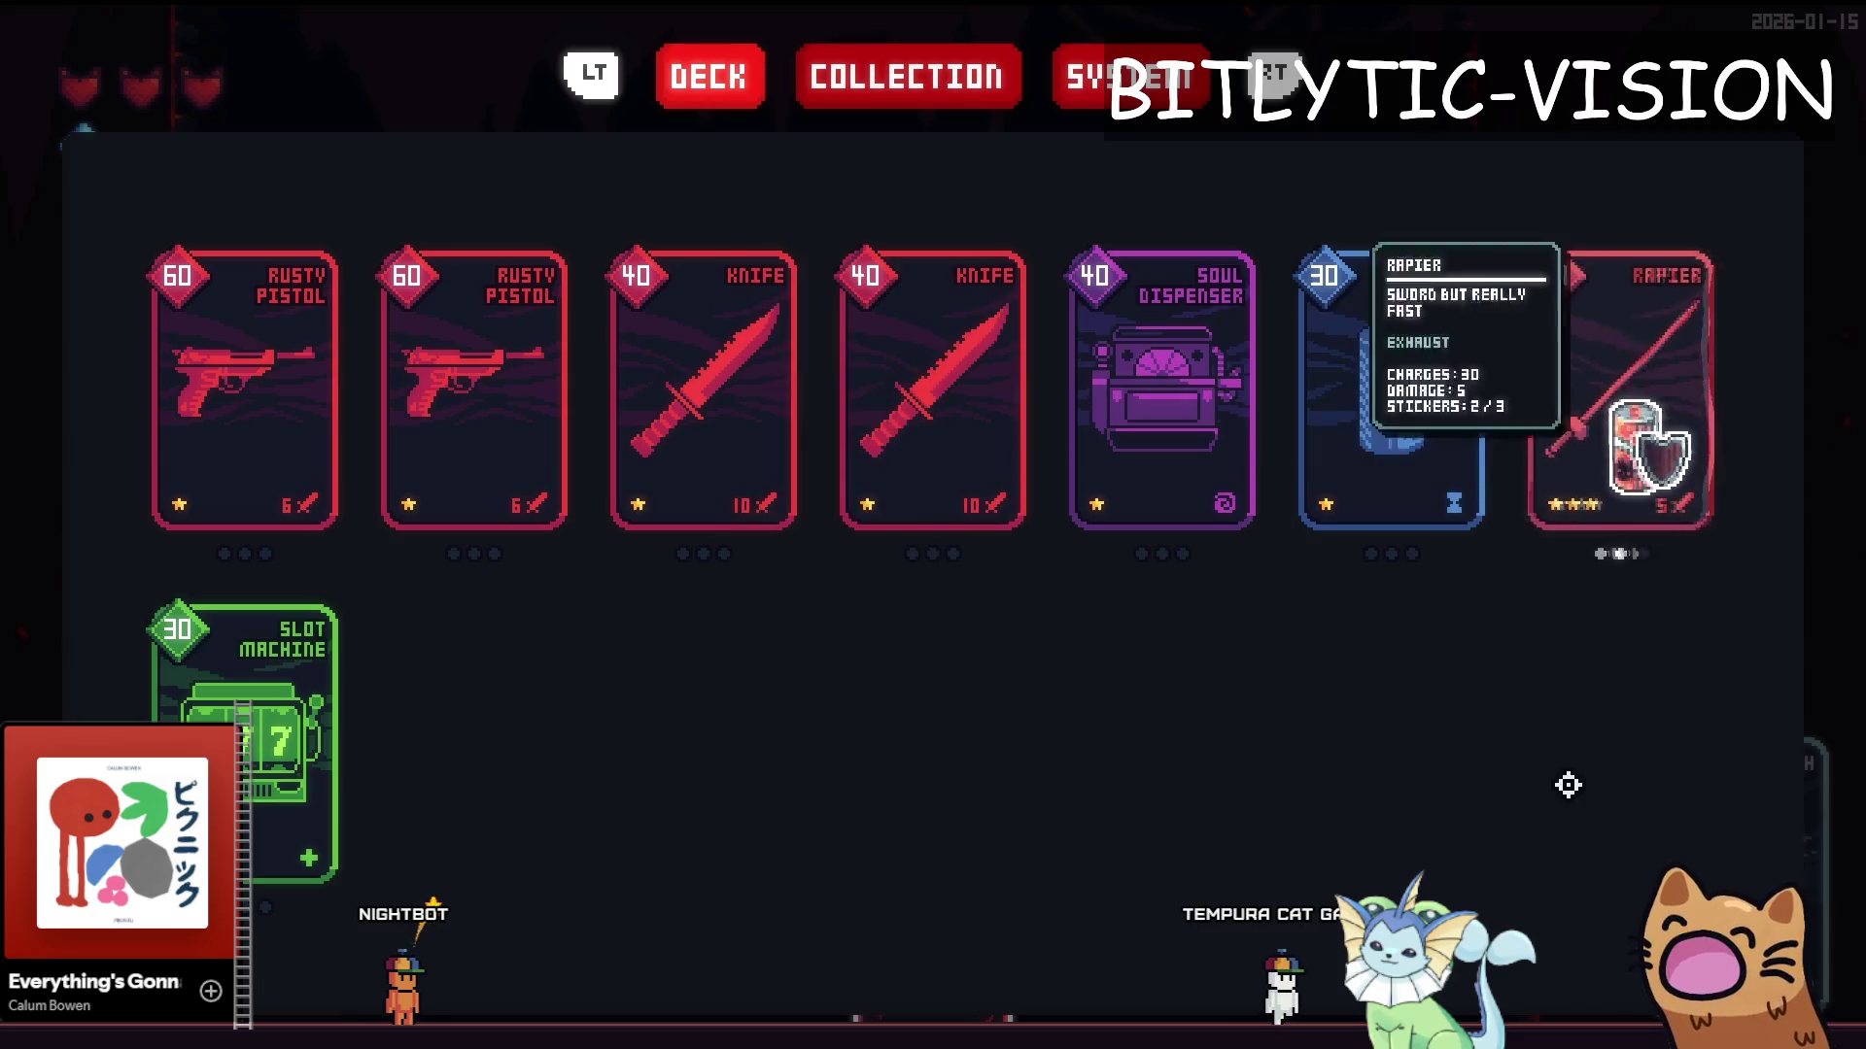
pyautogui.press('F8')
pyautogui.scroll(9, 808, 620)
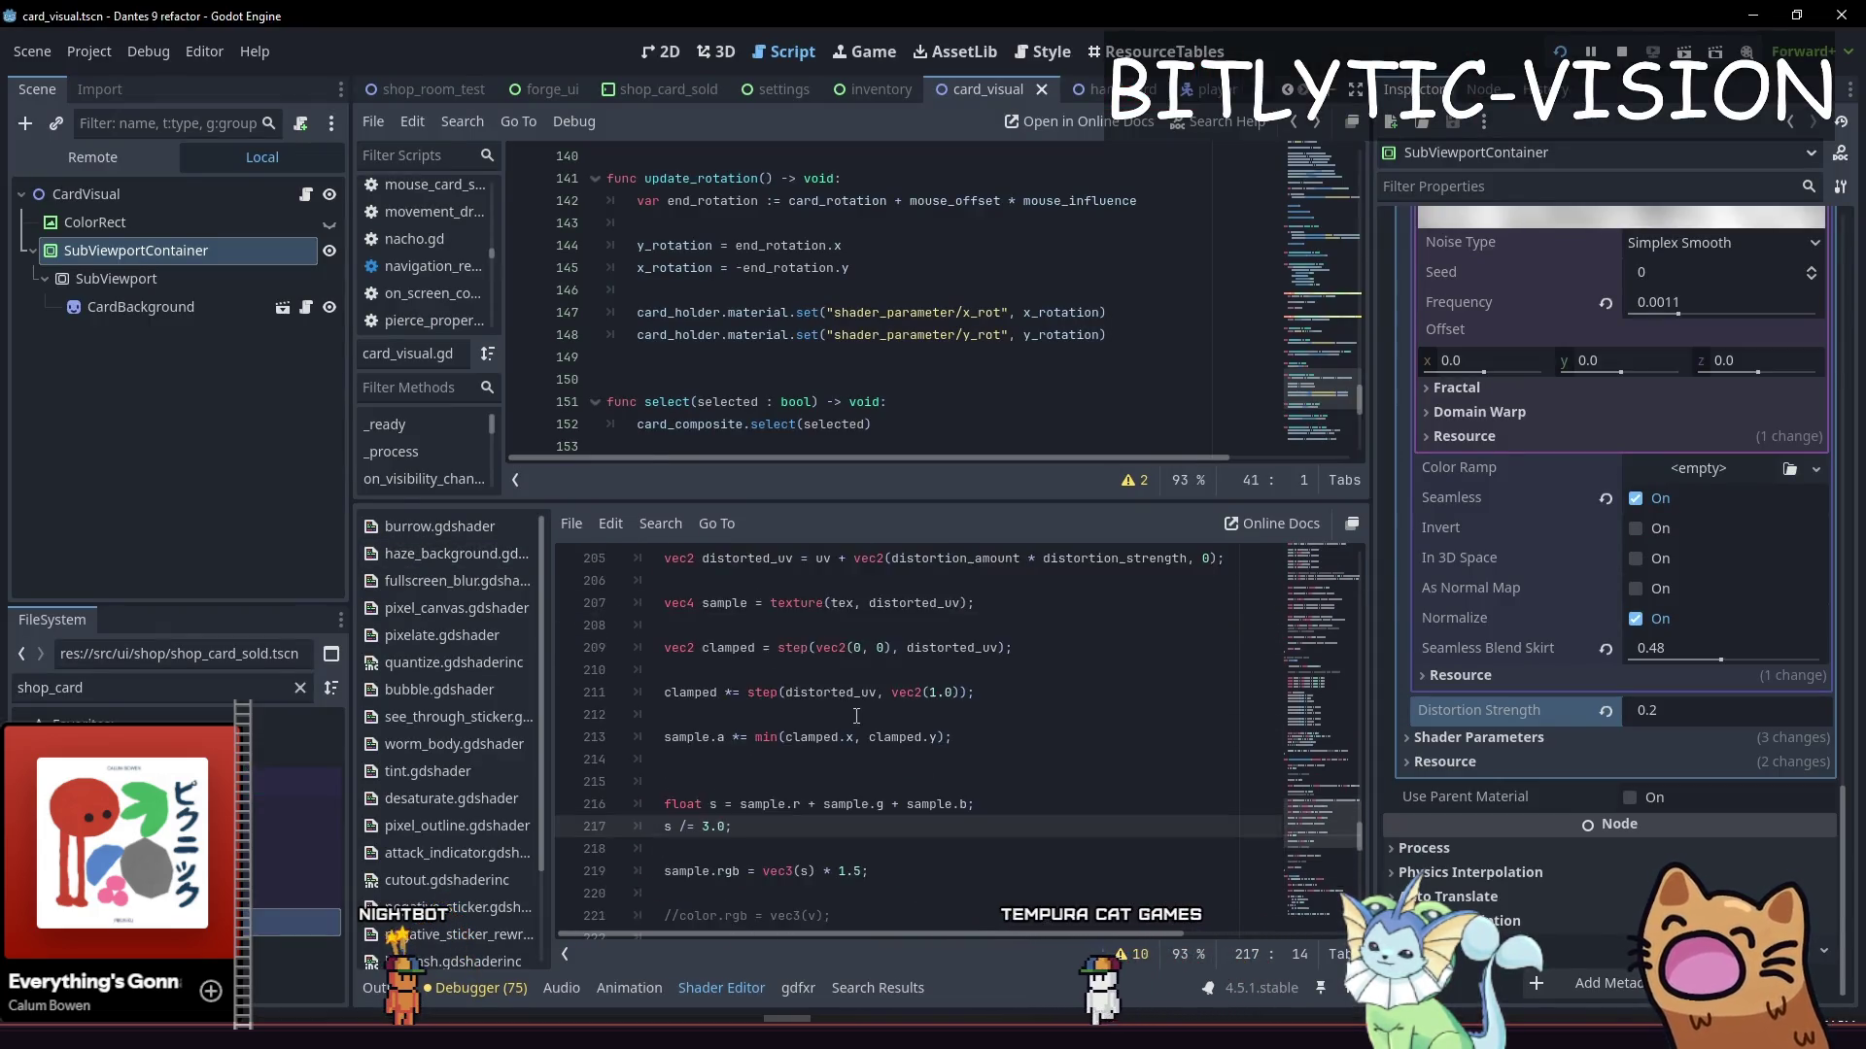
# Uncomment the greyscale assignment on shader line 196
pyautogui.click(865, 691)
pyautogui.hotkey('ctrl', 'k')
pyautogui.press('Left')
pyautogui.press('Left')
pyautogui.press('F5')
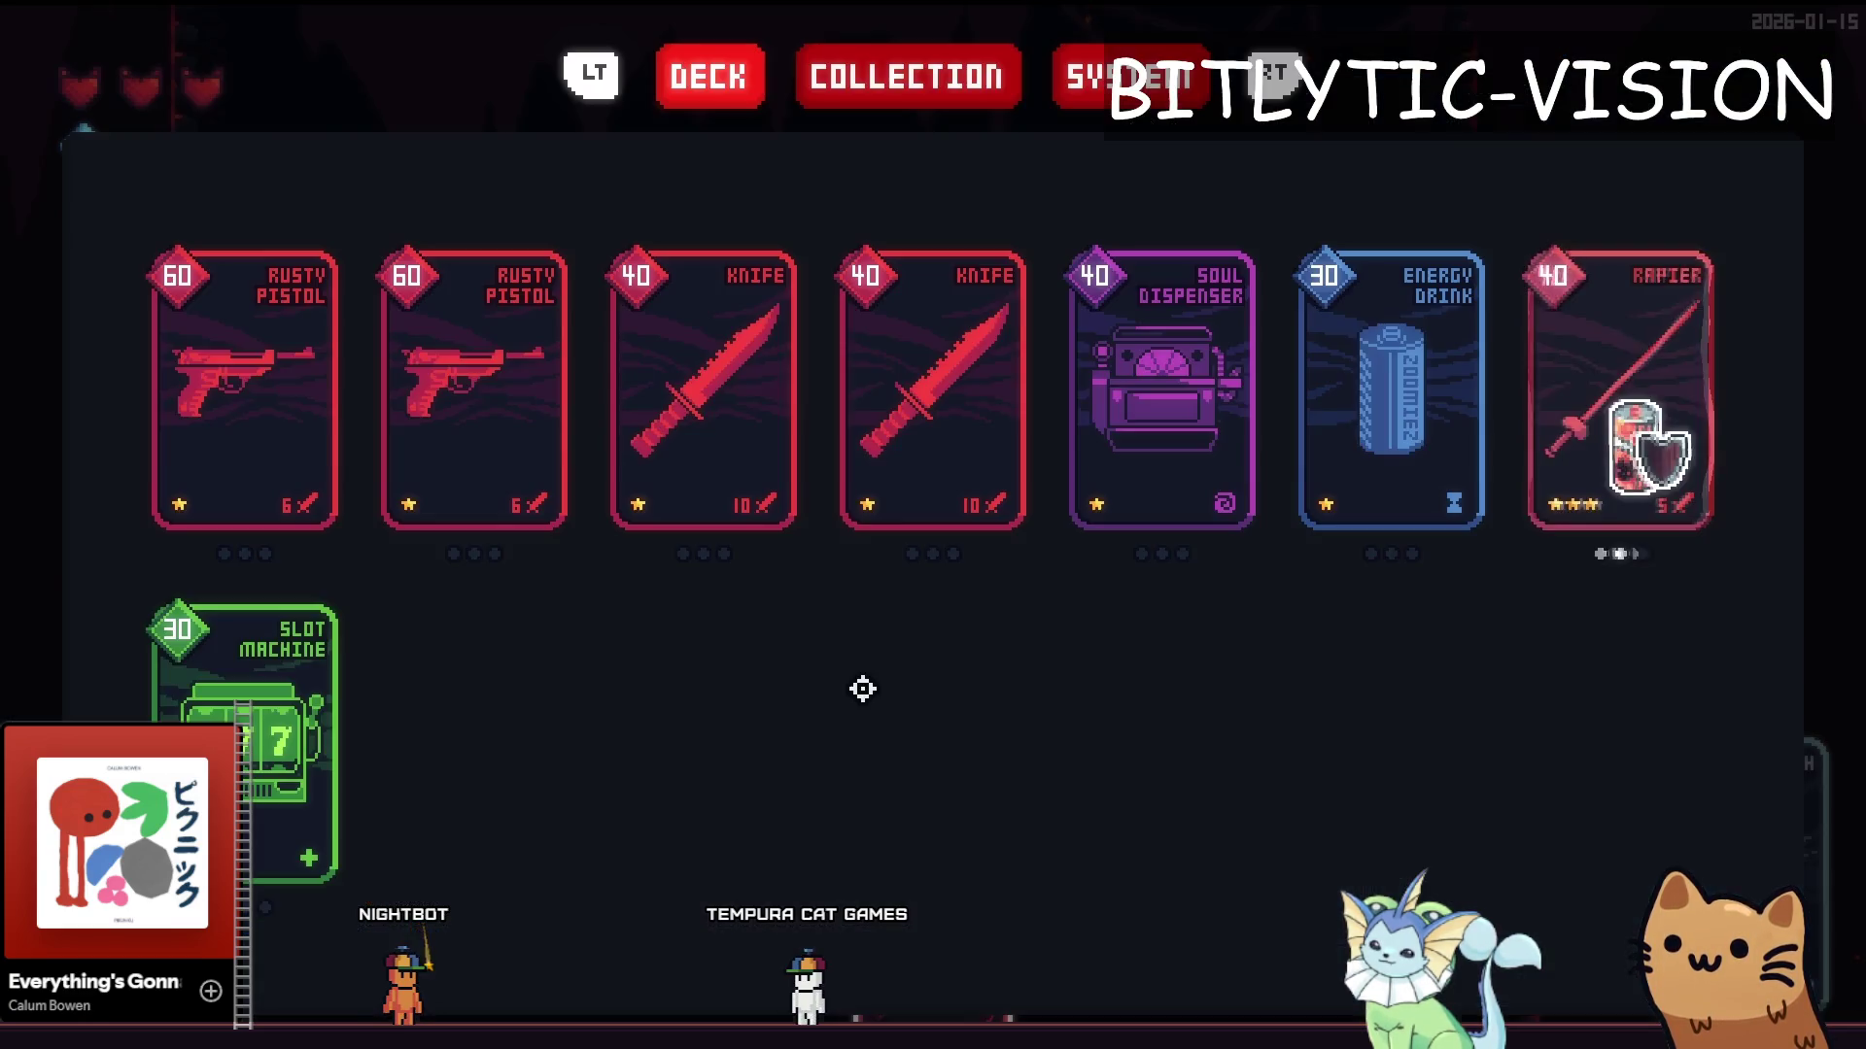
pyautogui.press('F8')
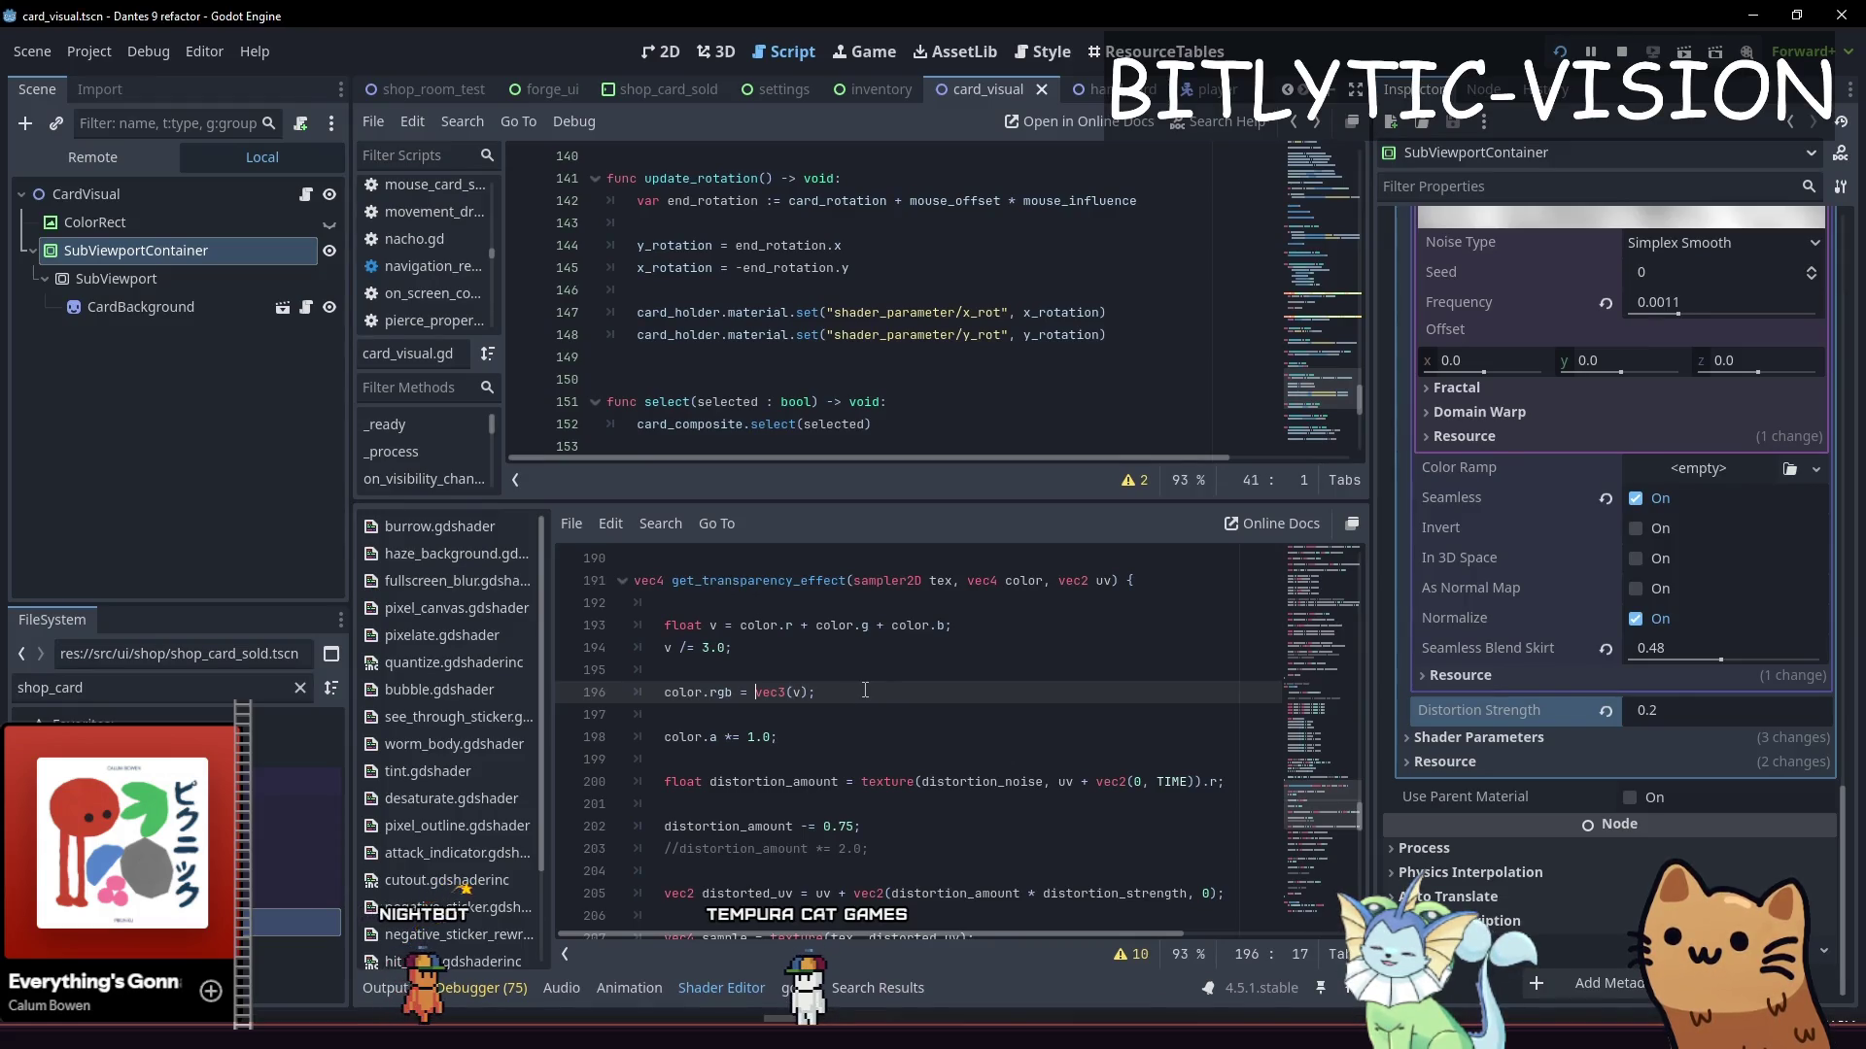
# Rewrite line 196 as color.rgb = mix(color.rgb, vec3(v), ); with the blend amount left empty
pyautogui.write('mix(')
pyautogui.press('Right')
pyautogui.press('Right')
pyautogui.press('Right')
pyautogui.press('Left')
pyautogui.press('Left')
pyautogui.press('Left')
pyautogui.write('color,.r')
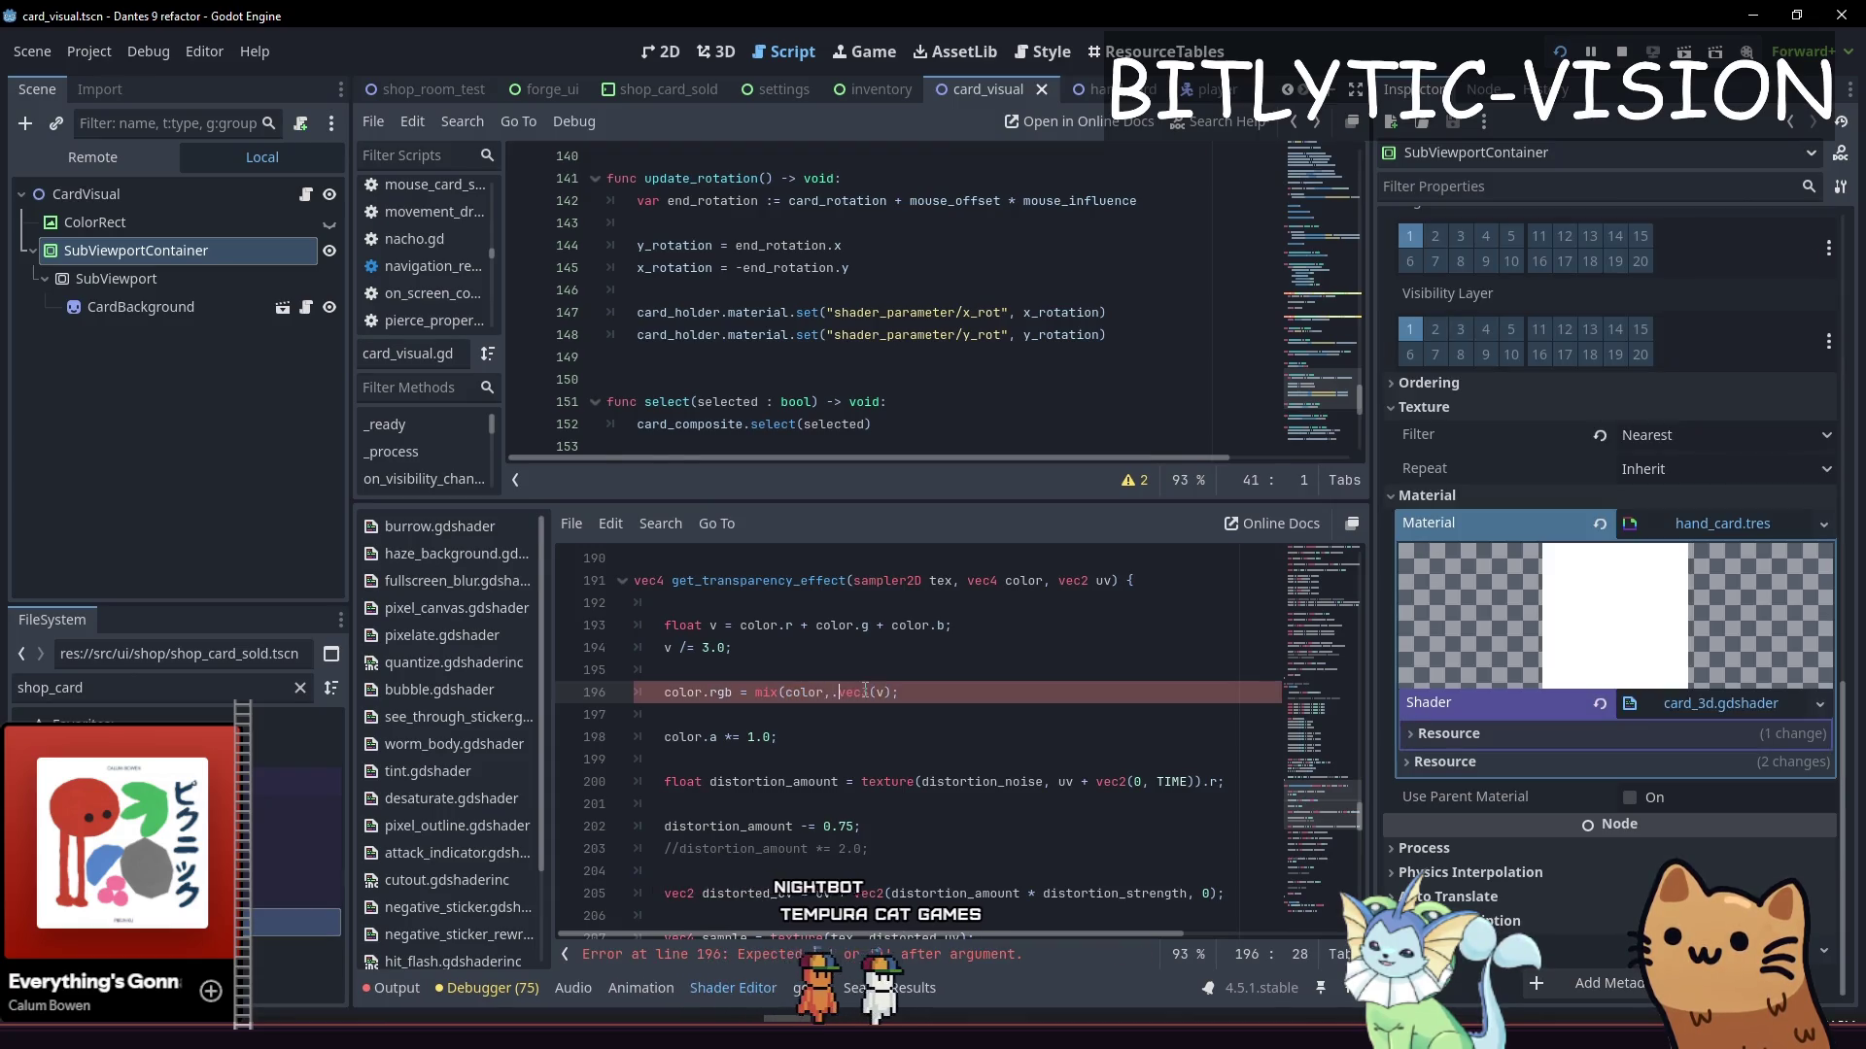
pyautogui.press('BackSpace')
pyautogui.press('BackSpace')
pyautogui.press('BackSpace')
pyautogui.write('rg')
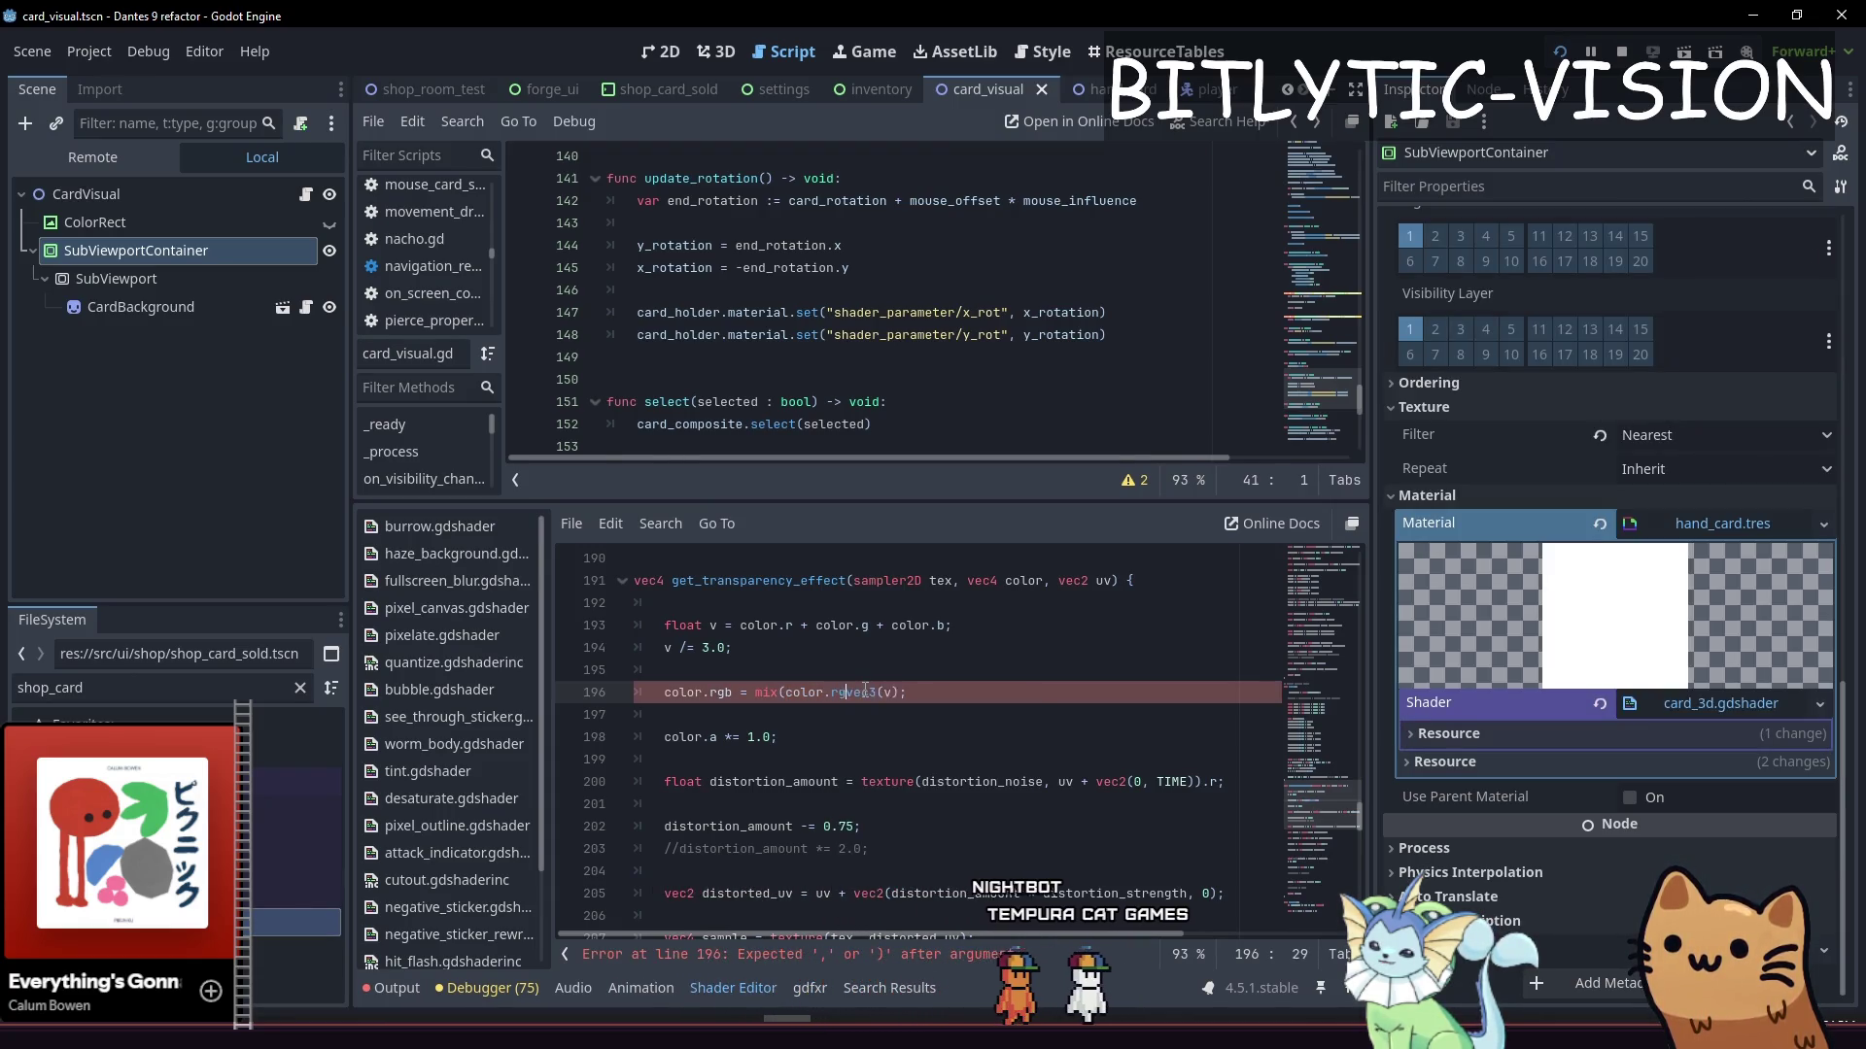
pyautogui.press('Right')
pyautogui.press('Right')
pyautogui.press('Right')
pyautogui.write(', )')
pyautogui.press('Left')
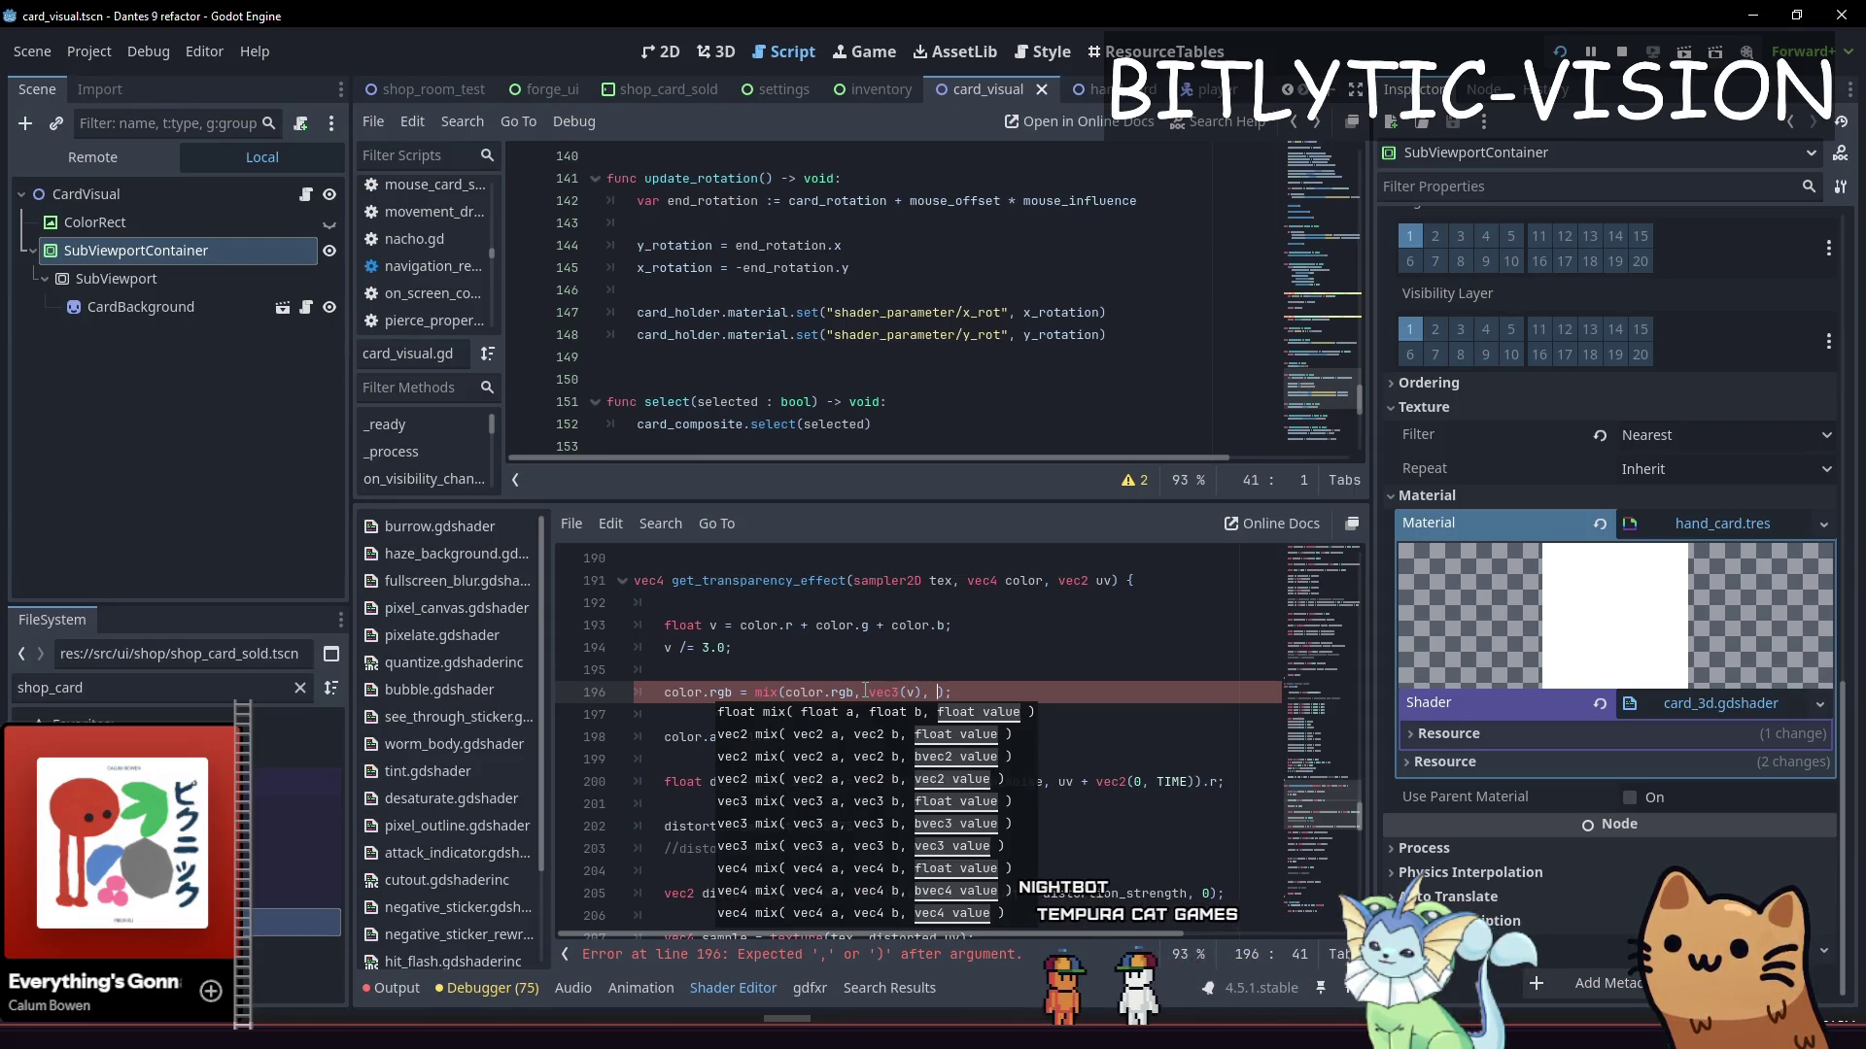
pyautogui.press('Up')
pyautogui.press('Up')
pyautogui.press('Up')
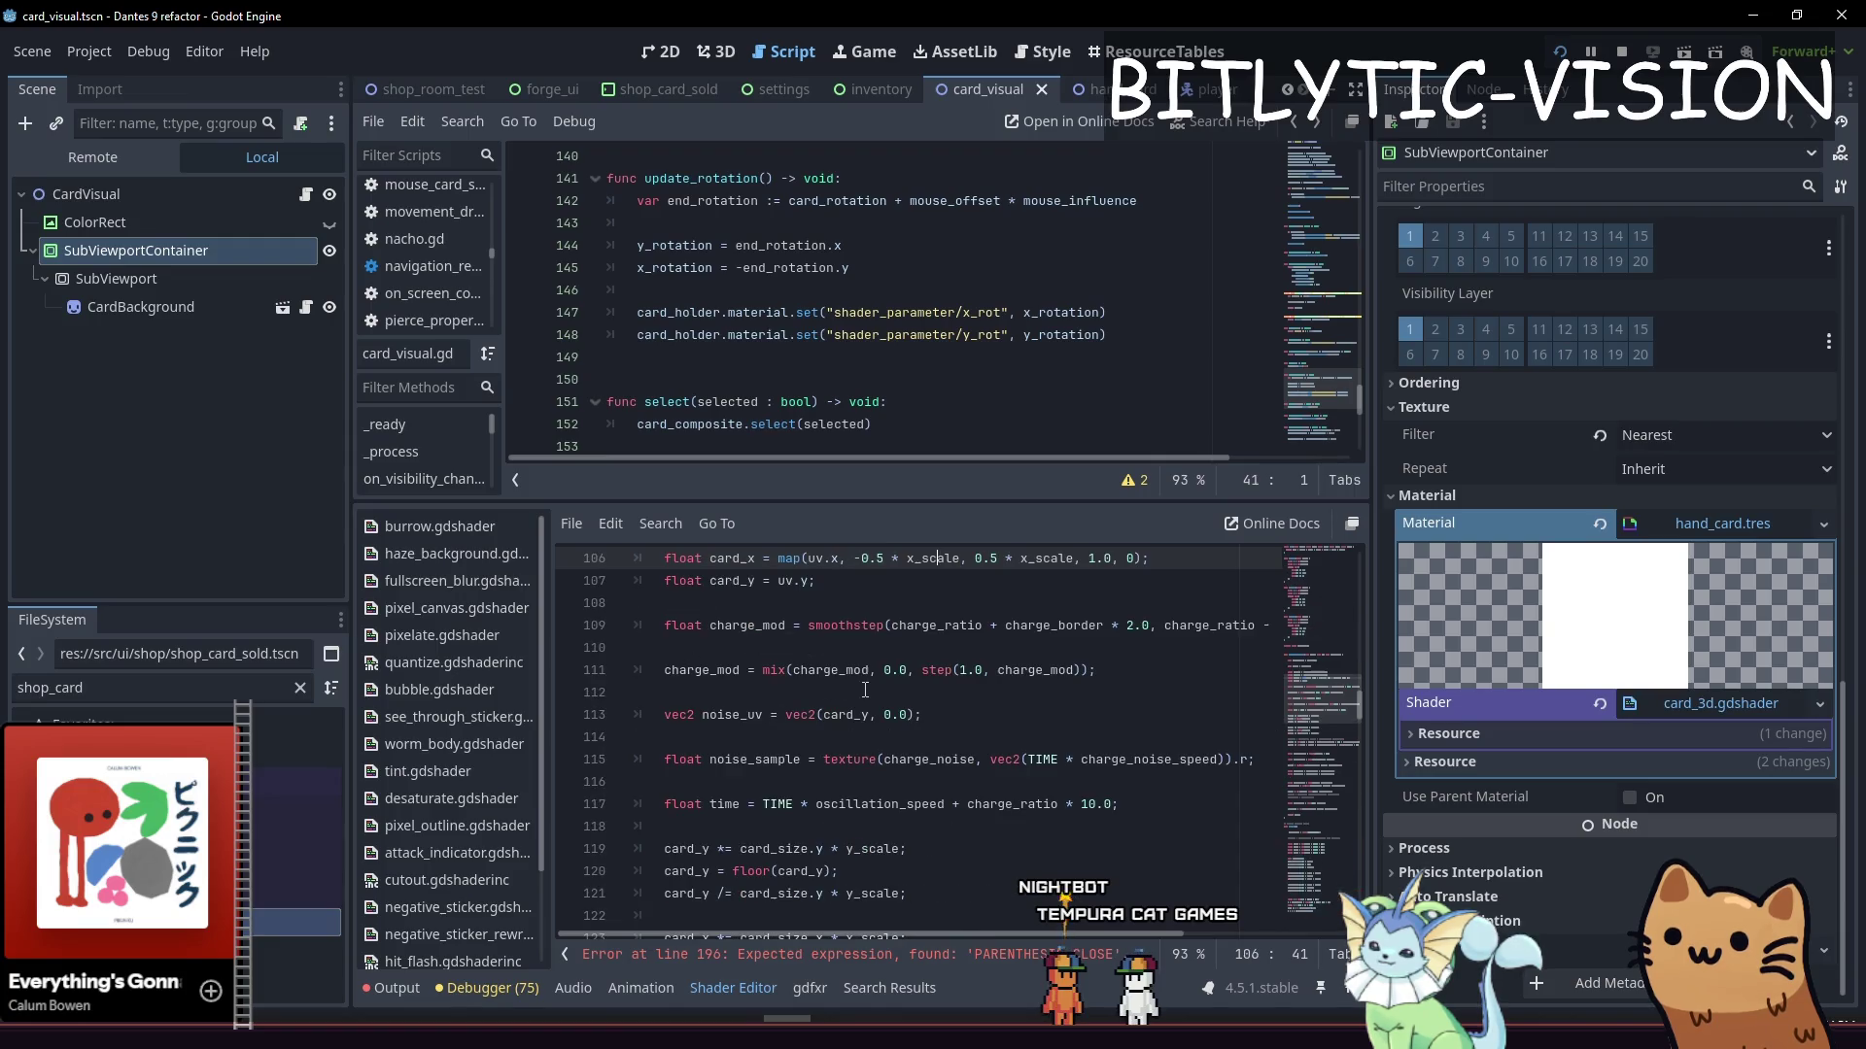
pyautogui.press('Up')
pyautogui.press('Up')
pyautogui.press('Up')
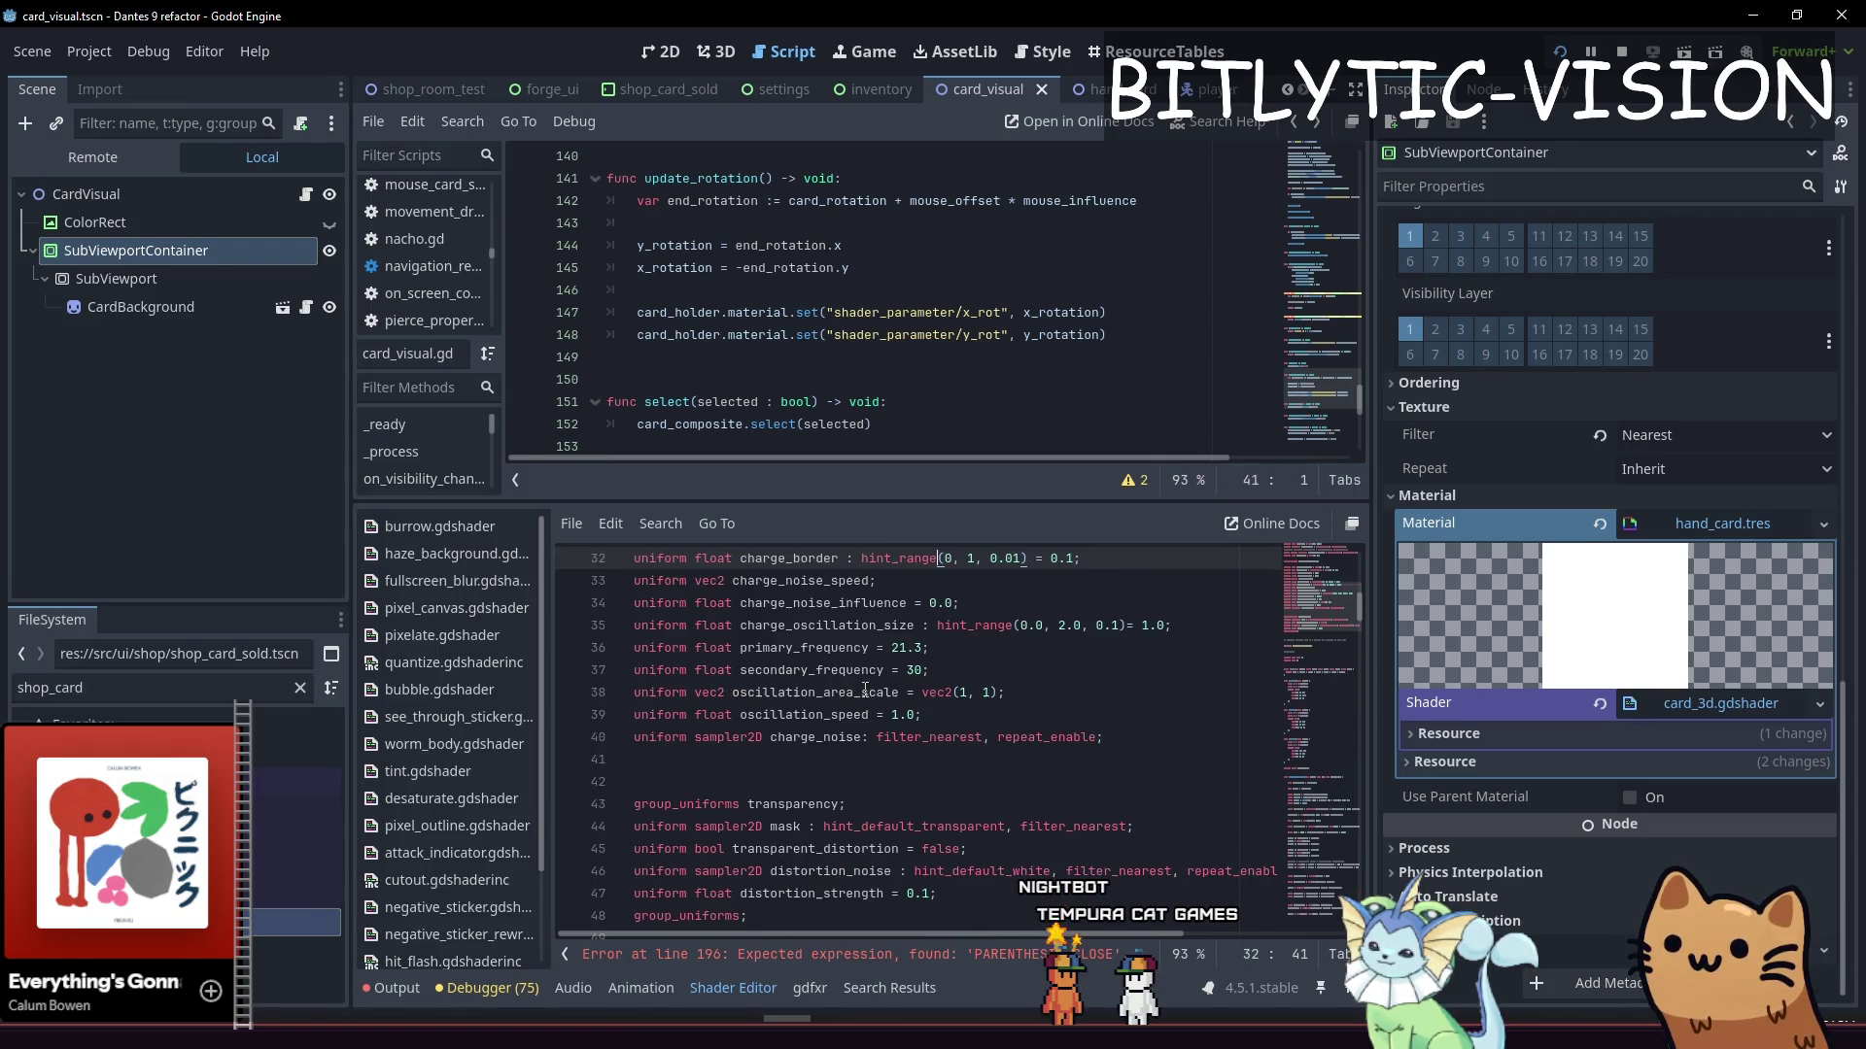
# Declare uniform floats front_greyscale and back_greyscale, both 1.0, below distortion_strength and save
pyautogui.press('Down')
pyautogui.press('Down')
pyautogui.press('Down')
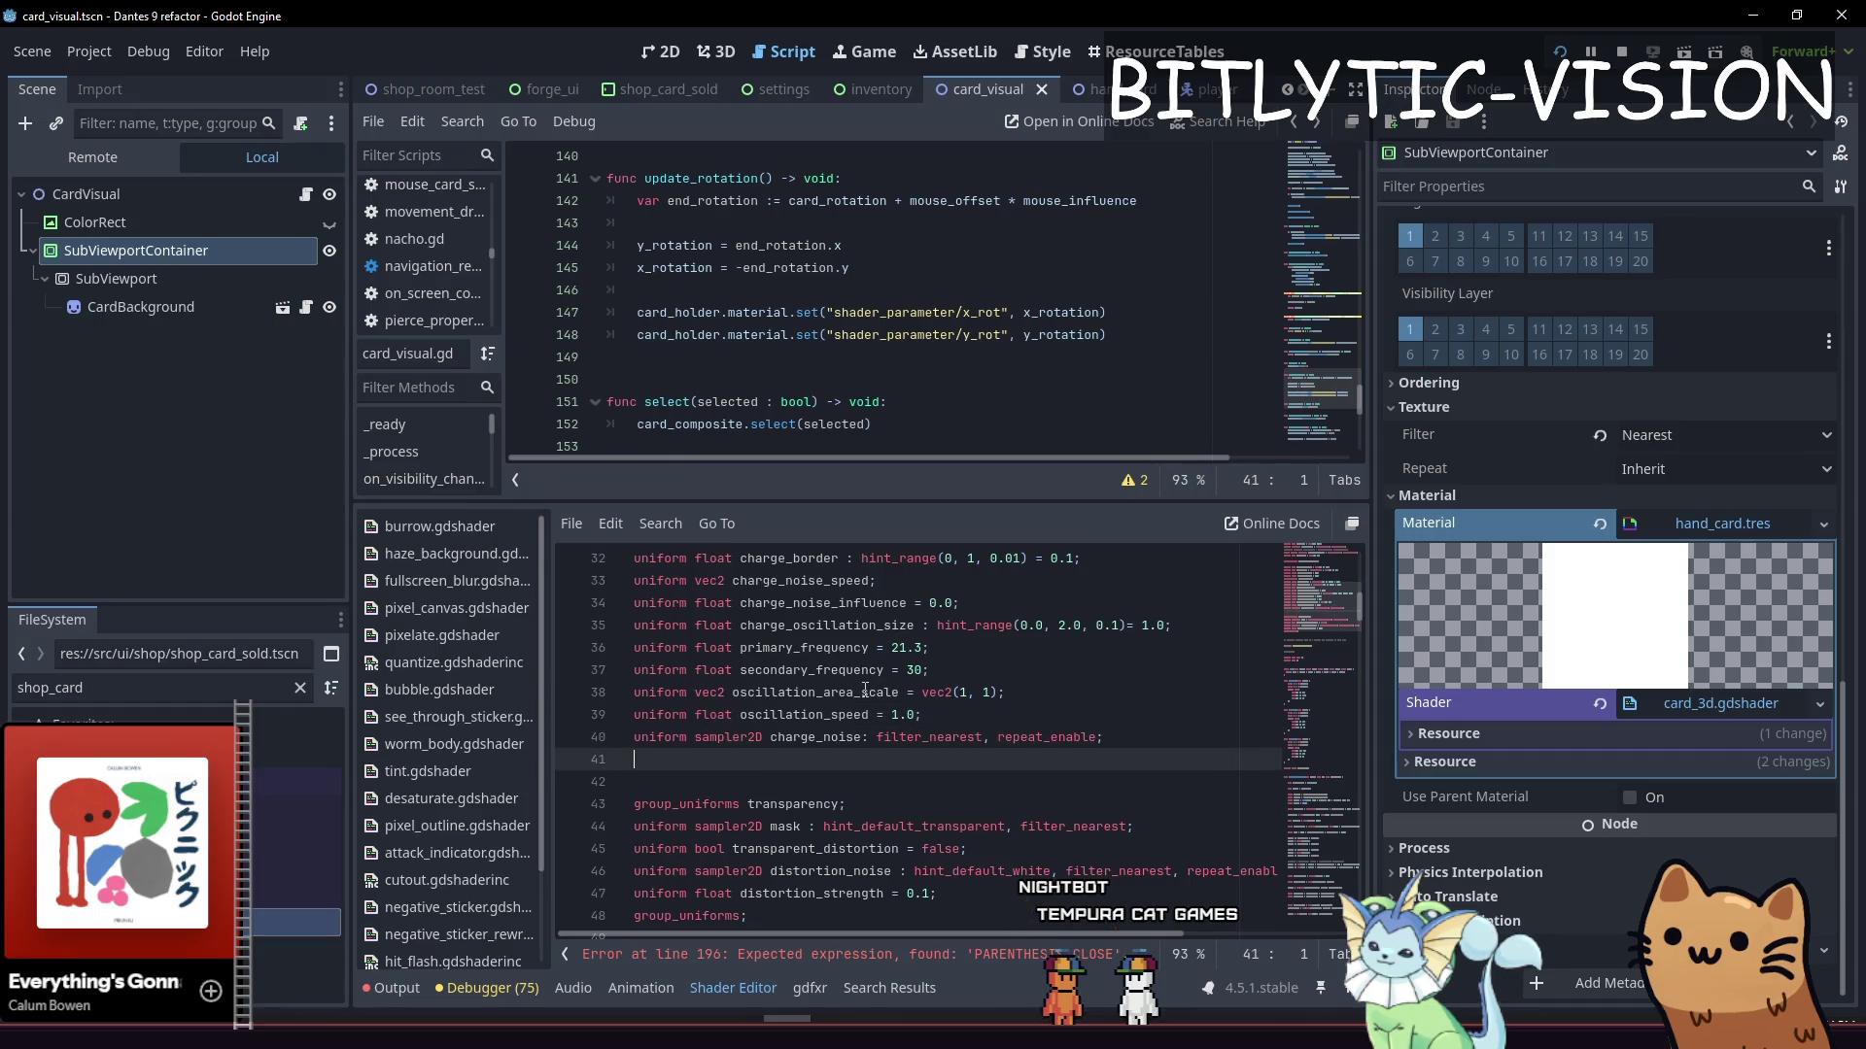
pyautogui.press('Return')
pyautogui.press('Return')
pyautogui.write('unifo')
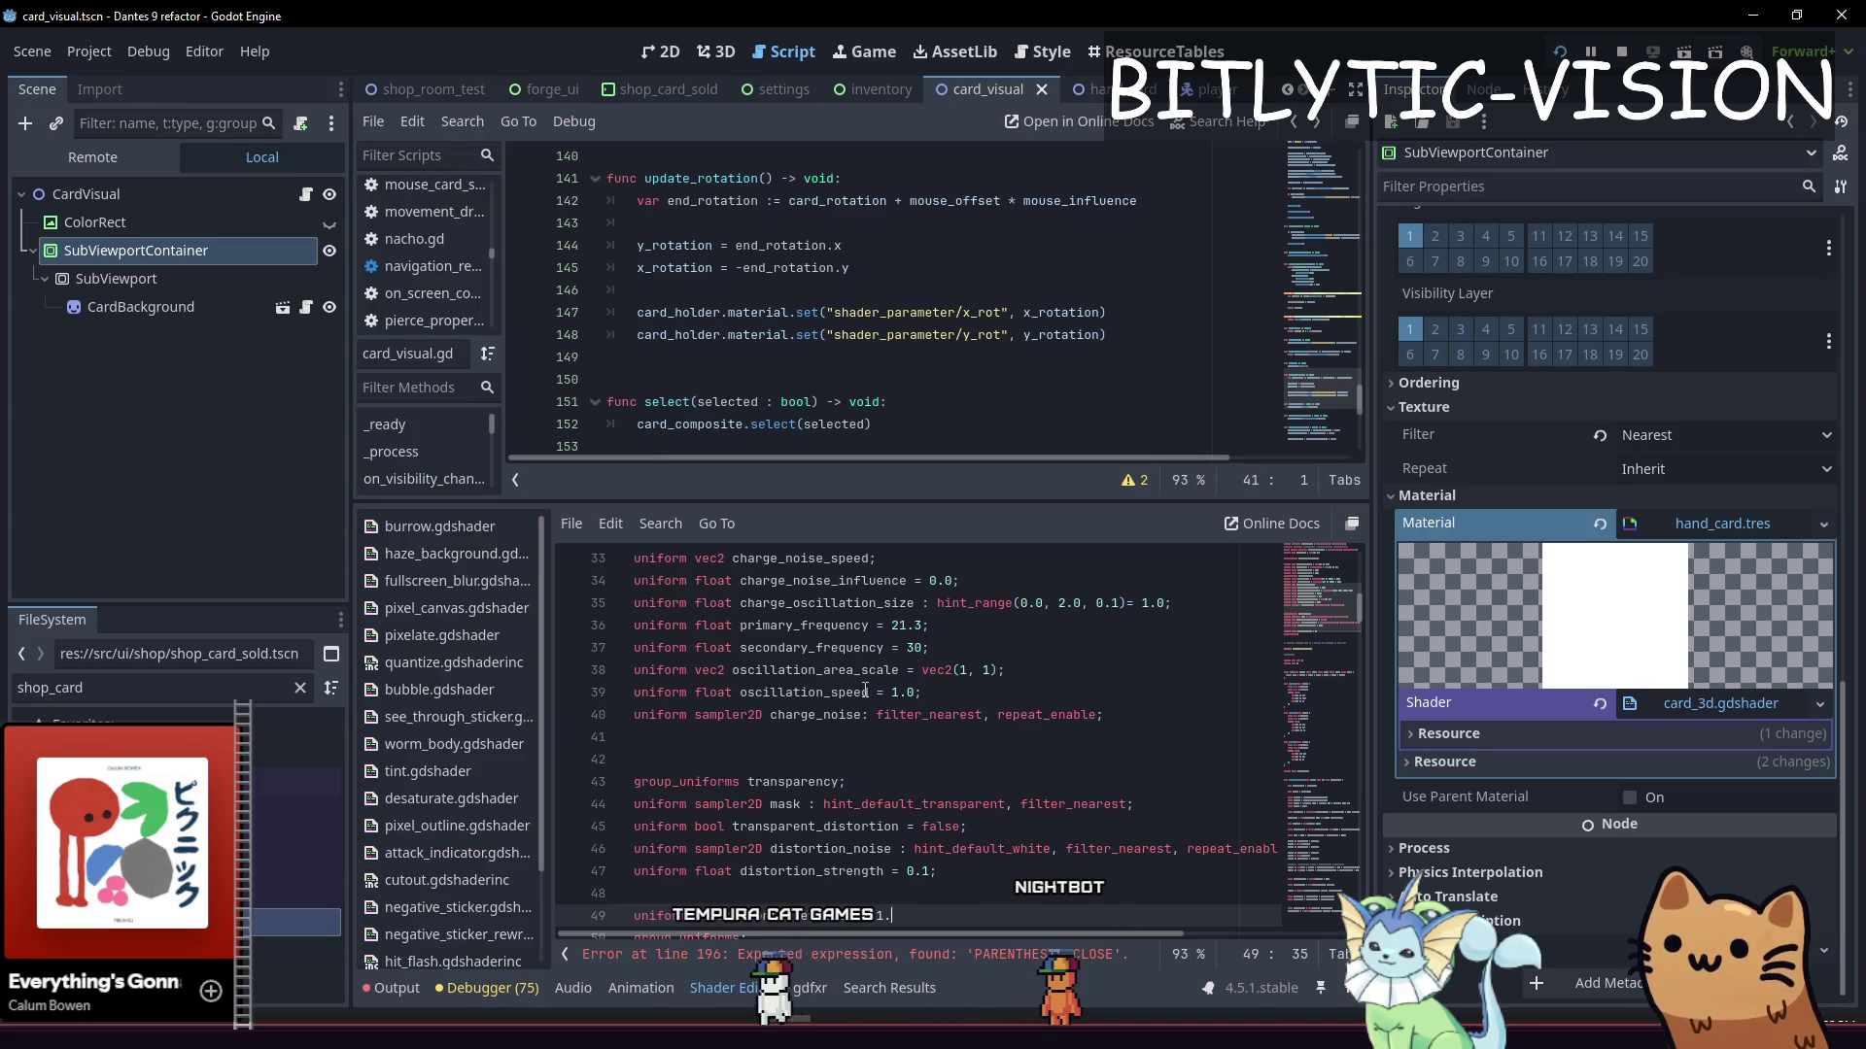
pyautogui.write('0;')
pyautogui.press('Return')
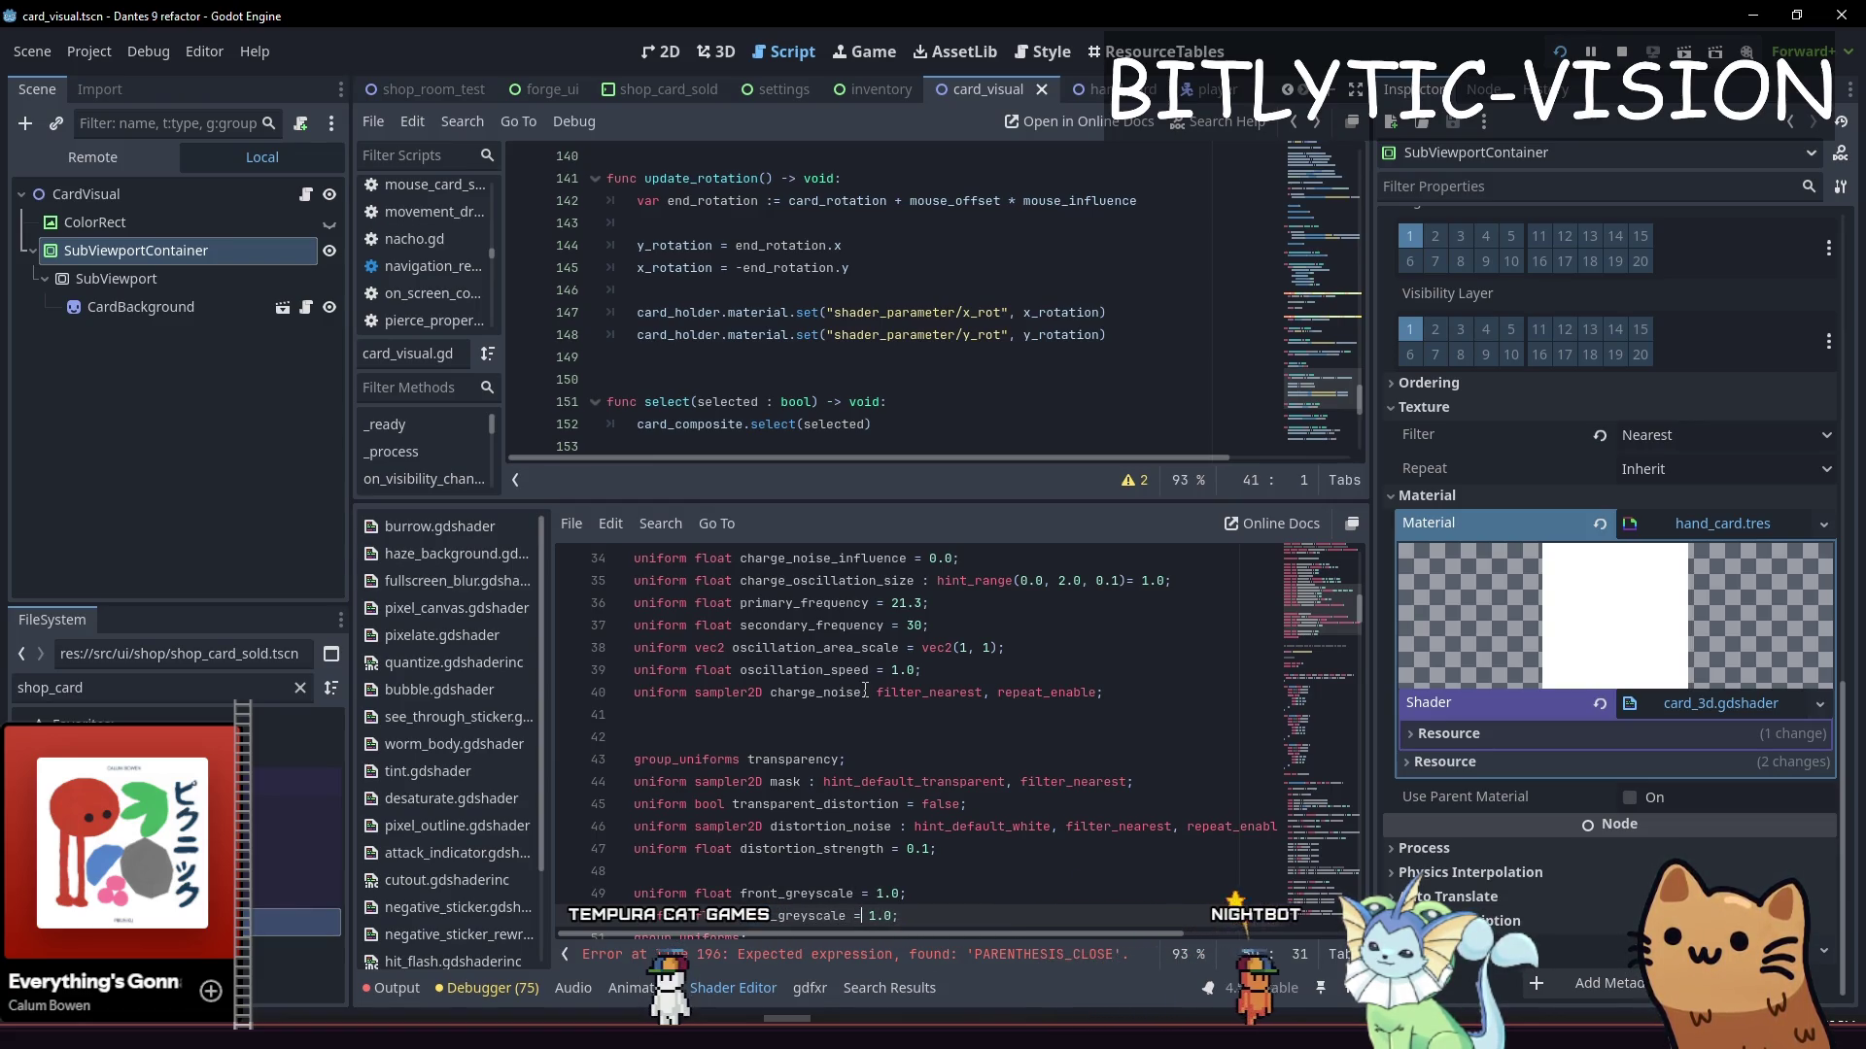
pyautogui.press('Right')
pyautogui.hotkey('ctrl', 's')
pyautogui.press('Down')
pyautogui.press('Down')
pyautogui.press('Down')
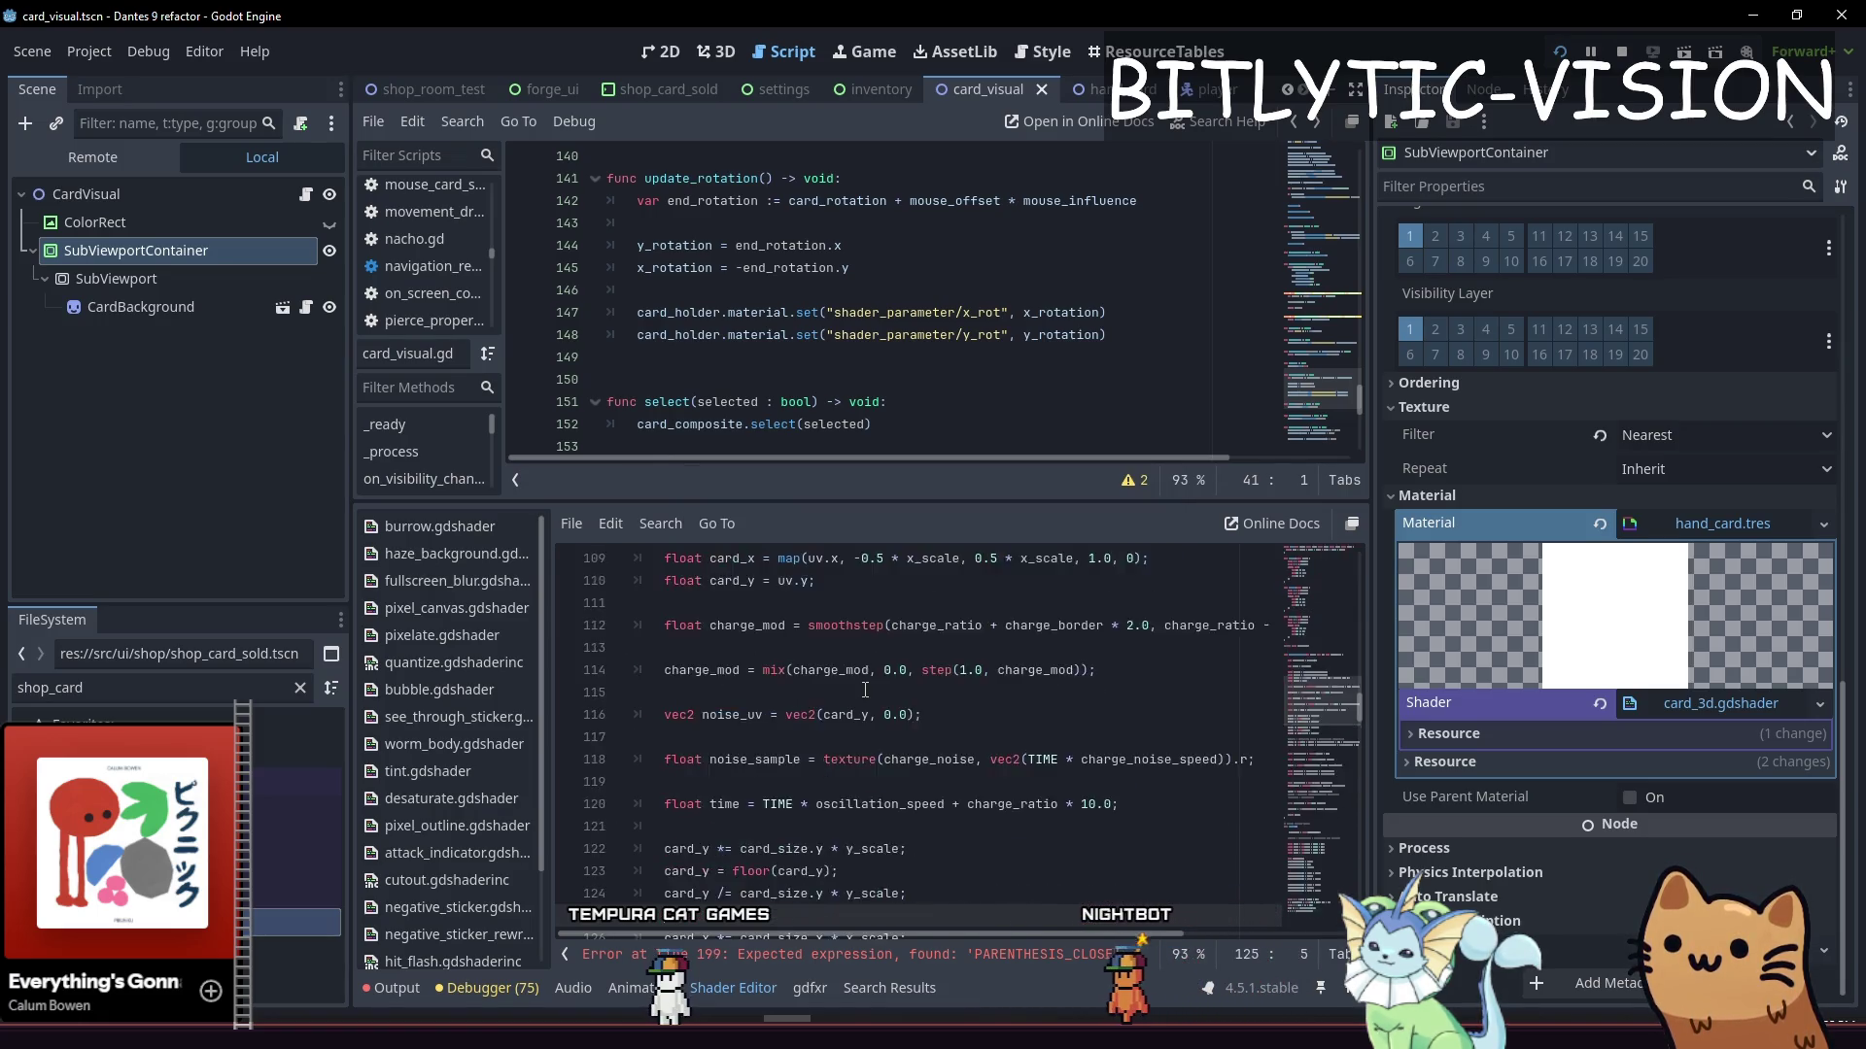
pyautogui.press('pagedown')
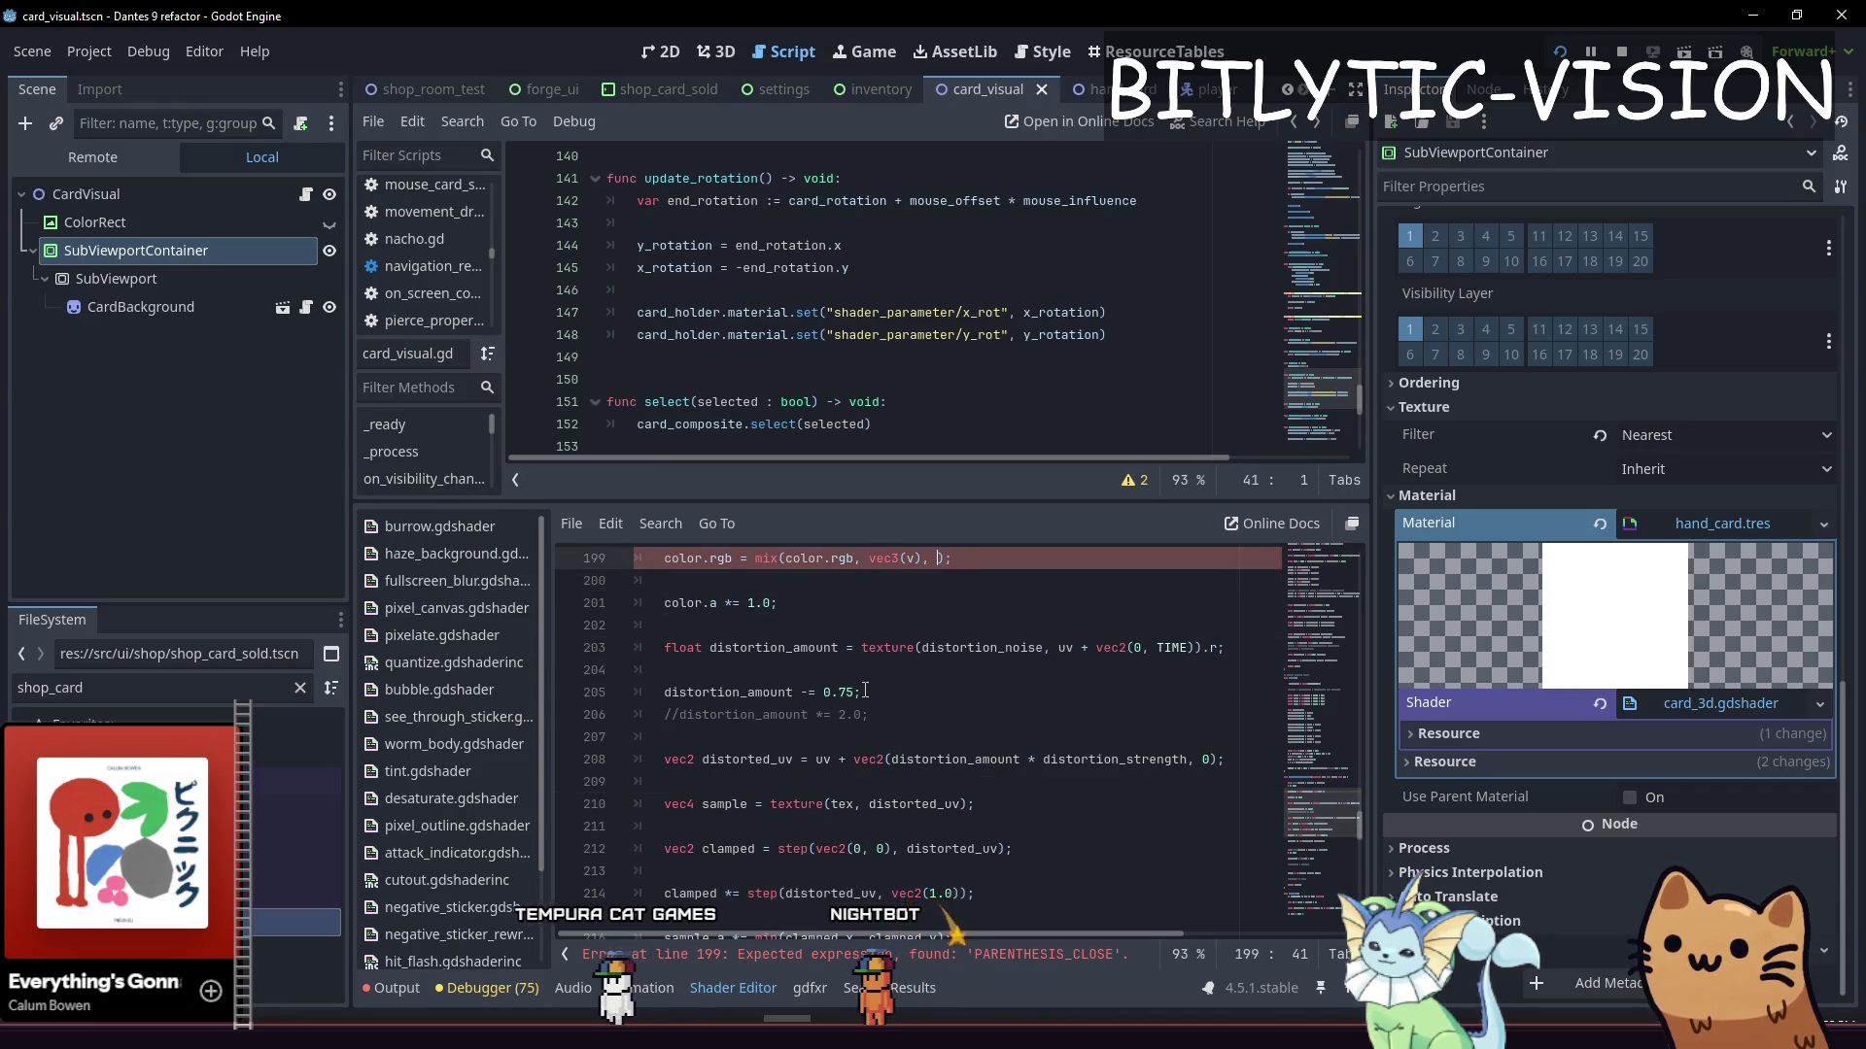
# Fill line 199's empty mix blend argument with back_greyscale
pyautogui.write('back_greyscale')
pyautogui.press('Home')
pyautogui.hotkey('shift', 'End')
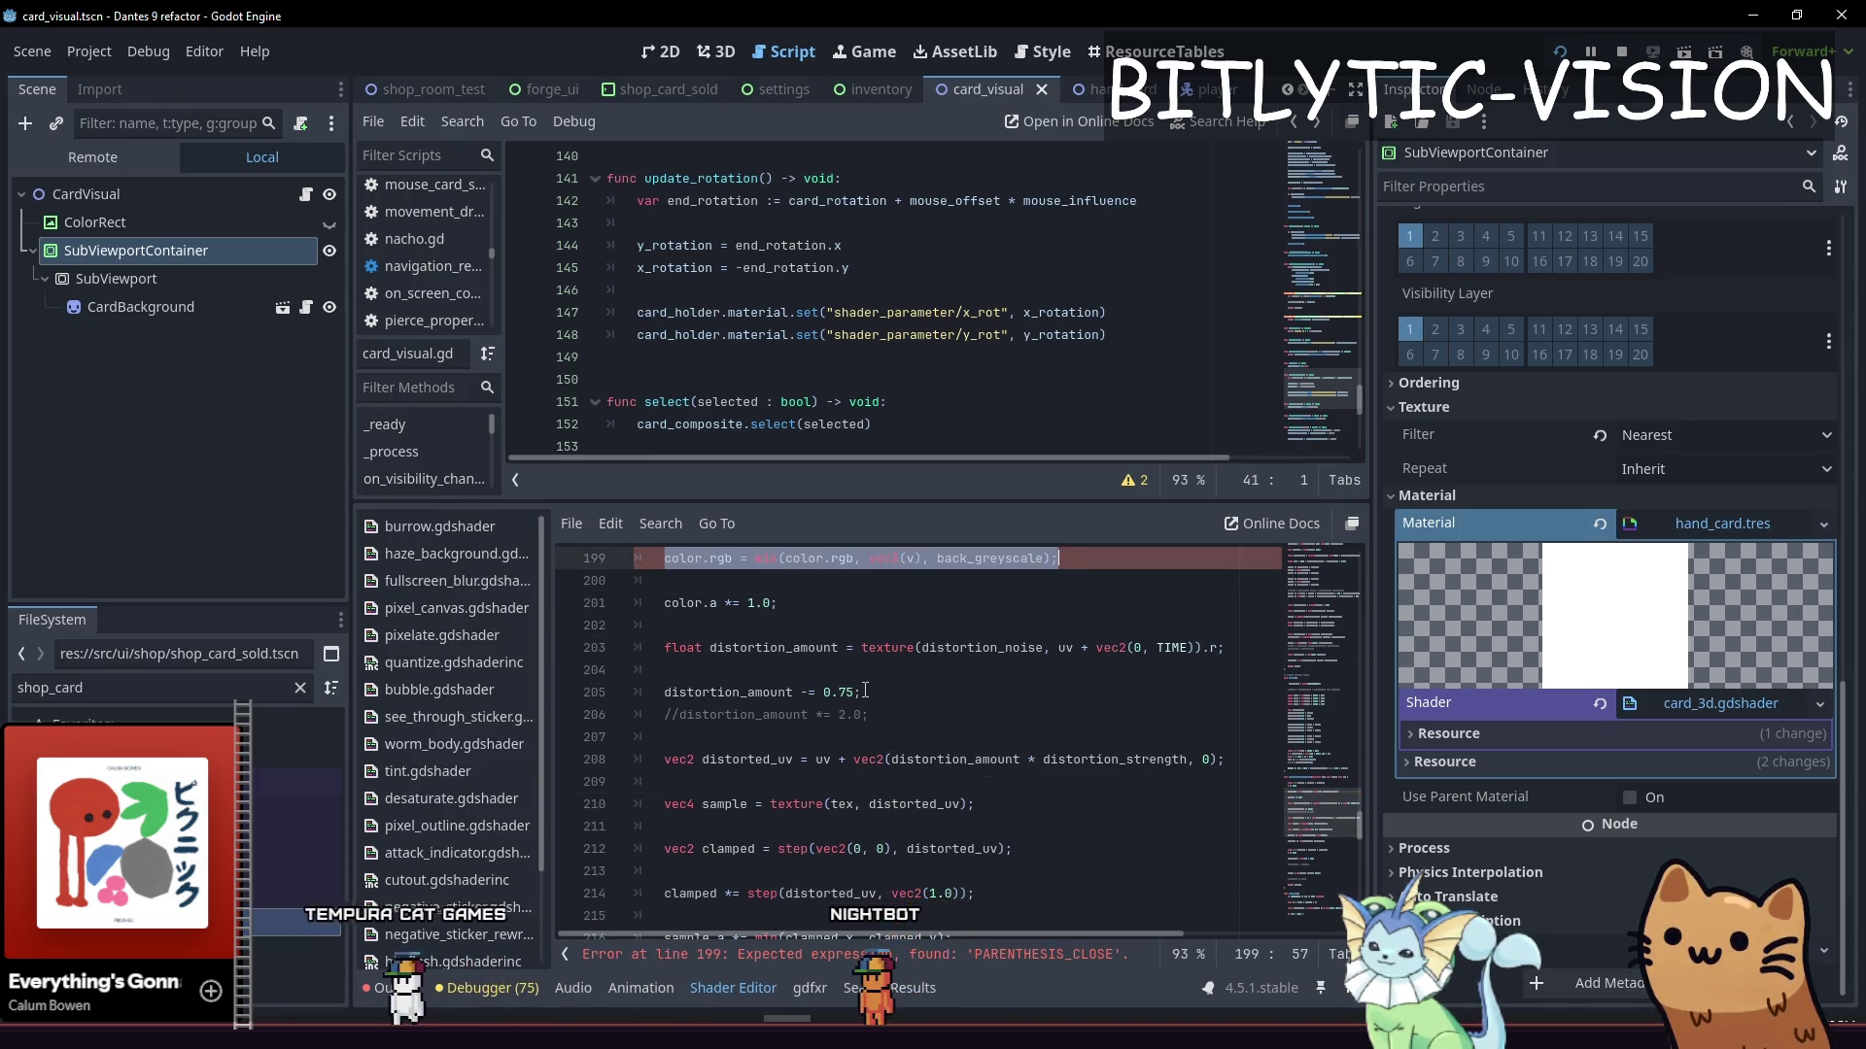
pyautogui.press('Down')
pyautogui.press('Down')
pyautogui.press('Down')
pyautogui.press('Down')
pyautogui.press('Return')
pyautogui.press('Down')
pyautogui.press('Down')
pyautogui.press('Down')
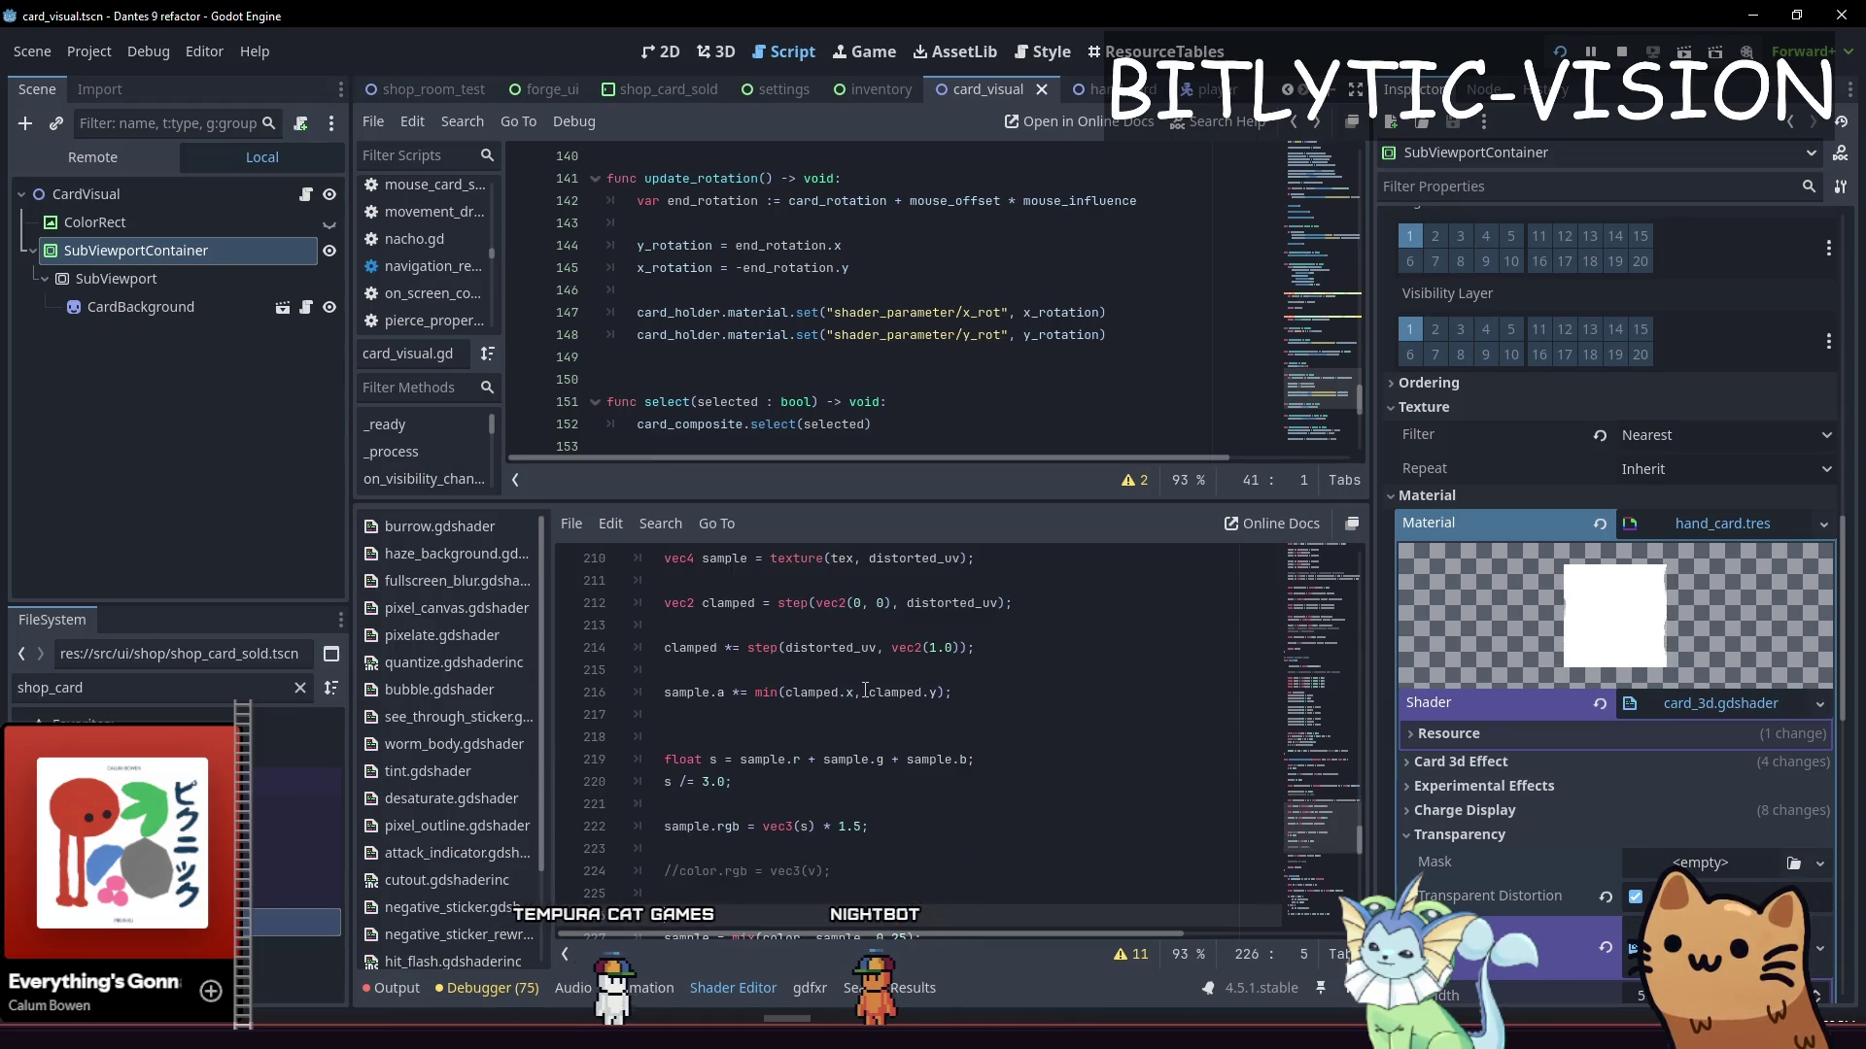
# Wrap line 222's greyscale sample in mix(sample.rgb, ..., front_greyscale) and save the shader
pyautogui.press('Up')
pyautogui.press('Up')
pyautogui.press('Up')
pyautogui.press('Down')
pyautogui.press('End')
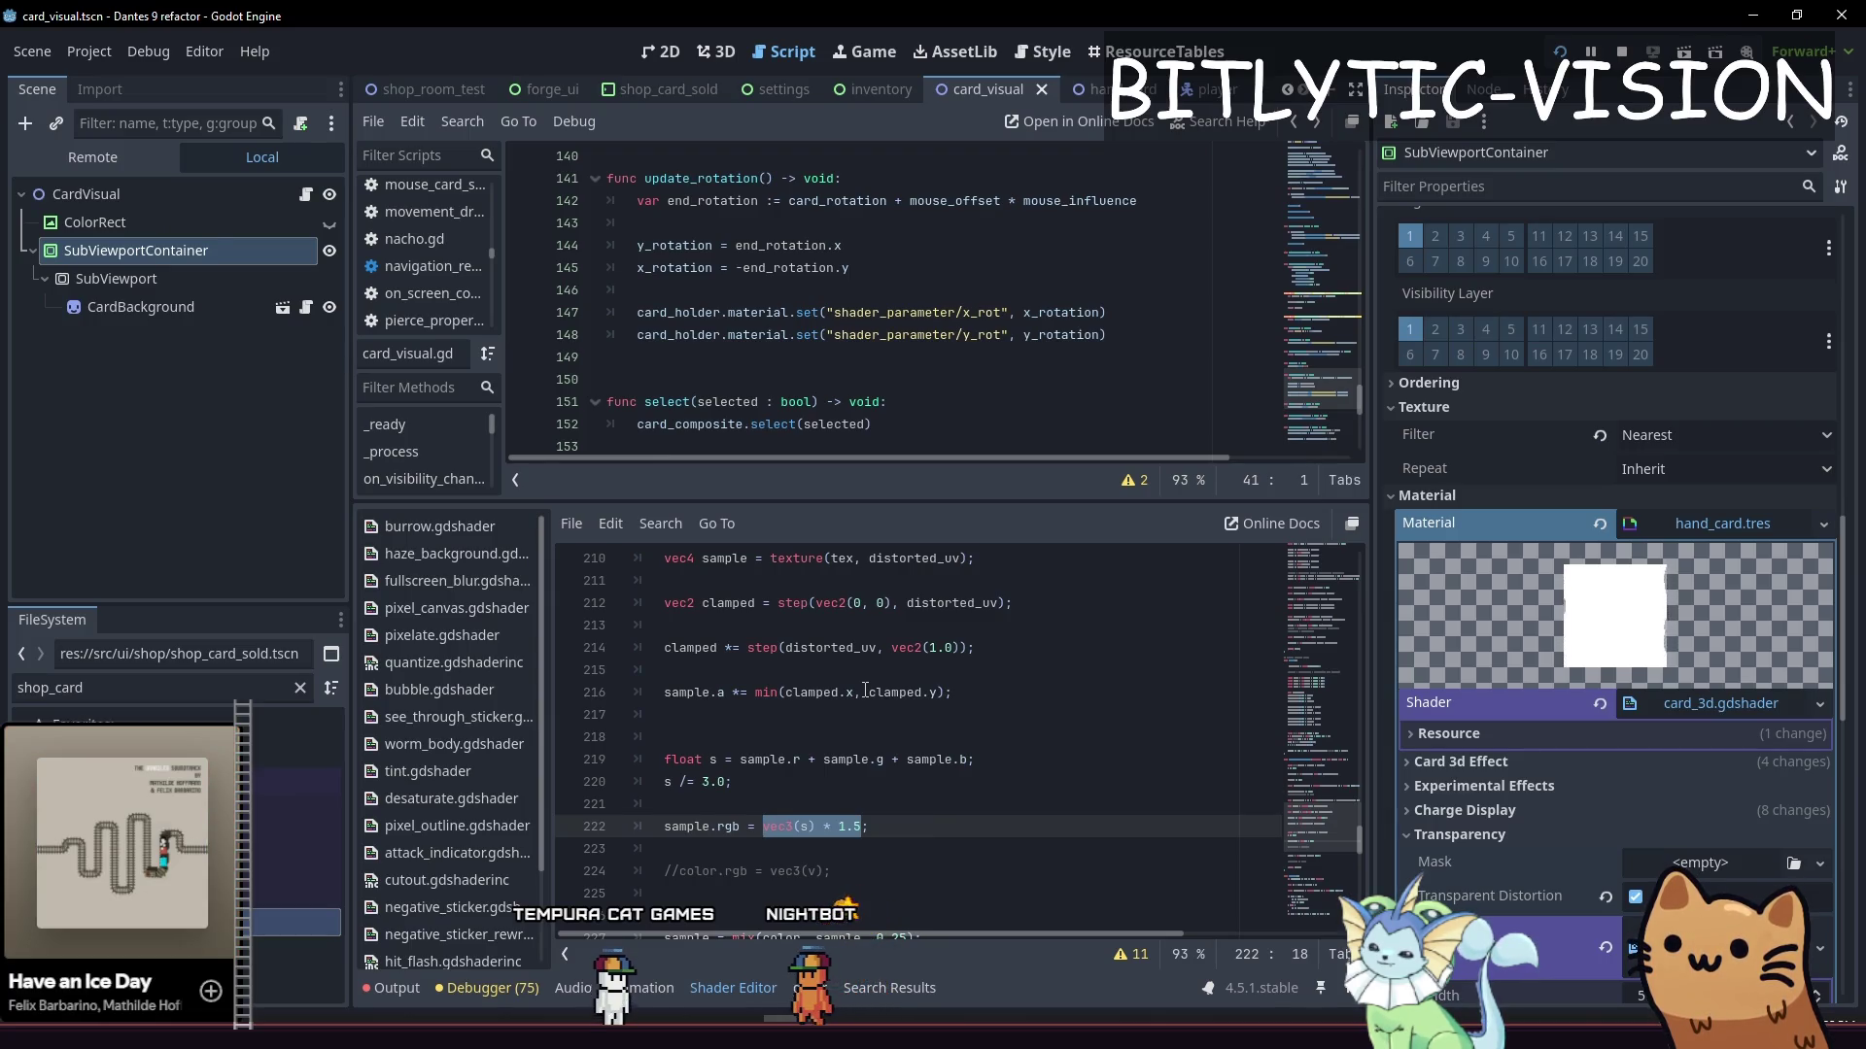
pyautogui.press('Left')
pyautogui.write('miux')
pyautogui.press('BackSpace')
pyautogui.press('BackSpace')
pyautogui.write('x(sample')
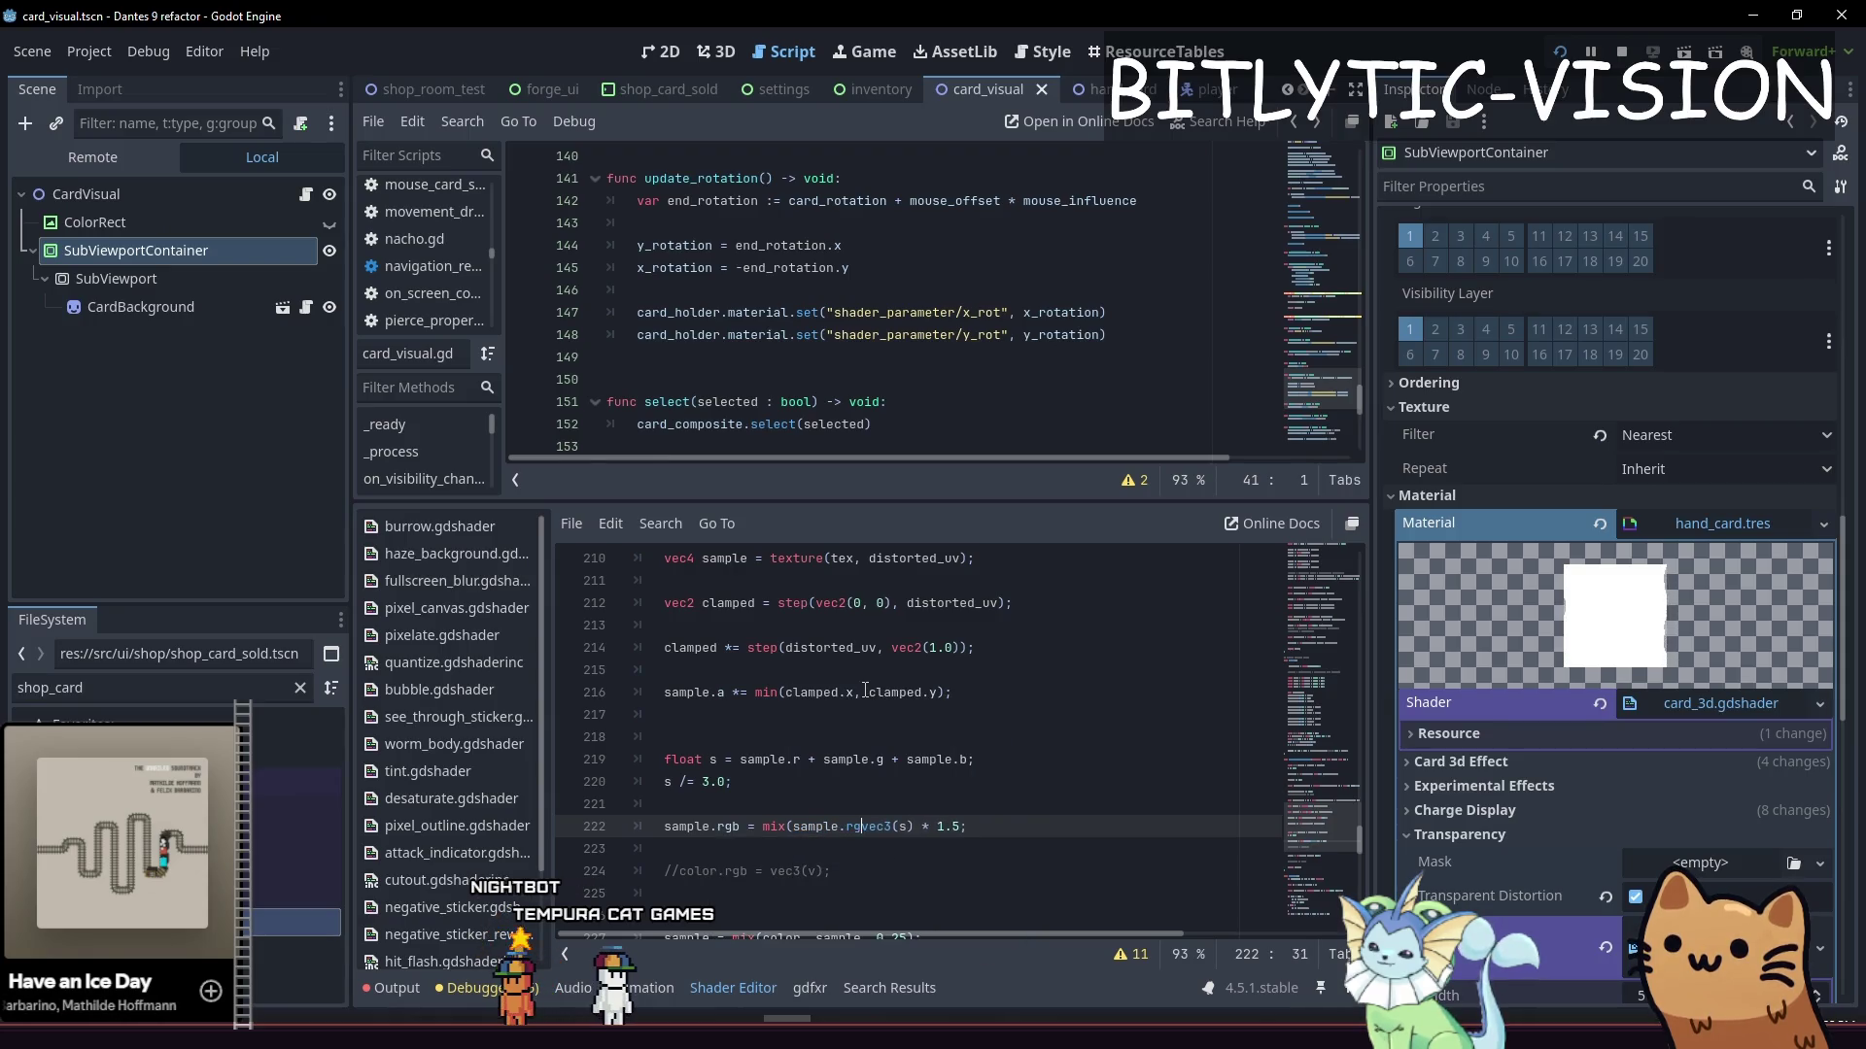
pyautogui.press('End')
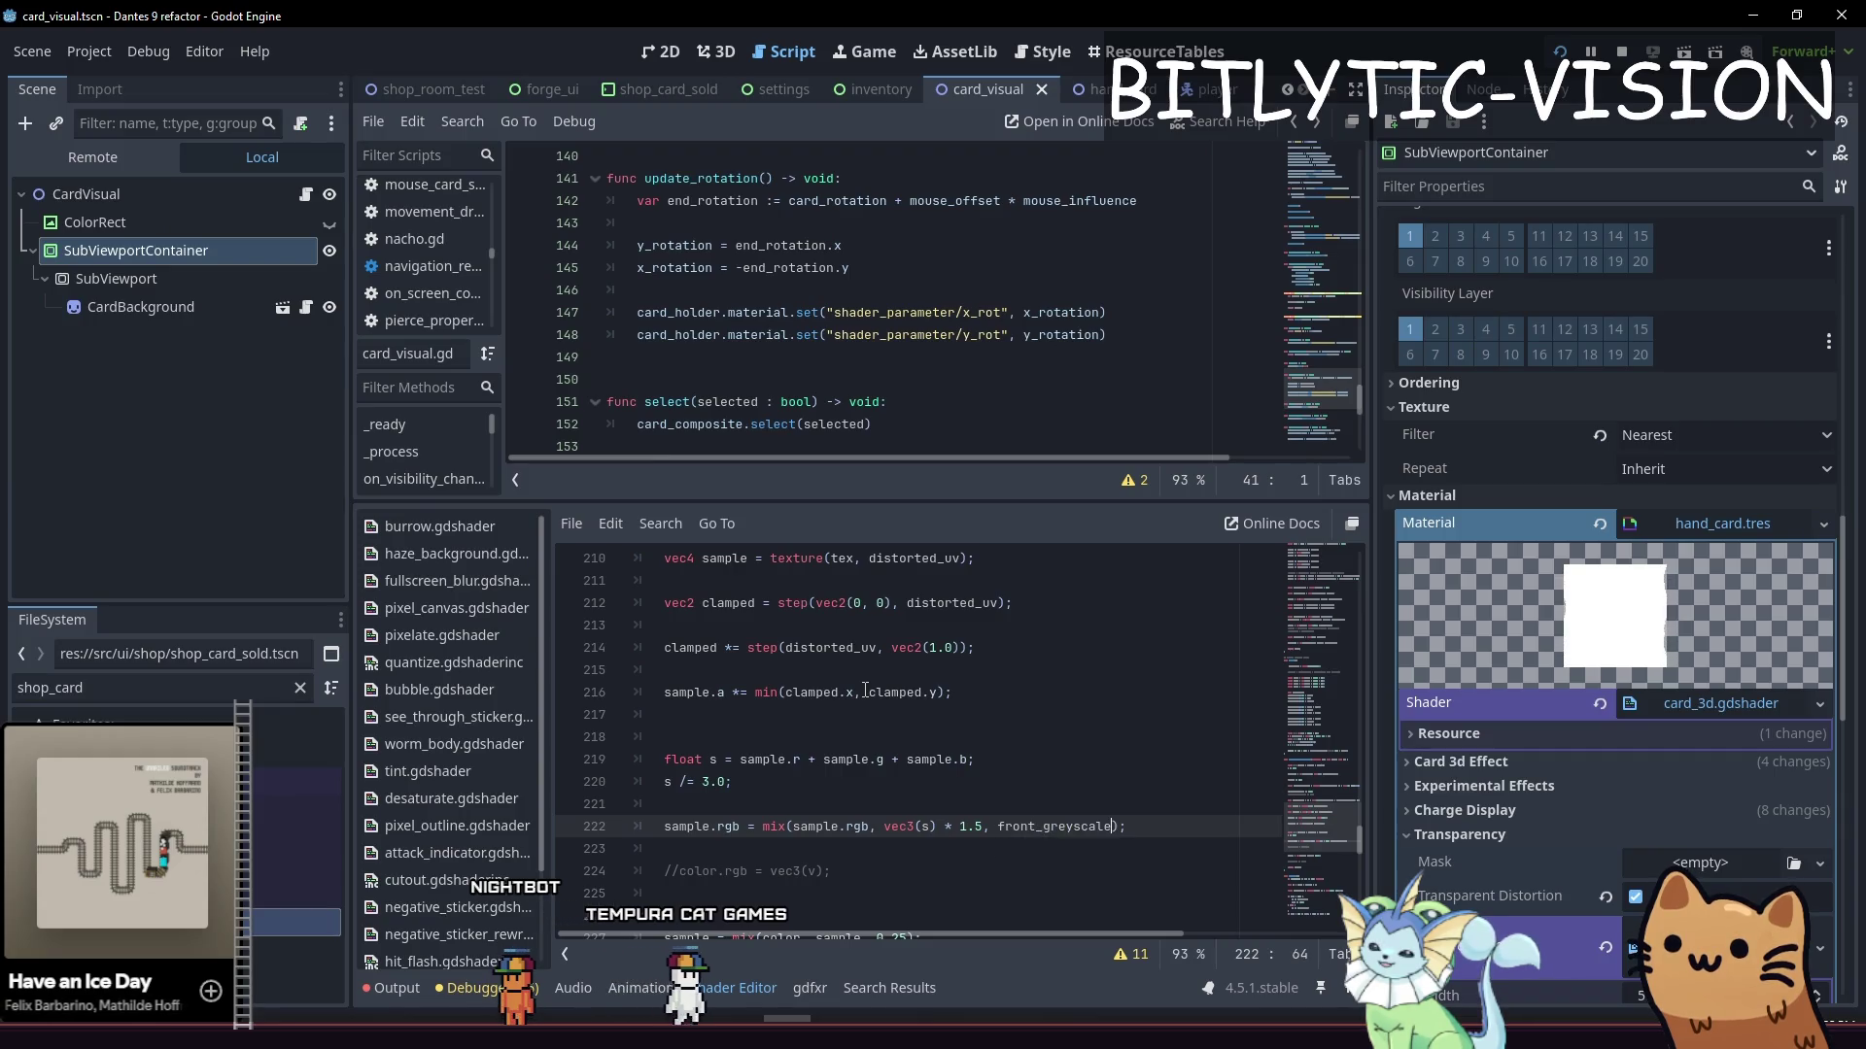
pyautogui.press('pageup')
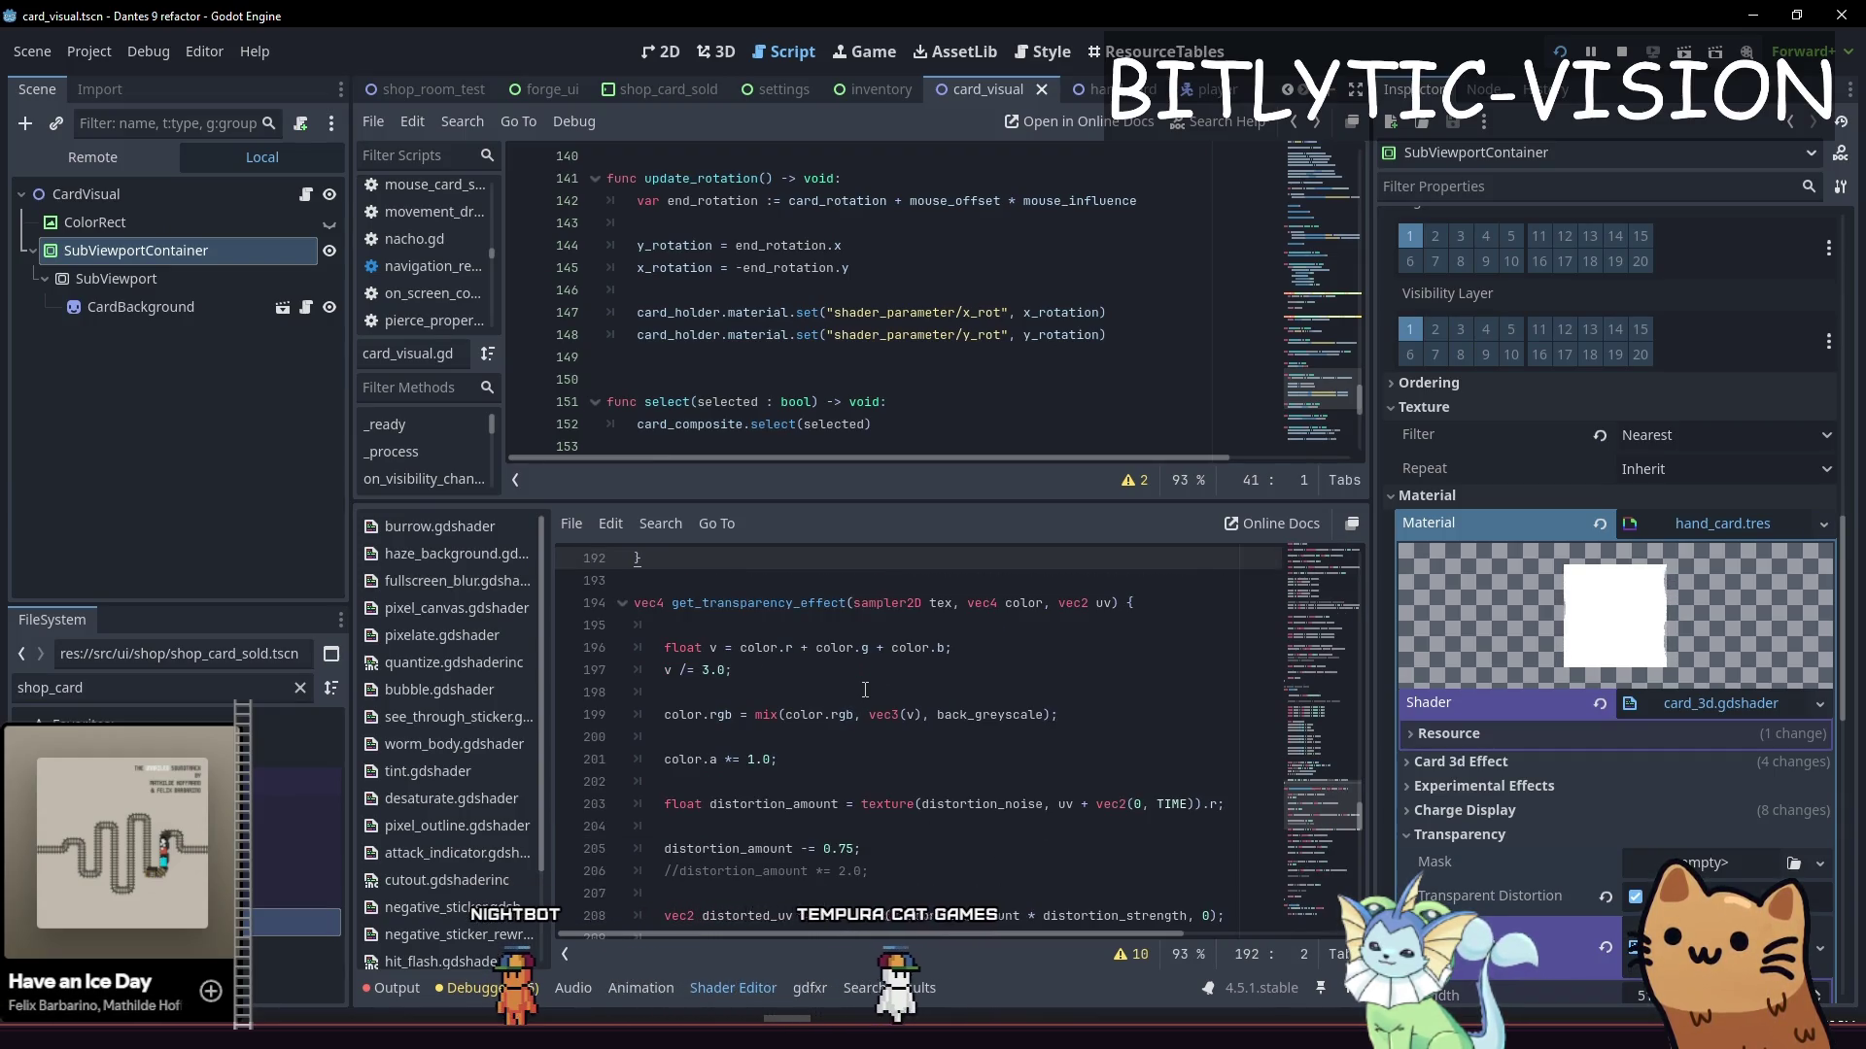
pyautogui.press('pagedown')
pyautogui.hotkey('ctrl', 's')
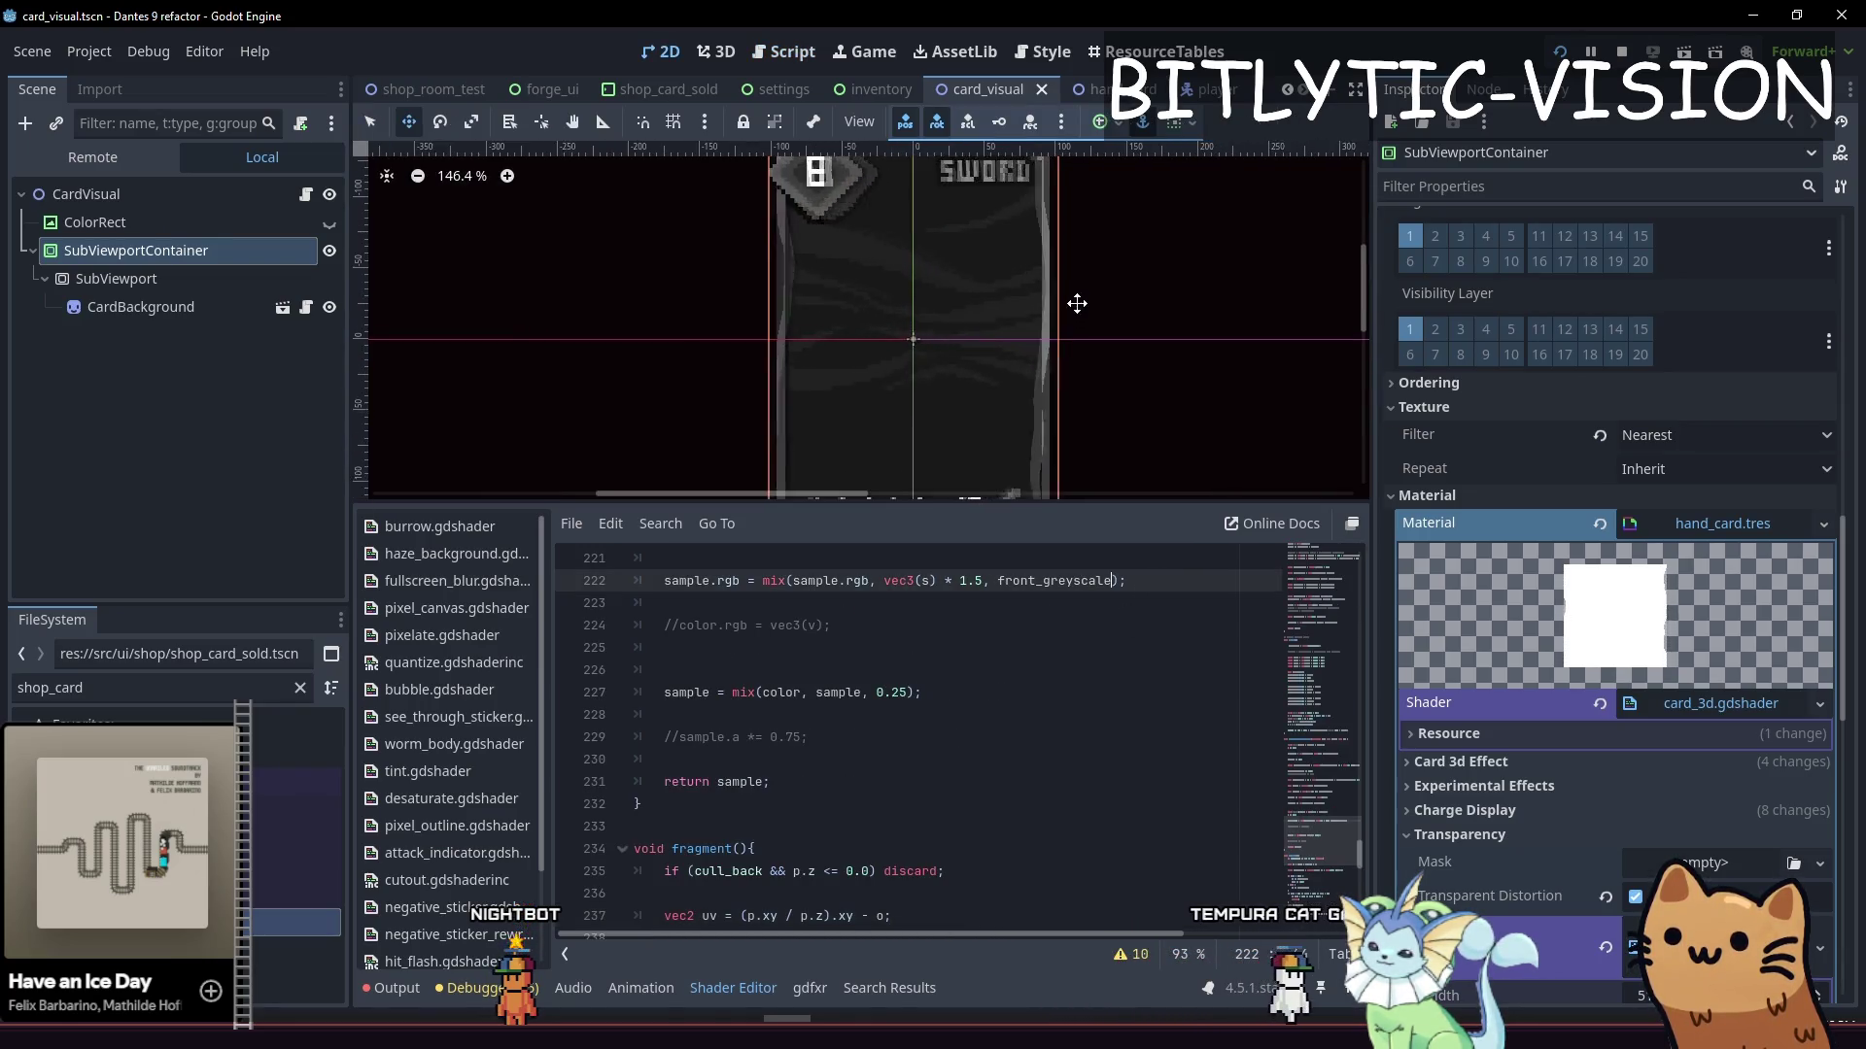
pyautogui.scroll(-3, 654, 309)
# Run the game with the updated shader, add Slot Machine via debug Add Cards, and check the deck
pyautogui.click(110, 157)
pyautogui.press('F5')
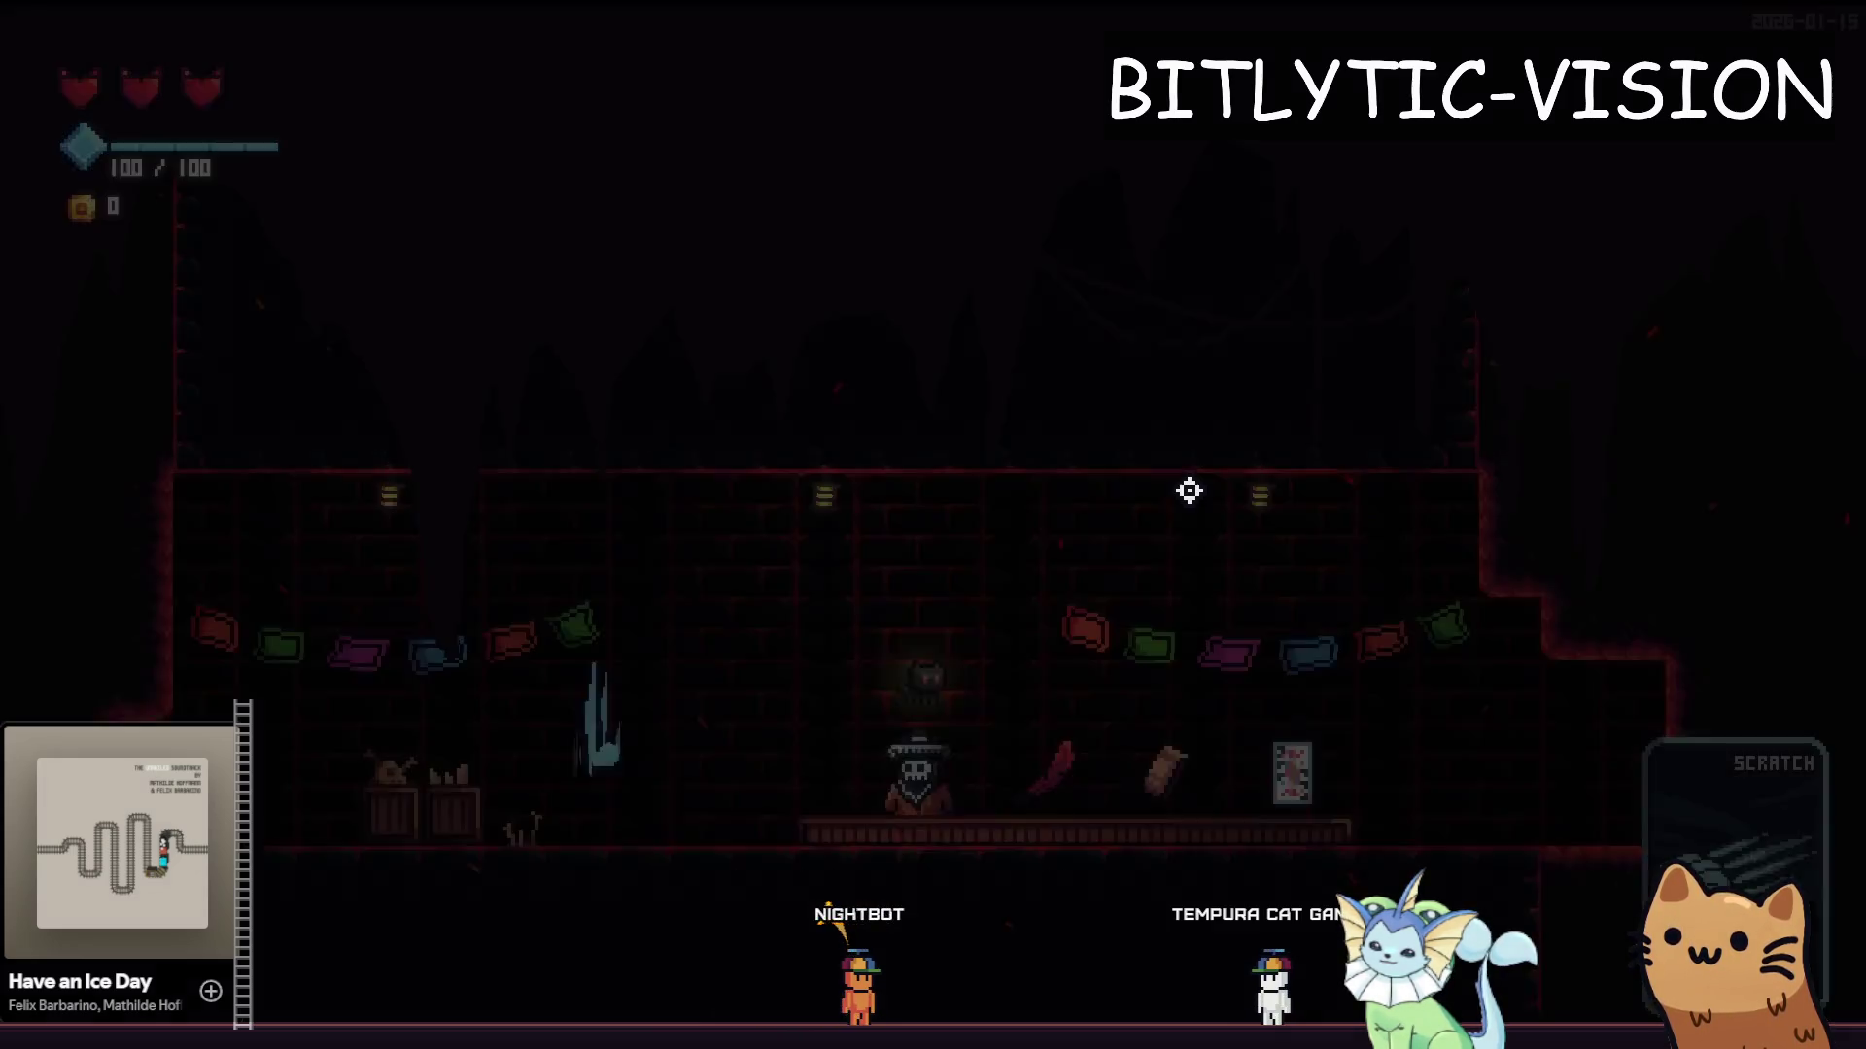
pyautogui.press('Tab')
pyautogui.press('`')
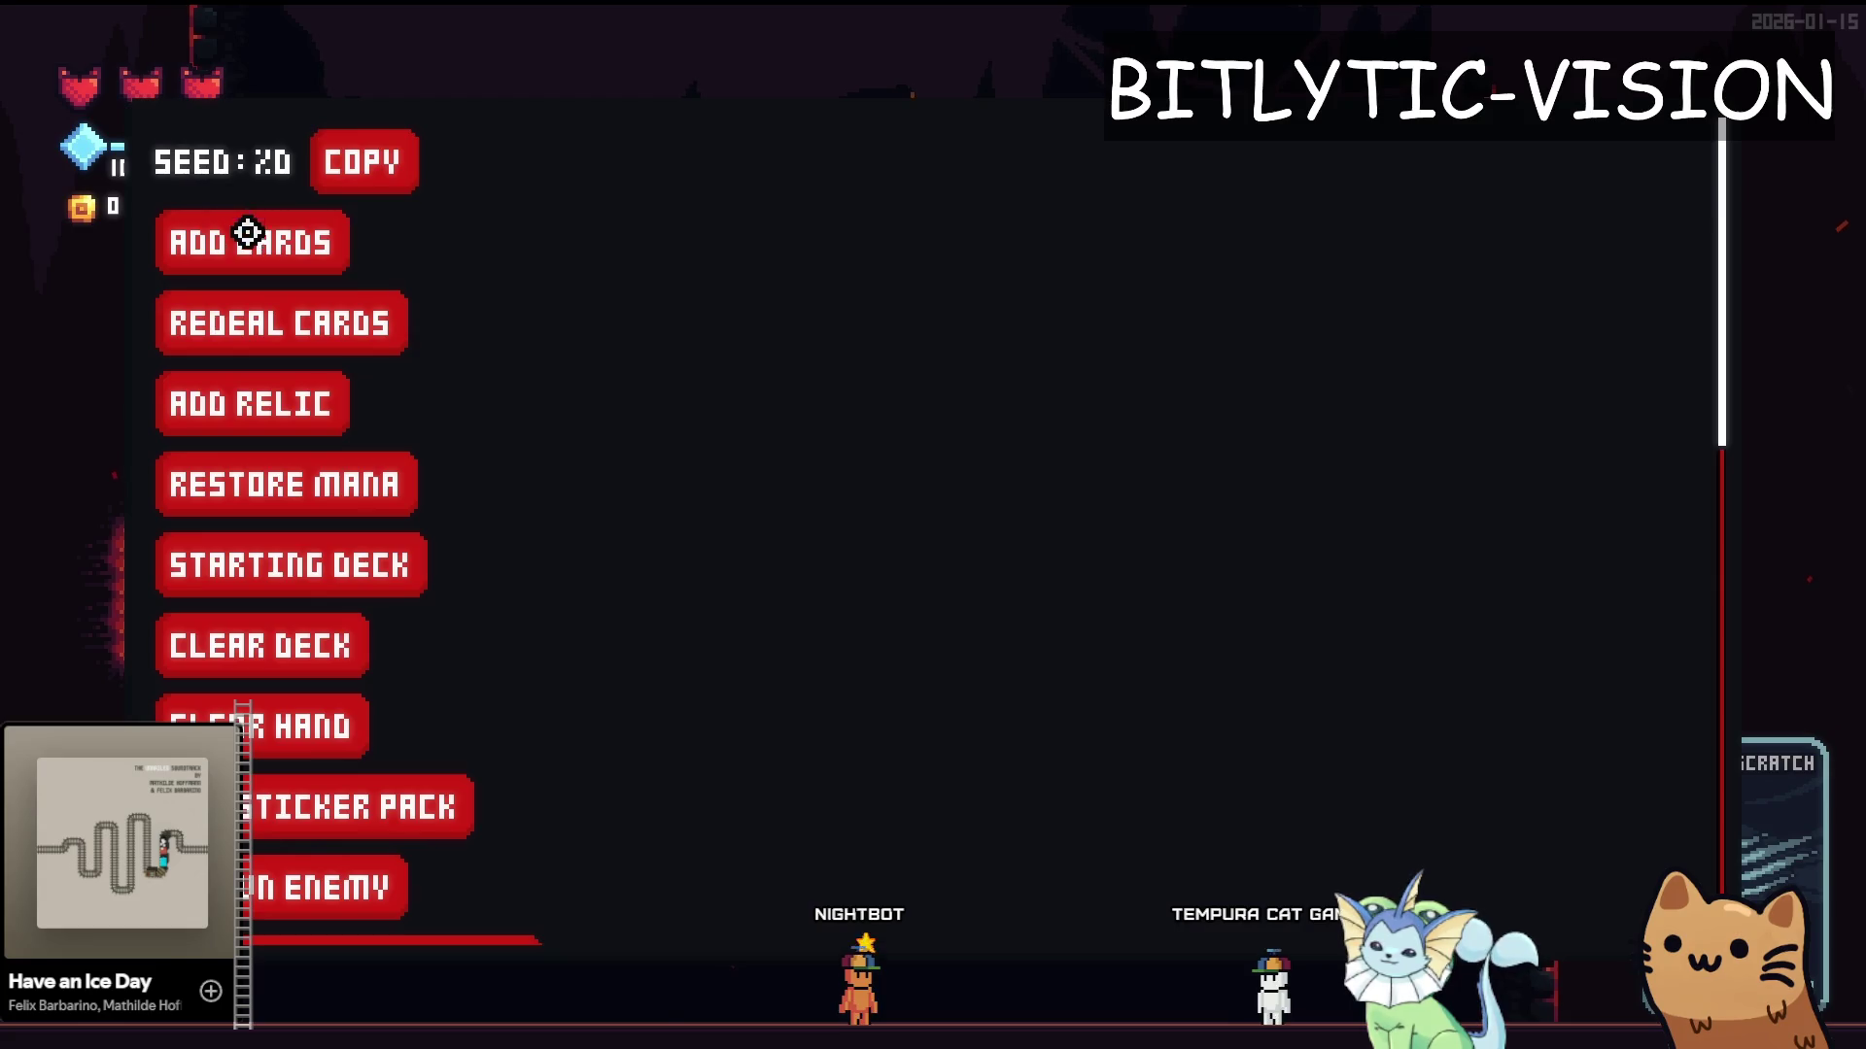
pyautogui.click(248, 233)
pyautogui.scroll(-10, 1554, 558)
pyautogui.click(1503, 768)
pyautogui.press('Tab')
pyautogui.press('Tab')
pyautogui.press('Tab')
pyautogui.press('Tab')
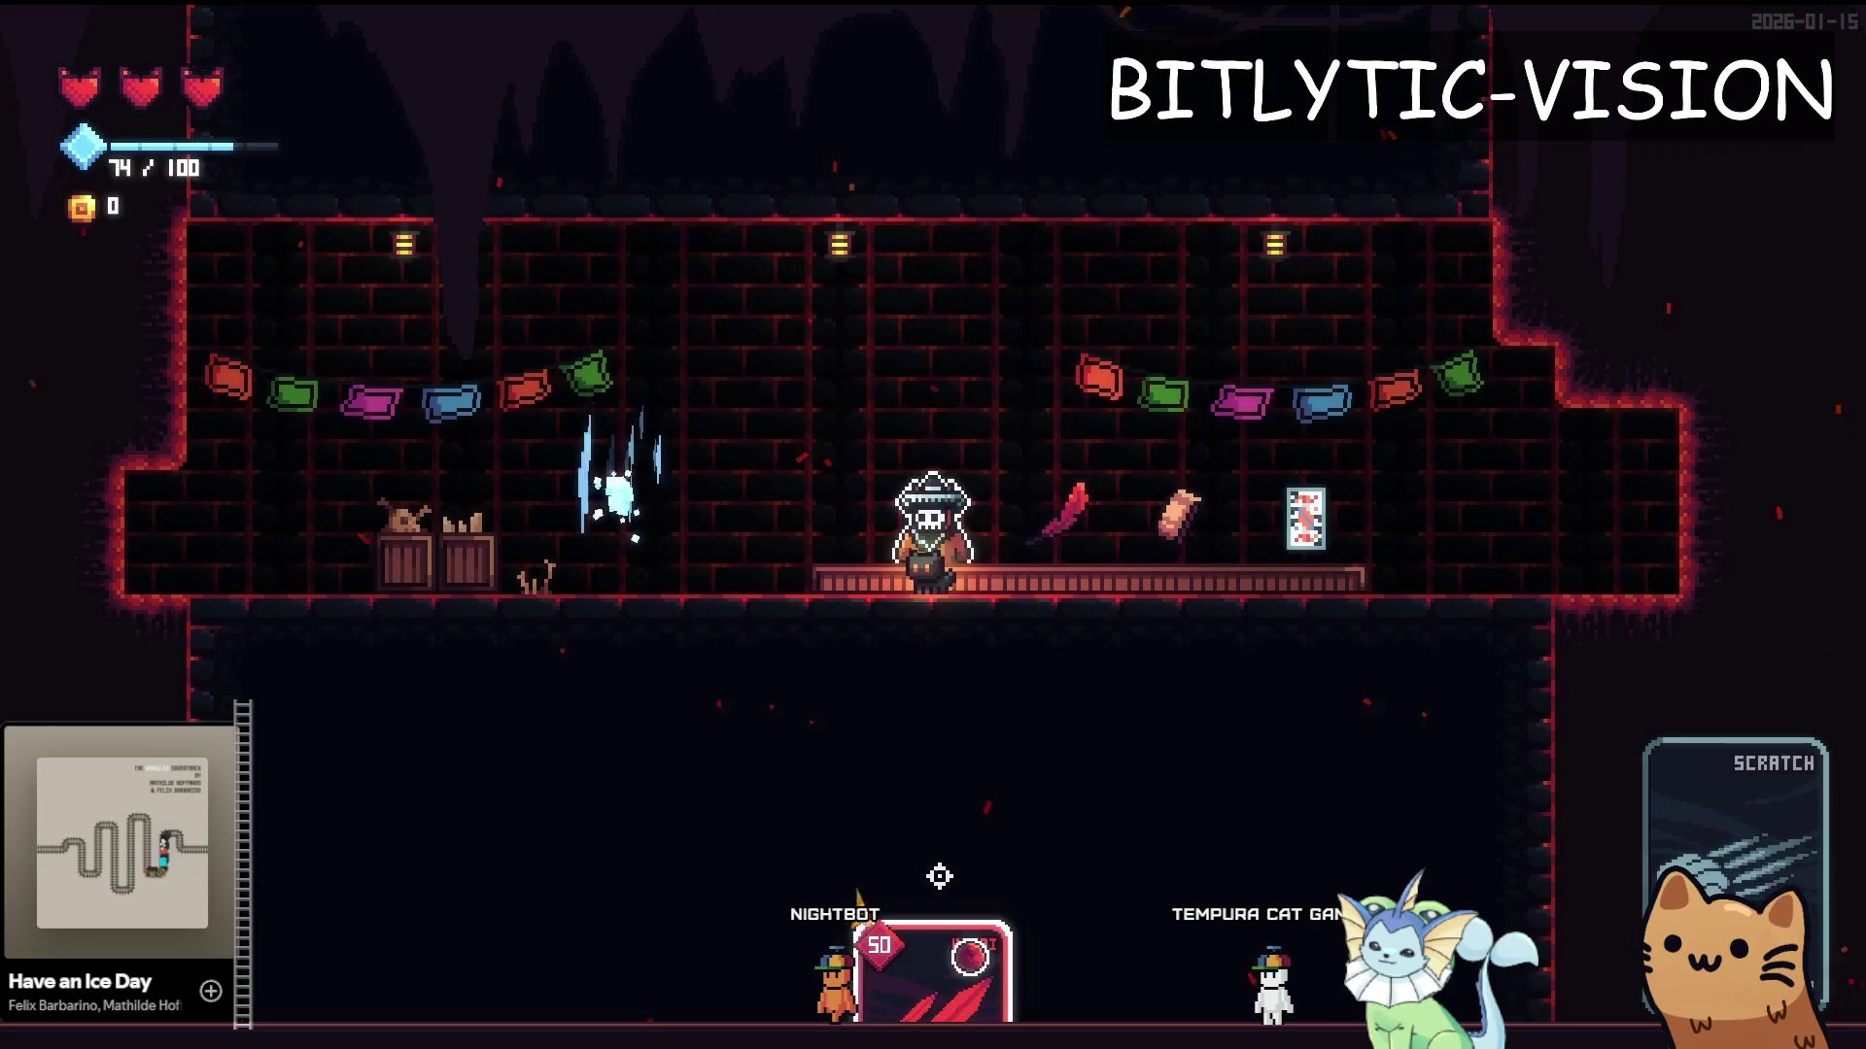
pyautogui.press('Tab')
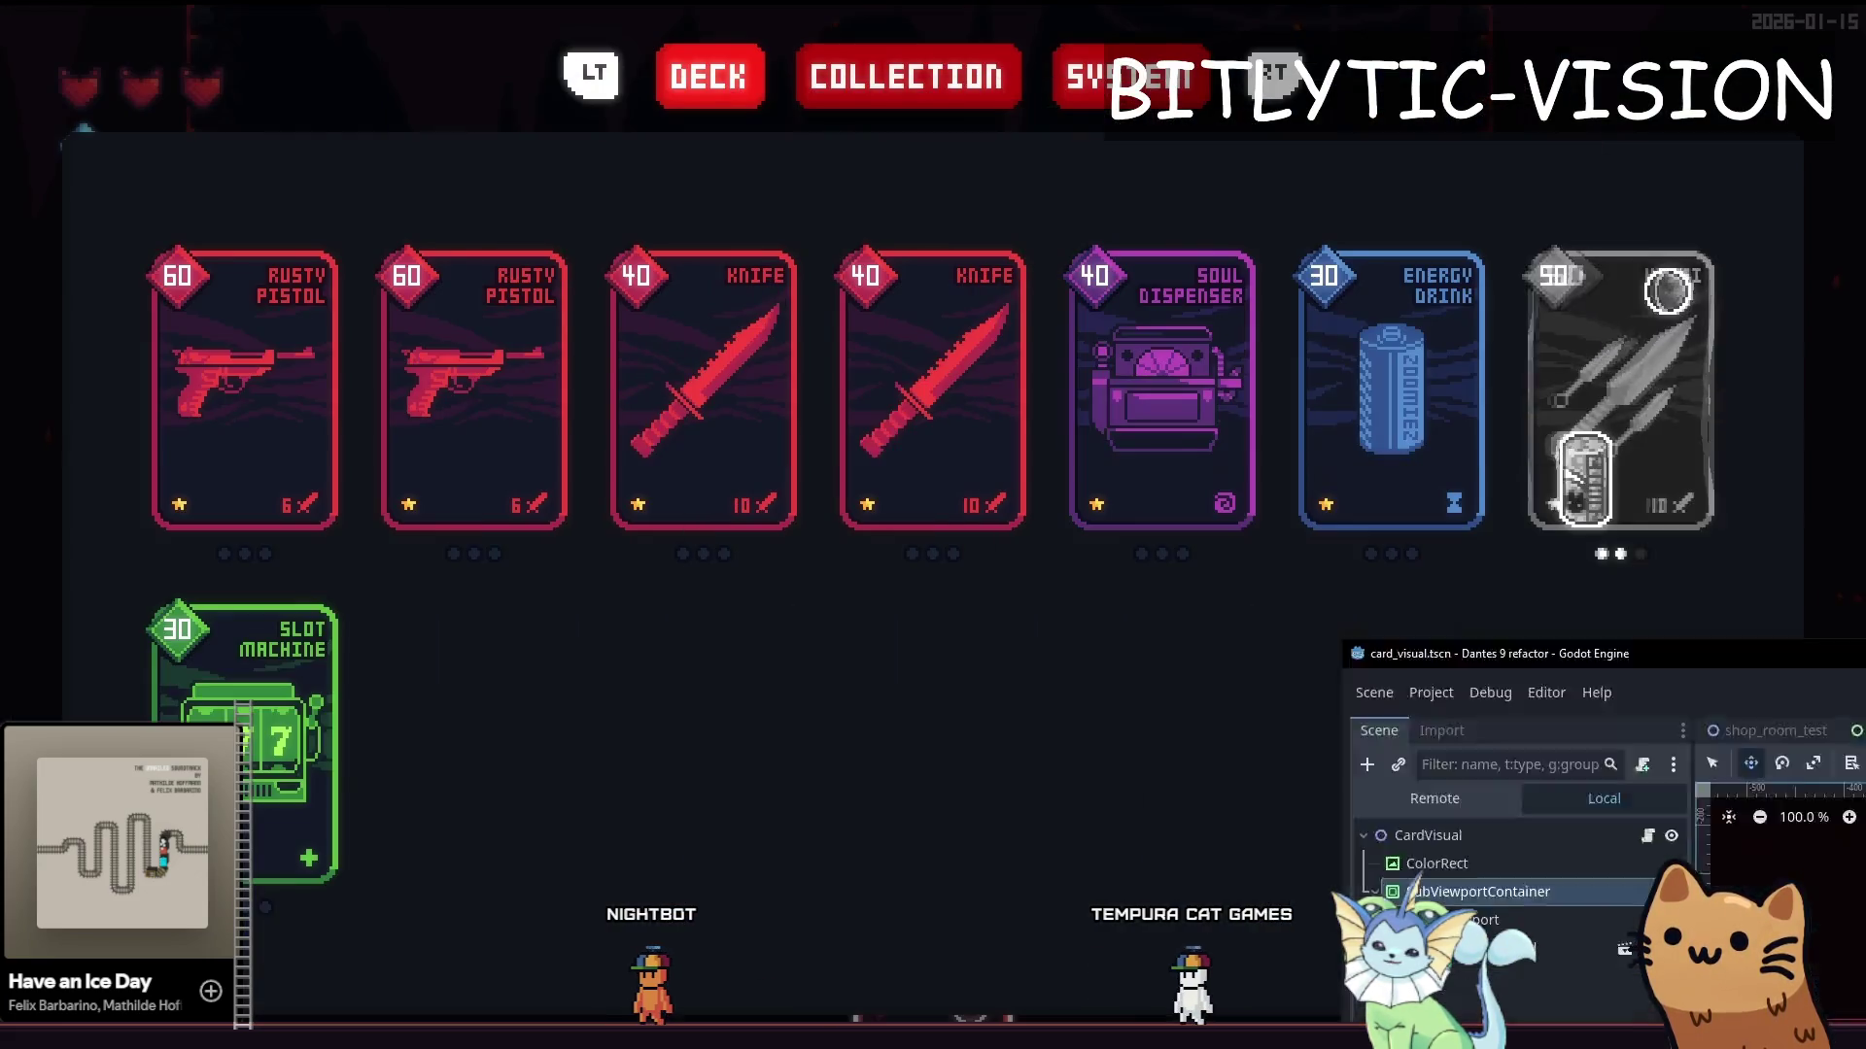
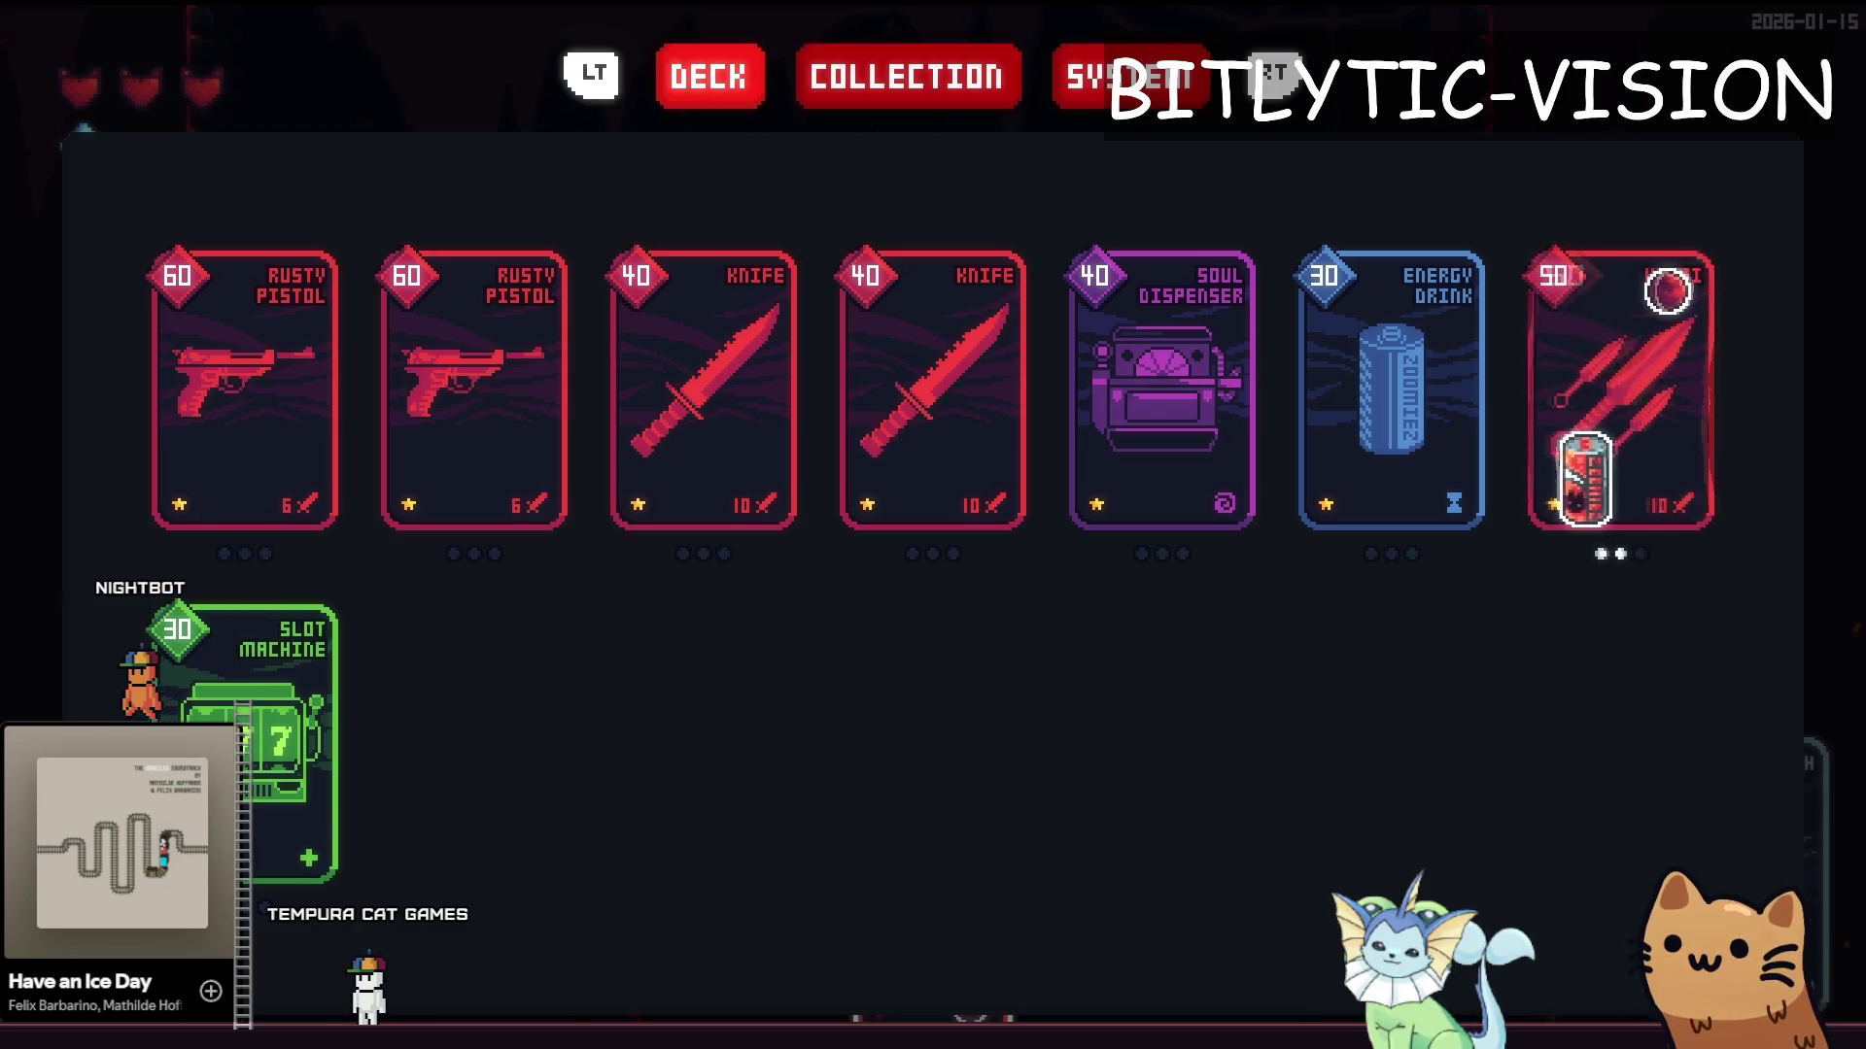
# Switch from the fullscreen Dantes 9 deck view back to the Godot editor
pyautogui.hotkey('alt', 'Tab')
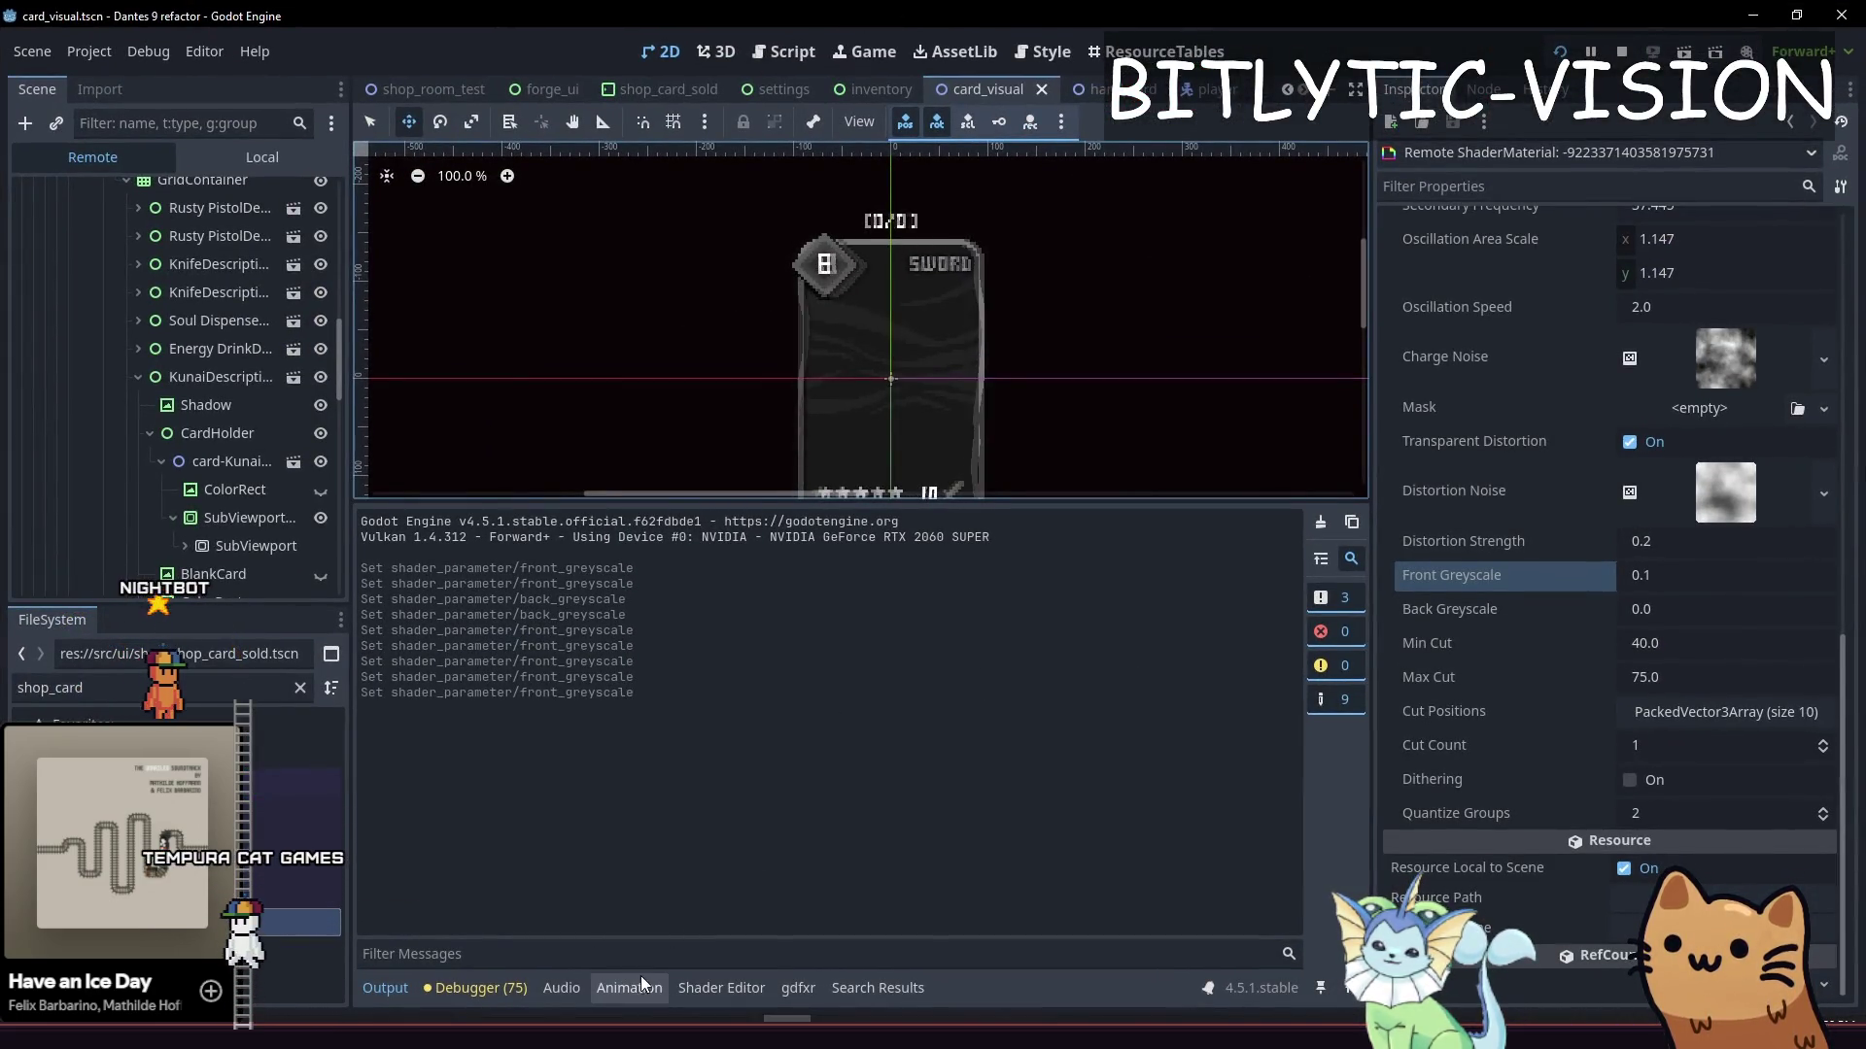
# Show the card shader in the Shader Editor and find the line averaging the sample's colour channels
pyautogui.click(721, 987)
pyautogui.scroll(2, 832, 737)
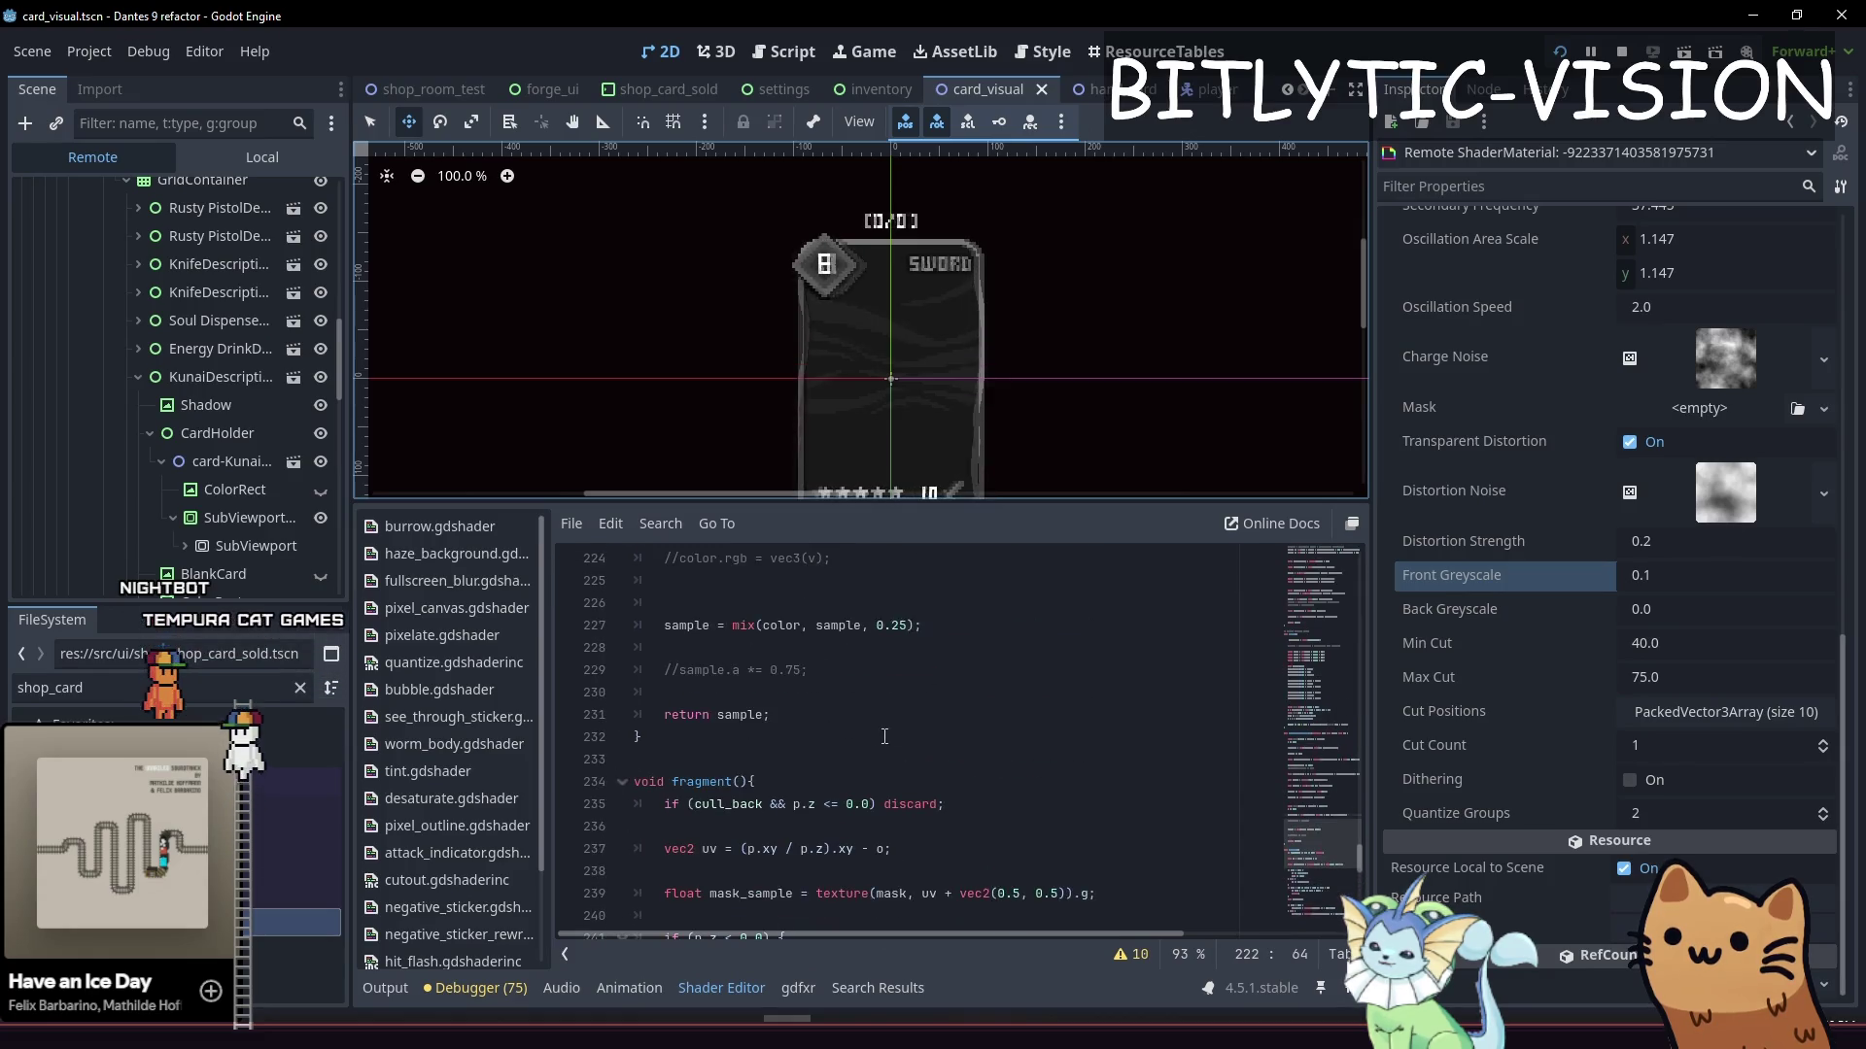
pyautogui.moveTo(1132, 721); pyautogui.dragTo(982, 647)
pyautogui.click(981, 647)
pyautogui.scroll(2, 1008, 646)
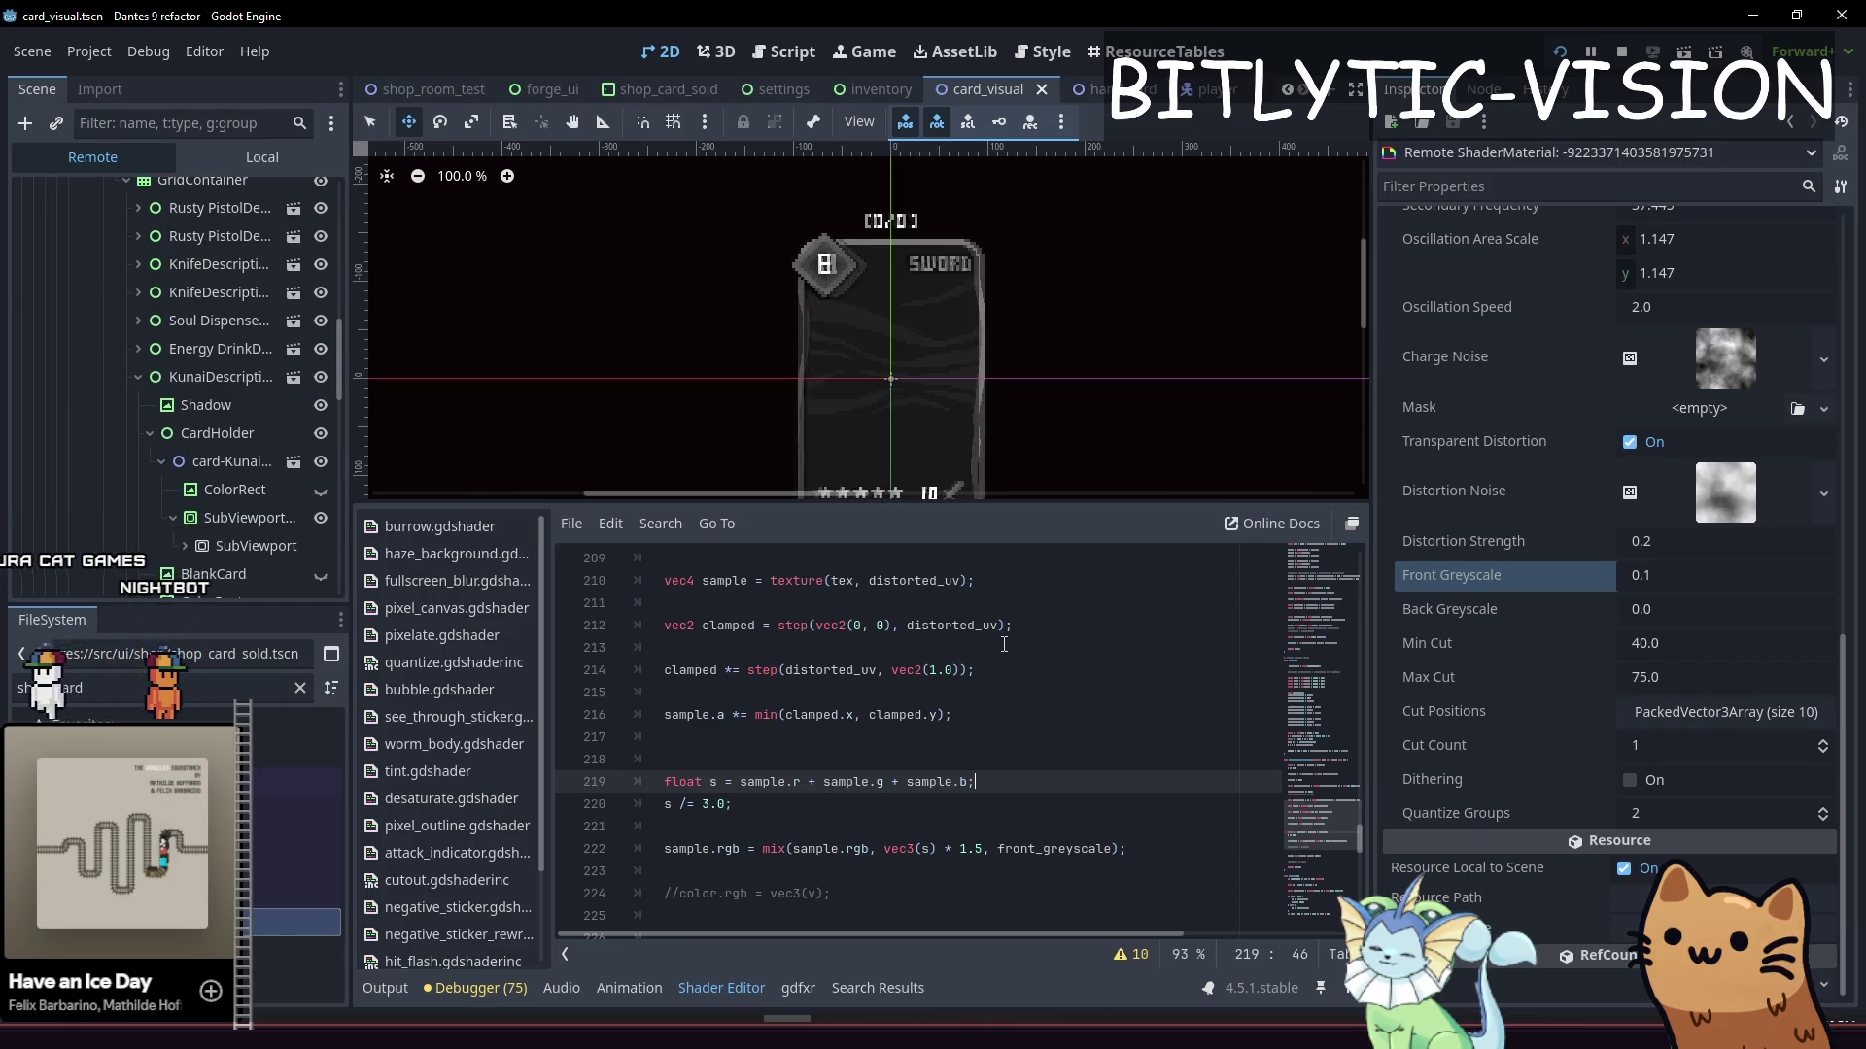
pyautogui.scroll(2, 1003, 644)
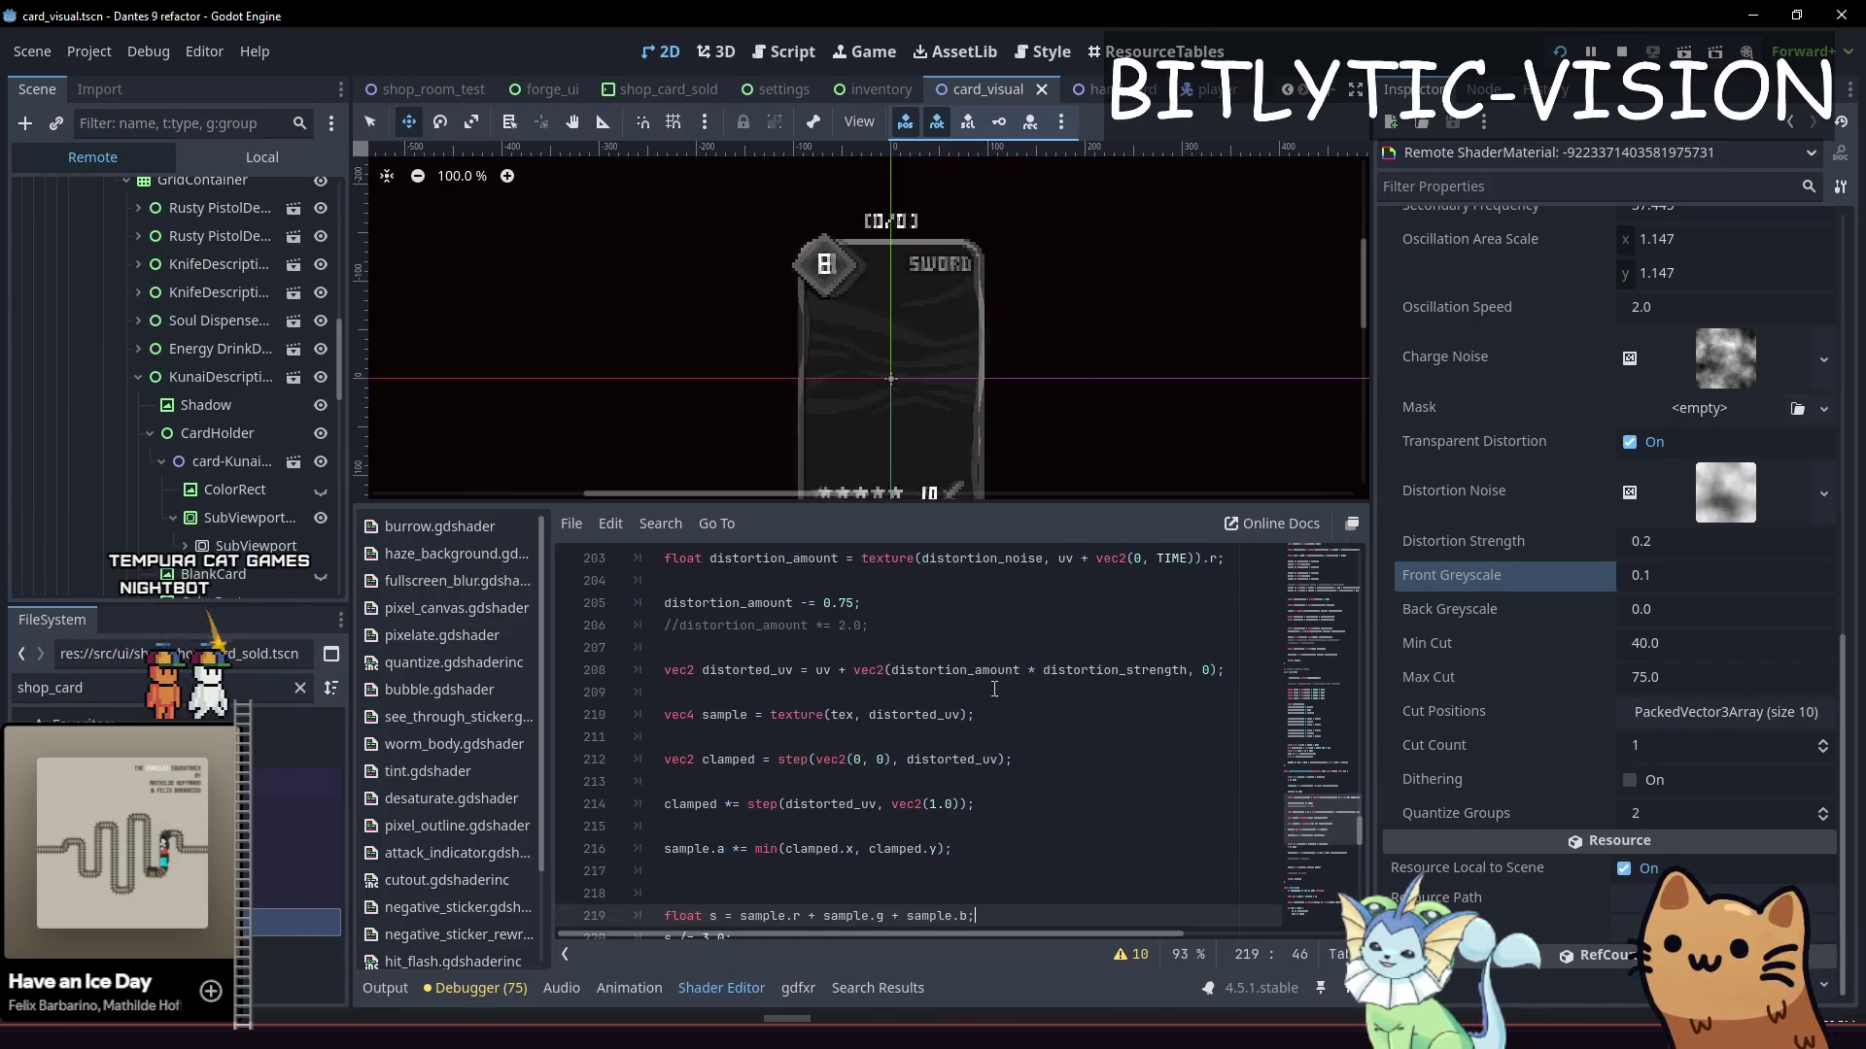
pyautogui.scroll(-1, 994, 689)
pyautogui.scroll(8, 982, 700)
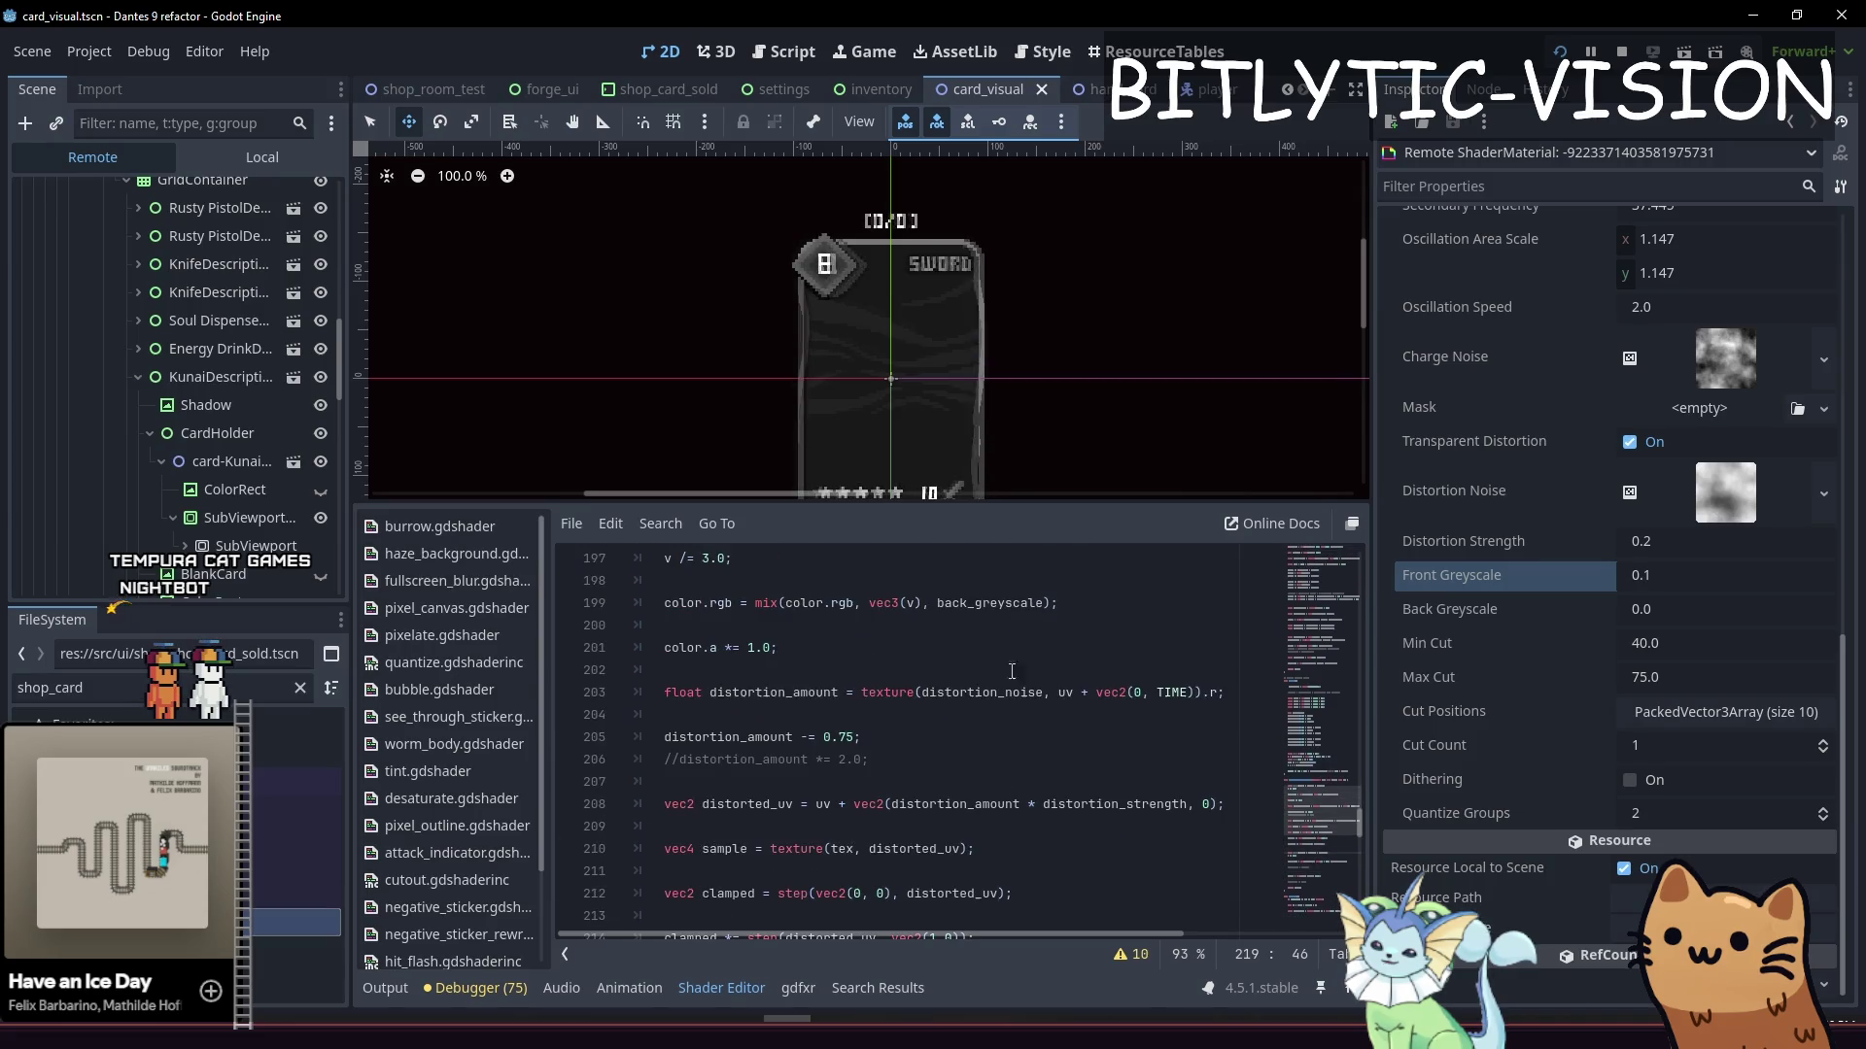
pyautogui.scroll(4, 1026, 647)
pyautogui.scroll(-5, 1021, 677)
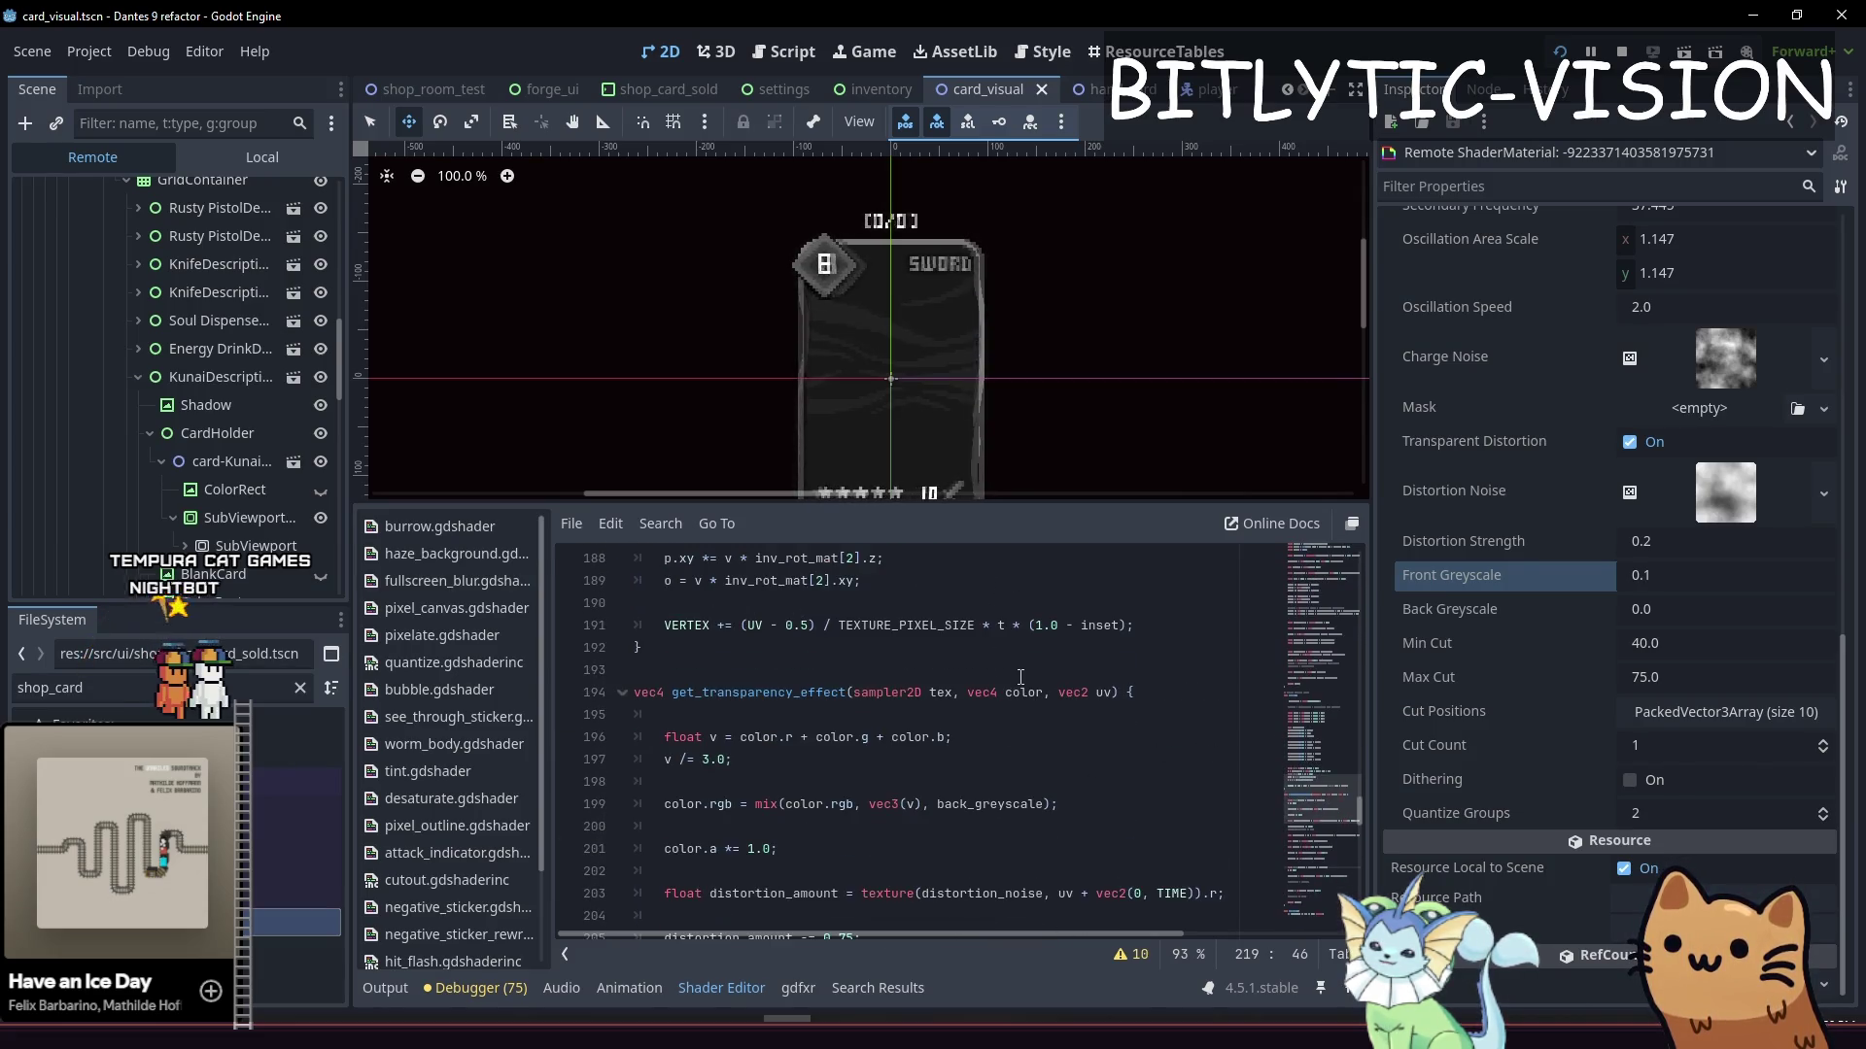
# Trace the color parameter through get_transparency_effect to the greyscale mix and alpha mask lines
pyautogui.click(939, 692)
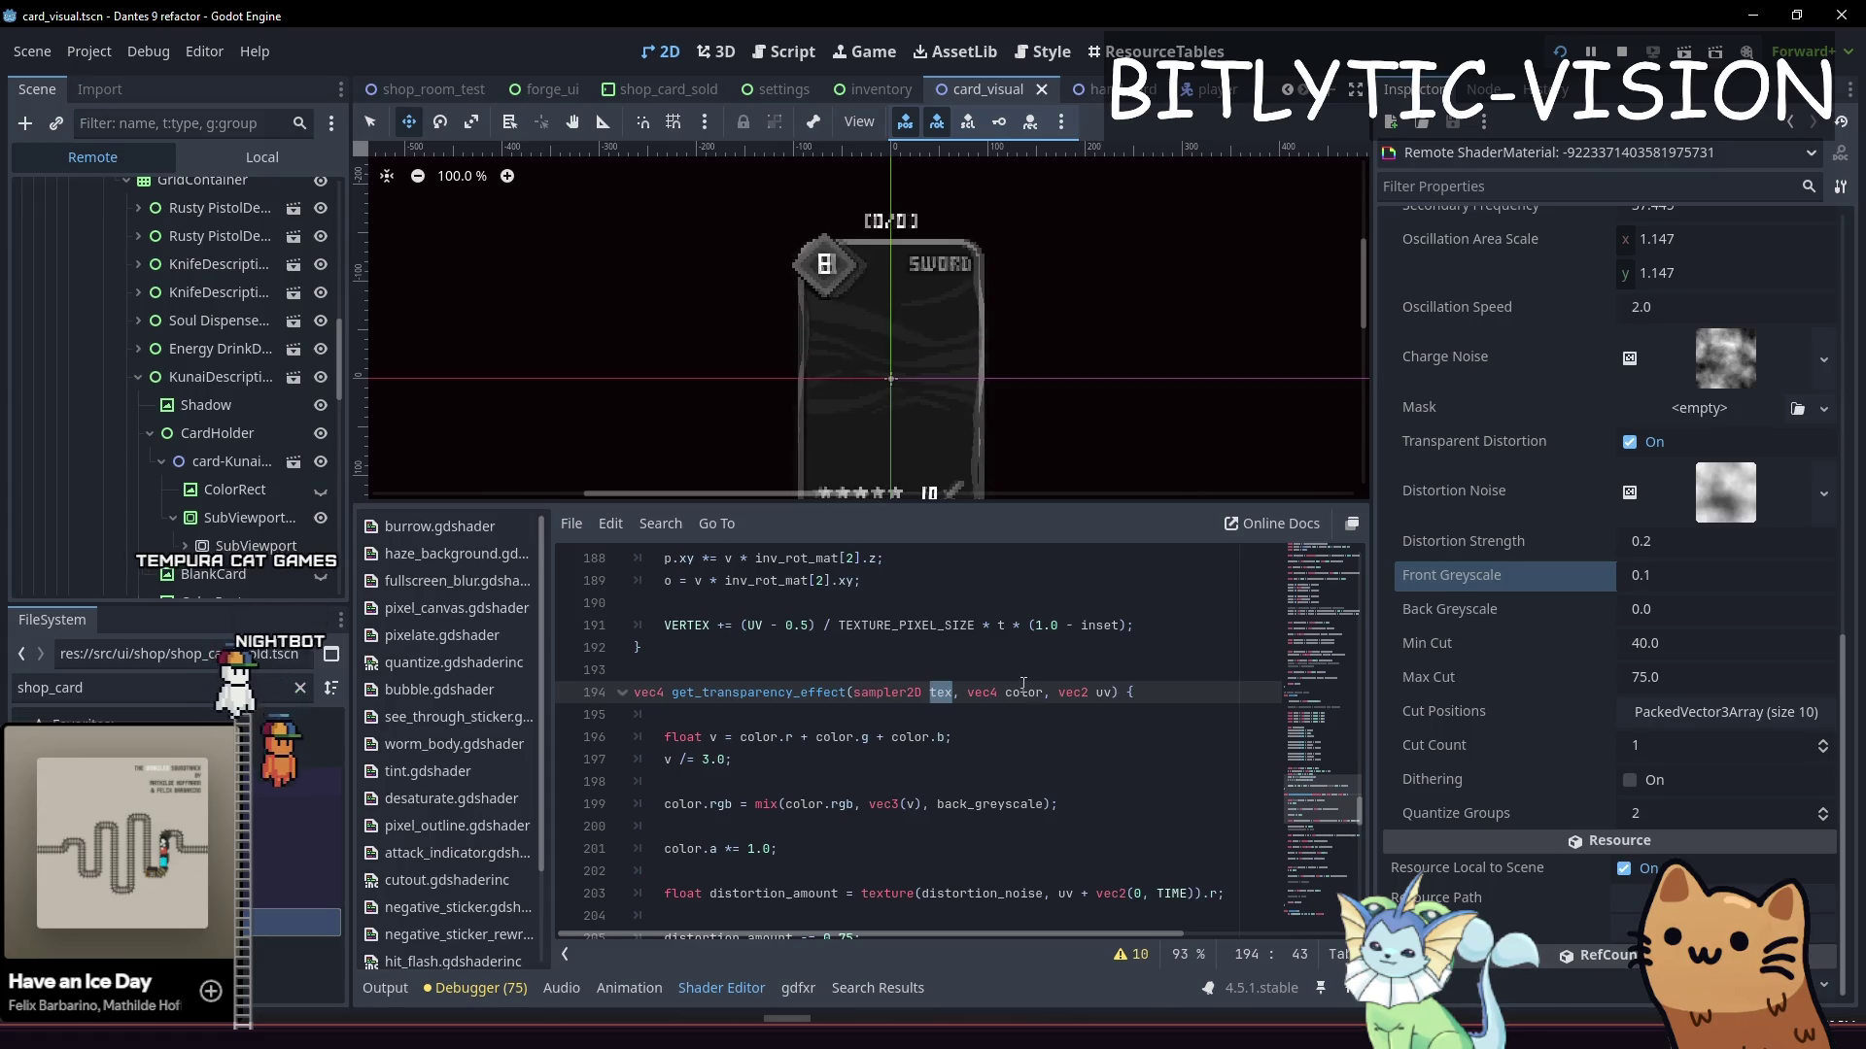
pyautogui.doubleClick(1023, 692)
pyautogui.scroll(-4, 1049, 670)
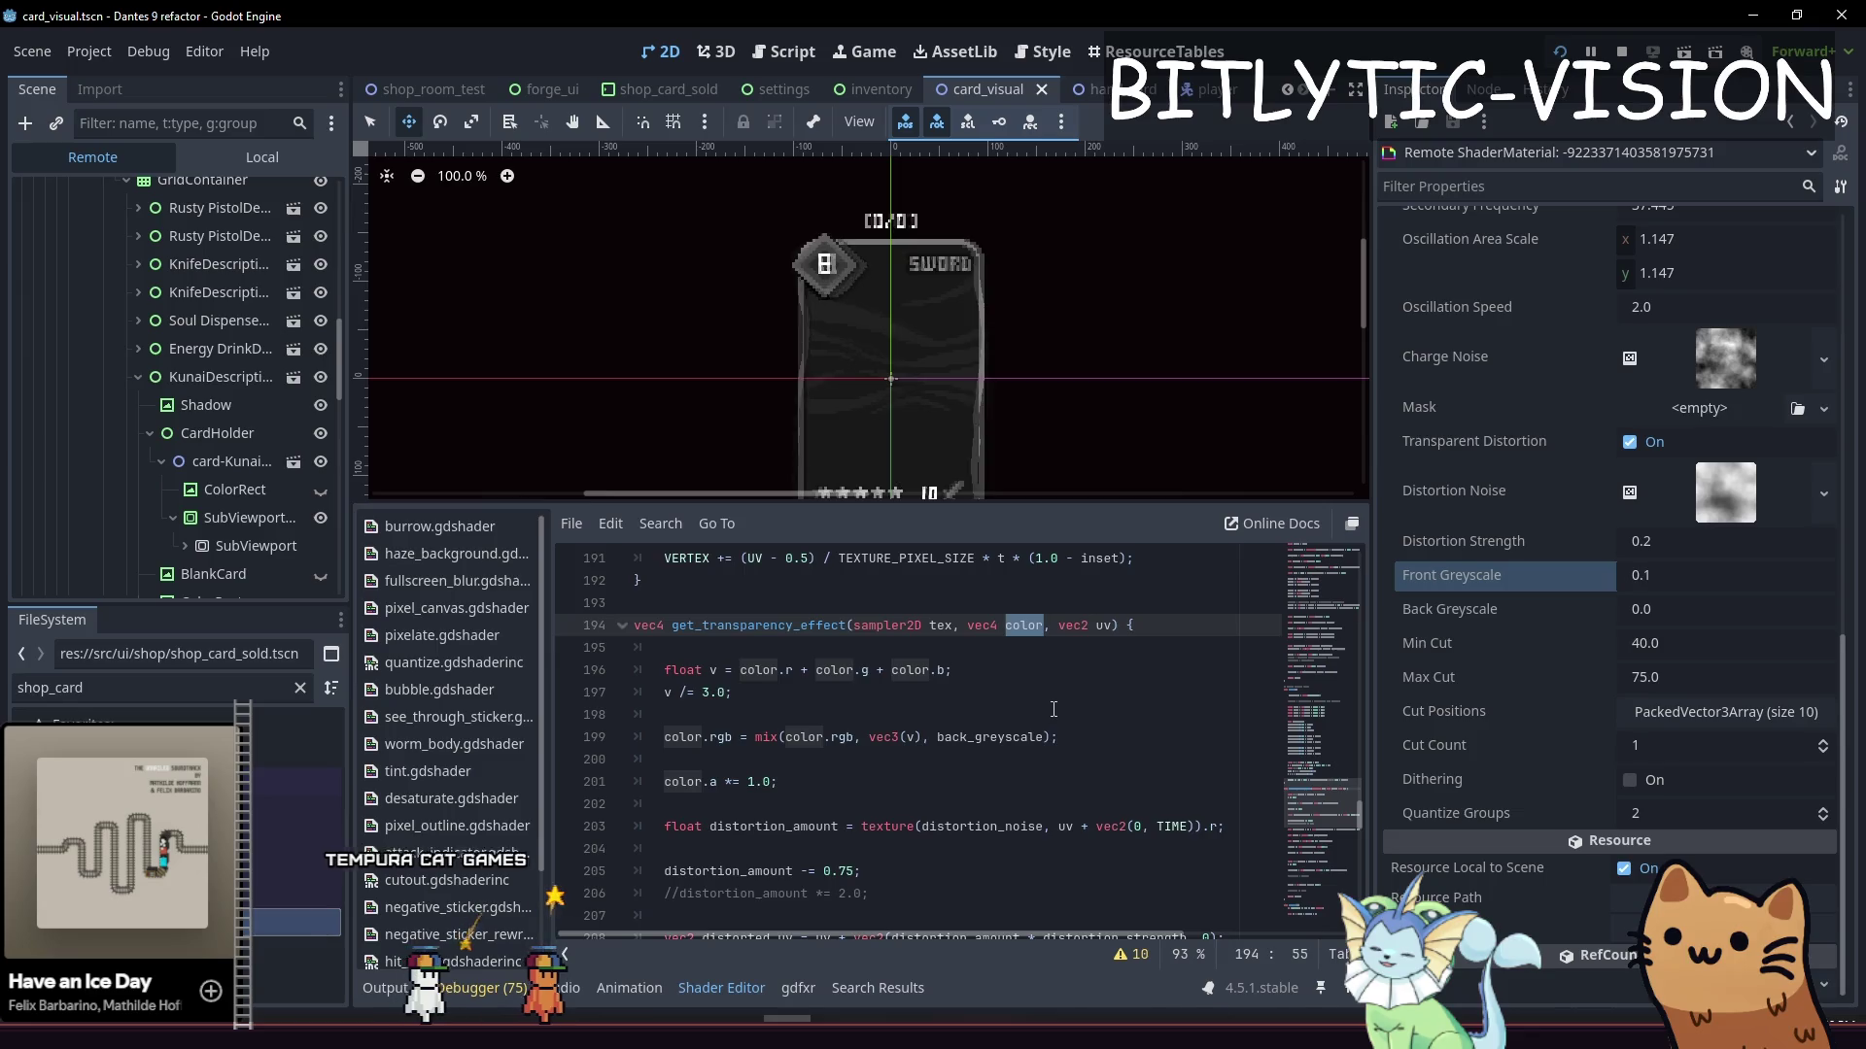
pyautogui.scroll(-6, 1054, 713)
pyautogui.scroll(-4, 1054, 701)
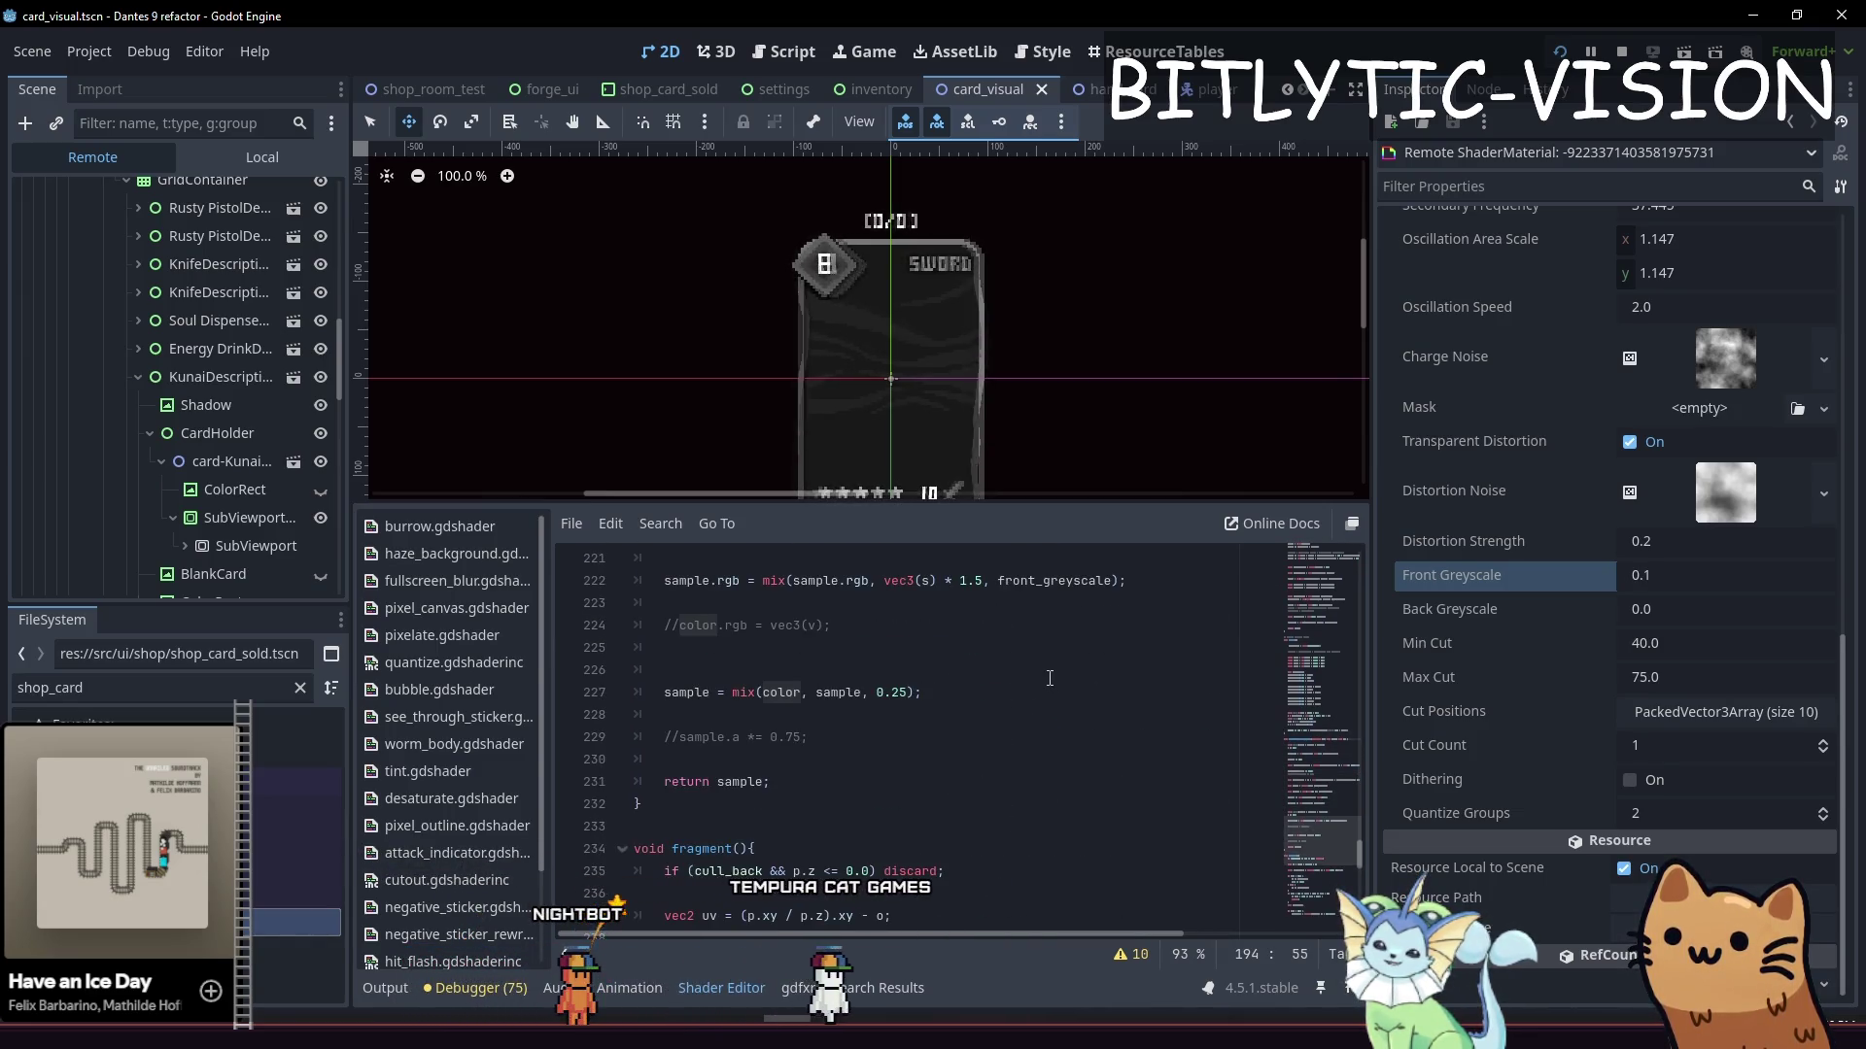
pyautogui.scroll(-4, 1049, 677)
pyautogui.scroll(5, 1020, 719)
pyautogui.click(1001, 756)
pyautogui.scroll(3, 989, 755)
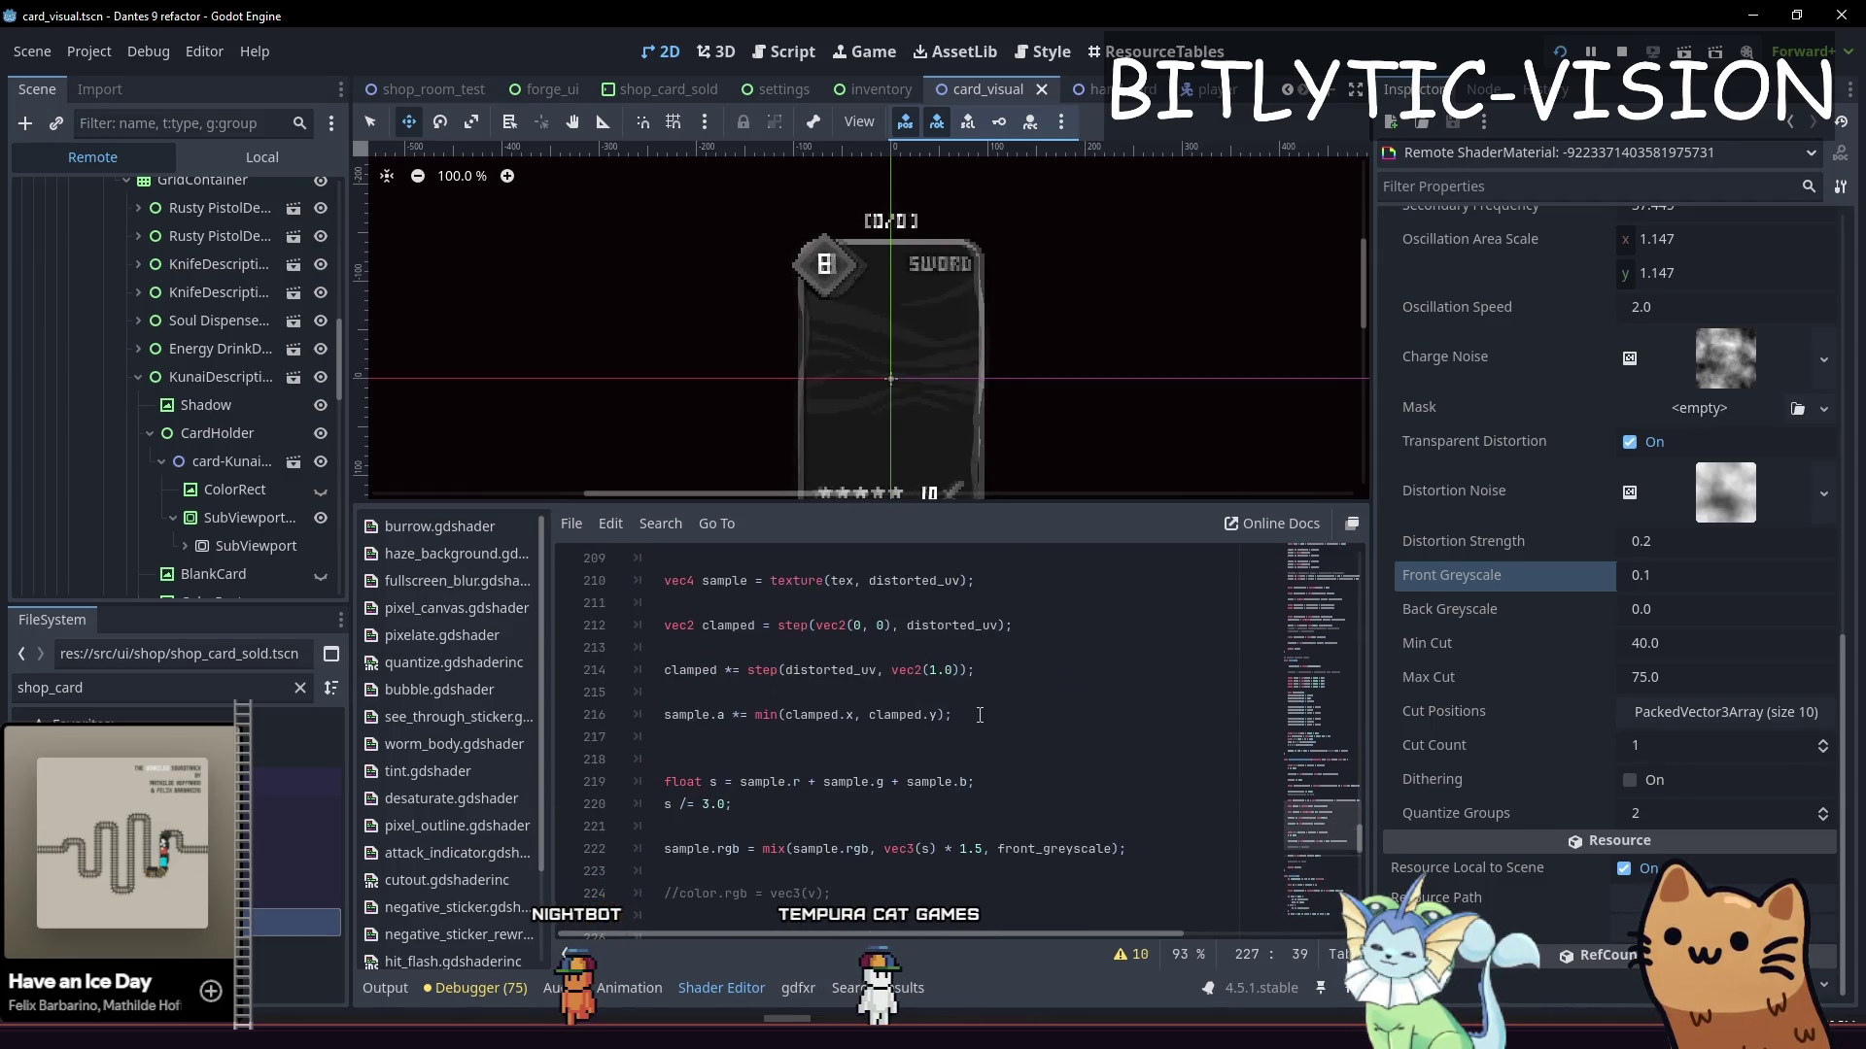
pyautogui.click(979, 716)
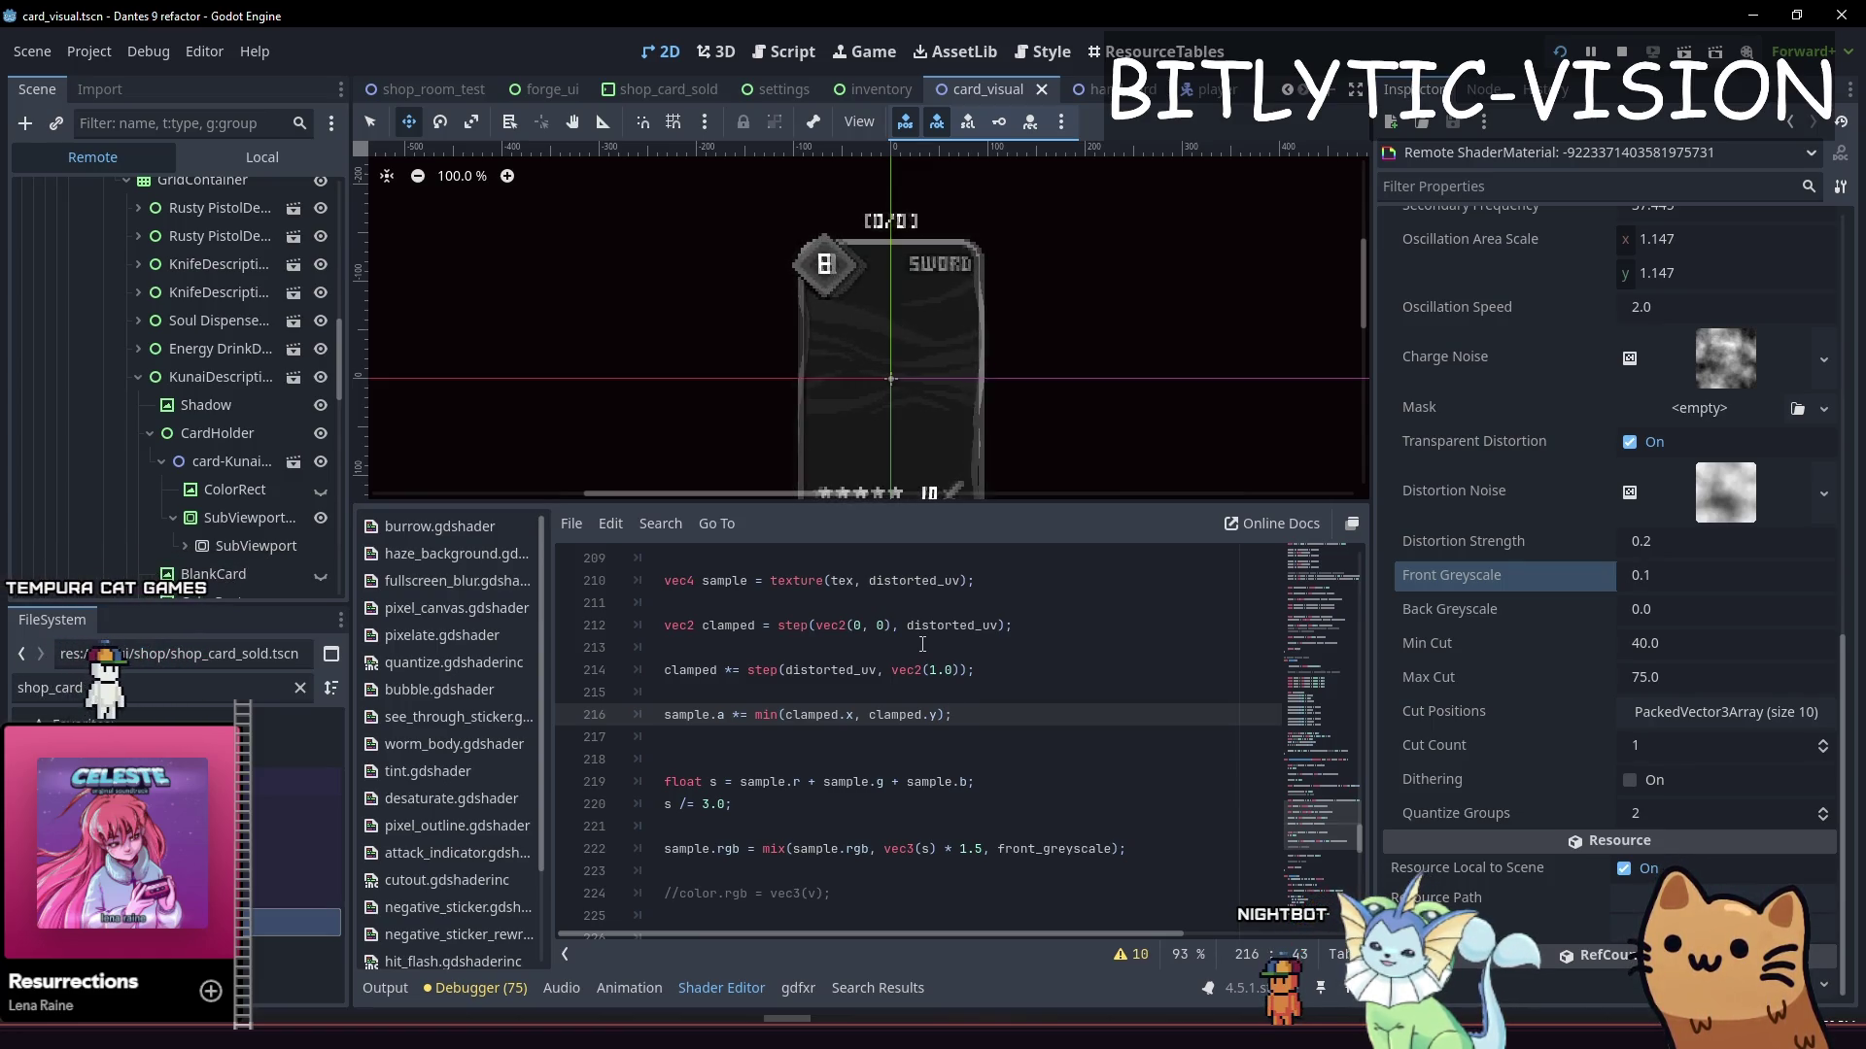
pyautogui.click(996, 692)
pyautogui.click(995, 680)
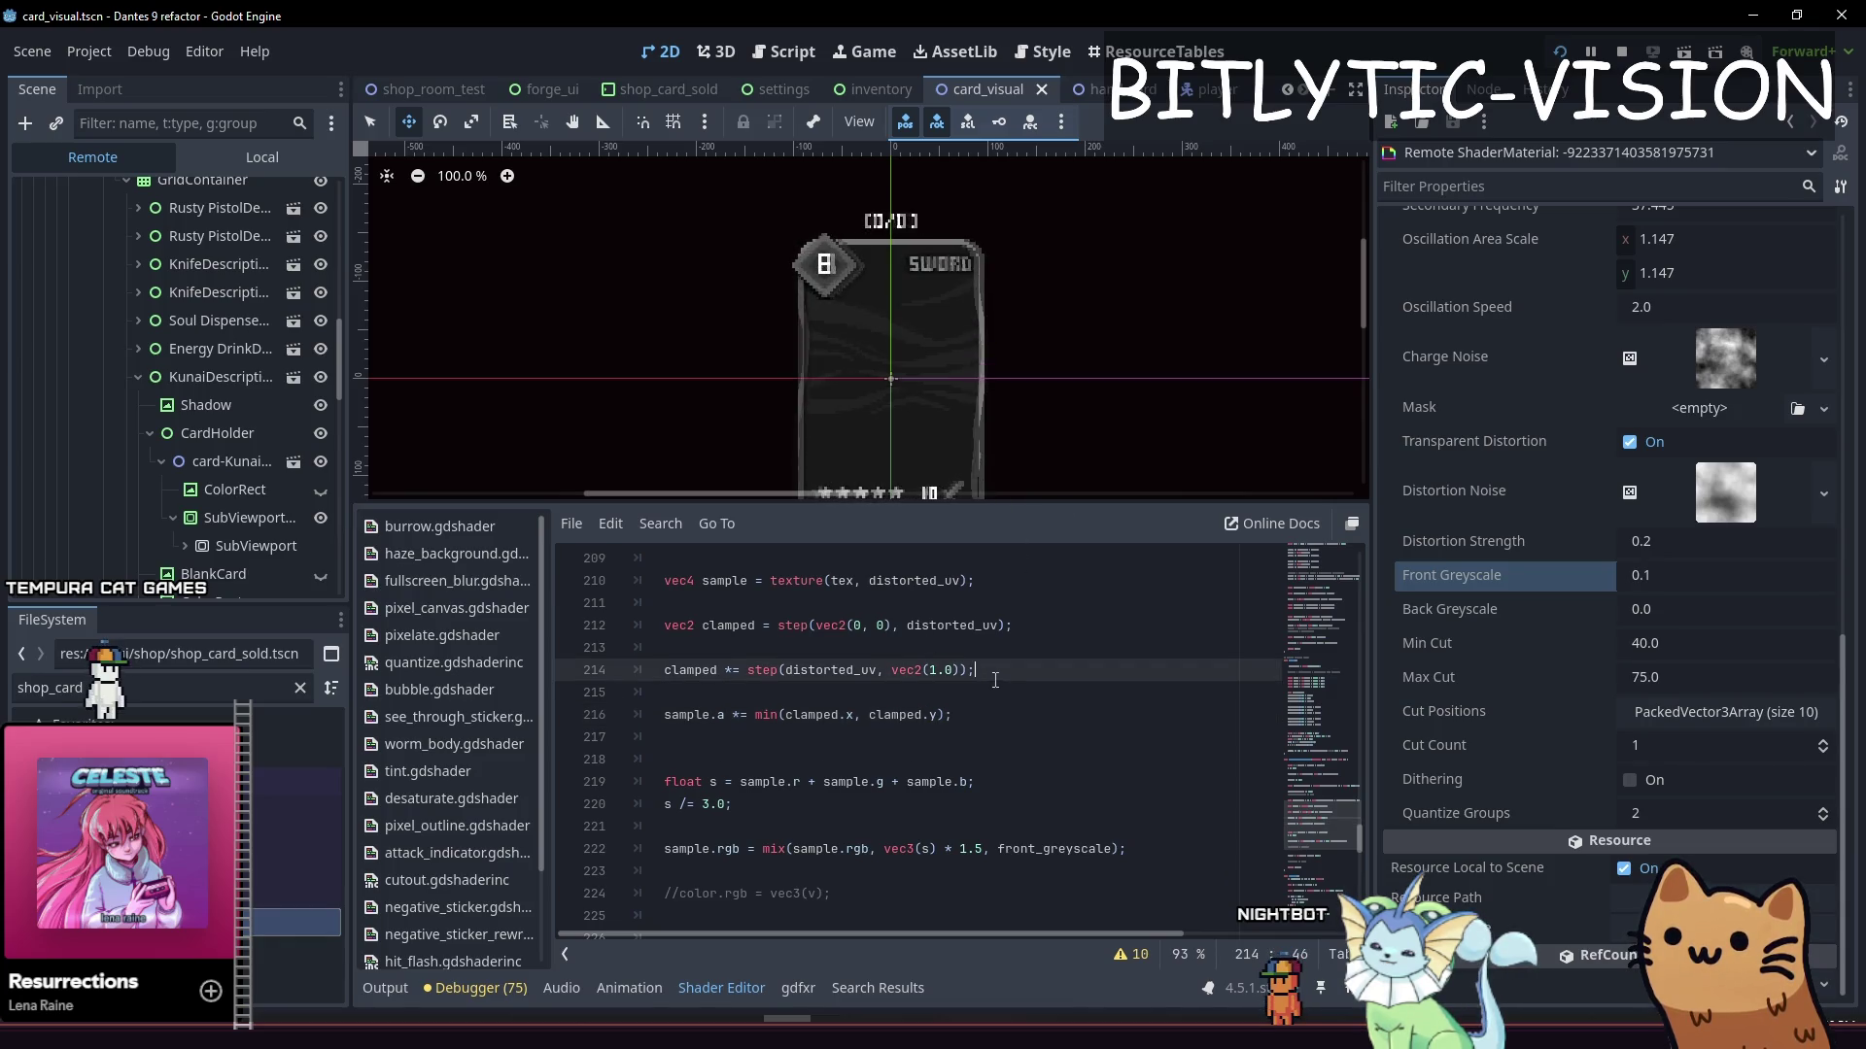
pyautogui.click(1004, 693)
pyautogui.click(1007, 717)
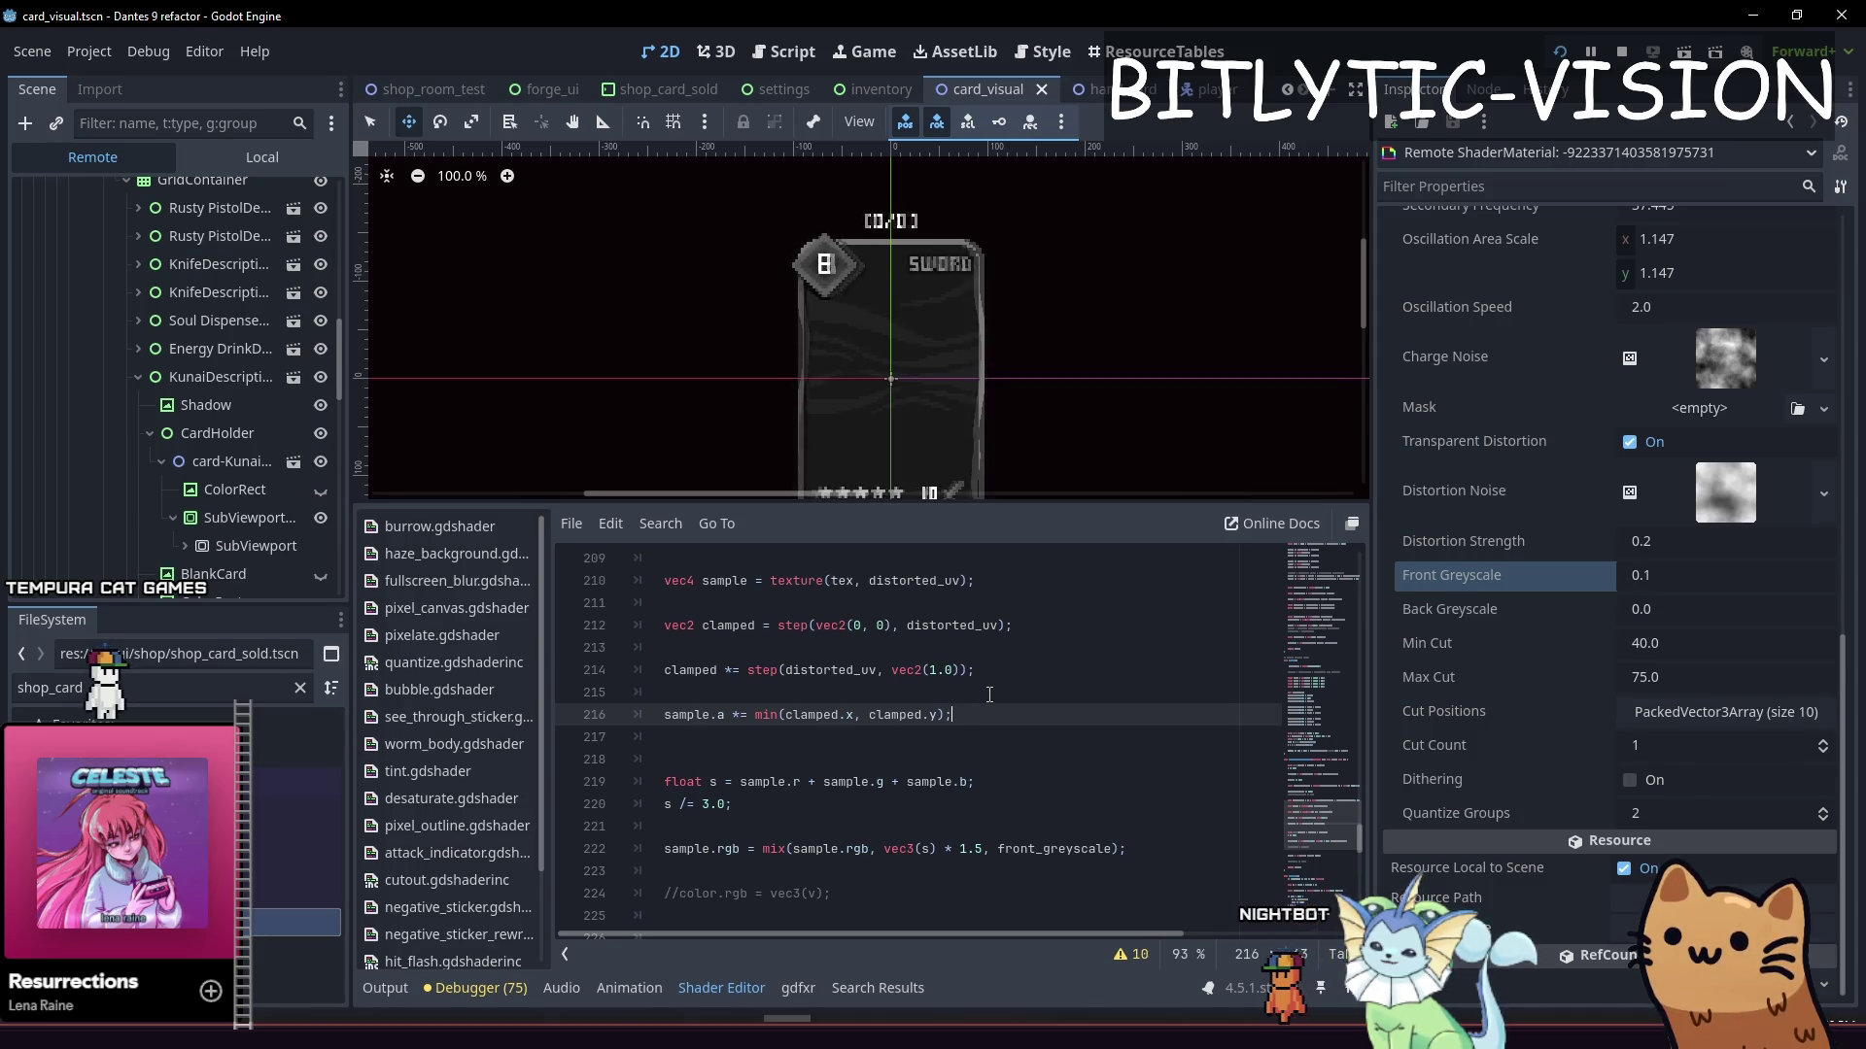
pyautogui.press('Up')
pyautogui.press('Up')
pyautogui.press('Up')
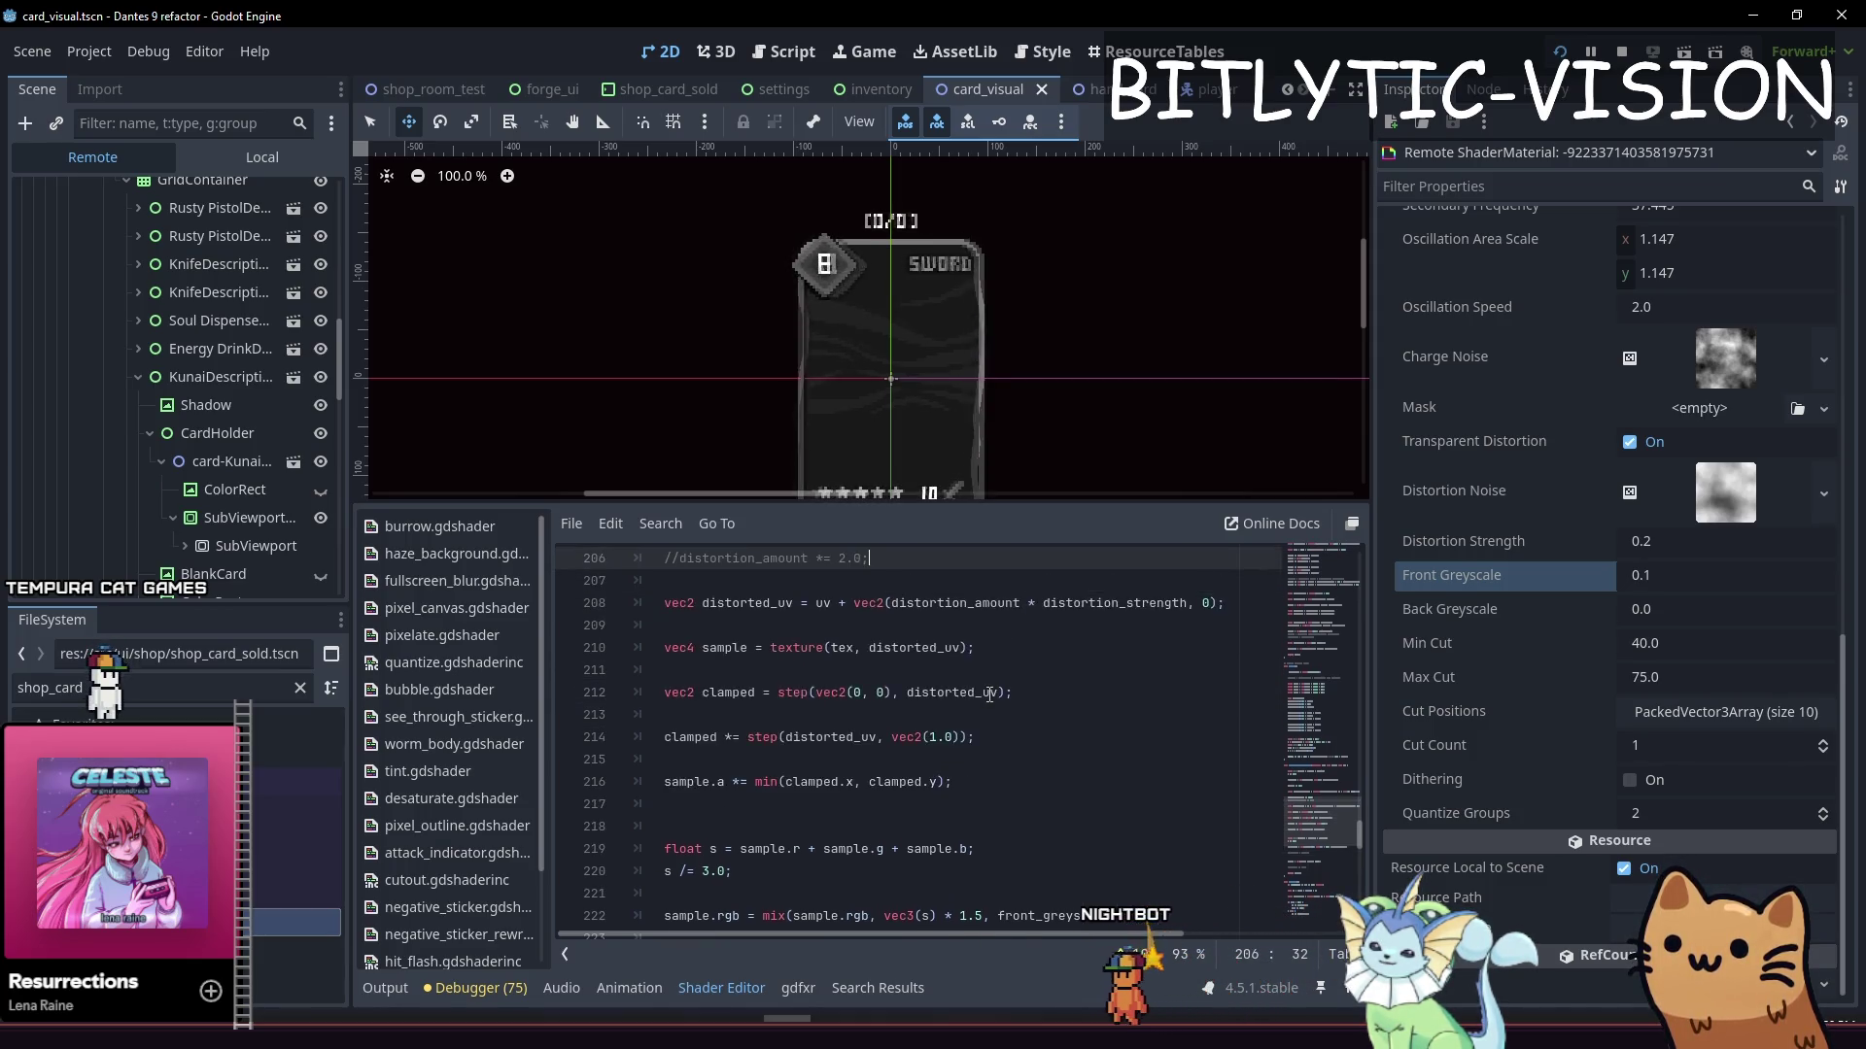
pyautogui.press('Down')
pyautogui.press('Down')
pyautogui.press('End')
pyautogui.press('Left')
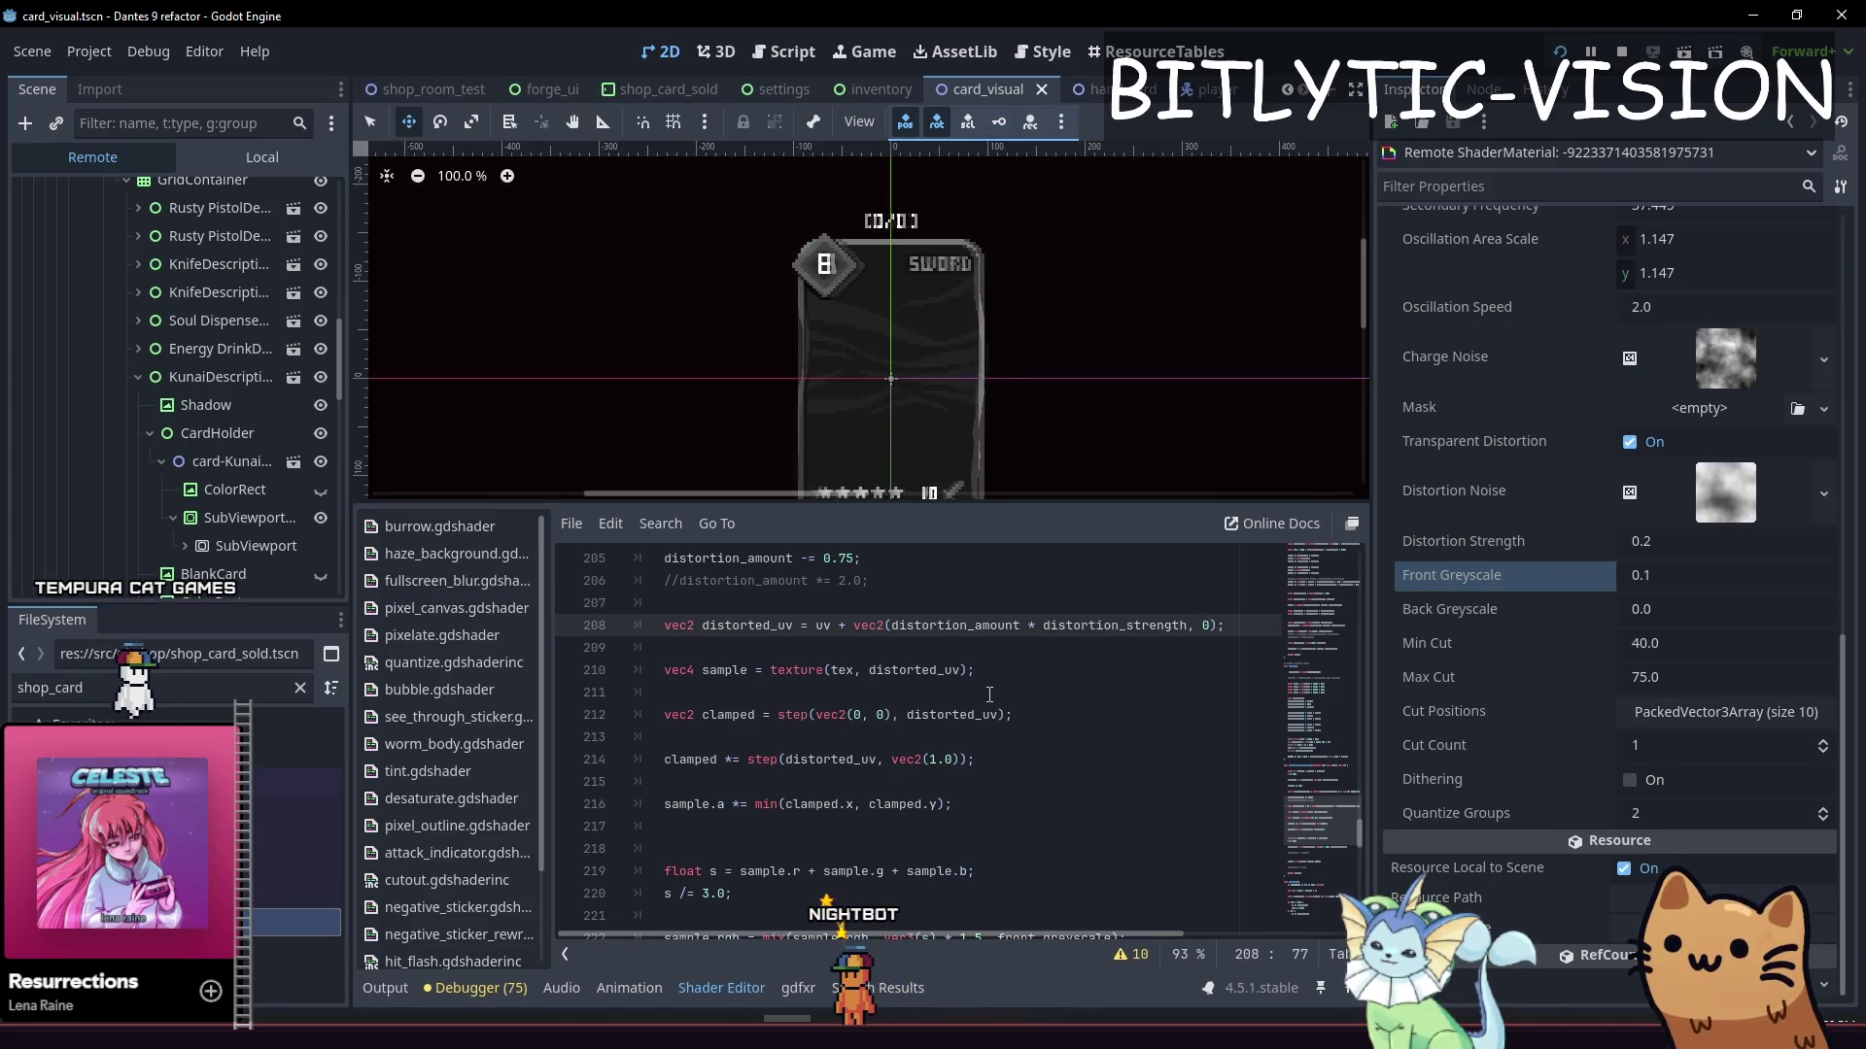
pyautogui.press('Down')
pyautogui.press('Down')
pyautogui.press('Down')
pyautogui.press('Down')
pyautogui.press('Up')
pyautogui.press('Up')
pyautogui.press('Up')
pyautogui.press('Down')
pyautogui.press('End')
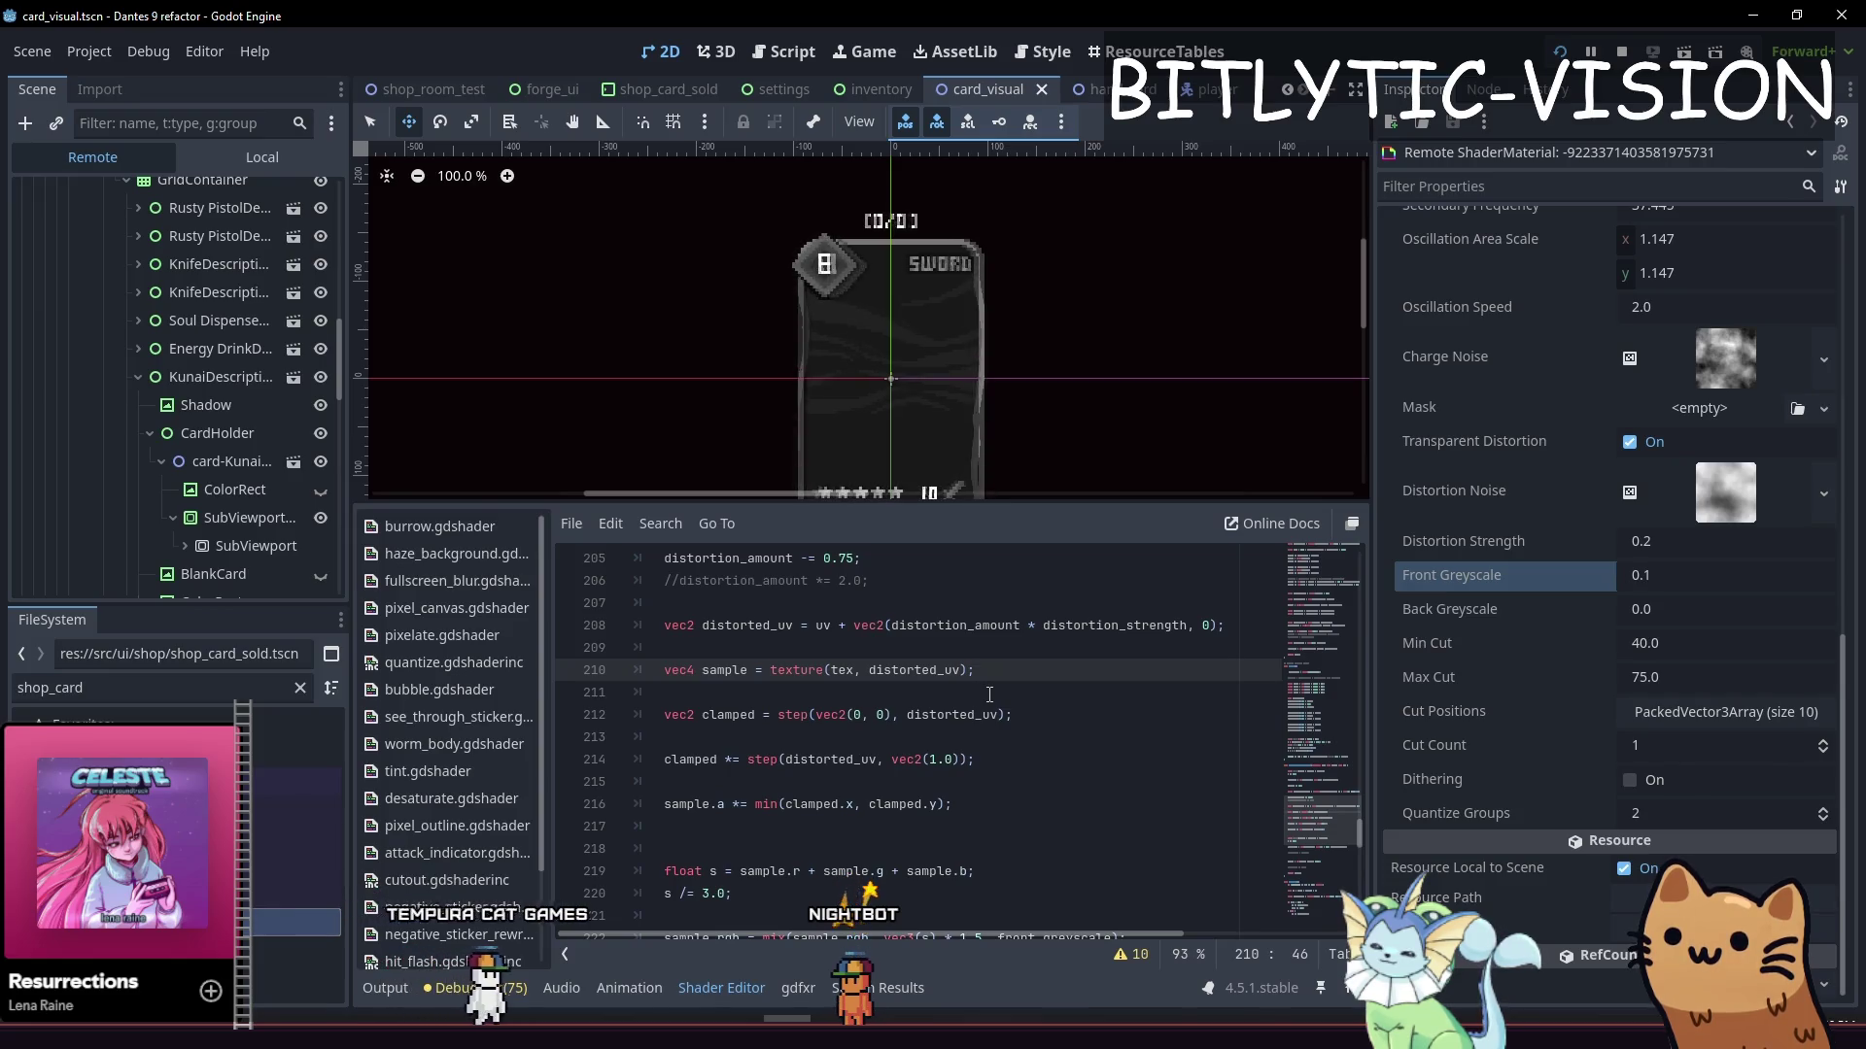
pyautogui.press('Home')
pyautogui.press('Right')
pyautogui.press('Right')
pyautogui.press('Right')
pyautogui.press('Right')
pyautogui.press('Right')
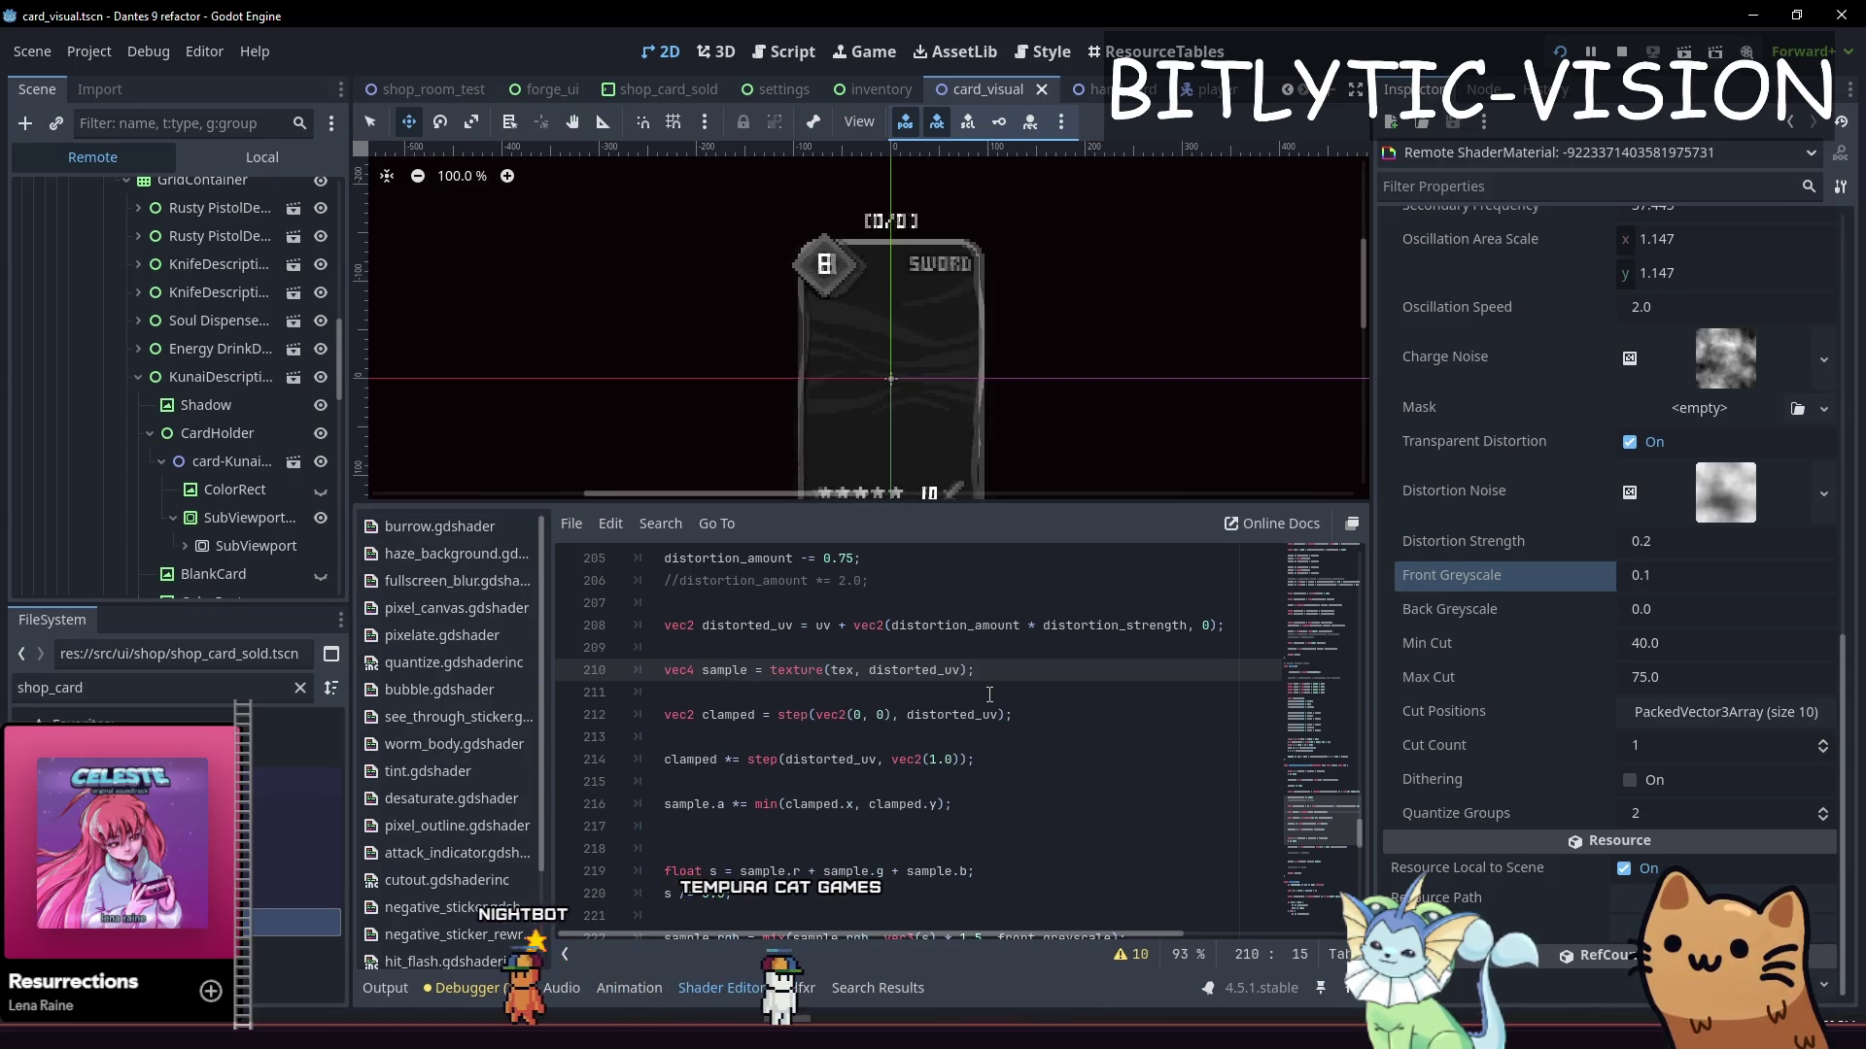
pyautogui.press('End')
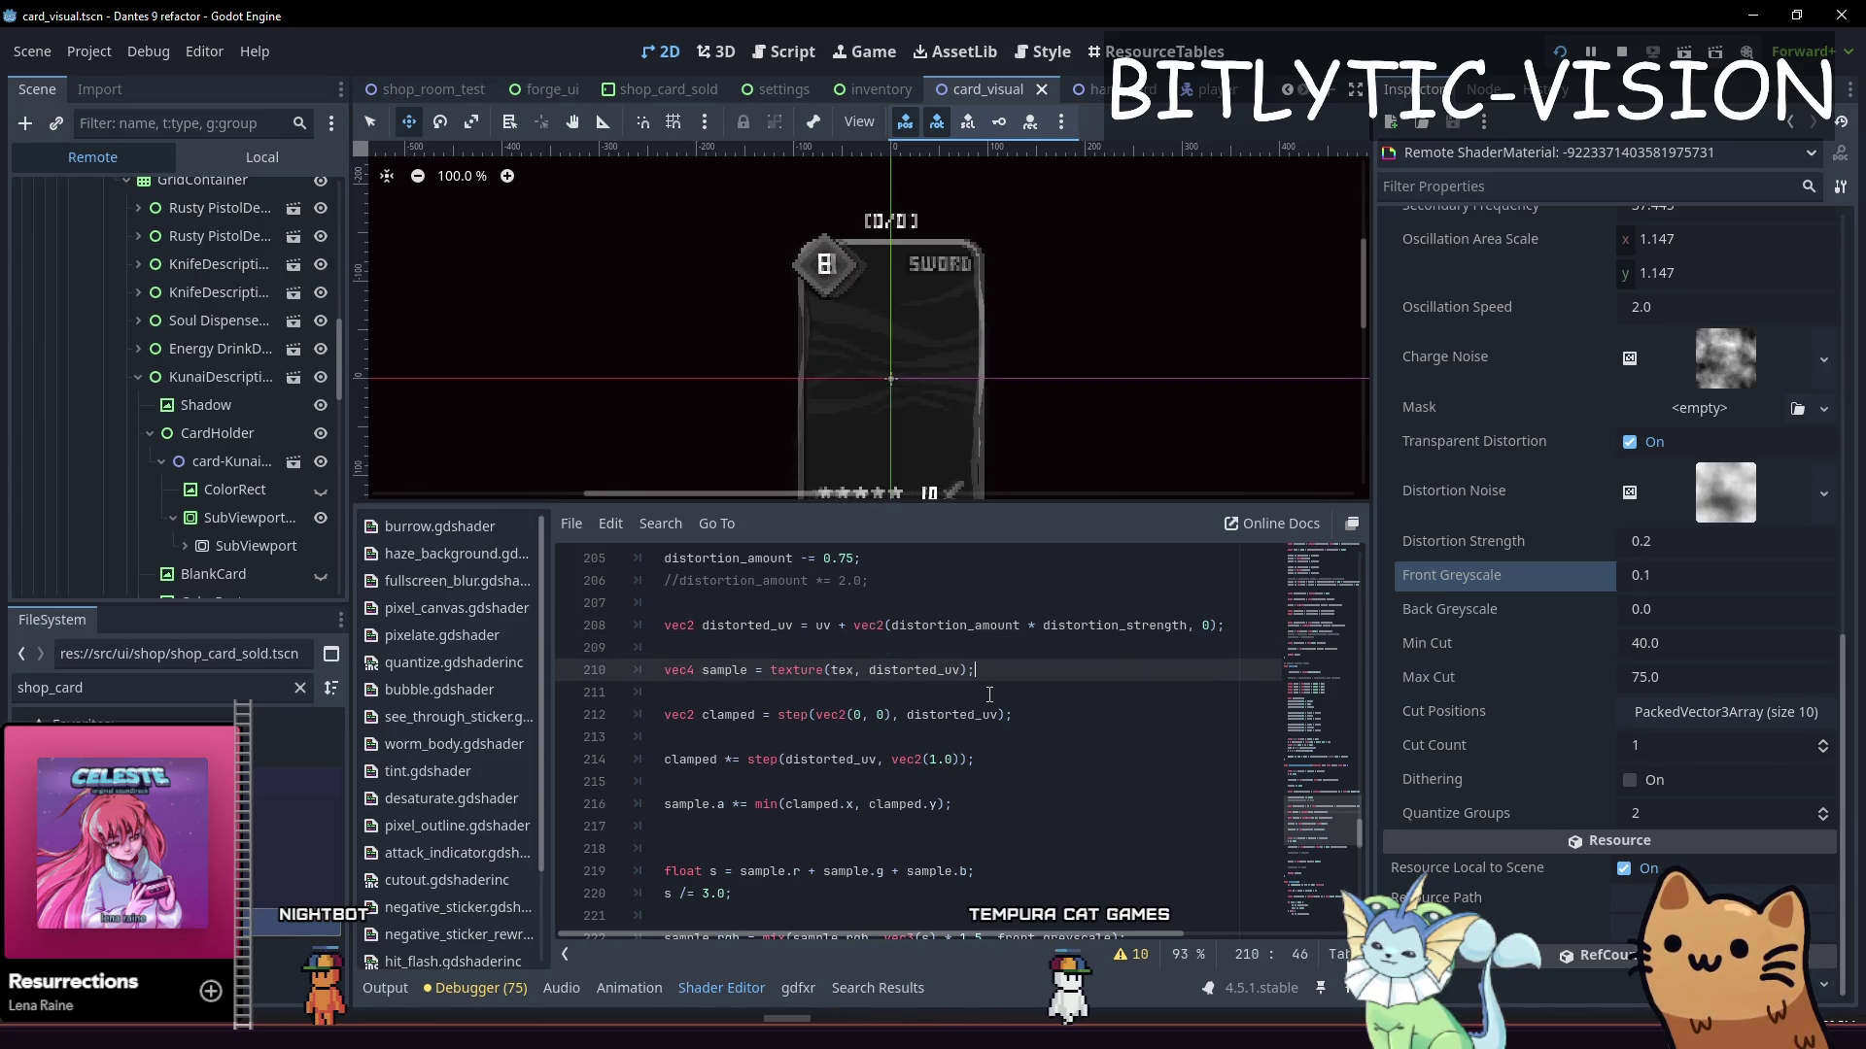
pyautogui.hotkey('ctrl', 'shift', 'Left')
pyautogui.hotkey('ctrl', 'shift', 'Left')
pyautogui.hotkey('ctrl', 'shift', 'Left')
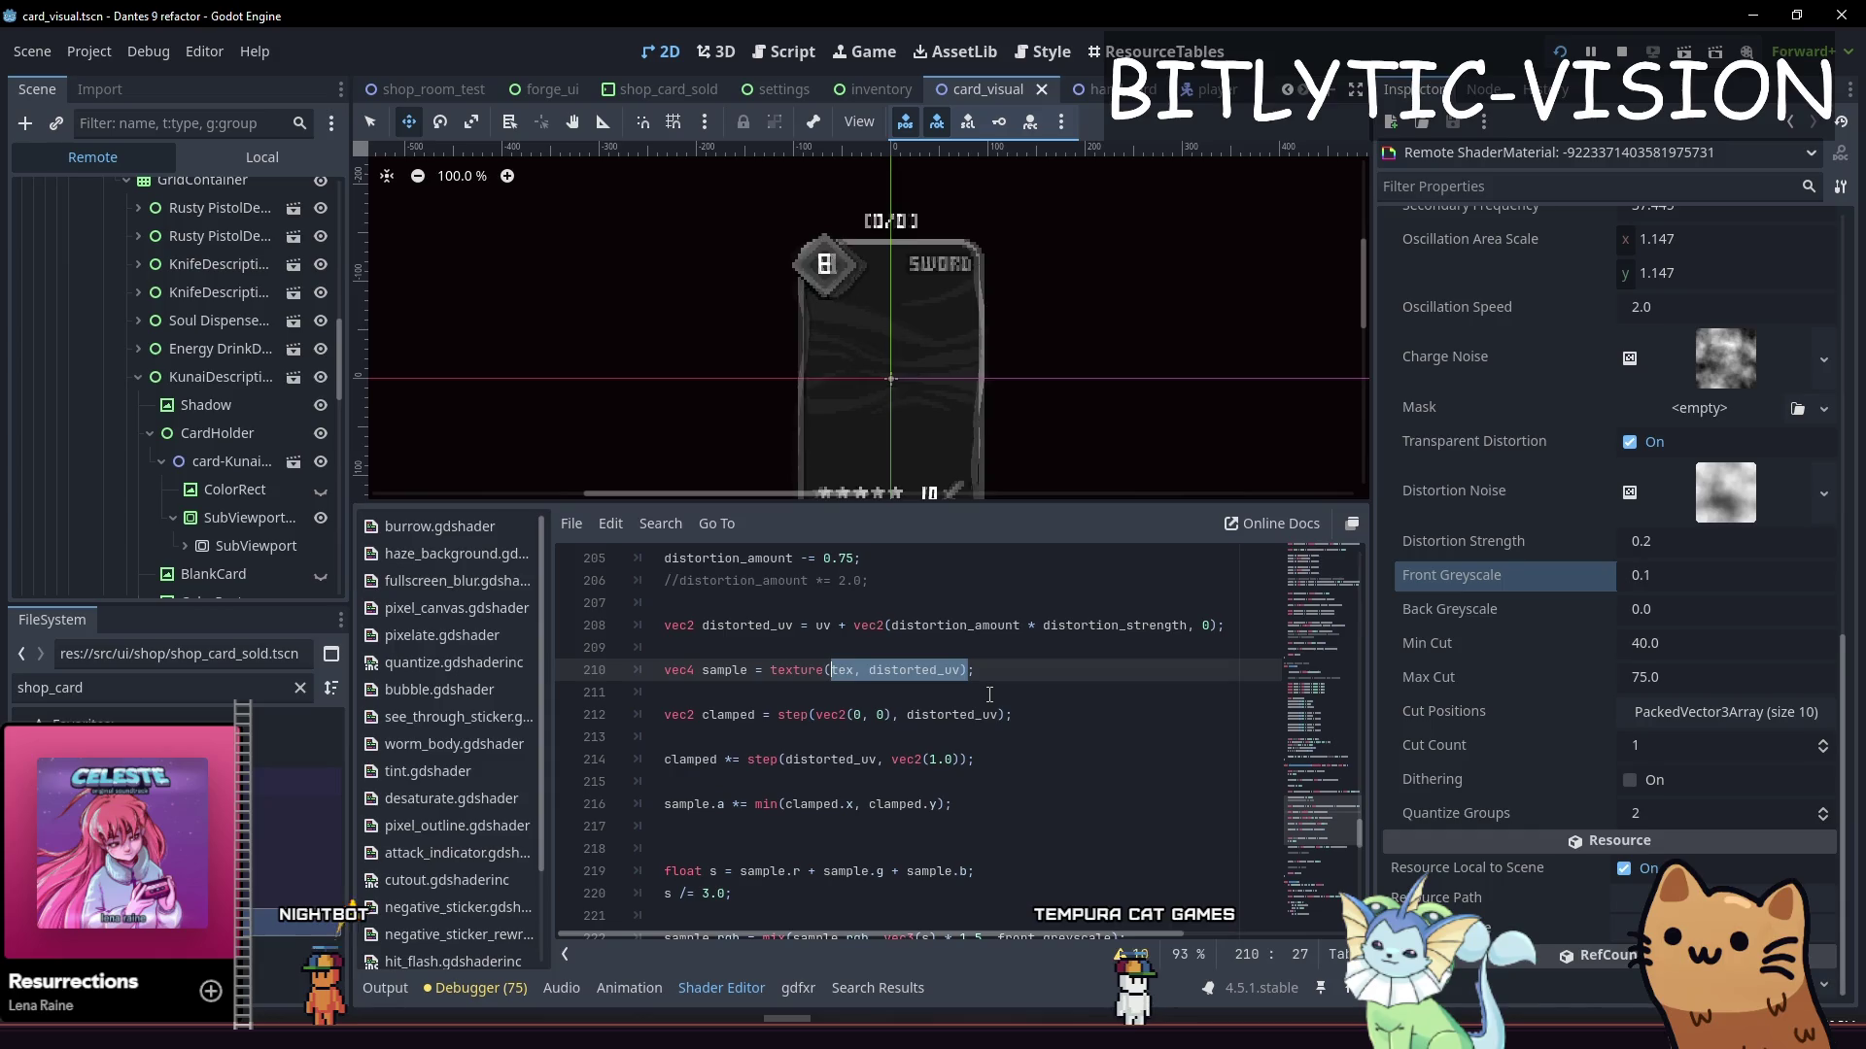
pyautogui.press('Right')
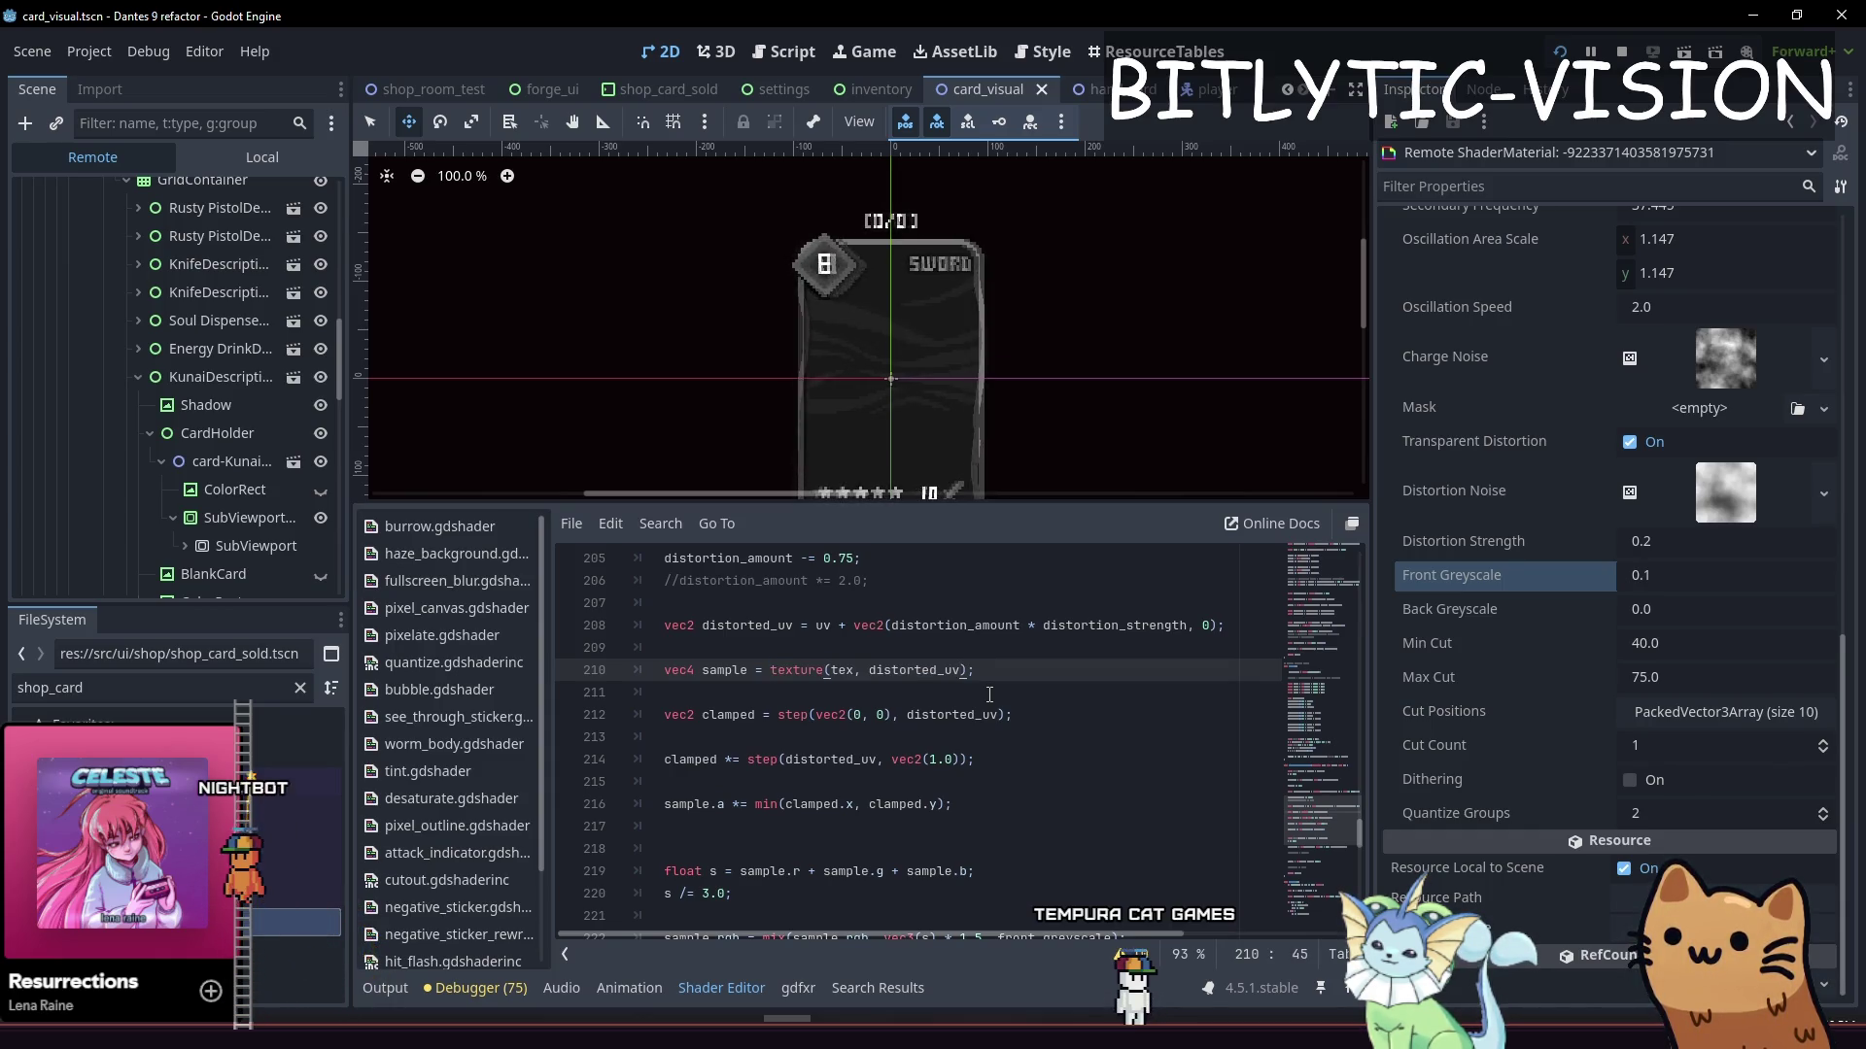
pyautogui.press('Return')
pyautogui.press('Return')
pyautogui.write('s')
pyautogui.write('ample.r')
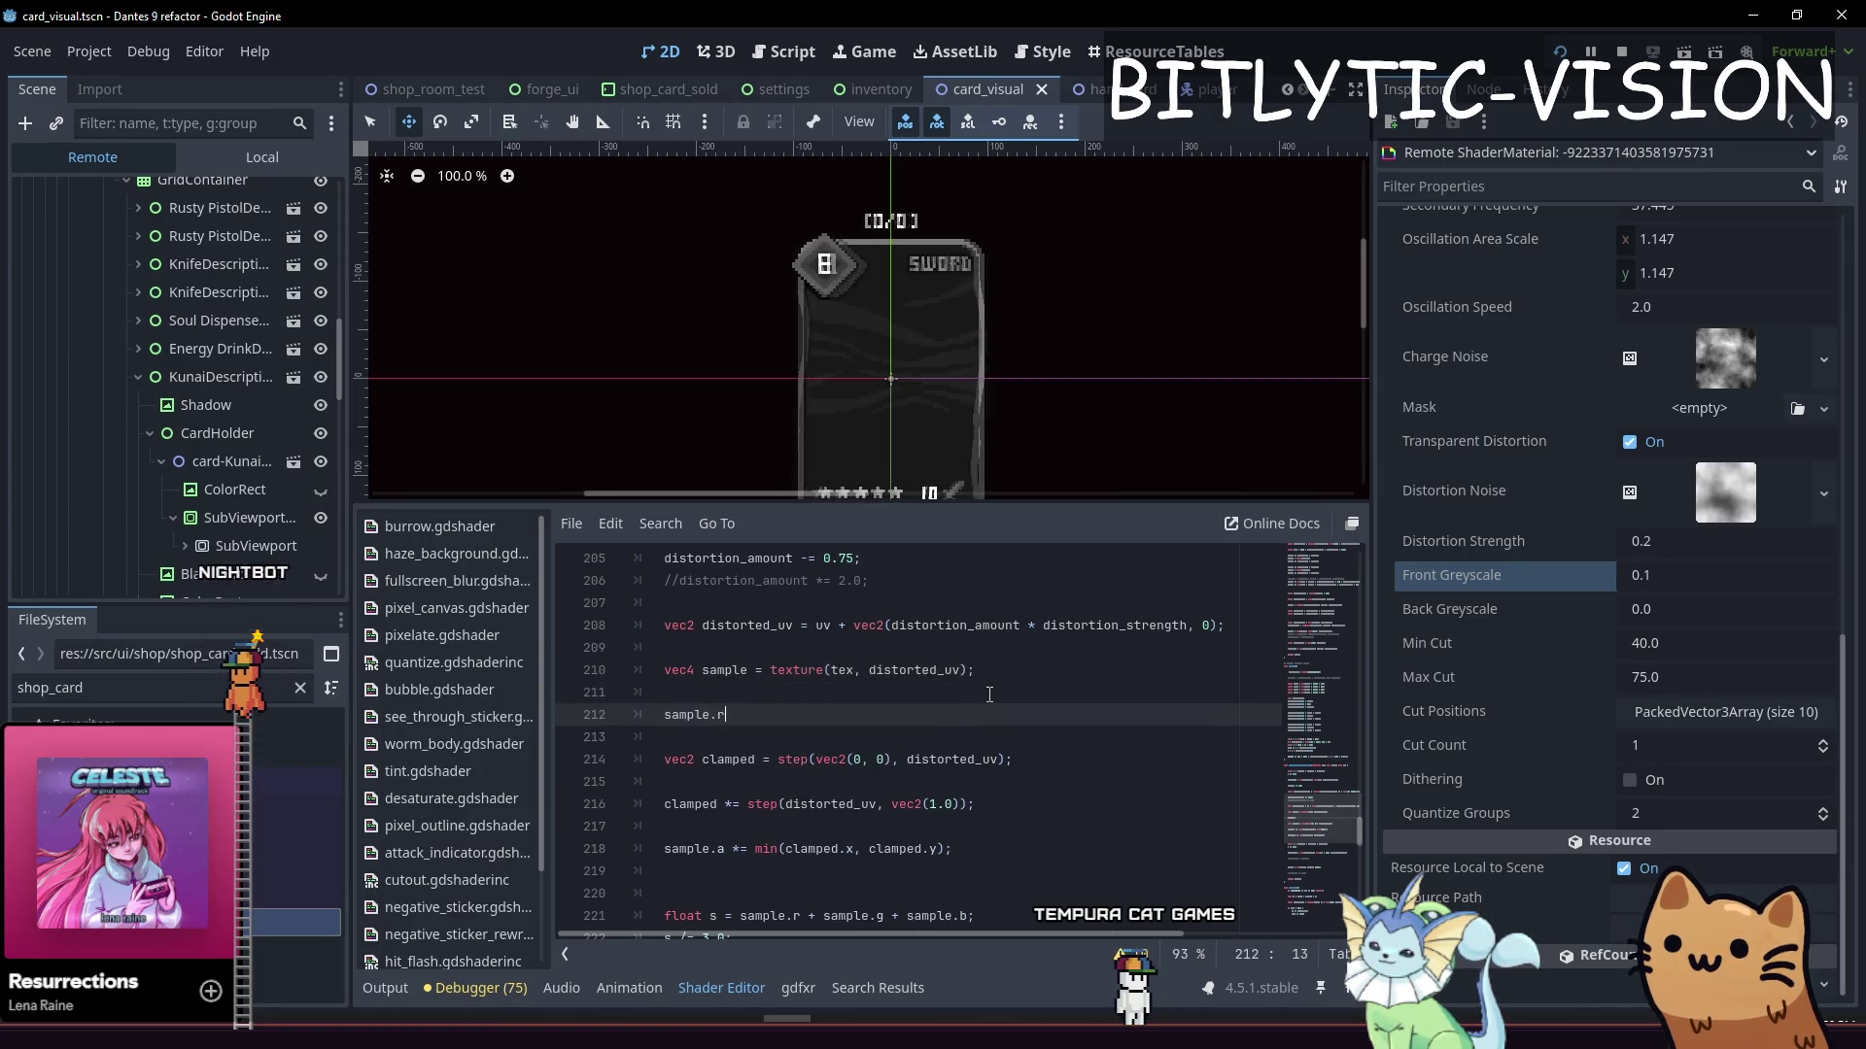
# Add a sample.r line resampling red from the texture at distorted_uv + 0.1 and save
pyautogui.press('Up')
pyautogui.press('Up')
pyautogui.press('Escape')
pyautogui.press('Up')
pyautogui.press('Up')
pyautogui.press('End')
pyautogui.hotkey('ctrl', 'shift', 'Left')
pyautogui.hotkey('ctrl', 'shift', 'Left')
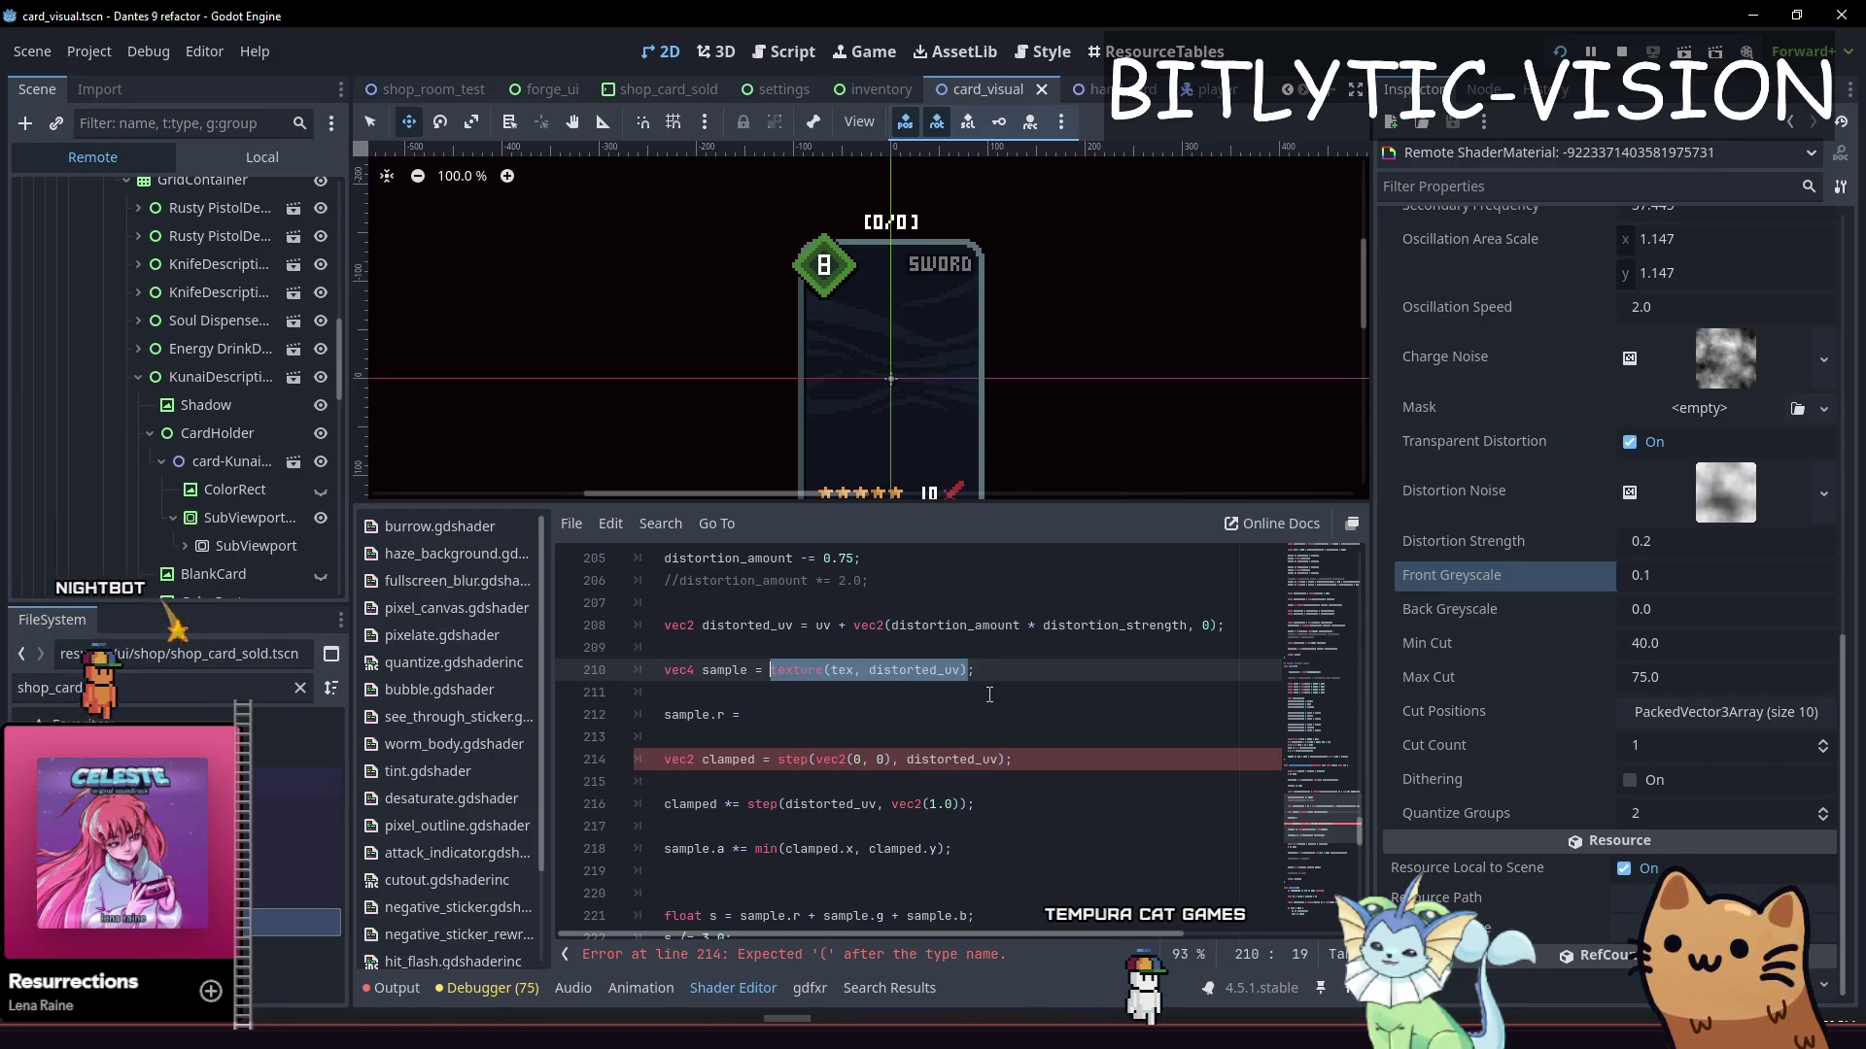
pyautogui.press('Down')
pyautogui.press('Down')
pyautogui.write('texture(tex, distorted_uv)')
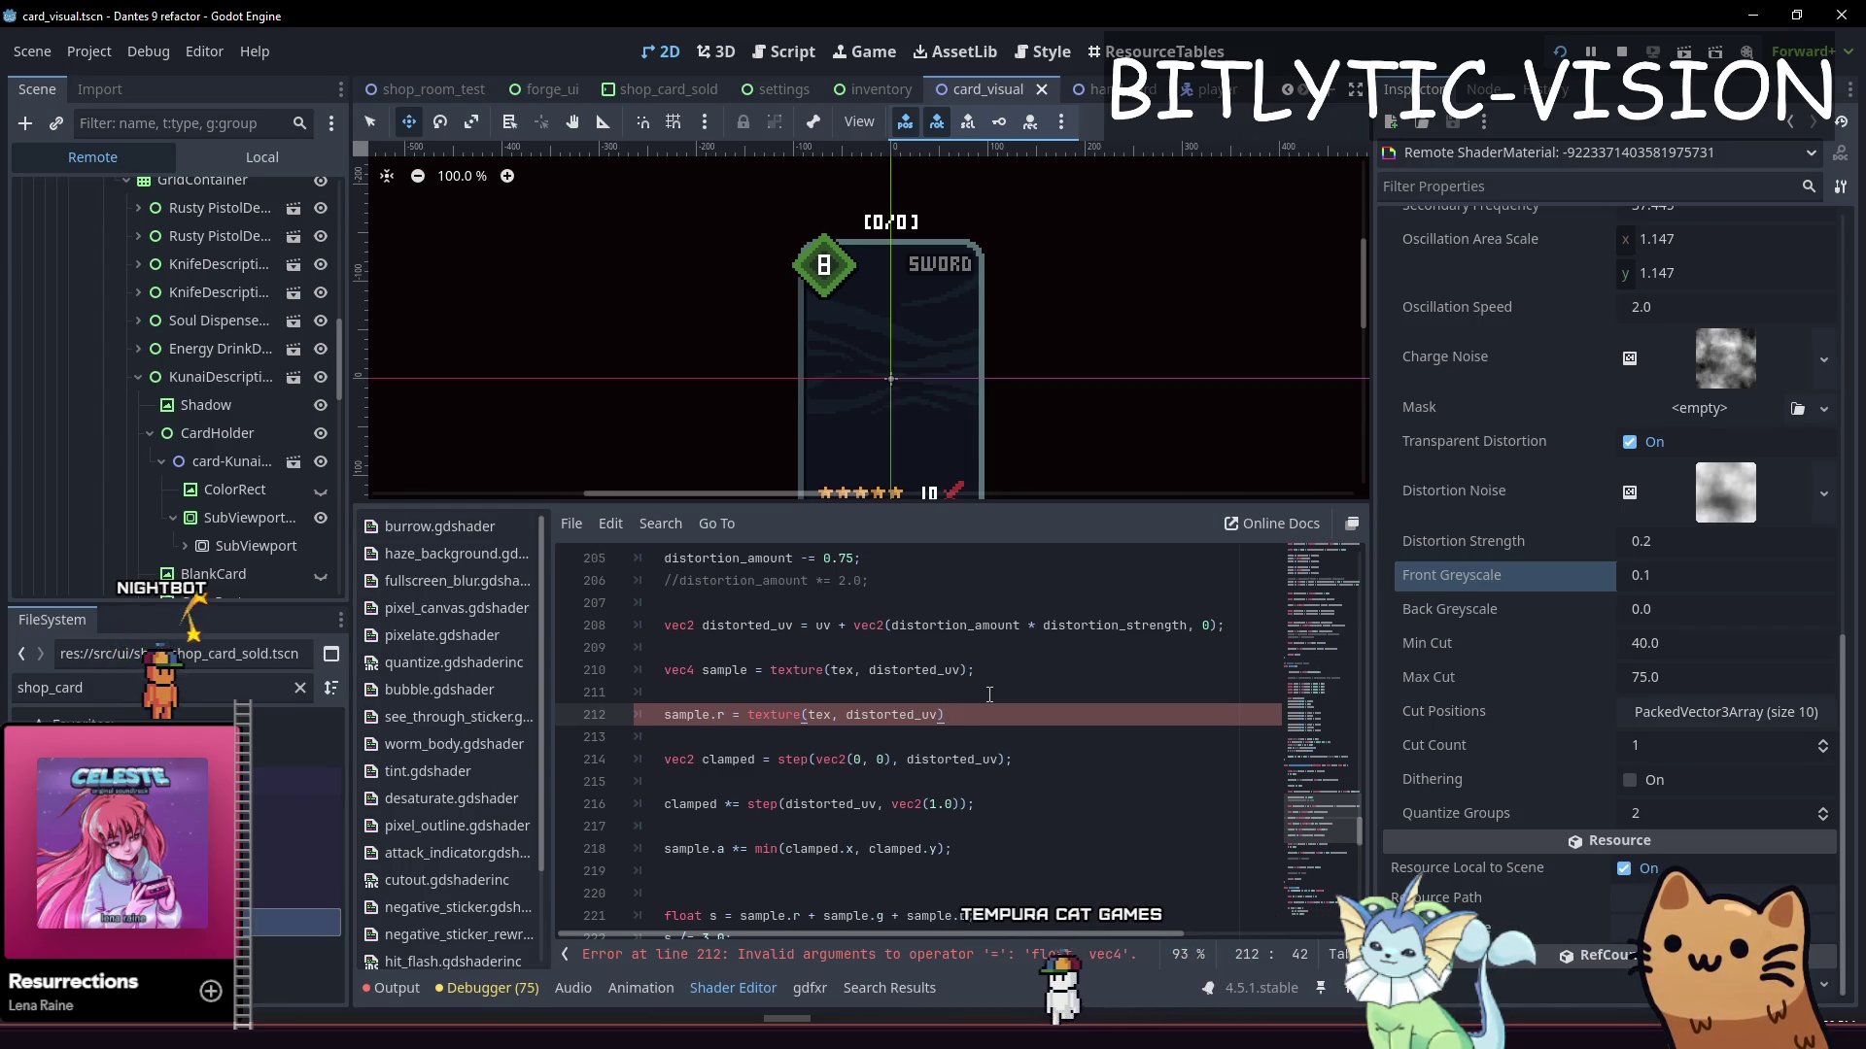
pyautogui.write('.r;')
pyautogui.press('Left')
pyautogui.press('Left')
pyautogui.press('Left')
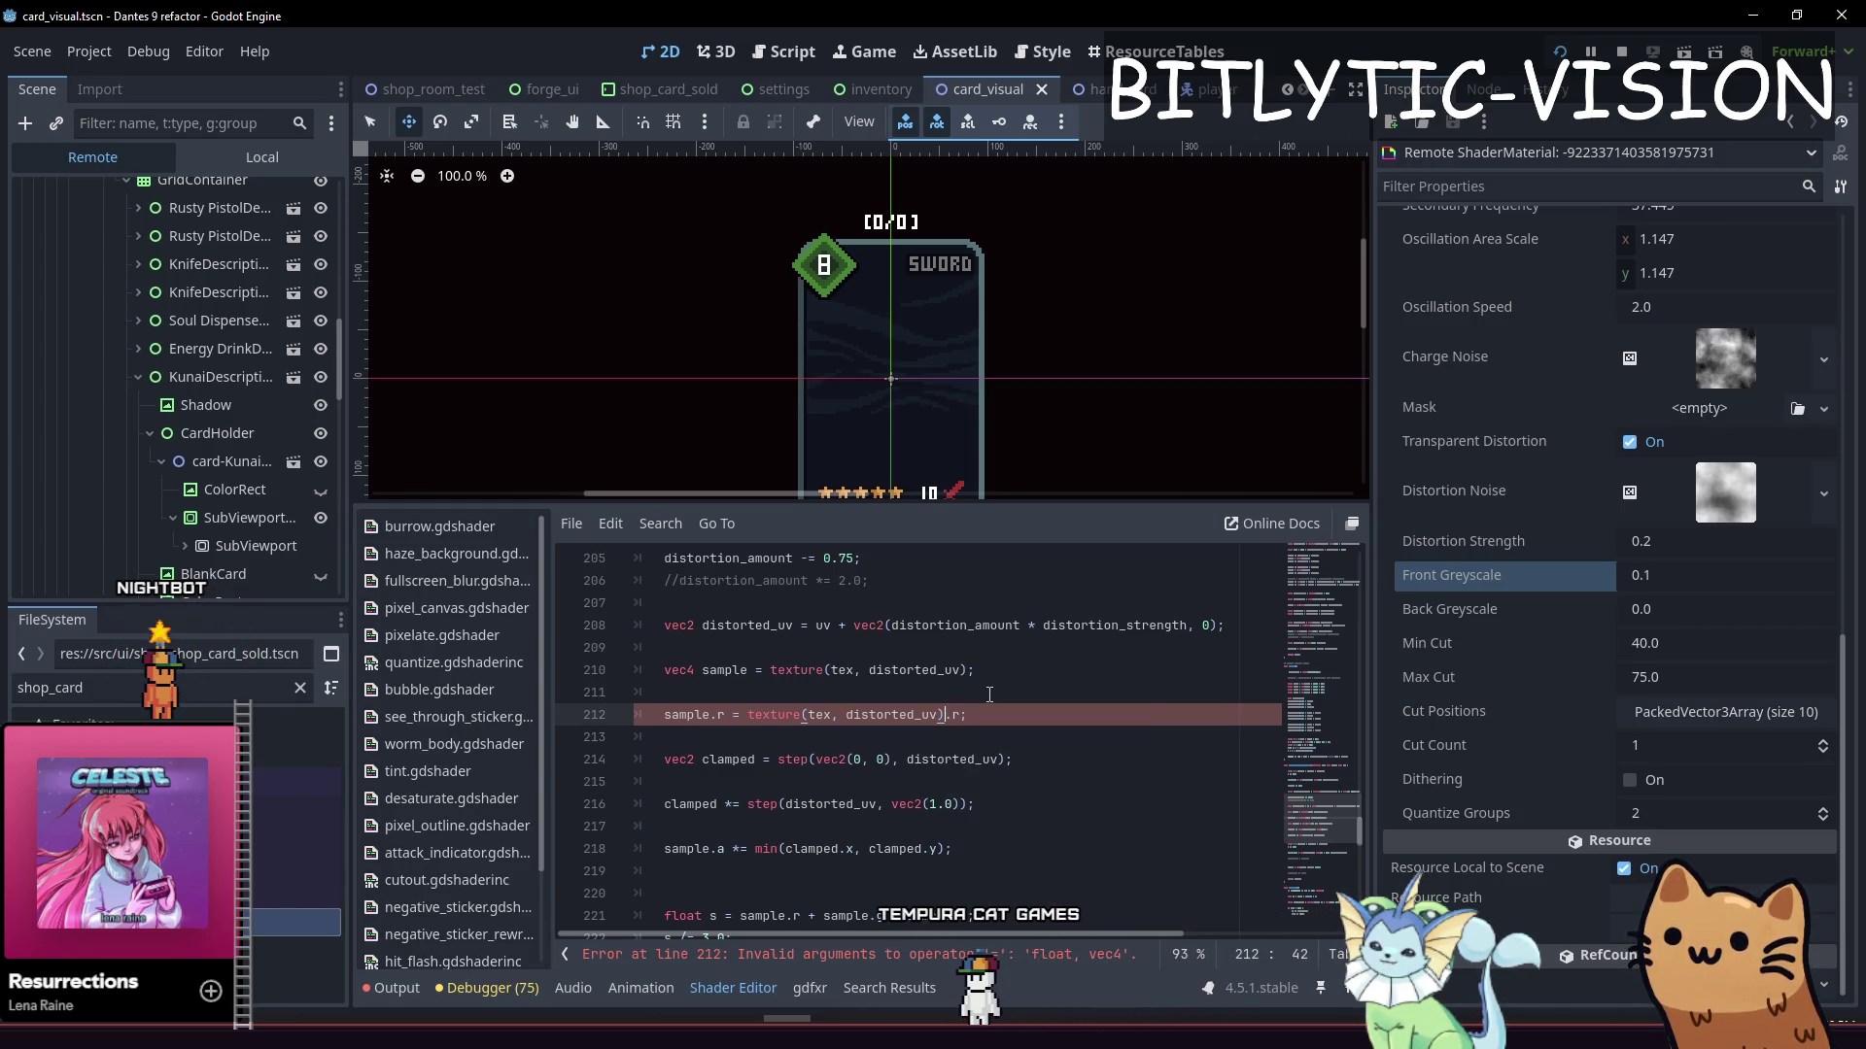
pyautogui.hotkey('ctrl', 'Left')
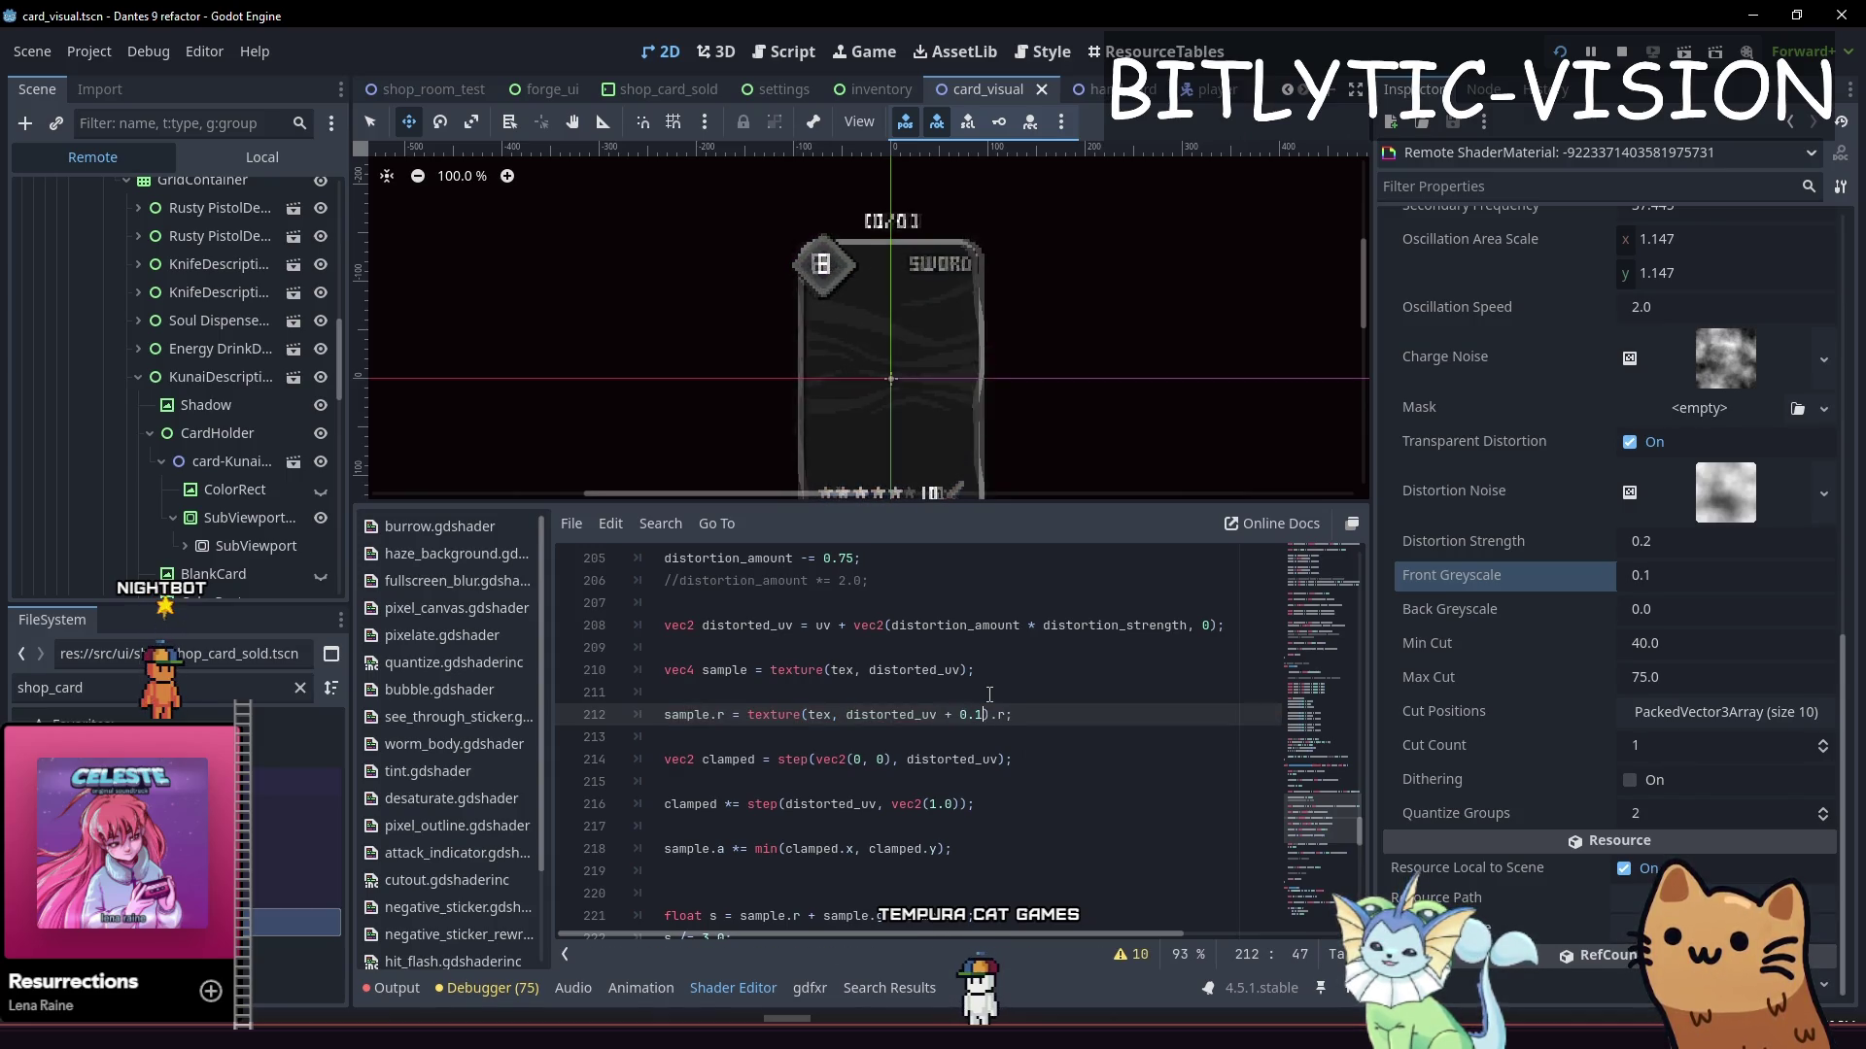
pyautogui.hotkey('ctrl', 's')
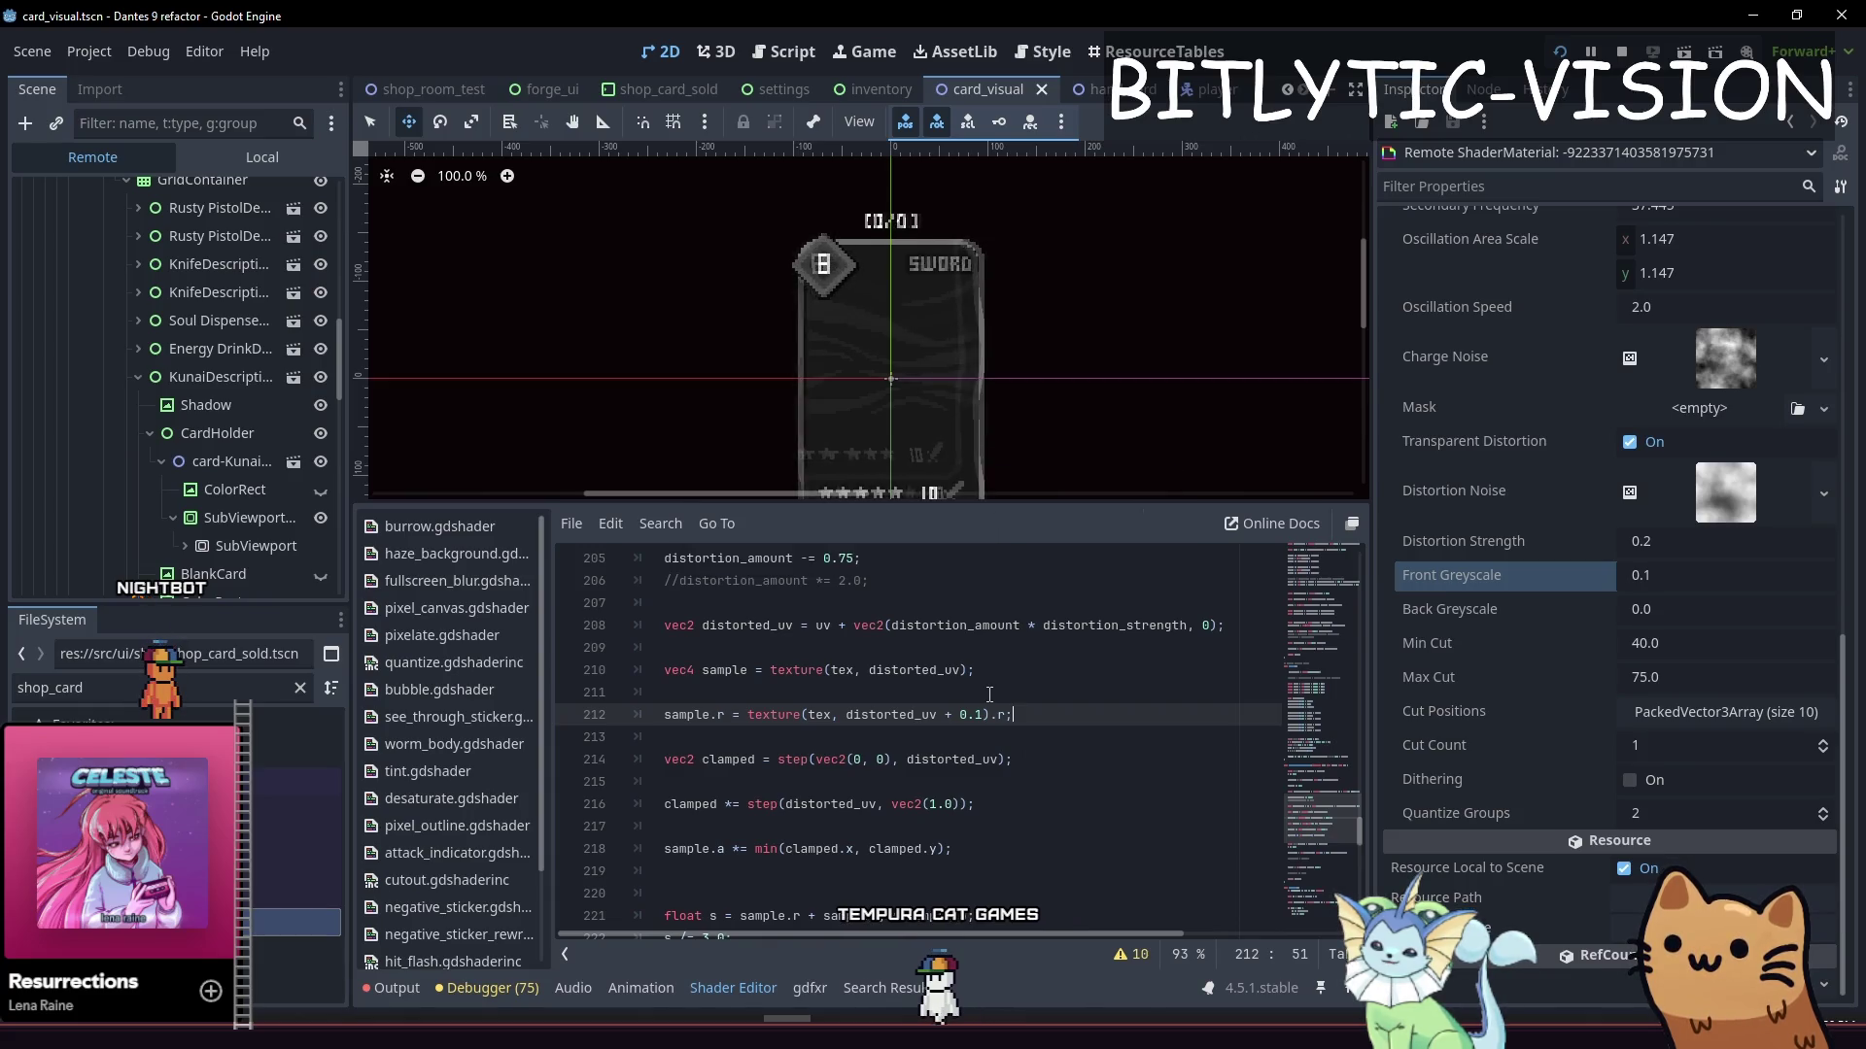
# Comment out the front_greyscale sample.rgb mix line with Ctrl+K and save
pyautogui.press('Down')
pyautogui.press('Down')
pyautogui.press('Down')
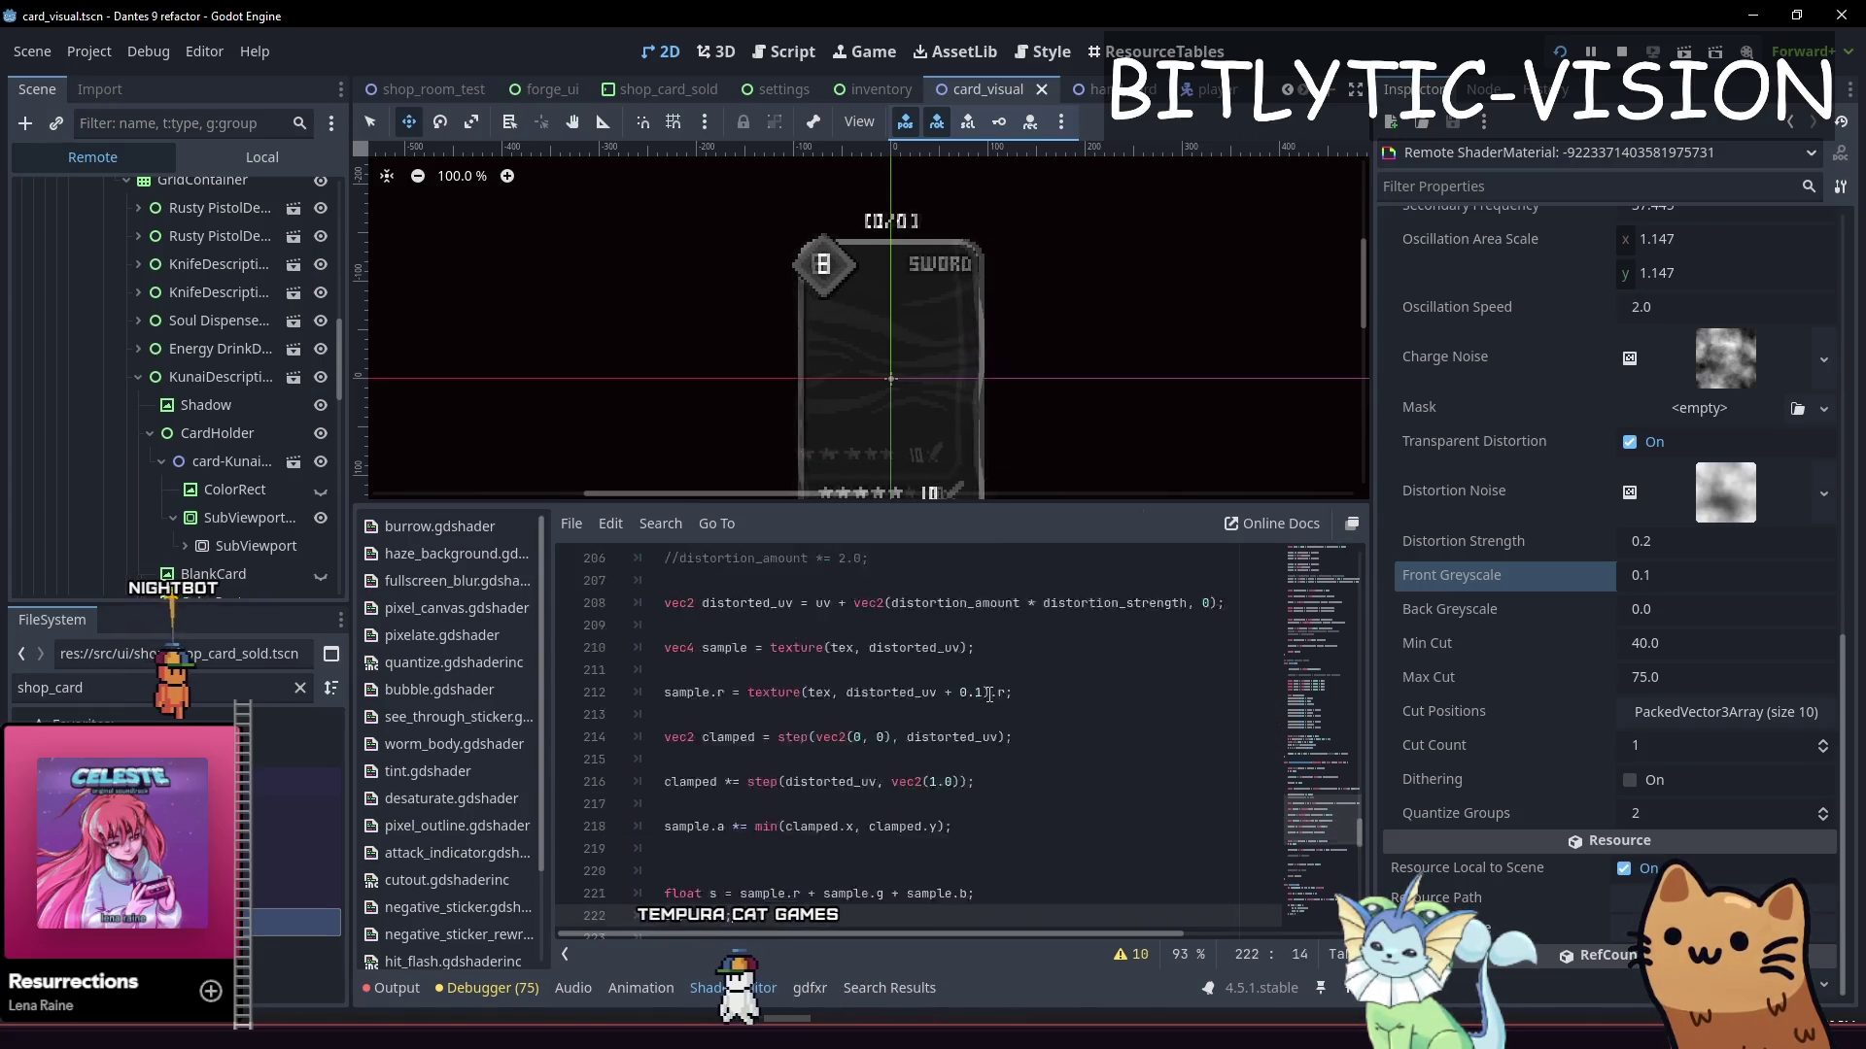
pyautogui.press('Up')
pyautogui.press('Up')
pyautogui.press('Up')
pyautogui.press('Down')
pyautogui.press('Down')
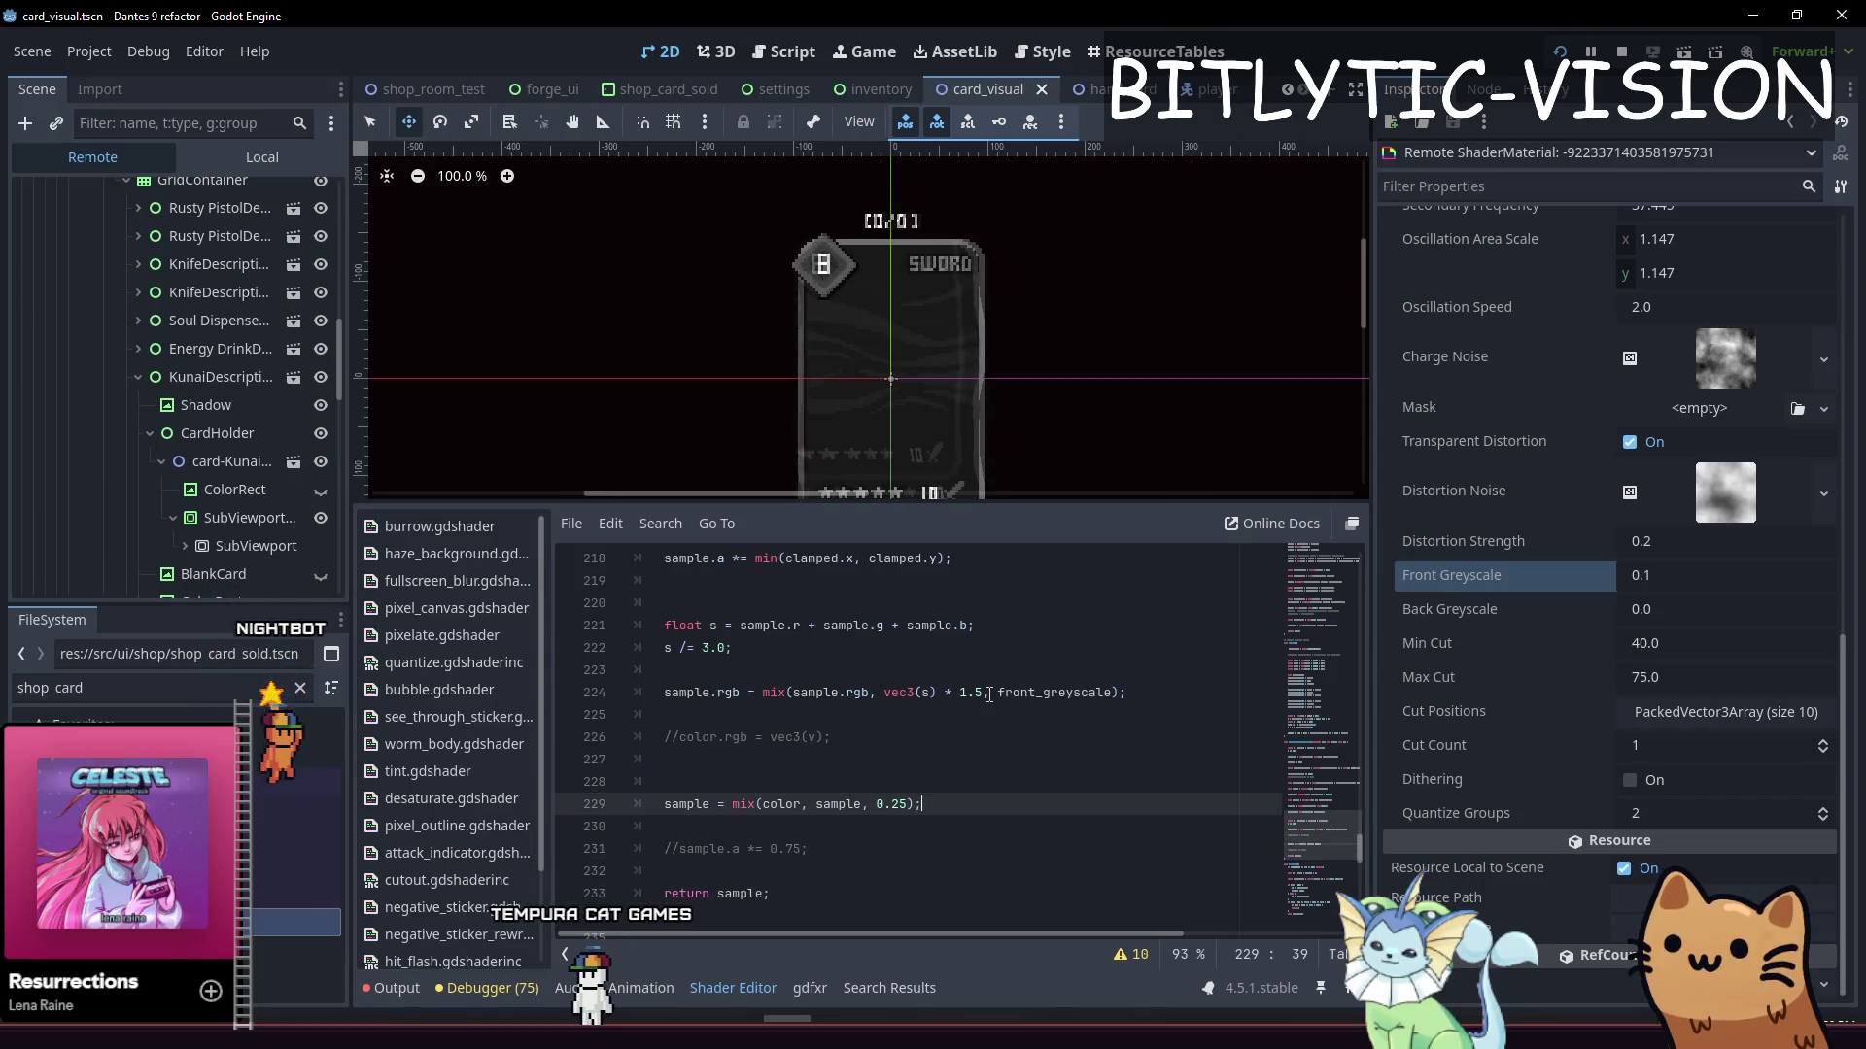
pyautogui.press('Up')
pyautogui.press('Up')
pyautogui.press('Up')
pyautogui.hotkey('ctrl', 'k')
pyautogui.hotkey('ctrl', 's')
pyautogui.press('Up')
pyautogui.press('Up')
pyautogui.press('Up')
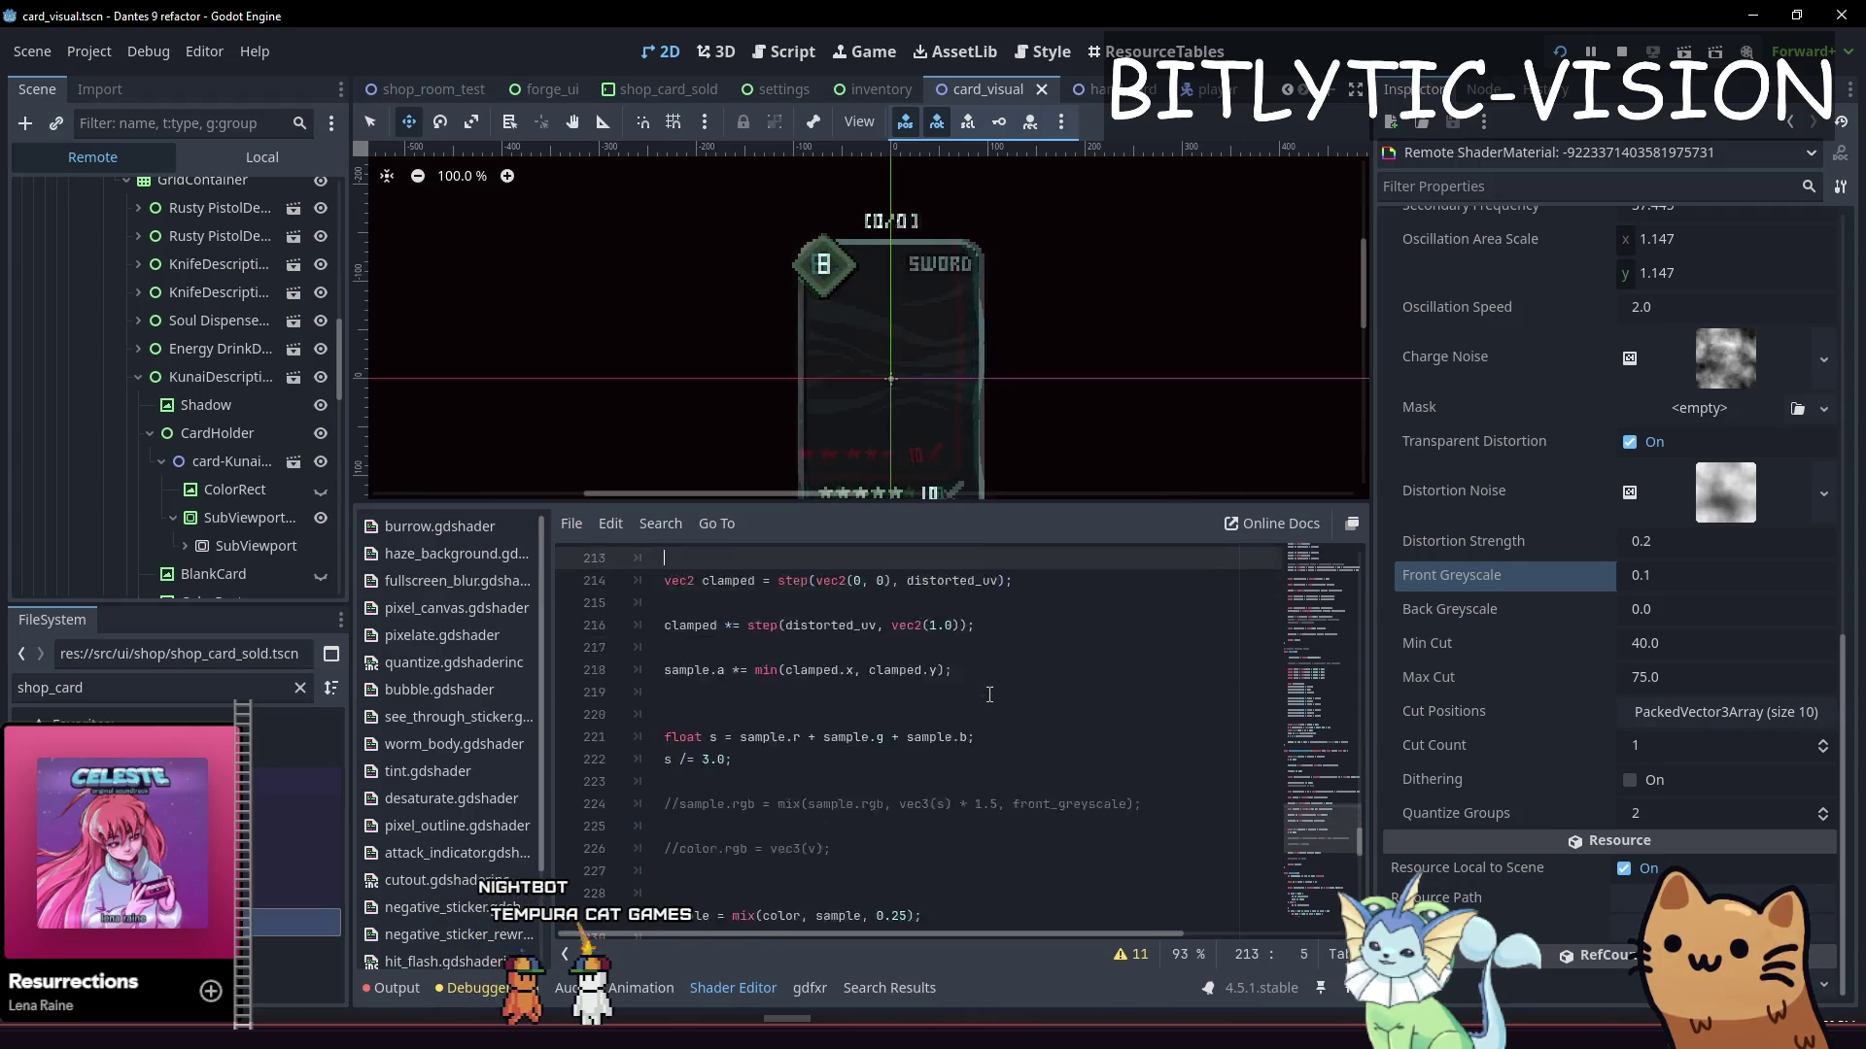
# Copy the red sample line into a green-channel sample at distorted_uv + 0.1
pyautogui.press('Down')
pyautogui.press('Down')
pyautogui.press('Down')
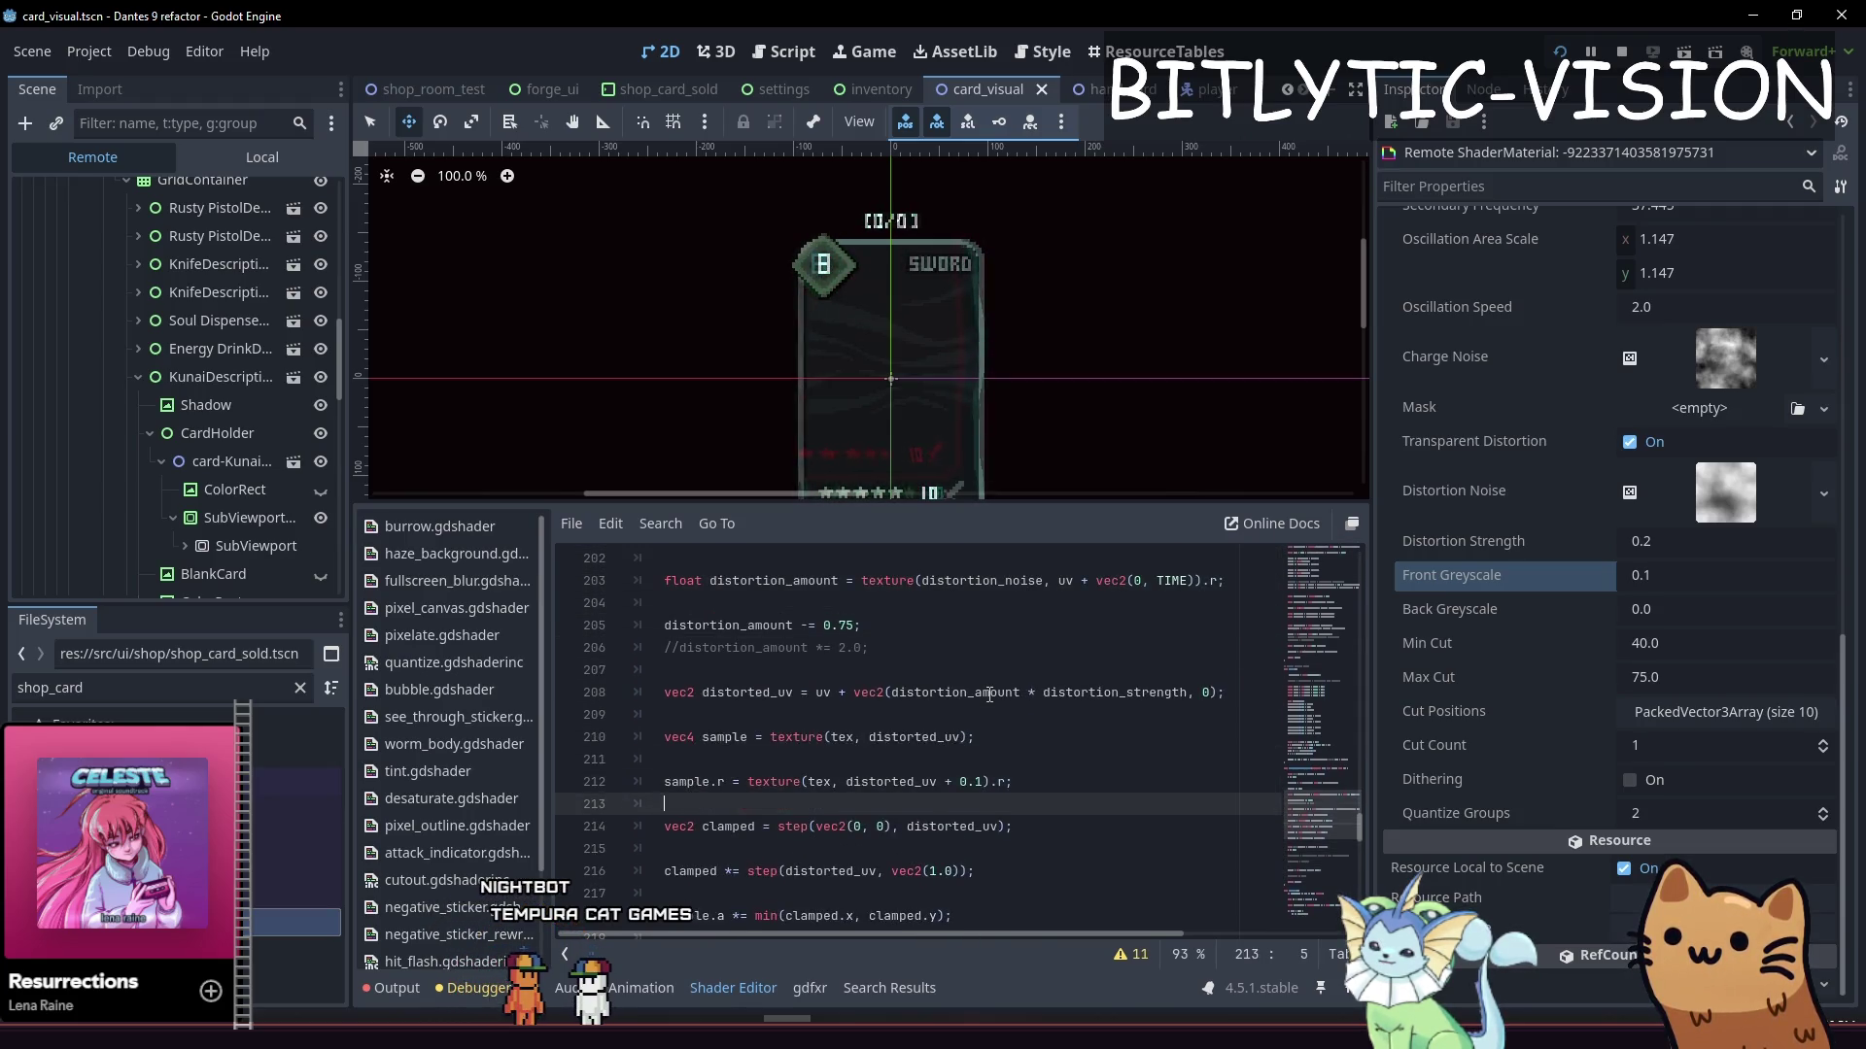
pyautogui.press('Return')
pyautogui.write('sample.r = texture(tex, distorted_uv + 0.1).r;')
pyautogui.press('Left')
pyautogui.press('Left')
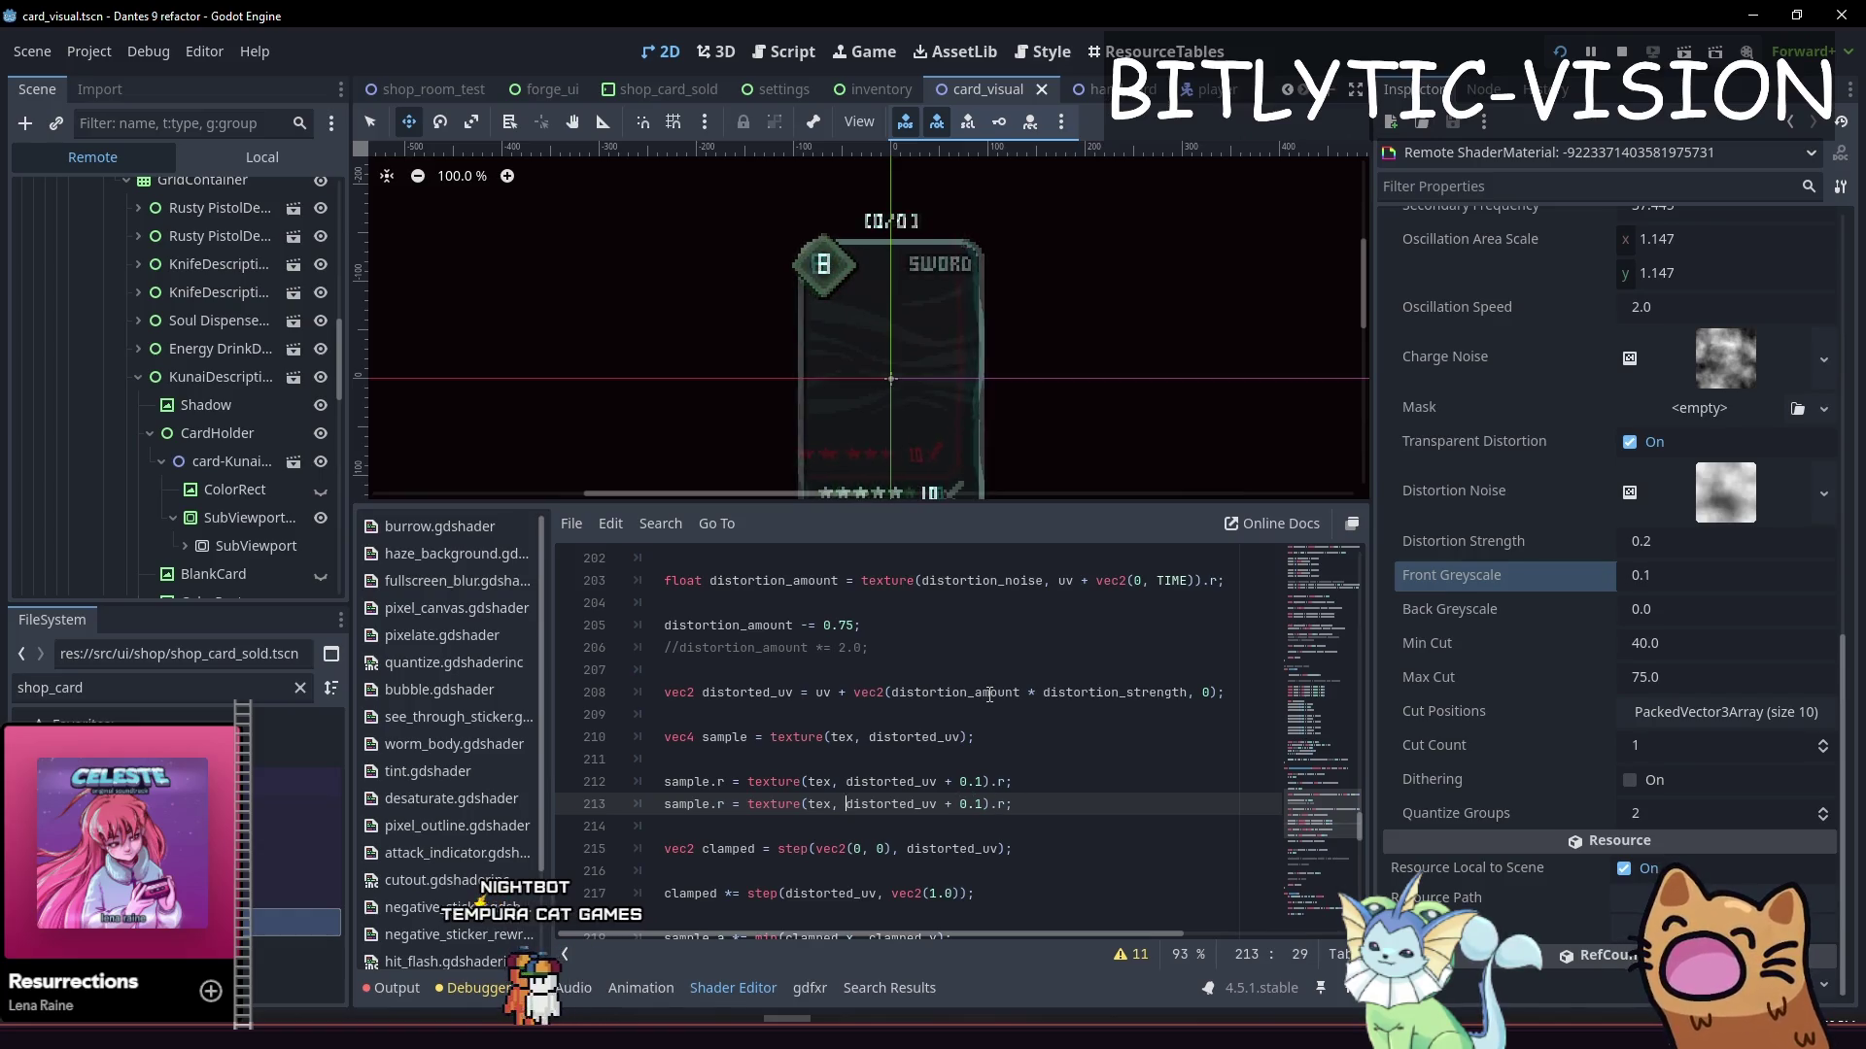
pyautogui.press('Left')
pyautogui.press('Left')
pyautogui.press('Left')
pyautogui.hotkey('shift', 'Left')
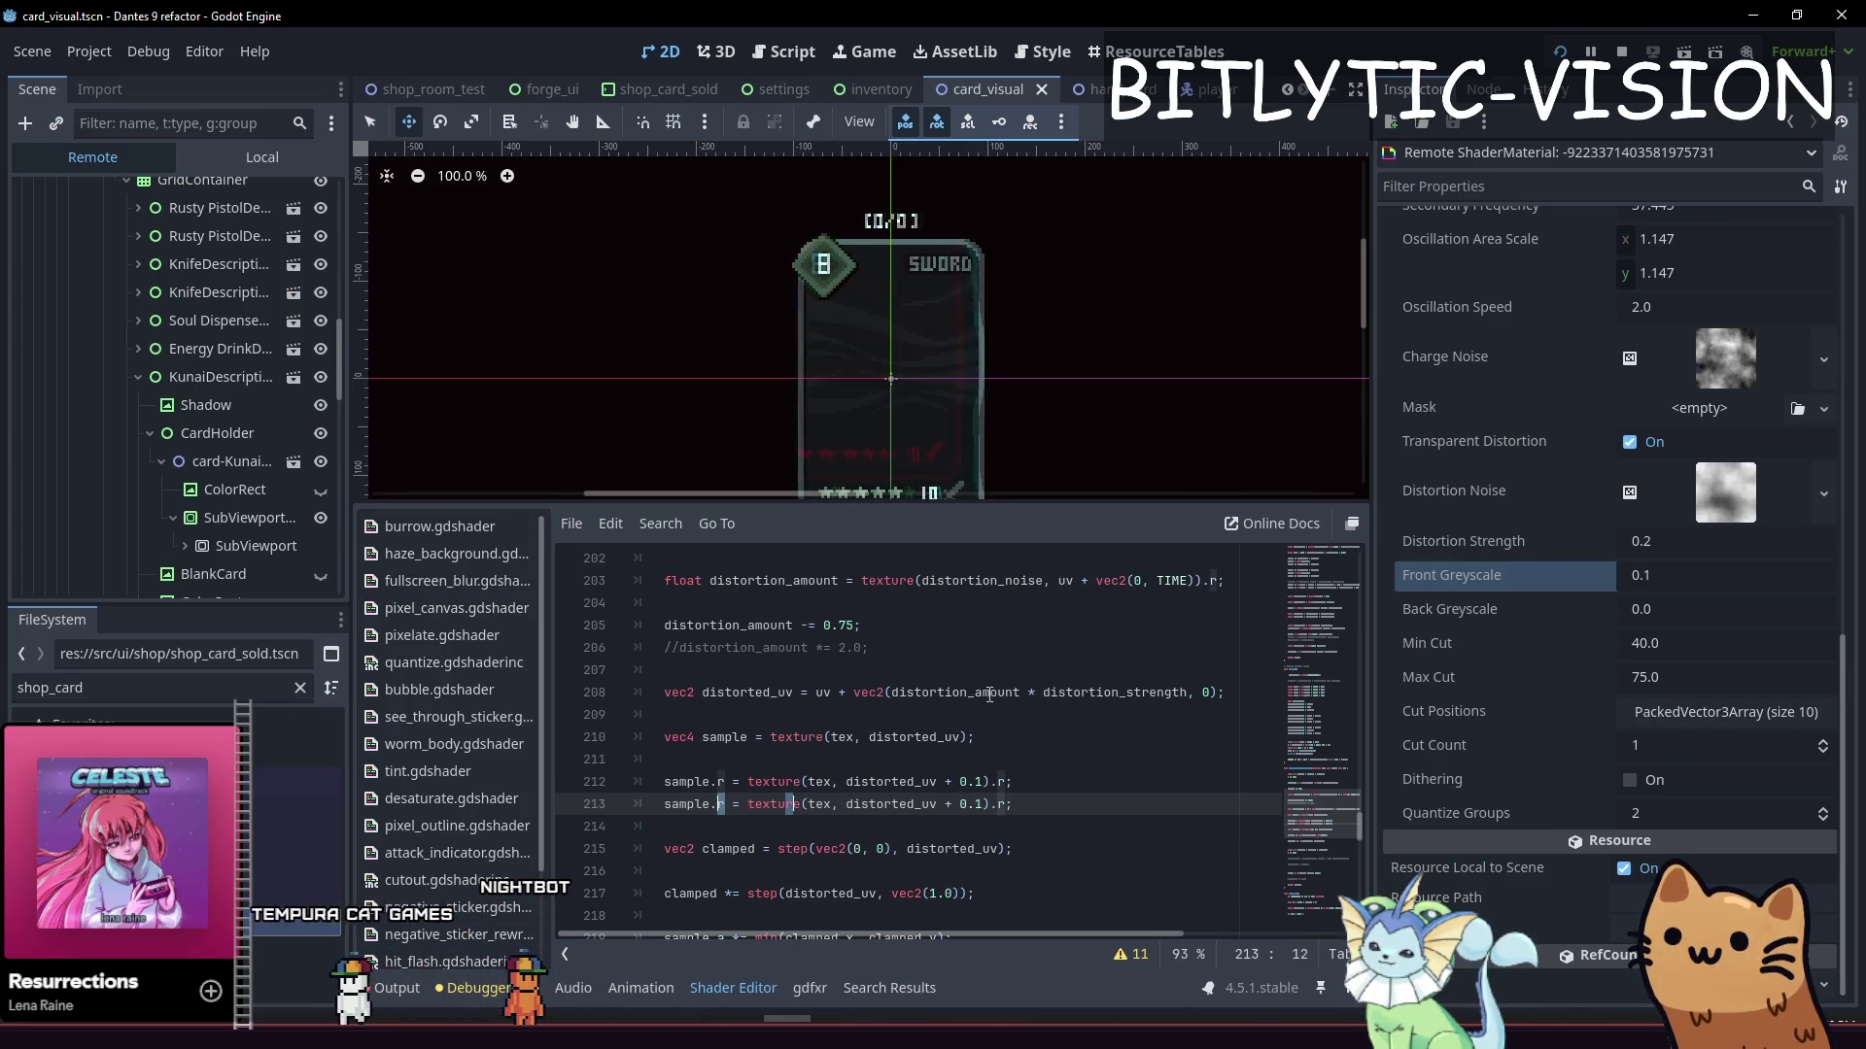
pyautogui.press('Right')
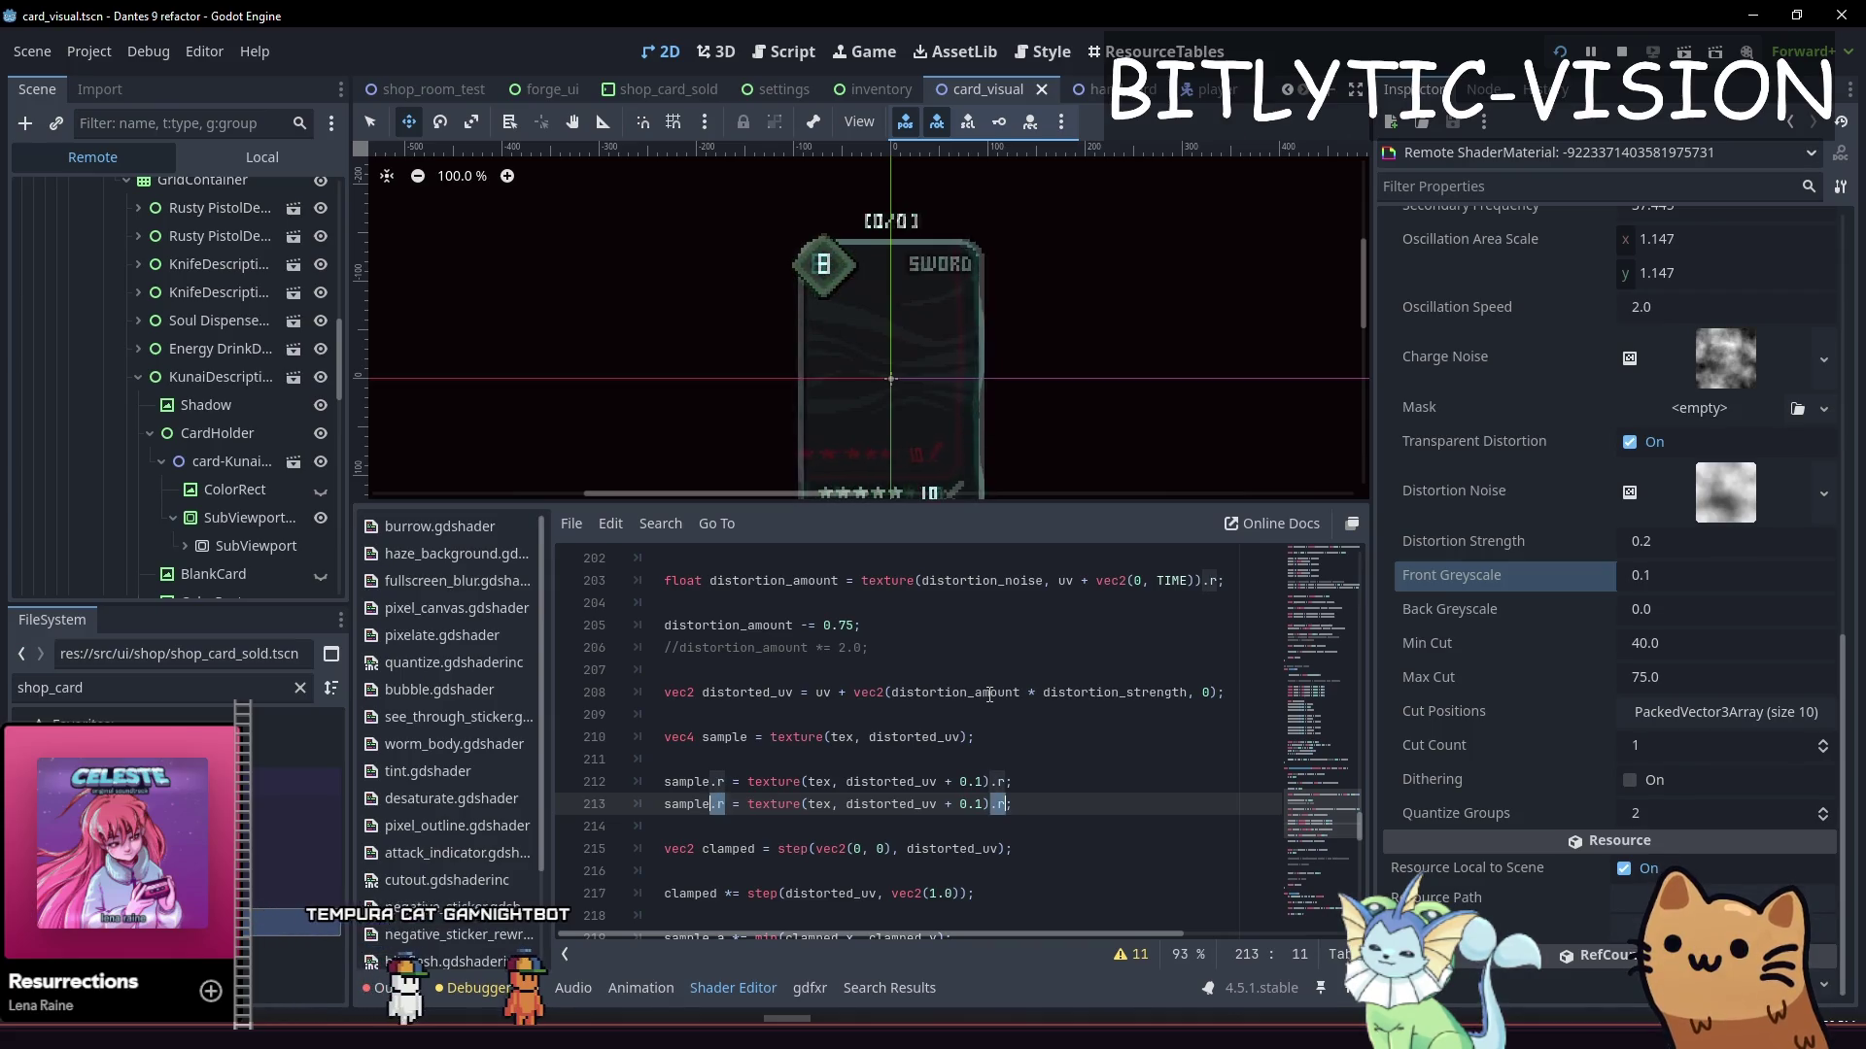
pyautogui.press('BackSpace')
pyautogui.write('g')
# Duplicate the green line into a blue-channel sample and save the shader
pyautogui.hotkey('ctrl', 'shift', 'd')
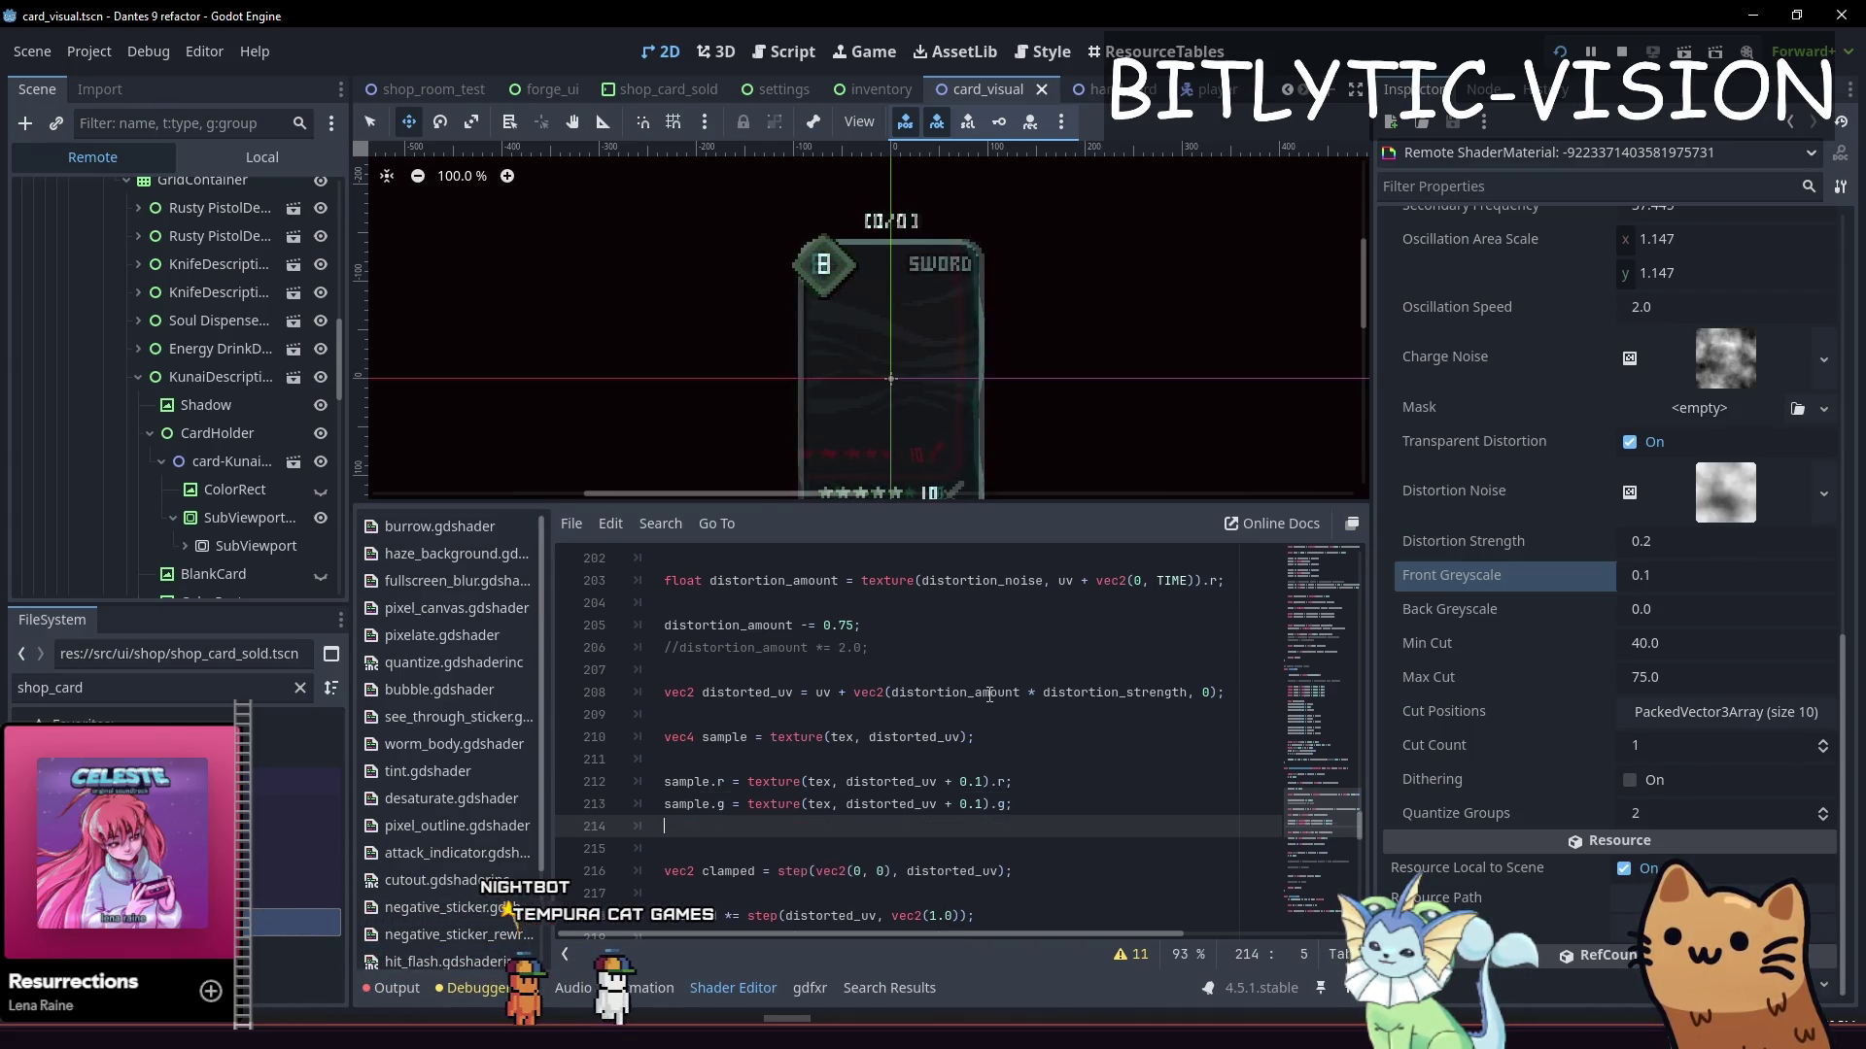
pyautogui.press('Home')
pyautogui.press('Right')
pyautogui.press('Right')
pyautogui.press('Right')
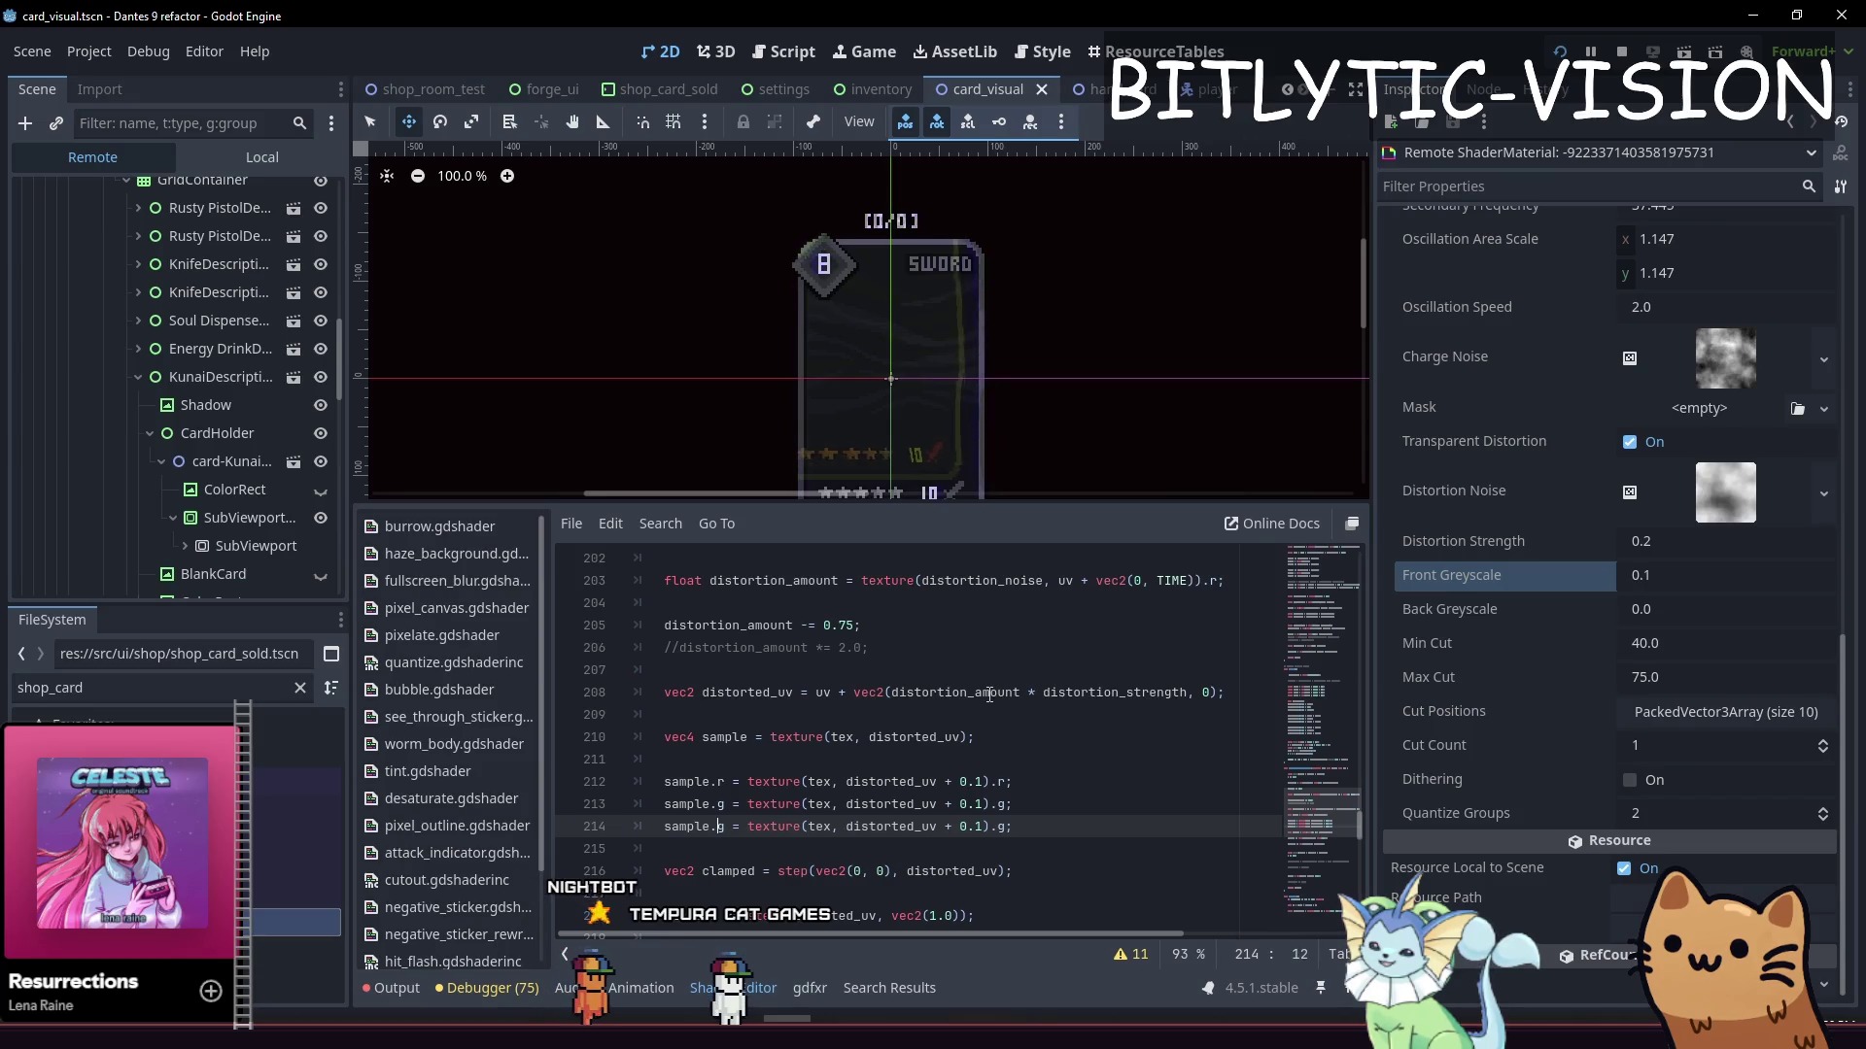
pyautogui.hotkey('shift', 'Right')
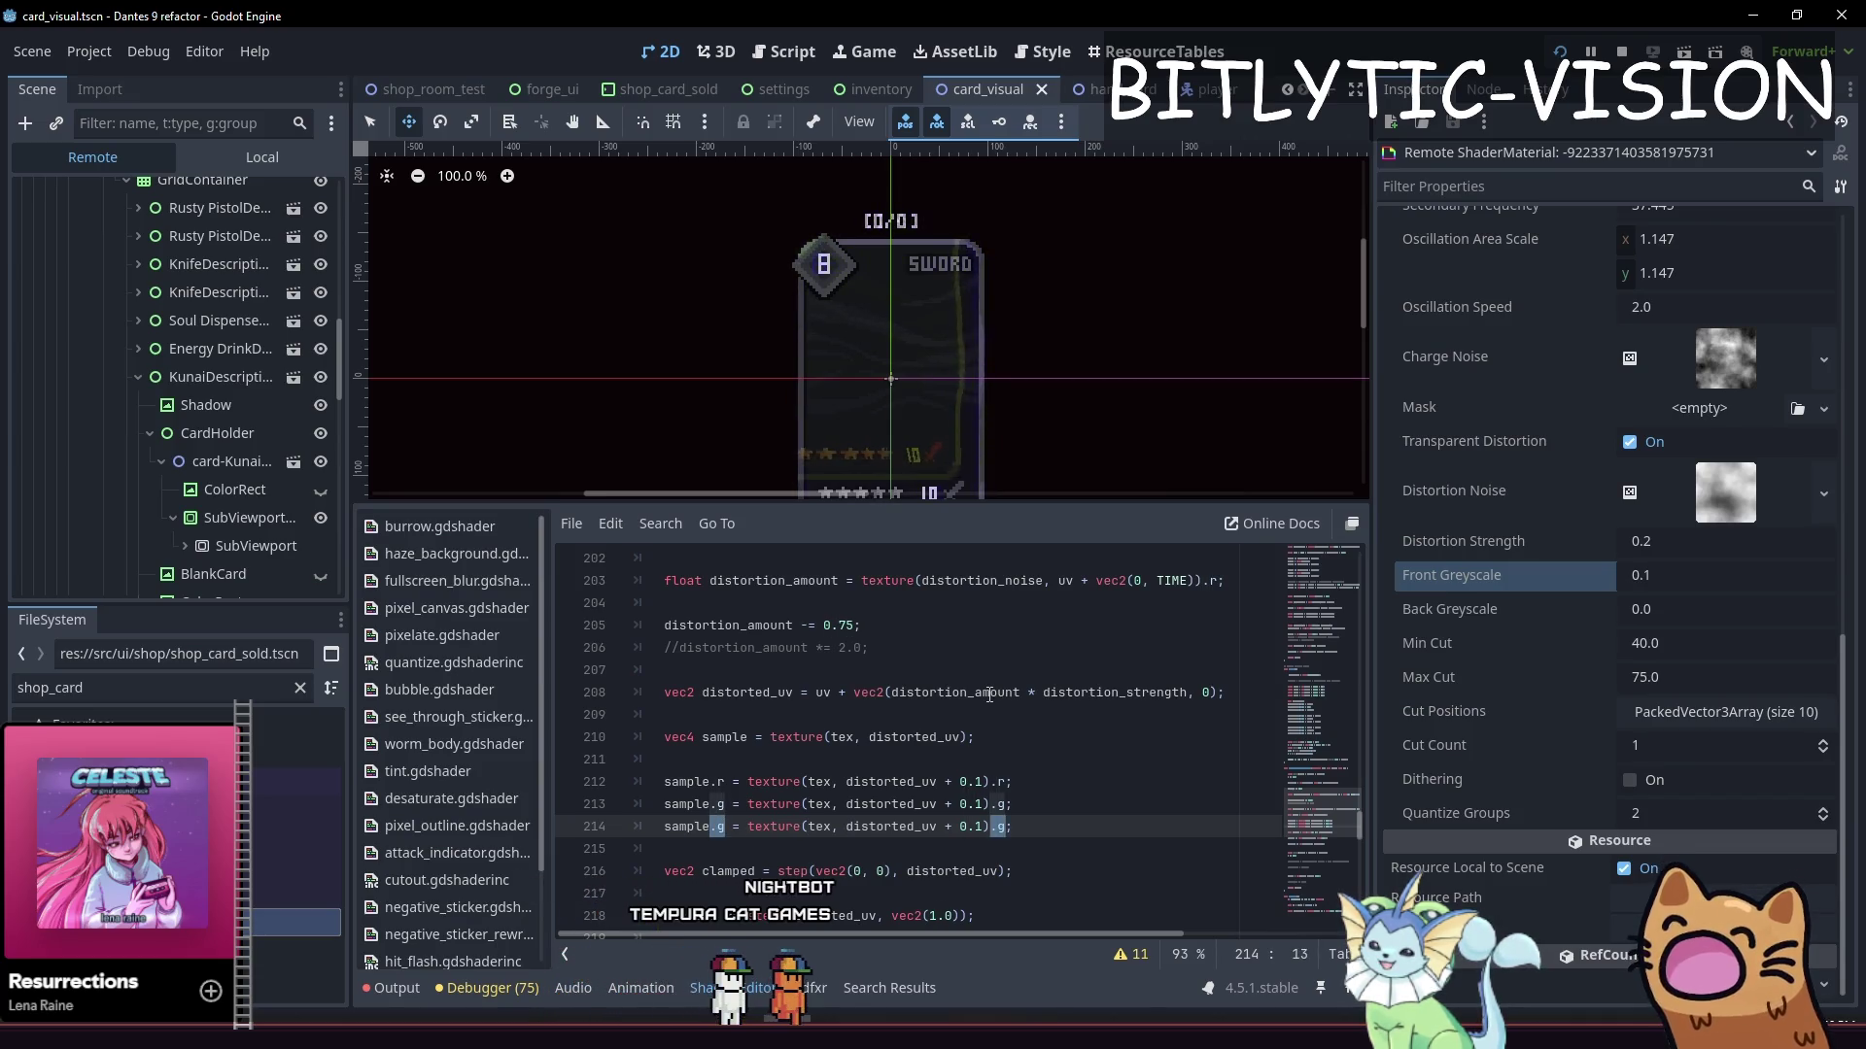
pyautogui.write('b')
pyautogui.hotkey('ctrl', 's')
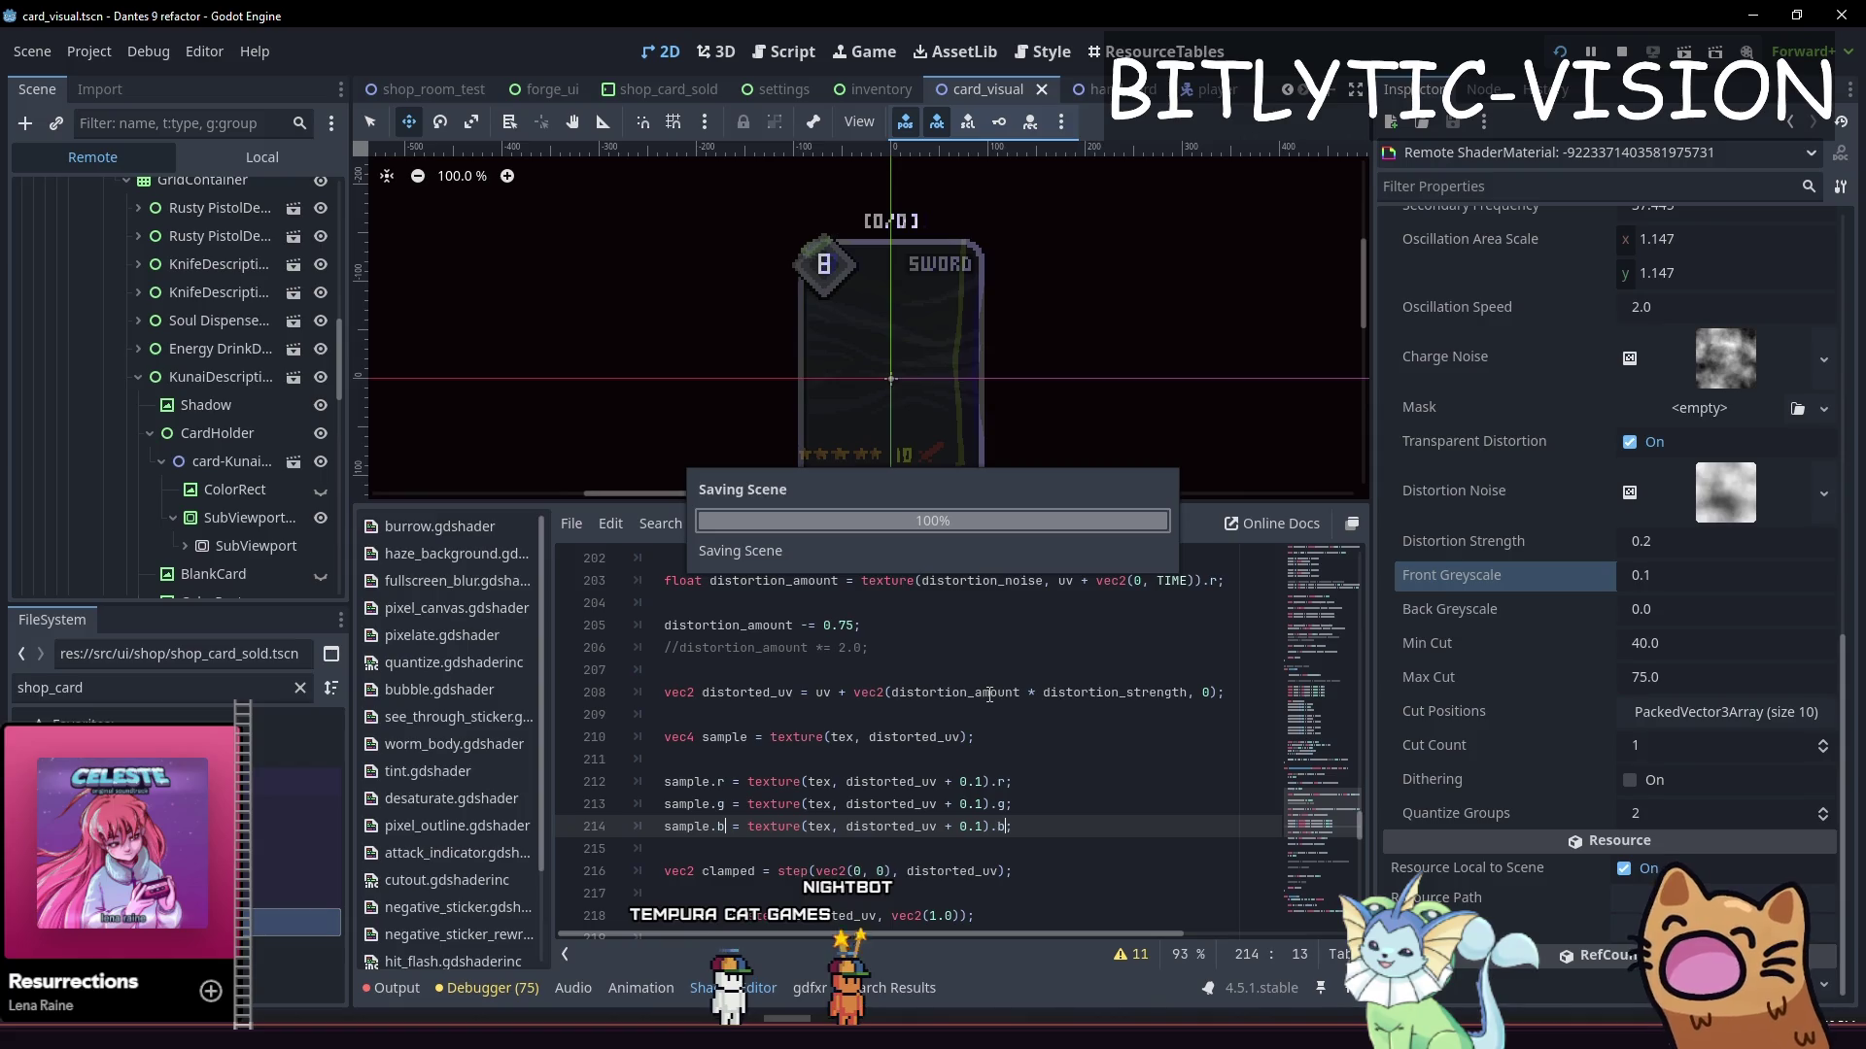
pyautogui.press('Up')
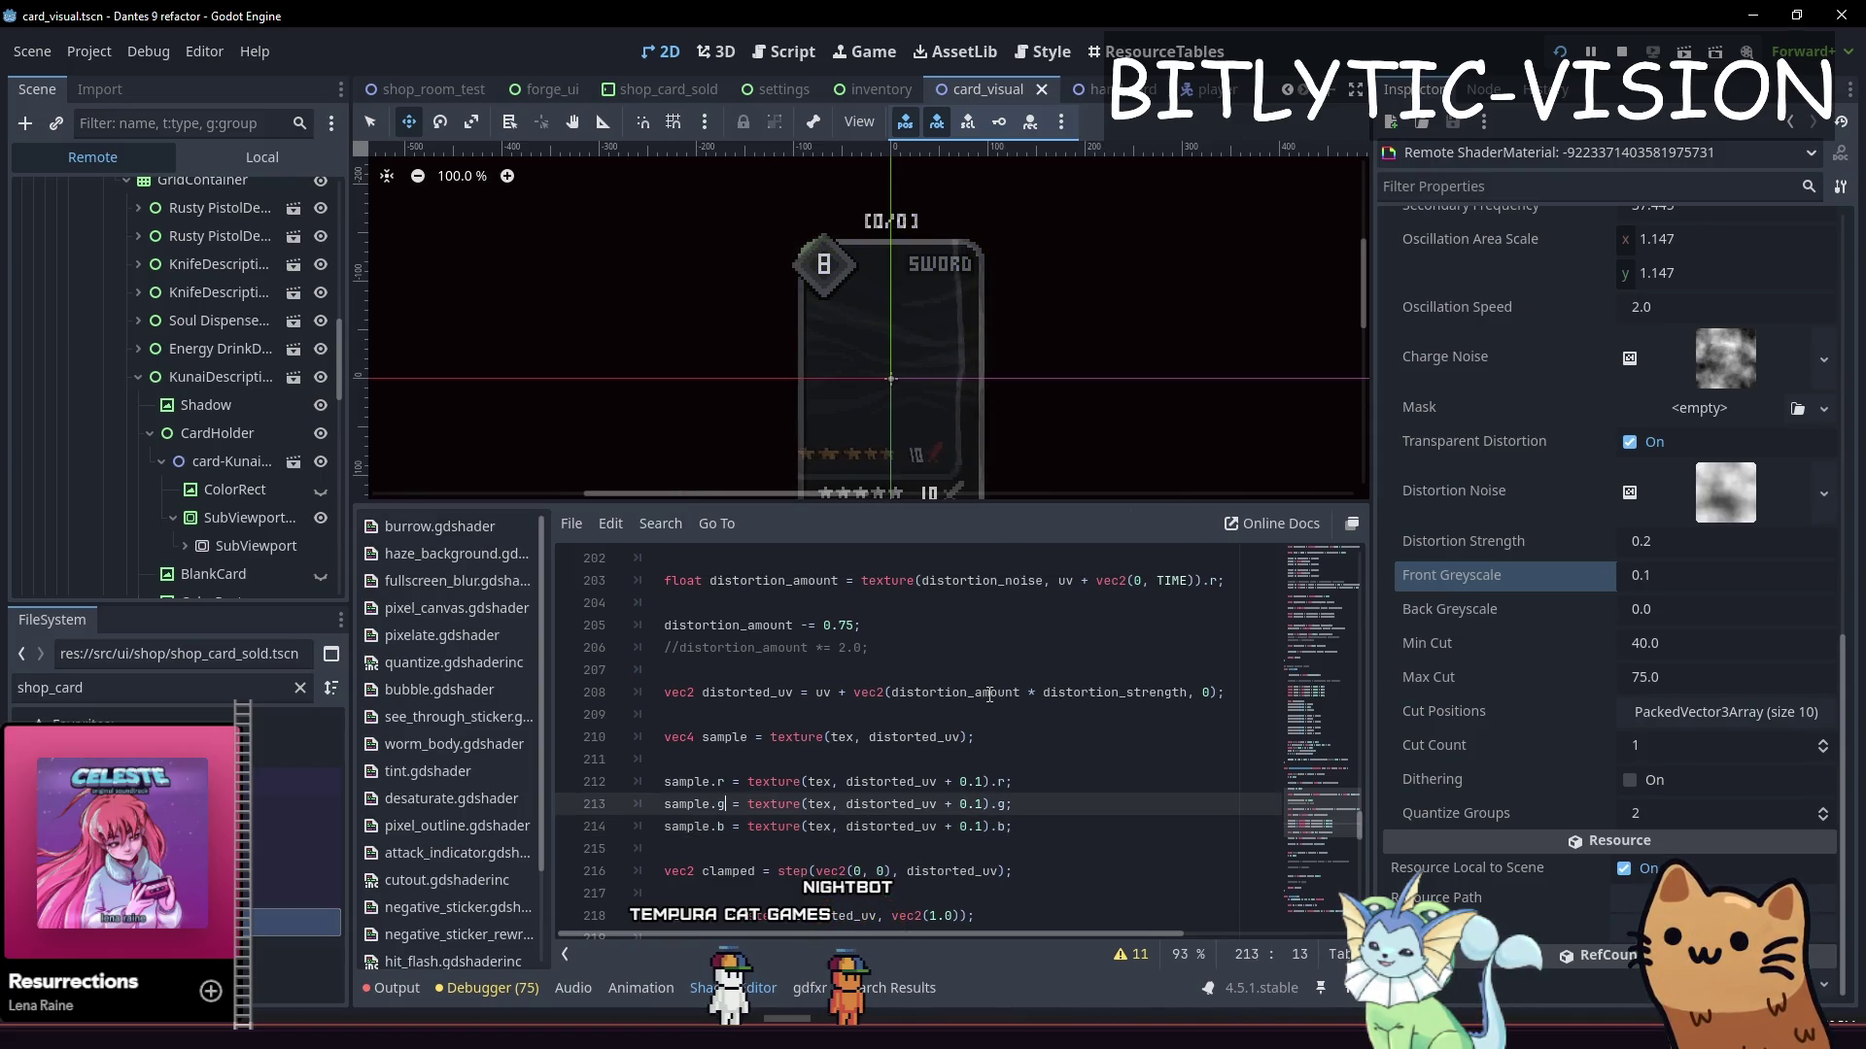
pyautogui.press('Up')
pyautogui.press('Left')
pyautogui.press('Left')
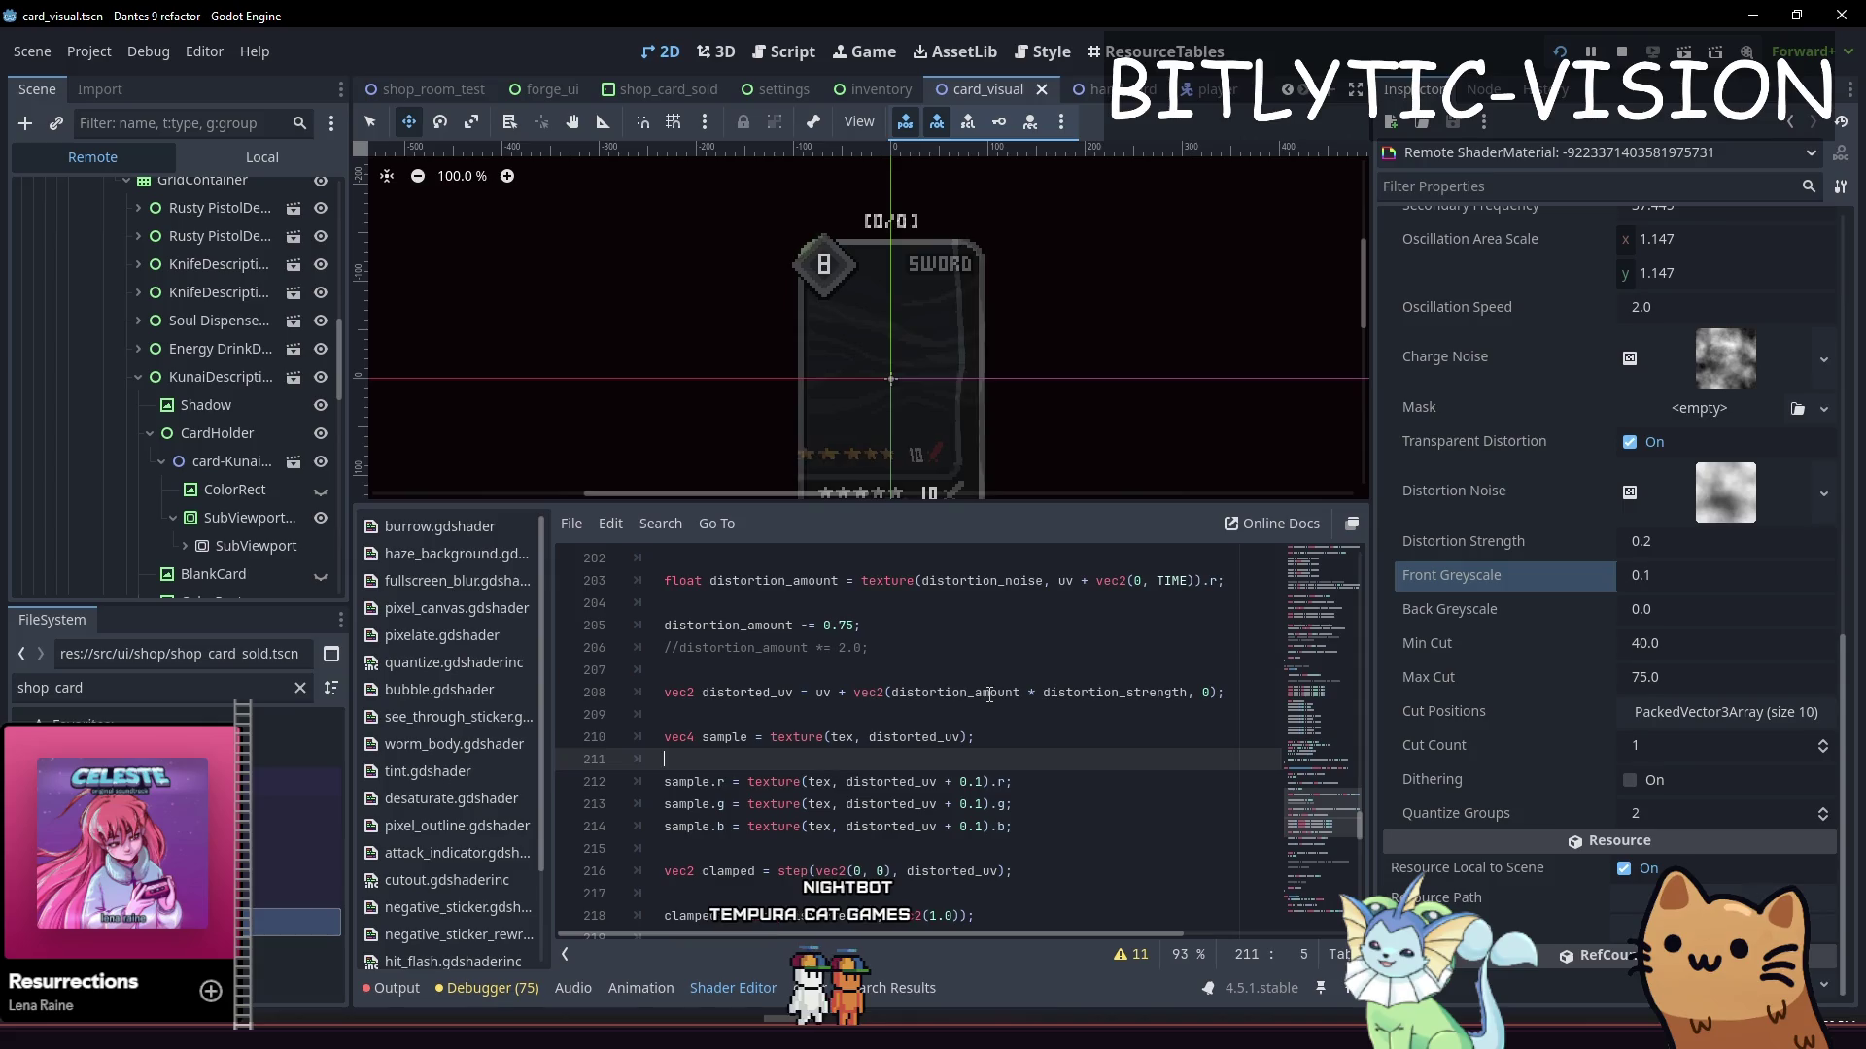
pyautogui.press('End')
pyautogui.press('Left')
pyautogui.press('Left')
pyautogui.press('Left')
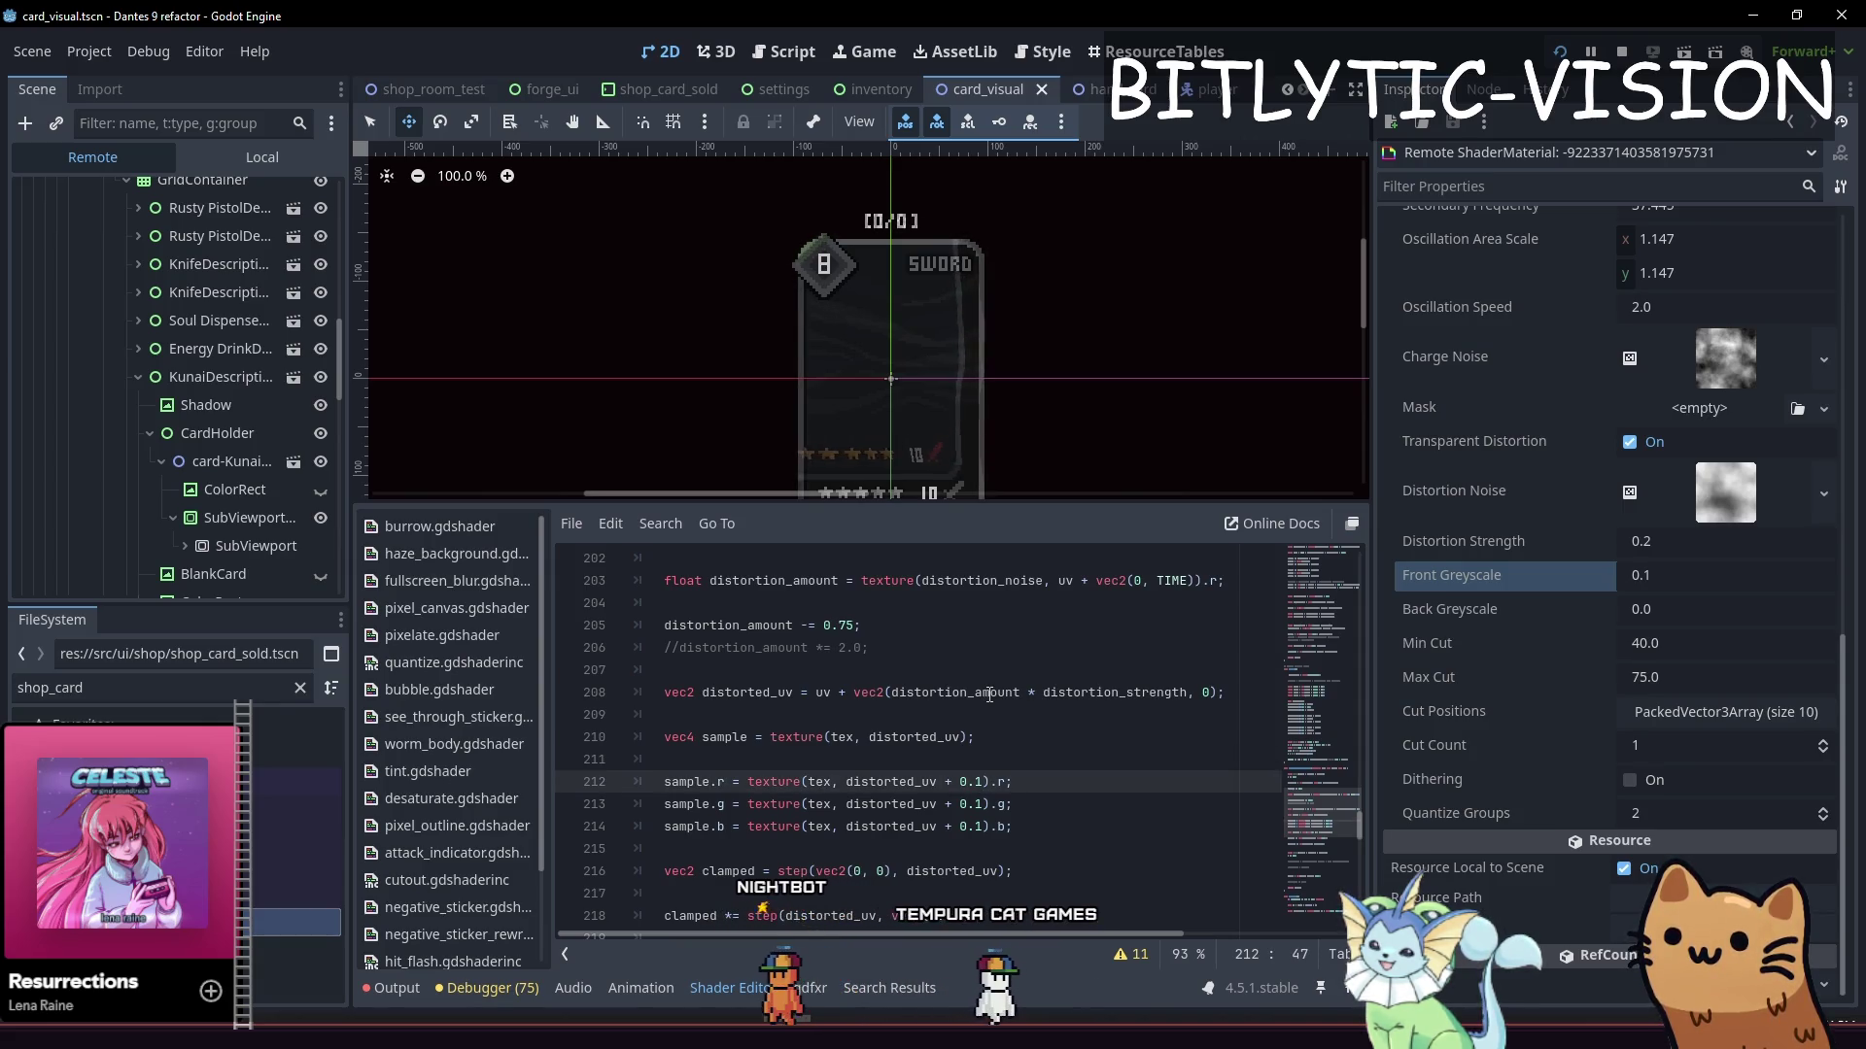
pyautogui.scroll(3, 1010, 311)
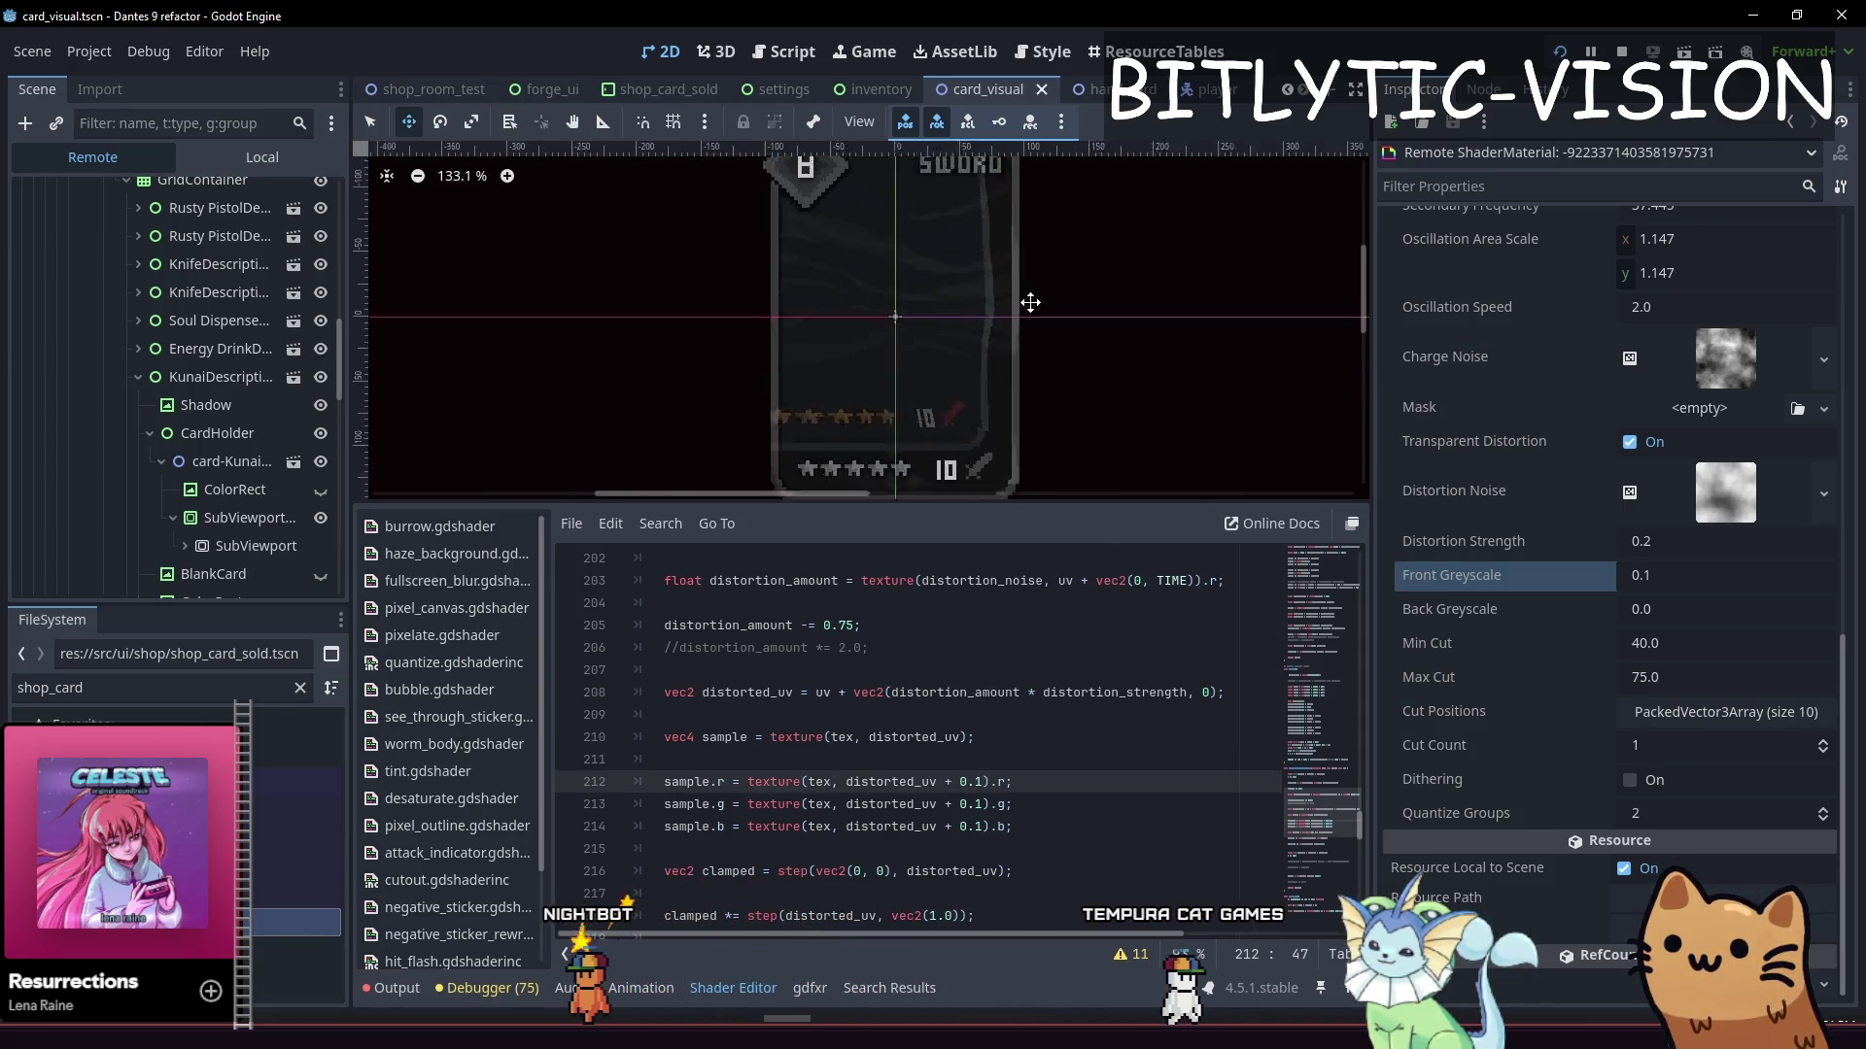
# Pan the card preview and drag the splitter down so the whole card shows above the code
pyautogui.moveTo(941, 278); pyautogui.dragTo(982, 352)
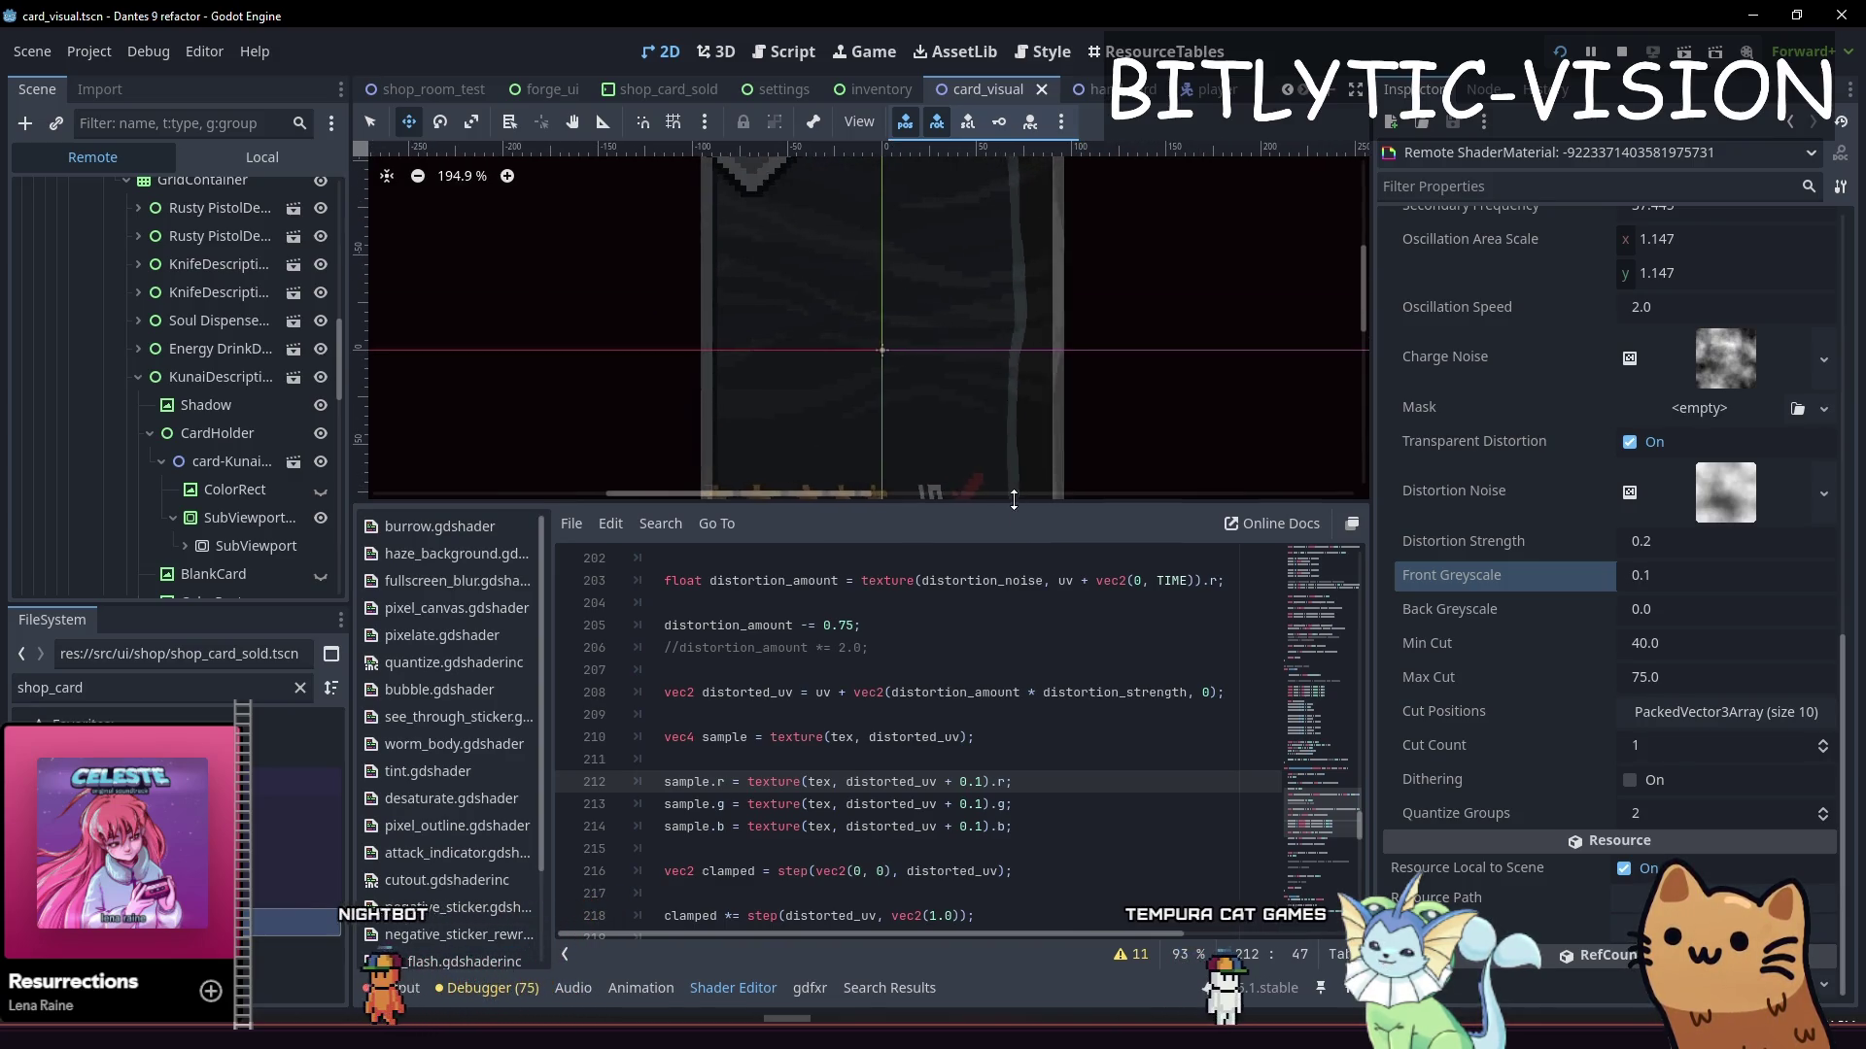
pyautogui.moveTo(1015, 501); pyautogui.dragTo(1015, 551)
pyautogui.scroll(-1, 998, 429)
pyautogui.moveTo(999, 429)
pyautogui.mouseDown()
pyautogui.moveTo(962, 312)
pyautogui.moveTo(968, 357)
pyautogui.mouseUp()
pyautogui.scroll(-1, 964, 326)
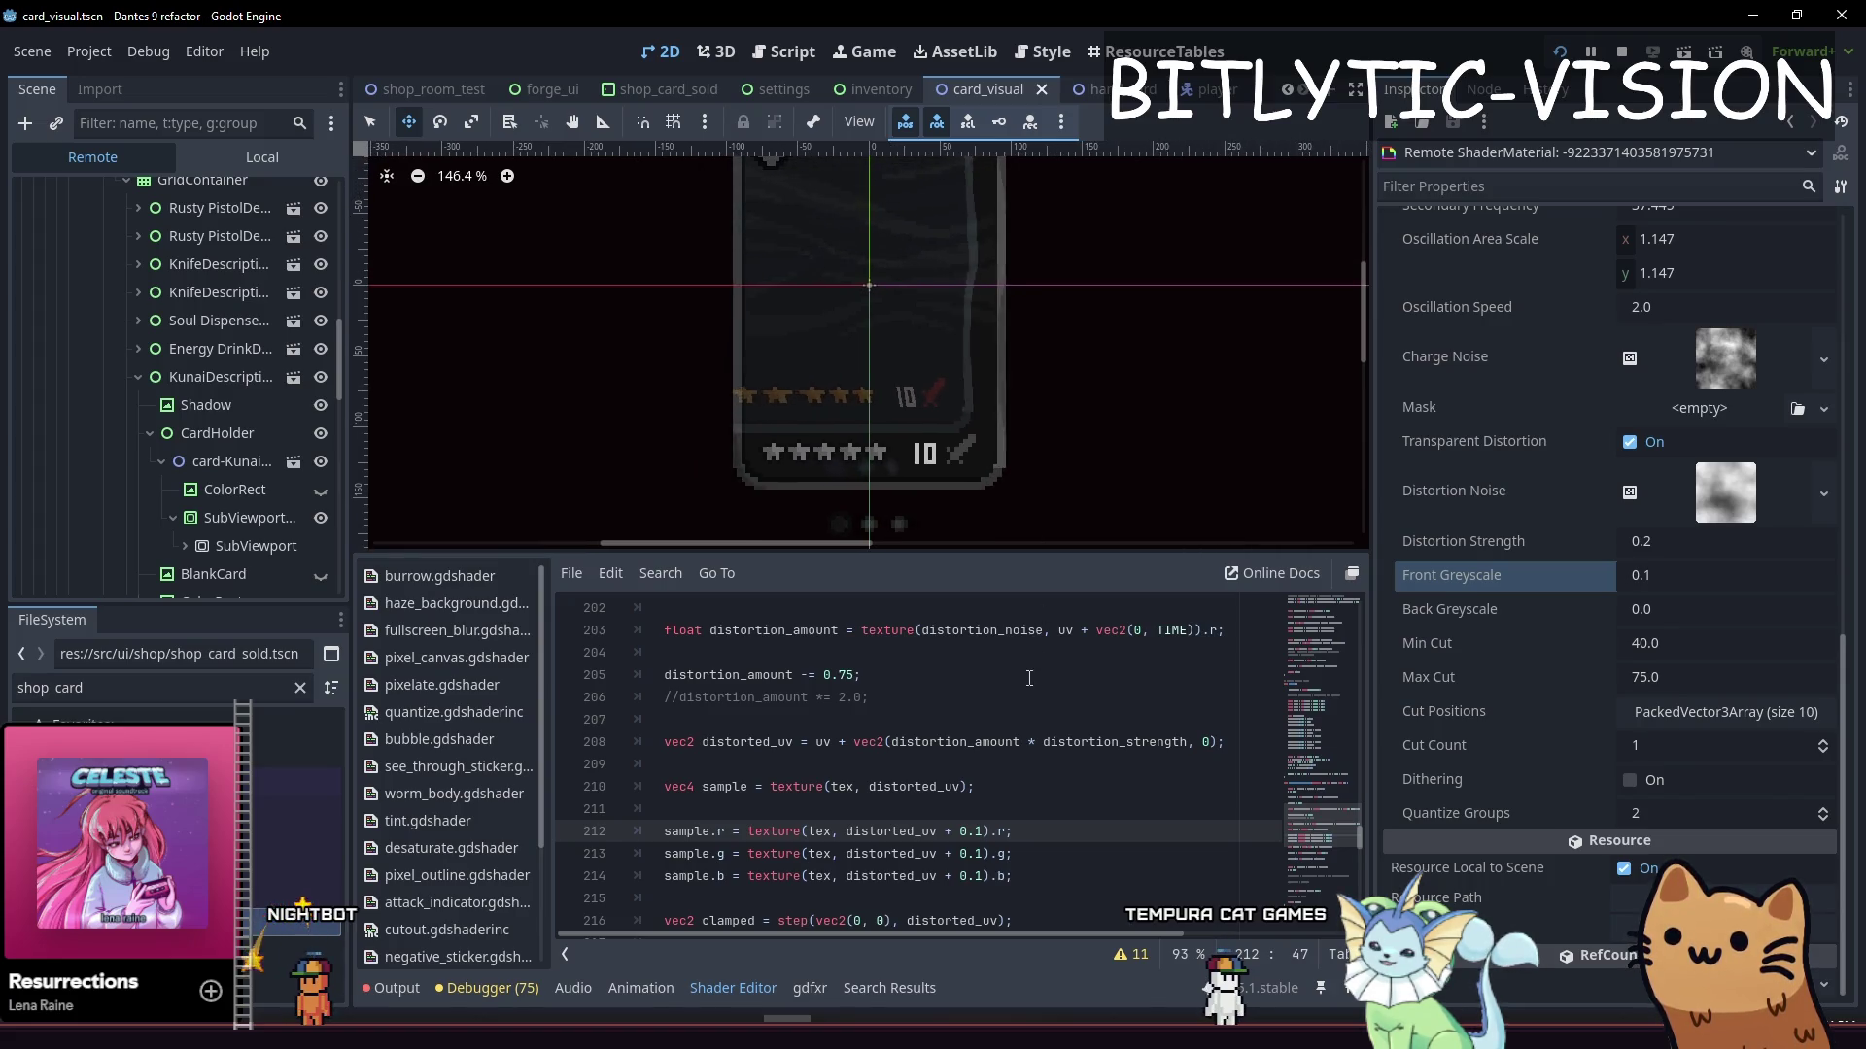
pyautogui.scroll(-2, 1015, 685)
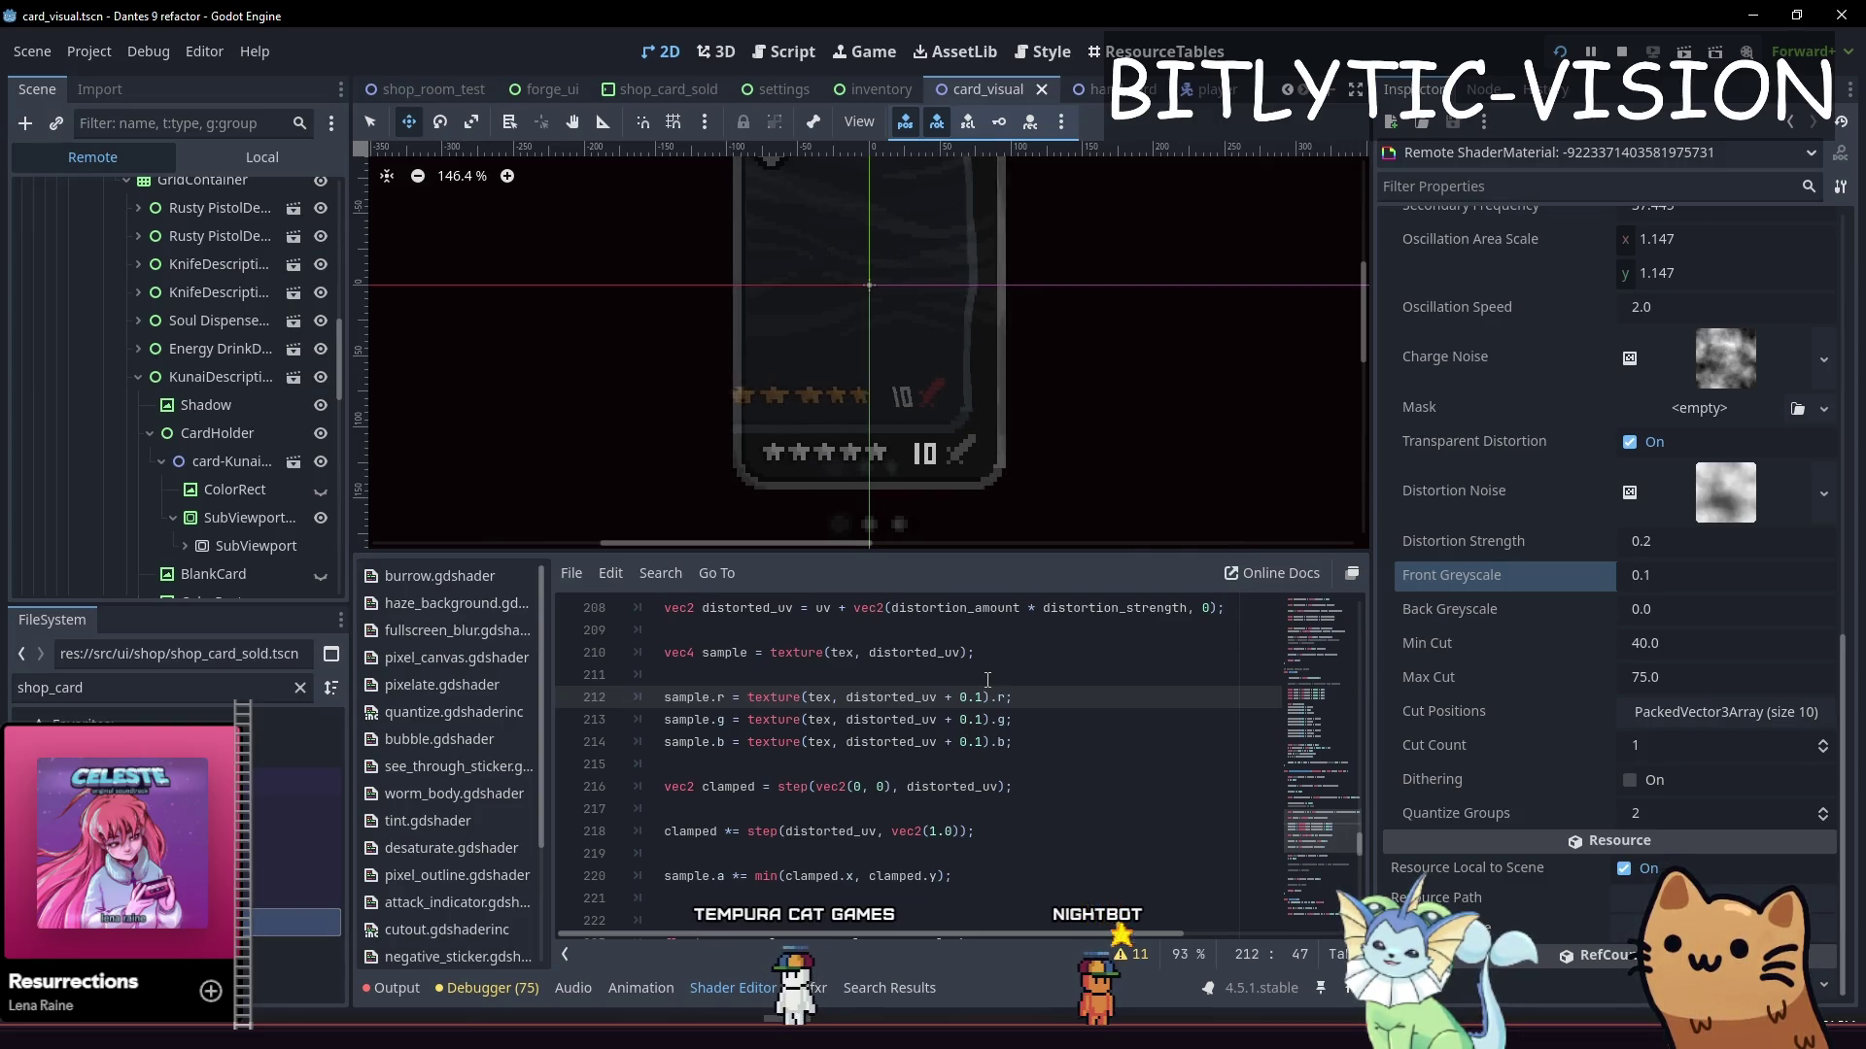
pyautogui.press('Up')
pyautogui.press('Up')
pyautogui.press('Up')
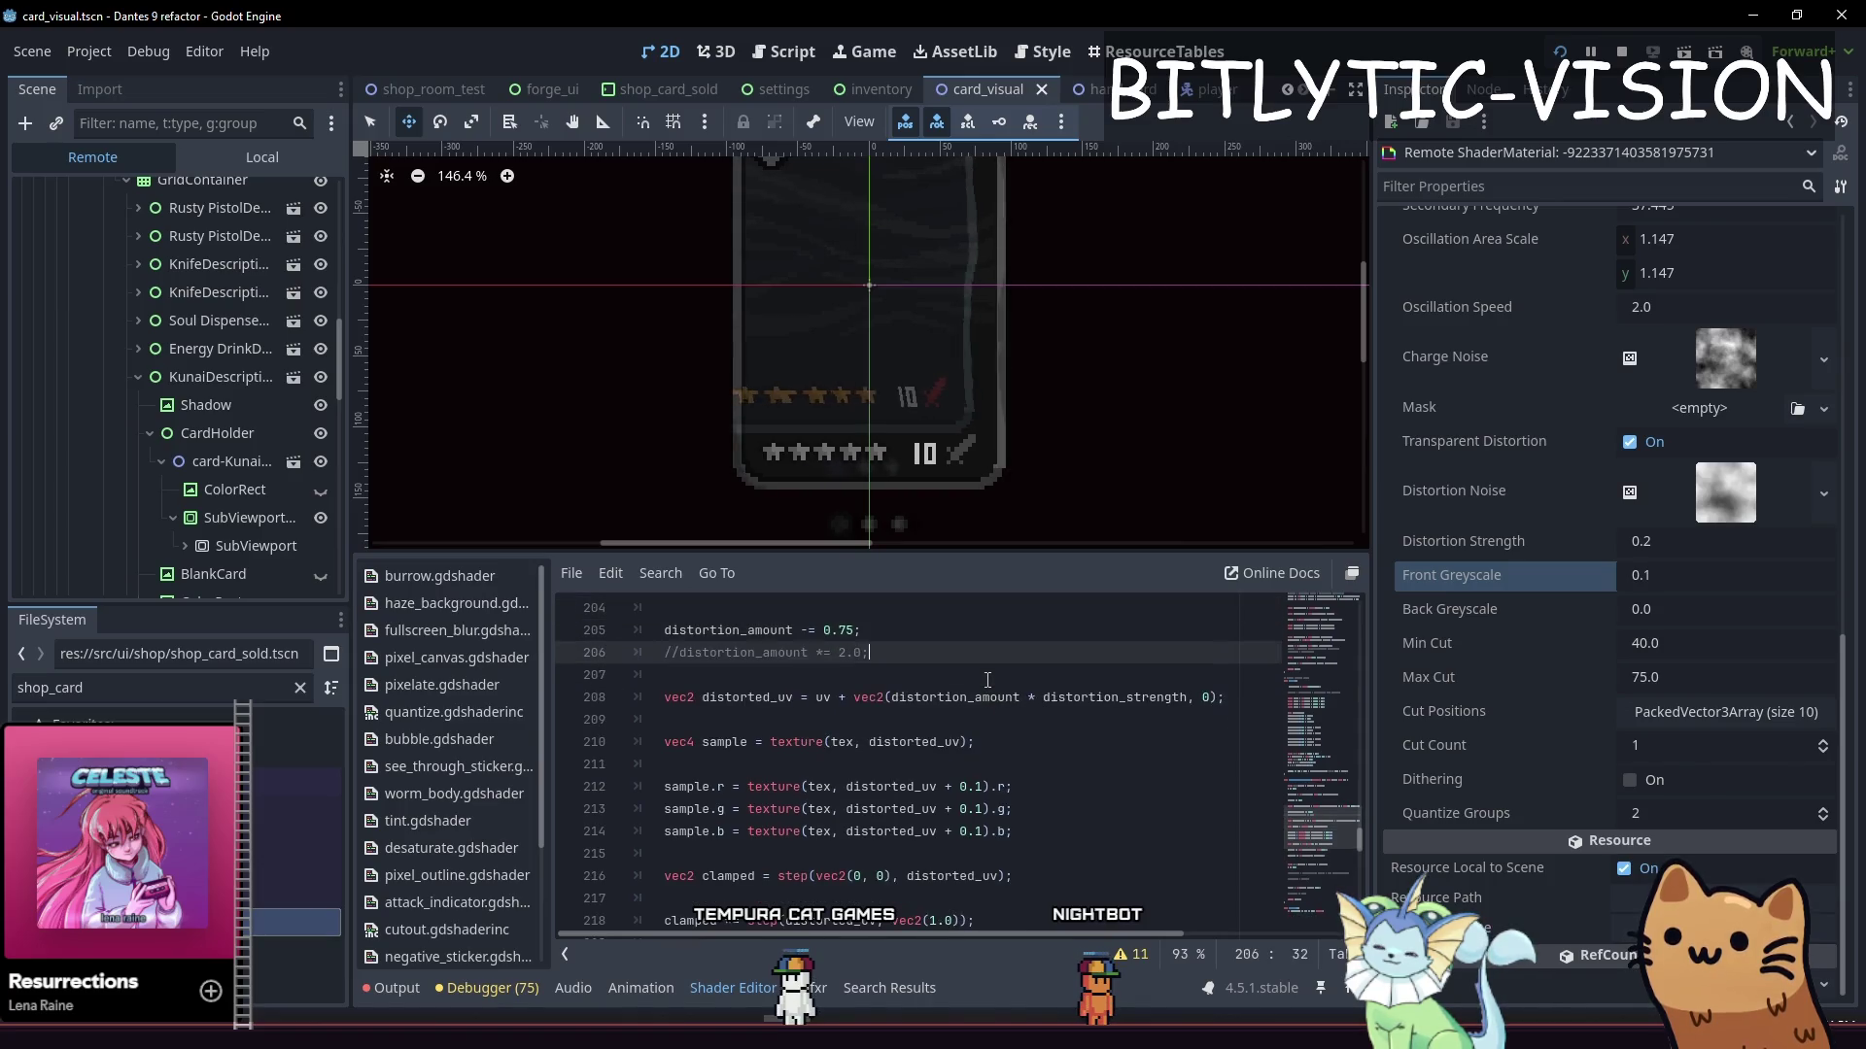
pyautogui.press('Up')
pyautogui.press('Up')
pyautogui.press('Up')
pyautogui.press('Down')
pyautogui.press('Down')
pyautogui.press('Down')
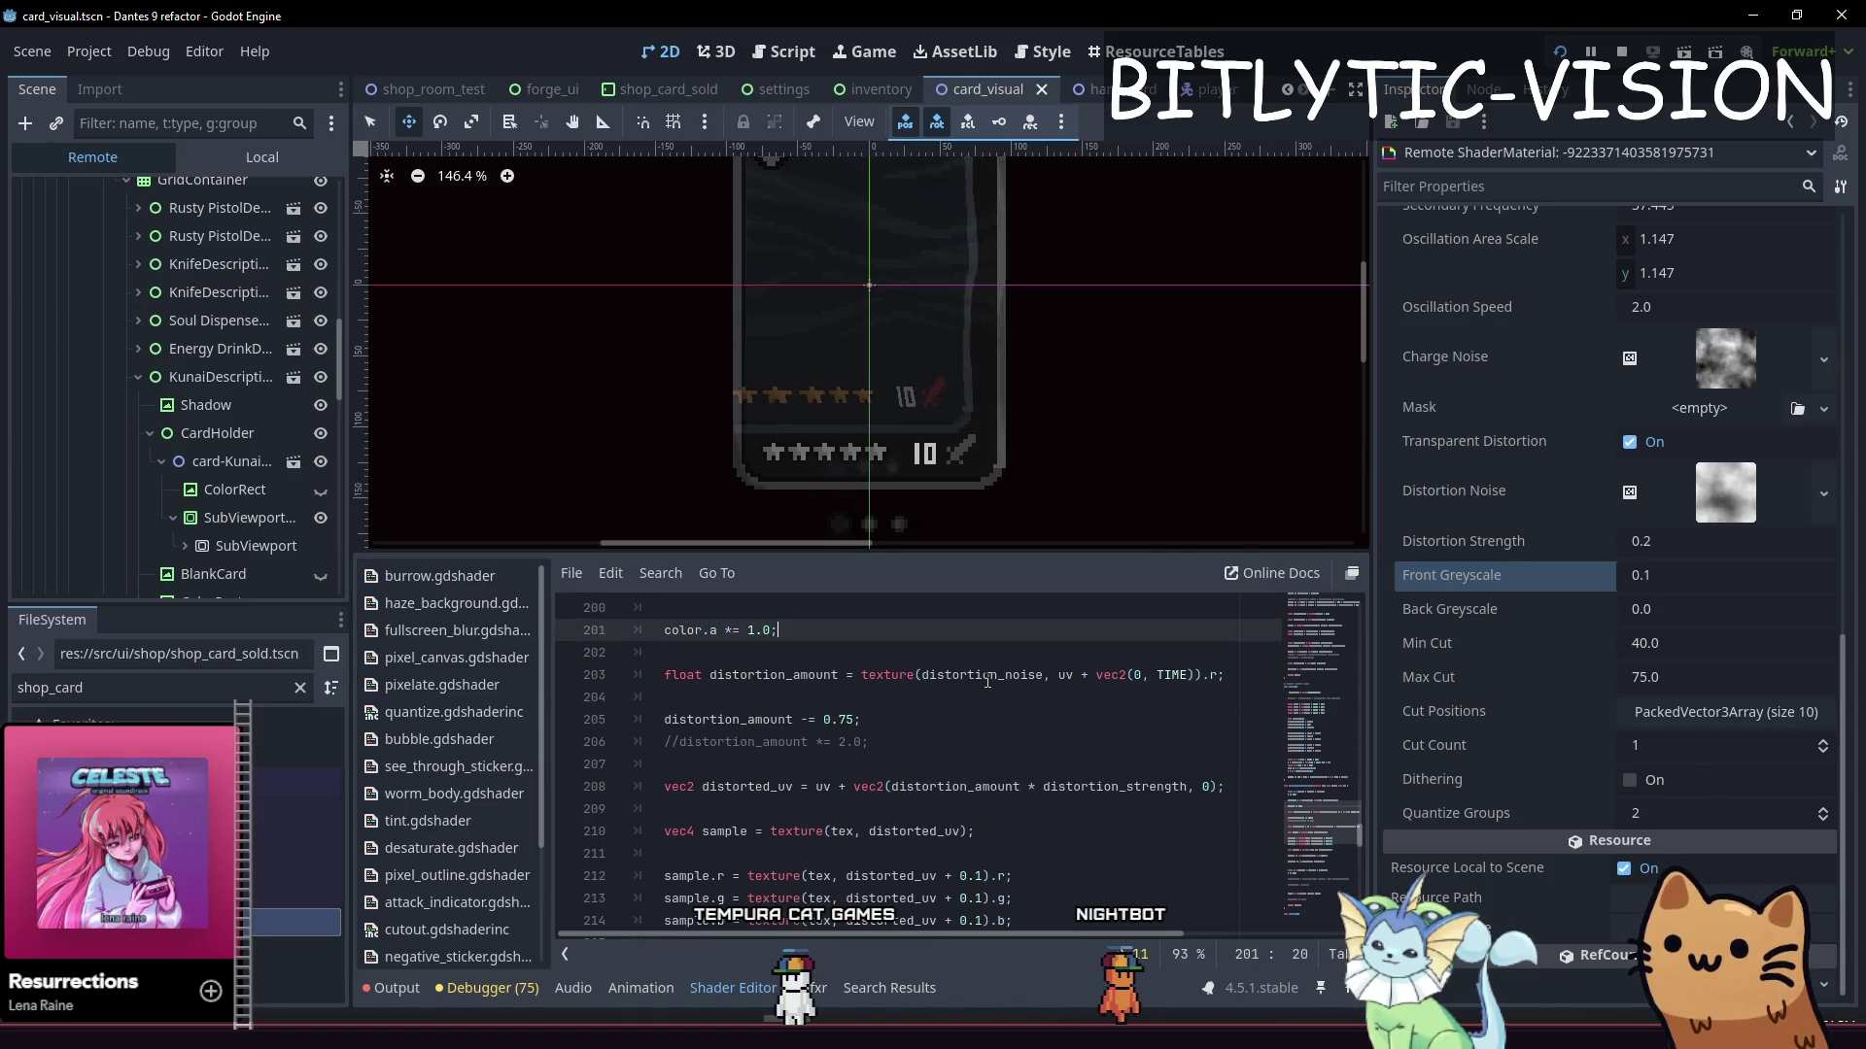
# Change the red sample's offset from + 0.1 to + vec2(0, 0.1) and save
pyautogui.press('Down')
pyautogui.press('Down')
pyautogui.press('Down')
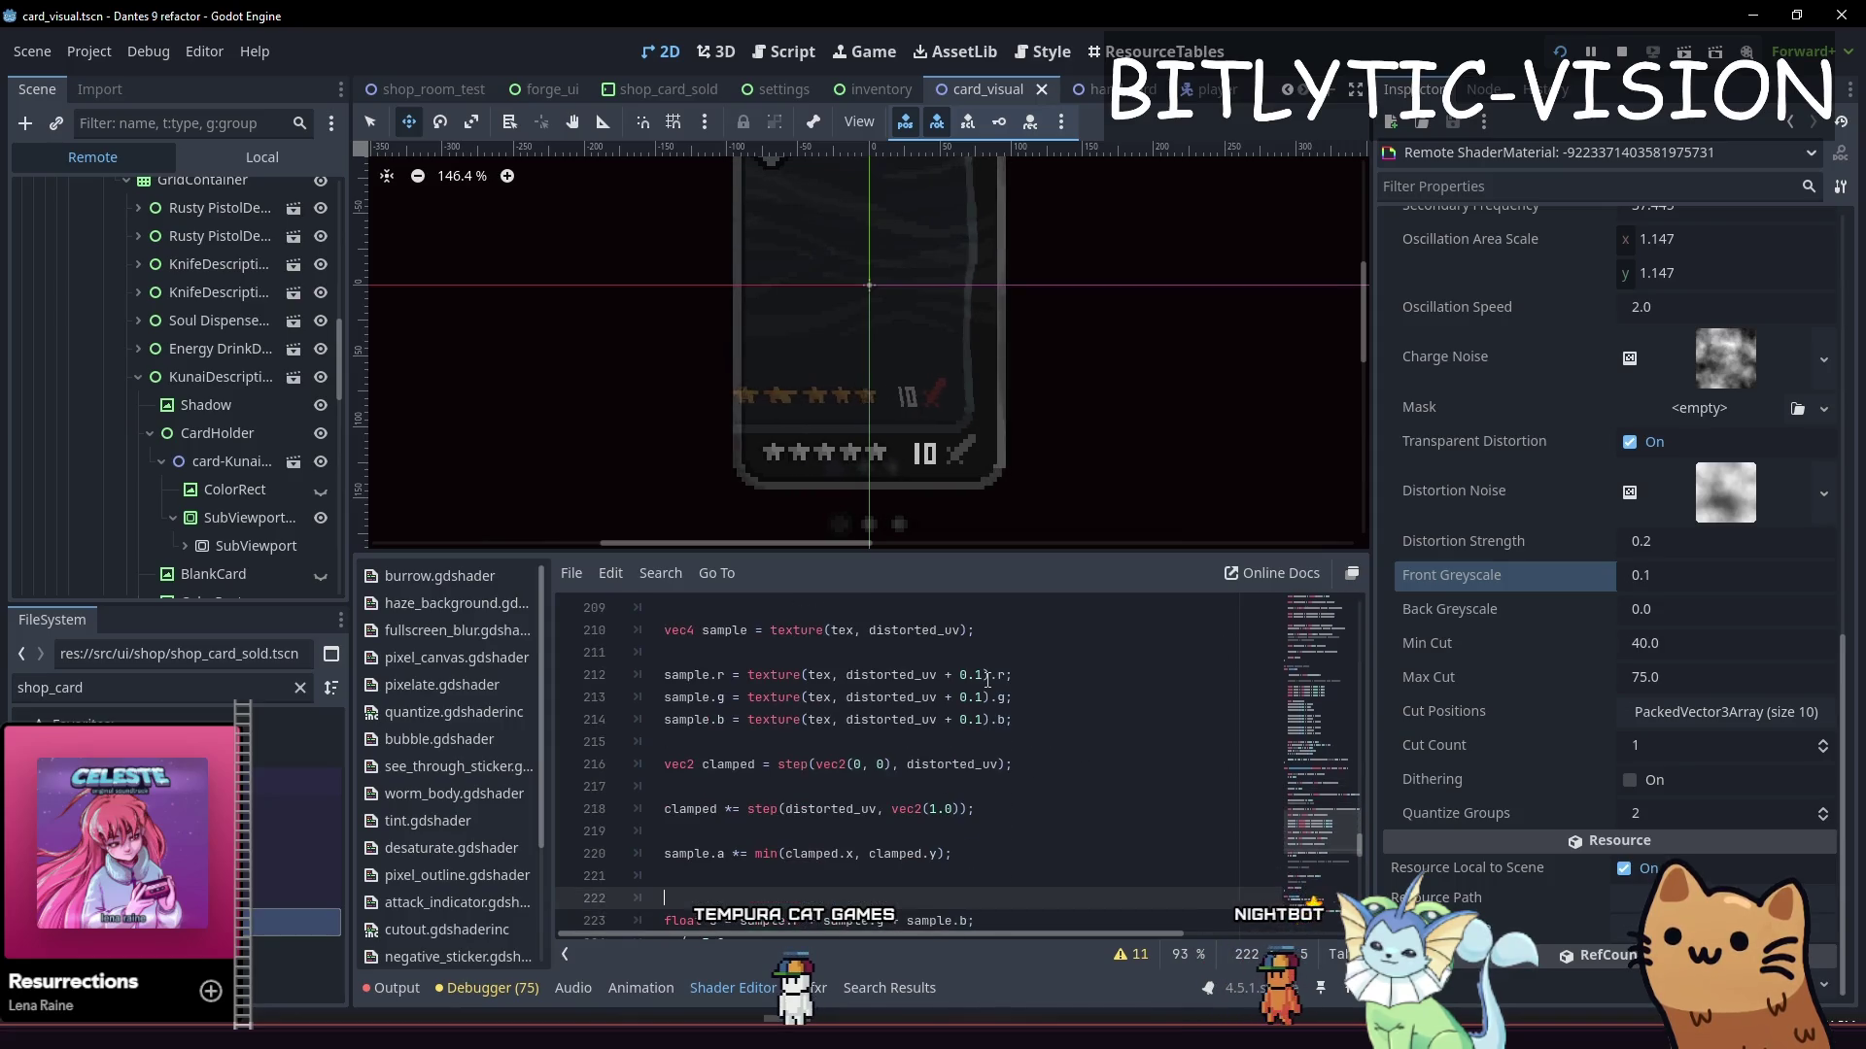
pyautogui.press('Up')
pyautogui.press('Up')
pyautogui.press('Up')
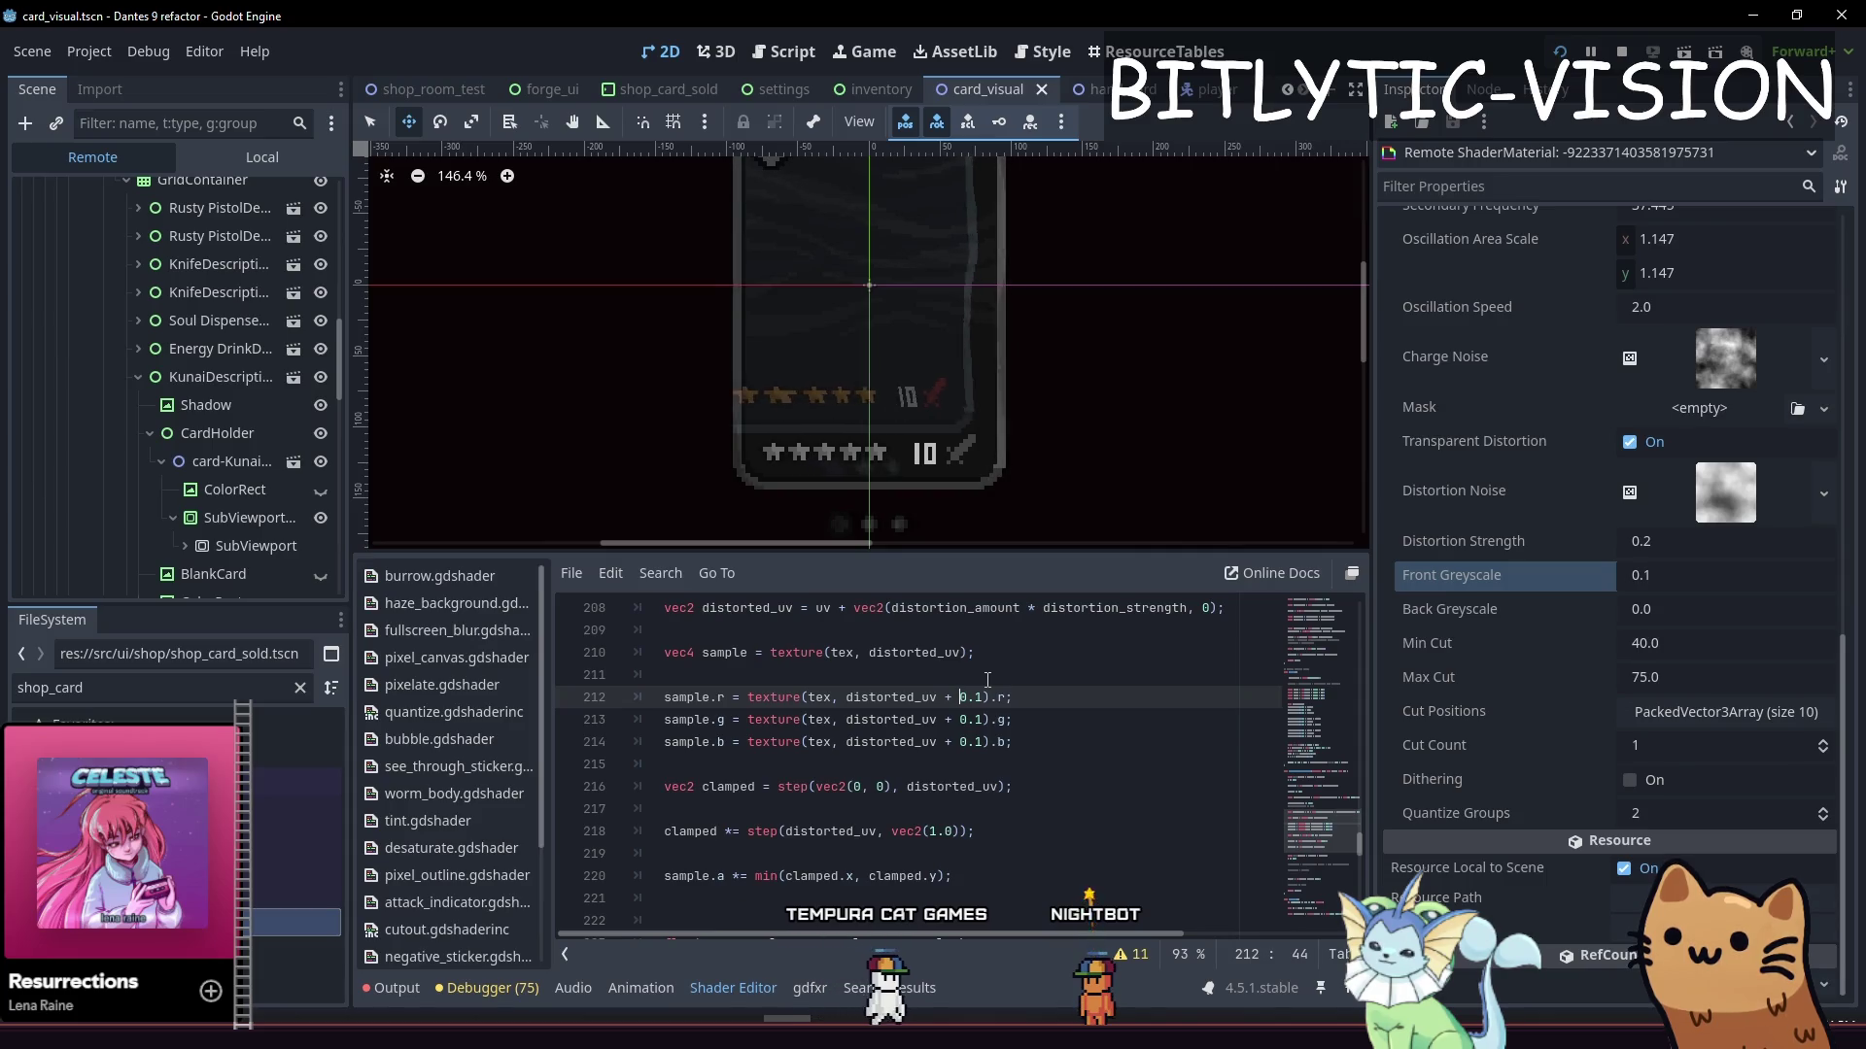
pyautogui.write('2(')
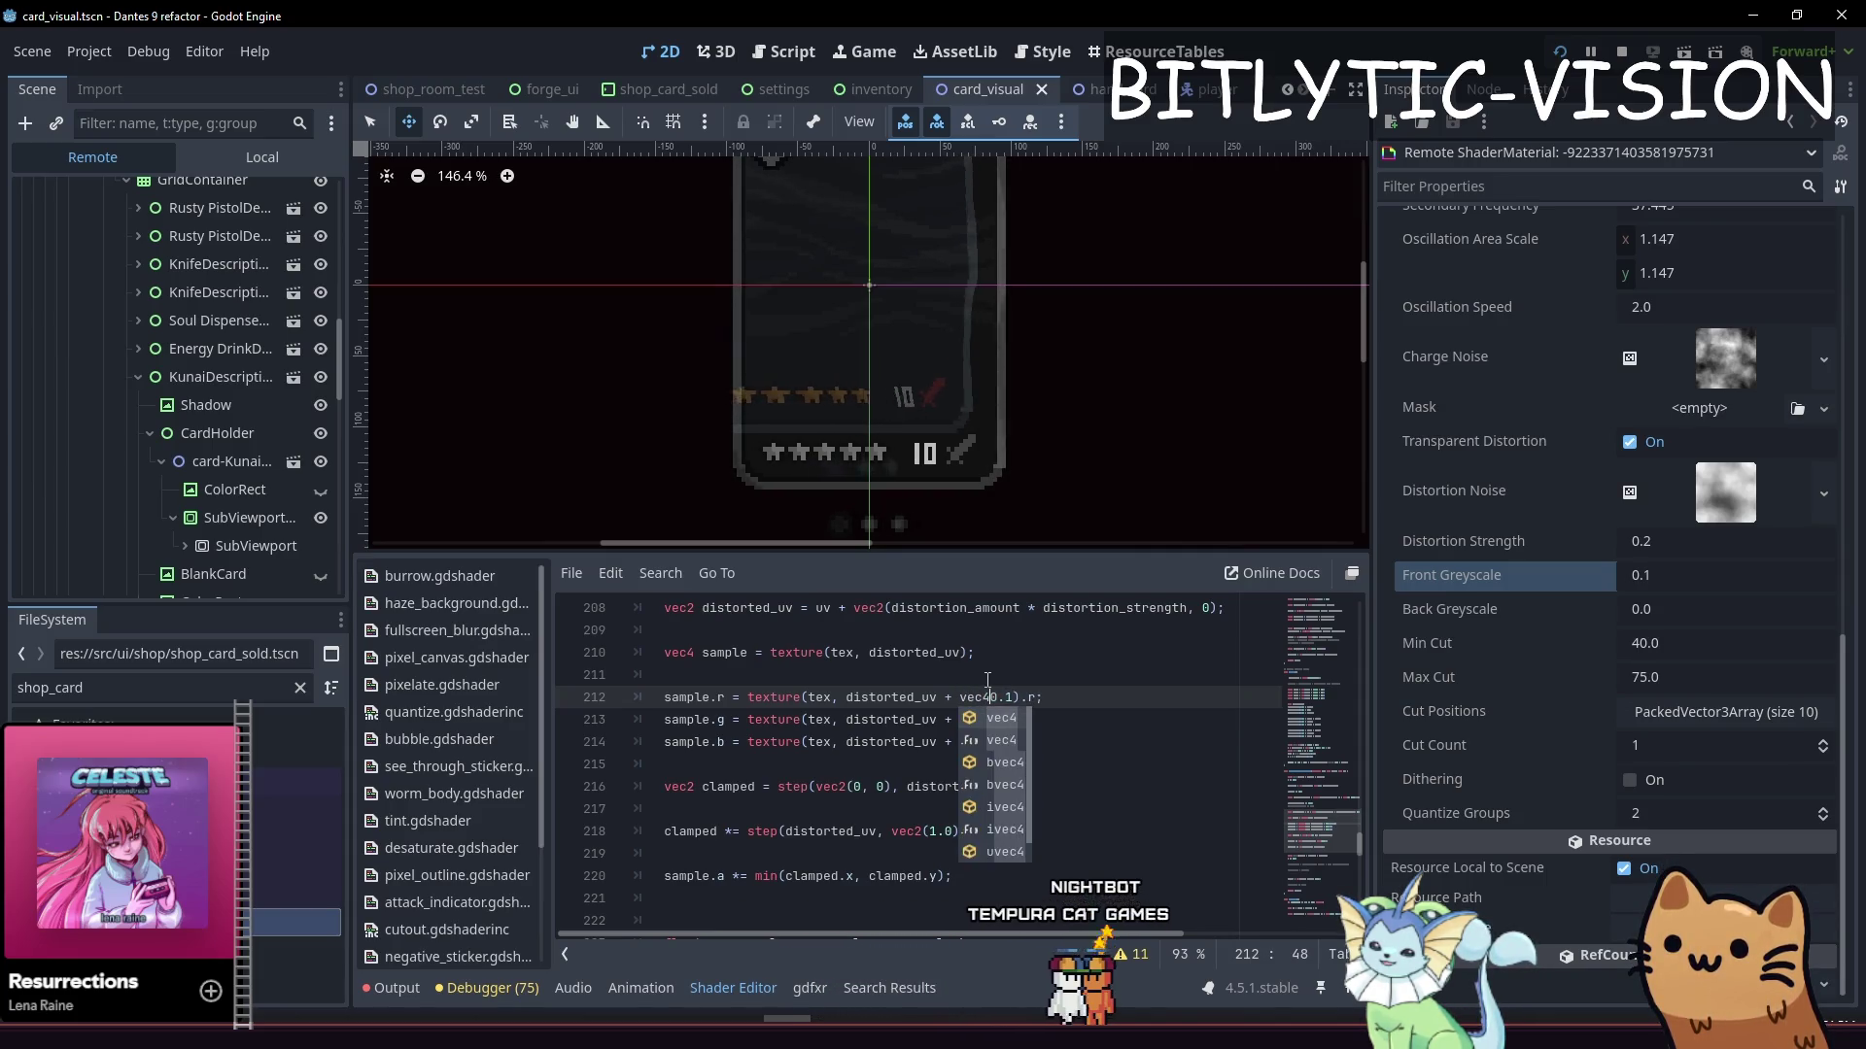
pyautogui.press('Right')
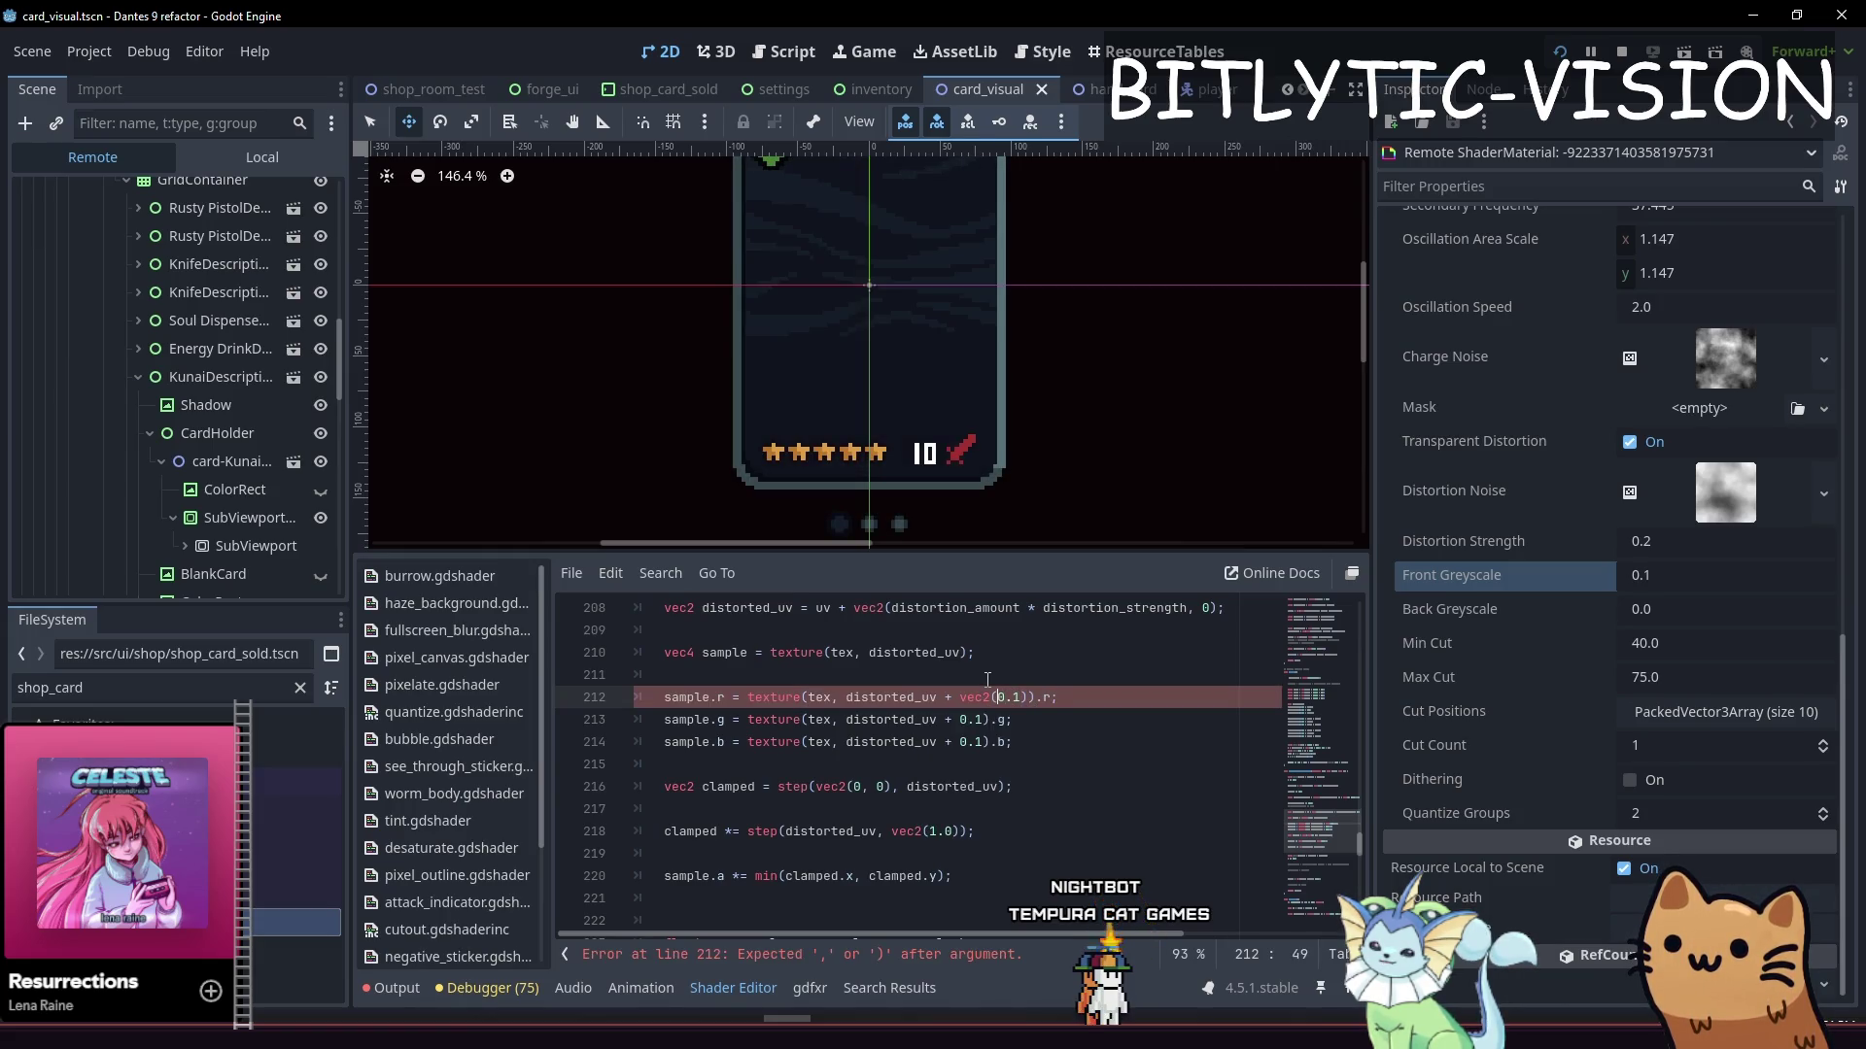
pyautogui.press('BackSpace')
pyautogui.write(',')
pyautogui.press('BackSpace')
pyautogui.press('BackSpace')
pyautogui.write('09,')
pyautogui.write(',')
pyautogui.press('End')
pyautogui.hotkey('ctrl', 's')
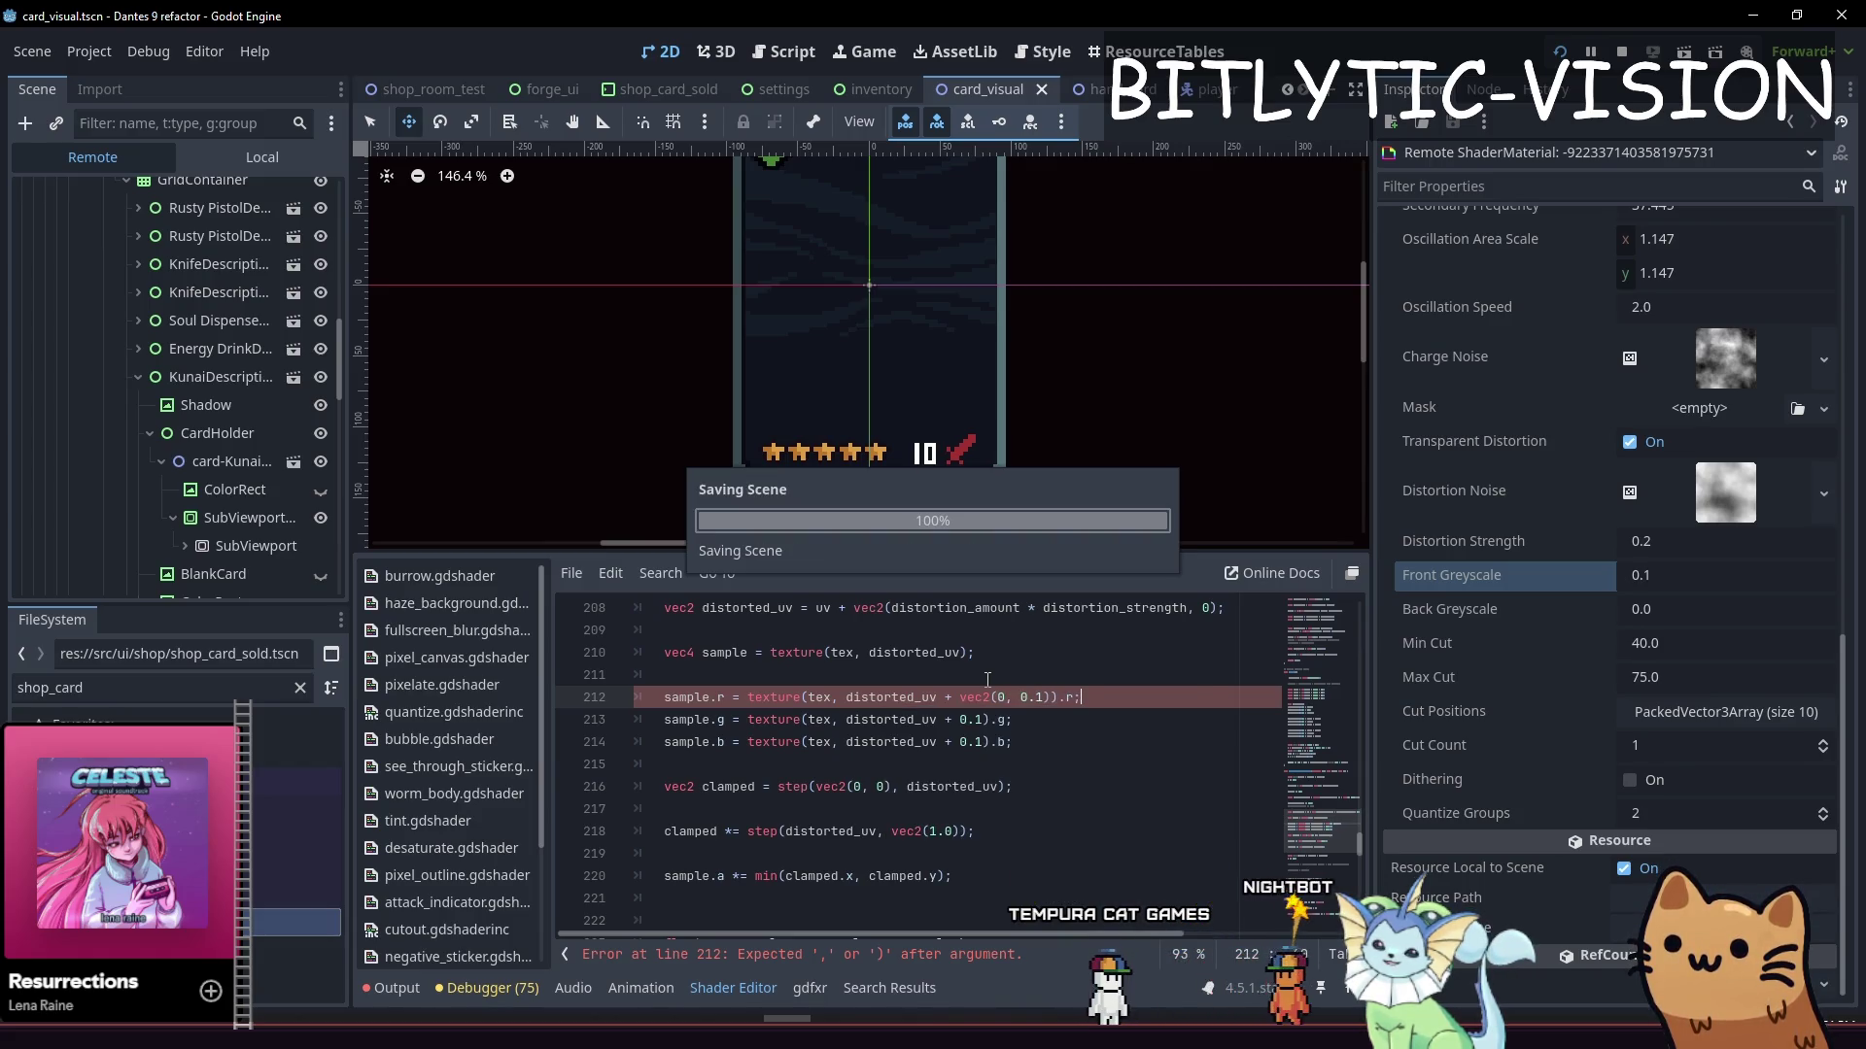
# Insert a new line above the channel samples and begin a vec2 offset declaration
pyautogui.hotkey('shift', 'End')
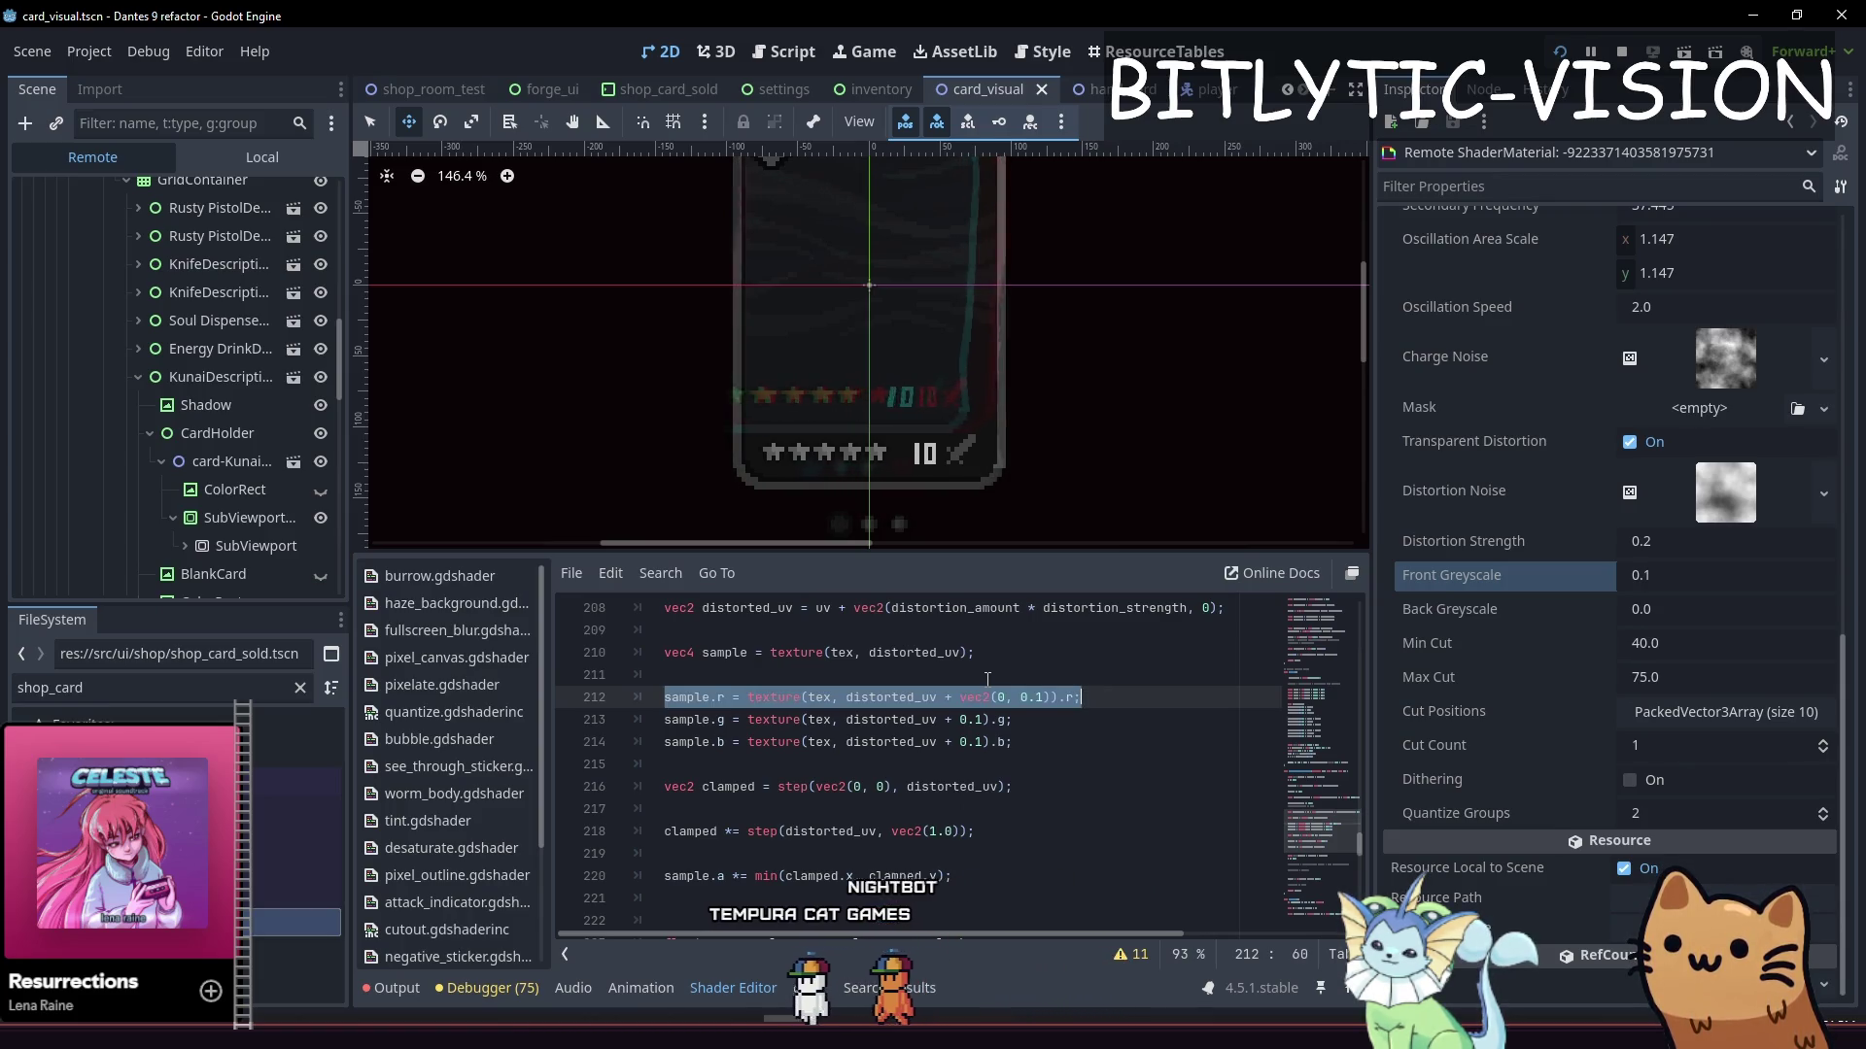
pyautogui.hotkey('ctrl', 'shift', 'Return')
pyautogui.hotkey('ctrl', 'shift', 'Return')
pyautogui.write('var ')
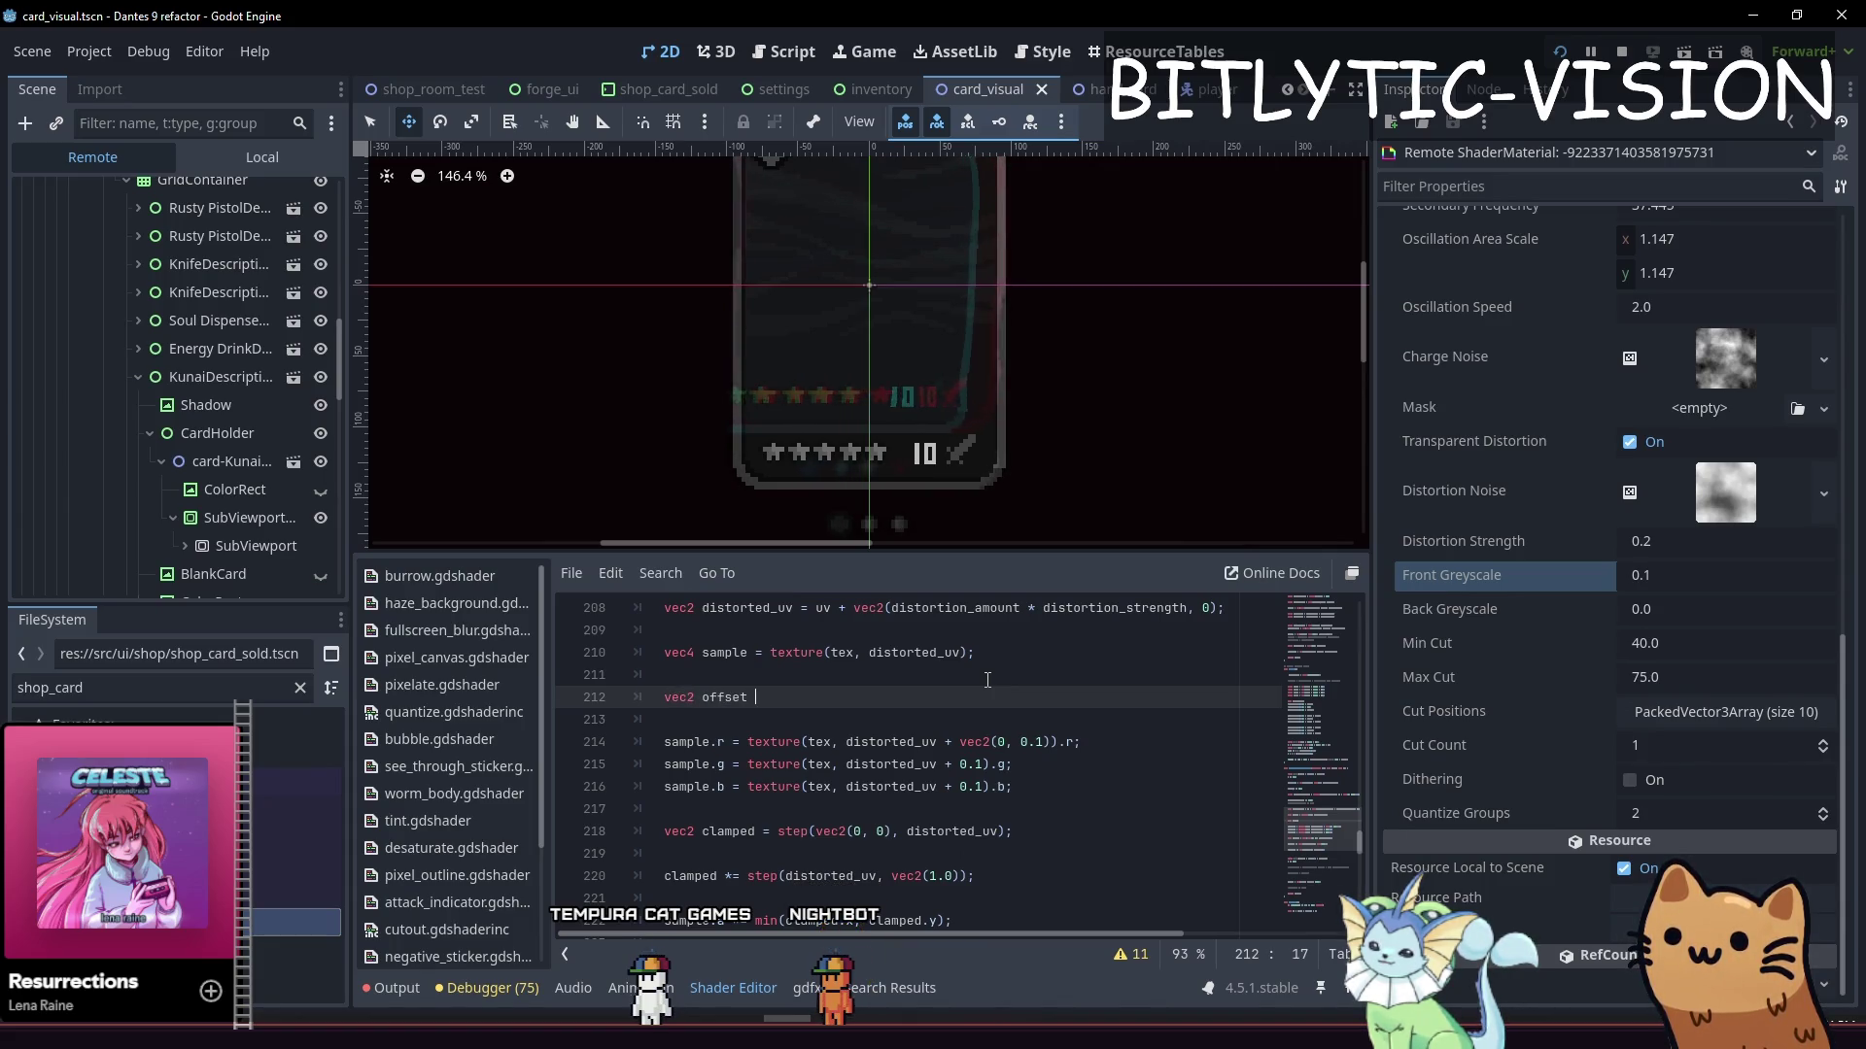
pyautogui.write(' vec2')
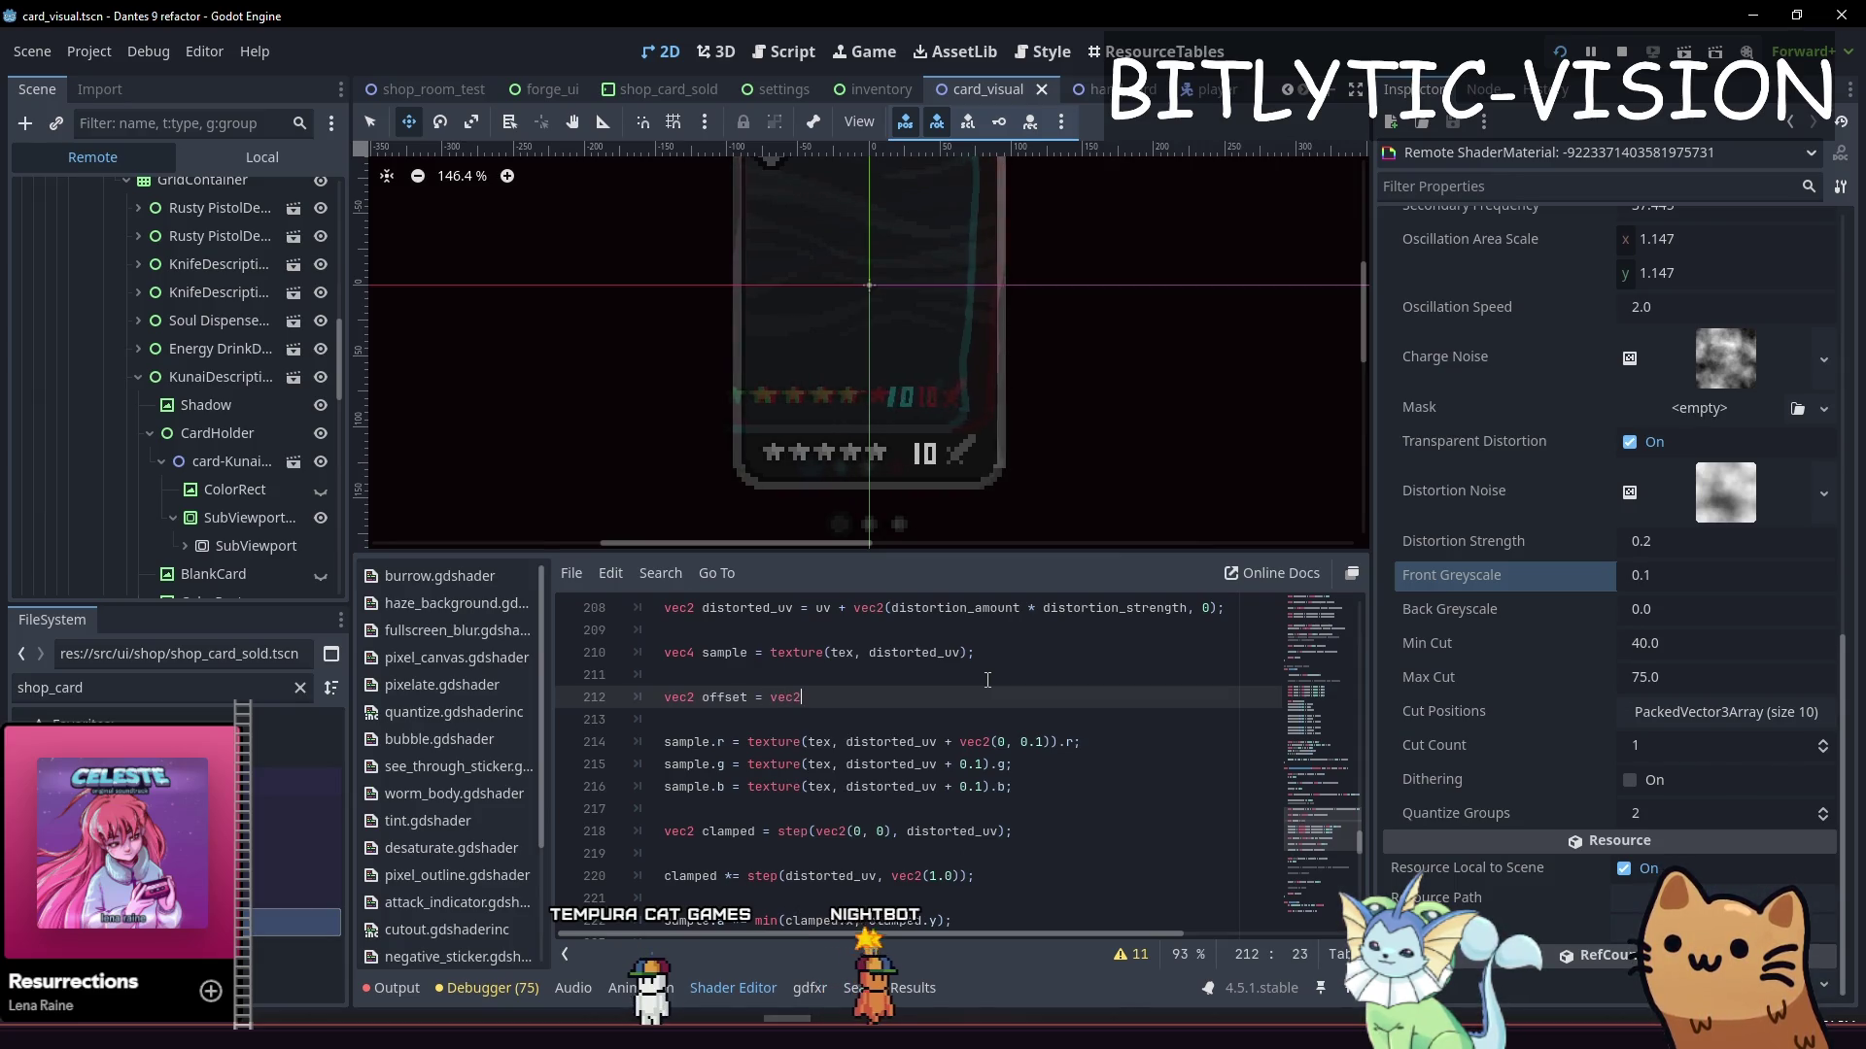
pyautogui.write('0.1')
# Finish declaring vec2 offset = vec2(0, 0.1) and drop the red sample's inline vector
pyautogui.press('Down')
pyautogui.press('Down')
pyautogui.press('Down')
pyautogui.press('End')
pyautogui.press('Up')
pyautogui.press('Right')
pyautogui.press('Right')
pyautogui.press('Right')
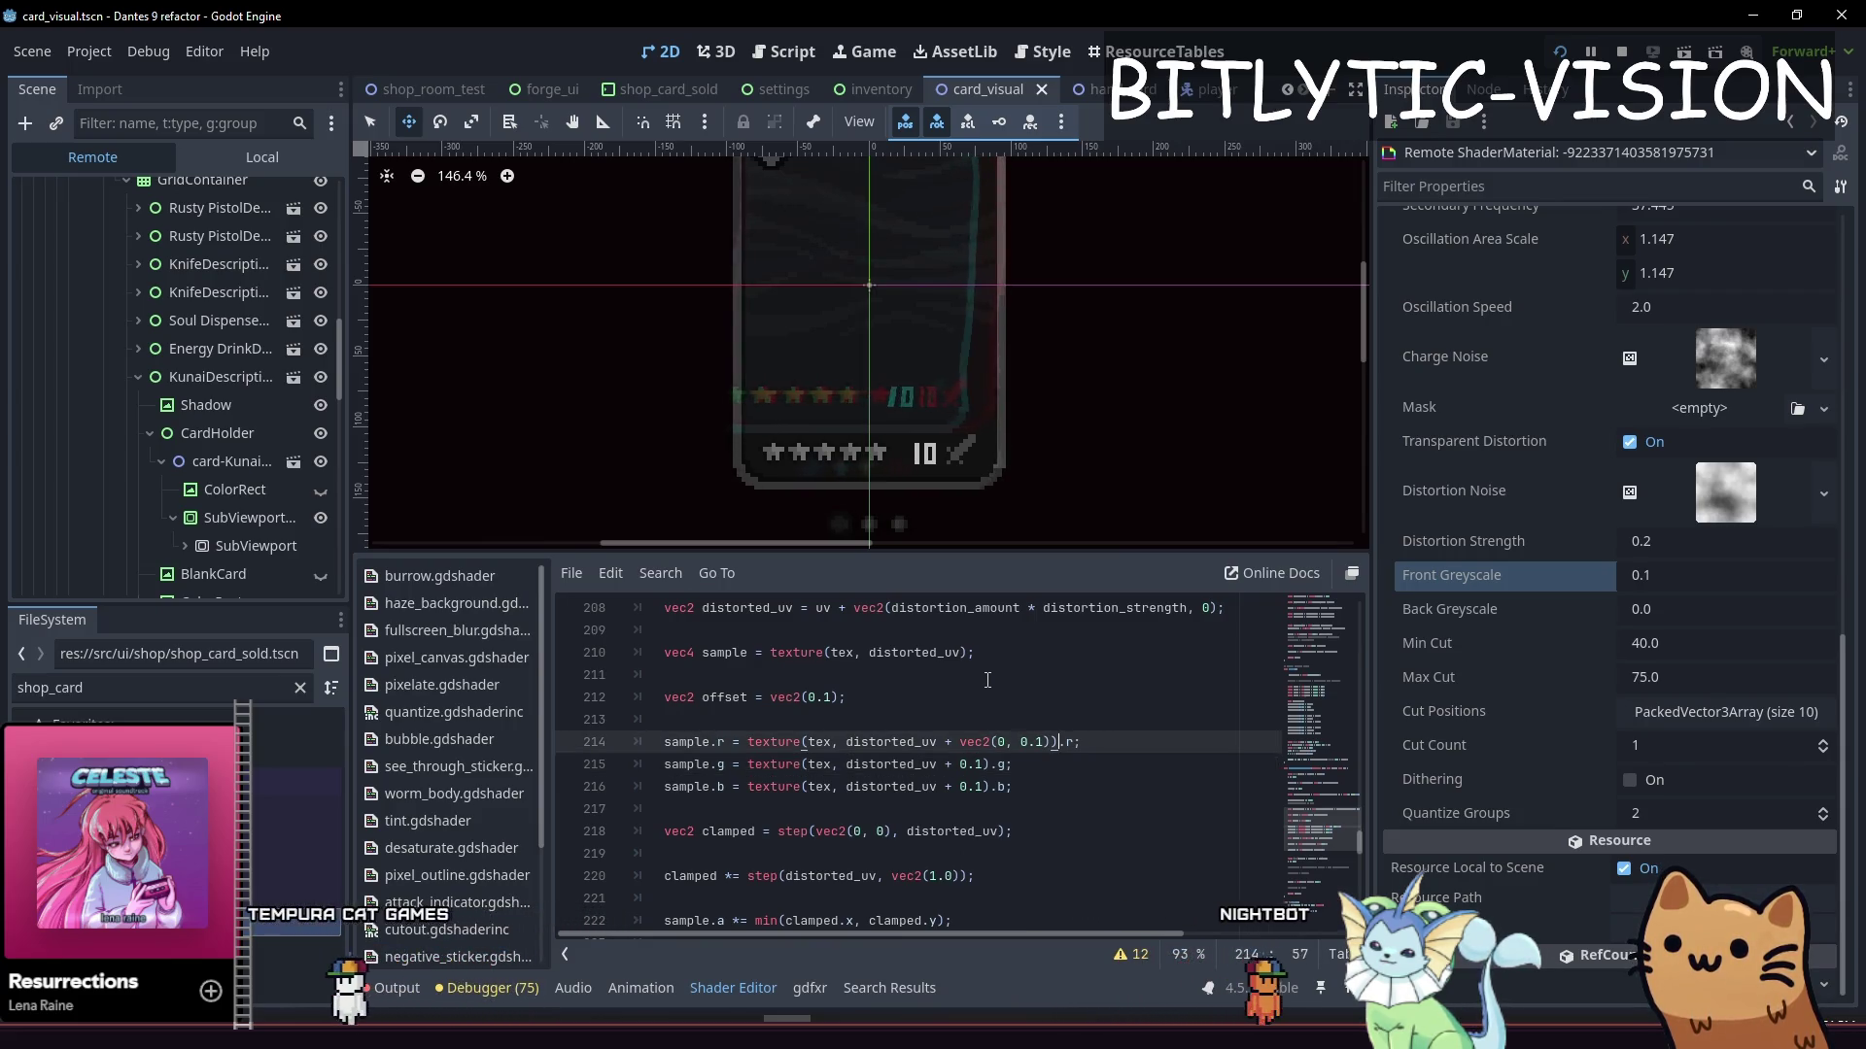
pyautogui.press('Right')
pyautogui.hotkey('ctrl', 'shift', 'Left')
pyautogui.hotkey('ctrl', 'shift', 'Left')
pyautogui.hotkey('ctrl', 'shift', 'Left')
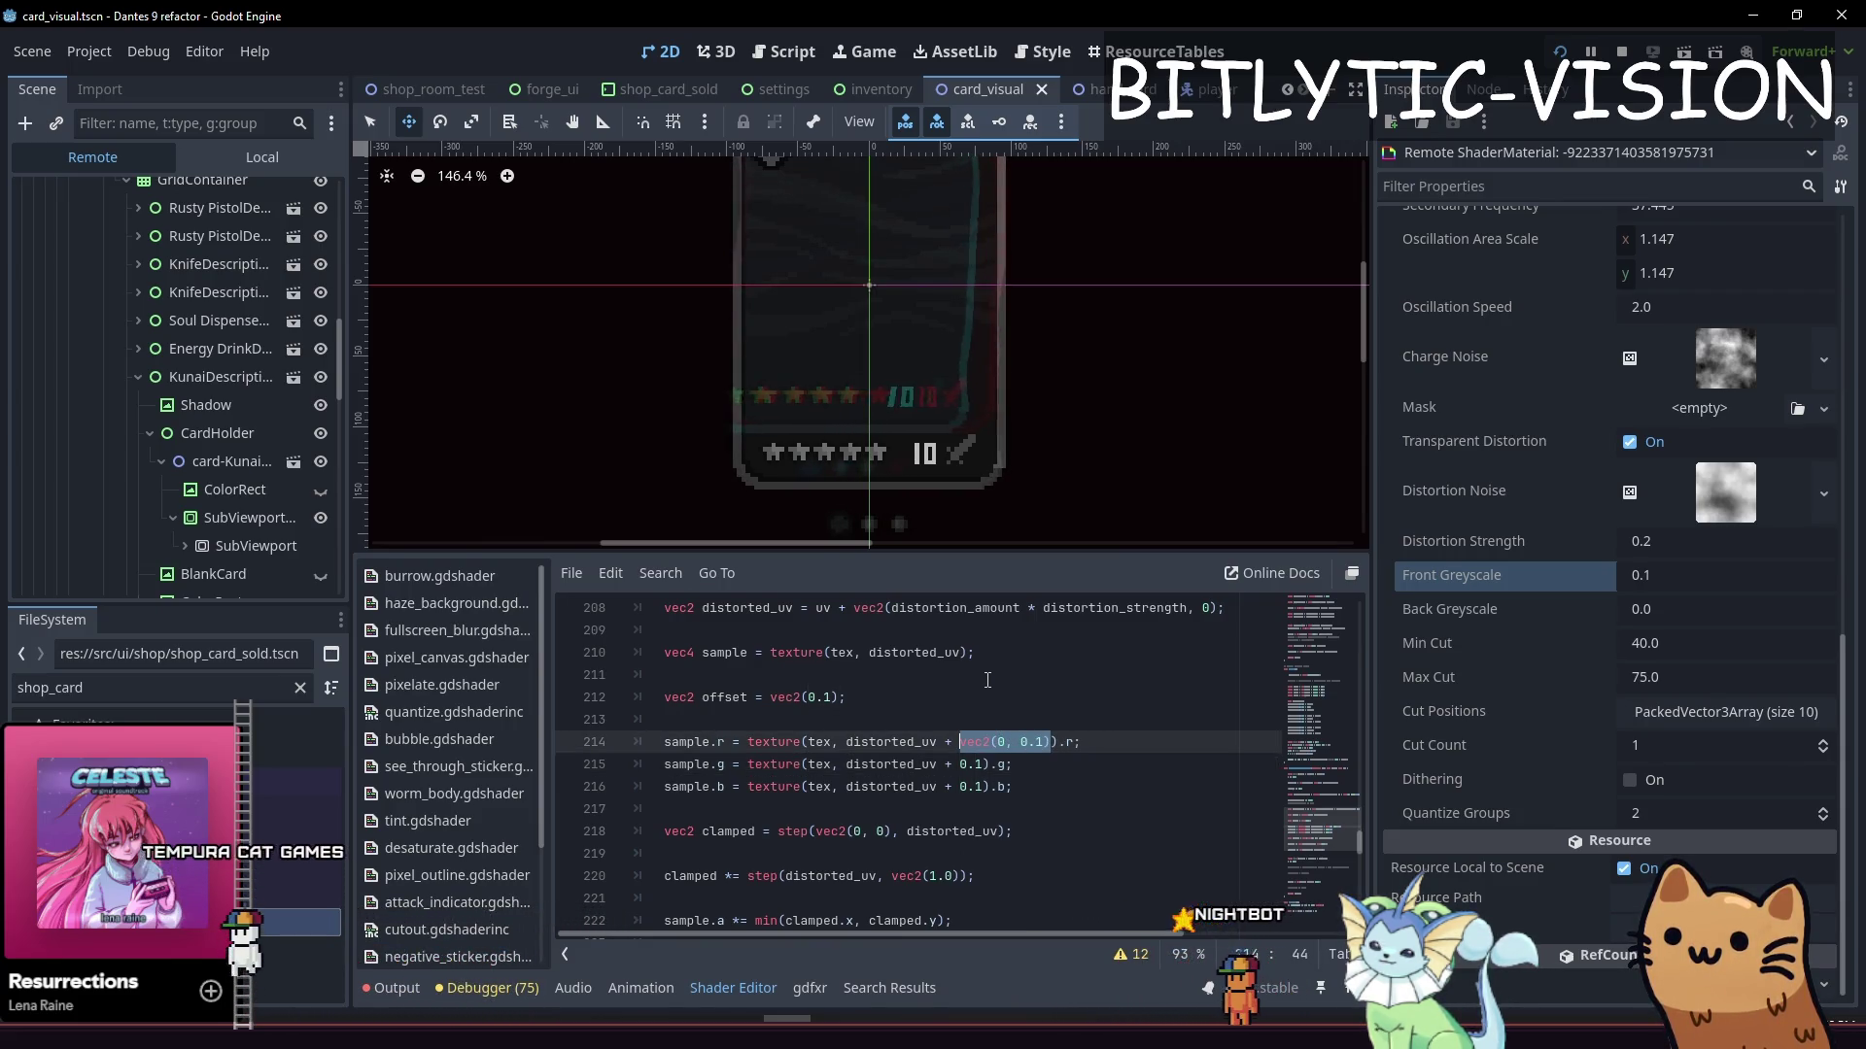
pyautogui.press('BackSpace')
pyautogui.write('0.1')
pyautogui.press('Up')
pyautogui.press('Up')
pyautogui.press('Left')
pyautogui.press('Left')
pyautogui.press('Left')
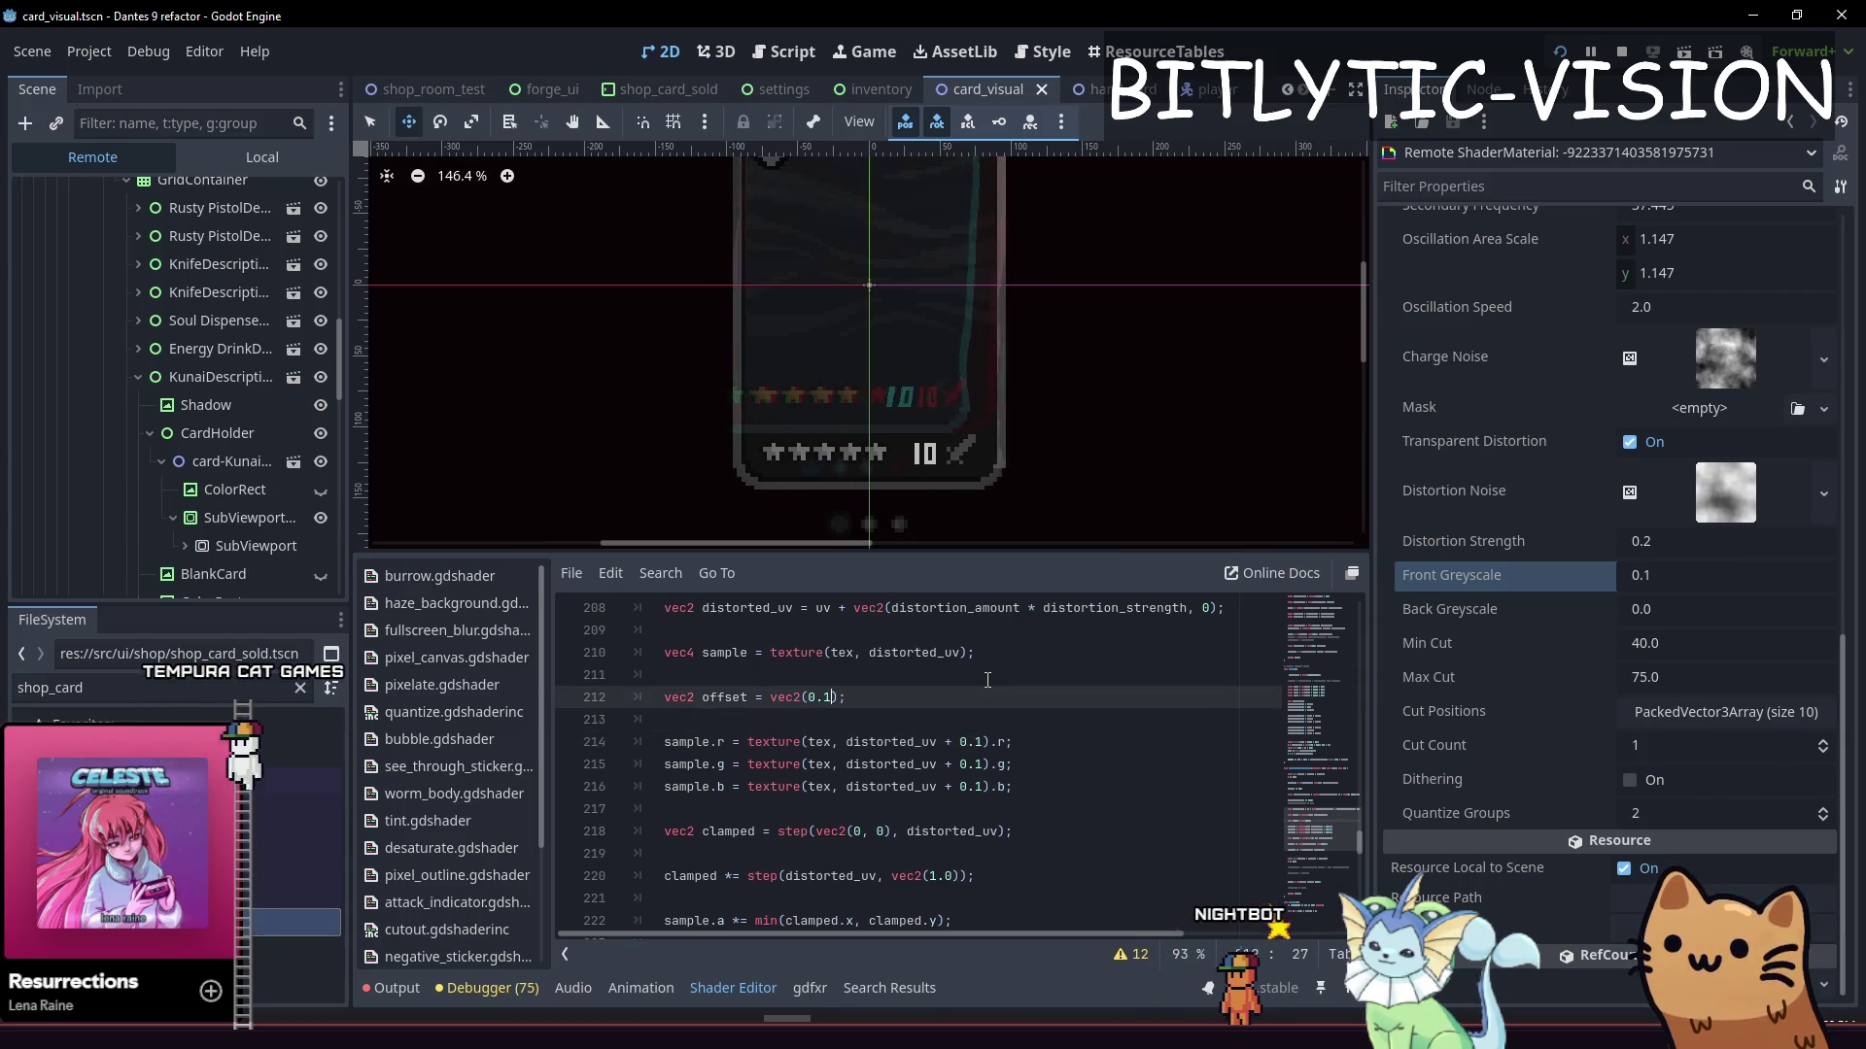
pyautogui.write(', 0')
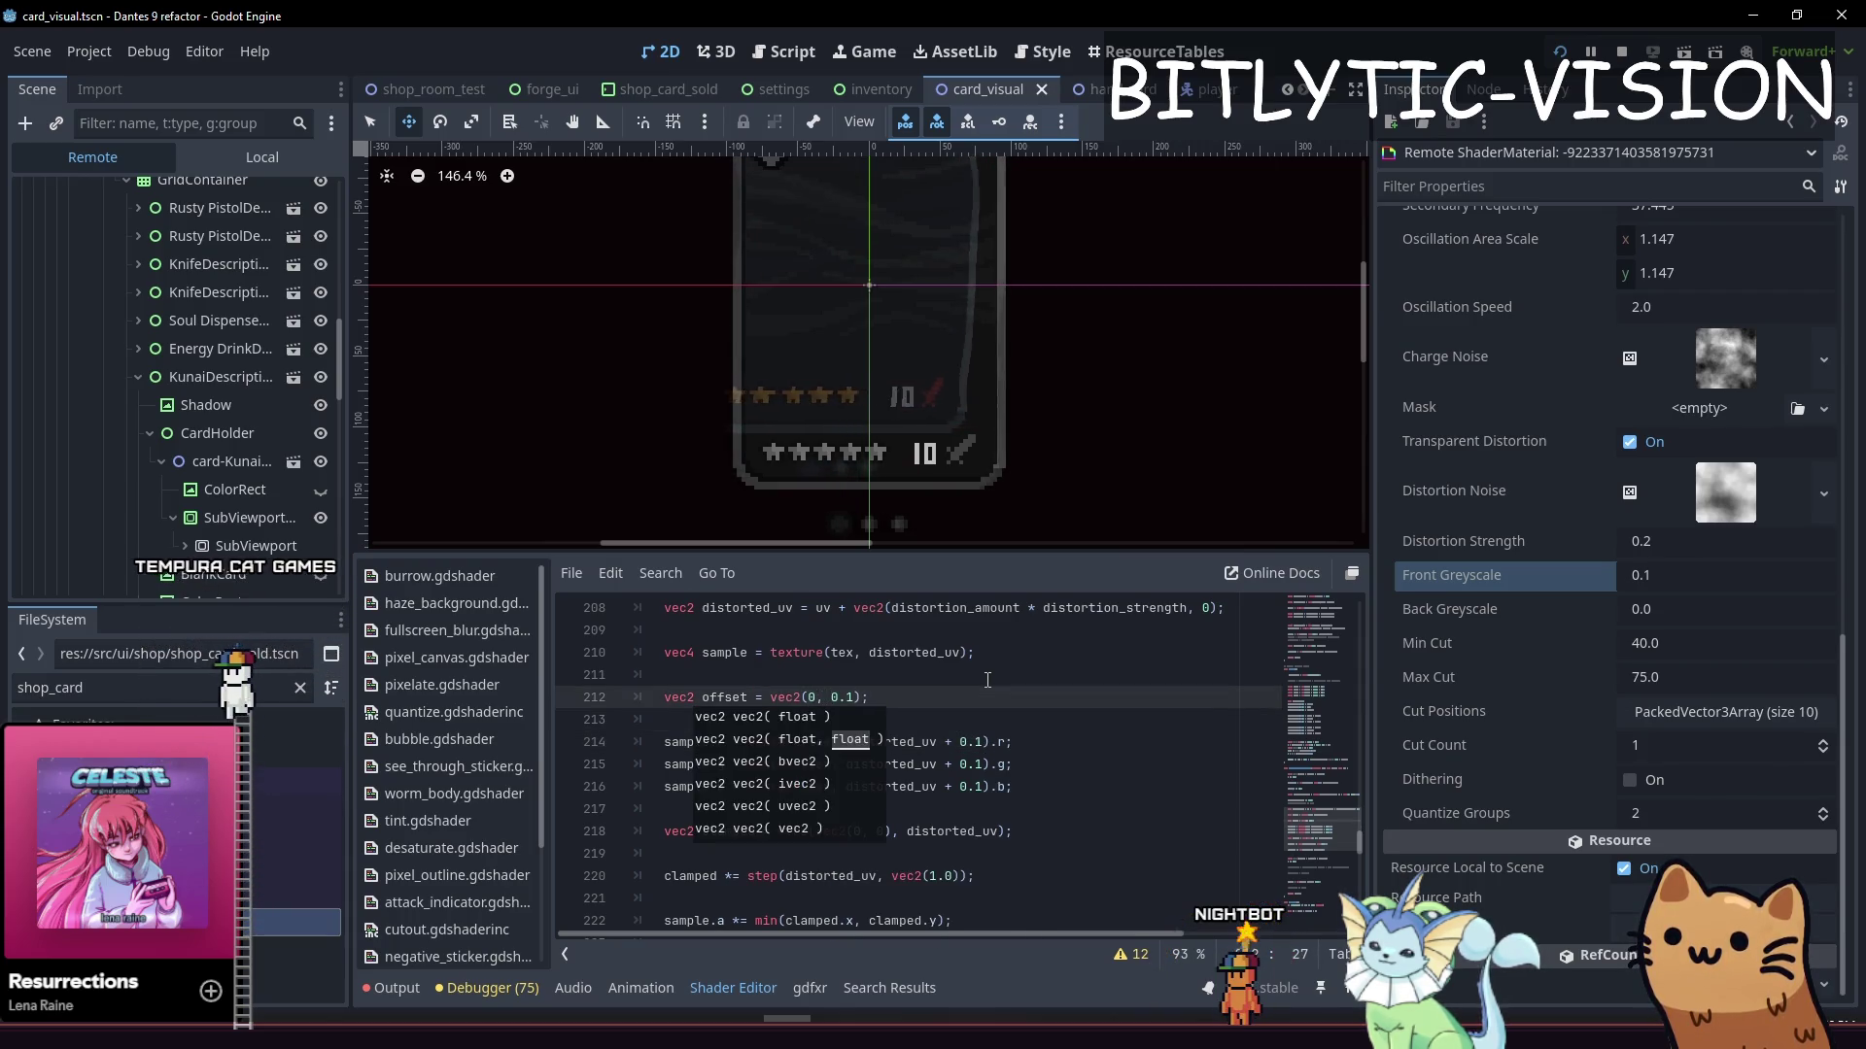
# Multi-select the offset expression on all three samples and give each channel its own multiplier
pyautogui.press('Left')
pyautogui.press('Down')
pyautogui.press('Down')
pyautogui.press('Right')
pyautogui.press('Right')
pyautogui.hotkey('ctrl', 'shift', 'Right')
pyautogui.hotkey('ctrl', 'shift', 'Right')
pyautogui.hotkey('ctrl', 'shift', 'Right')
pyautogui.hotkey('shift', 'alt', 'Down')
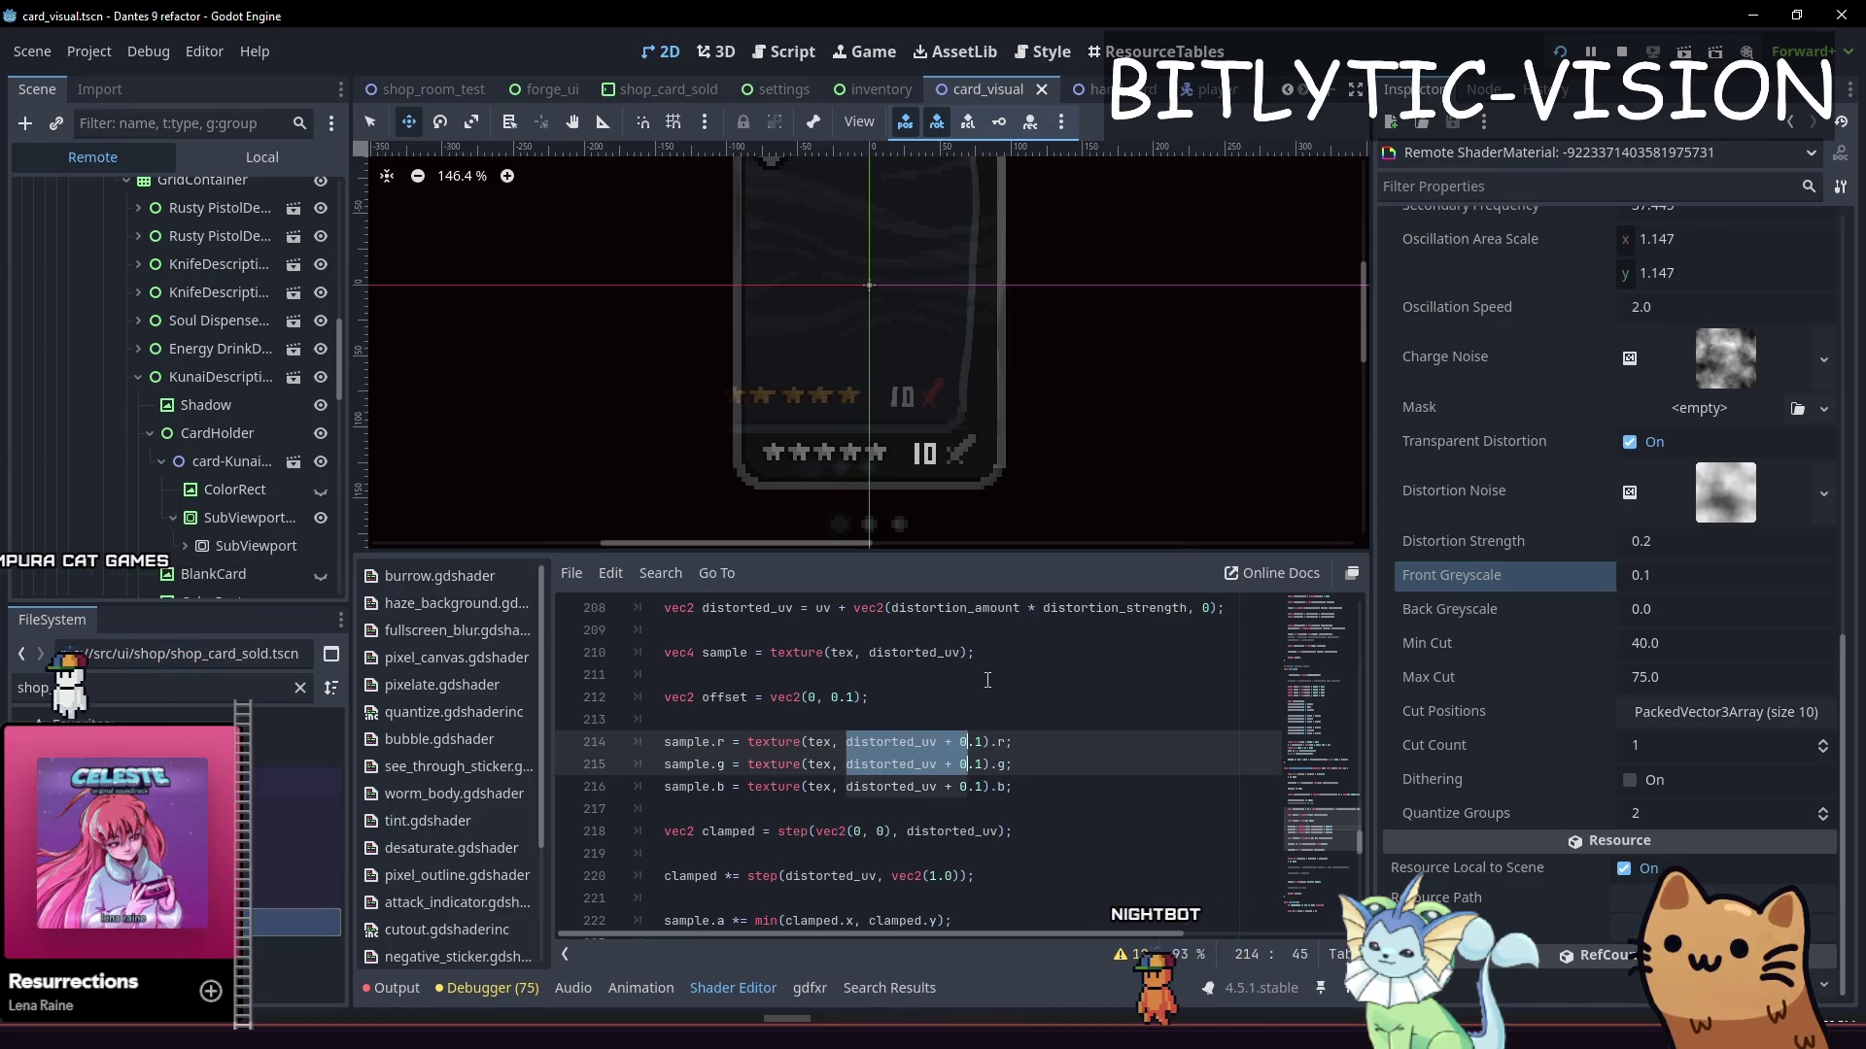
pyautogui.hotkey('shift', 'alt', 'Down')
pyautogui.press('Left')
pyautogui.press('Right')
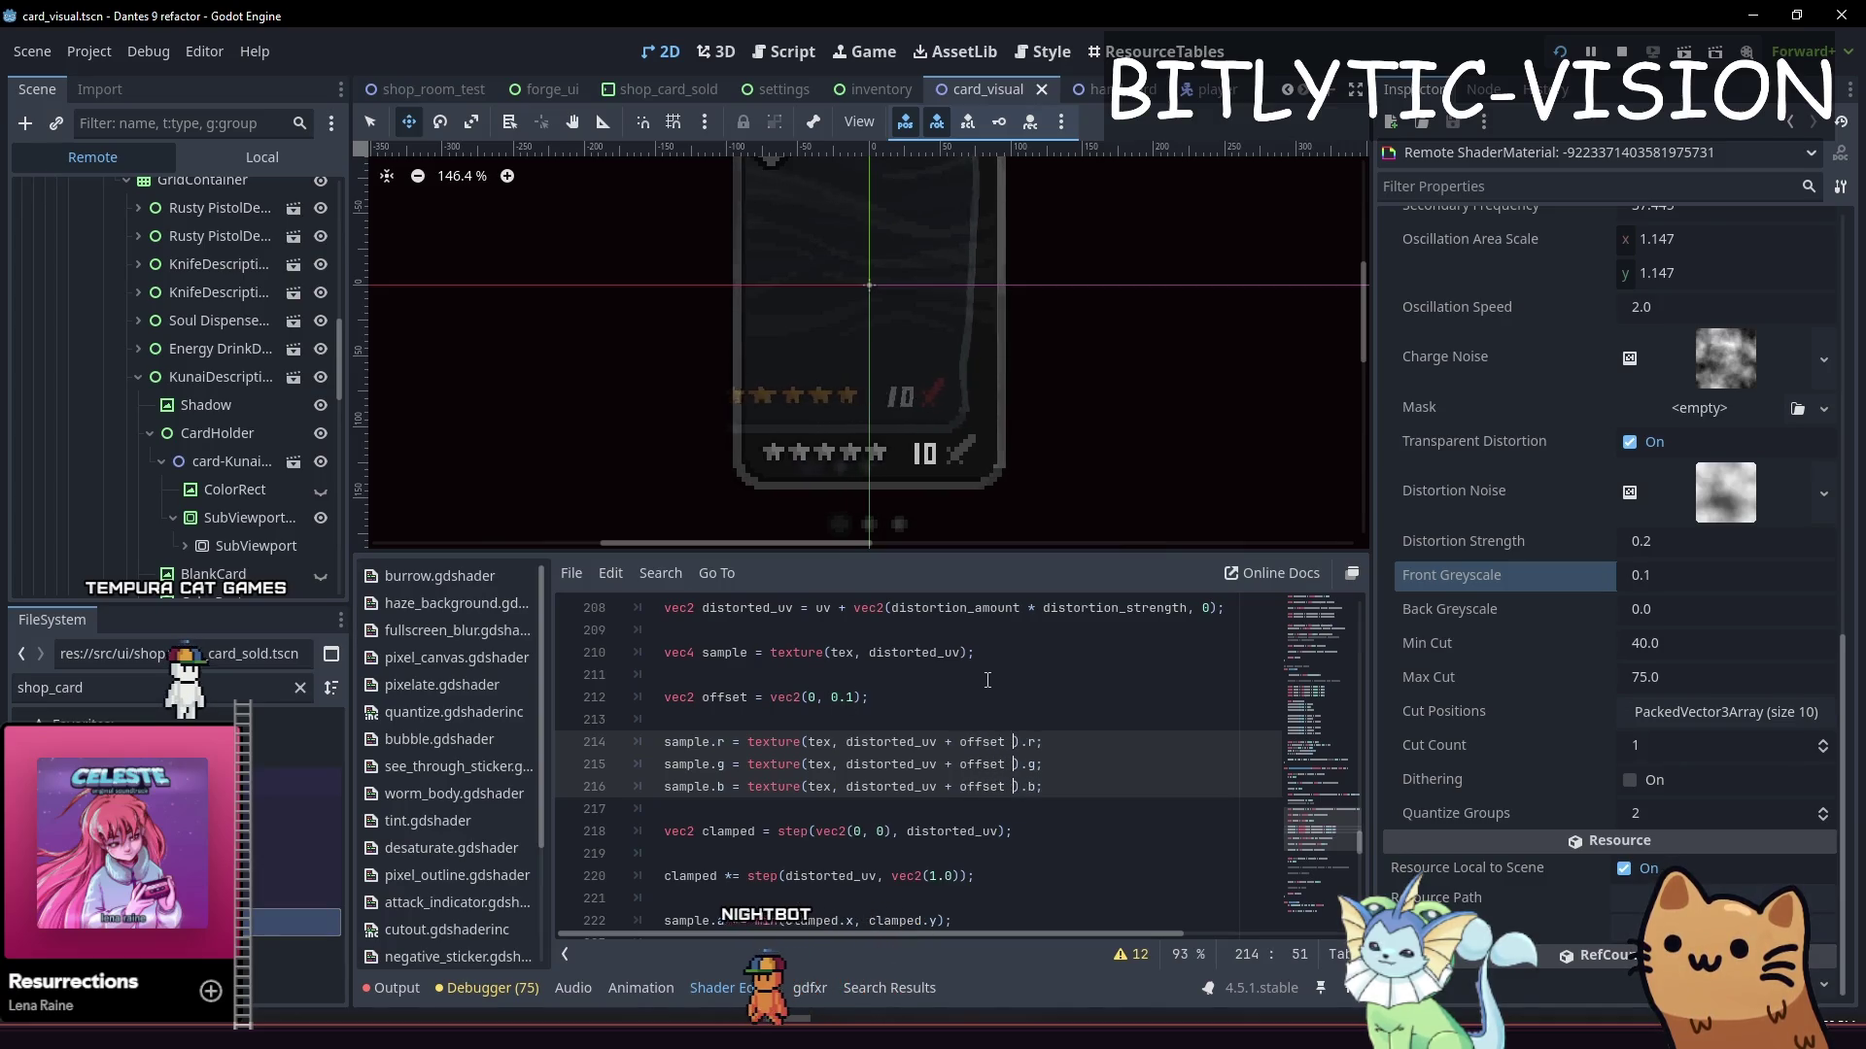
pyautogui.press('Escape')
pyautogui.write('1')
pyautogui.press('Down')
pyautogui.write('2')
pyautogui.press('Down')
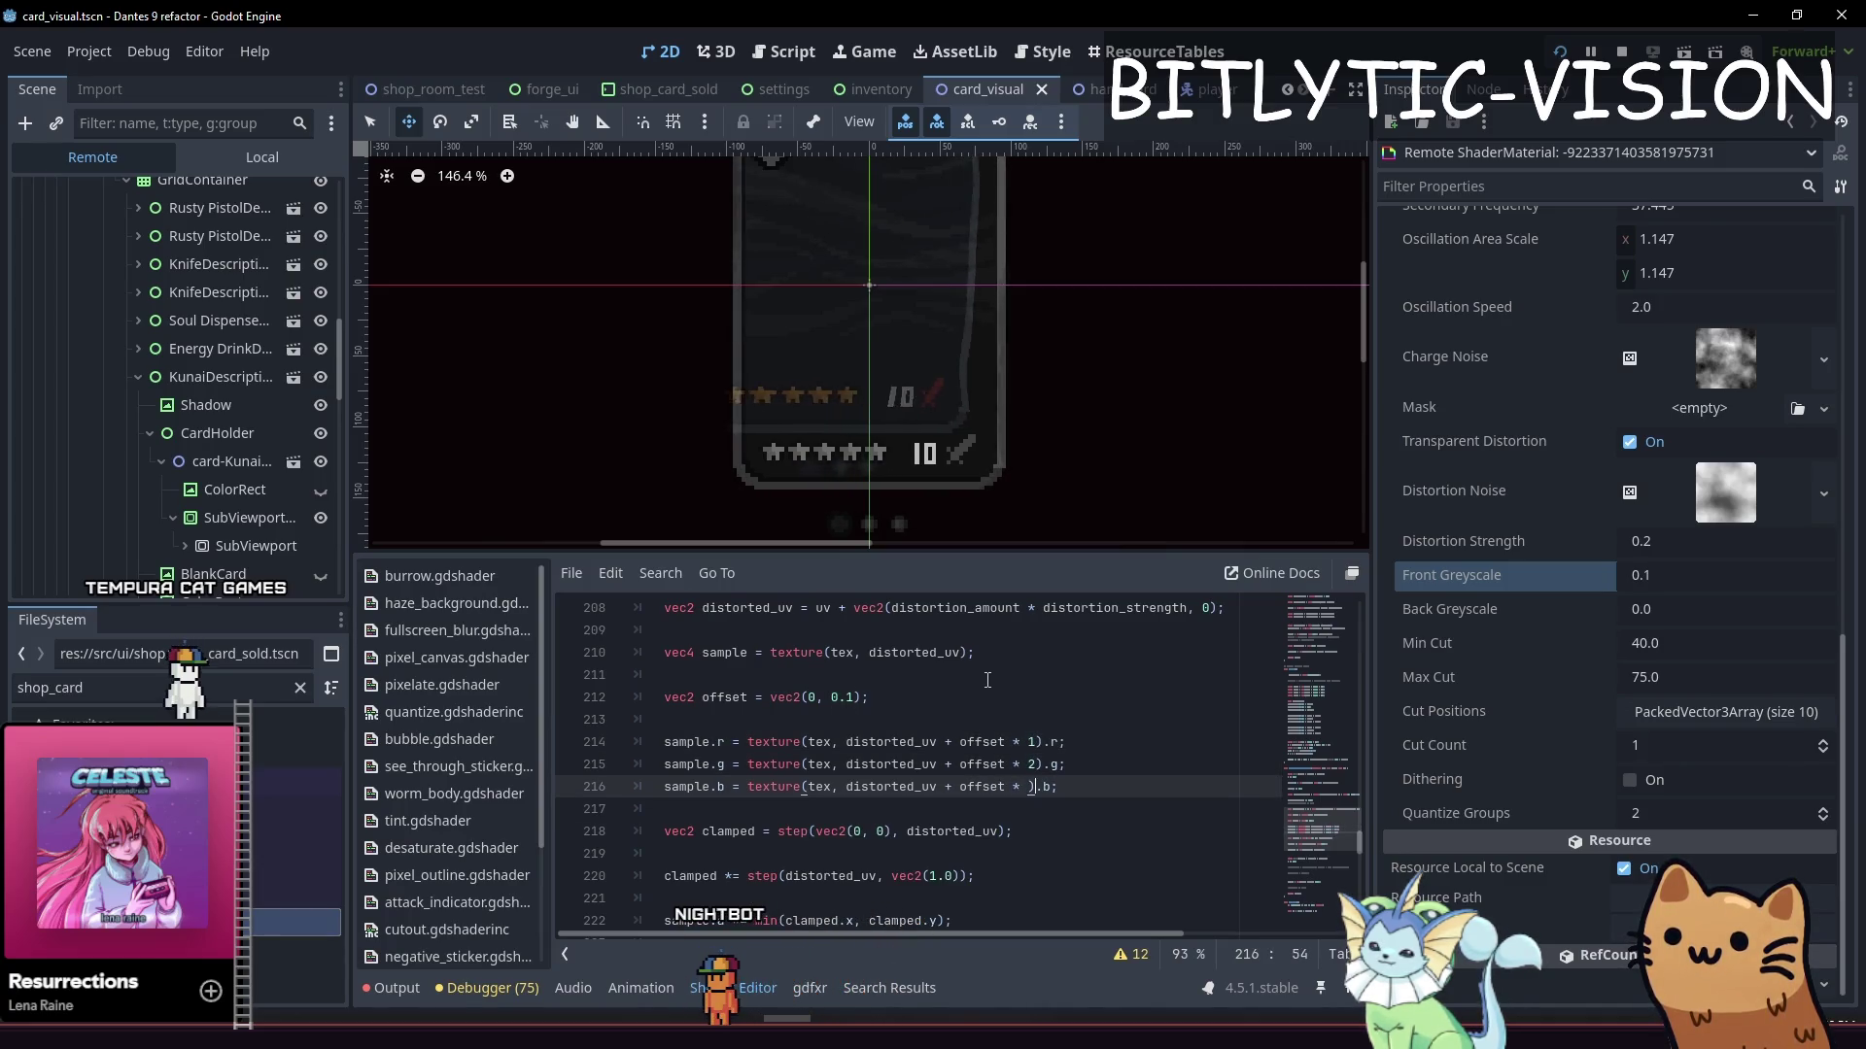
# Set the red, green and blue offset multipliers to 0.1, 0.2 and 0.3 and save
pyautogui.press('Up')
pyautogui.press('Up')
pyautogui.press('BackSpace')
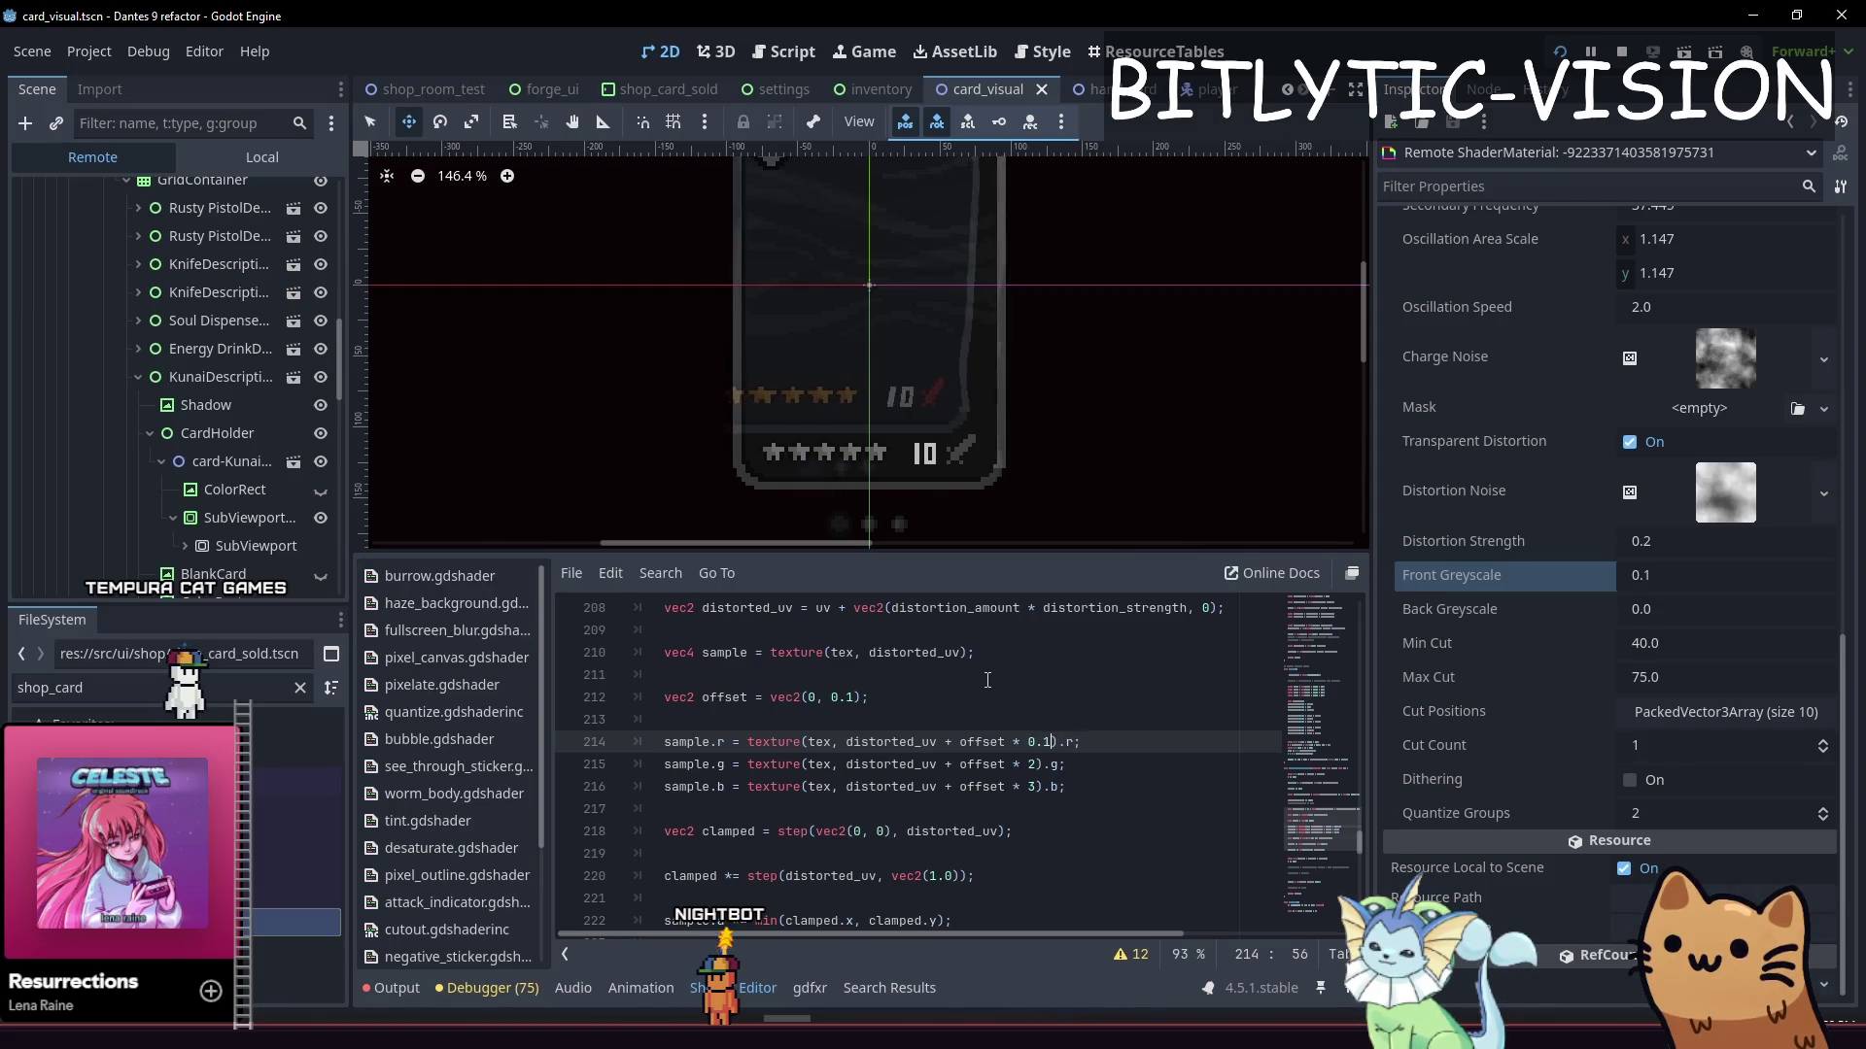
pyautogui.press('Down')
pyautogui.press('Left')
pyautogui.write('0.')
pyautogui.press('Down')
pyautogui.press('Left')
pyautogui.press('Left')
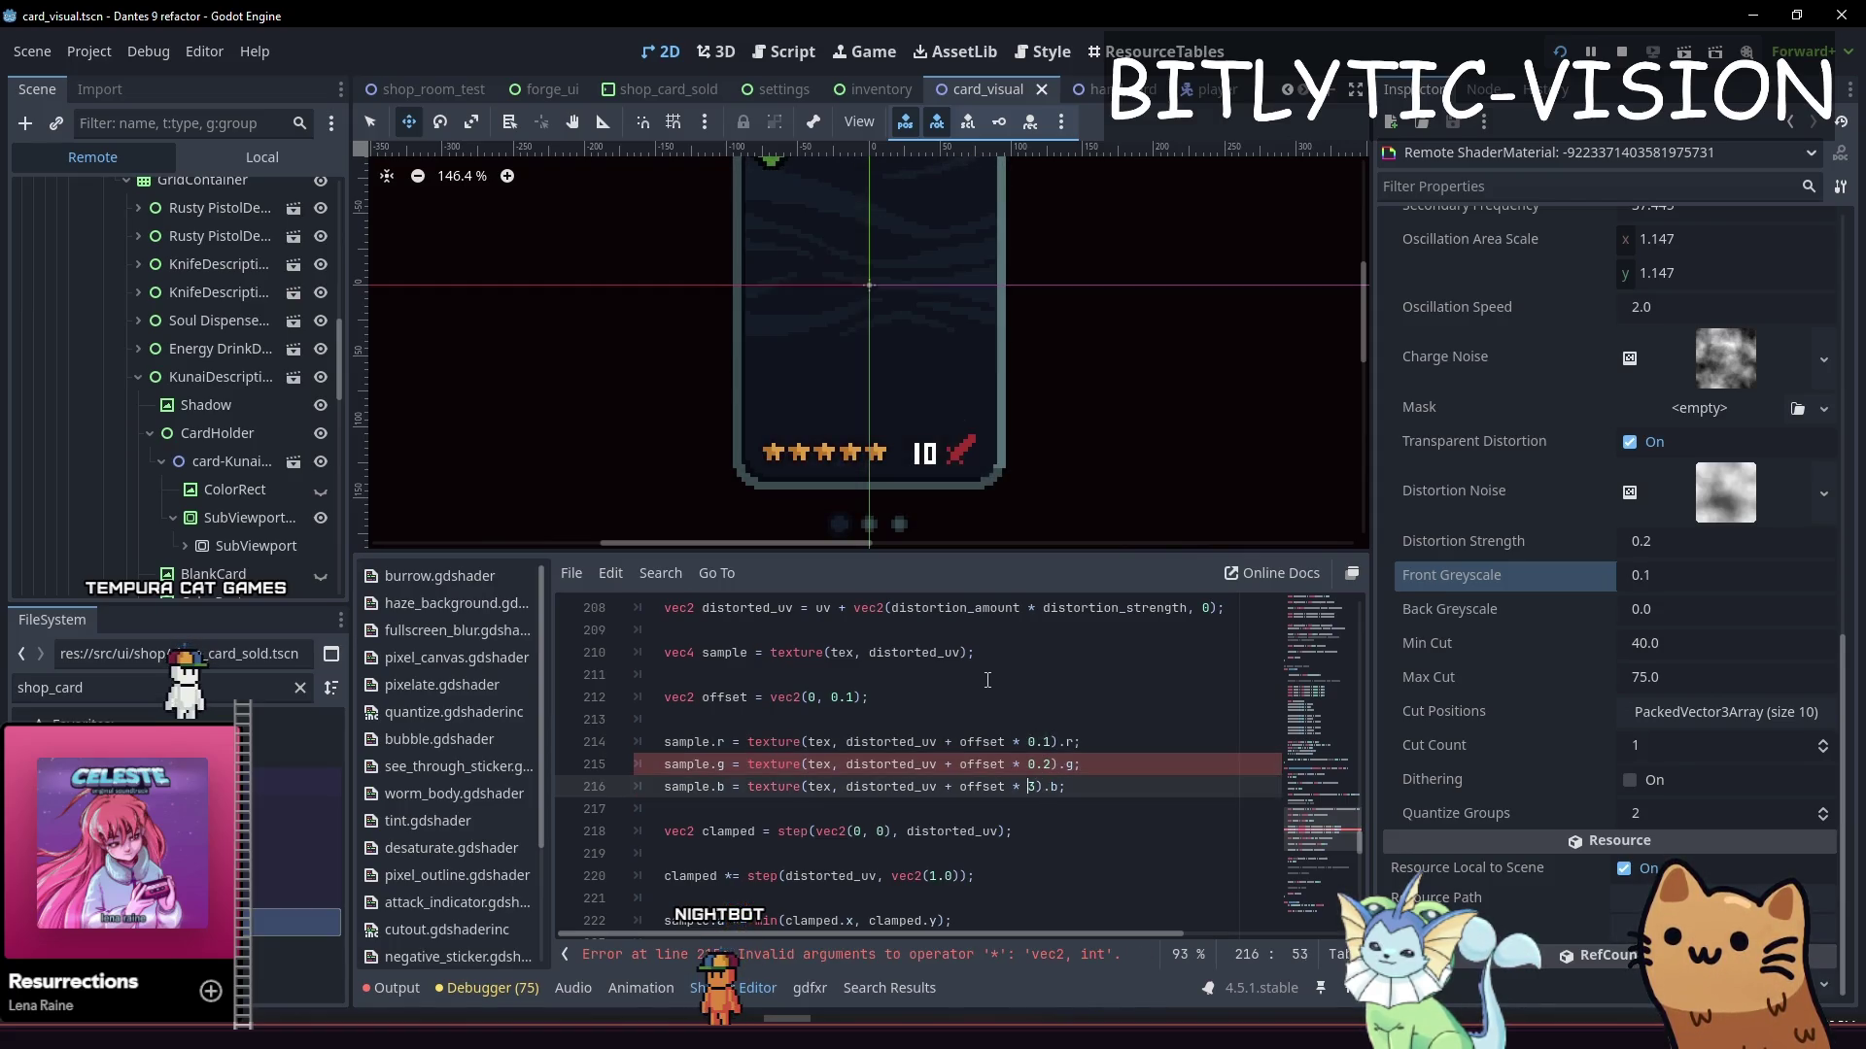
pyautogui.write('0.')
pyautogui.hotkey('ctrl', 's')
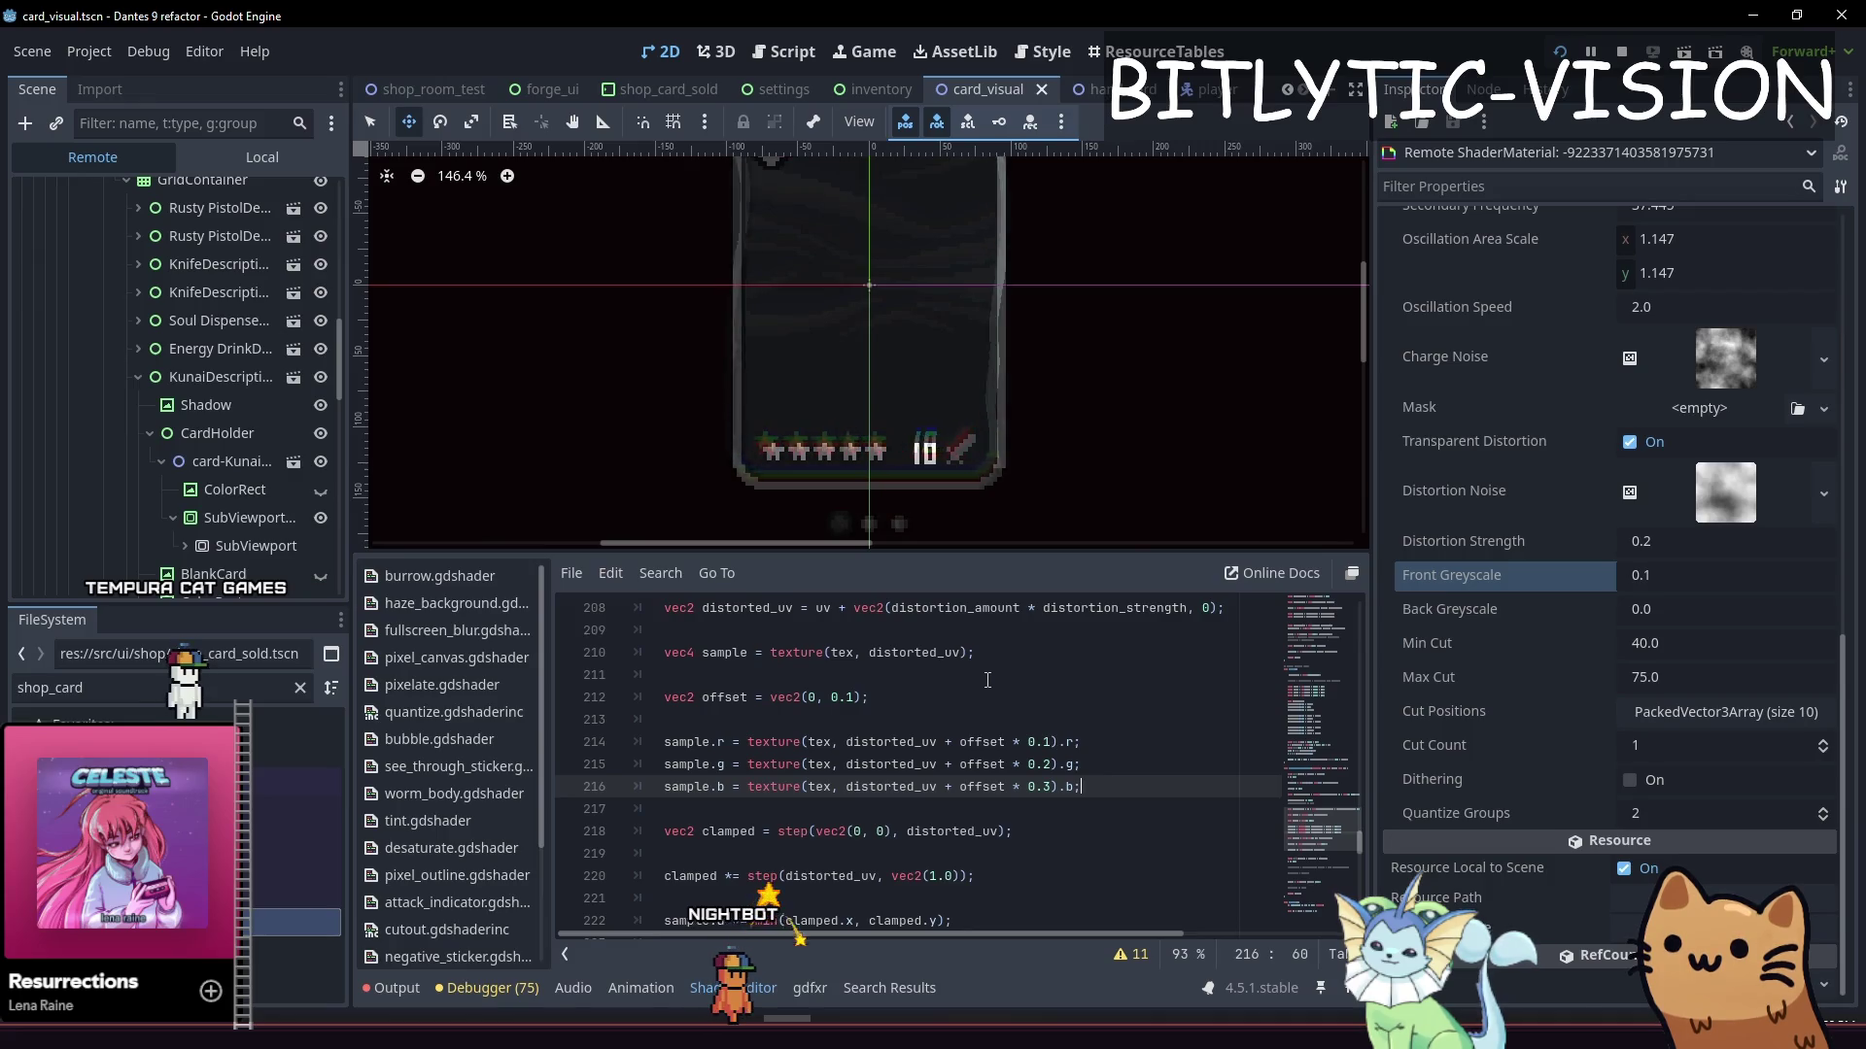
pyautogui.press('Up')
pyautogui.press('Up')
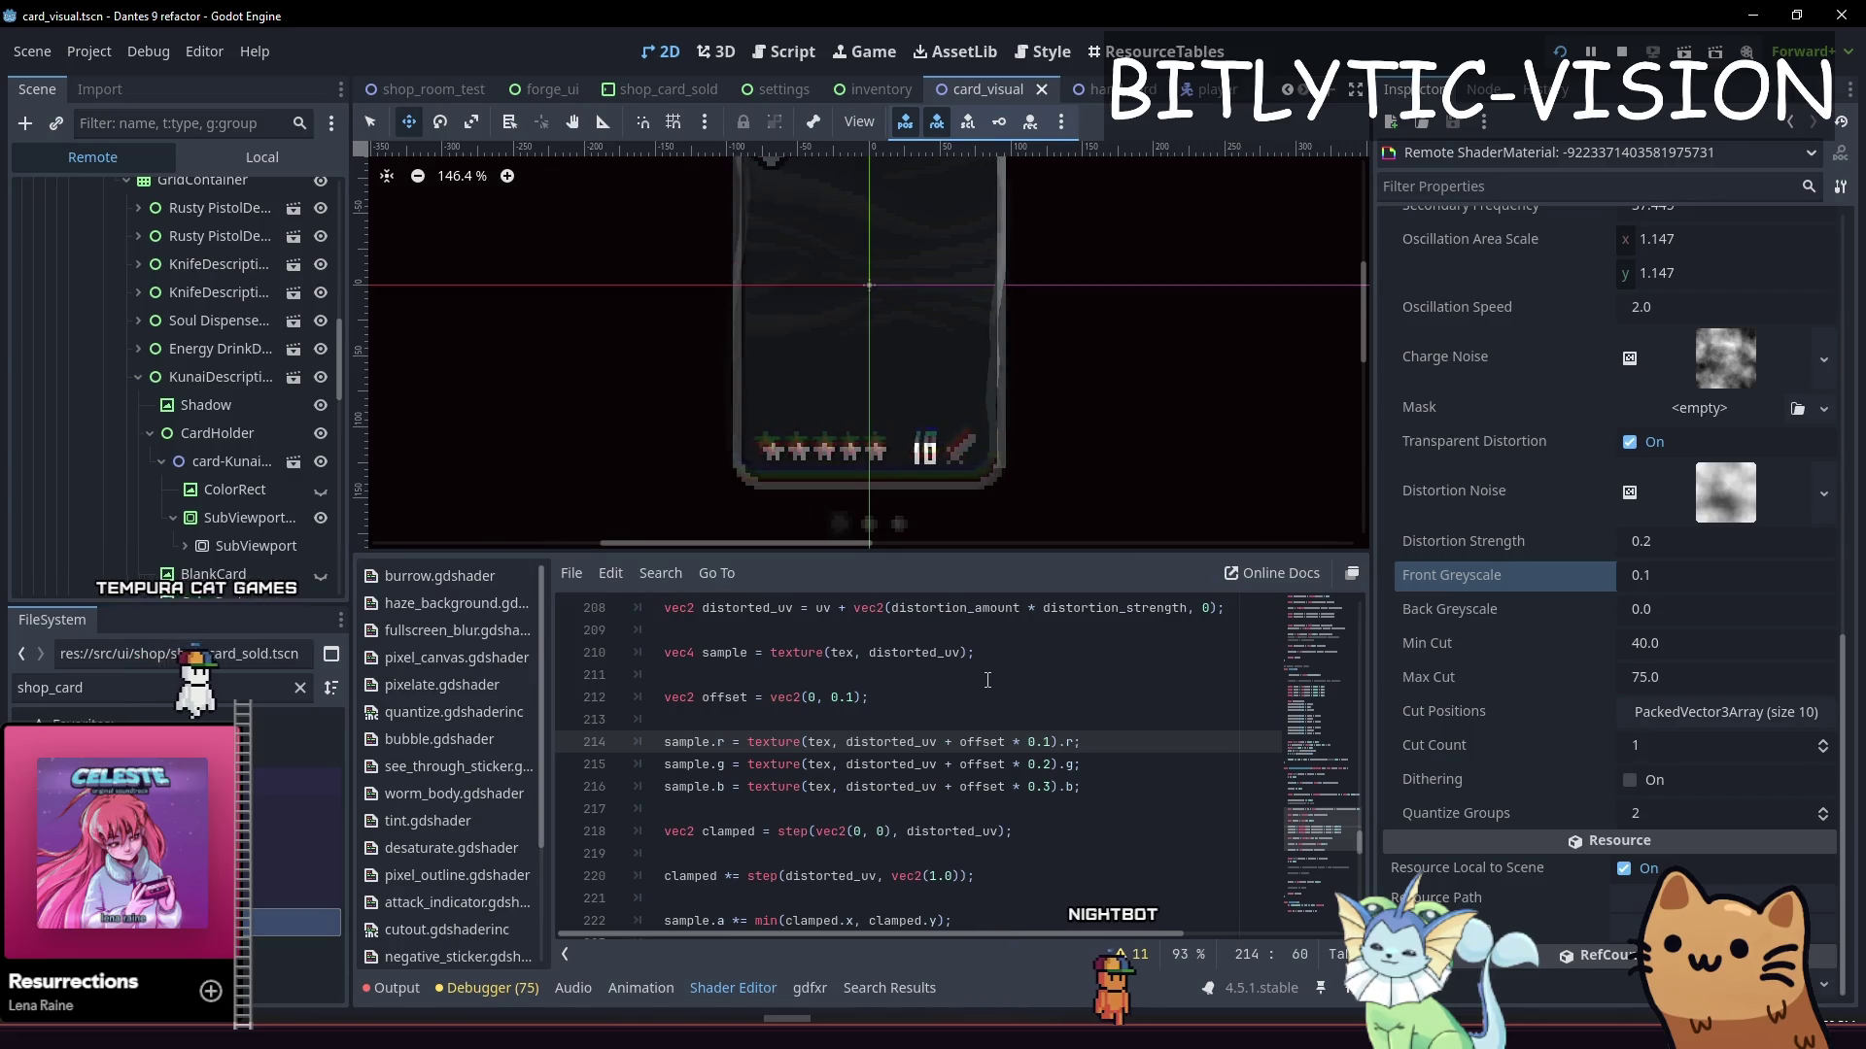
pyautogui.press('Left')
pyautogui.press('Left')
pyautogui.press('Left')
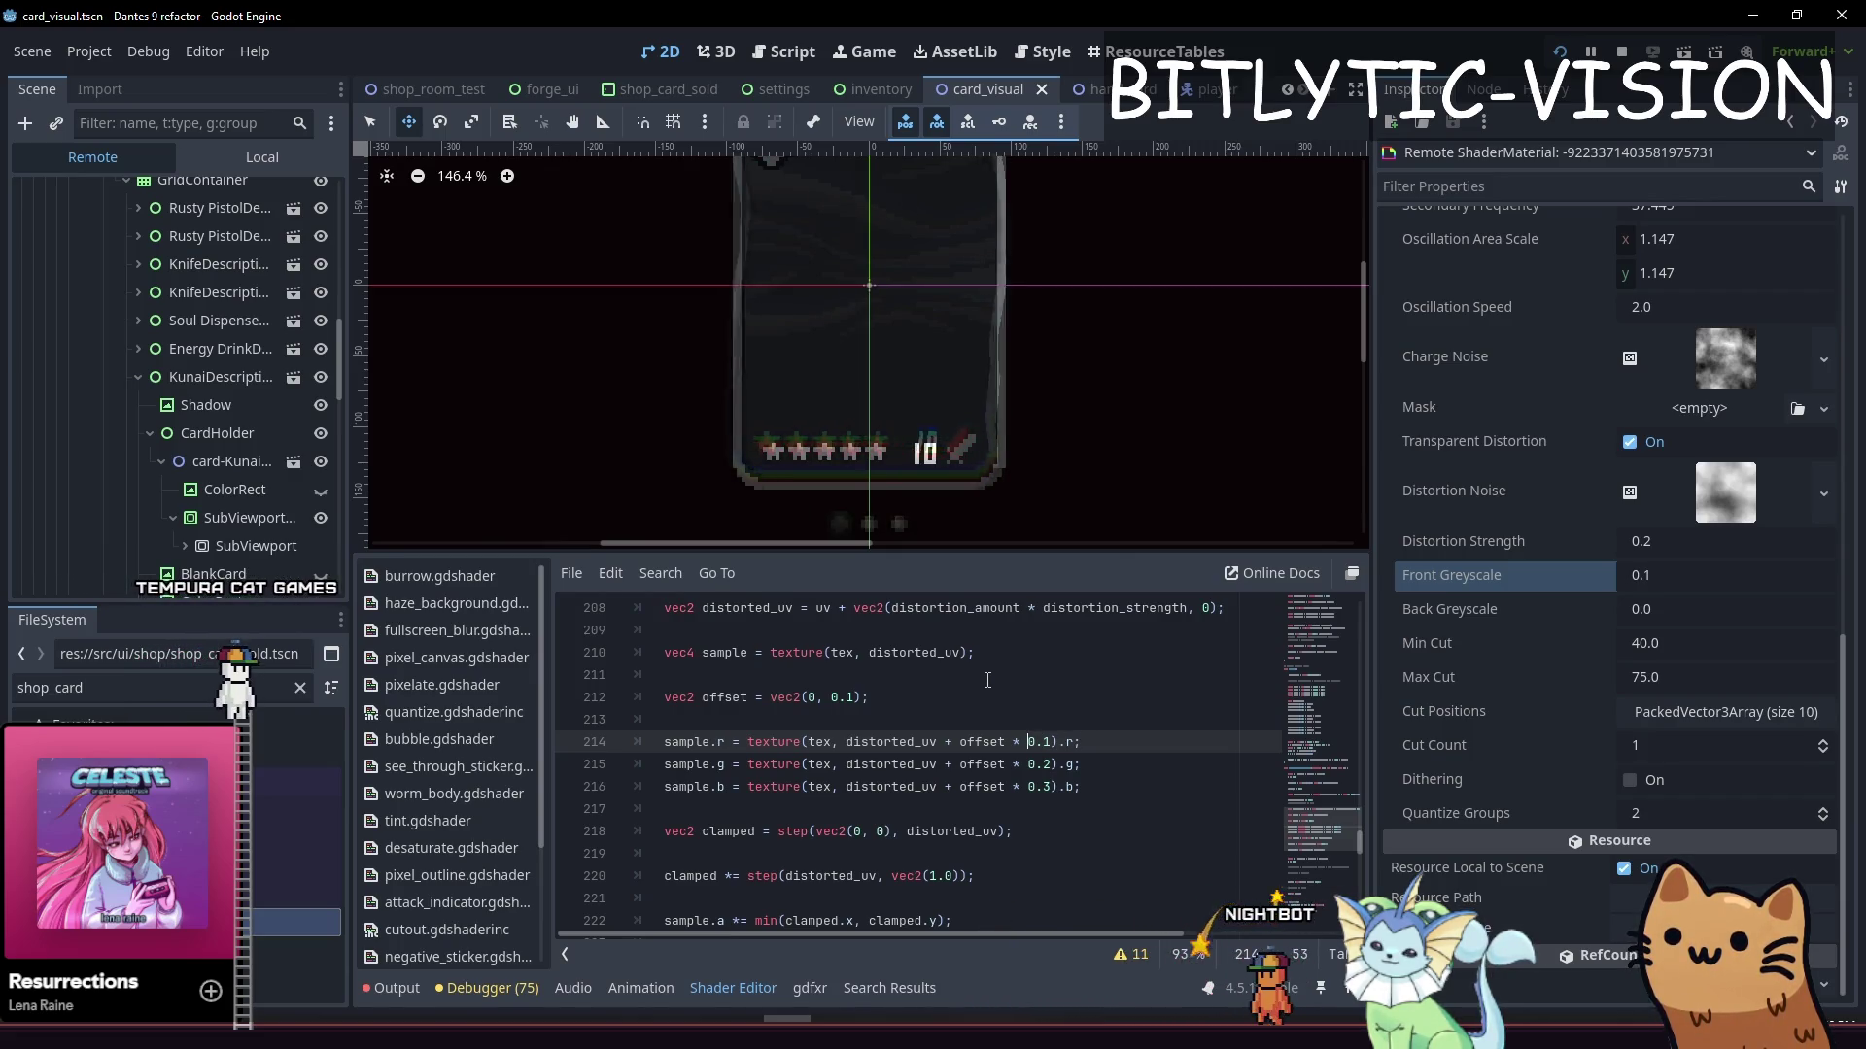
pyautogui.press('Up')
pyautogui.press('Up')
pyautogui.press('Up')
pyautogui.press('Up')
pyautogui.press('Up')
pyautogui.press('Up')
pyautogui.press('Down')
pyautogui.press('Down')
pyautogui.press('Down')
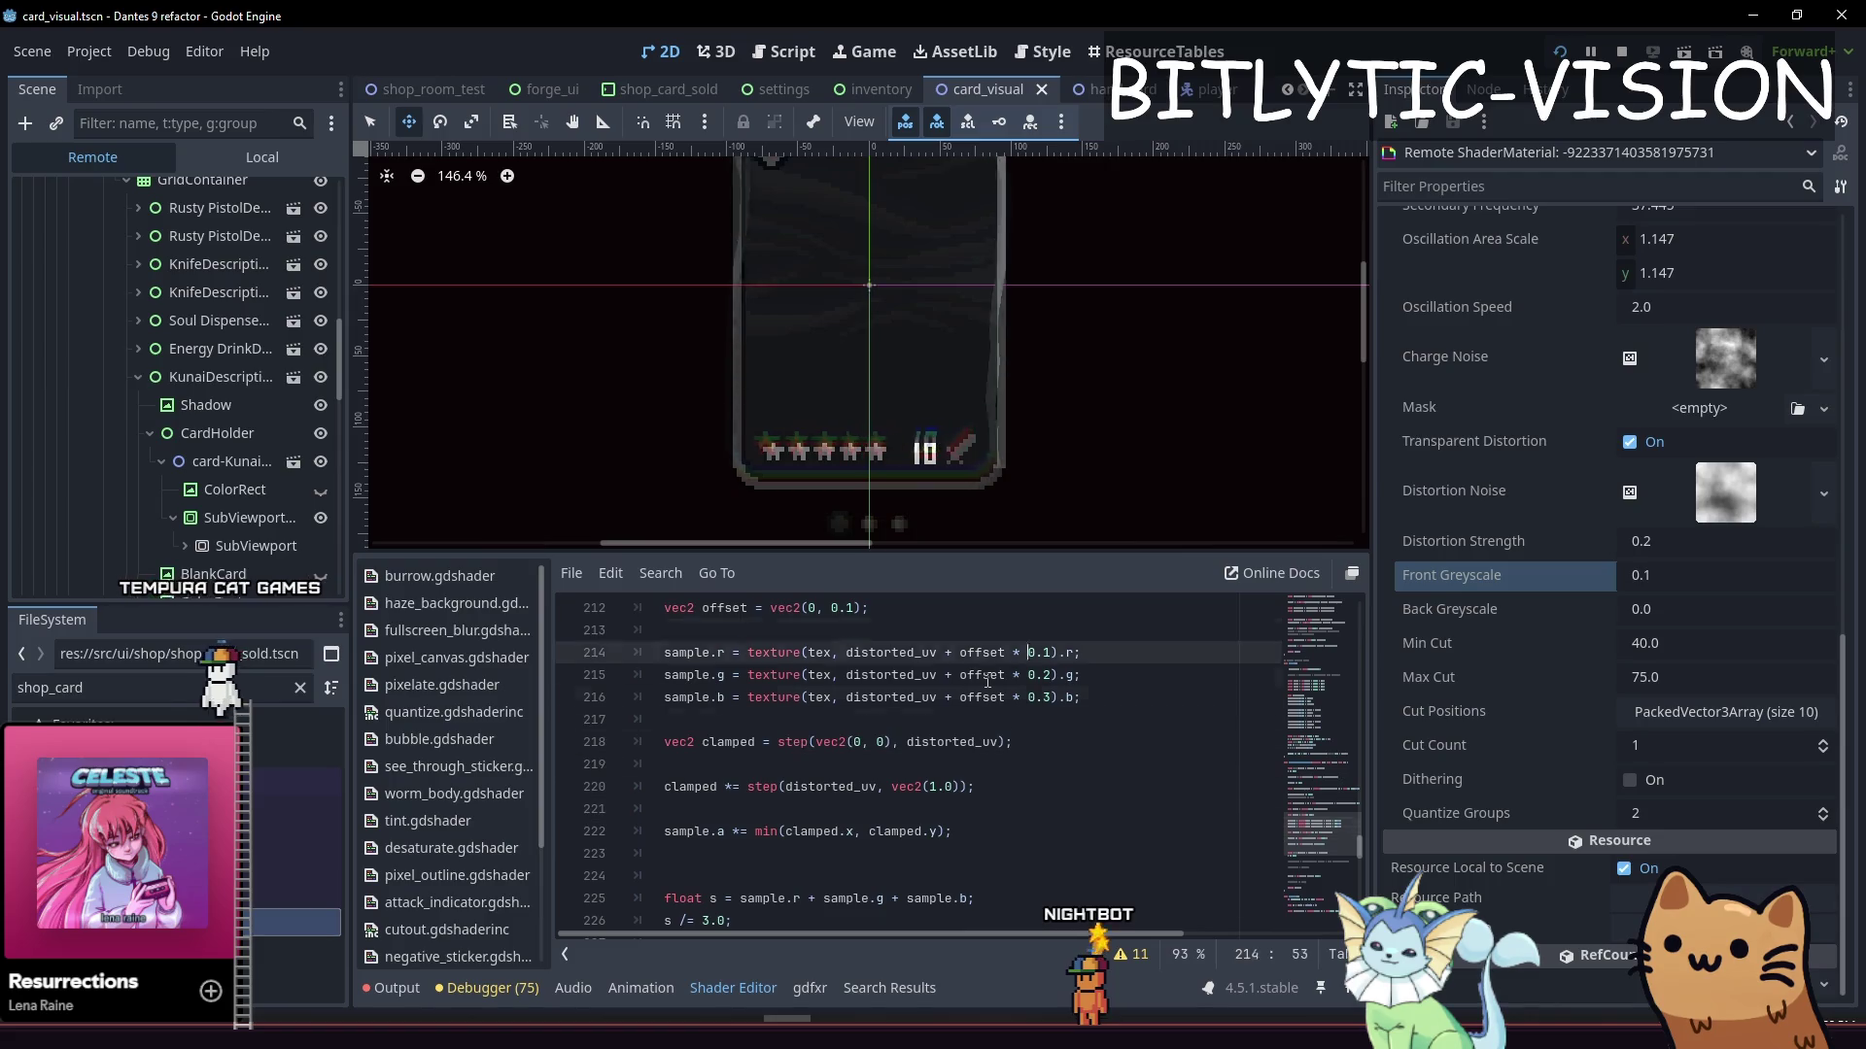
# Open blank lines above the distortion_amount calculation for a new vec3 channel_offsets declaration
pyautogui.press('Up')
pyautogui.press('Up')
pyautogui.press('Up')
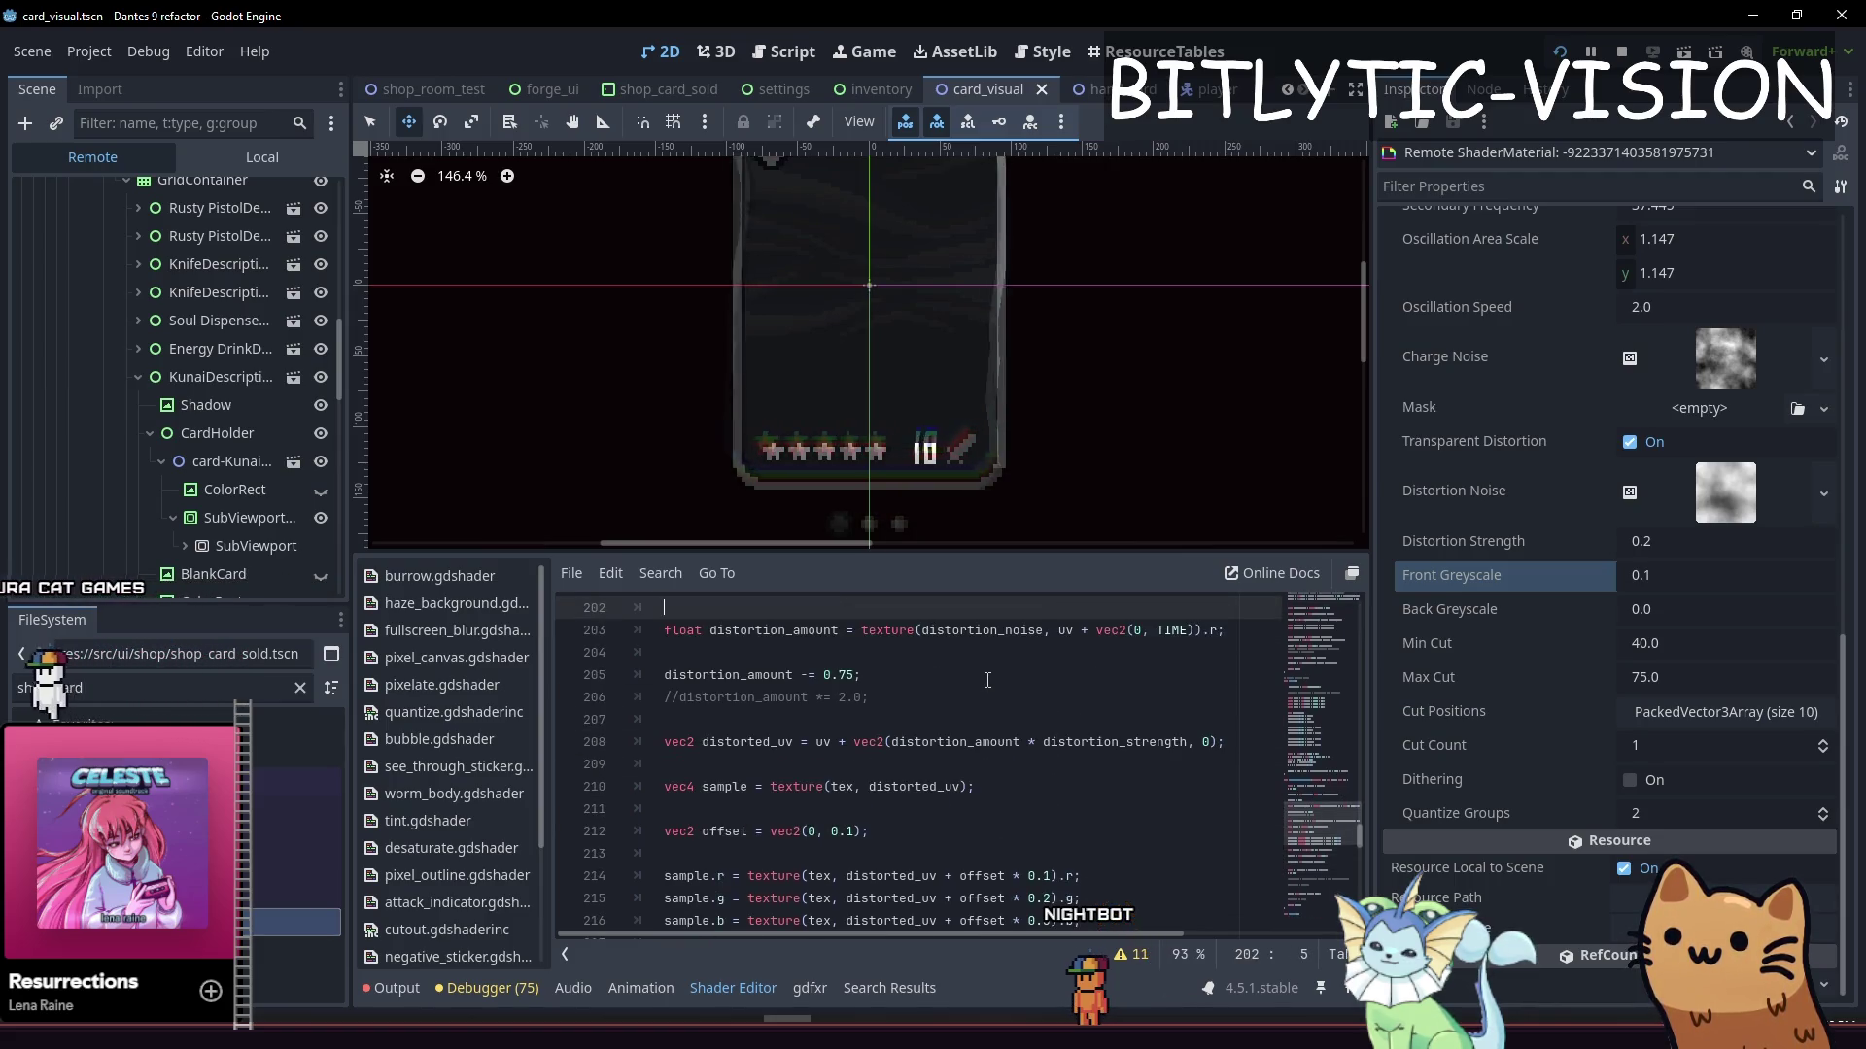
pyautogui.press('Down')
pyautogui.press('Up')
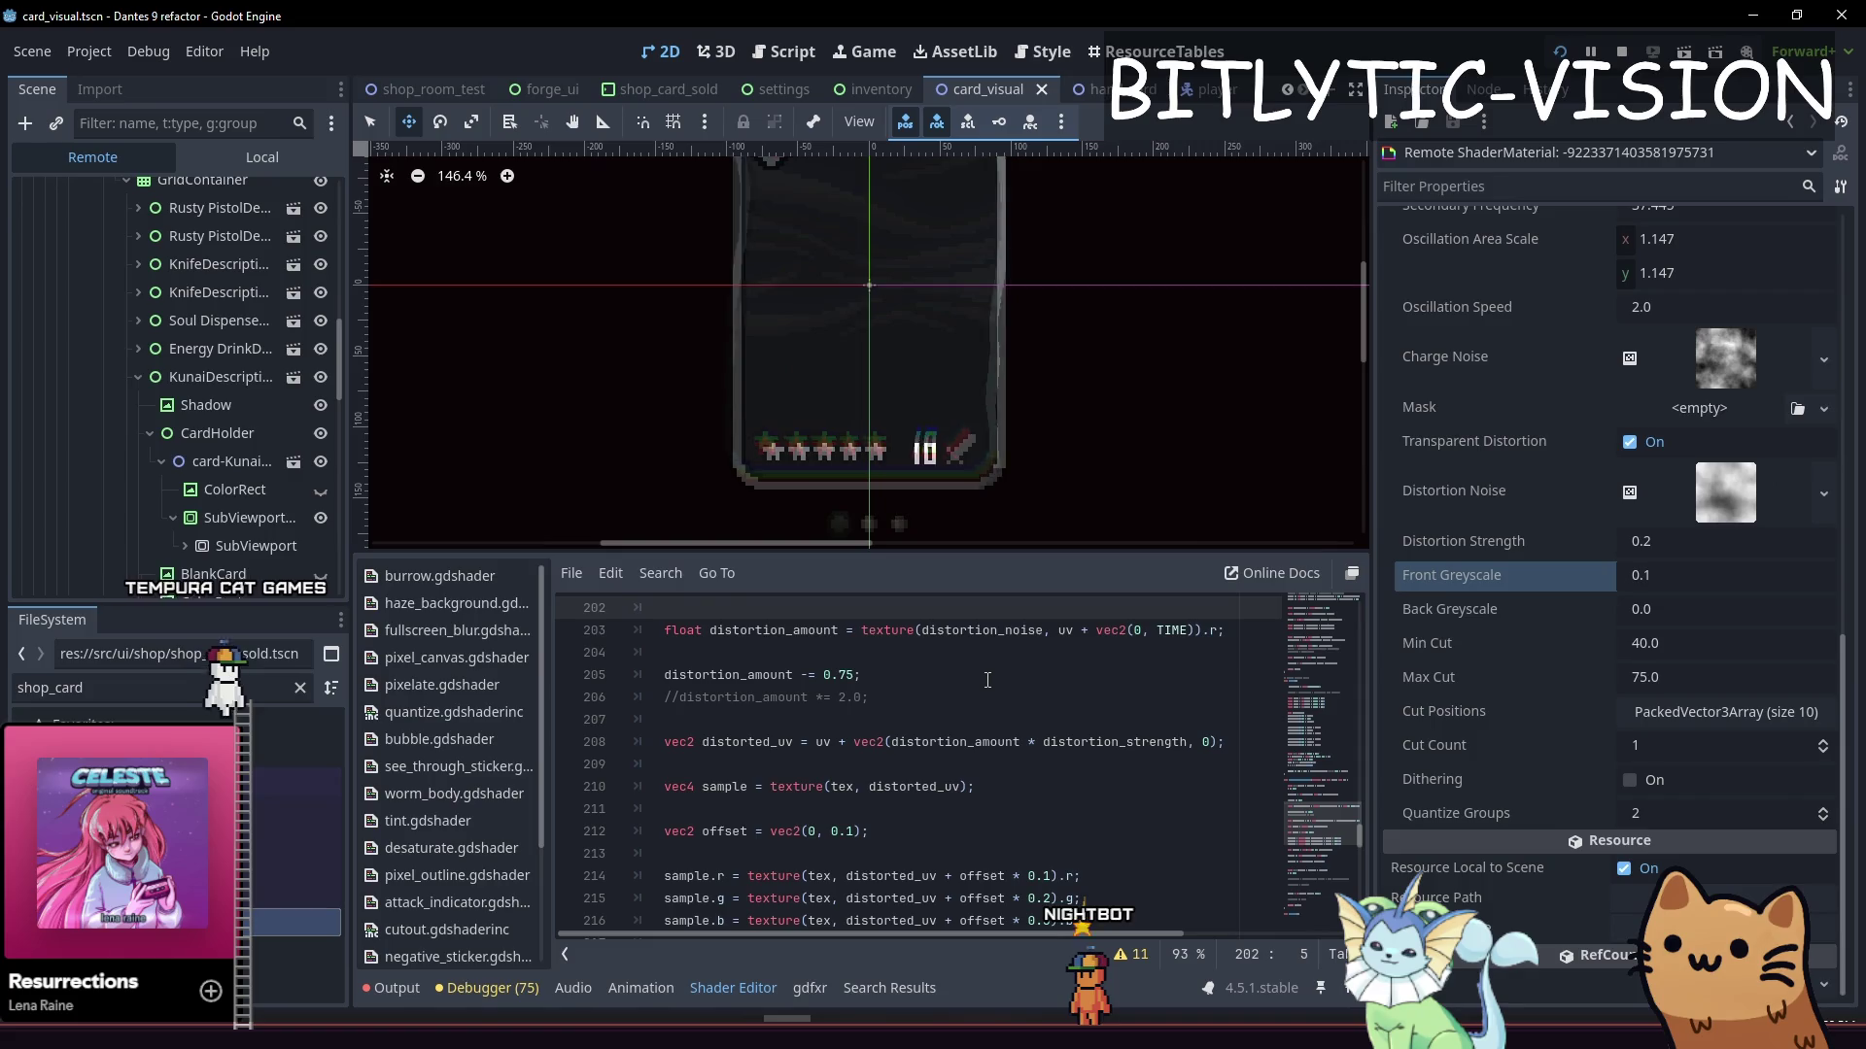
pyautogui.press('Down')
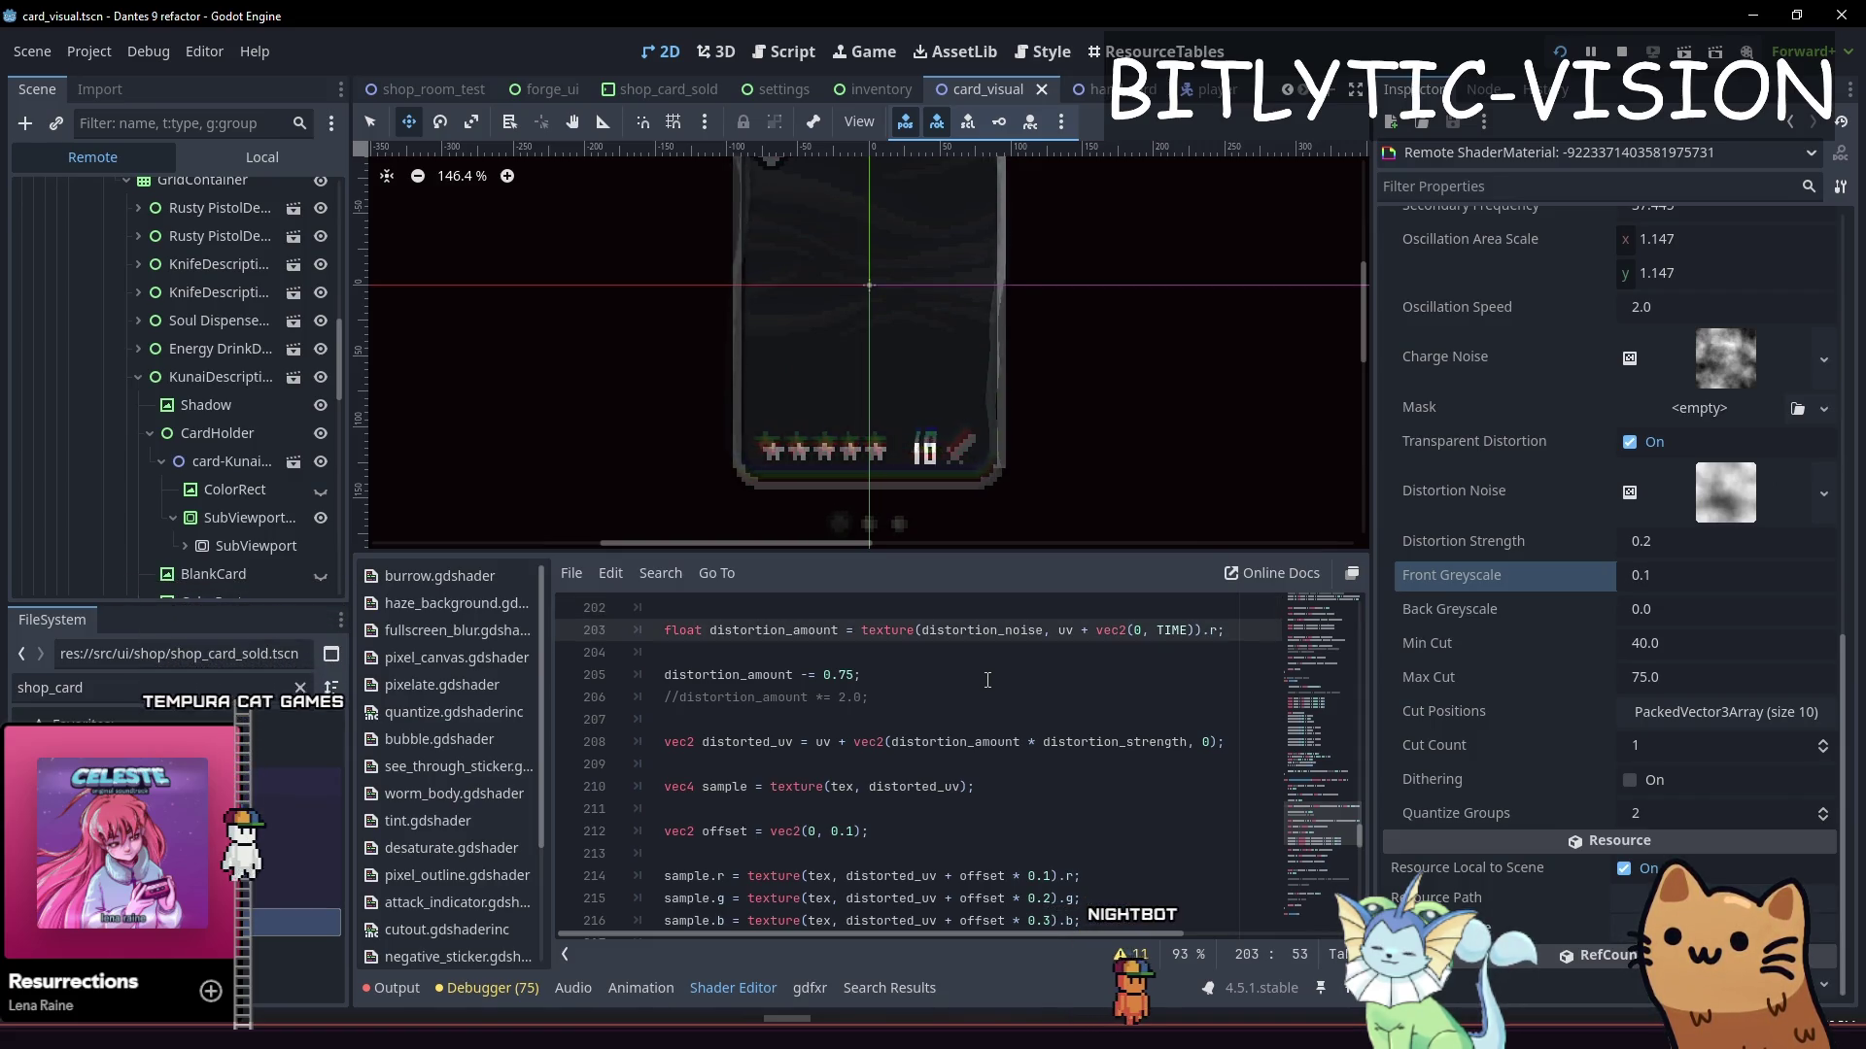
pyautogui.press('Up')
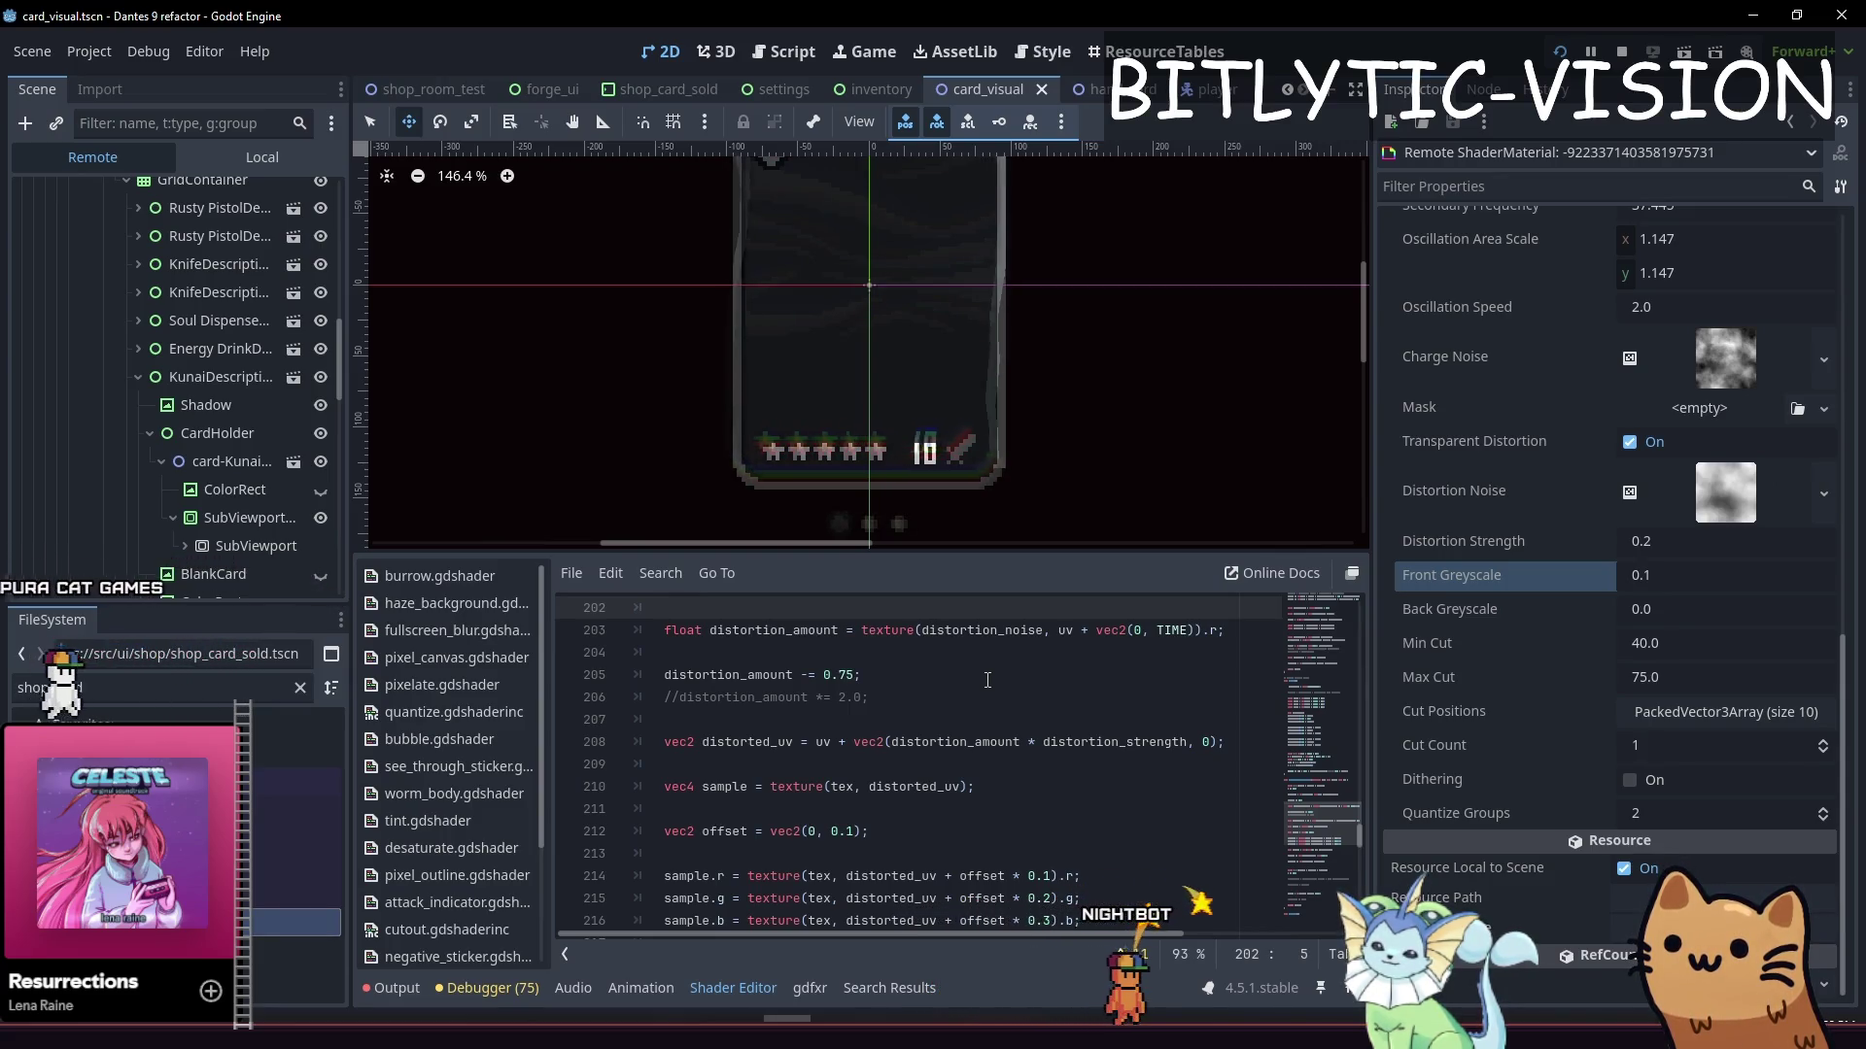
pyautogui.press('Return')
pyautogui.press('Return')
pyautogui.press('Up')
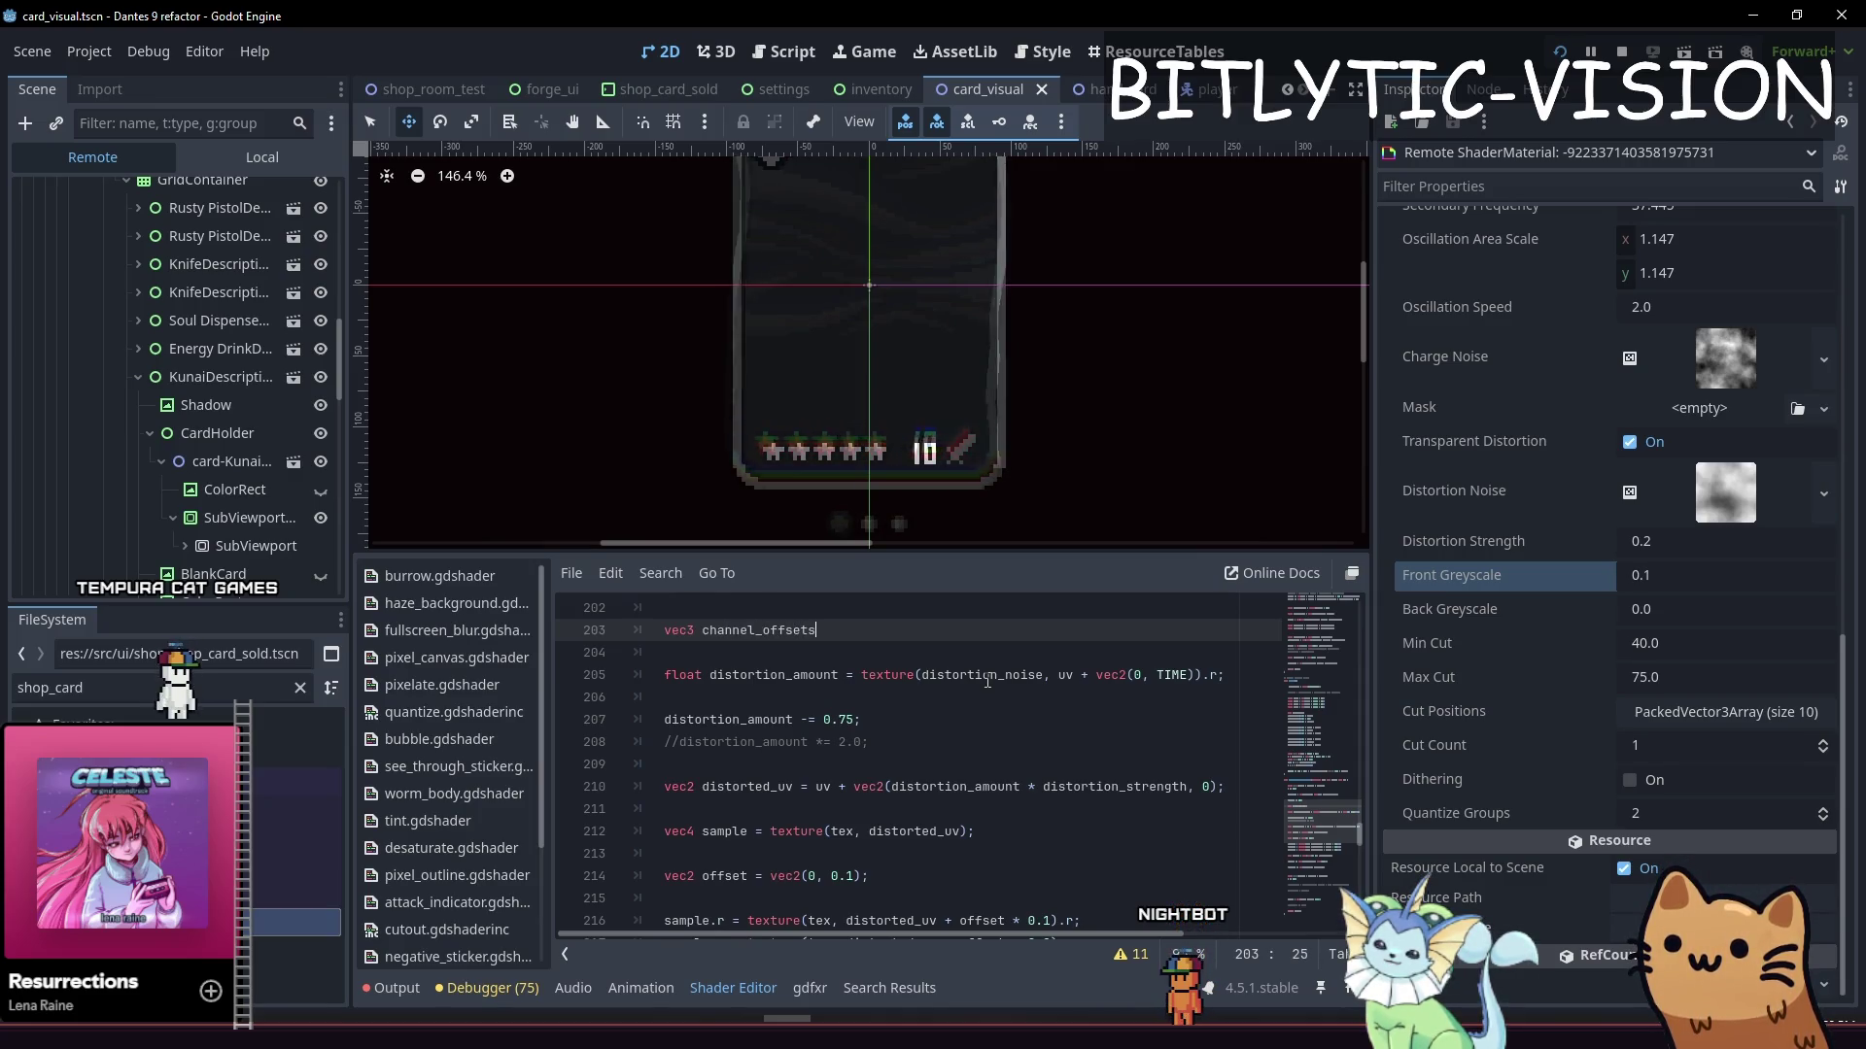
# Drop the channel_offsets name and make three copies of the distortion amount line
pyautogui.press('BackSpace')
pyautogui.press('BackSpace')
pyautogui.press('BackSpace')
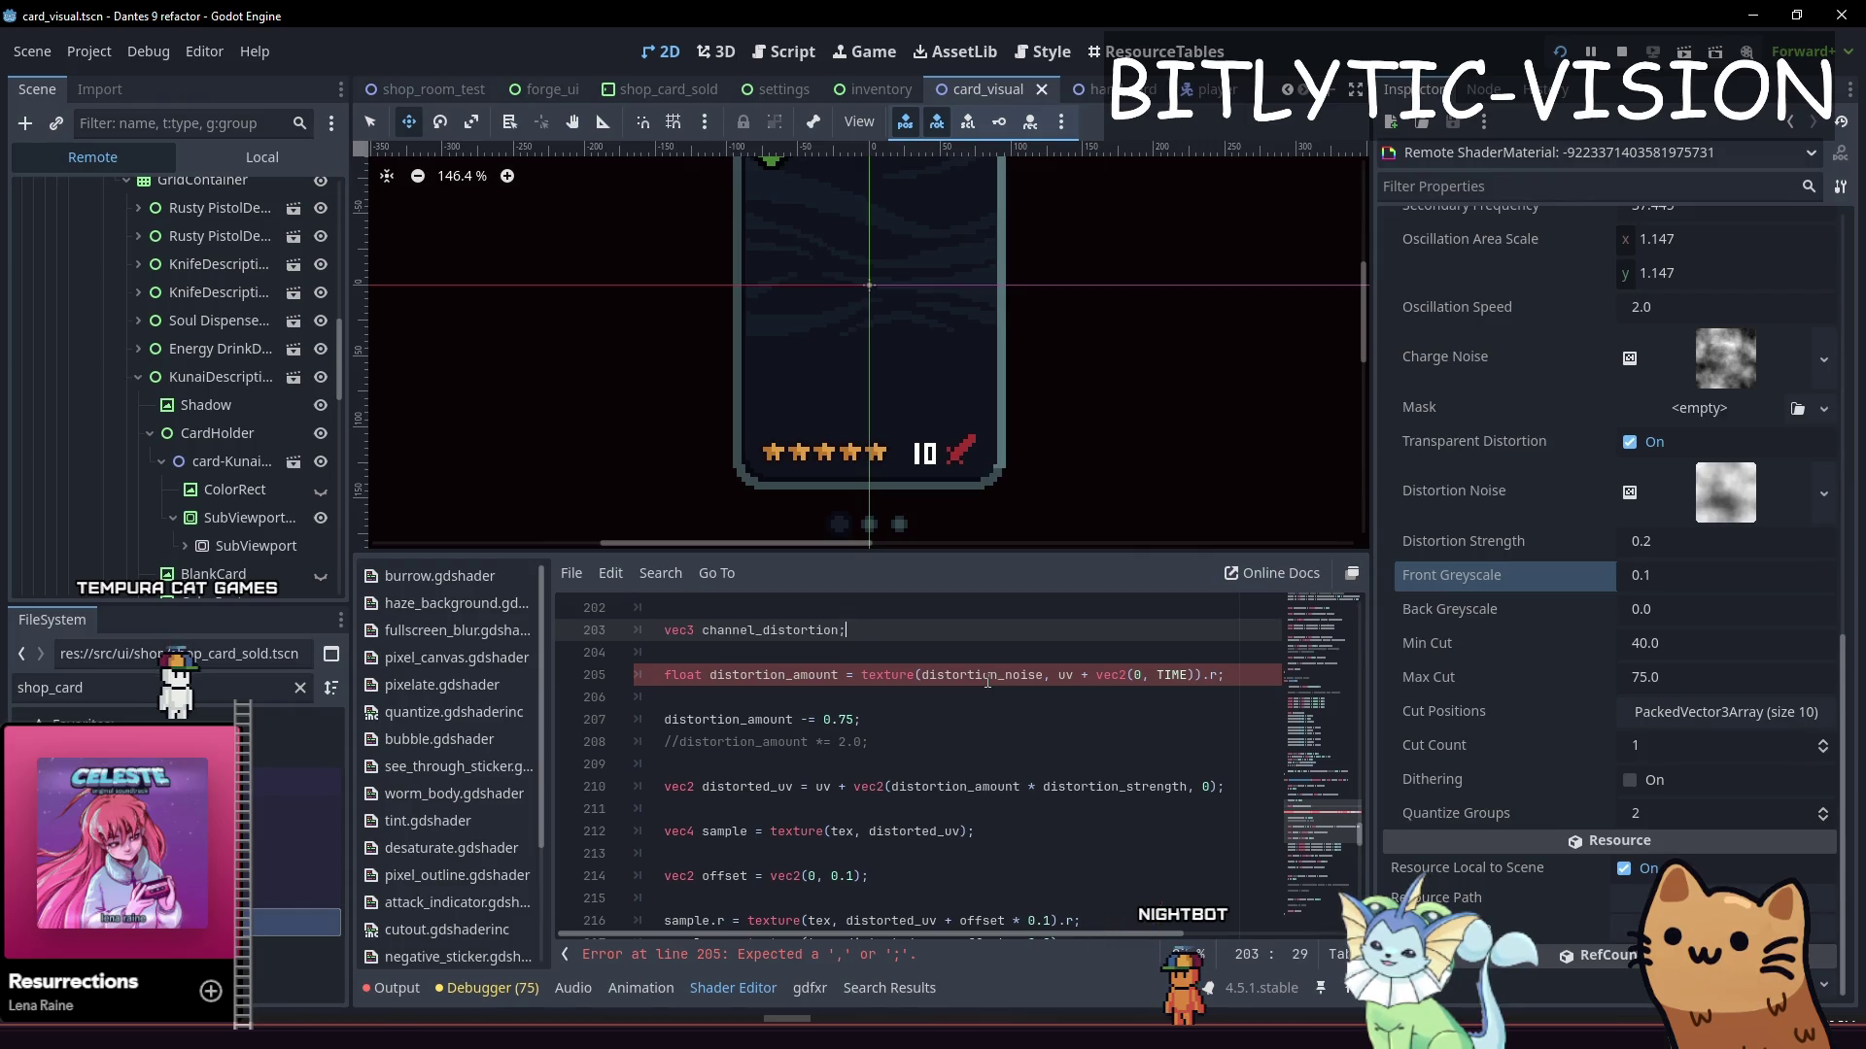
pyautogui.press('Return')
pyautogui.press('BackSpace')
pyautogui.click(987, 682)
pyautogui.press('Home')
pyautogui.hotkey('shift', 'End')
pyautogui.hotkey('ctrl', 'c')
pyautogui.press('End')
pyautogui.press('Return')
pyautogui.hotkey('ctrl', 'v')
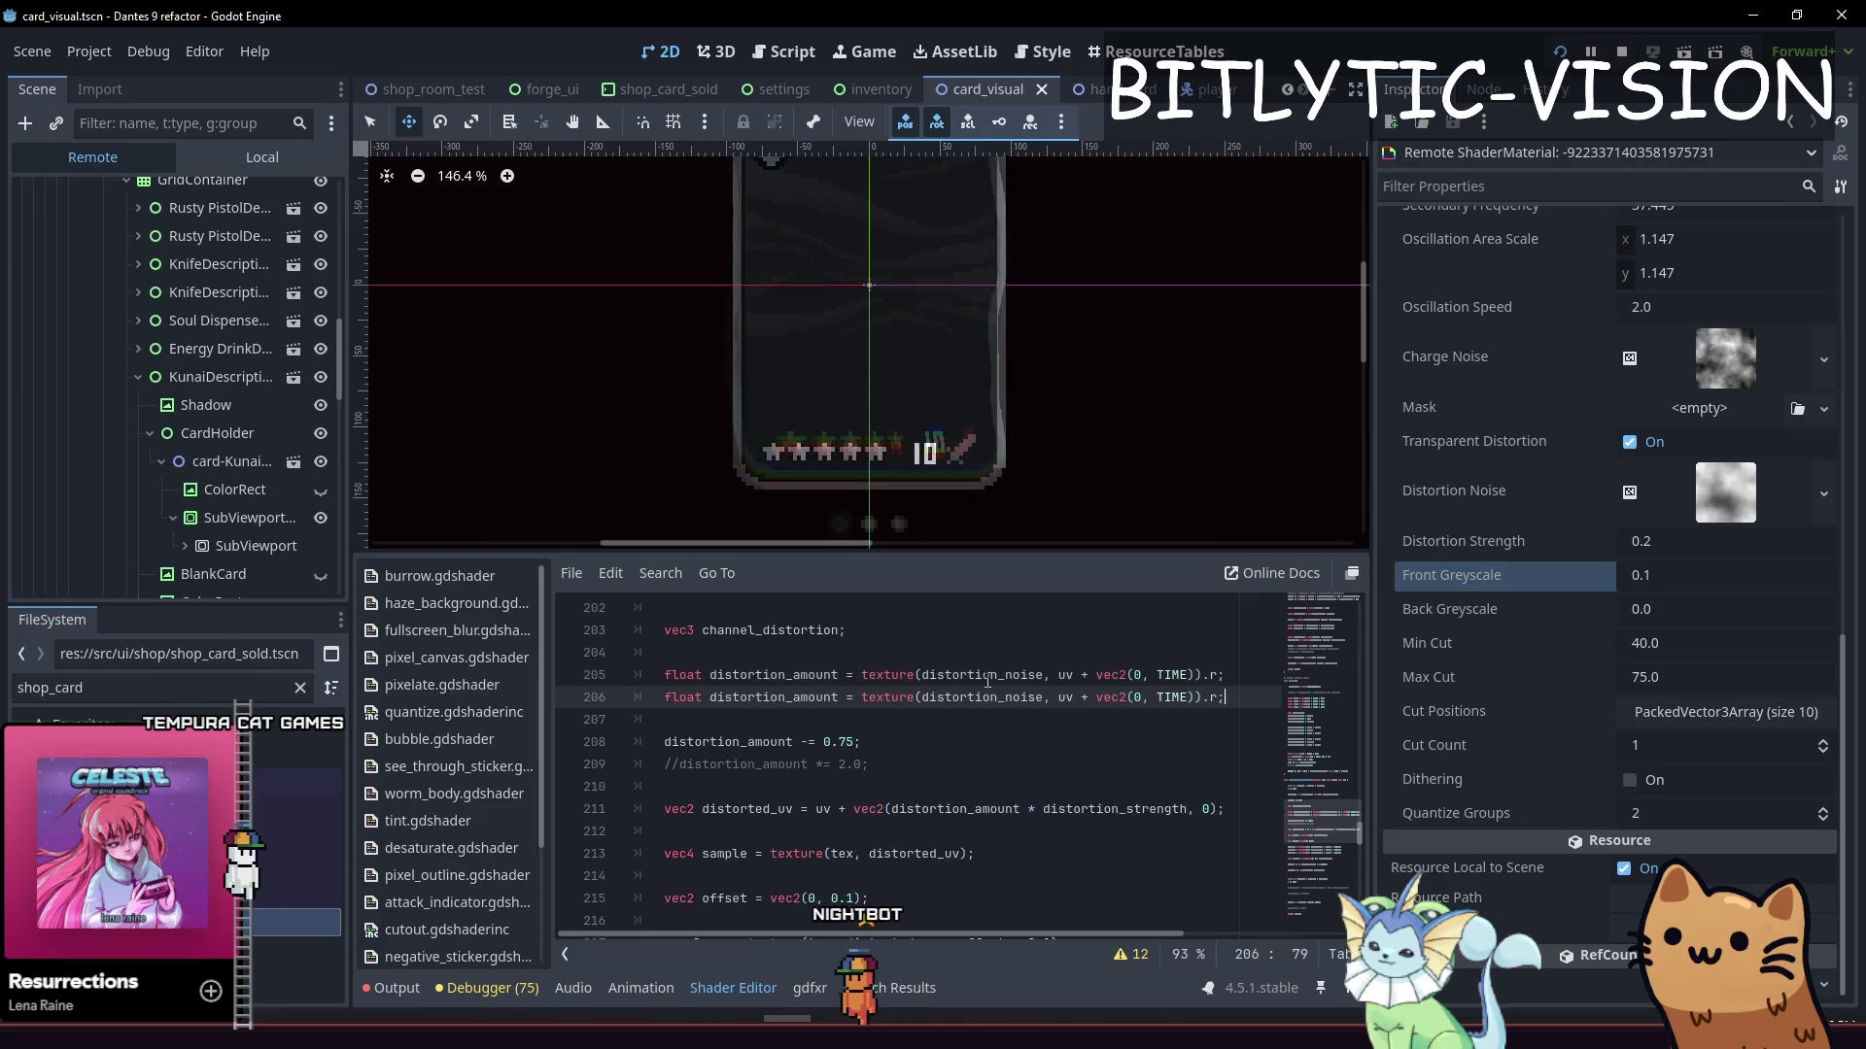
pyautogui.press('Return')
pyautogui.hotkey('ctrl', 'v')
# Turn the three copies into channel_distortion.r, .g and .b noise samples
pyautogui.press('Up')
pyautogui.press('Up')
pyautogui.press('Home')
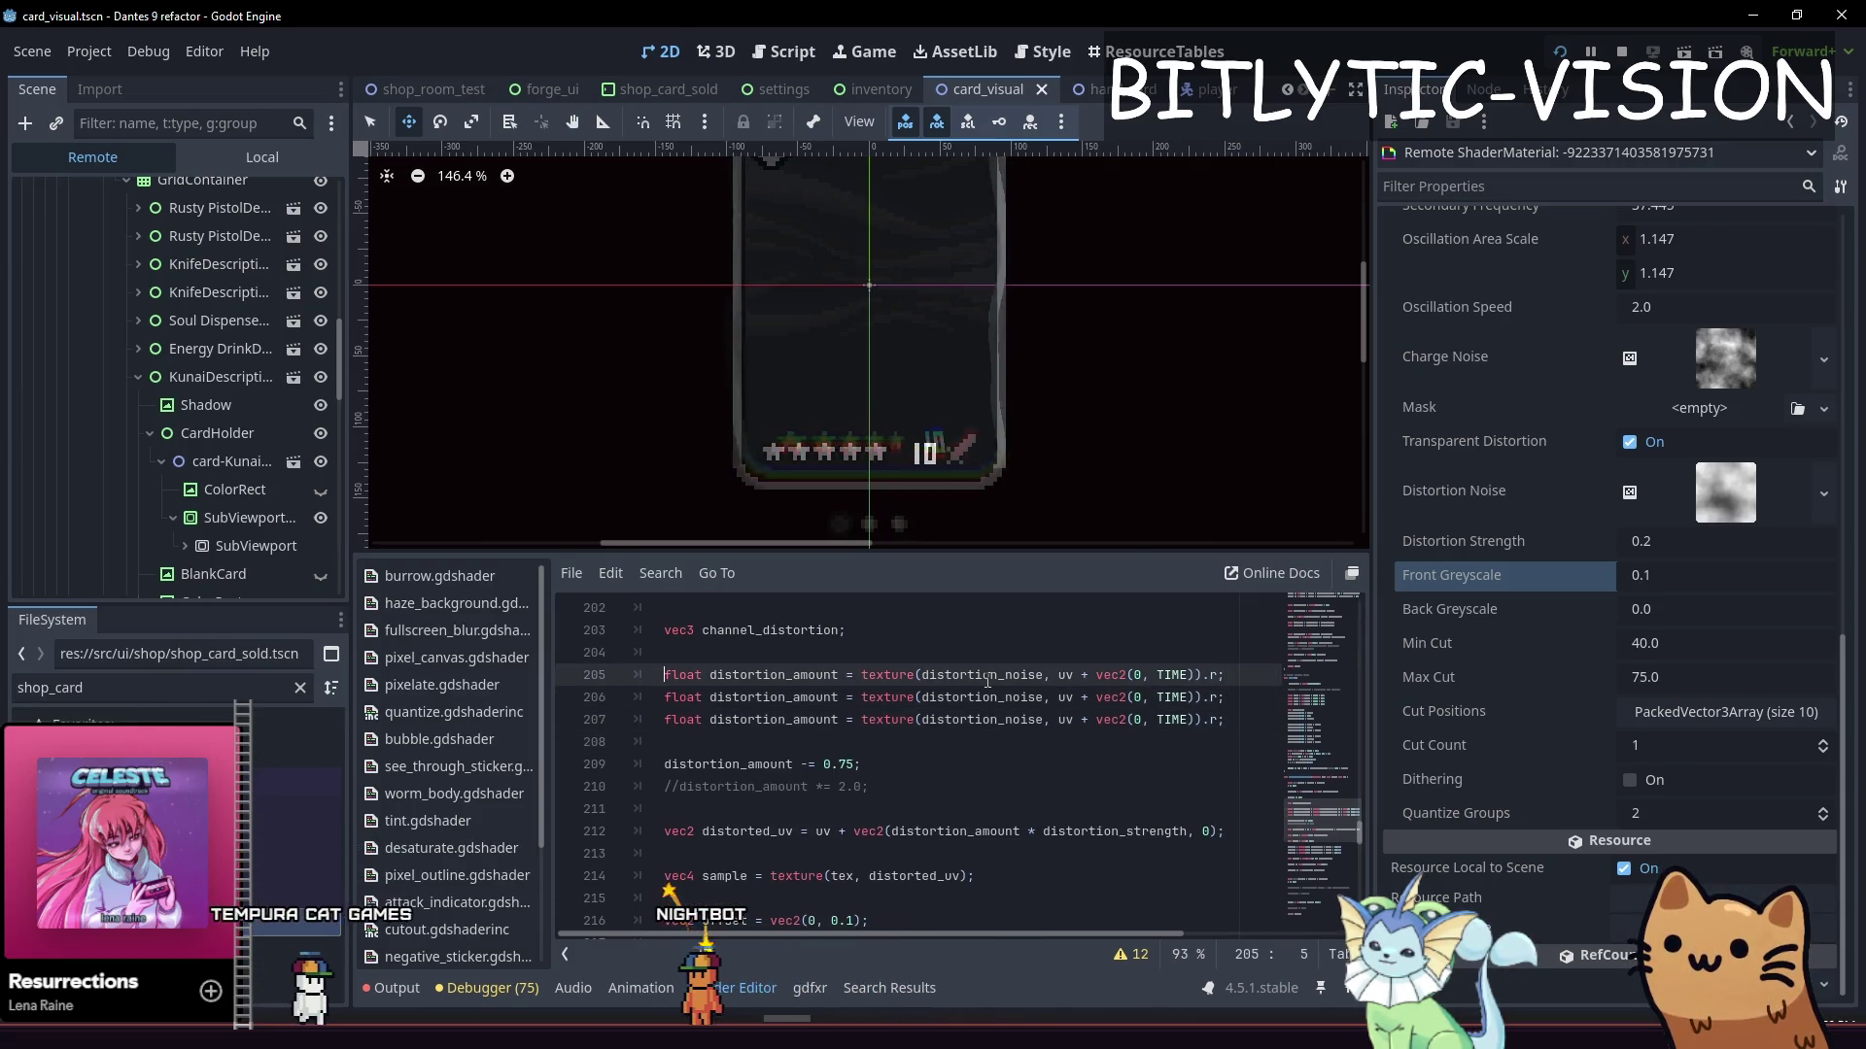
pyautogui.hotkey('shift', 'alt', 'Down')
pyautogui.hotkey('shift', 'alt', 'Down')
pyautogui.hotkey('ctrl', 'shift', 'Right')
pyautogui.hotkey('ctrl', 'shift', 'Right')
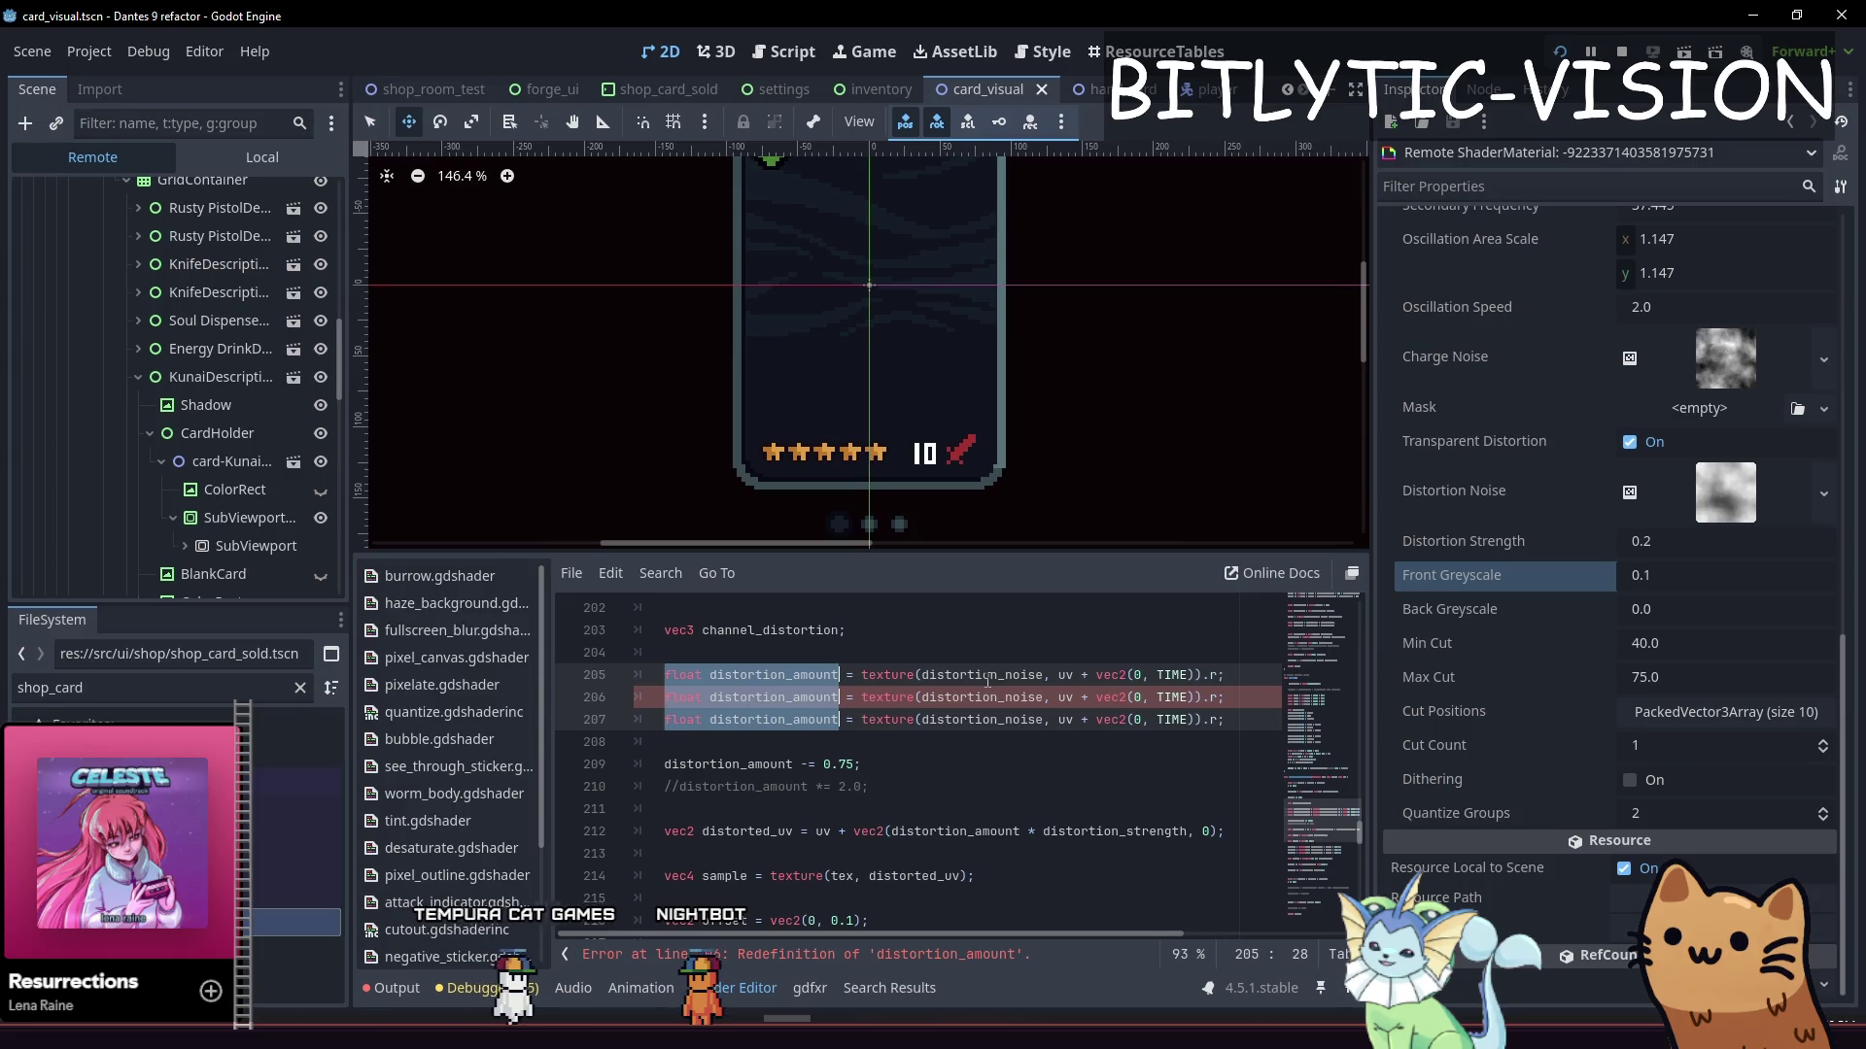
pyautogui.write('channel_distortion')
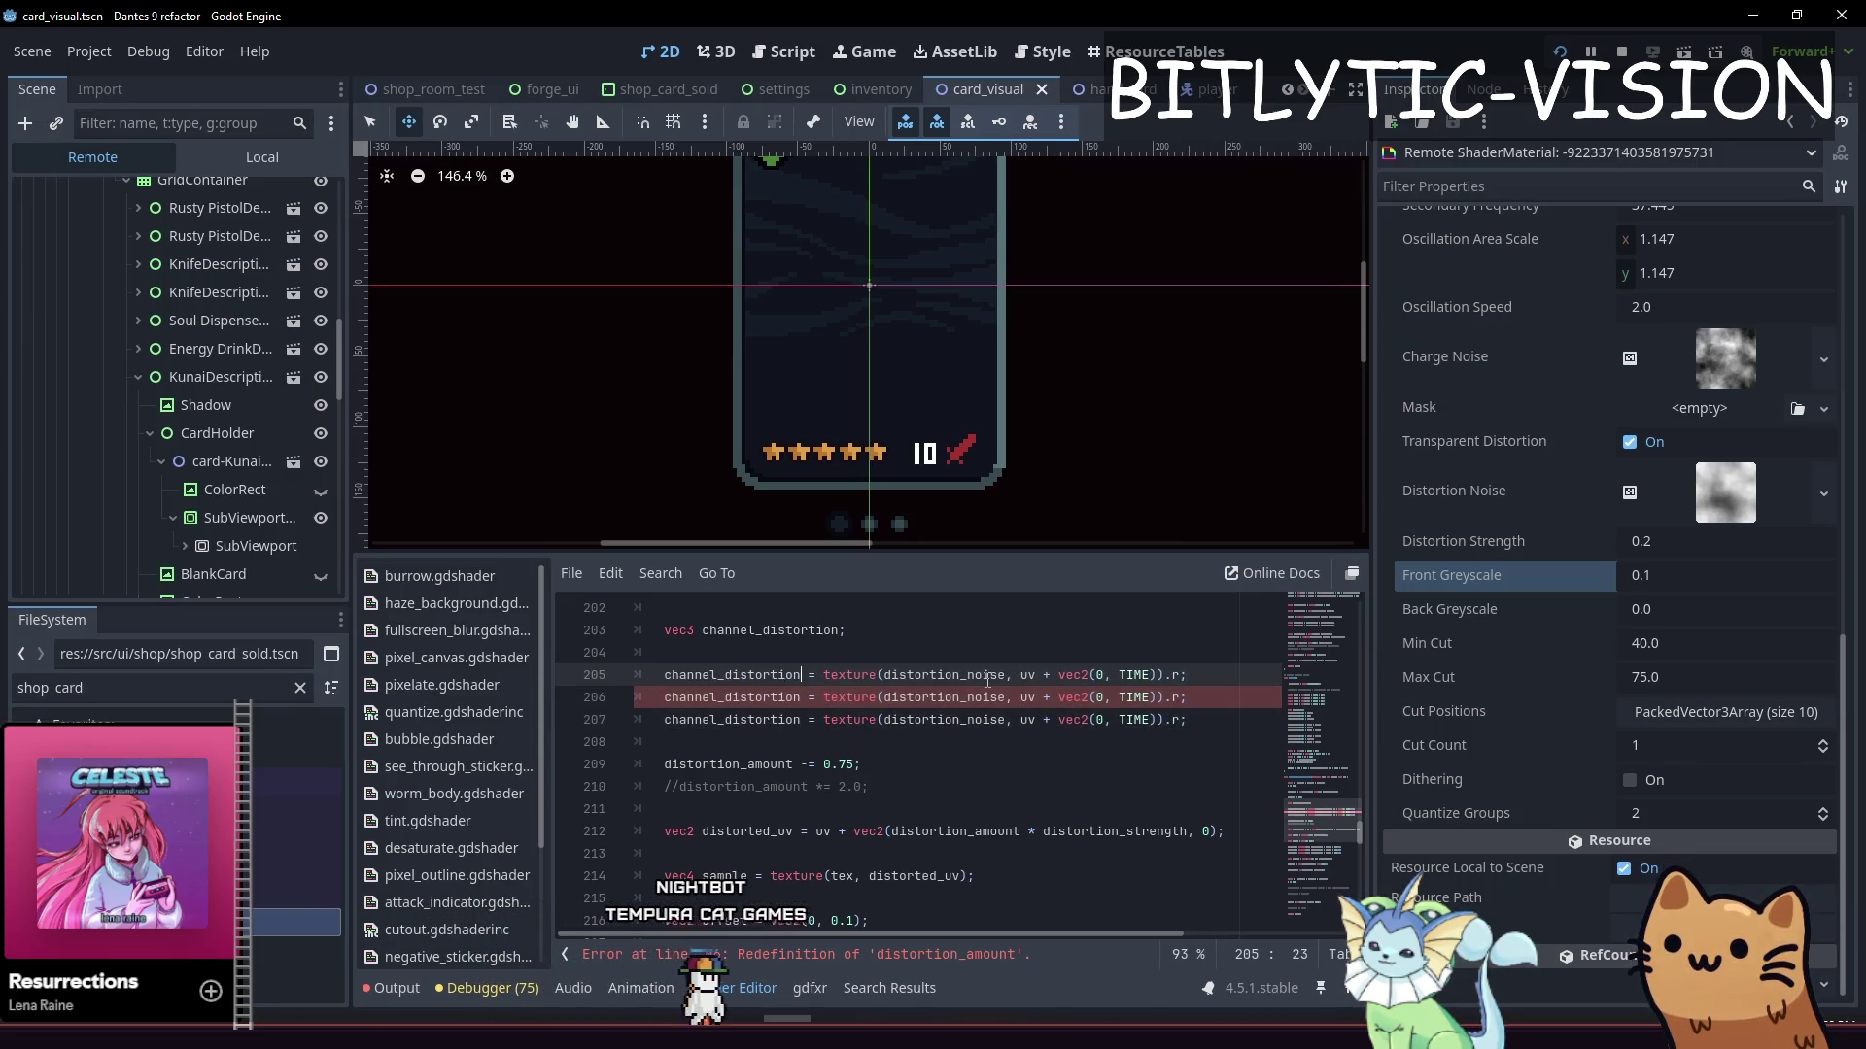
pyautogui.write('.r')
pyautogui.press('Down')
pyautogui.write('g')
pyautogui.press('Down')
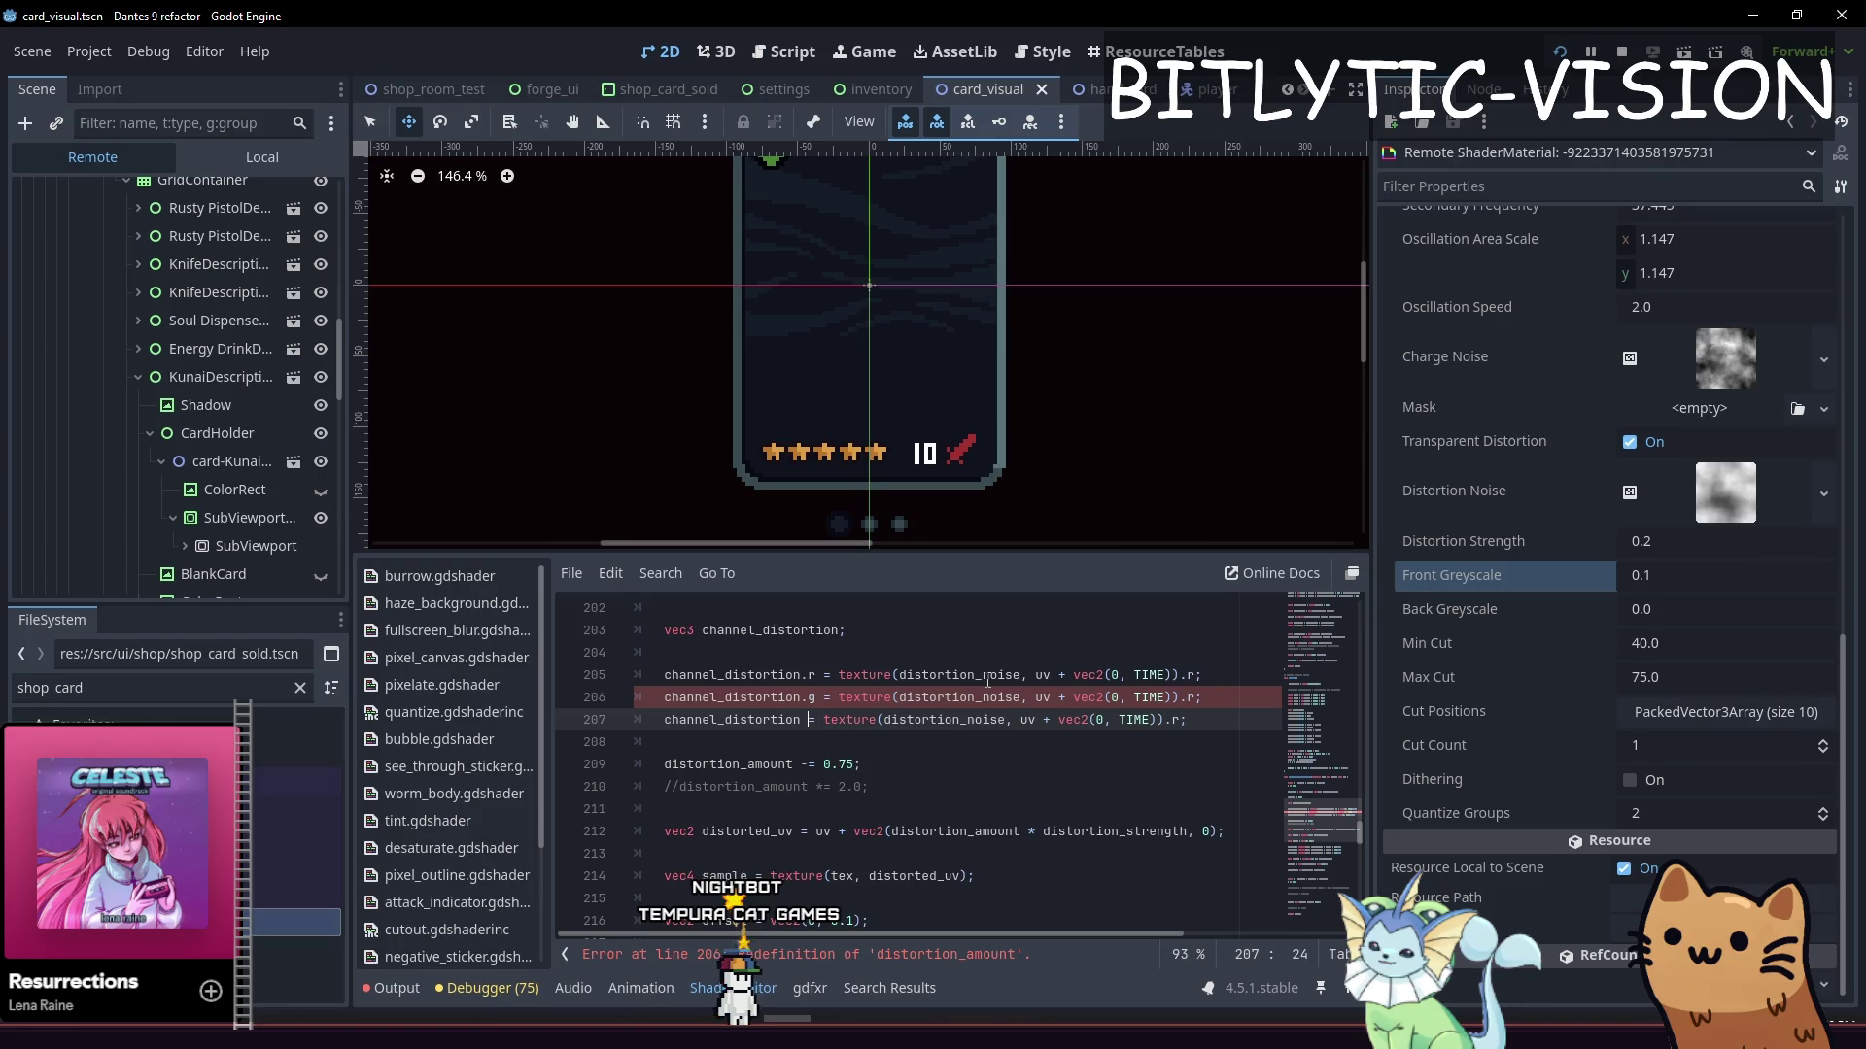
pyautogui.press('End')
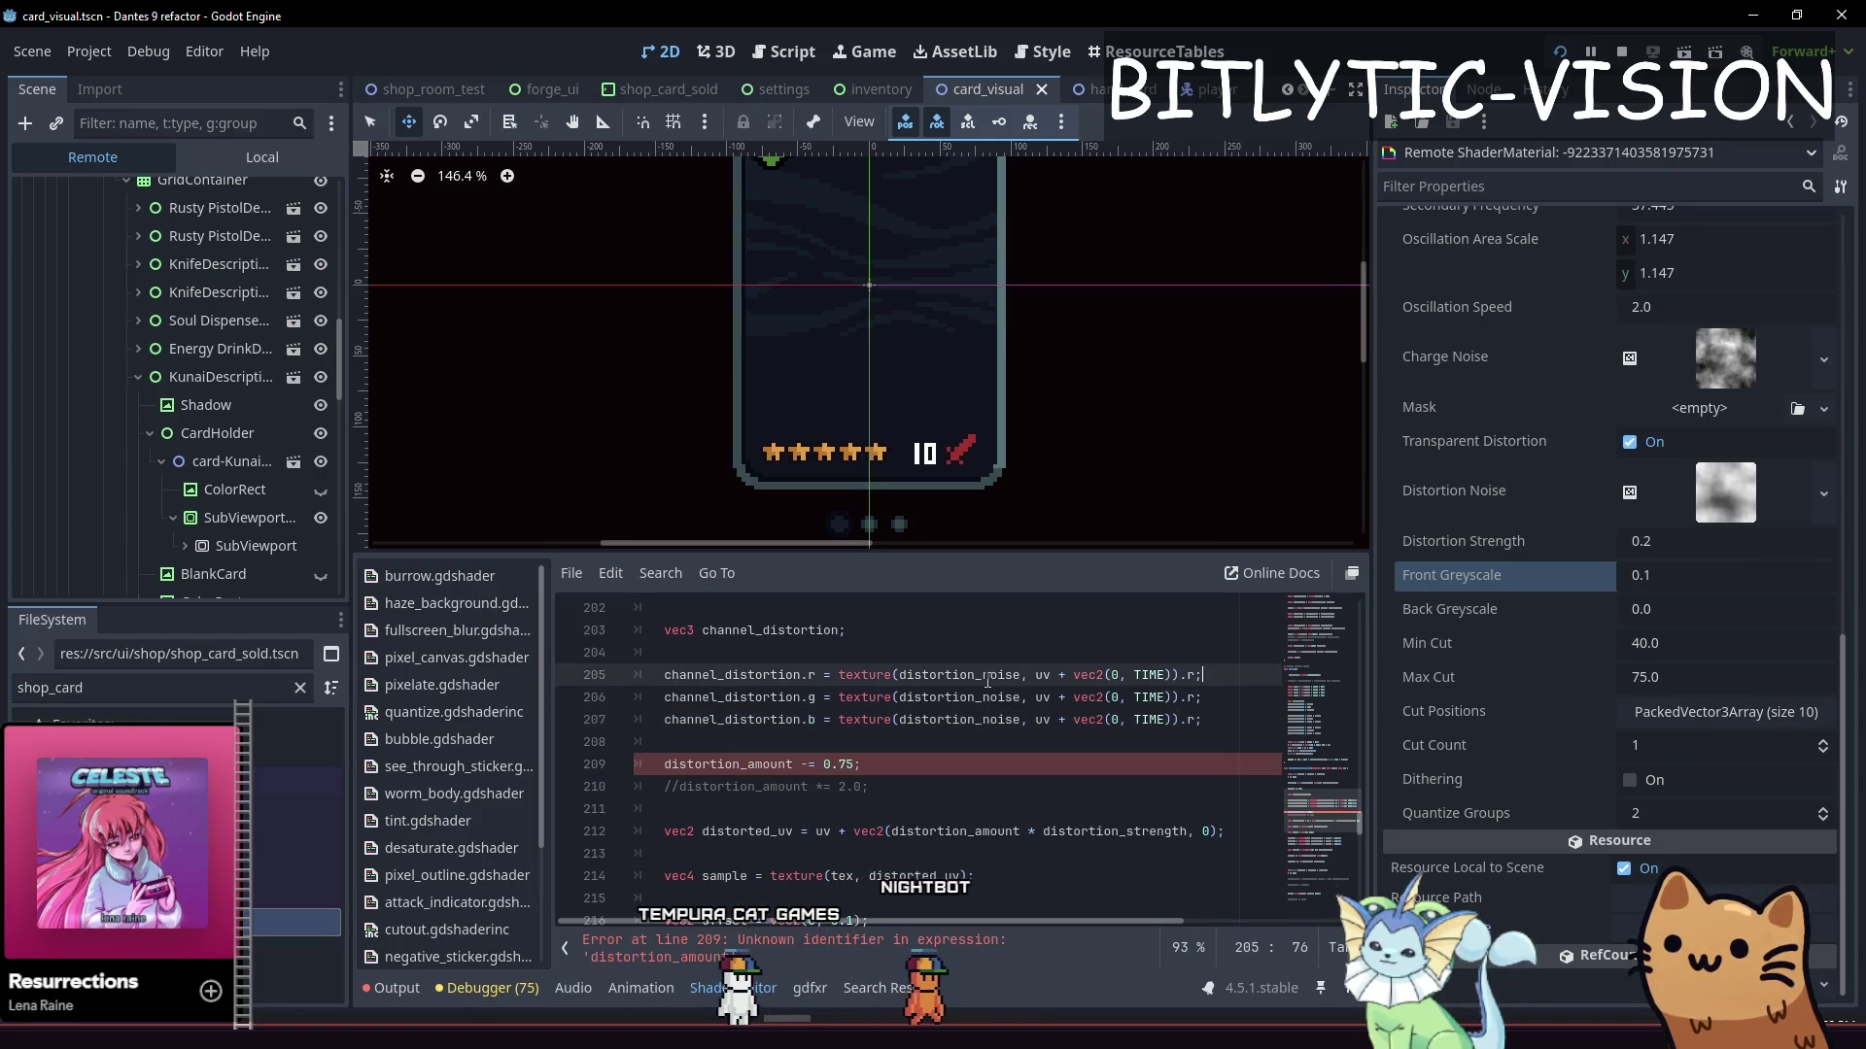
# Change the 0.75 subtraction to apply to channel_distortion as vec3(0.75)
pyautogui.press('Down')
pyautogui.press('Down')
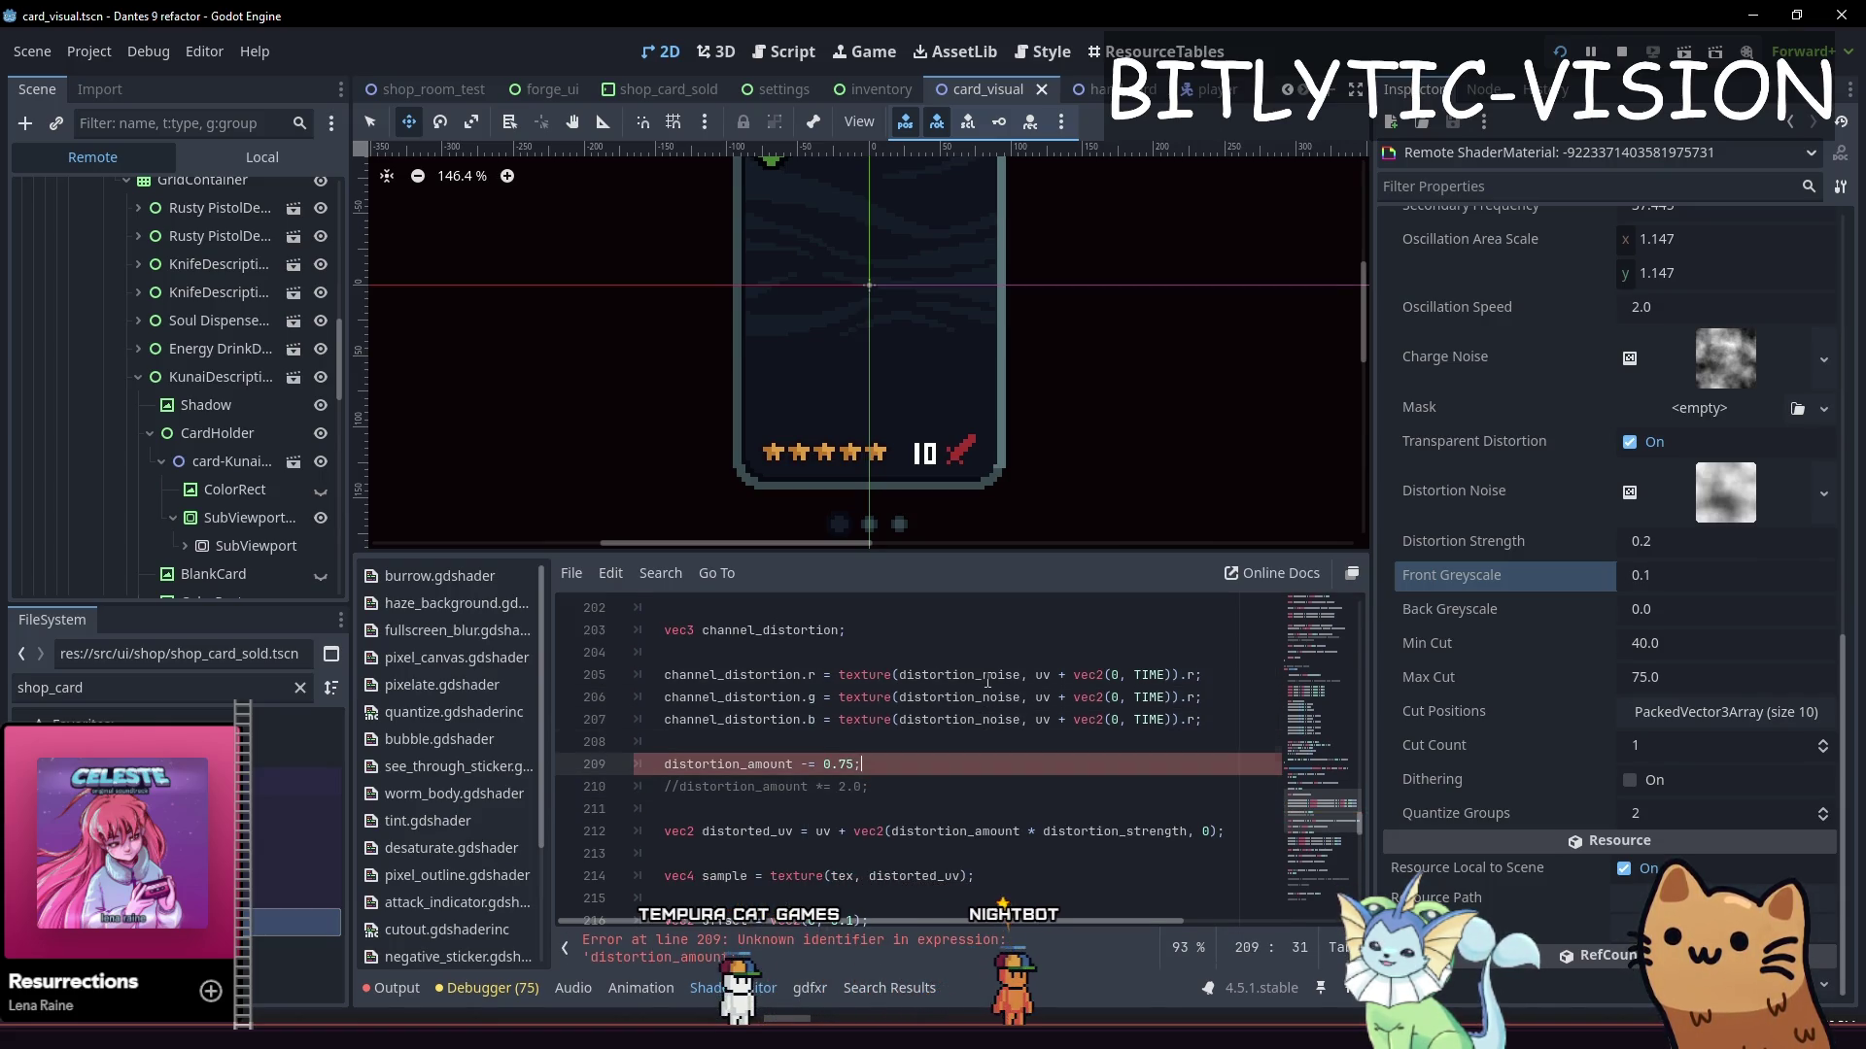
pyautogui.hotkey('ctrl', 'shift', 'Right')
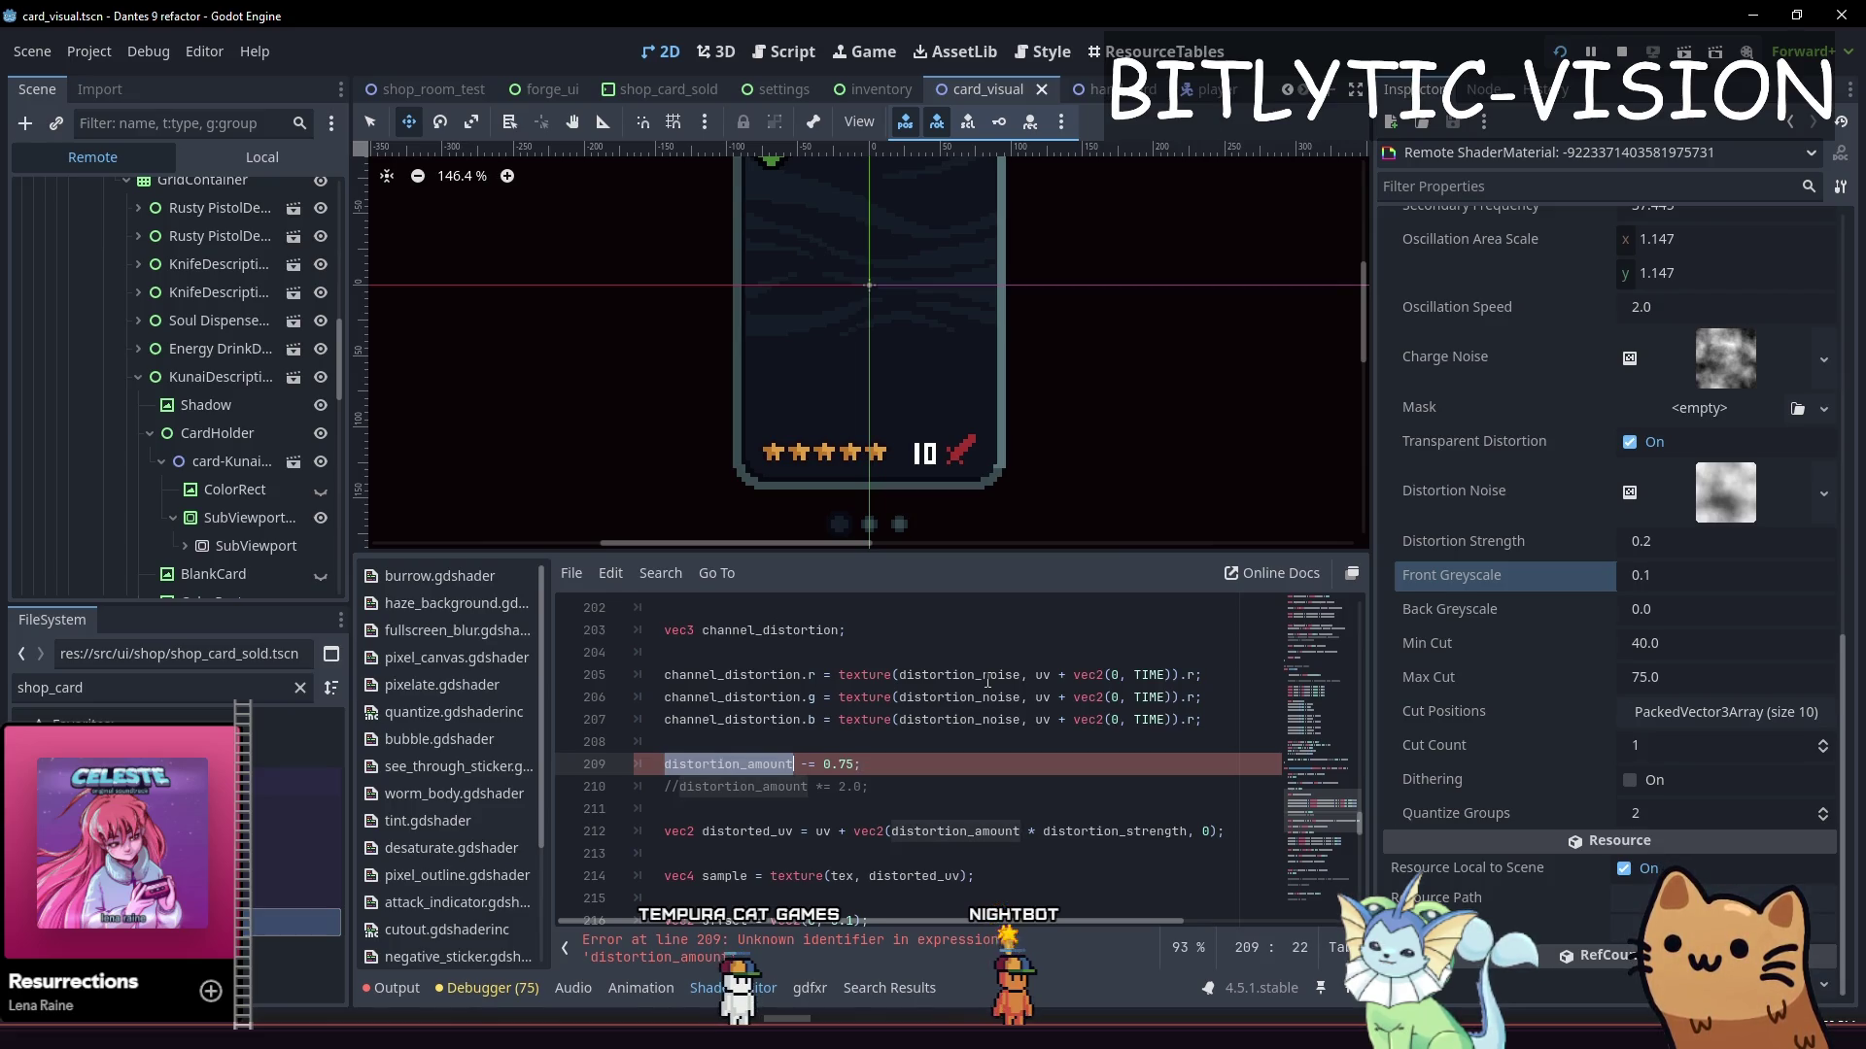
pyautogui.write('chan')
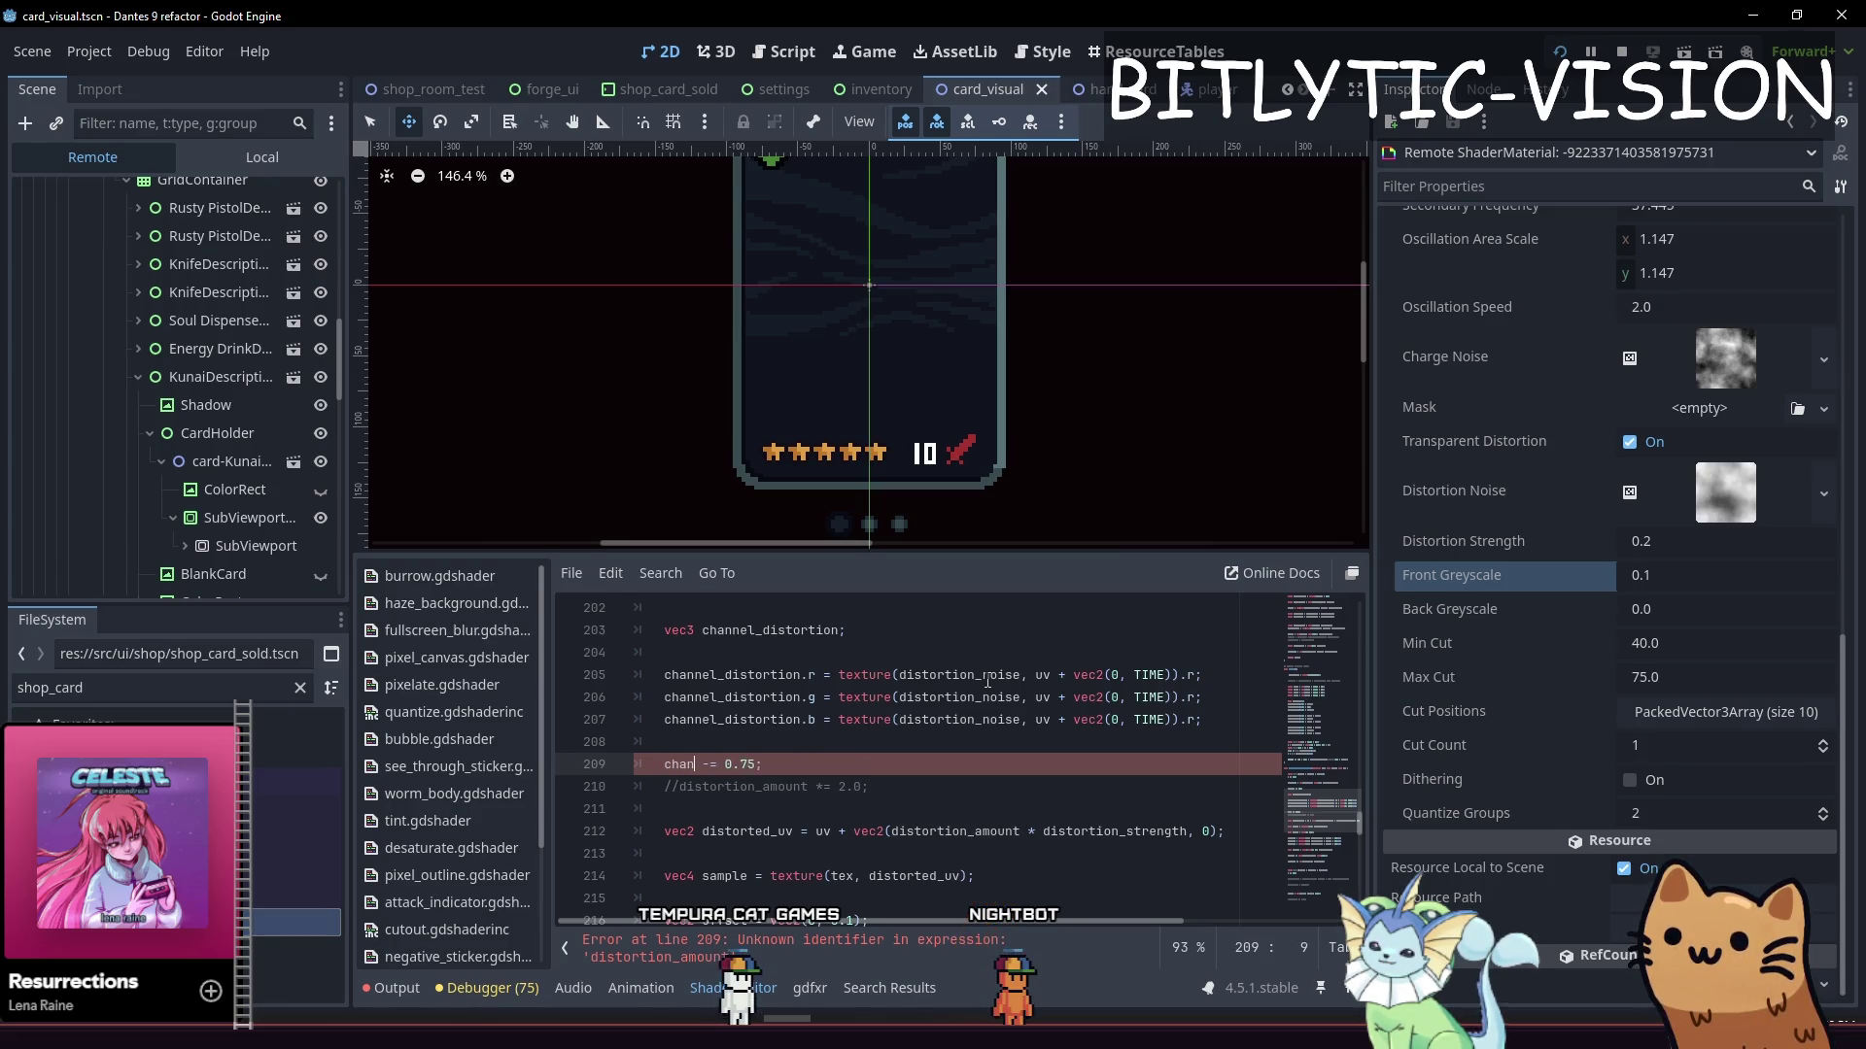
pyautogui.write('tion')
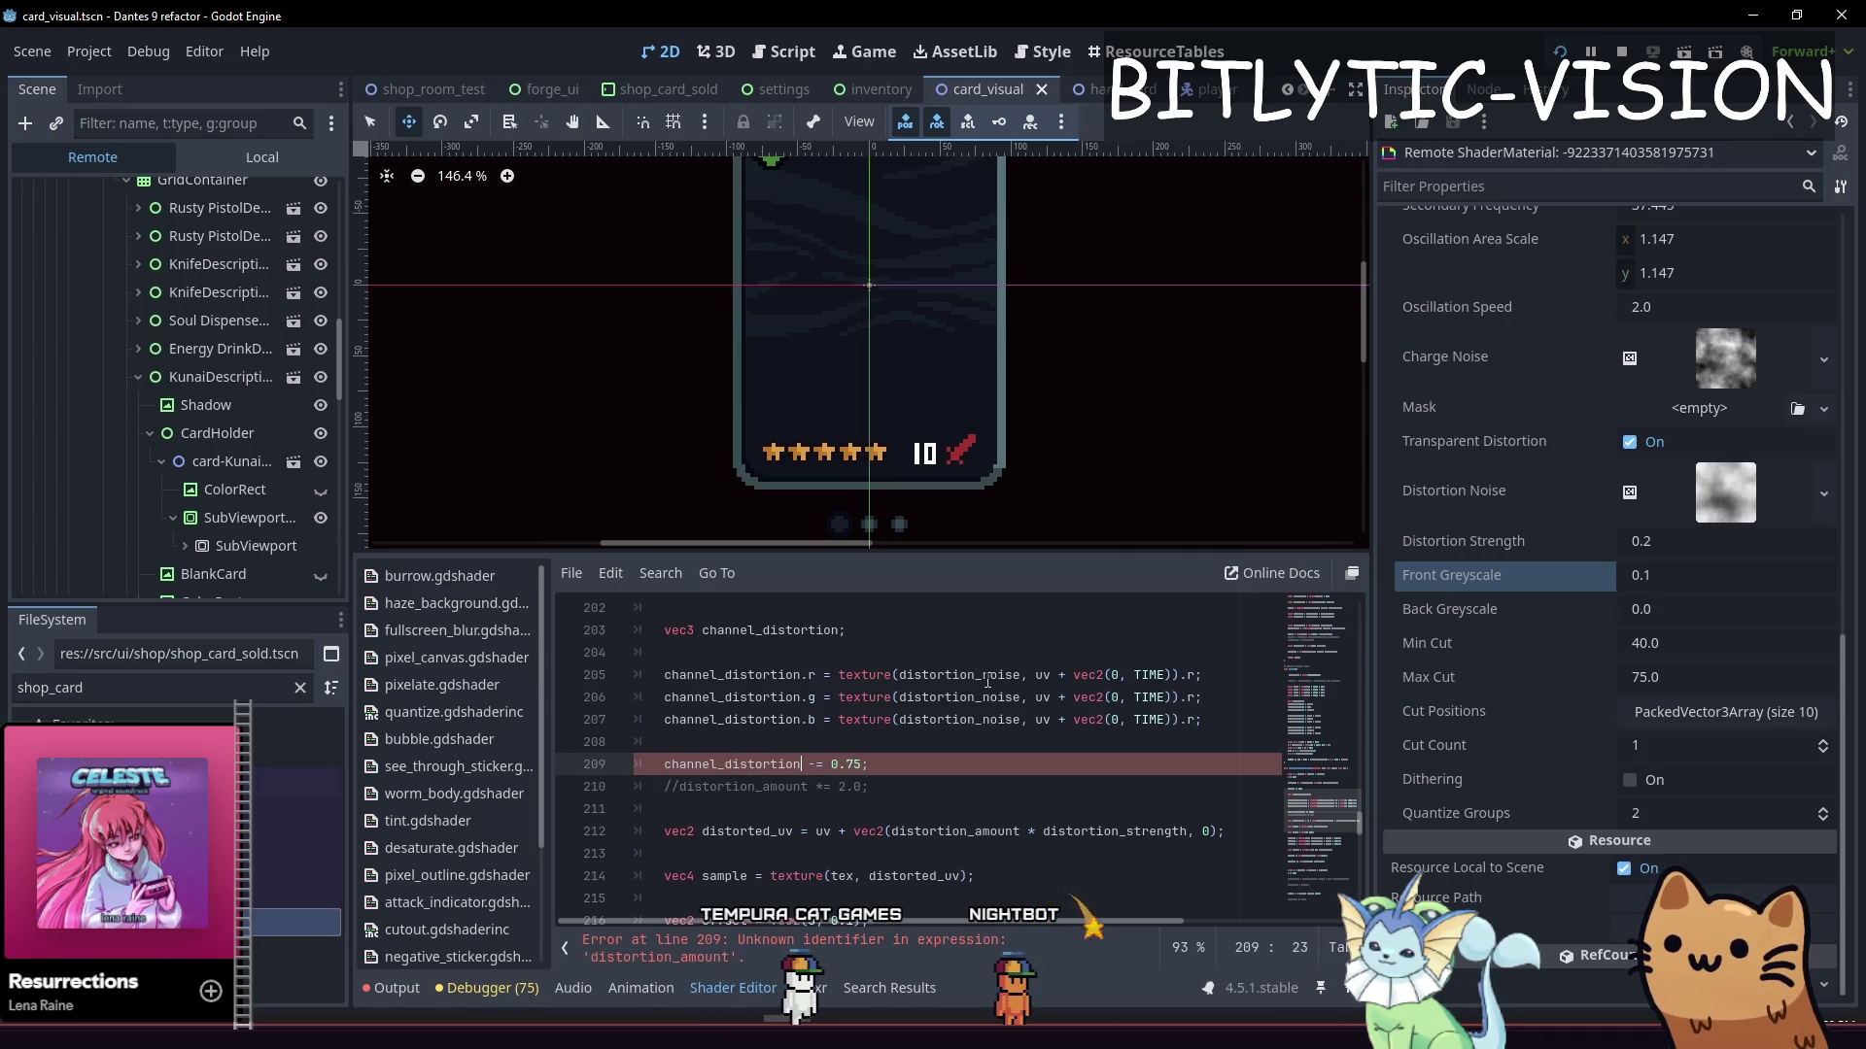
pyautogui.press('Right')
pyautogui.press('Right')
pyautogui.press('Right')
pyautogui.write('ve')
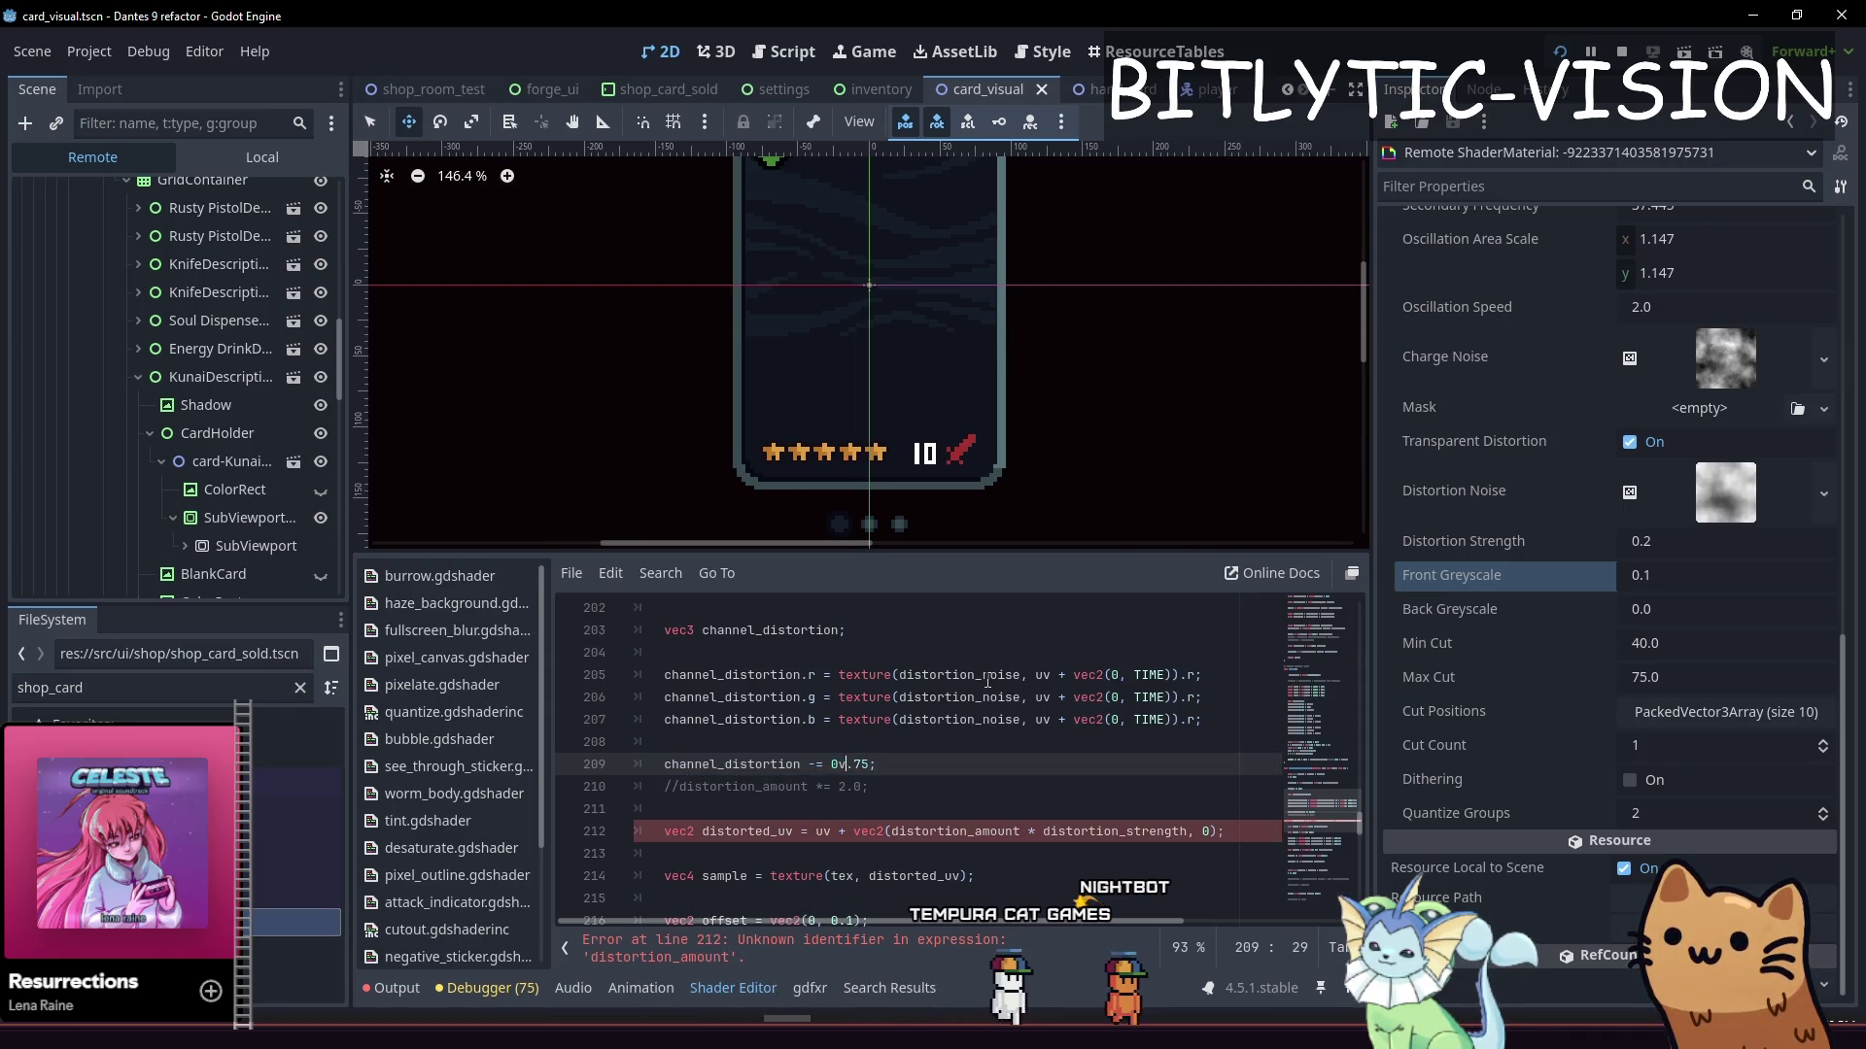
pyautogui.write('c3(')
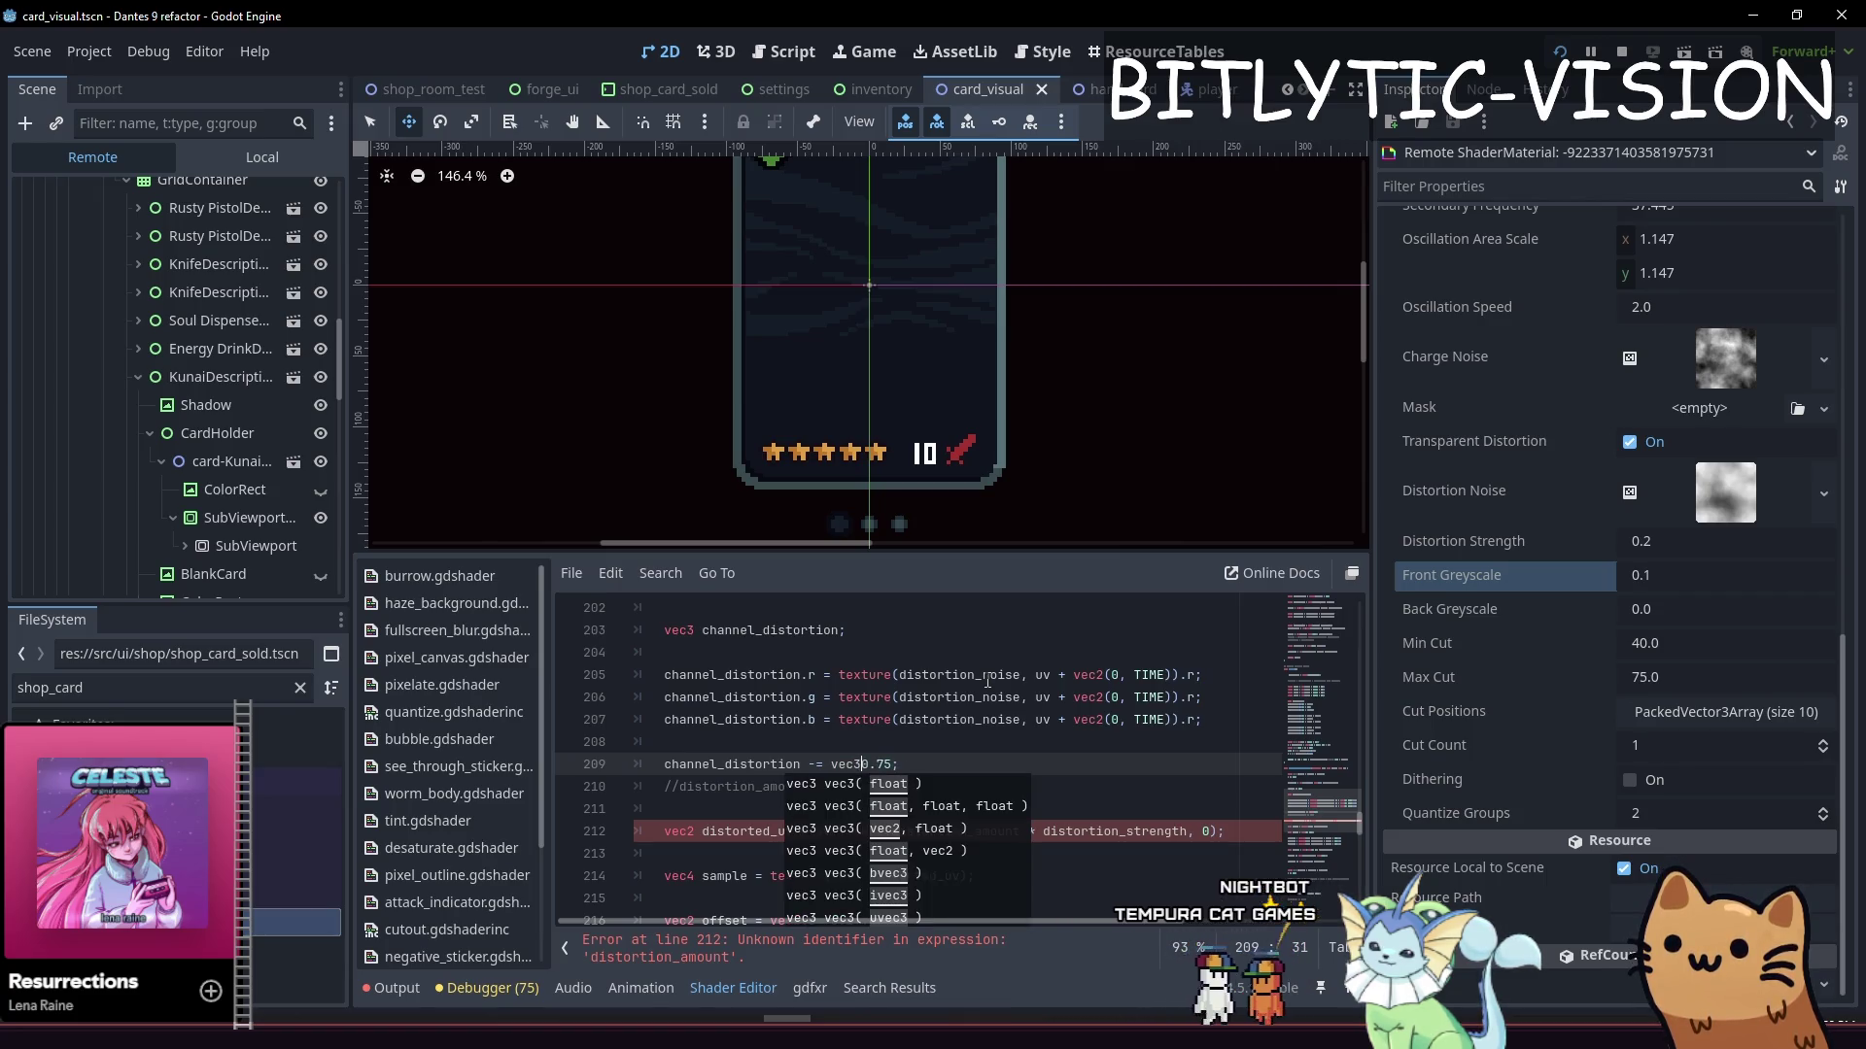
pyautogui.press('Right')
pyautogui.press('Right')
pyautogui.press('Right')
pyautogui.write(')')
# Add a line below multiplying channel_distortion by distortion_strength
pyautogui.press('Down')
pyautogui.press('Down')
pyautogui.press('Down')
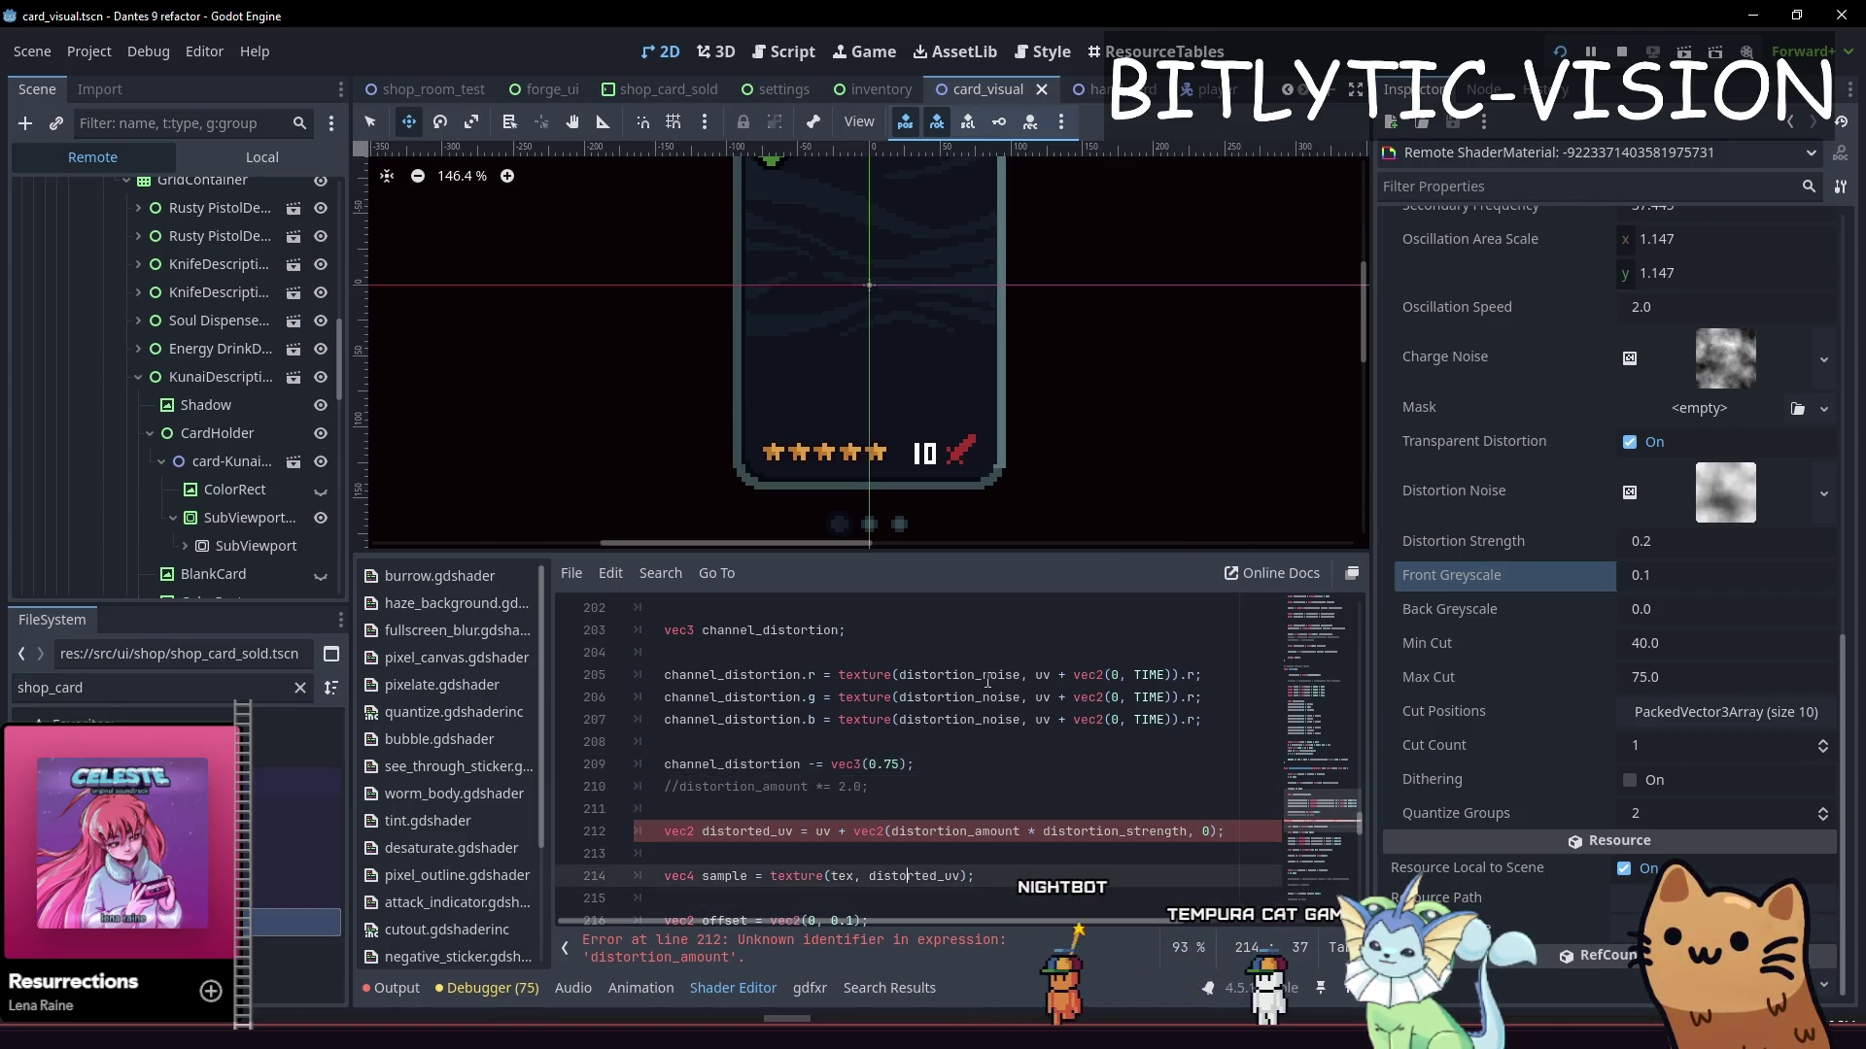
pyautogui.press('Up')
pyautogui.press('Up')
pyautogui.press('Down')
pyautogui.press('Down')
pyautogui.press('Down')
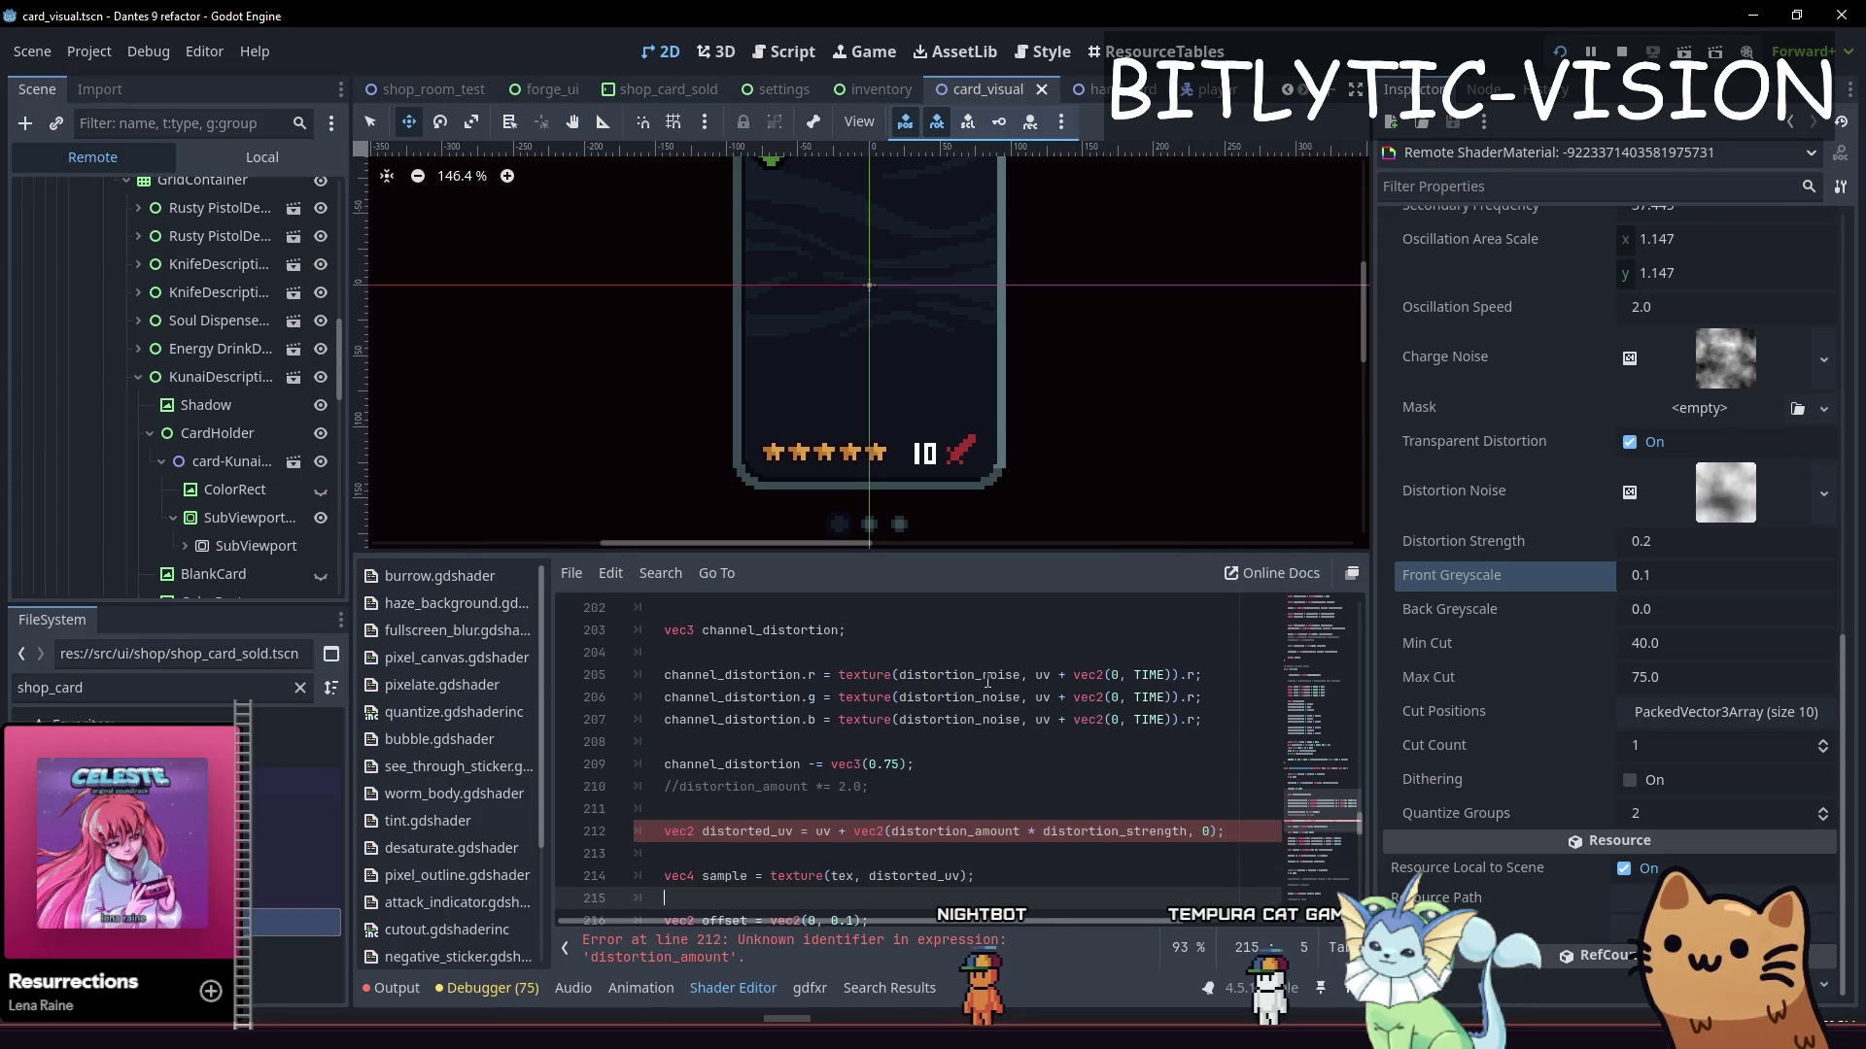
pyautogui.press('Up')
pyautogui.press('Up')
pyautogui.press('Up')
pyautogui.press('Up')
pyautogui.press('Up')
pyautogui.press('Down')
pyautogui.press('Up')
pyautogui.press('Up')
pyautogui.press('Up')
pyautogui.press('Return')
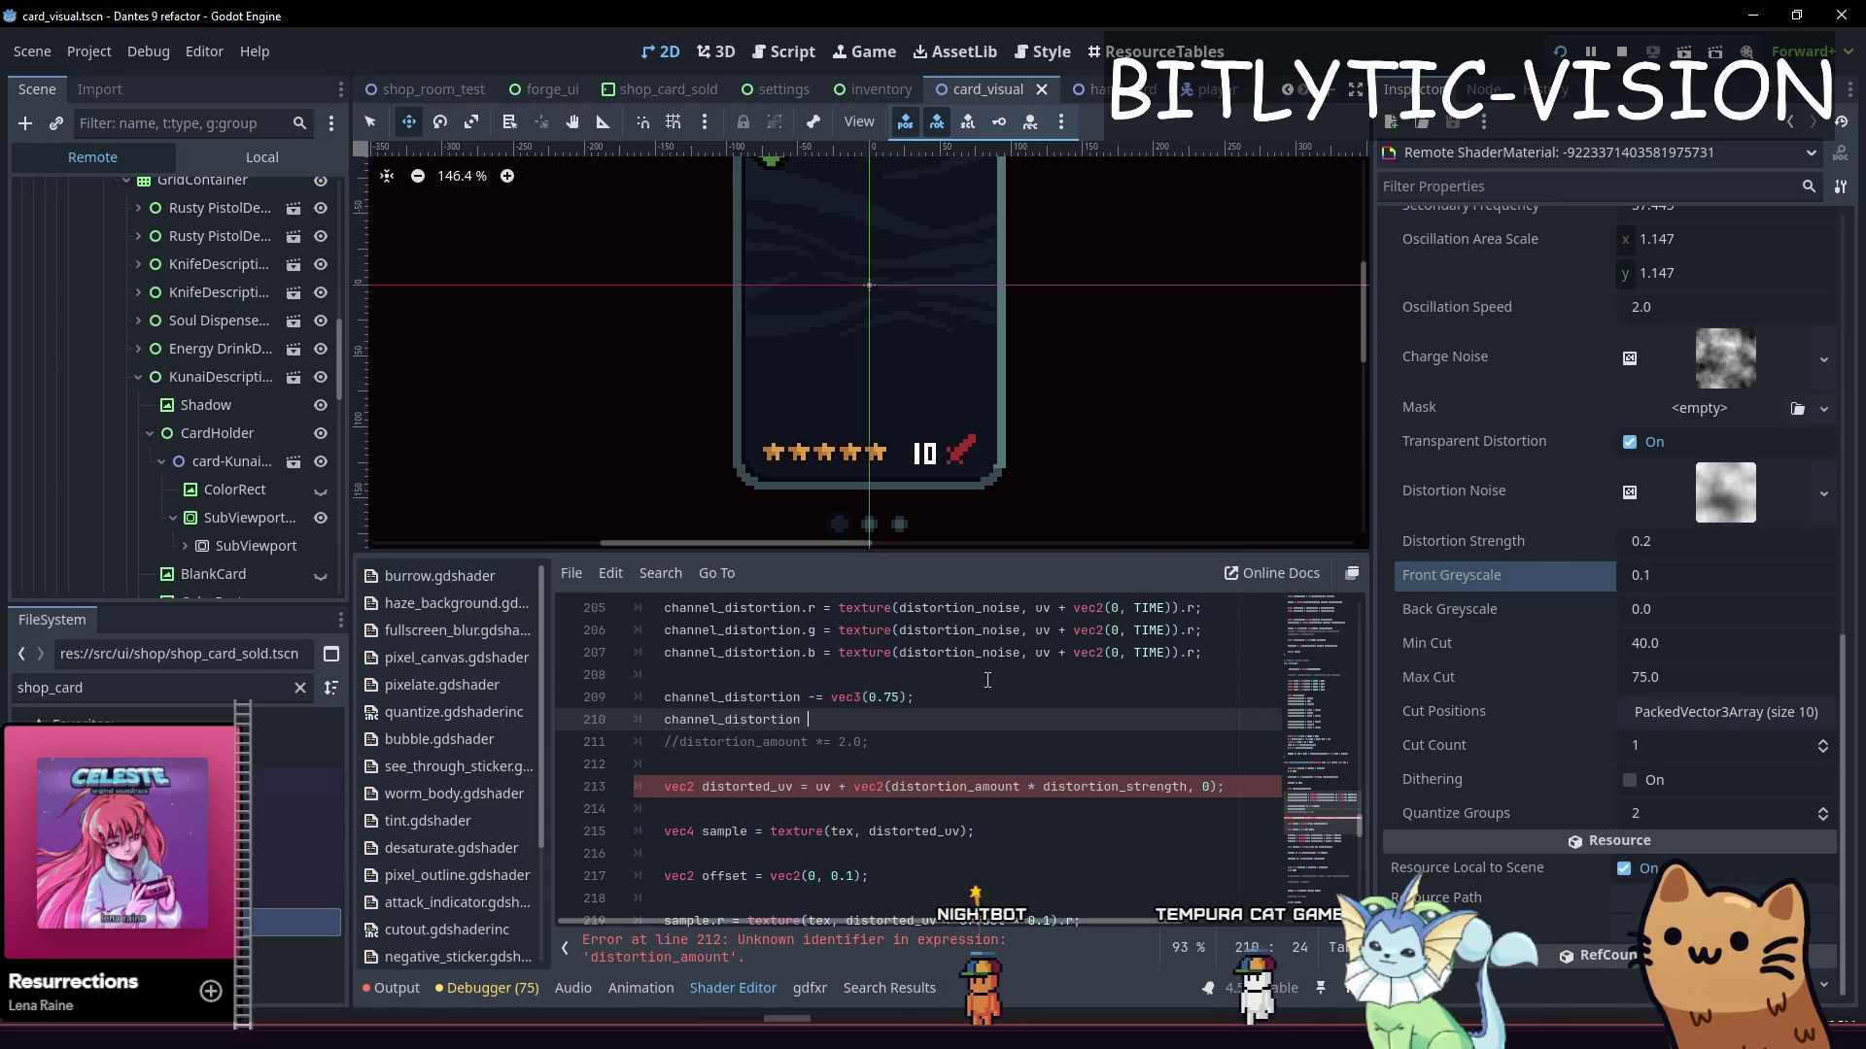
pyautogui.write('* dist')
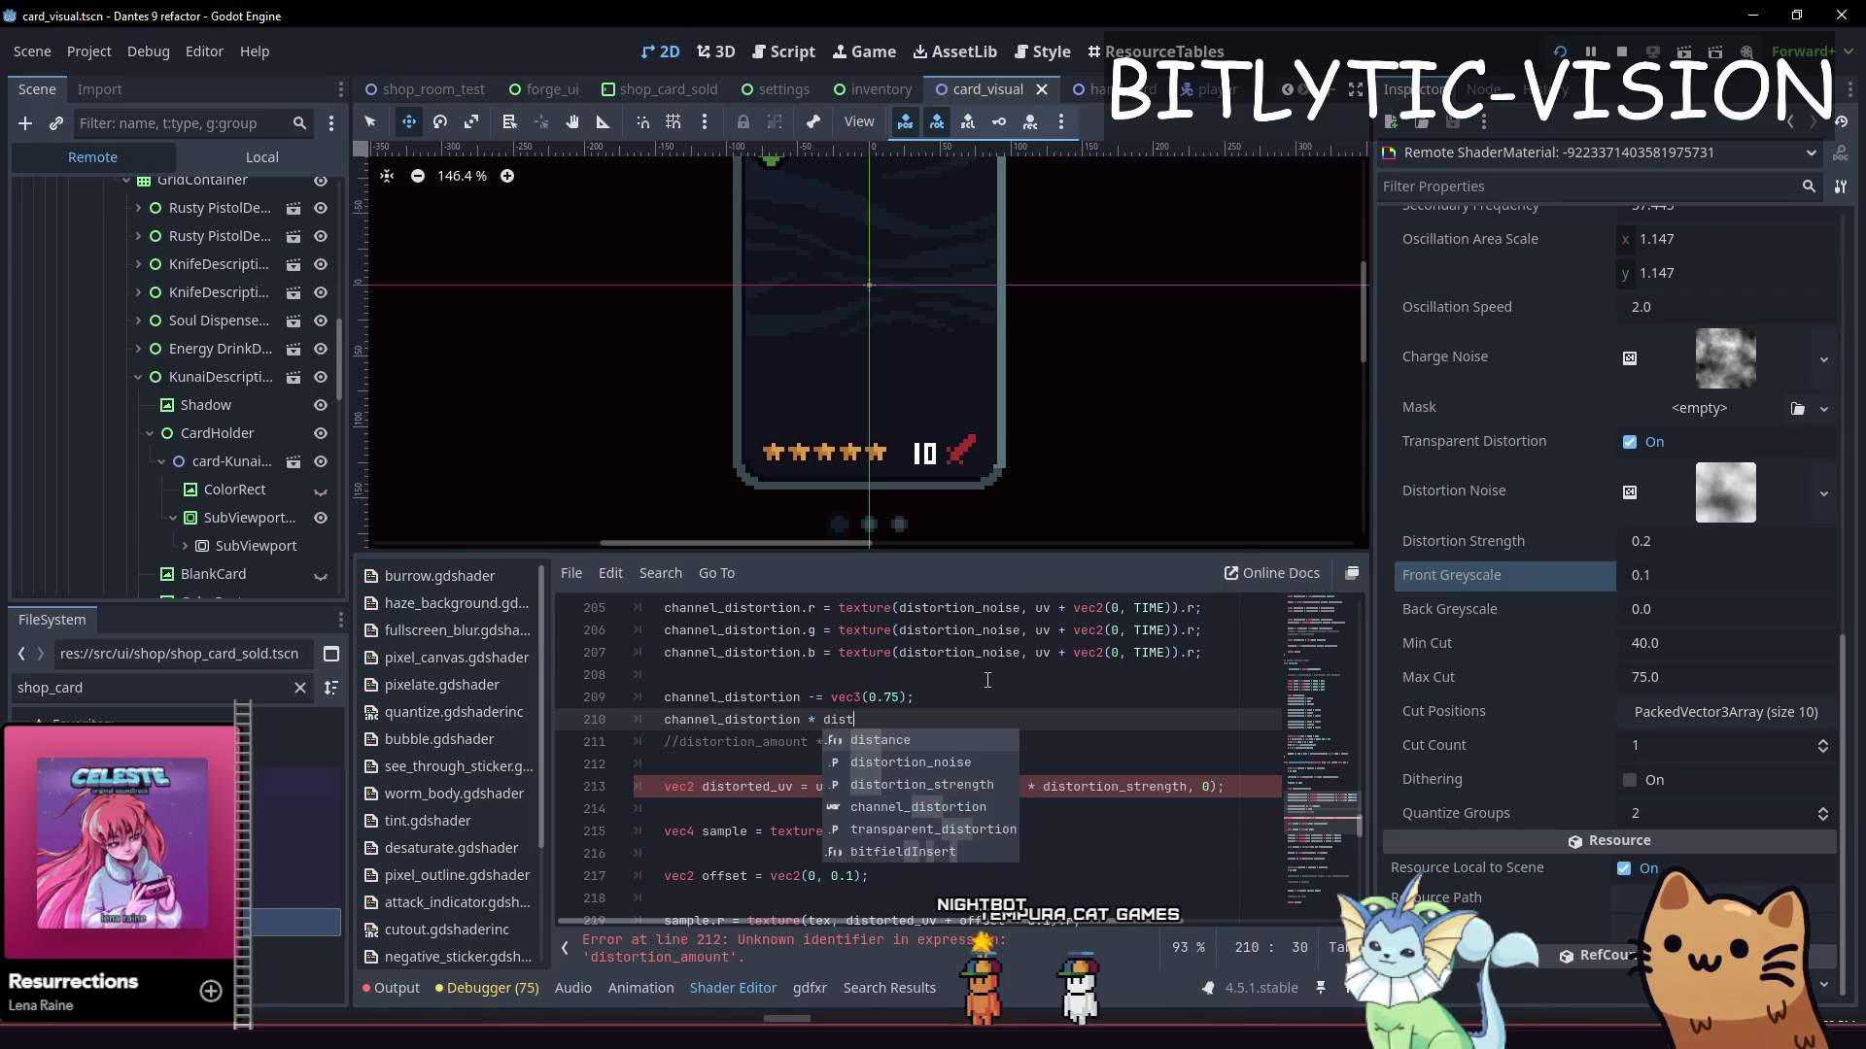
pyautogui.press('Down')
pyautogui.press('Return')
pyautogui.write(';')
# Select the whole distorted_uv line
pyautogui.press('Down')
pyautogui.press('Down')
pyautogui.press('Down')
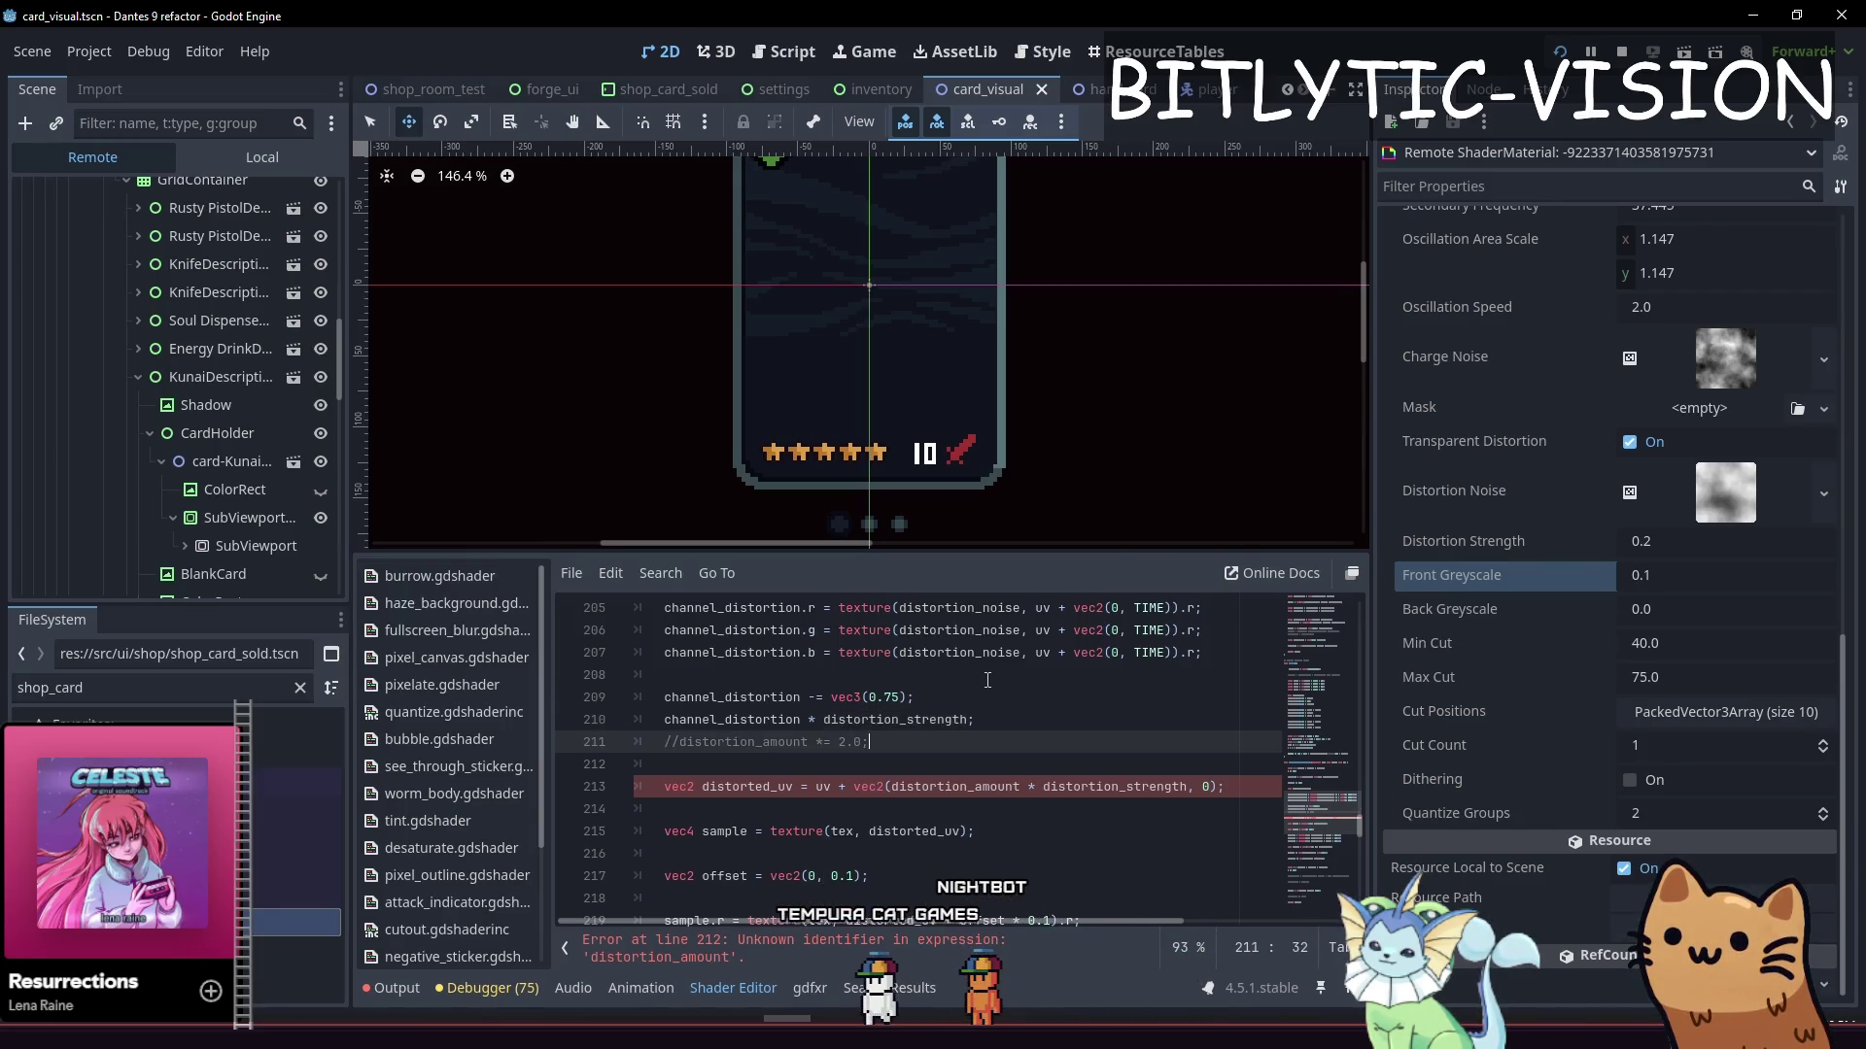
pyautogui.press('Up')
pyautogui.press('Up')
pyautogui.press('Up')
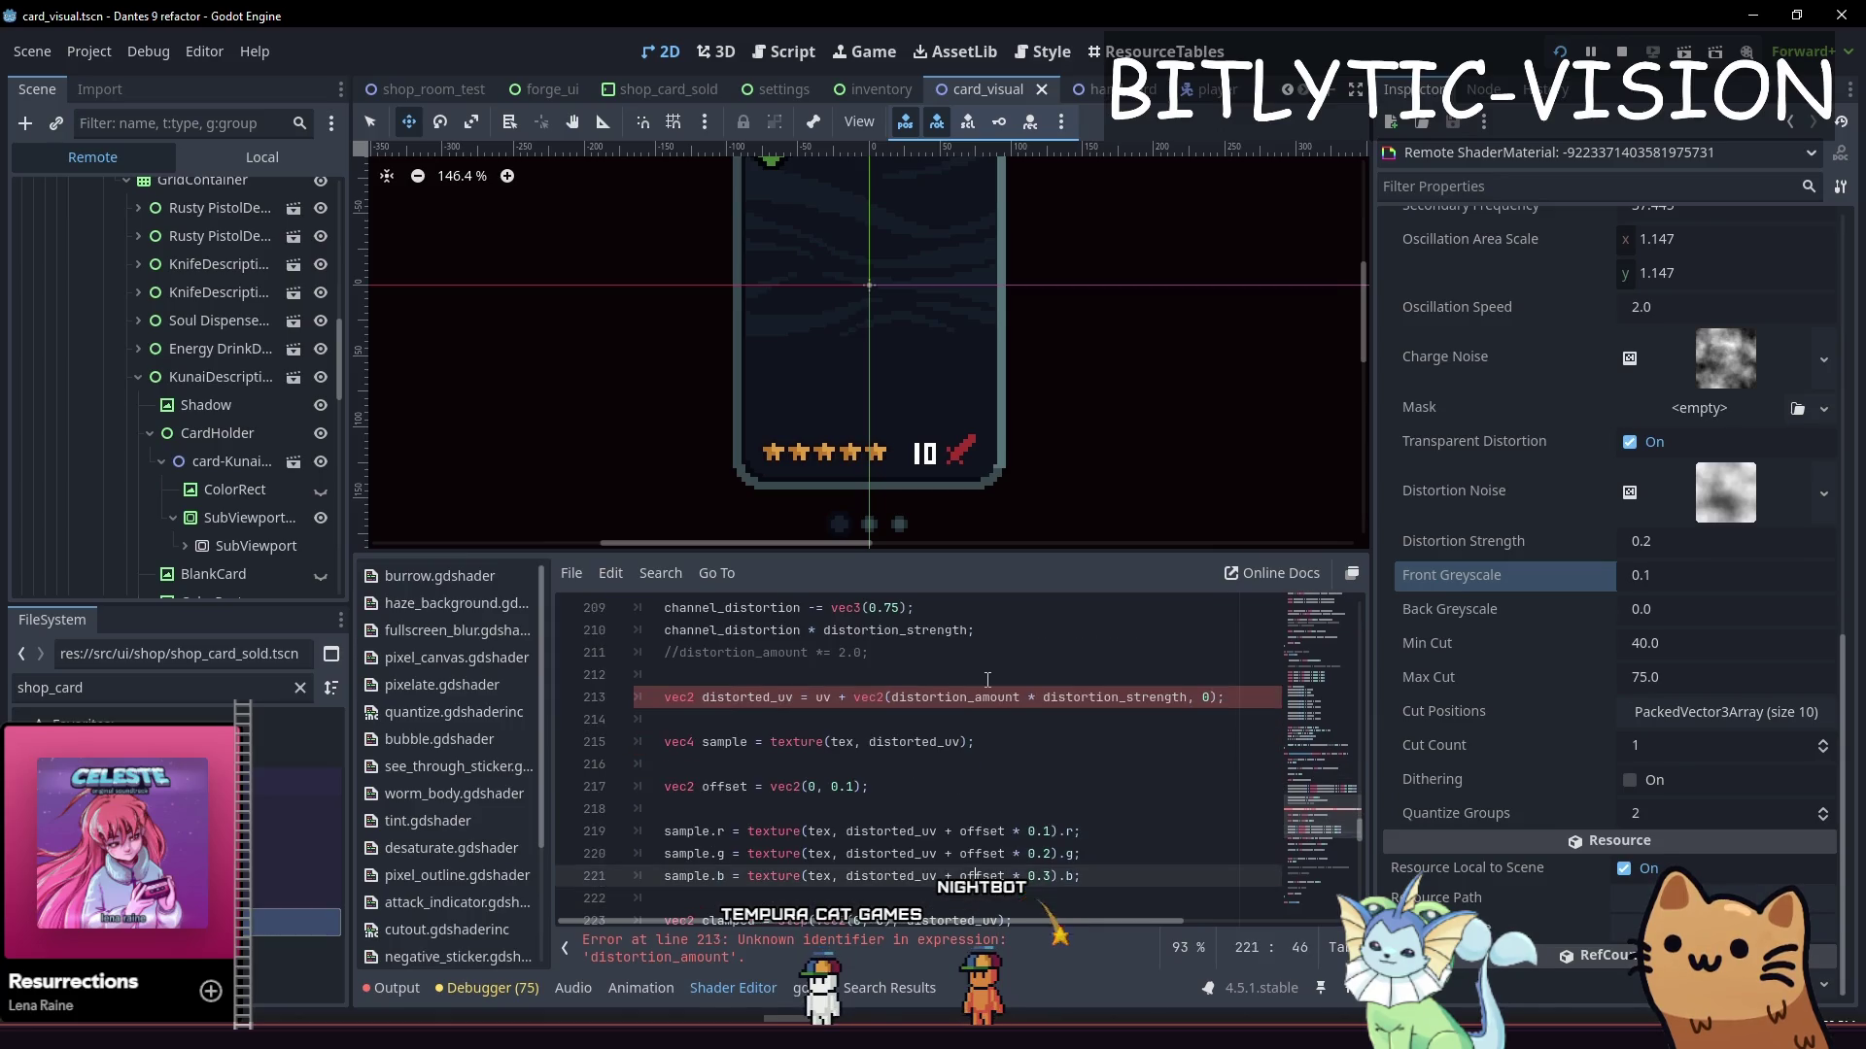
pyautogui.press('Home')
pyautogui.hotkey('shift', 'End')
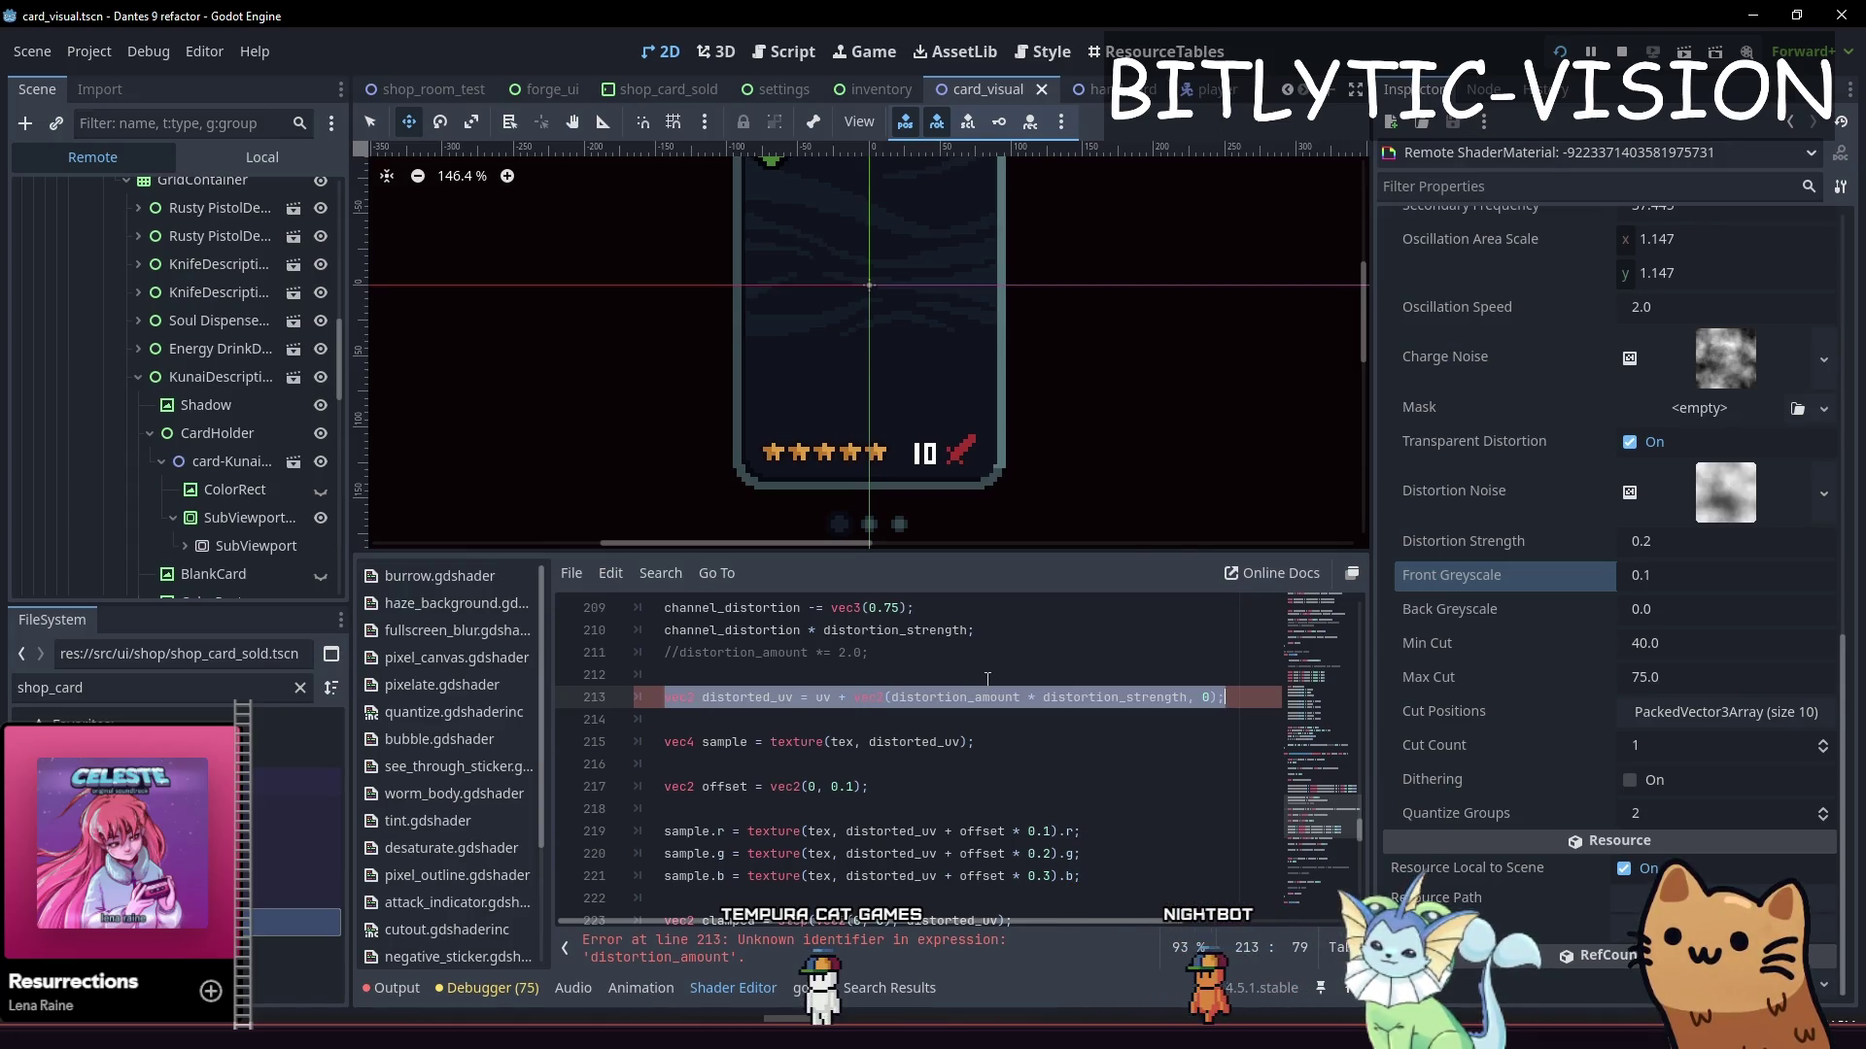
# Delete the unused vec2 offset declaration line, keeping the distorted_uv line
pyautogui.press('BackSpace')
pyautogui.press('BackSpace')
pyautogui.press('BackSpace')
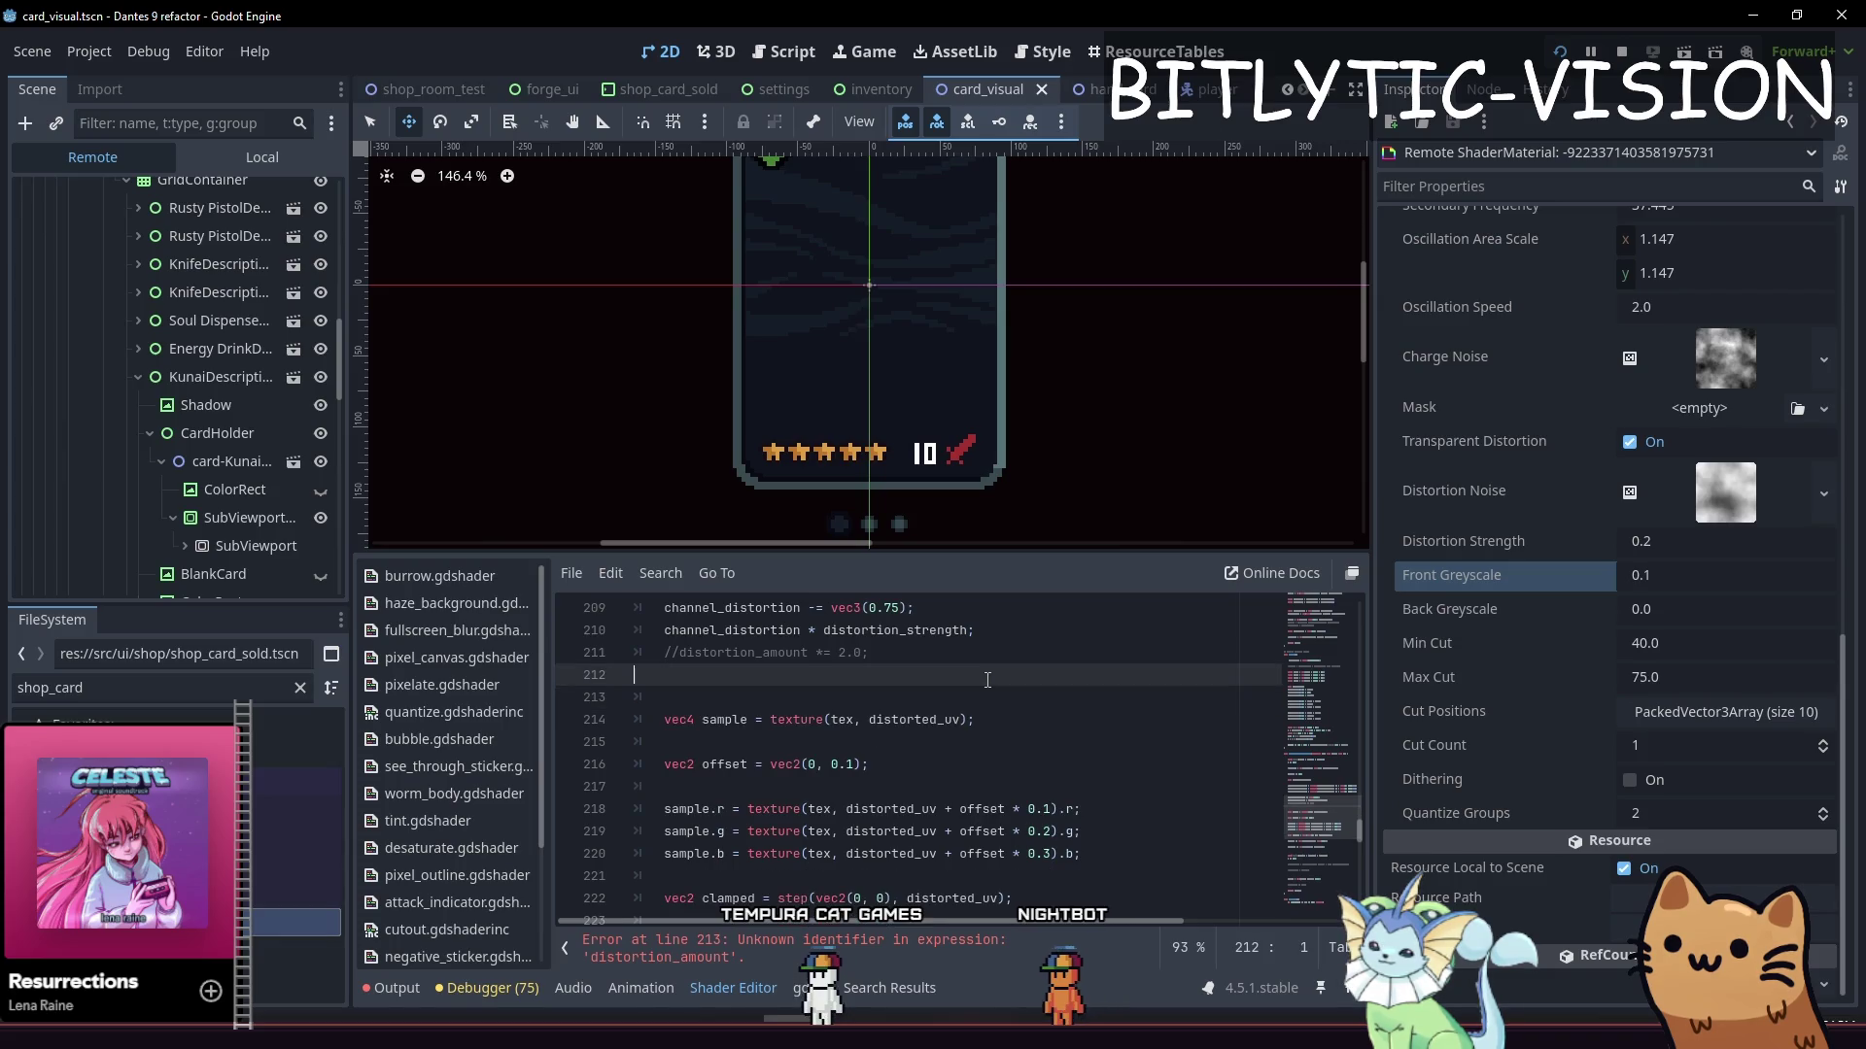
pyautogui.hotkey('ctrl', 'z')
pyautogui.hotkey('ctrl', 'z')
pyautogui.hotkey('ctrl', 'z')
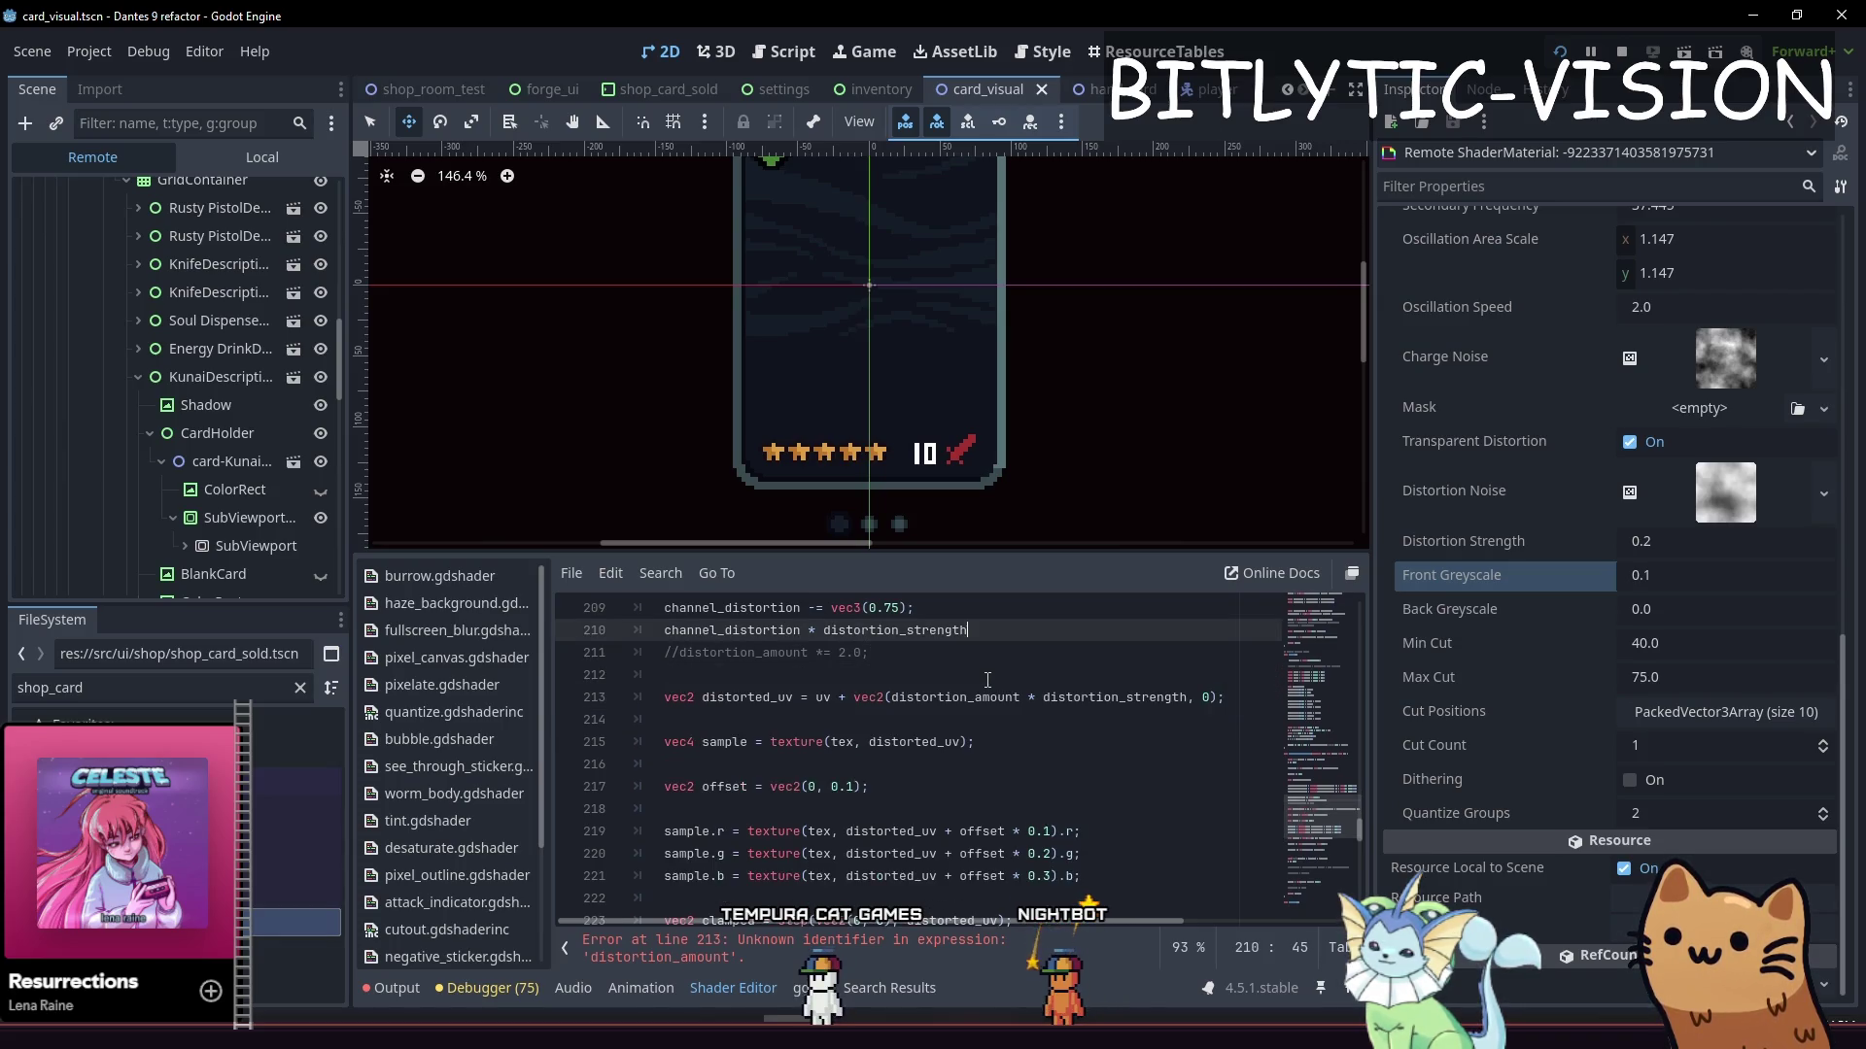
pyautogui.write(';')
pyautogui.hotkey('ctrl', 'z')
pyautogui.hotkey('ctrl', 'shift', 'z')
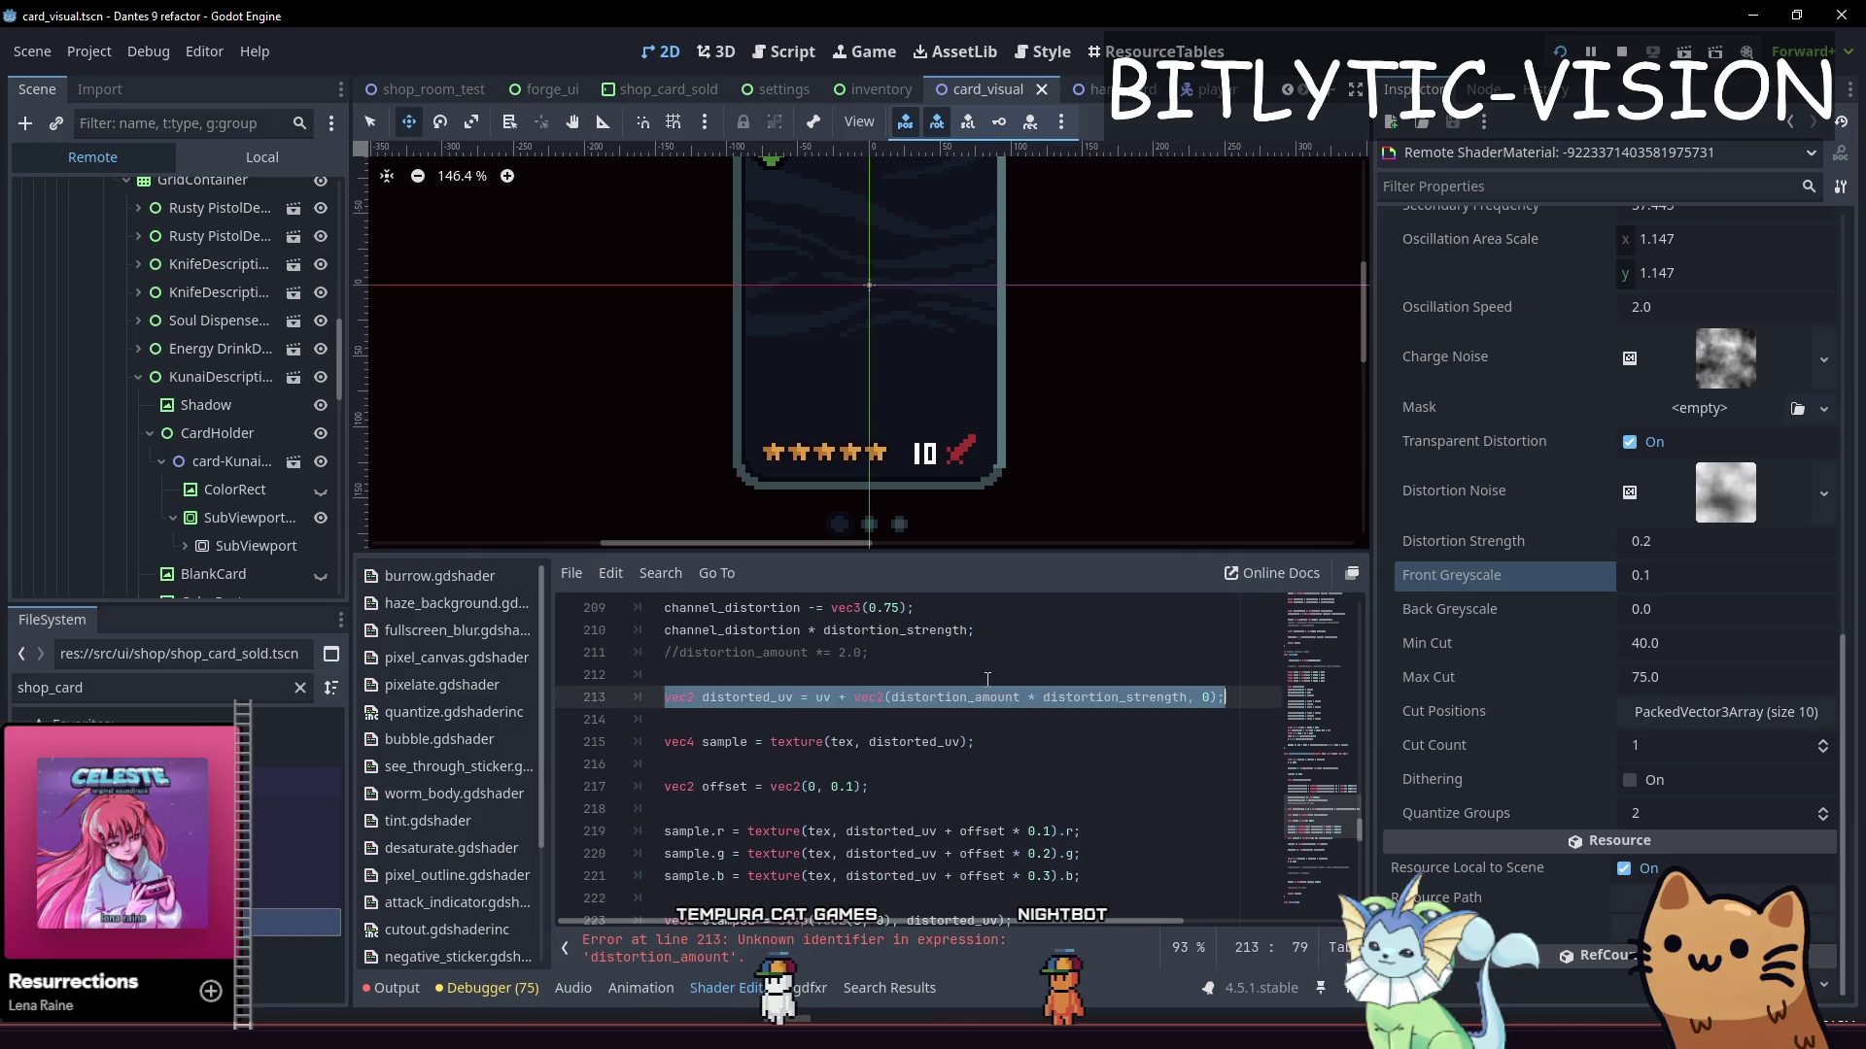
pyautogui.press('Down')
pyautogui.press('Down')
pyautogui.press('Down')
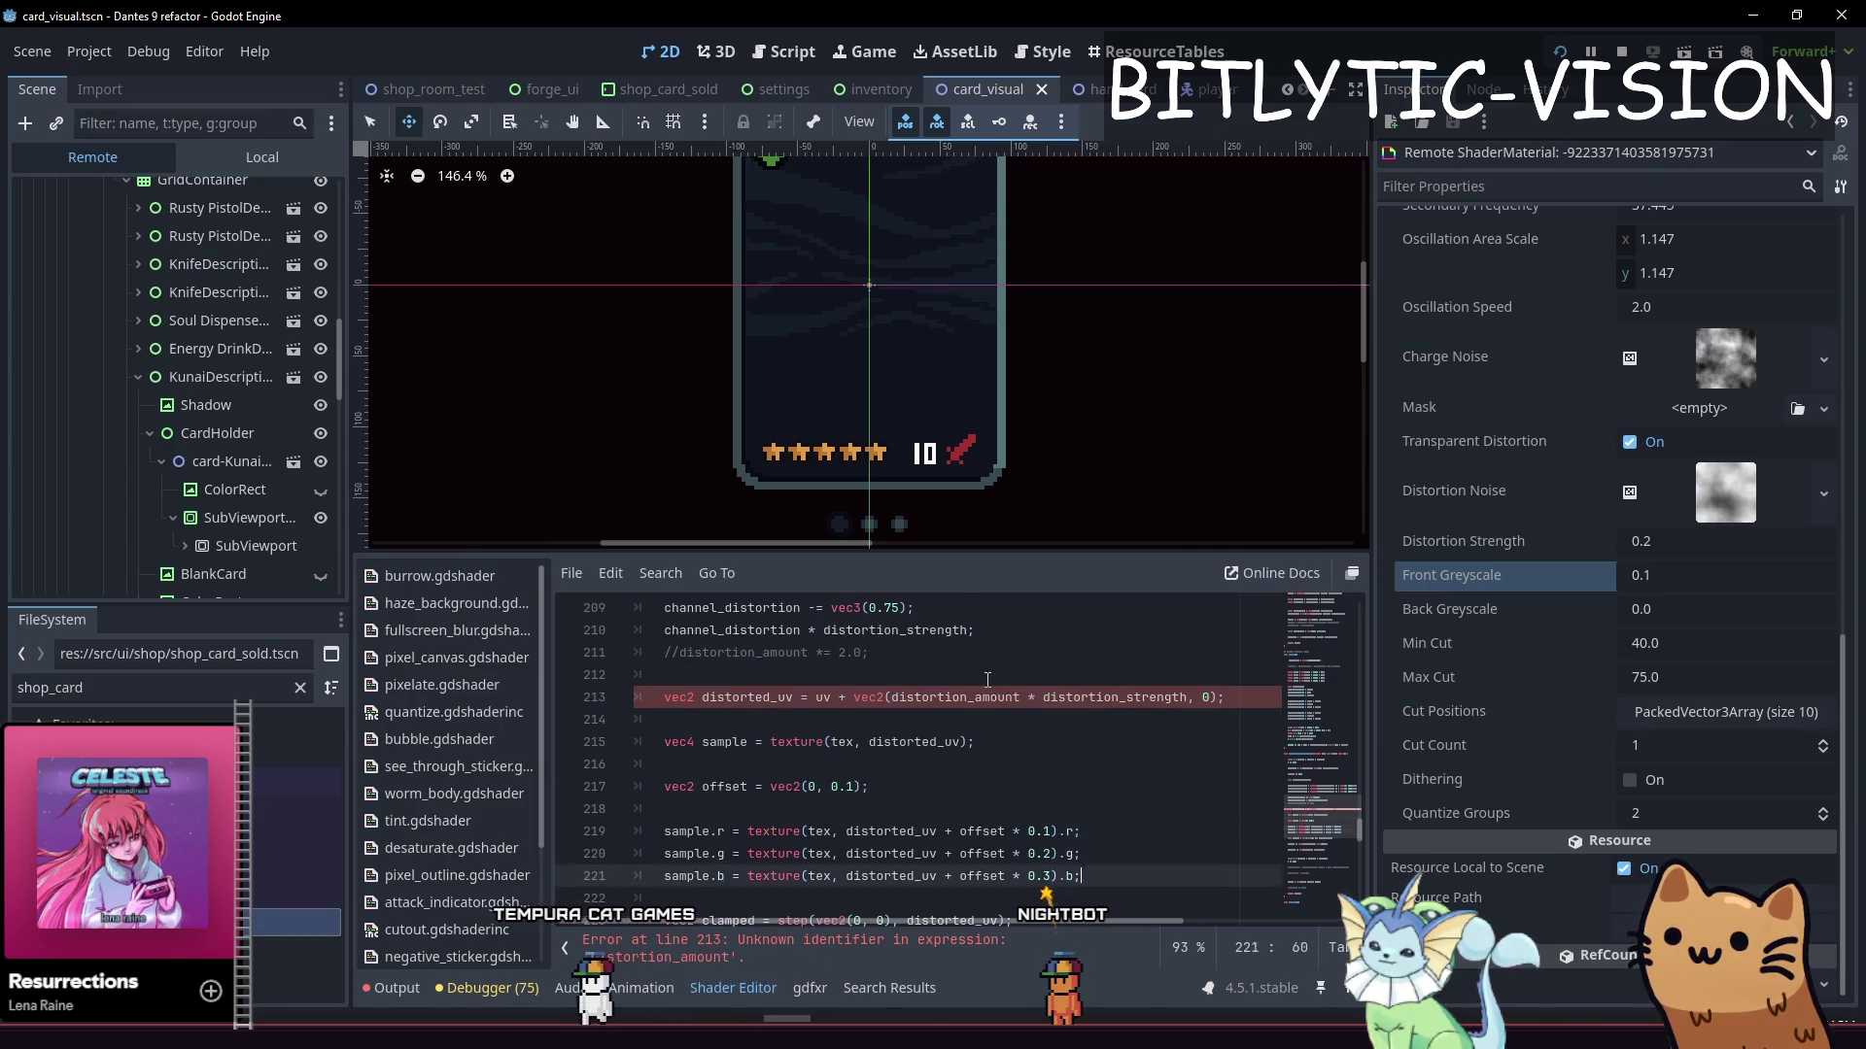
pyautogui.press('Up')
pyautogui.press('Up')
pyautogui.press('Up')
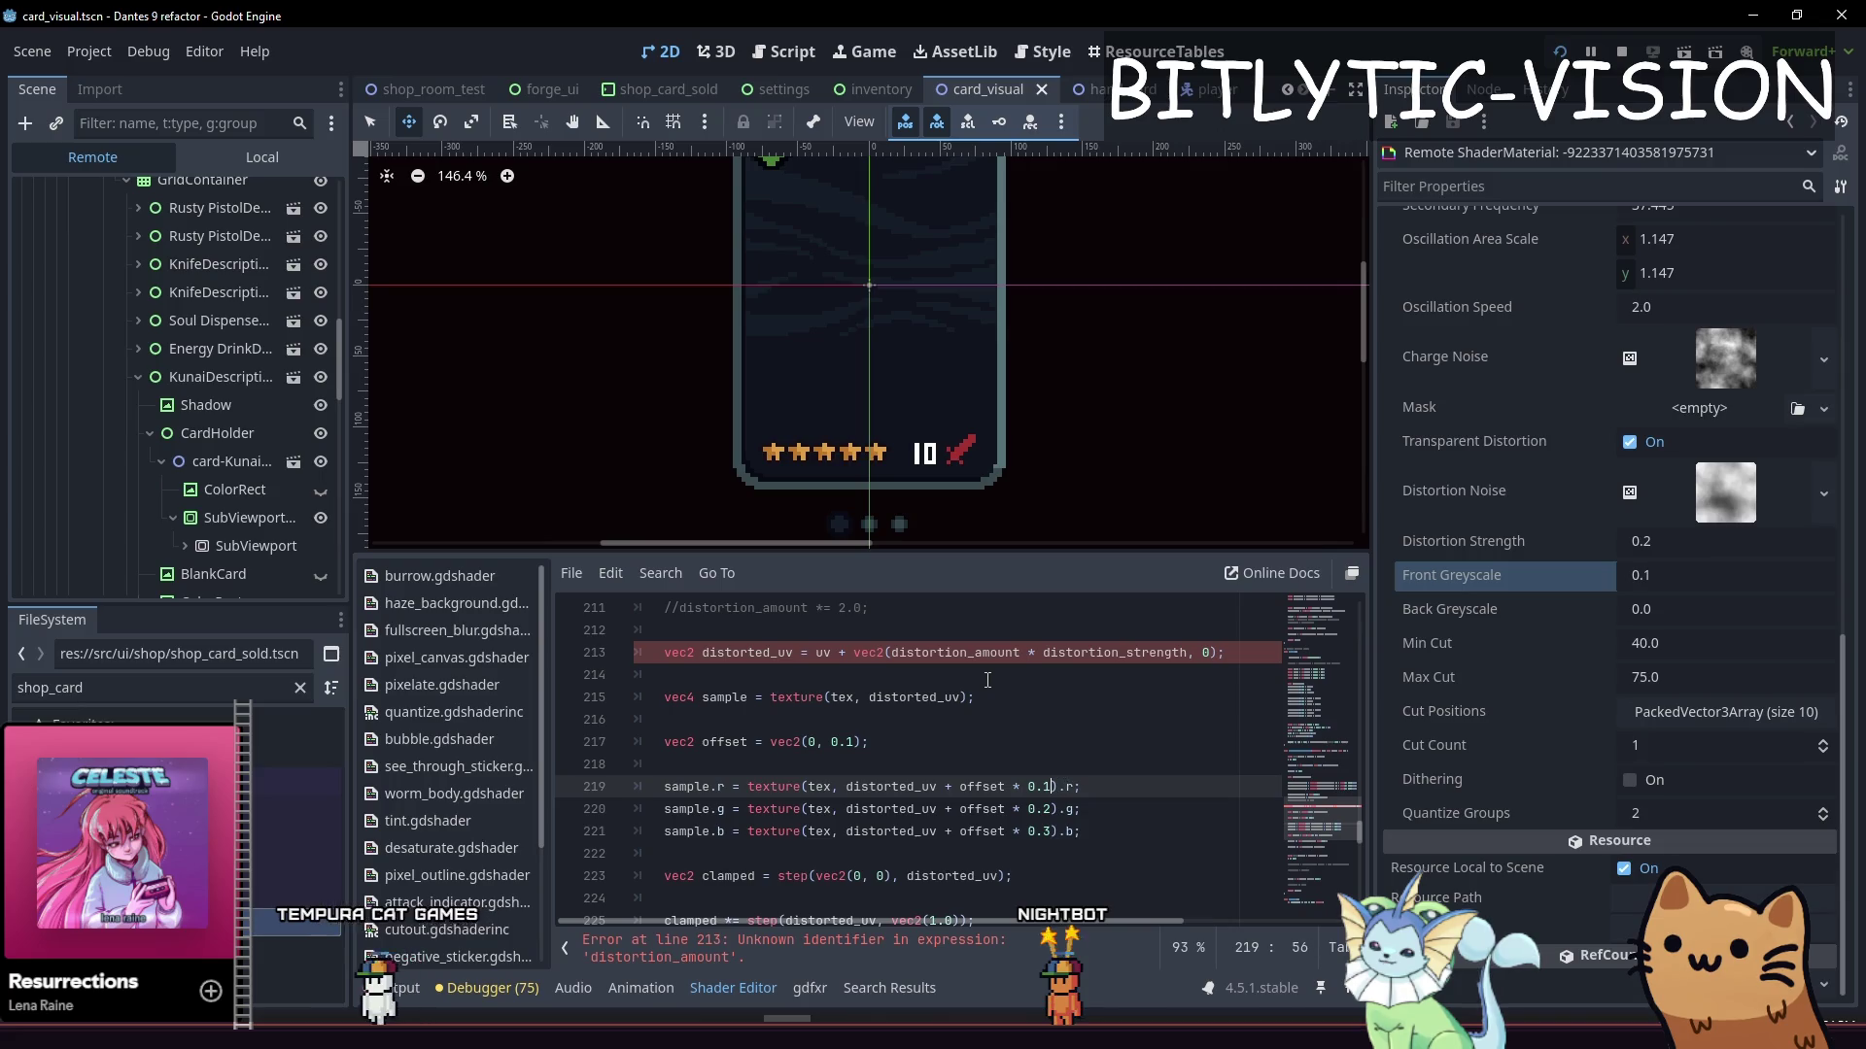
pyautogui.press('Up')
pyautogui.press('Up')
pyautogui.hotkey('ctrl', 'shift', 'k')
pyautogui.hotkey('ctrl', 'shift', 'k')
pyautogui.press('End')
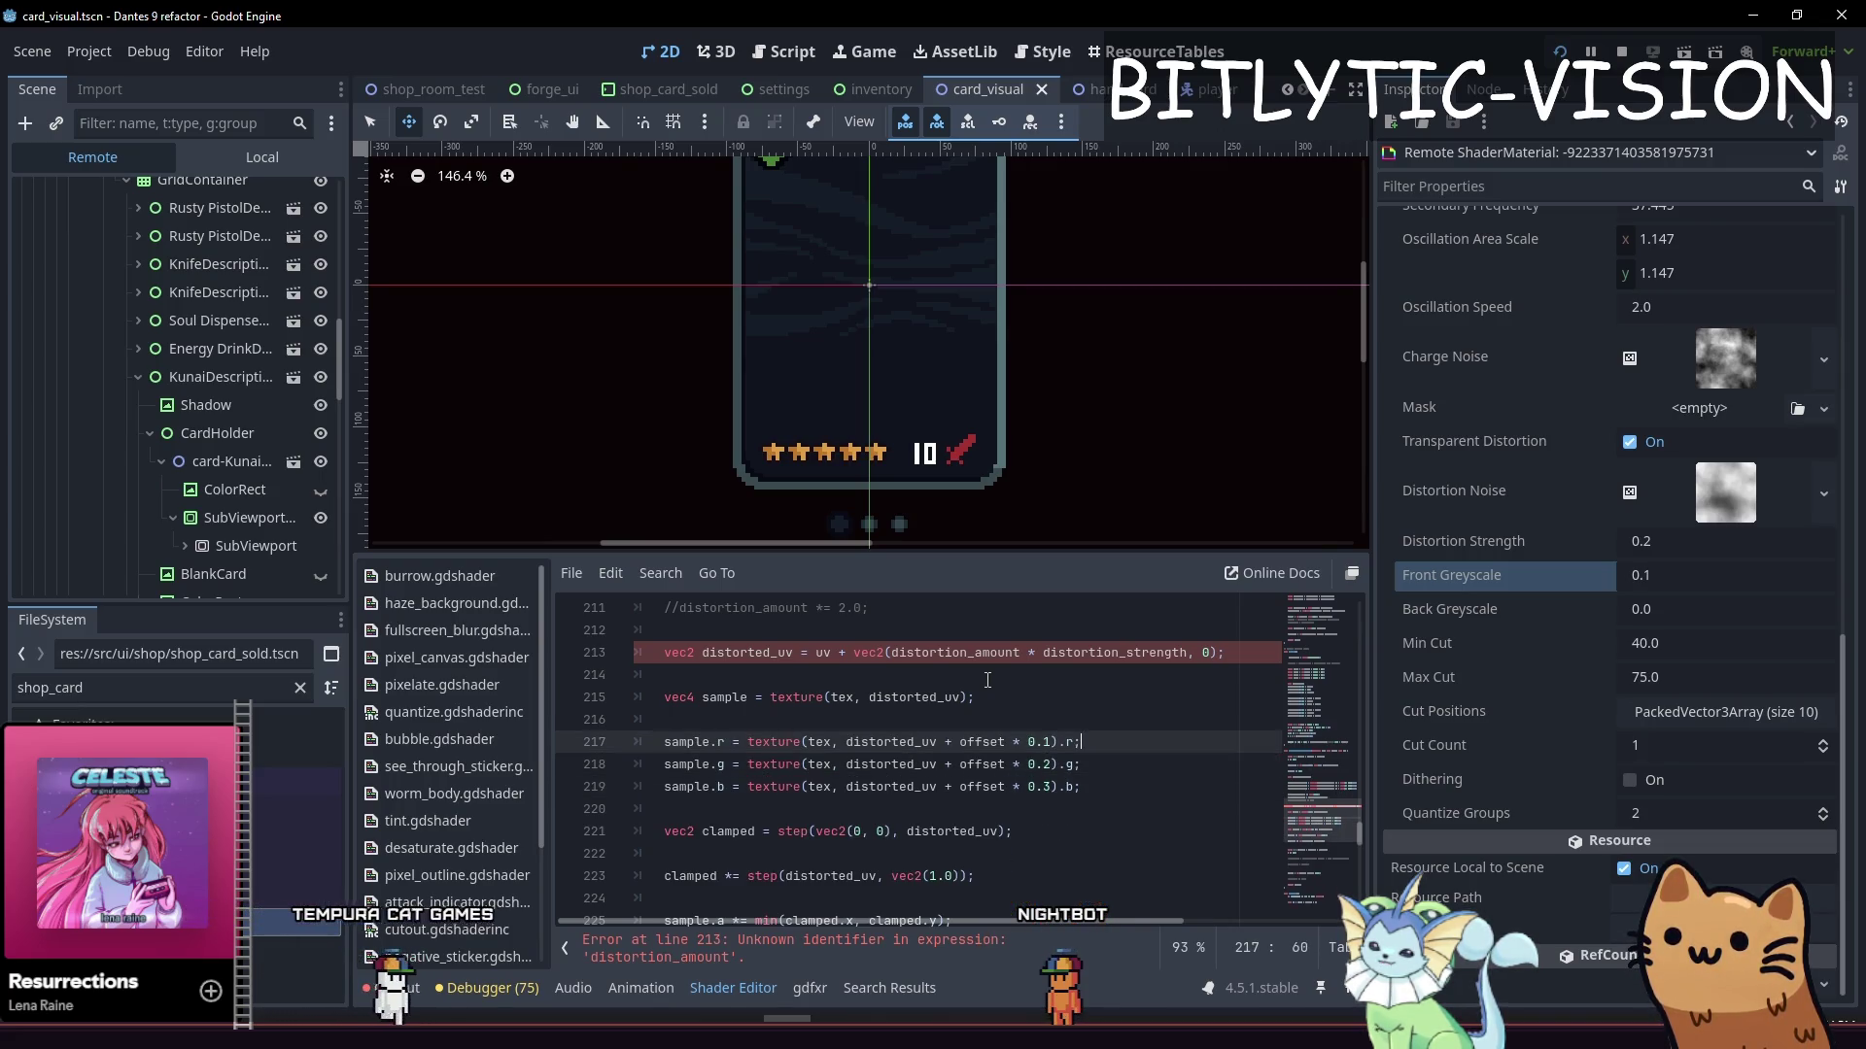
# Remove the distortion_strength multiplication from the distorted_uv horizontal shift
pyautogui.press('Up')
pyautogui.press('Up')
pyautogui.press('Up')
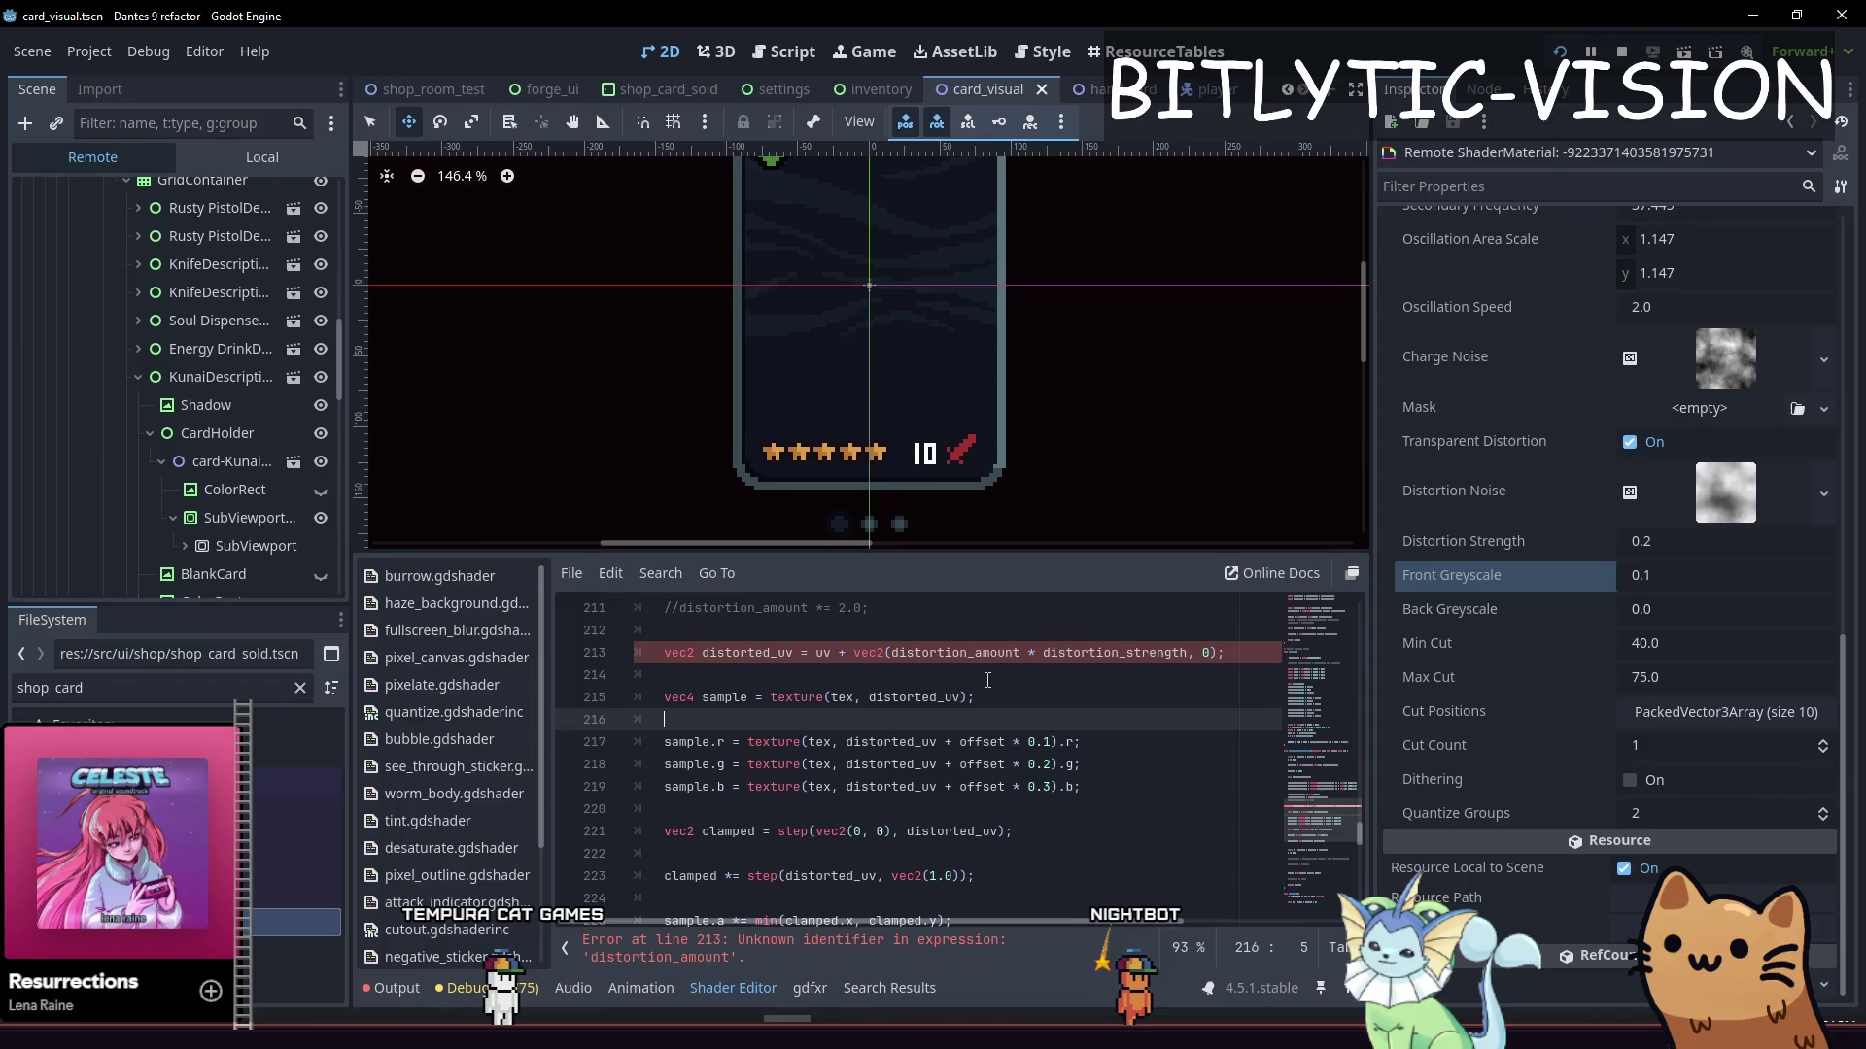
pyautogui.press('Up')
pyautogui.press('Down')
pyautogui.press('Down')
pyautogui.press('Down')
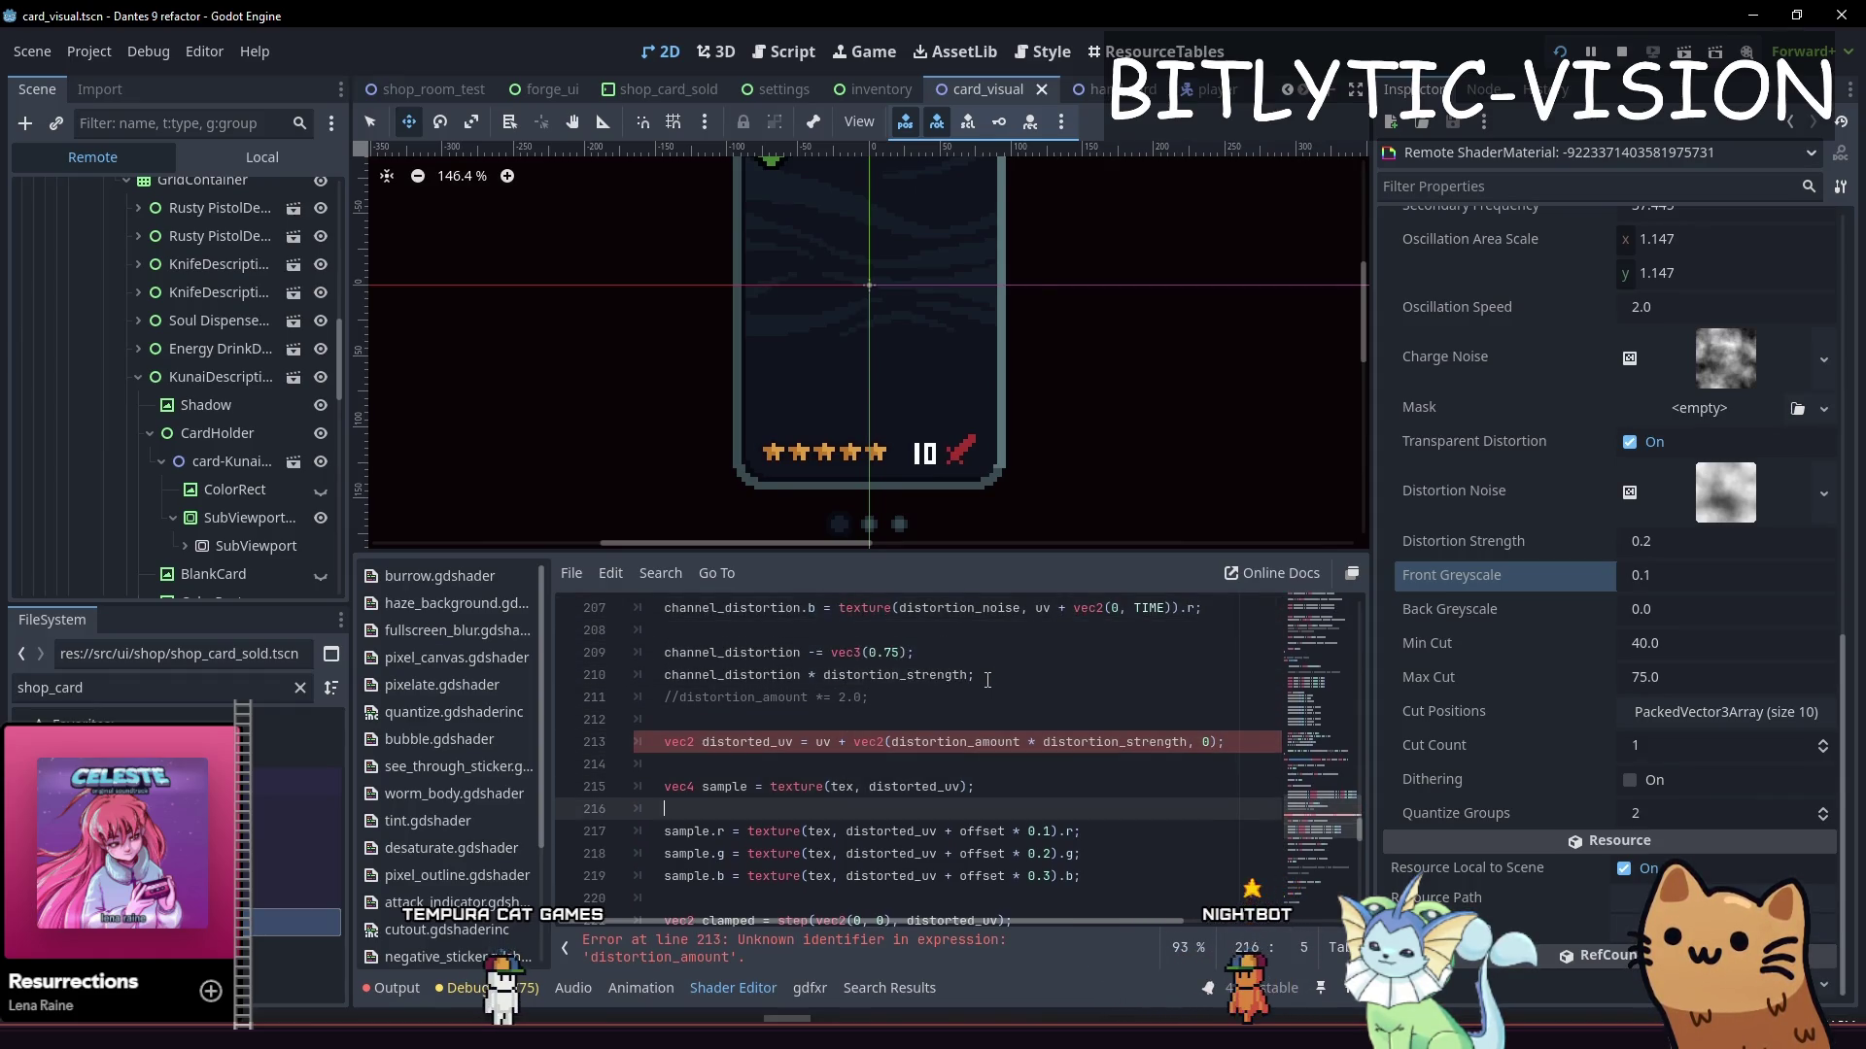
pyautogui.press('Up')
pyautogui.hotkey('ctrl', 'Right')
pyautogui.hotkey('ctrl', 'Left')
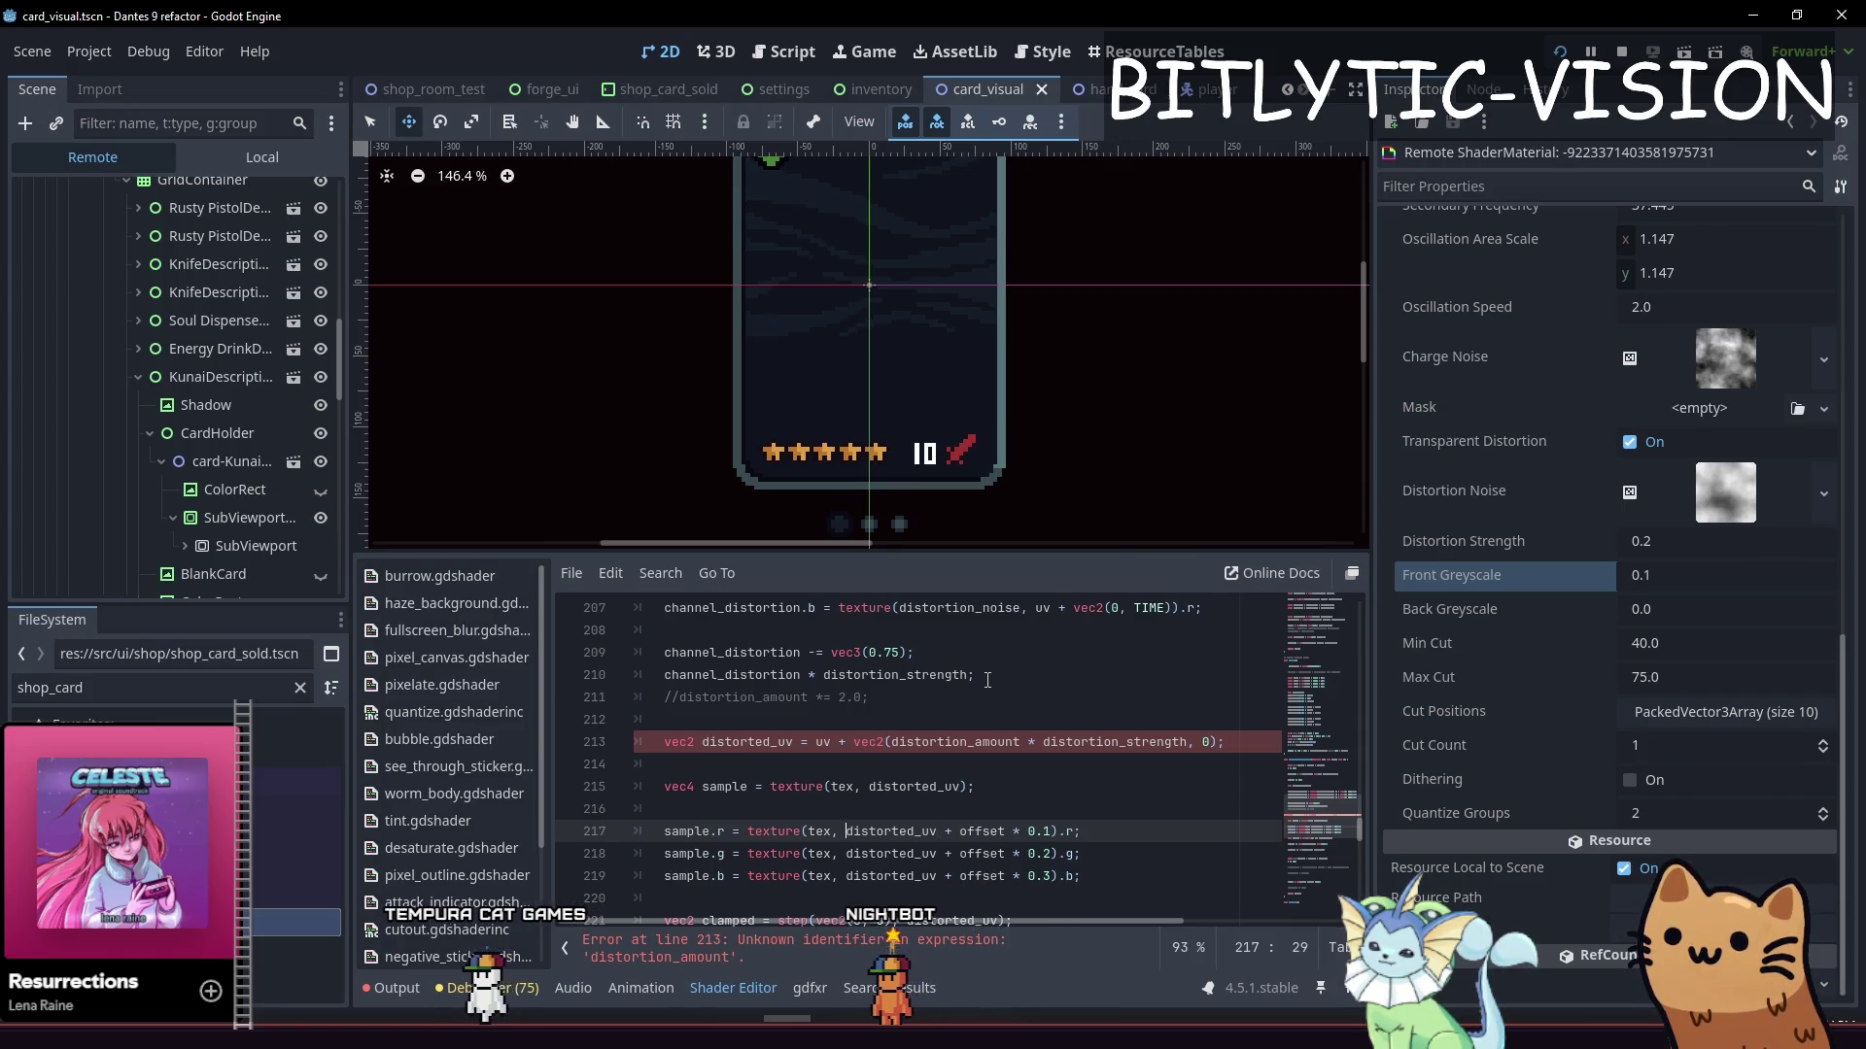
pyautogui.press('Right')
pyautogui.press('Right')
pyautogui.press('Right')
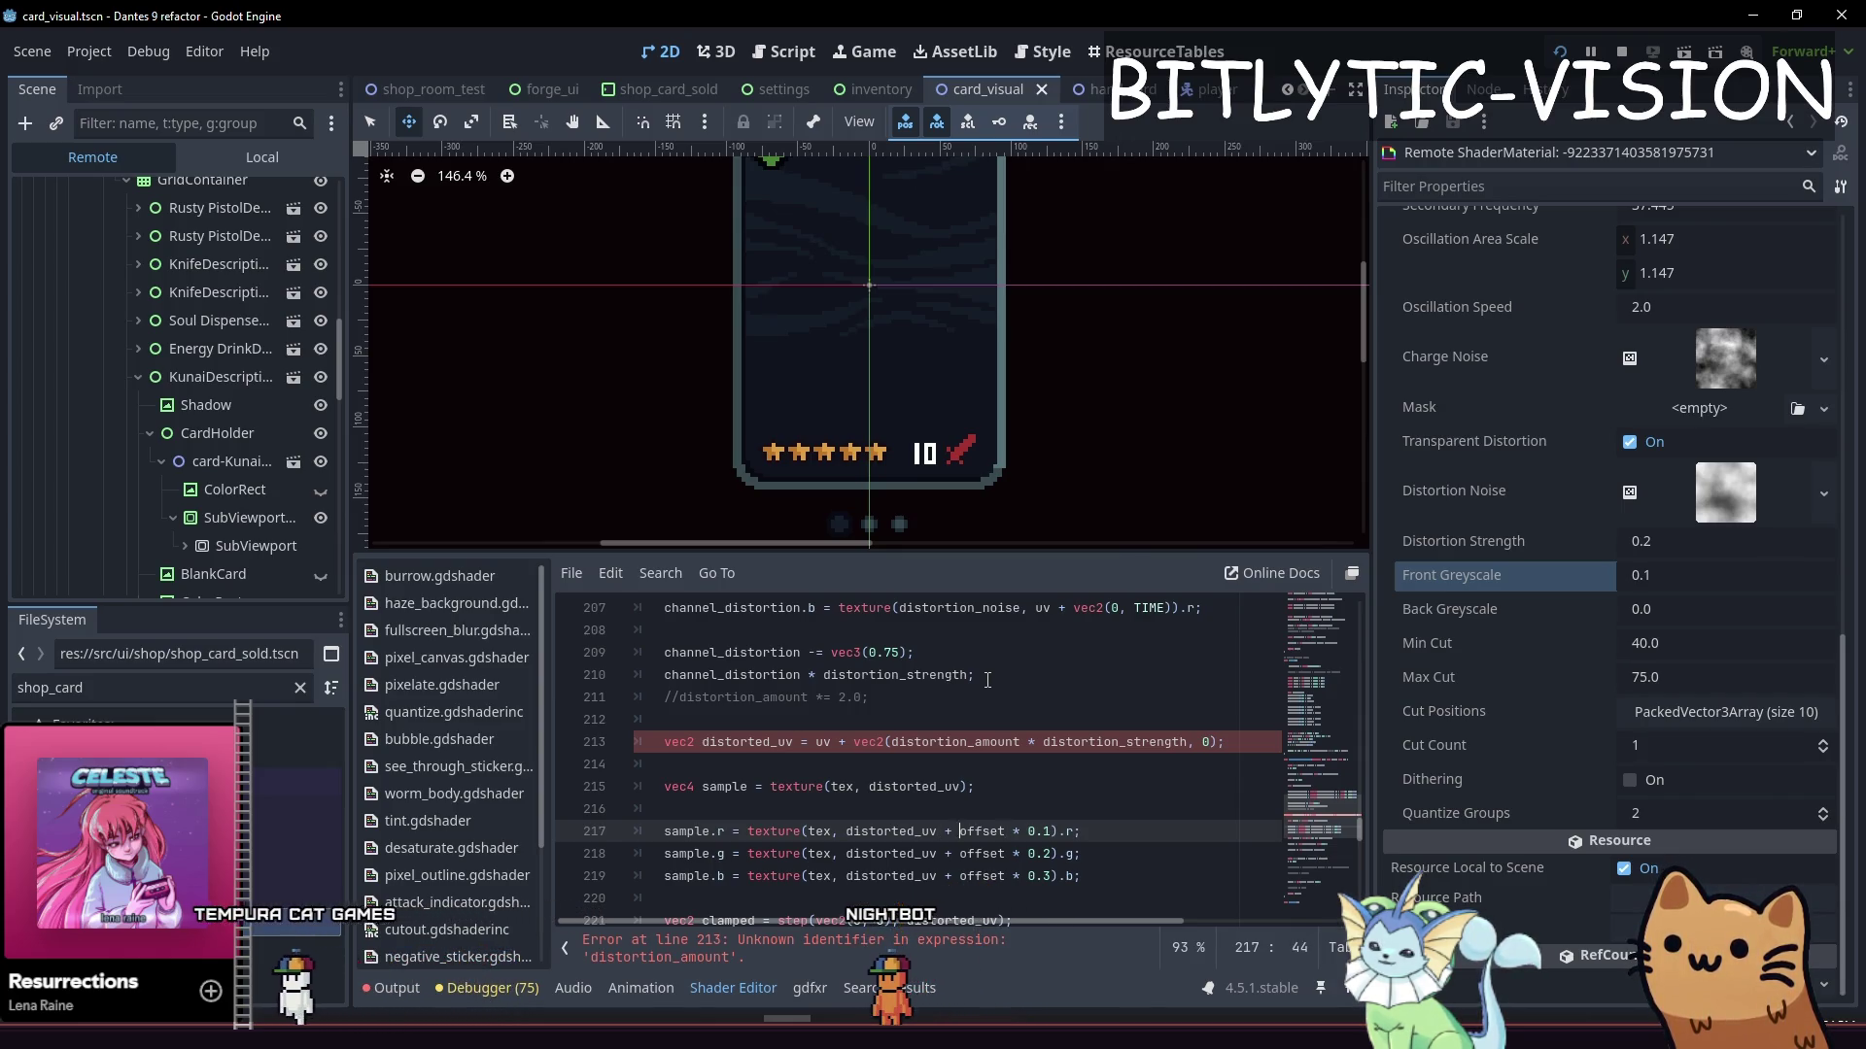
pyautogui.hotkey('ctrl', 'Left')
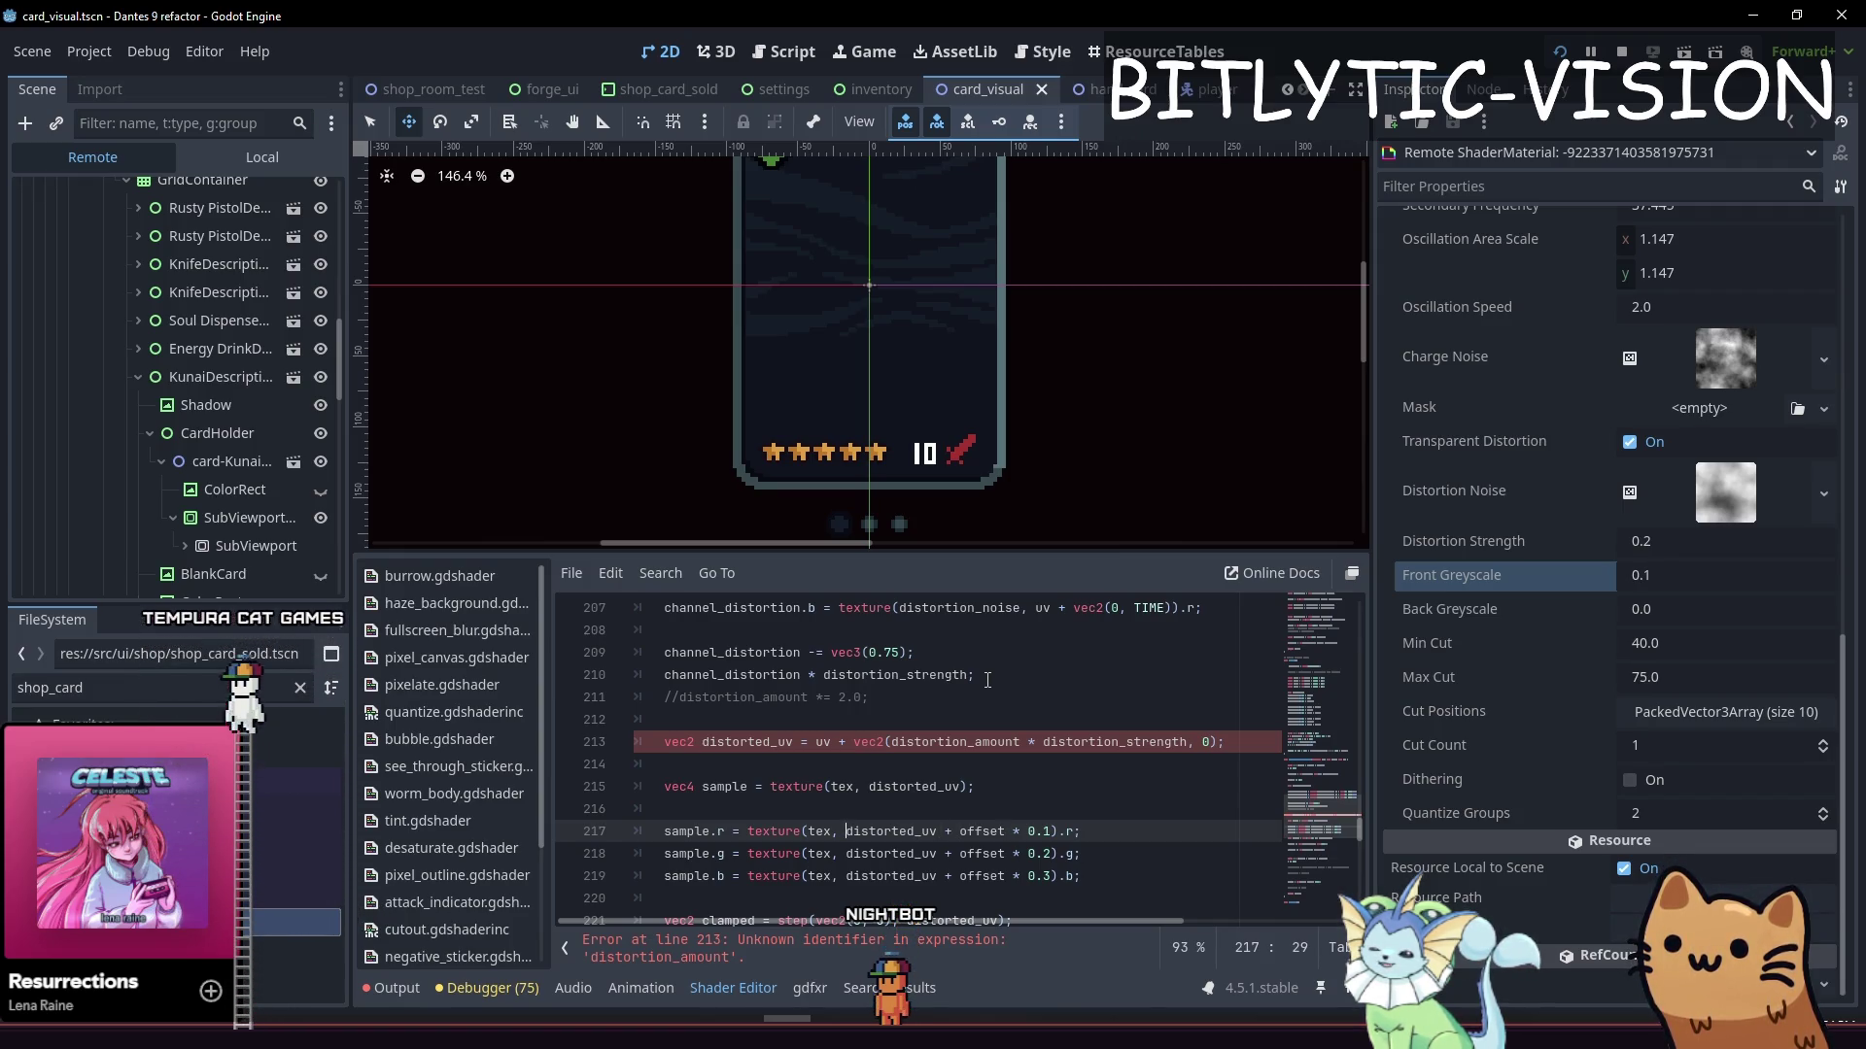
pyautogui.press('Up')
pyautogui.press('Up')
pyautogui.press('Up')
pyautogui.press('Up')
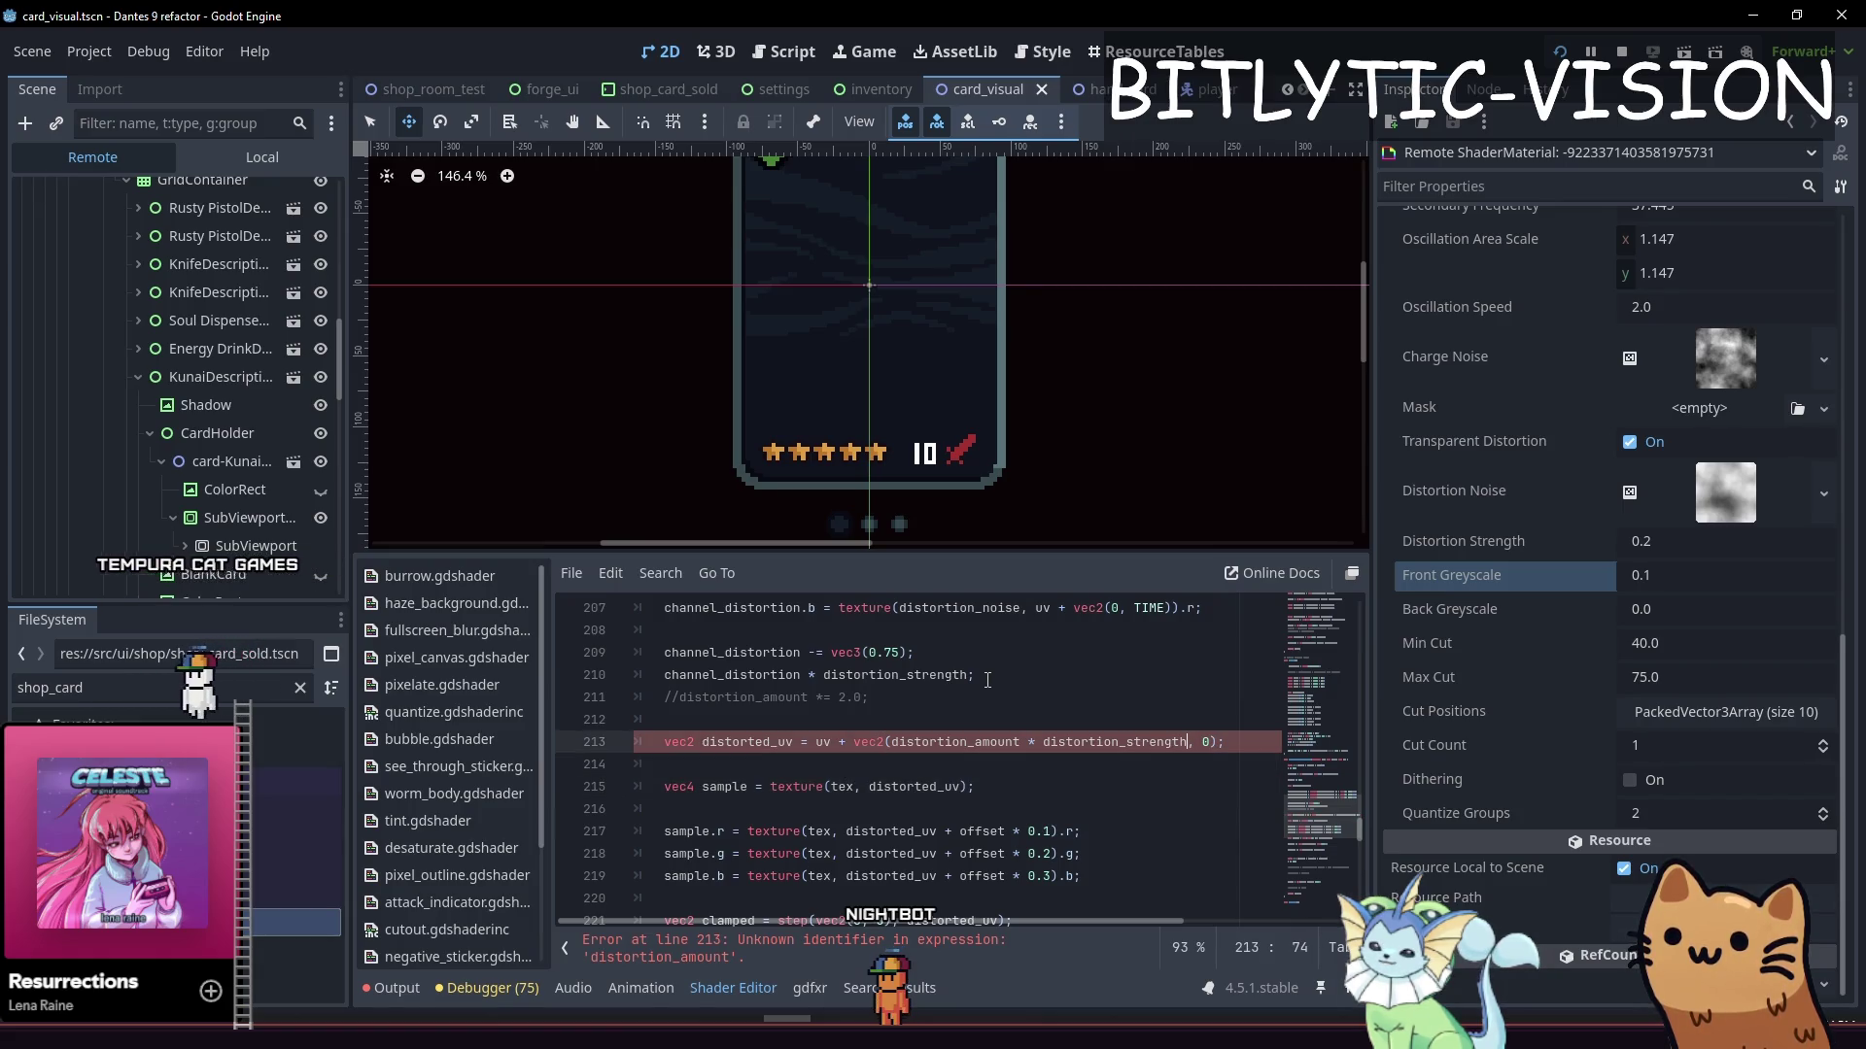
pyautogui.write('.r')
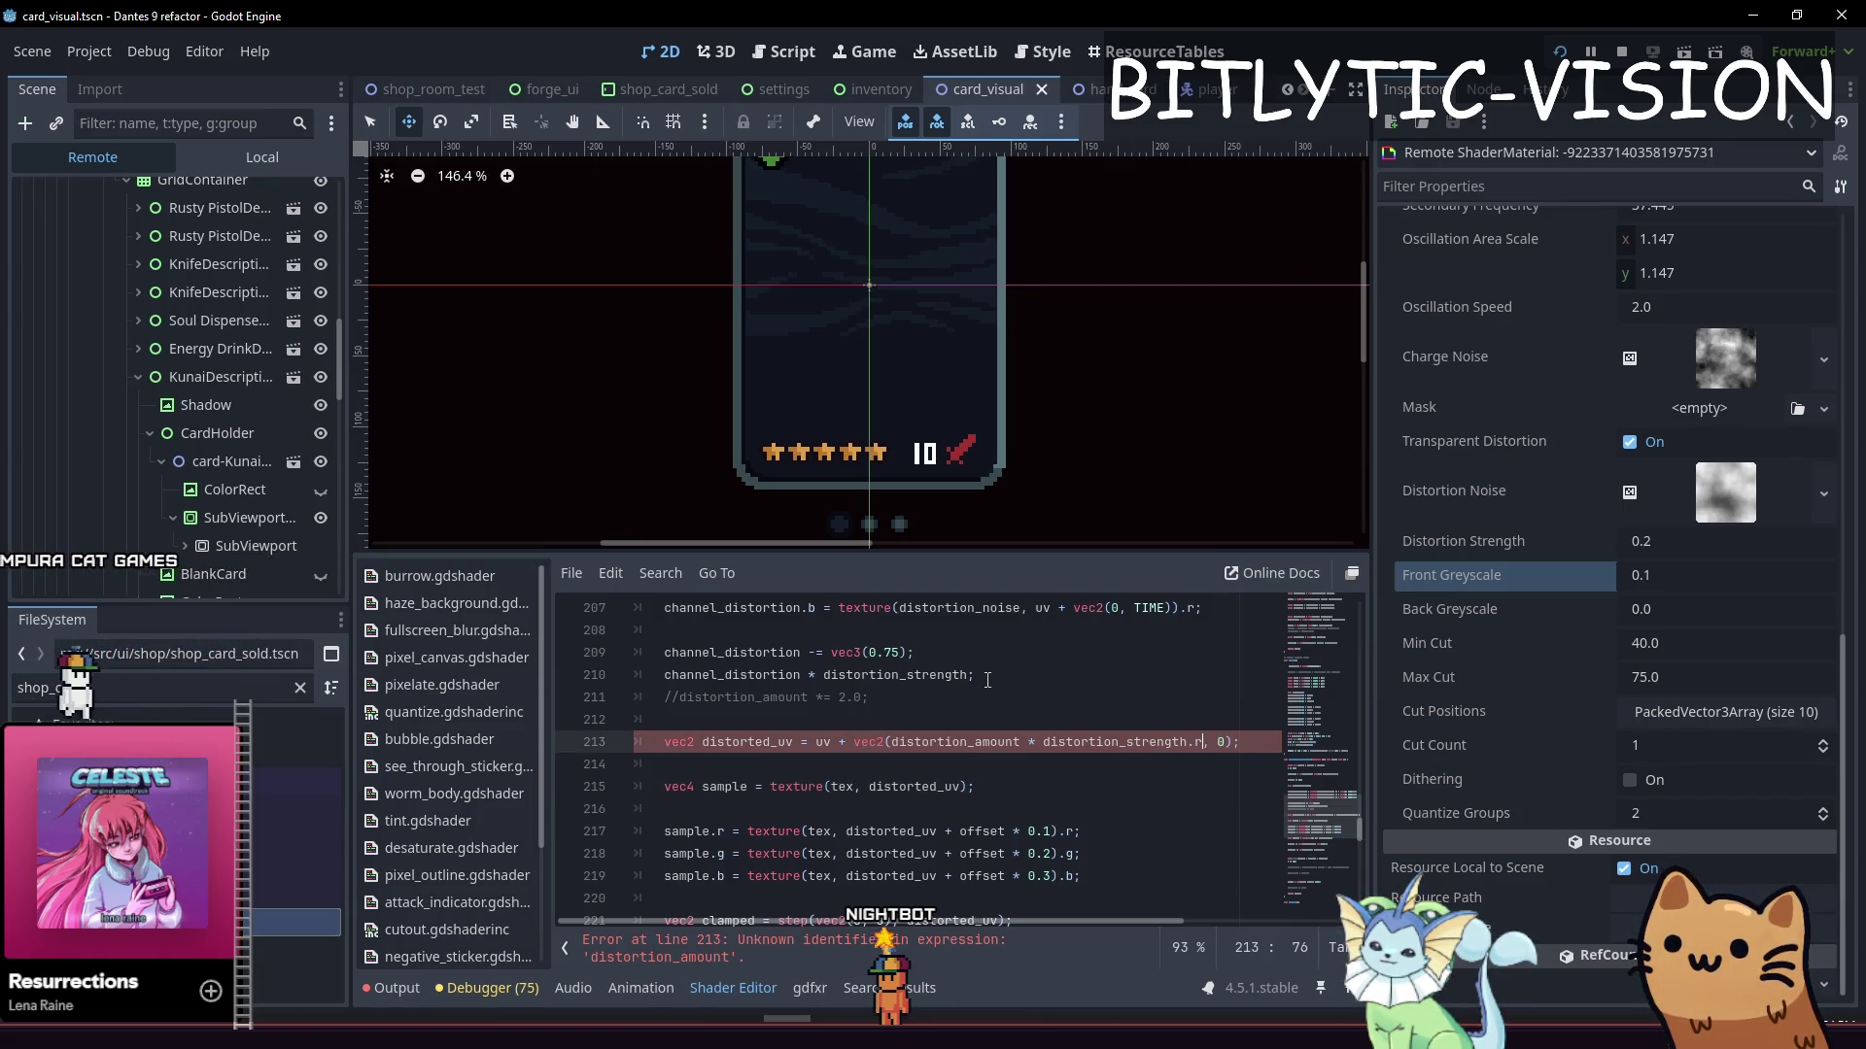
pyautogui.press('Left')
pyautogui.press('Left')
pyautogui.hotkey('ctrl', 'BackSpace')
pyautogui.hotkey('ctrl', 'BackSpace')
pyautogui.hotkey('ctrl', 'BackSpace')
pyautogui.press('Right')
pyautogui.press('Right')
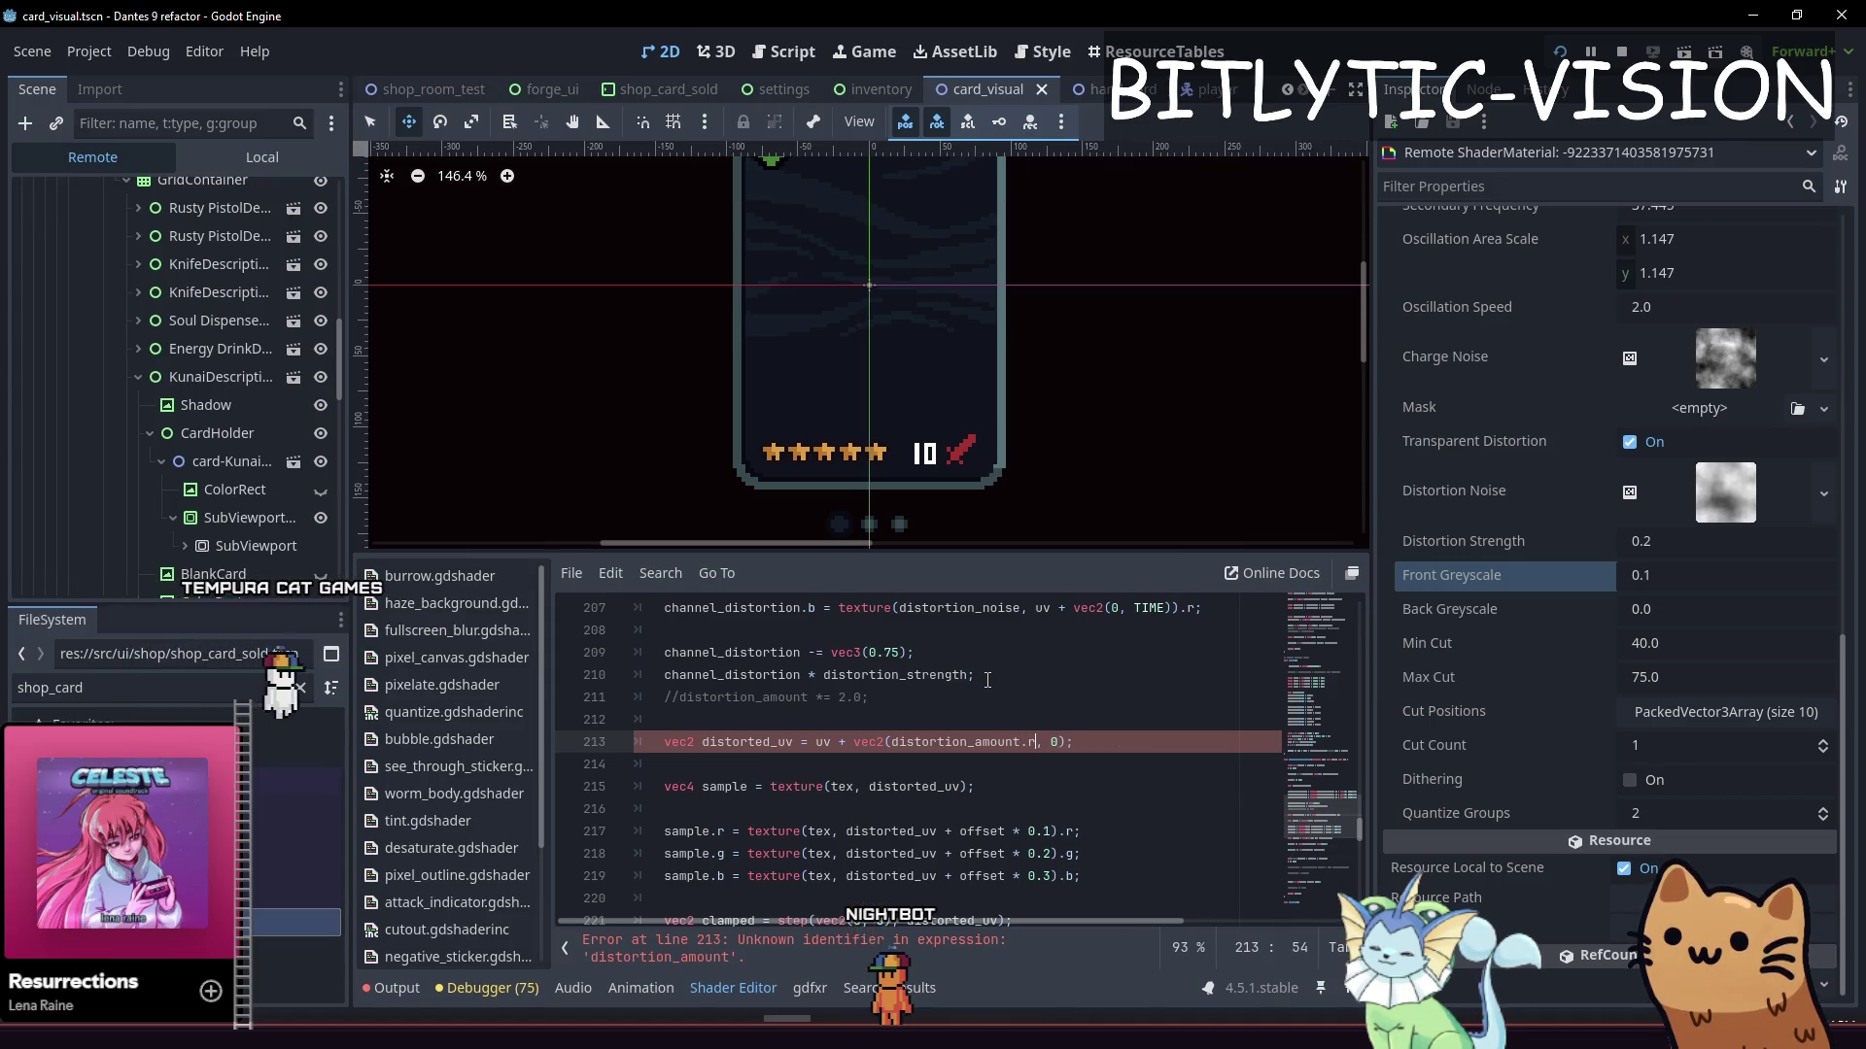
# Replace distortion_amount with channel_distortion.r and split the distorted_uv declaration onto its own line
pyautogui.press('Left')
pyautogui.press('Left')
pyautogui.hotkey('ctrl', 'BackSpace')
pyautogui.write('chan')
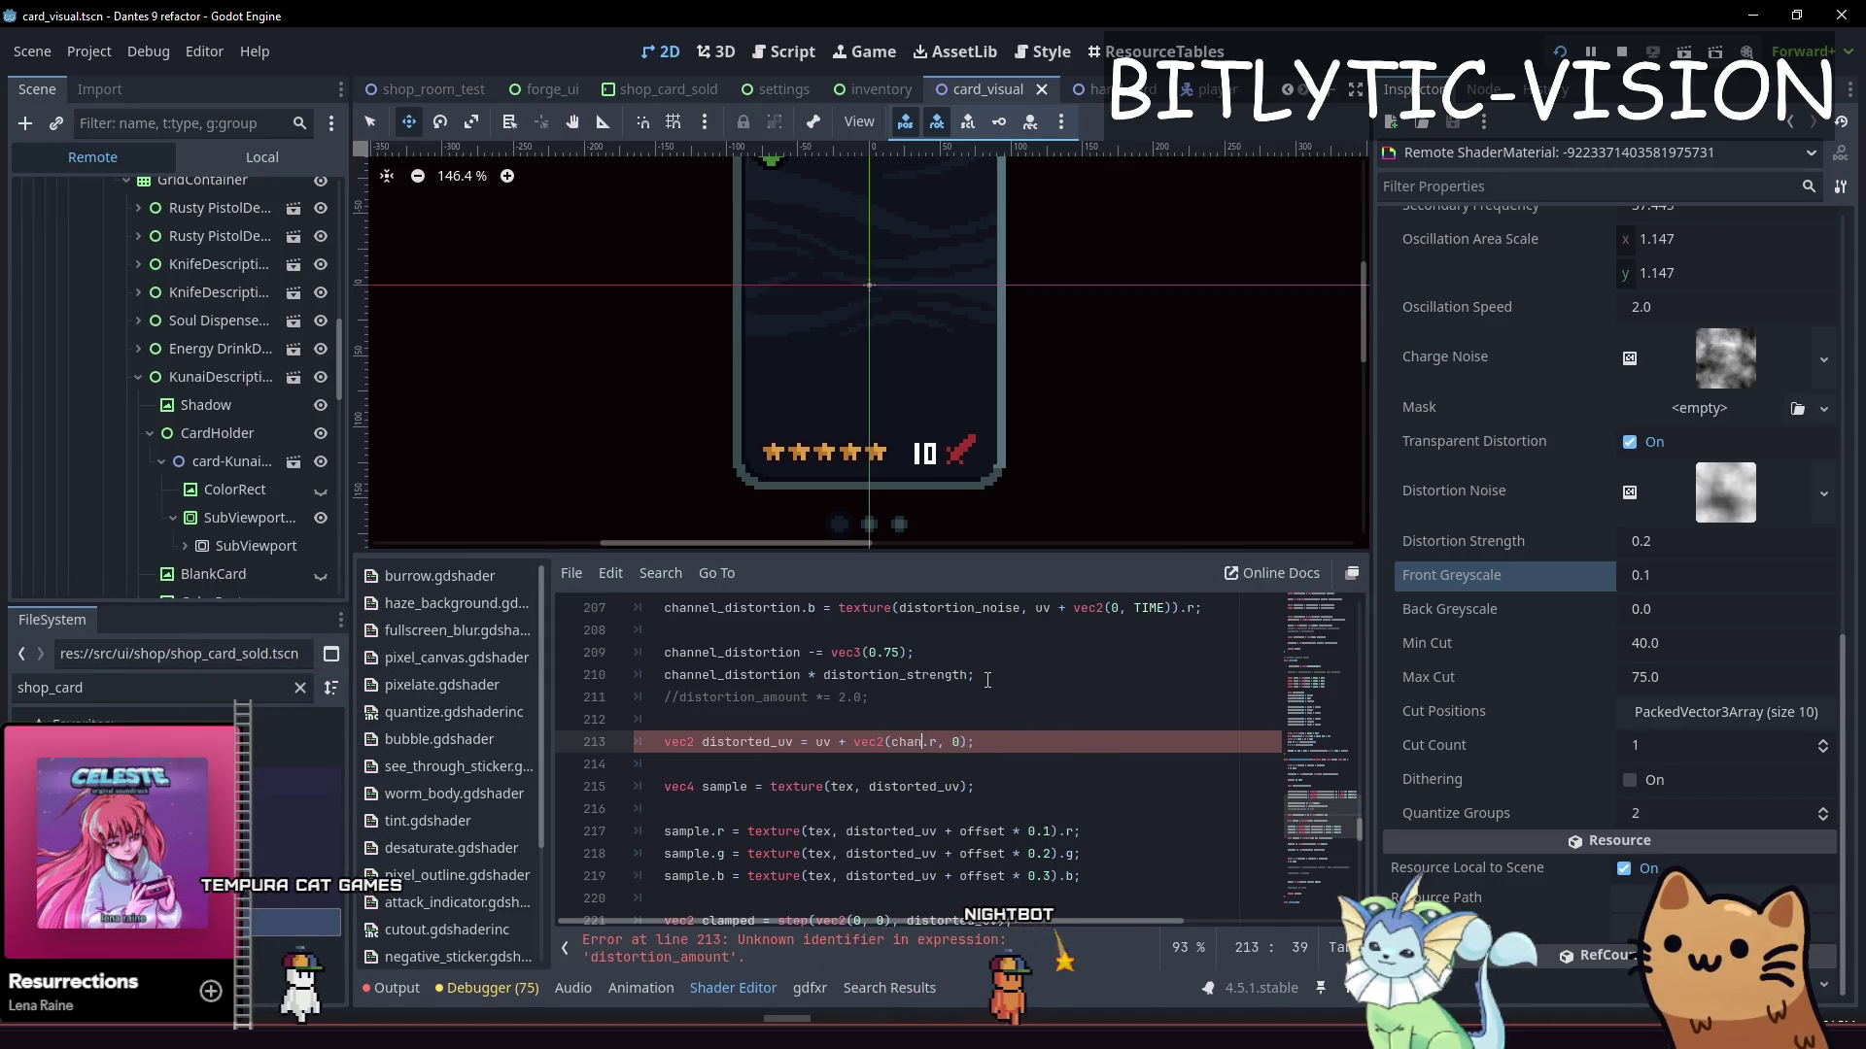
pyautogui.press('Return')
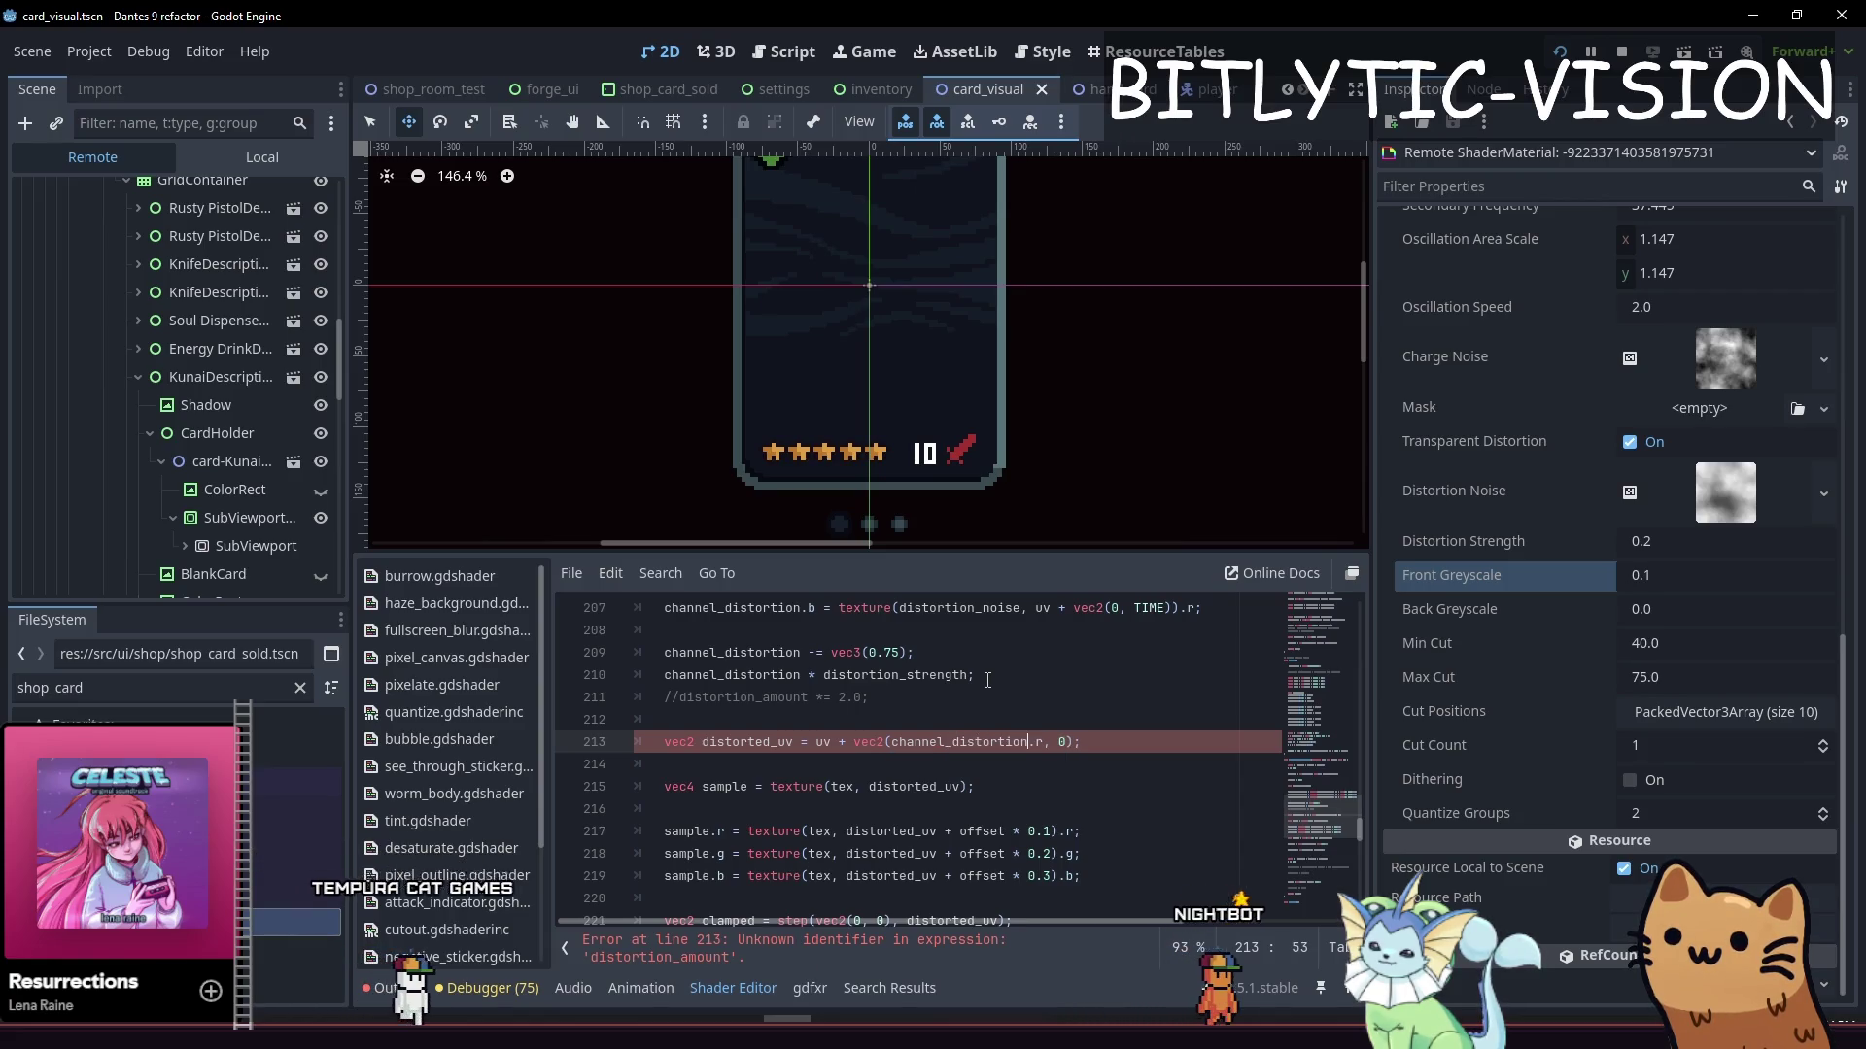
pyautogui.press('Home')
pyautogui.hotkey('shift', 'End')
pyautogui.press('End')
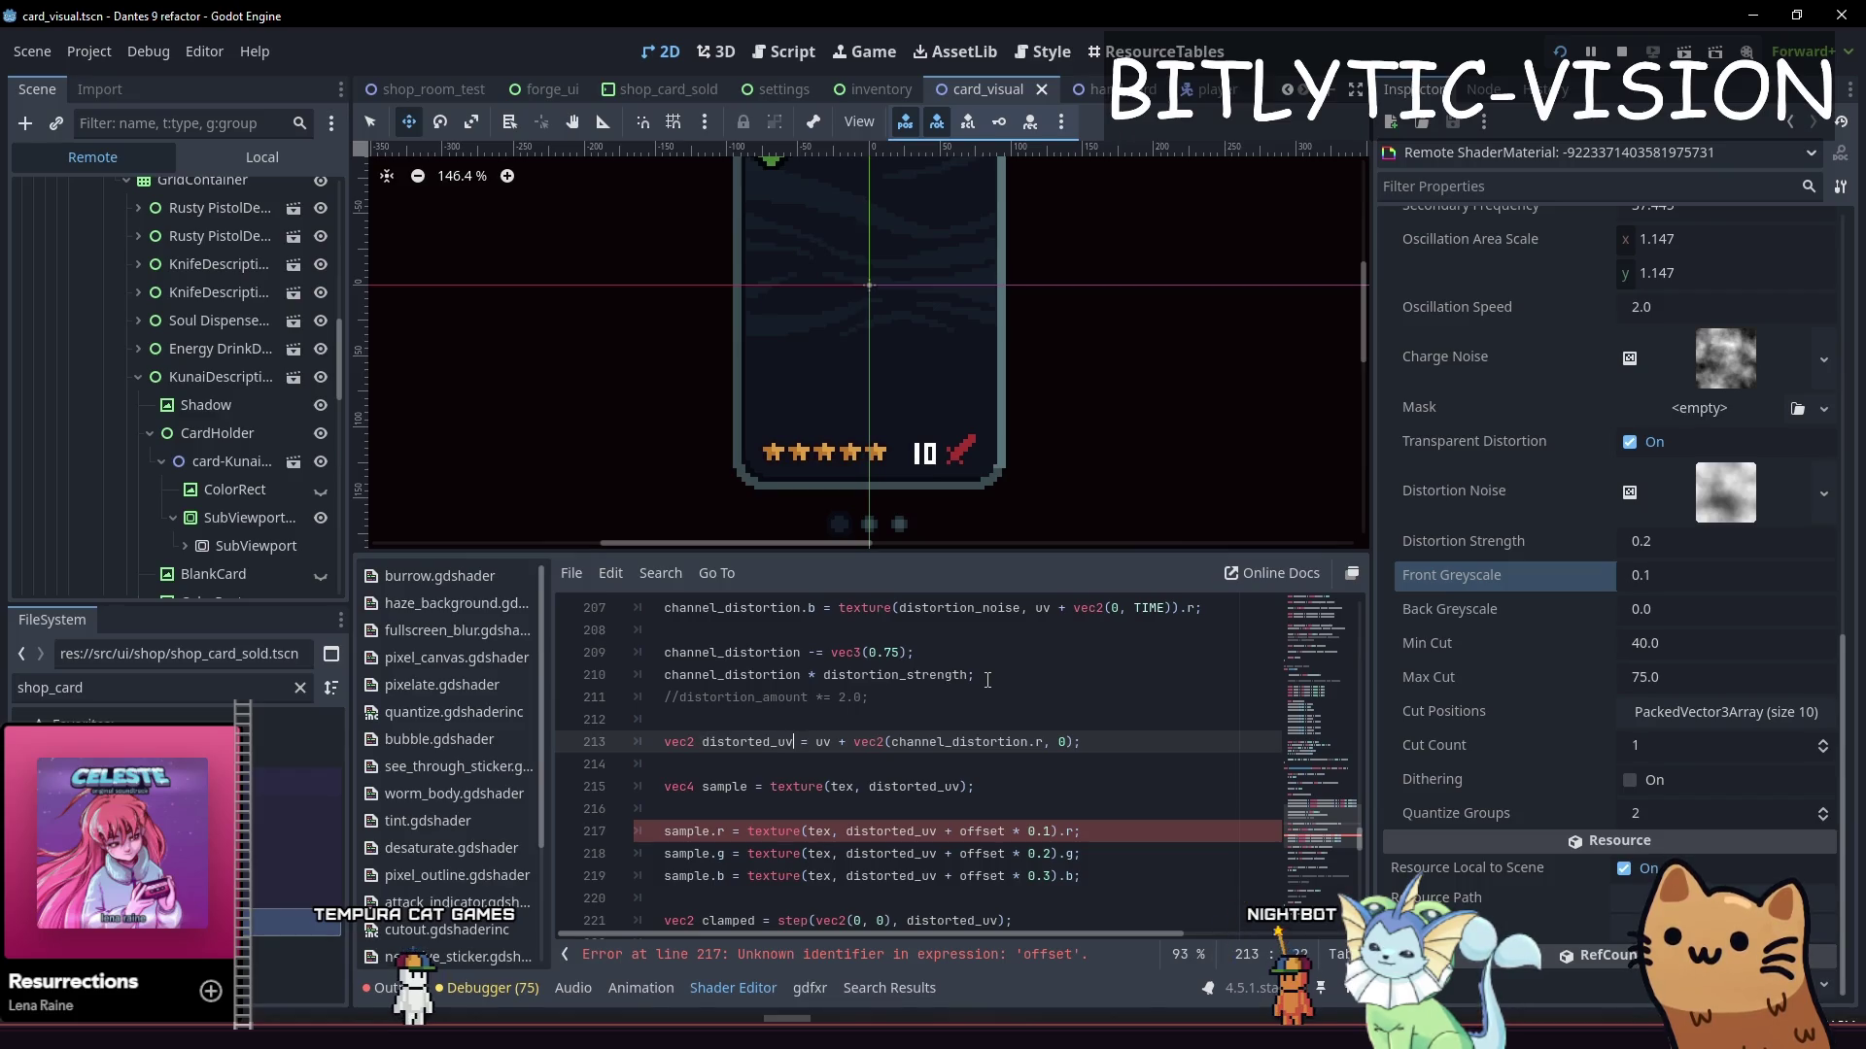
pyautogui.press('Return')
pyautogui.press('Return')
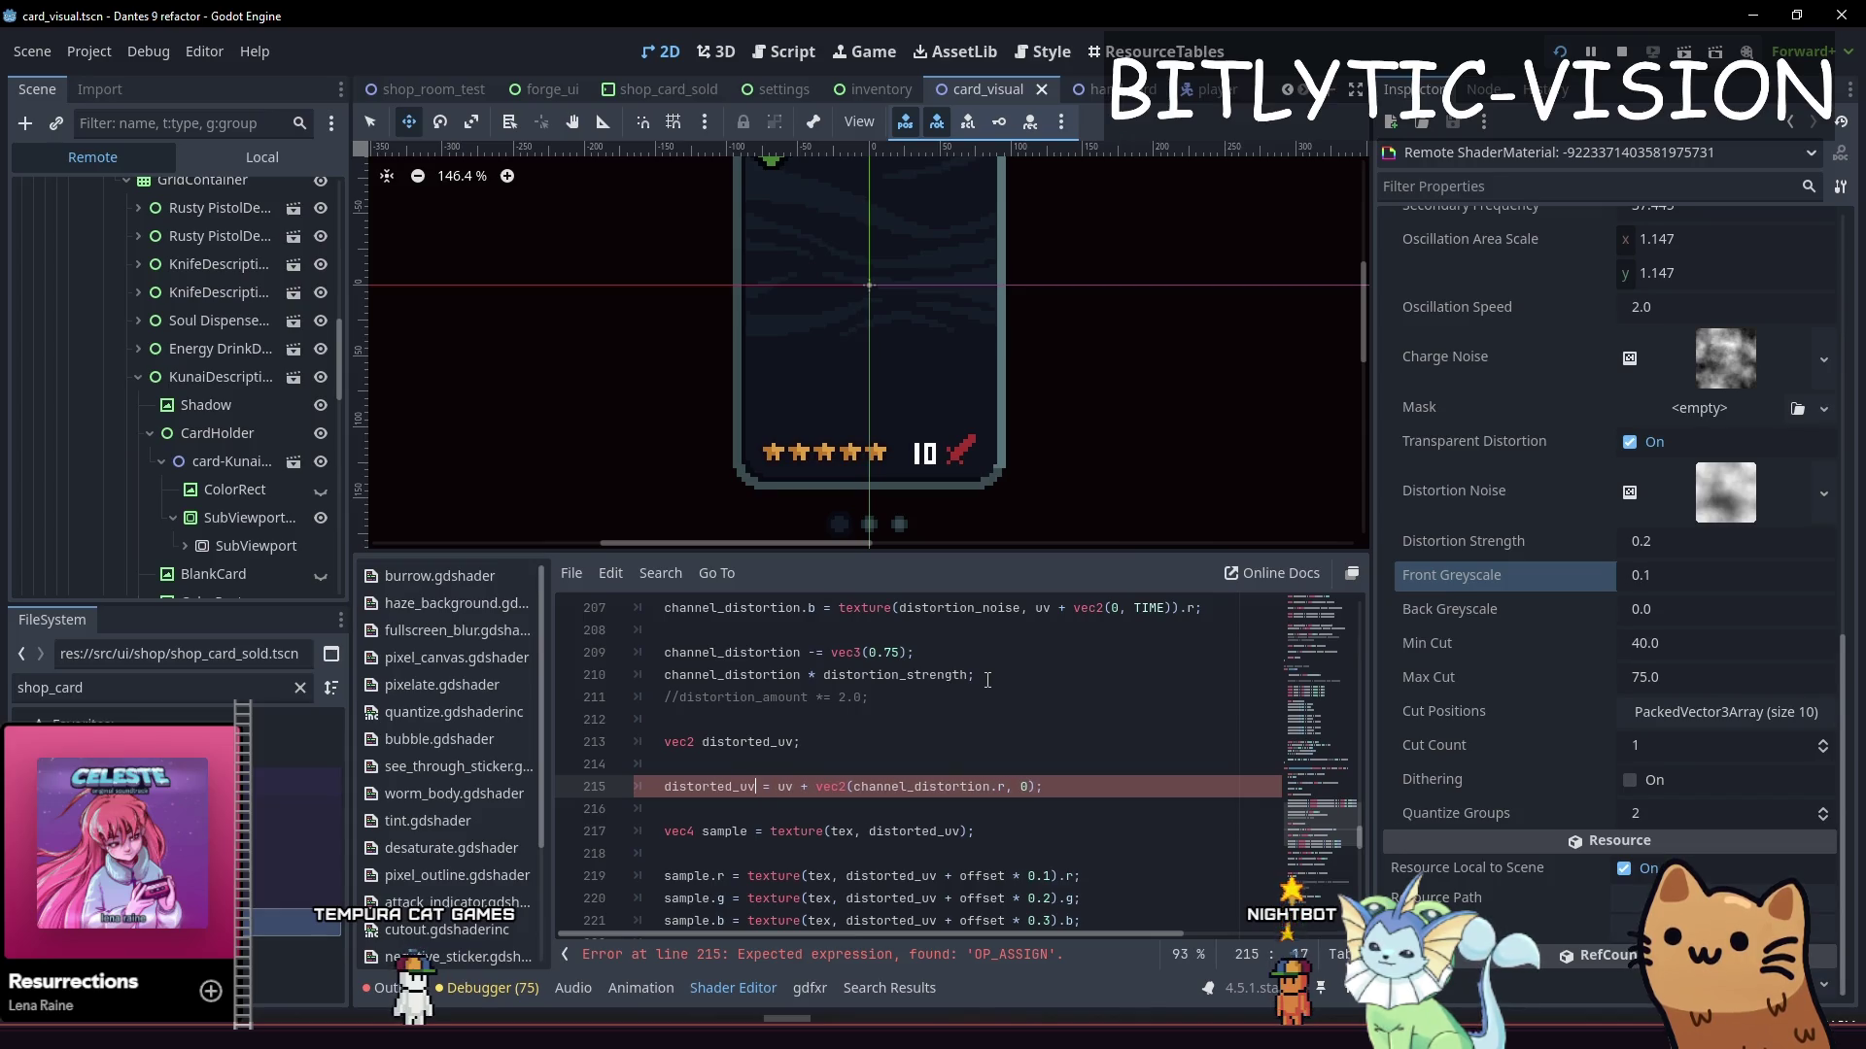
# Move the distorted_uv assignment below the base sample and delete the offset terms from the r, g and b samples
pyautogui.hotkey('alt', 'Down')
pyautogui.hotkey('alt', 'Down')
pyautogui.hotkey('alt', 'Down')
pyautogui.press('End')
pyautogui.press('Down')
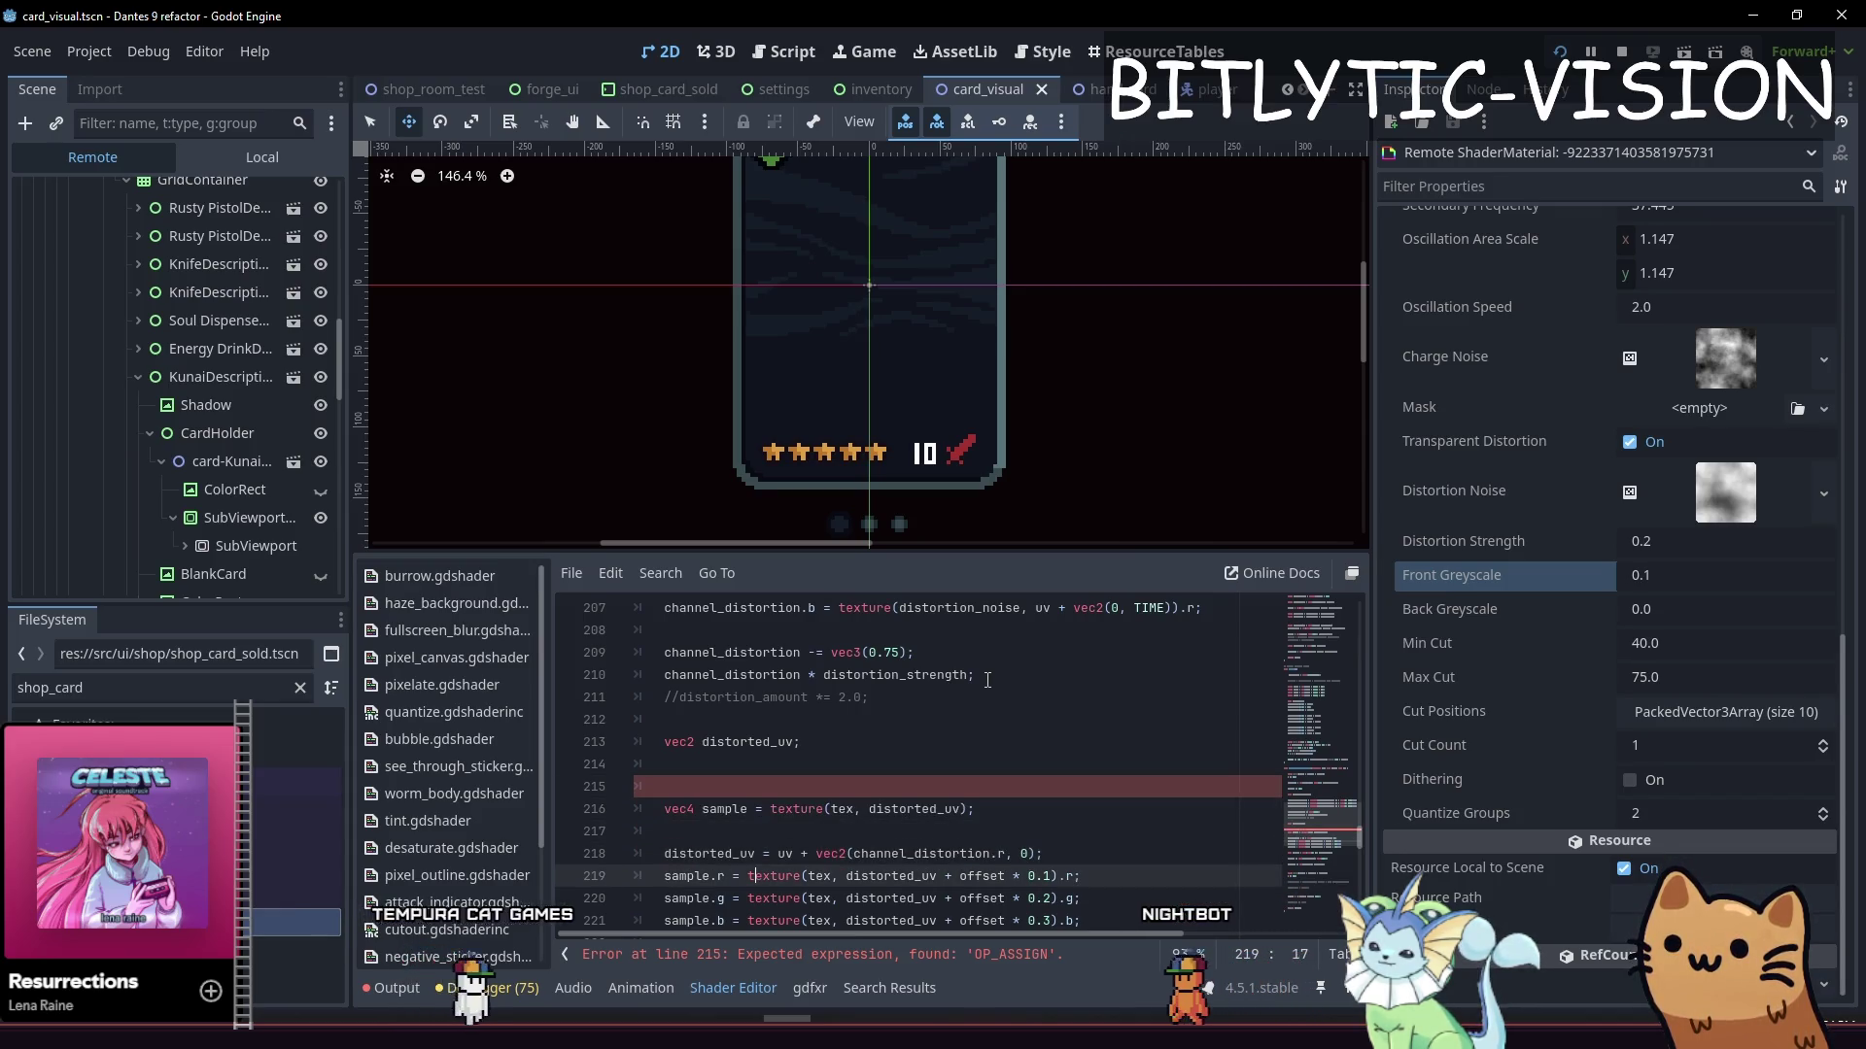
pyautogui.hotkey('ctrl', 'Left')
pyautogui.hotkey('ctrl', 'Left')
pyautogui.hotkey('ctrl', 'Left')
pyautogui.hotkey('ctrl', 'shift', 'Right')
pyautogui.hotkey('ctrl', 'shift', 'Right')
pyautogui.hotkey('ctrl', 'shift', 'Right')
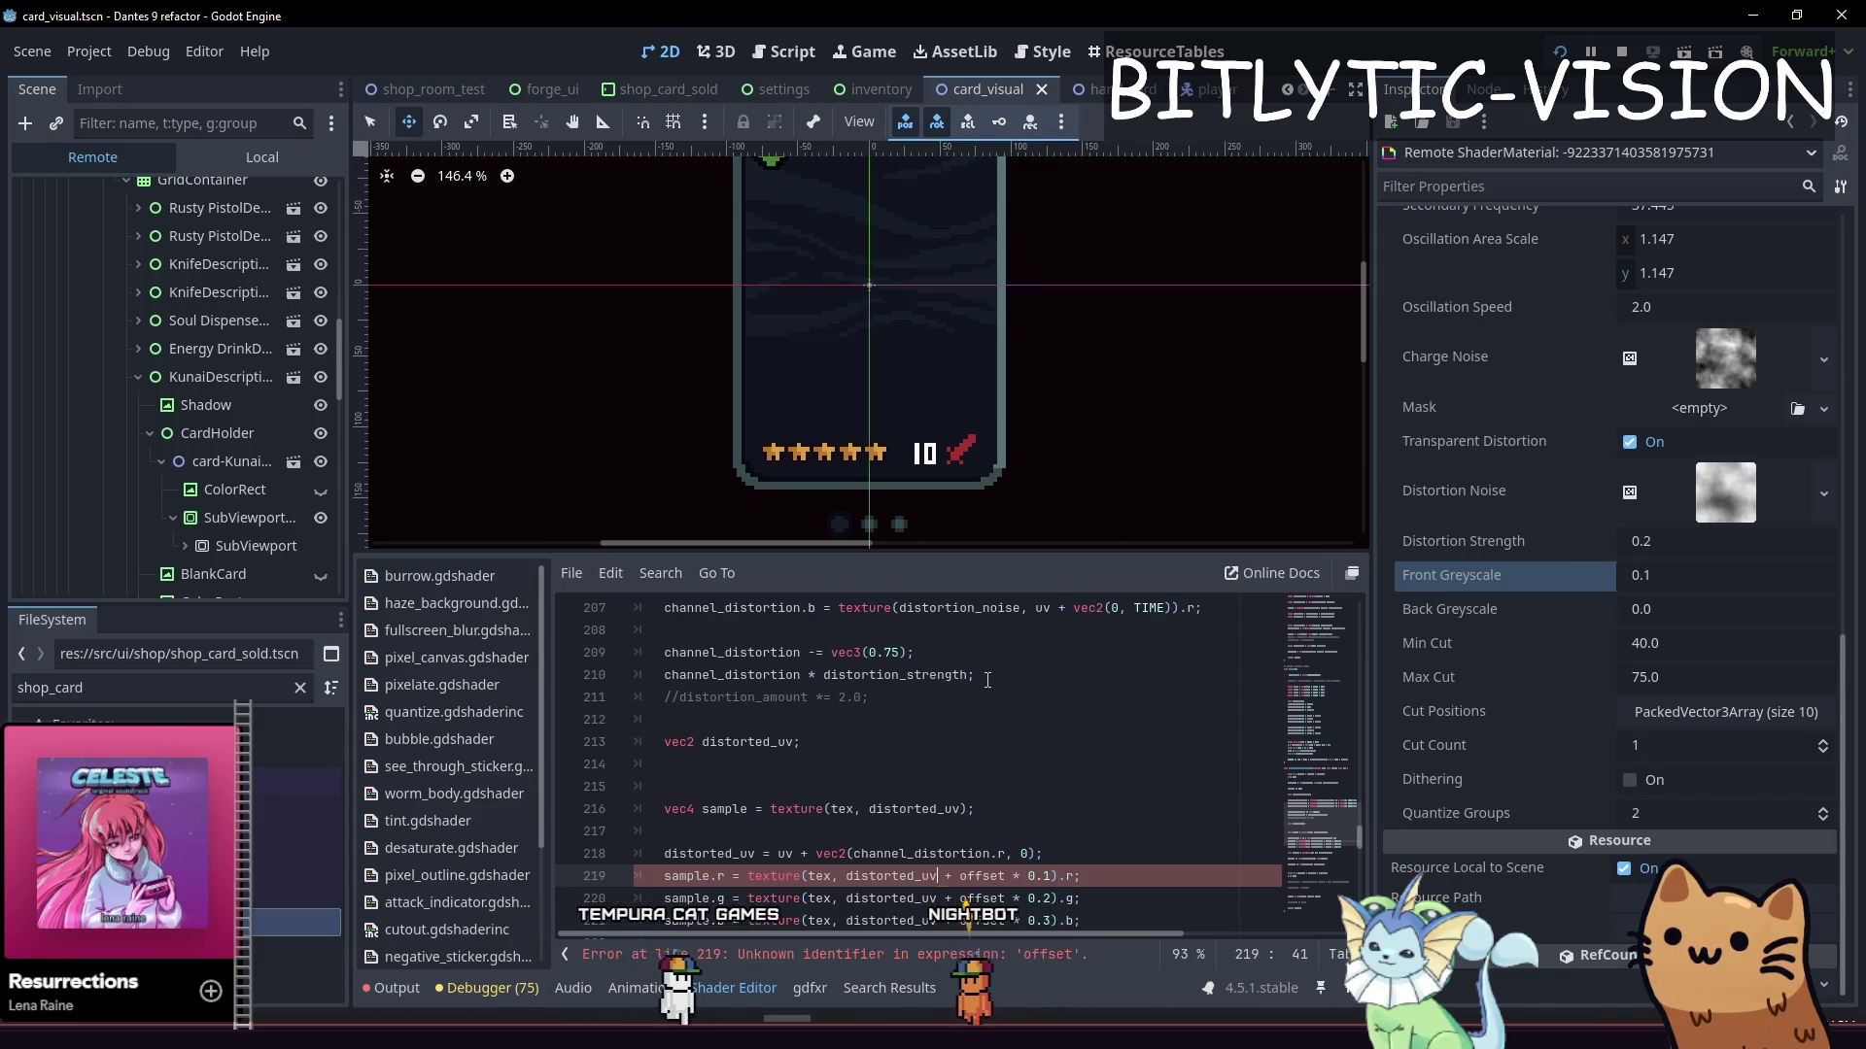
pyautogui.press('BackSpace')
pyautogui.press('Down')
pyautogui.hotkey('ctrl', 'shift', 'Right')
pyautogui.hotkey('ctrl', 'shift', 'Right')
pyautogui.hotkey('ctrl', 'shift', 'Right')
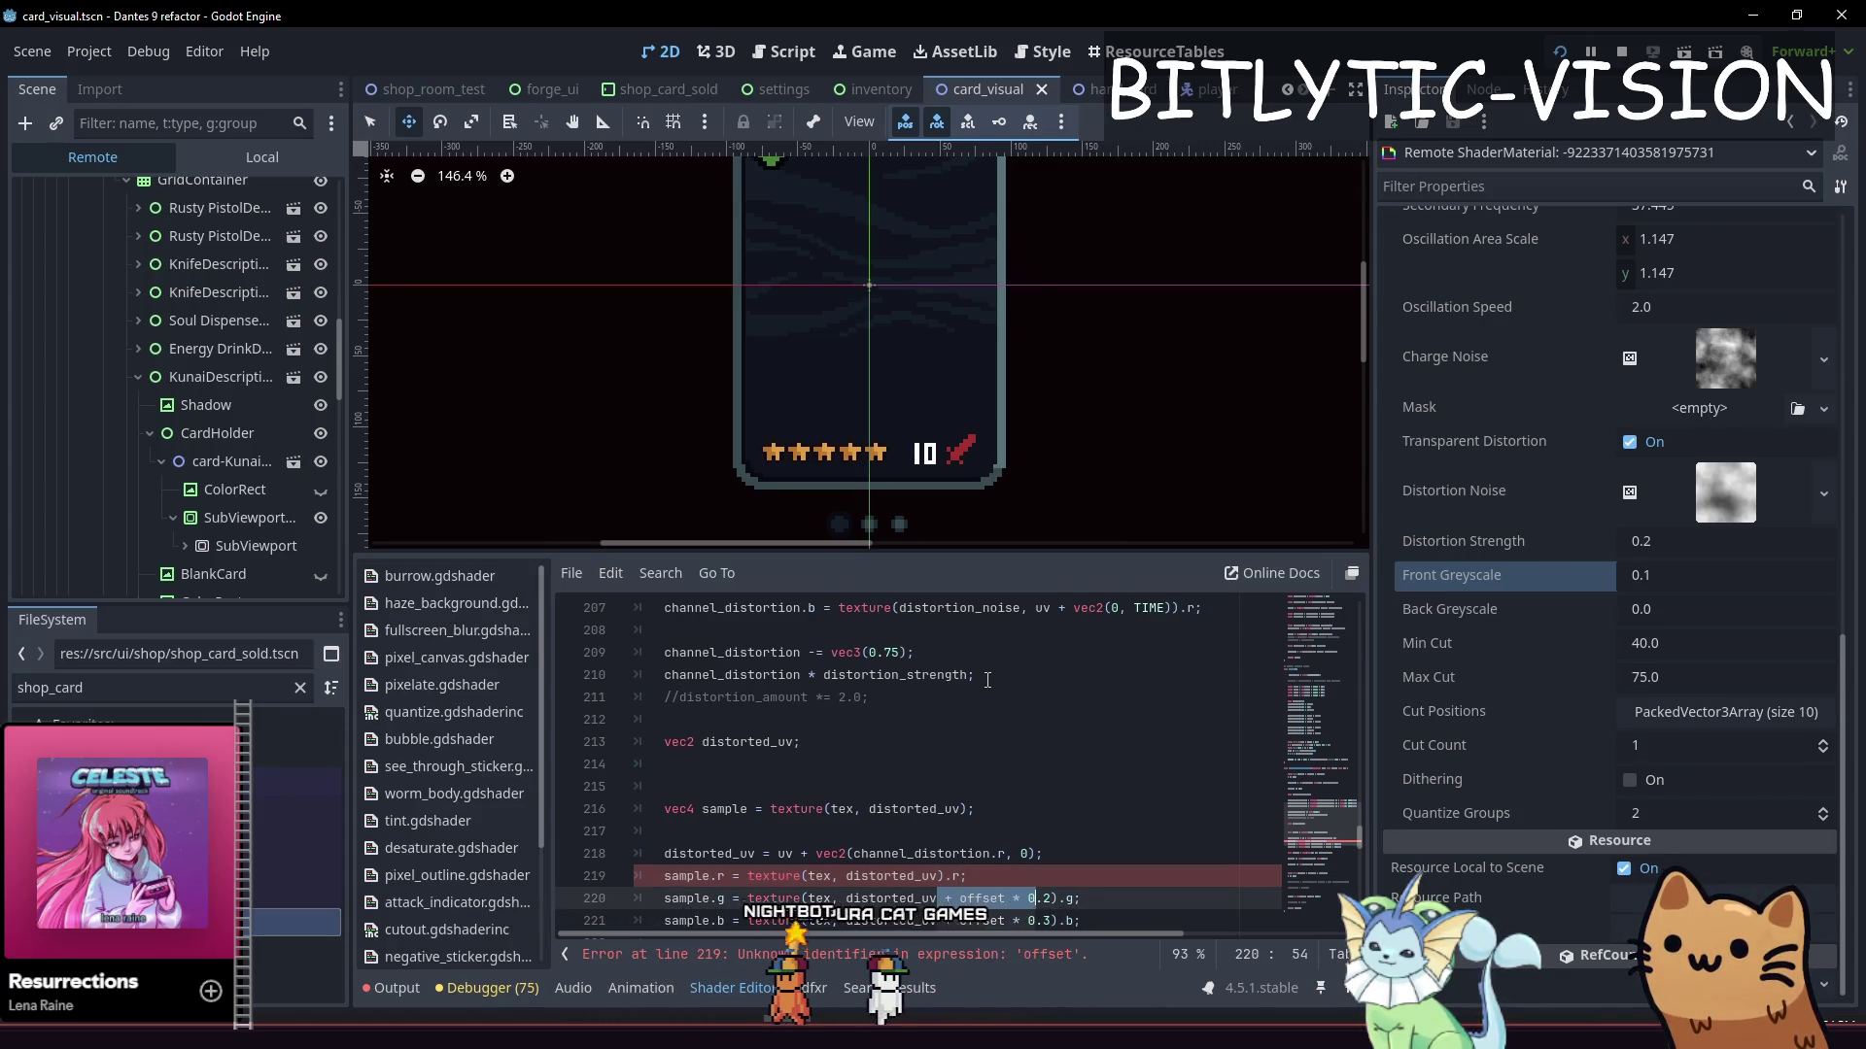
pyautogui.press('BackSpace')
pyautogui.press('Down')
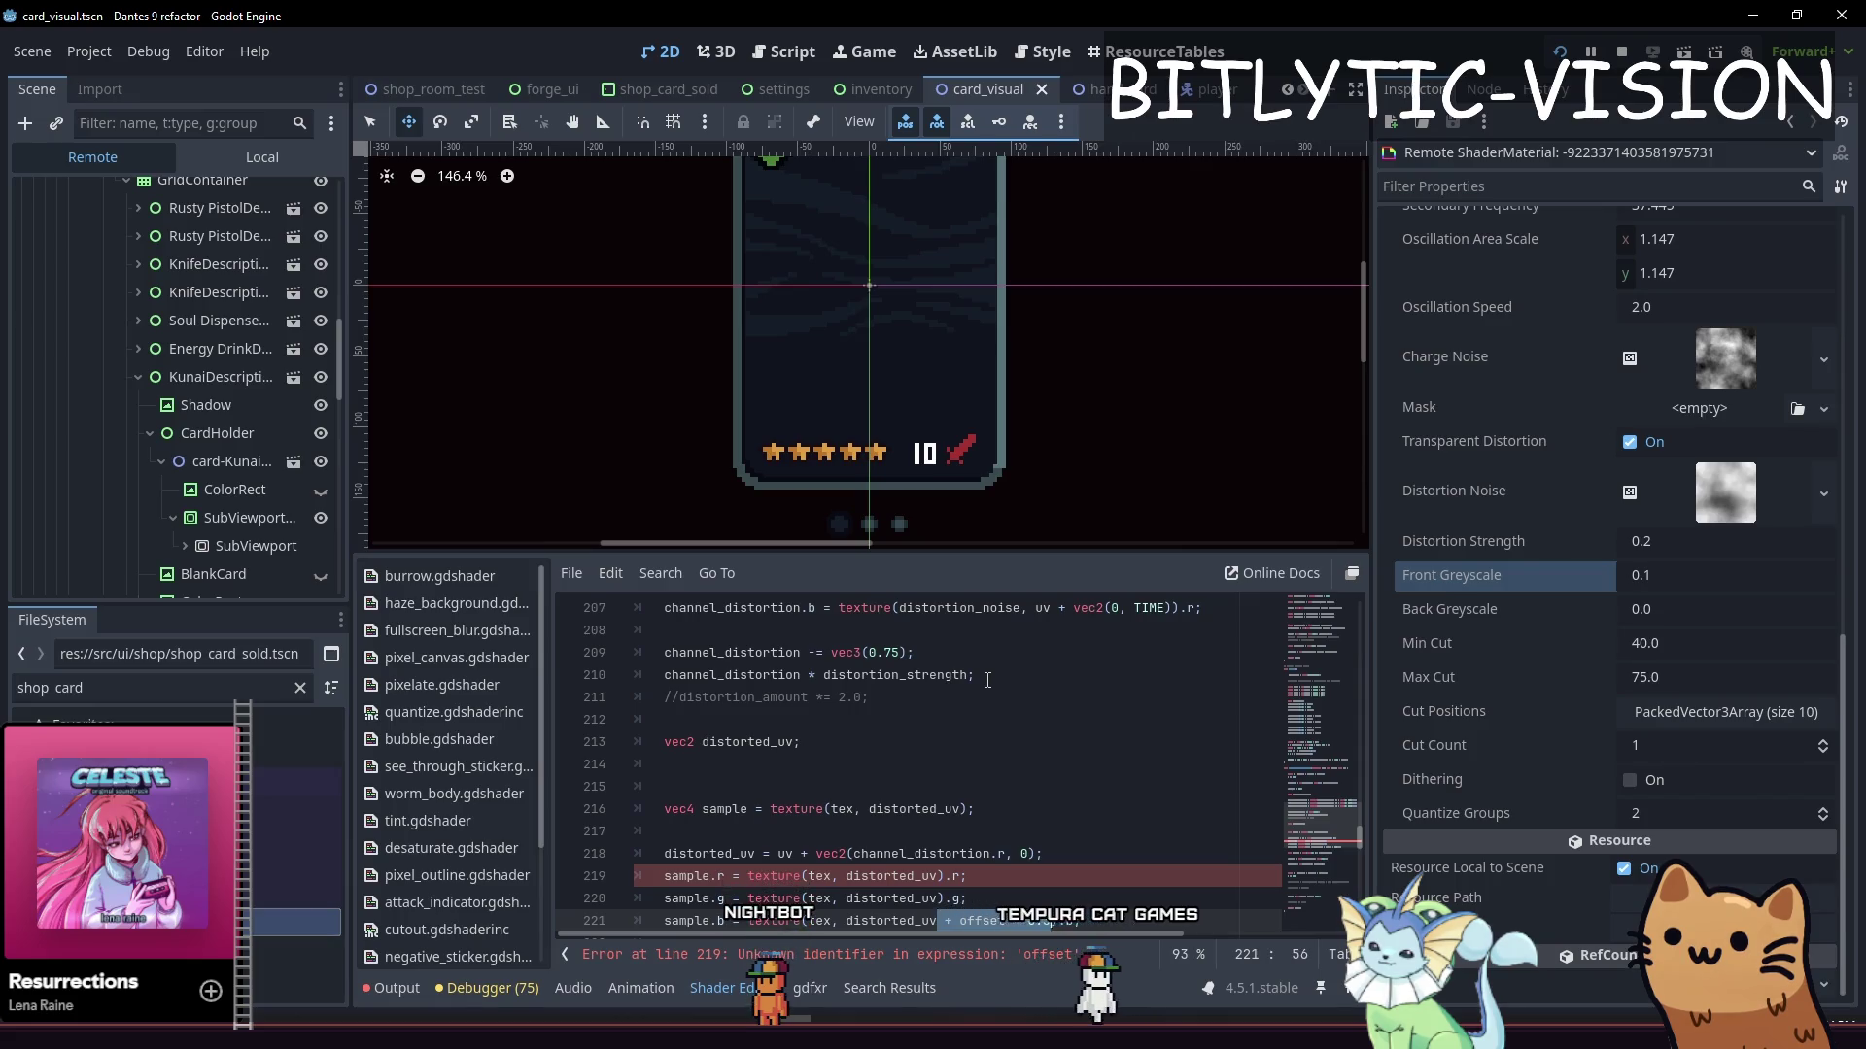
pyautogui.press('BackSpace')
# Paste copies of the distorted_uv assignment below sample.r and sample.g
pyautogui.press('Up')
pyautogui.press('Up')
pyautogui.press('Up')
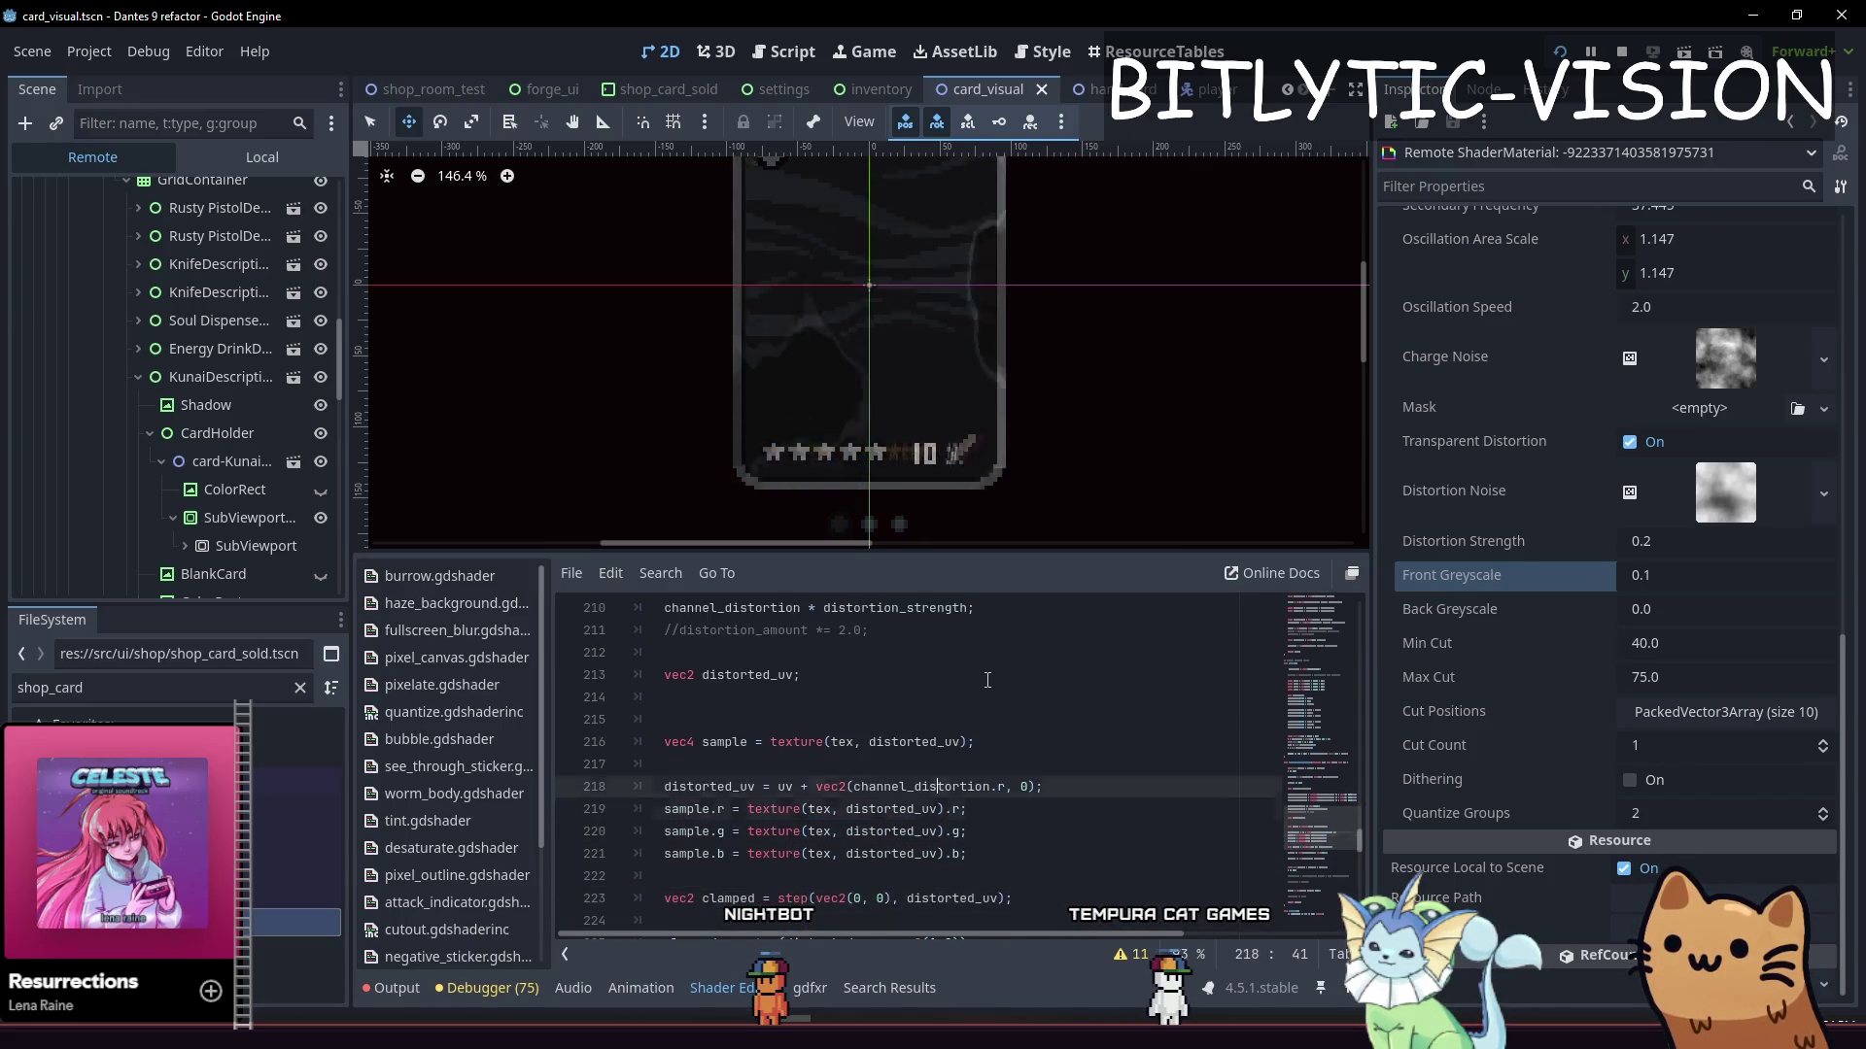
pyautogui.hotkey('ctrl', 'c')
pyautogui.press('Down')
pyautogui.press('End')
pyautogui.press('Return')
pyautogui.hotkey('ctrl', 'v')
pyautogui.press('Return')
pyautogui.press('Down')
pyautogui.press('Down')
pyautogui.hotkey('ctrl', 'v')
pyautogui.press('Up')
pyautogui.press('Up')
# Tidy the blank lines, switch the third copy to channel_distortion.b, and save
pyautogui.press('BackSpace')
pyautogui.press('BackSpace')
pyautogui.press('BackSpace')
pyautogui.press('Up')
pyautogui.press('Down')
pyautogui.press('Left')
pyautogui.press('Left')
pyautogui.press('Left')
pyautogui.press('Left')
pyautogui.press('Left')
pyautogui.press('BackSpace')
pyautogui.write('b')
pyautogui.press('End')
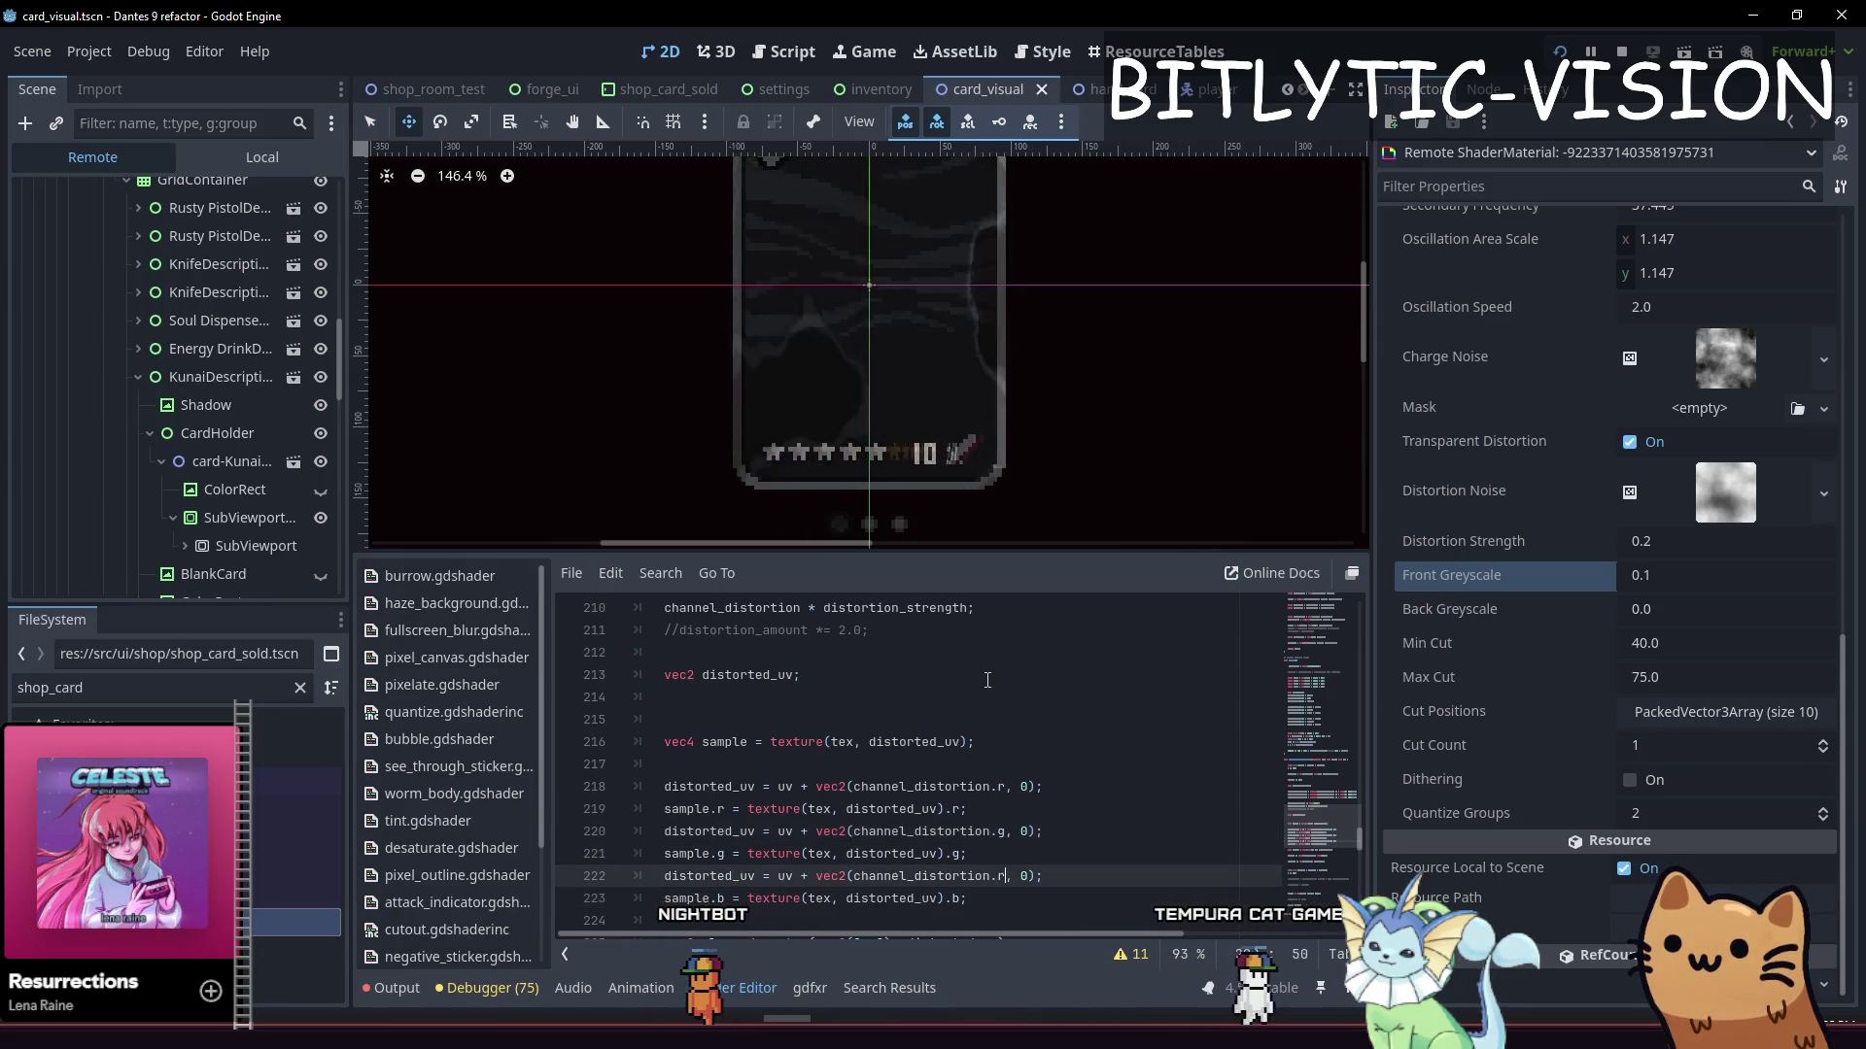
pyautogui.hotkey('ctrl', 's')
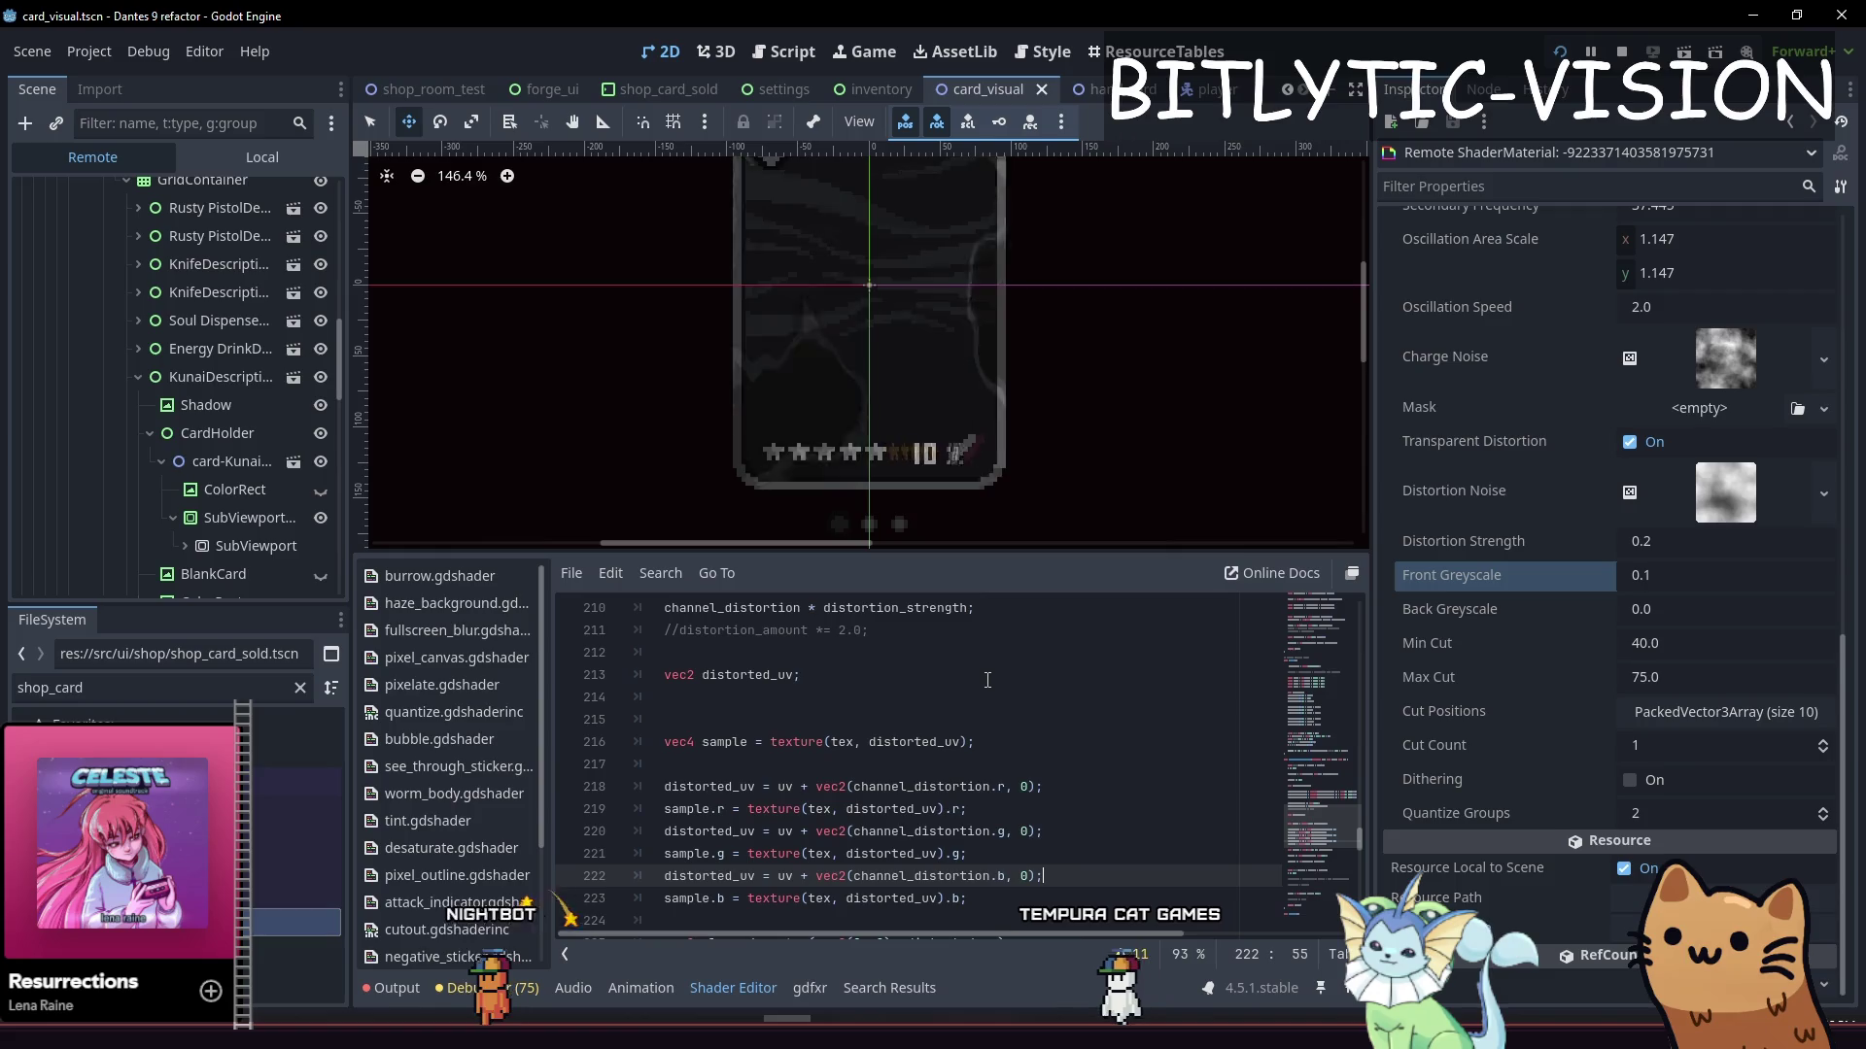
pyautogui.scroll(1, 987, 680)
pyautogui.scroll(5, 987, 681)
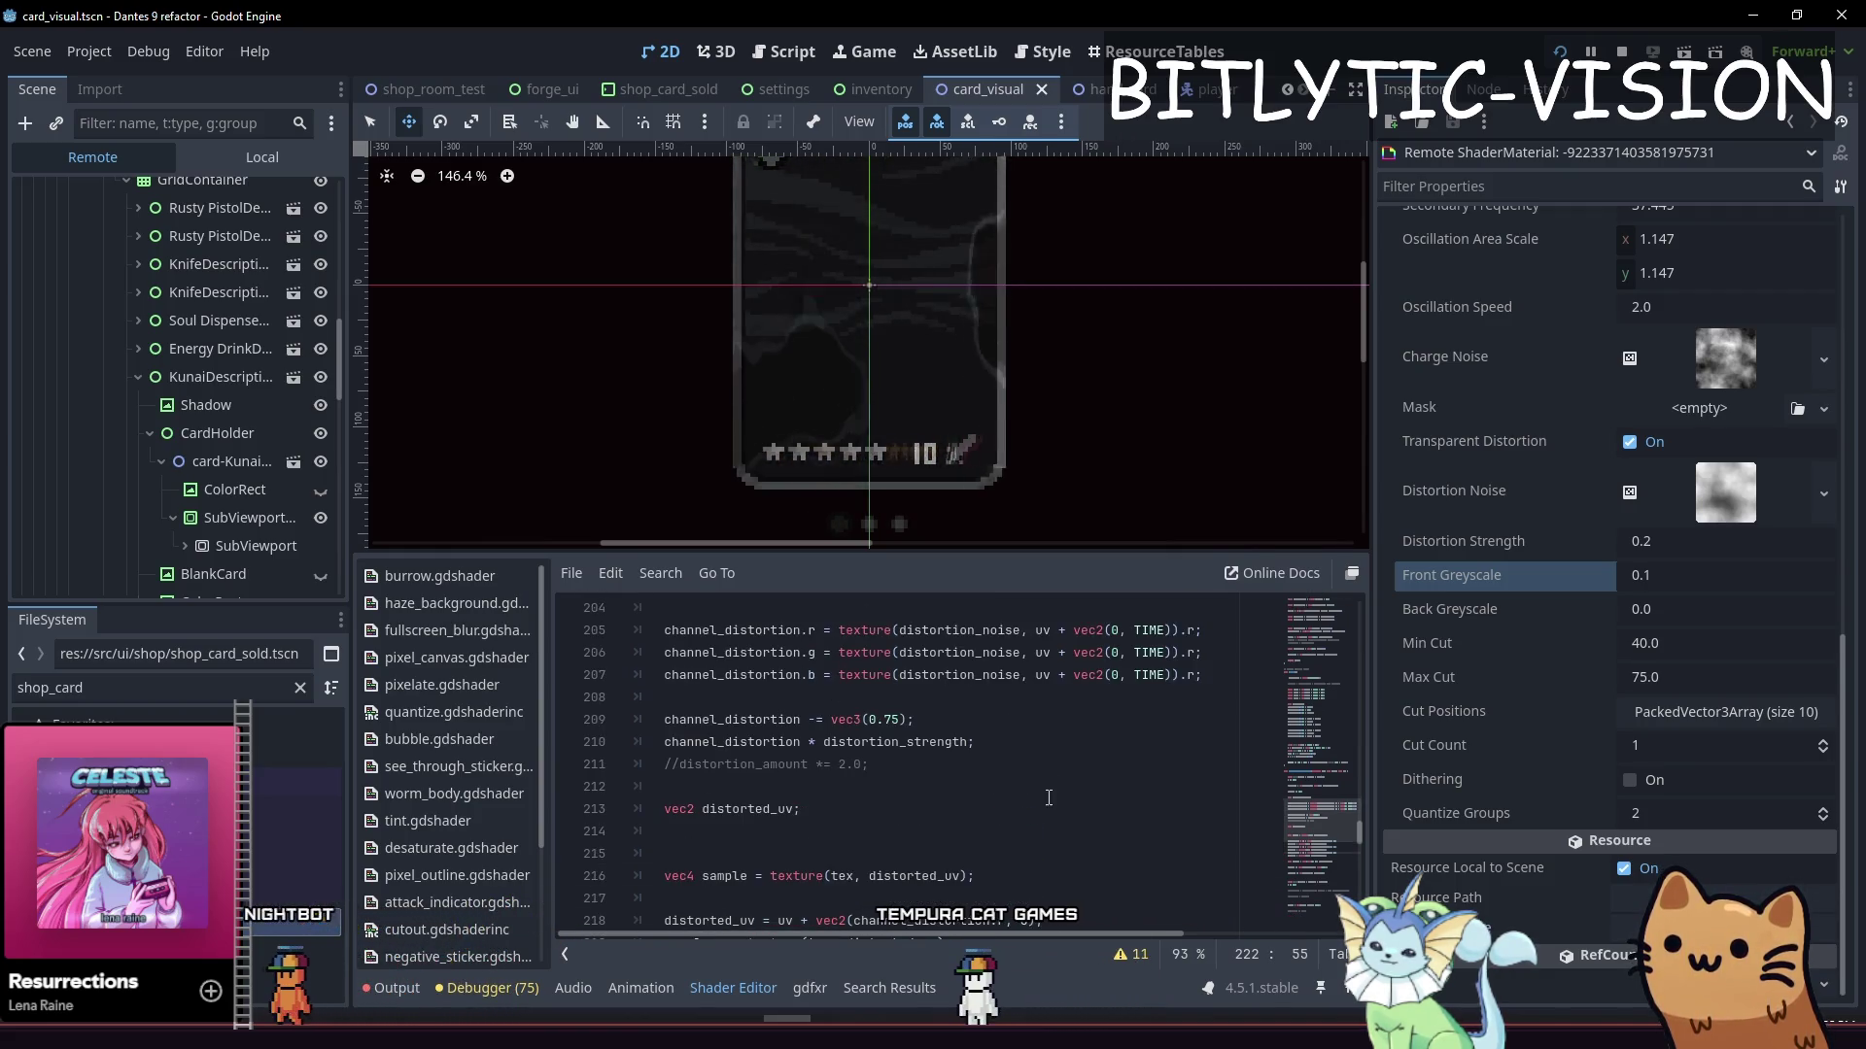
# Set a 1.1 factor on TIME in the red noise lookup and save
pyautogui.click(1160, 763)
pyautogui.press('Right')
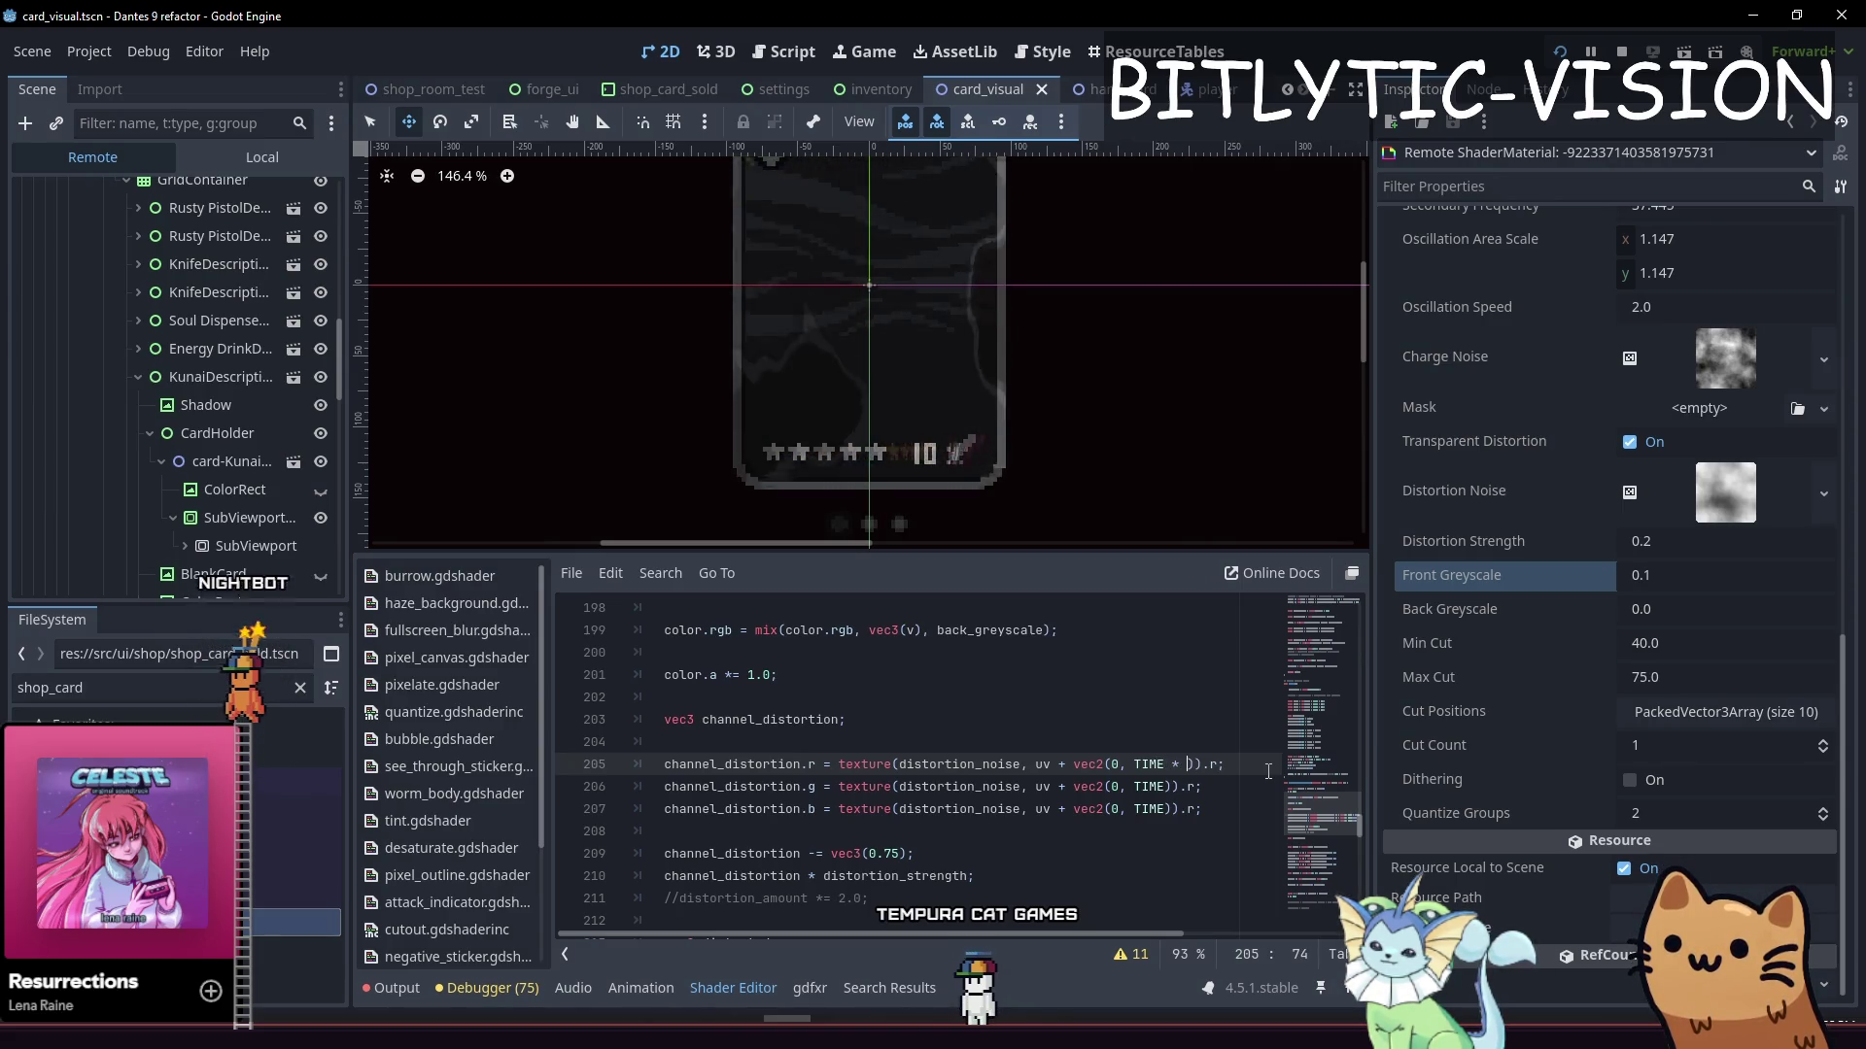
pyautogui.write('1.1')
pyautogui.press('Down')
pyautogui.press('Down')
pyautogui.press('Up')
pyautogui.hotkey('ctrl', 's')
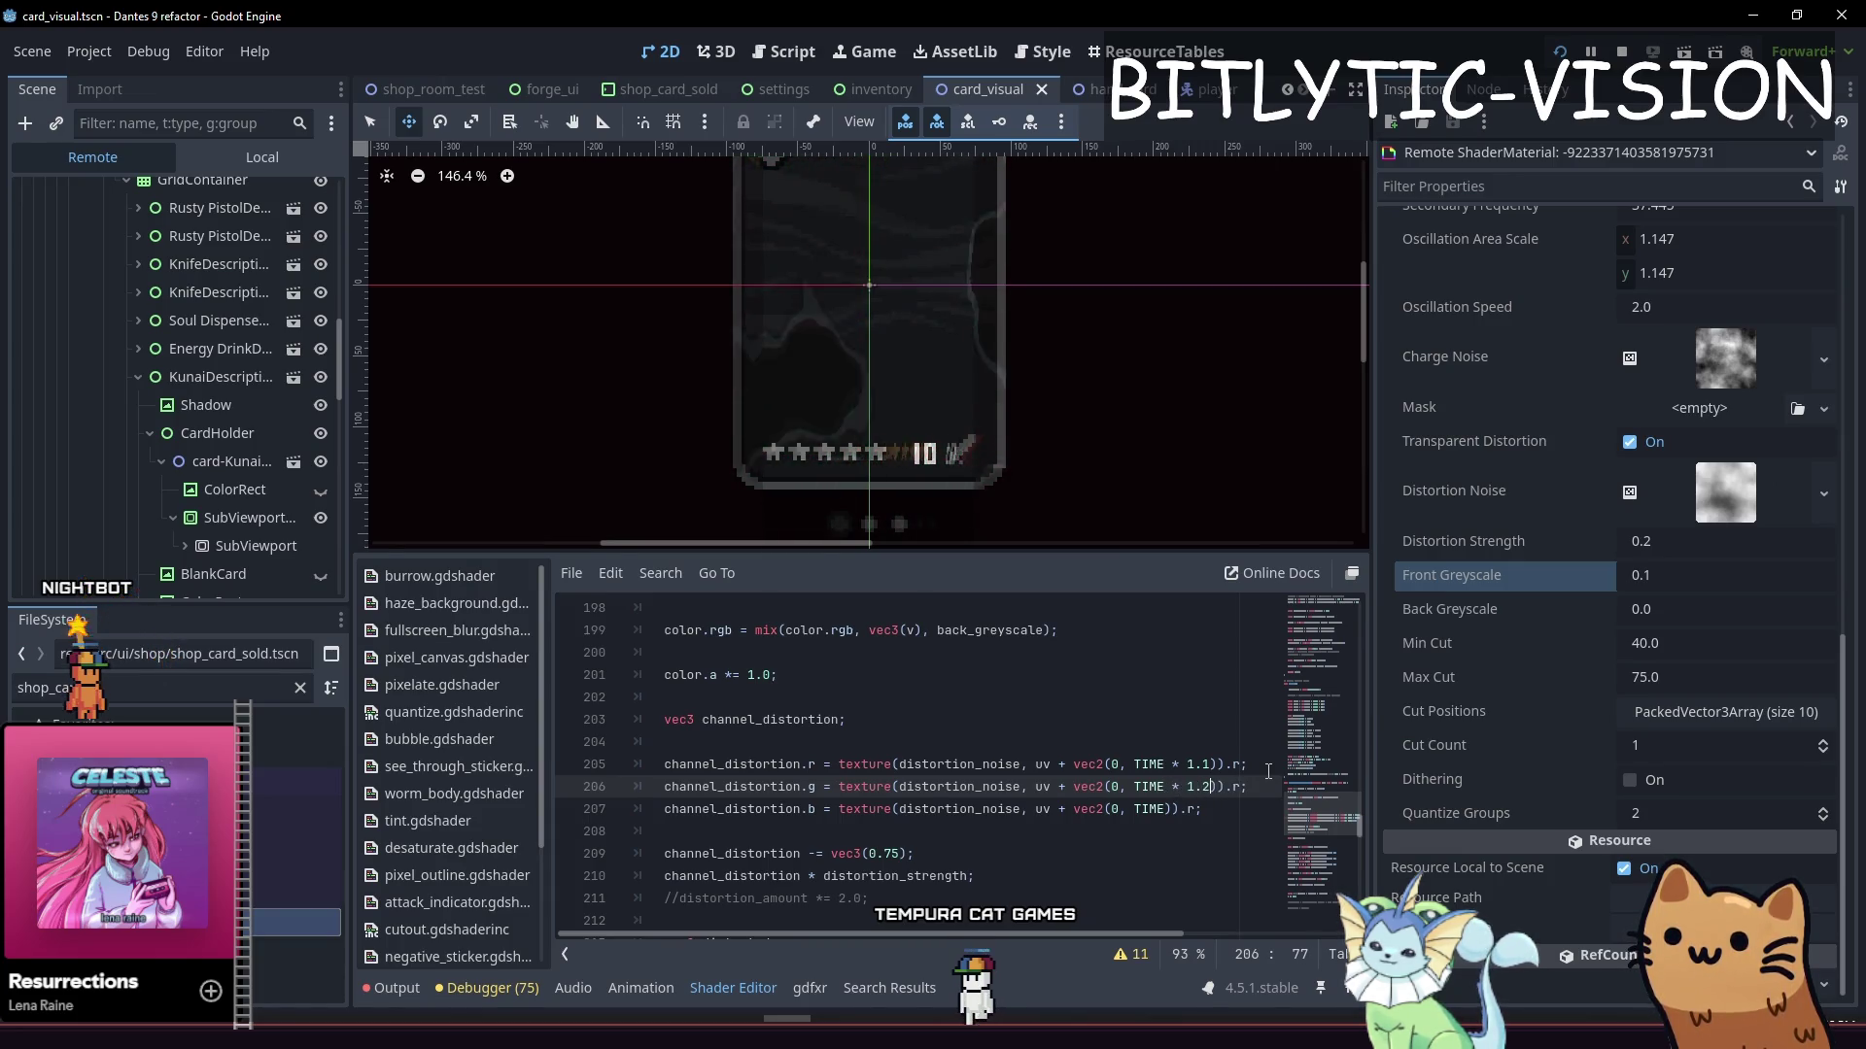
# Multiply TIME by 0.9 in the blue noise lookup and save
pyautogui.press('Down')
pyautogui.press('Left')
pyautogui.write('* 0.9')
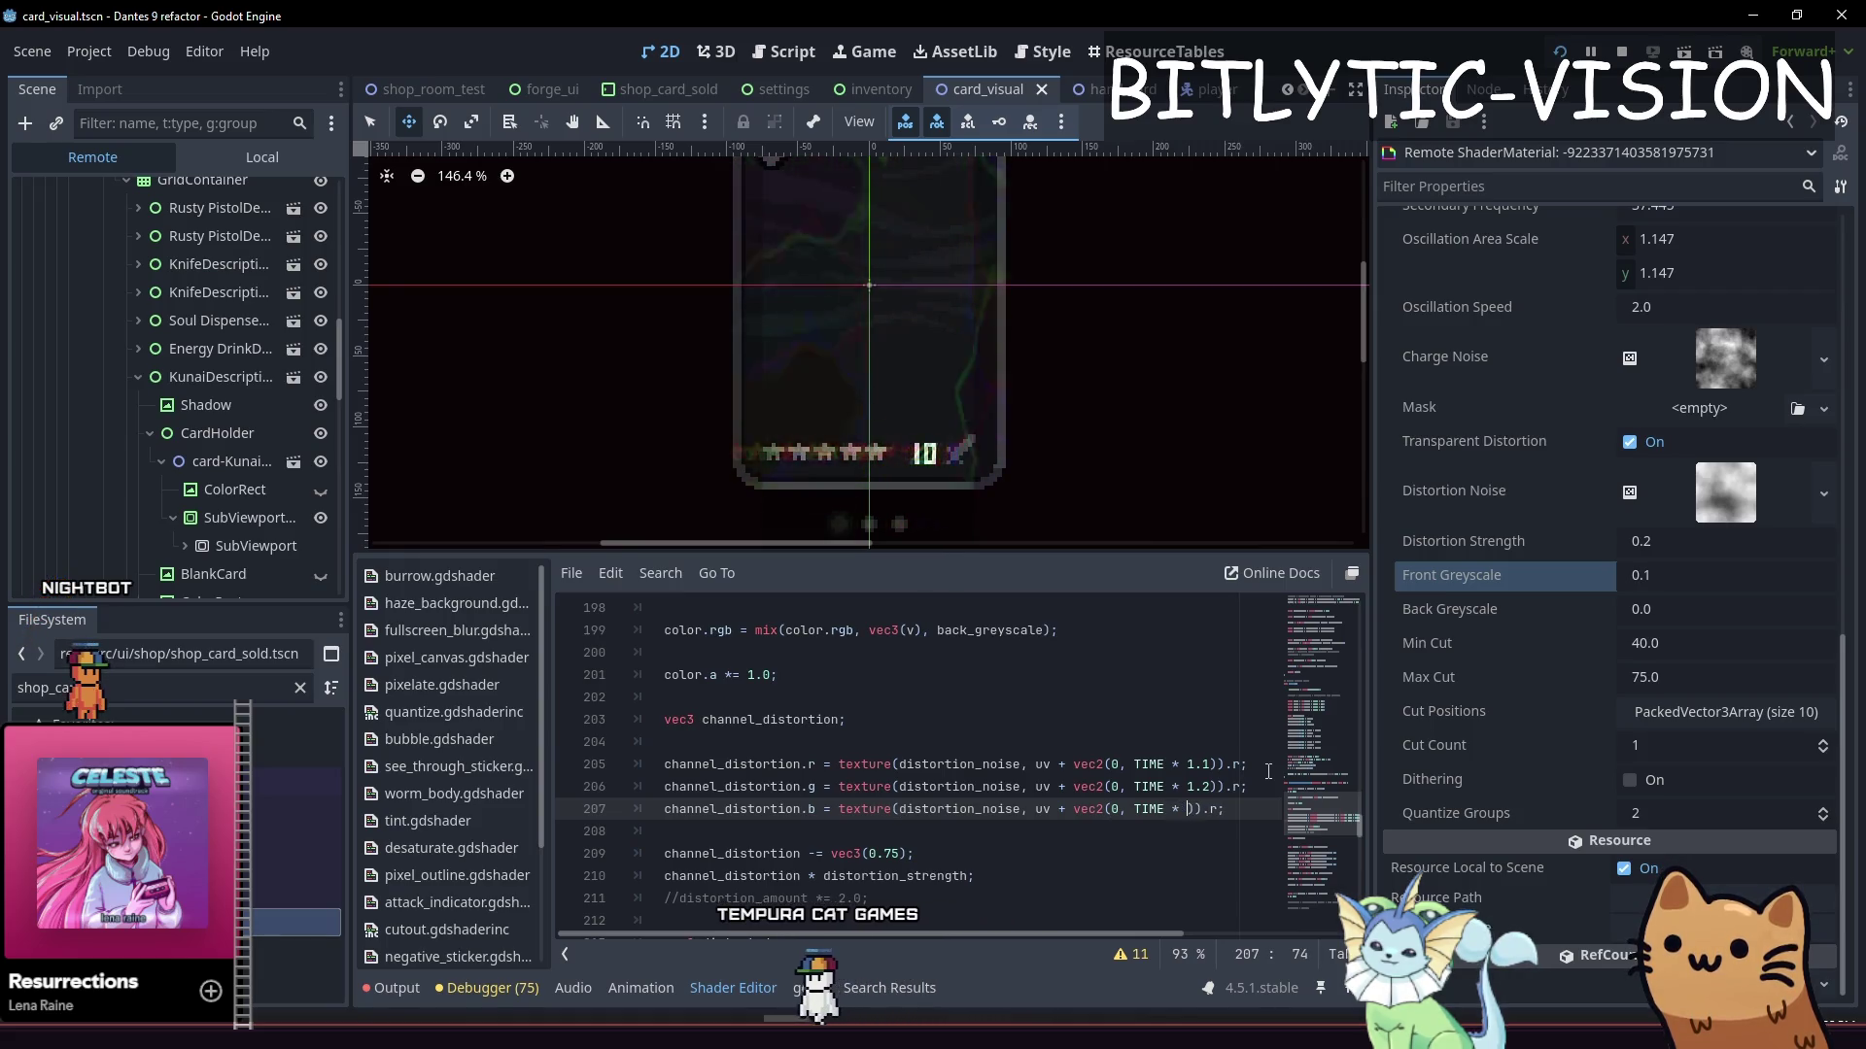
pyautogui.hotkey('ctrl', 's')
# Change the distortion_strength multiplication to *= and save
pyautogui.press('Down')
pyautogui.press('Down')
pyautogui.press('Down')
pyautogui.press('Up')
pyautogui.press('Left')
pyautogui.press('Left')
pyautogui.press('Left')
pyautogui.press('Down')
pyautogui.press('Left')
pyautogui.press('Left')
pyautogui.press('Left')
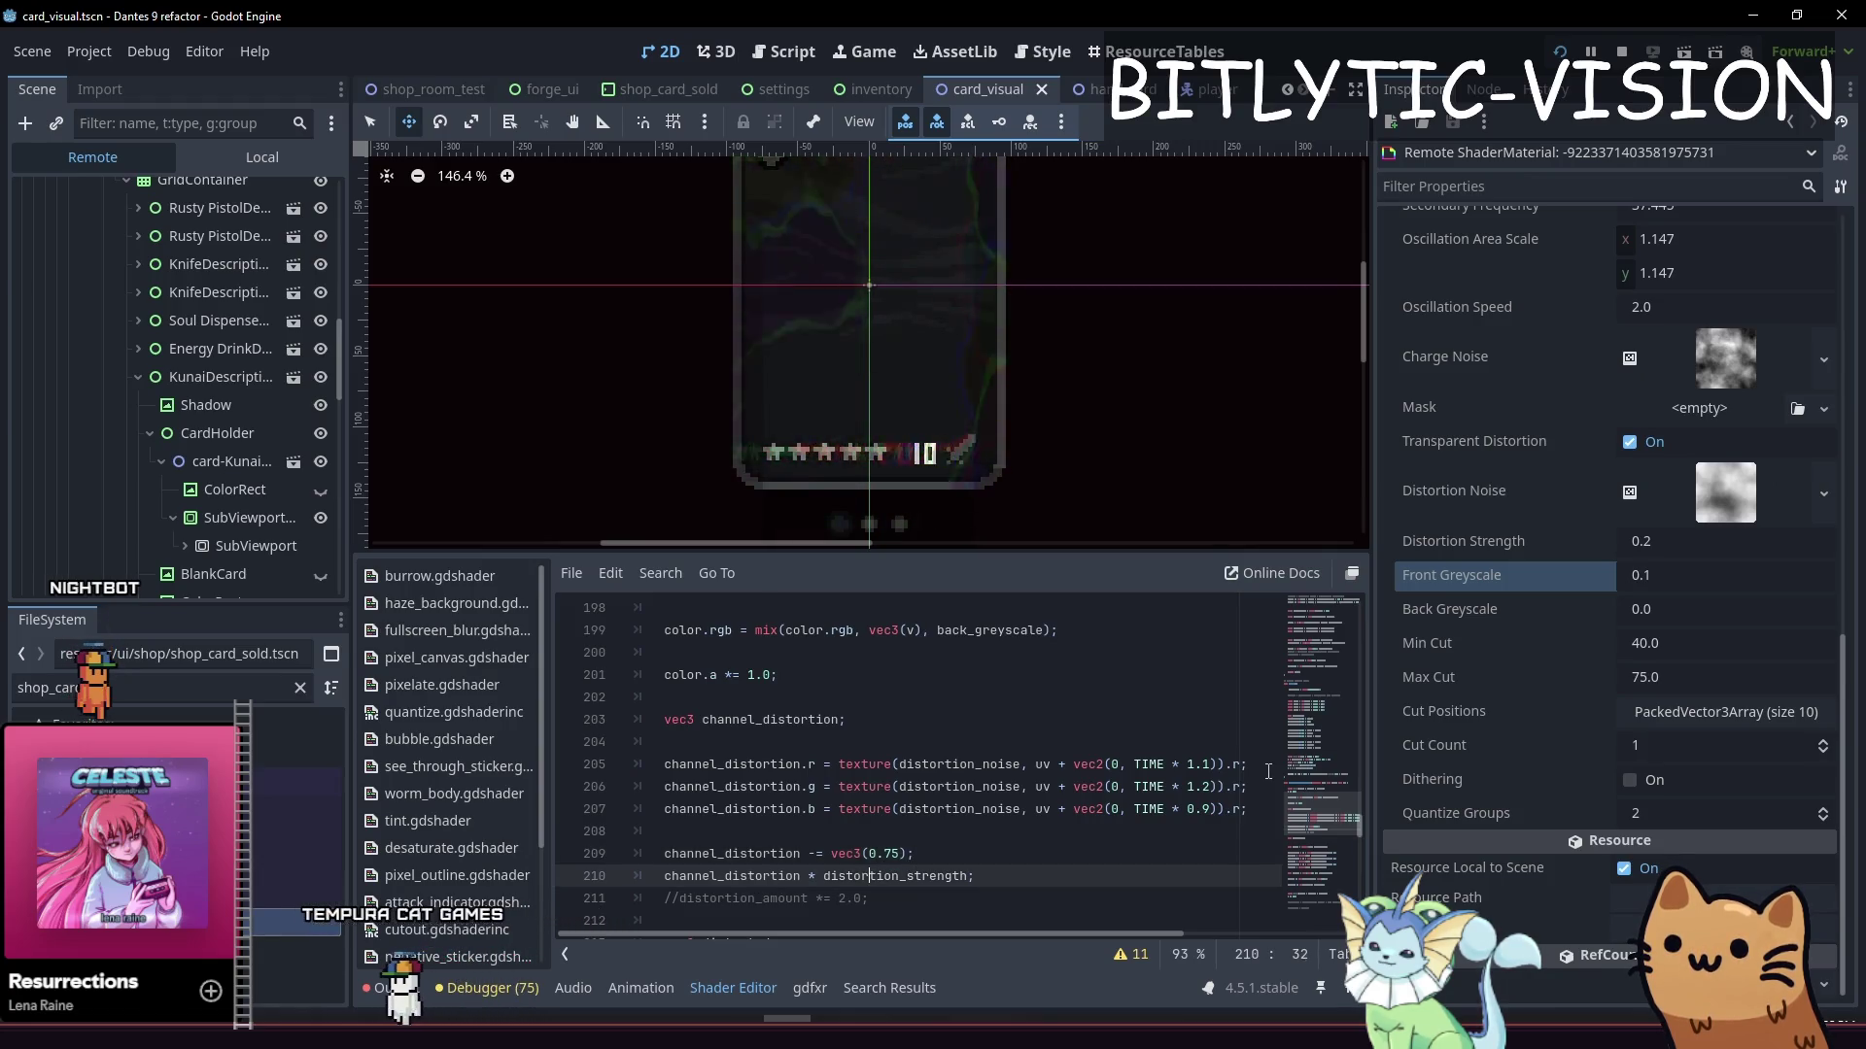
pyautogui.write('=')
pyautogui.hotkey('ctrl', 's')
pyautogui.press('Escape')
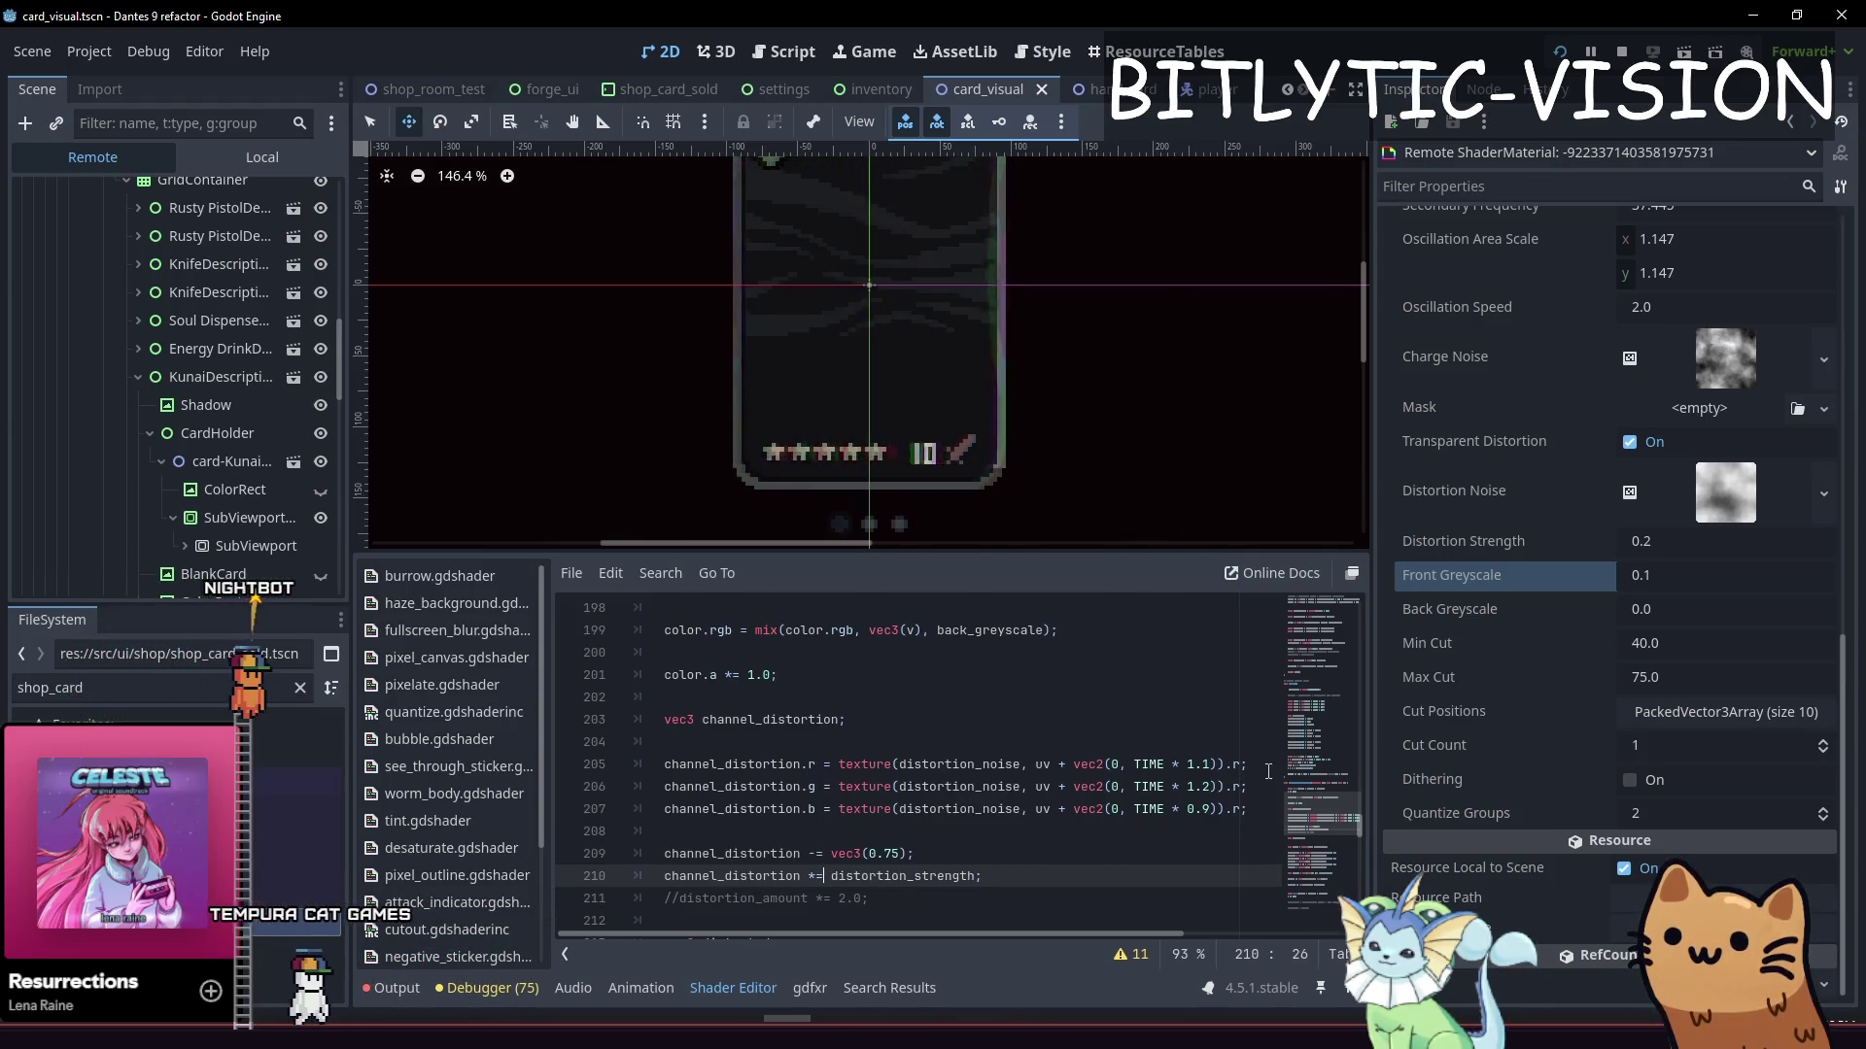
# Relaunch the game with F5 to test the shader
pyautogui.press('Down')
pyautogui.press('Down')
pyautogui.press('Down')
pyautogui.press('Up')
pyautogui.press('Up')
pyautogui.press('Up')
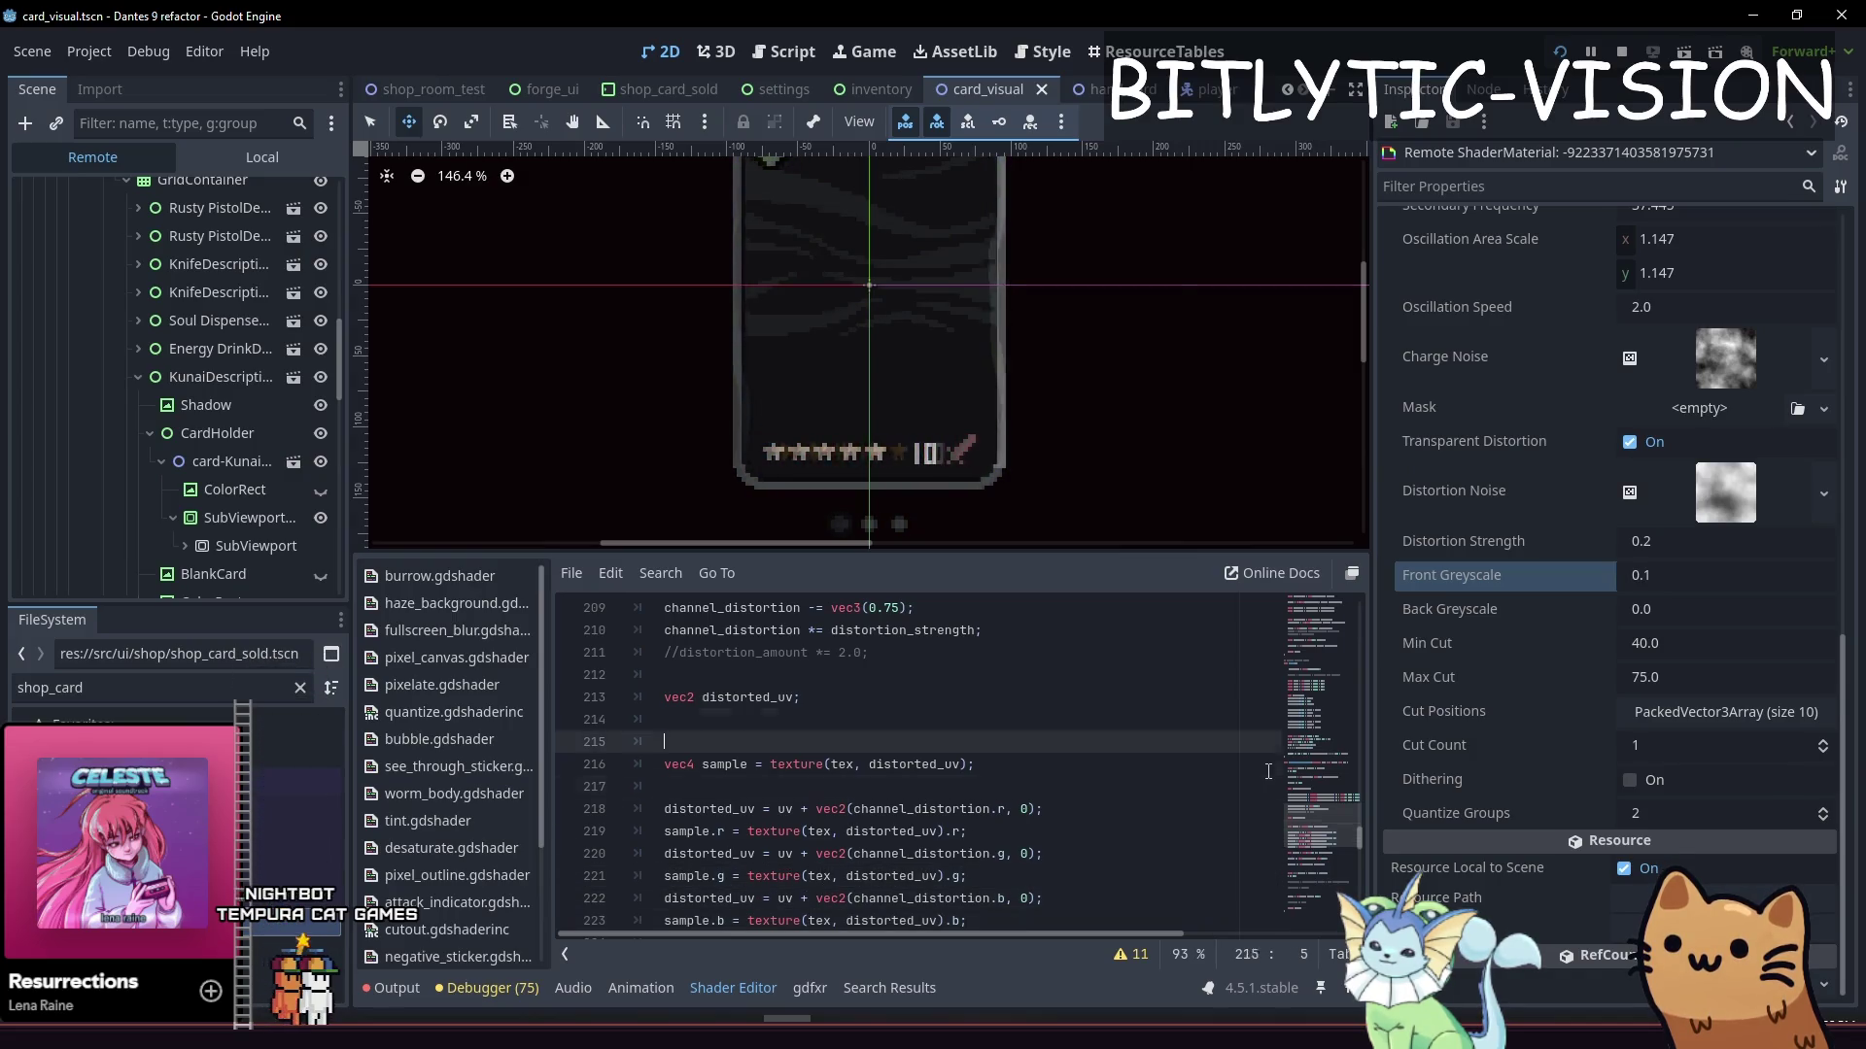
pyautogui.press('F5')
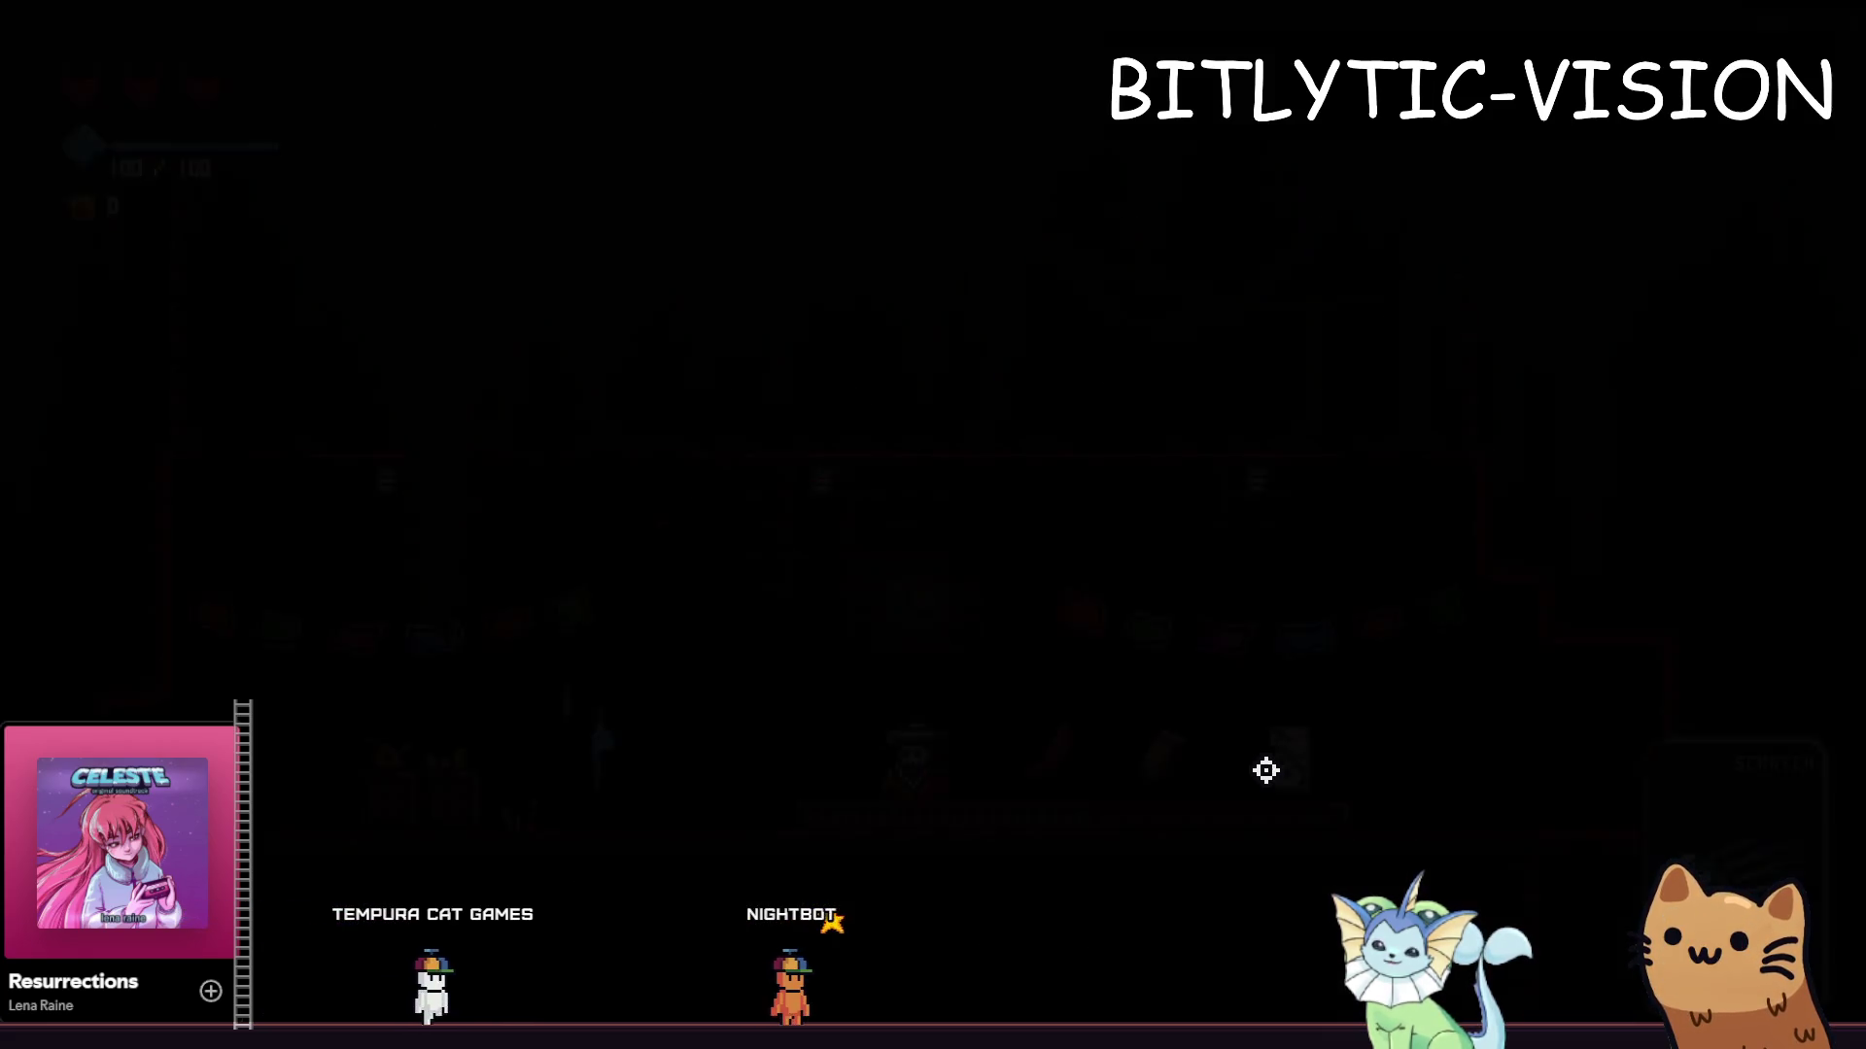
# Add the Slot Machine card via the debug menu, view the deck, then return to the editor
pyautogui.press('`')
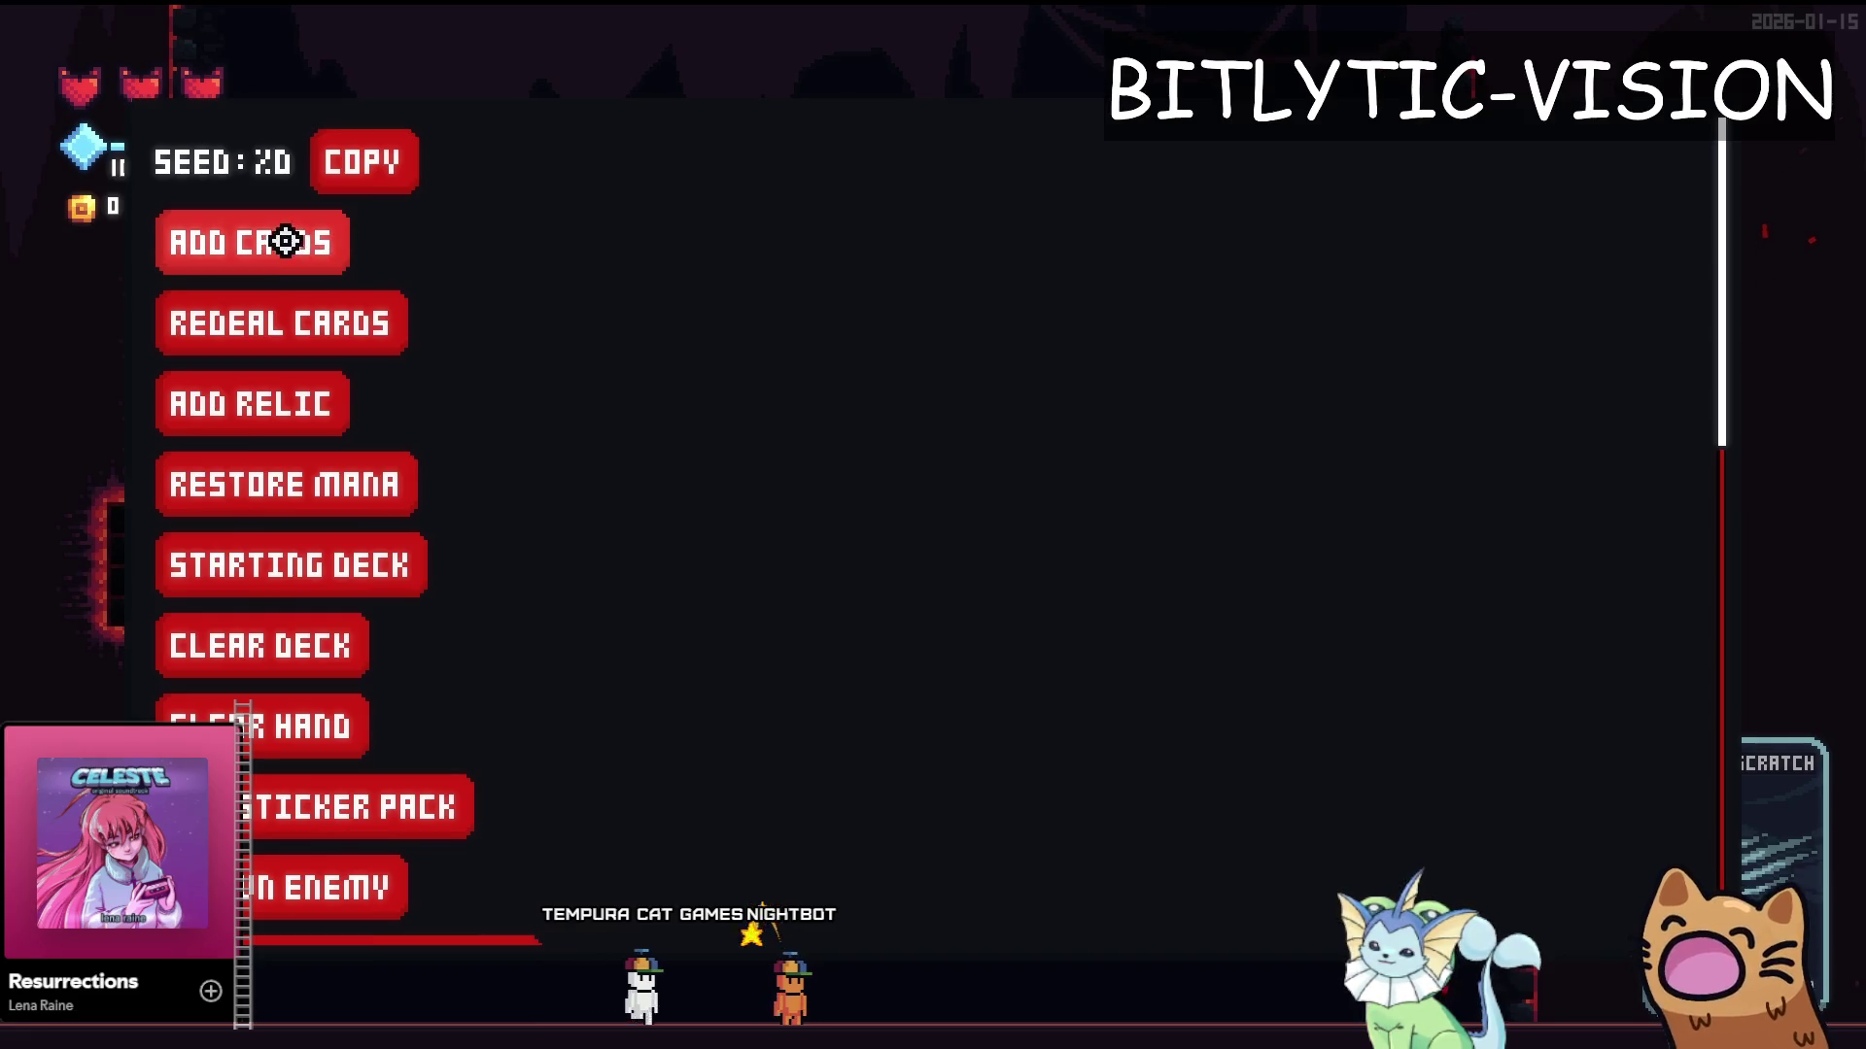
pyautogui.click(291, 239)
pyautogui.scroll(-5, 1396, 624)
pyautogui.click(1487, 778)
pyautogui.press('`')
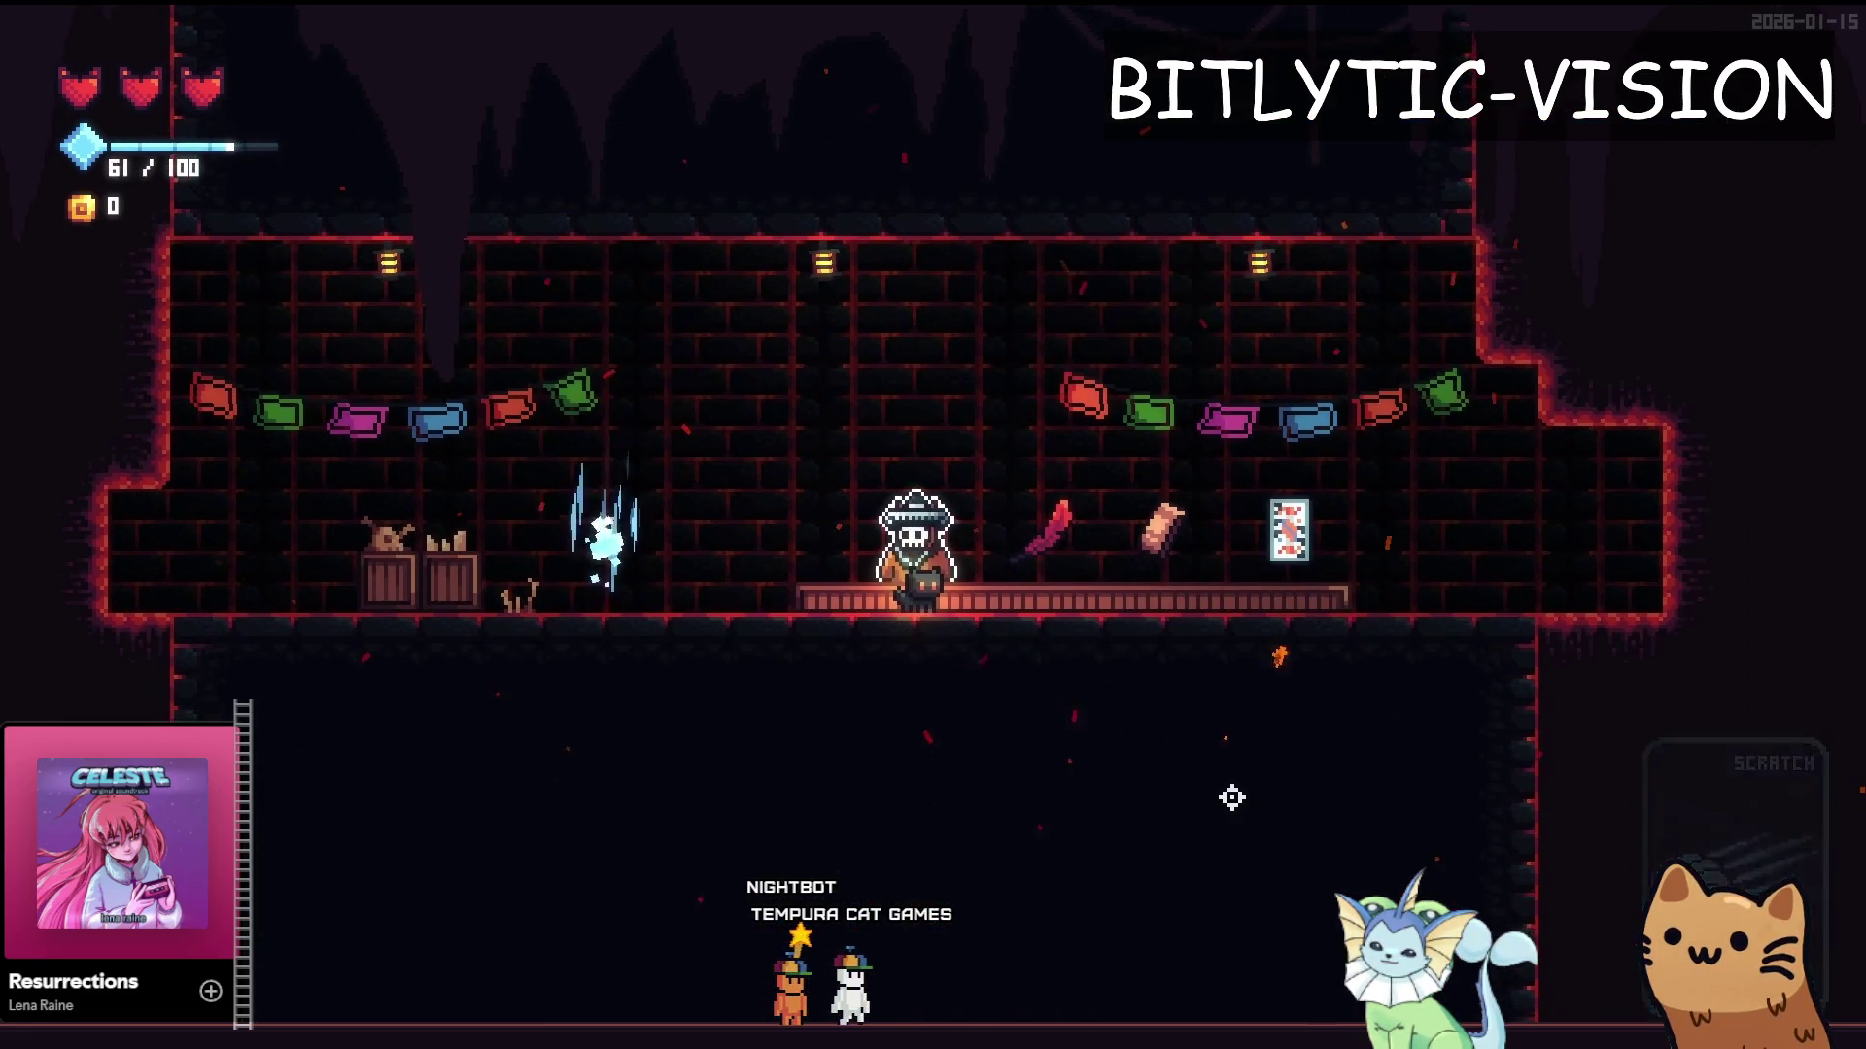
pyautogui.press('Escape')
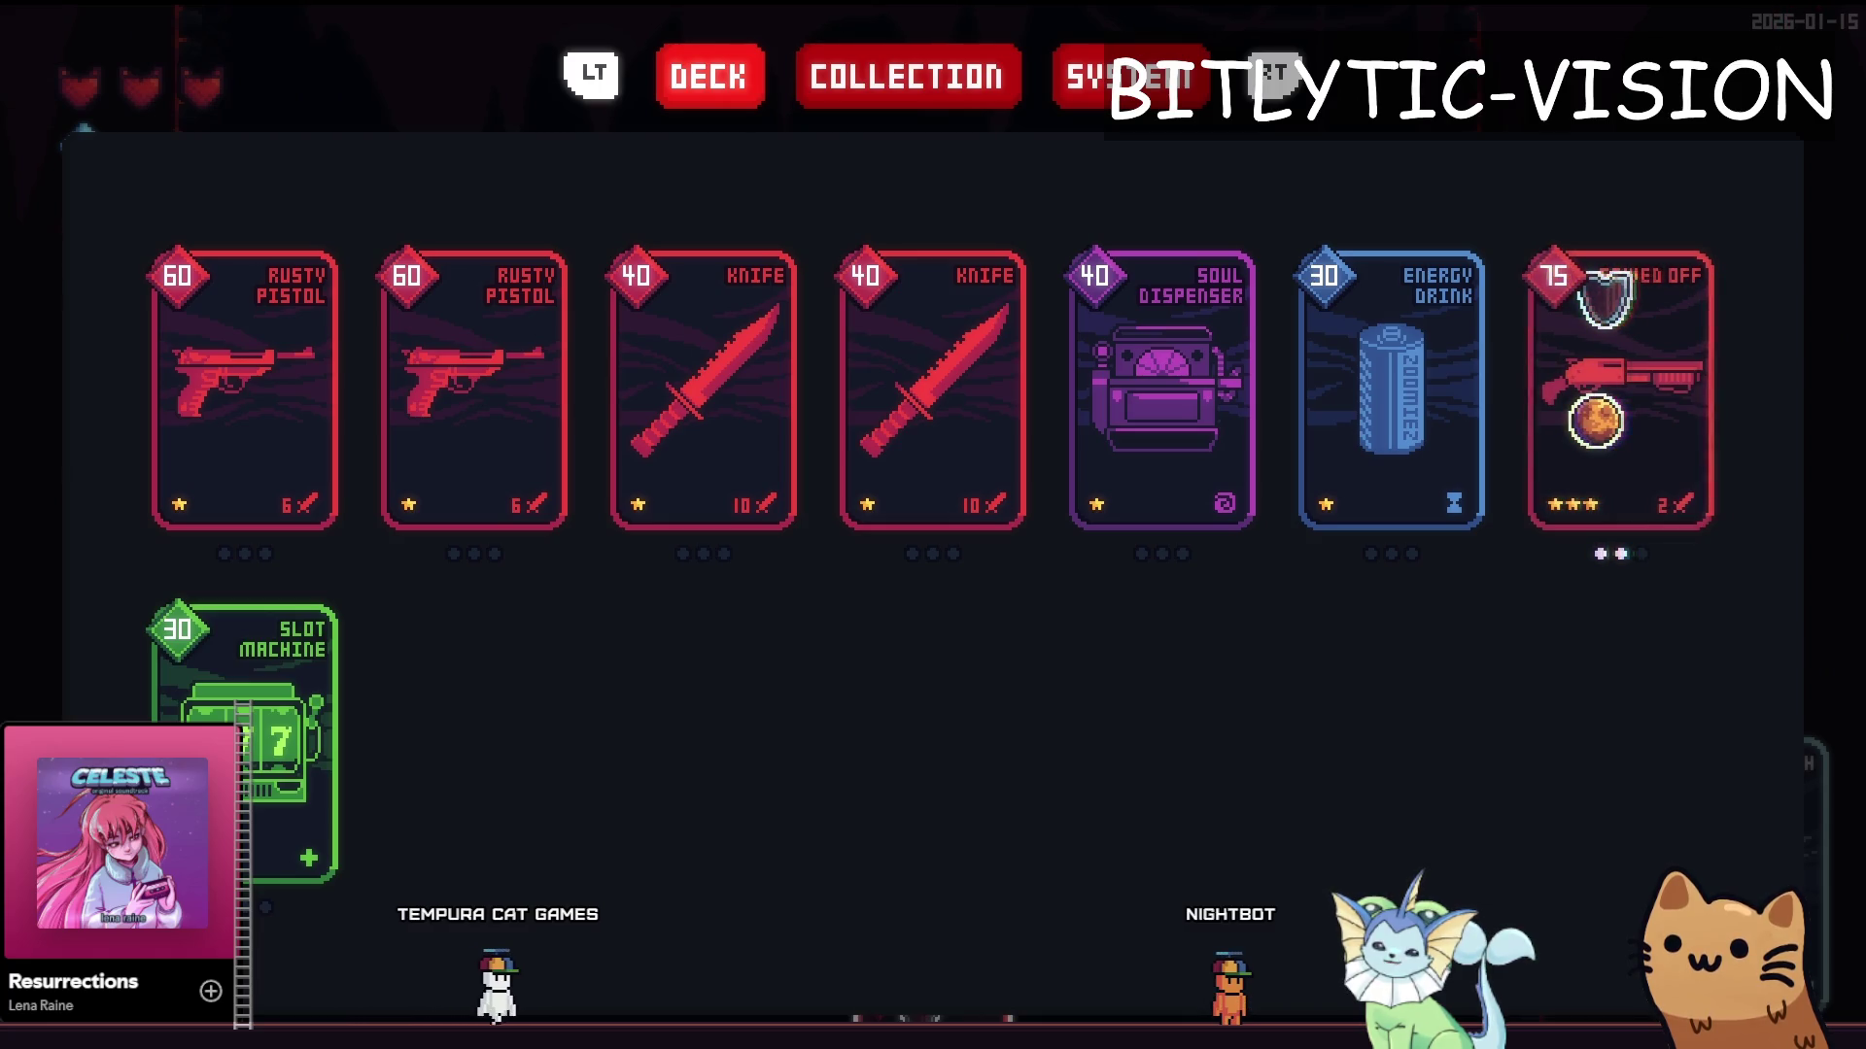
pyautogui.hotkey('alt', 'Tab')
# Comment out the colour mix on line 240, save to preview, then restore it and save
pyautogui.scroll(-9, 925, 780)
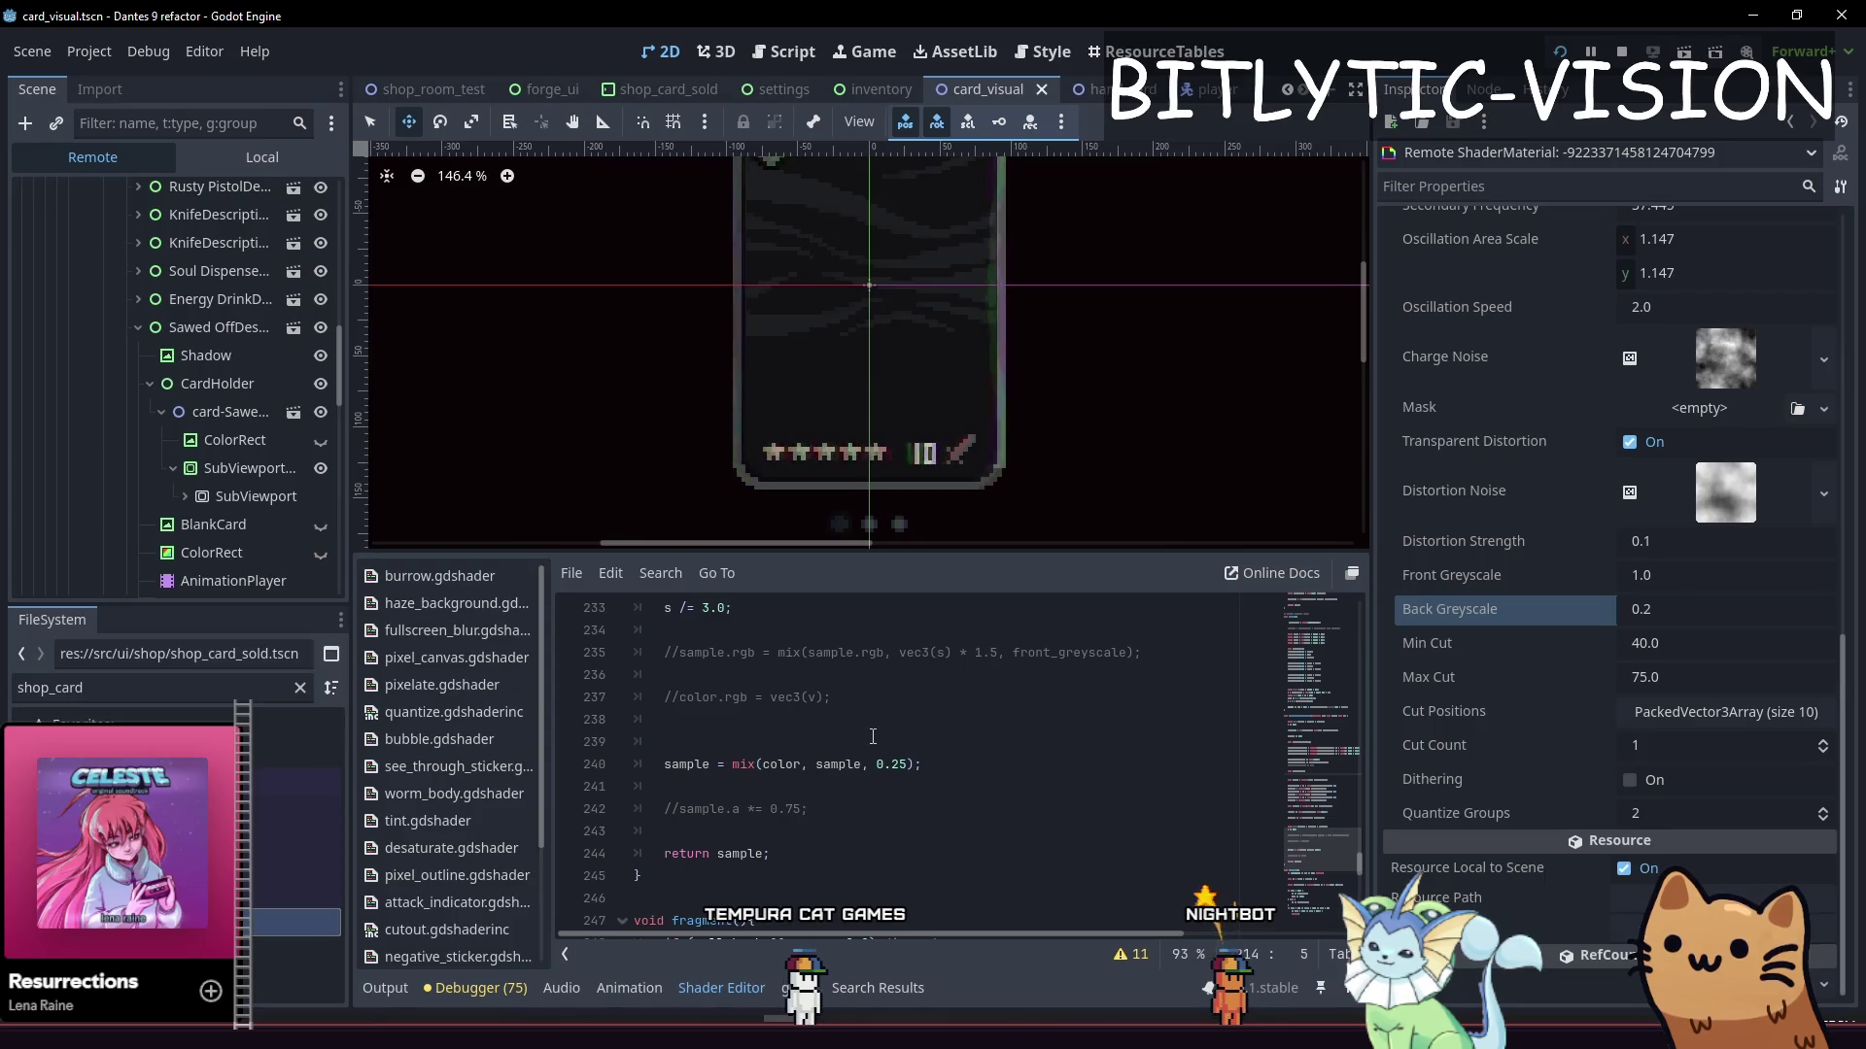
pyautogui.click(968, 766)
pyautogui.hotkey('ctrl', 'k')
pyautogui.hotkey('ctrl', 's')
pyautogui.press('Up')
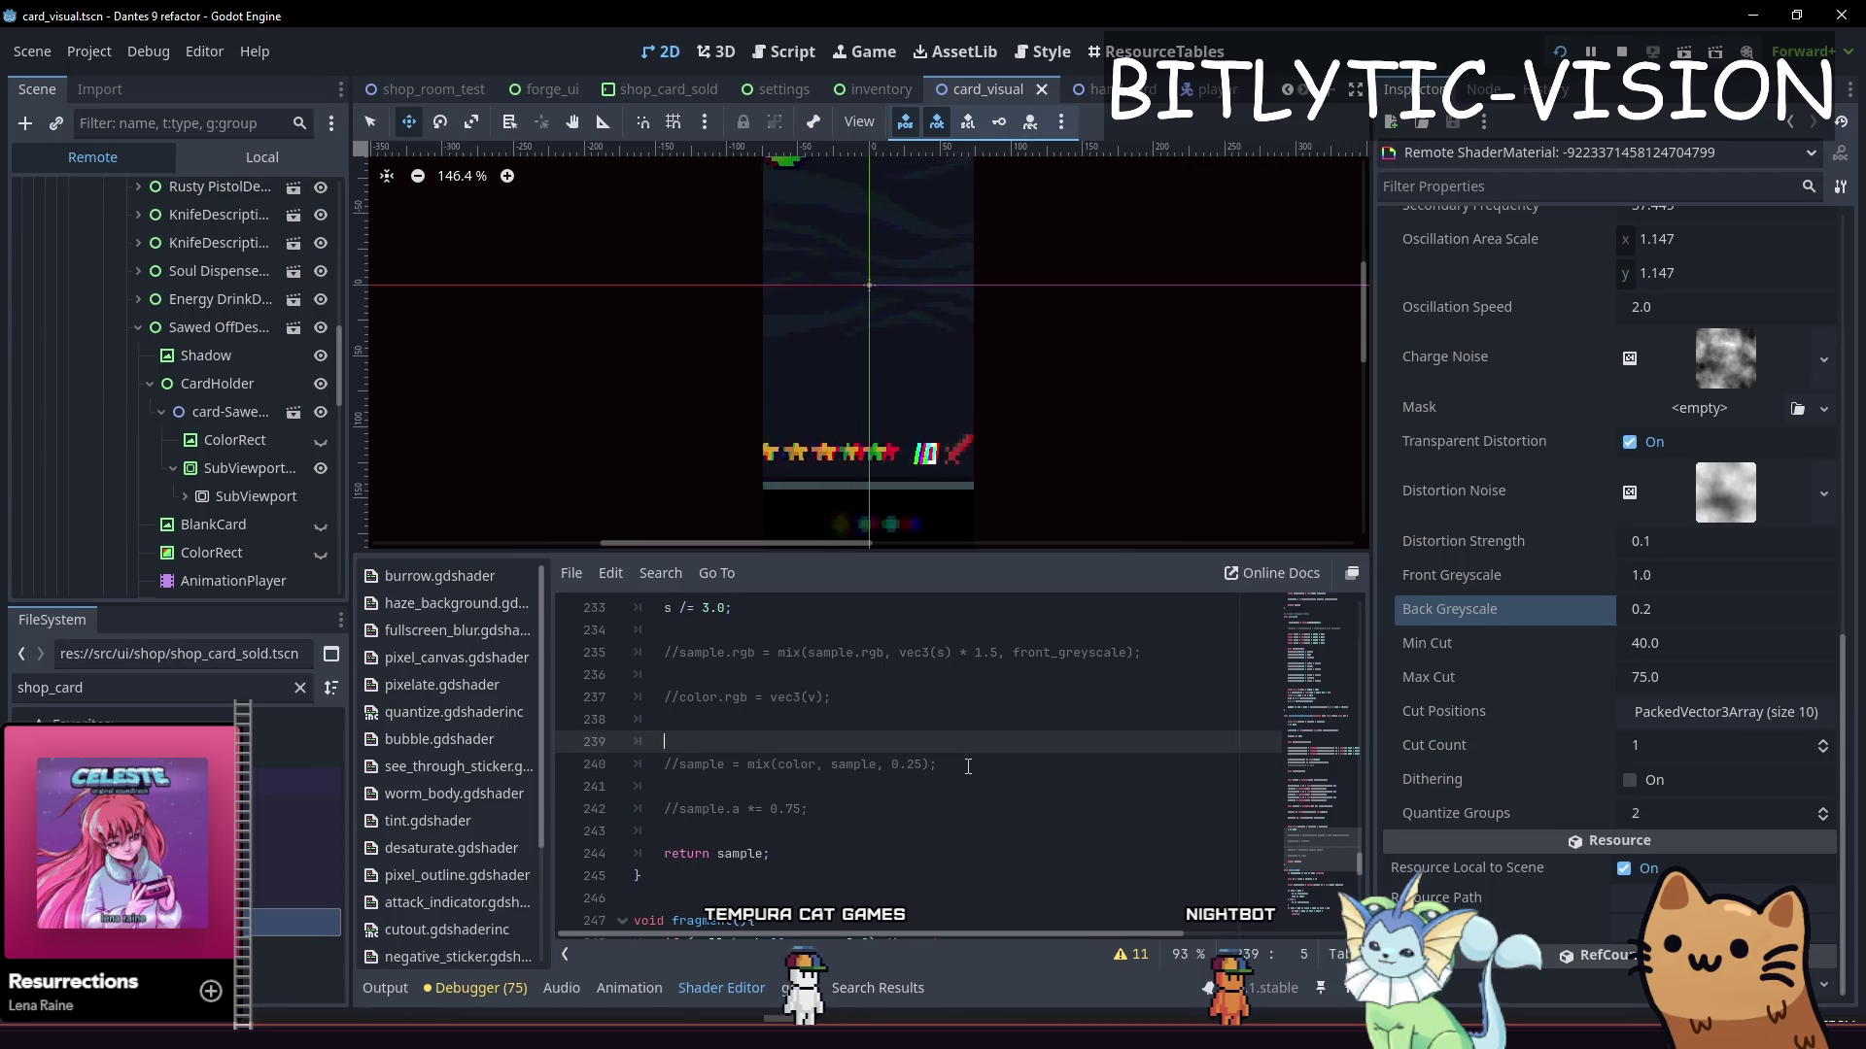
pyautogui.scroll(-3, 830, 389)
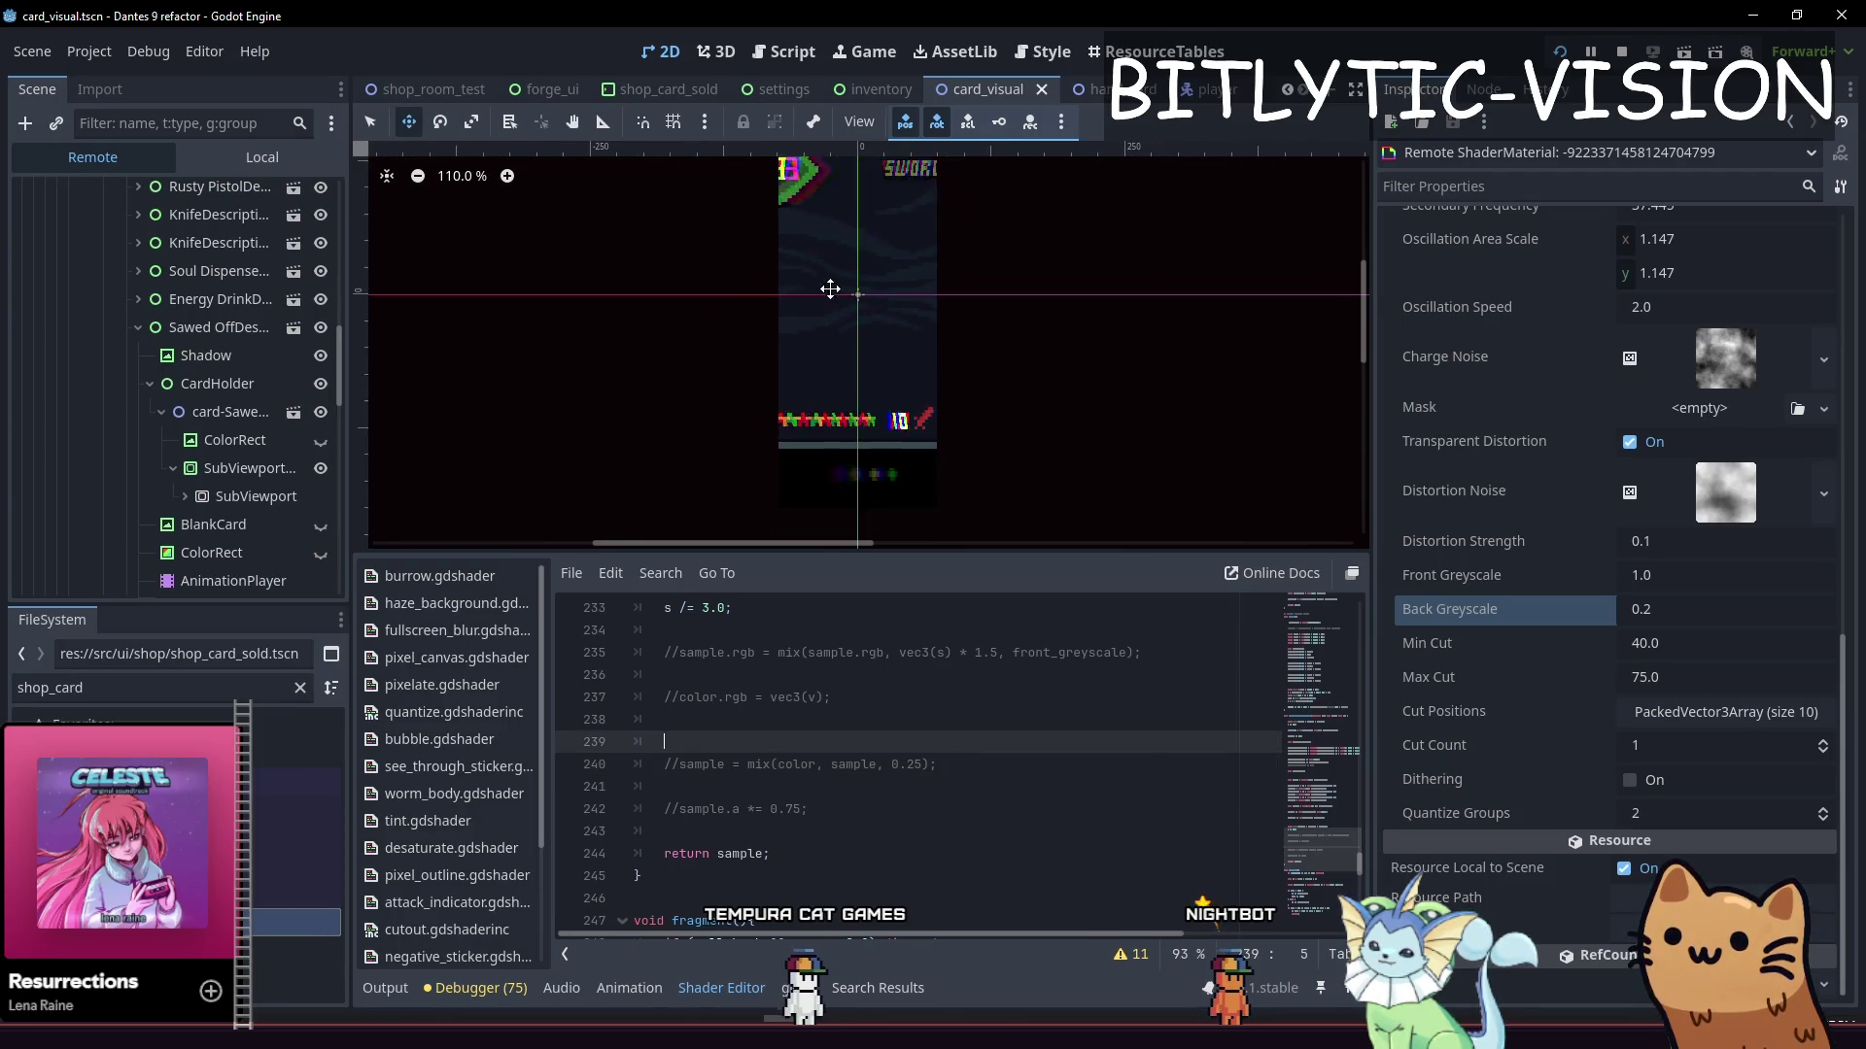
pyautogui.click(948, 772)
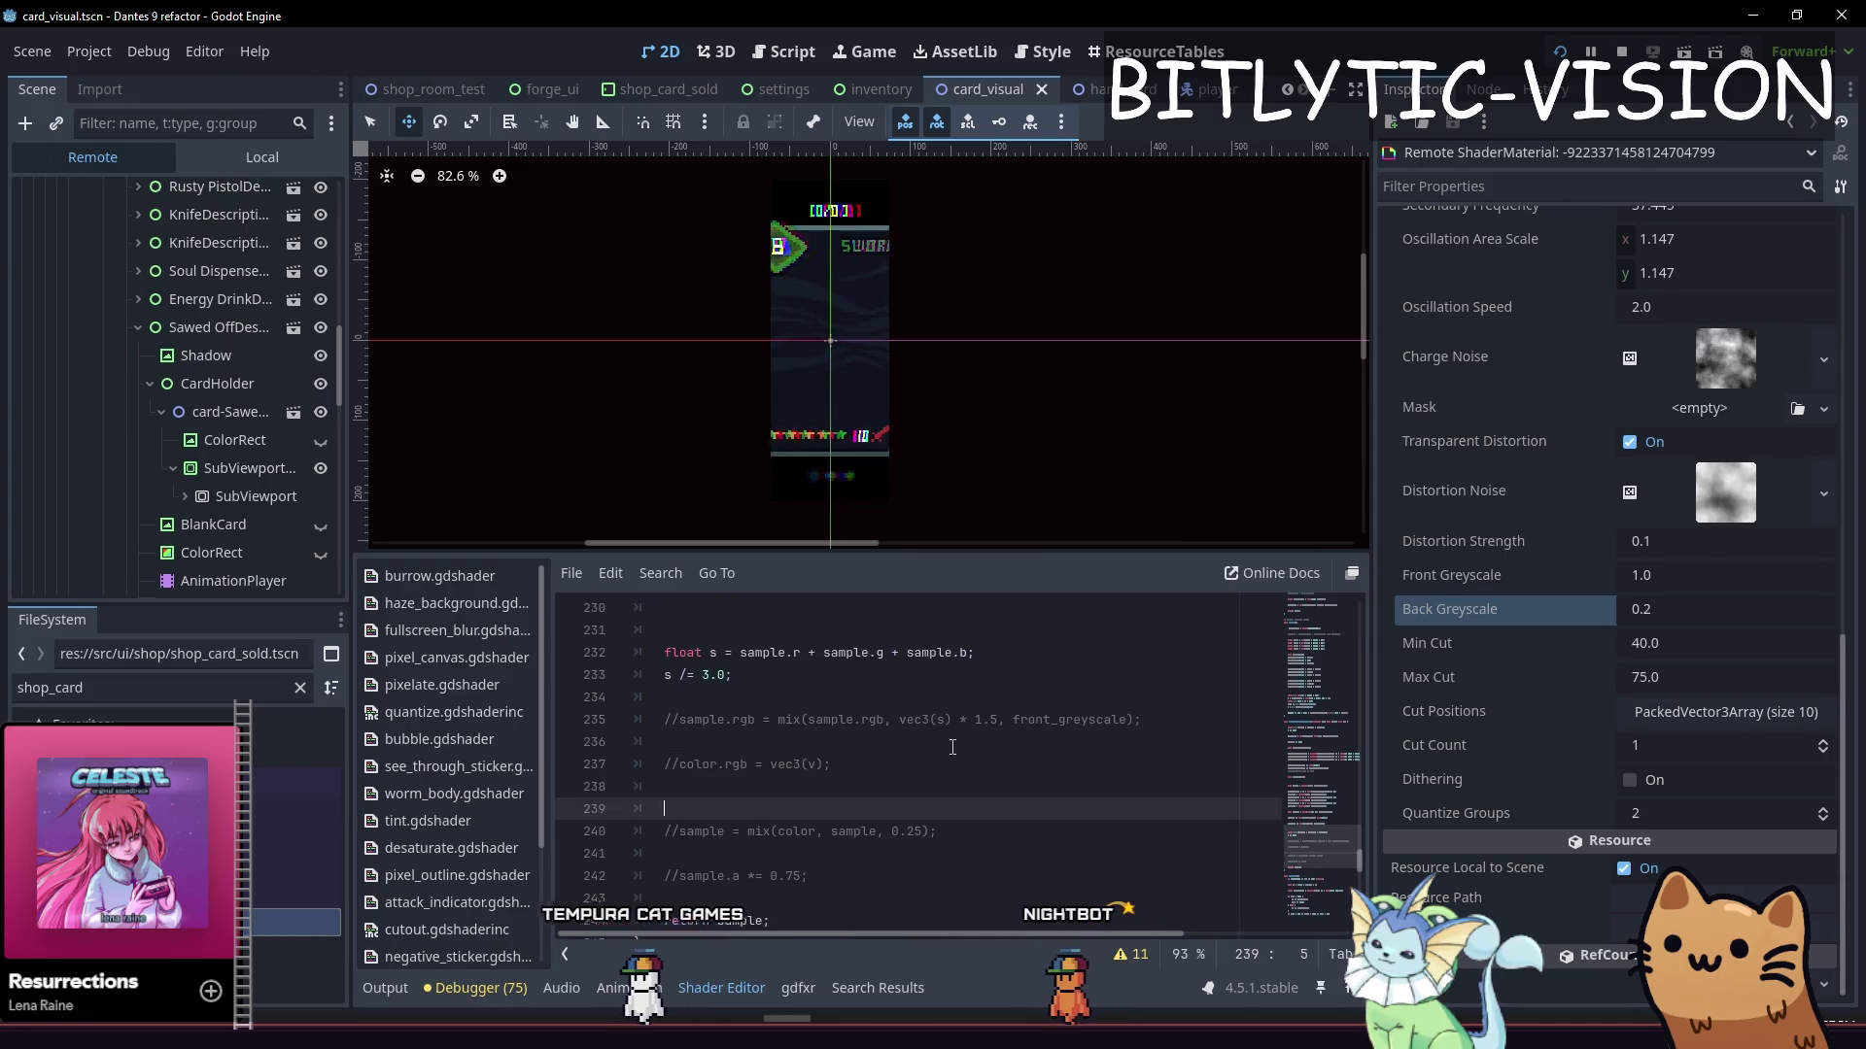
pyautogui.hotkey('ctrl', 'k')
pyautogui.scroll(-1, 973, 691)
pyautogui.hotkey('ctrl', 's')
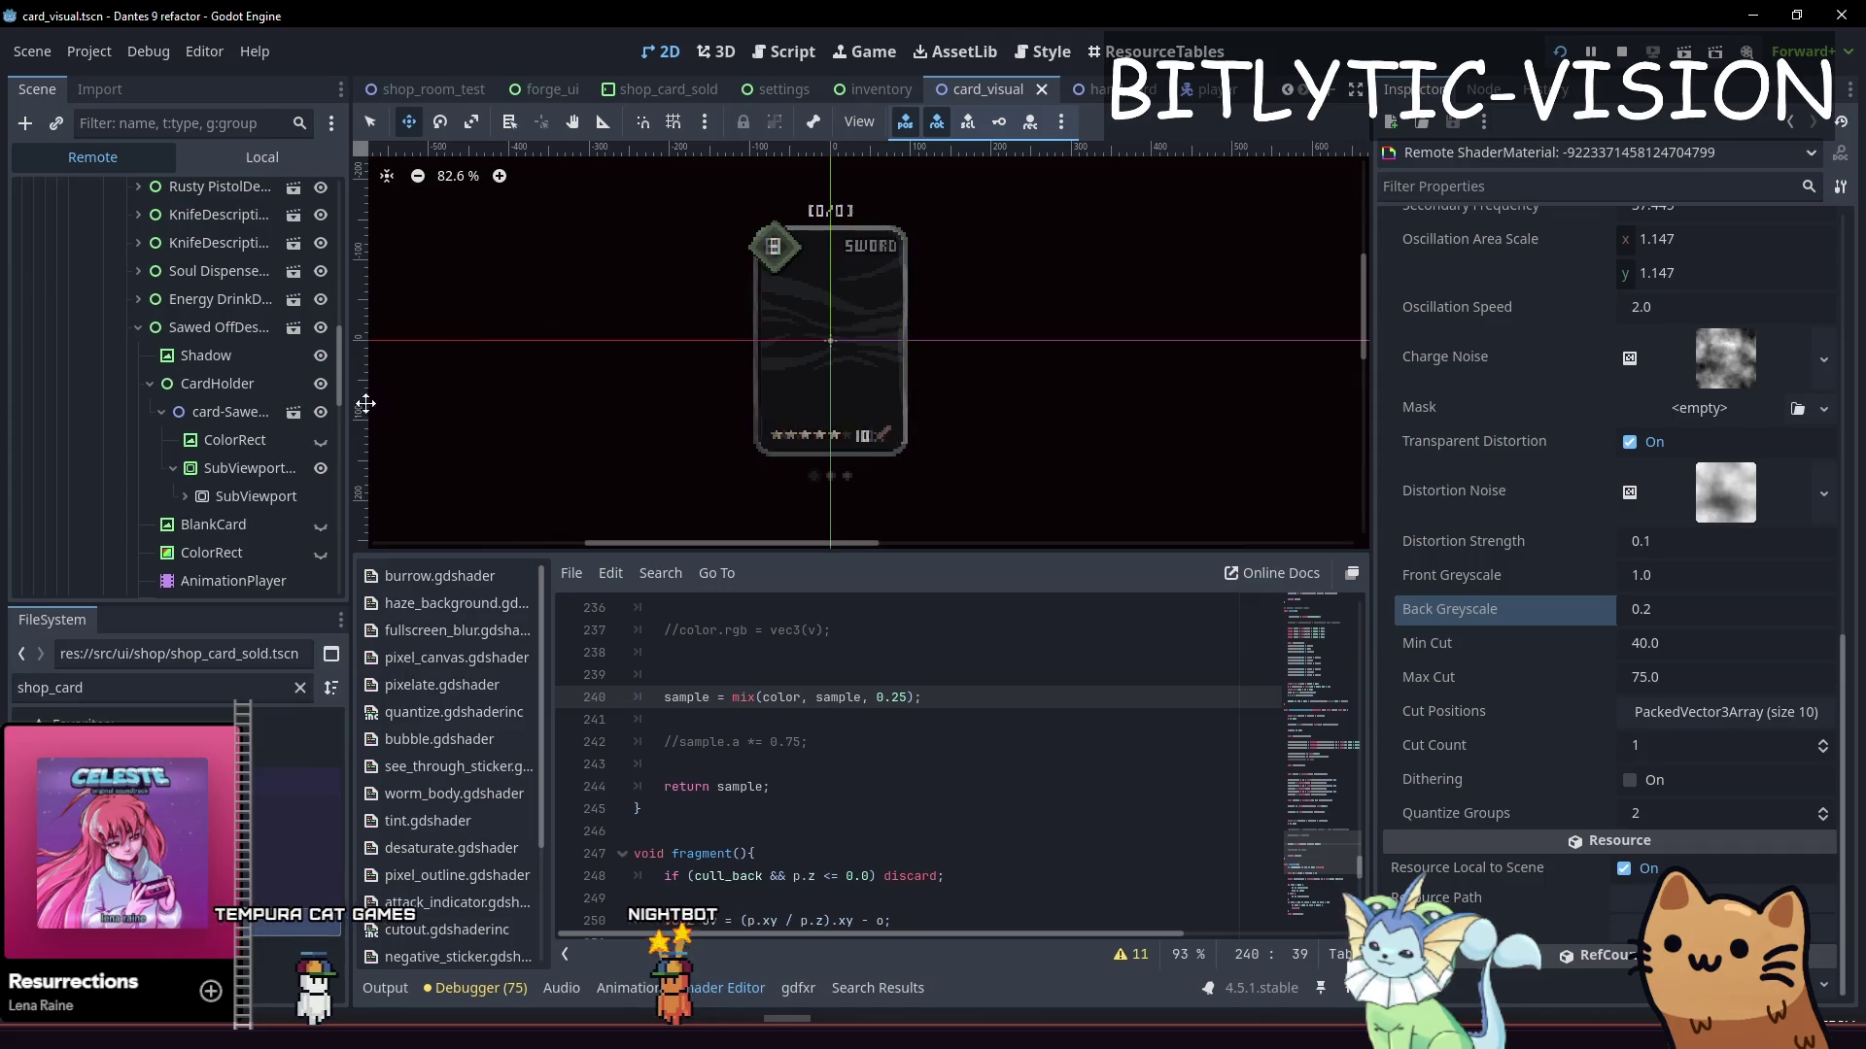
# Comment out the line 240 colour mix again and save to preview the card without it
pyautogui.scroll(-2, 230, 519)
pyautogui.scroll(1, 939, 716)
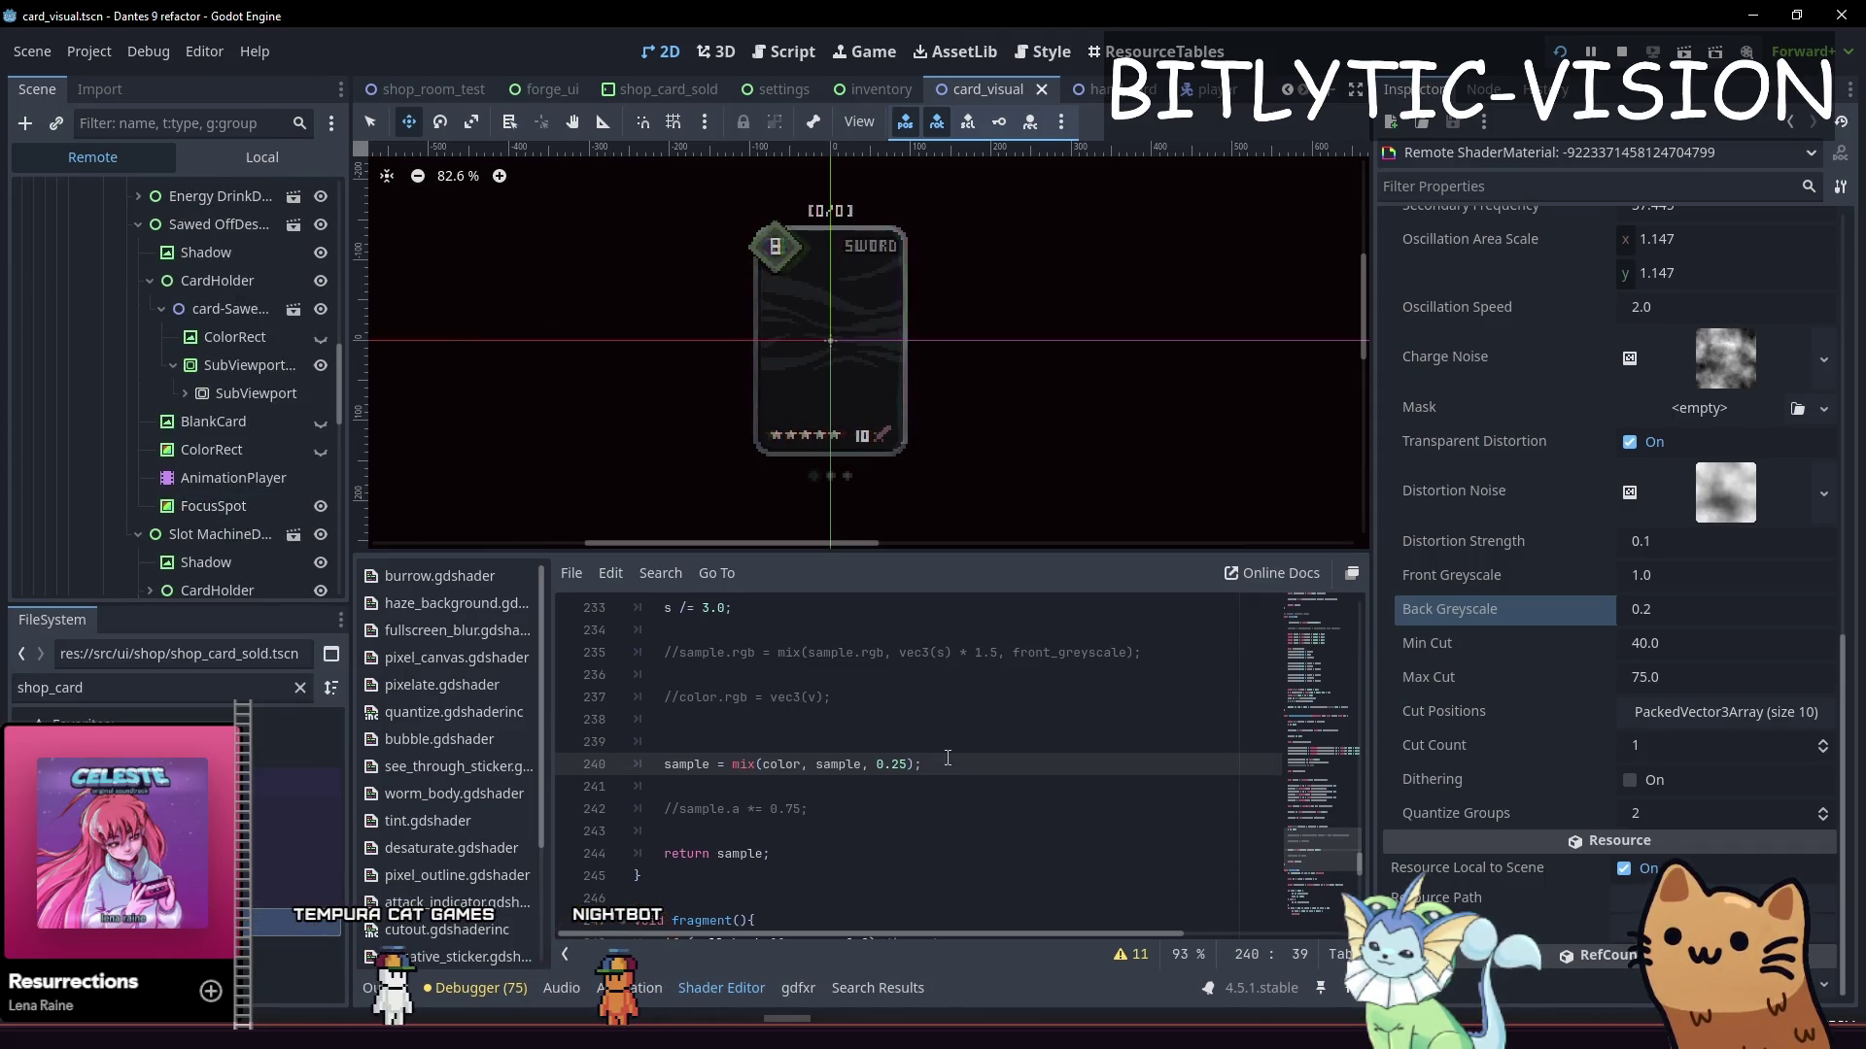
pyautogui.scroll(1, 943, 758)
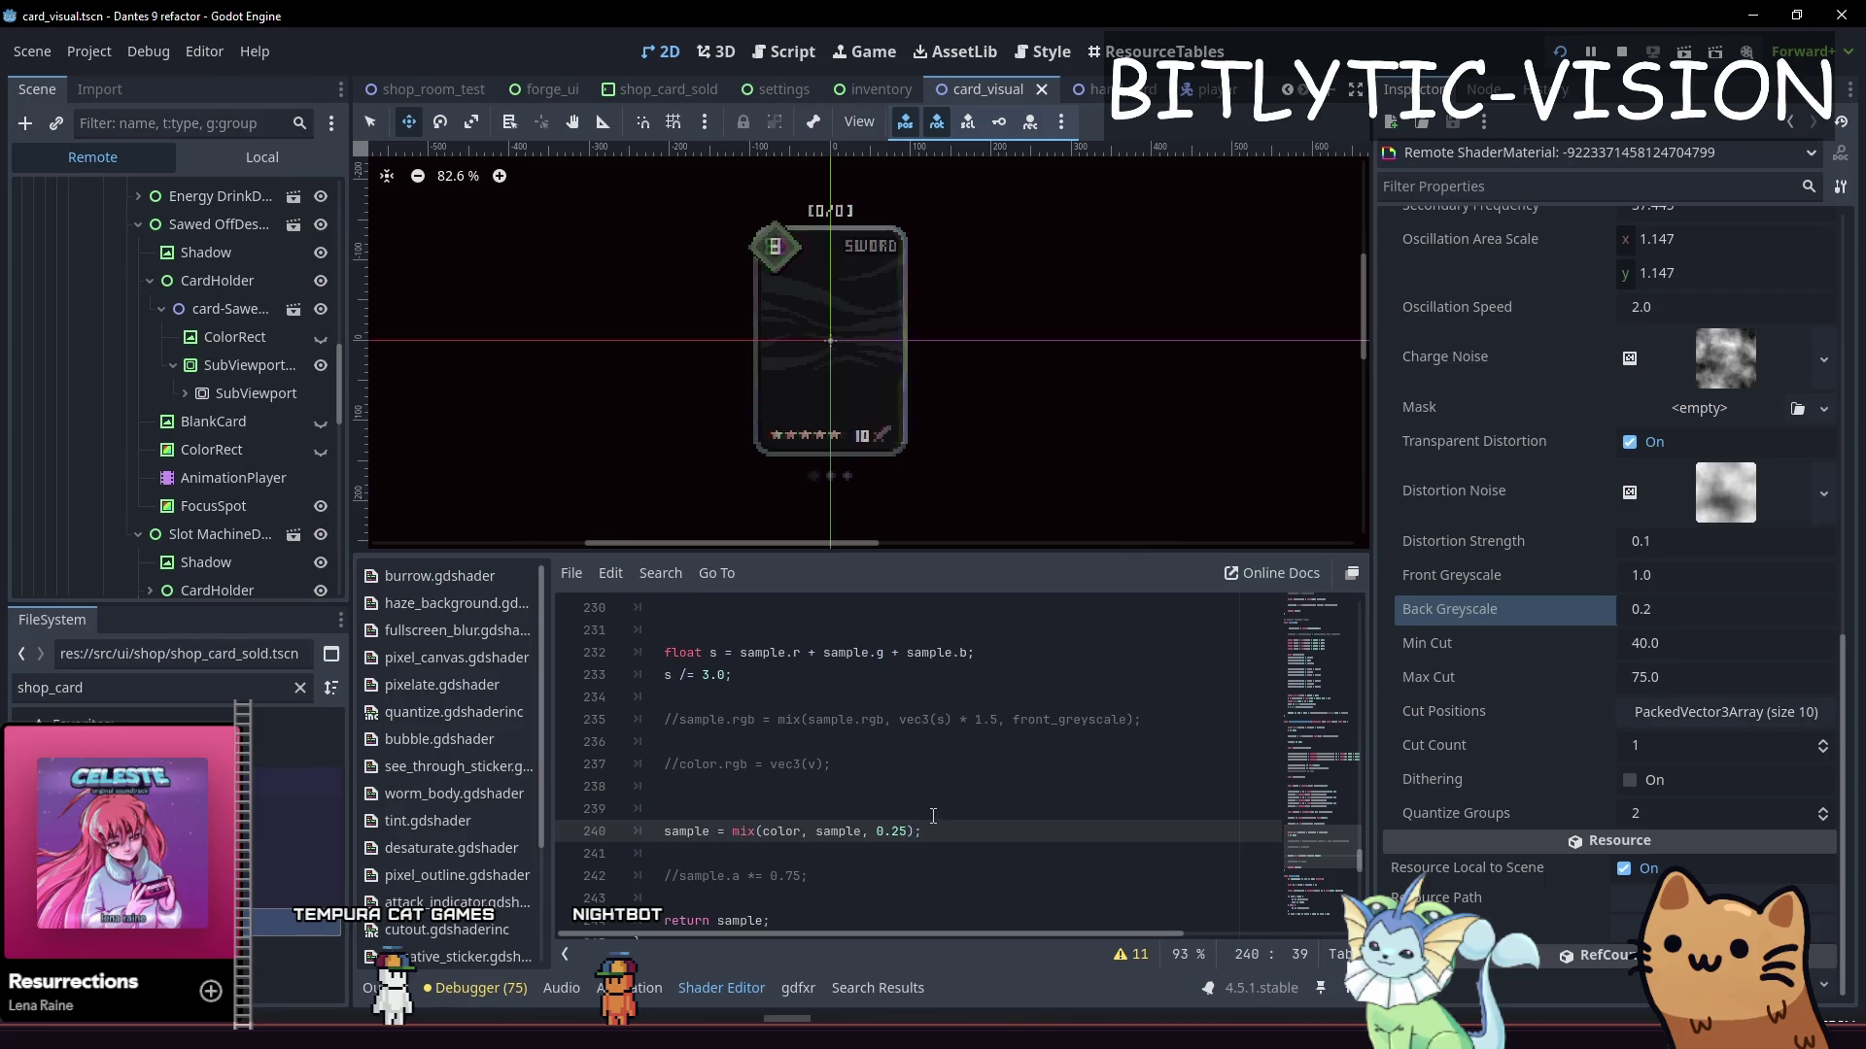
pyautogui.scroll(1, 931, 804)
pyautogui.scroll(-2, 880, 341)
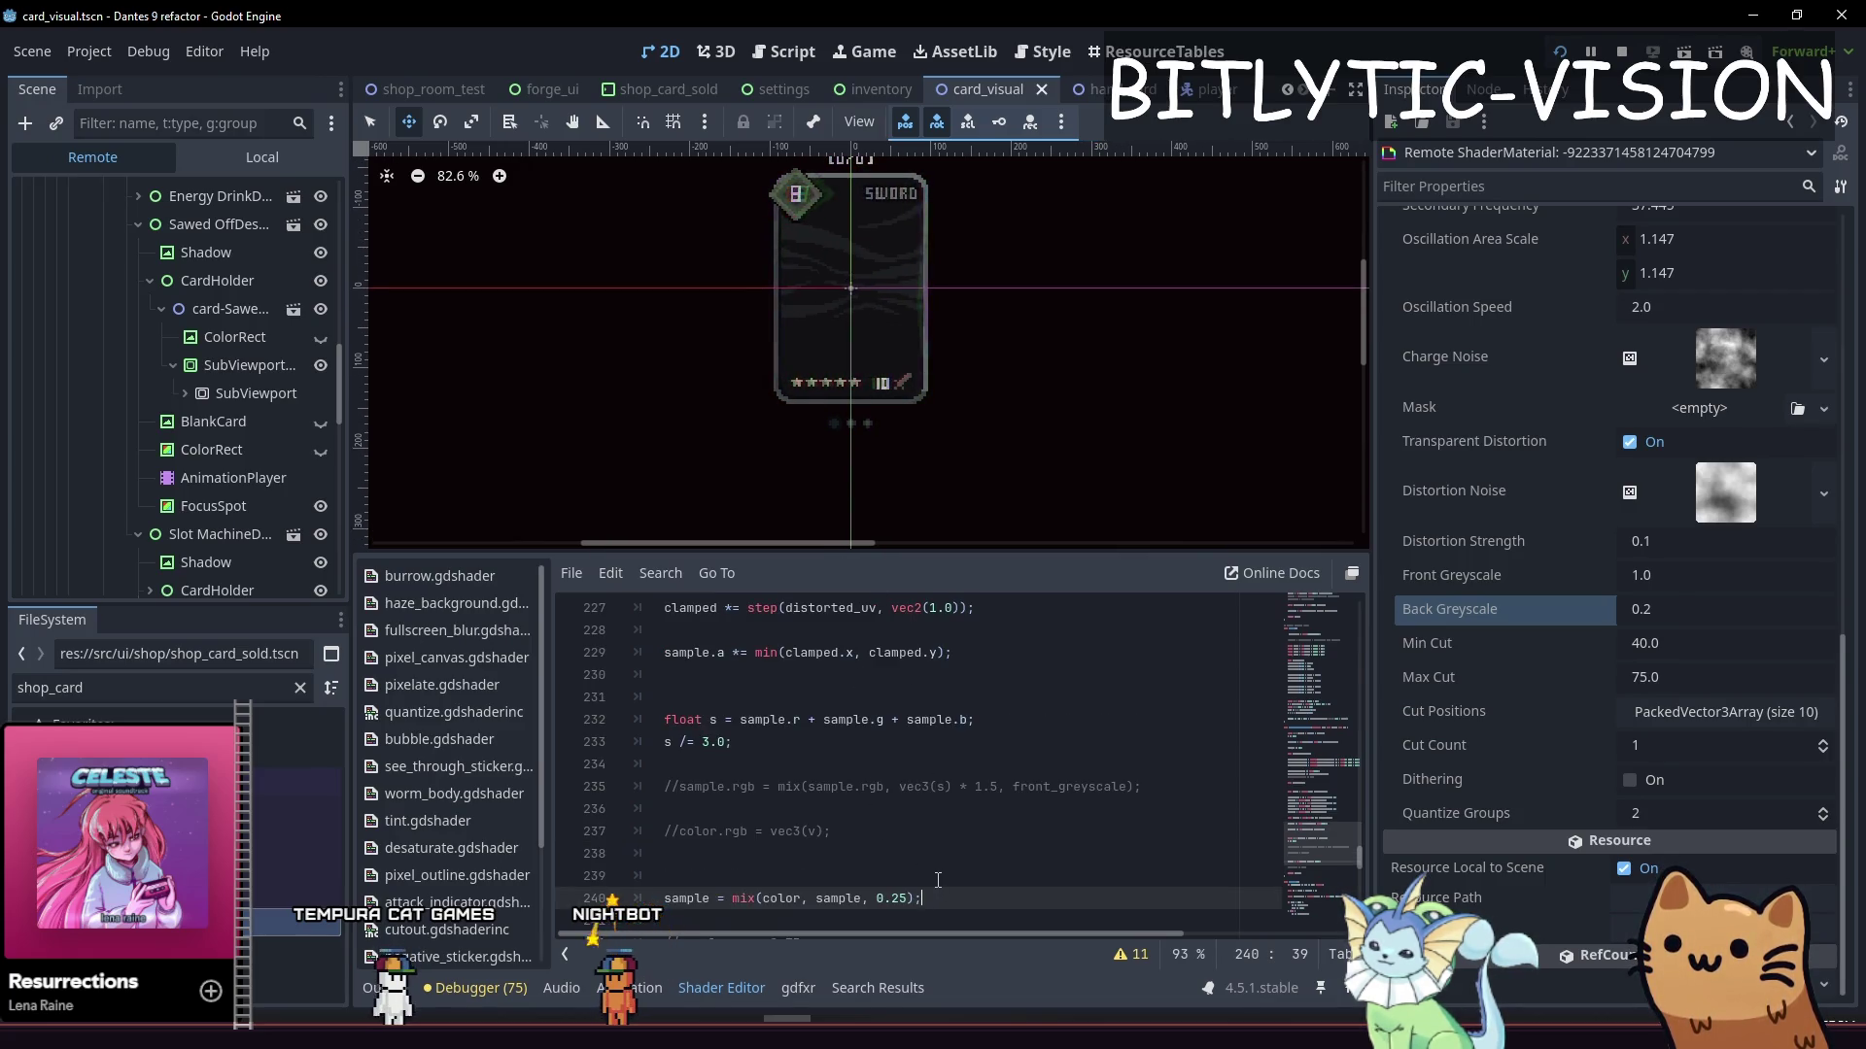
pyautogui.hotkey('ctrl', 's')
pyautogui.hotkey('ctrl', 's')
pyautogui.hotkey('ctrl', 'k')
pyautogui.hotkey('ctrl', 's')
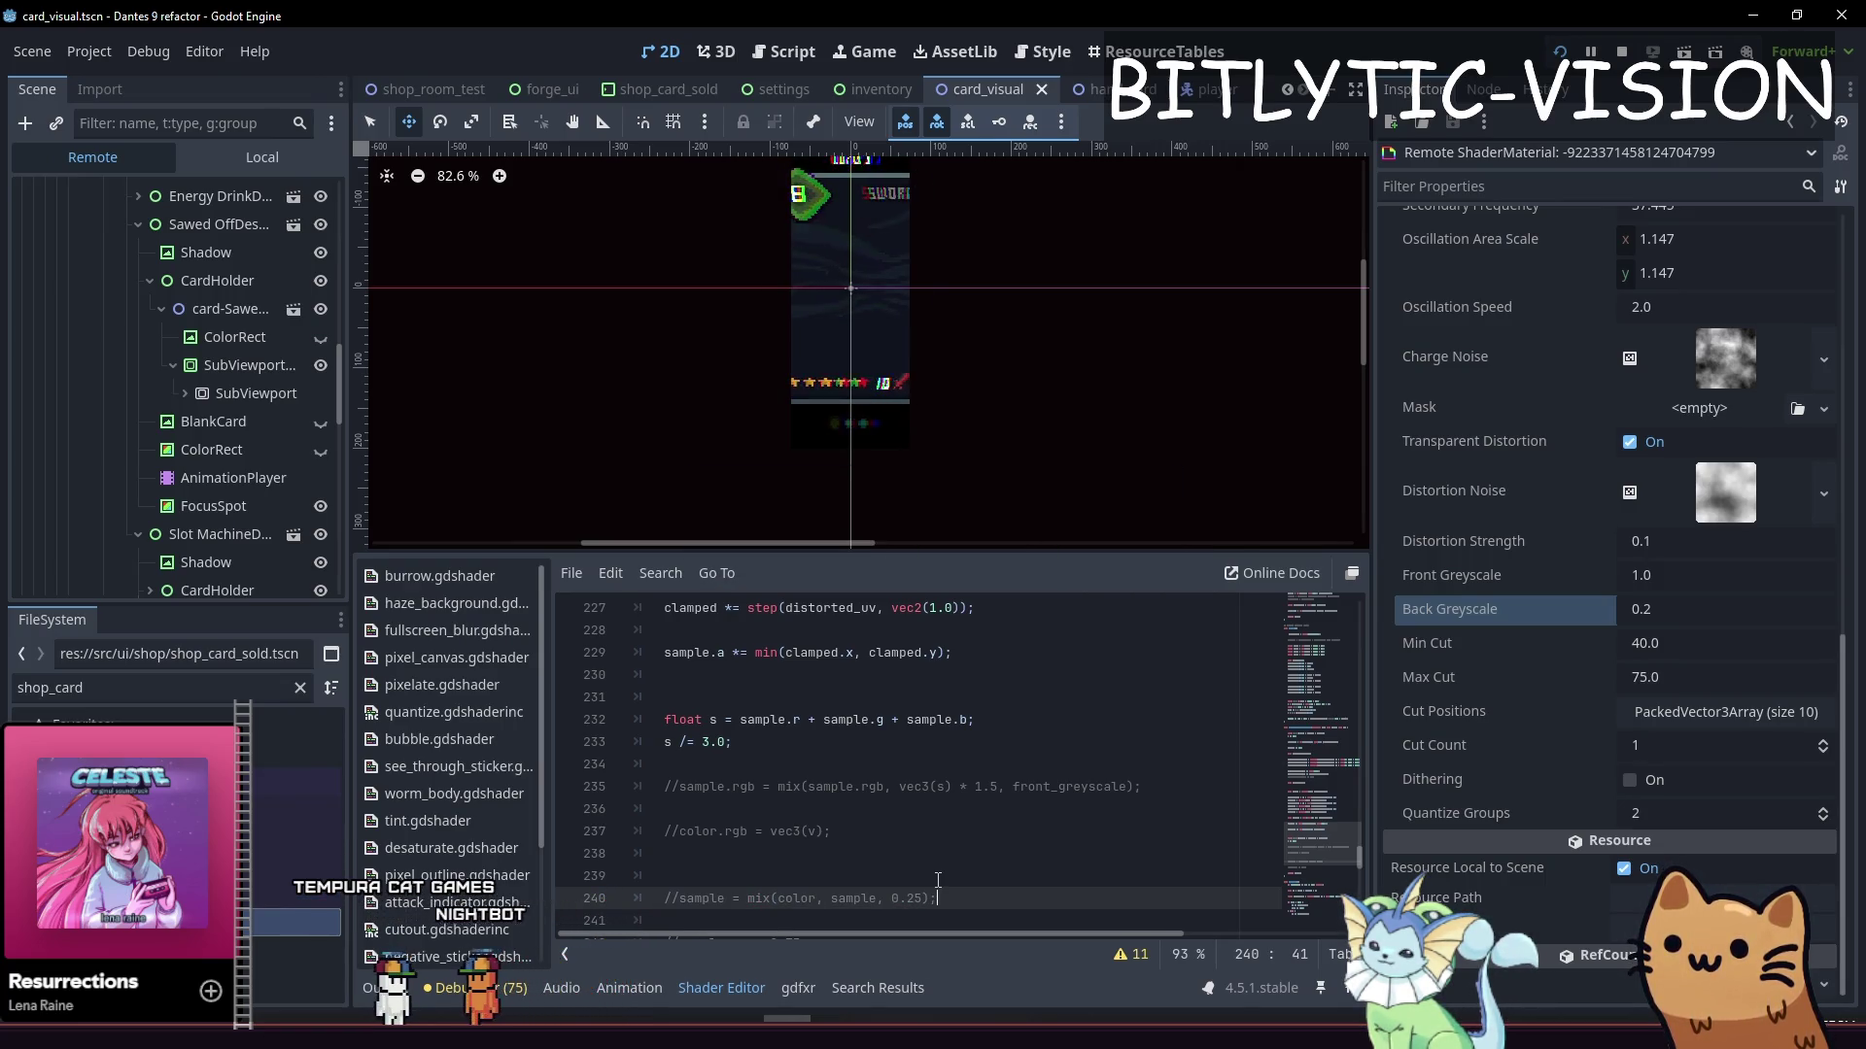
pyautogui.hotkey('ctrl', 's')
# Toggle the front greyscale mix on line 235, preview it, then revert the change
pyautogui.click(937, 879)
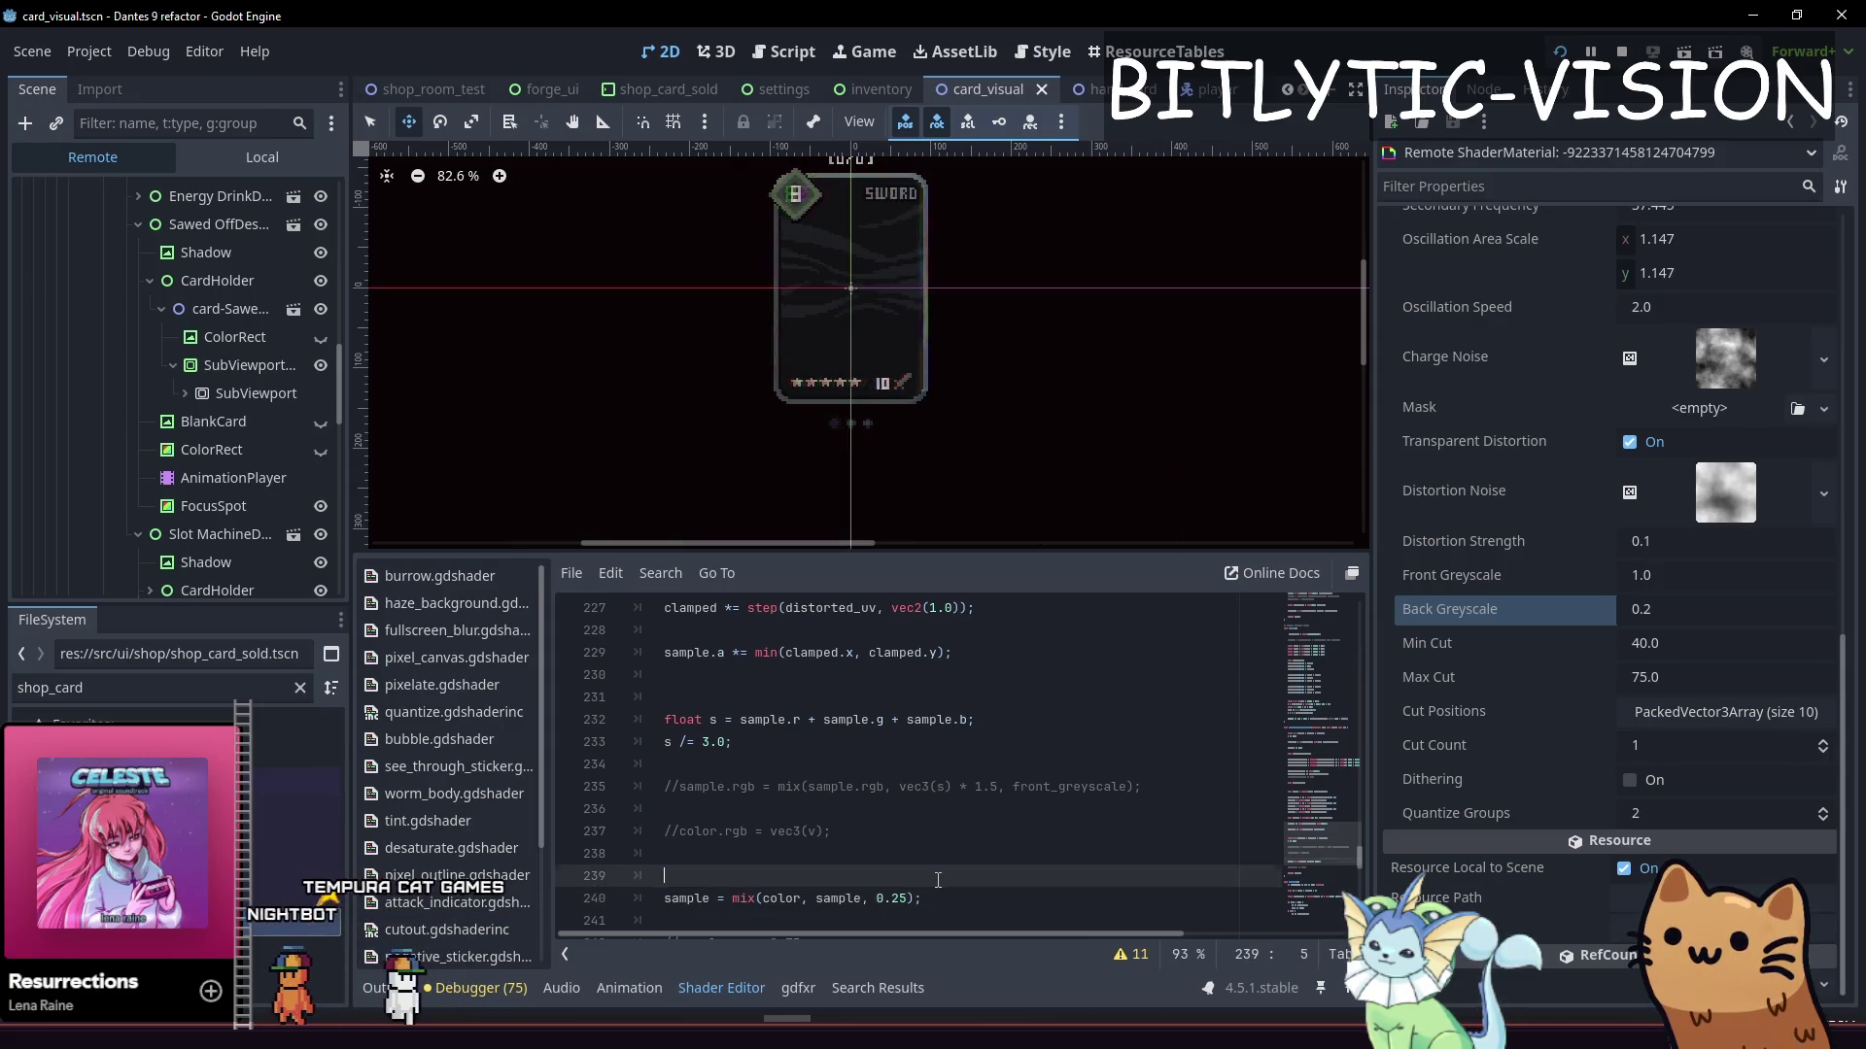
pyautogui.press('Up')
pyautogui.press('Up')
pyautogui.press('Up')
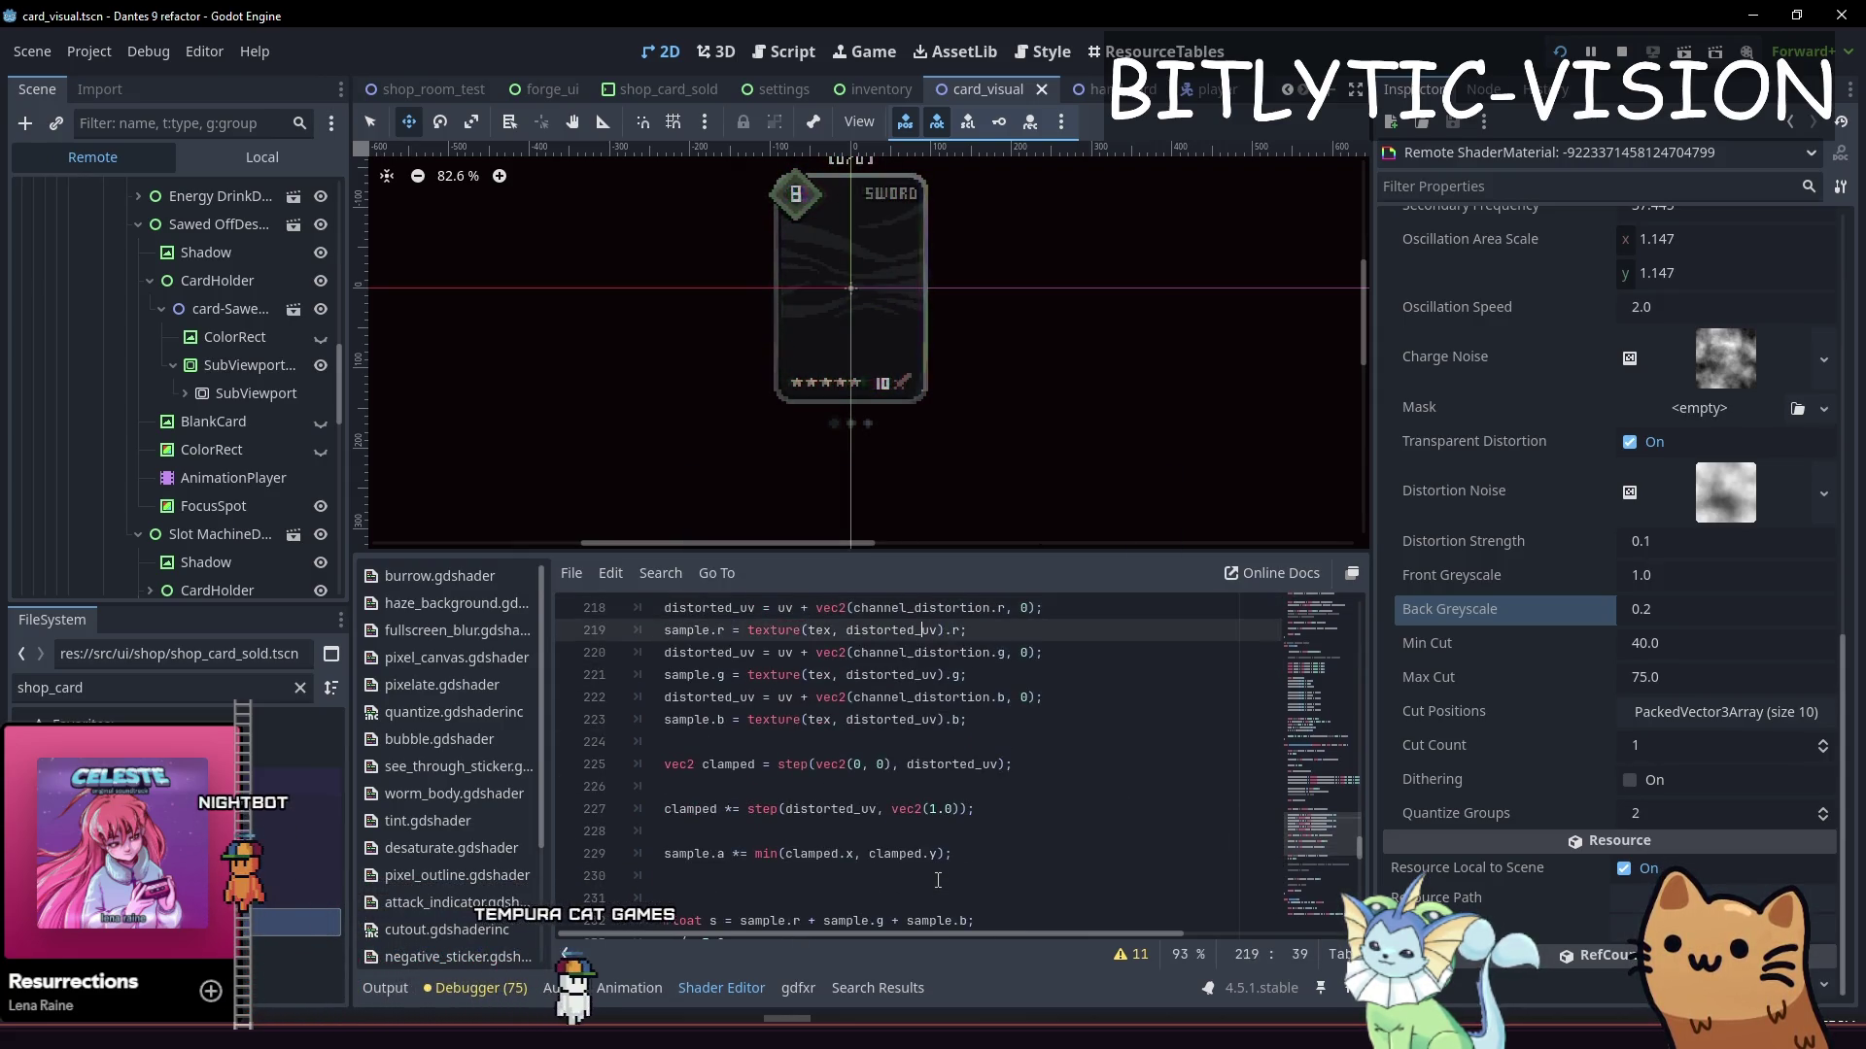
pyautogui.press('Down')
pyautogui.press('Down')
pyautogui.press('Down')
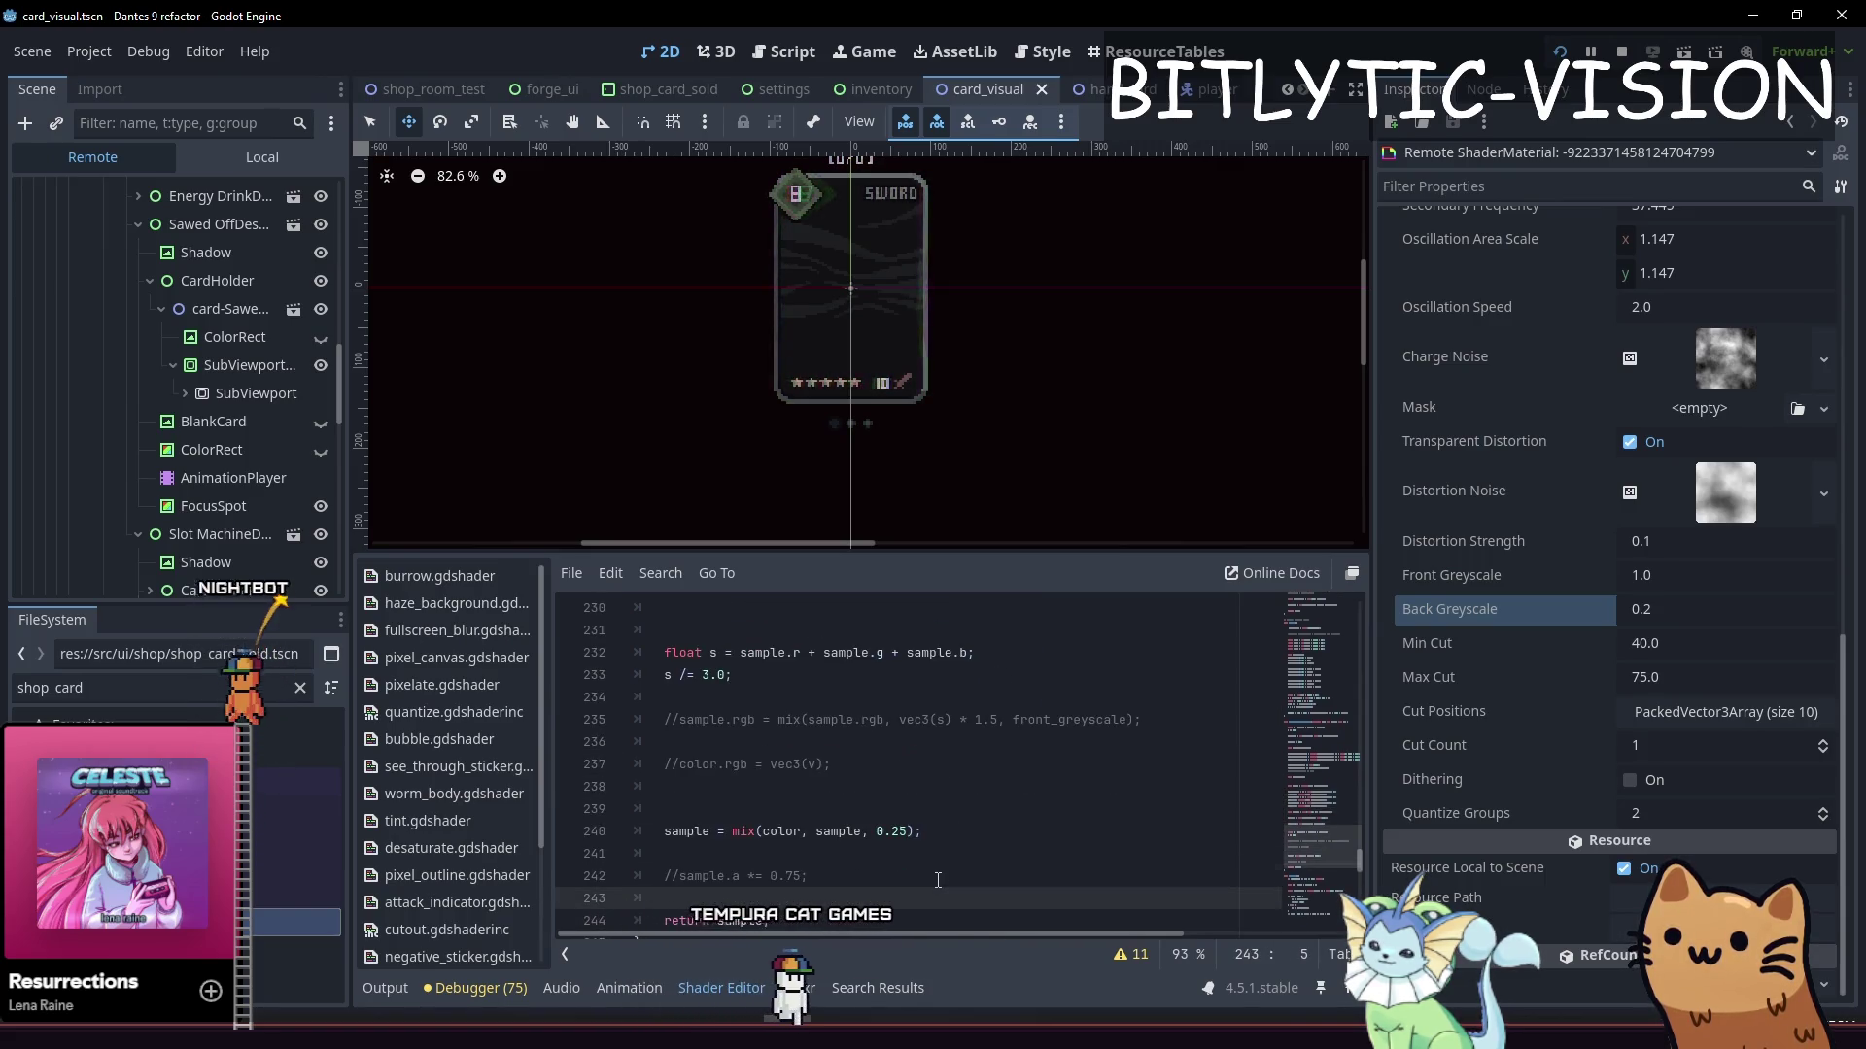
pyautogui.press('Up')
pyautogui.press('Up')
pyautogui.press('Up')
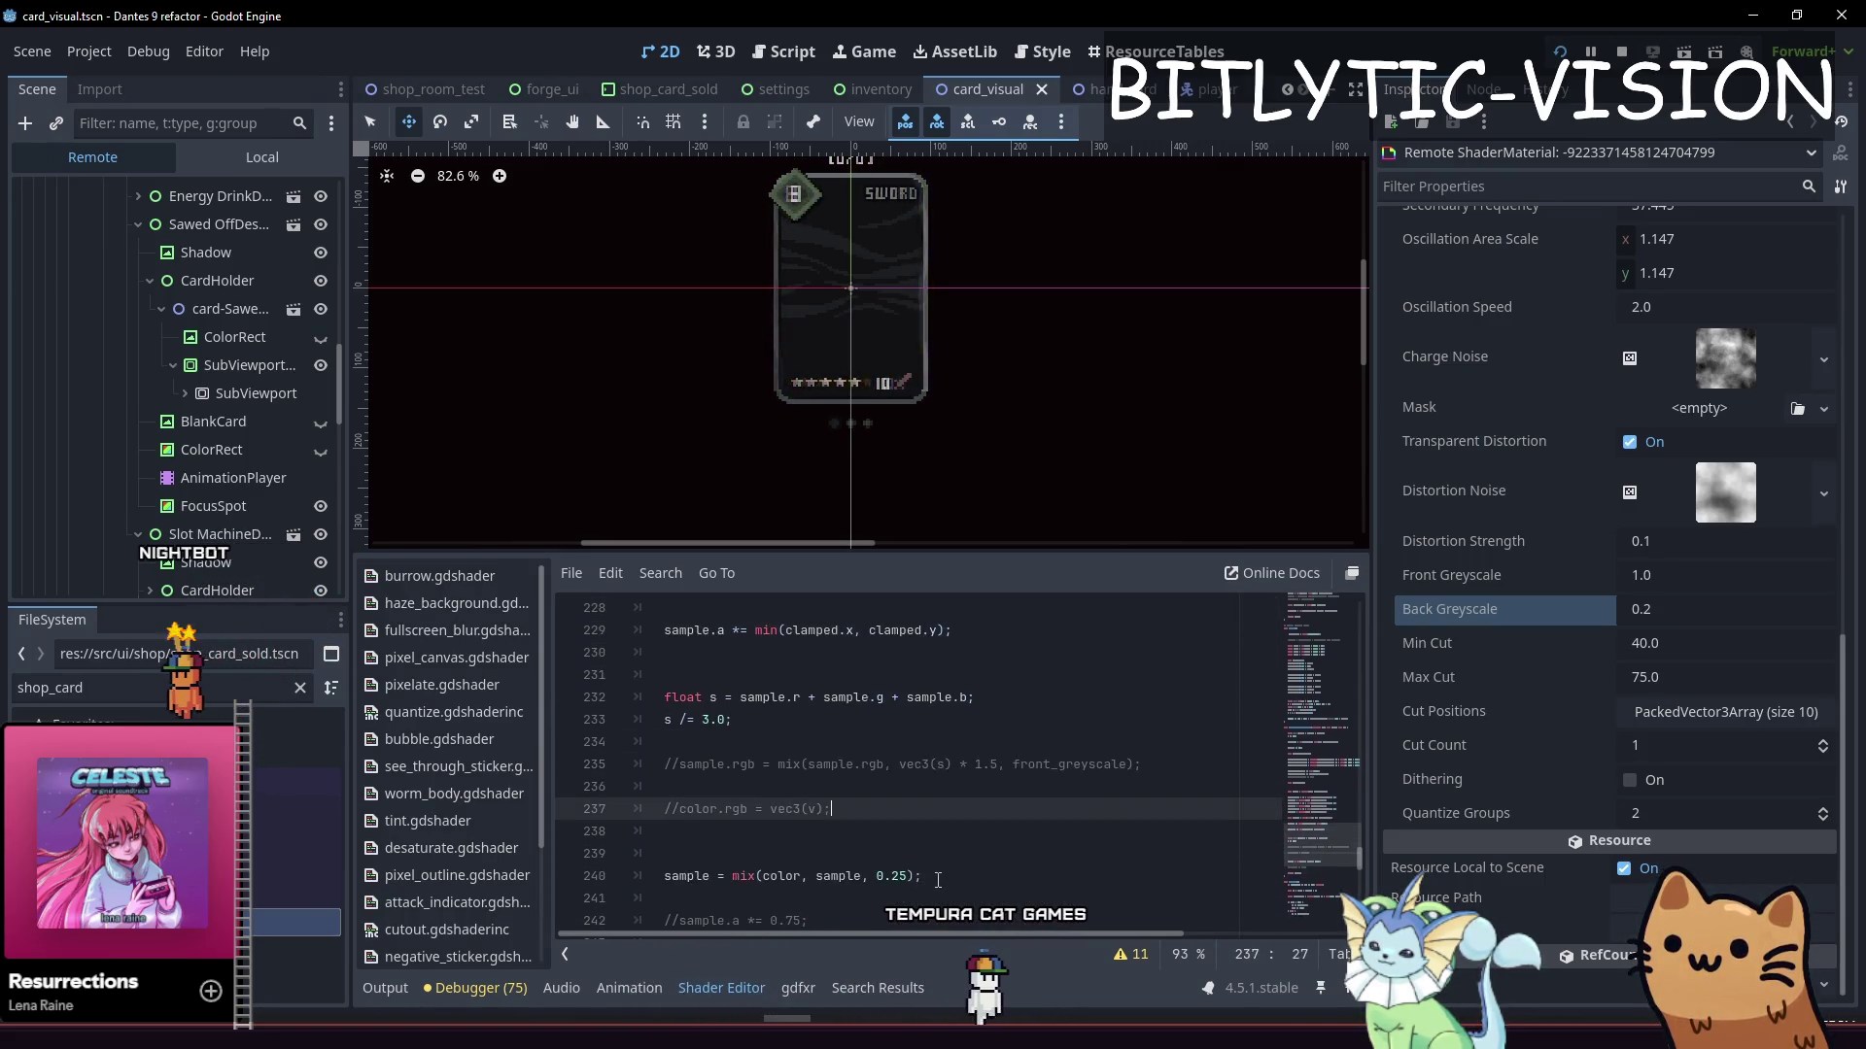
pyautogui.hotkey('ctrl', 'k')
pyautogui.hotkey('ctrl', 's')
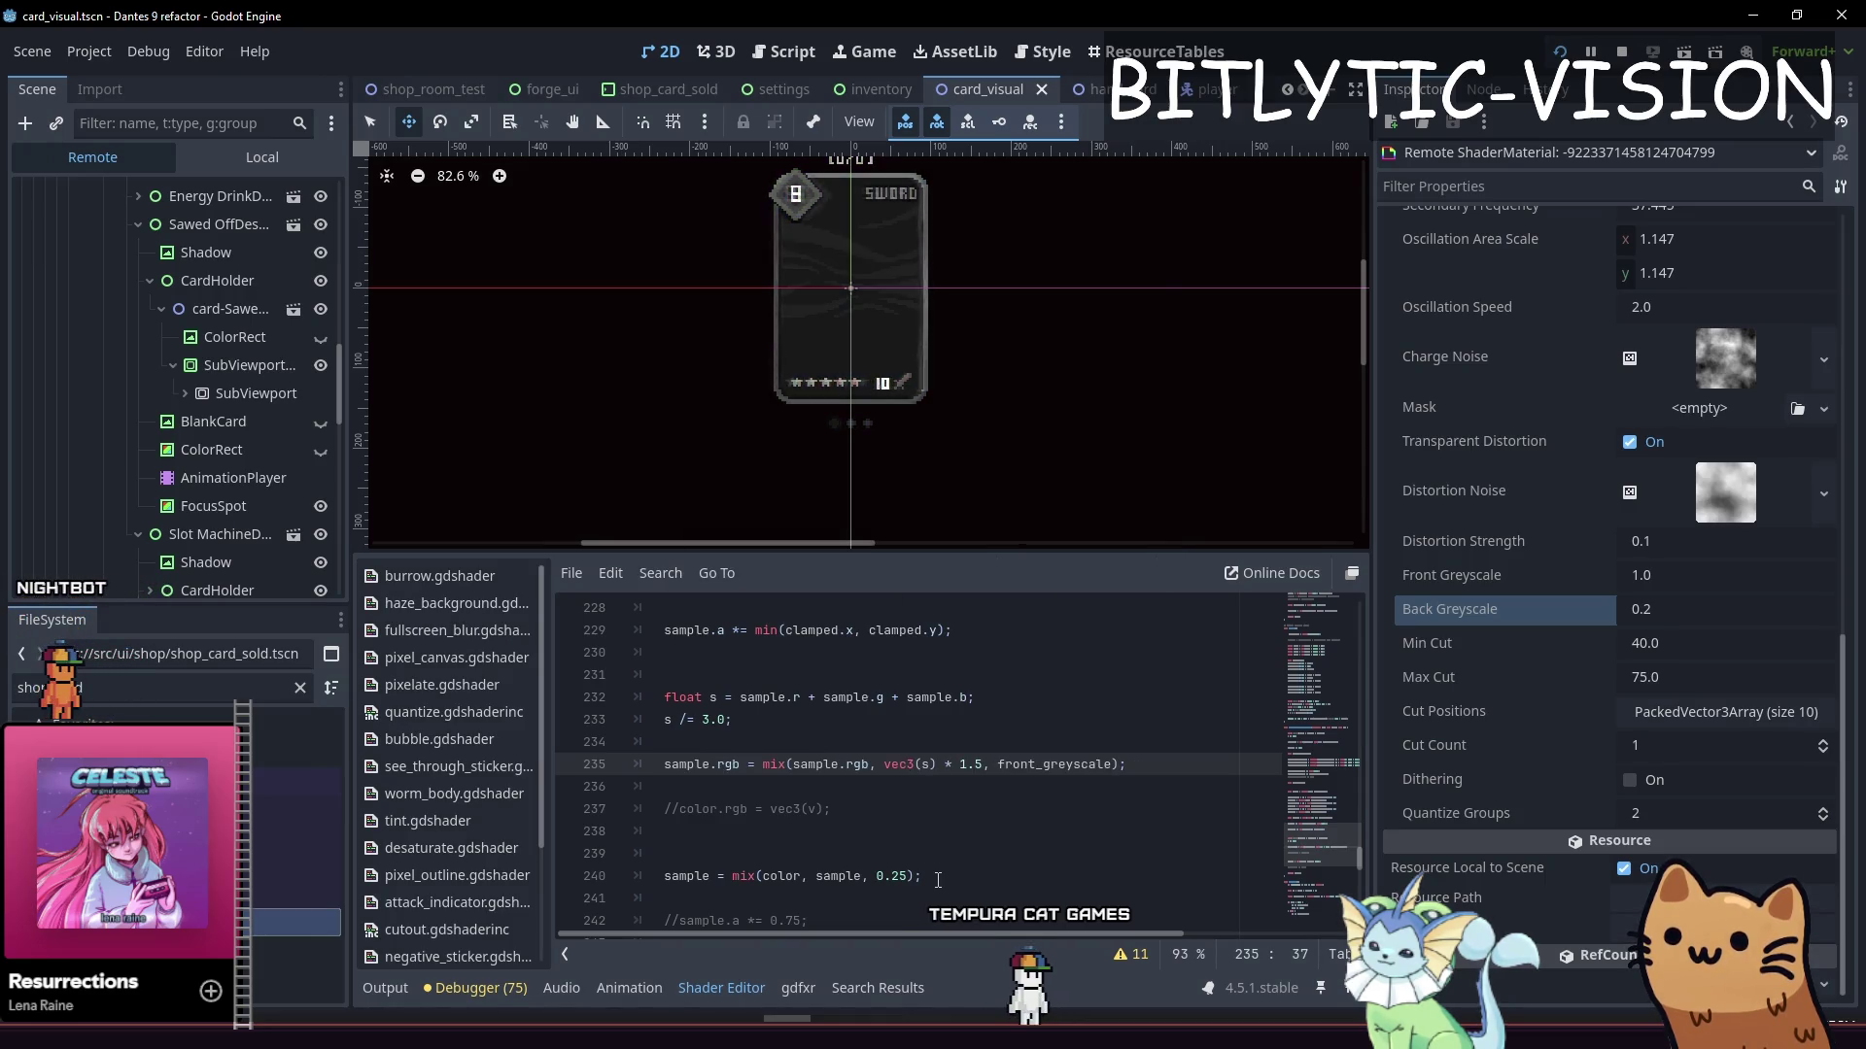
pyautogui.hotkey('ctrl', 's')
pyautogui.press('Up')
pyautogui.press('Down')
pyautogui.press('Down')
pyautogui.press('Down')
pyautogui.press('Down')
# Review the channel sampling and distortion noise code in get_transparency_effect
pyautogui.press('Up')
pyautogui.press('Up')
pyautogui.press('Up')
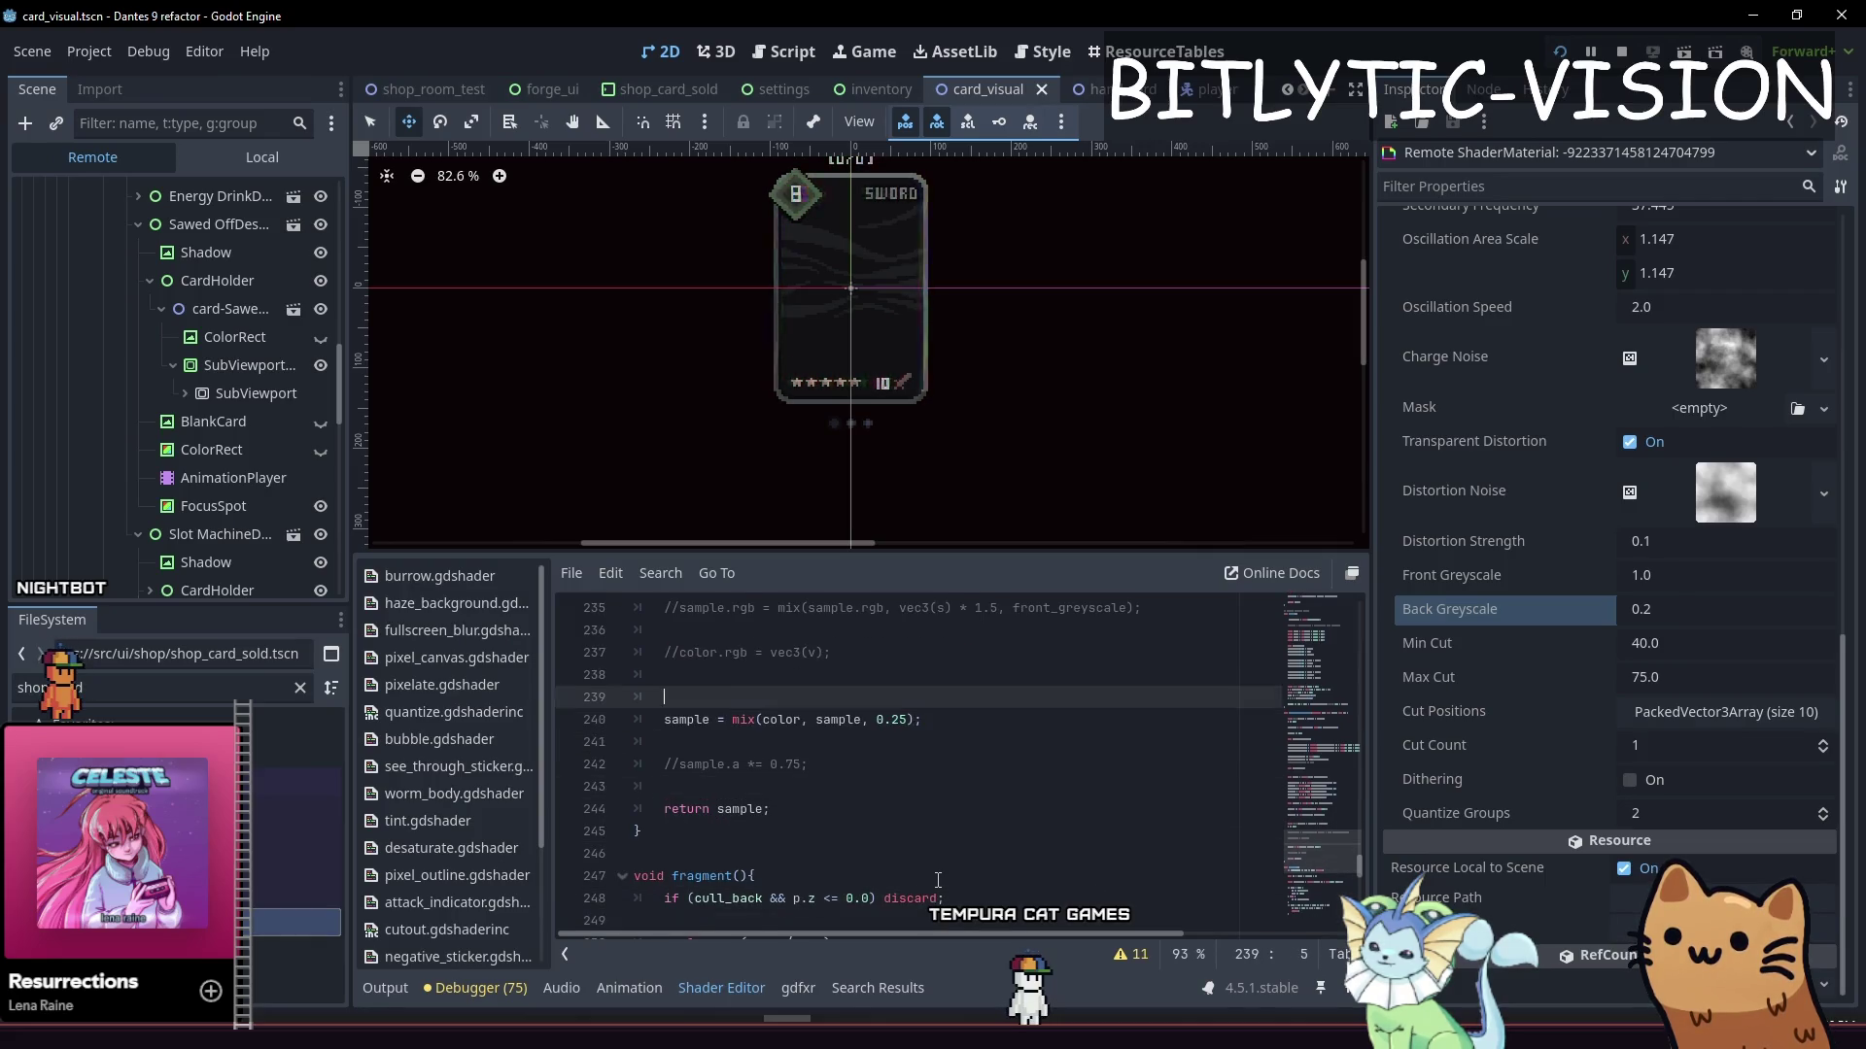
pyautogui.press('Up')
pyautogui.press('Up')
pyautogui.press('Up')
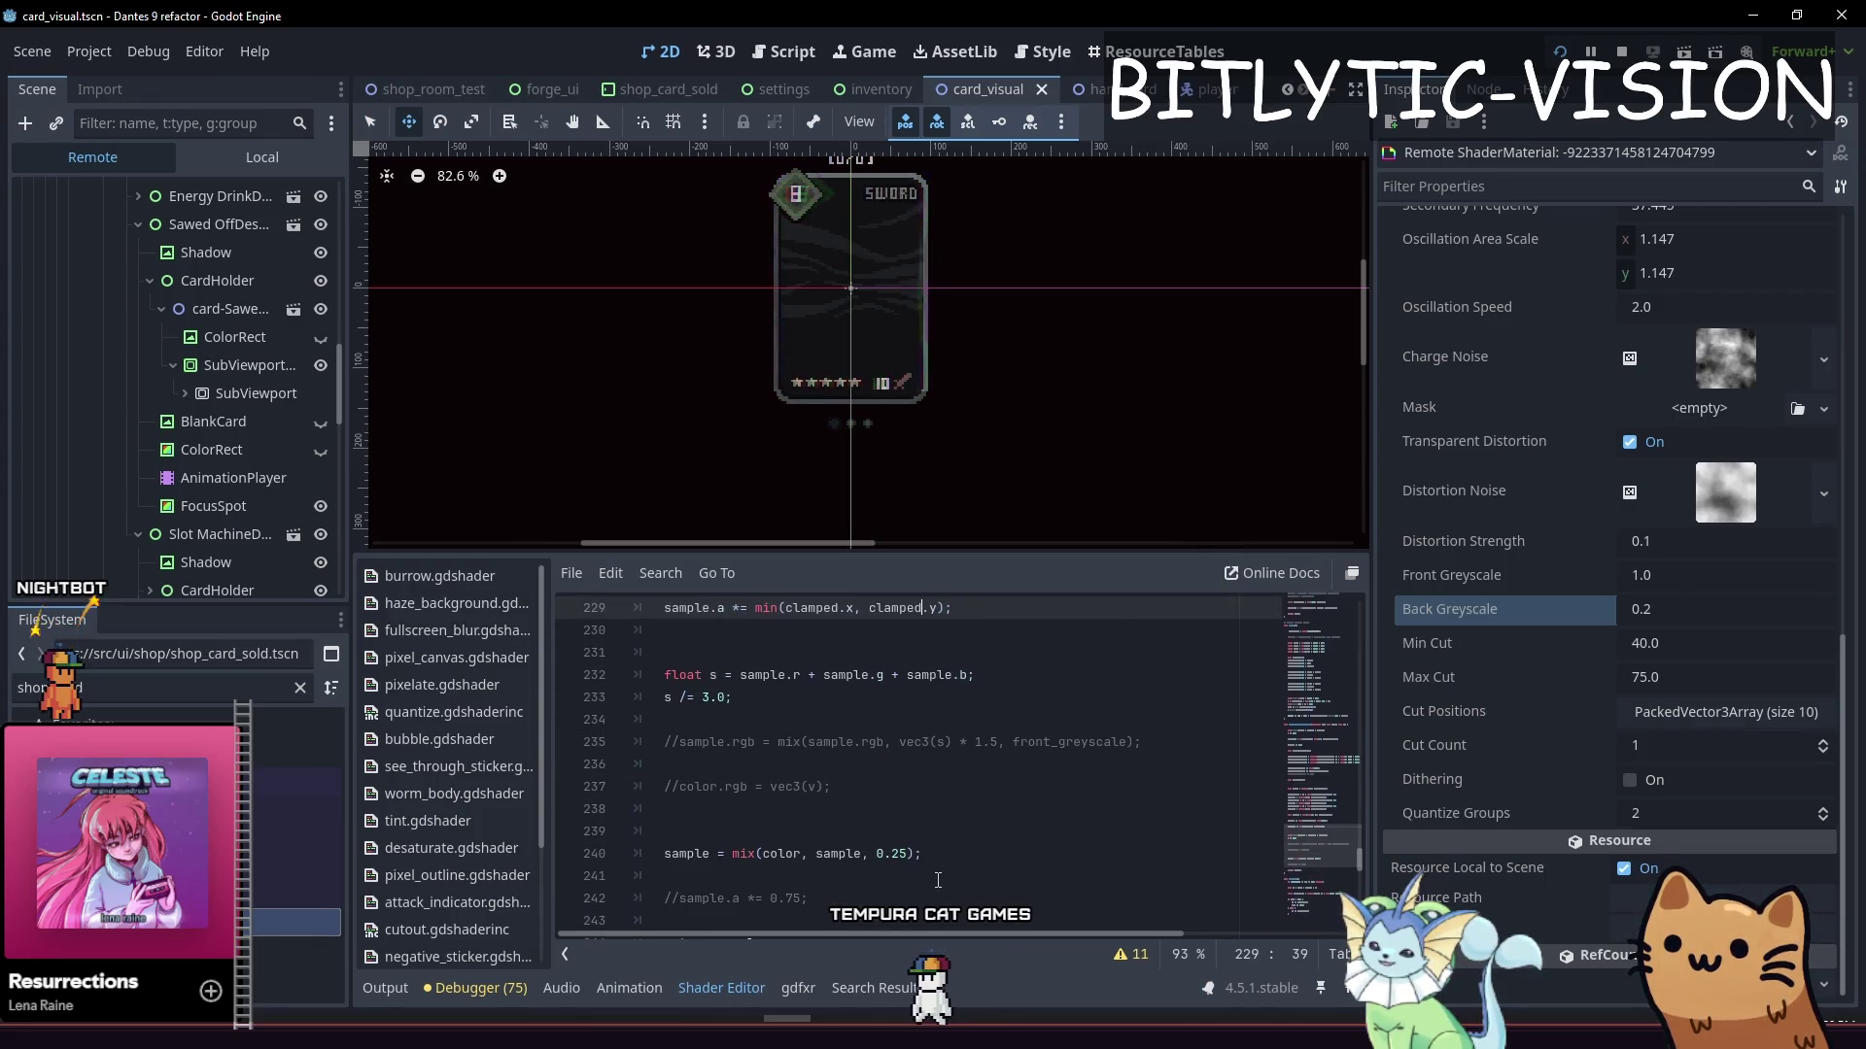
pyautogui.press('Down')
pyautogui.press('Down')
pyautogui.press('Down')
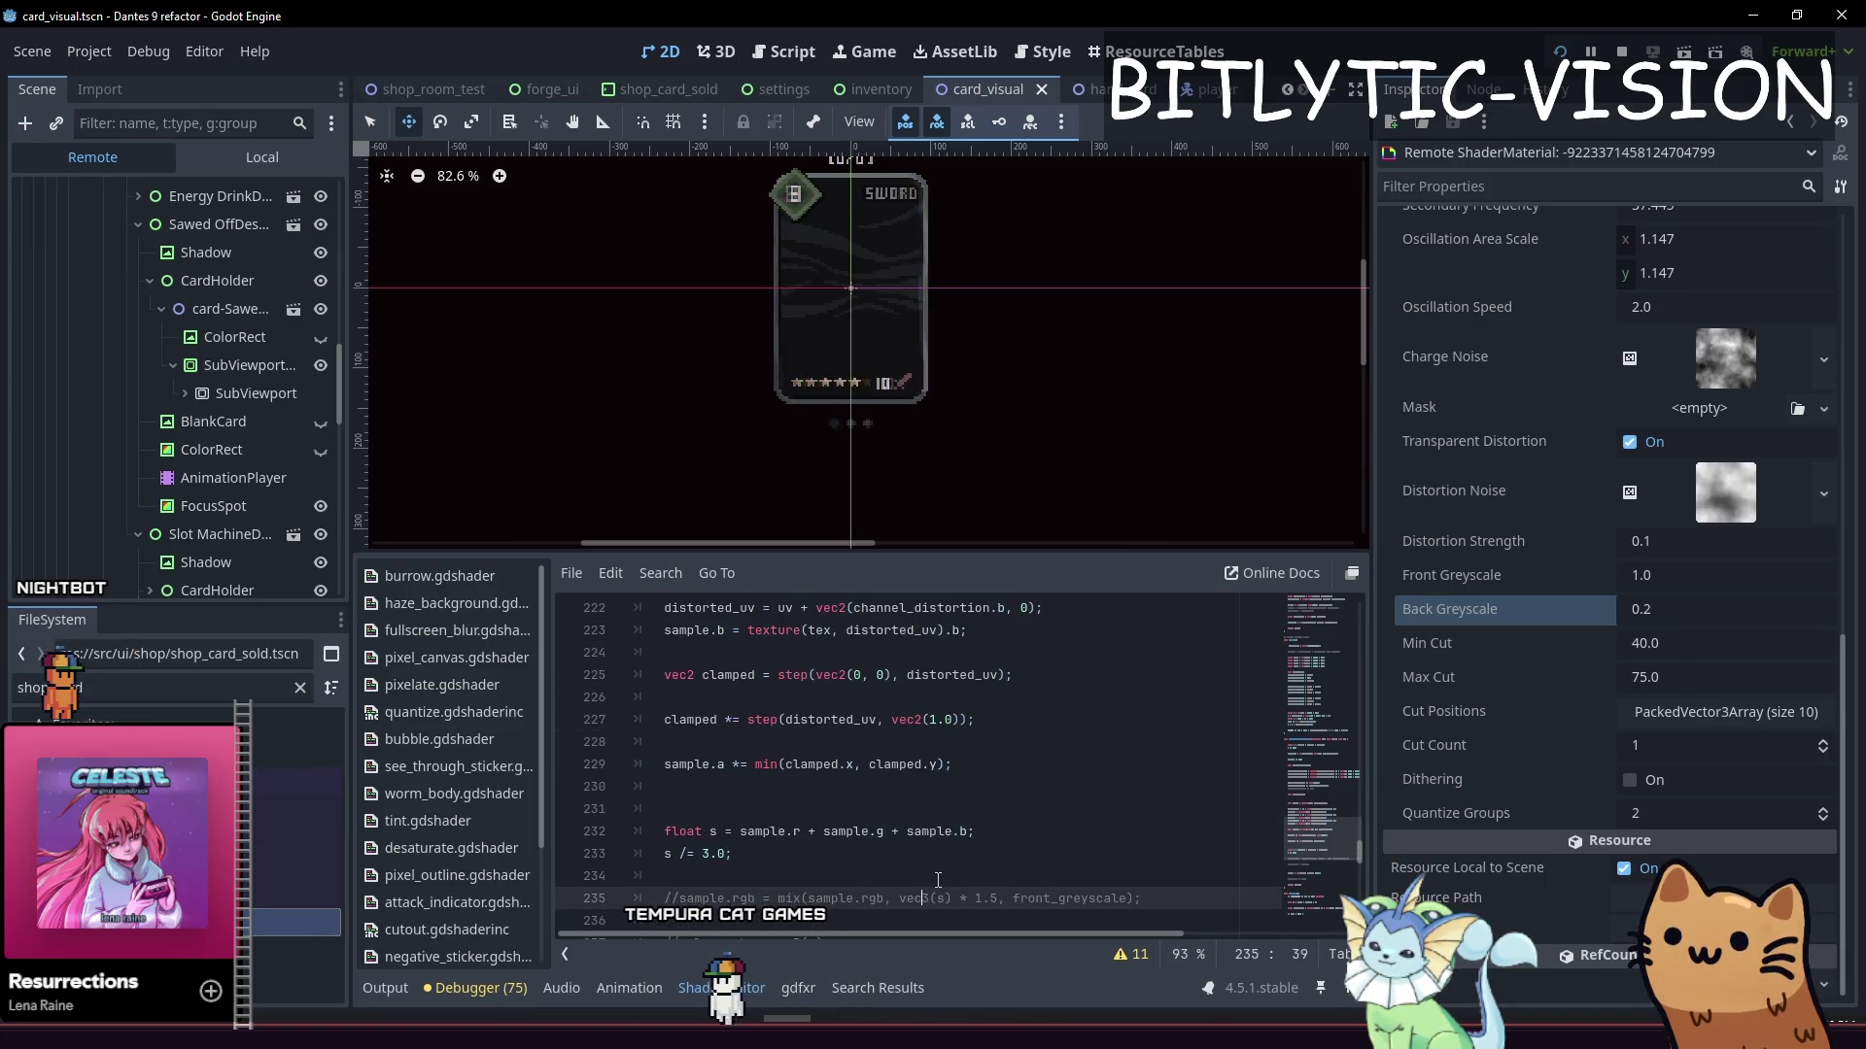
pyautogui.press('Up')
pyautogui.press('Up')
pyautogui.press('Up')
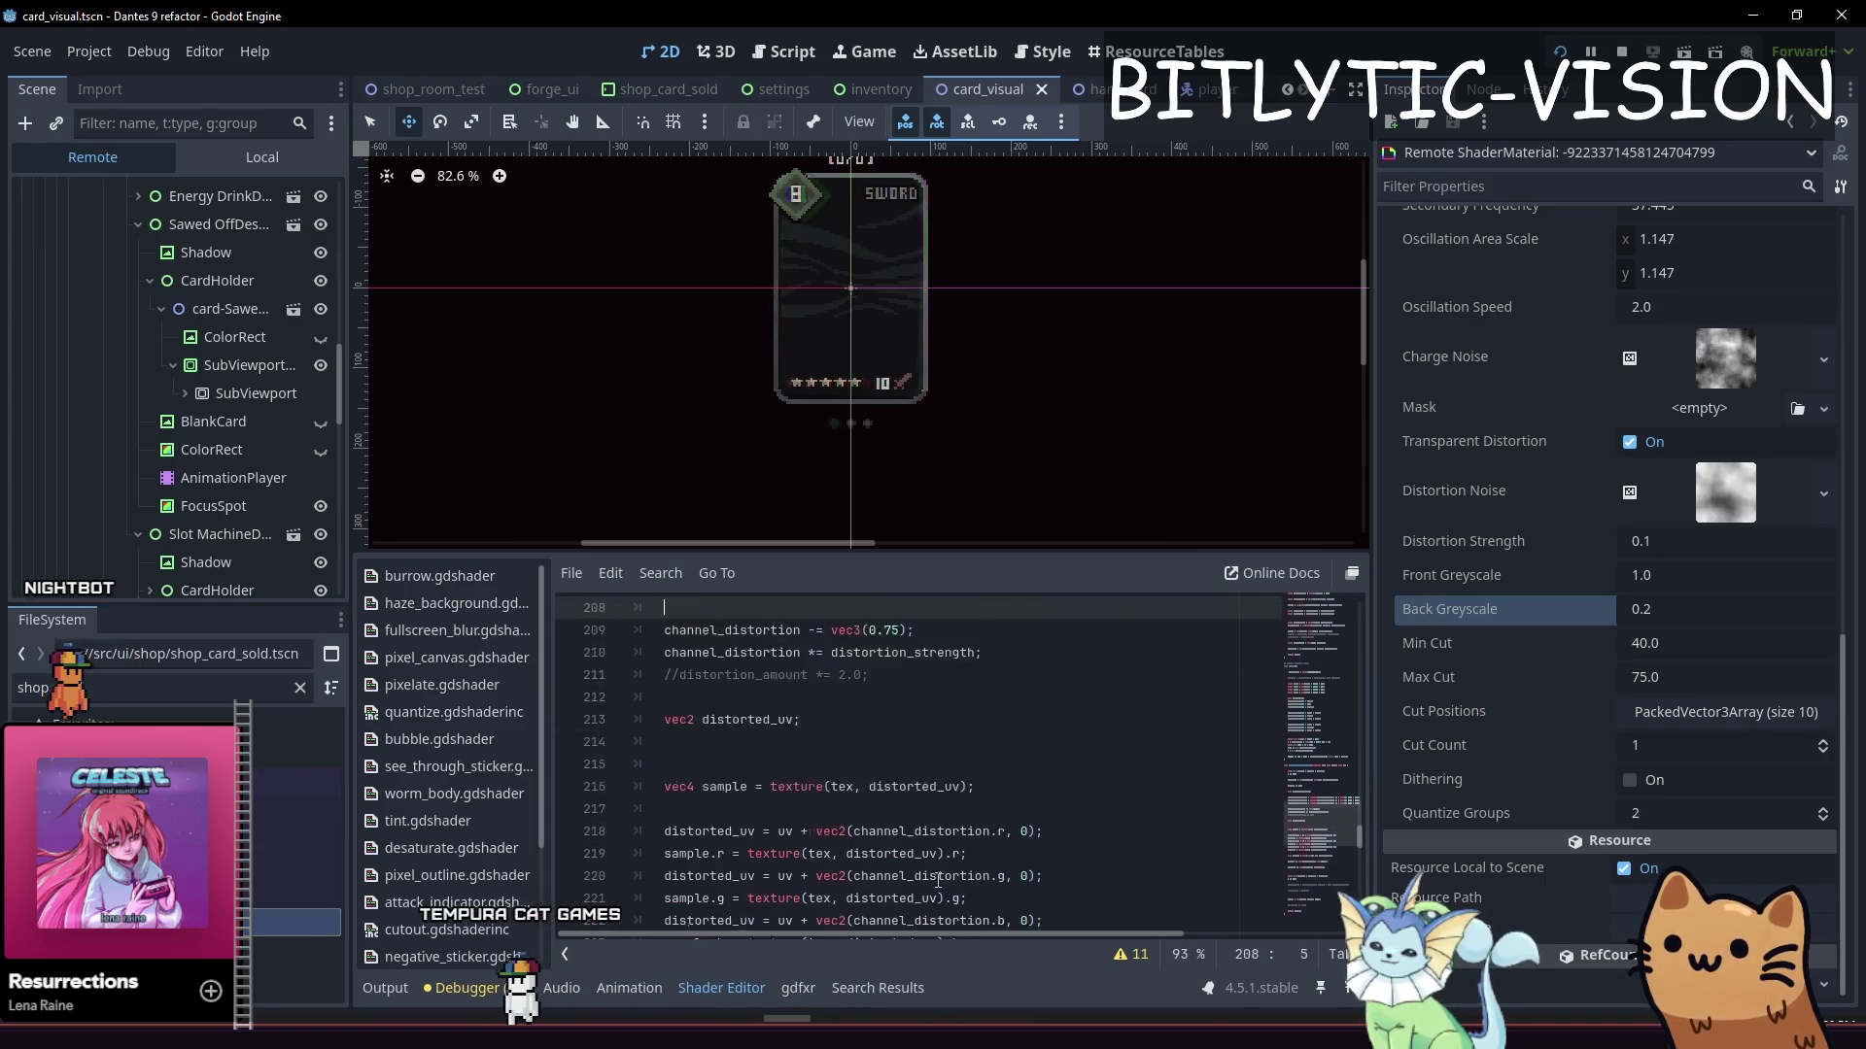
pyautogui.press('Down')
pyautogui.press('Down')
pyautogui.press('Down')
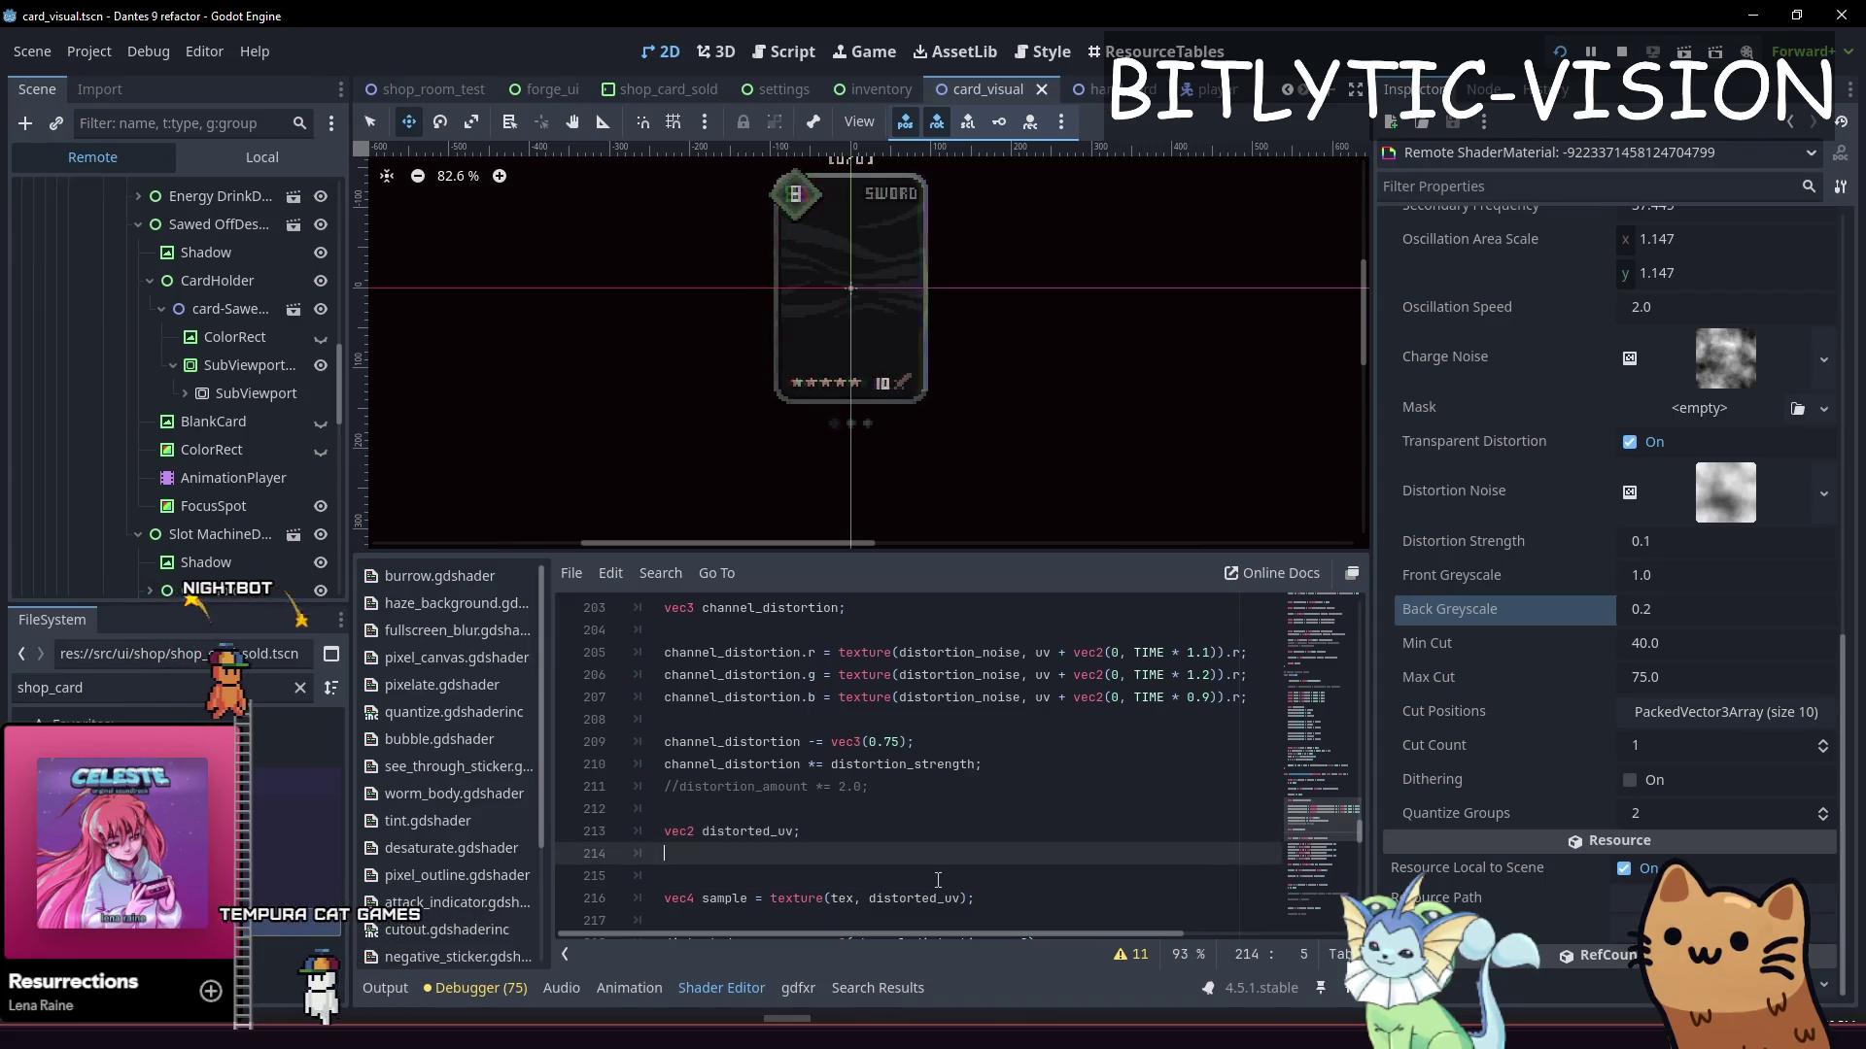
pyautogui.press('Up')
pyautogui.press('Up')
pyautogui.press('Up')
pyautogui.press('Up')
pyautogui.press('Up')
pyautogui.press('Up')
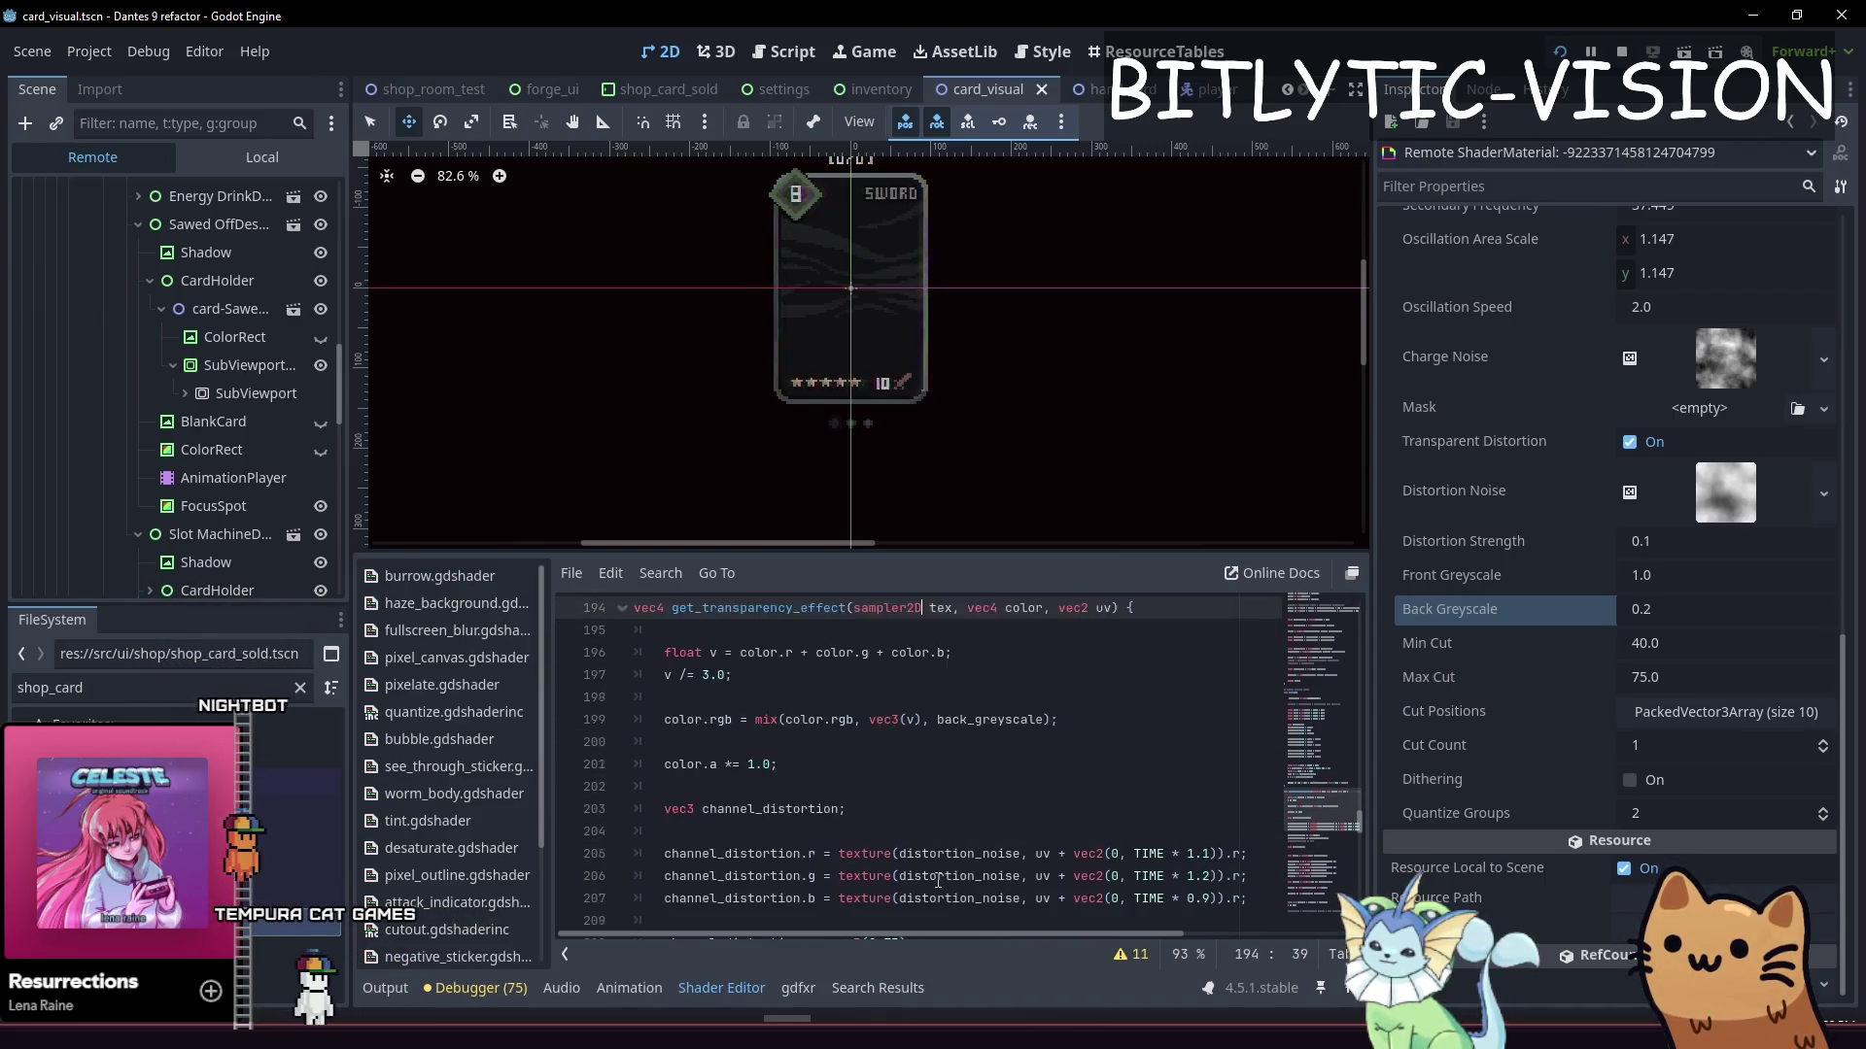
pyautogui.press('Down')
pyautogui.press('Down')
pyautogui.press('Down')
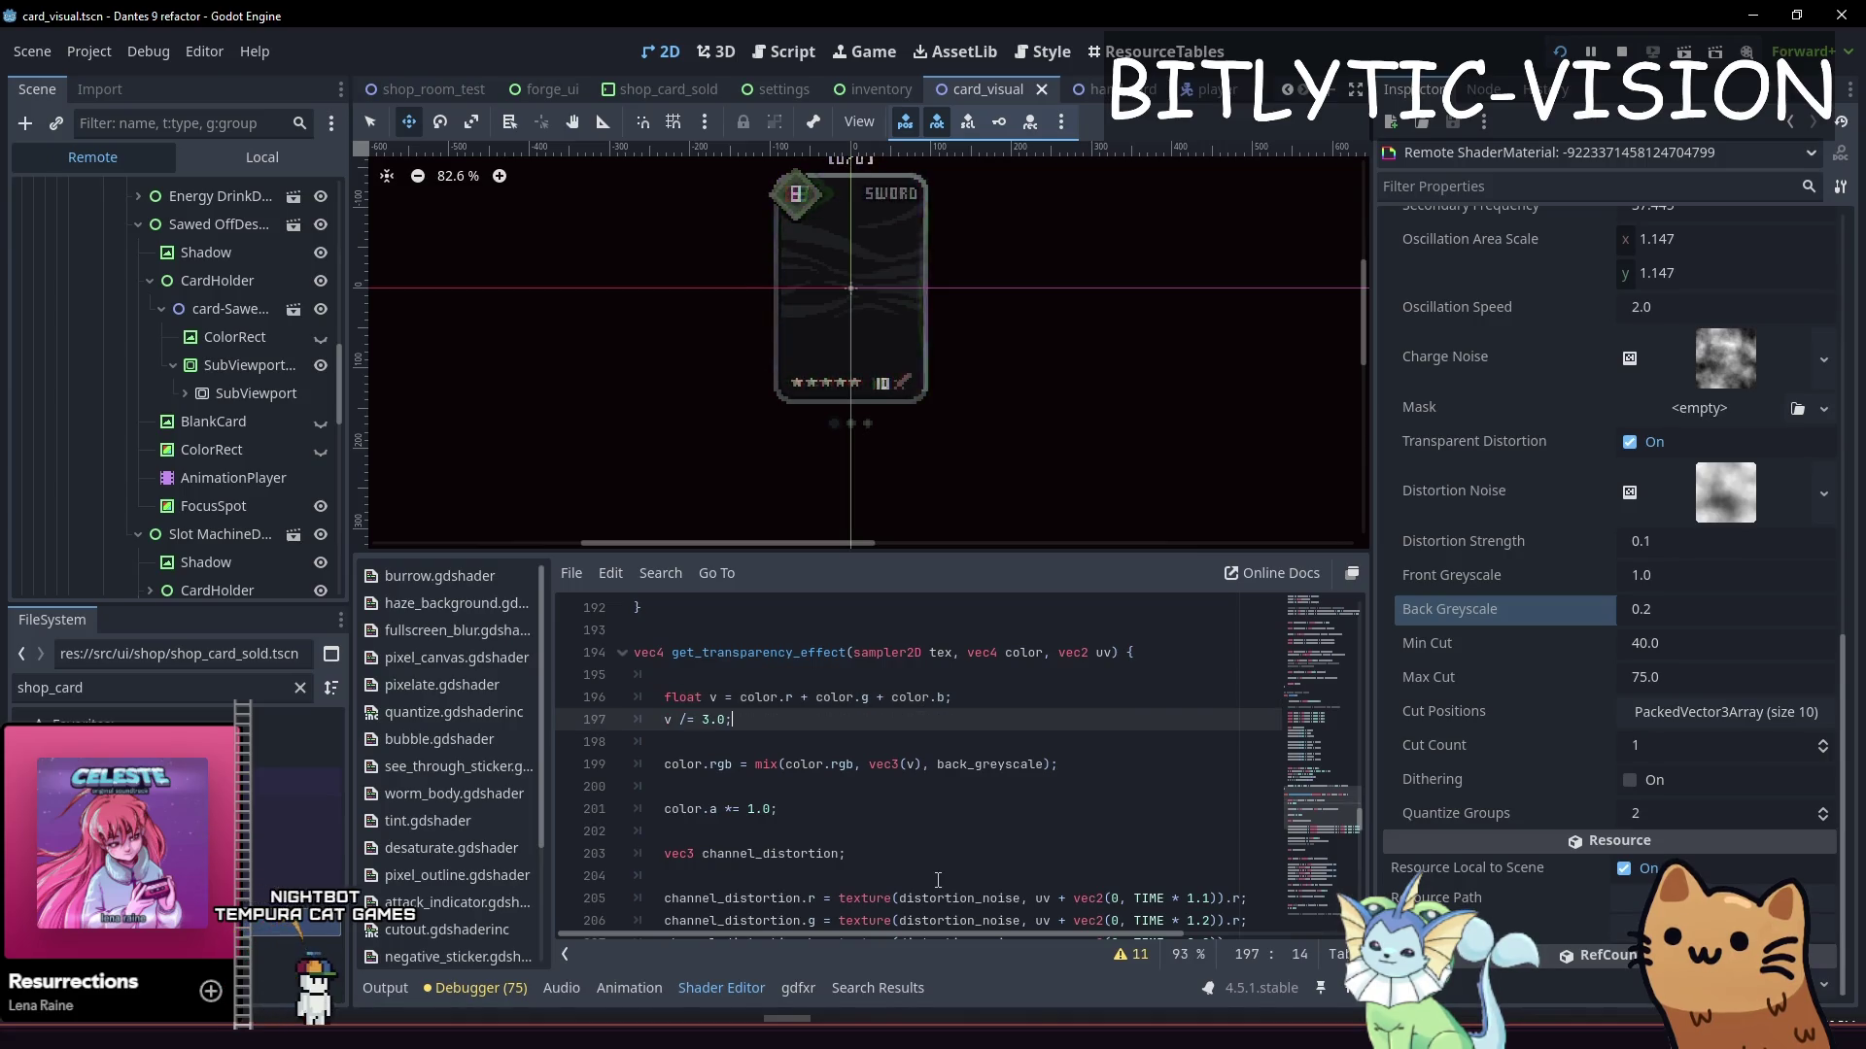
# Put the caret on the back greyscale mix line to insert a line above it
pyautogui.press('Down')
pyautogui.press('End')
pyautogui.press('Down')
pyautogui.press('Down')
pyautogui.press('Down')
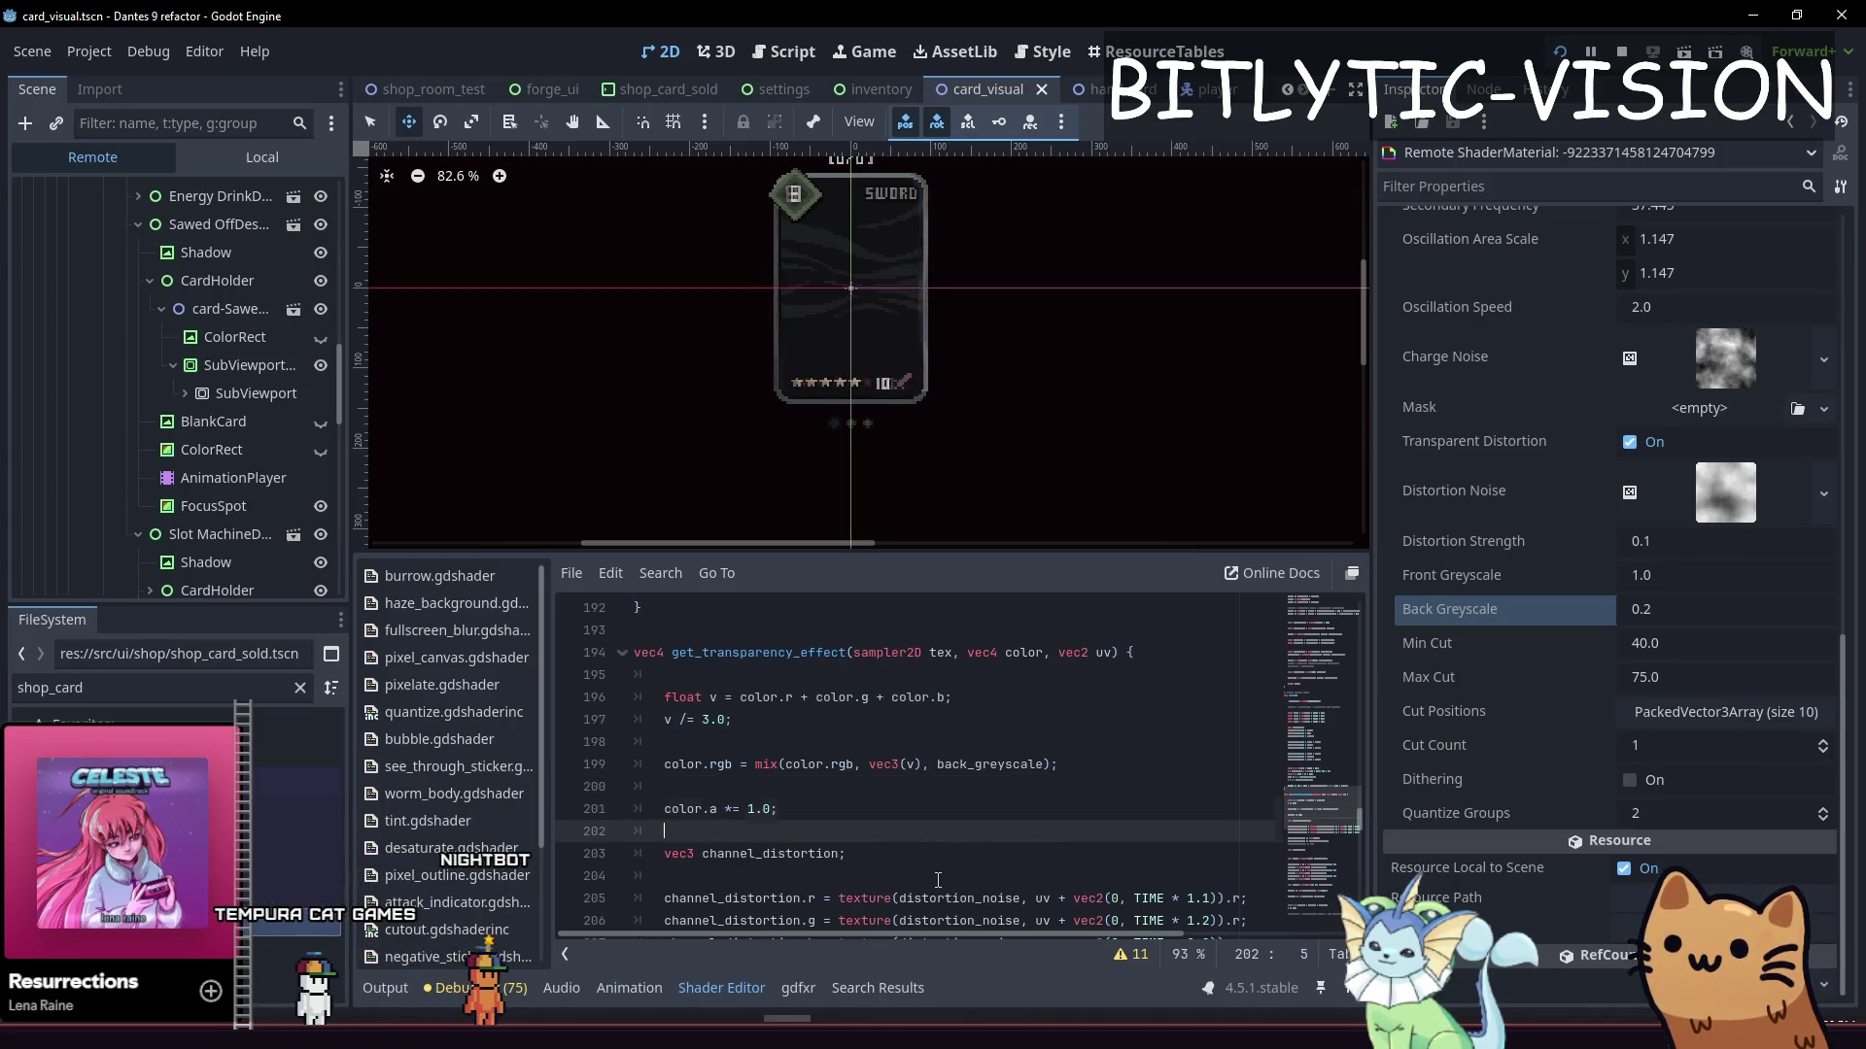
pyautogui.press('Up')
pyautogui.press('Up')
pyautogui.press('Up')
pyautogui.press('Down')
pyautogui.press('Down')
pyautogui.press('Down')
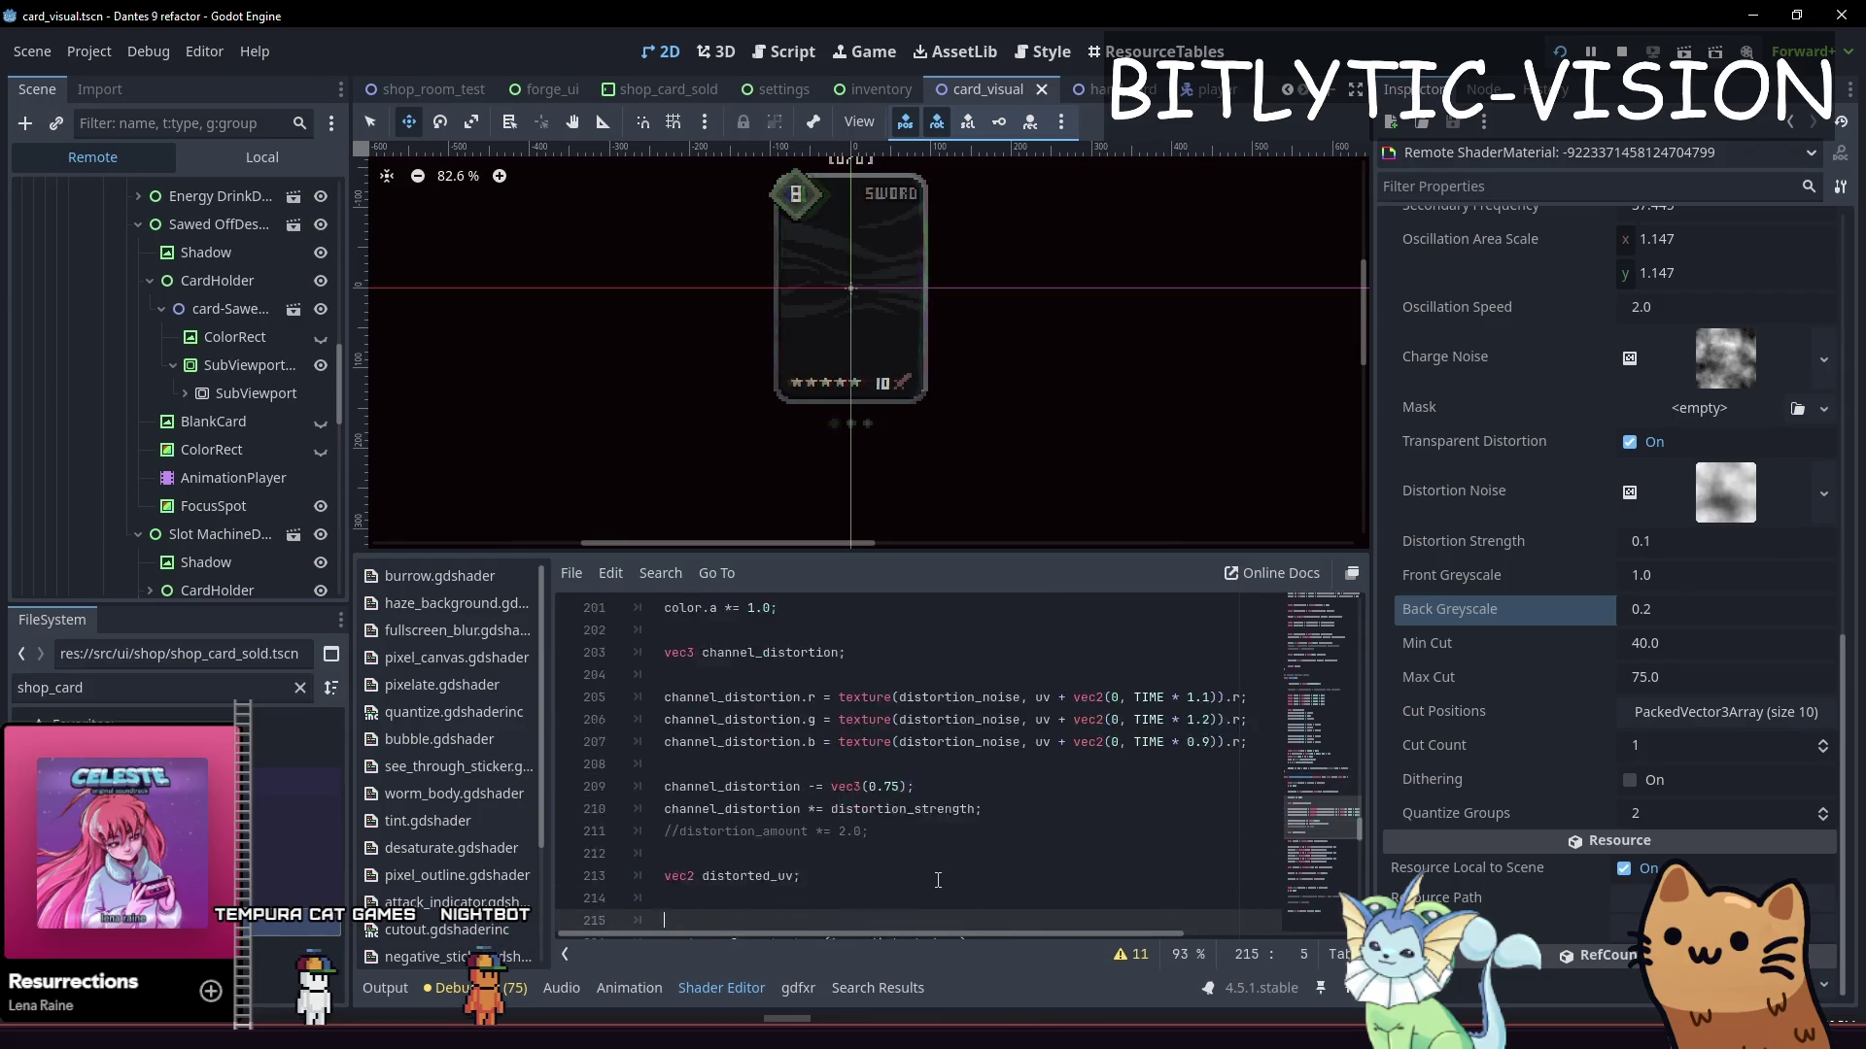
pyautogui.press('Up')
pyautogui.press('Up')
pyautogui.press('Up')
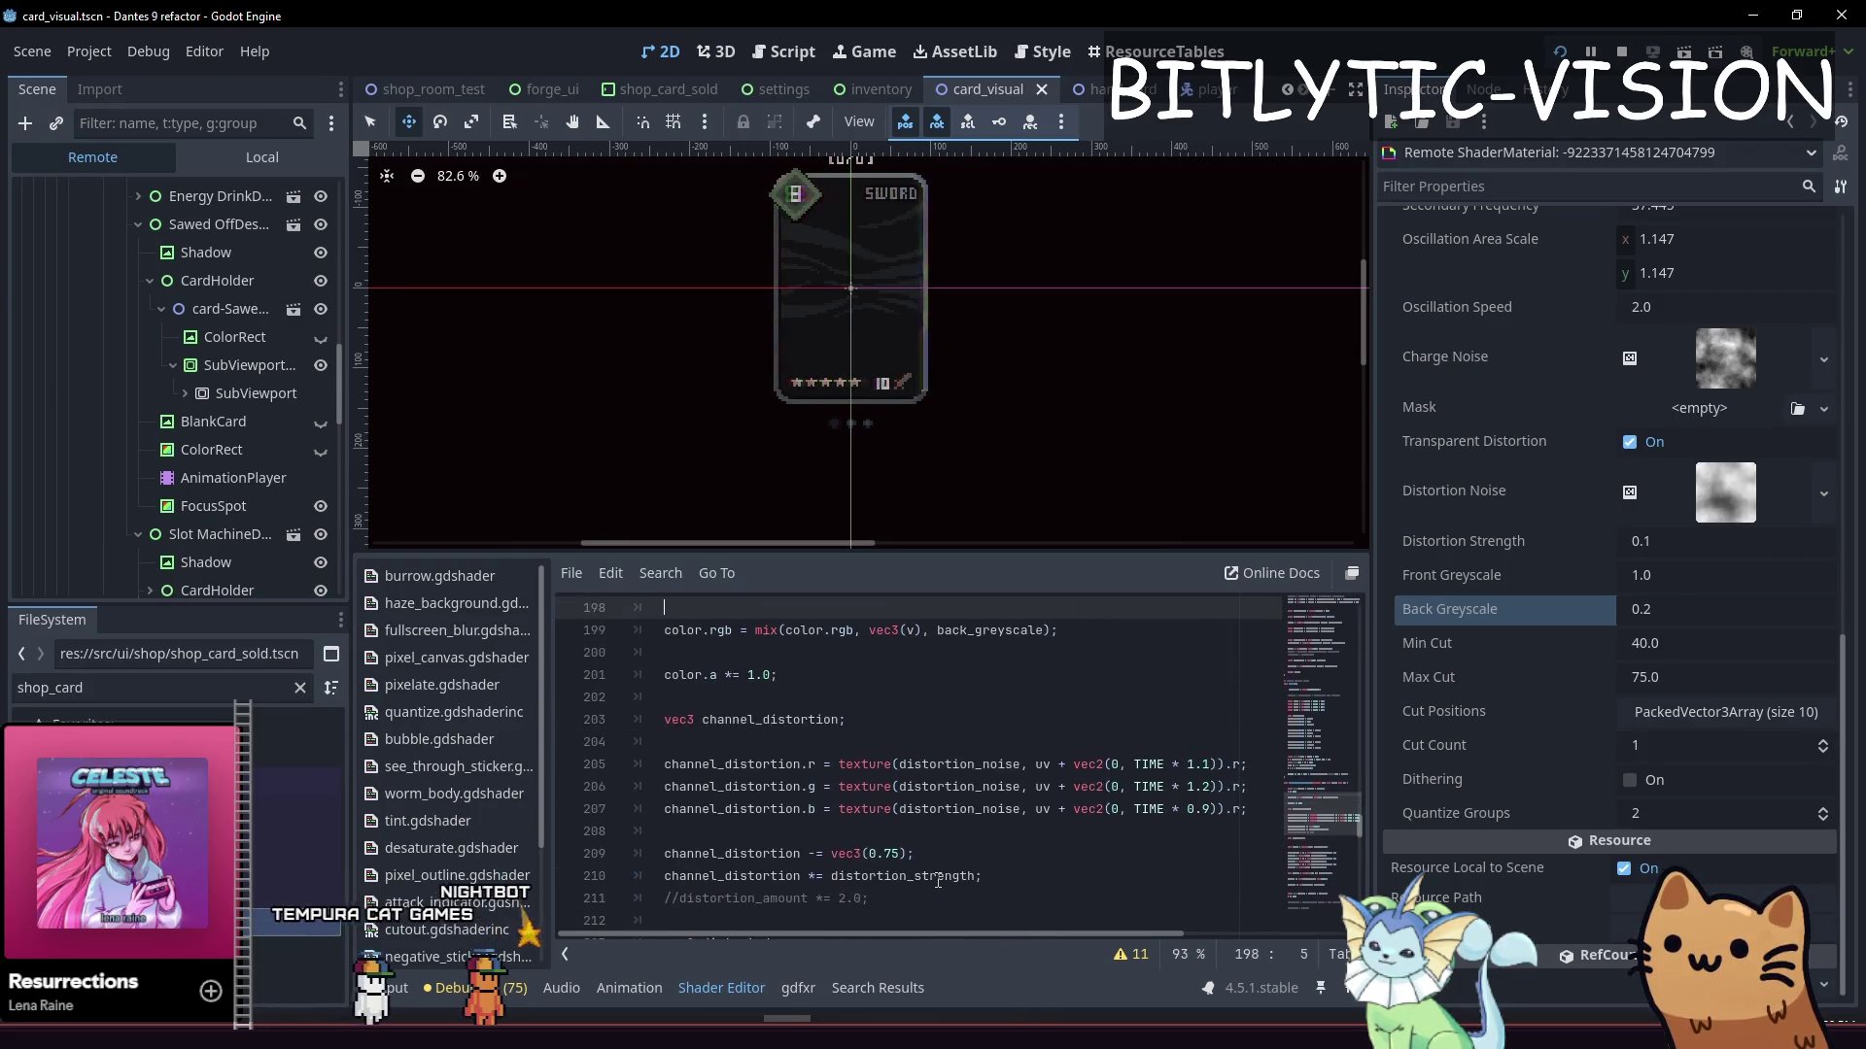
pyautogui.press('Up')
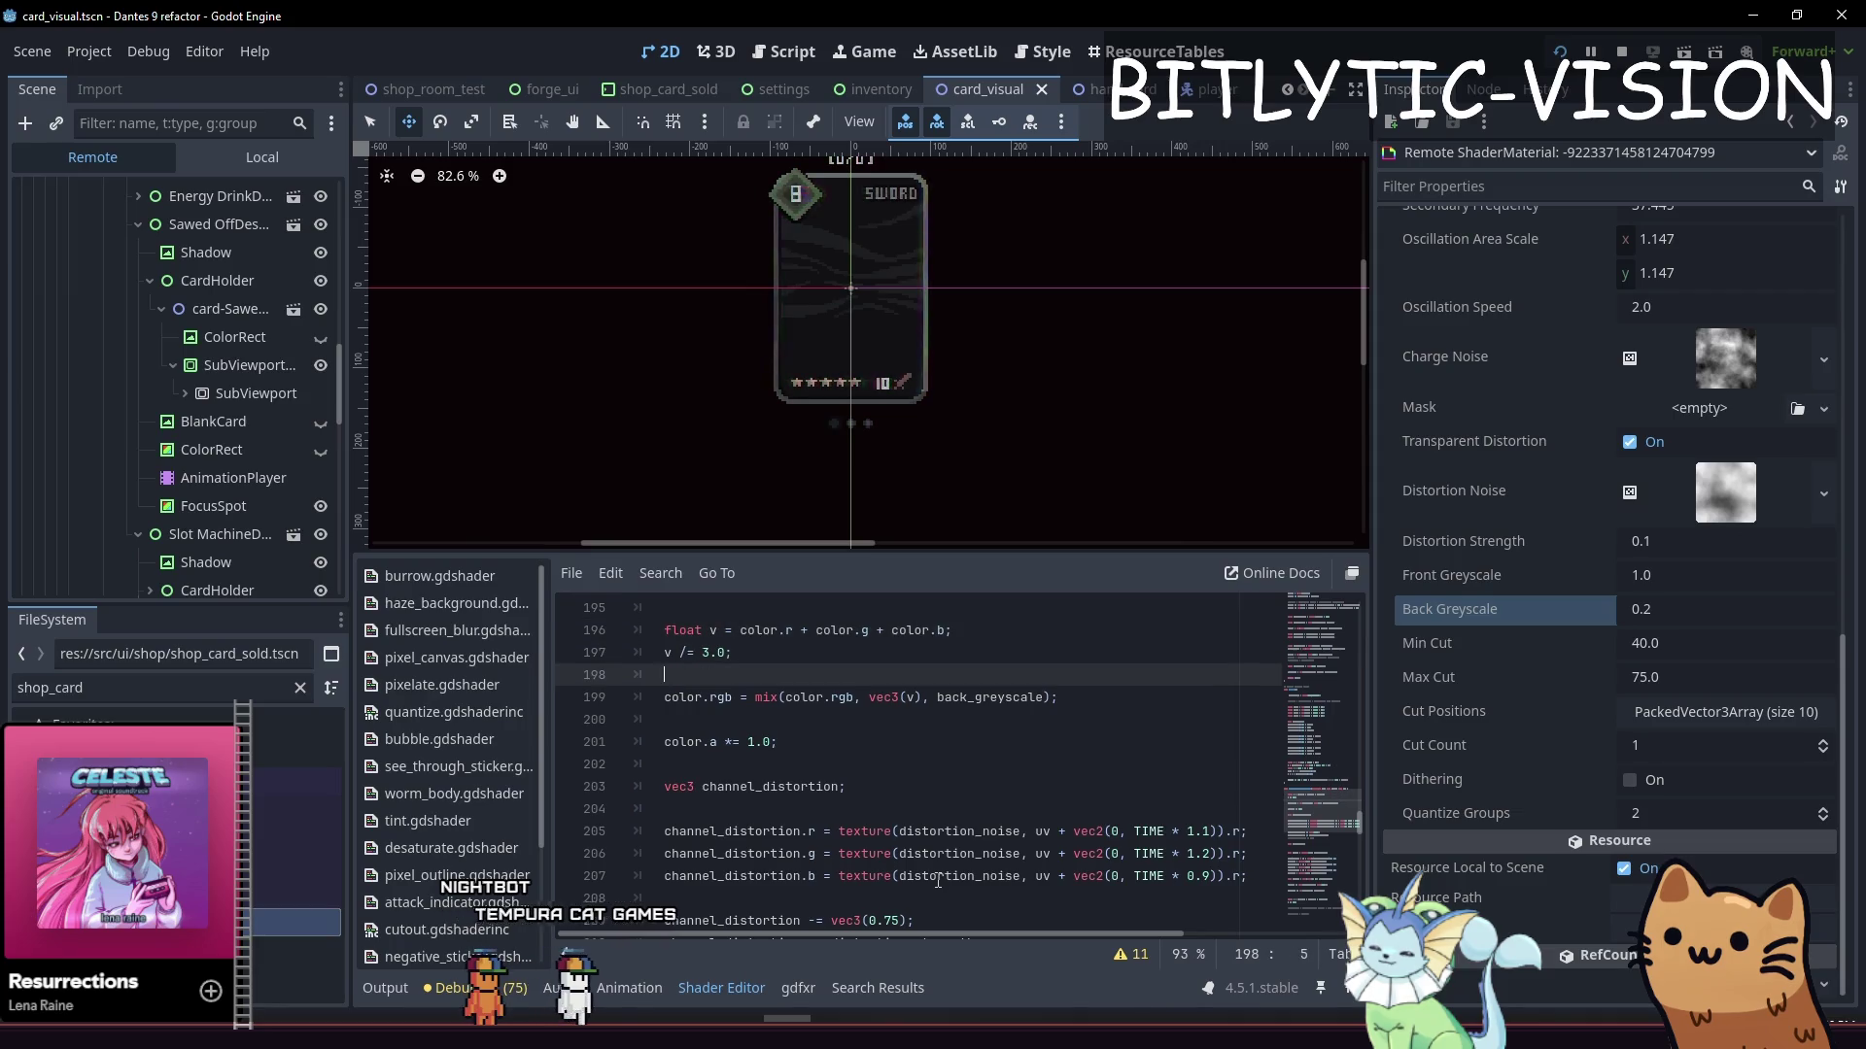
# Add the line color.rgb = texture(tex, uv).rgb; and save the shader
pyautogui.press('Return')
pyautogui.write('color.rgb')
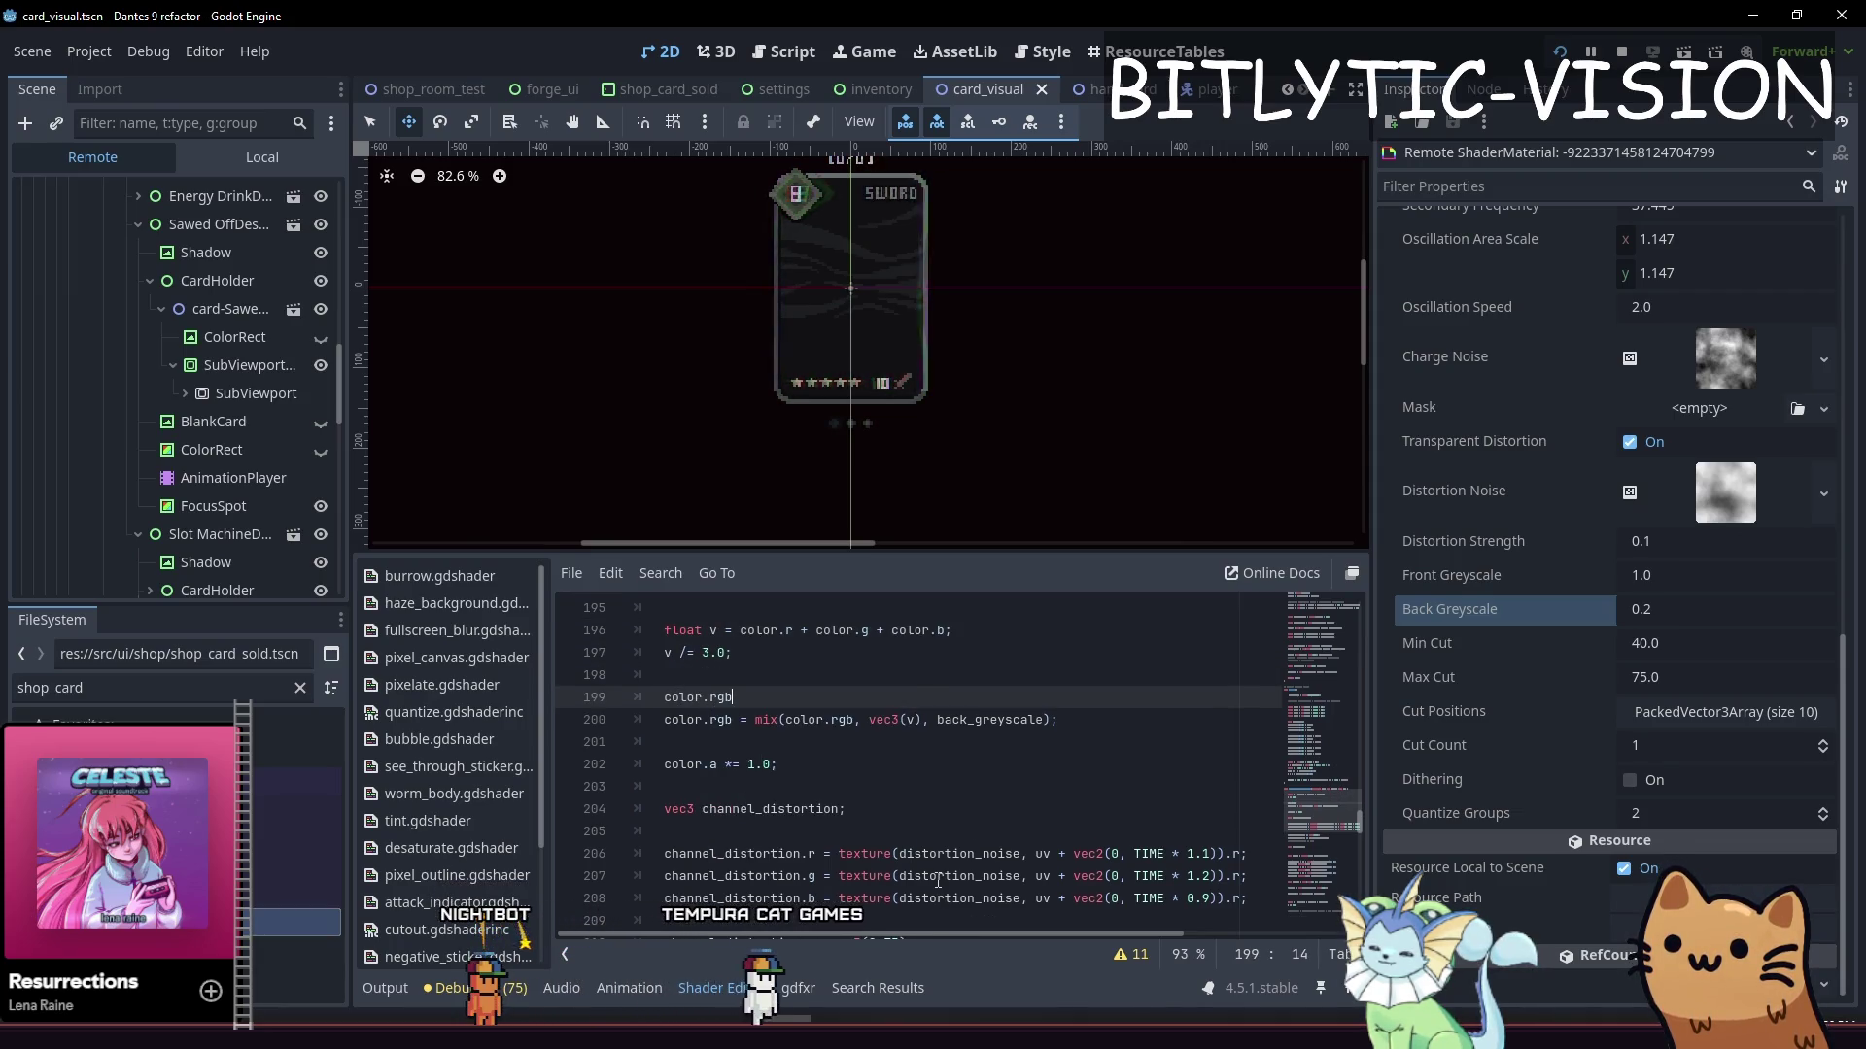
pyautogui.write(' = textu')
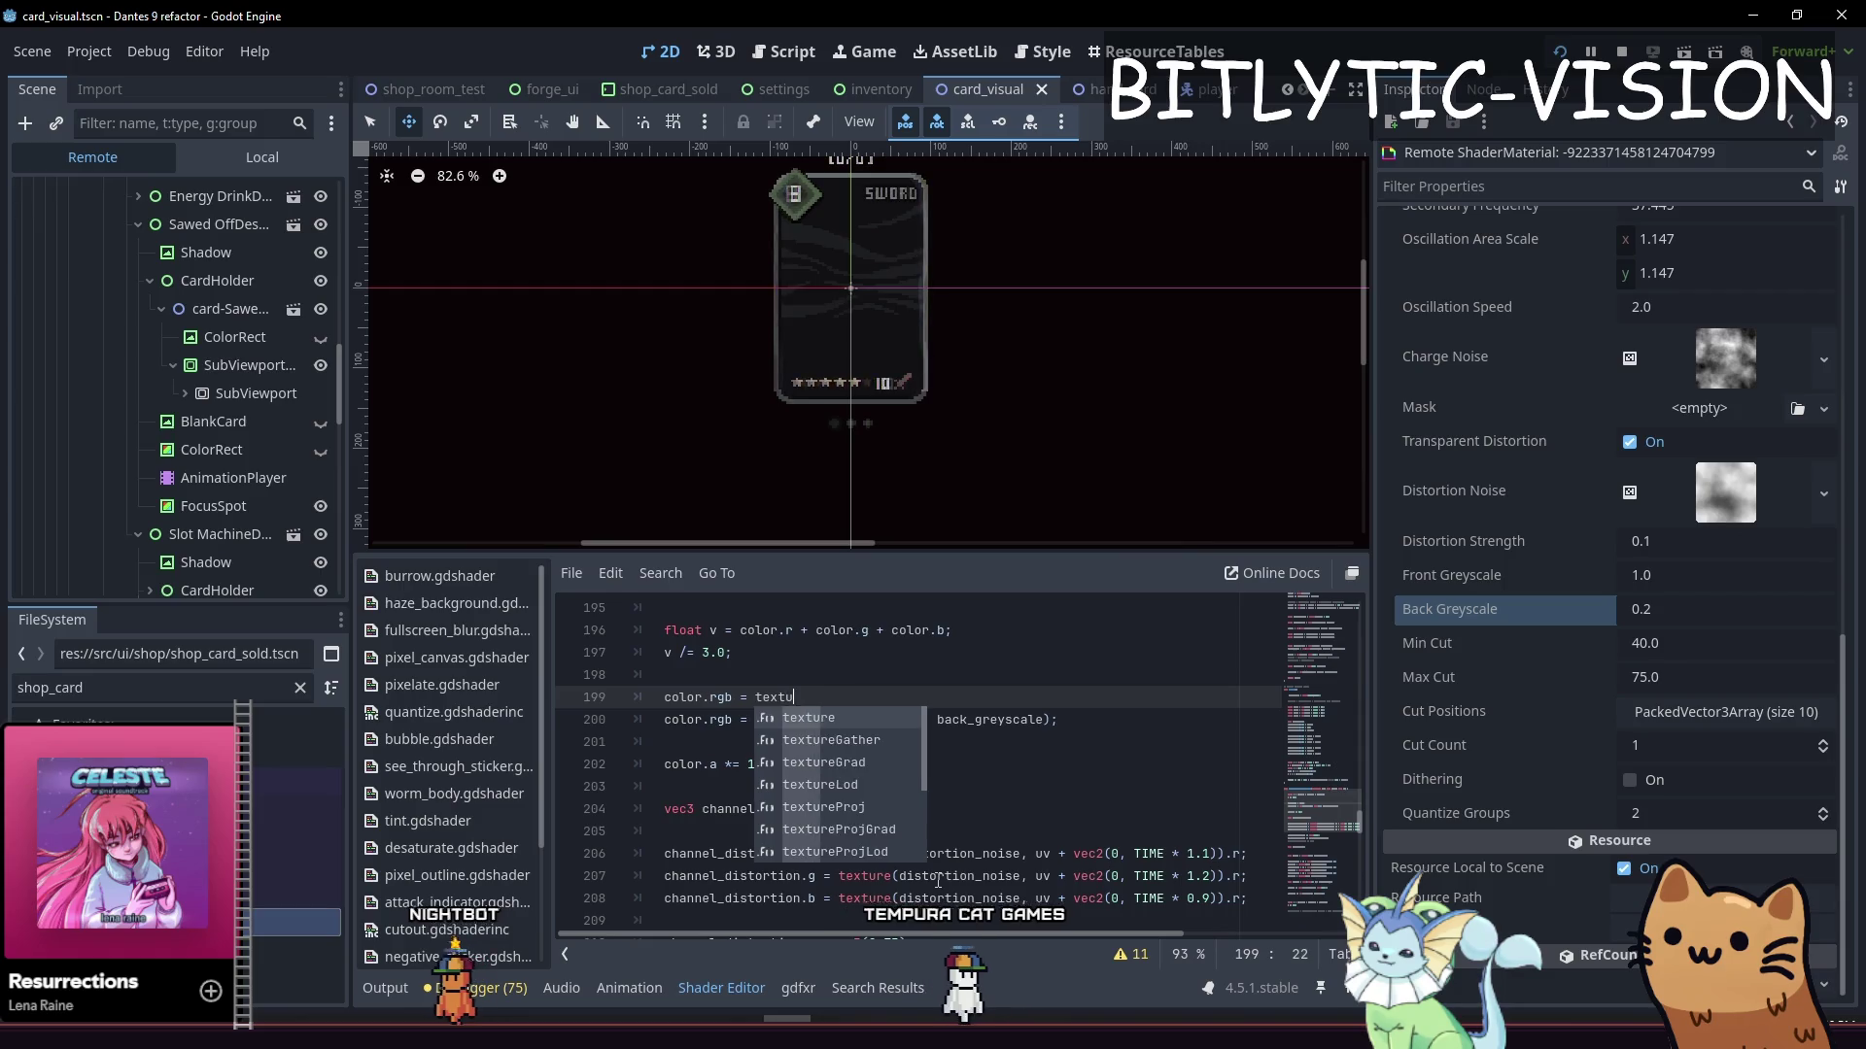
pyautogui.press('Return')
pyautogui.write('TEXTURE,')
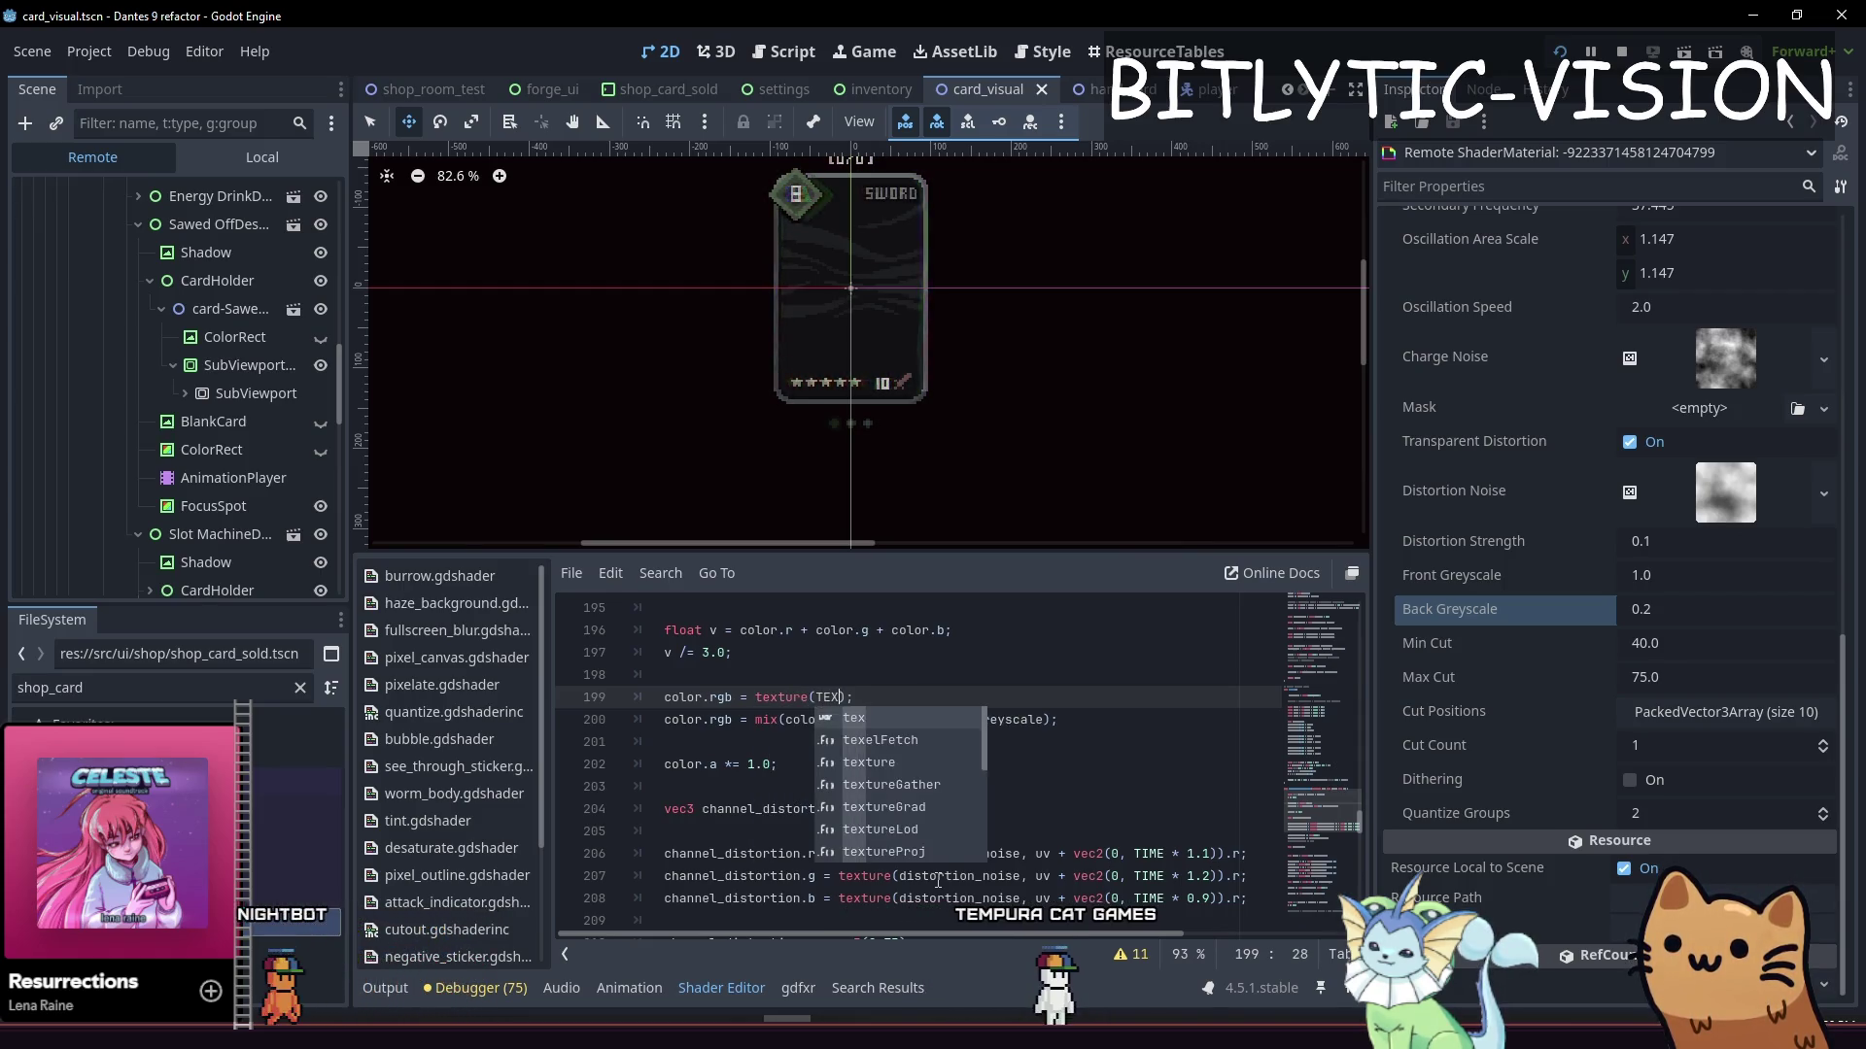
pyautogui.press('BackSpace')
pyautogui.press('BackSpace')
pyautogui.press('BackSpace')
pyautogui.write('tex, uv')
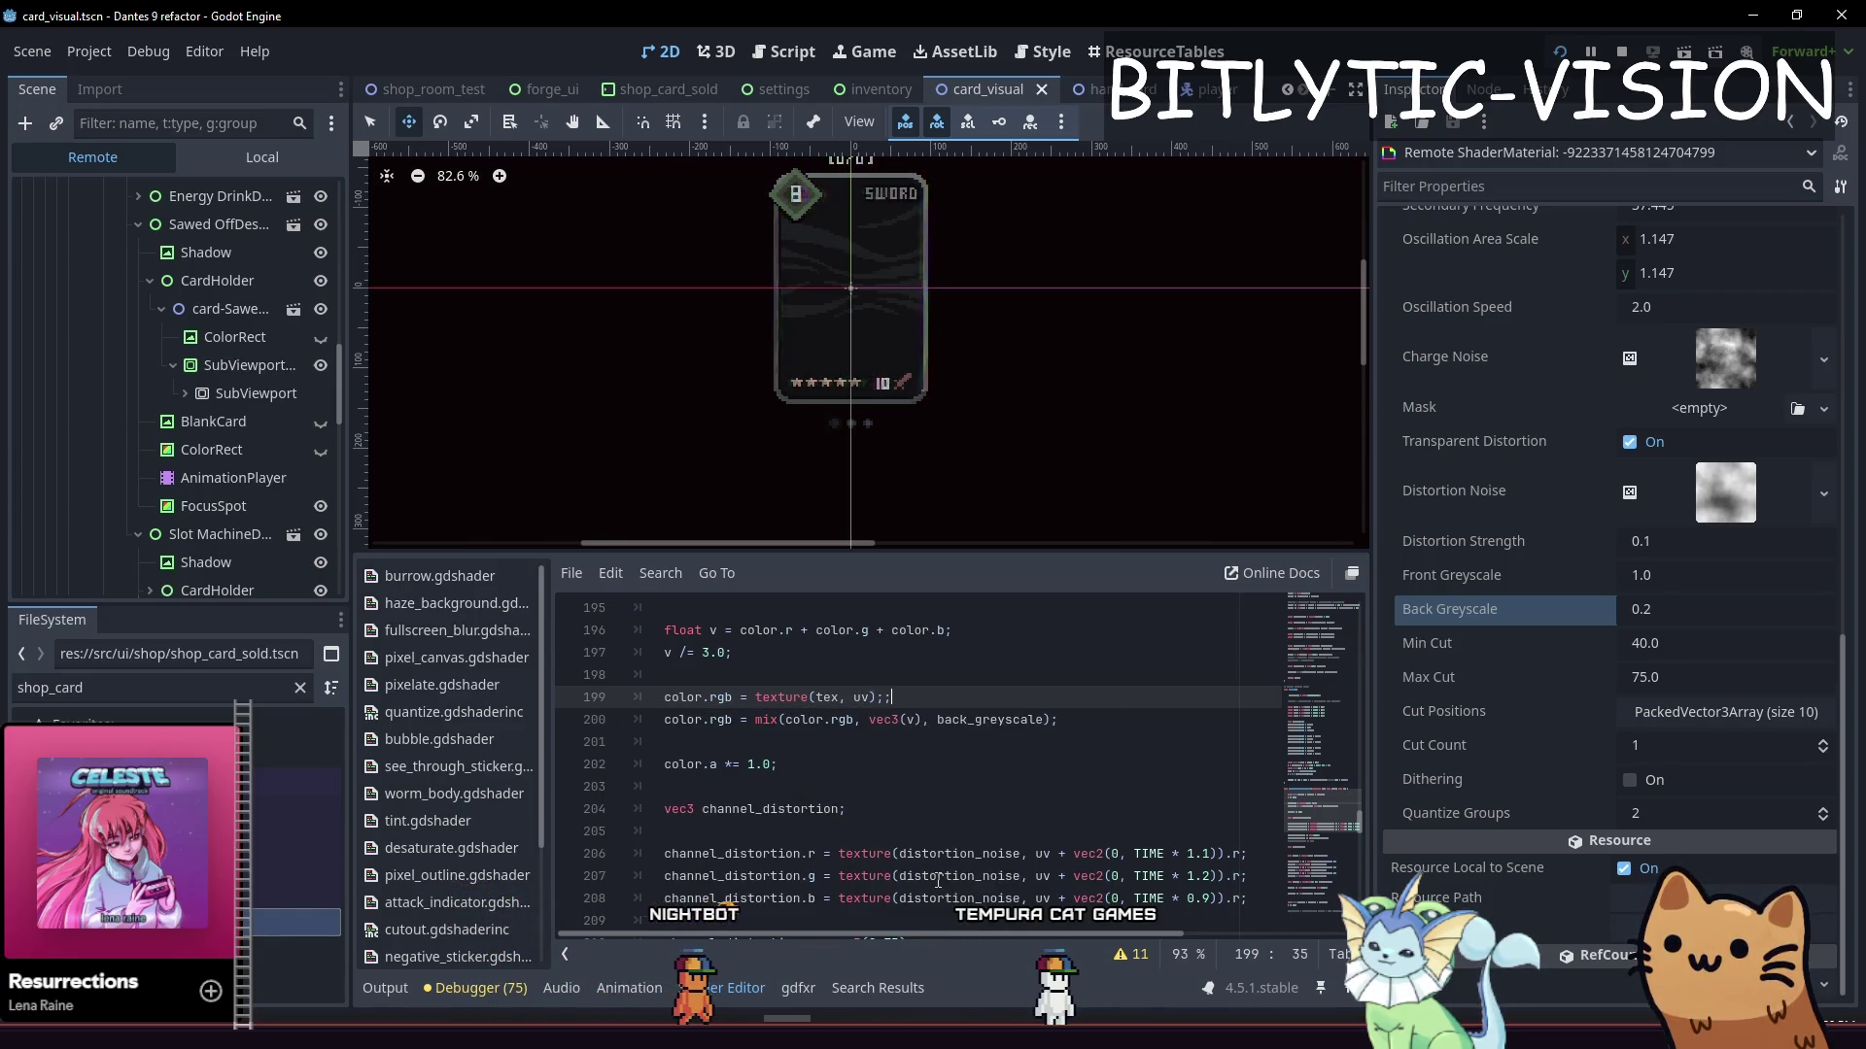
pyautogui.press('Left')
pyautogui.hotkey('ctrl', 's')
# Comment out the back greyscale mix line and save
pyautogui.press('Up')
pyautogui.press('Up')
pyautogui.press('Up')
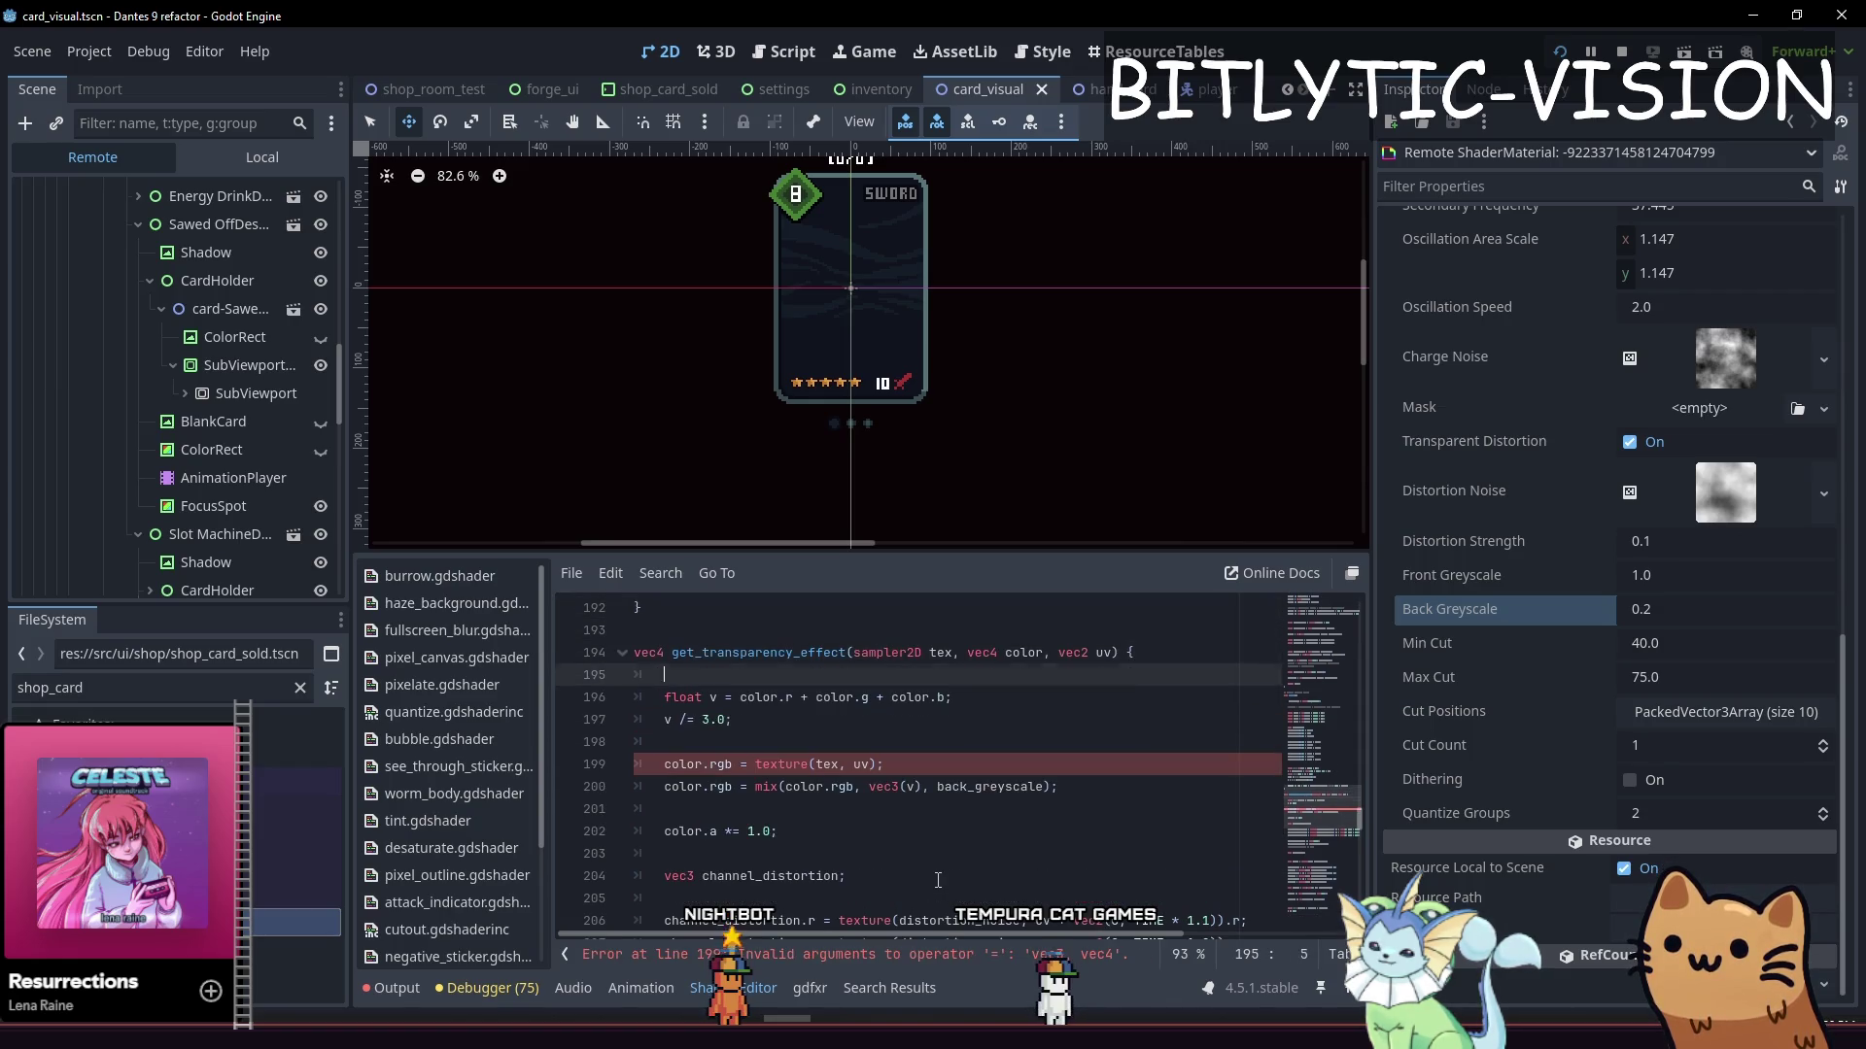
pyautogui.press('Down')
pyautogui.press('Down')
pyautogui.press('Down')
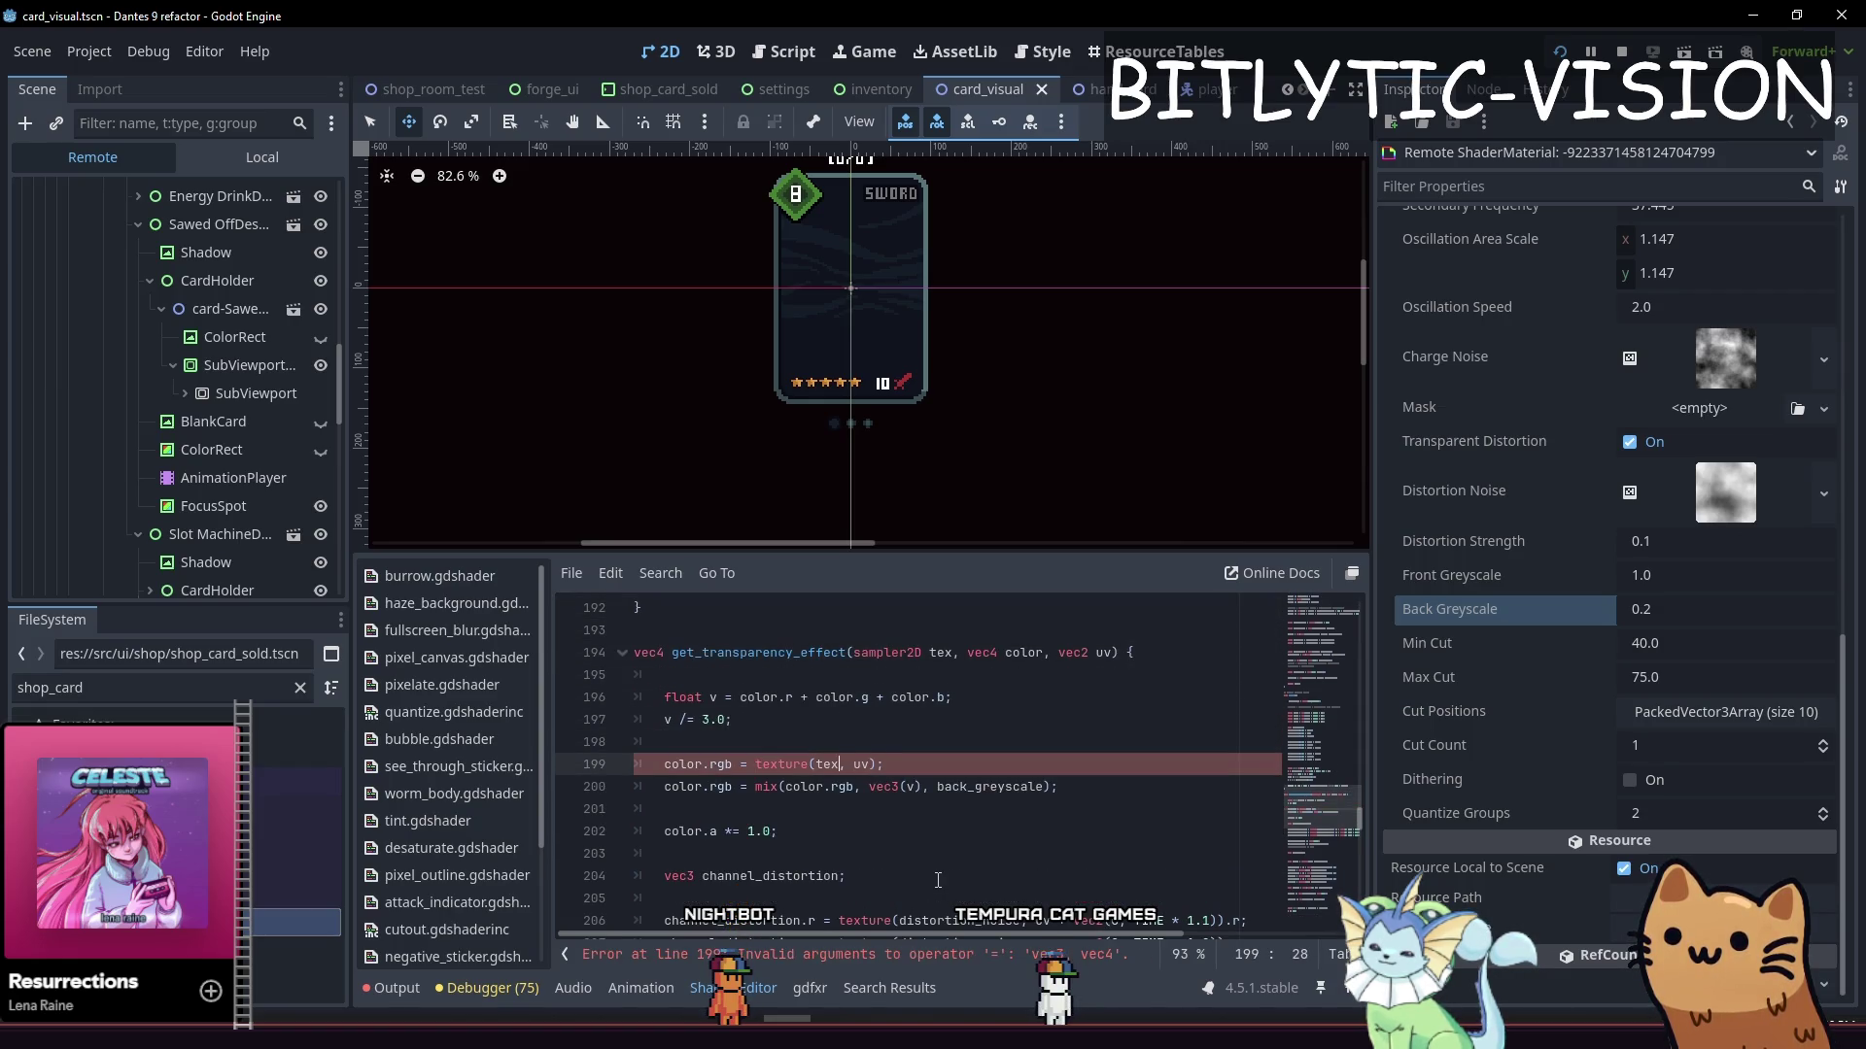
pyautogui.write('.rgb')
pyautogui.hotkey('ctrl', 's')
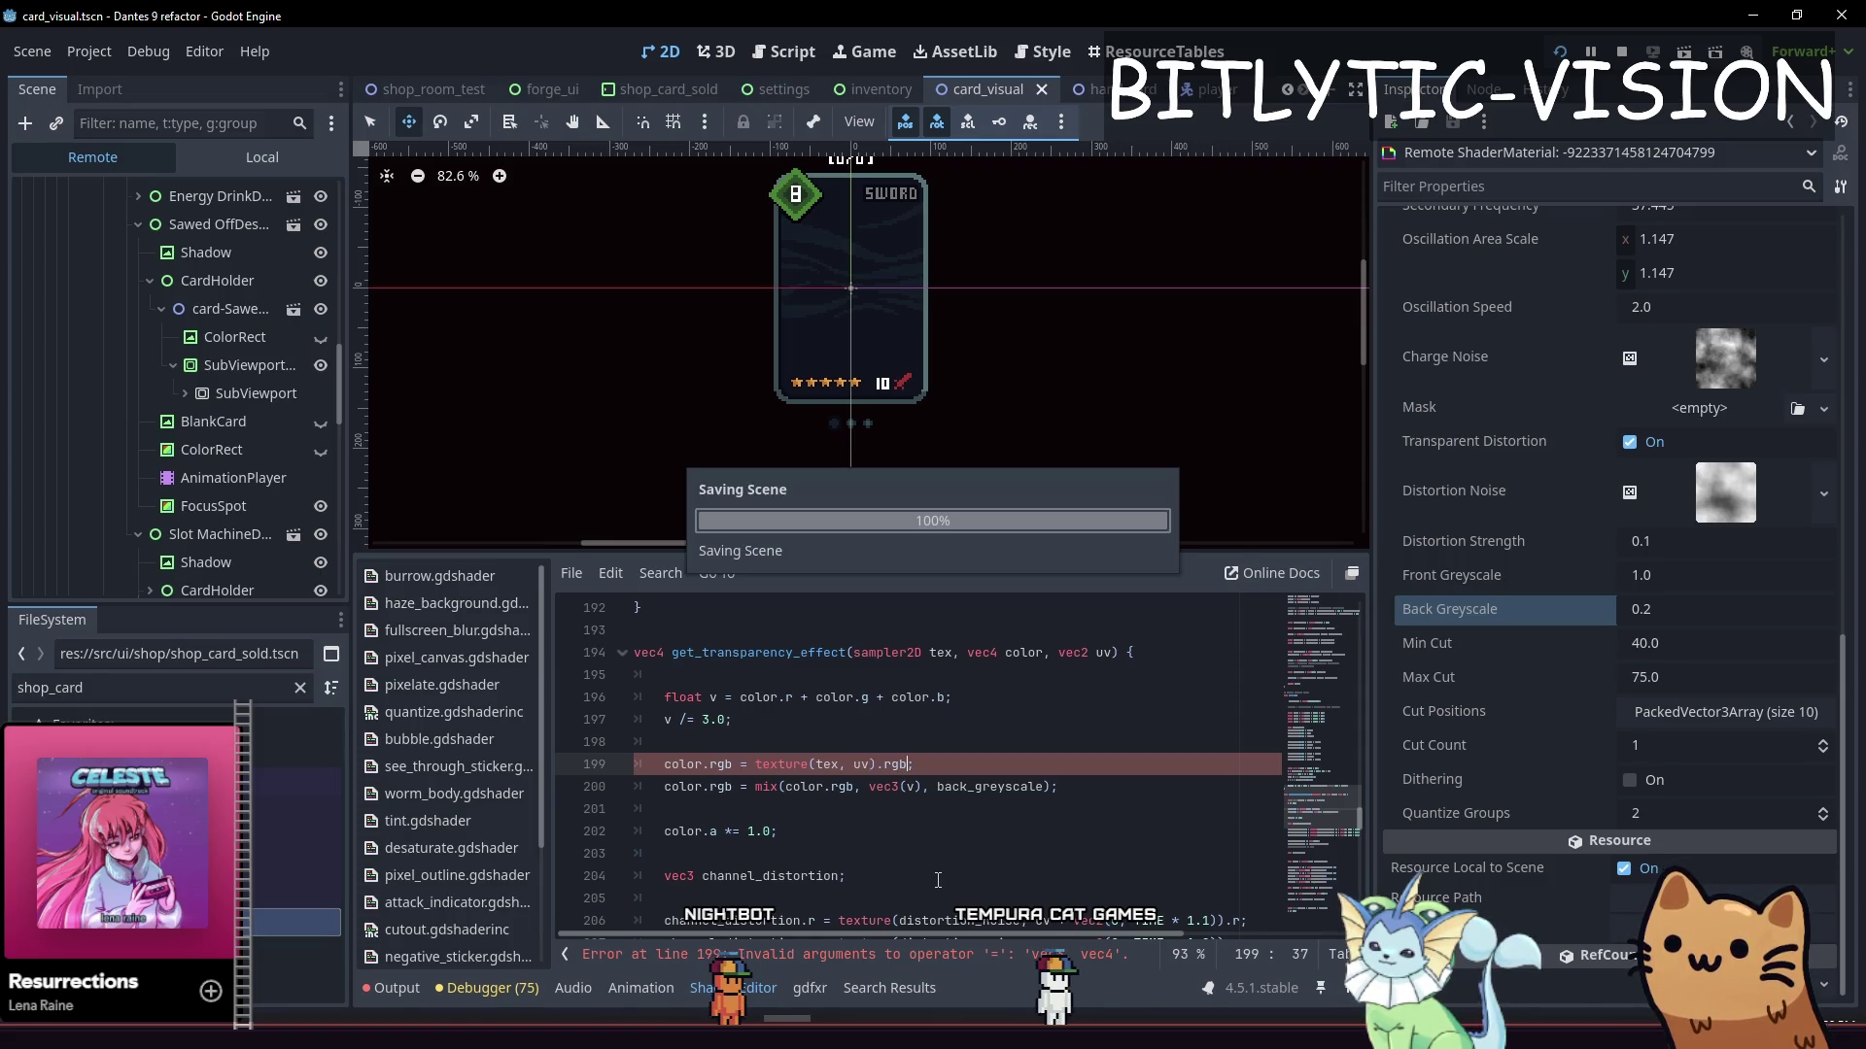
pyautogui.press('Down')
pyautogui.hotkey('ctrl', 'k')
pyautogui.hotkey('ctrl', 's')
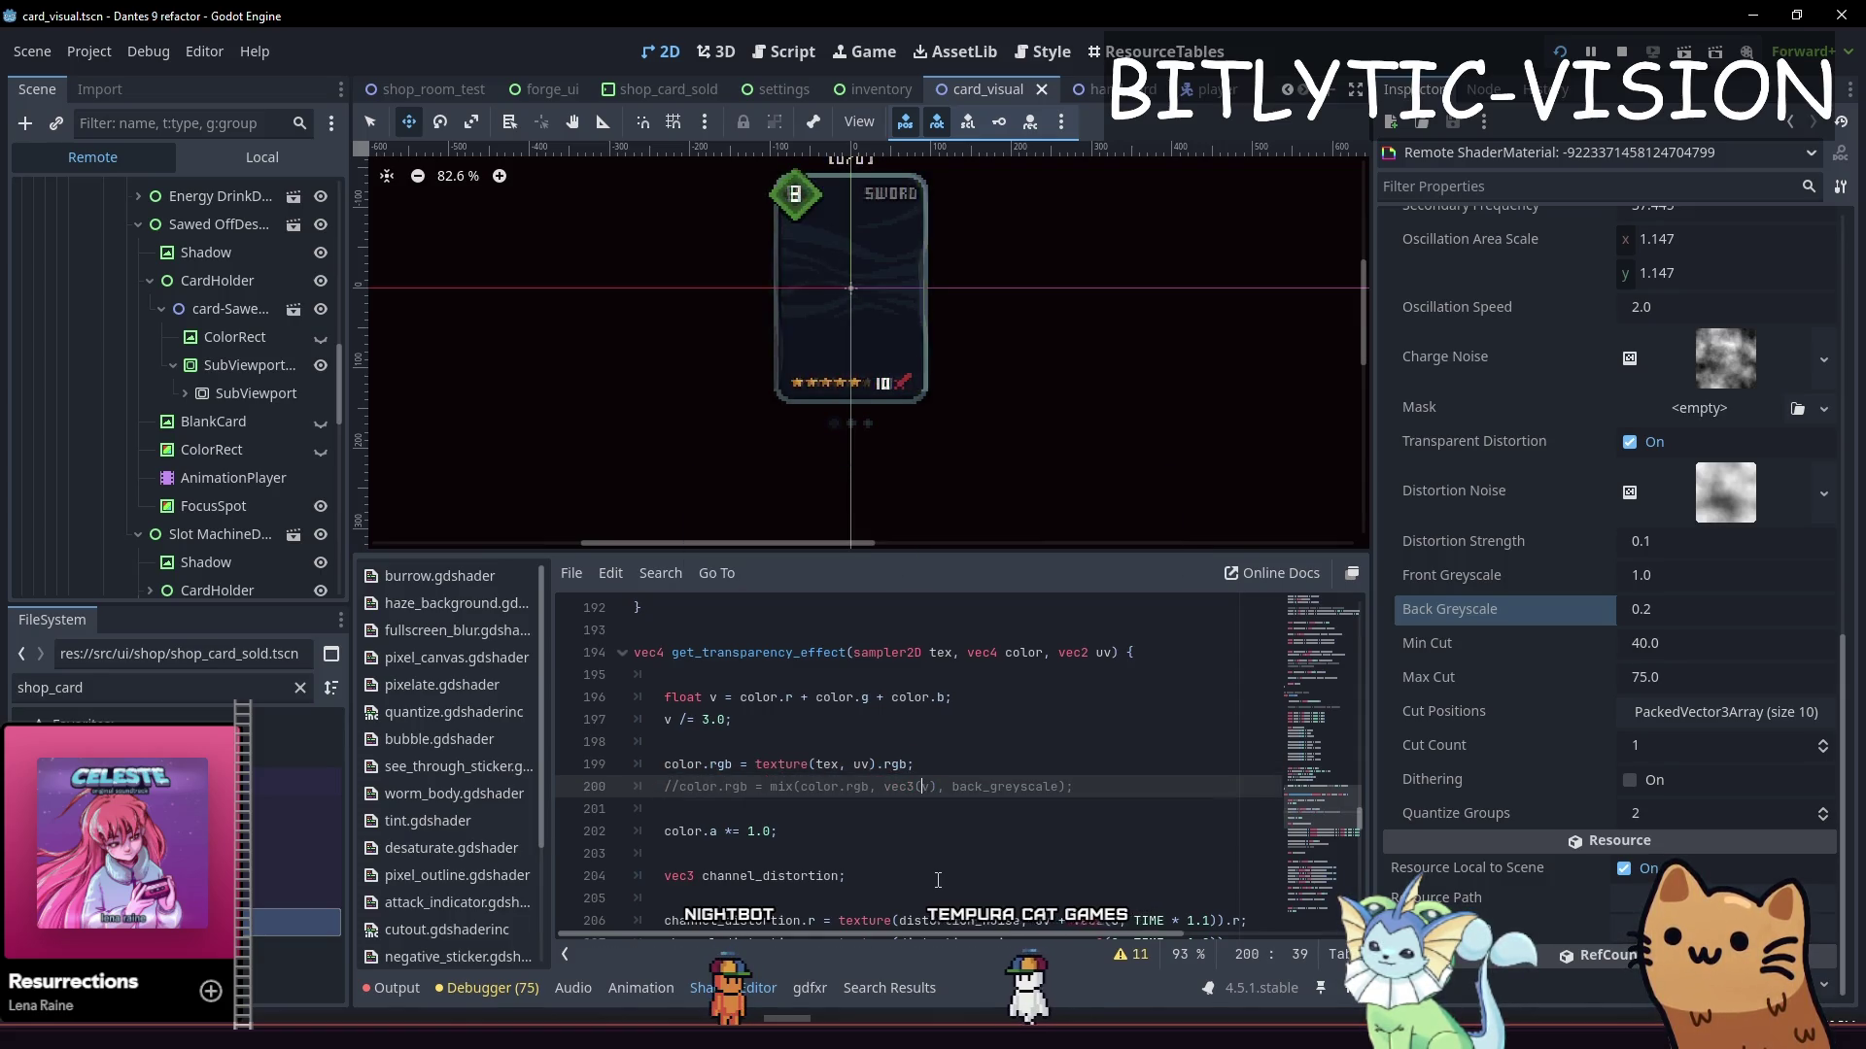
# Add blank lines around the texture sampling line for spacing
pyautogui.hotkey('ctrl', 'shift', 'Return')
pyautogui.press('Up')
pyautogui.hotkey('ctrl', 'shift', 'Return')
pyautogui.hotkey('ctrl', 'shift', 'Return')
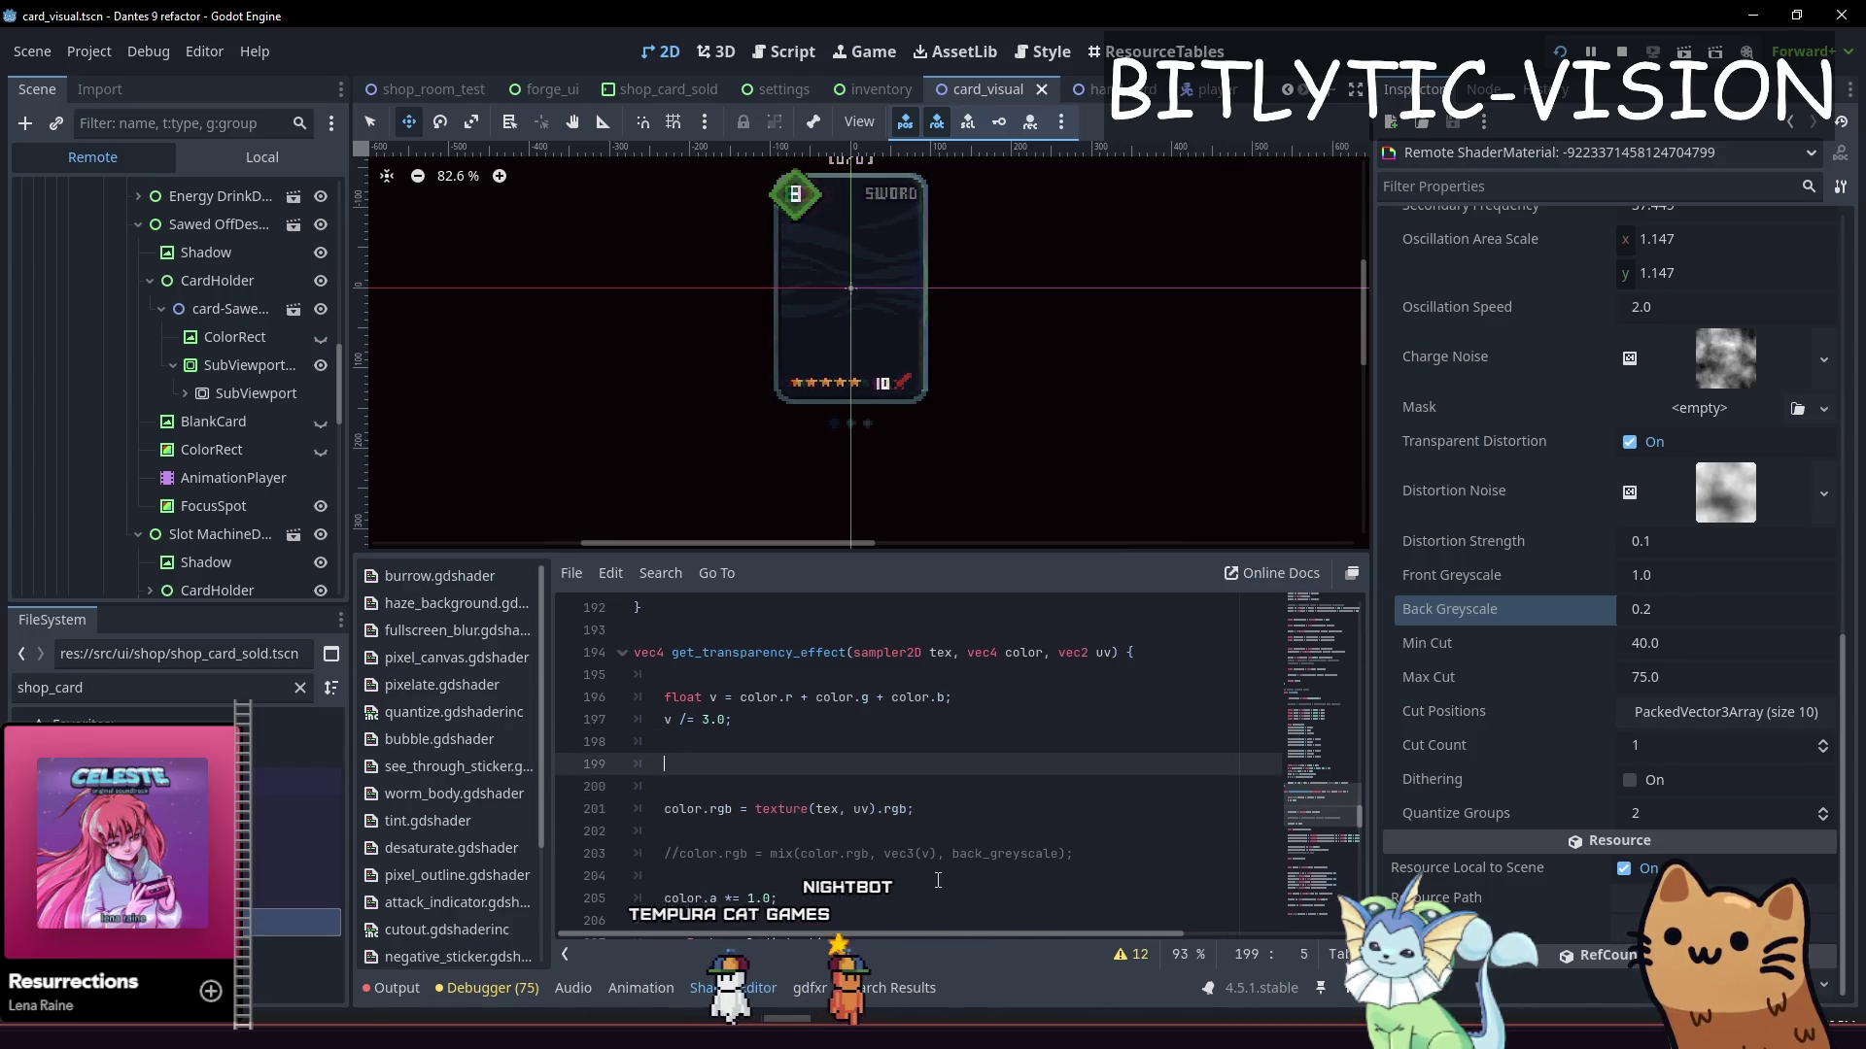
pyautogui.press('Down')
pyautogui.press('Down')
pyautogui.press('Down')
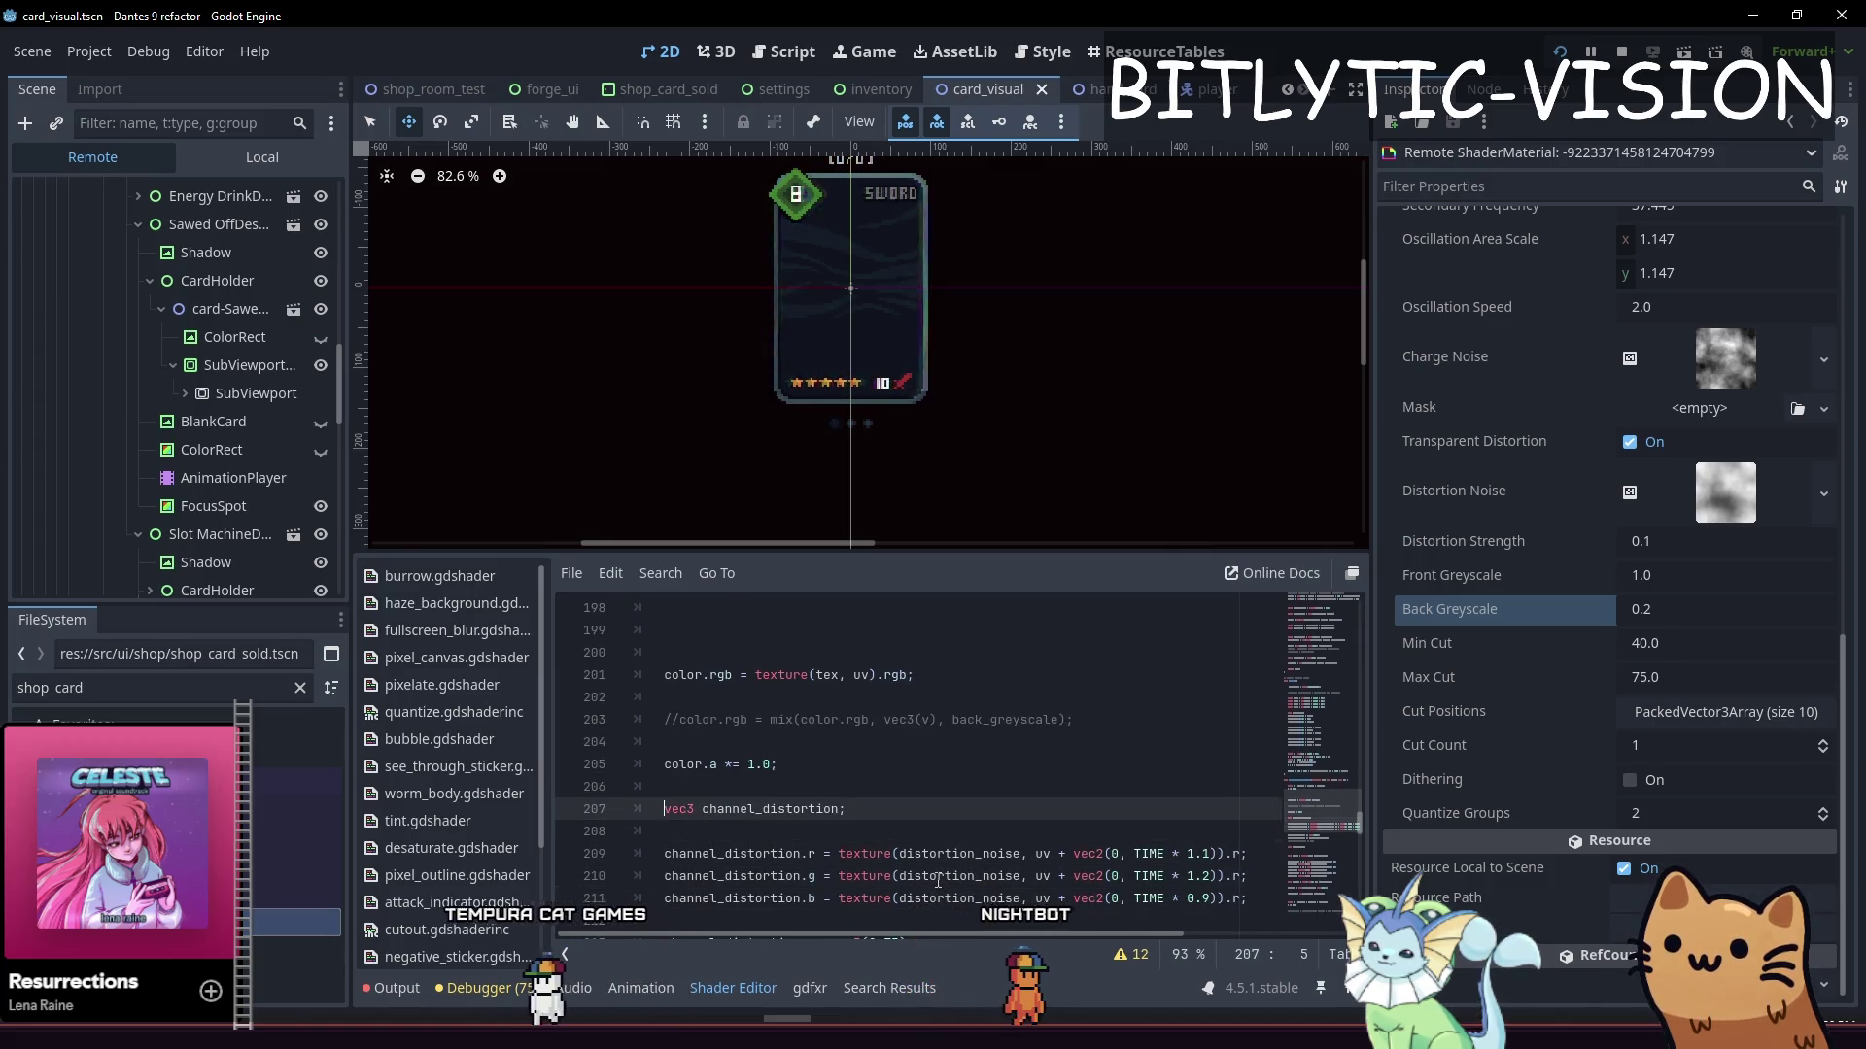
pyautogui.press('Right')
pyautogui.press('Right')
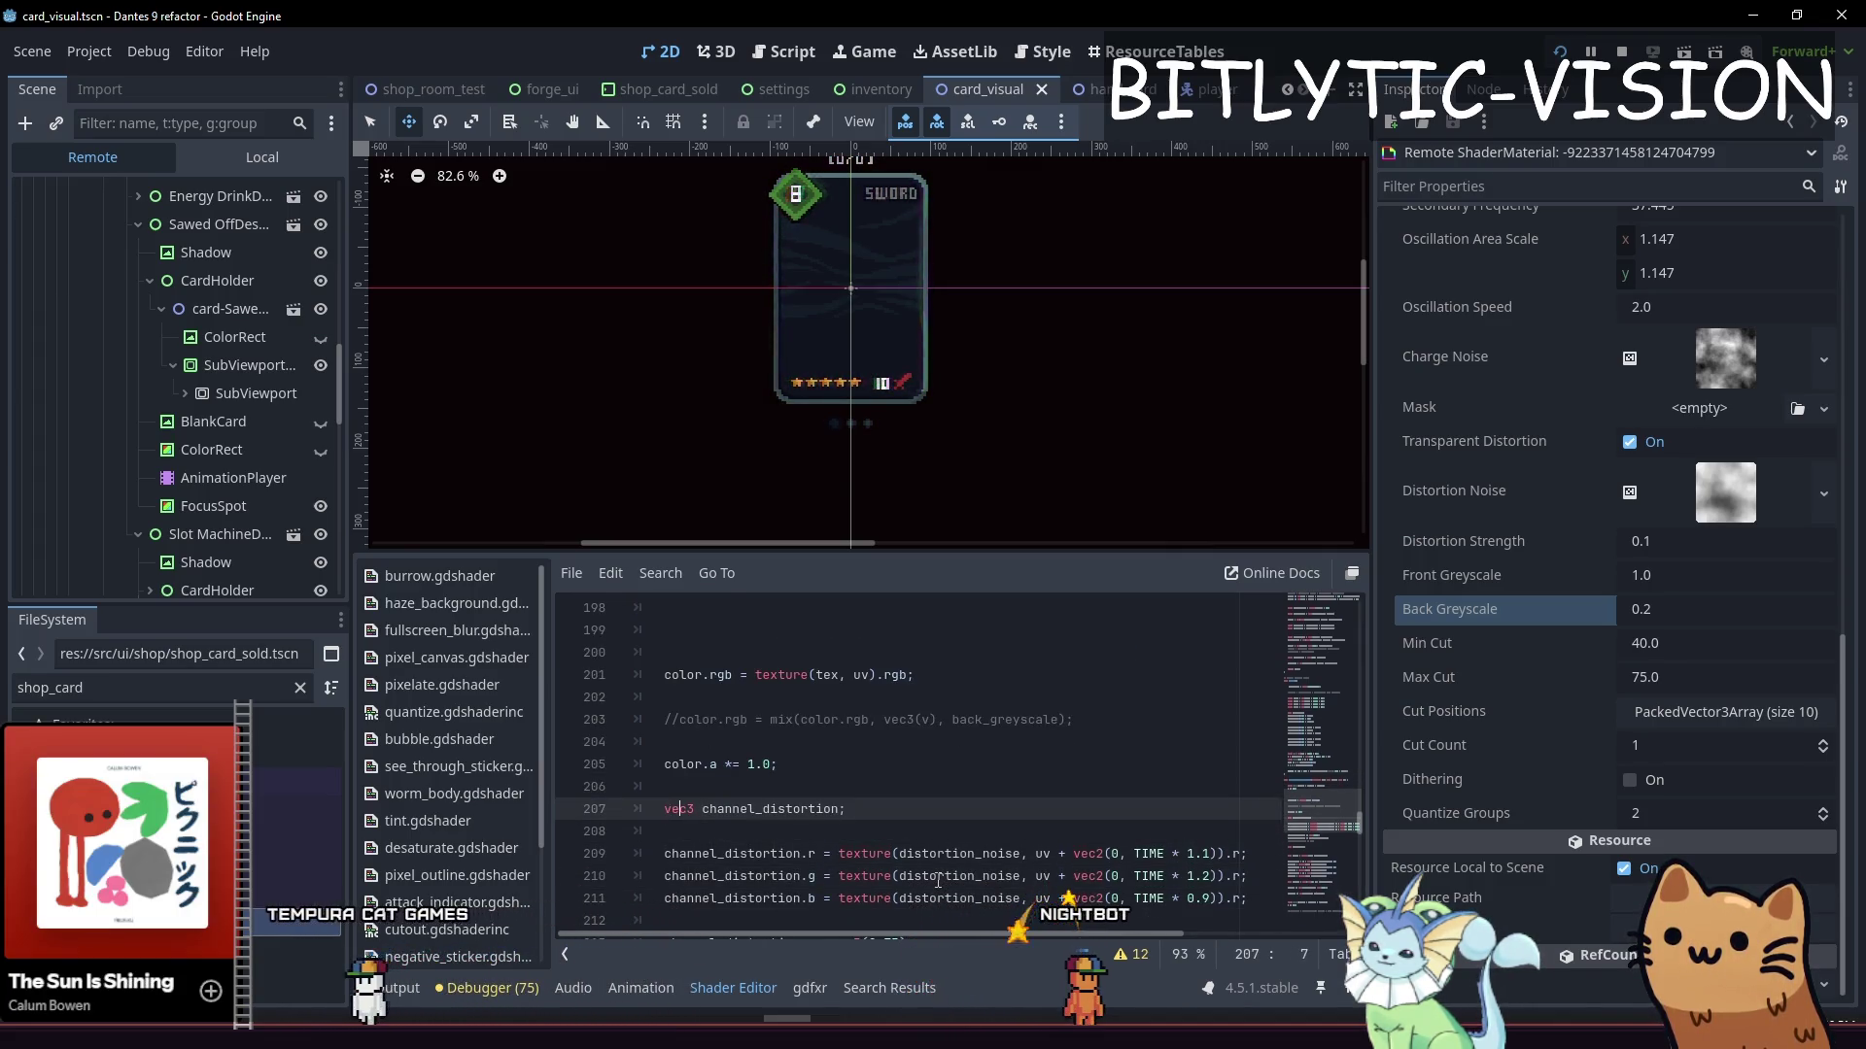
# Change channel_distortion's type and its vec3(0.75) offset to vec4
pyautogui.write('4')
pyautogui.press('Down')
pyautogui.press('Down')
pyautogui.press('Down')
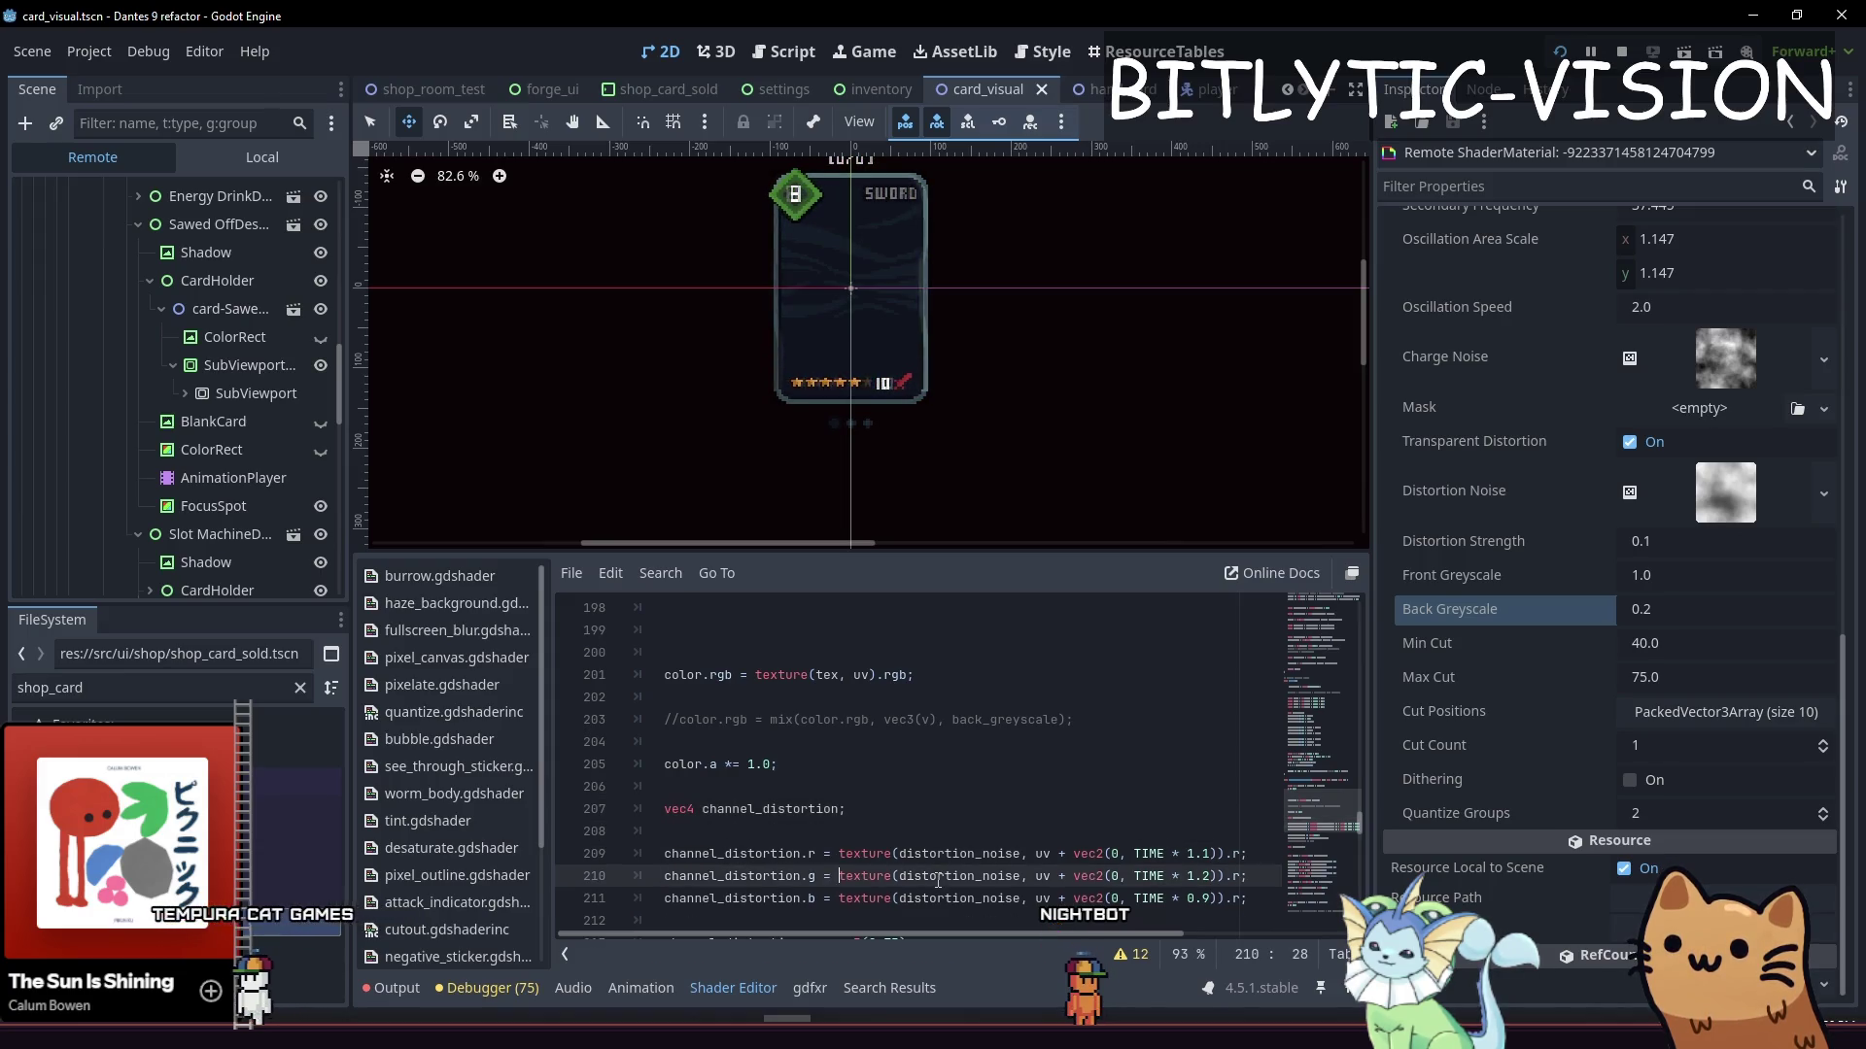
pyautogui.press('Right')
pyautogui.press('Right')
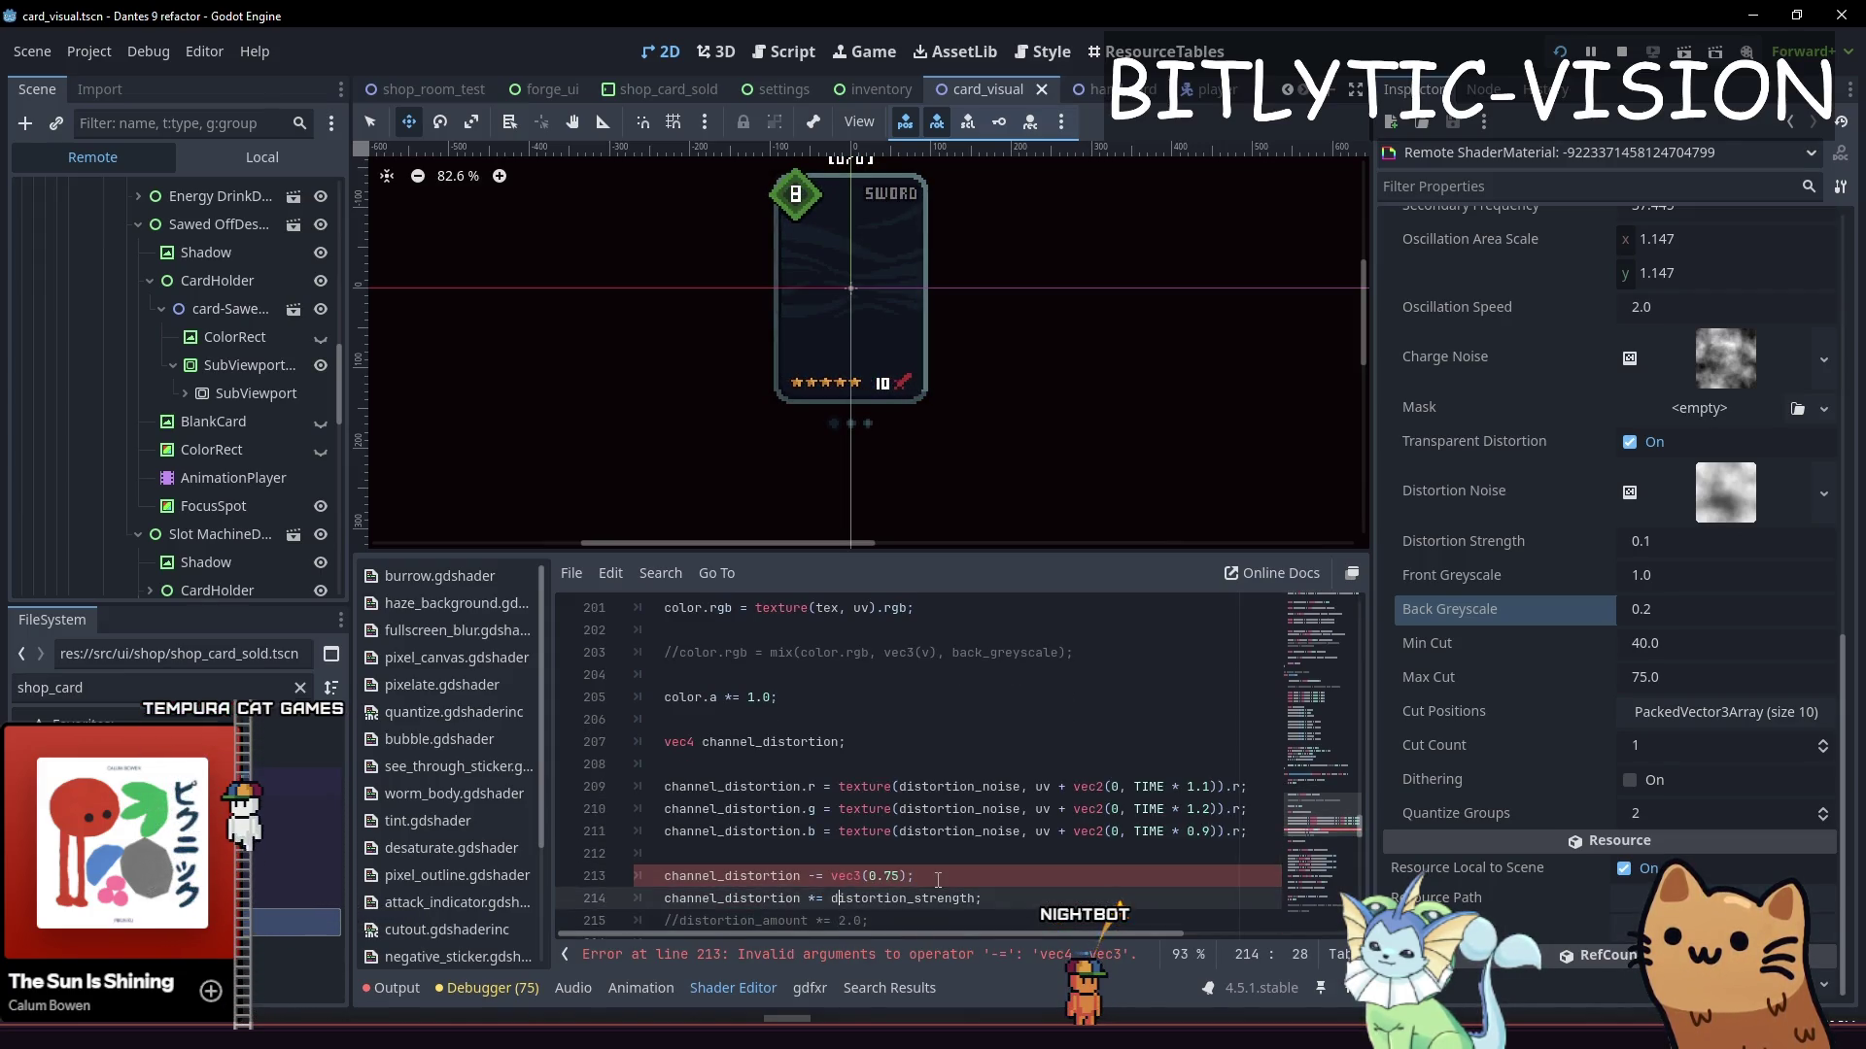
pyautogui.press('Delete')
pyautogui.write('4')
pyautogui.press('Down')
pyautogui.press('Down')
pyautogui.press('Down')
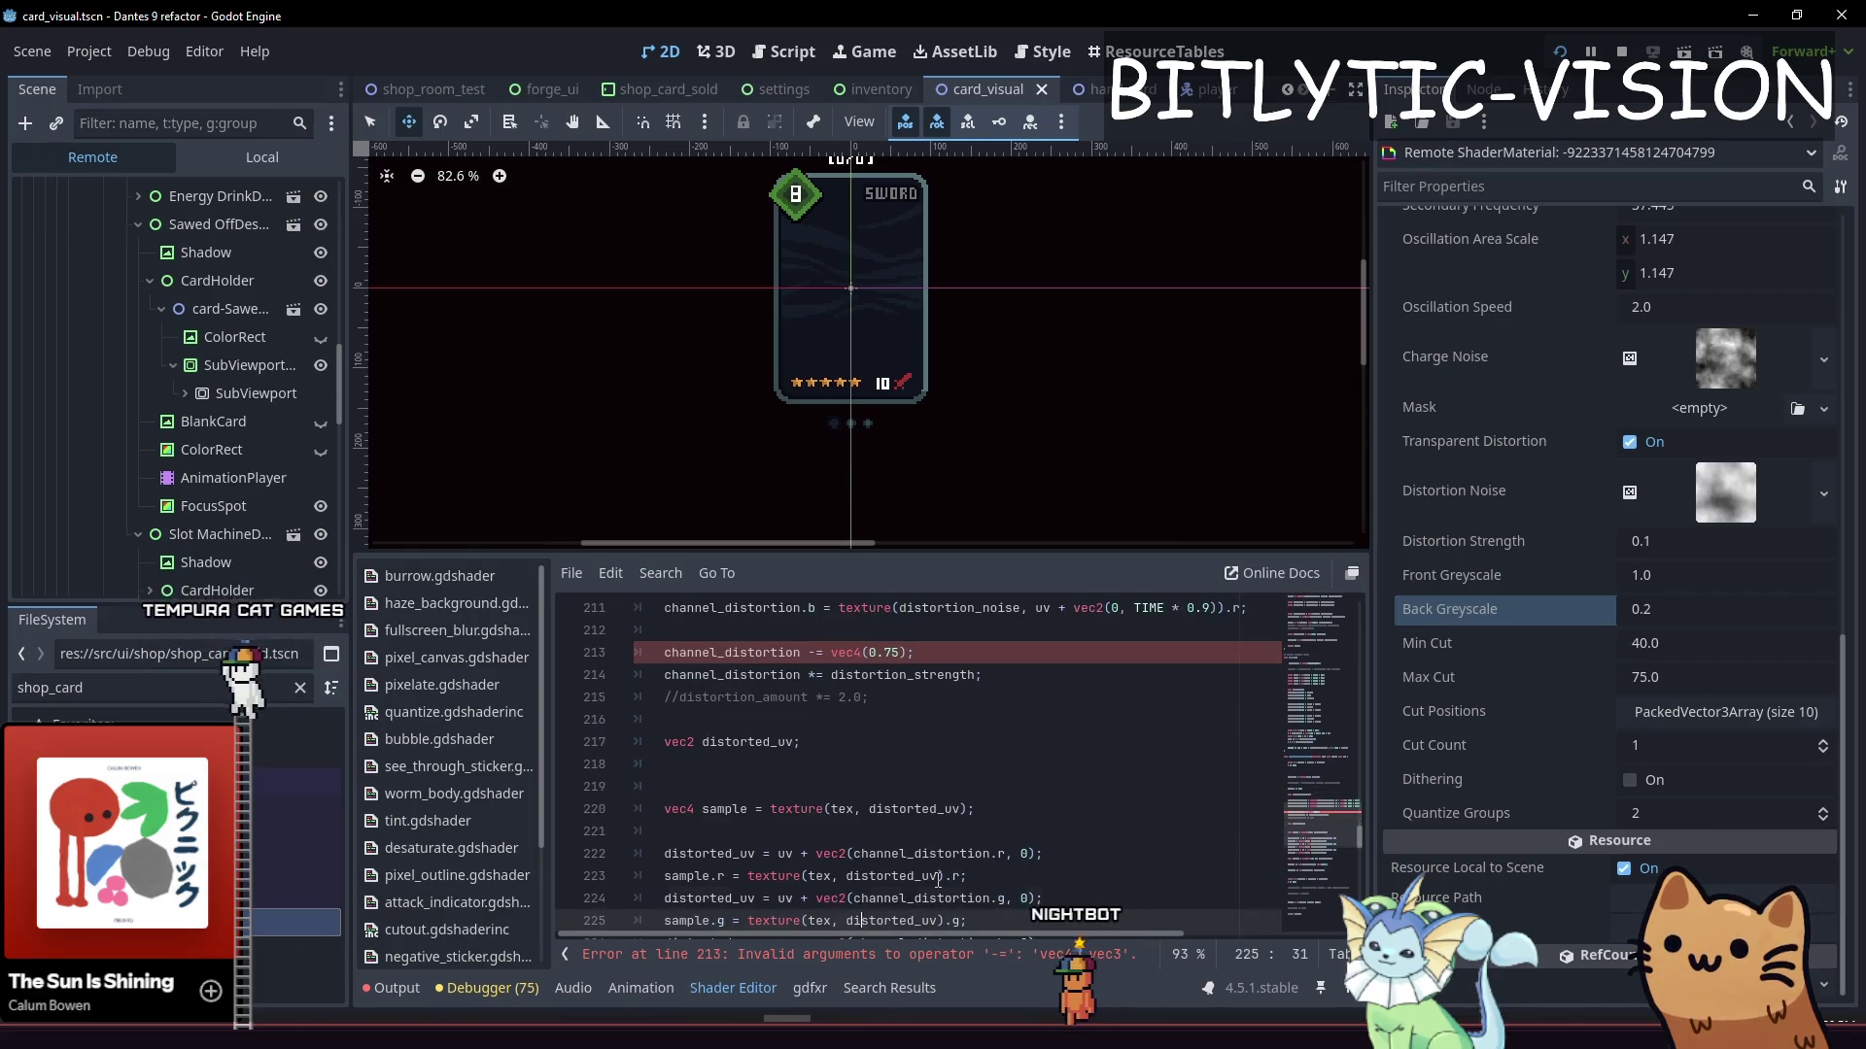
# Add channel_distortion.a sampled from distortion_noise at TIME * 1.0, copied from the blue line
pyautogui.press('Up')
pyautogui.press('Up')
pyautogui.press('Up')
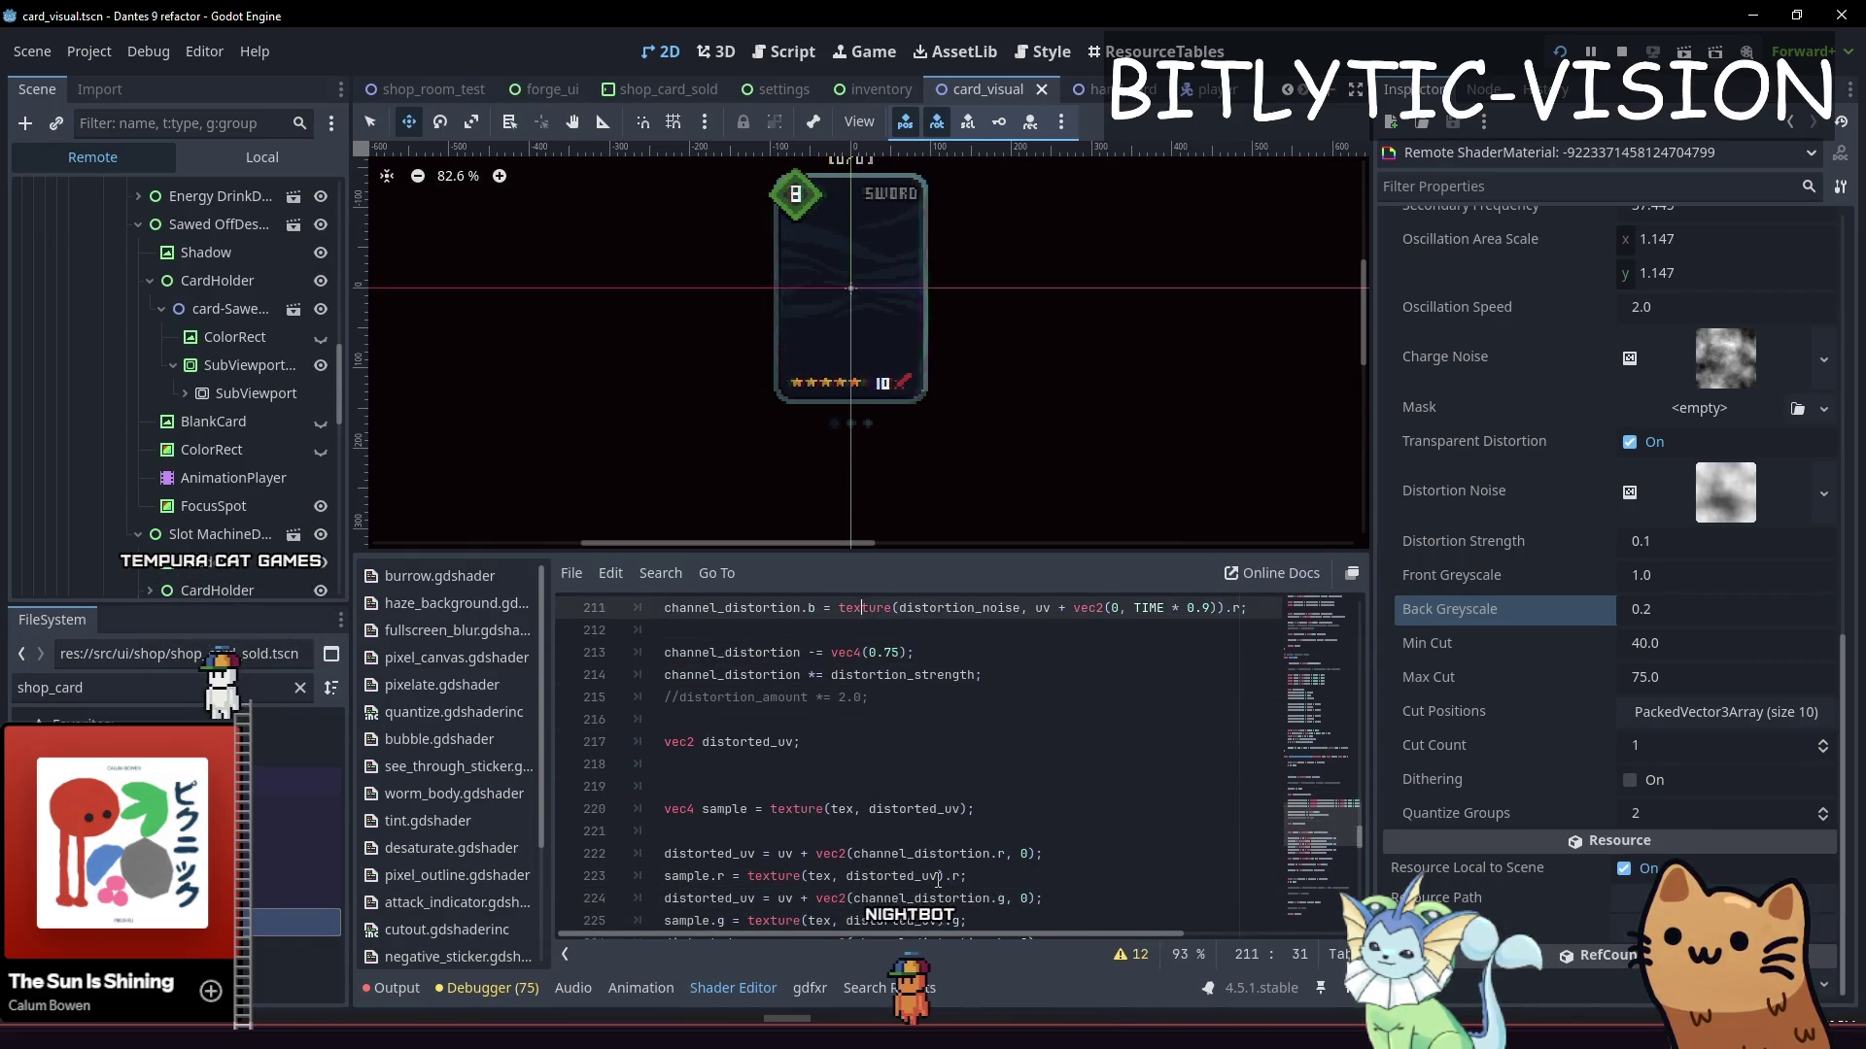
pyautogui.press('End')
pyautogui.press('Return')
pyautogui.write('chan')
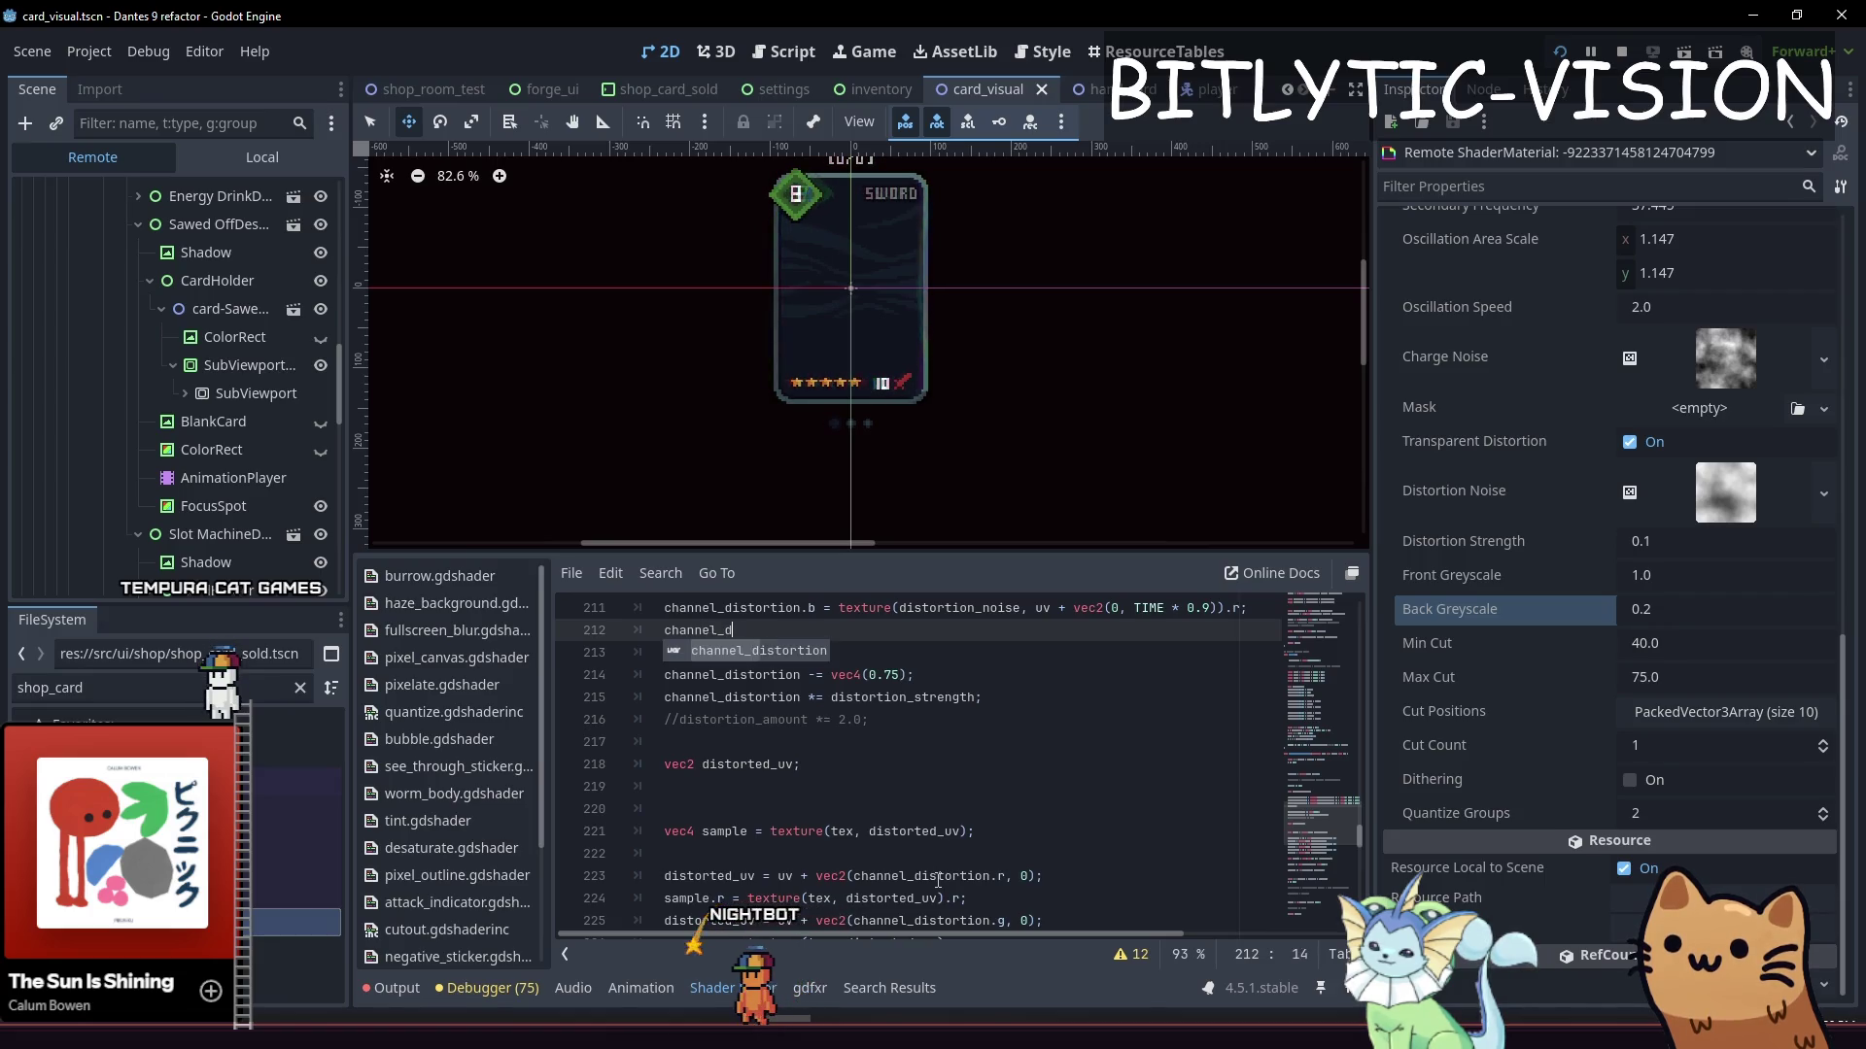
pyautogui.write('.a =')
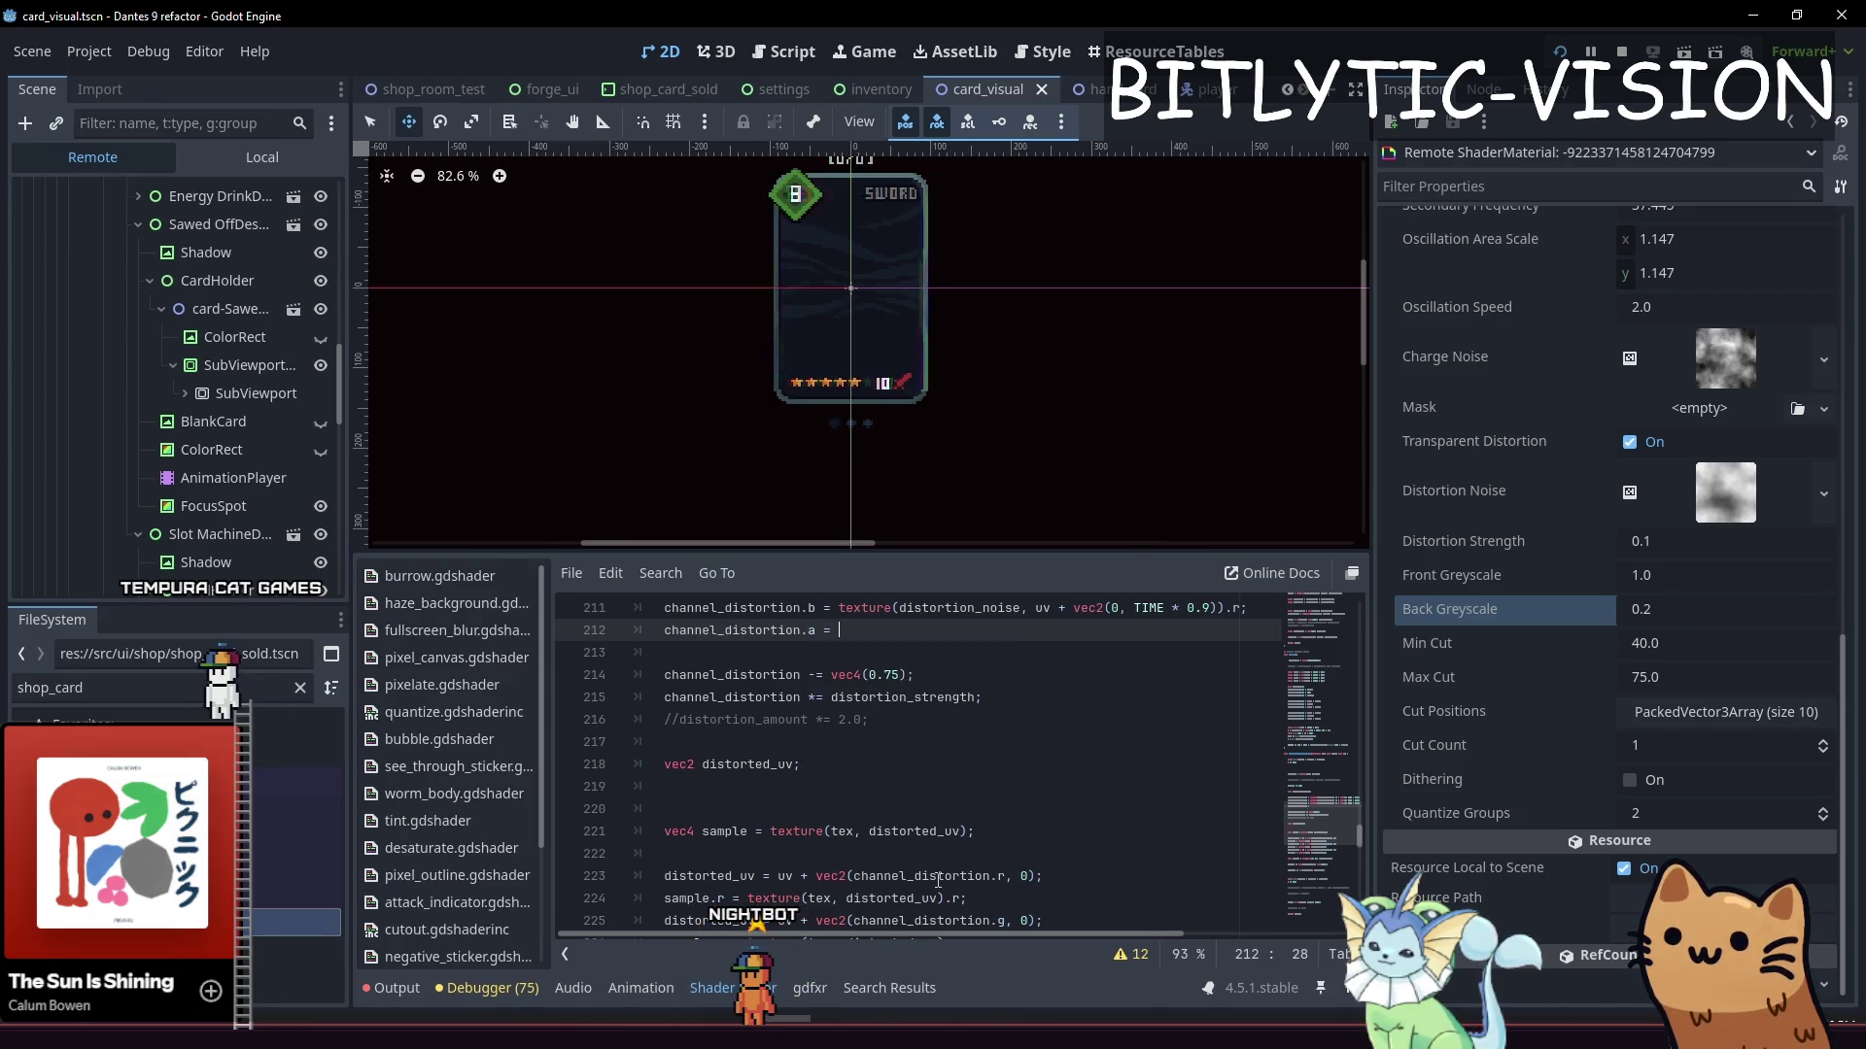
pyautogui.press('Escape')
pyautogui.press('Up')
pyautogui.hotkey('shift', 'End')
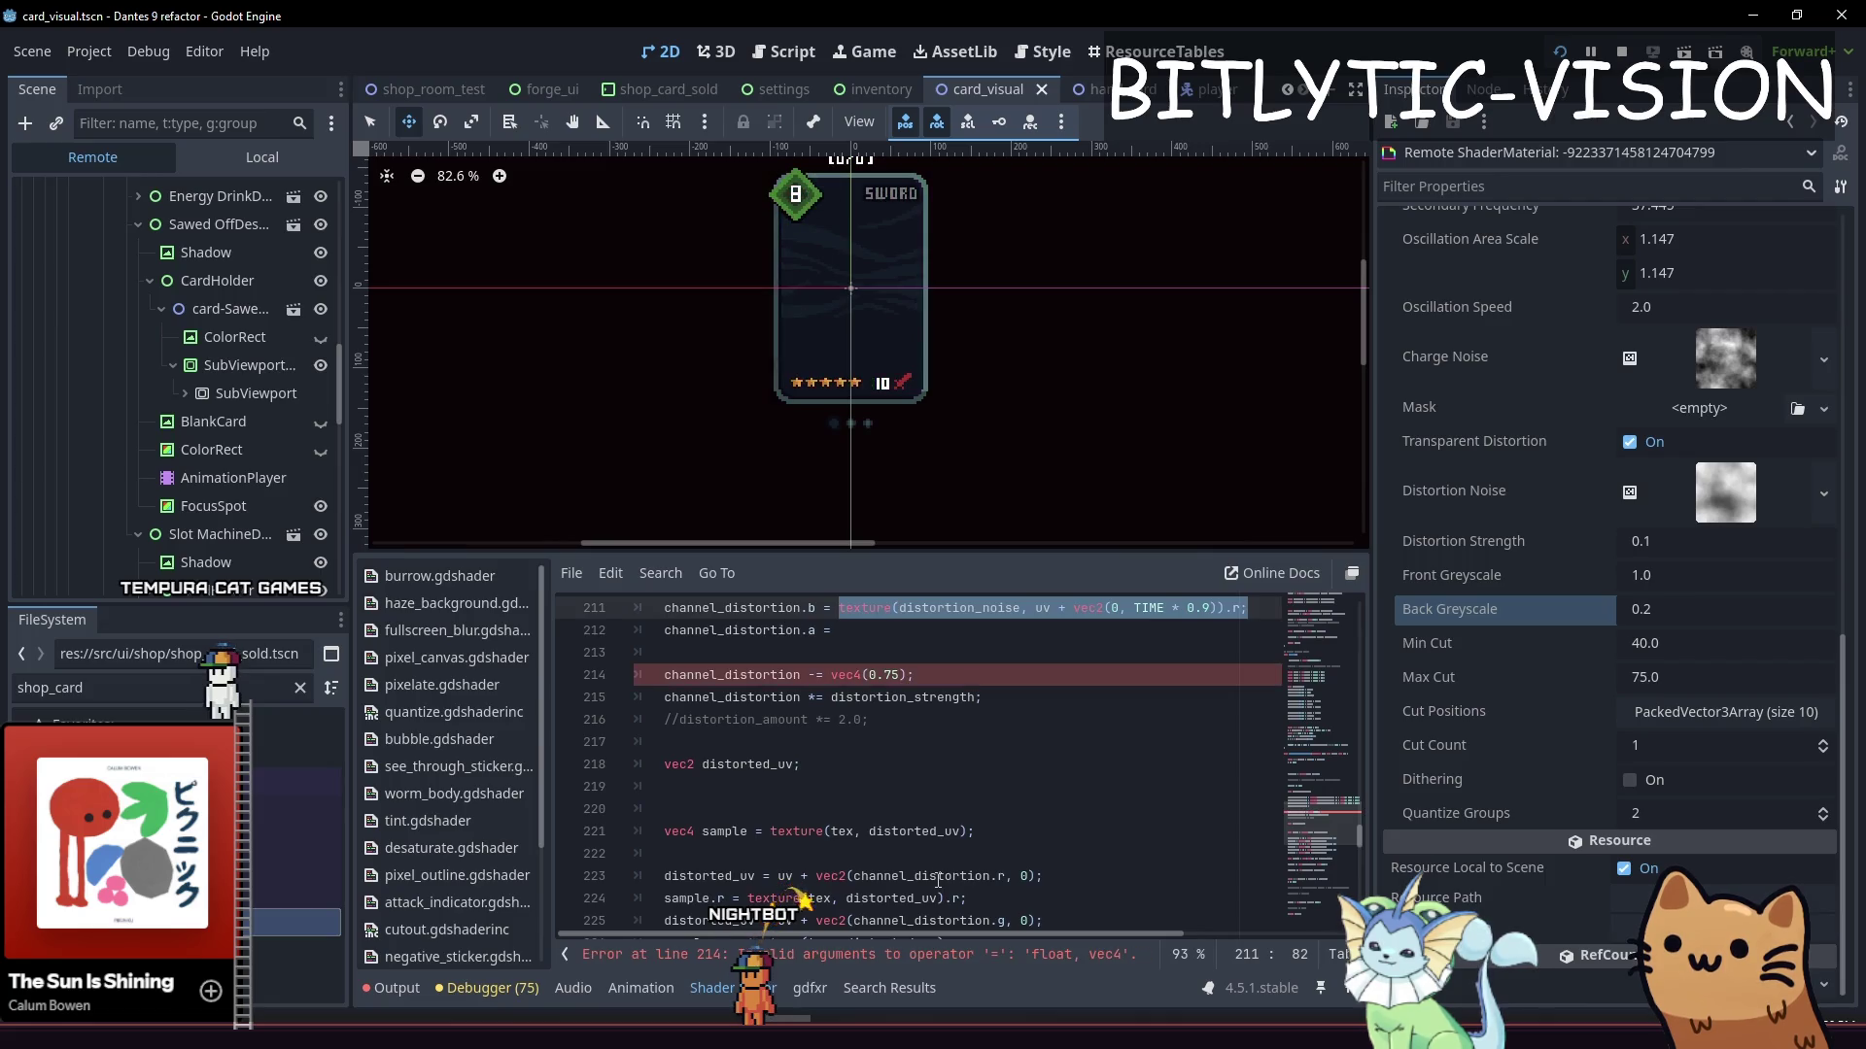
pyautogui.hotkey('ctrl', 'c')
pyautogui.press('Down')
pyautogui.hotkey('ctrl', 'v')
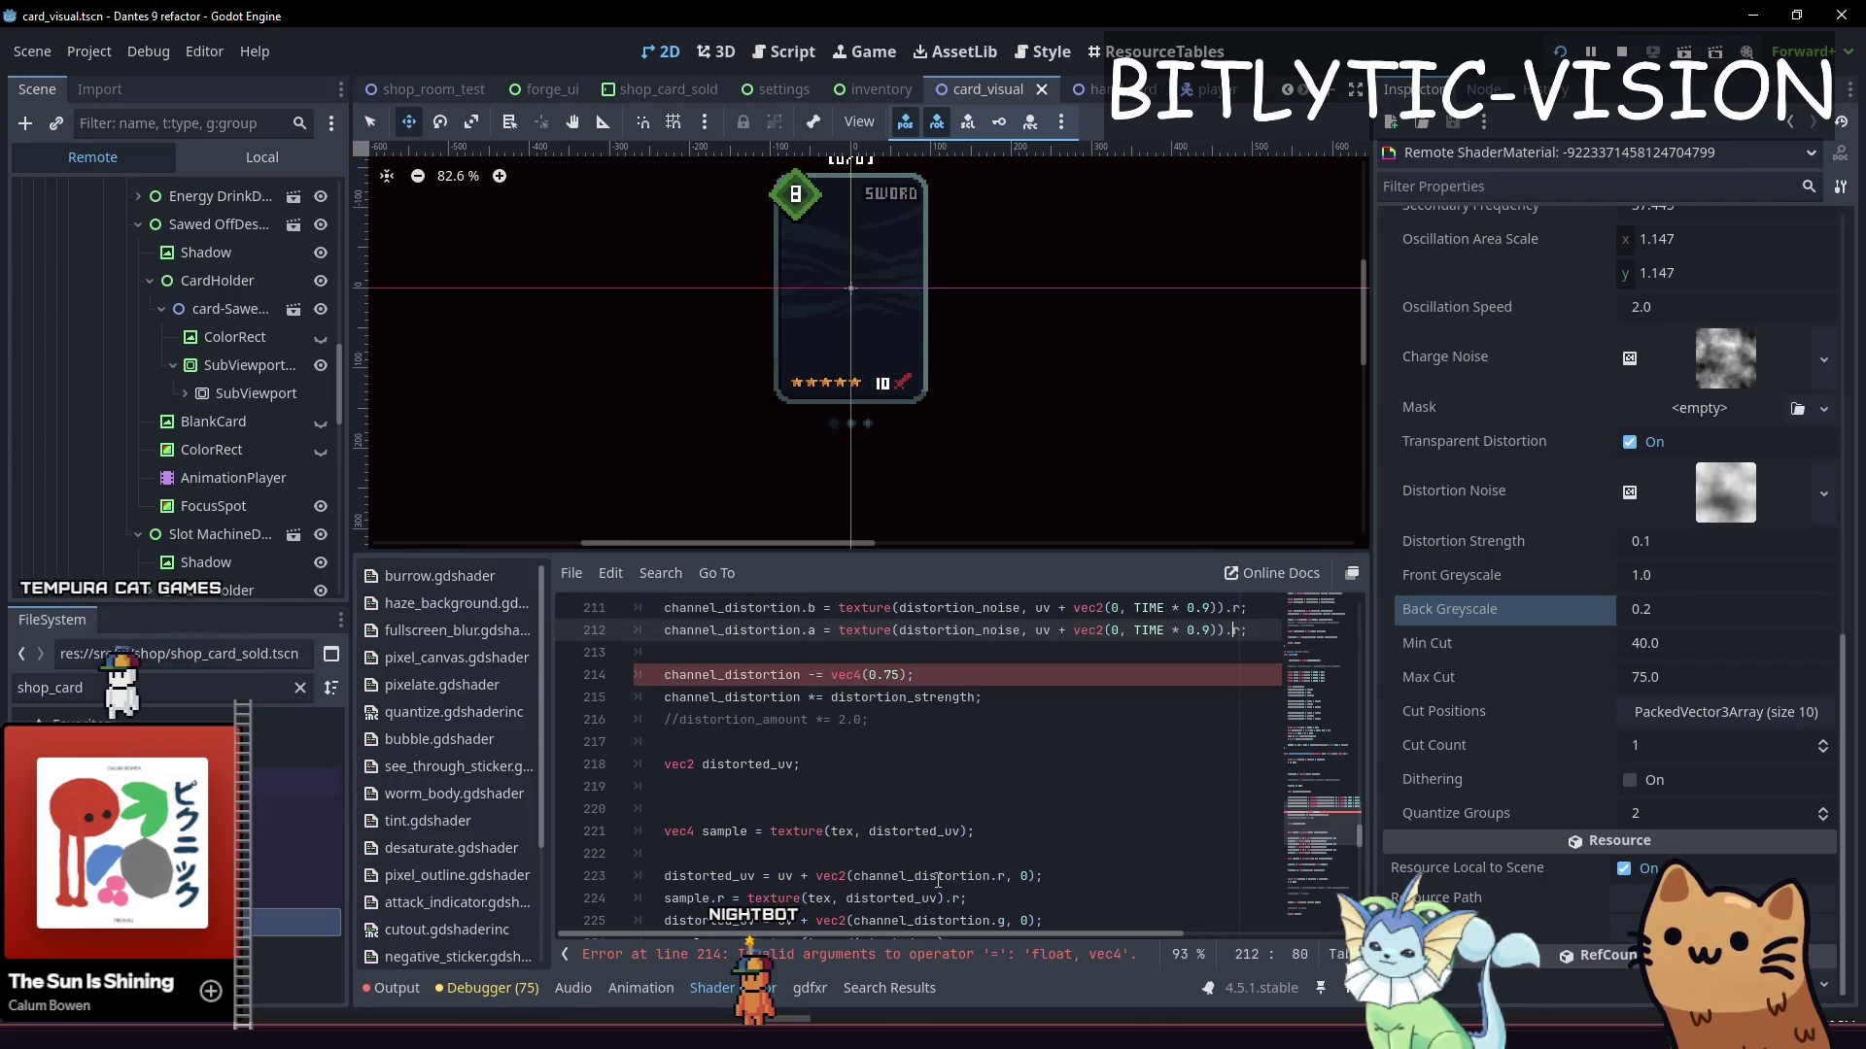
pyautogui.press('Left')
pyautogui.press('Left')
pyautogui.press('Left')
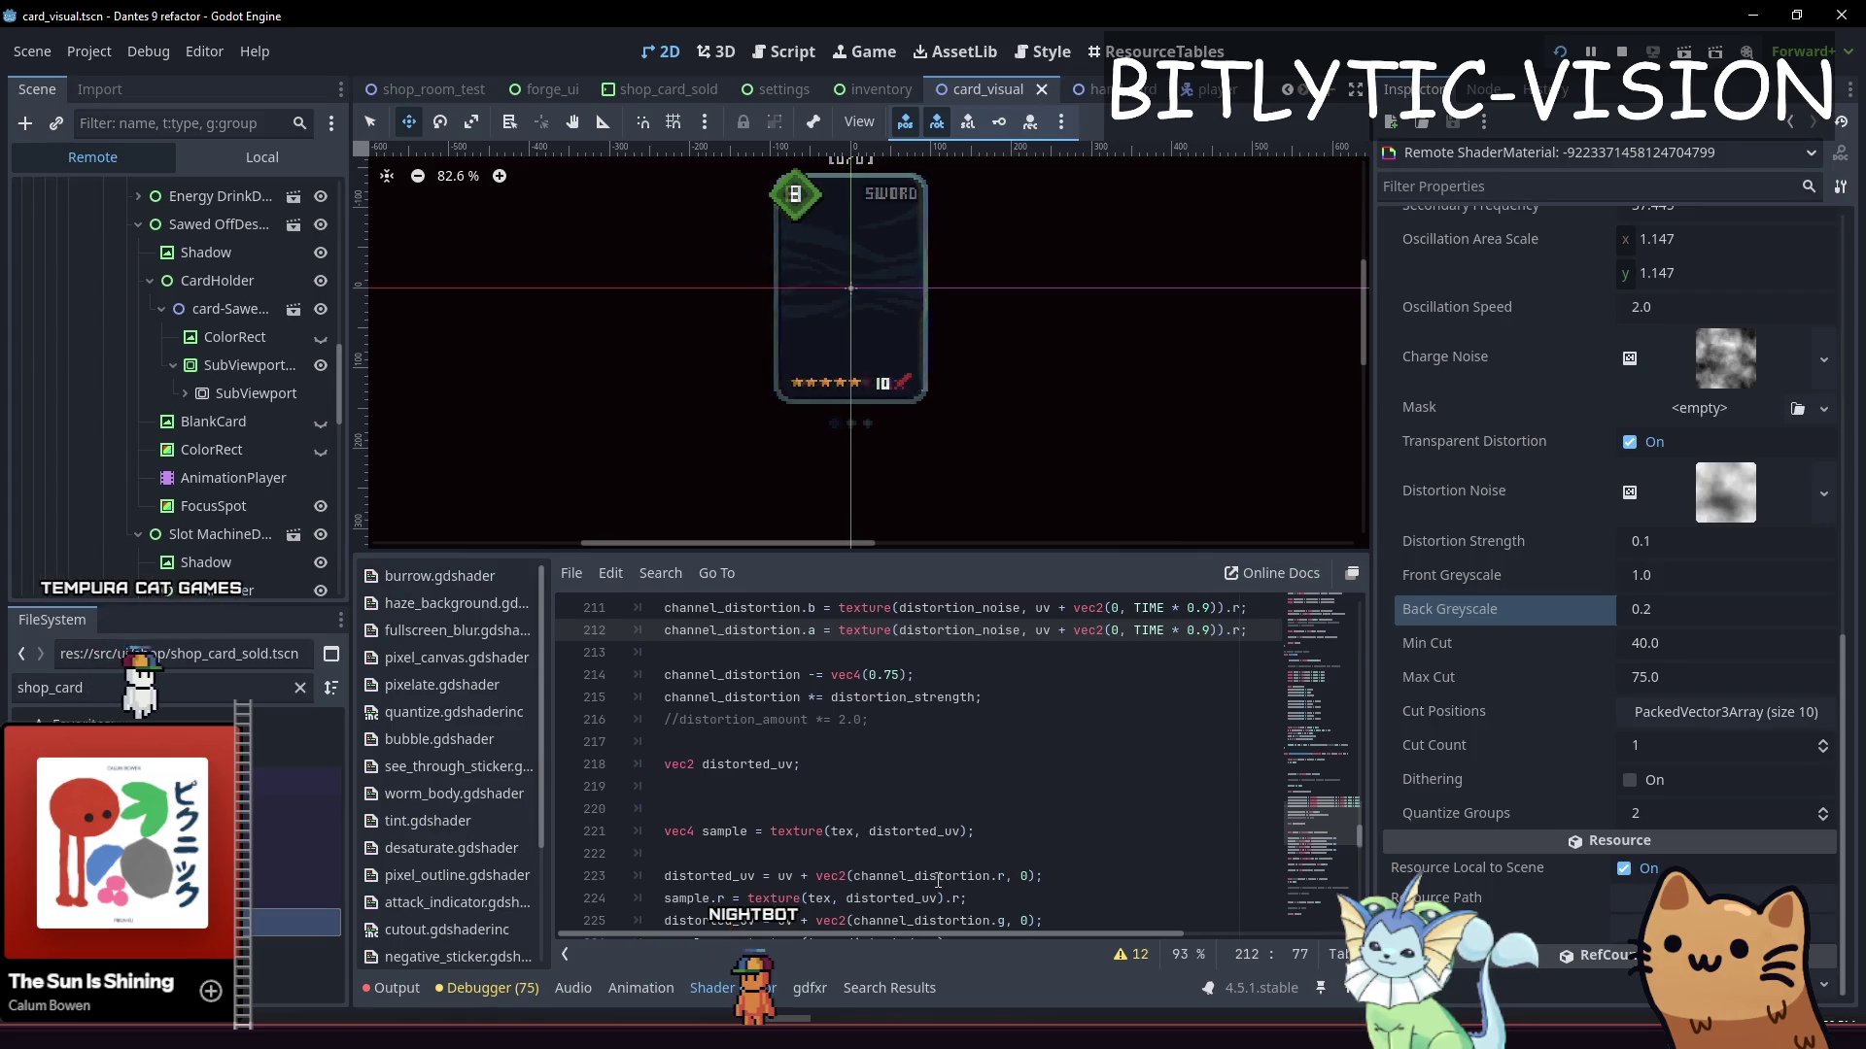
pyautogui.press('BackSpace')
pyautogui.press('BackSpace')
pyautogui.write('1.')
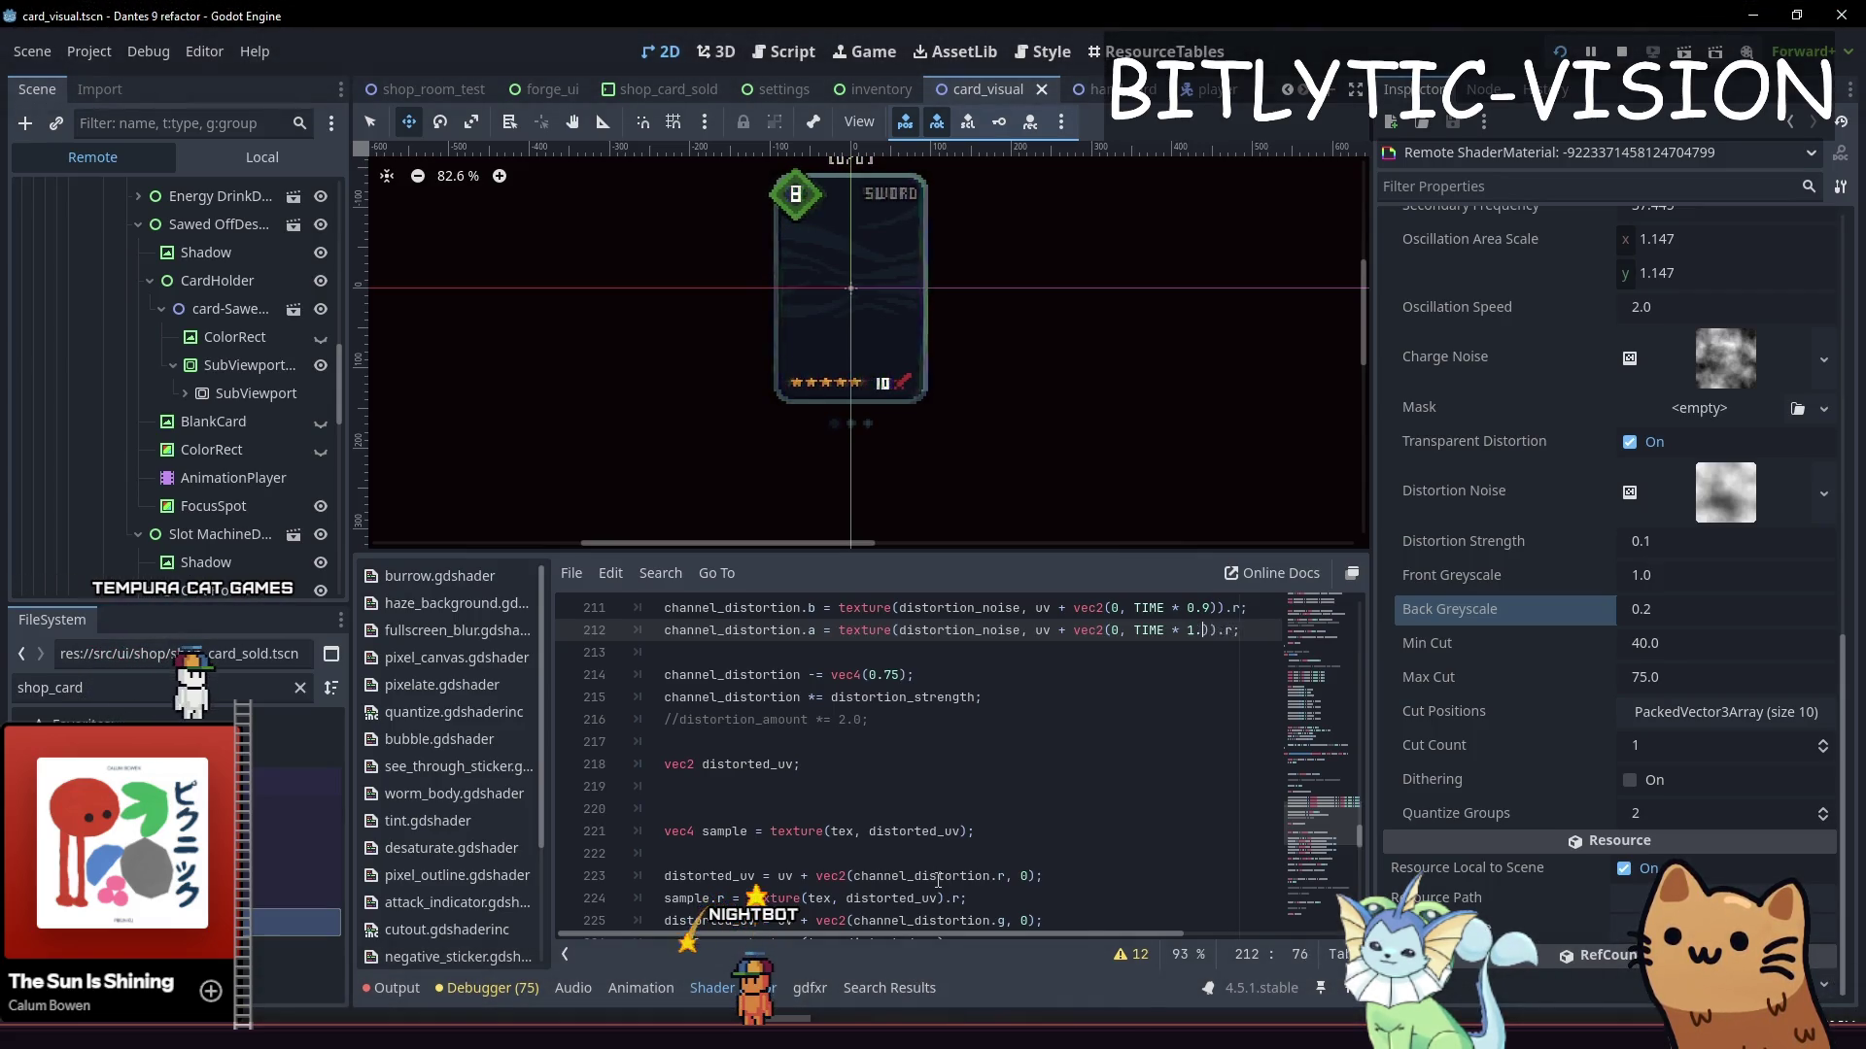
pyautogui.press('Up')
pyautogui.press('Up')
pyautogui.press('Up')
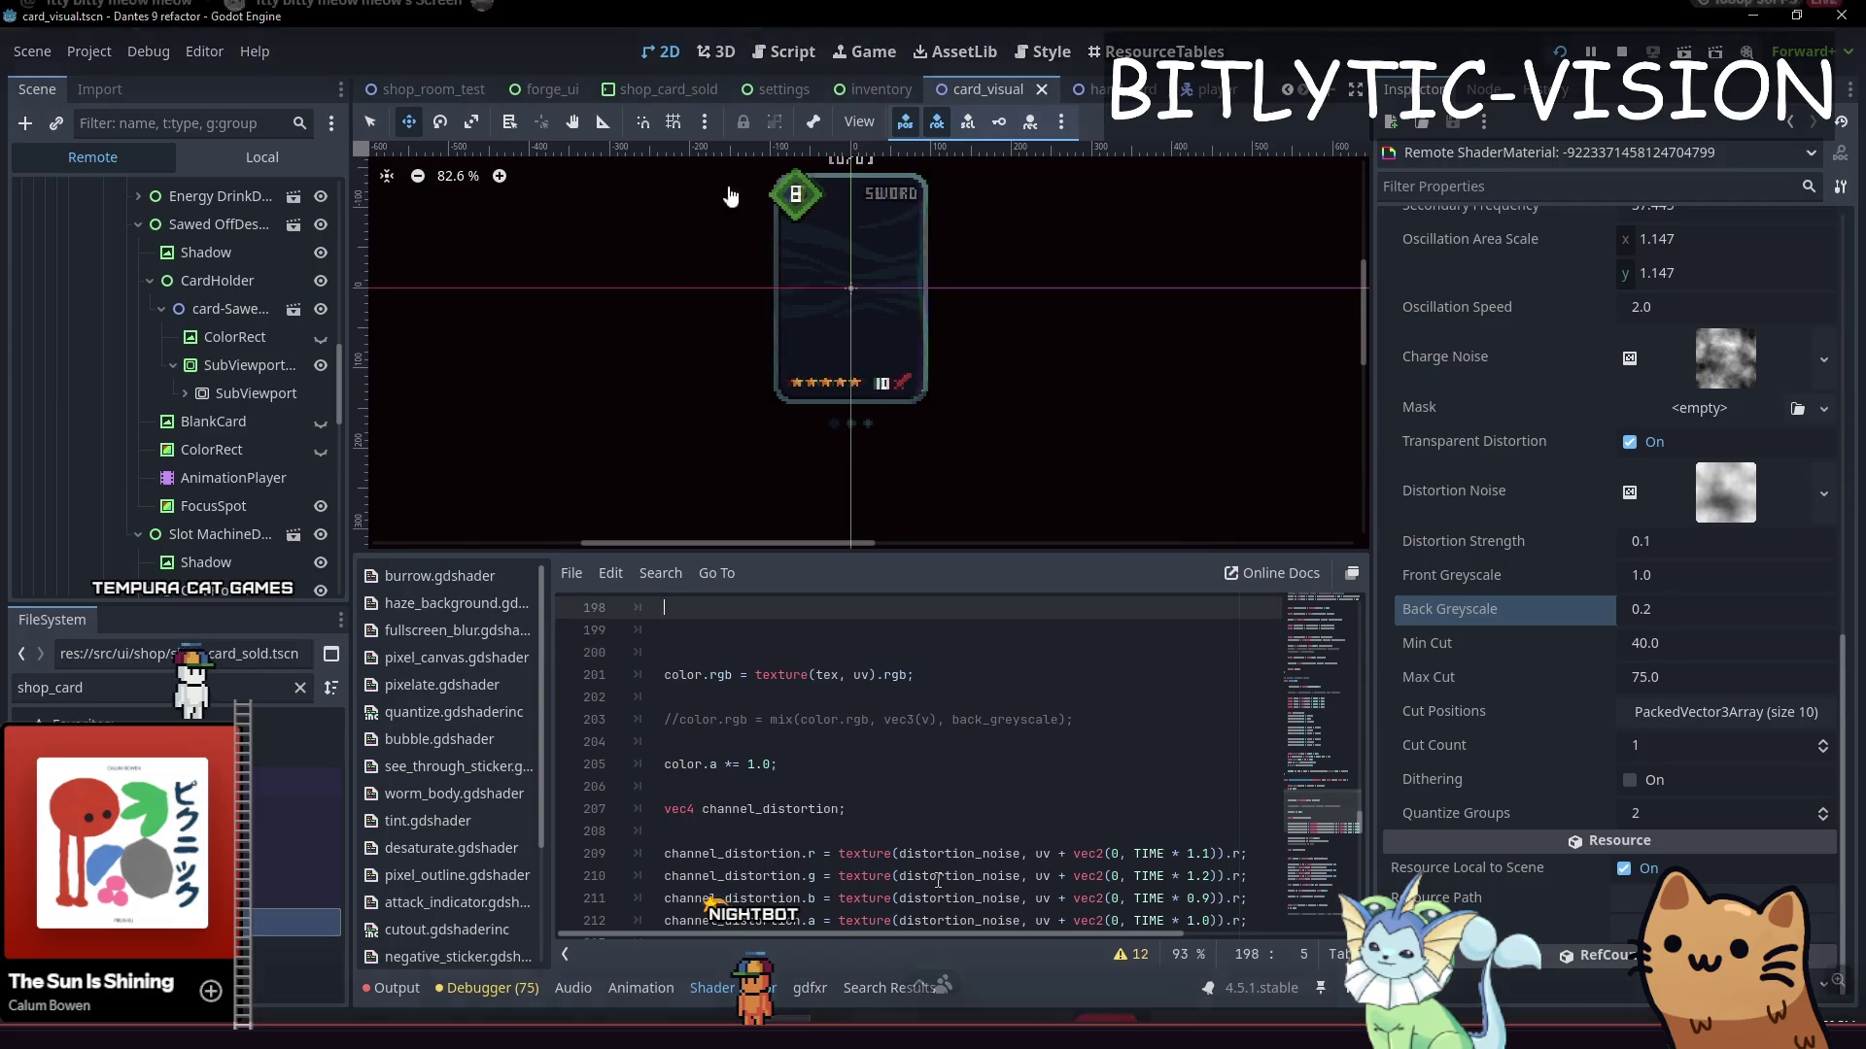
pyautogui.press('Down')
pyautogui.press('Down')
pyautogui.press('Down')
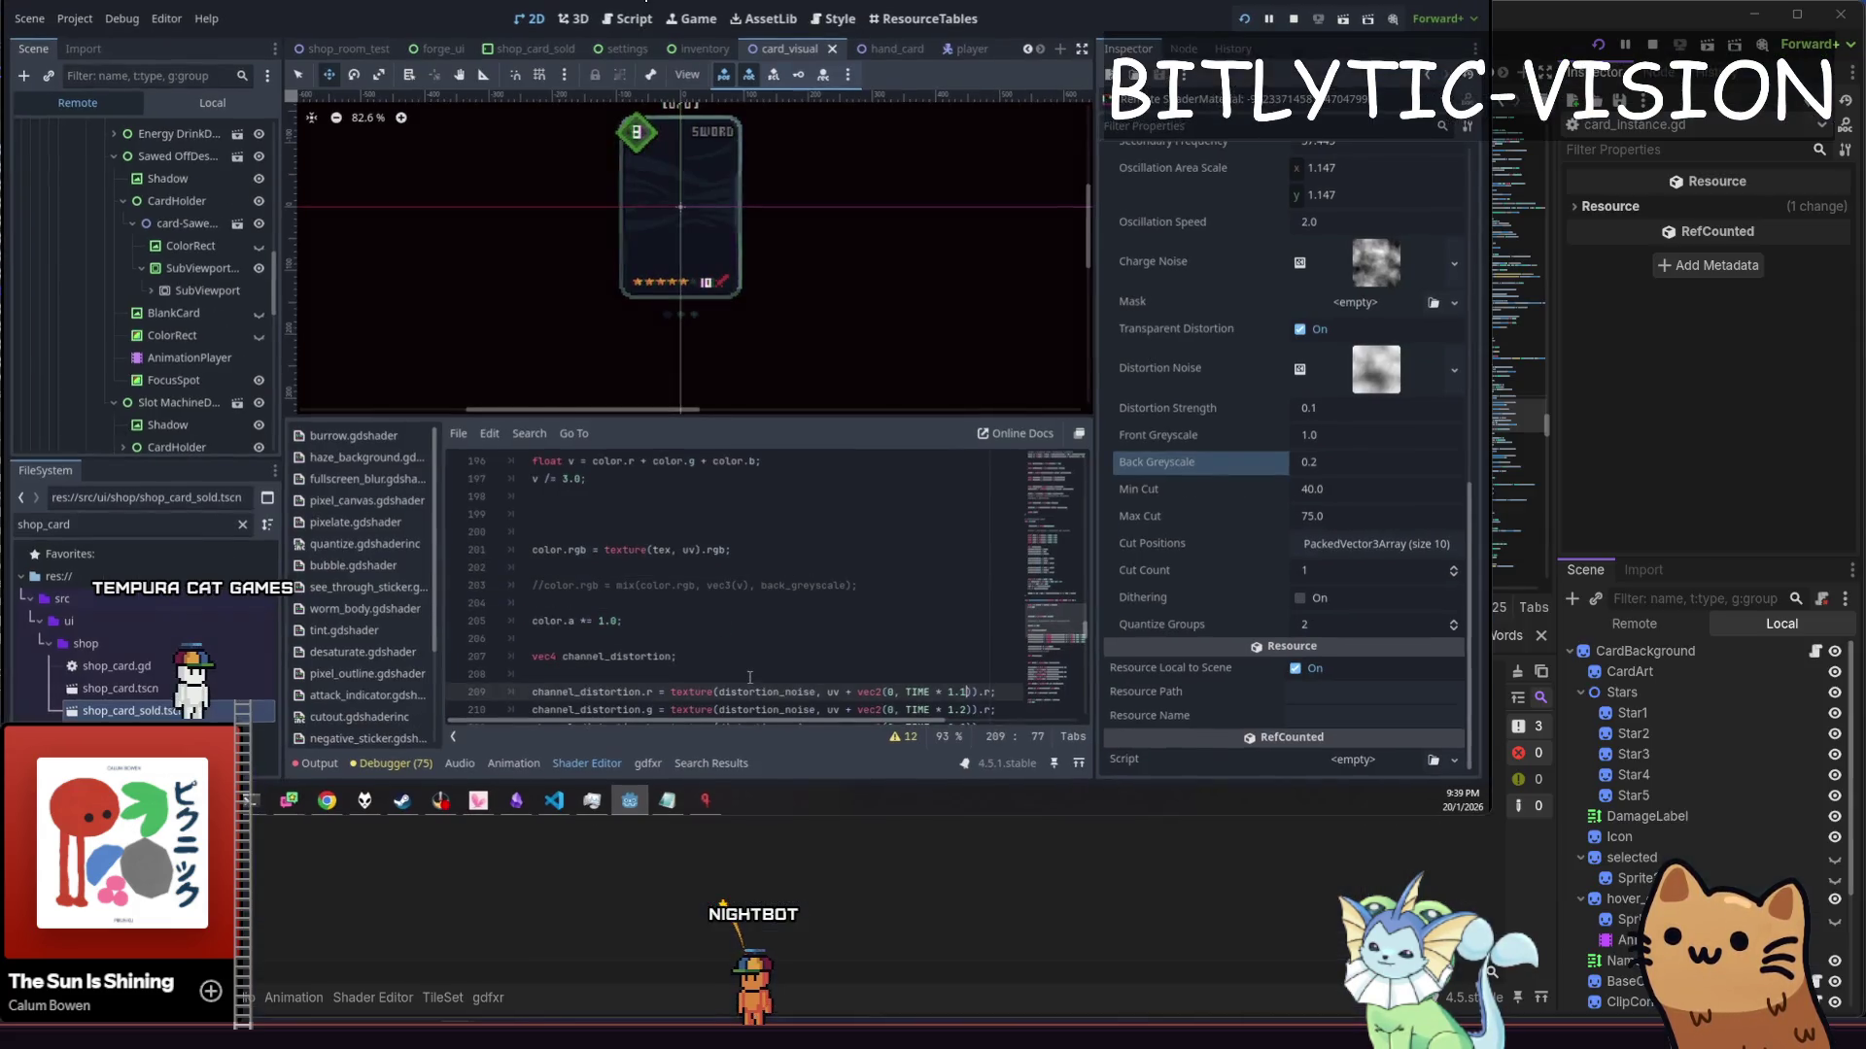
# Shift the channel_distortion block up and back, adding a blank line below the function header
pyautogui.click(749, 677)
pyautogui.hotkey('shift', 'Down')
pyautogui.hotkey('shift', 'Down')
pyautogui.hotkey('shift', 'Down')
pyautogui.hotkey('shift', 'End')
pyautogui.hotkey('alt', 'Up')
pyautogui.hotkey('alt', 'Up')
pyautogui.hotkey('alt', 'Up')
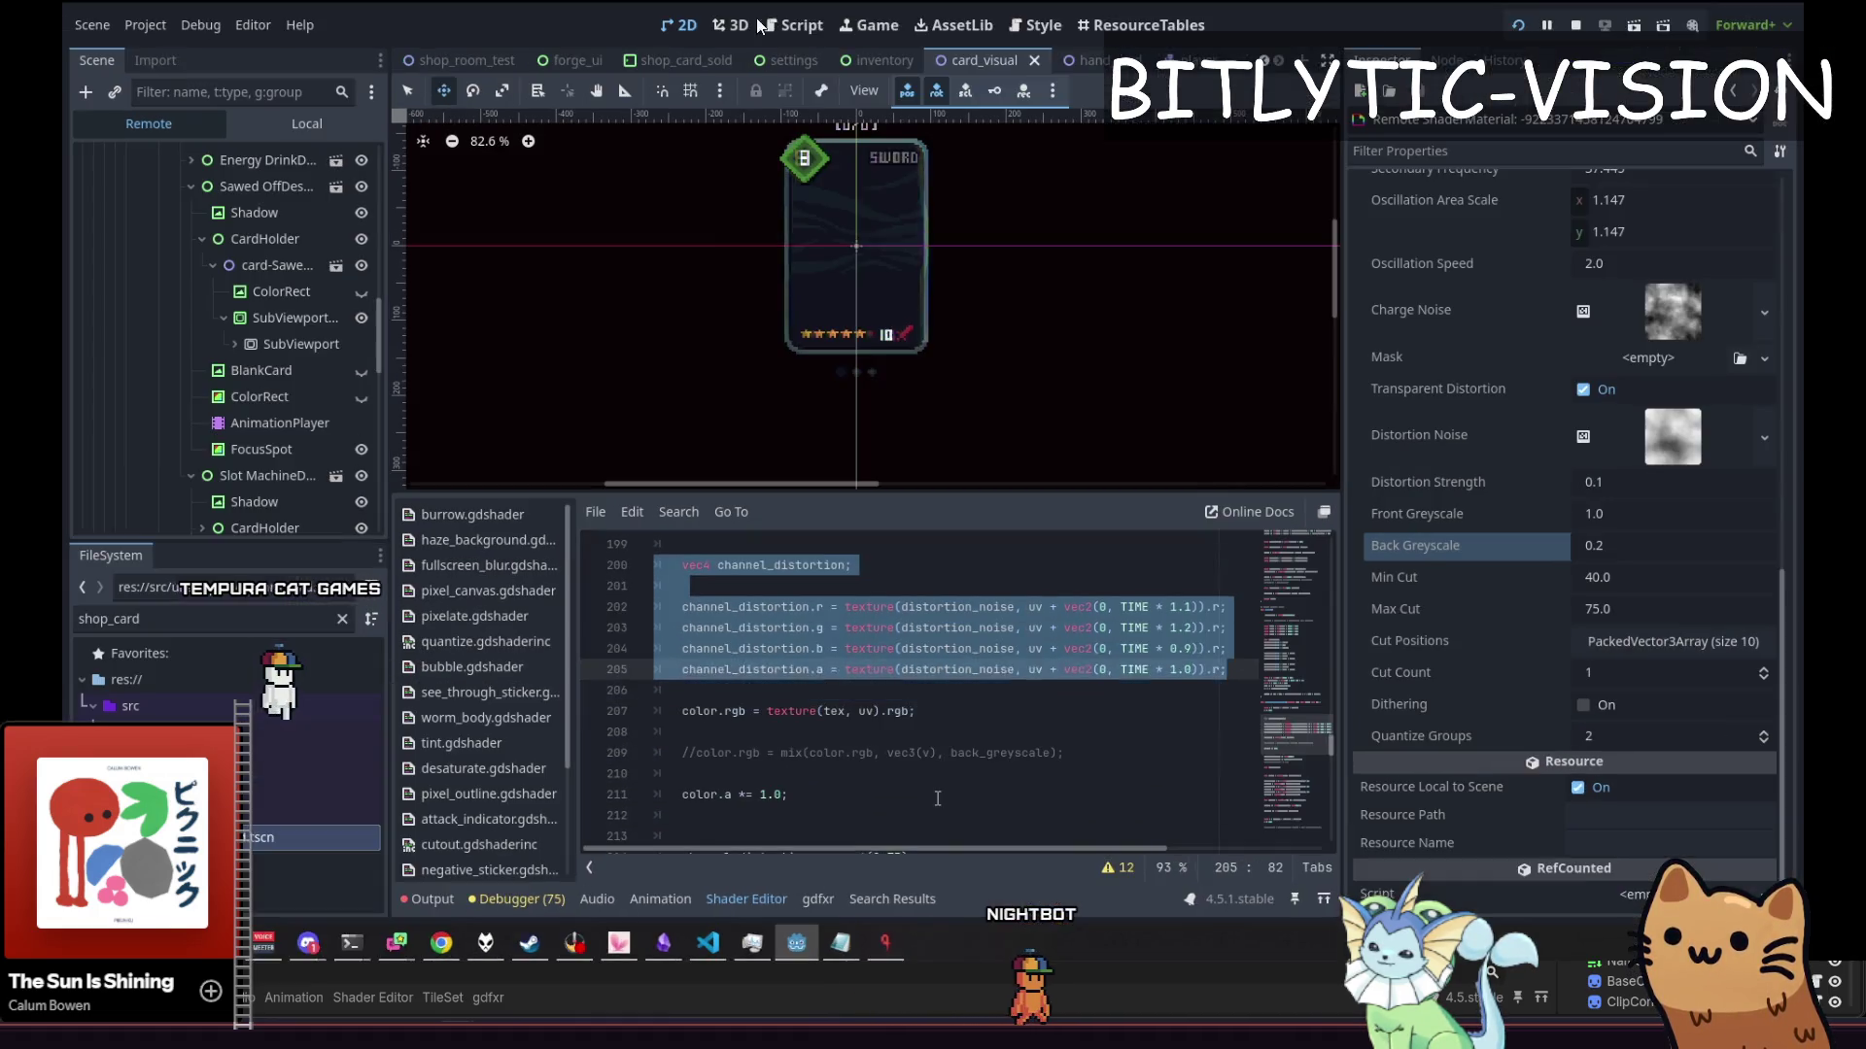
pyautogui.hotkey('alt', 'Down')
pyautogui.hotkey('alt', 'Down')
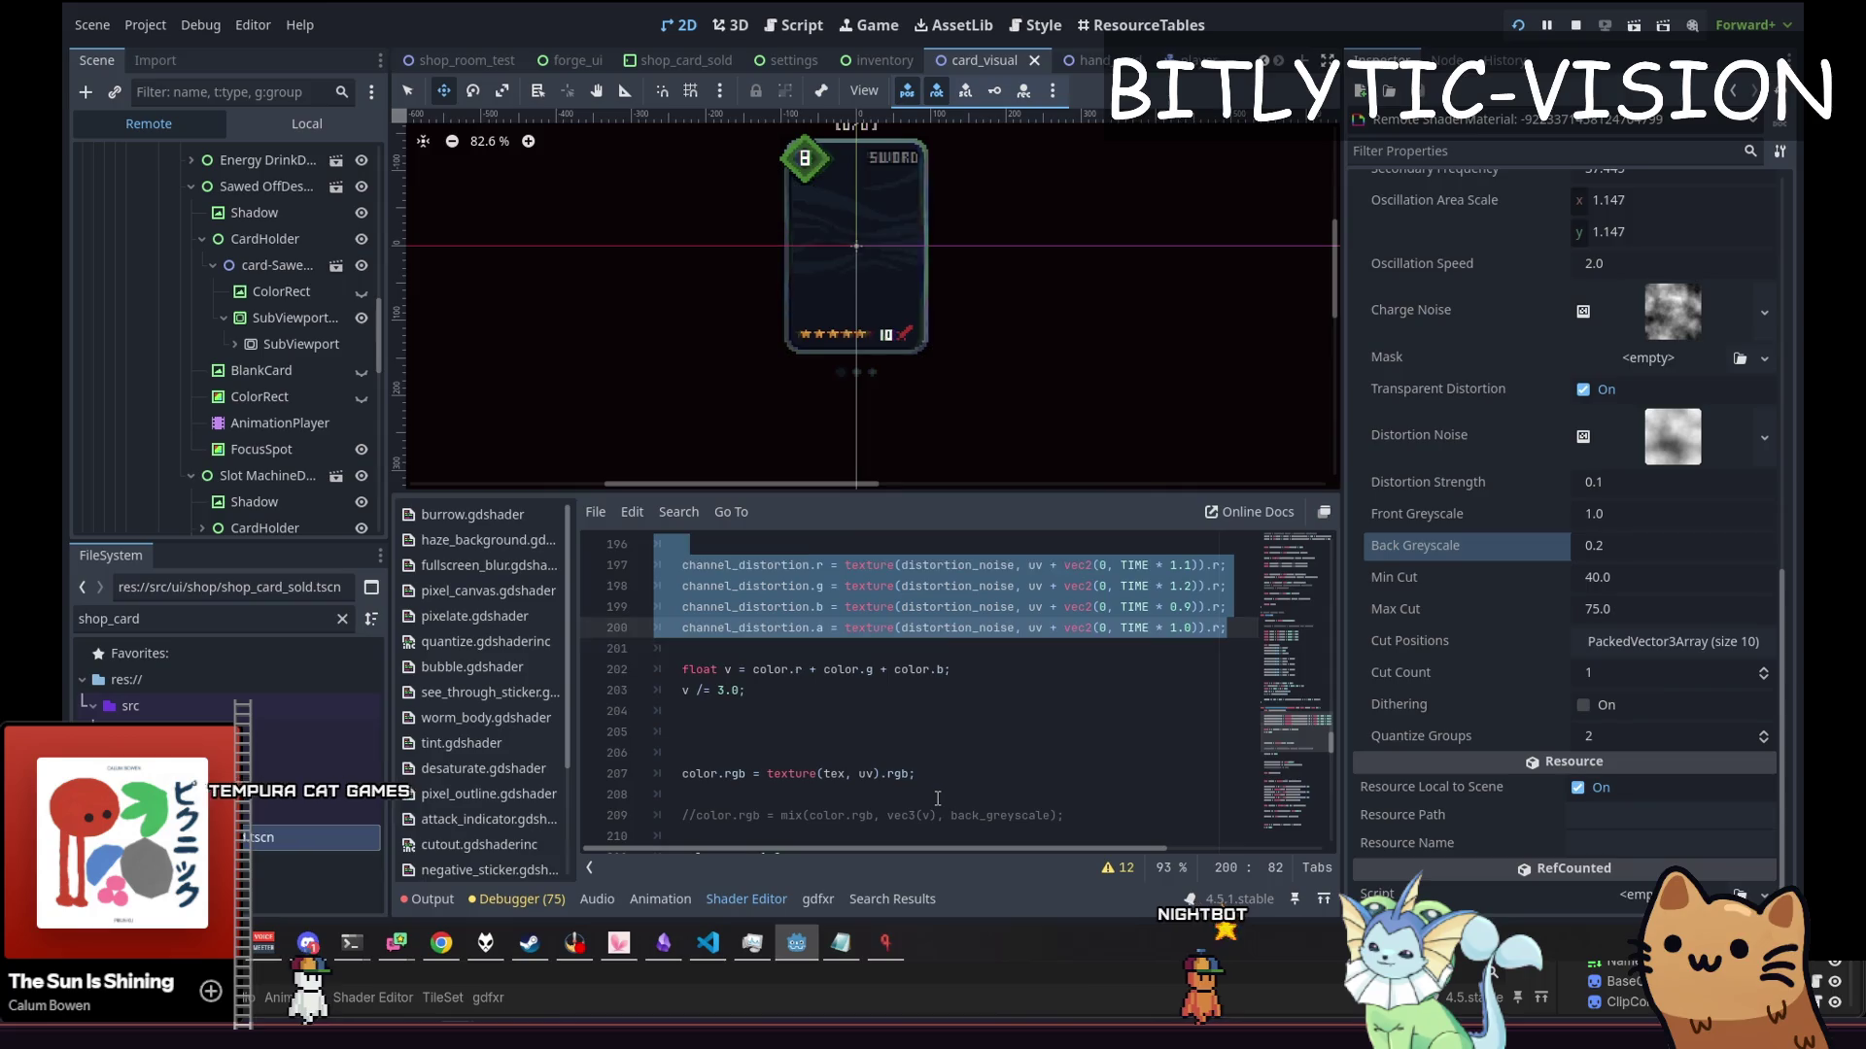
pyautogui.press('Up')
pyautogui.press('Up')
pyautogui.press('Up')
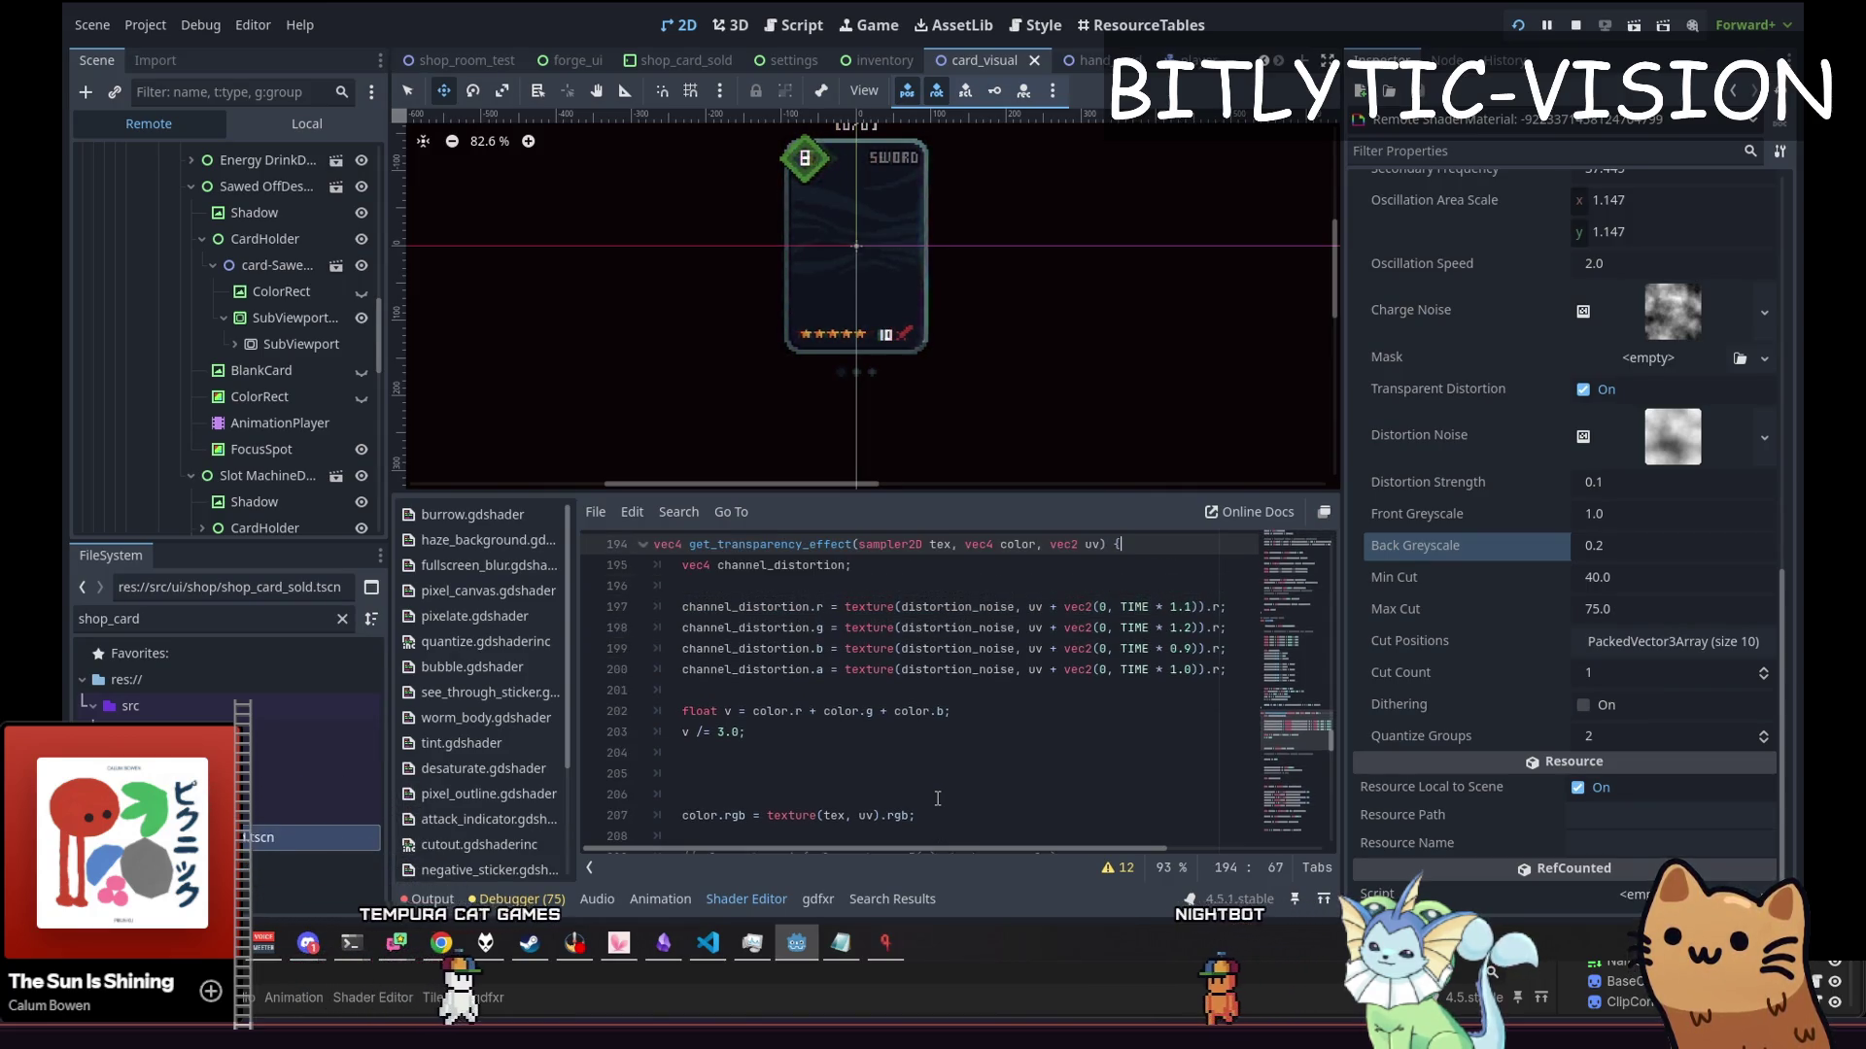
pyautogui.press('Return')
pyautogui.press('Down')
pyautogui.press('Down')
pyautogui.press('Down')
pyautogui.press('Down')
pyautogui.press('Down')
pyautogui.press('Down')
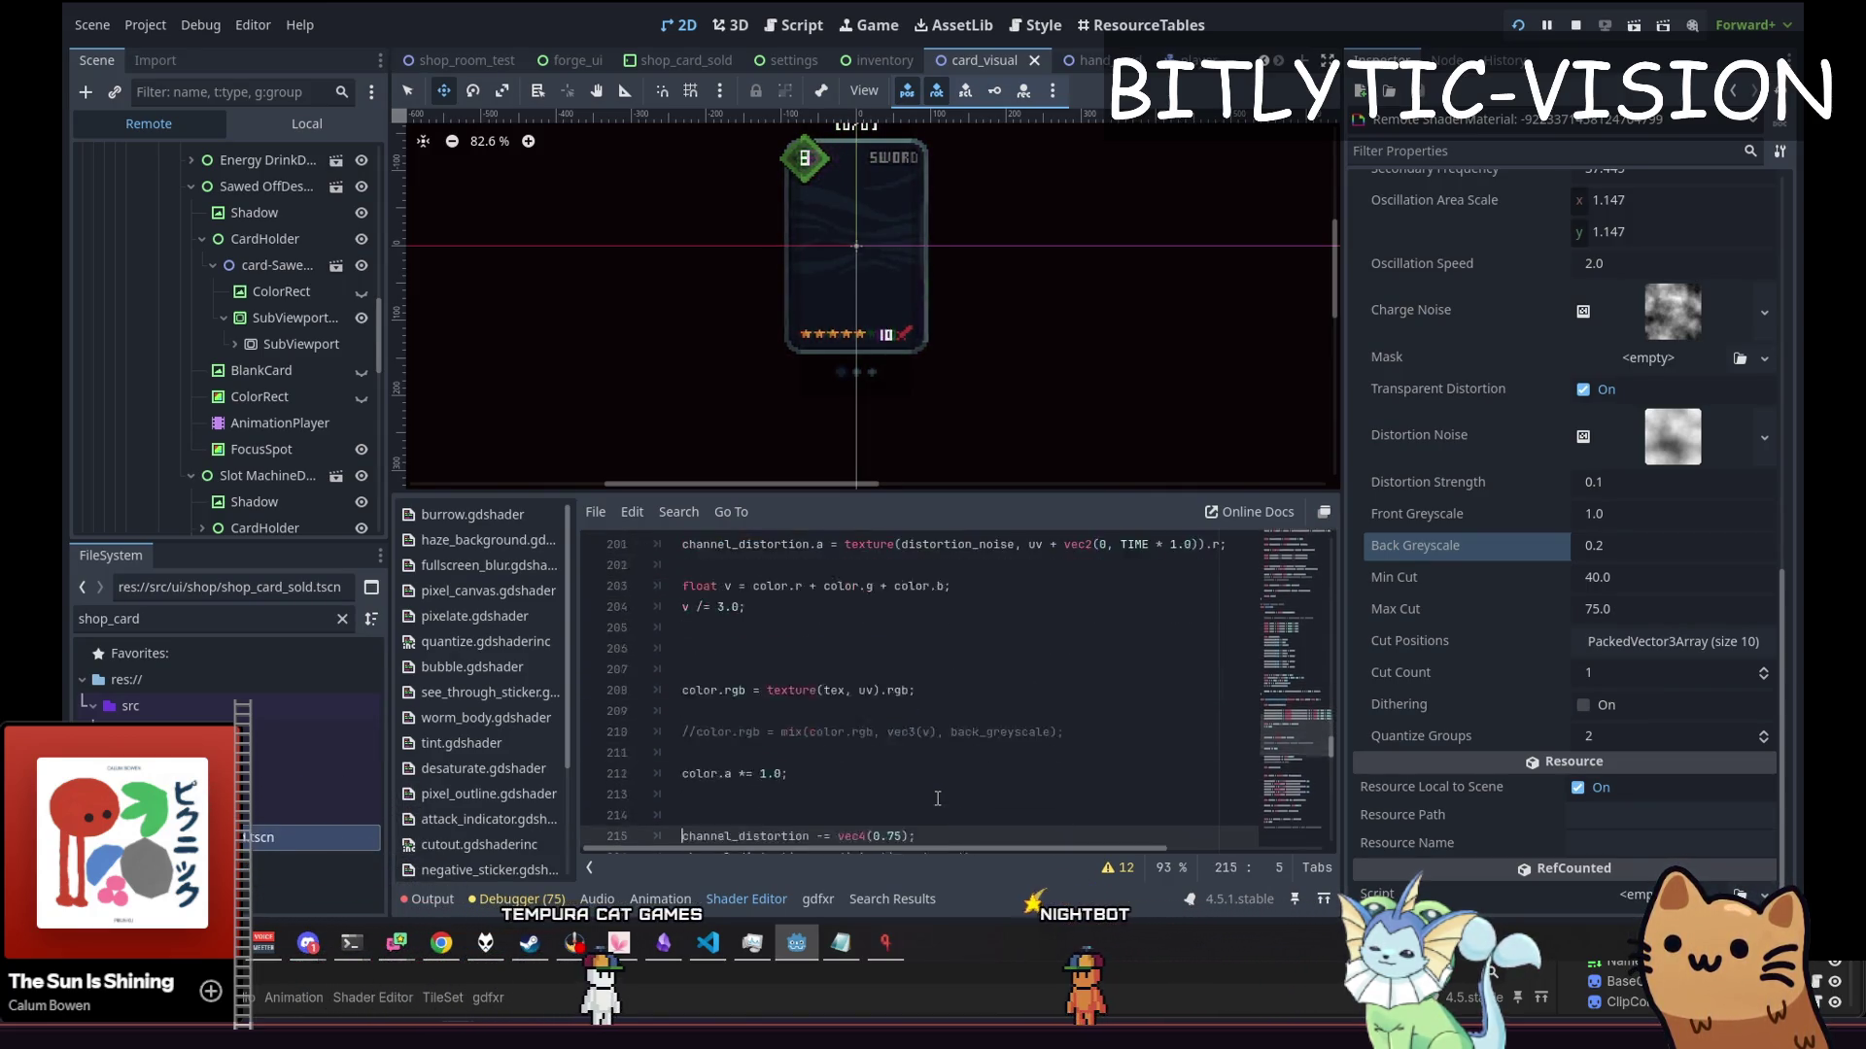
# Fix the TIOME typo to TIME in the texture sampling line
pyautogui.press('Up')
pyautogui.press('Up')
pyautogui.press('Up')
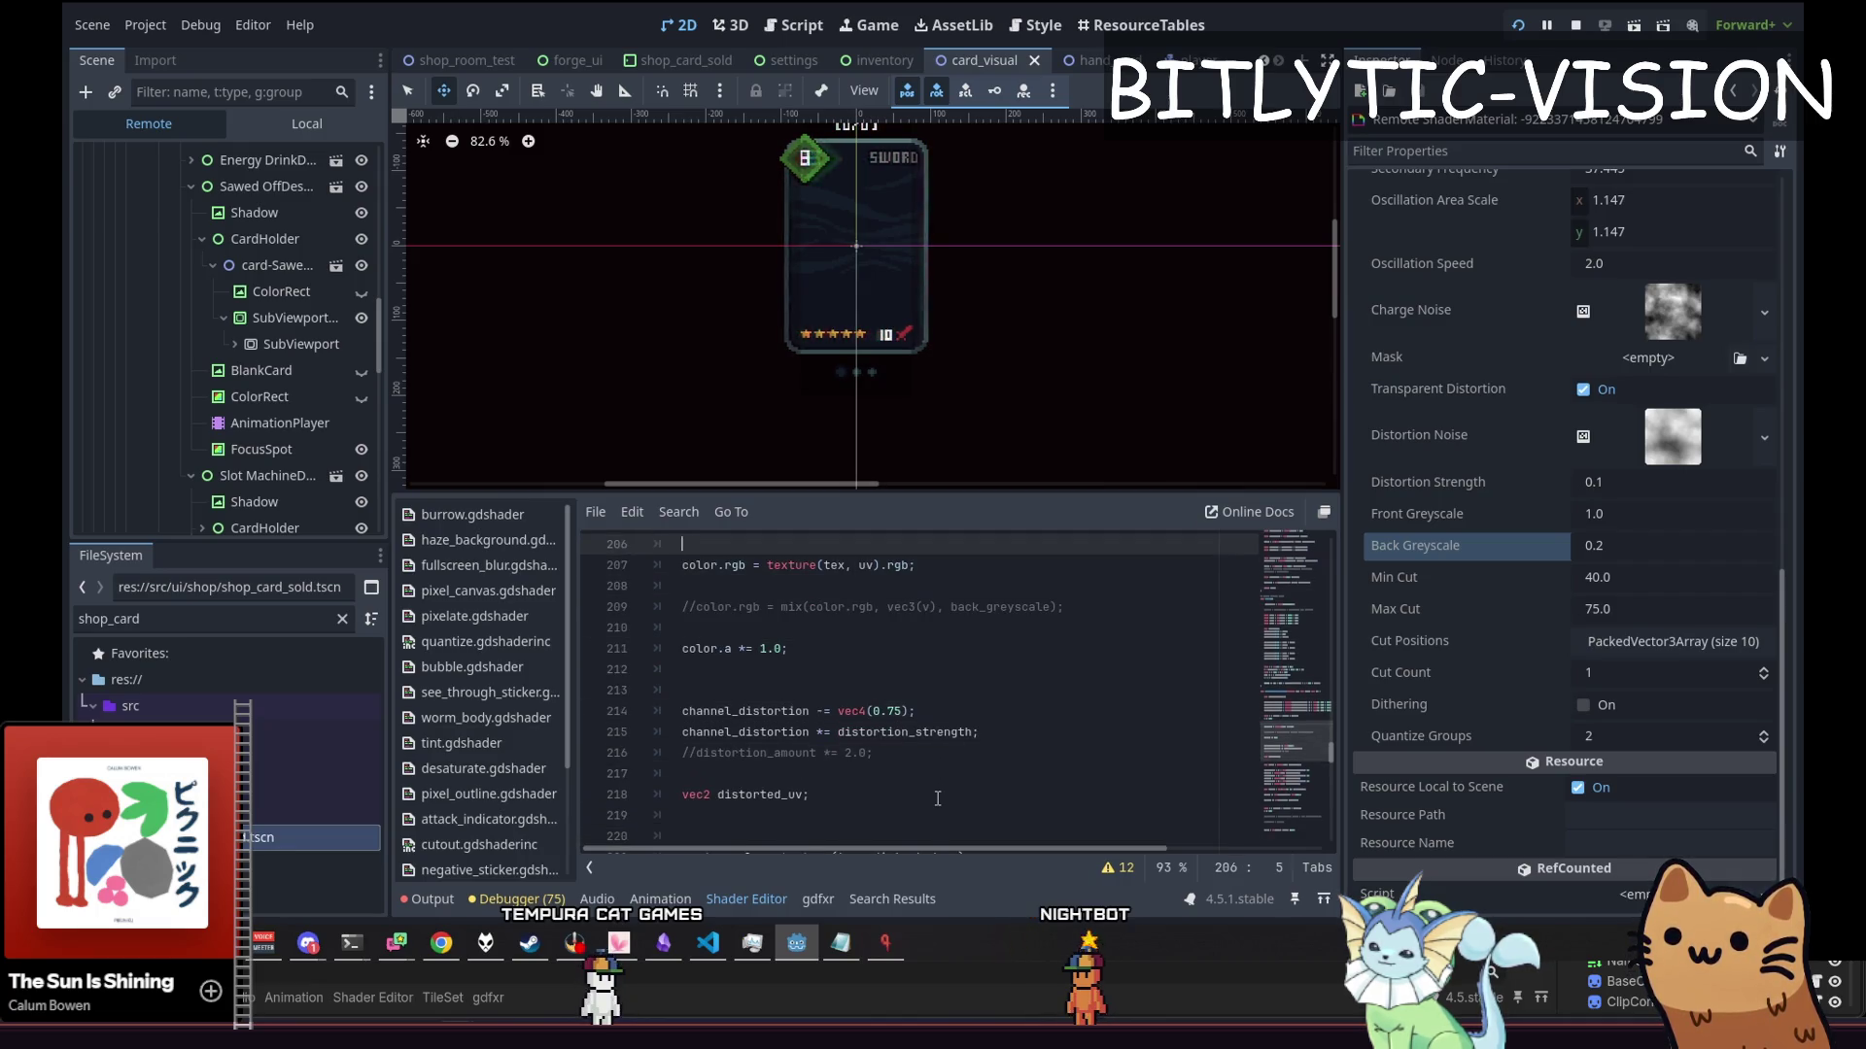
pyautogui.press('Down')
pyautogui.press('Down')
pyautogui.press('Down')
pyautogui.press('Down')
pyautogui.press('Down')
pyautogui.press('Down')
pyautogui.press('Up')
pyautogui.press('Up')
pyautogui.press('Up')
pyautogui.press('Up')
pyautogui.press('Up')
pyautogui.press('Up')
pyautogui.press('Down')
pyautogui.press('Down')
pyautogui.press('Down')
pyautogui.press('Up')
pyautogui.press('End')
pyautogui.press('Left')
pyautogui.press('Left')
pyautogui.press('Left')
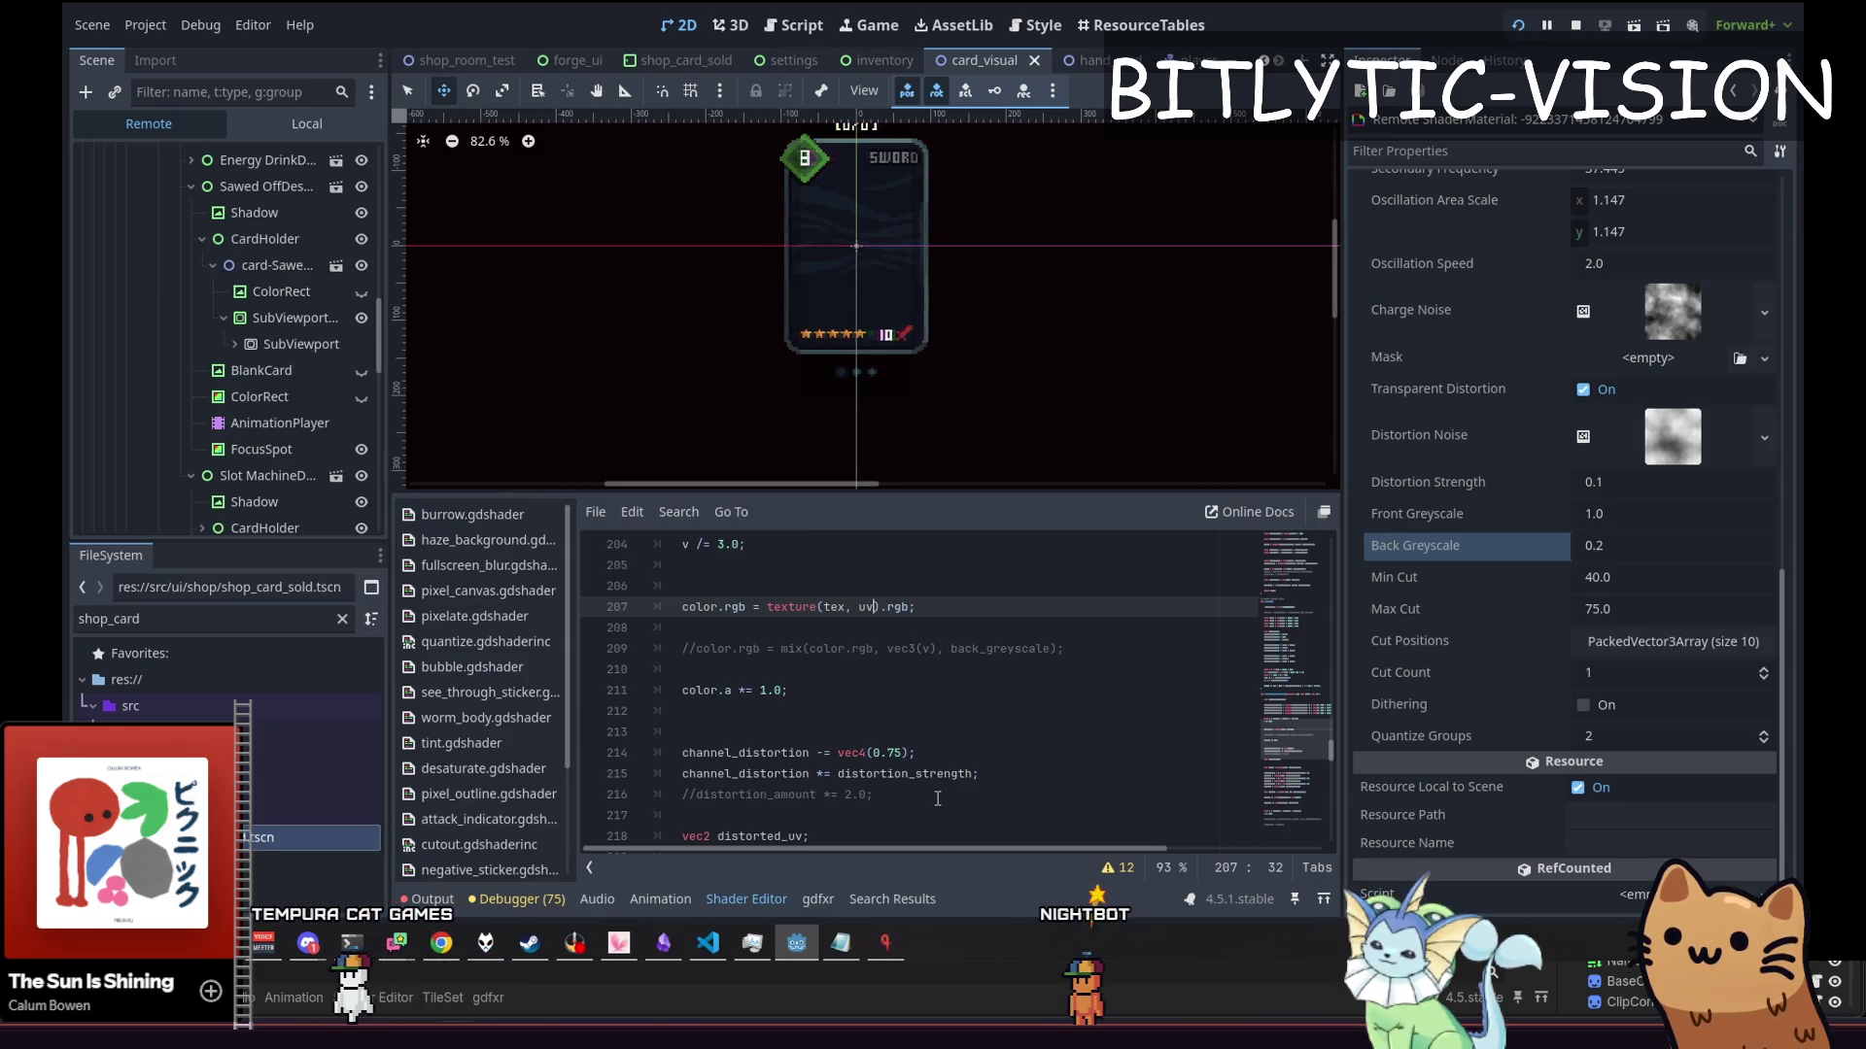
pyautogui.press('Left')
pyautogui.press('Left')
pyautogui.press('Left')
pyautogui.press('BackSpace')
pyautogui.press('Up')
pyautogui.press('Up')
pyautogui.press('Up')
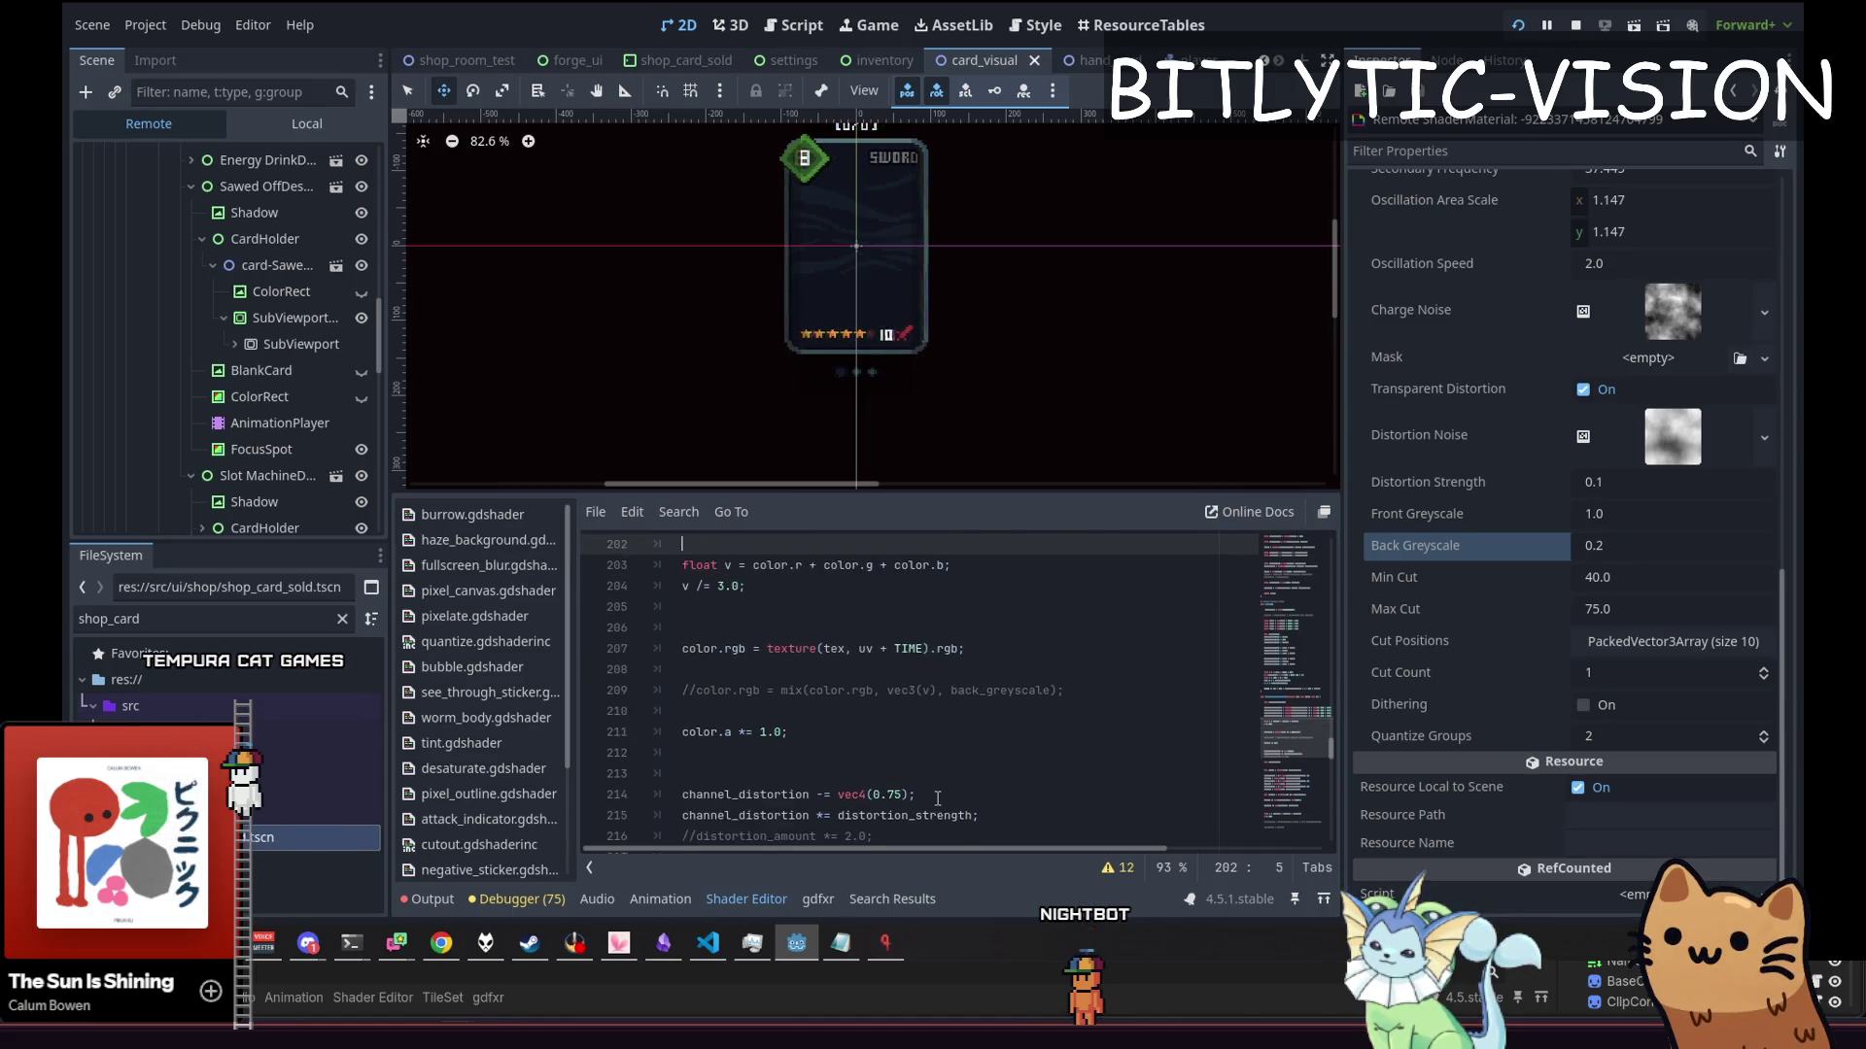
pyautogui.press('Up')
pyautogui.press('Up')
pyautogui.press('Up')
pyautogui.press('Down')
pyautogui.press('Down')
pyautogui.press('Down')
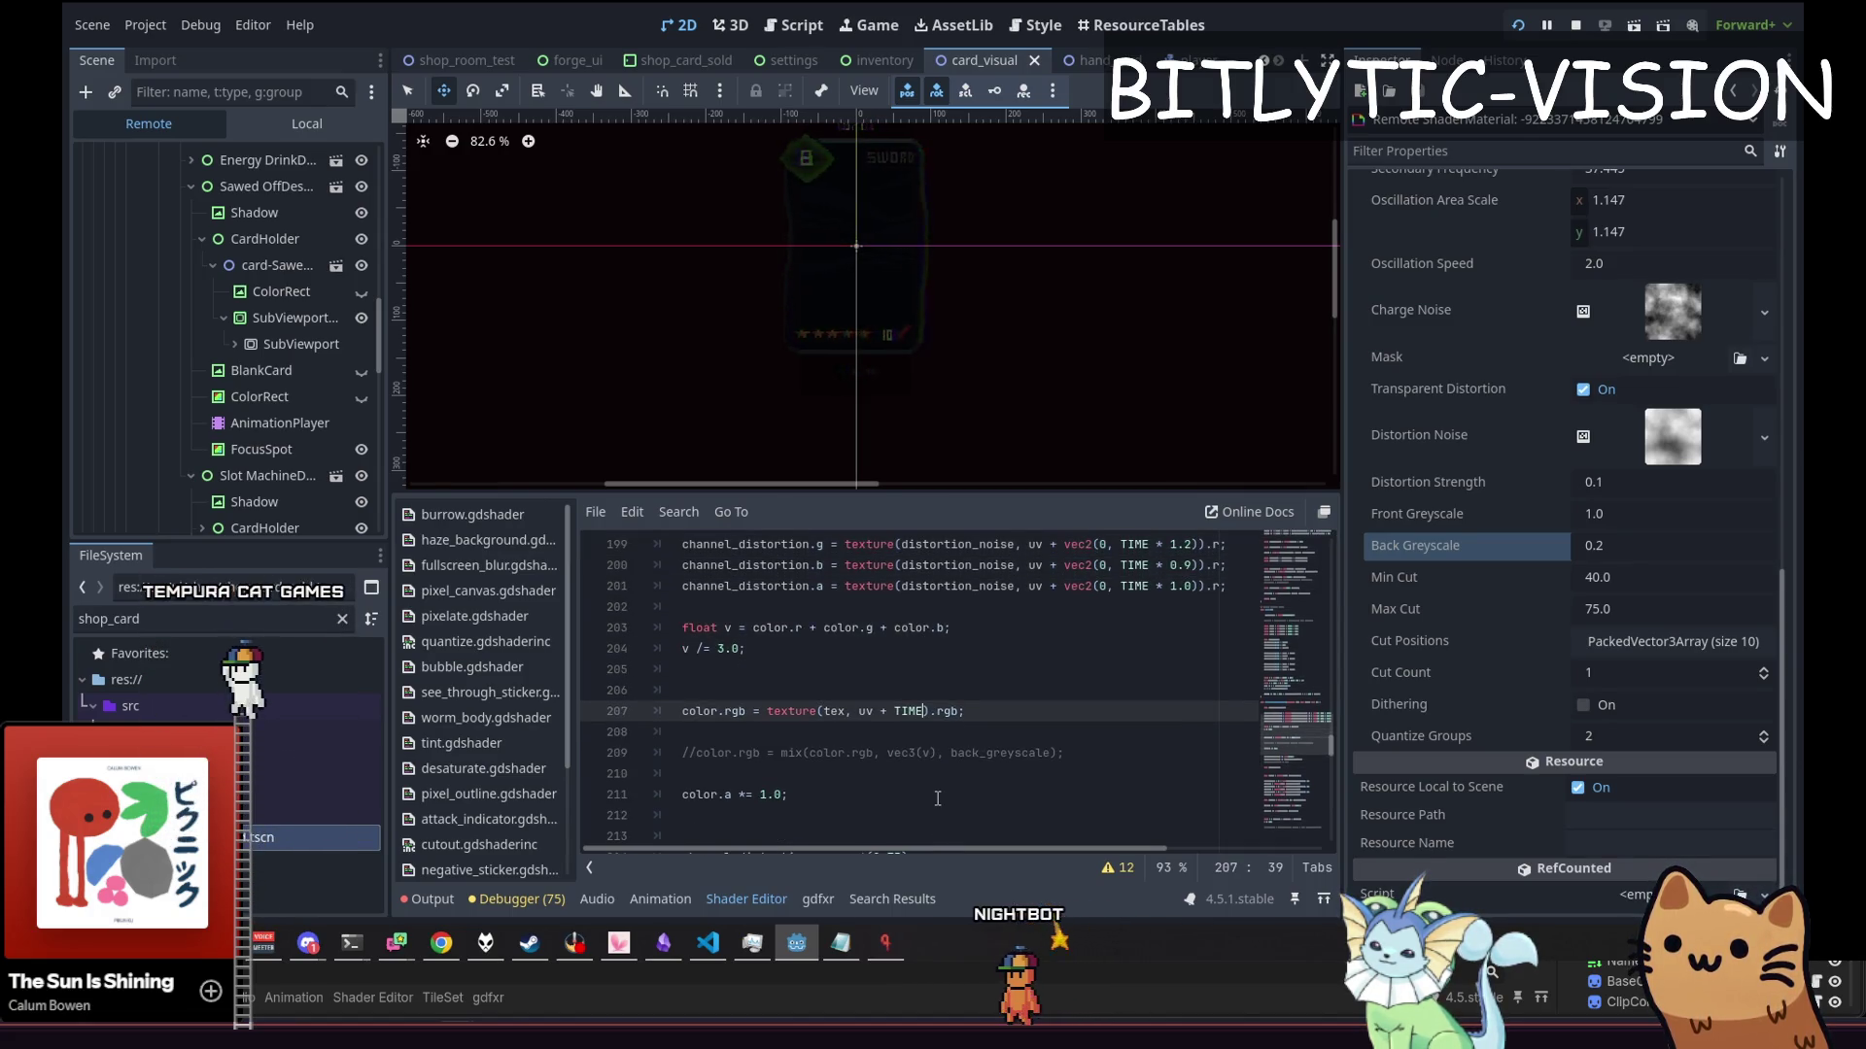
# Change the texture offset to vec2(TIME, 0.1) and save to preview the cards
pyautogui.press('Left')
pyautogui.press('Left')
pyautogui.press('Left')
pyautogui.write('vec2(TIME')
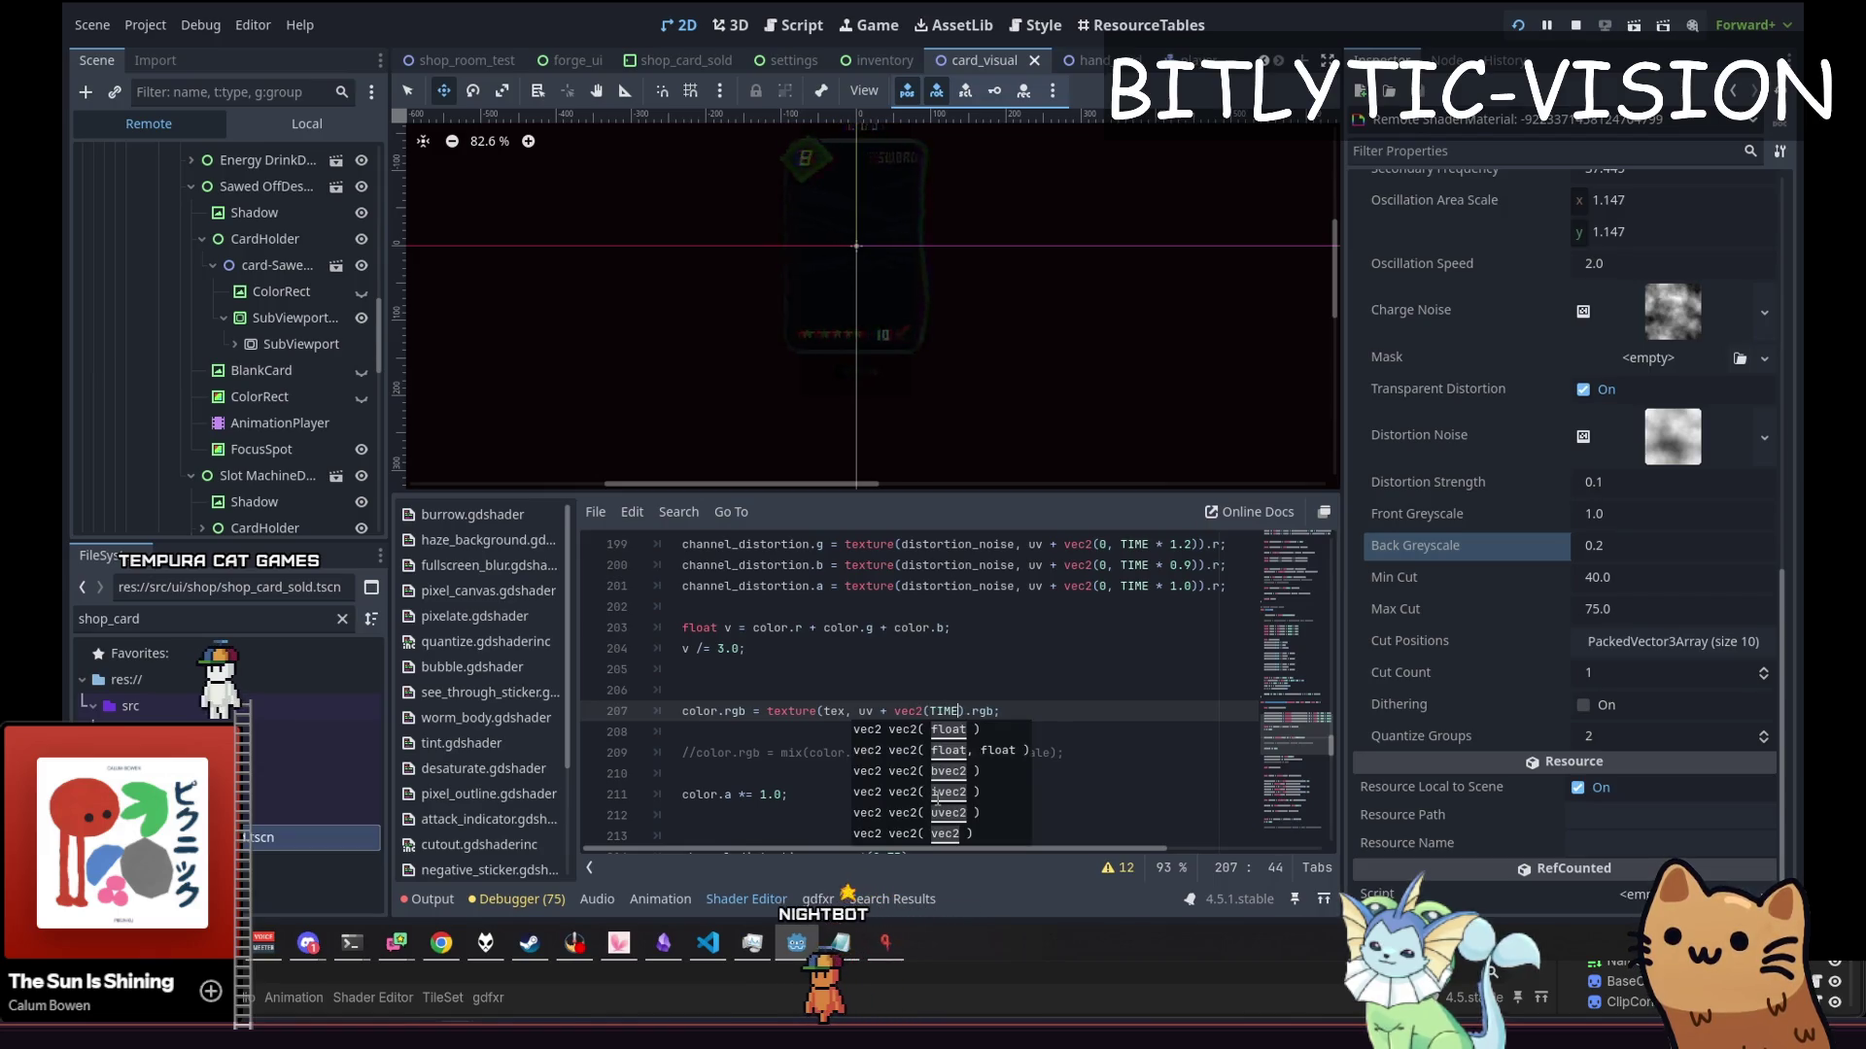
pyautogui.write(')')
pyautogui.press('Right')
pyautogui.write('1.0')
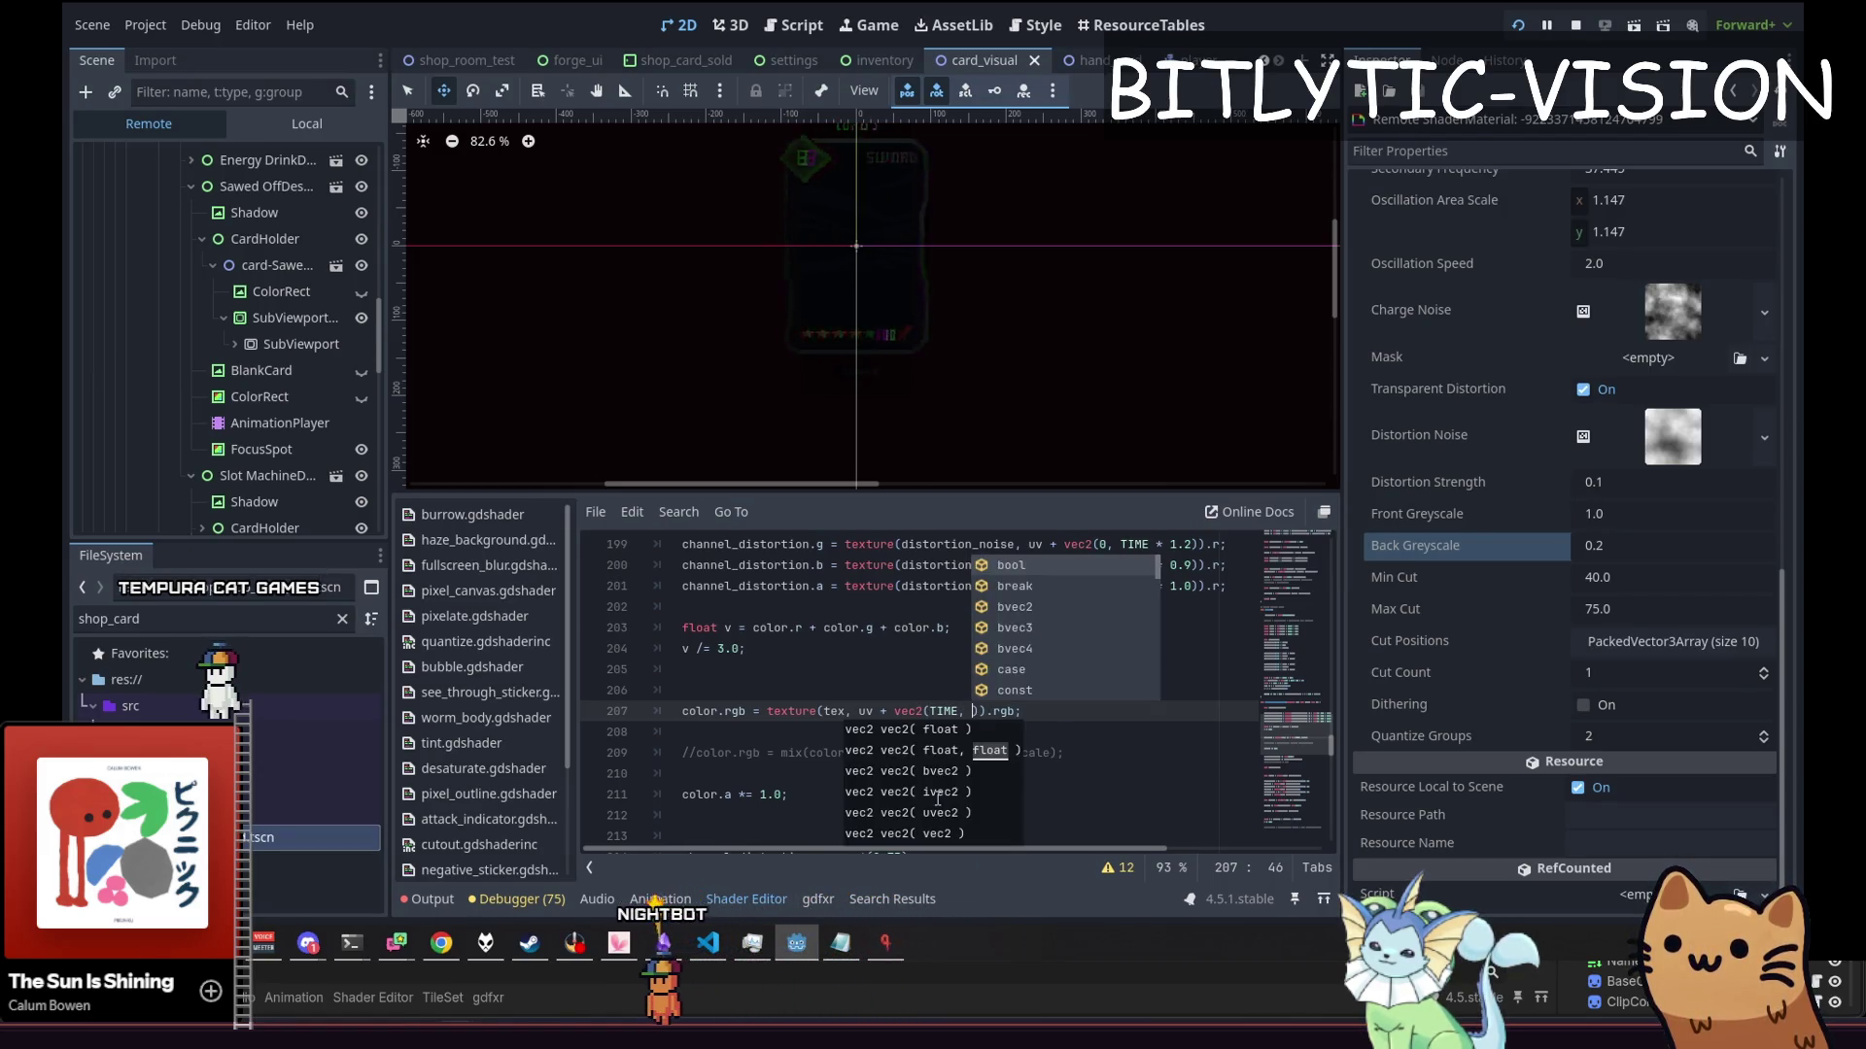
pyautogui.hotkey('ctrl', 's')
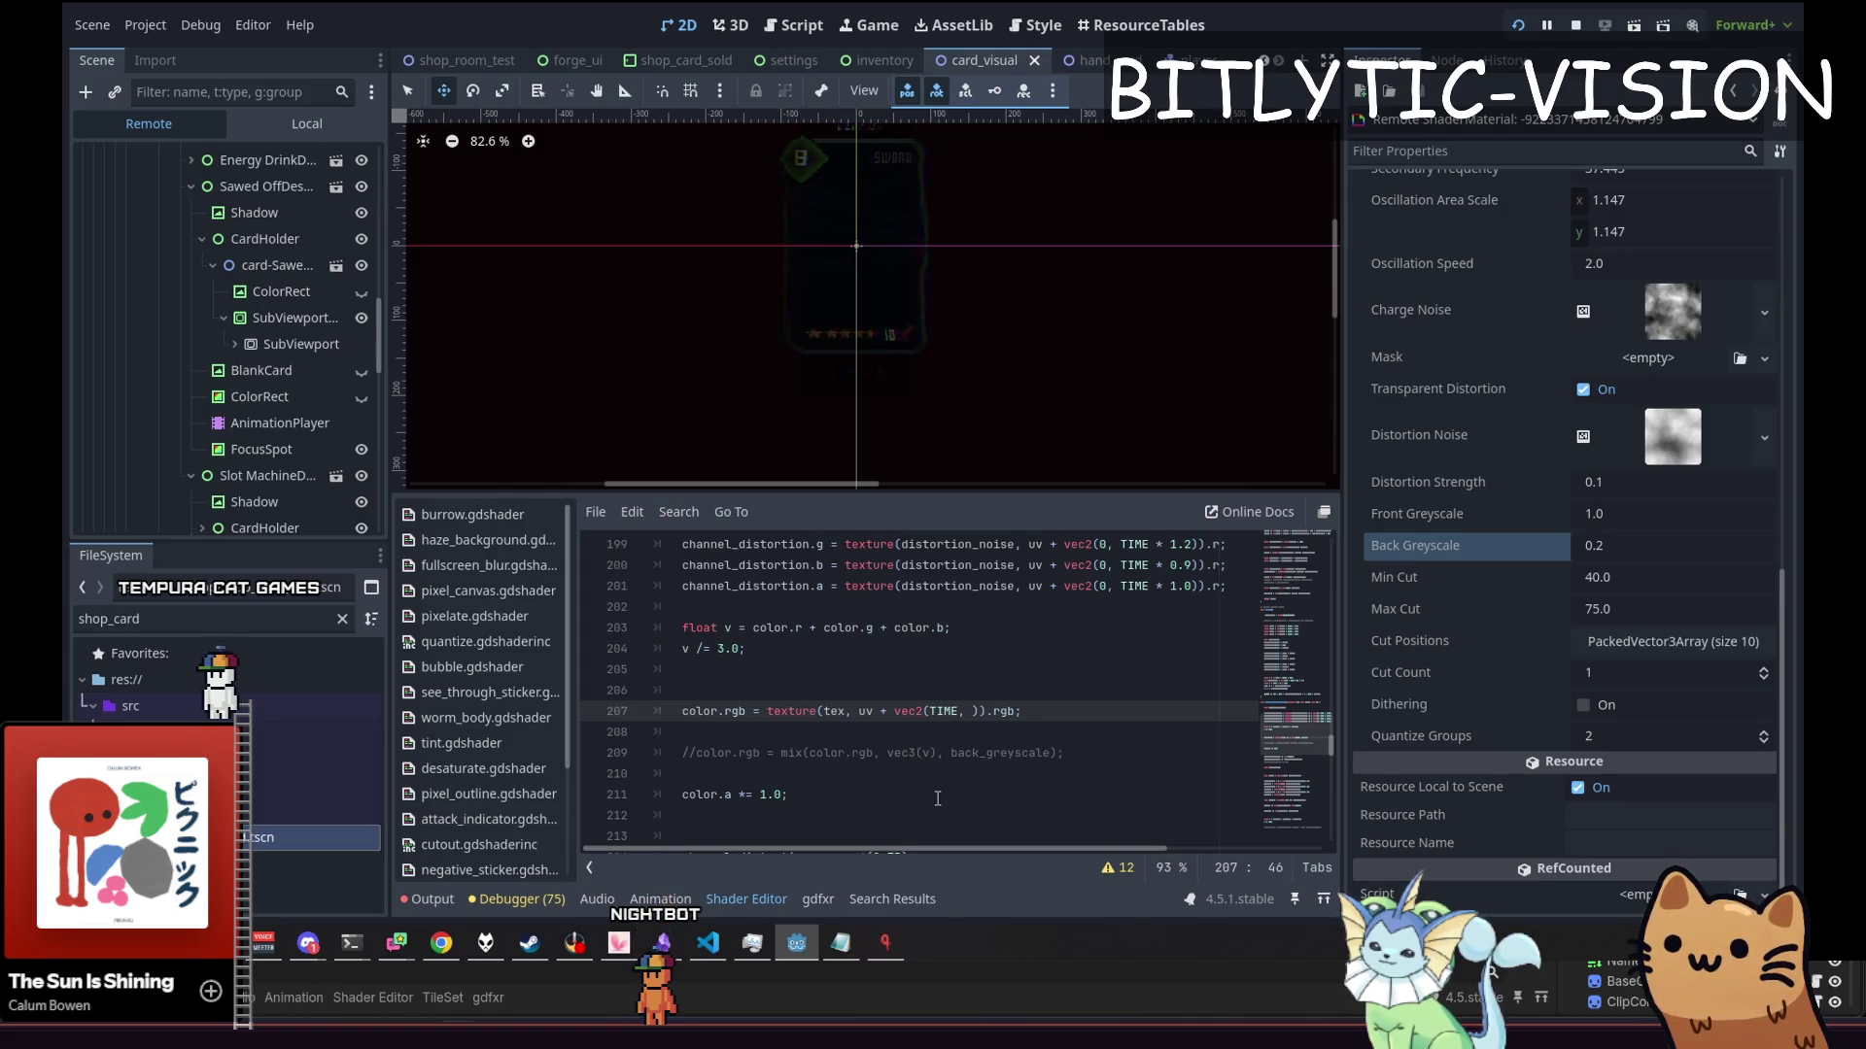
pyautogui.write('0.1')
pyautogui.hotkey('ctrl', 's')
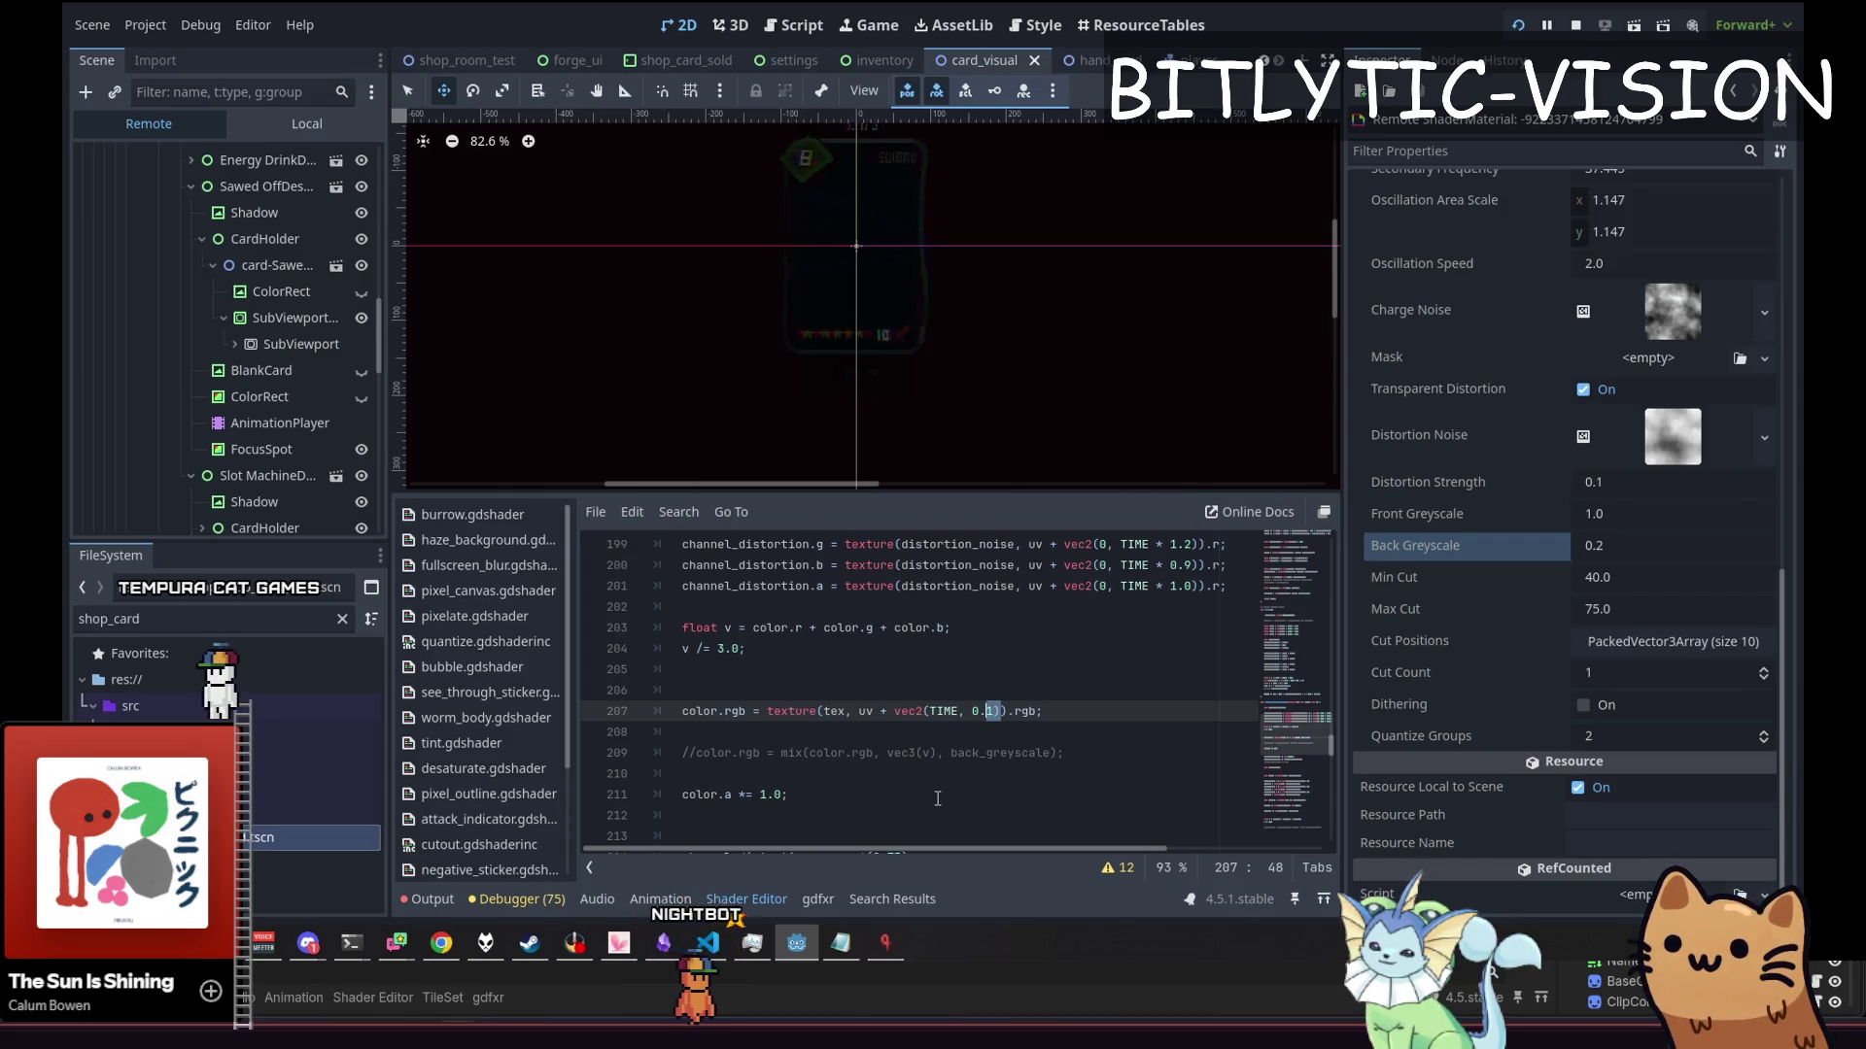
# Look down through the shader code to the distortion sampling
pyautogui.press('Left')
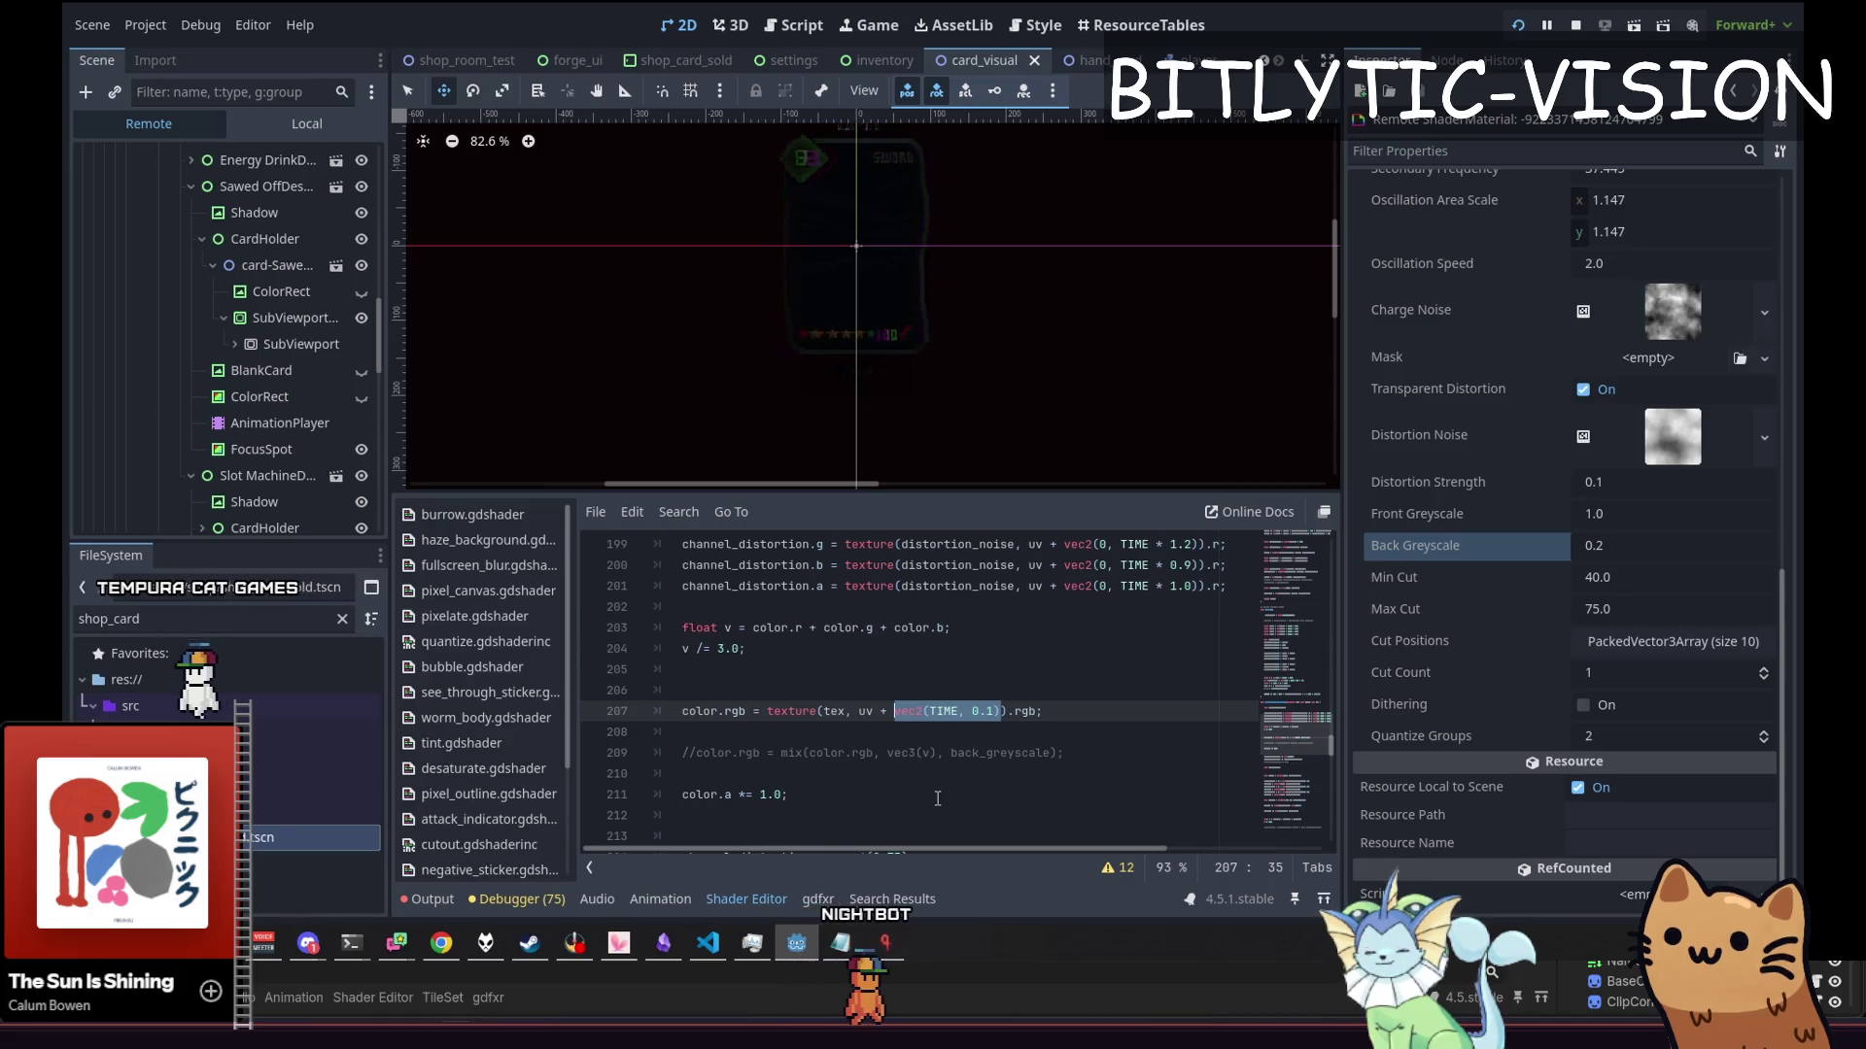
pyautogui.press('Down')
pyautogui.press('Down')
pyautogui.press('Down')
pyautogui.press('Up')
pyautogui.press('Up')
pyautogui.press('Up')
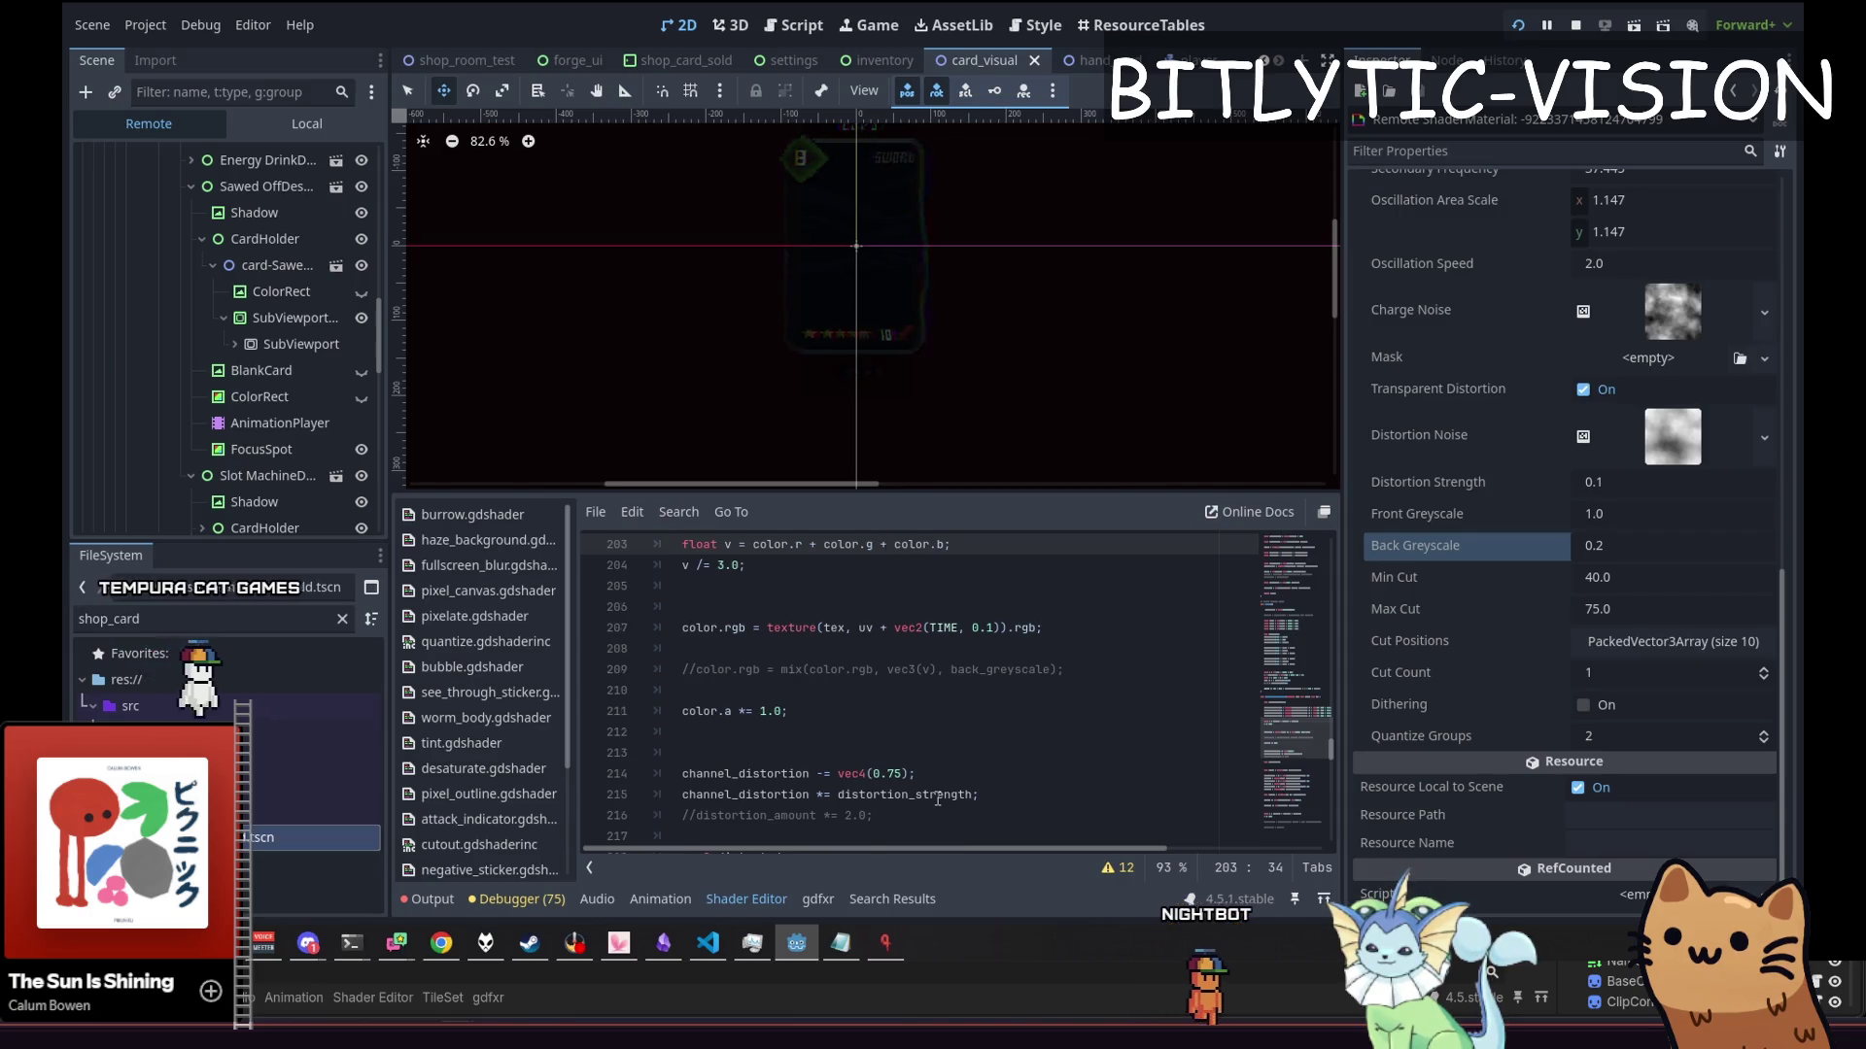
pyautogui.press('Down')
pyautogui.press('Down')
pyautogui.press('Down')
pyautogui.press('Up')
pyautogui.press('Down')
pyautogui.press('Down')
pyautogui.press('Down')
# Comment out the sample.a clamp line and the 0.25 colour blend, then save
pyautogui.press('Up')
pyautogui.press('Up')
pyautogui.press('Up')
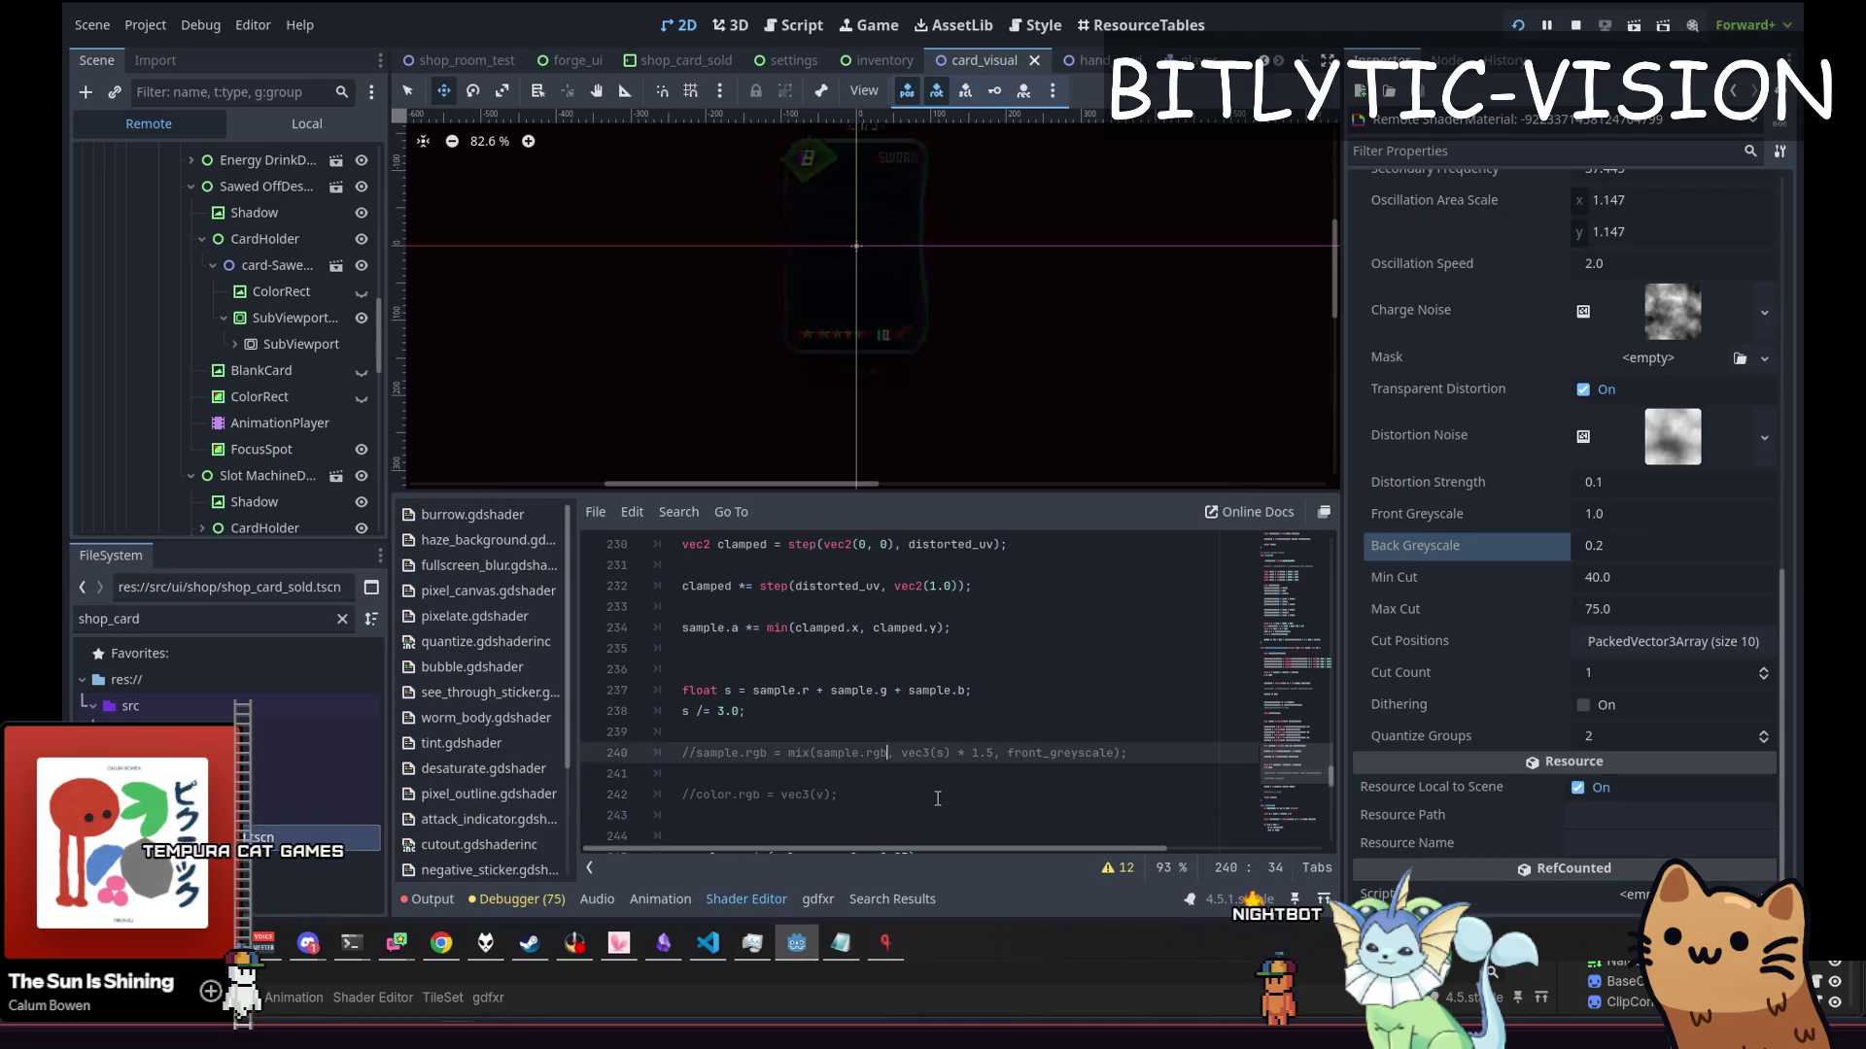
pyautogui.press('Down')
pyautogui.press('Down')
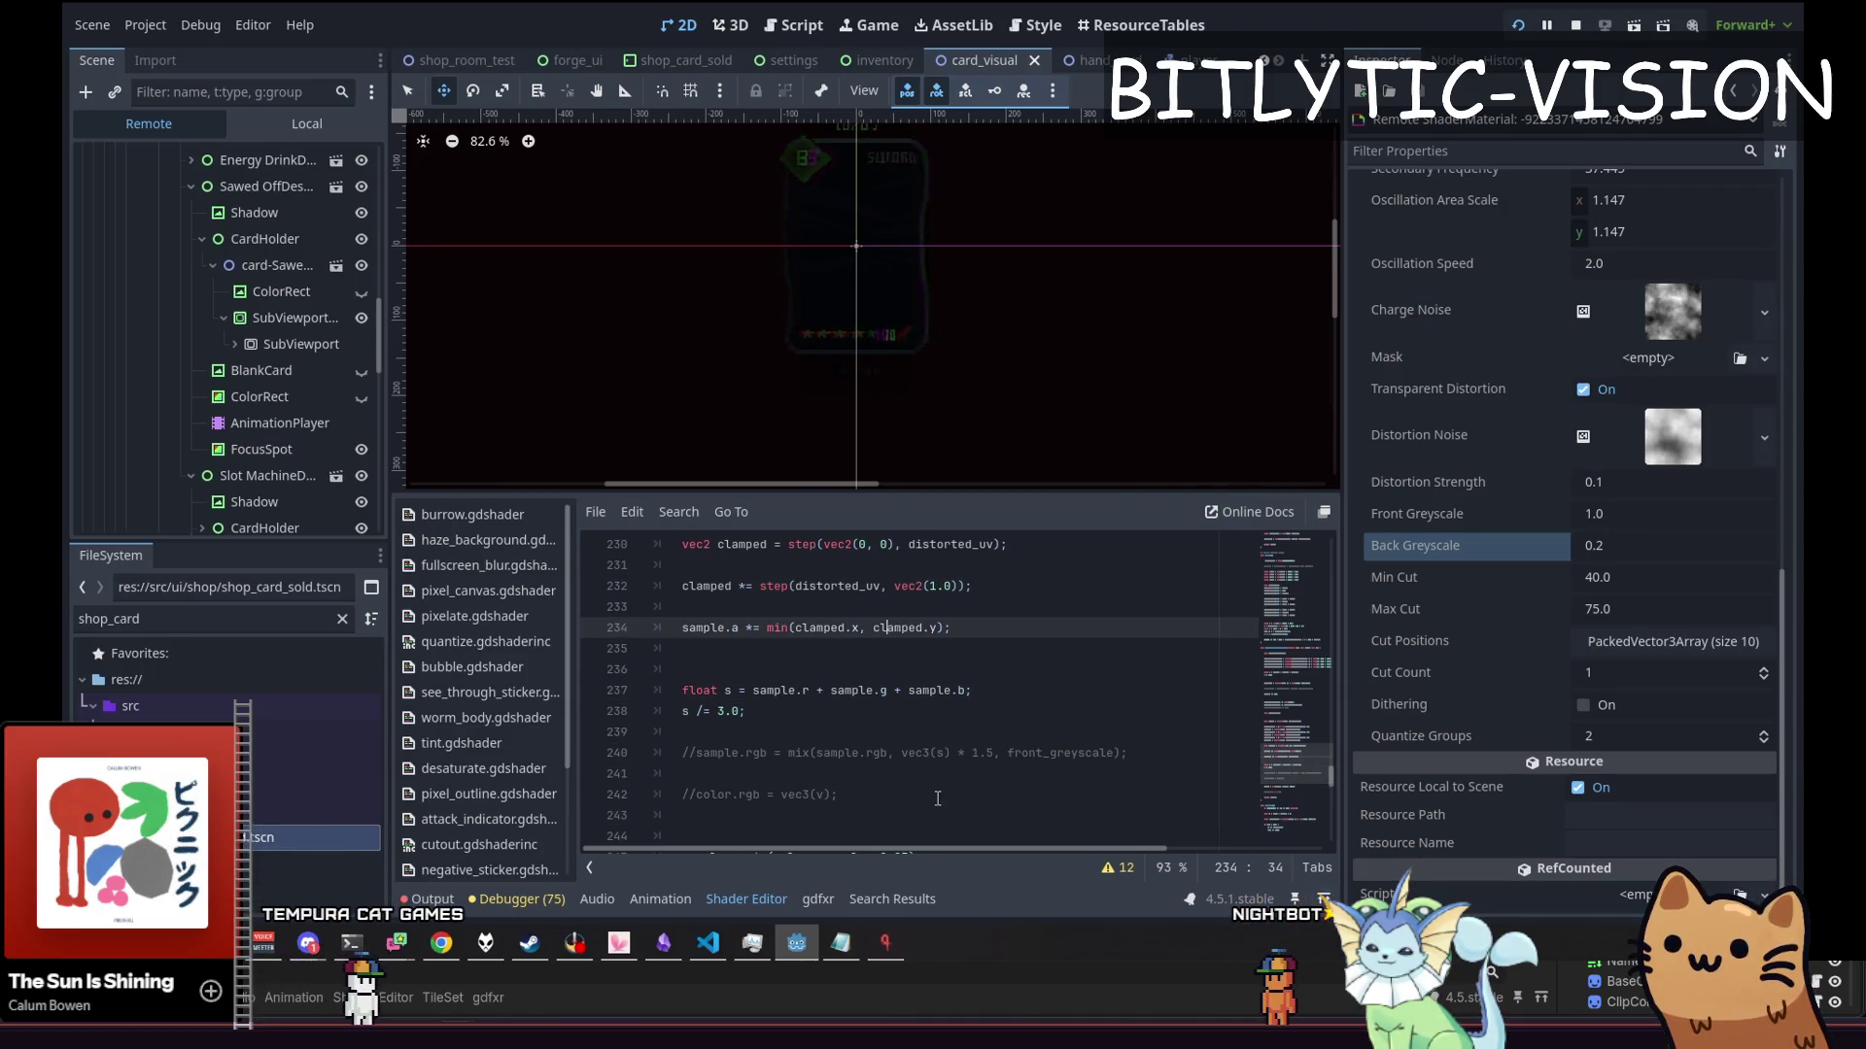
pyautogui.hotkey('ctrl', 's')
pyautogui.press('Up')
pyautogui.press('Up')
pyautogui.press('Down')
pyautogui.press('Down')
pyautogui.press('Down')
pyautogui.press('Down')
pyautogui.press('Down')
pyautogui.press('Down')
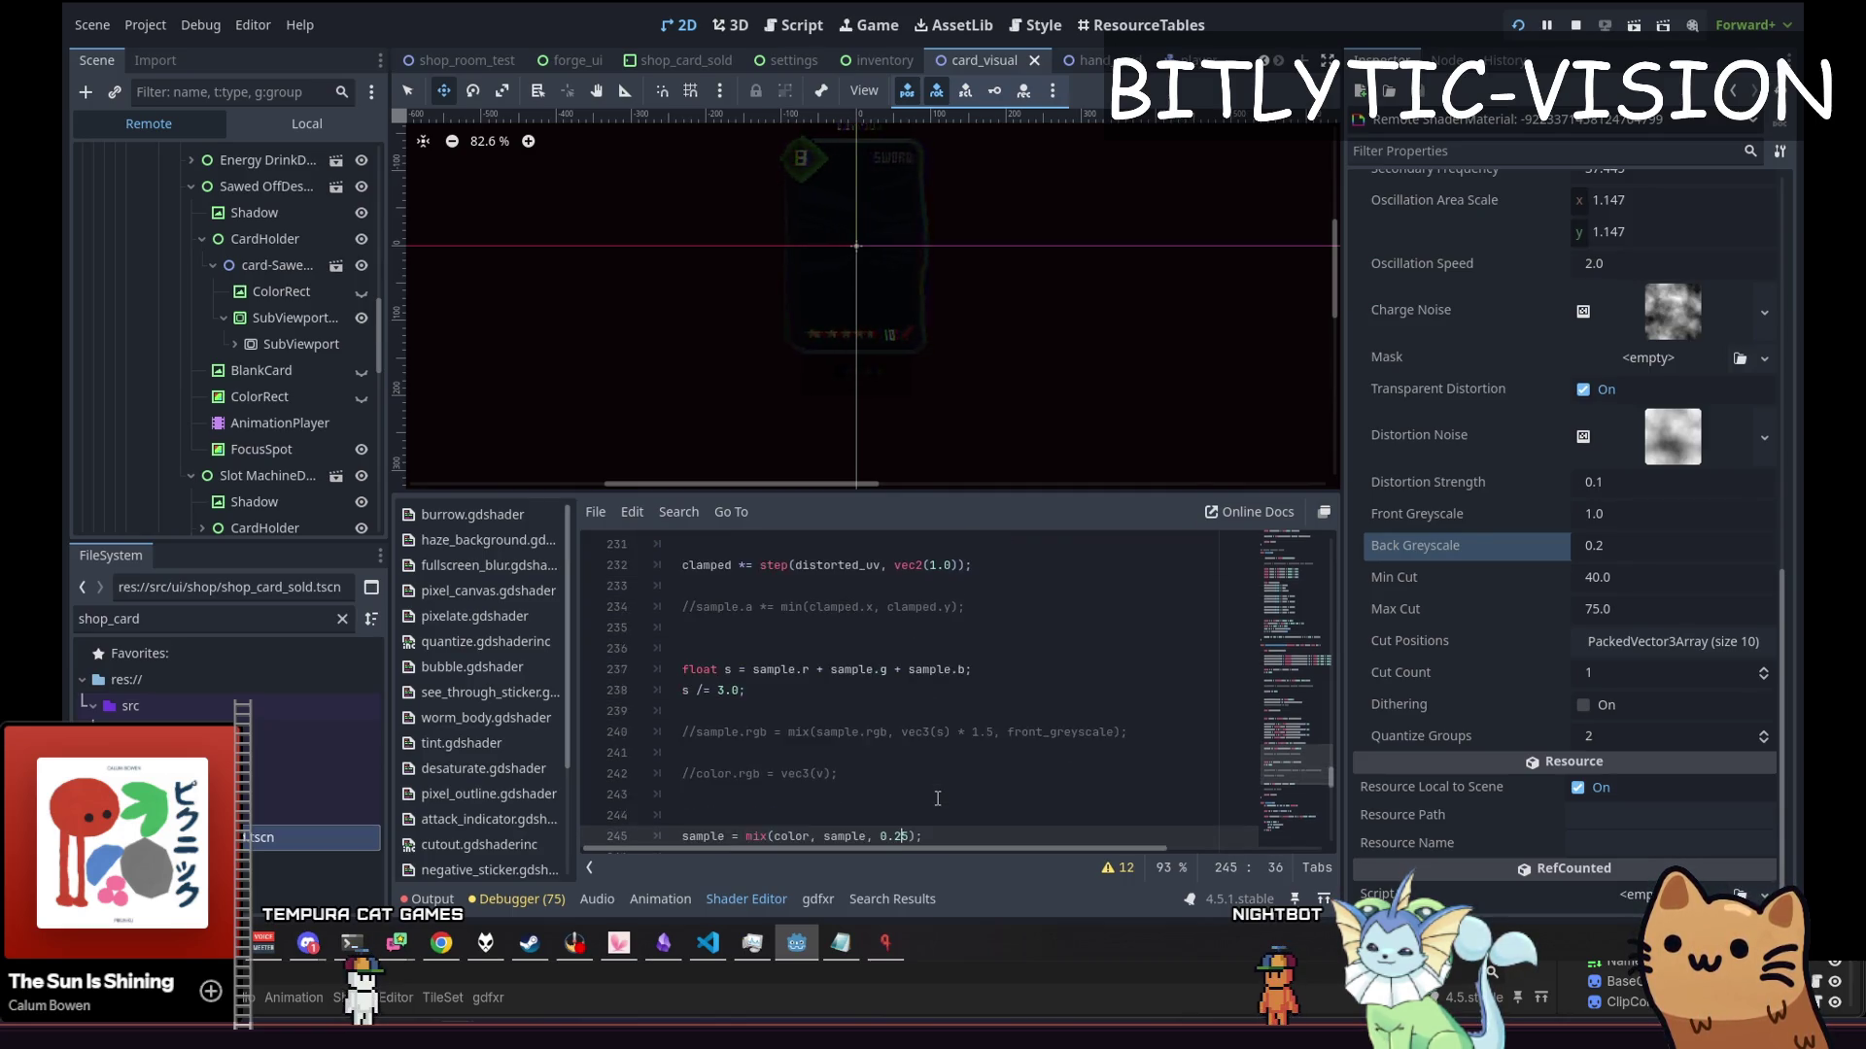
pyautogui.press('Up')
pyautogui.hotkey('ctrl', 'k')
pyautogui.hotkey('ctrl', 's')
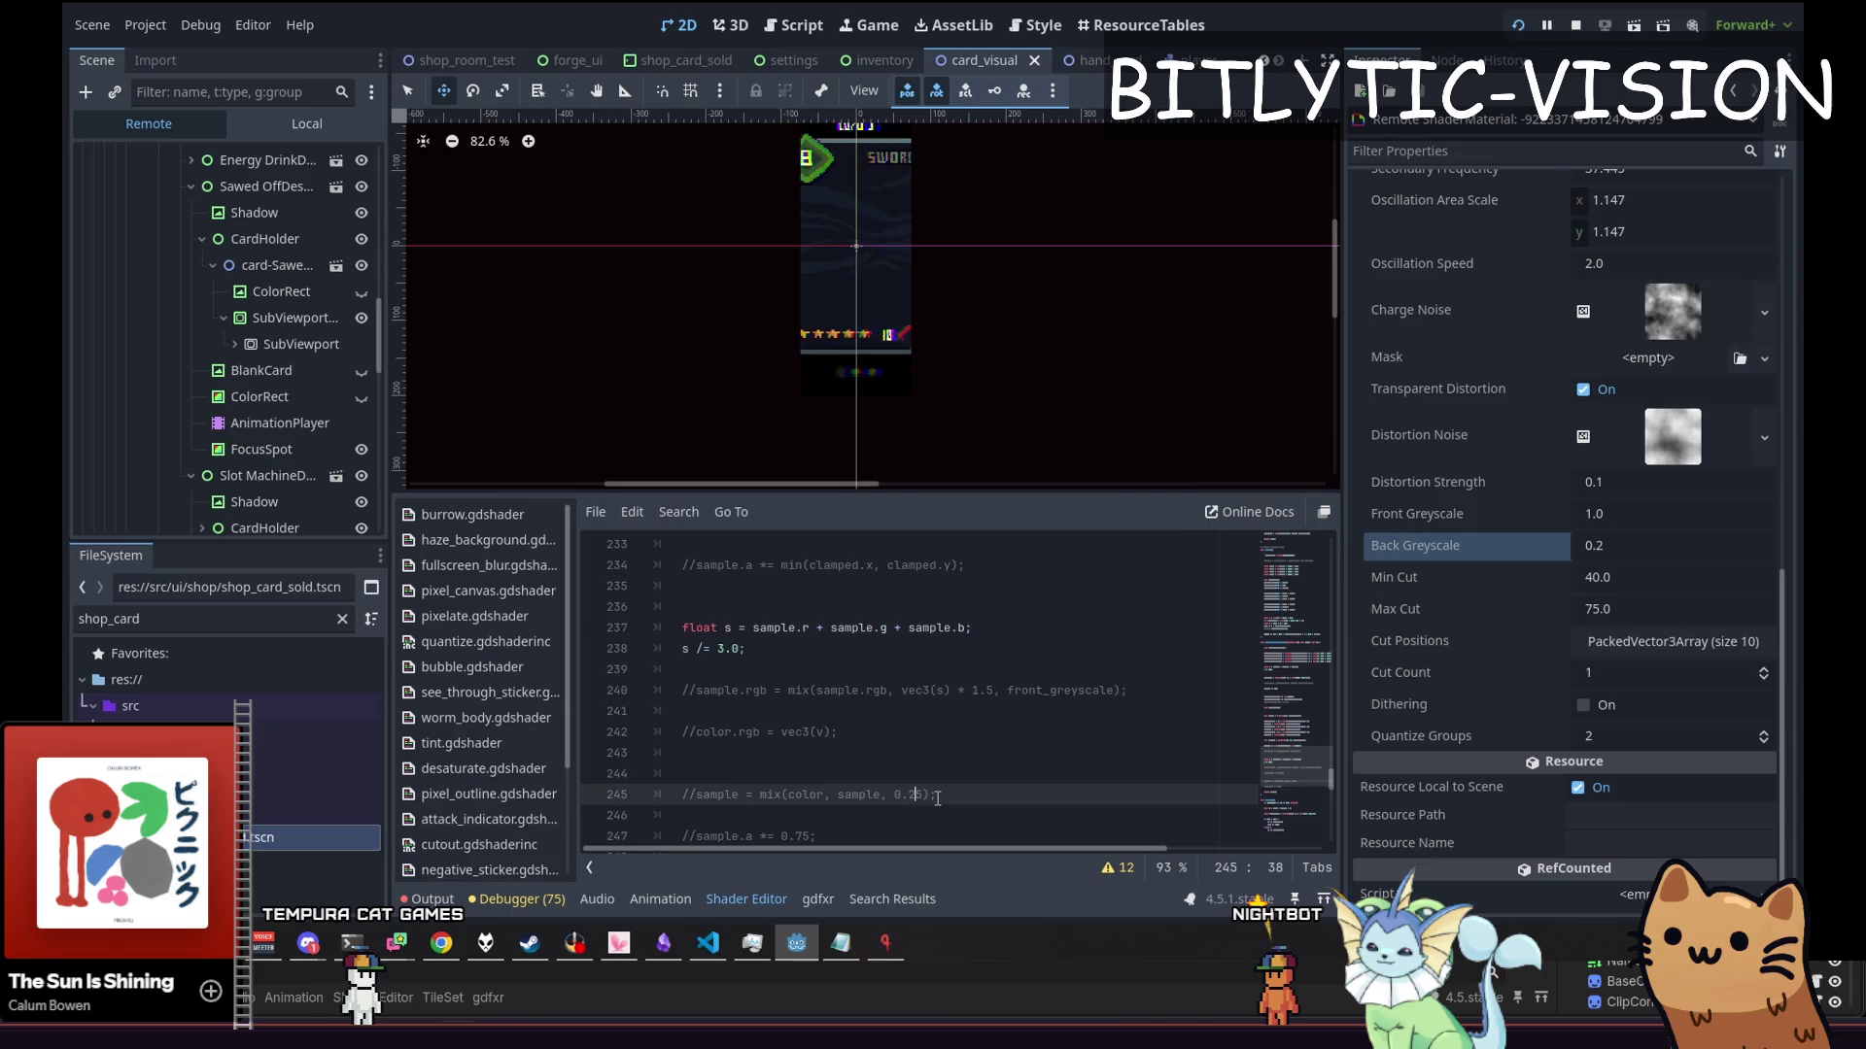
# Review the channel sampling and clamp code down to blend line 245
pyautogui.press('Up')
pyautogui.press('Up')
pyautogui.press('Up')
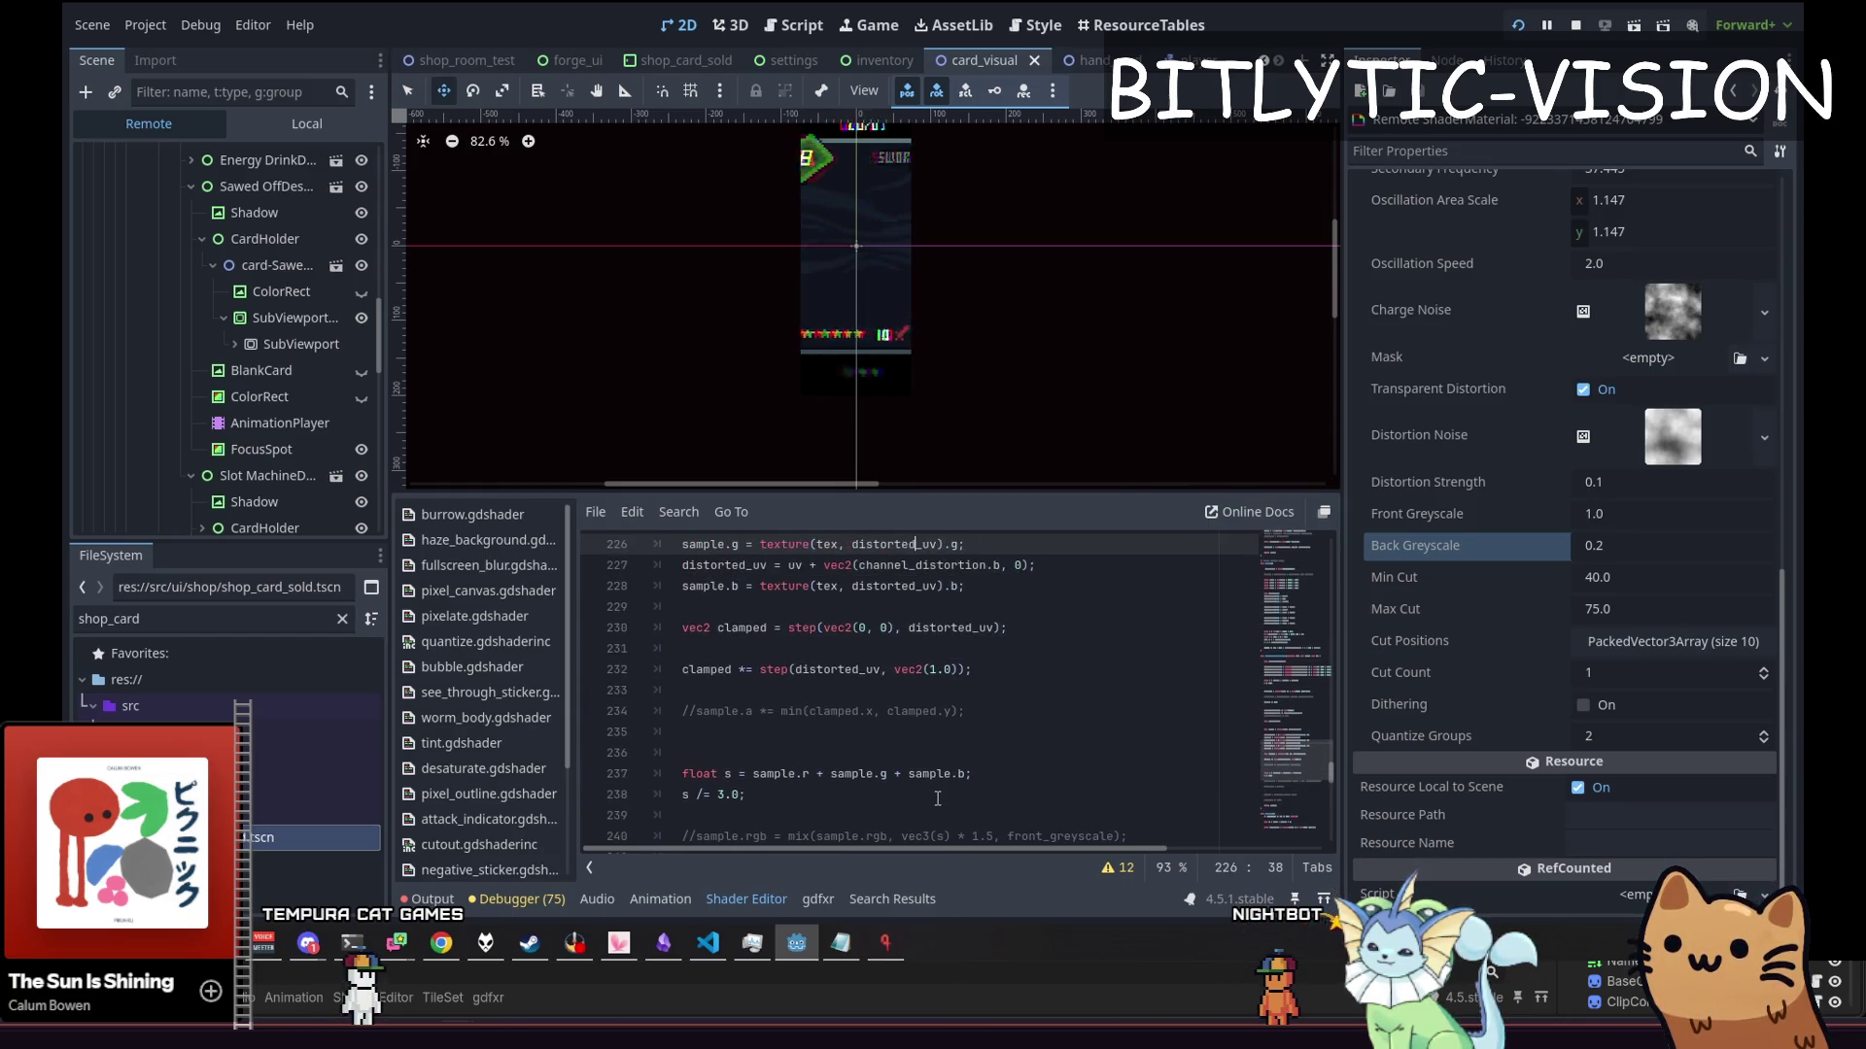
pyautogui.press('Down')
pyautogui.press('Down')
pyautogui.press('Down')
pyautogui.press('Down')
pyautogui.press('Down')
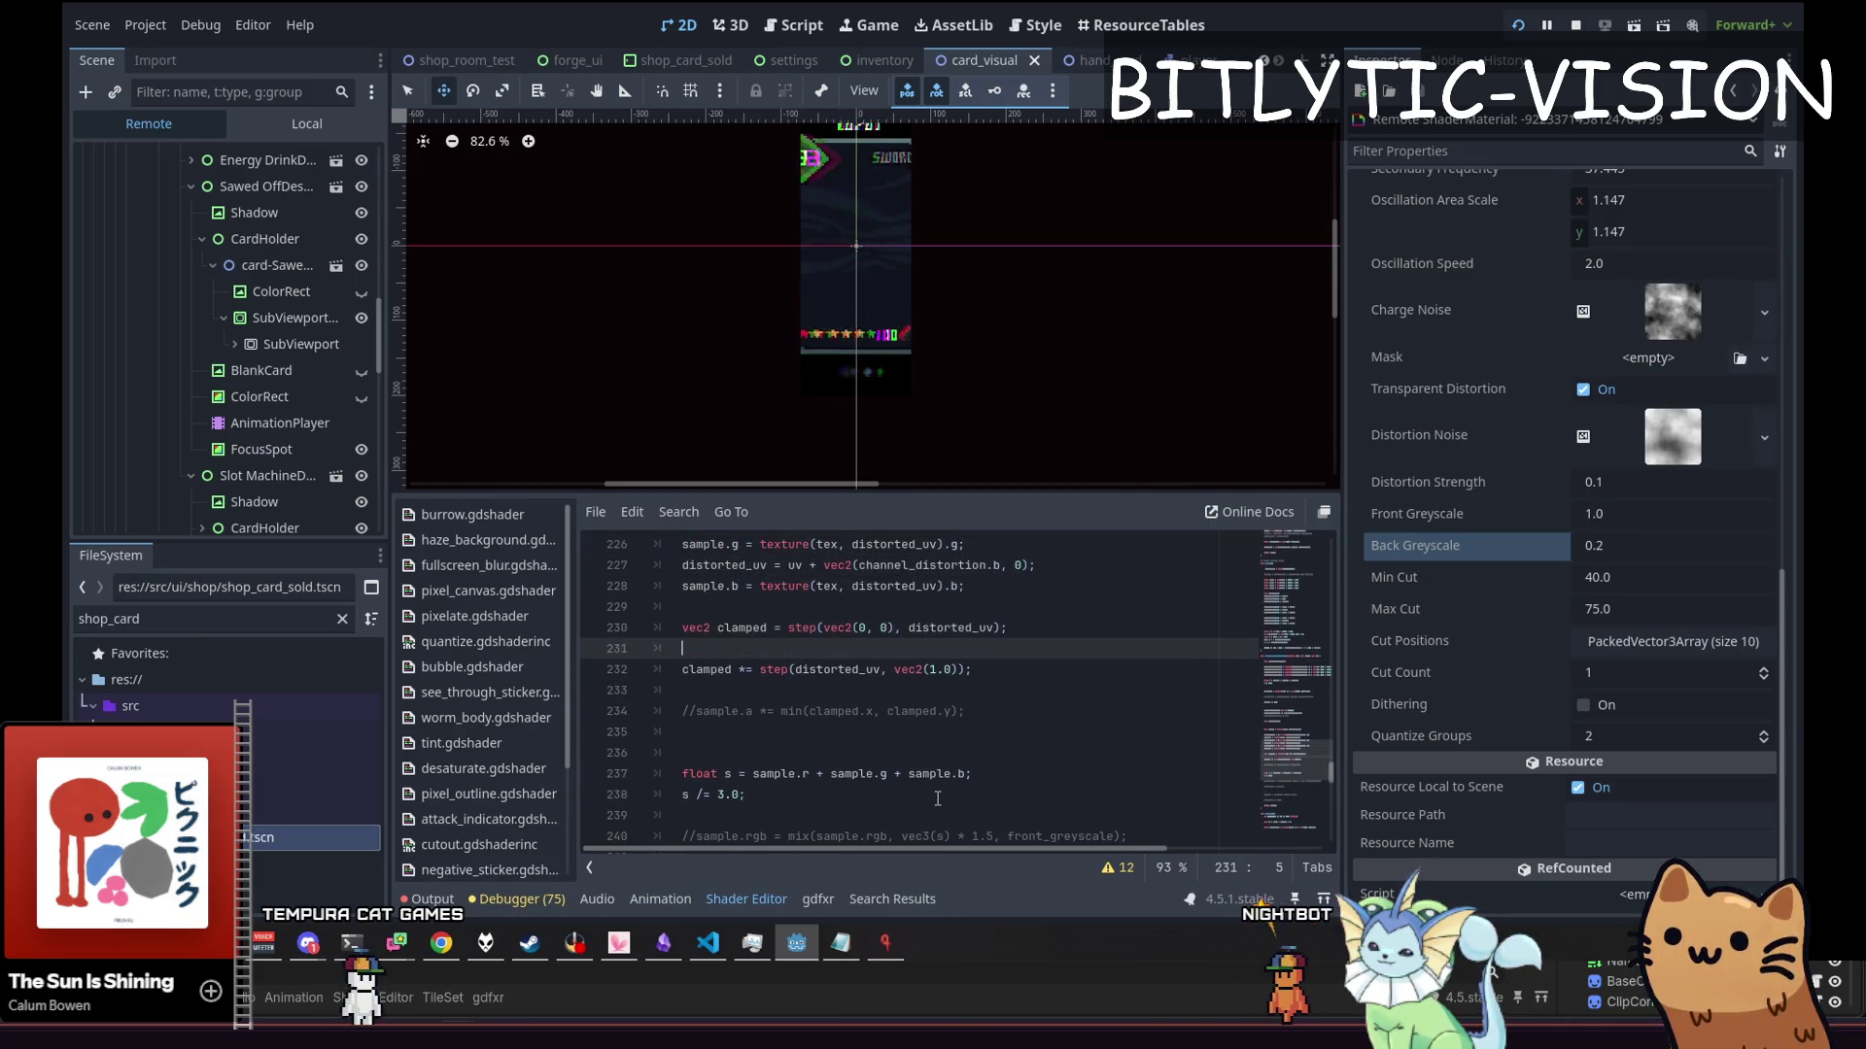
pyautogui.press('Up')
pyautogui.press('Up')
pyautogui.press('Up')
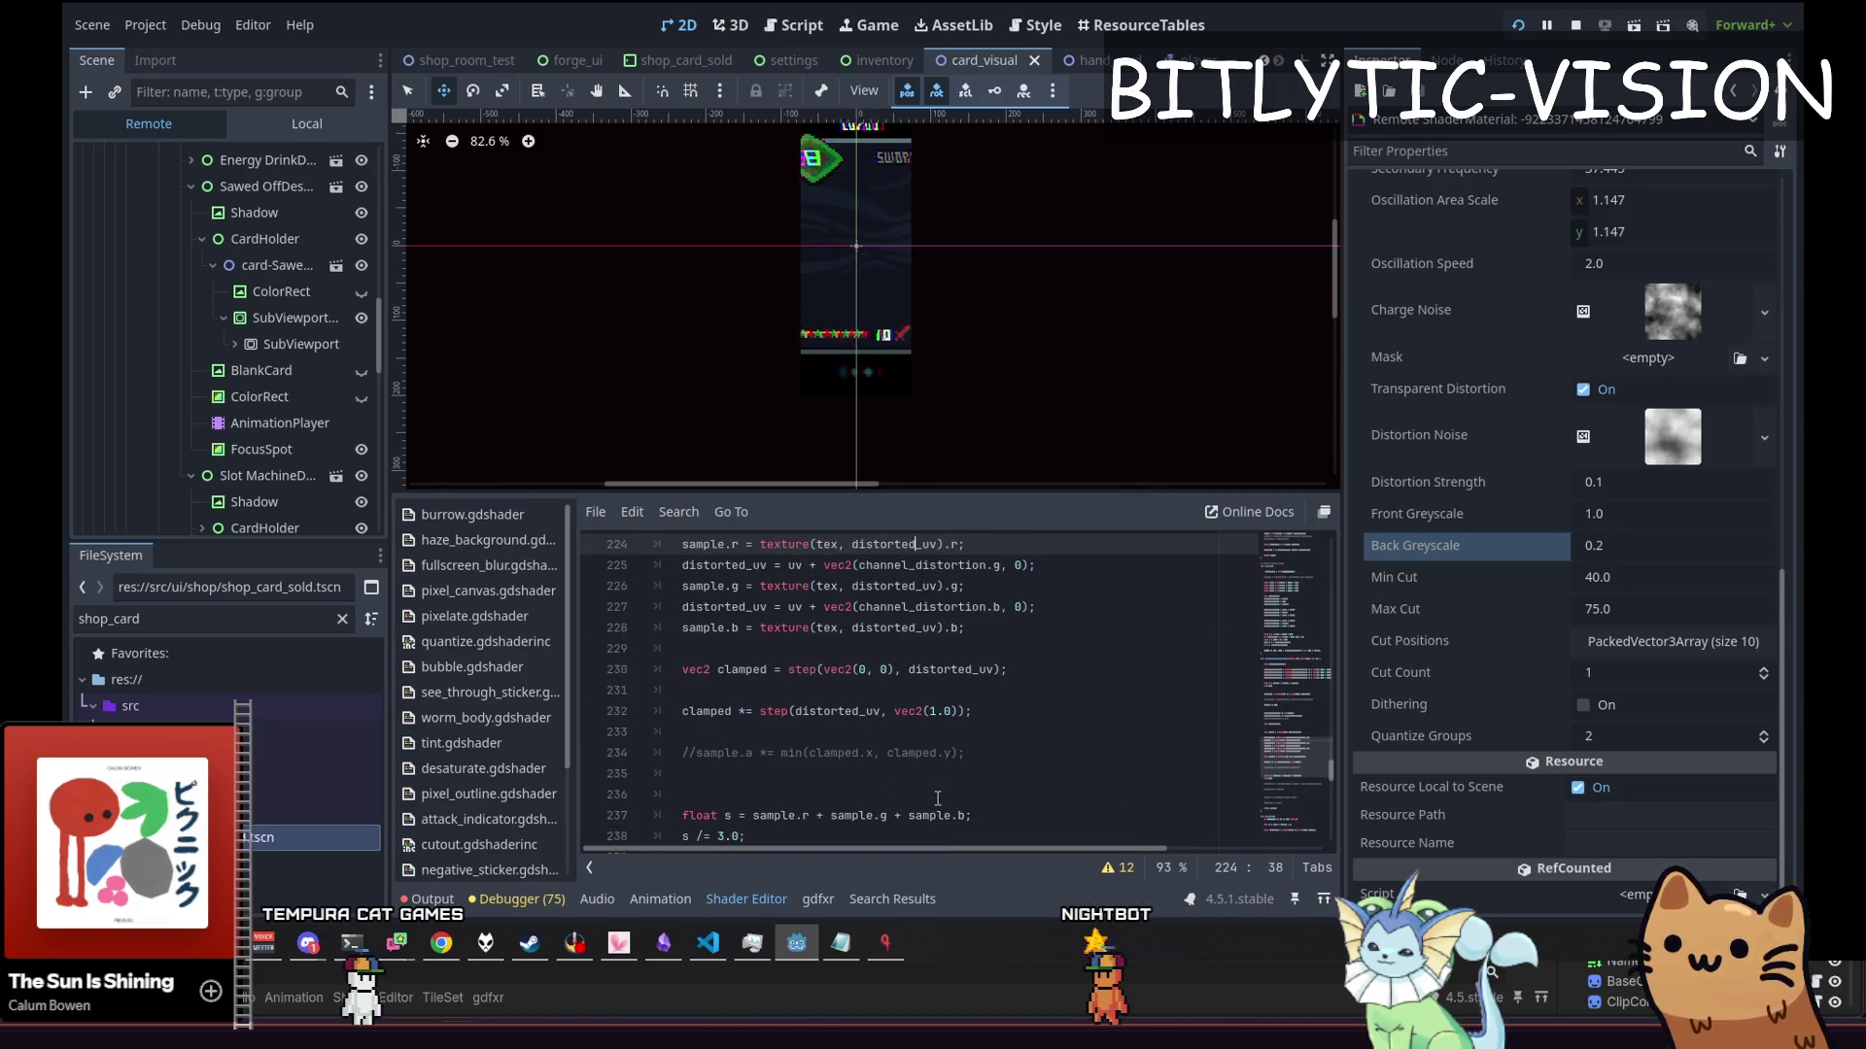
pyautogui.press('Down')
pyautogui.press('Down')
pyautogui.press('Down')
pyautogui.press('Down')
pyautogui.press('Down')
pyautogui.press('Down')
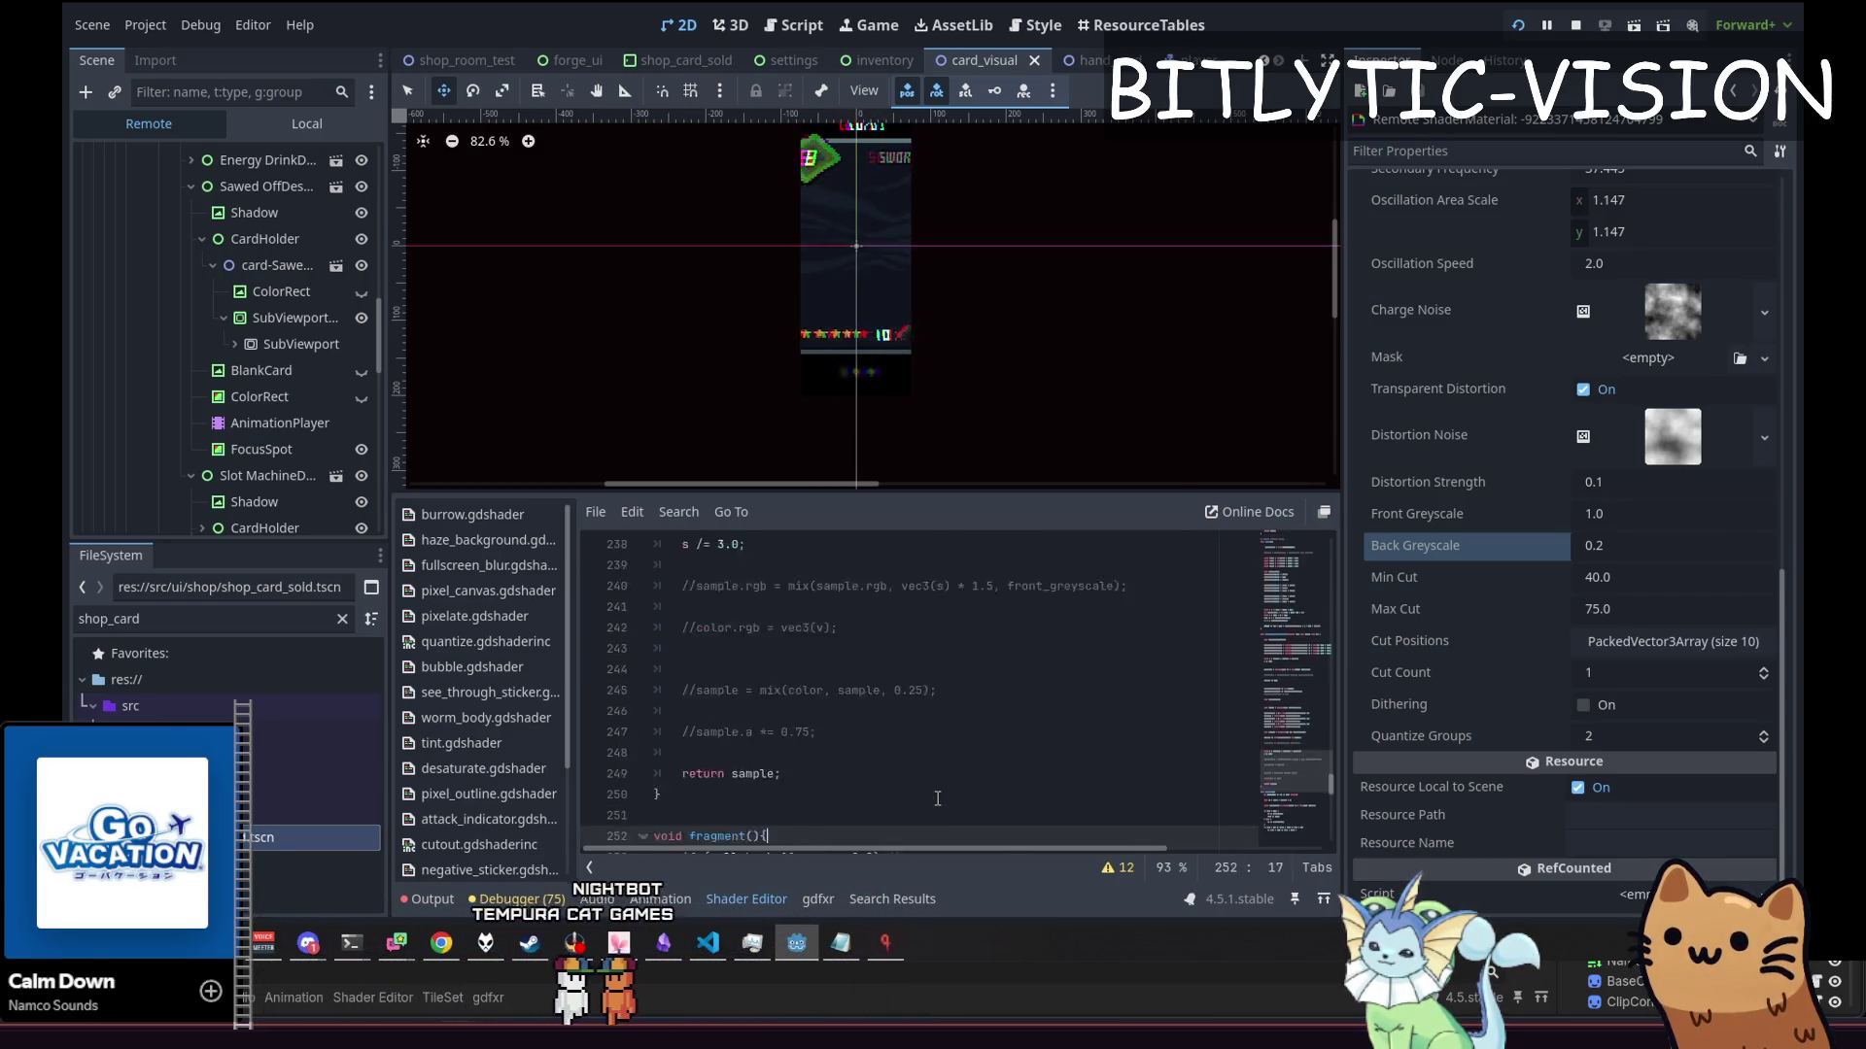
pyautogui.press('Down')
pyautogui.press('Down')
pyautogui.press('Up')
pyautogui.press('Up')
pyautogui.press('Up')
pyautogui.press('Up')
pyautogui.press('Up')
pyautogui.press('Up')
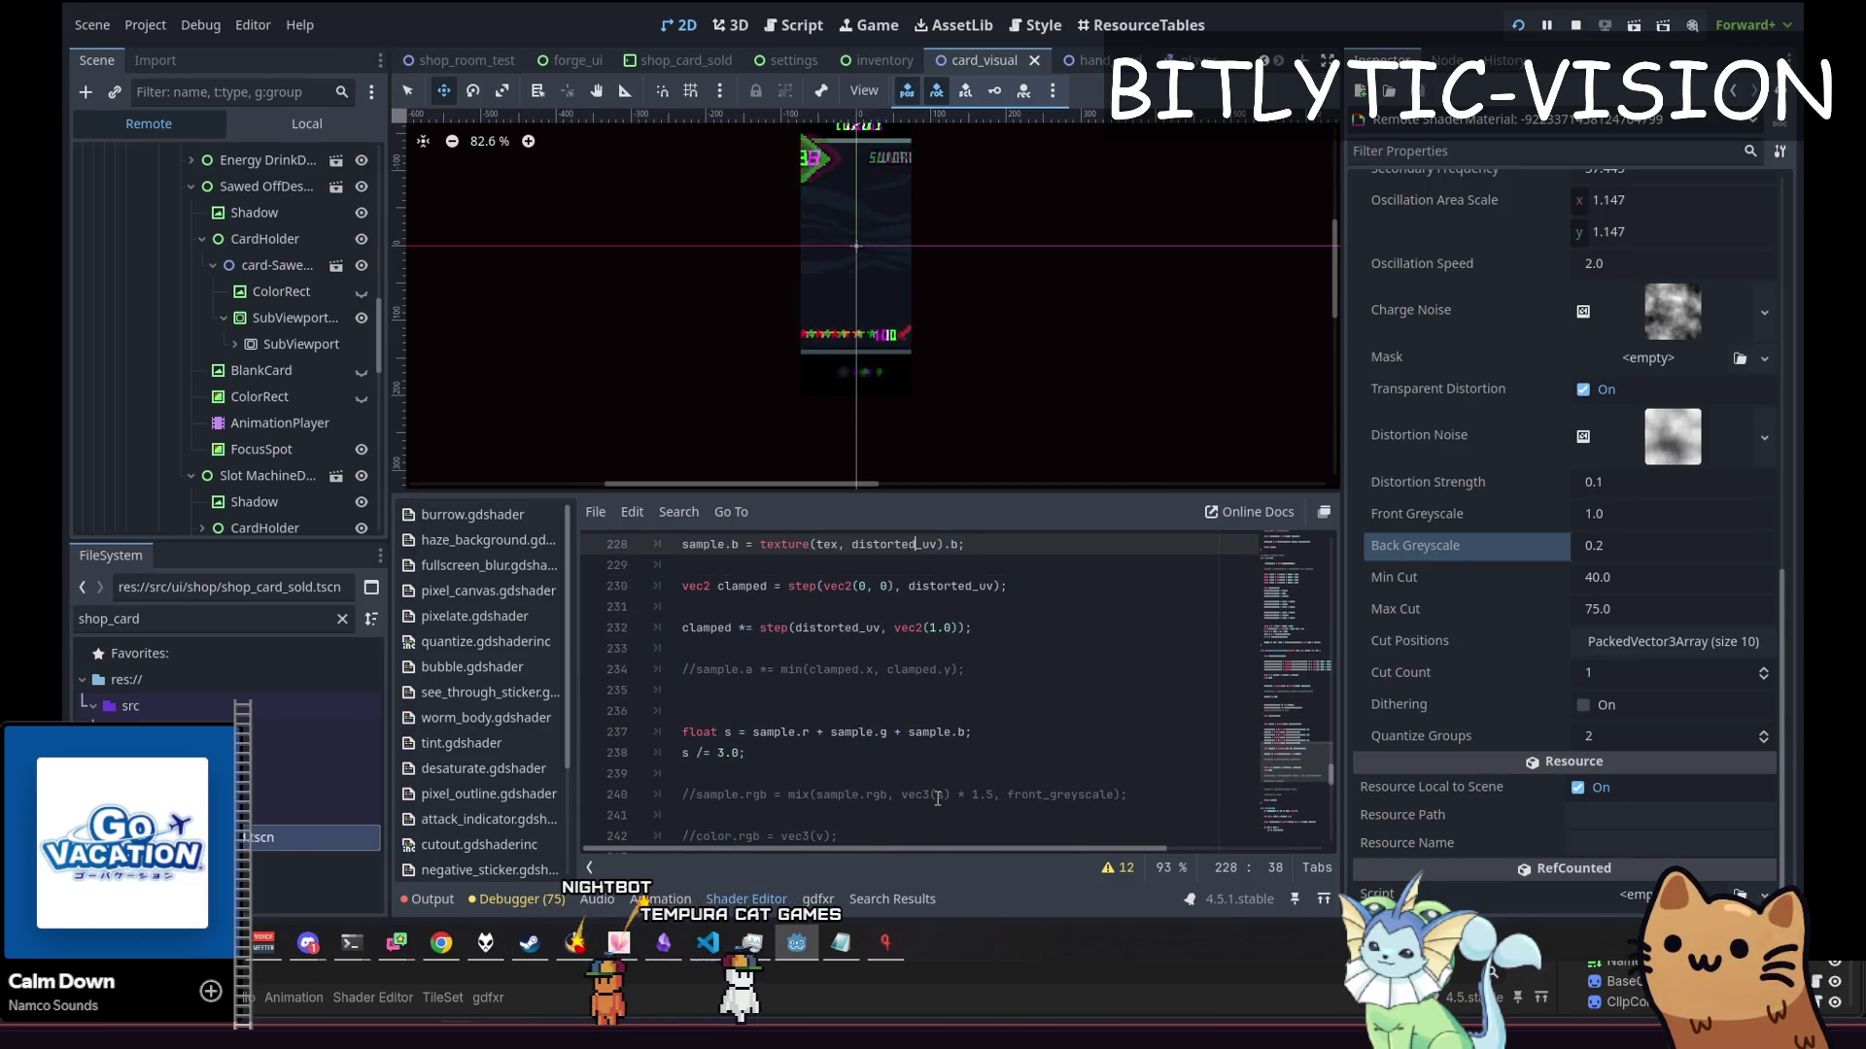
pyautogui.press('Down')
pyautogui.press('Down')
pyautogui.press('Down')
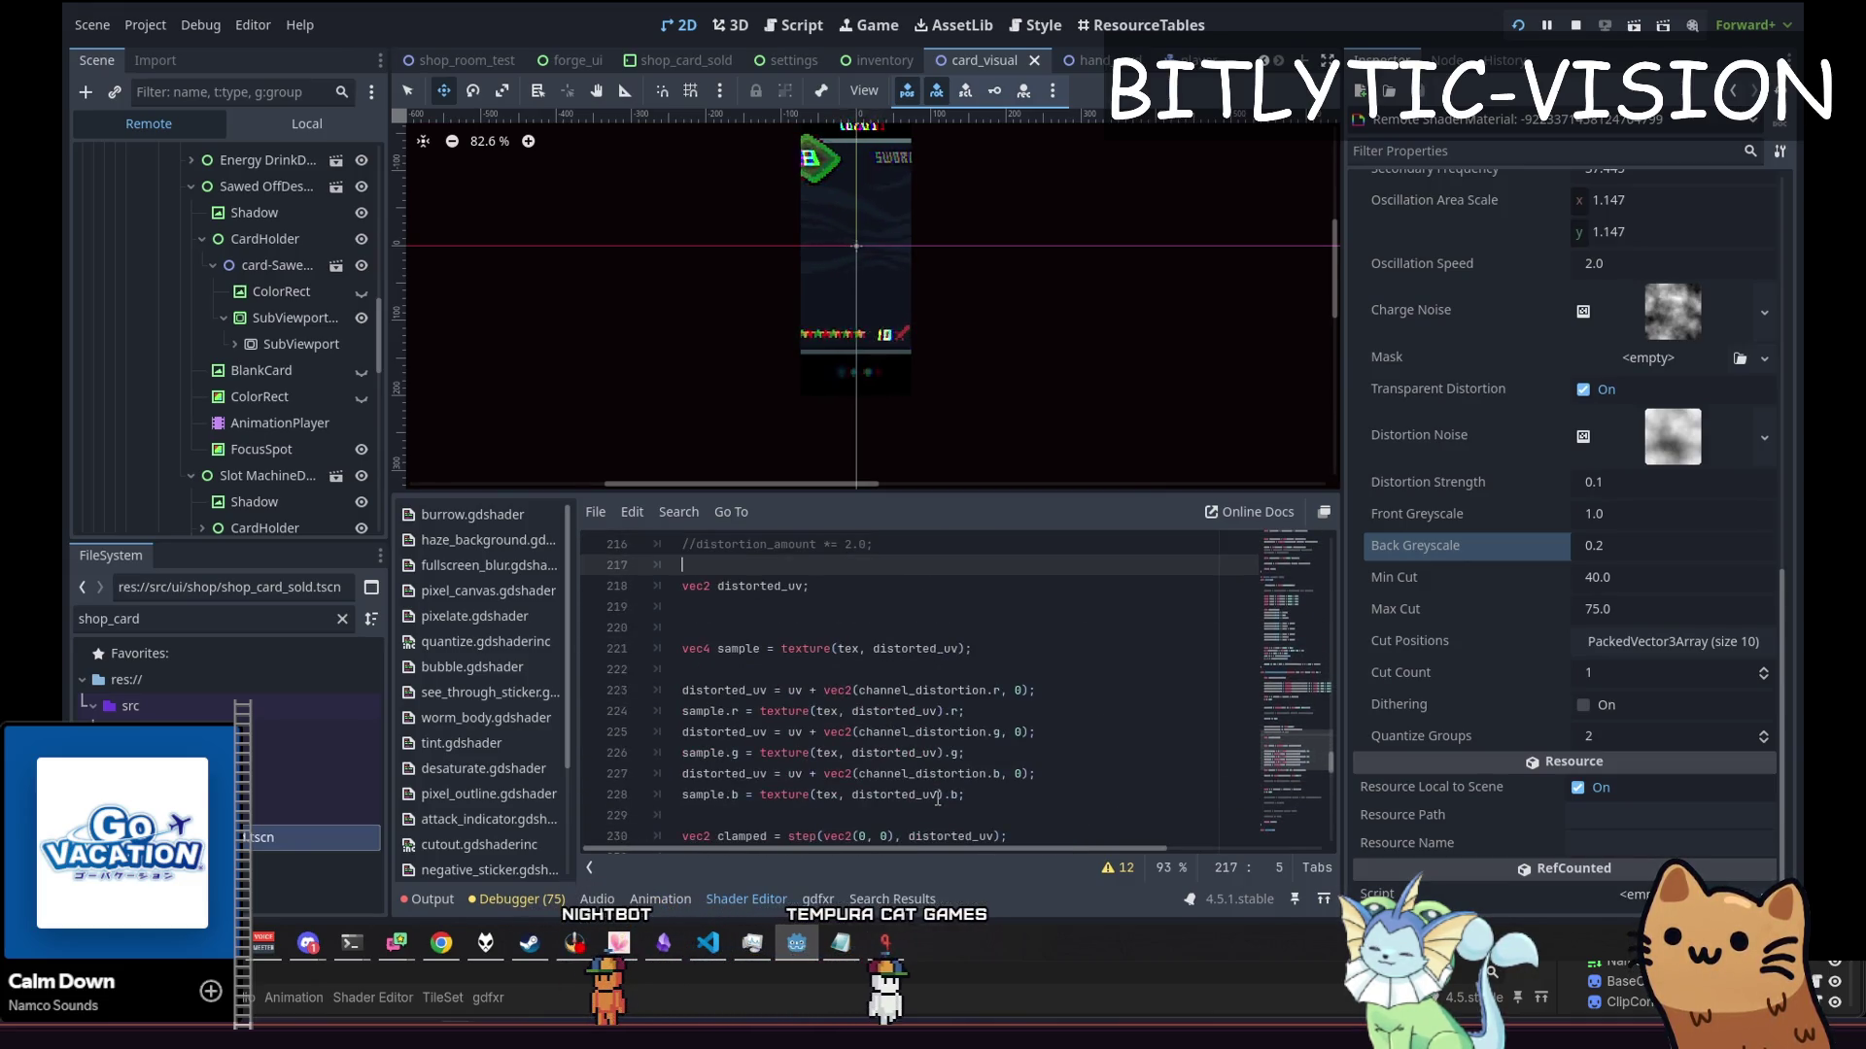
pyautogui.press('Up')
pyautogui.press('Up')
pyautogui.press('Up')
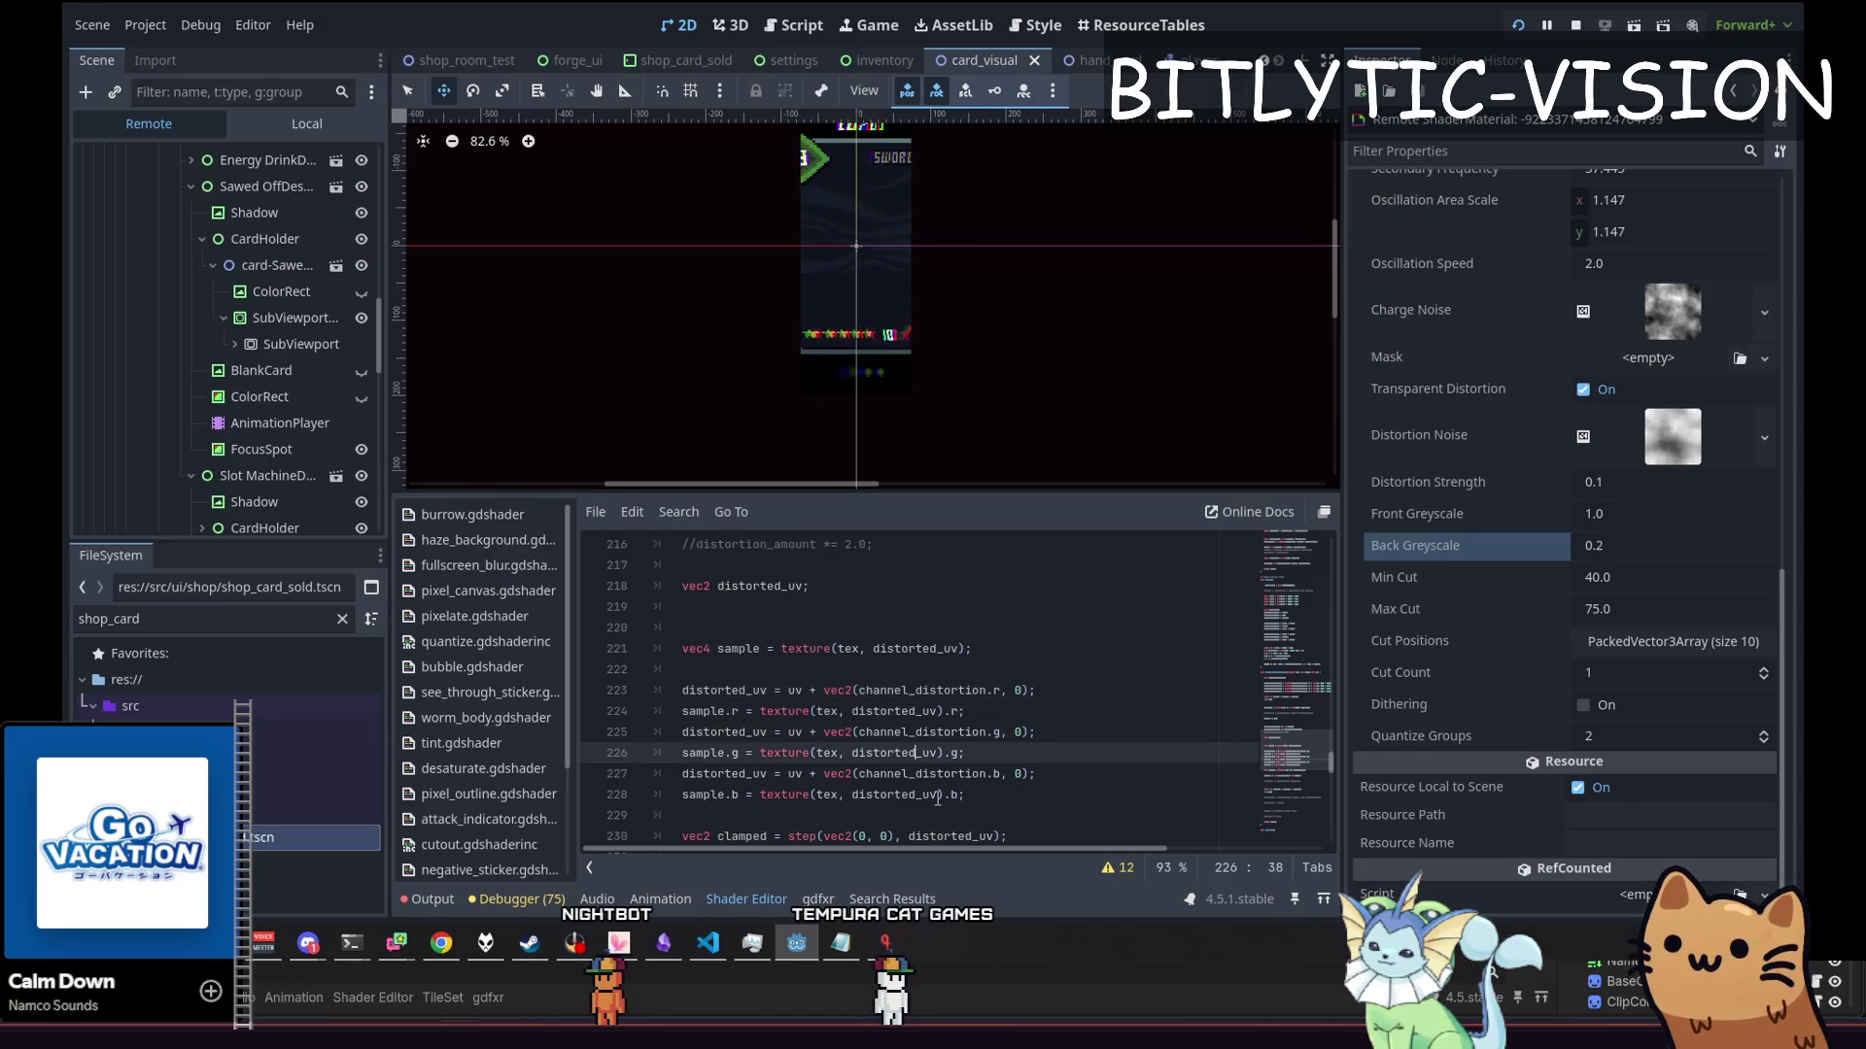
pyautogui.press('Down')
pyautogui.press('Down')
pyautogui.press('Down')
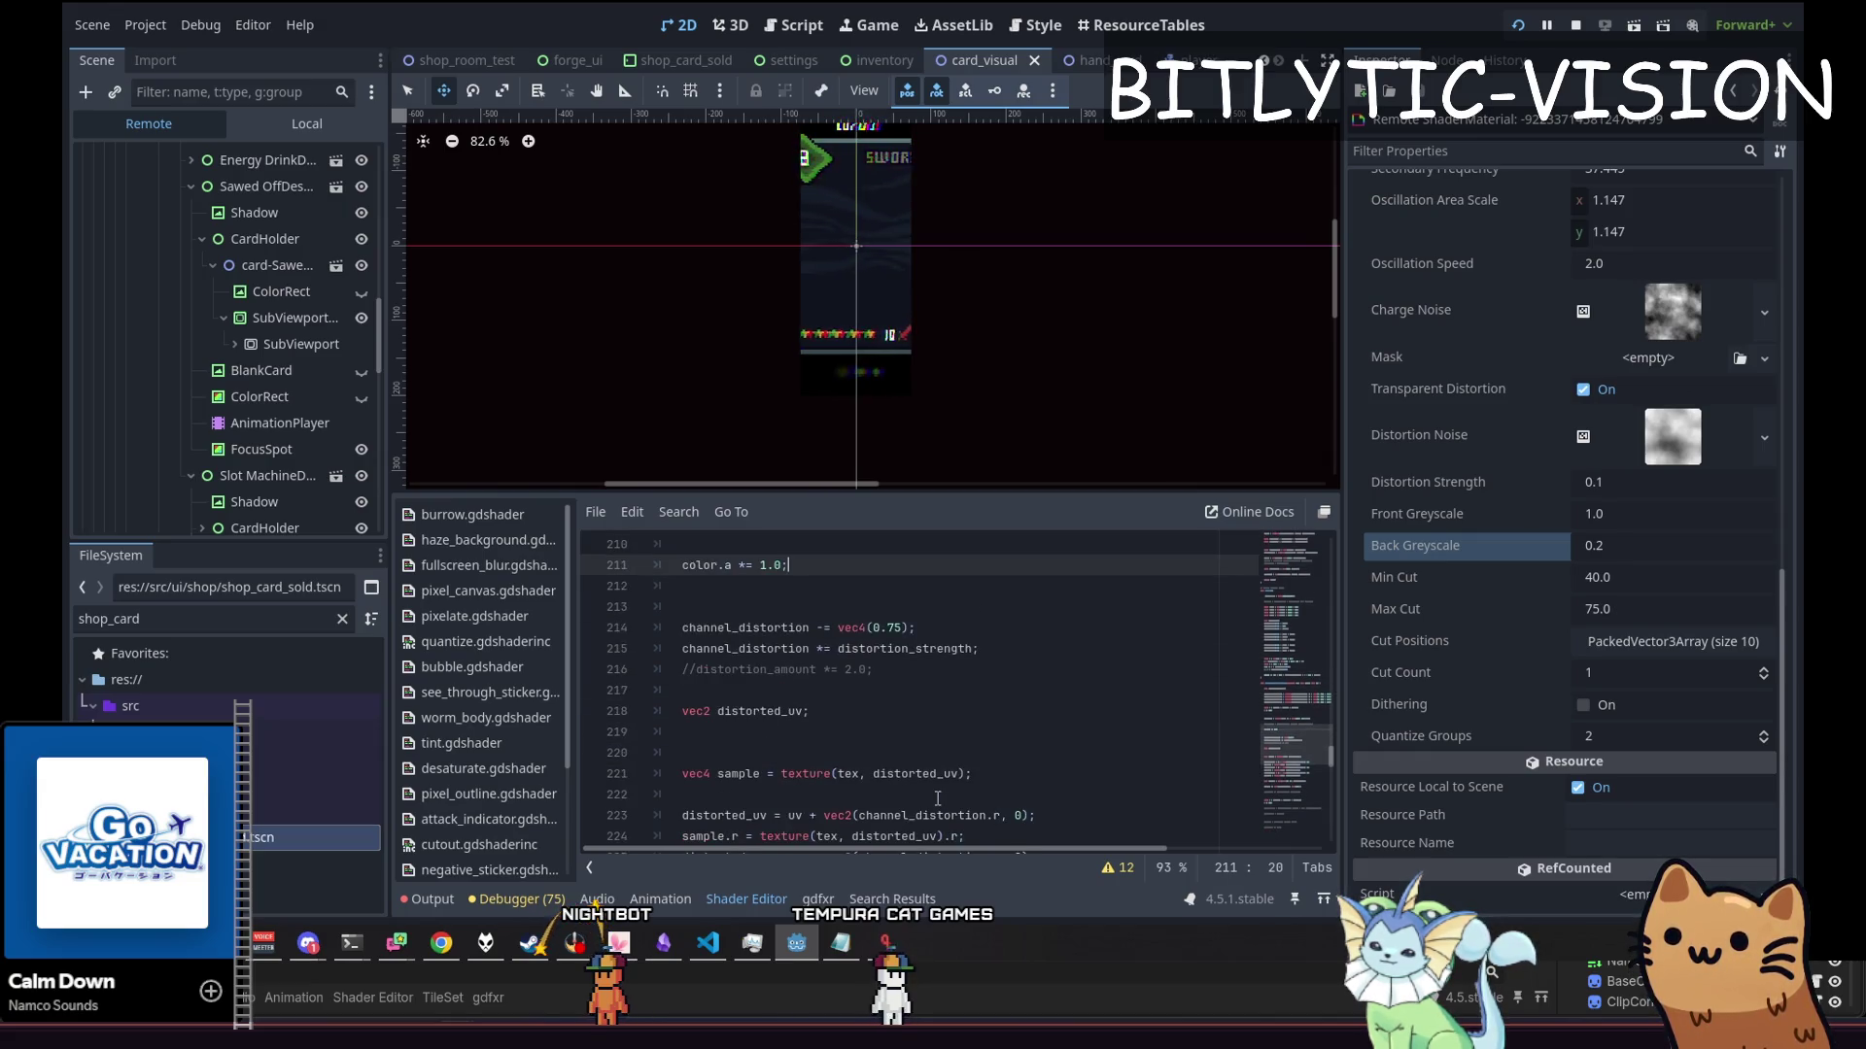
pyautogui.press('Down')
pyautogui.press('Down')
pyautogui.press('Down')
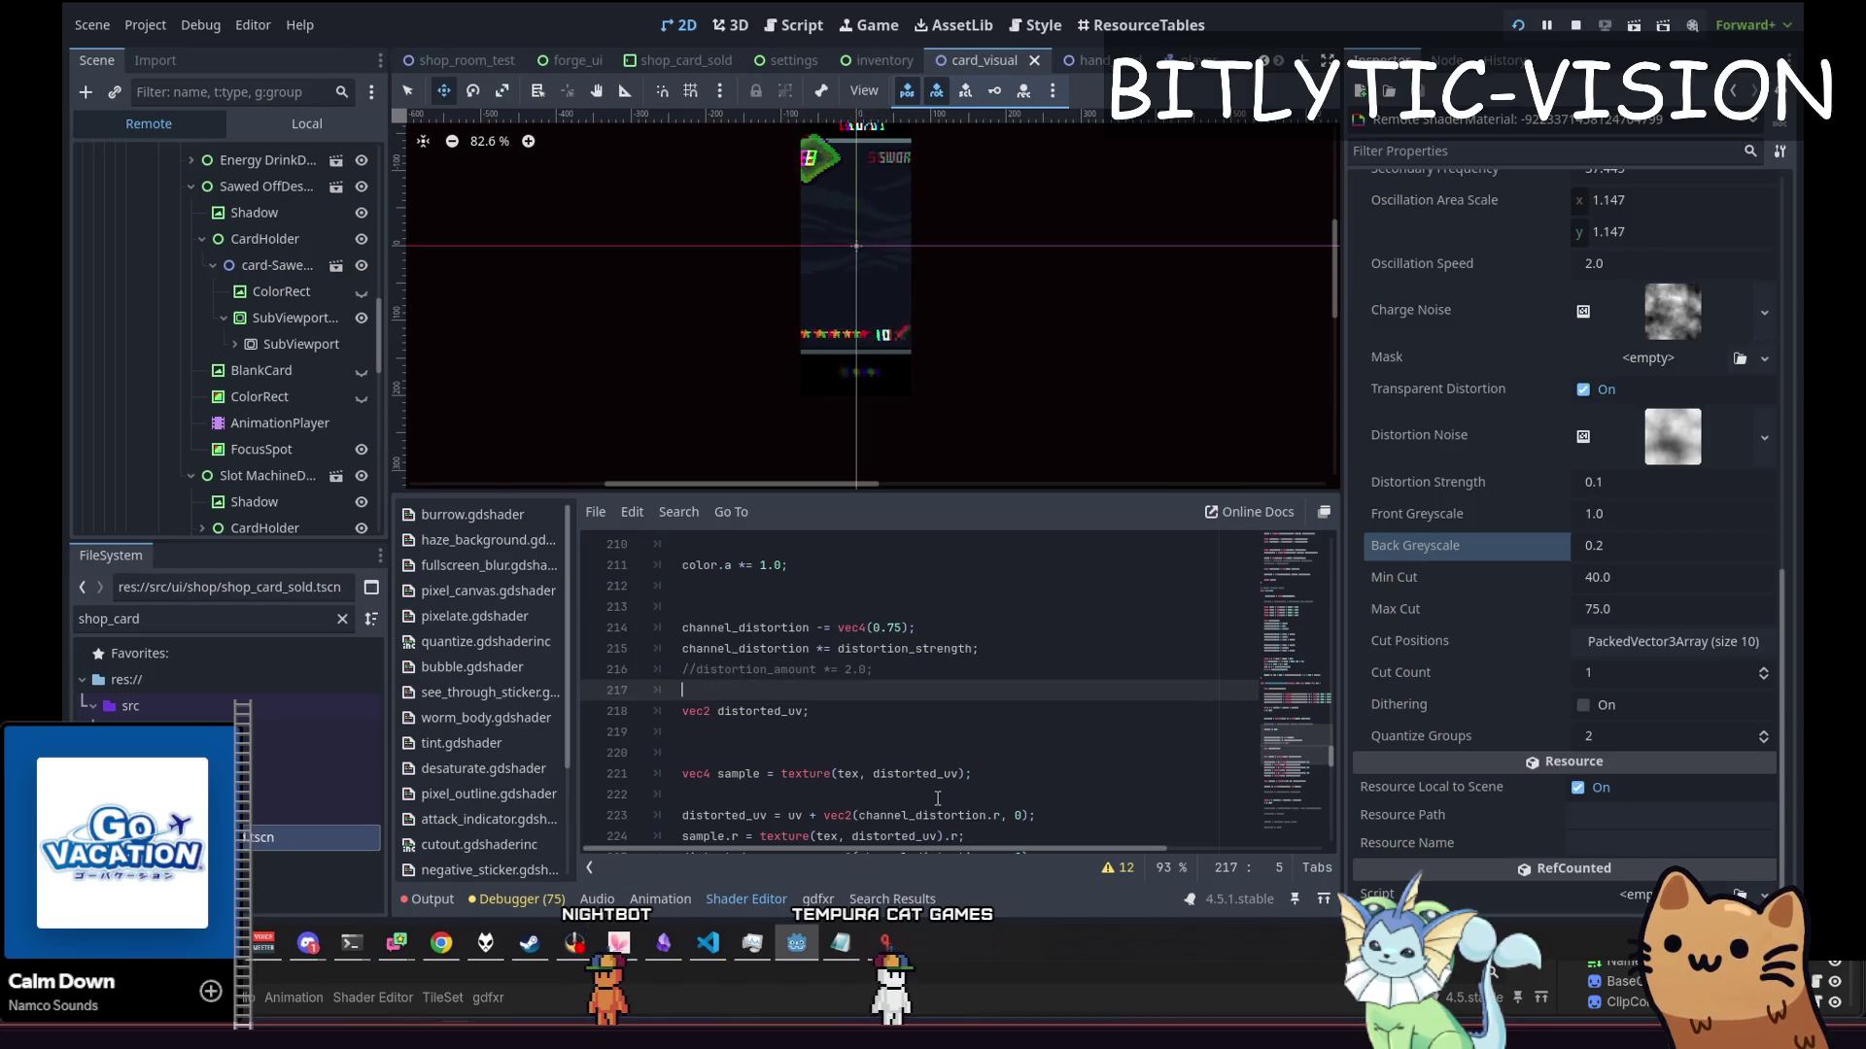
# Re-enable the 0.25 colour blend on line 245, saving to compare the card with and without it
pyautogui.press('Up')
pyautogui.press('Up')
pyautogui.press('Up')
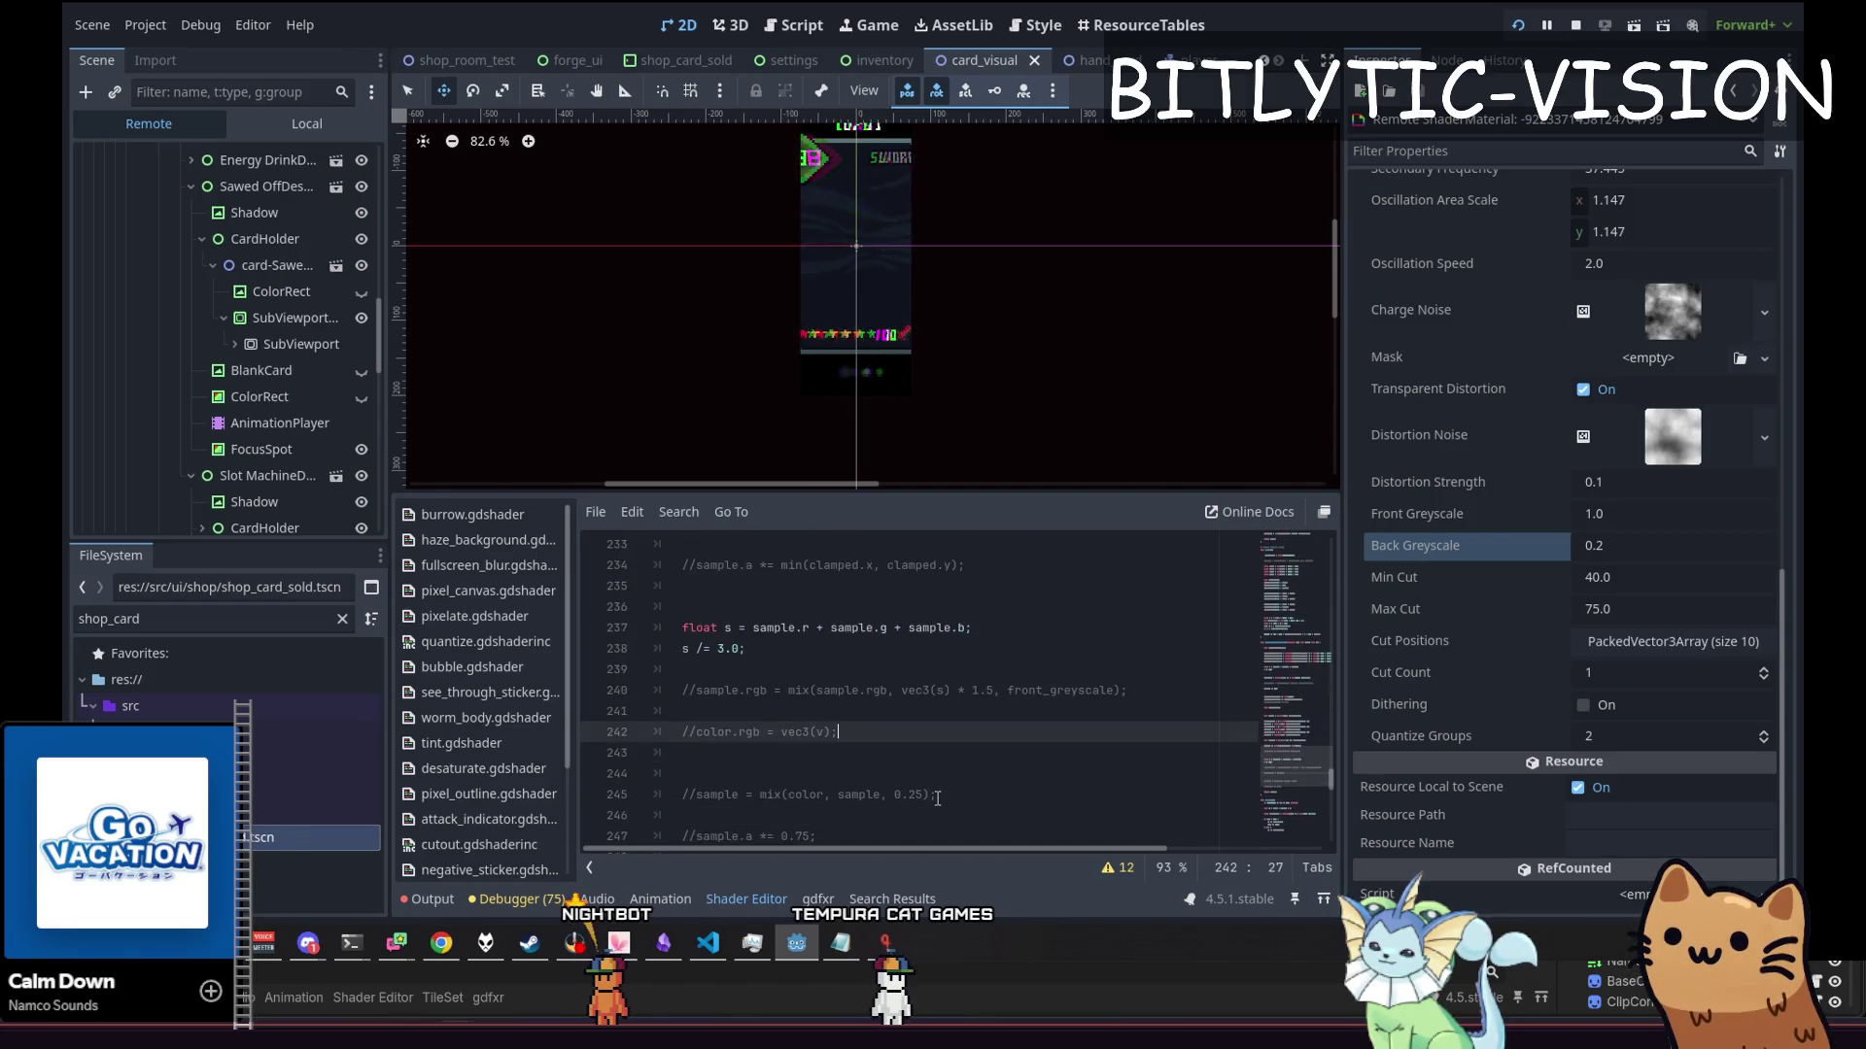
pyautogui.press('Down')
pyautogui.press('Down')
pyautogui.press('Down')
pyautogui.hotkey('ctrl', 'k')
pyautogui.hotkey('ctrl', 's')
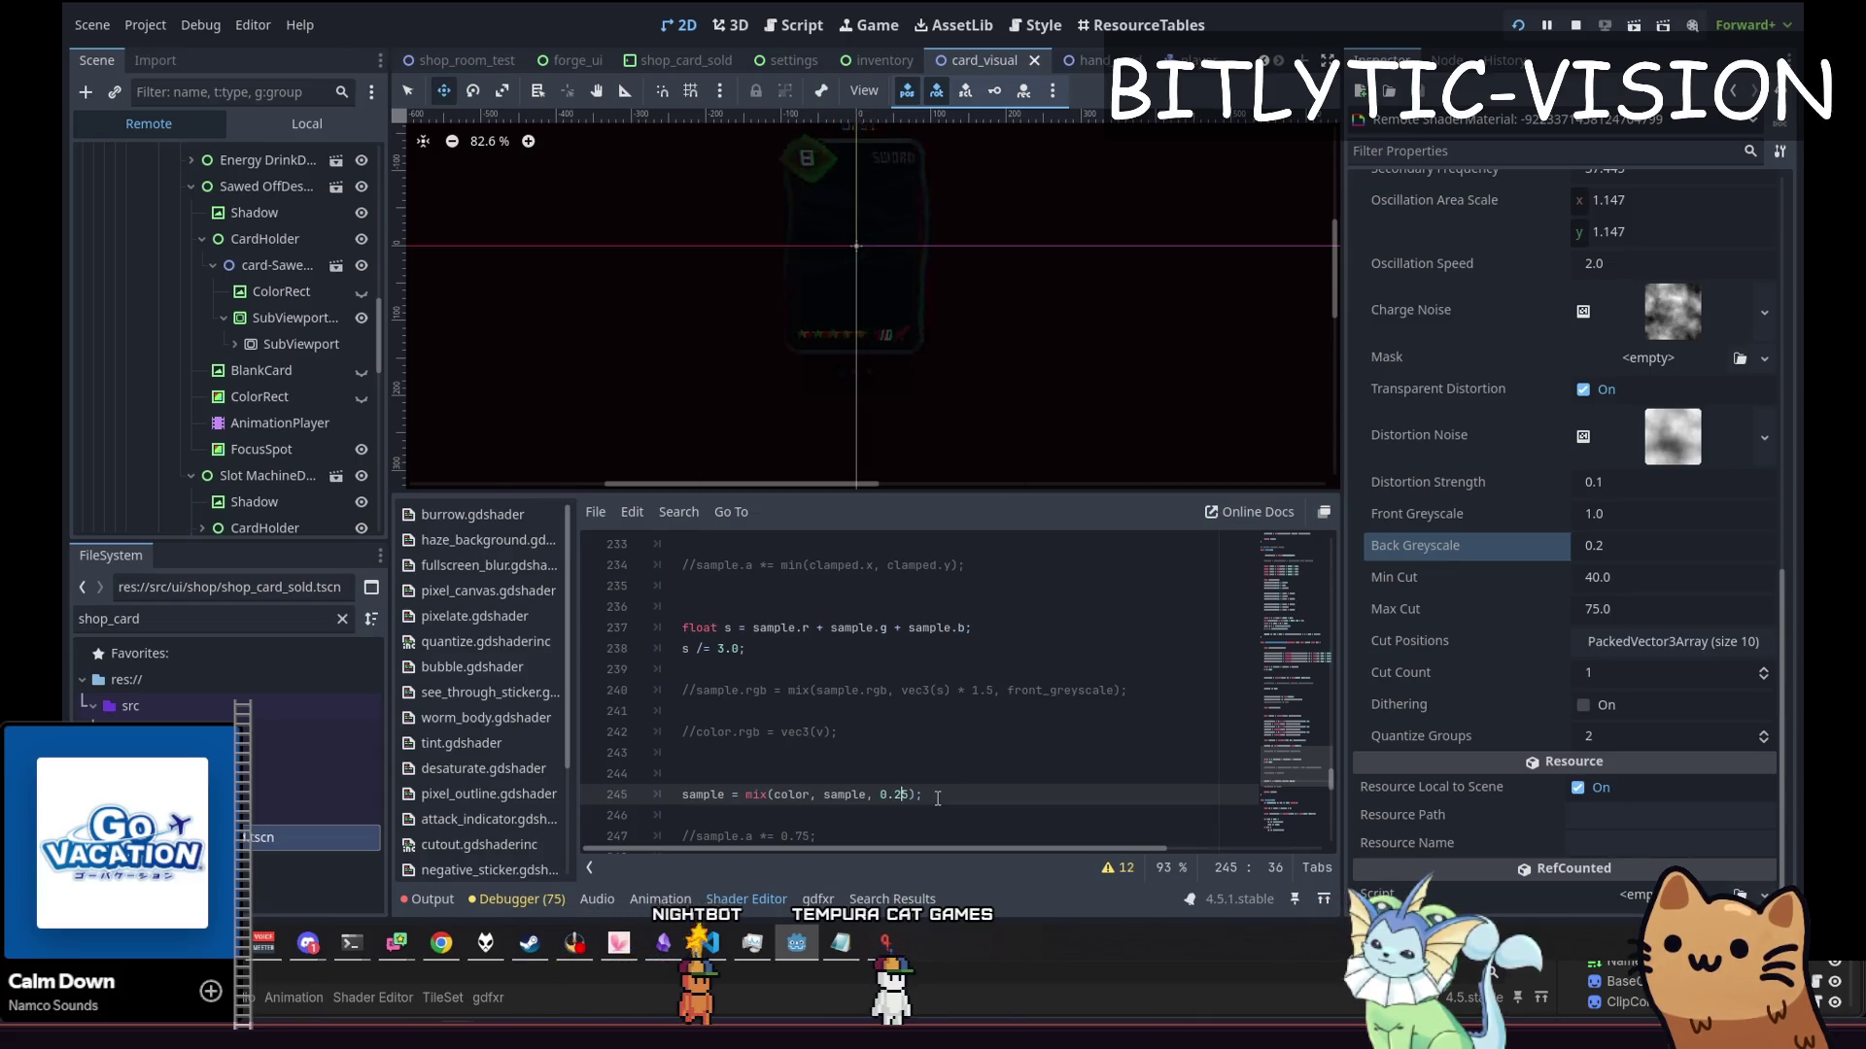
pyautogui.hotkey('ctrl', 's')
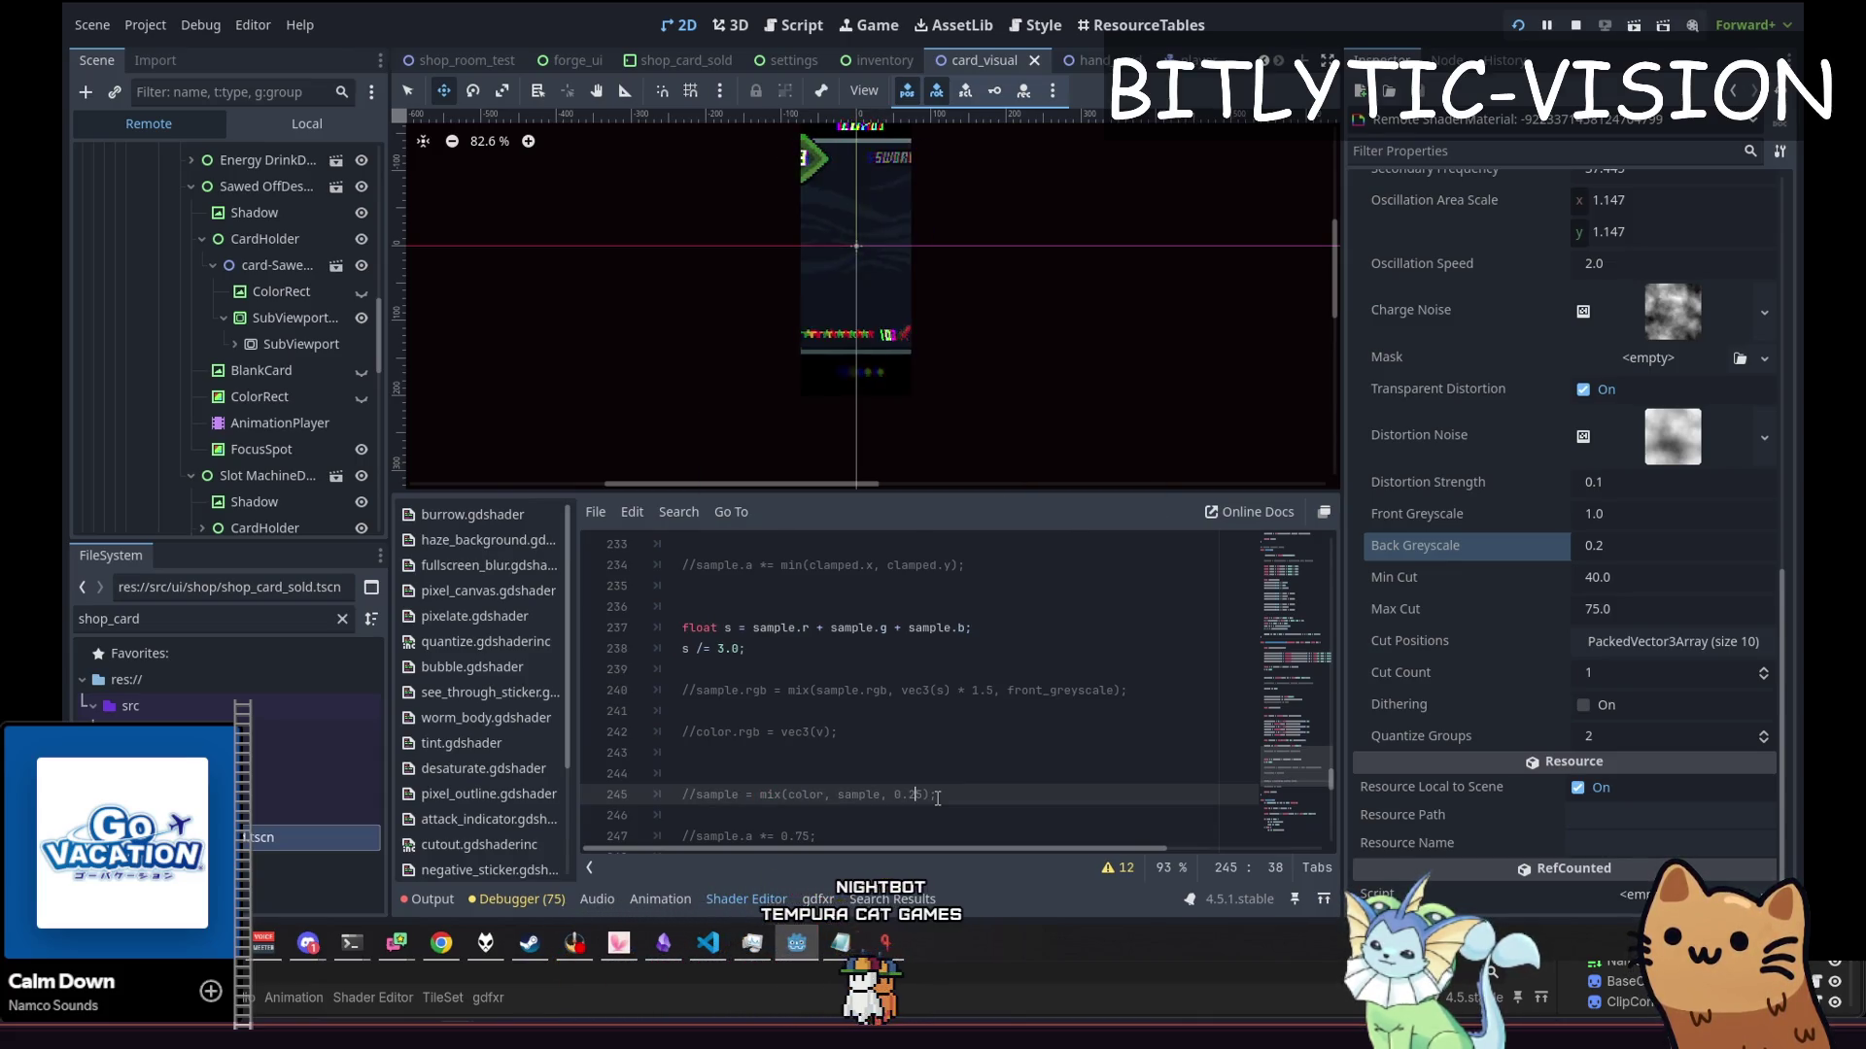
pyautogui.hotkey('ctrl', 's')
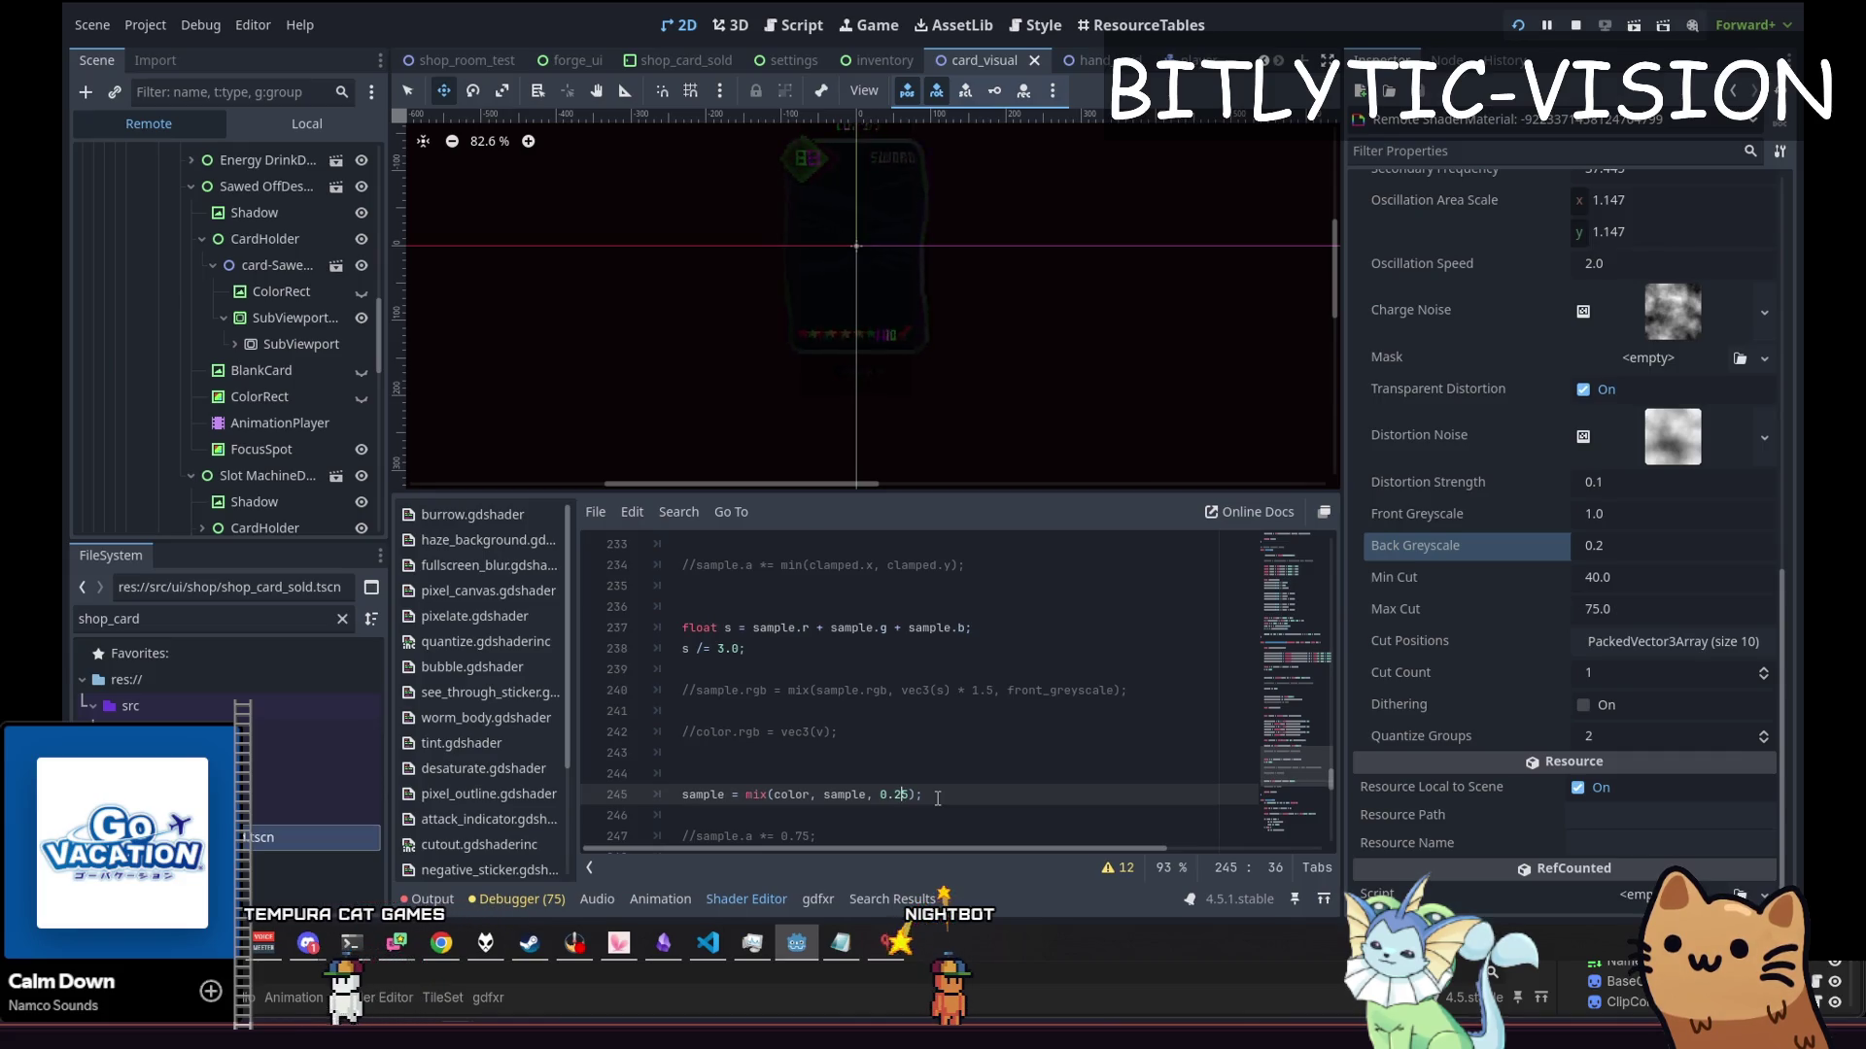
pyautogui.press('Home')
# Edit line 245 to read sample.a = mix(color.a, sample.a, 0.25)
pyautogui.hotkey('ctrl', 'Right')
pyautogui.write('.a')
pyautogui.hotkey('ctrl', 'Right')
pyautogui.hotkey('ctrl', 'Right')
pyautogui.hotkey('ctrl', 'Right')
pyautogui.write('.a')
pyautogui.hotkey('ctrl', 'Right')
pyautogui.hotkey('ctrl', 'Right')
pyautogui.press('Right')
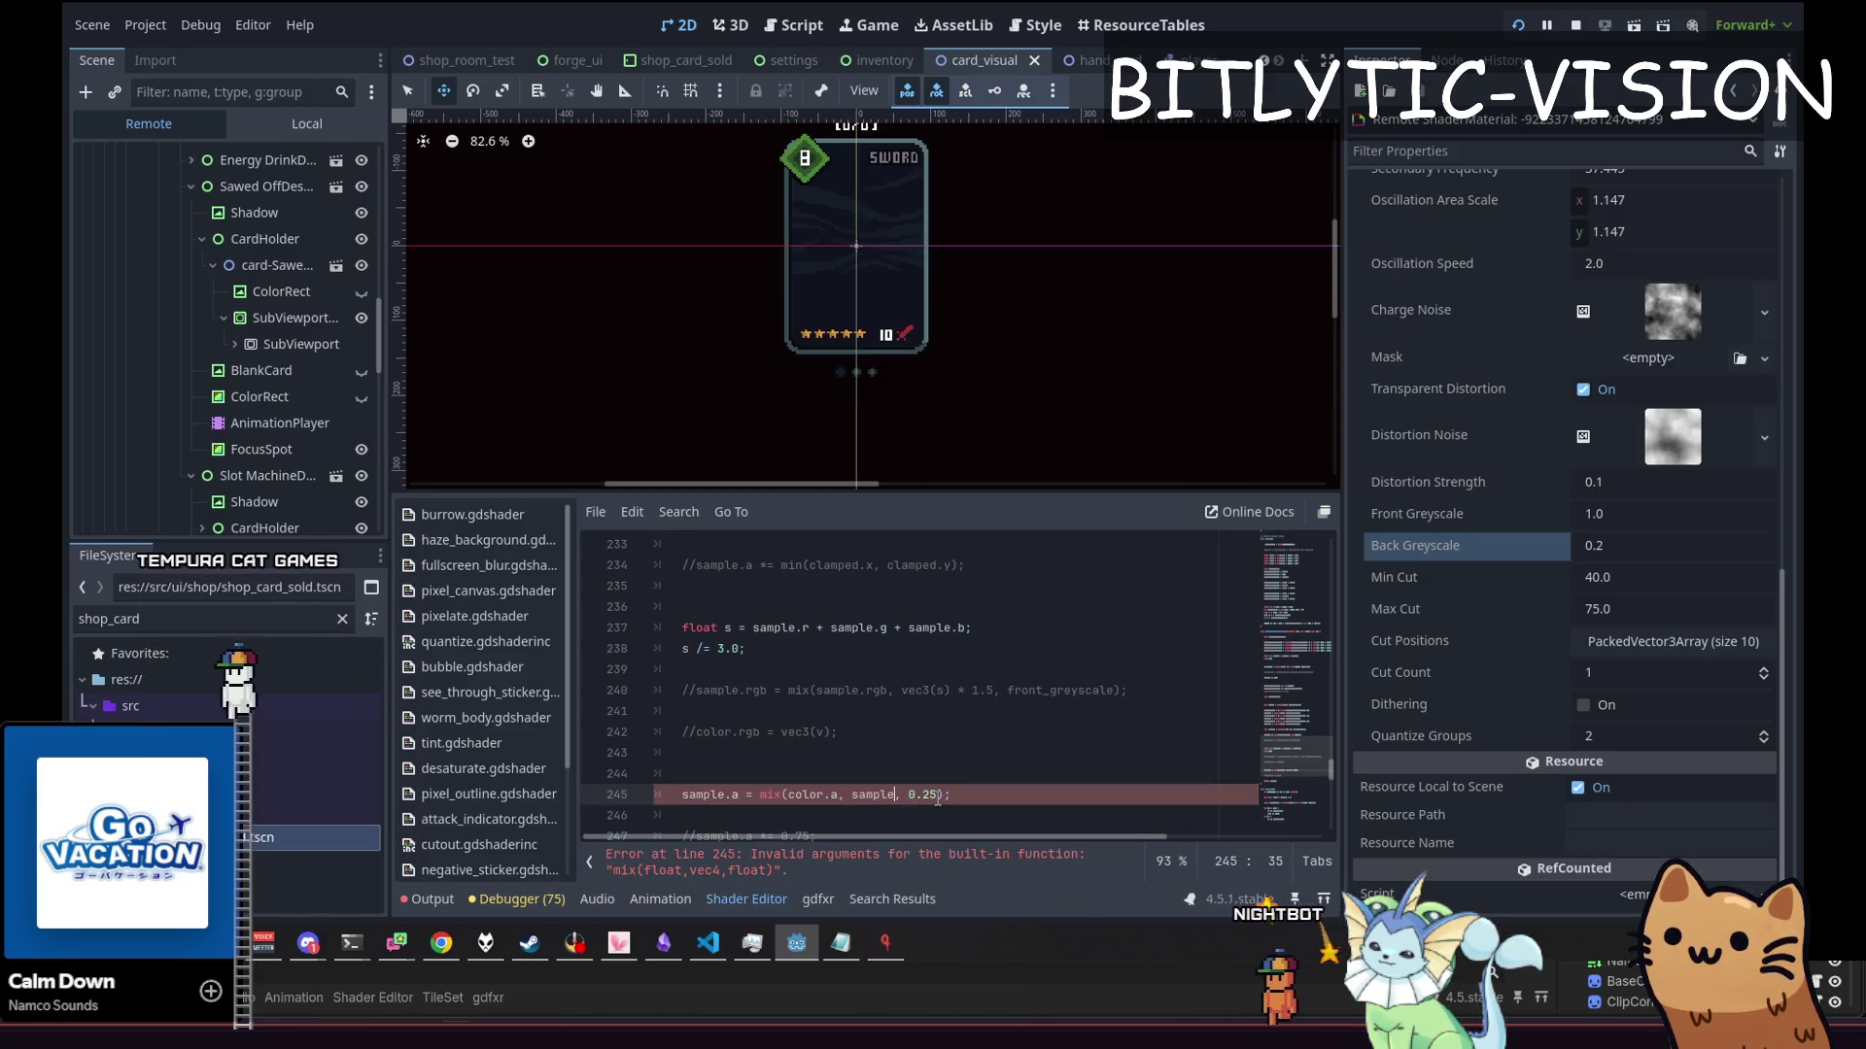
pyautogui.press('Left')
pyautogui.press('Left')
pyautogui.write('.a')
pyautogui.press('End')
# Save the shader and run the project with F5
pyautogui.hotkey('ctrl', 's')
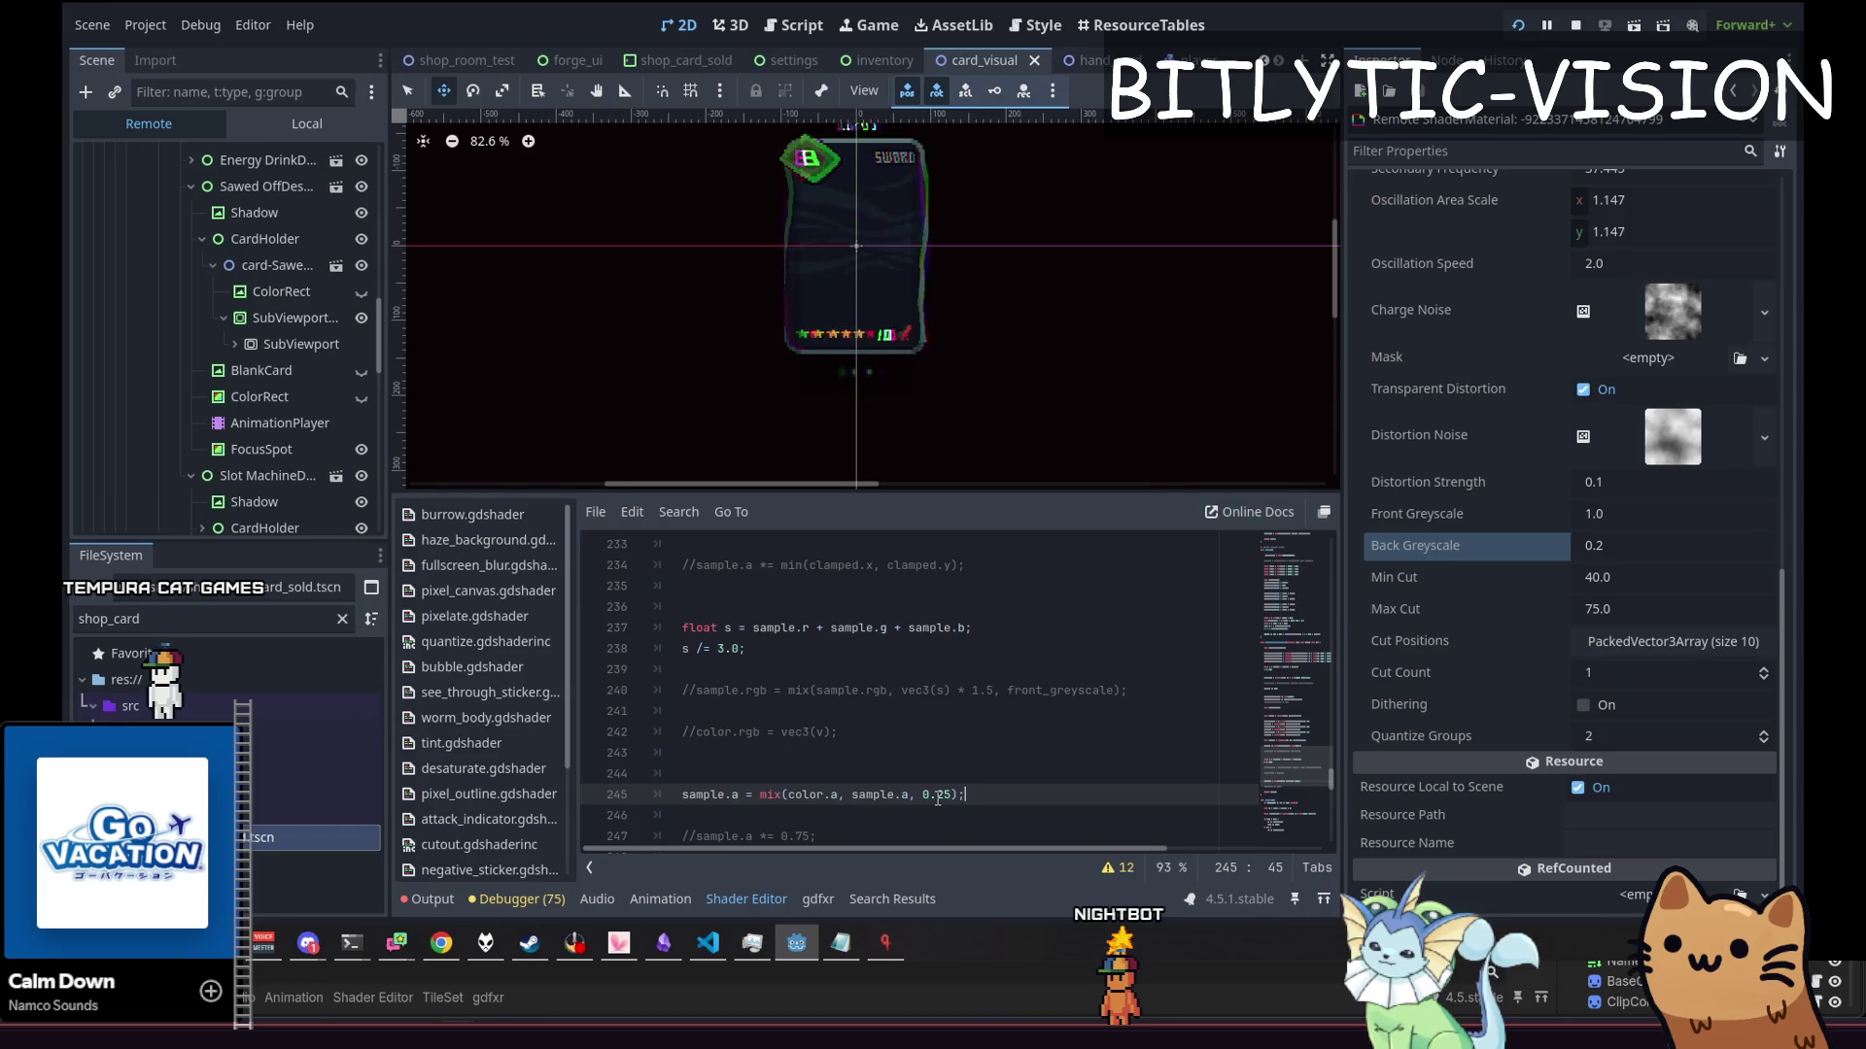
pyautogui.hotkey('ctrl', 's')
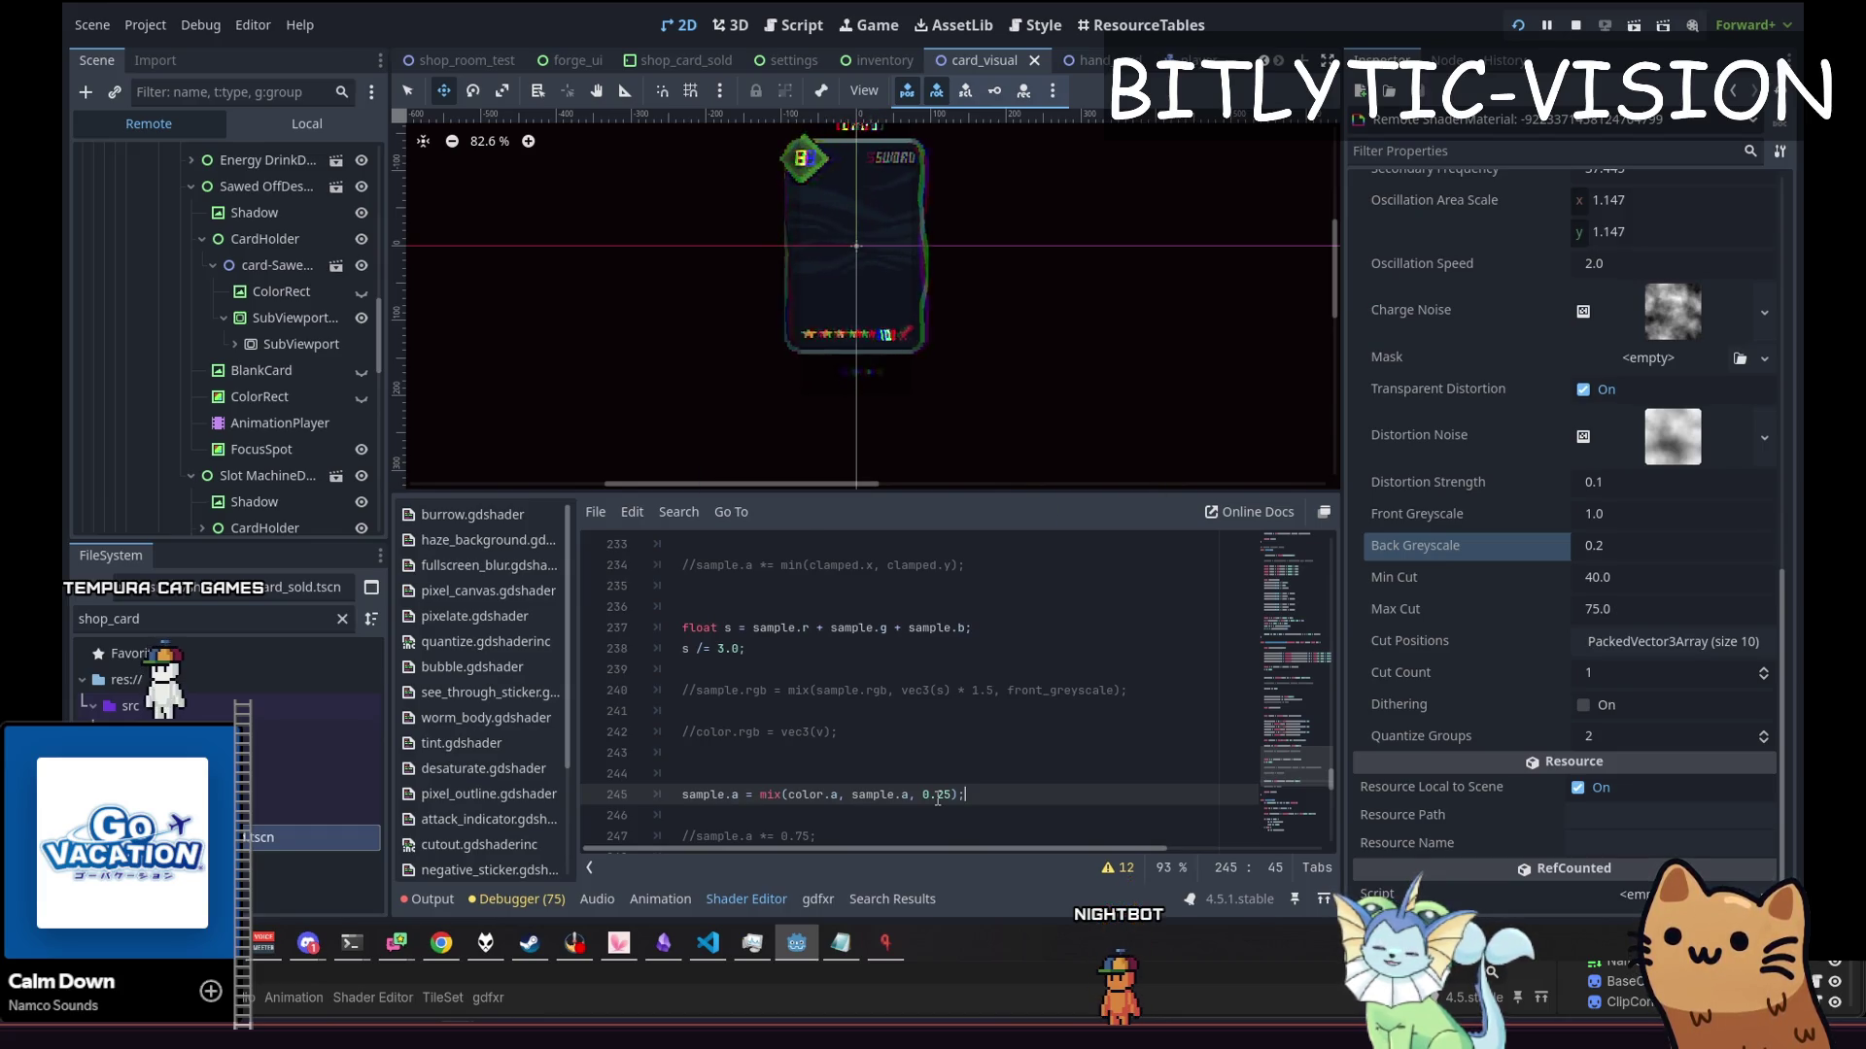
pyautogui.press('F5')
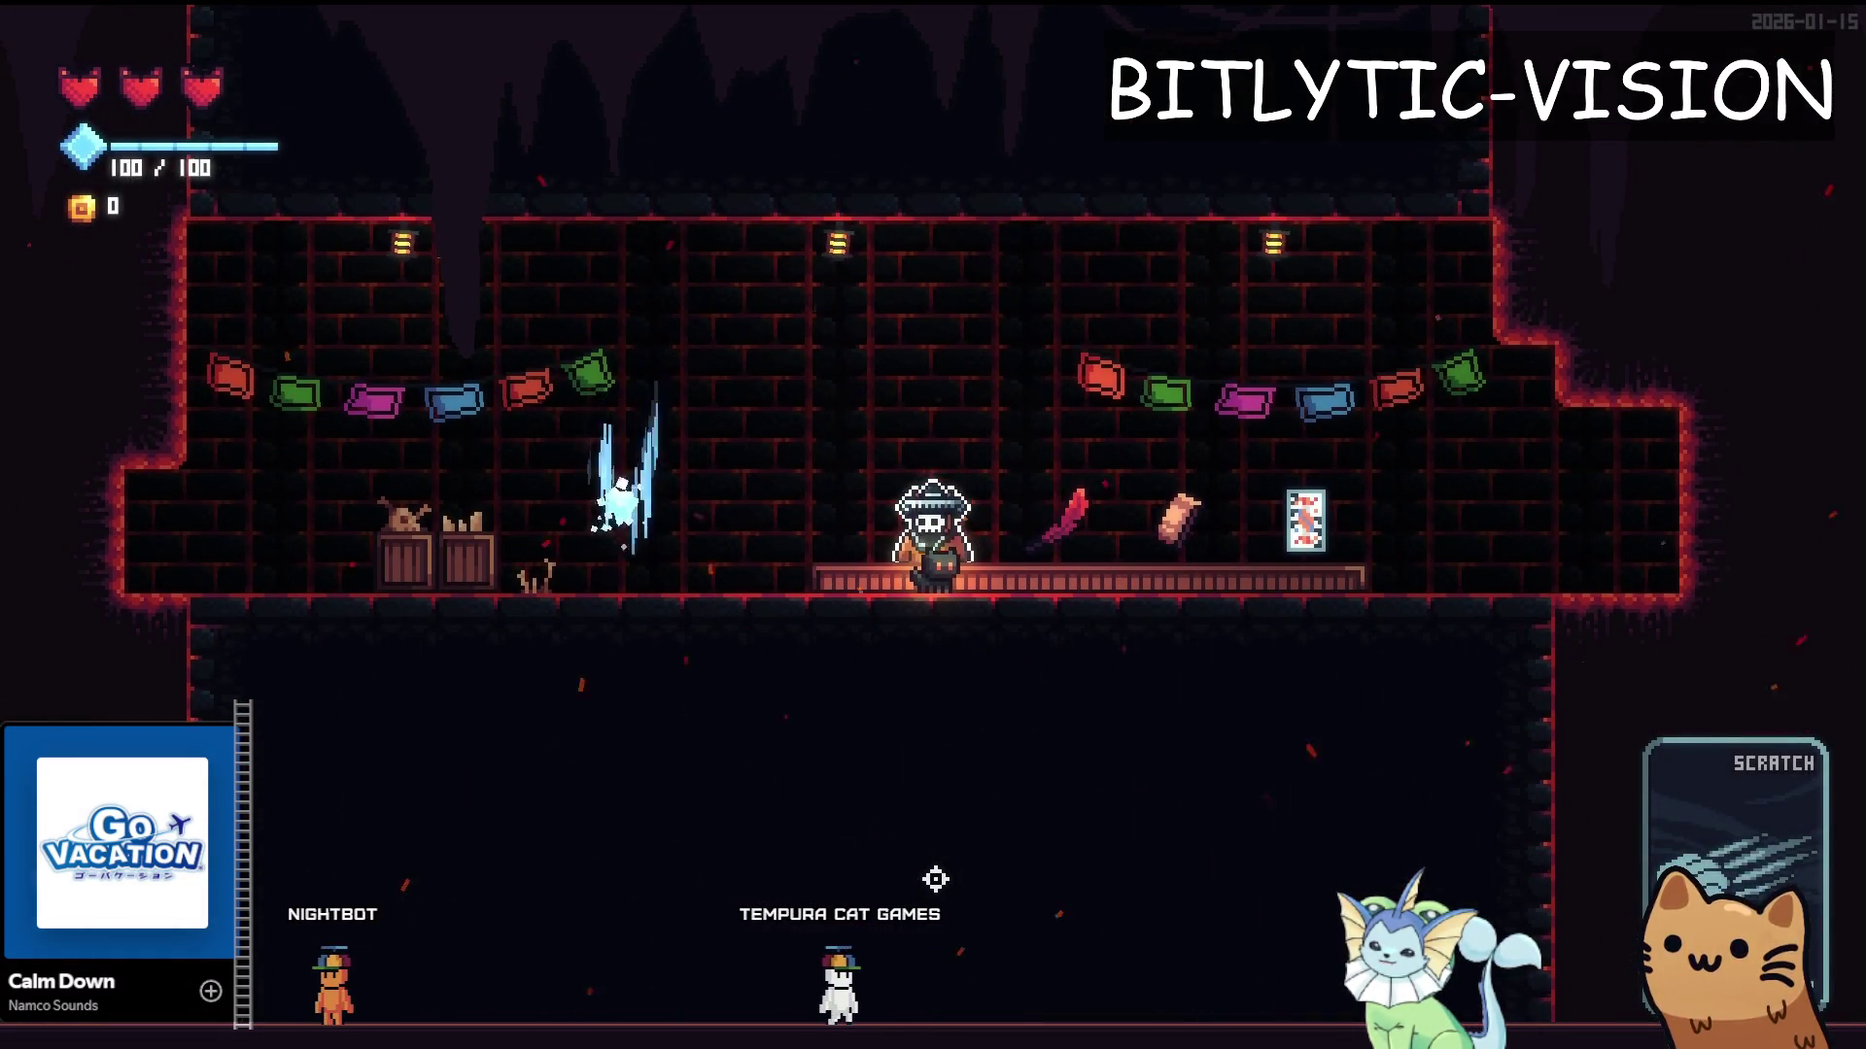
# Close the running game from its shop room with F8
pyautogui.press('F8')
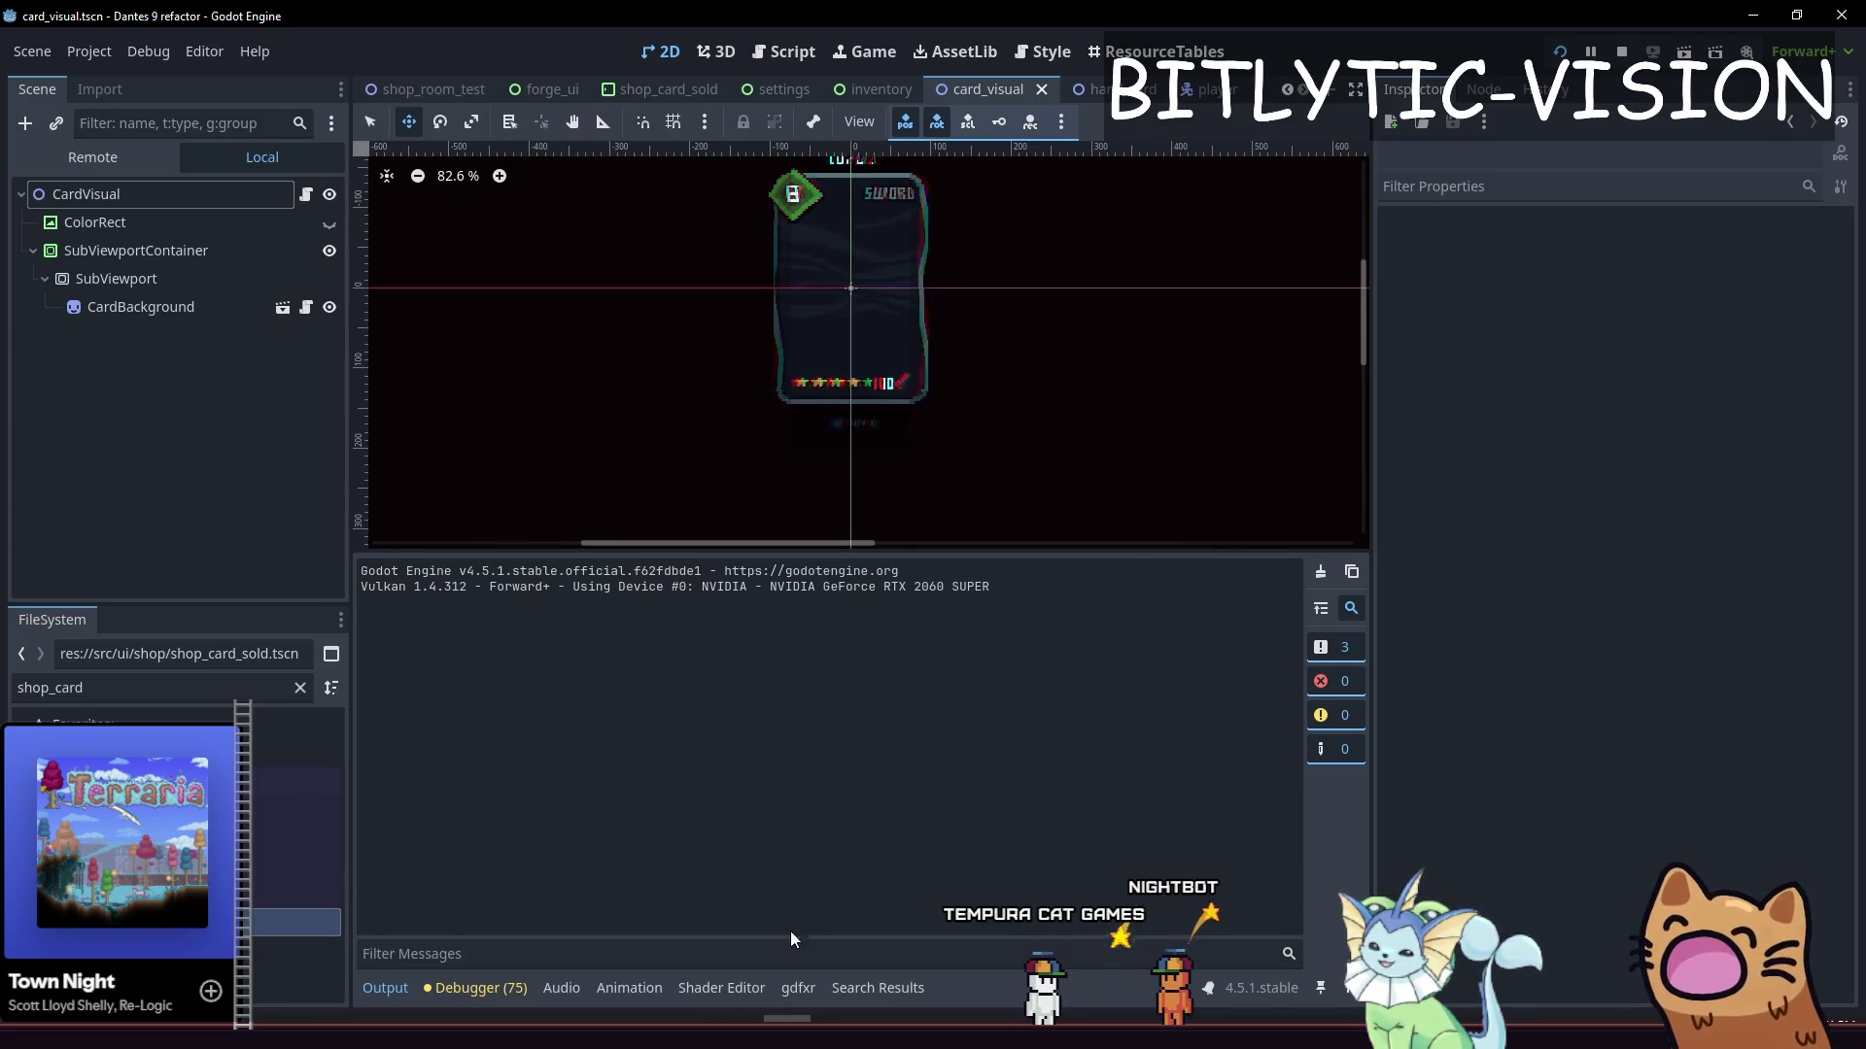
# Bring the card shader code back into view and remove the stray character from 0.25
pyautogui.click(689, 983)
pyautogui.scroll(-1, 789, 800)
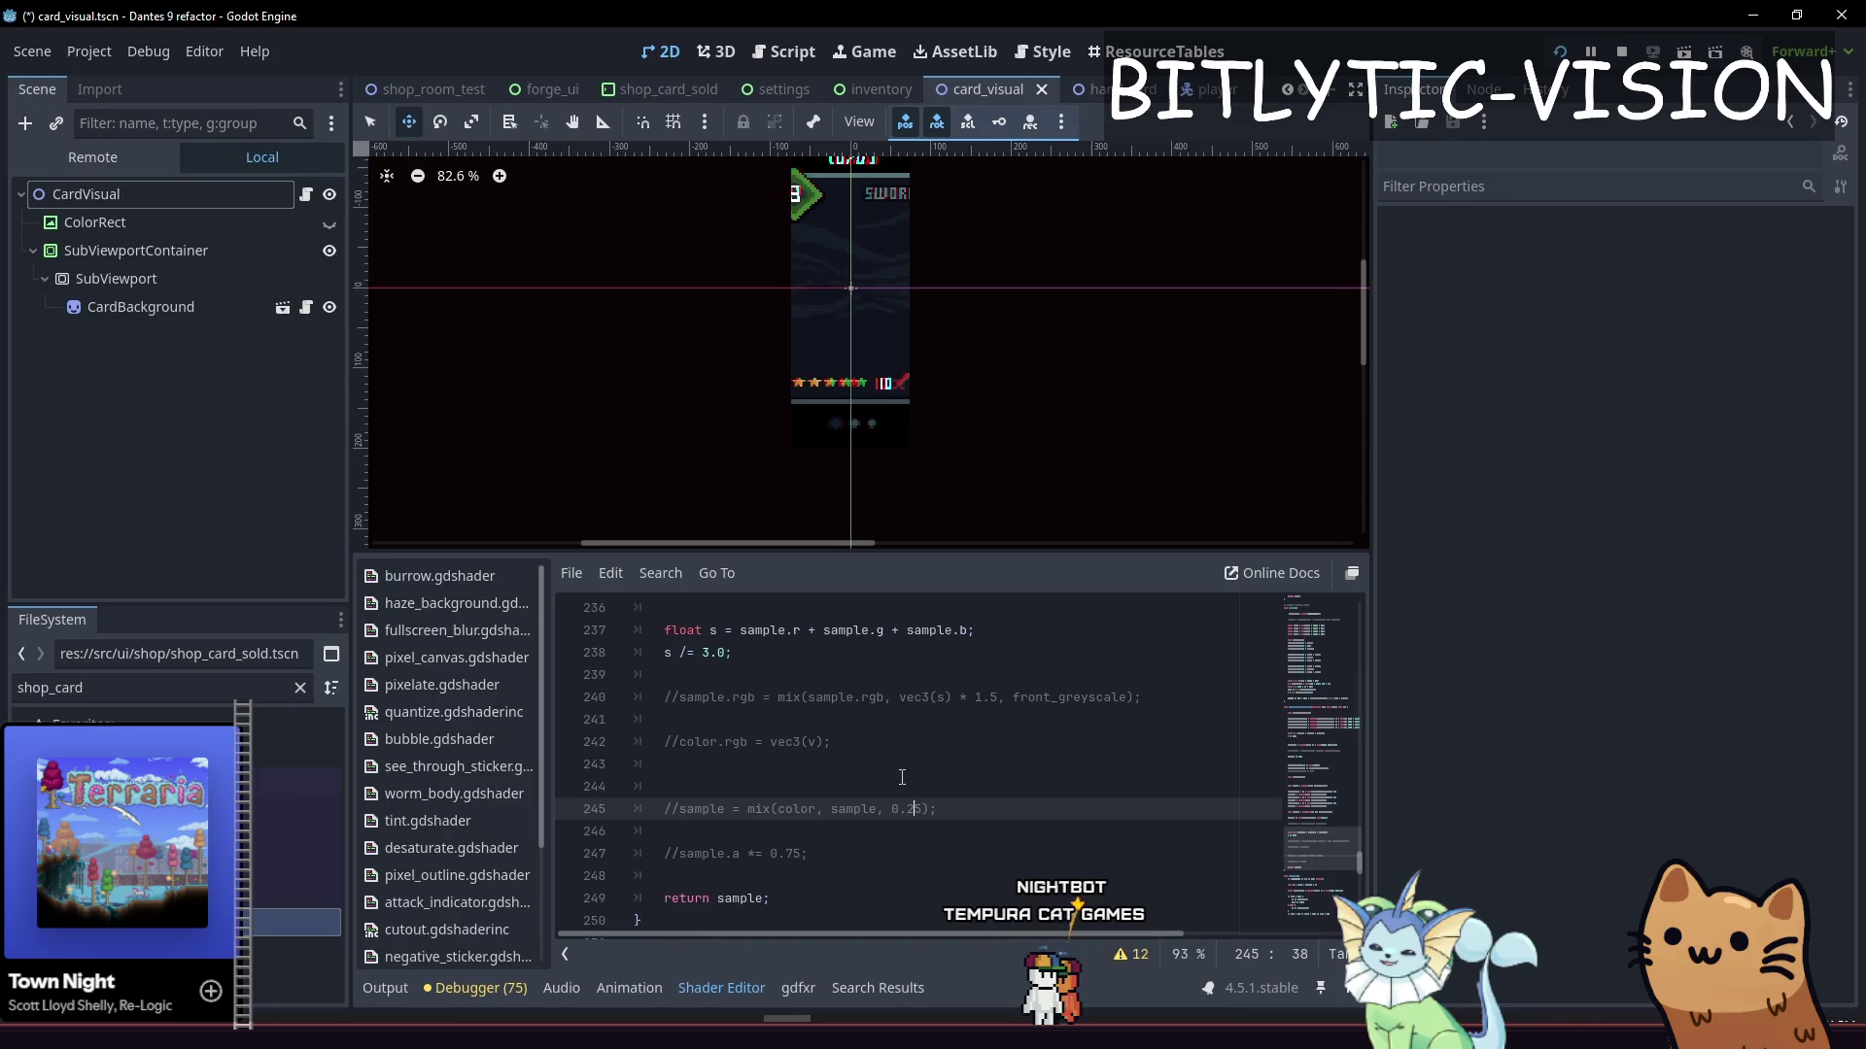
pyautogui.write('?')
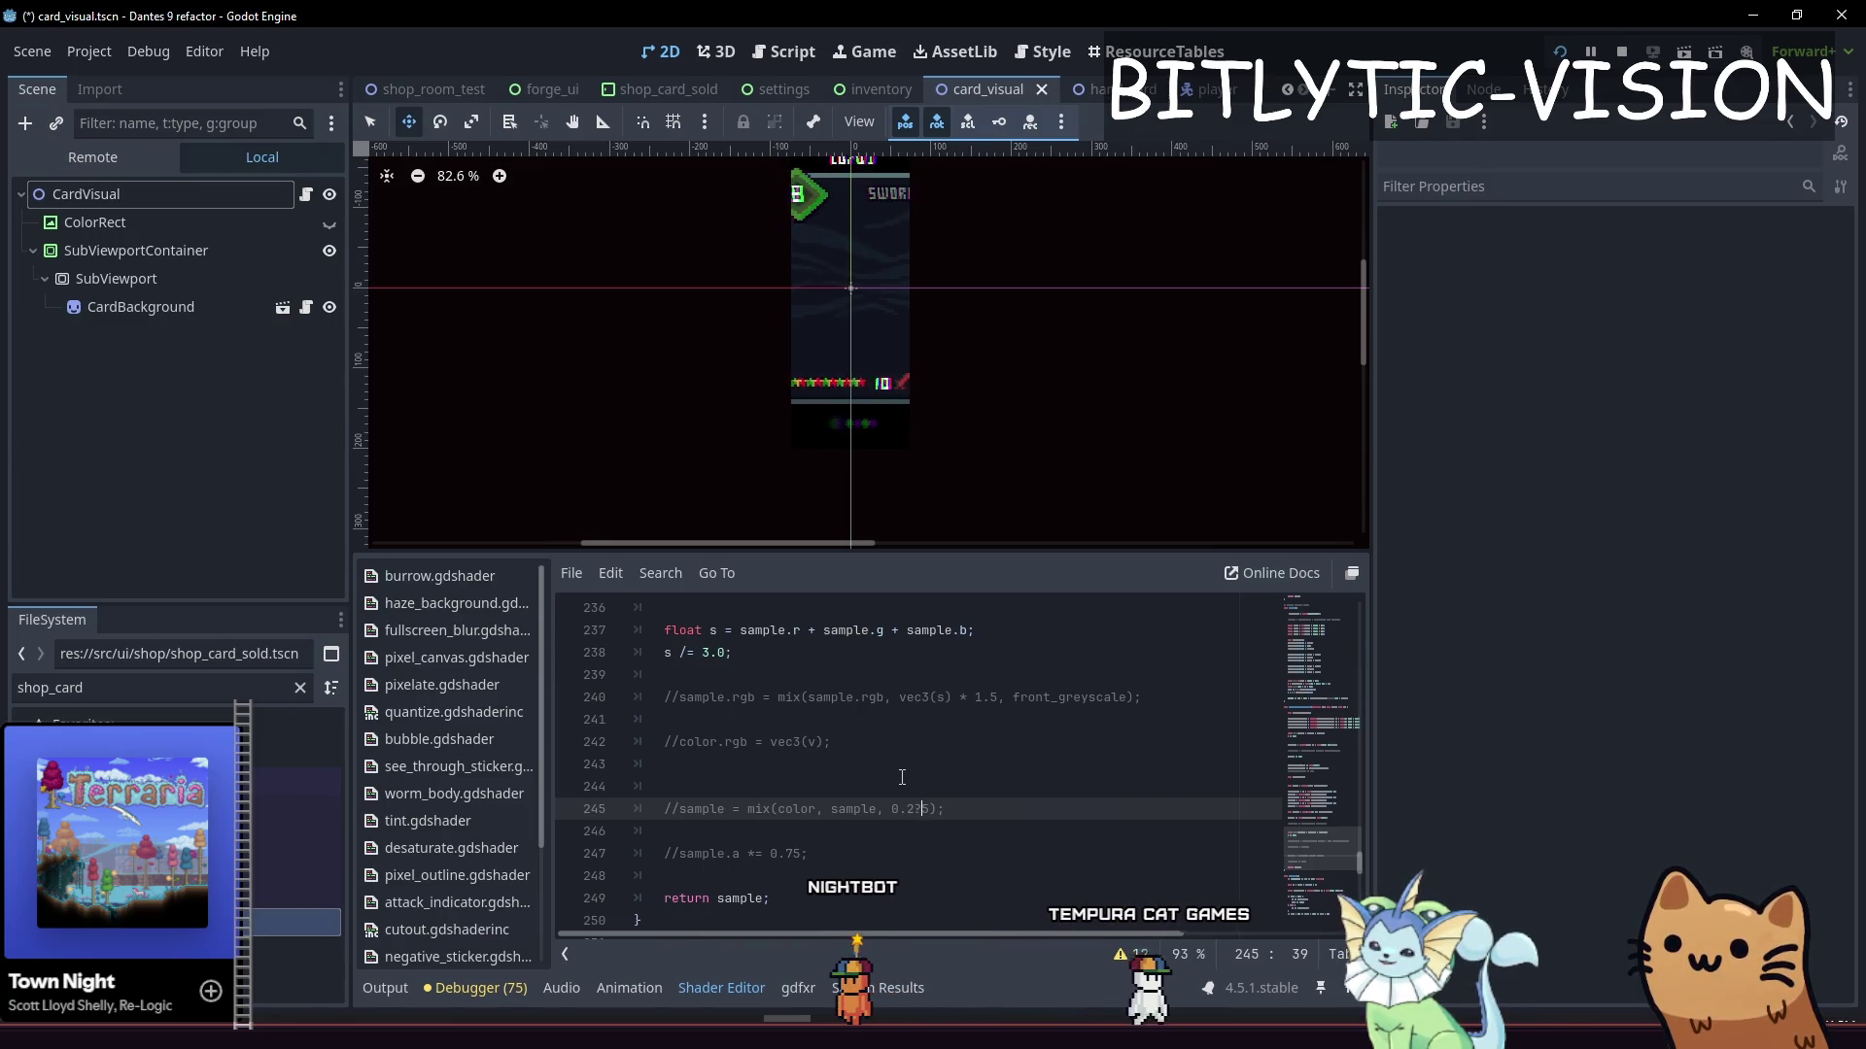
pyautogui.press('BackSpace')
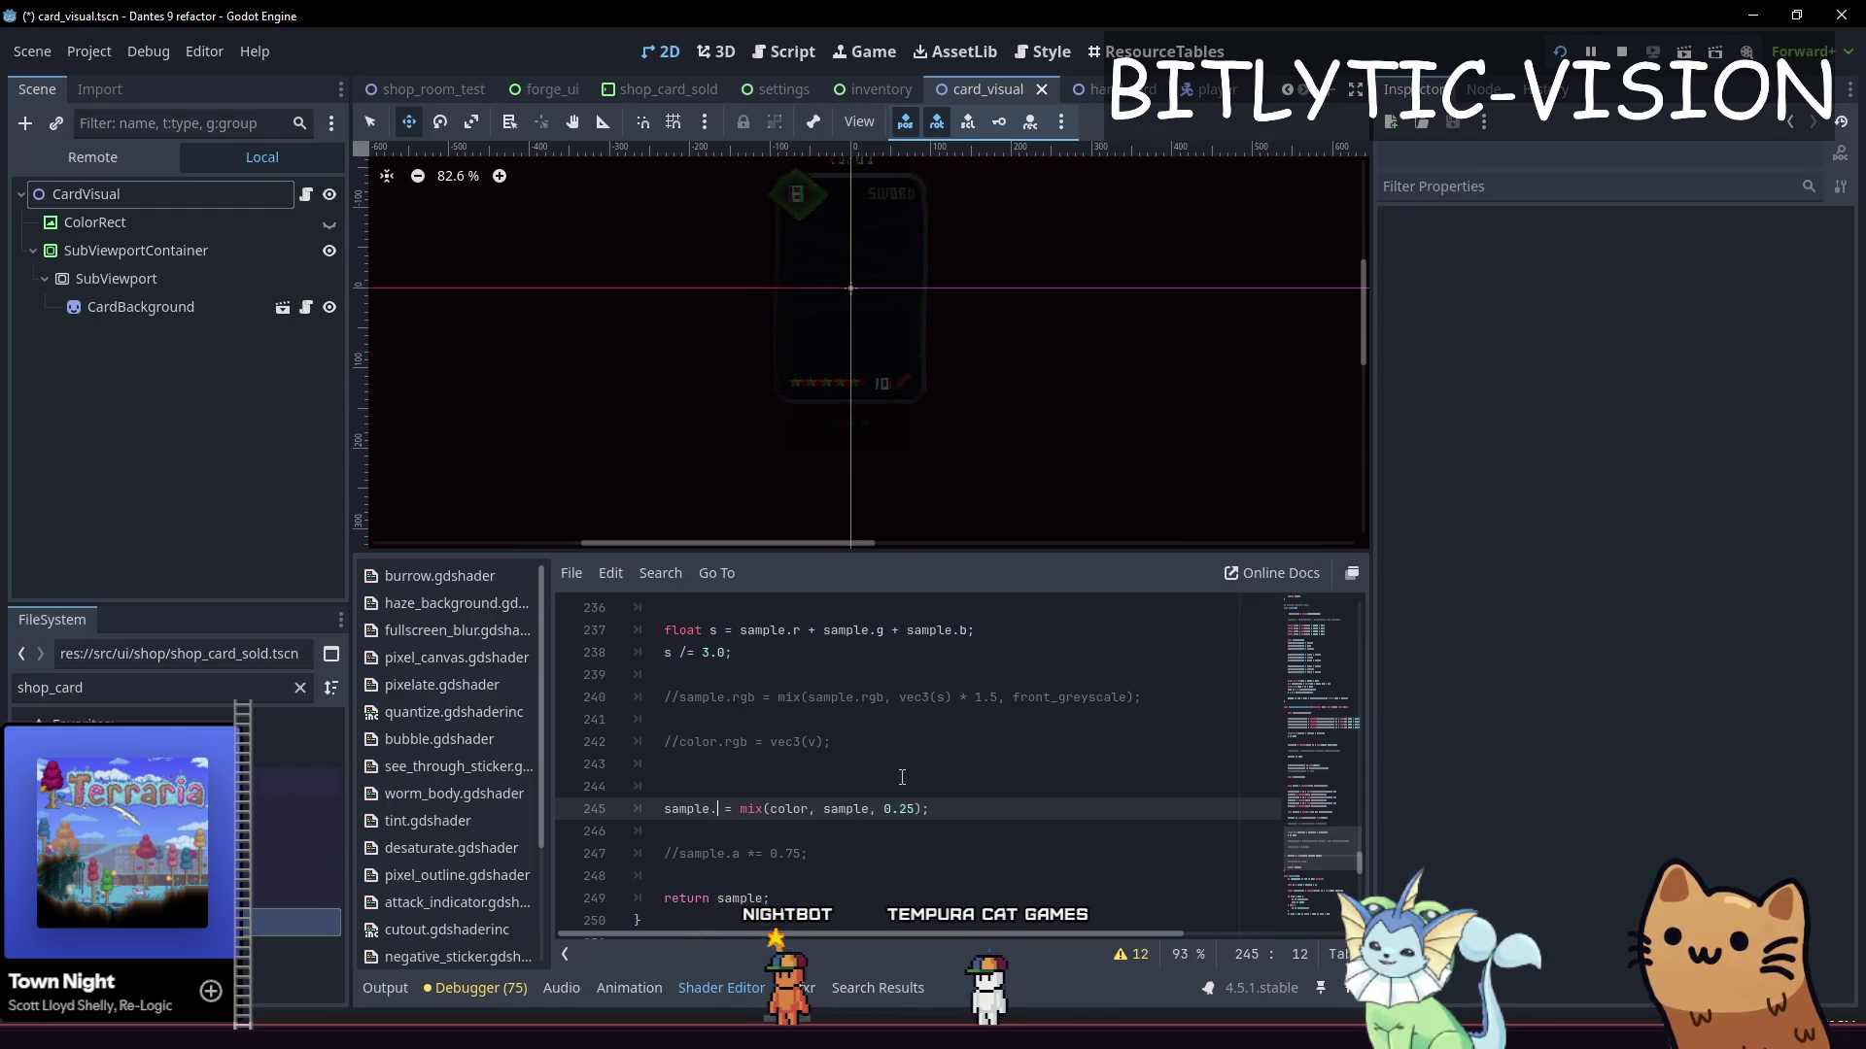
# Restore line 245 to sample.a = mix(color.a, sample.a, 0.25) and save the card_visual scene
pyautogui.hotkey('ctrl', 'space')
pyautogui.write('a')
pyautogui.press('Right')
pyautogui.press('Right')
pyautogui.press('Right')
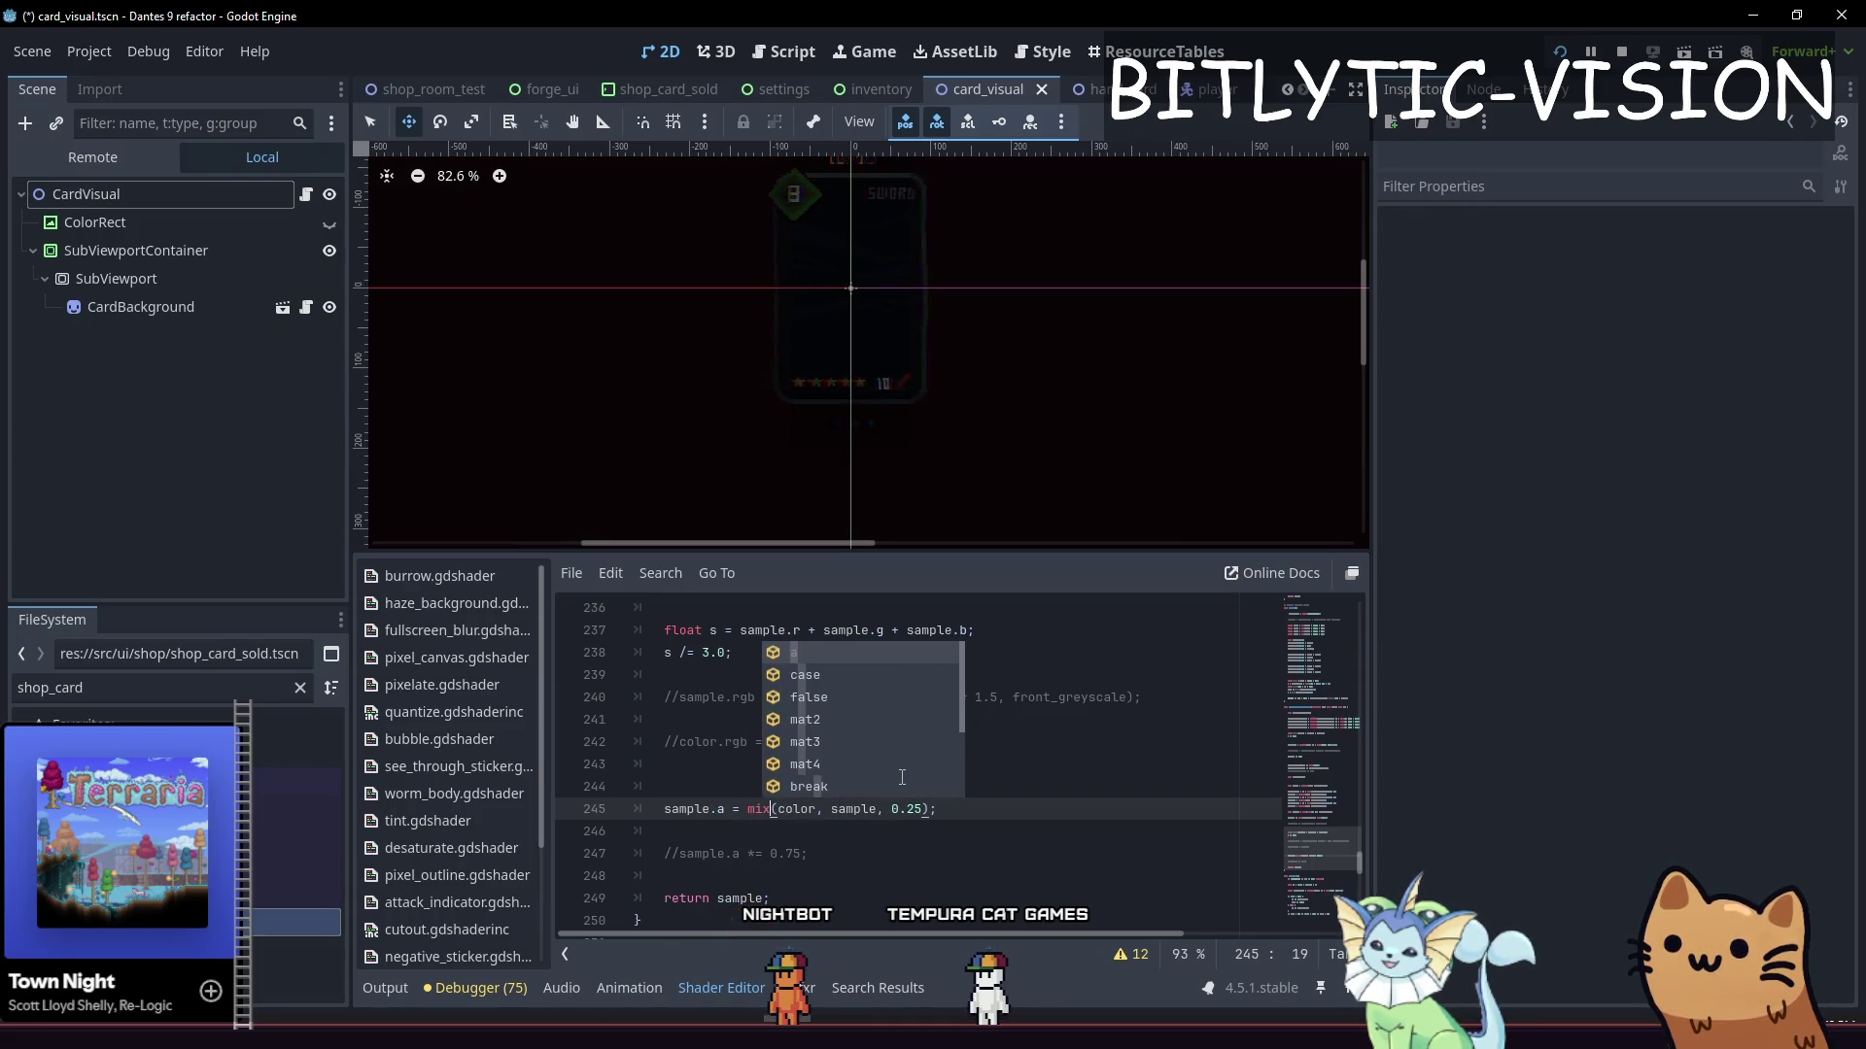
pyautogui.write('.')
pyautogui.press('Right')
pyautogui.press('Right')
pyautogui.press('Right')
pyautogui.write('.a')
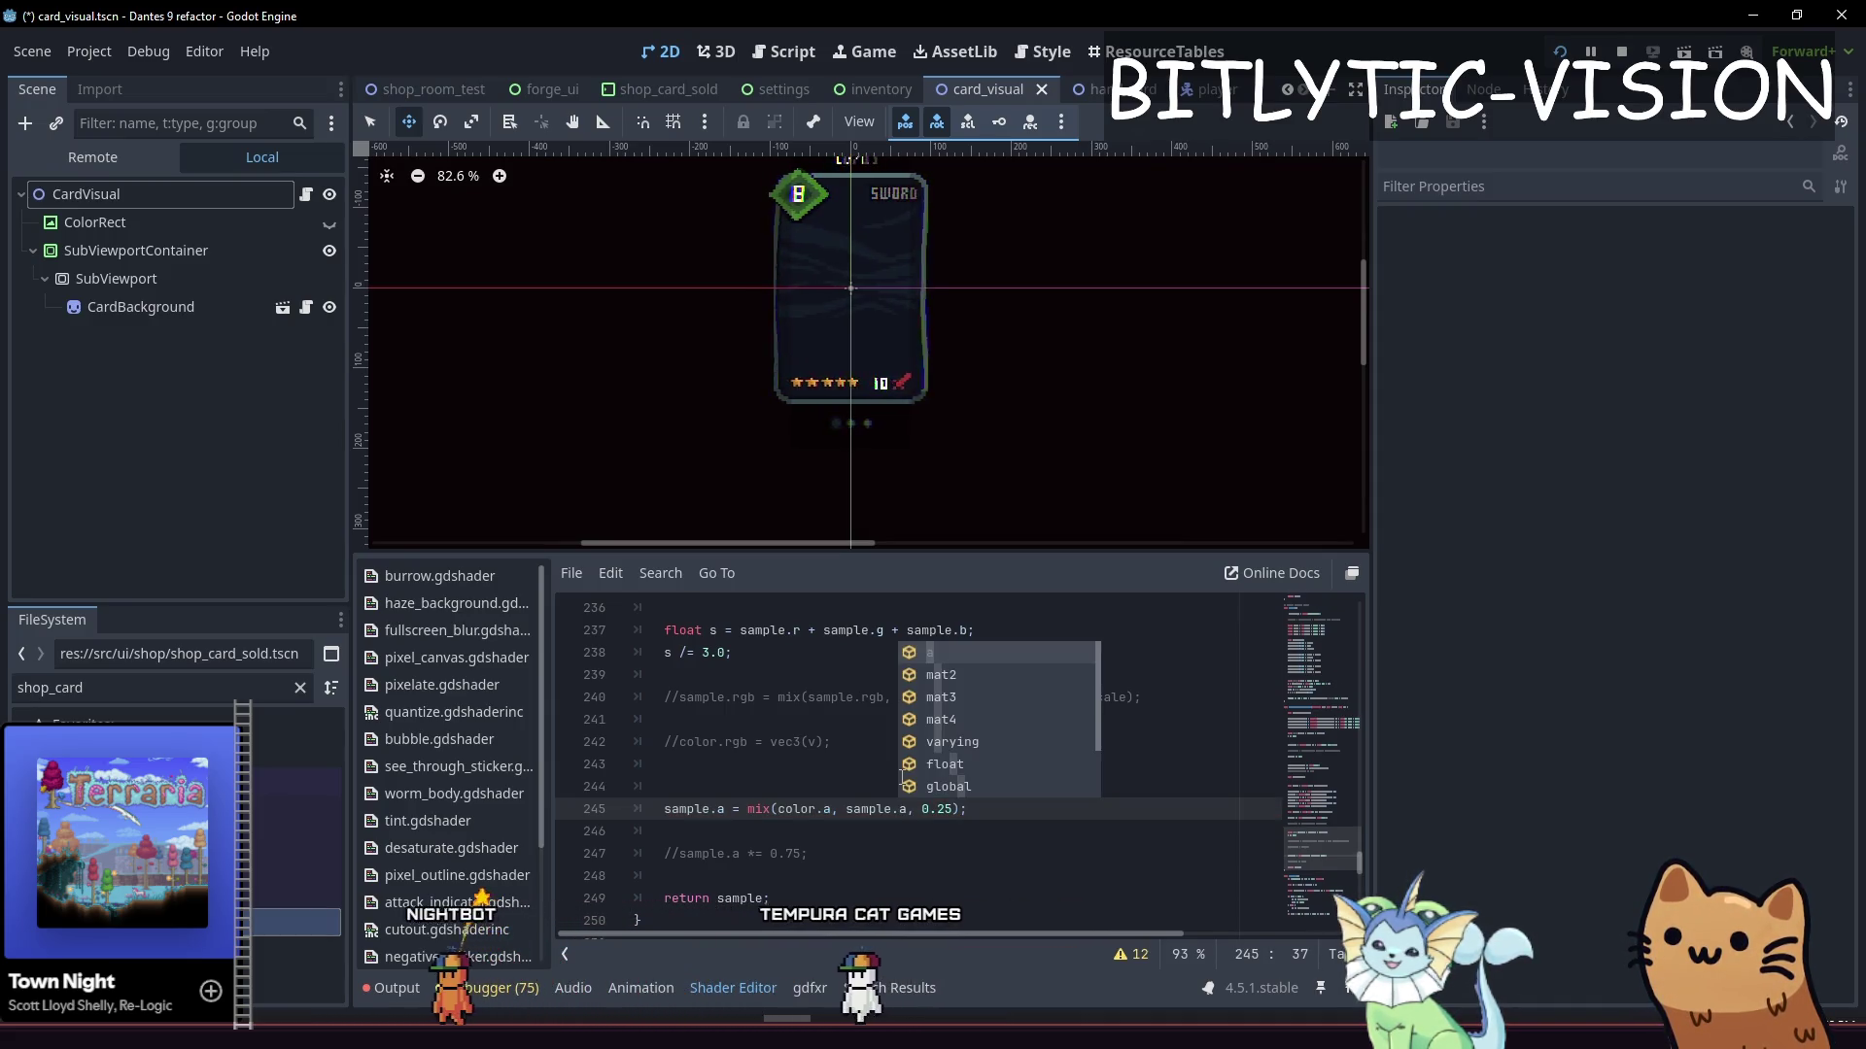
pyautogui.press('Escape')
pyautogui.press('Home')
pyautogui.hotkey('ctrl', 's')
pyautogui.press('Down')
pyautogui.press('Down')
pyautogui.press('Down')
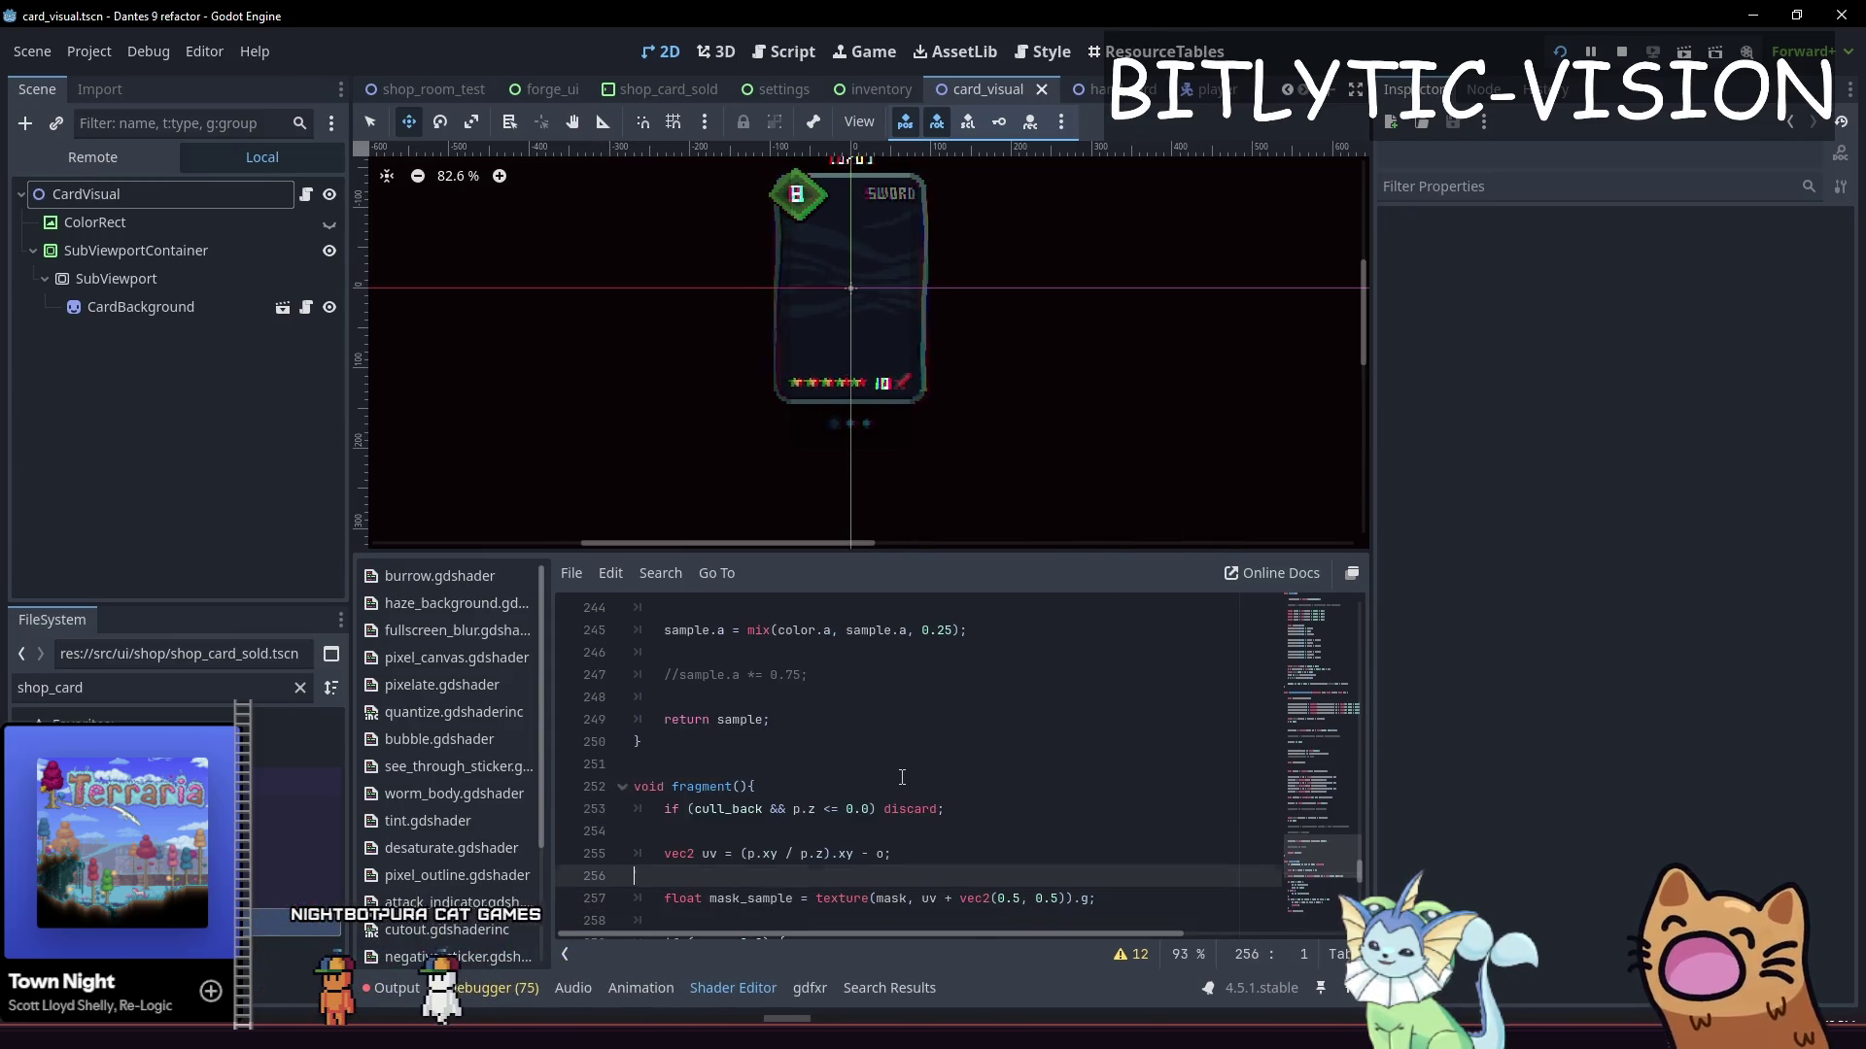
# Comment out the card shader's edge-clamp lines and save
pyautogui.press('Up')
pyautogui.press('Up')
pyautogui.scroll(4, 906, 774)
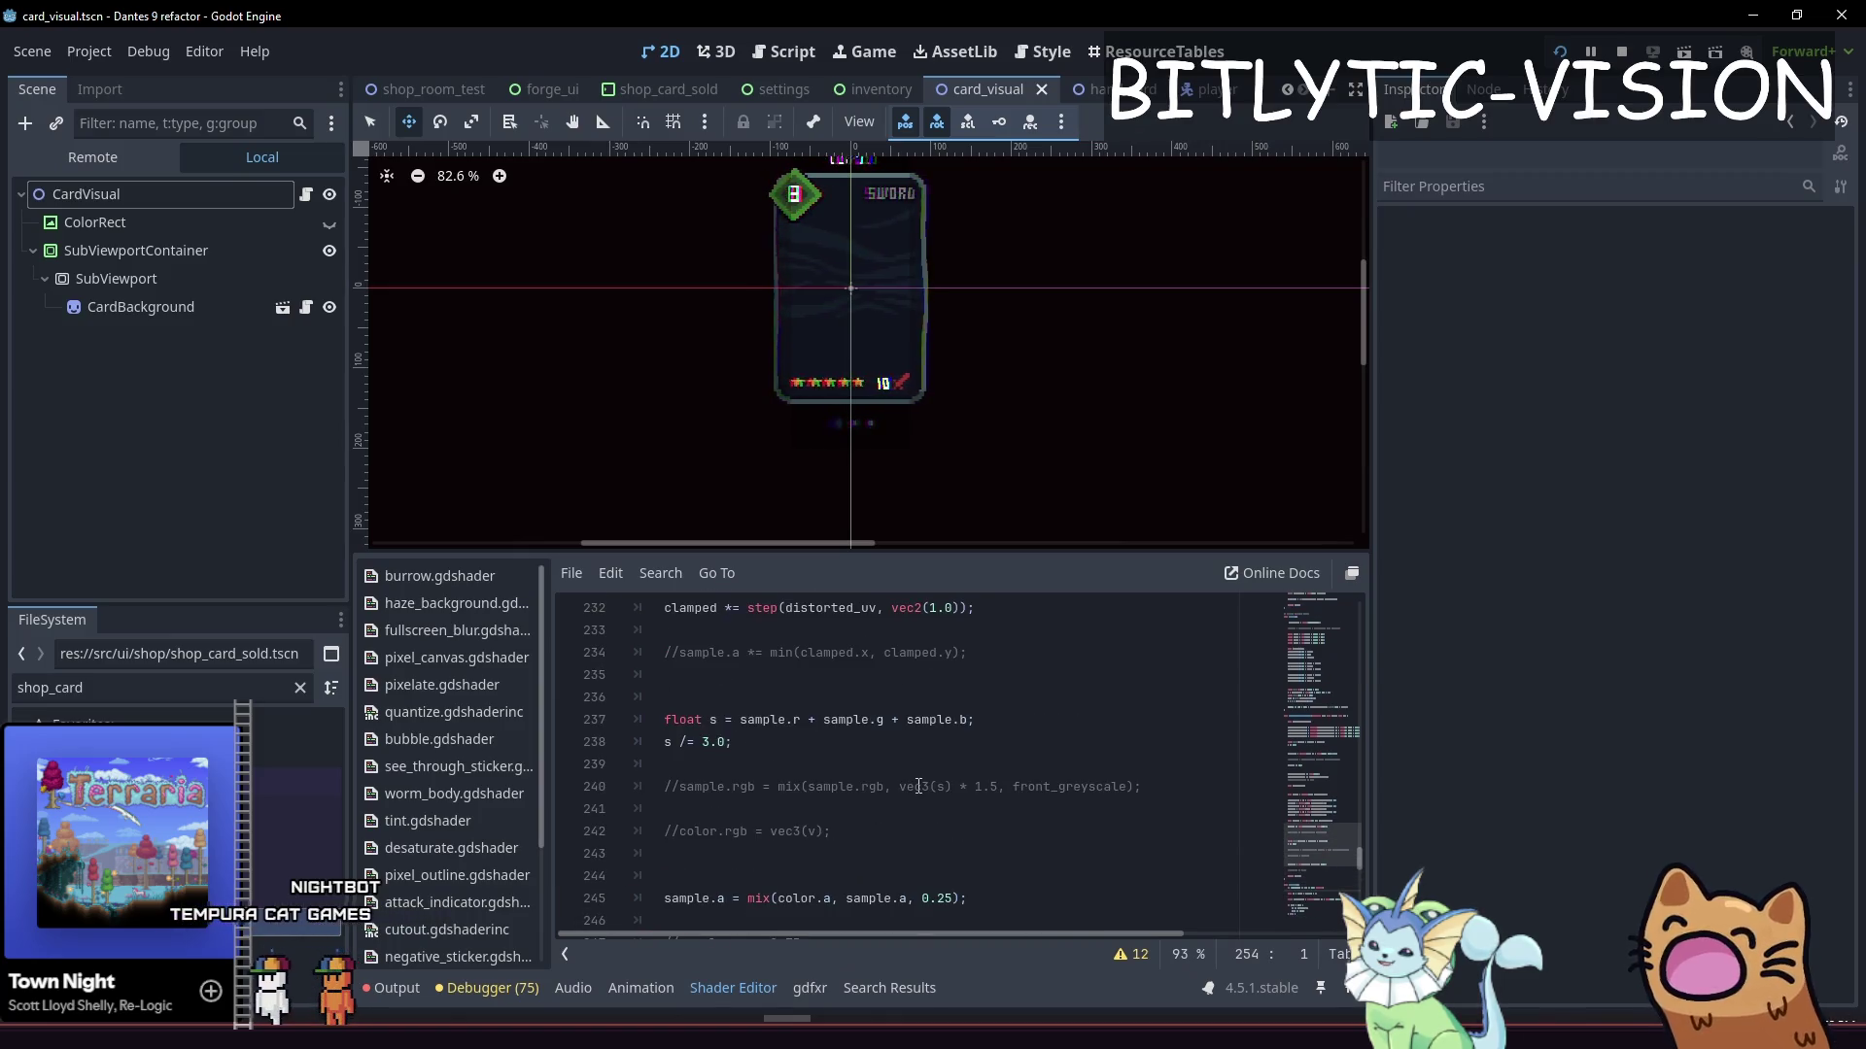
pyautogui.press('Up')
pyautogui.press('Up')
pyautogui.press('Up')
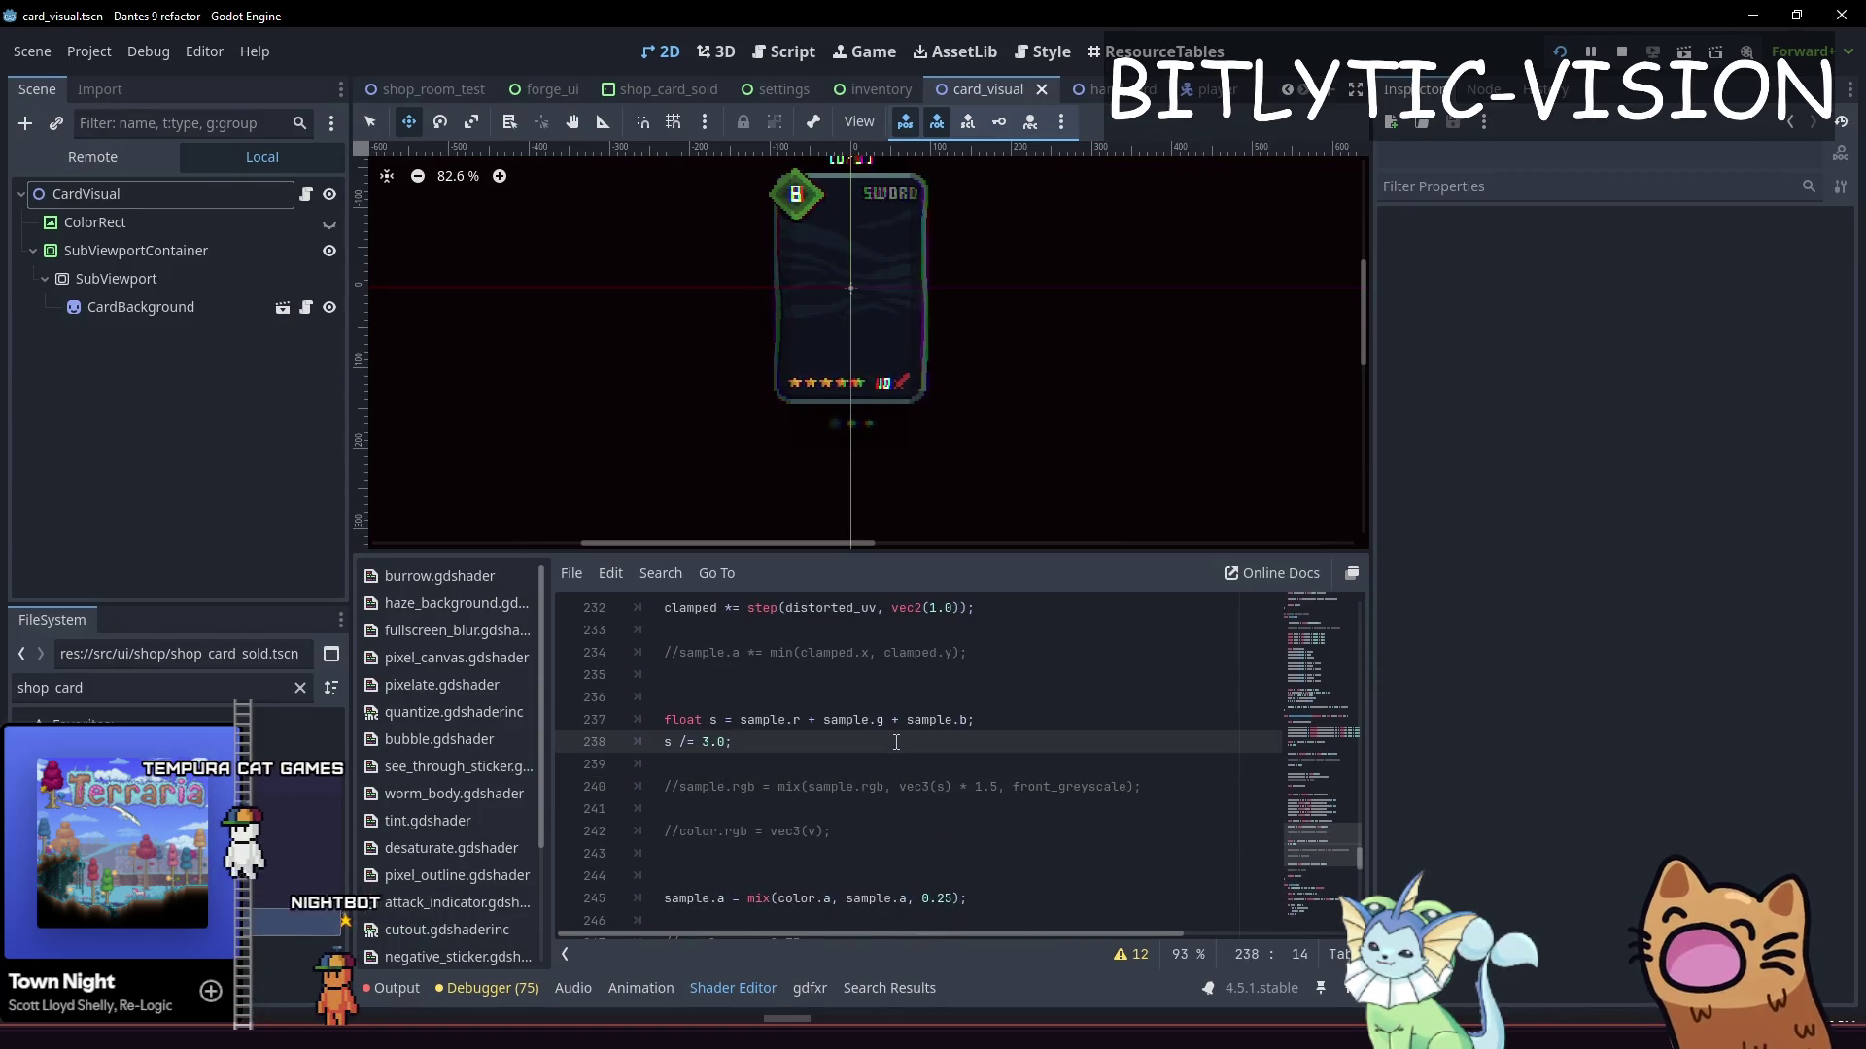
pyautogui.press('Up')
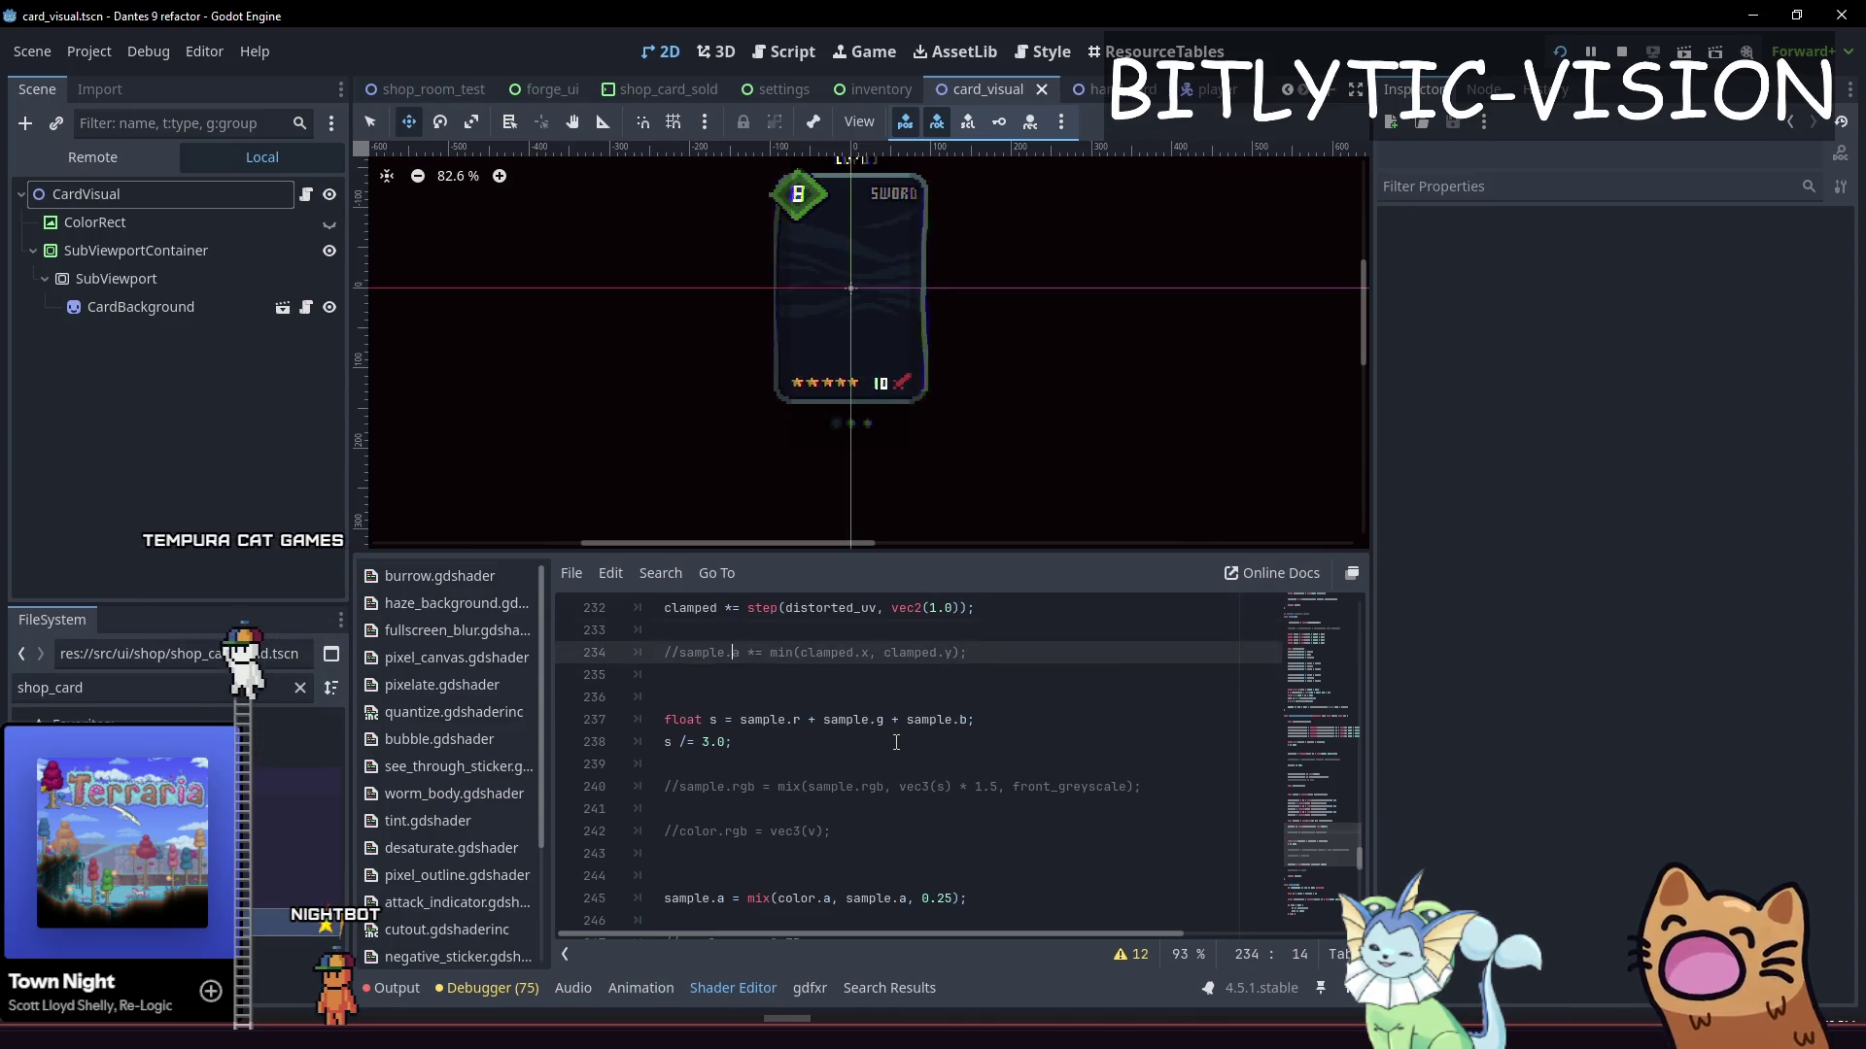
pyautogui.press('Up')
pyautogui.press('Up')
pyautogui.press('Up')
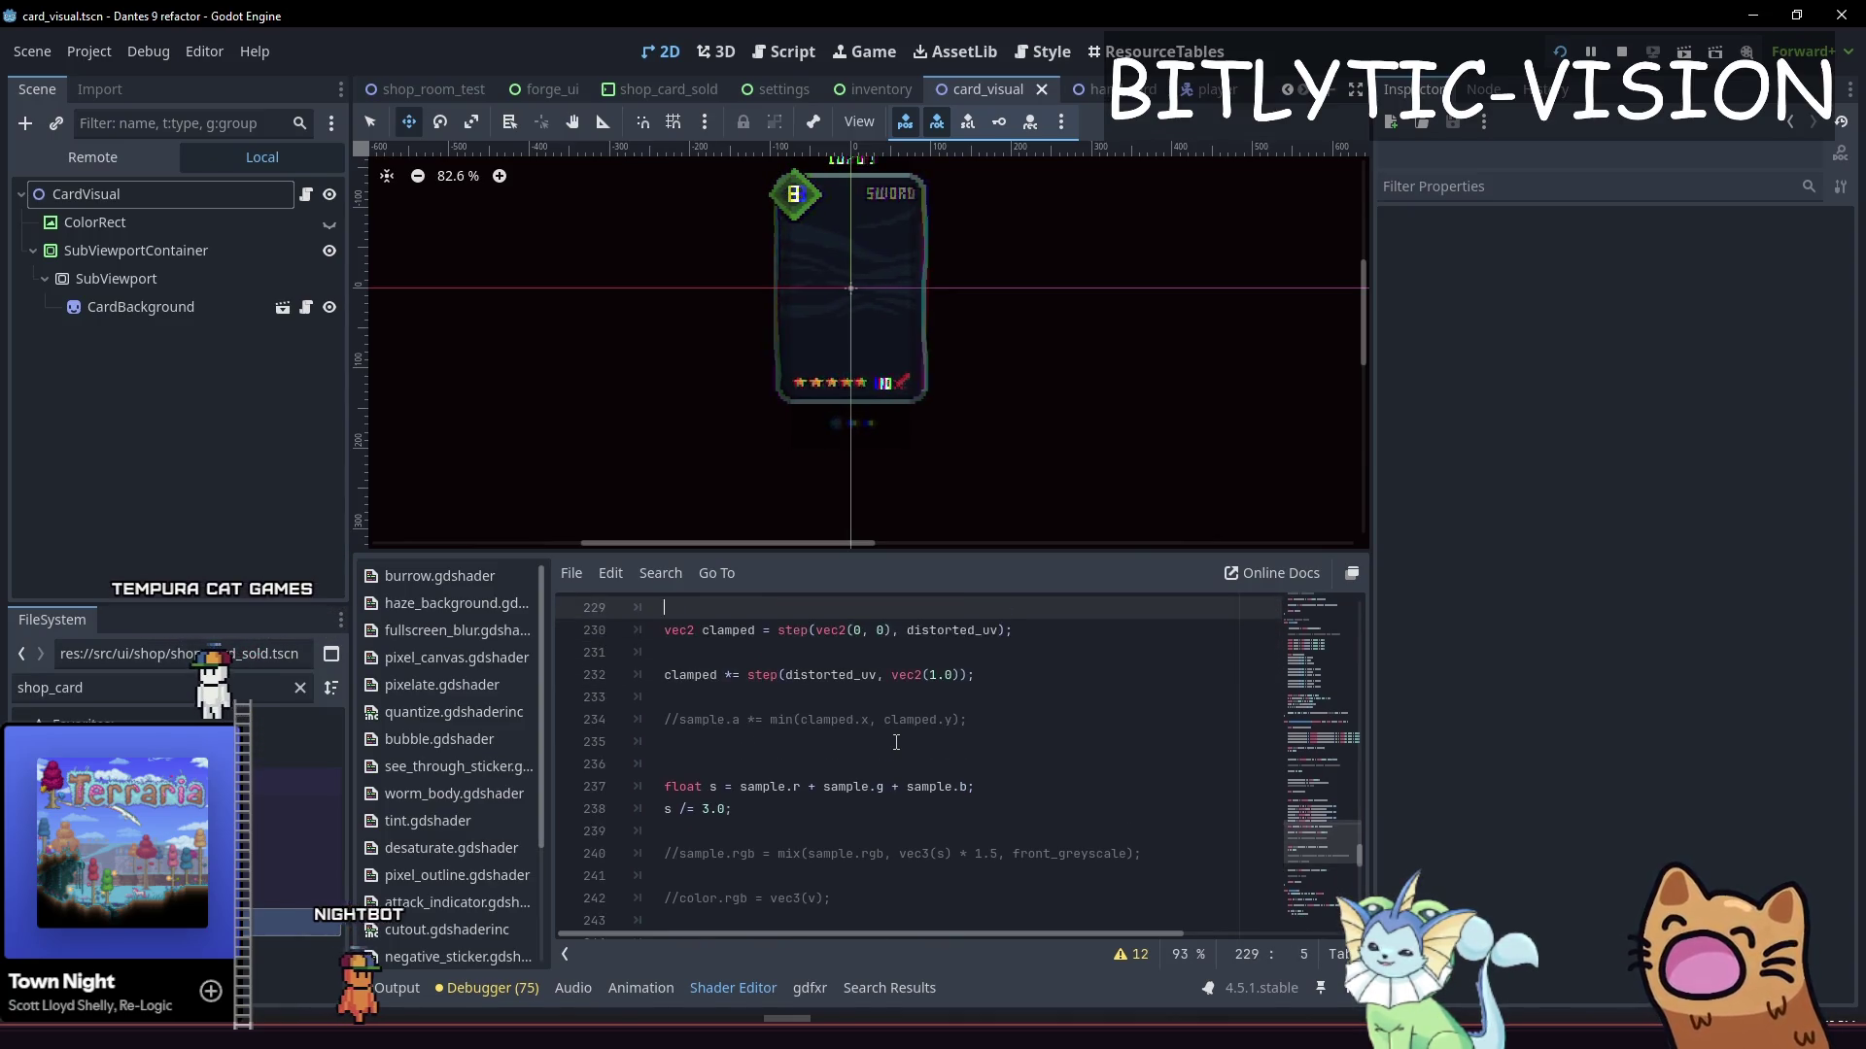
pyautogui.press('Down')
pyautogui.press('Down')
pyautogui.press('Down')
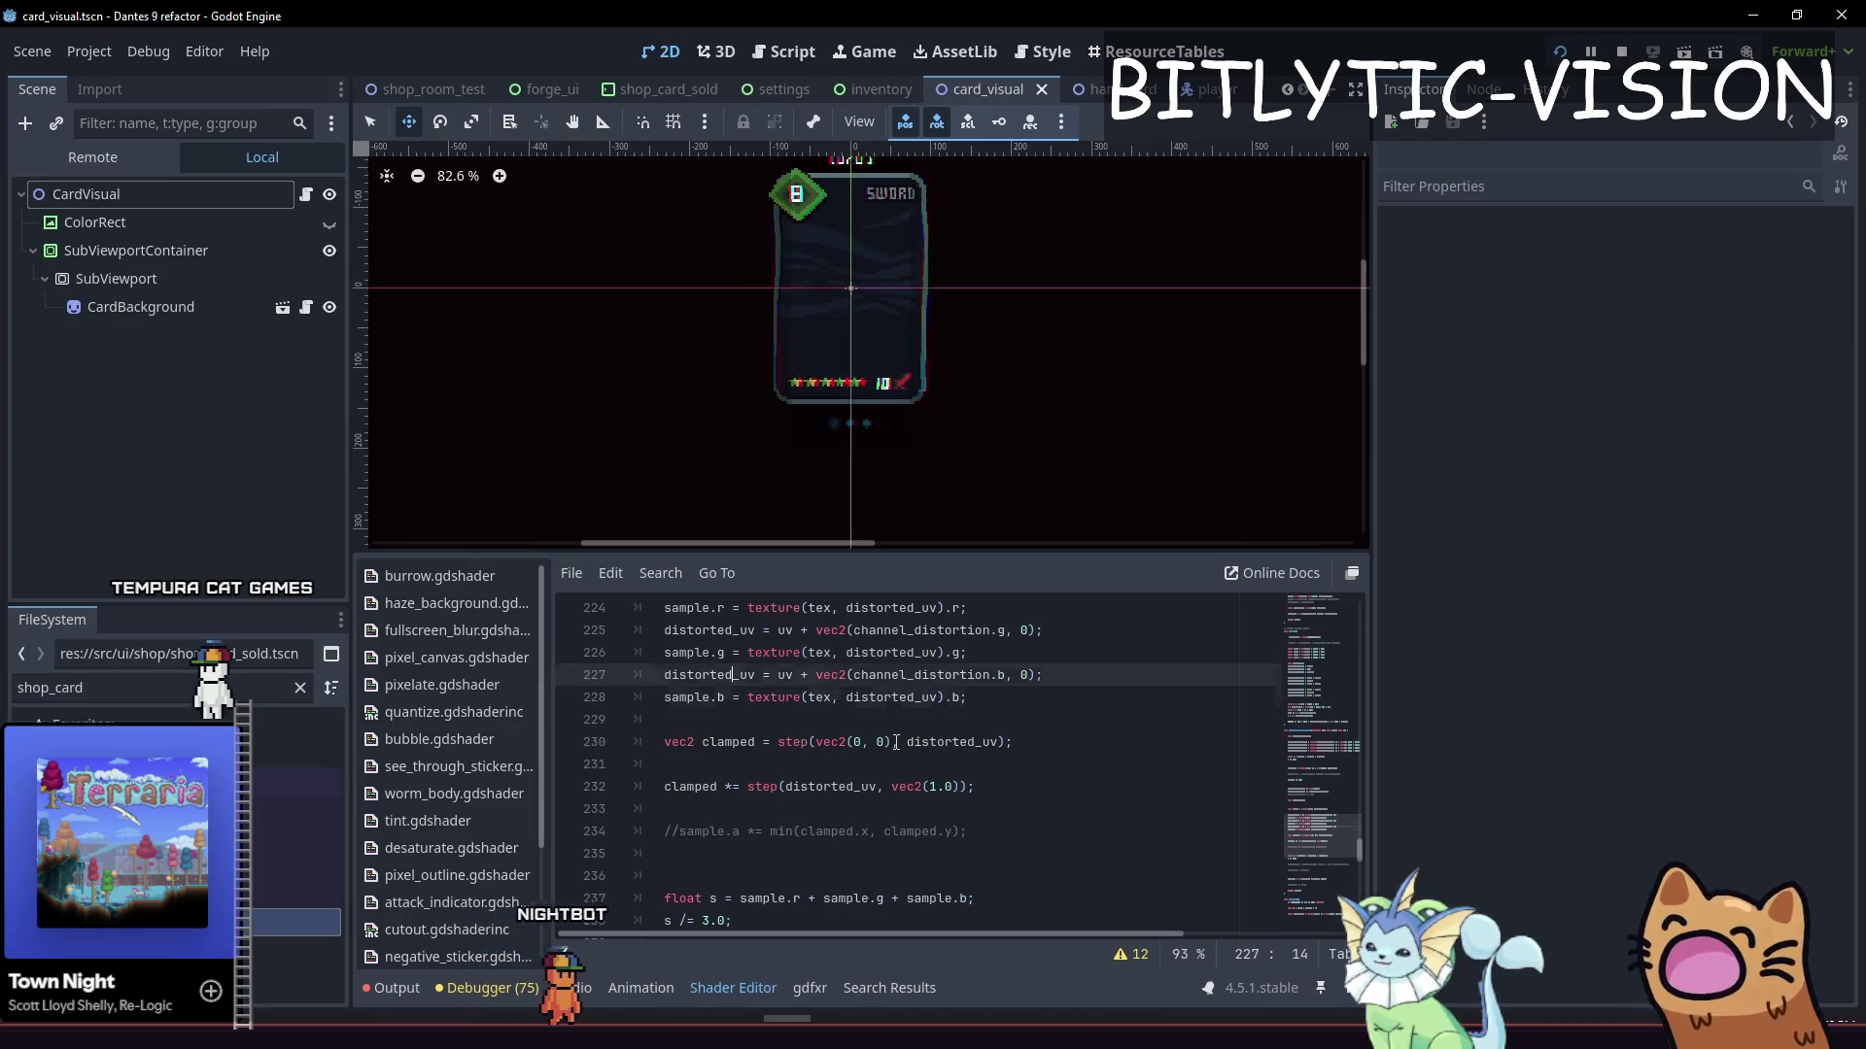
pyautogui.press('Up')
pyautogui.press('Down')
pyautogui.press('Down')
pyautogui.press('Up')
pyautogui.press('Up')
# Move down through the channel sampling code to the 0.25 alpha mix line and save
pyautogui.press('Up')
pyautogui.press('Up')
pyautogui.hotkey('ctrl', 'k')
pyautogui.hotkey('ctrl', 's')
pyautogui.press('Down')
pyautogui.press('Down')
pyautogui.press('Down')
pyautogui.press('Up')
pyautogui.press('Up')
pyautogui.press('Up')
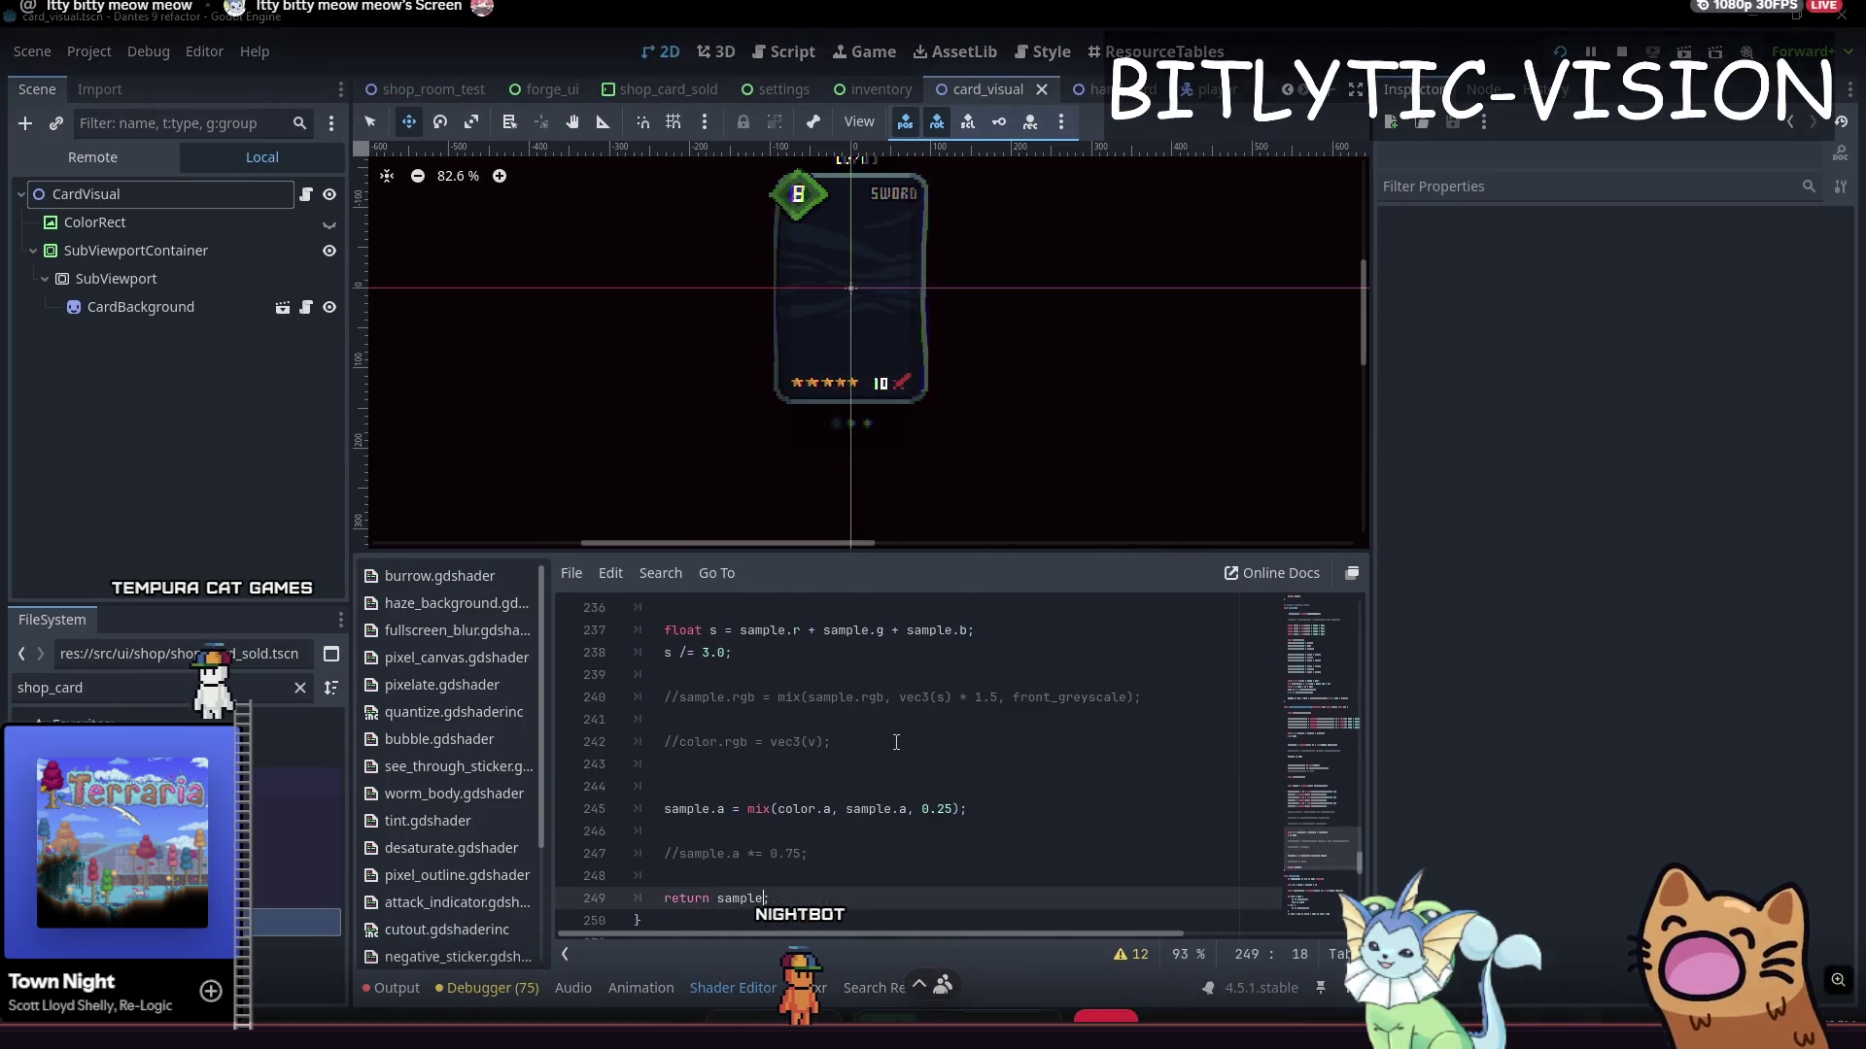
pyautogui.press('Down')
pyautogui.press('Down')
pyautogui.press('Down')
pyautogui.press('Down')
pyautogui.press('Up')
pyautogui.press('Up')
pyautogui.press('Up')
pyautogui.press('Up')
pyautogui.press('Up')
pyautogui.press('Up')
pyautogui.press('Down')
pyautogui.press('Down')
pyautogui.press('Down')
pyautogui.press('Down')
pyautogui.press('Down')
pyautogui.press('Down')
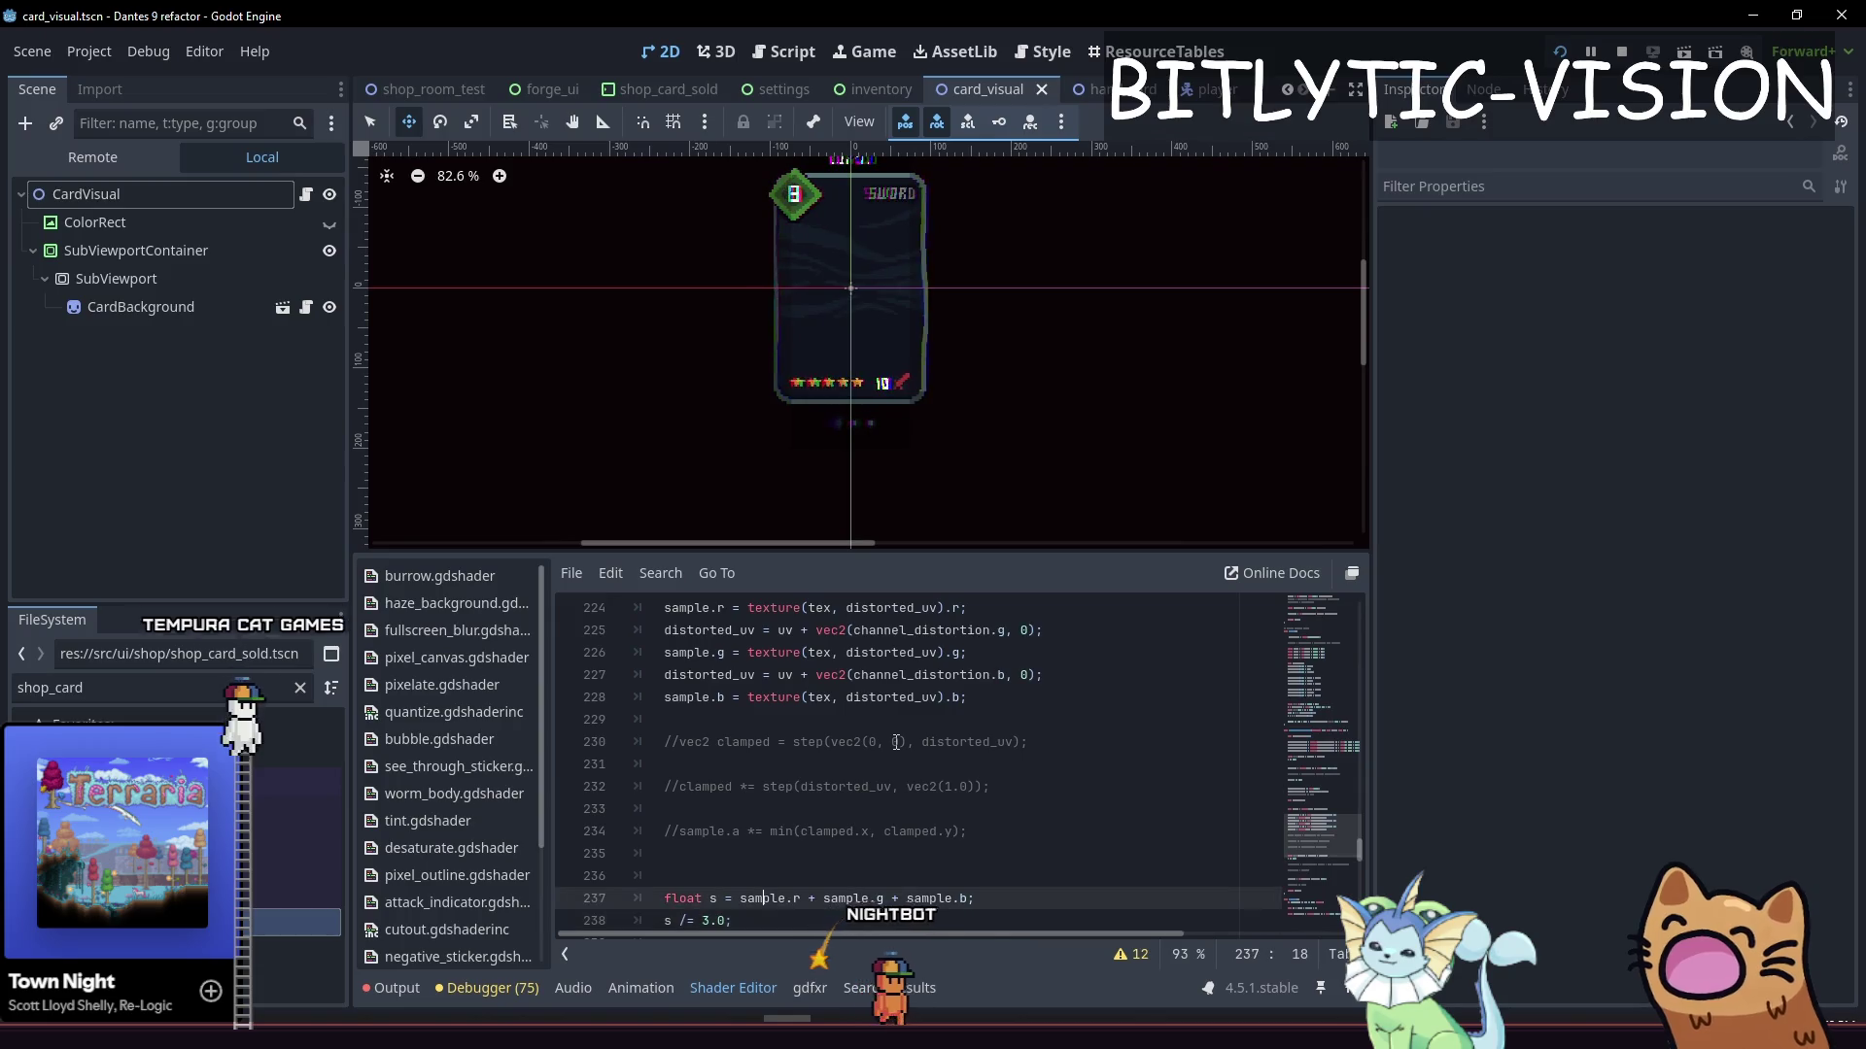
pyautogui.press('Down')
pyautogui.press('Up')
pyautogui.press('Up')
pyautogui.press('Up')
pyautogui.press('Down')
pyautogui.press('Down')
pyautogui.press('Up')
pyautogui.press('End')
pyautogui.hotkey('ctrl', 's')
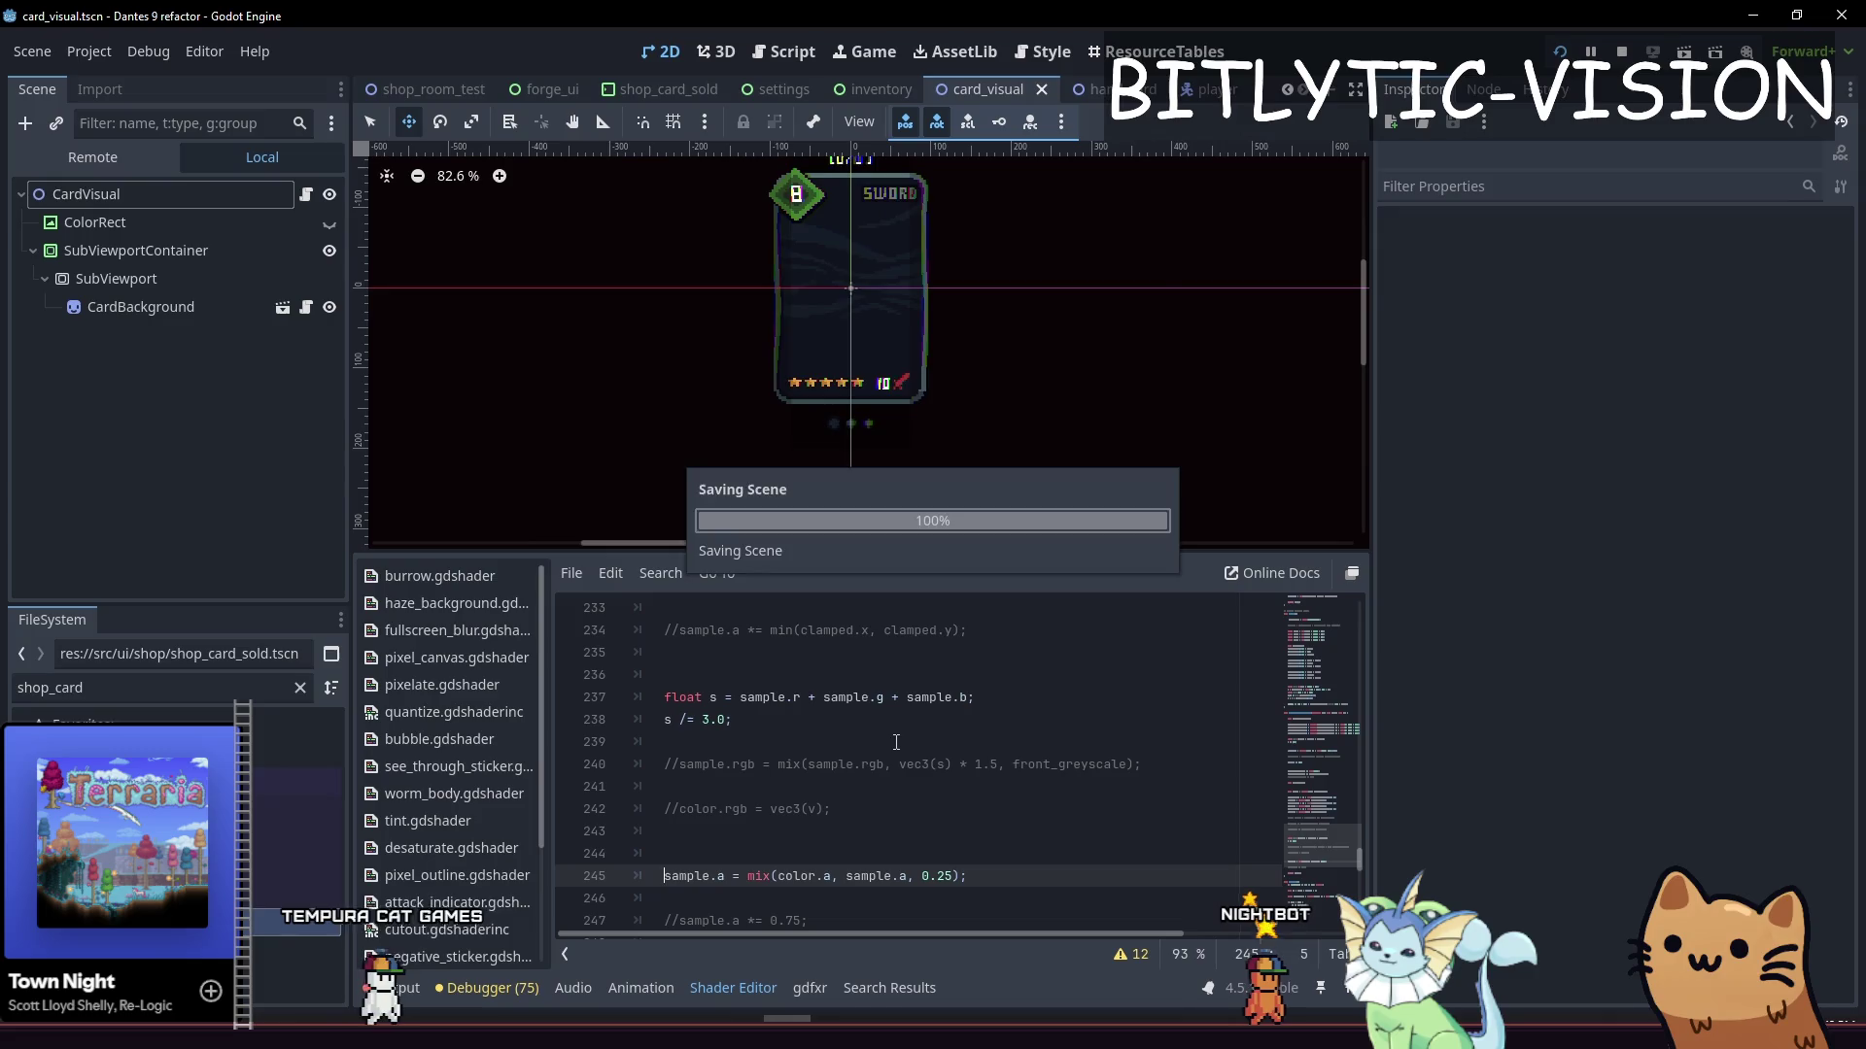
# Add sample.a = color.a; on a new line 246 and save
pyautogui.press('Left')
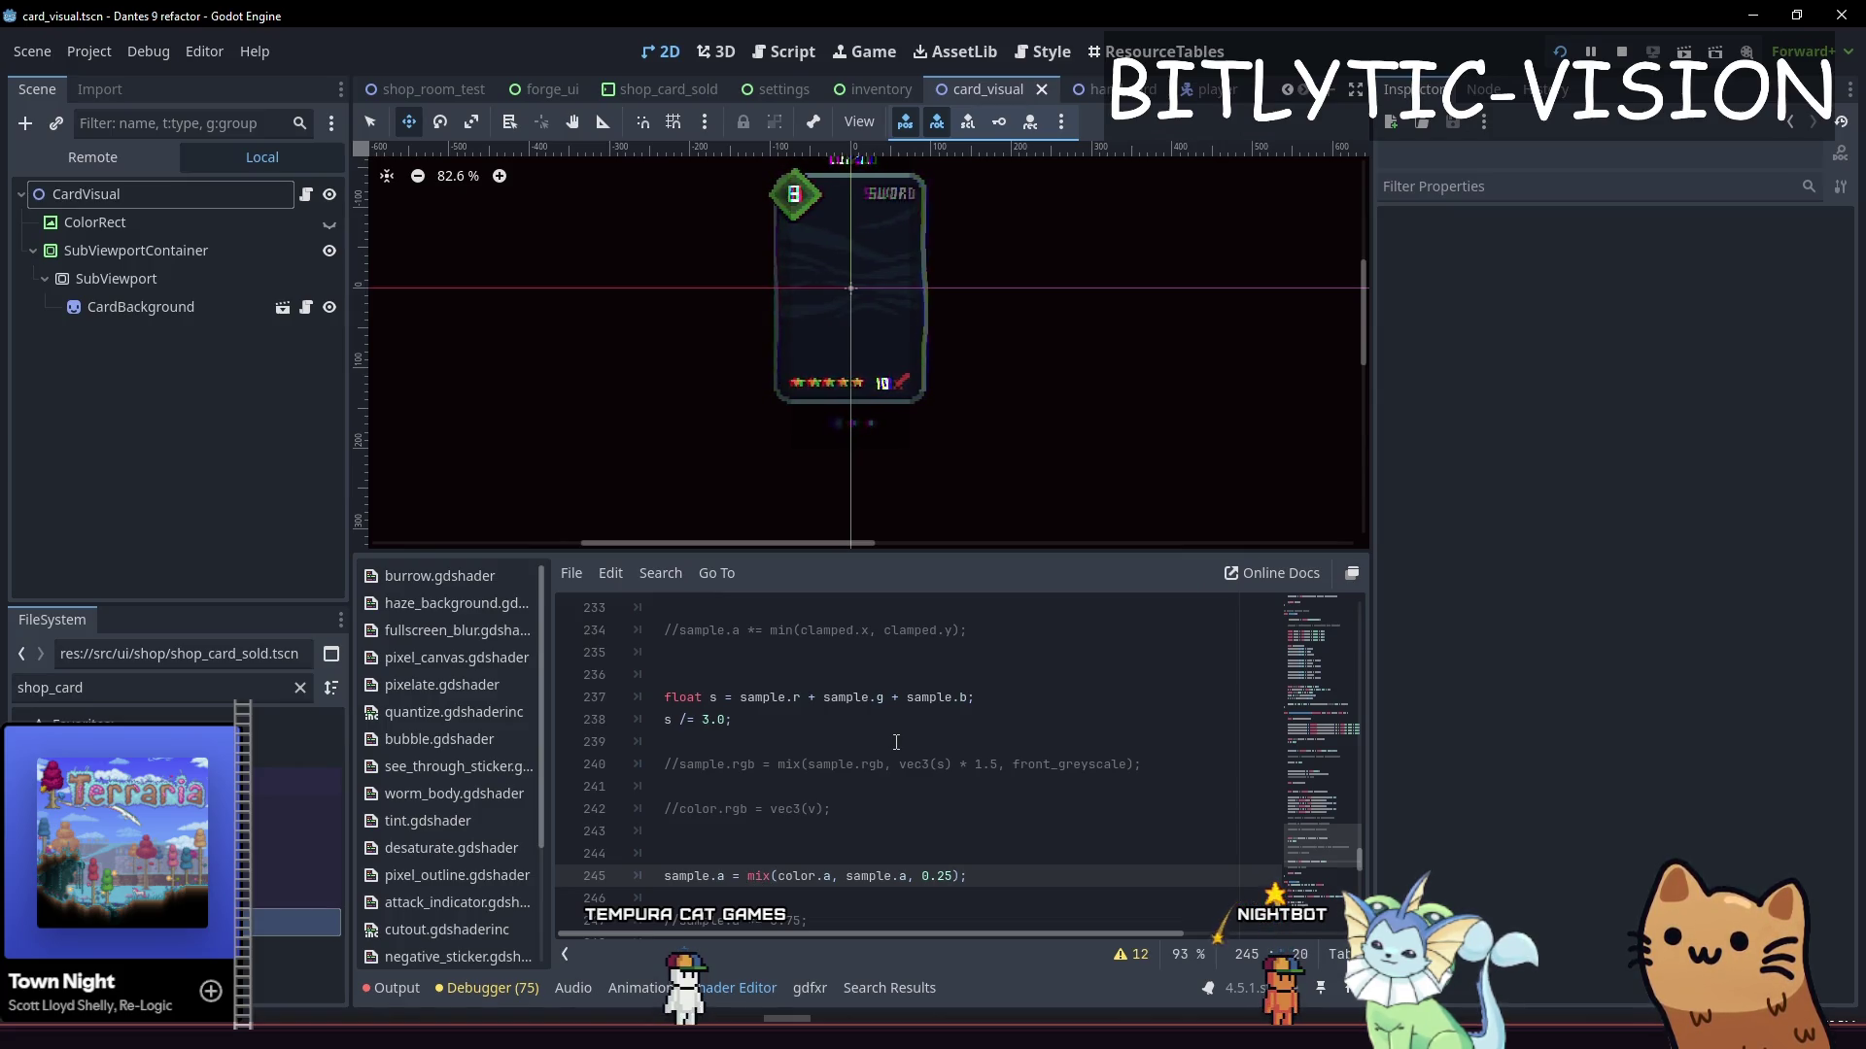
pyautogui.press('Return')
pyautogui.write('sample.a = coolor.a')
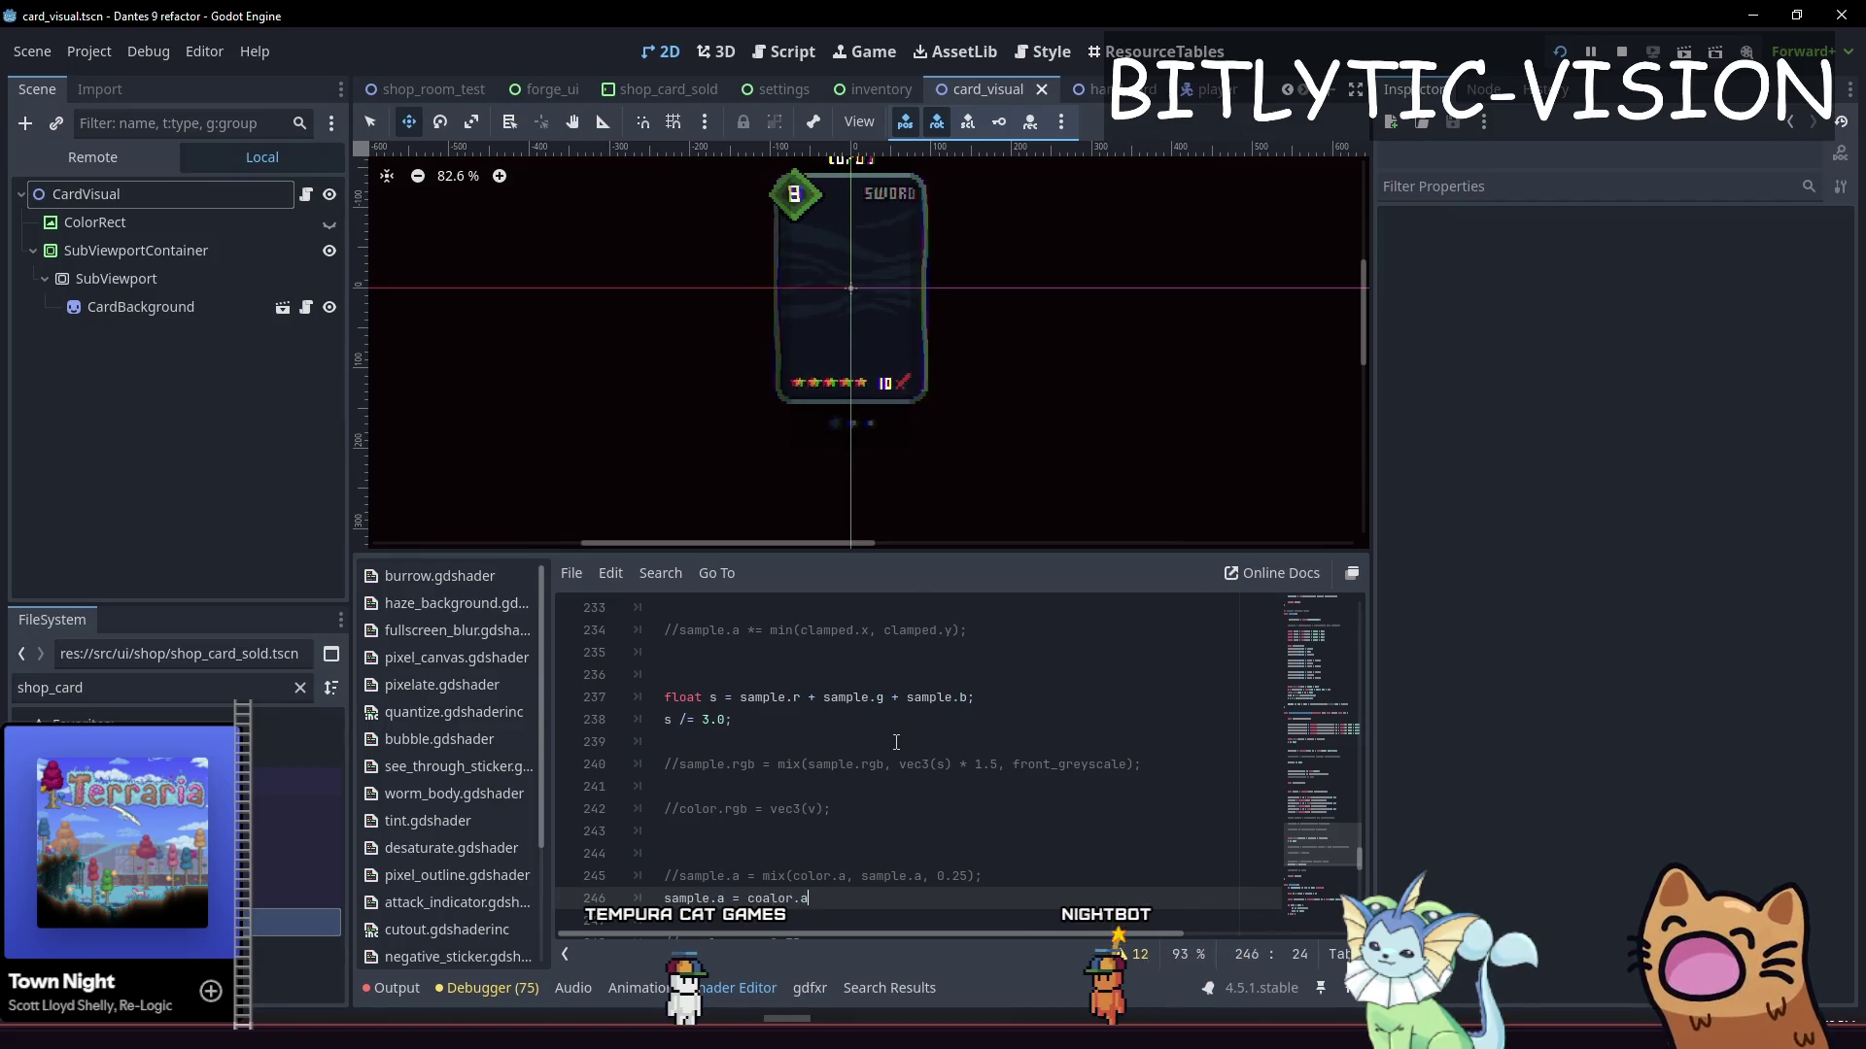
pyautogui.press('BackSpace')
pyautogui.press('BackSpace')
pyautogui.press('BackSpace')
pyautogui.write('lor,.a')
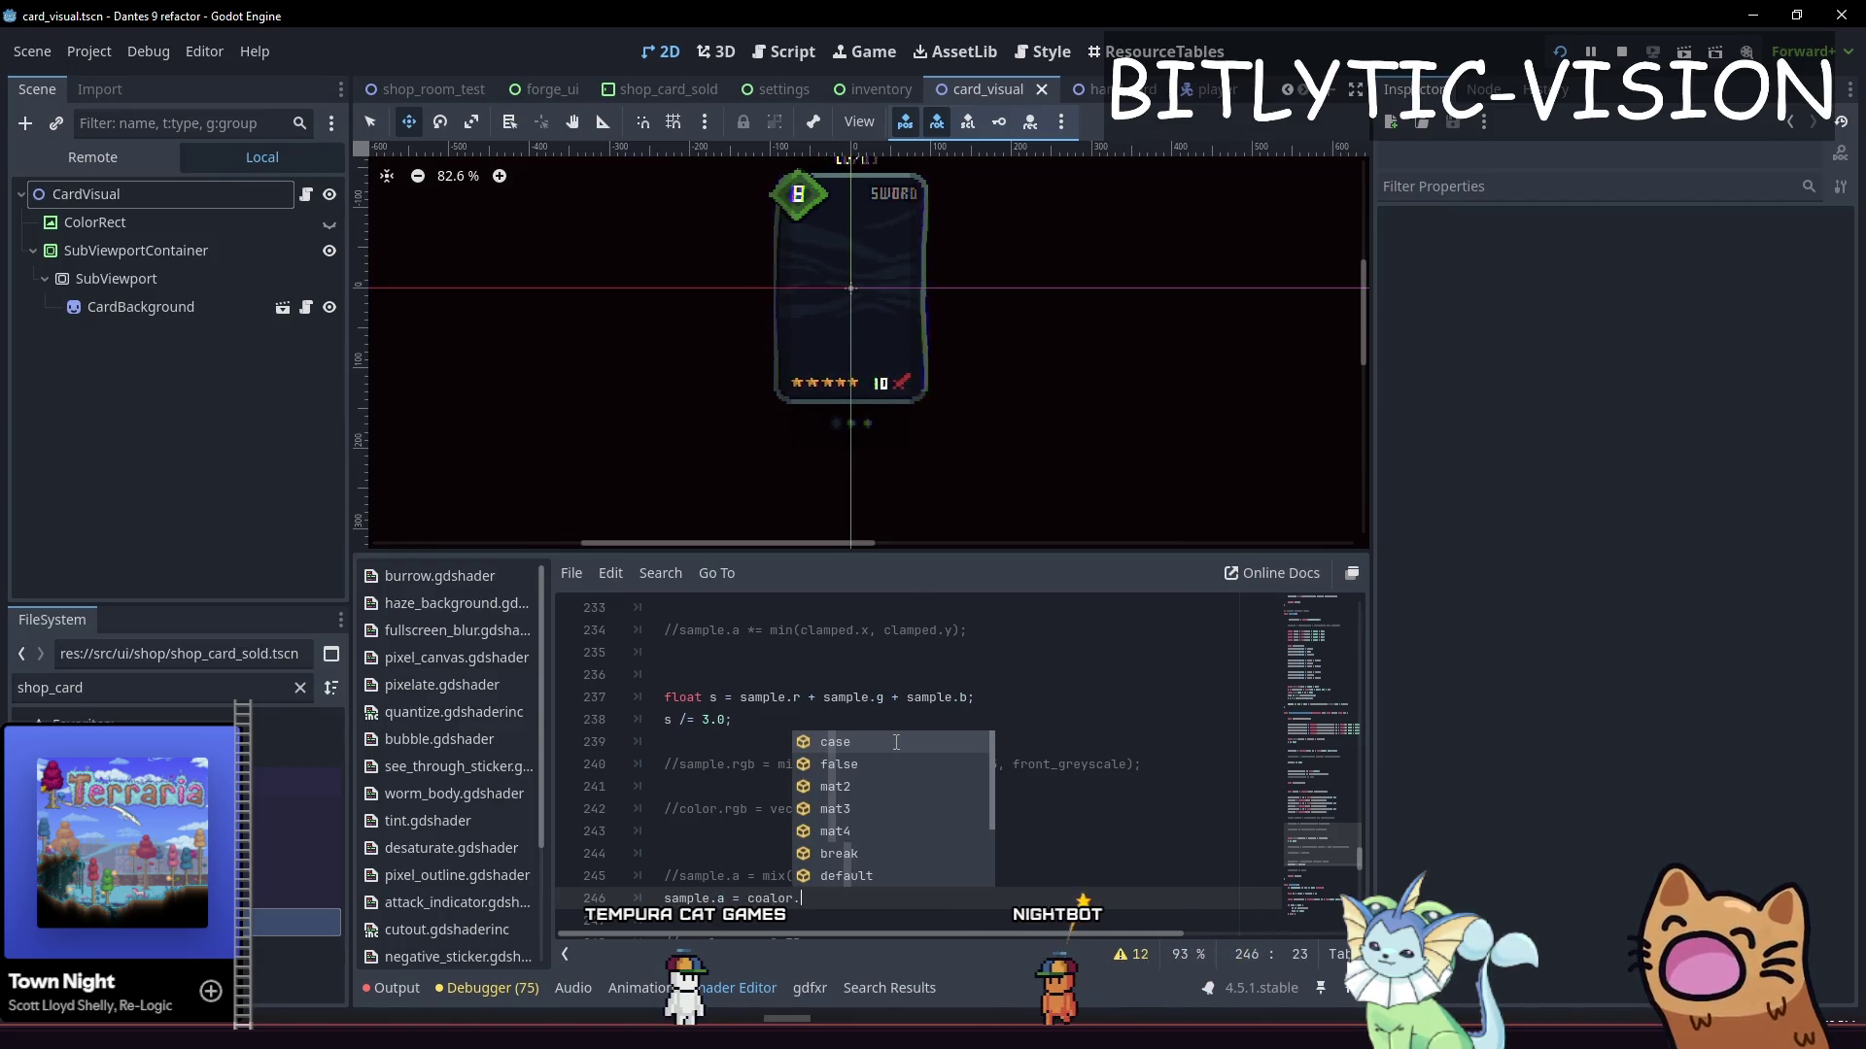
pyautogui.press('BackSpace')
pyautogui.press('BackSpace')
pyautogui.press('BackSpace')
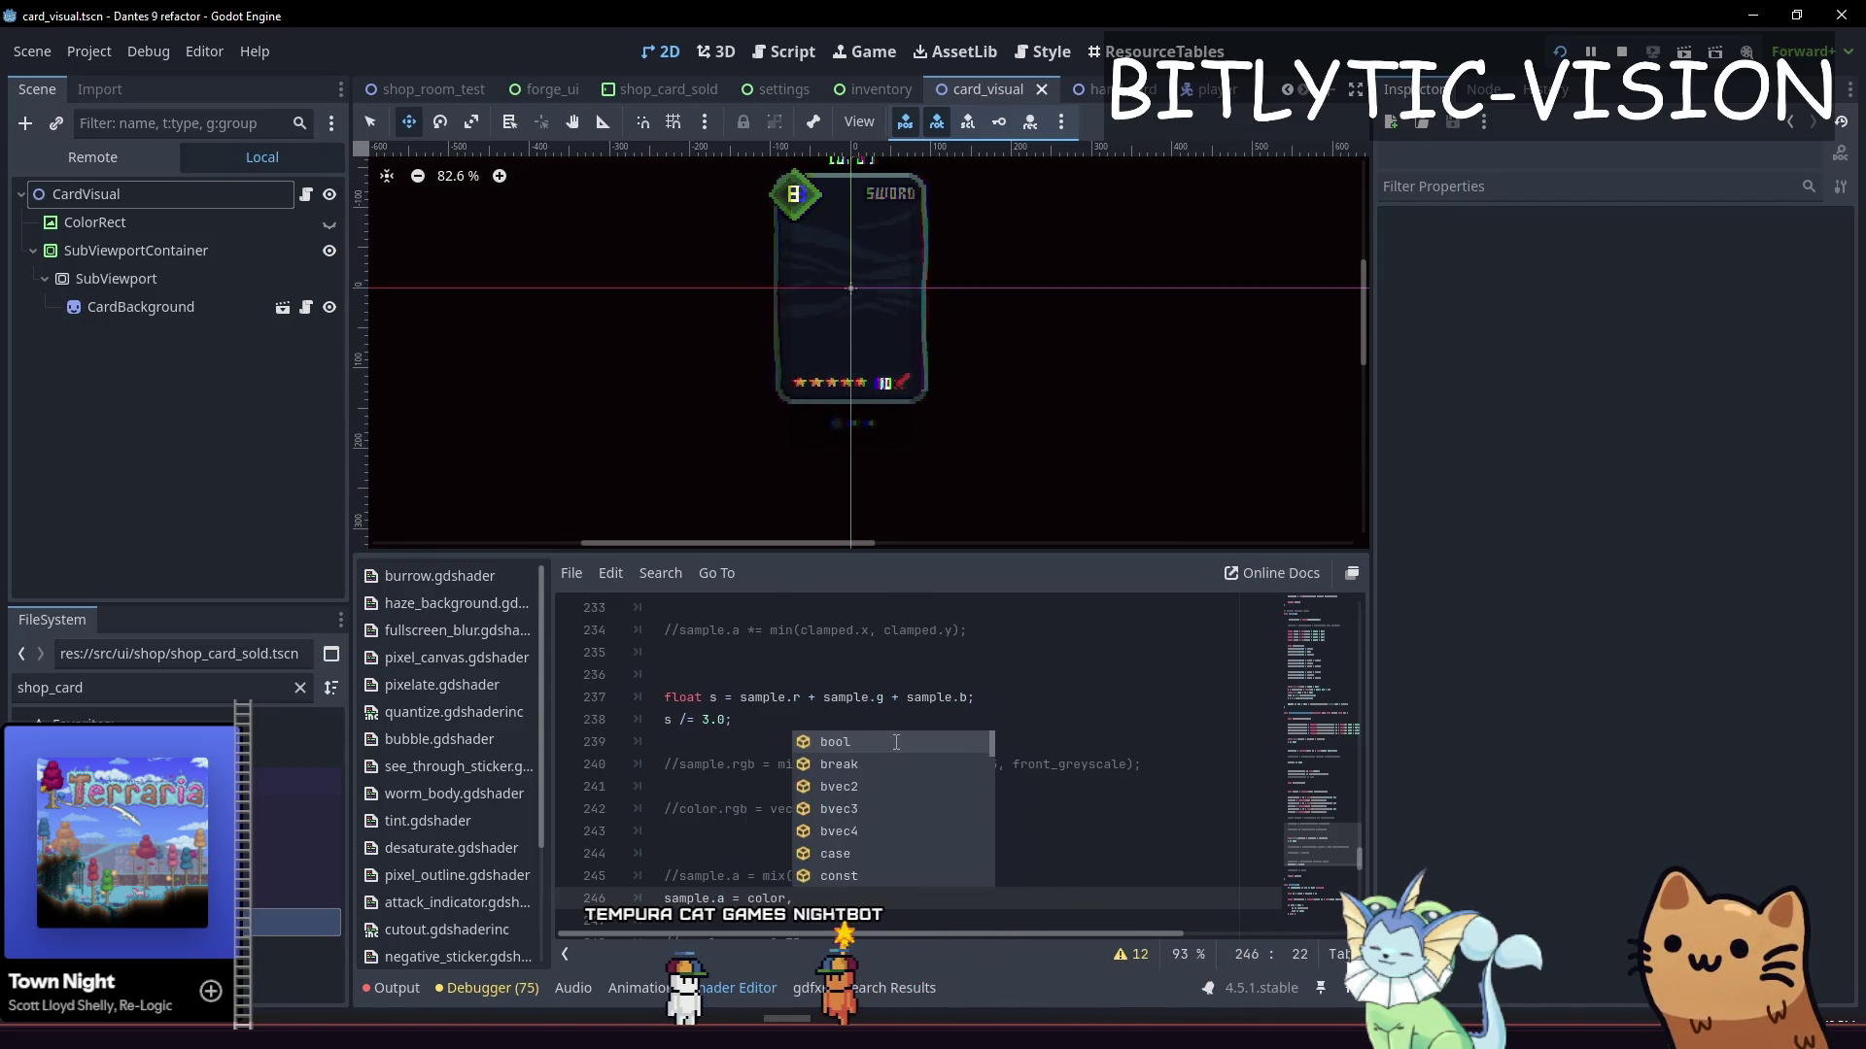
pyautogui.write('a;')
pyautogui.hotkey('ctrl', 's')
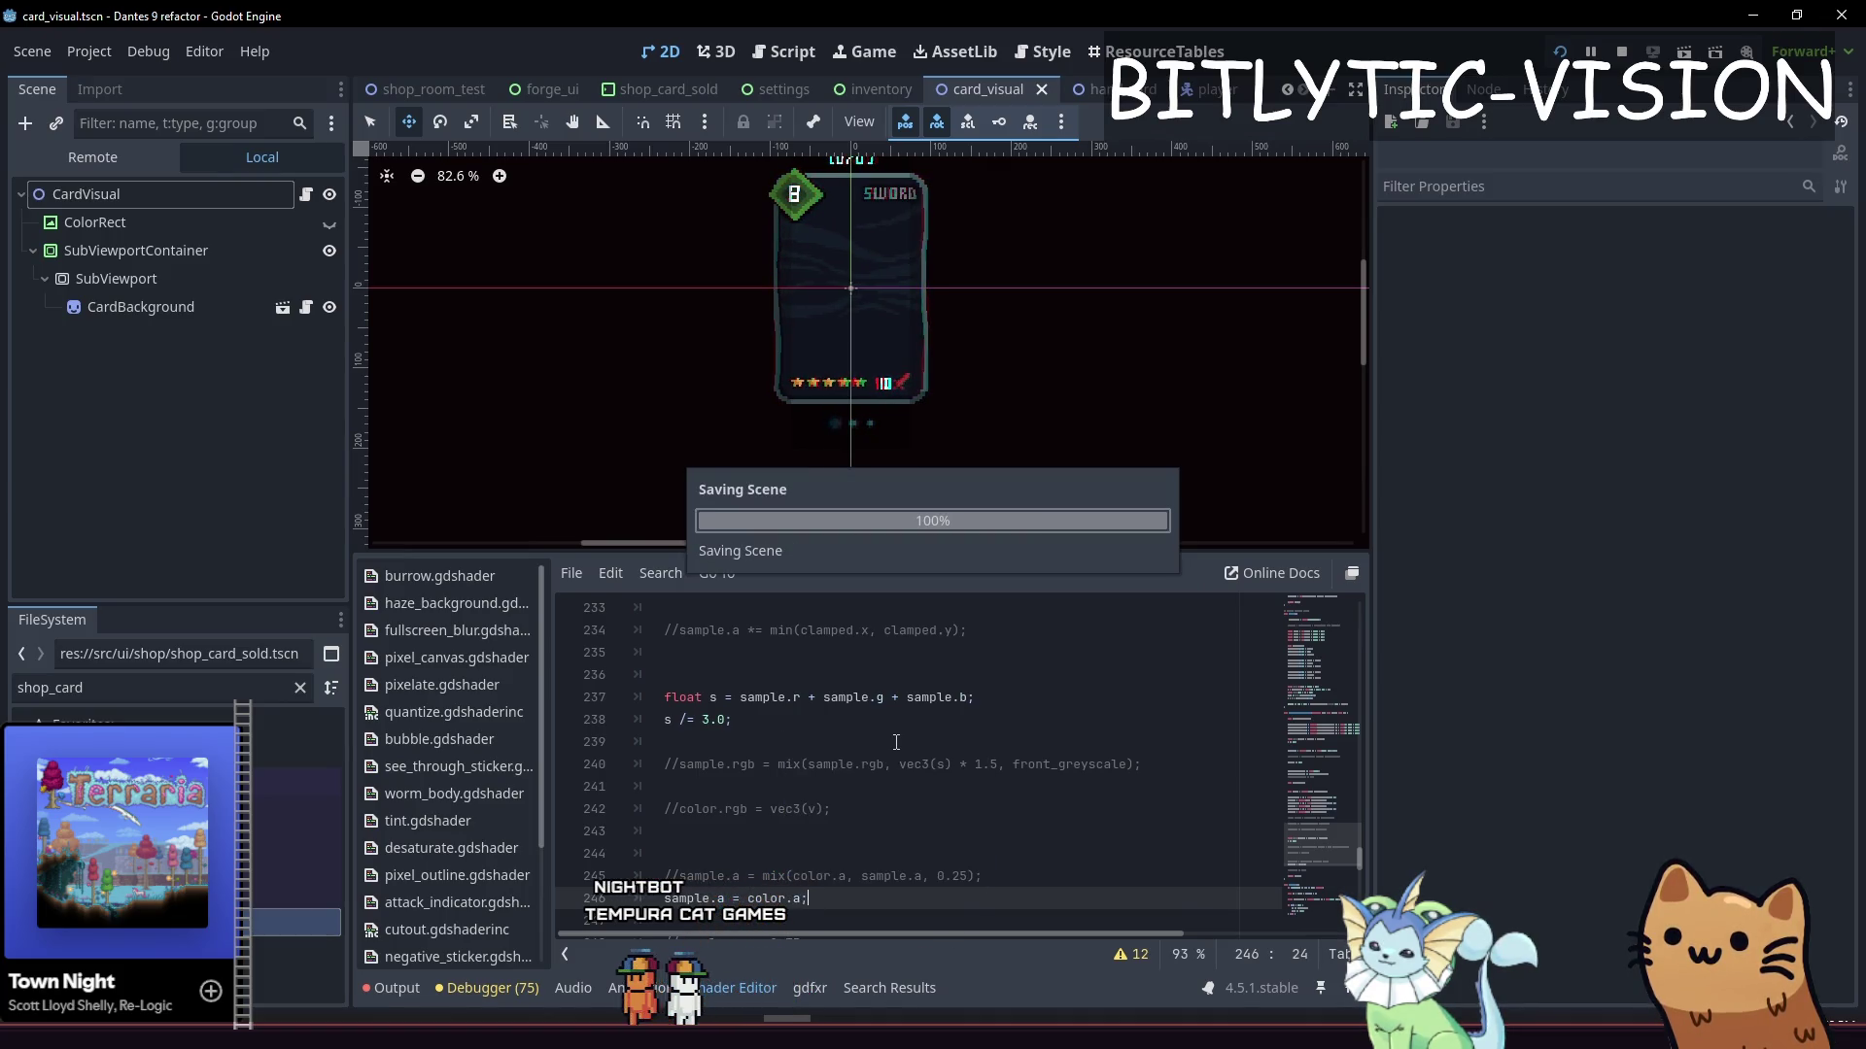
pyautogui.hotkey('ctrl', 's')
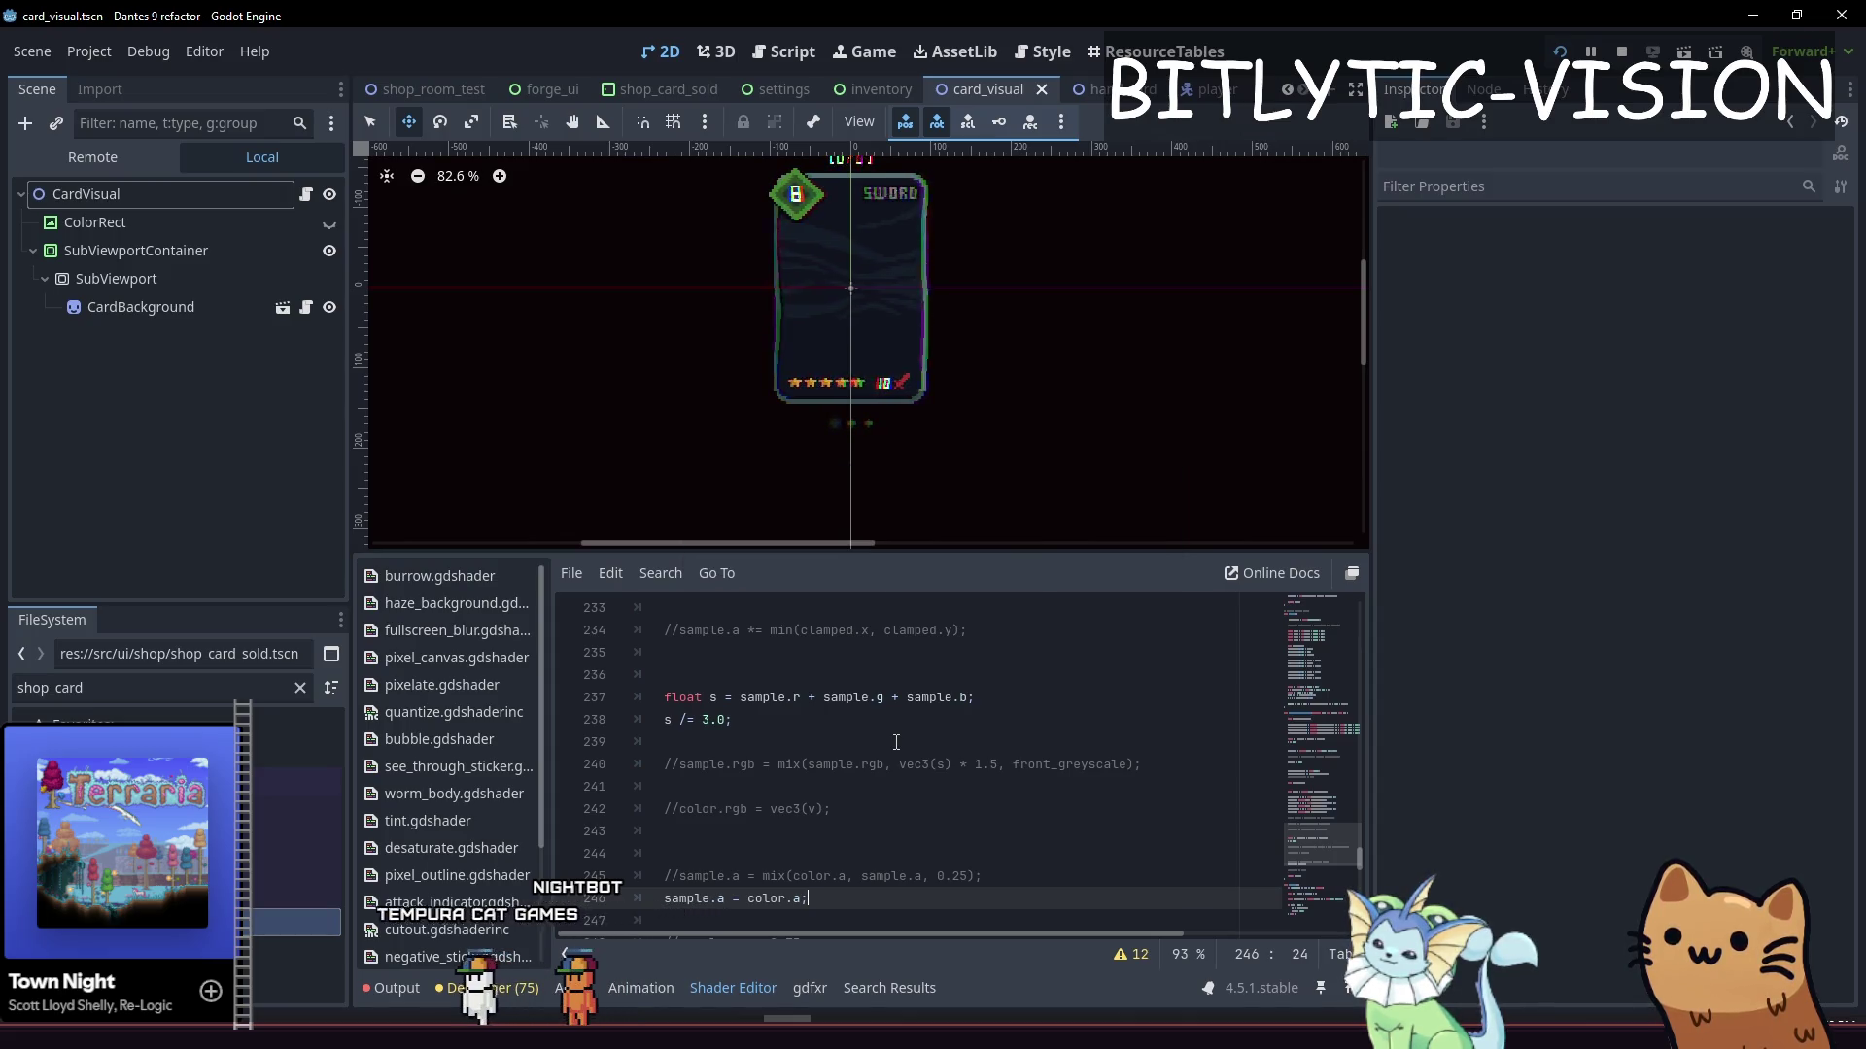
pyautogui.press('Up')
pyautogui.press('End')
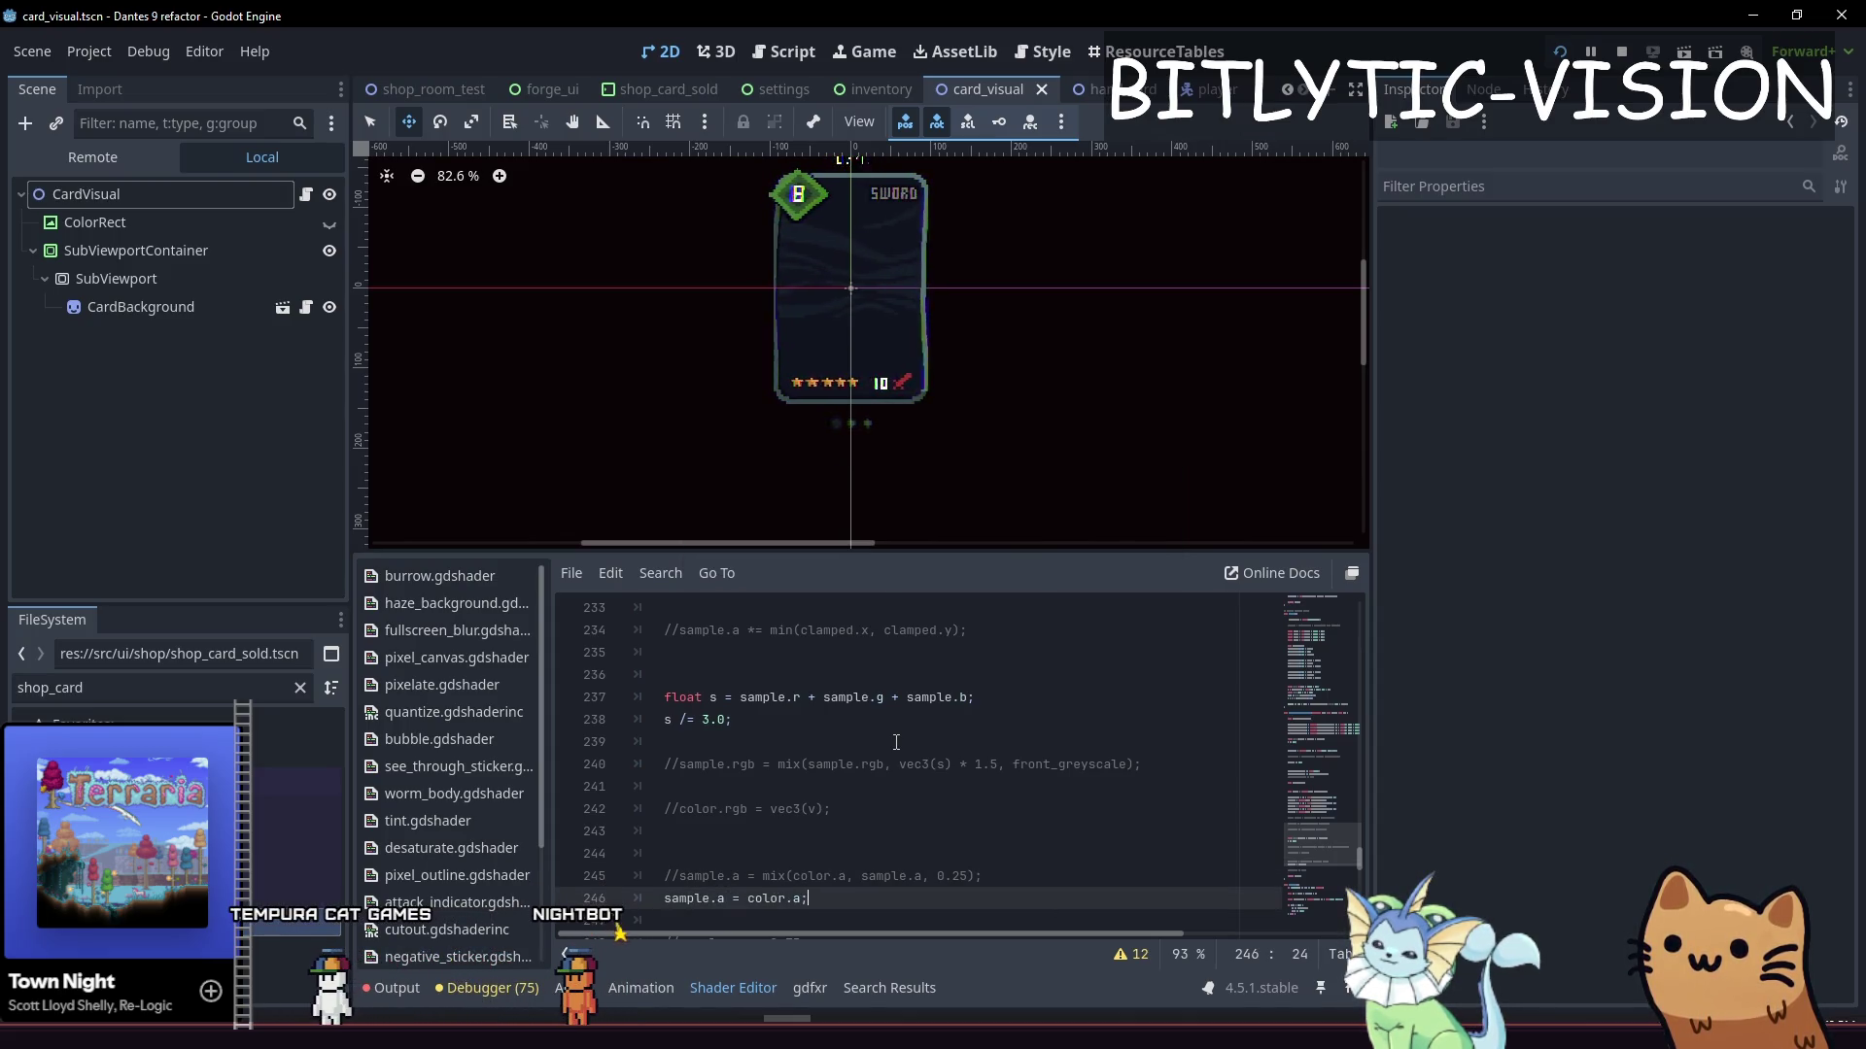
pyautogui.press('Return')
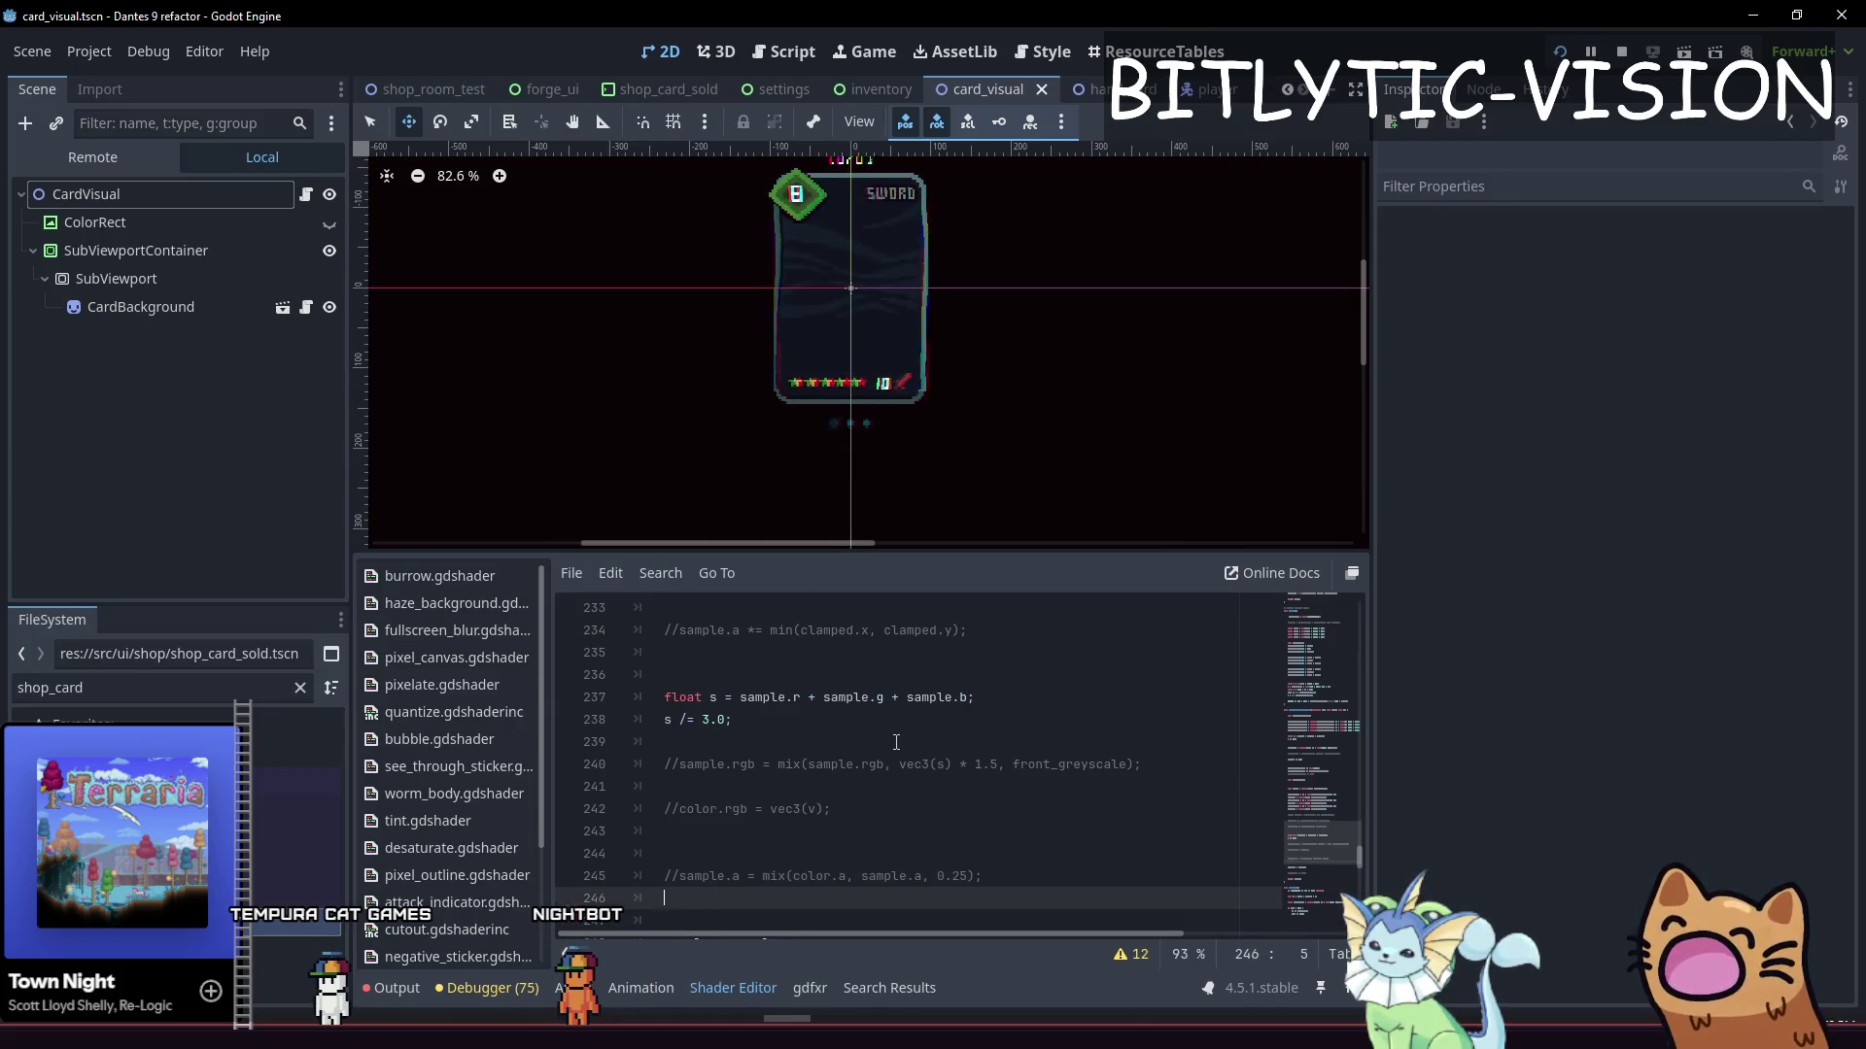
pyautogui.press('Return')
pyautogui.scroll(-4, 896, 743)
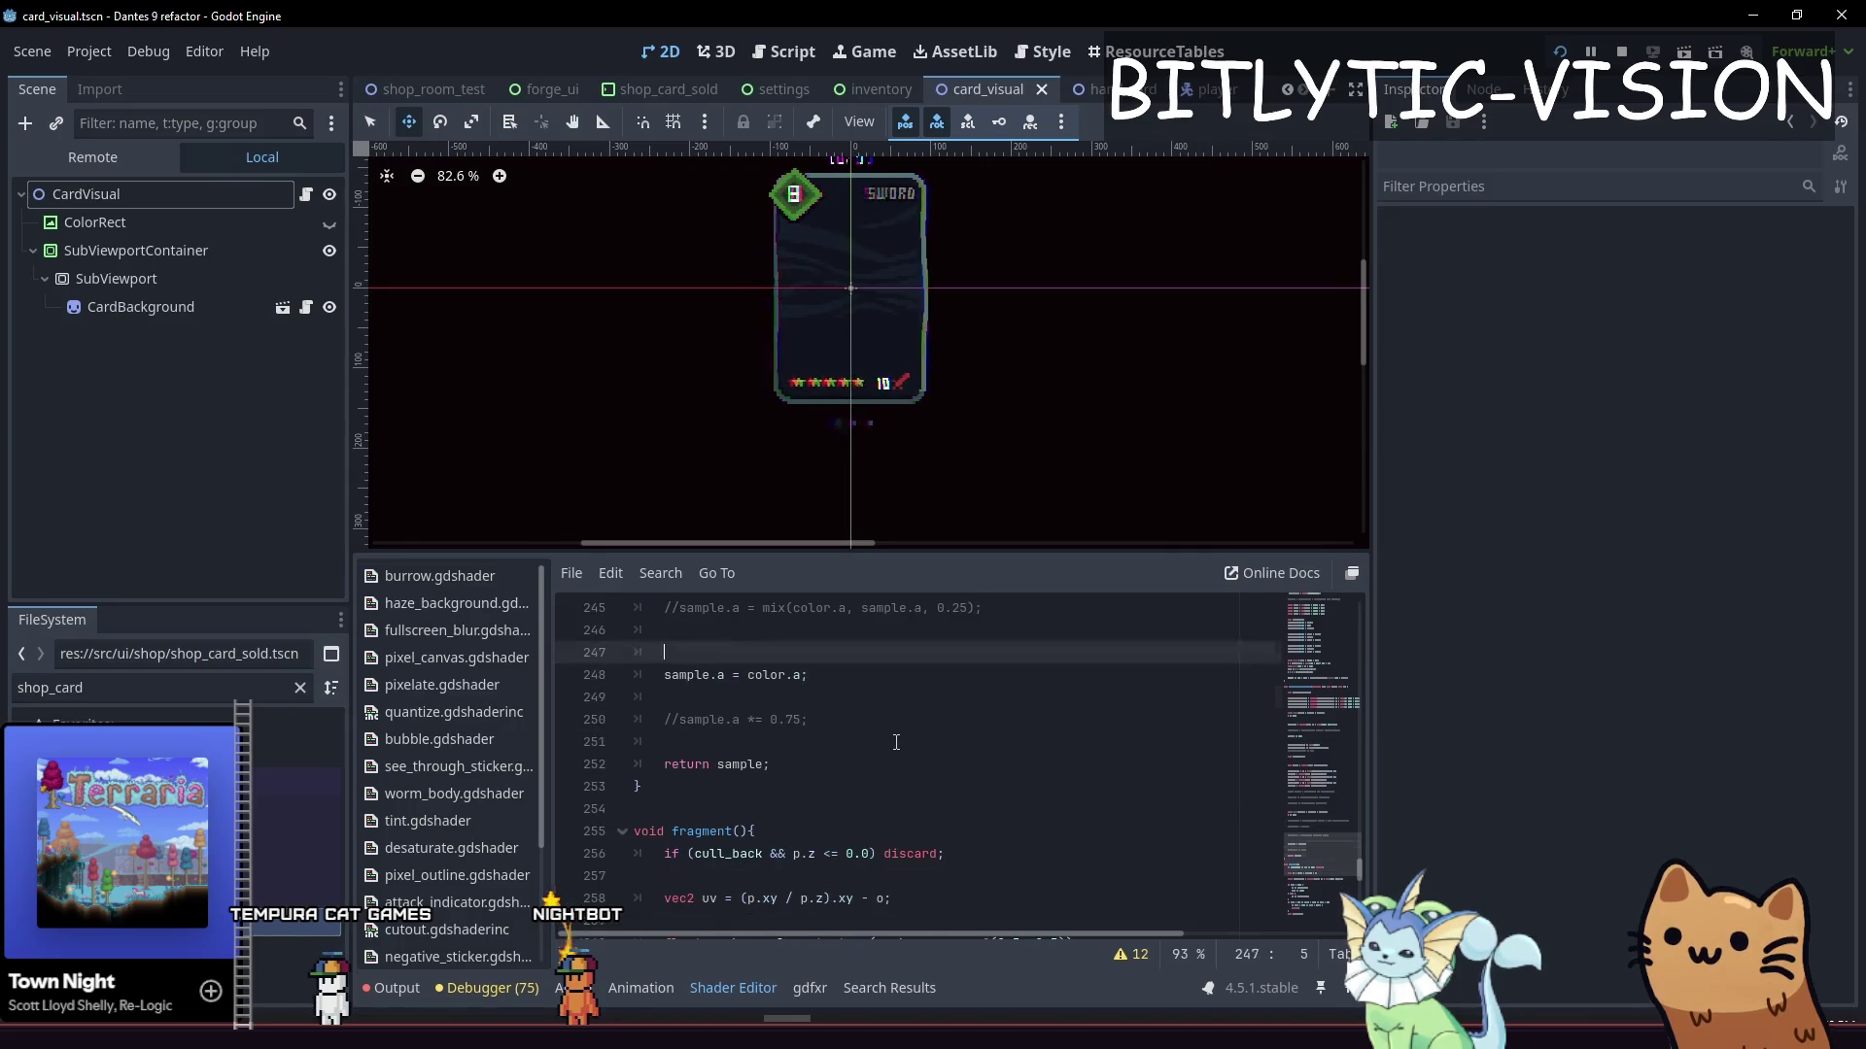
pyautogui.press('Up')
pyautogui.press('Up')
pyautogui.press('Up')
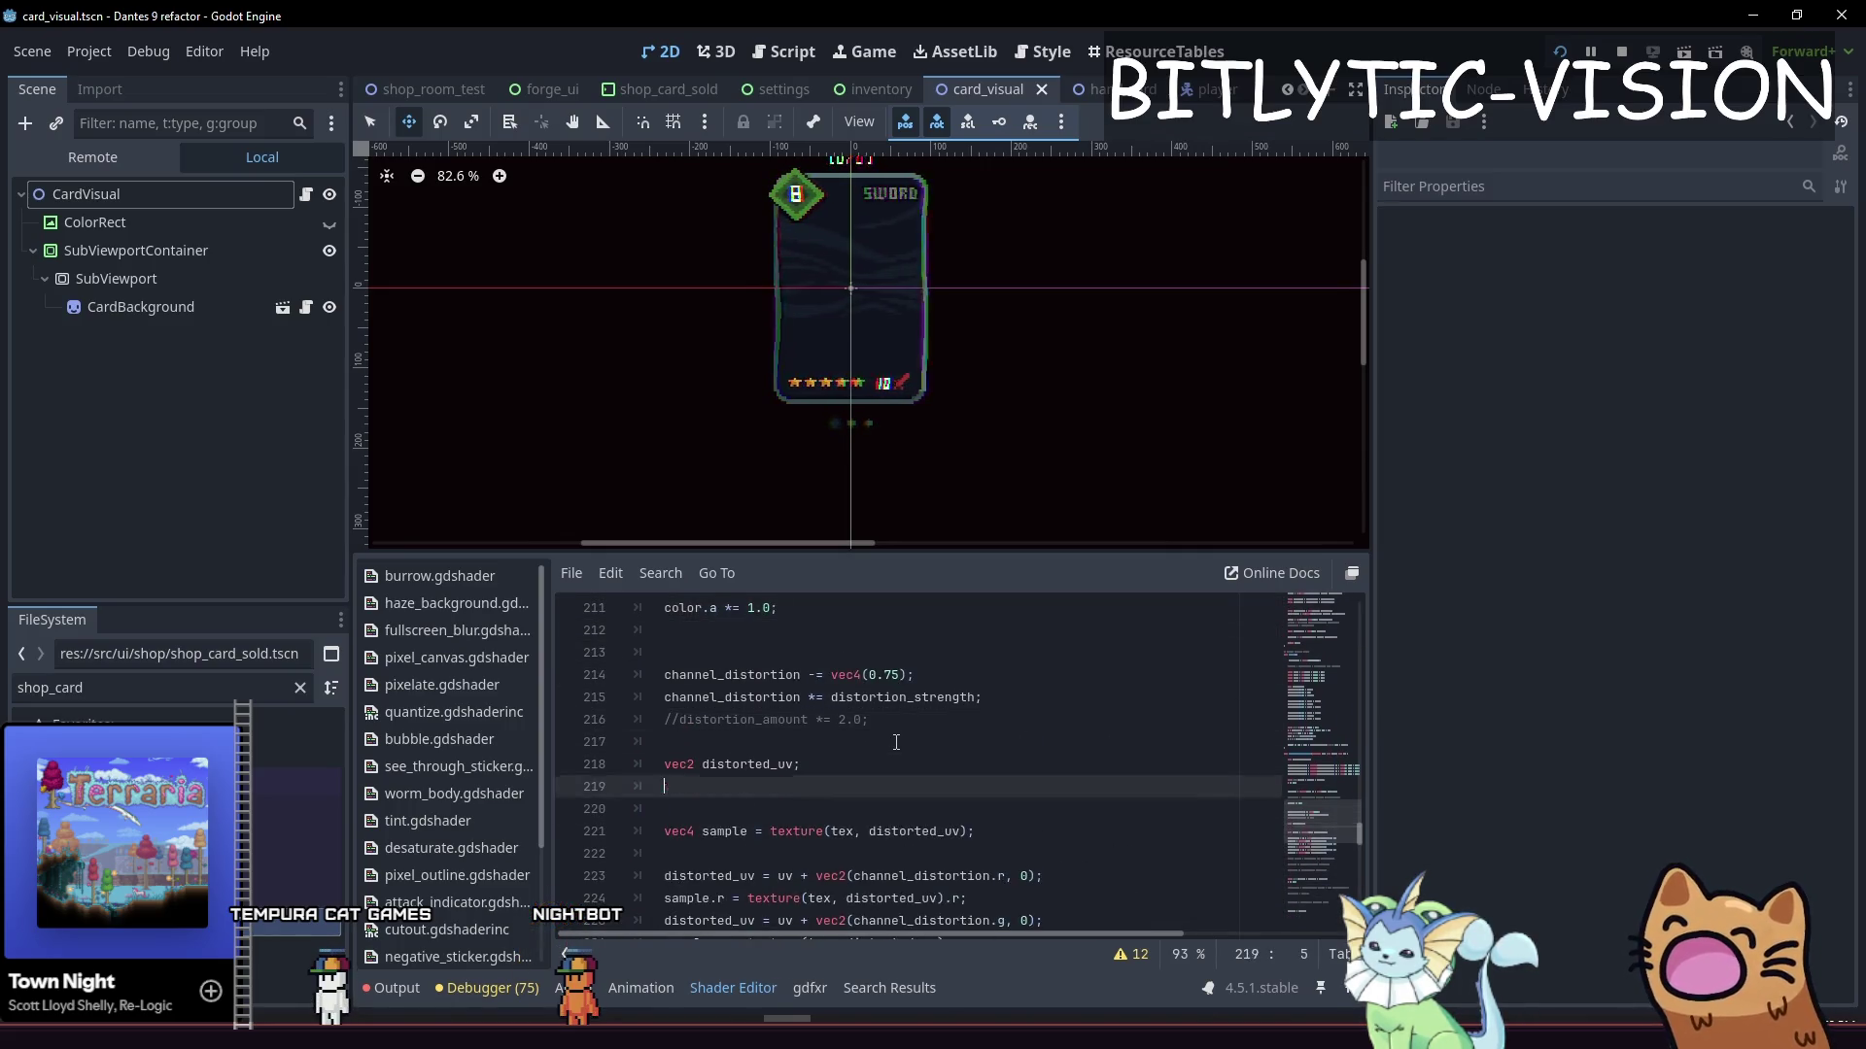
pyautogui.press('Down')
pyautogui.press('Down')
pyautogui.press('Down')
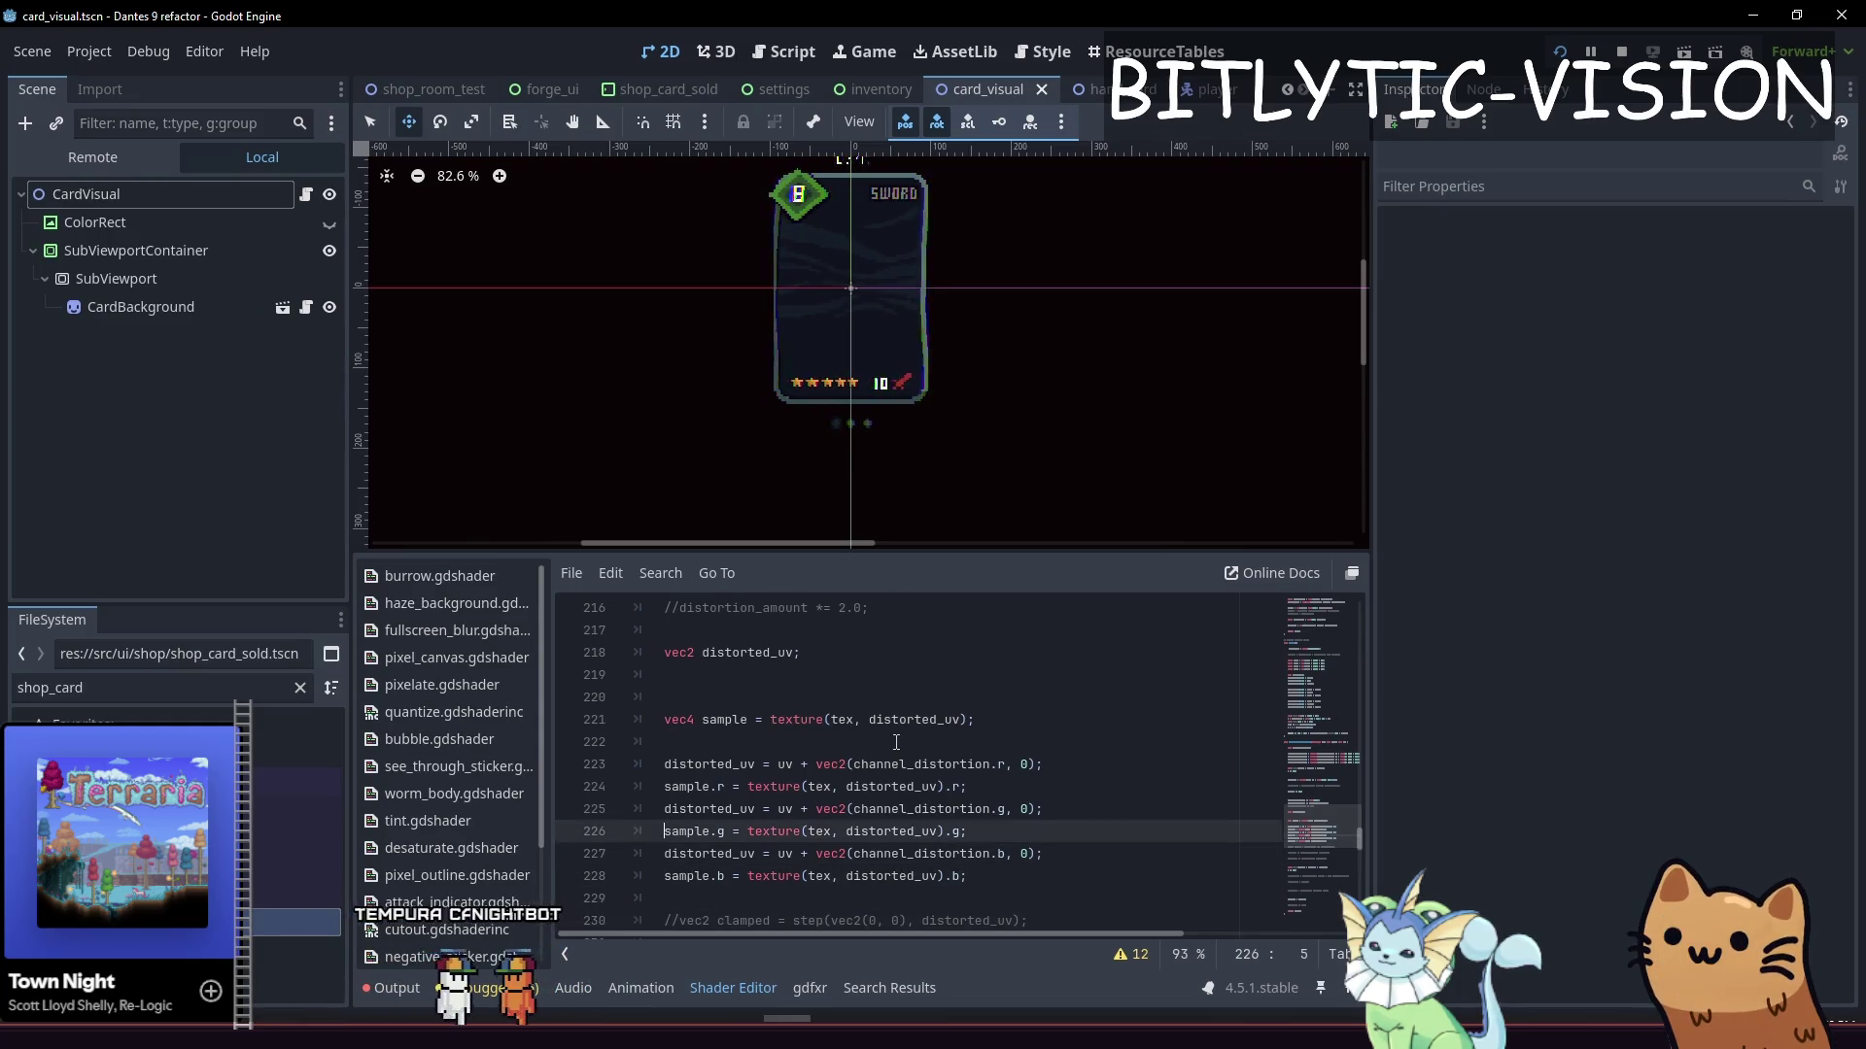
pyautogui.press('Up')
pyautogui.press('Up')
pyautogui.press('End')
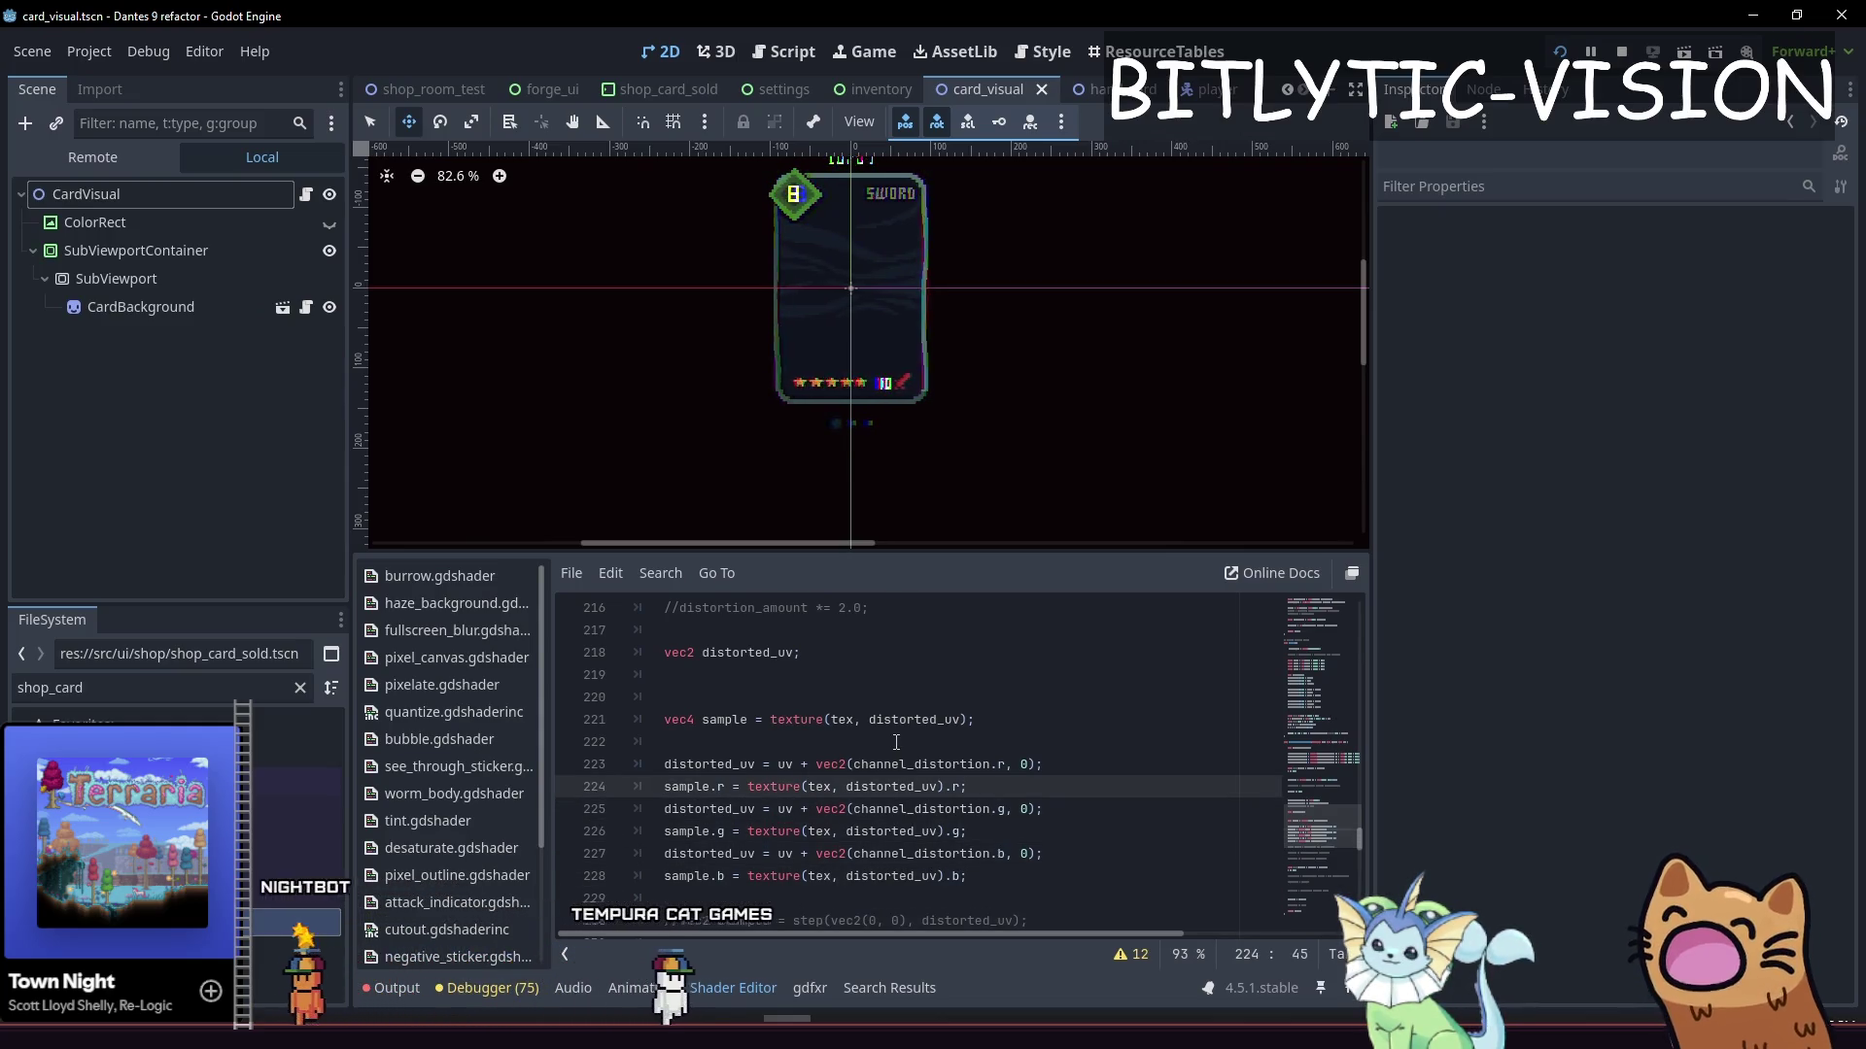
pyautogui.press('Up')
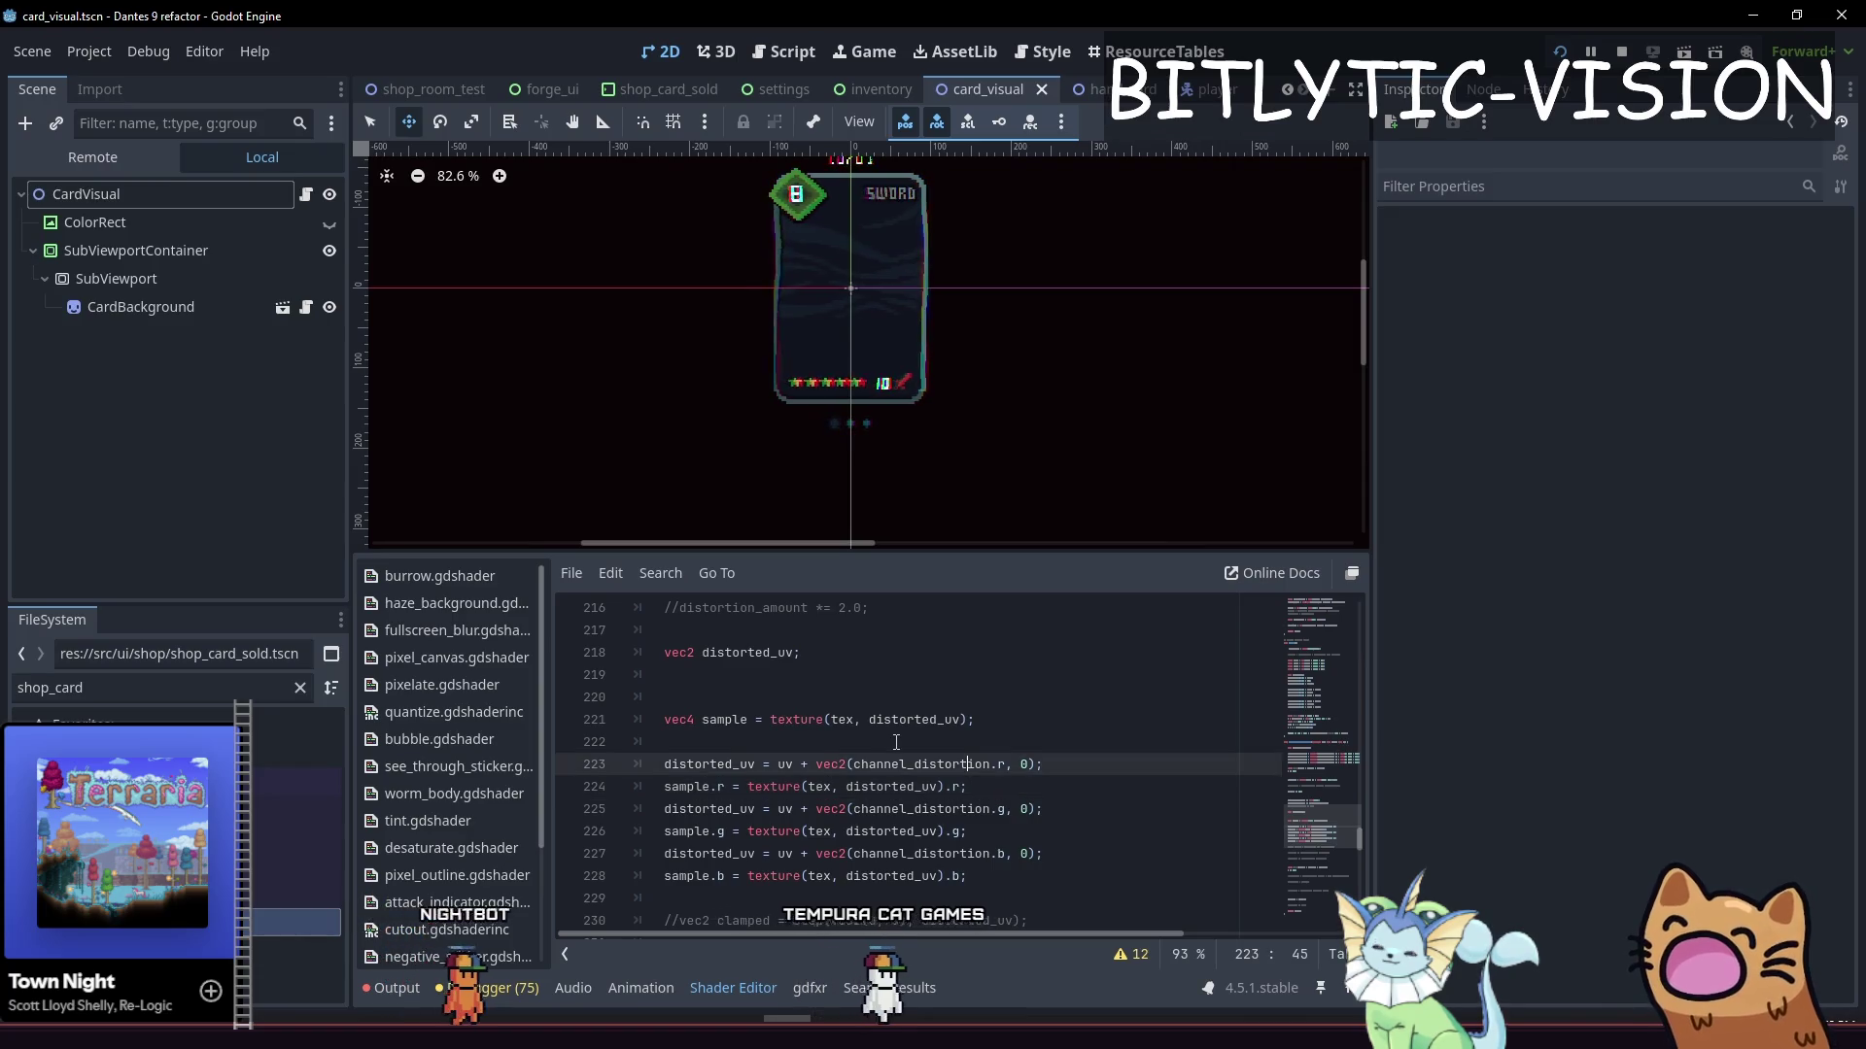
pyautogui.press('End')
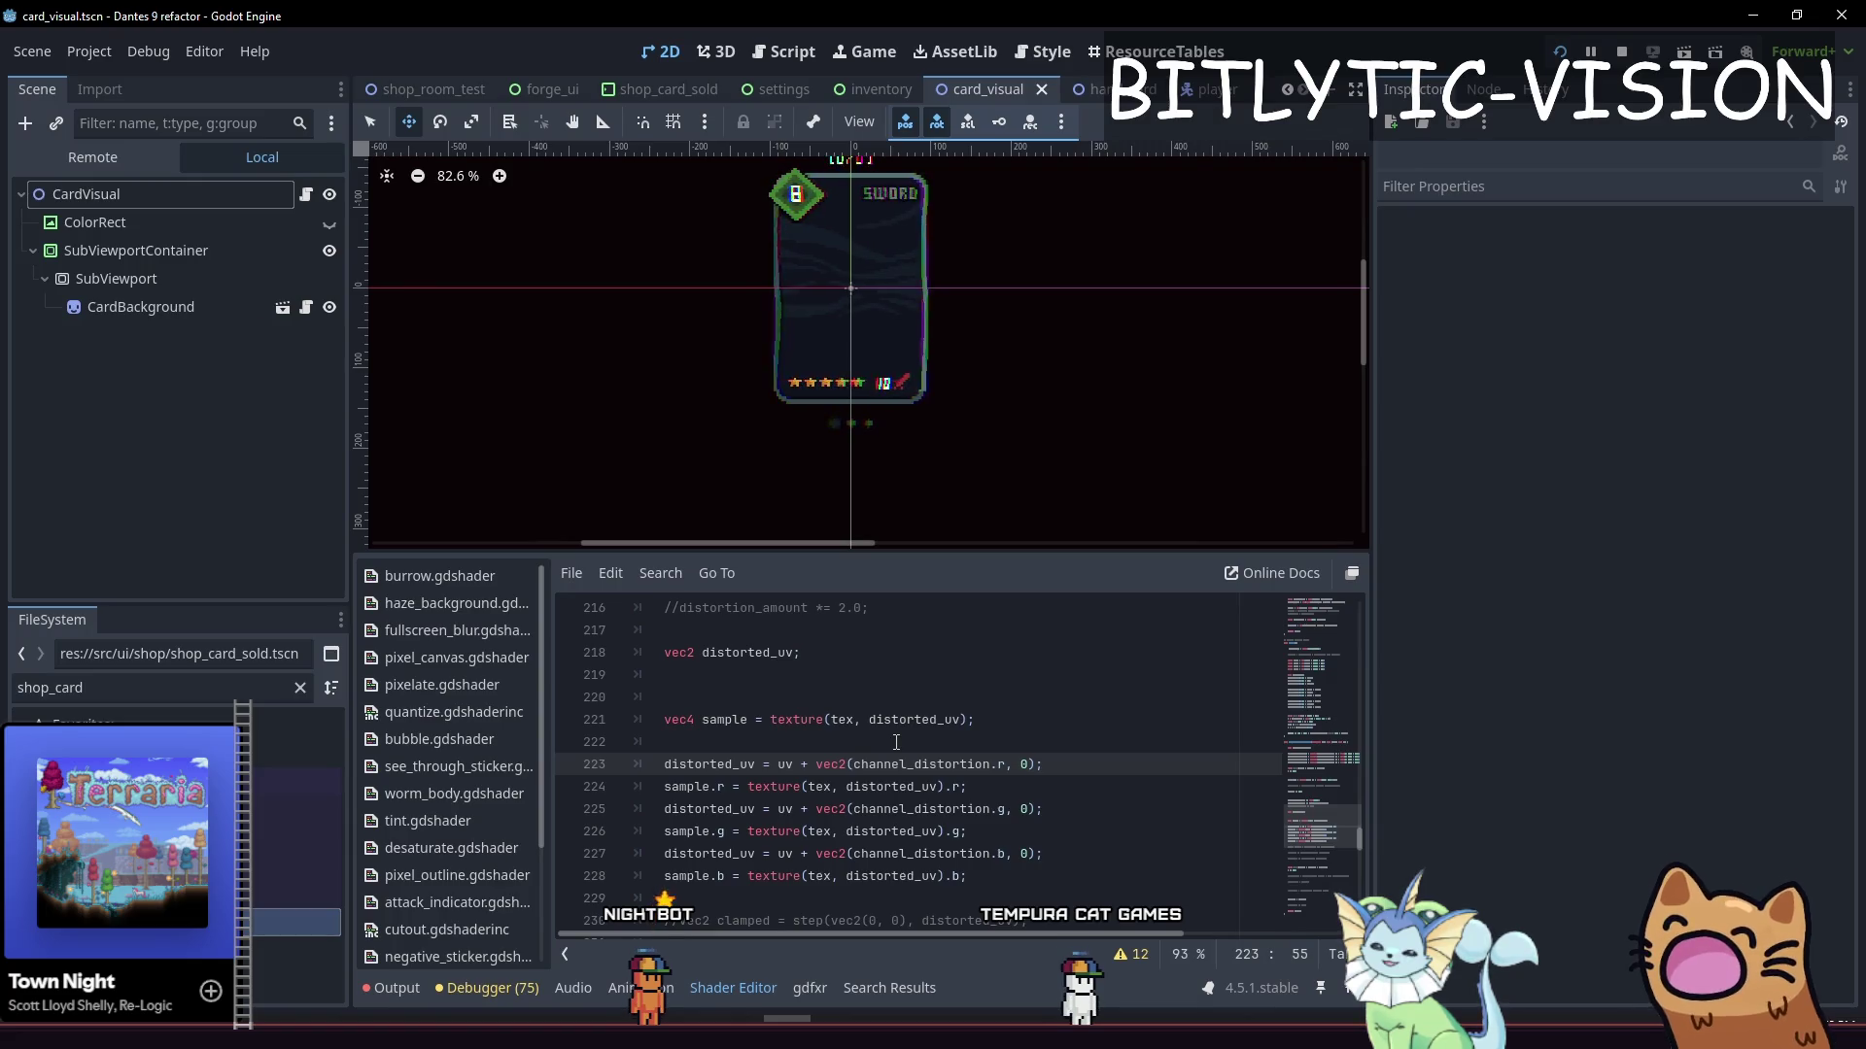
pyautogui.press('Up')
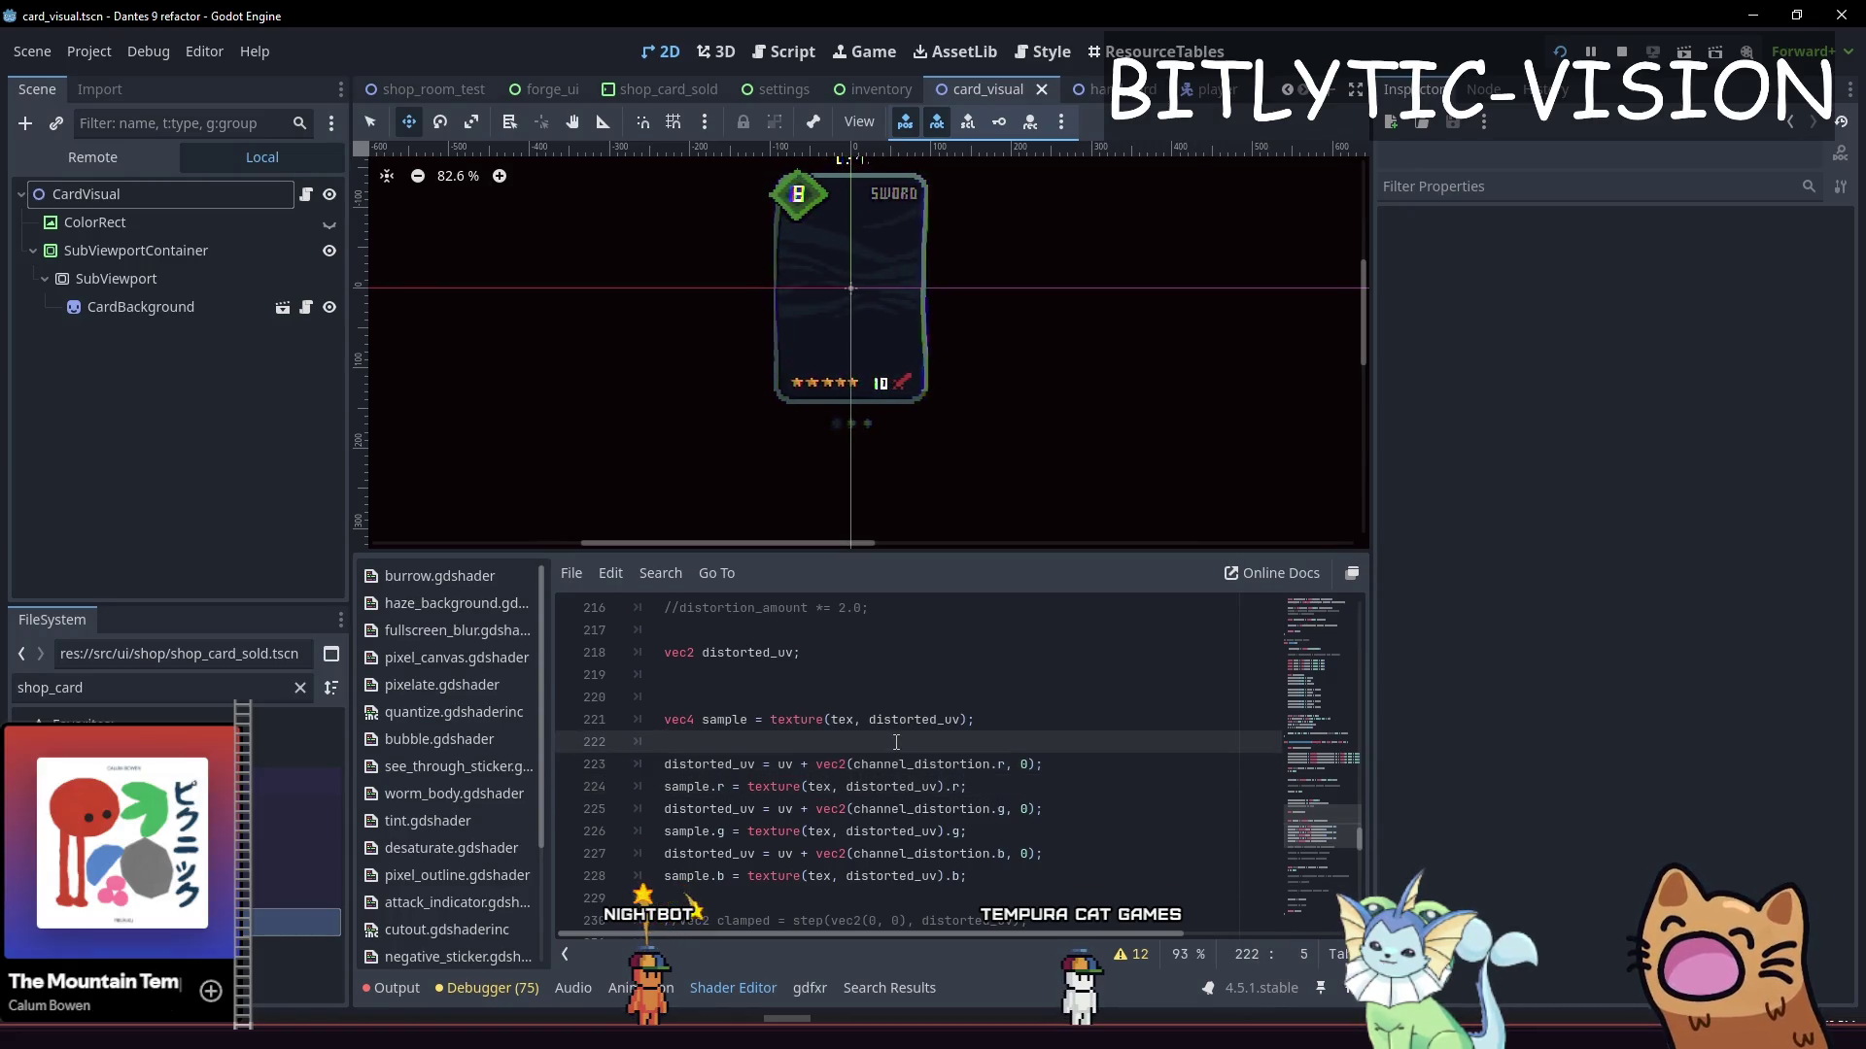
pyautogui.press('Down')
pyautogui.press('Down')
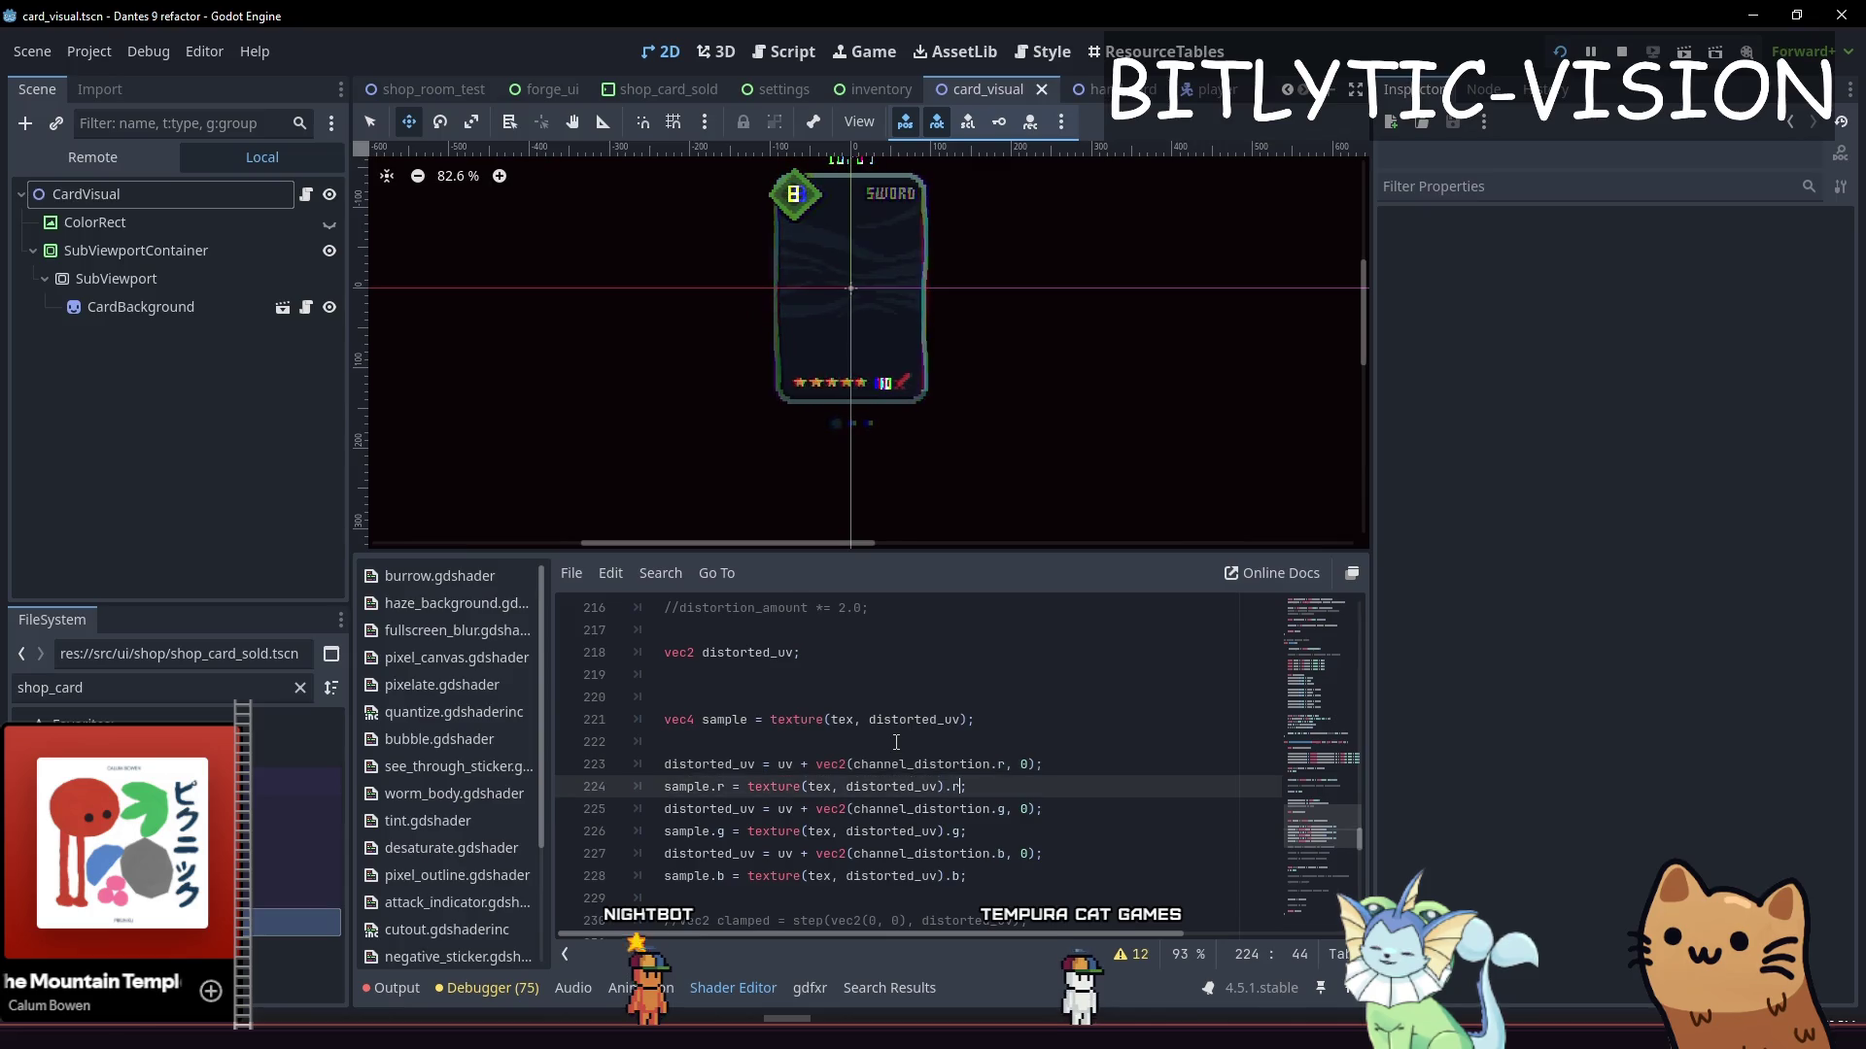
pyautogui.press('Up')
pyautogui.press('Up')
pyautogui.press('Up')
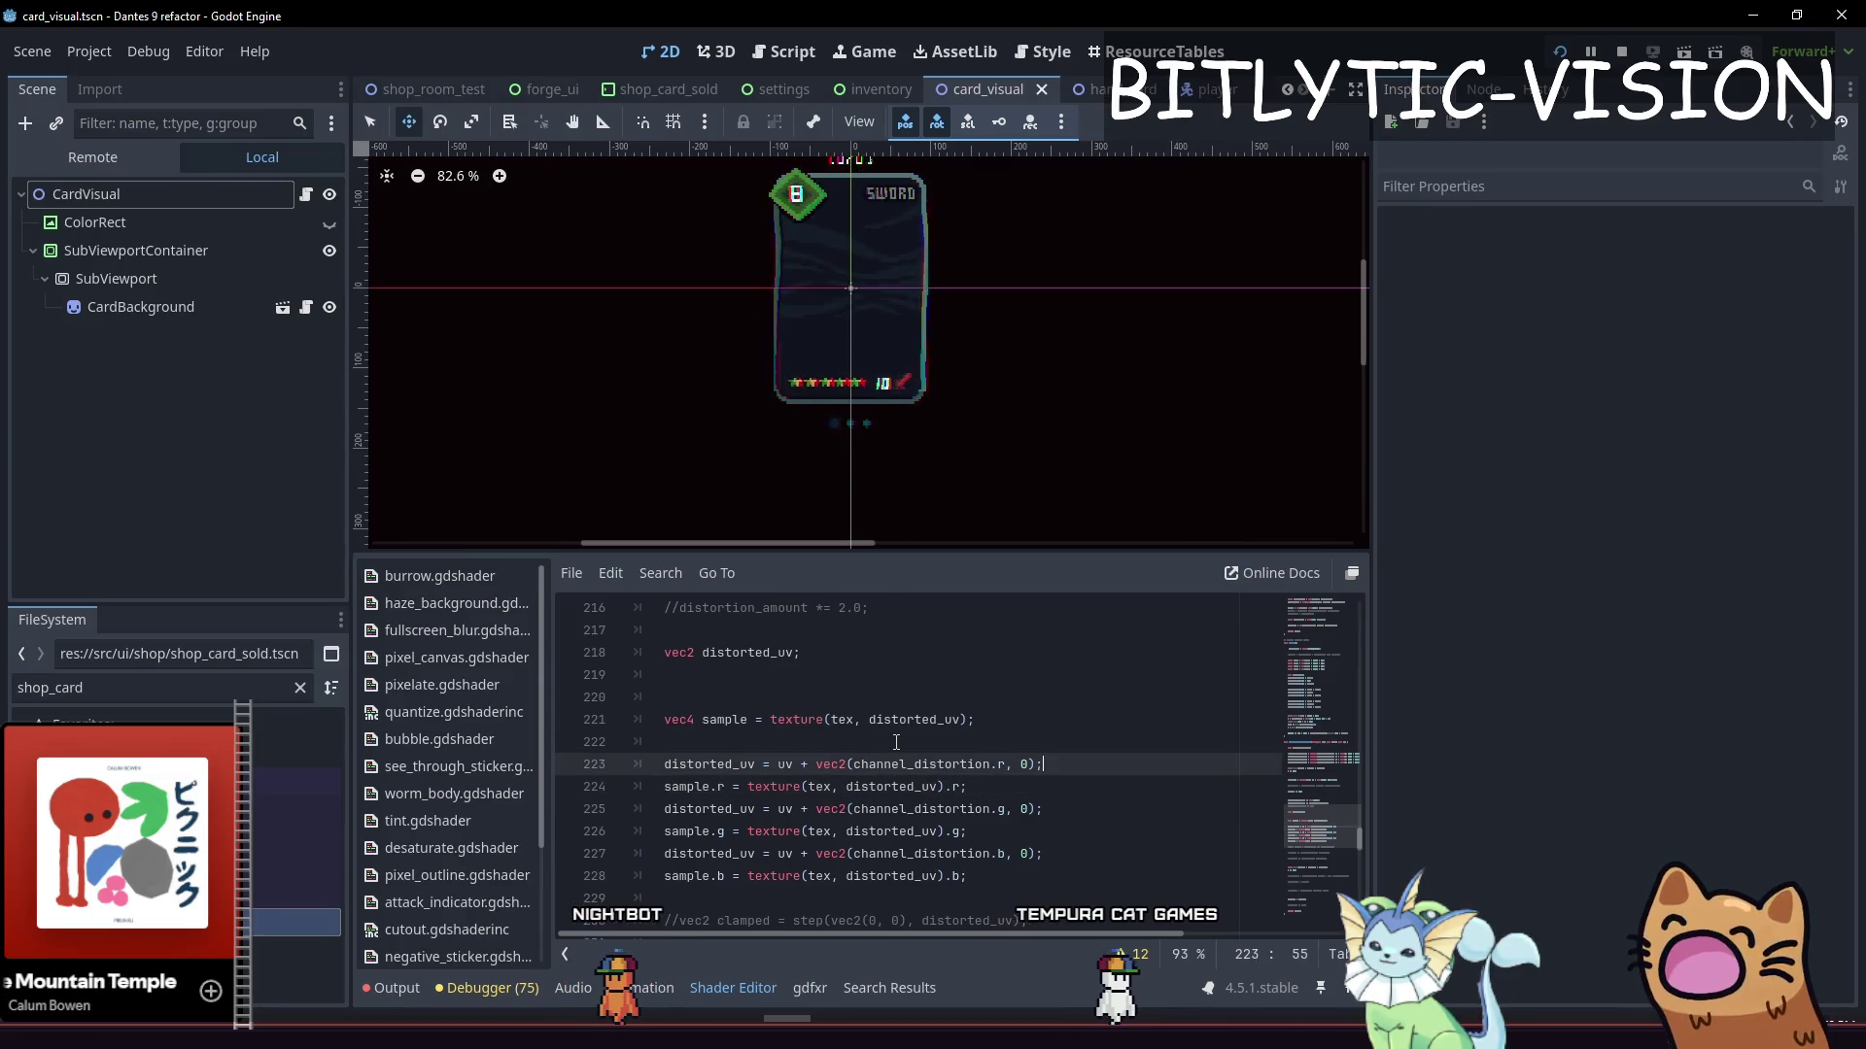
pyautogui.press('Return')
pyautogui.press('Return')
pyautogui.press('Up')
pyautogui.press('Up')
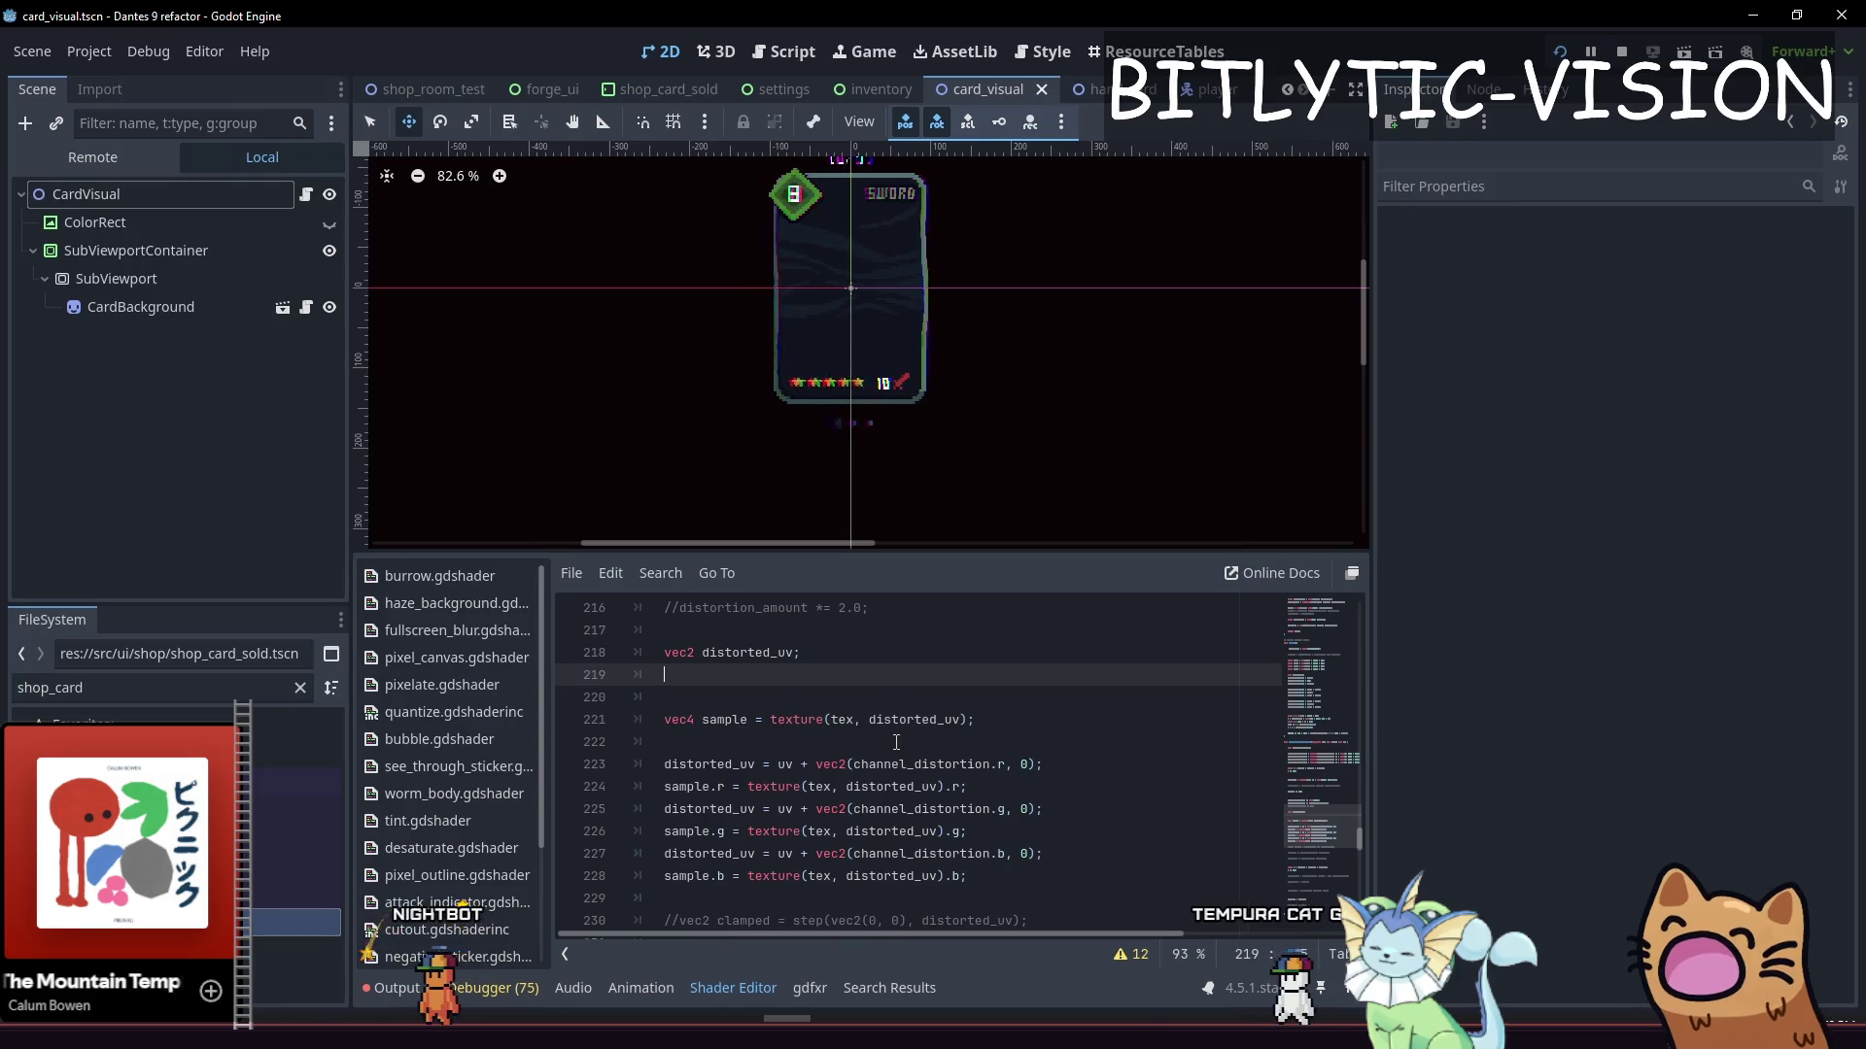
pyautogui.press('Down')
pyautogui.press('Down')
pyautogui.press('Down')
pyautogui.press('Up')
pyautogui.press('Up')
pyautogui.press('Up')
pyautogui.press('Up')
pyautogui.press('Up')
pyautogui.press('Up')
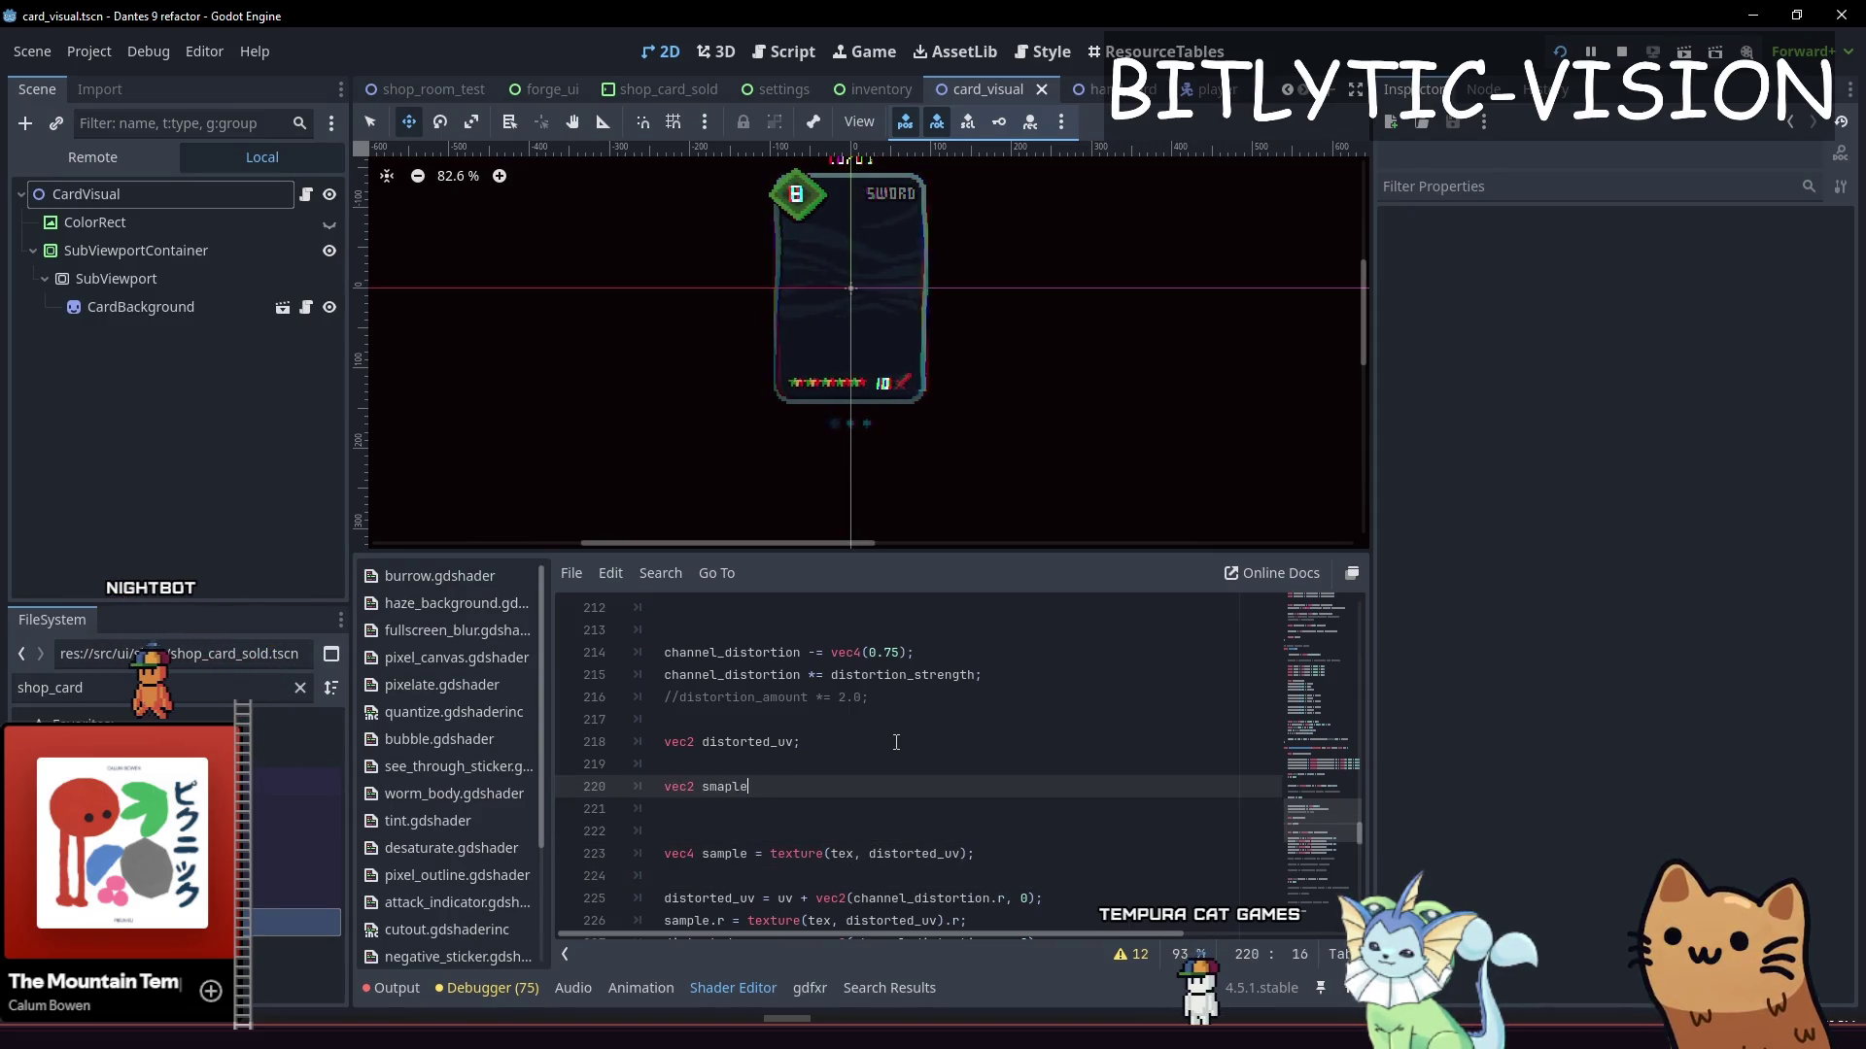
pyautogui.press('BackSpace')
pyautogui.press('BackSpace')
pyautogui.press('BackSpace')
pyautogui.press('BackSpace')
pyautogui.press('BackSpace')
pyautogui.press('BackSpace')
pyautogui.press('Up')
pyautogui.press('Down')
pyautogui.press('Down')
pyautogui.press('Down')
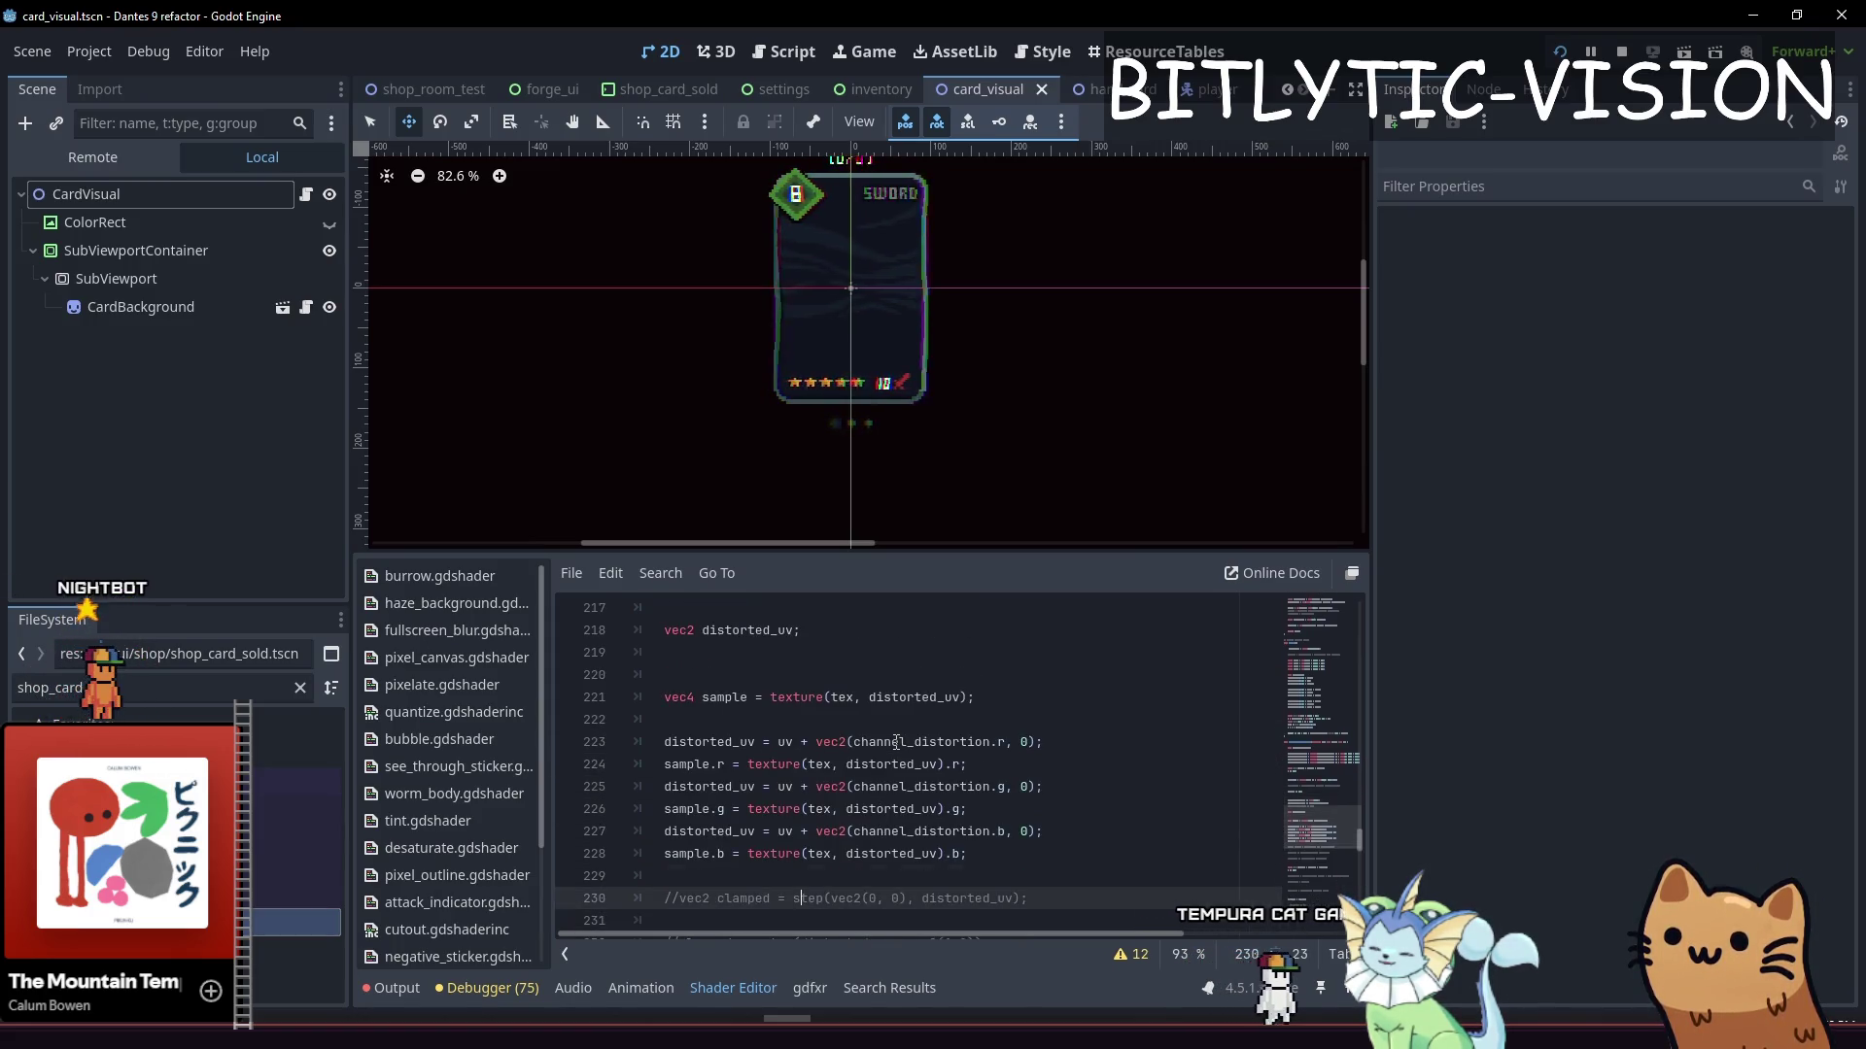
pyautogui.press('Up')
pyautogui.press('Up')
pyautogui.press('Up')
pyautogui.press('Right')
pyautogui.press('Right')
pyautogui.press('Right')
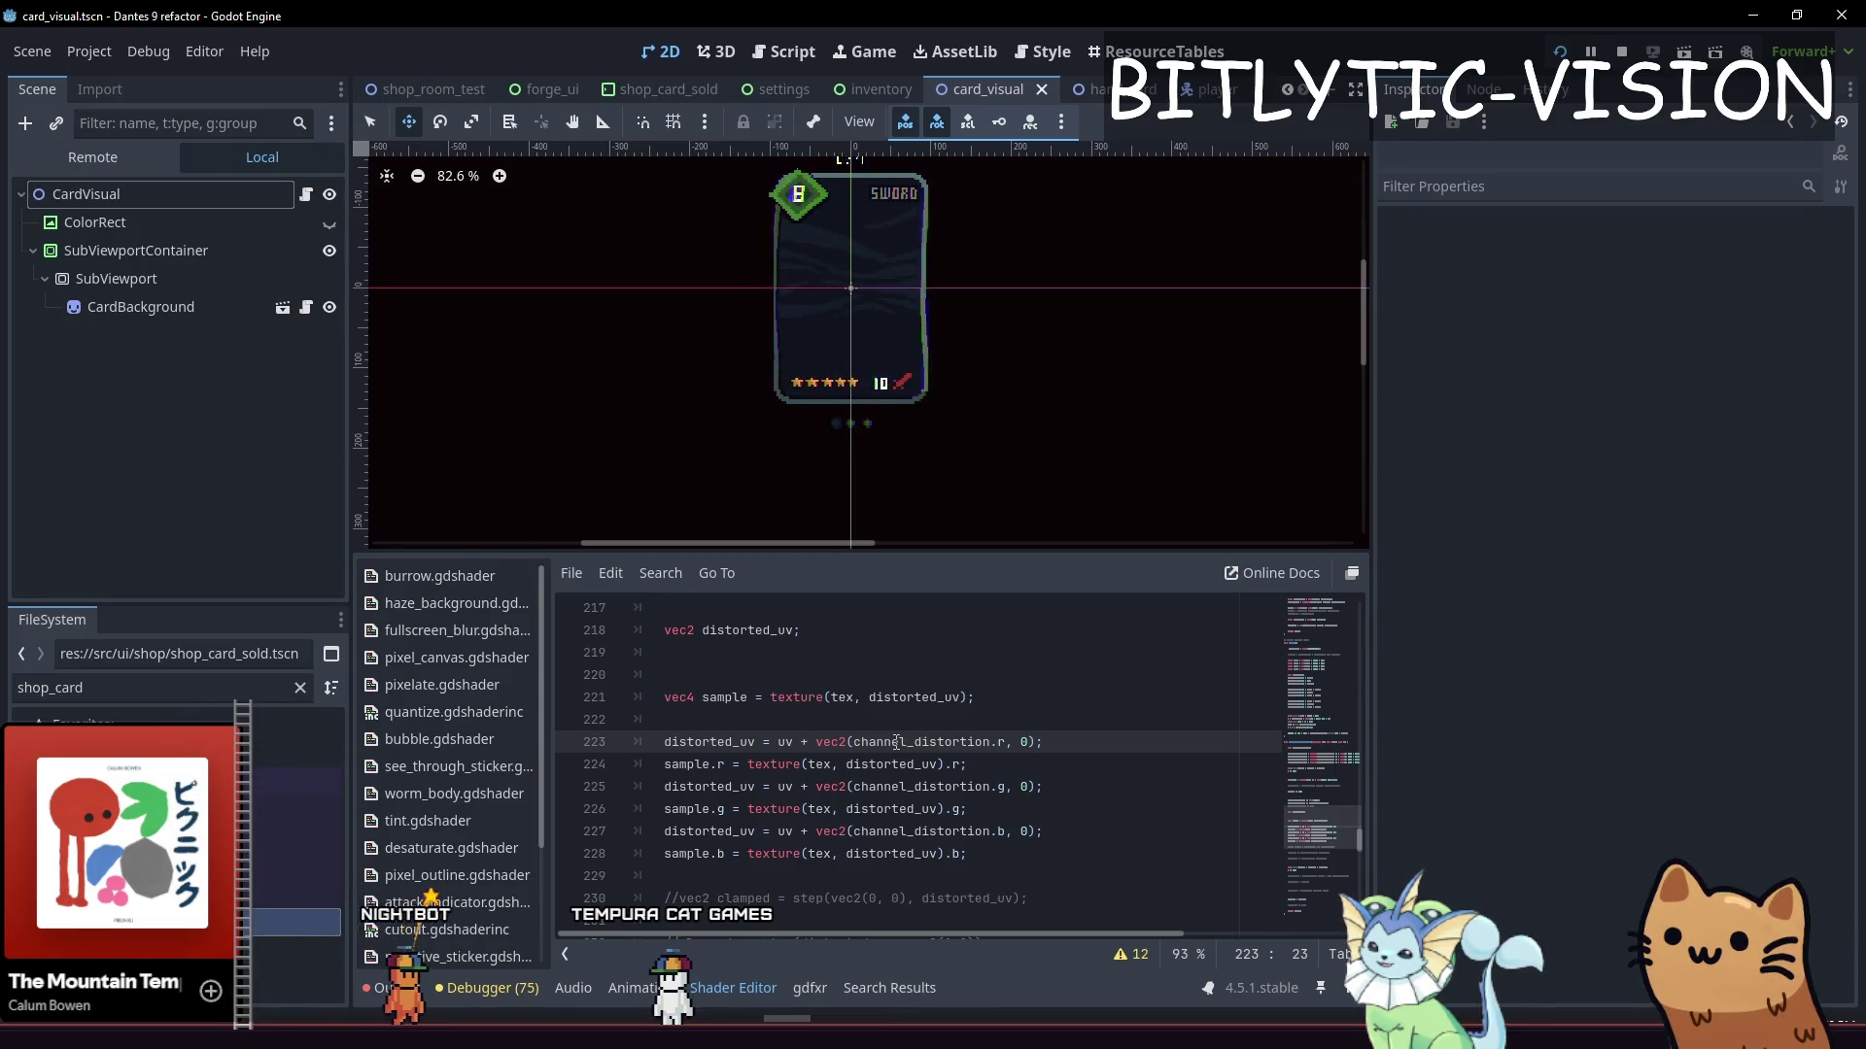
pyautogui.press('pagedown')
pyautogui.press('pagedown')
# Insert a blank line above the commented 0.25 alpha mix line
pyautogui.press('Up')
pyautogui.press('Up')
pyautogui.press('Up')
pyautogui.press('Down')
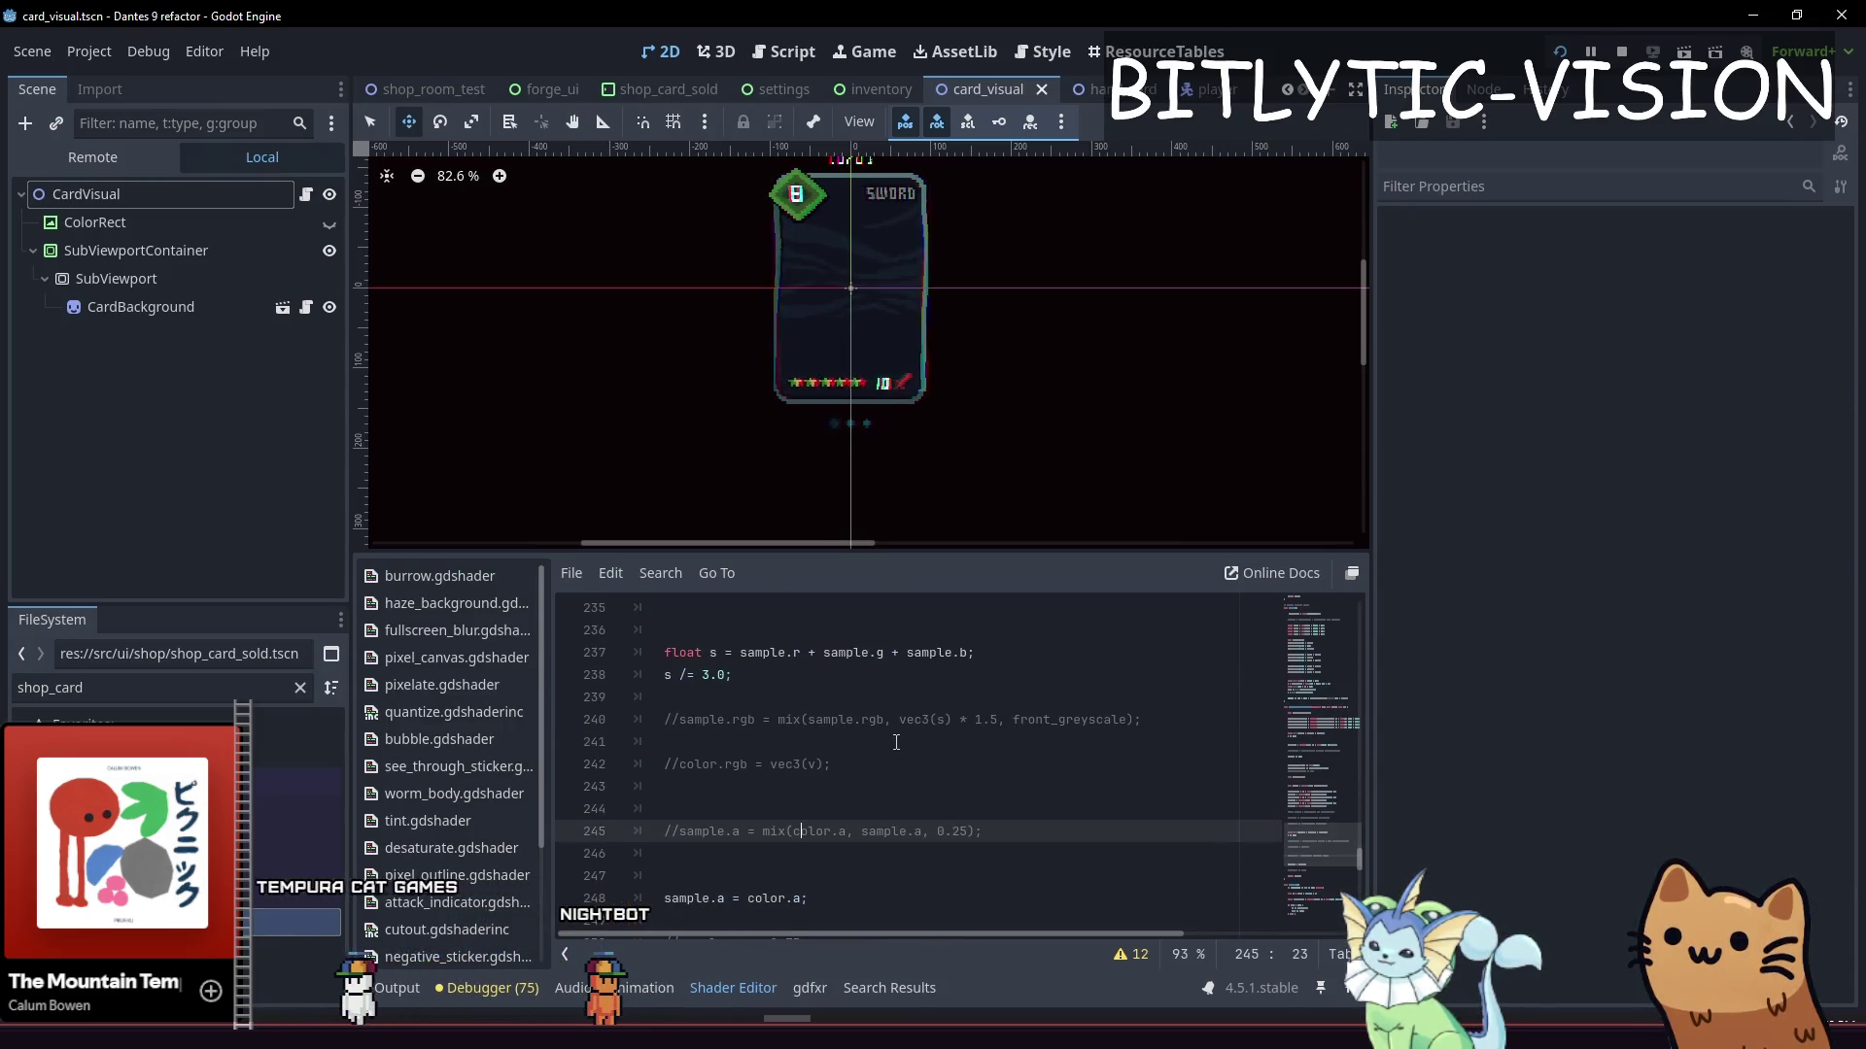
pyautogui.press('Down')
pyautogui.press('Down')
pyautogui.press('Down')
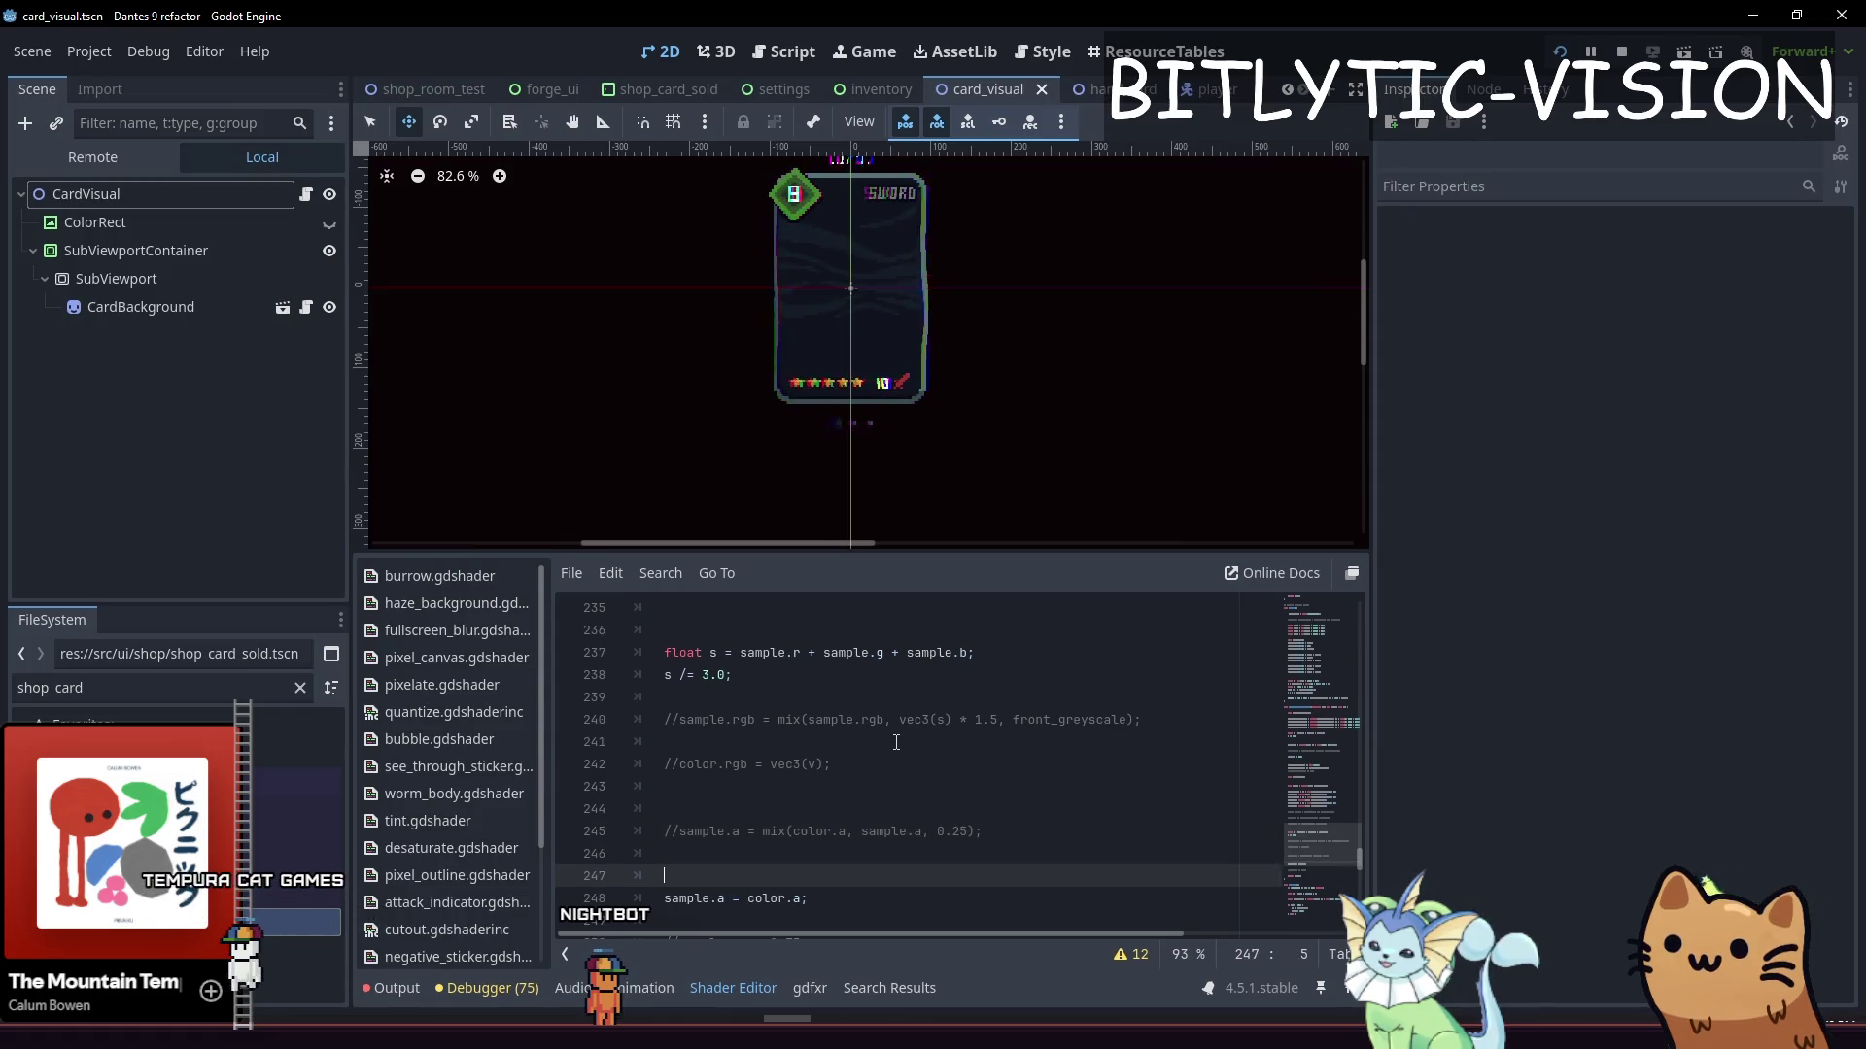
pyautogui.press('Up')
pyautogui.press('Up')
pyautogui.press('Up')
pyautogui.press('Down')
pyautogui.press('Down')
pyautogui.press('Up')
pyautogui.press('Up')
pyautogui.press('Up')
pyautogui.press('Up')
pyautogui.press('Down')
pyautogui.press('Down')
pyautogui.press('Down')
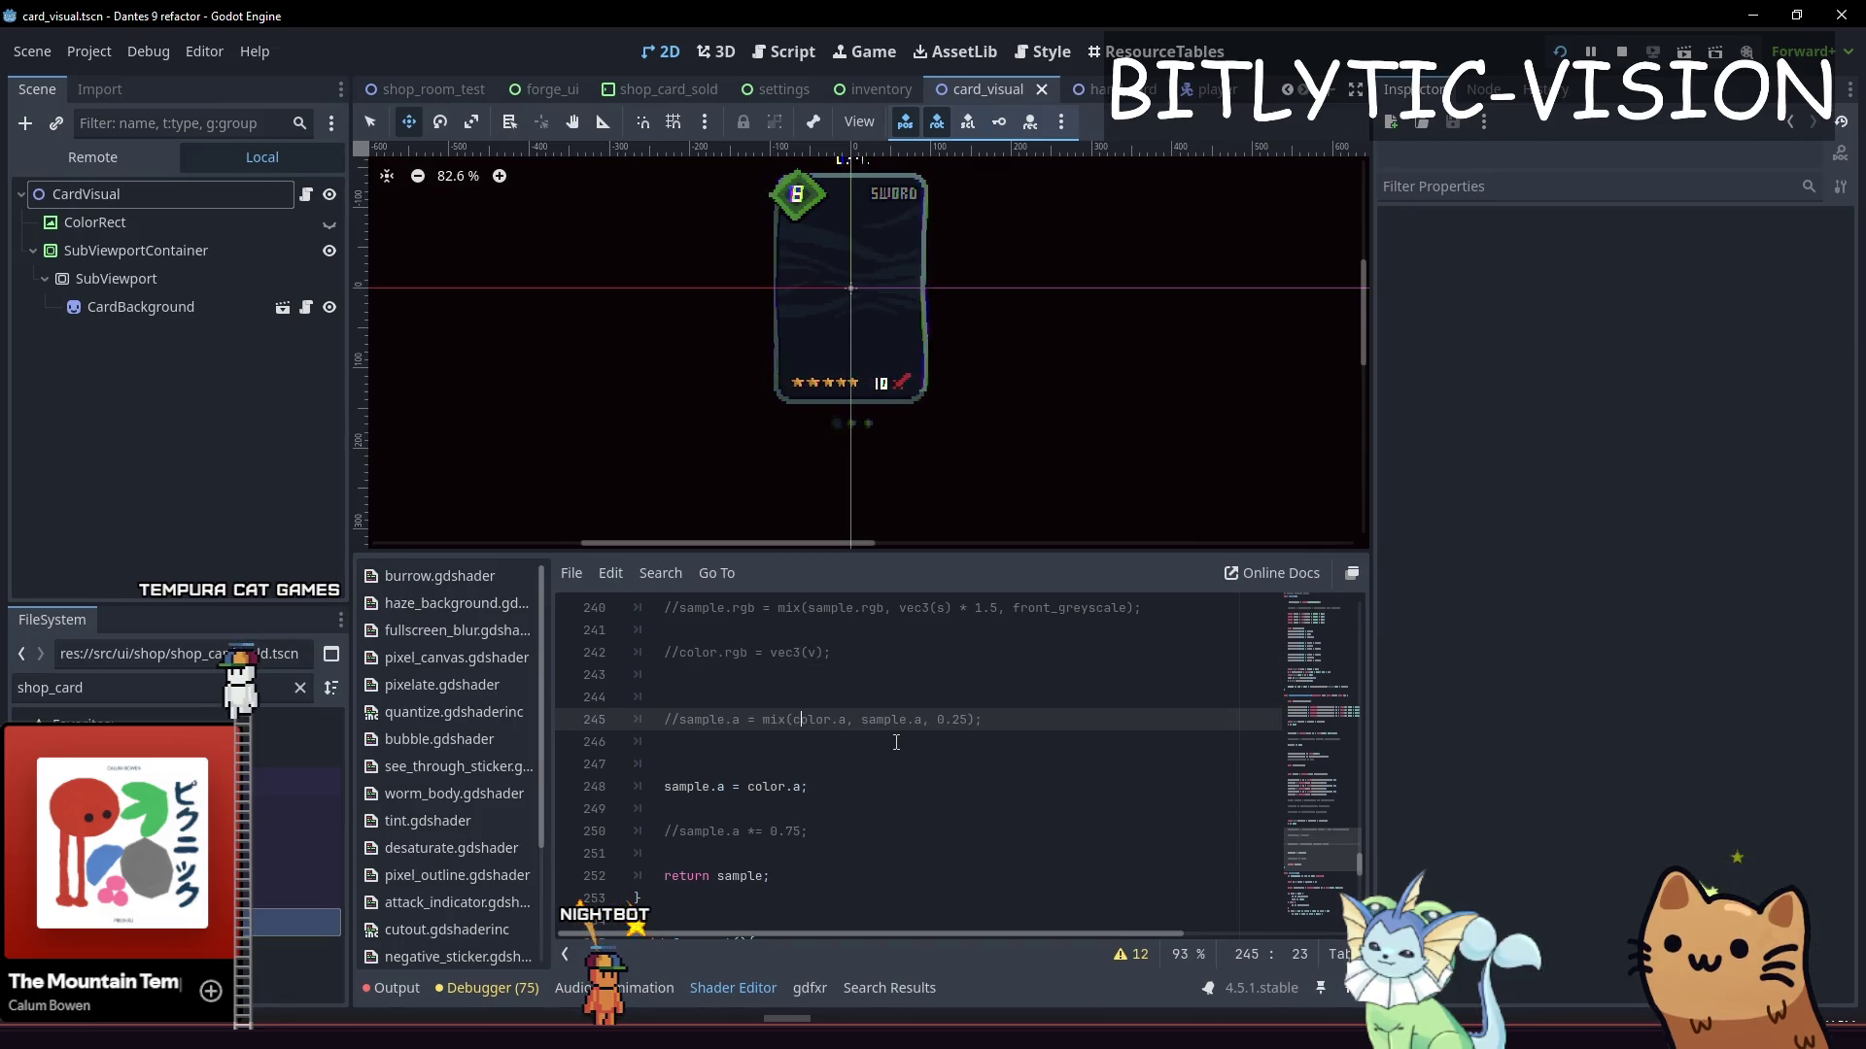
pyautogui.hotkey('ctrl', 'shift', 'Return')
pyautogui.hotkey('ctrl', 'shift', 'Return')
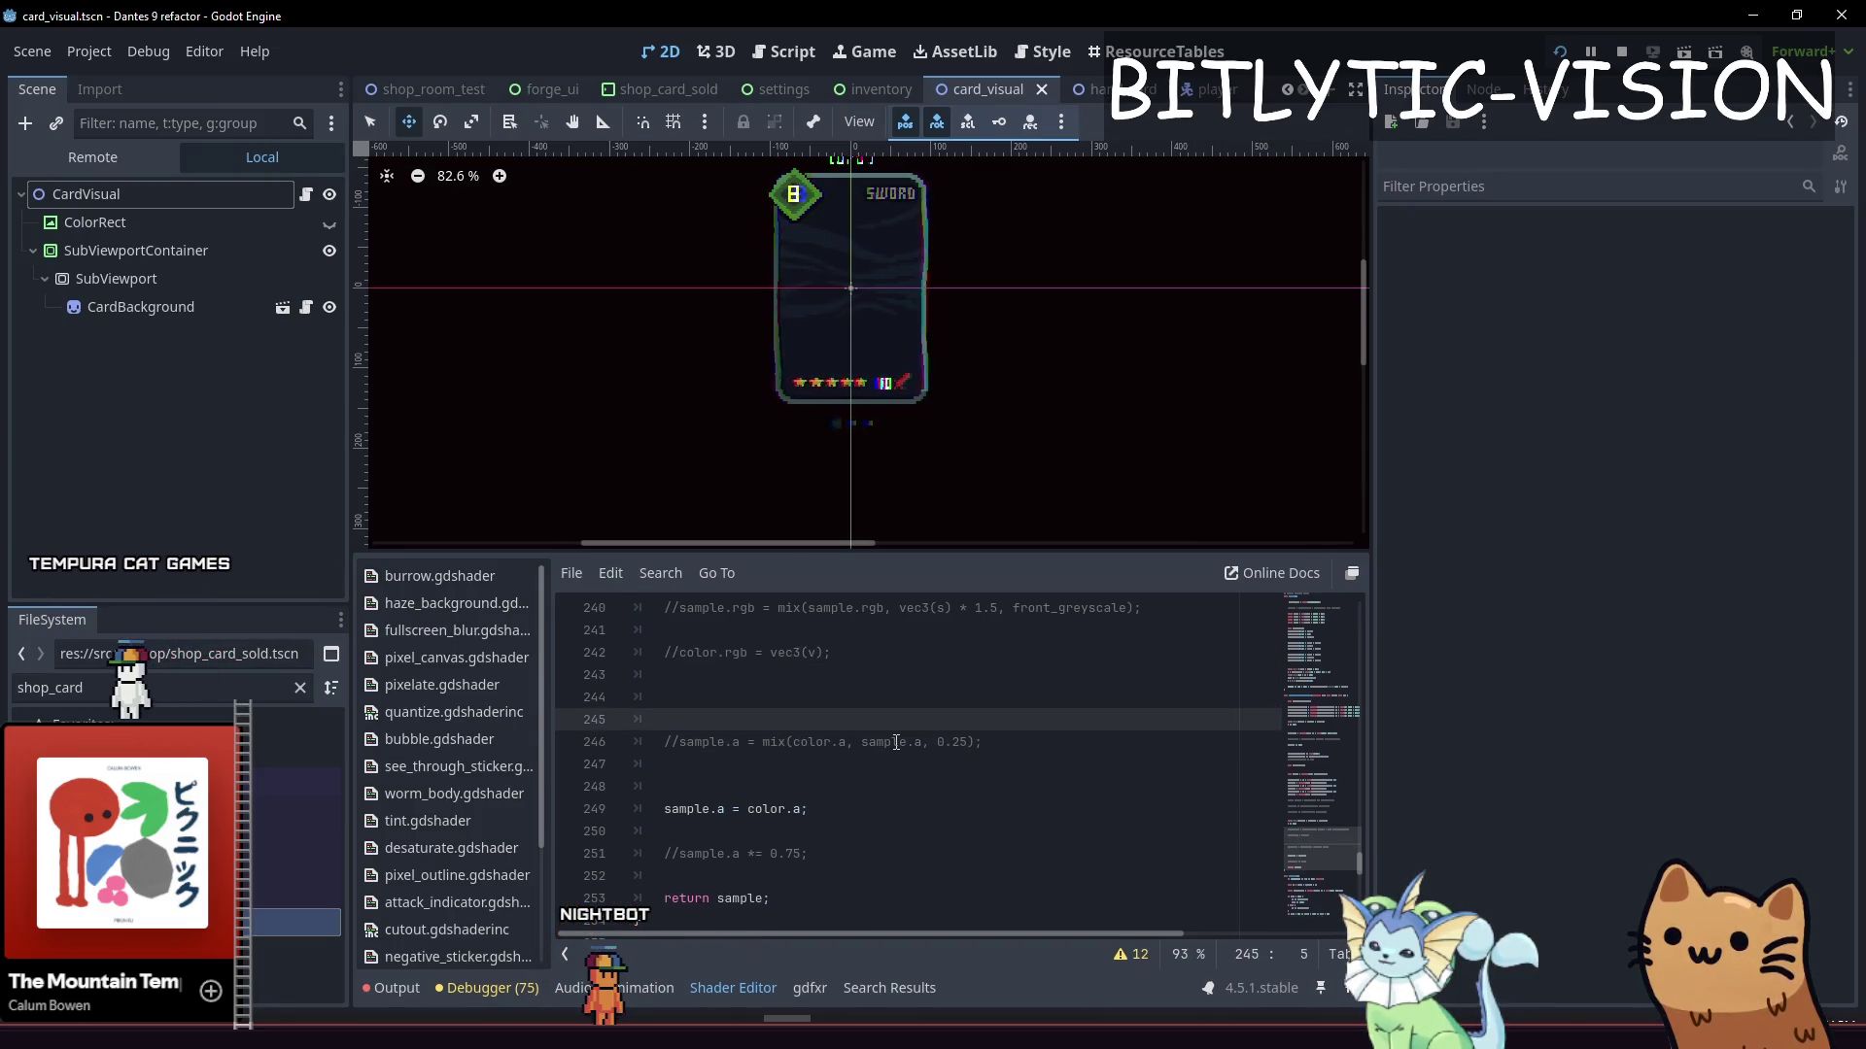
pyautogui.press('Down')
pyautogui.press('Up')
# Write sample.a = max(sample.r, sample.b); on line 245 and save
pyautogui.write('.a = max')
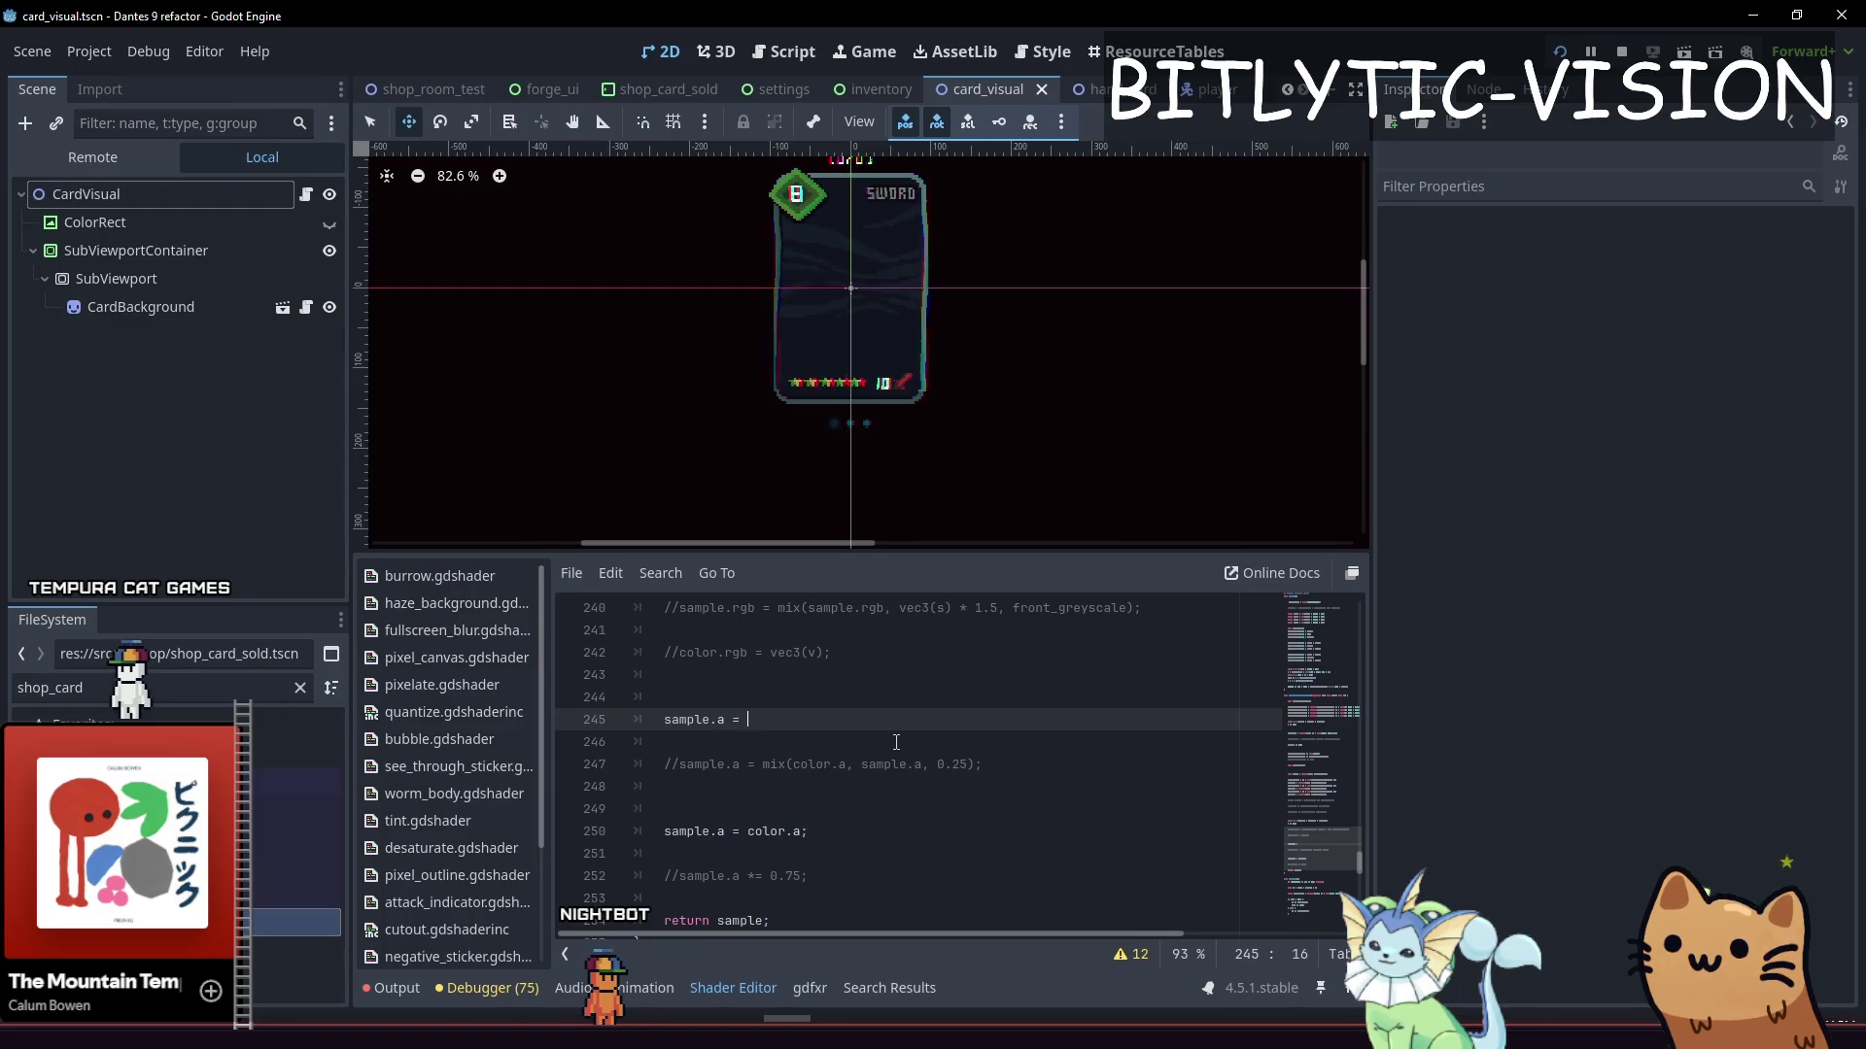
pyautogui.press('Escape')
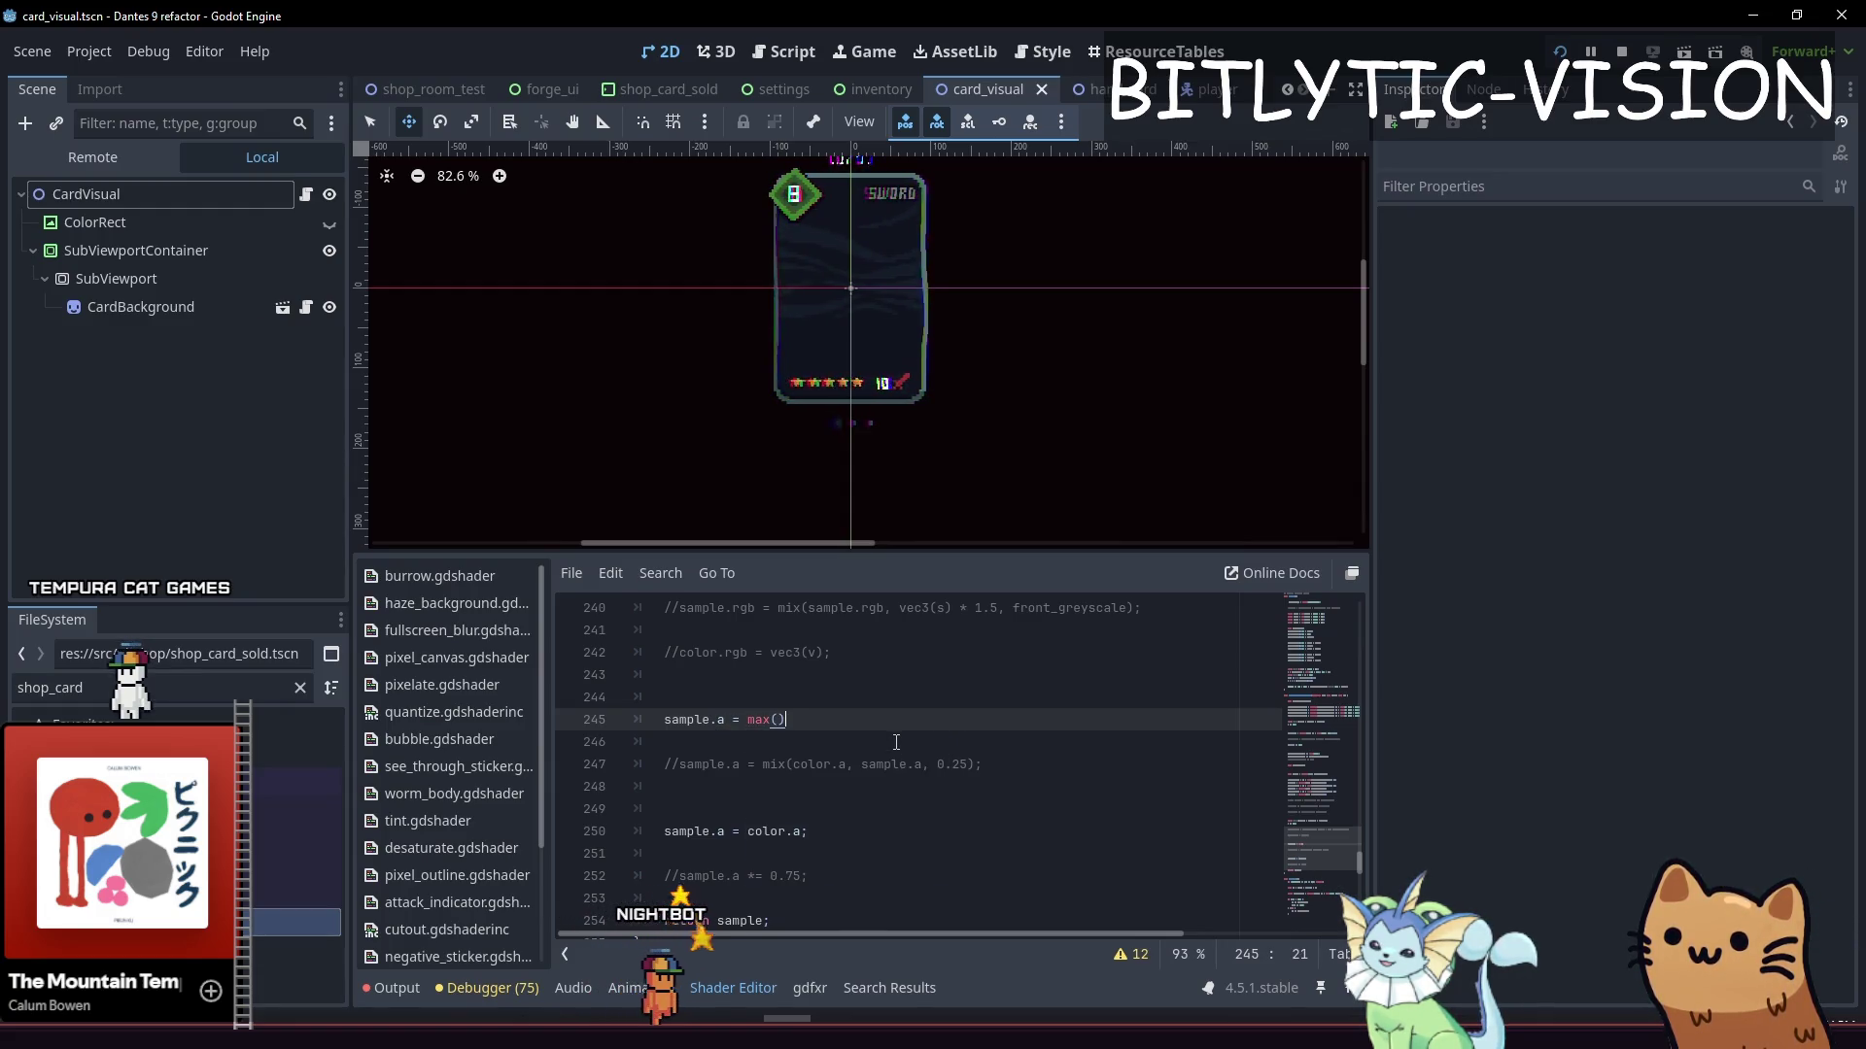
pyautogui.press('Left')
pyautogui.press('Escape')
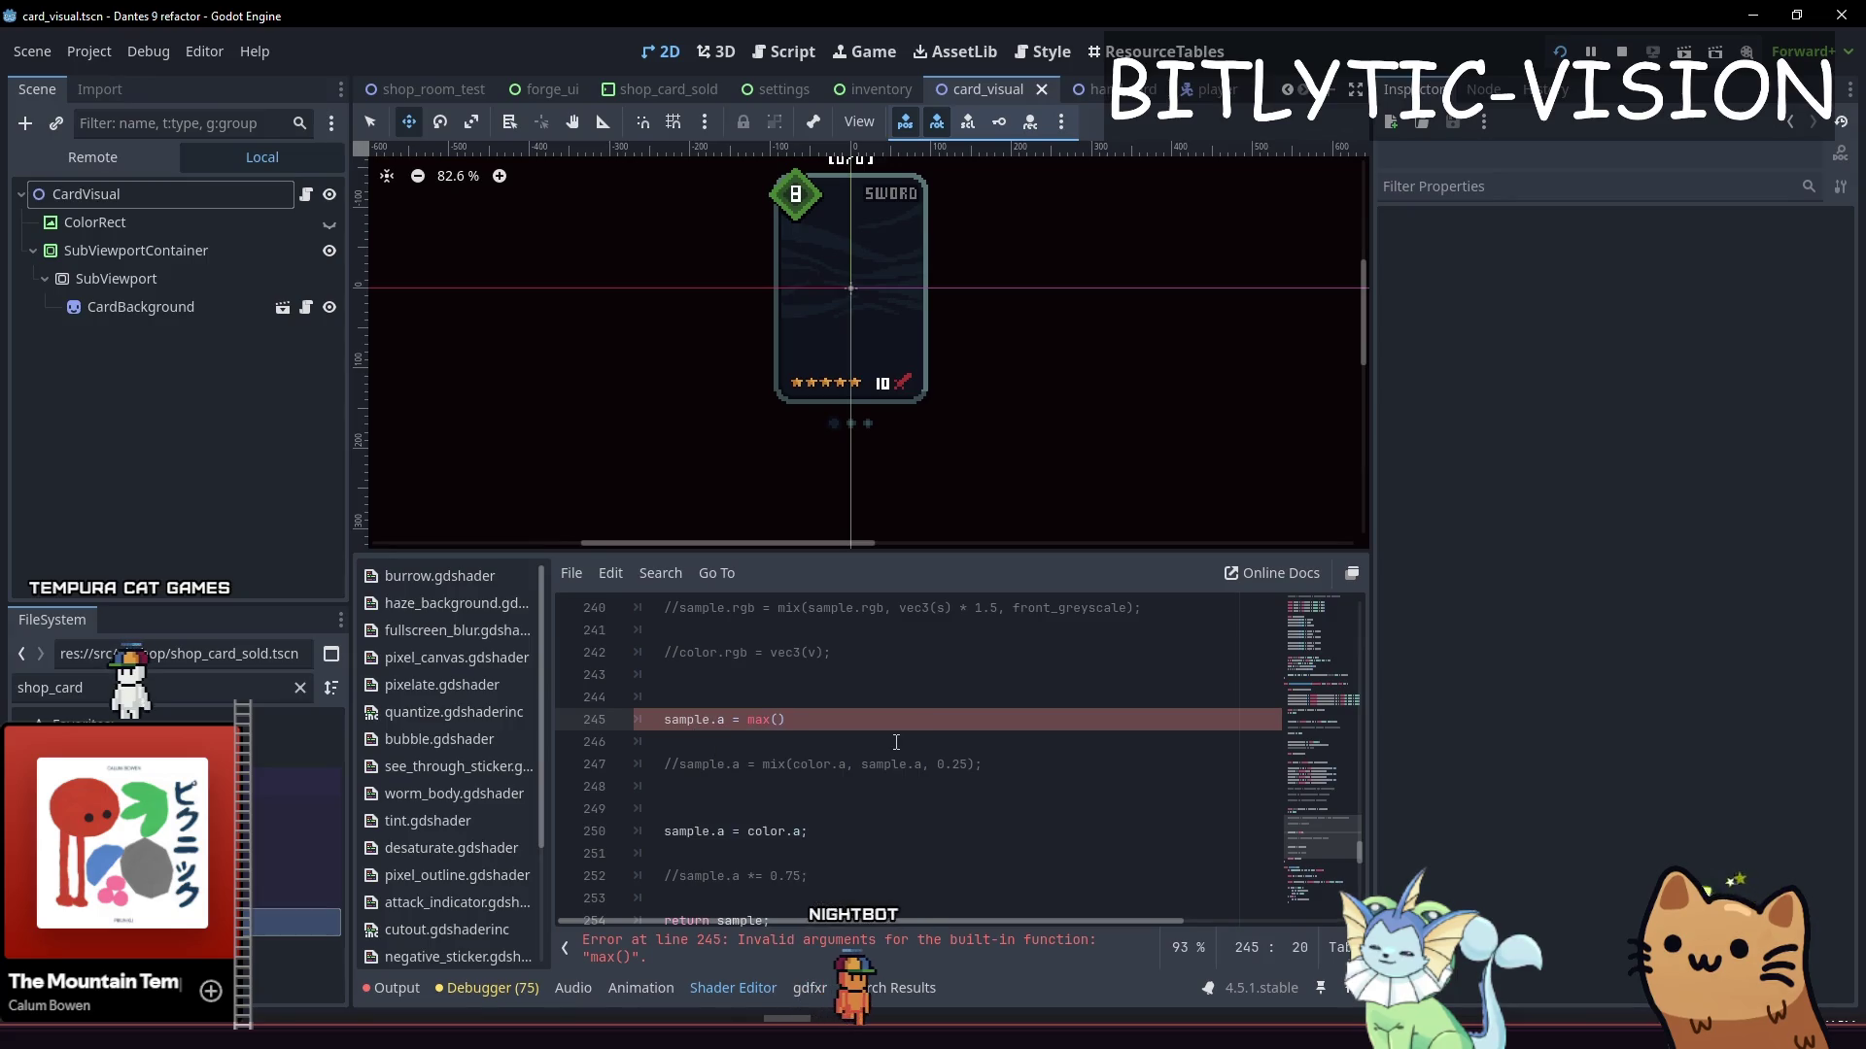
pyautogui.press('BackSpace')
pyautogui.press('BackSpace')
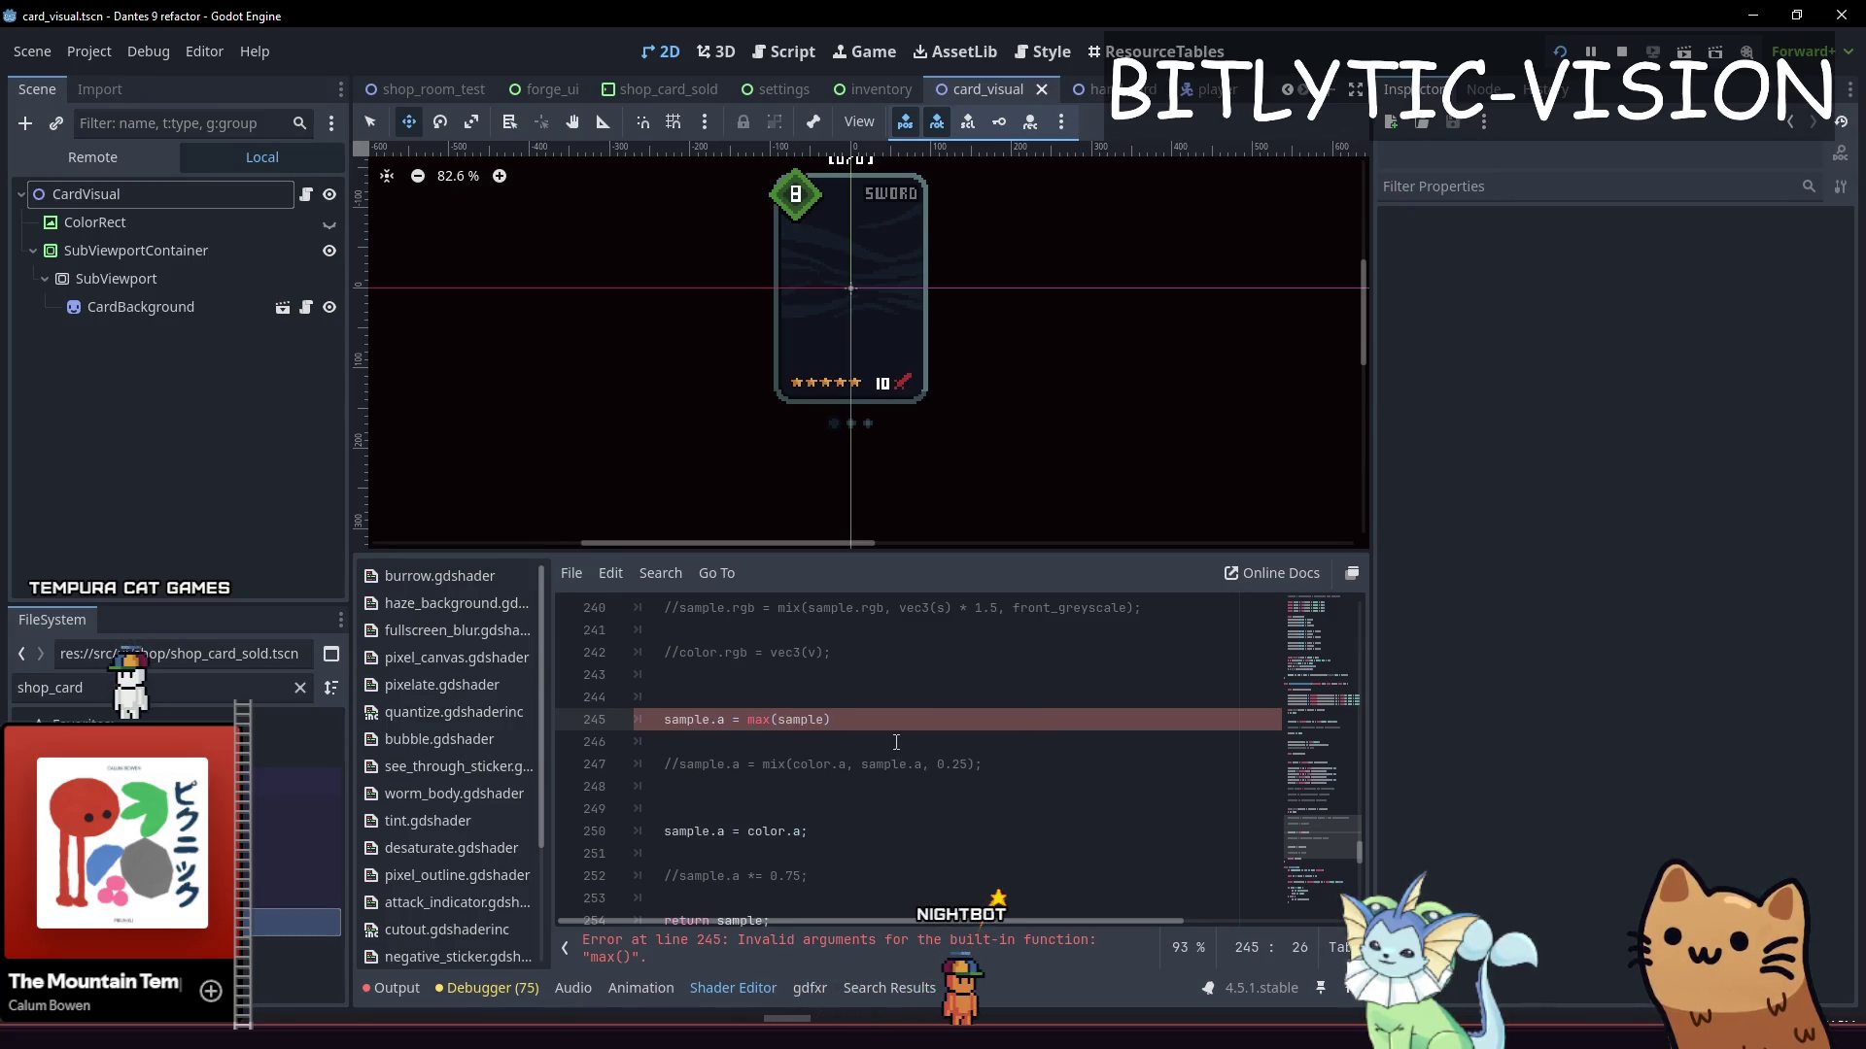
pyautogui.press('BackSpace')
pyautogui.write('r,')
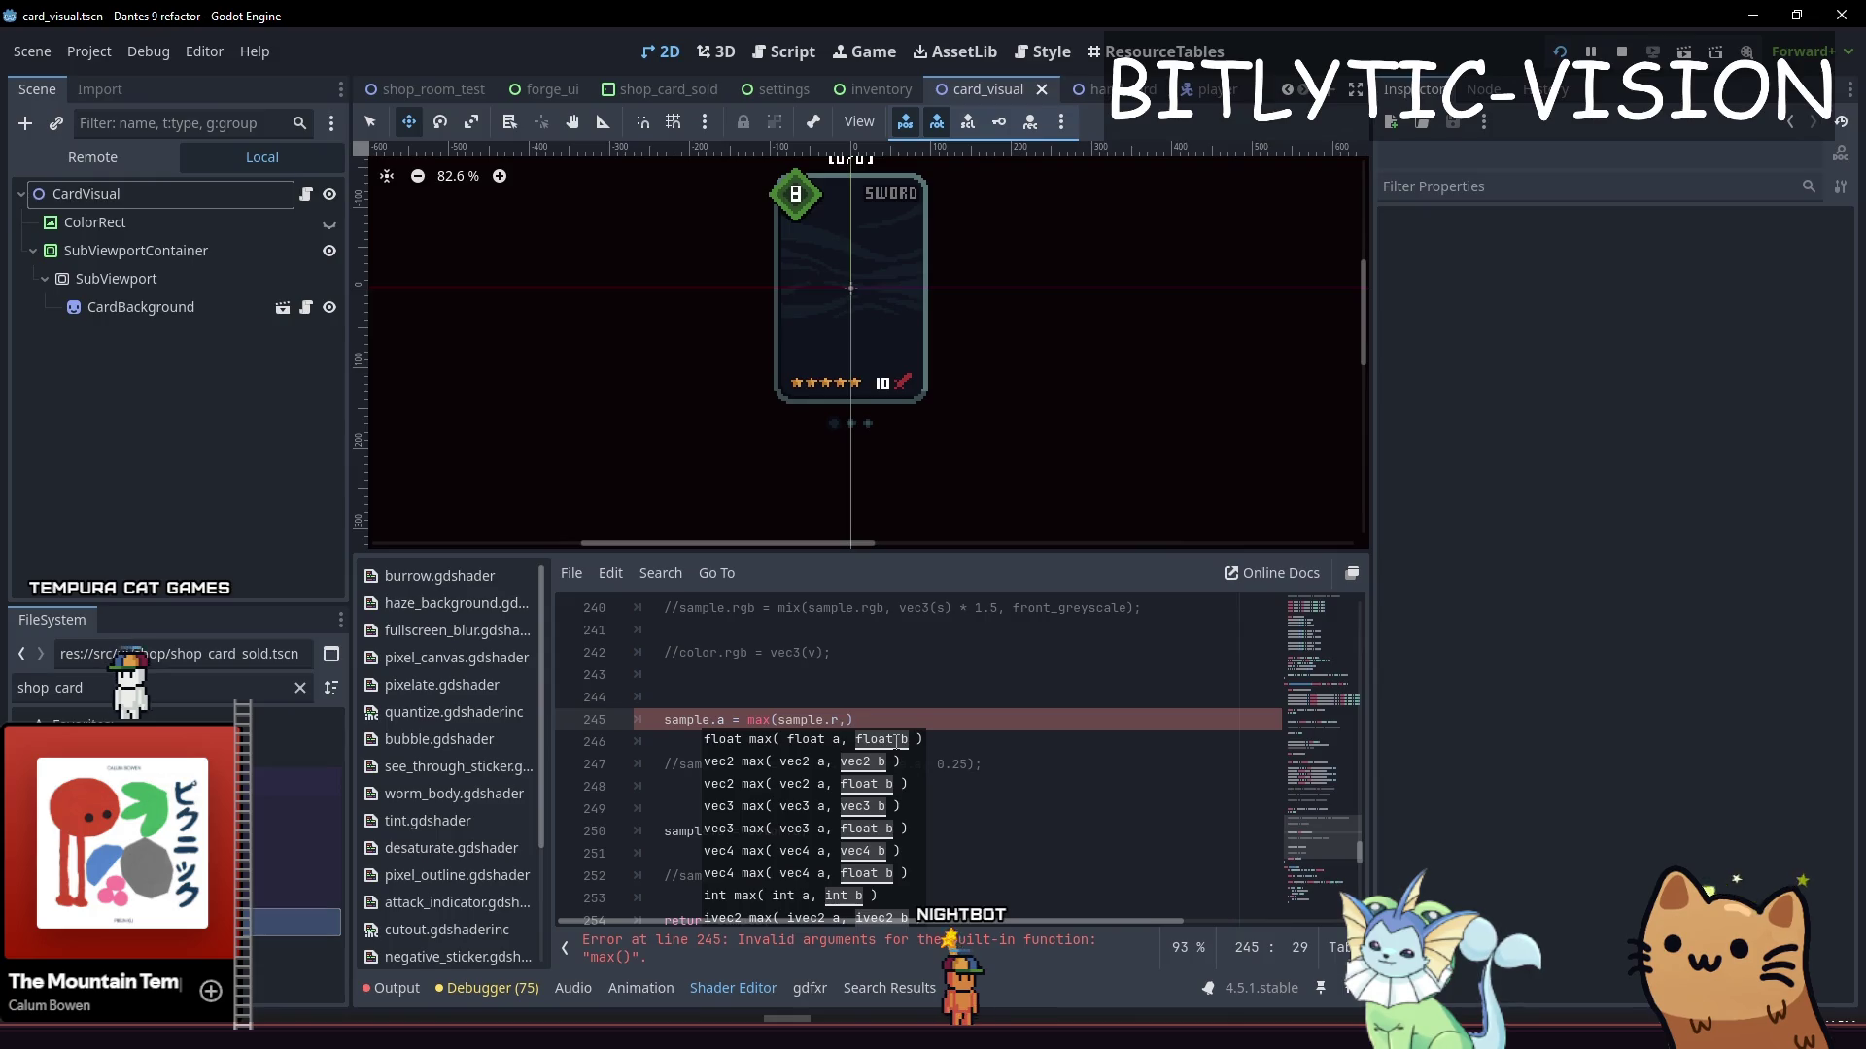
pyautogui.write('b')
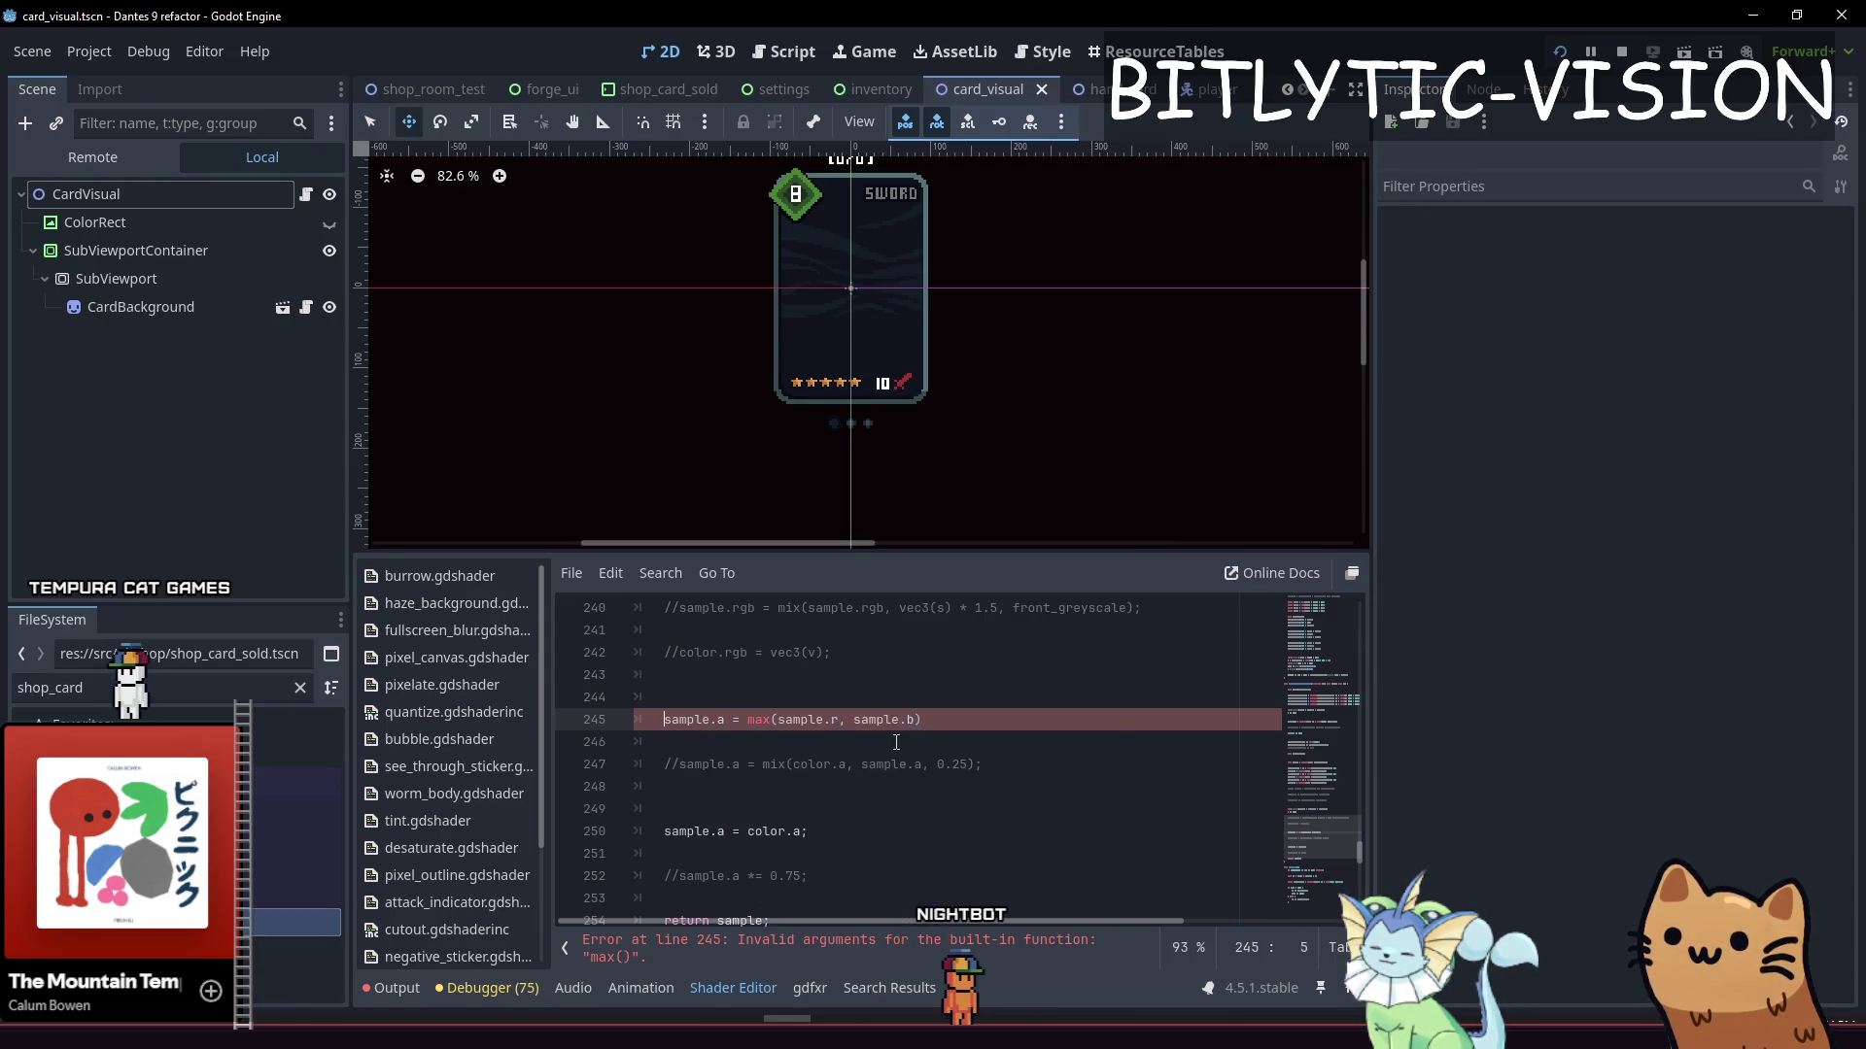
pyautogui.write(';')
pyautogui.hotkey('ctrl', 's')
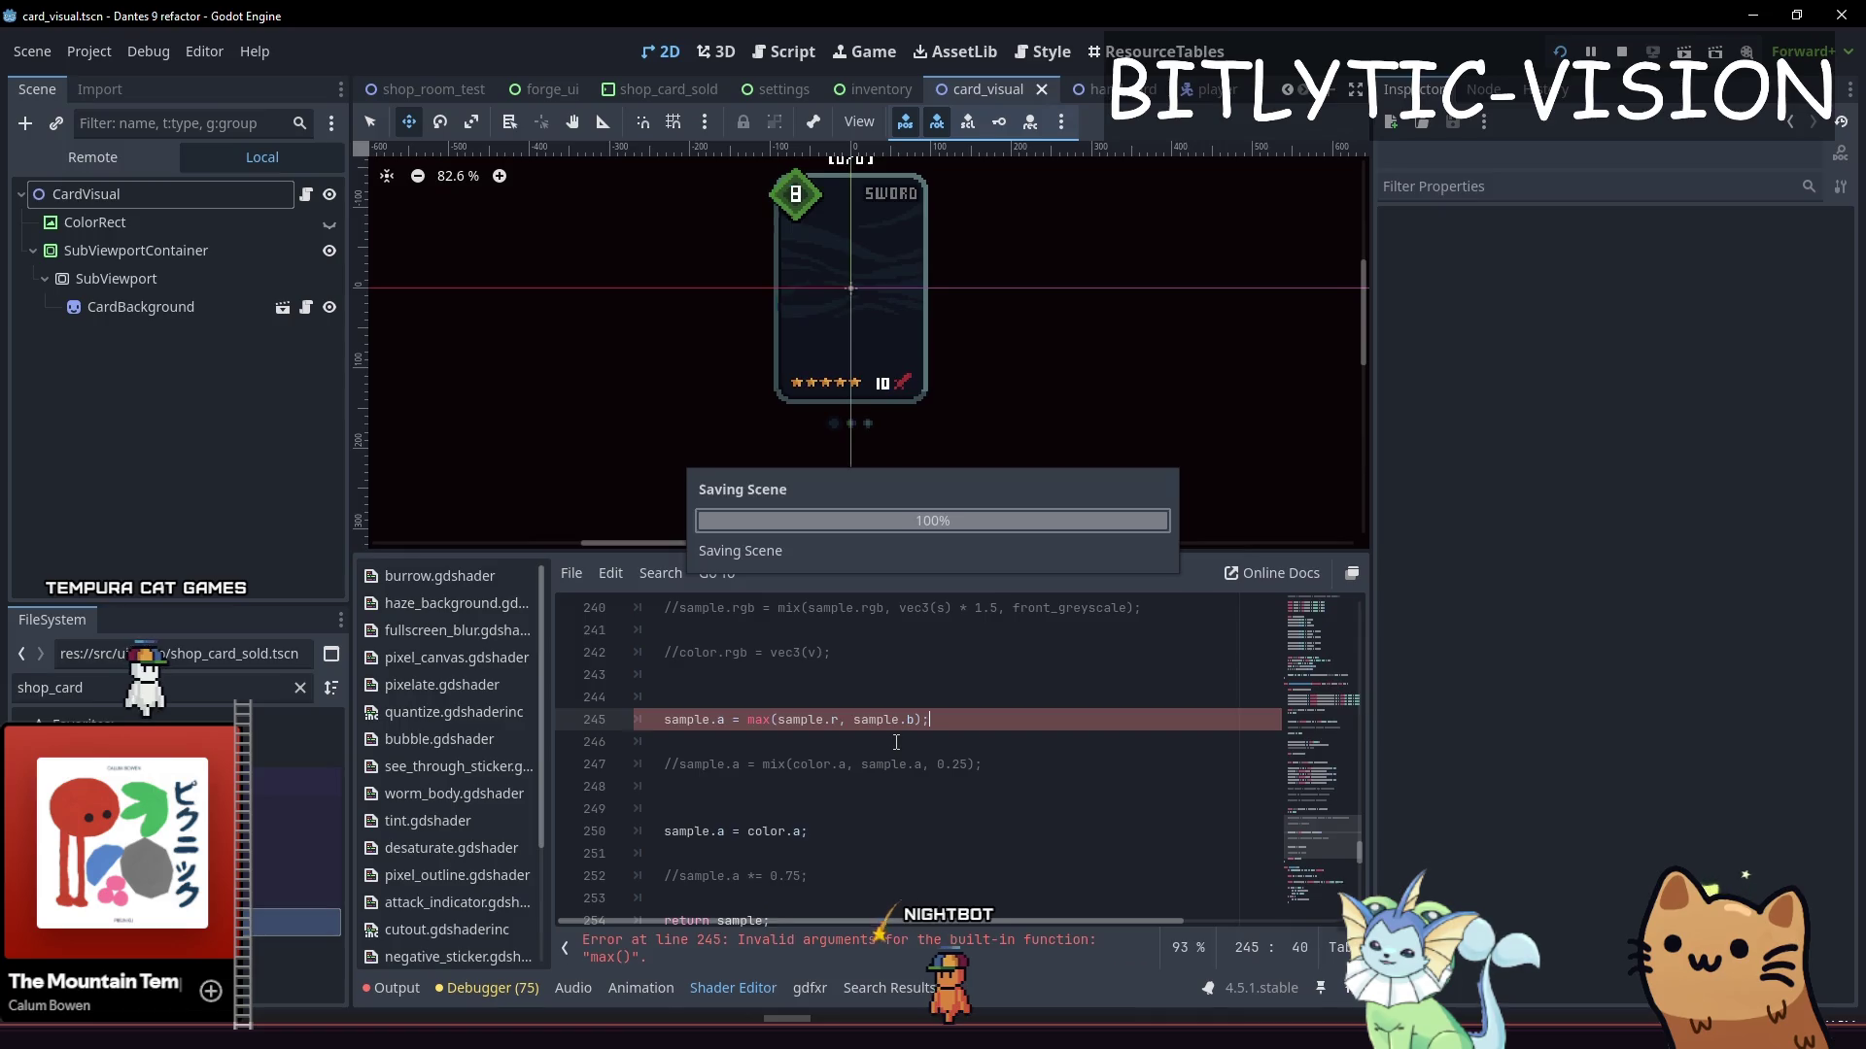
# Comment out the old sample.a = color.a line and save
pyautogui.press('Down')
pyautogui.press('Down')
pyautogui.press('Down')
pyautogui.hotkey('ctrl', 'k')
pyautogui.hotkey('ctrl', 's')
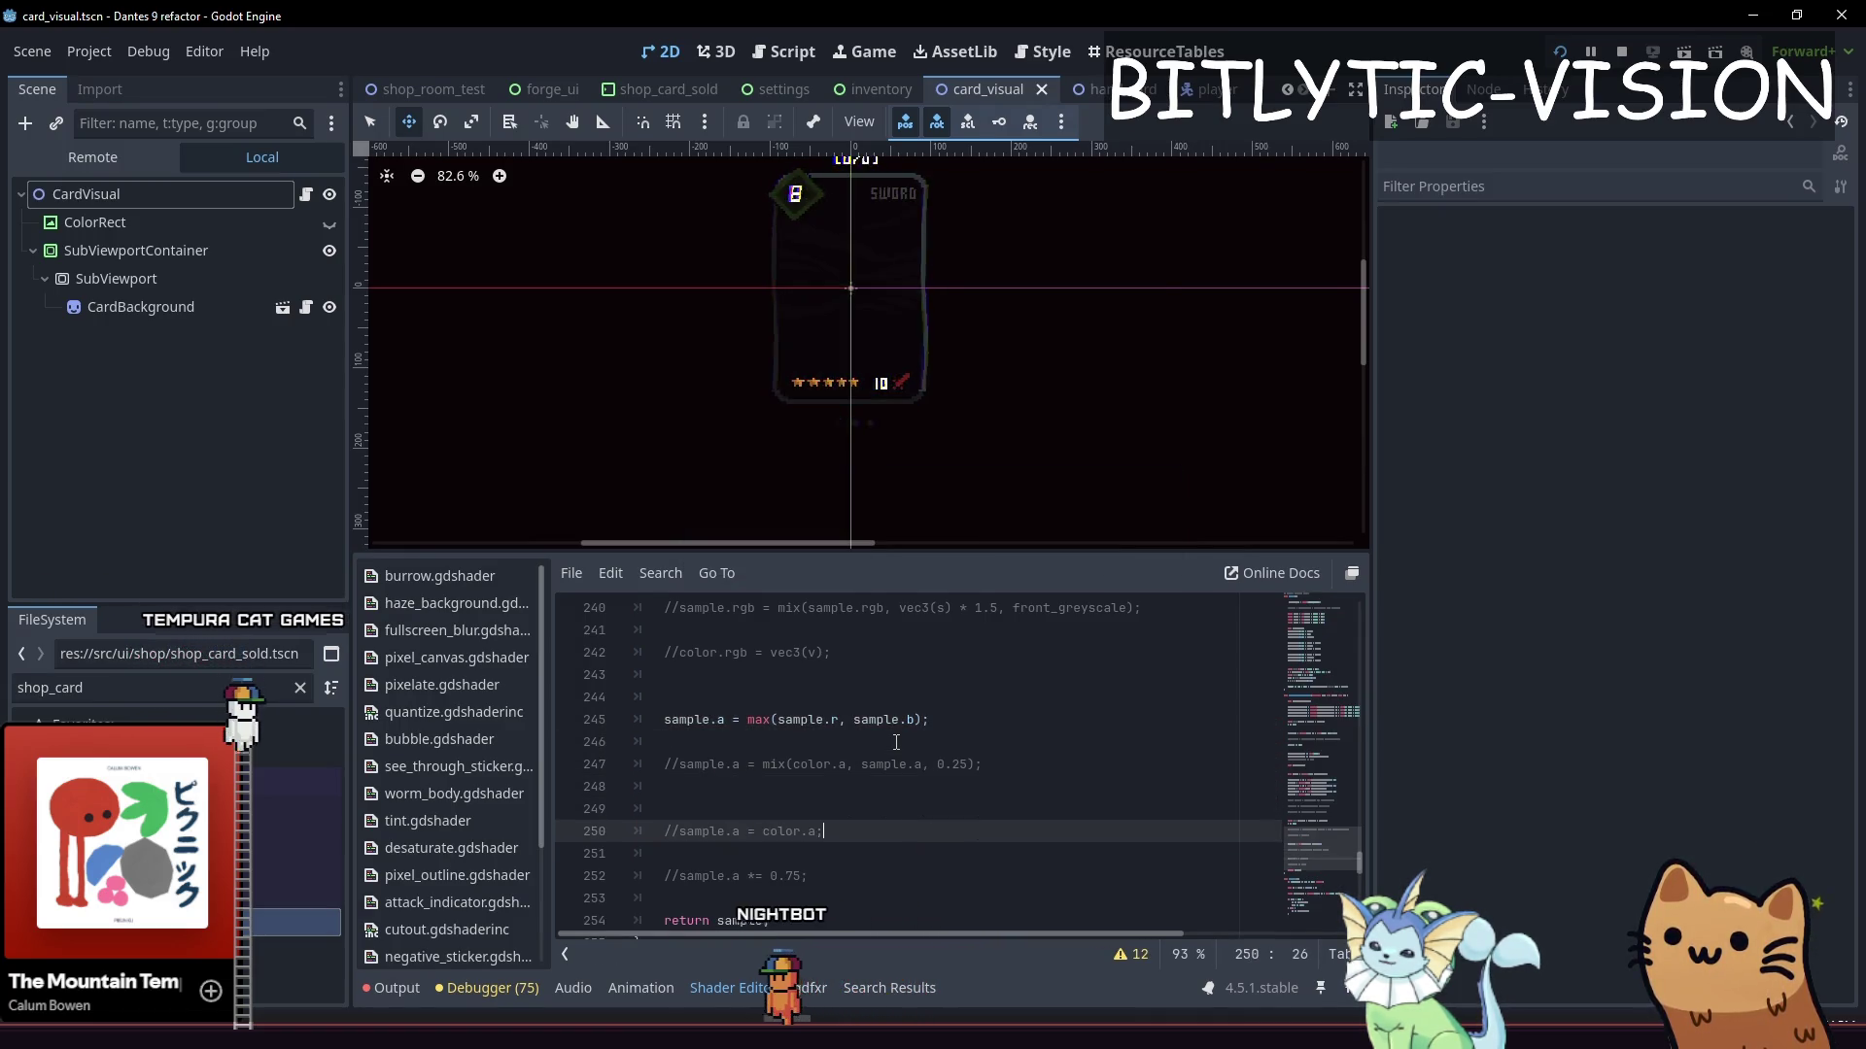
# Copy the max line to line 246 and edit it to sample.a = max(sample.a, sample.g)
pyautogui.press('Up')
pyautogui.press('Up')
pyautogui.press('Up')
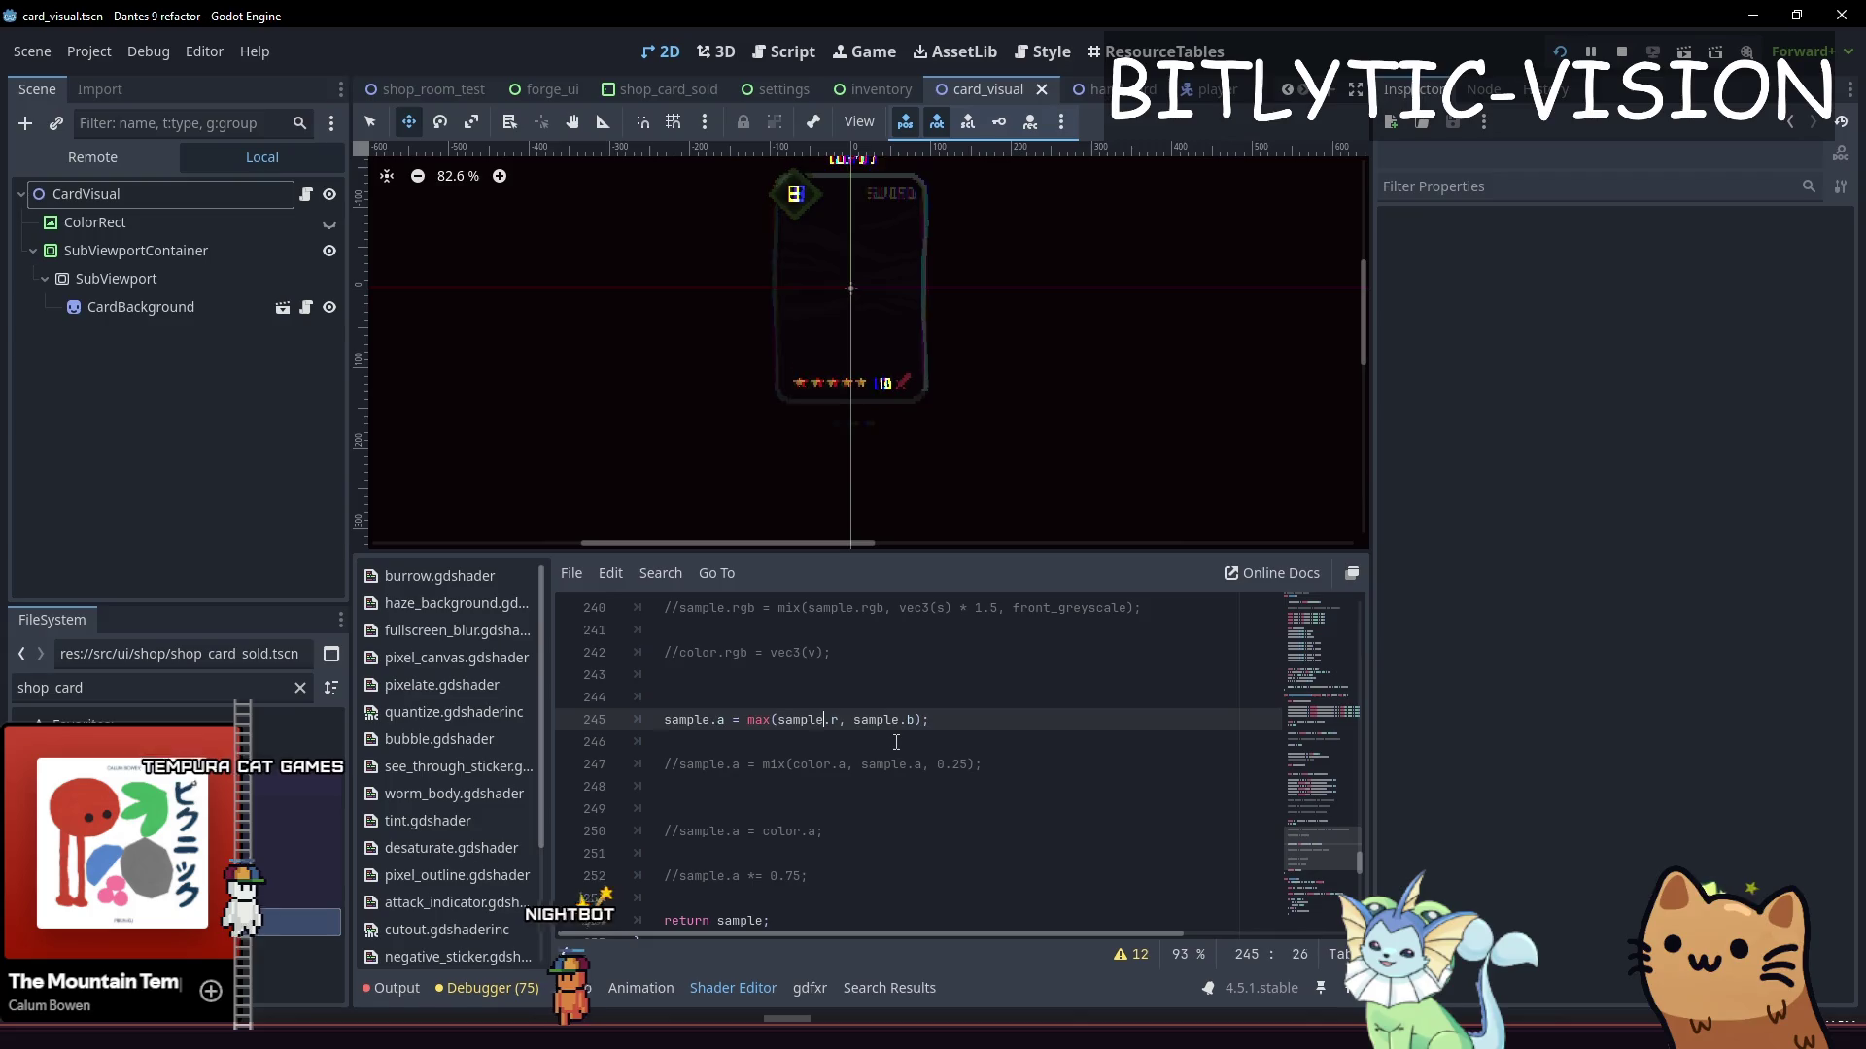
pyautogui.press('End')
pyautogui.press('Return')
pyautogui.write('sample.a = max(sample.r, sample.b);')
pyautogui.press('Home')
pyautogui.hotkey('ctrl', 'Right')
pyautogui.hotkey('ctrl', 'Right')
pyautogui.hotkey('ctrl', 'Right')
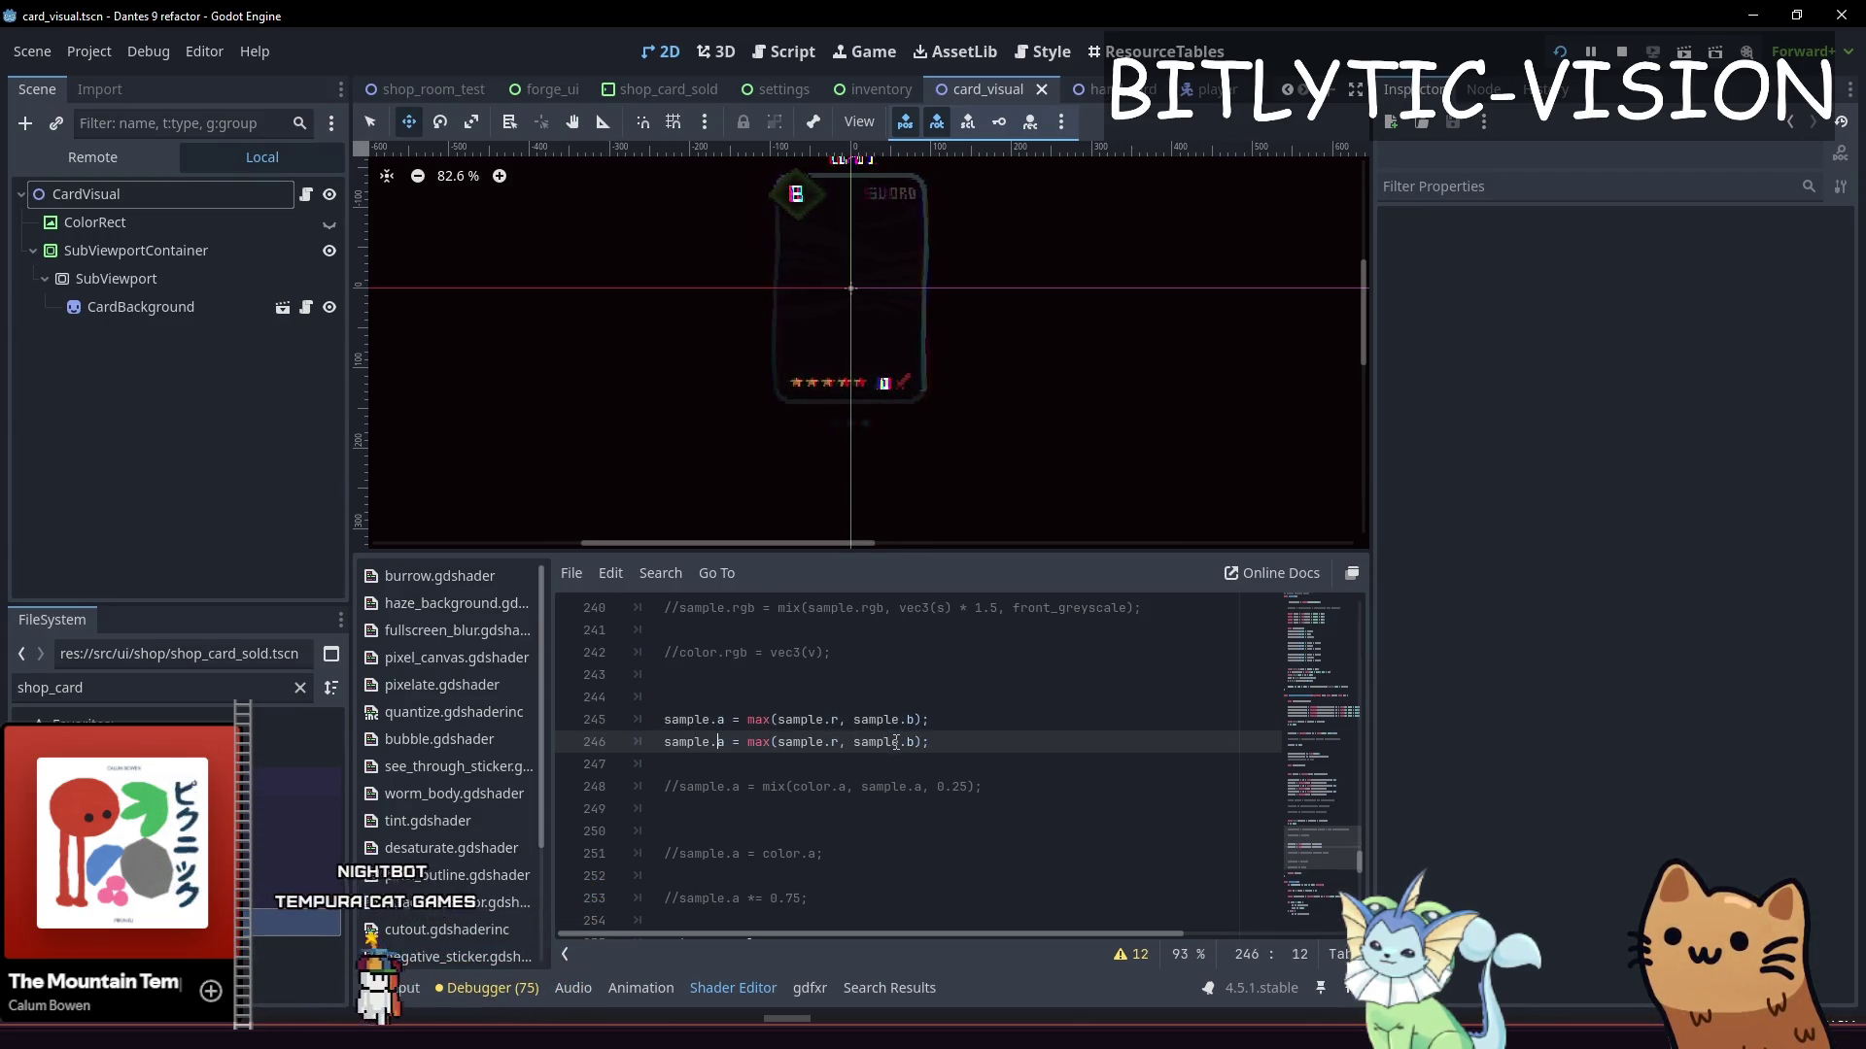
pyautogui.hotkey('ctrl', 'z')
pyautogui.press('BackSpace')
pyautogui.write('a')
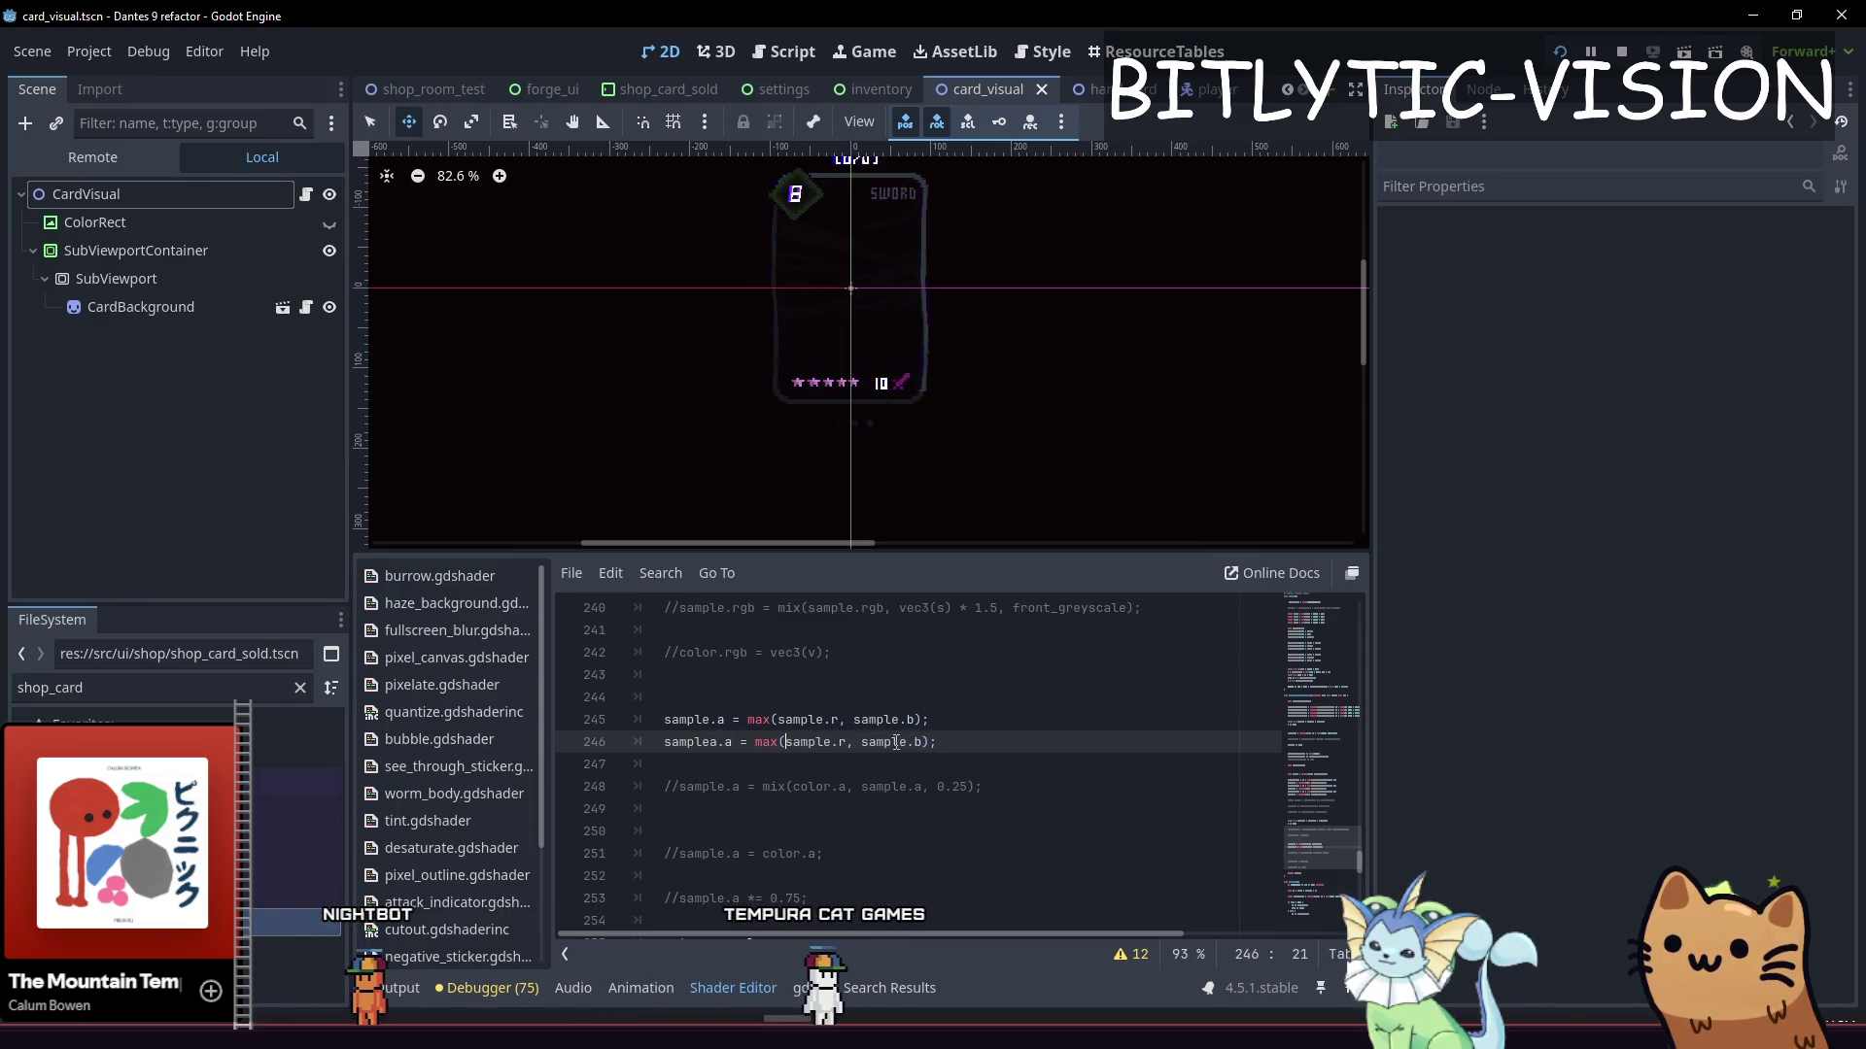
pyautogui.hotkey('ctrl', 'Left')
pyautogui.hotkey('ctrl', 'Left')
pyautogui.hotkey('ctrl', 'Left')
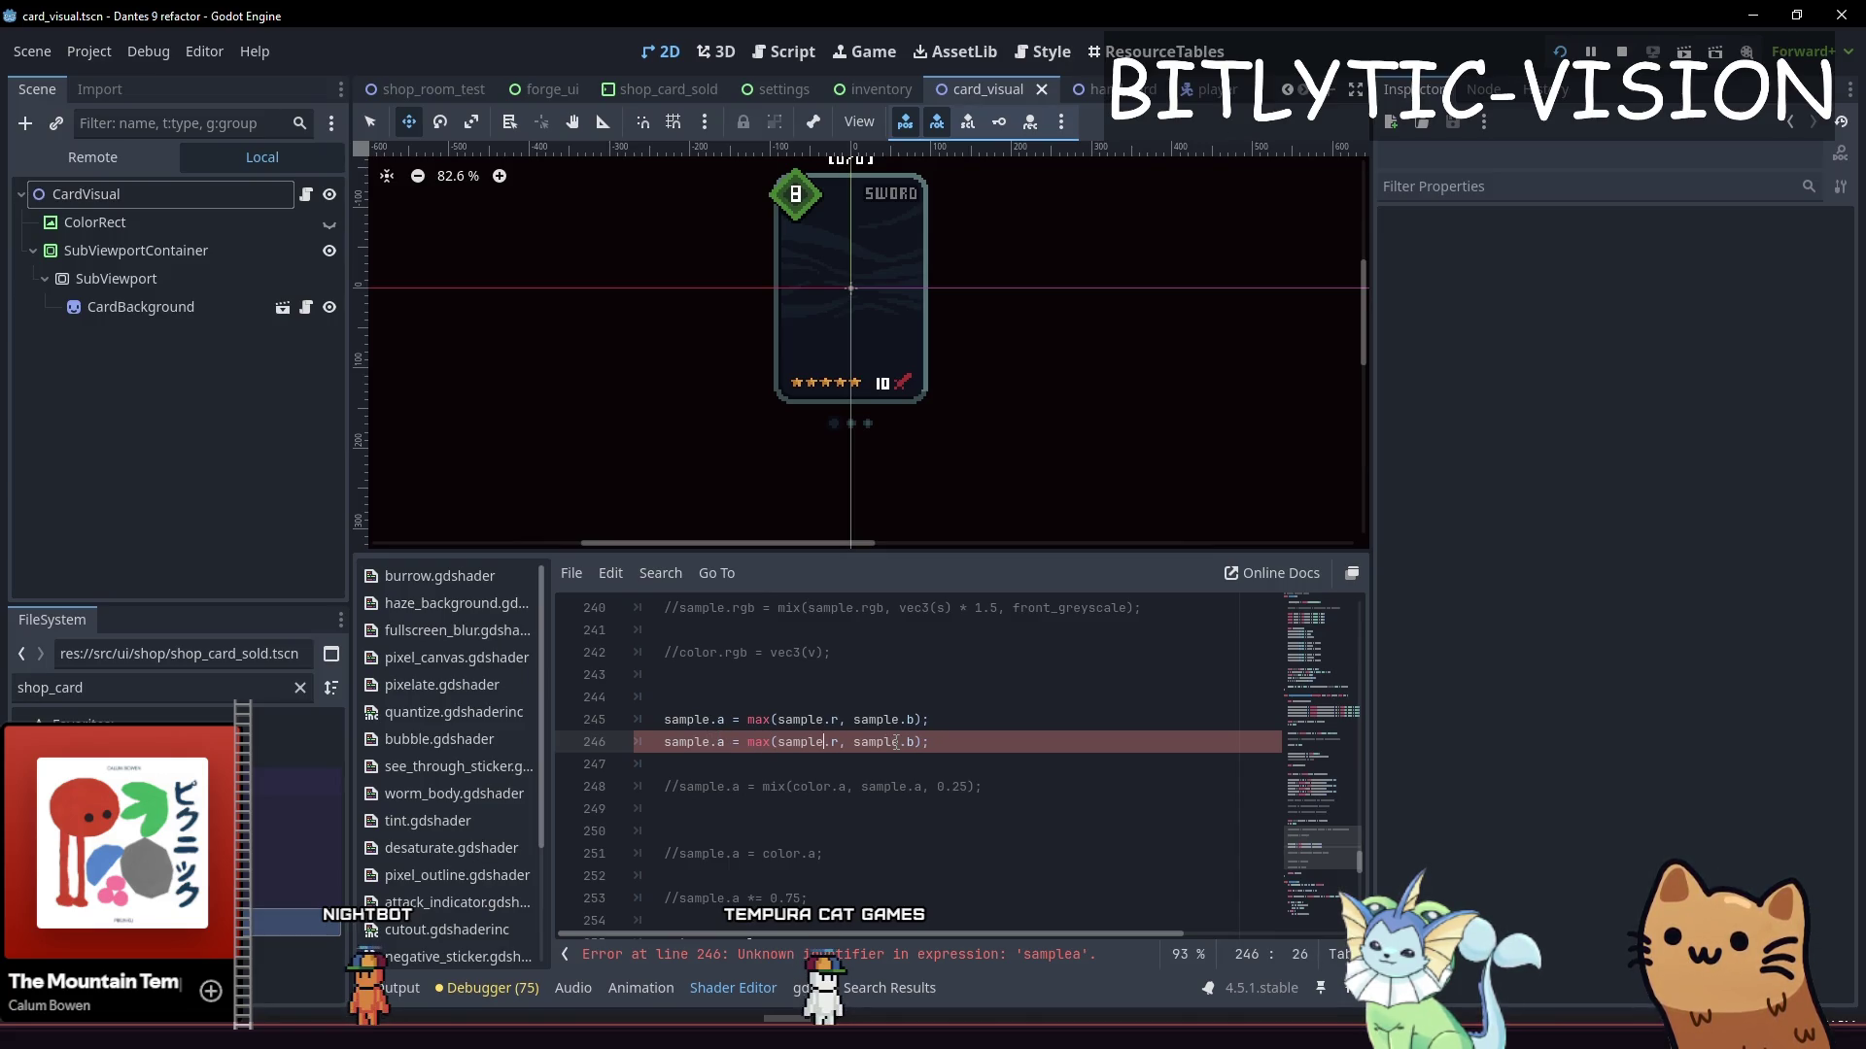
pyautogui.press('Right')
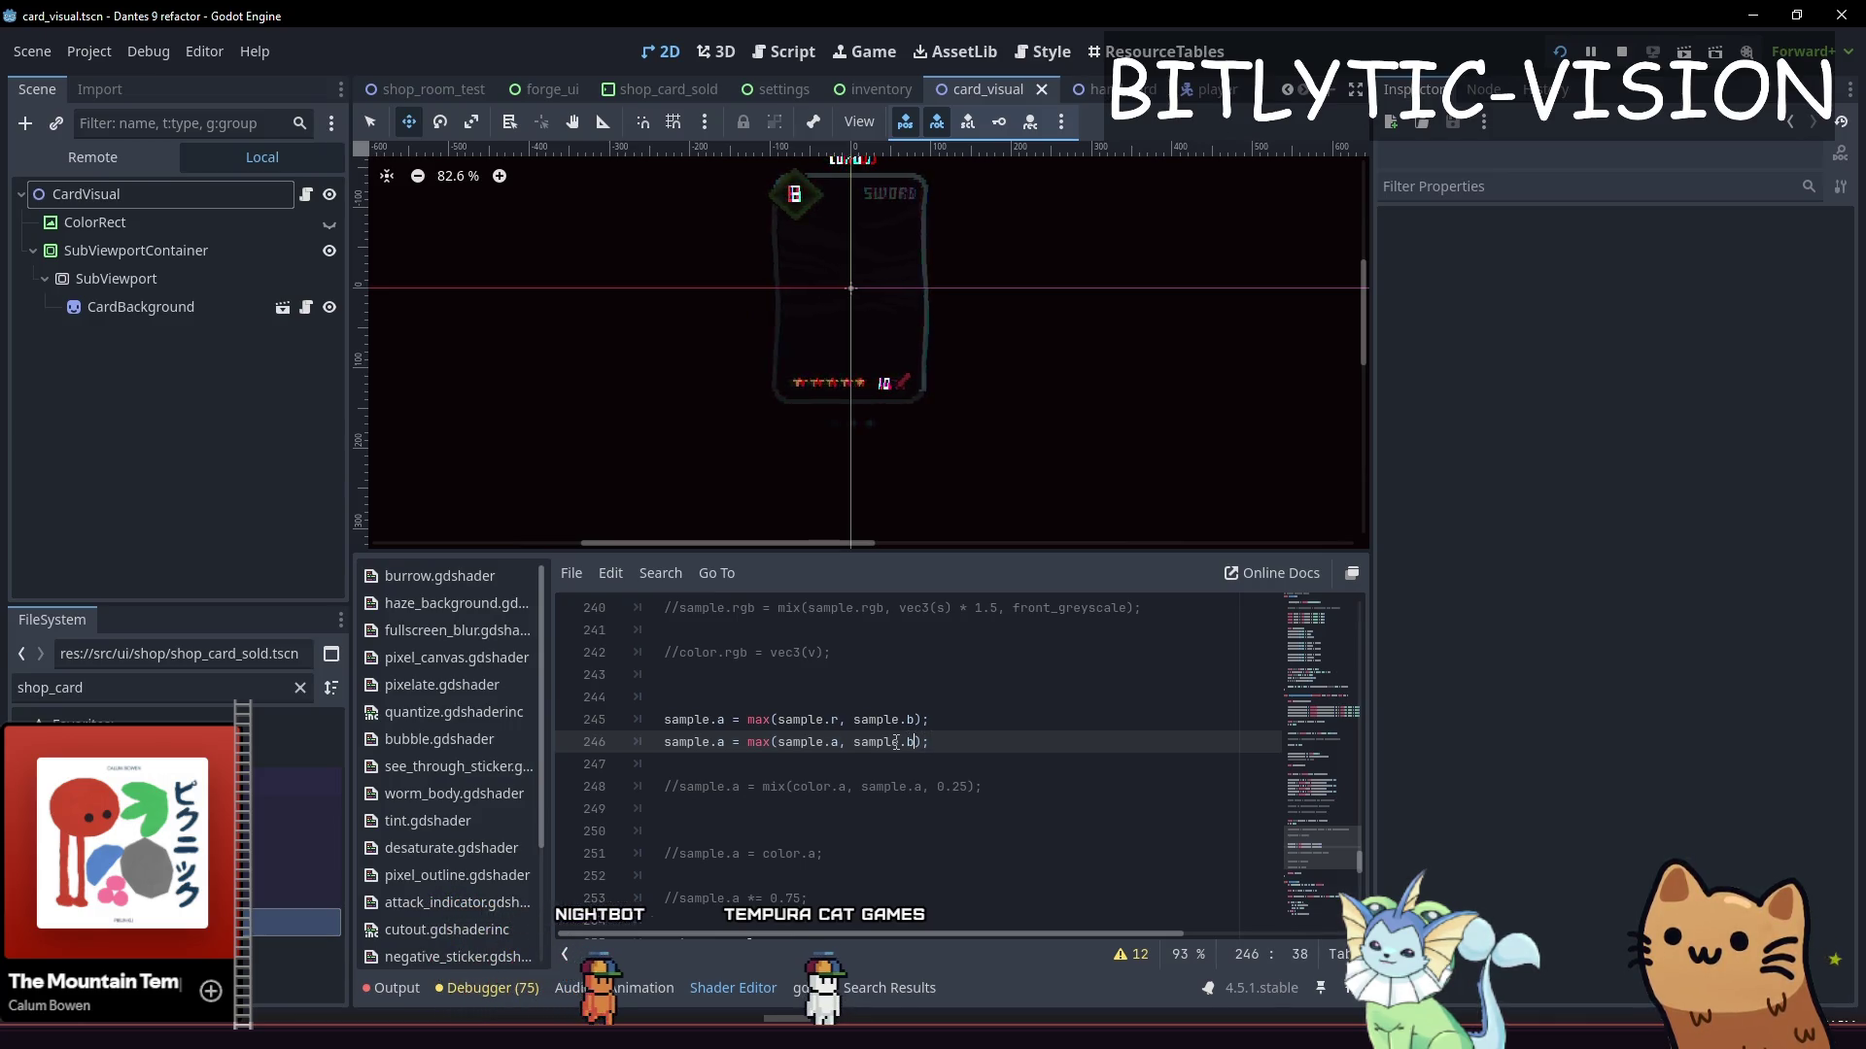
# Save the shader and launch the game with F5
pyautogui.press('End')
pyautogui.hotkey('ctrl', 's')
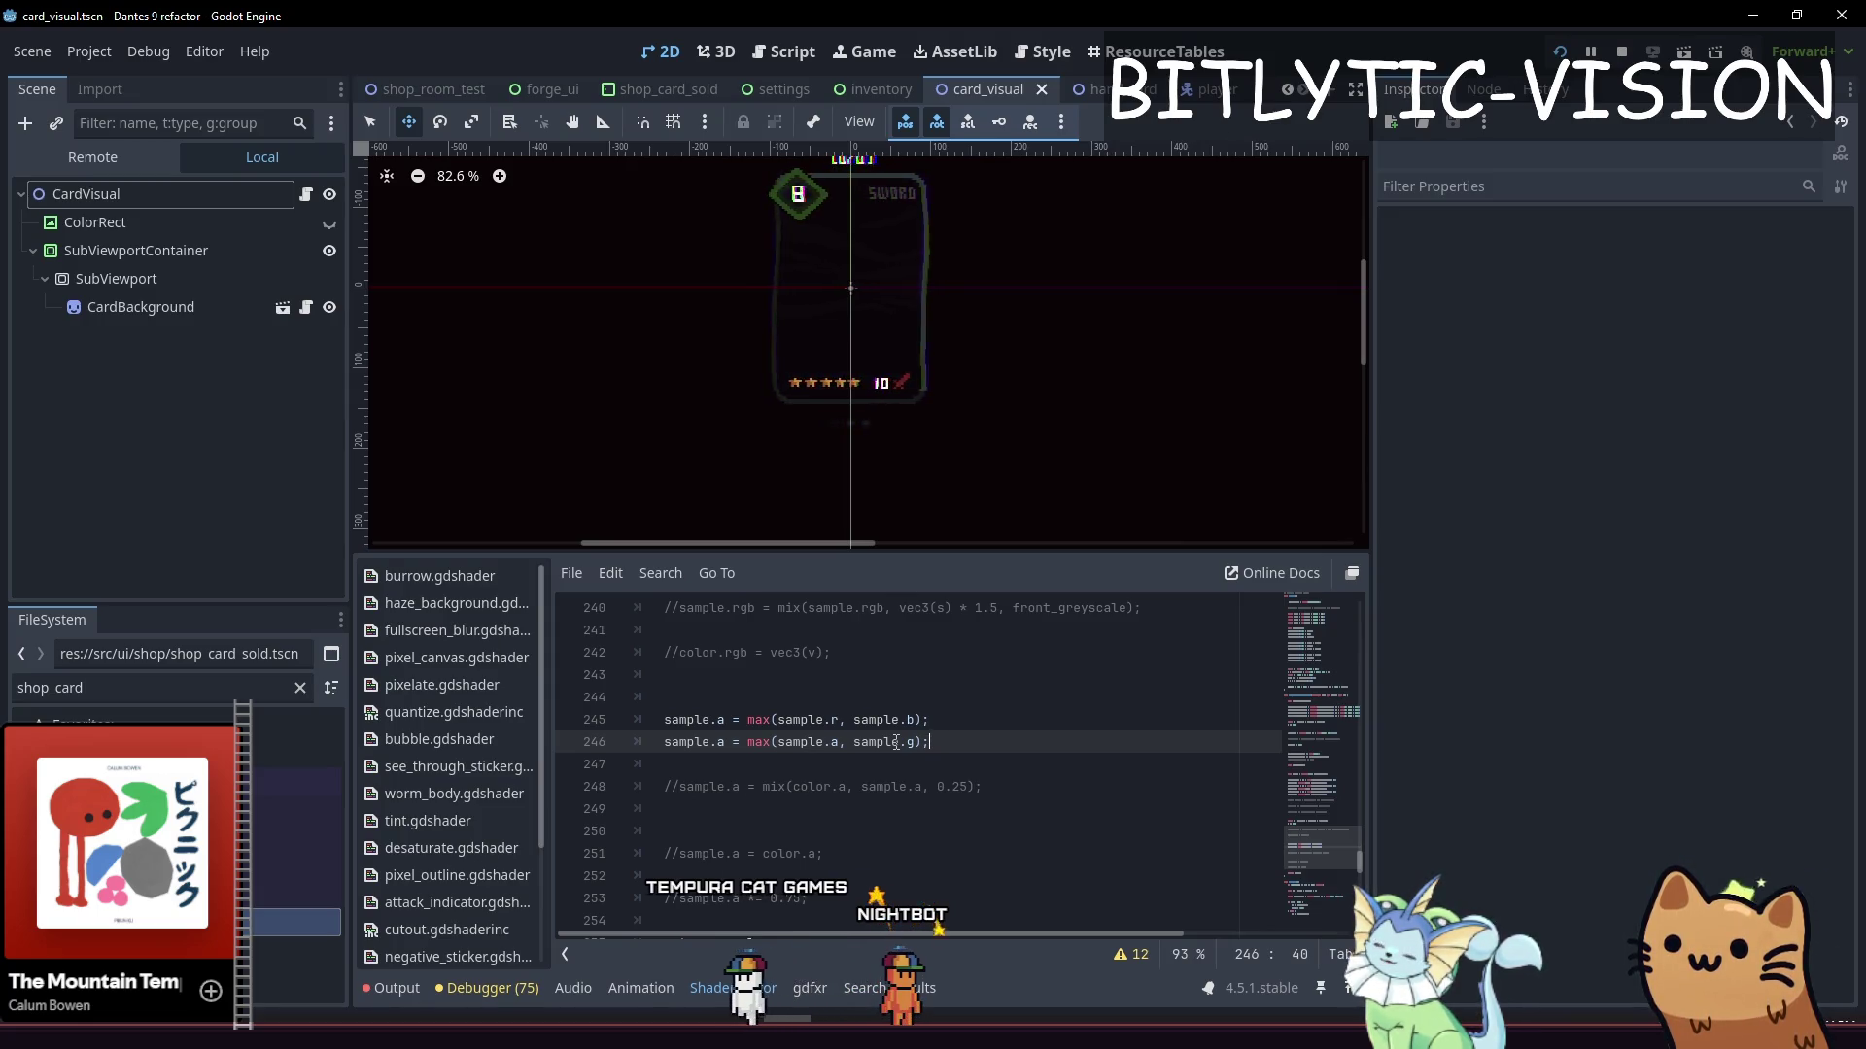
pyautogui.press('F5')
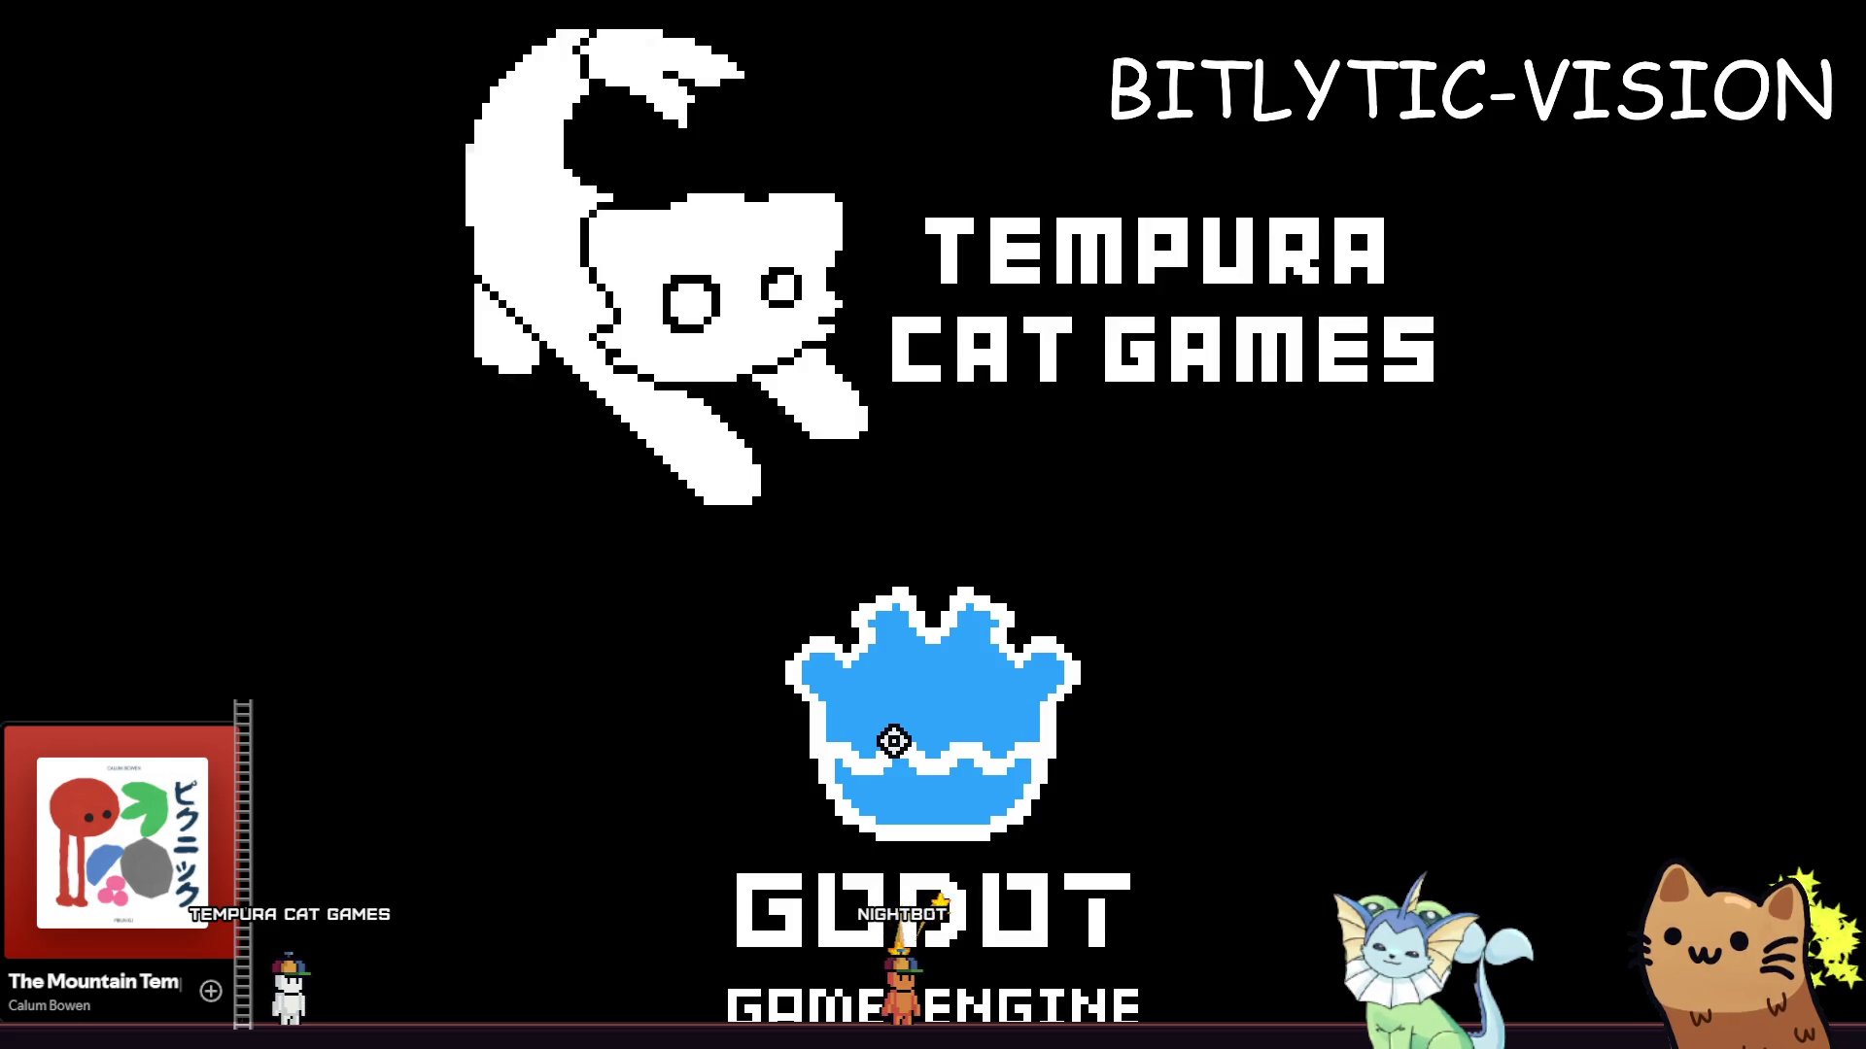
# Spawn an enemy from the game's debug menu
pyautogui.press('`')
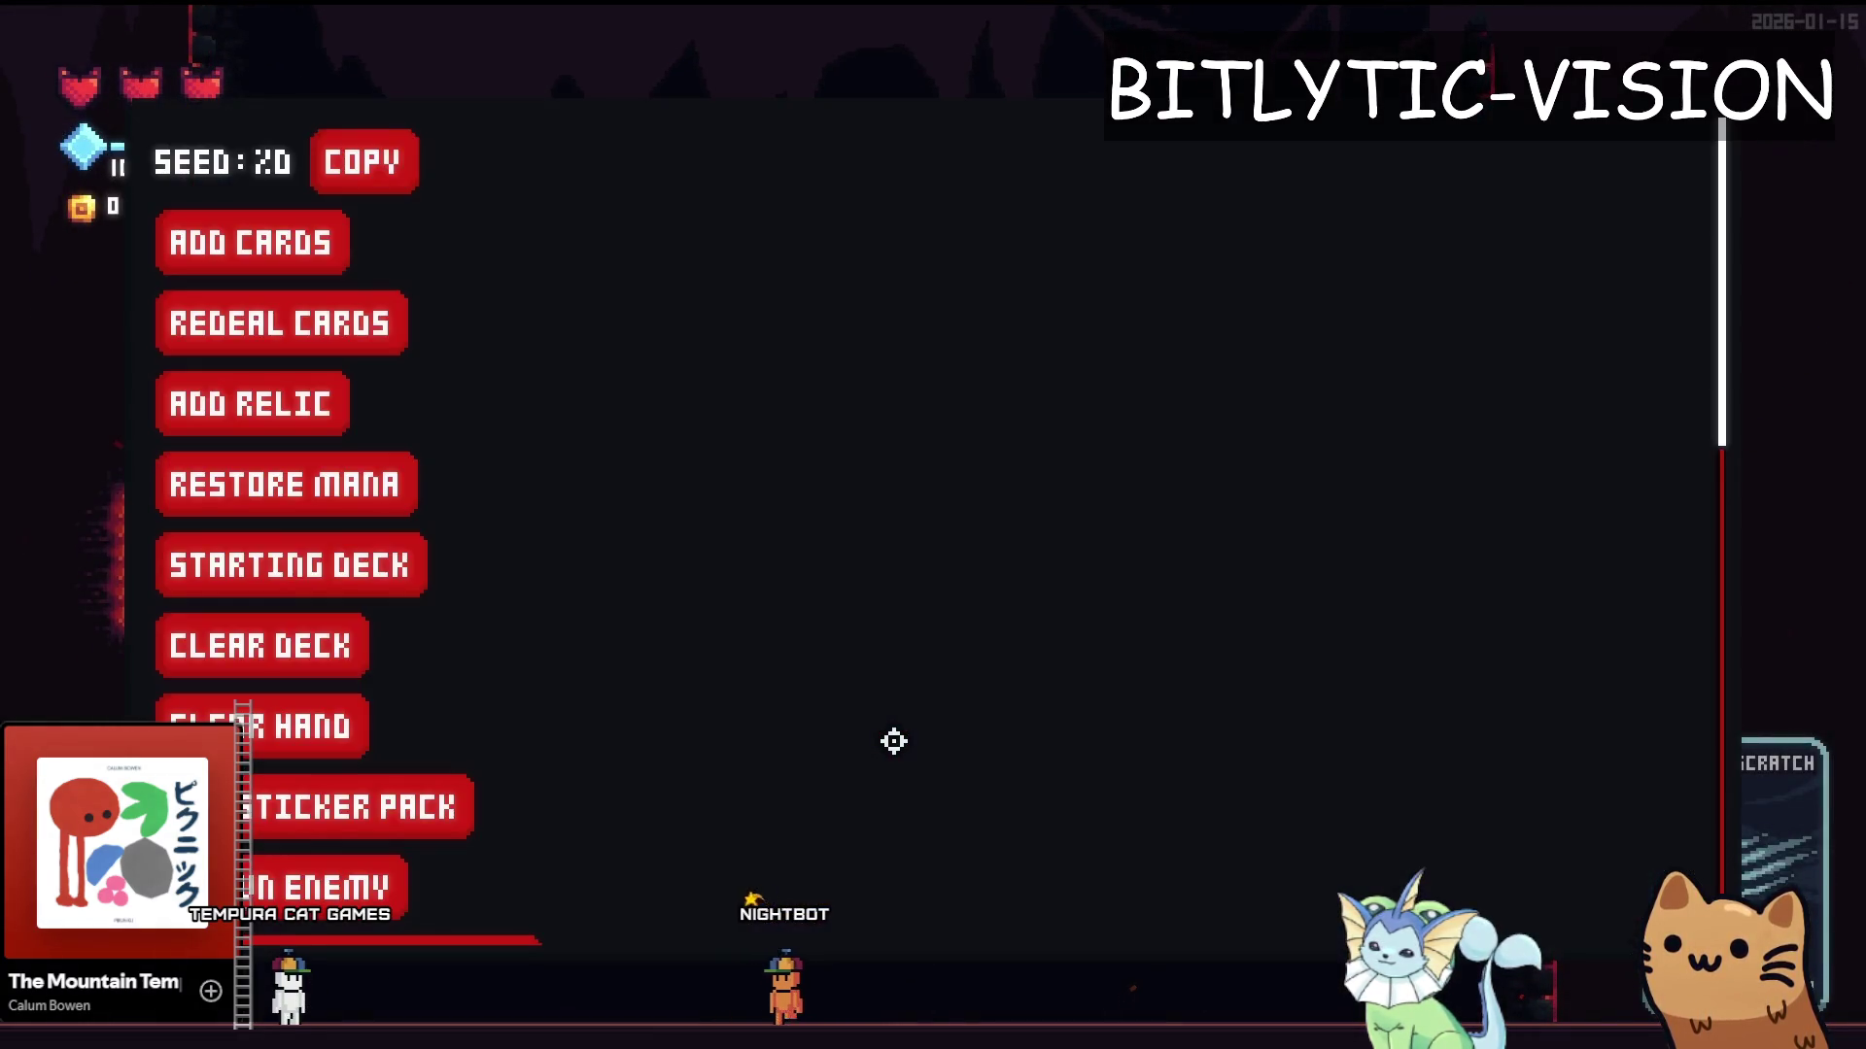
pyautogui.scroll(-3, 292, 729)
pyautogui.click(283, 674)
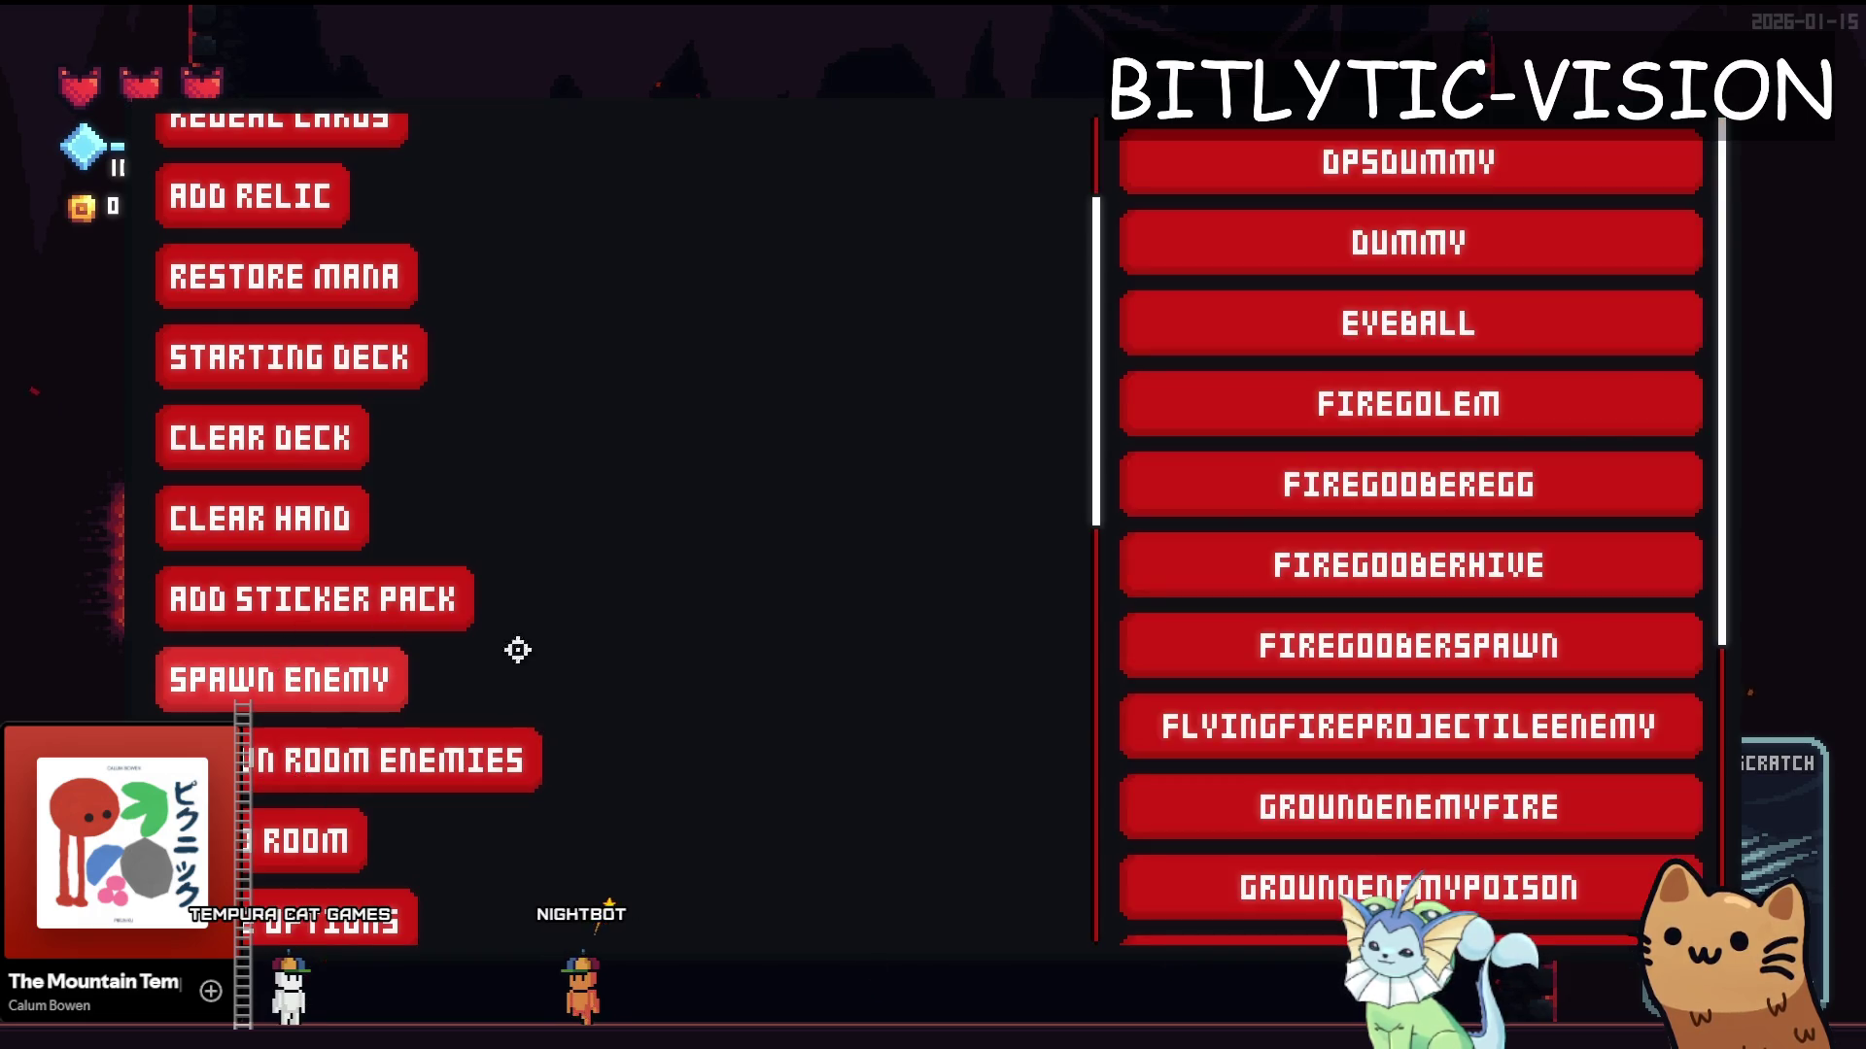
pyautogui.click(1119, 542)
# Add a Slot Machine card via the debug menu and open the Deck view
pyautogui.press('`')
pyautogui.click(252, 242)
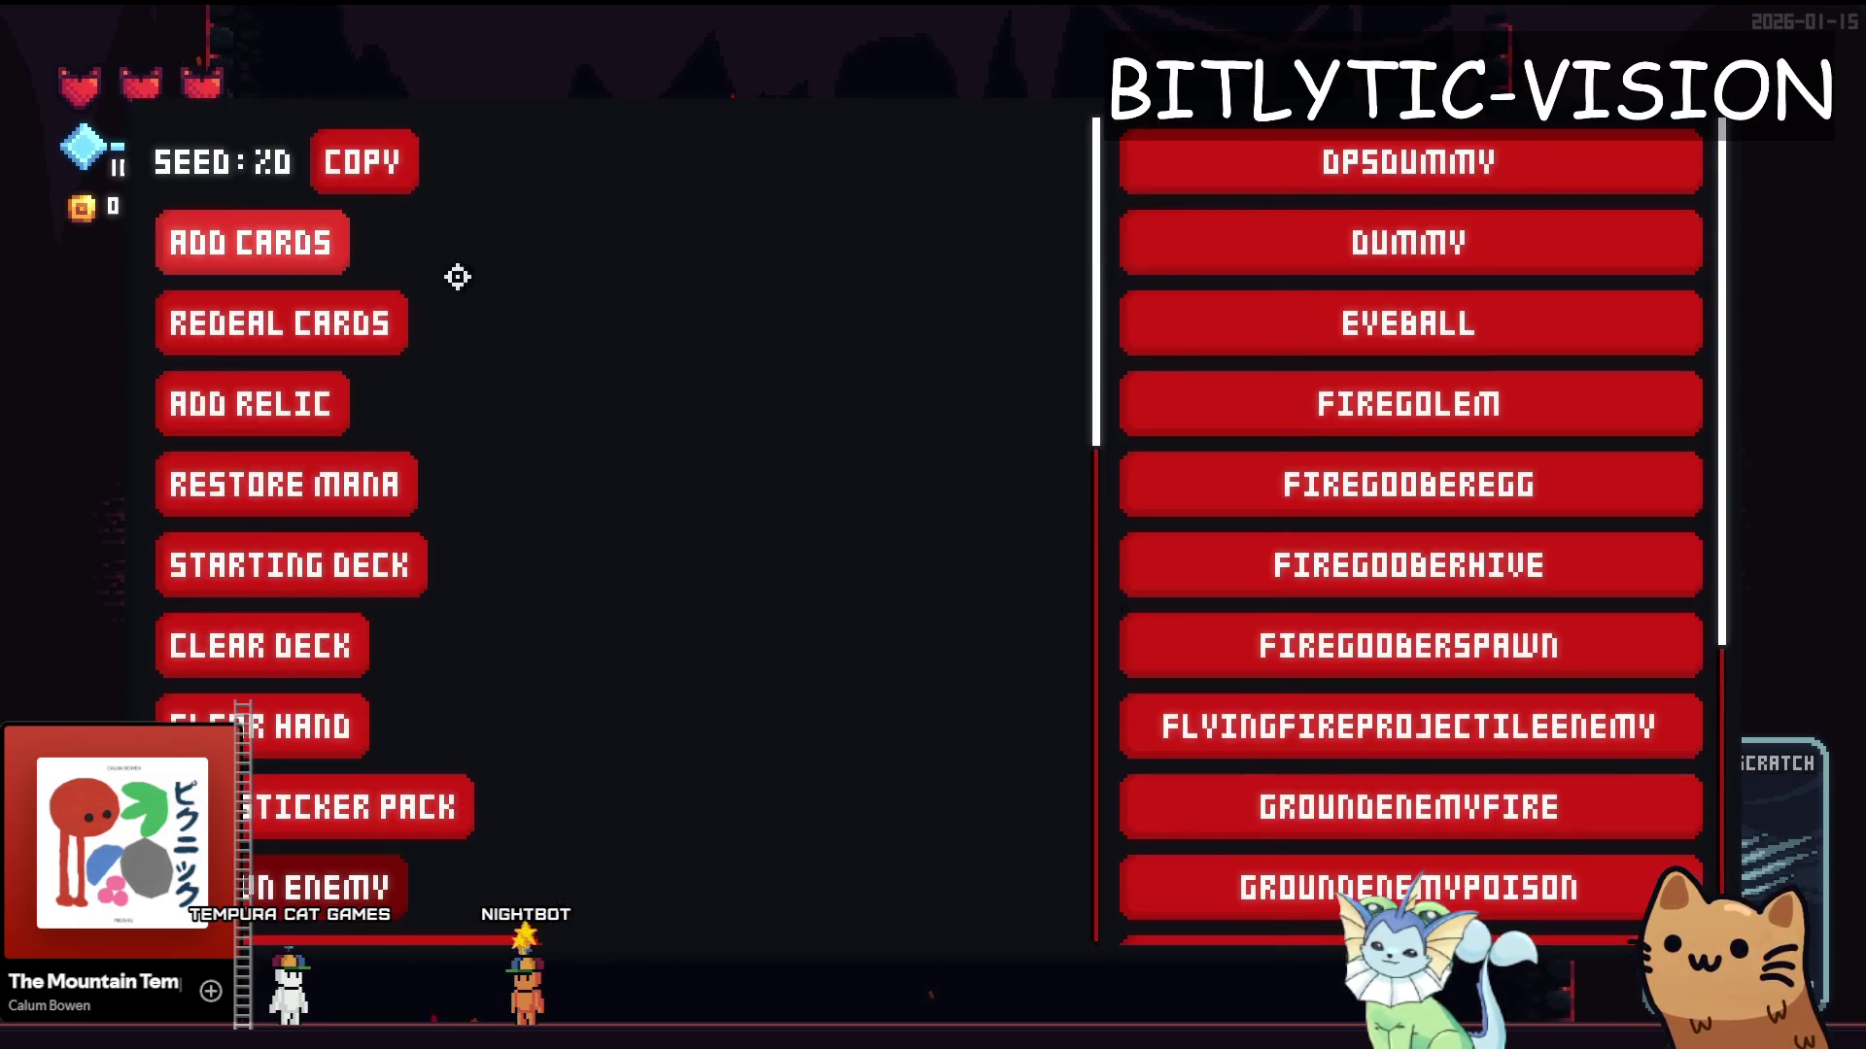
pyautogui.scroll(-2, 1494, 746)
pyautogui.scroll(-3, 1494, 747)
pyautogui.click(1490, 850)
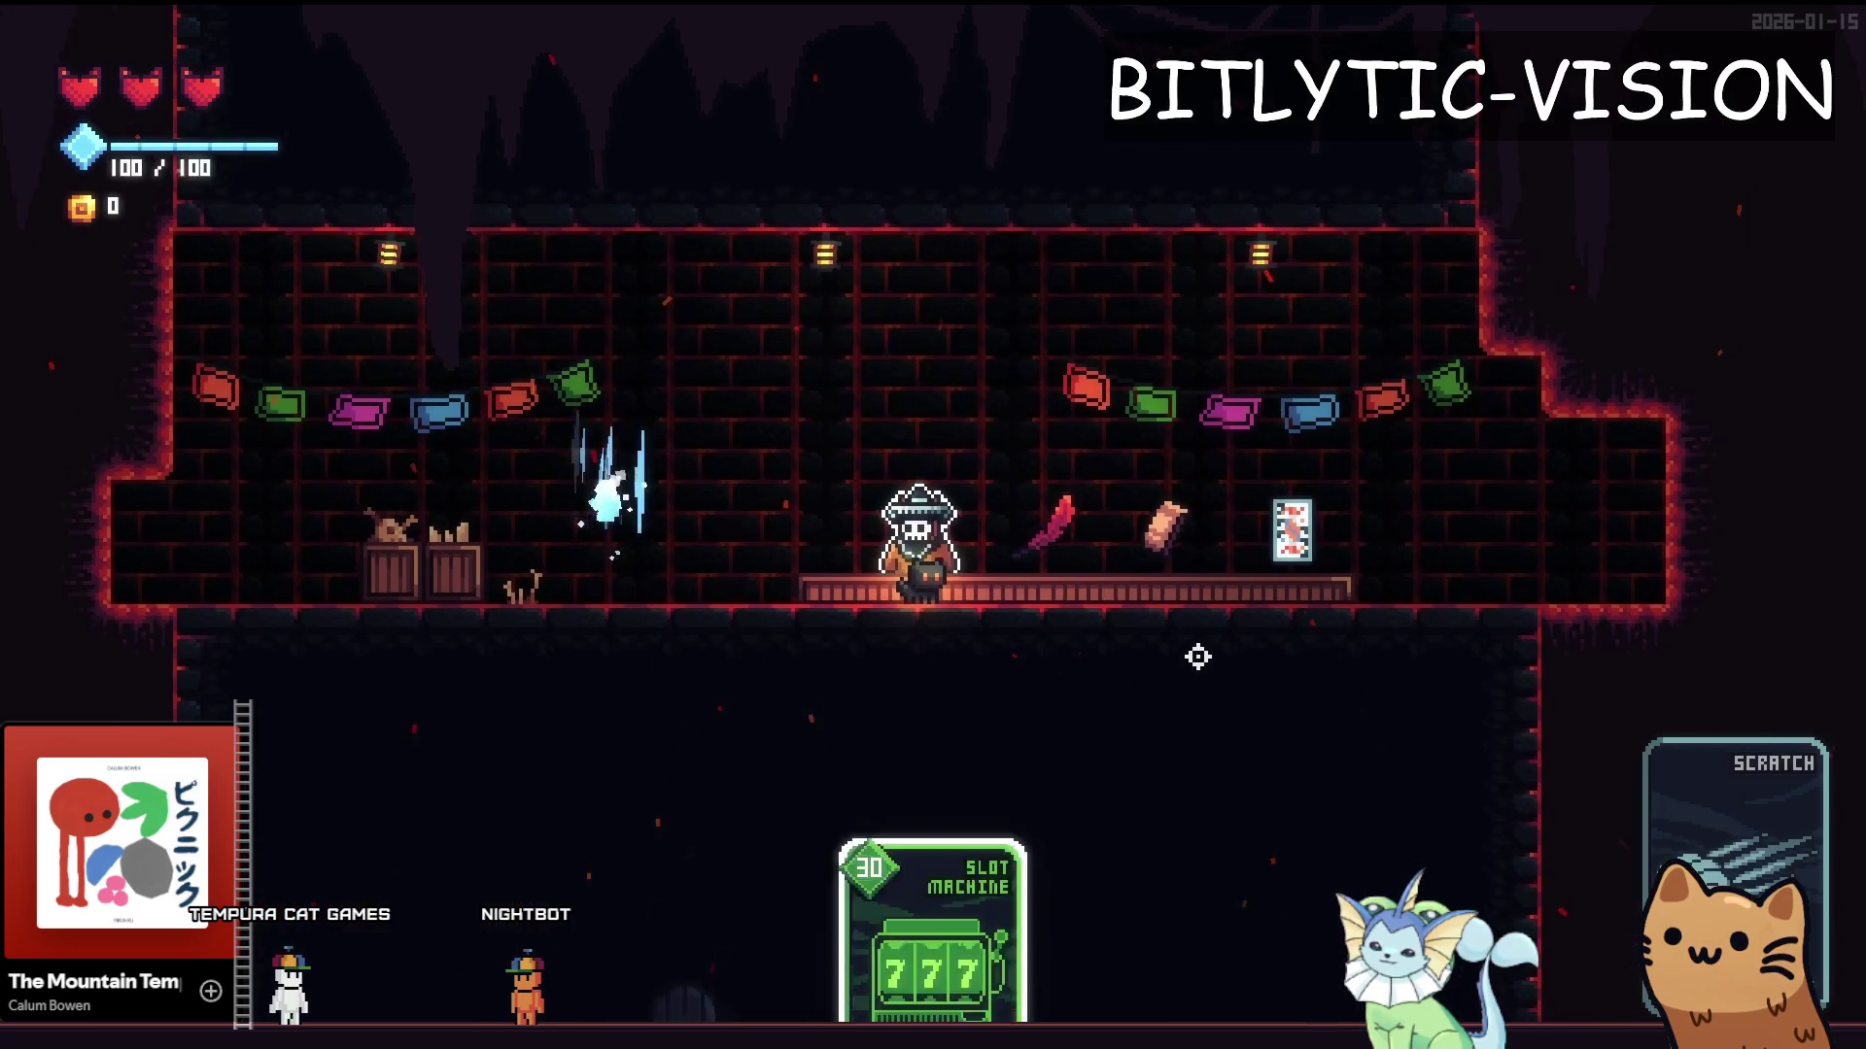
pyautogui.press('Tab')
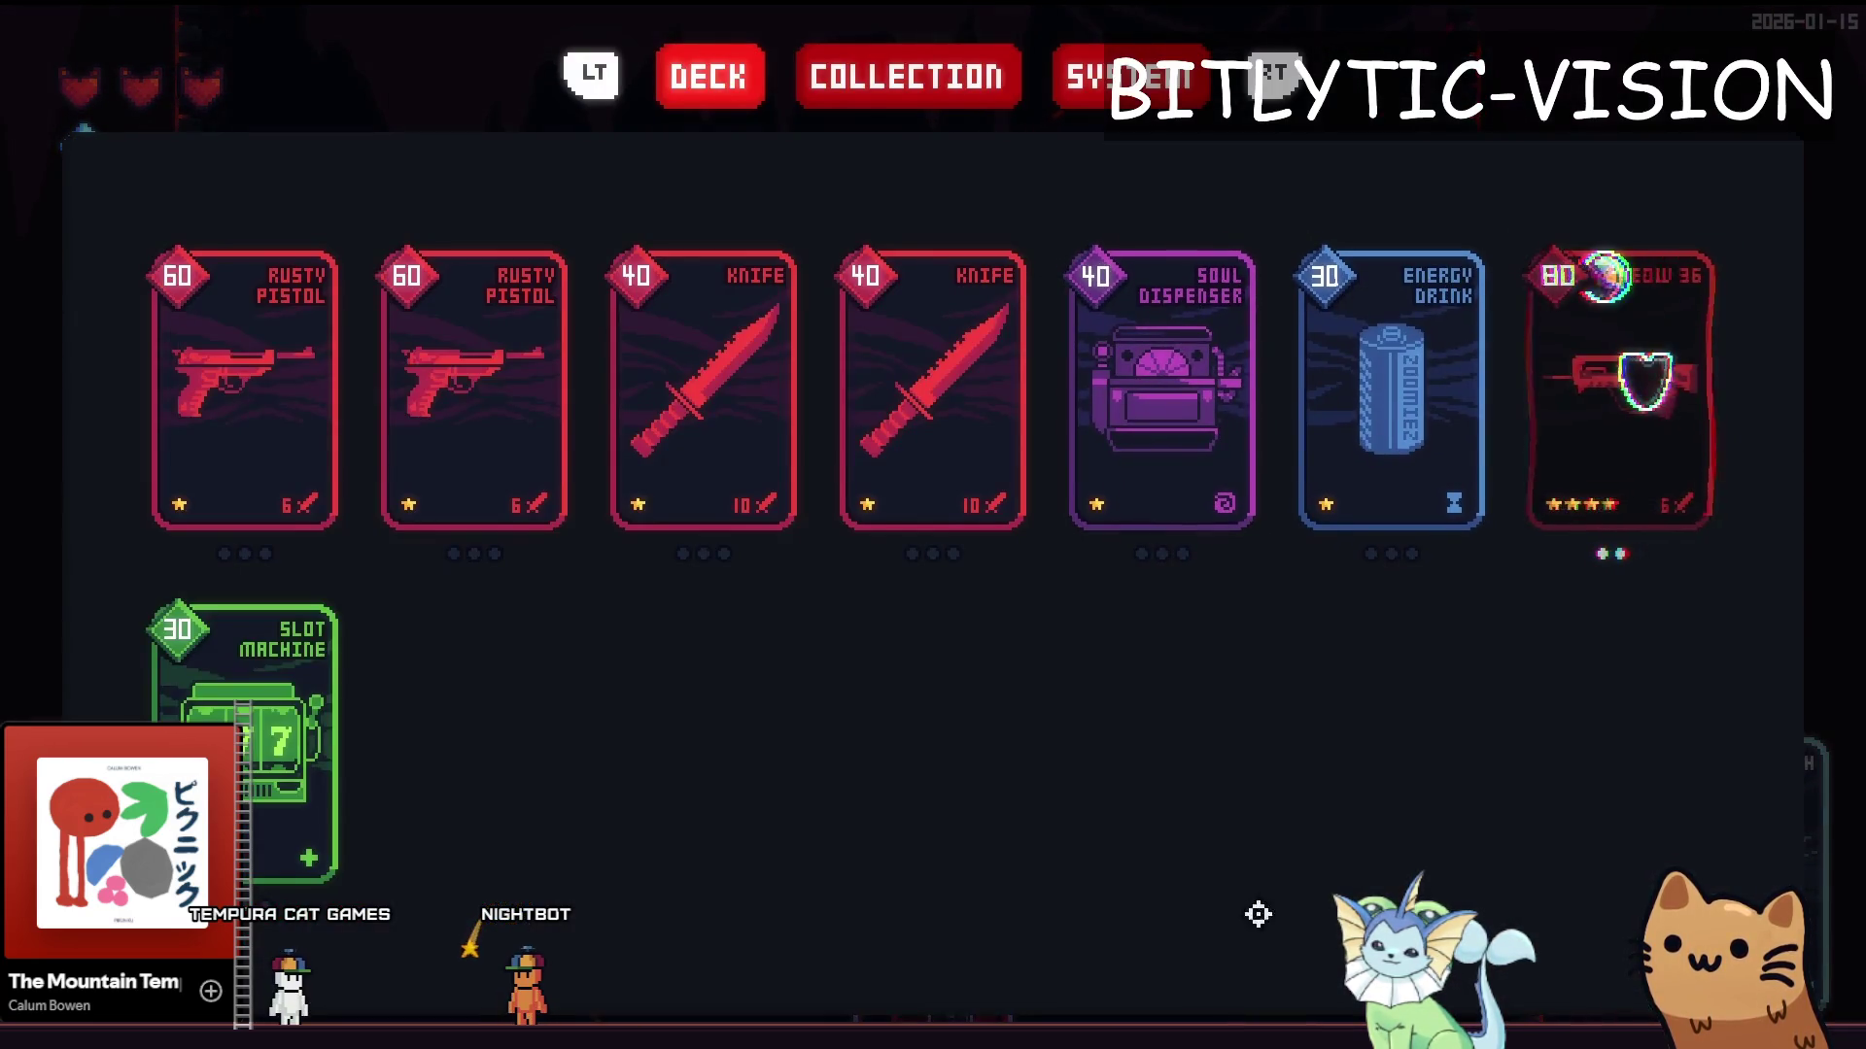
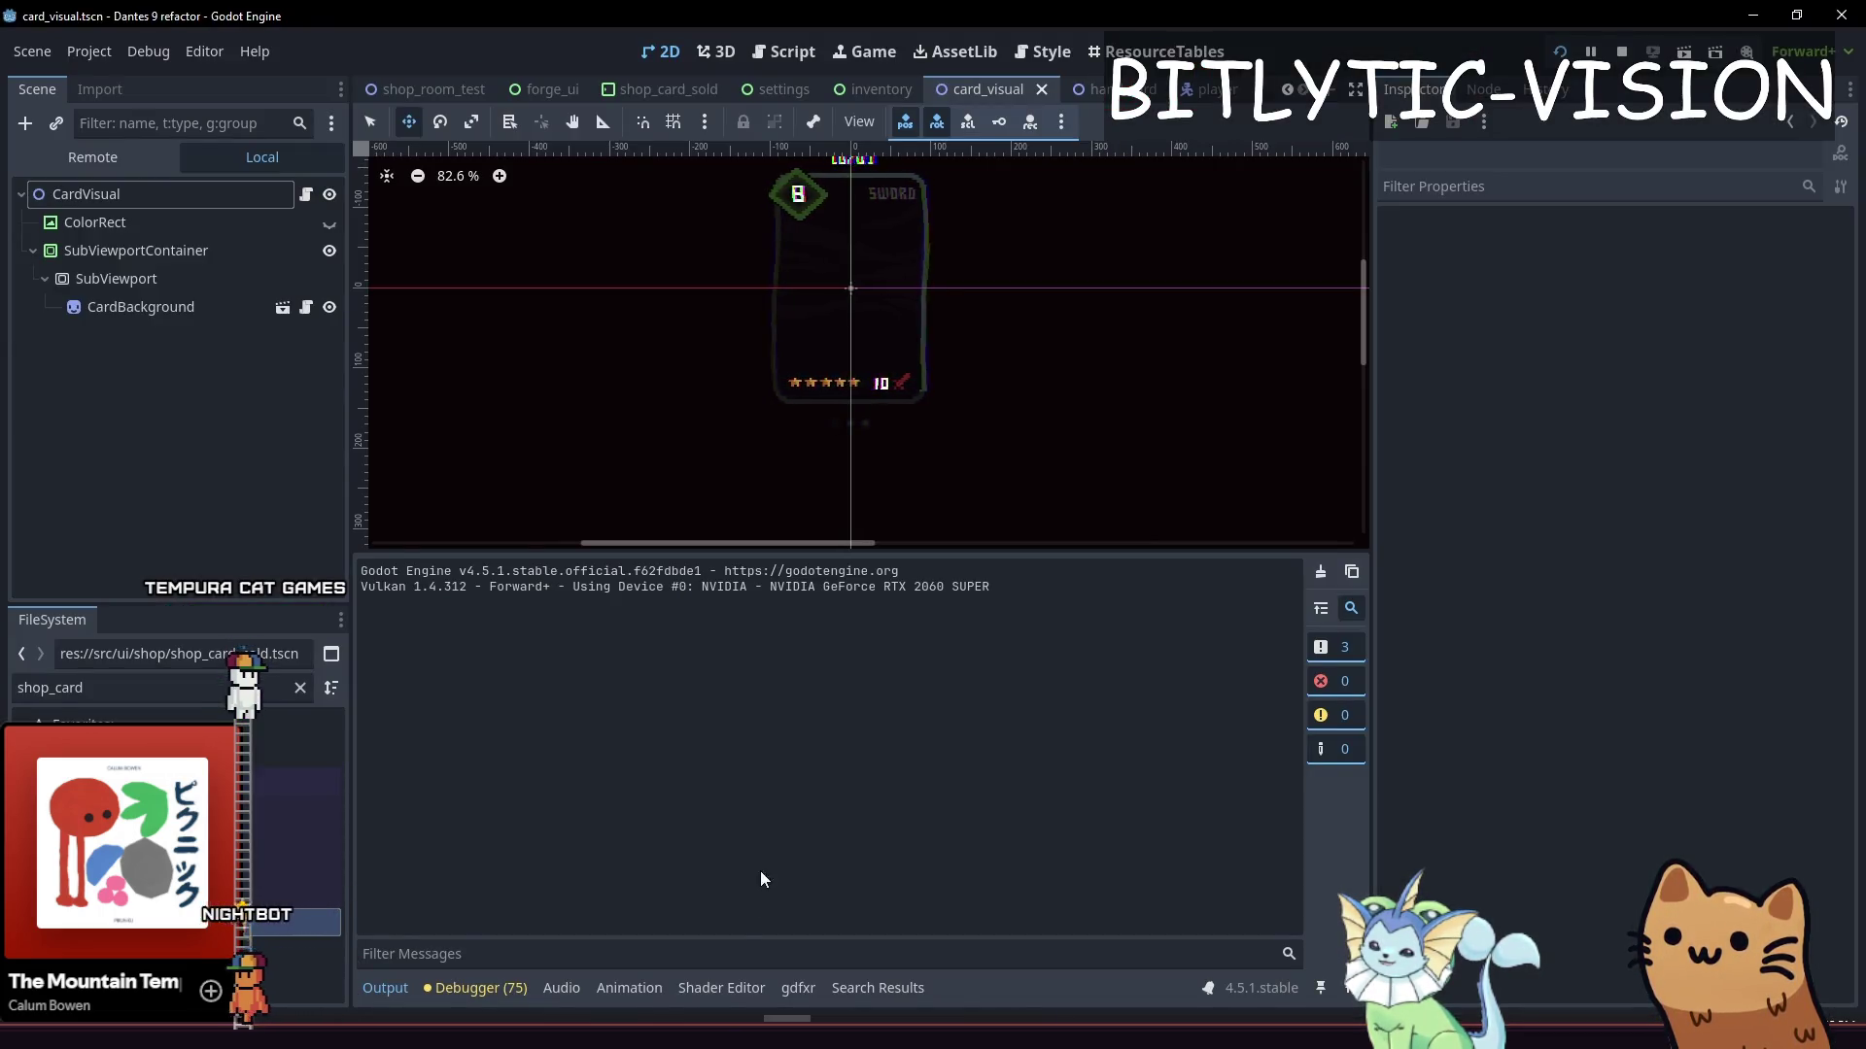
# Add 'sample.a *= 3.0;' after the channel max lines, save the shader, and run the game
pyautogui.click(650, 991)
pyautogui.click(714, 990)
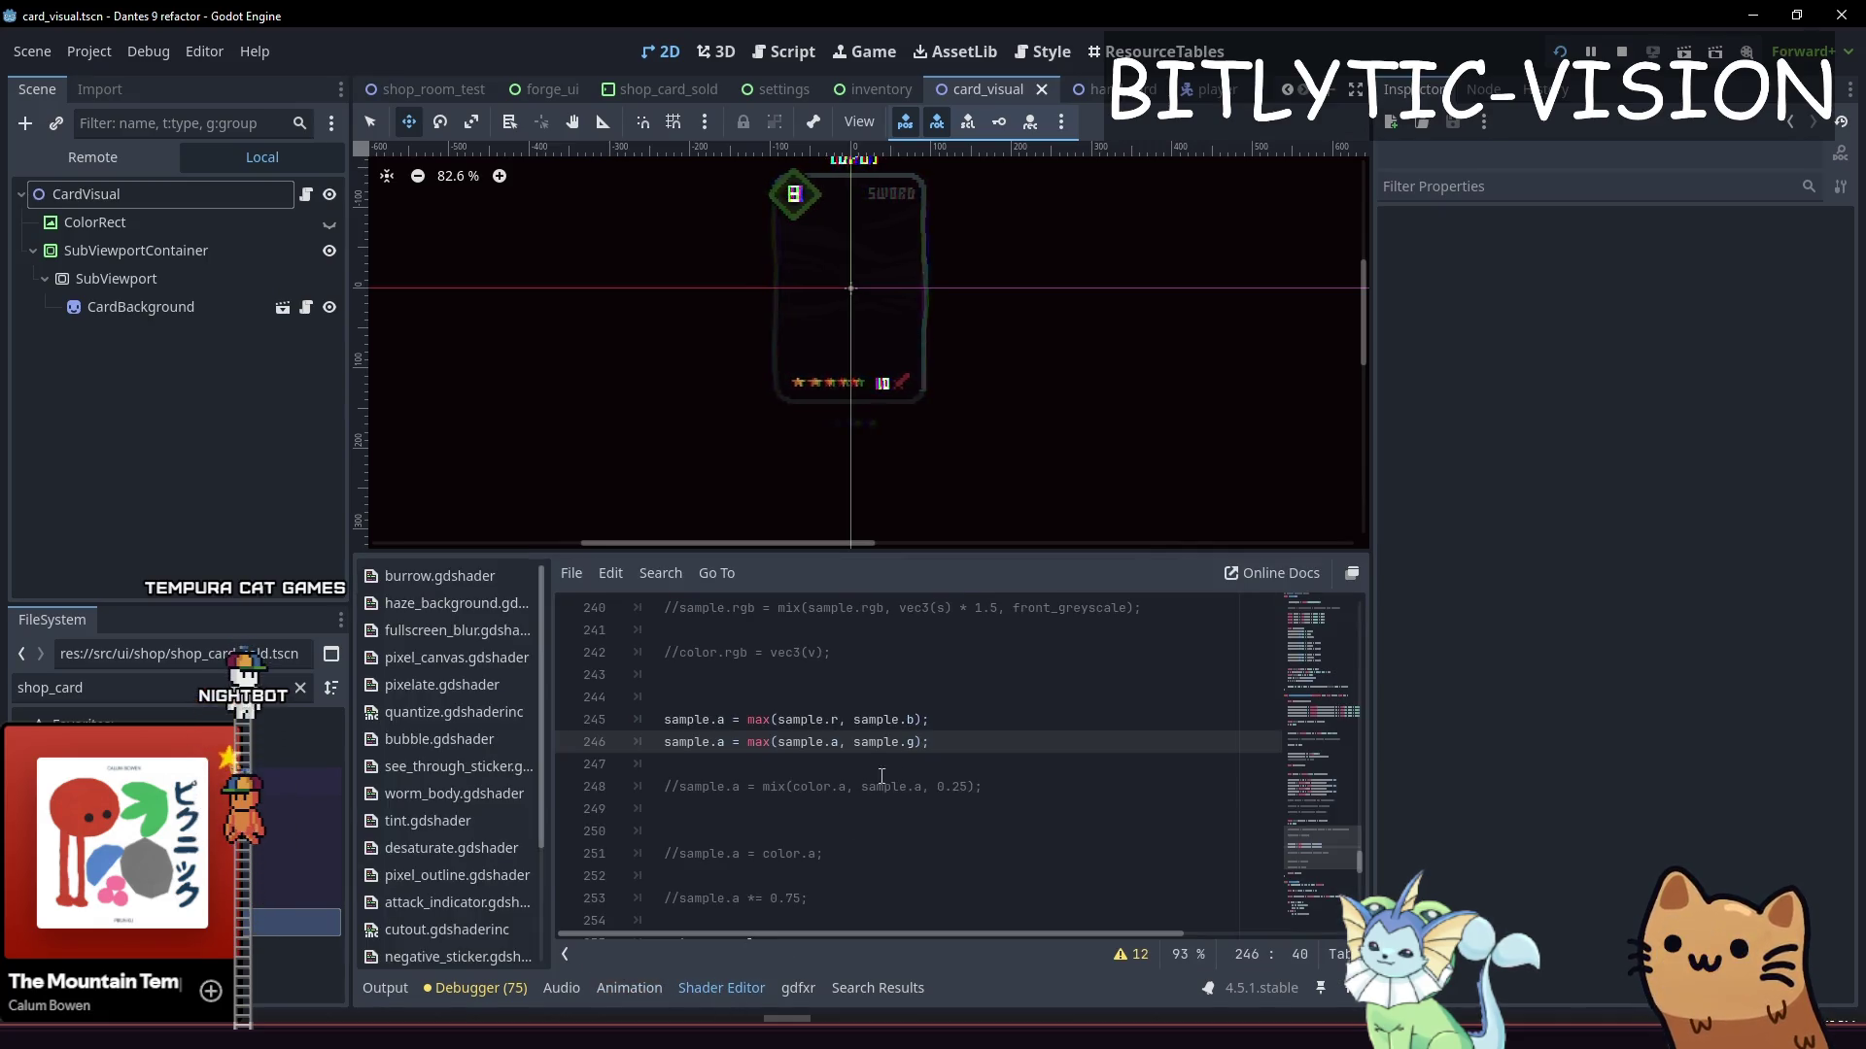
pyautogui.press('Return')
pyautogui.write('sample.a')
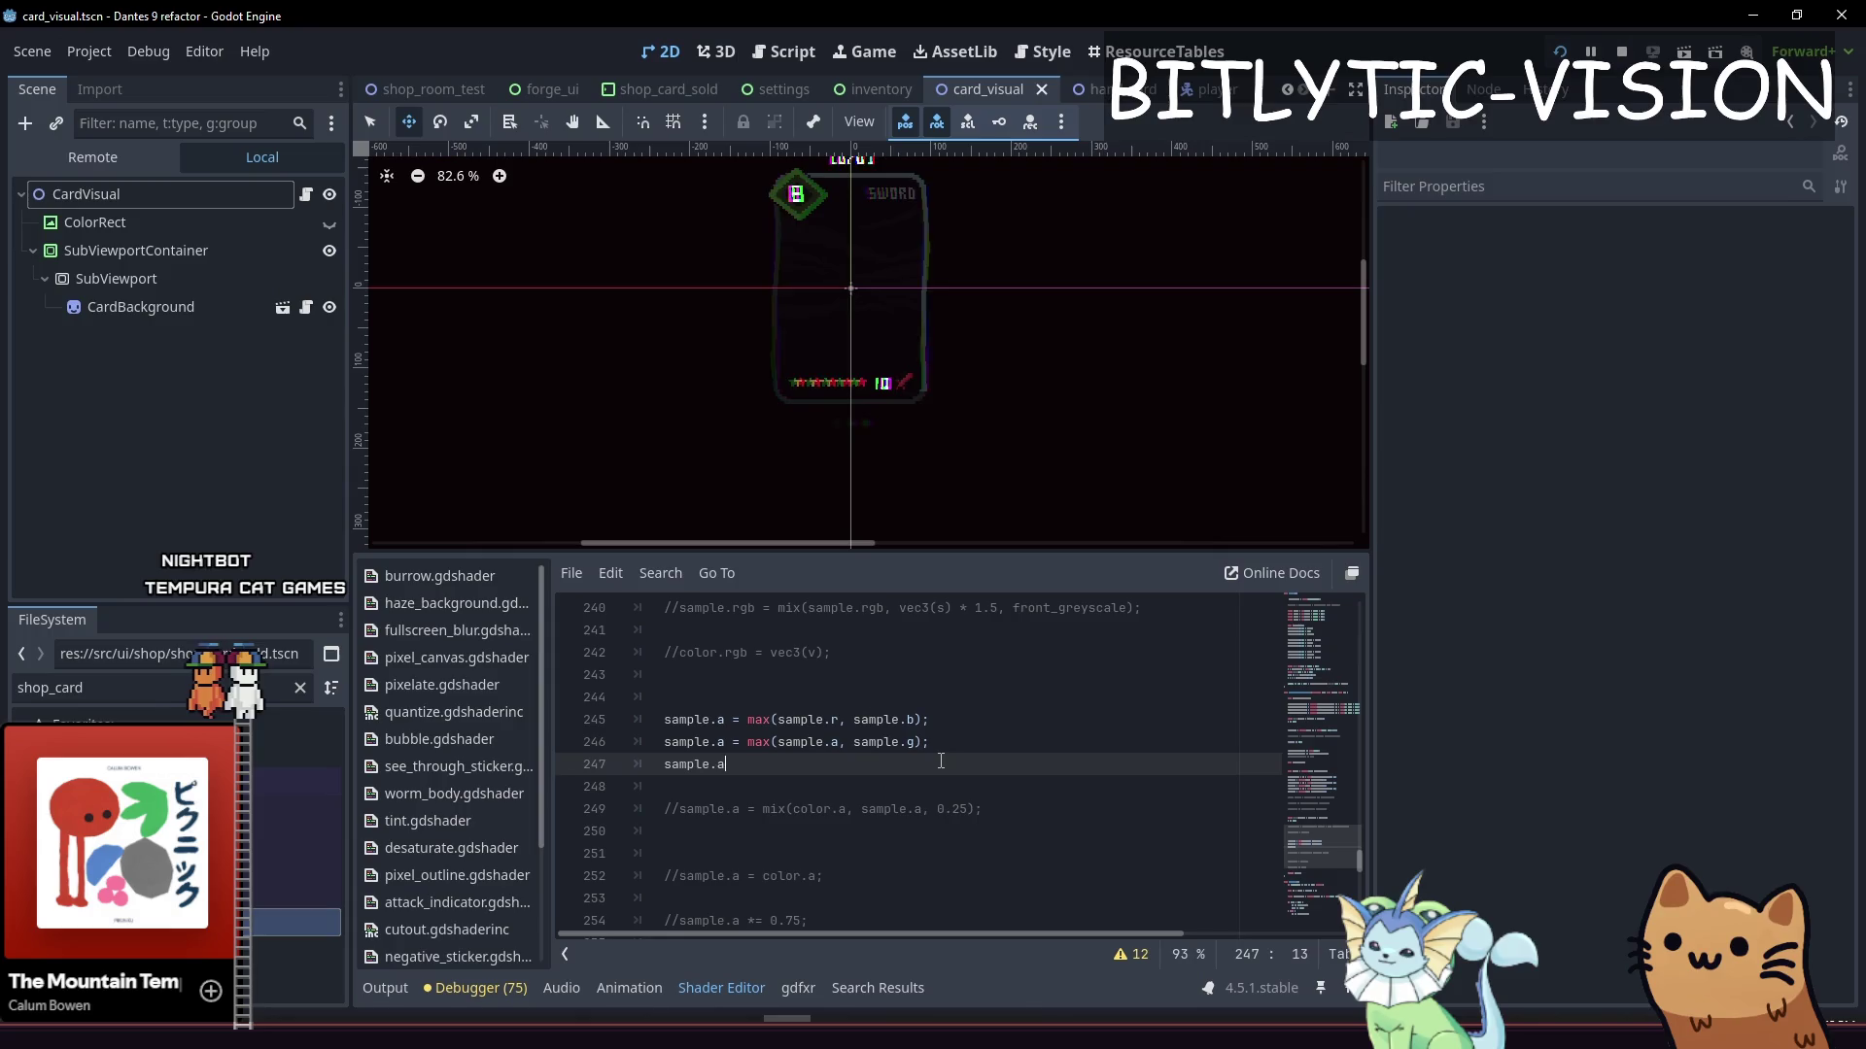
pyautogui.write('*= 2.0')
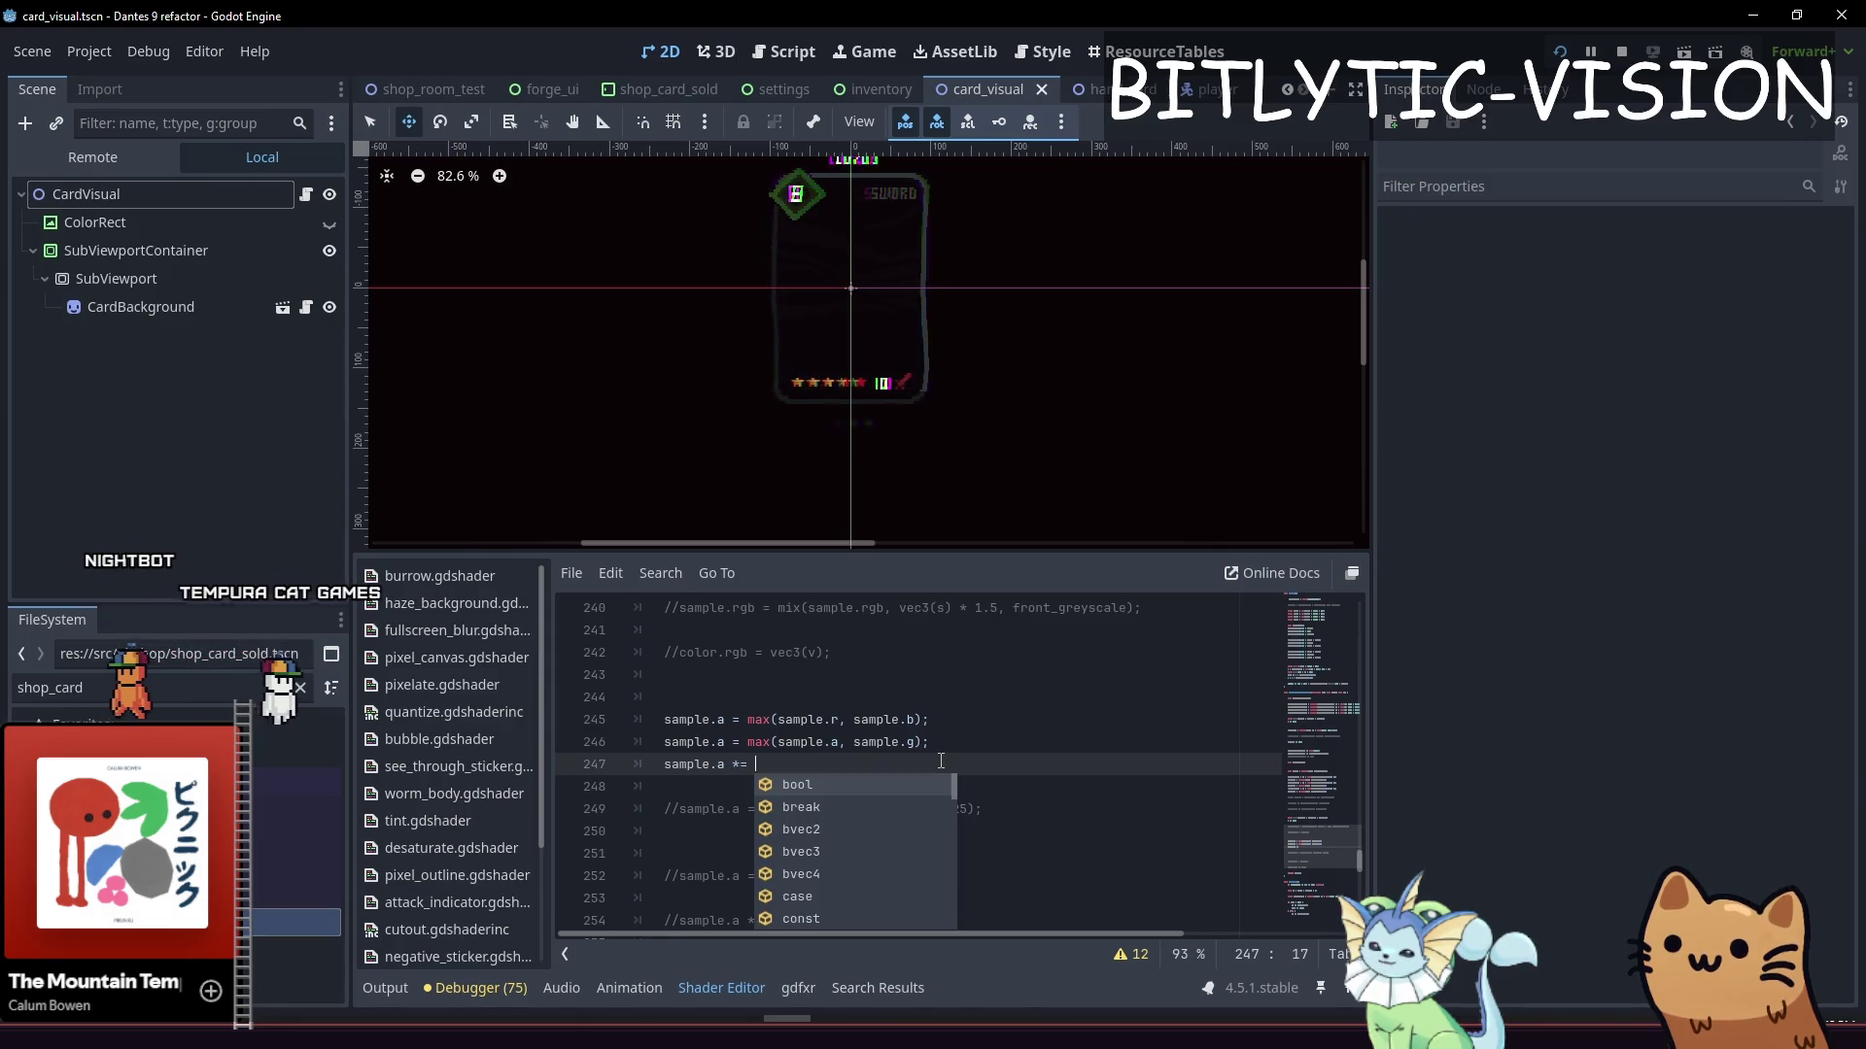
pyautogui.write(';')
pyautogui.hotkey('ctrl', 's')
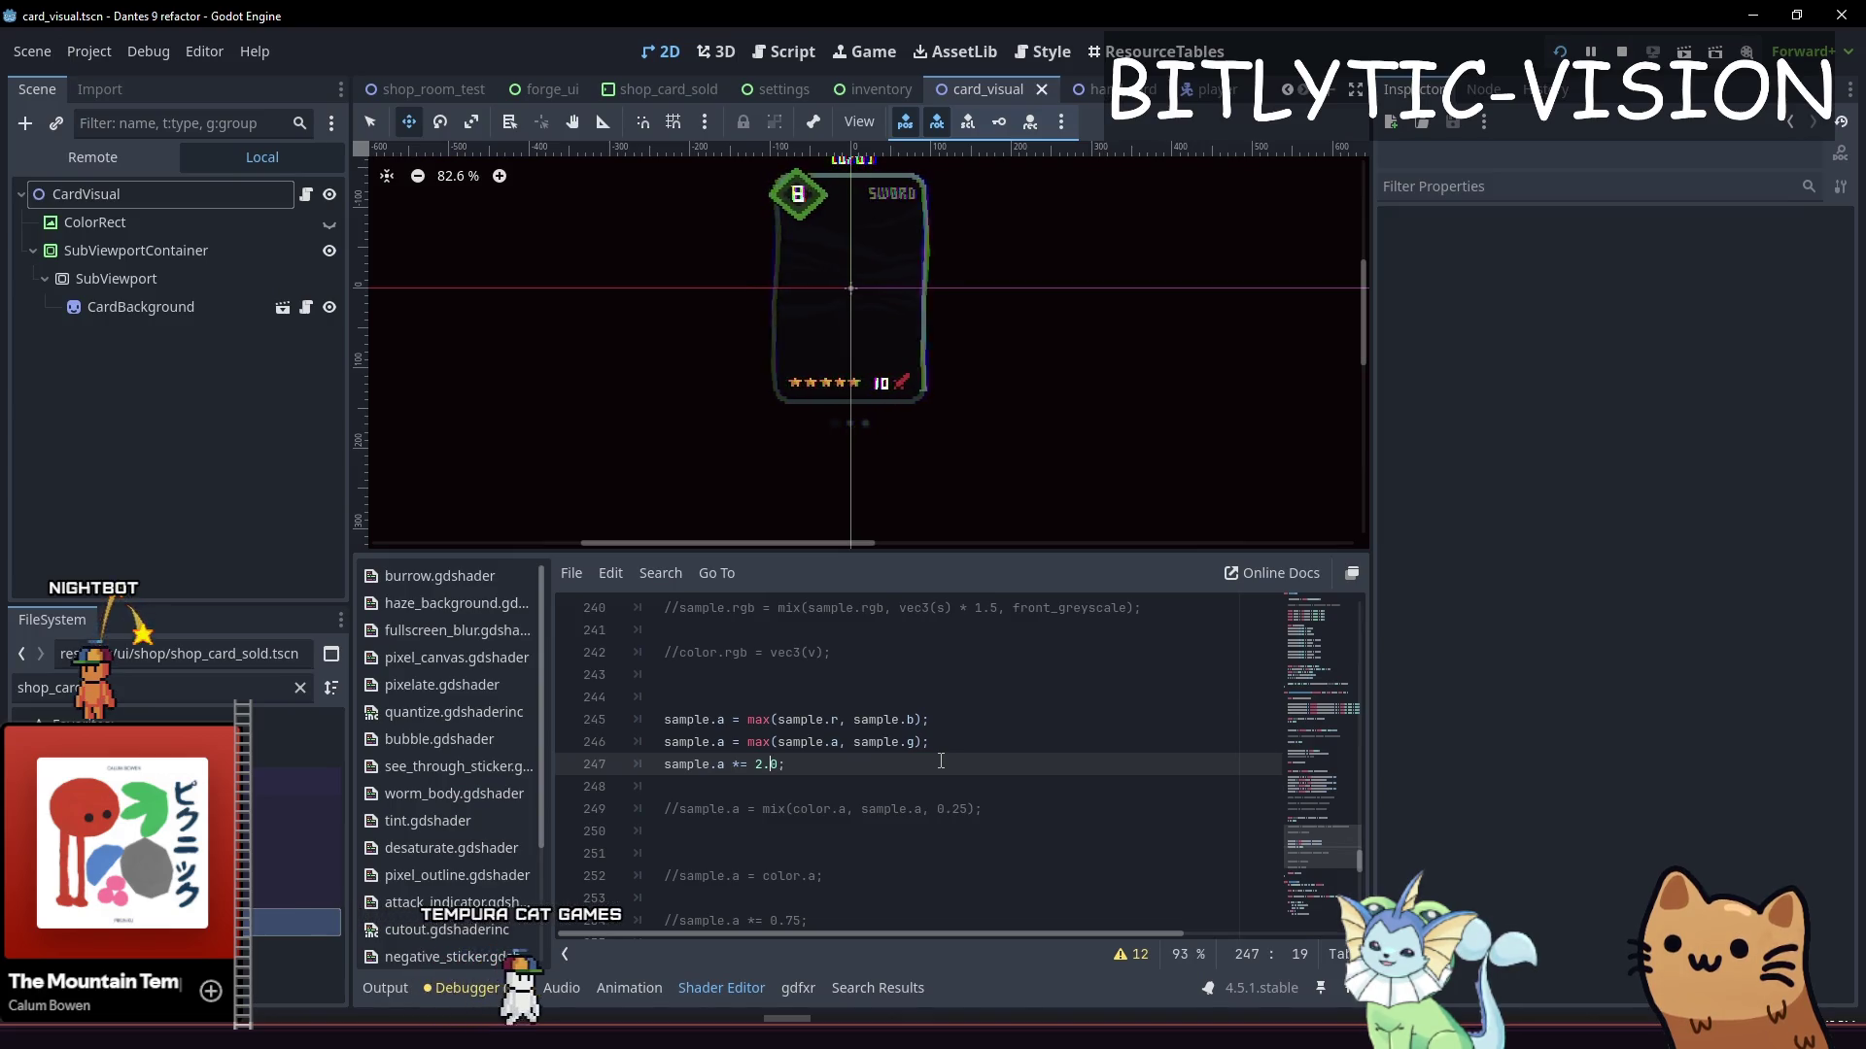
pyautogui.hotkey('ctrl', 's')
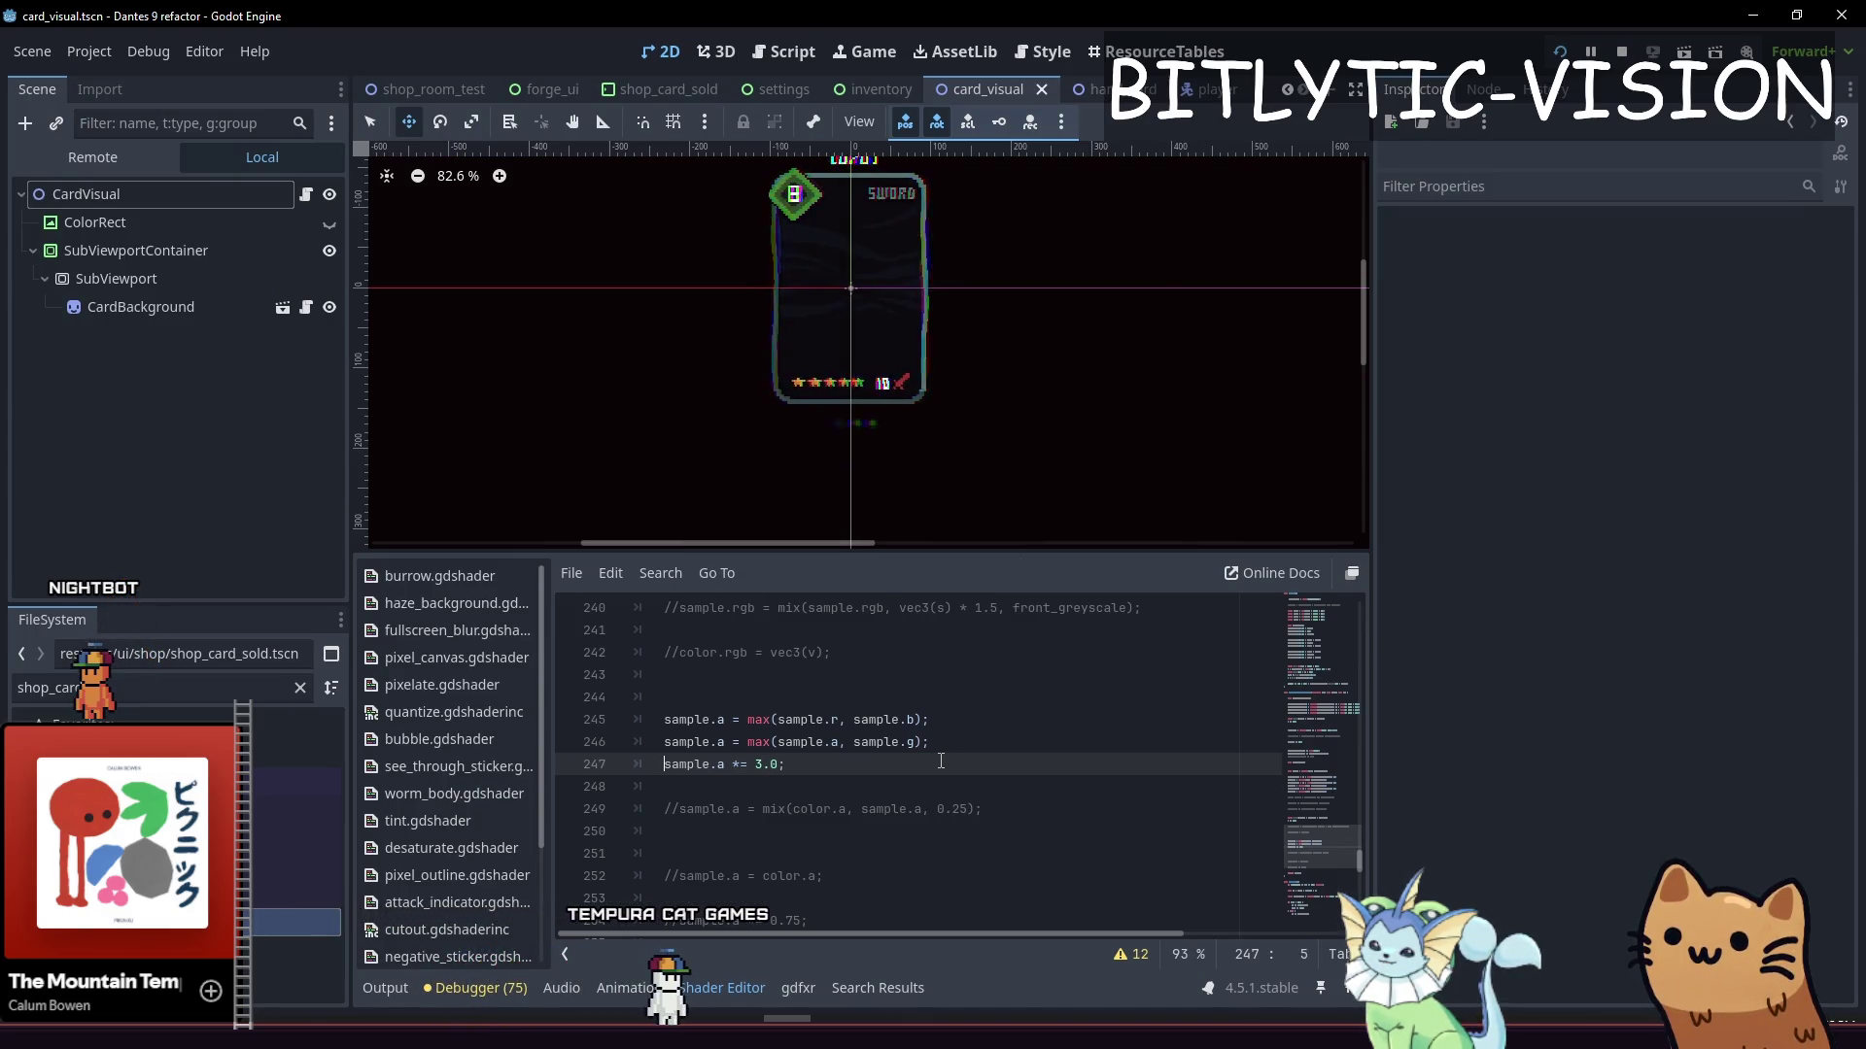
pyautogui.press('F5')
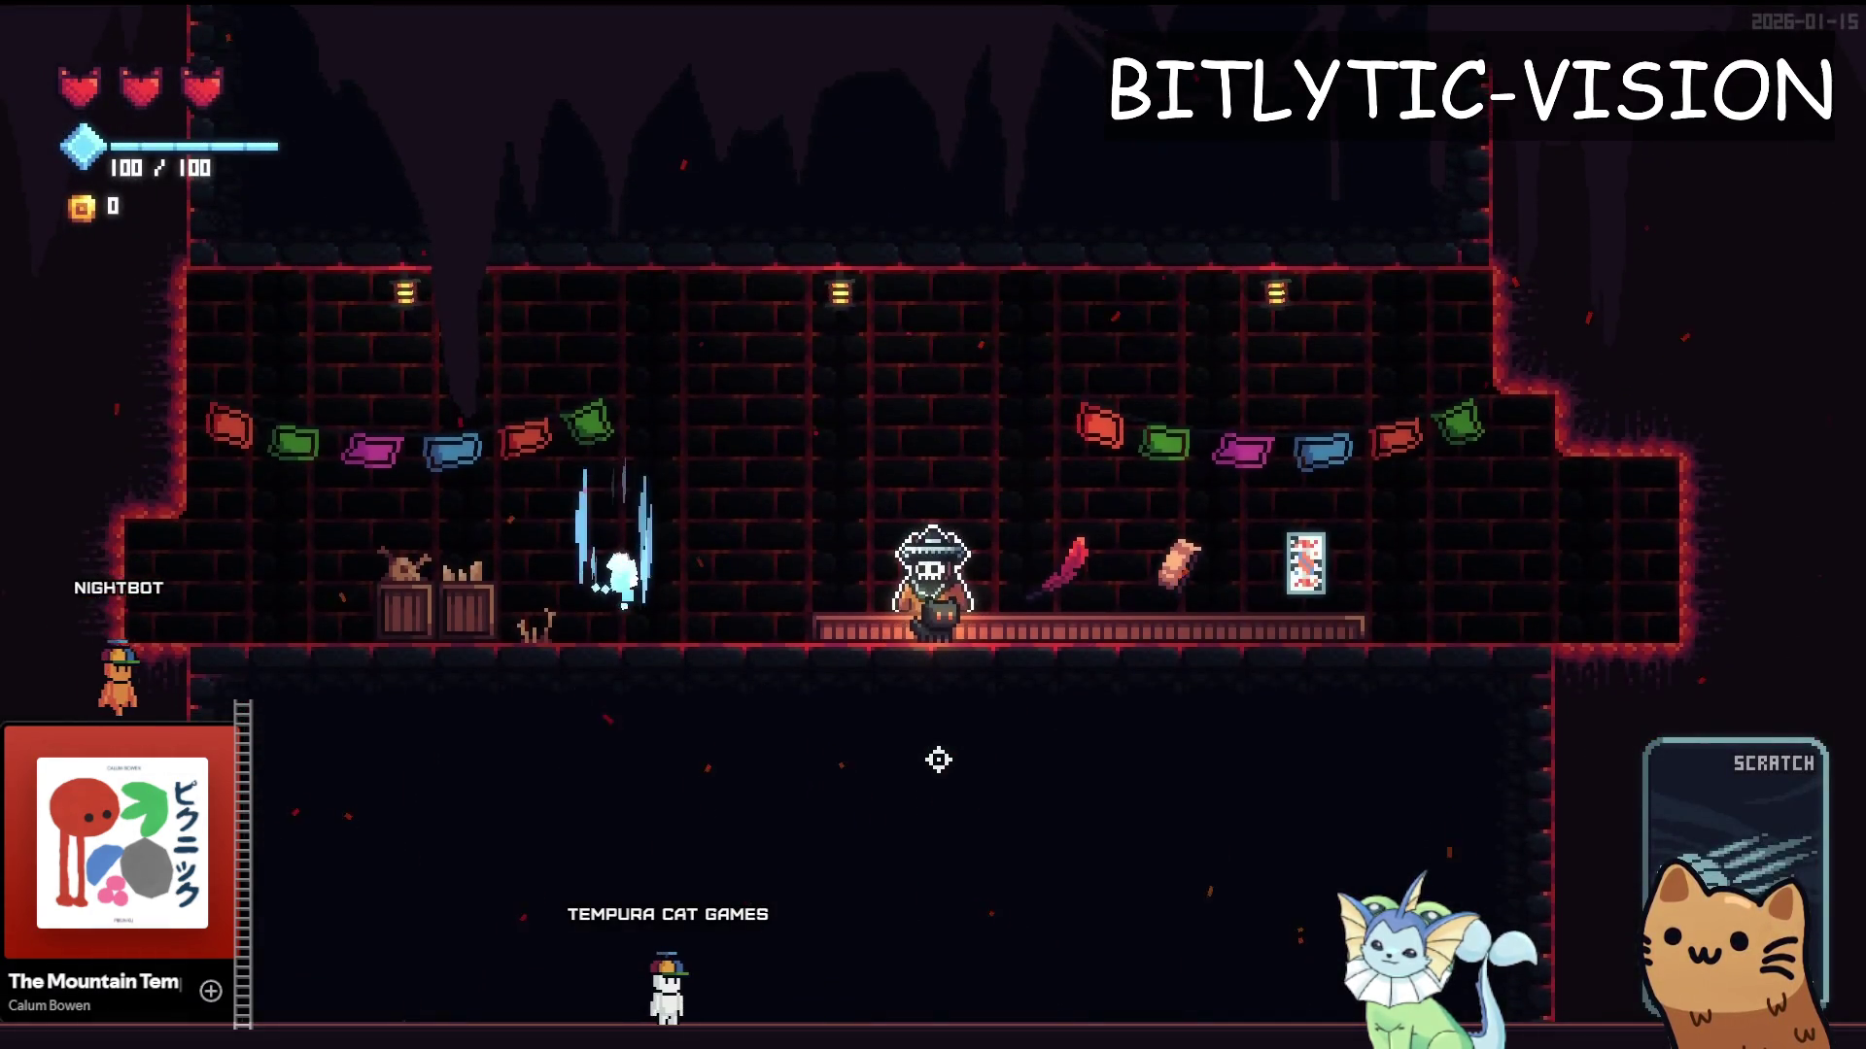
# Add a Slot Machine card from the debug menu and play it
pyautogui.press('`')
pyautogui.click(250, 259)
pyautogui.scroll(-10, 1599, 621)
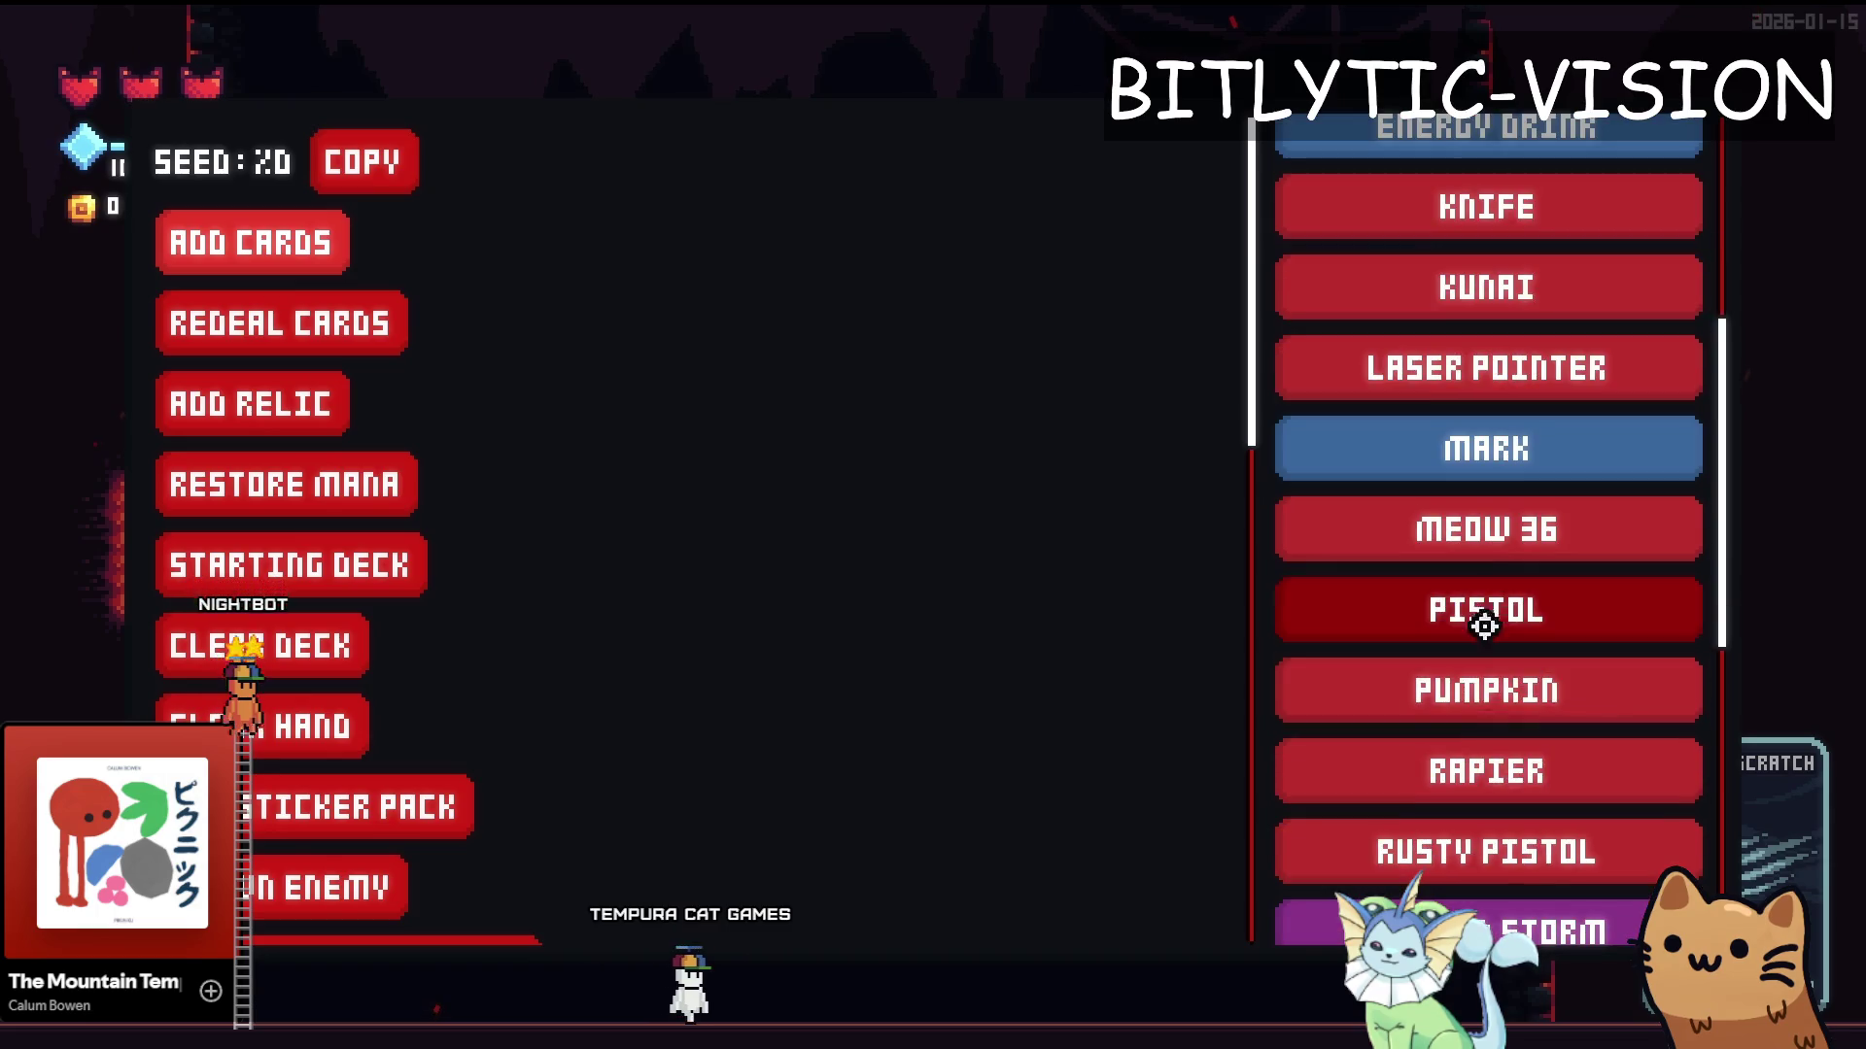
pyautogui.click(1468, 574)
pyautogui.press('`')
pyautogui.click(1454, 534)
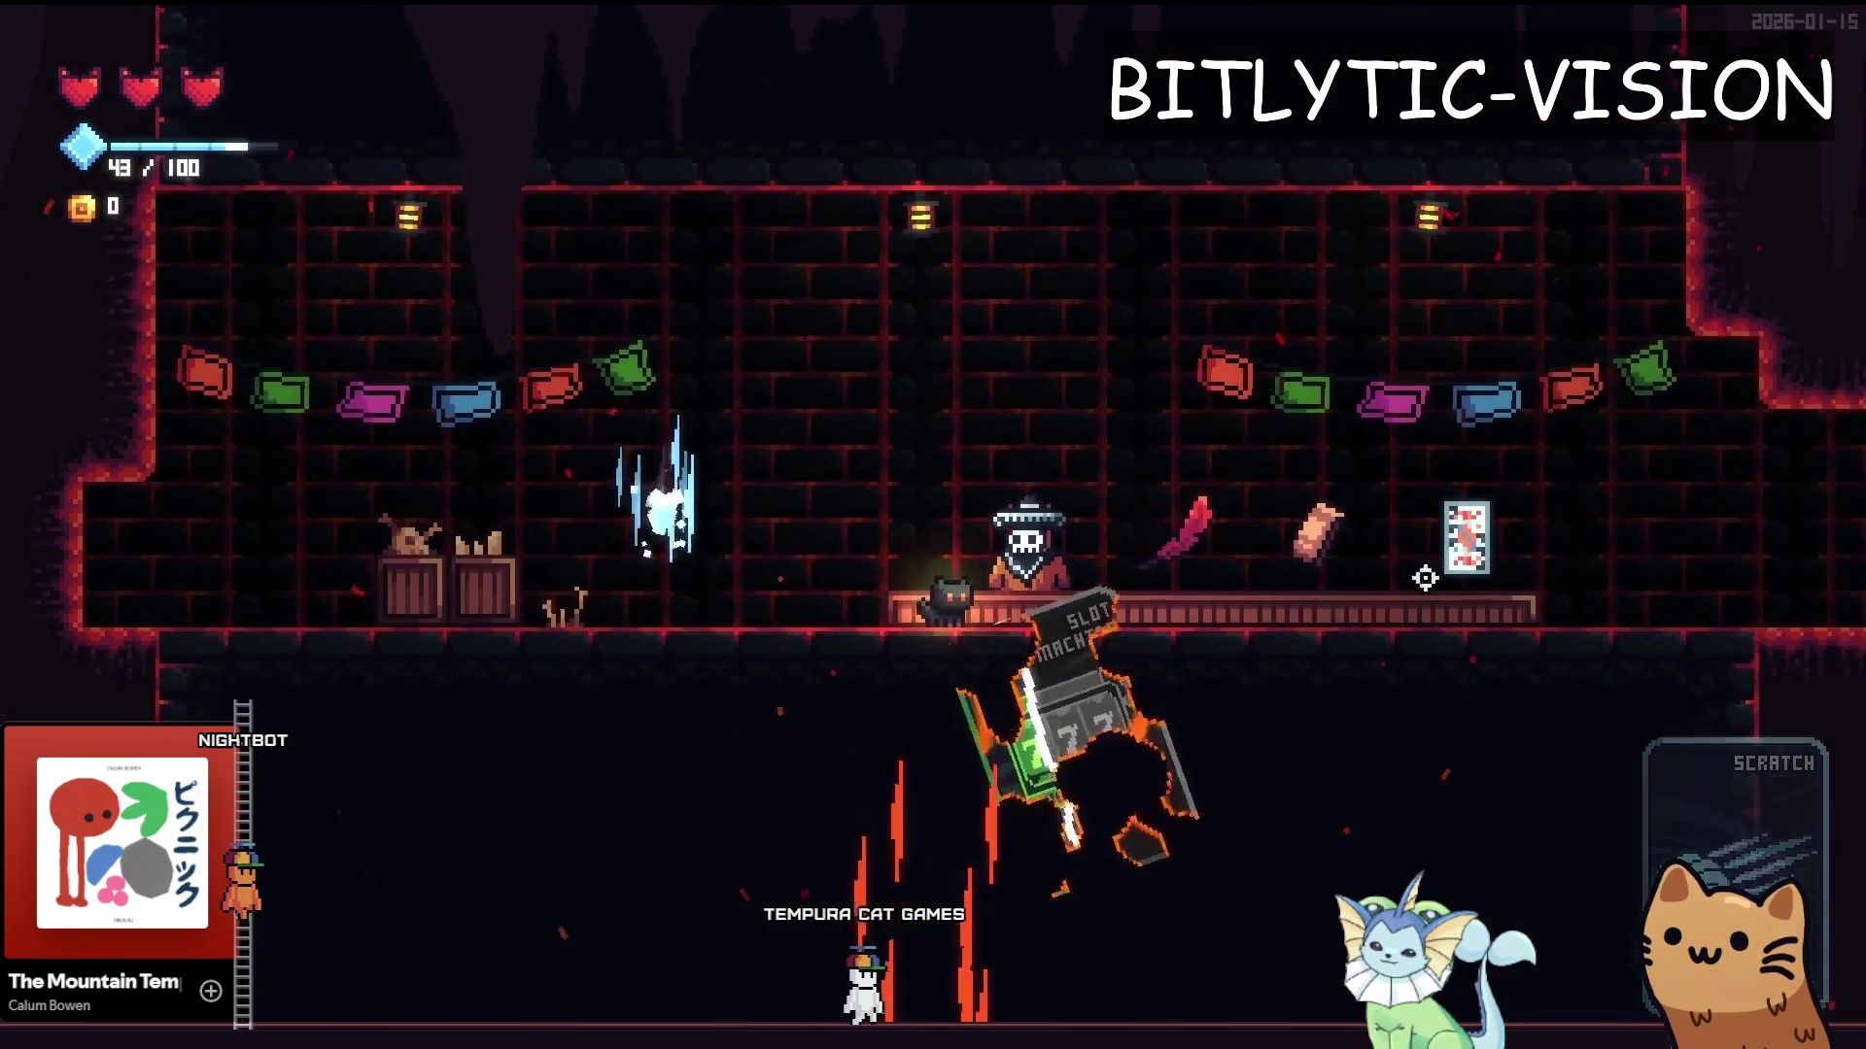
# Inspect the cards in the deck view, then stop the game and return to the editor
pyautogui.press('Tab')
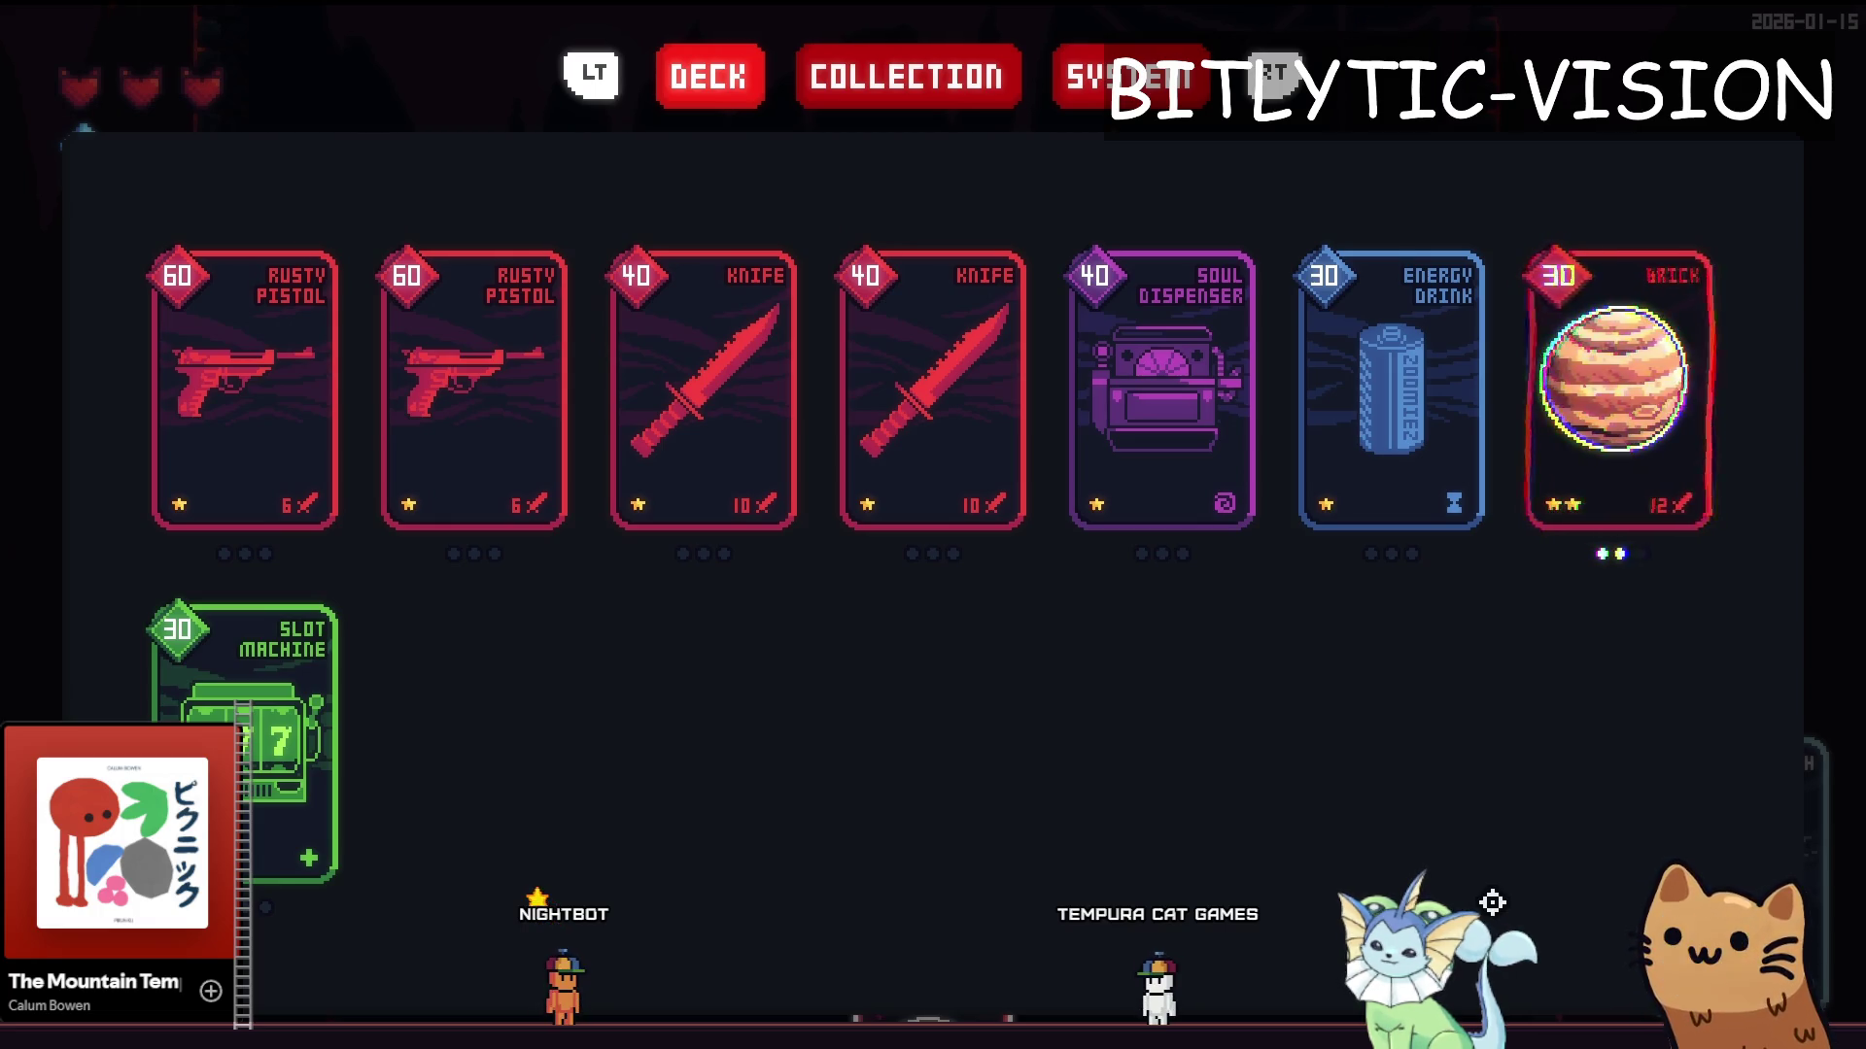
pyautogui.press('F8')
pyautogui.click(109, 253)
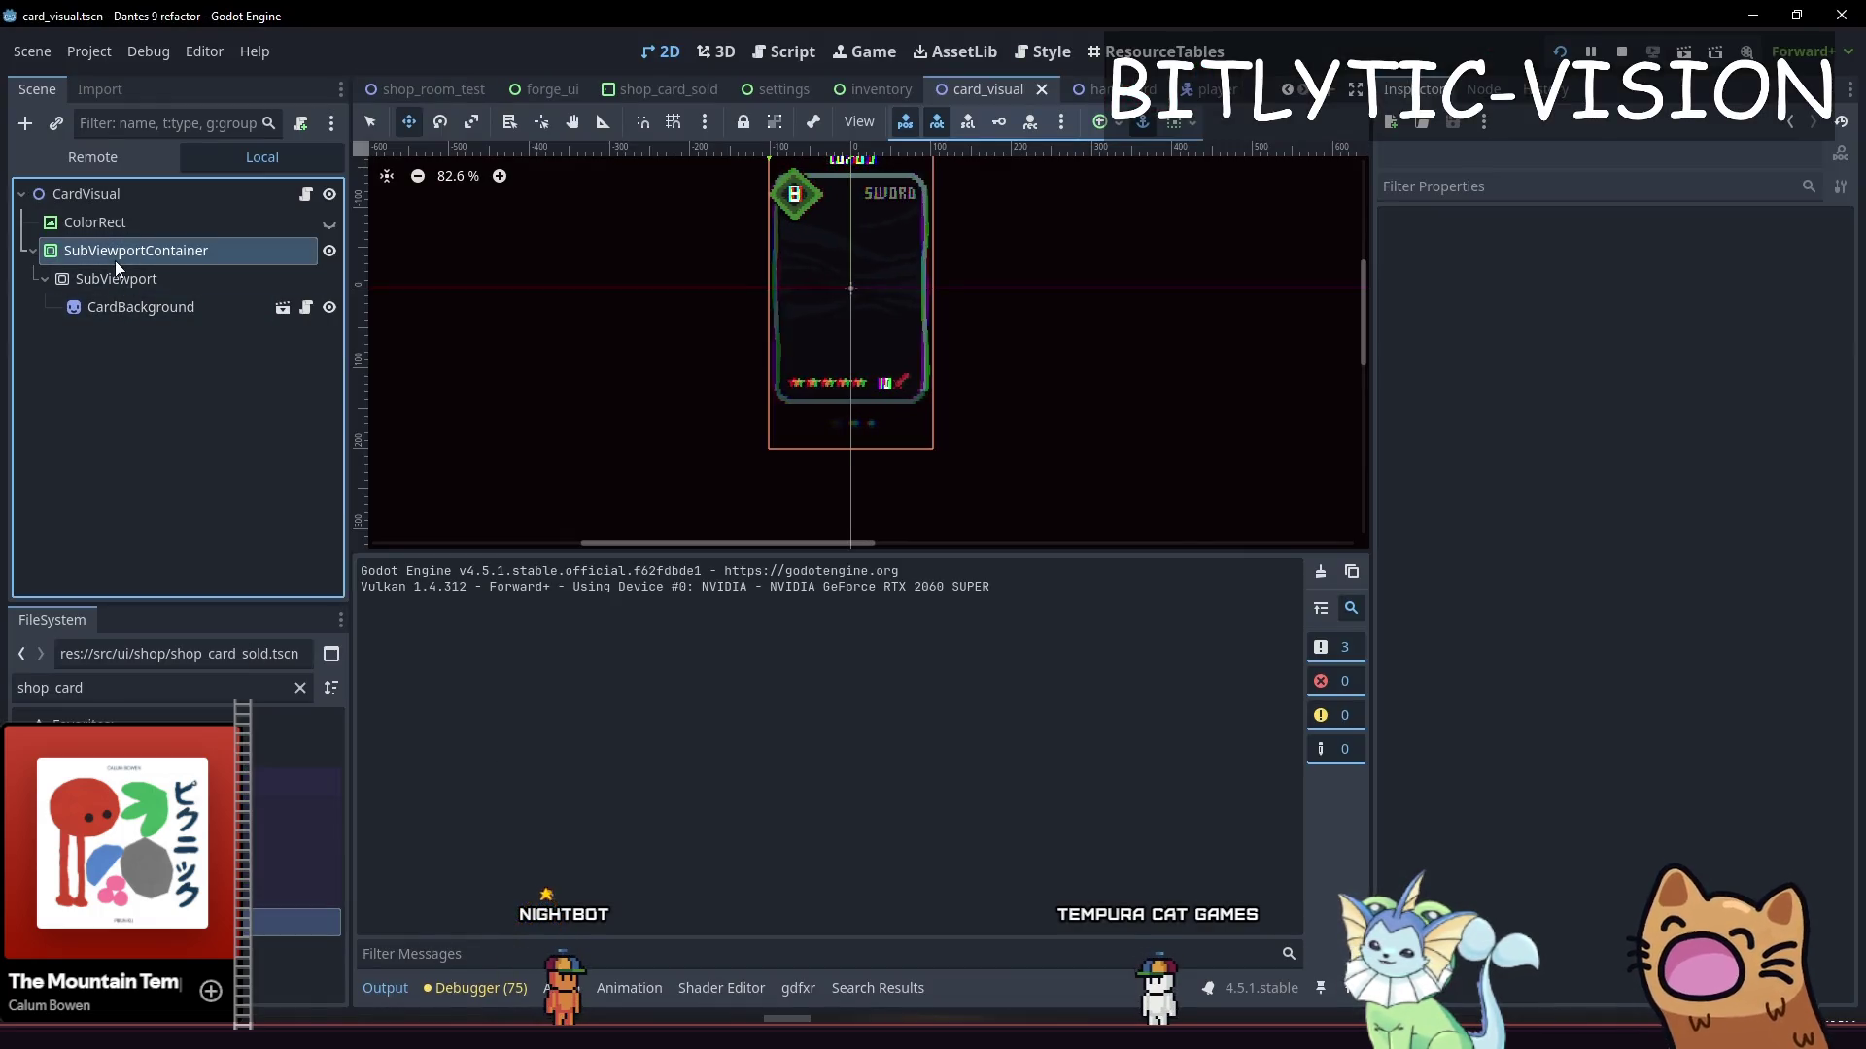
# Tune SubViewportContainer's Distortion Noise frequency to 0.0002, saving card_visual after each try
pyautogui.scroll(-5, 1648, 688)
pyautogui.moveTo(1670, 637); pyautogui.dragTo(1645, 655)
pyautogui.hotkey('ctrl', 's')
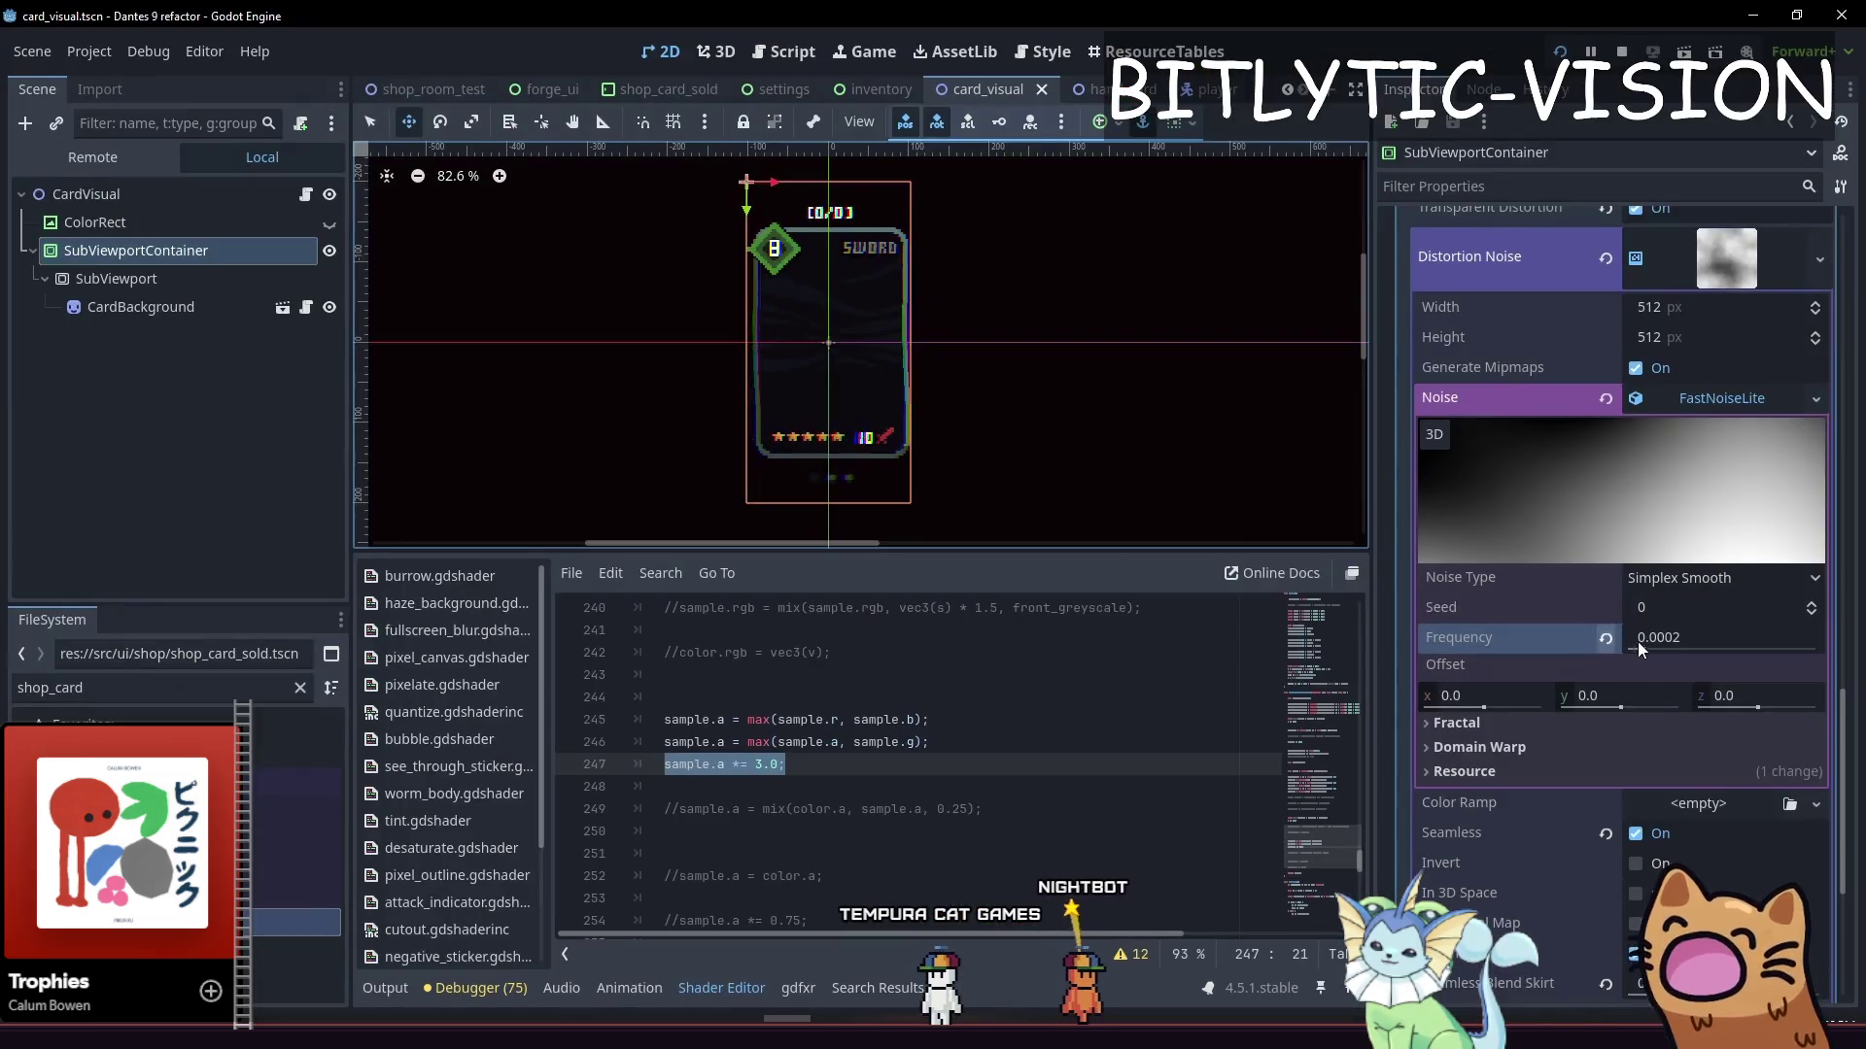
pyautogui.moveTo(1636, 641); pyautogui.dragTo(1753, 650)
pyautogui.hotkey('ctrl', 's')
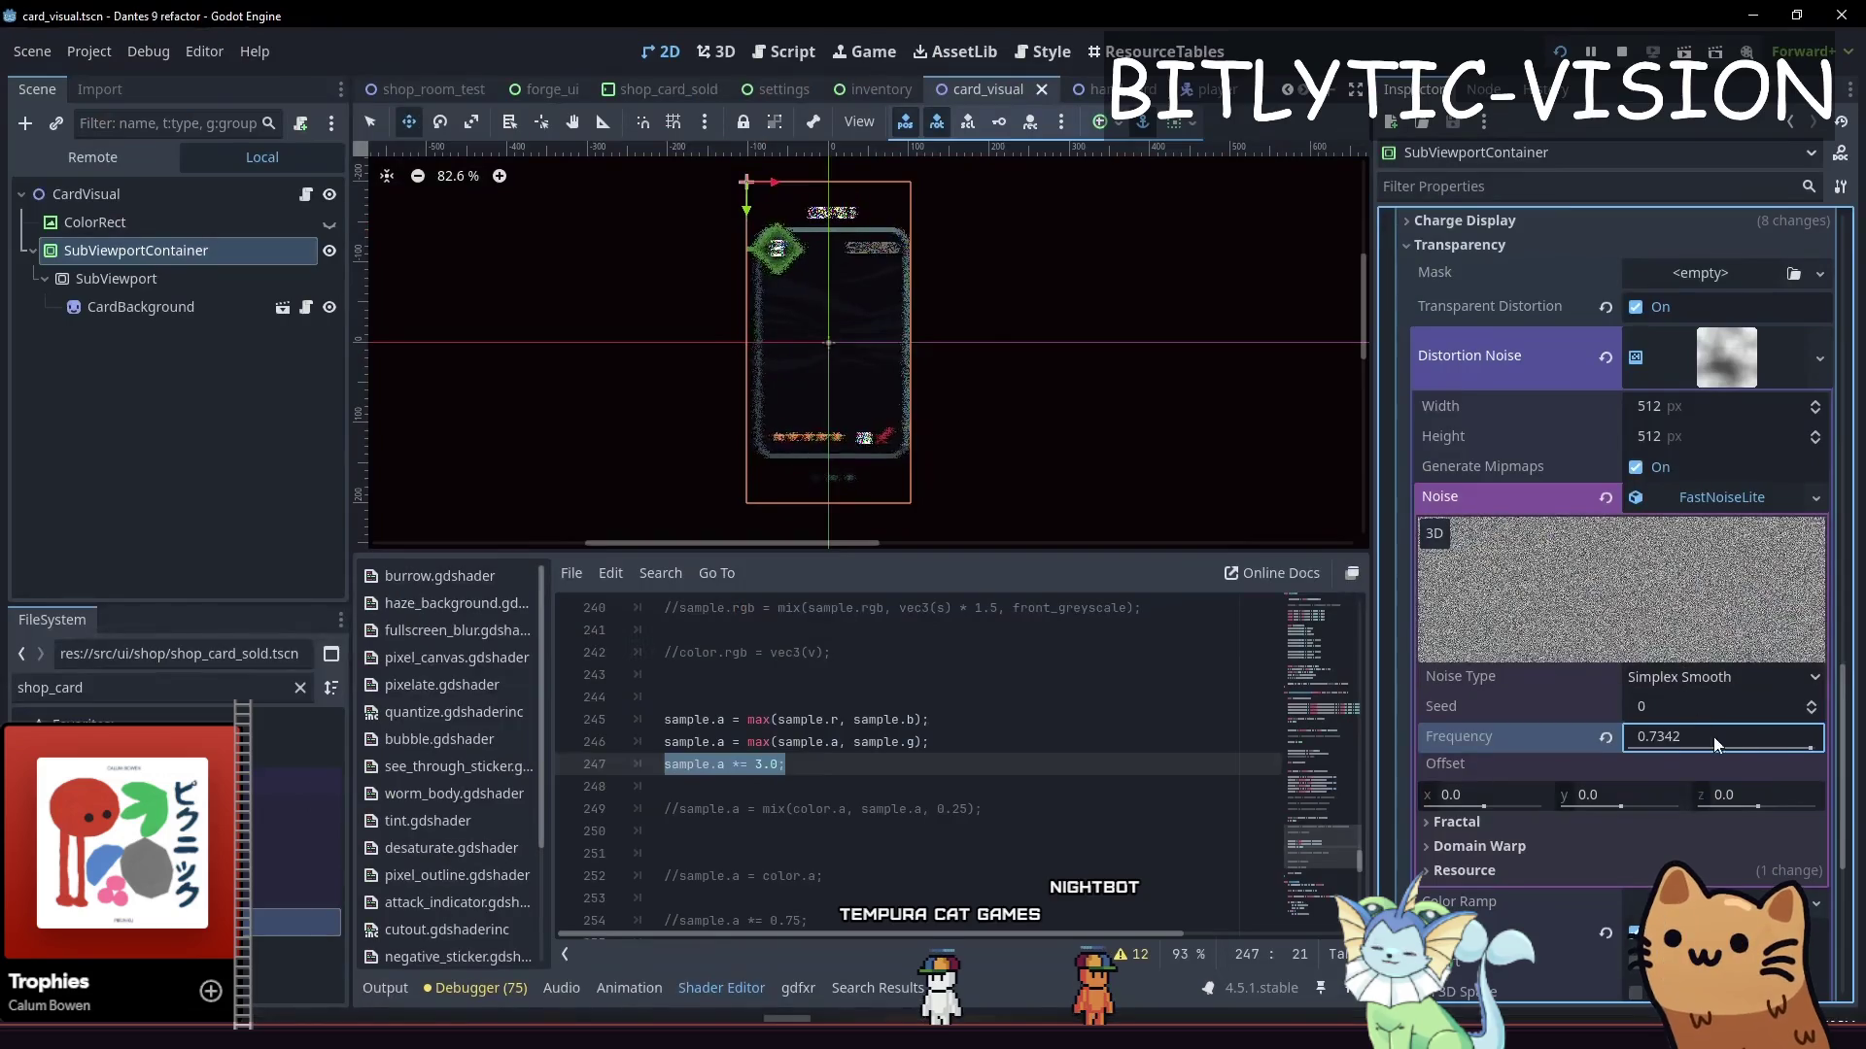
pyautogui.moveTo(1712, 737)
pyautogui.mouseDown()
pyautogui.moveTo(1798, 758)
pyautogui.moveTo(1637, 761)
pyautogui.mouseUp()
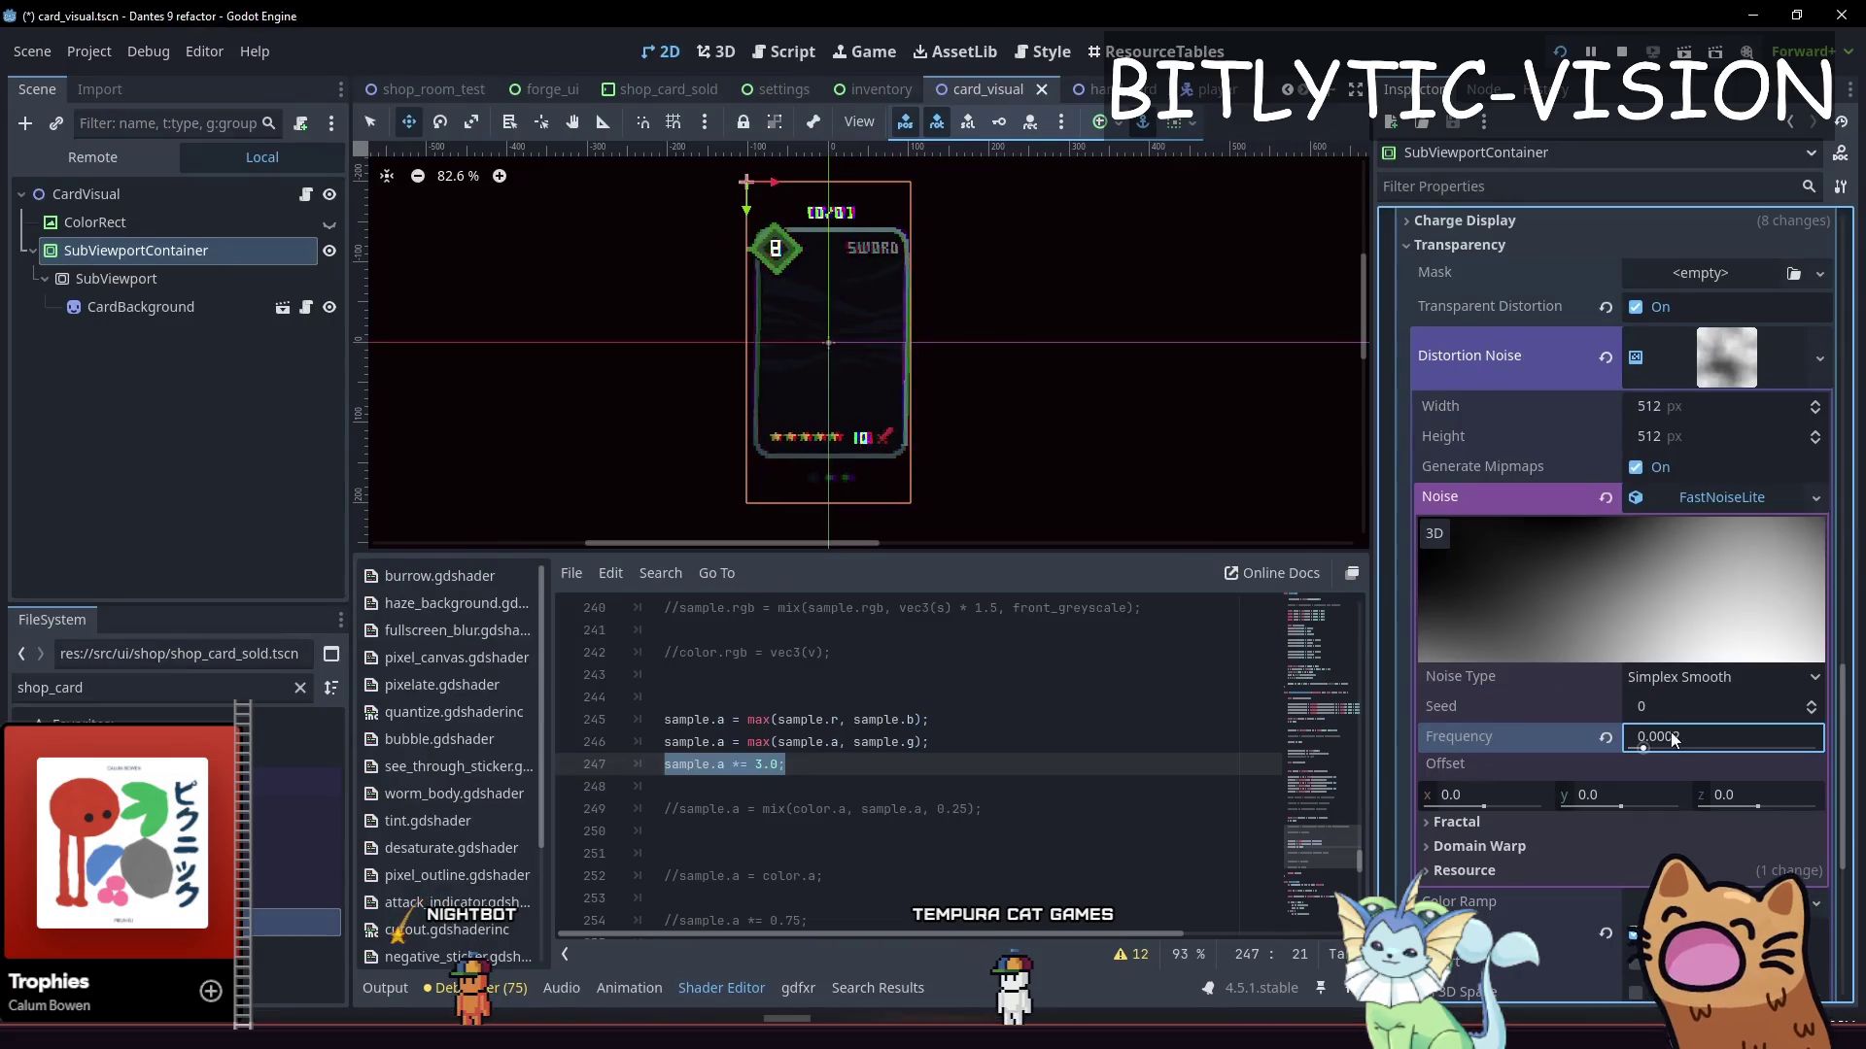
pyautogui.hotkey('ctrl', 's')
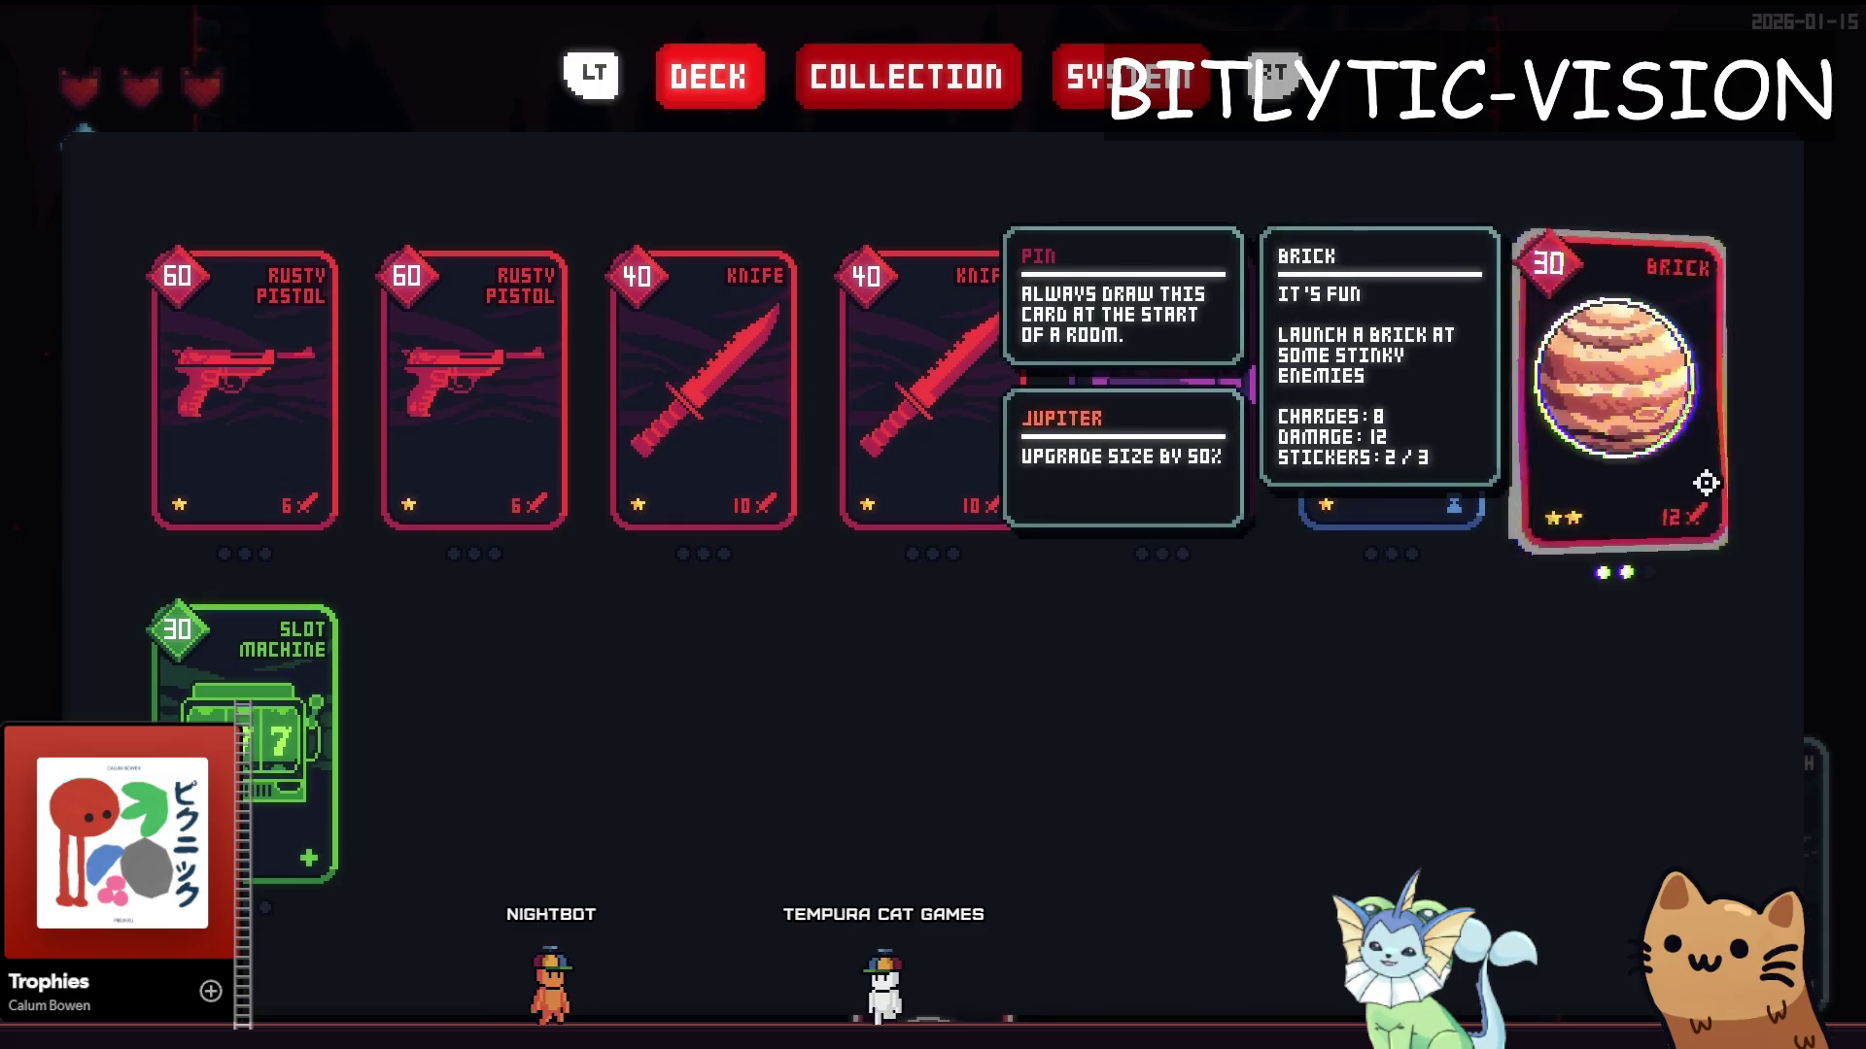
# Inspect the Brick card's distortion and sticker tooltips in the deck view
pyautogui.moveTo(1725, 472)
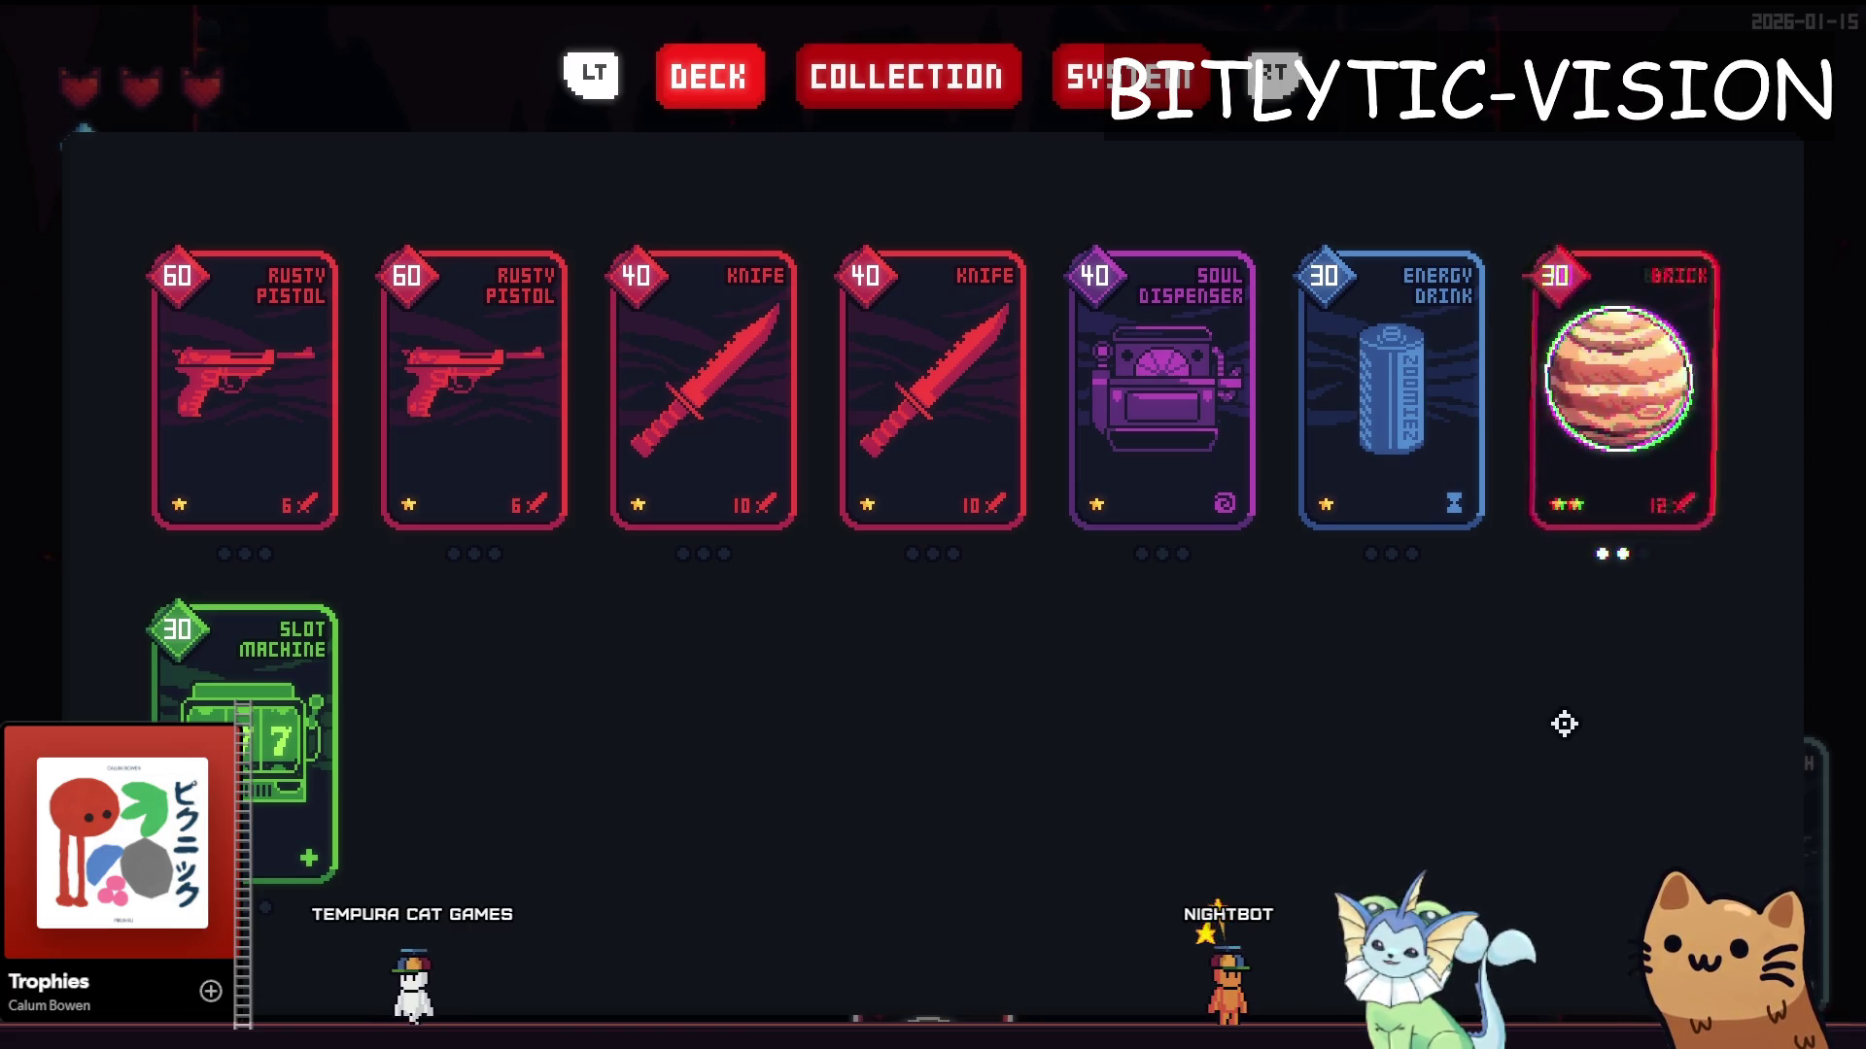
pyautogui.moveTo(1616, 468)
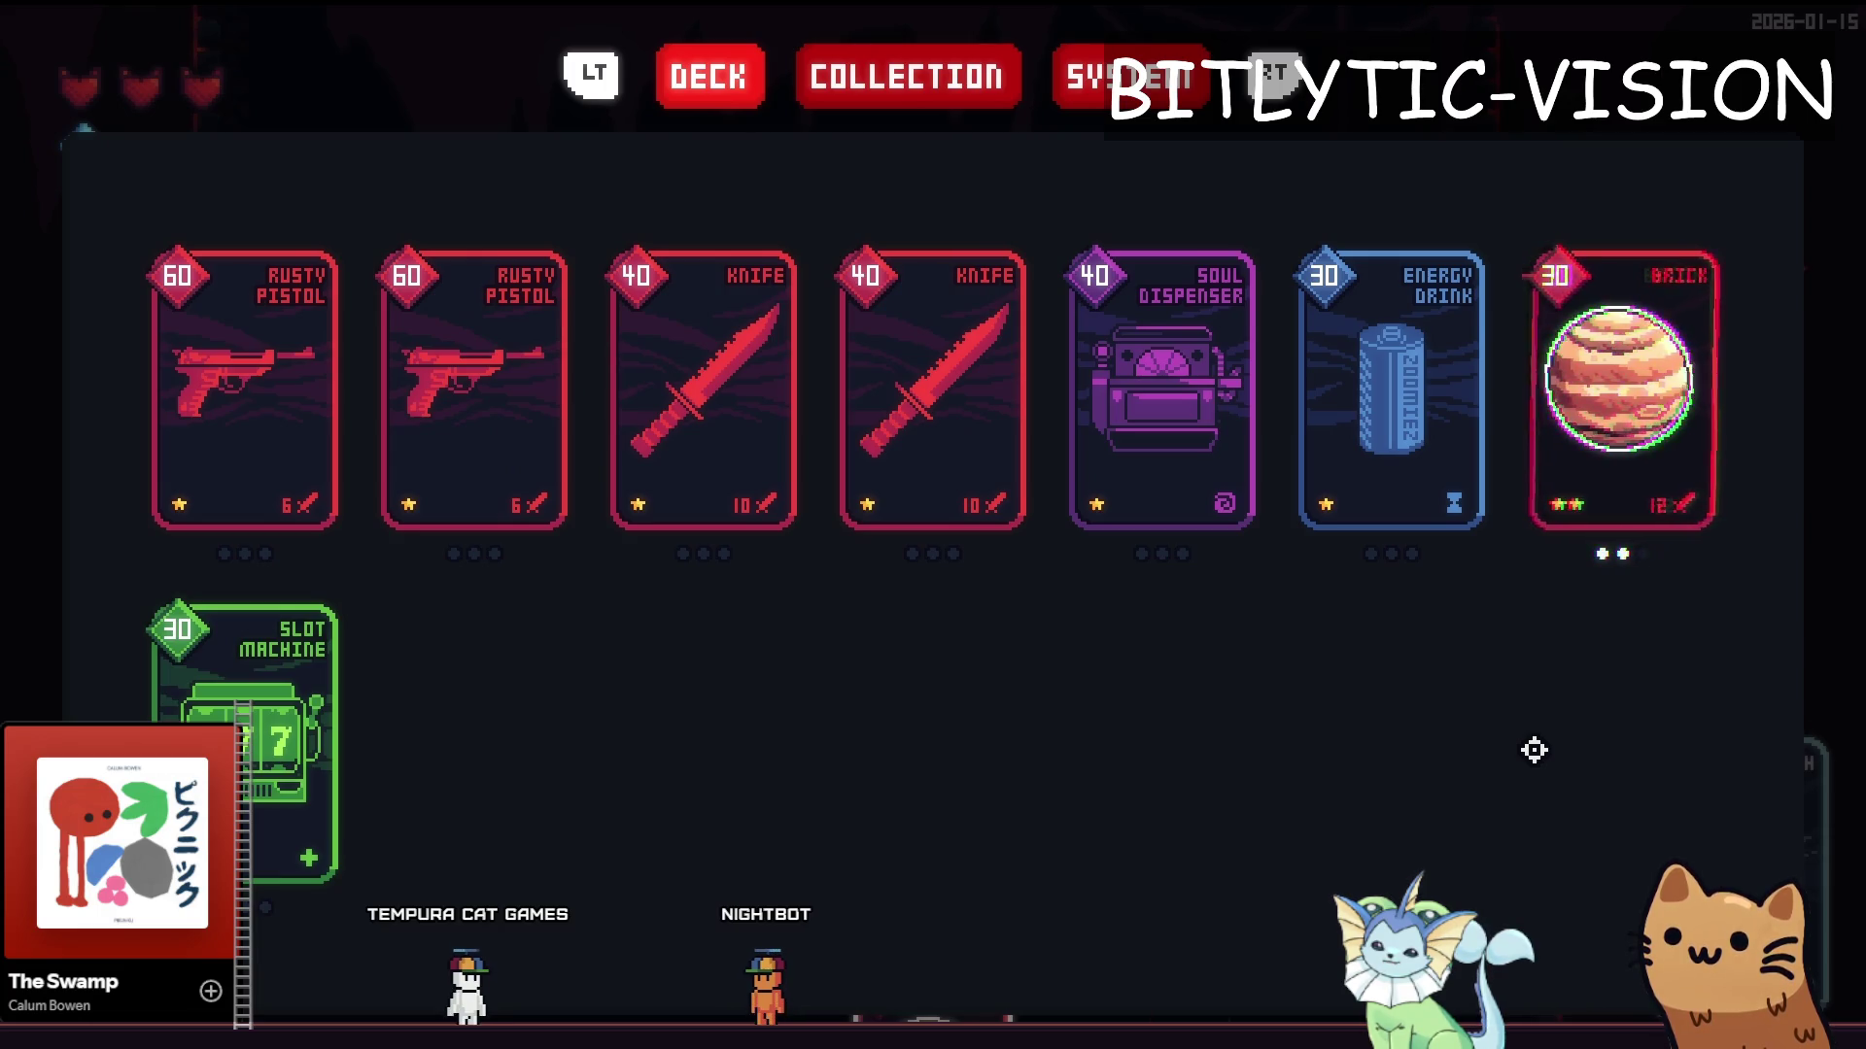
pyautogui.moveTo(1673, 395)
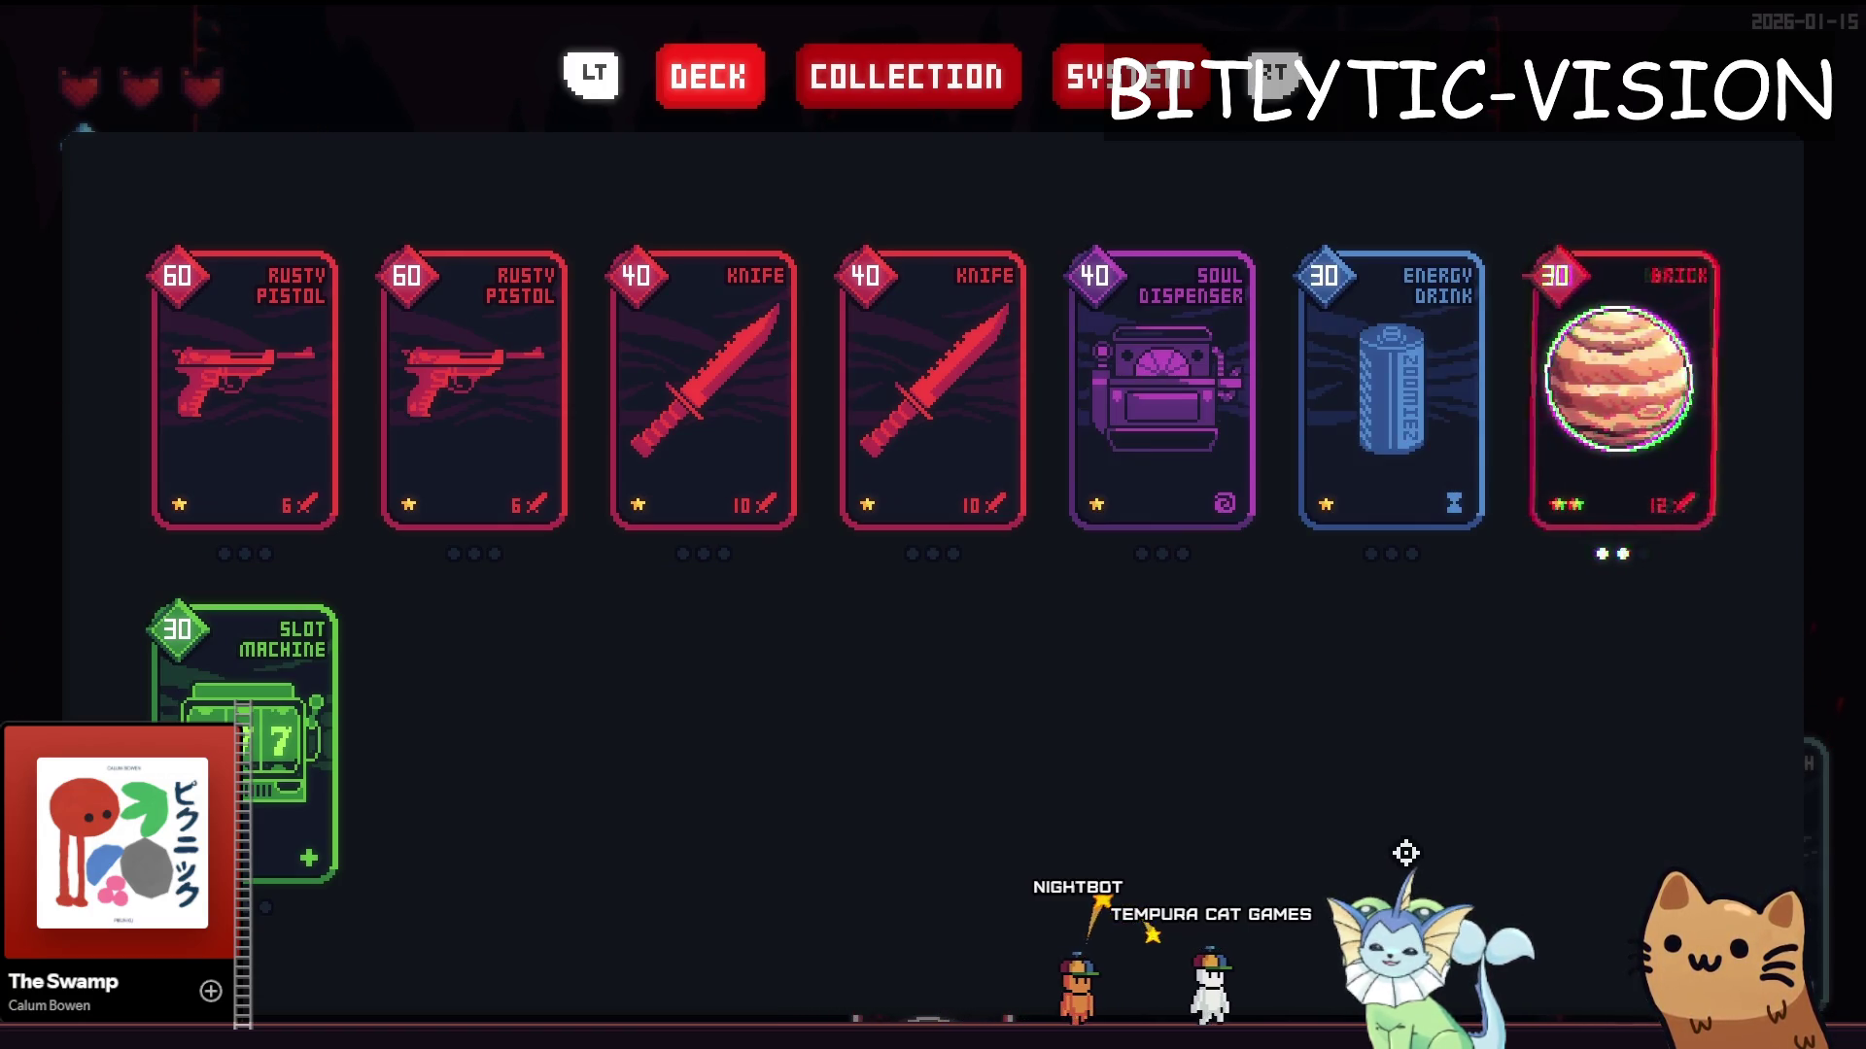
# Stop the game, comment out alpha lines 245–247, and save
pyautogui.press('F8')
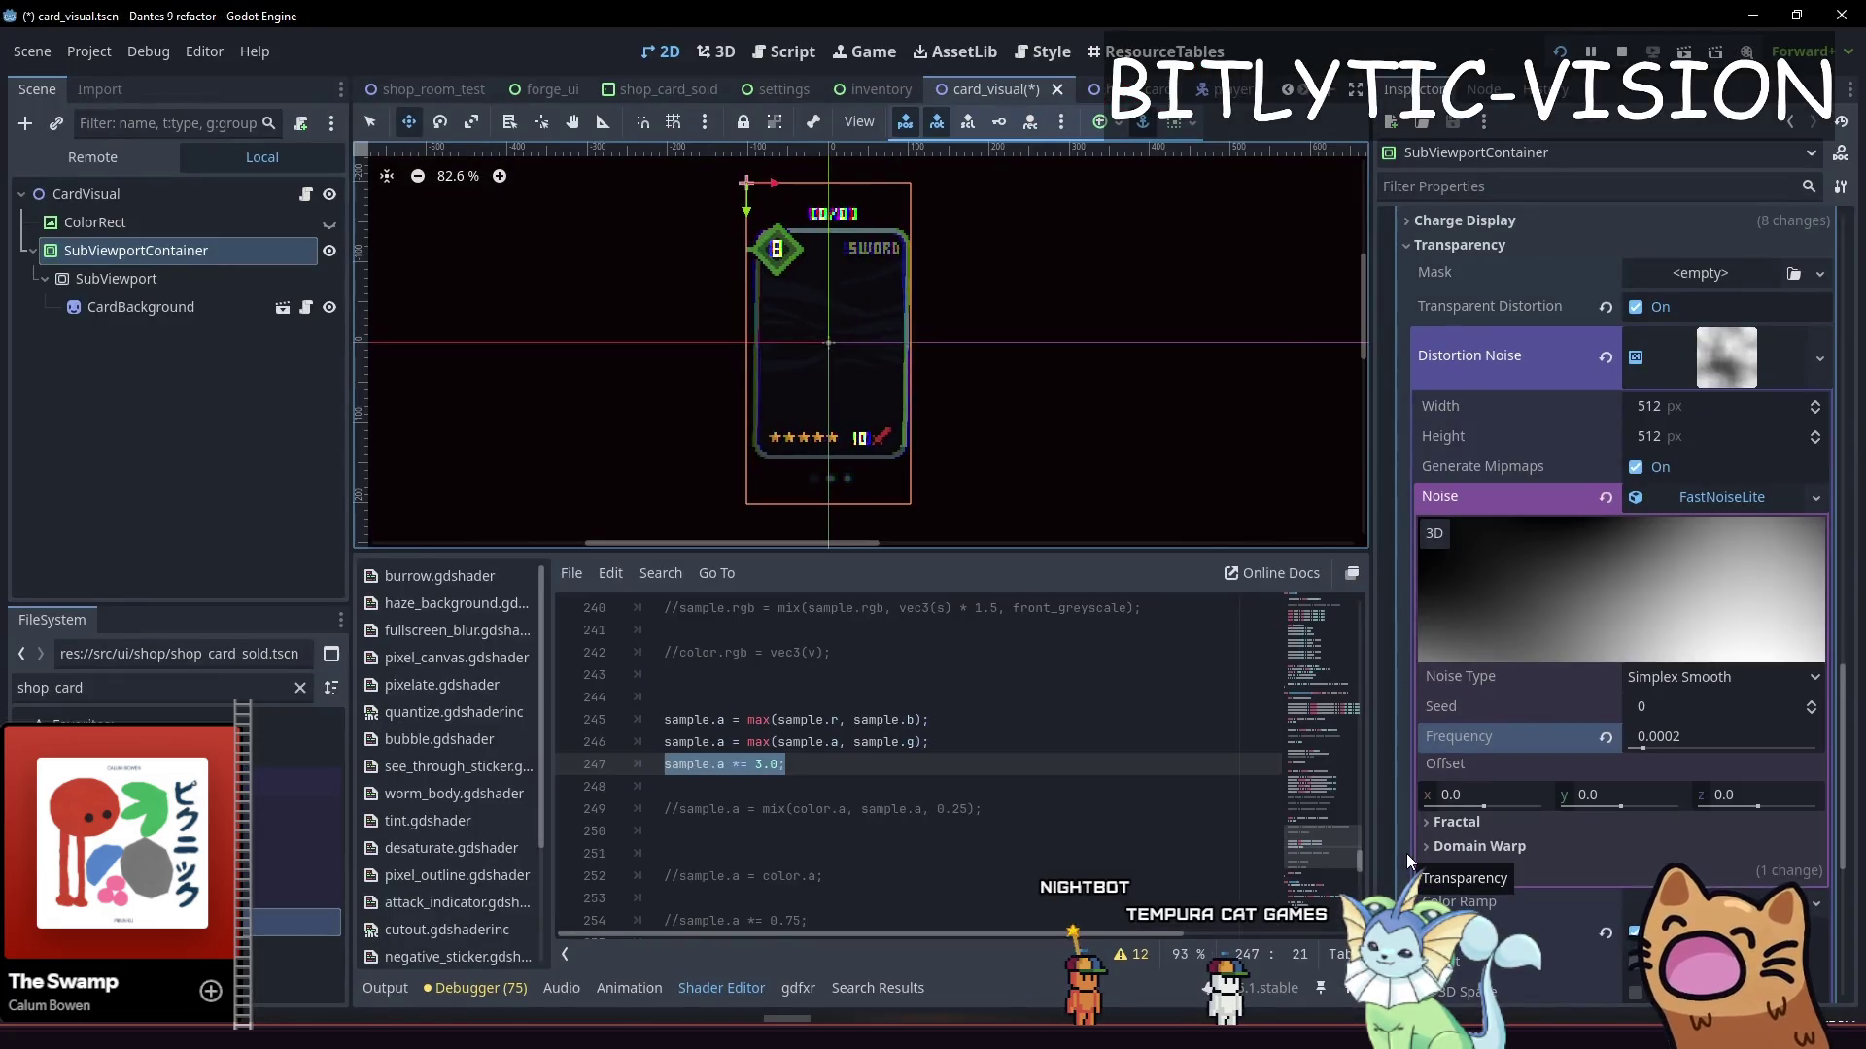
pyautogui.hotkey('shift', 'Up')
pyautogui.hotkey('shift', 'Up')
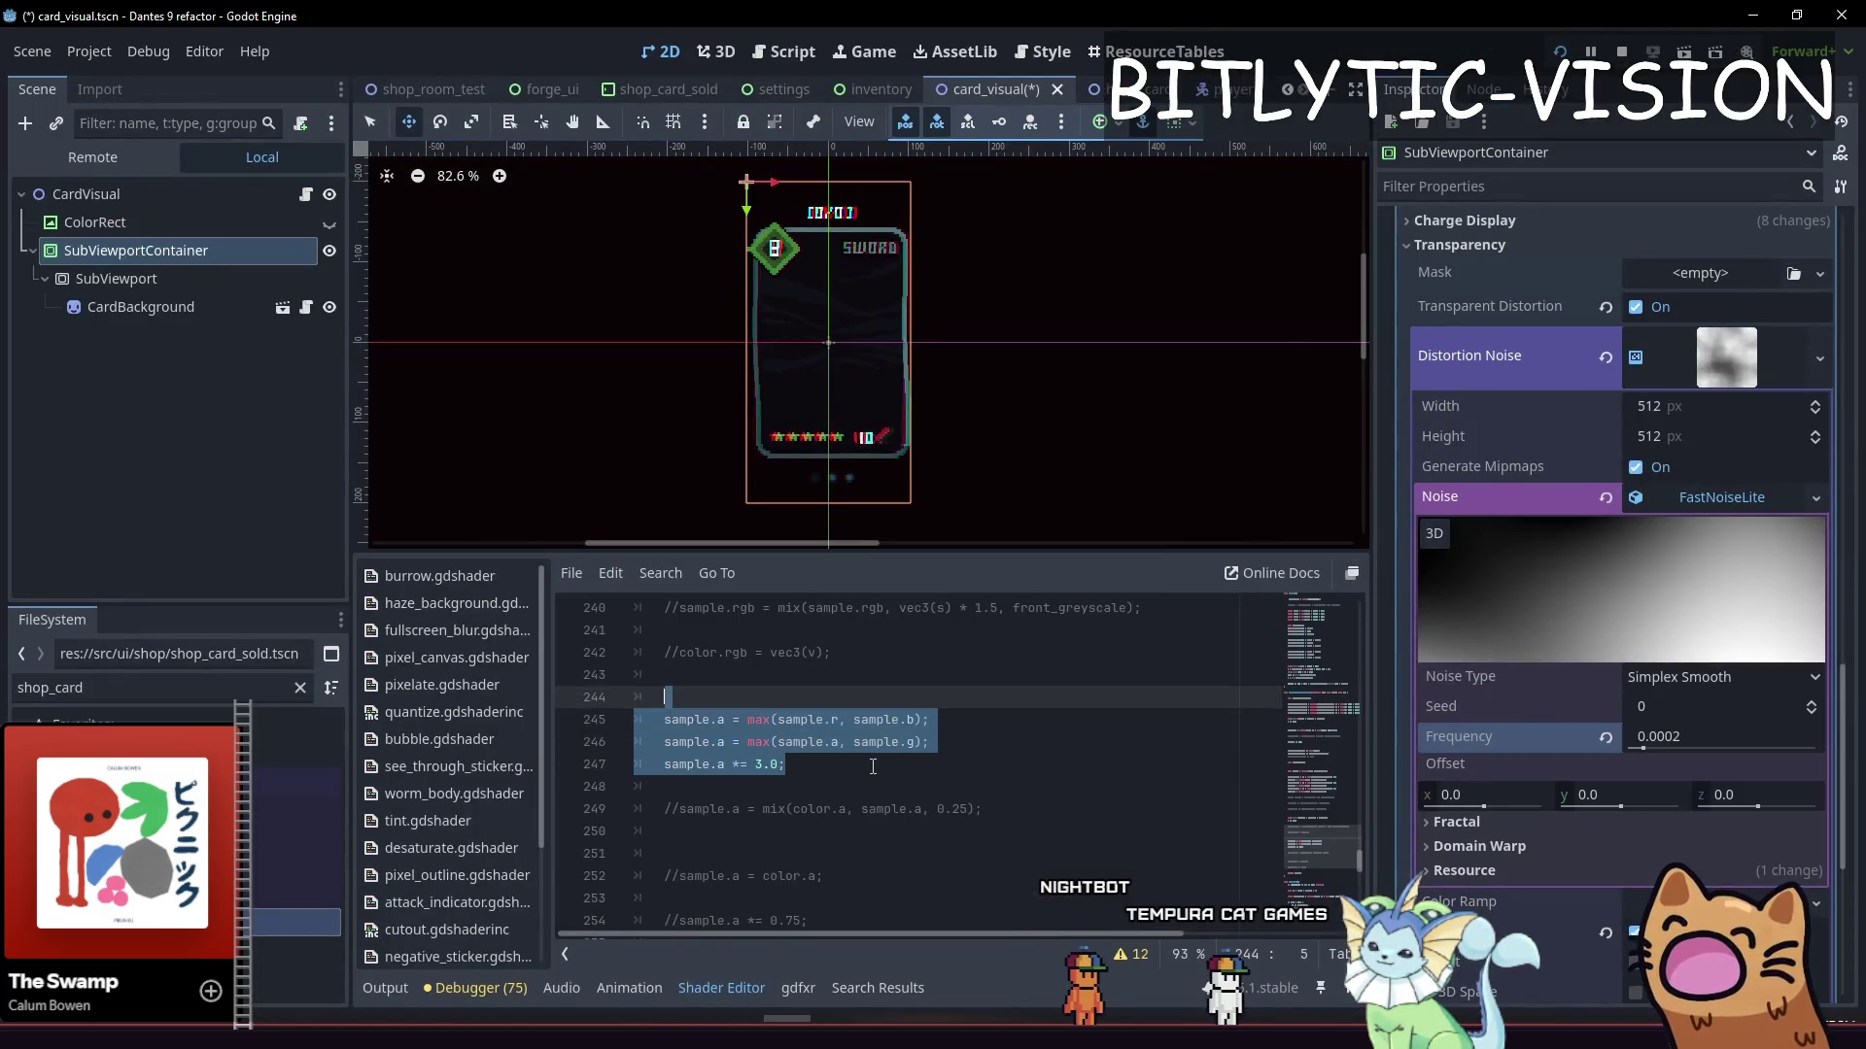
pyautogui.hotkey('ctrl', 'k')
pyautogui.hotkey('ctrl', 's')
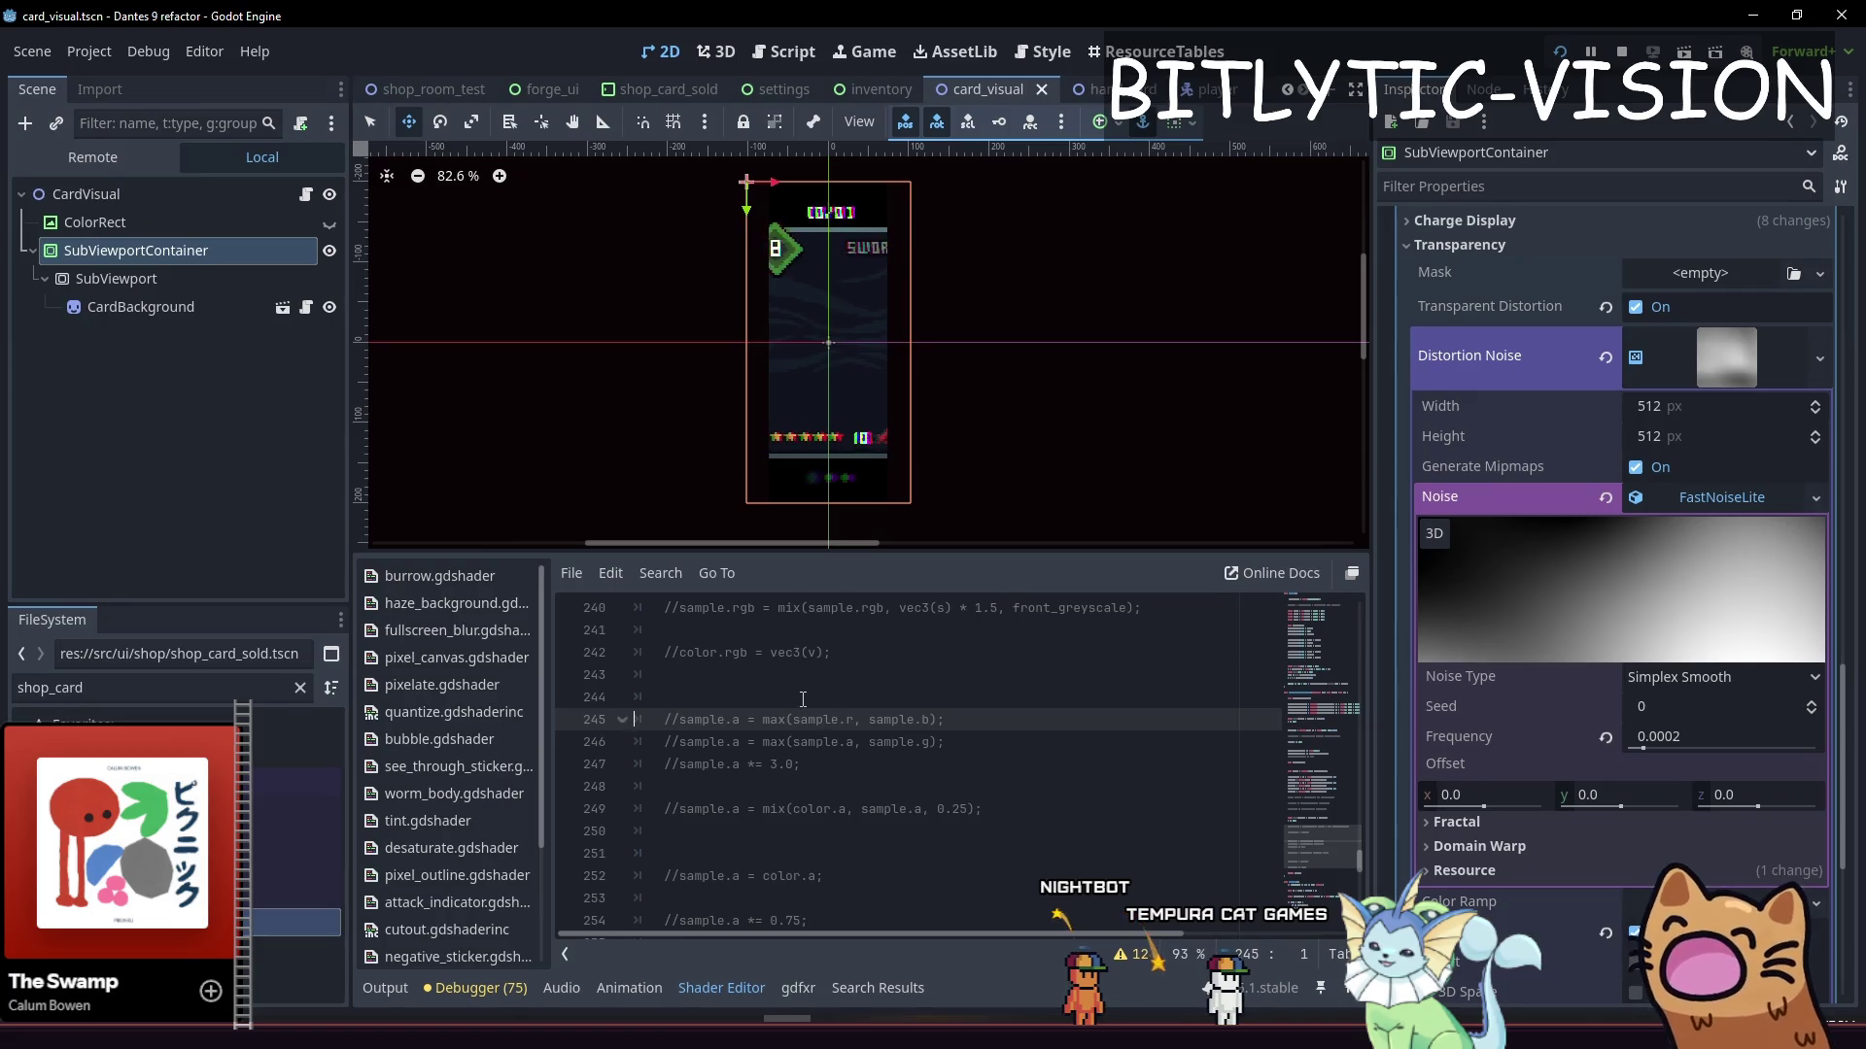
# Remove the .a swizzles from line 249 so it blends the whole colour, and save
pyautogui.scroll(-1, 835, 739)
pyautogui.click(843, 749)
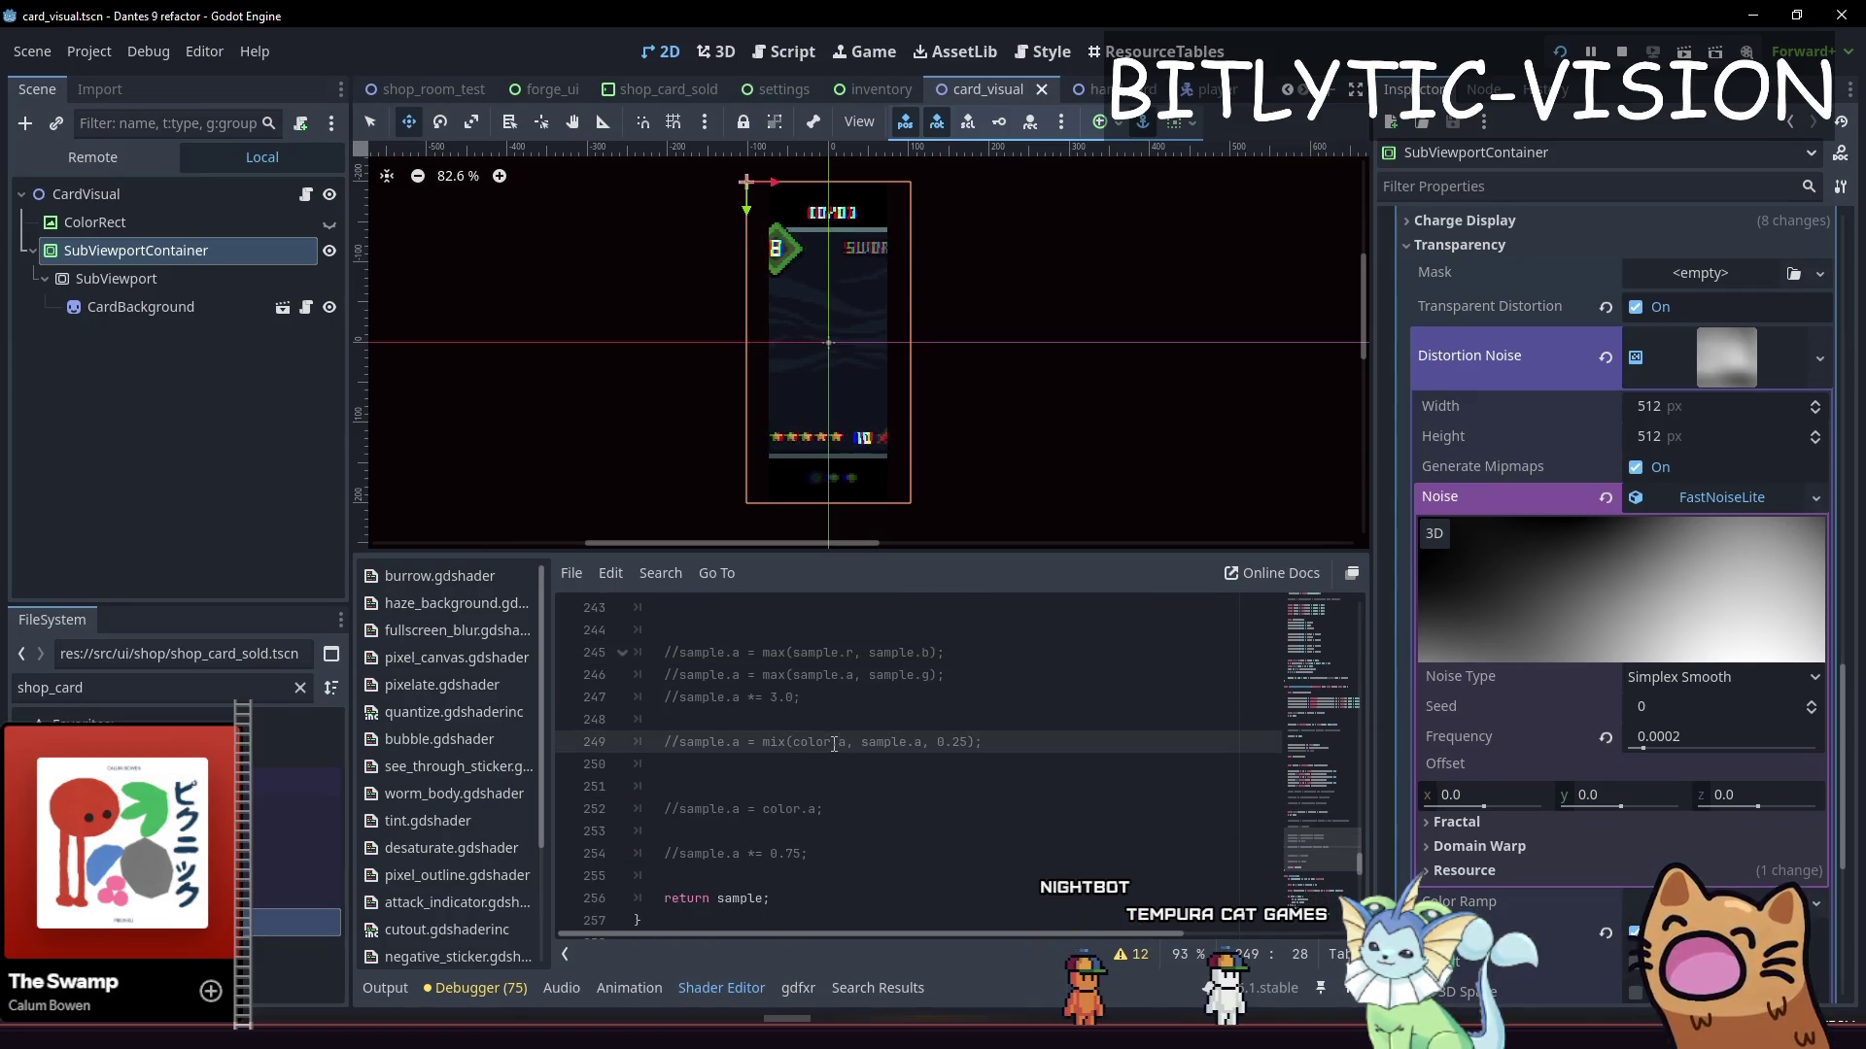
pyautogui.hotkey('ctrl', 's')
pyautogui.scroll(2, 833, 744)
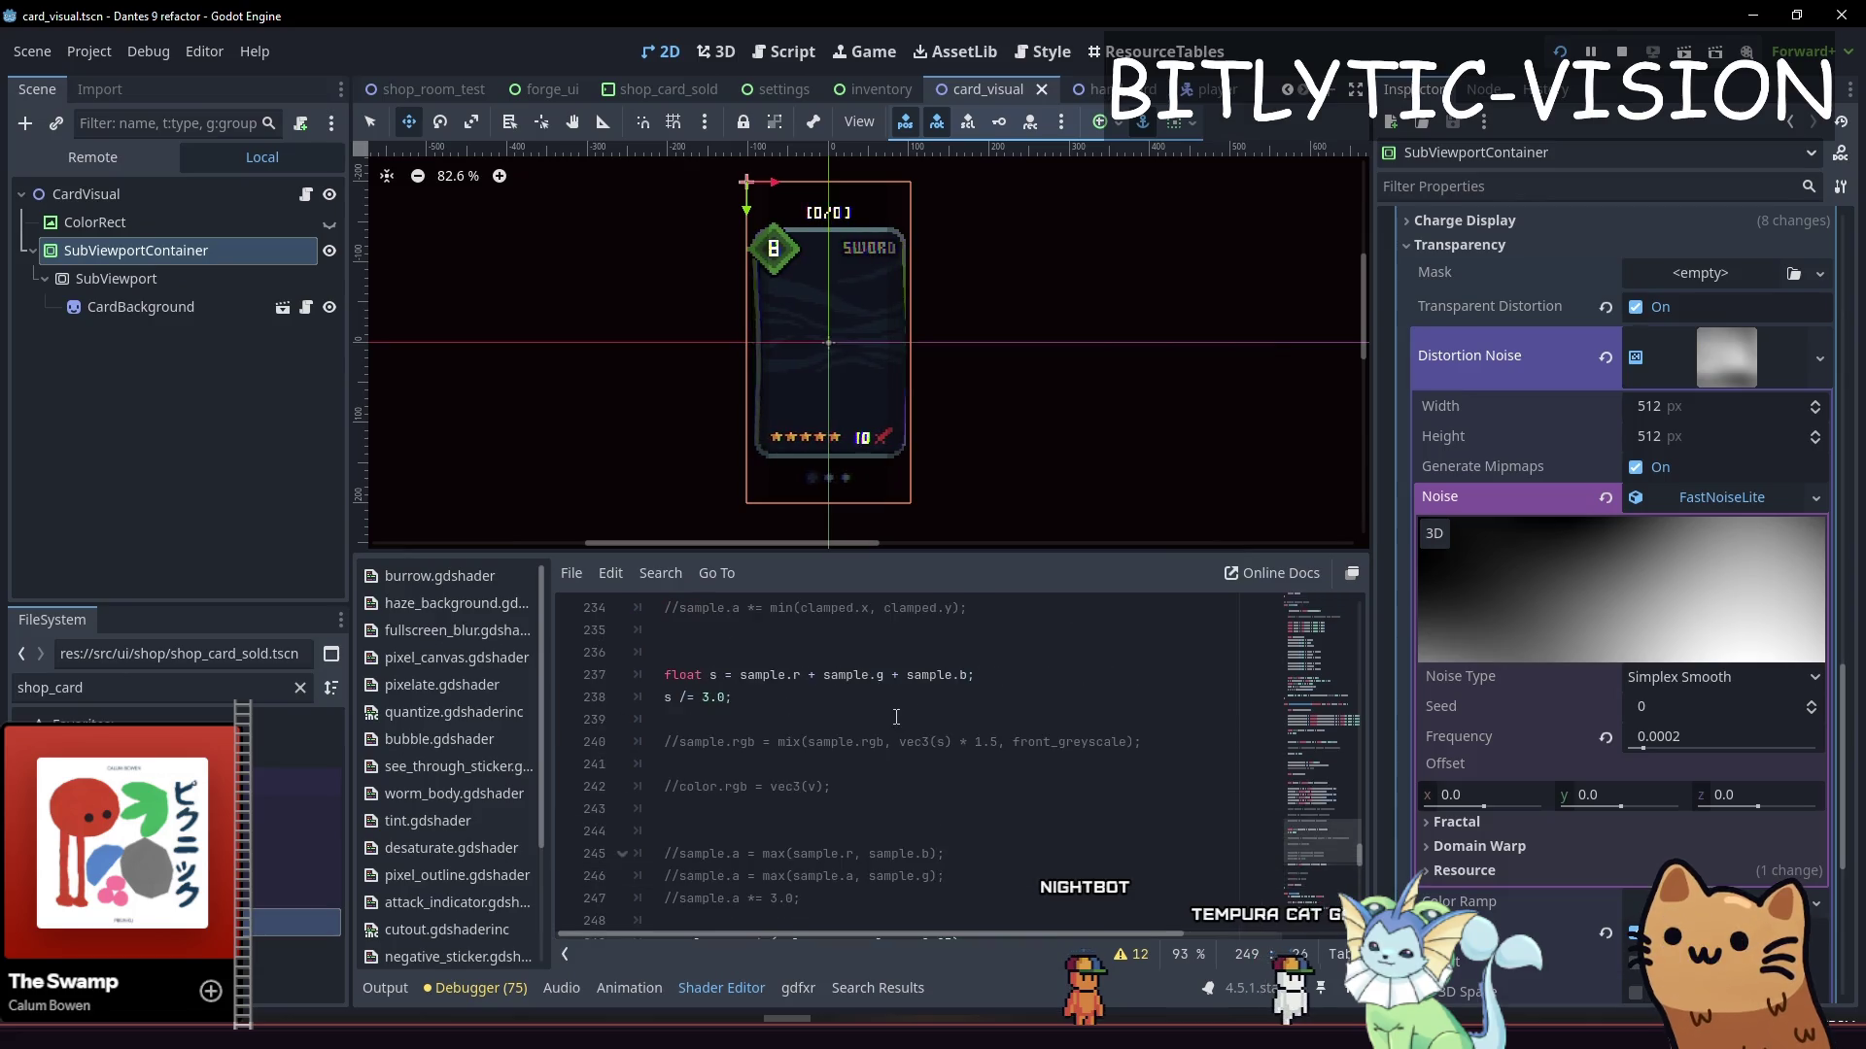
pyautogui.scroll(-2, 831, 739)
pyautogui.doubleClick(711, 742)
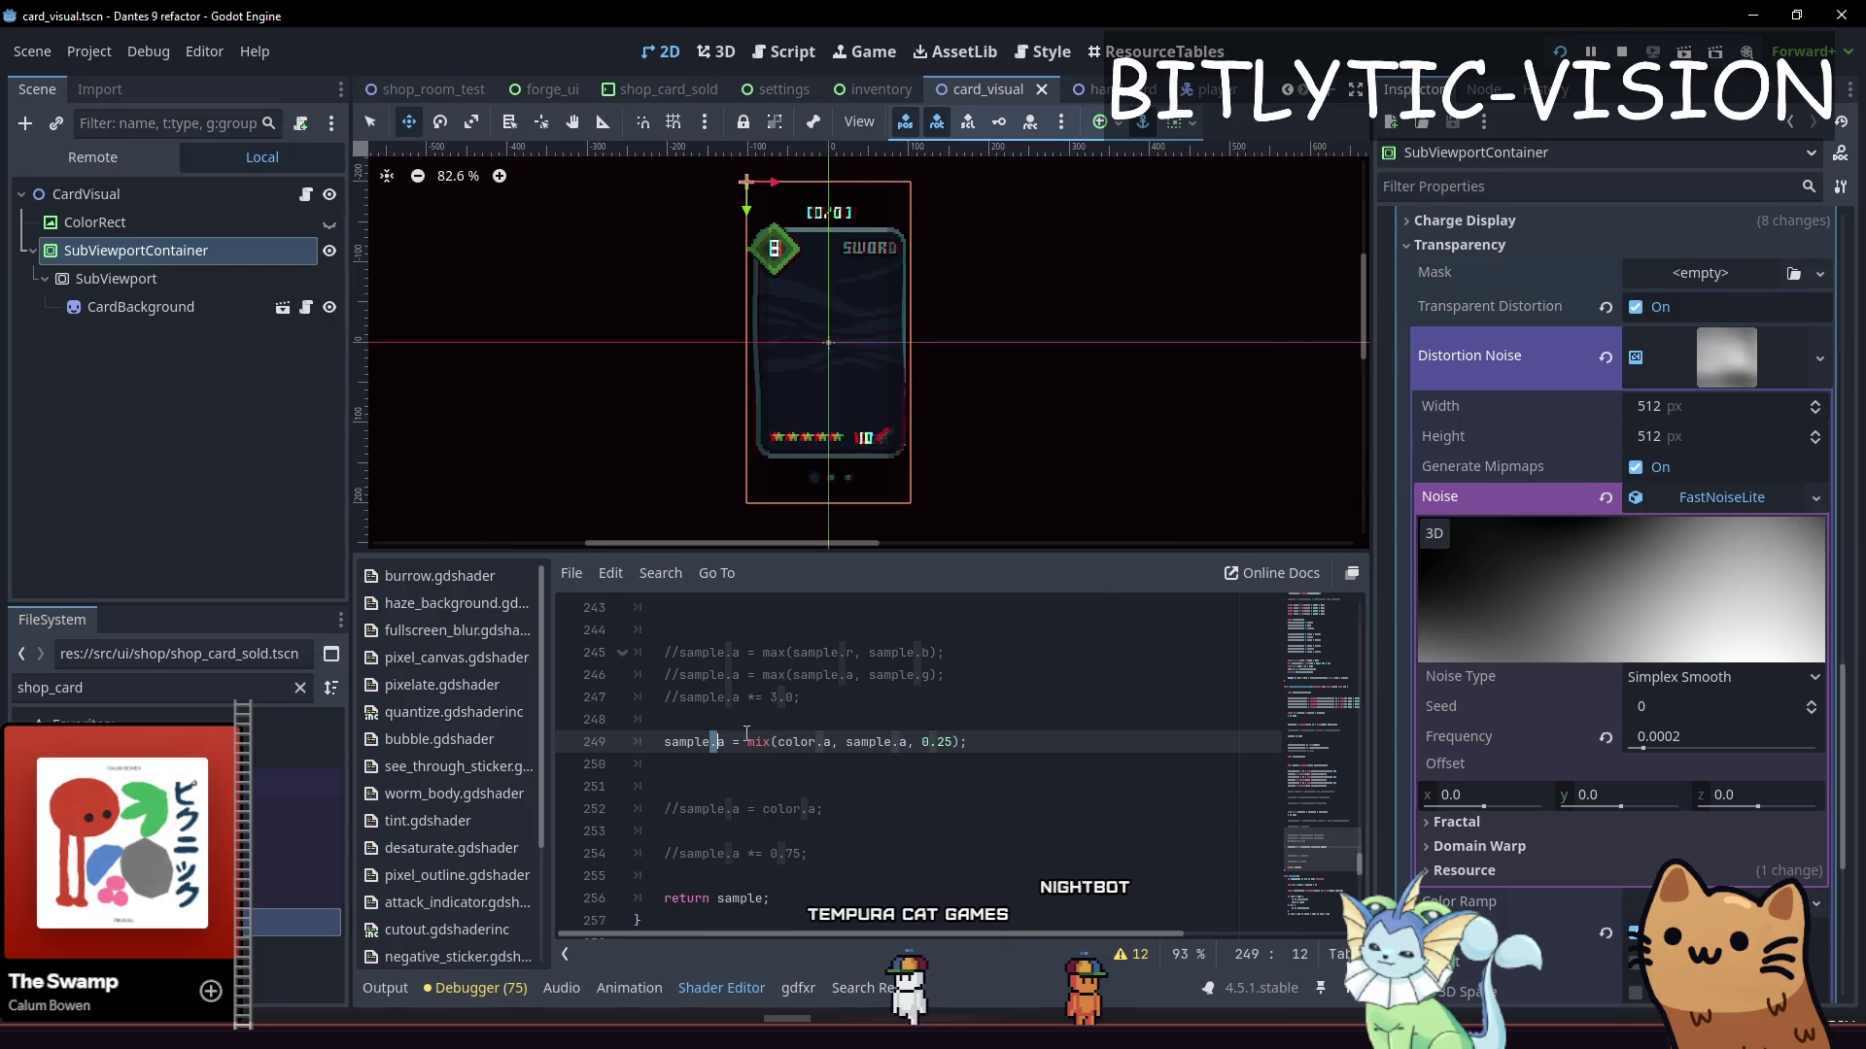
pyautogui.press('BackSpace')
pyautogui.hotkey('ctrl', 's')
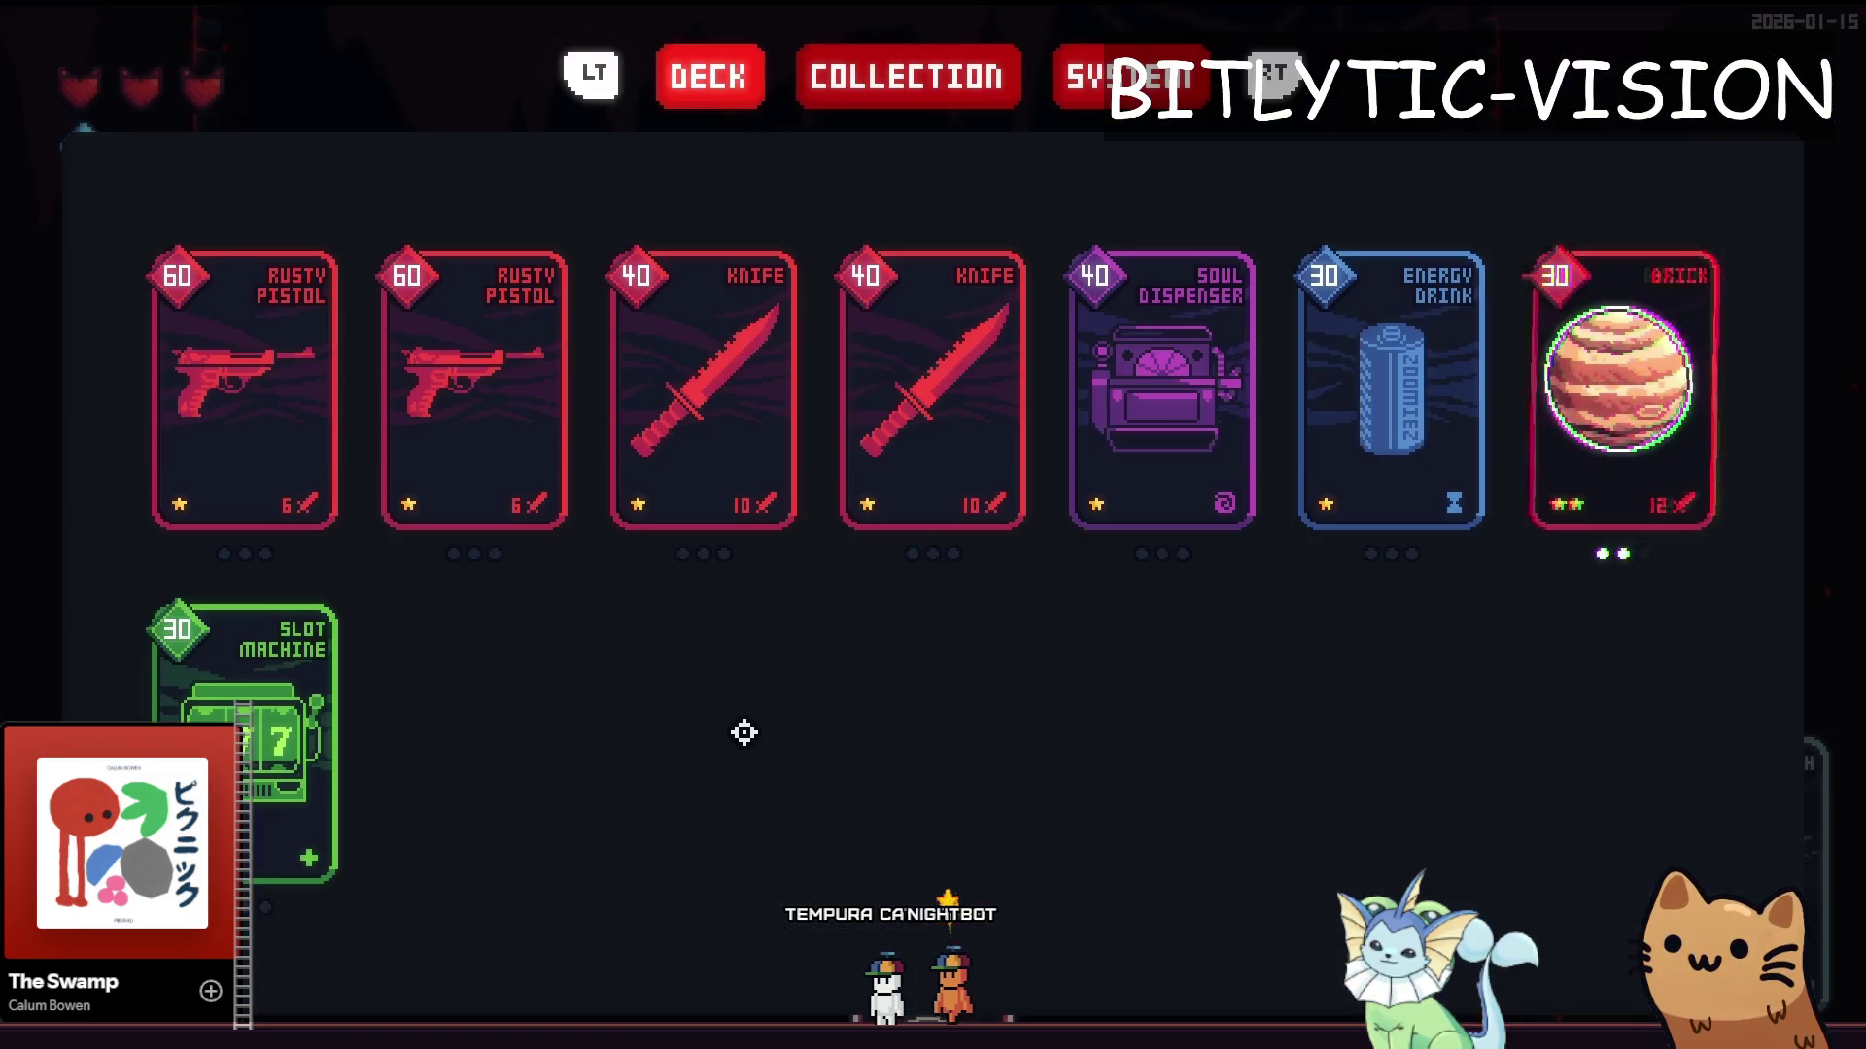
pyautogui.press('Down')
pyautogui.press('Up')
pyautogui.press('Up')
pyautogui.press('Up')
pyautogui.press('Up')
pyautogui.press('Up')
pyautogui.press('Up')
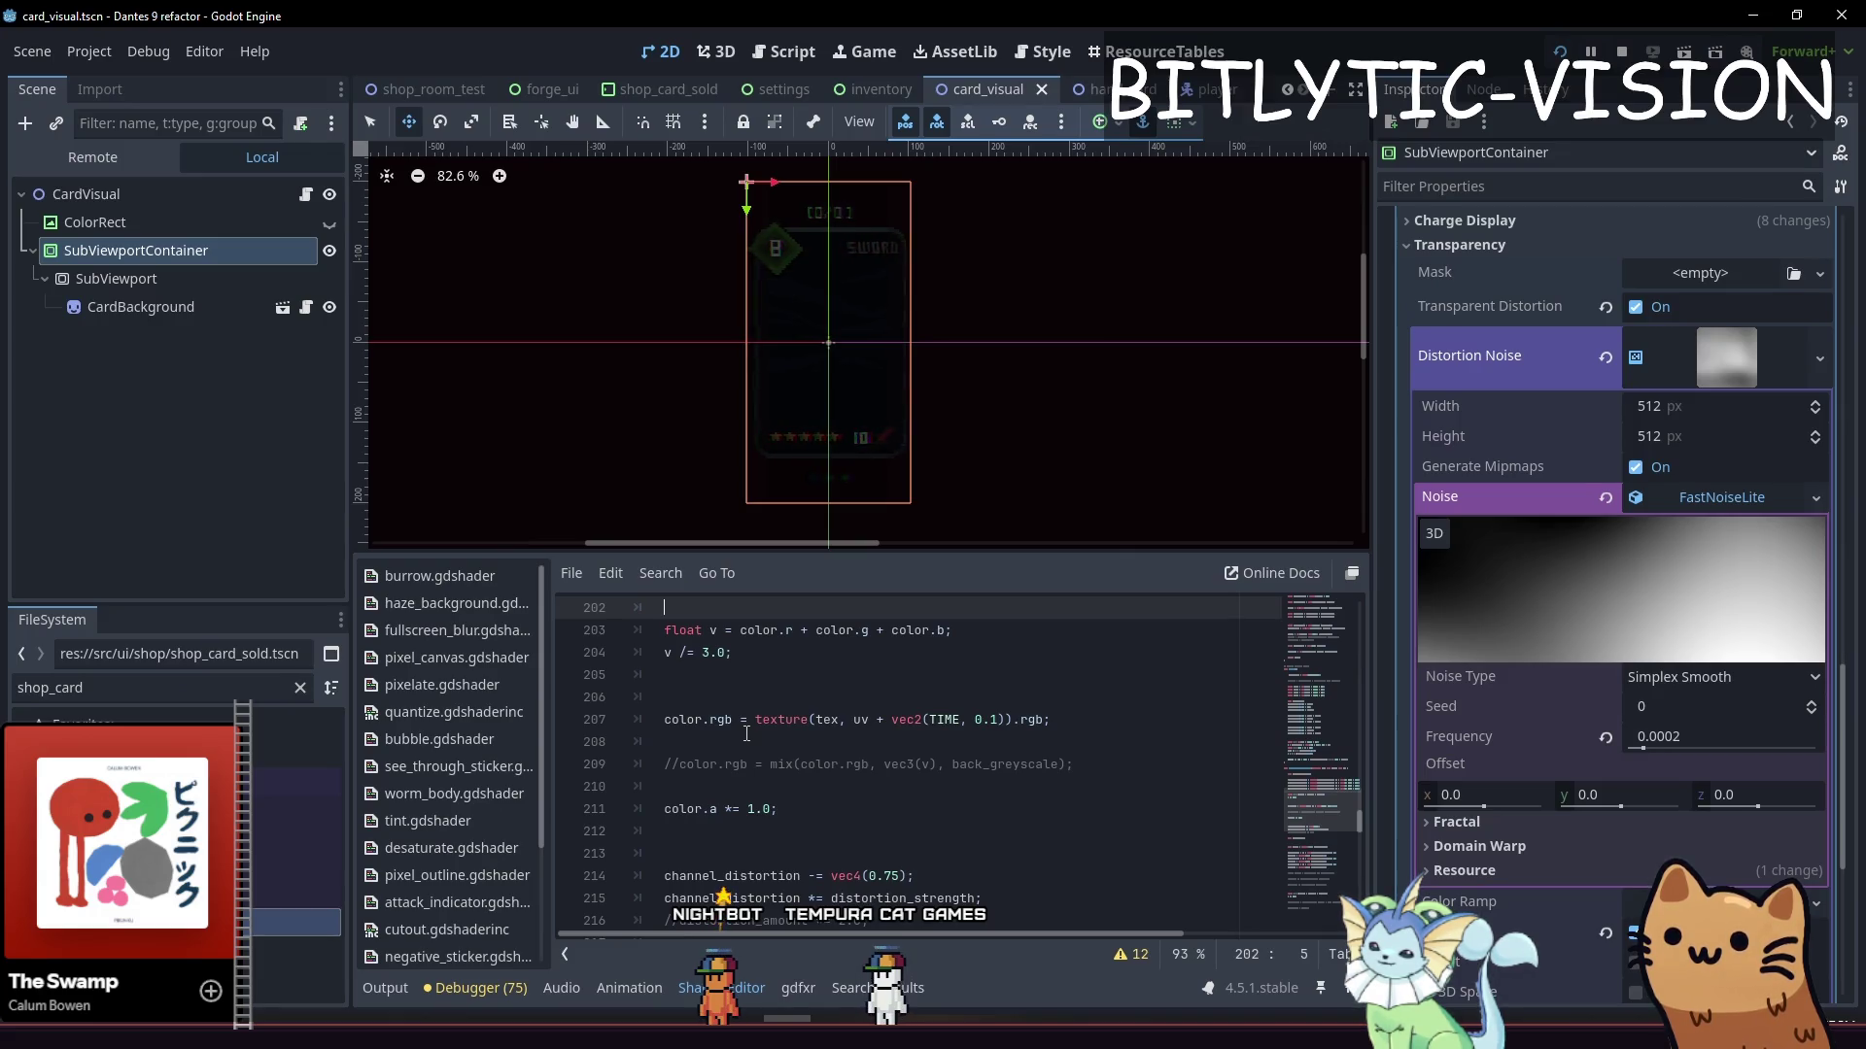
# Comment out the time-offset colour line and save to recompile the shader
pyautogui.press('Down')
pyautogui.press('Down')
pyautogui.press('Down')
pyautogui.press('Up')
pyautogui.hotkey('ctrl', 'k')
pyautogui.hotkey('ctrl', 's')
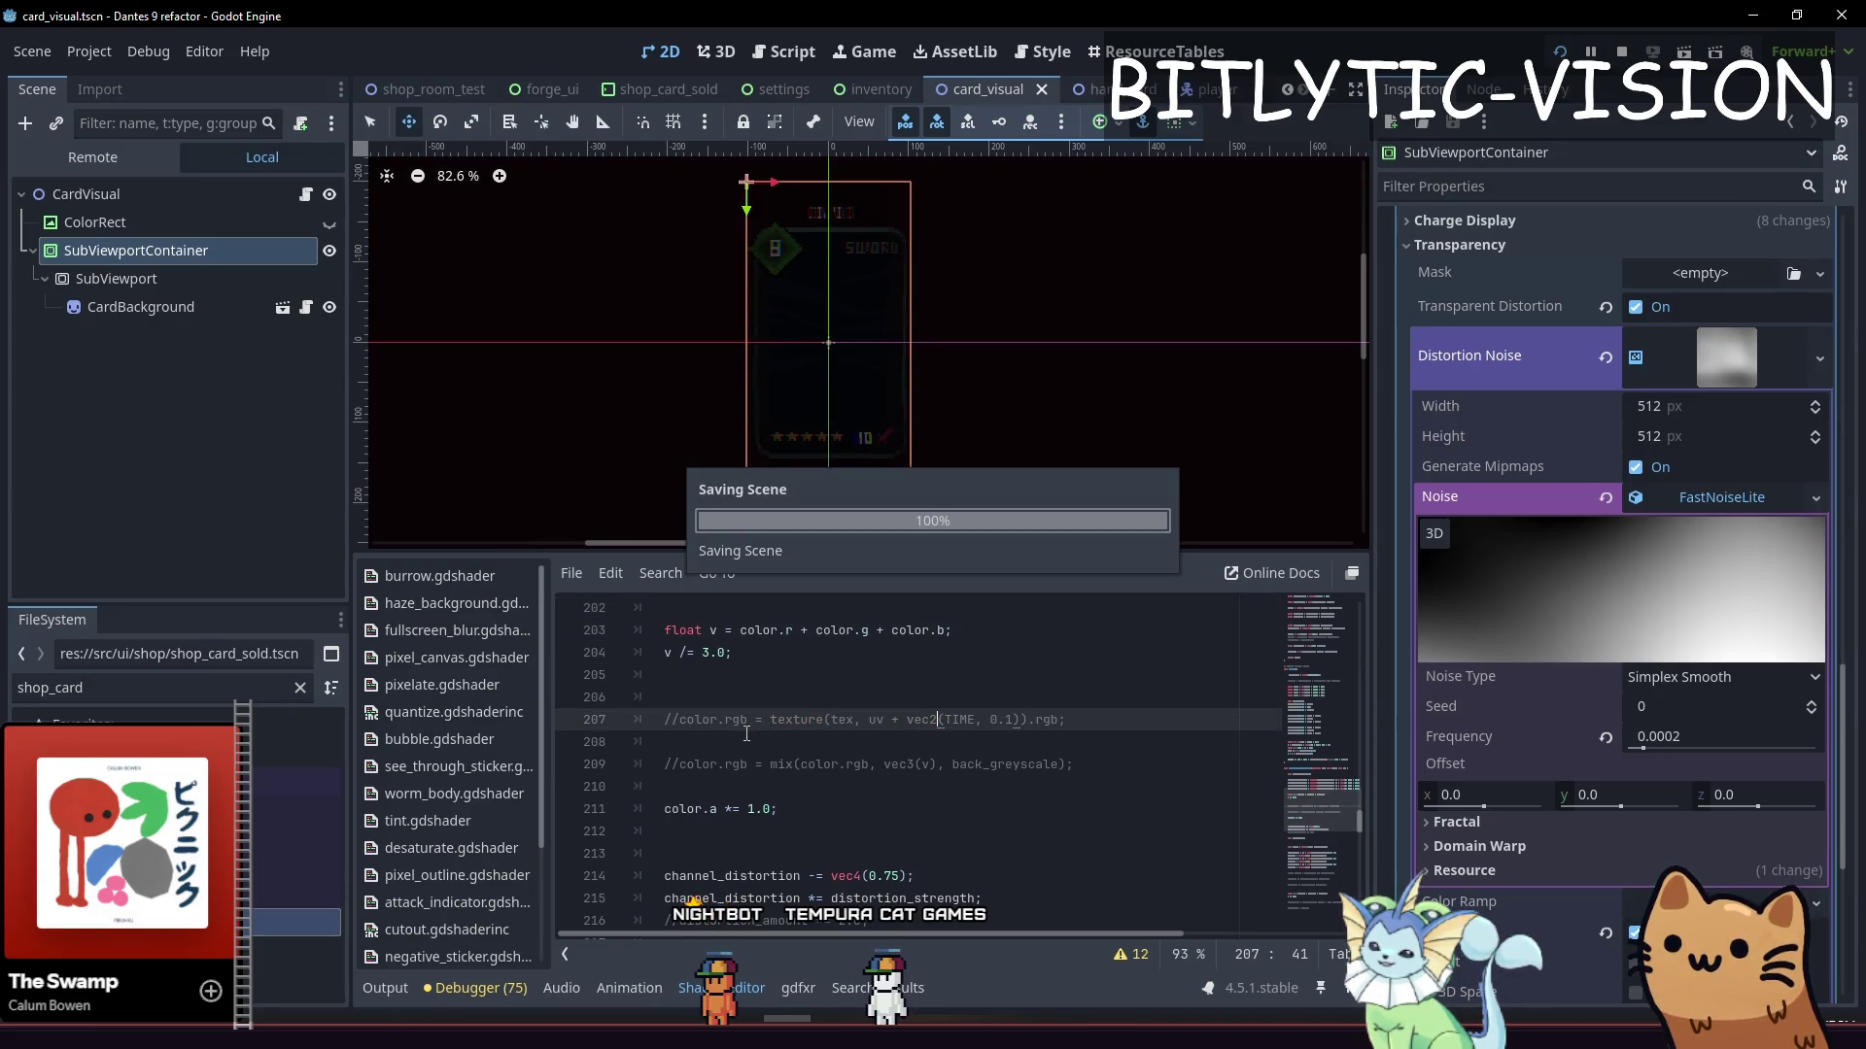
pyautogui.press('Up')
pyautogui.press('Up')
pyautogui.press('Up')
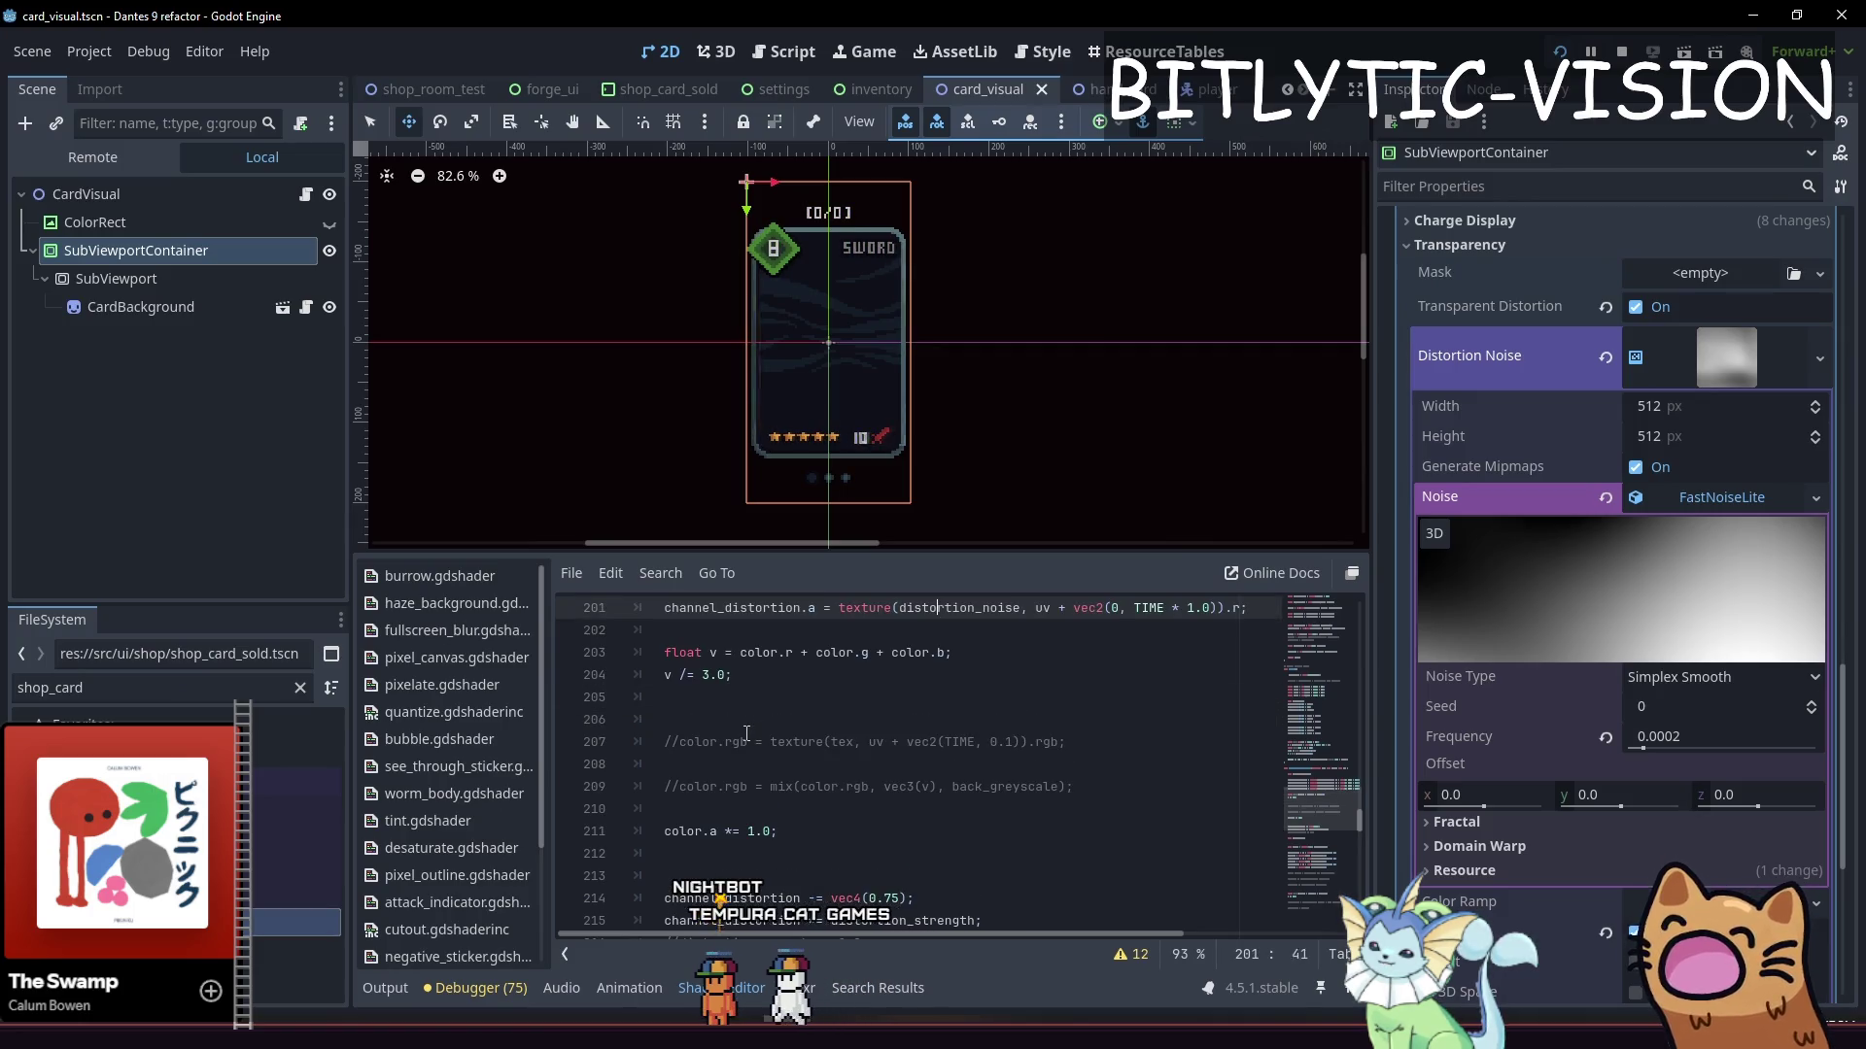
pyautogui.press('Down')
pyautogui.press('Down')
pyautogui.press('Down')
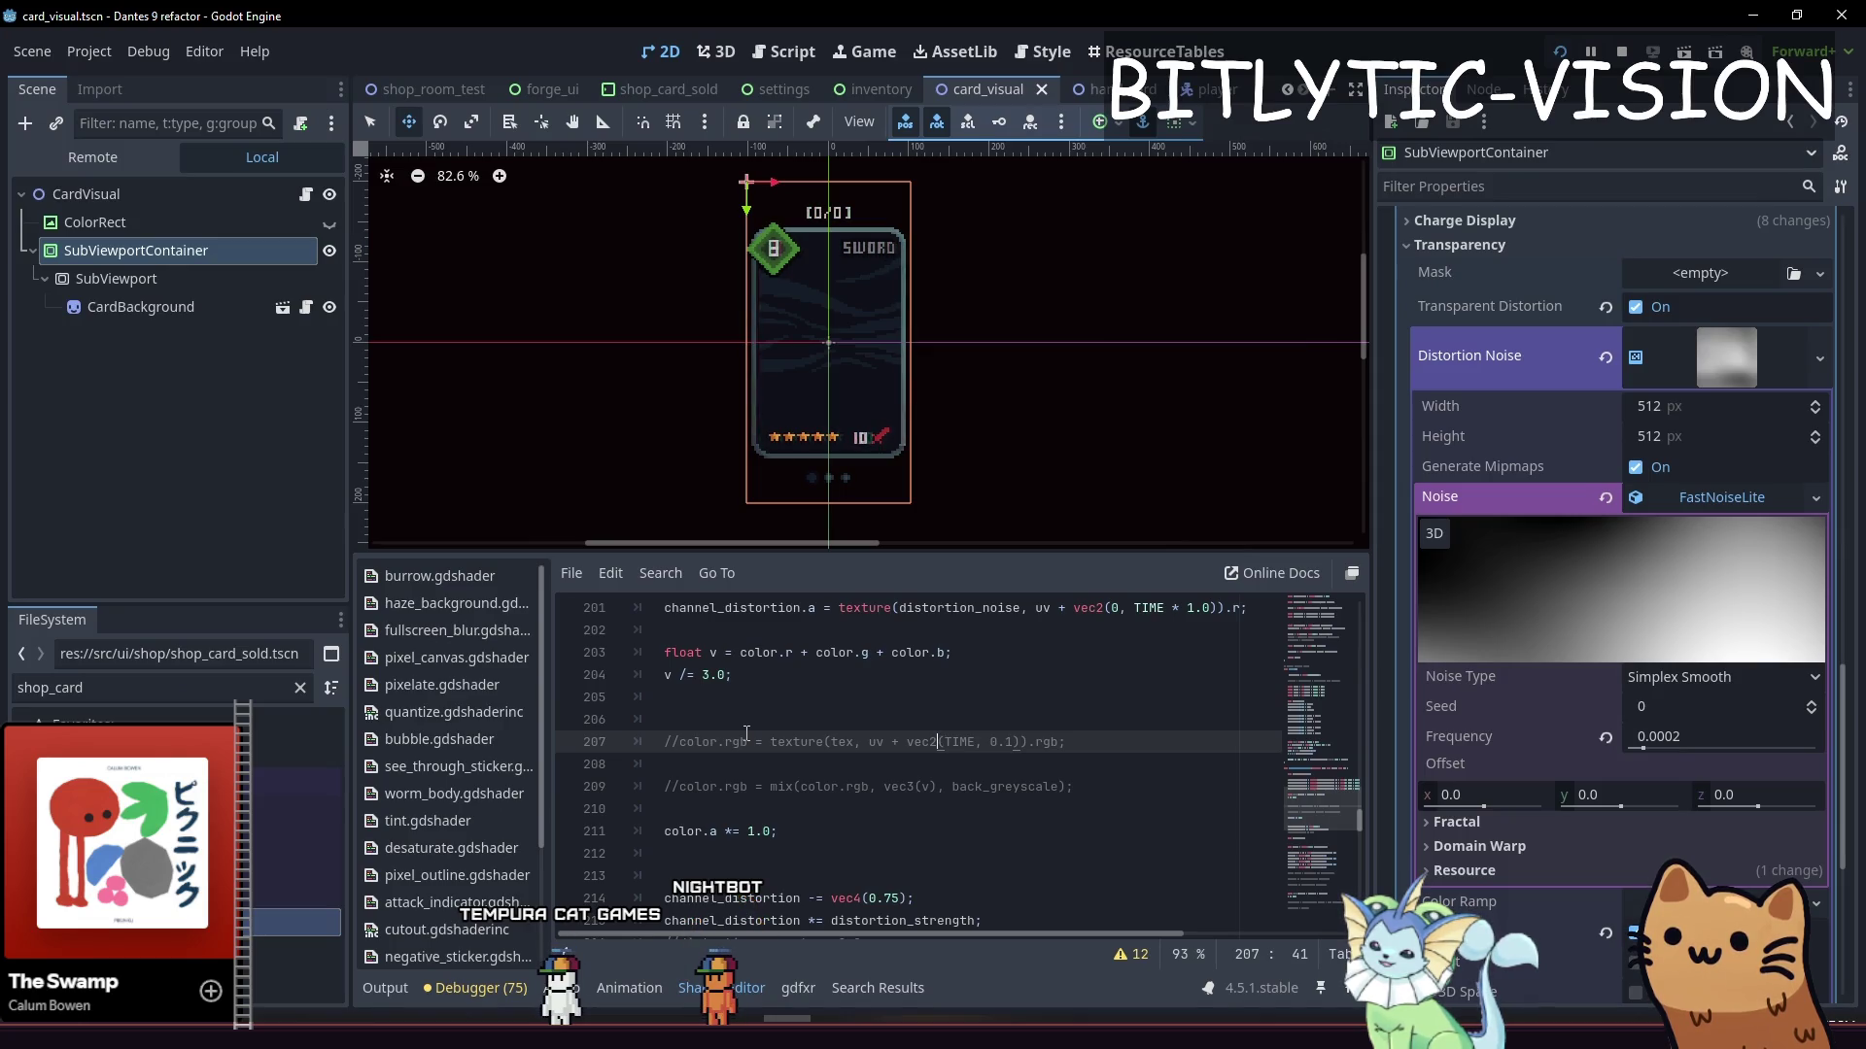
# Review the channel distortion declaration and per-channel noise sampling lines
pyautogui.press('Up')
pyautogui.press('Down')
pyautogui.press('Down')
pyautogui.press('Down')
pyautogui.press('Down')
pyautogui.press('Down')
pyautogui.press('Down')
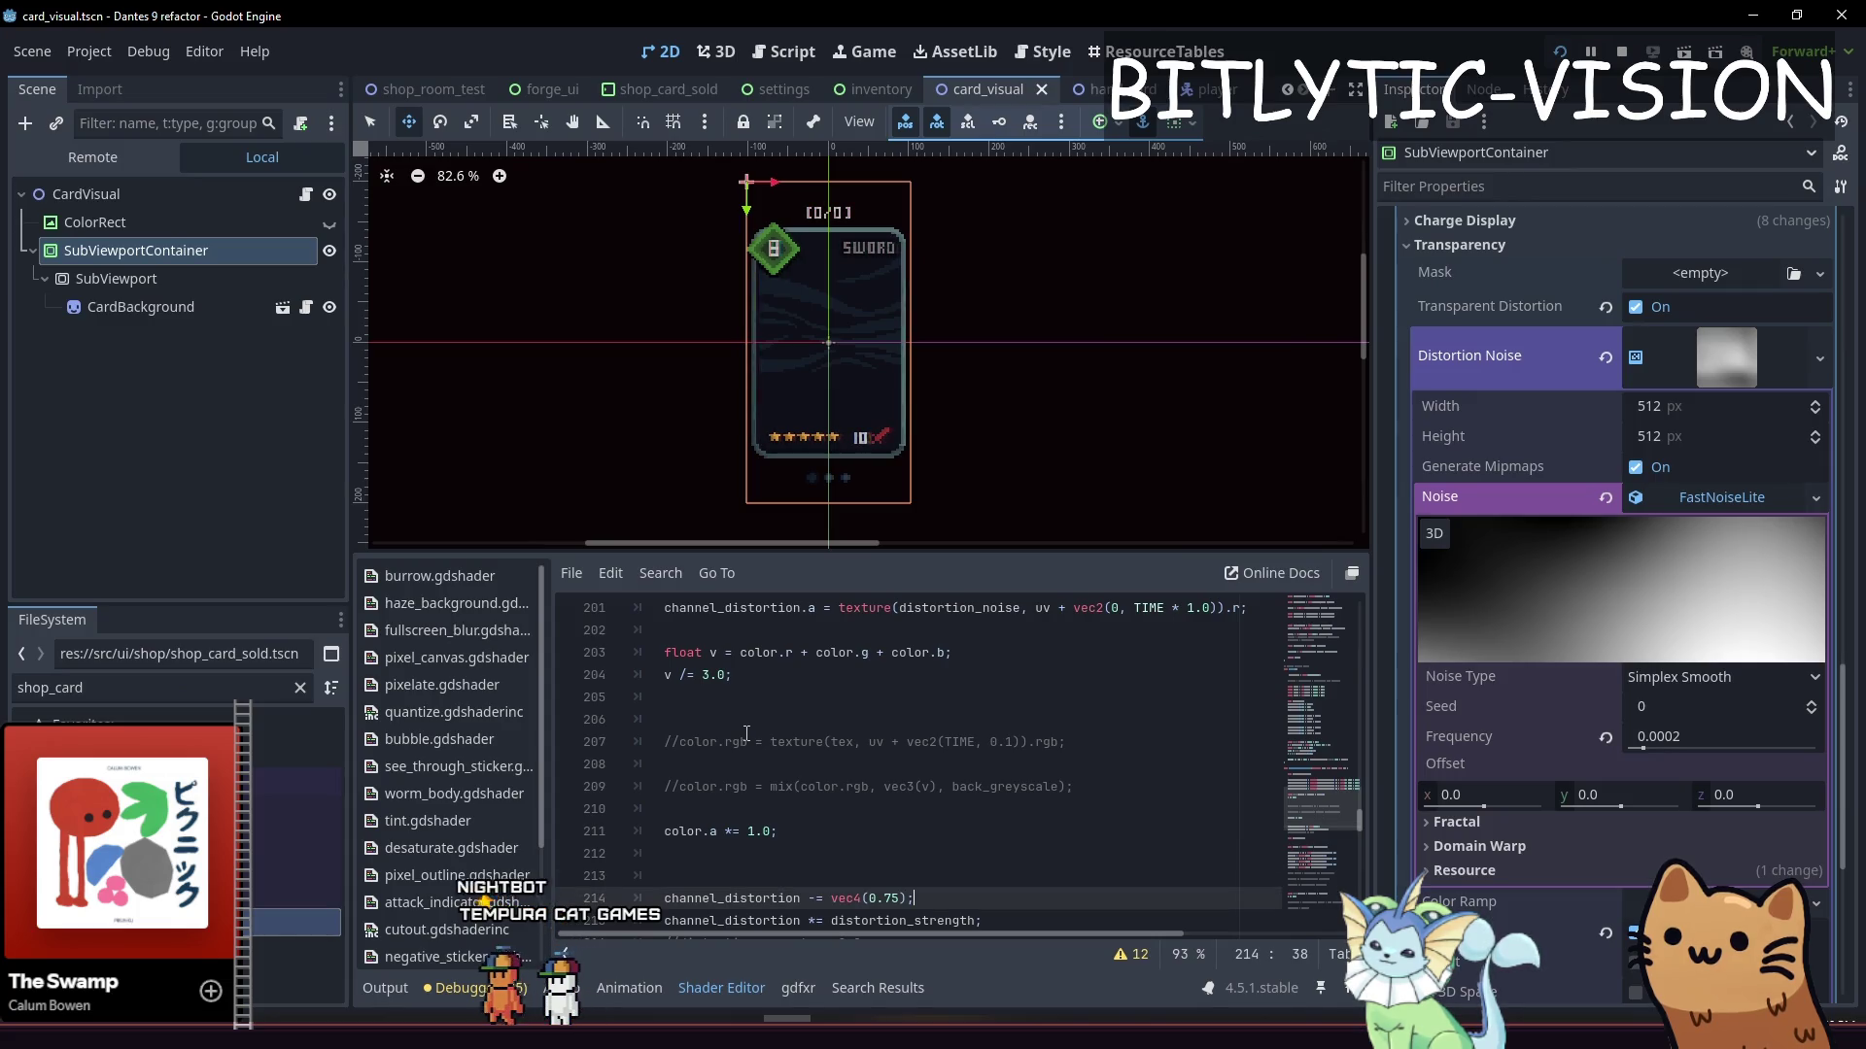
pyautogui.press('Down')
pyautogui.press('Down')
pyautogui.press('Down')
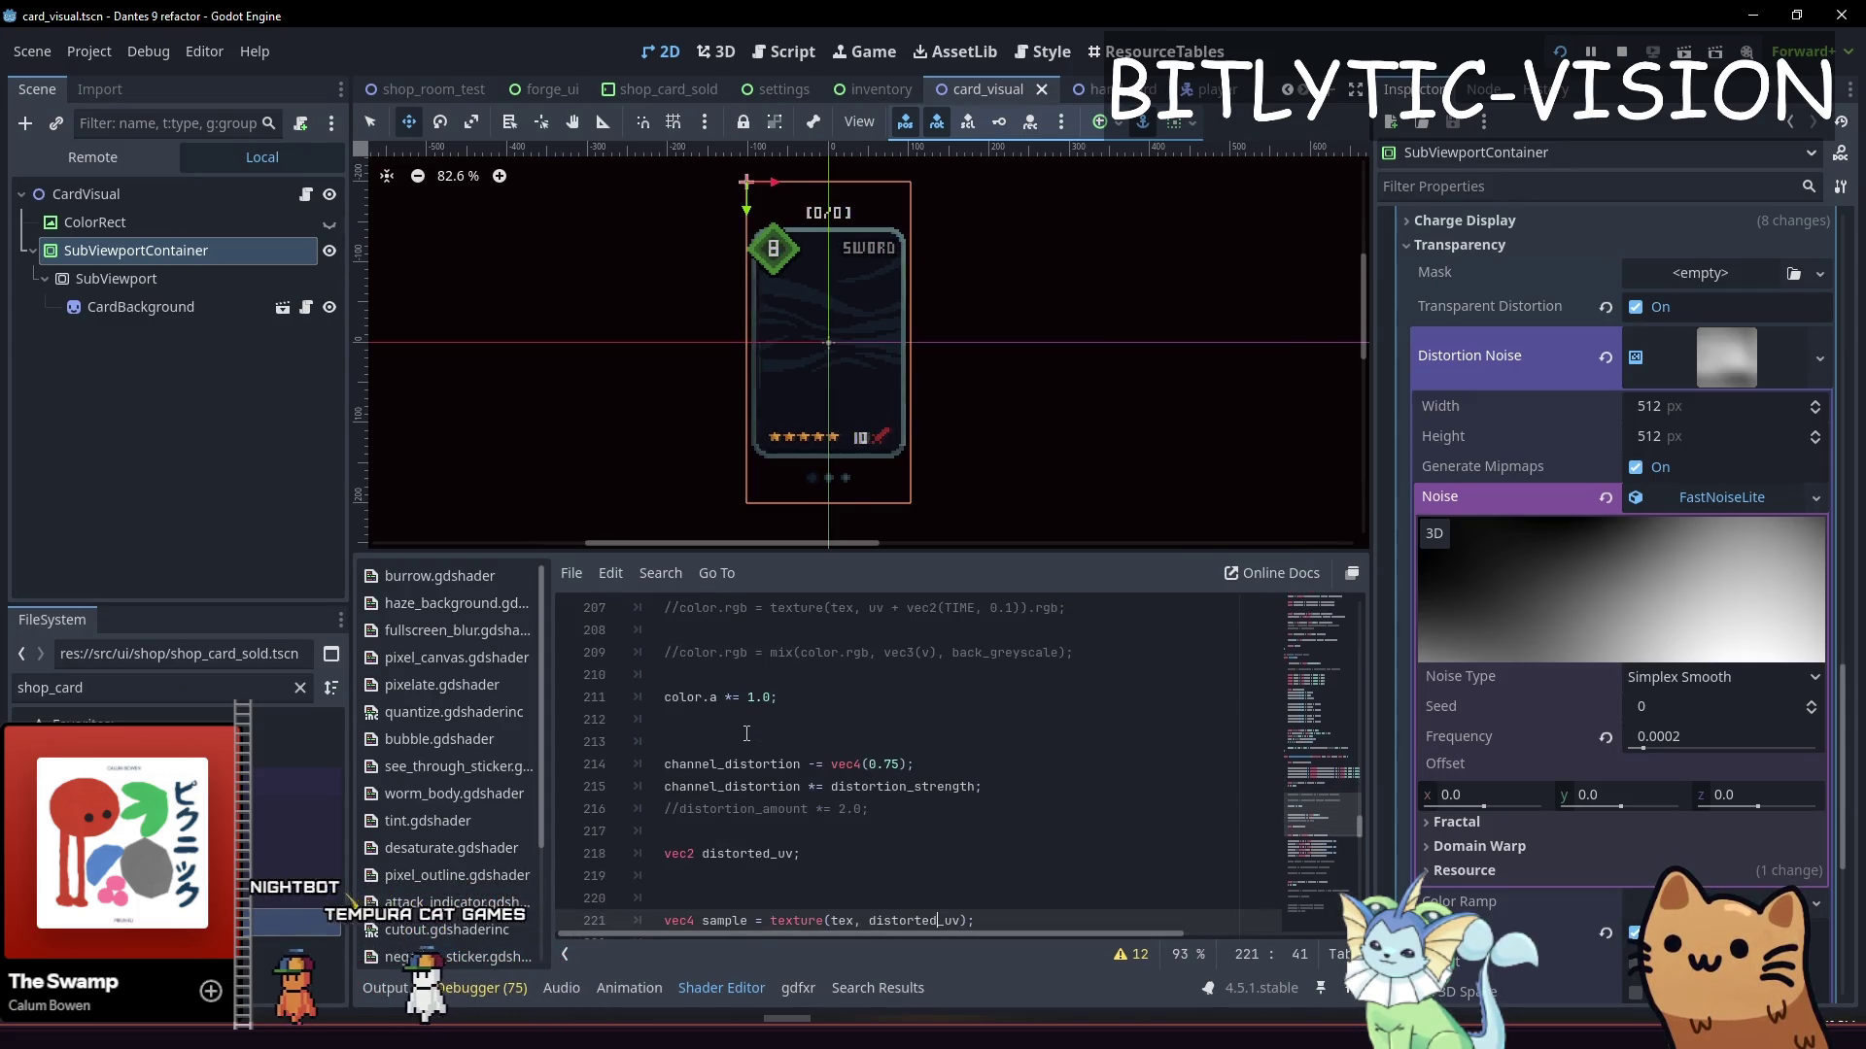
pyautogui.press('Up')
pyautogui.press('Up')
pyautogui.press('Up')
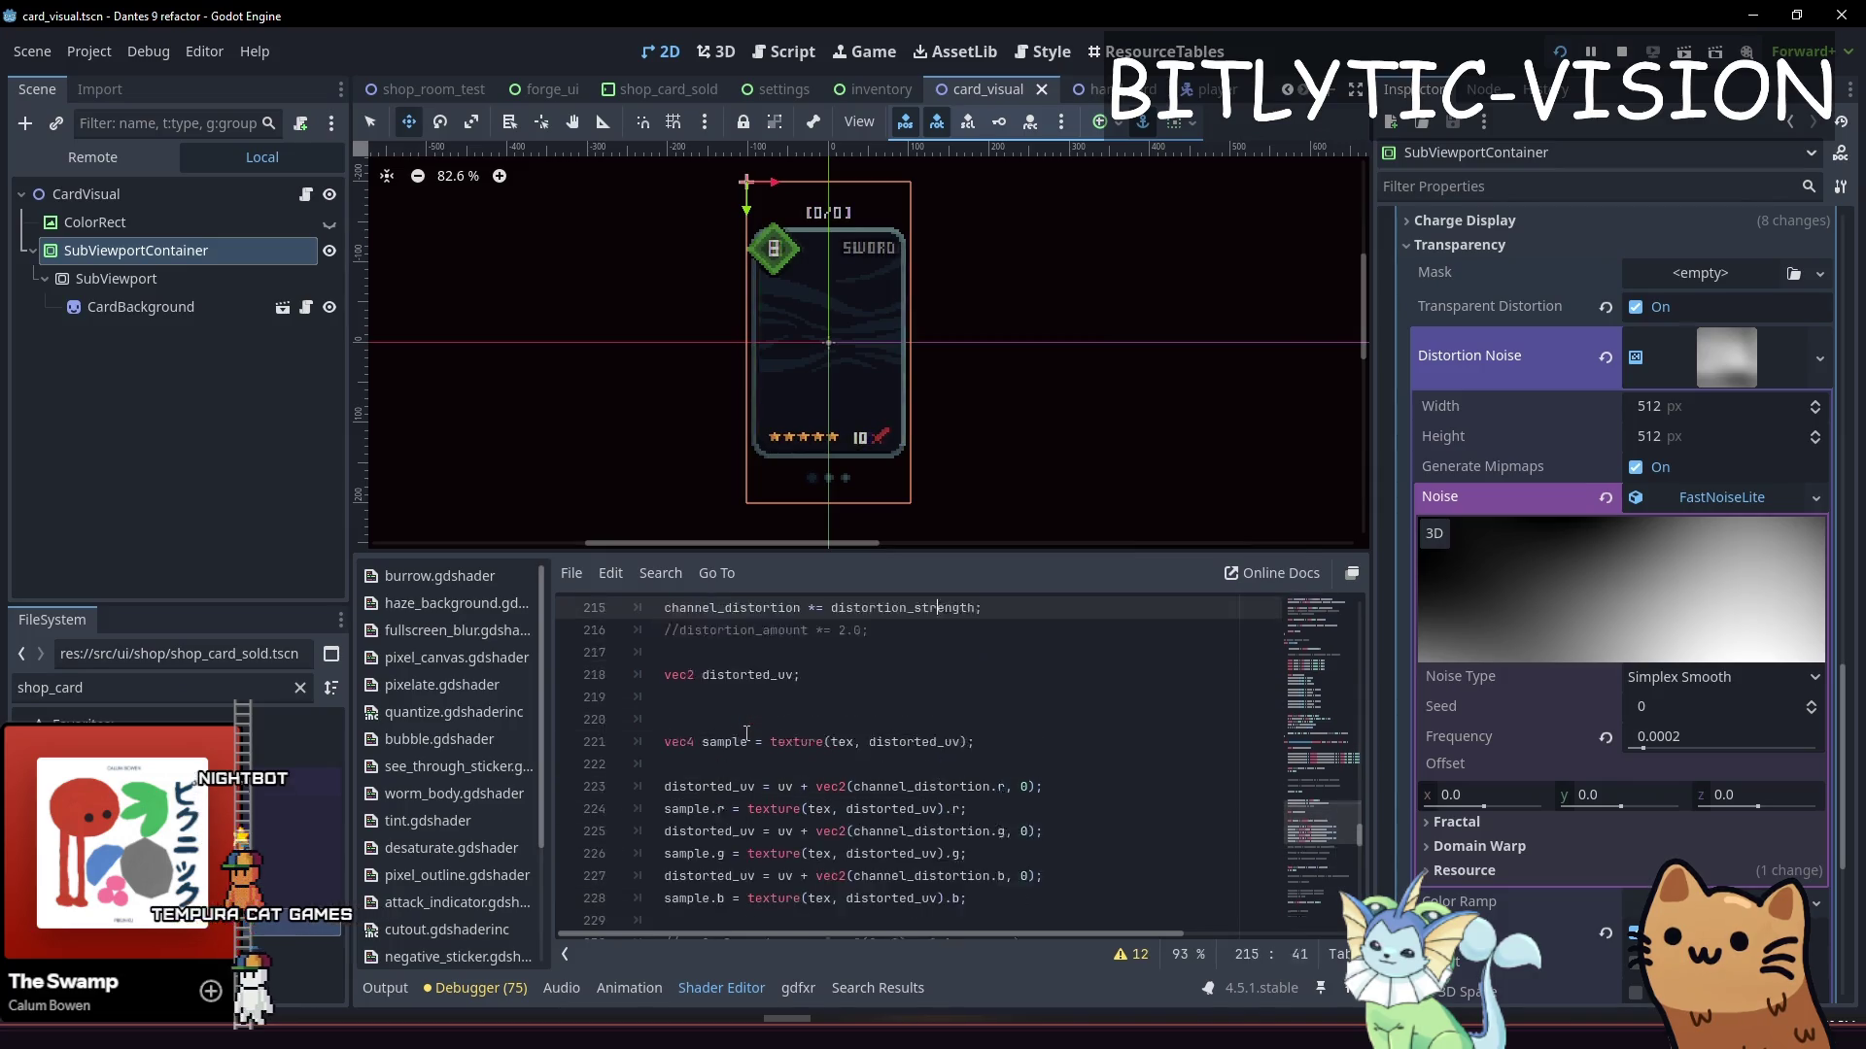
pyautogui.press('Up')
pyautogui.press('Up')
pyautogui.press('Up')
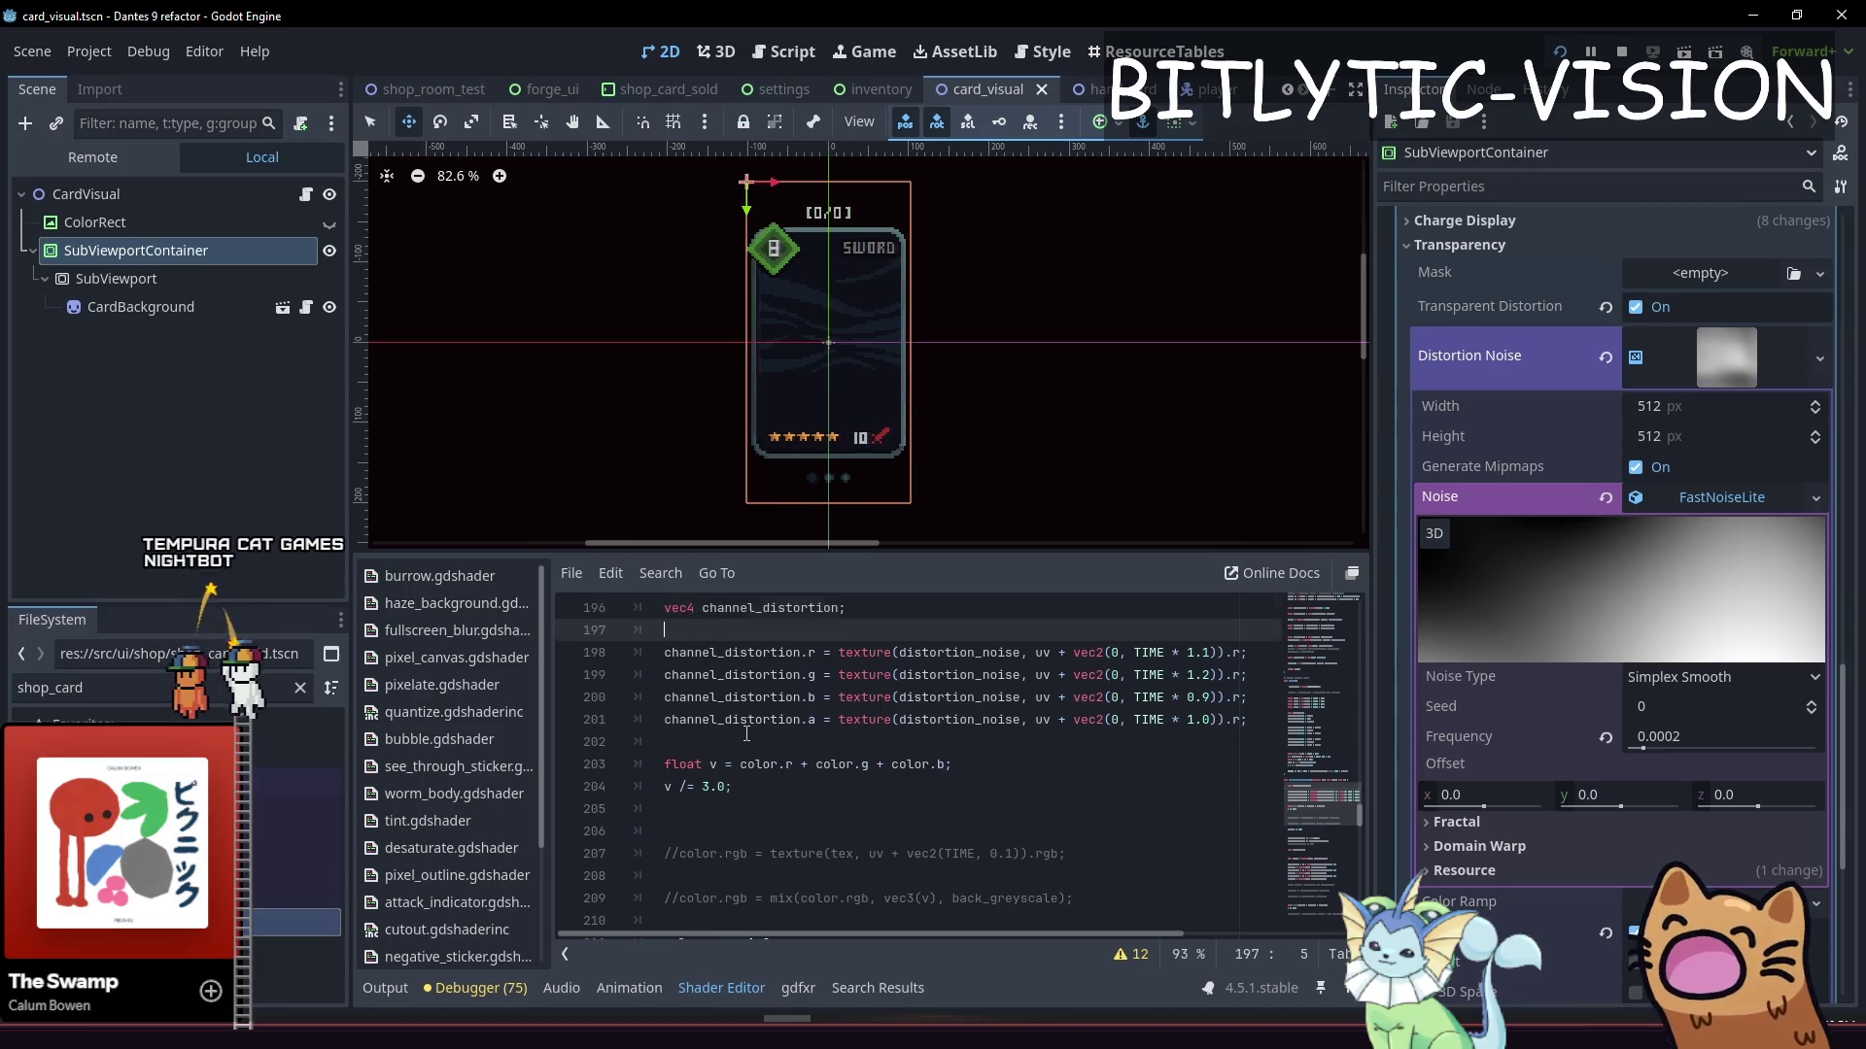
pyautogui.press('Up')
pyautogui.press('Up')
pyautogui.press('Down')
pyautogui.press('Down')
pyautogui.press('Down')
pyautogui.press('Down')
pyautogui.press('Down')
pyautogui.press('Down')
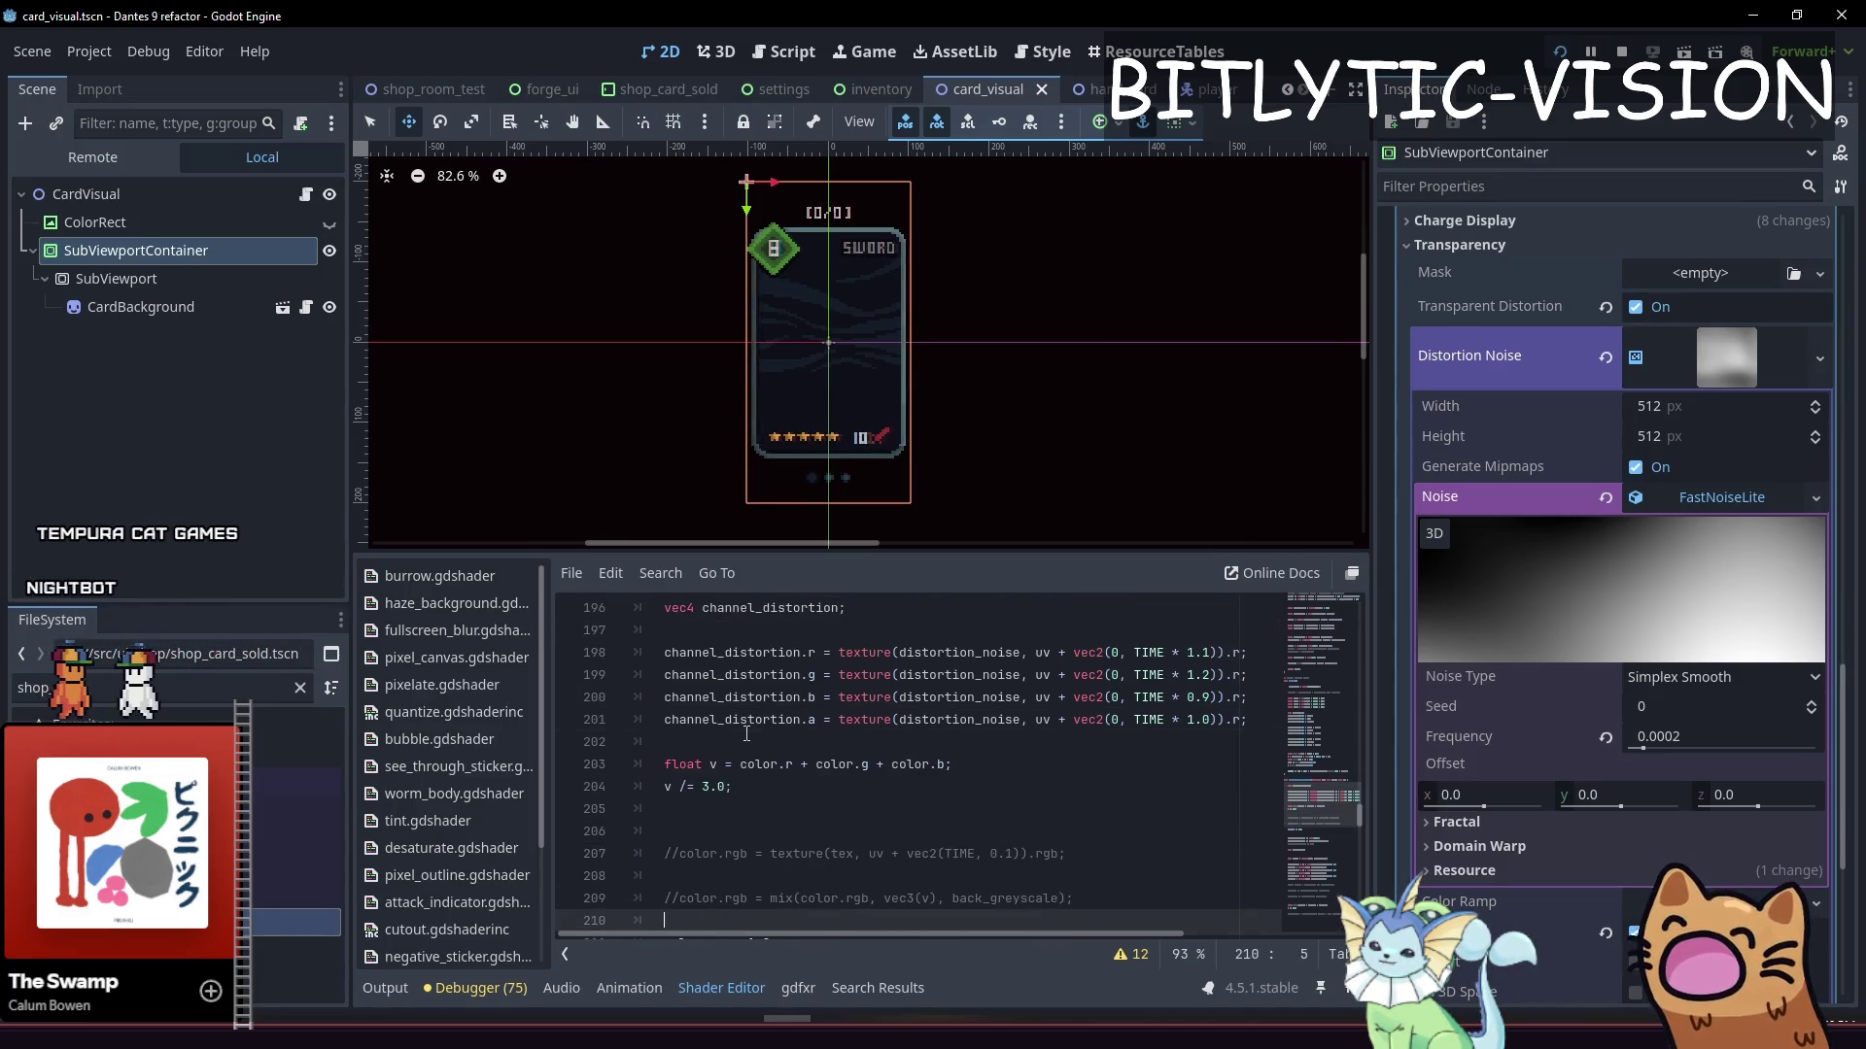
pyautogui.press('Up')
pyautogui.press('Up')
pyautogui.press('Up')
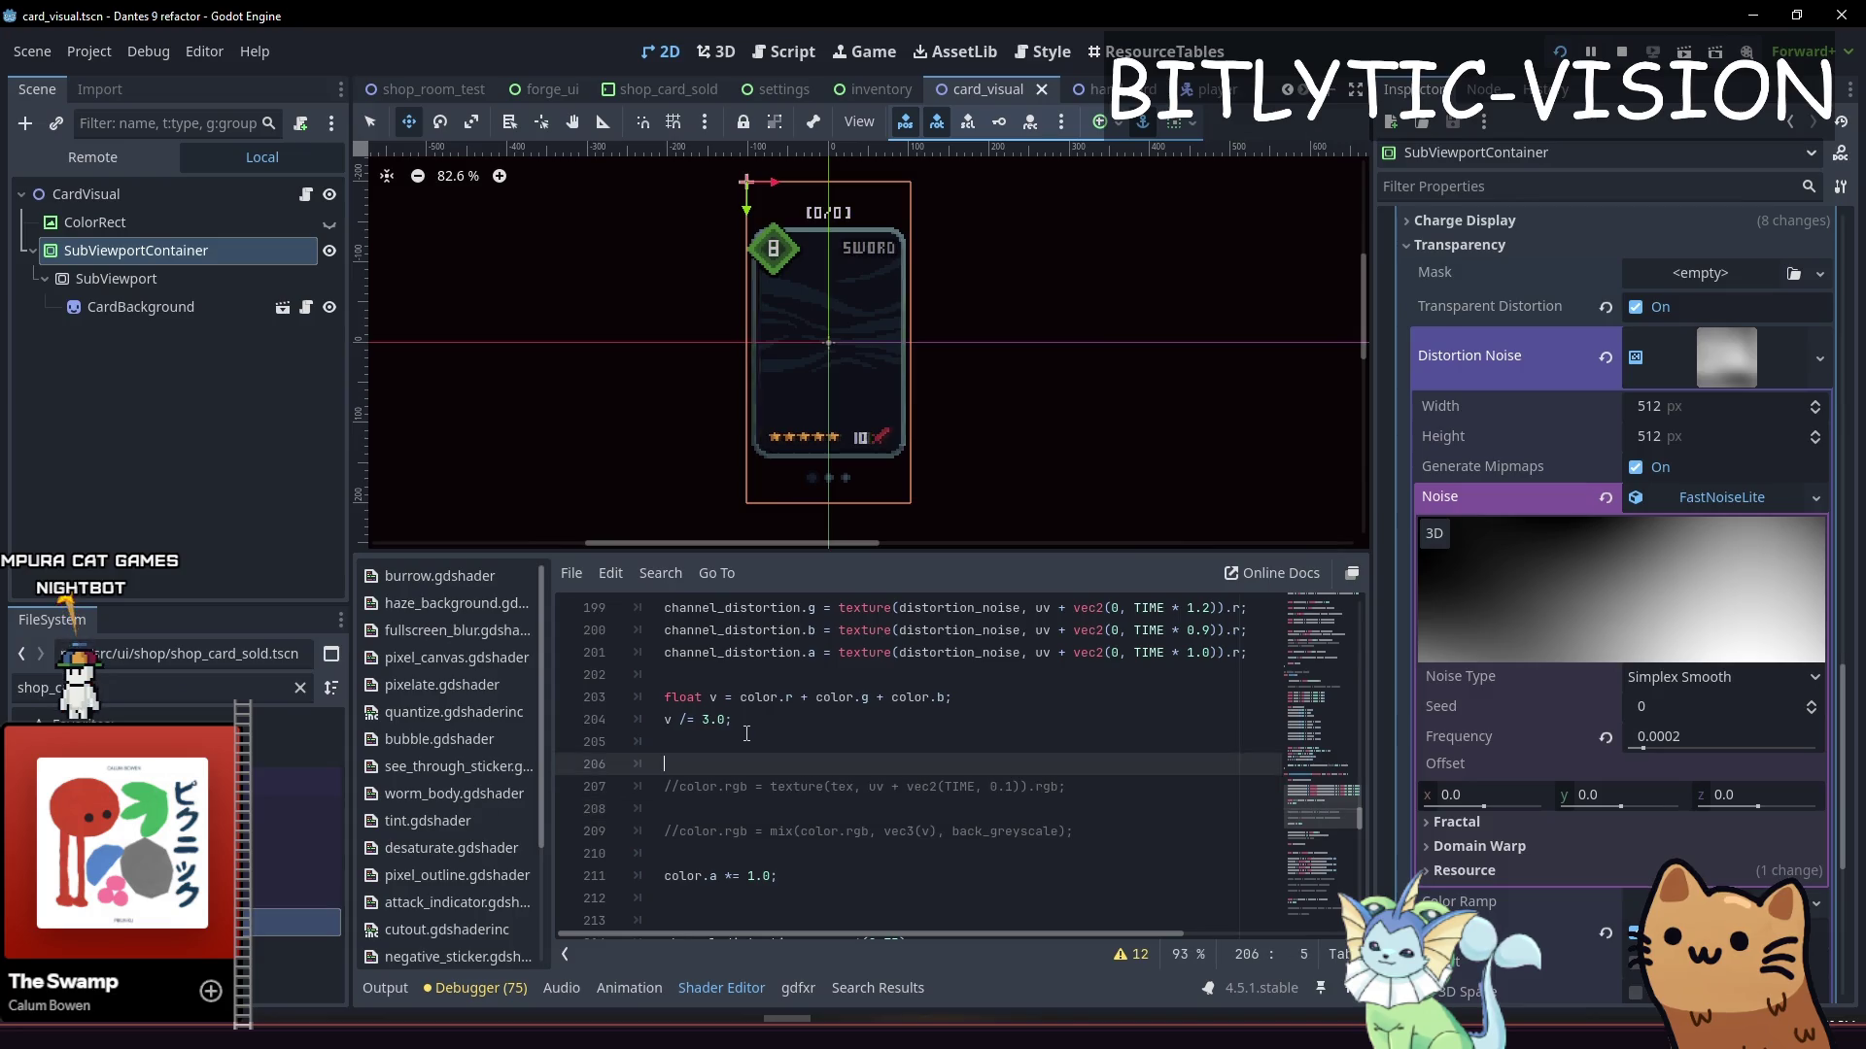
# Comment out the greyscale mix line, re-enable texture colour line 207, and save
pyautogui.press('Down')
pyautogui.press('Down')
pyautogui.press('Down')
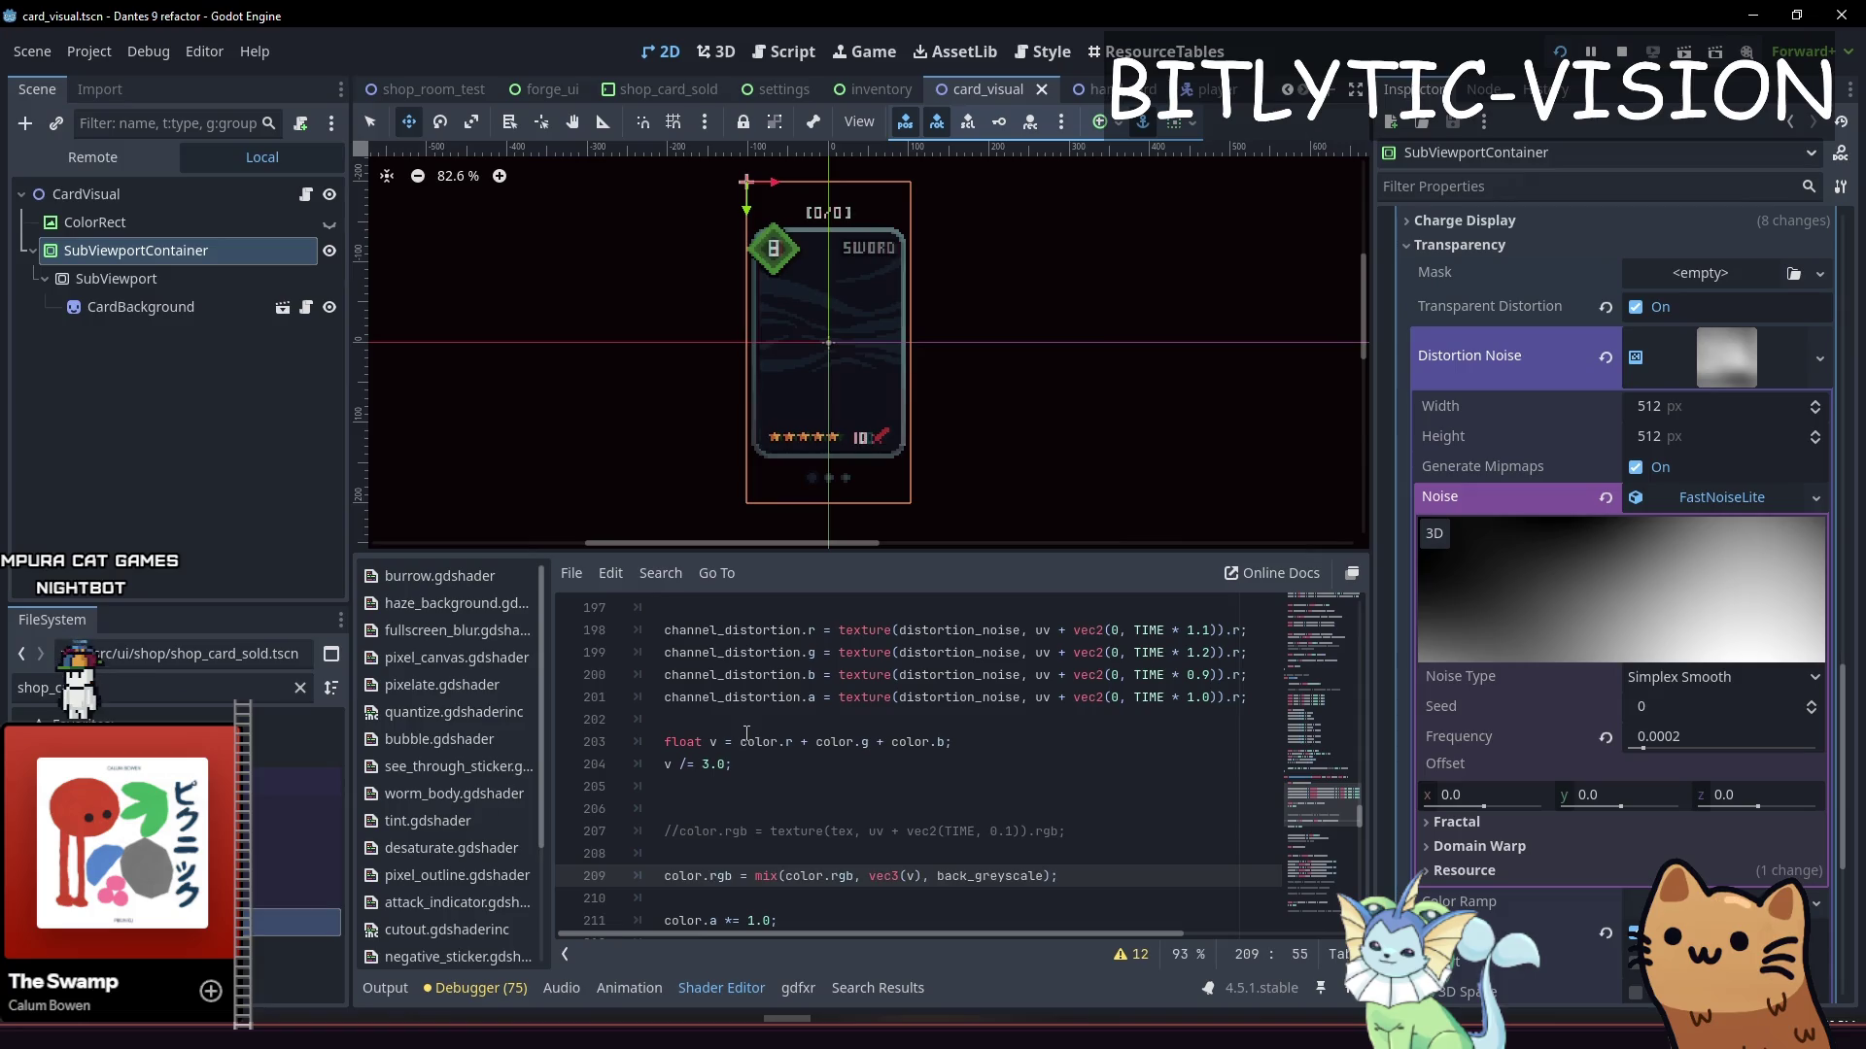
pyautogui.hotkey('ctrl', 'k')
pyautogui.press('Up')
pyautogui.press('Up')
pyautogui.hotkey('ctrl', 'k')
pyautogui.hotkey('ctrl', 's')
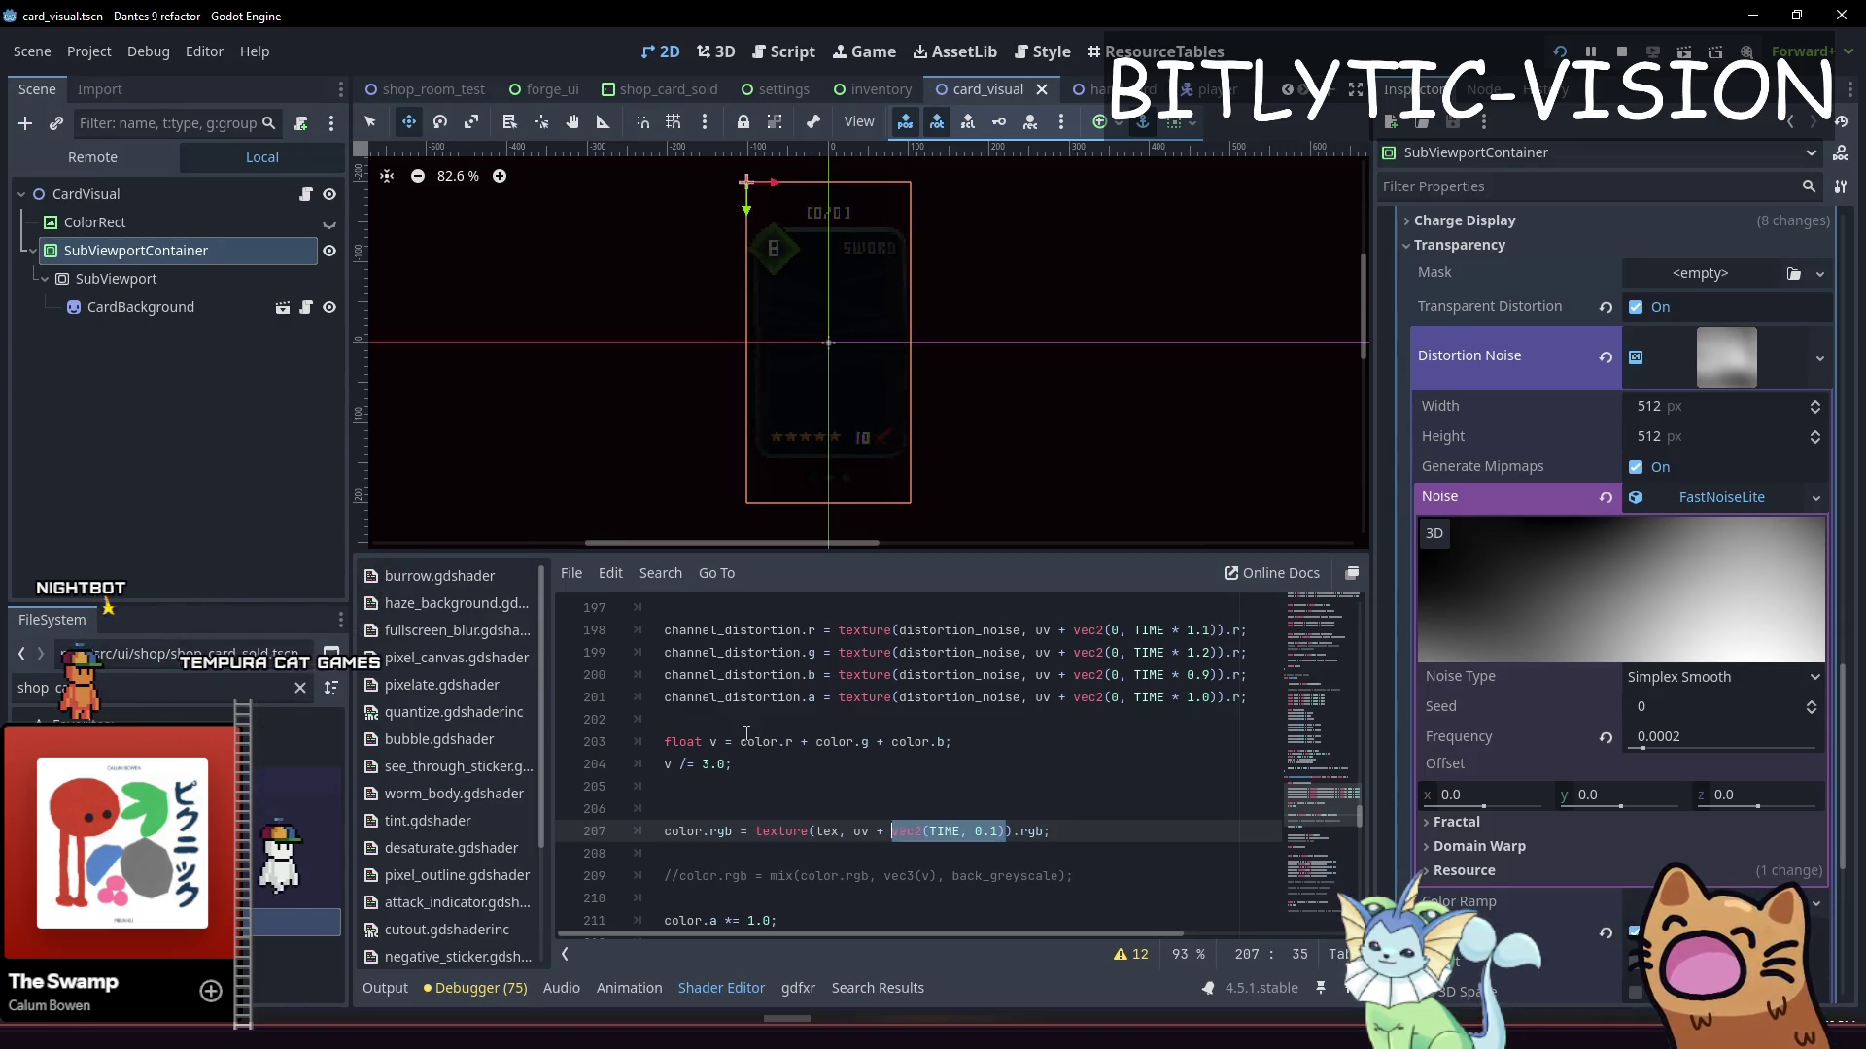
# Reduce line 207's UV offset to plain uv and save the shader
pyautogui.write('vec2(0')
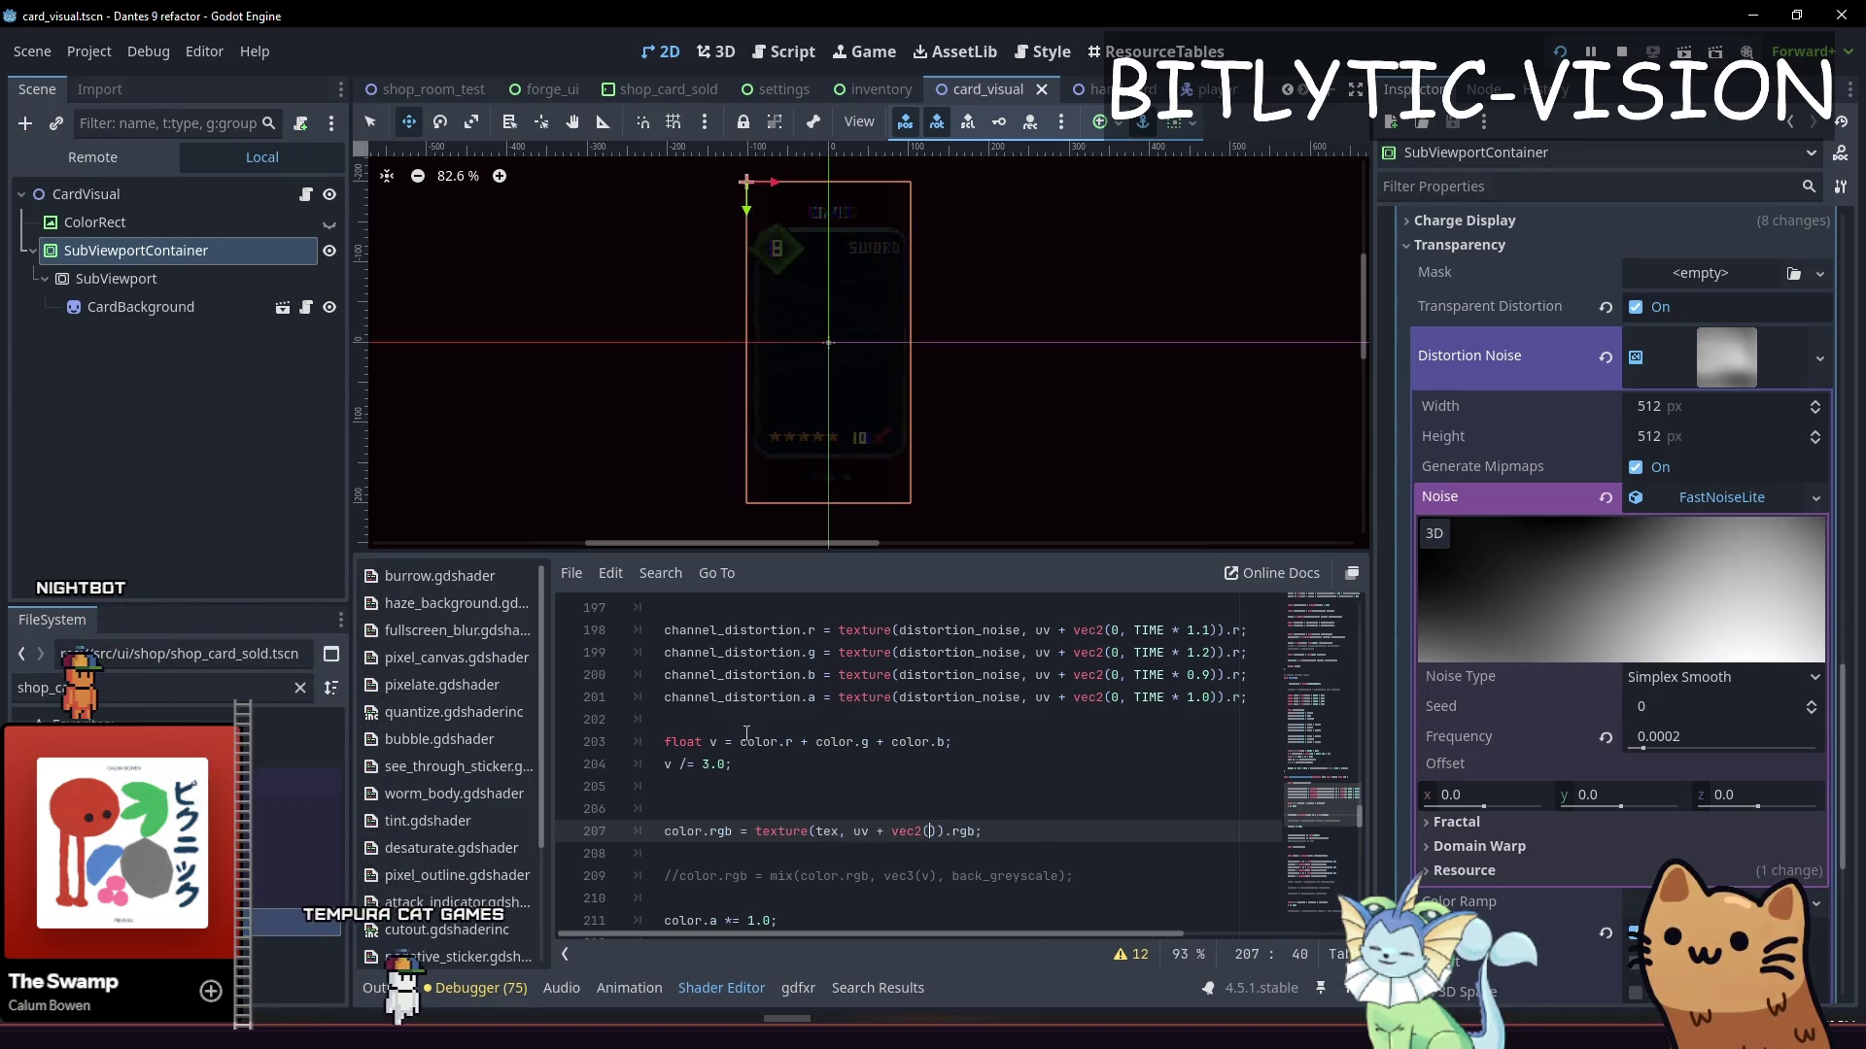
pyautogui.write('.0,')
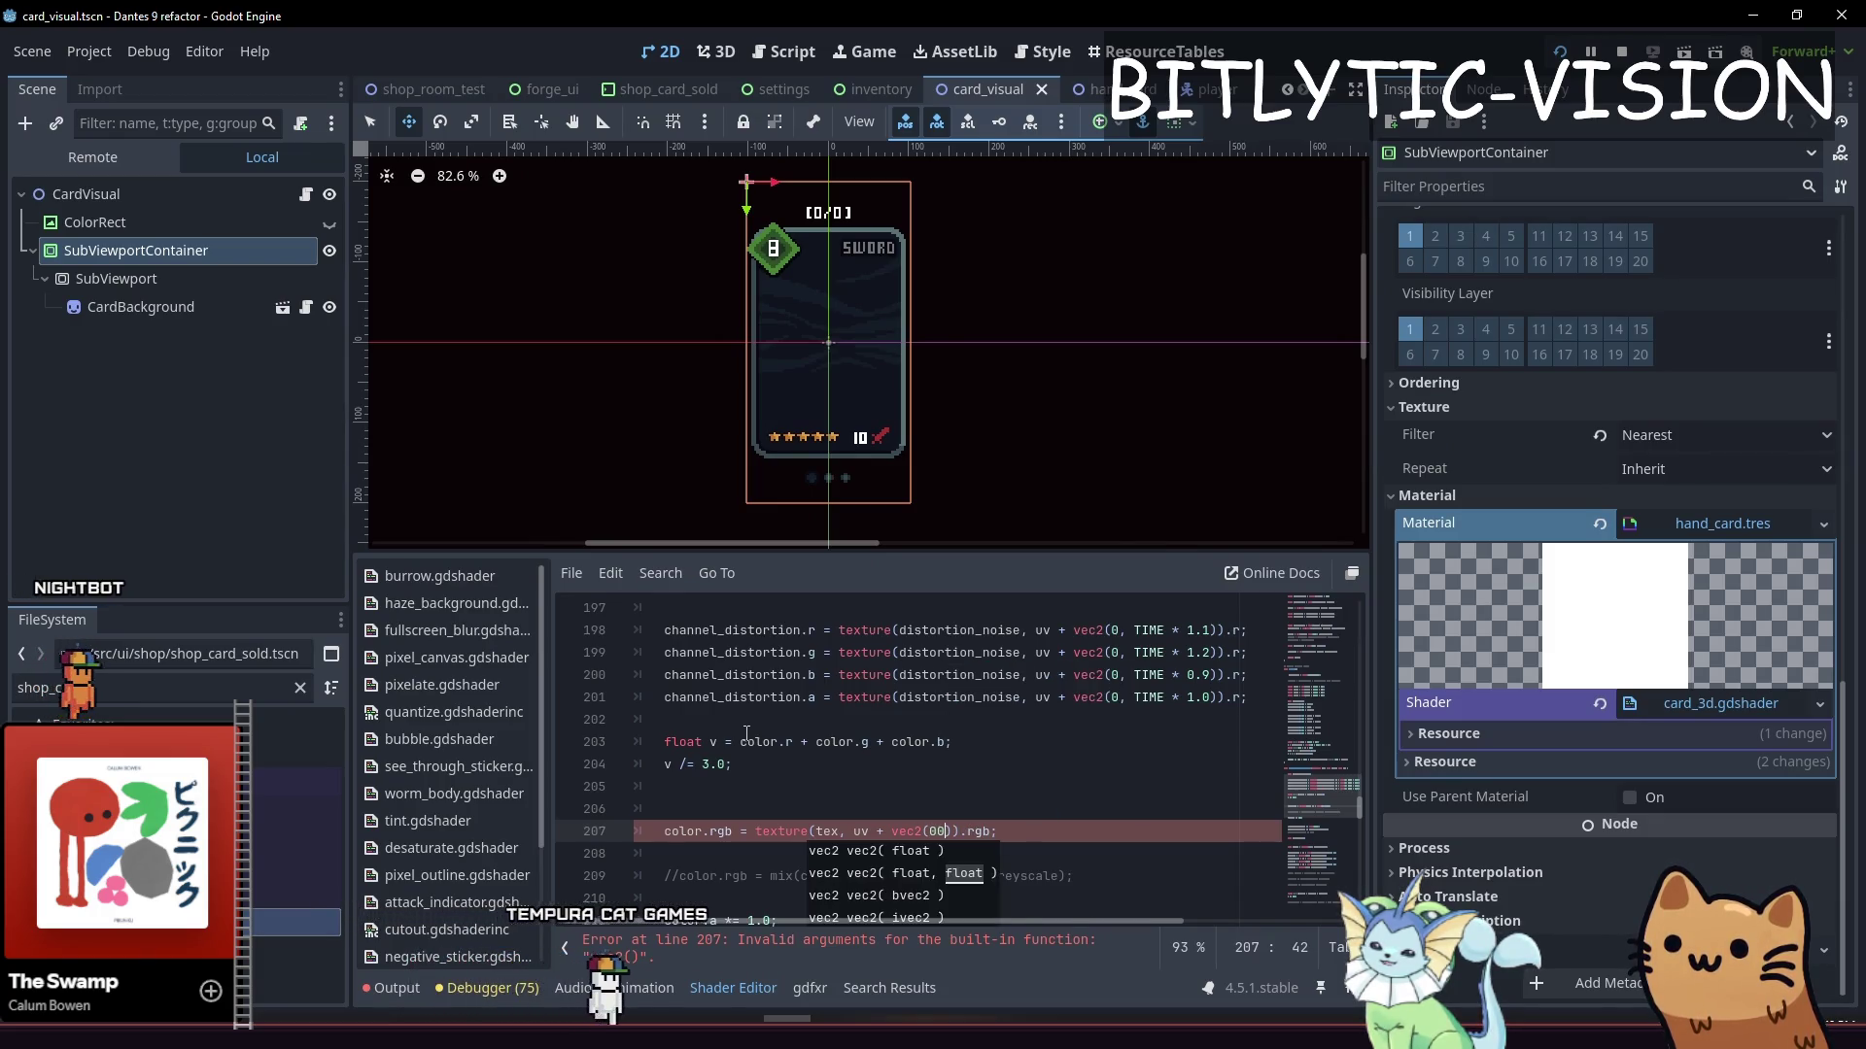
pyautogui.press('BackSpace')
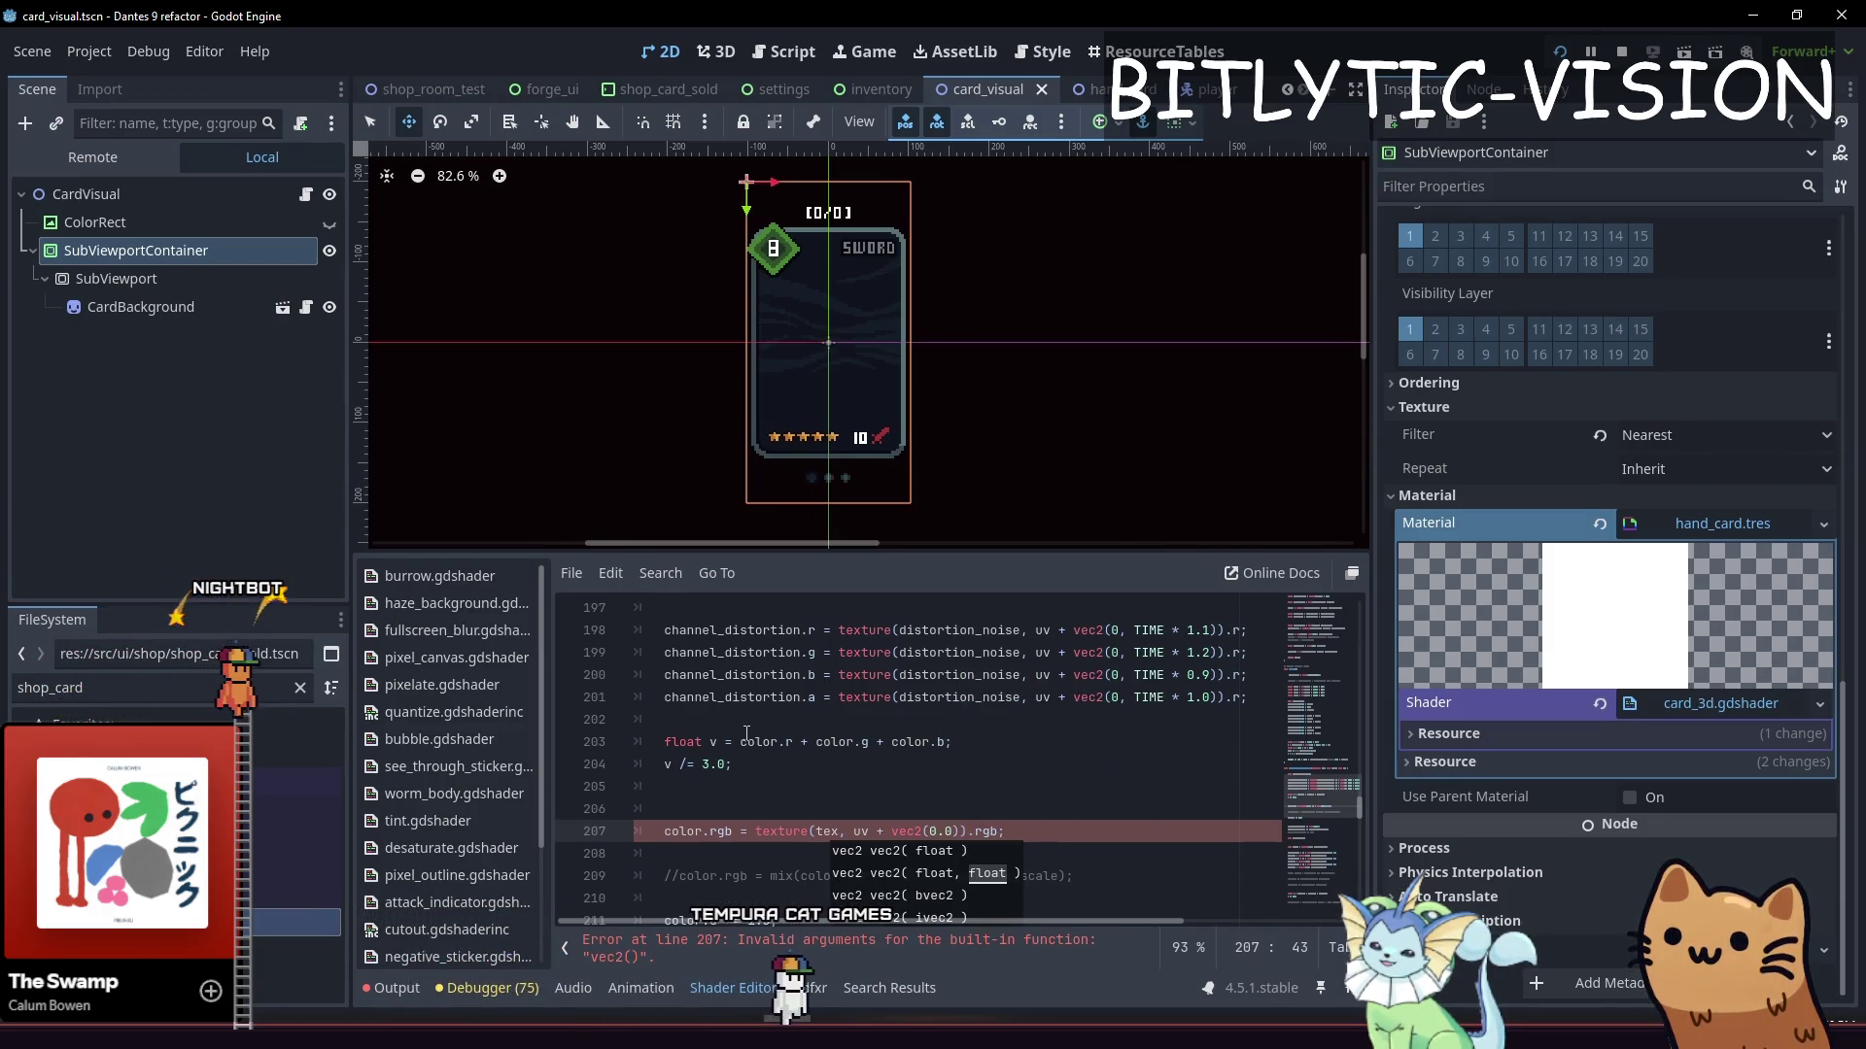
pyautogui.hotkey('ctrl', 's')
pyautogui.press('End')
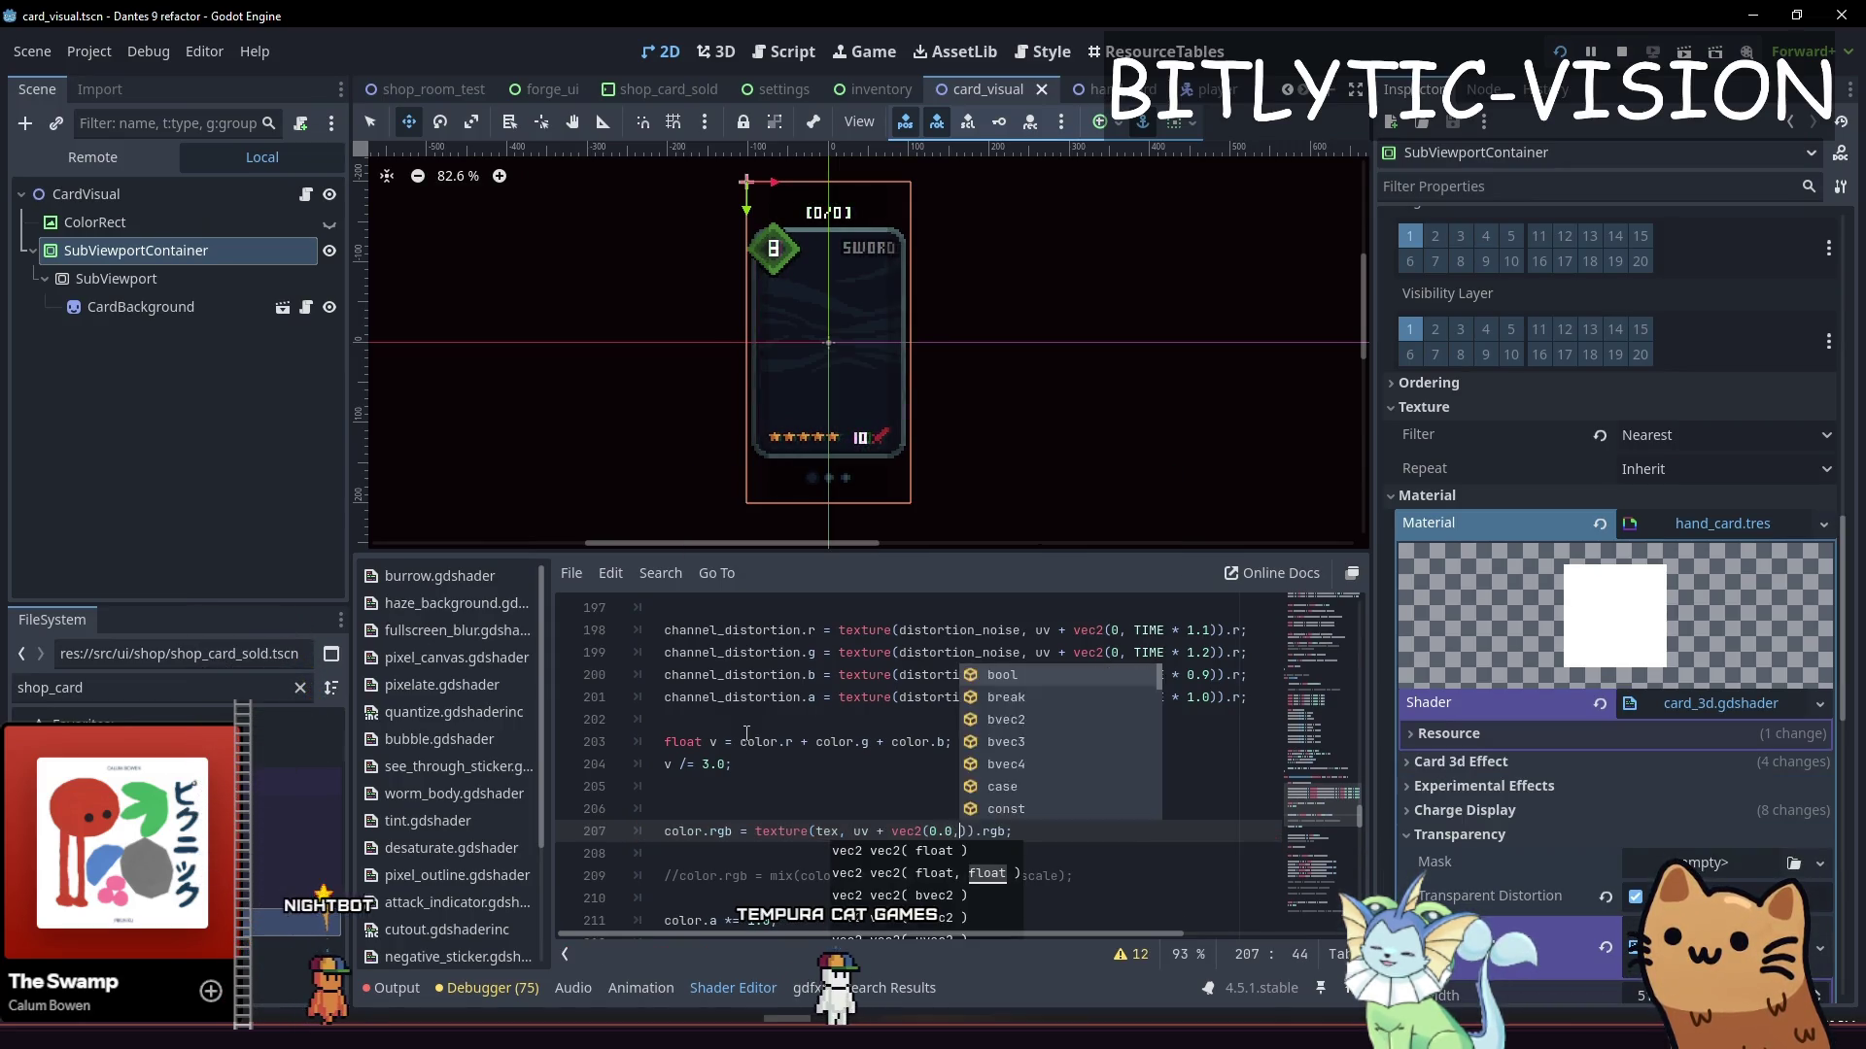
pyautogui.press('BackSpace')
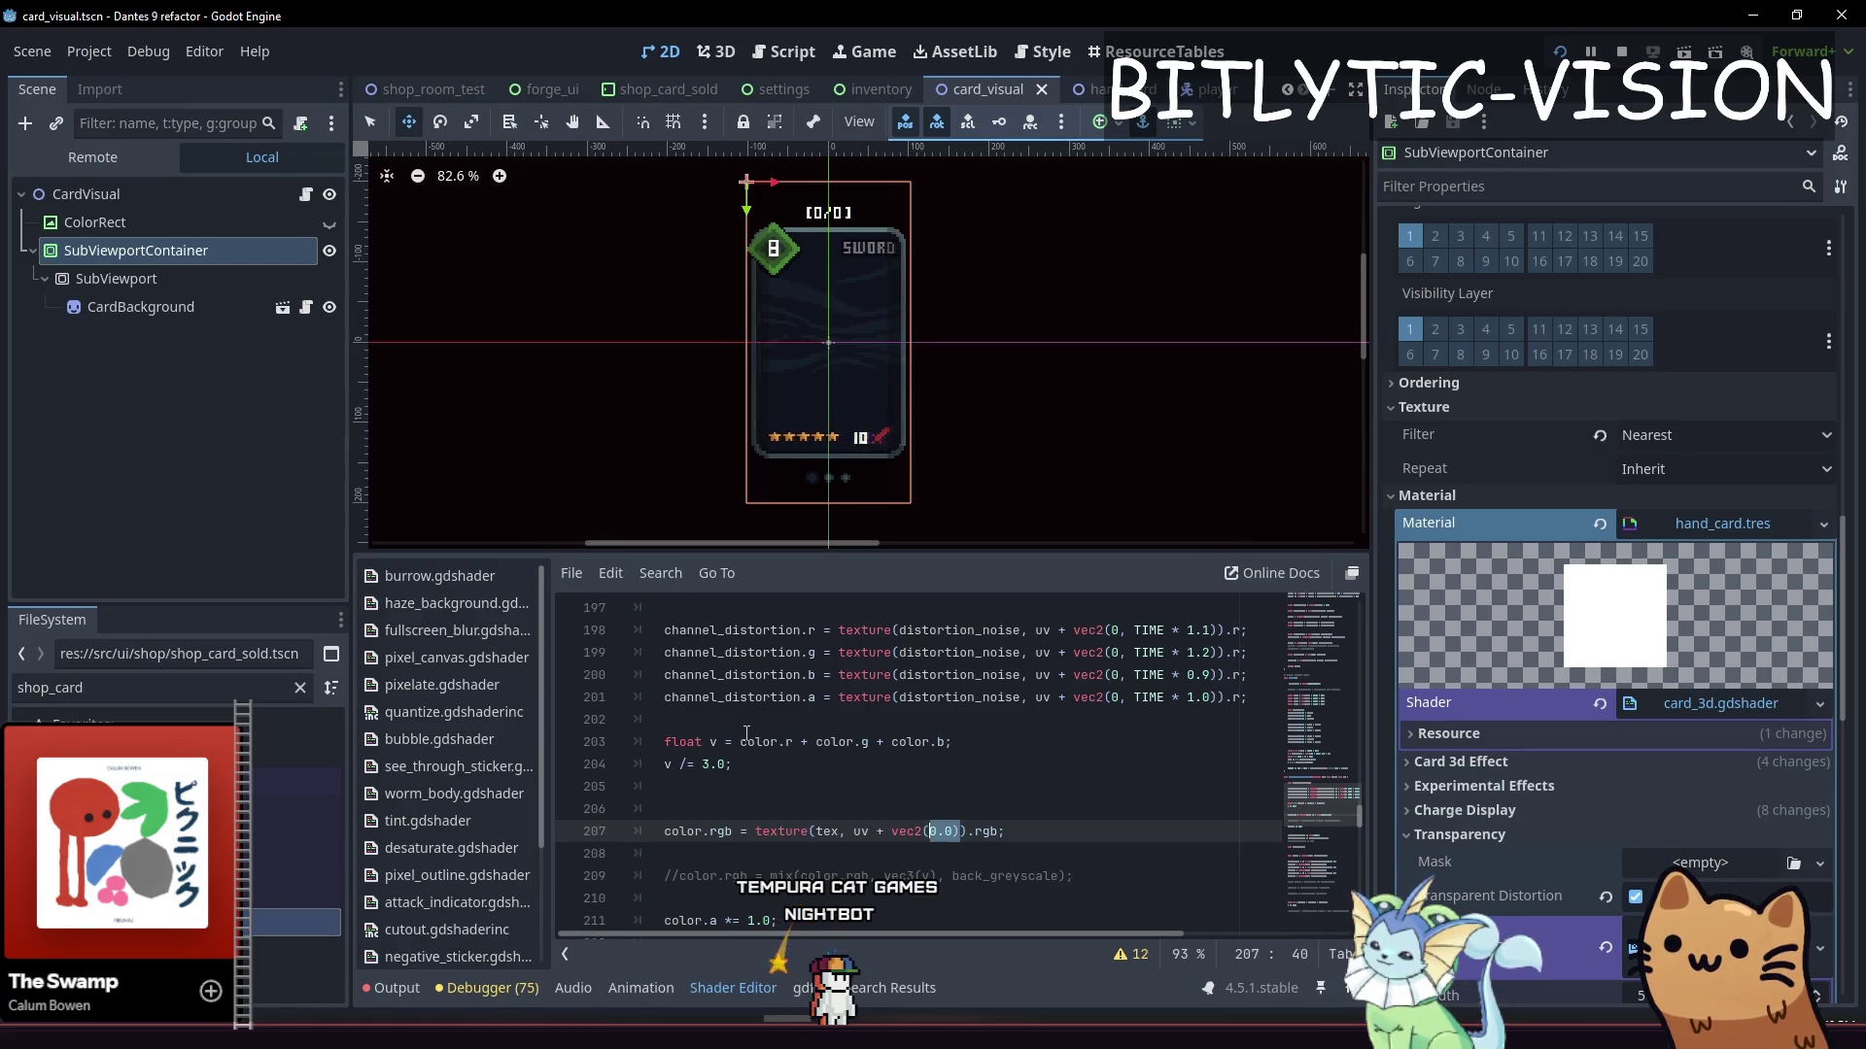
pyautogui.hotkey('ctrl', 's')
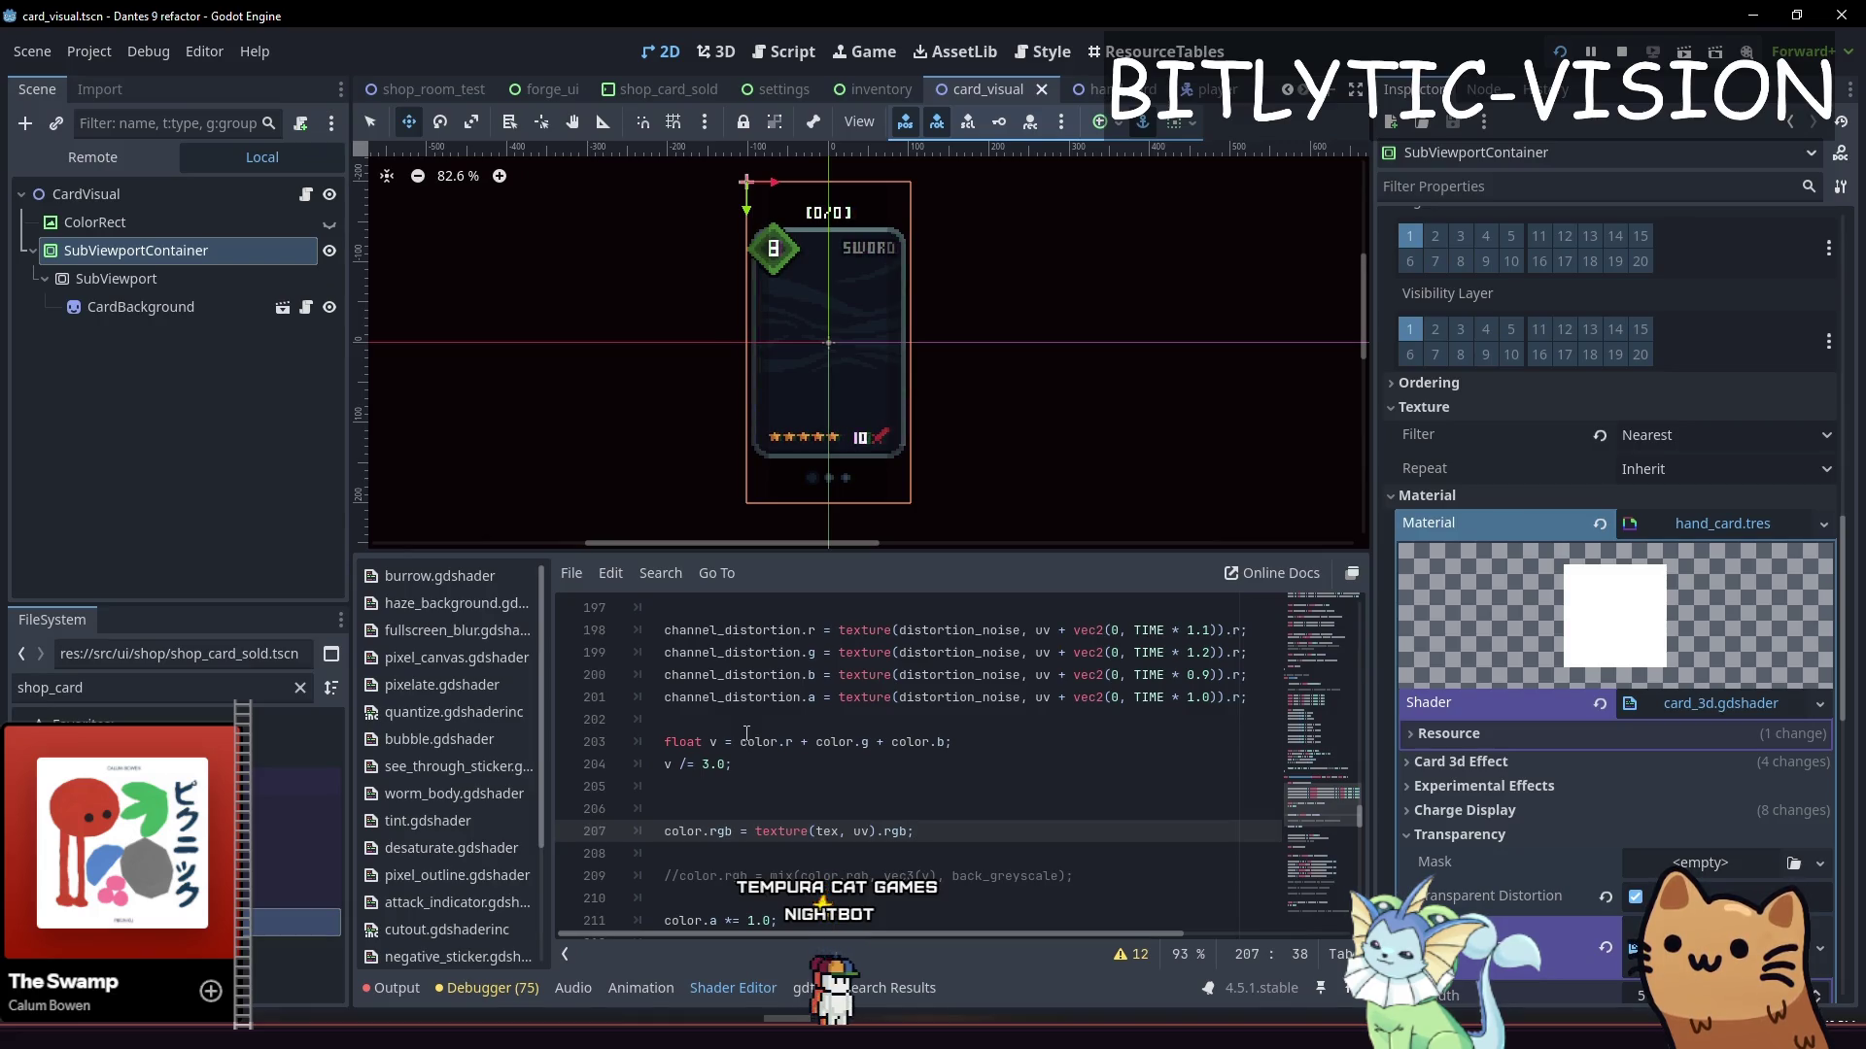
pyautogui.scroll(9, 762, 259)
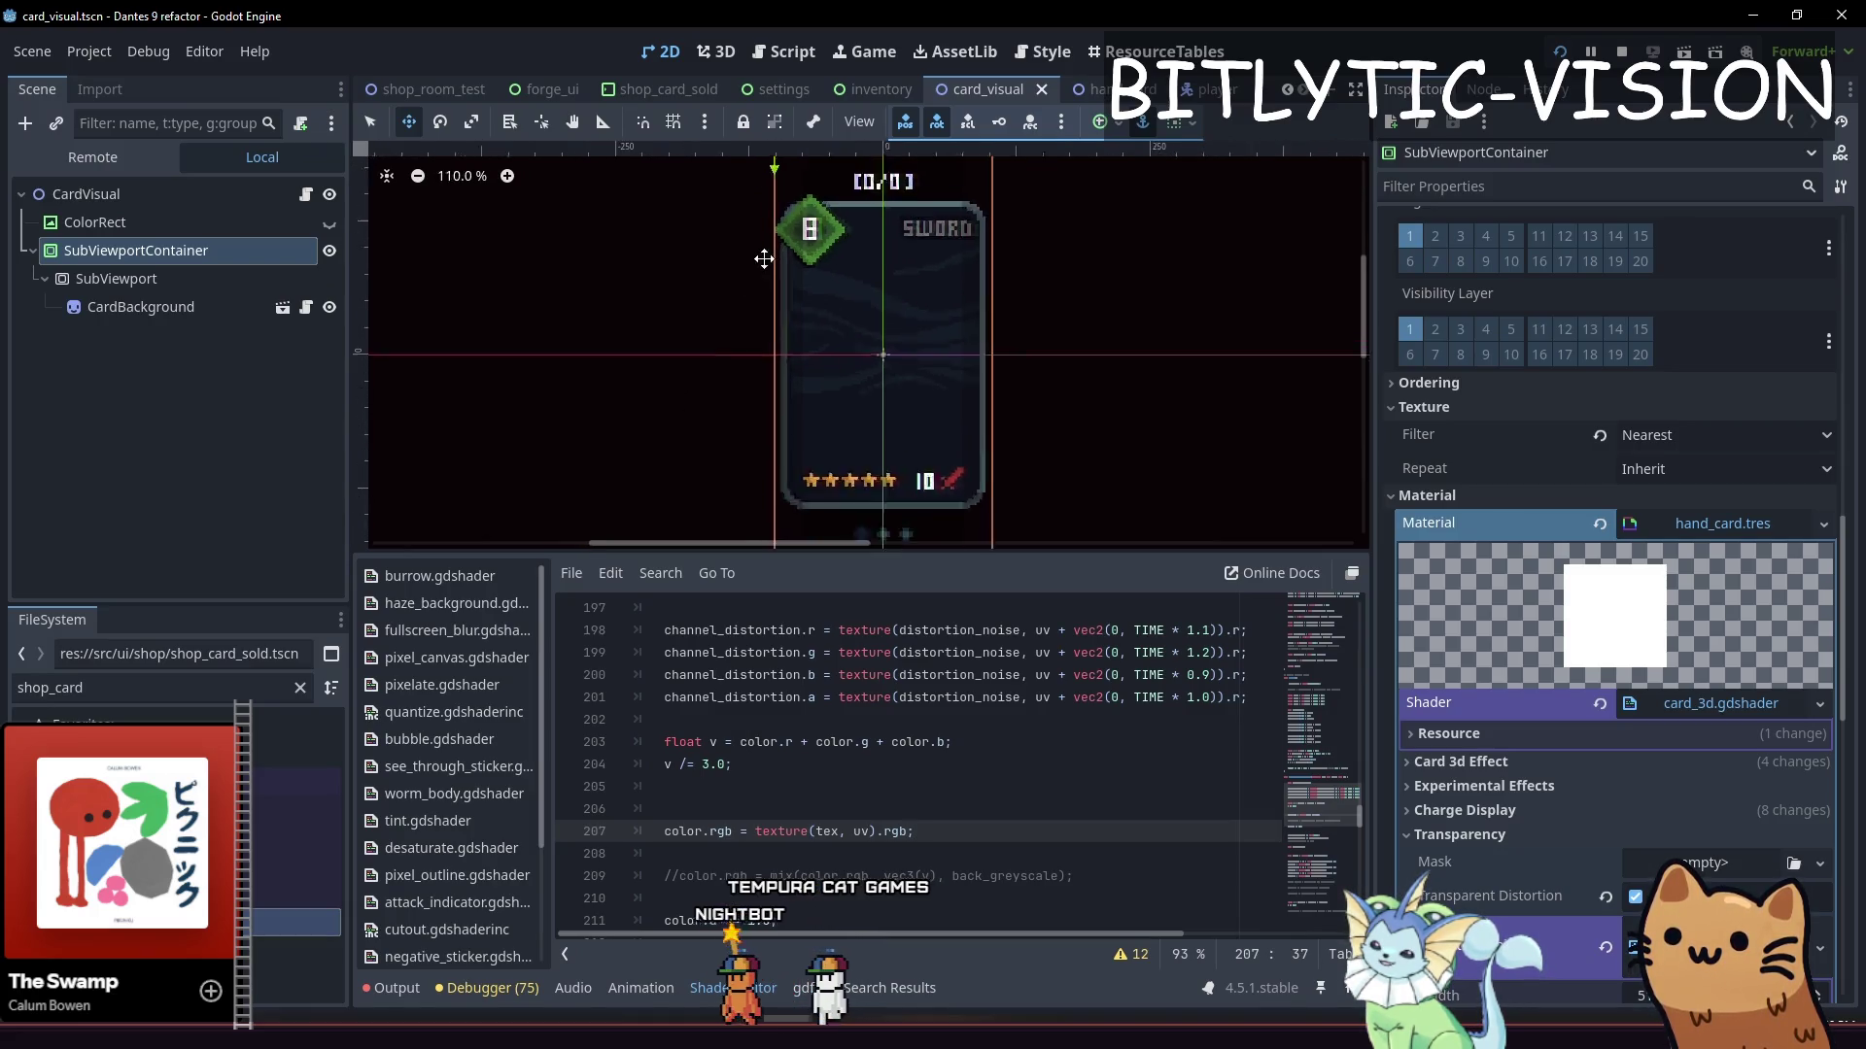
# Edit line 207's color.rgb texture read and save
pyautogui.scroll(-5, 887, 309)
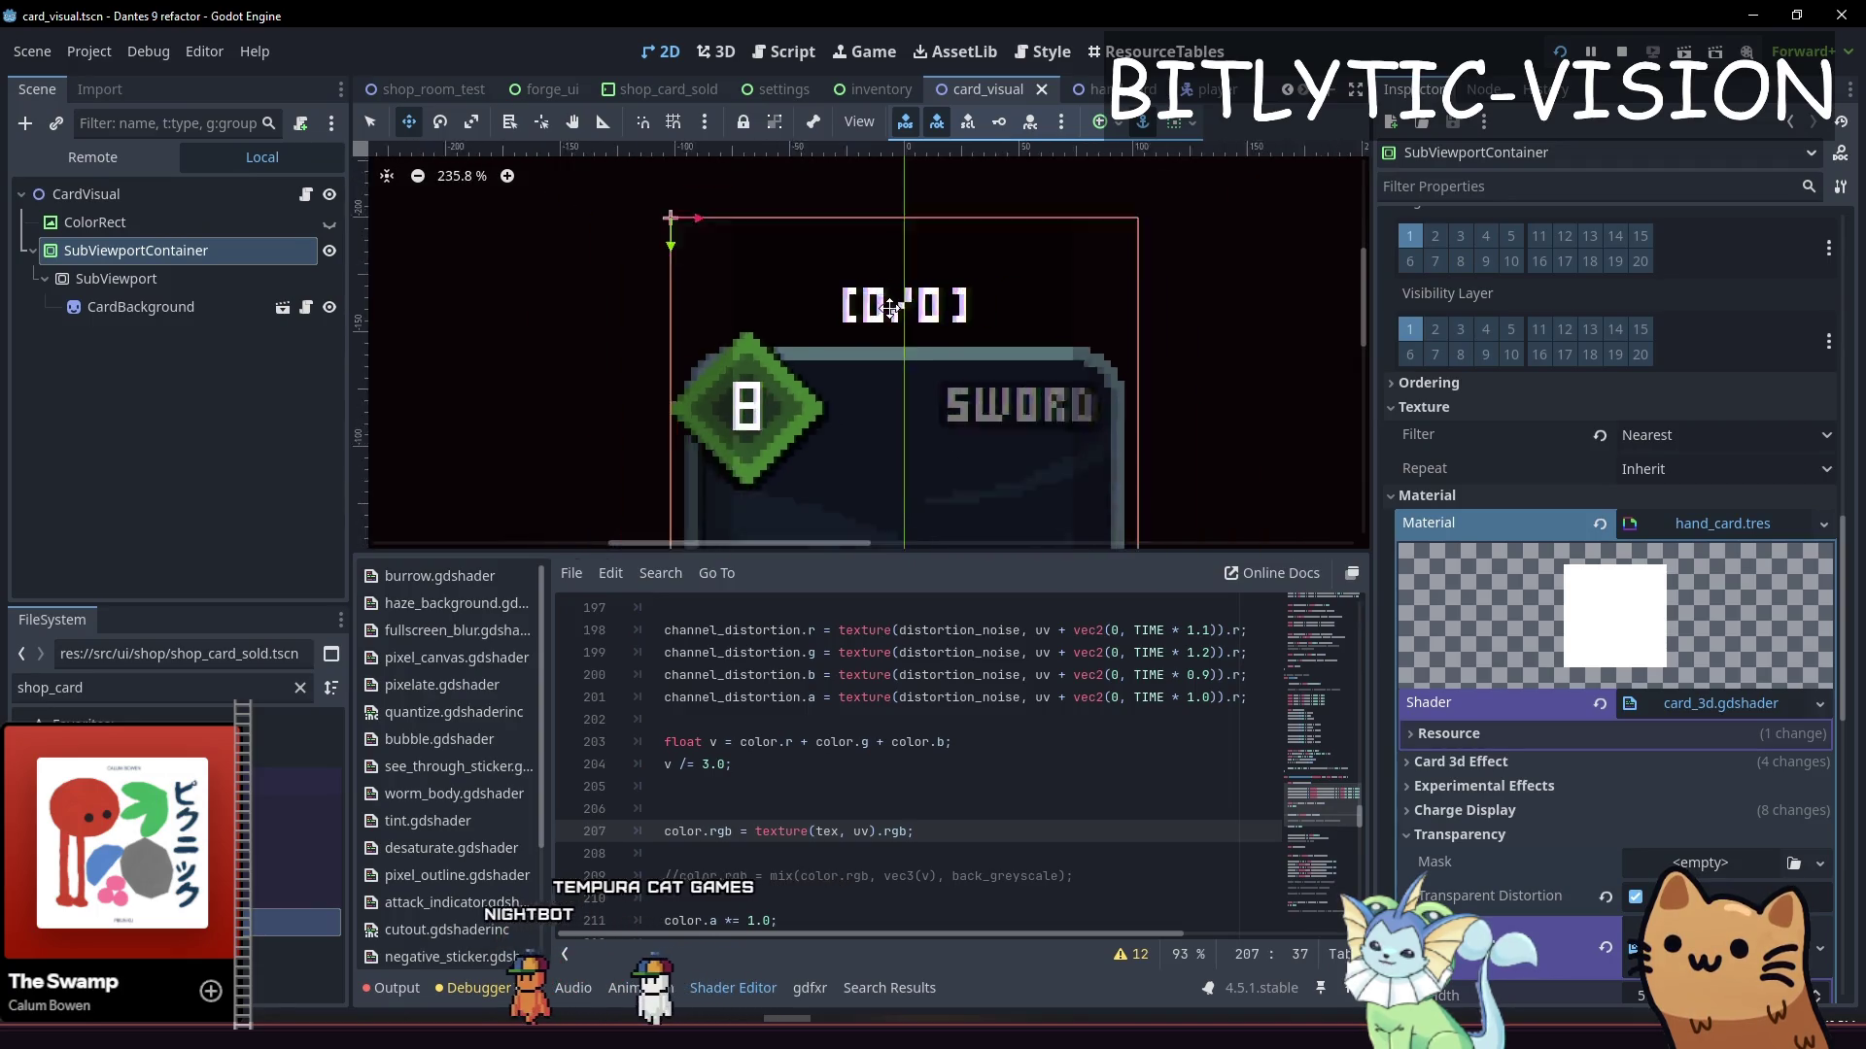
pyautogui.click(984, 821)
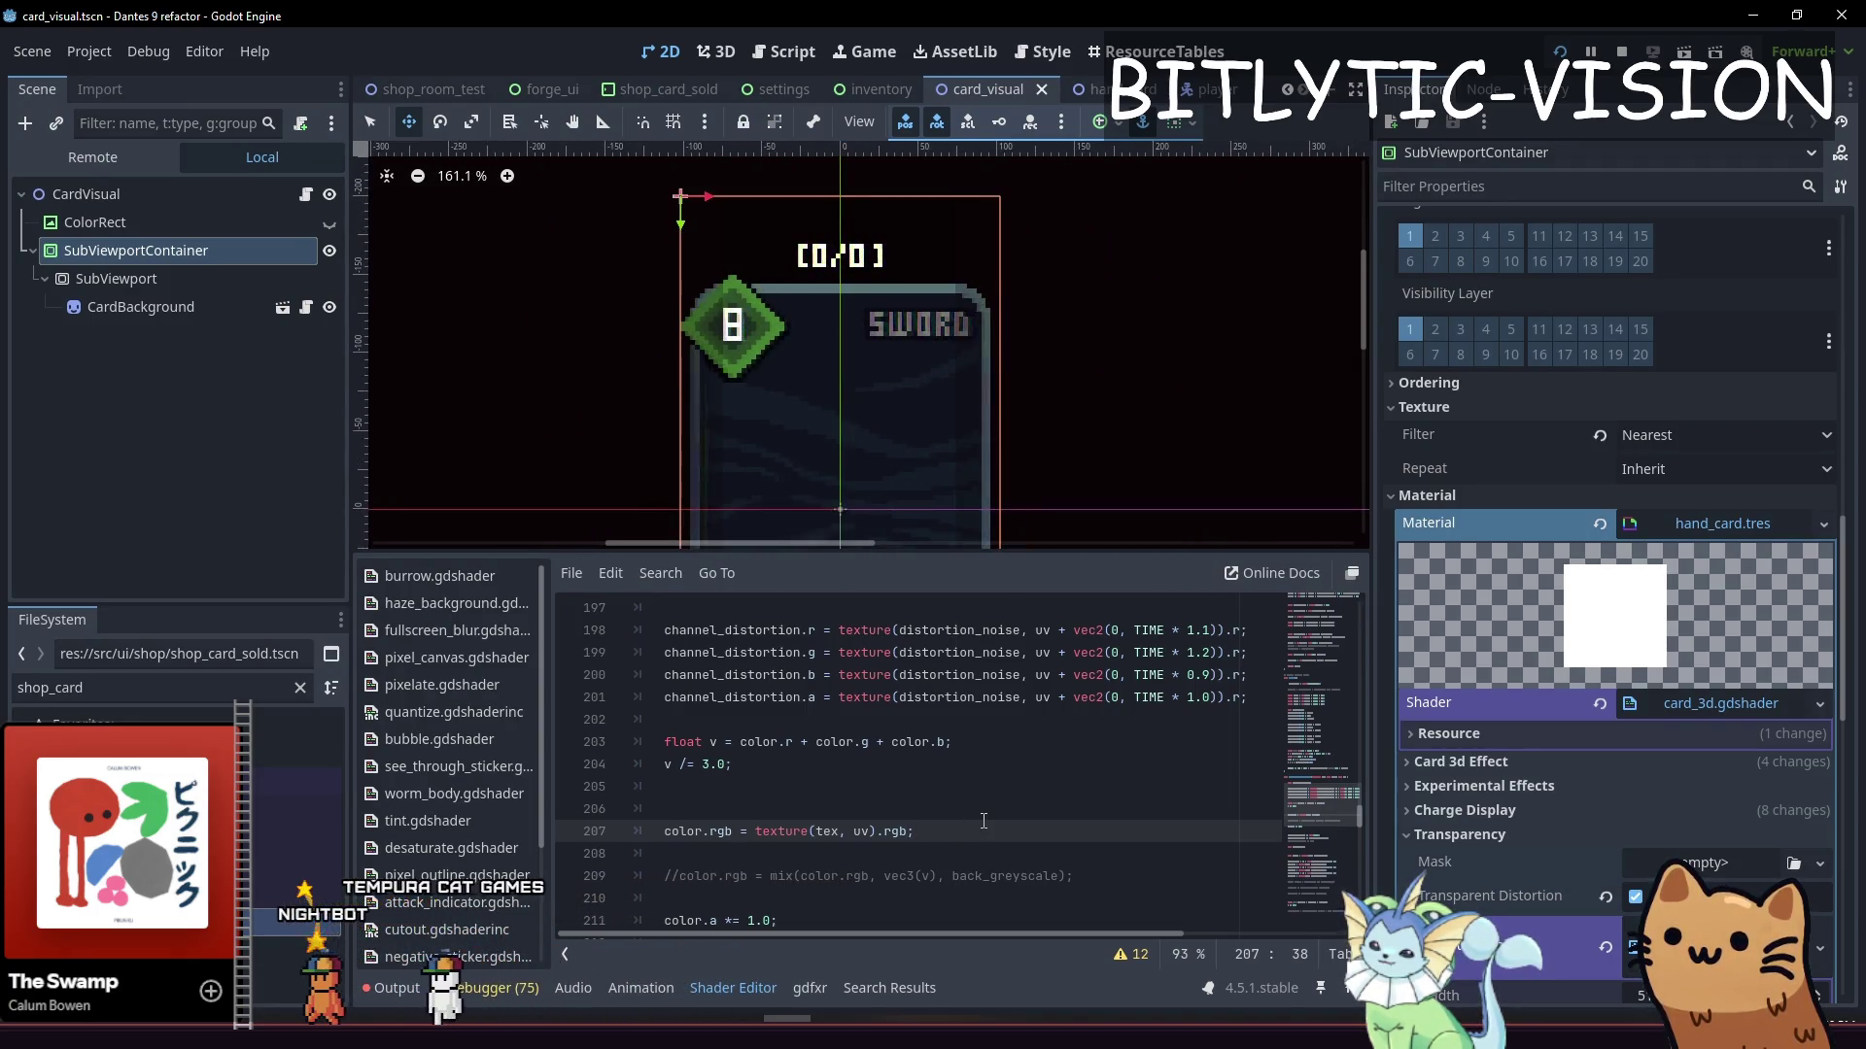
pyautogui.write('a')
pyautogui.hotkey('ctrl', 'Left')
pyautogui.hotkey('ctrl', 'Left')
pyautogui.hotkey('ctrl', 'Left')
pyautogui.press('Left')
pyautogui.press('Left')
pyautogui.press('Left')
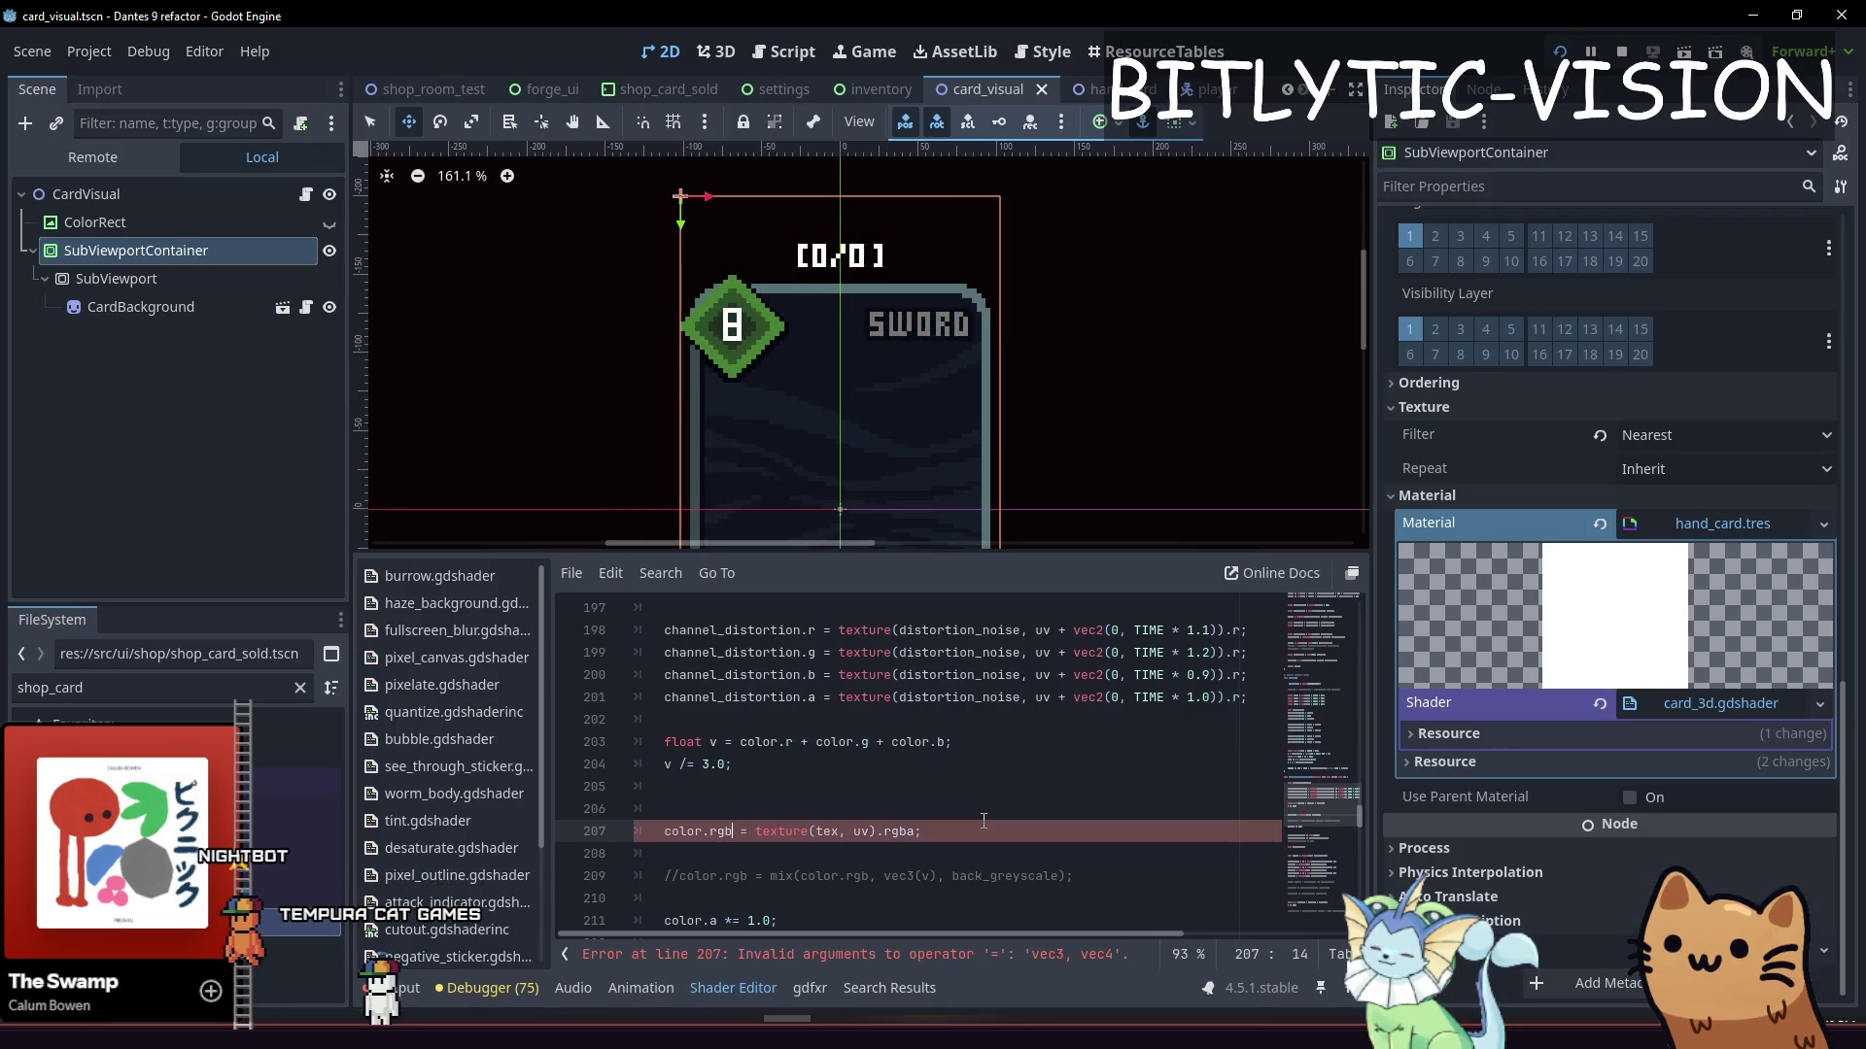
pyautogui.write('a')
pyautogui.hotkey('ctrl', 's')
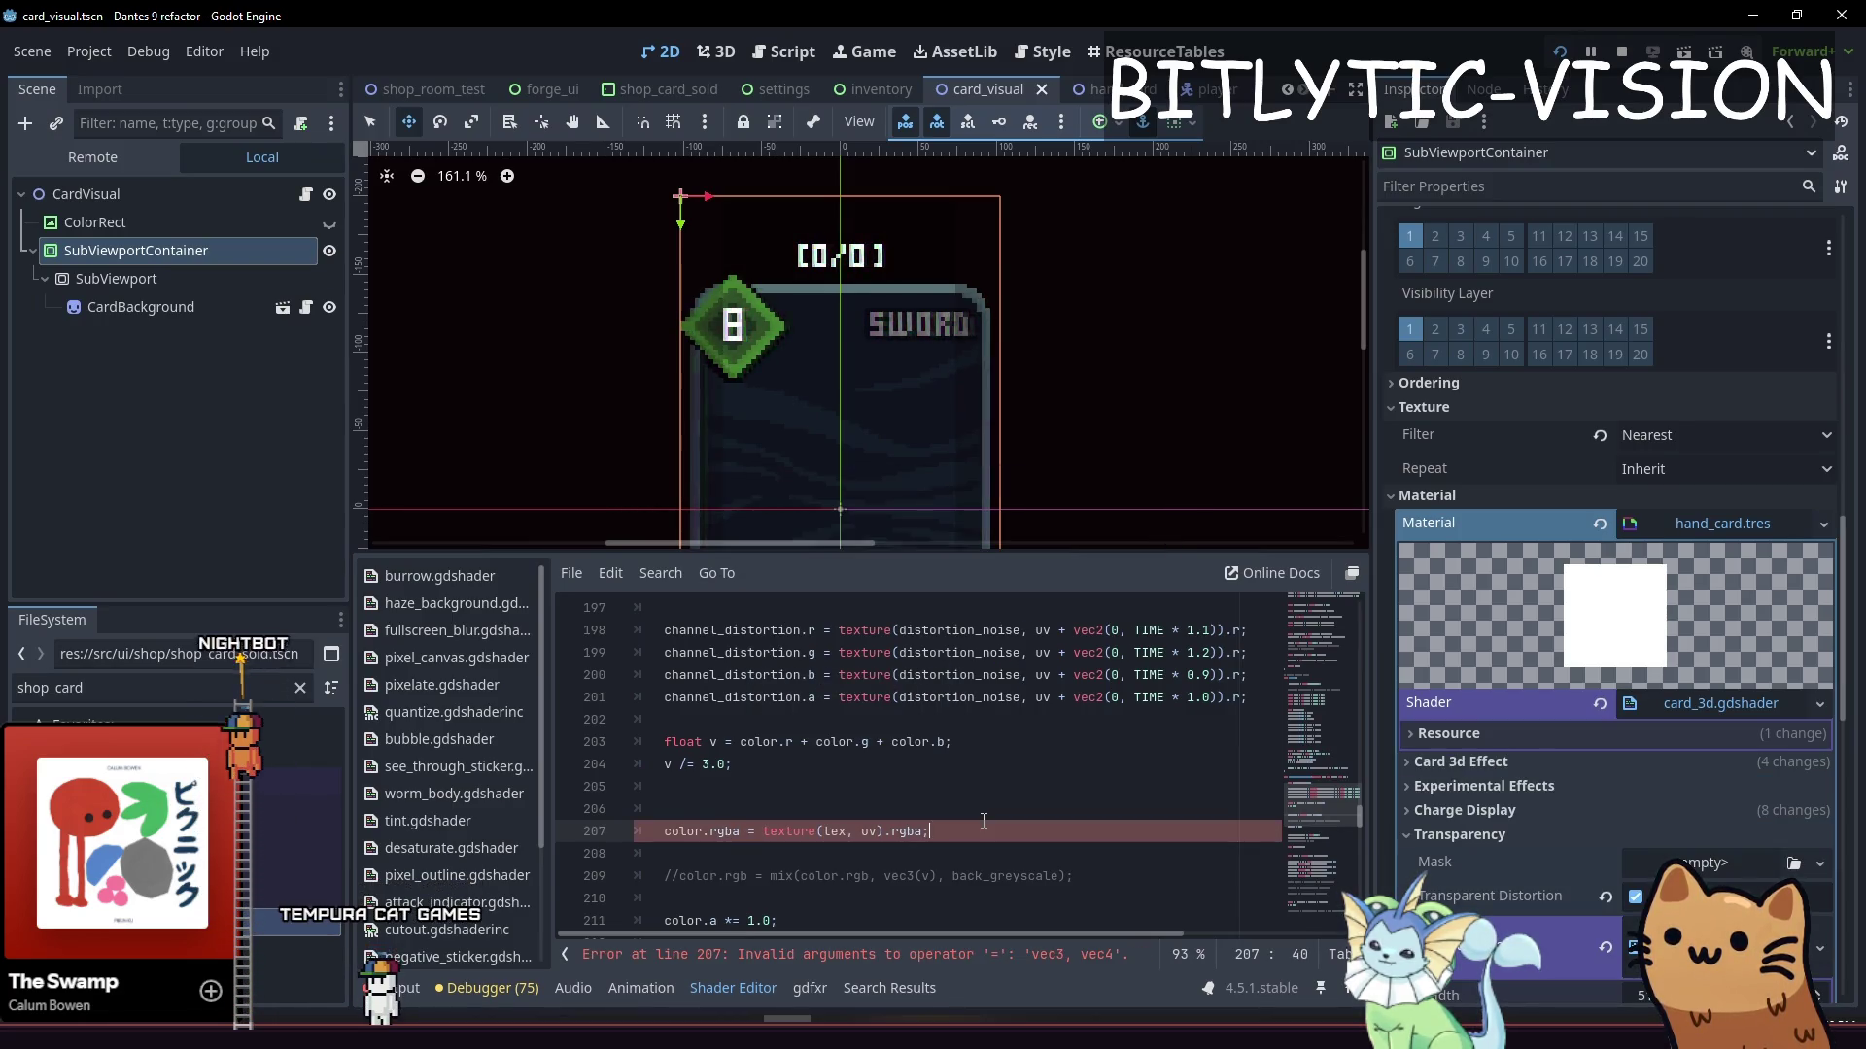
# Add a 'color.a *= 1.0;' line below line 207, toggle its comment, and save
pyautogui.press('Down')
pyautogui.press('Return')
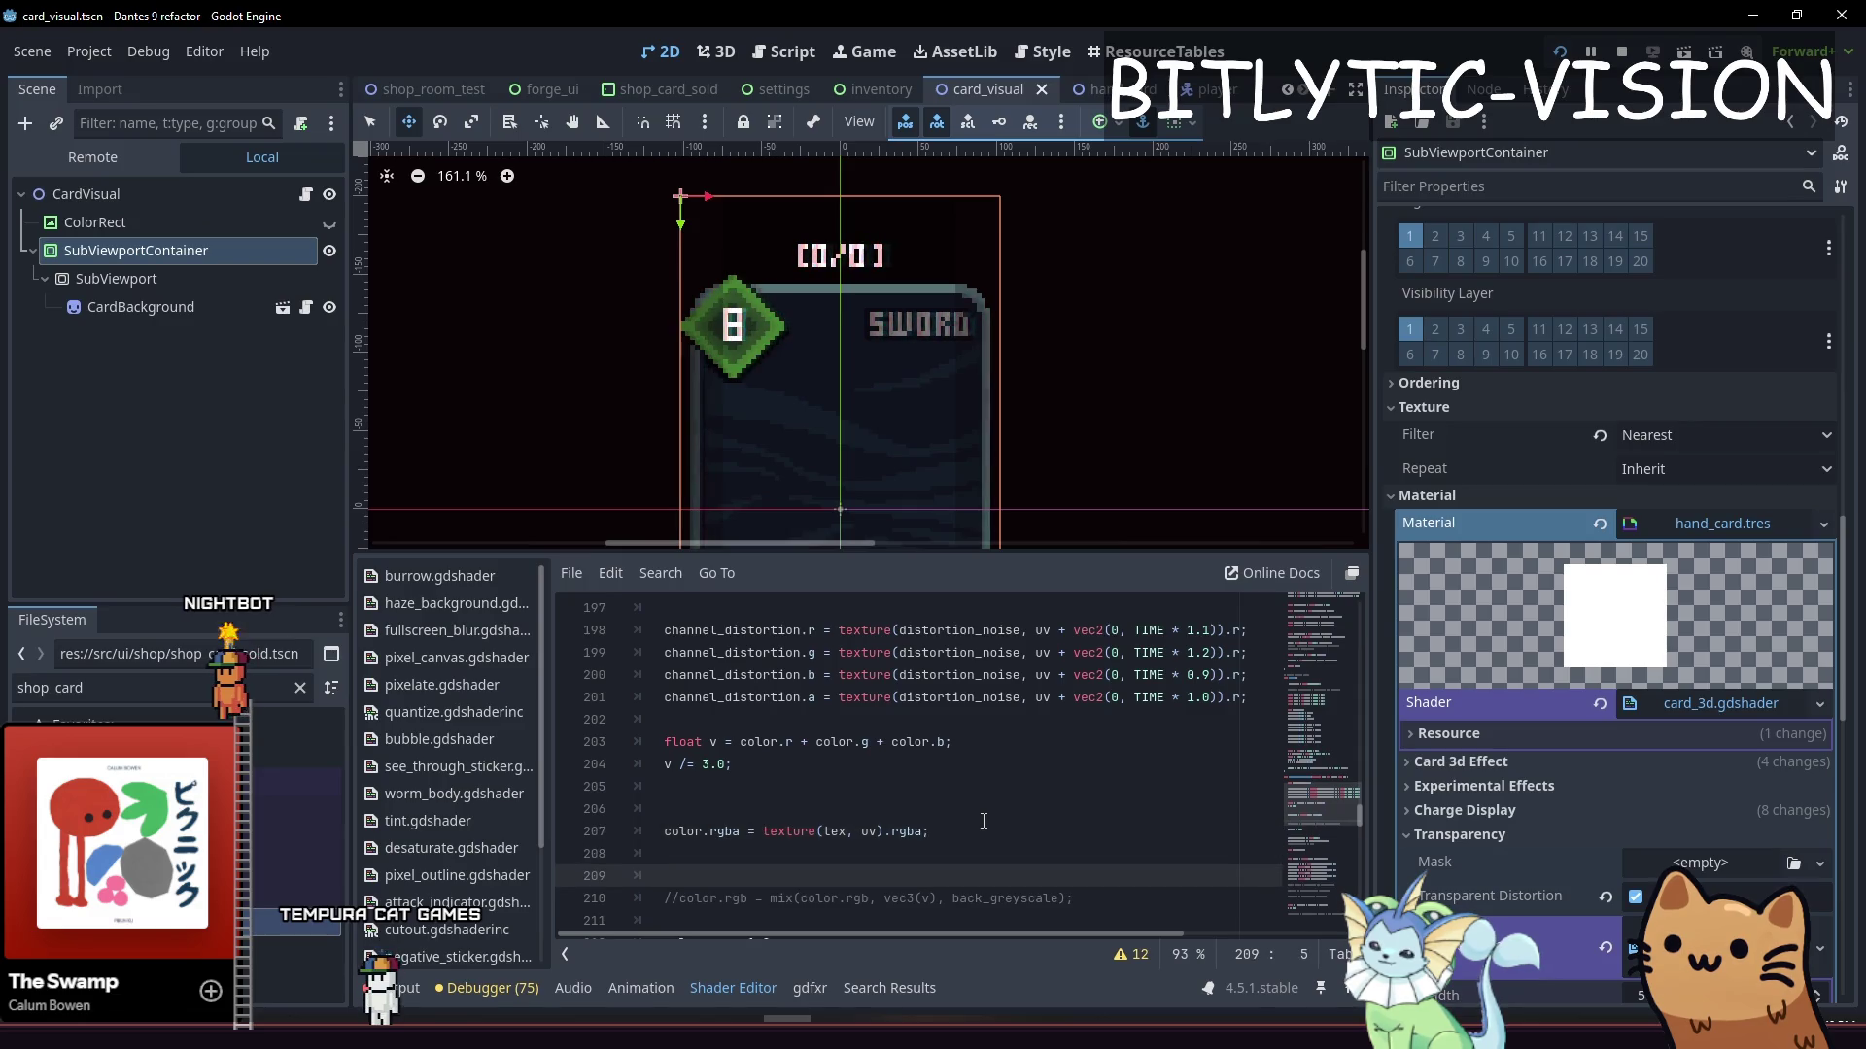
pyautogui.press('BackSpace')
pyautogui.press('Down')
pyautogui.press('Down')
pyautogui.press('Down')
pyautogui.write('color.a *= 1.0;')
pyautogui.hotkey('ctrl', 'k')
pyautogui.hotkey('ctrl', 's')
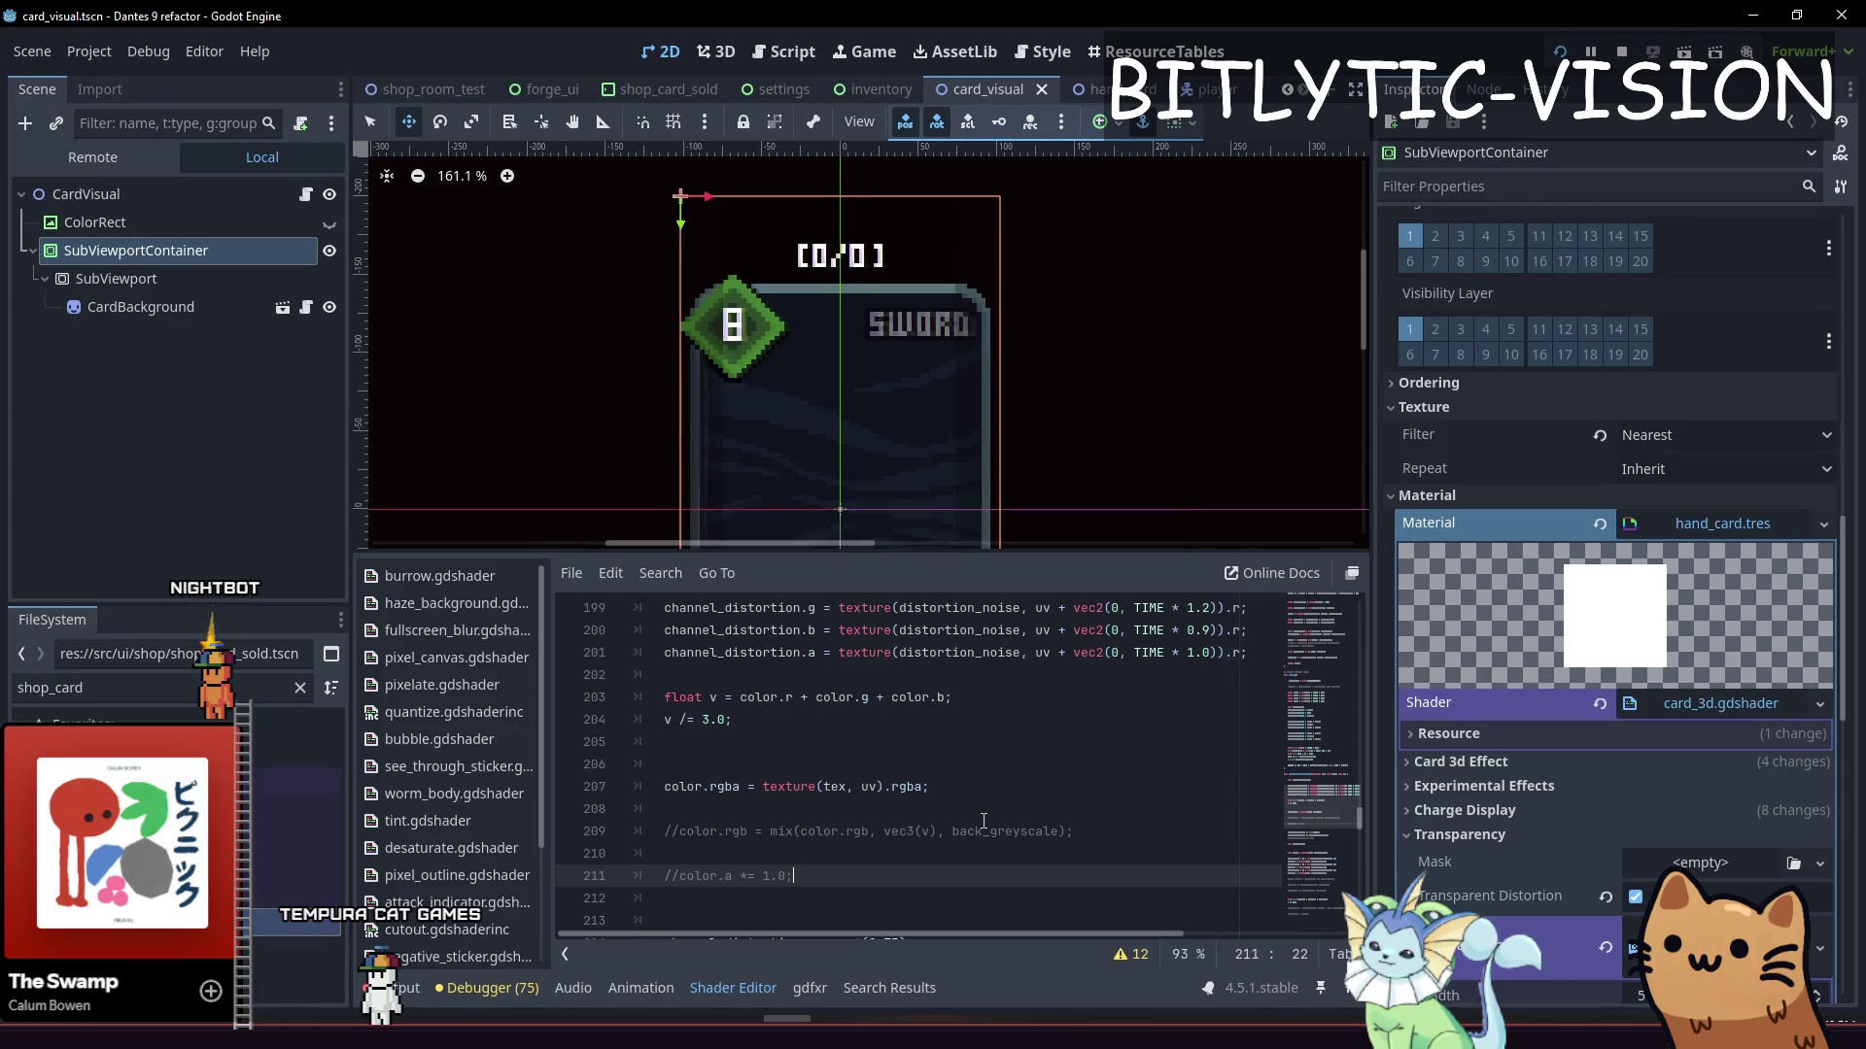
pyautogui.hotkey('ctrl', 's')
# Change the transparency function's return value from sample to color and save
pyautogui.press('Down')
pyautogui.press('Down')
pyautogui.press('Down')
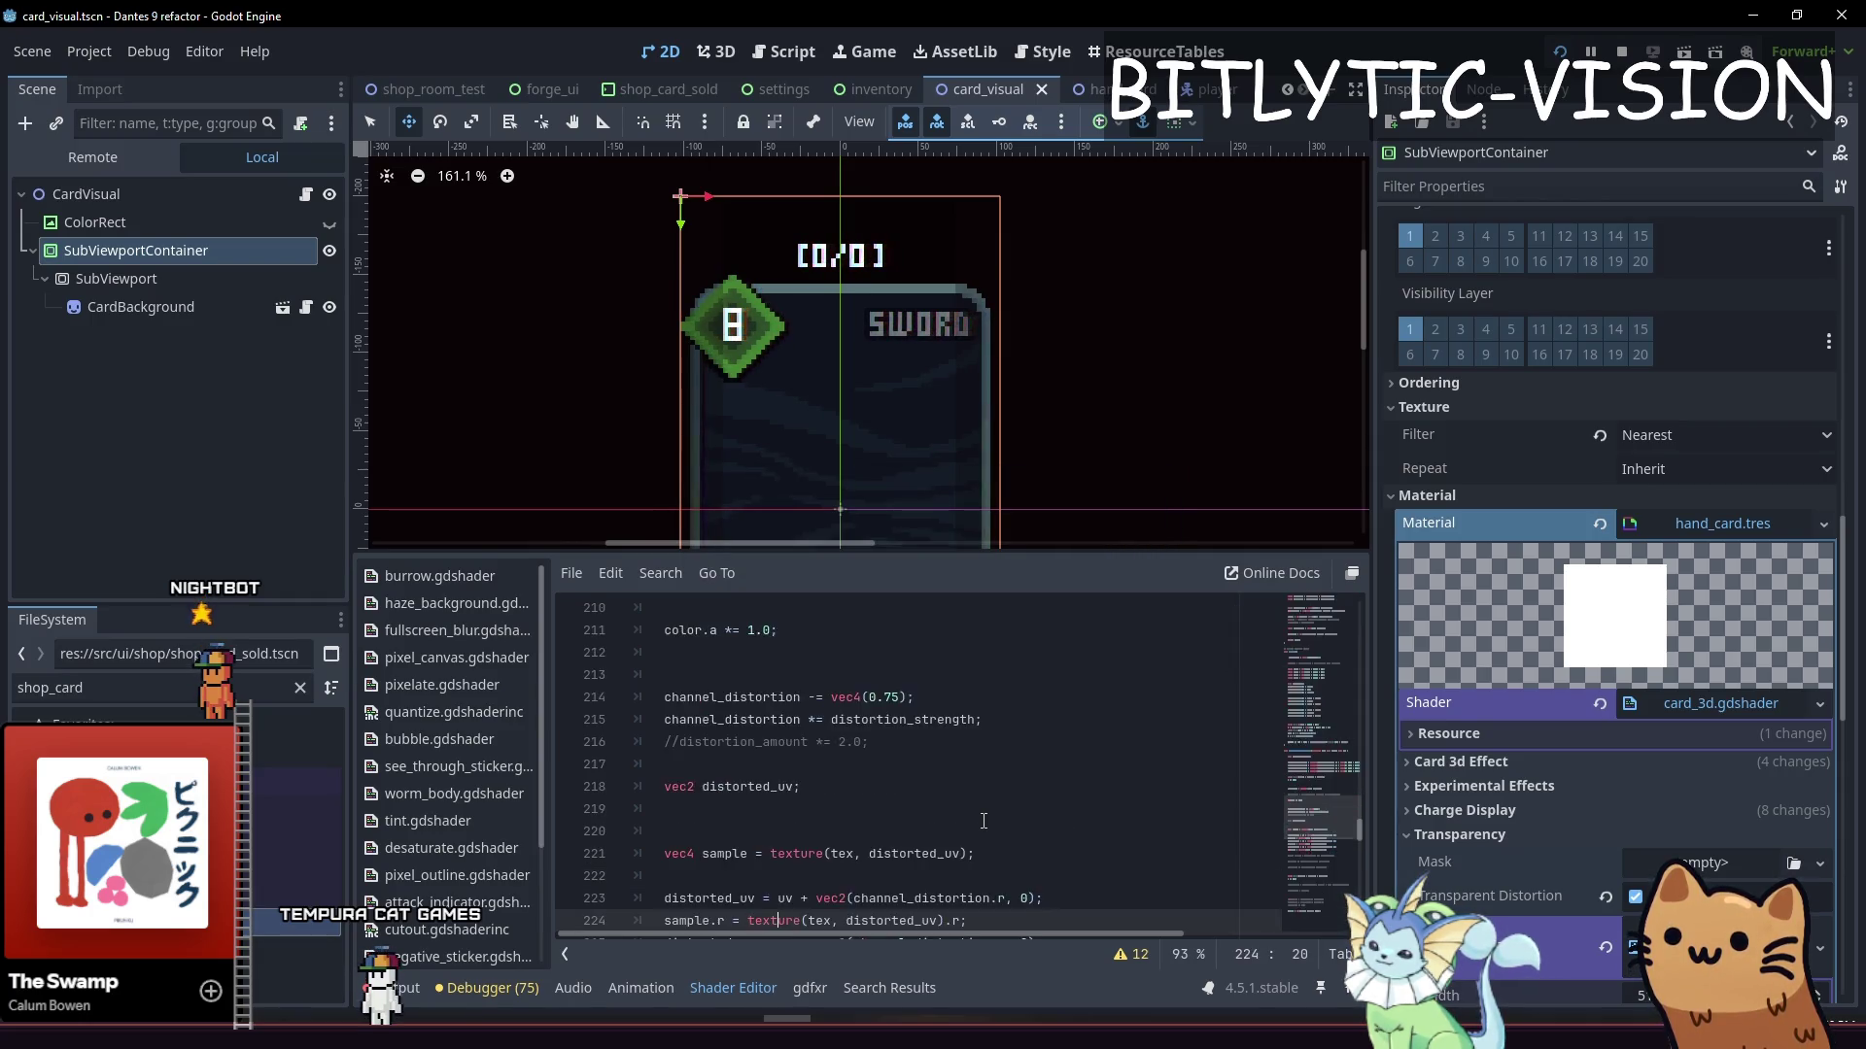
pyautogui.press('Down')
pyautogui.press('Down')
pyautogui.press('Down')
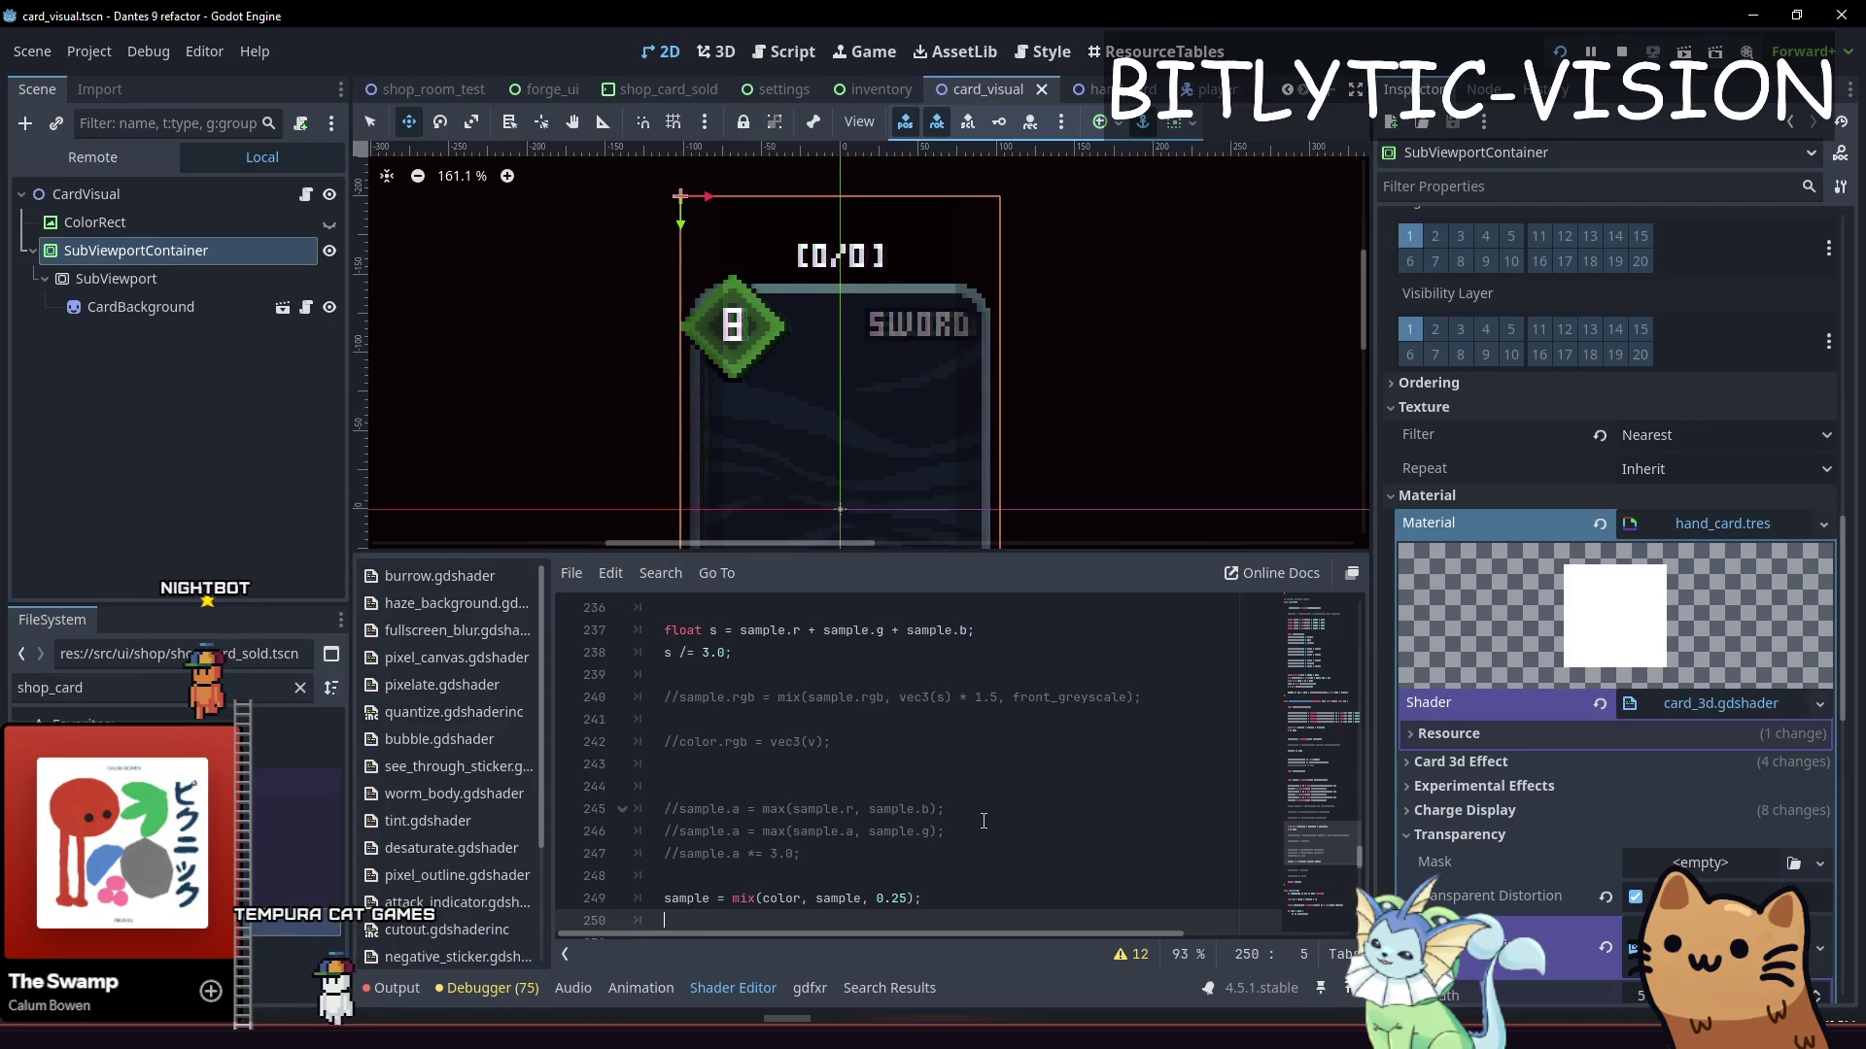
pyautogui.press('Up')
pyautogui.press('Up')
pyautogui.press('Up')
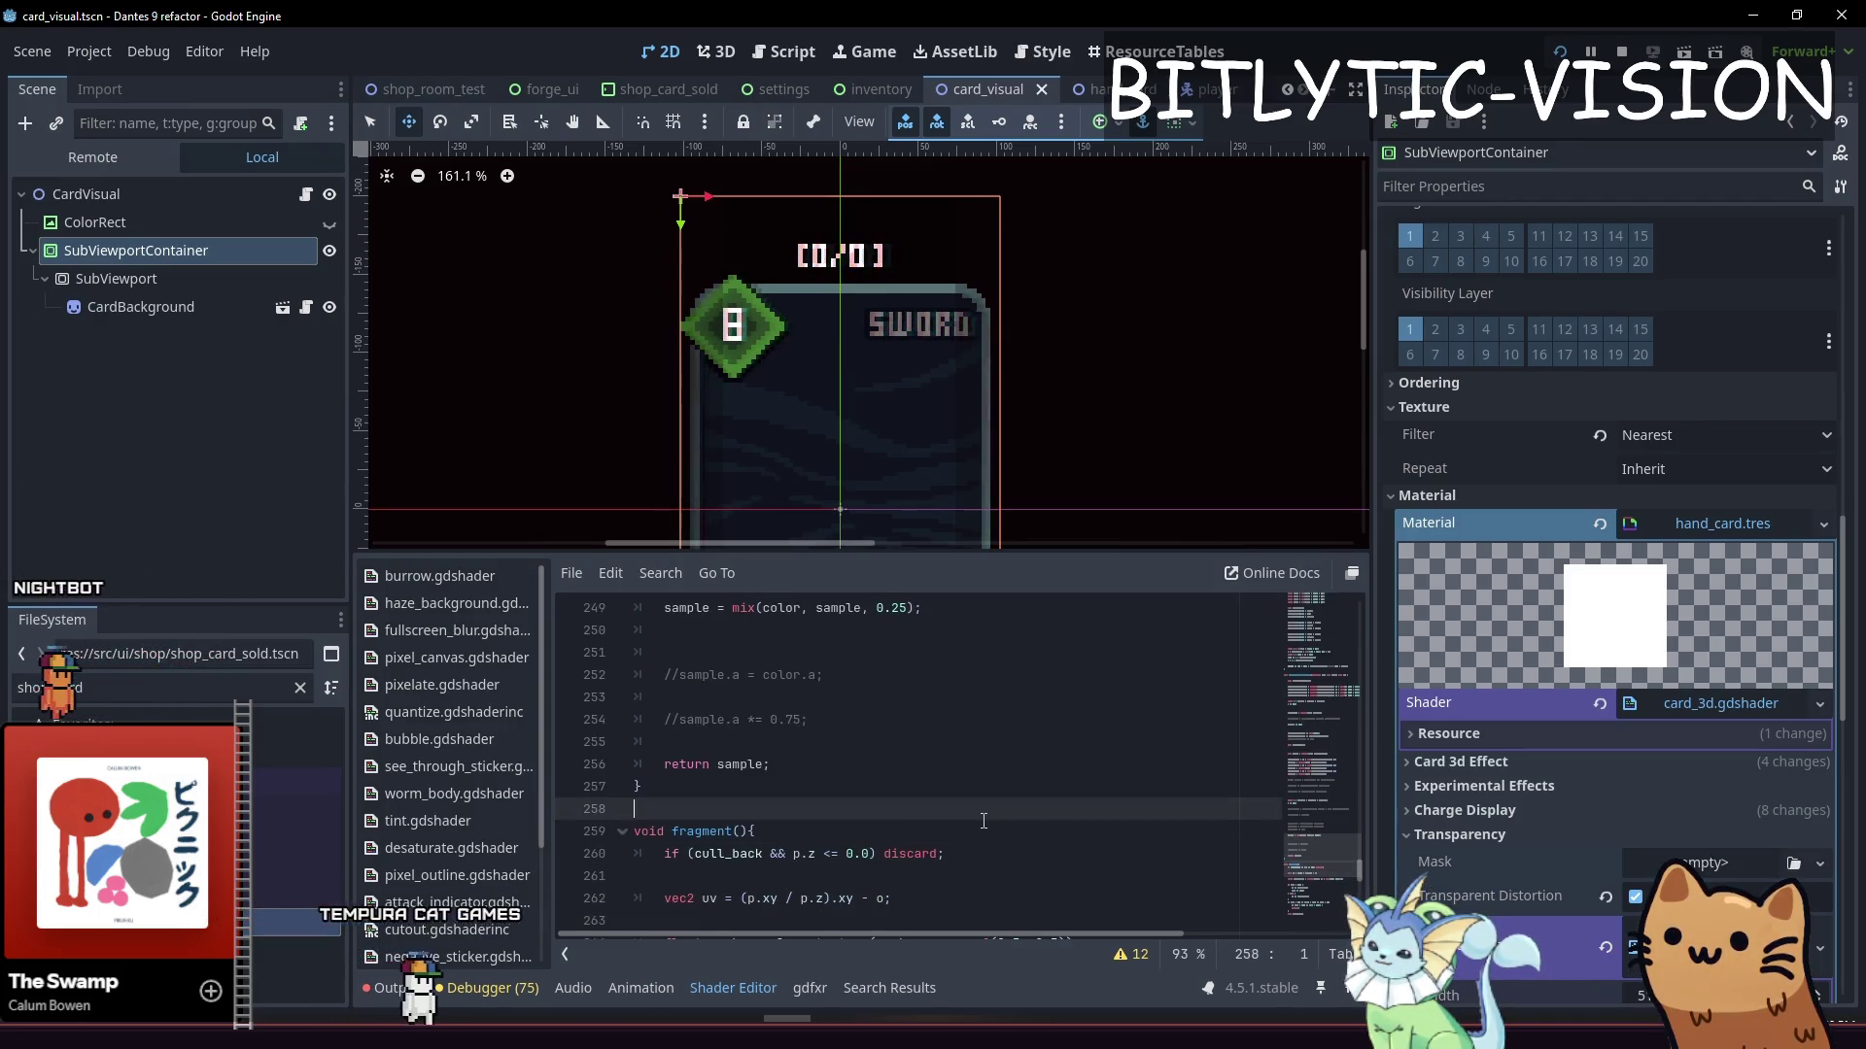
pyautogui.press('Left')
pyautogui.press('BackSpace')
pyautogui.press('BackSpace')
pyautogui.press('BackSpace')
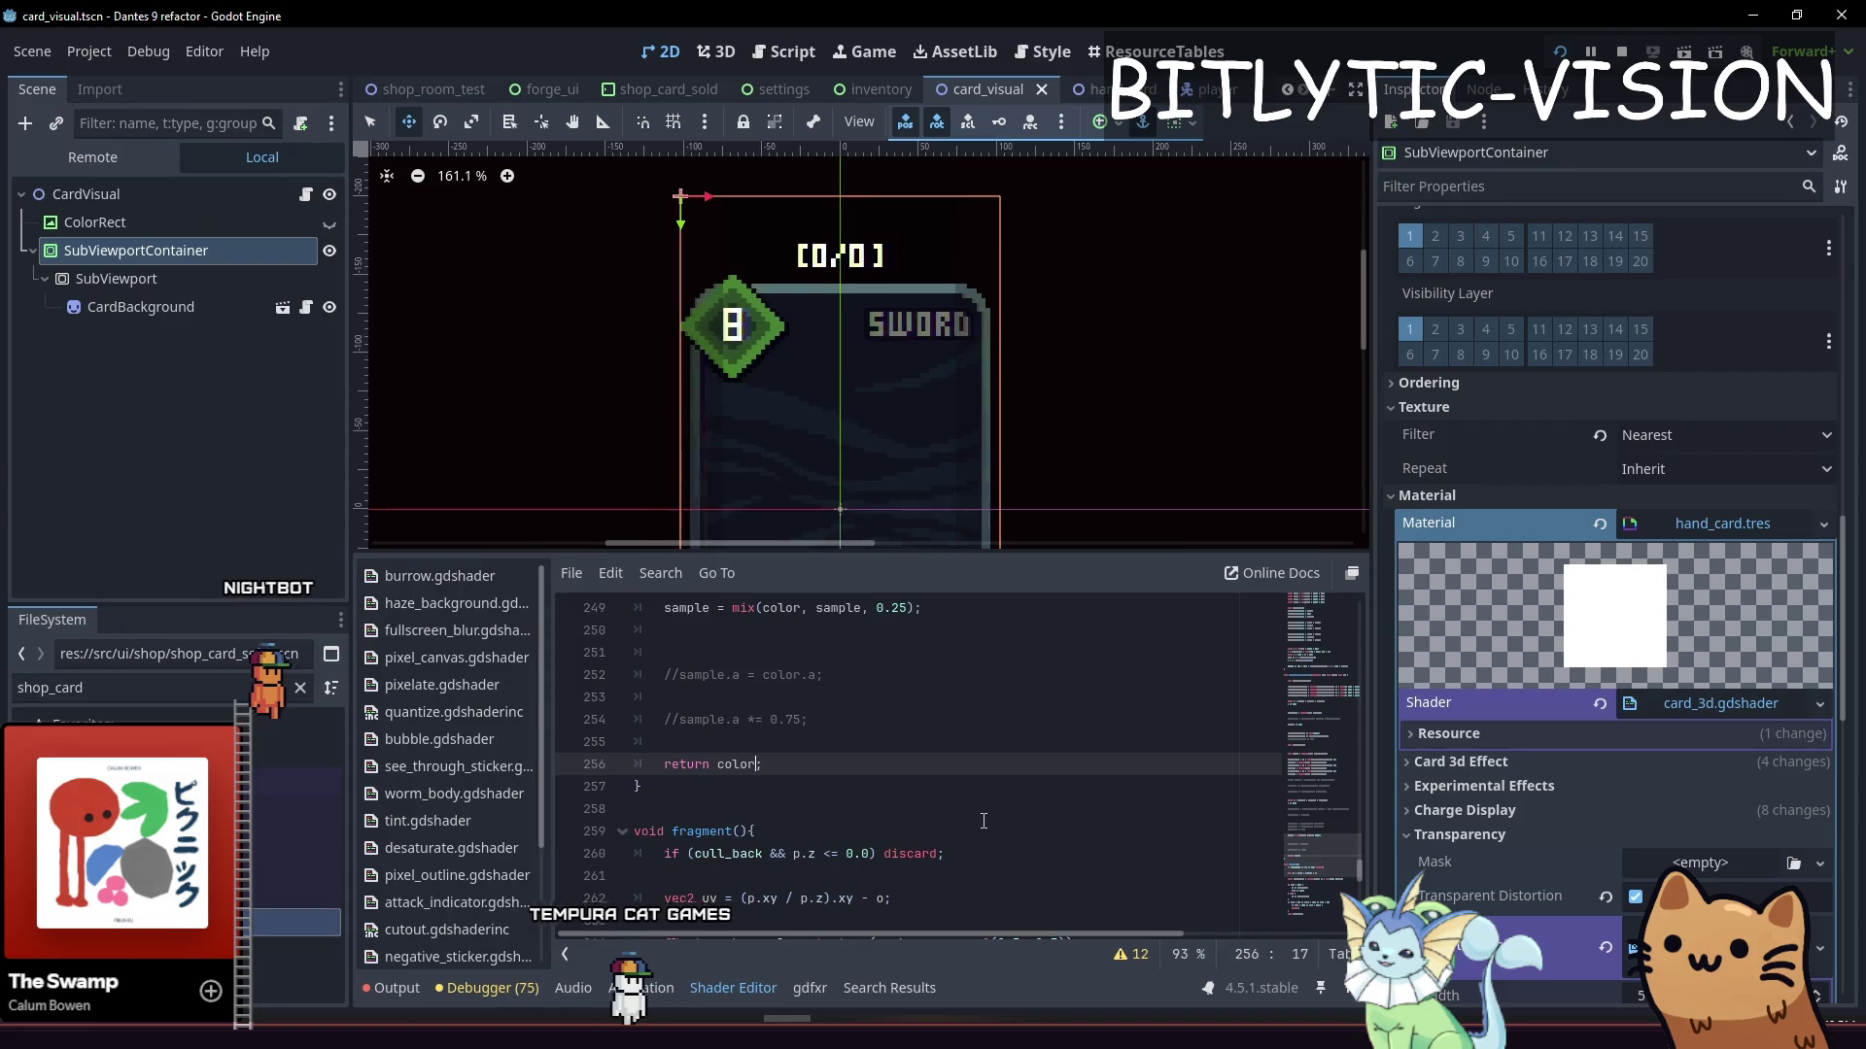
pyautogui.write('color')
pyautogui.hotkey('ctrl', 's')
# Undo the last three shader edits and save the shader again
pyautogui.scroll(2, 983, 821)
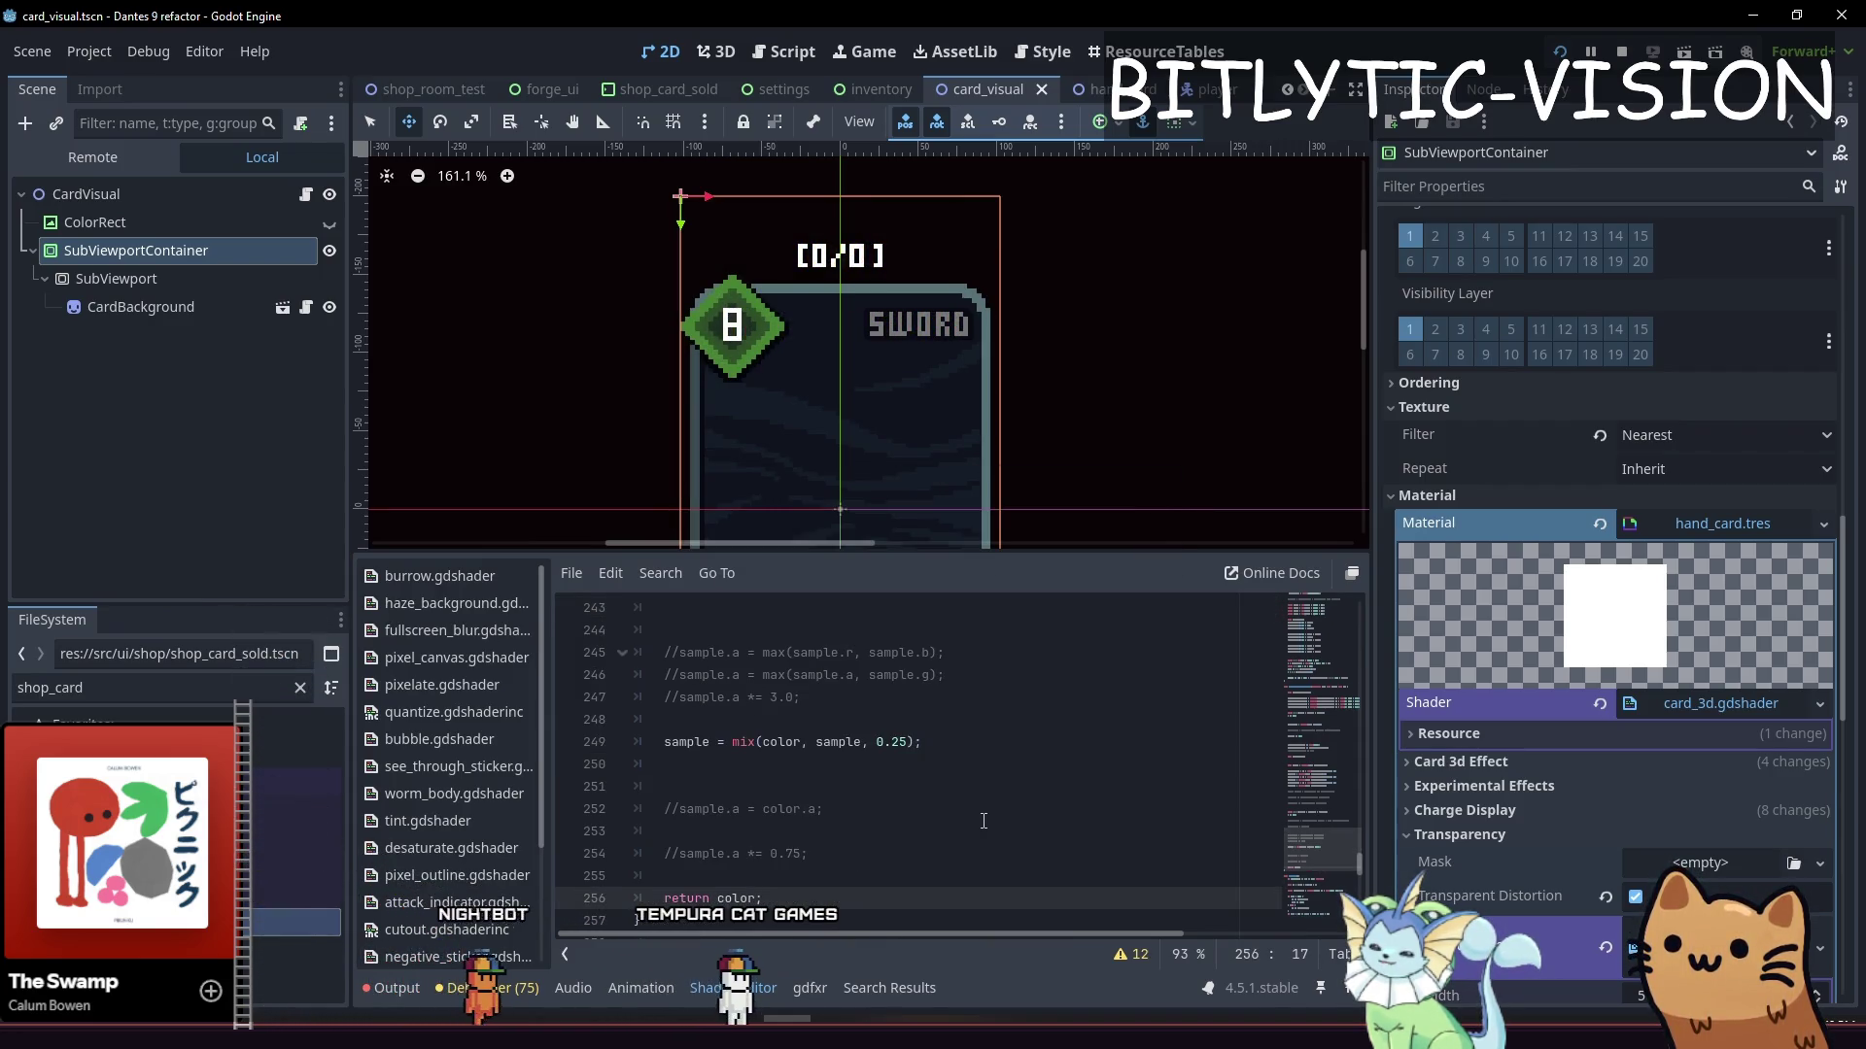
pyautogui.hotkey('ctrl', 'z')
pyautogui.hotkey('ctrl', 'z')
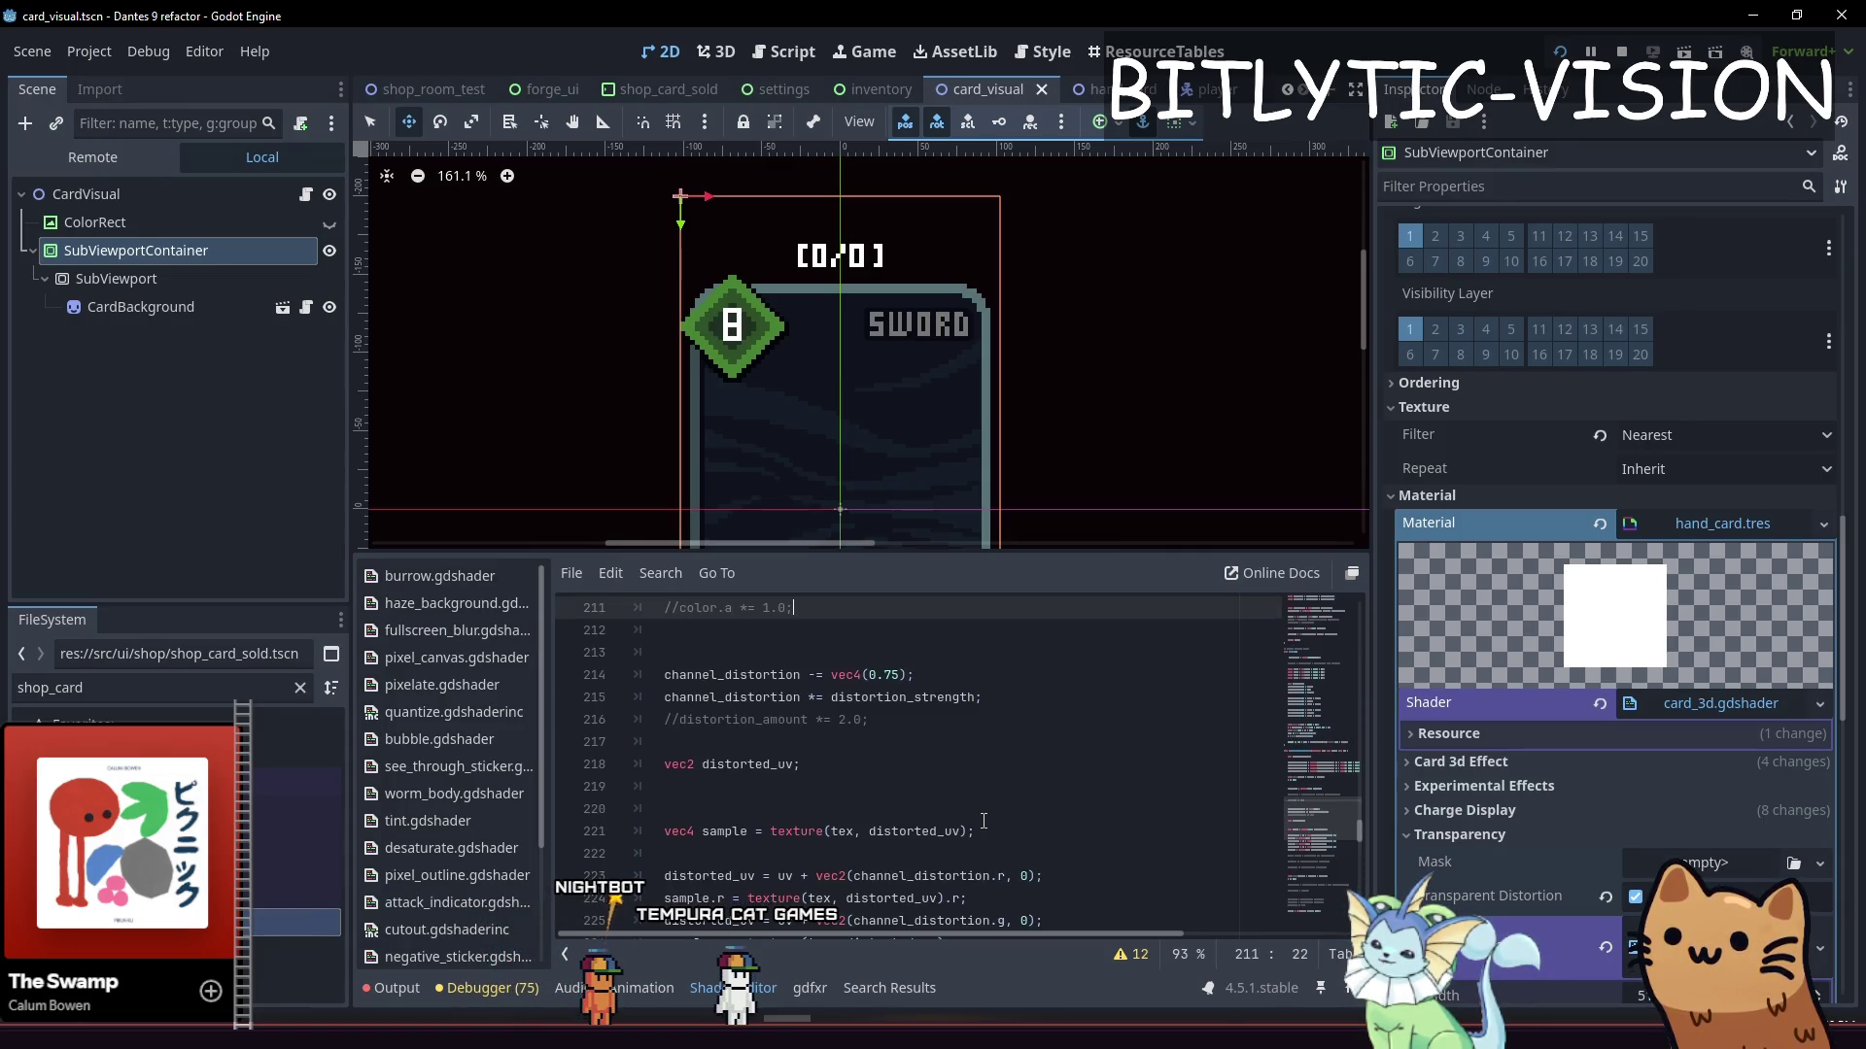
pyautogui.hotkey('ctrl', 'z')
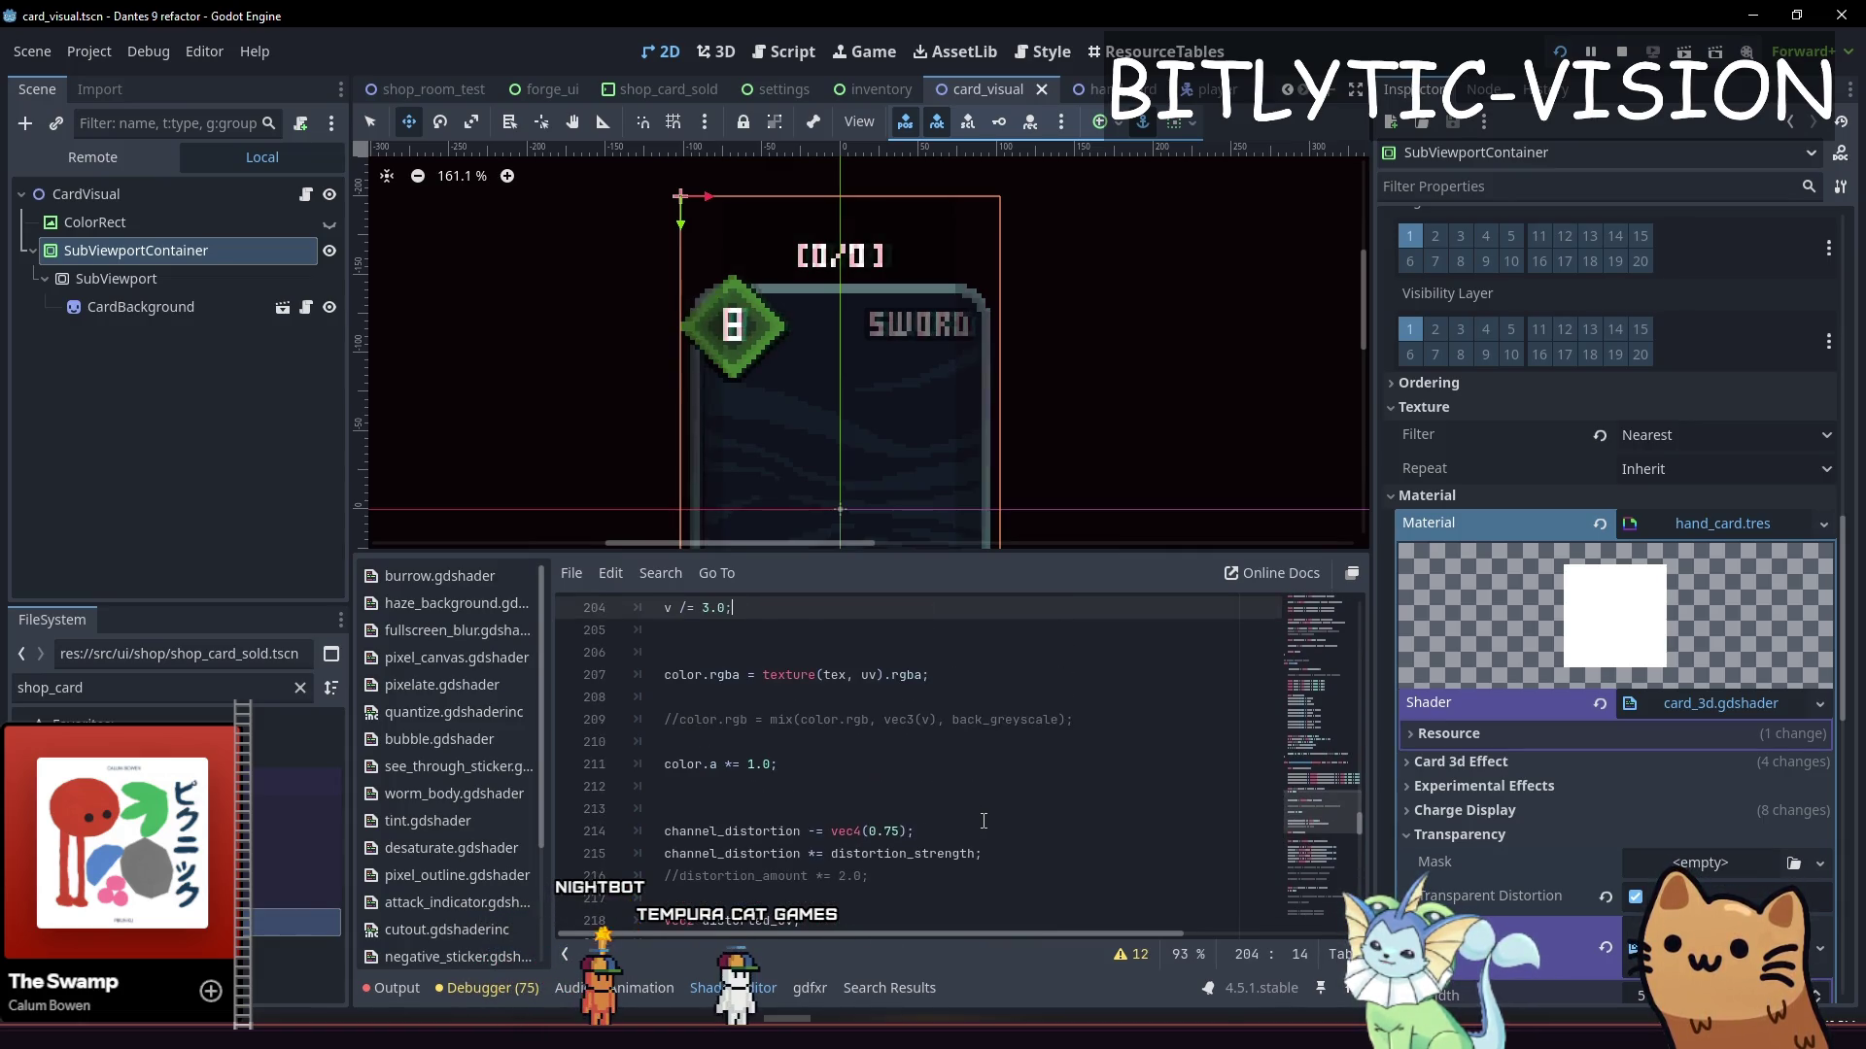
pyautogui.hotkey('ctrl', 'z')
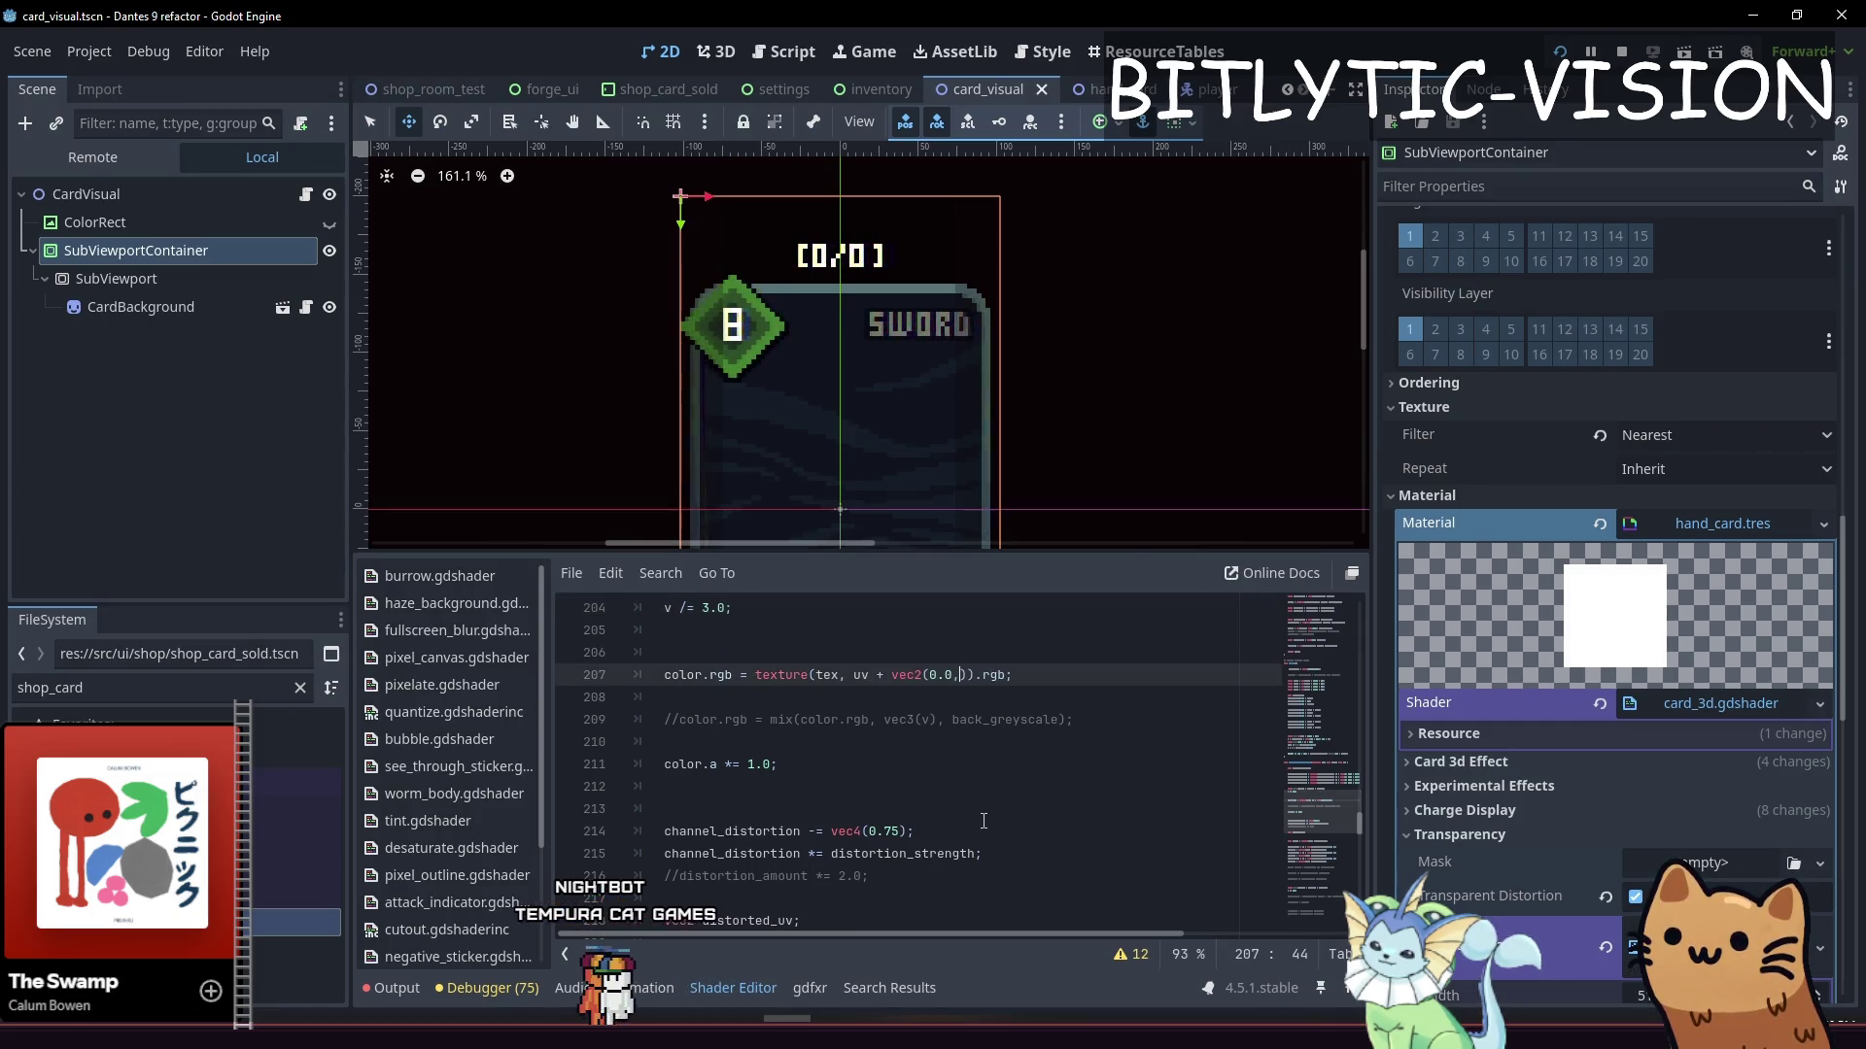
pyautogui.hotkey('ctrl', 's')
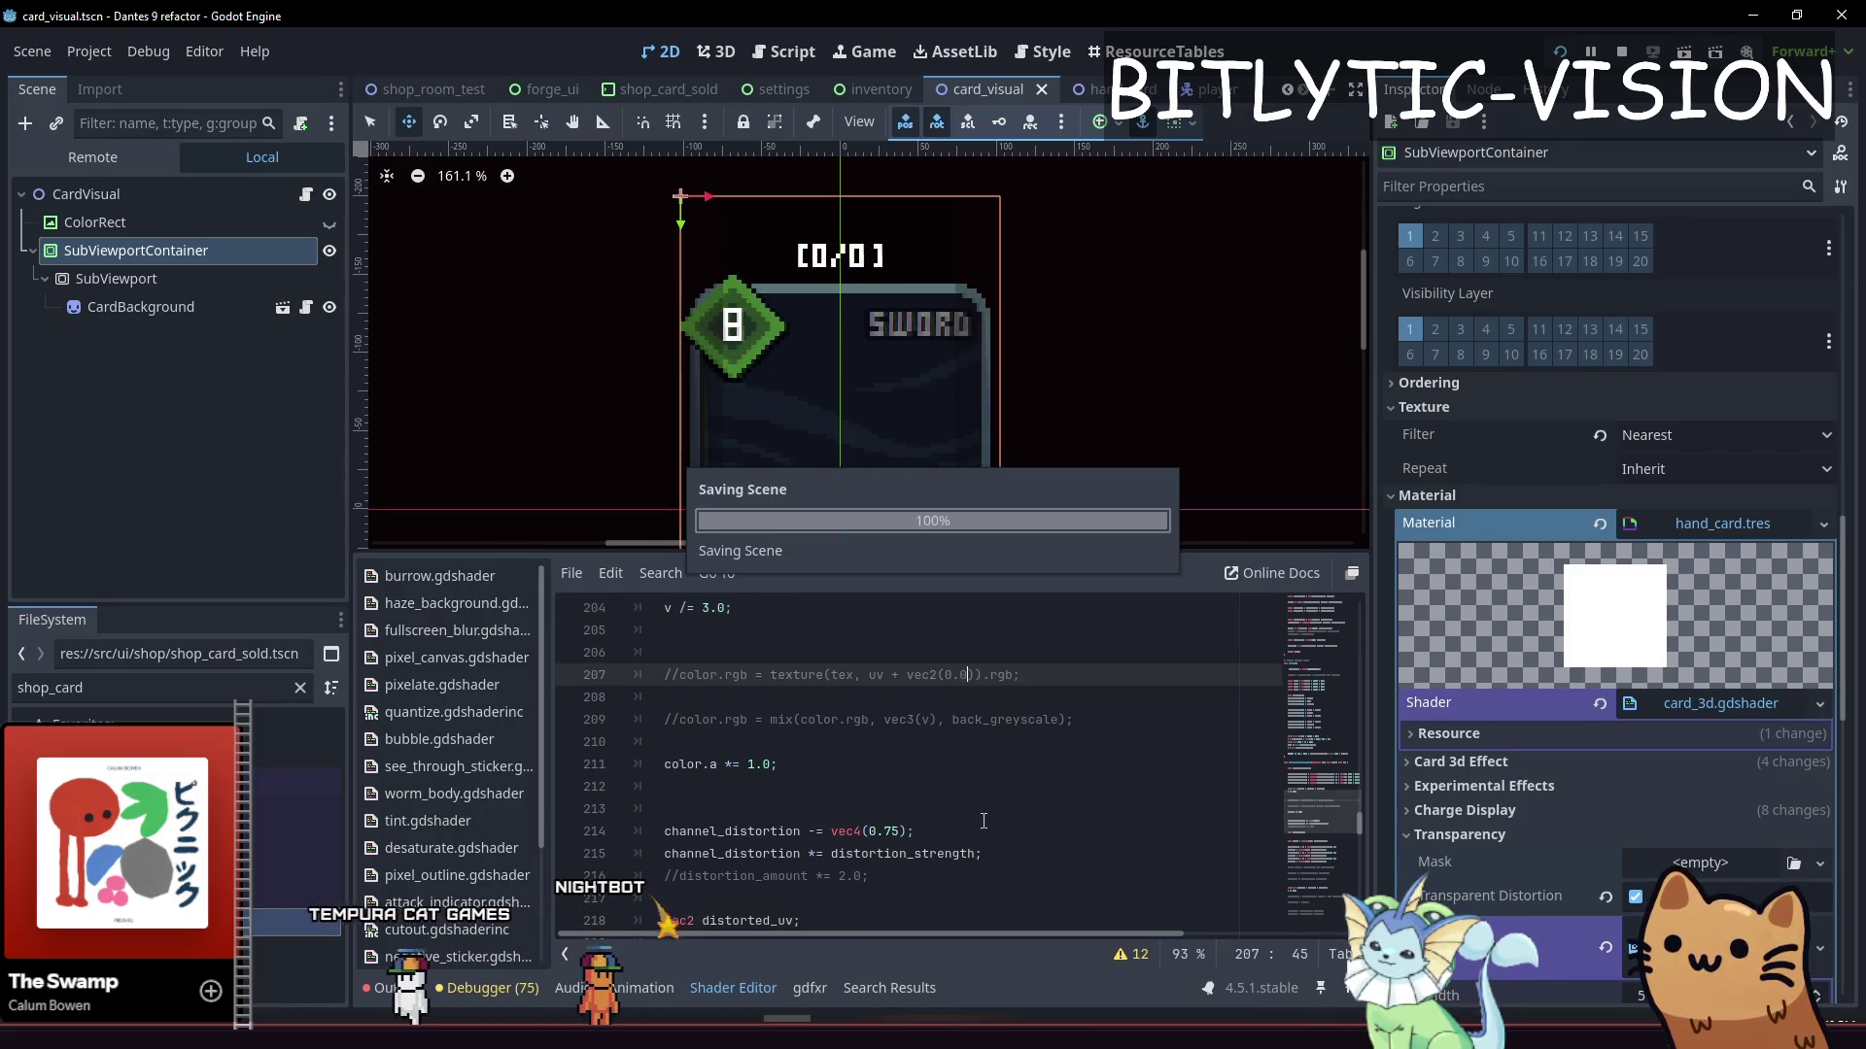
# Undo the last edit and inspect the COLOR and alpha lines in the transparency function
pyautogui.hotkey('ctrl', 'z')
pyautogui.press('Up')
pyautogui.press('Up')
pyautogui.press('Up')
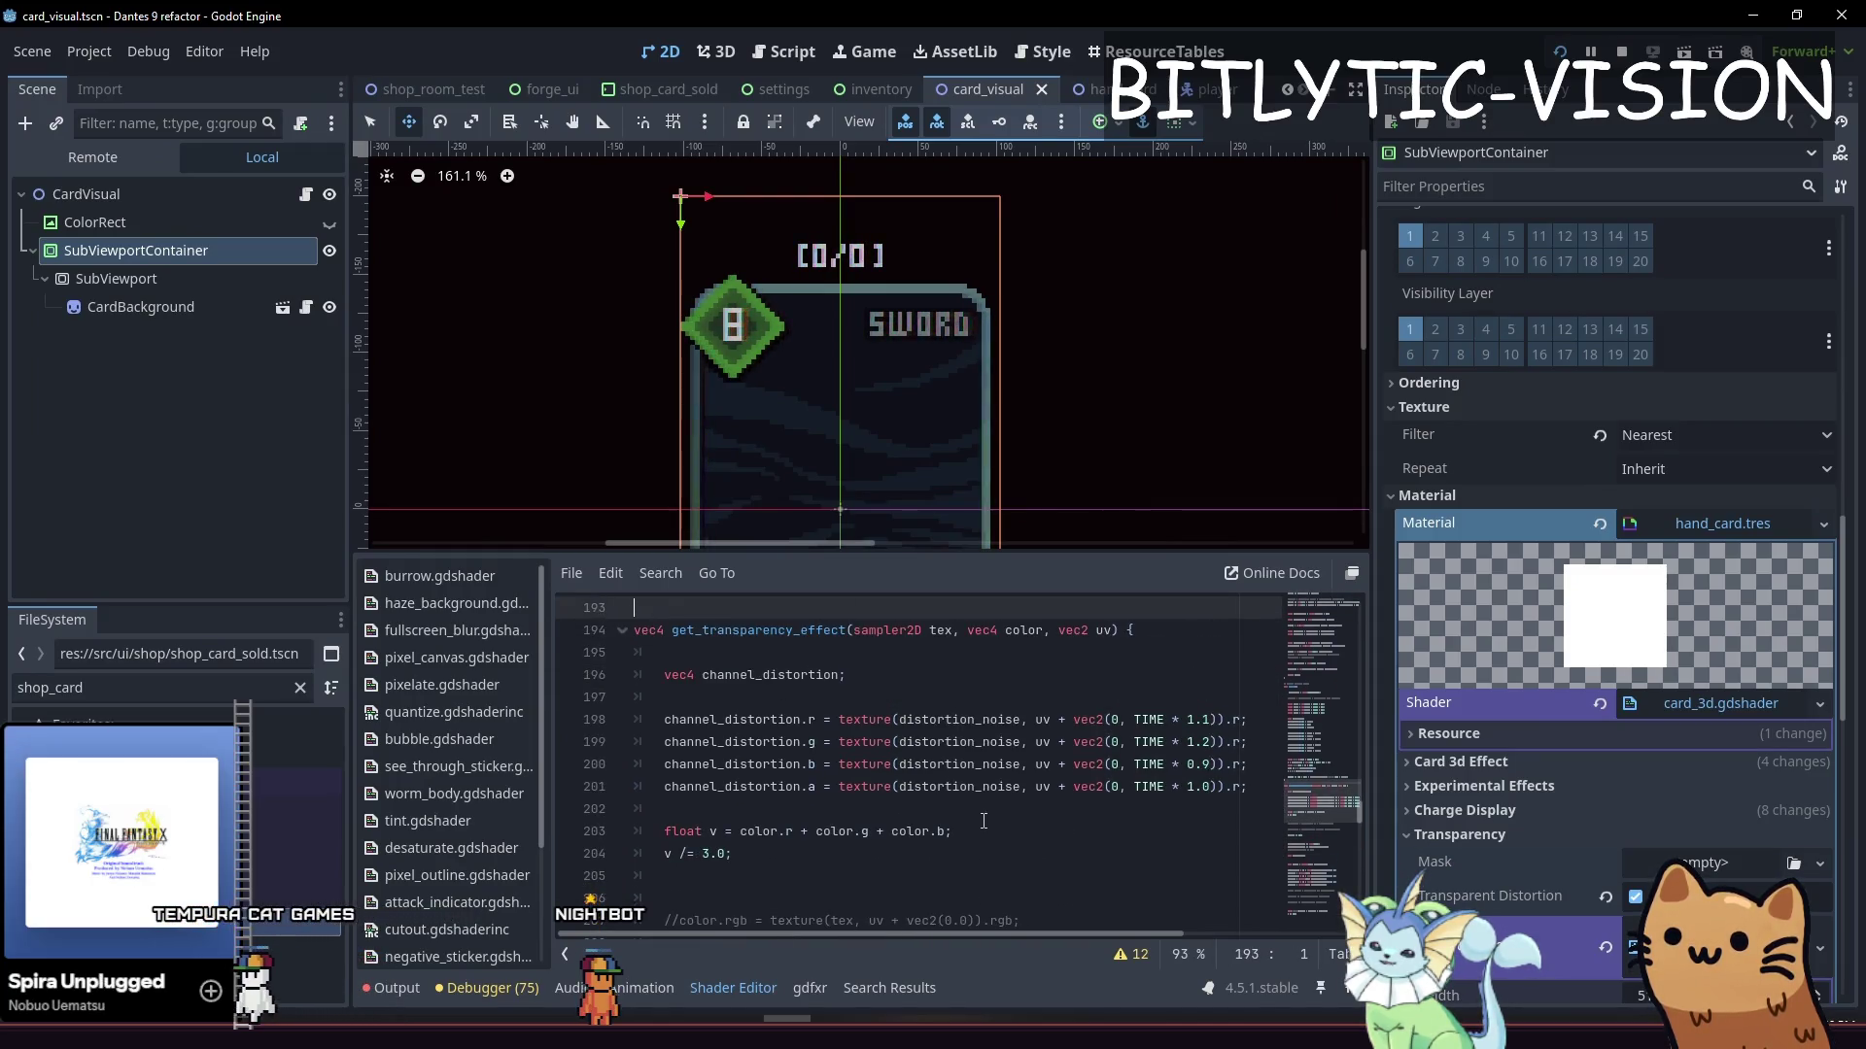
pyautogui.press('Down')
pyautogui.press('Down')
pyautogui.press('Down')
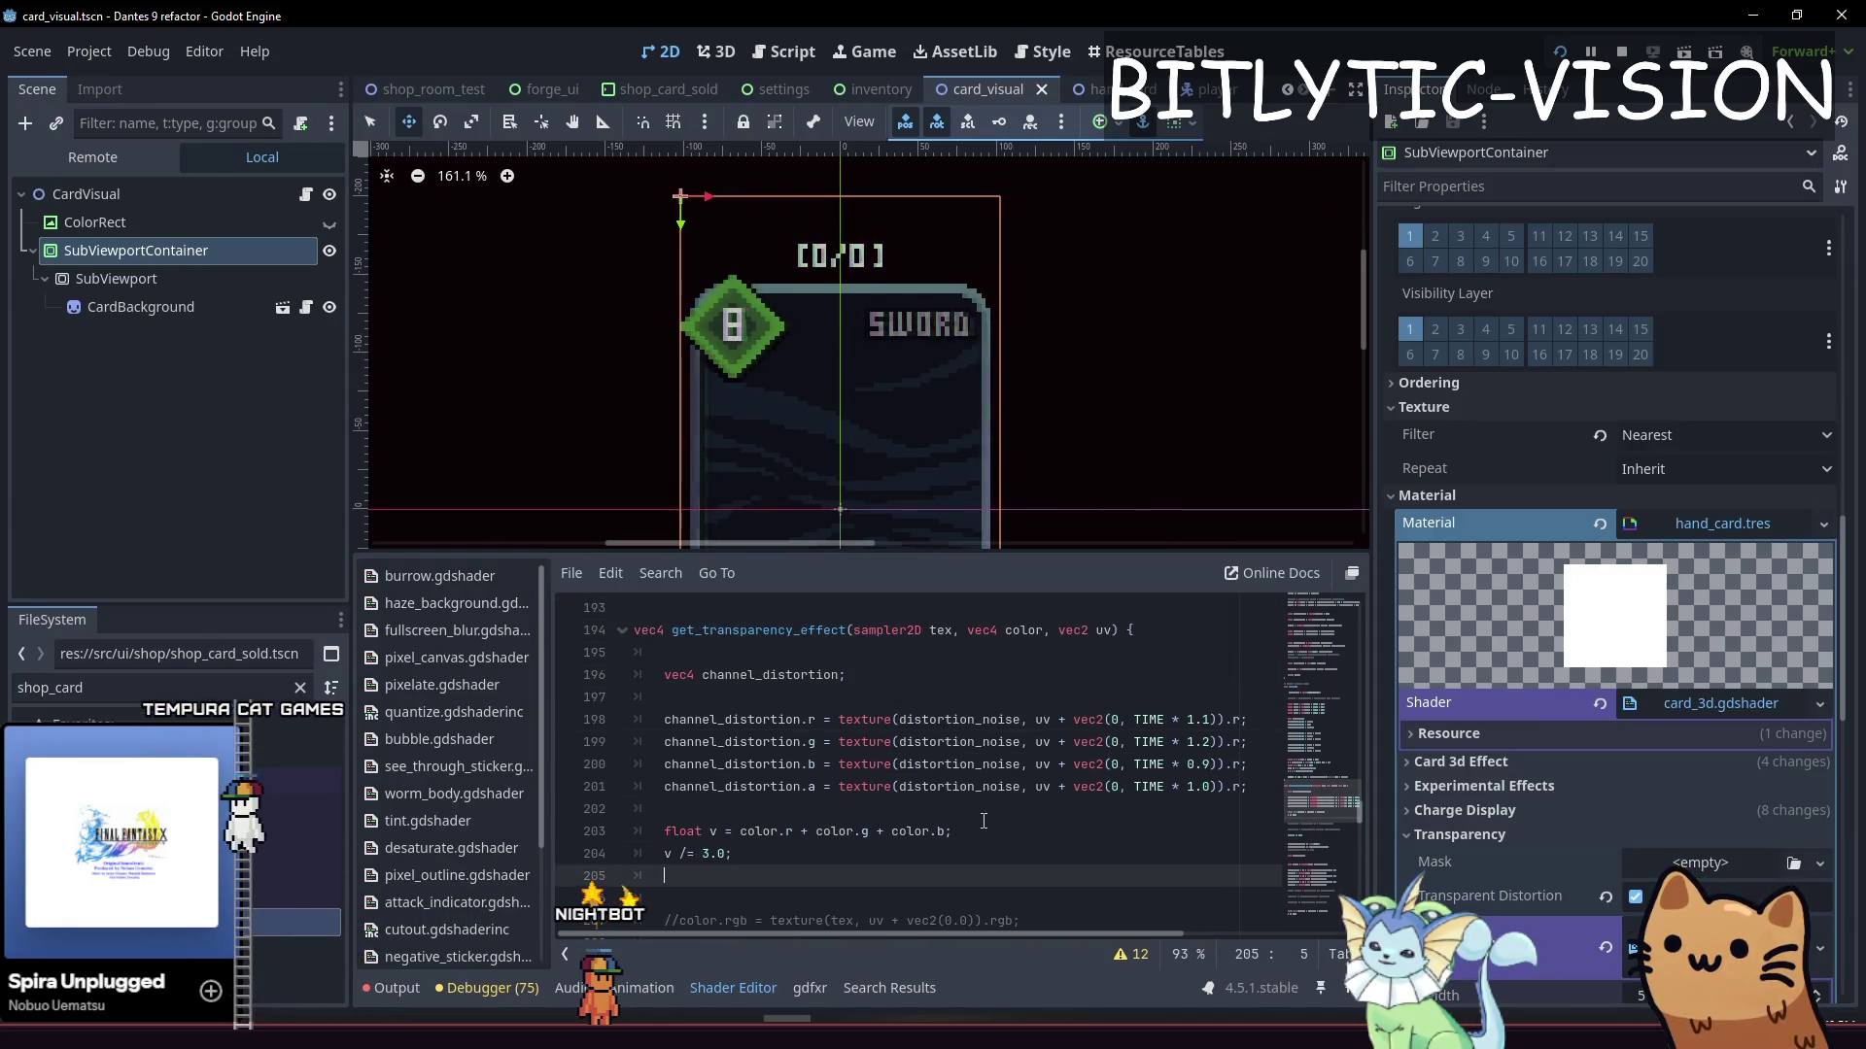
pyautogui.press('Down')
pyautogui.hotkey('shift', 'End')
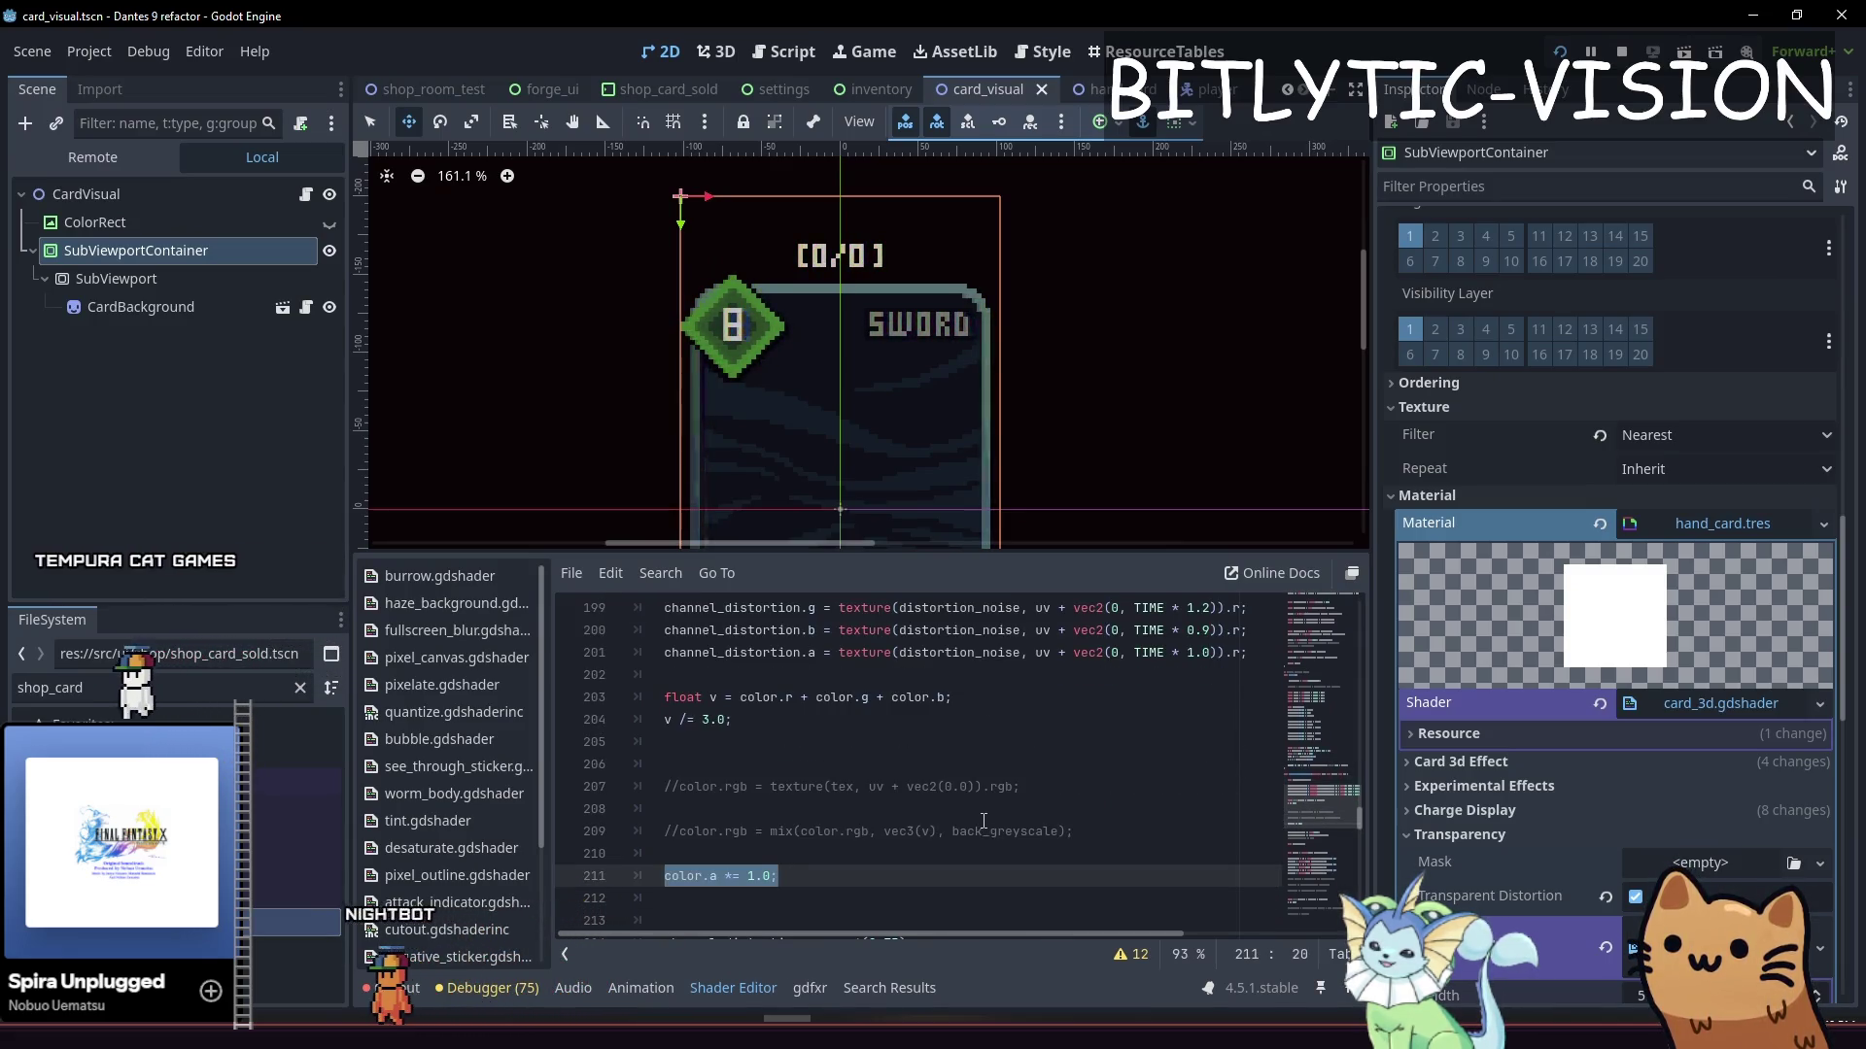
pyautogui.press('Right')
pyautogui.press('Left')
pyautogui.press('Left')
pyautogui.press('Up')
pyautogui.press('Up')
pyautogui.press('Up')
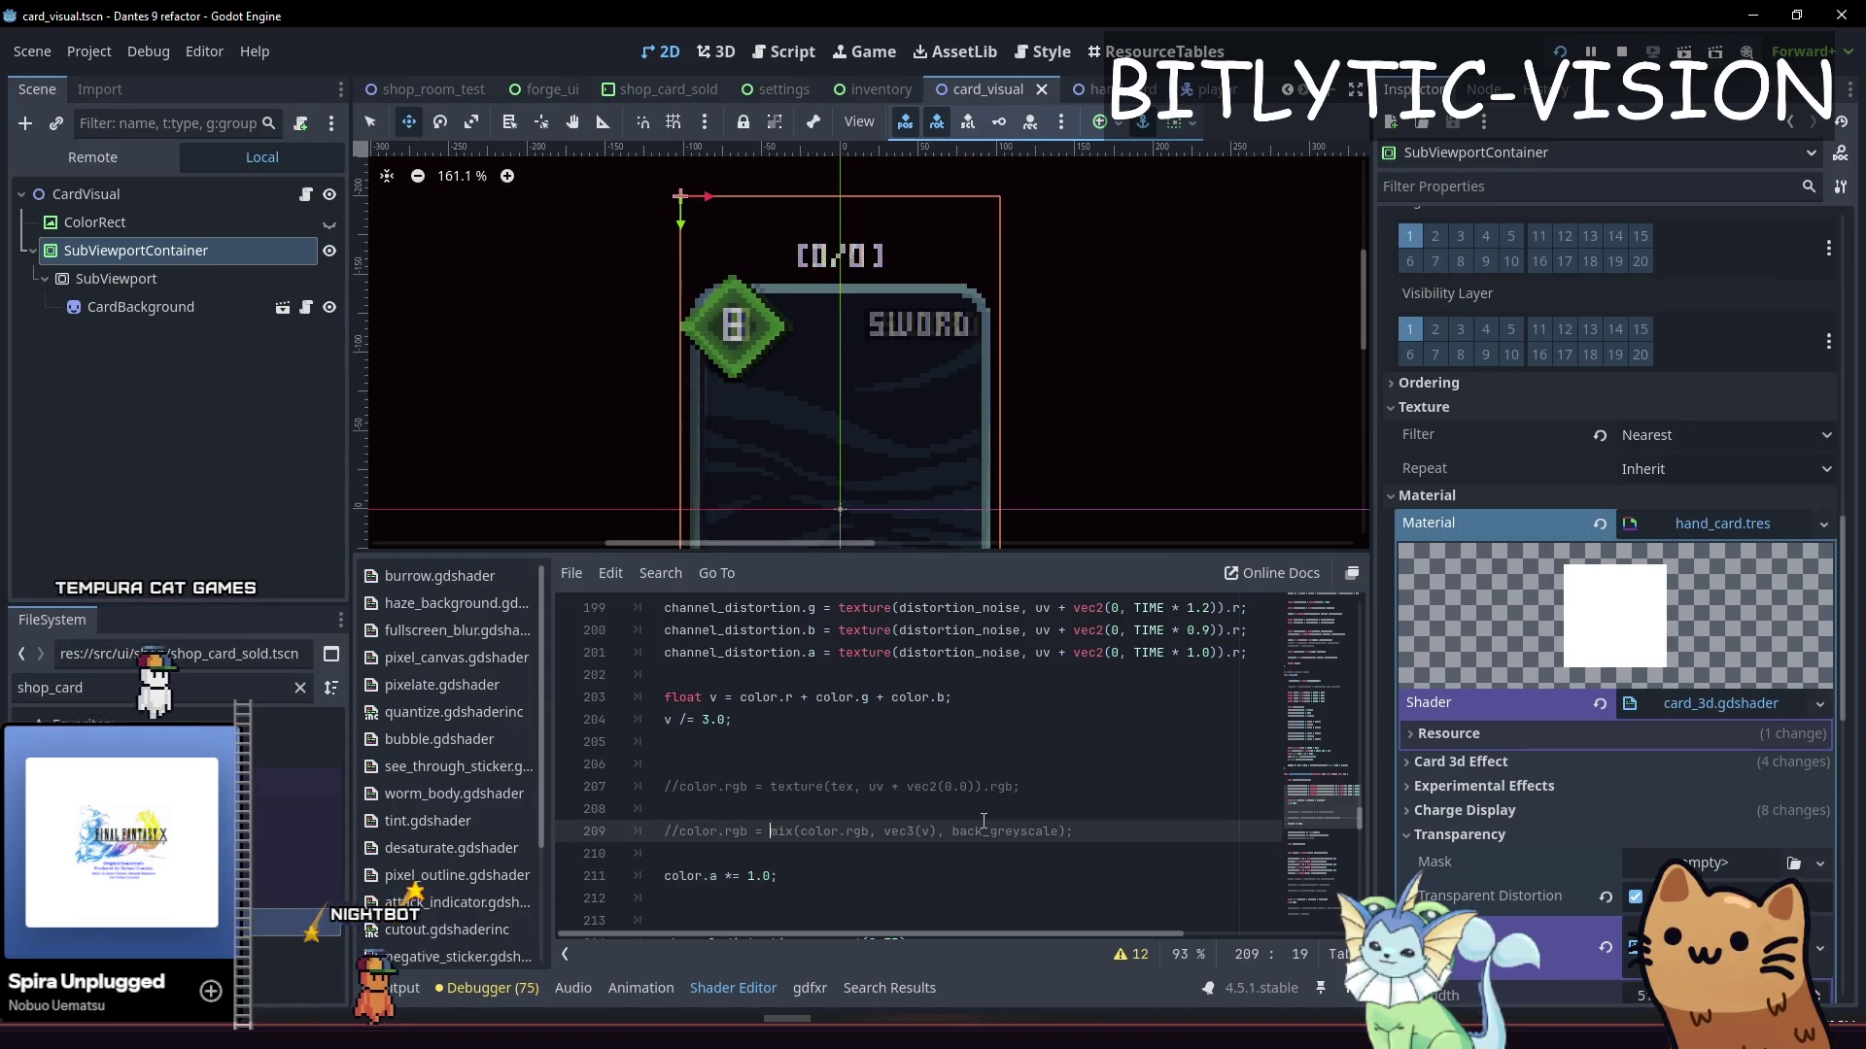
# Move the two COLOR assignment lines below the transparency distortion block and save
pyautogui.press('Down')
pyautogui.press('Down')
pyautogui.press('Down')
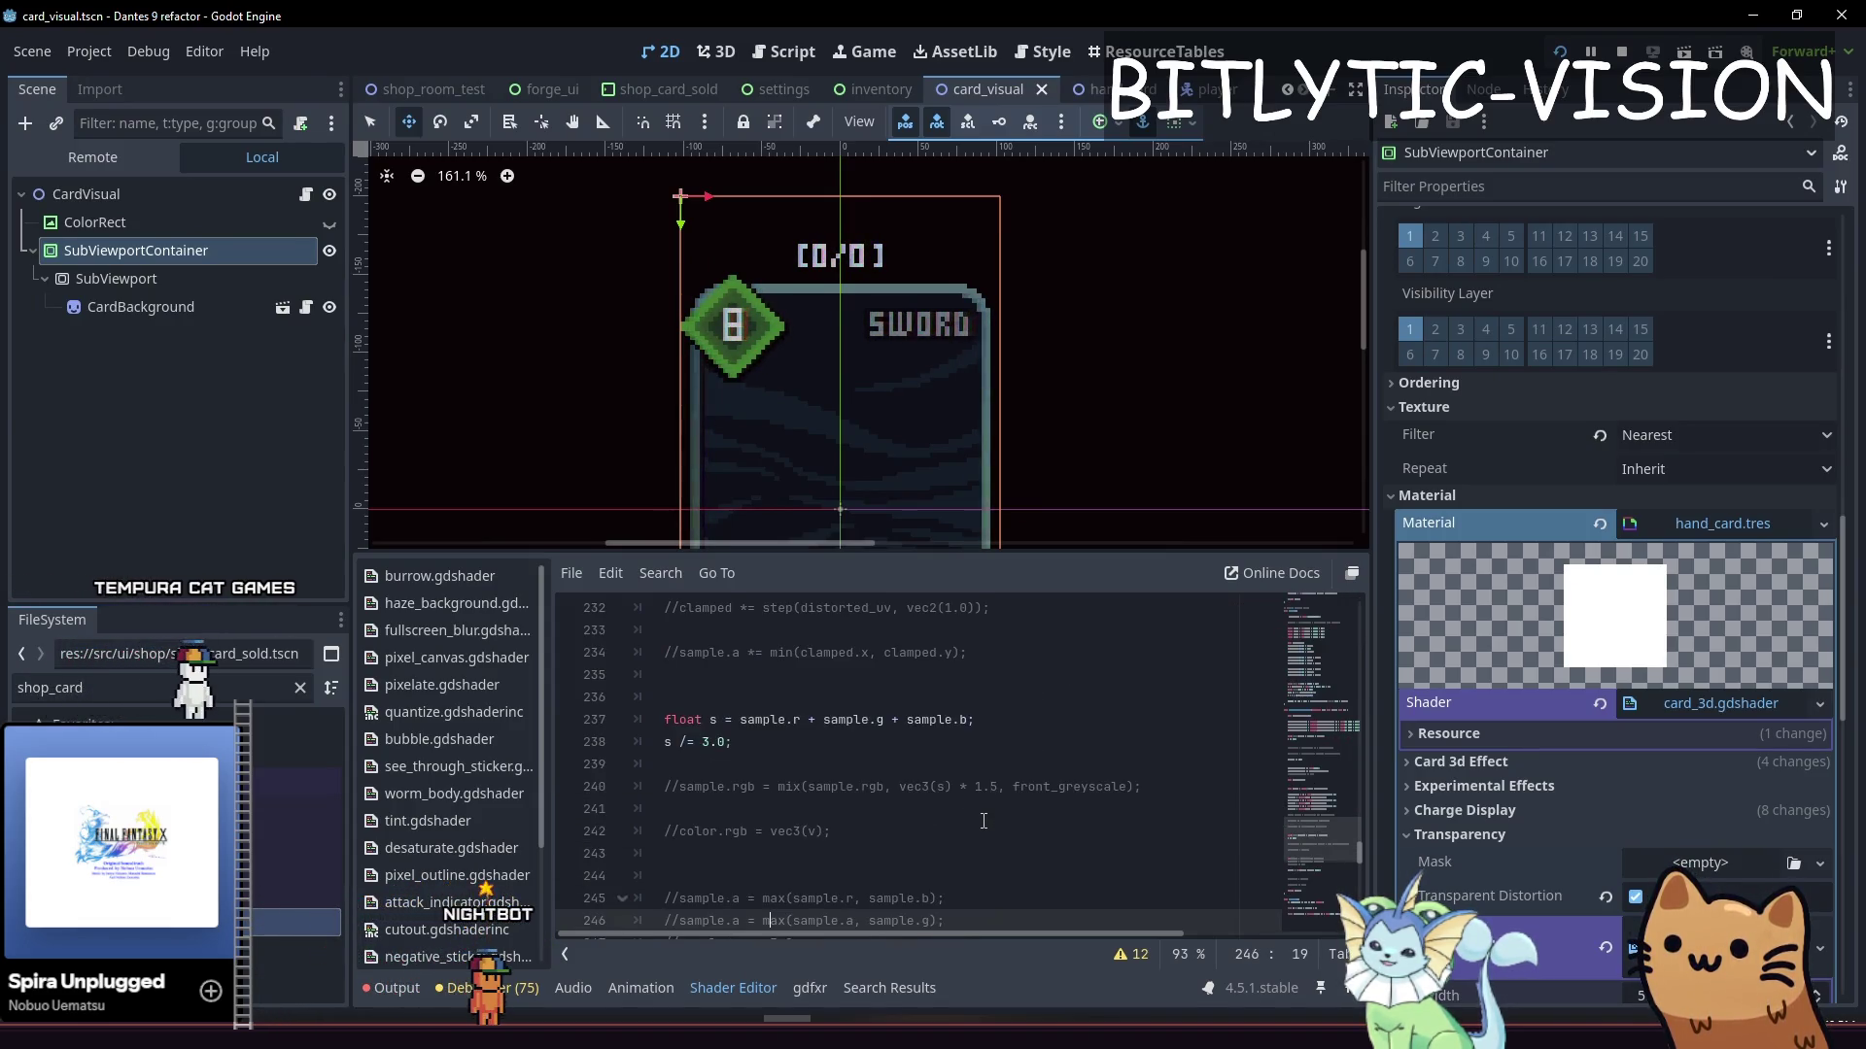
pyautogui.press('Down')
pyautogui.press('Down')
pyautogui.press('Down')
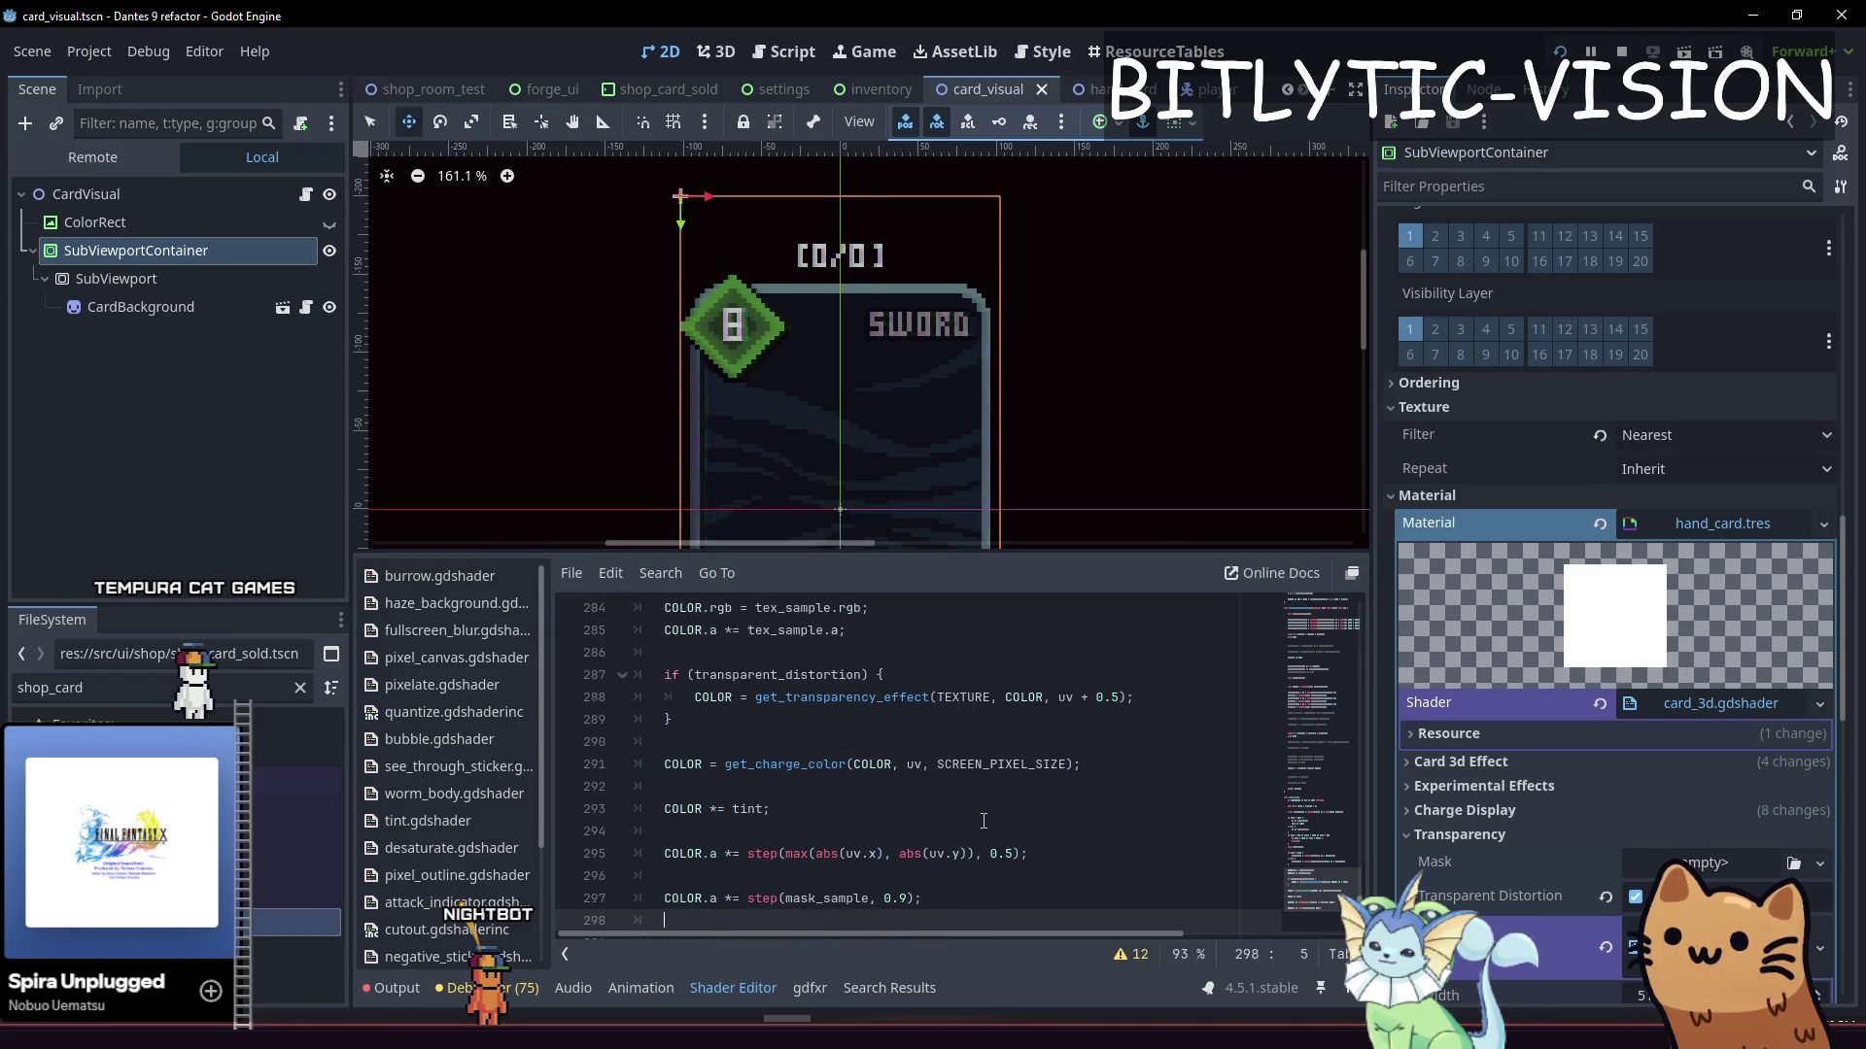
pyautogui.press('Up')
pyautogui.press('Up')
pyautogui.press('Up')
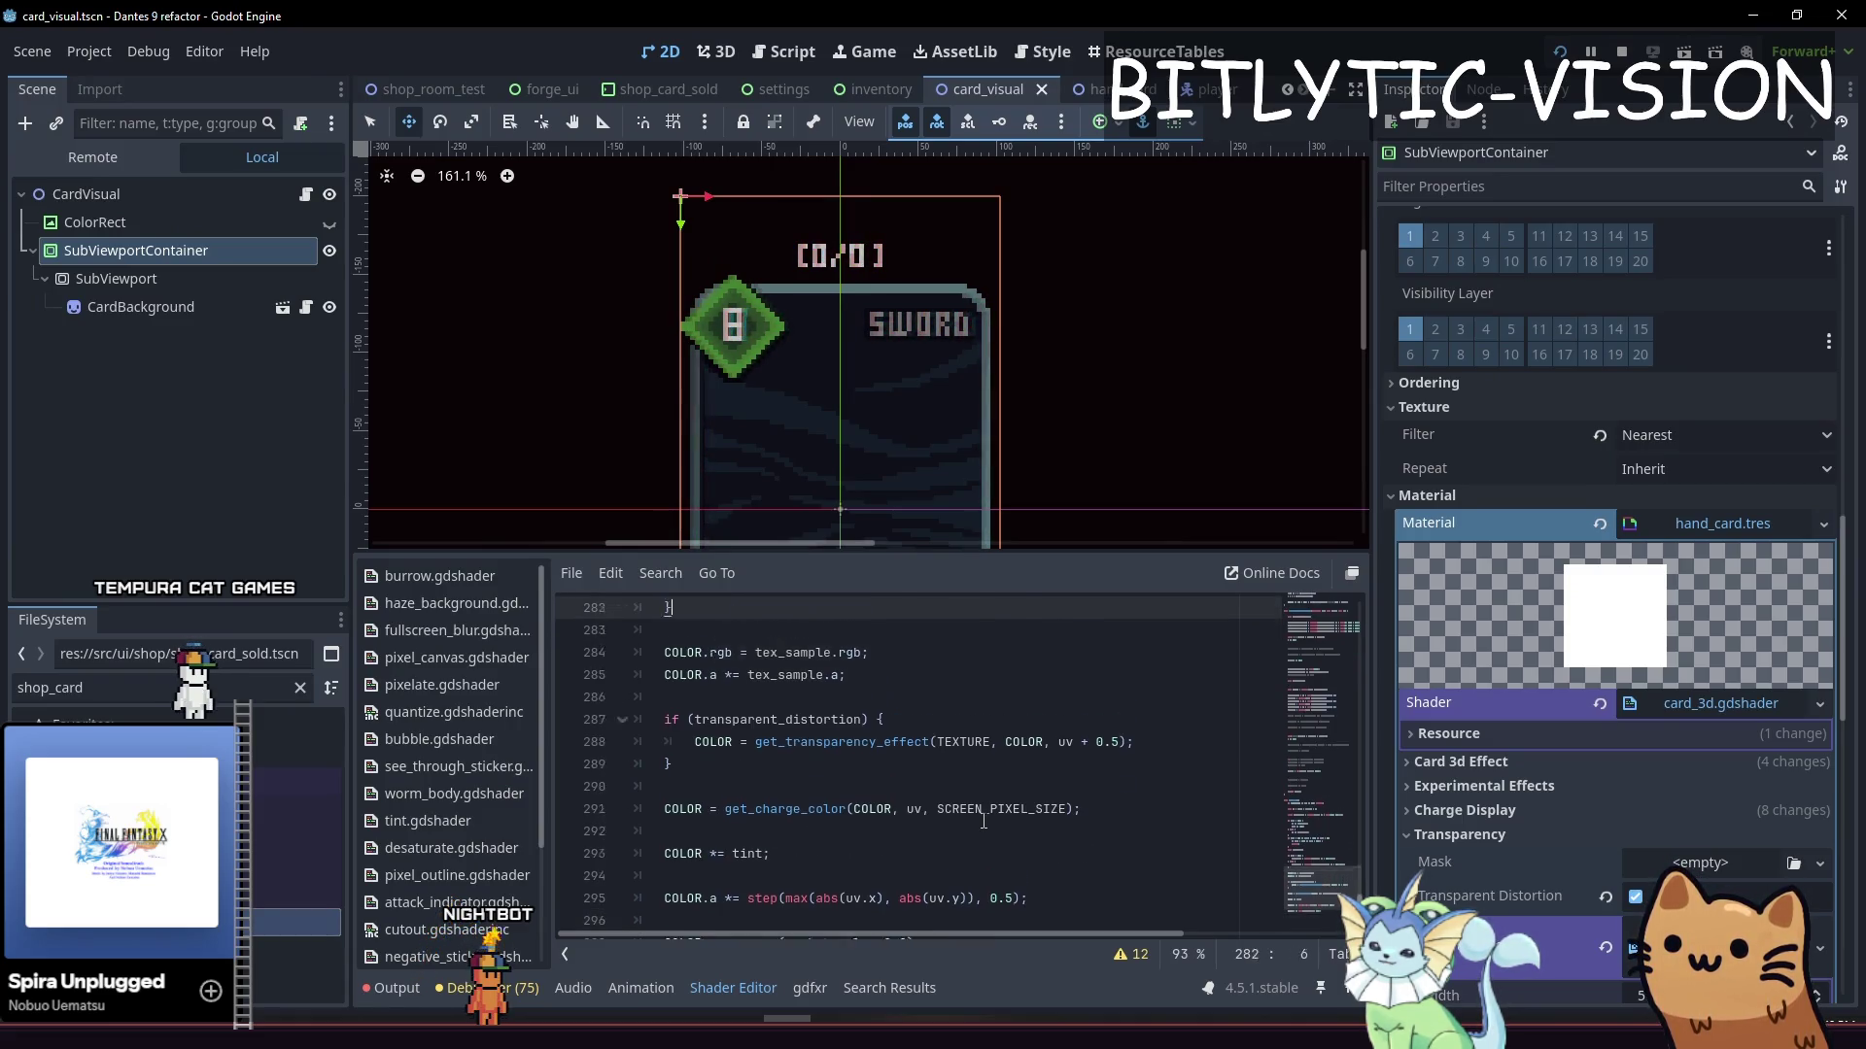
pyautogui.press('Down')
pyautogui.press('Down')
pyautogui.press('Down')
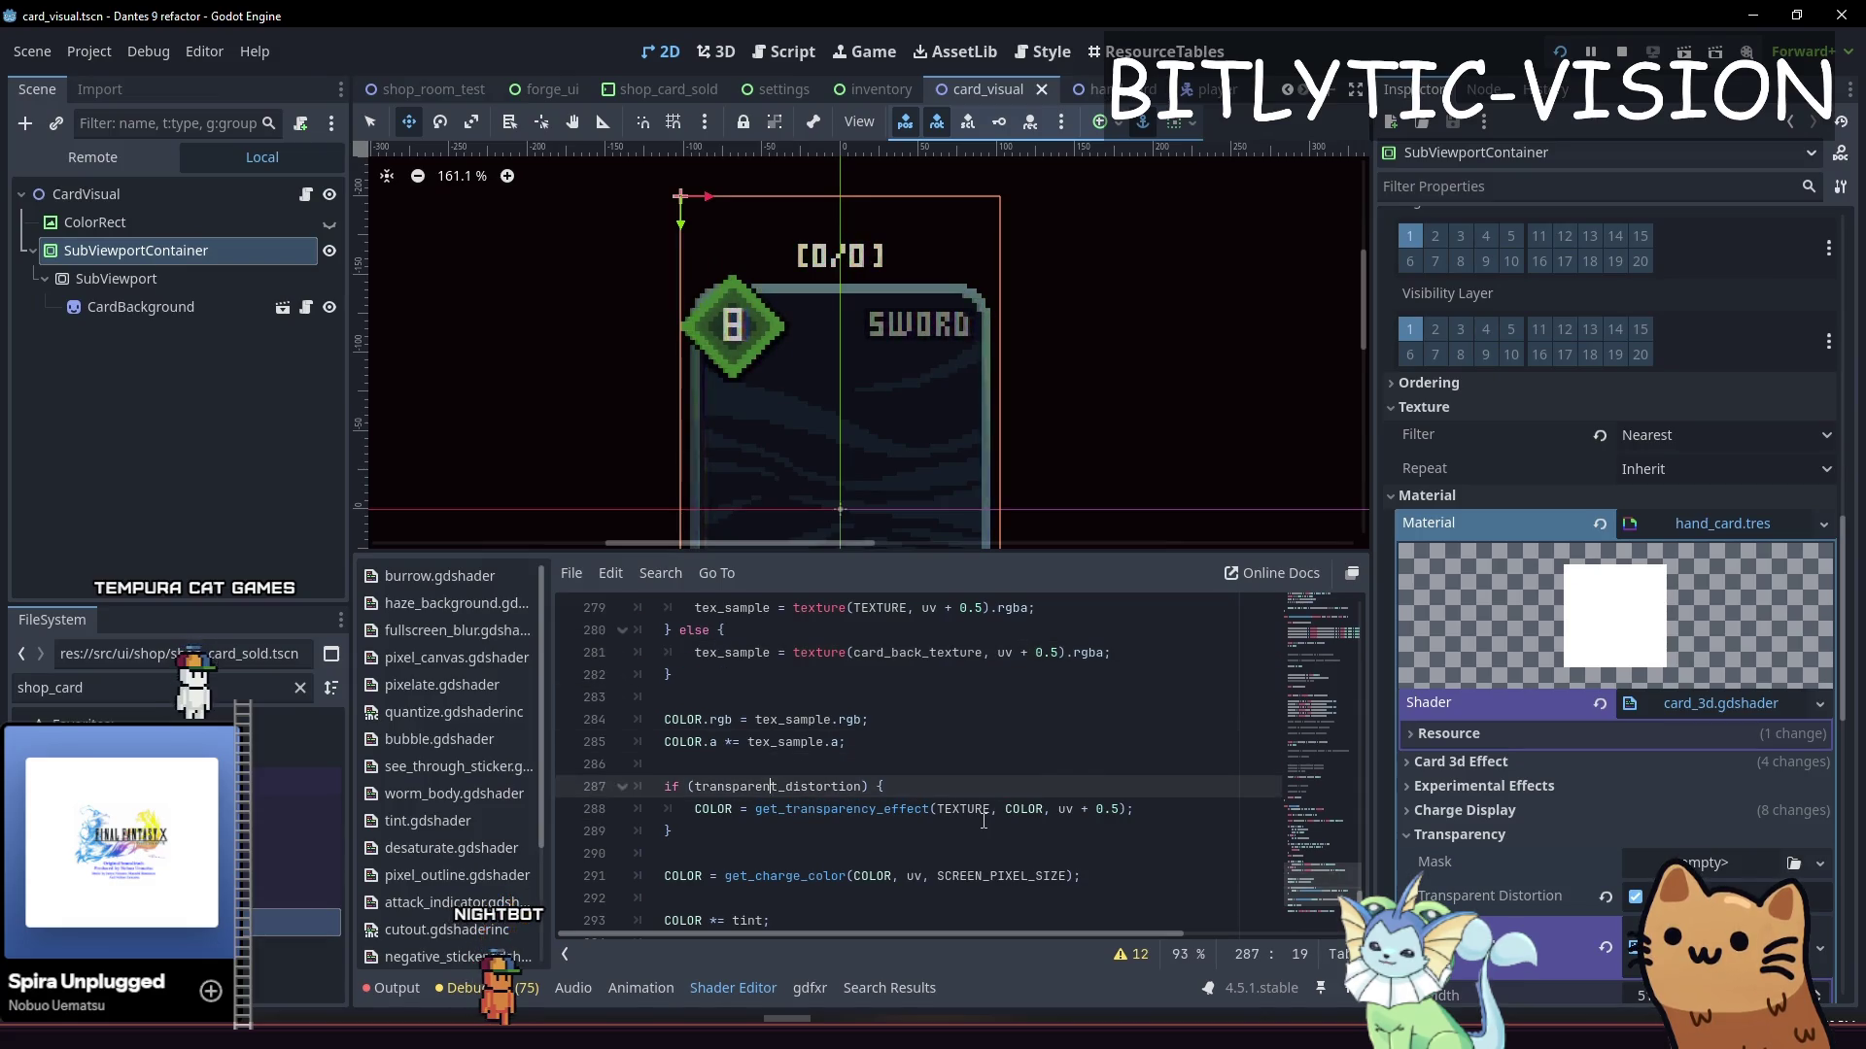
pyautogui.hotkey('shift', 'End')
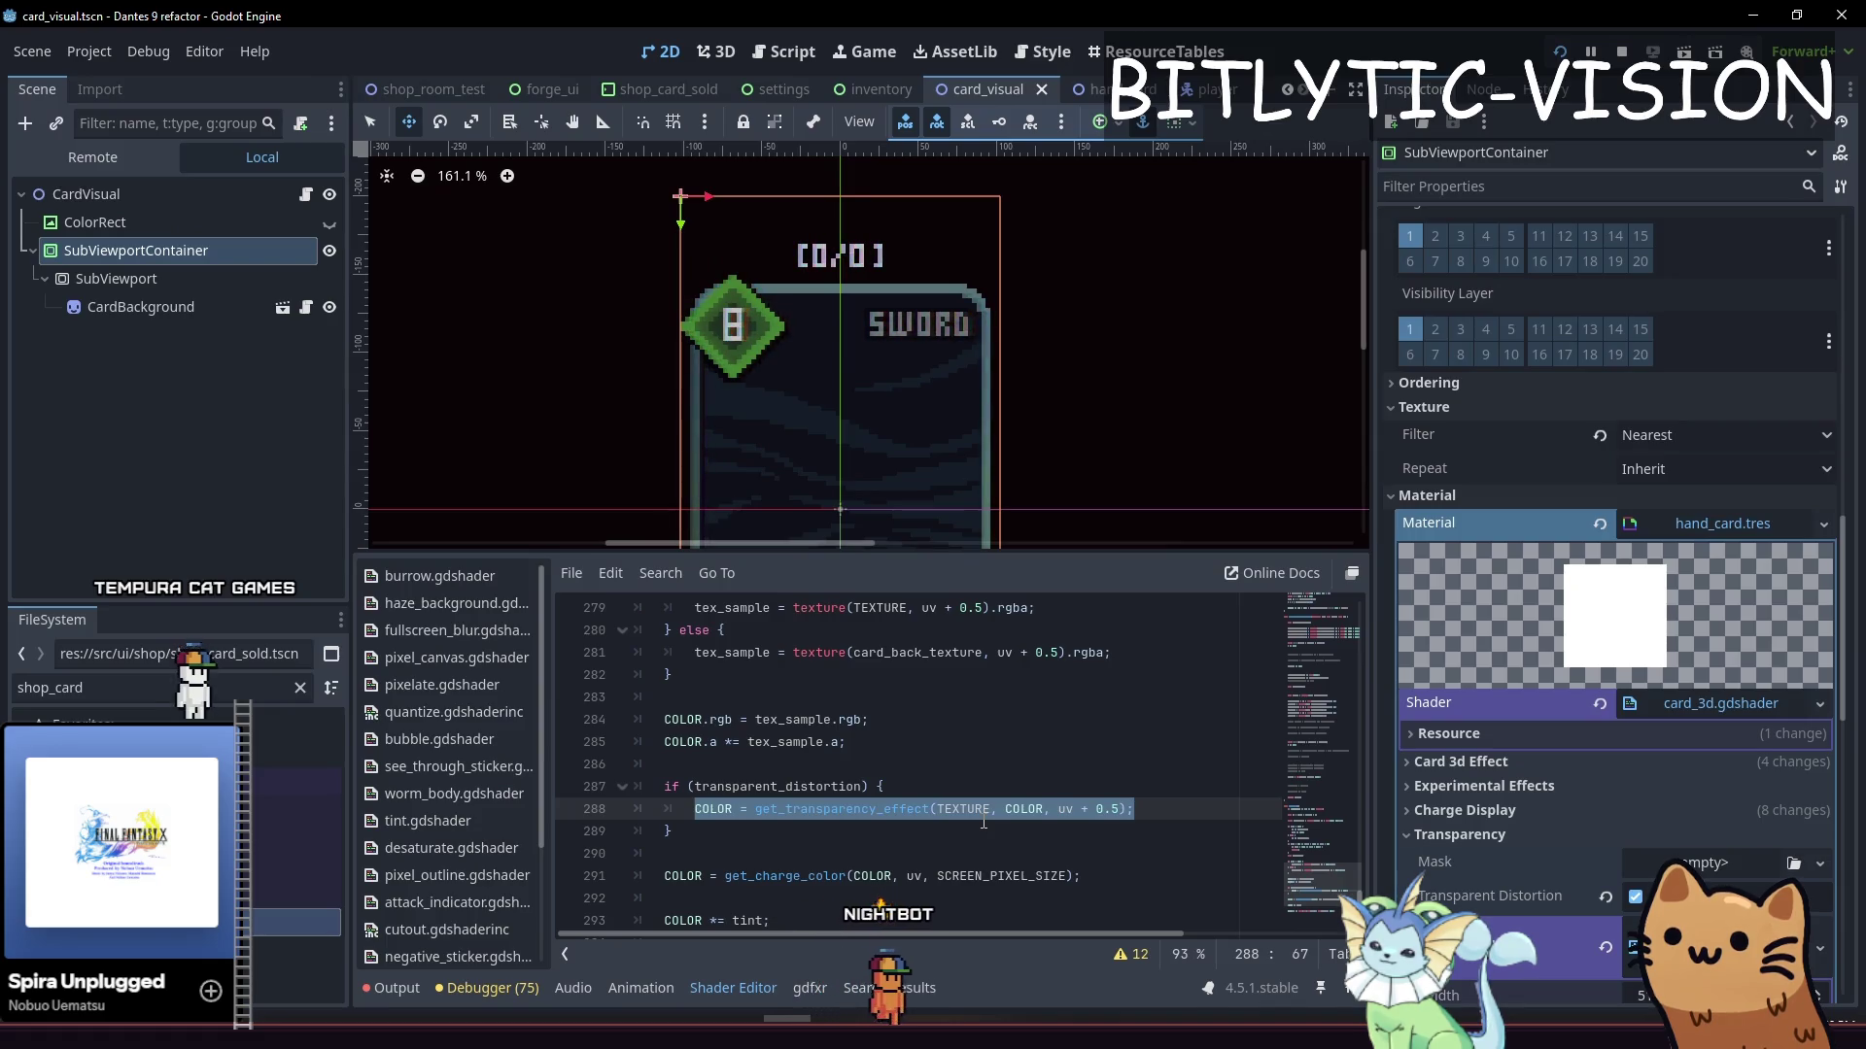
pyautogui.press('End')
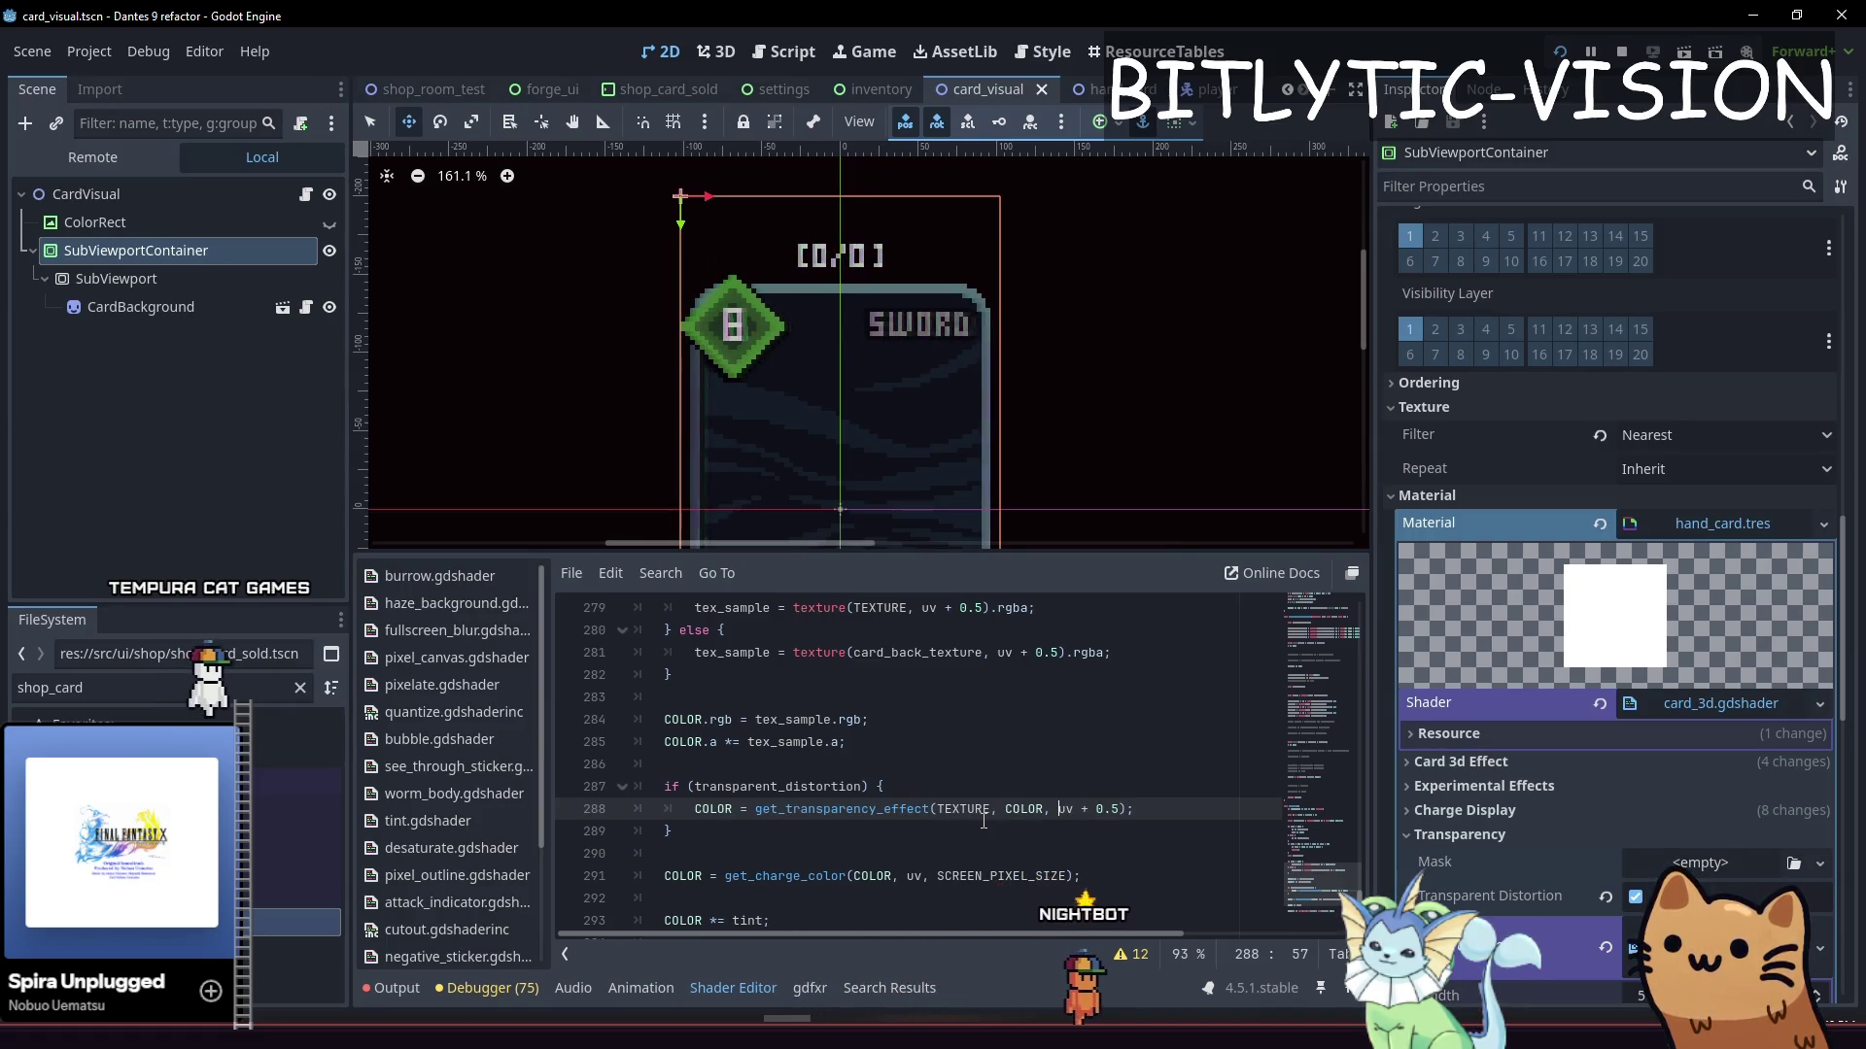
pyautogui.press('Up')
pyautogui.press('Up')
pyautogui.press('Up')
pyautogui.hotkey('shift', 'Up')
pyautogui.hotkey('alt', 'Down')
pyautogui.hotkey('alt', 'Down')
pyautogui.hotkey('alt', 'Down')
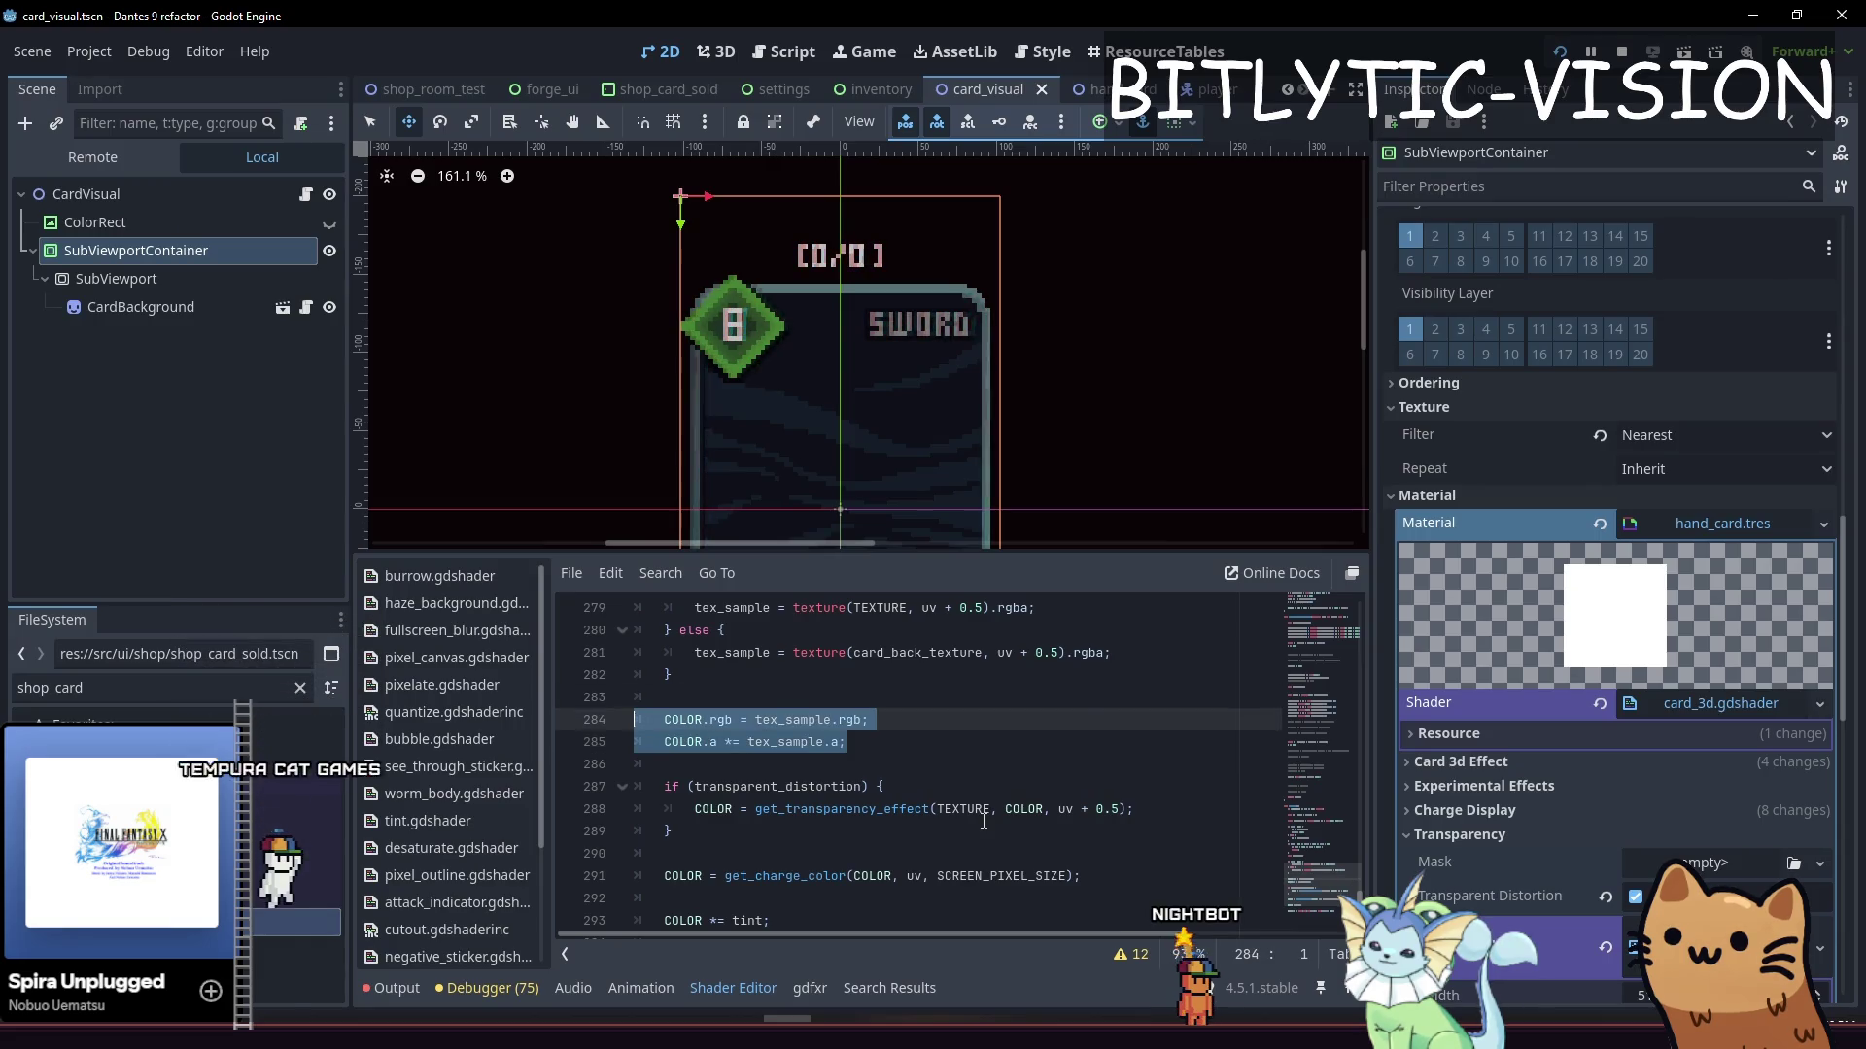
pyautogui.press('Left')
pyautogui.press('End')
pyautogui.press('Return')
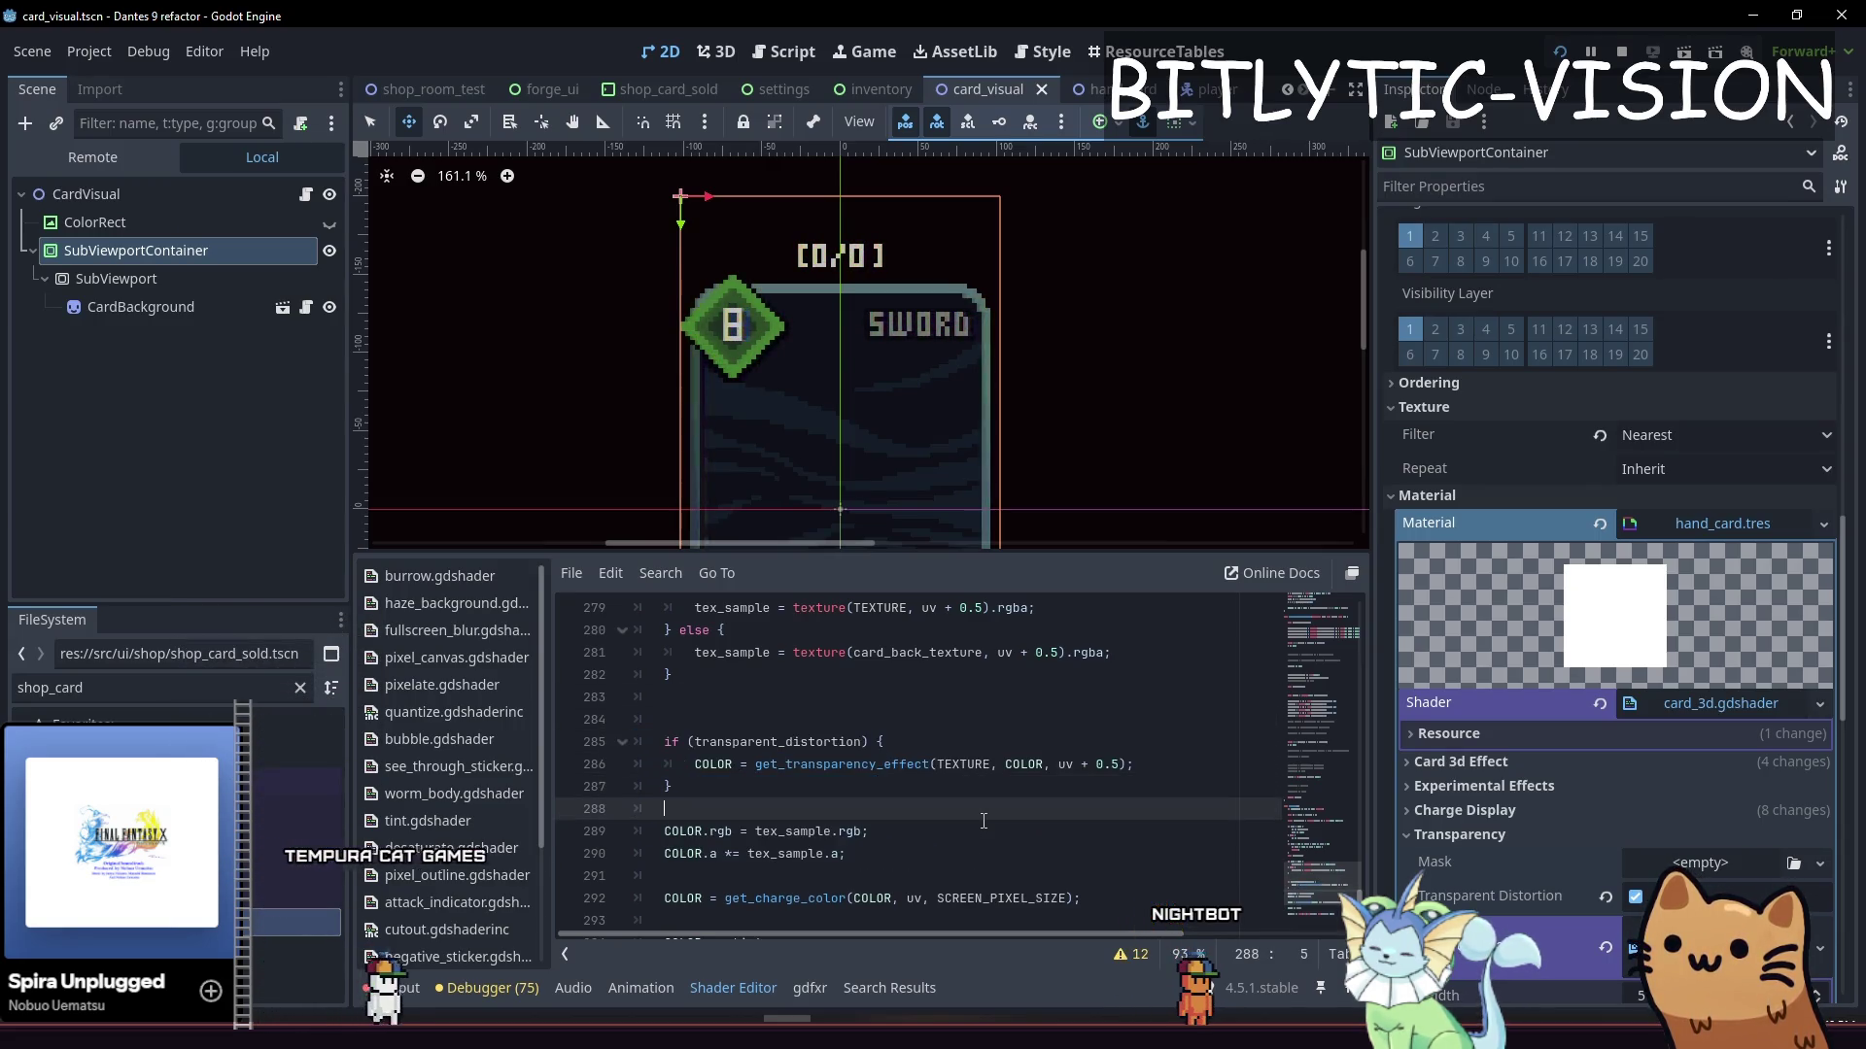
pyautogui.hotkey('ctrl', 's')
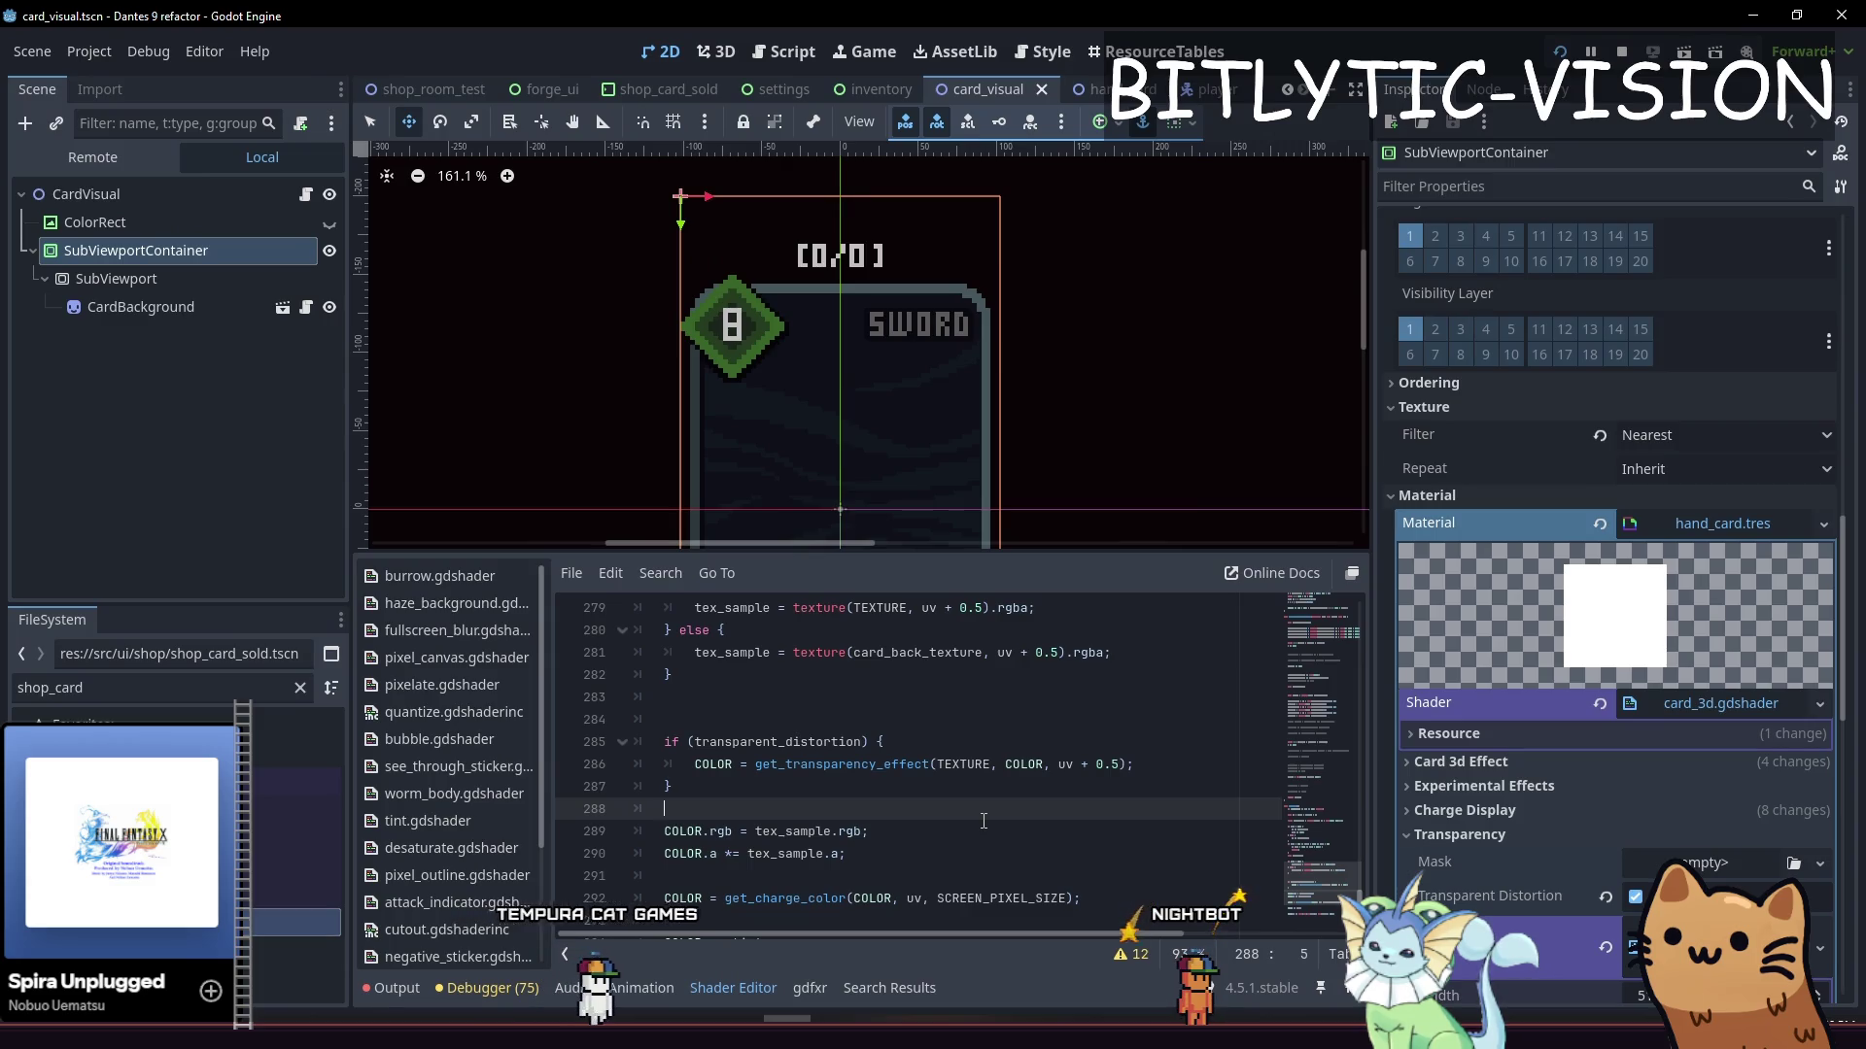
# Put the COLOR lines back above the distortion block and save
pyautogui.hotkey('ctrl', 'shift', 'k')
pyautogui.hotkey('shift', 'Down')
pyautogui.hotkey('alt', 'Up')
pyautogui.hotkey('alt', 'Up')
pyautogui.hotkey('alt', 'Up')
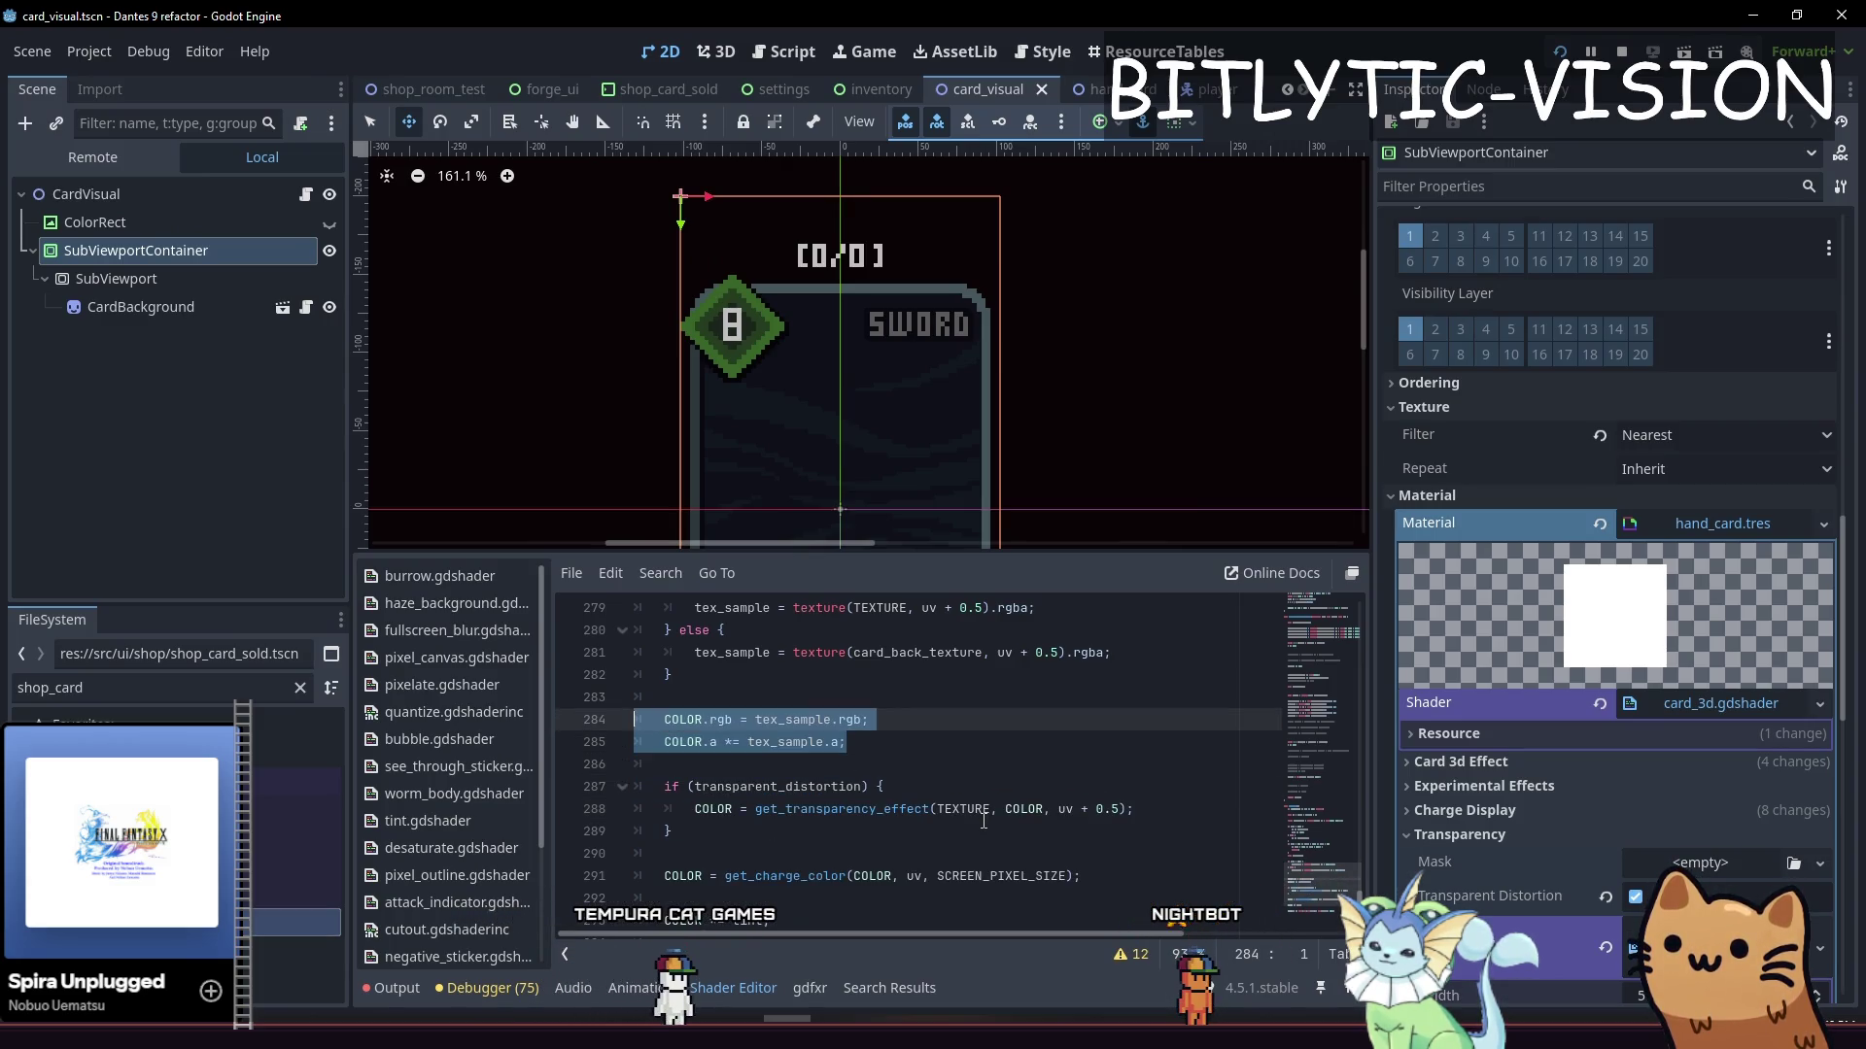
pyautogui.press('Down')
pyautogui.hotkey('ctrl', 's')
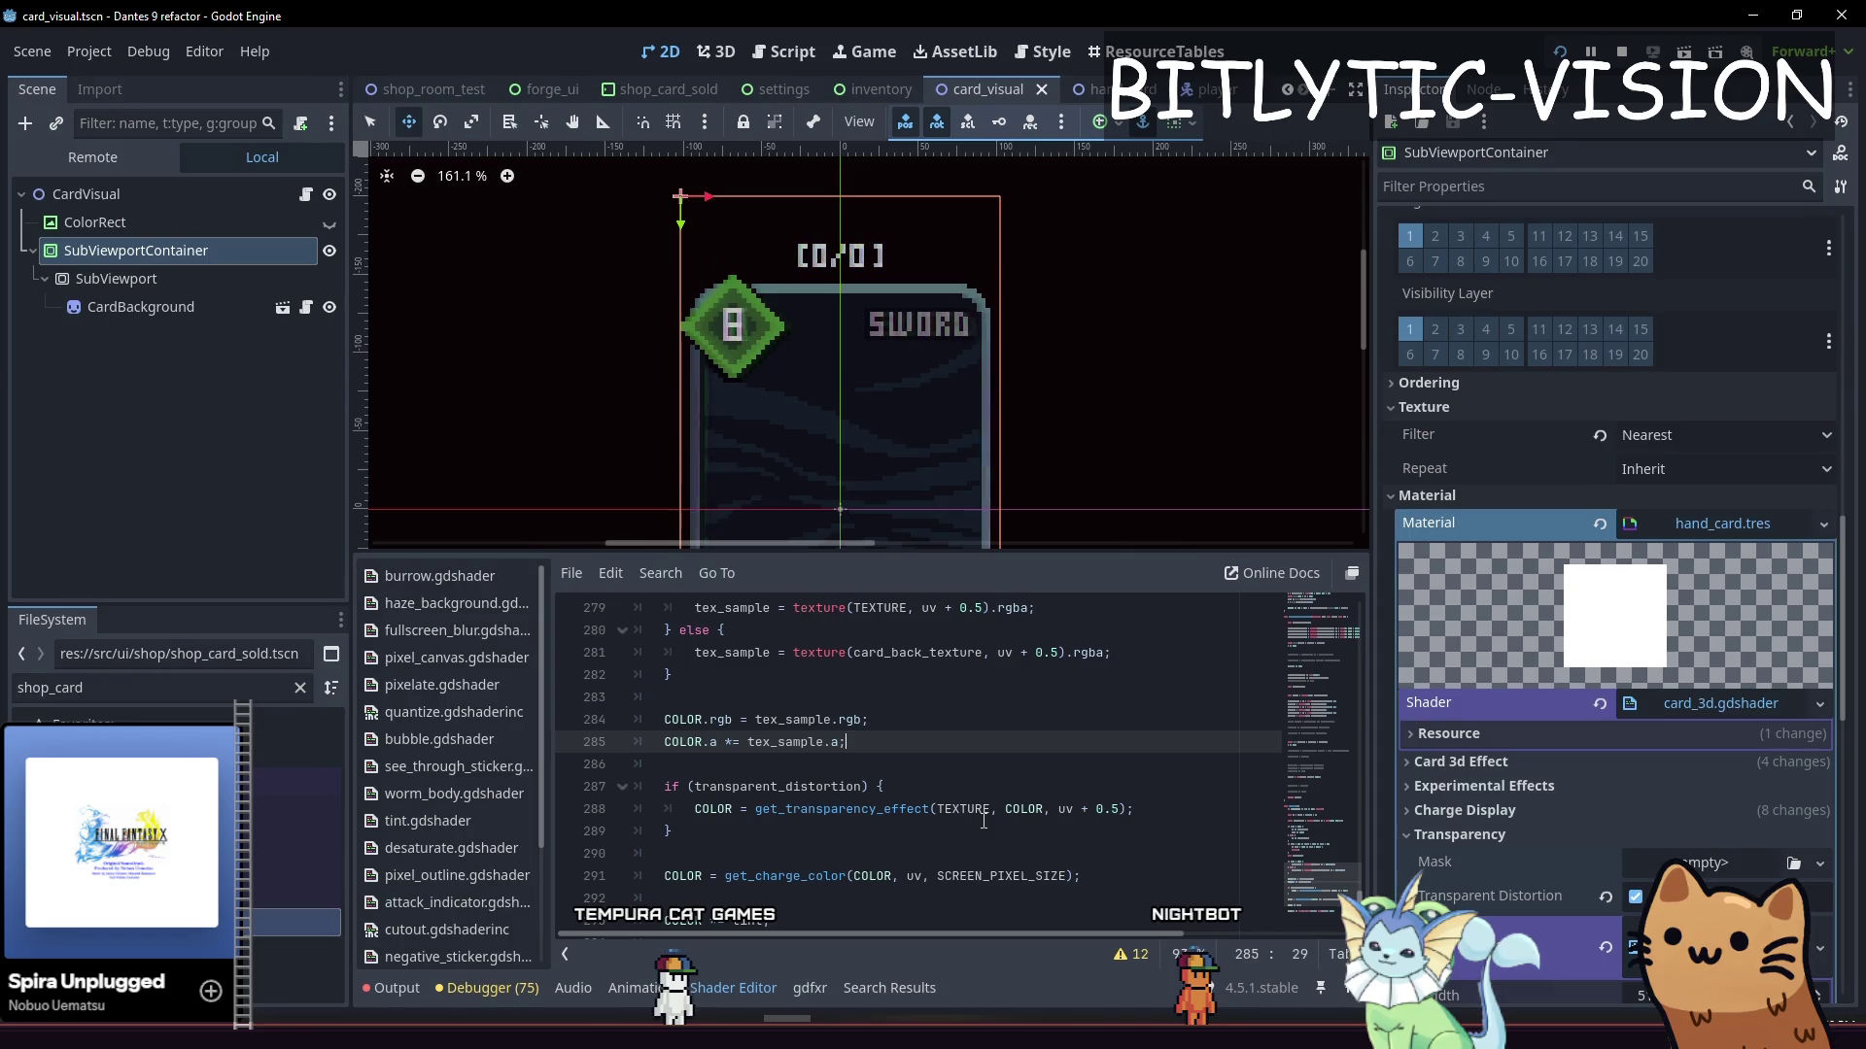
# Select uv + 0.5 in the card back lookup and review the surrounding code
pyautogui.press('Down')
pyautogui.press('Down')
pyautogui.press('Down')
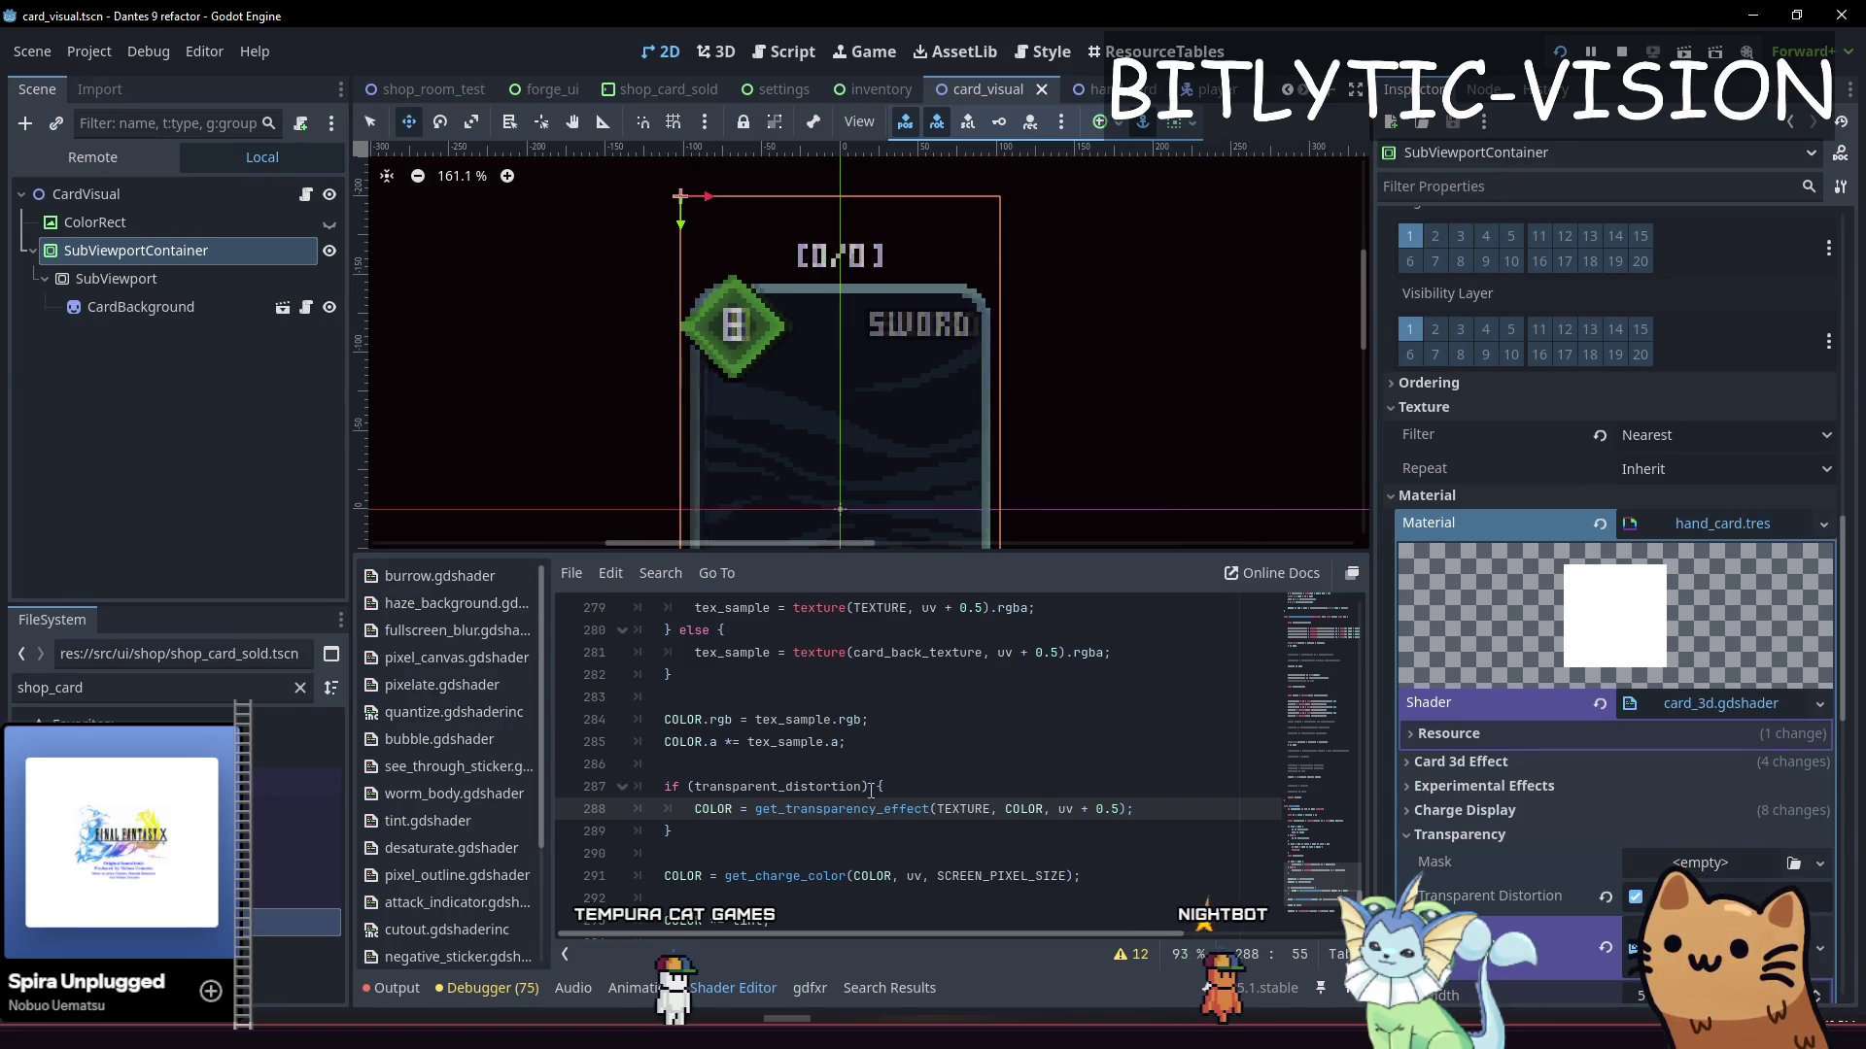
pyautogui.moveTo(998, 652); pyautogui.dragTo(1060, 650)
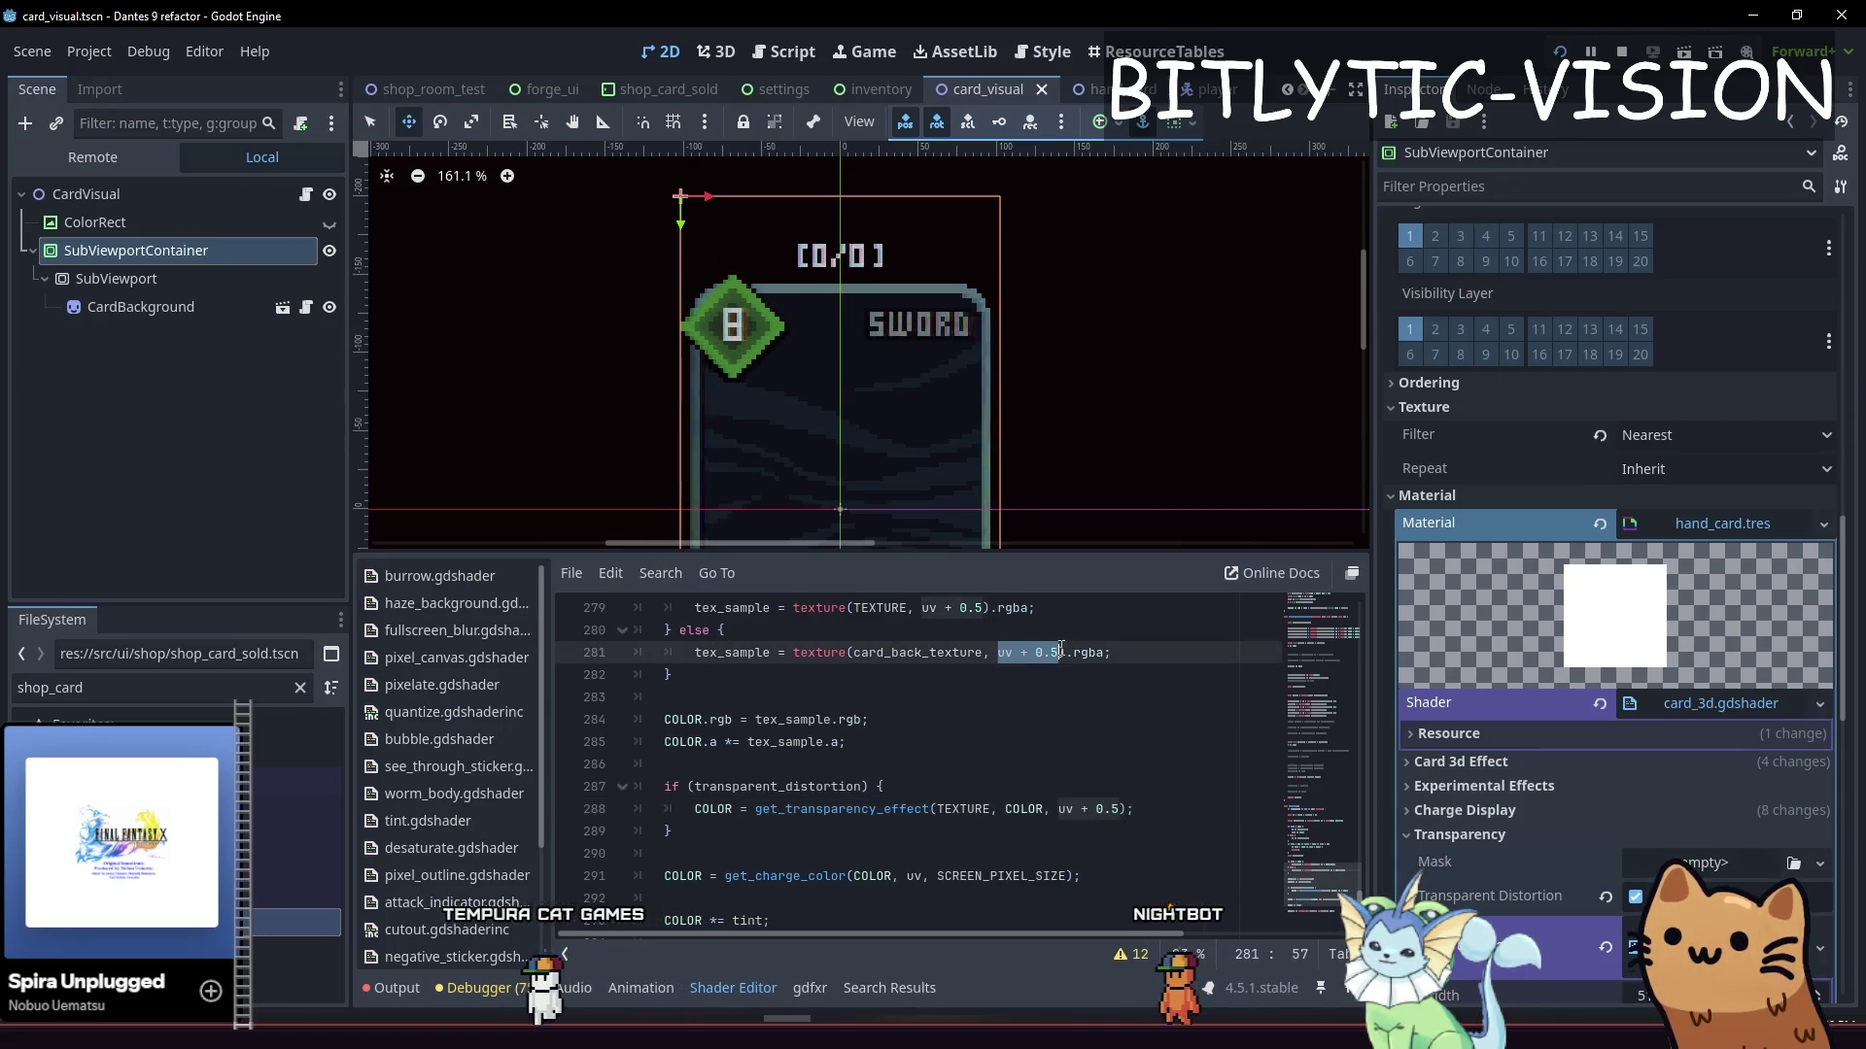
pyautogui.scroll(1, 899, 800)
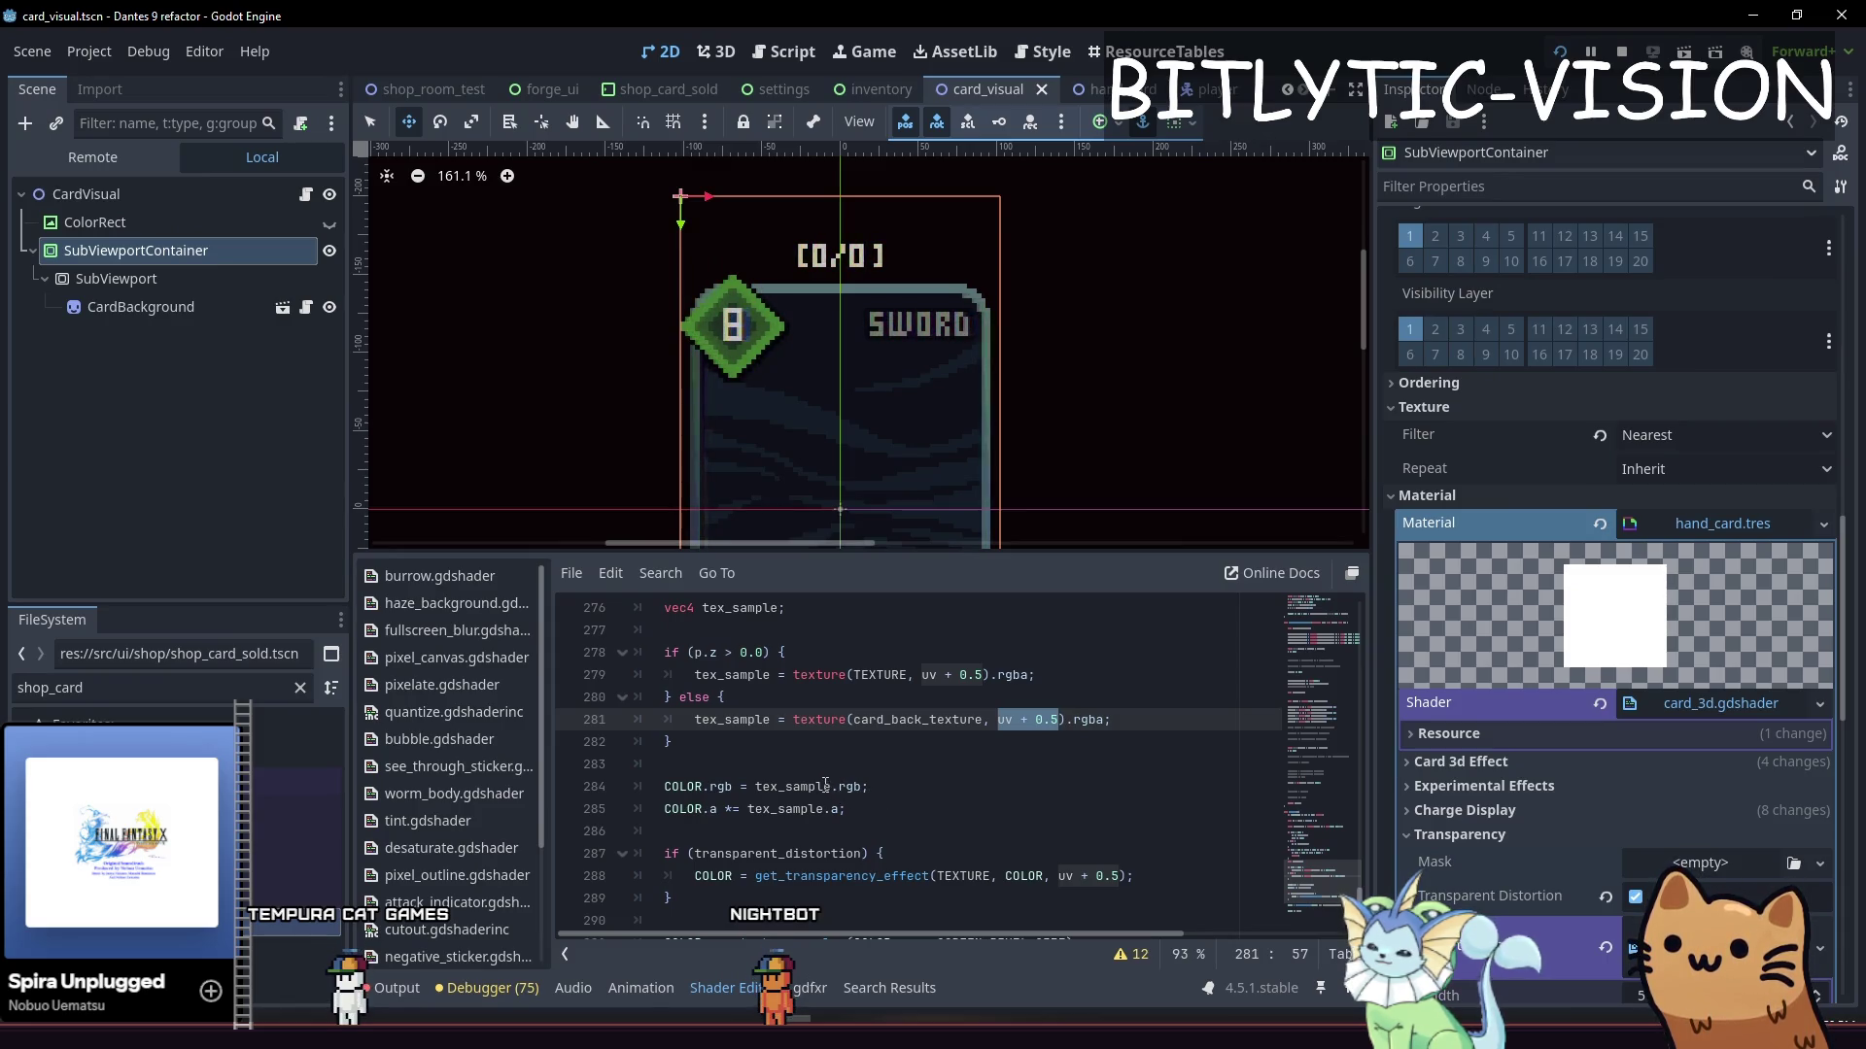
pyautogui.scroll(4, 819, 783)
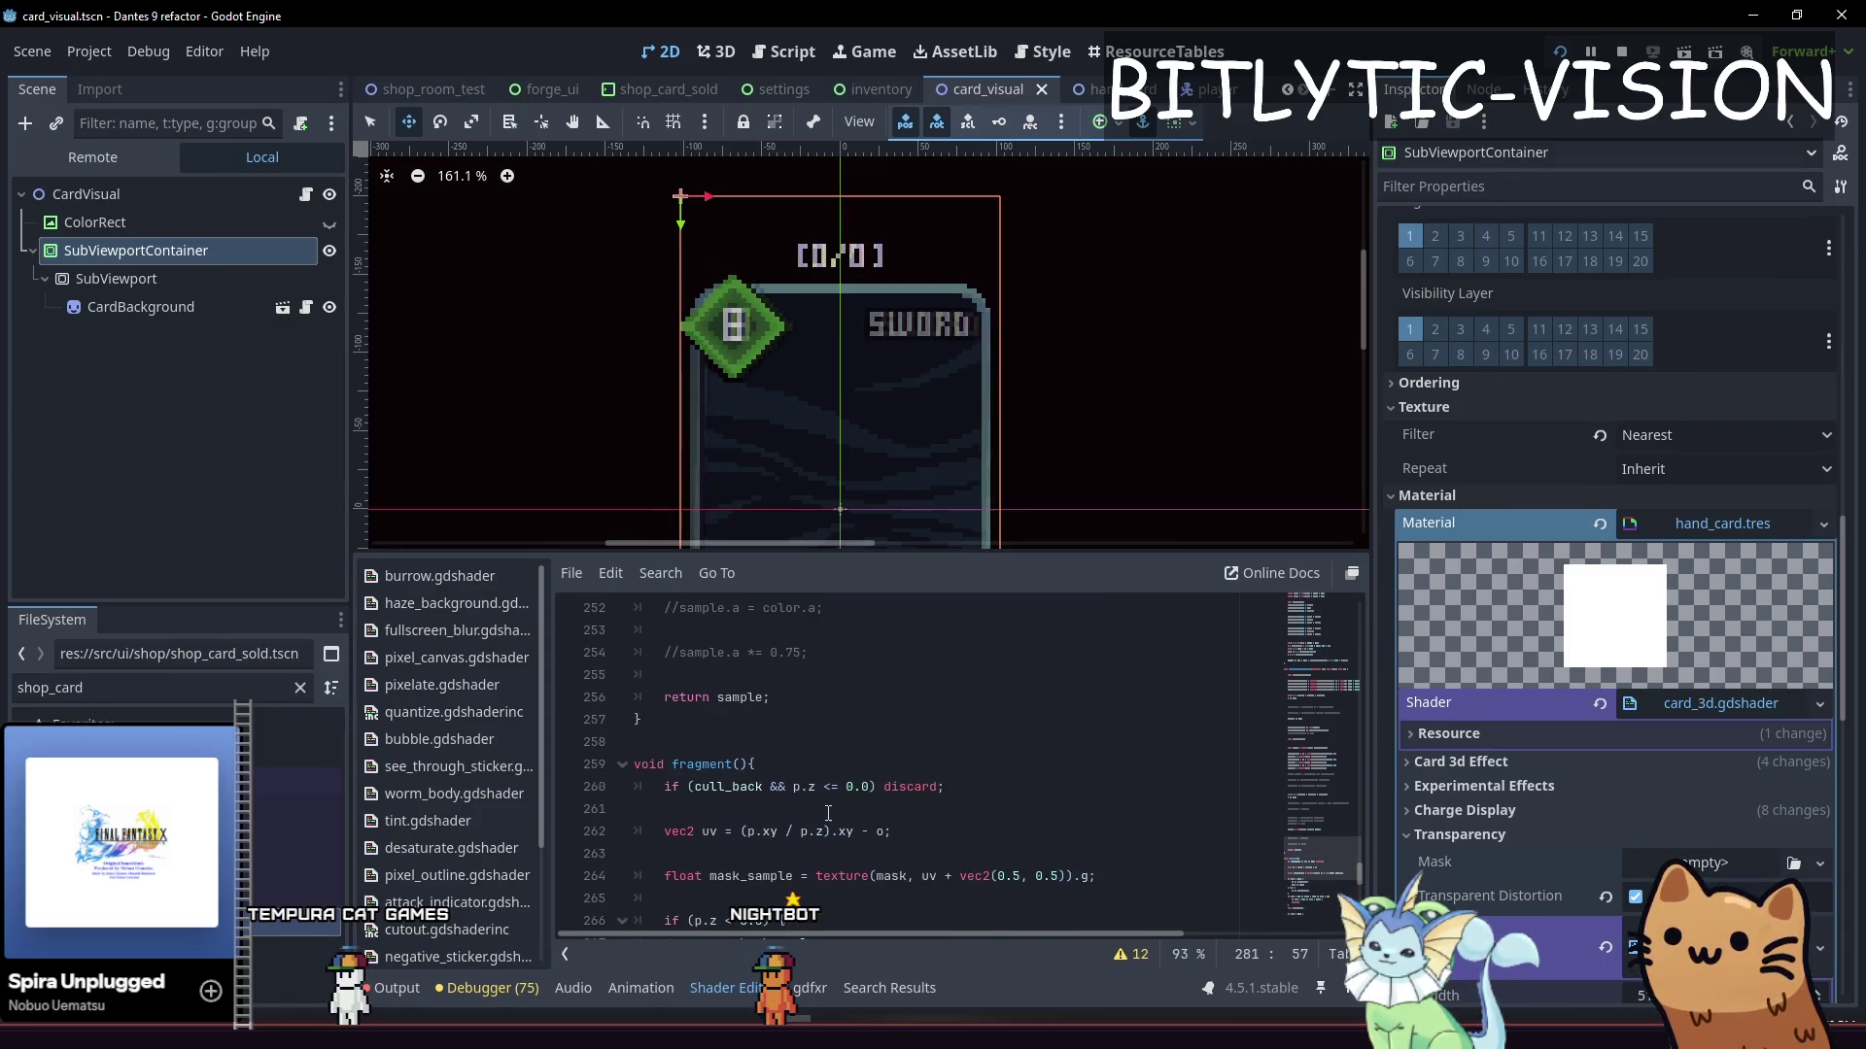
pyautogui.scroll(-4, 828, 813)
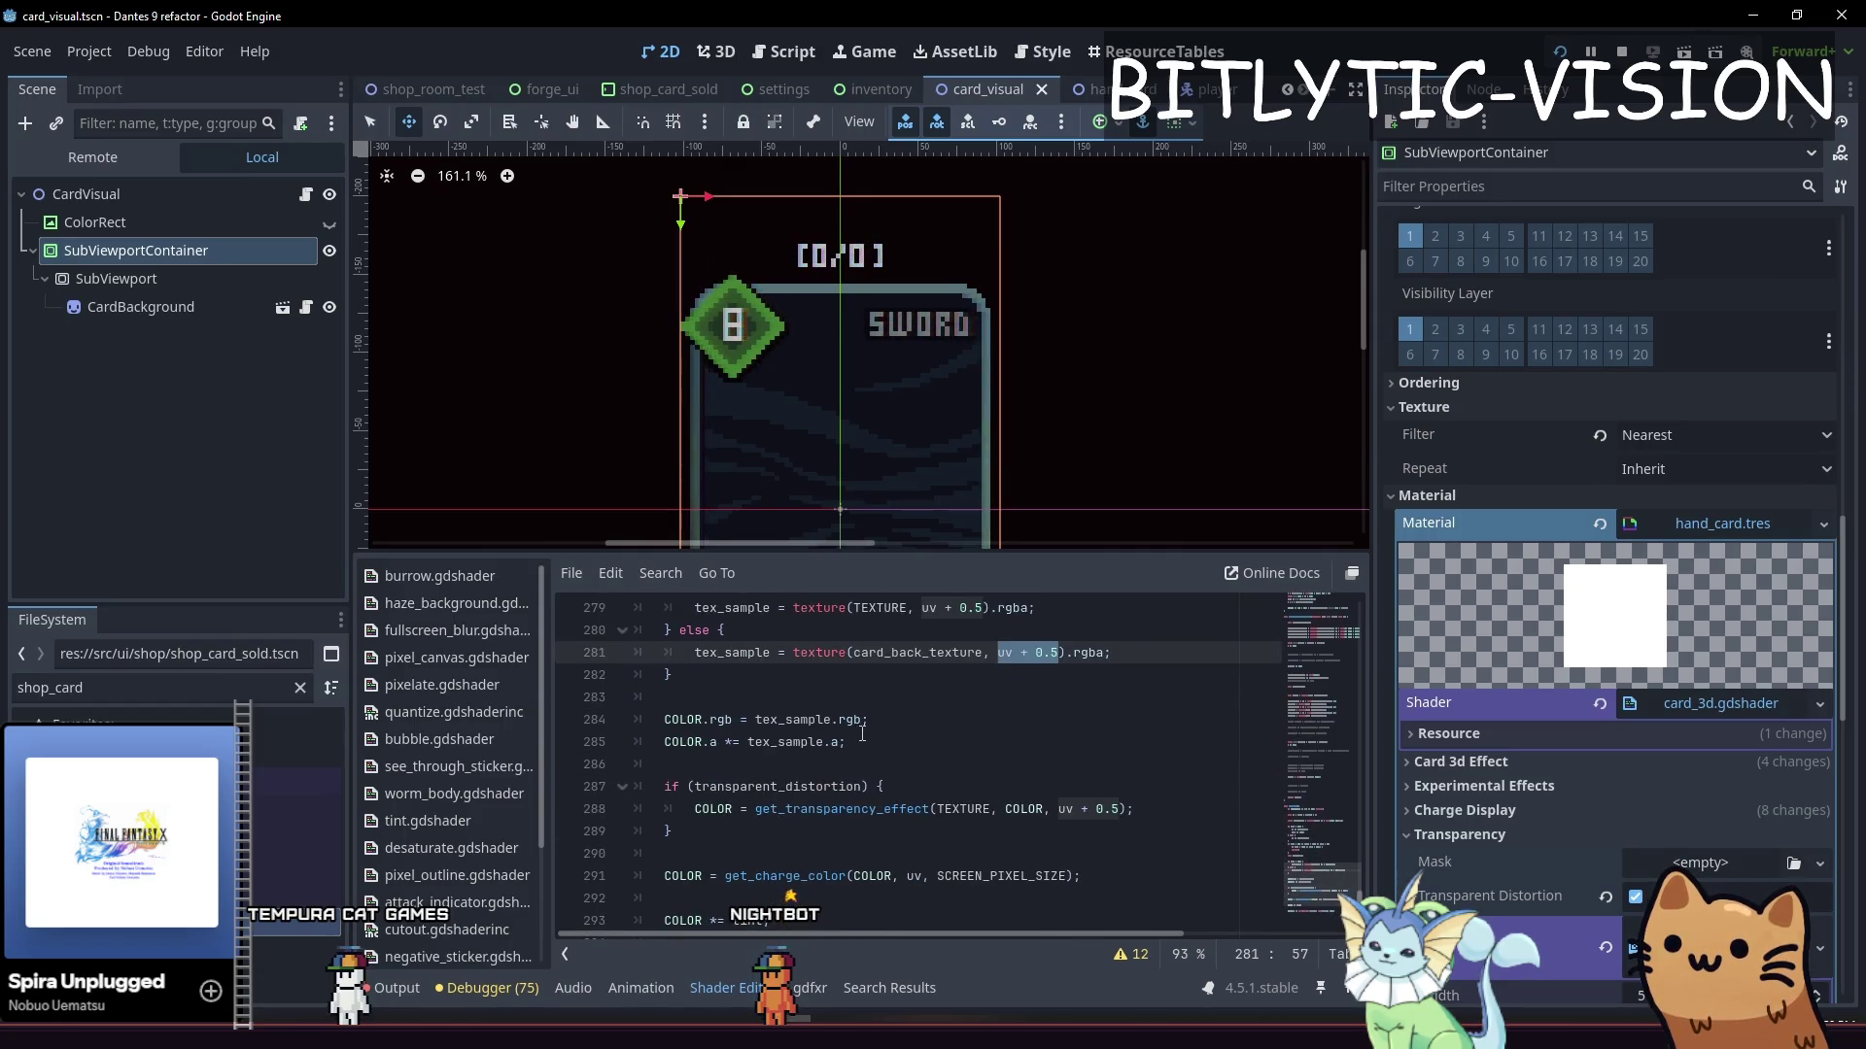
# Comment out colour lines 284 and 285 and save to test the card without them
pyautogui.click(869, 750)
pyautogui.hotkey('ctrl', 'k')
pyautogui.press('Up')
pyautogui.hotkey('ctrl', 'k')
pyautogui.press('Down')
pyautogui.hotkey('ctrl', 's')
# Uncomment lines 284 and 285 and save so the card renders correctly again
pyautogui.press('Up')
pyautogui.hotkey('ctrl', 'k')
pyautogui.press('Down')
pyautogui.hotkey('ctrl', 'k')
pyautogui.hotkey('ctrl', 's')
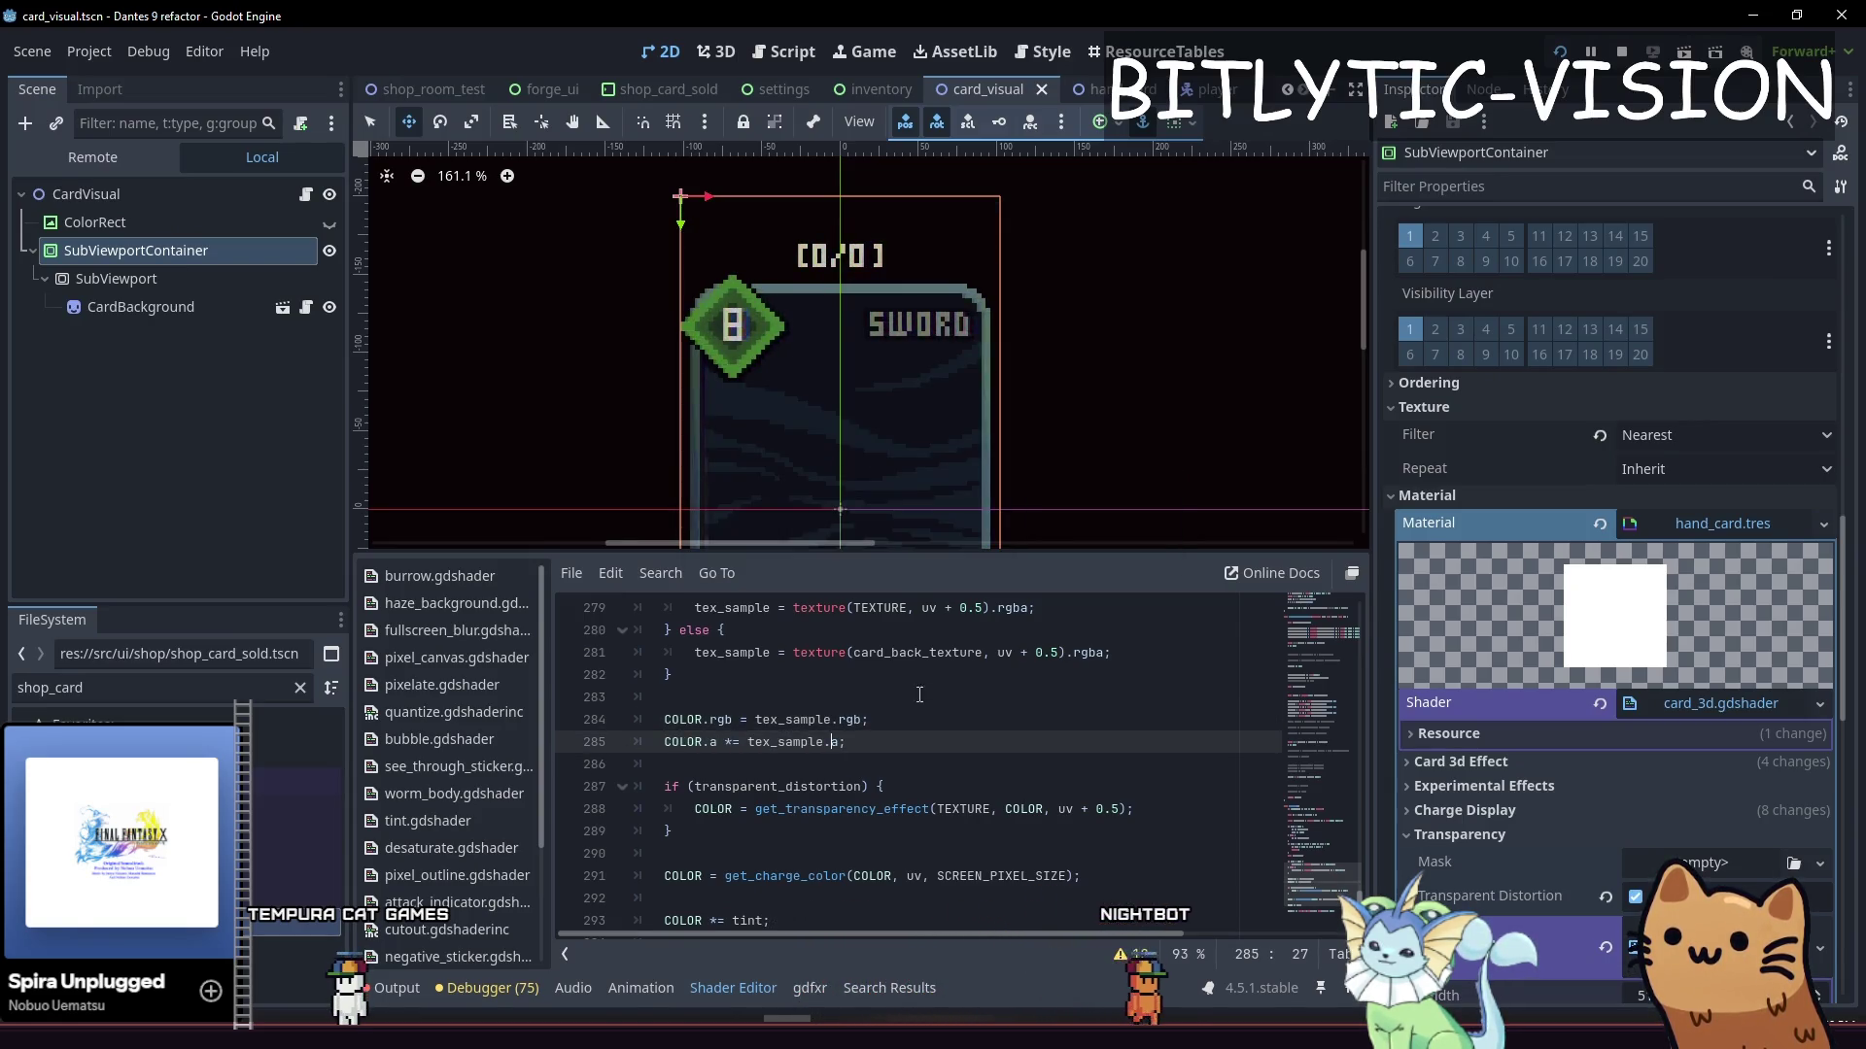
# Select the two colour assignment lines and return to the end of line 285
pyautogui.click(1111, 652)
pyautogui.click(945, 741)
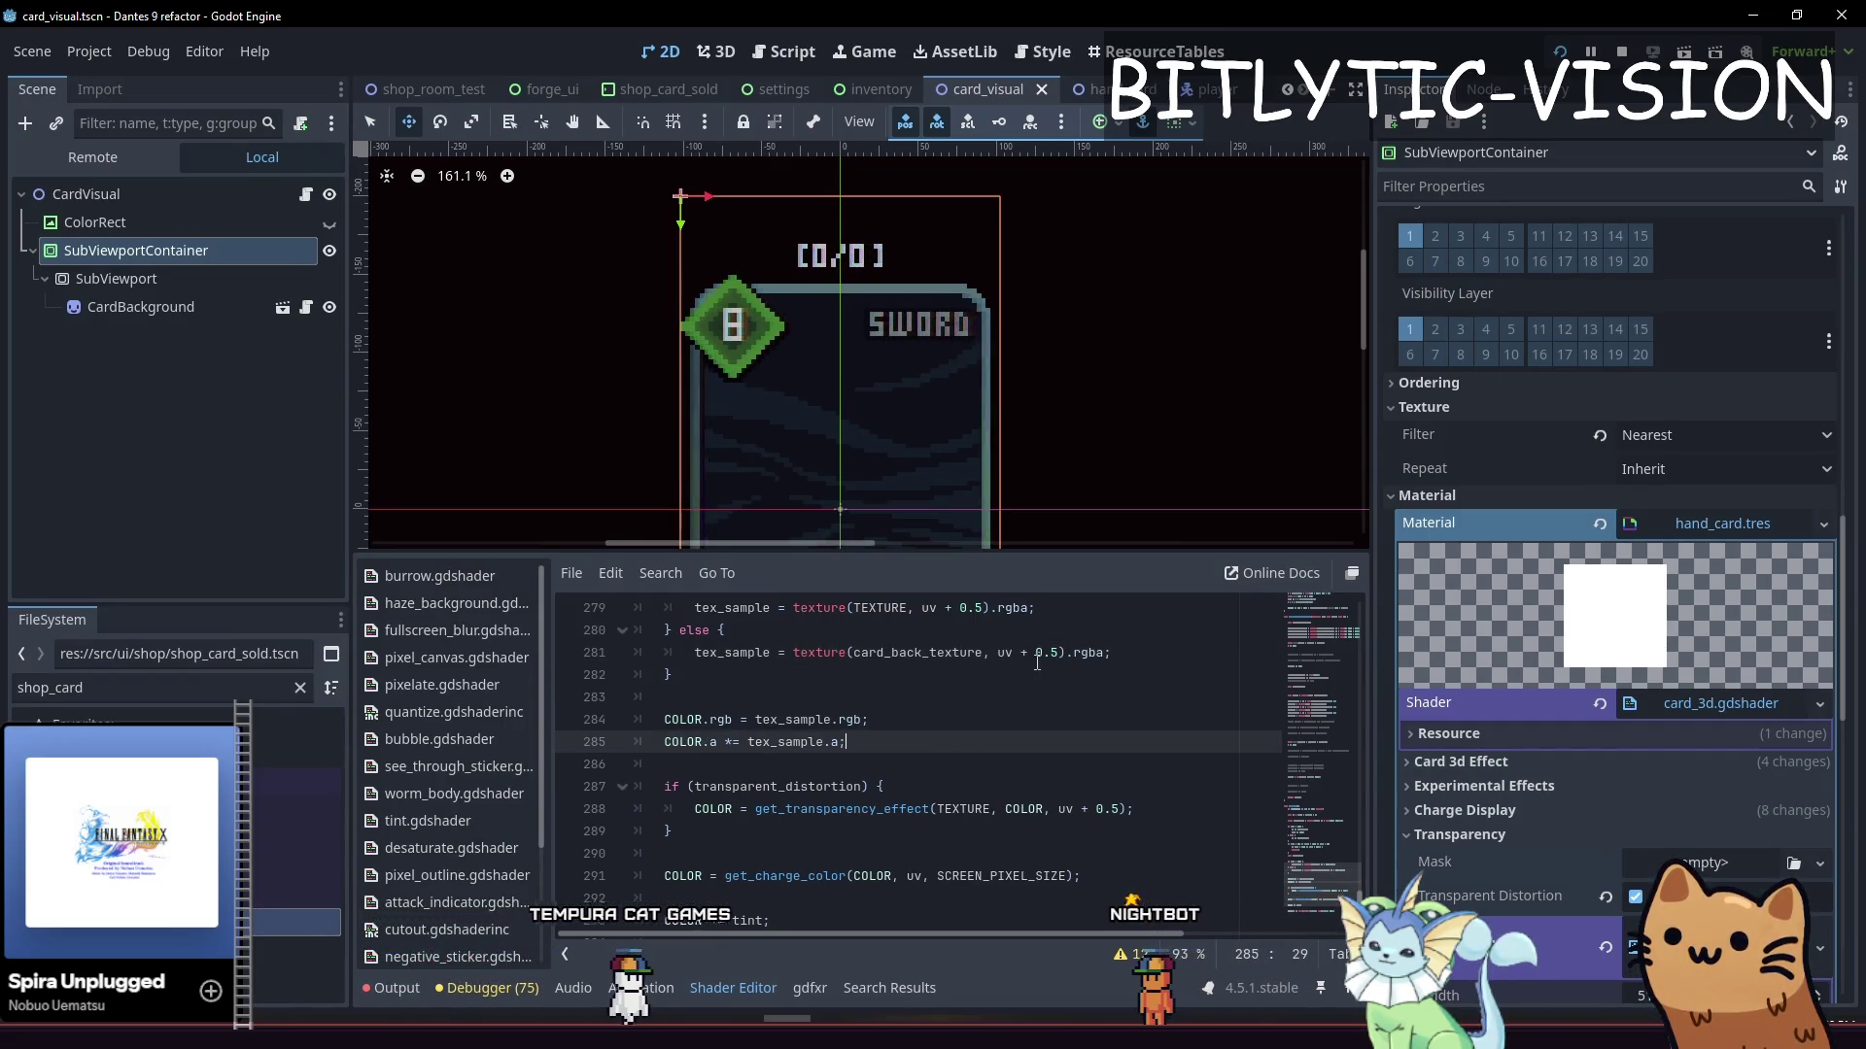
pyautogui.hotkey('shift', 'Home')
pyautogui.hotkey('shift', 'Up')
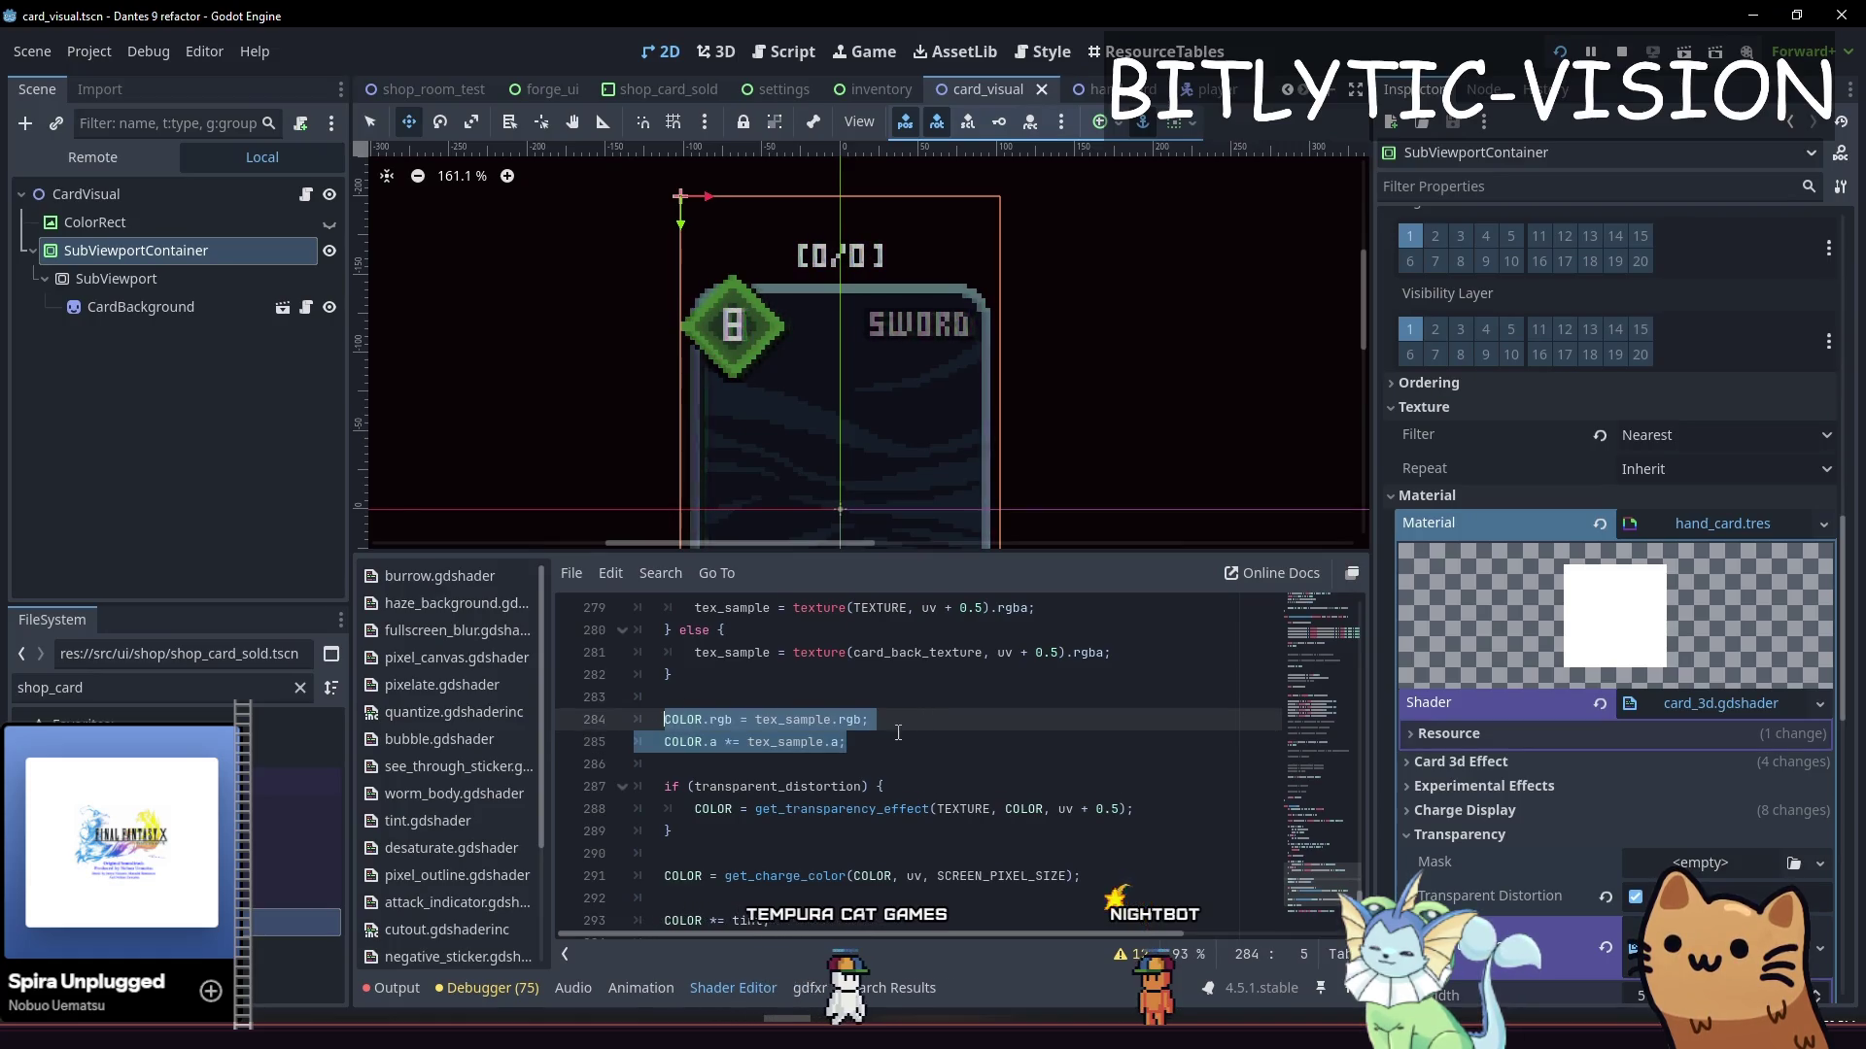
pyautogui.scroll(15, 898, 732)
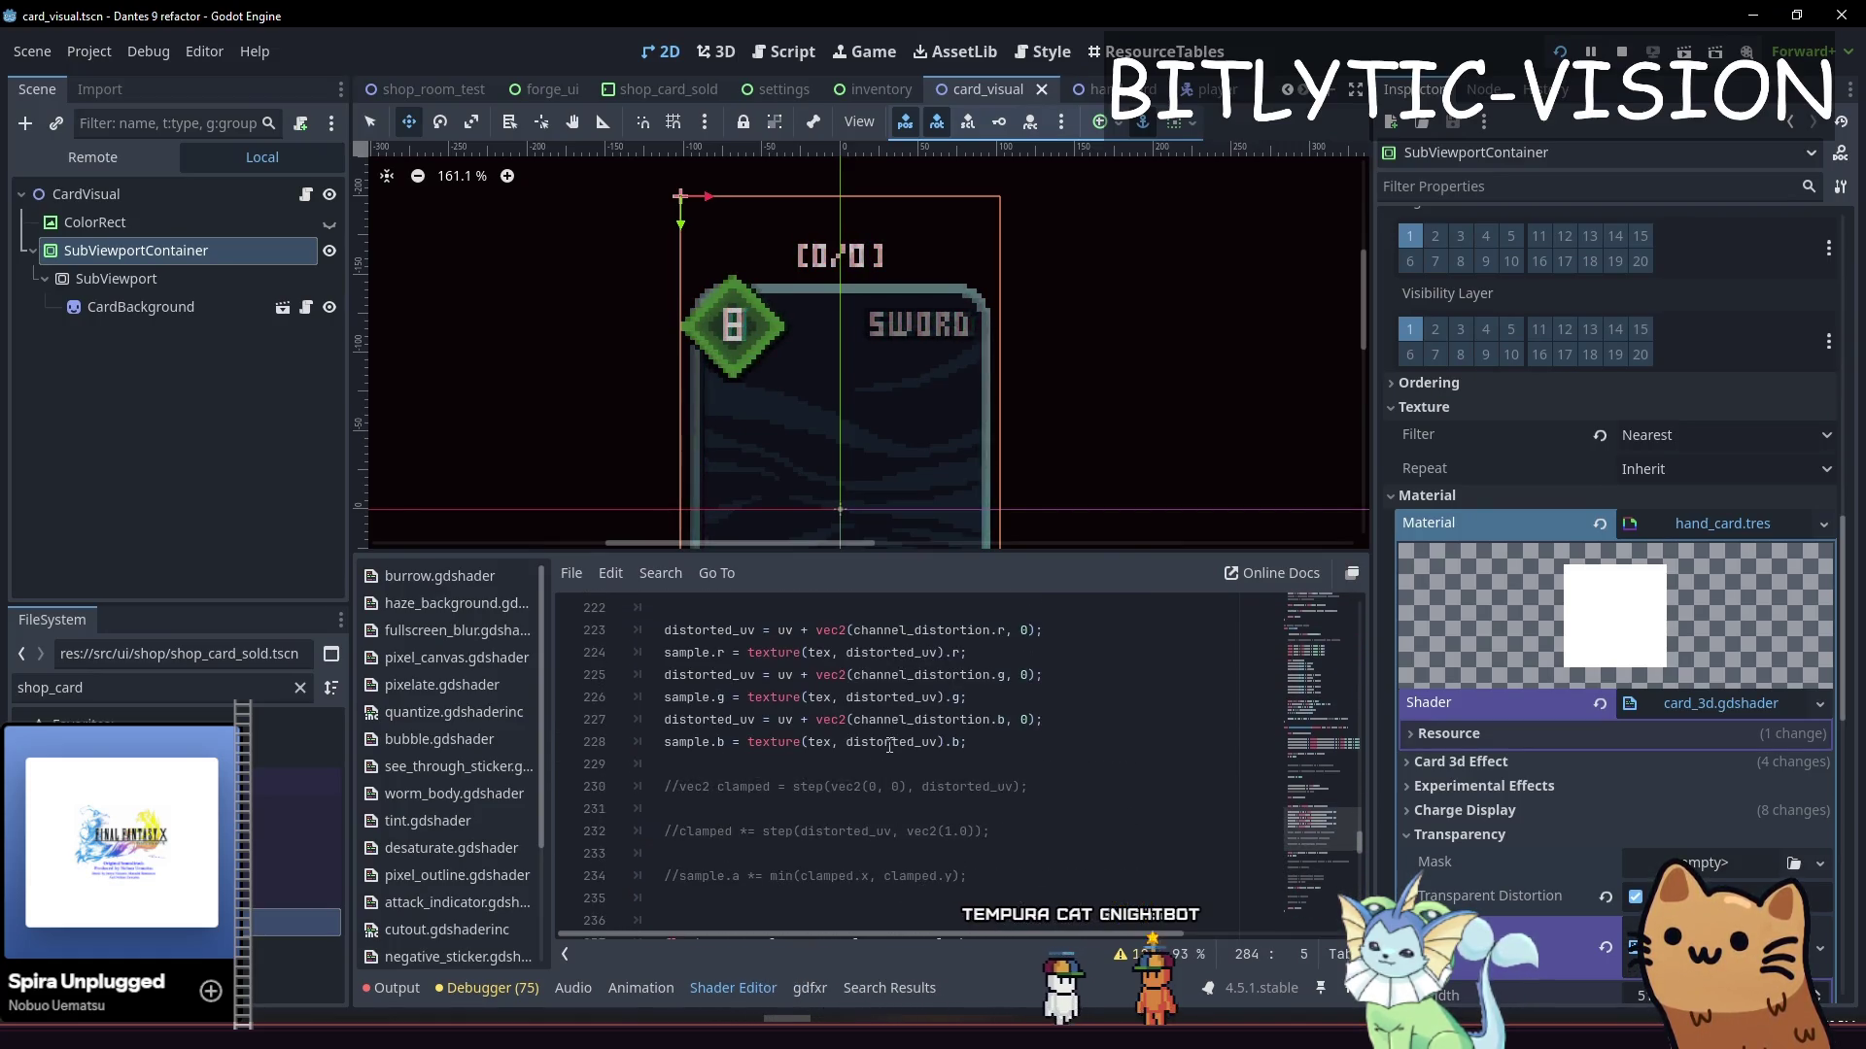
pyautogui.scroll(-14, 889, 745)
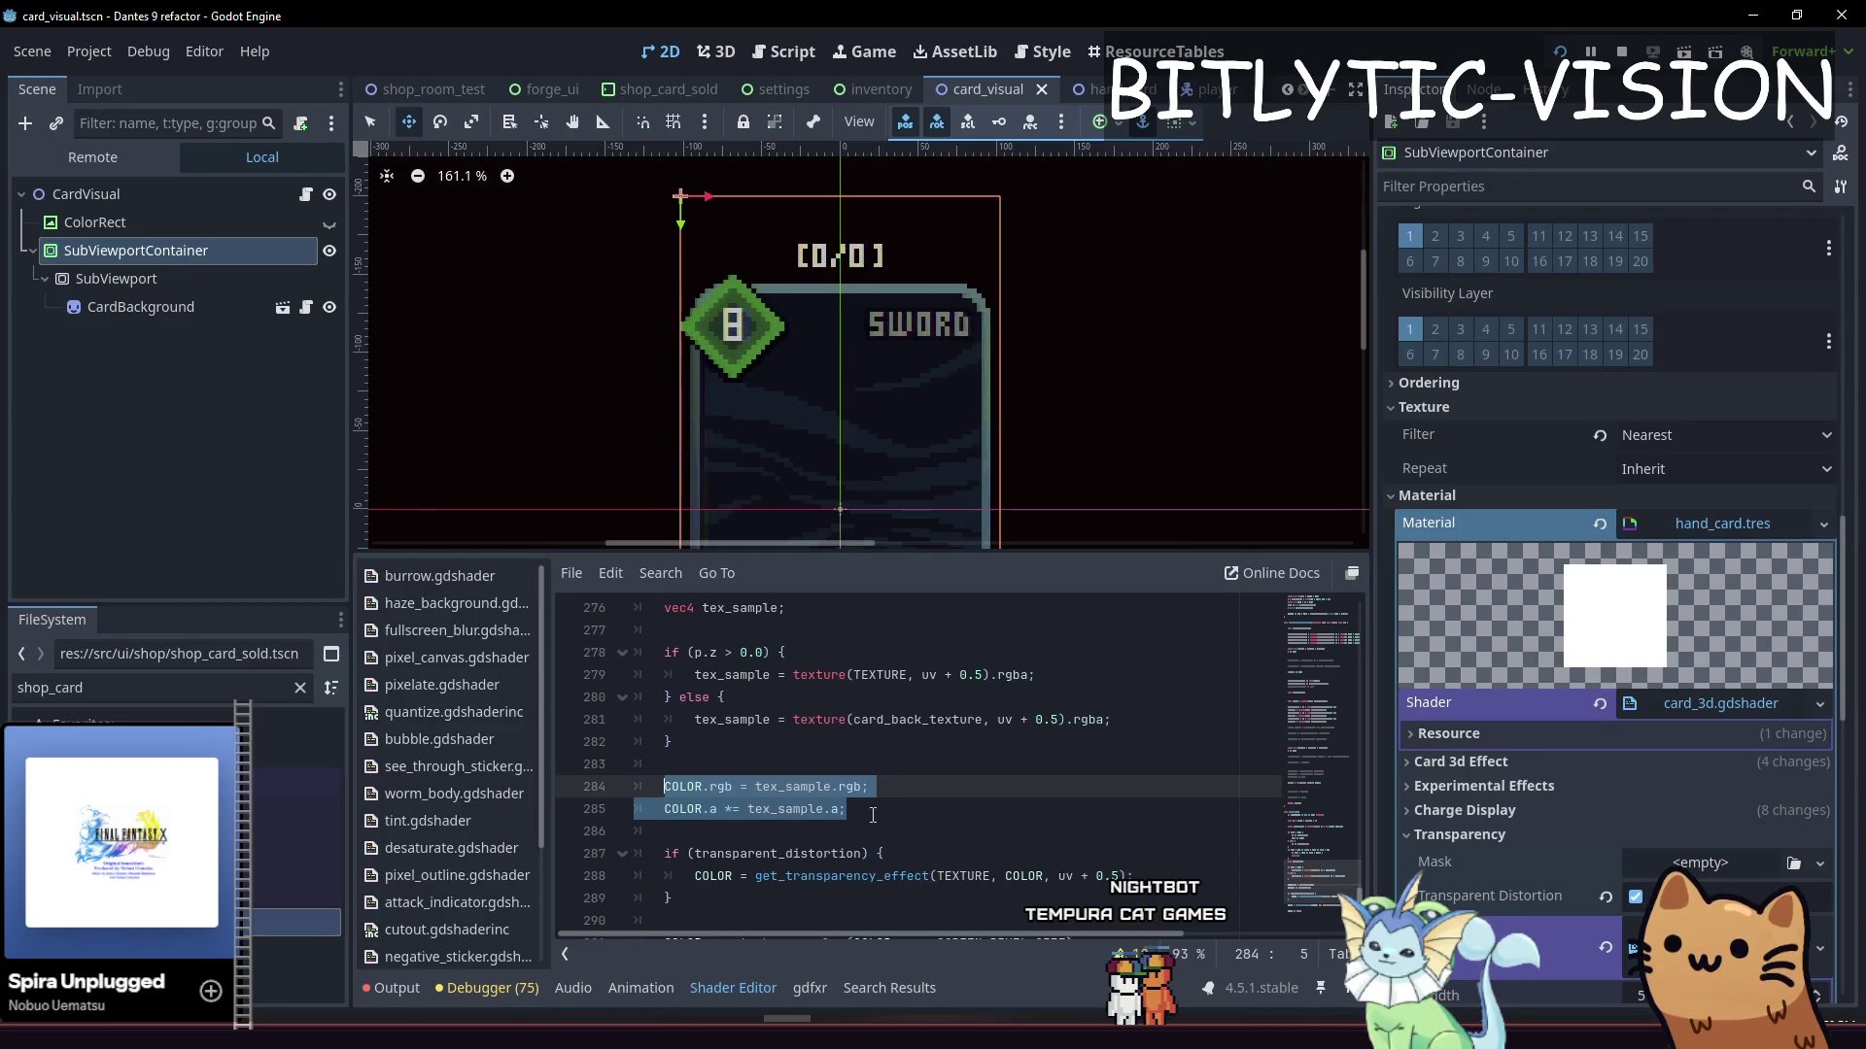
pyautogui.click(870, 806)
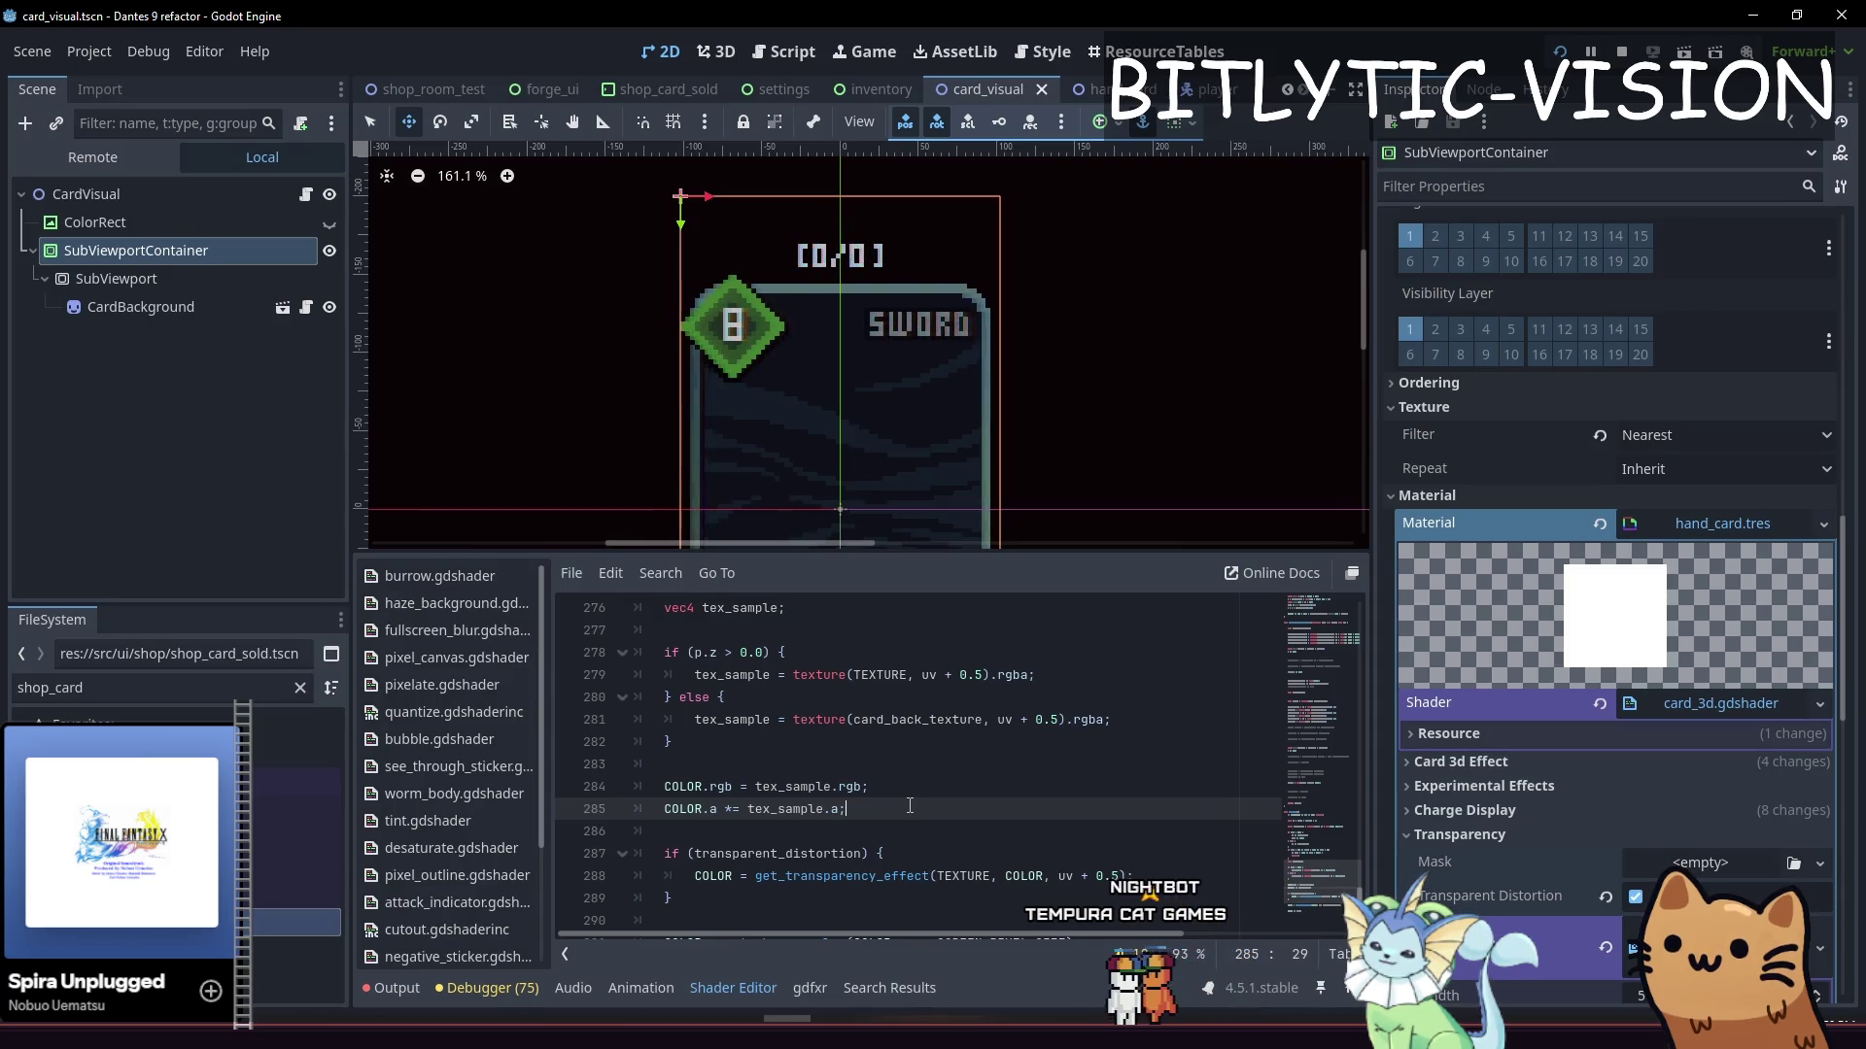
# Add an 'else {' branch after the transparent_distortion check's closing brace
pyautogui.press('Down')
pyautogui.press('Down')
pyautogui.press('Down')
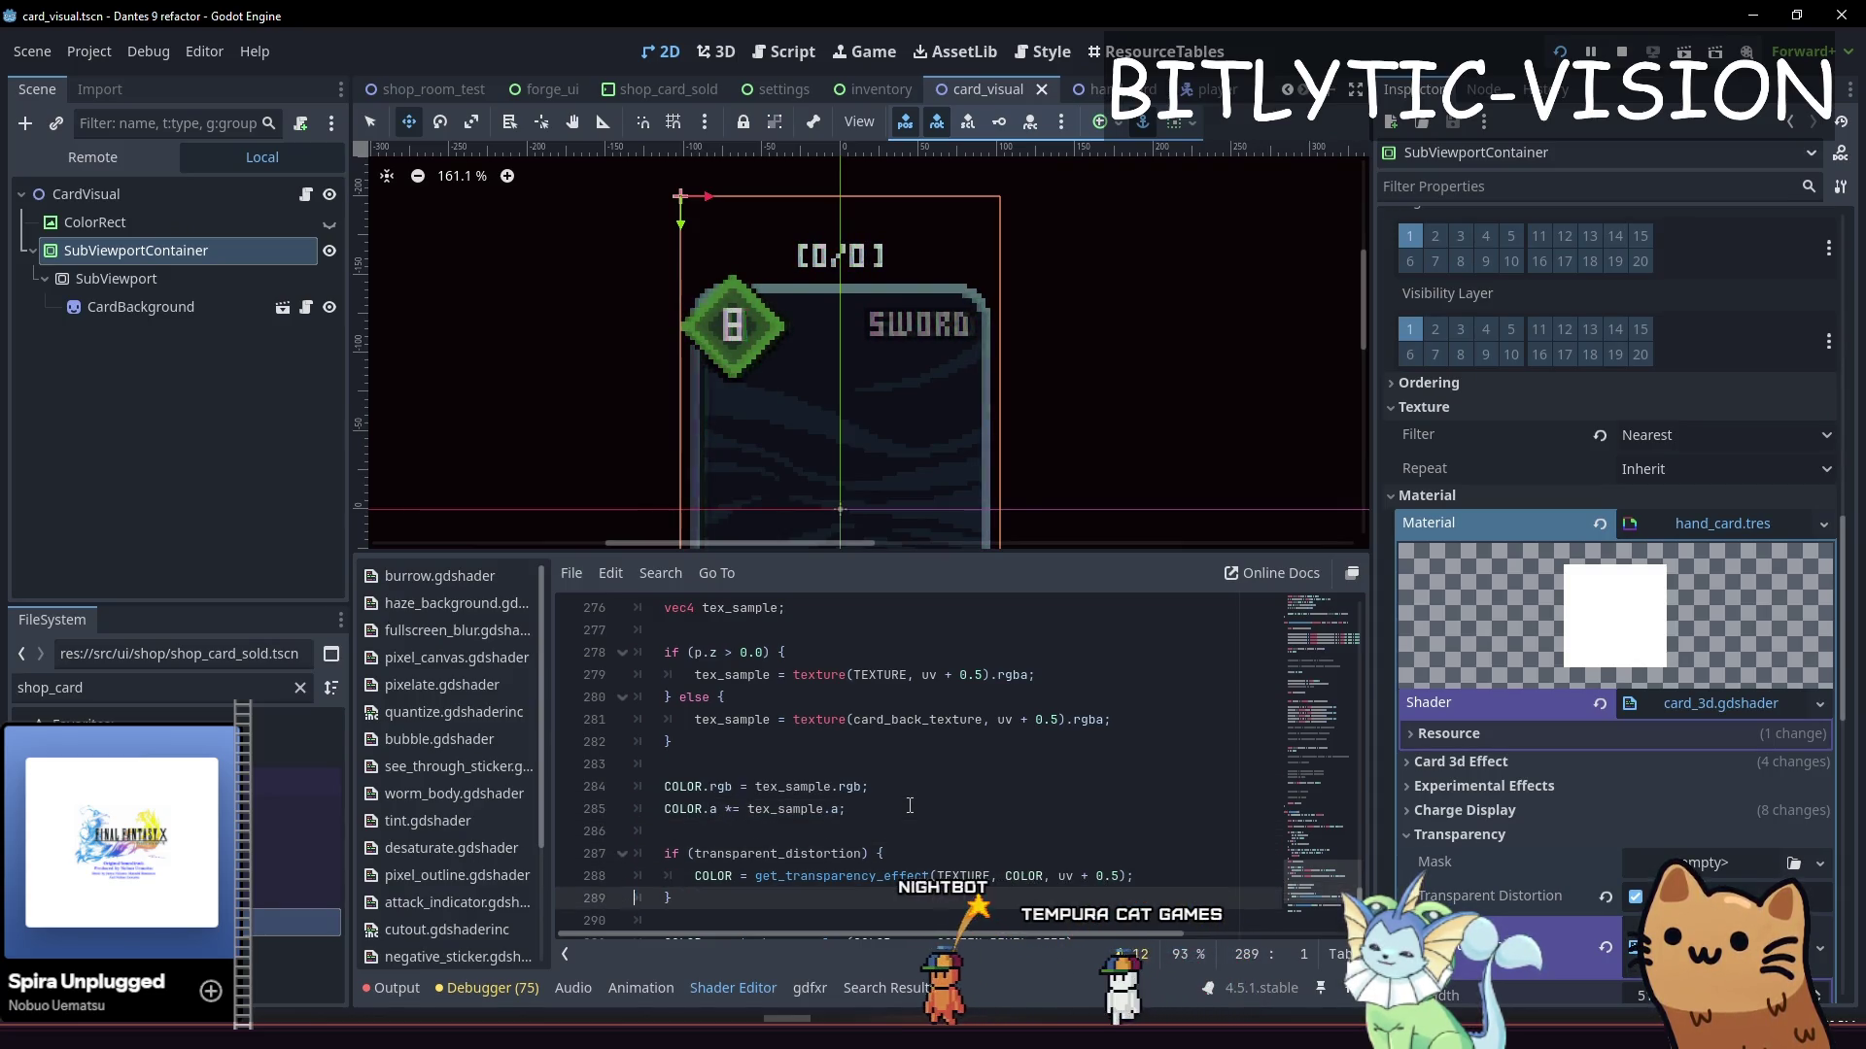
pyautogui.press('End')
pyautogui.write('else {')
pyautogui.press('Return')
pyautogui.press('Up')
pyautogui.press('Up')
# Move the colour lines into the else branch, indent them, and save
pyautogui.press('Up')
pyautogui.press('Up')
pyautogui.press('Up')
pyautogui.hotkey('shift', 'Up')
pyautogui.hotkey('ctrl', 'c')
pyautogui.hotkey('alt', 'Down')
pyautogui.hotkey('alt', 'Down')
pyautogui.hotkey('alt', 'Down')
pyautogui.press('Tab')
pyautogui.press('Up')
pyautogui.press('BackSpace')
pyautogui.press('BackSpace')
pyautogui.hotkey('ctrl', 's')
pyautogui.press('Down')
pyautogui.press('Down')
pyautogui.press('End')
pyautogui.scroll(4, 938, 794)
# Uncomment the texture sampling on line 207 and paste the COLOR.rgb and COLOR.a lines below it
pyautogui.scroll(20, 938, 794)
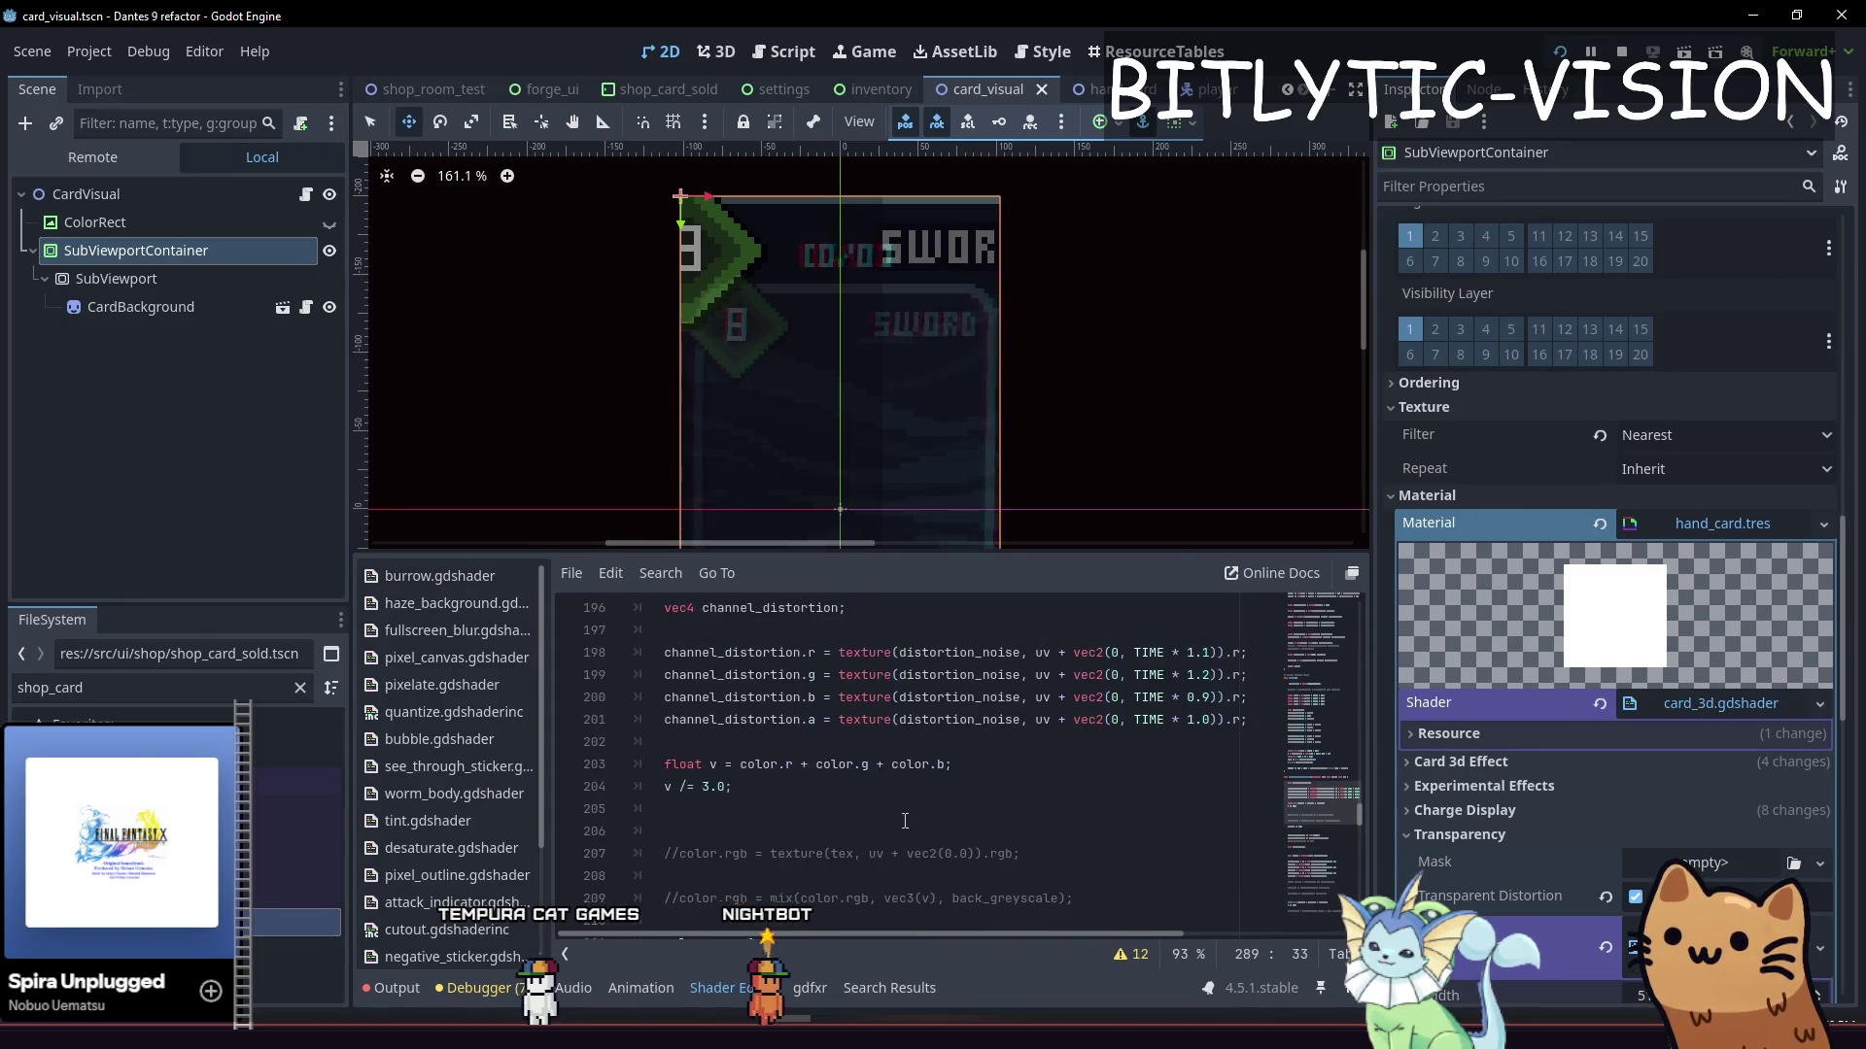
pyautogui.scroll(-2, 818, 740)
pyautogui.click(807, 719)
pyautogui.hotkey('ctrl', 'k')
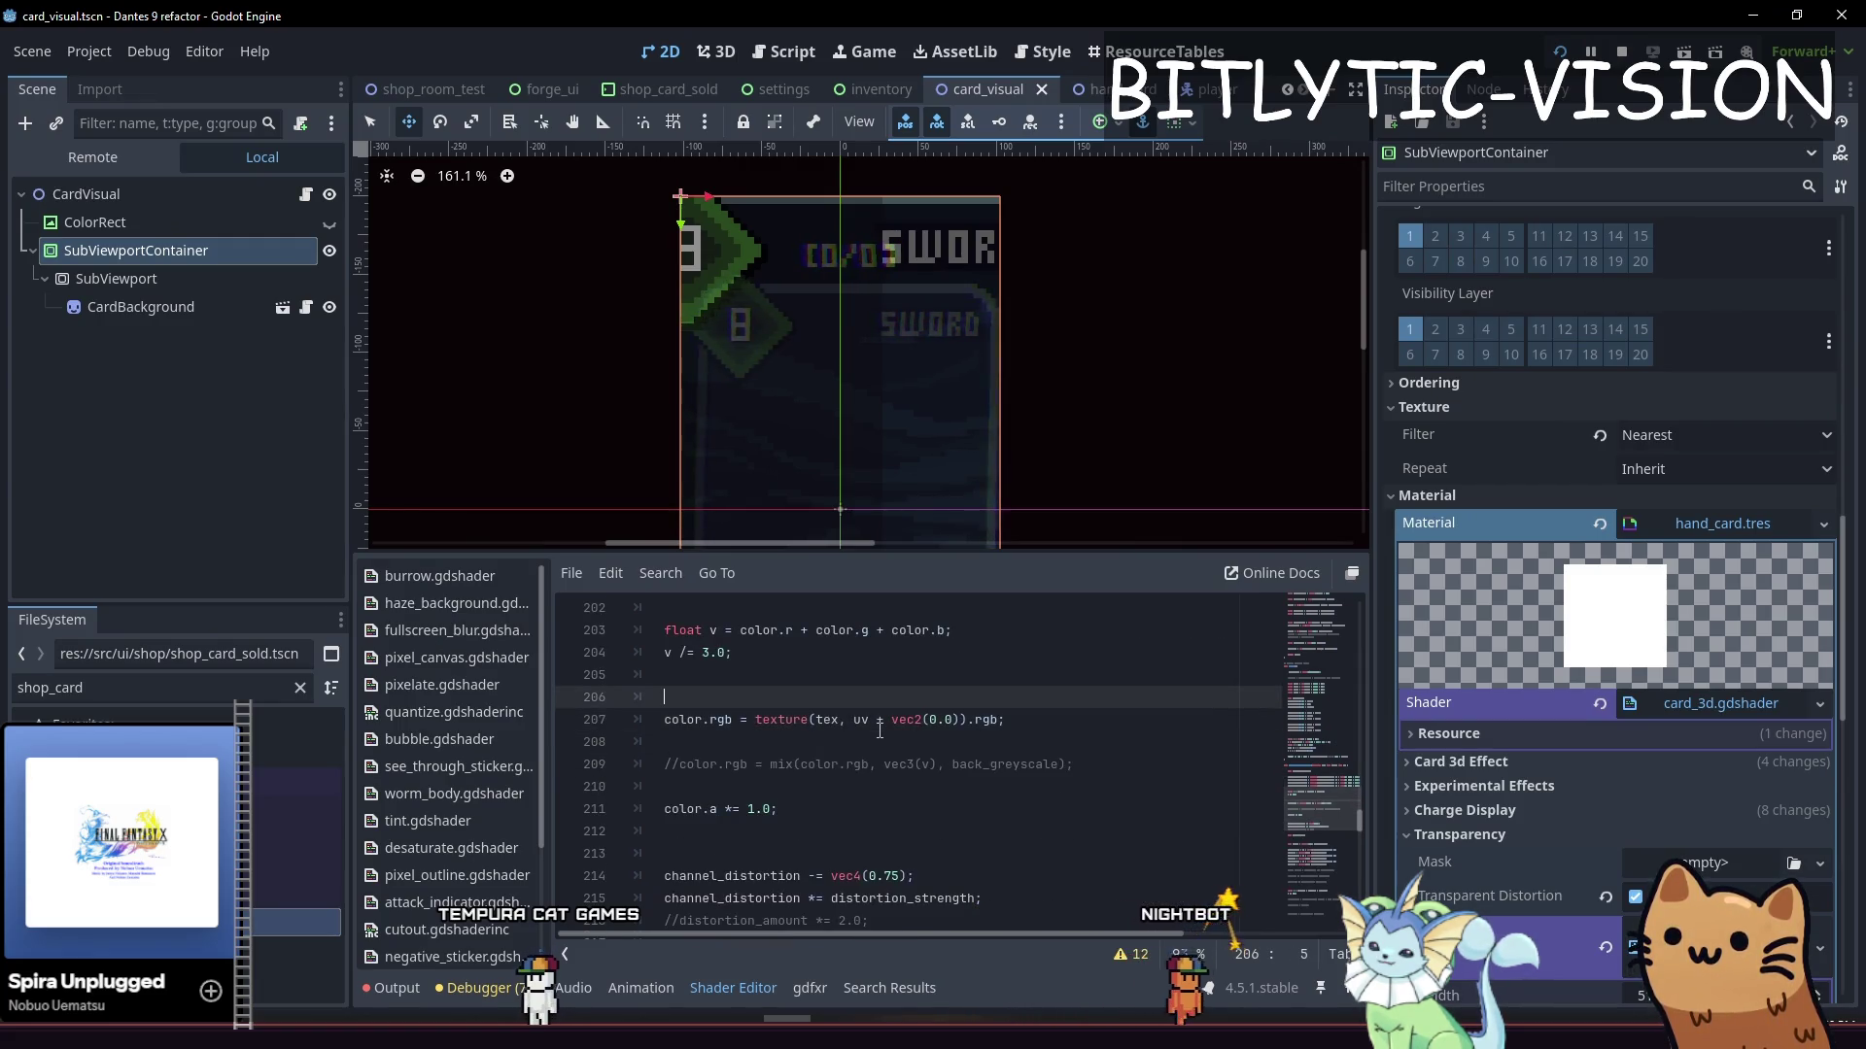
pyautogui.press('Down')
pyautogui.press('Return')
pyautogui.press('Return')
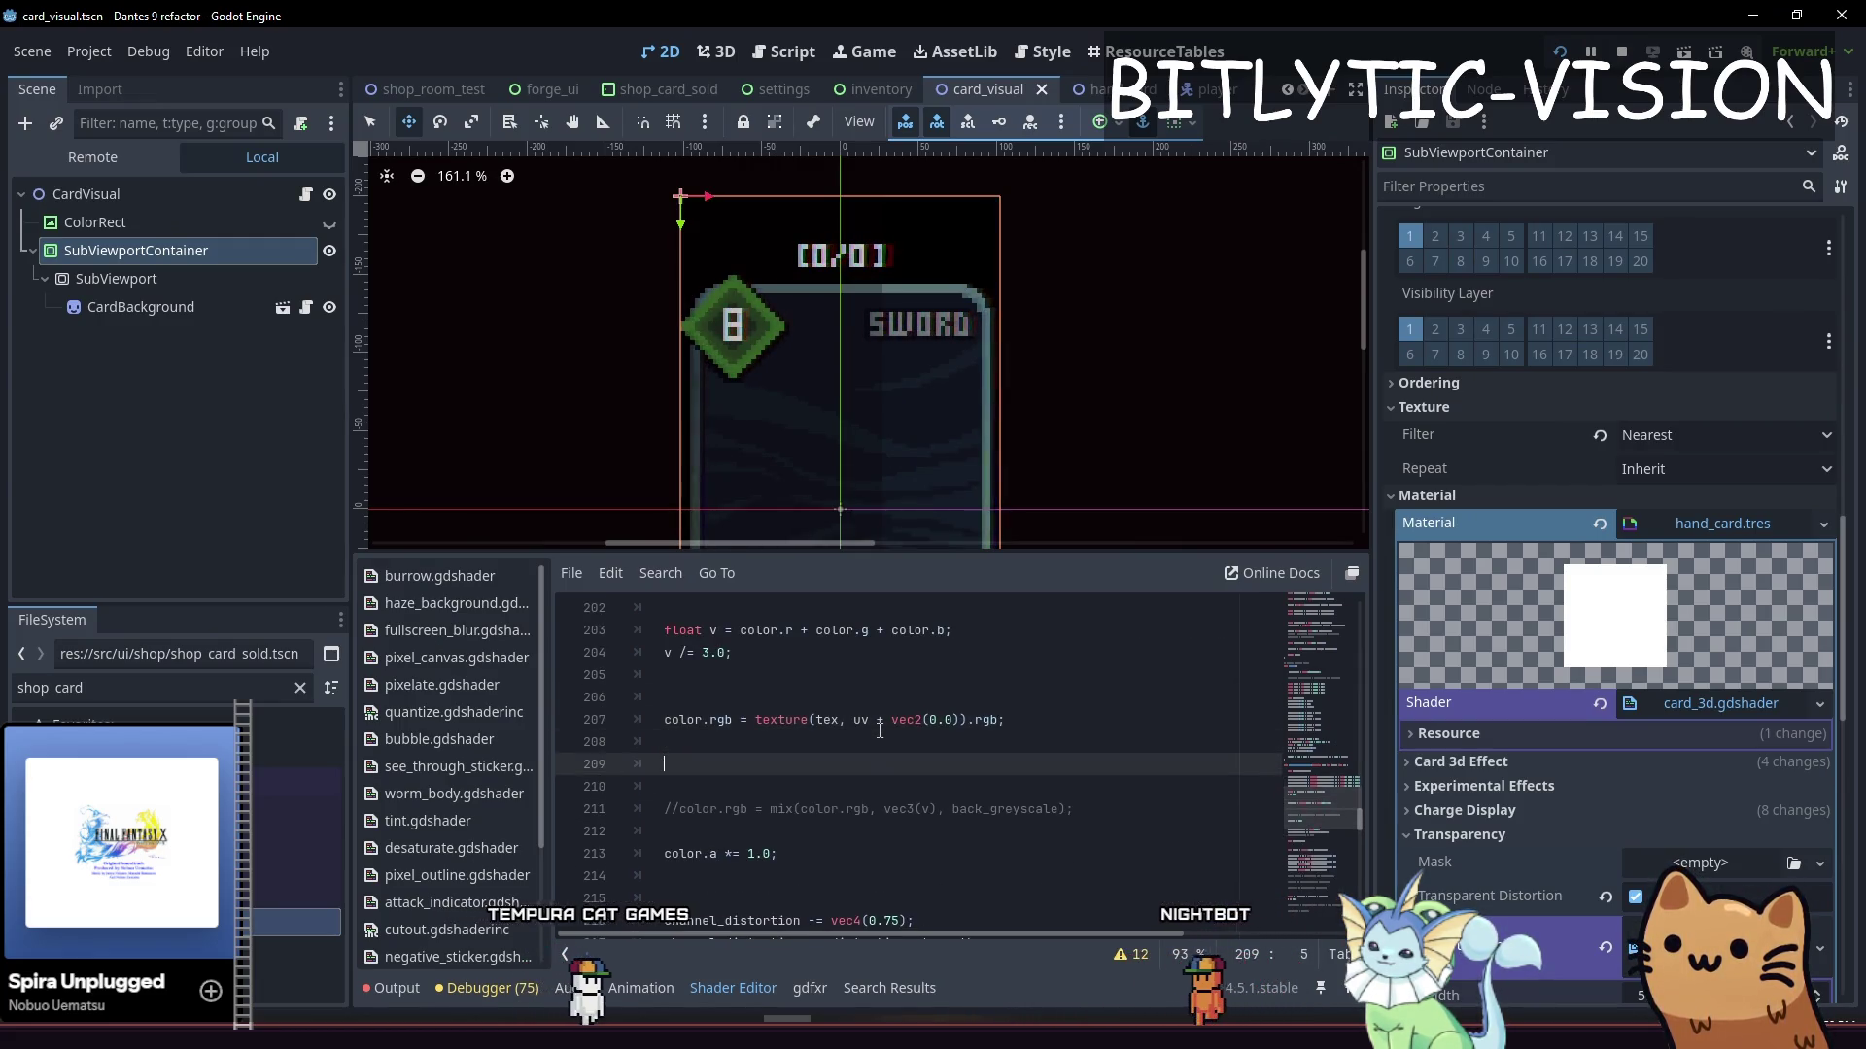
pyautogui.press('Up')
pyautogui.press('Up')
pyautogui.hotkey('ctrl', 'v')
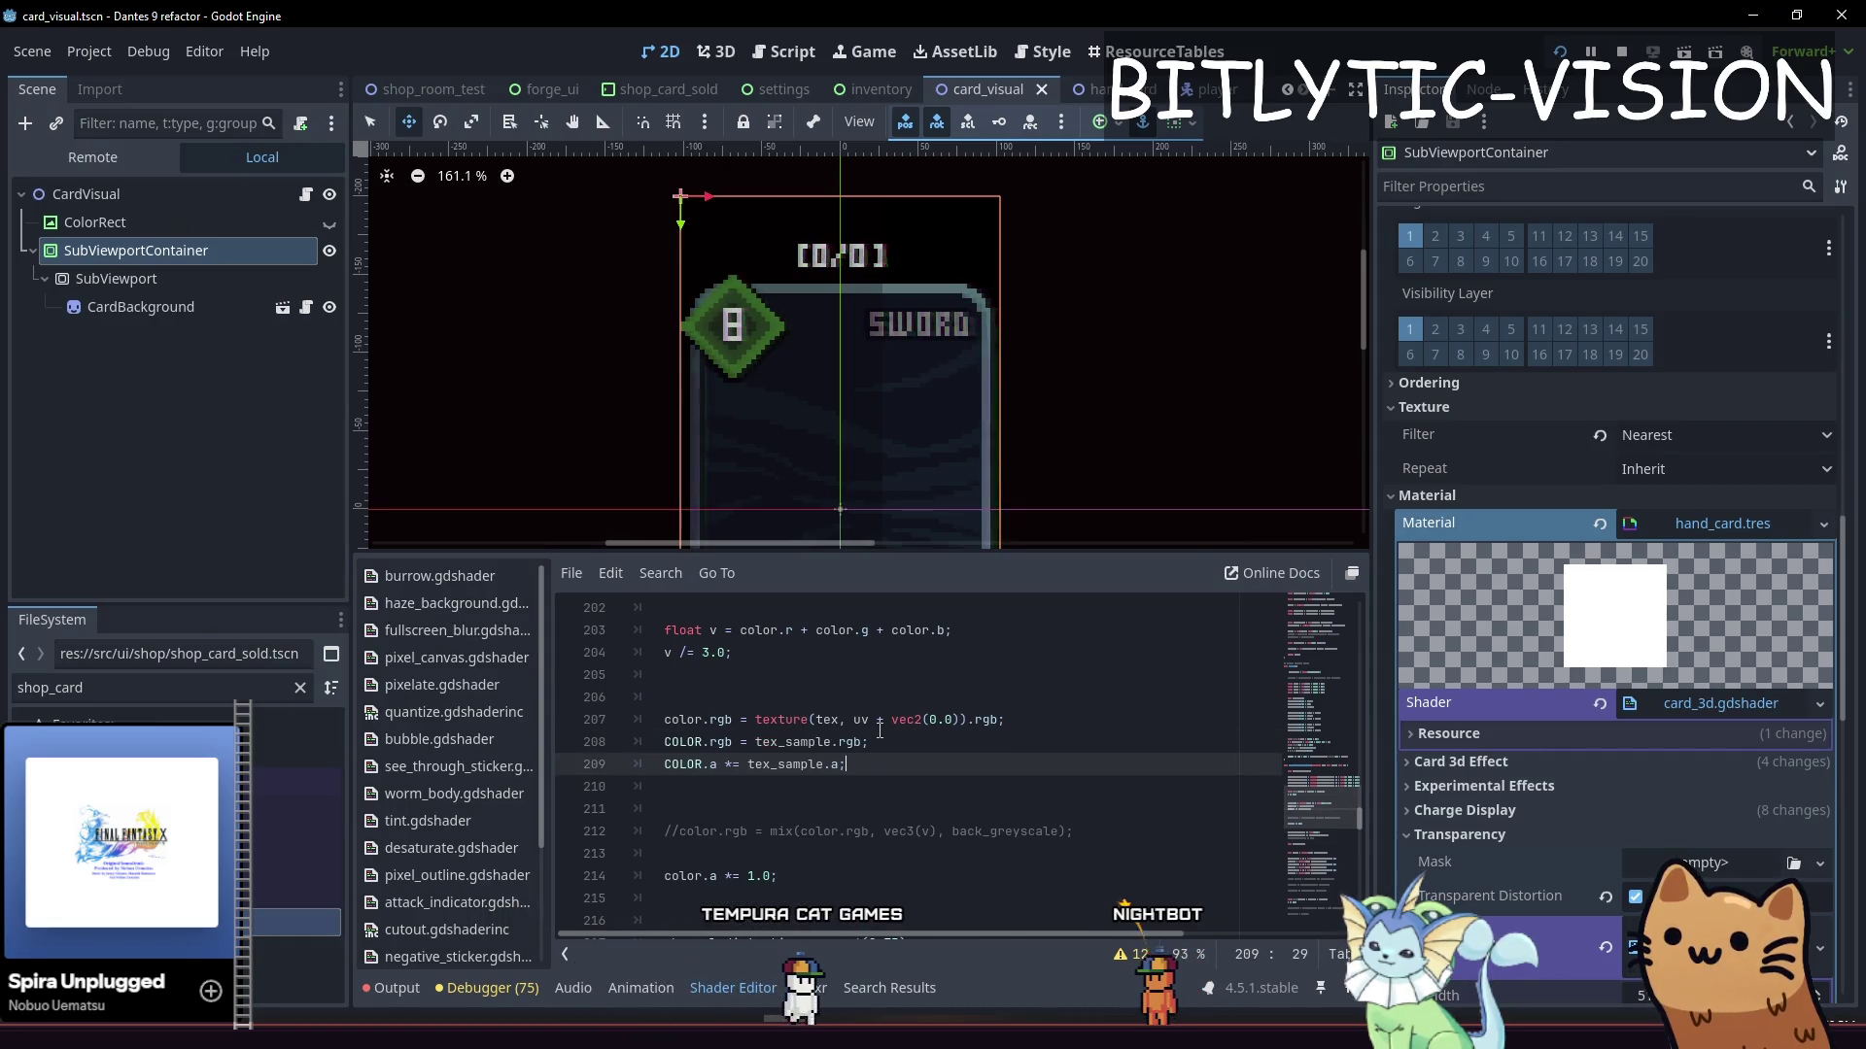
pyautogui.press('Up')
pyautogui.press('Home')
# Declare vec4 tex_sample on line 207, change COLOR to color, and save
pyautogui.hotkey('ctrl', 'shift', 'Right')
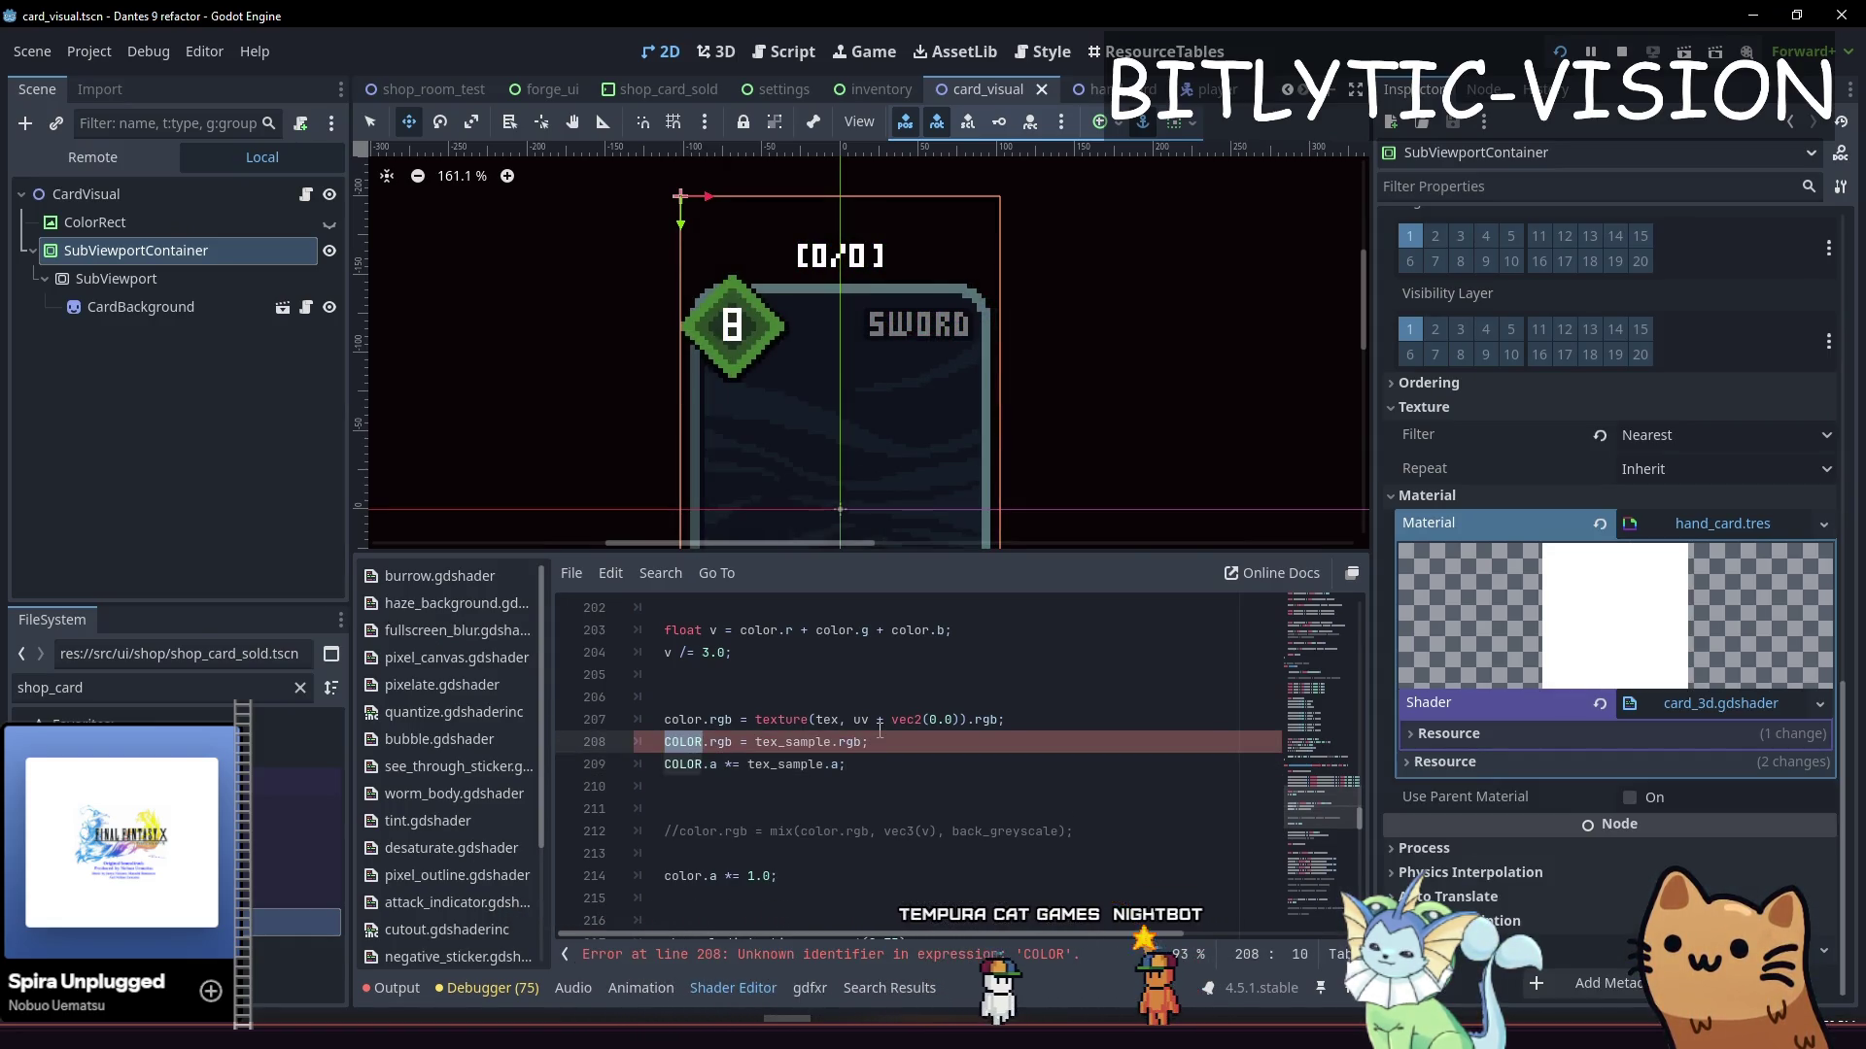
pyautogui.press('Up')
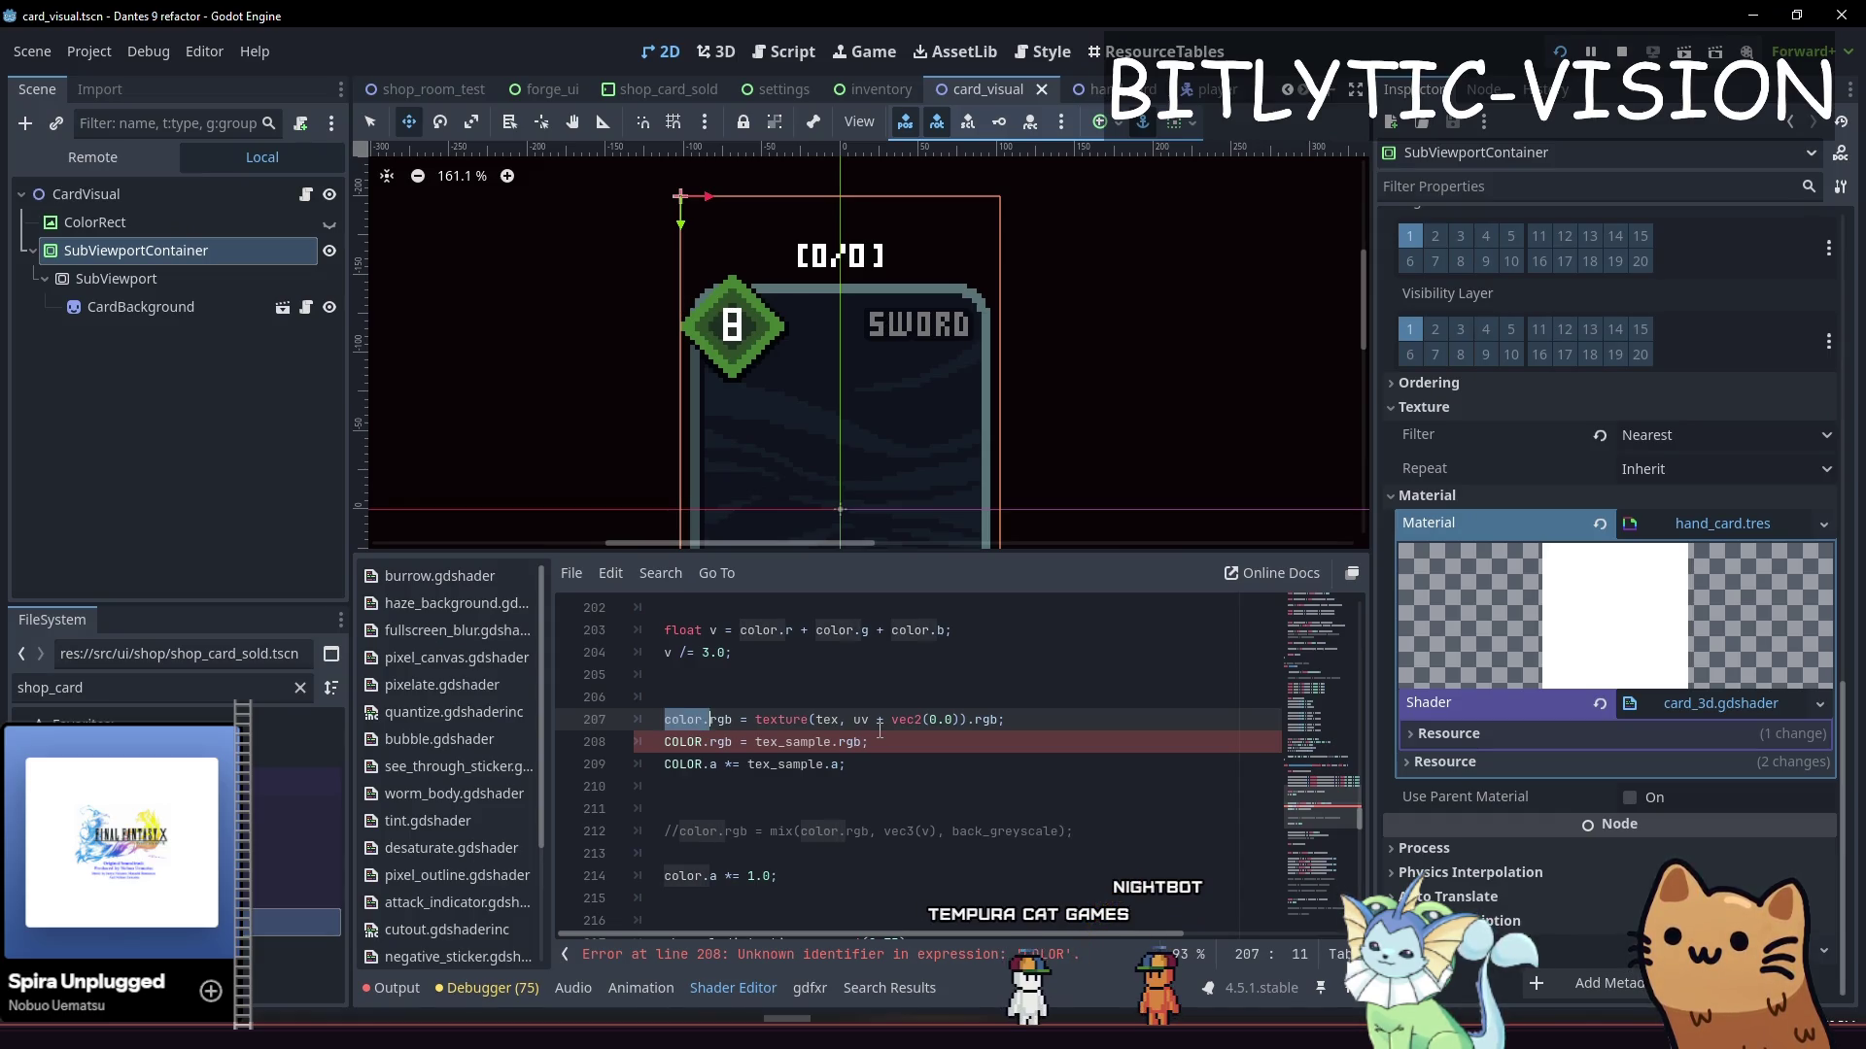
pyautogui.write('ec4 tex')
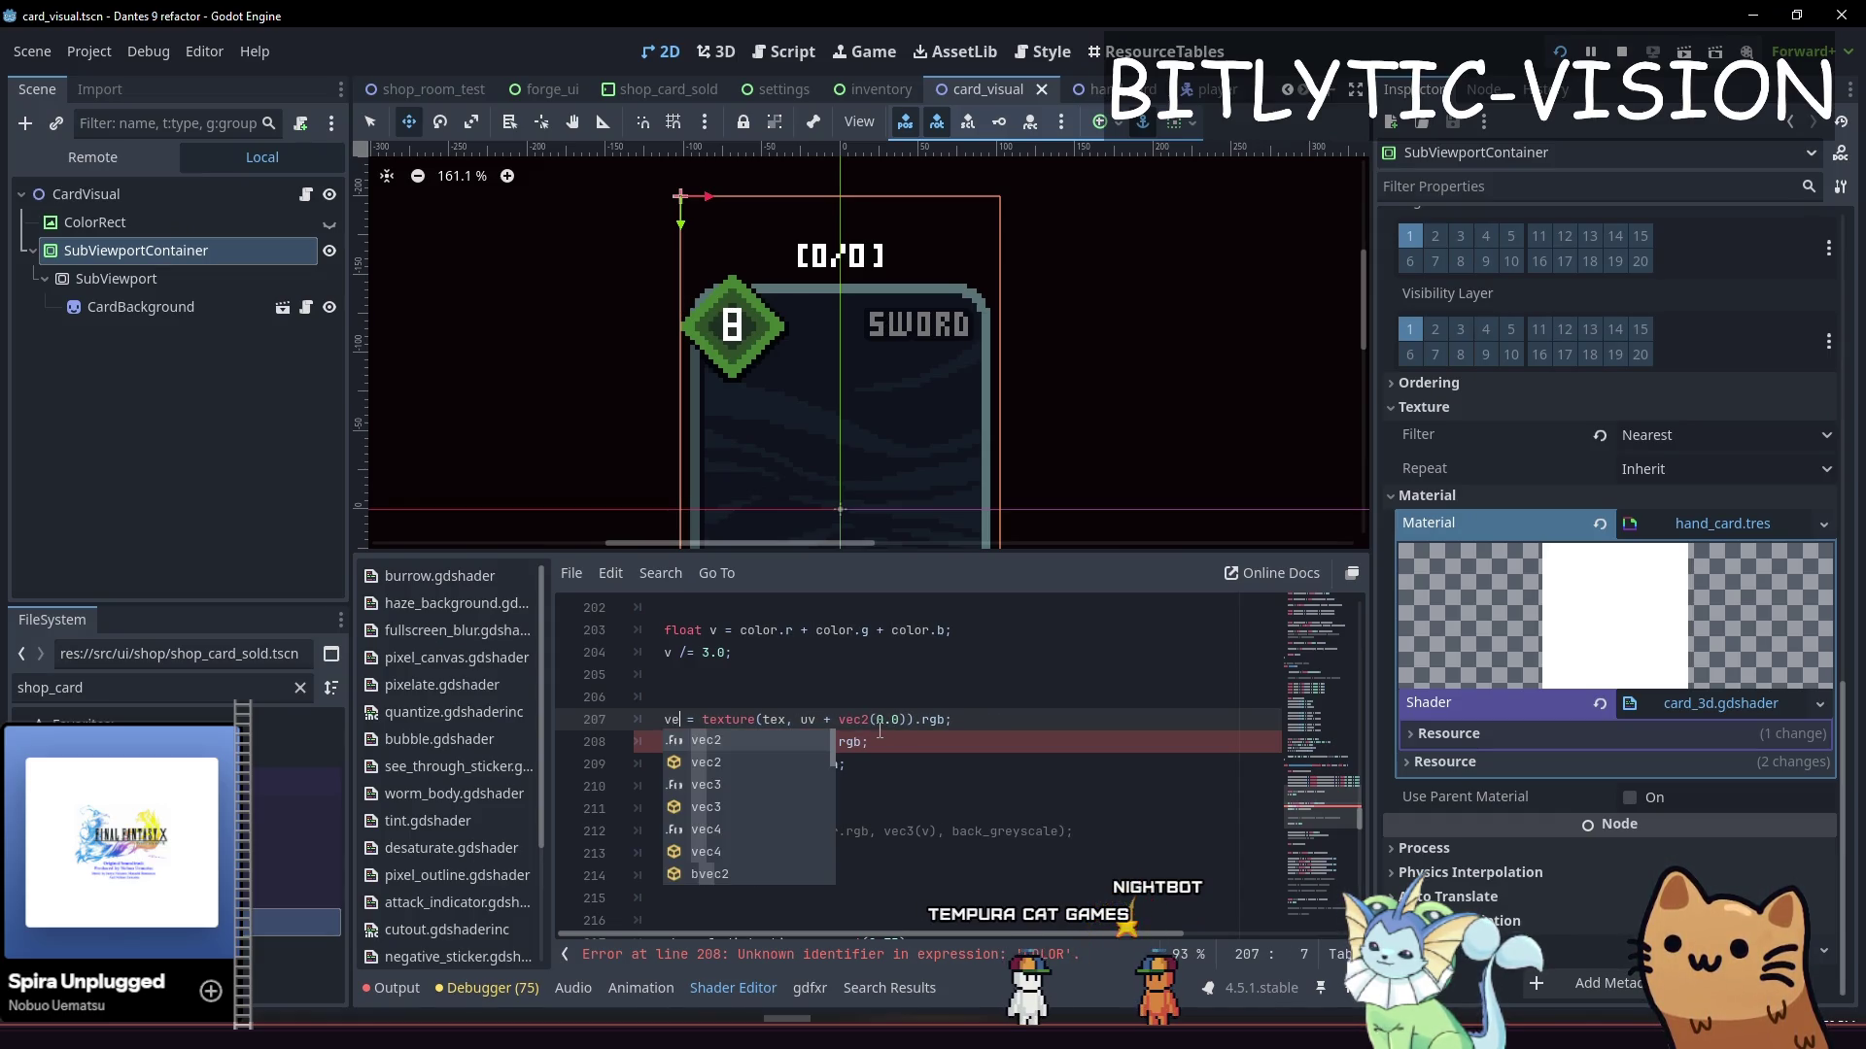
pyautogui.write('_sample')
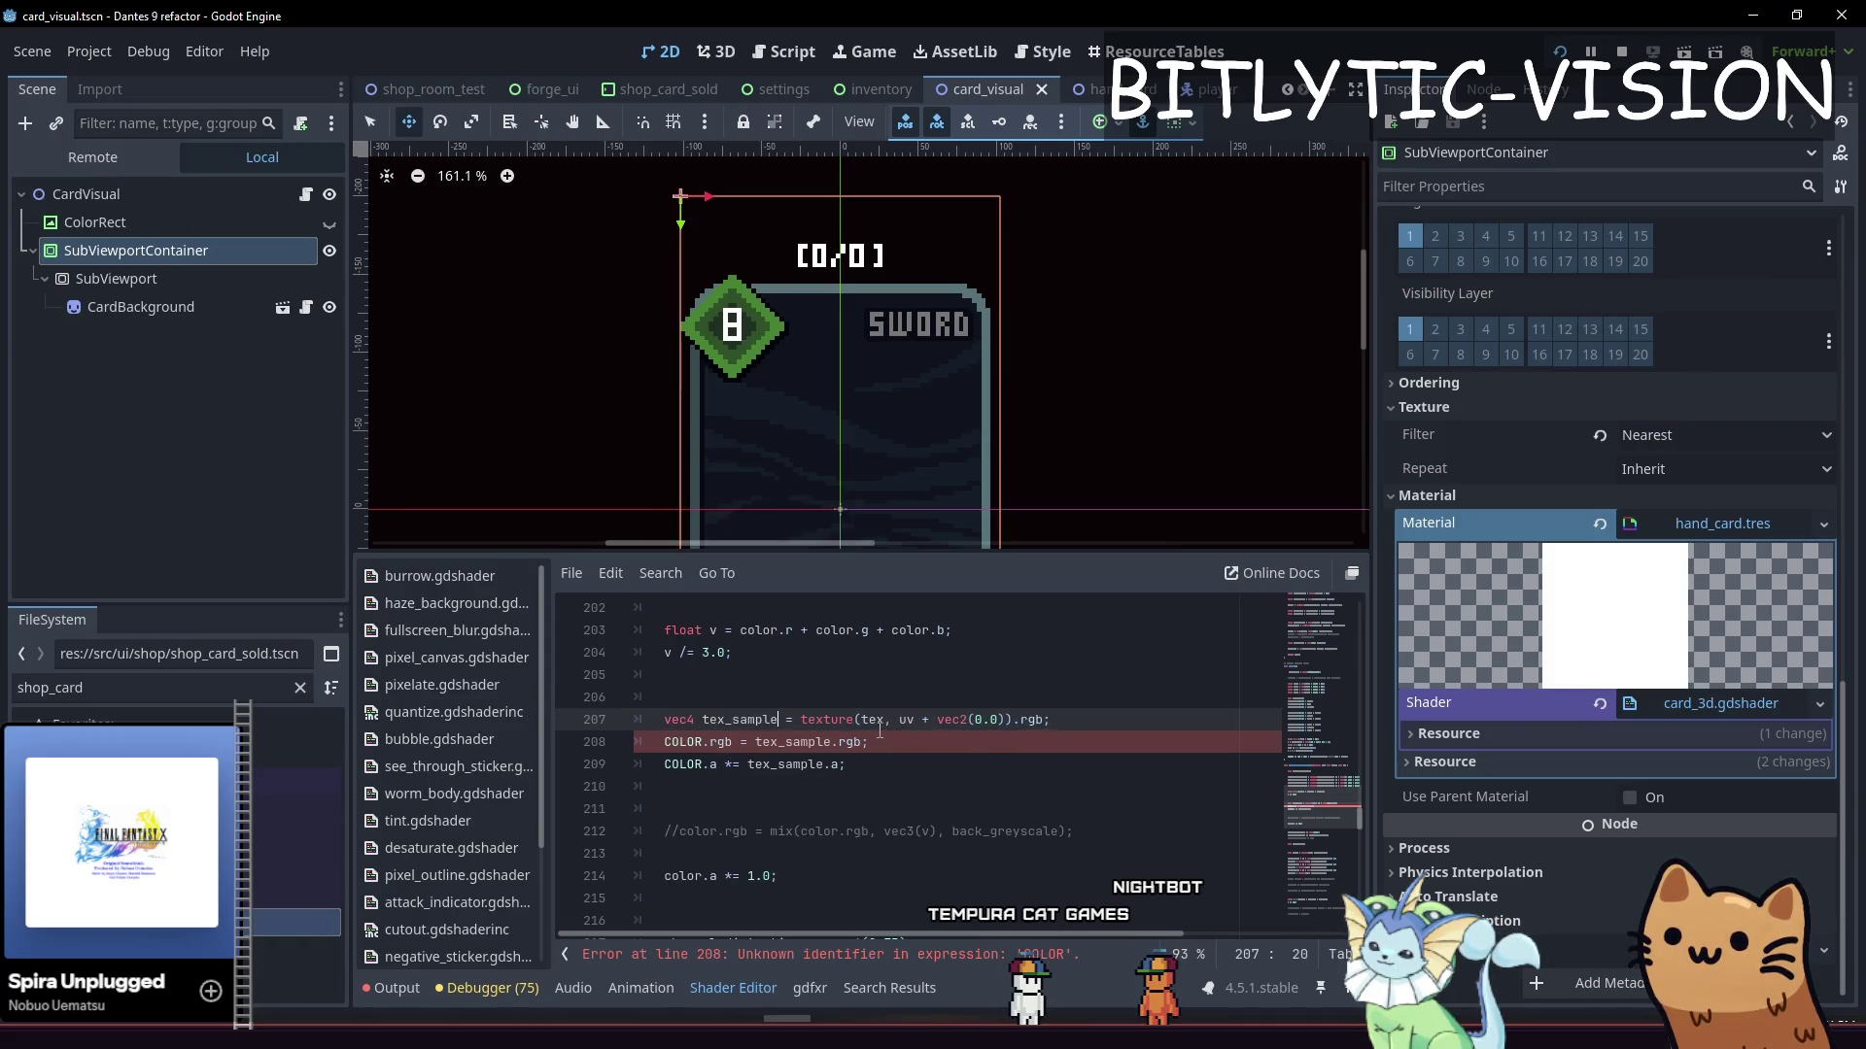
pyautogui.press('BackSpace')
pyautogui.press('BackSpace')
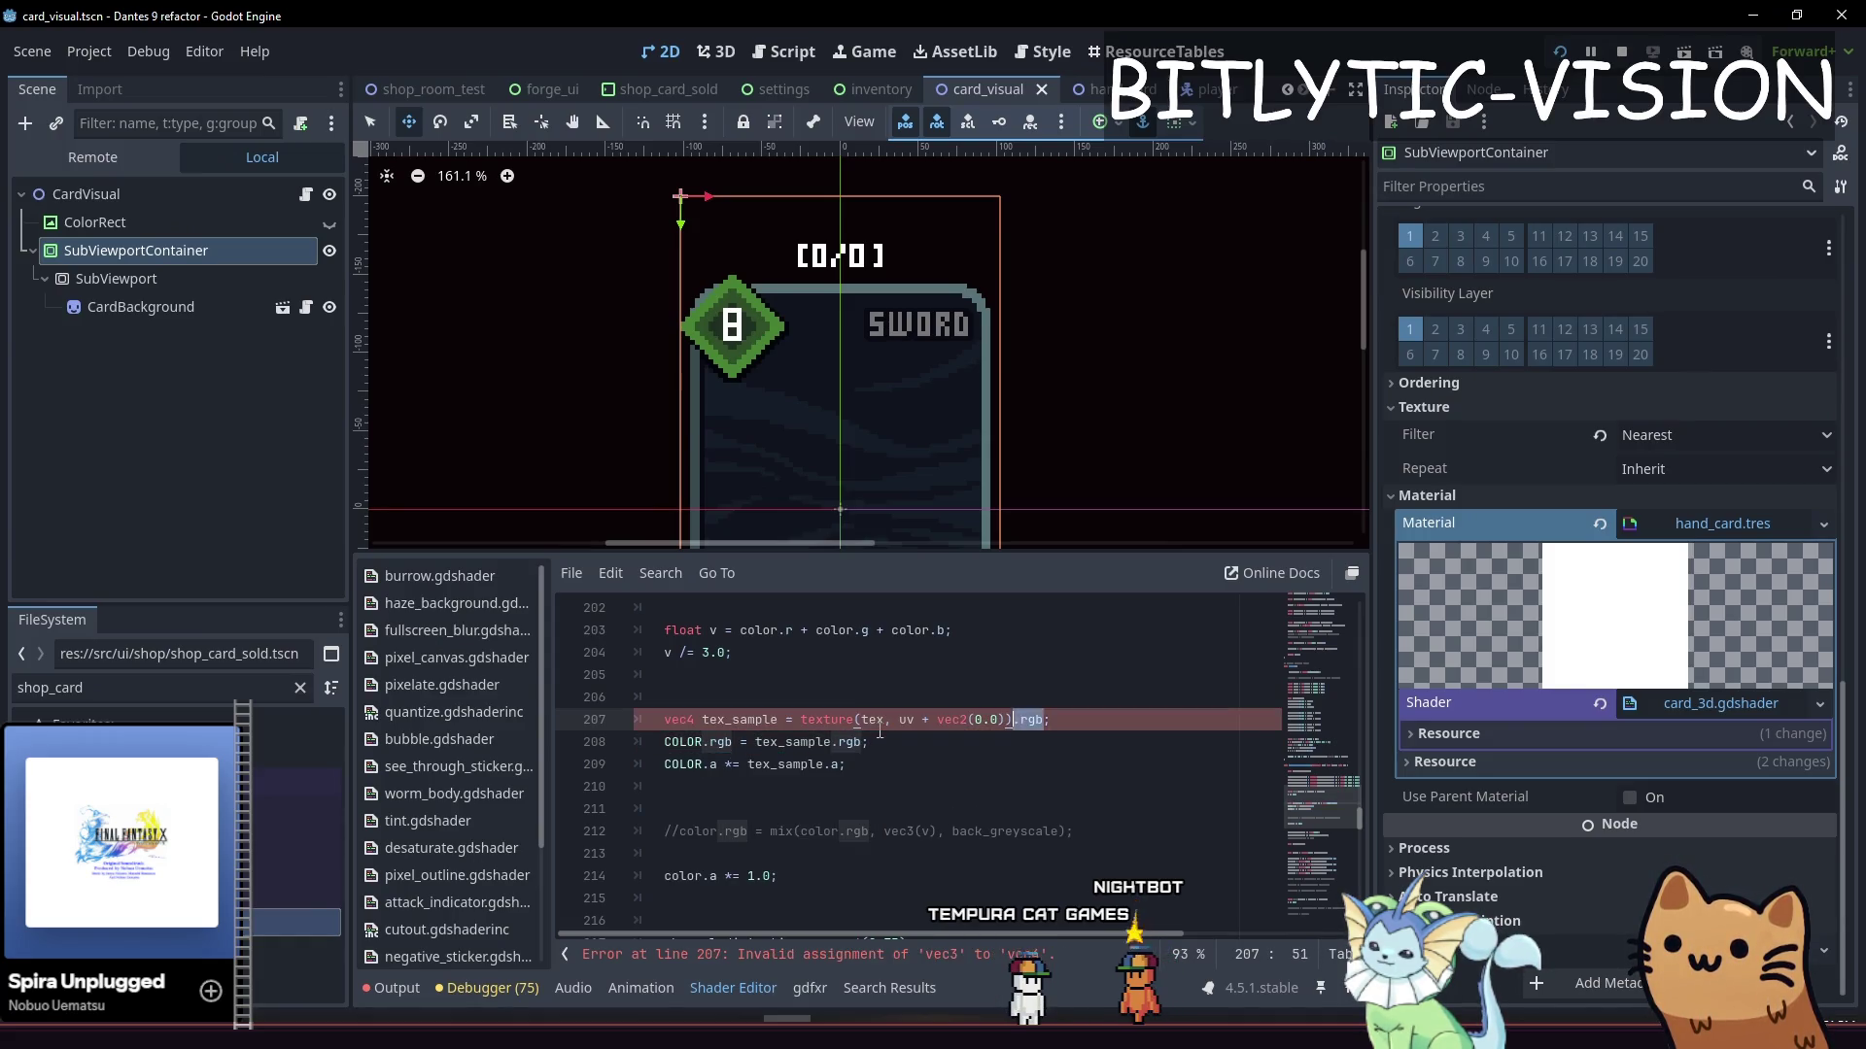
pyautogui.press('Down')
pyautogui.write('color')
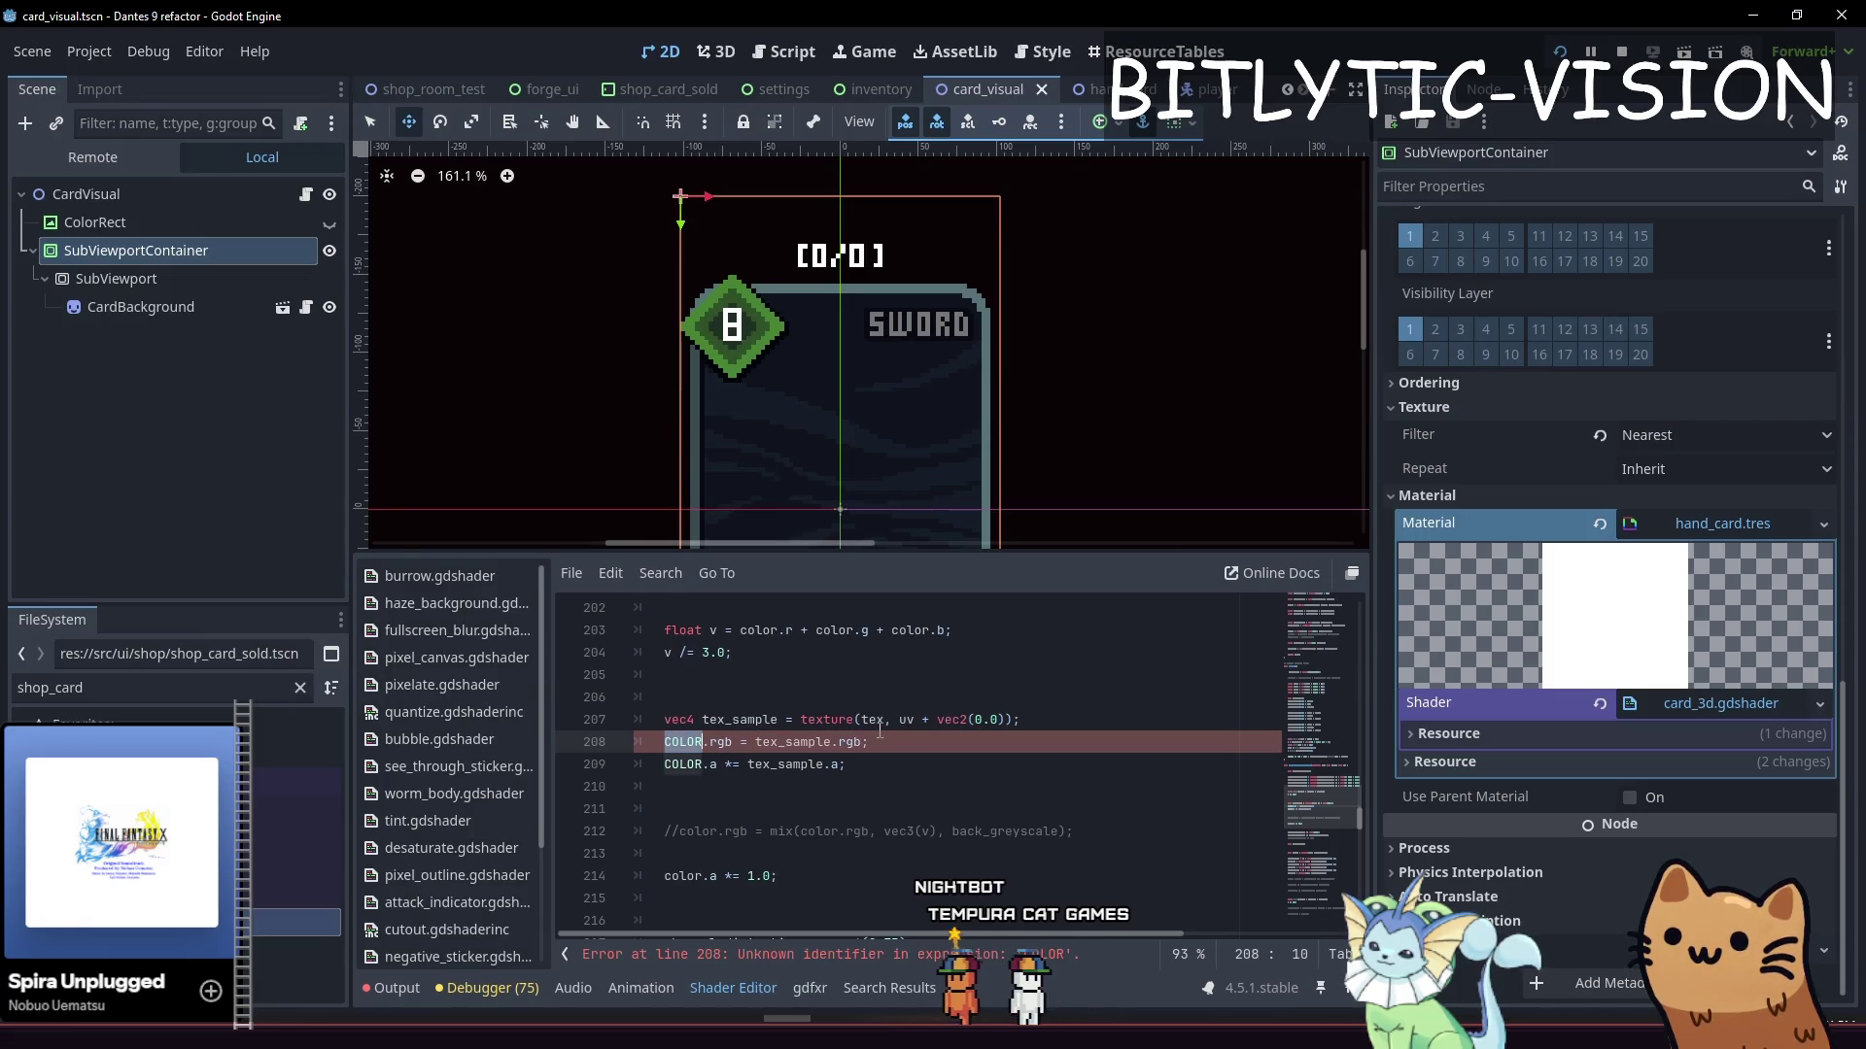
pyautogui.hotkey('ctrl', 's')
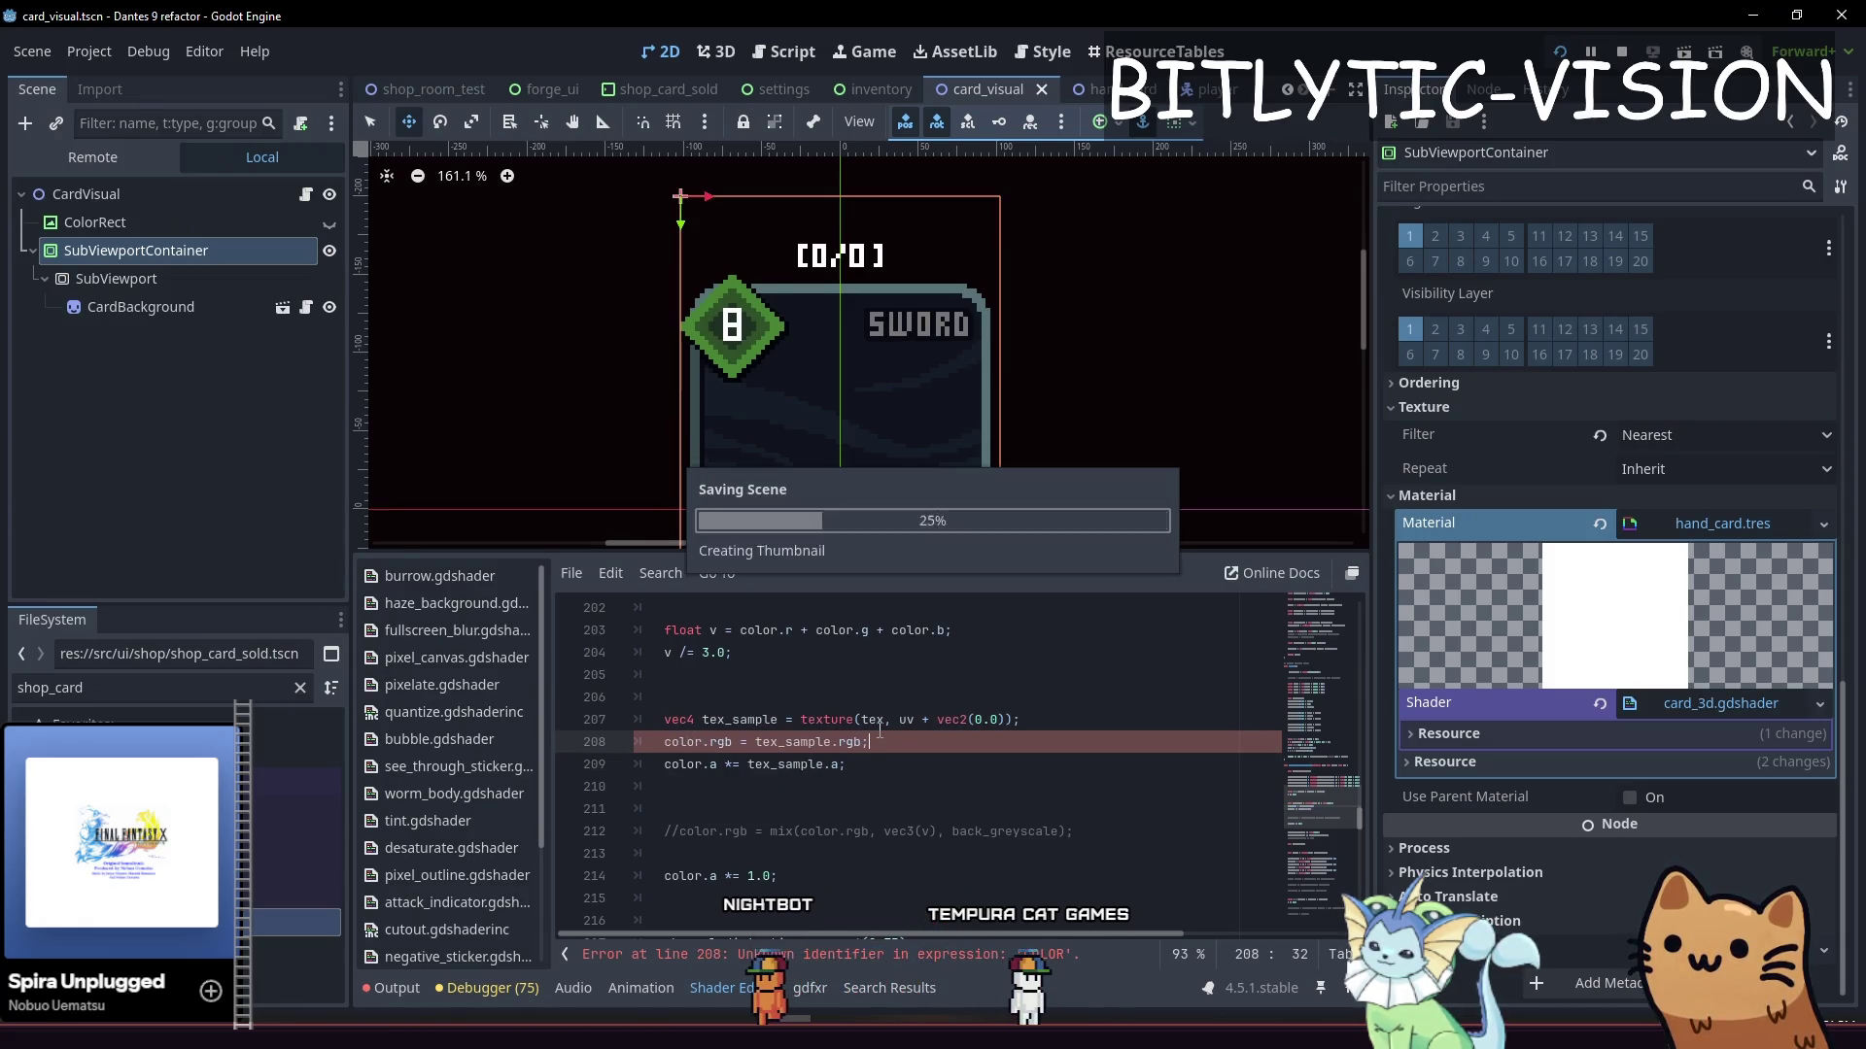
pyautogui.press('Down')
pyautogui.press('End')
# Offset the texture sample by TIME, then by channel_distortion.y in the vec2
pyautogui.press('Up')
pyautogui.press('Up')
pyautogui.press('End')
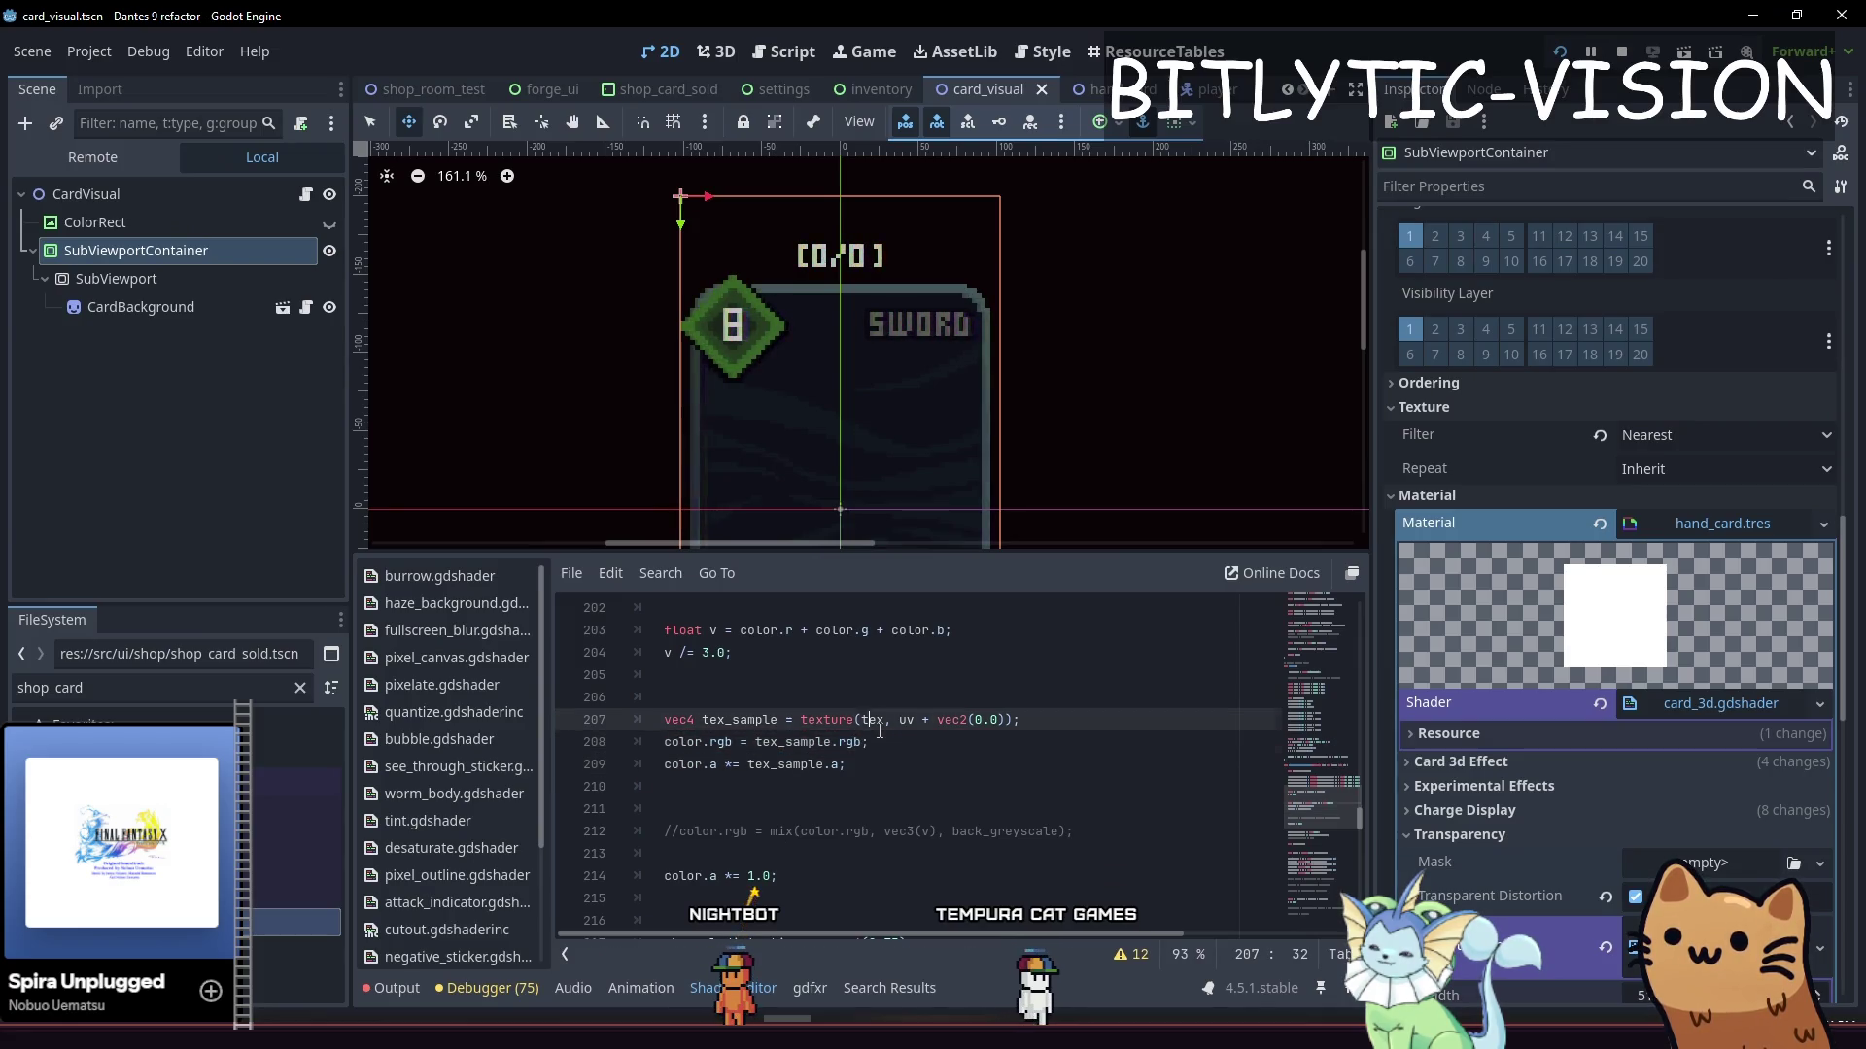
pyautogui.press('Return')
pyautogui.press('Return')
pyautogui.press('Up')
pyautogui.press('Up')
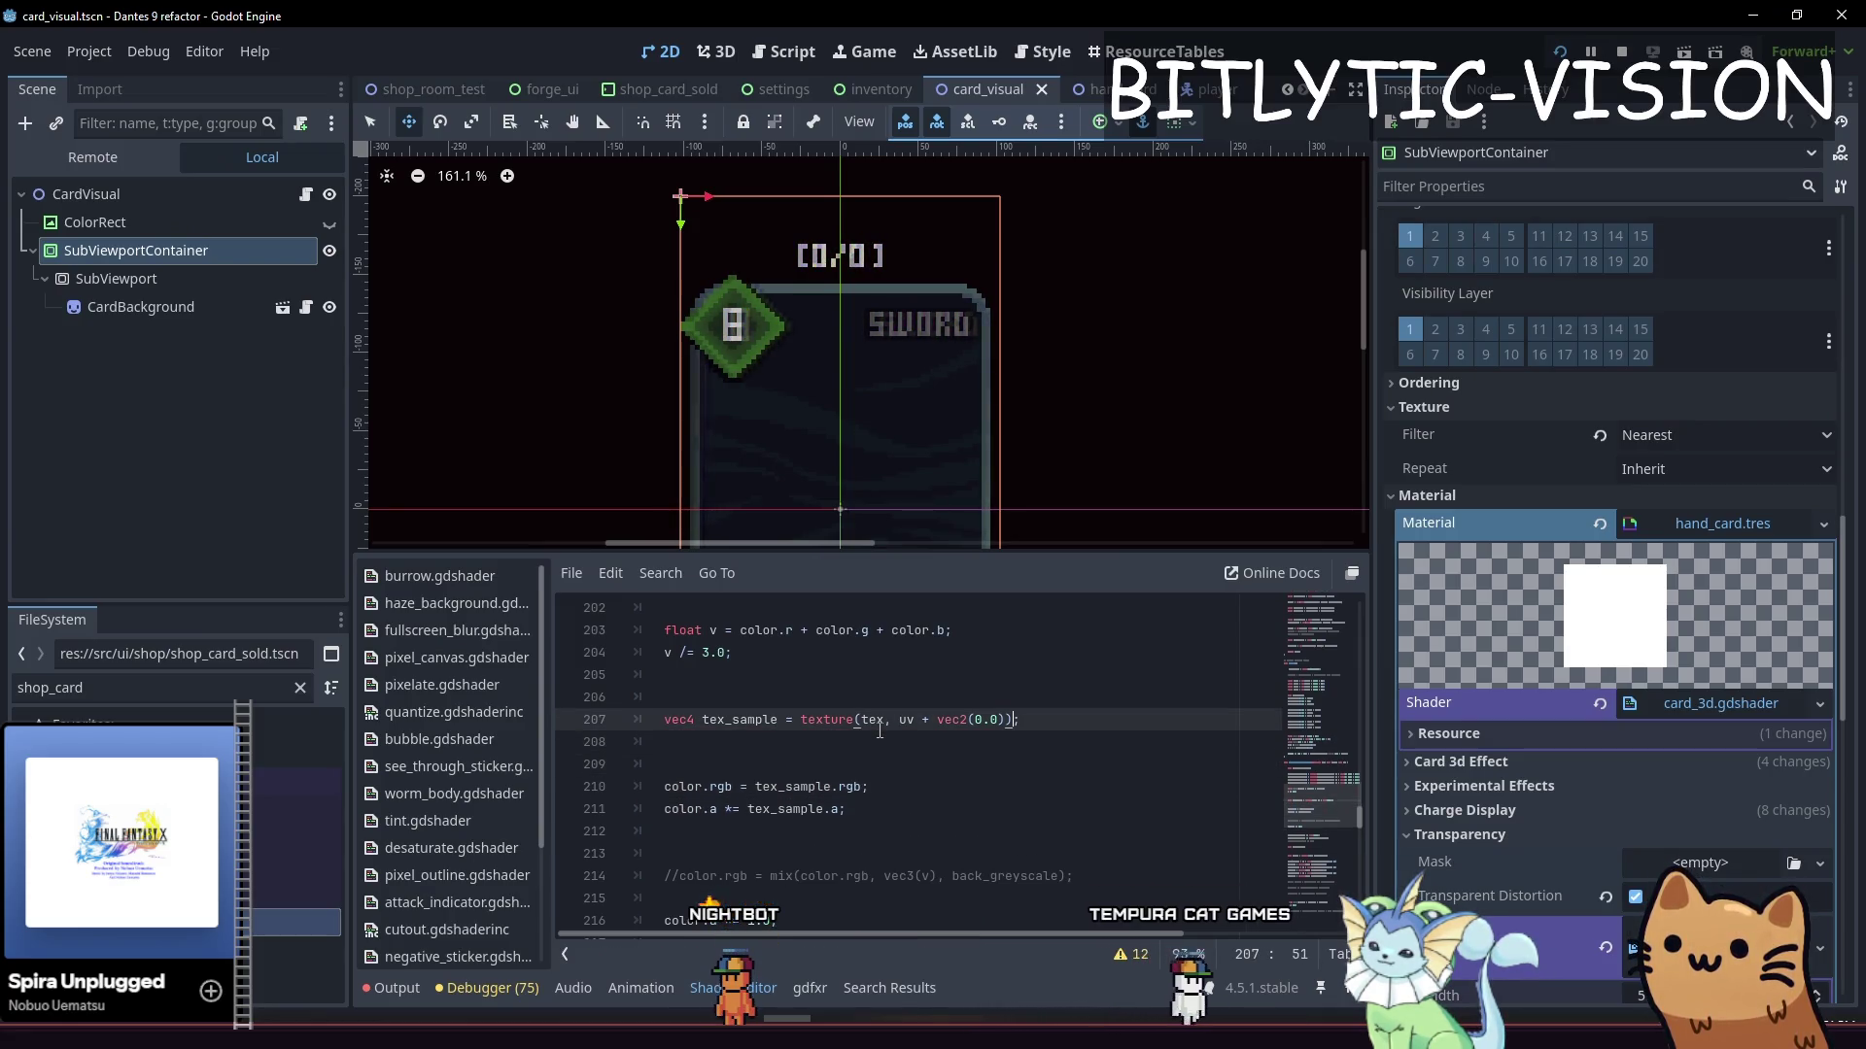
pyautogui.write(', TIME')
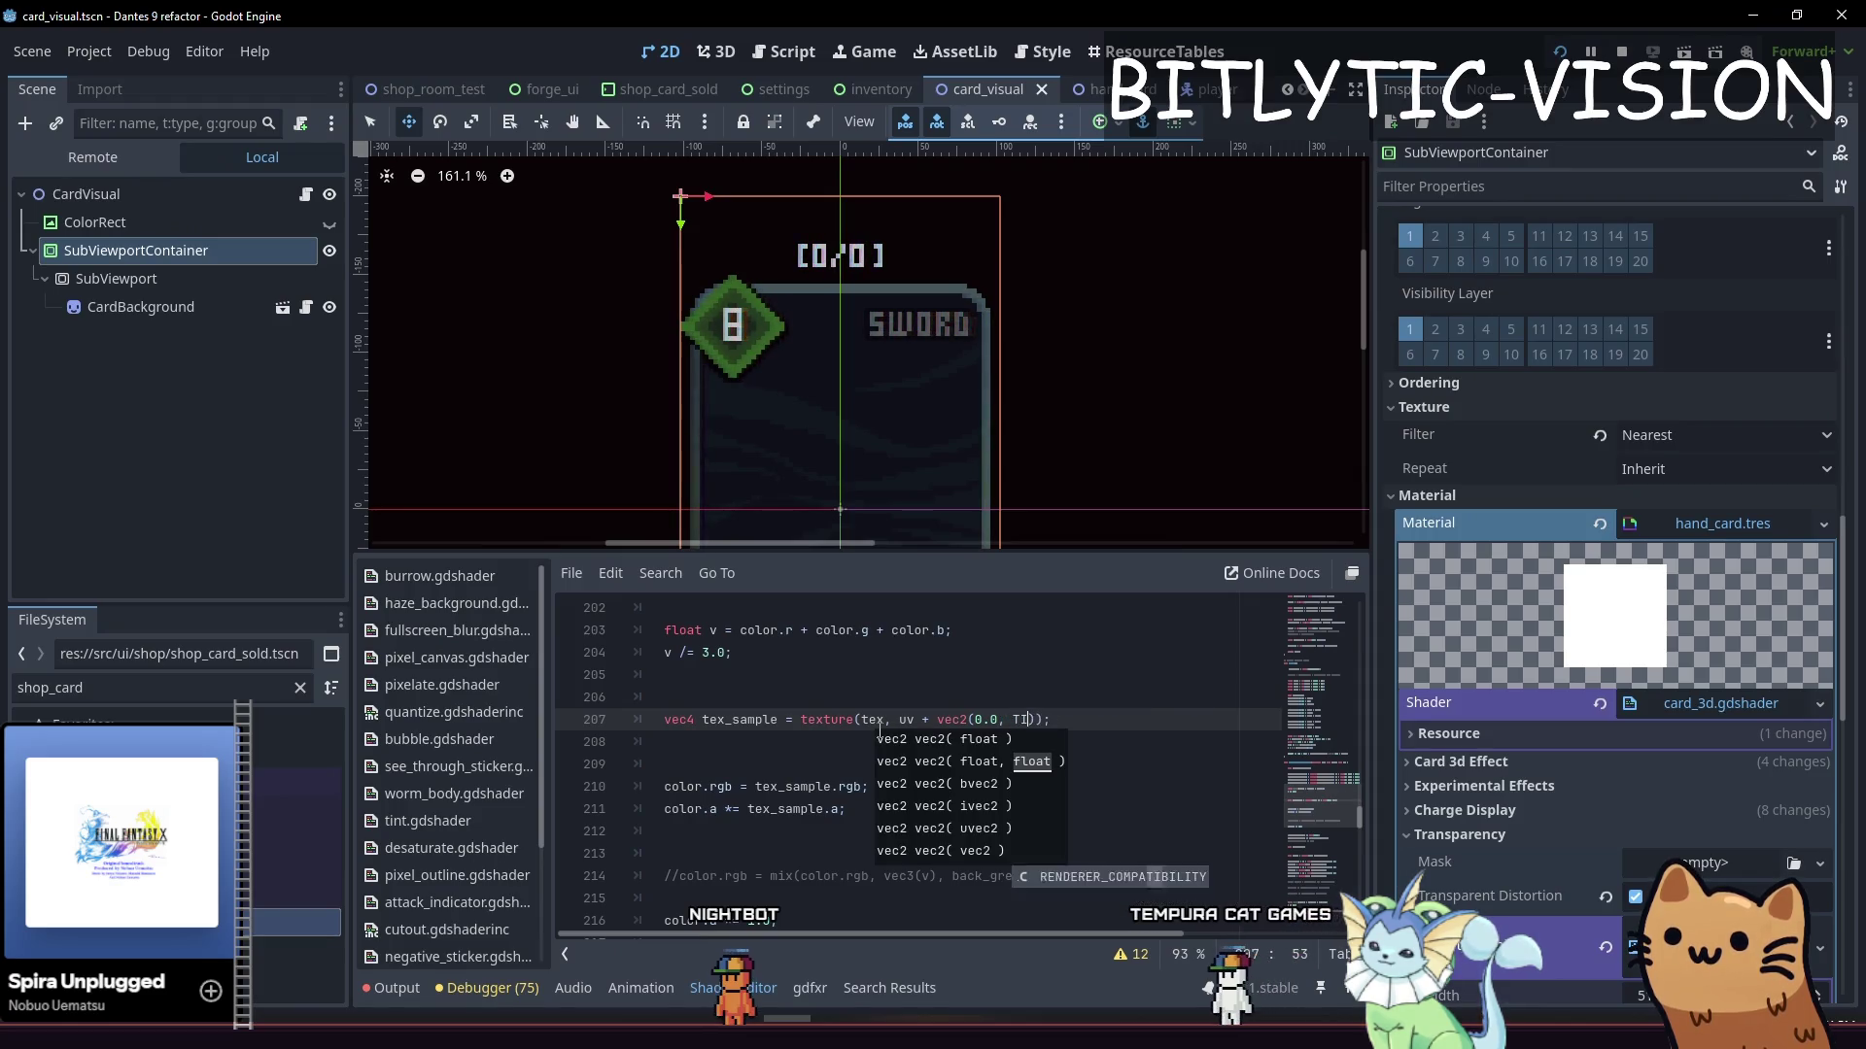
pyautogui.hotkey('ctrl', 's')
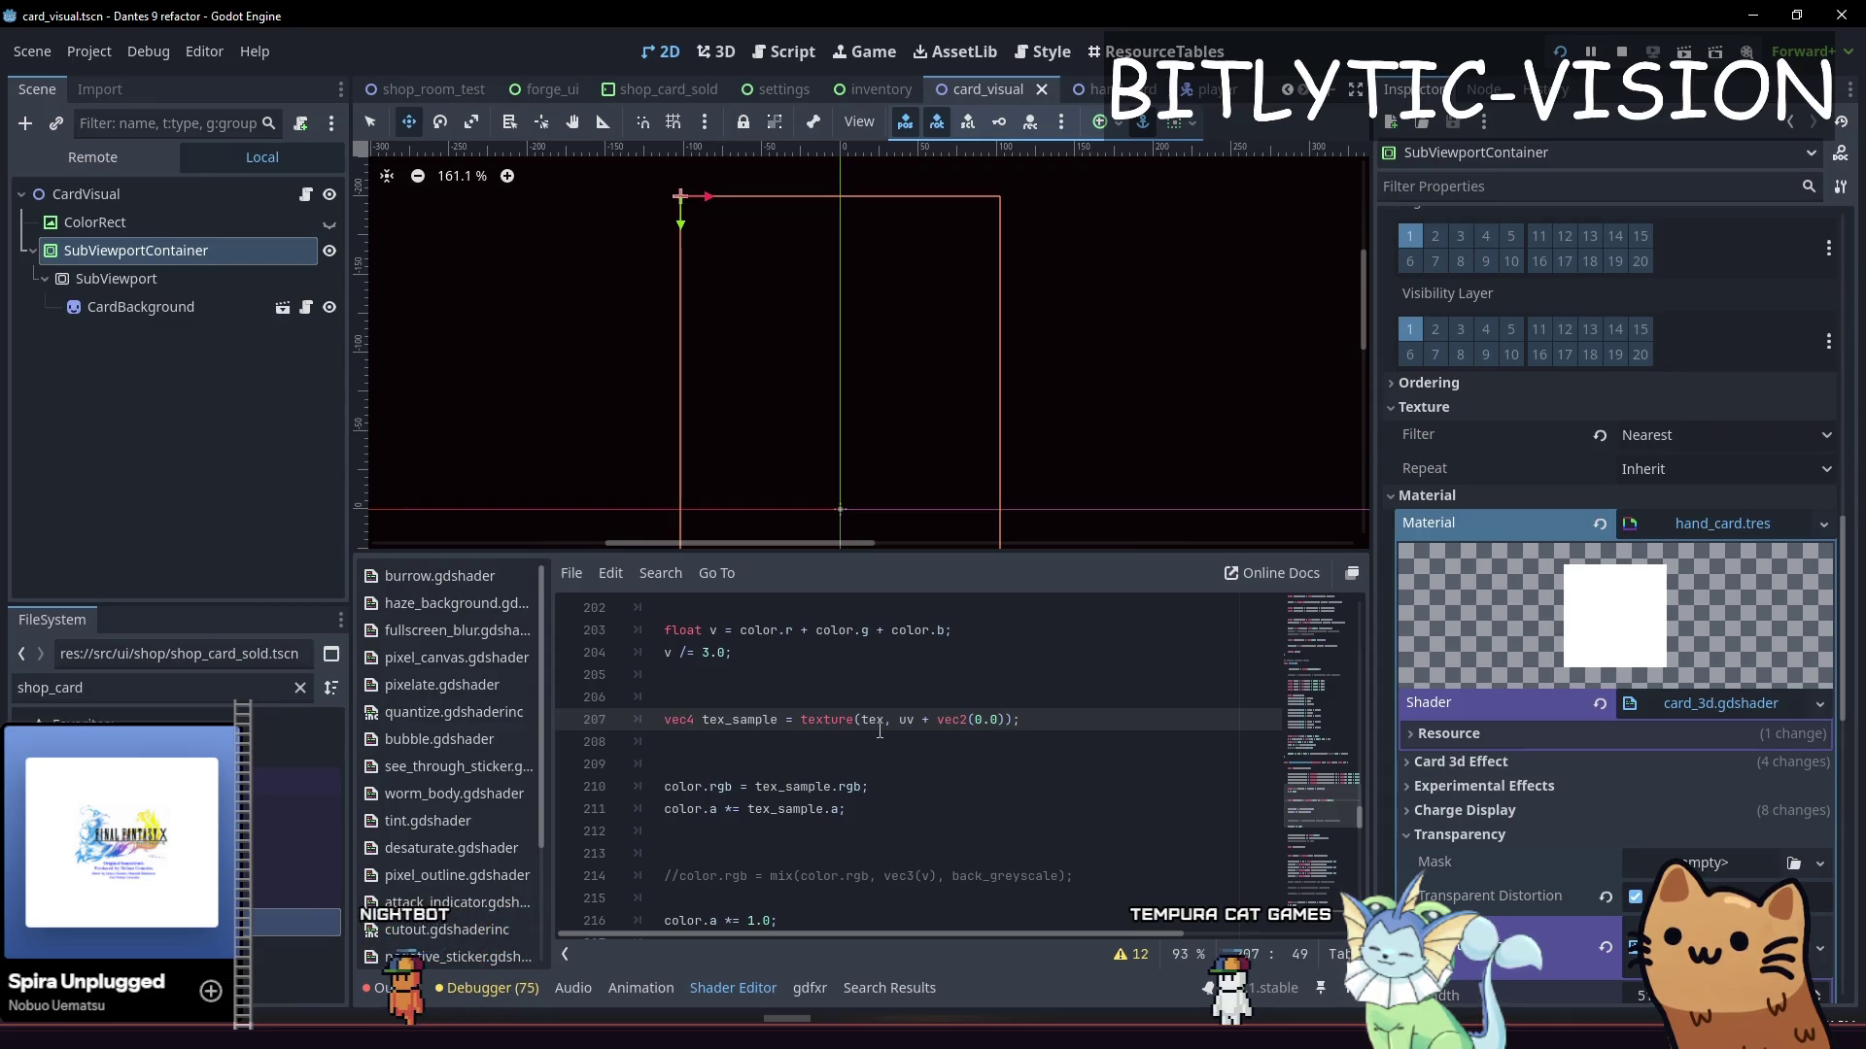
pyautogui.write(', channel_distortion.y')
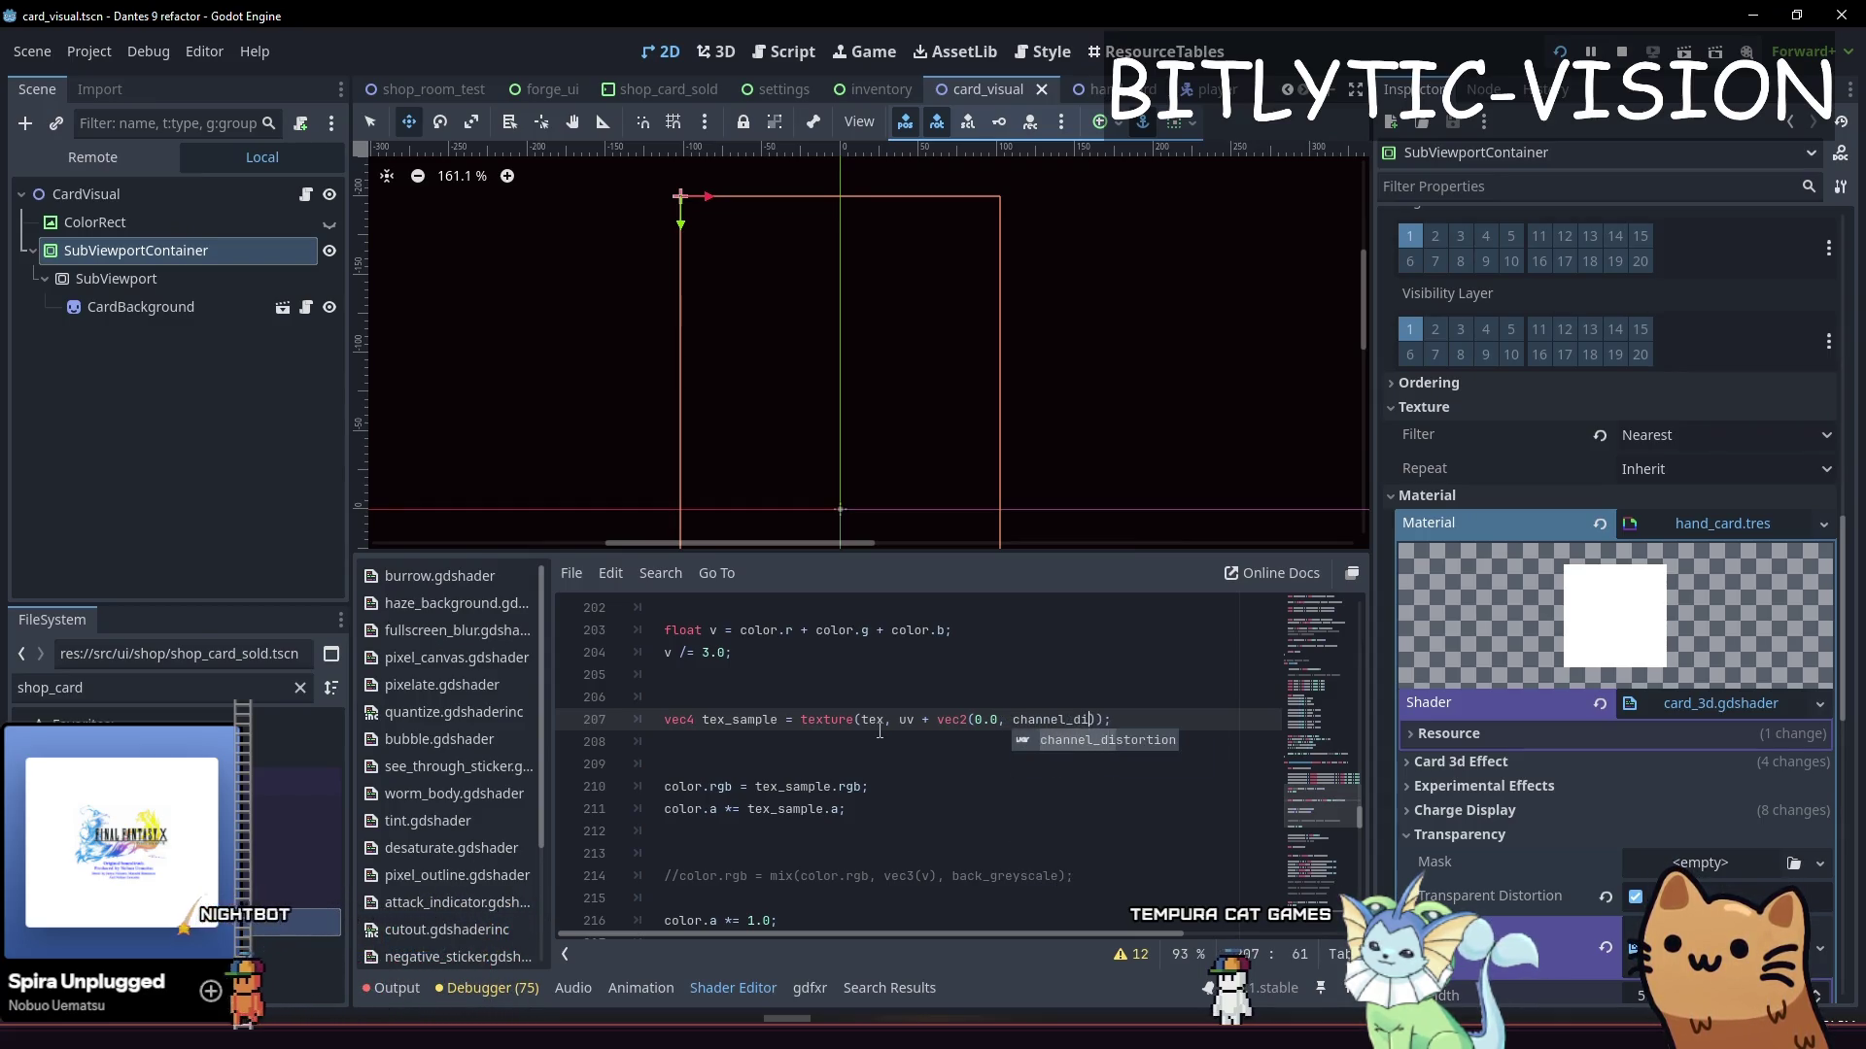